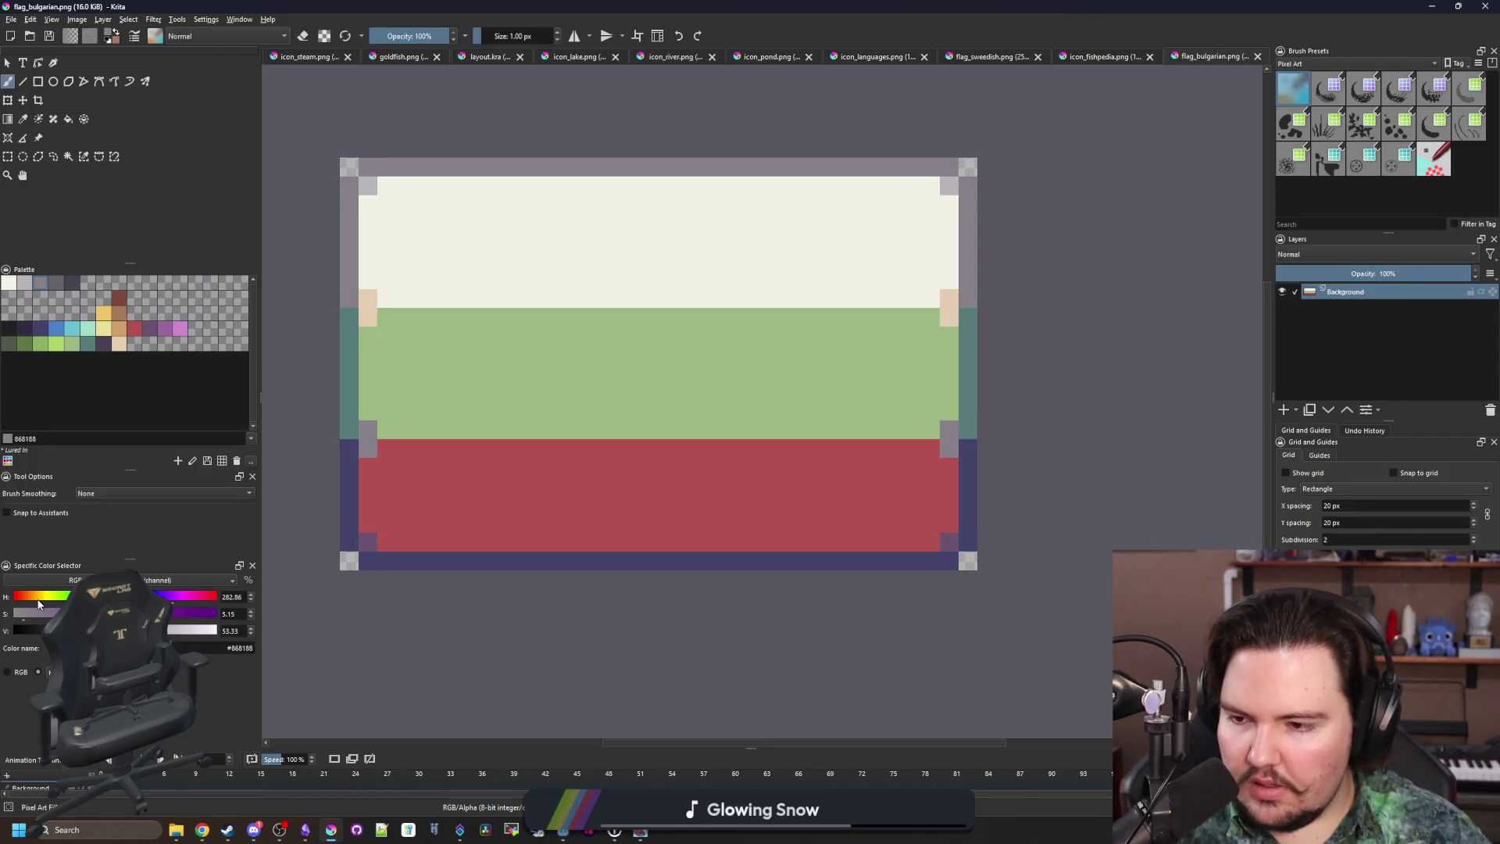
Step: Paint the grey border pixels on both edges of the Bulgarian flag yellow
scroll(386, 429, "up", 2)
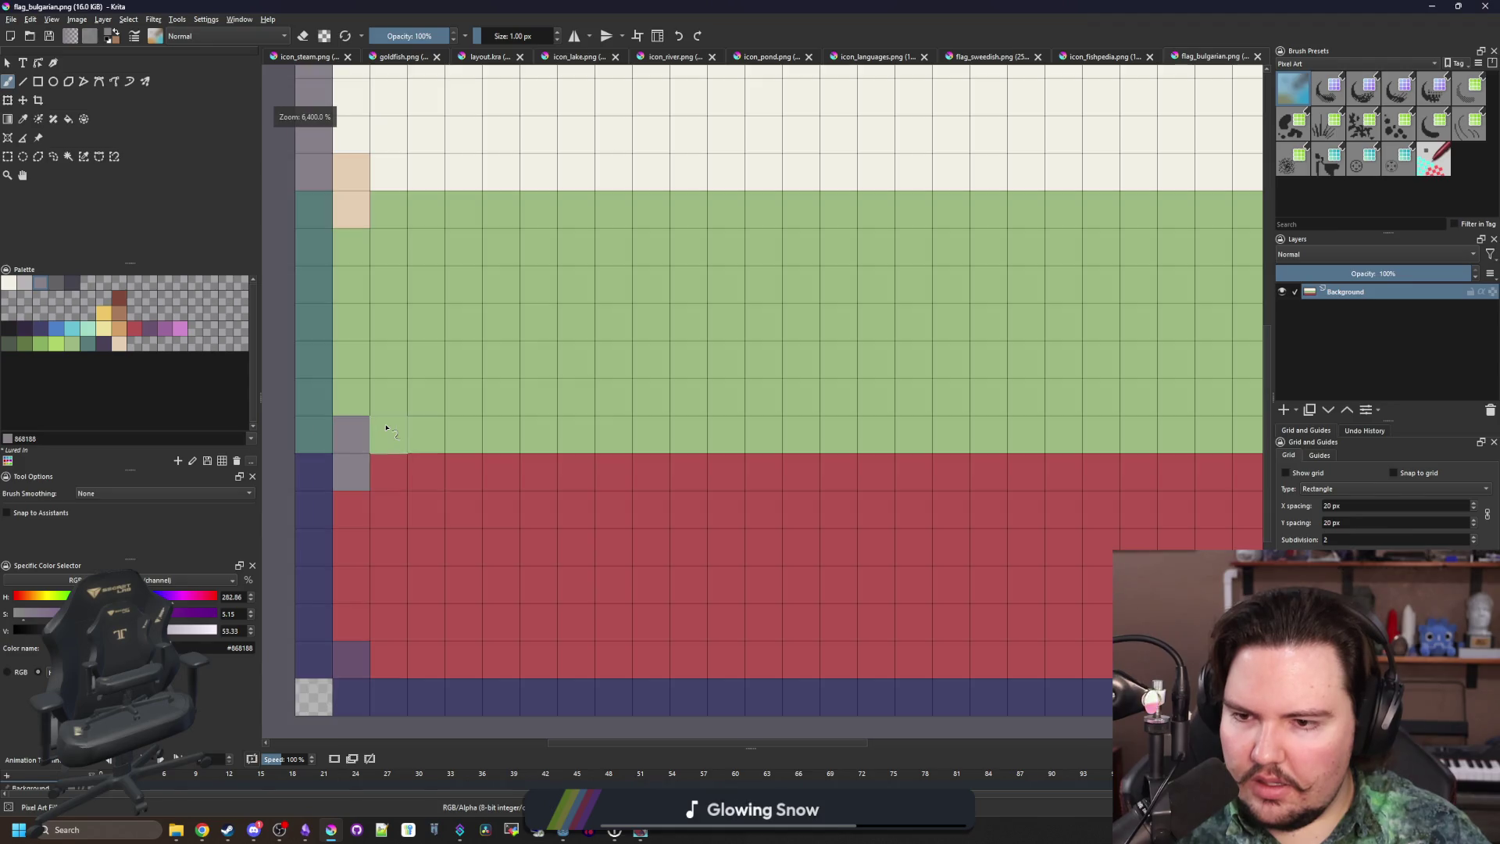
left_click(104, 314)
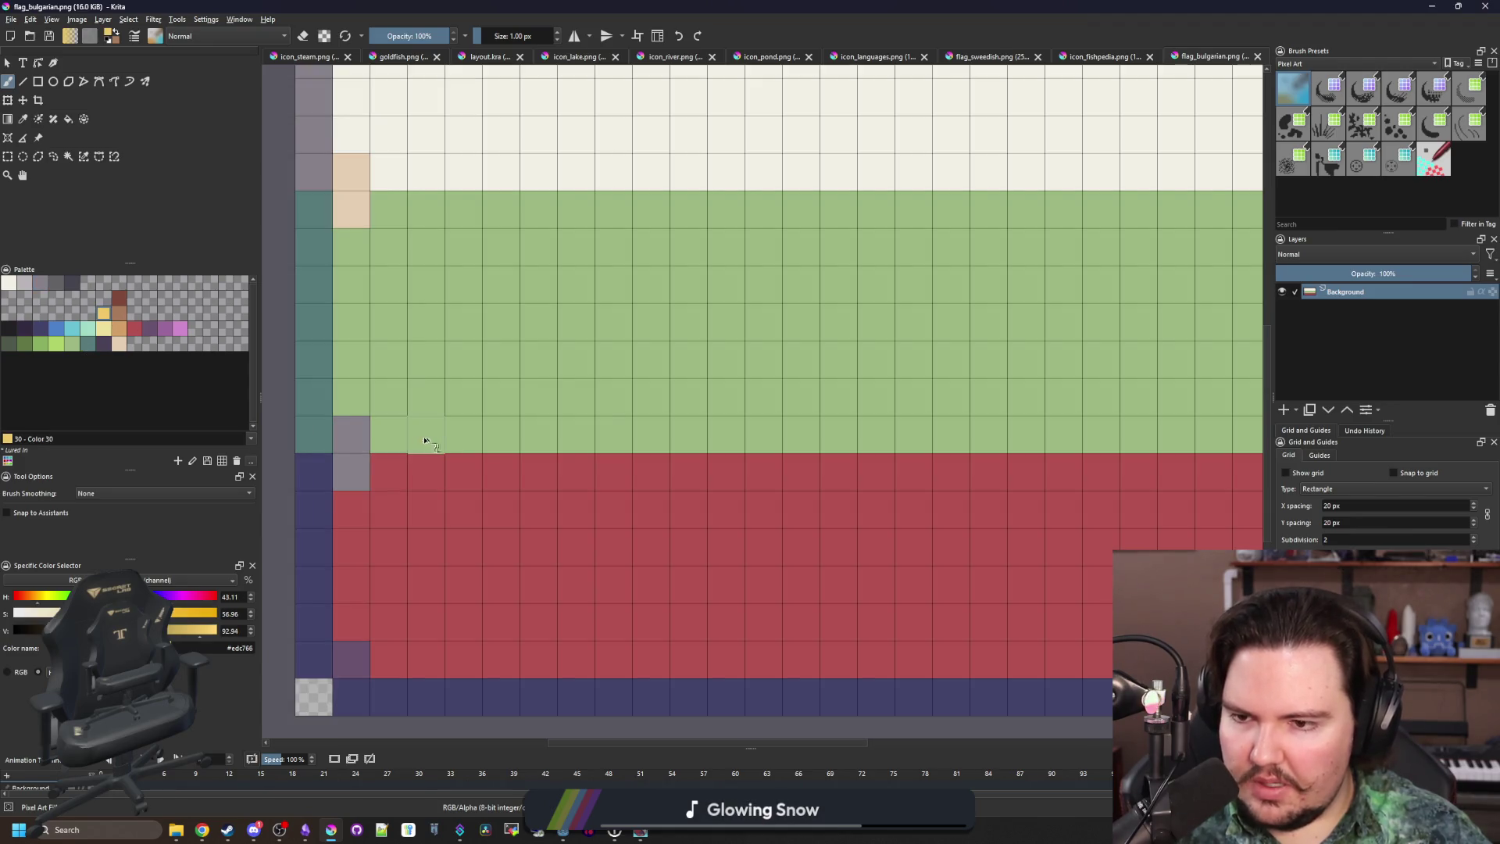
left_click_drag(352, 435, 351, 472)
scroll(1003, 486, "down", 1)
scroll(1003, 486, "up", 1)
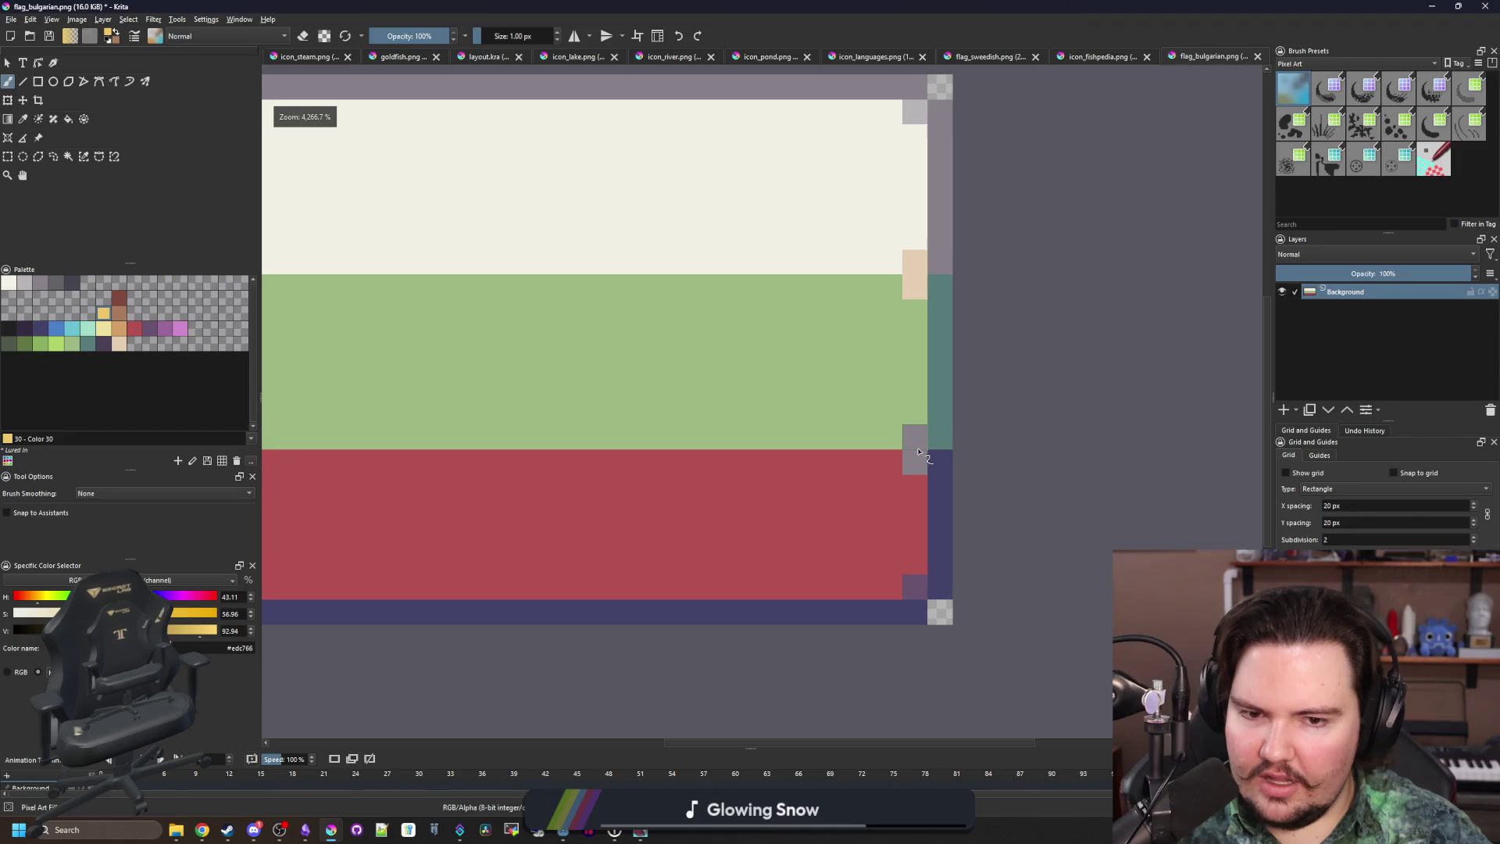
scroll(924, 453, "down", 1)
scroll(319, 451, "up", 2)
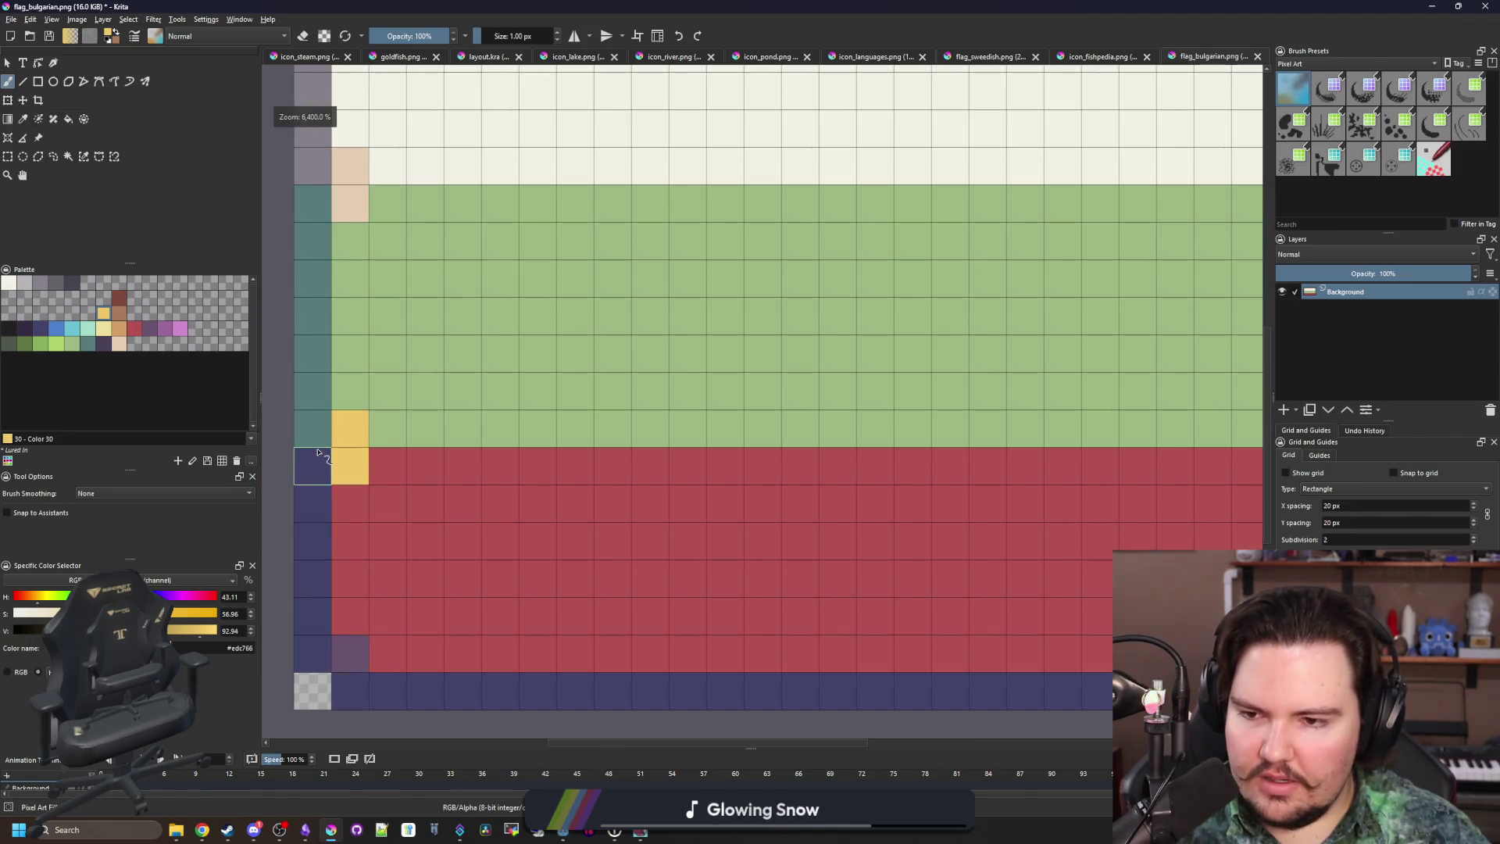
scroll(326, 450, "down", 1)
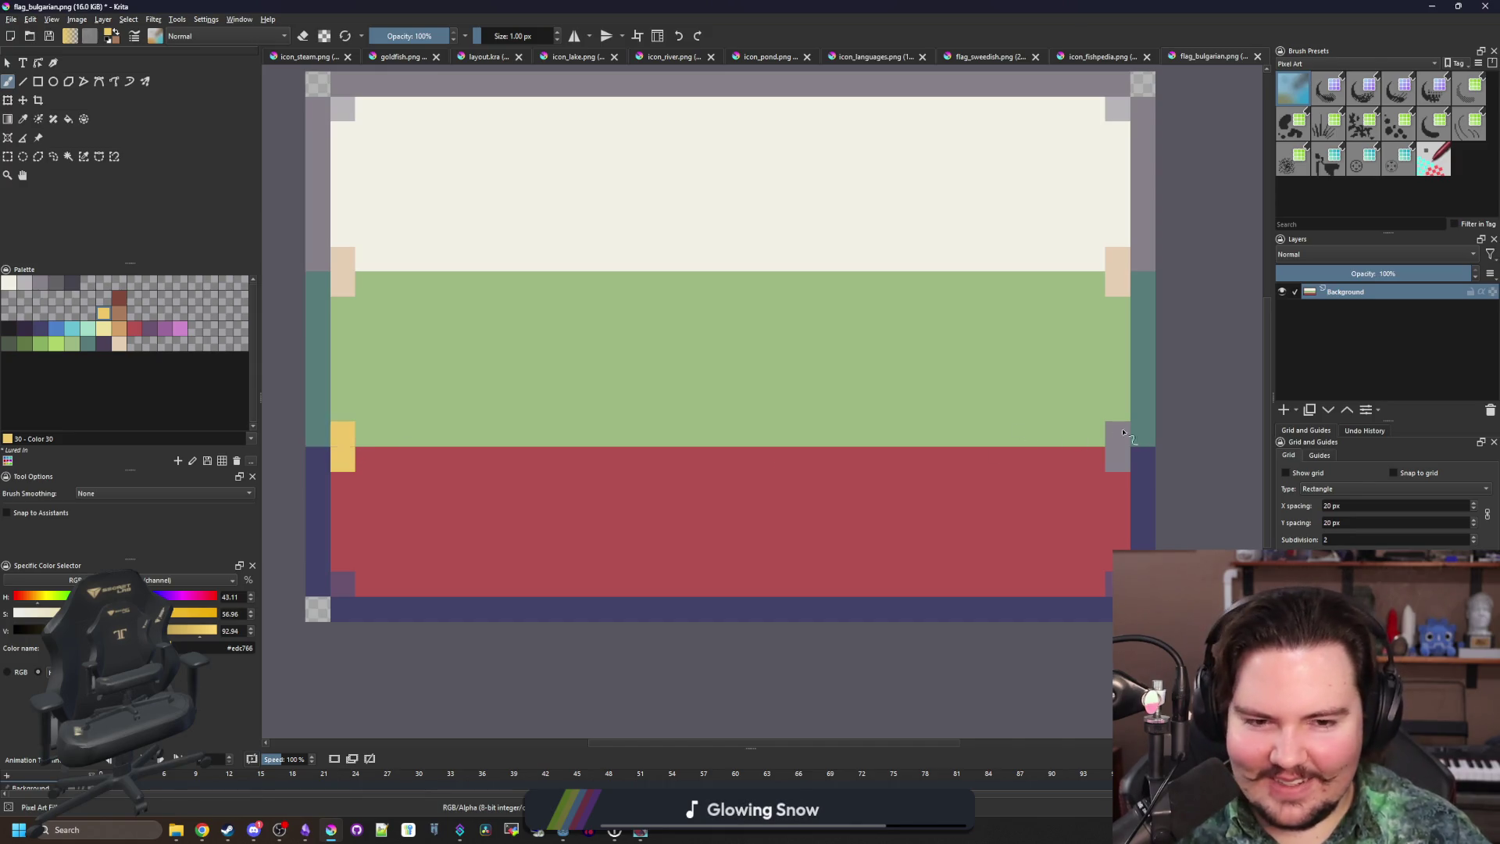
left_click_drag(1118, 434, 1117, 461)
Step: Repaint the left and right border pixels with the tan palette colour d3a068
scroll(395, 478, "down", 1)
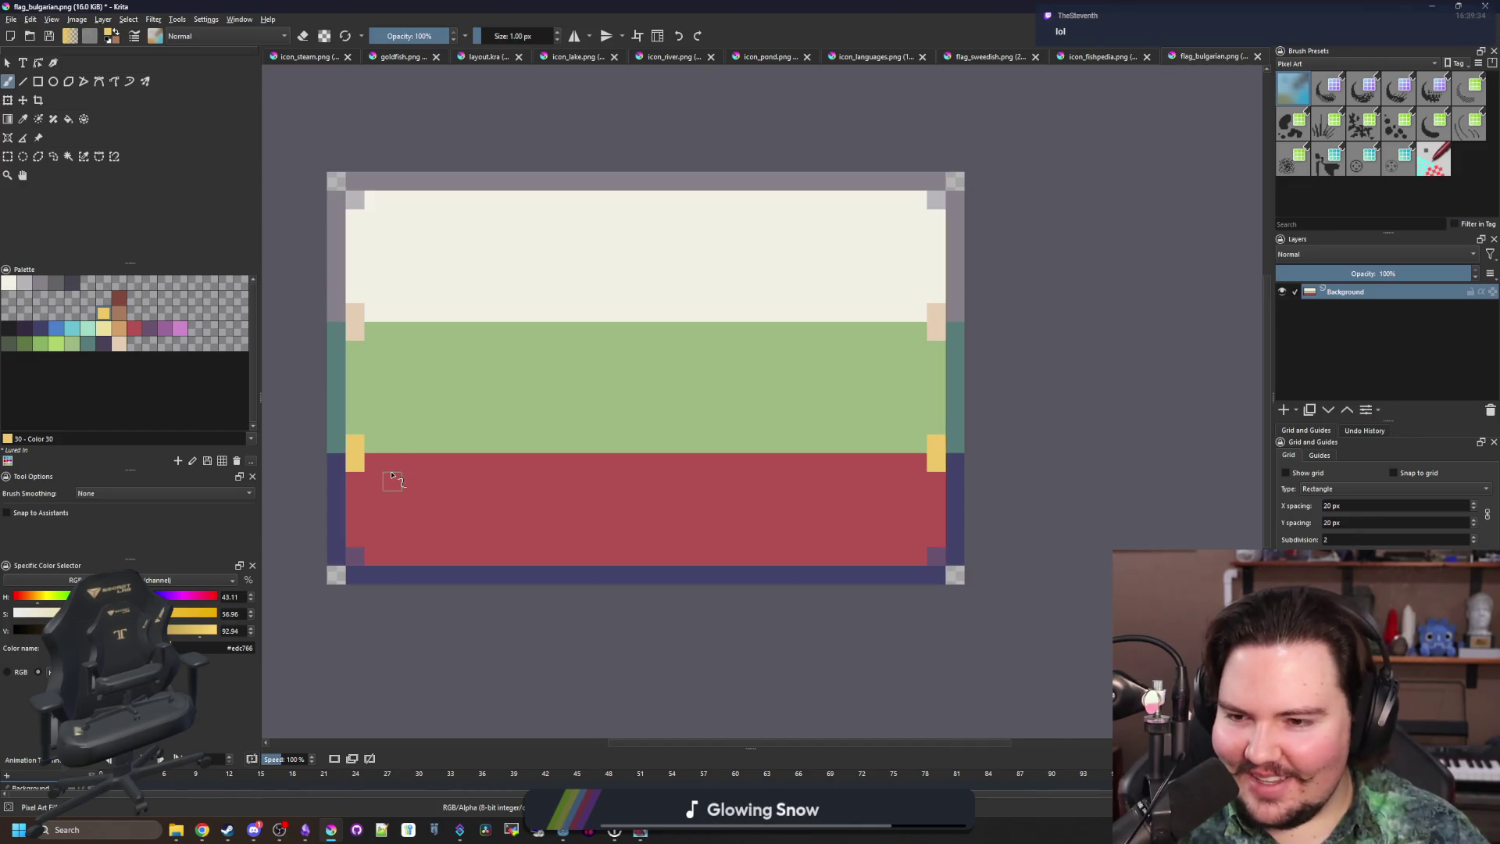
scroll(395, 451, "up", 2)
scroll(290, 457, "down", 1)
left_click(119, 329)
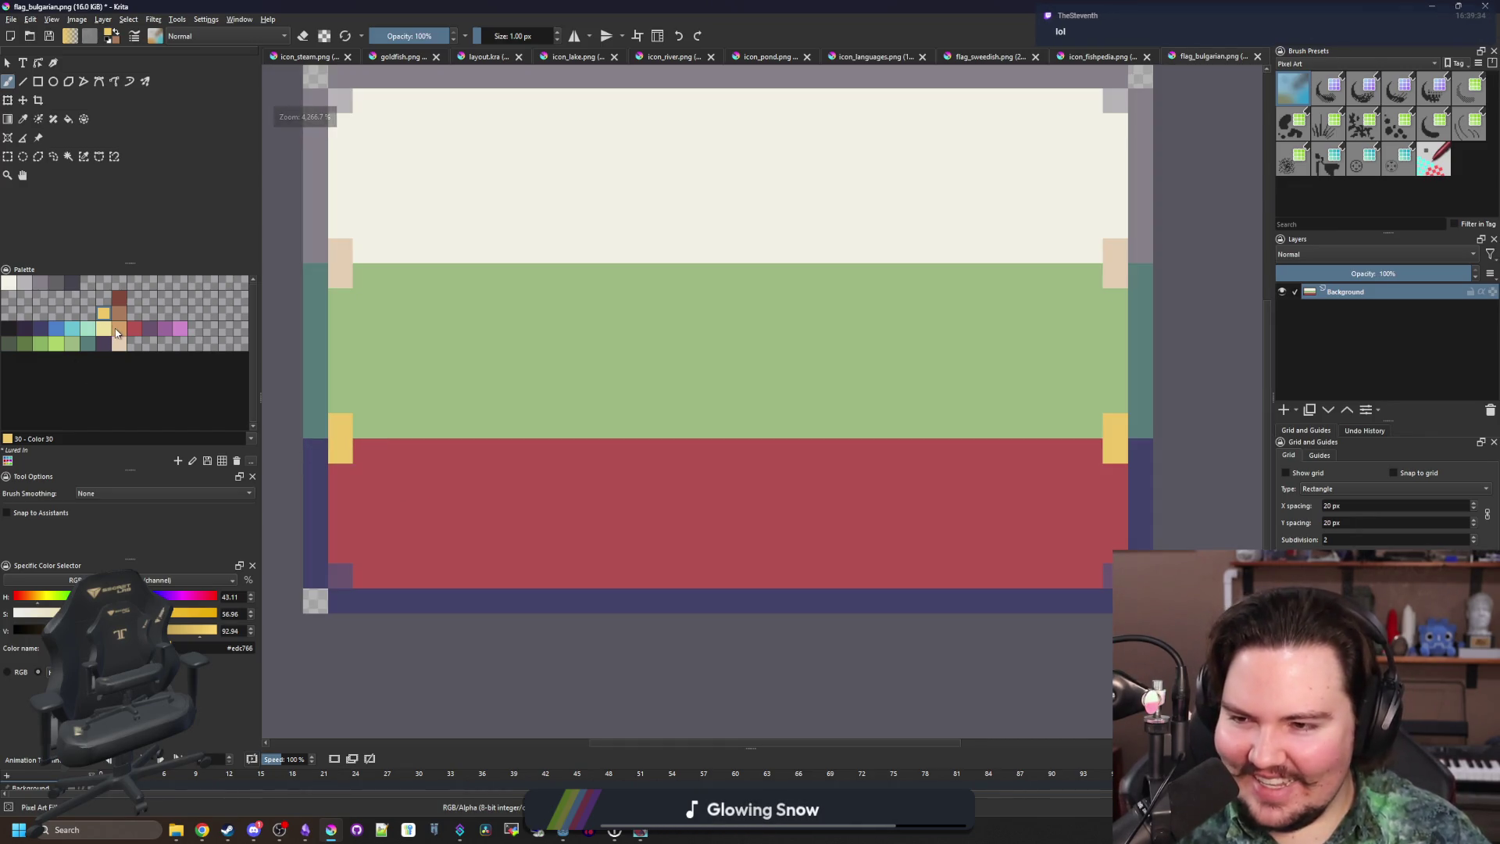
left_click_drag(341, 424, 341, 453)
left_click_drag(1116, 437, 1116, 457)
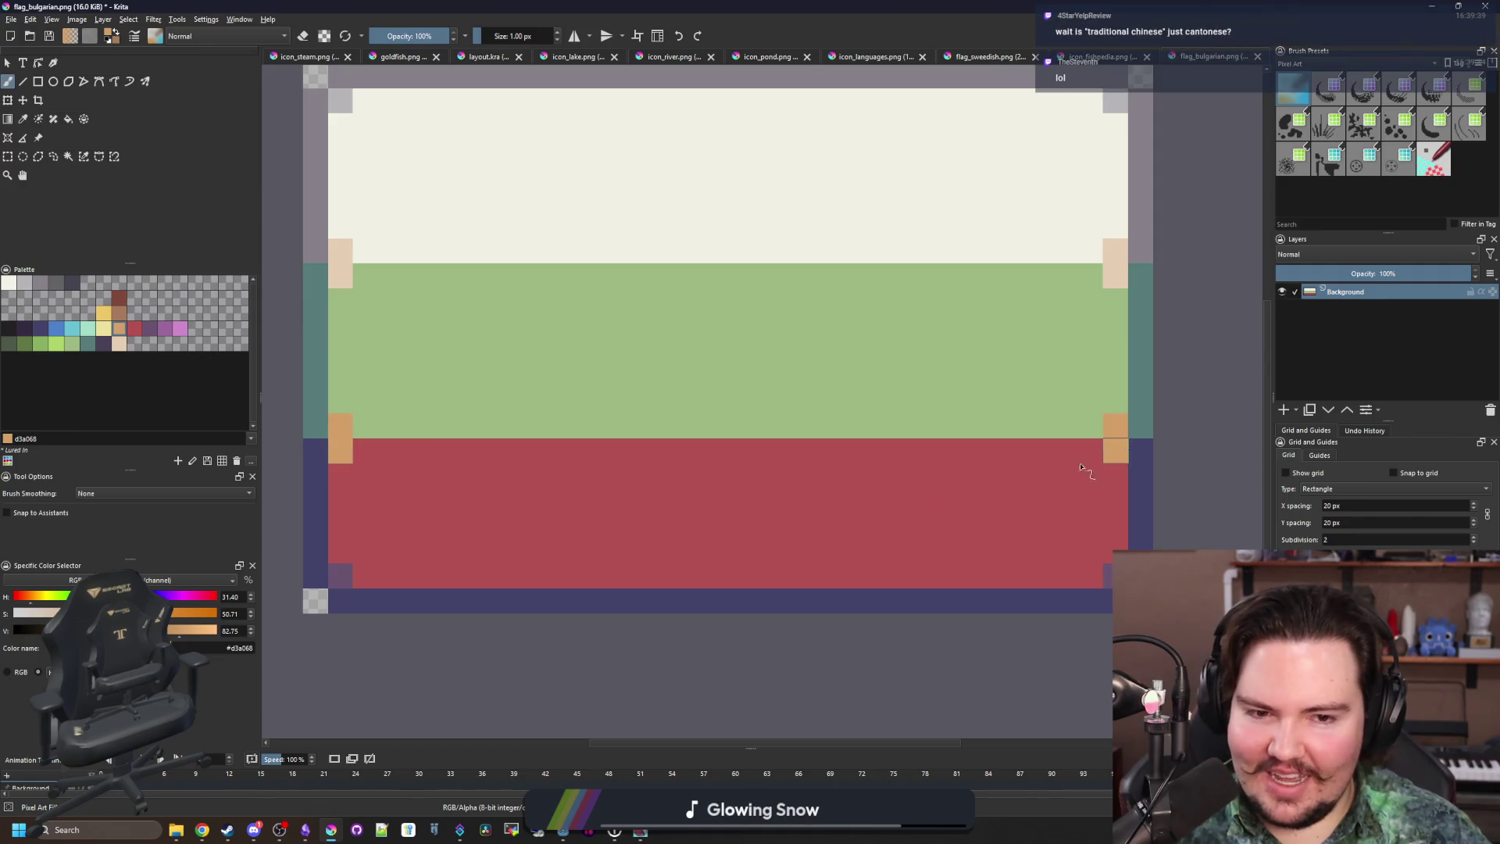
scroll(753, 472, "down", 2)
Step: Save the flag as PNG with the default export settings and shrink the Krita window
key("ctrl+s")
left_click(802, 525)
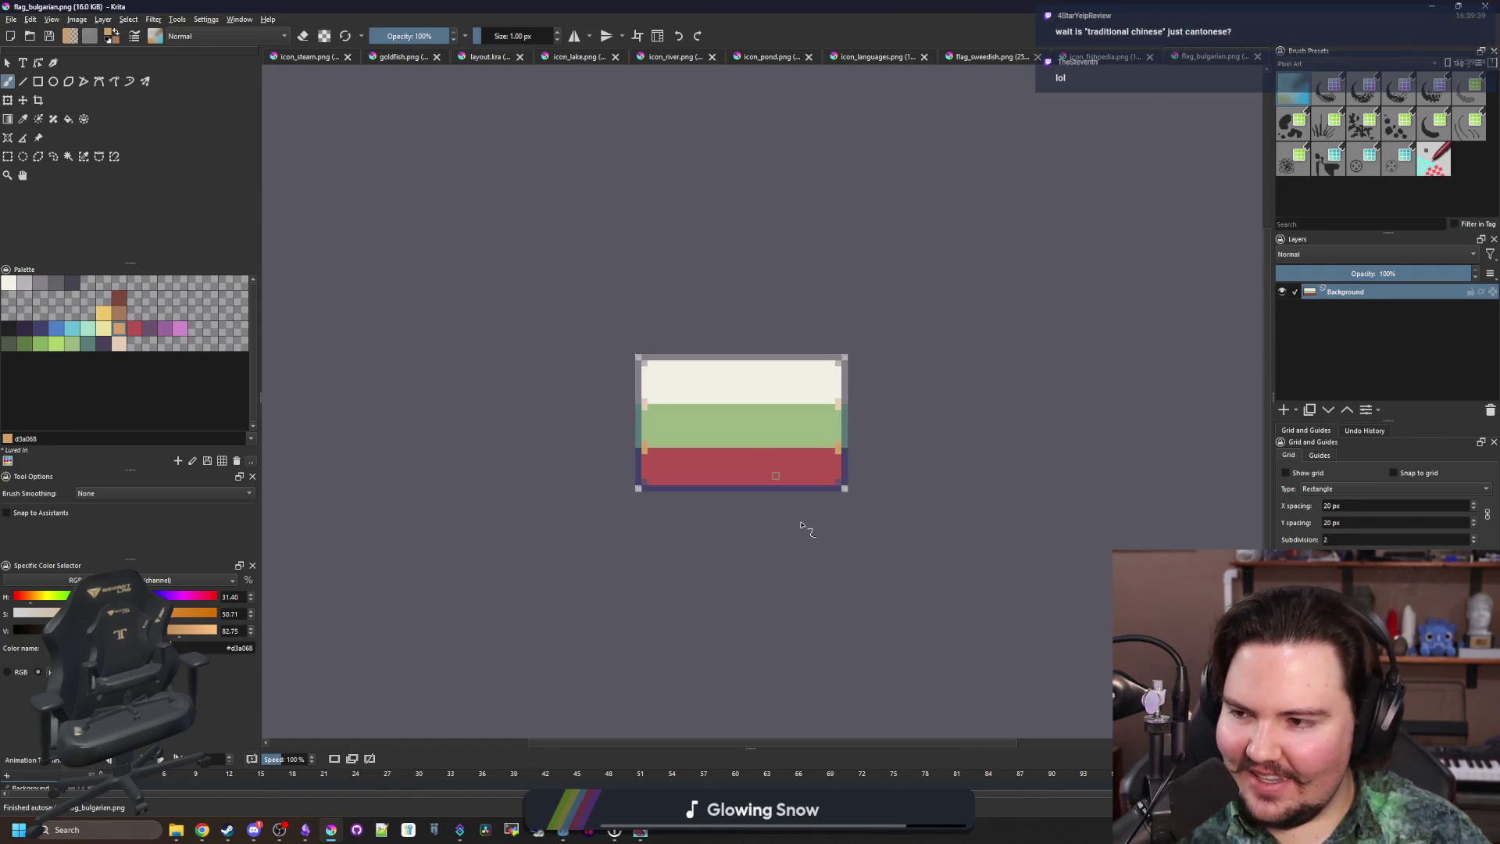
scroll(686, 458, "up", 2)
scroll(586, 458, "down", 1)
scroll(479, 459, "up", 1)
scroll(507, 481, "down", 3)
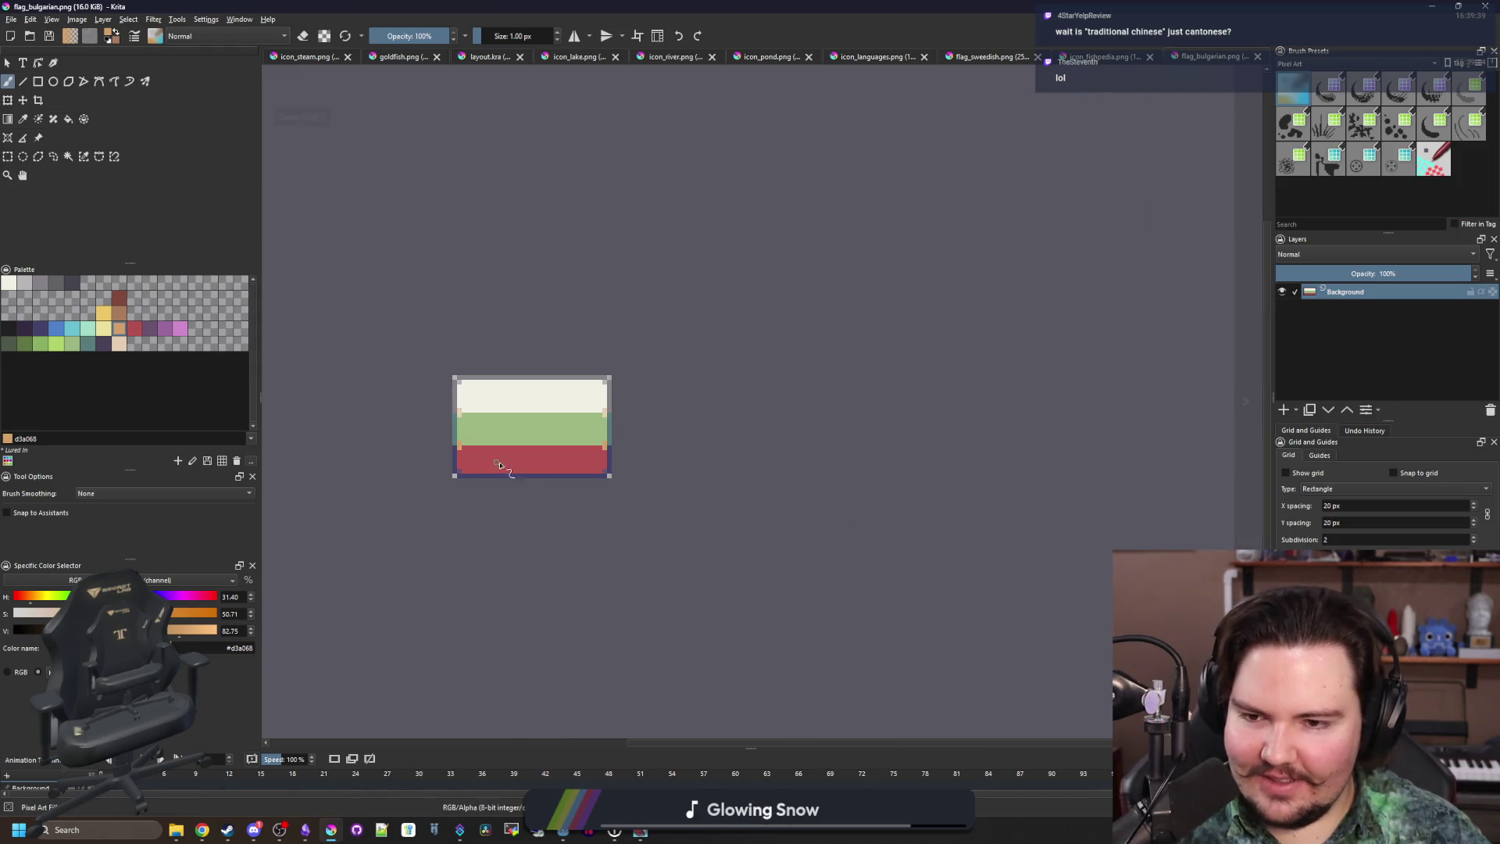
scroll(507, 479, "up", 4)
key("super+Down")
key("super+Down")
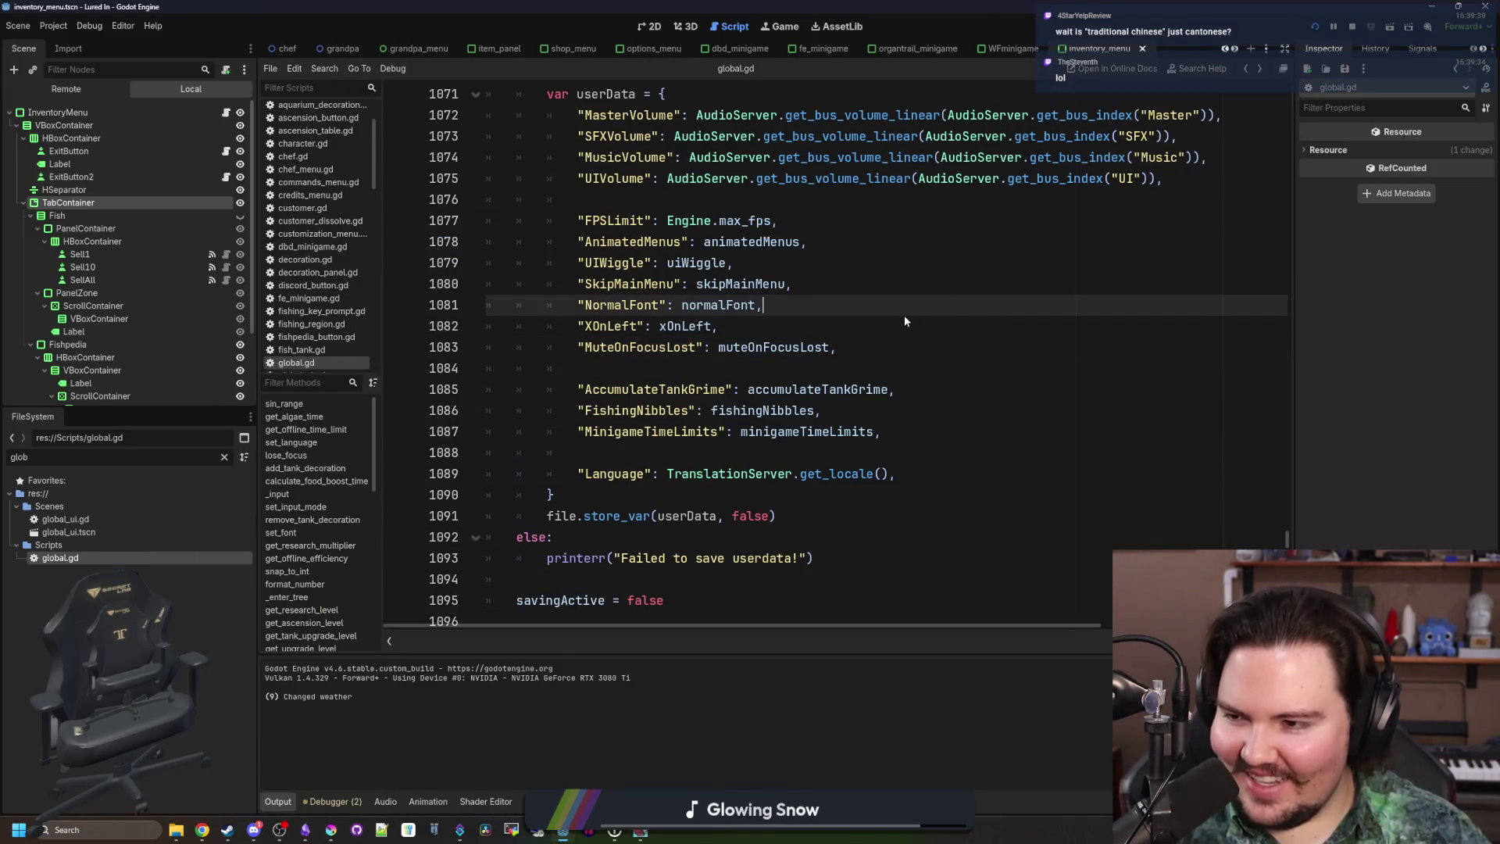
Step: Delete the stray S on line 1088 of global.gd, save the script, and switch to the browser
left_click(849, 322)
key("ctrl+s")
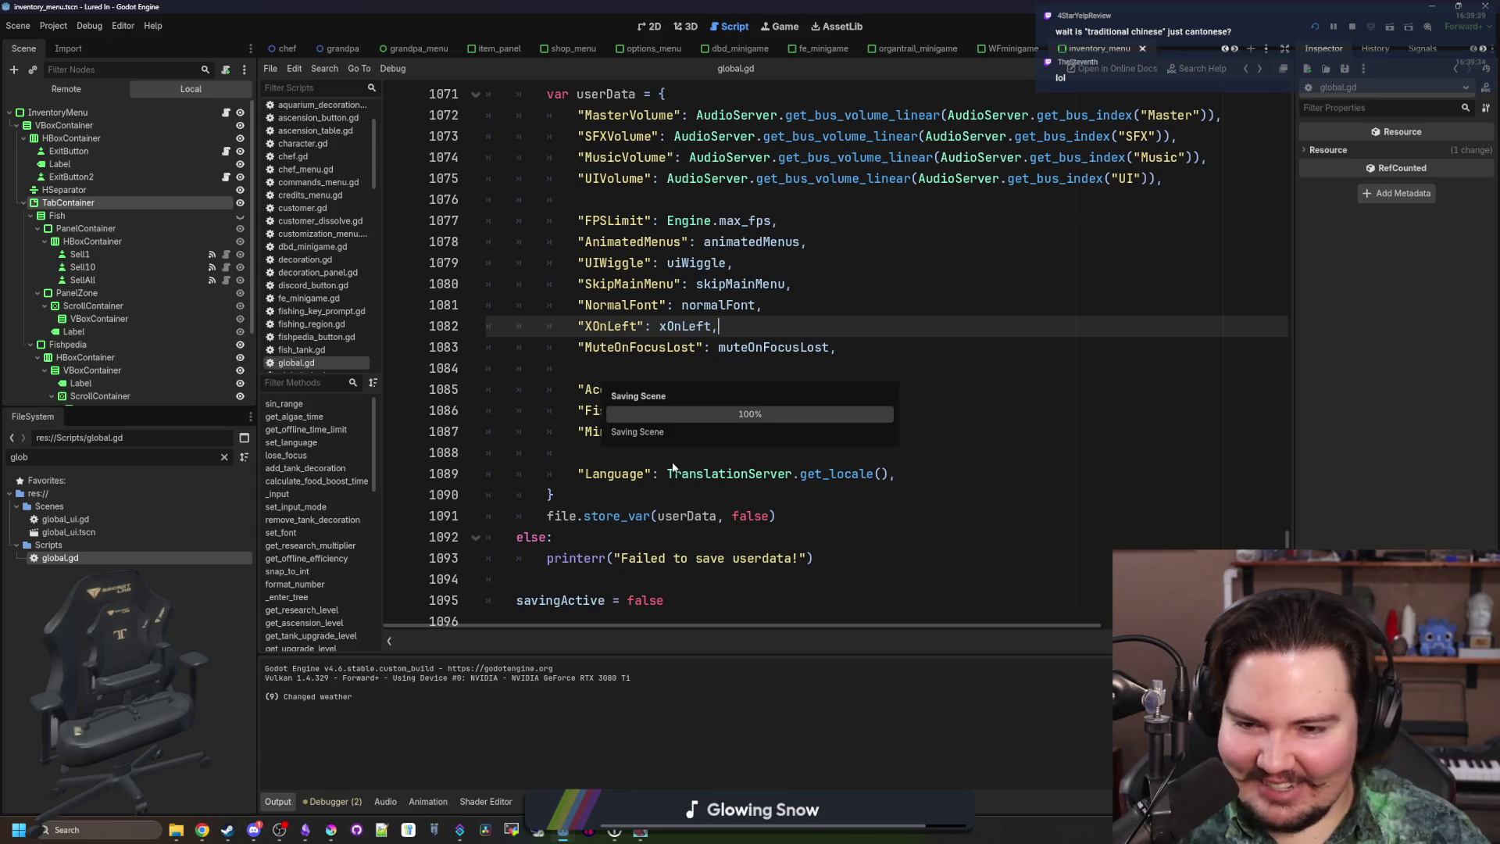
left_click(590, 453)
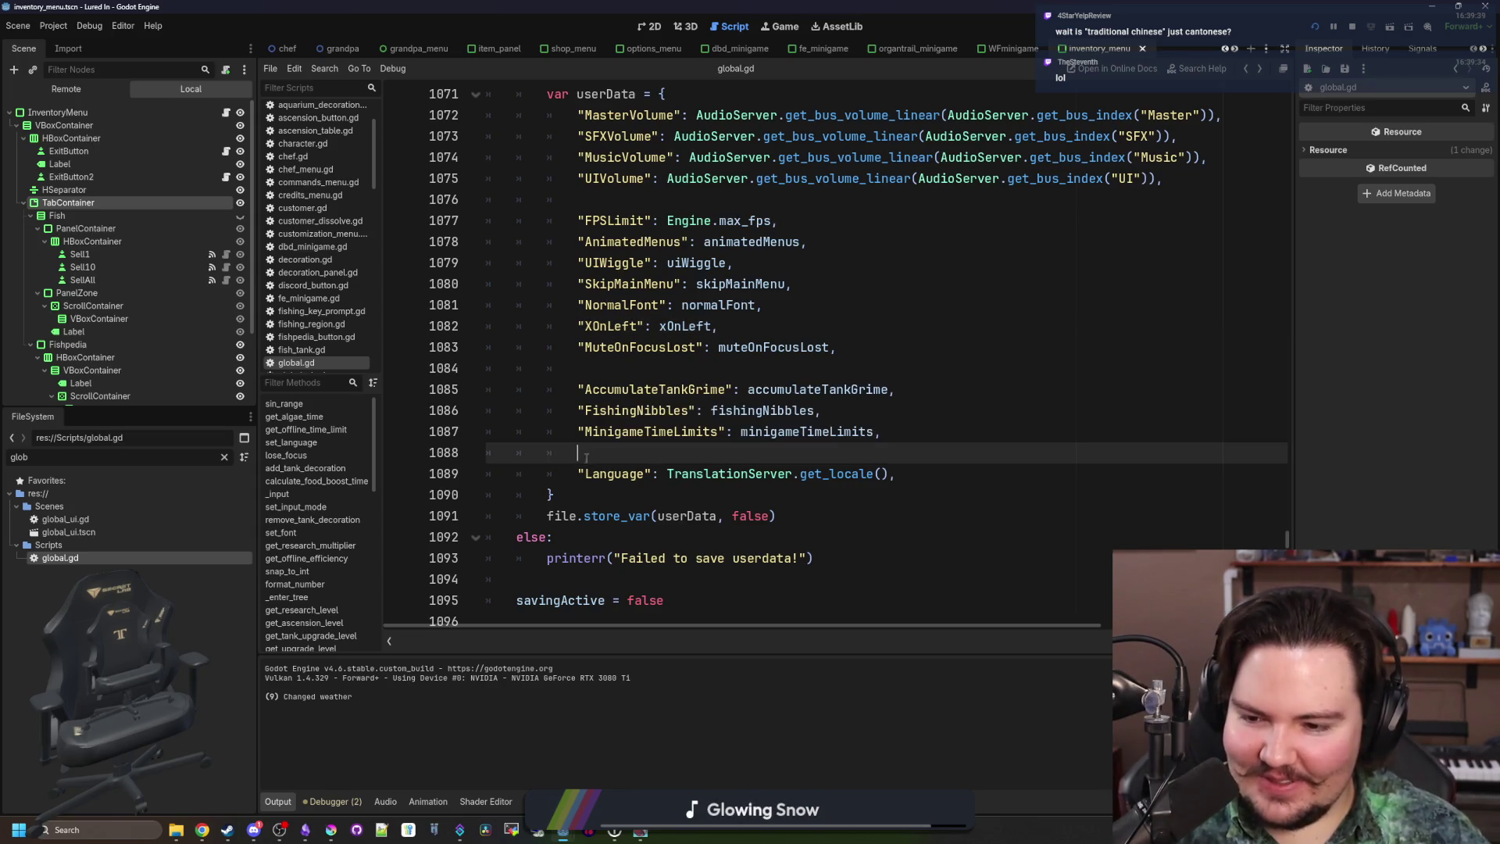
key("BackSpace")
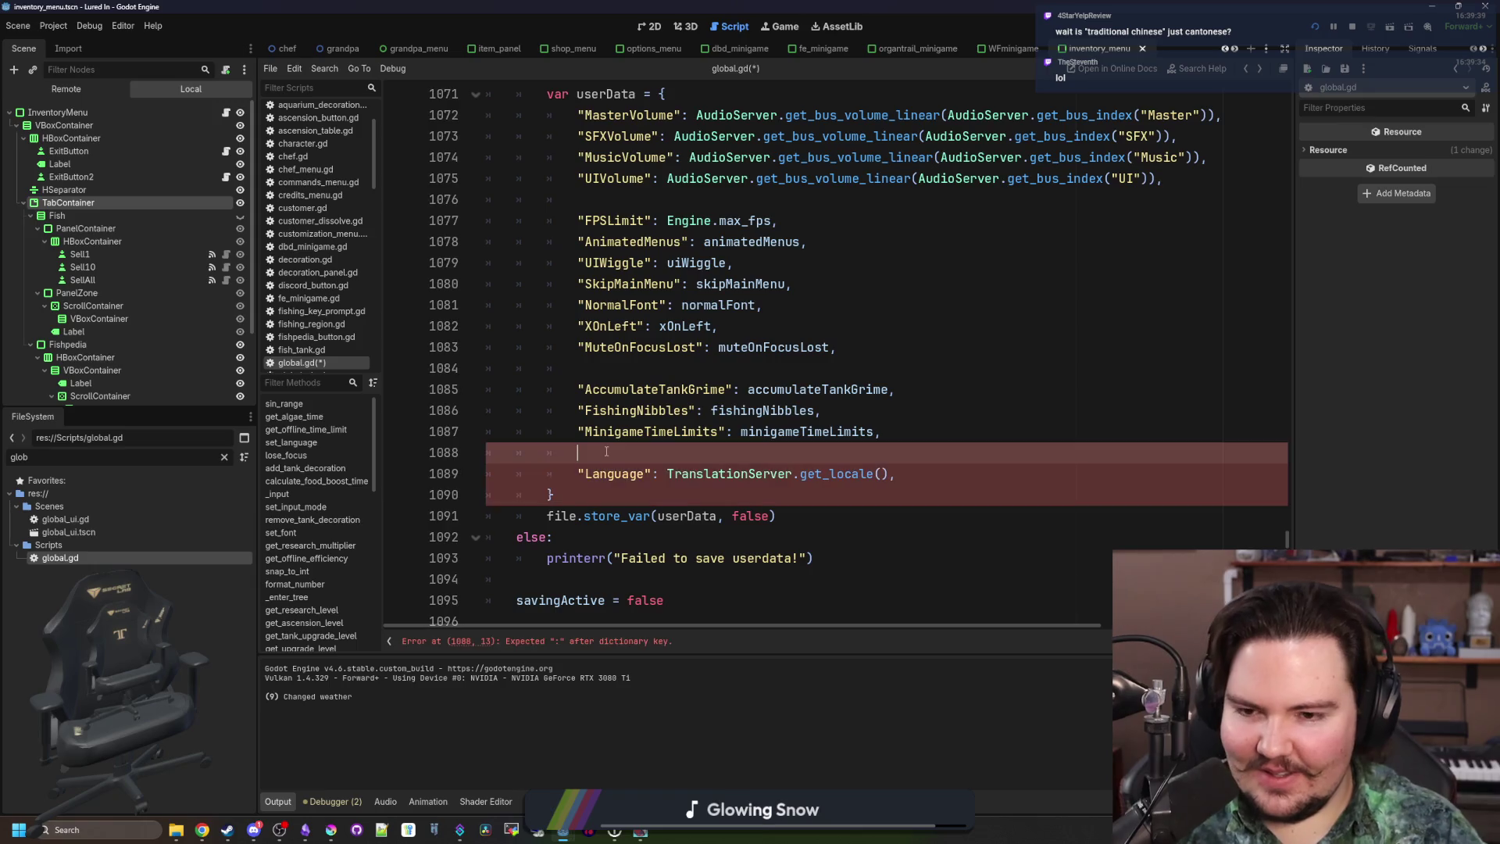
key("ctrl+s")
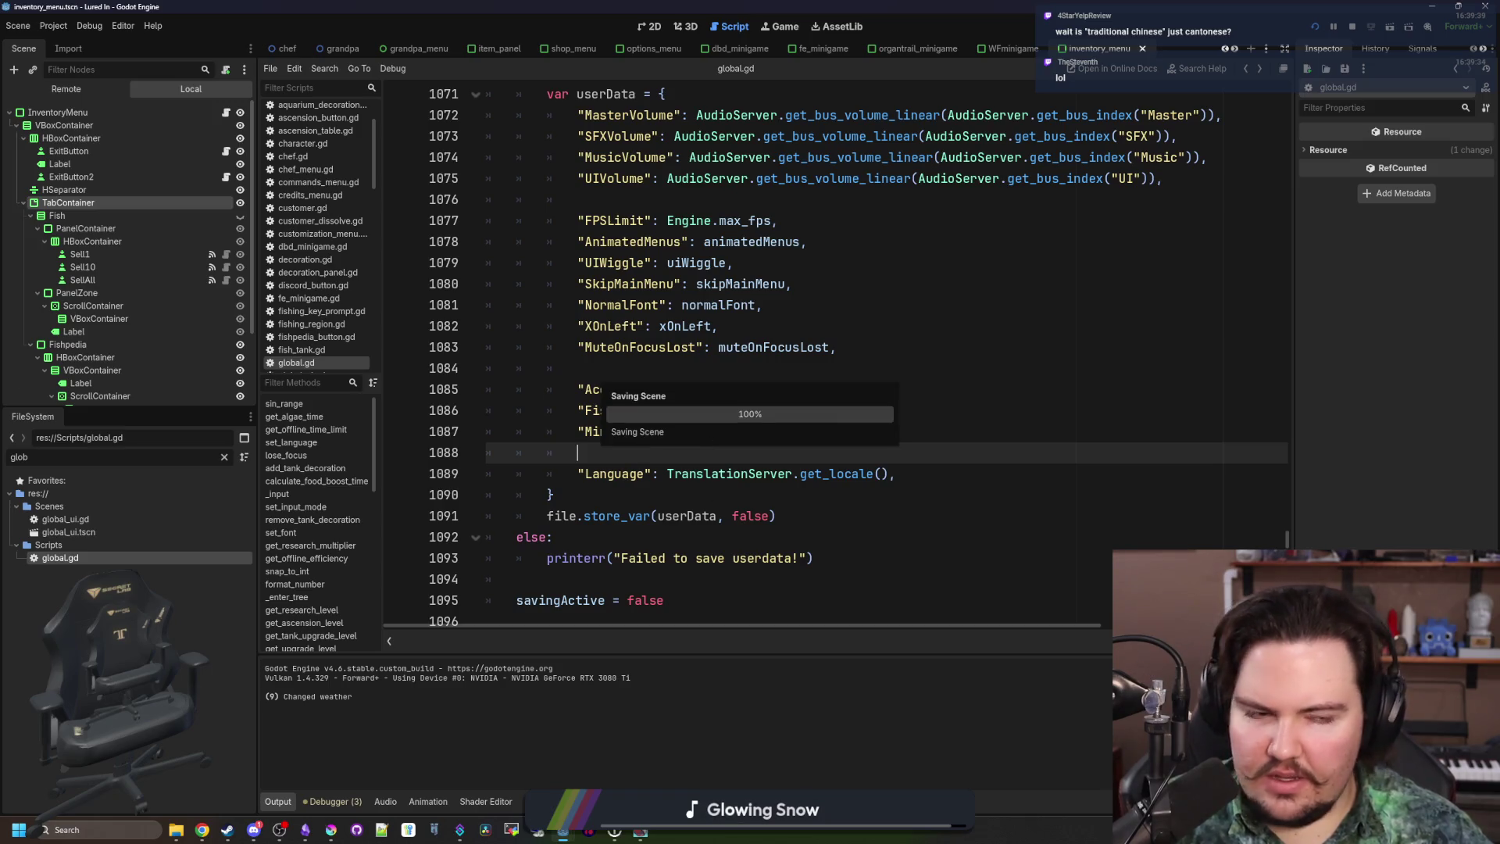
key("alt+Tab")
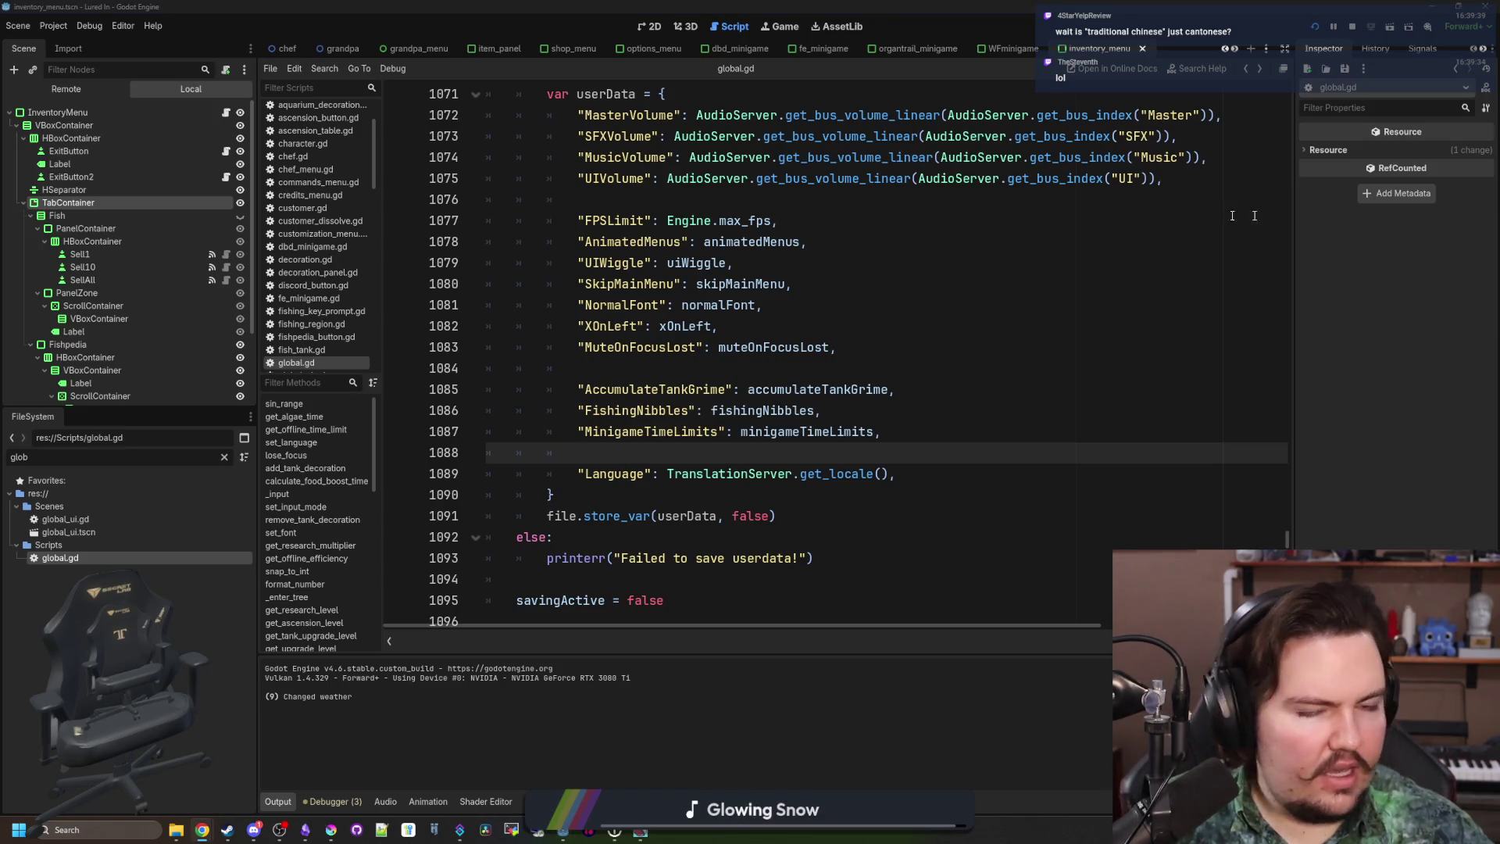
Step: Search Google for 'cantonese flag', then narrow the query to just 'cantonese'
type("cantone")
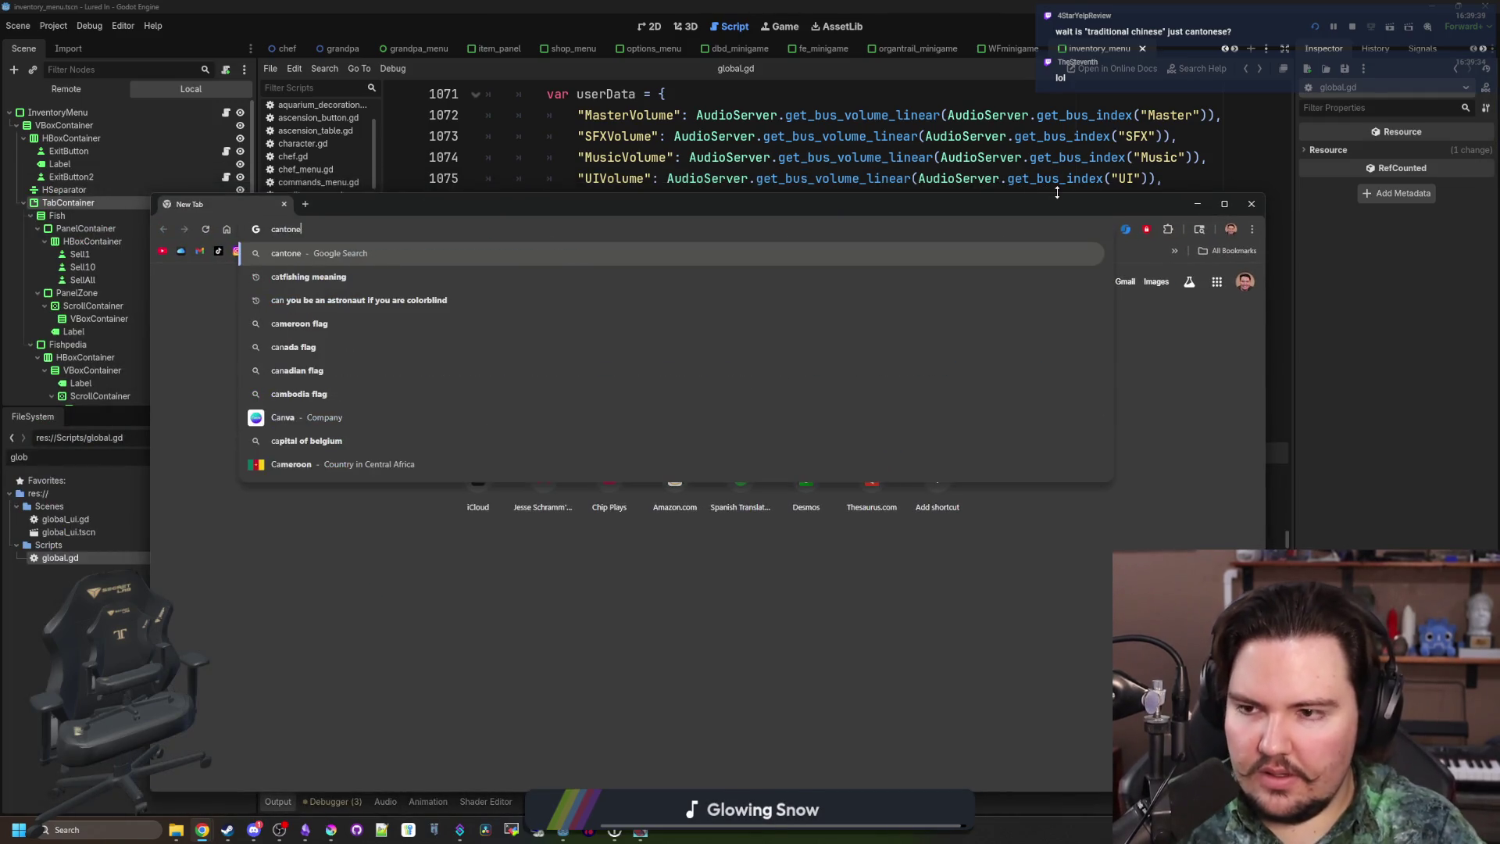
type("se flag")
key("Return")
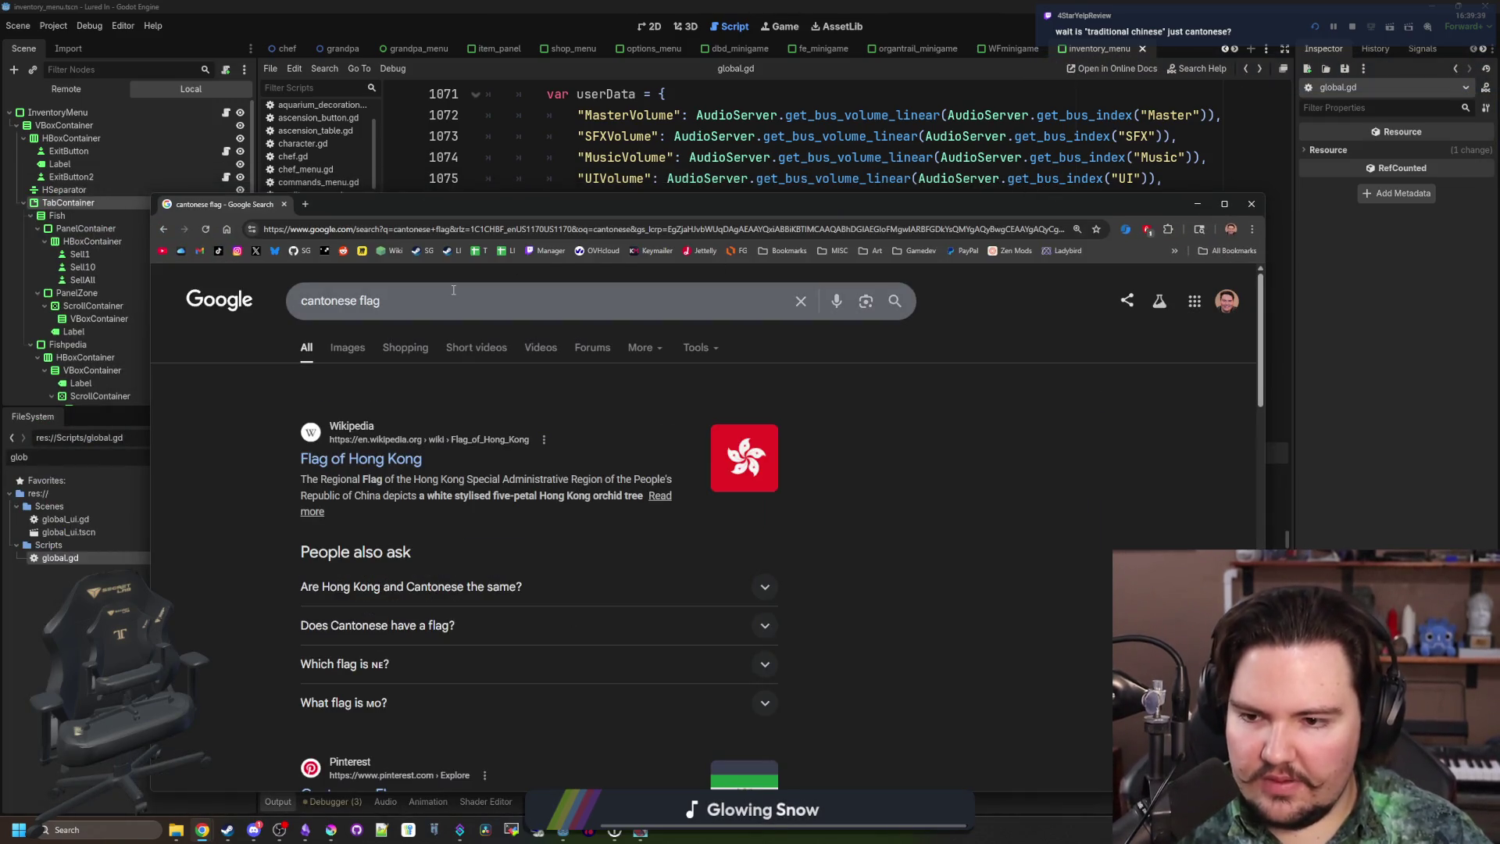
left_click(453, 290)
key("BackSpace")
key("BackSpace")
key("BackSpace")
key("Return")
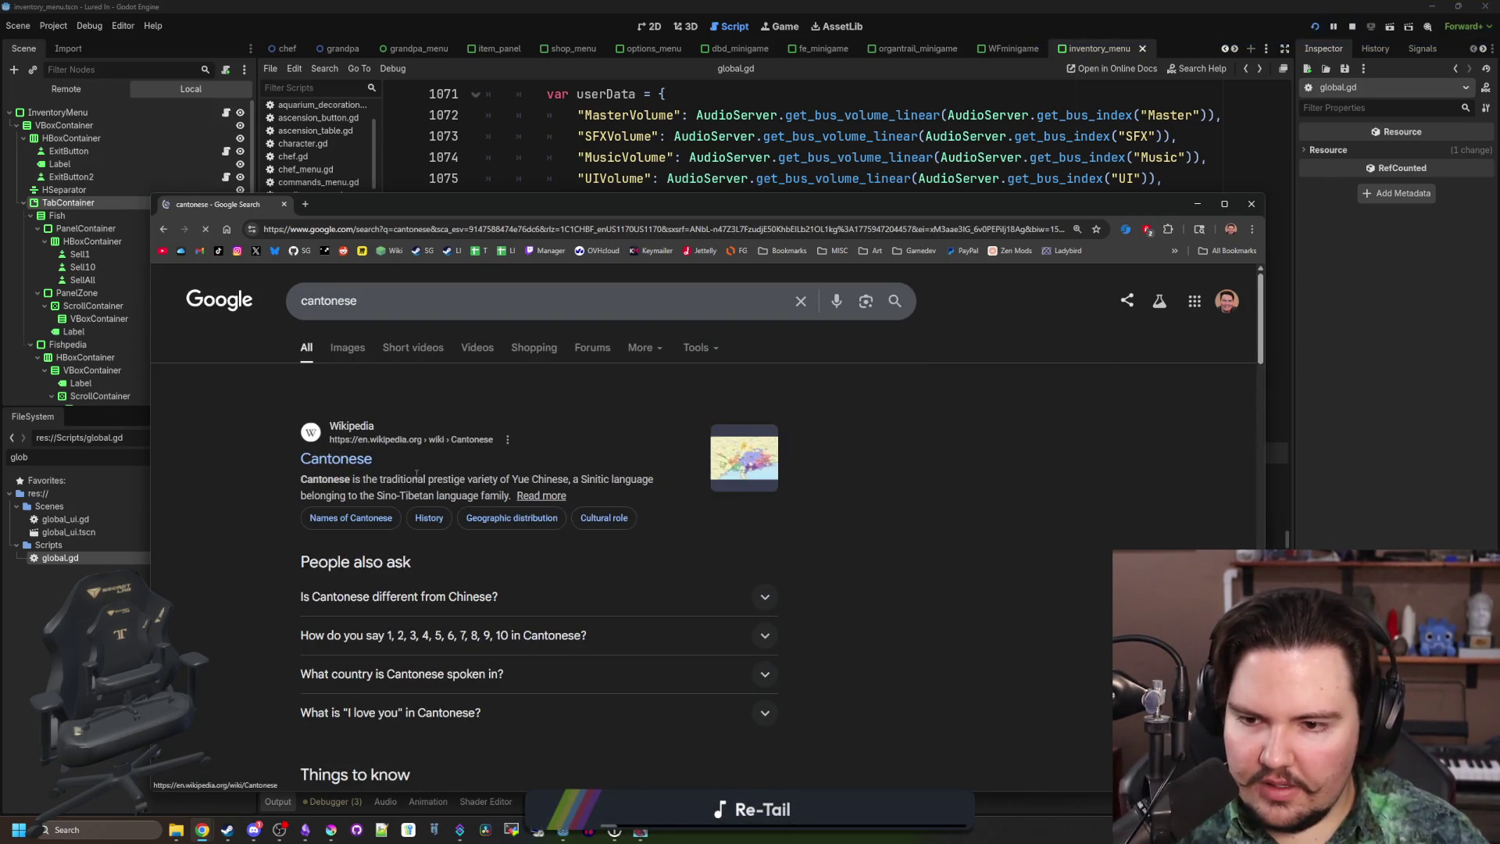
Step: Expand 'Is Cantonese different from Chinese?' and replace the query with 'is cantonese traditional chinese'
left_click_drag(400, 479, 662, 480)
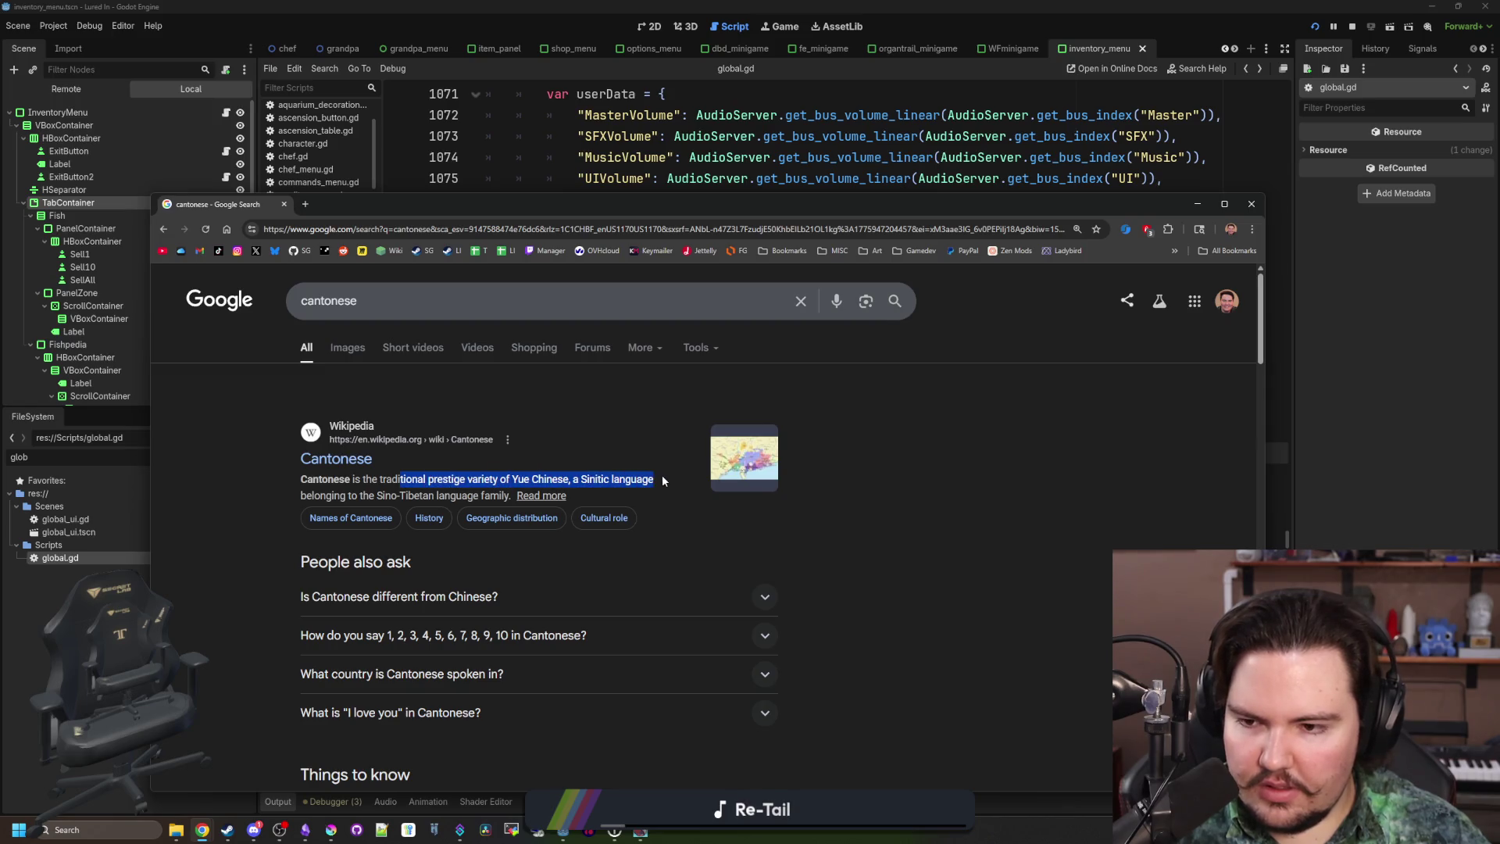
left_click(662, 476)
scroll(521, 488, "down", 3)
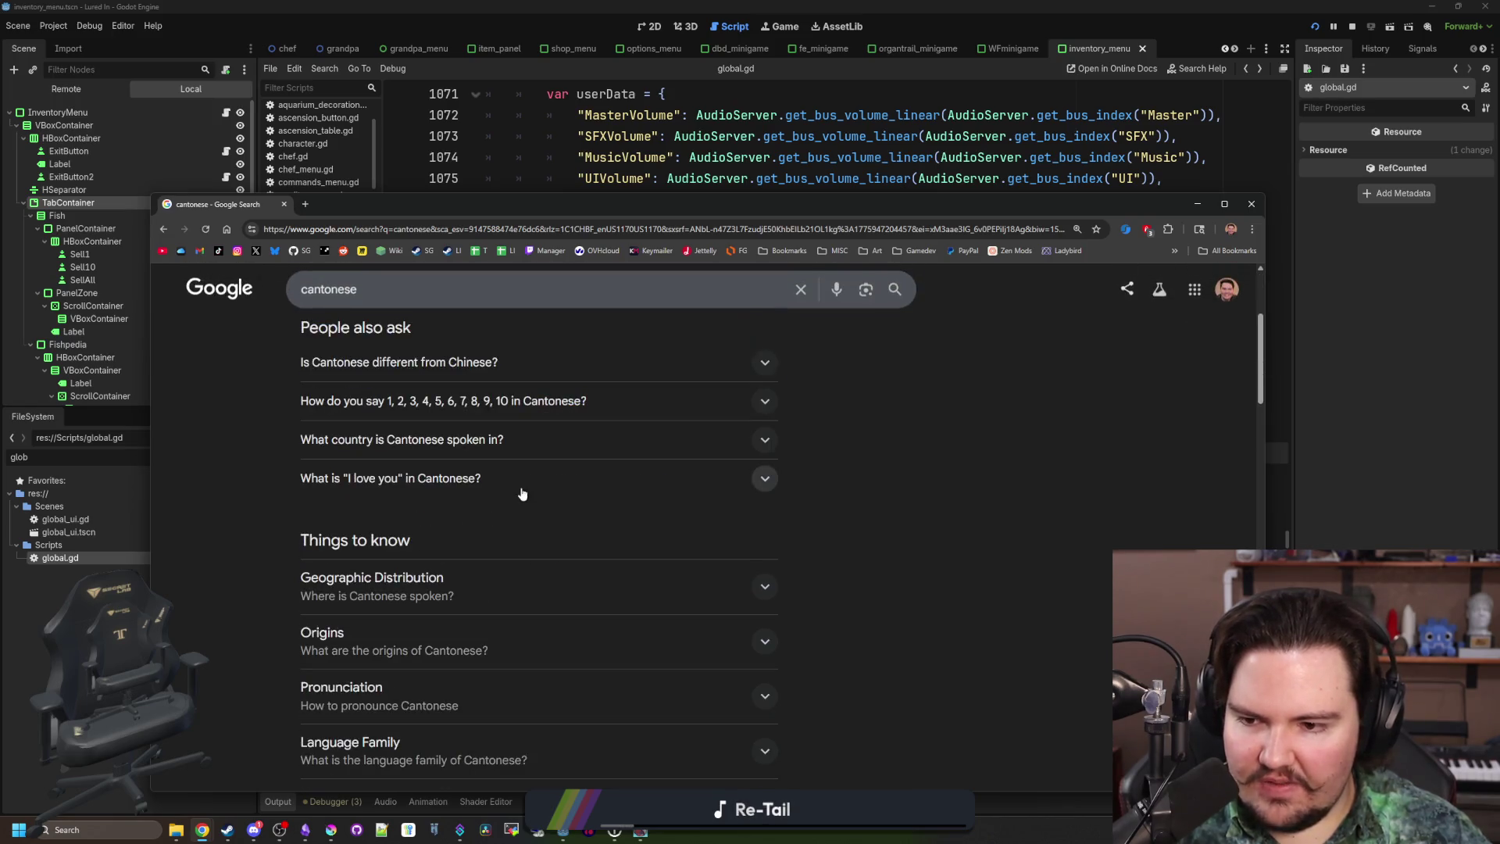
scroll(521, 494, "up", 1)
left_click(426, 442)
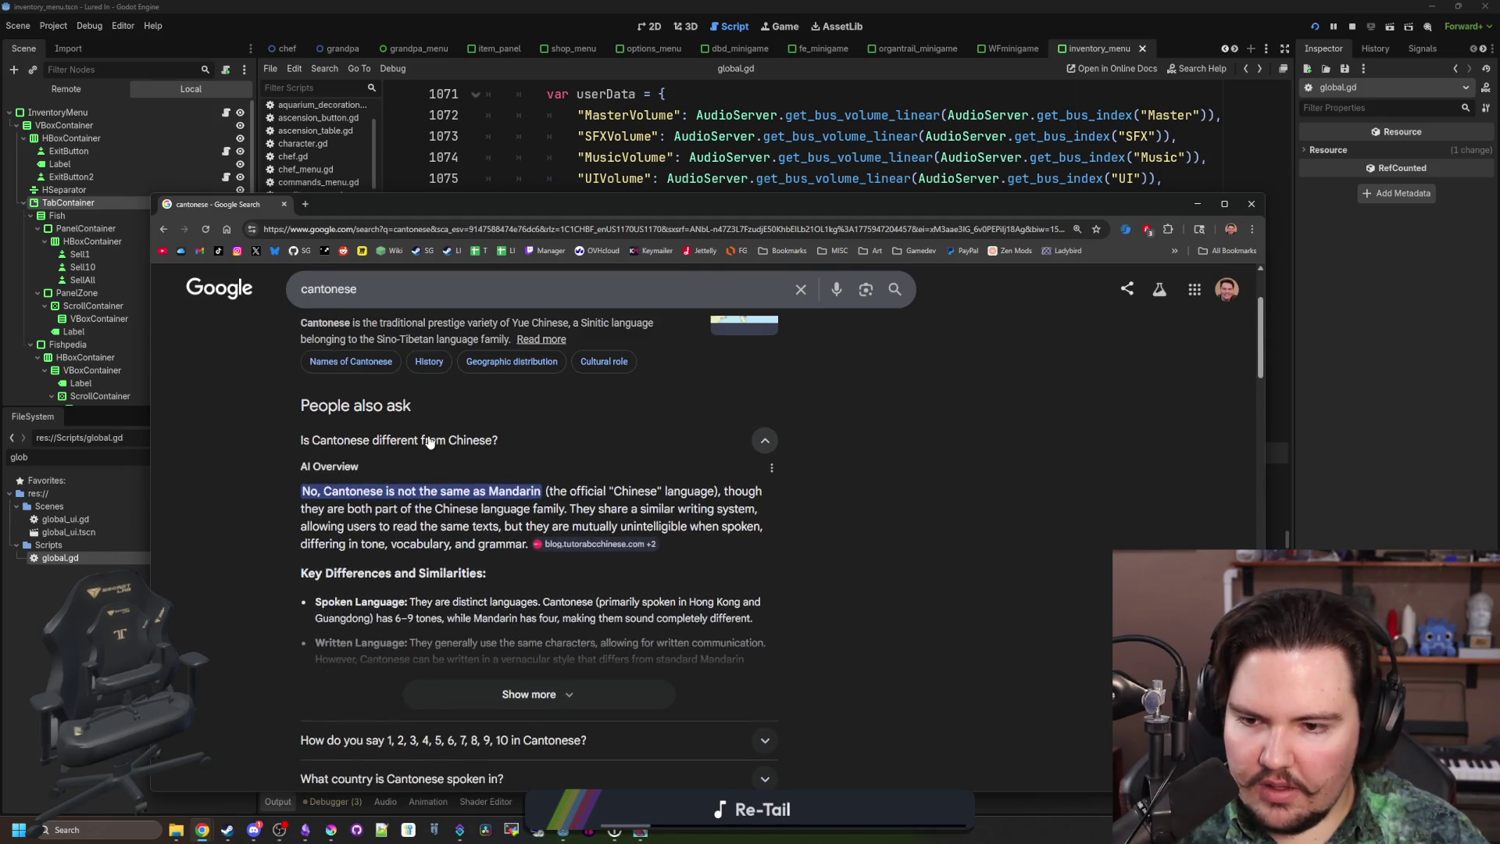
scroll(404, 438, "up", 3)
left_click_drag(367, 301, 264, 296)
type("is c")
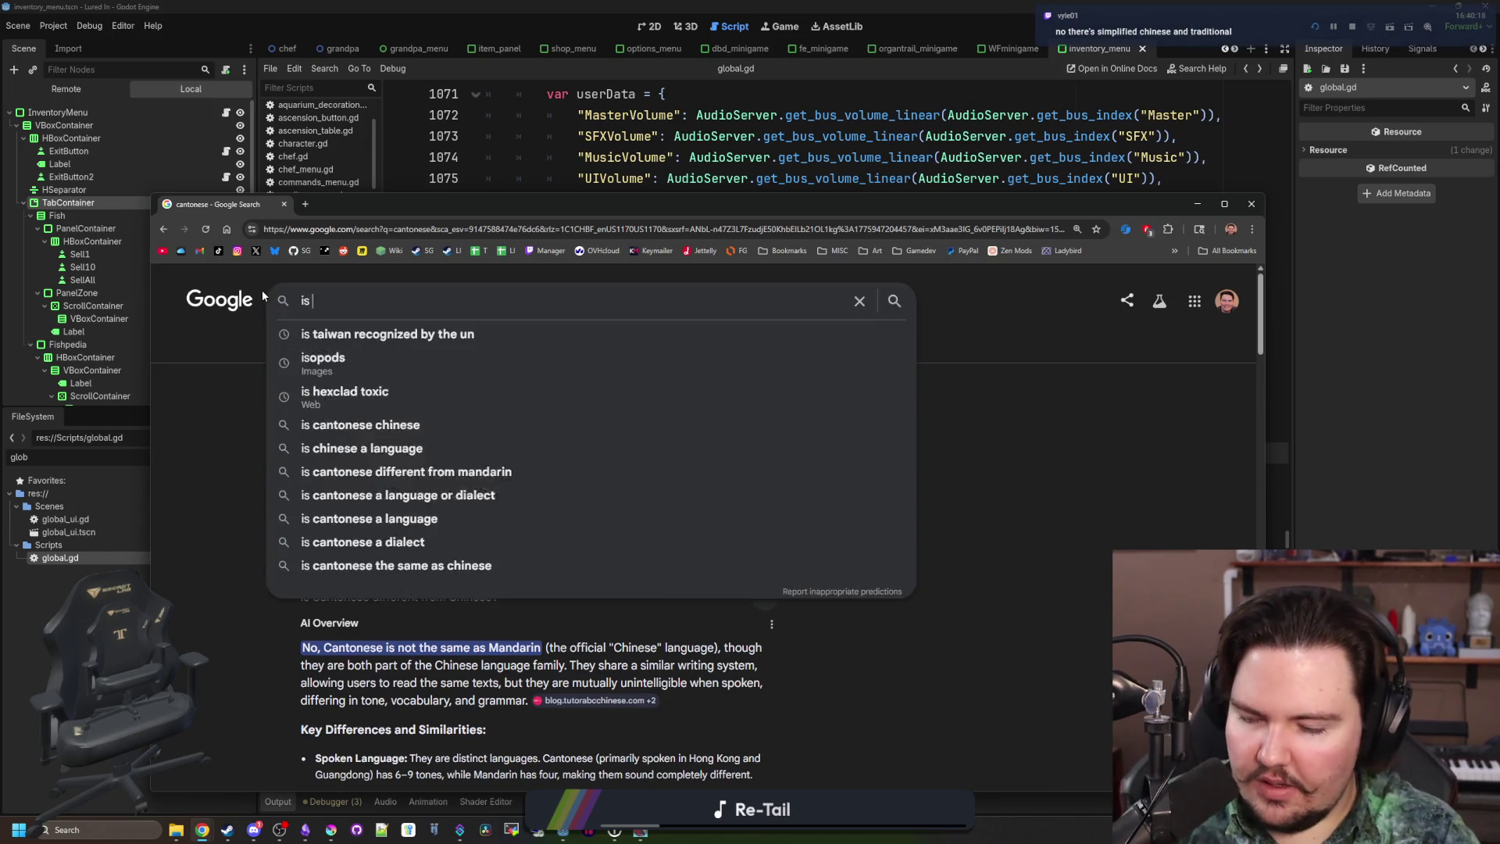
type("antonese traditi")
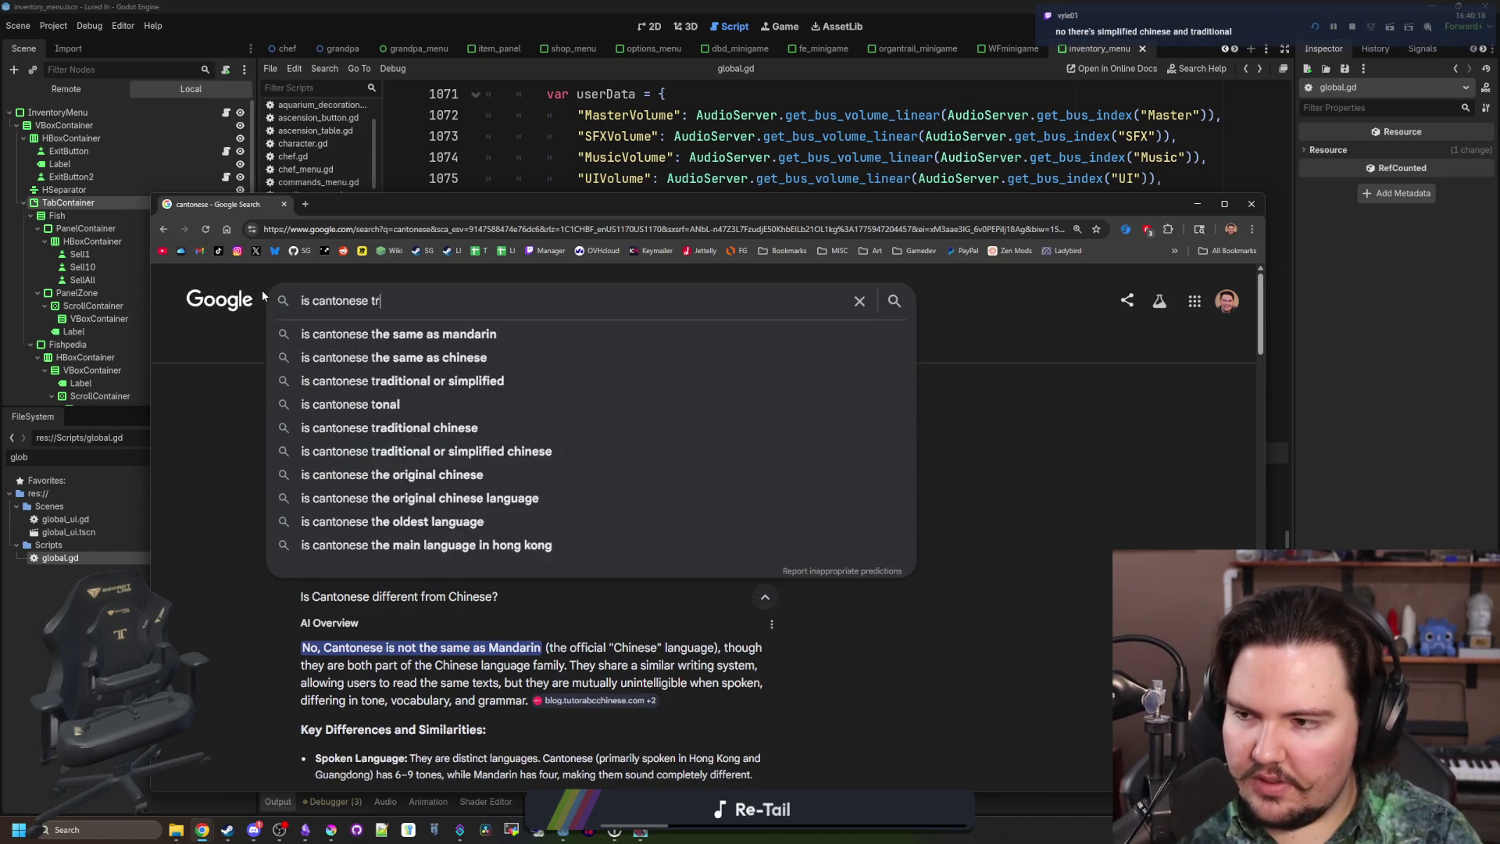
type("onal chinese")
Step: Run the 'is cantonese traditional chinese' search and read the localization.blog snippet
key("Return")
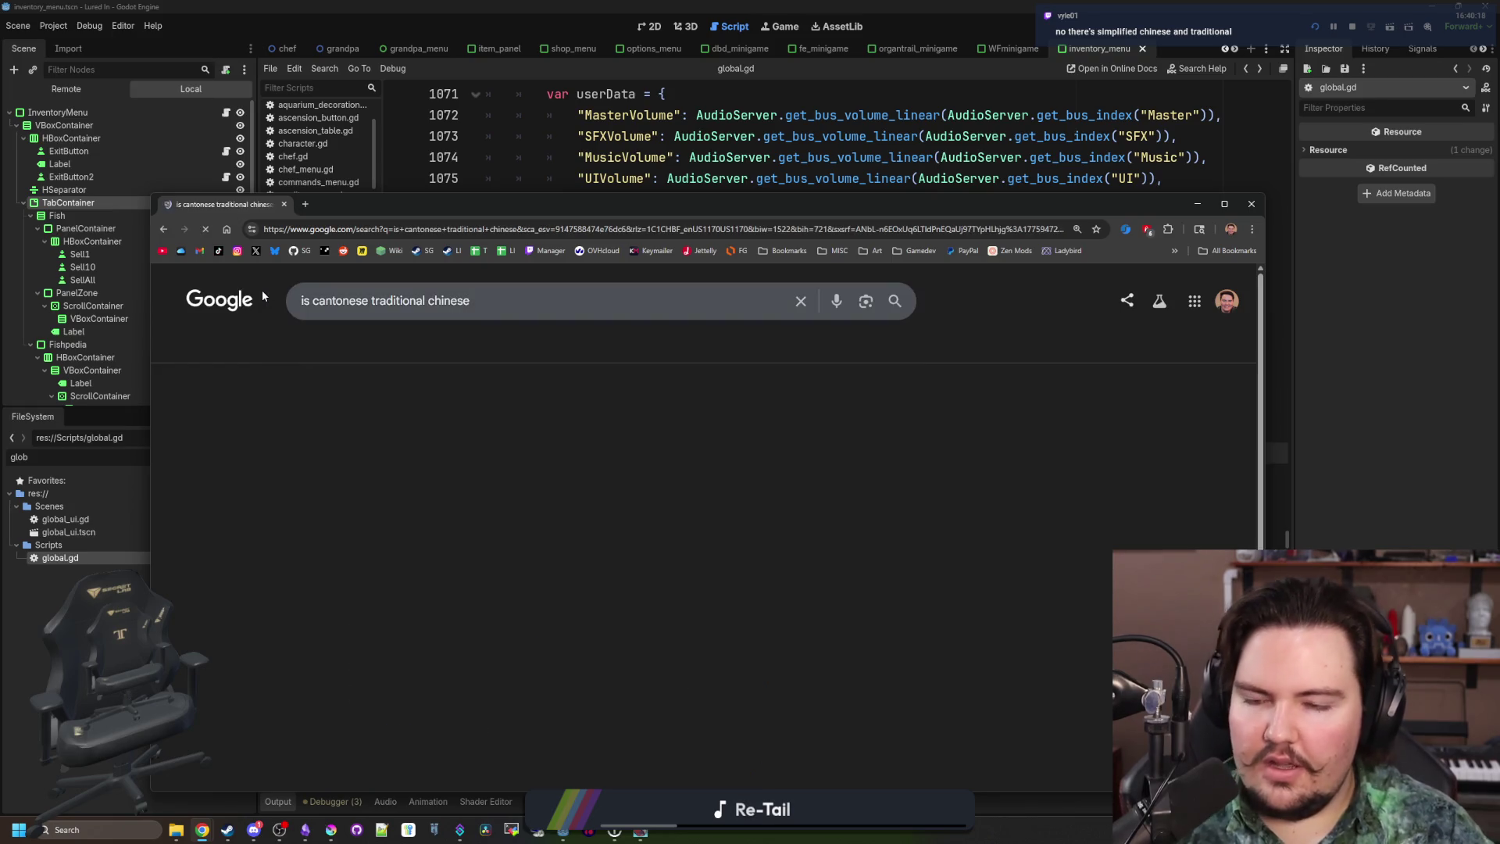
scroll(422, 396, "down", 7)
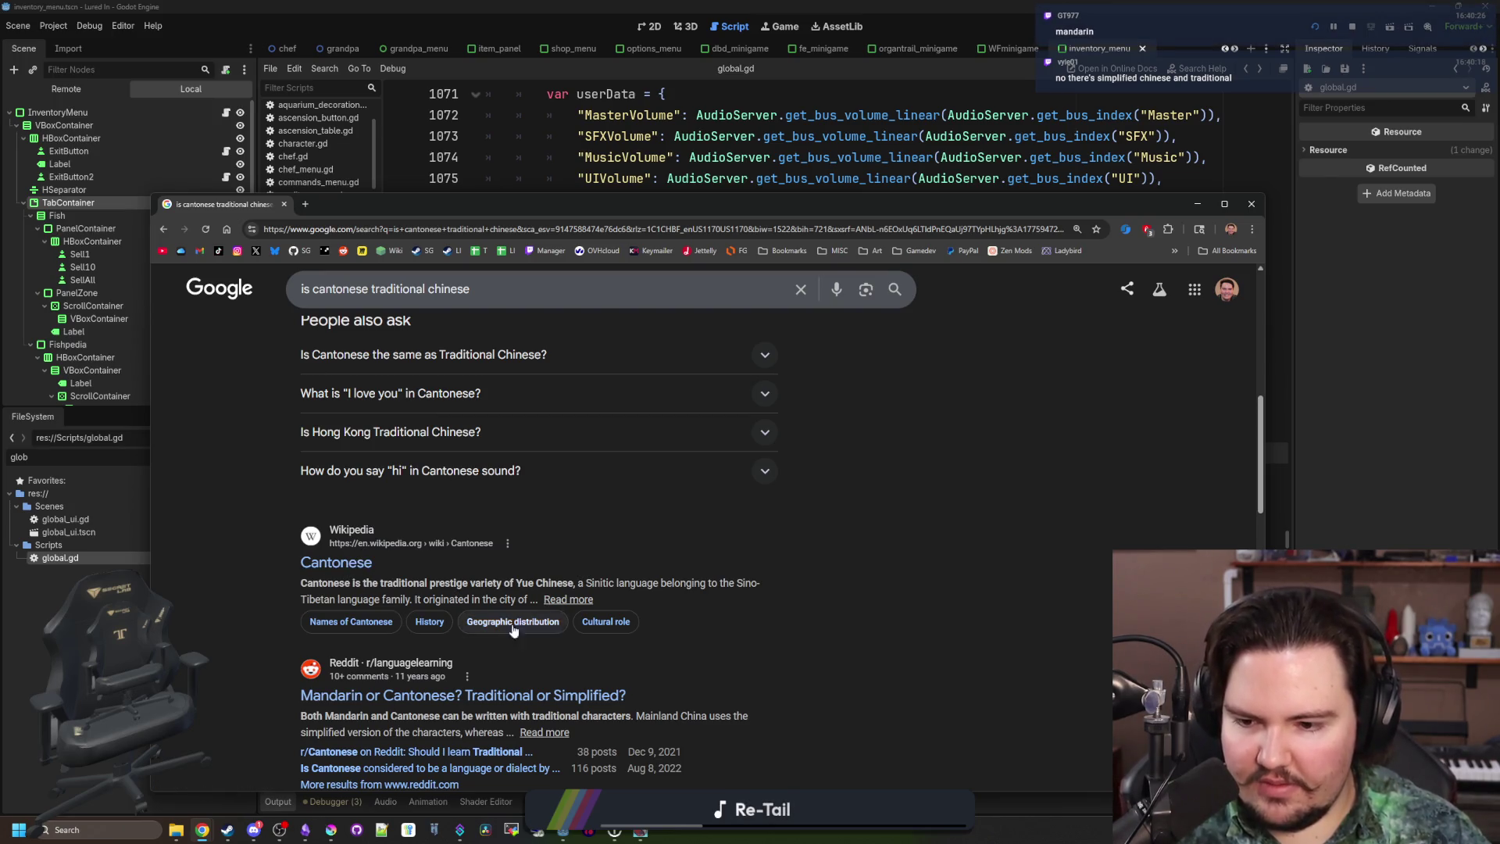
scroll(523, 625, "down", 1)
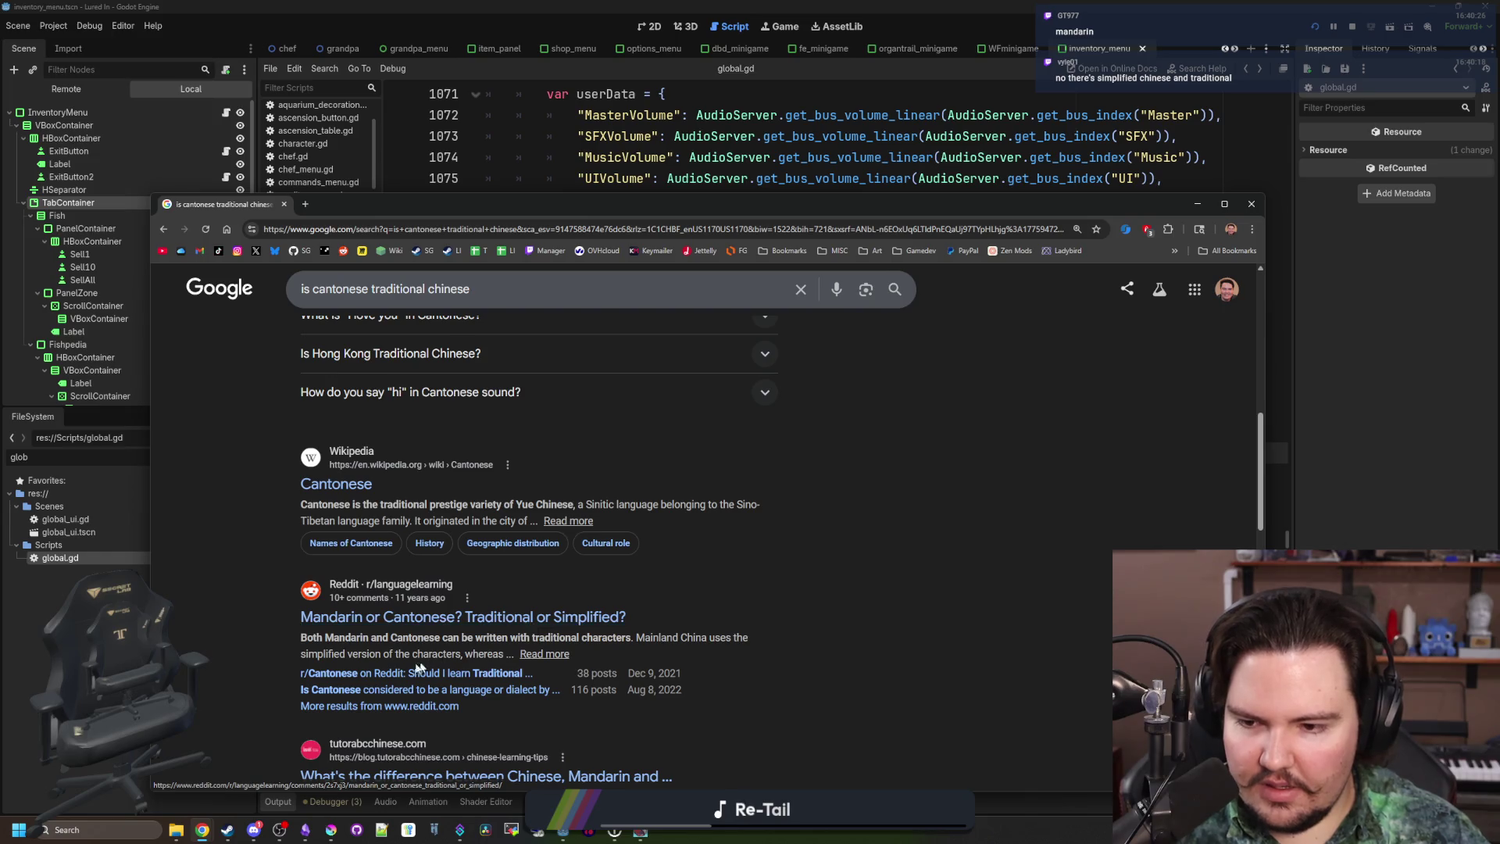
scroll(469, 546, "down", 2)
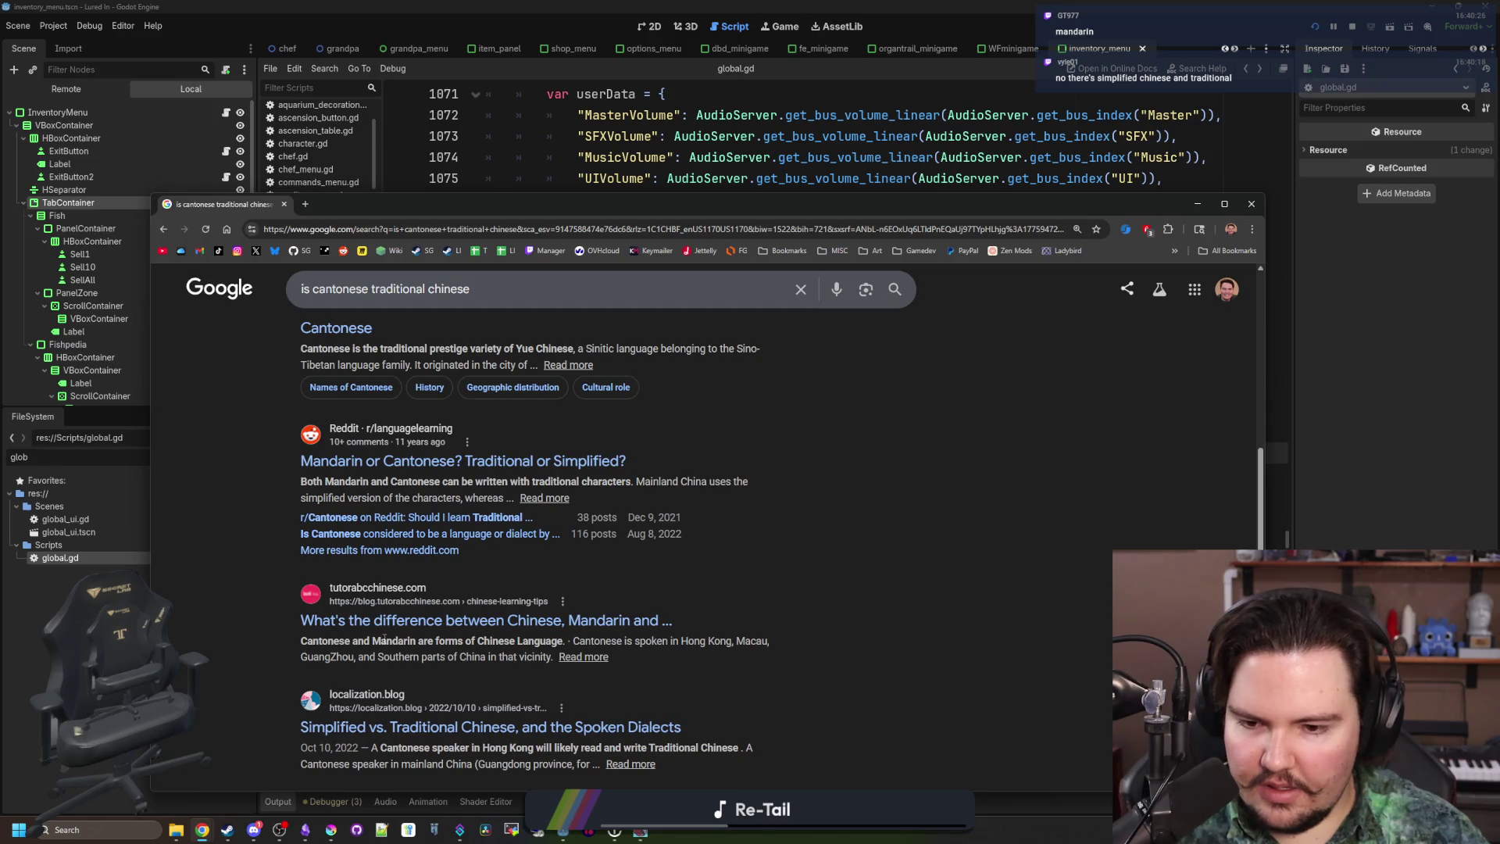
scroll(385, 639, "down", 2)
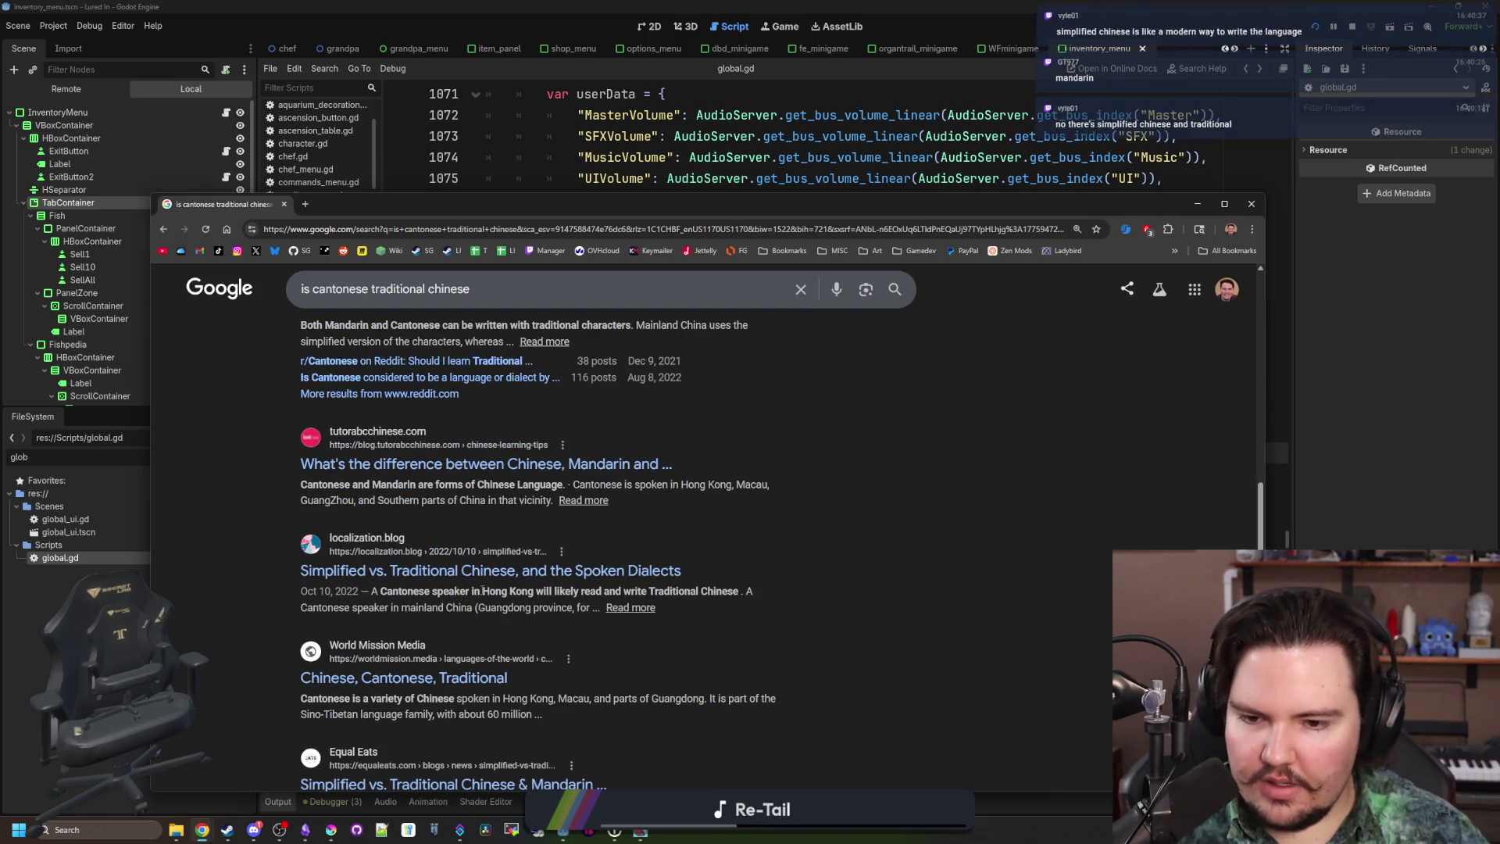
left_click_drag(392, 592, 719, 592)
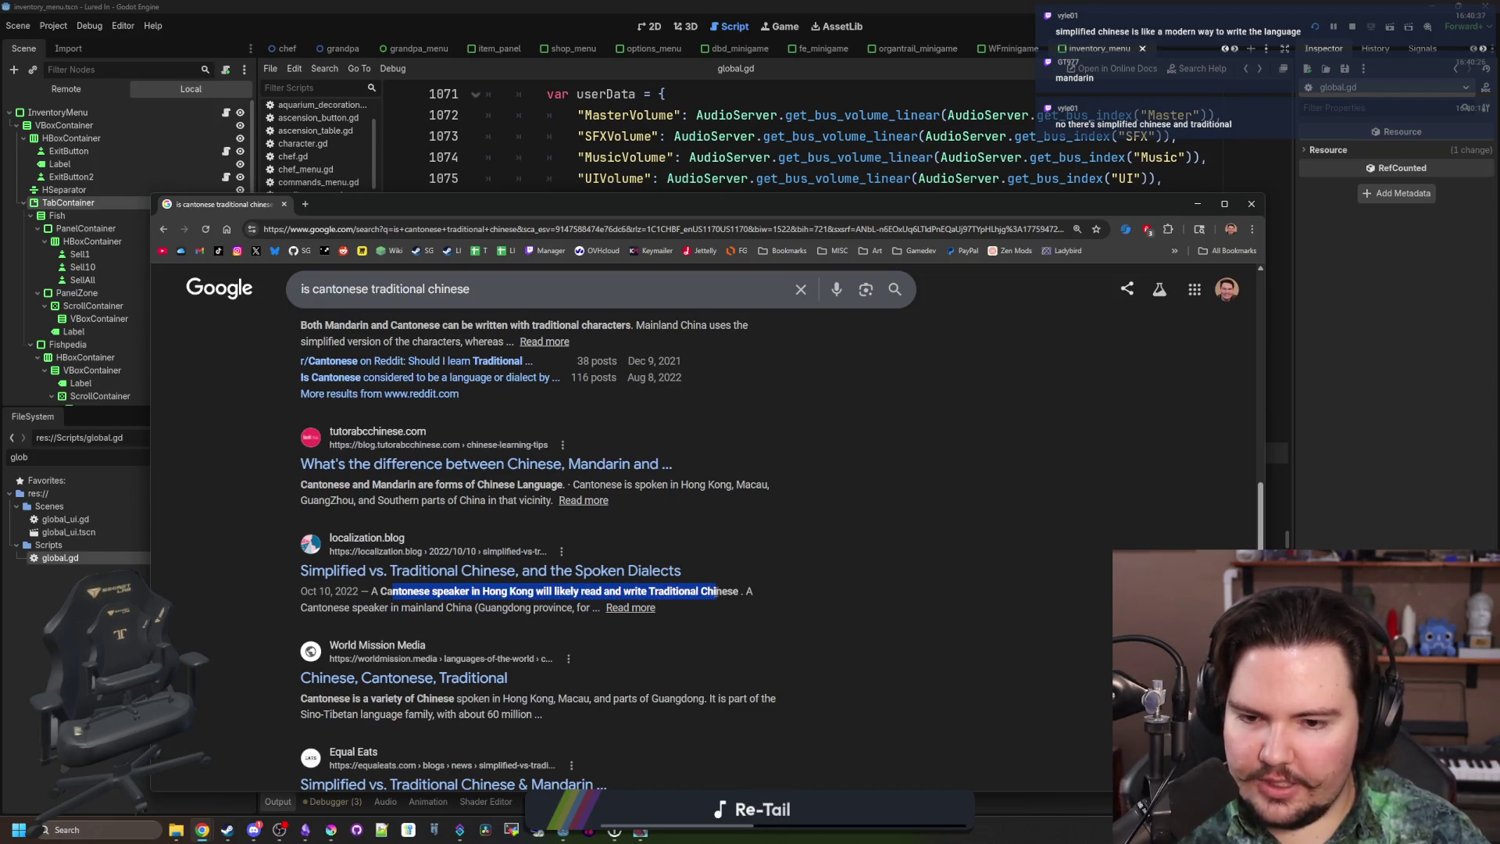
left_click(630, 602)
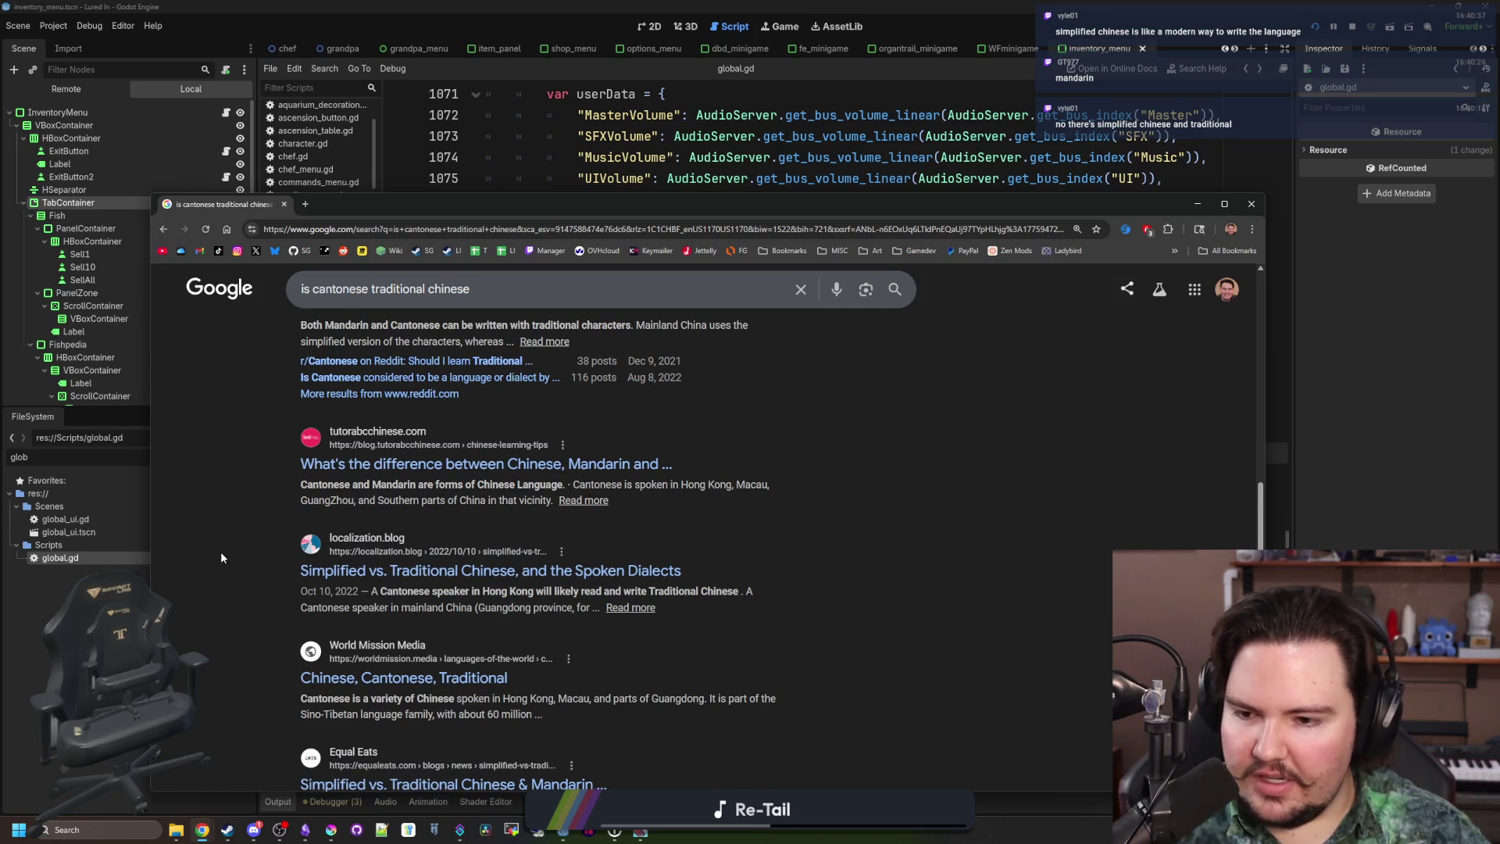
scroll(221, 552, "down", 2)
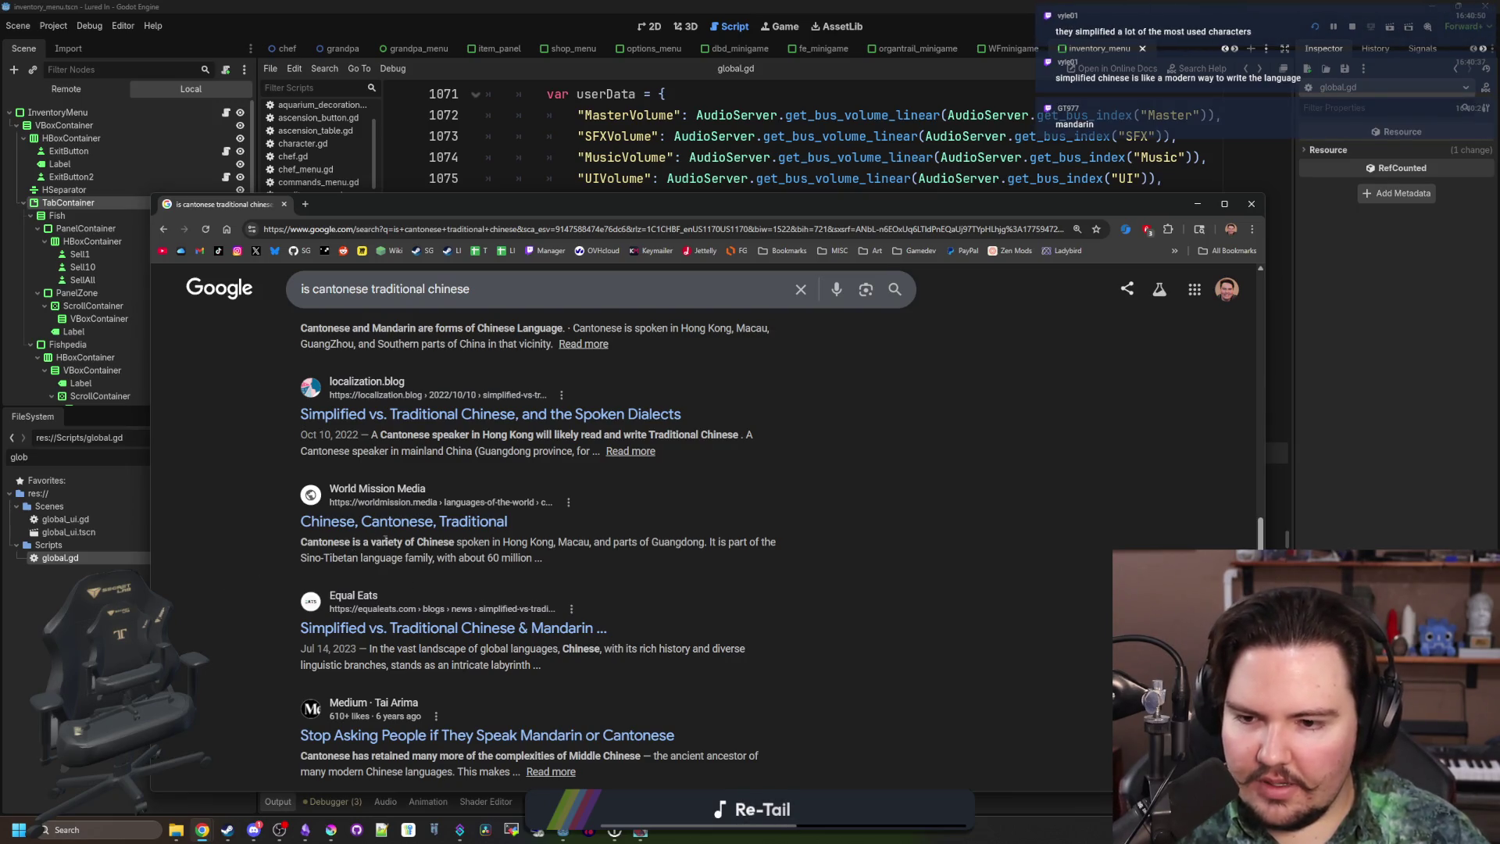
Step: Highlight the World Mission Media and Quora snippets about Cantonese being a variety or dialect of Chinese
left_click_drag(385, 541, 452, 543)
left_click(325, 554)
left_click_drag(301, 543, 587, 541)
left_click(587, 542)
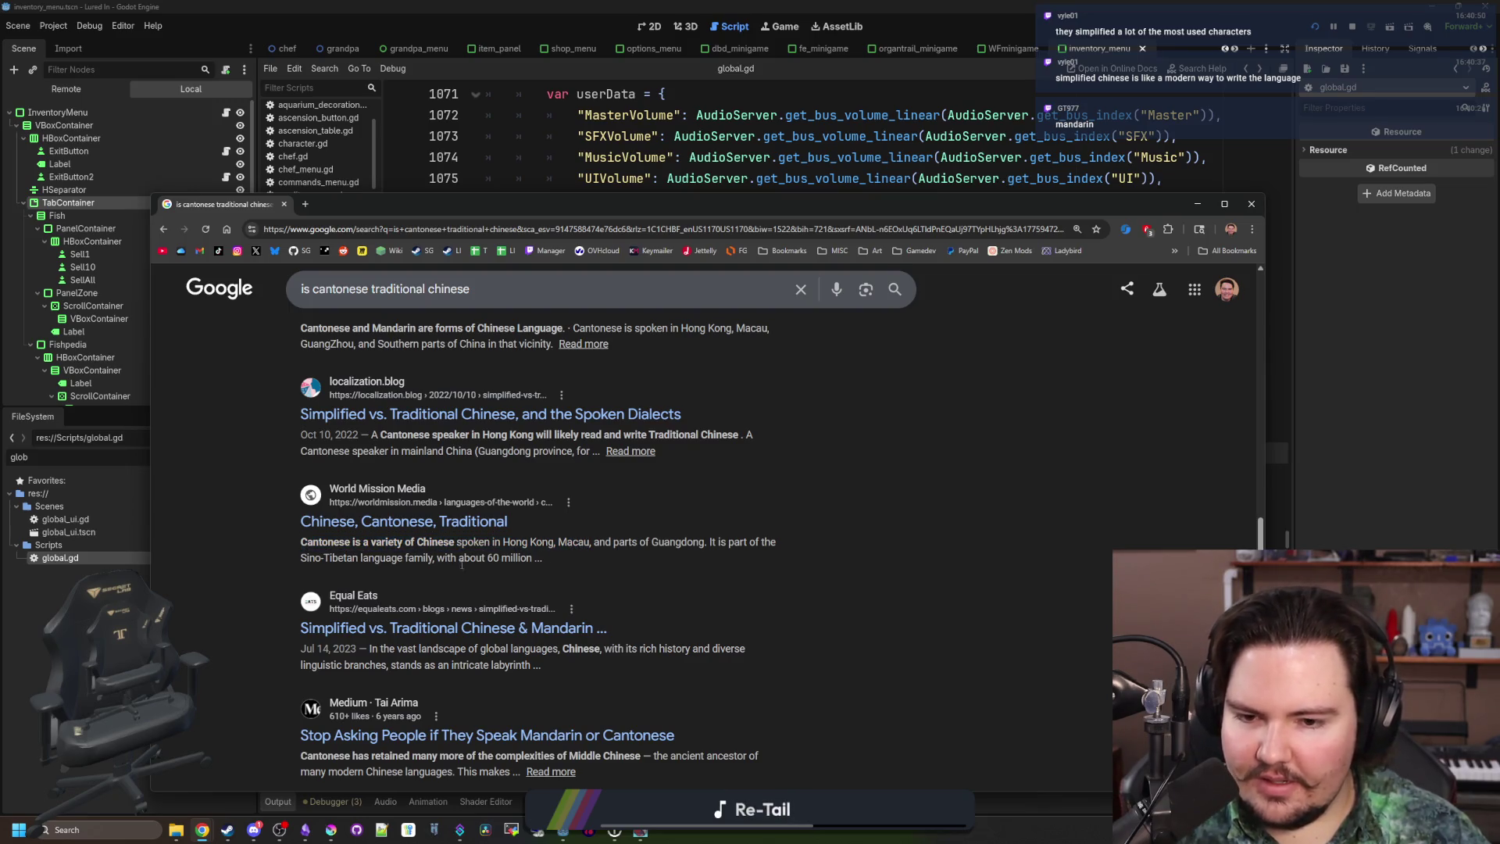
scroll(238, 580, "down", 3)
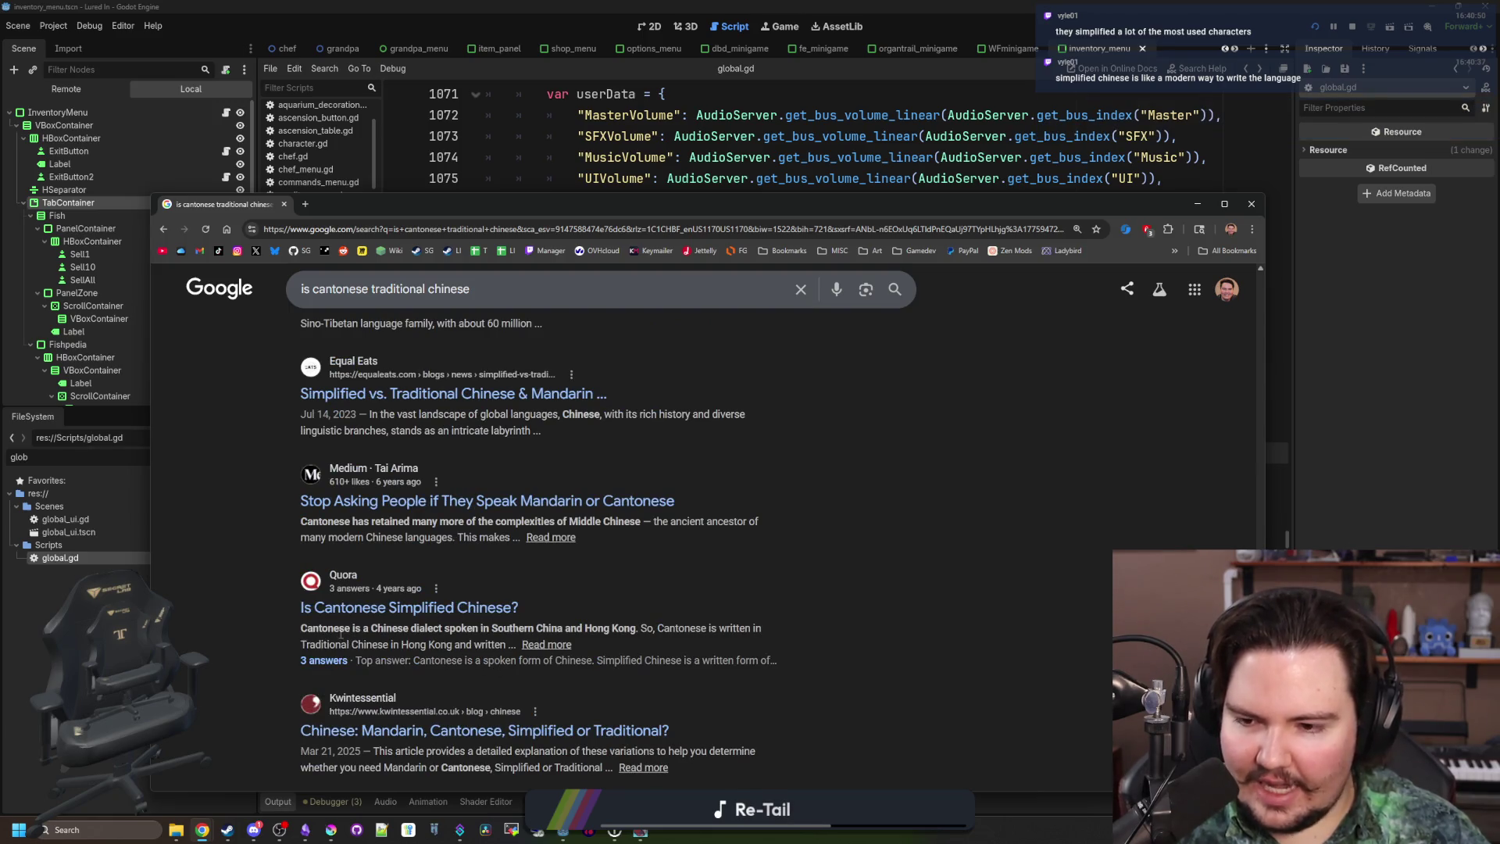
mouse_move(341, 632)
left_mouse_down()
mouse_move(619, 609)
mouse_move(640, 628)
left_mouse_up()
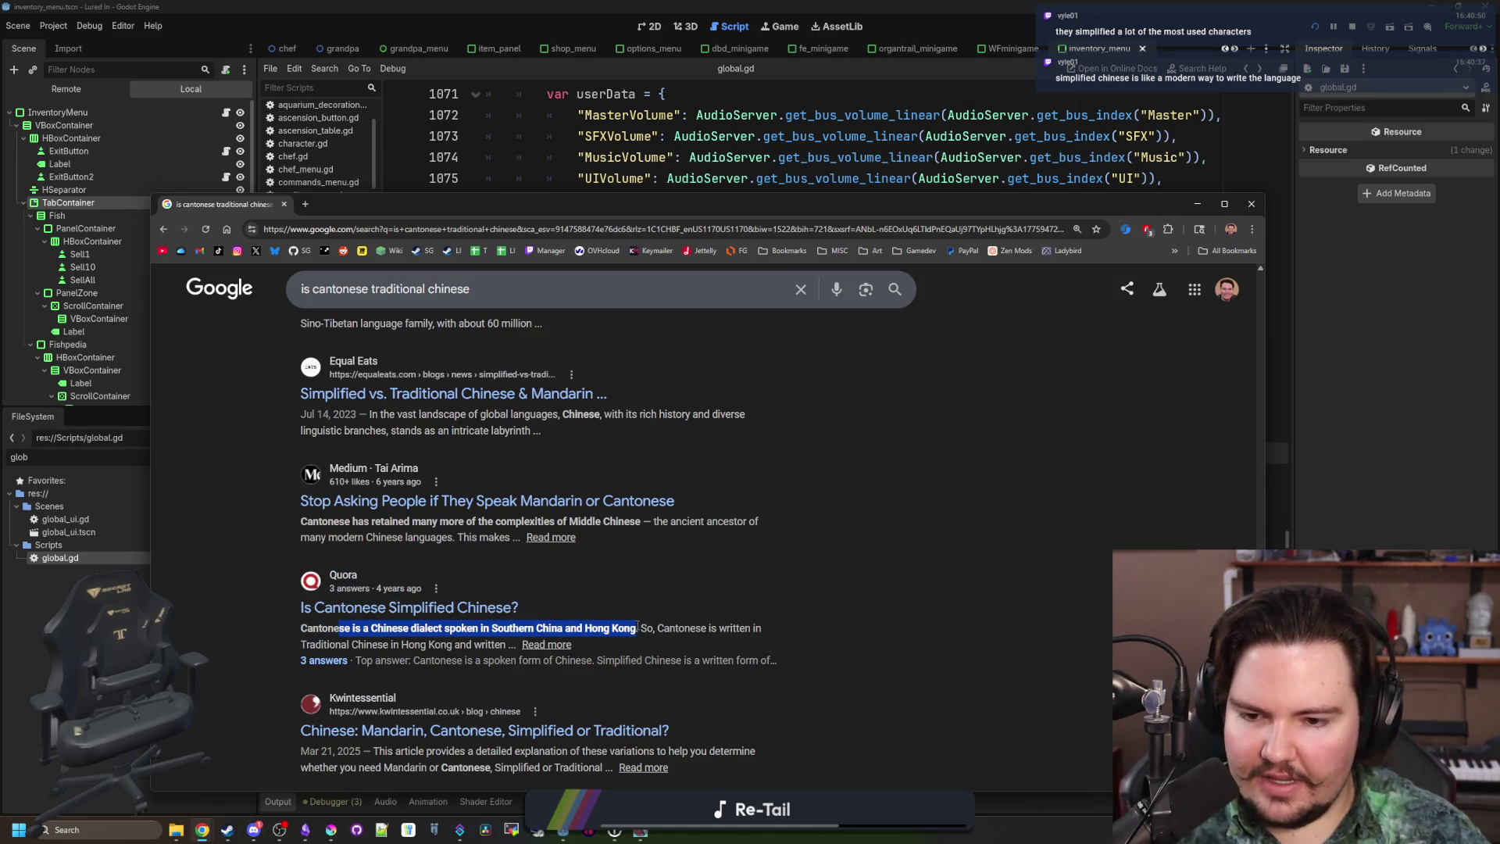
left_click(637, 626)
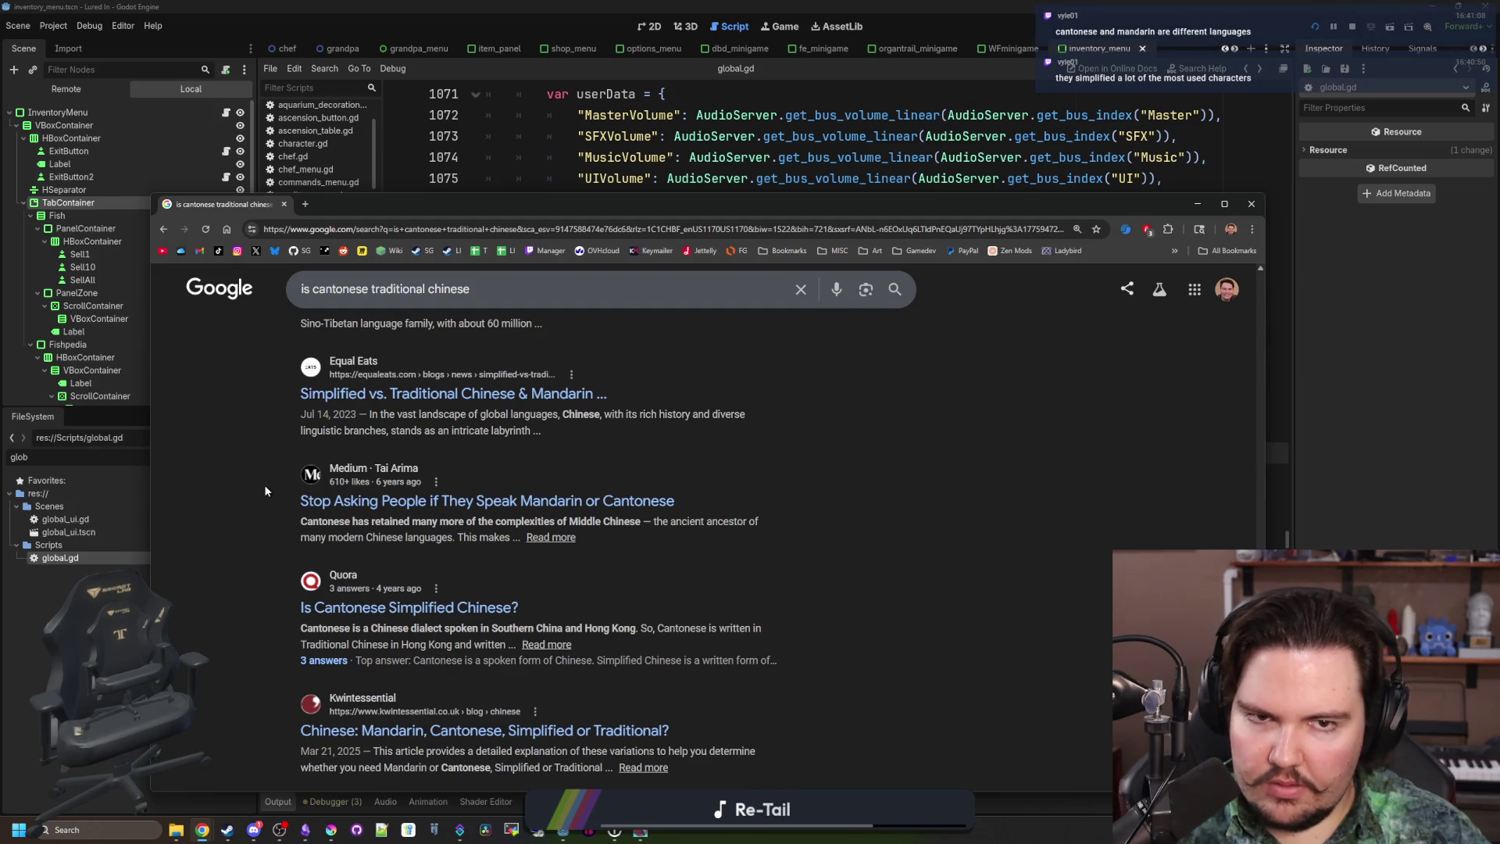
Step: Scroll through the remaining results, then close the browser to return to Godot
scroll(264, 484, "up", 10)
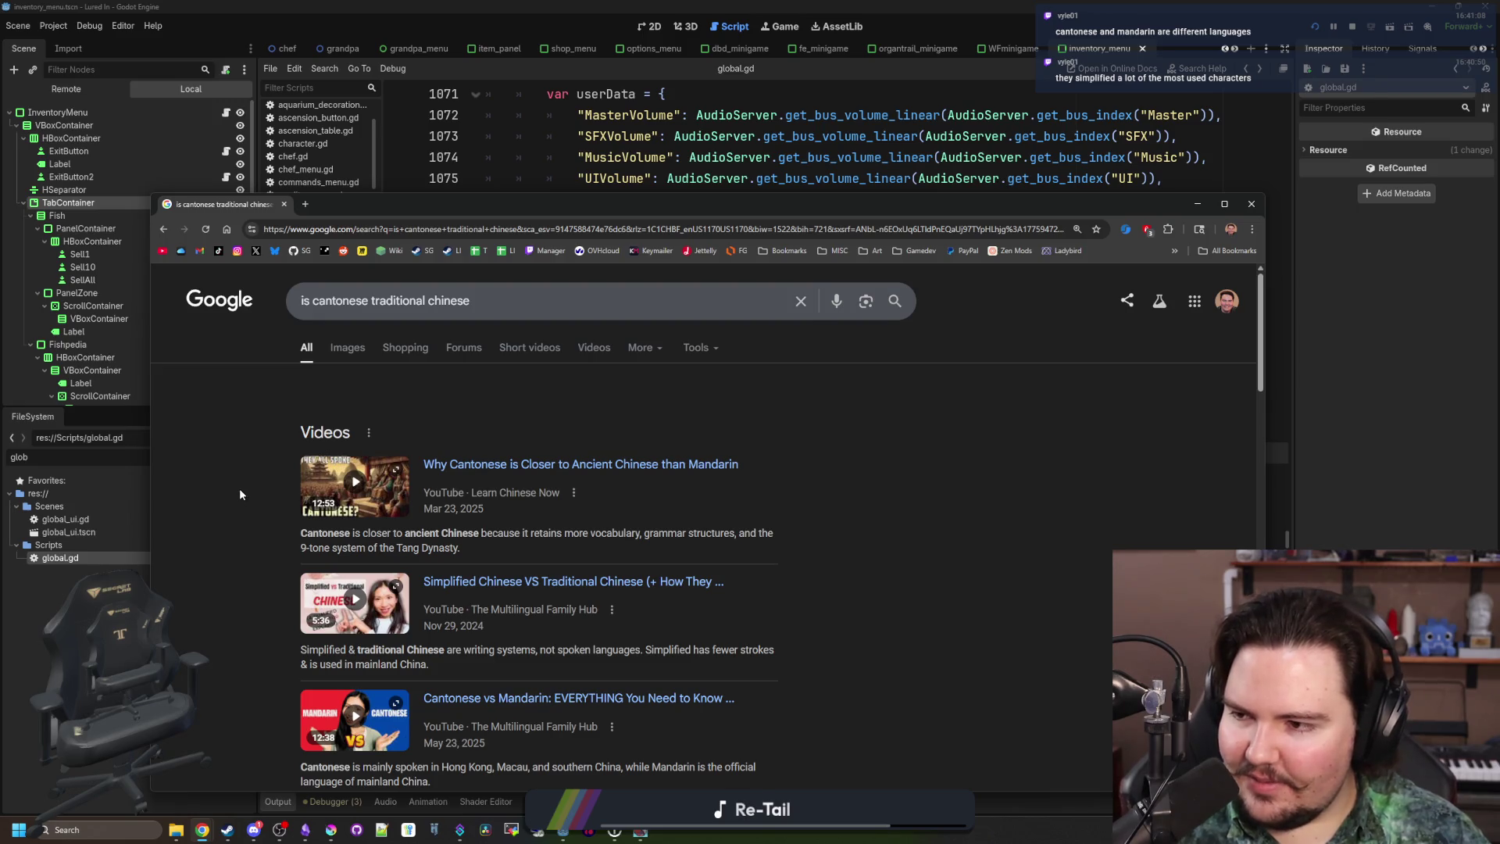
scroll(240, 489, "down", 10)
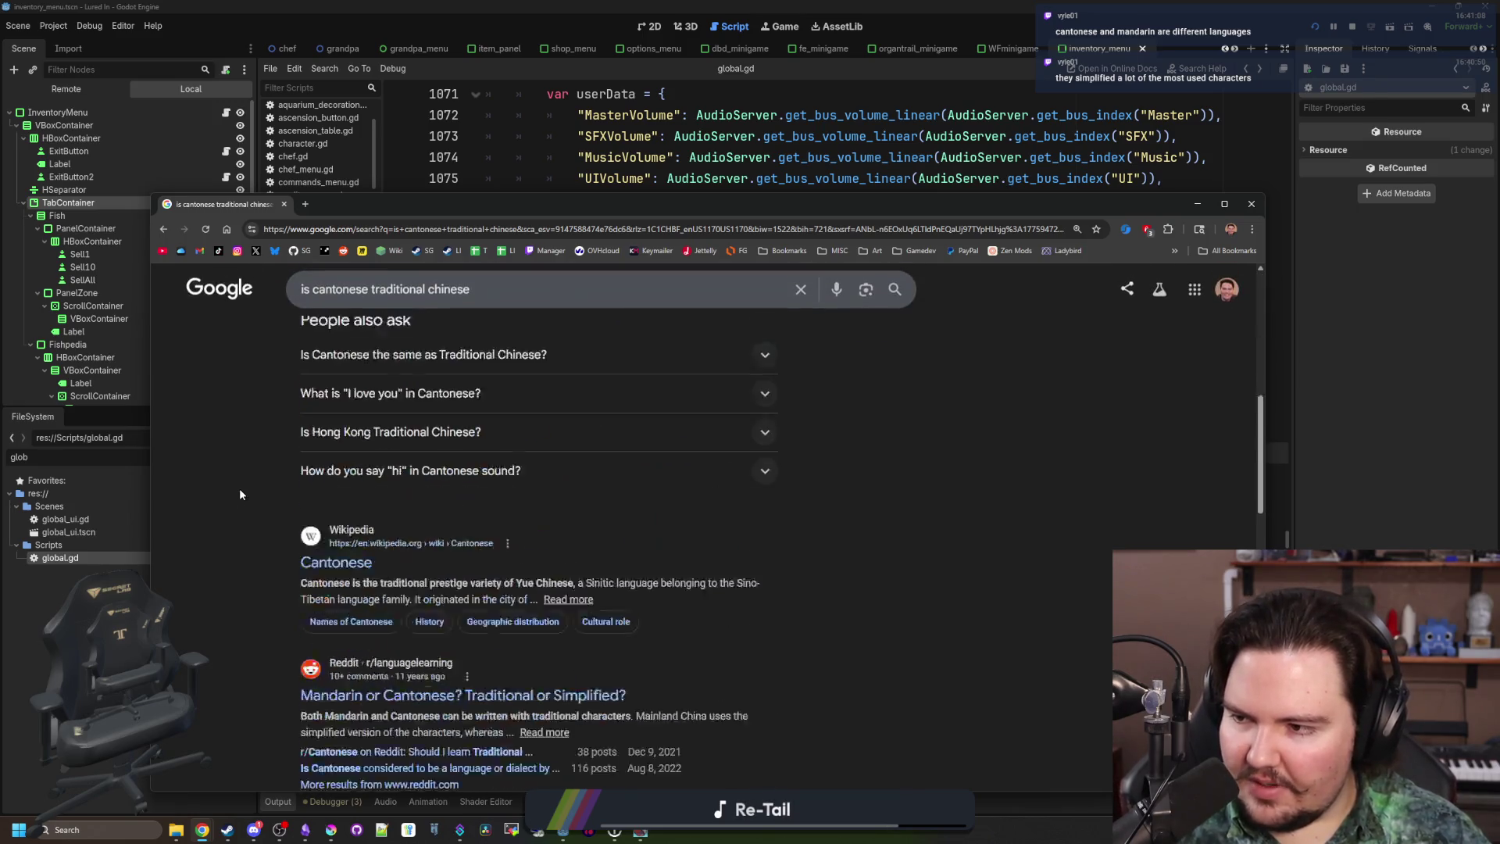
scroll(394, 469, "down", 1)
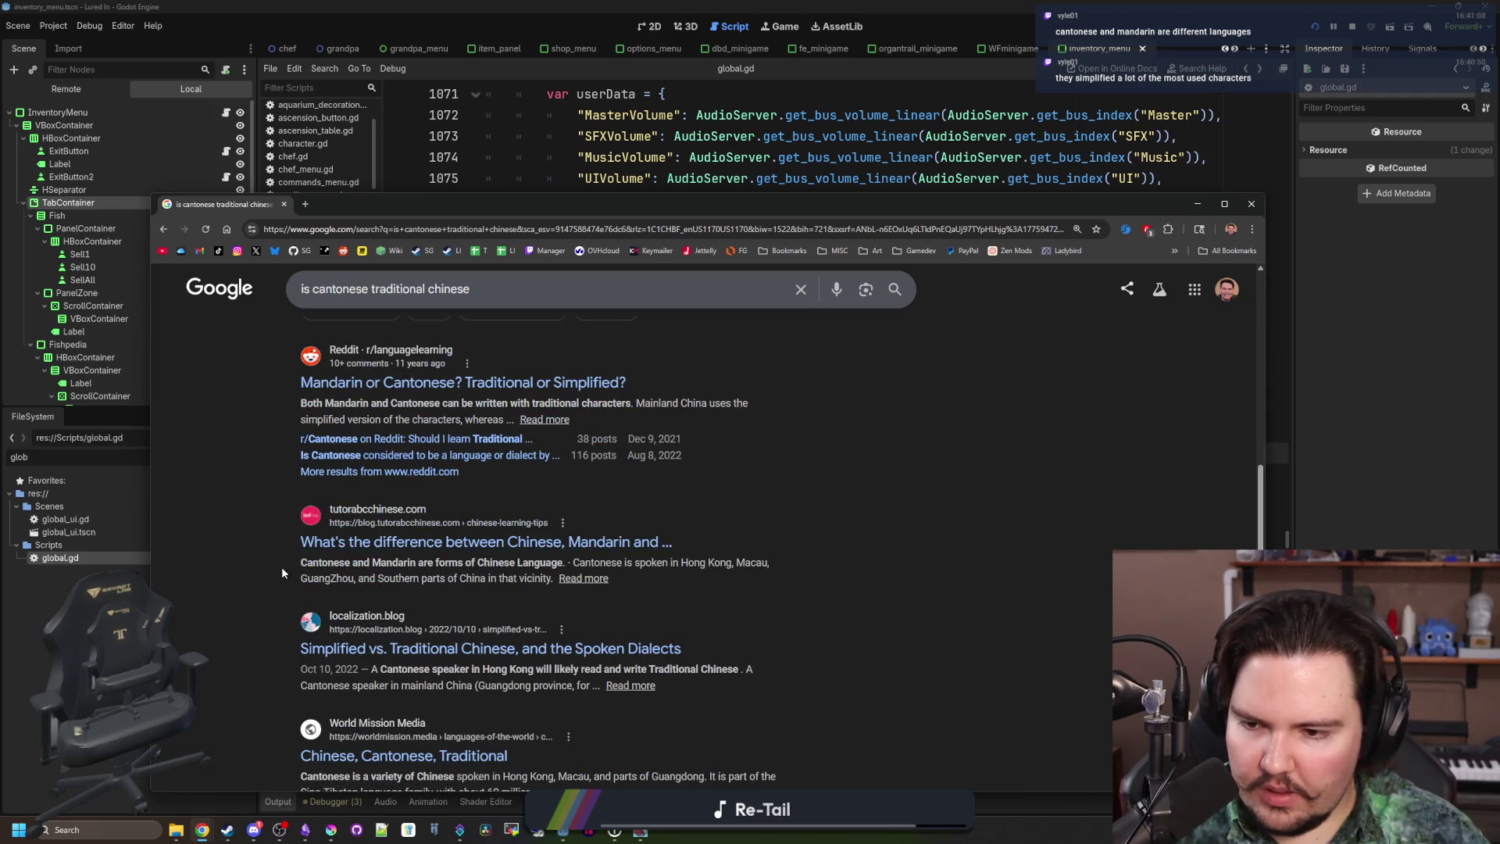
scroll(297, 565, "down", 2)
scroll(297, 566, "up", 15)
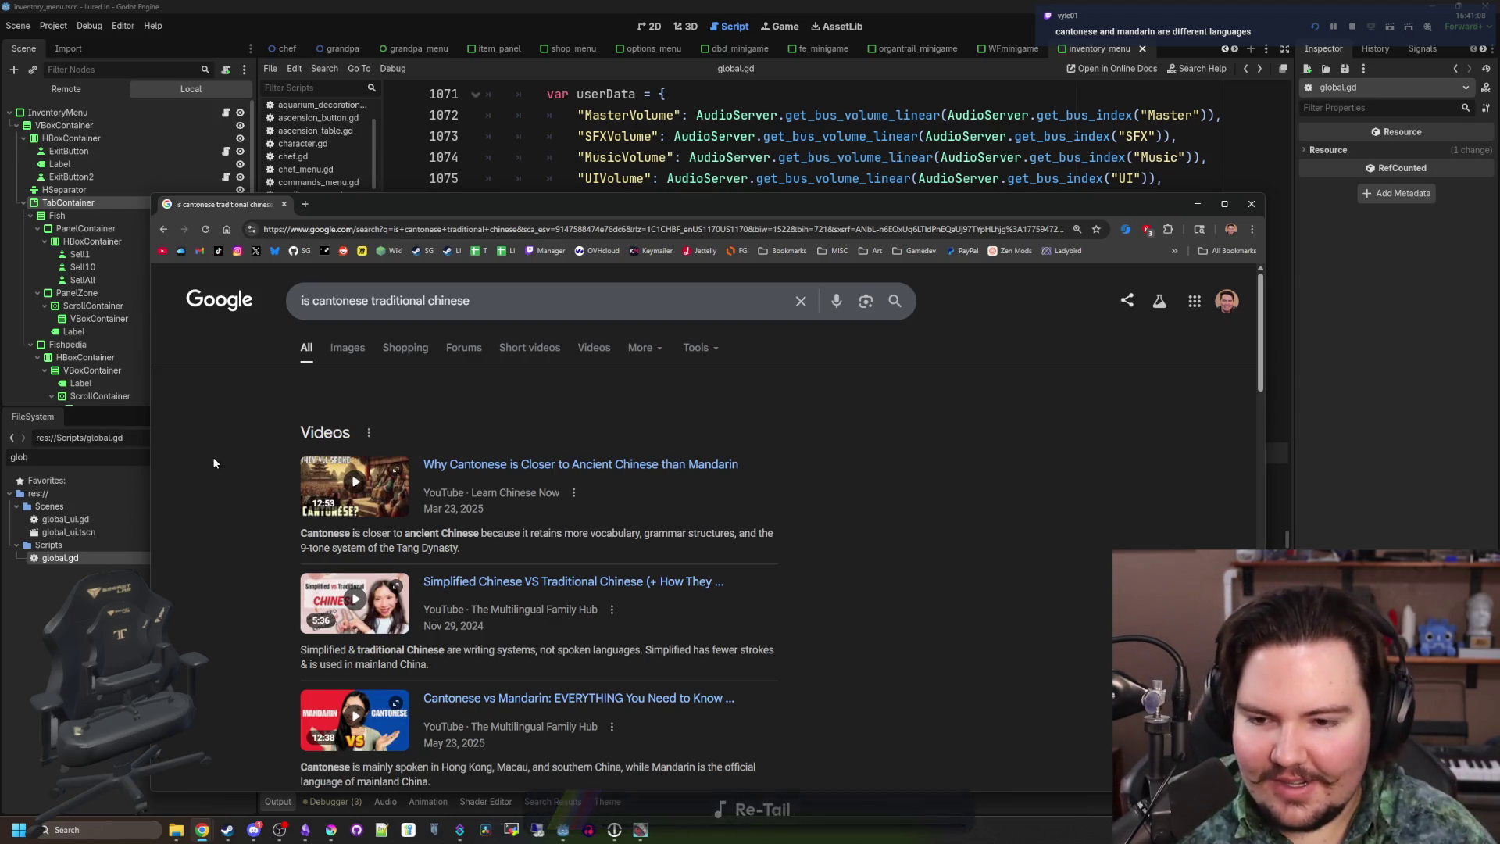
scroll(235, 422, "down", 3)
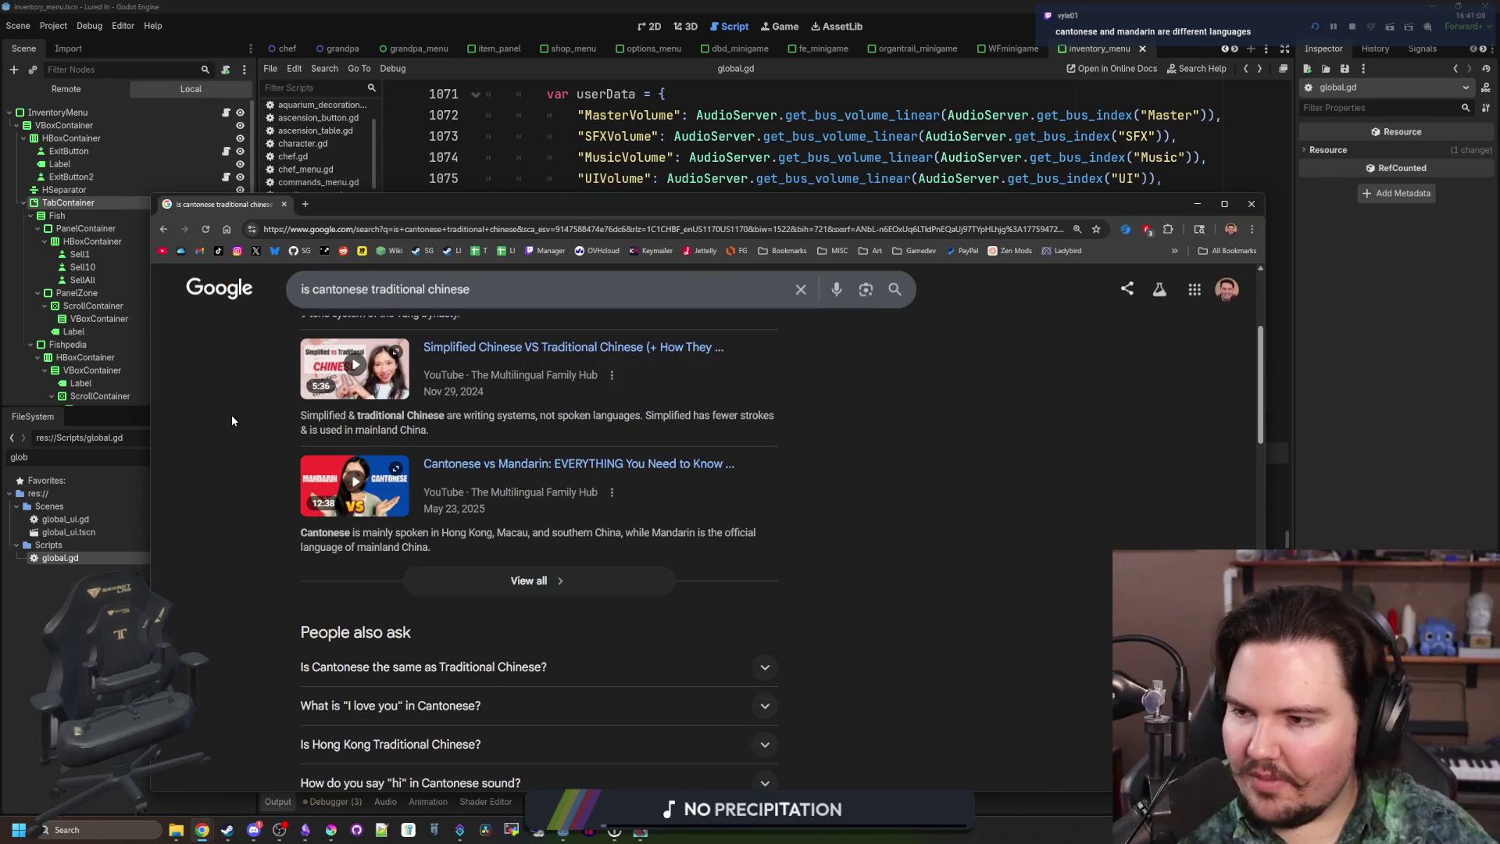
scroll(231, 421, "down", 5)
scroll(231, 420, "down", 2)
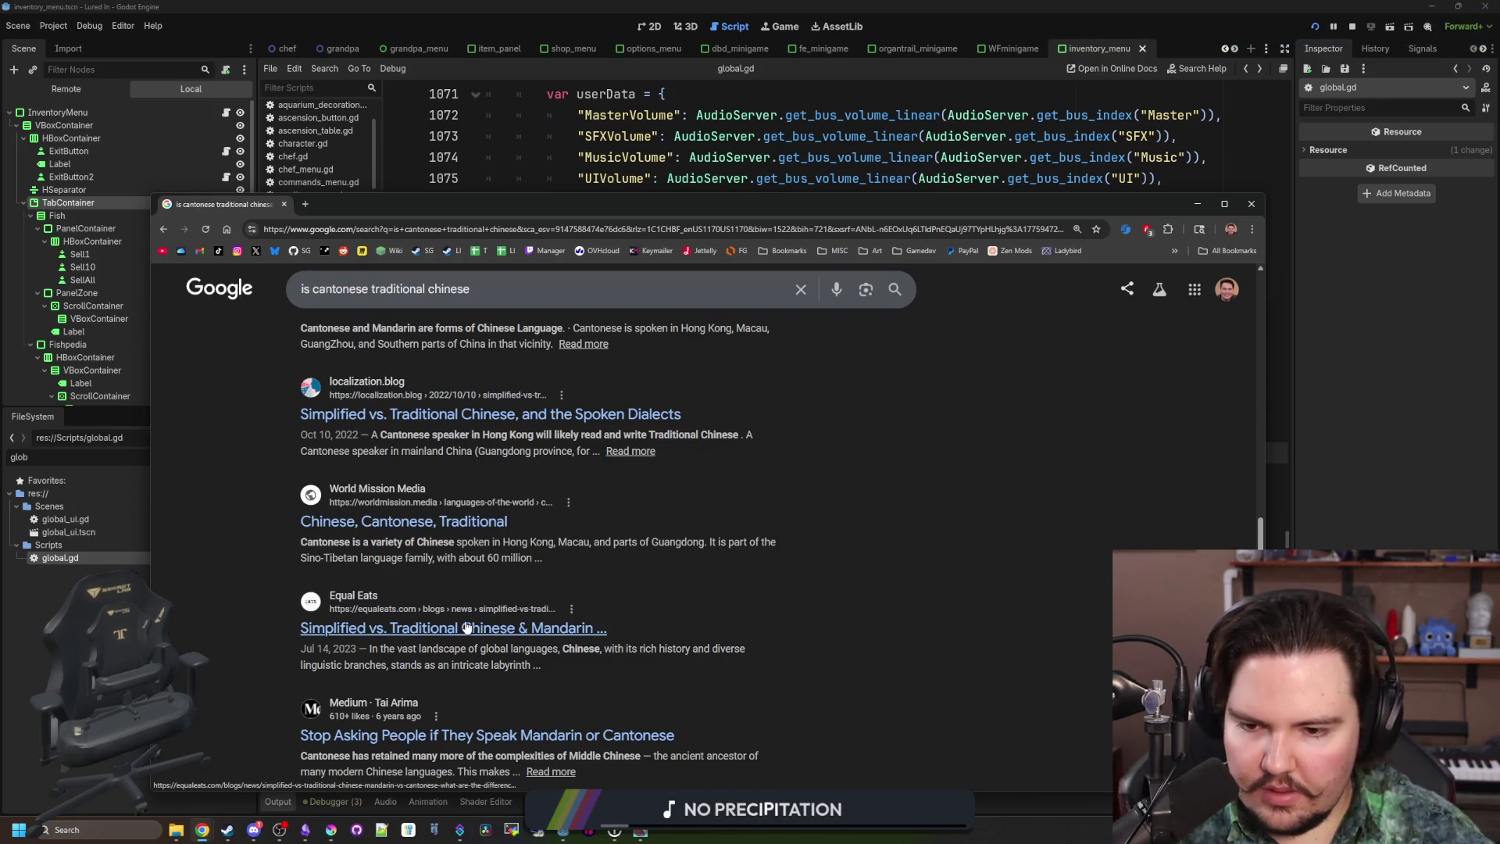
scroll(466, 627, "down", 8)
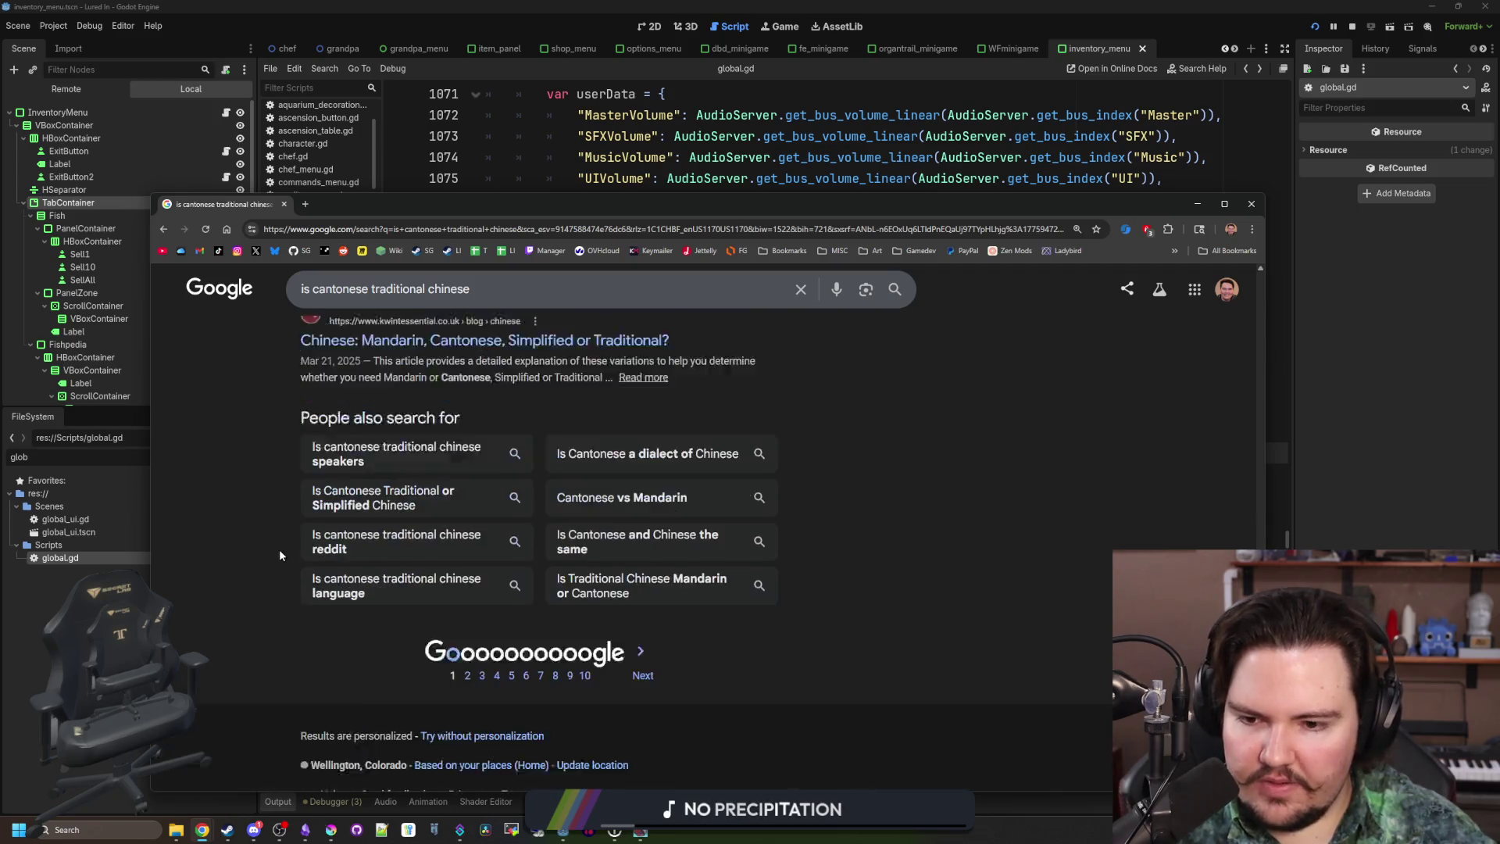
scroll(272, 406, "up", 15)
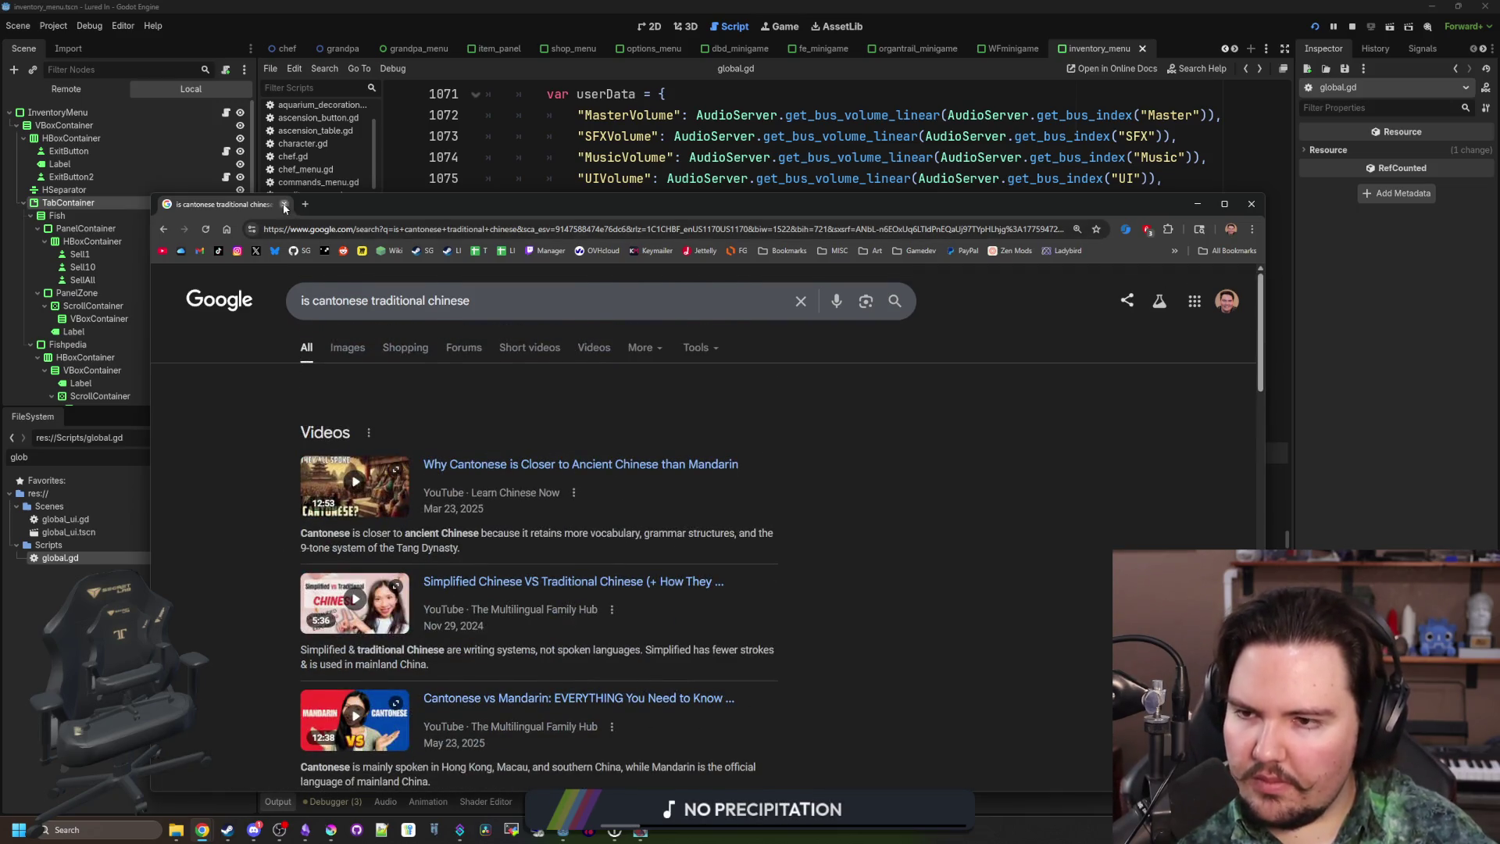
left_click(284, 204)
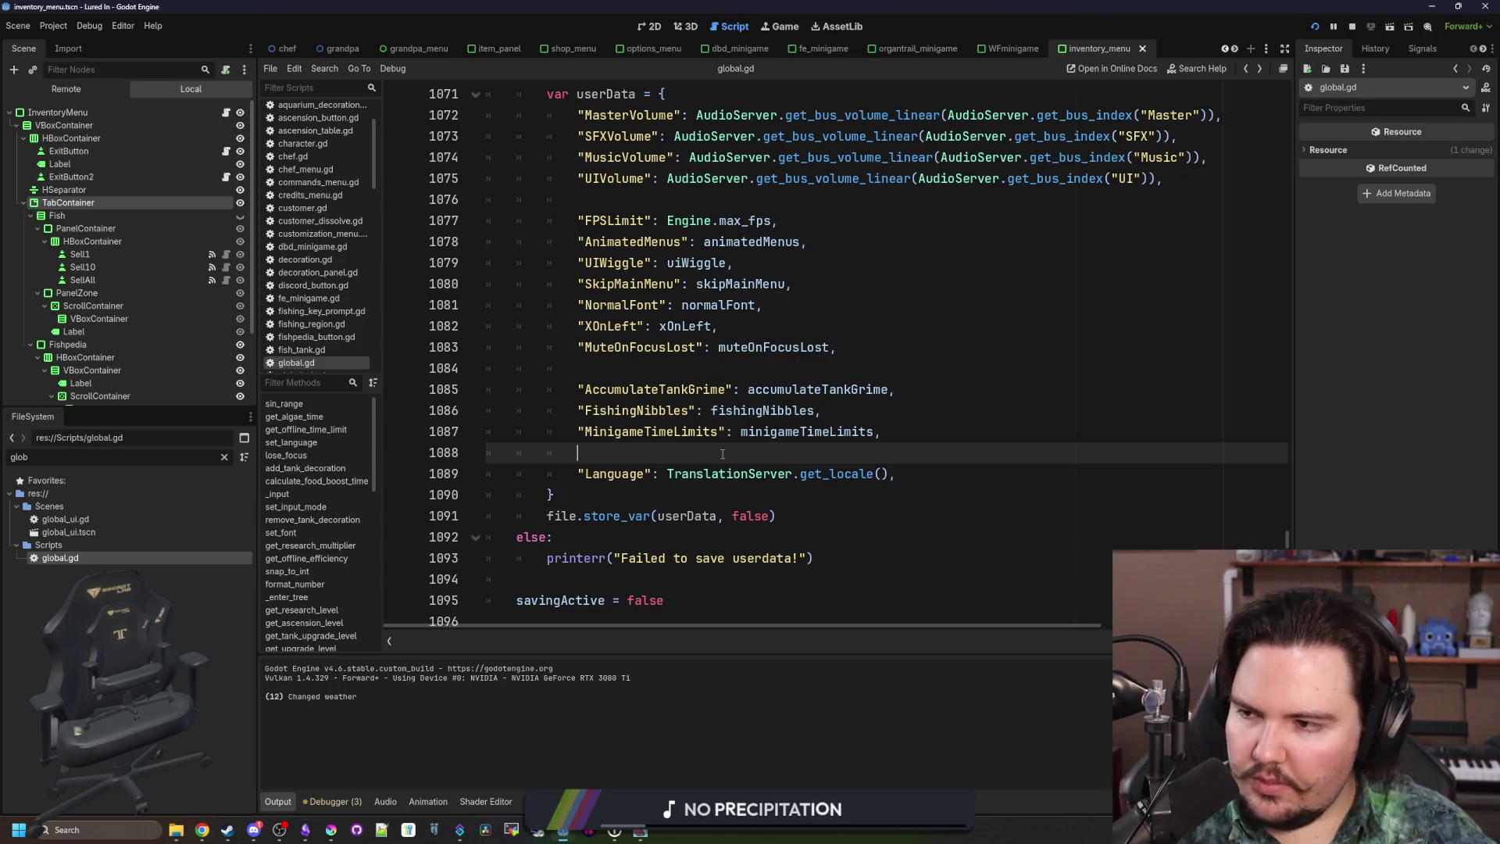
Step: Save global.gd again, leaving the userData dictionary unchanged
key("ctrl+s")
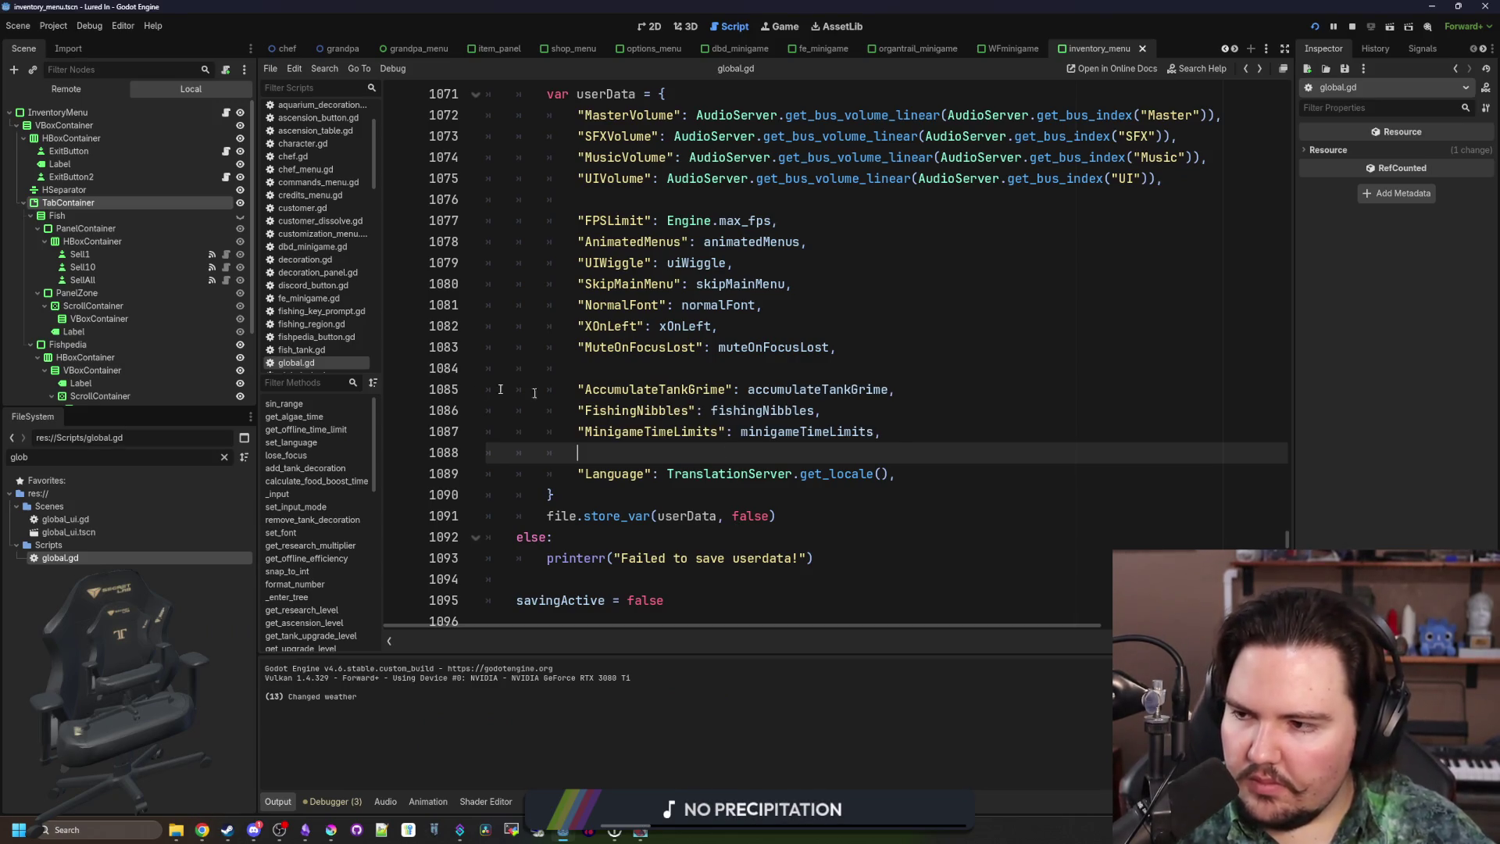
key("Down")
key("Down")
scroll(707, 467, "down", 2)
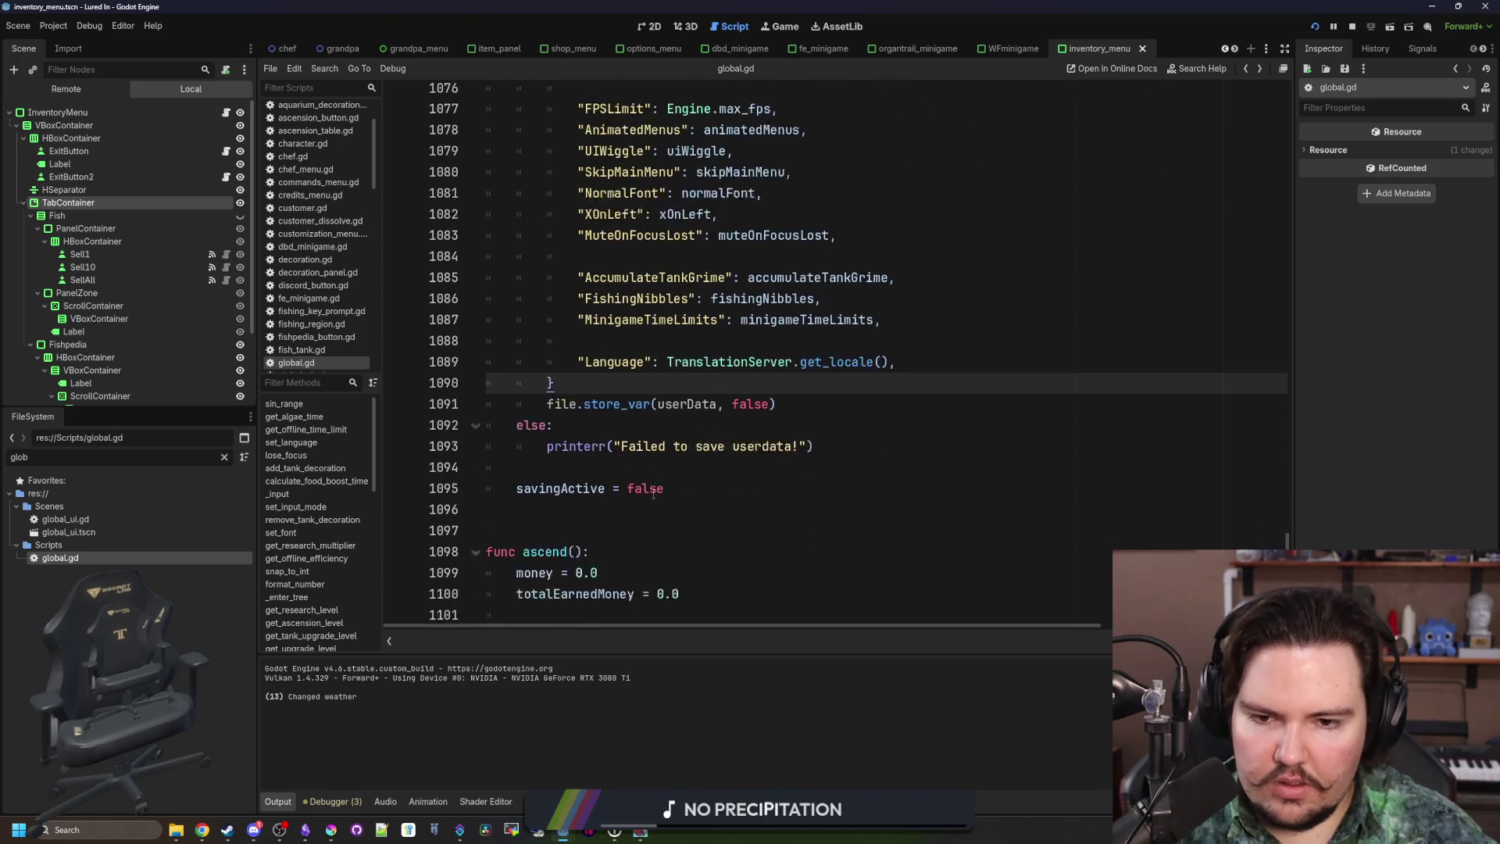
scroll(706, 468, "up", 2)
left_click(706, 468)
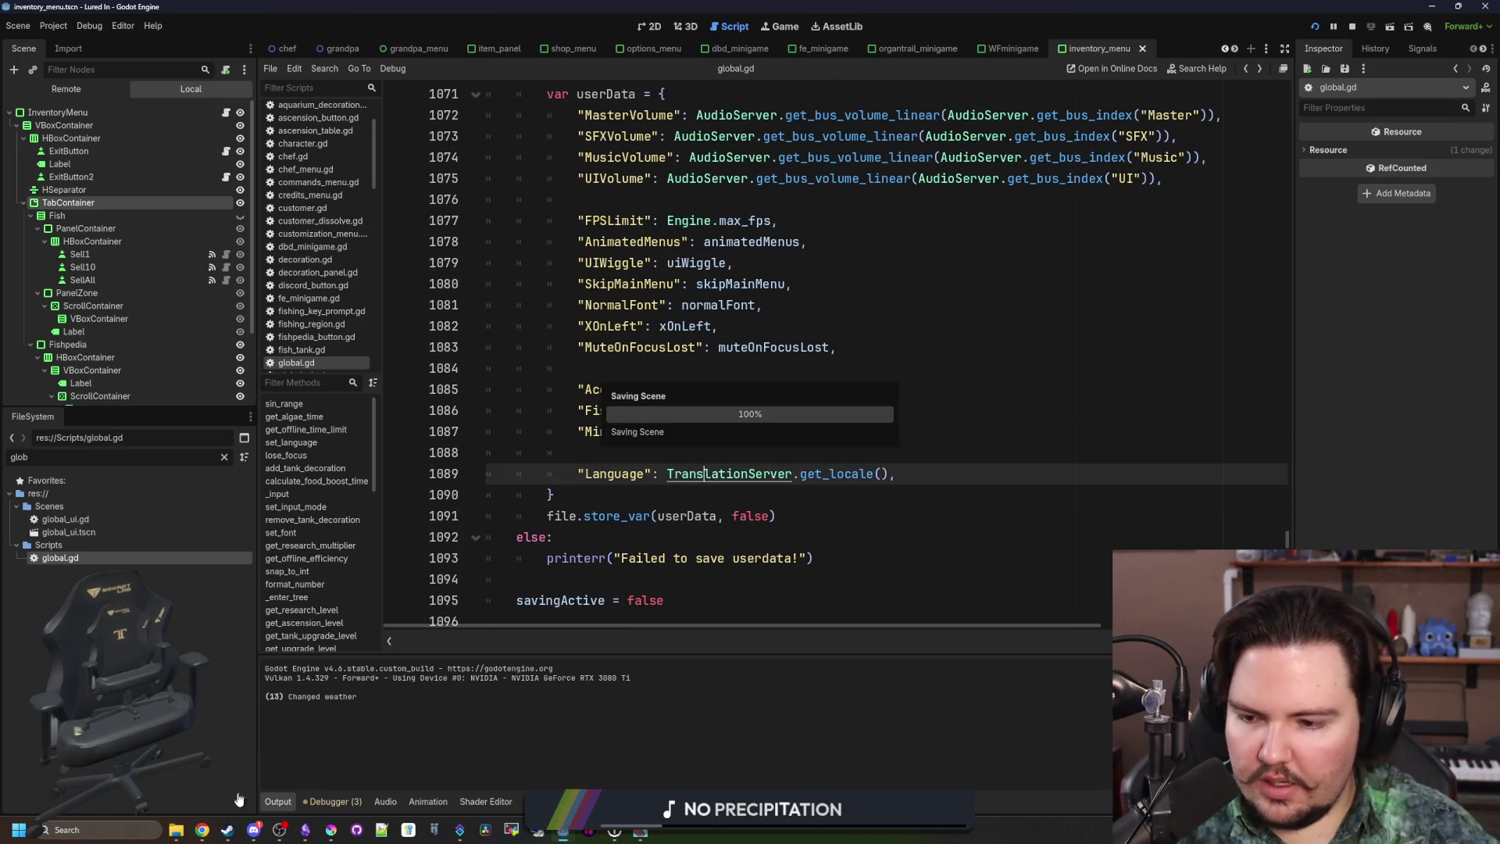
left_click(733, 435)
key("ctrl+s")
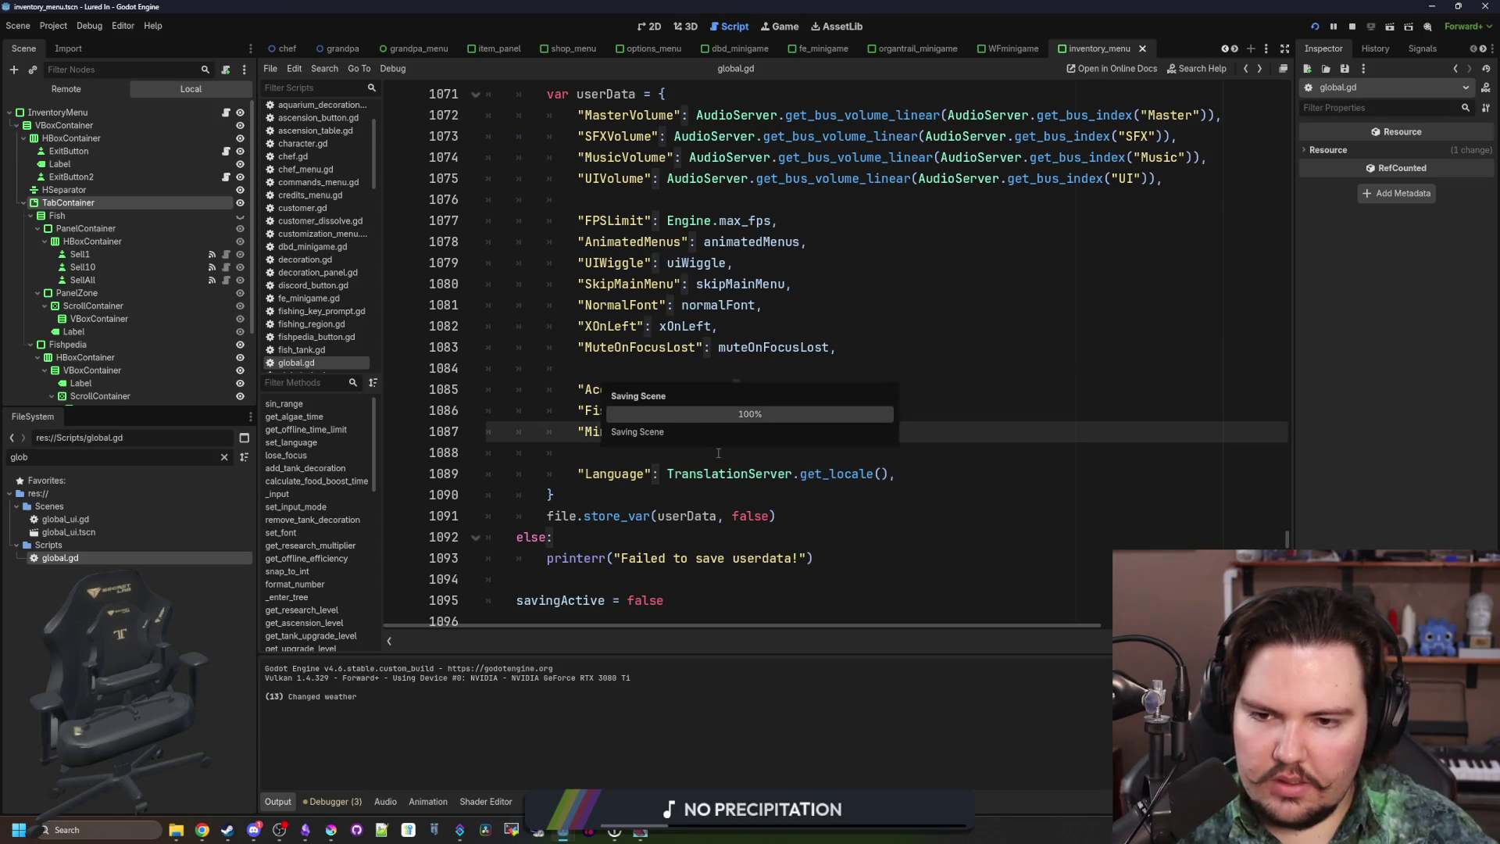
key("Down")
key("ctrl+s")
Step: Filter the FileSystem by 'language' and open languages_menu.tscn
left_click(224, 456)
type("language")
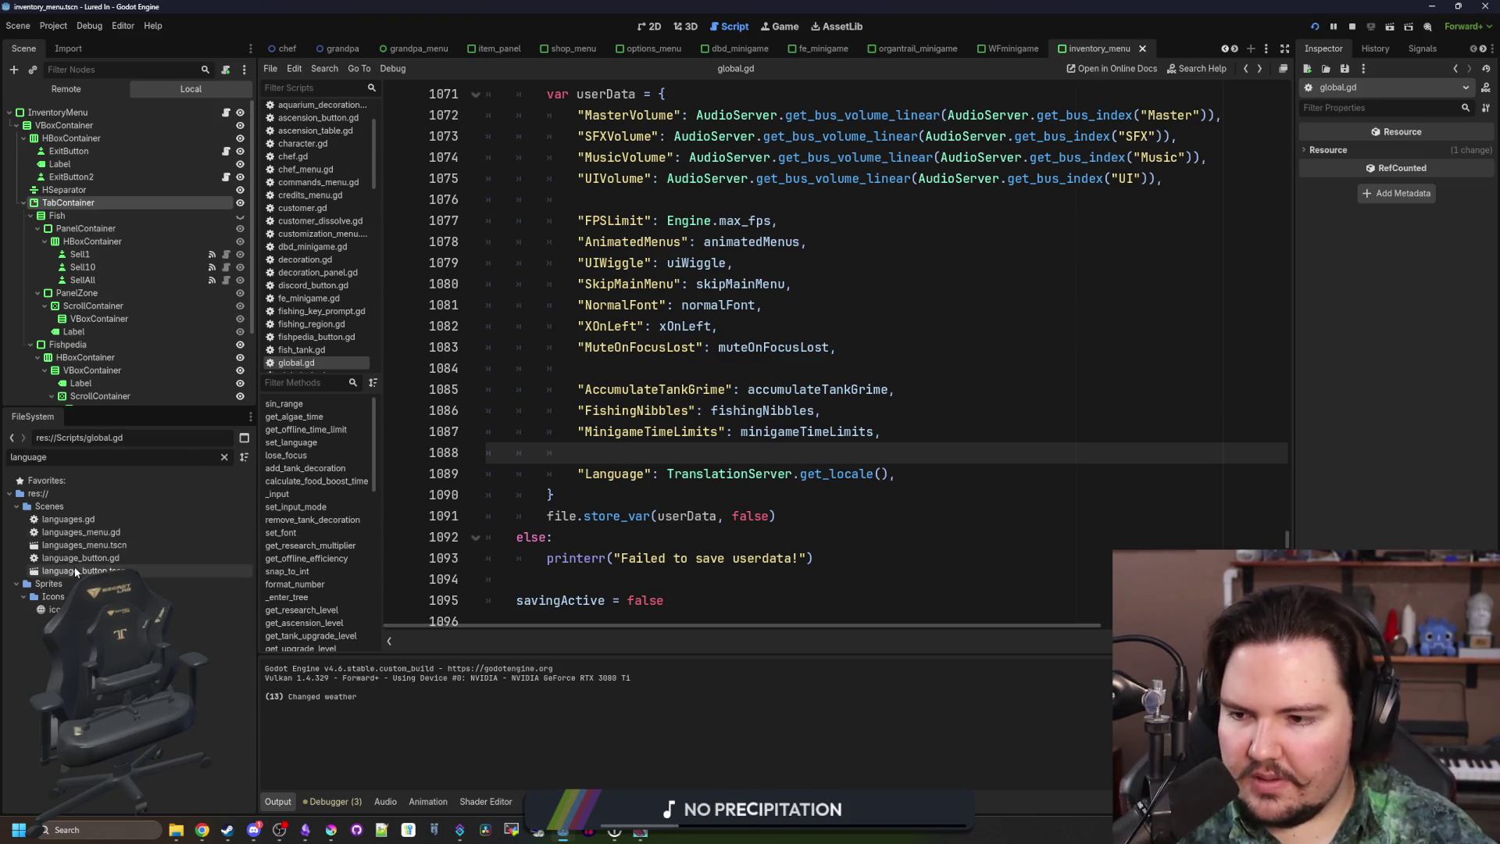
double_click(121, 546)
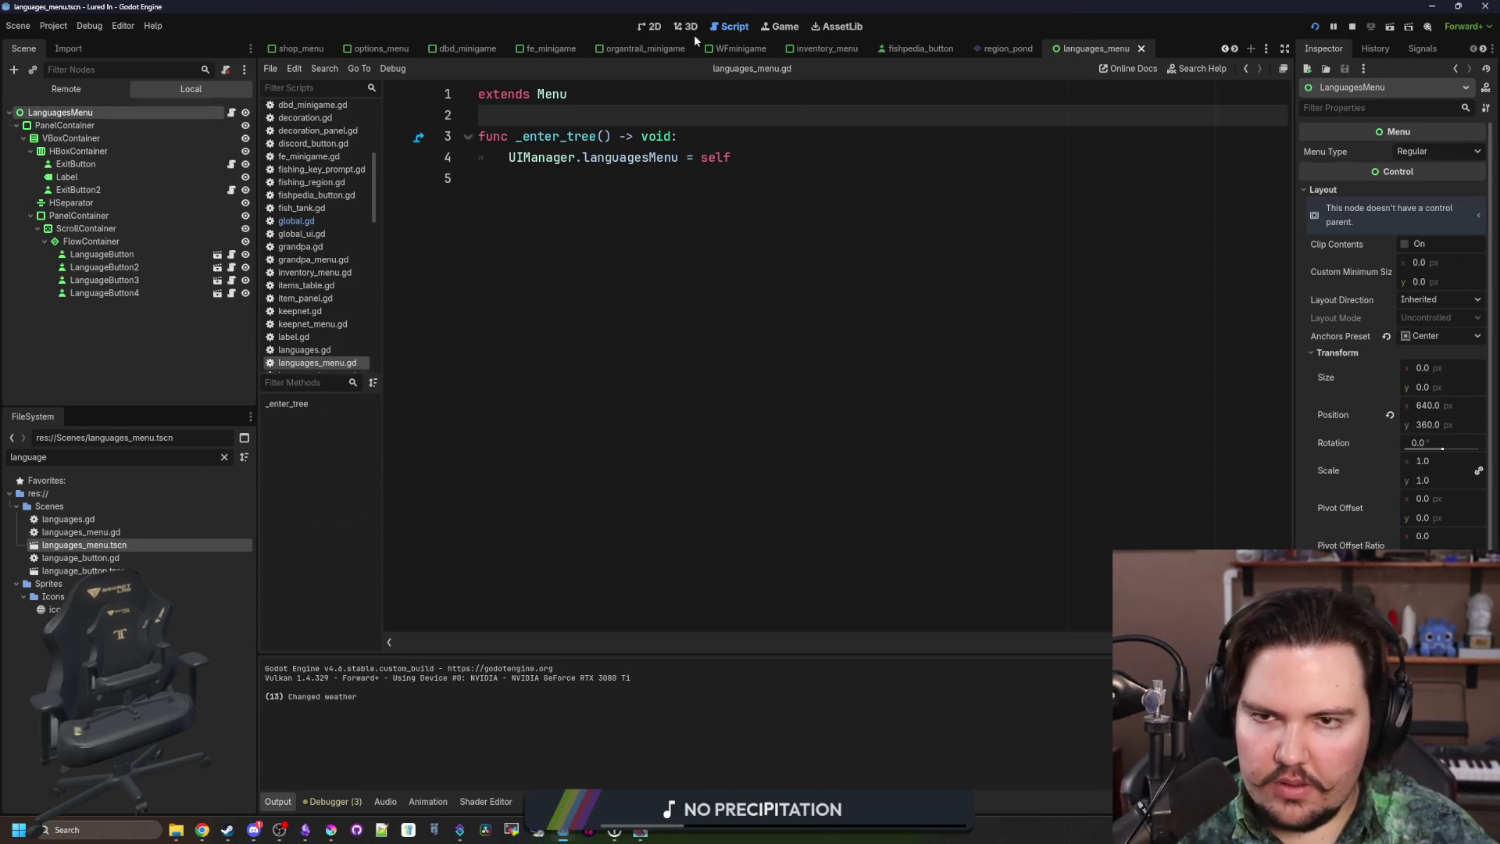
Step: In the 2D view, duplicate LanguageButton4 to create LanguageButton5 through LanguageButton7
left_click(650, 27)
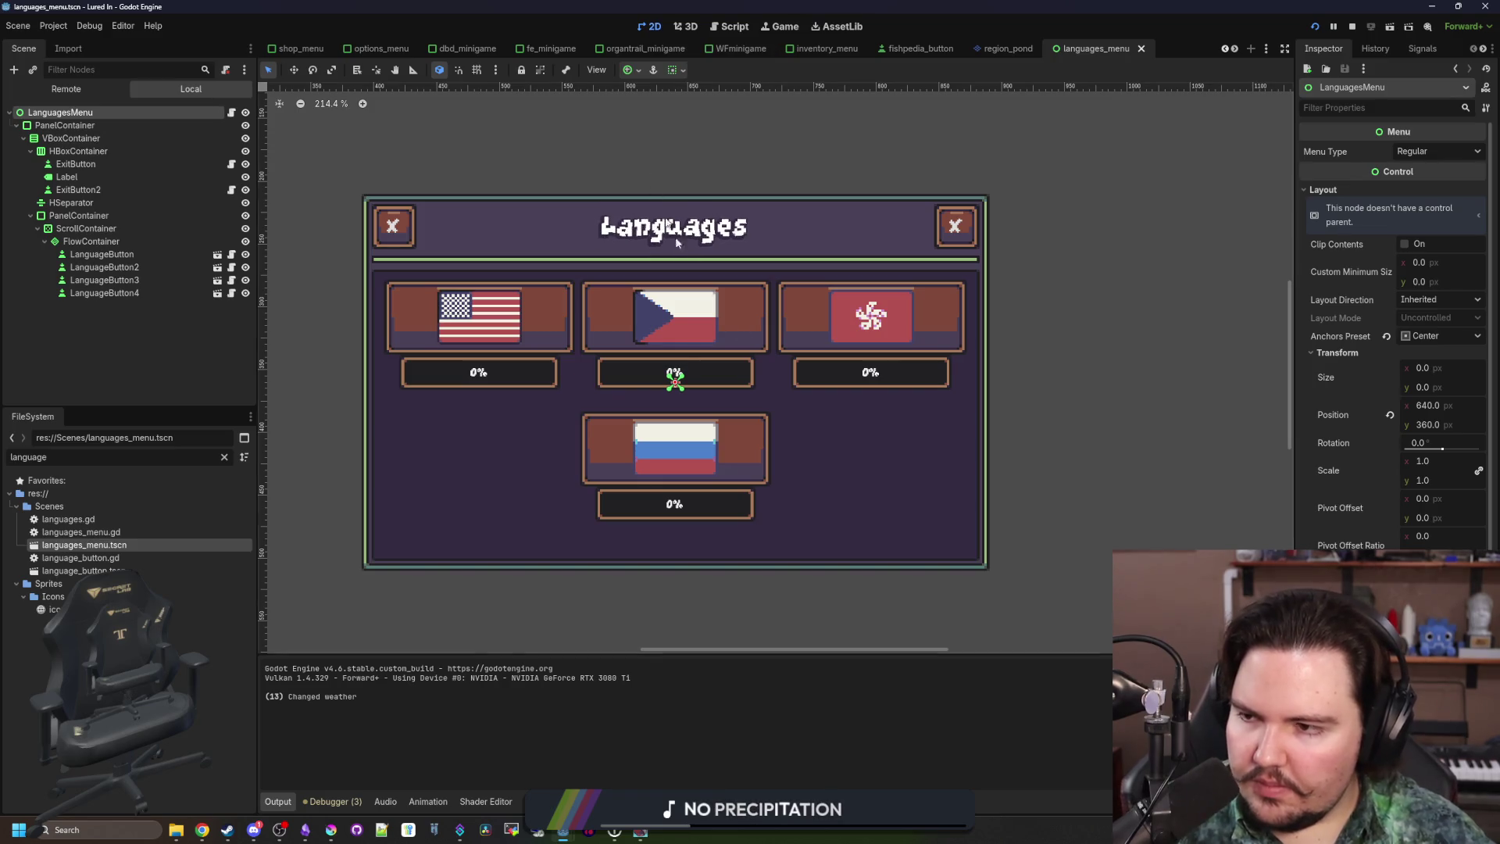
scroll(753, 341, "up", 1)
scroll(683, 475, "down", 2)
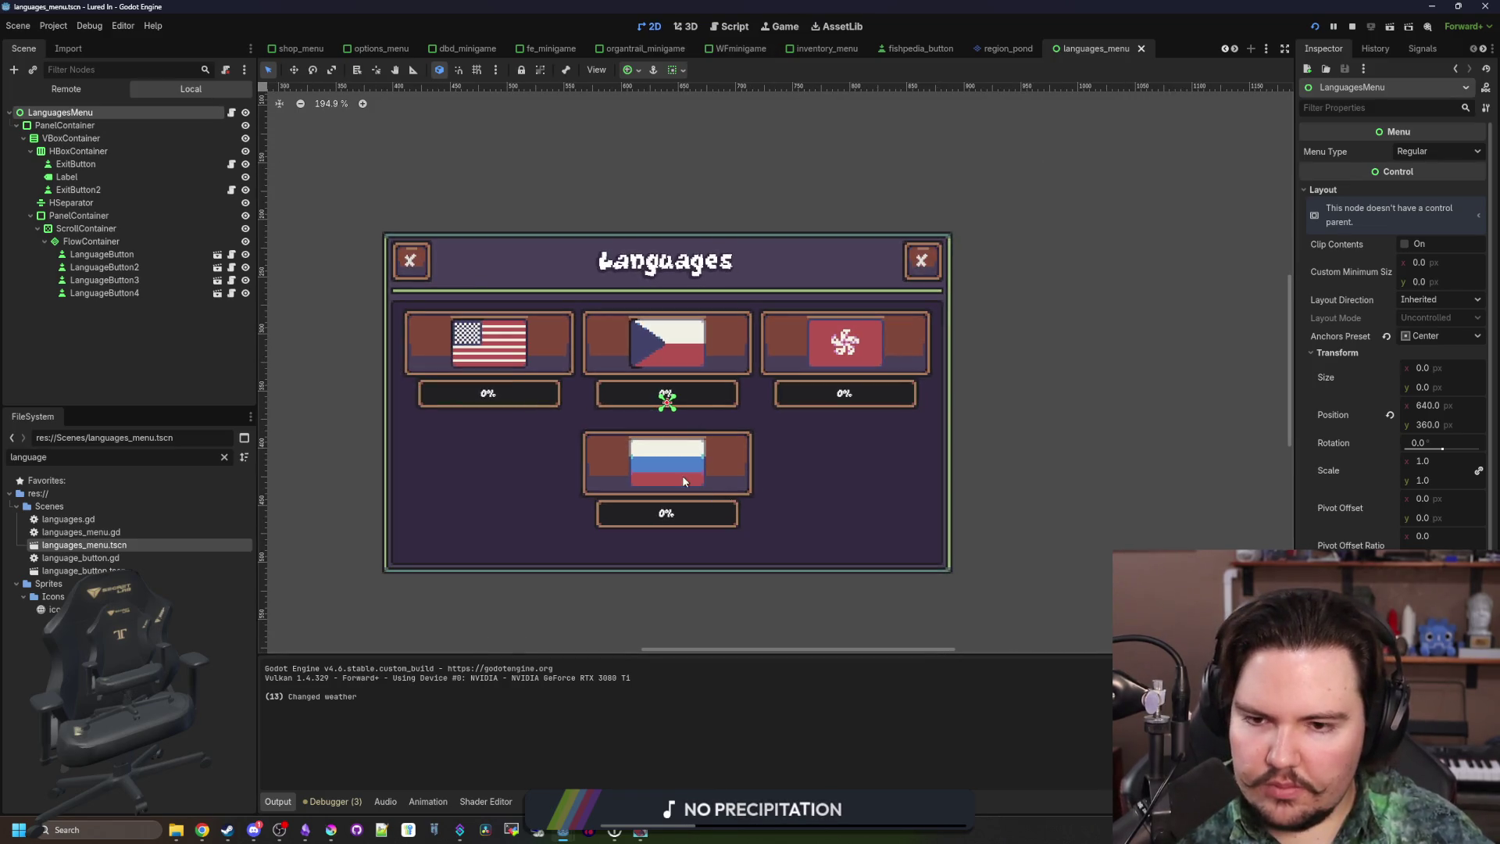
scroll(682, 475, "up", 2)
left_click(139, 291)
right_click(139, 291)
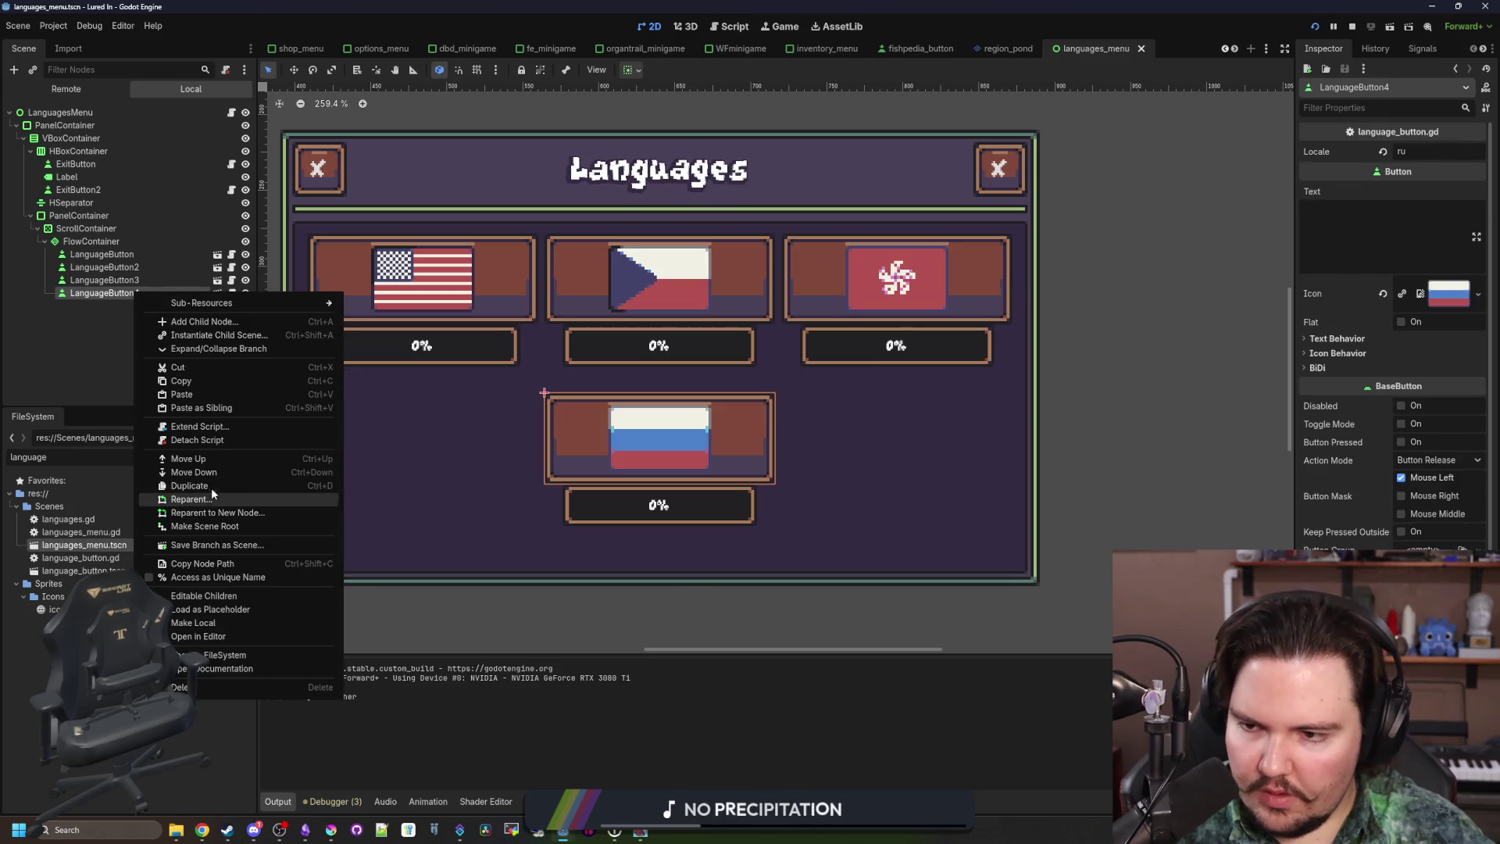
left_click(214, 485)
right_click(144, 305)
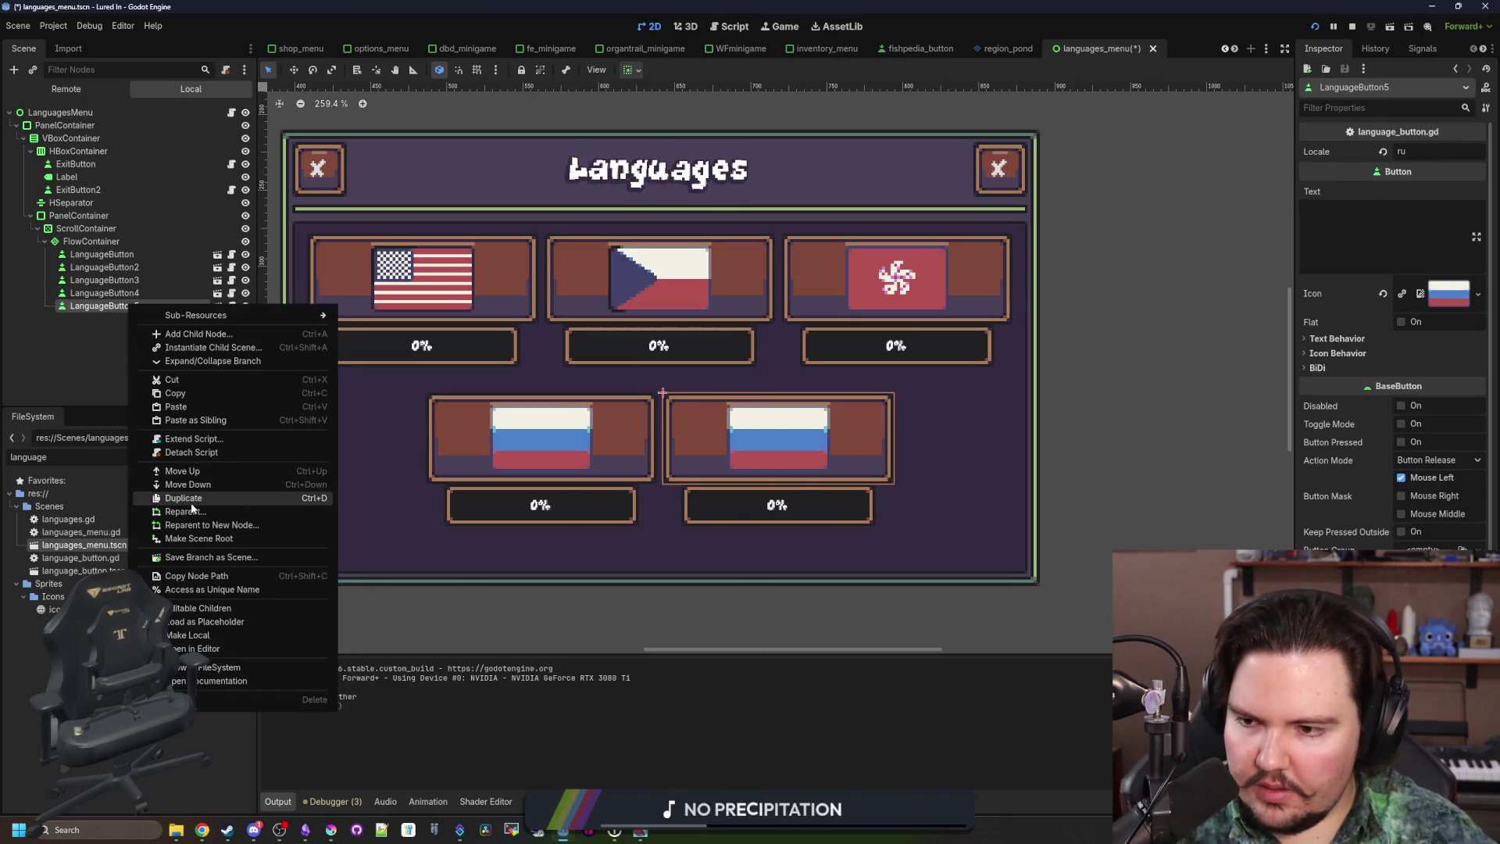
key("Escape")
key("ctrl+d")
right_click(116, 321)
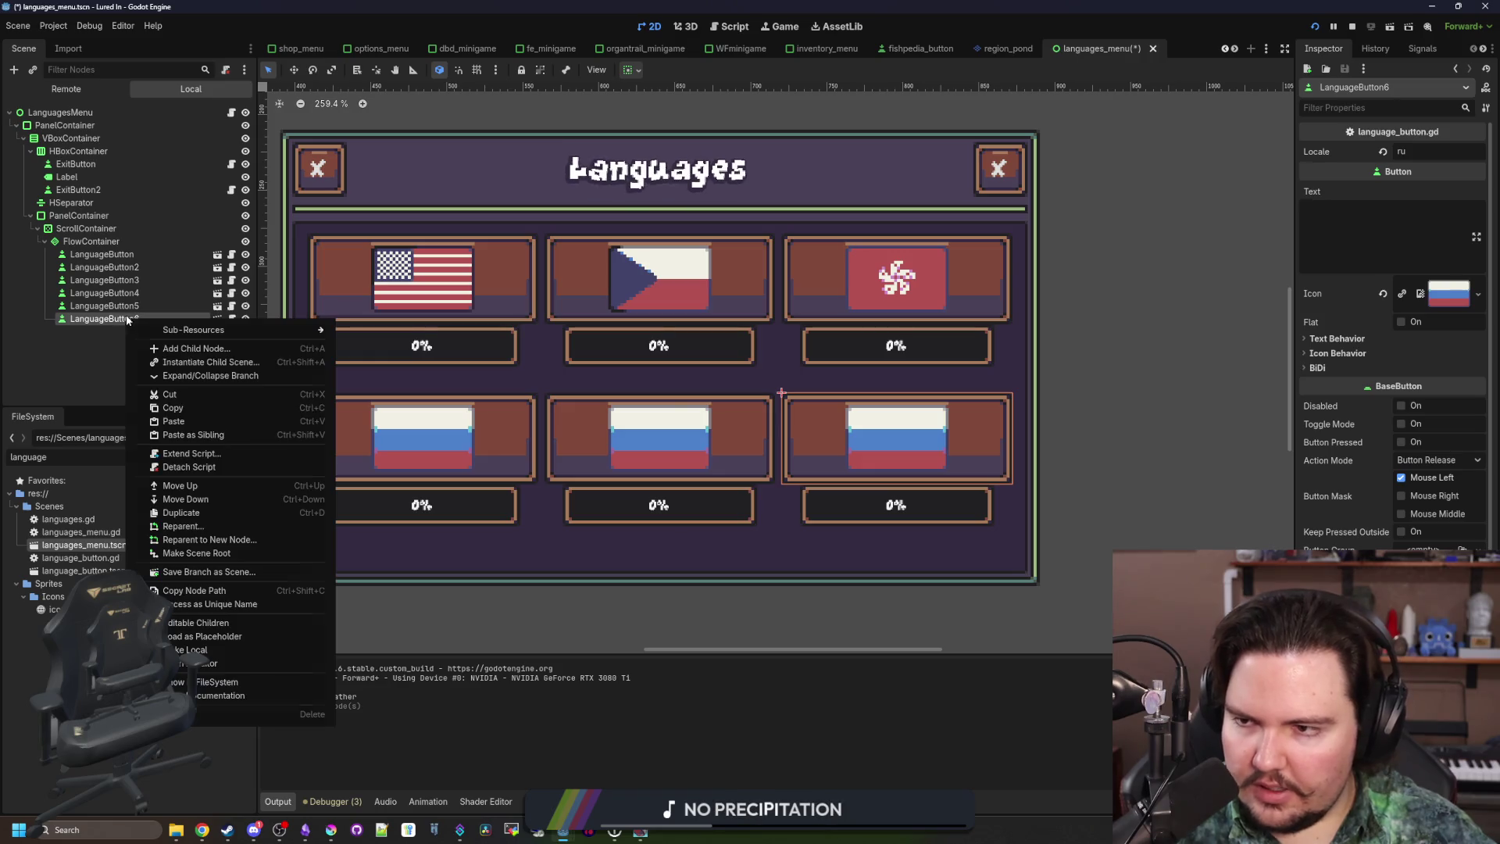
left_click(196, 513)
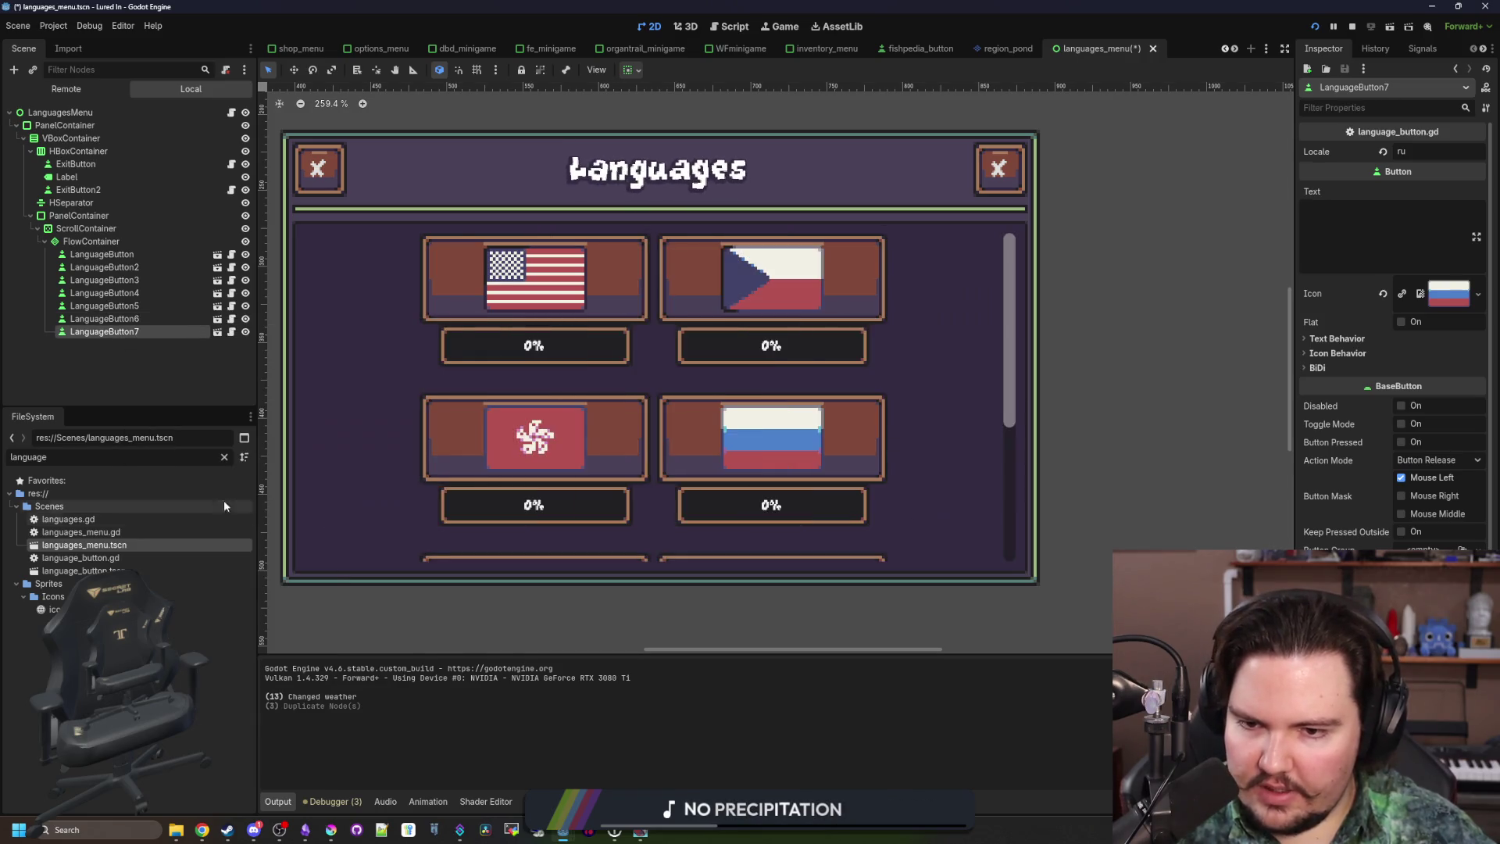
scroll(559, 400, "down", 2)
scroll(469, 401, "up", 1)
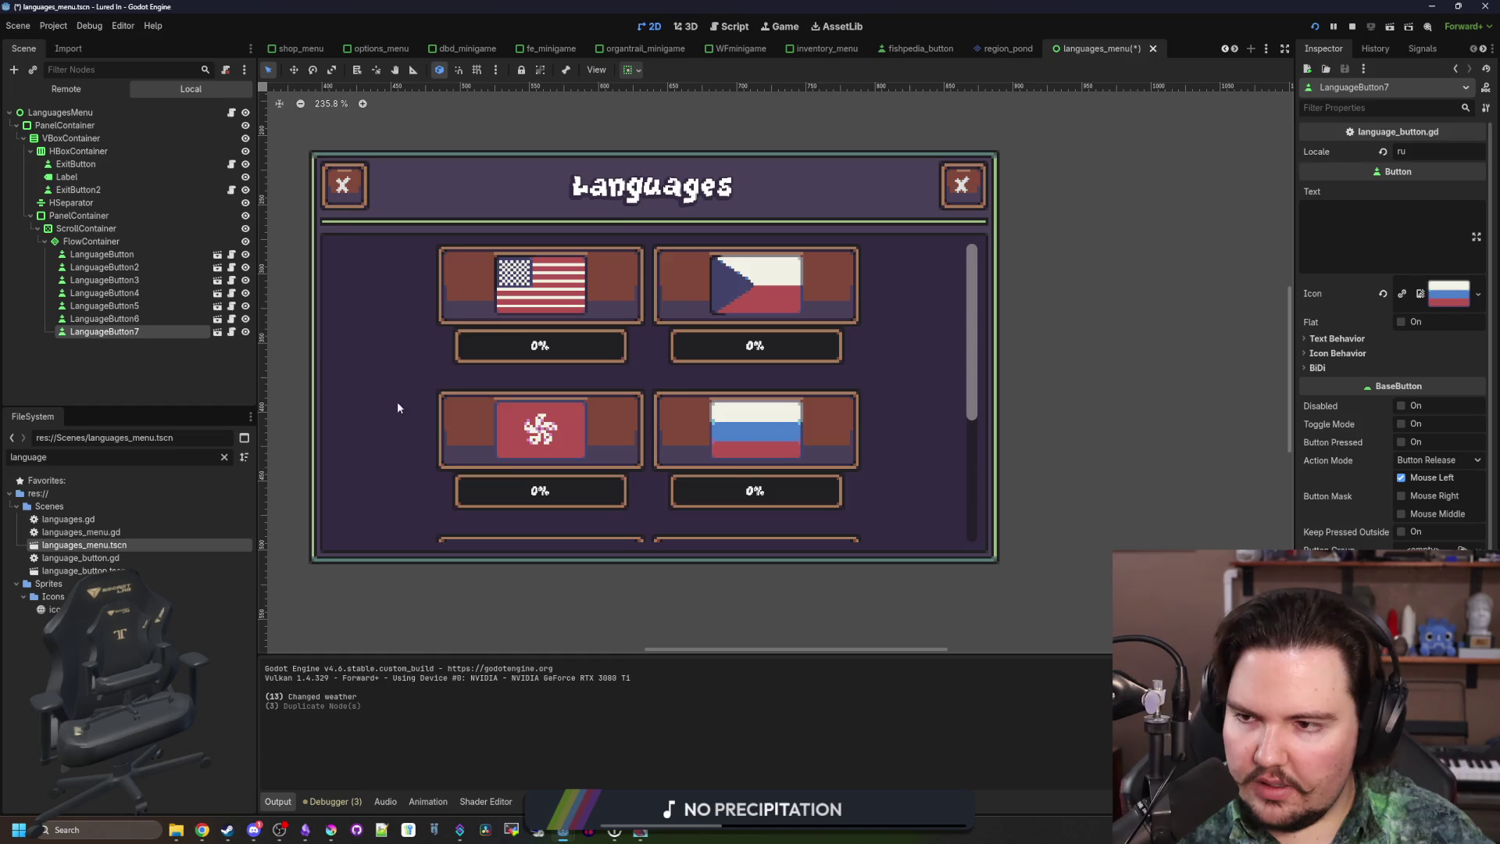
Step: Set the ScrollContainer's Horizontal Scroll Mode to Reserve and save languages_menu.tscn
left_click(95, 242)
left_click(86, 229)
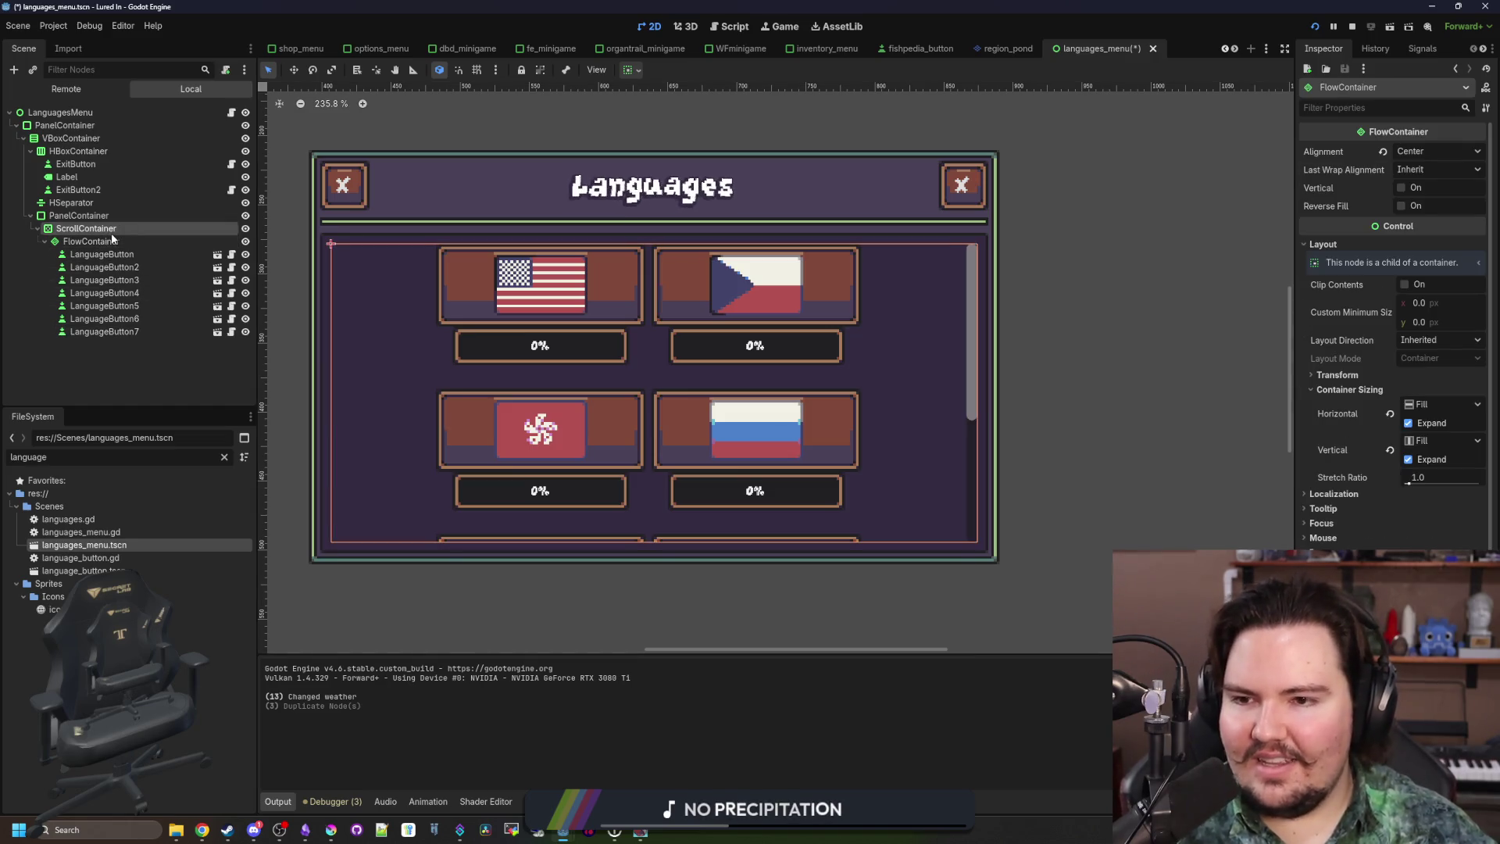
left_click(1328, 186)
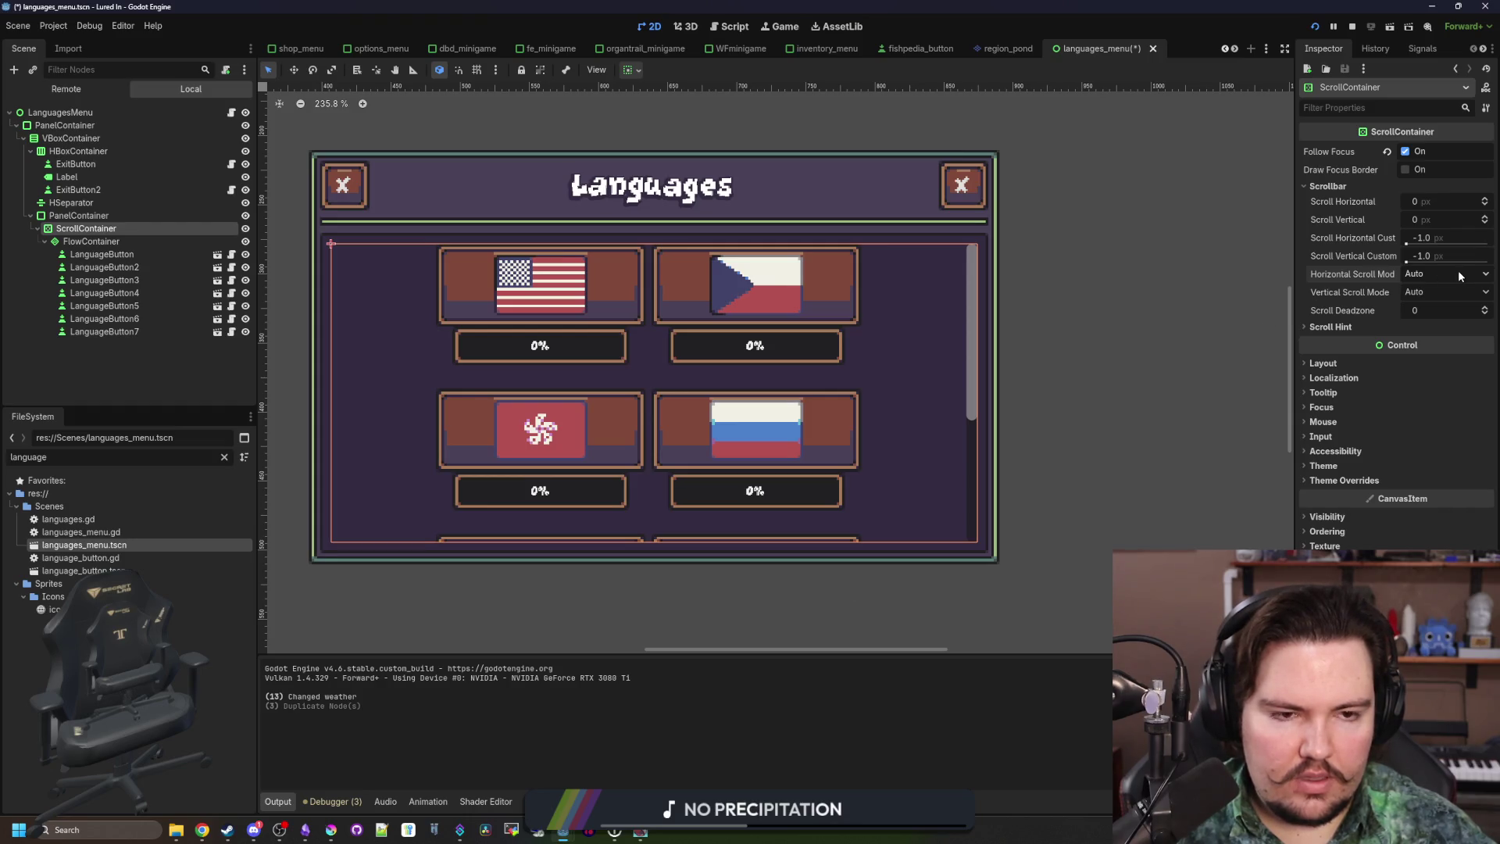
left_click(1483, 275)
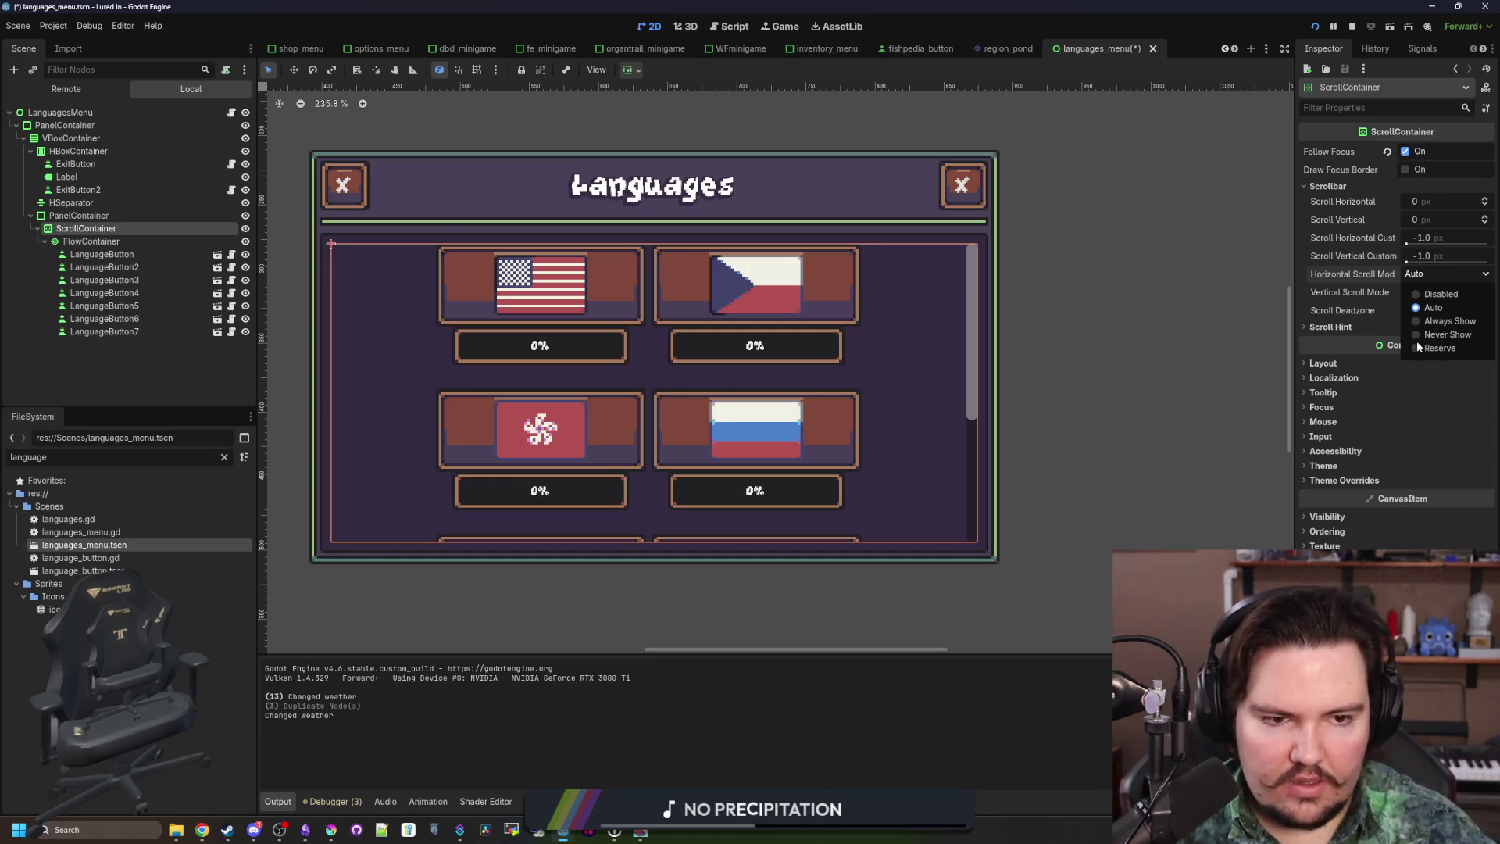
left_click(1436, 349)
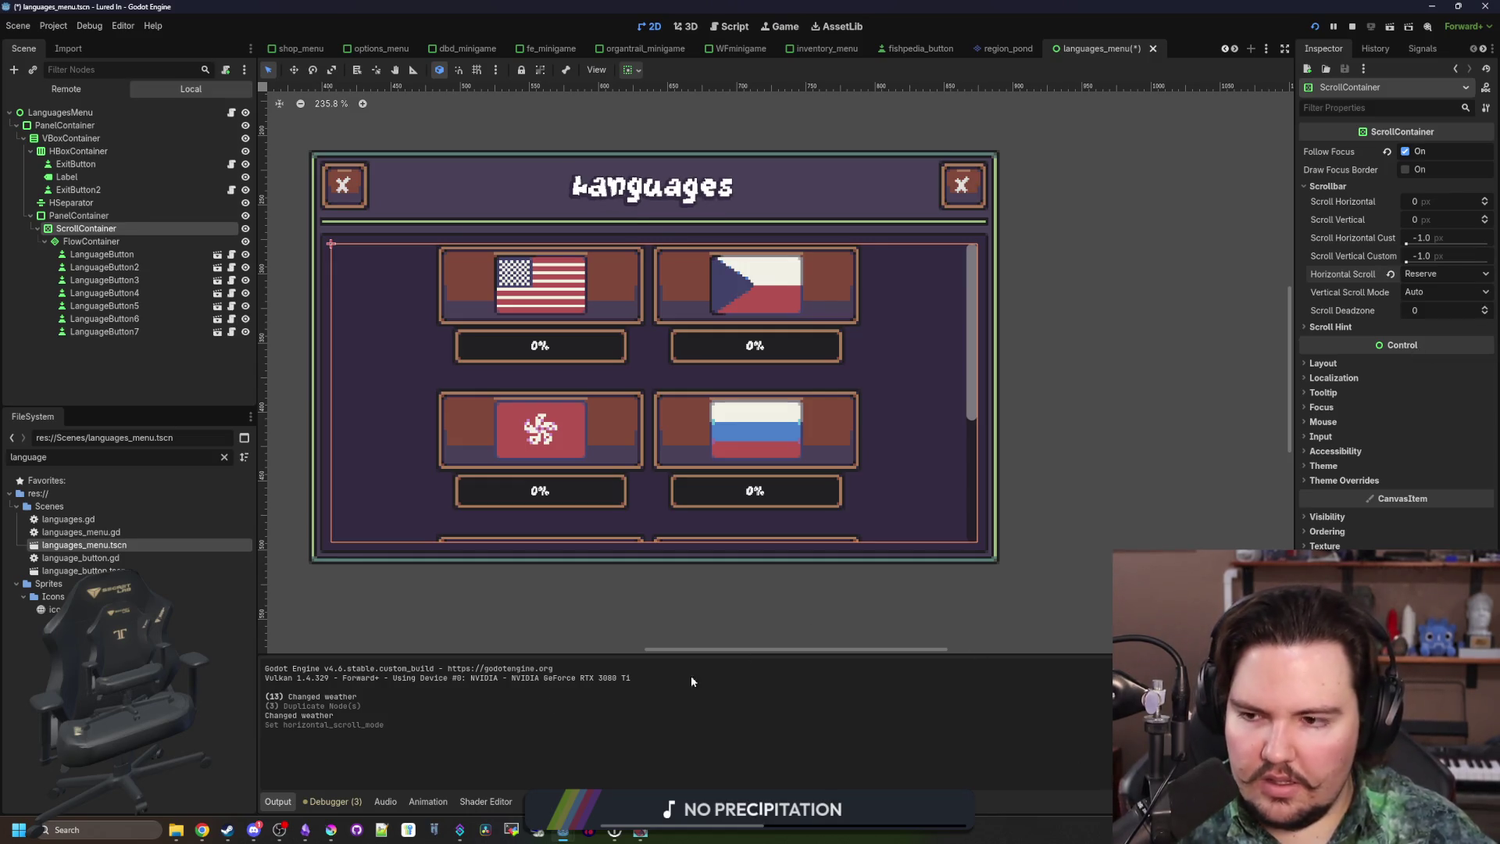
key("ctrl+s")
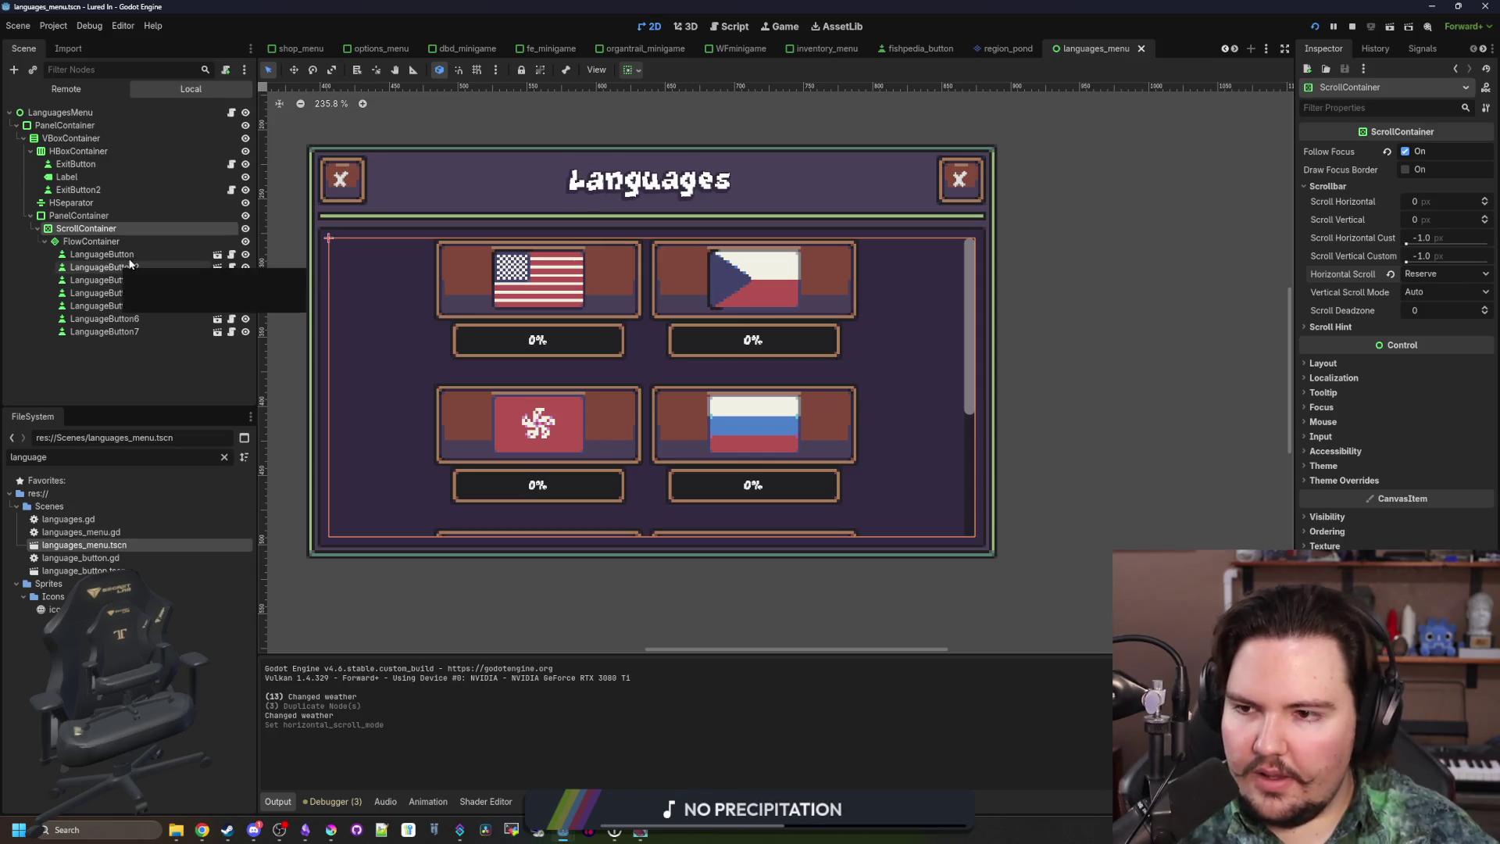
left_click(217, 257)
Step: Set the LanguageButton root's Custom Minimum Size x to 150 and save the scene
left_click(105, 114)
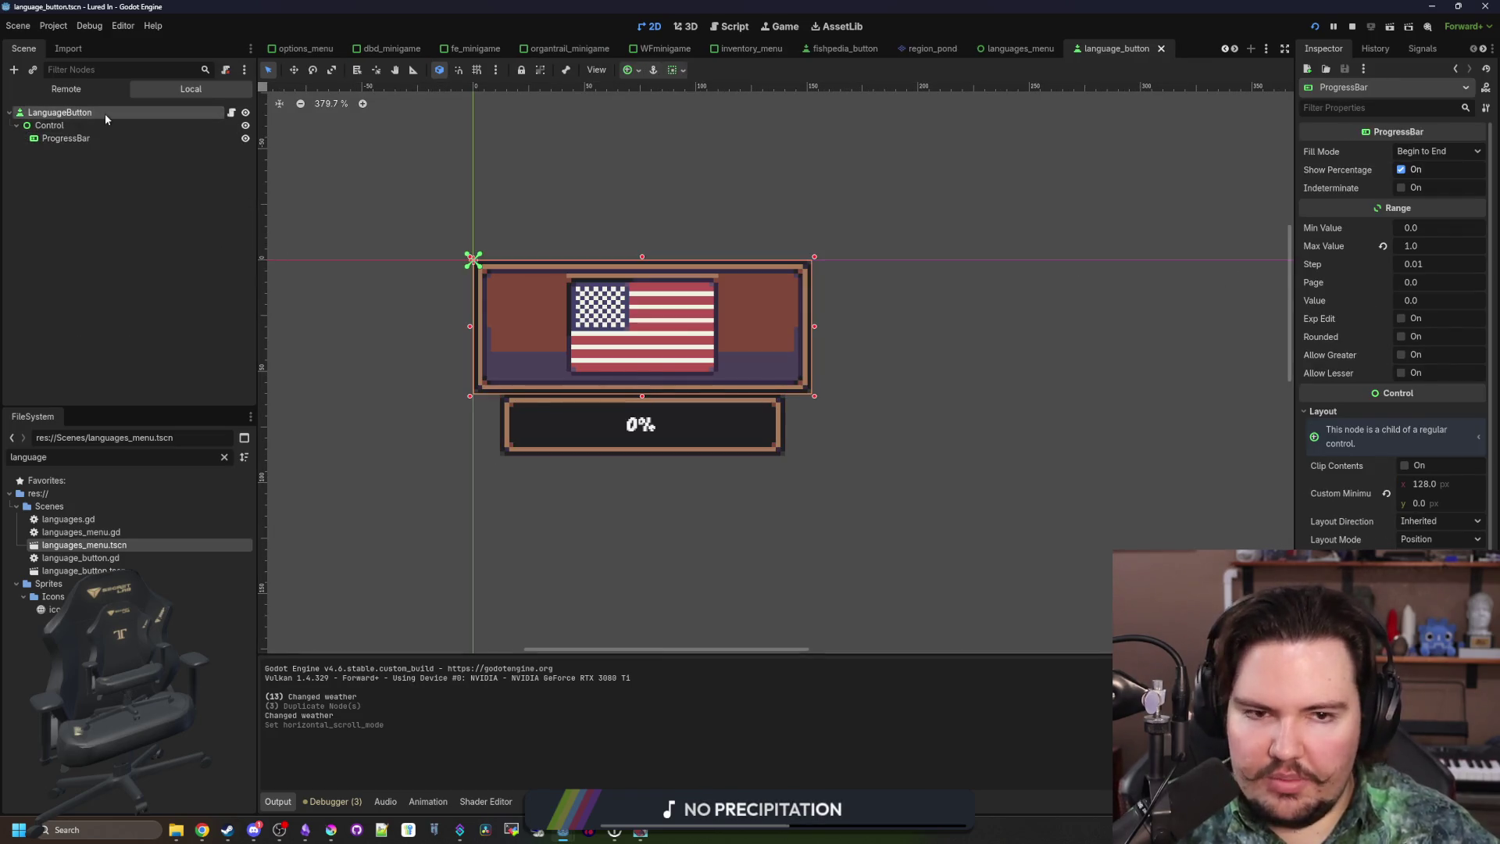
type("150")
key("Return")
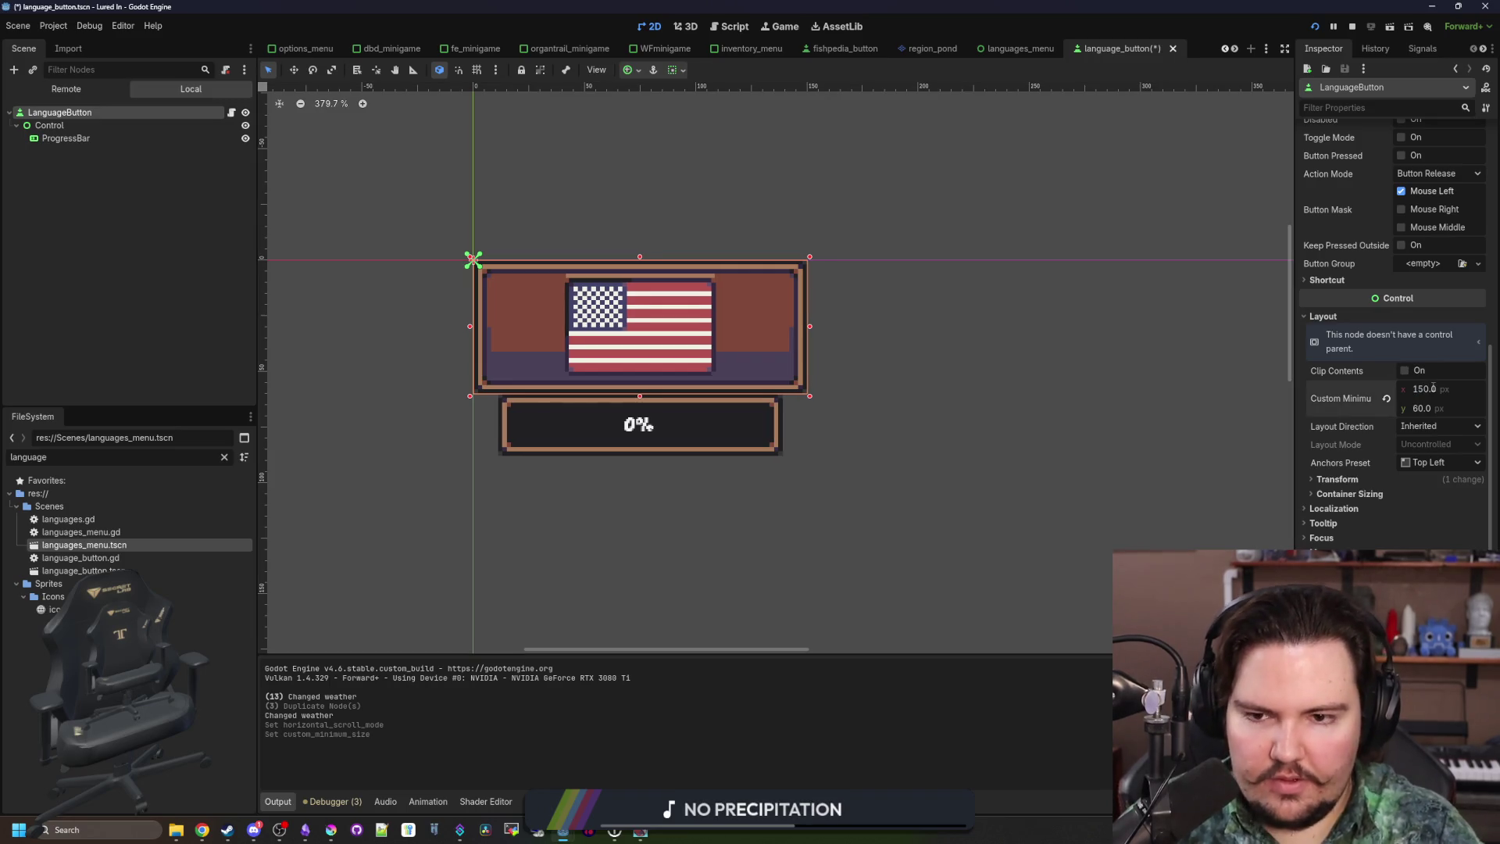
key("ctrl+s")
Step: Return to the languages menu scene to review the narrower button layout
left_click(1001, 53)
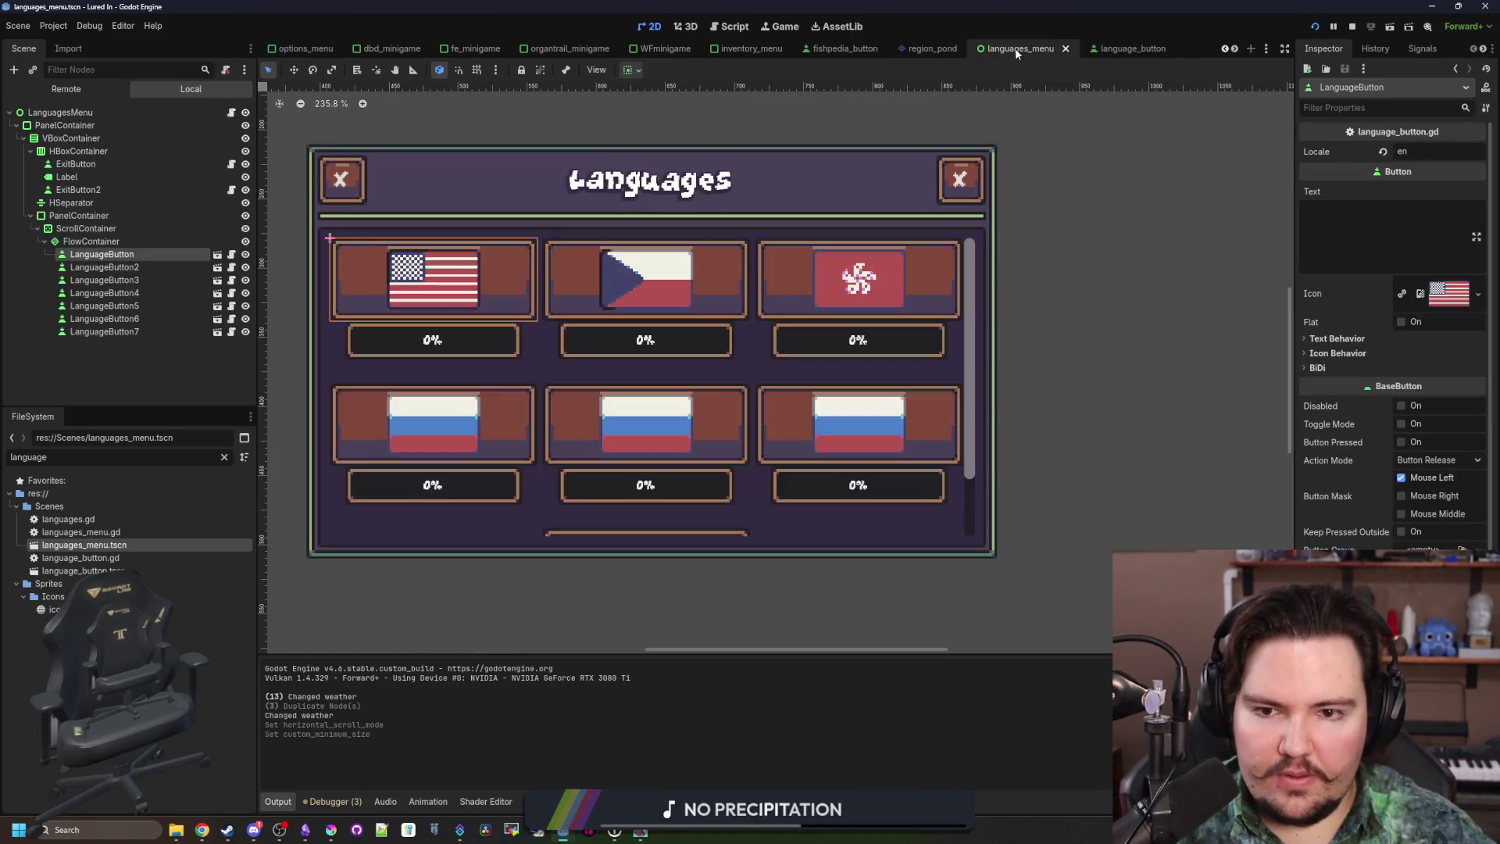
scroll(586, 407, "down", 2)
scroll(588, 408, "up", 2)
scroll(588, 408, "down", 1)
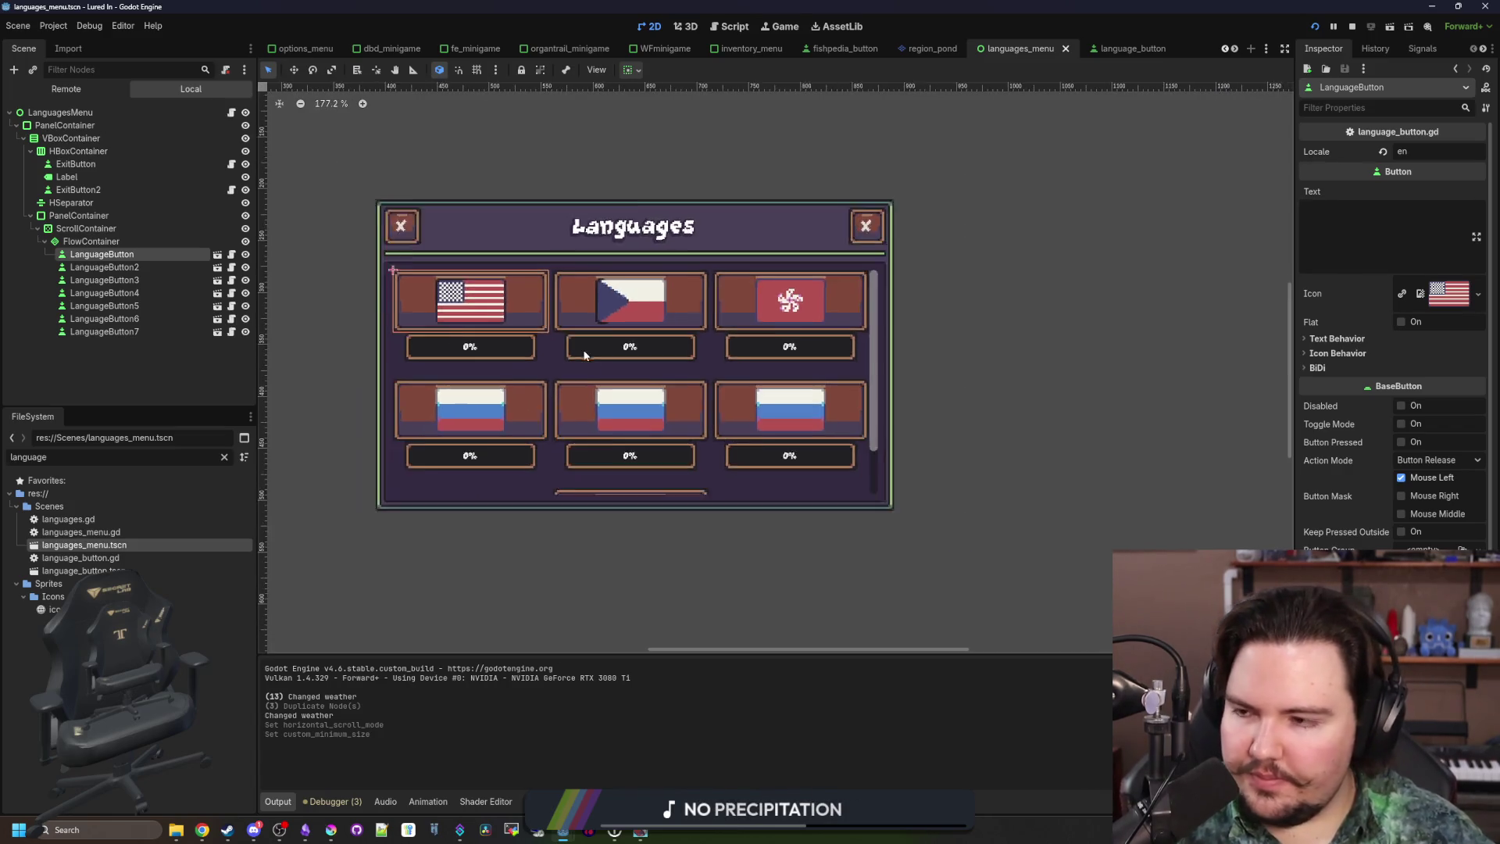
scroll(578, 433, "up", 1)
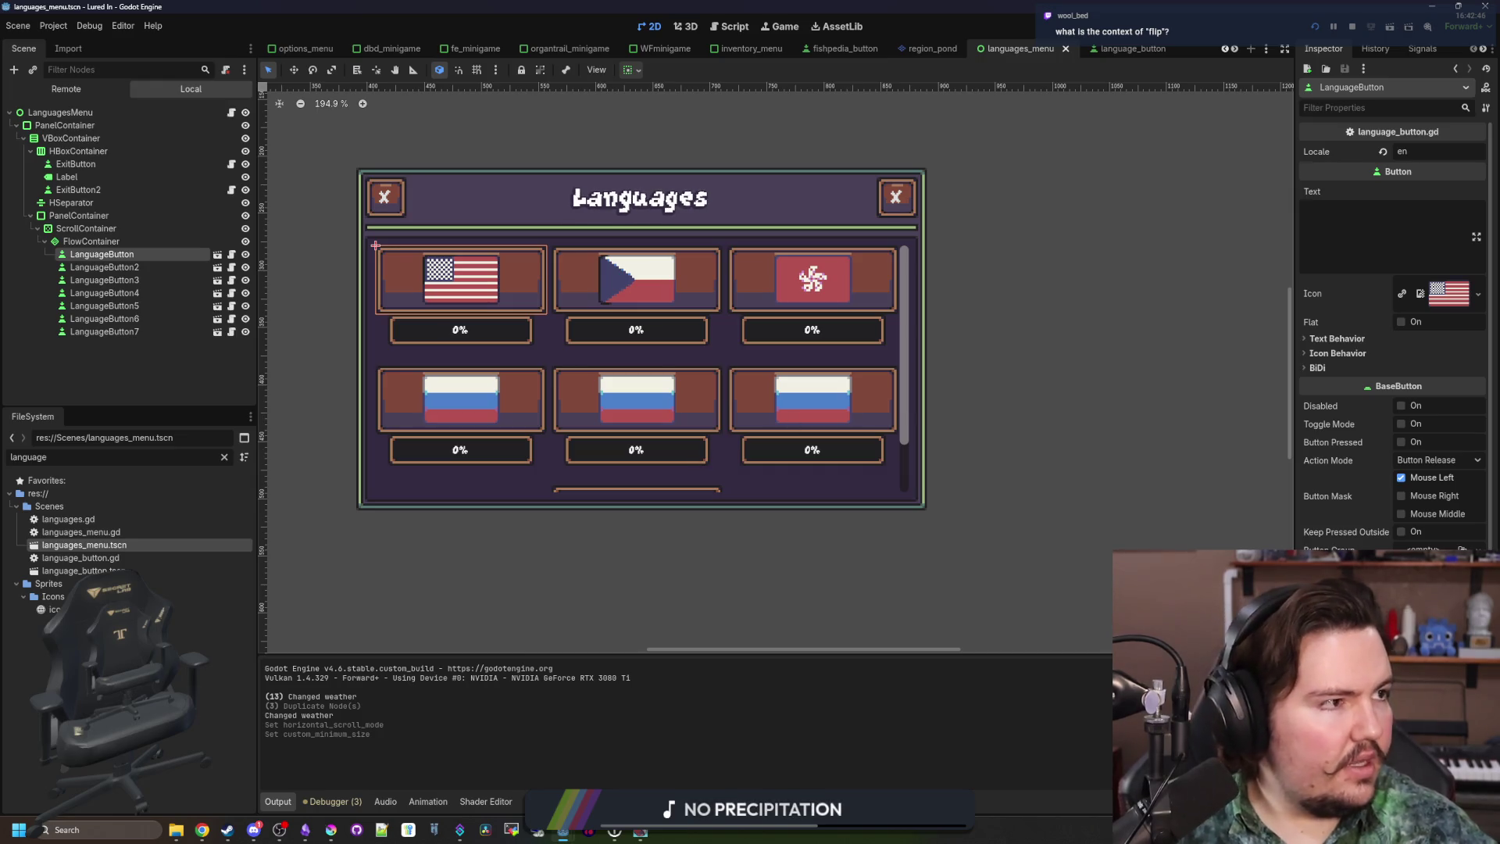
mouse_move(201, 829)
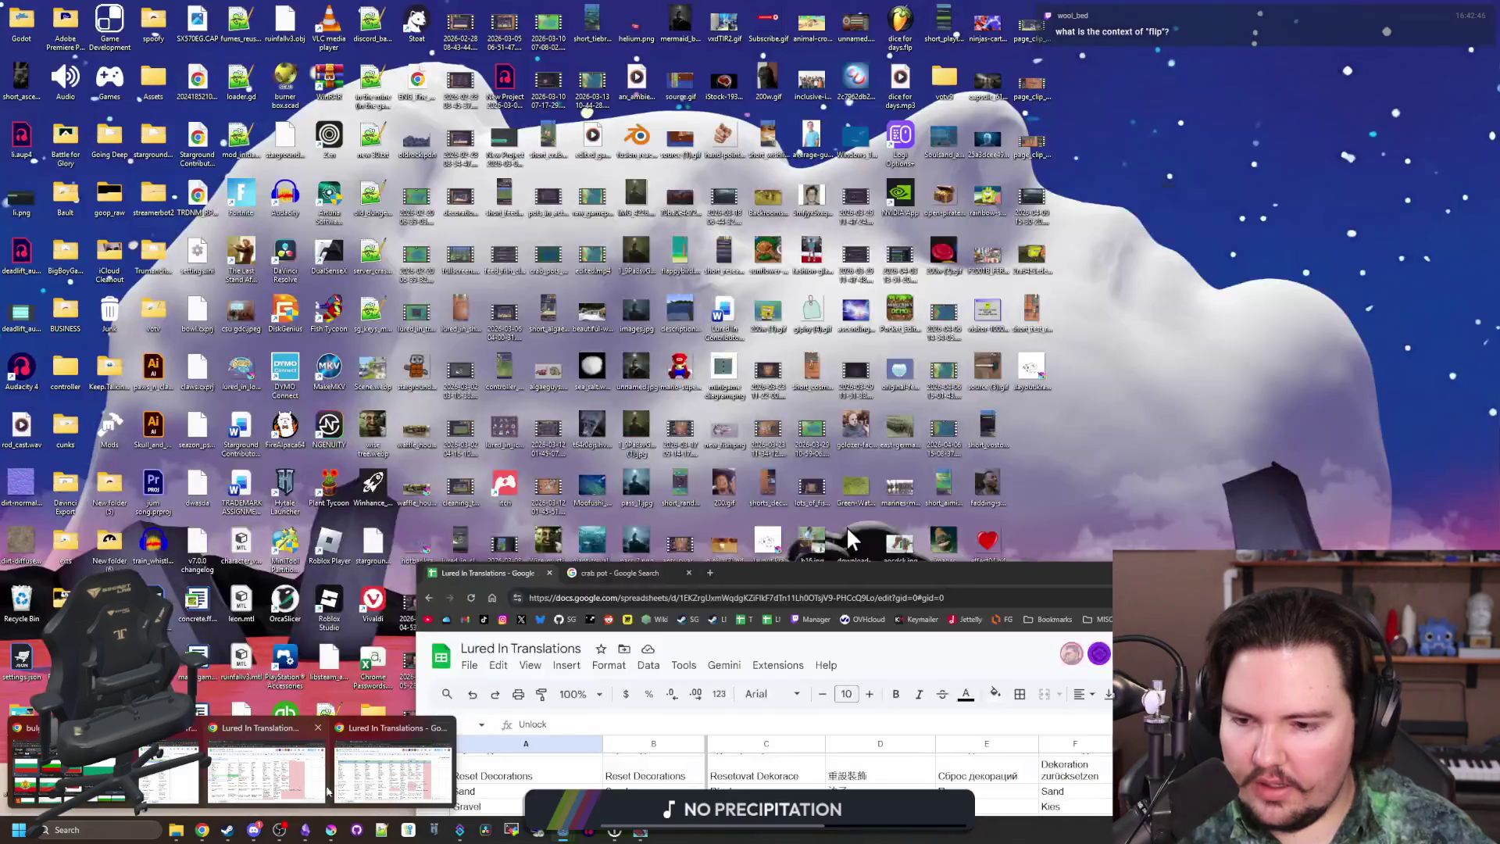
left_click(327, 789)
Step: Find the 'flip' entry in the translations spreadsheet
left_click(348, 511)
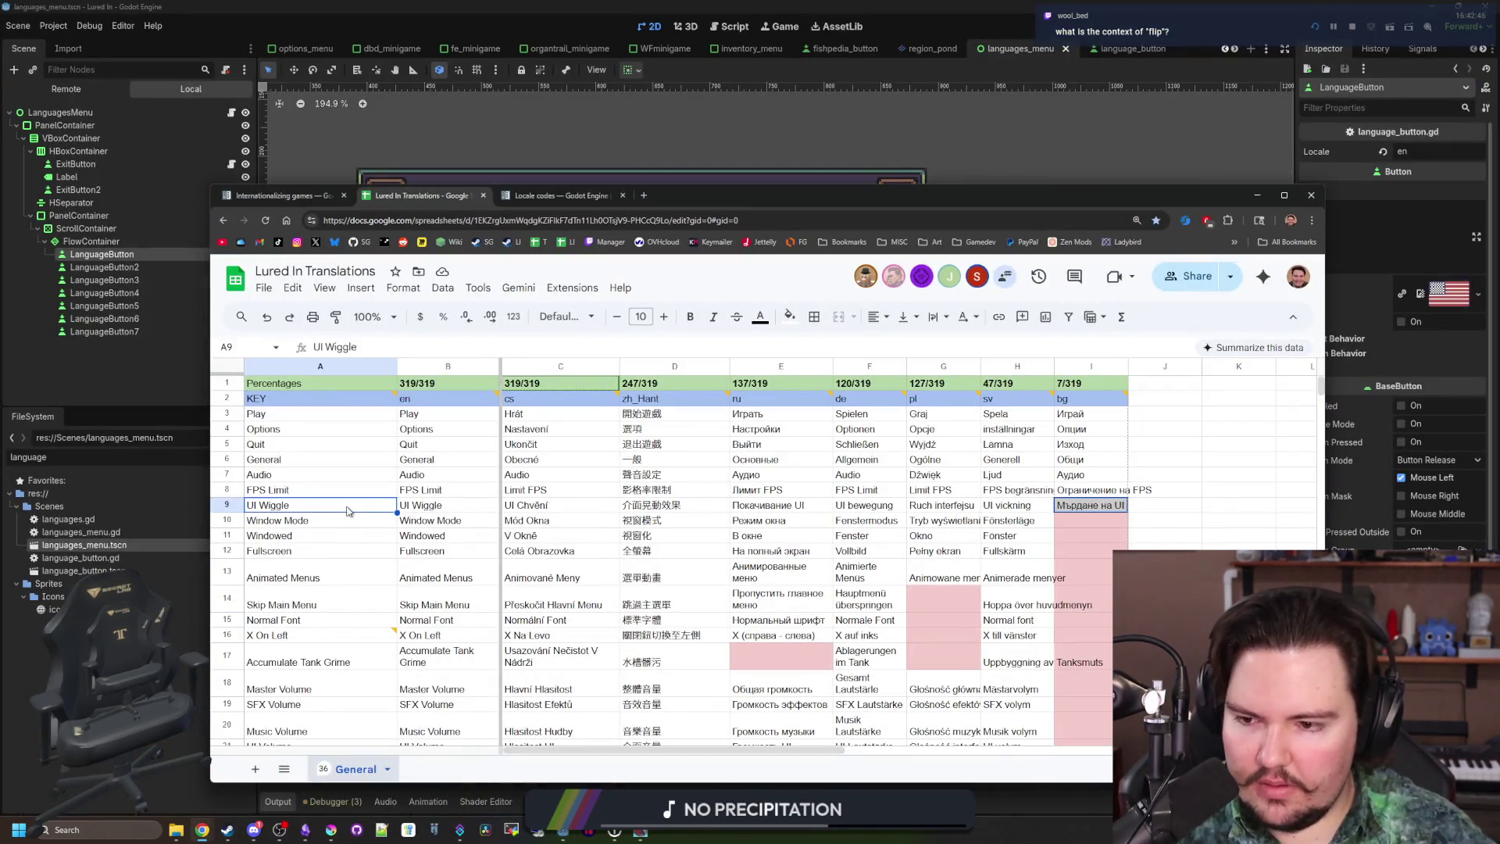
key("ctrl+f")
type("flip")
scroll(348, 511, "down", 3)
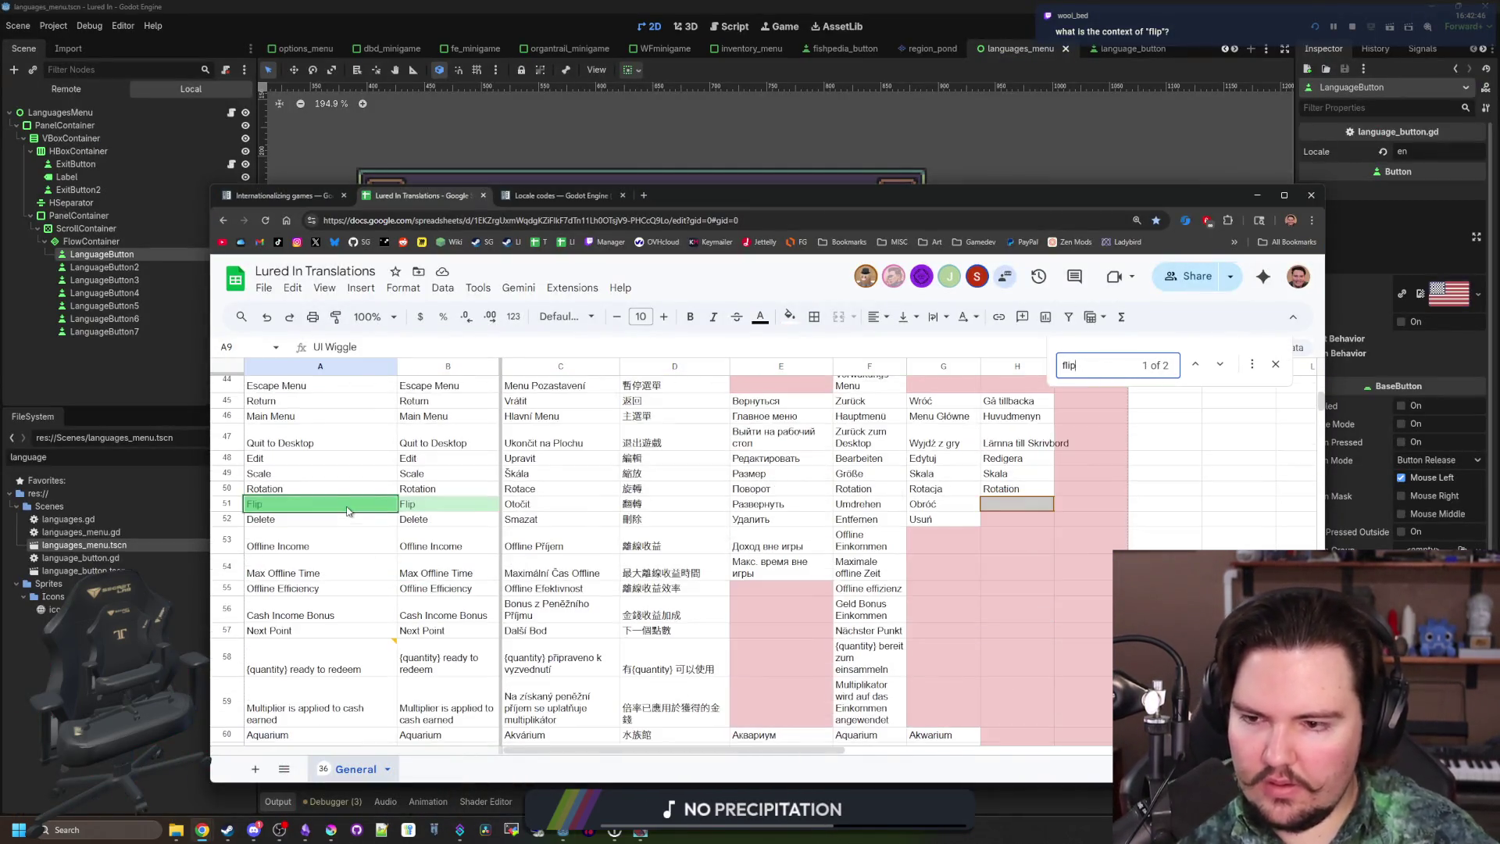
left_click(315, 525)
Step: Comment on the Flip cell that it flips something horizontally, like "Flip this to the left"
right_click(287, 502)
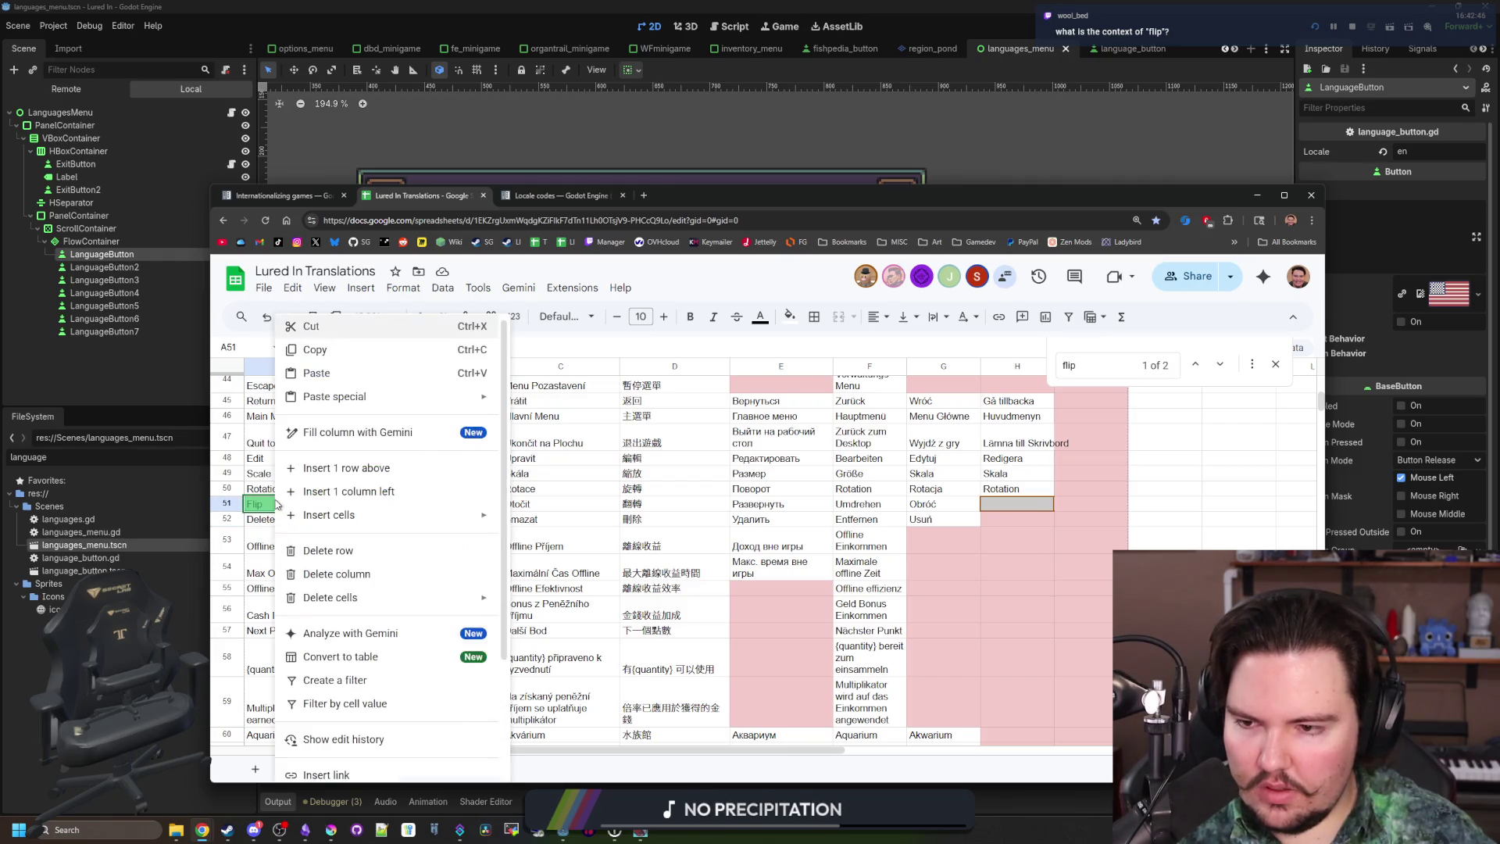
left_click(327, 637)
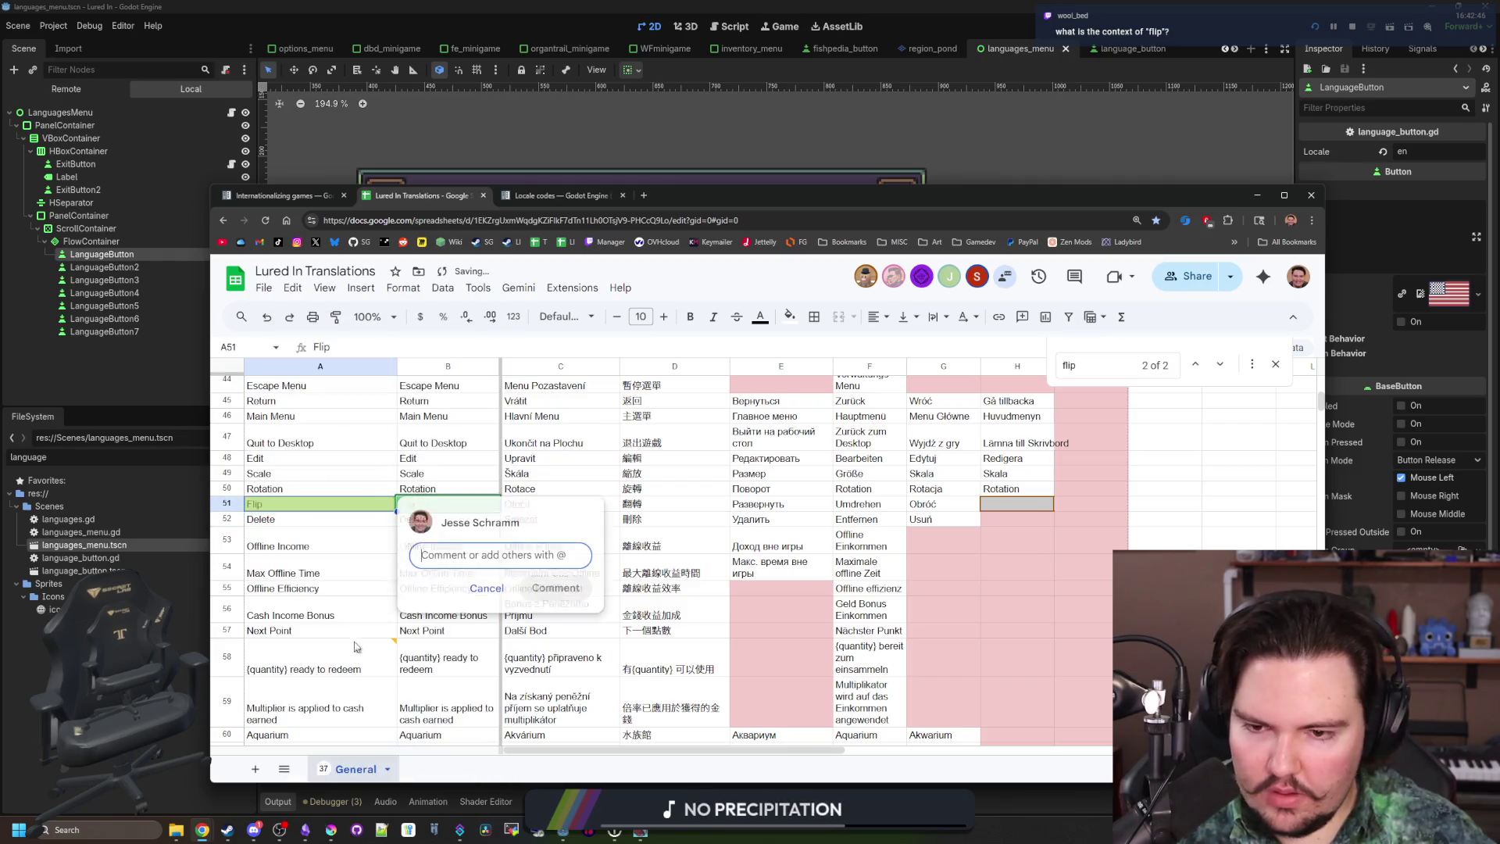
type("Used as an action to fl")
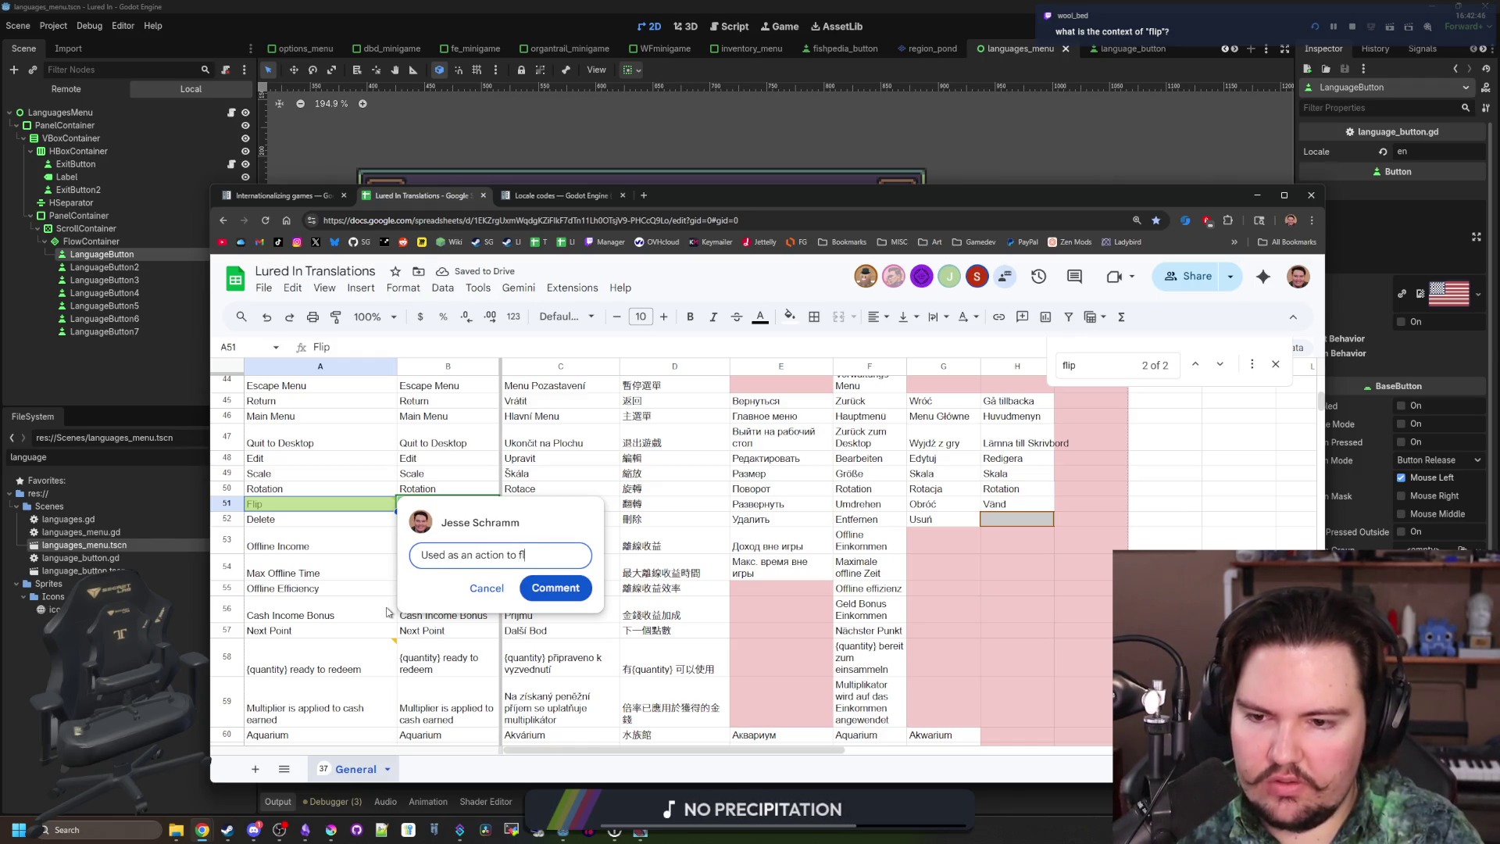
type("thing horizontally, like \"Flip")
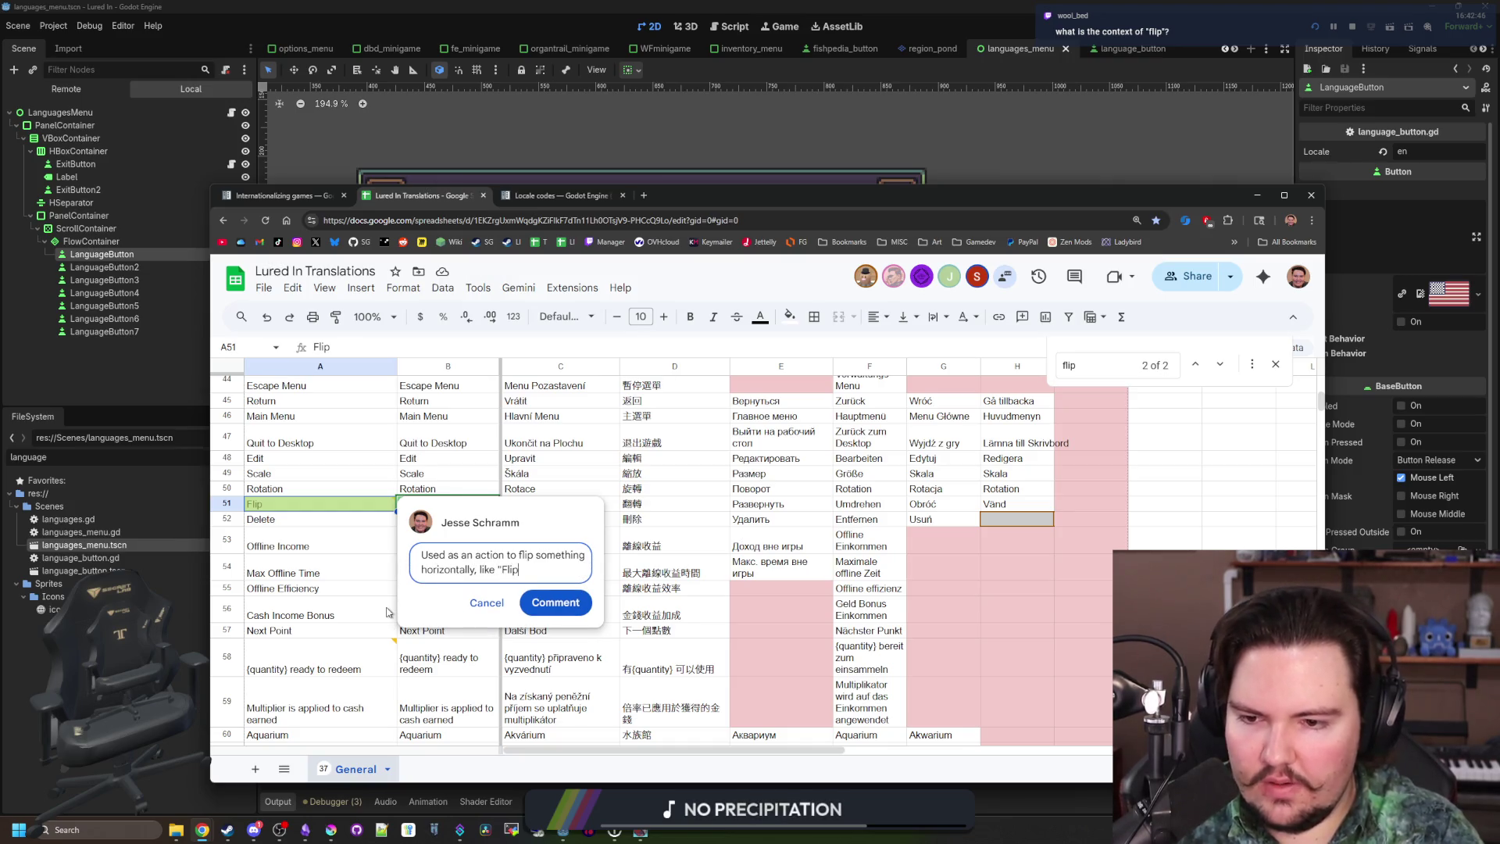
type("left\"")
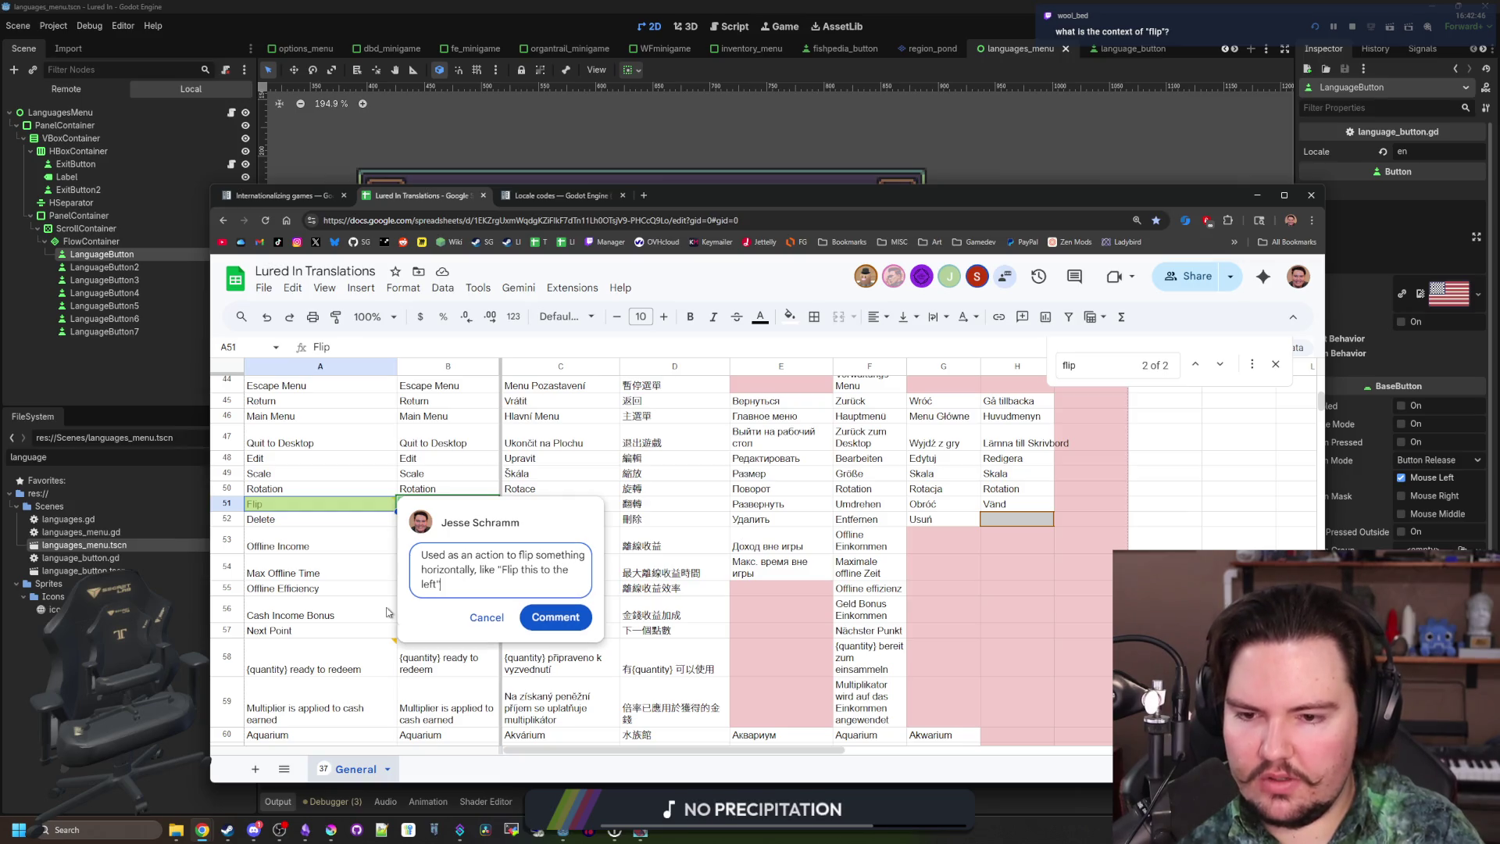
left_click(556, 617)
key("alt+Tab")
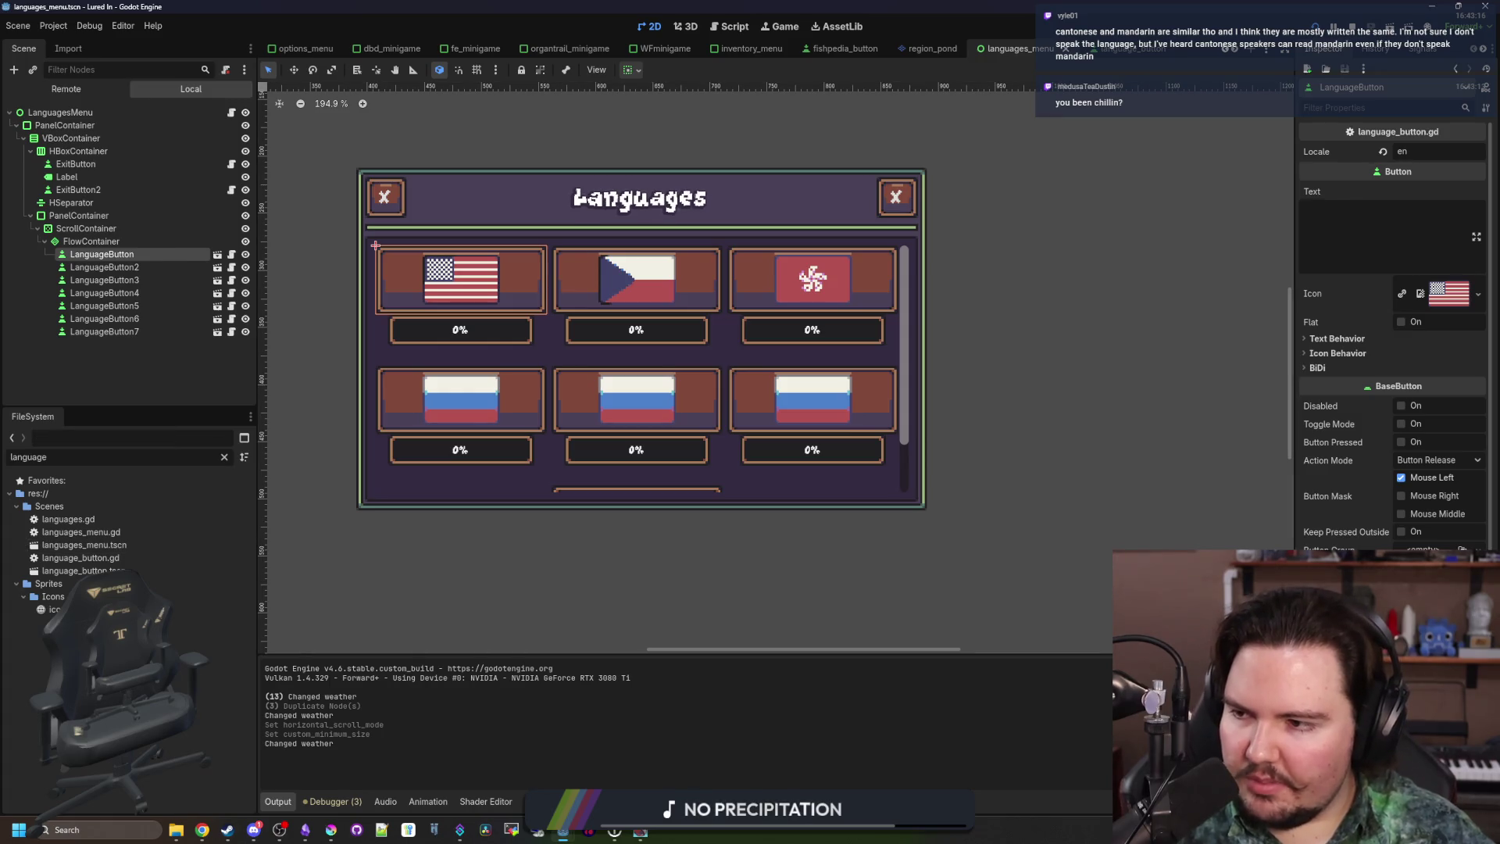
Step: Look through LanguageButton2 to LanguageButton5 to check which flags are already assigned
scroll(589, 358, "up", 1)
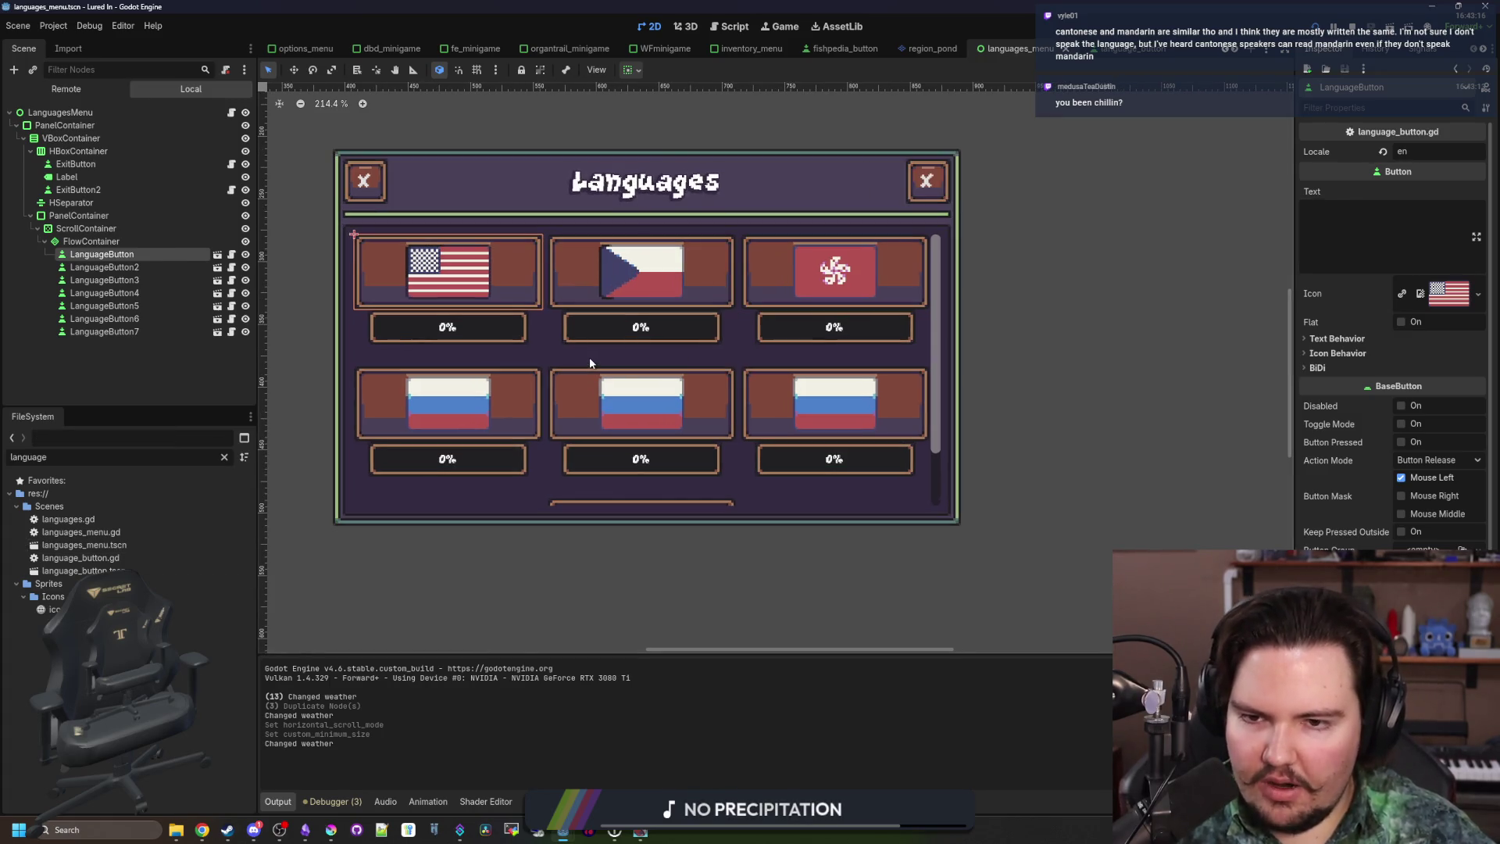
scroll(589, 358, "down", 1)
scroll(589, 358, "up", 1)
left_click(140, 268)
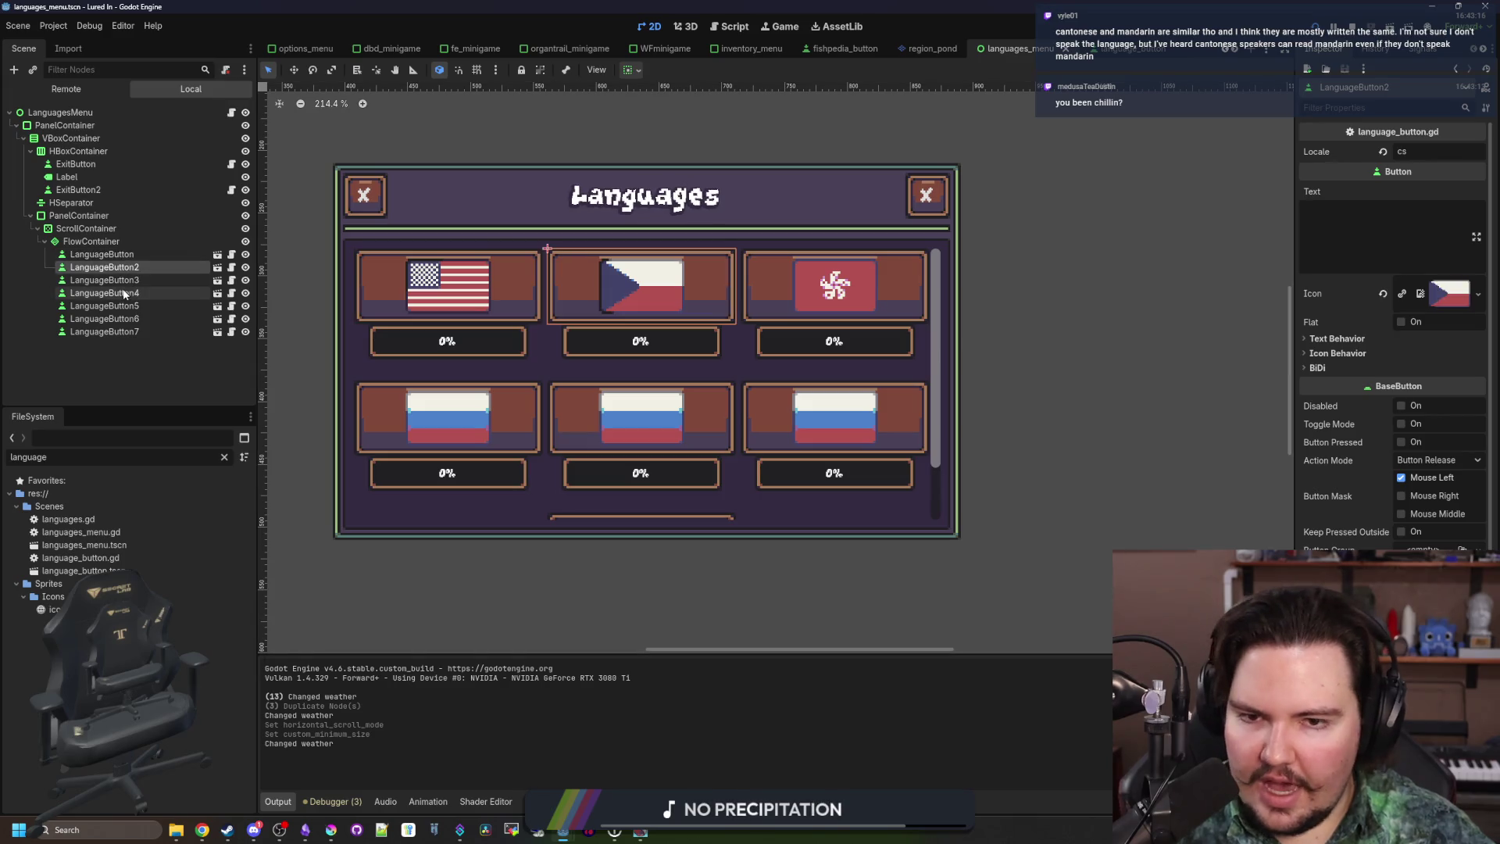
left_click(123, 293)
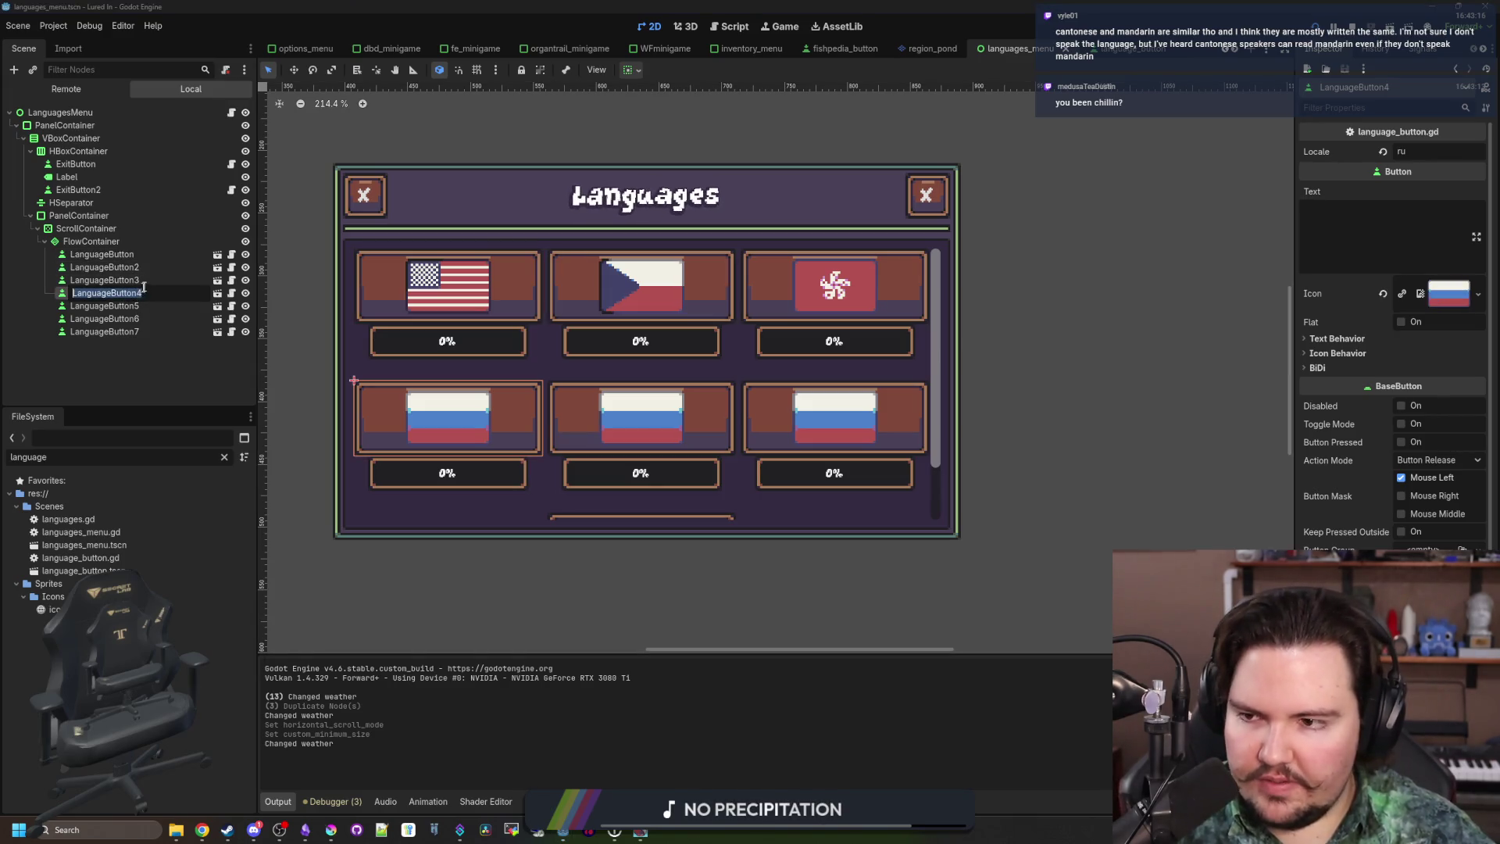
left_click(153, 280)
left_click(144, 292)
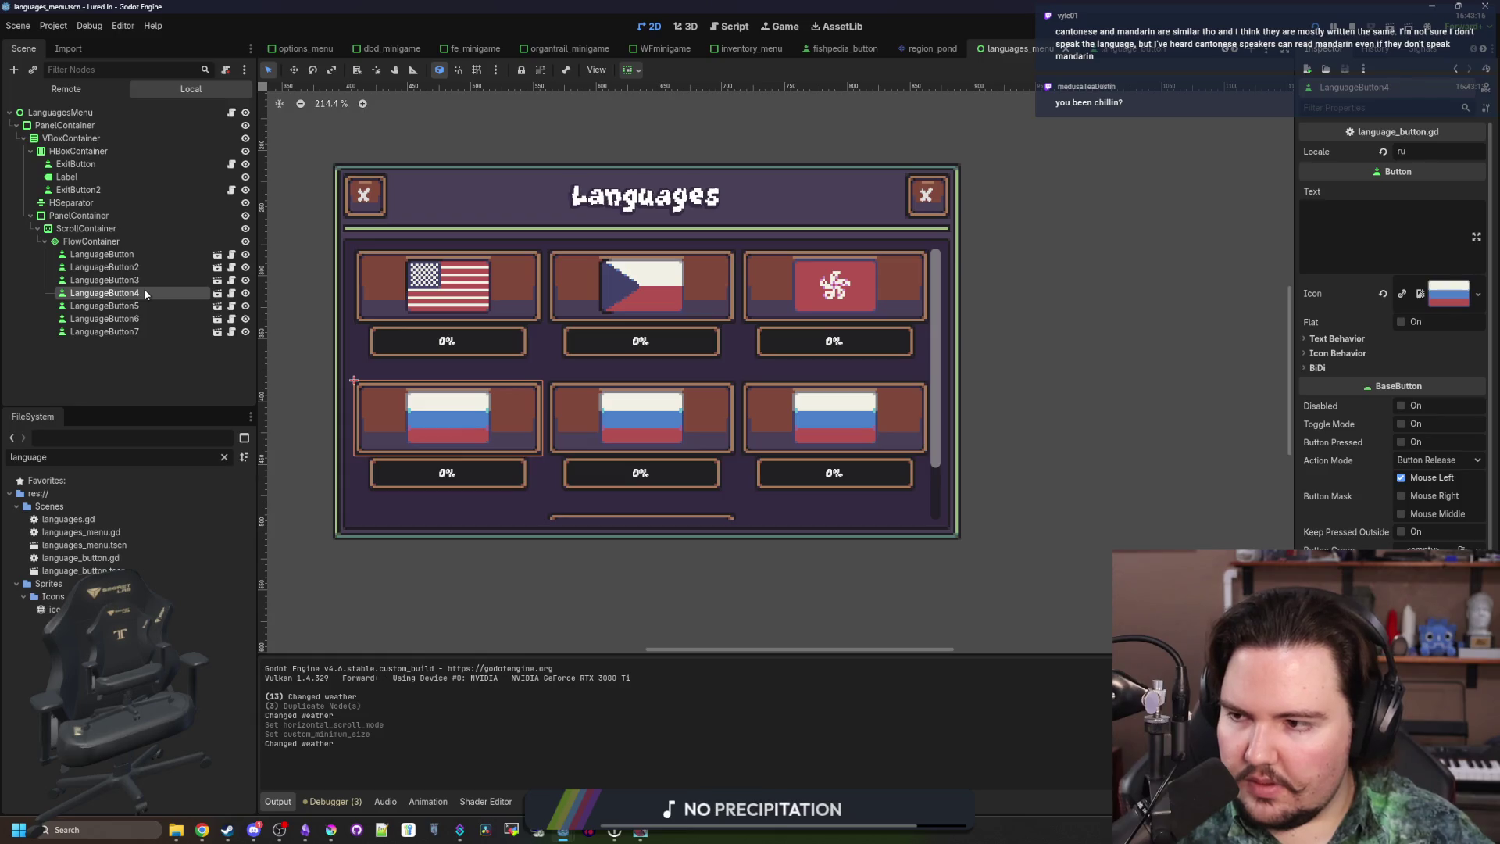
key("Down")
Step: Set LanguageButton5's icon to the German flag and LanguageButton6's icon to the Polish flag
right_click(1448, 289)
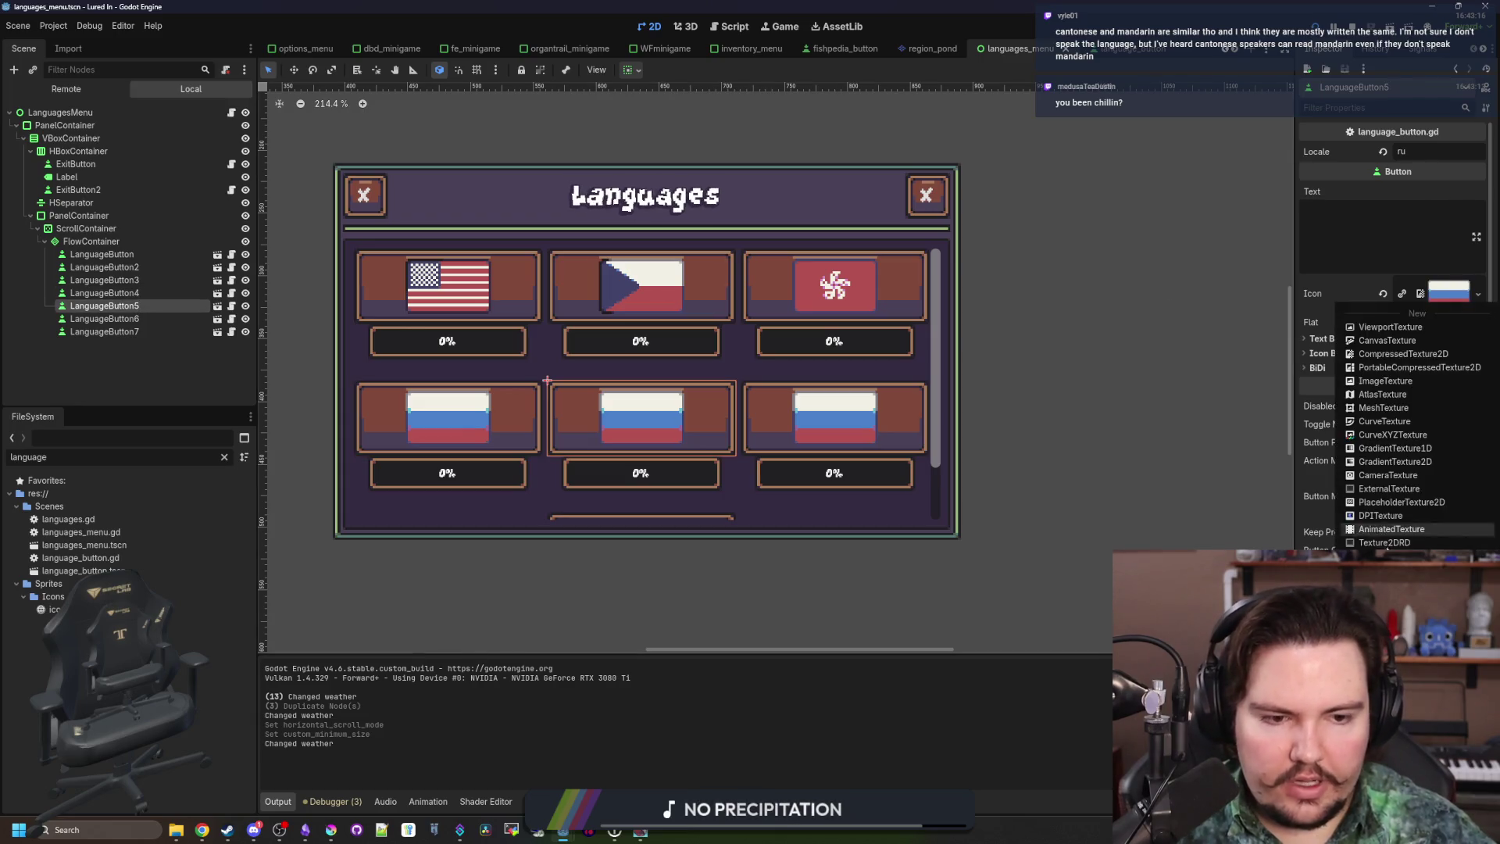
left_click(1383, 564)
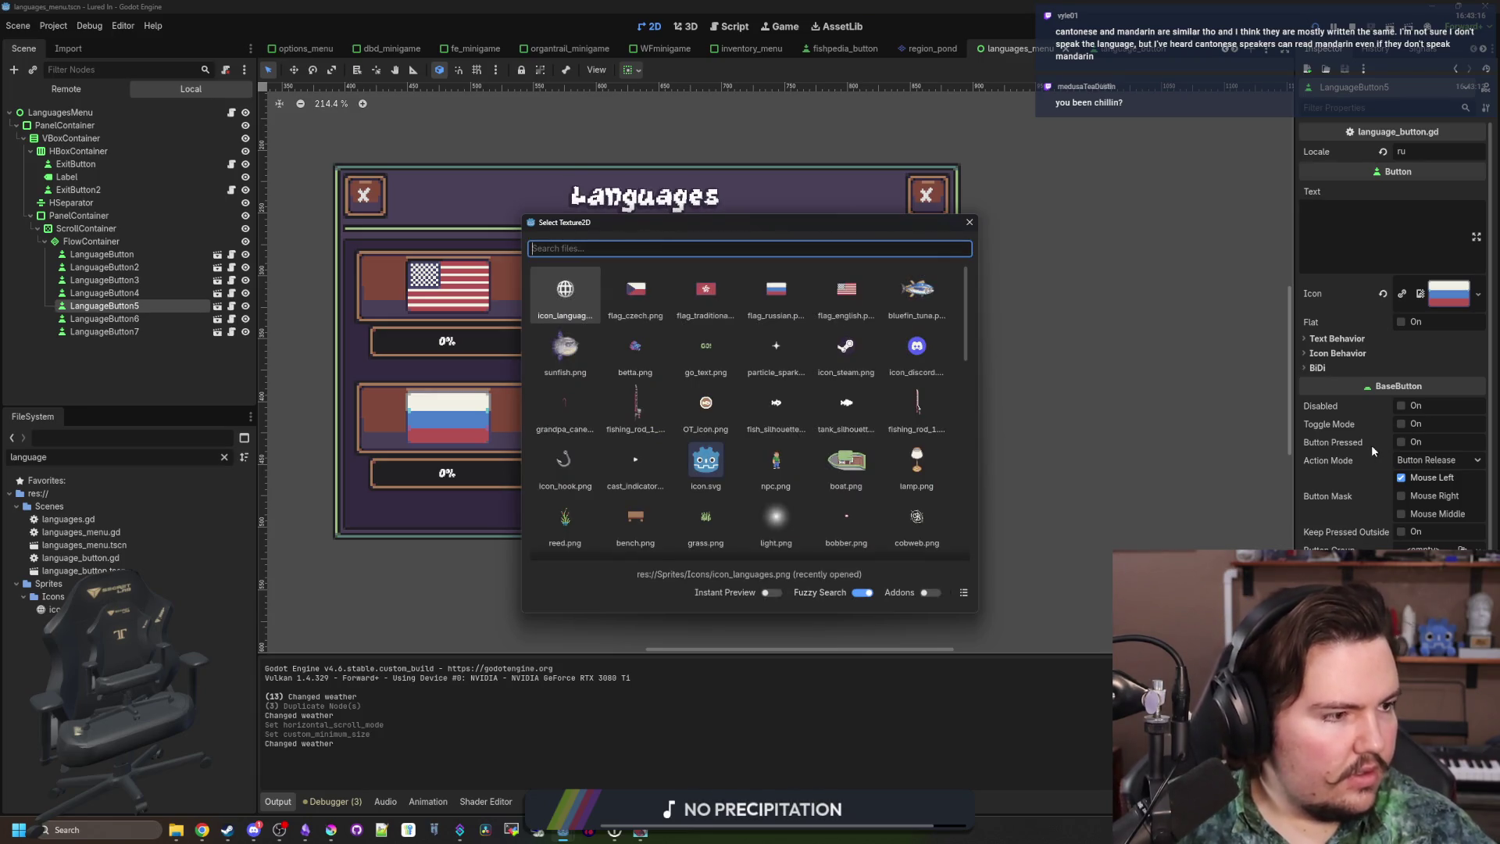
type("germ")
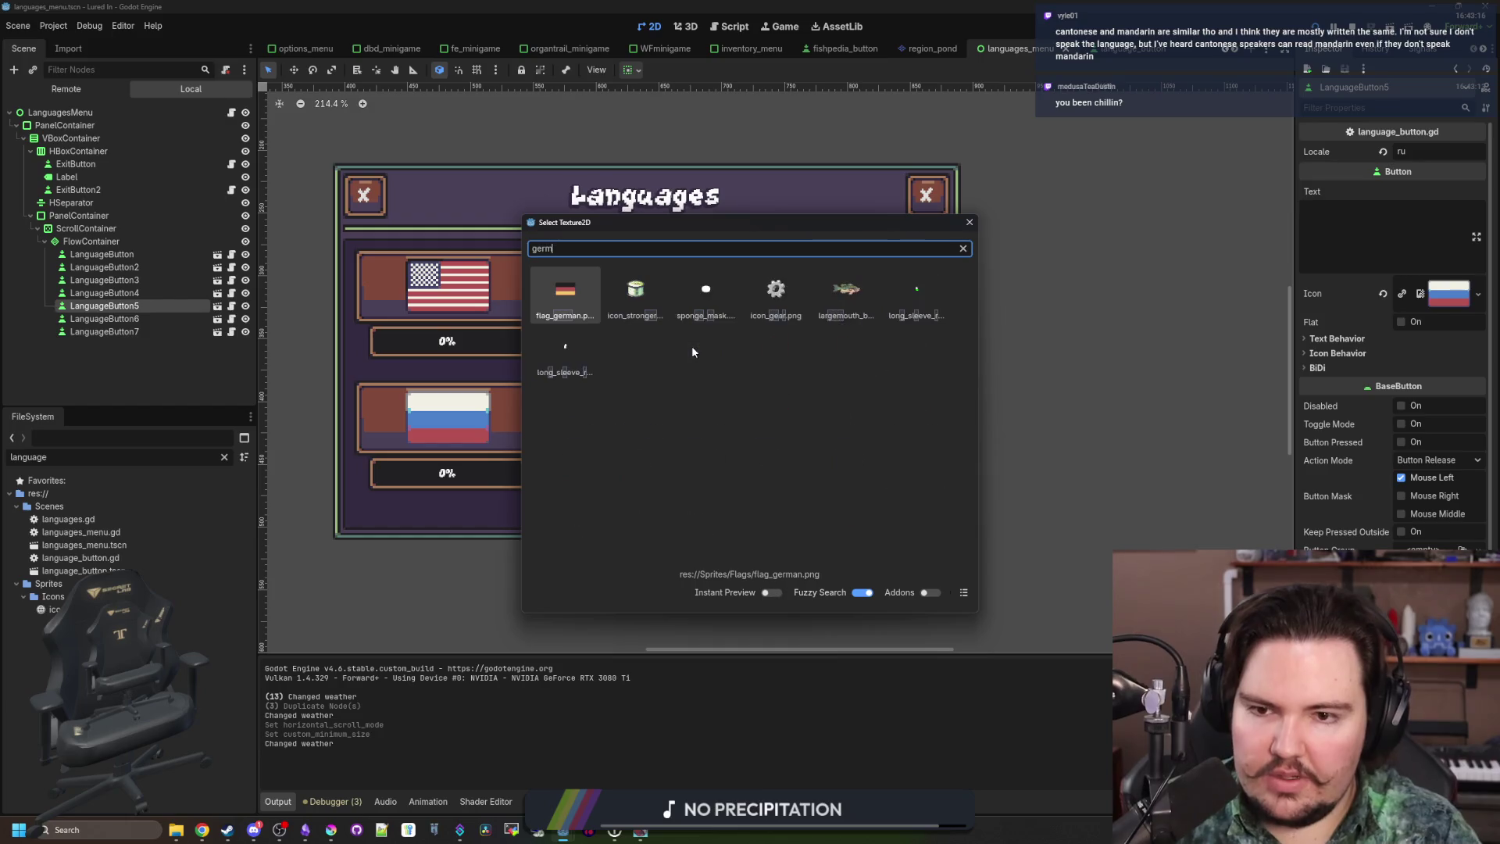
double_click(574, 303)
left_click(98, 318)
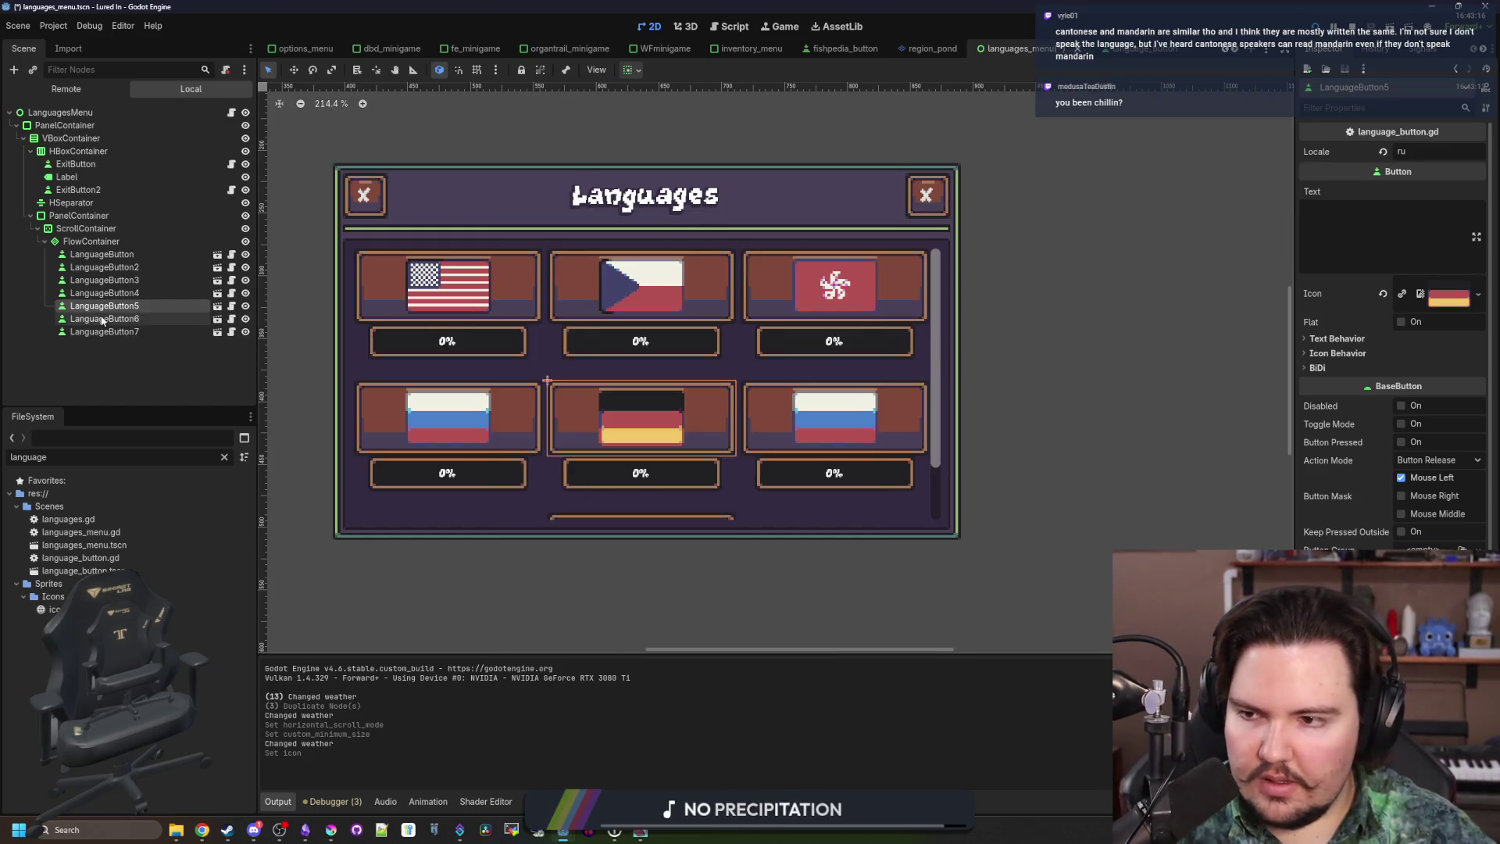
left_click(1477, 294)
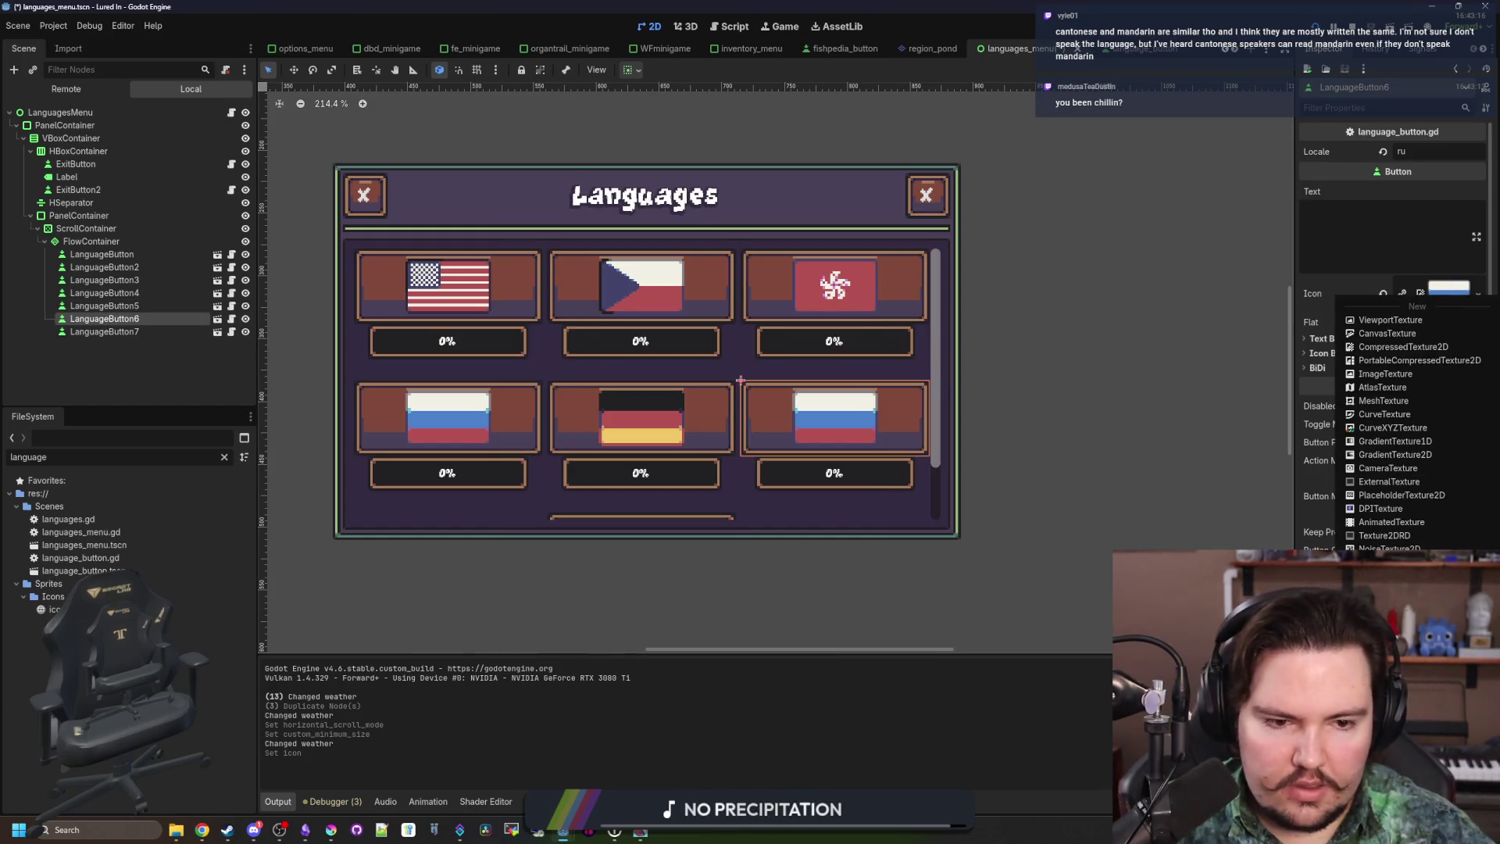
left_click(1383, 564)
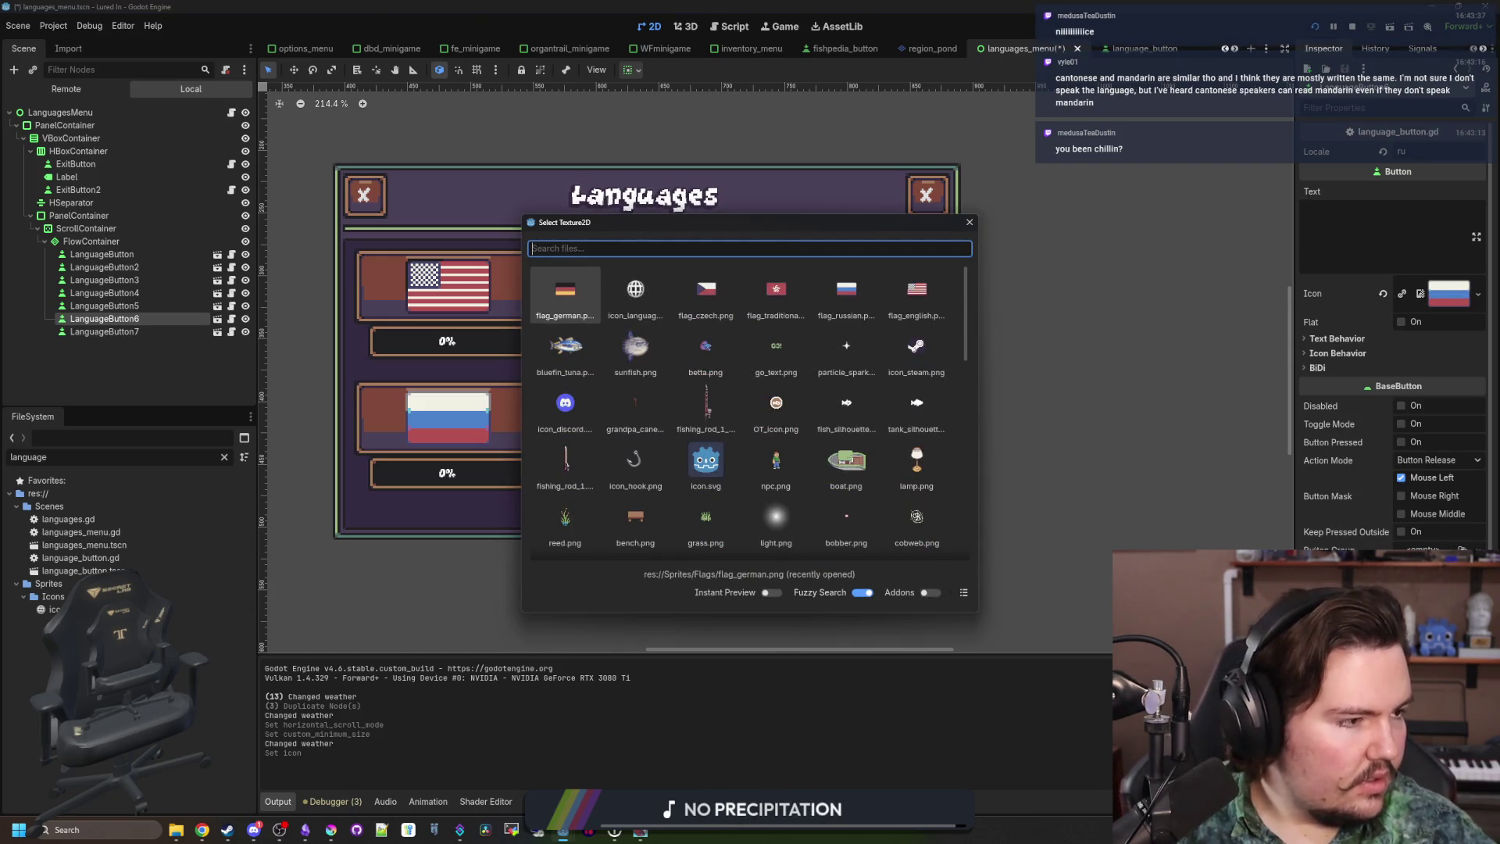
type("pol")
key("Return")
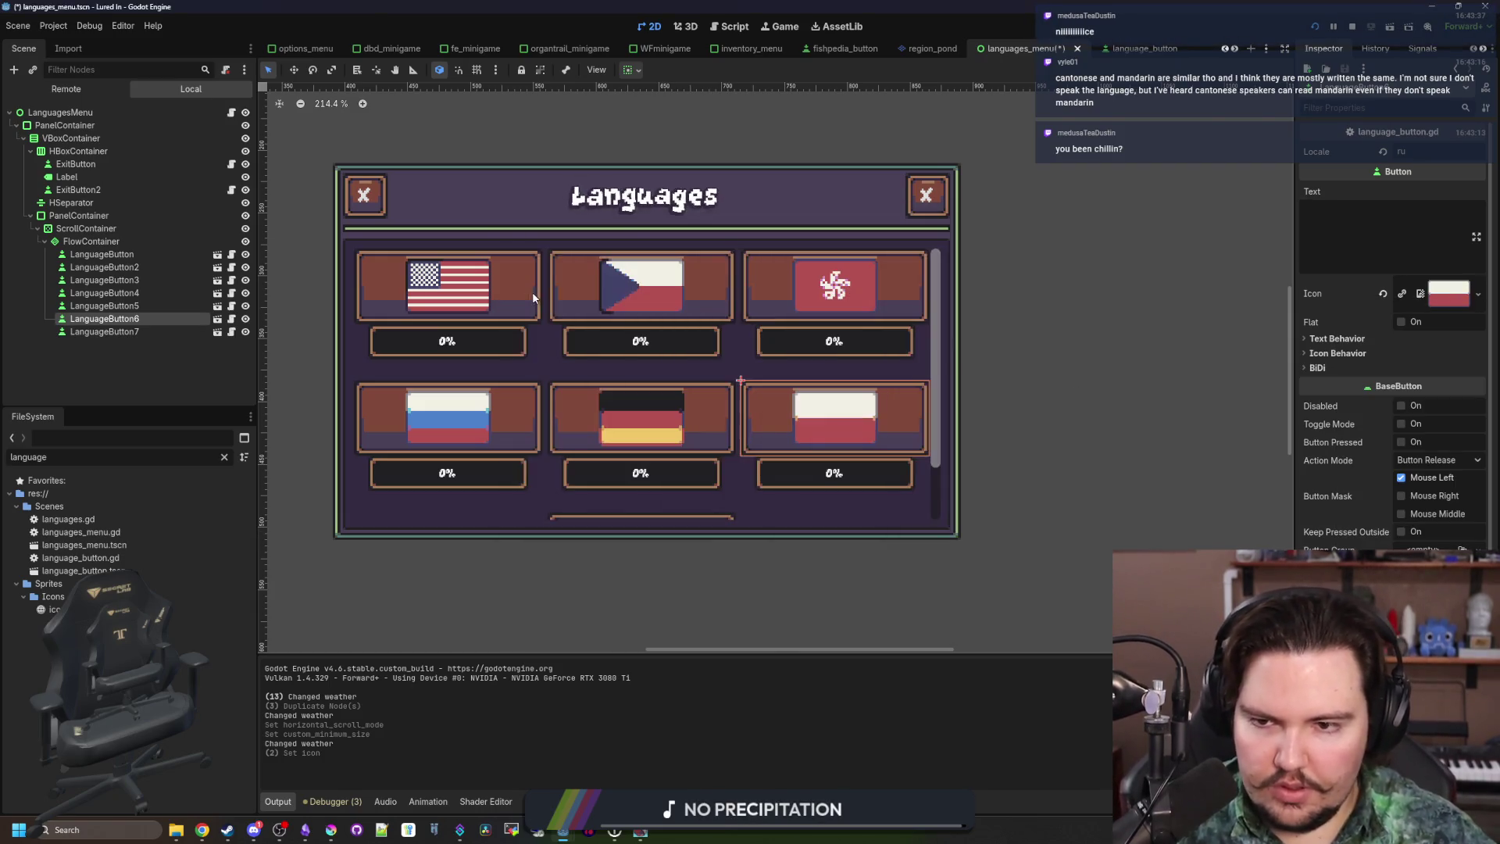
Step: Set LanguageButton7's icon to flag_swedish via Quick Load
left_click(167, 336)
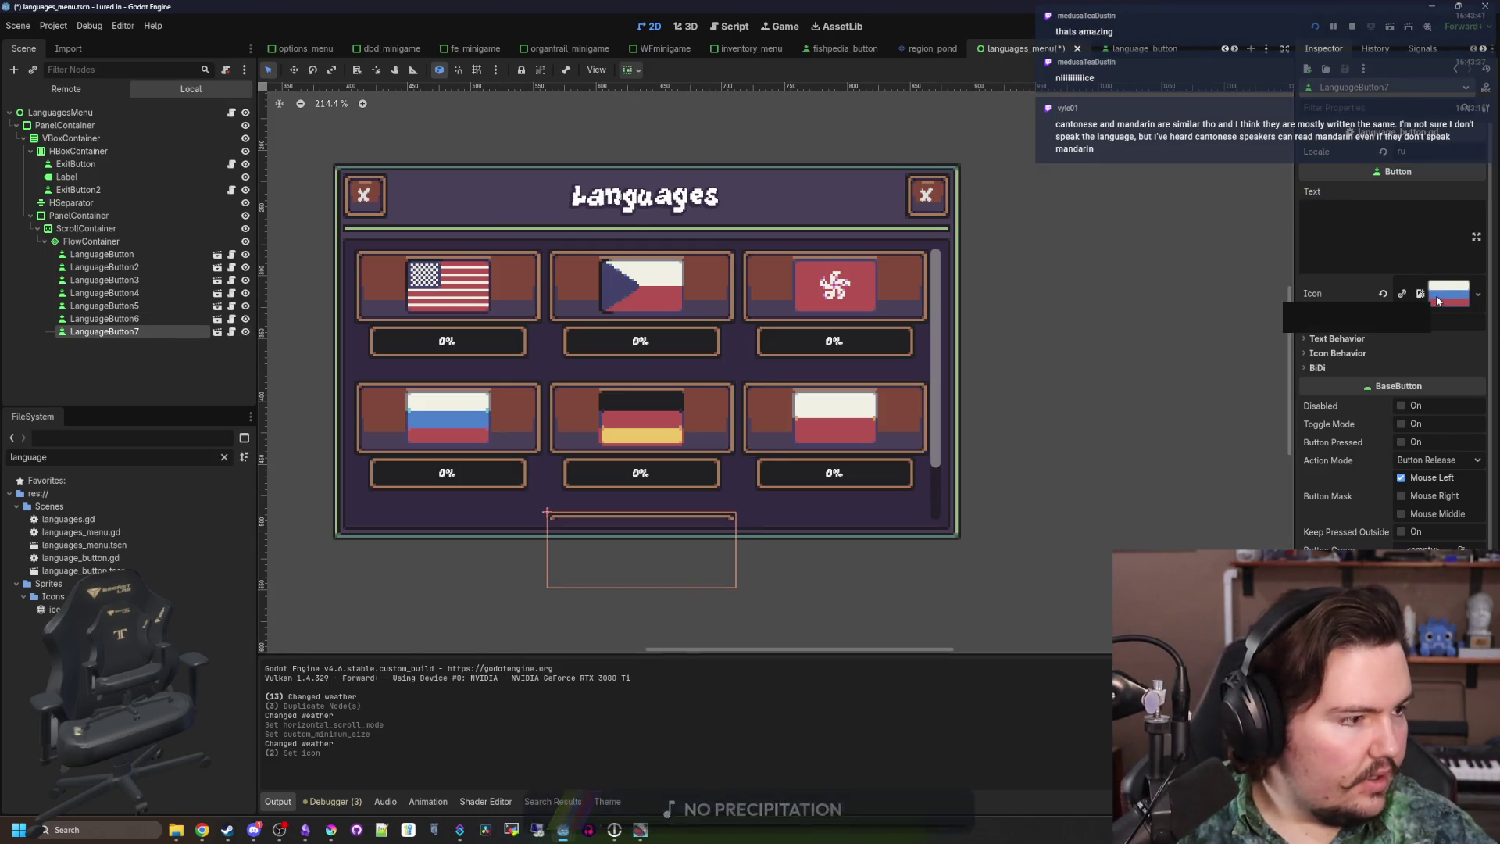
left_click(1477, 294)
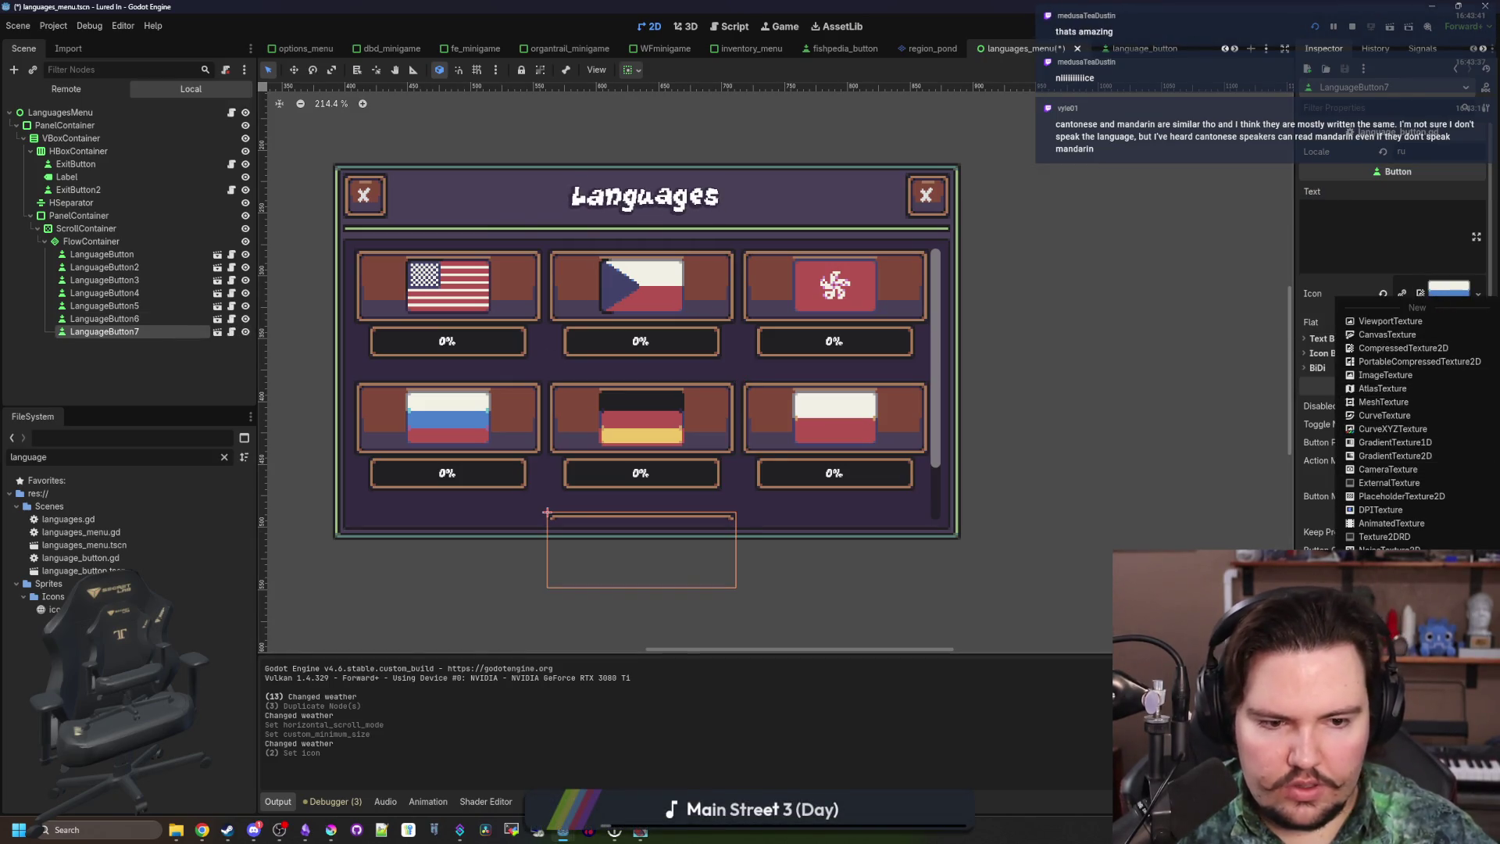
left_click(1391, 579)
type("swe")
key("Return")
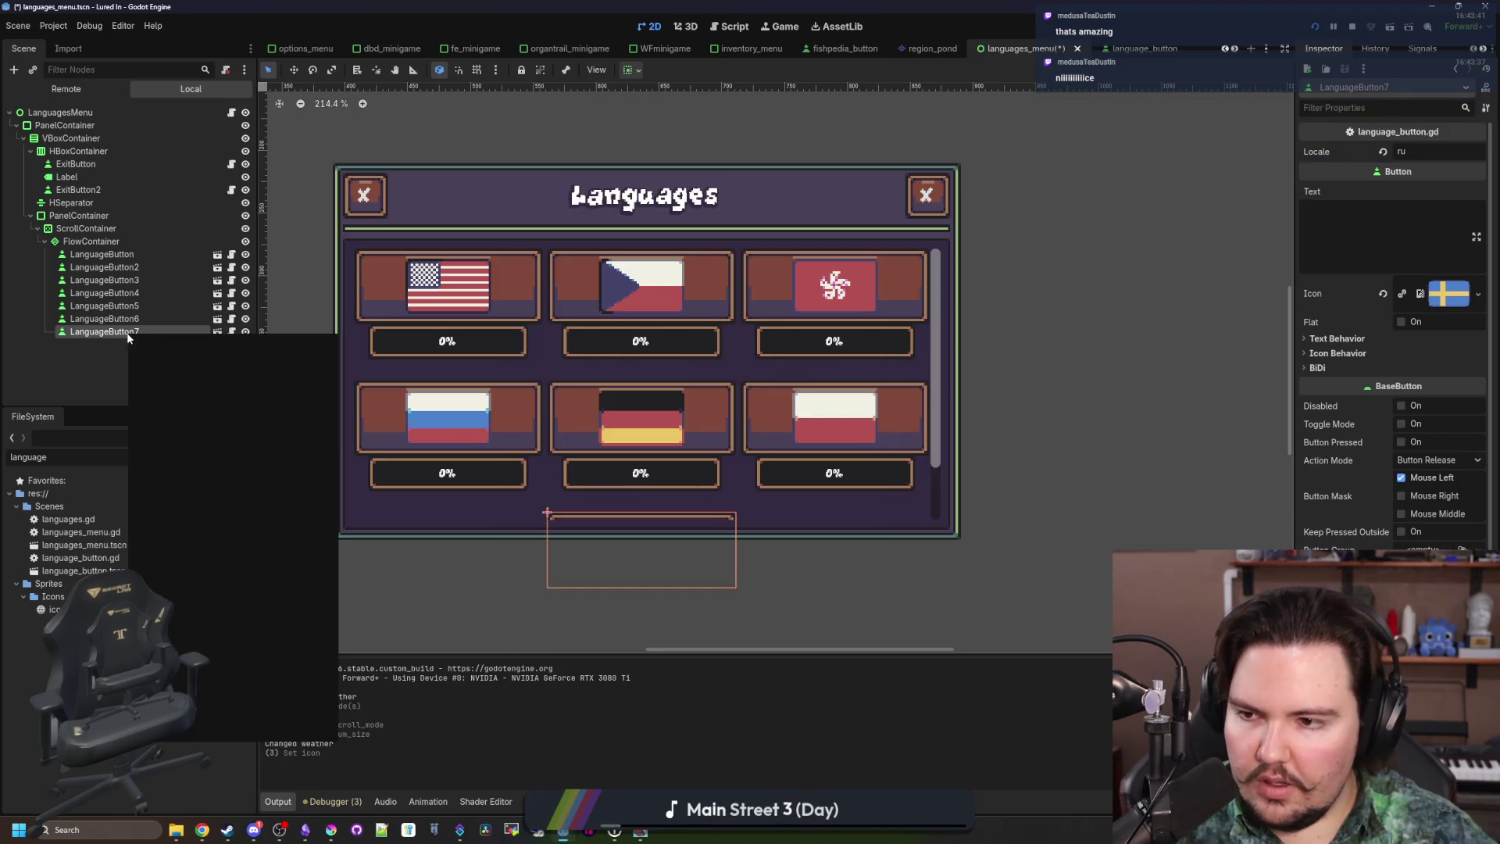
Step: Duplicate it into LanguageButton8 and give that button the flag_bulgarian icon
left_click(180, 531)
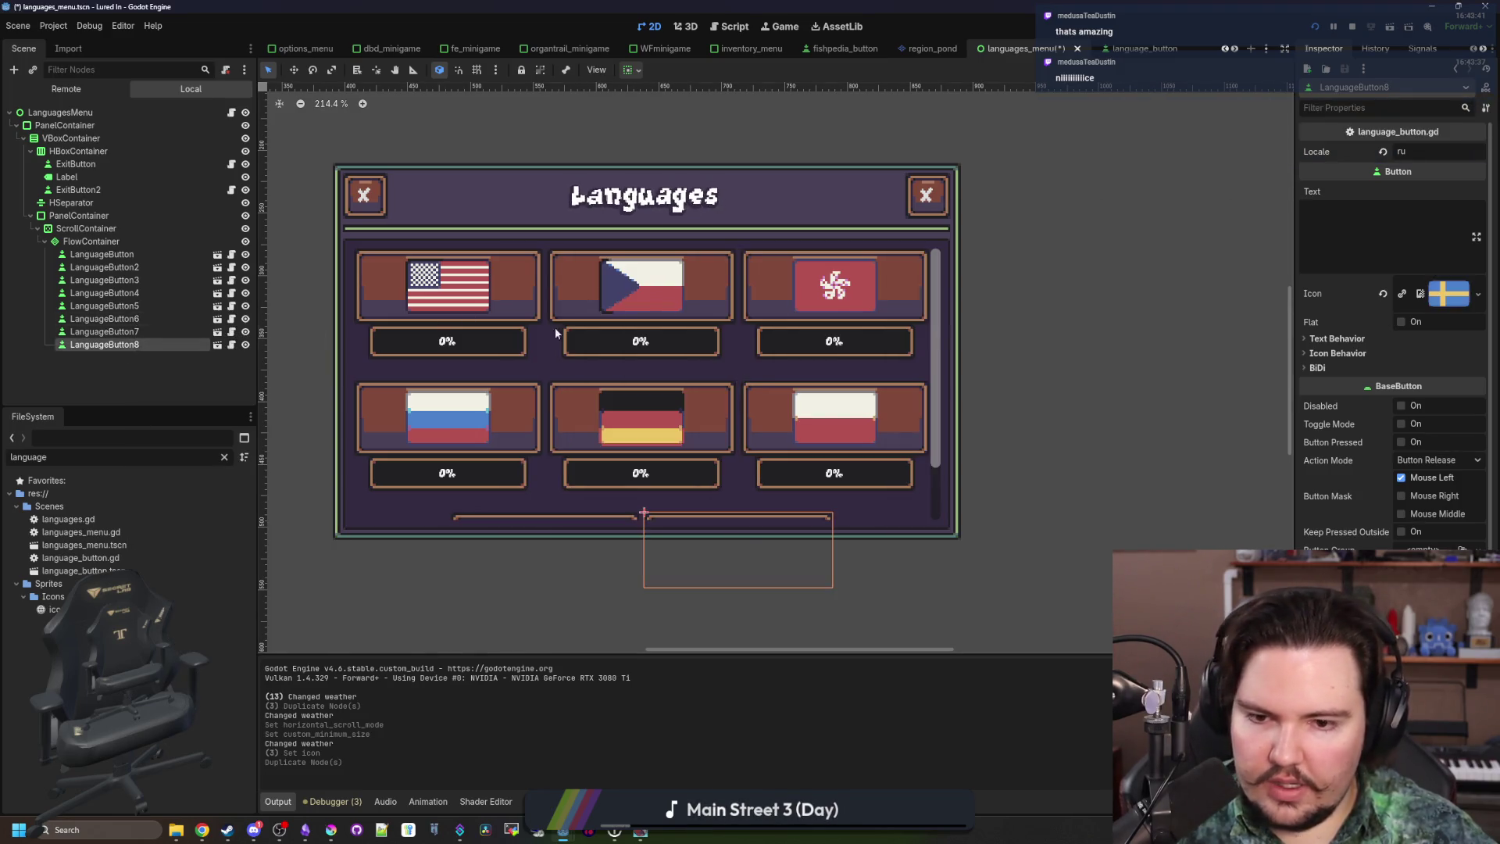
left_click(1478, 294)
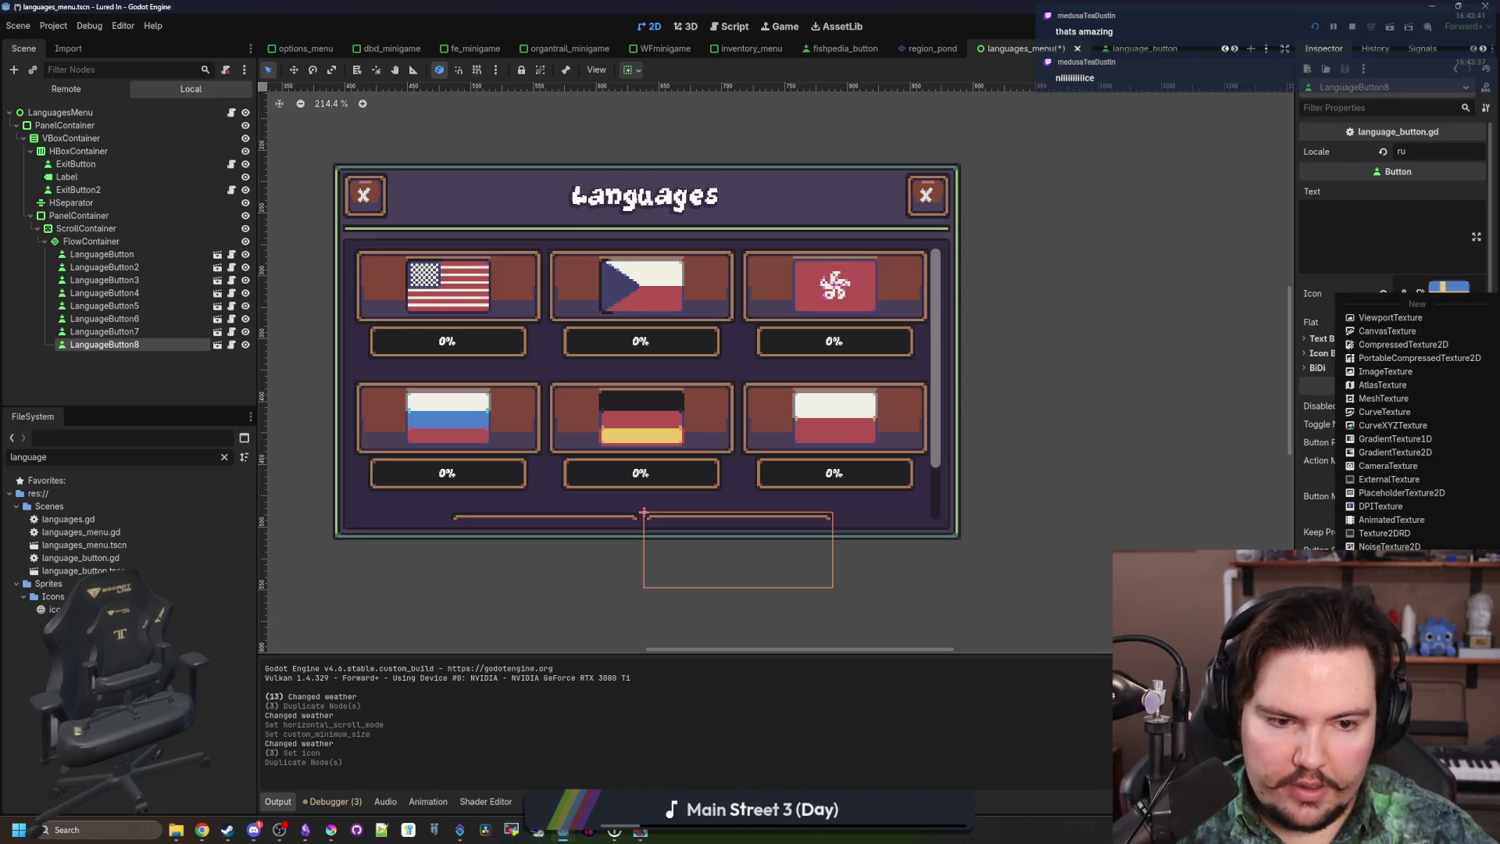
left_click(1391, 578)
type("bul")
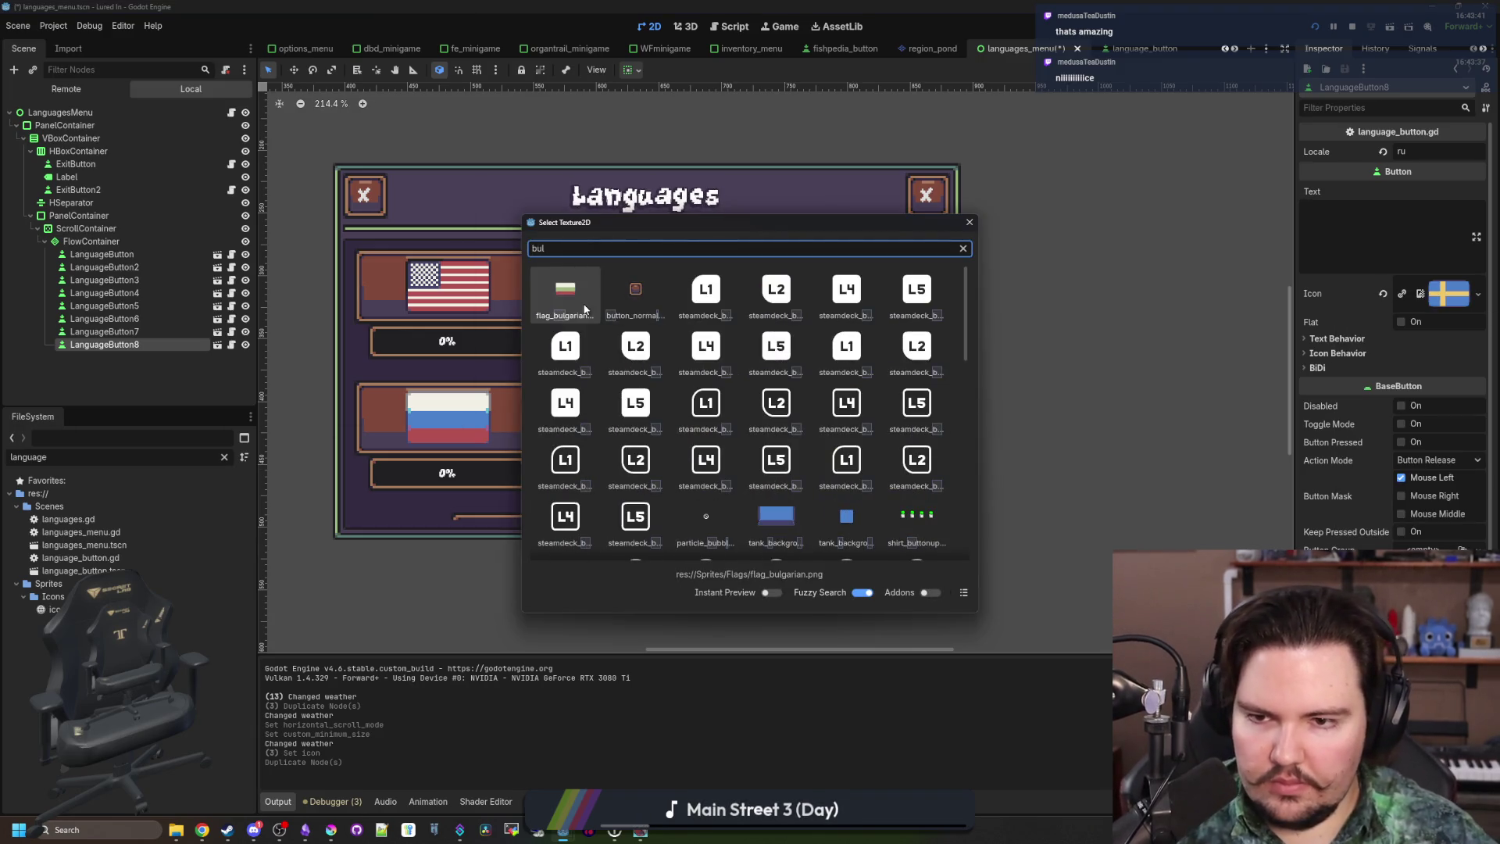
double_click(584, 309)
left_click(101, 255)
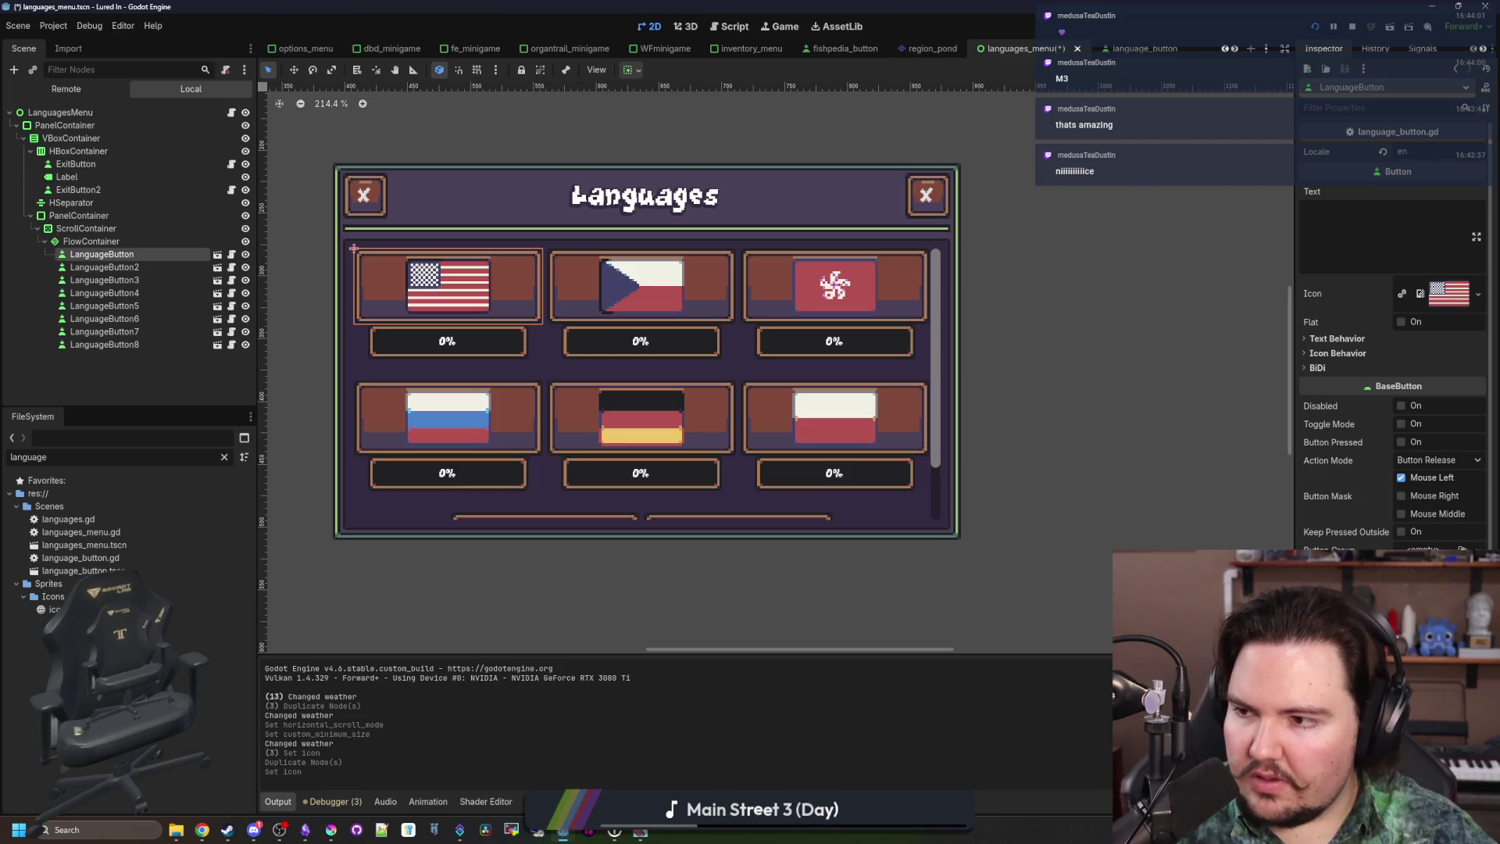
Step: Set the German flag button's locale to de and the Polish flag button's locale to pl
left_click(143, 265)
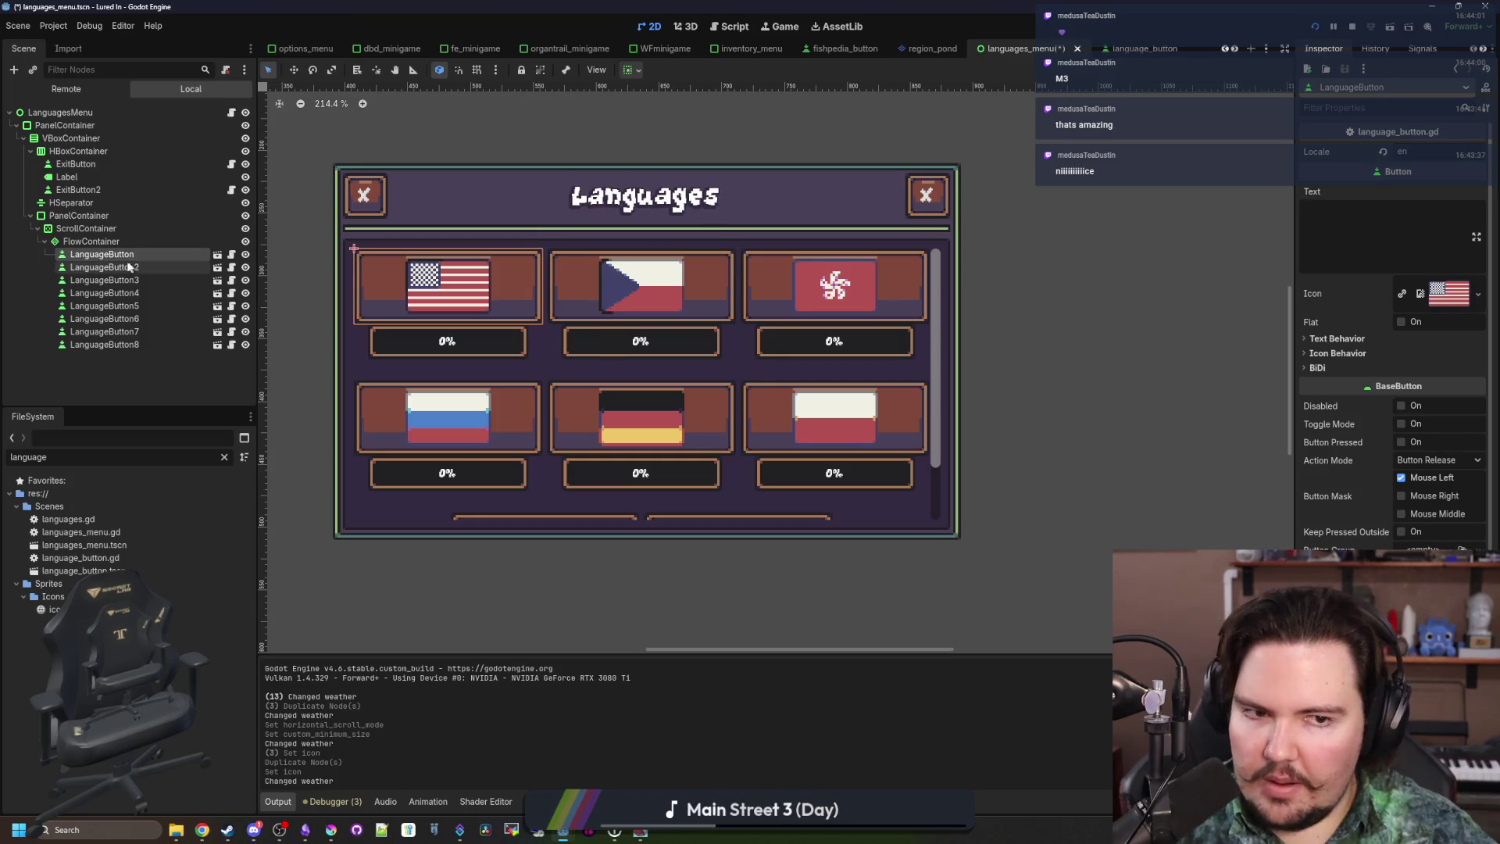
left_click(128, 280)
left_click(131, 293)
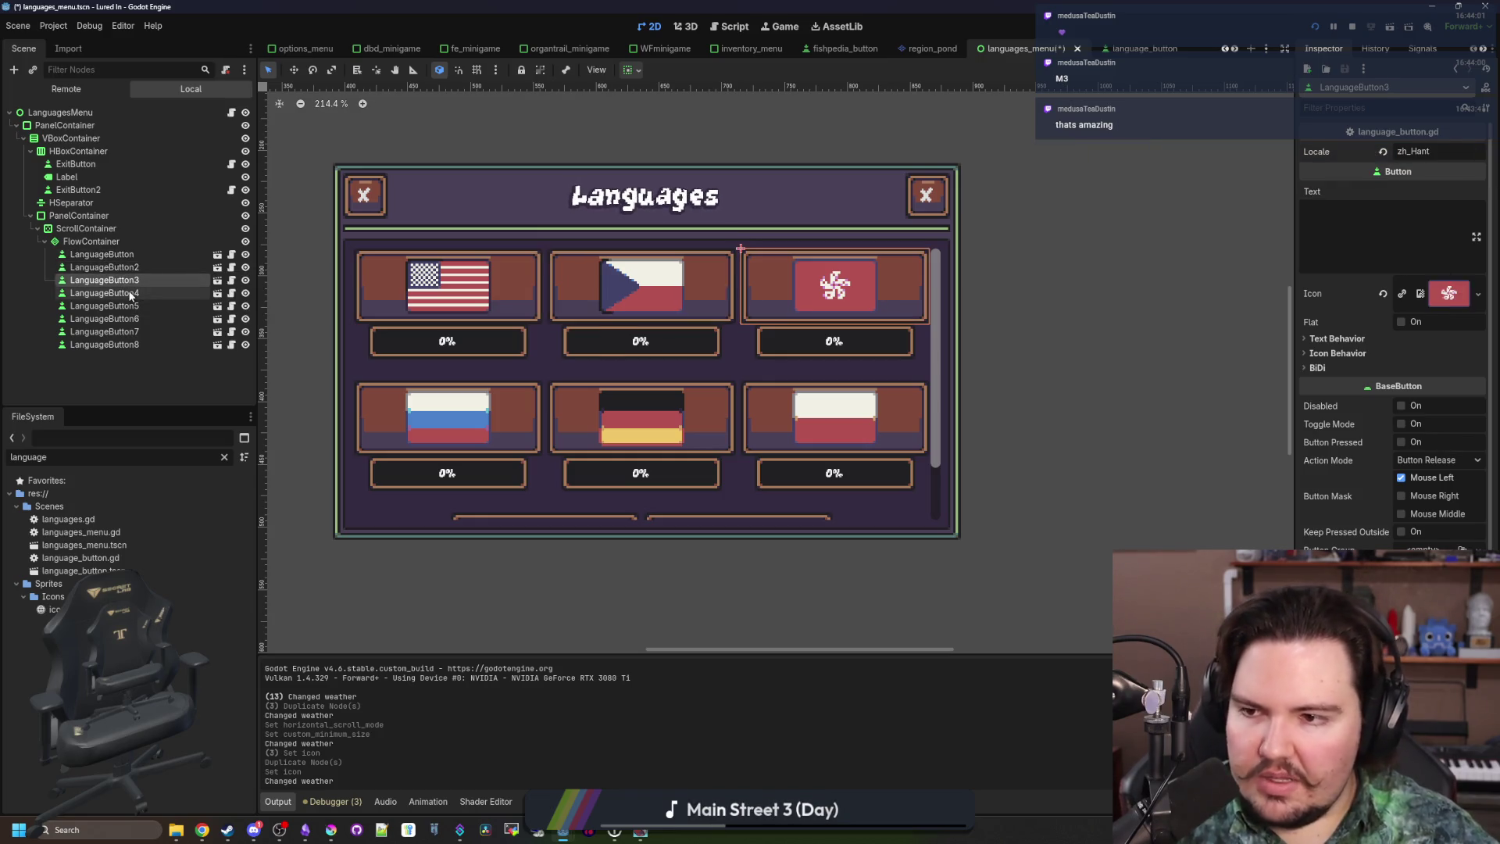
left_click(129, 306)
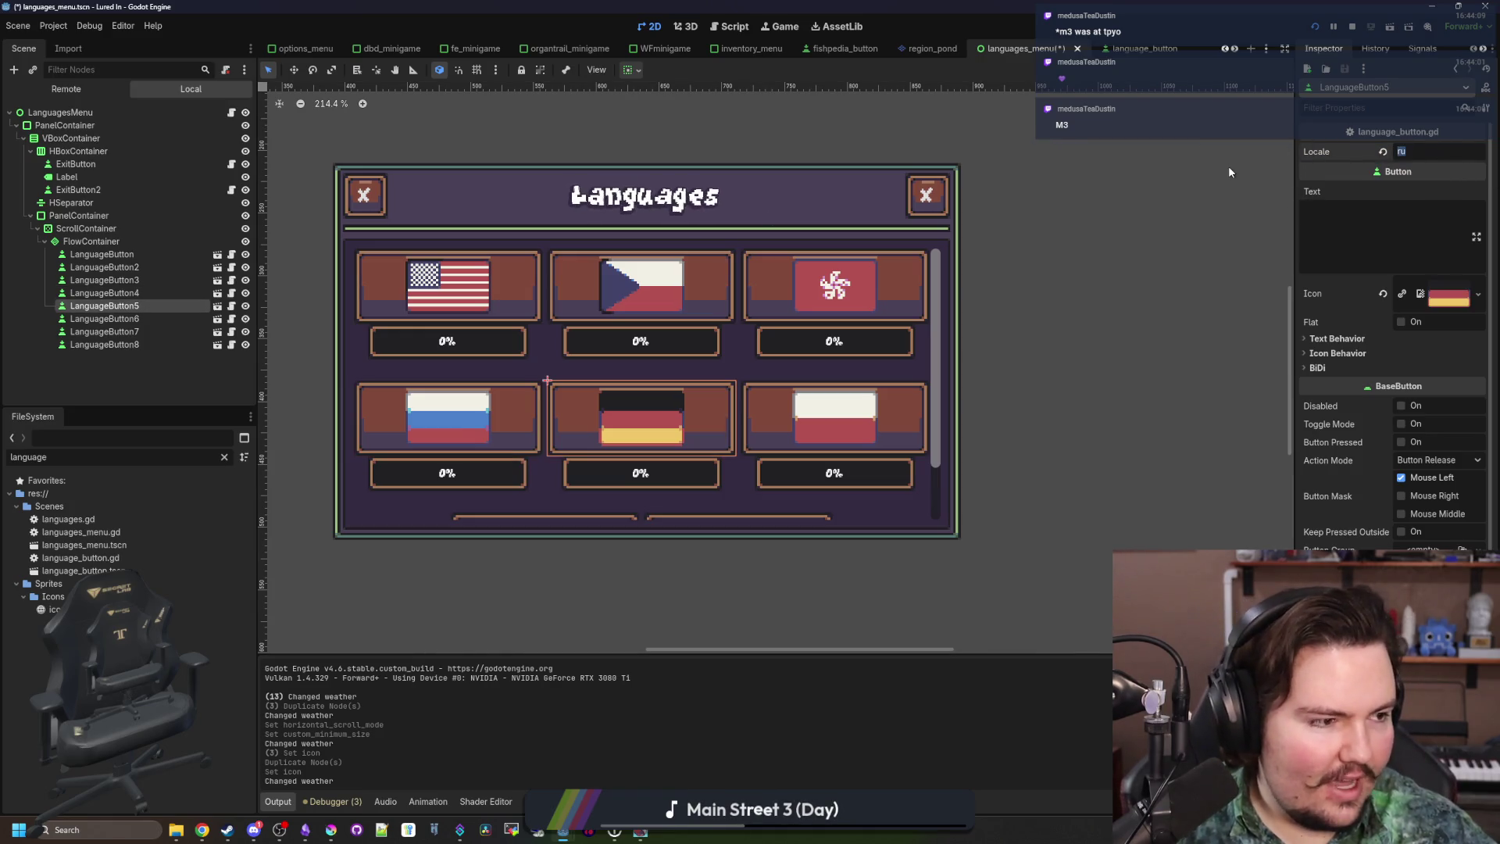
key("Return")
left_click(129, 319)
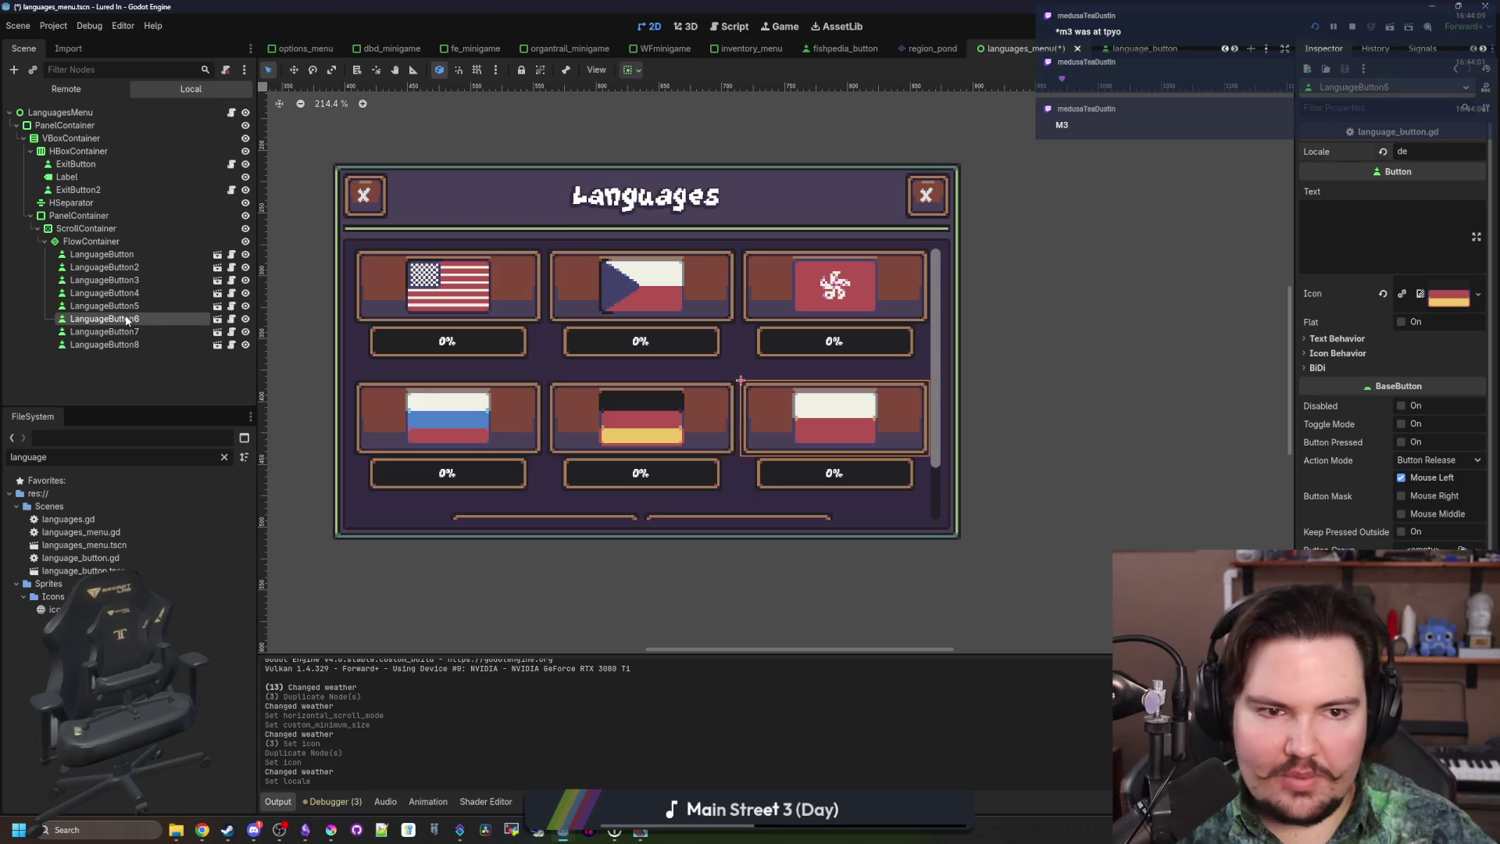
double_click(1403, 152)
type("pl")
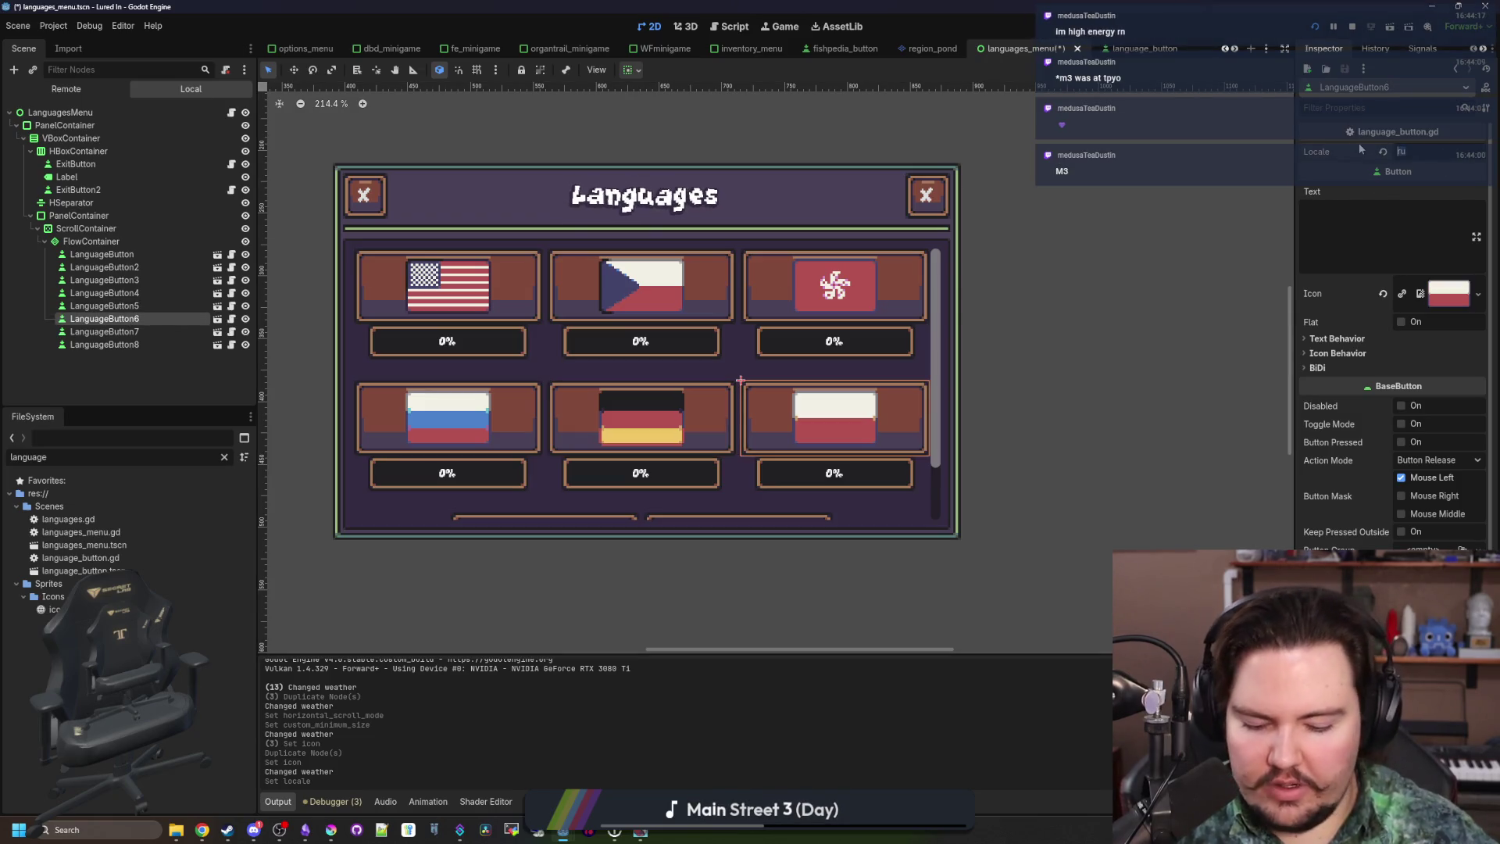
key("Return")
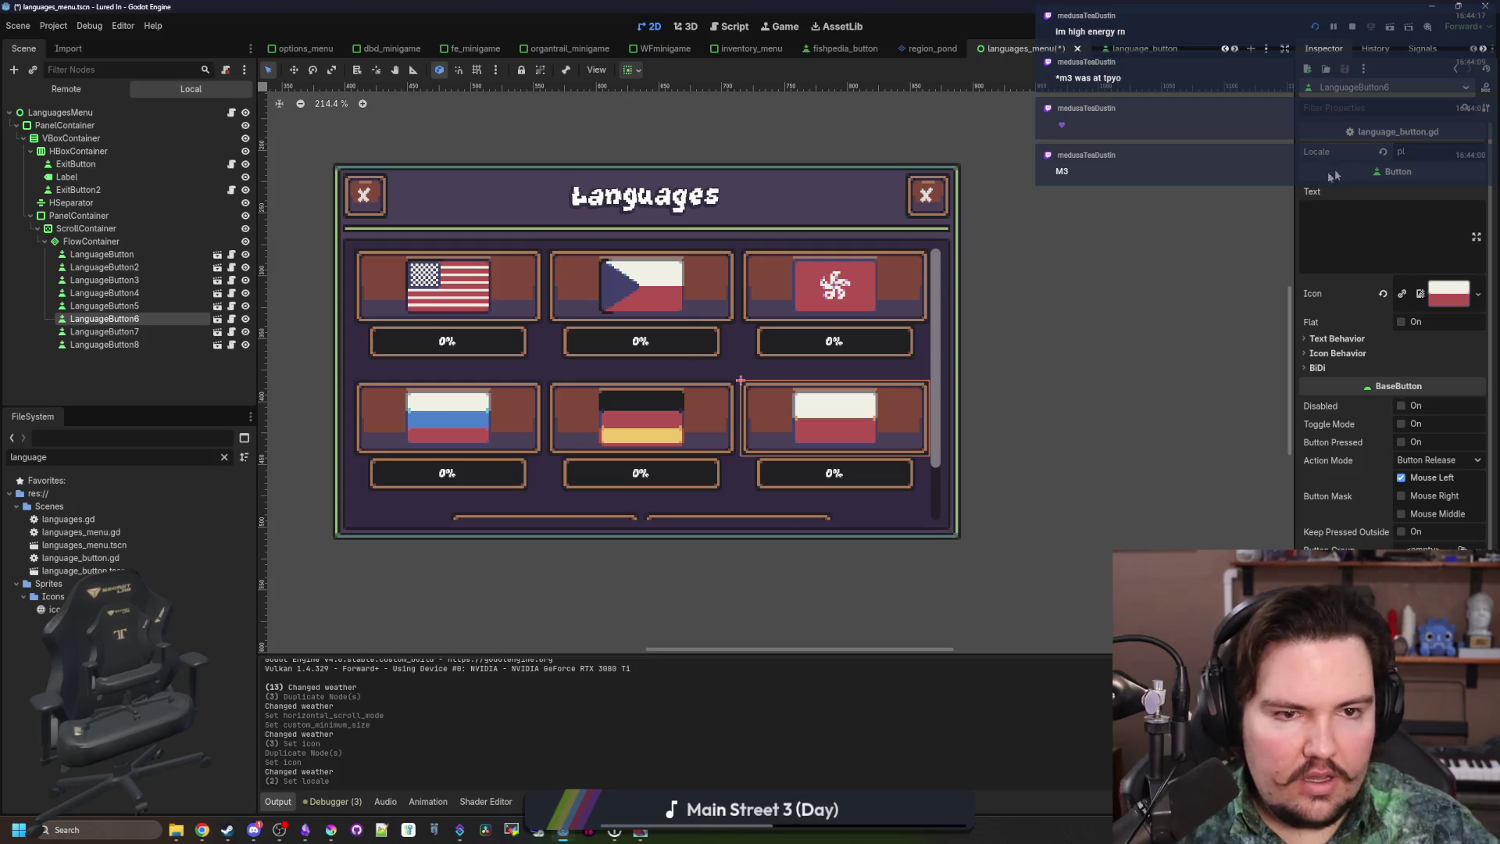
Step: Review the Swedish and Bulgarian buttons, with LanguageButton8's locale set to bg
left_click(104, 332)
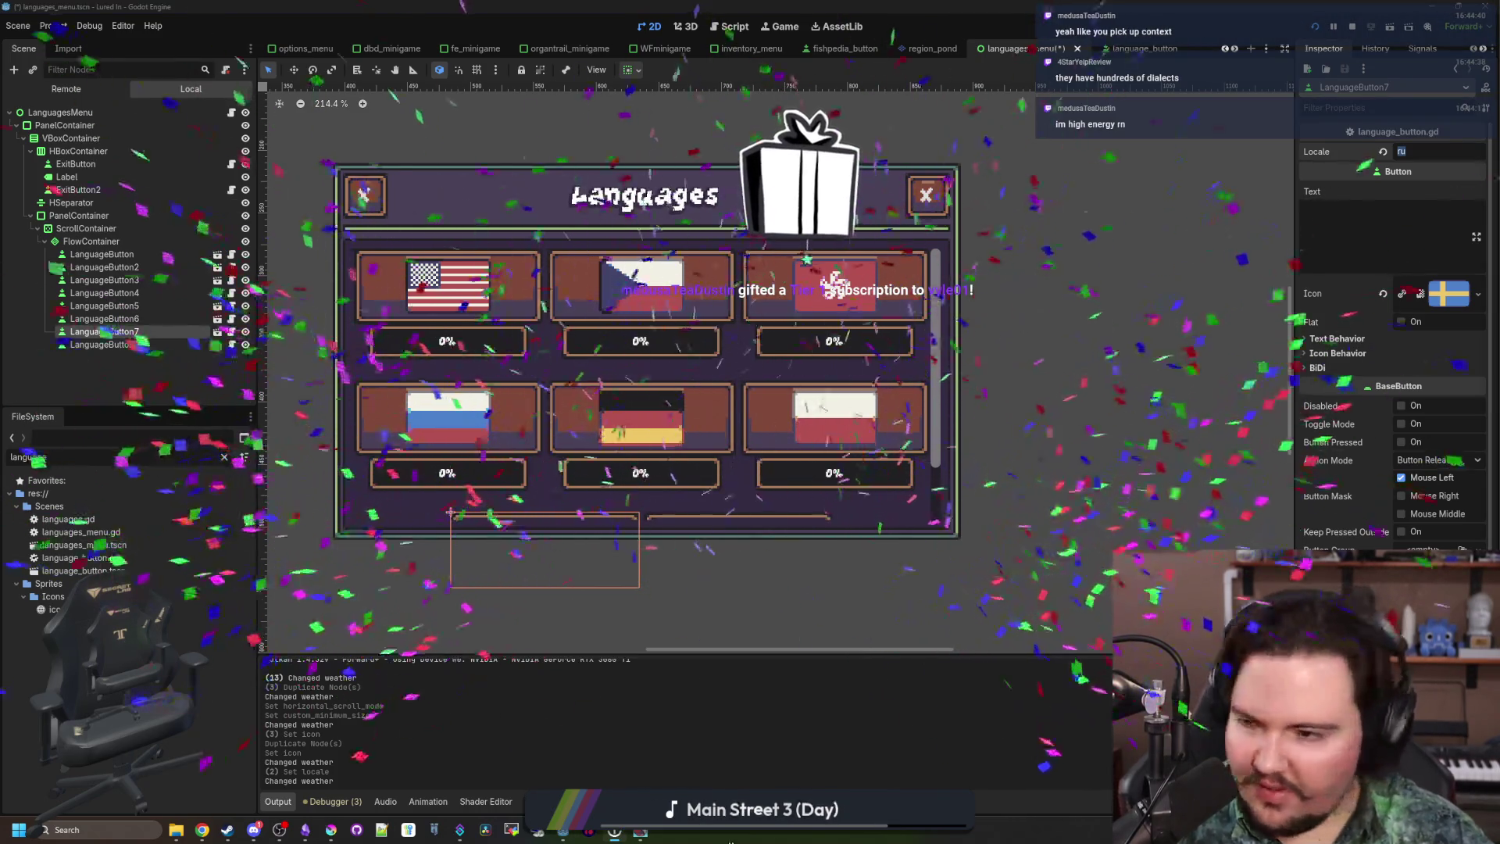
left_click(756, 743)
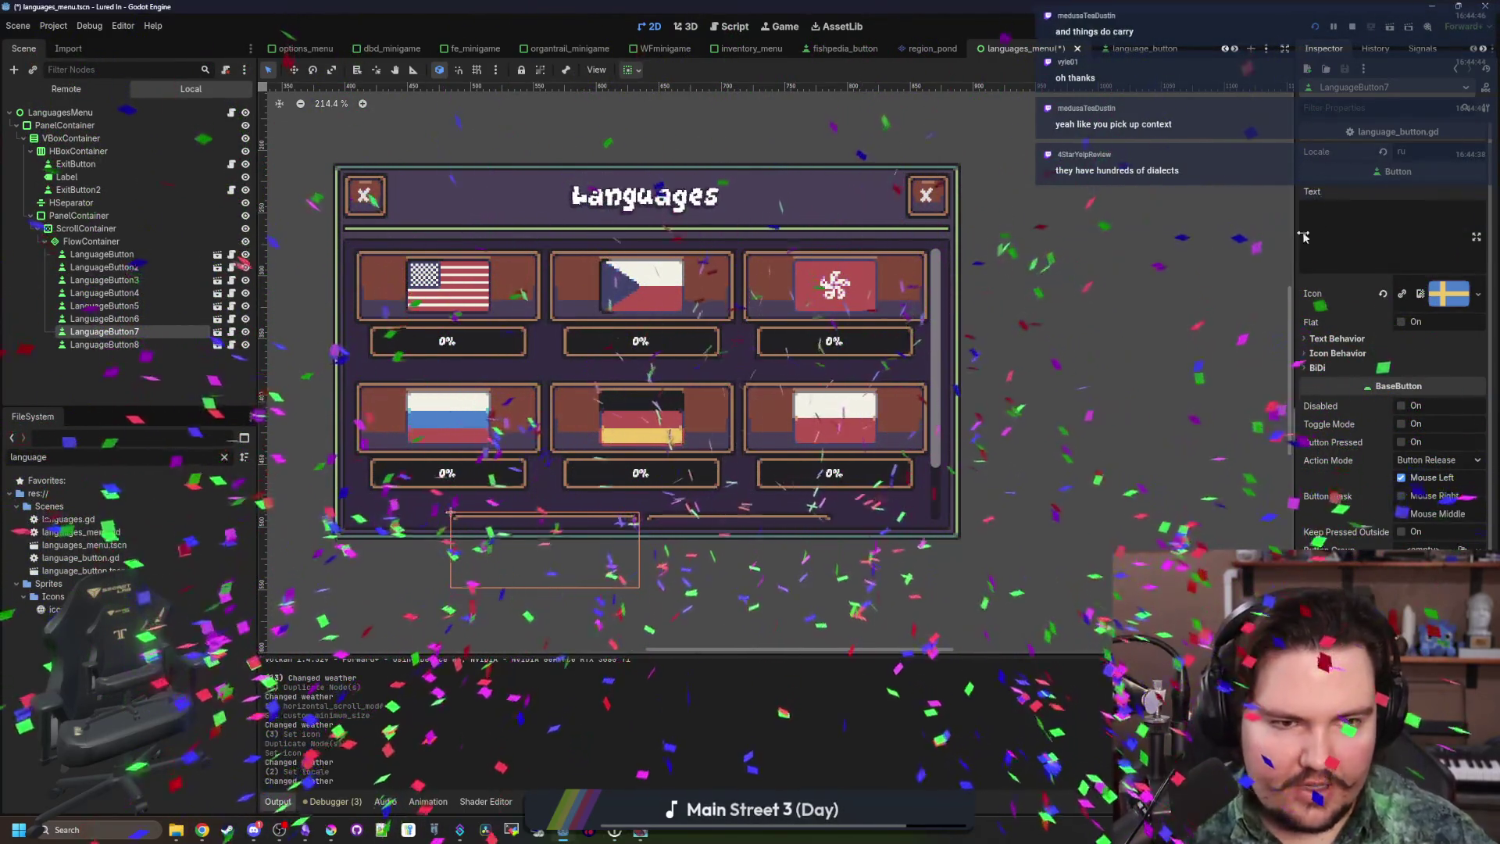
left_click(136, 345)
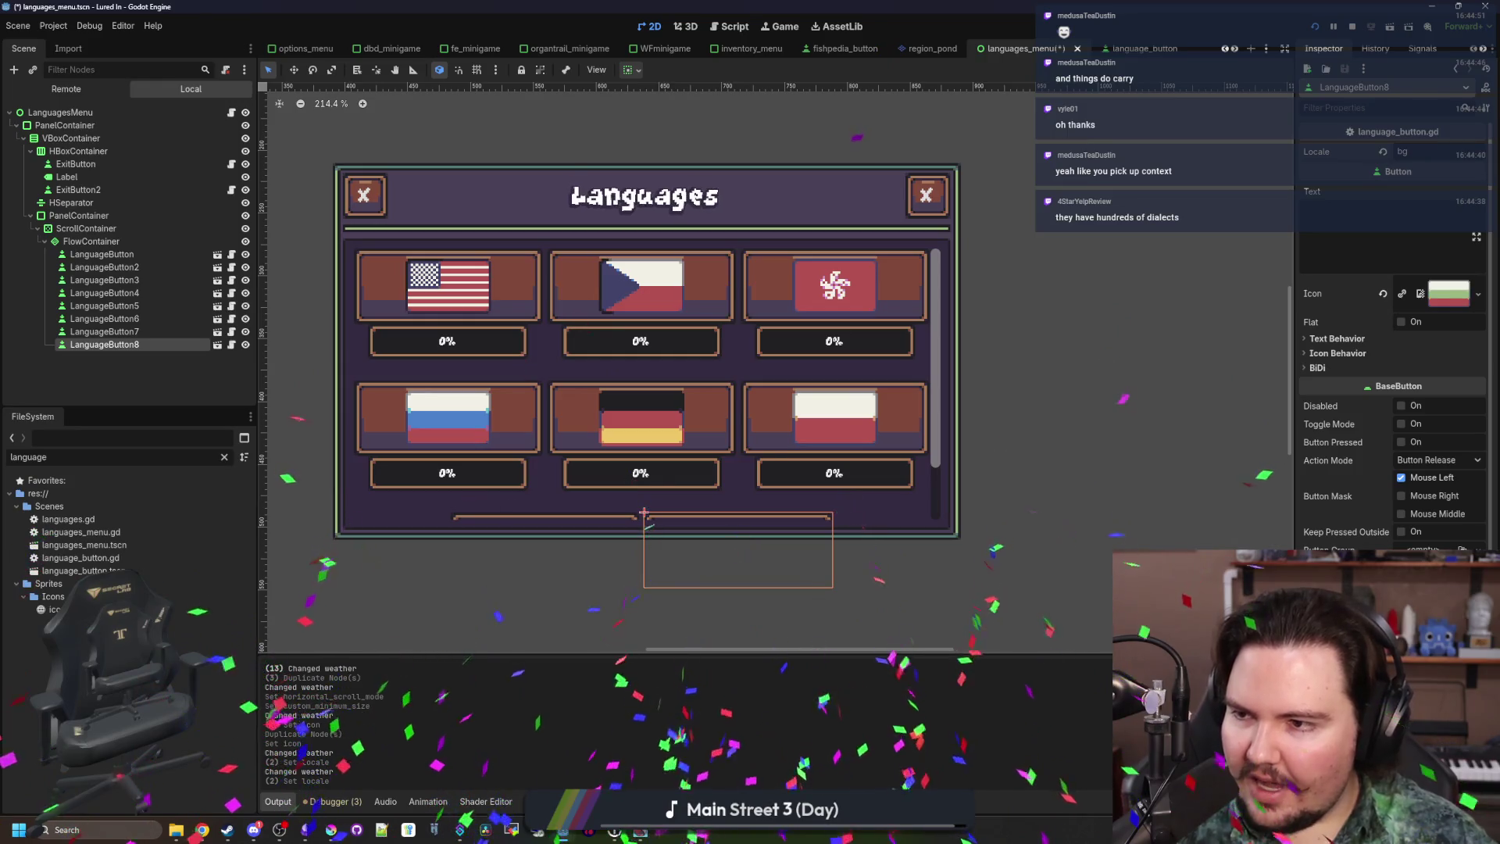
left_click(96, 231)
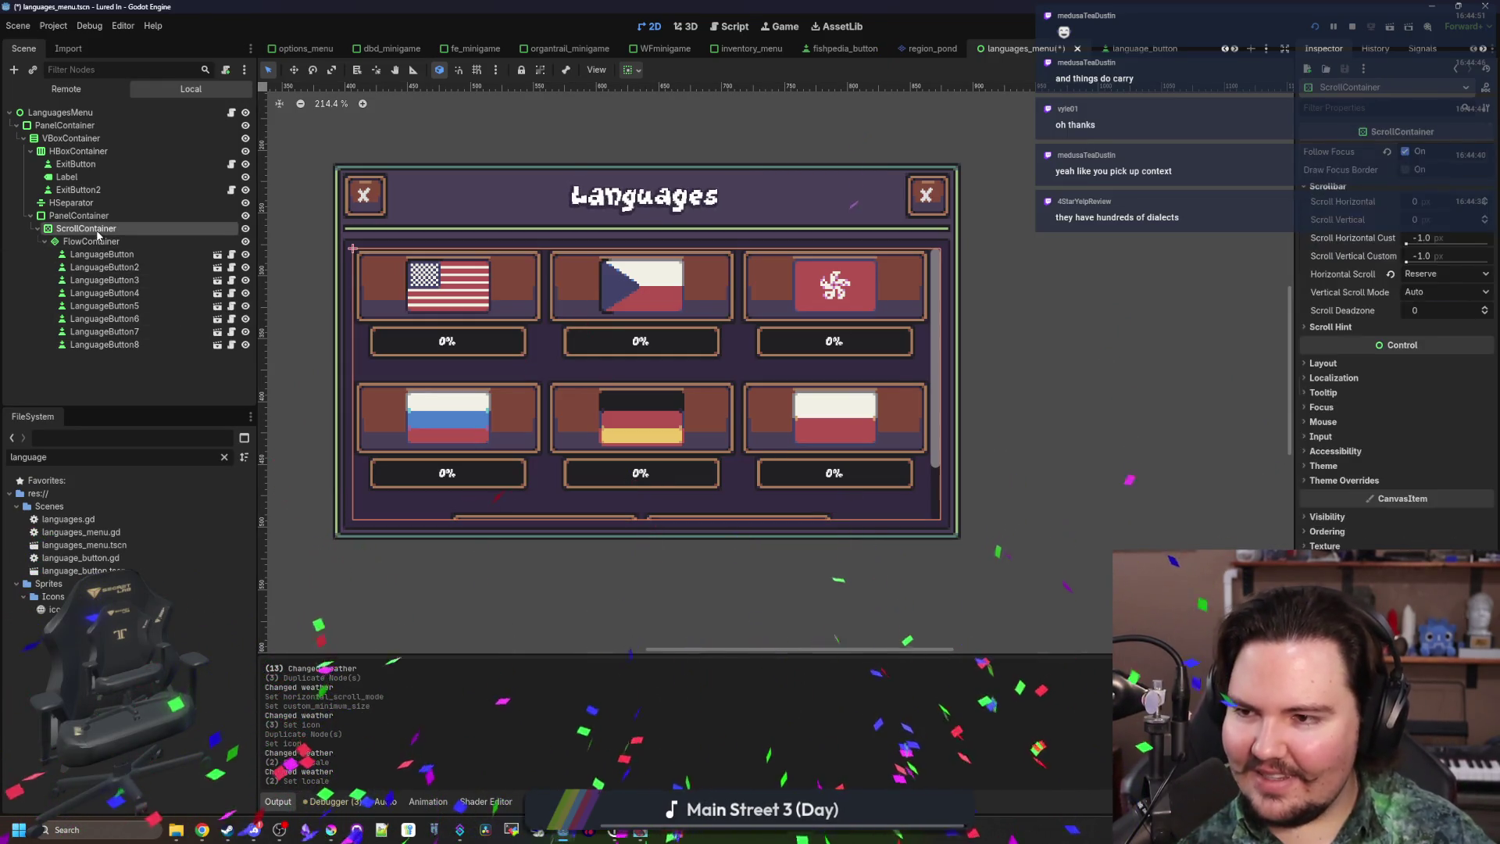
Step: Inspect the menu's PanelContainer, title Label, exit buttons and ScrollContainer nodes
left_click(70, 125)
left_click(112, 178)
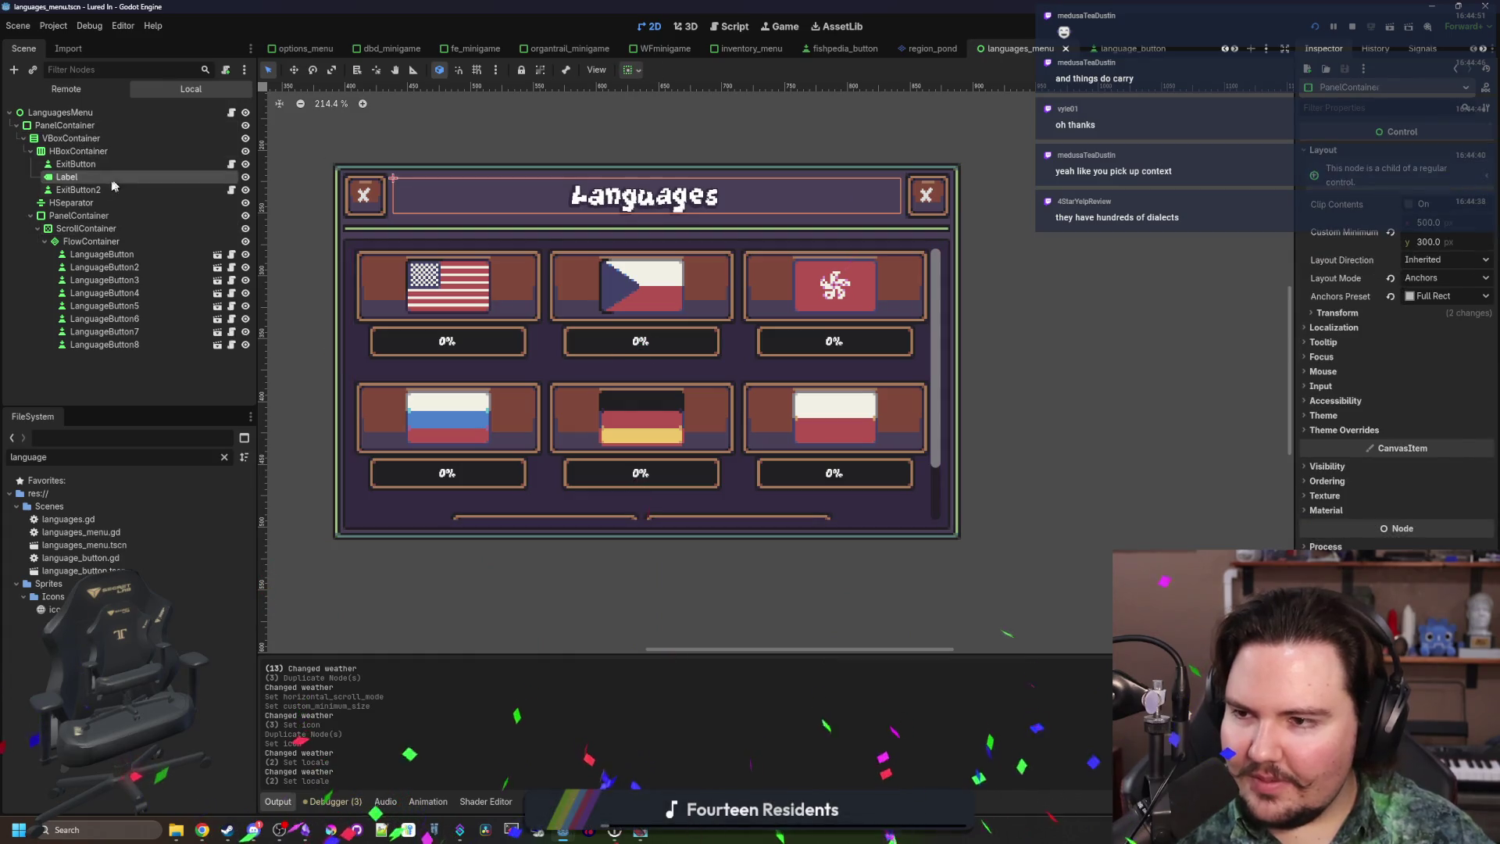
left_click(75, 164)
left_click(79, 216)
left_click(78, 189)
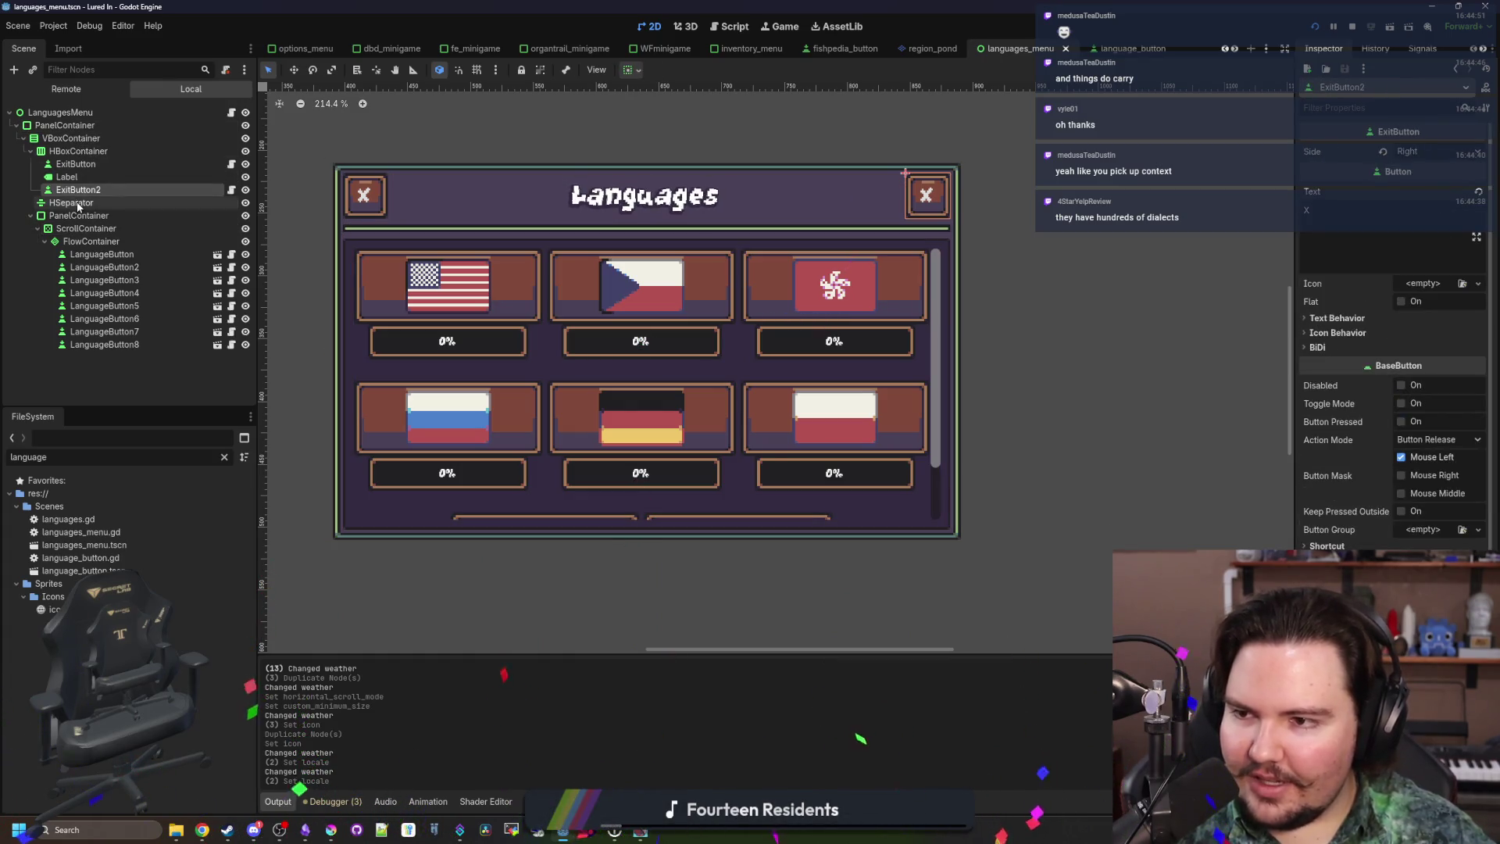
left_click(78, 216)
left_click(102, 229)
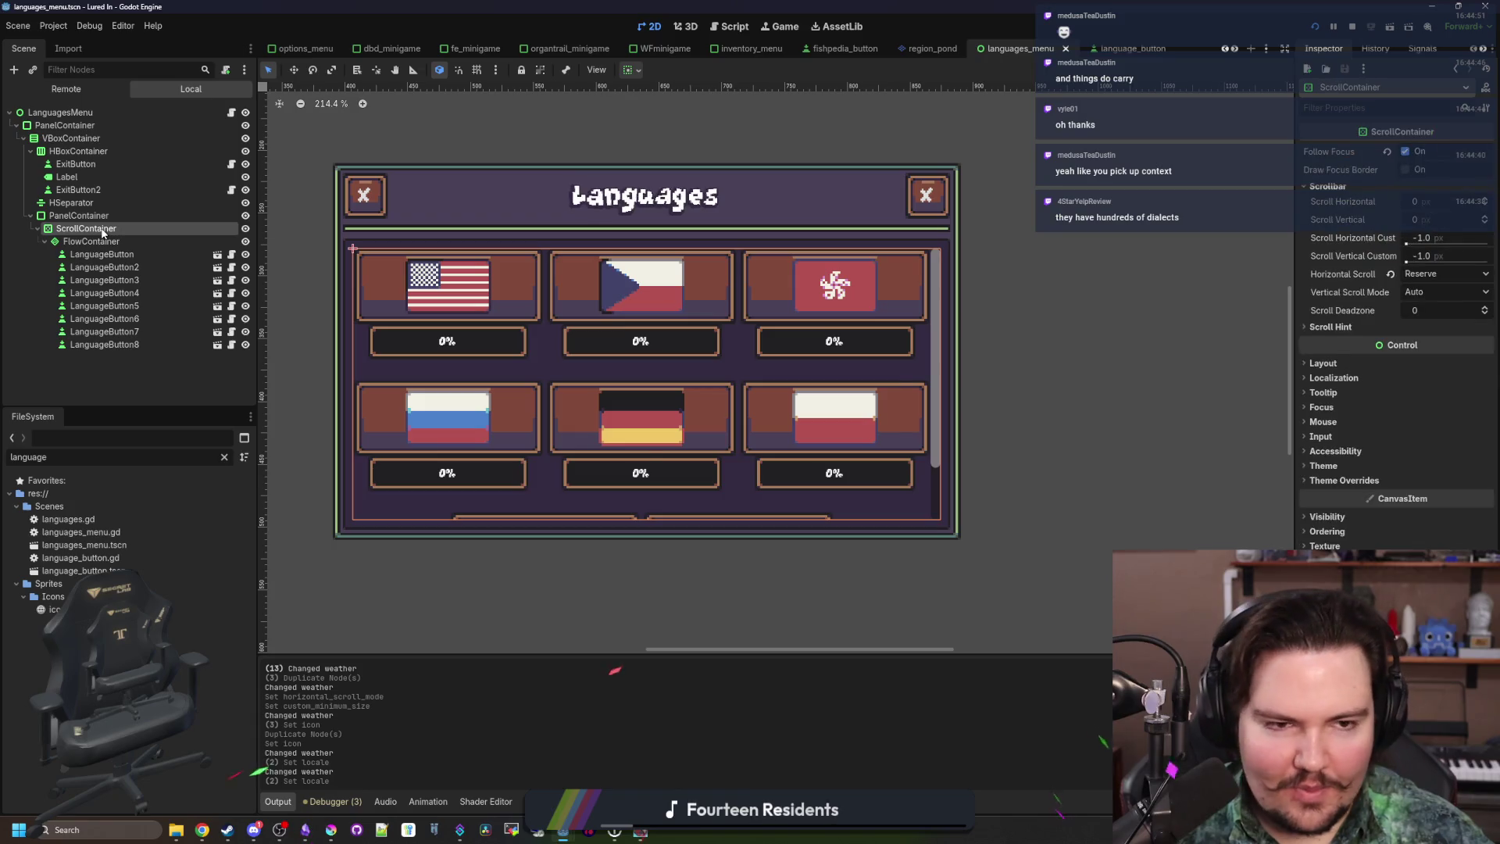
Step: Save languages_menu.tscn, stop the running game and run the project again
right_click(602, 386)
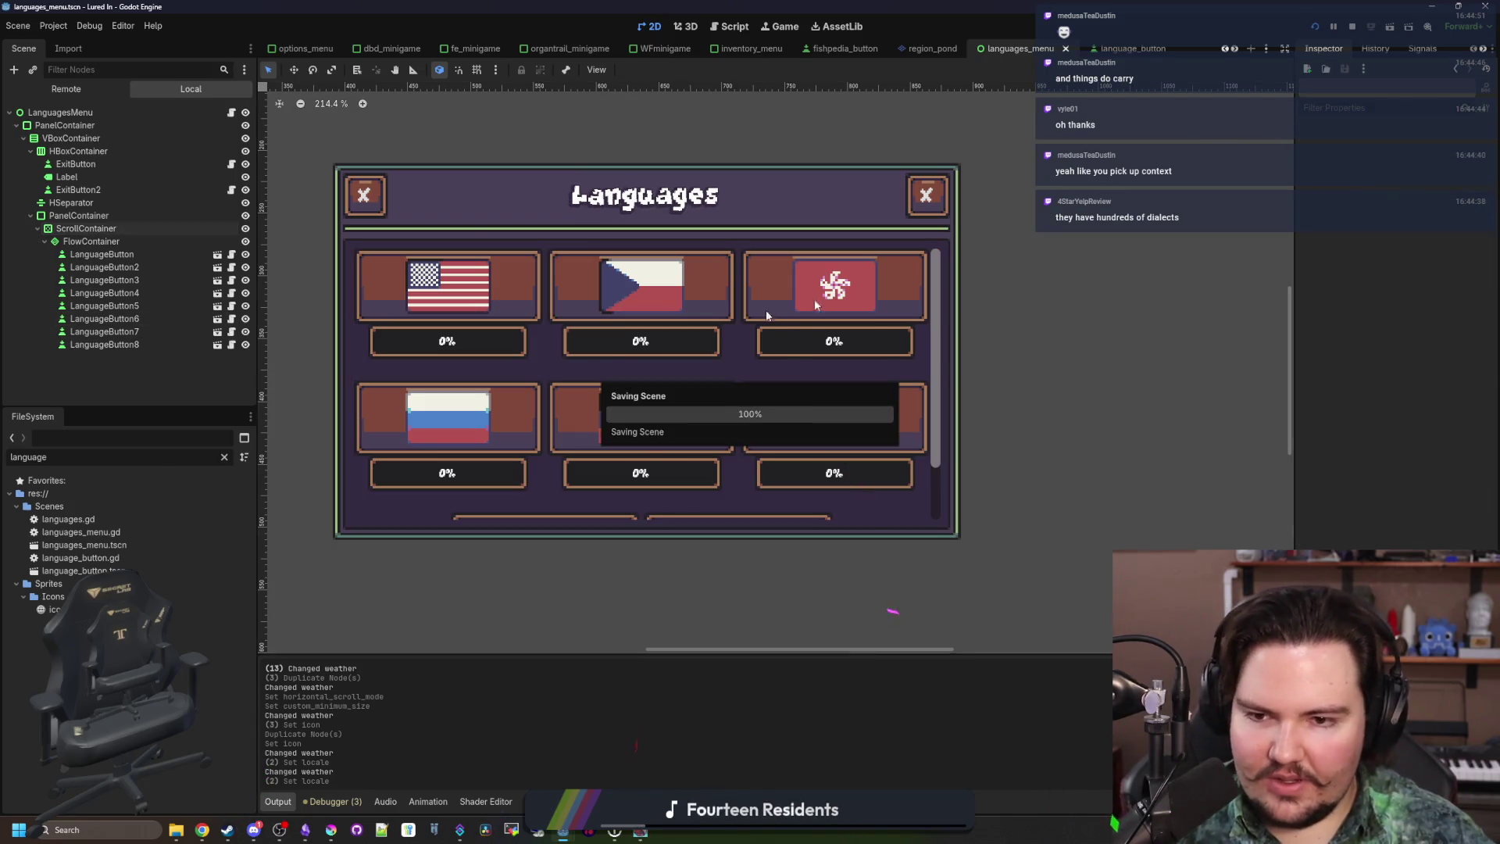
key("Escape")
left_click(1348, 29)
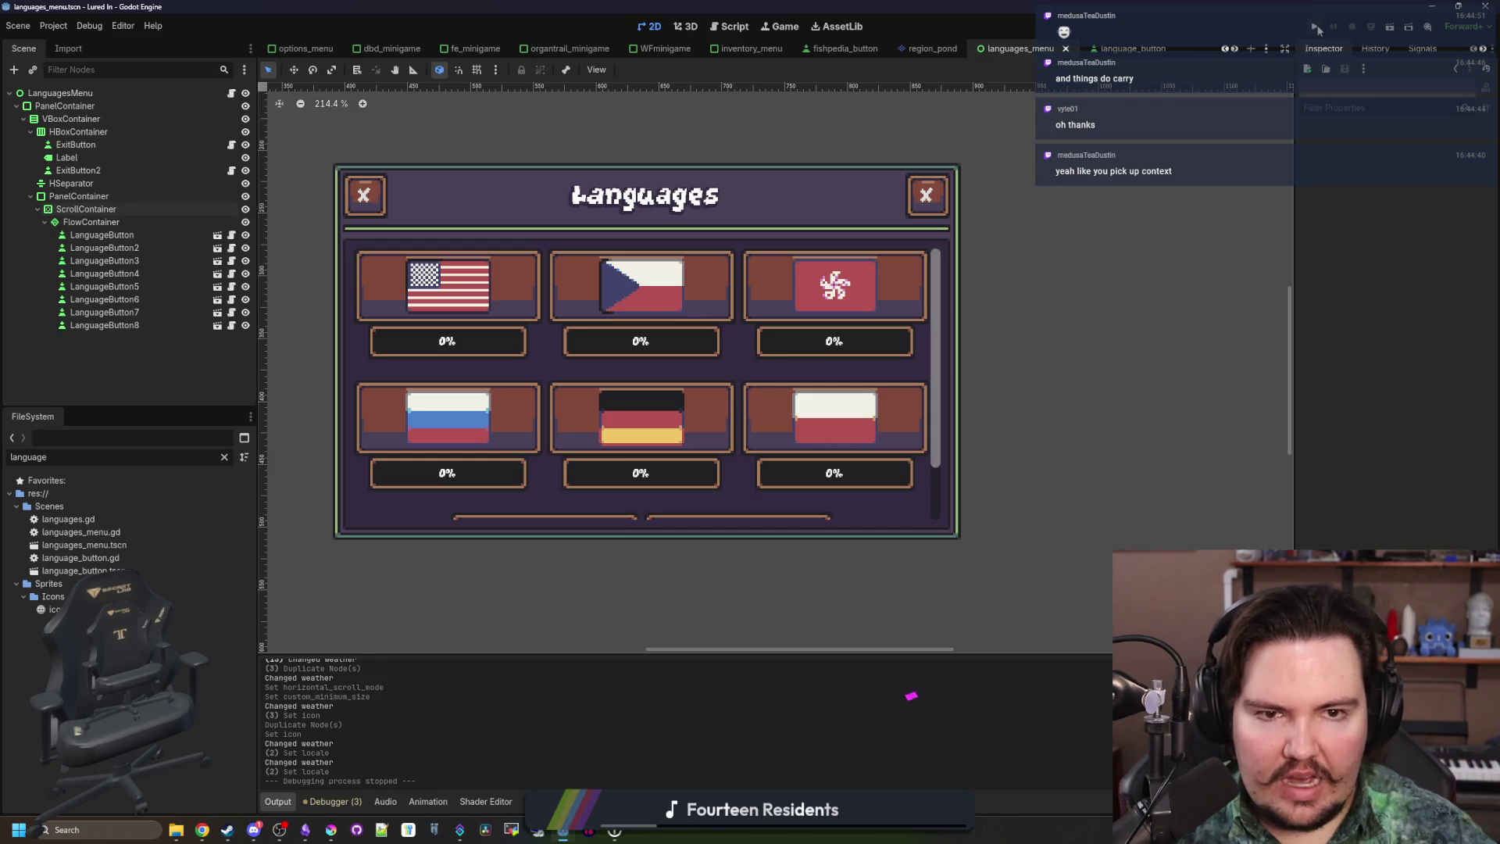
left_click(1318, 29)
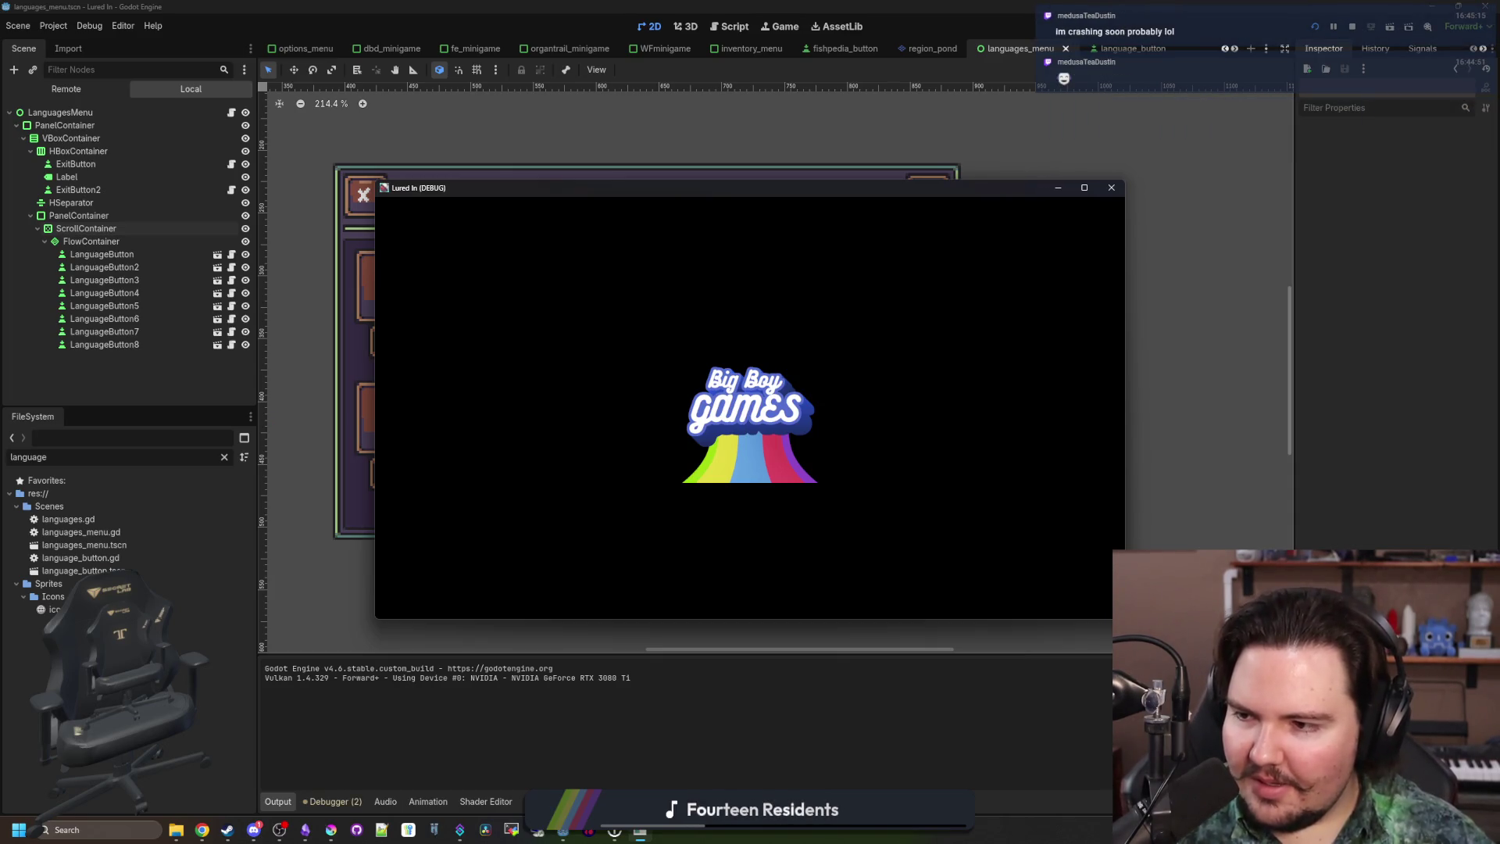
Step: Open the game's language dialog, maximize it, scroll to the Swedish and Bulgarian flags, then close the game with F8
left_click(461, 563)
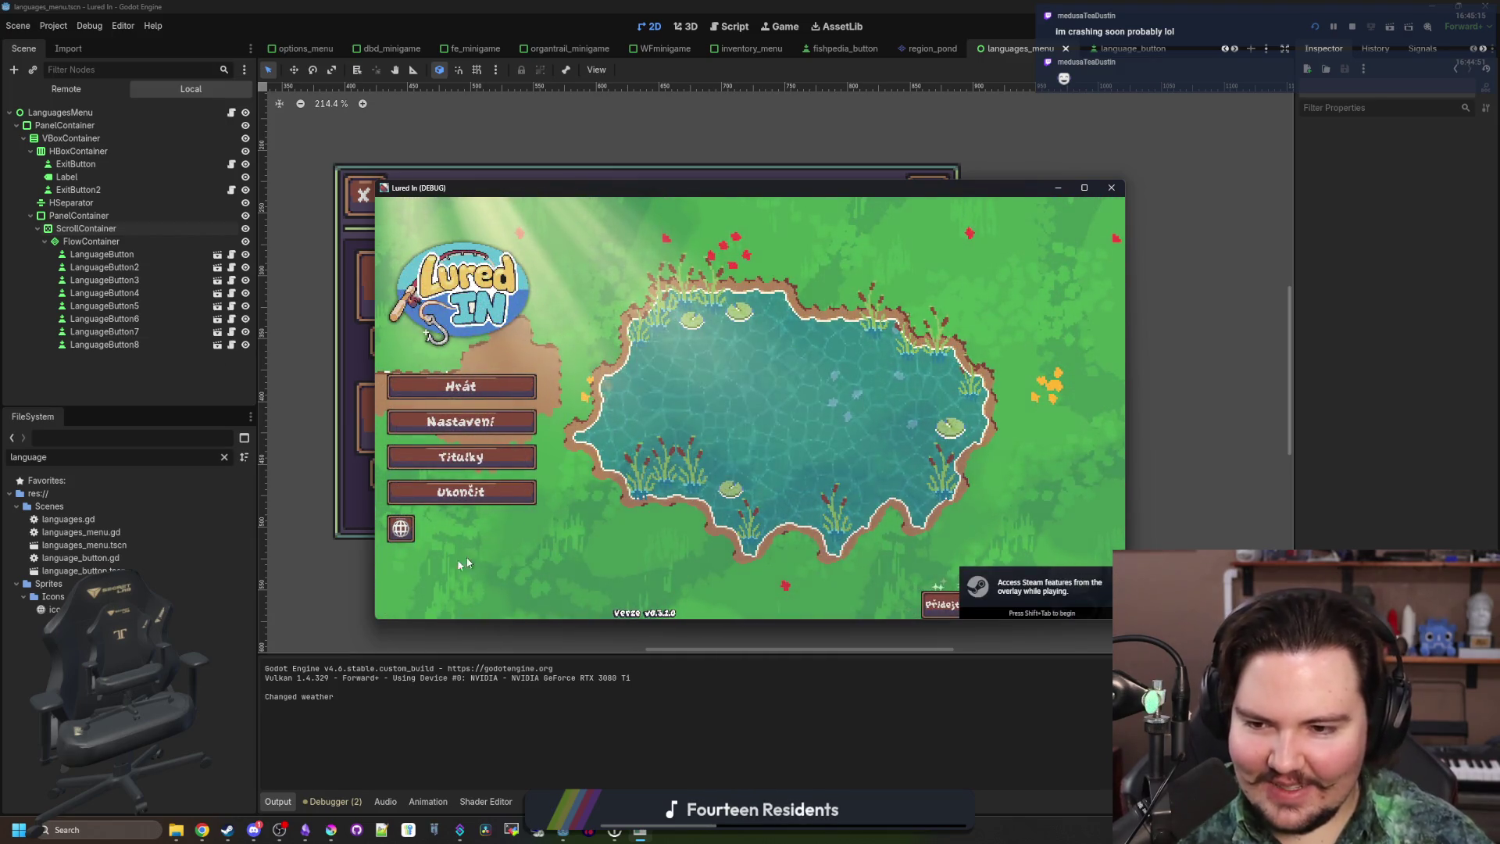
left_click(400, 529)
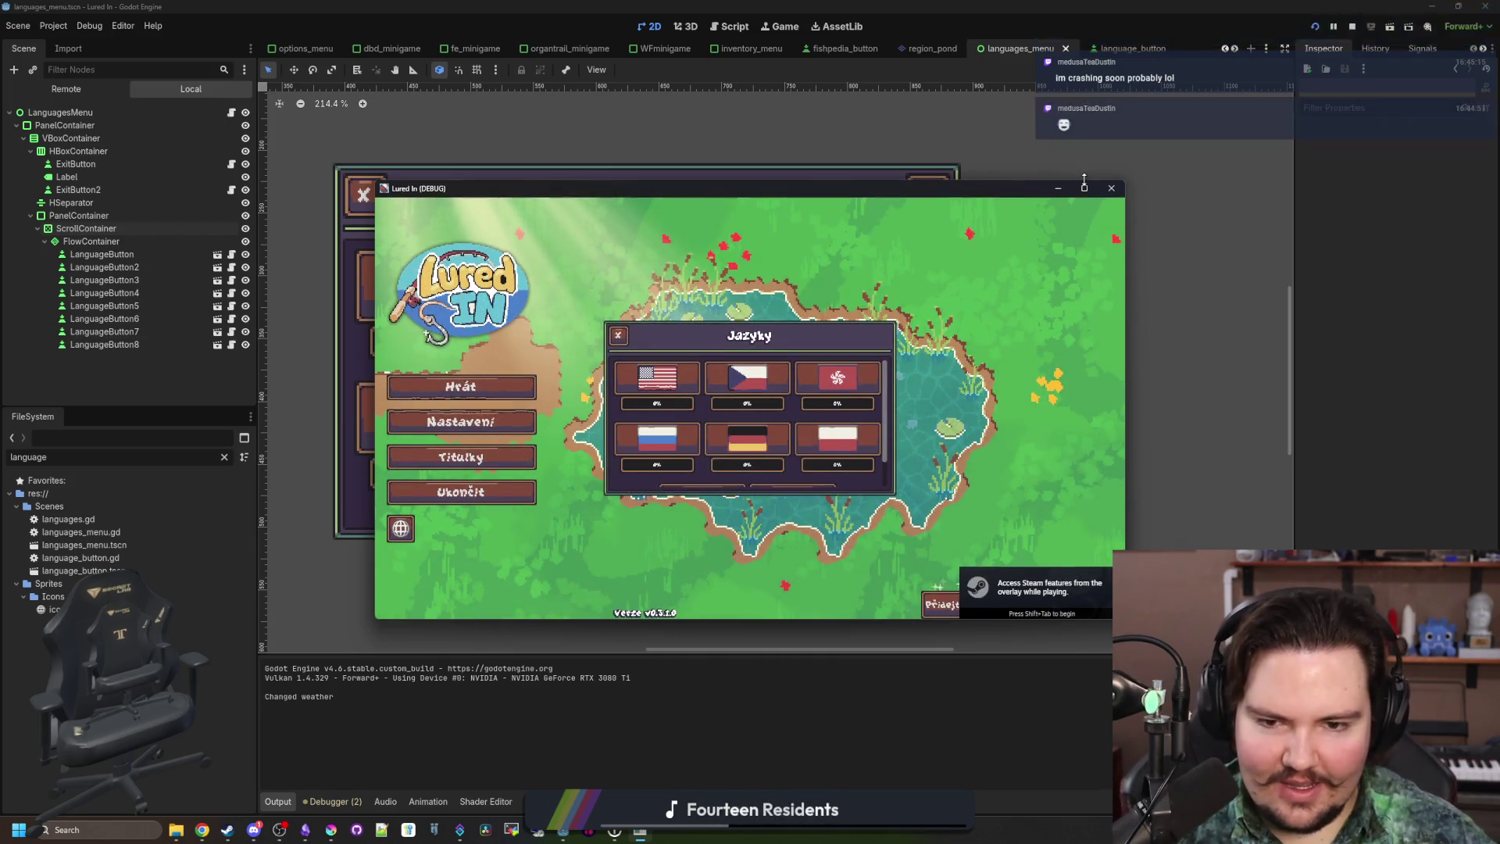
left_click(1084, 188)
scroll(906, 492, "down", 3)
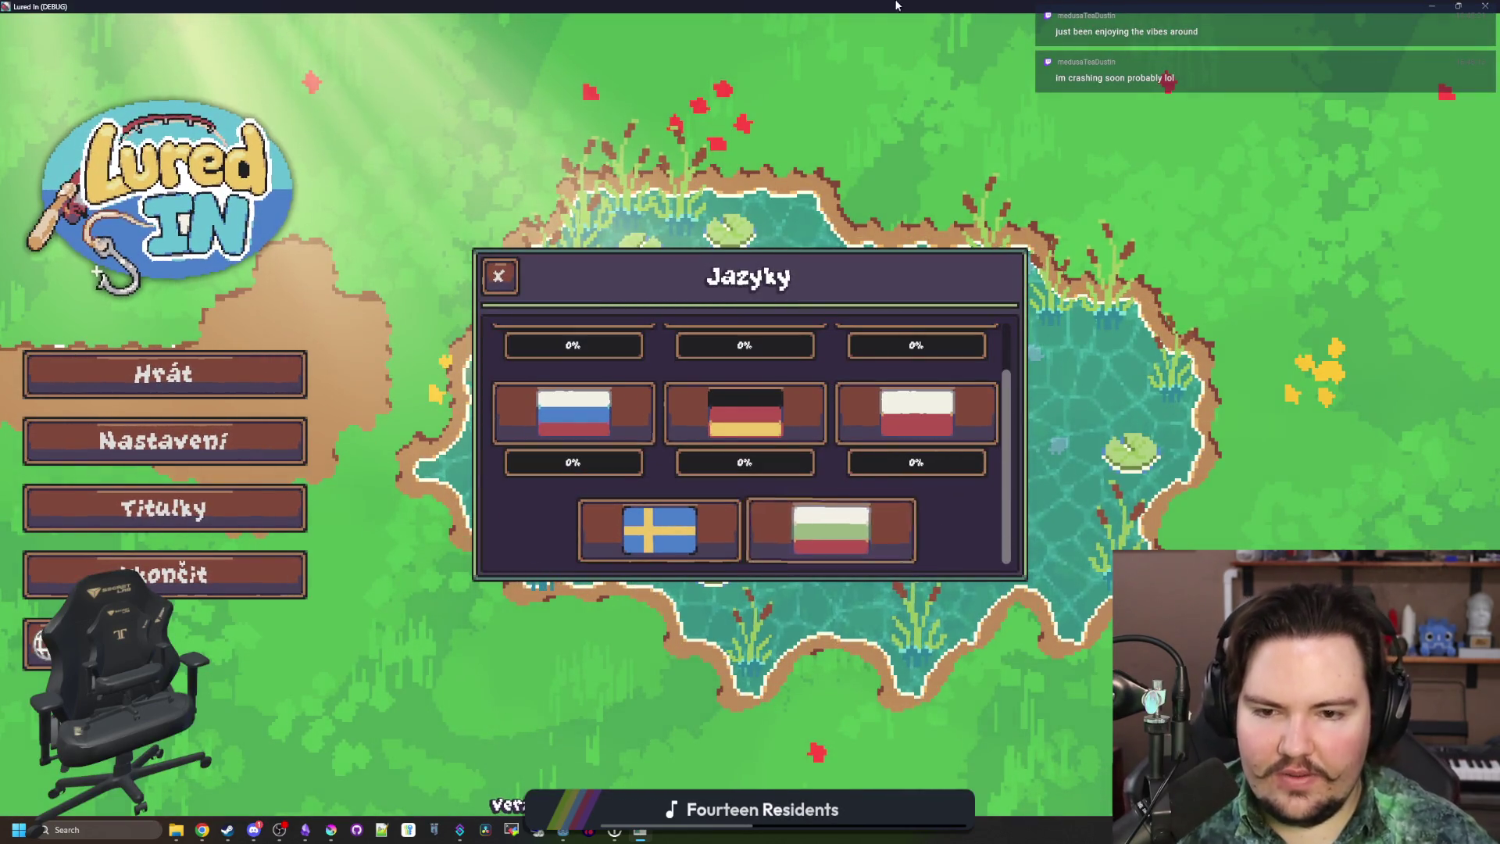
key("F8")
left_click(129, 230)
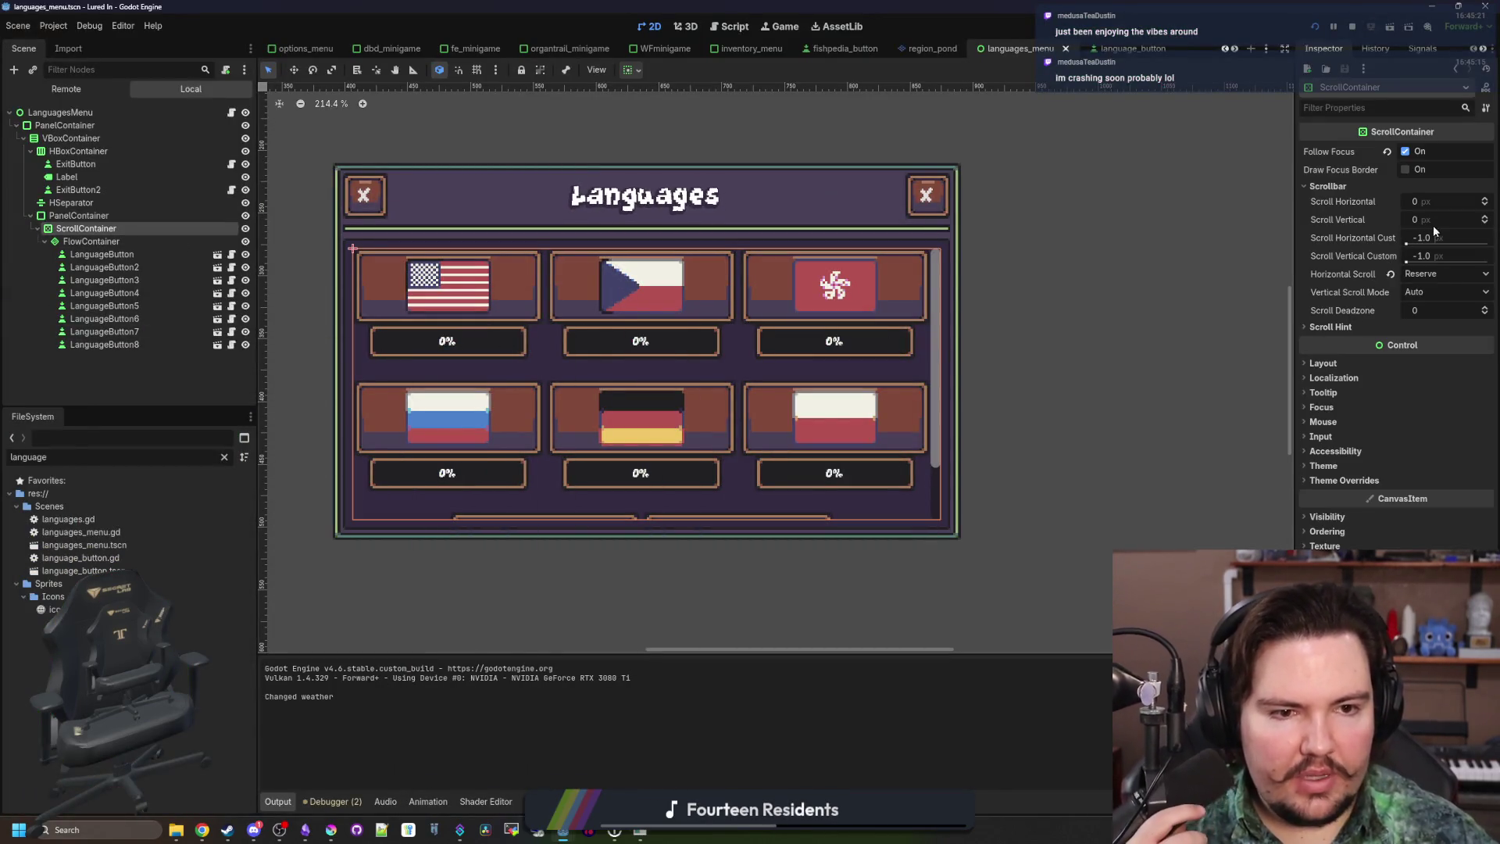
Step: Expand and collapse the ScrollContainer's Scroll Hint settings
mouse_move(1366, 264)
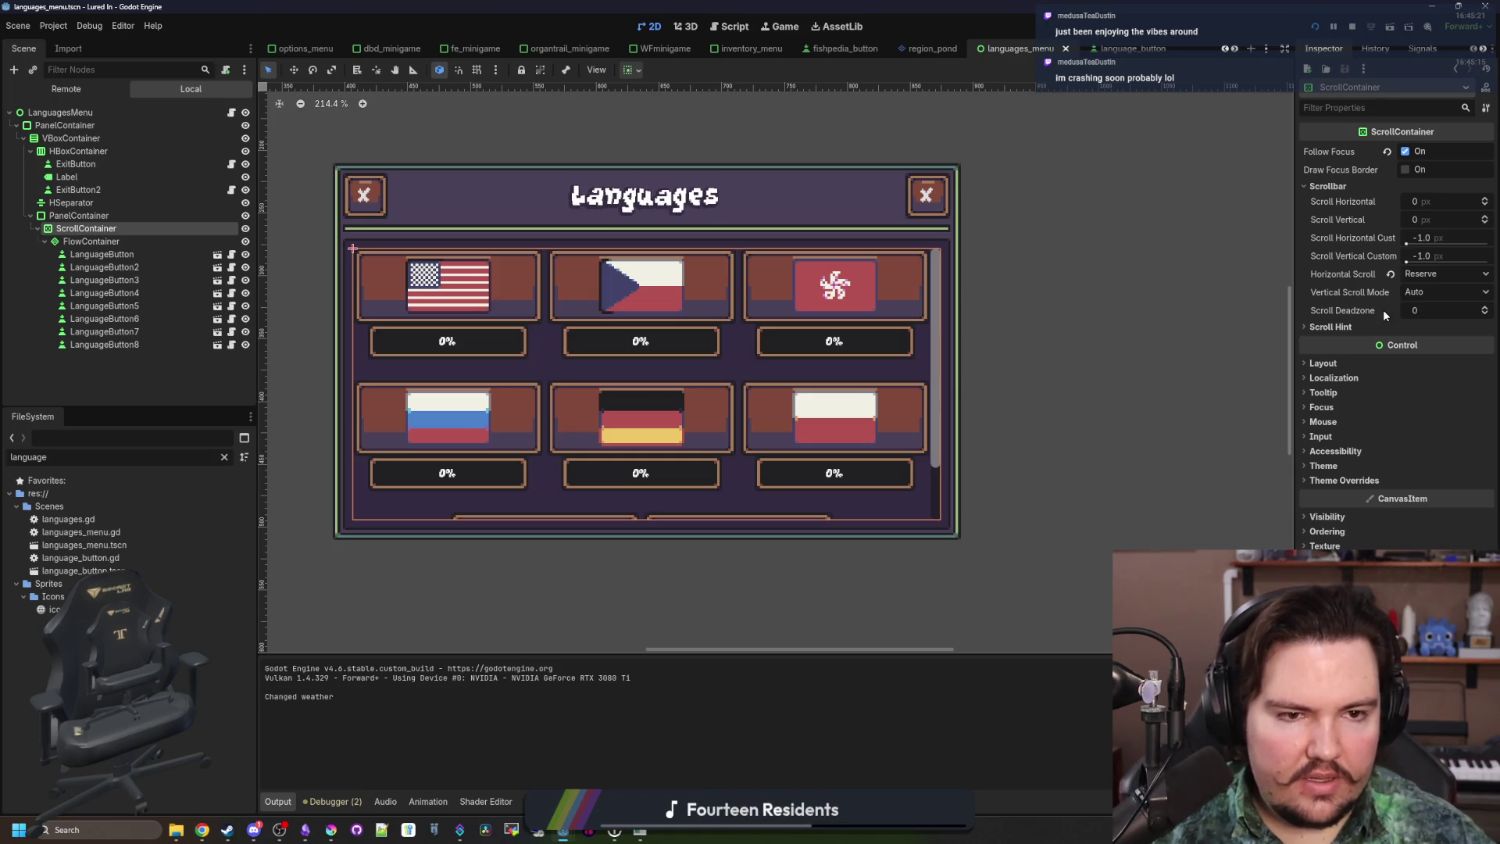
mouse_move(1383, 309)
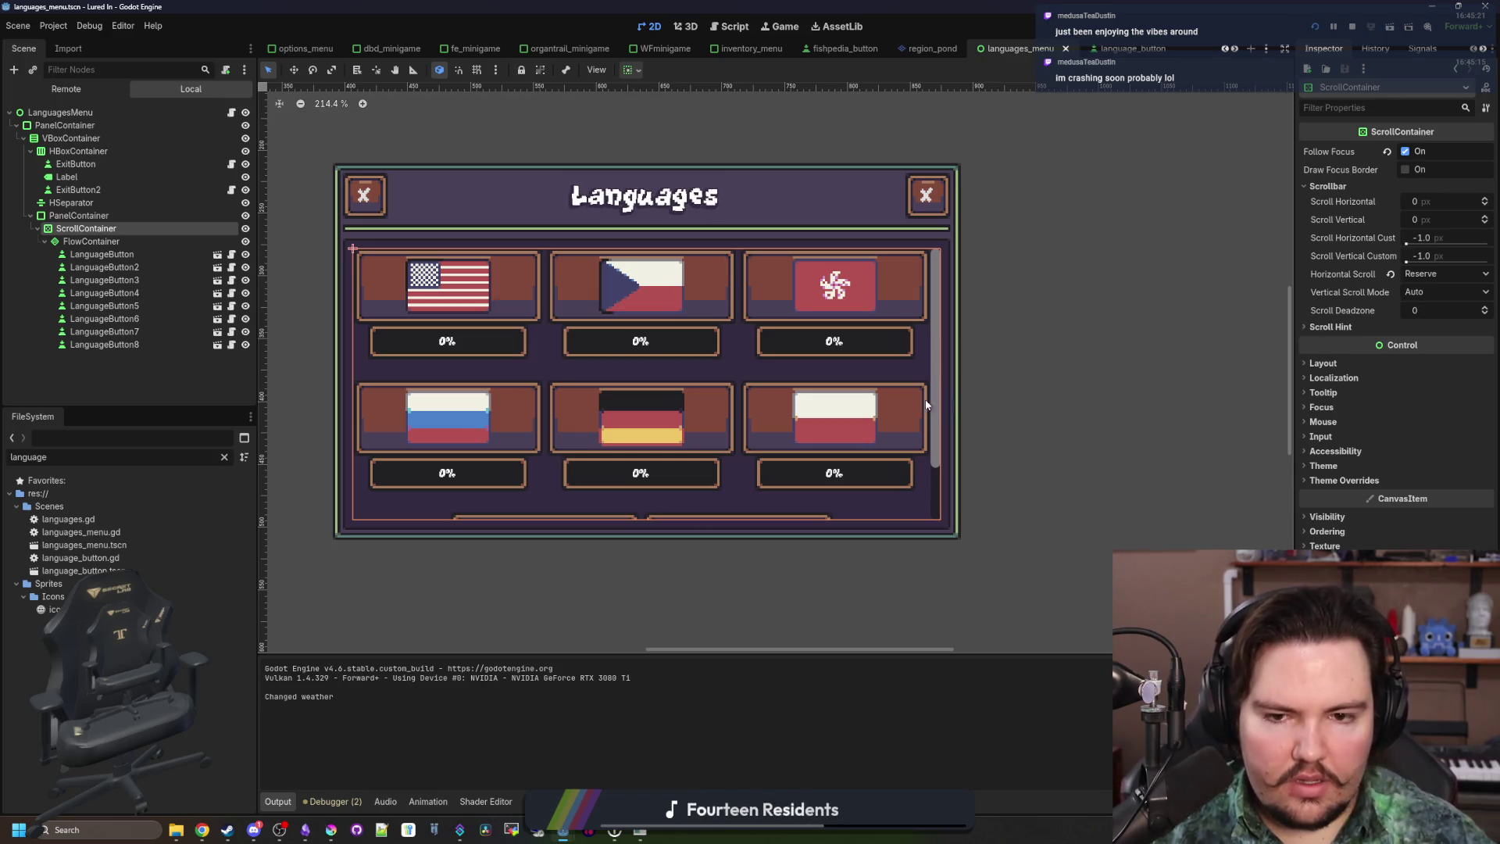
left_click(1356, 327)
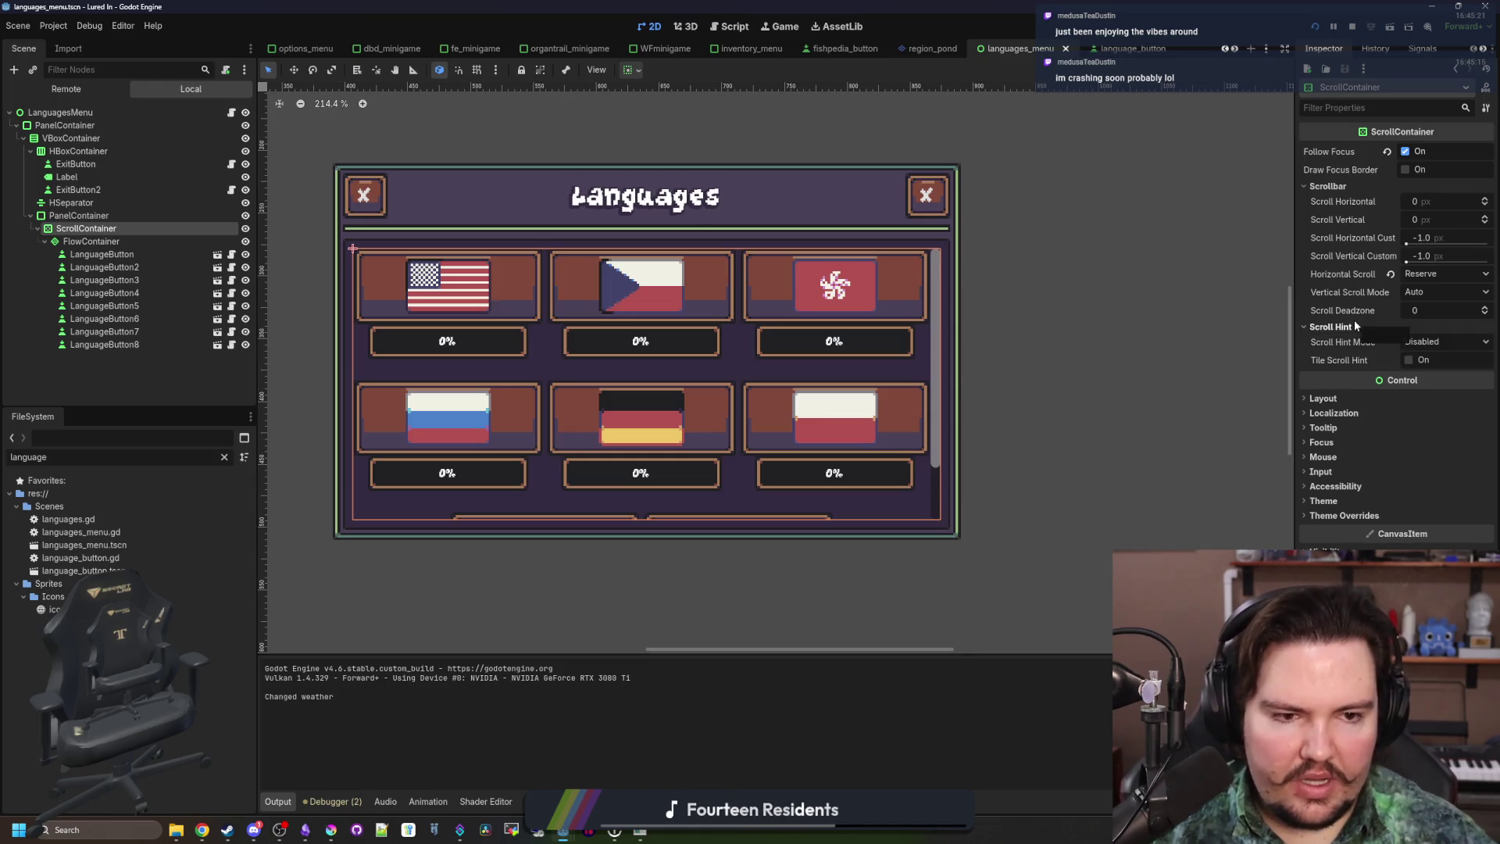
left_click(1355, 326)
Step: Check the US, Czech and Polish flag buttons' locales, then run the project with F5
left_click(184, 255)
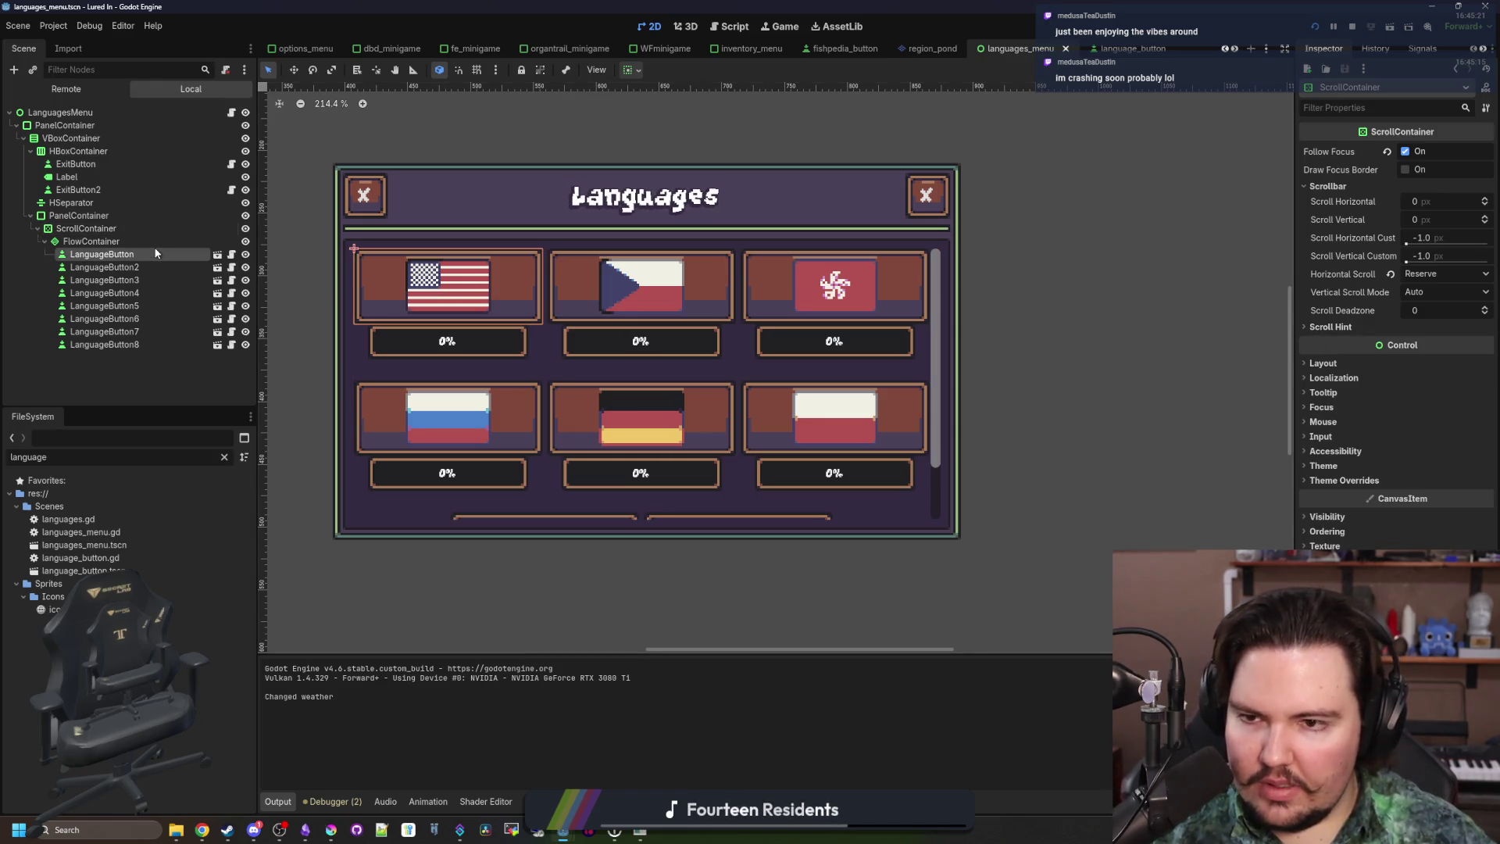
left_click(131, 267)
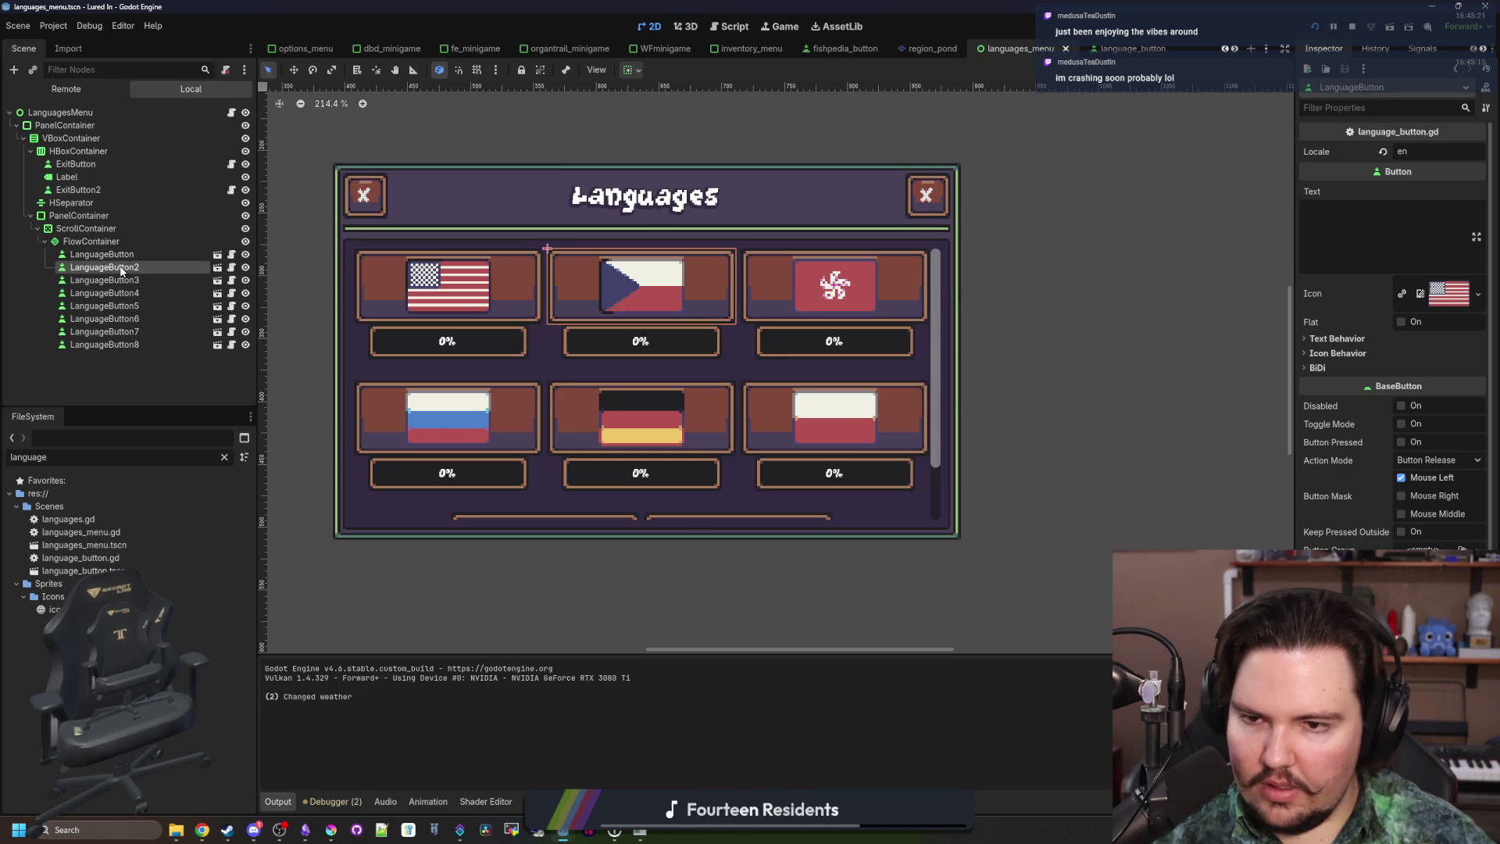
left_click(133, 255)
left_click(137, 268)
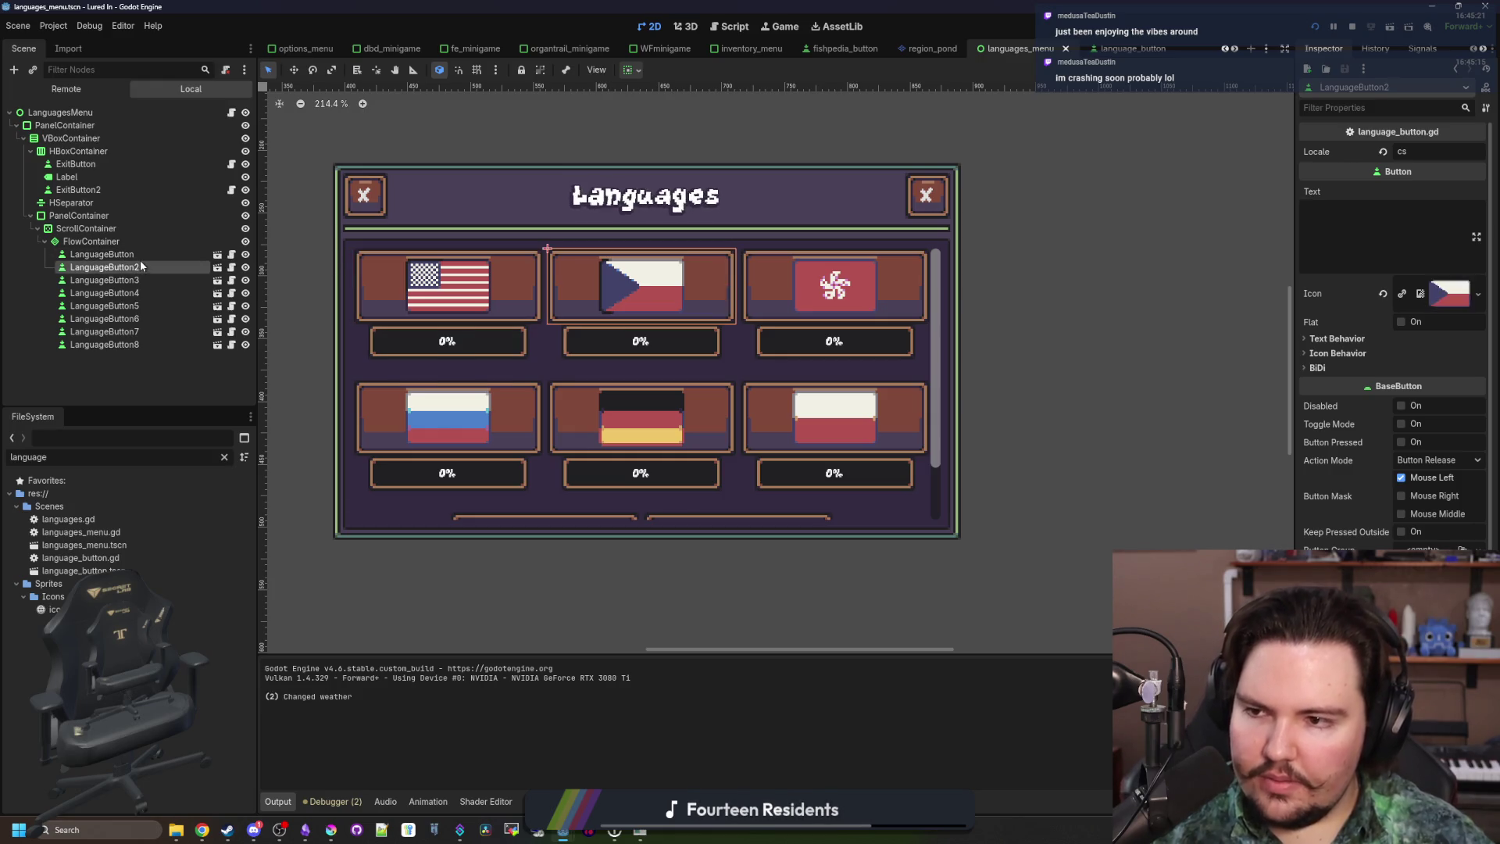
left_click(152, 256)
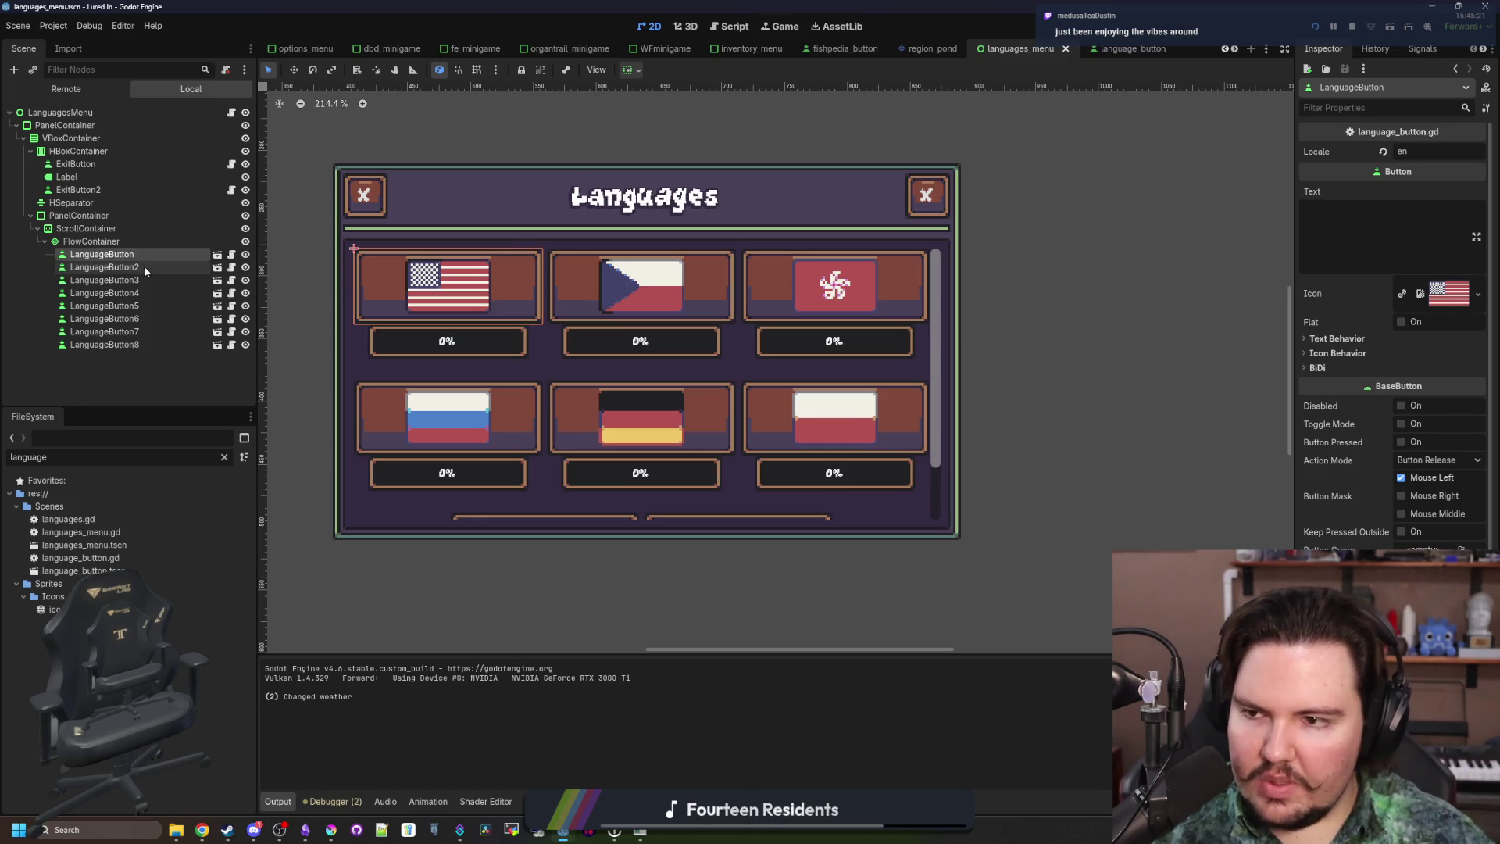
left_click(146, 268)
left_click(147, 293)
left_click(148, 319)
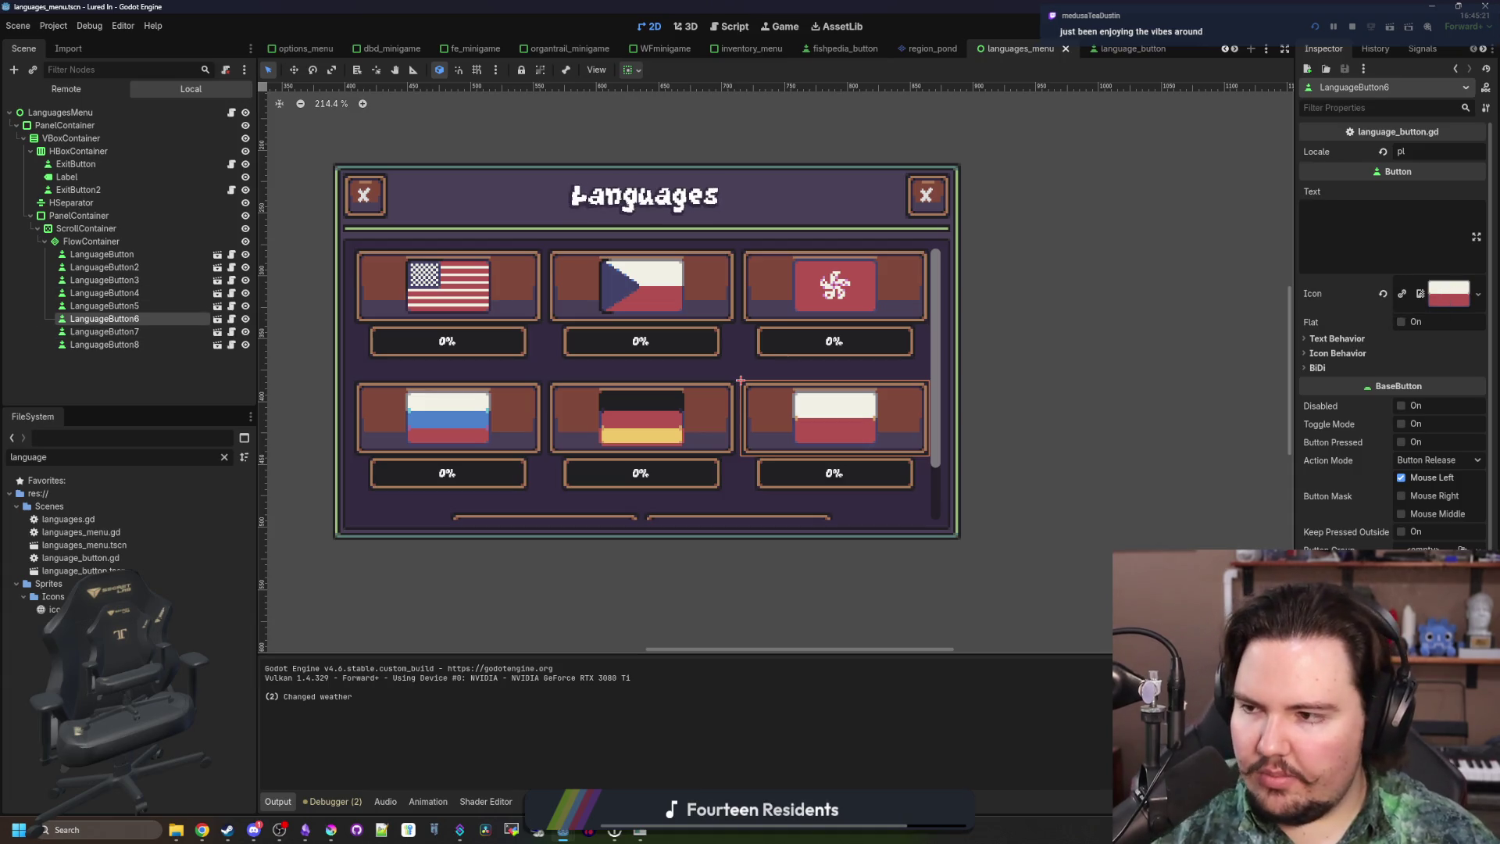
key("F5")
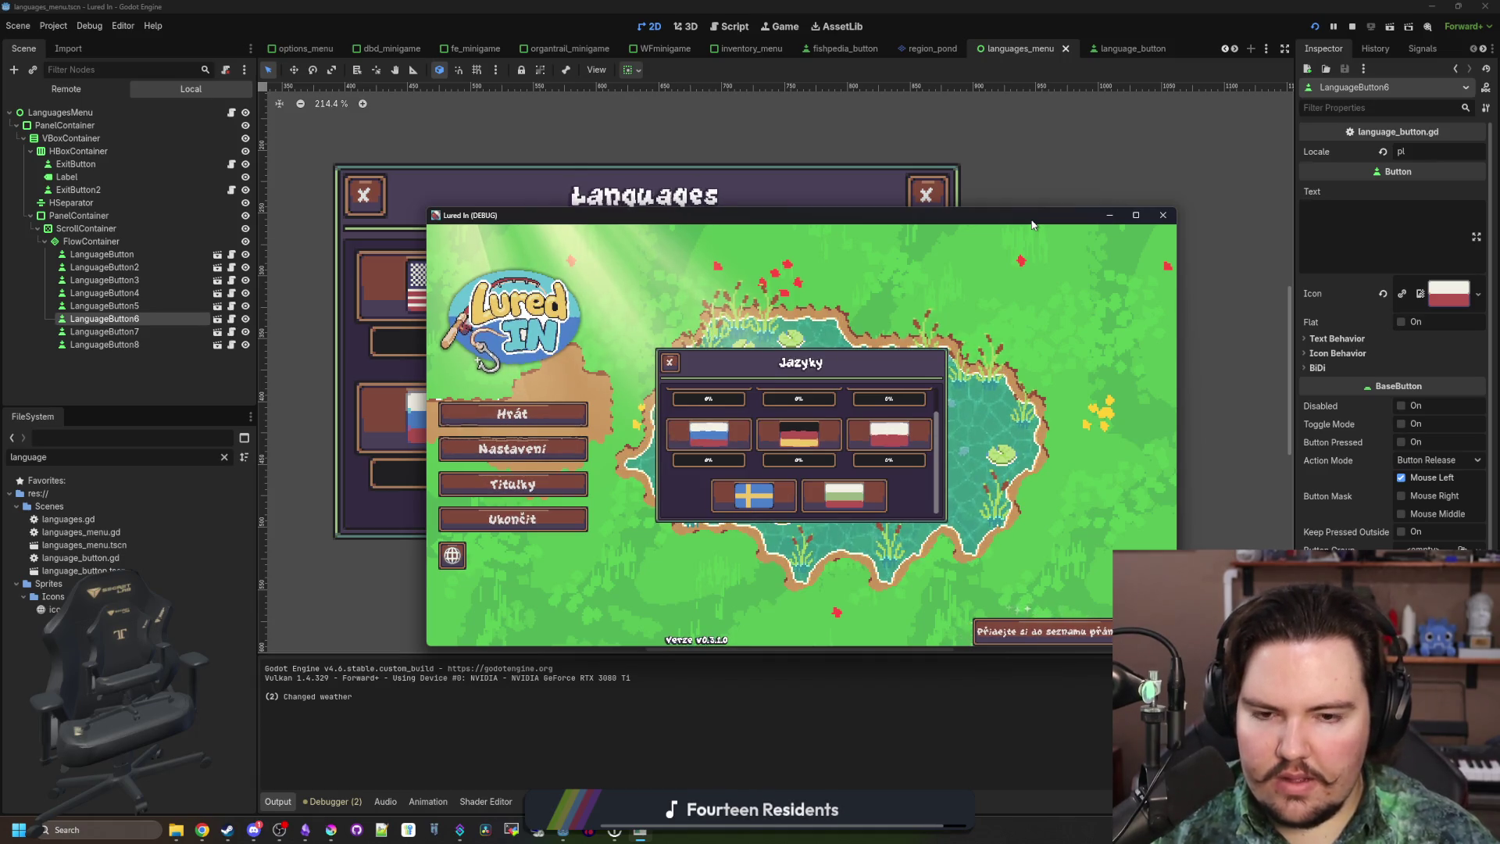
Step: Drag the Lured In (DEBUG) window down and to the left to reveal the editor's Languages panel
mouse_move(1031, 224)
left_mouse_down()
mouse_move(943, 420)
mouse_move(956, 600)
mouse_move(875, 599)
left_mouse_up()
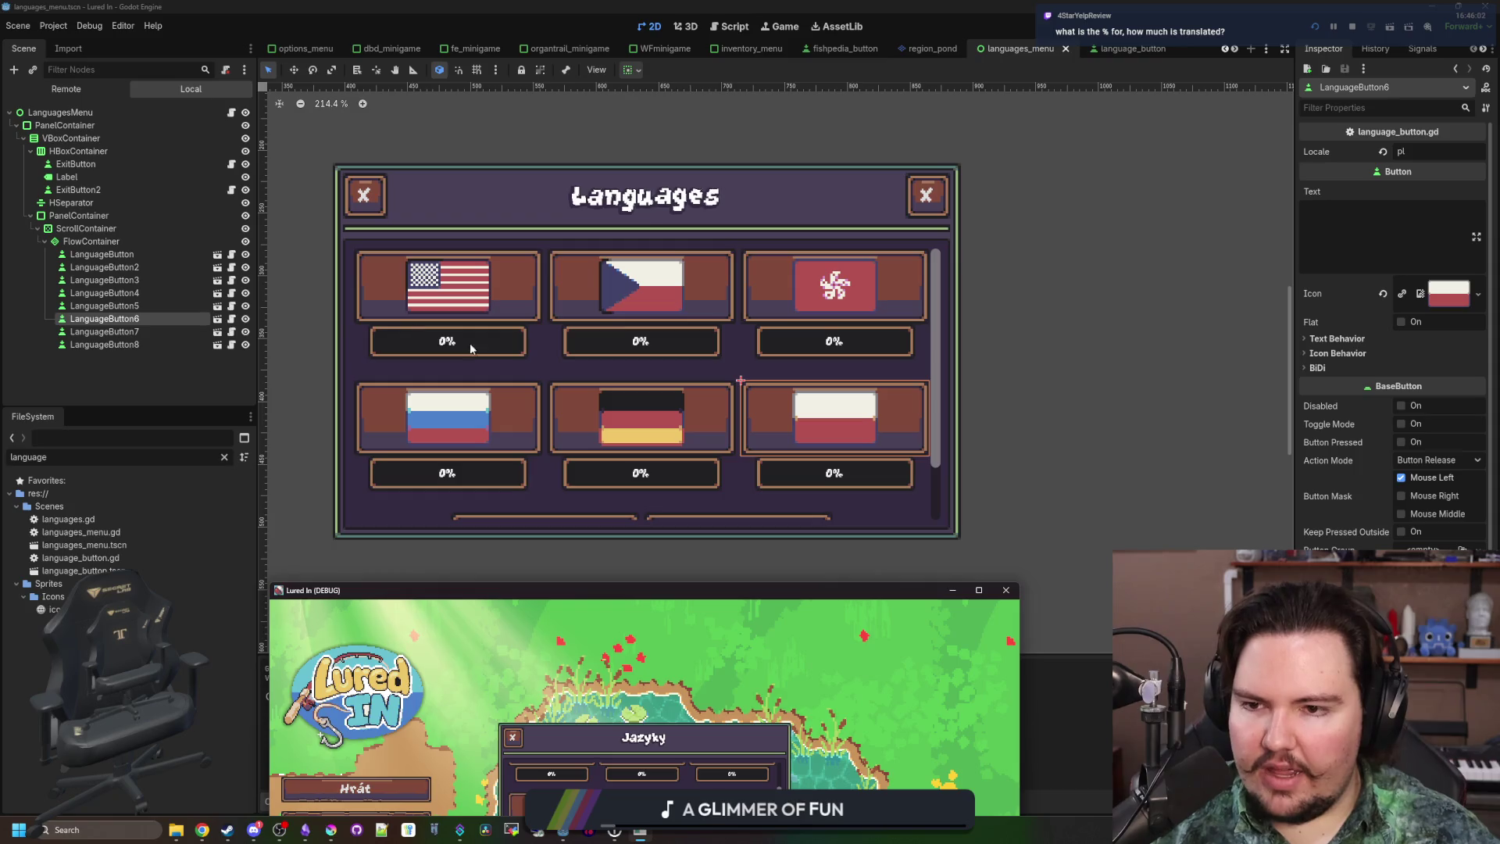
Step: Return to the editor and open language_button.tscn from a LanguageButton's open-scene icon
left_click(134, 366)
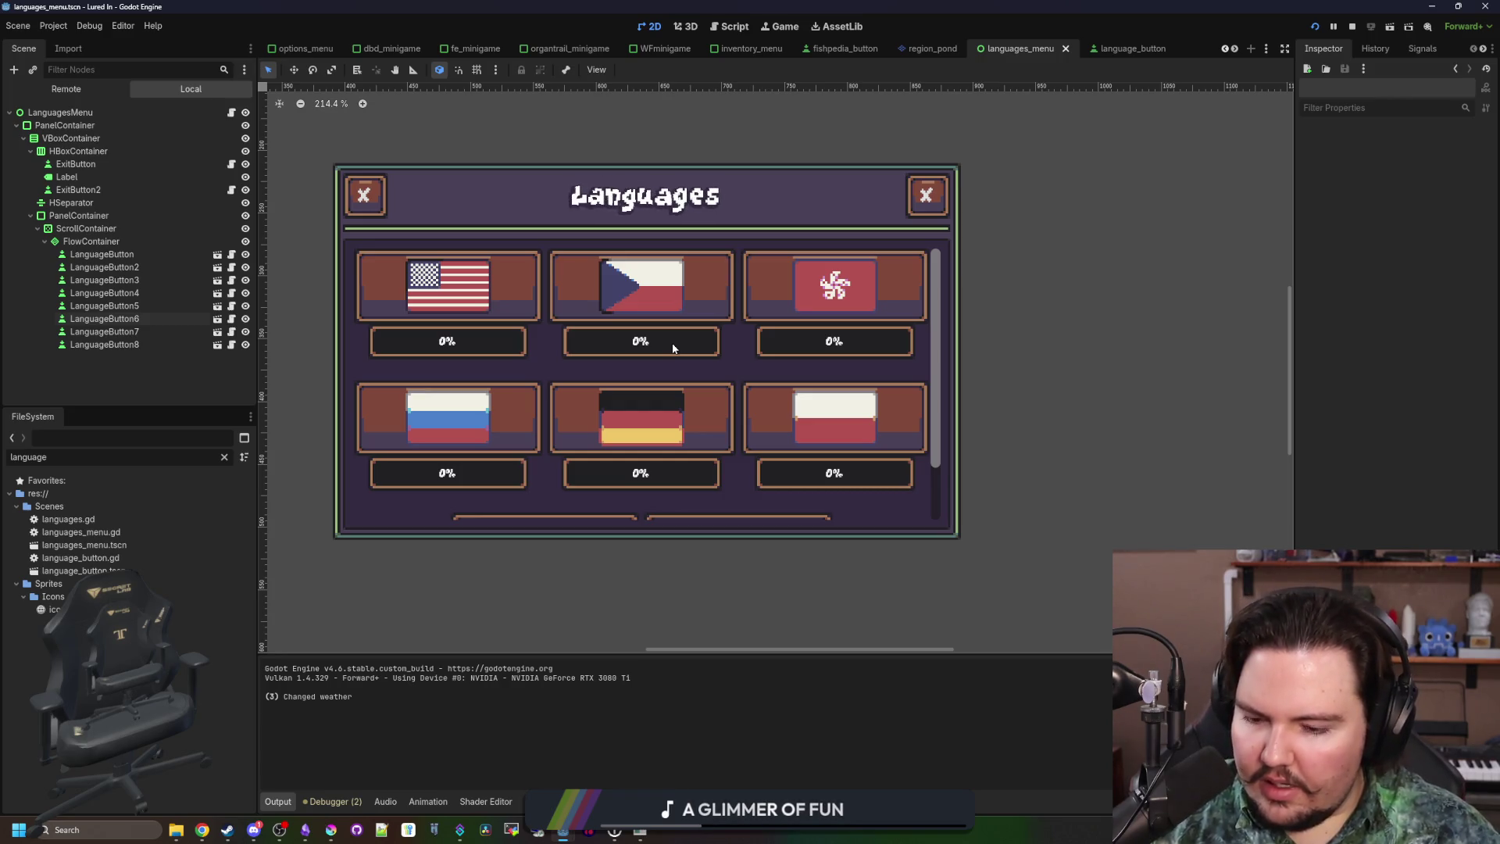
right_click(563, 831)
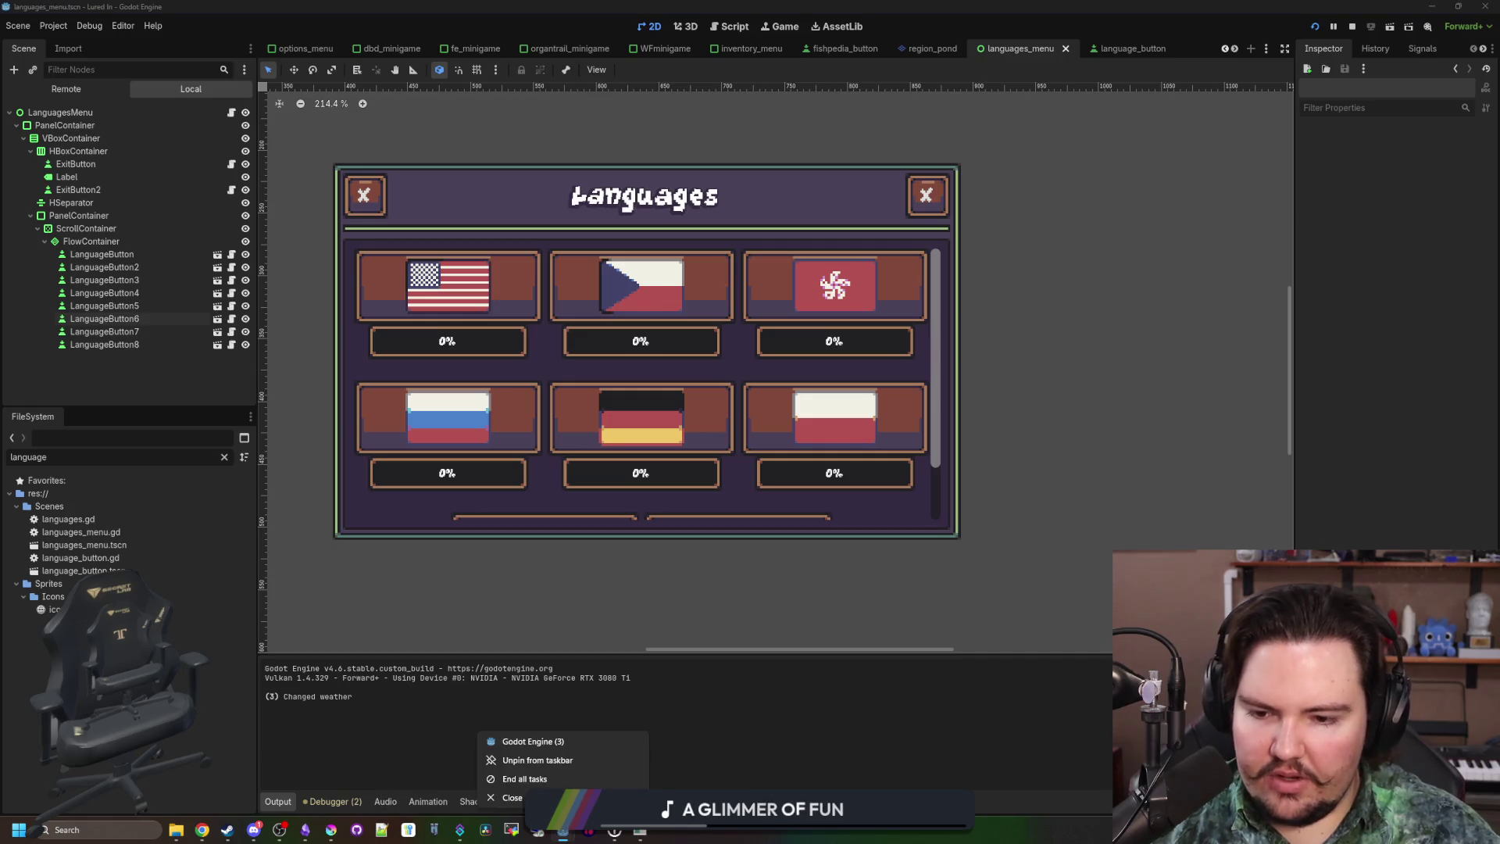
left_click(562, 741)
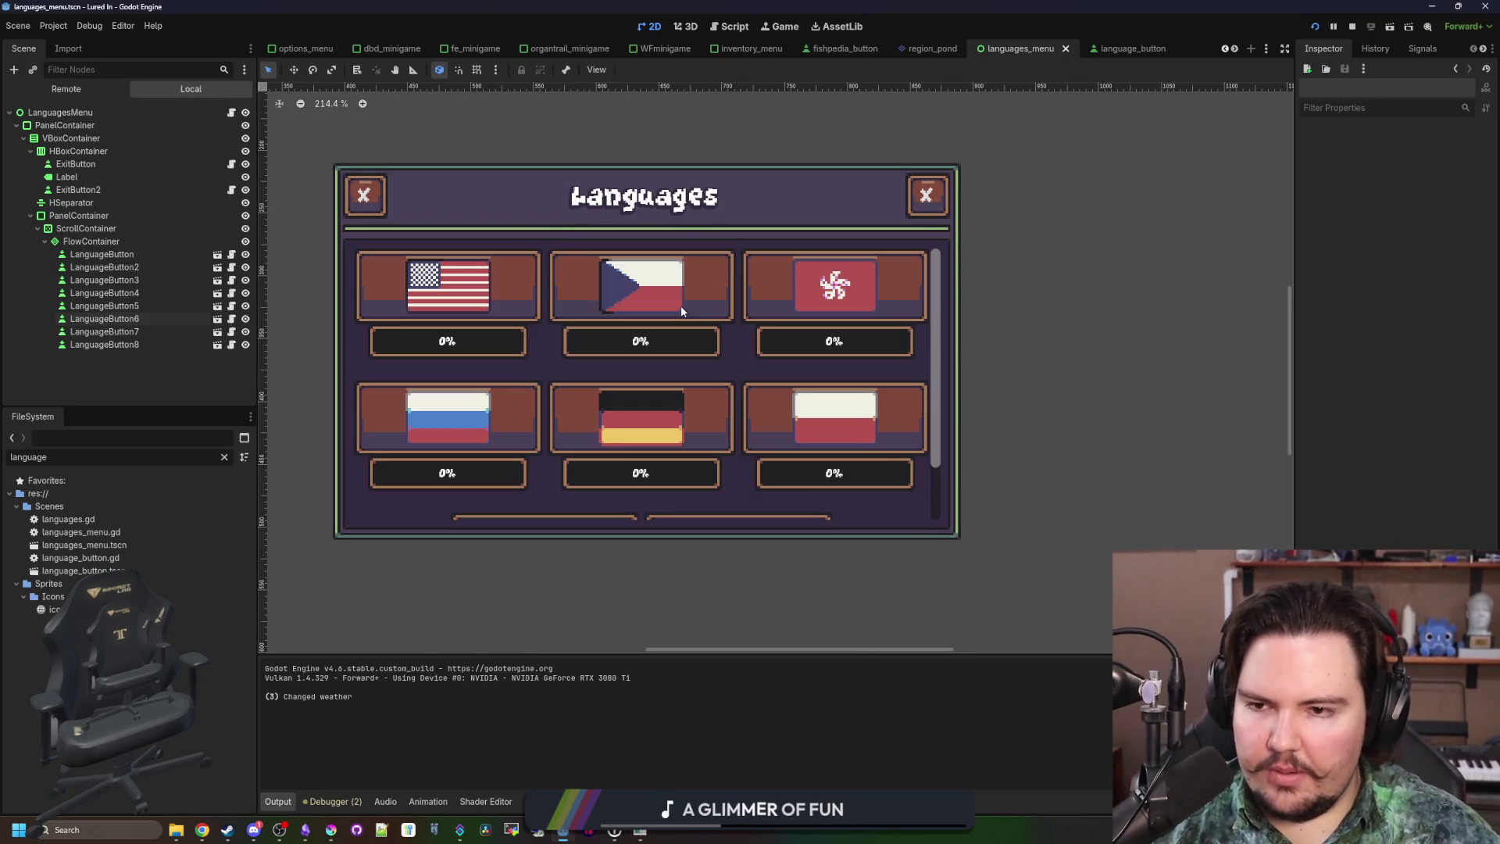
left_click(151, 253)
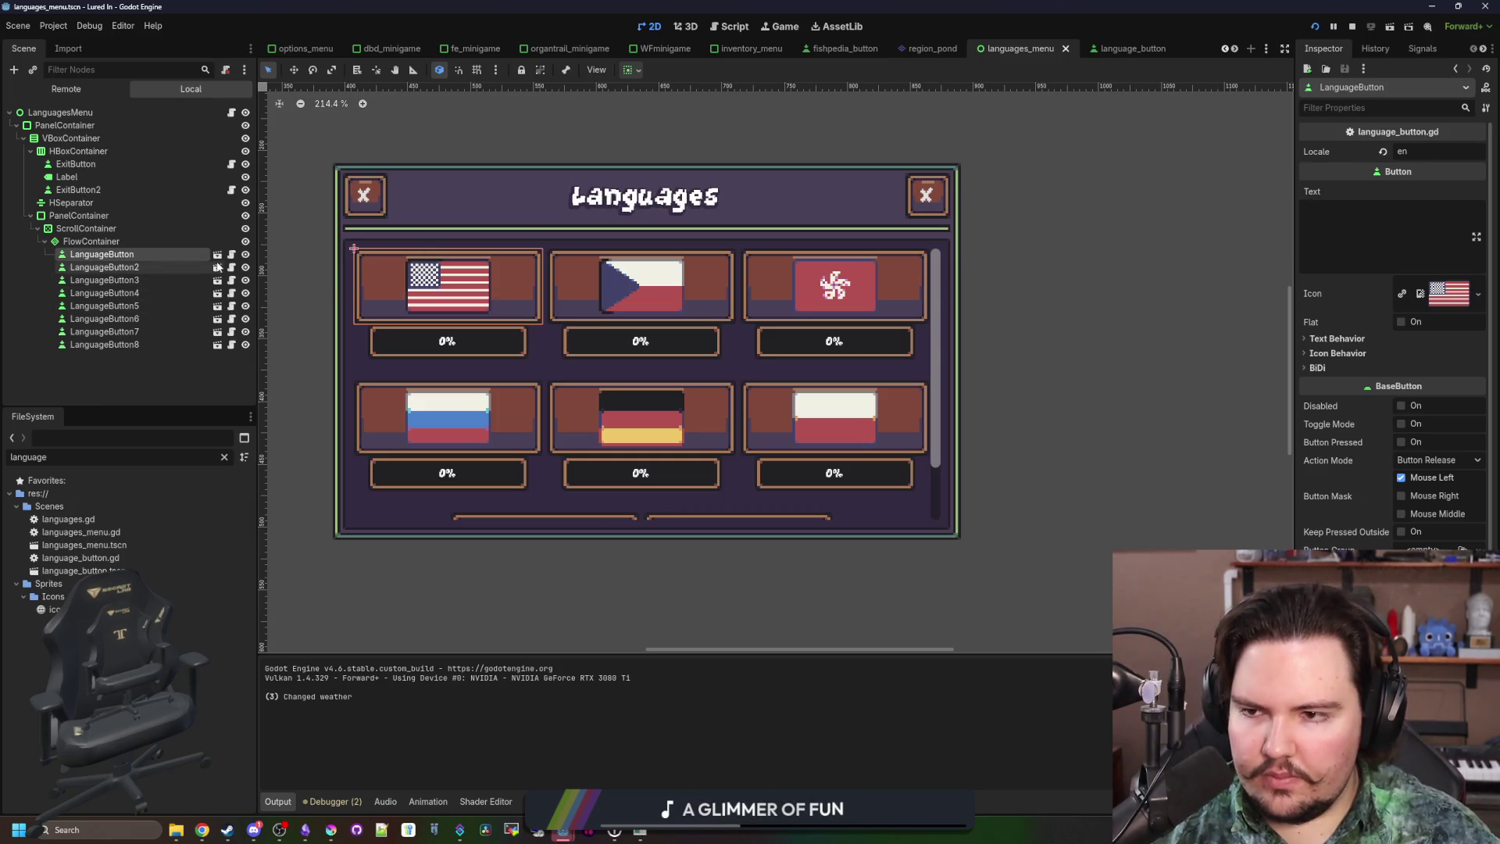
left_click(134, 245)
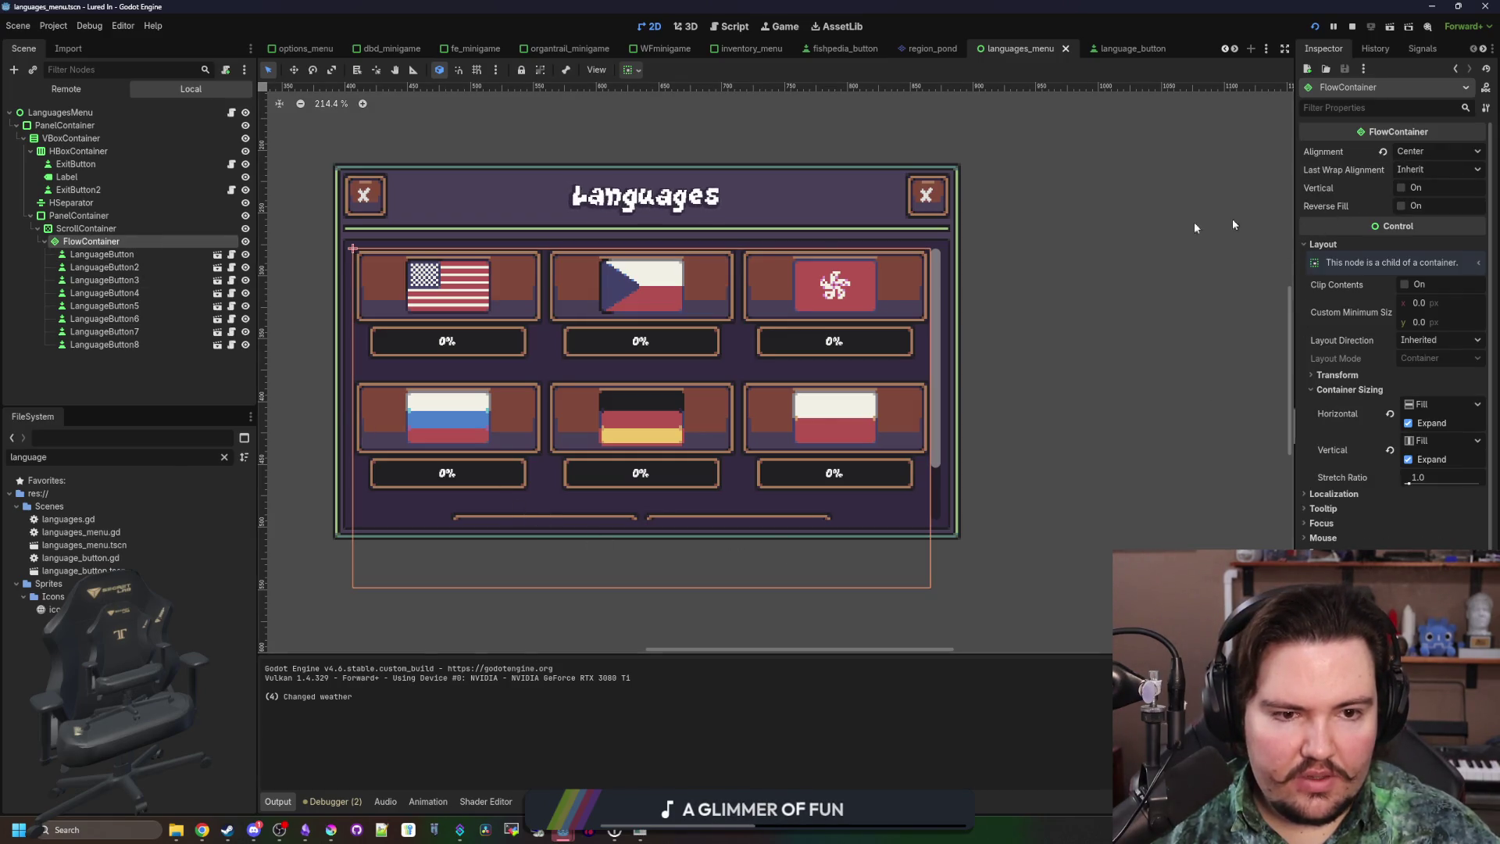
left_click(217, 280)
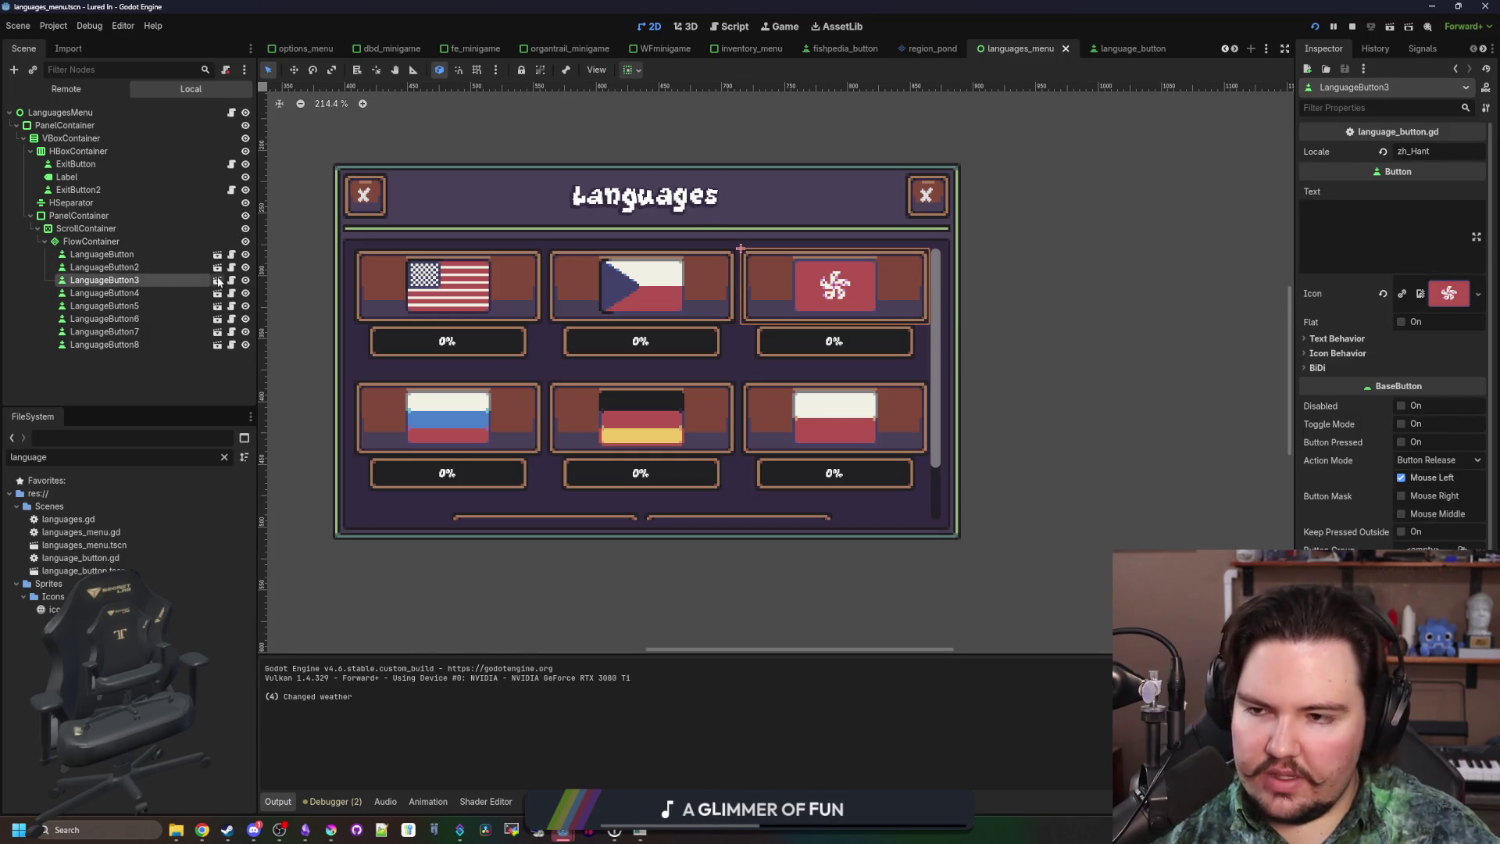
scroll(576, 344, "up", 1)
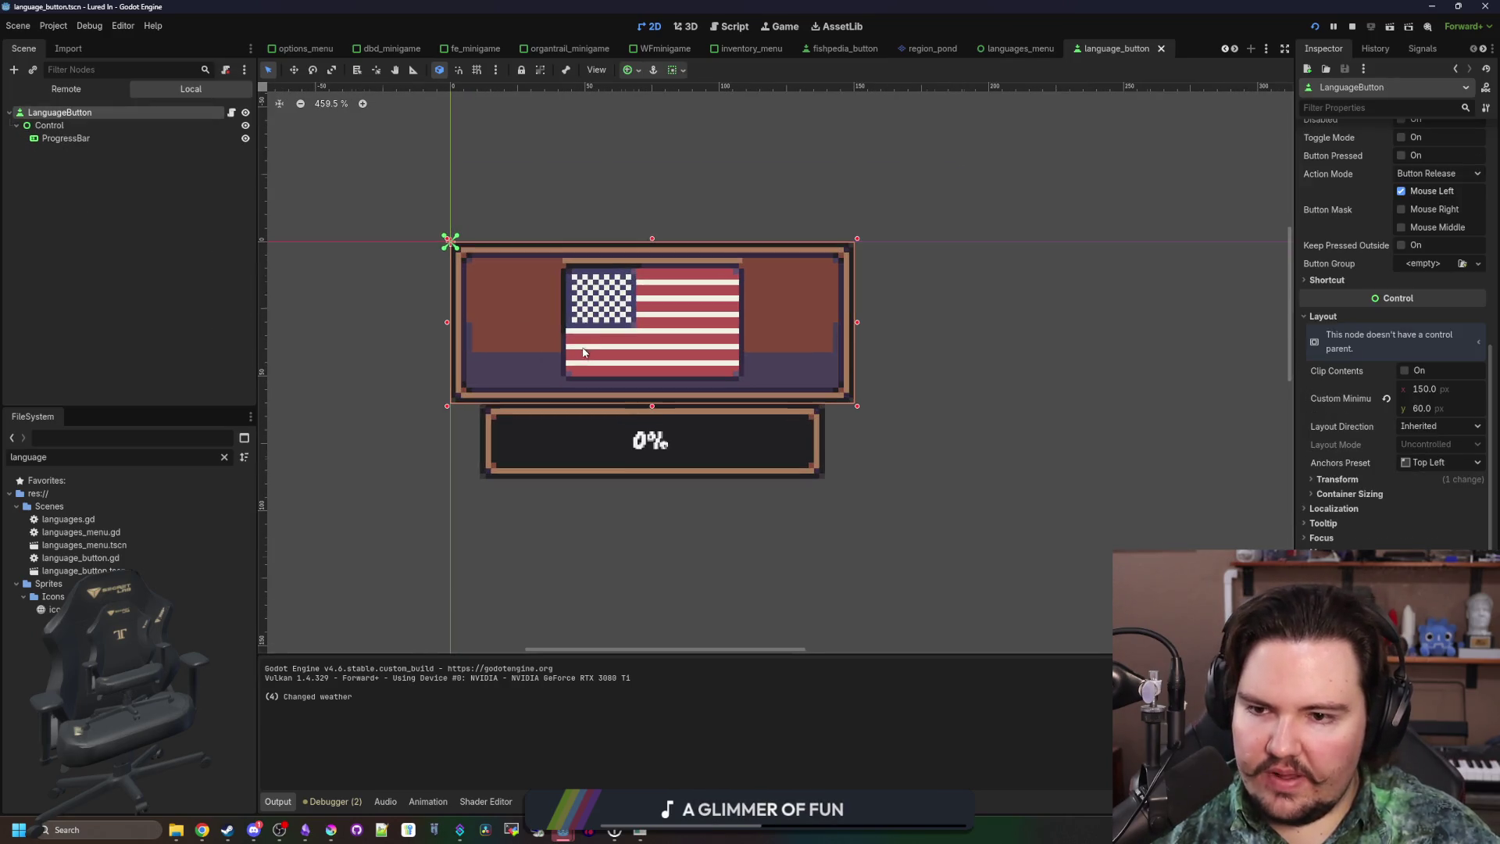
Step: Set the ProgressBar's size to 128×28, undoing an accidental move so it stays below the flag
left_click(78, 138)
left_click(82, 125)
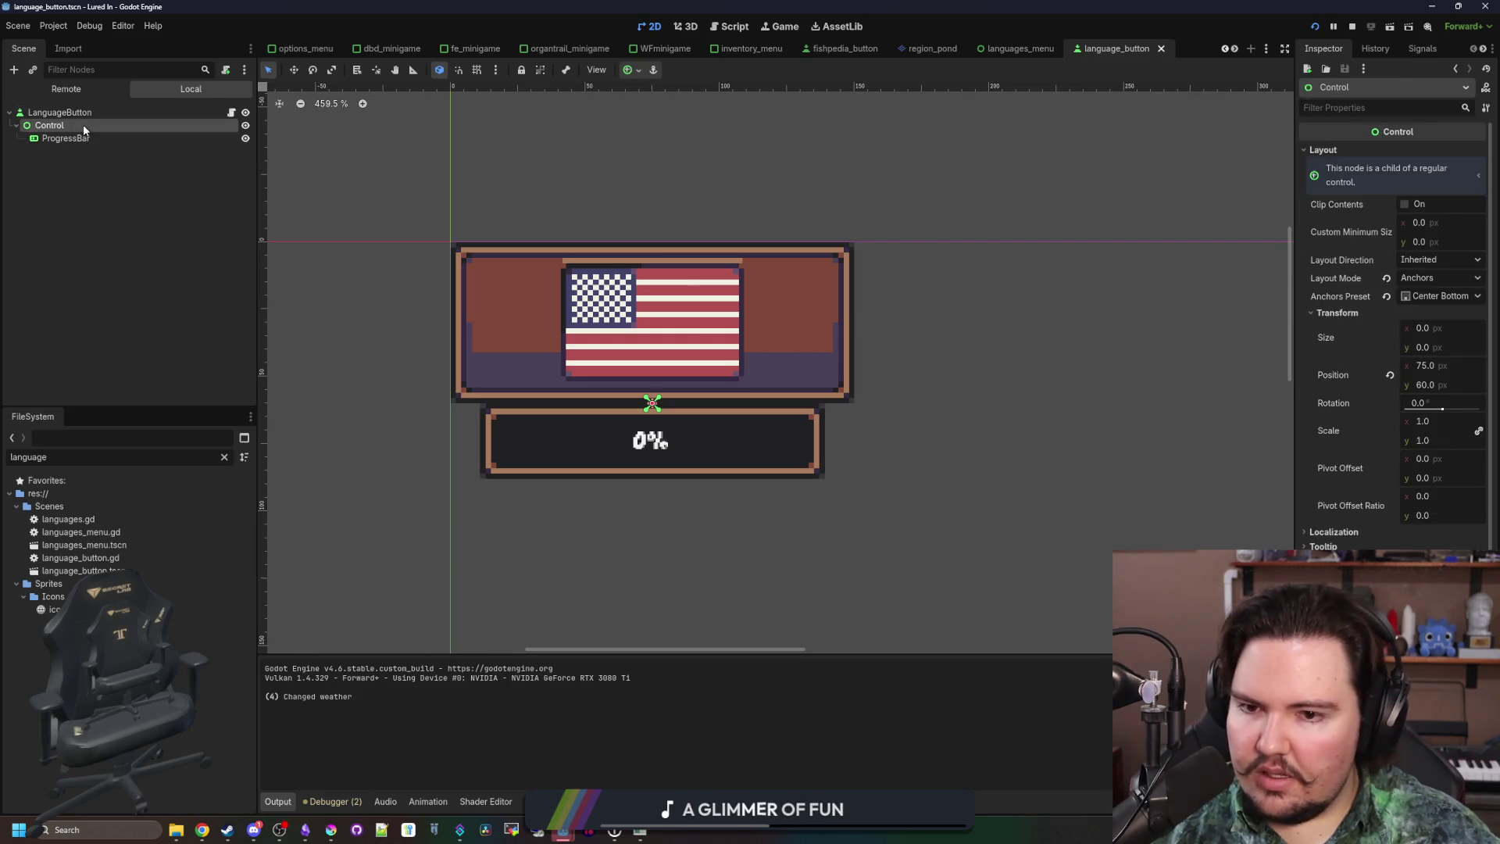
left_click(73, 138)
left_click(97, 111)
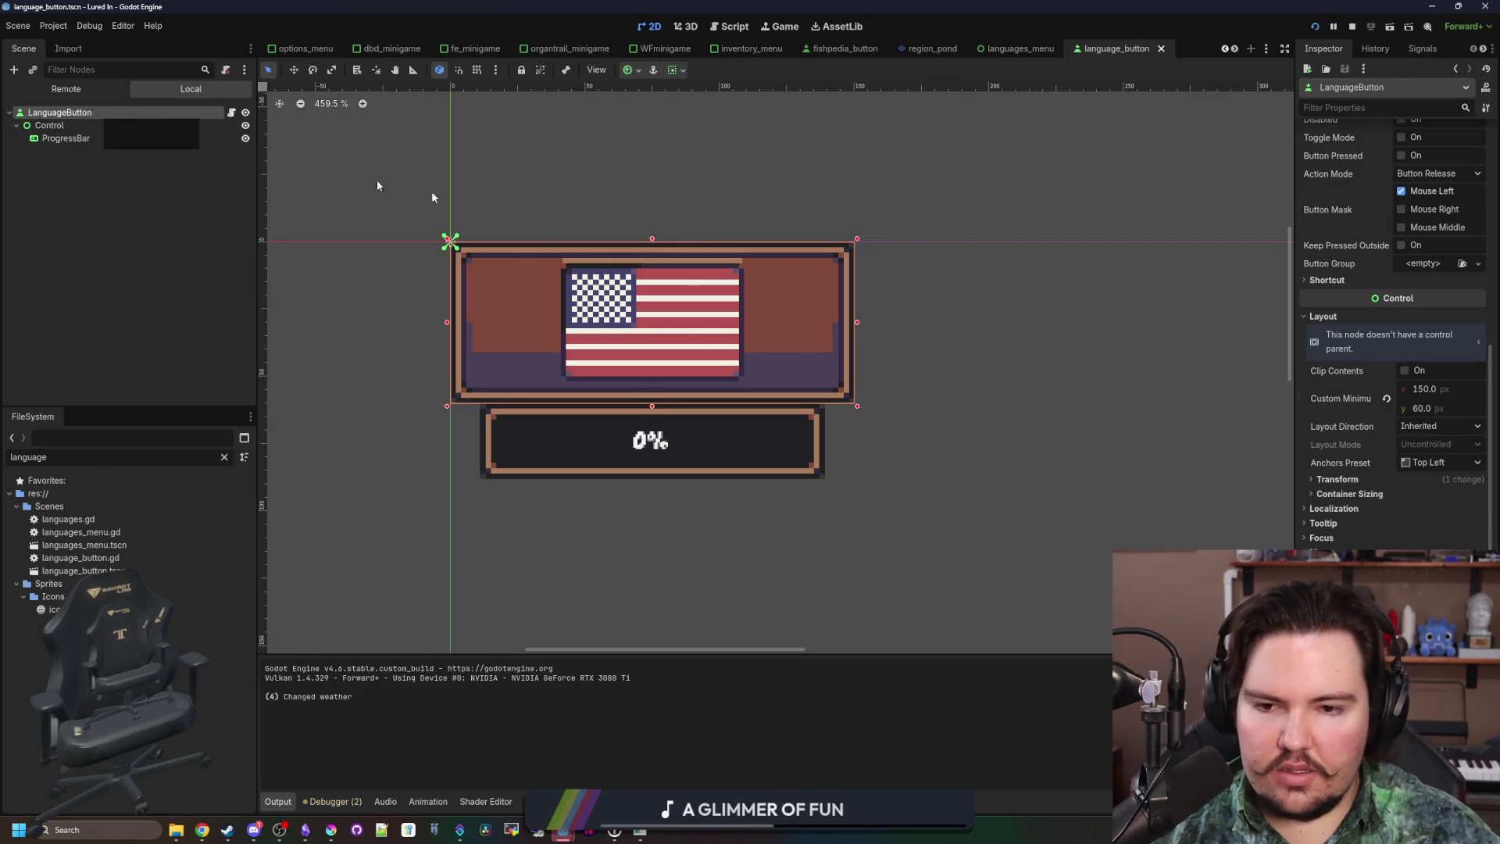
scroll(625, 317, "up", 1)
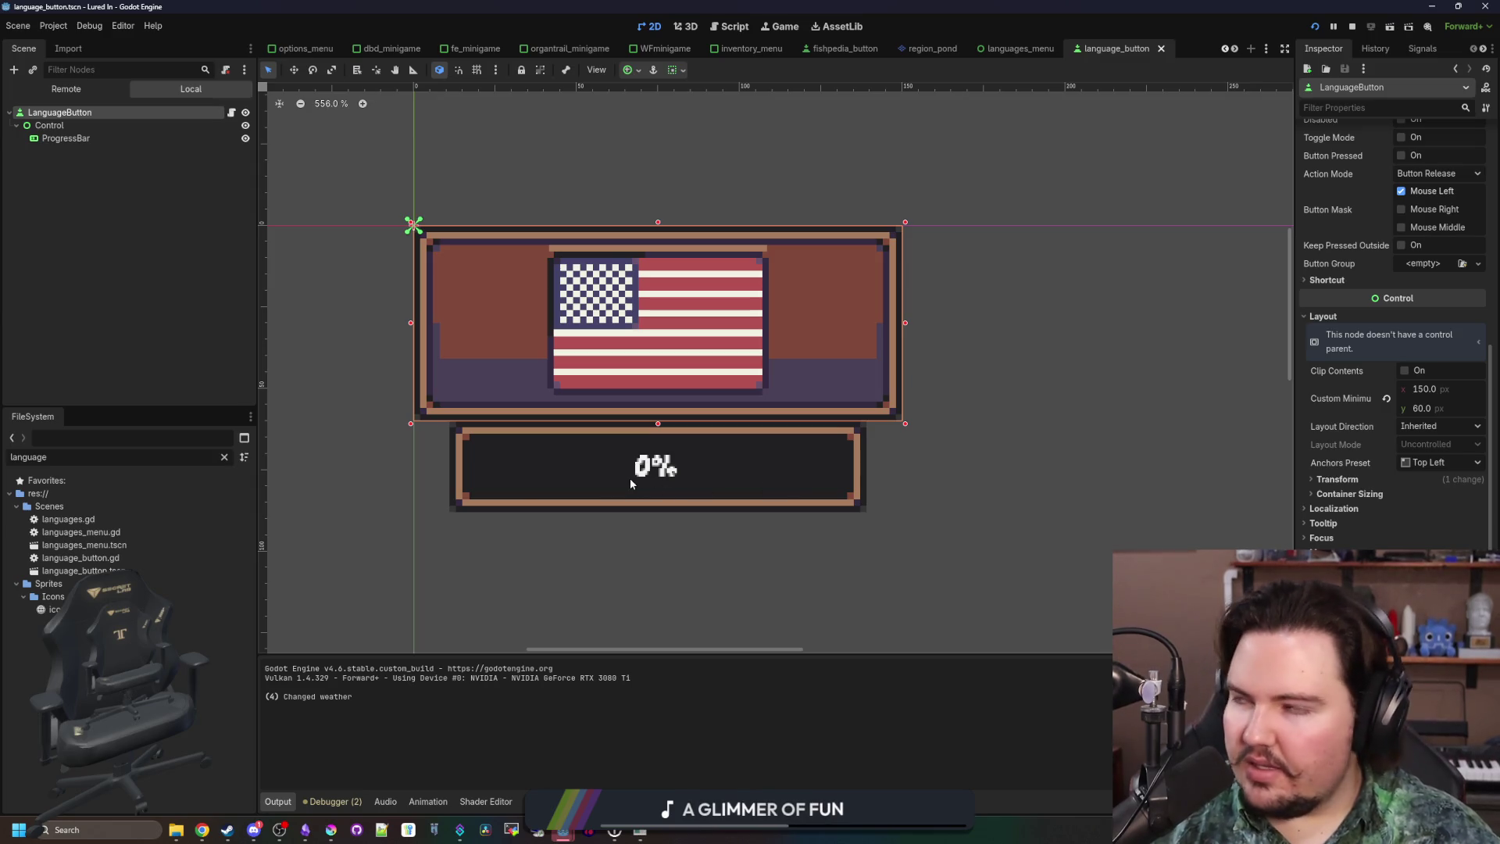
left_click(78, 139)
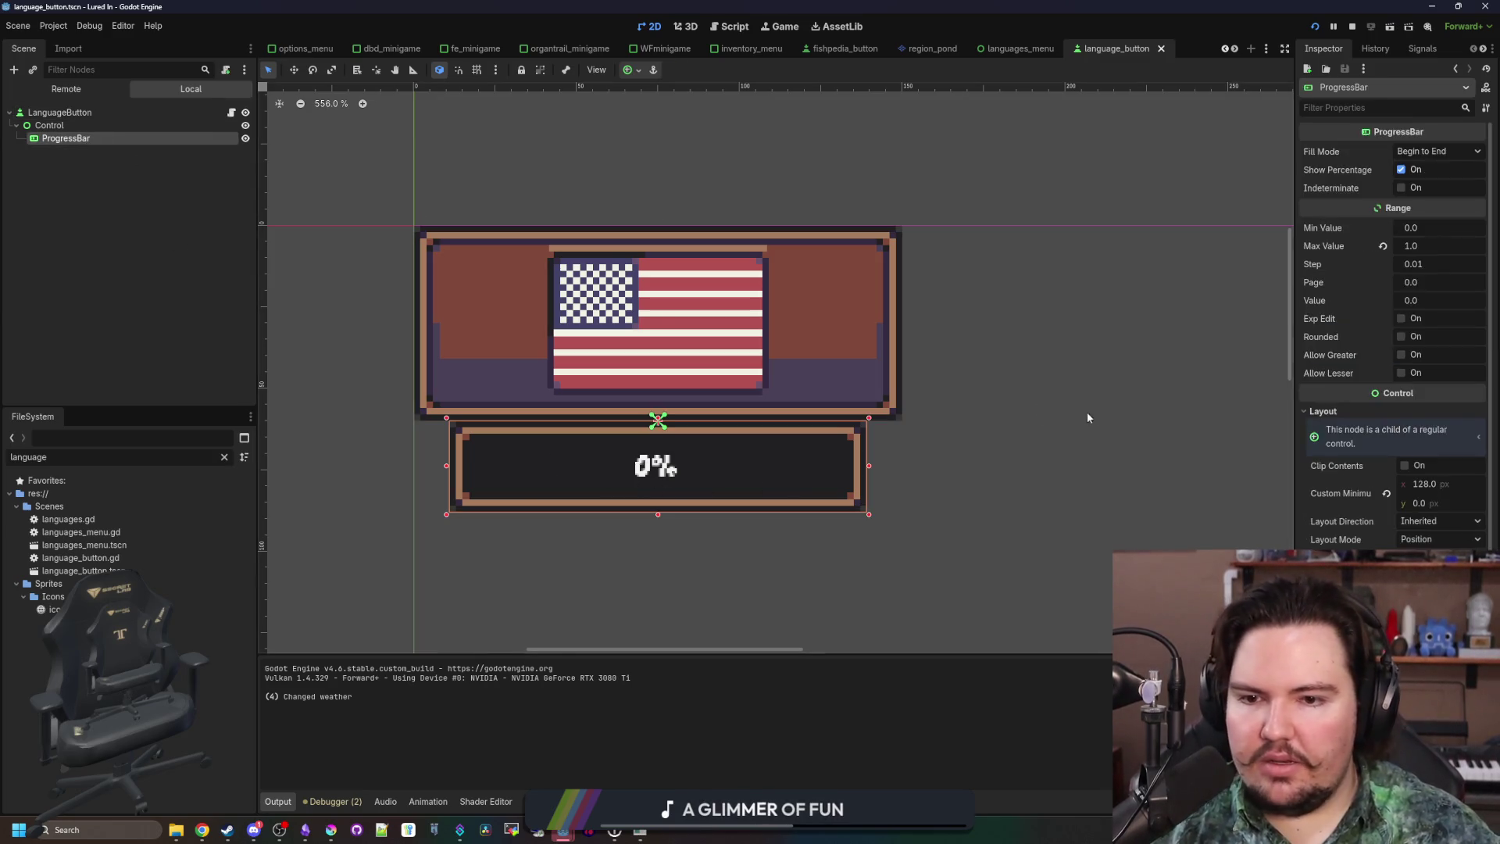
scroll(764, 461, "up", 1)
scroll(1403, 437, "down", 2)
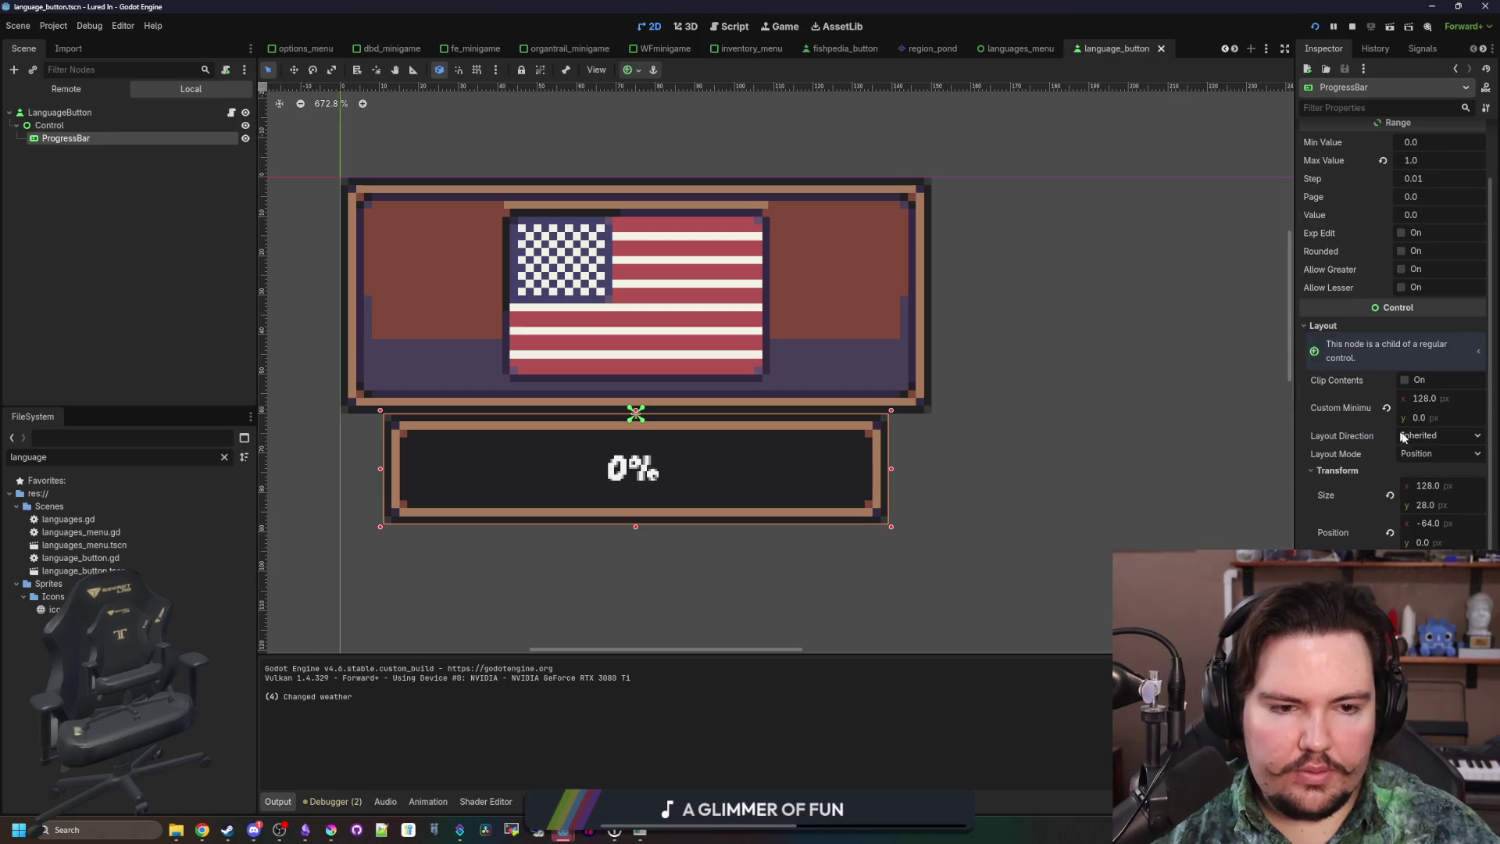
left_click(1438, 506)
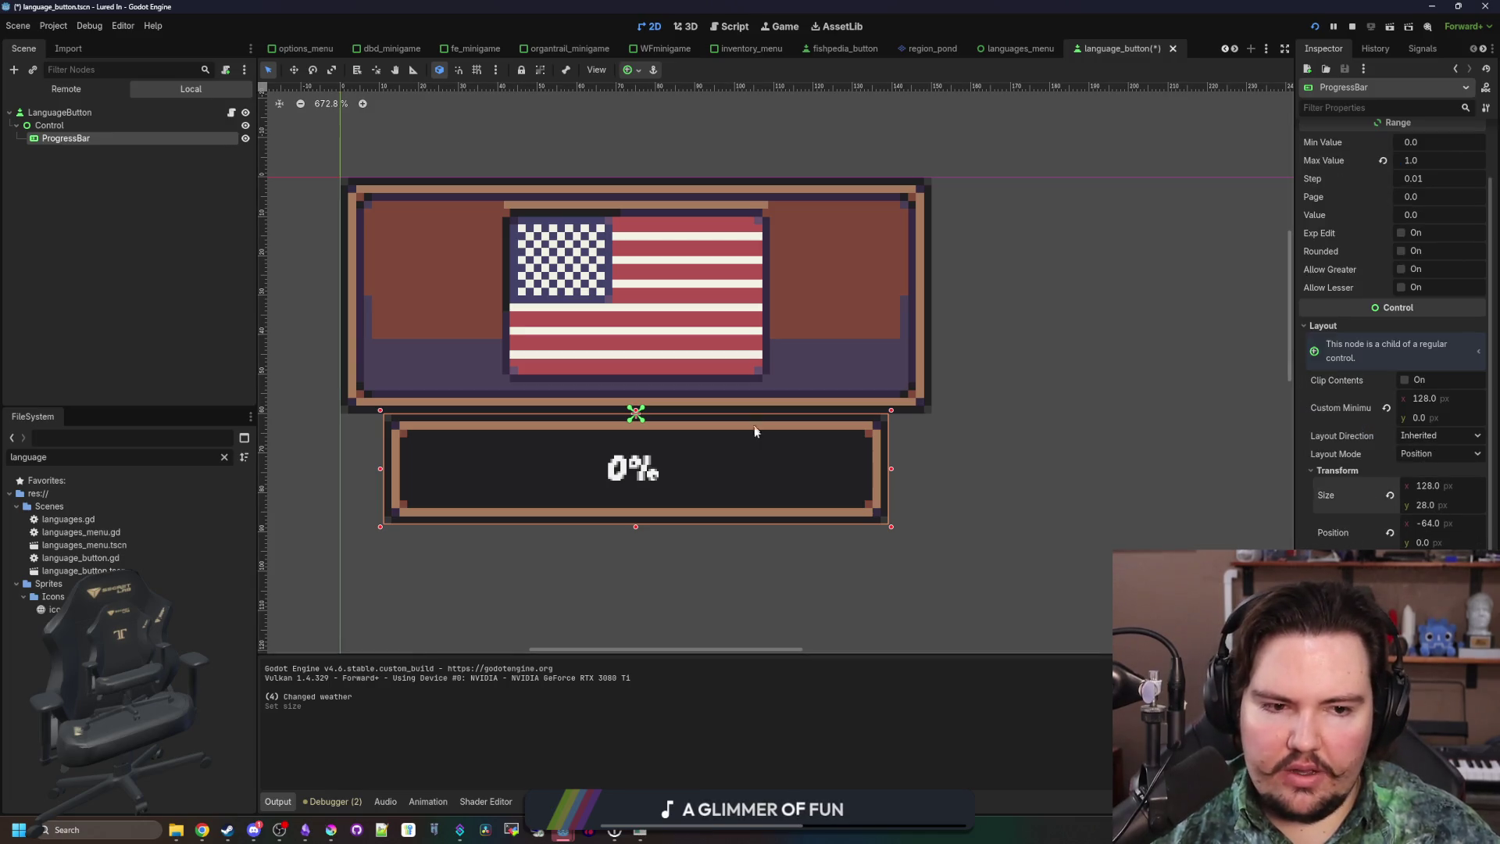
left_click_drag(1471, 547, 1444, 547)
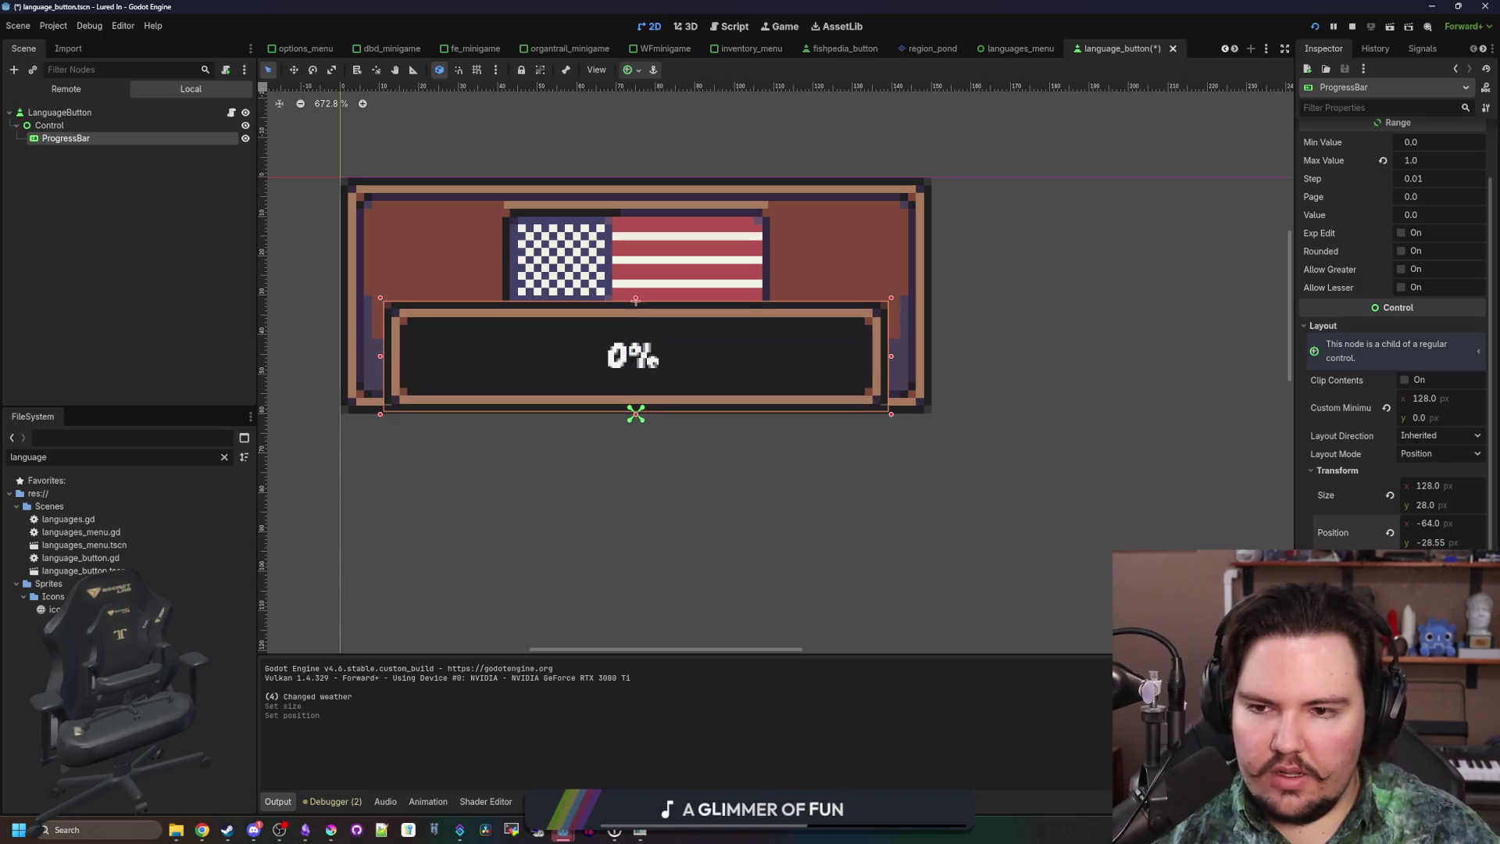
key("ctrl+z")
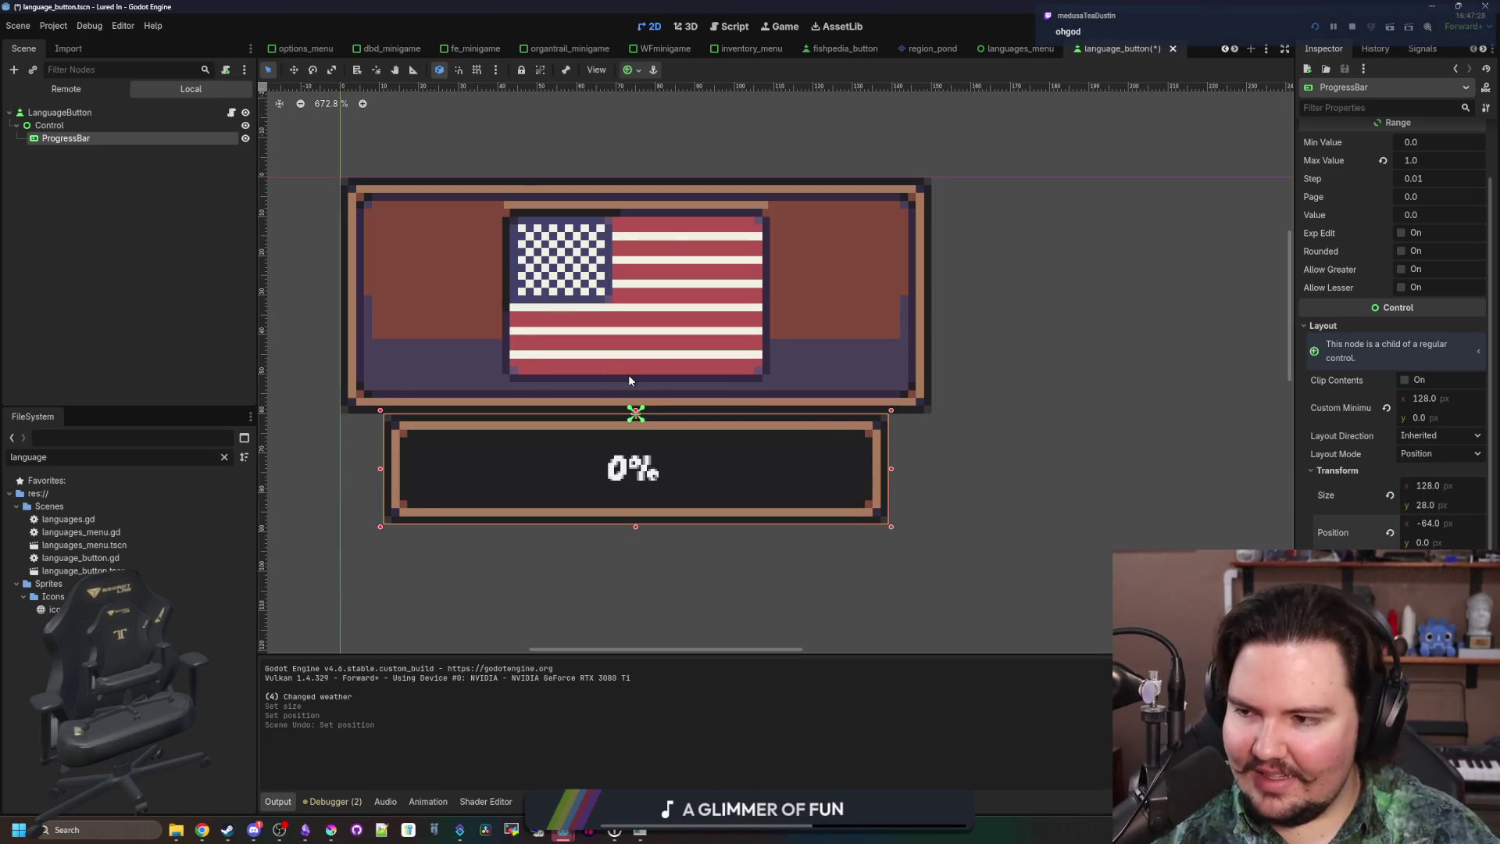
Step: Save language_button.tscn and reselect the LanguageButton root node
scroll(630, 381, "down", 2)
scroll(629, 379, "up", 1)
key("ctrl+s")
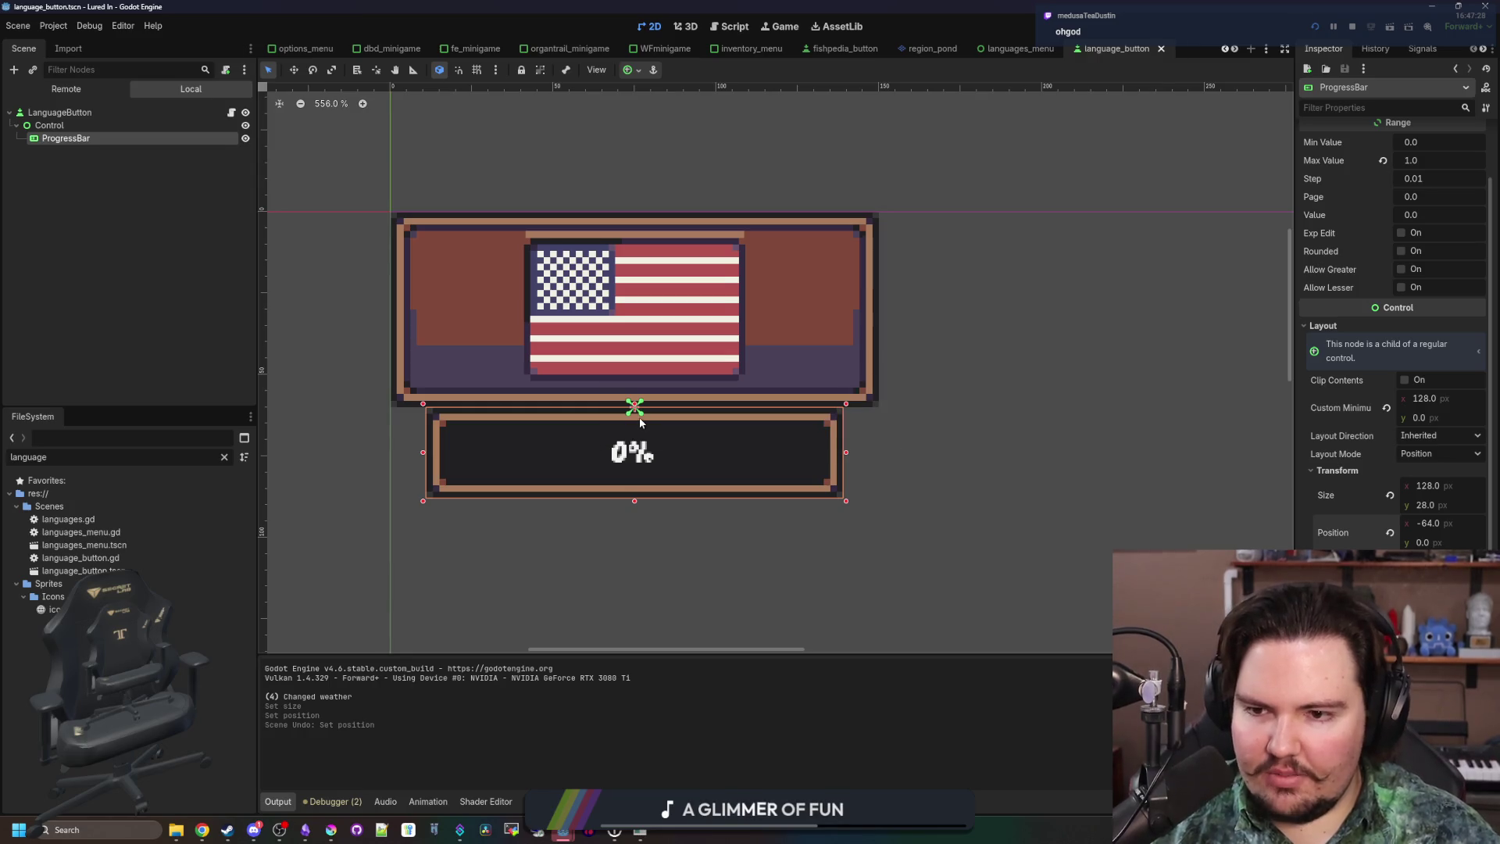
scroll(637, 414, "up", 1)
key("ctrl+s")
scroll(594, 414, "down", 2)
scroll(559, 396, "up", 2)
key("ctrl+s")
scroll(560, 396, "down", 2)
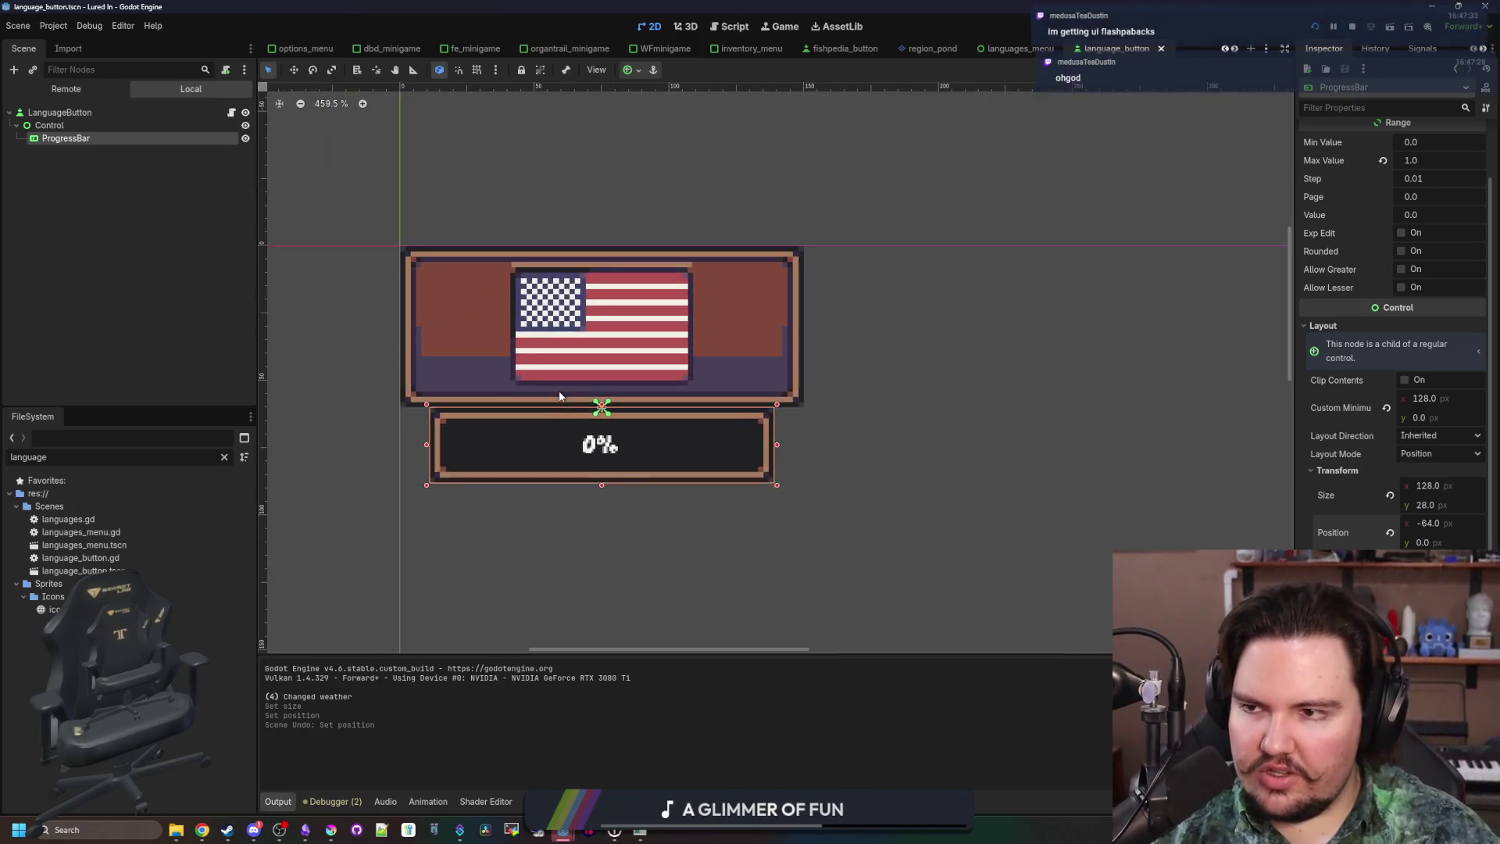
scroll(559, 396, "up", 1)
key("ctrl+s")
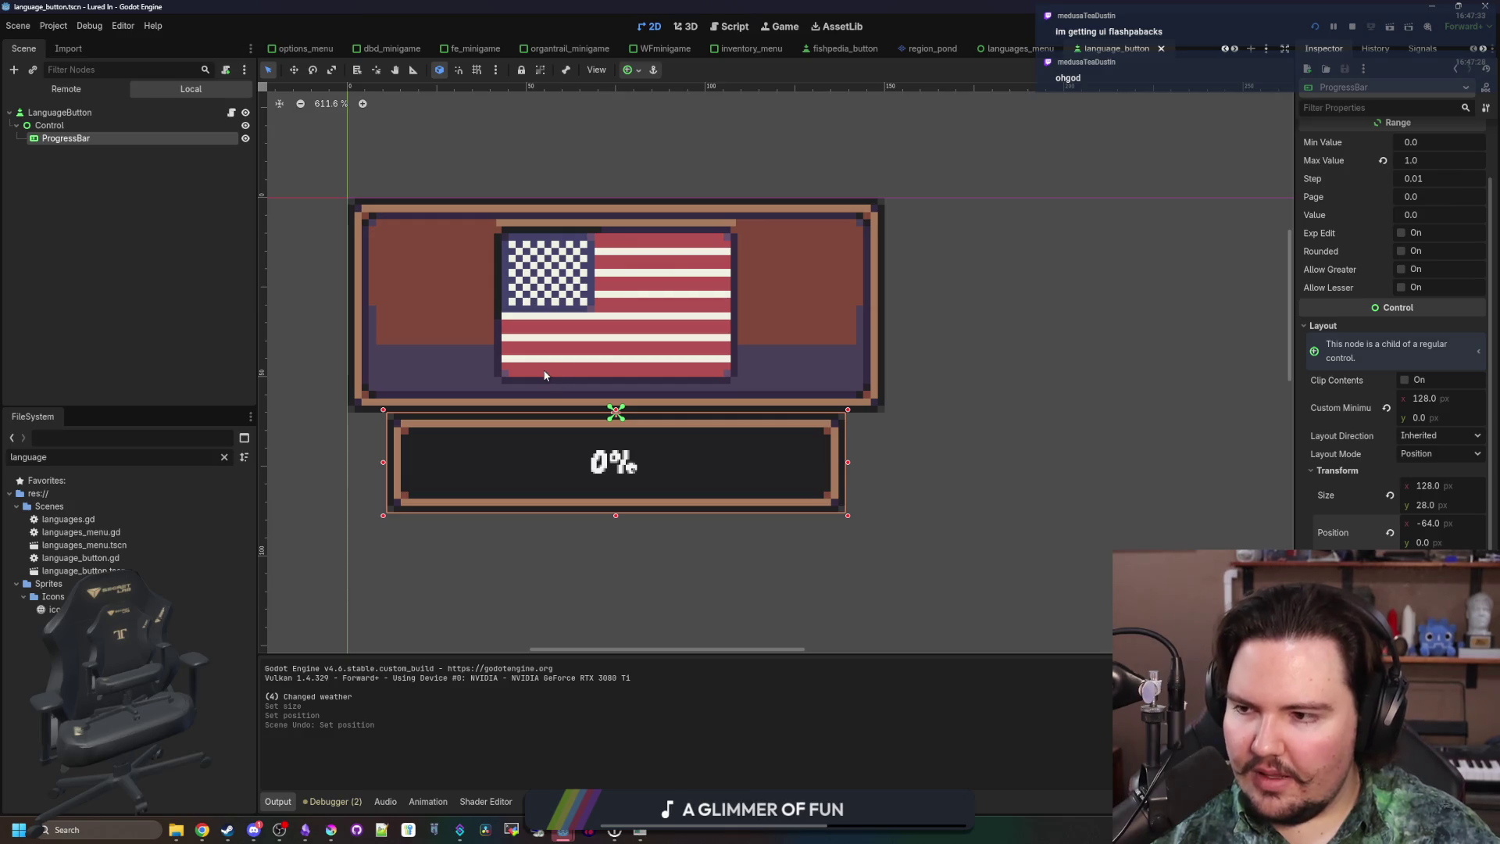
left_click(84, 113)
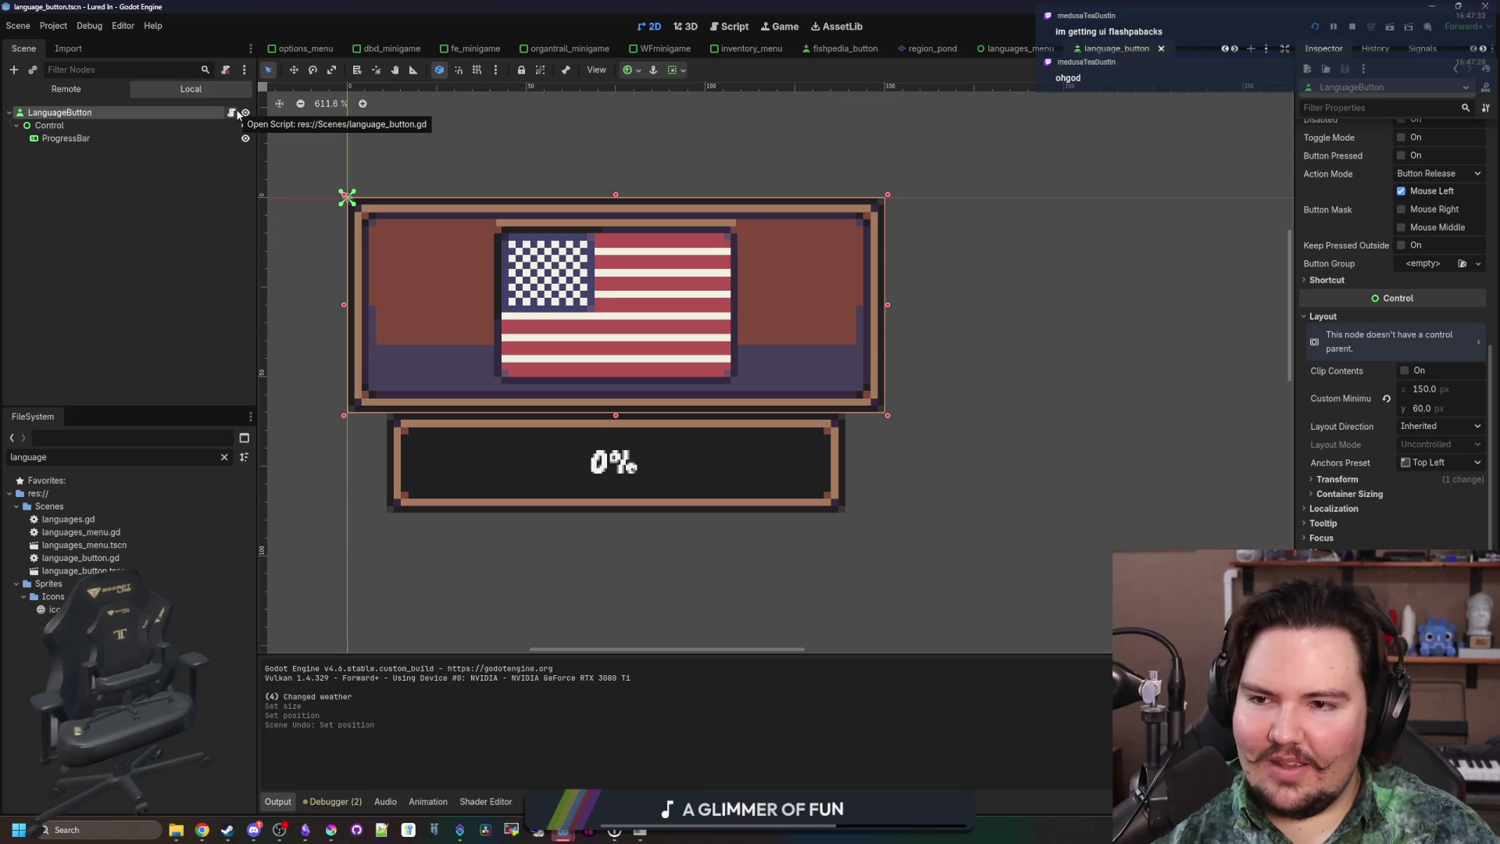
Step: Change the LanguageButton root to a BoxContainer, move ProgressBar under it, and delete the Control node
right_click(129, 114)
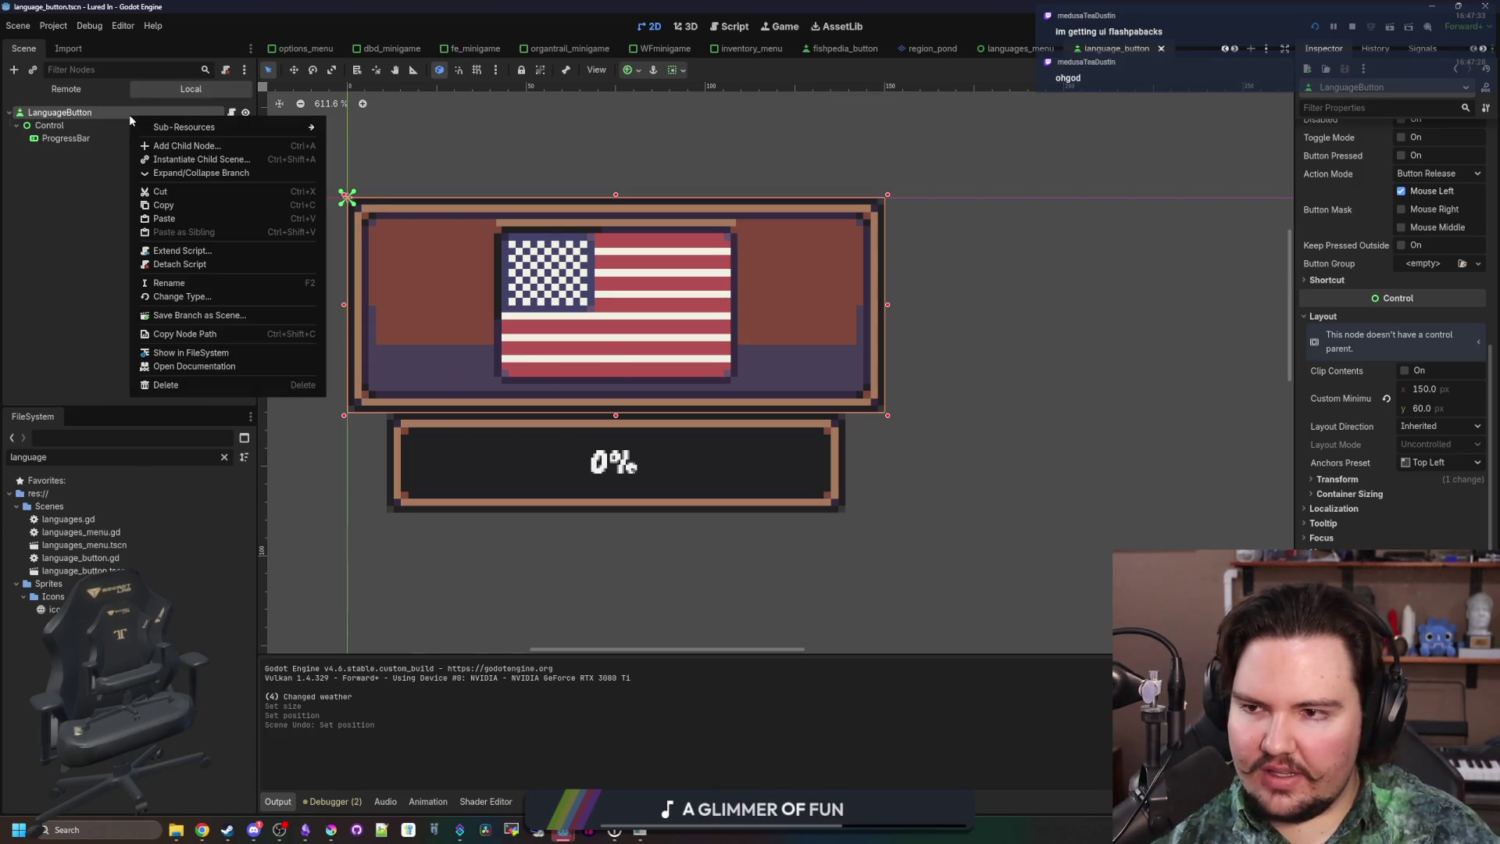
left_click(190, 298)
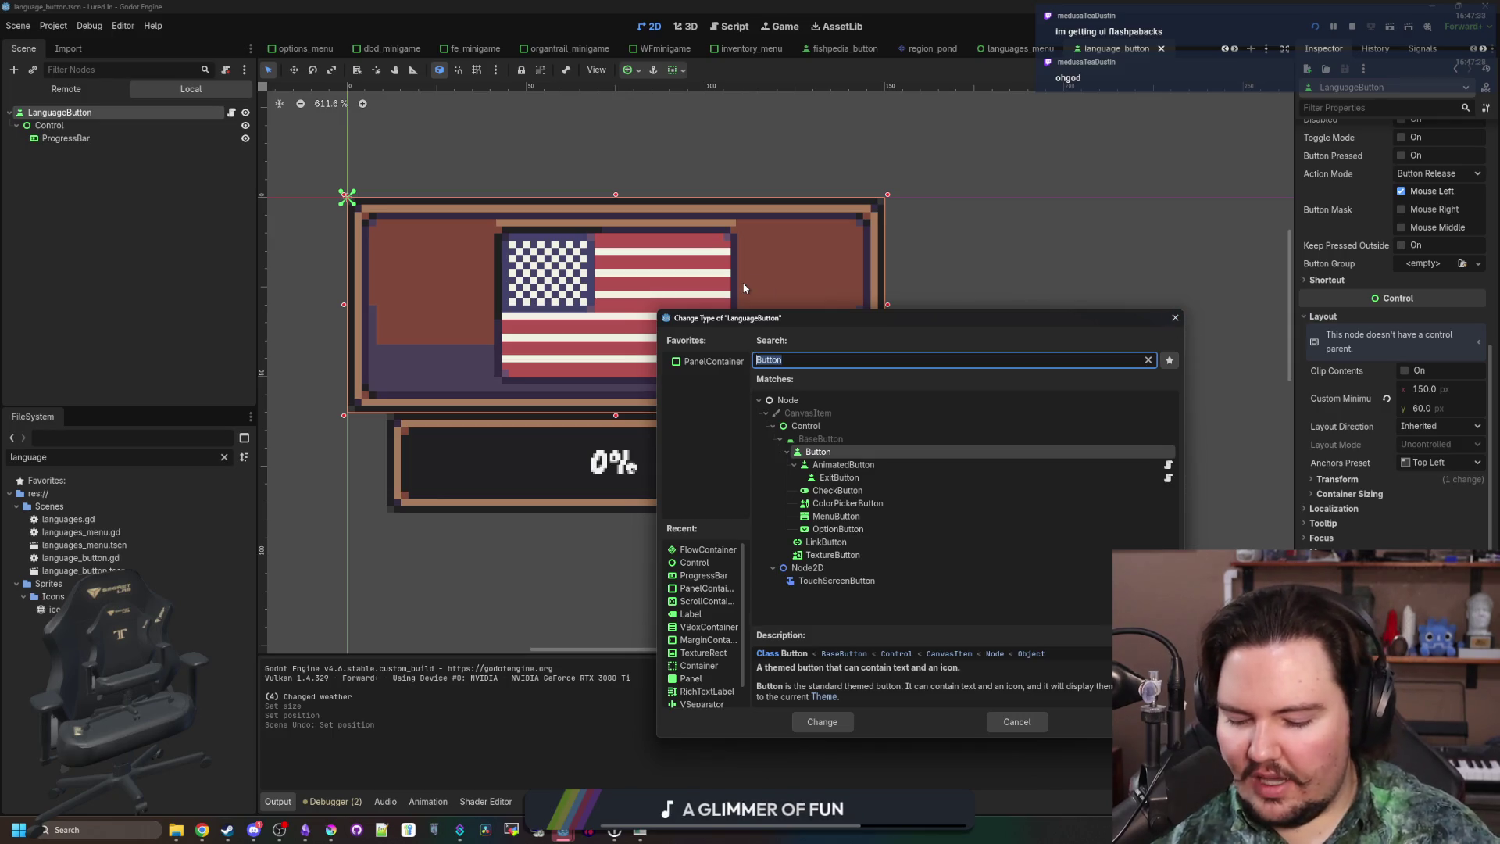
type("boxcontainer")
key("Return")
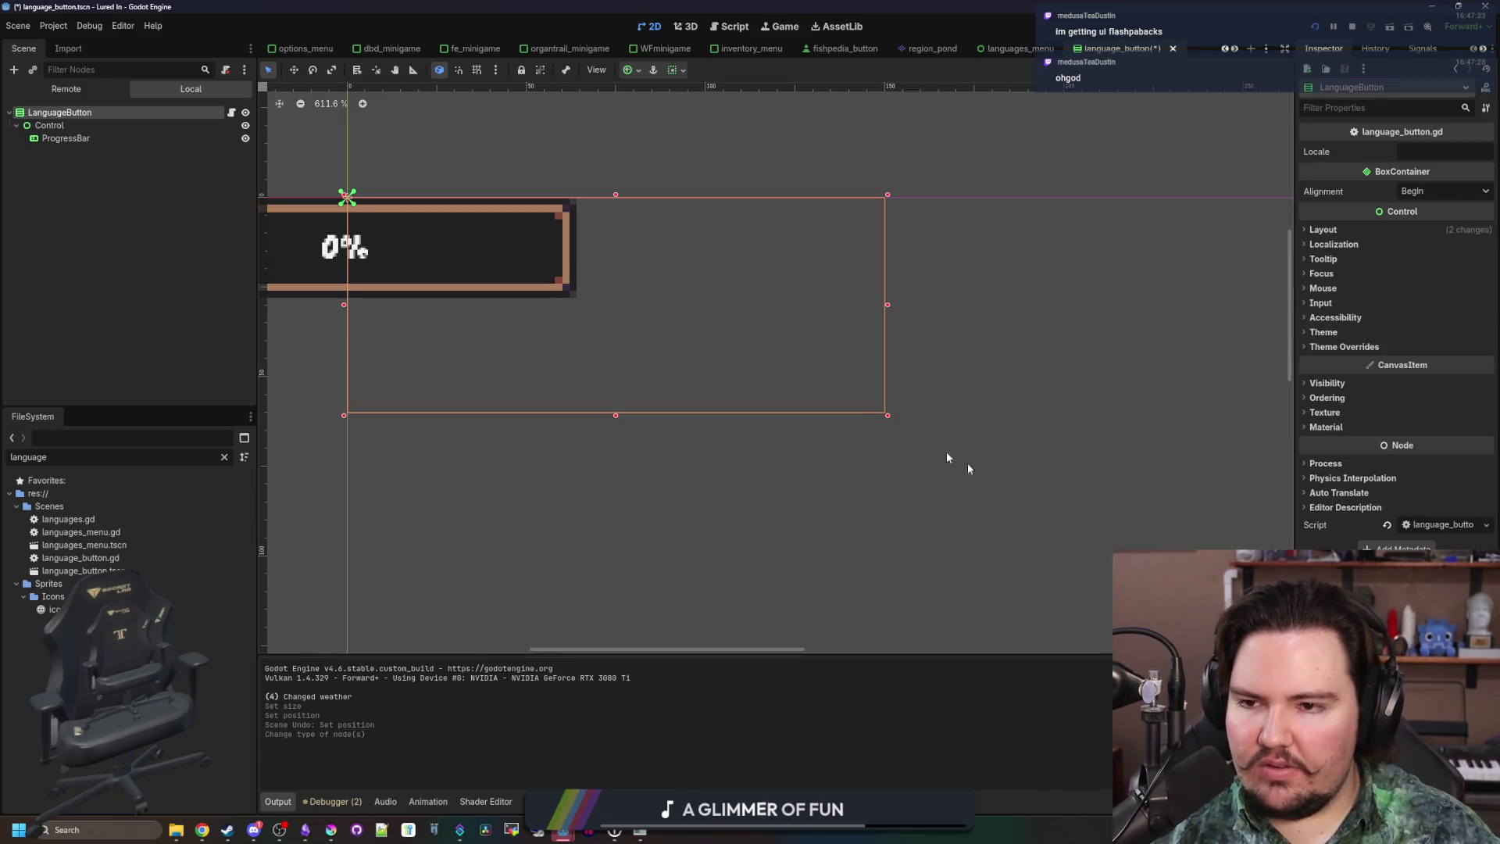
scroll(968, 467, "down", 1)
left_click_drag(66, 138, 59, 115)
left_click(50, 138)
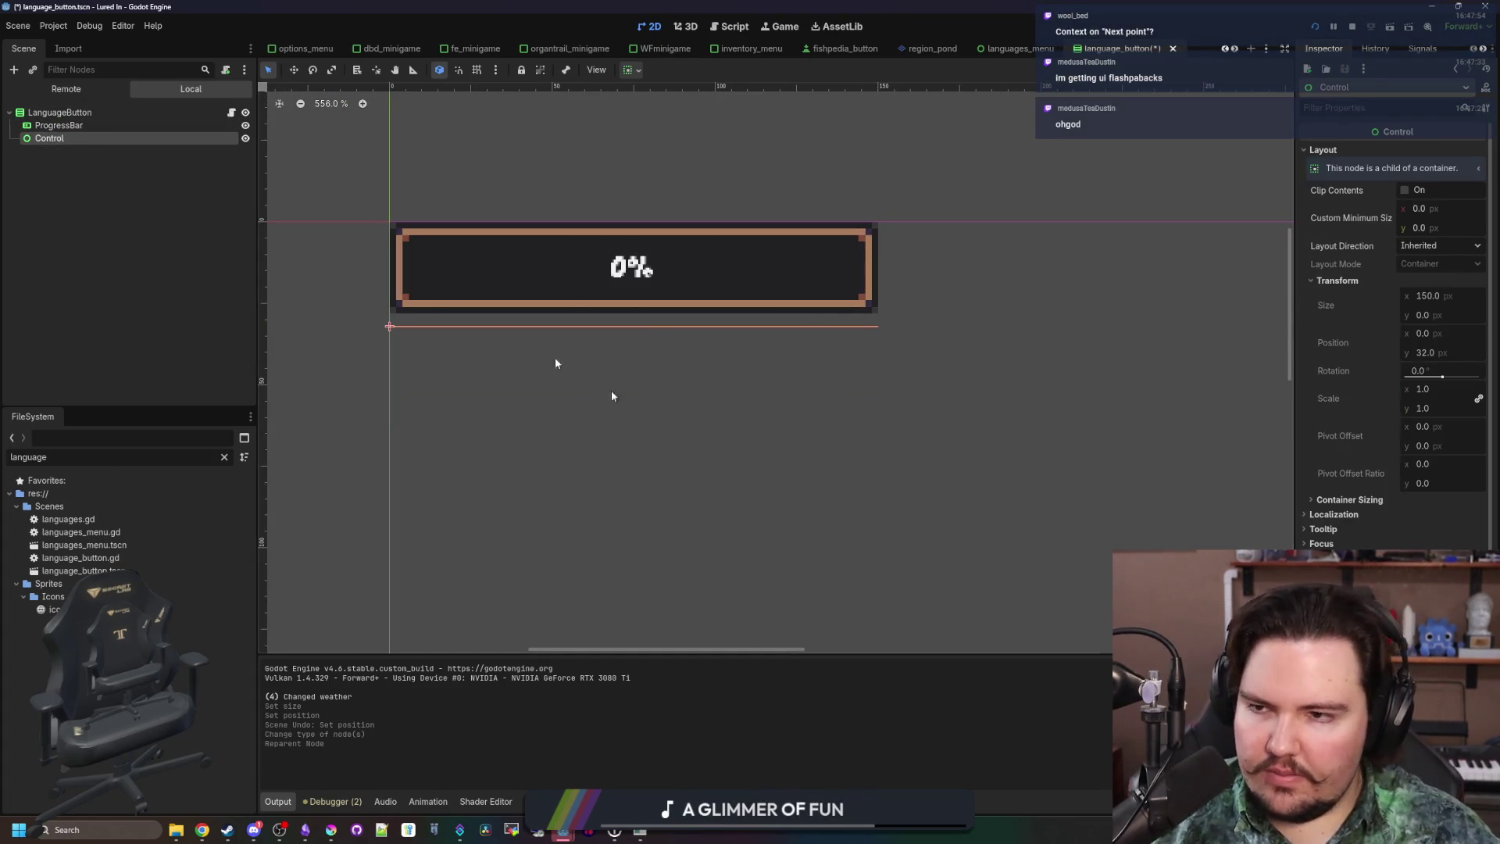
key("Delete")
Step: Add an AnimatedButton child node under LanguageButton
right_click(76, 114)
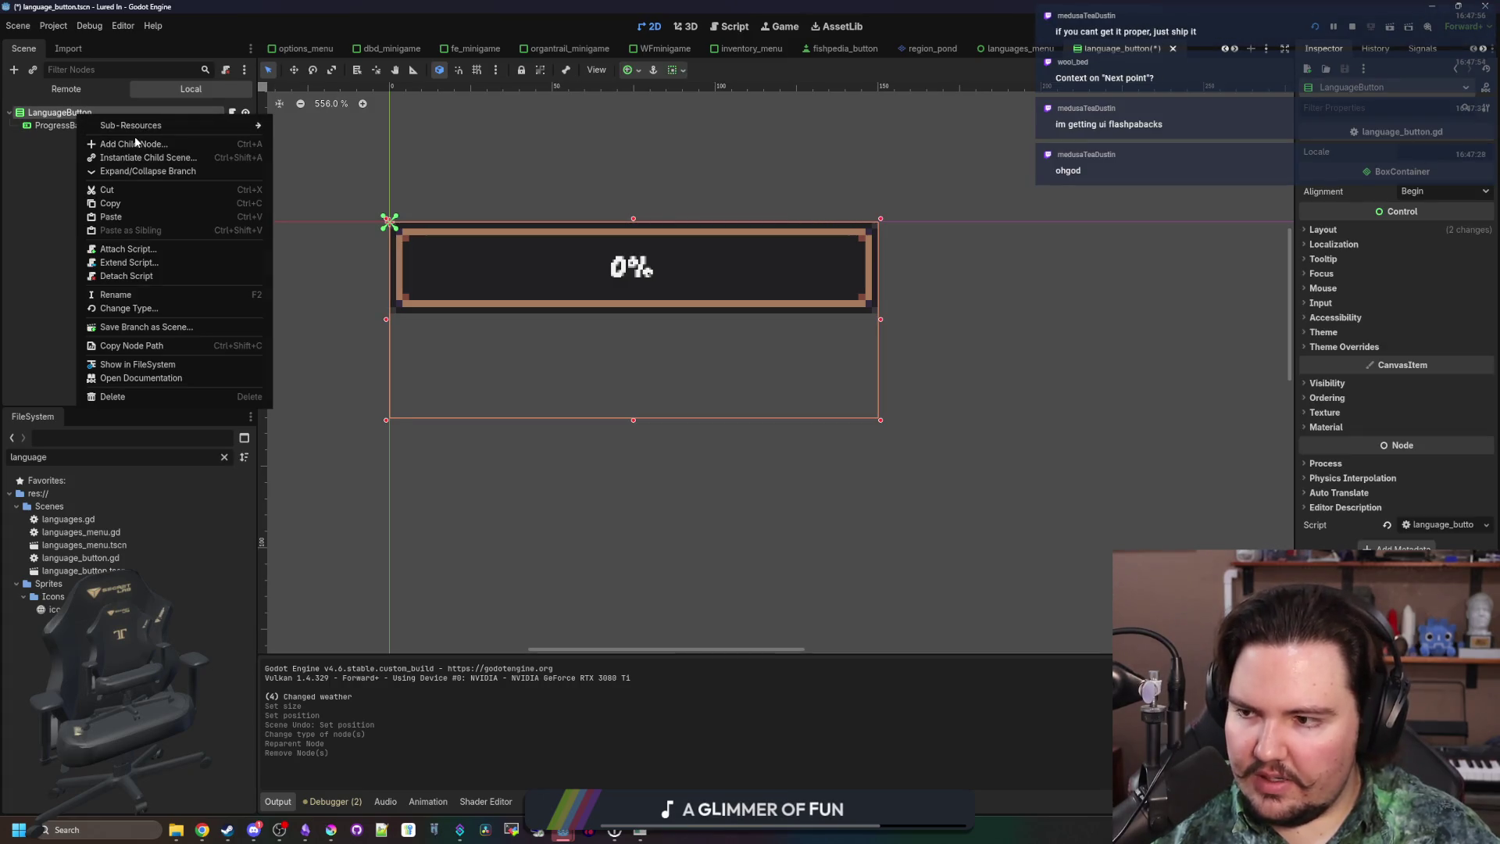
left_click(134, 144)
type("animated")
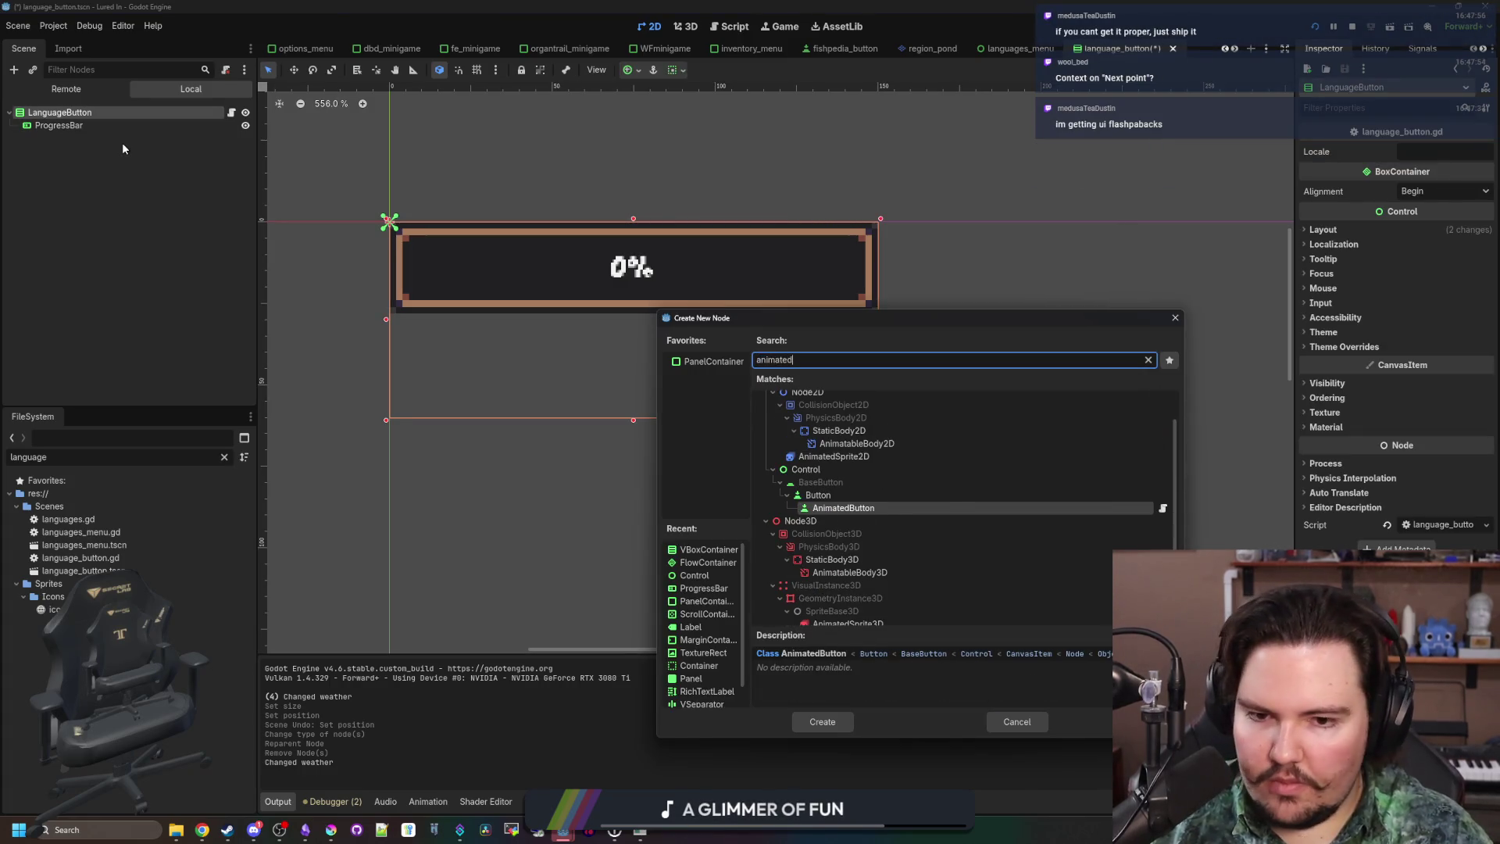
key("Return")
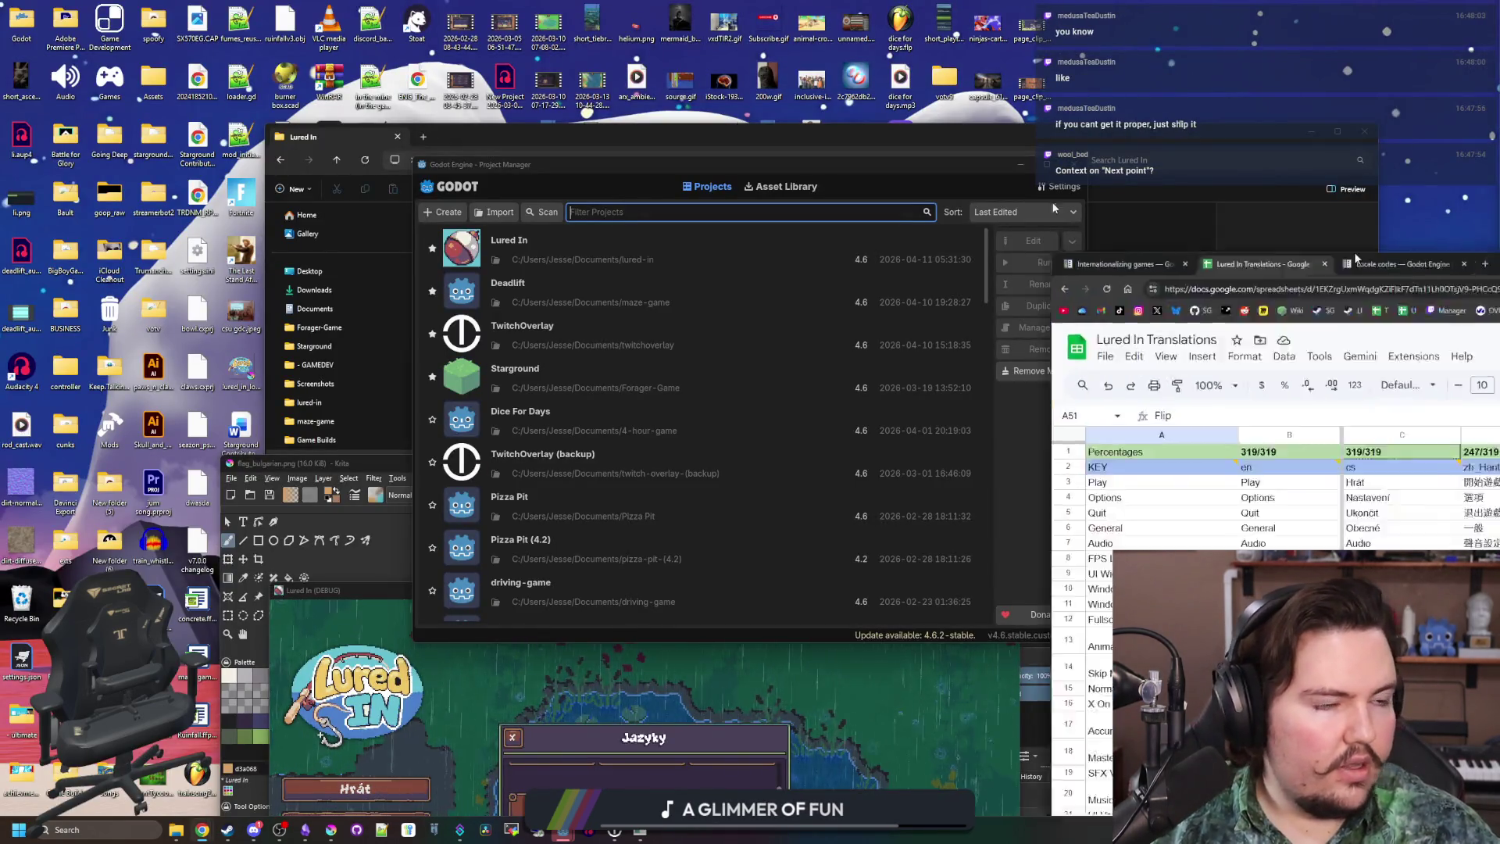
Step: Switch to the translations spreadsheet and search 'next po' to find the Next Point key cell
key("alt+Tab")
left_click(512, 397)
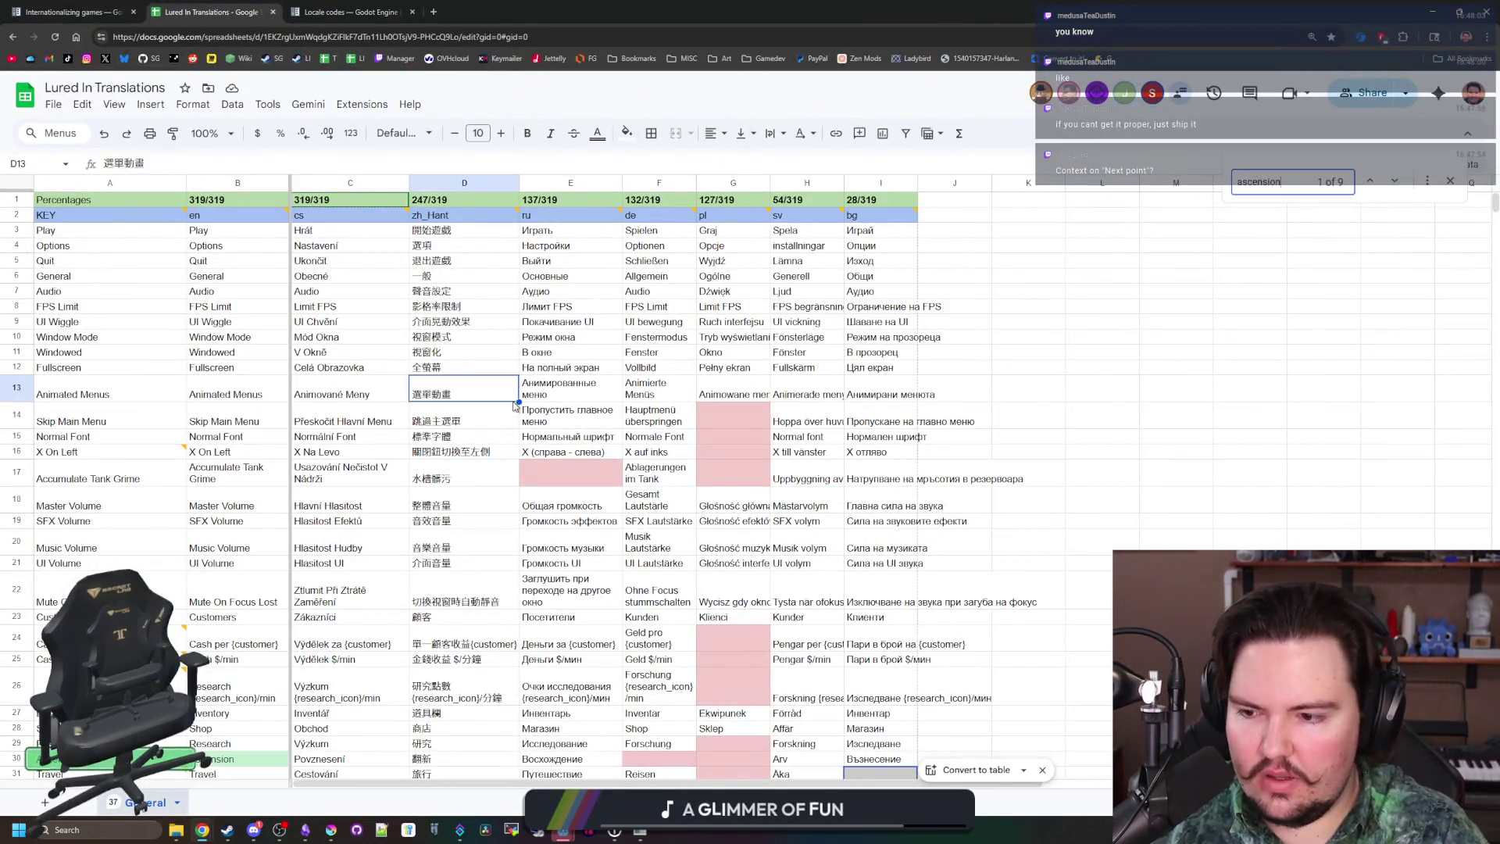
type("nsion")
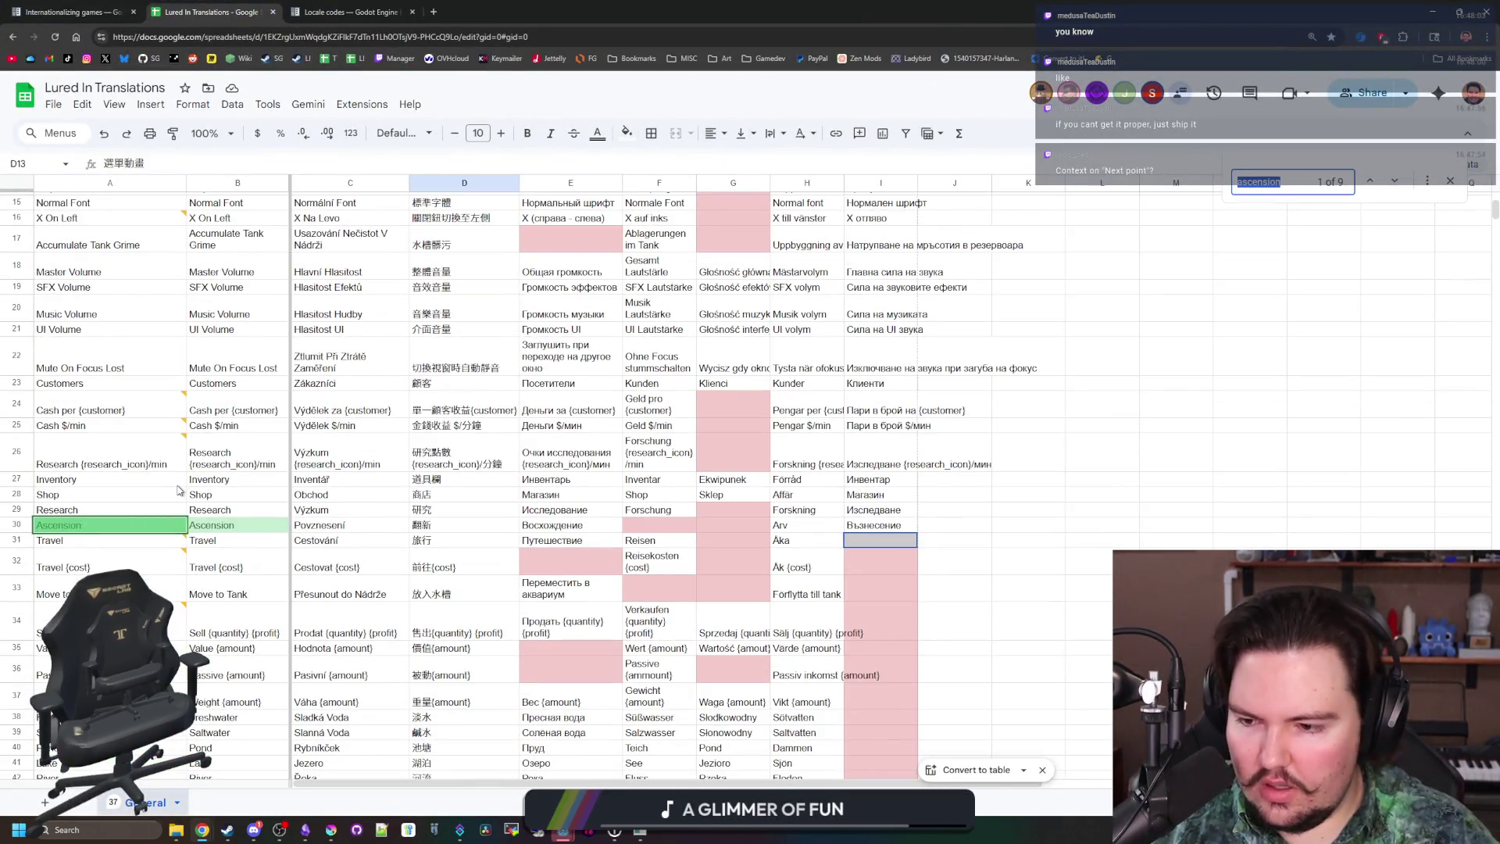
type("next po")
scroll(179, 490, "down", 3)
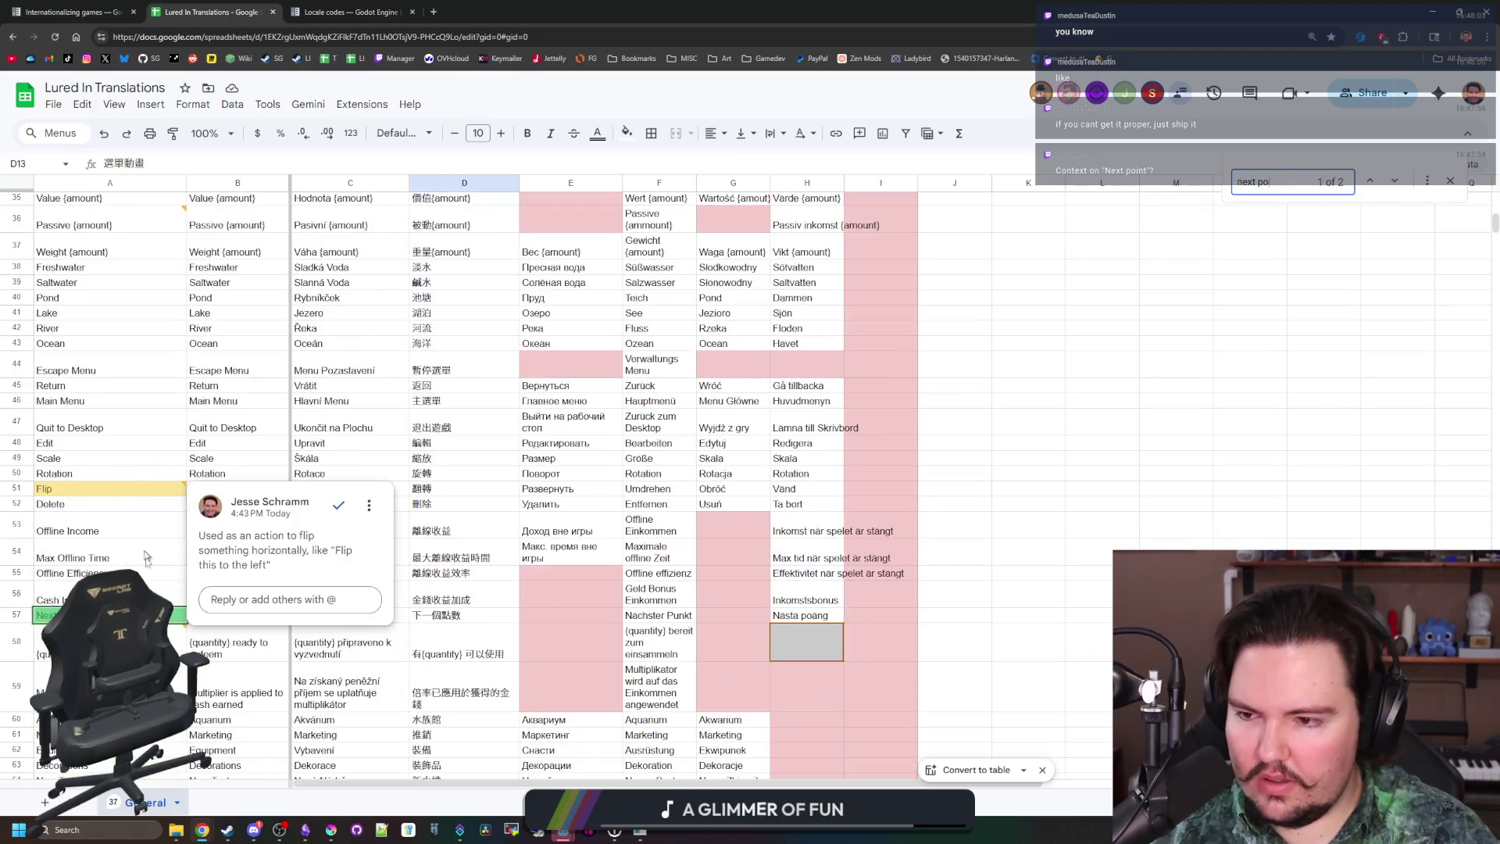
left_click(149, 615)
Step: Comment on the Next Point cell explaining its ascension use, like 'Next point: $10/$50'
right_click(151, 615)
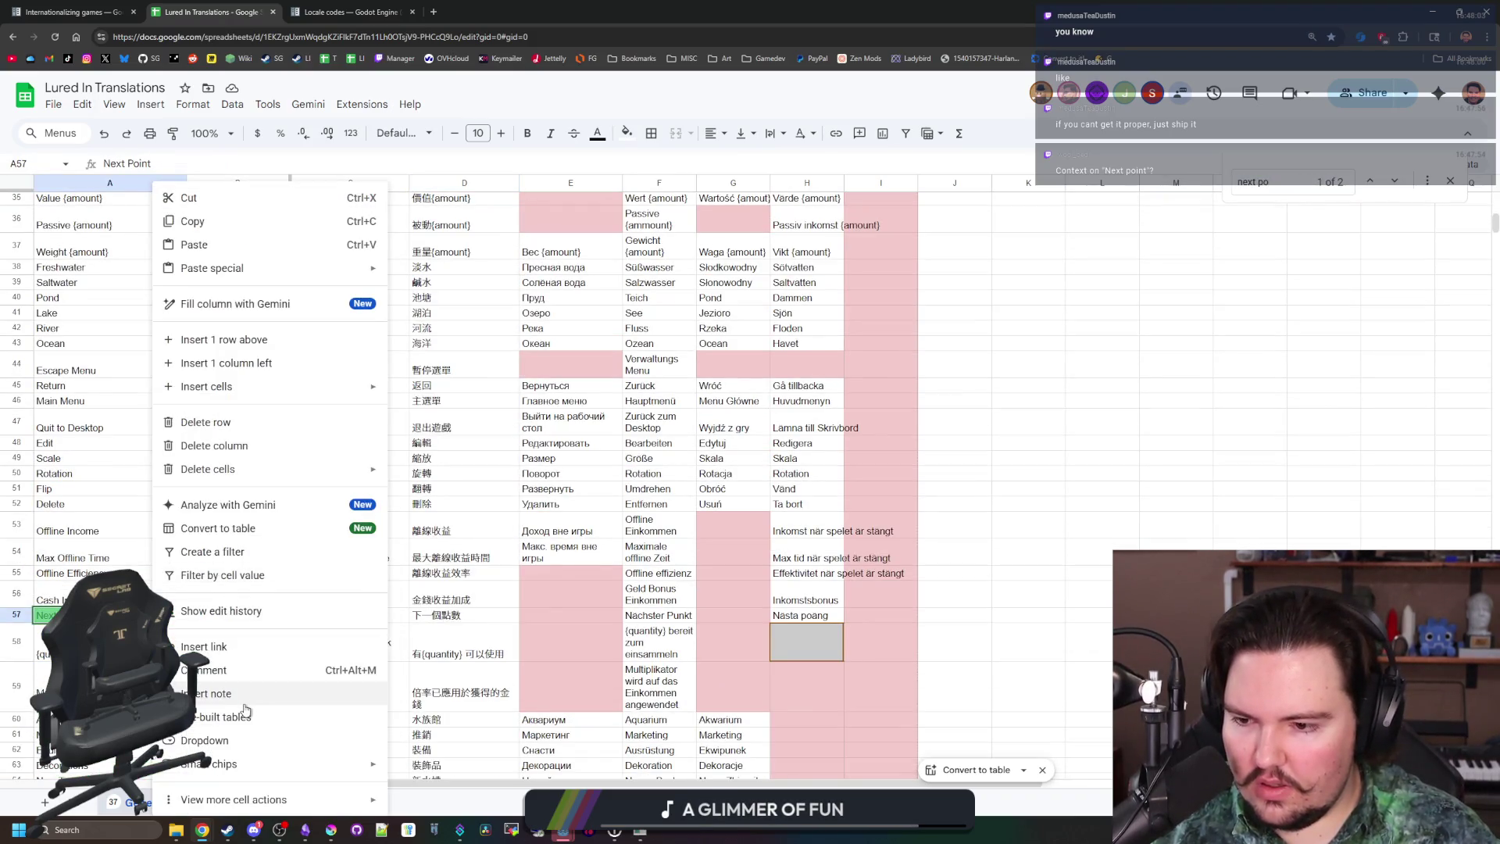
left_click(234, 670)
type("Used in context to ascension,")
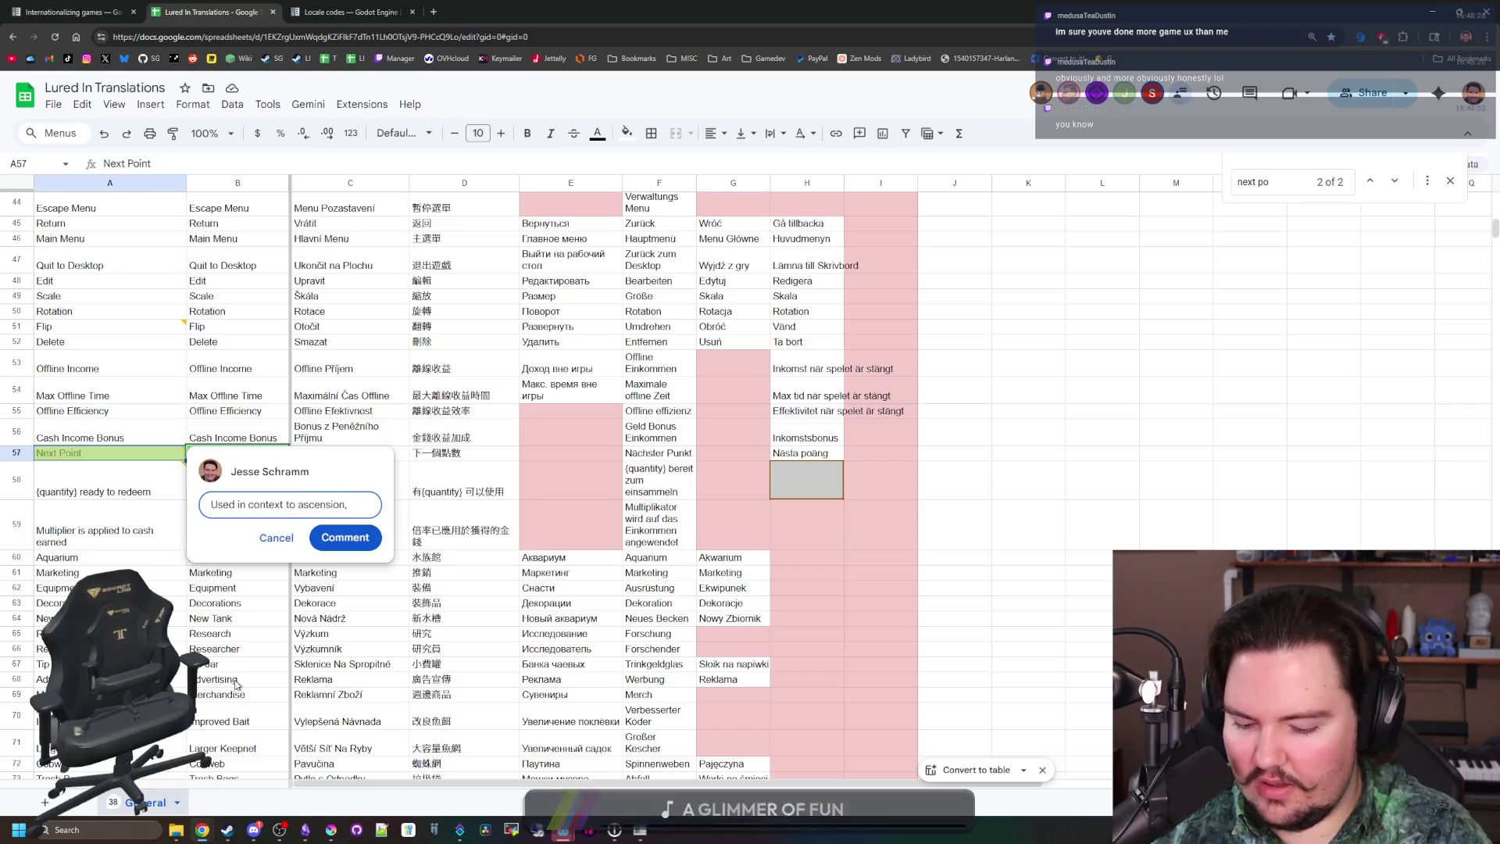
type("basically \"Next point:")
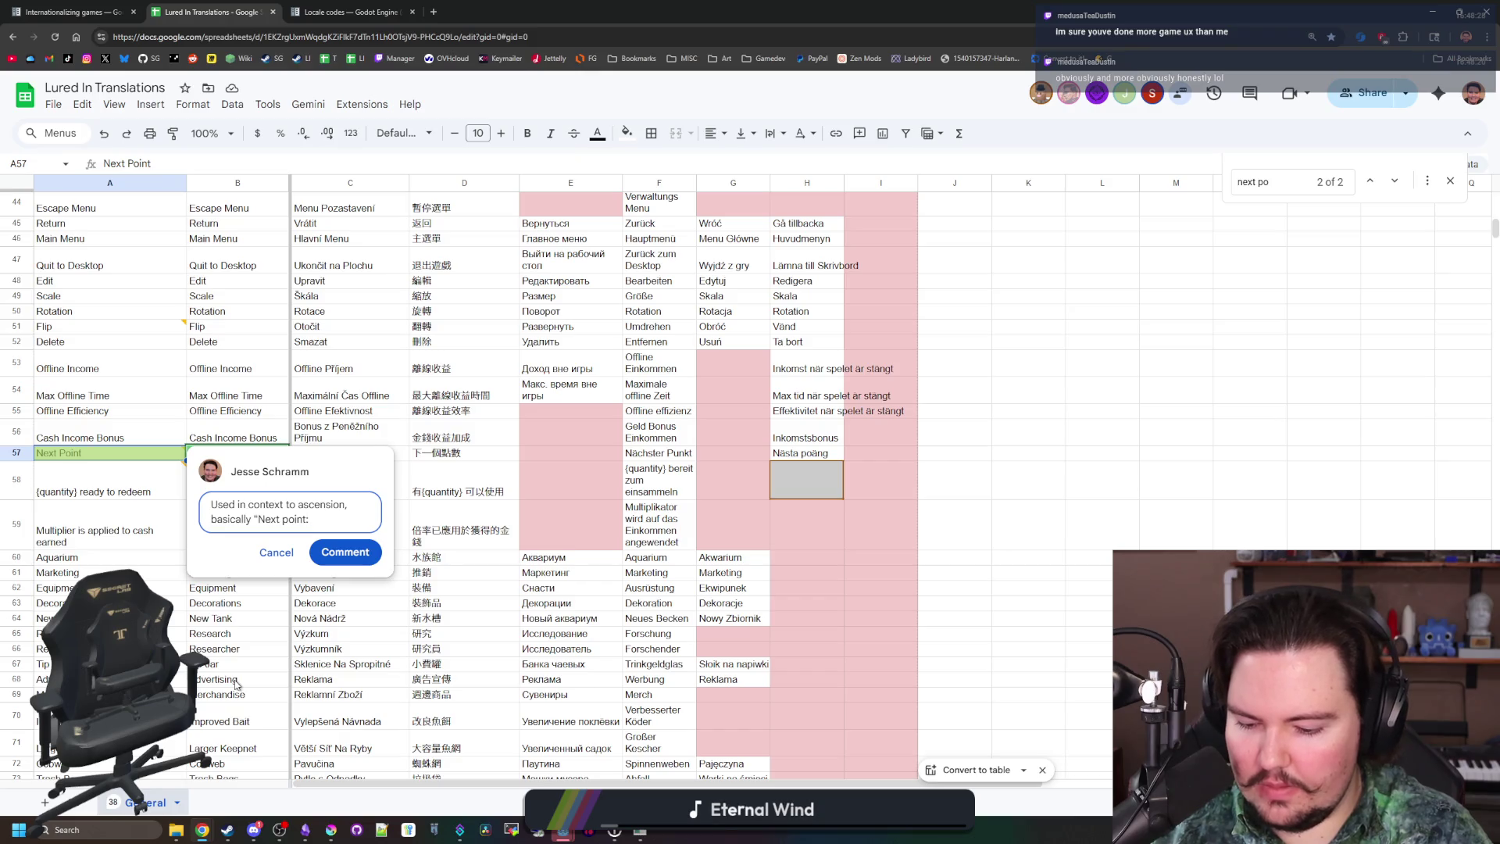
type("/$50")
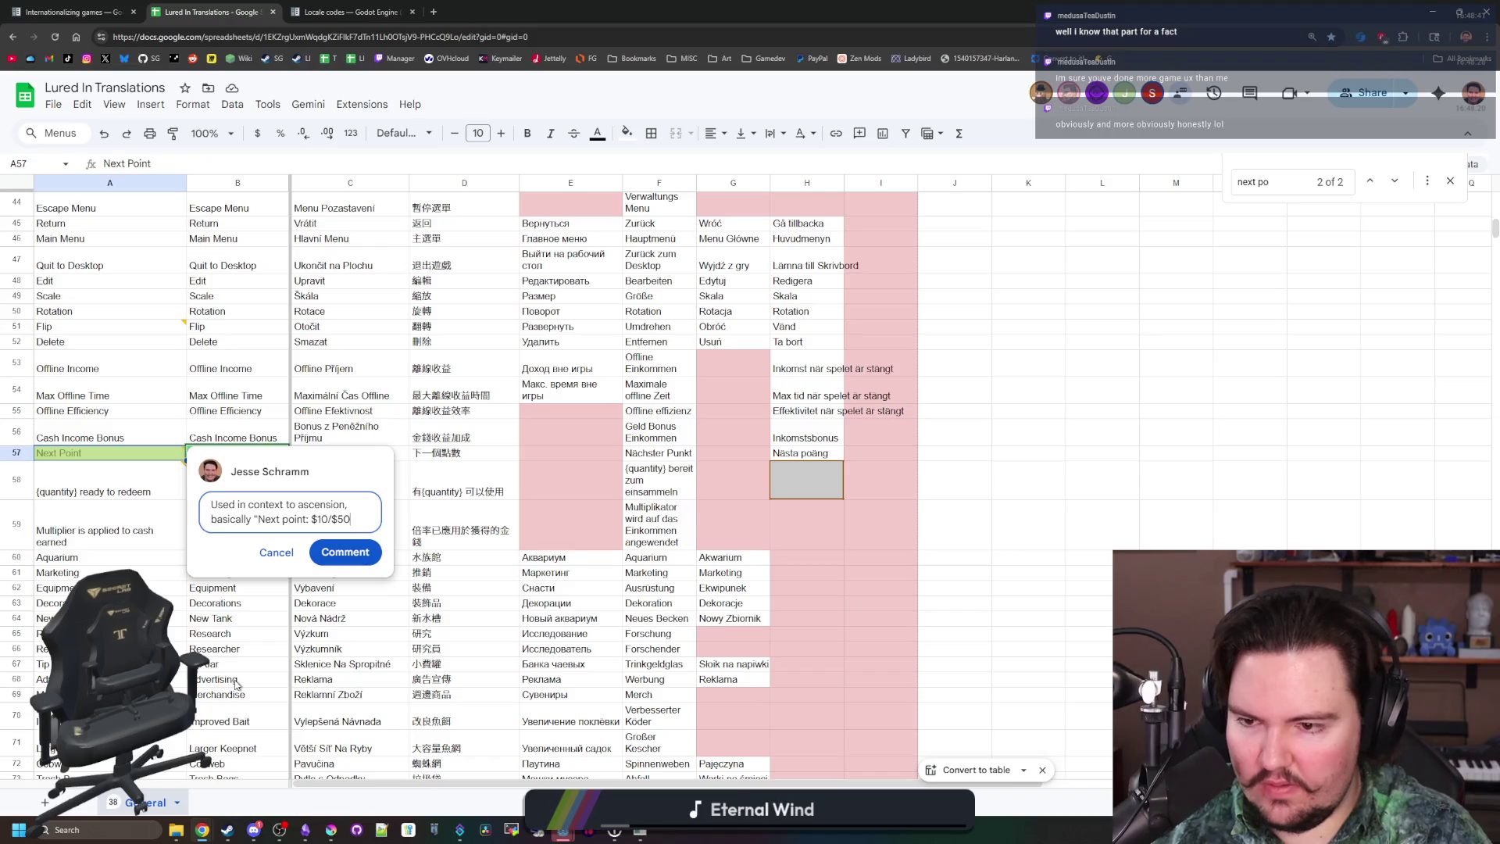
left_click(364, 562)
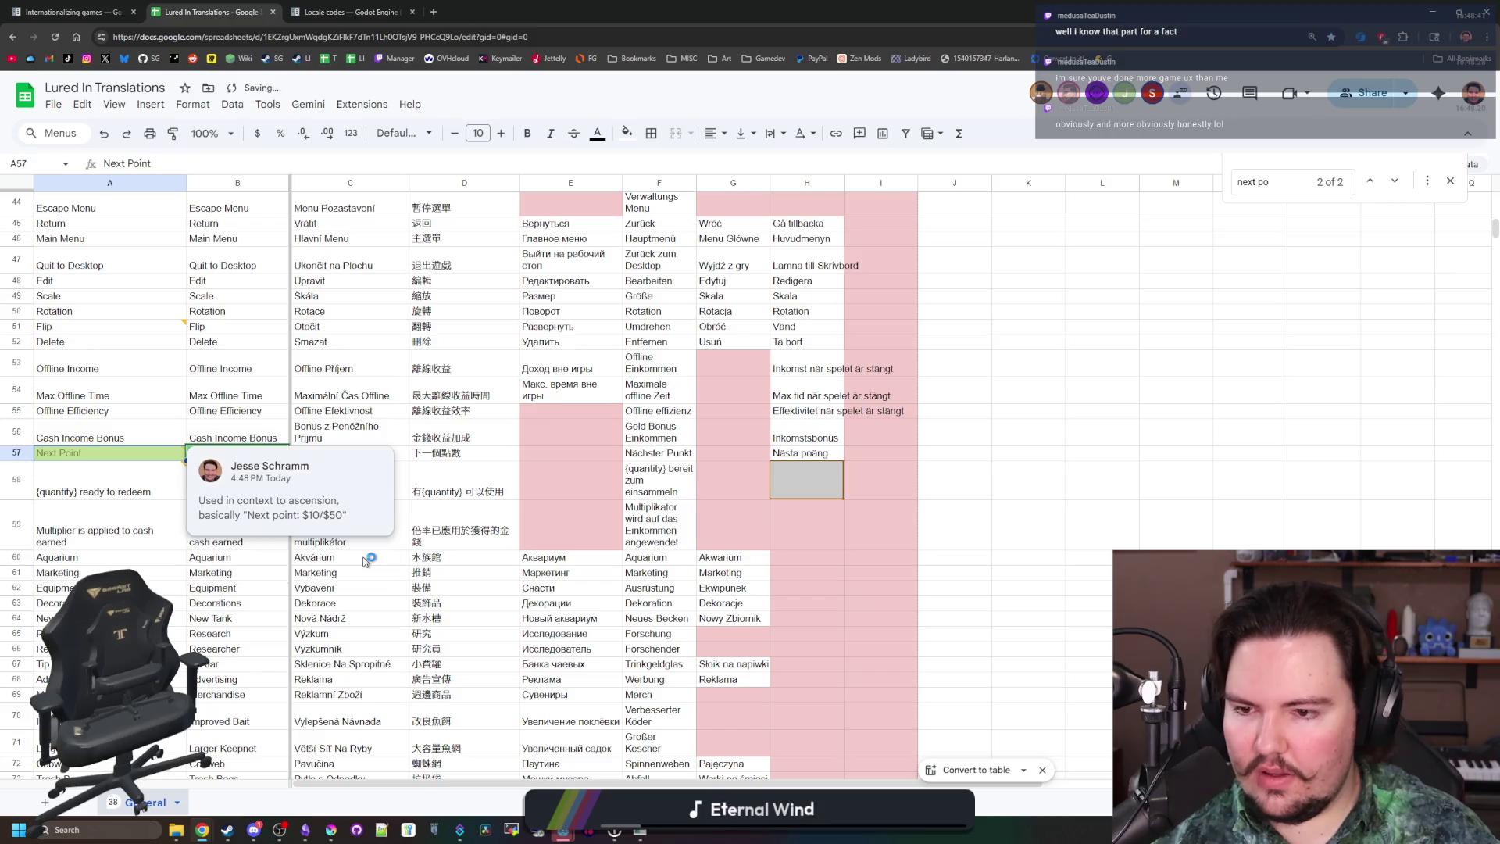
left_click(226, 580)
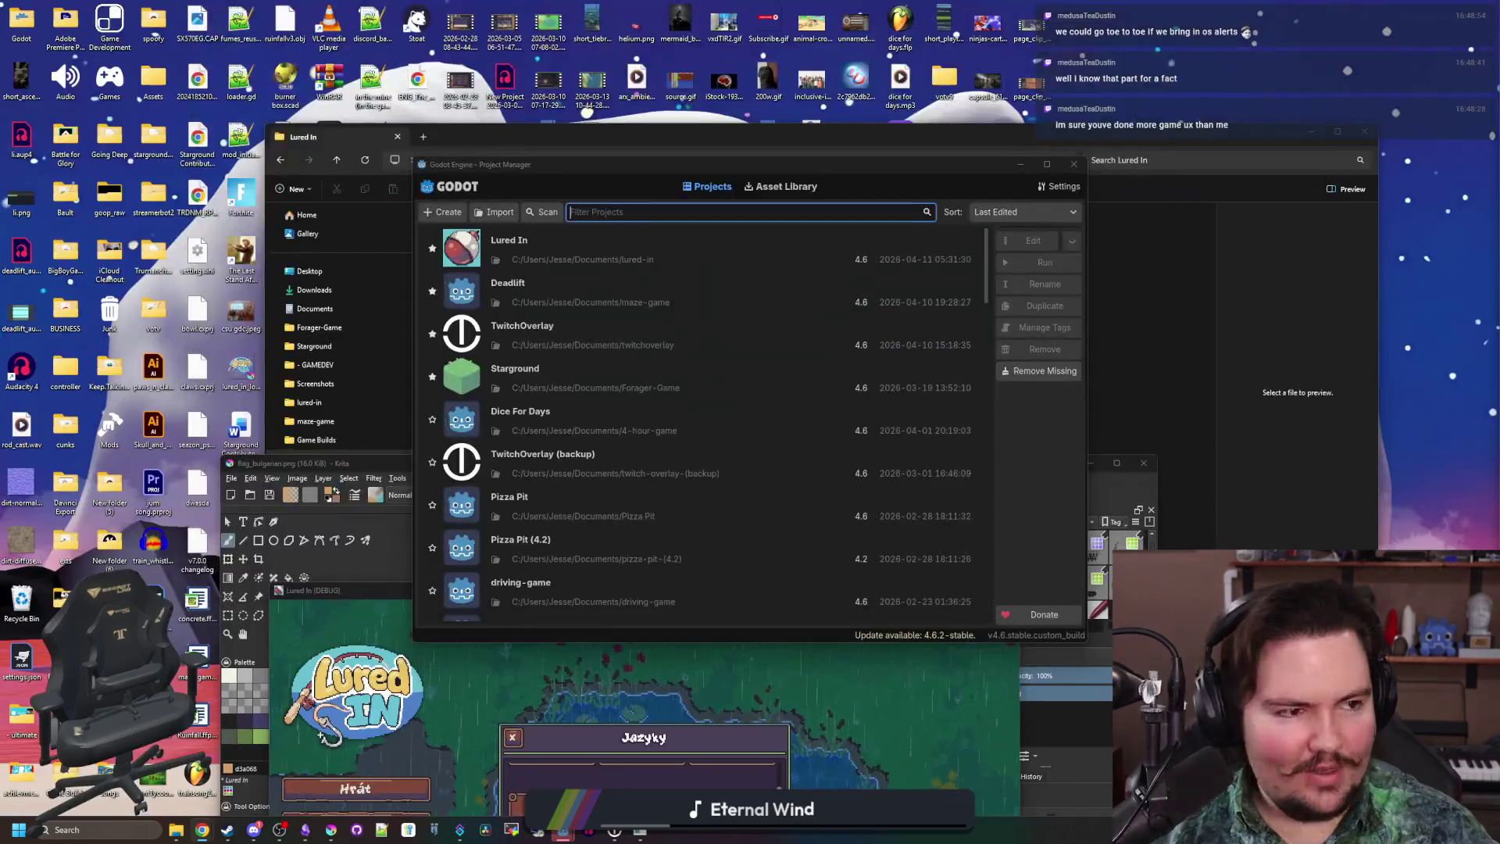
Step: Move the Project Manager to the lower right and the Lured In game window up and left
left_click_drag(689, 168, 1258, 407)
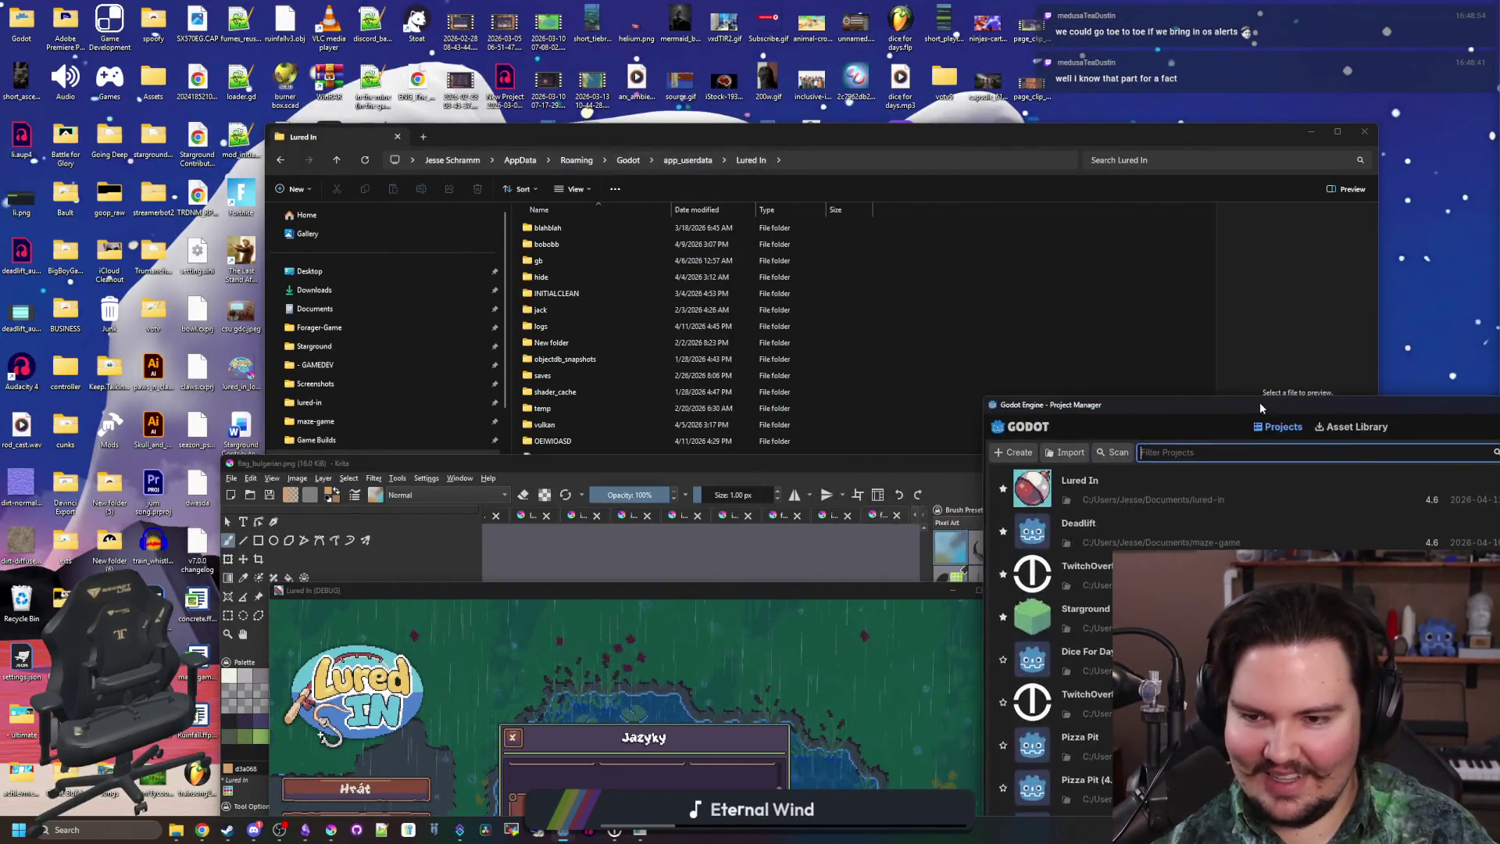
left_click_drag(695, 592, 499, 429)
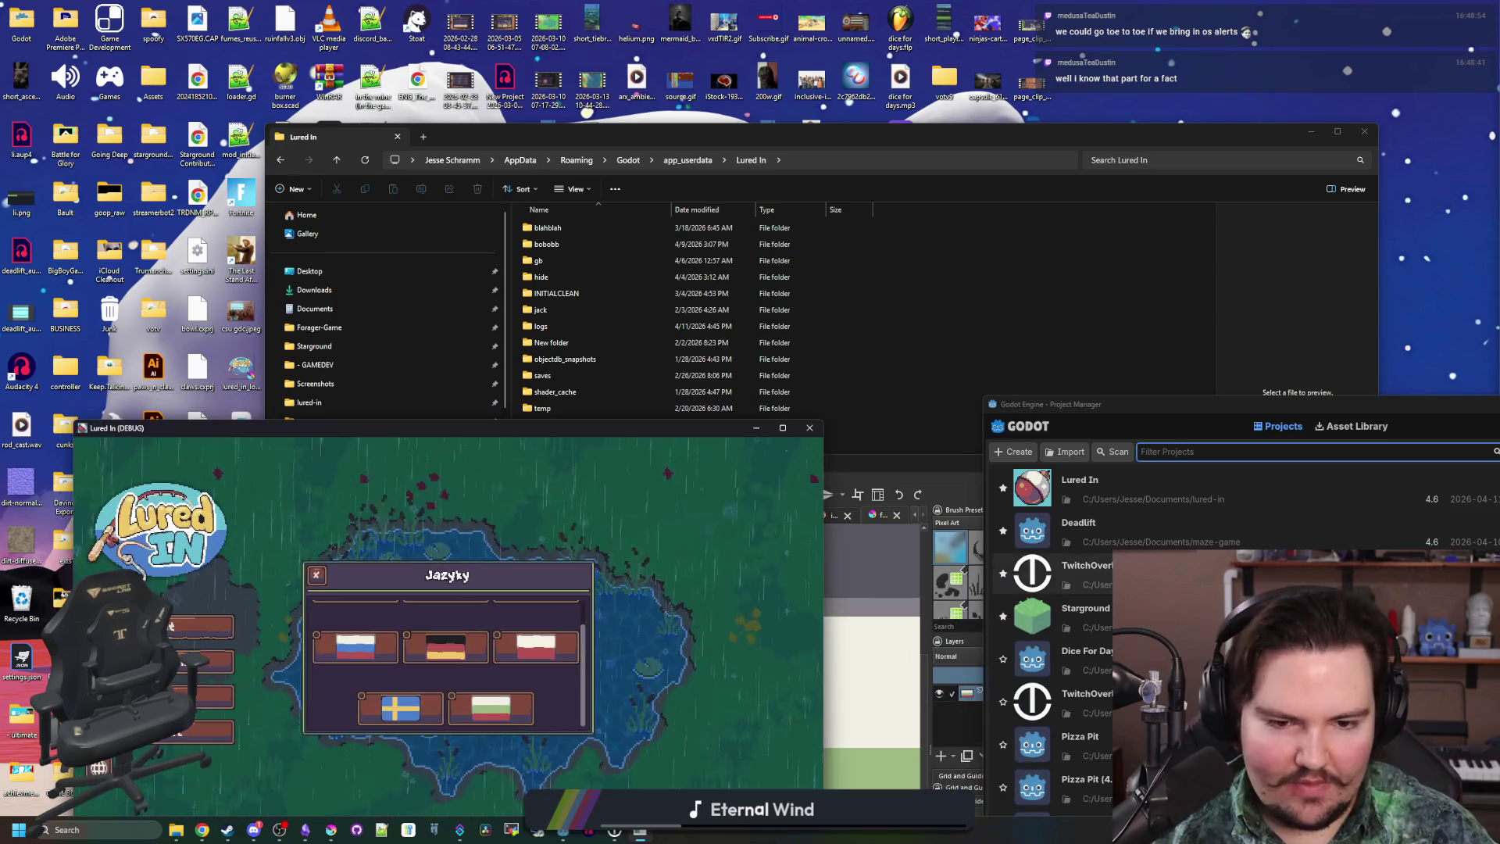
mouse_move(563, 830)
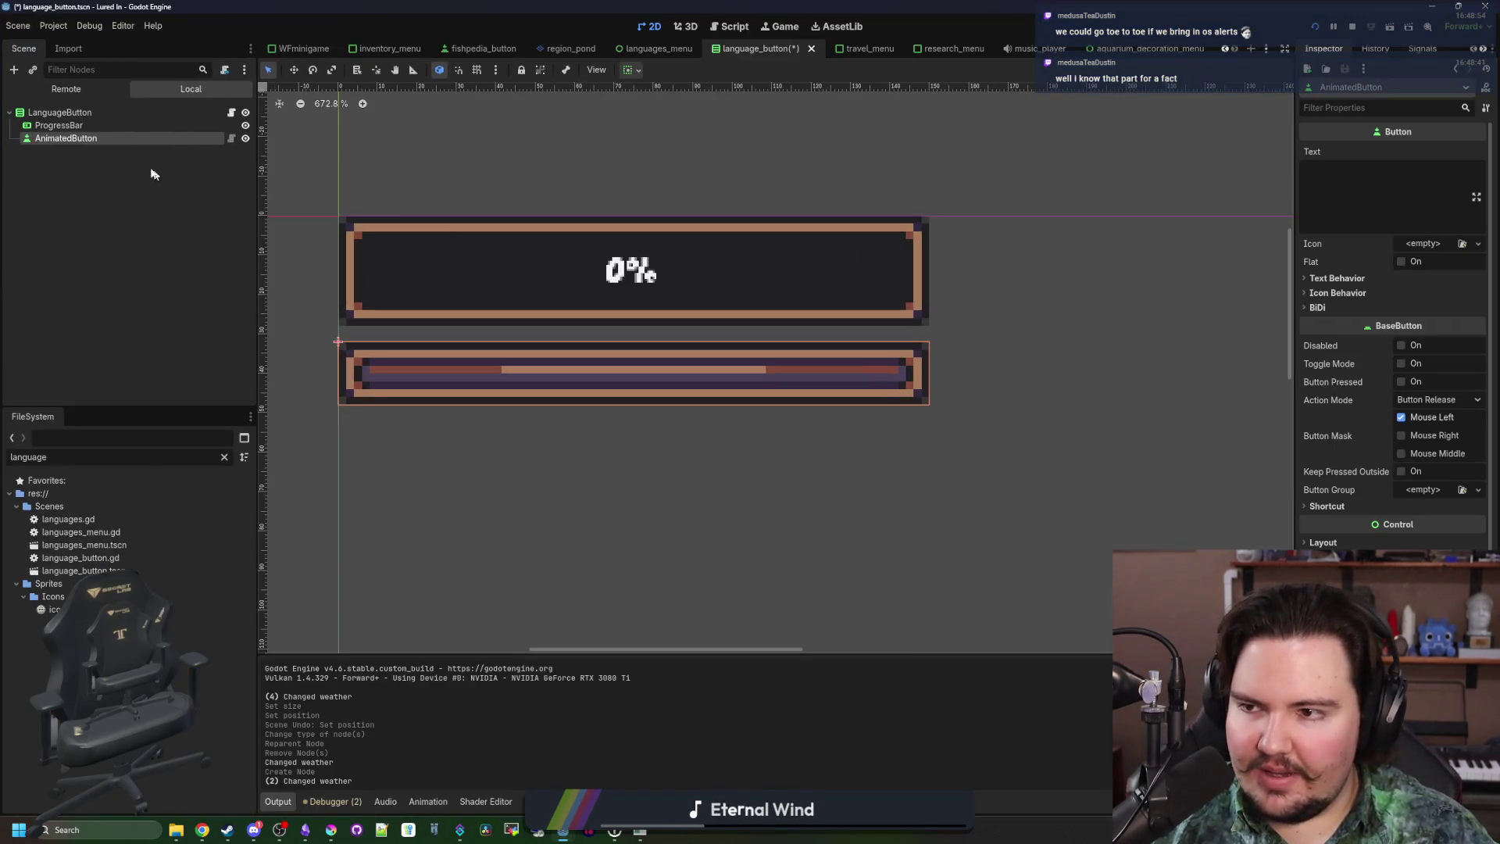
Step: Reorder the scene tree so AnimatedButton sits above the ProgressBar, and widen the Inspector
mouse_move(73, 138)
left_mouse_down()
mouse_move(95, 128)
mouse_move(79, 134)
mouse_move(82, 121)
left_mouse_up()
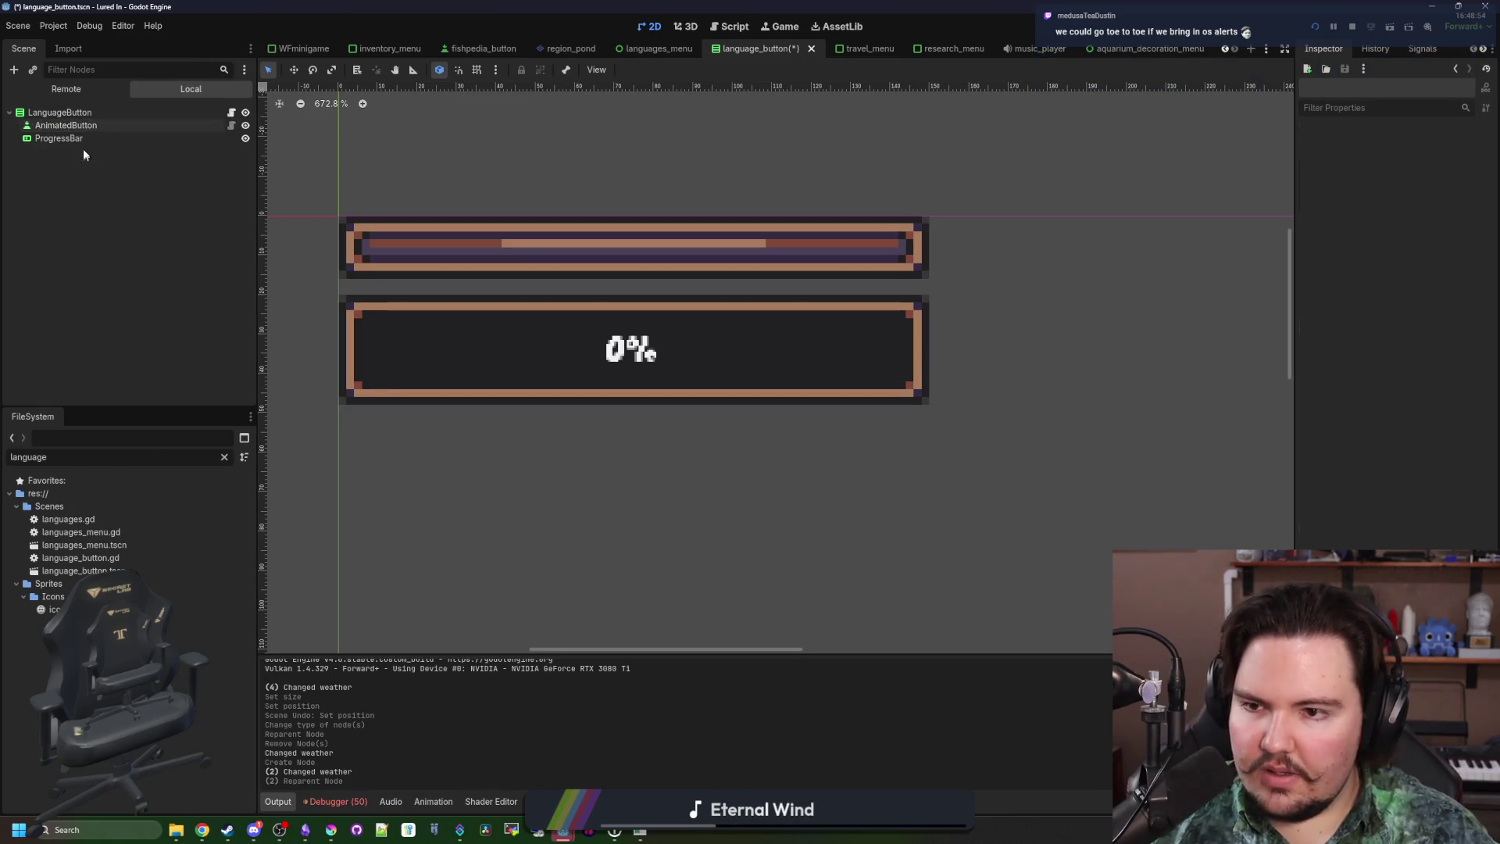
left_click(78, 139)
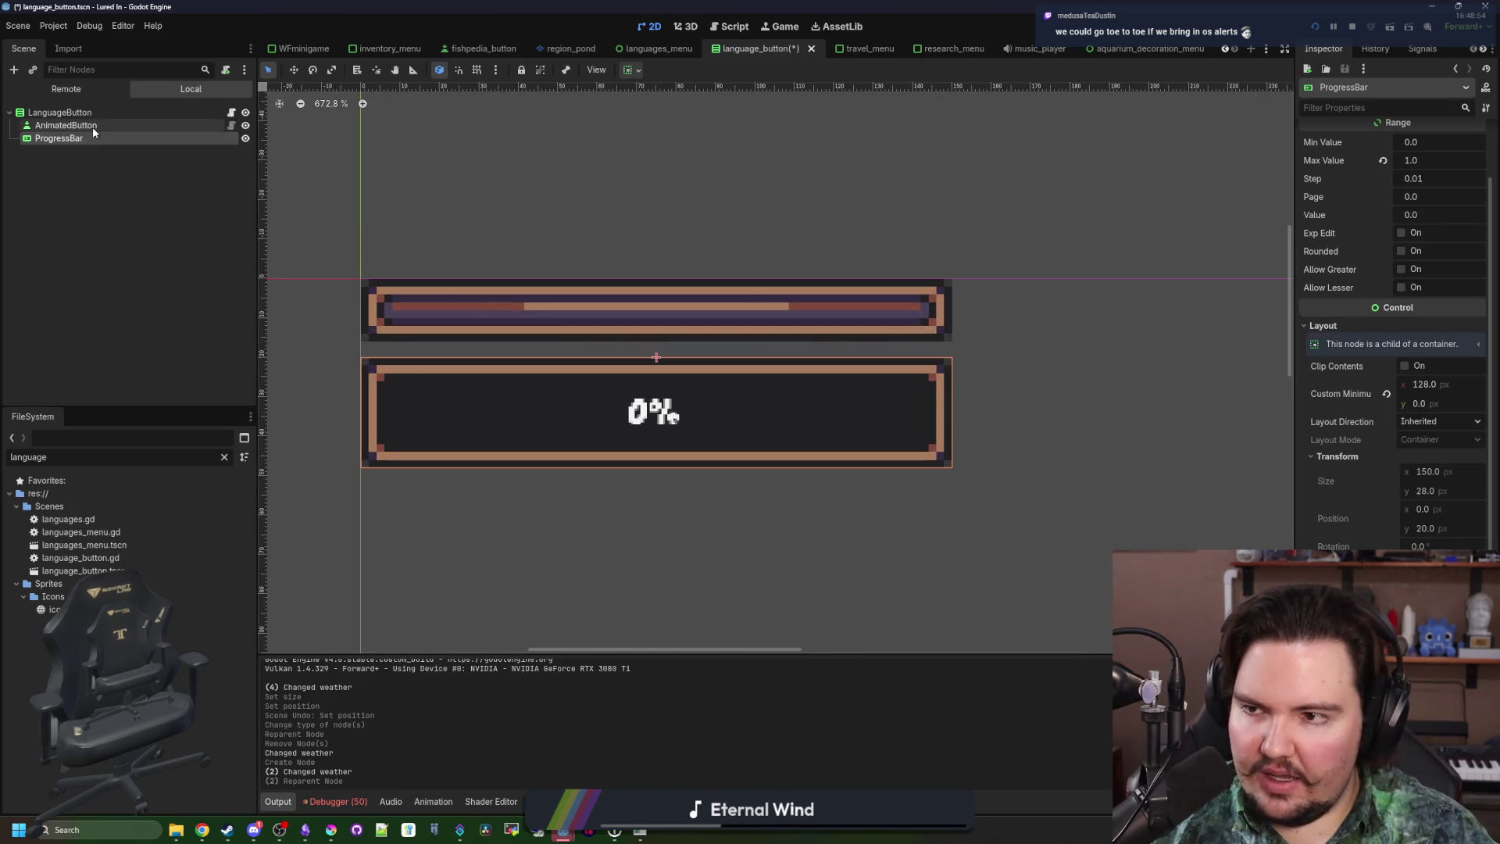
left_click(92, 127)
left_click(112, 110)
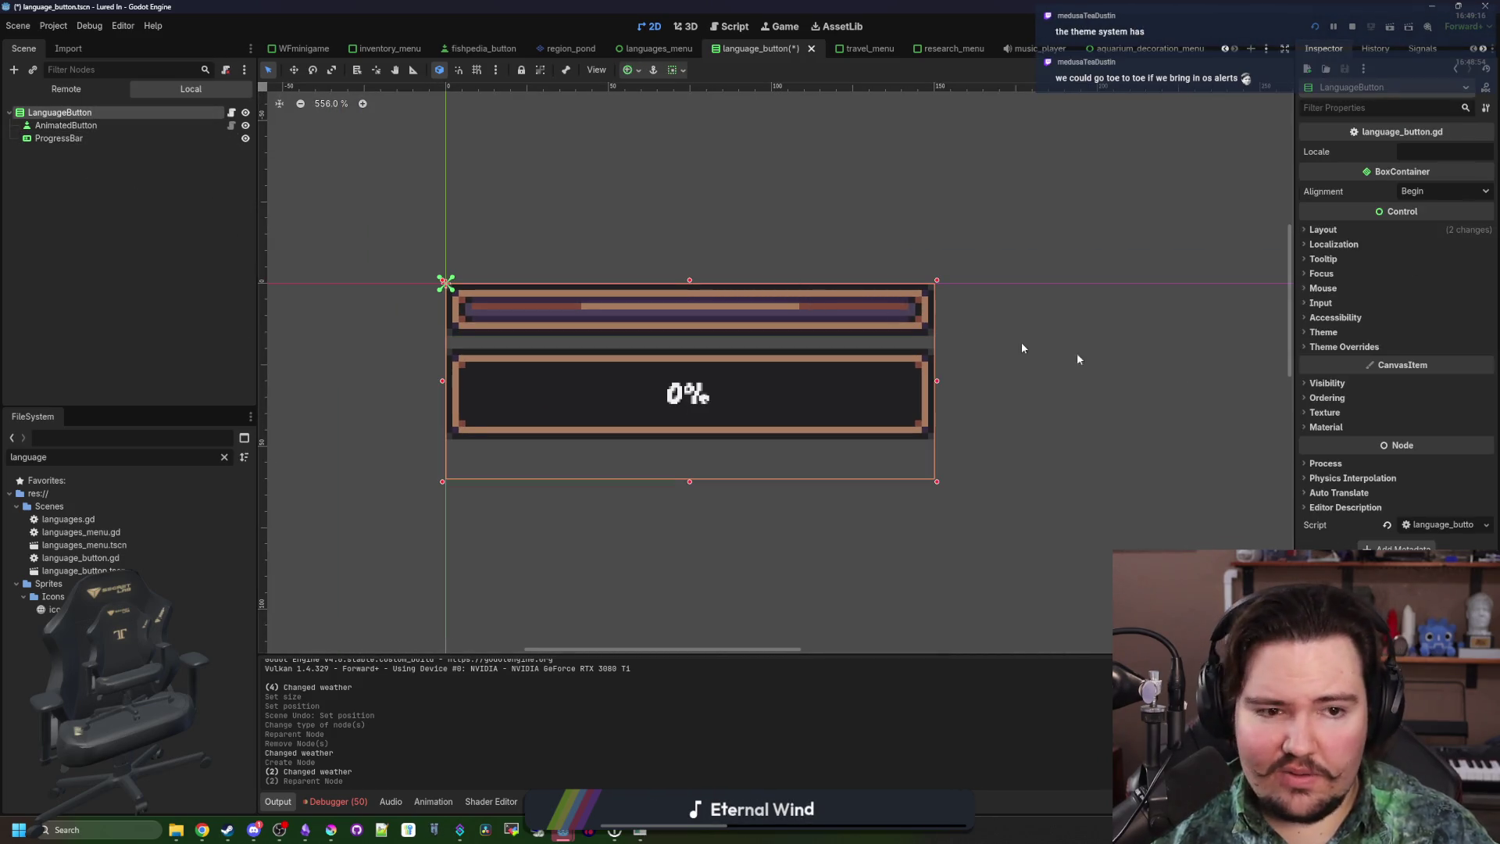
left_click(1325, 229)
left_click_drag(1293, 235, 1162, 235)
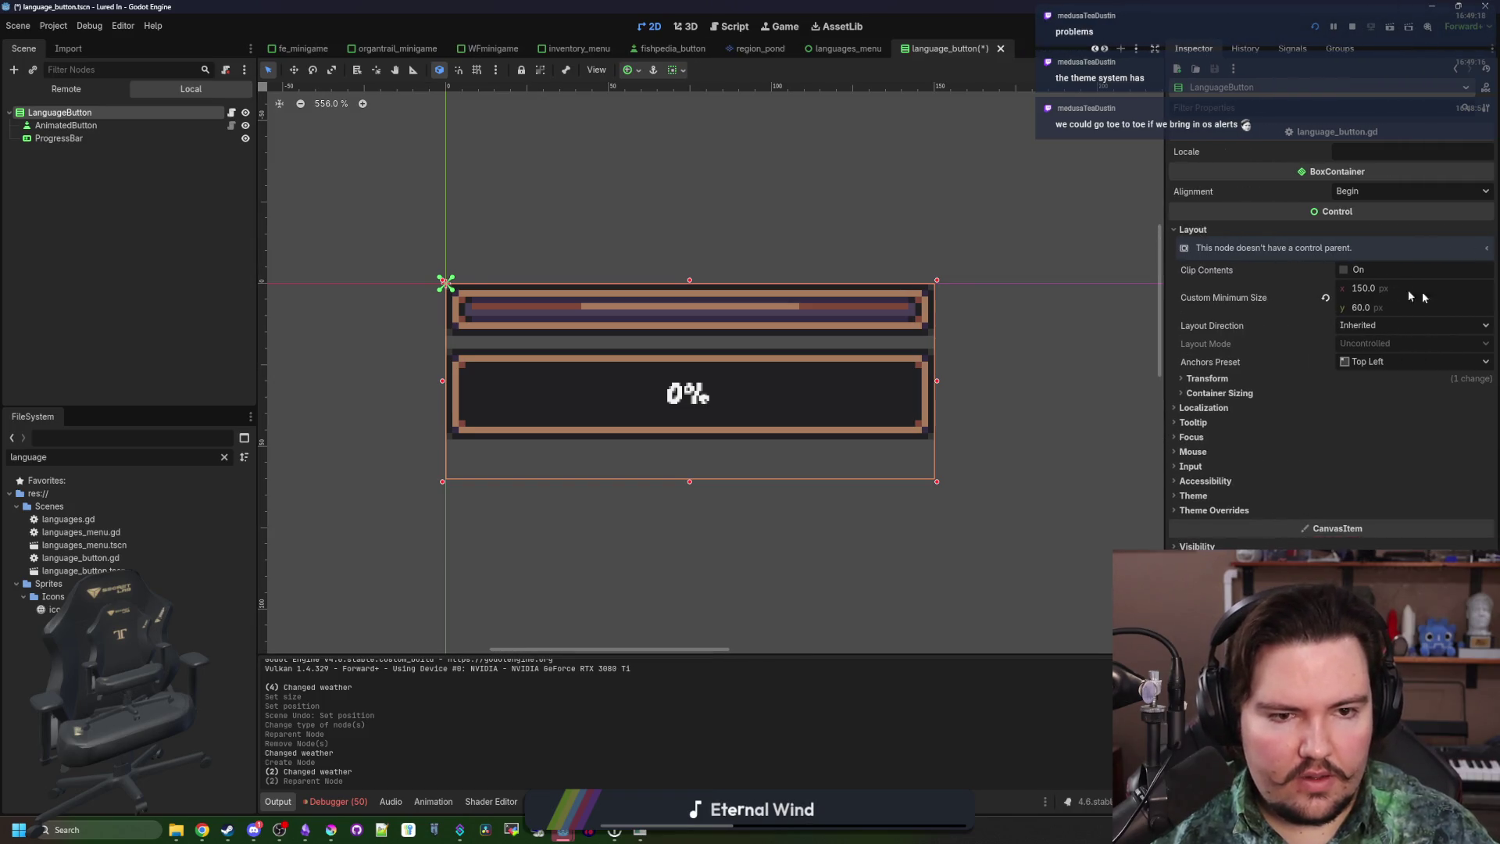
Step: Load the US flag texture as the AnimatedButton's icon
left_click(130, 150)
left_click(129, 127)
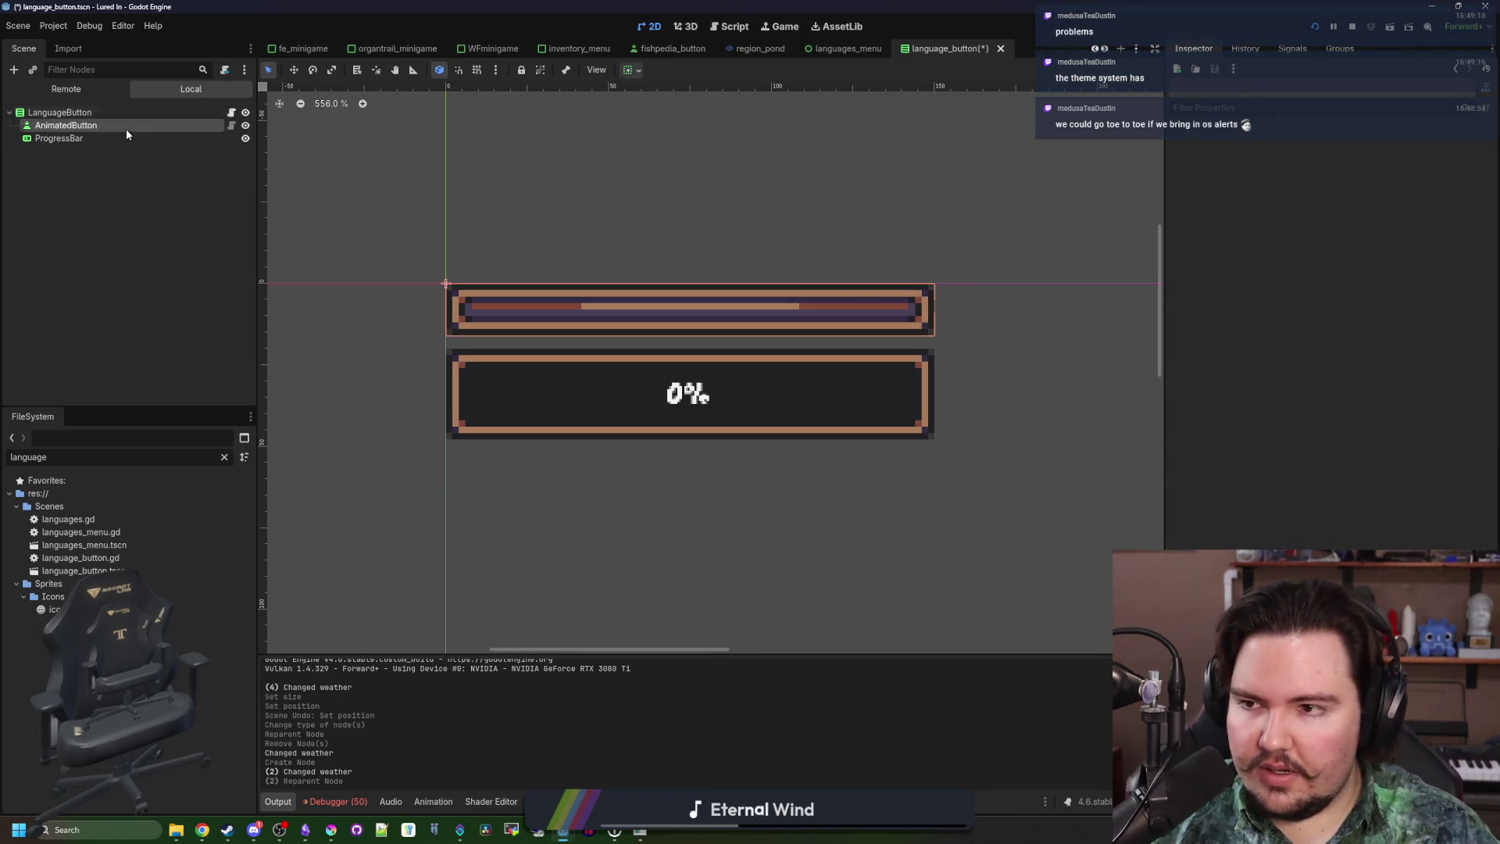
left_click(1477, 243)
left_click(1385, 518)
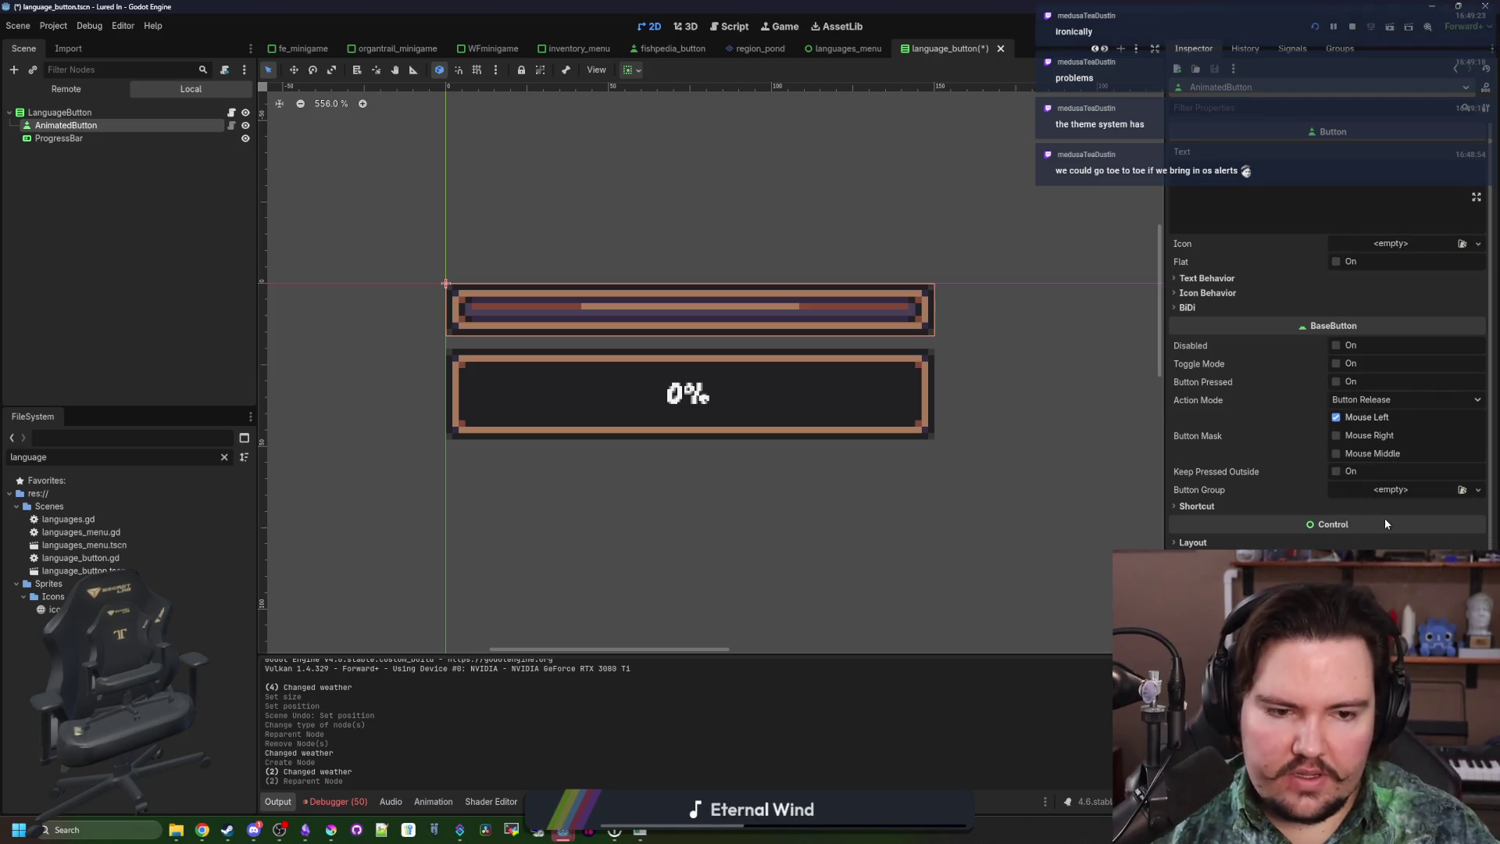
type("flag")
left_click(776, 301)
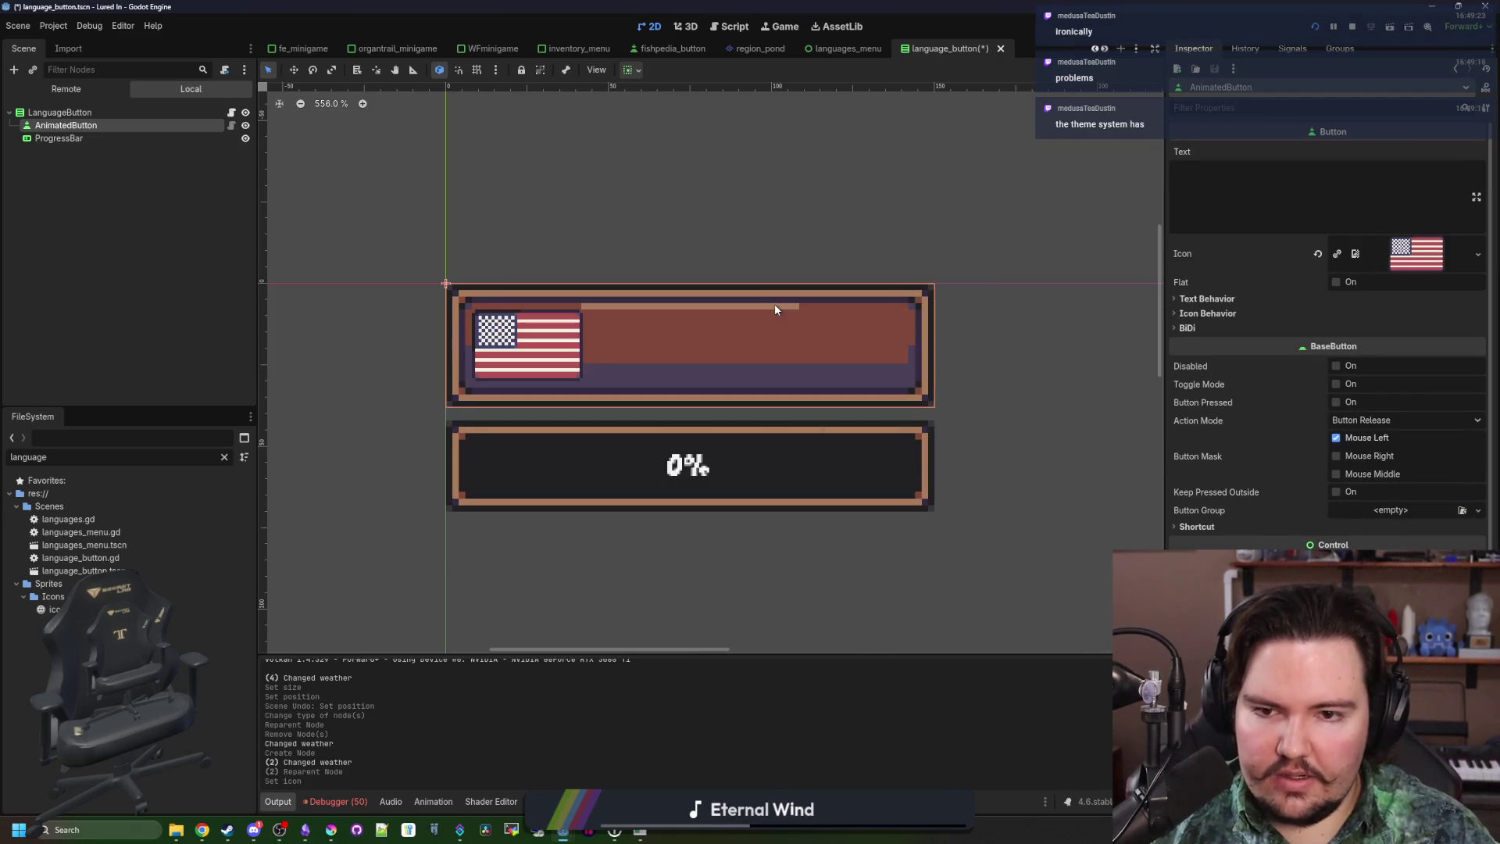
Step: Inspect the ProgressBar, collapsing its Layout and Theme Overrides sections
left_click(61, 113)
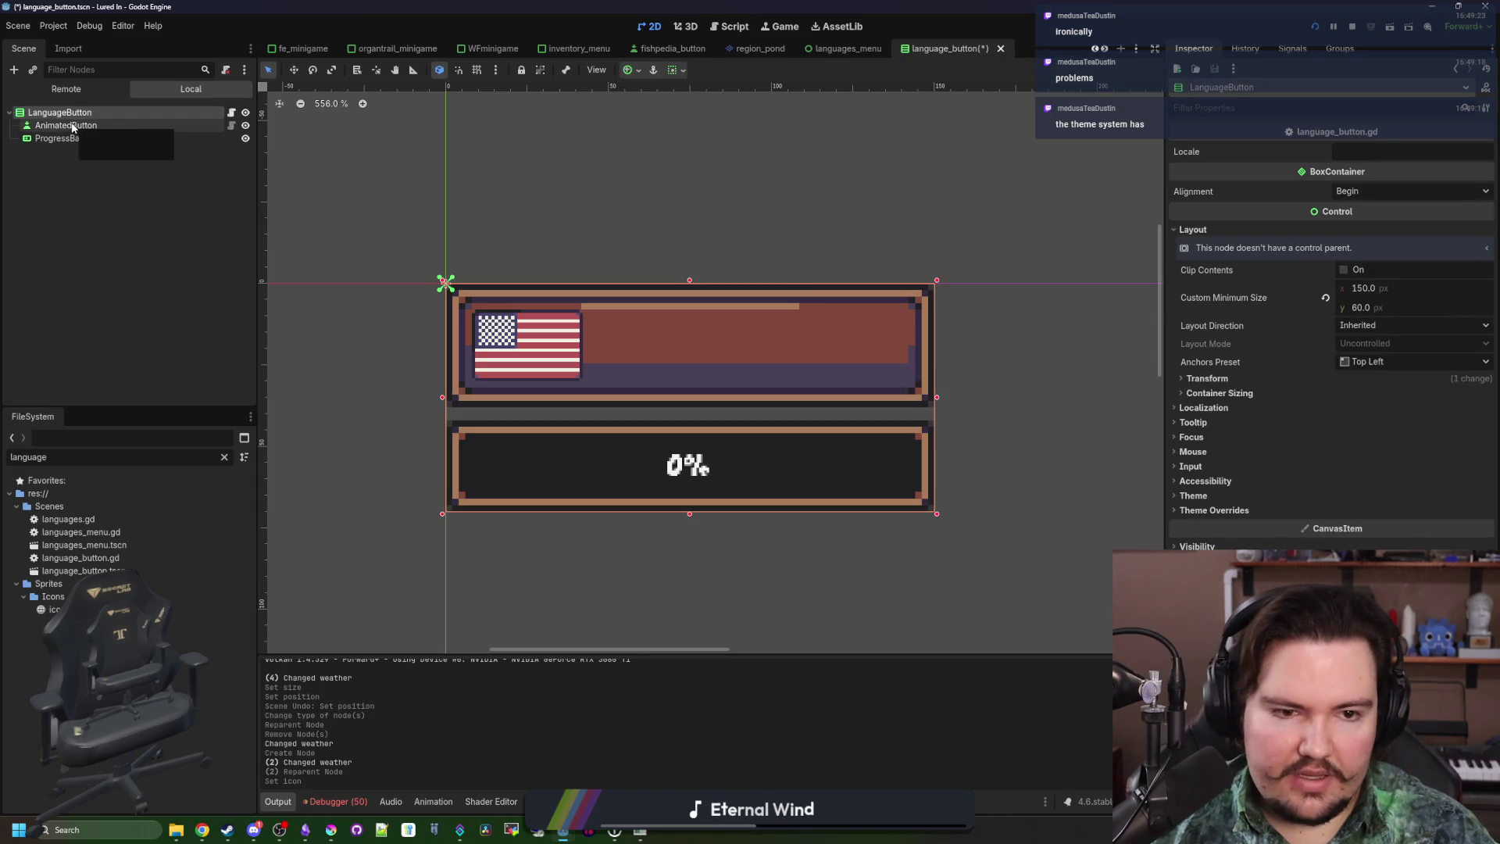
left_click(72, 127)
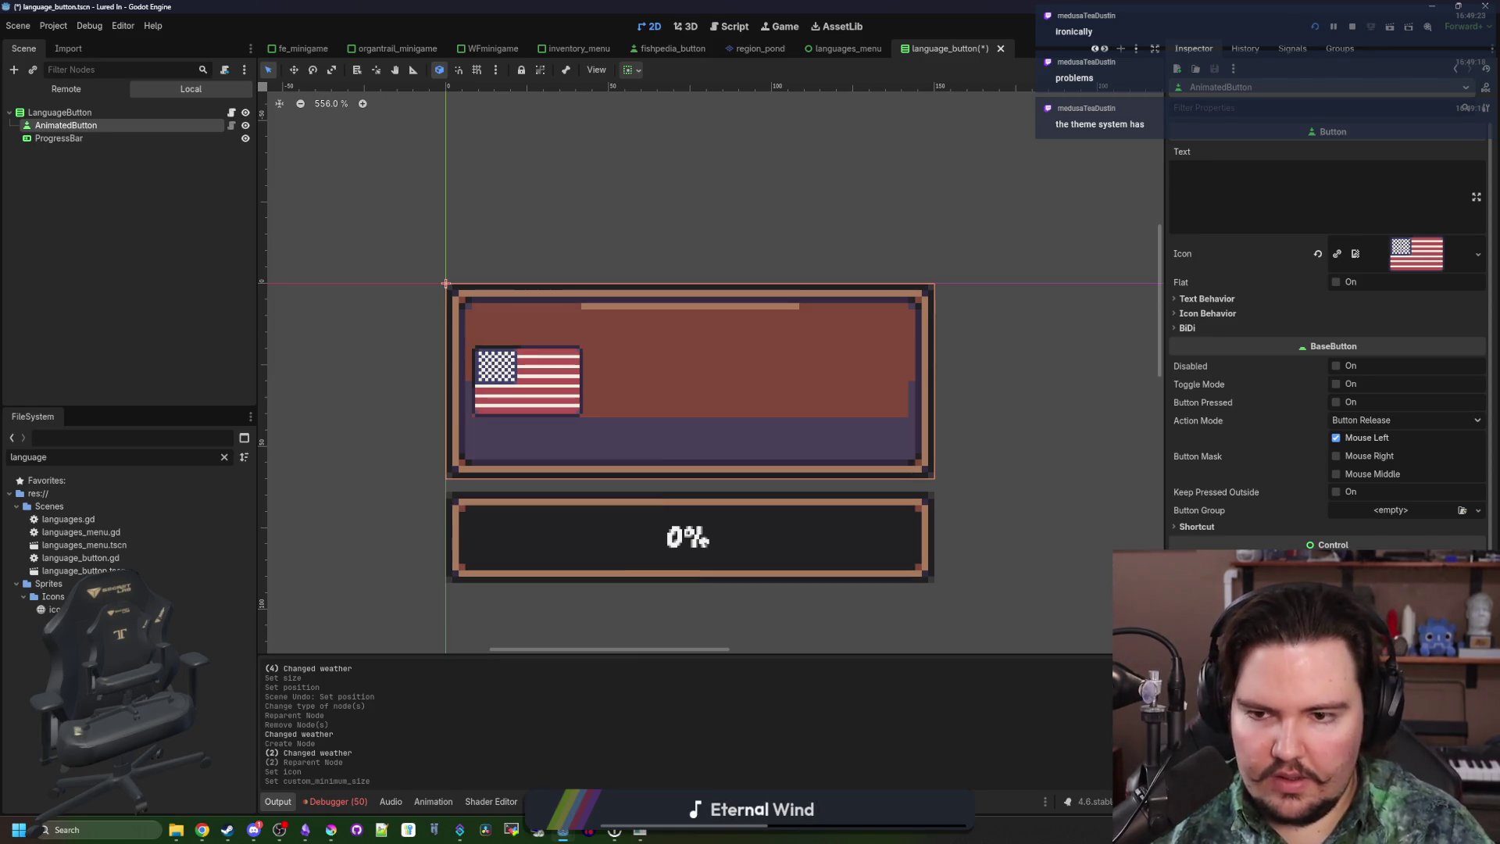
left_click(58, 138)
scroll(1223, 358, "up", 2)
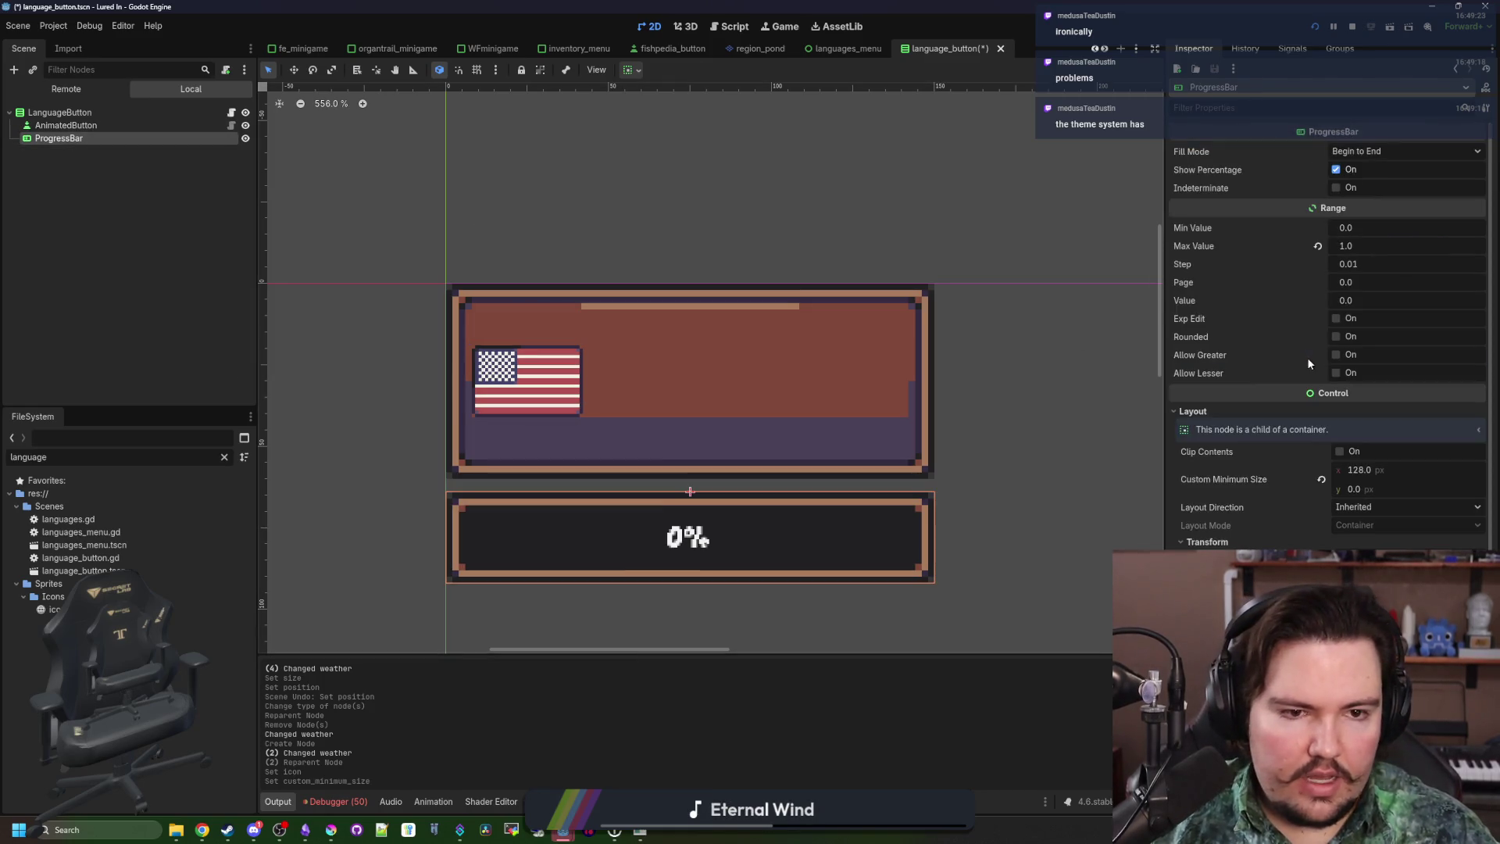
left_click(1196, 412)
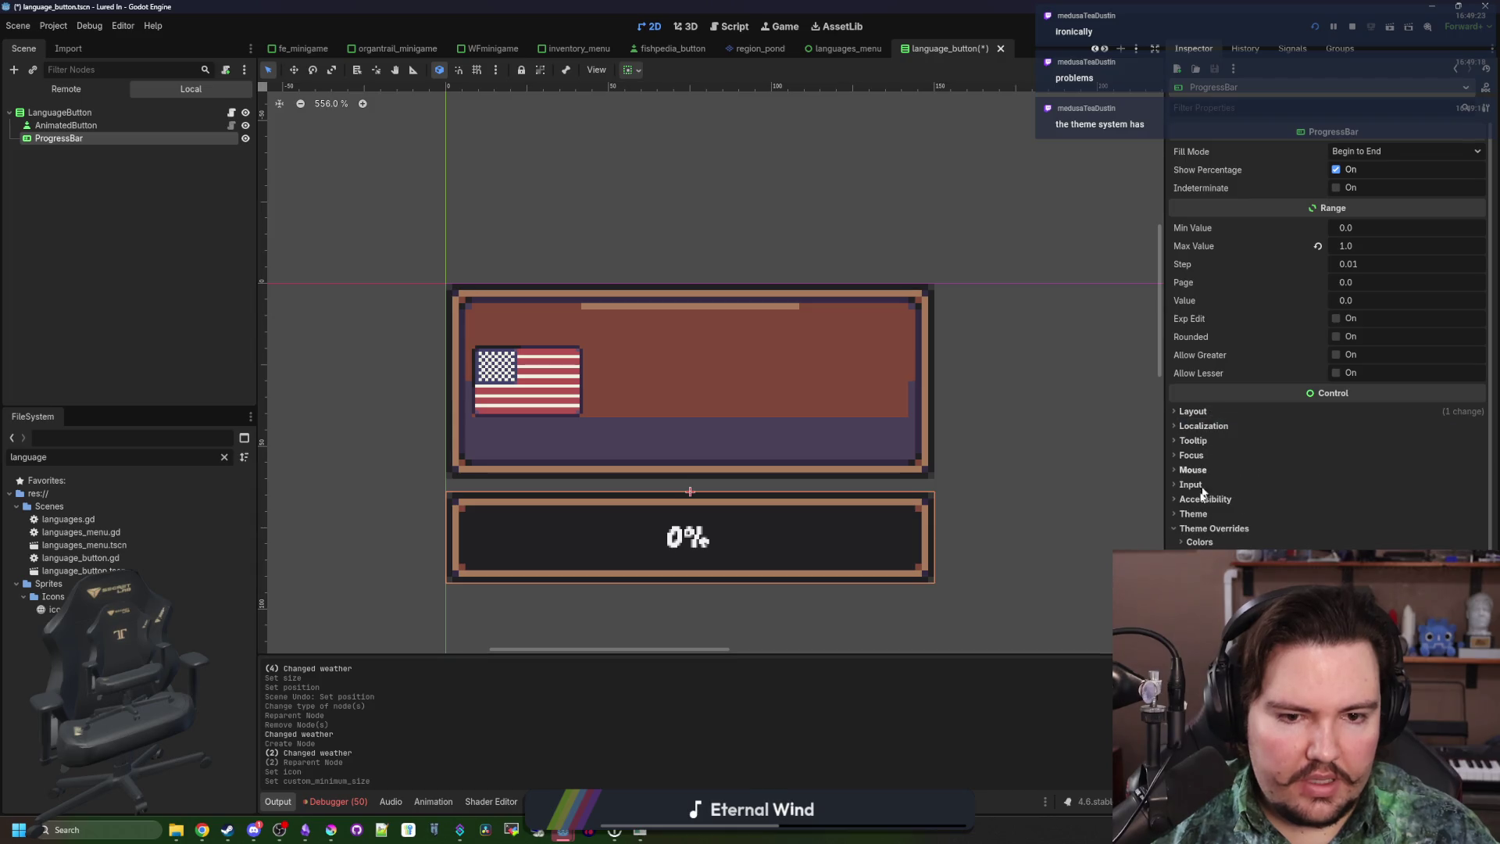
left_click(1203, 529)
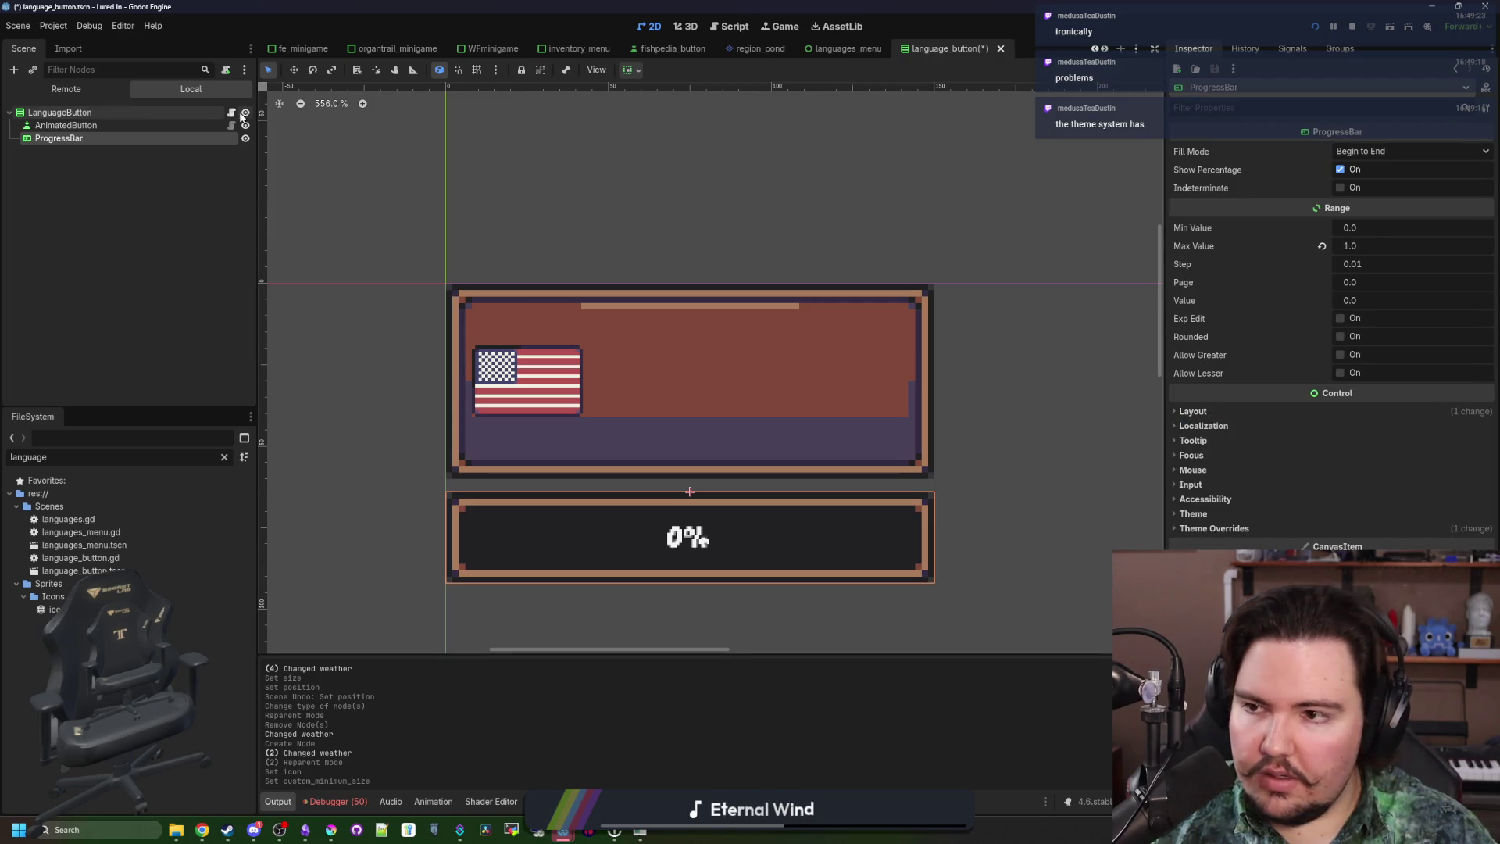
Step: Center the flag icon on the AnimatedButton and expand it to fill the button
left_click(66, 125)
left_click(1207, 314)
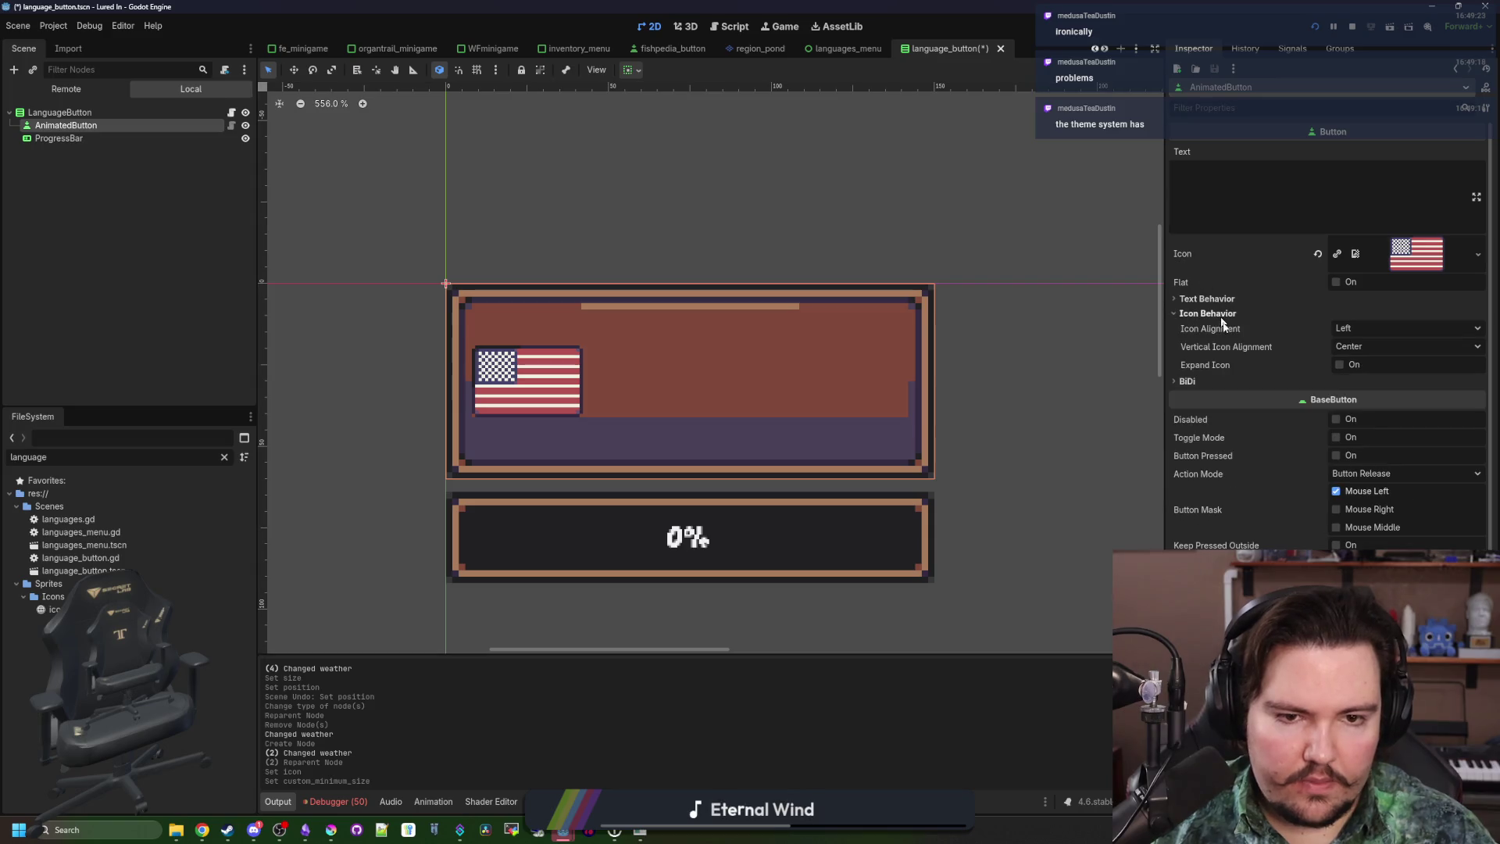
left_click(1368, 334)
left_click(1376, 359)
left_click(1340, 365)
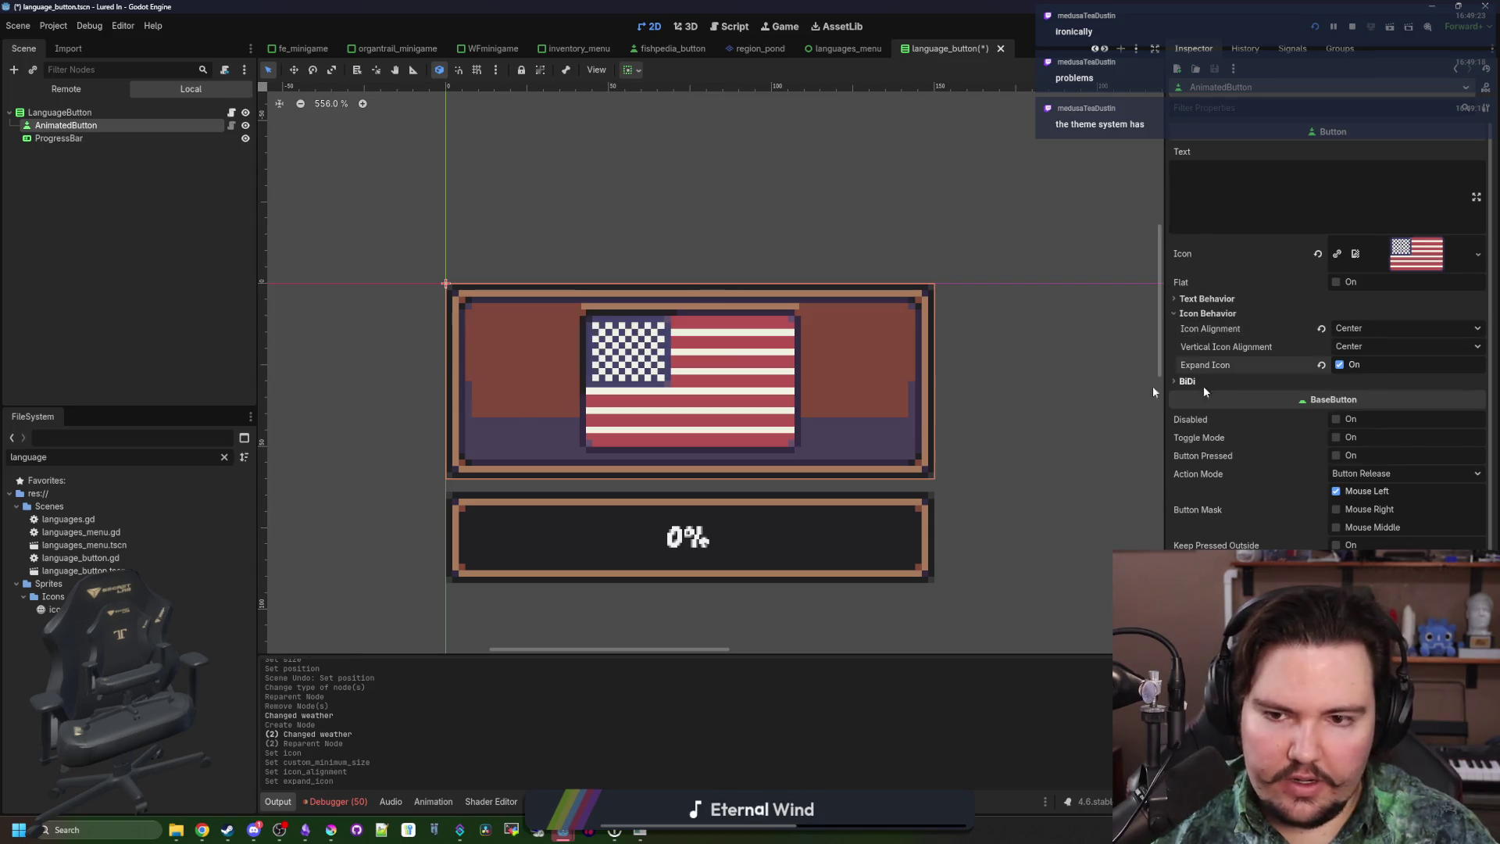
left_click(153, 271)
Step: Save language_button.tscn with Ctrl+S
scroll(779, 409, "down", 1)
key("ctrl+s")
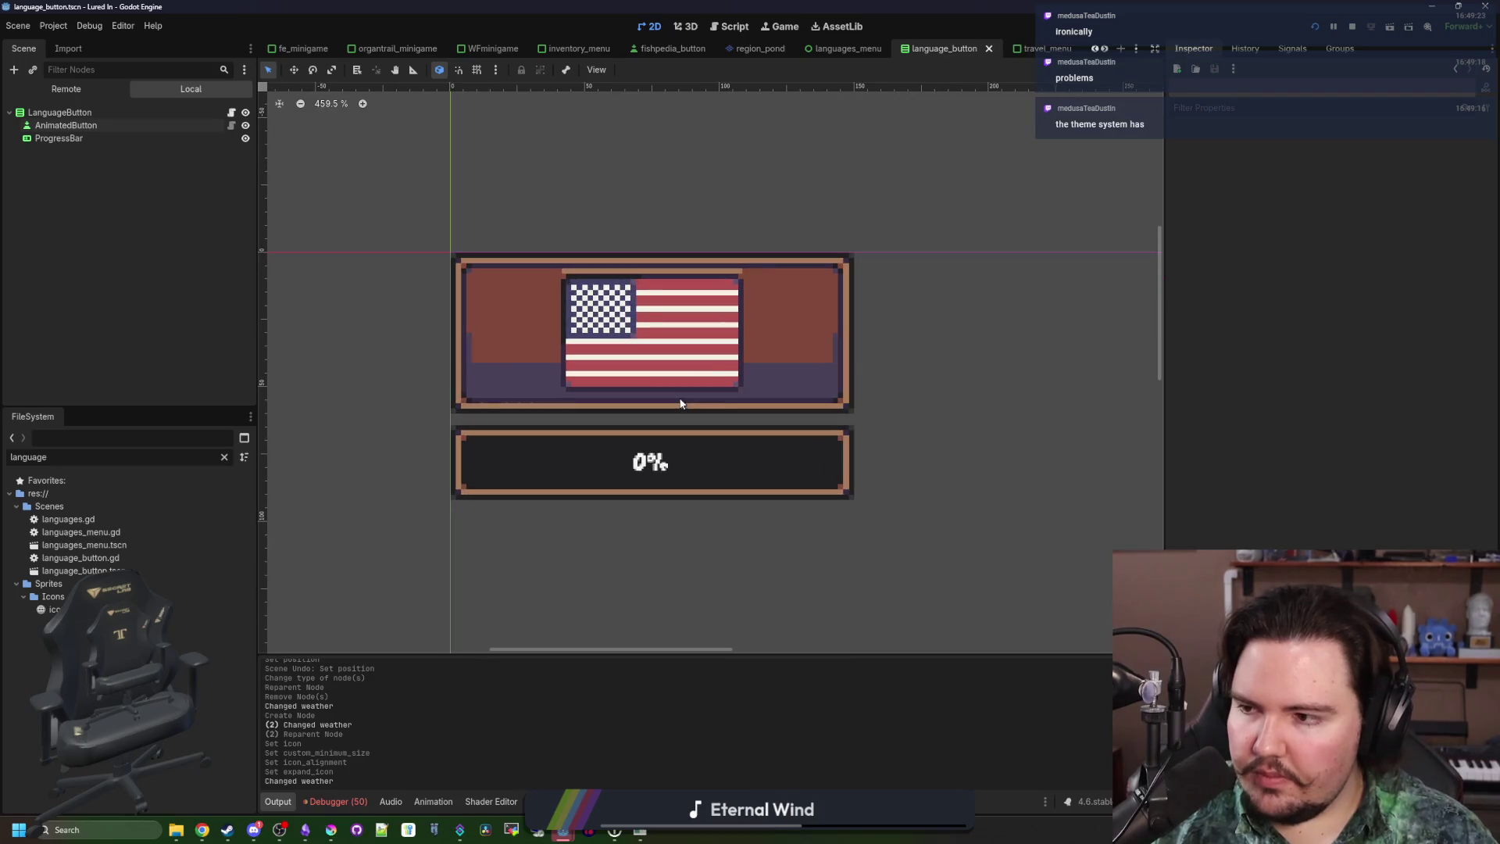
key("ctrl+s")
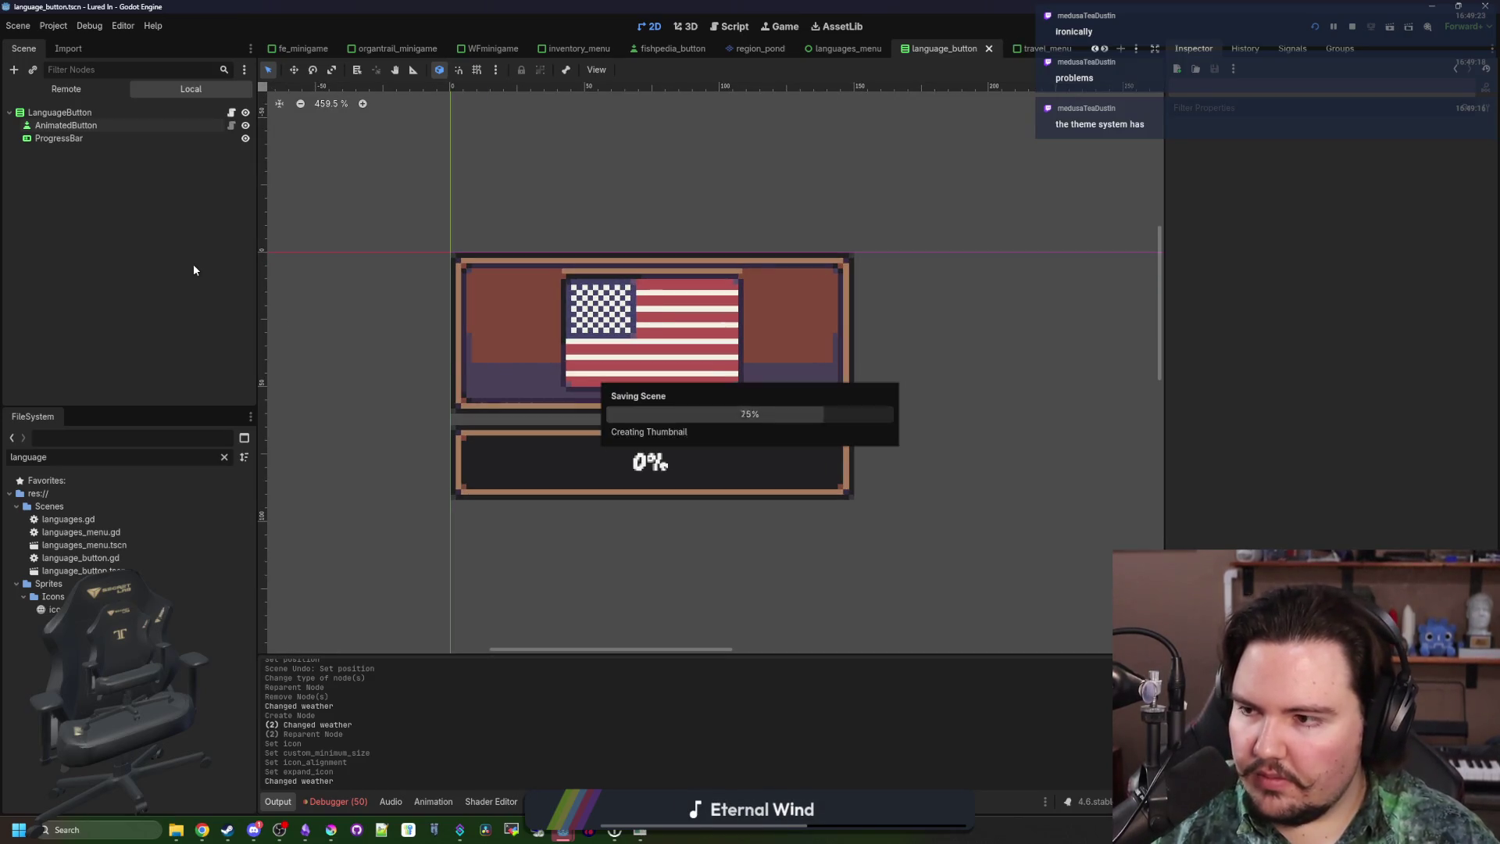
key("ctrl+s")
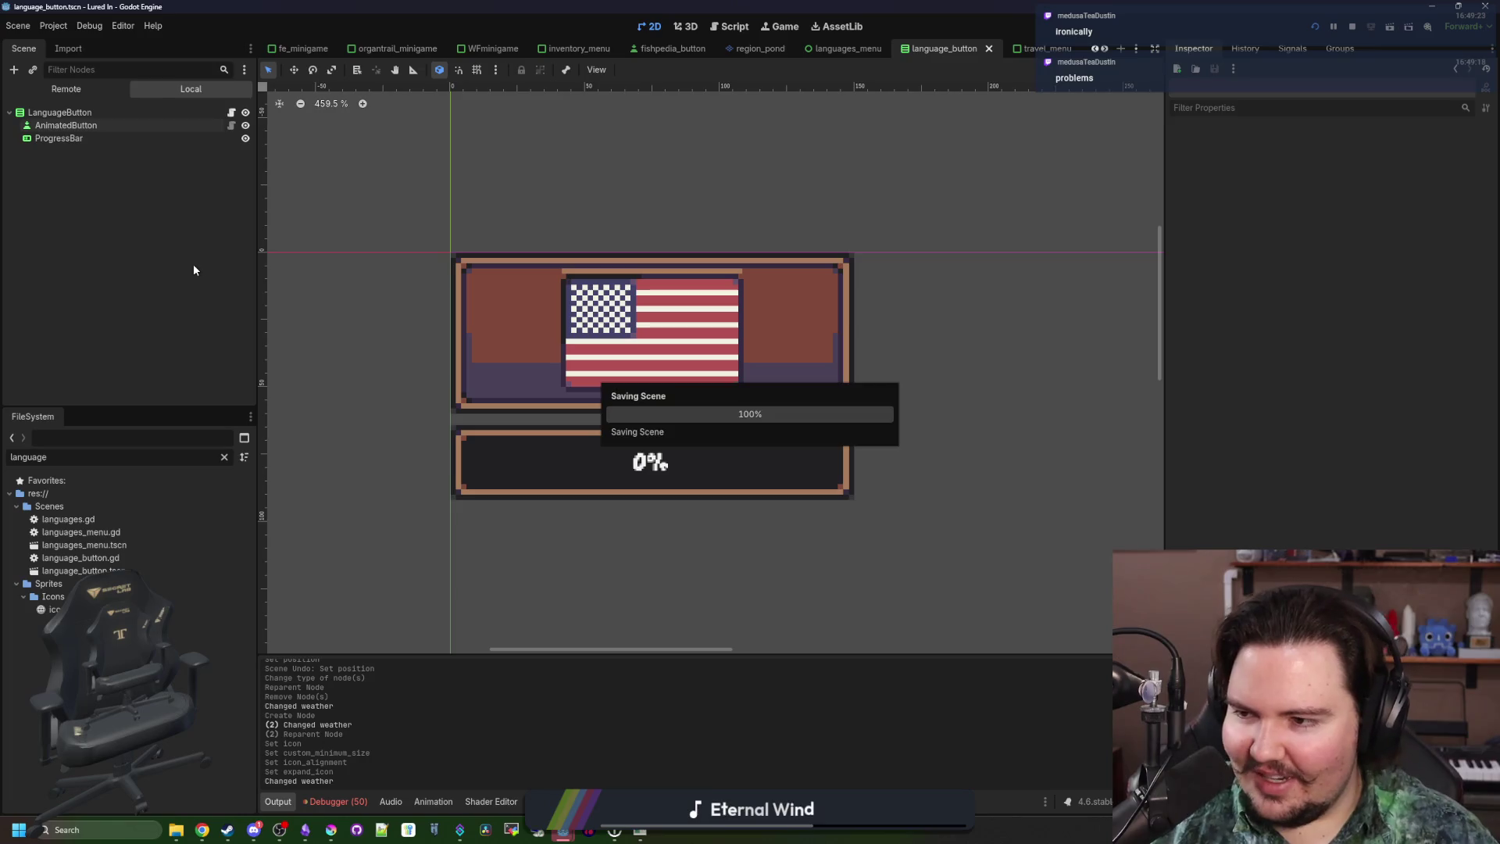
left_click(130, 141)
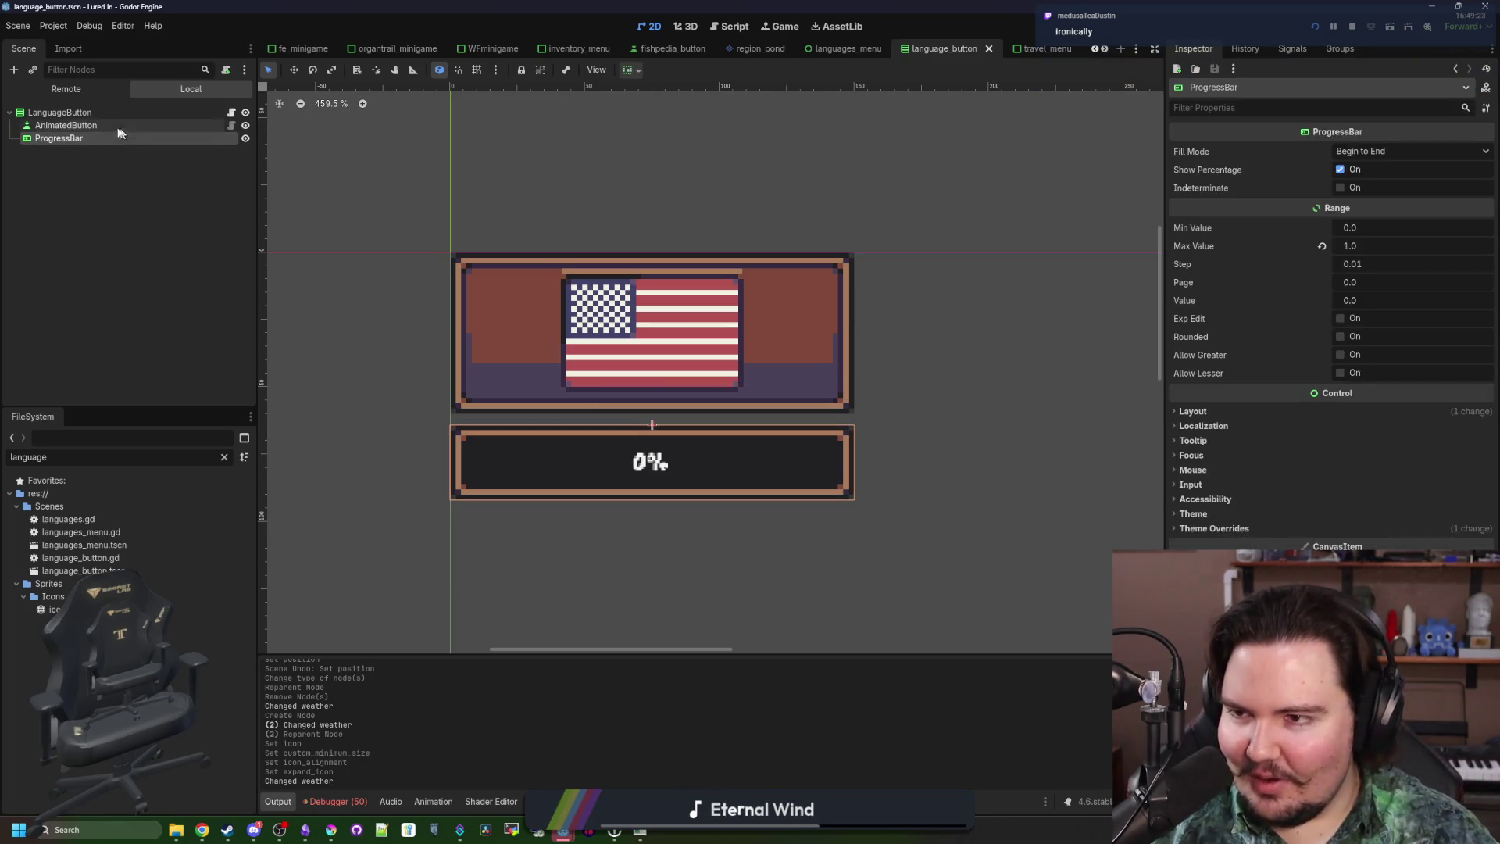
Step: Override LanguageButton's Theme Constants Separation and set it to -2
left_click(107, 115)
scroll(779, 364, "up", 1)
scroll(780, 364, "up", 1)
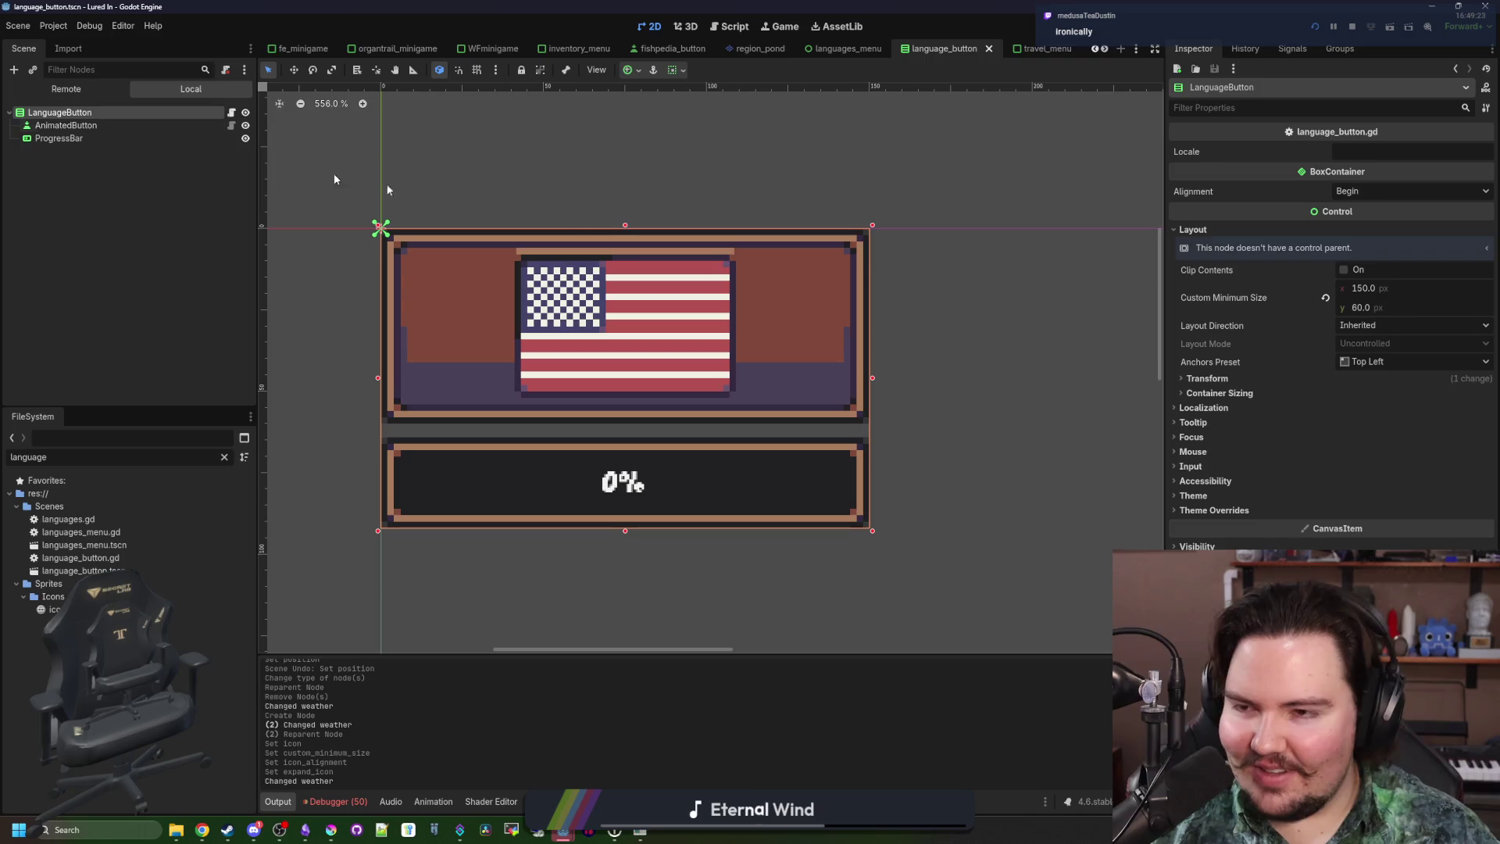
left_click(1214, 511)
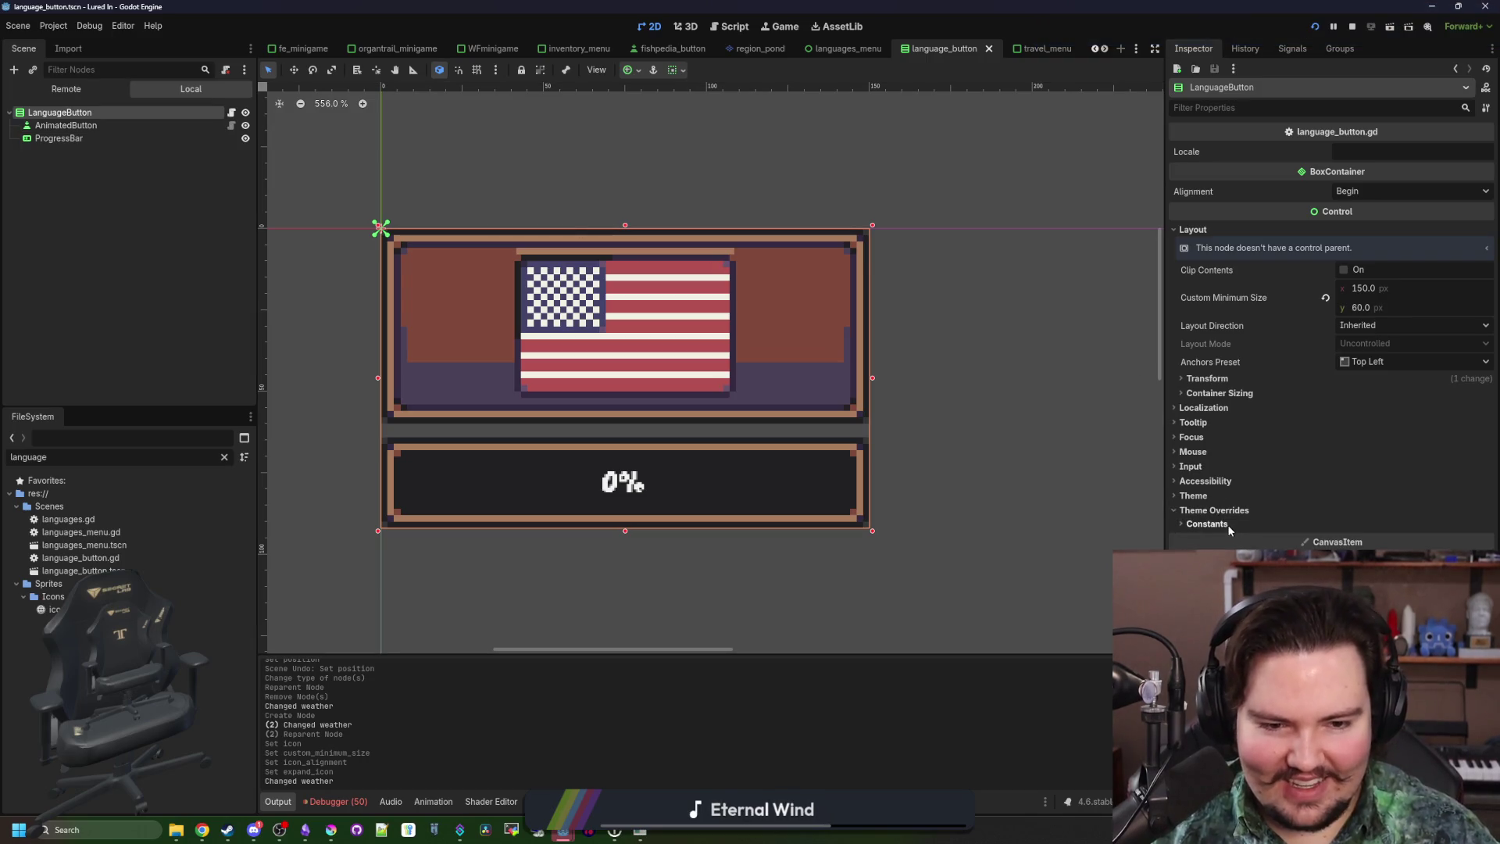
left_click(1207, 523)
left_click(1195, 539)
left_click_drag(1359, 539, 756, 416)
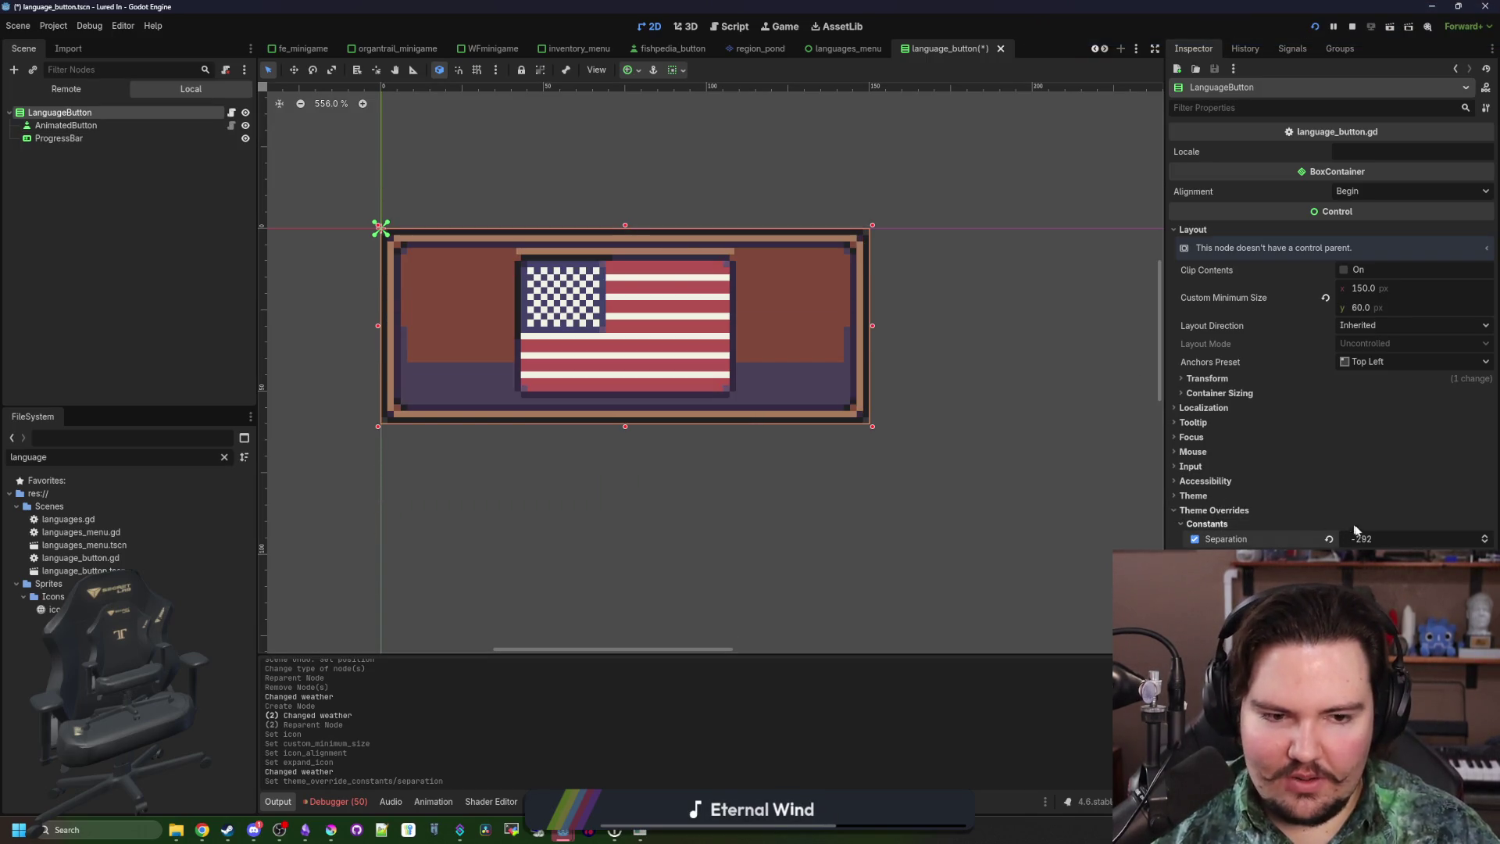
key("Return")
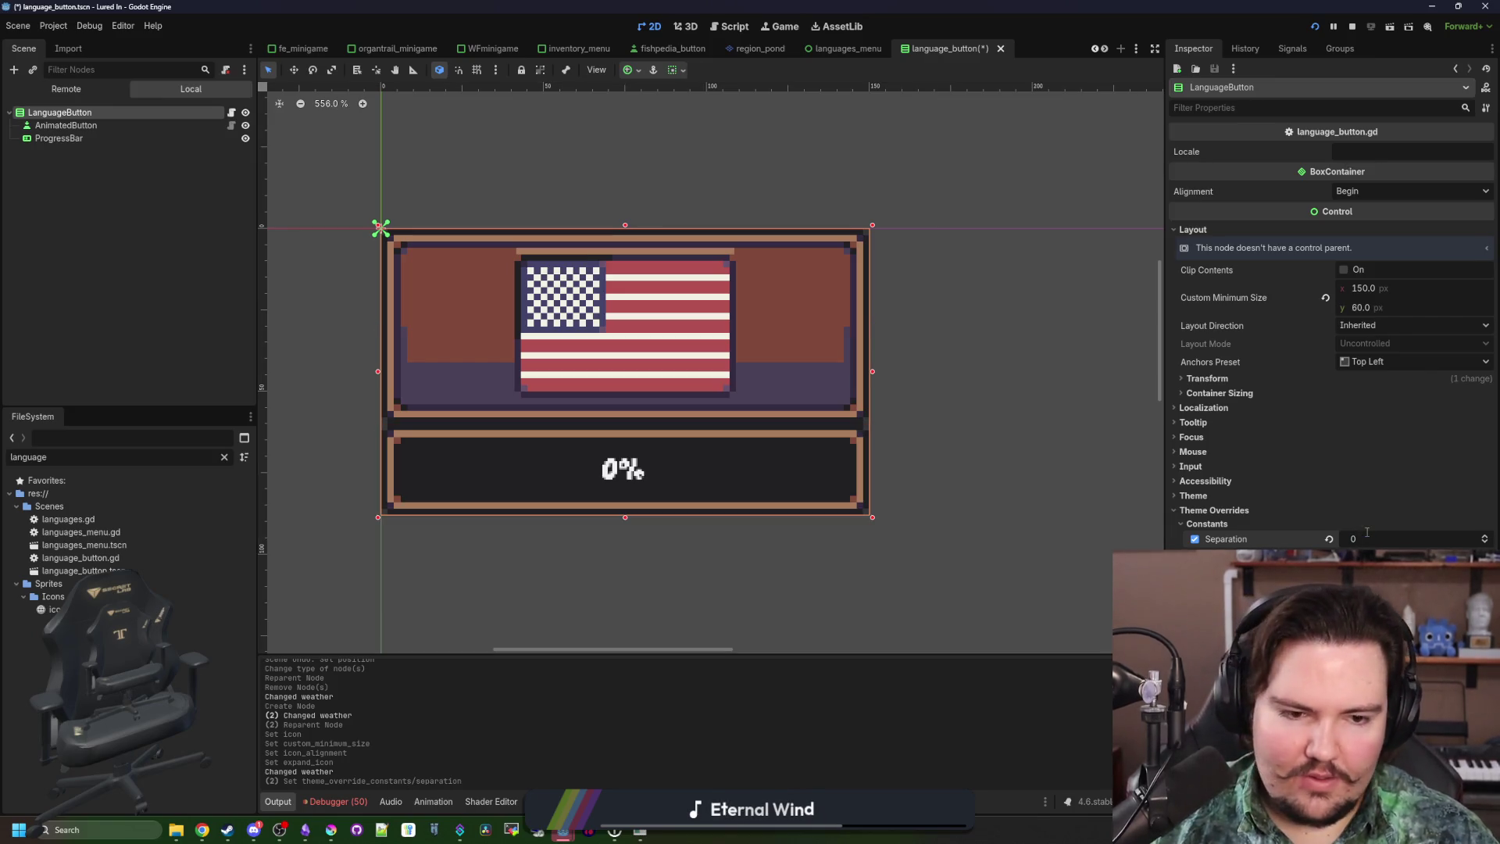
type("-2")
key("Return")
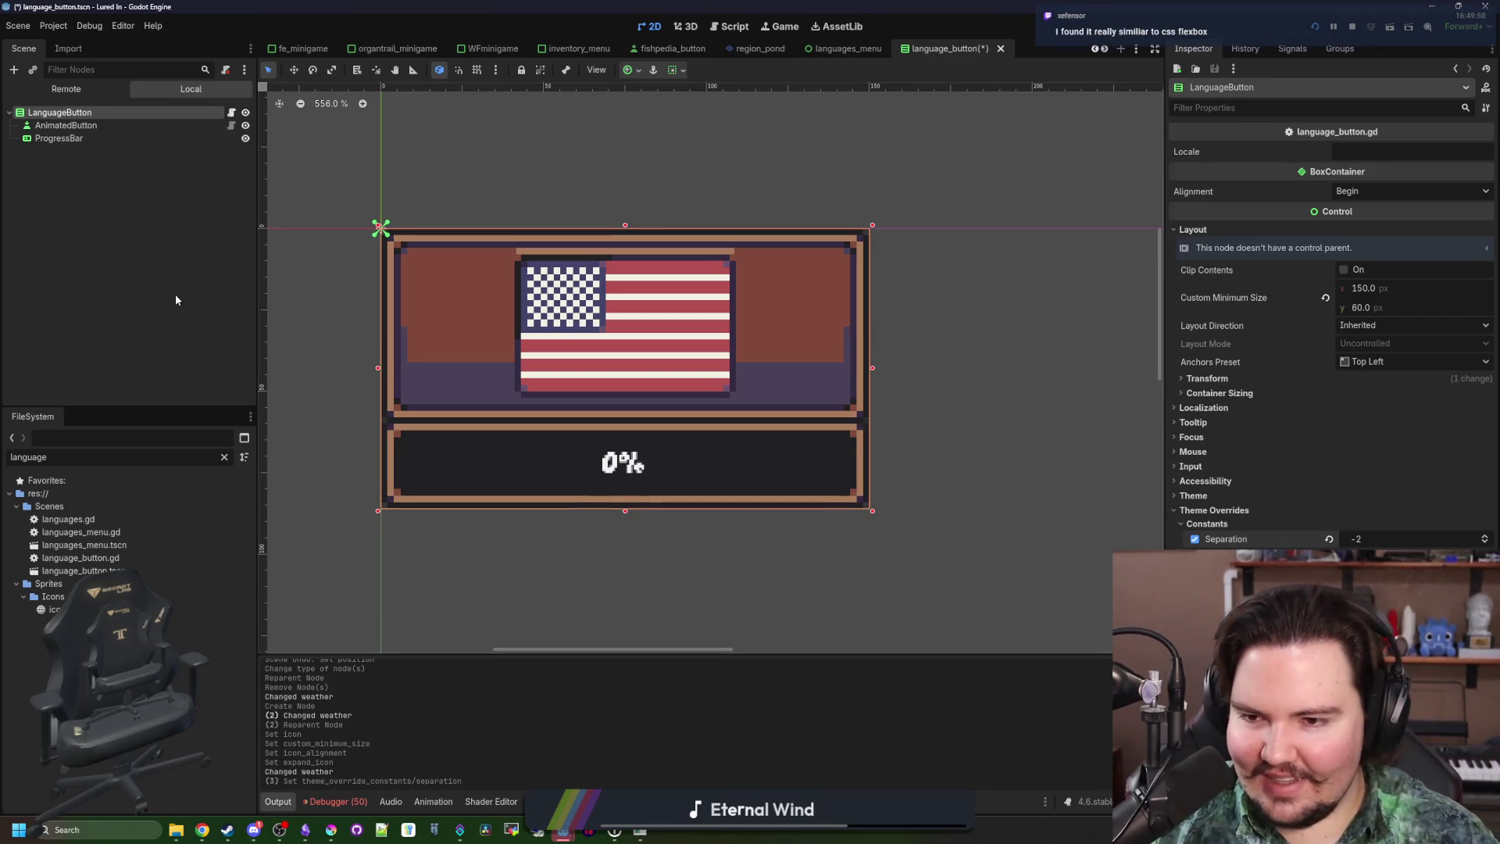
left_click(175, 300)
Step: Save the scene, then open the LanguageButton's script
key("ctrl+s")
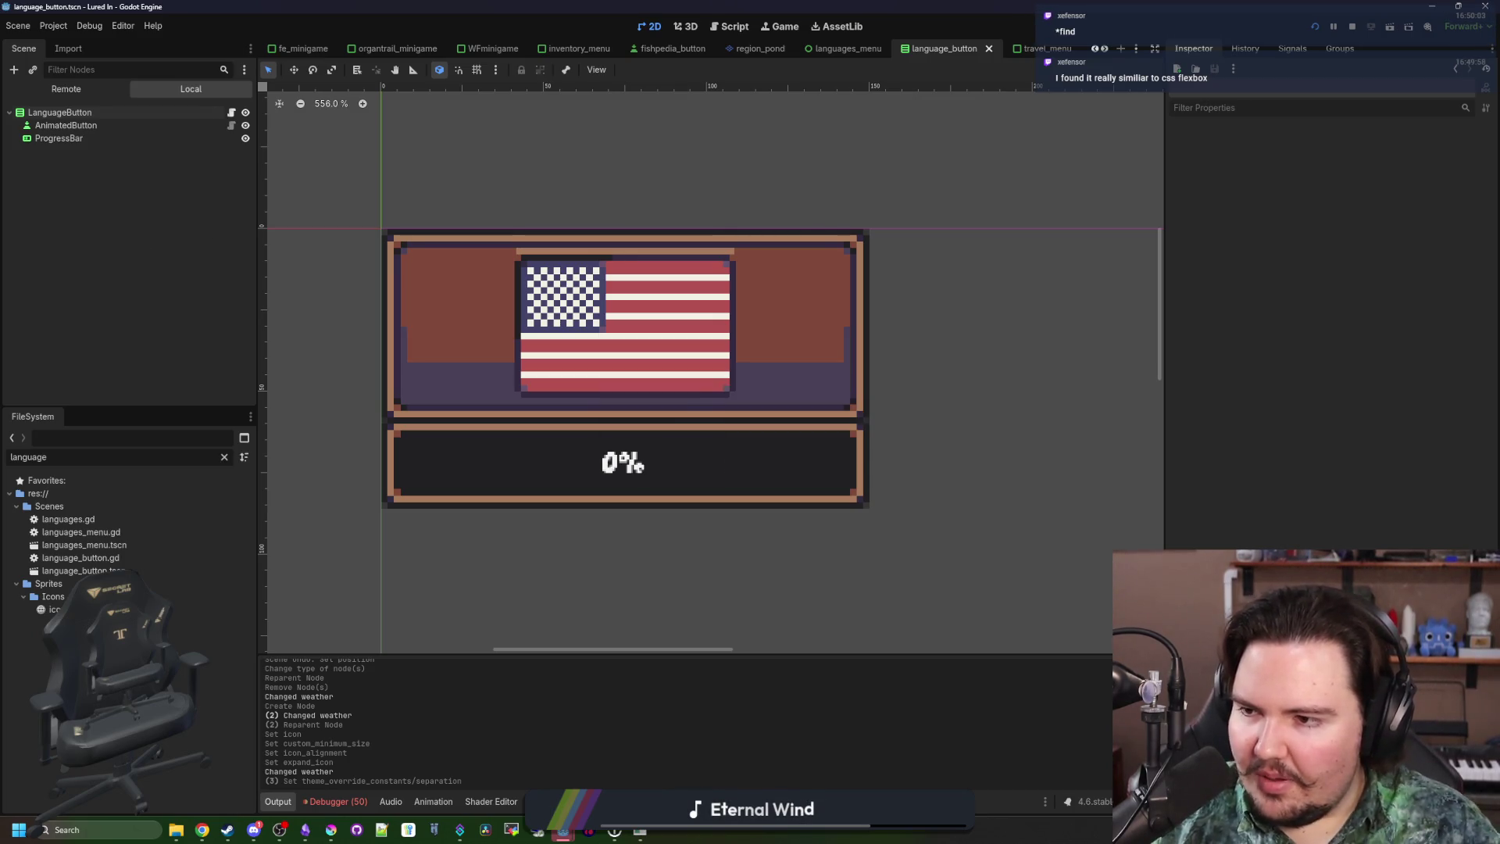
key("ctrl+s")
key("ctrl+s")
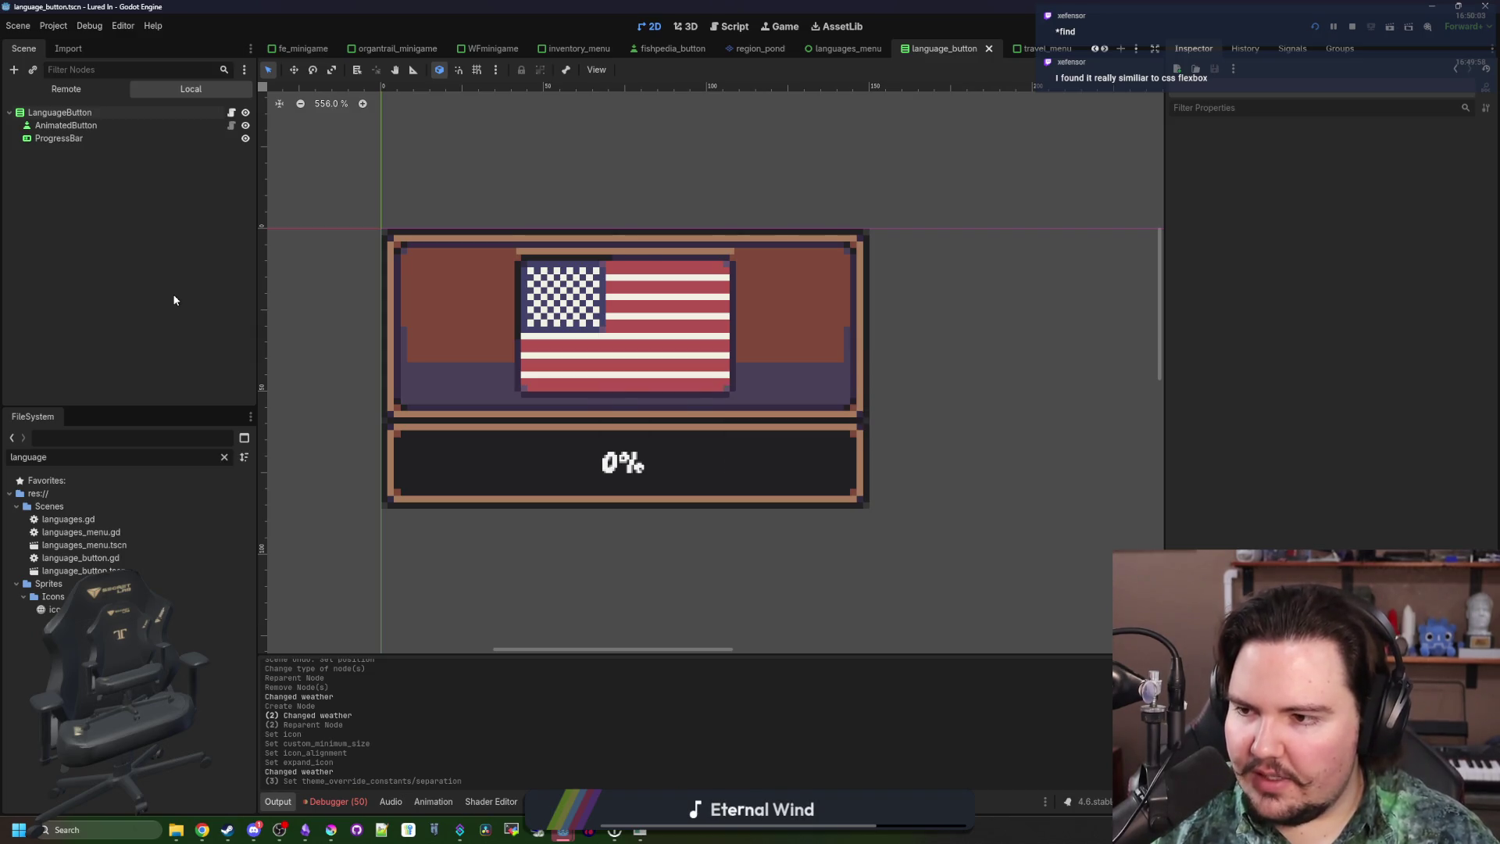
key("ctrl+s")
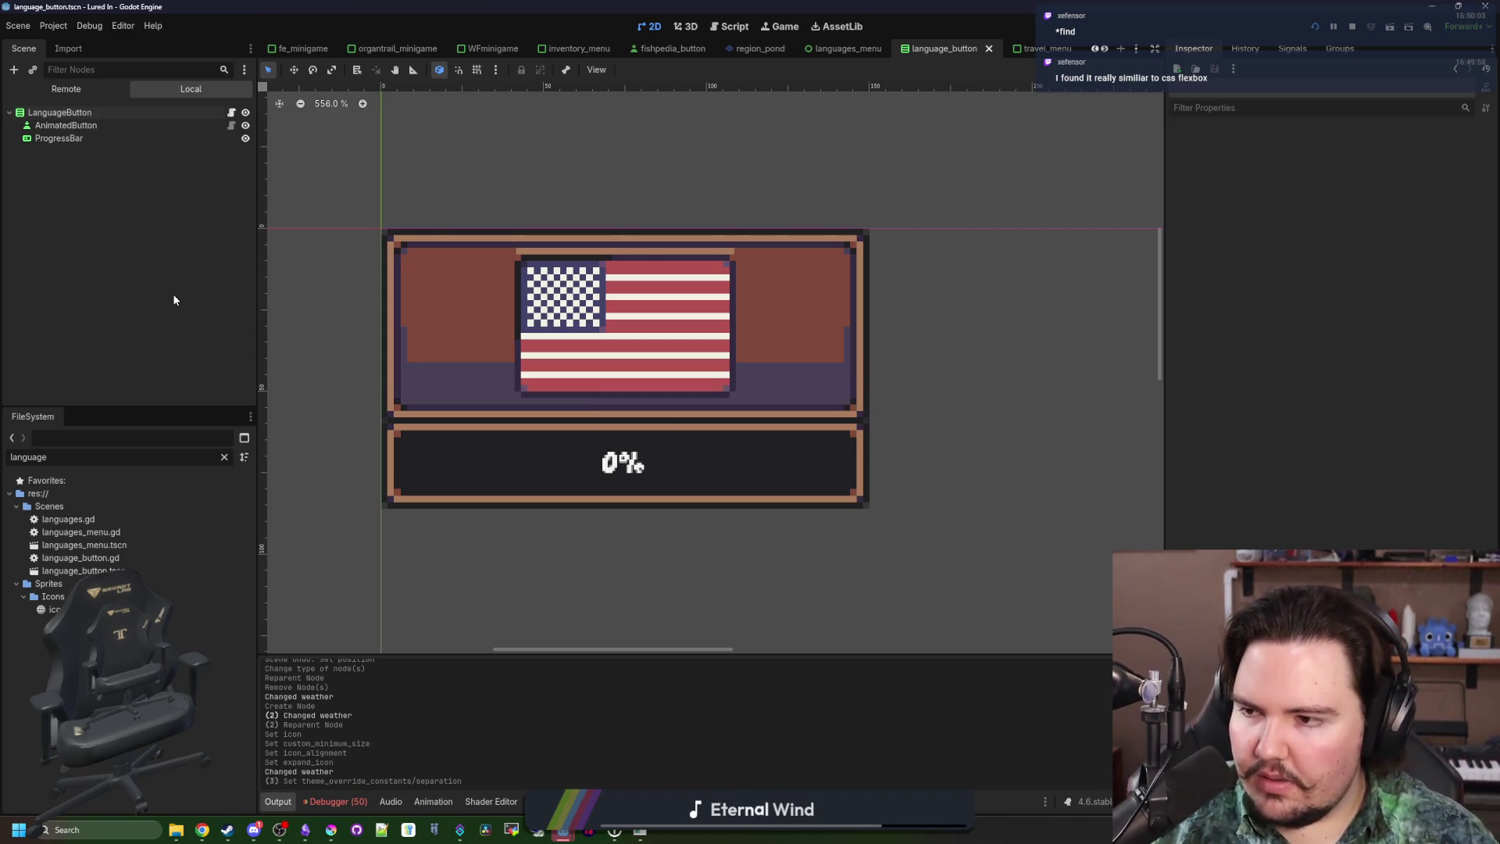
scroll(635, 437, "up", 1)
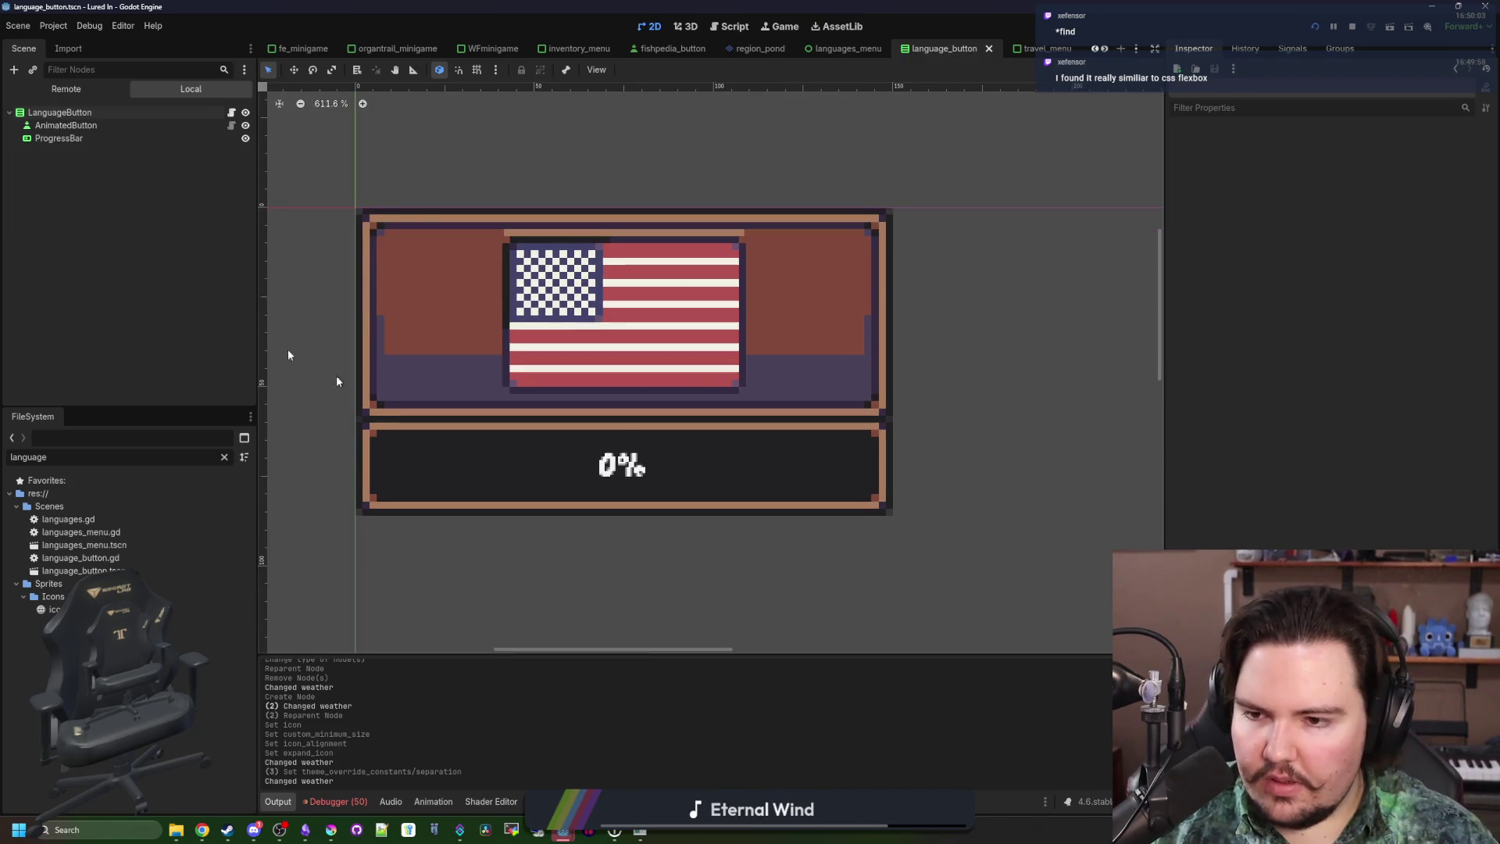
left_click(101, 112)
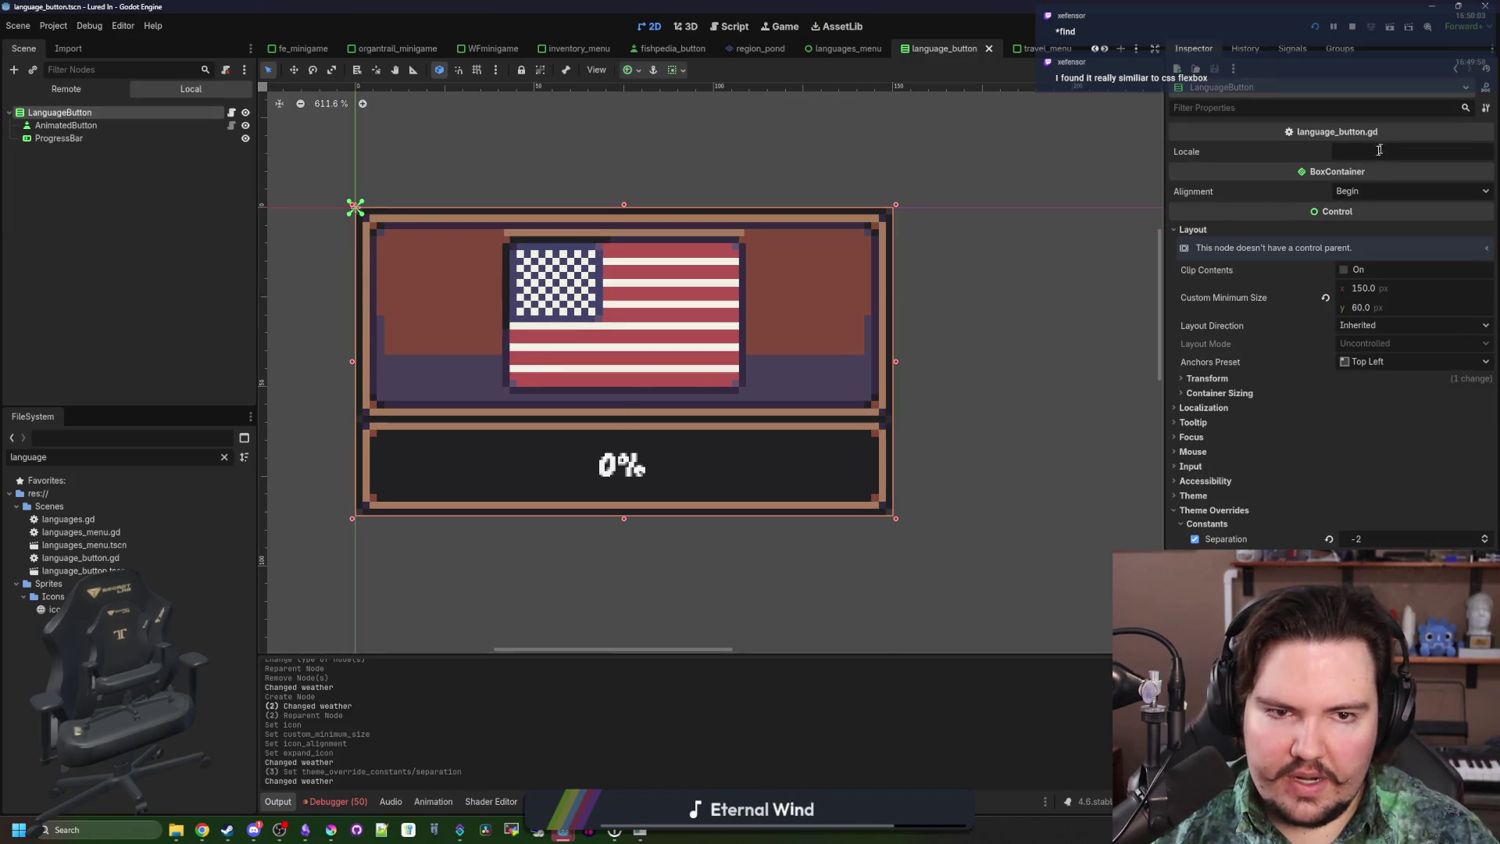
left_click(1379, 150)
left_click(232, 113)
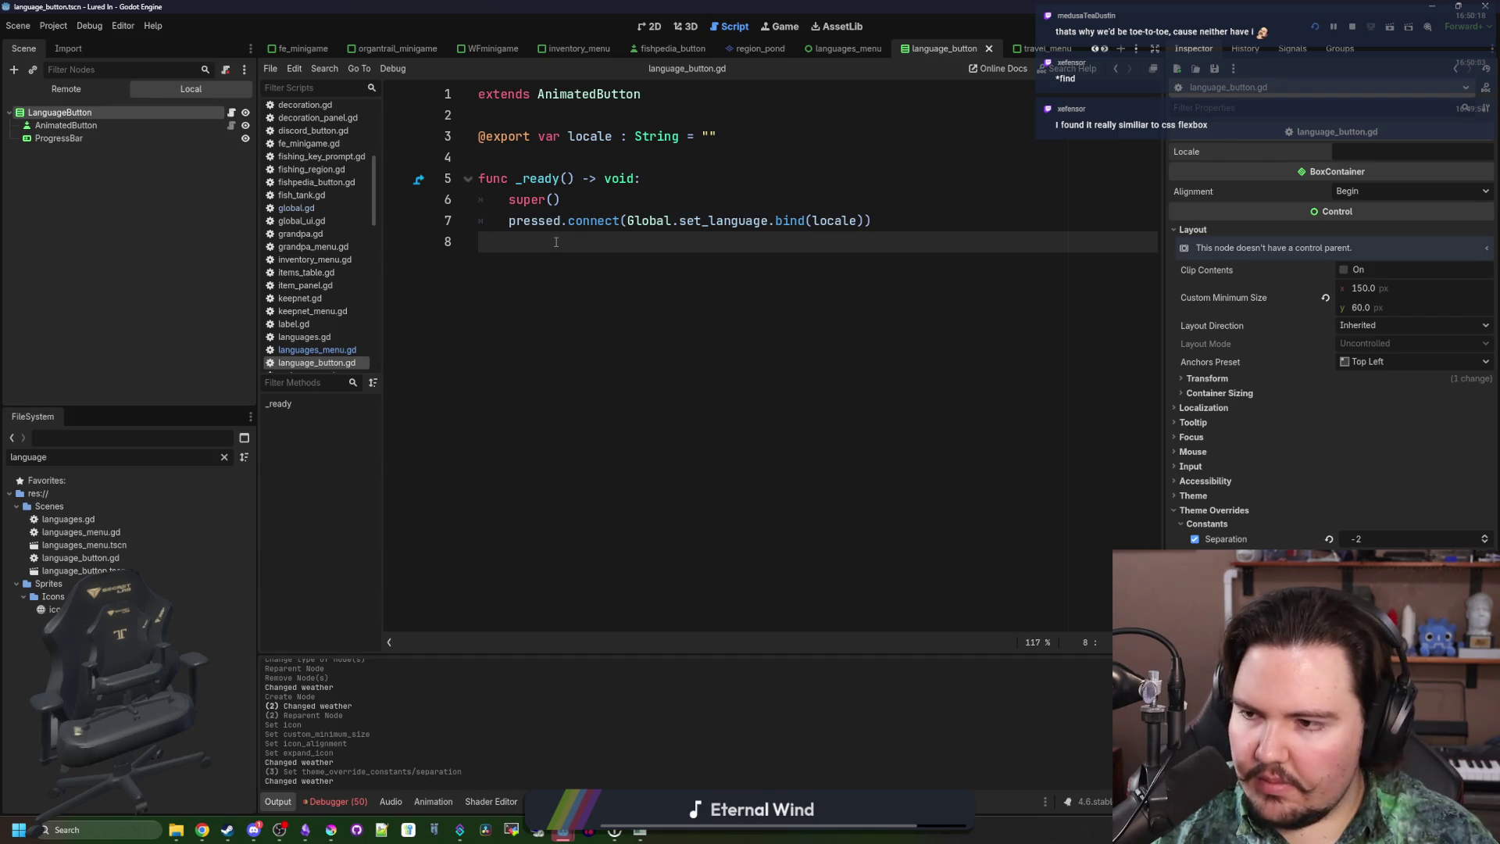
Step: Remove the extra empty lines after the connect call in _ready
mouse_move(535, 232)
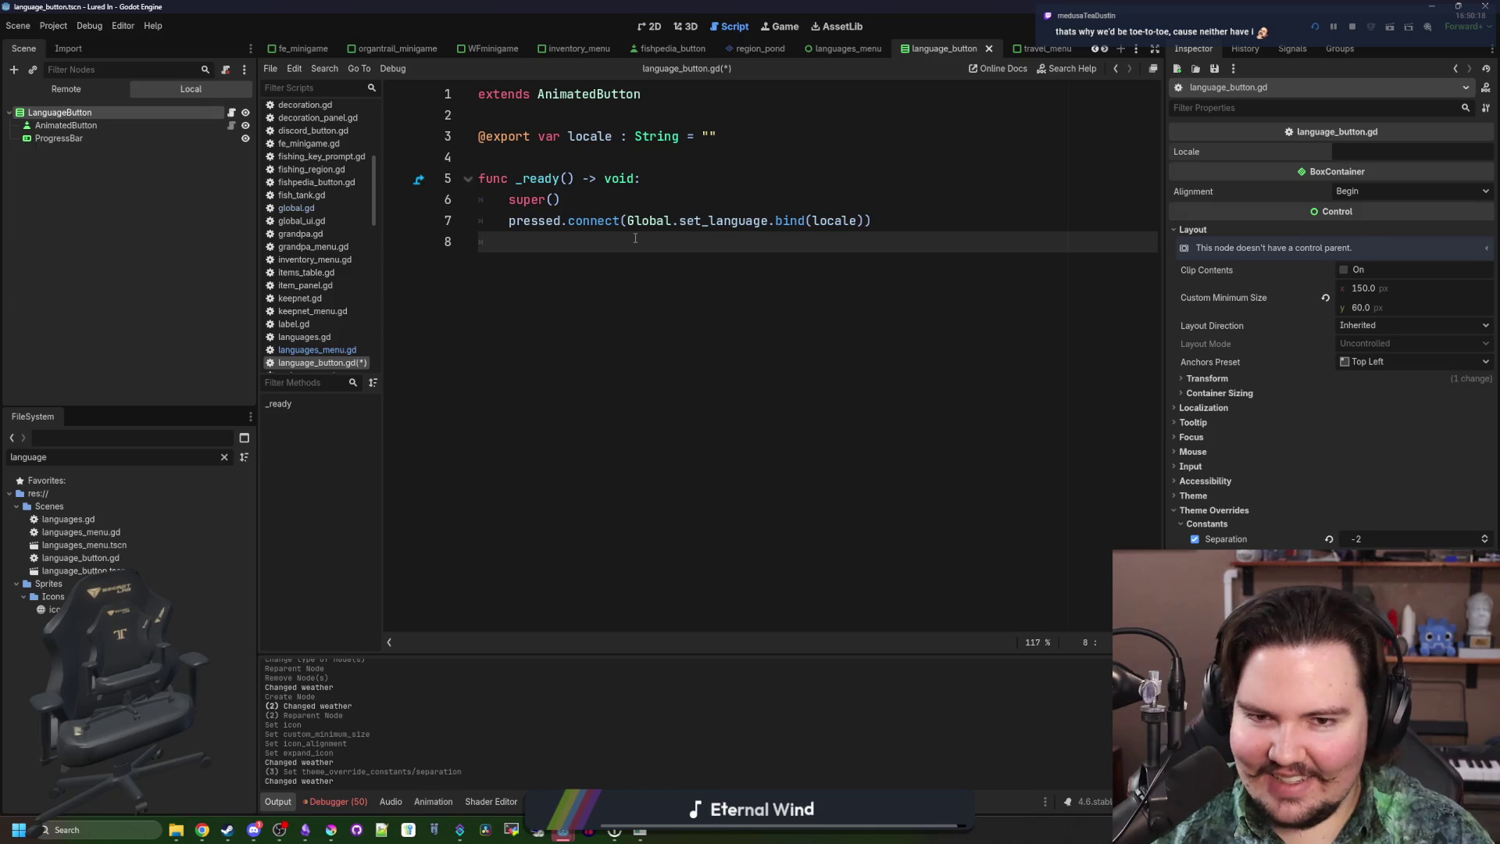
key("Return")
key("BackSpace")
key("BackSpace")
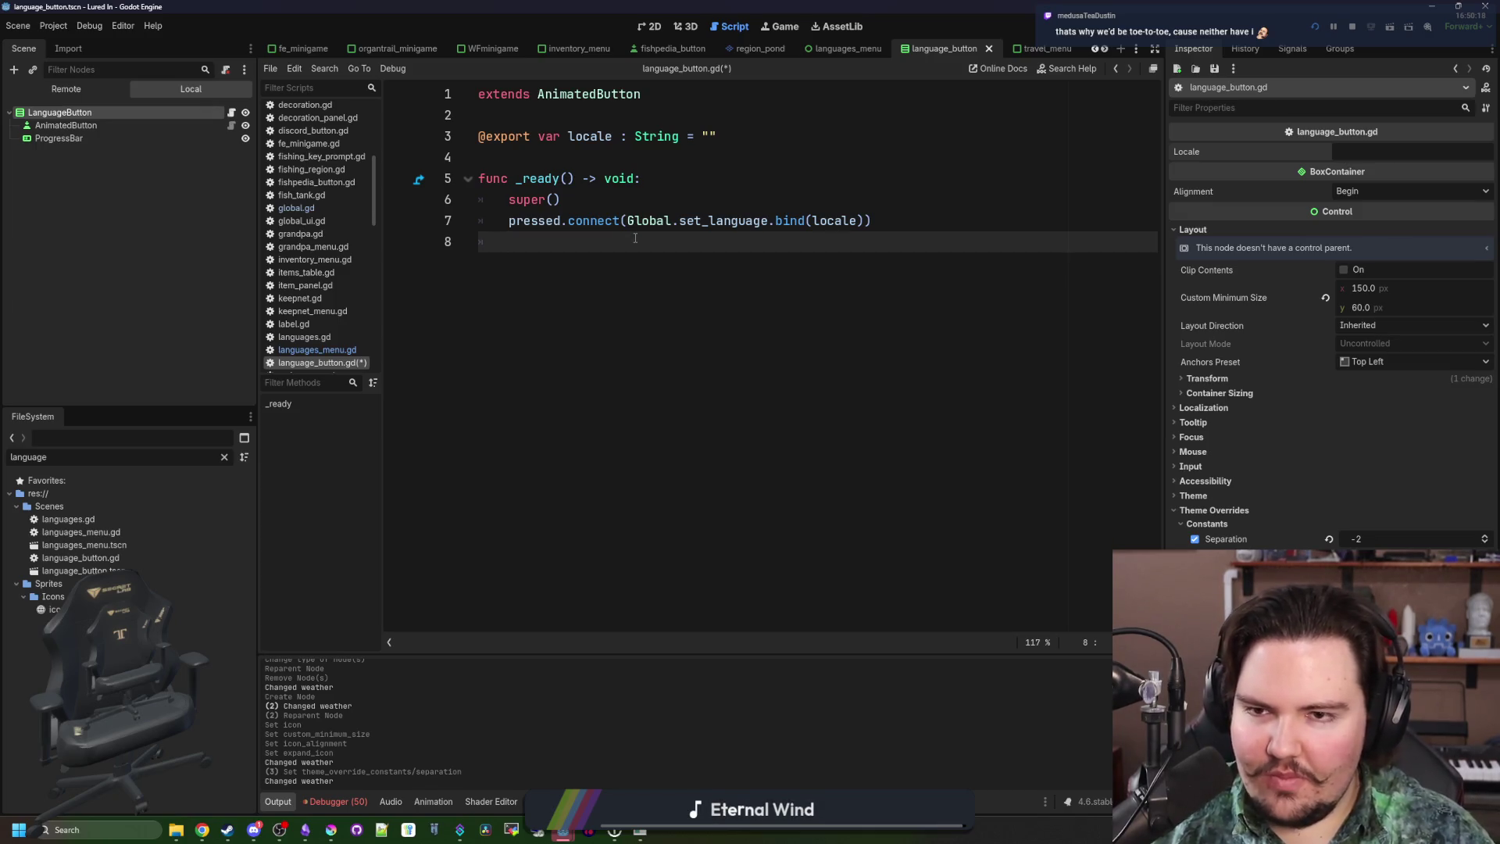
key("BackSpace")
key("BackSpace")
left_click(551, 157)
key("Return")
key("Up")
type("W")
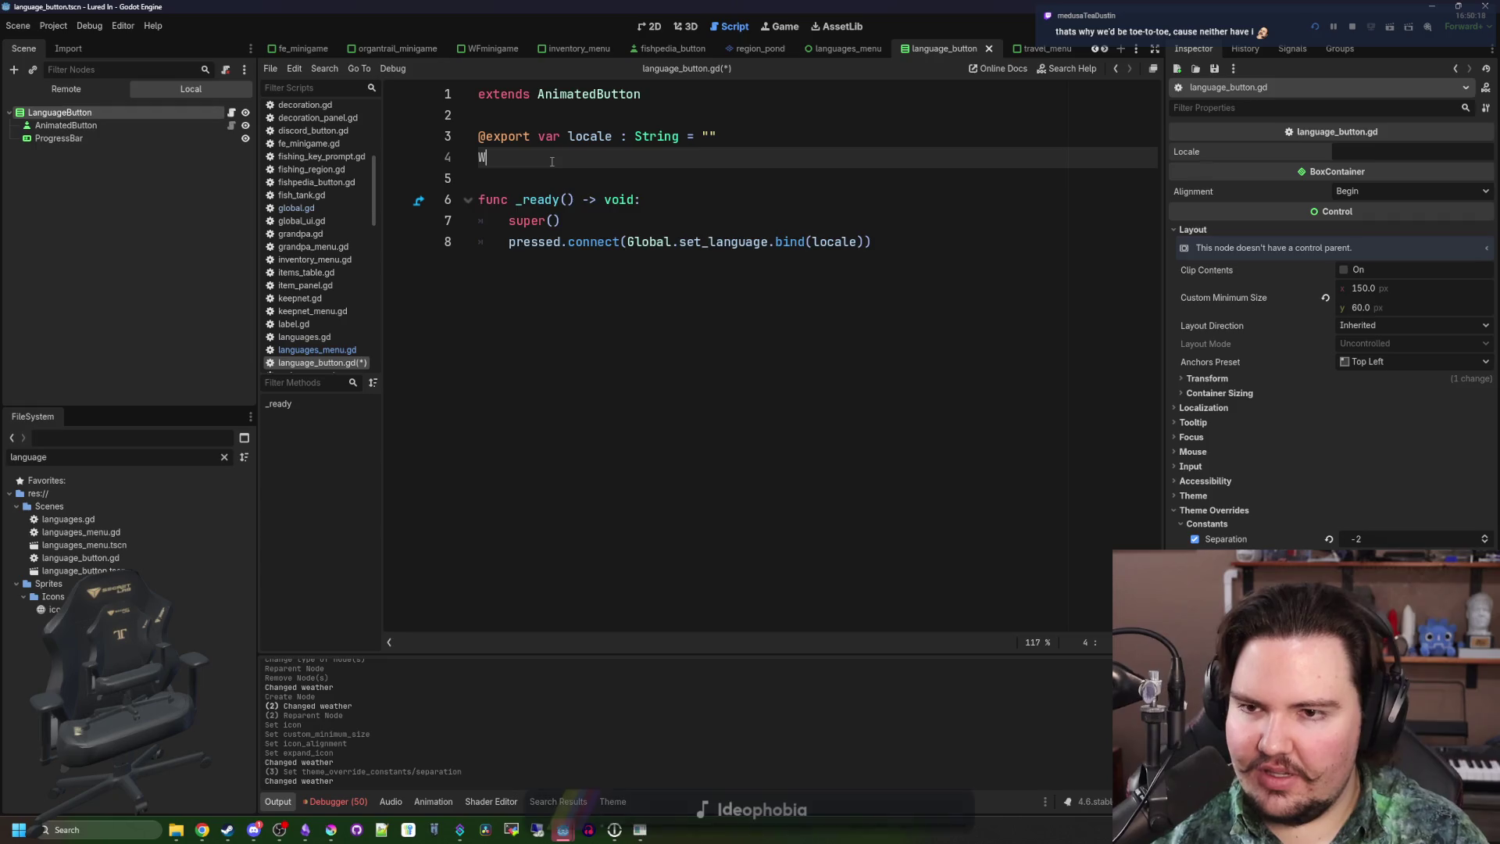
key("BackSpace")
type("@ex")
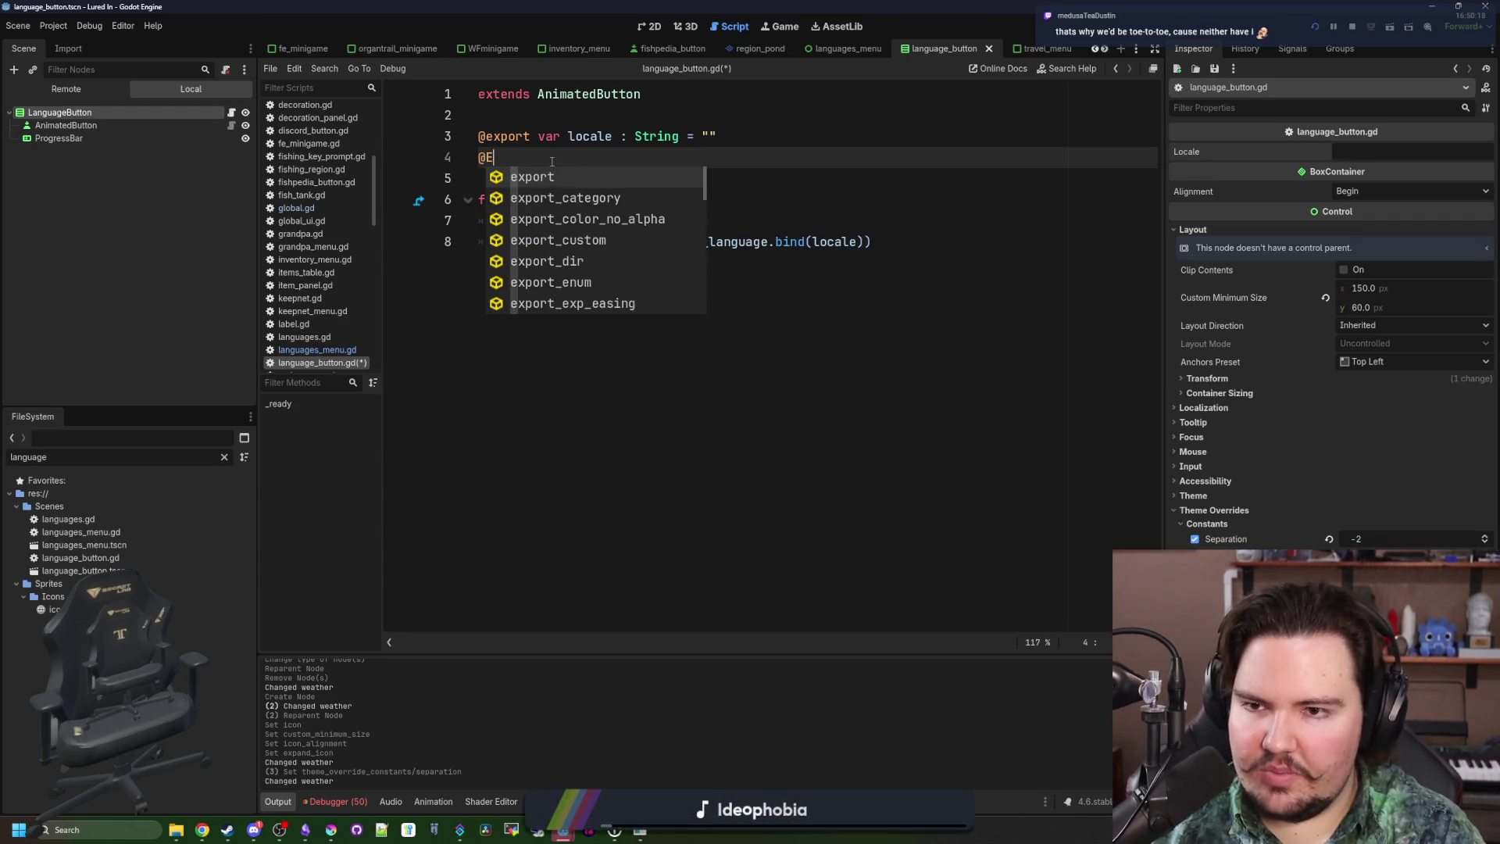
type("o")
key("BackSpace")
type("port ")
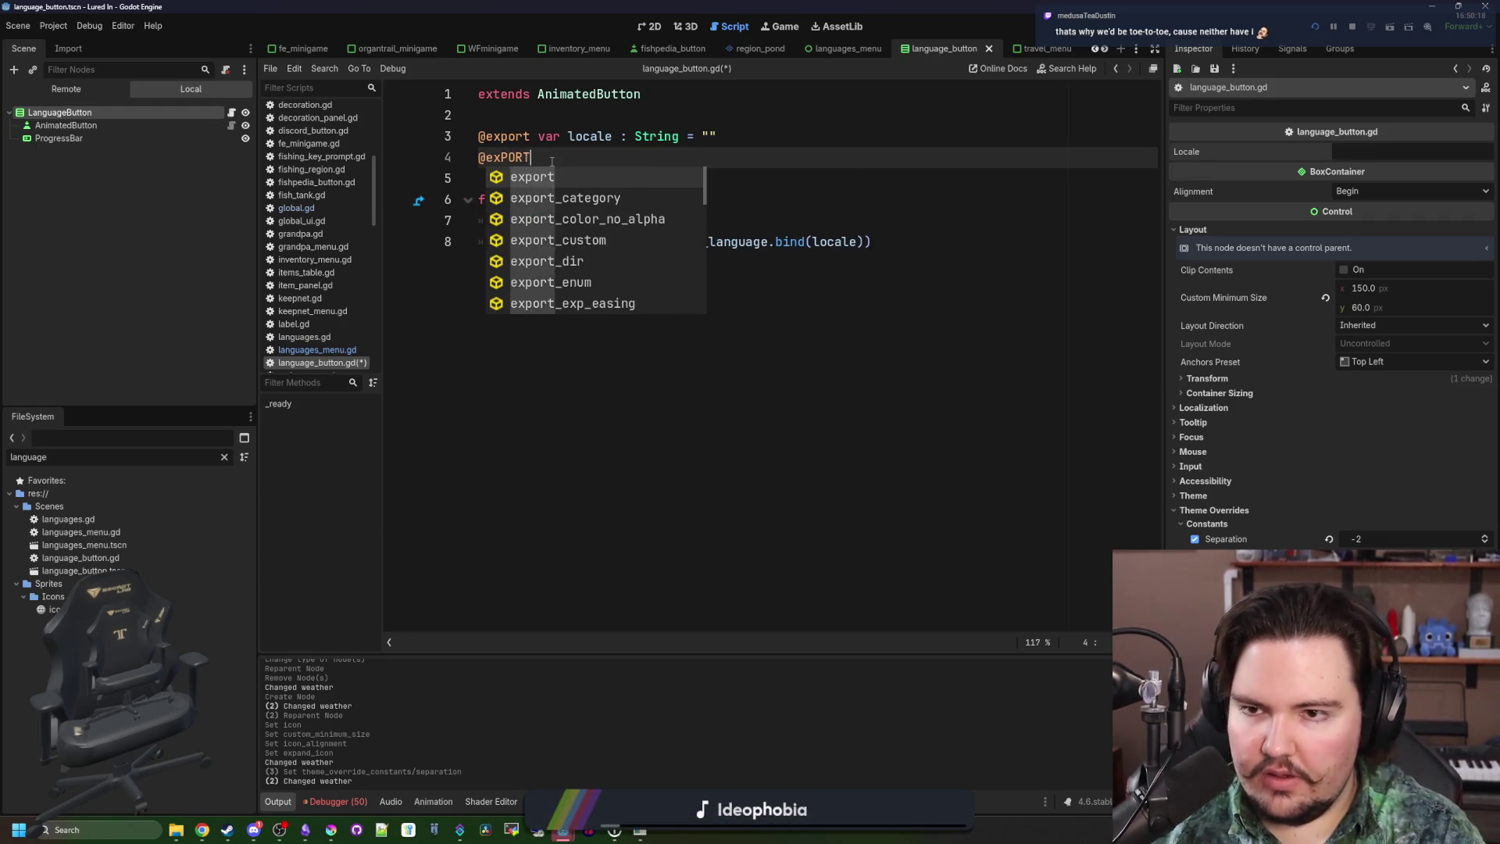
type("var flag")
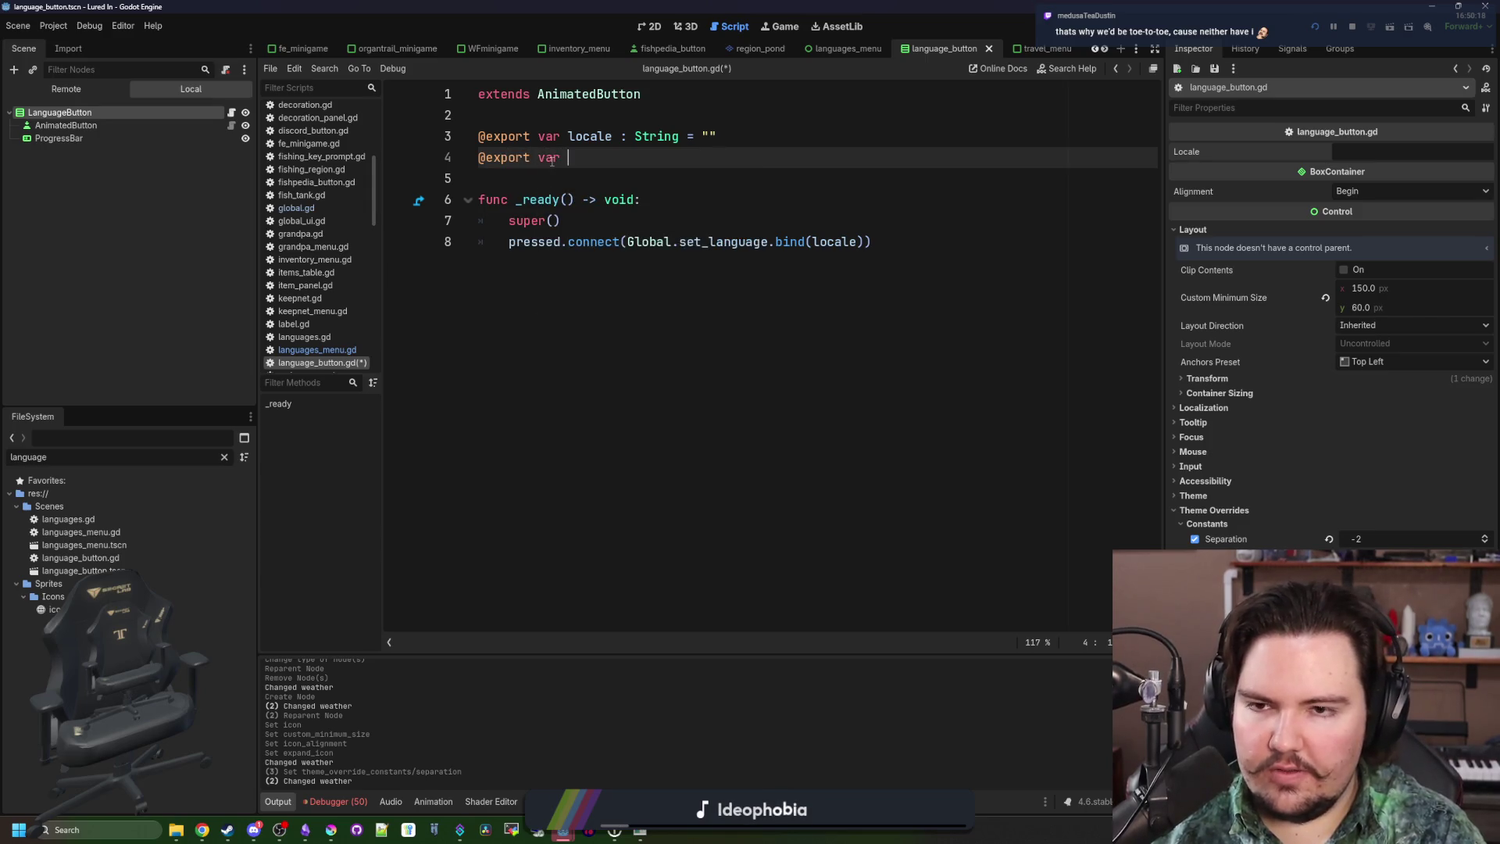
type(" : Texture")
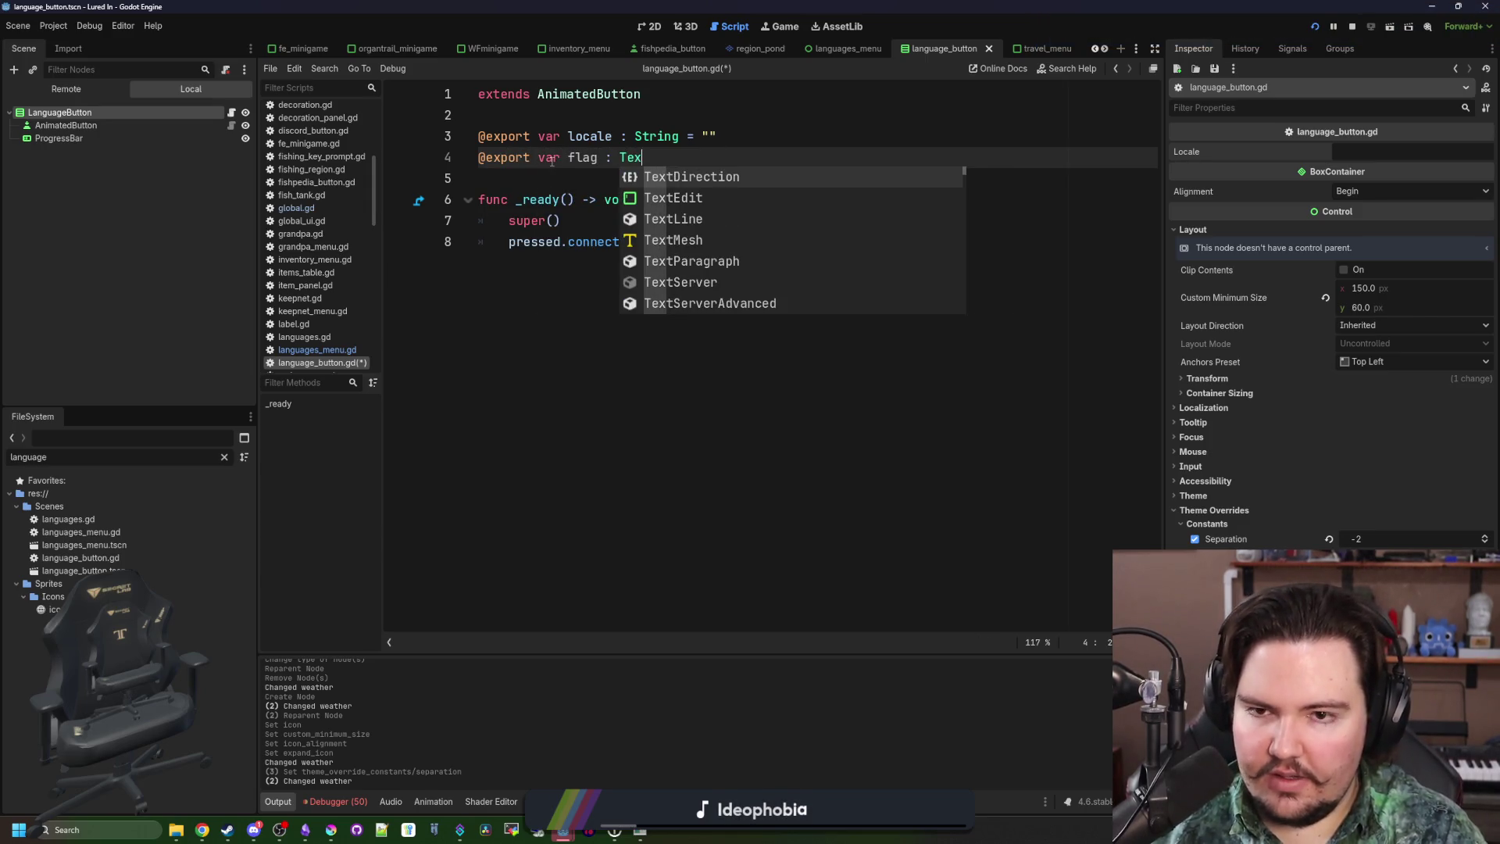
type("2D")
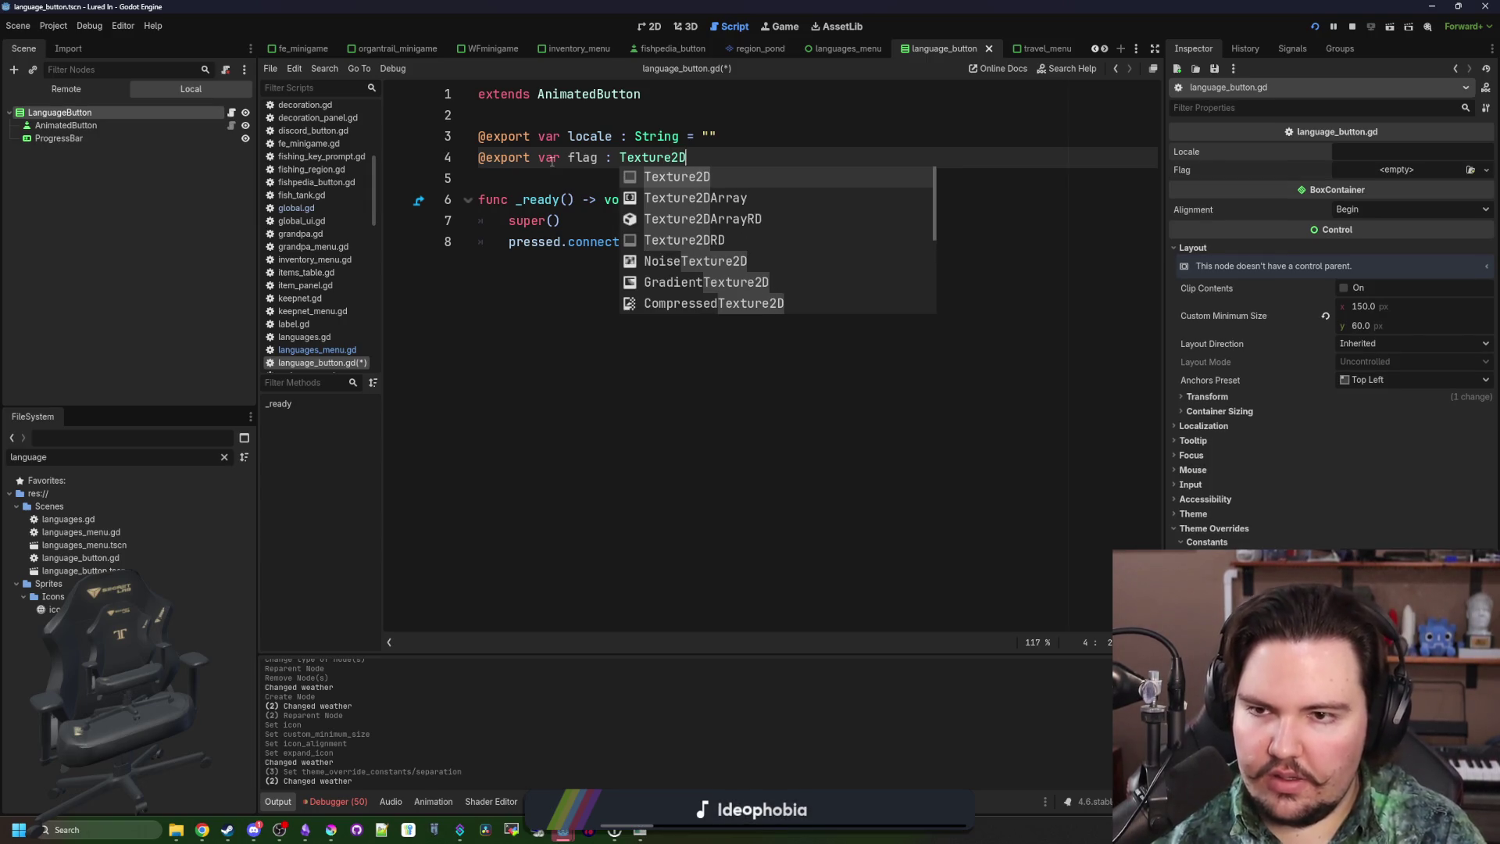
left_click(539, 157)
key("ctrl+s")
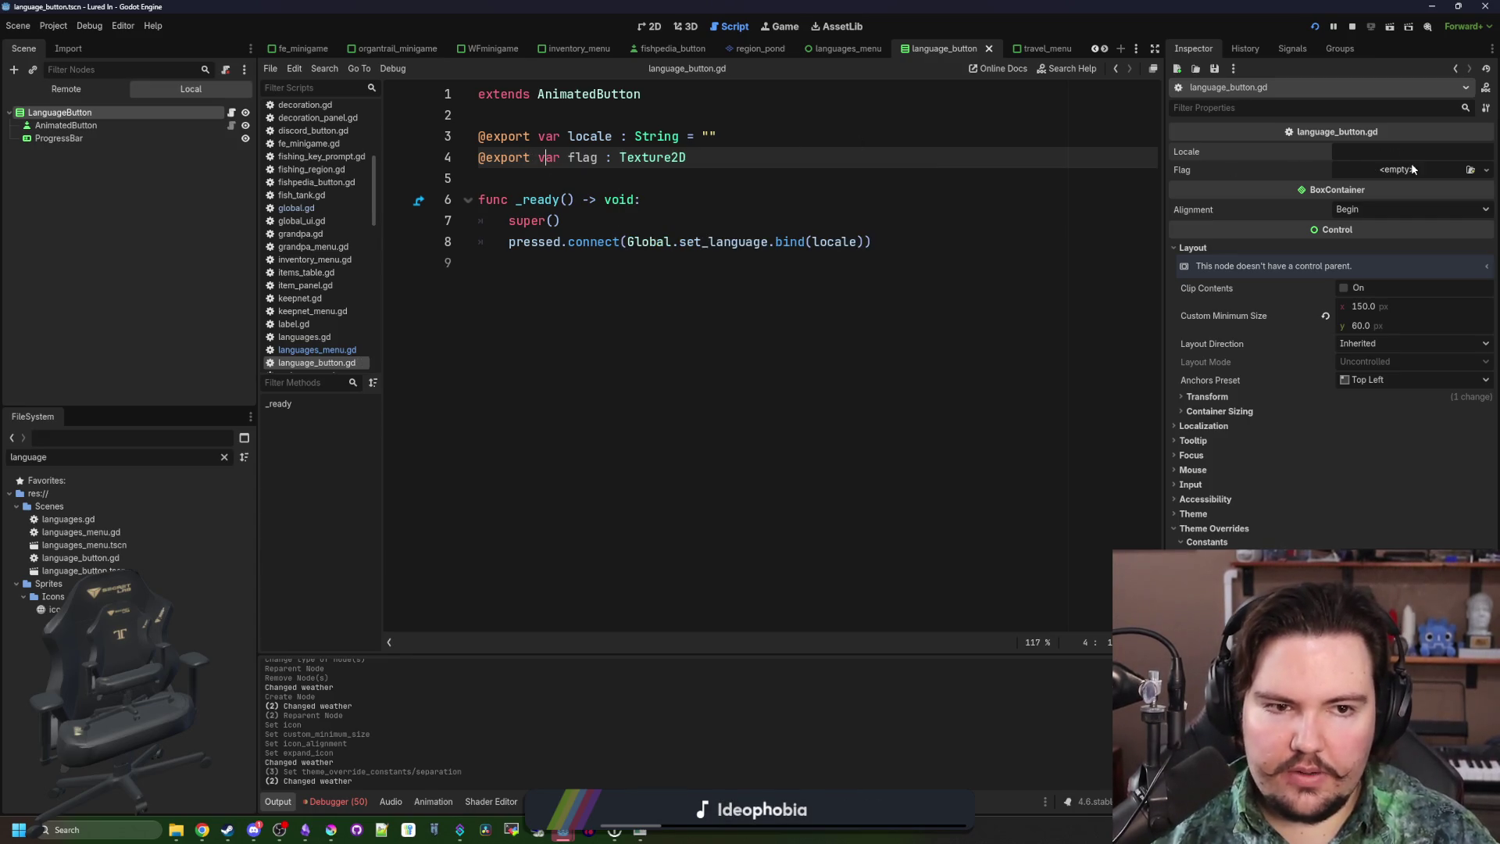
left_click(965, 236)
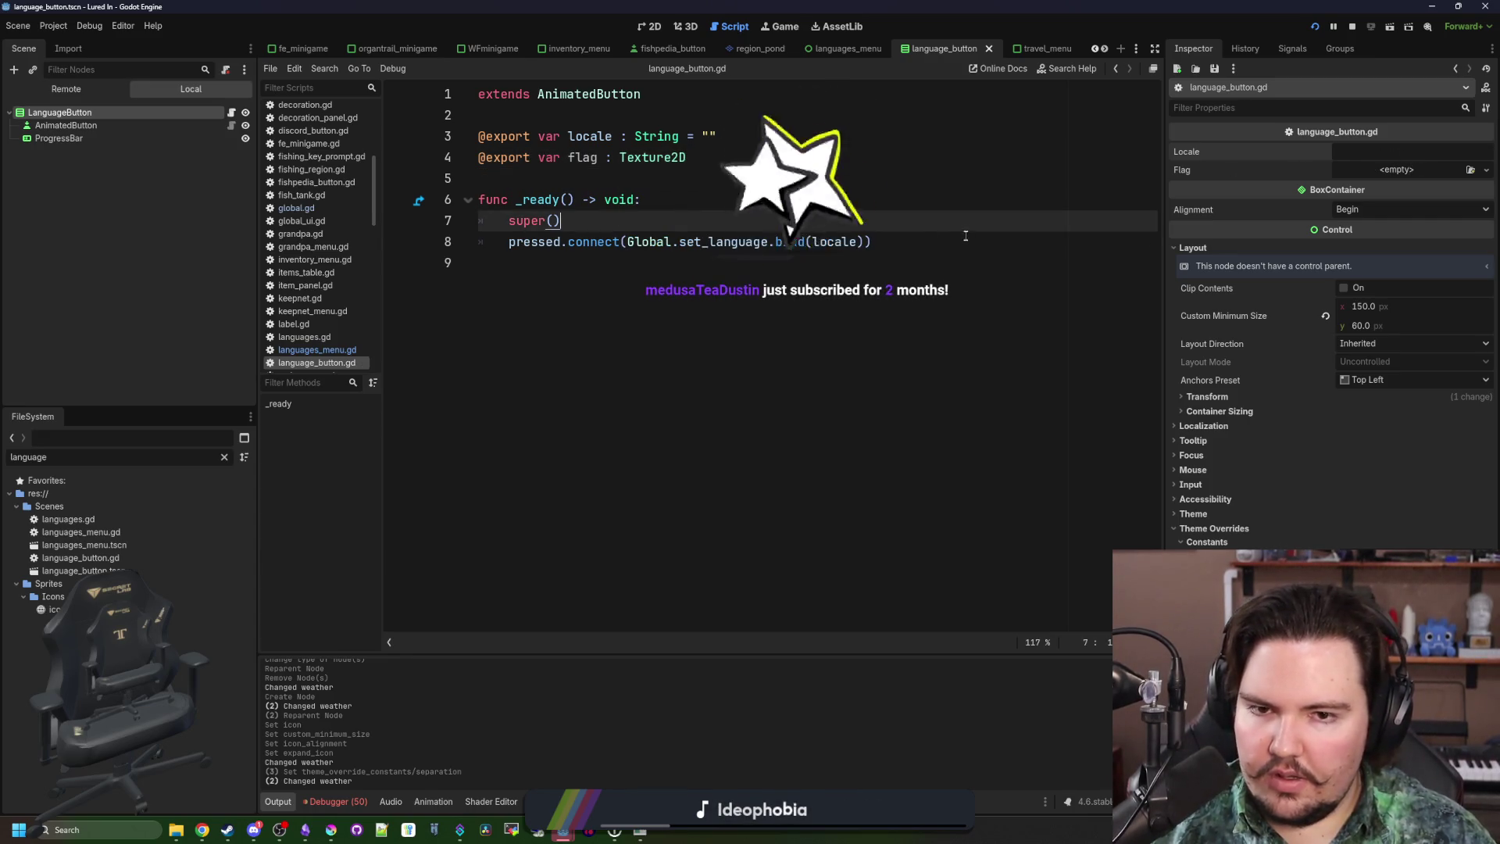
key("Return")
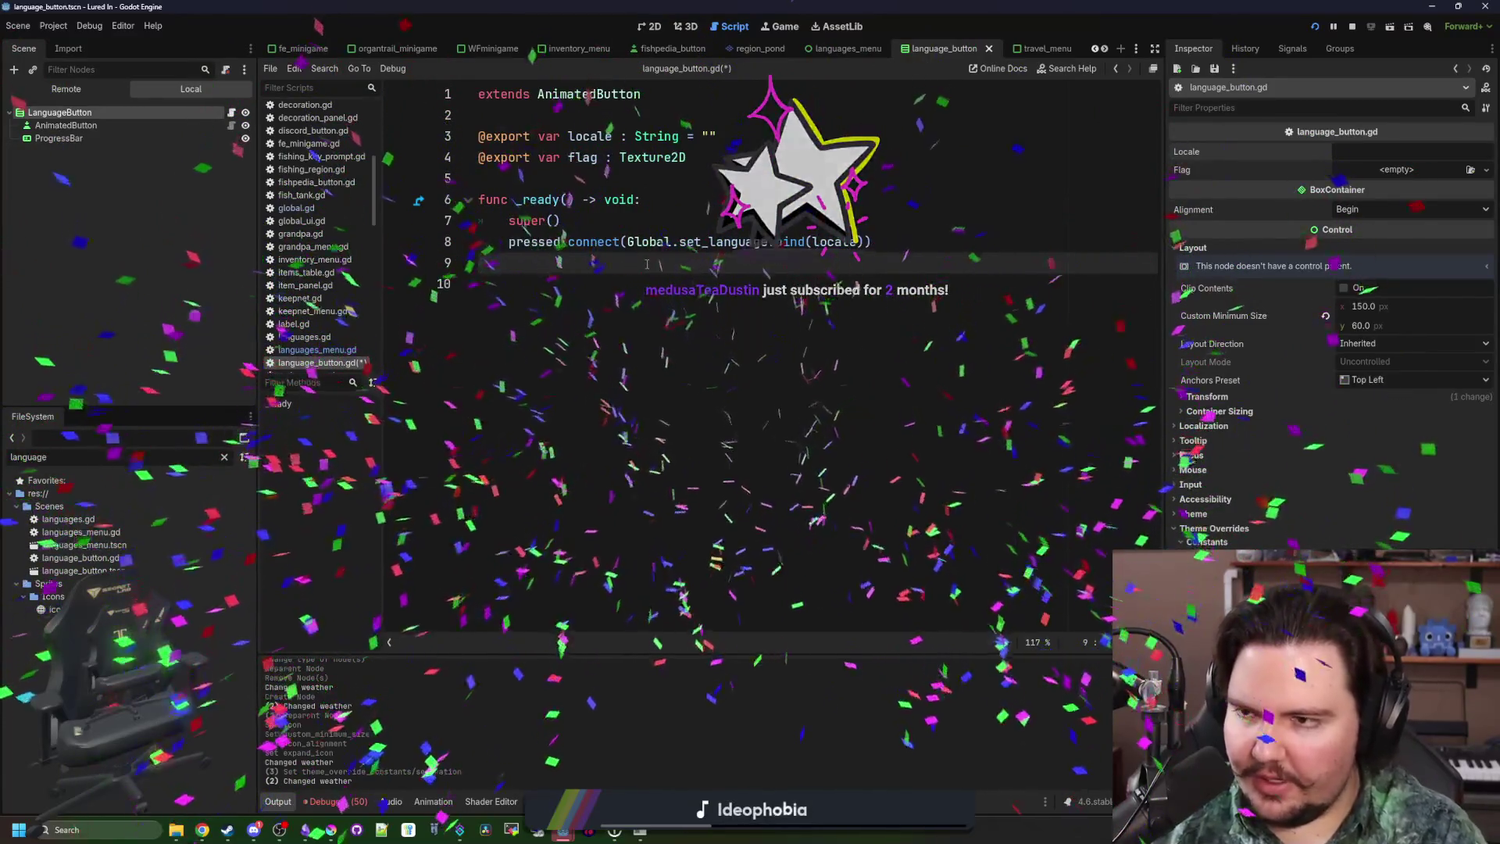
left_click(607, 177)
key("Return")
key("Return")
key("Up")
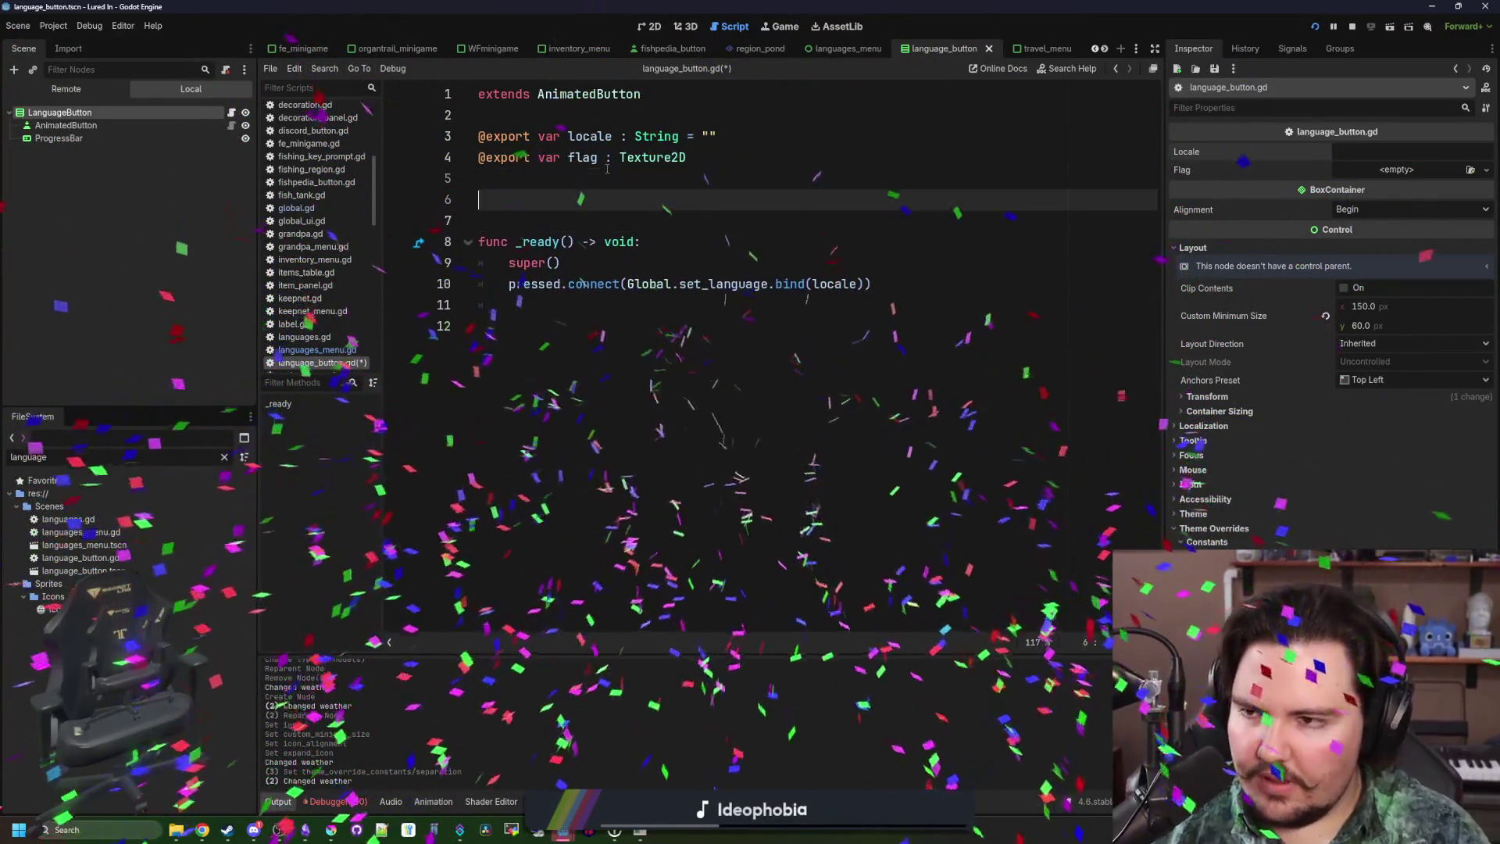
type("@onready")
left_click(104, 127)
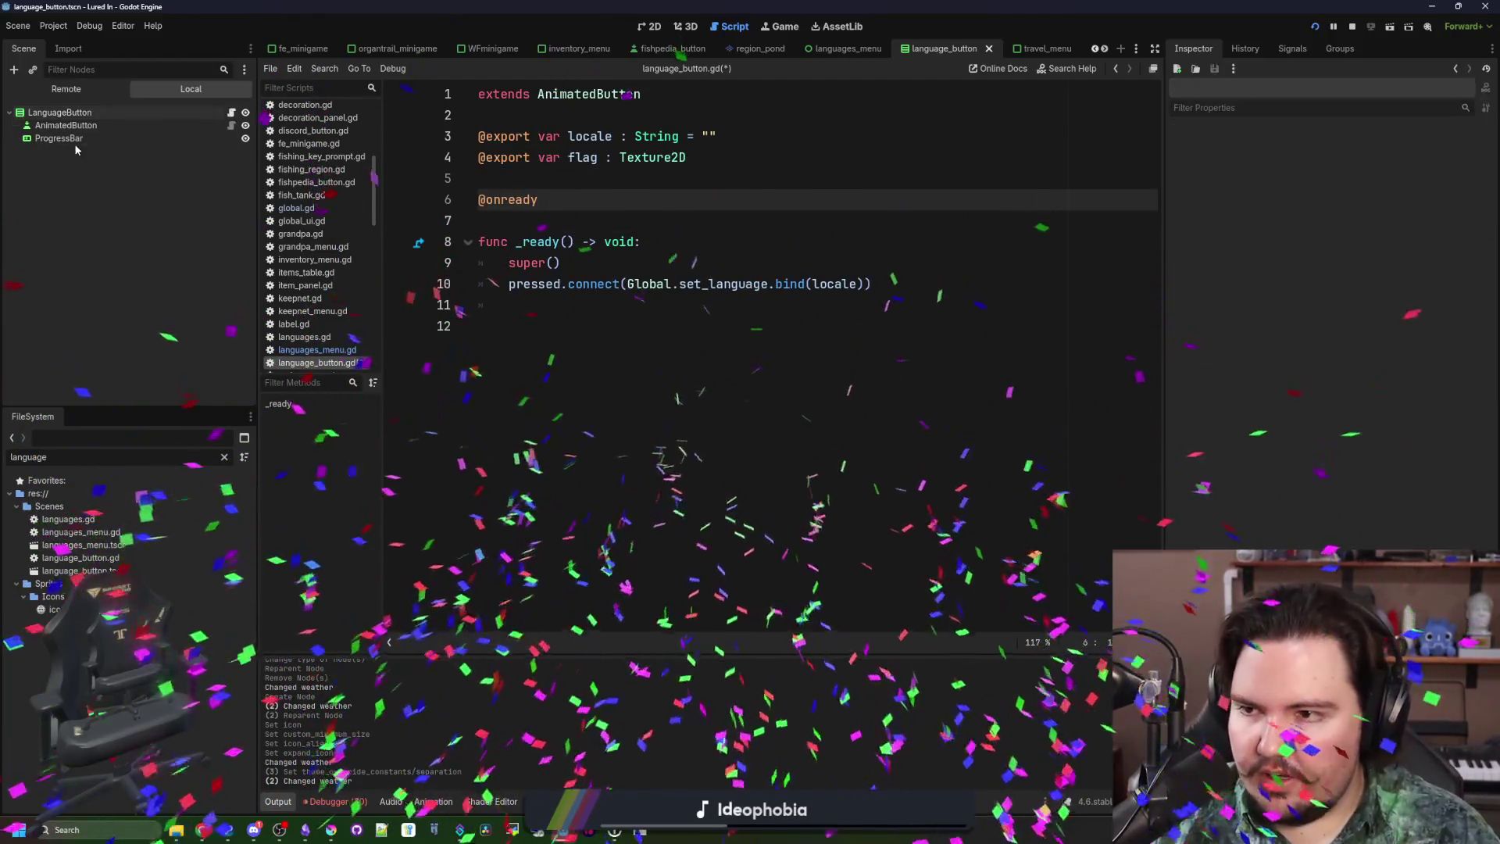
left_click_drag(104, 127, 602, 205)
mouse_move(58, 139)
left_mouse_down()
mouse_move(557, 229)
mouse_move(539, 228)
left_mouse_up()
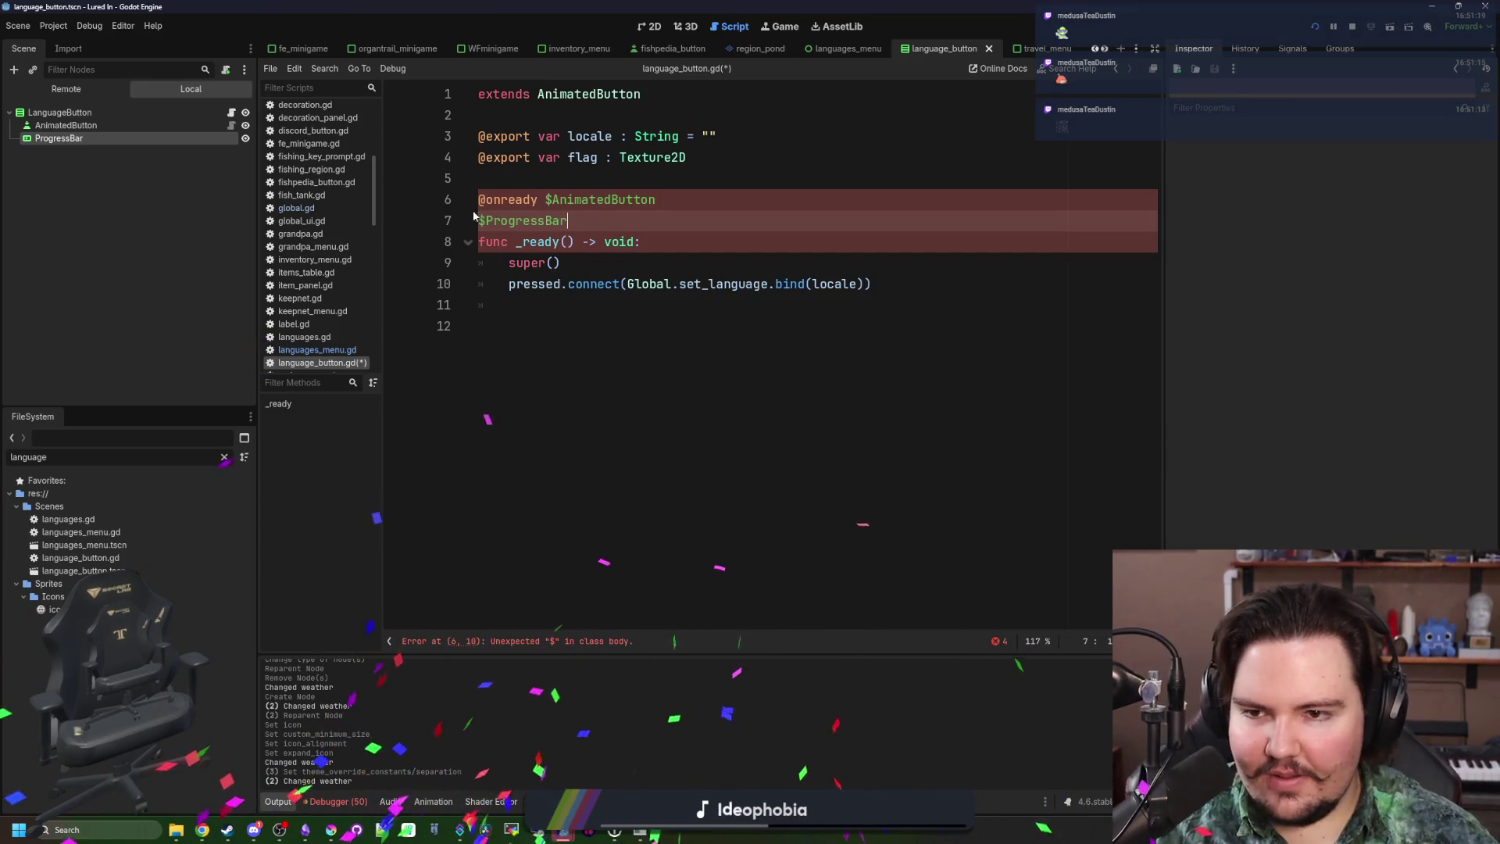
Step: Turn the references into 'var button' and 'var progressBar' declarations
type("@onready")
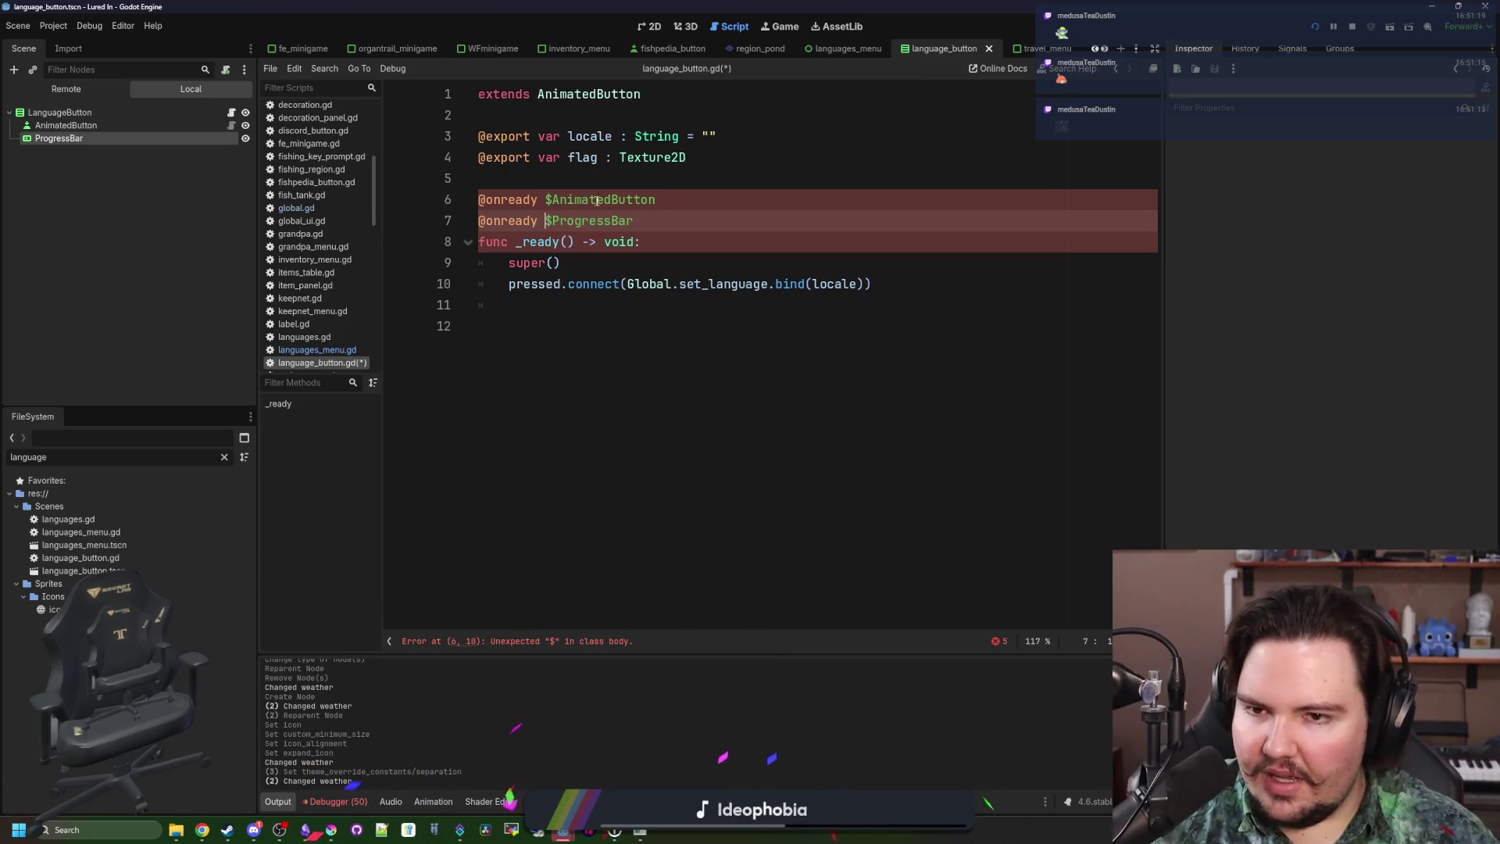
left_click(546, 200)
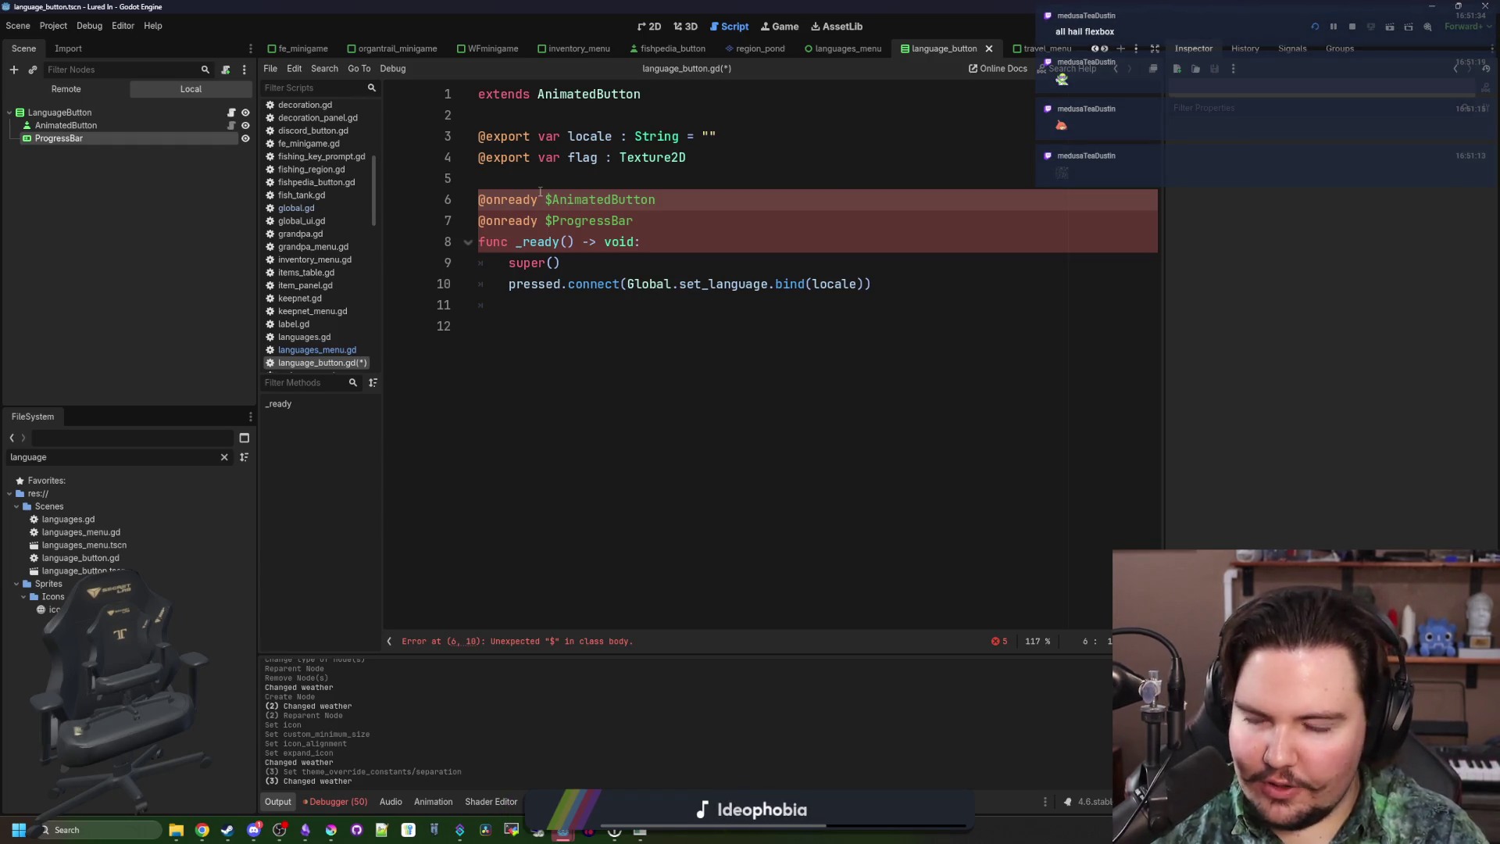
type("button")
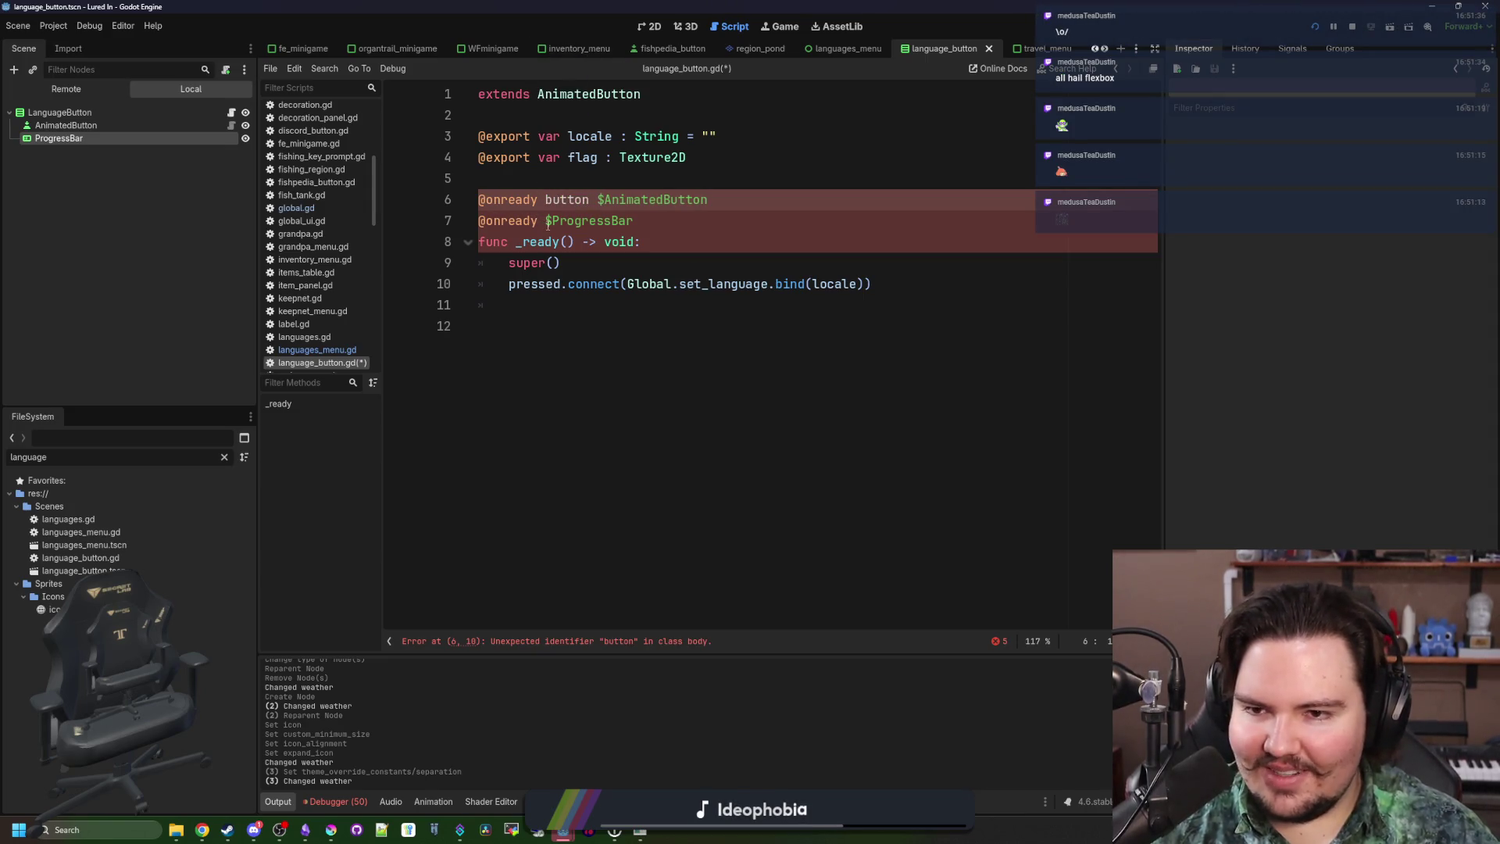
left_click(546, 221)
type("sBar")
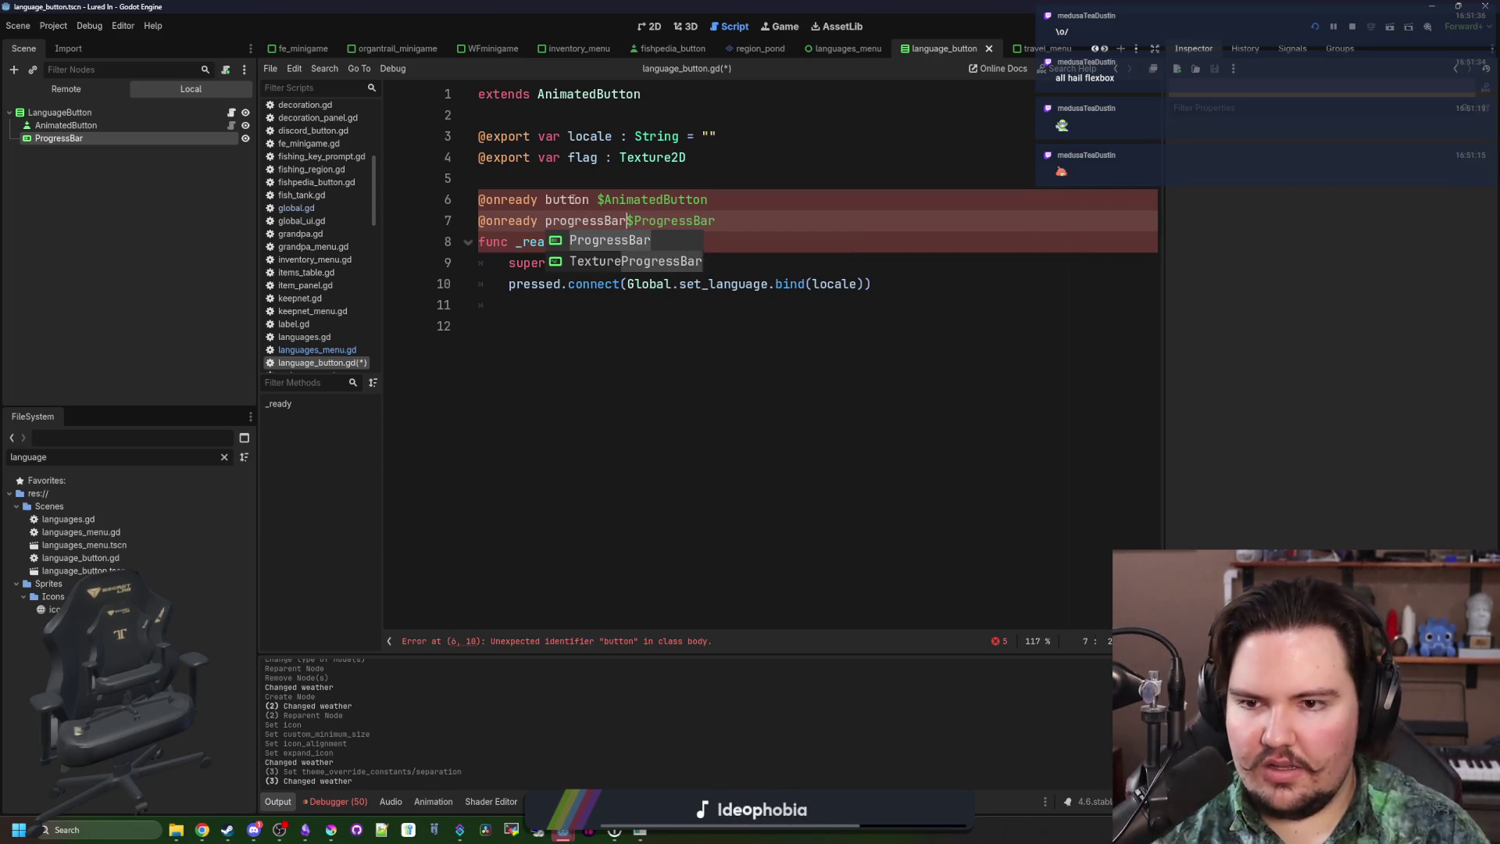
left_click(544, 221)
type("var")
left_click(545, 200)
type("var ")
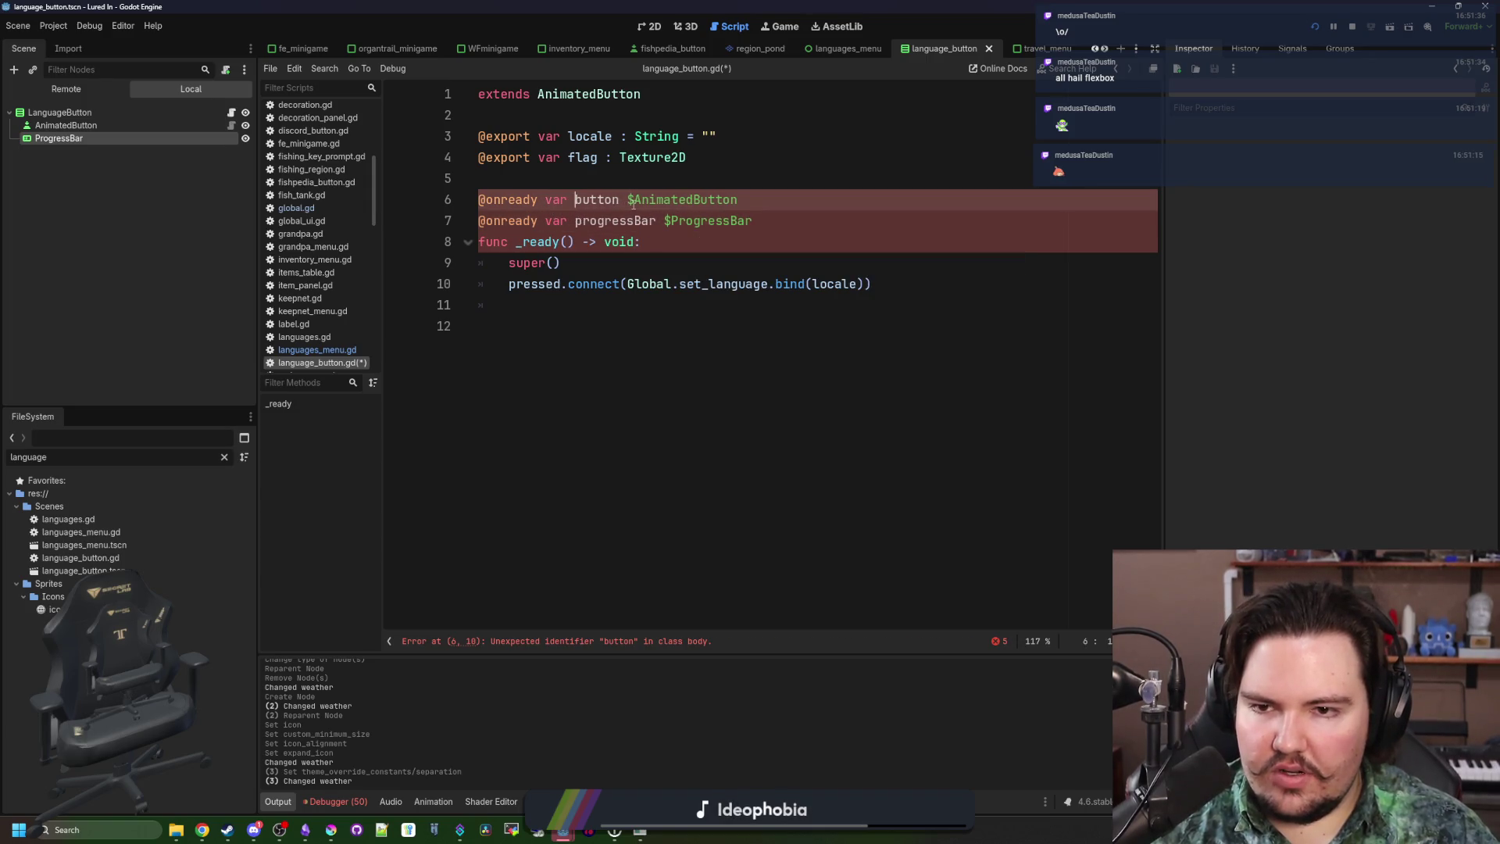
type("=")
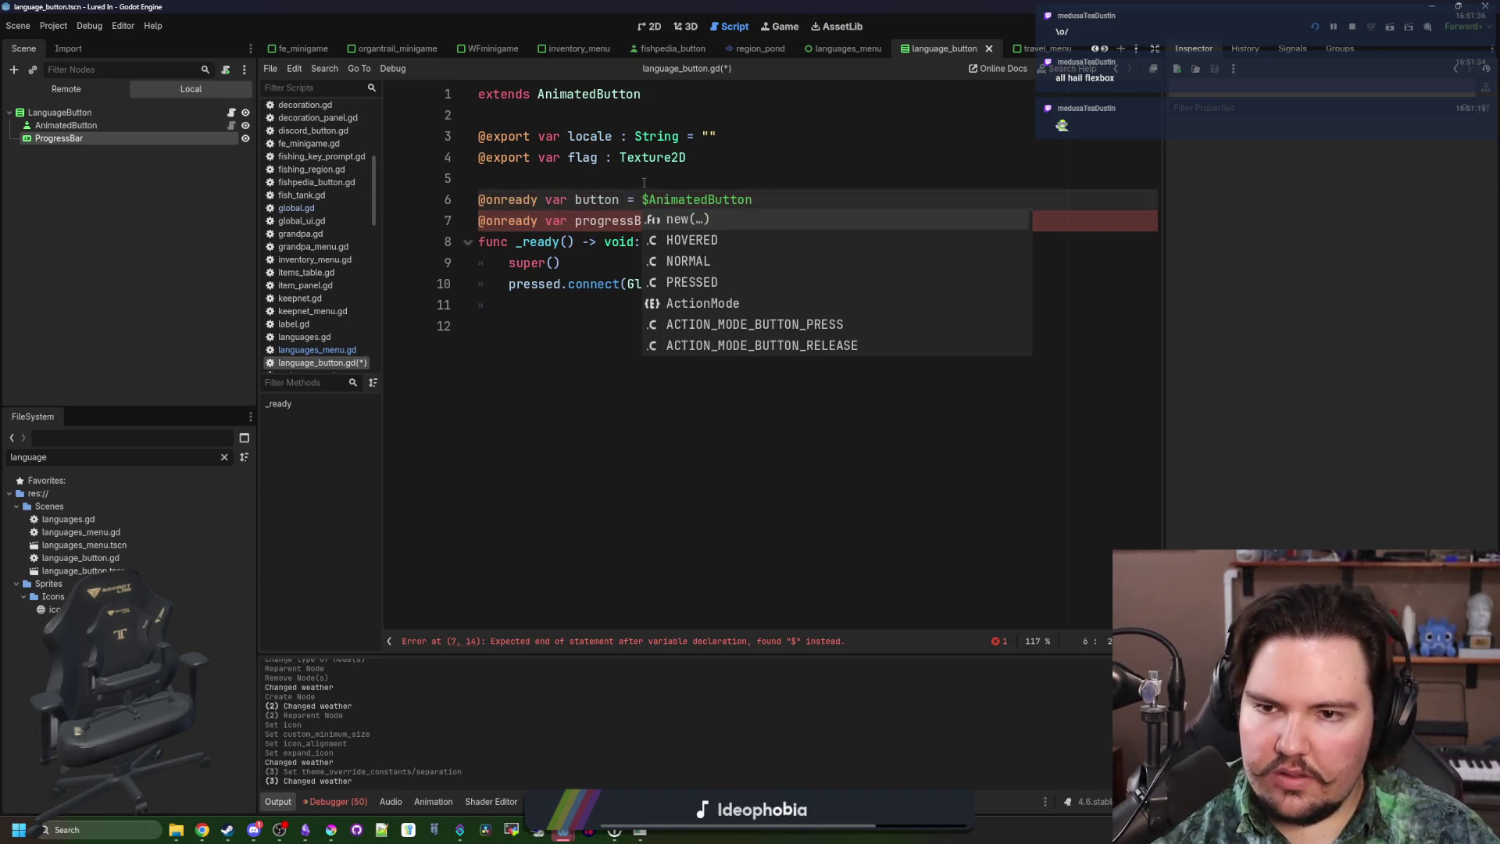
Step: Type-hint the declarations as ': ProgressBar' and ': AnimatedButton'
left_click(666, 221)
type("=")
key("Left")
key("Left")
type(": Progre")
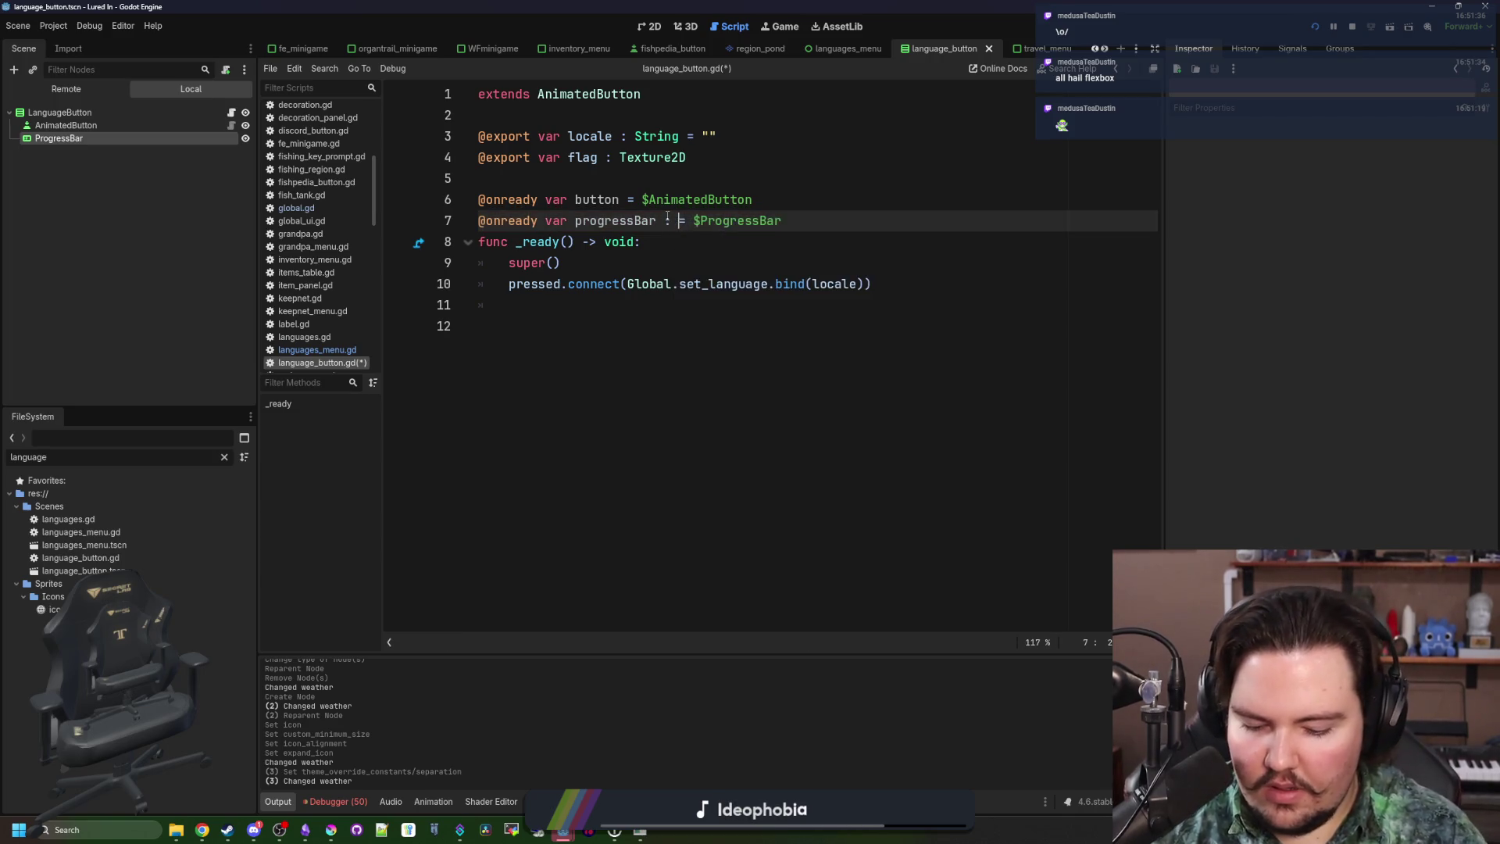
type("ssBar")
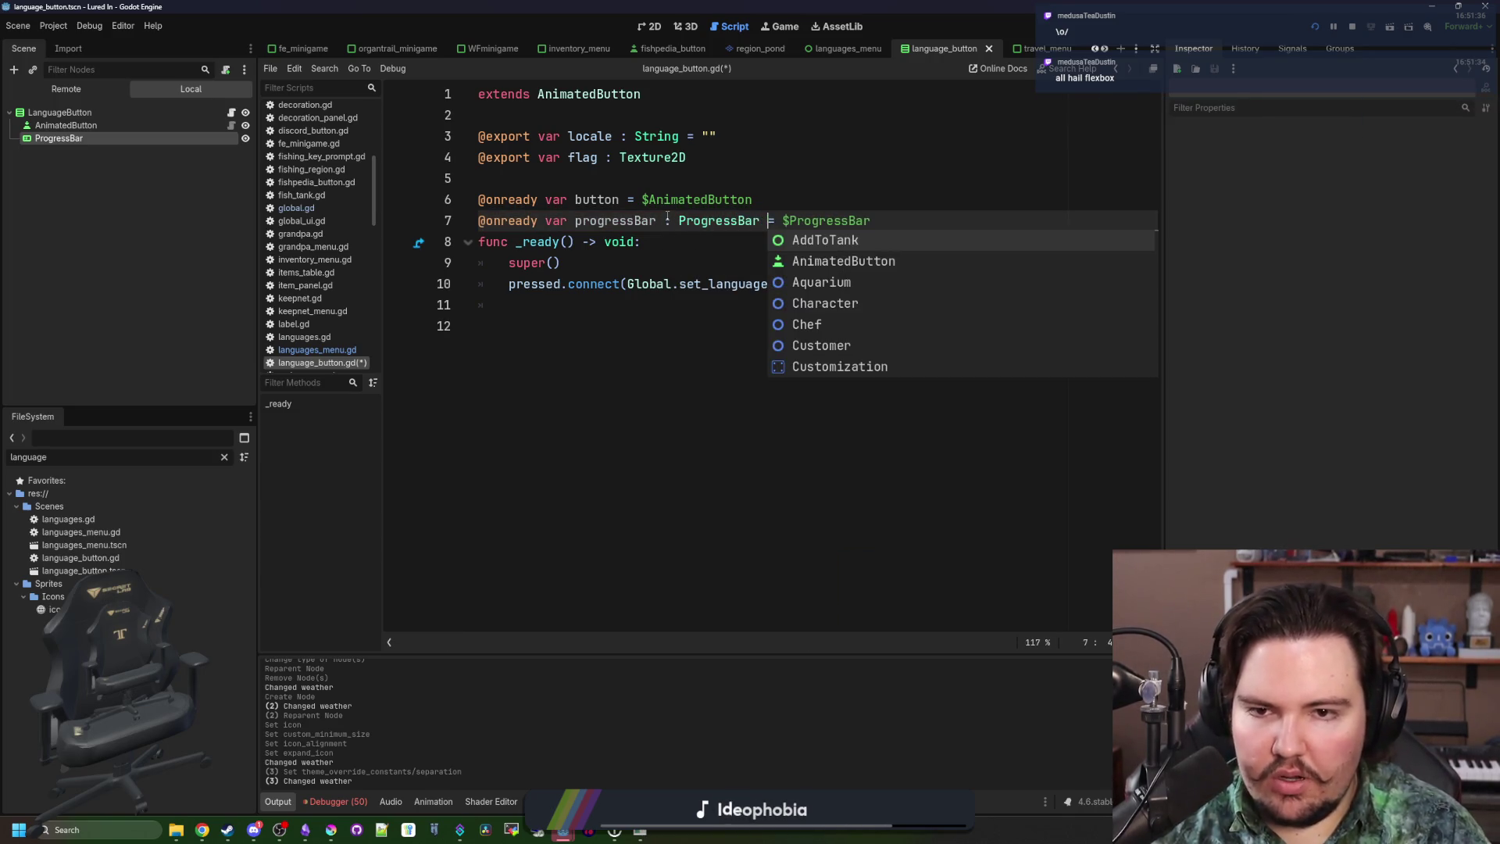
left_click(627, 200)
type(": Animated")
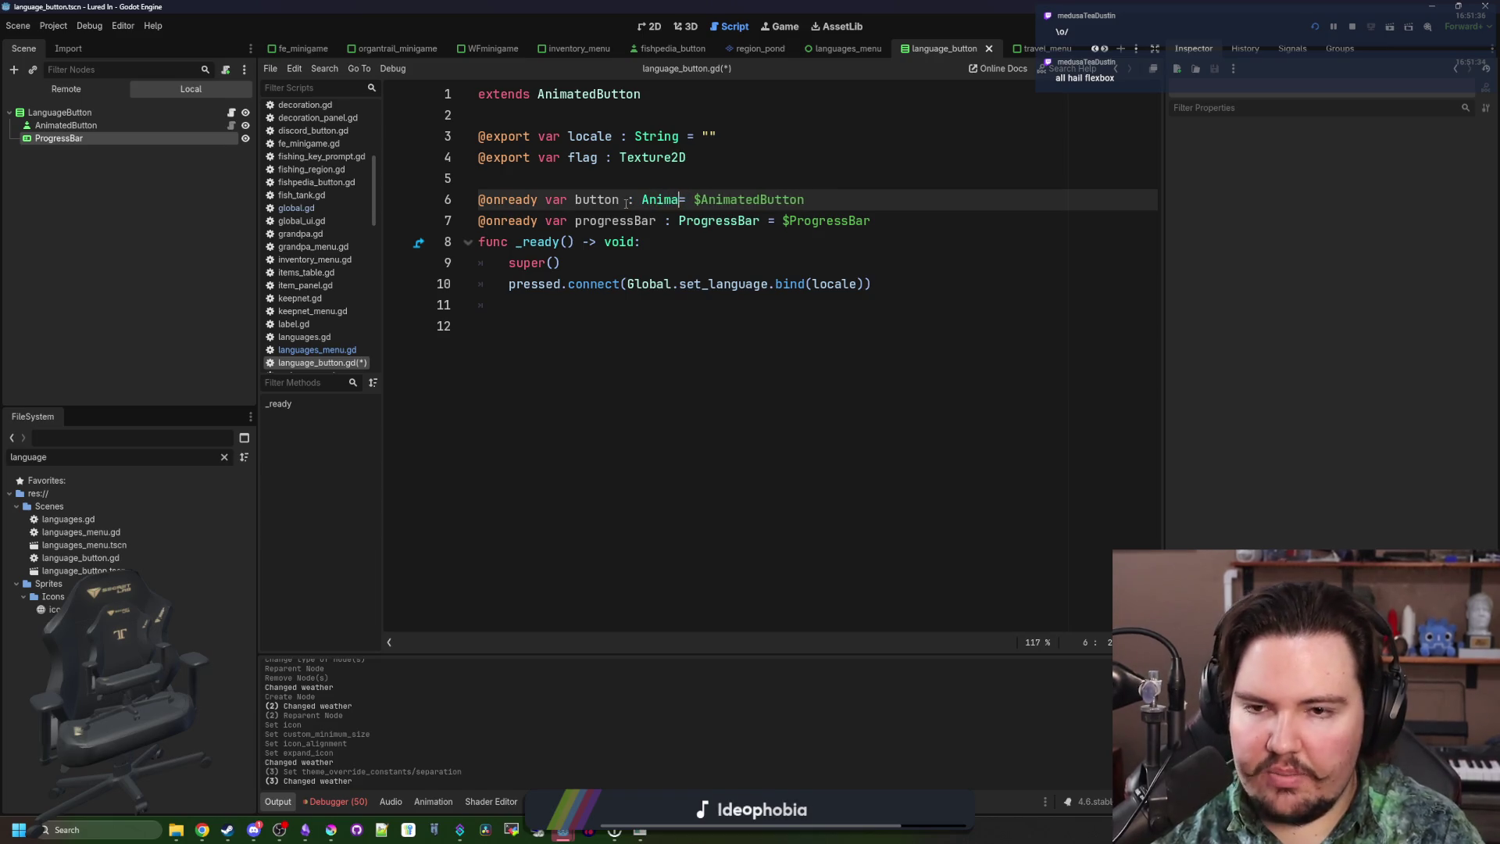
type("Button")
left_click(690, 181)
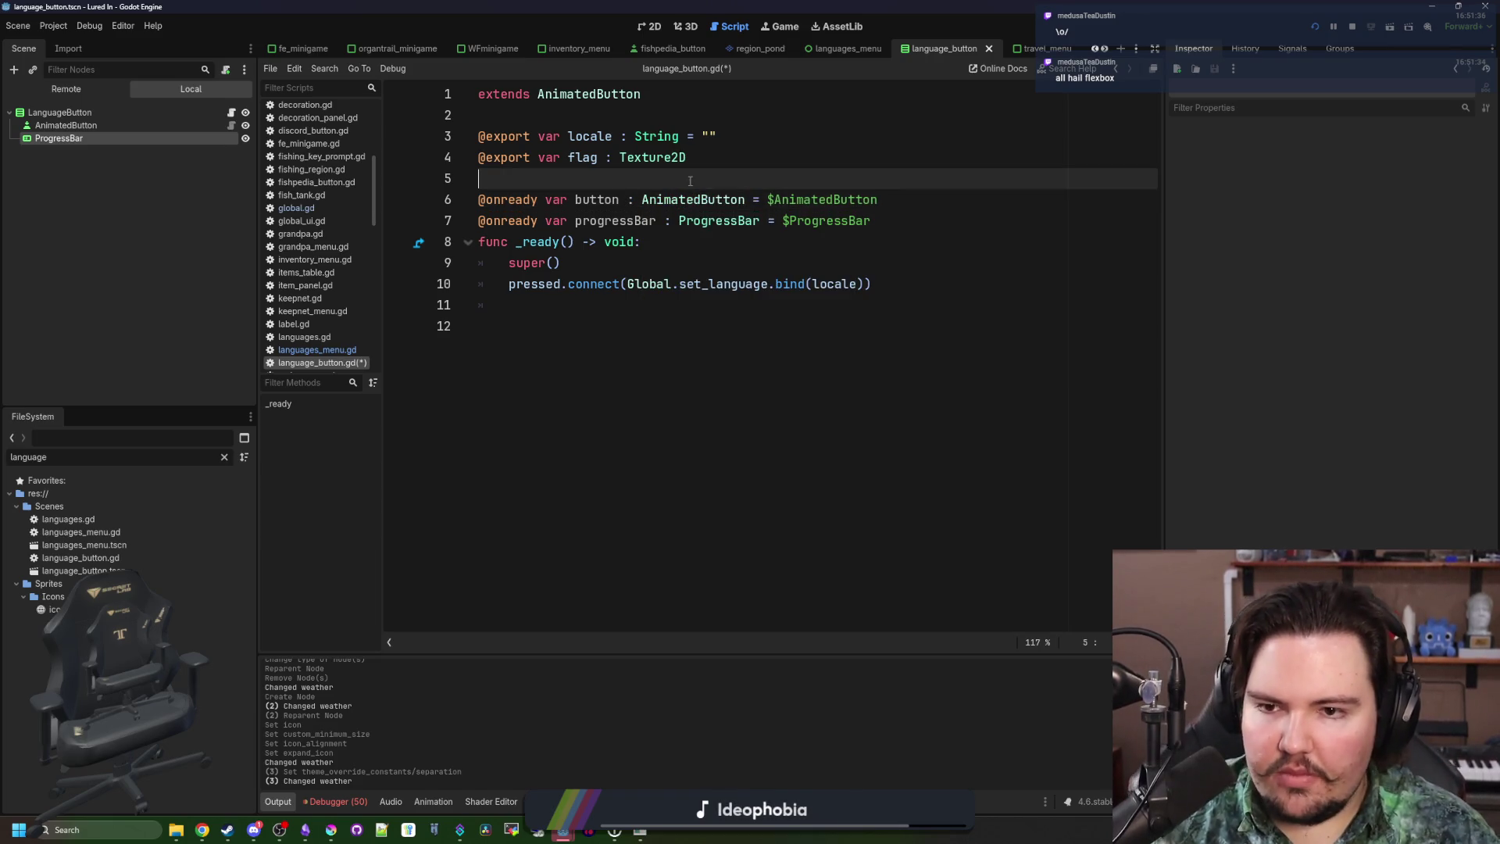
Step: Add 'button.icon = flag' at the end of _ready and save the script
key("Down")
key("Down")
key("End")
key("Return")
key("Return")
left_click(564, 284)
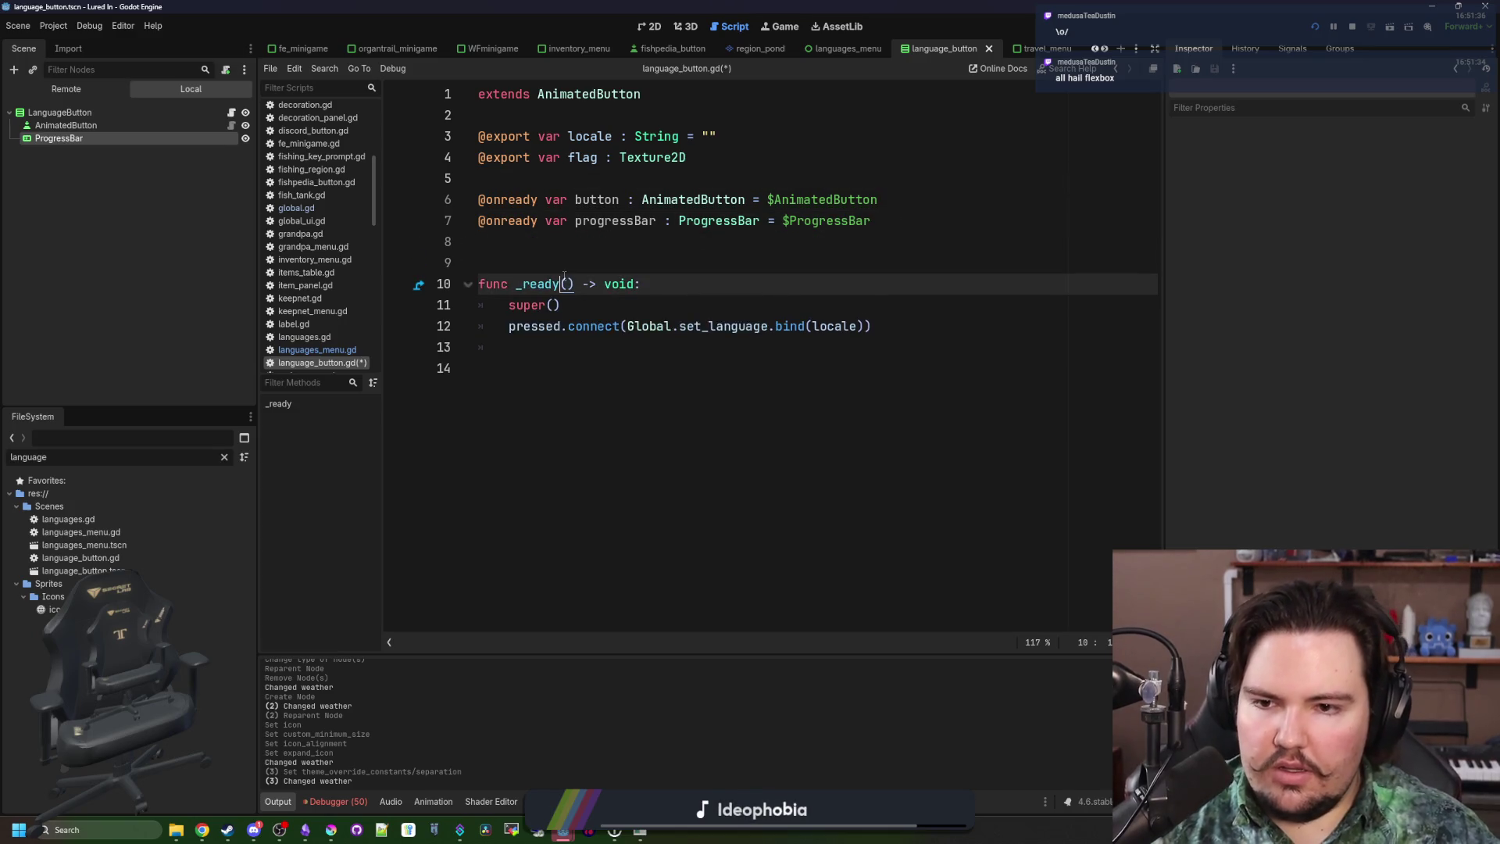
left_click(586, 352)
key("ctrl+s")
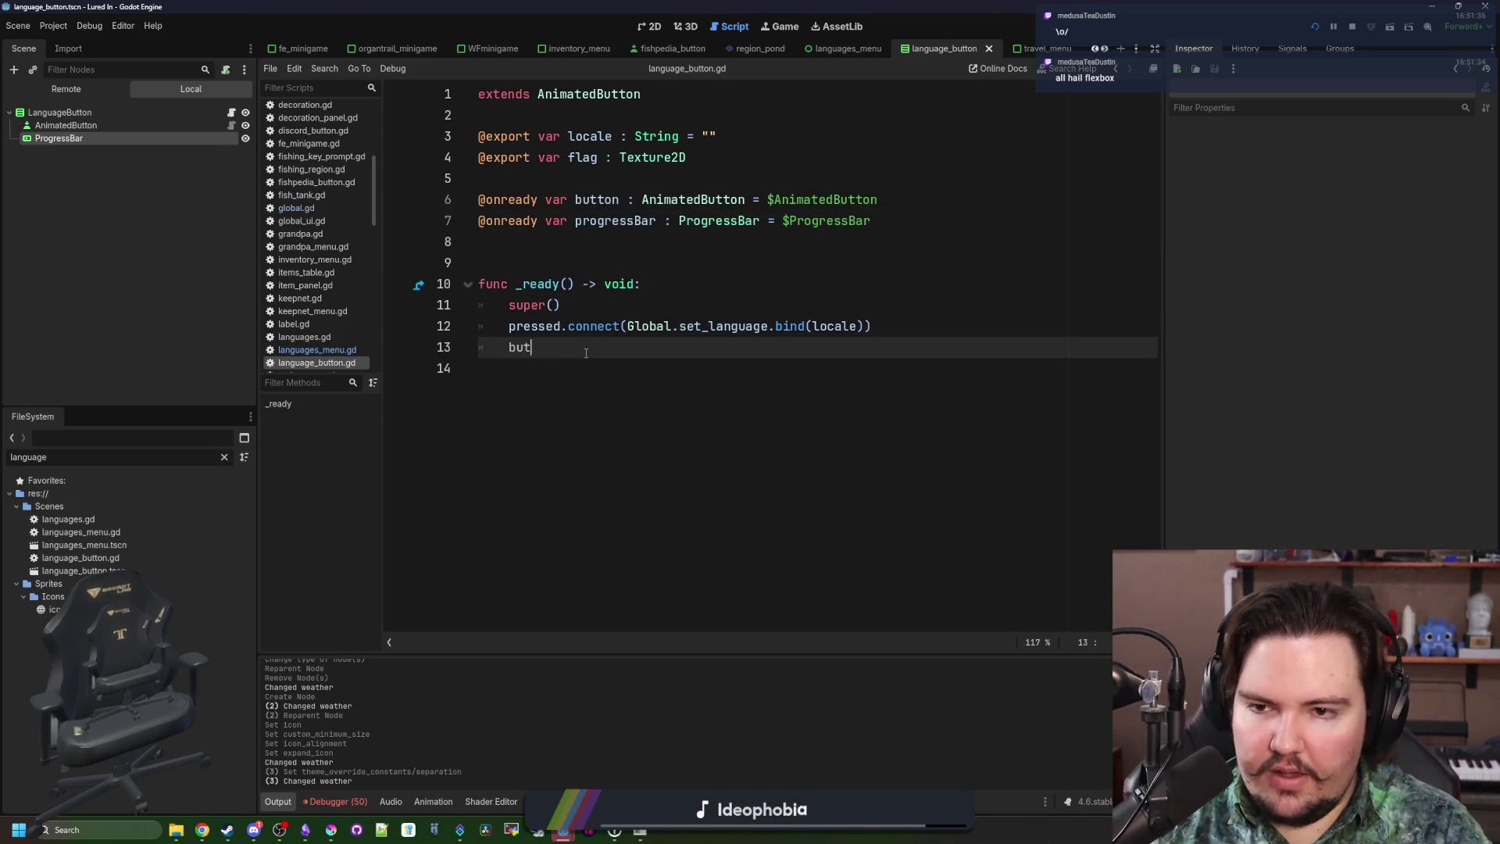
type("icon = ")
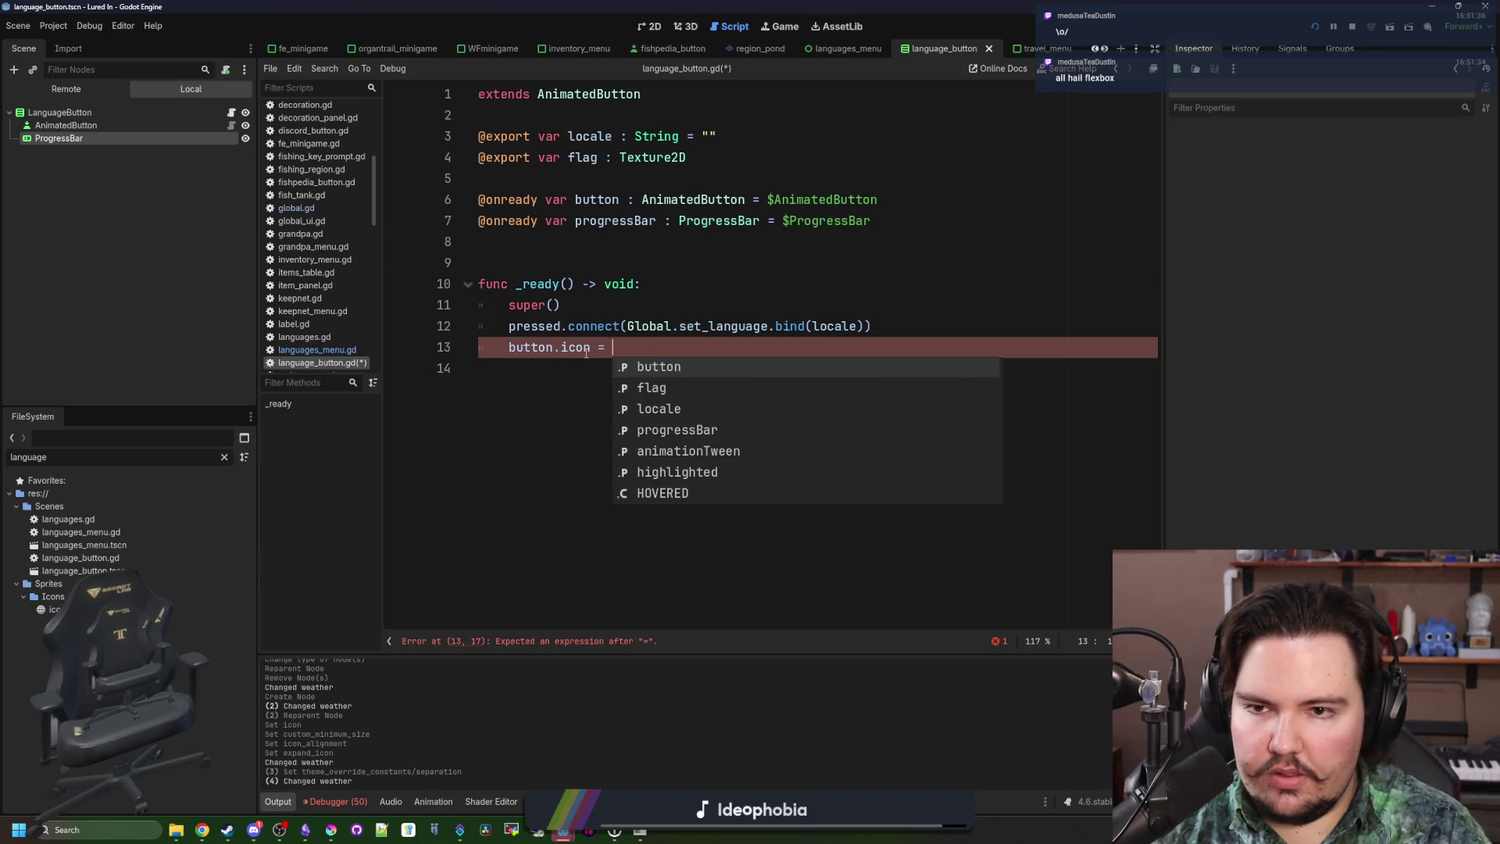
type("flag")
left_click(619, 257)
key("ctrl+s")
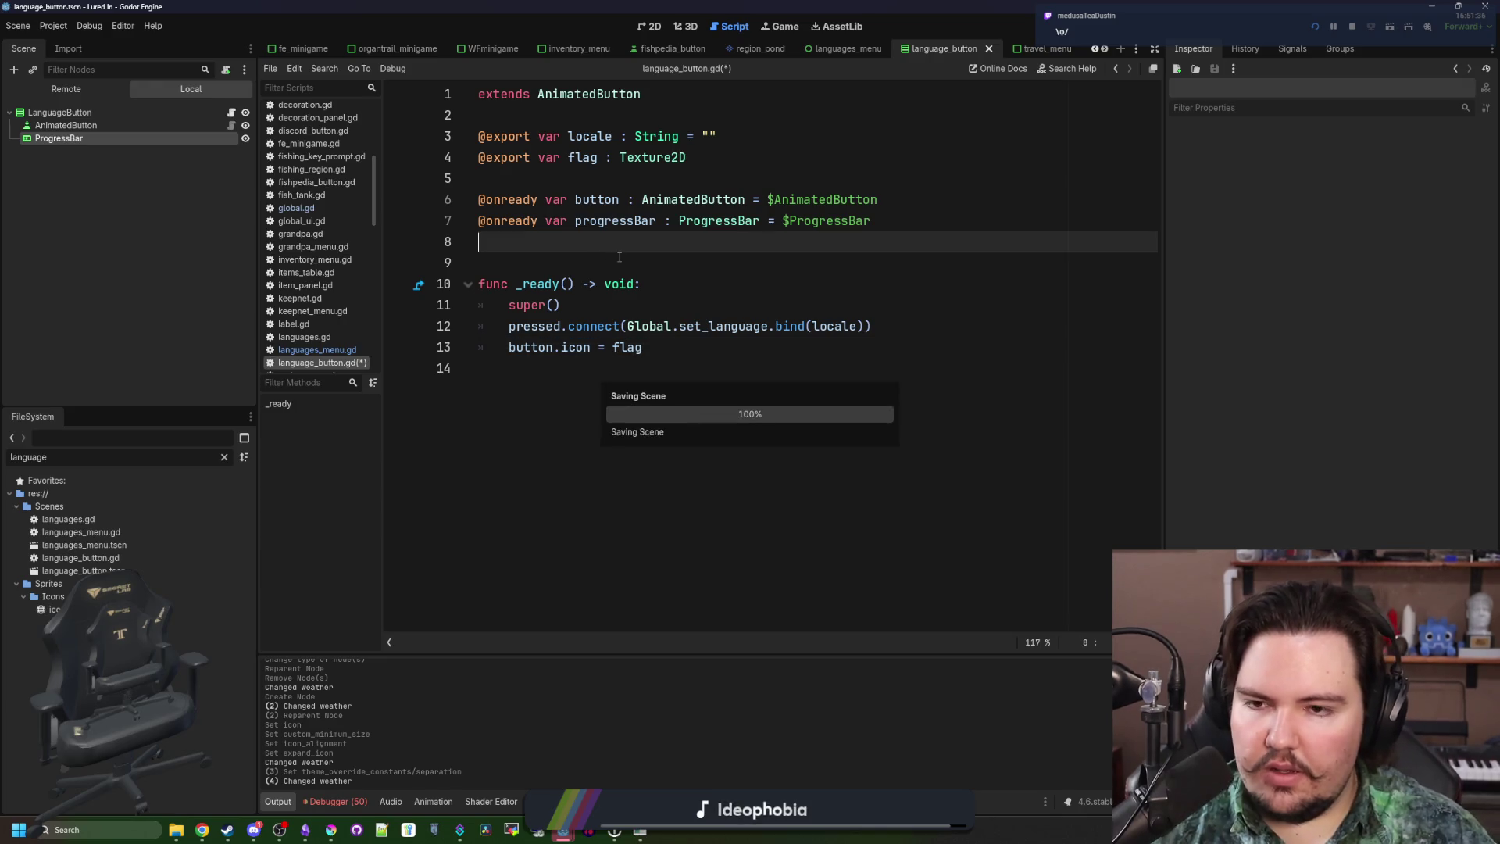
left_click(616, 261)
key("ctrl+s")
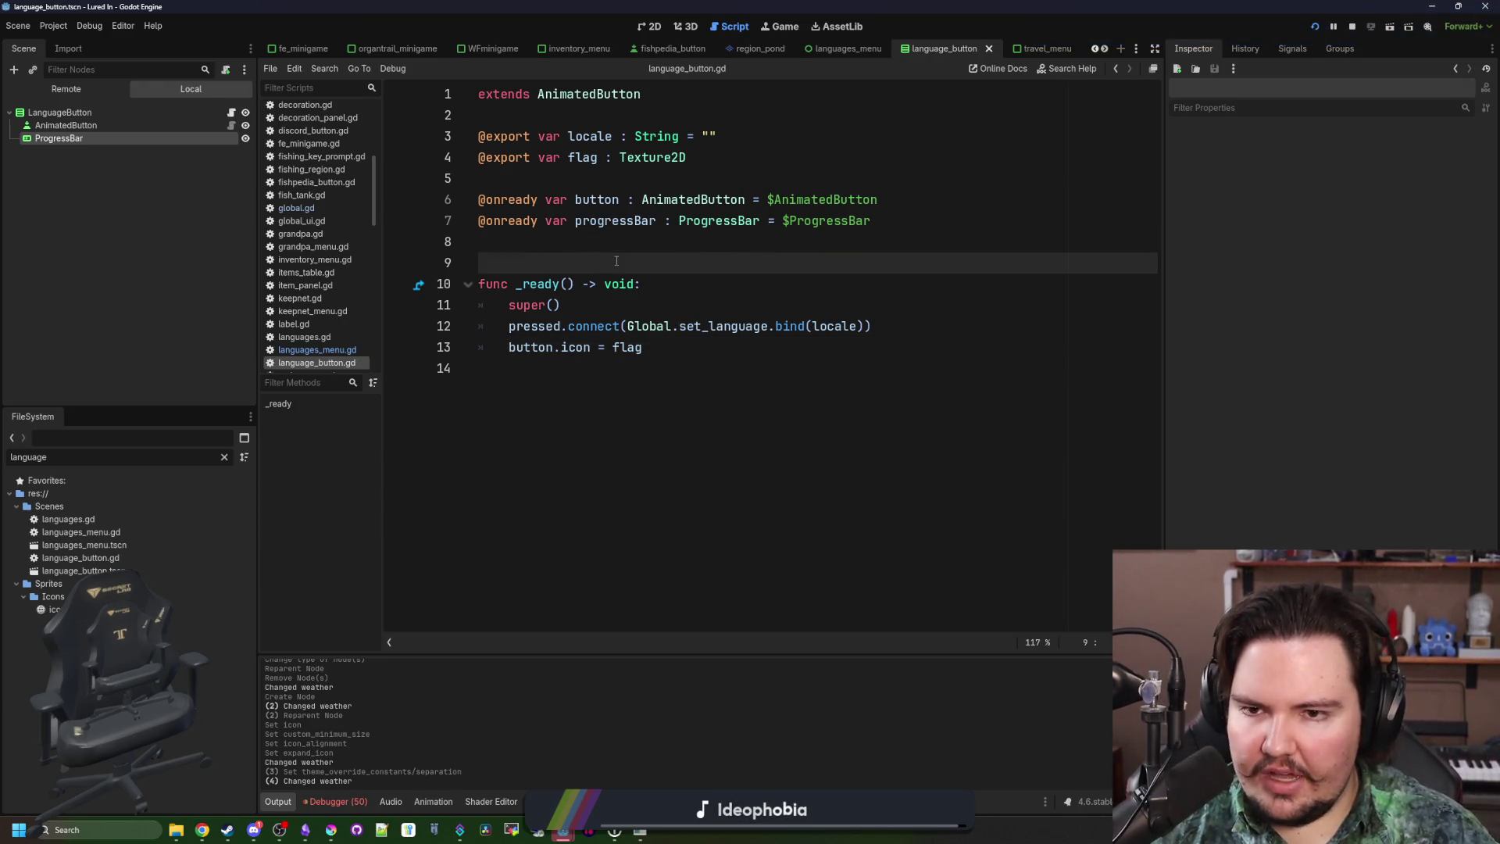
Step: In the Starground editor, filter FileSystem for 'language' and open its language_button.gd
mouse_move(562, 830)
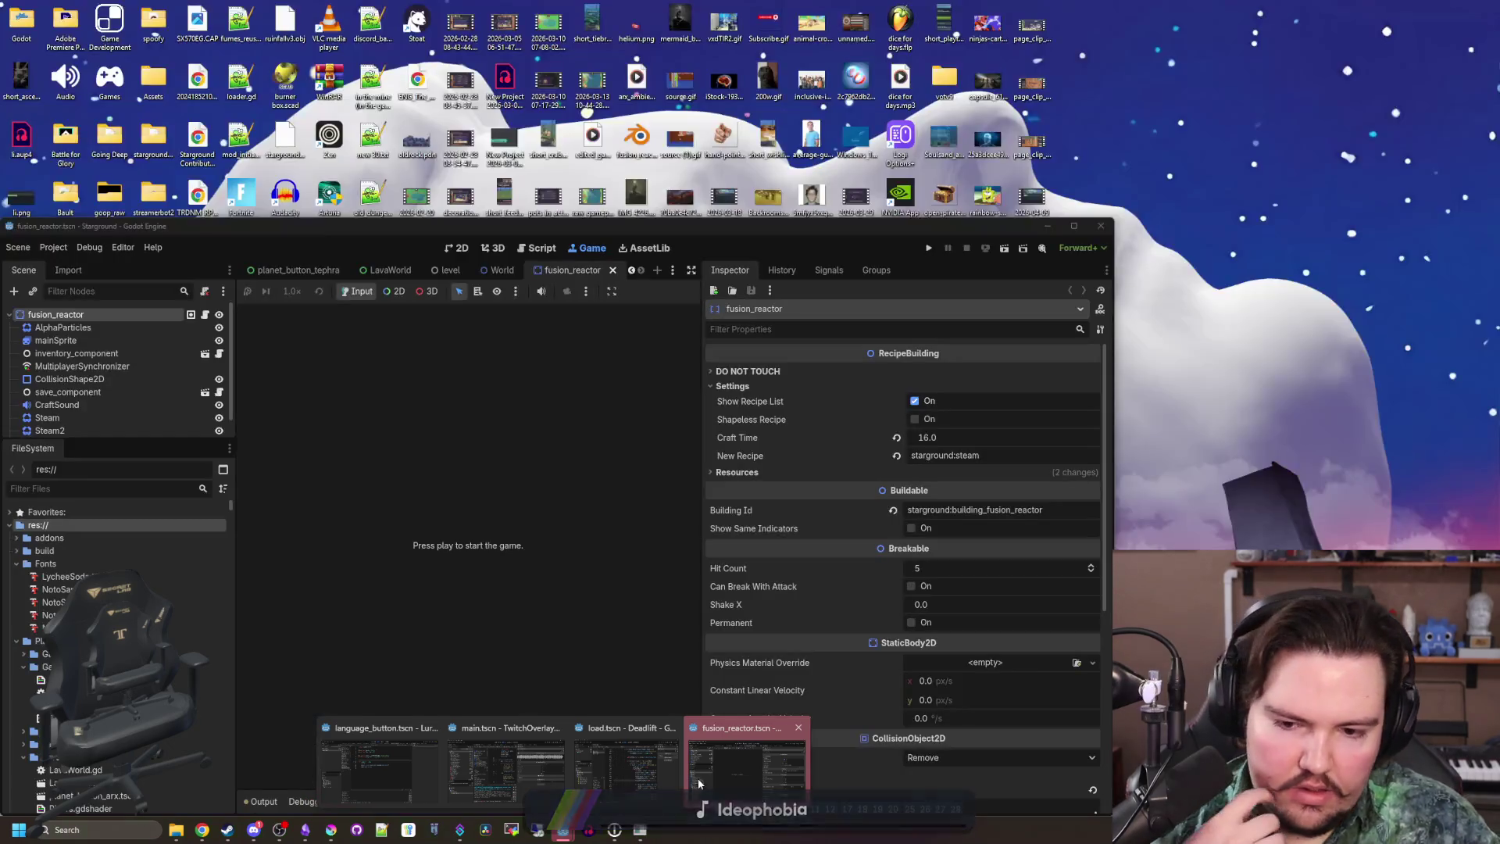
left_click(700, 783)
left_click_drag(642, 230, 797, 65)
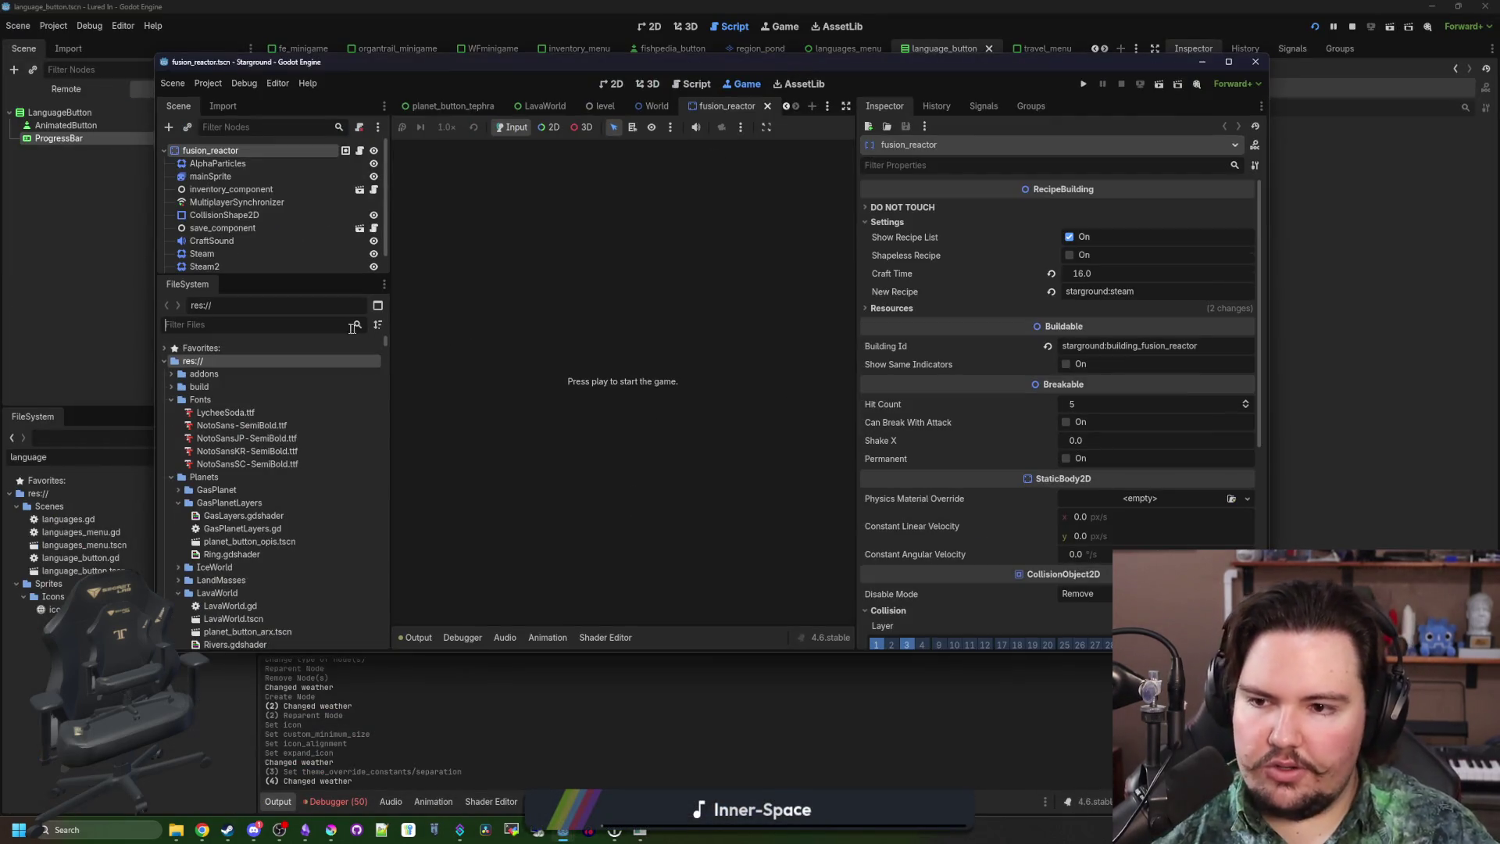
left_click(343, 324)
type("language")
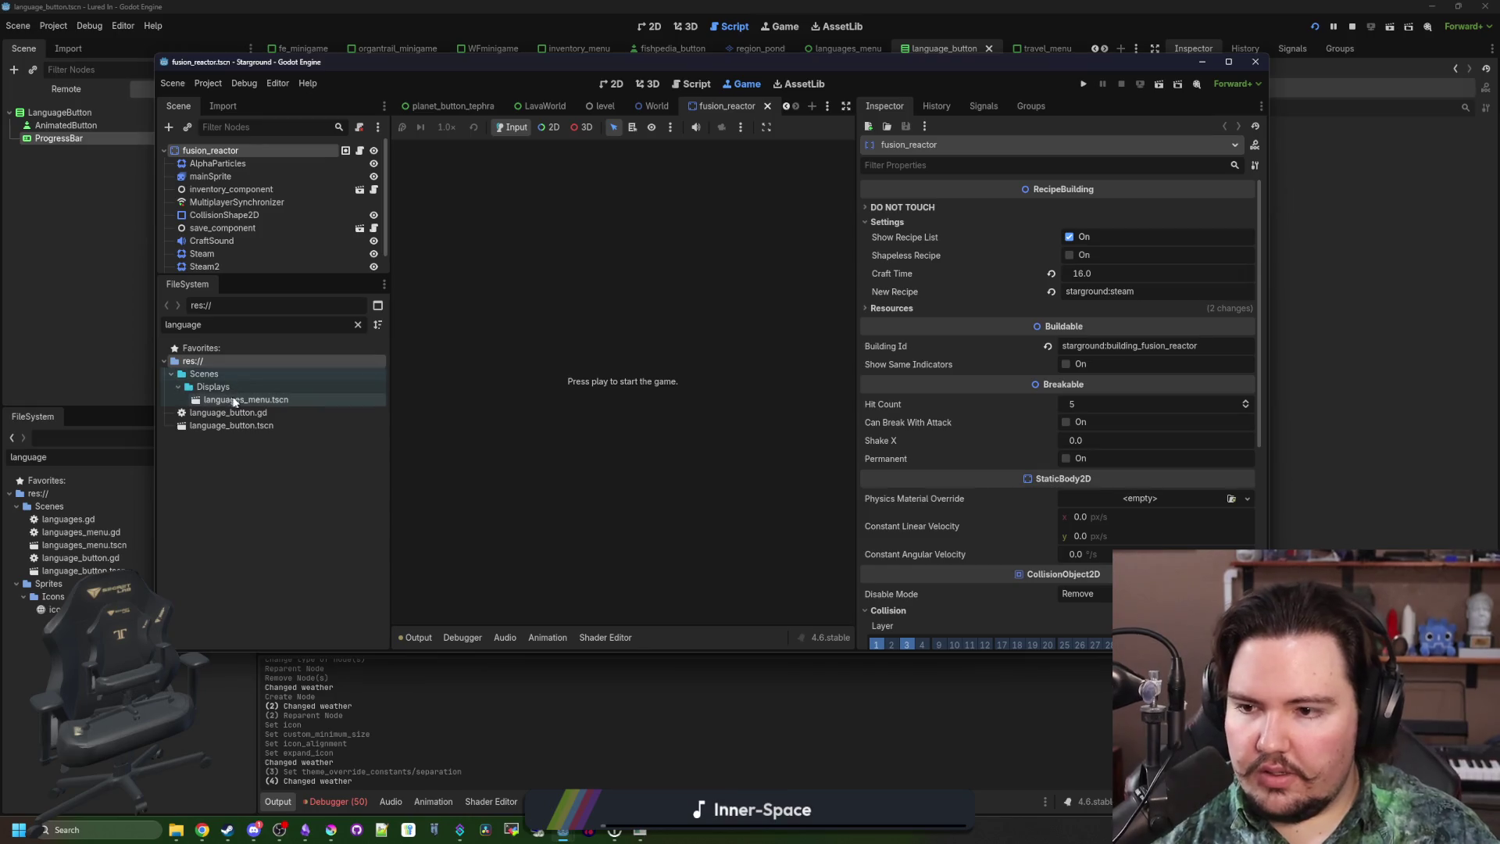
double_click(229, 416)
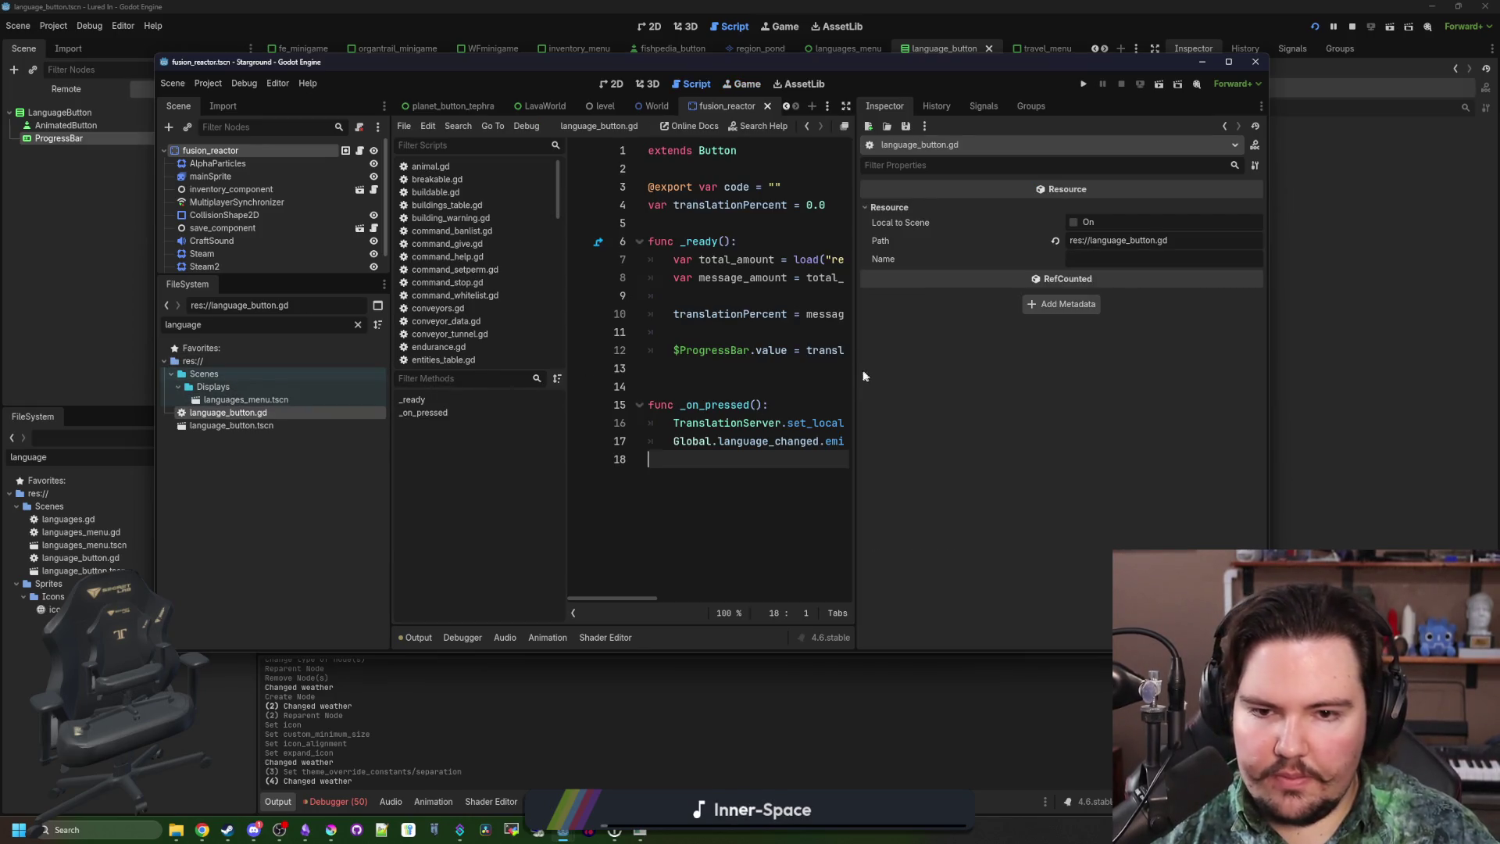
Step: Remove the blank lines and select the total_amount, message, percentage and progress bar lines
left_click_drag(863, 376, 1236, 365)
left_click(883, 350)
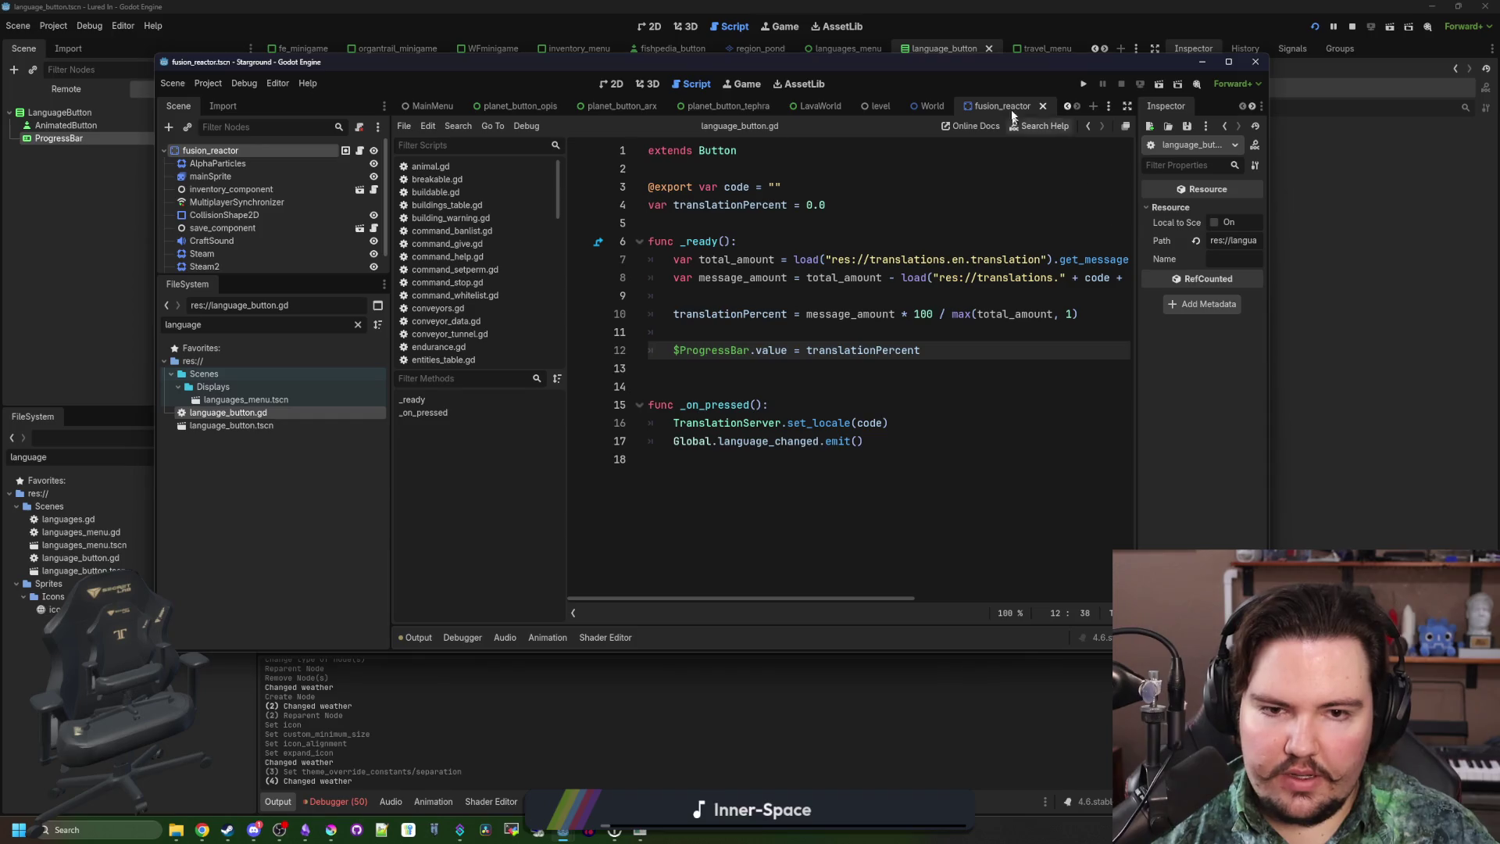
double_click(1031, 66)
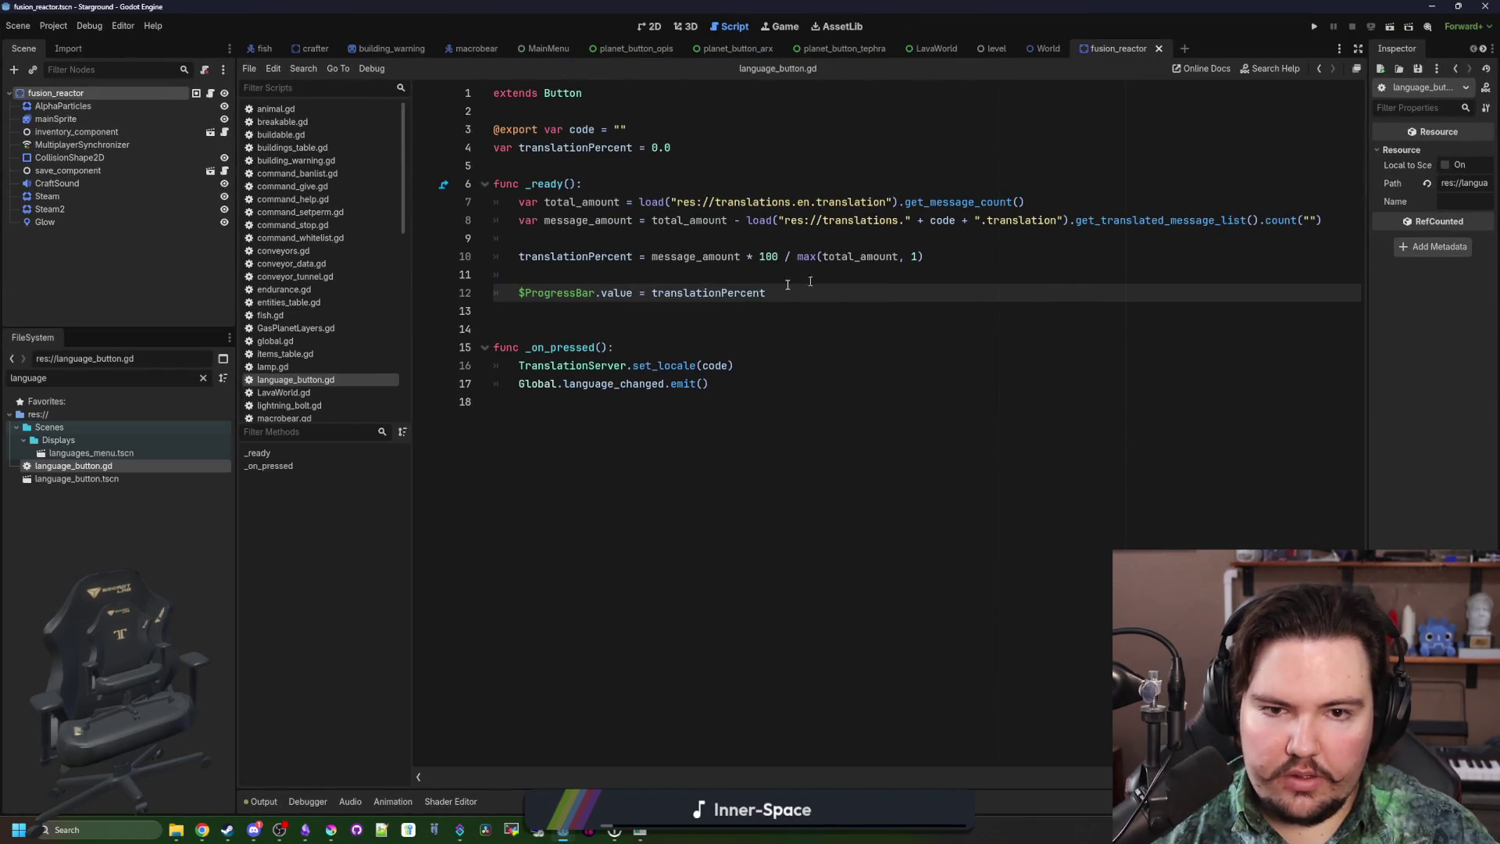
left_click(741, 273)
key("BackSpace")
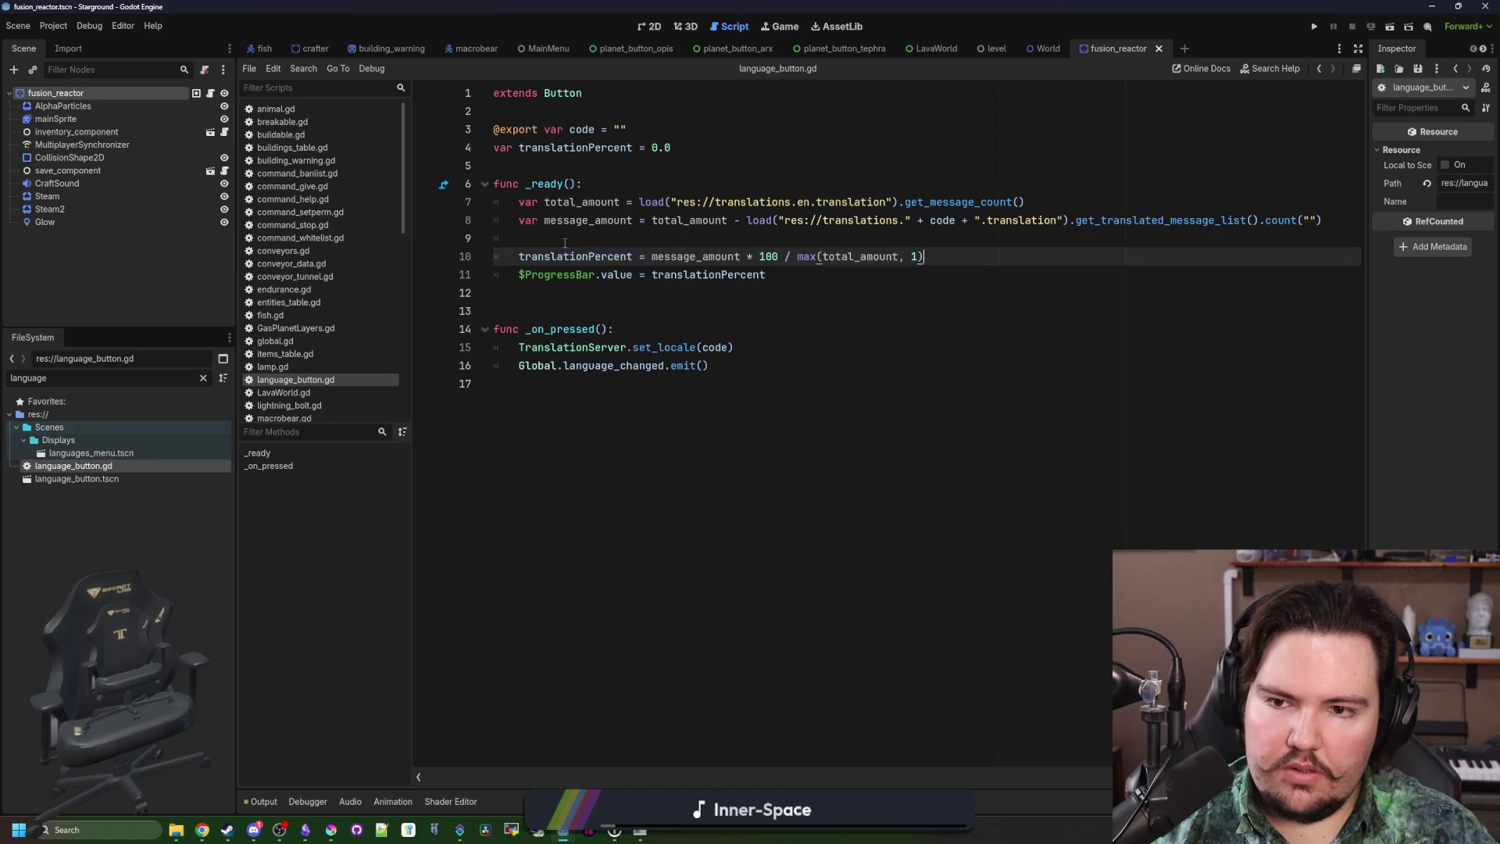
key("Up")
key("BackSpace")
left_click_drag(769, 257, 429, 225)
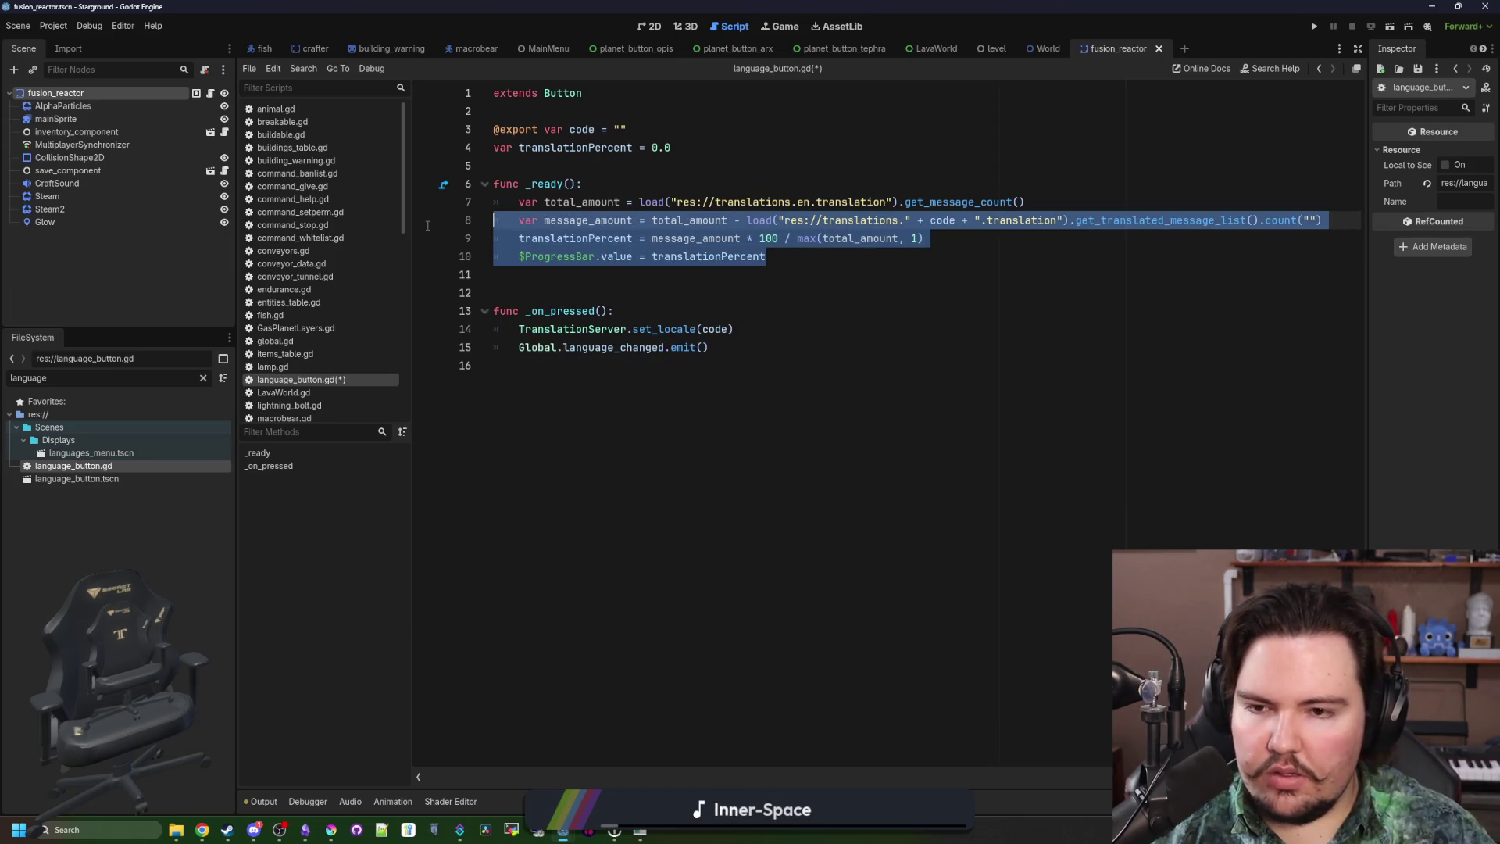
key("shift+Up")
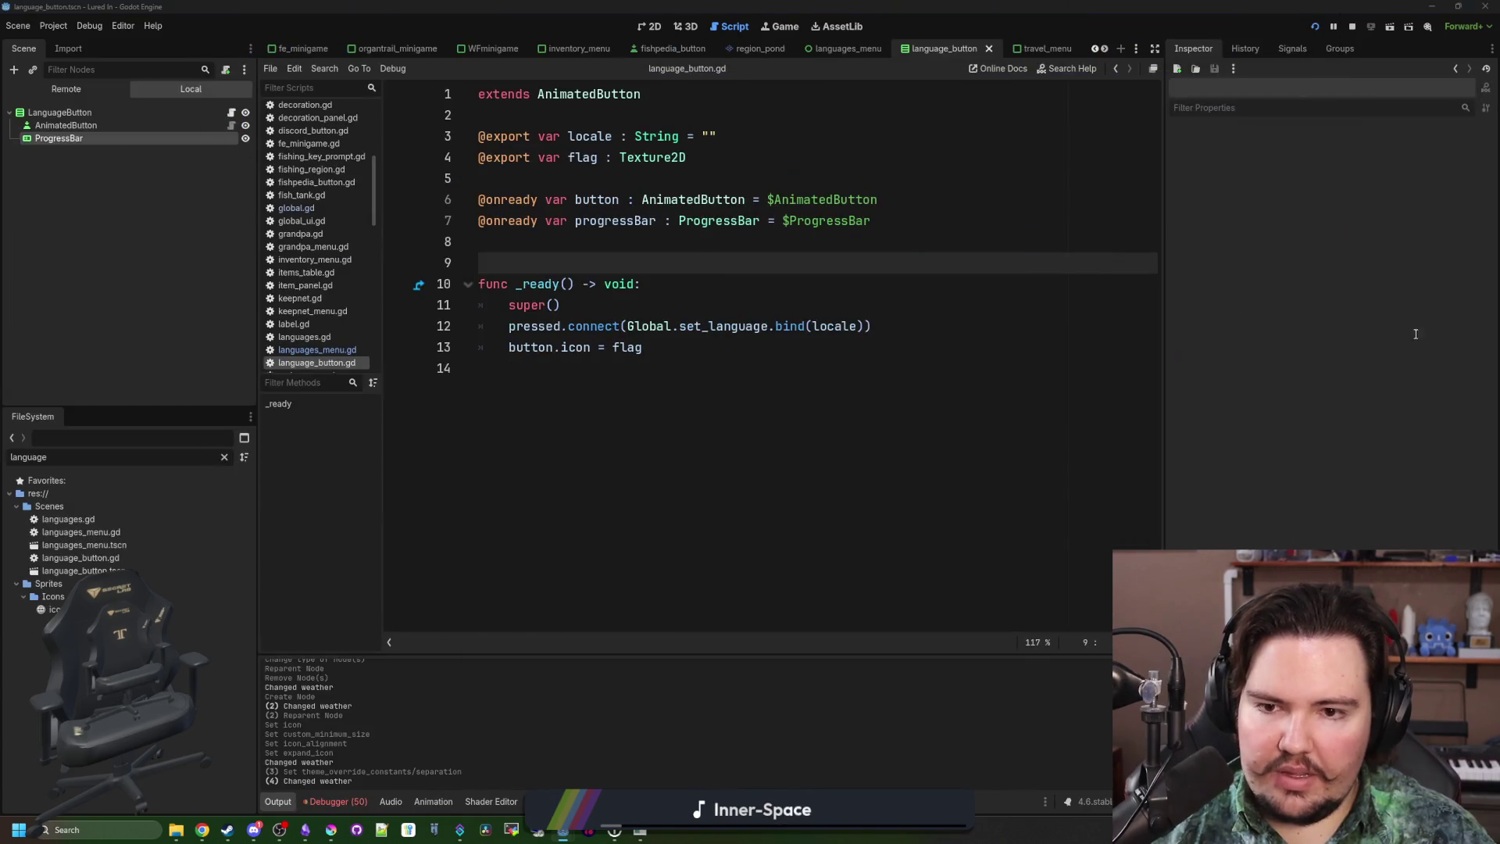
left_click(733, 368)
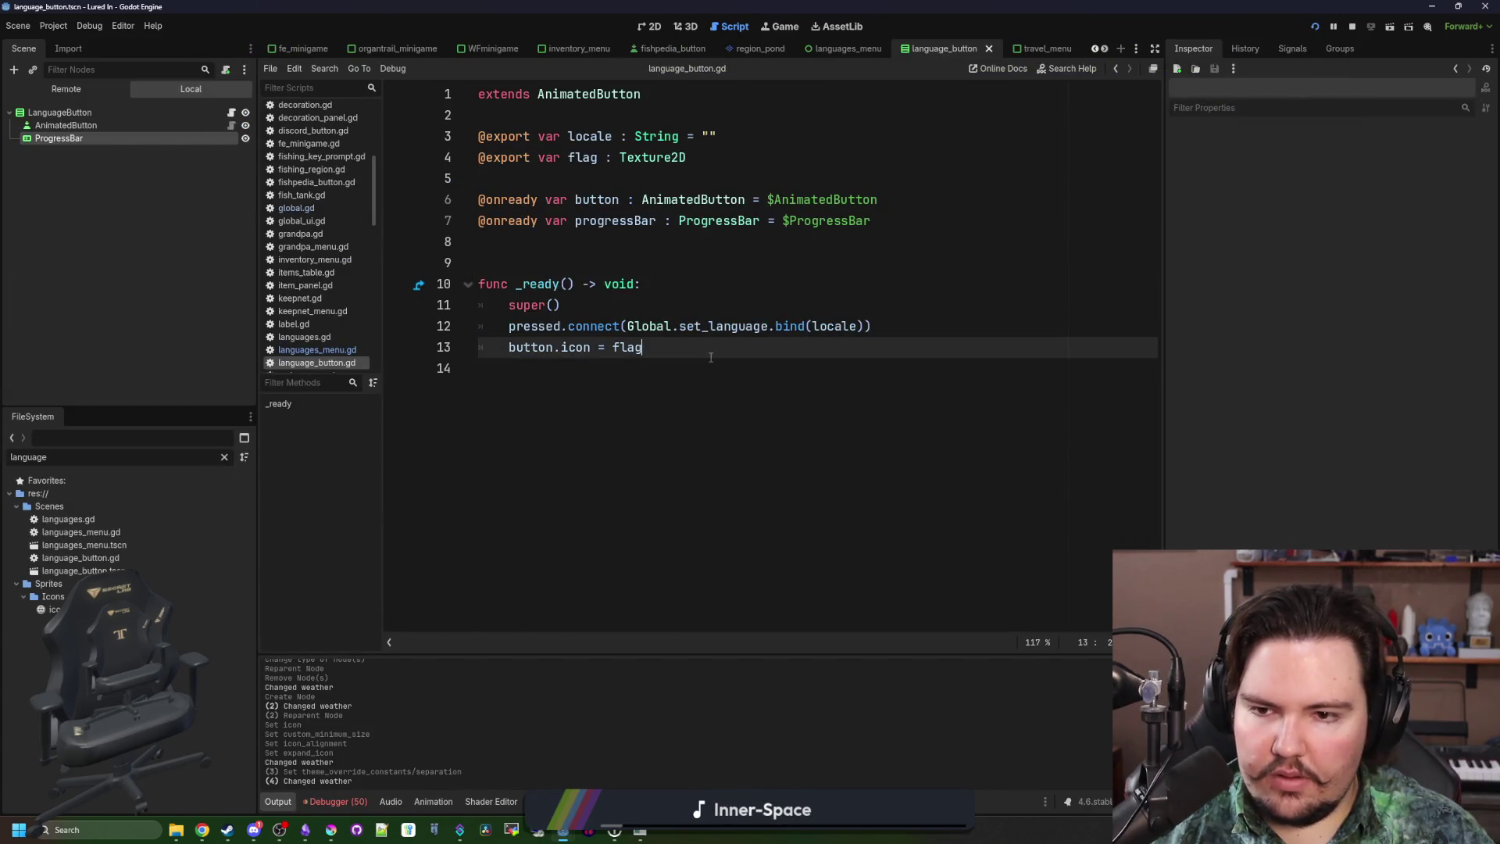
Step: Paste the percentage code into _ready, add 'Translations/' to line 15's path and make it preload
key("ctrl+v")
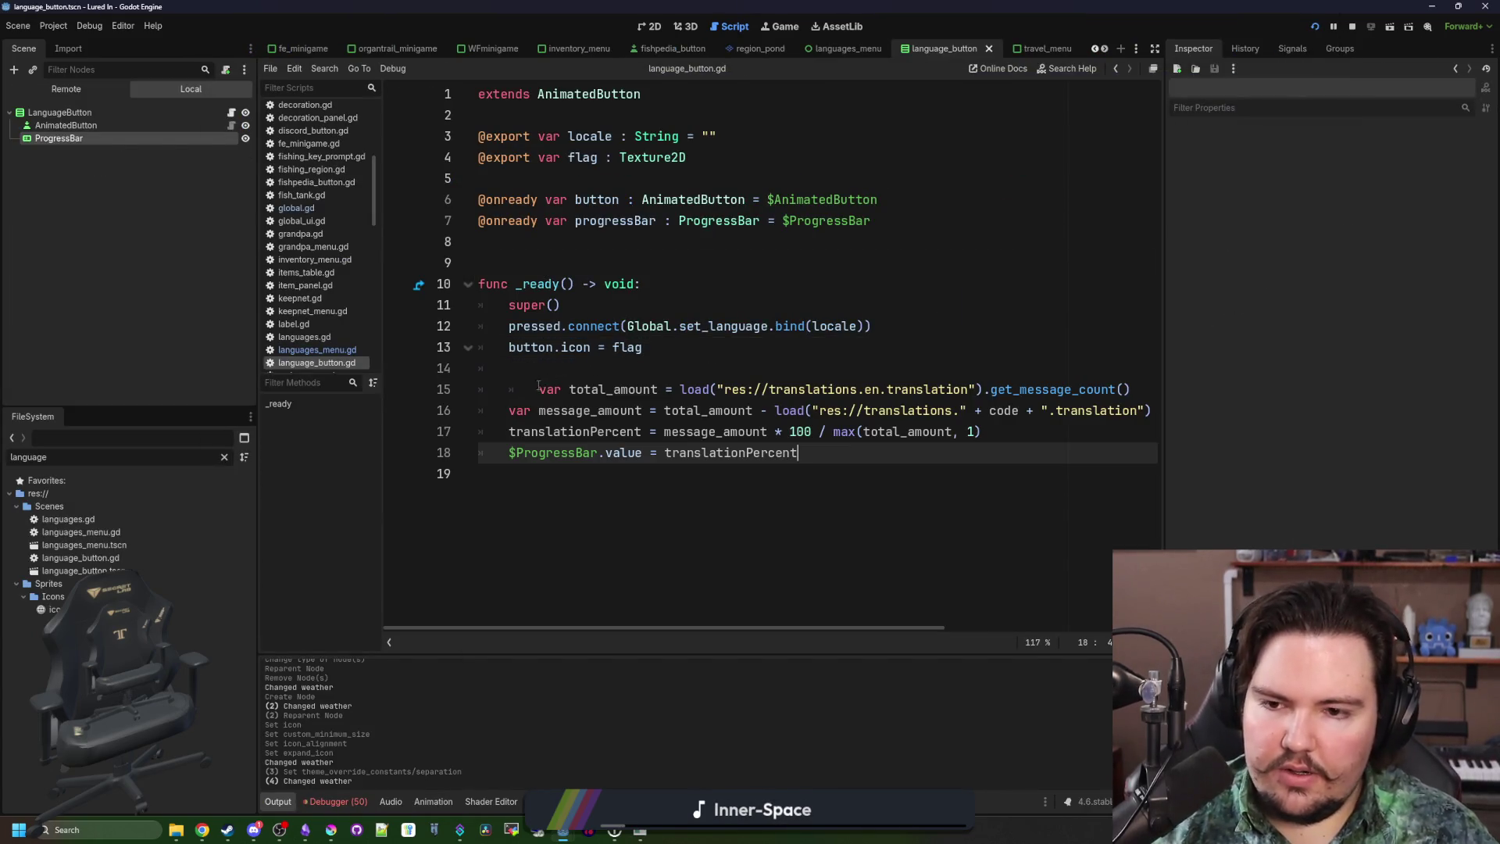
left_click(538, 388)
key("BackSpace")
left_click(736, 375)
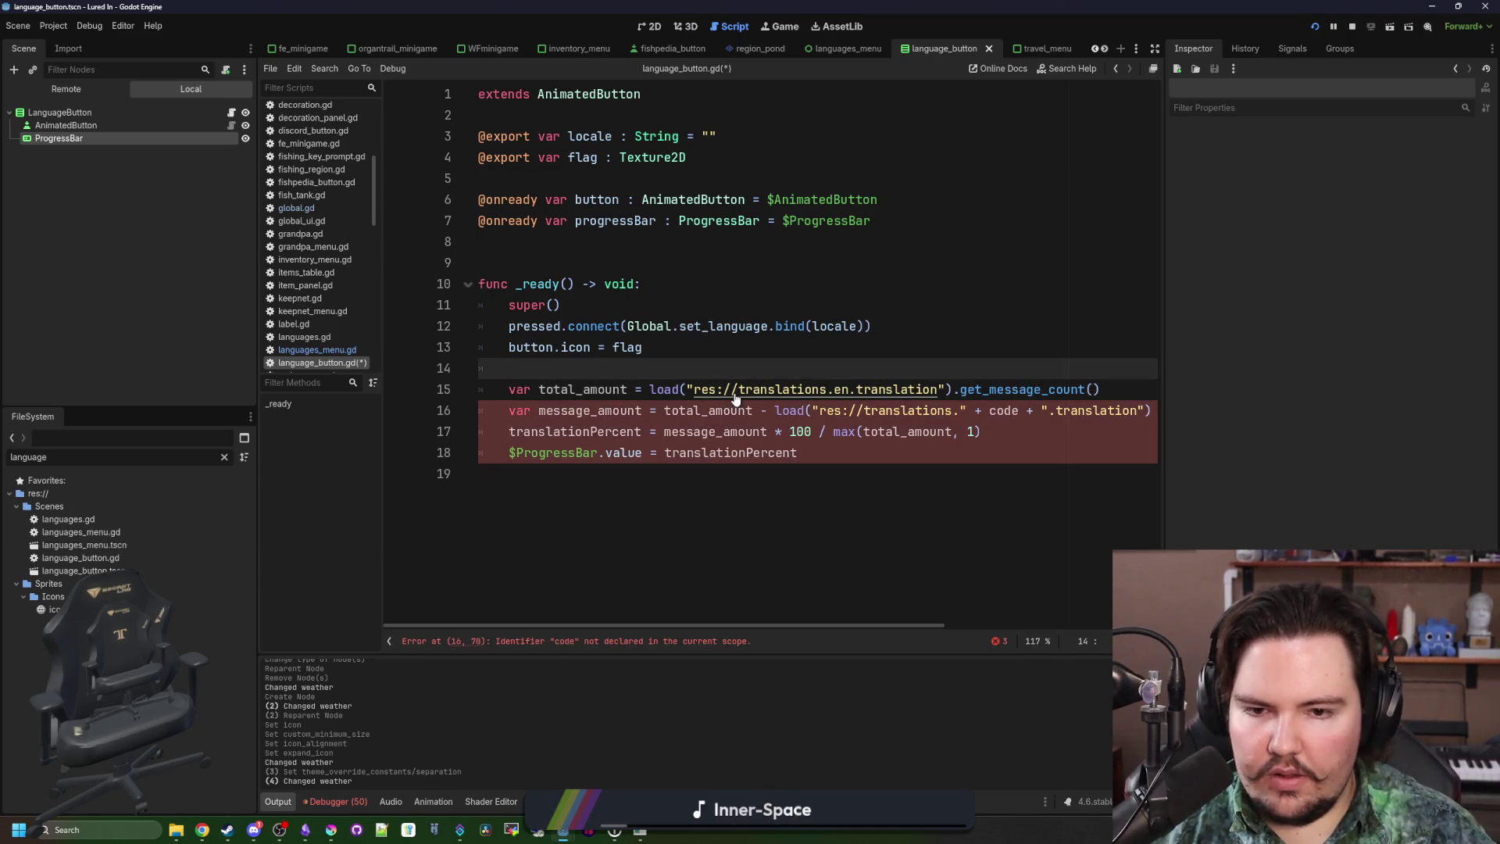
left_click(735, 388)
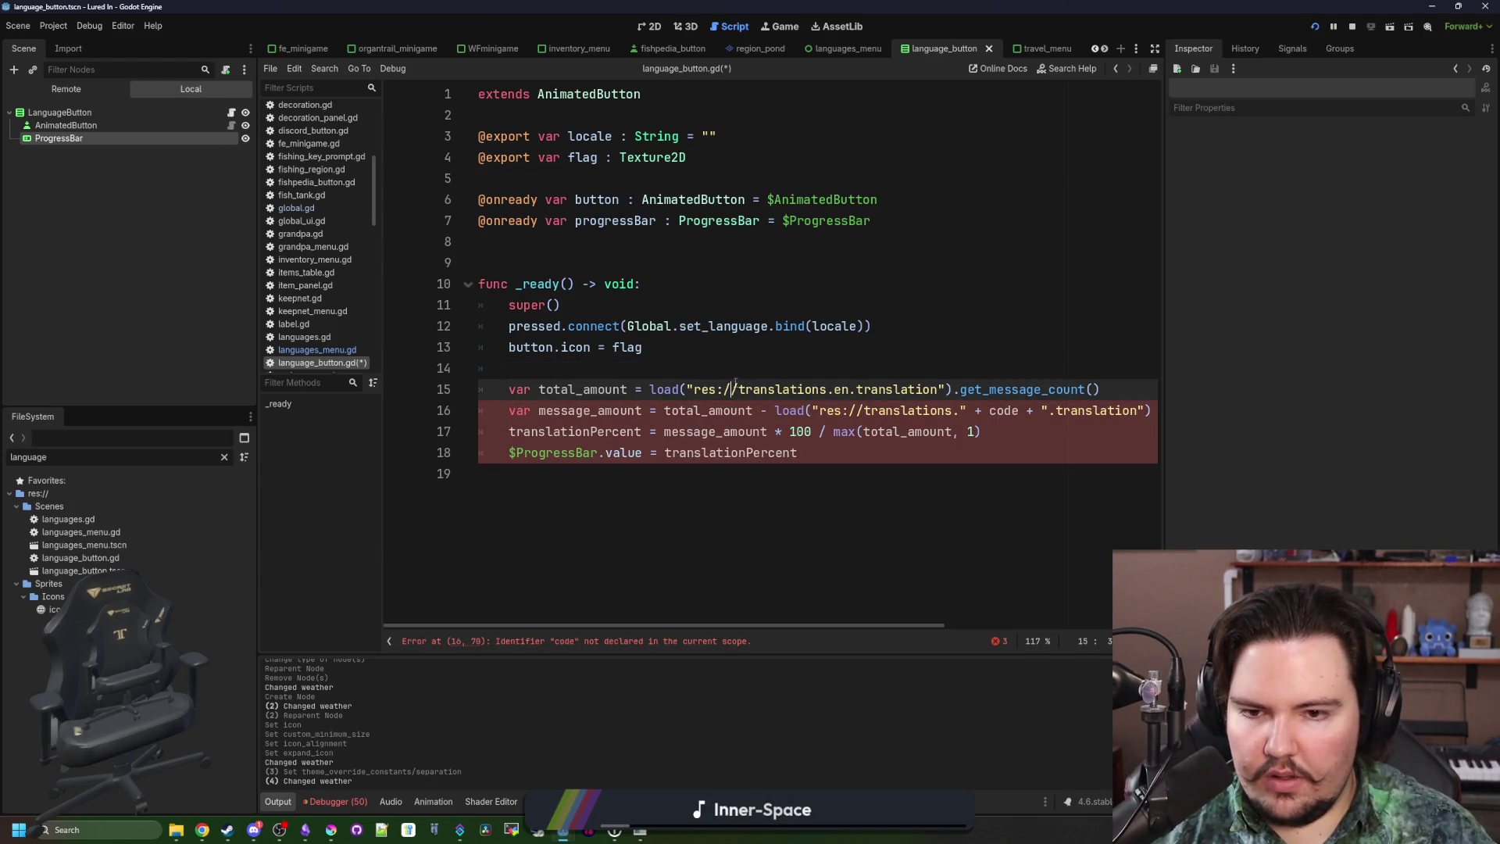
type("Translations/")
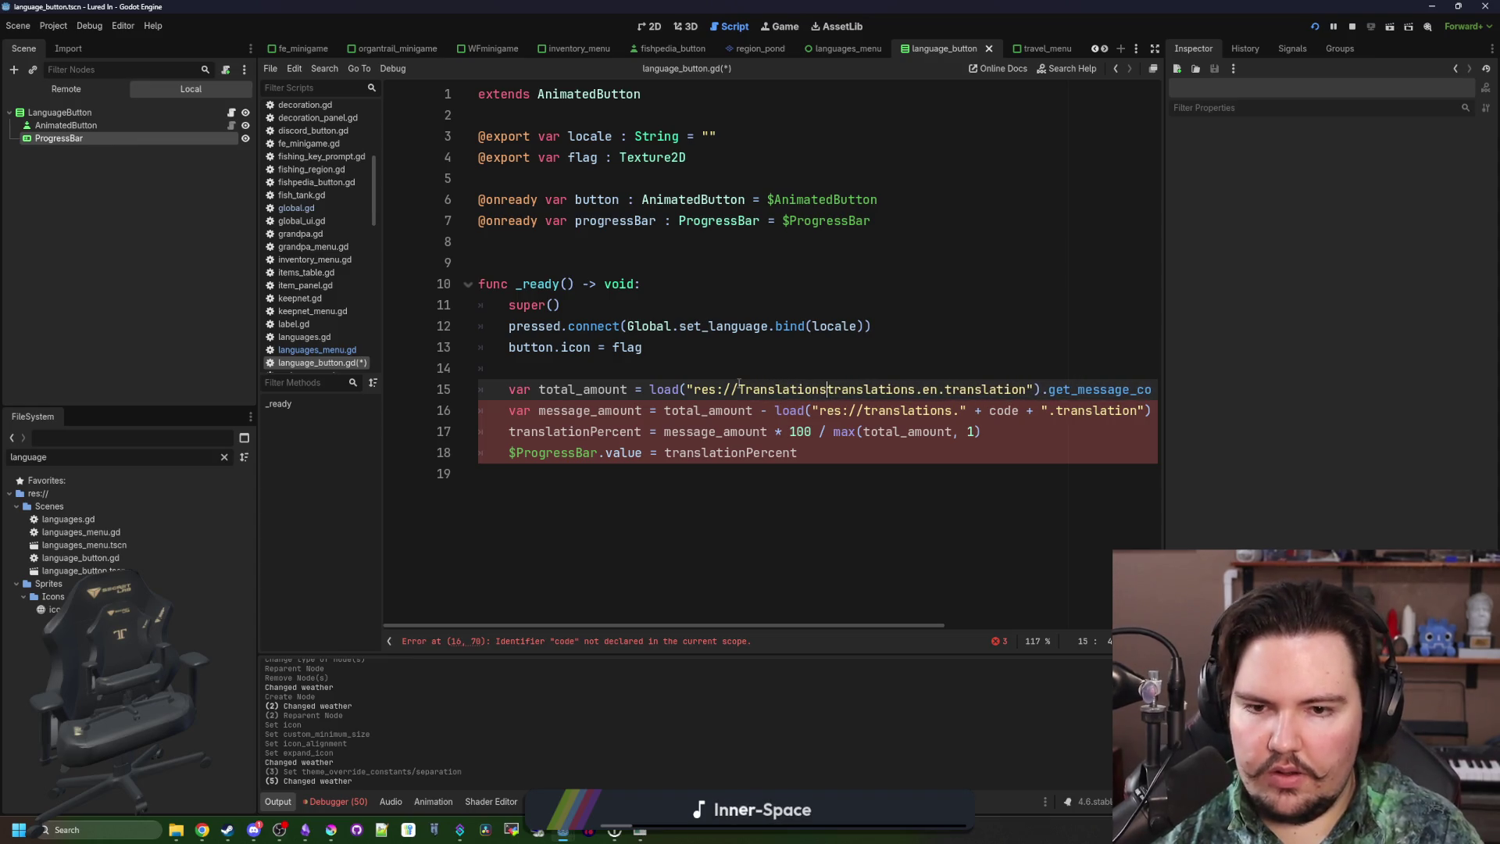
left_click(978, 356)
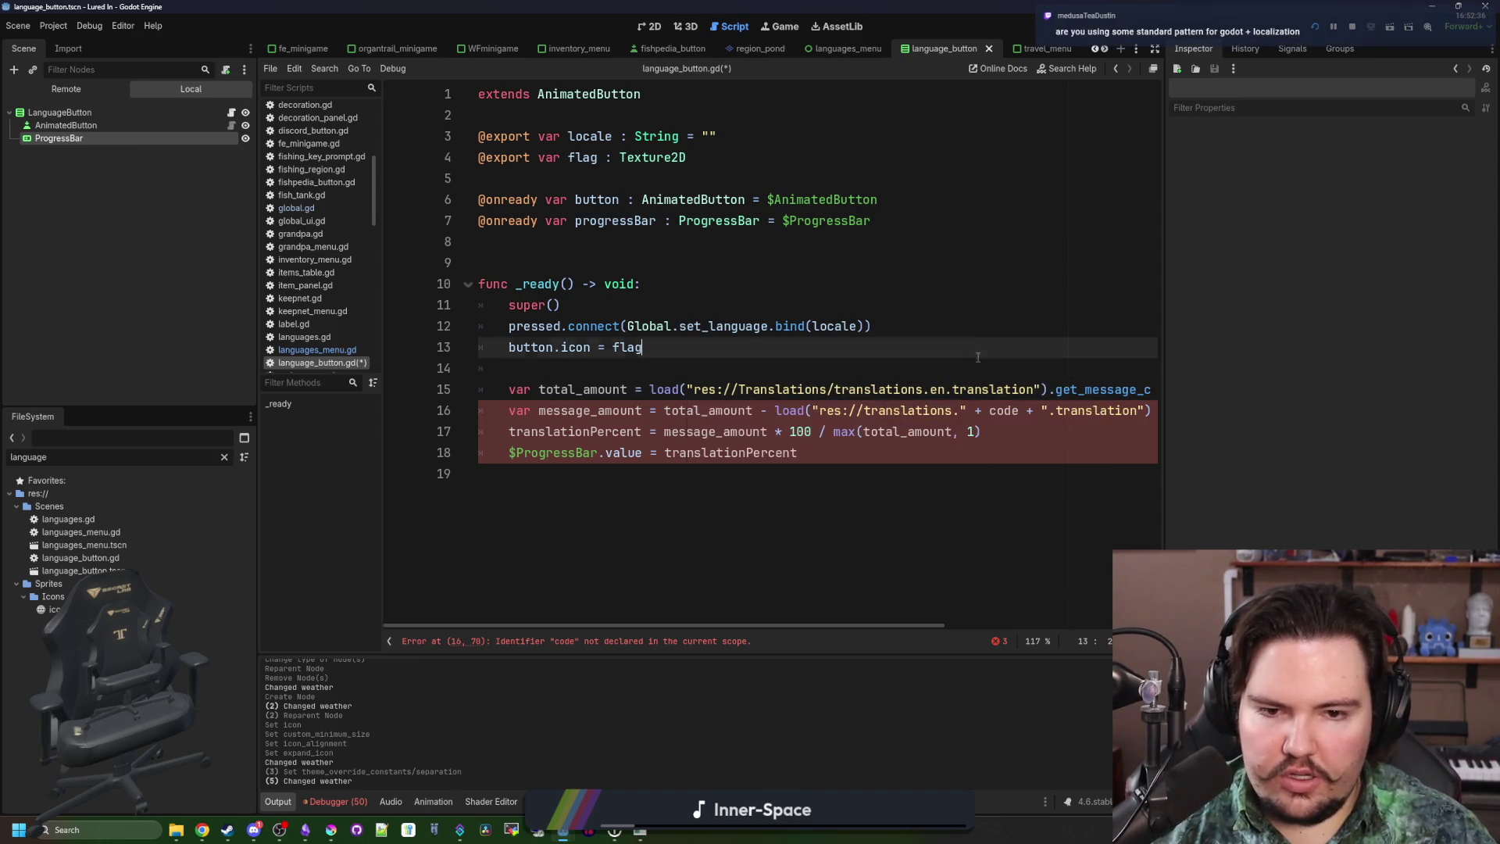
left_click_drag(1164, 421, 1367, 422)
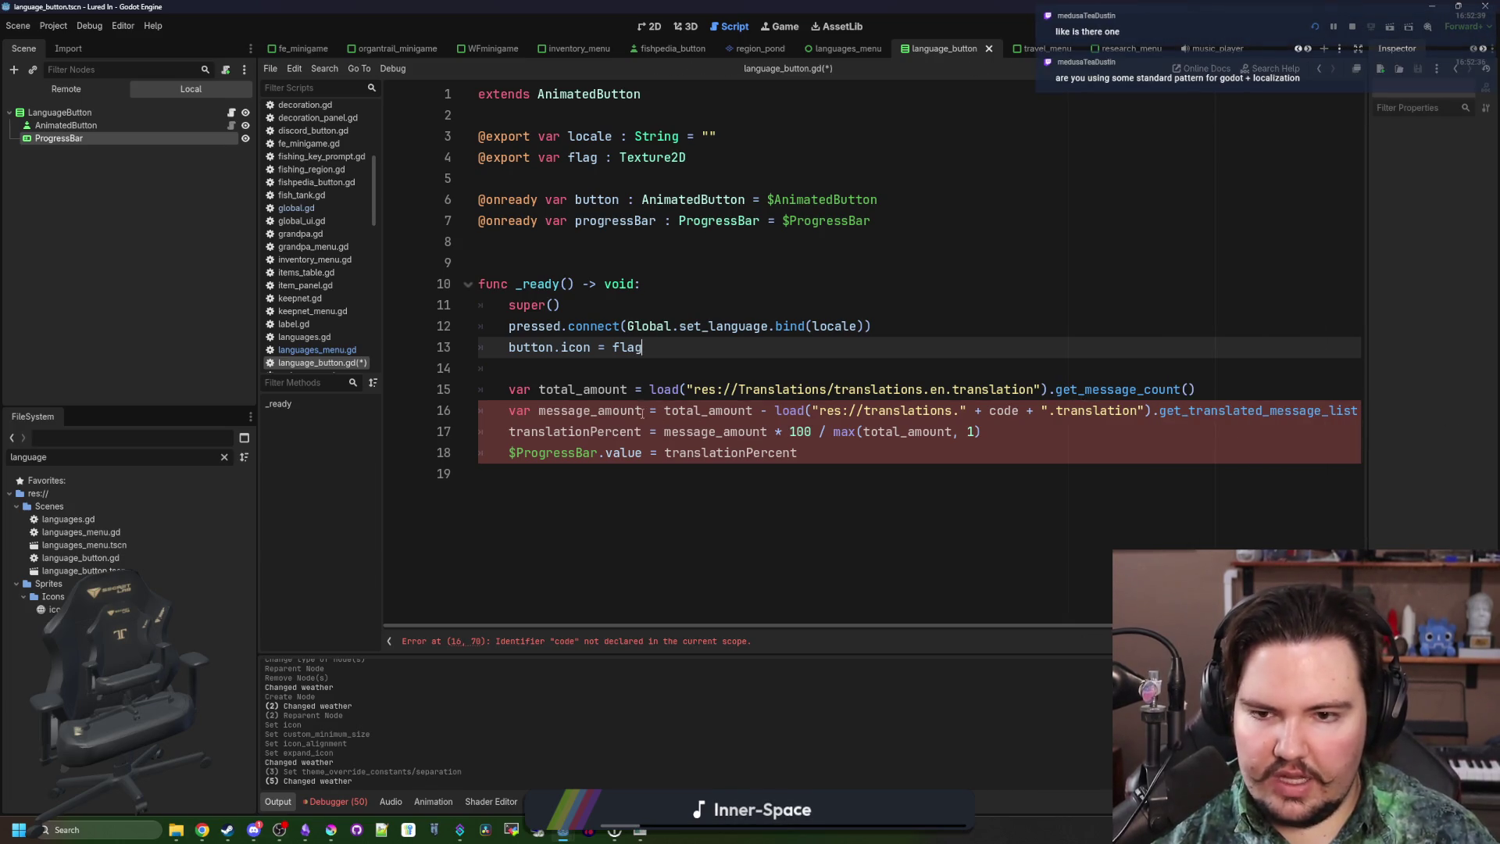
left_click(650, 389)
type("pre")
left_click(729, 368)
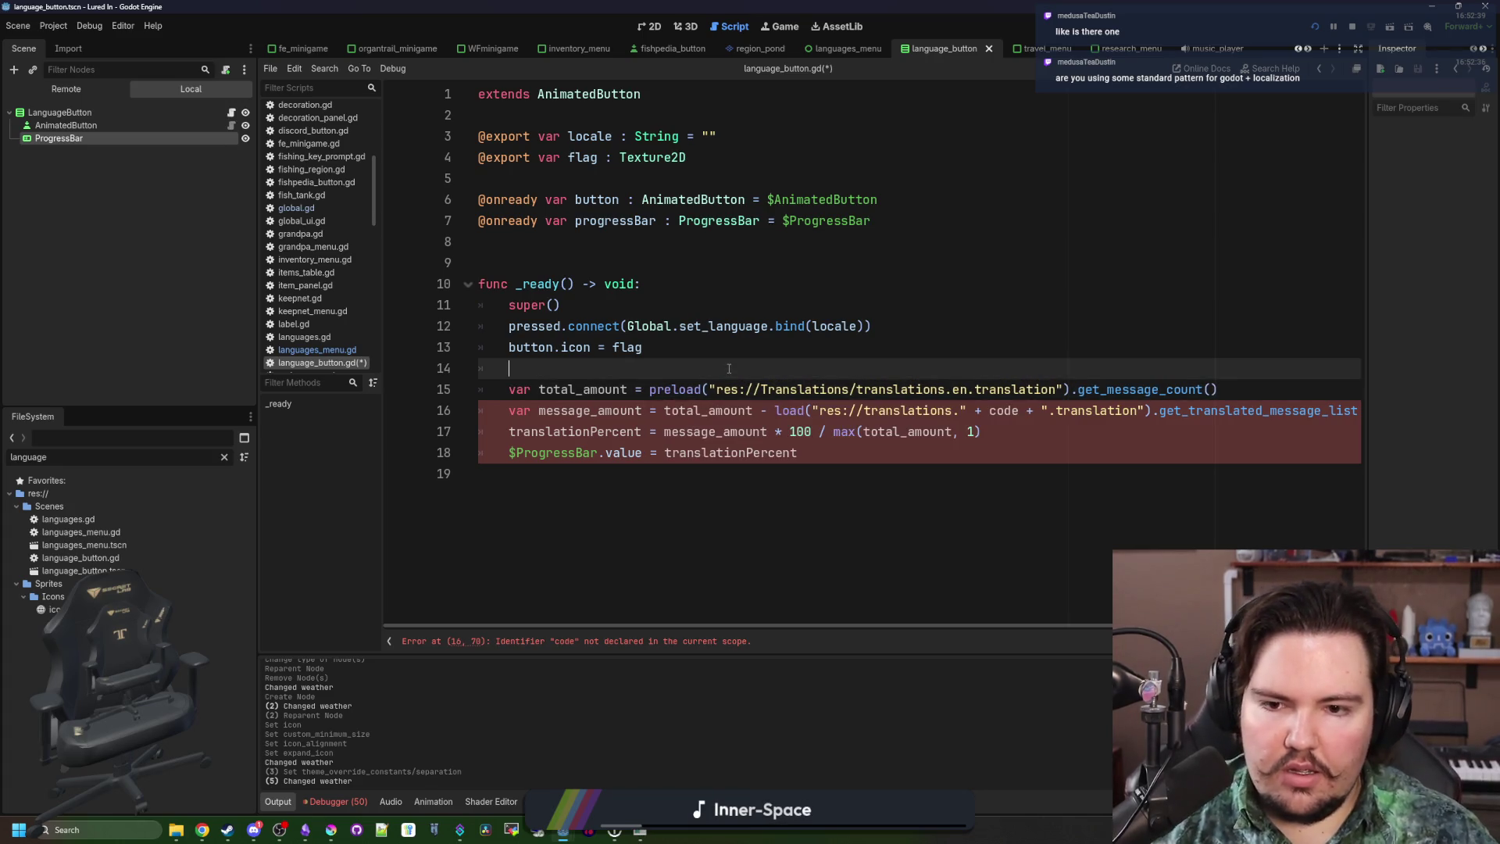
Step: Insert 'Translations/' into line 16's load path and replace 'code' with 'locale'
left_click(864, 410)
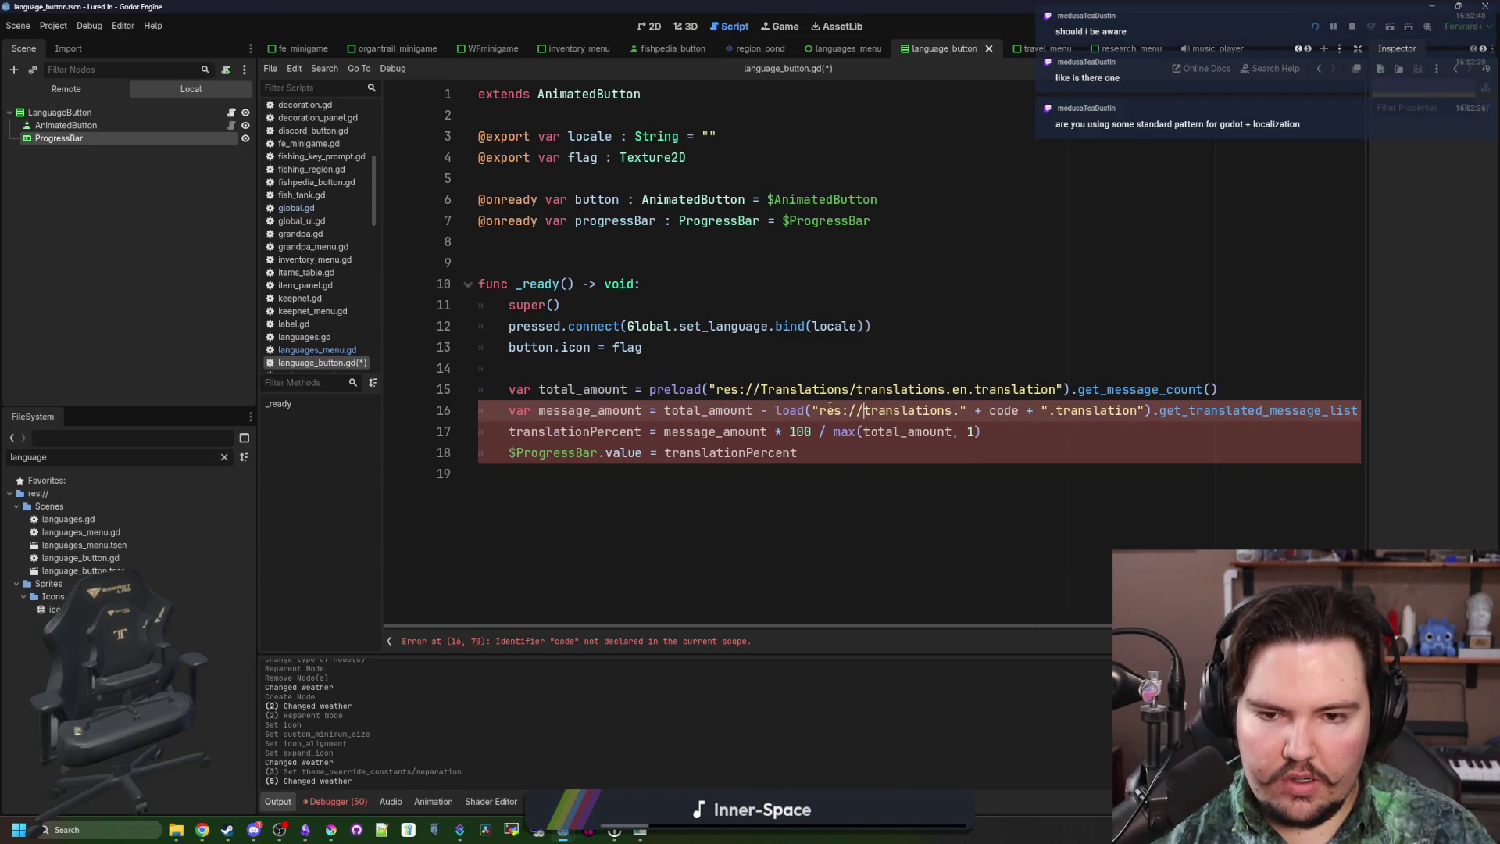
type("Translatio")
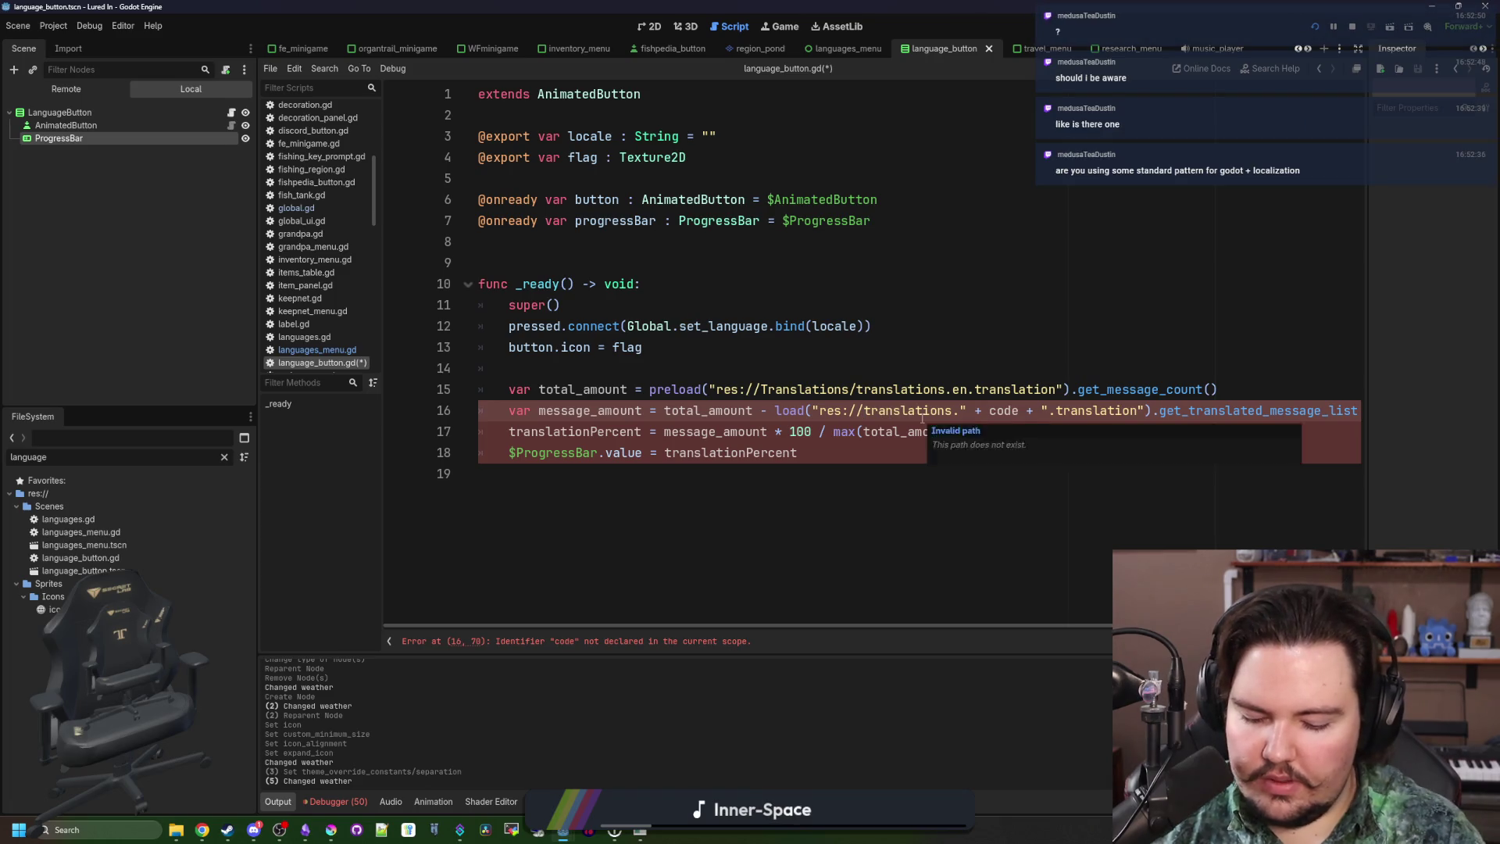
type("ns/")
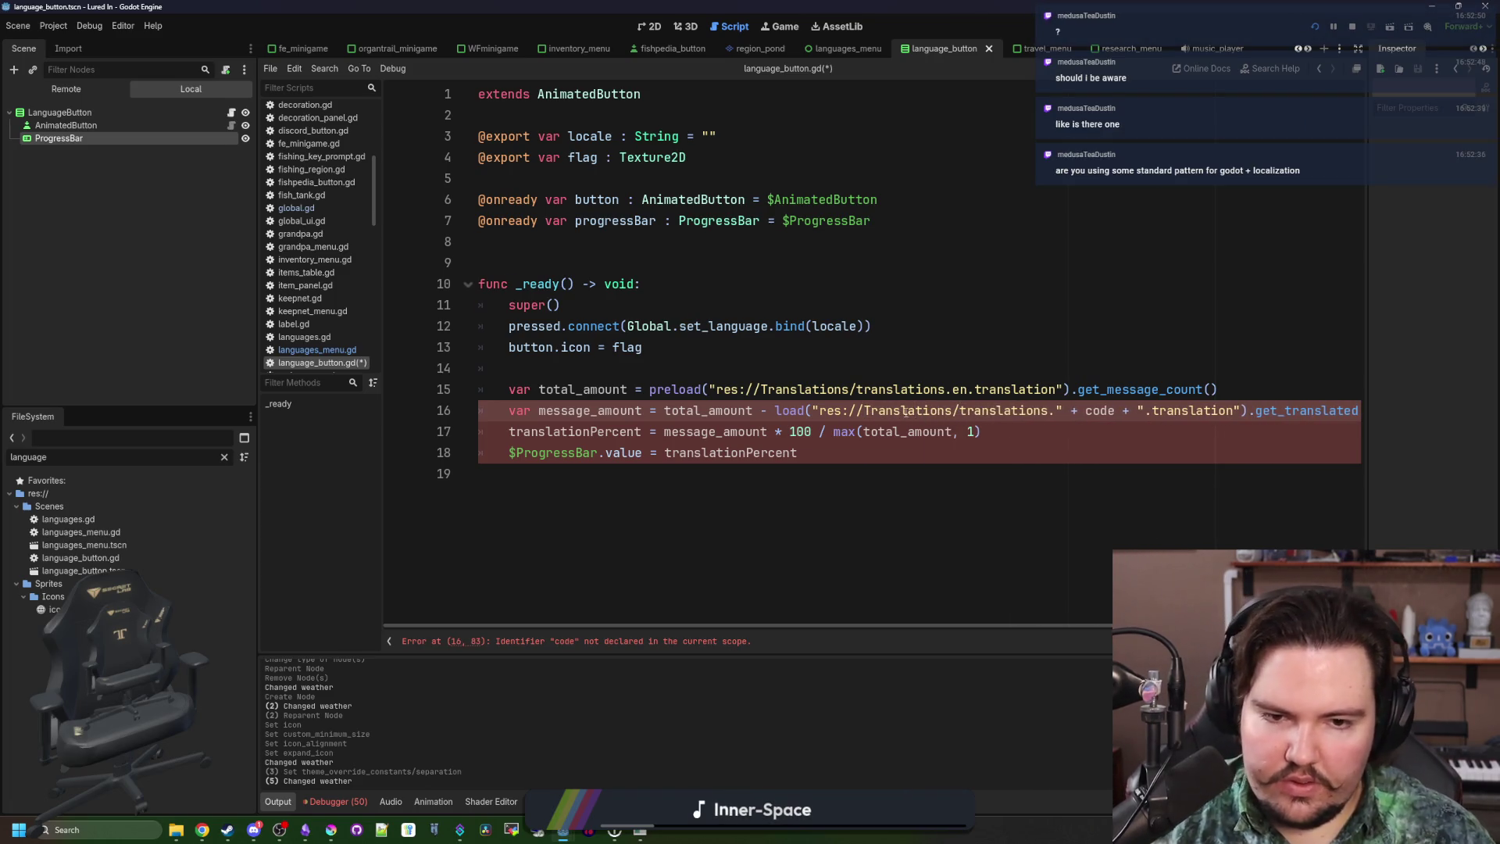
scroll(891, 422, "right", 3)
scroll(1034, 437, "left", 3)
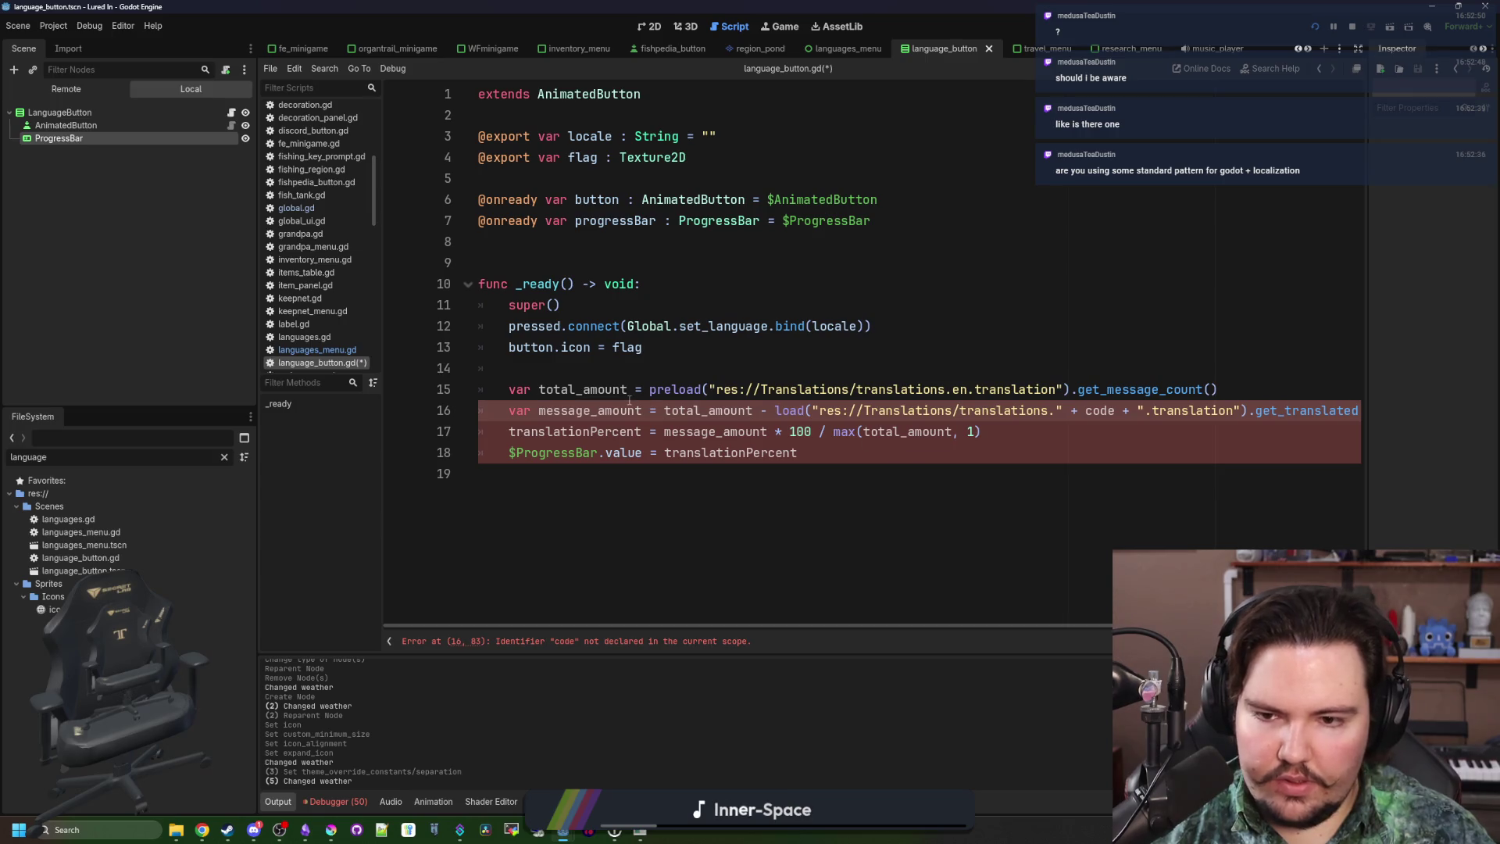
left_click(781, 495)
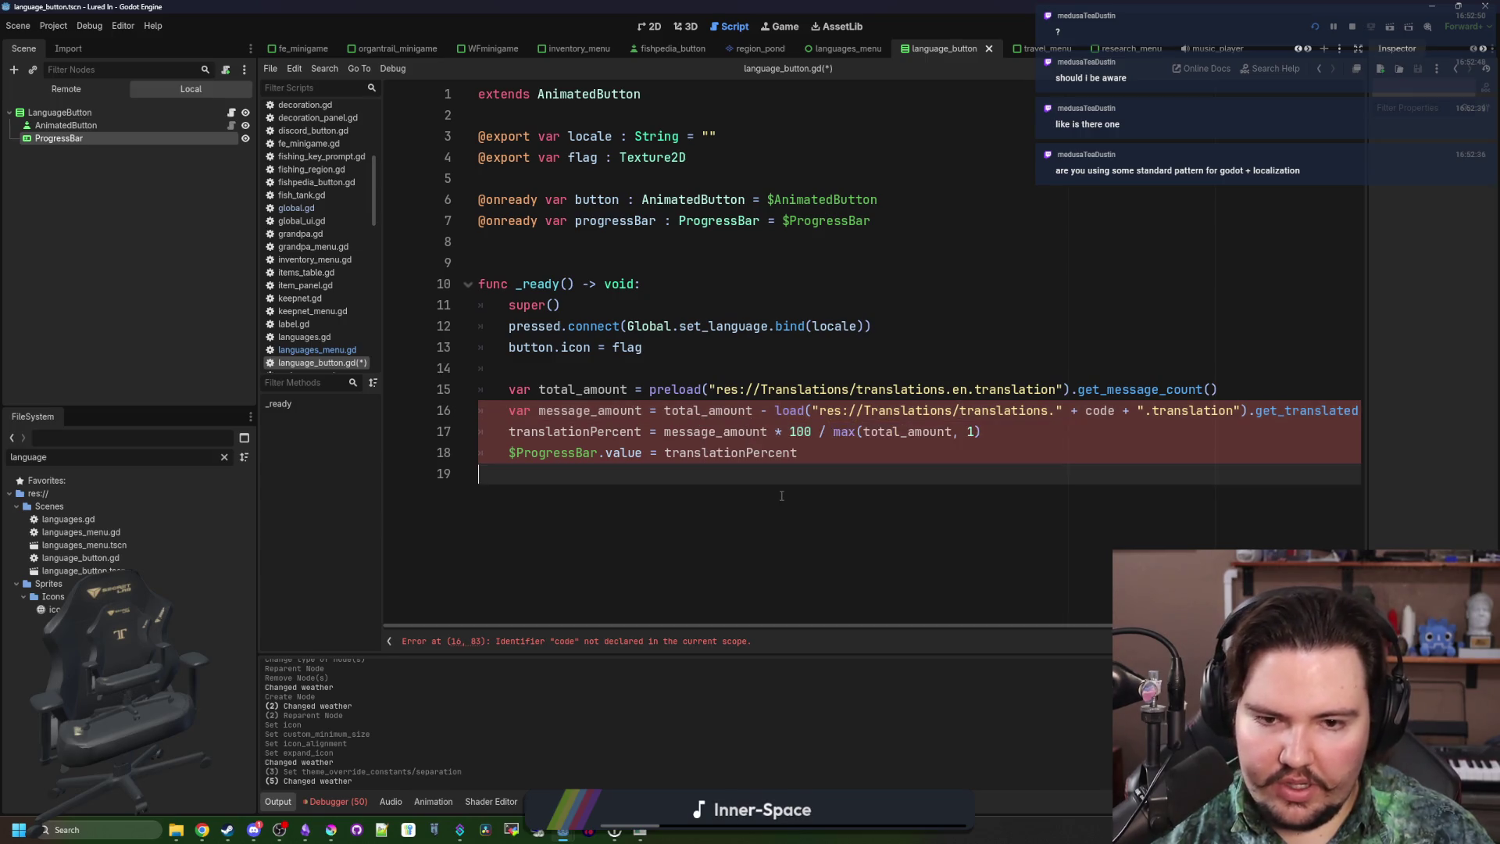
scroll(781, 495, "right", 3)
scroll(899, 445, "left", 3)
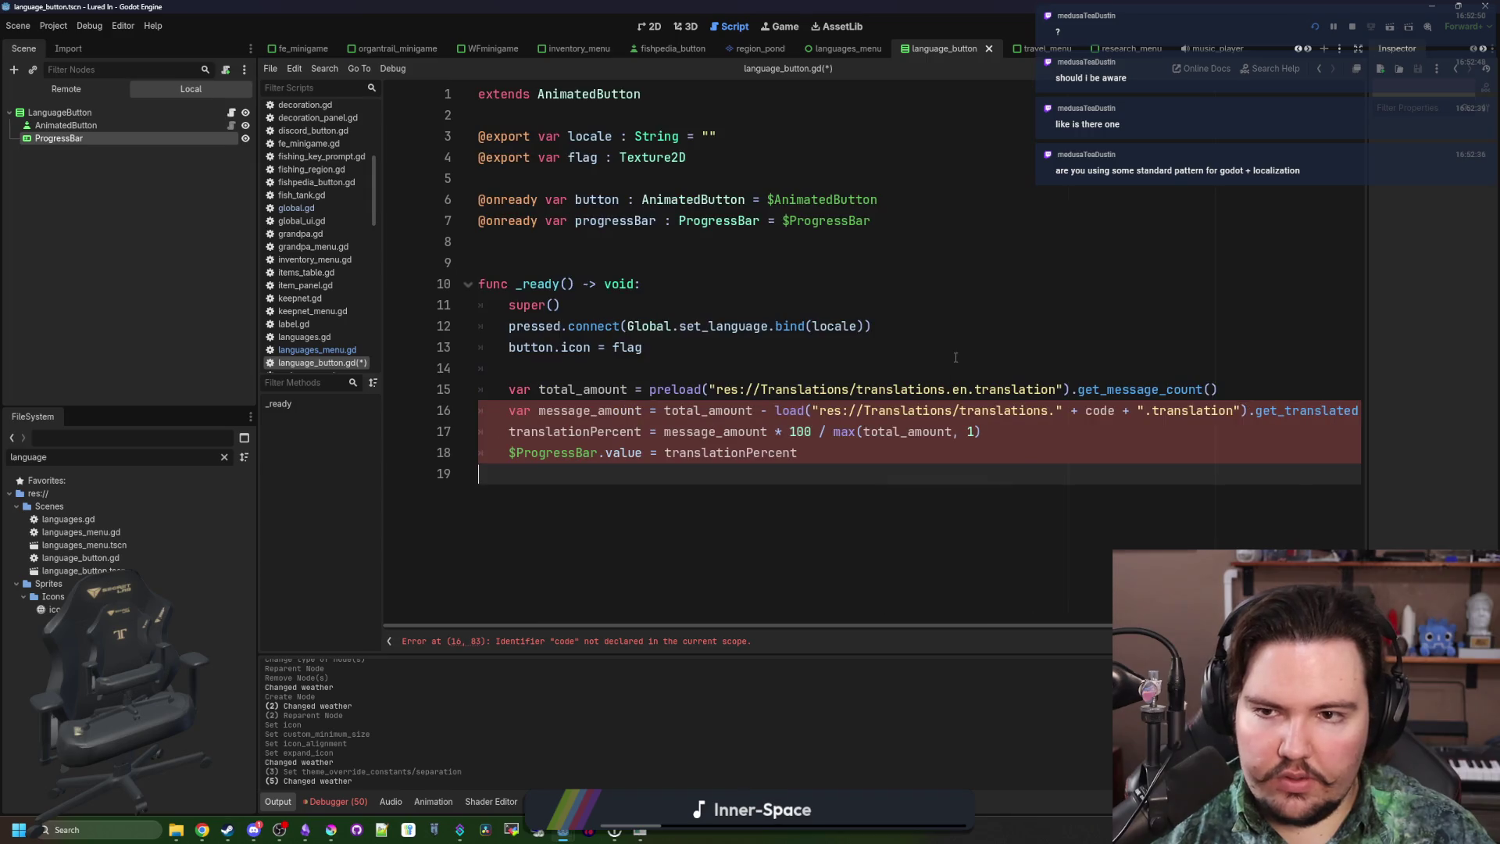
double_click(1107, 407)
type("locale")
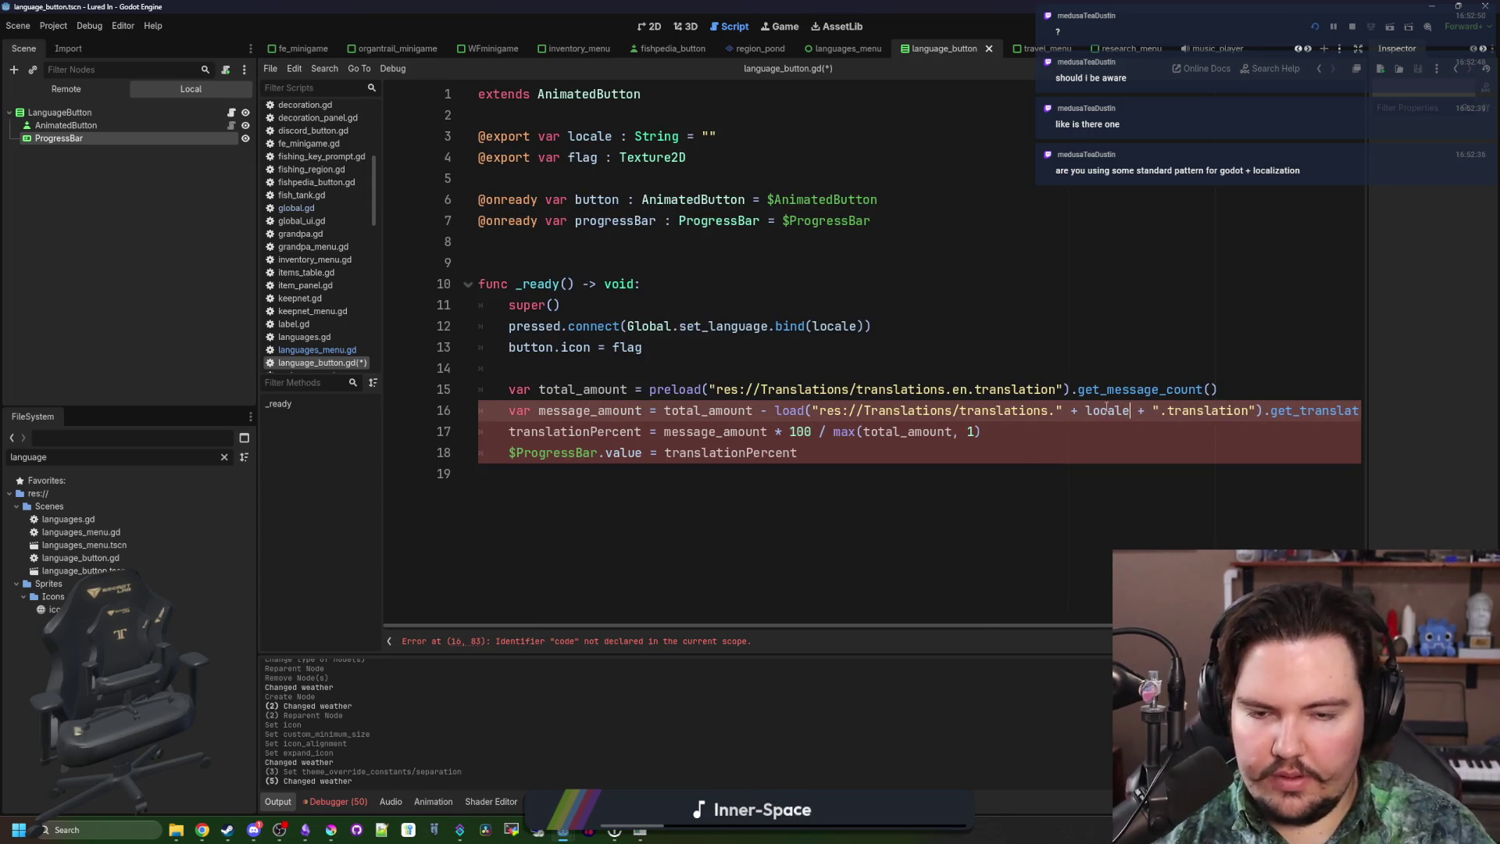
left_click(906, 354)
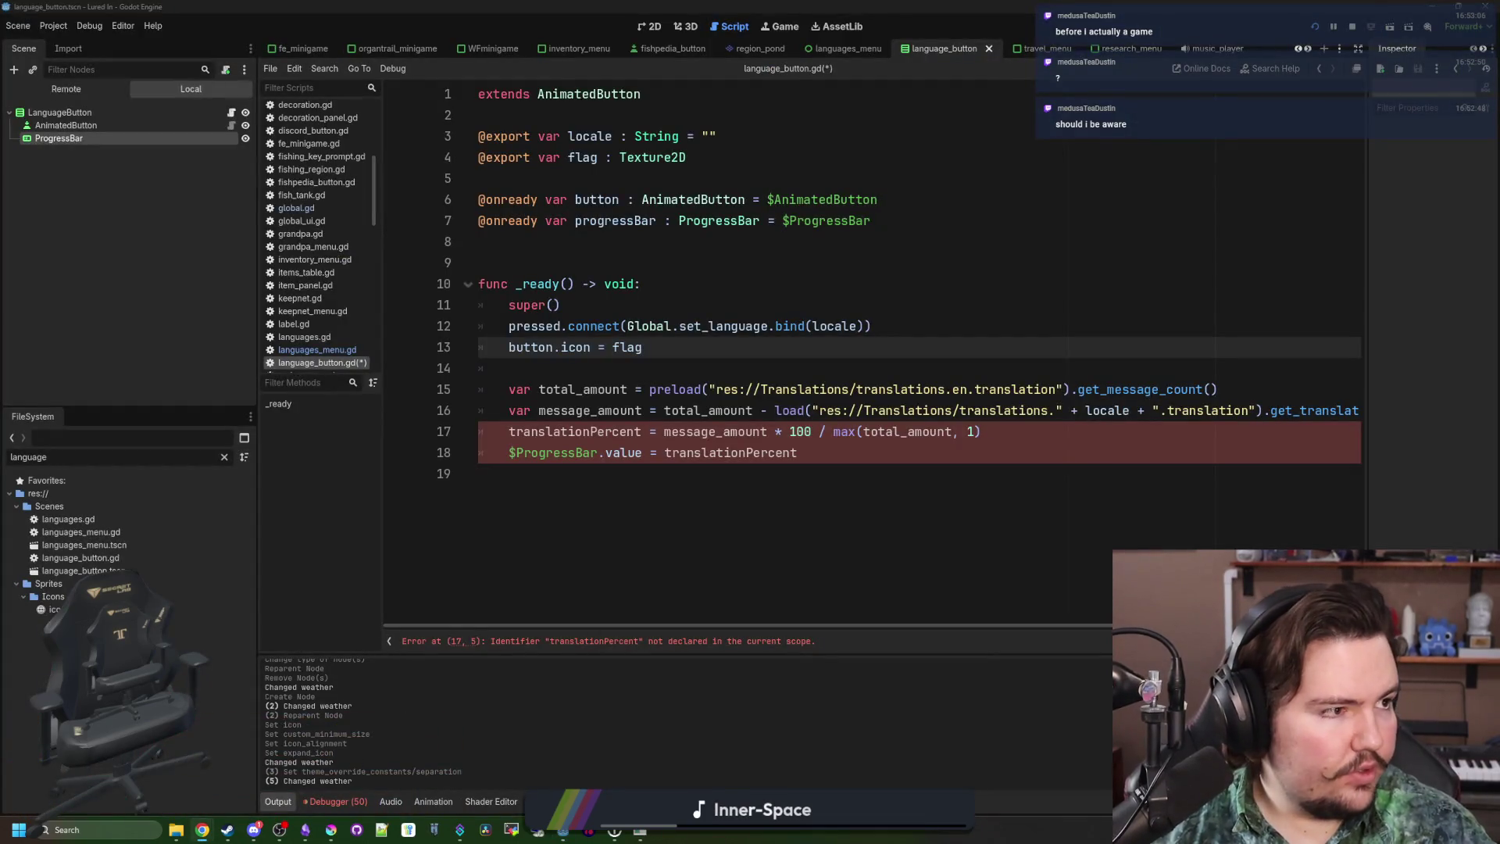
Step: Scroll through the Lured In Translations sheet and read the ready-to-redeem and multiplier entries
left_click(202, 830)
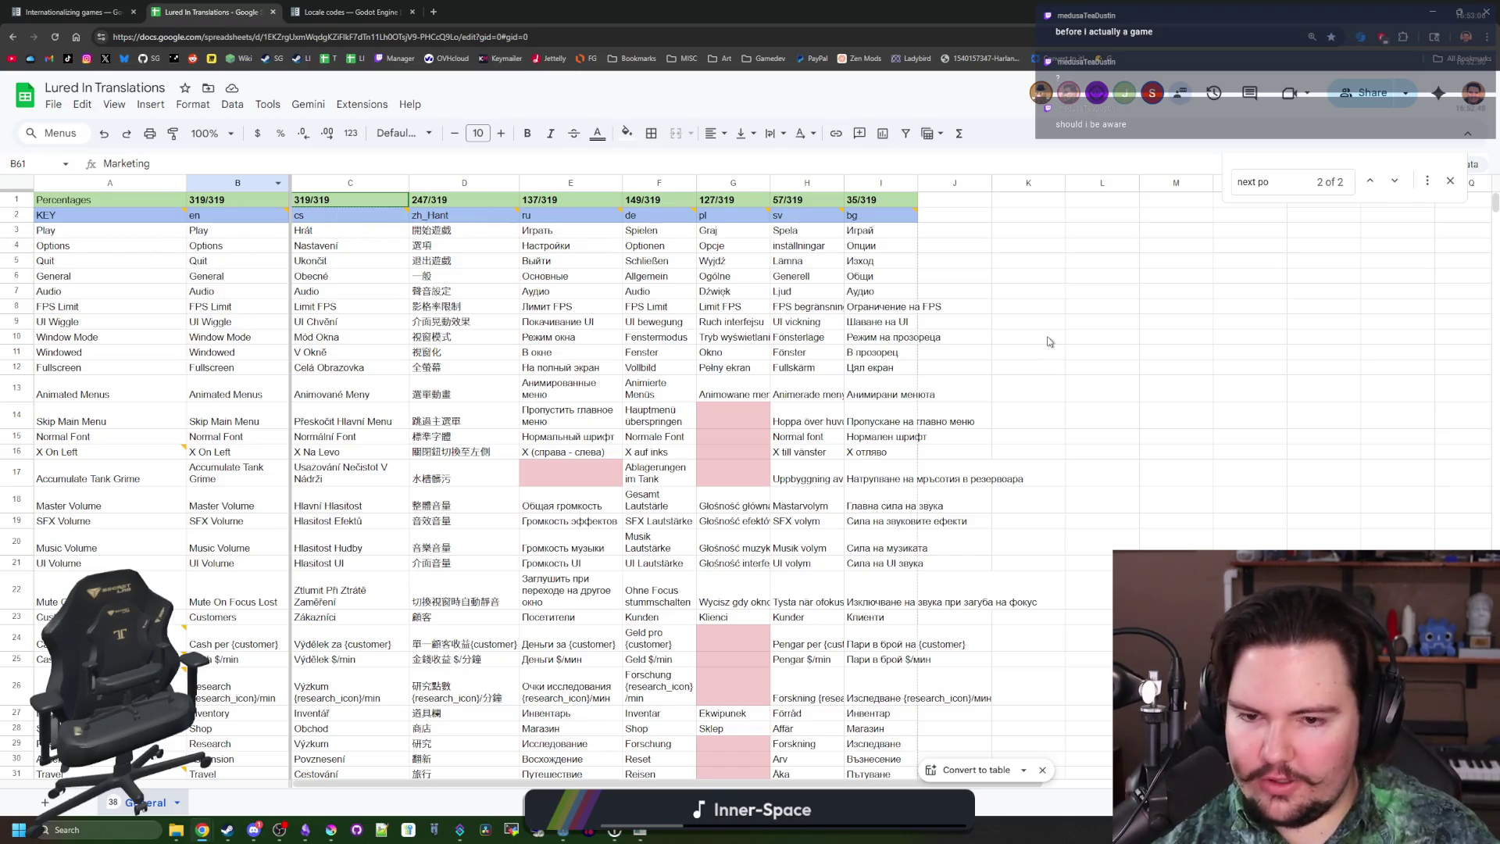
scroll(349, 479, "down", 20)
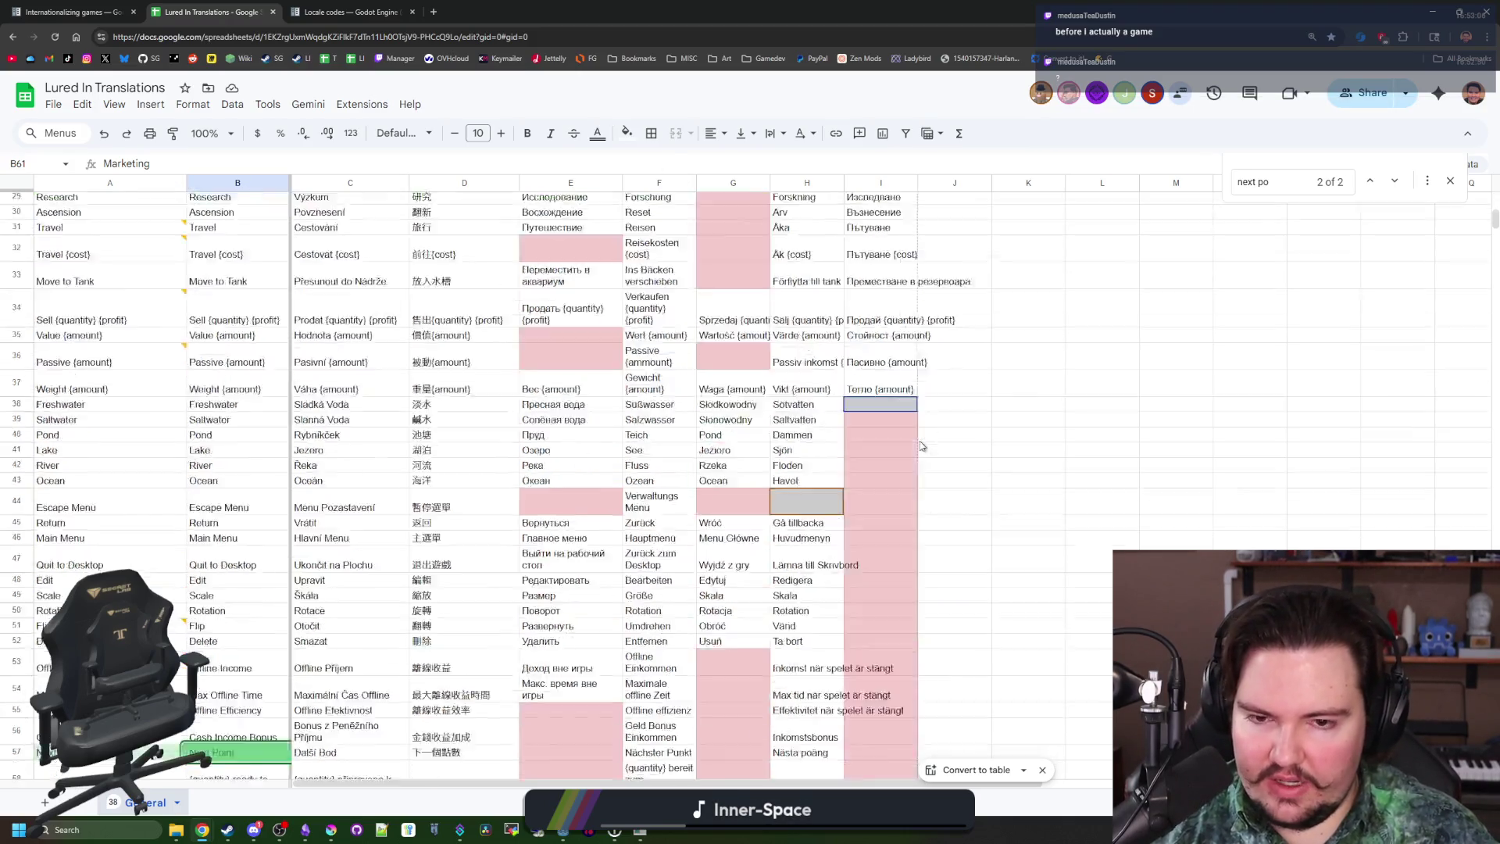
scroll(349, 479, "down", 20)
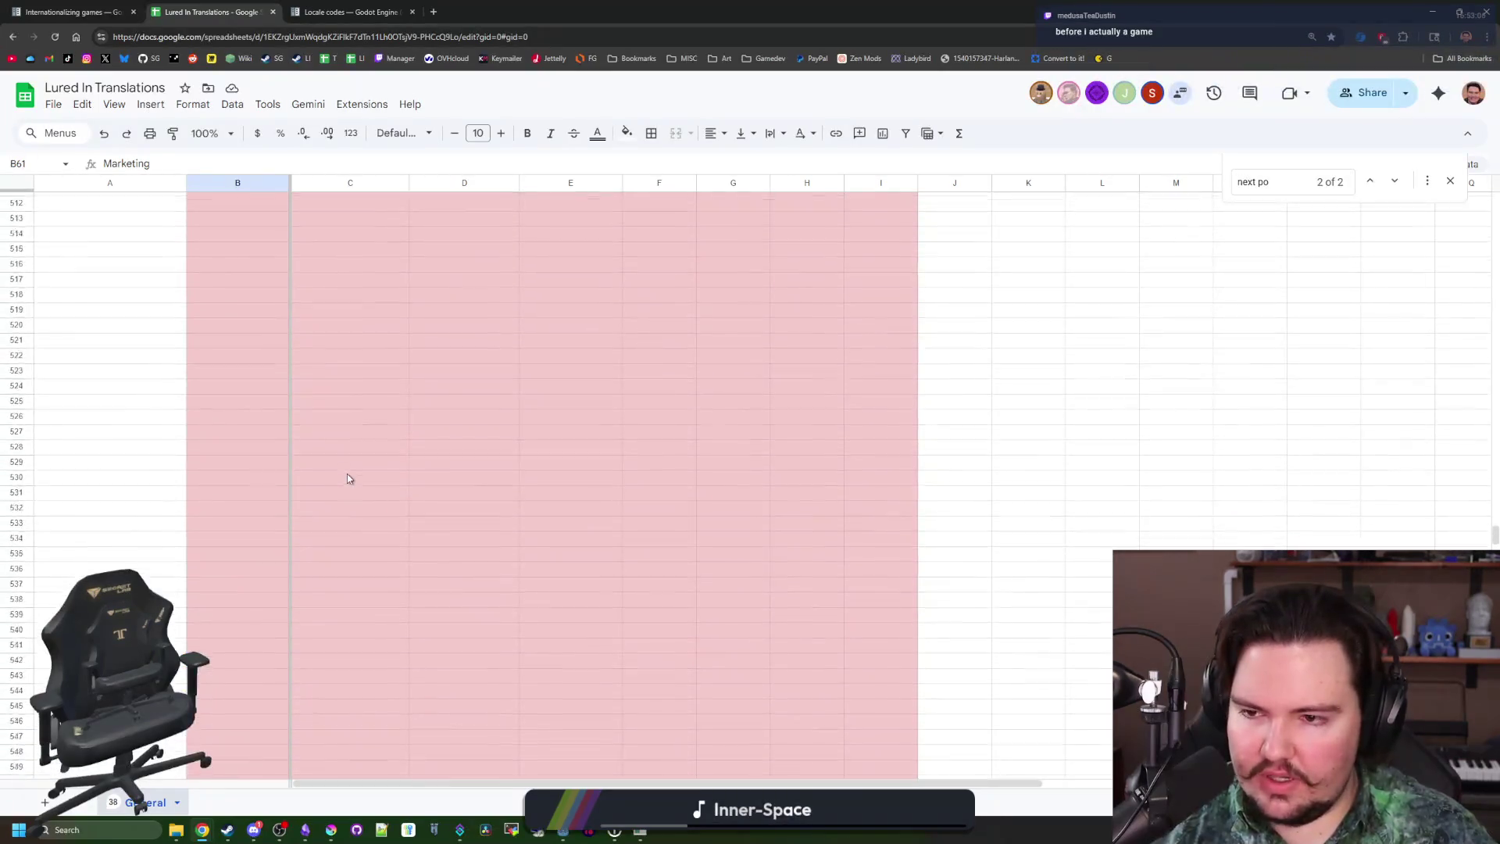
scroll(346, 512, "up", 15)
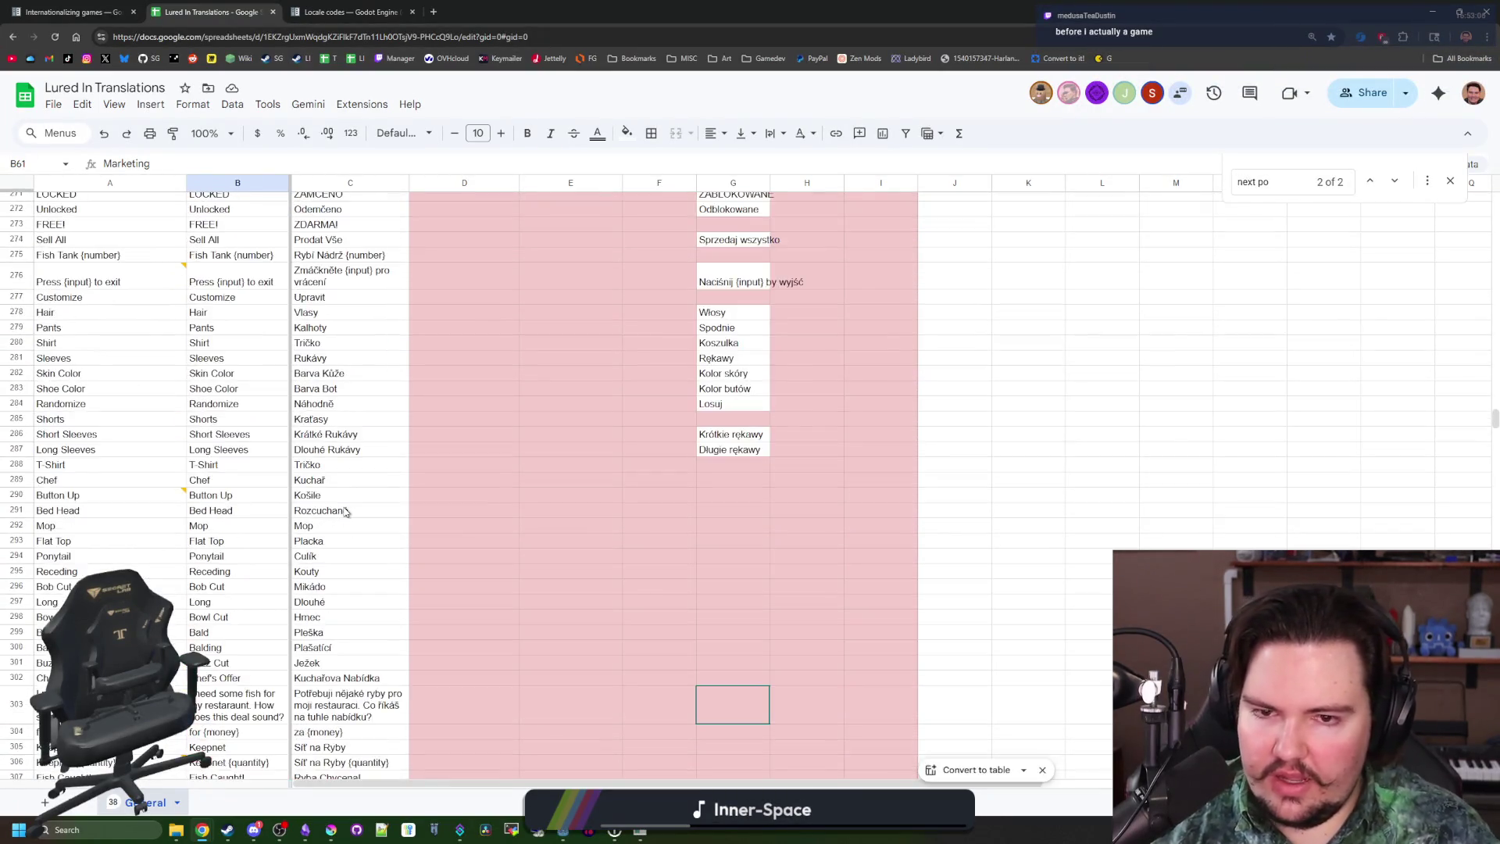
scroll(487, 516, "up", 20)
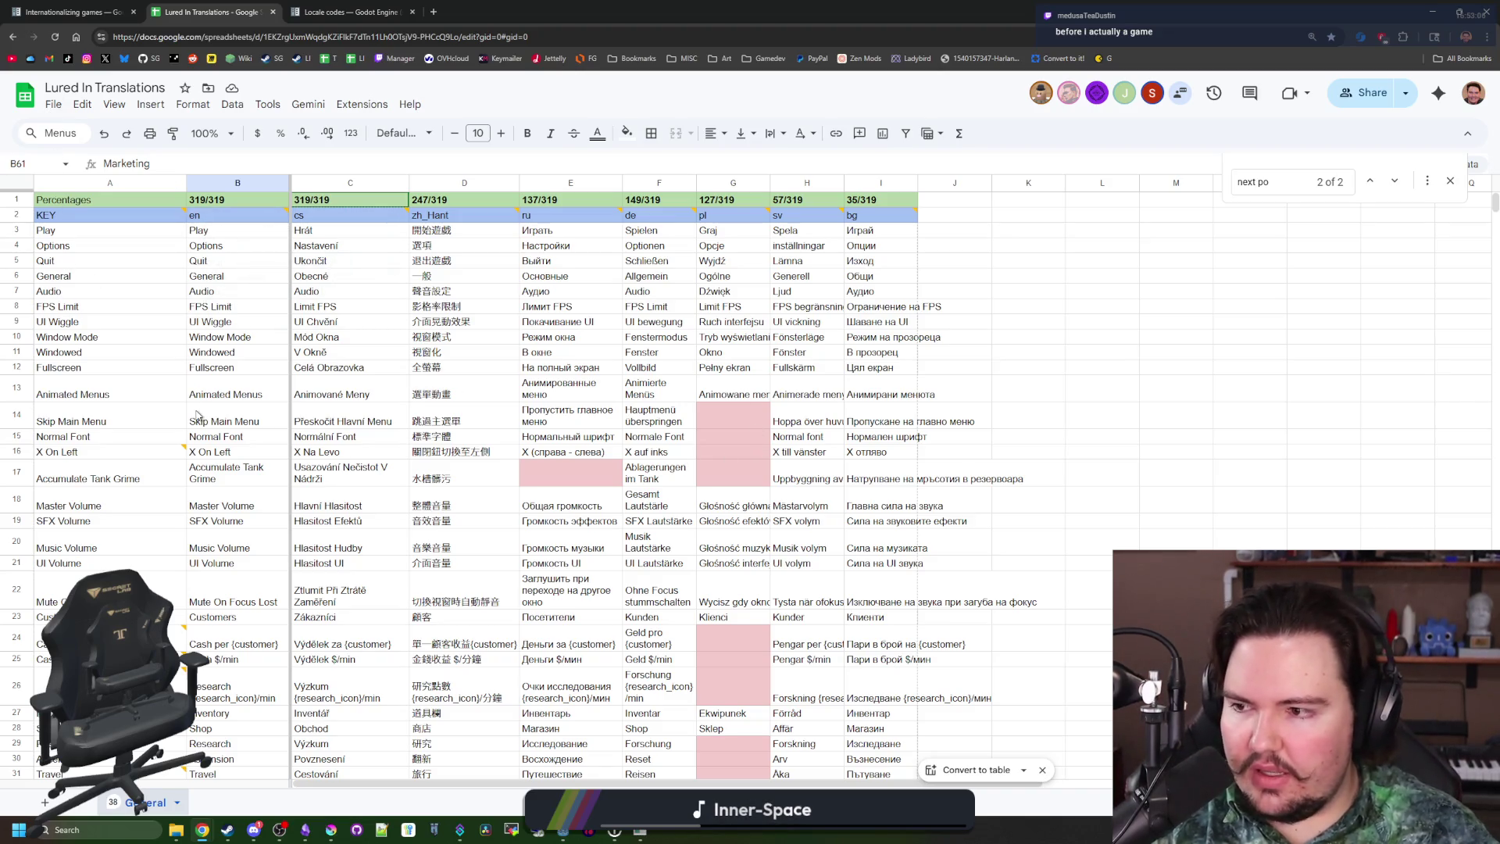
scroll(166, 426, "down", 3)
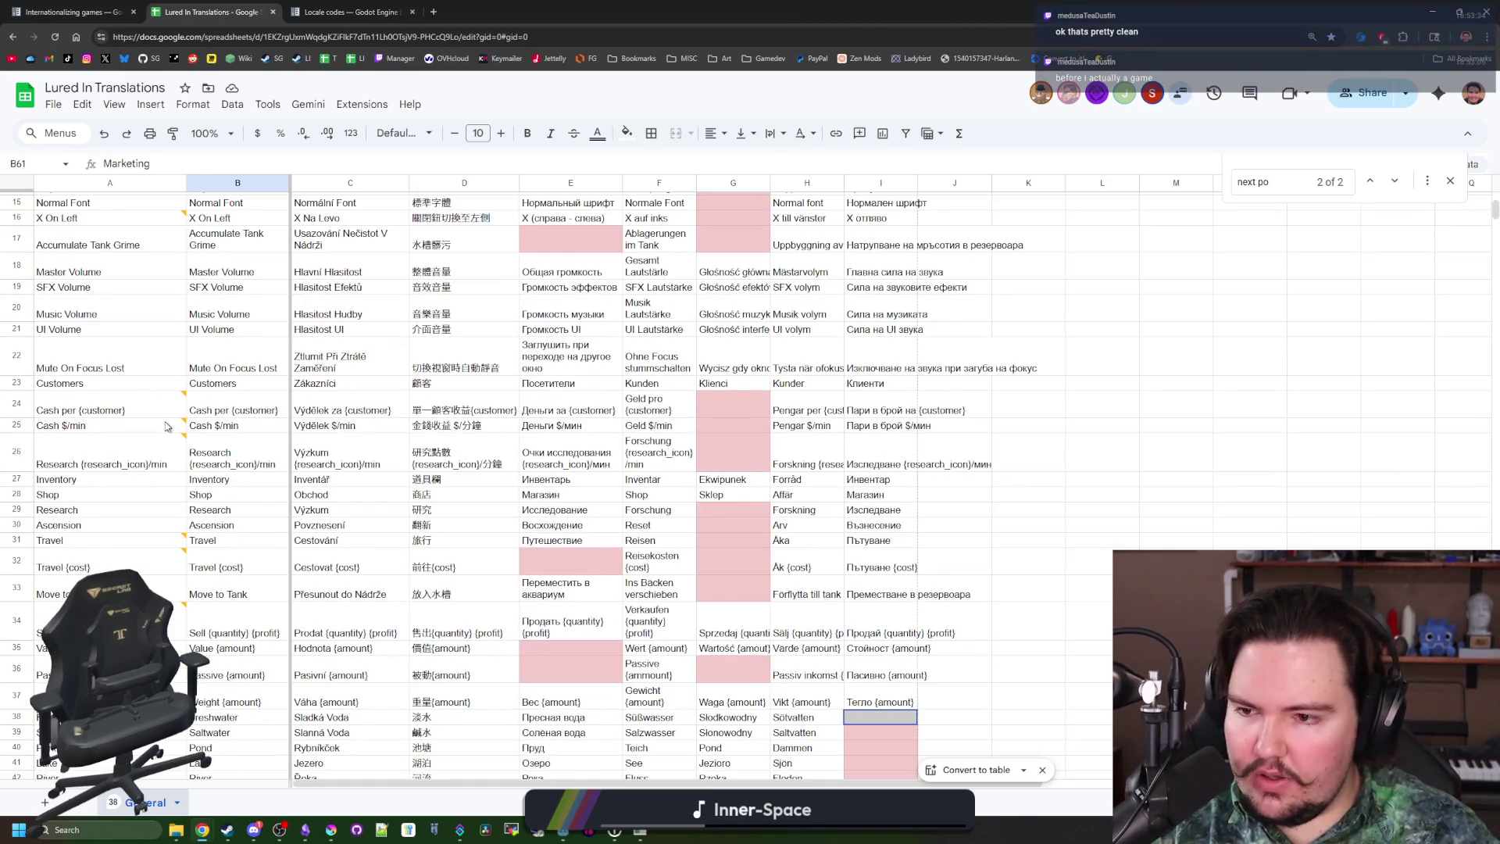
scroll(187, 570, "down", 2)
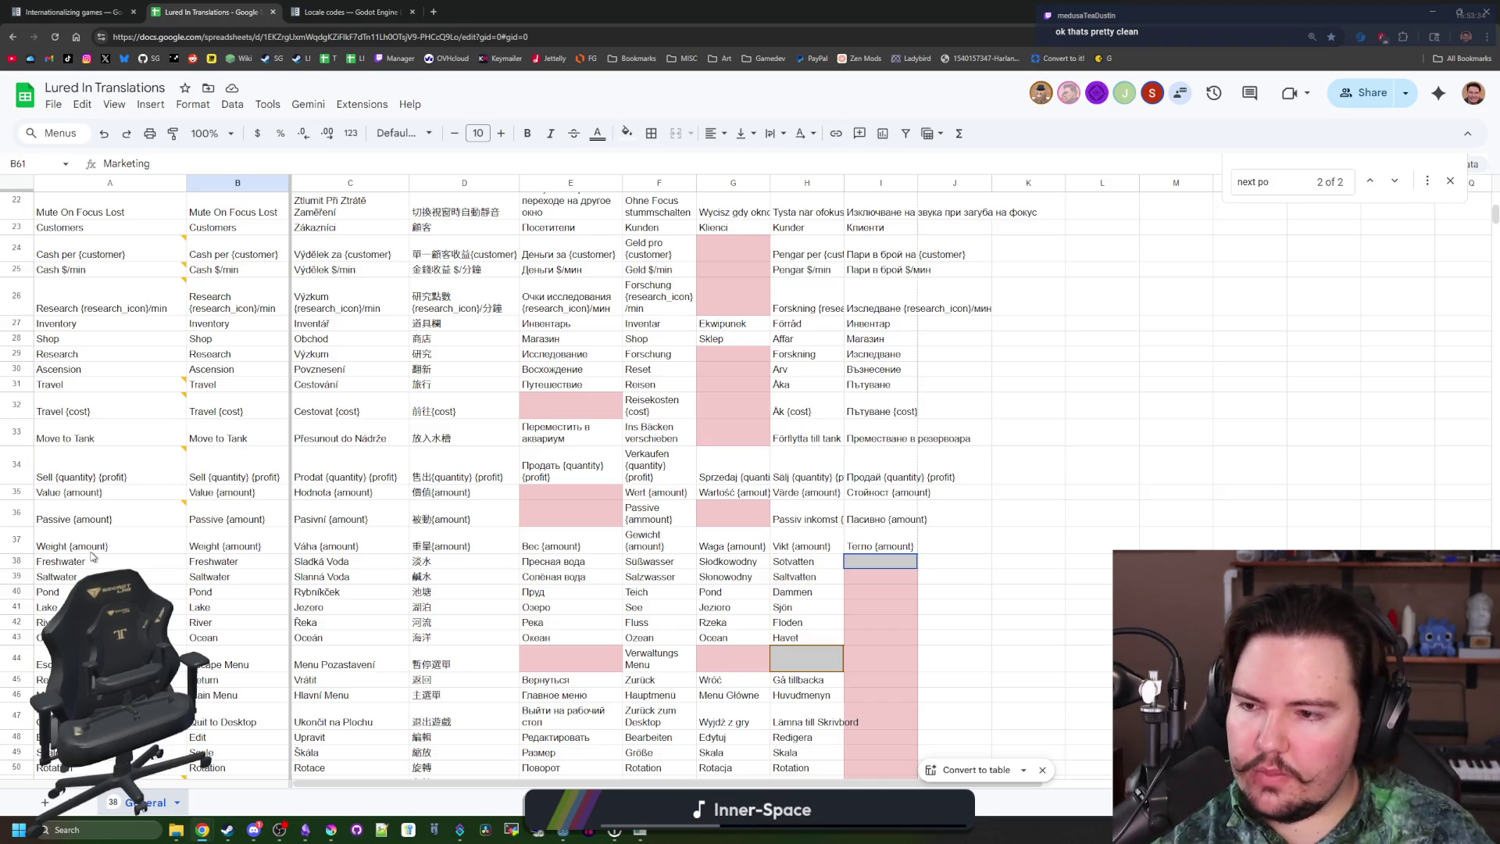
scroll(92, 556, "down", 7)
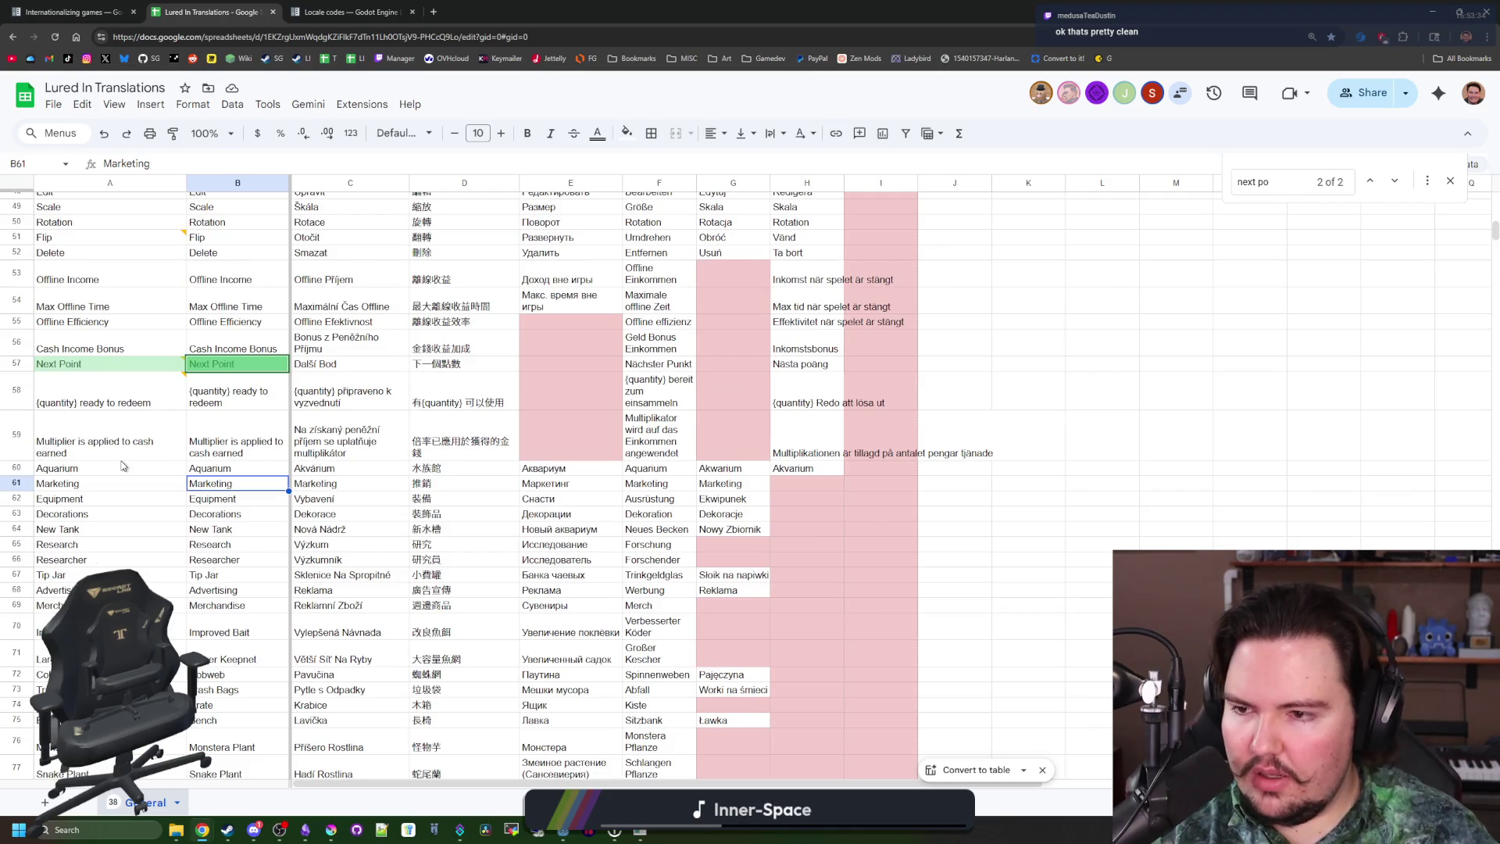
scroll(124, 469, "up", 3)
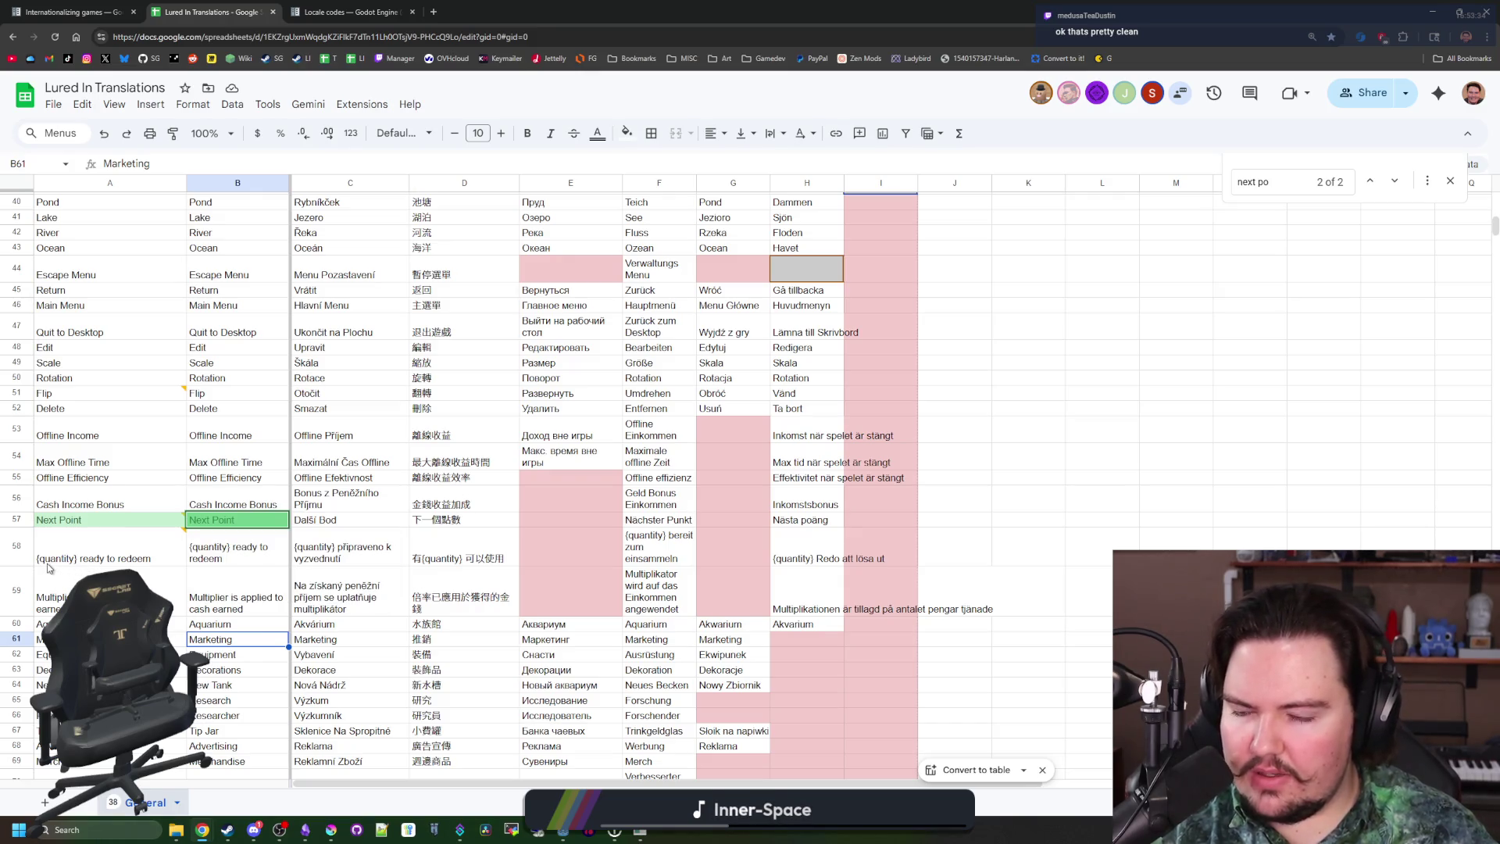
left_click(71, 561)
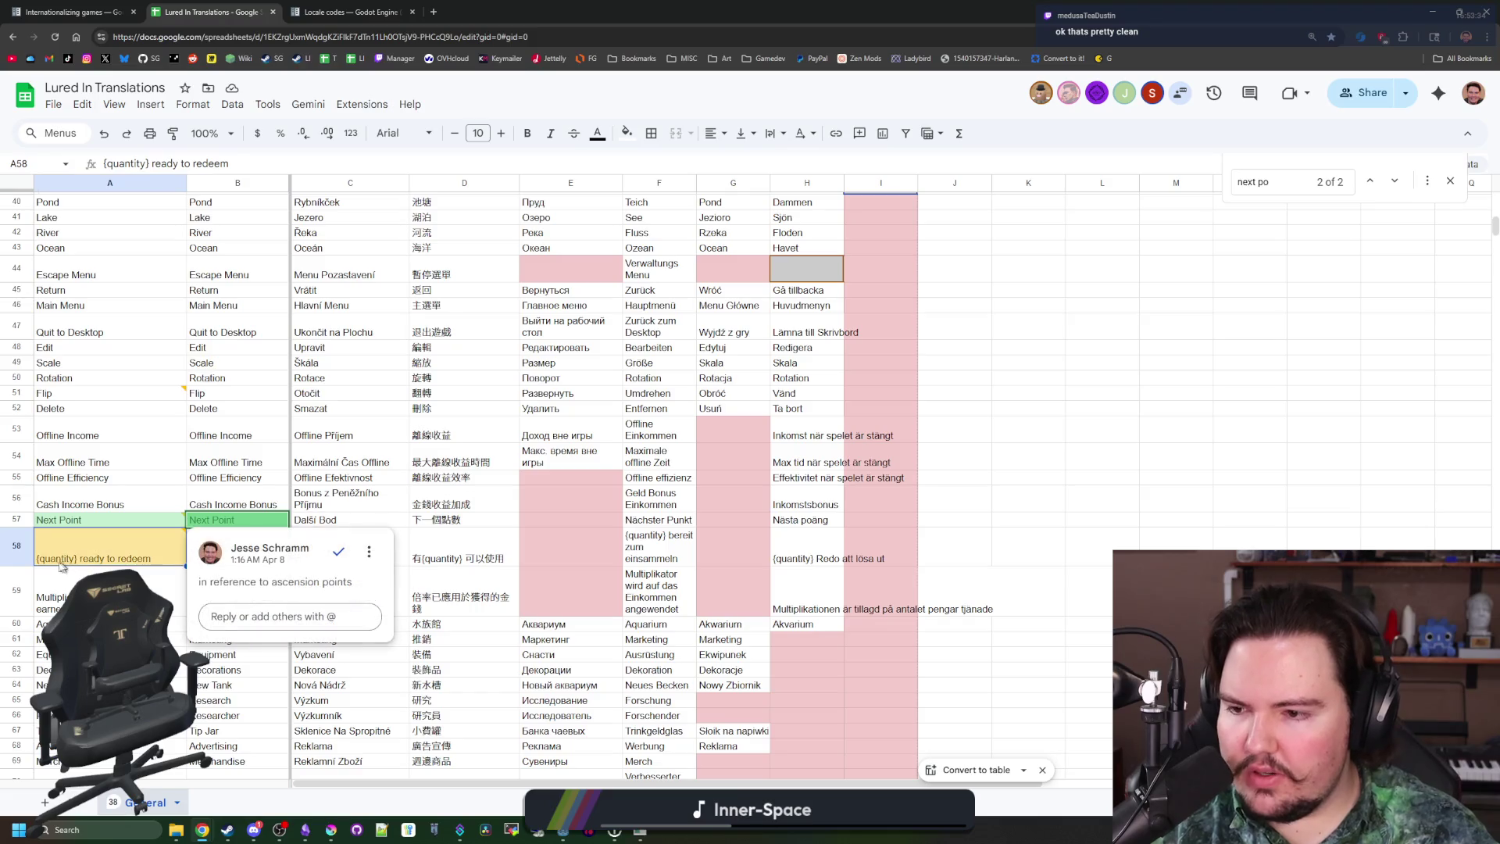
left_click(110, 590)
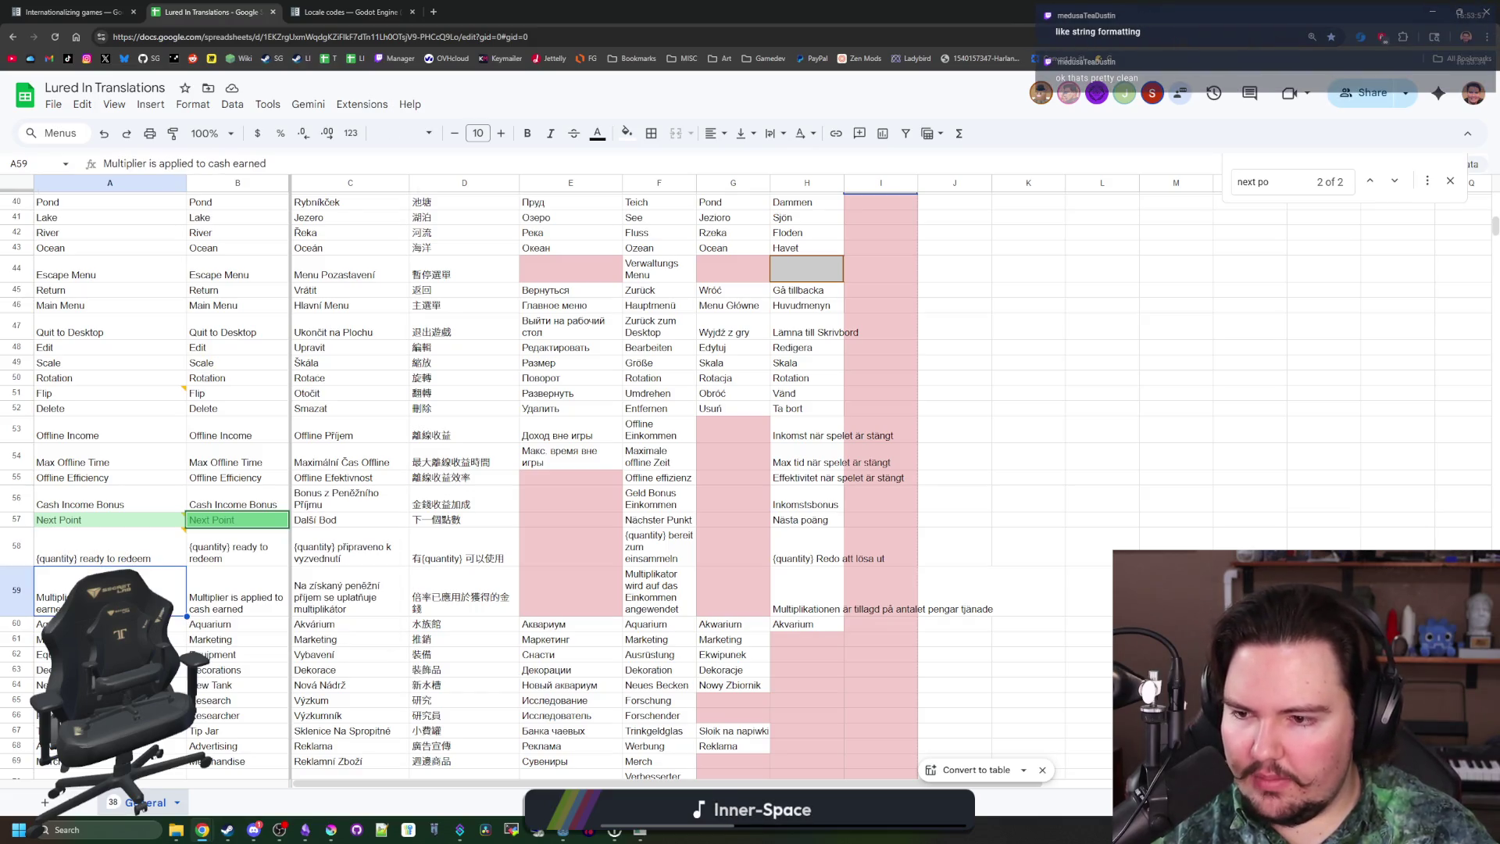
mouse_move(121, 530)
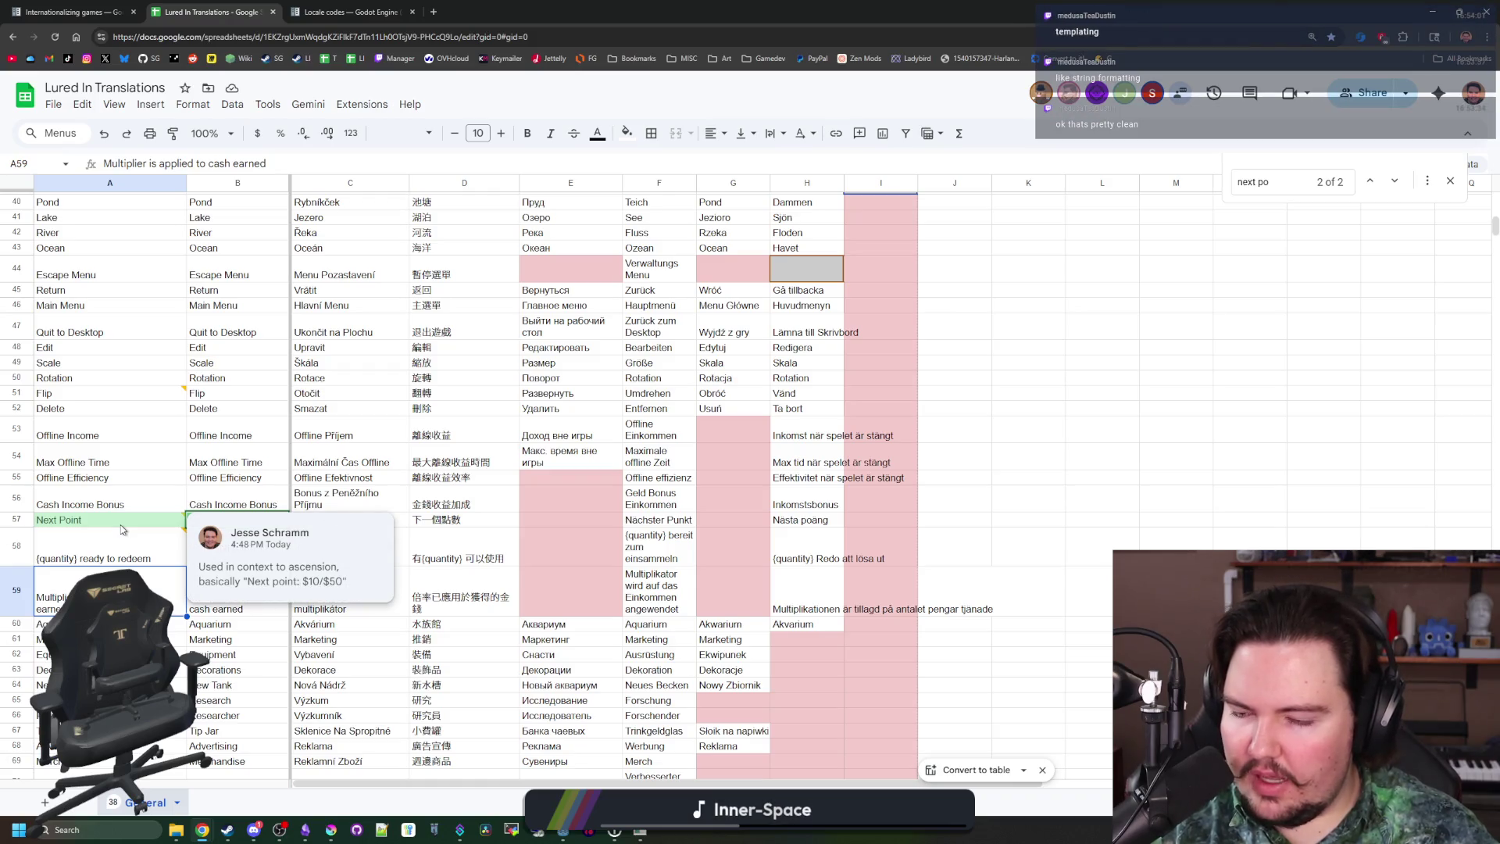
scroll(121, 530, "down", 10)
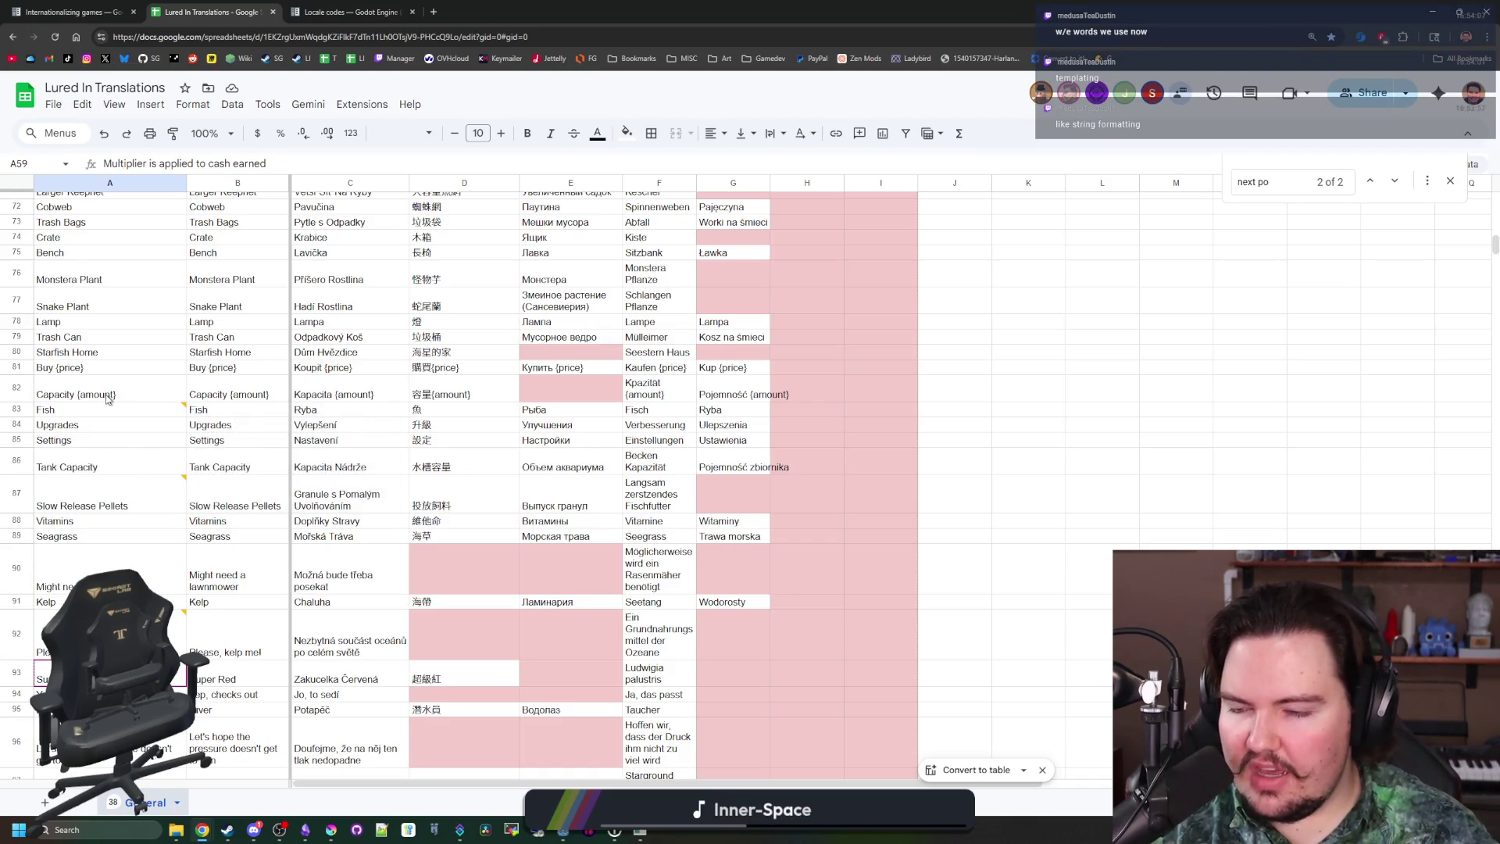
scroll(125, 446, "down", 8)
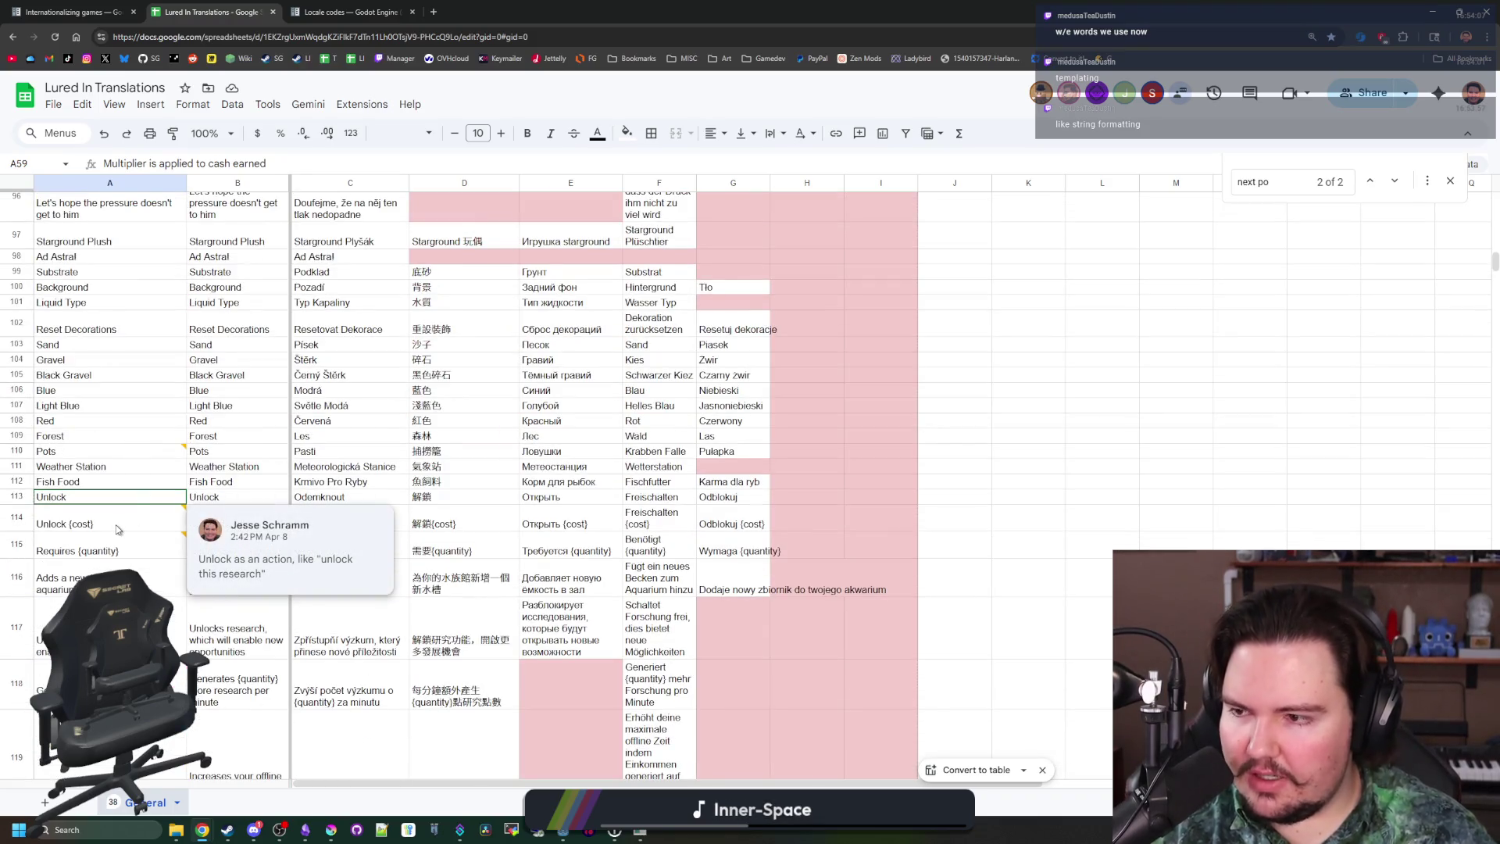
scroll(116, 529, "down", 8)
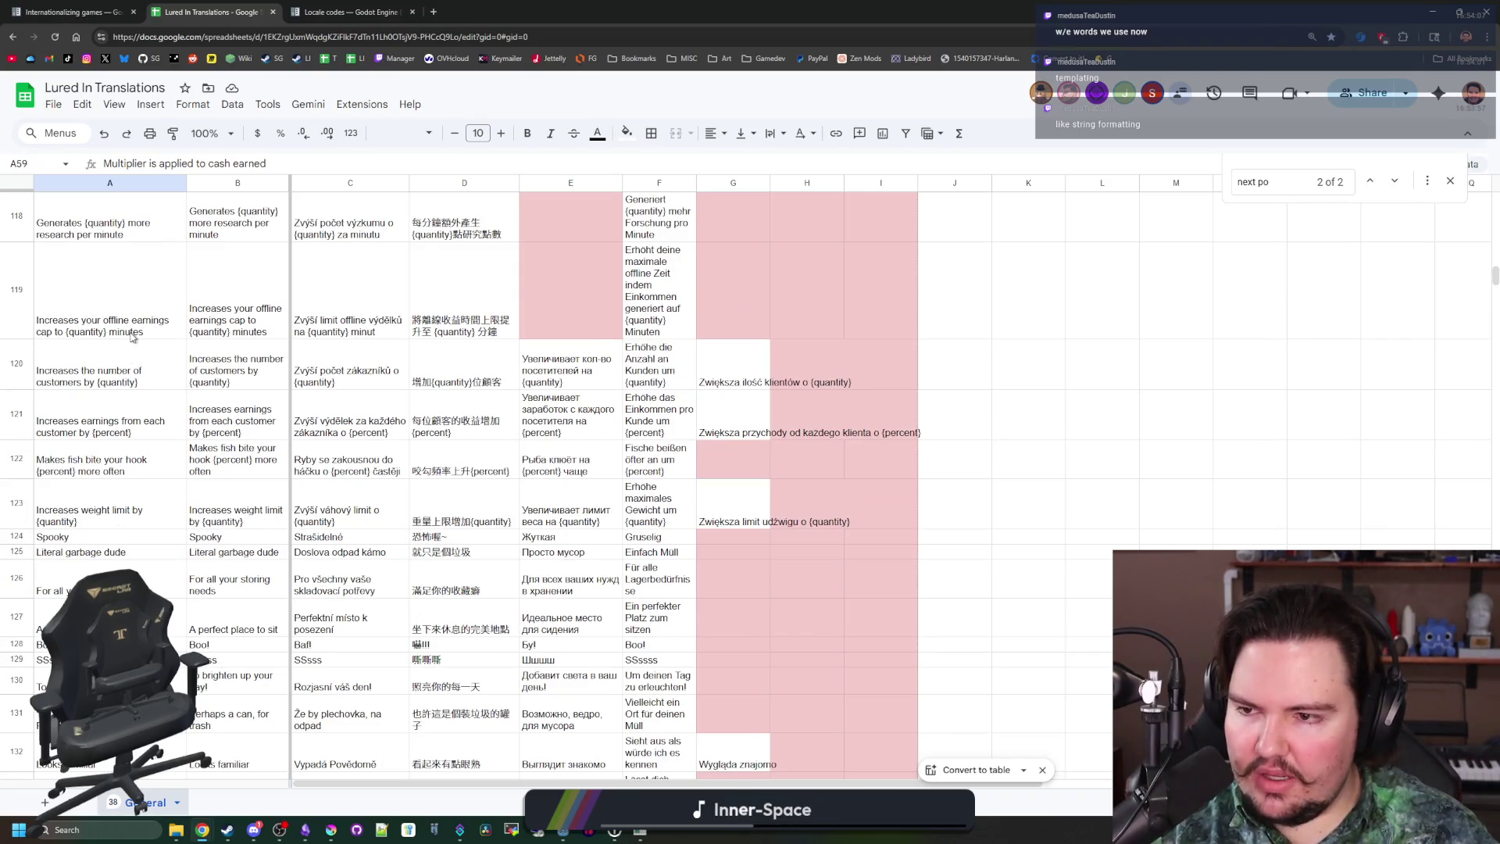
scroll(143, 468, "up", 1)
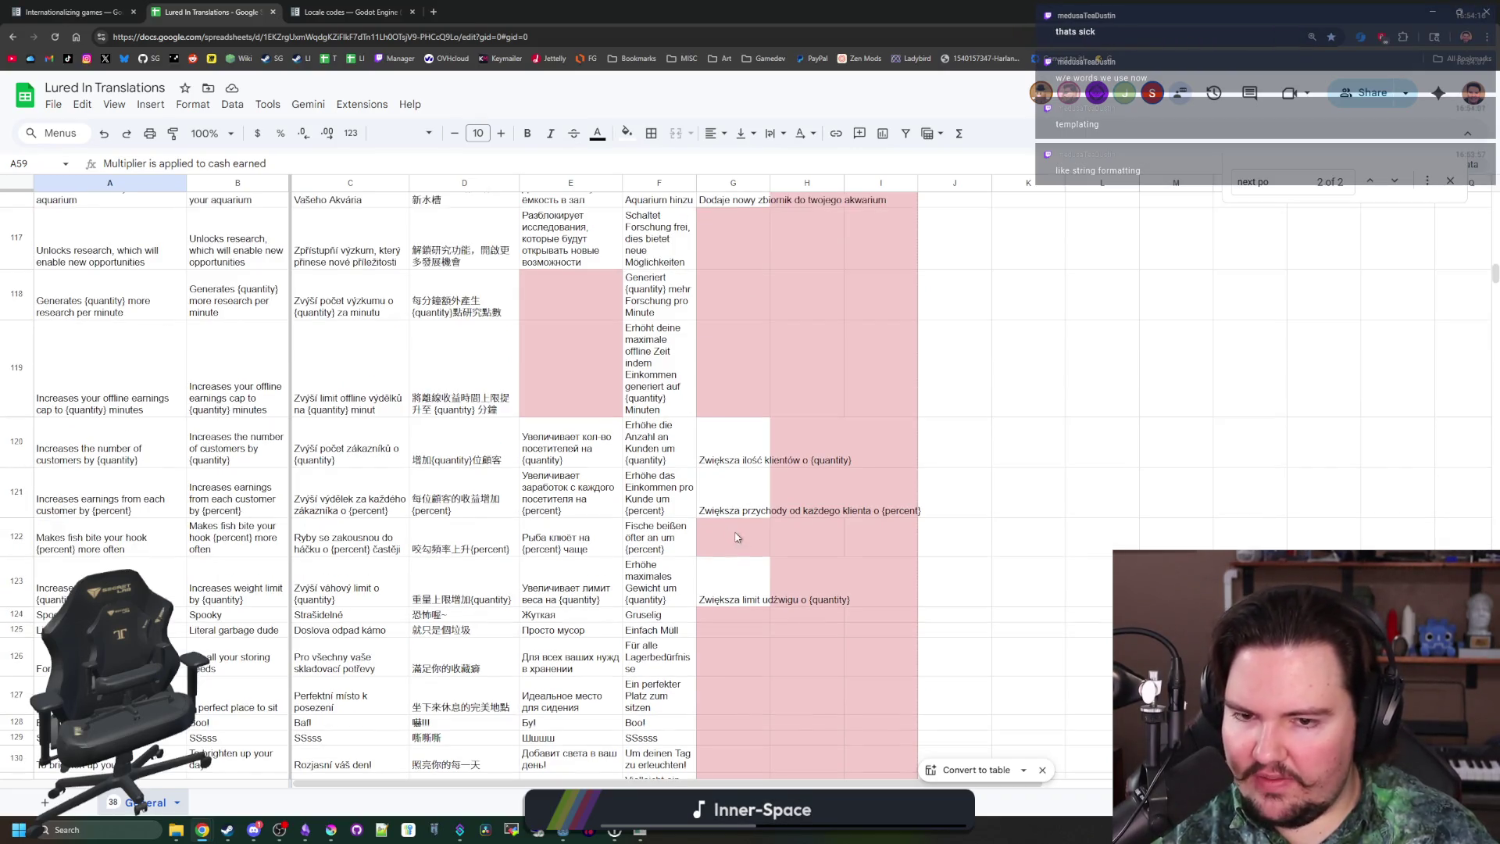
Step: Compare the offline-earnings and customer-count texts in rows 119–121, then return to Godot
mouse_move(908, 504)
left_mouse_down()
mouse_move(640, 492)
mouse_move(143, 386)
left_mouse_up()
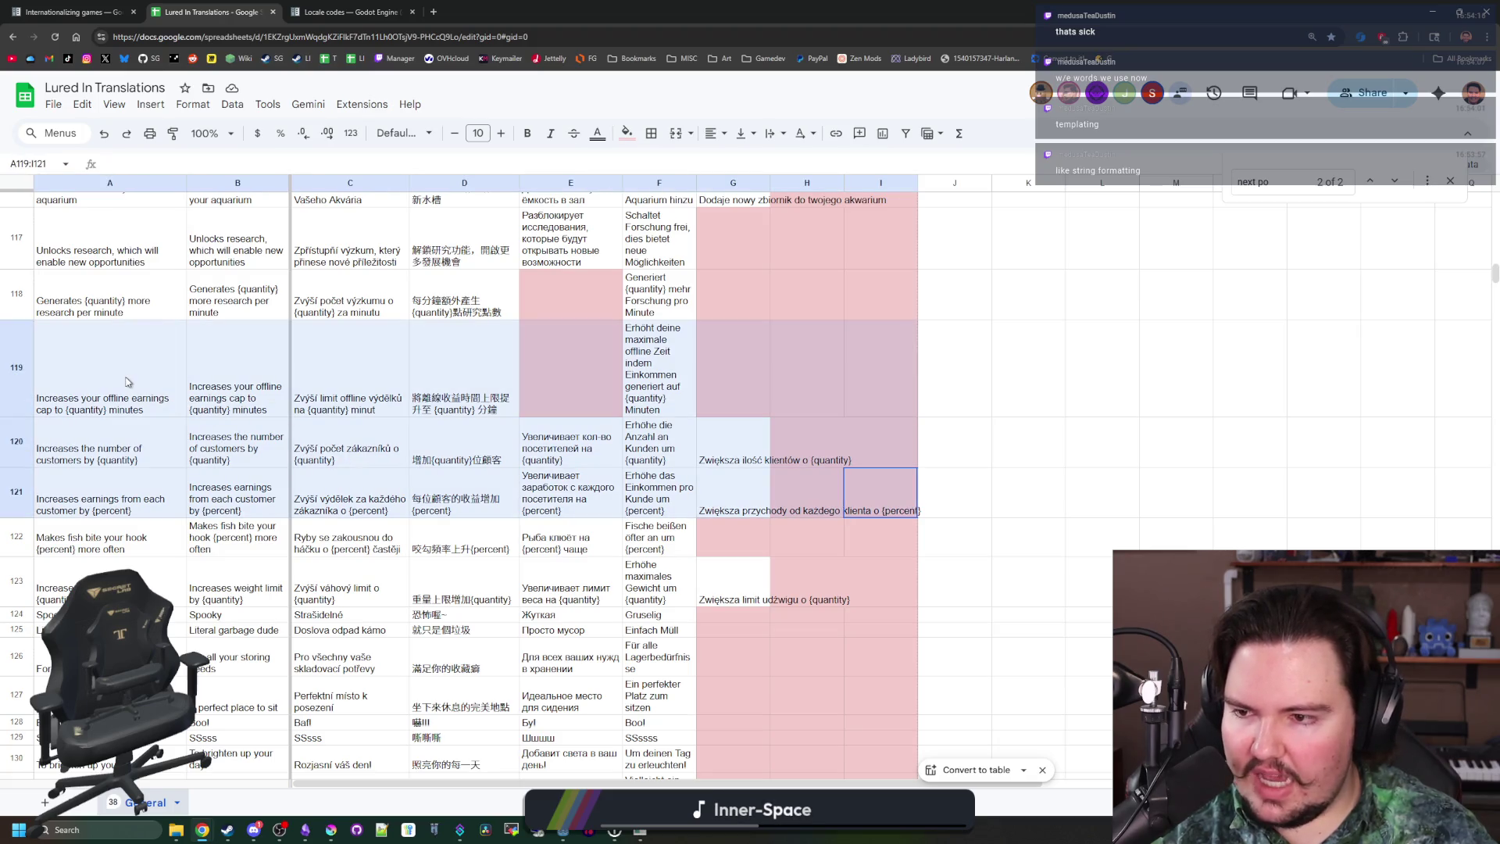
left_click(142, 448)
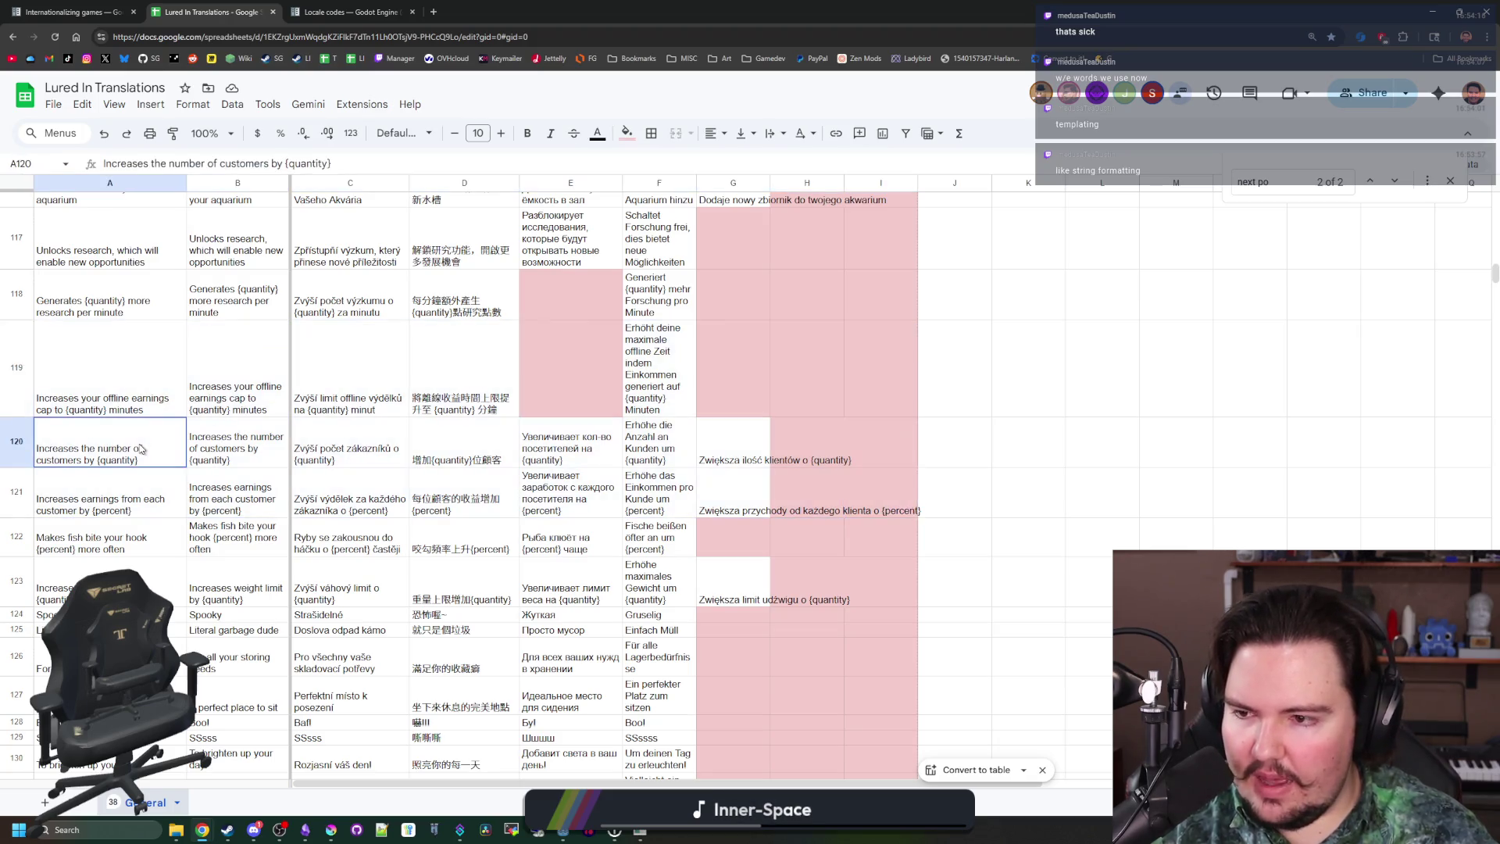
left_click(125, 498)
left_click(136, 459)
left_click(127, 488)
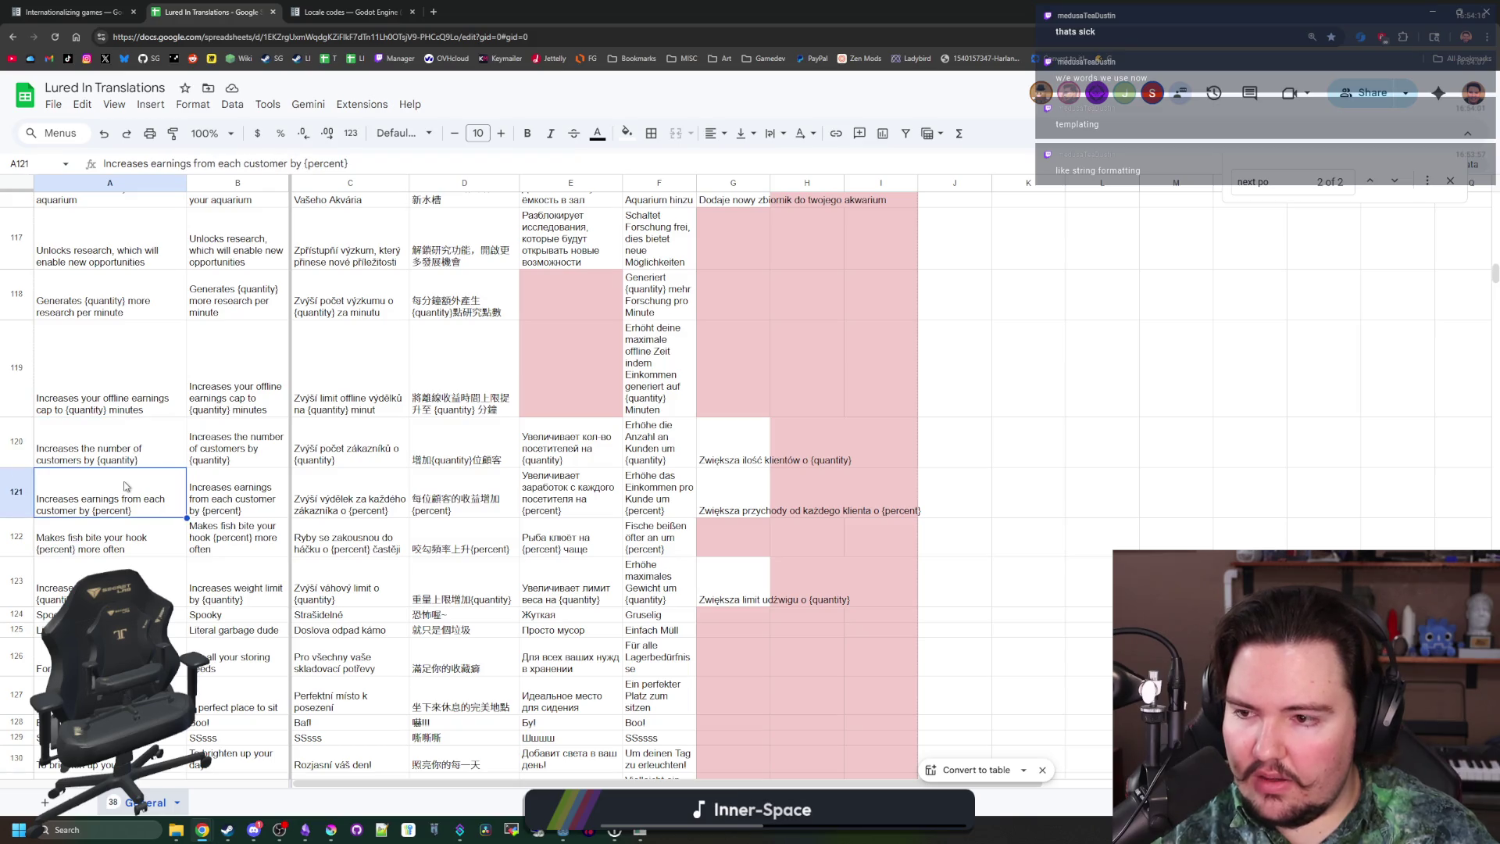
left_click(137, 448)
left_click(117, 496)
left_click(125, 445)
left_click(129, 396)
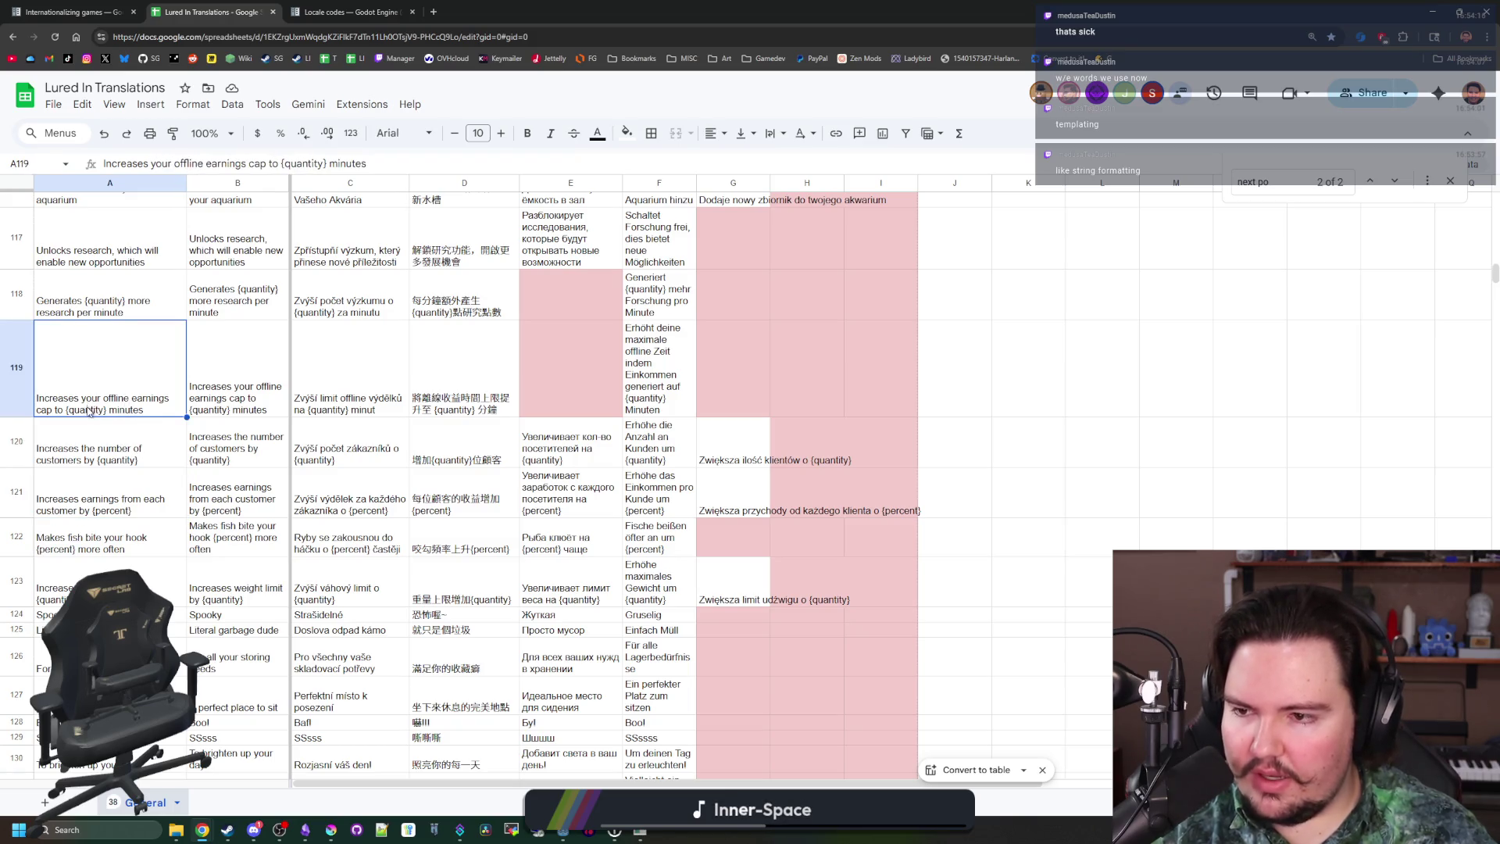
scroll(190, 491, "down", 8)
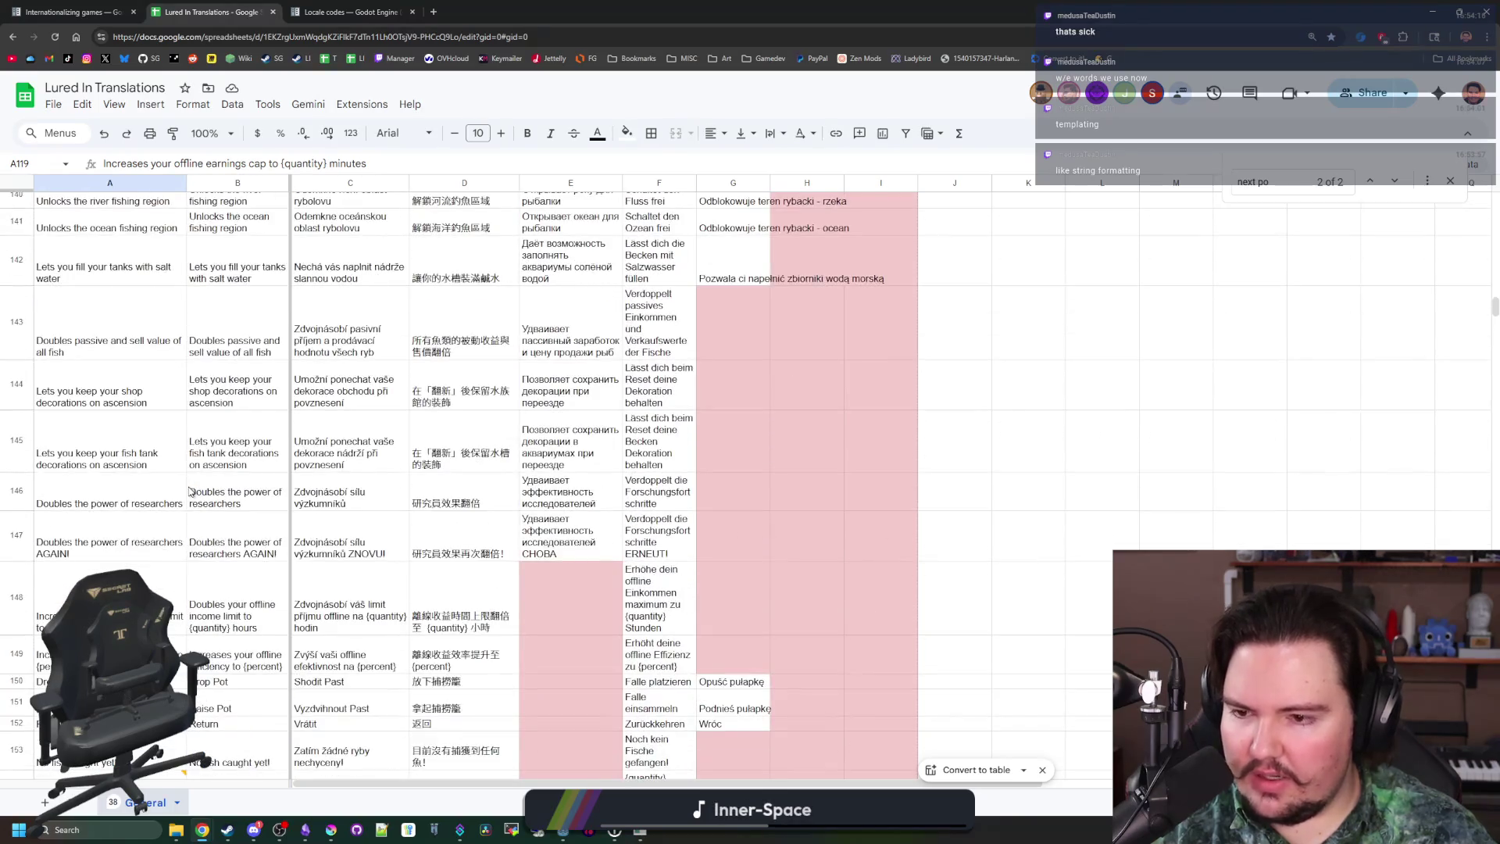
scroll(190, 491, "down", 20)
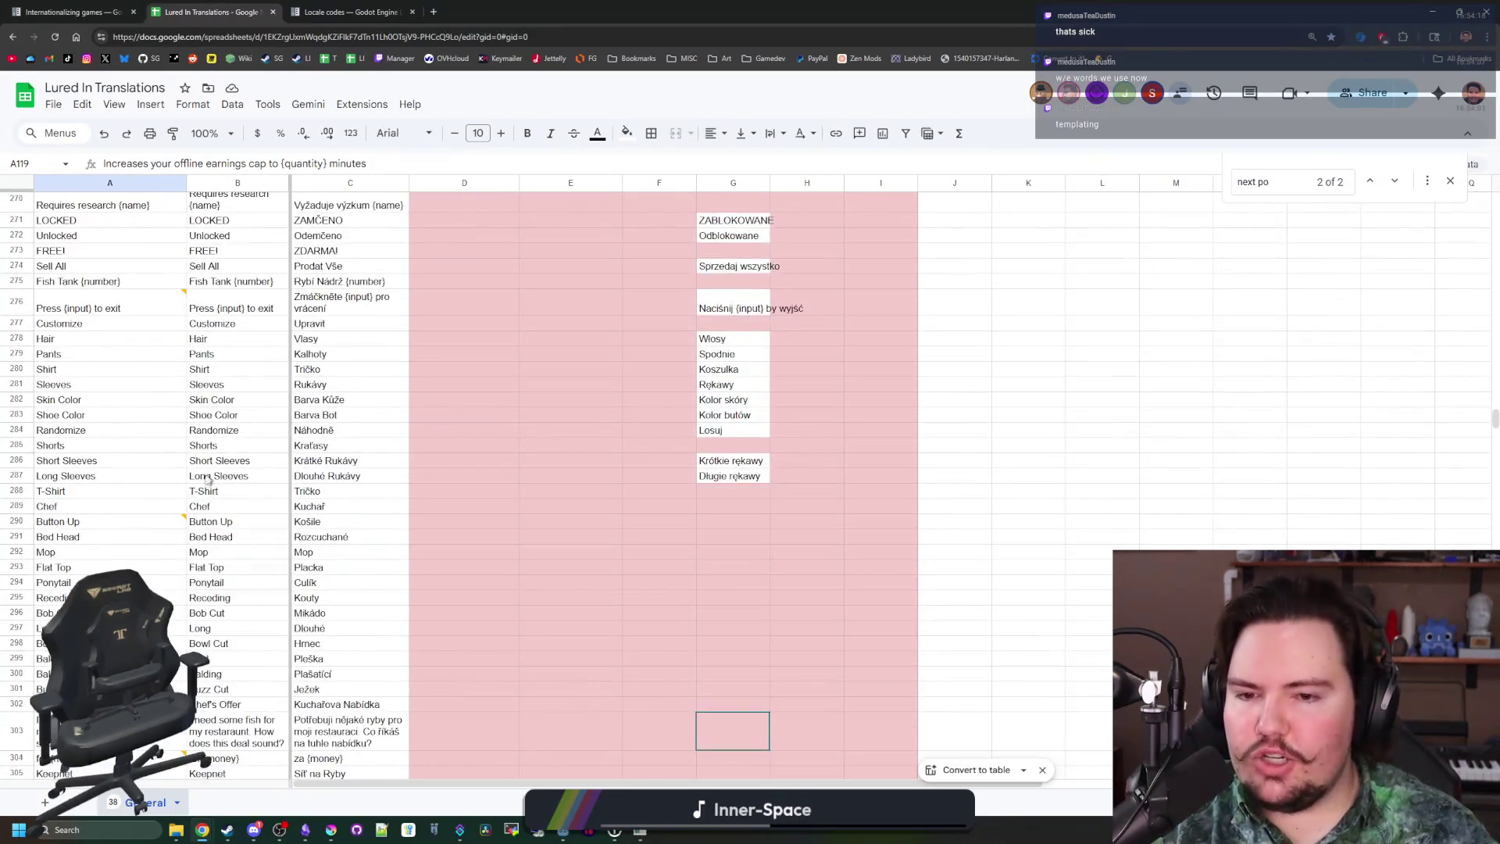
scroll(210, 479, "down", 10)
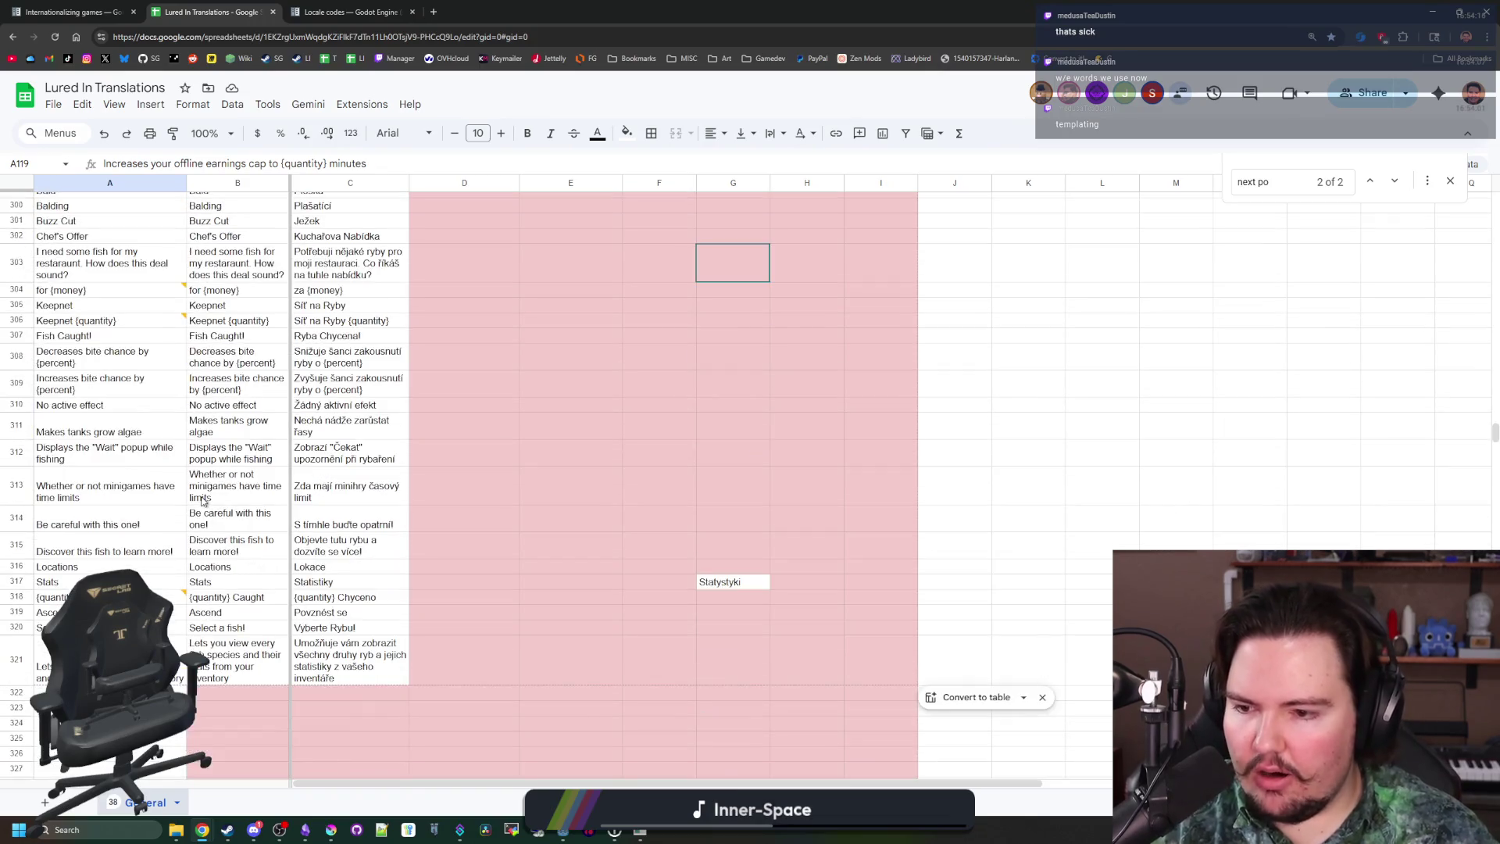
scroll(203, 501, "up", 15)
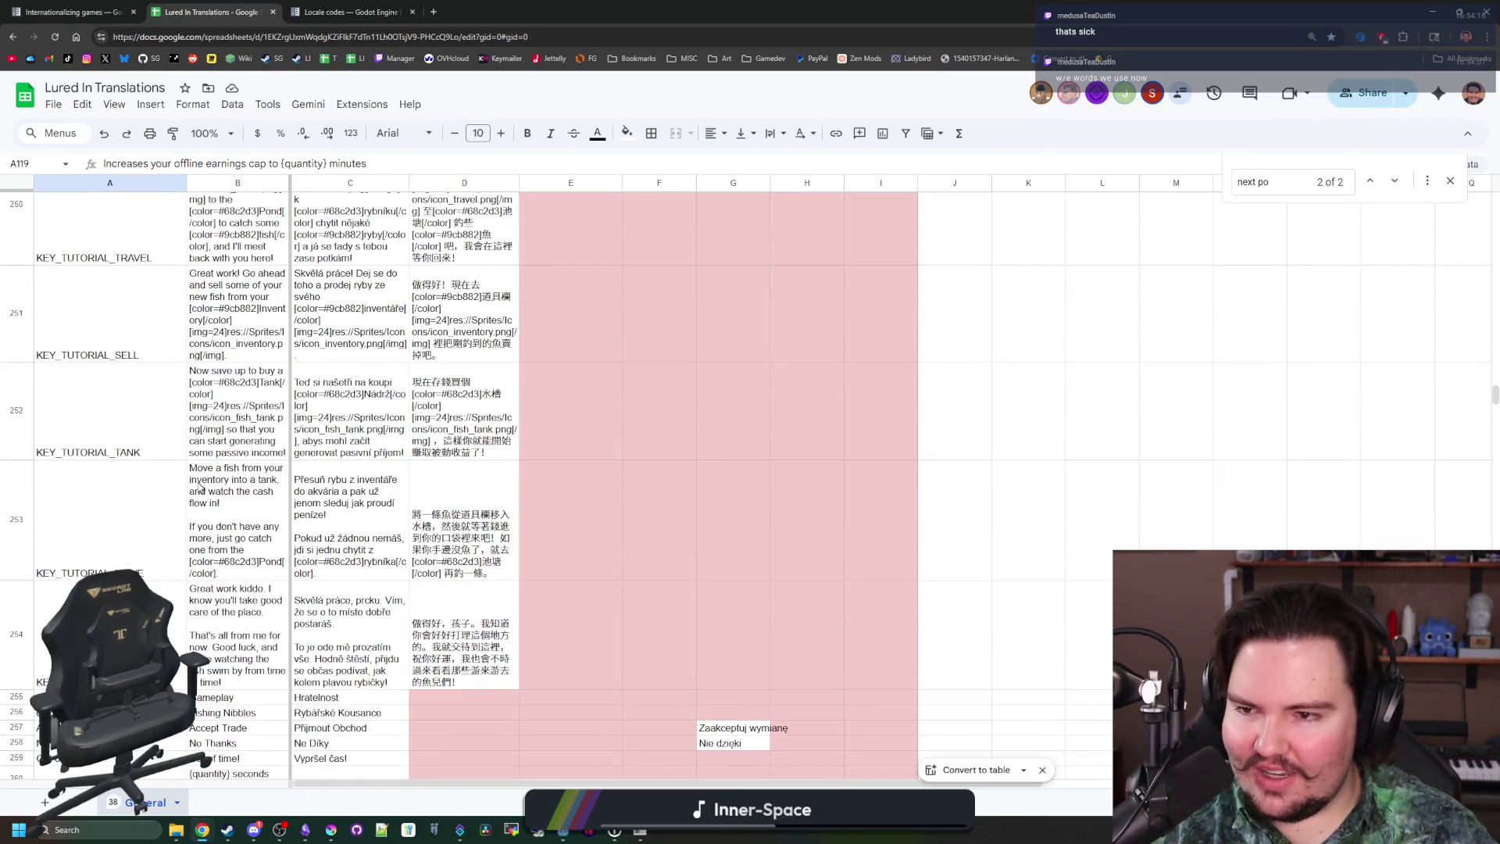
scroll(201, 488, "up", 10)
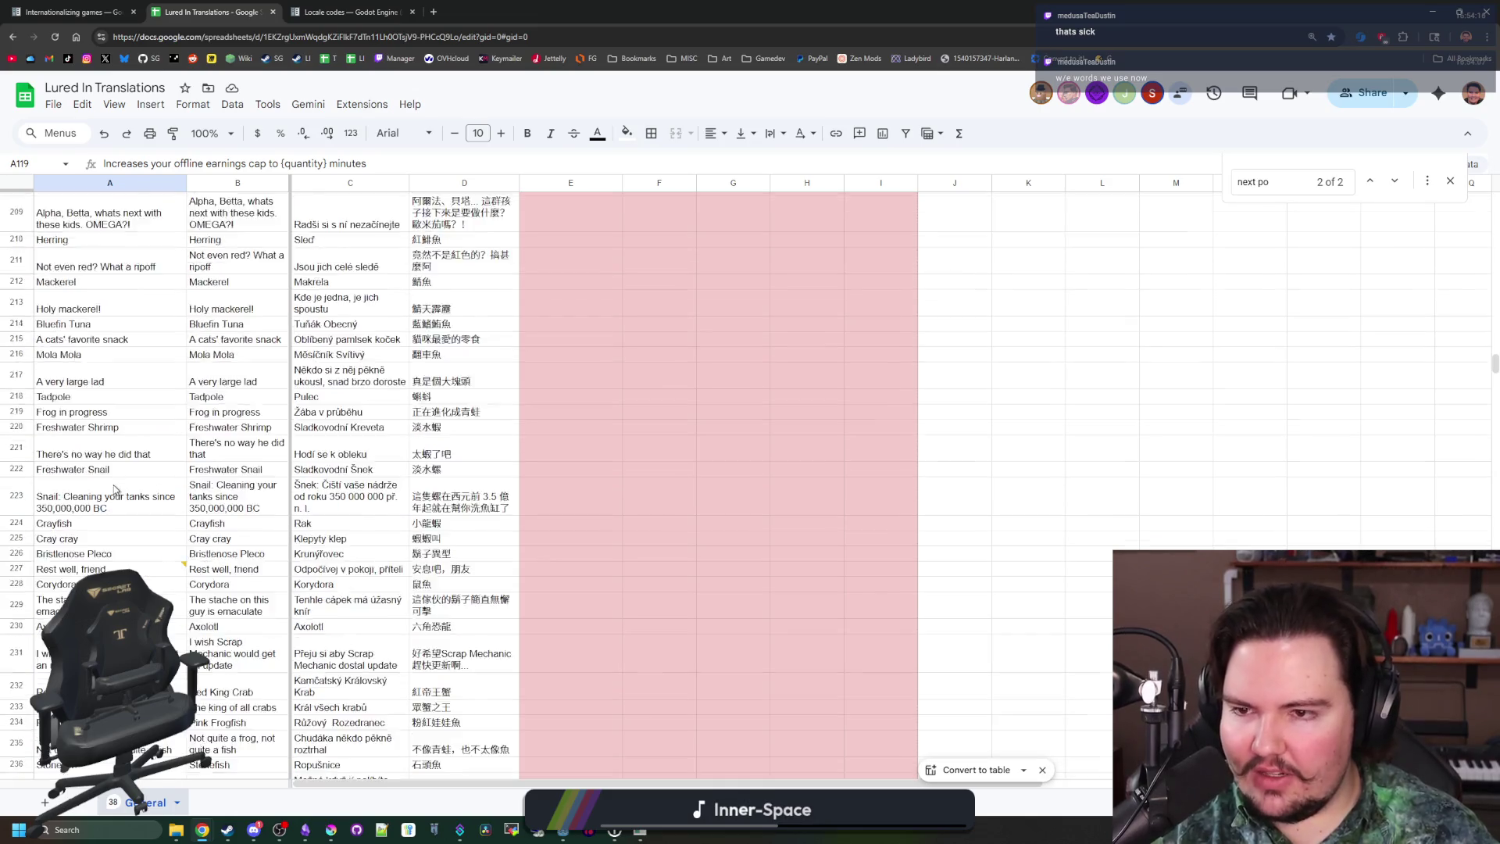
scroll(115, 490, "up", 15)
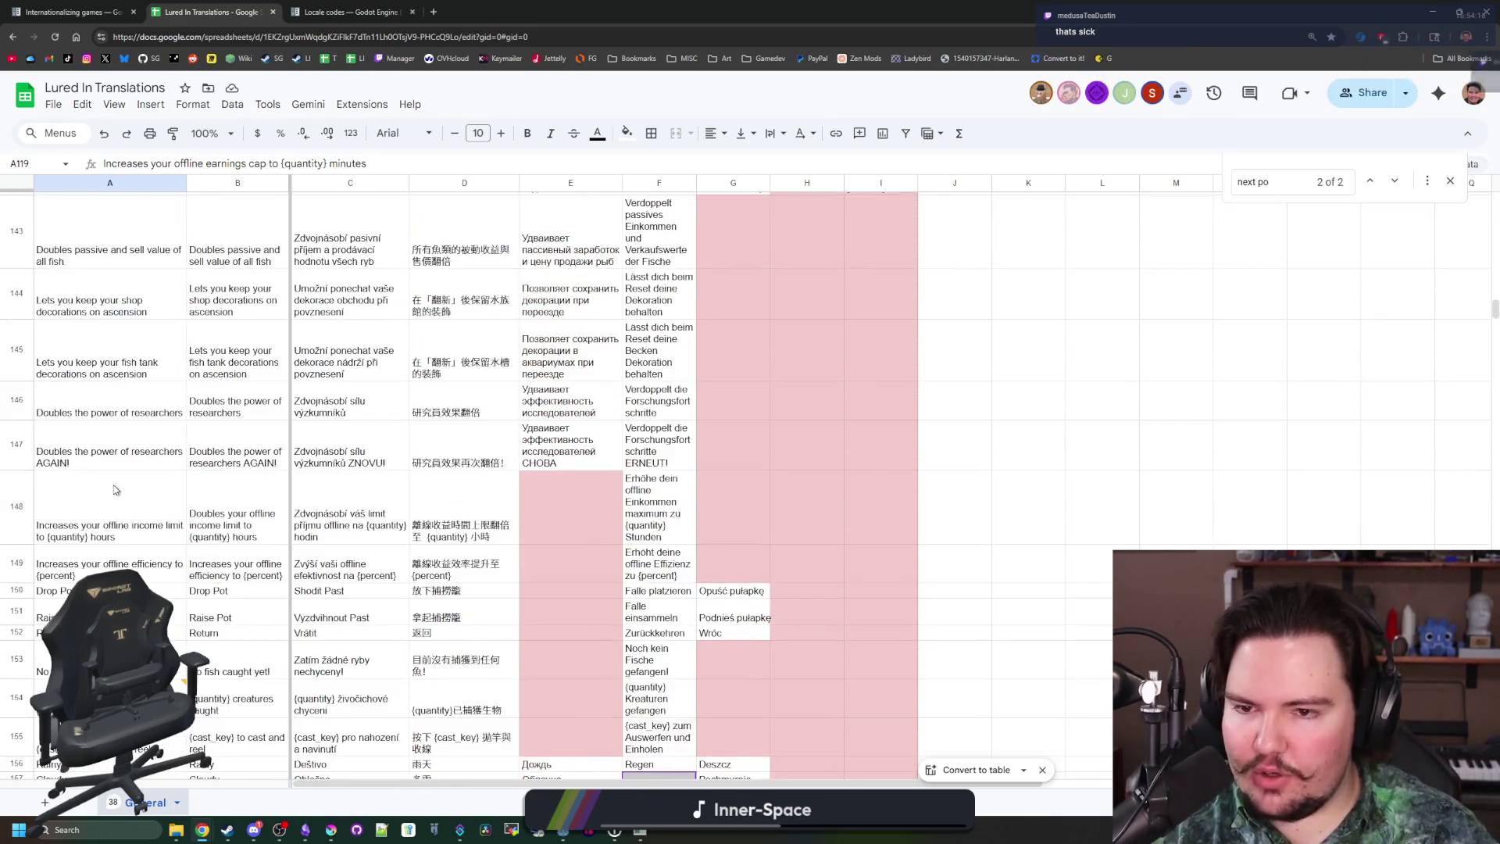
scroll(115, 489, "up", 15)
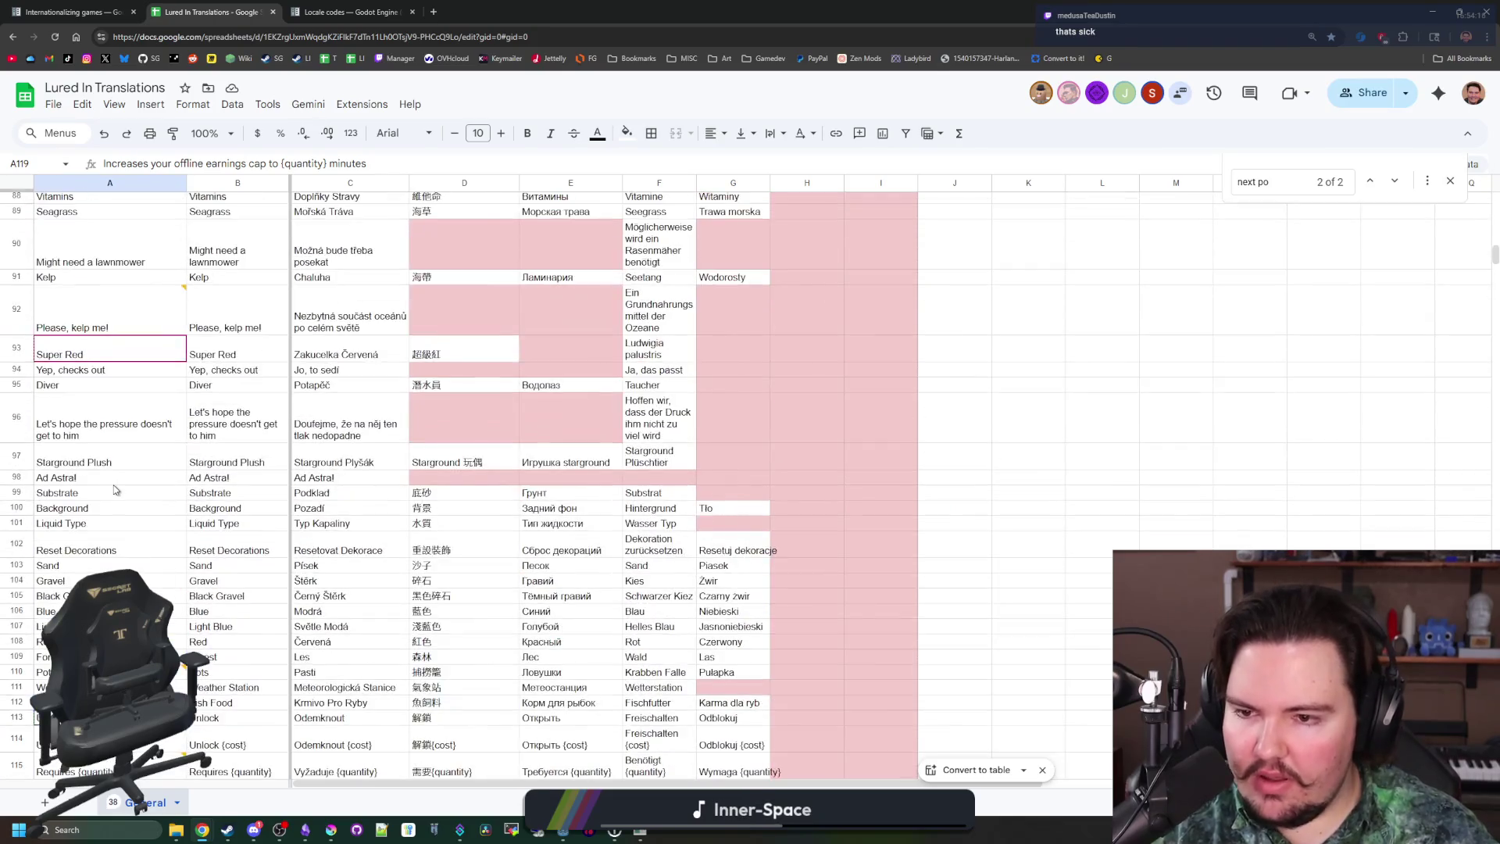
scroll(115, 490, "up", 15)
scroll(115, 490, "up", 10)
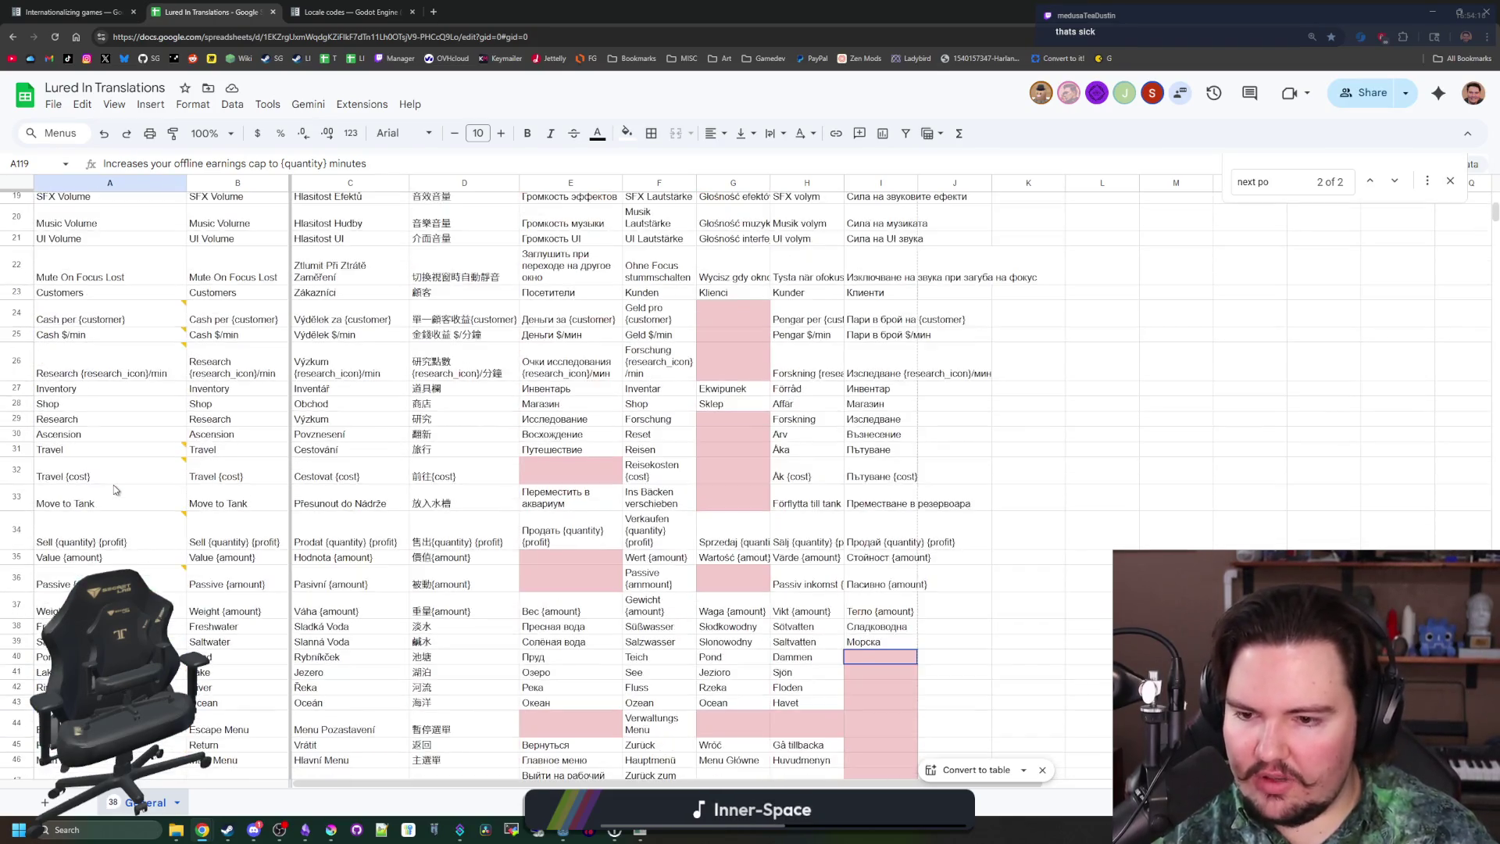
scroll(115, 490, "down", 20)
scroll(115, 490, "down", 2)
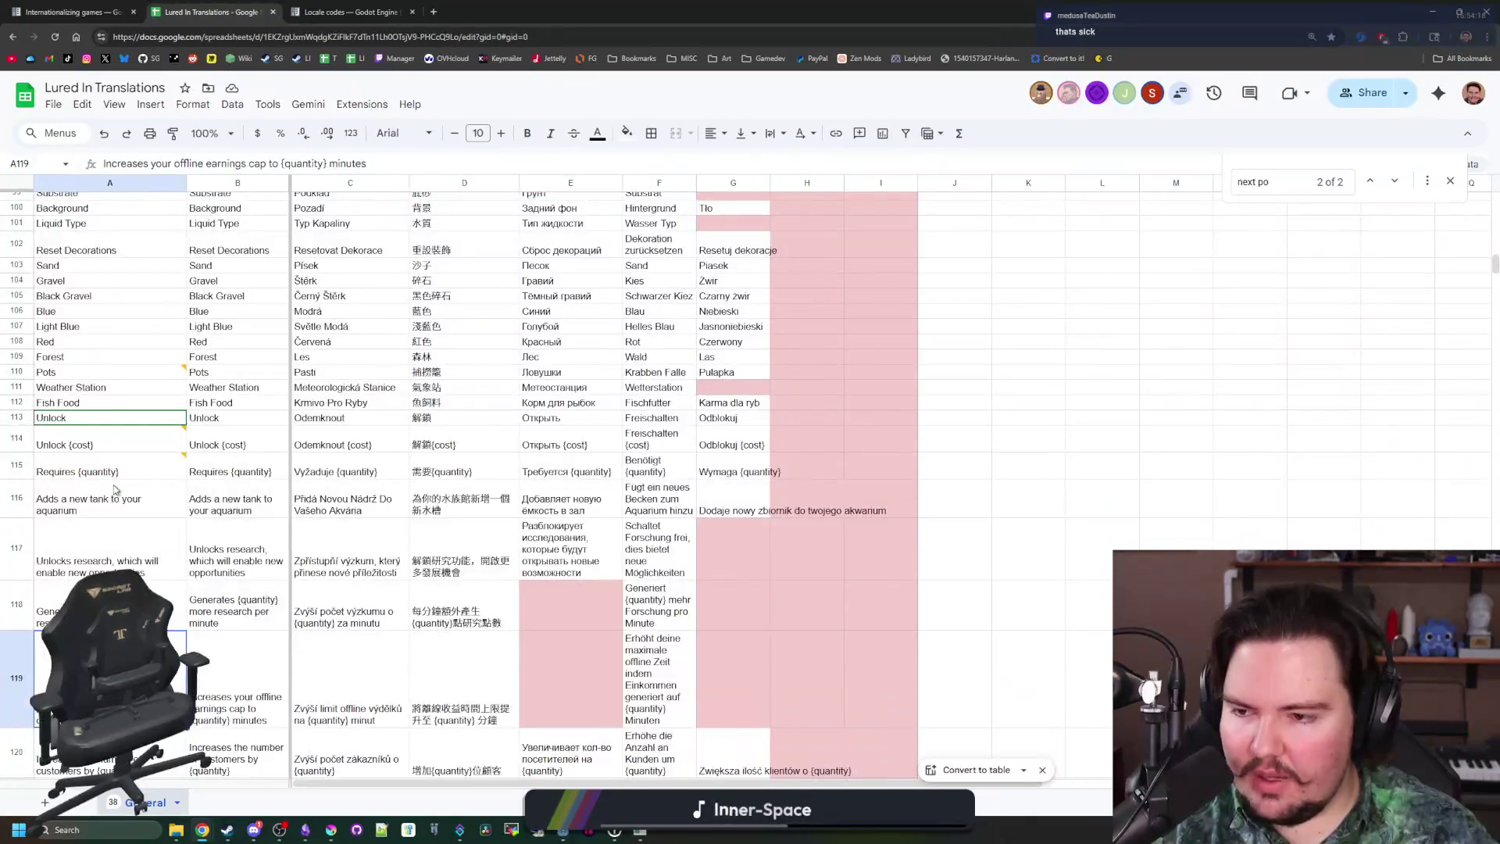
mouse_move(117, 478)
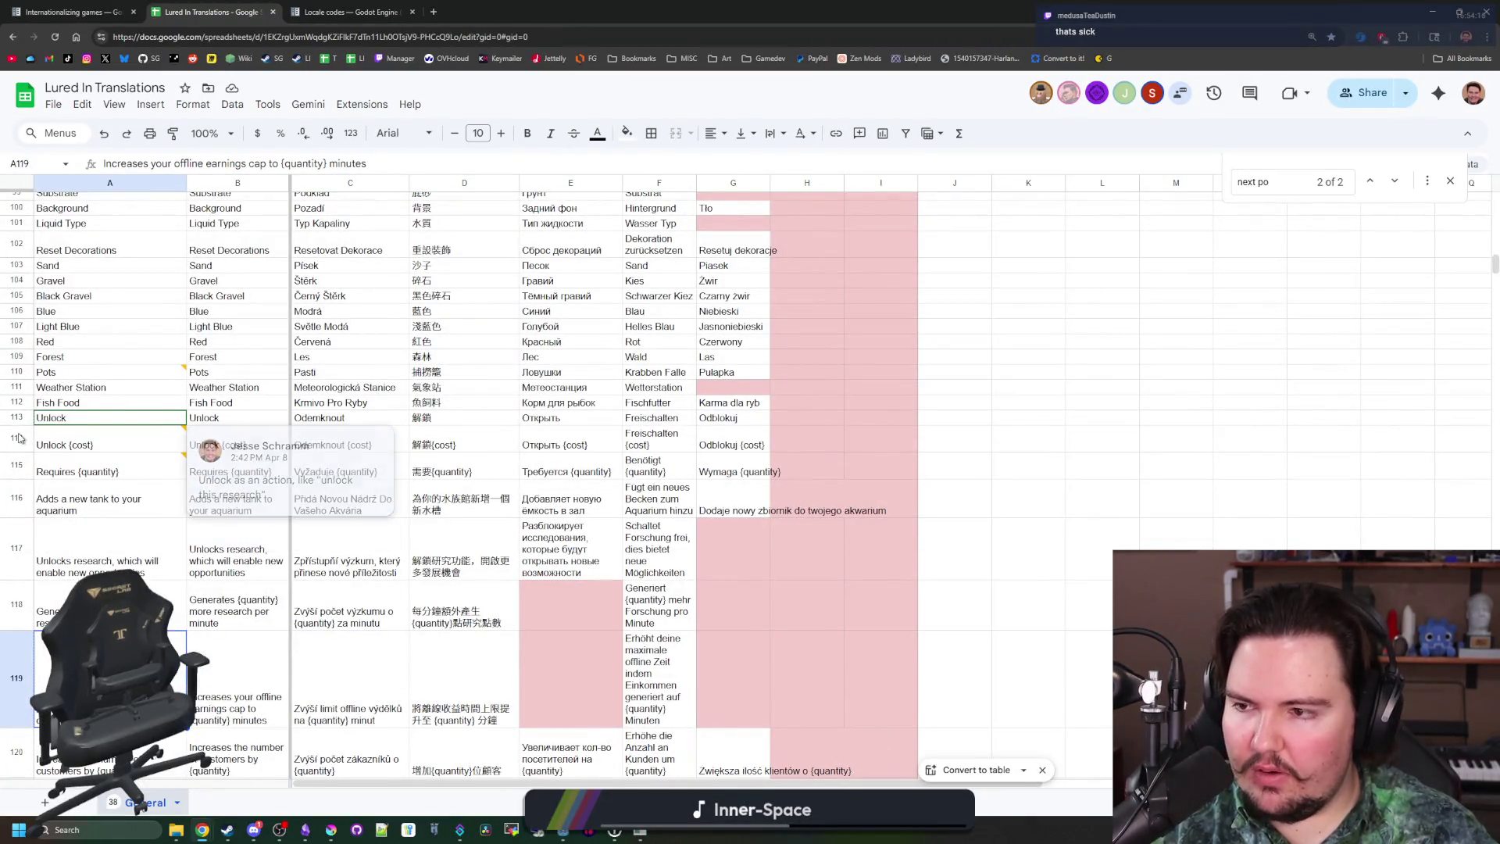
key("alt+Tab")
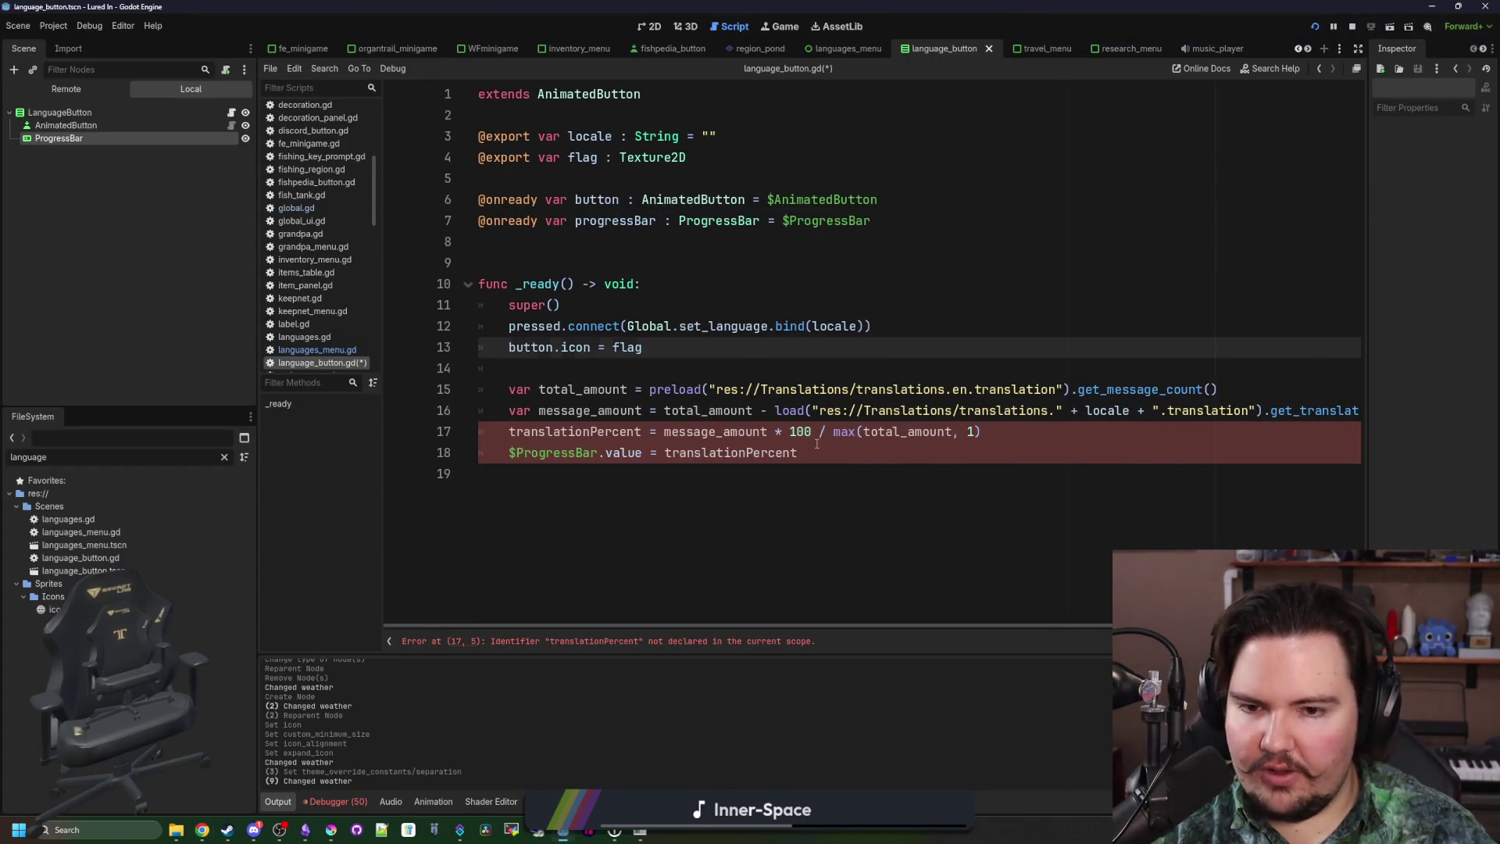
Step: Replace $ProgressBar with progressBar on line 18
left_click(842, 449)
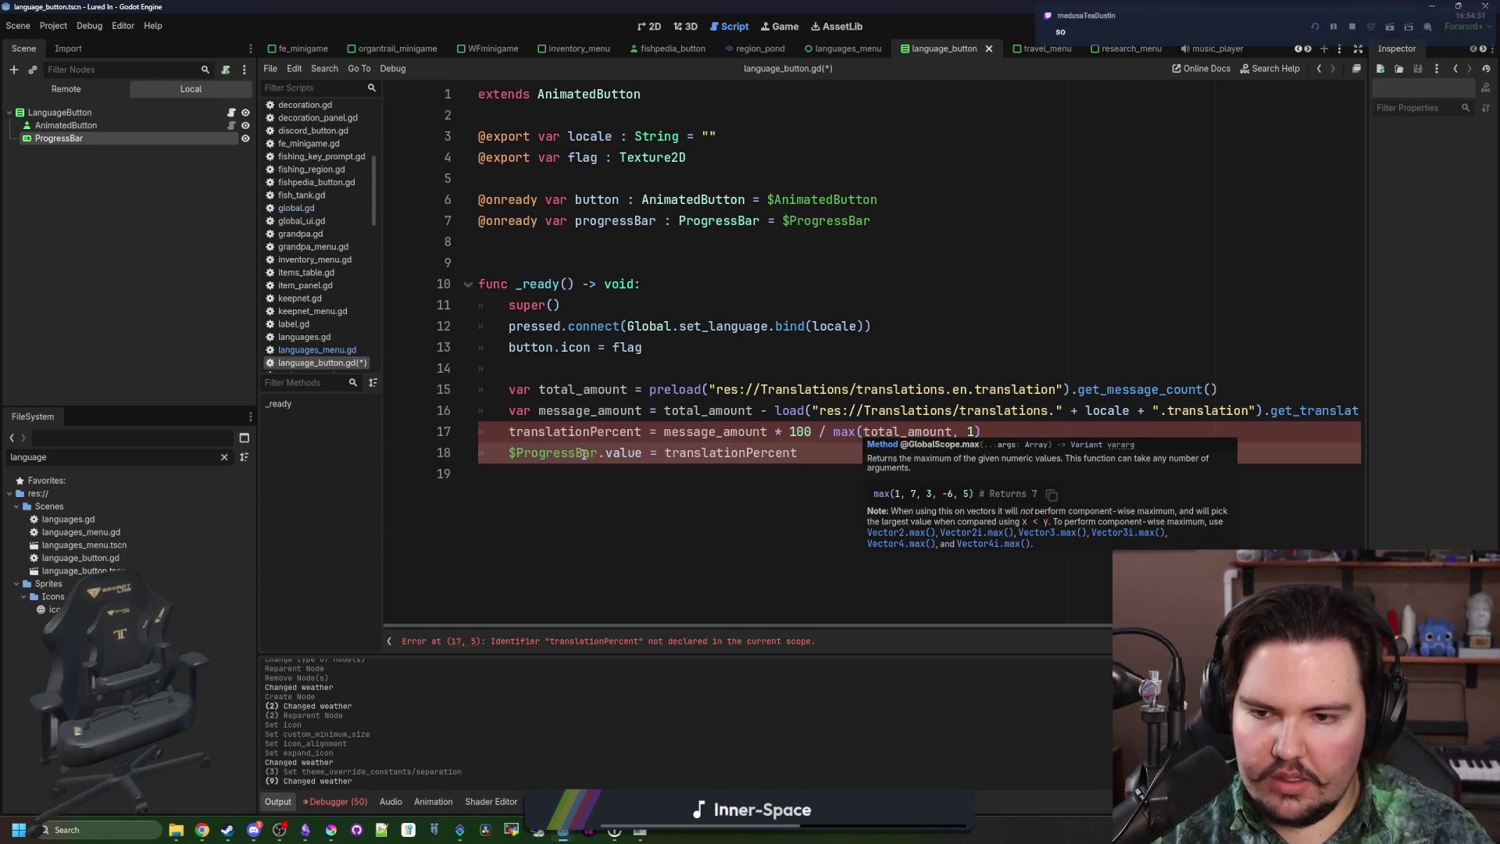
key("Down")
left_click_drag(605, 453, 505, 457)
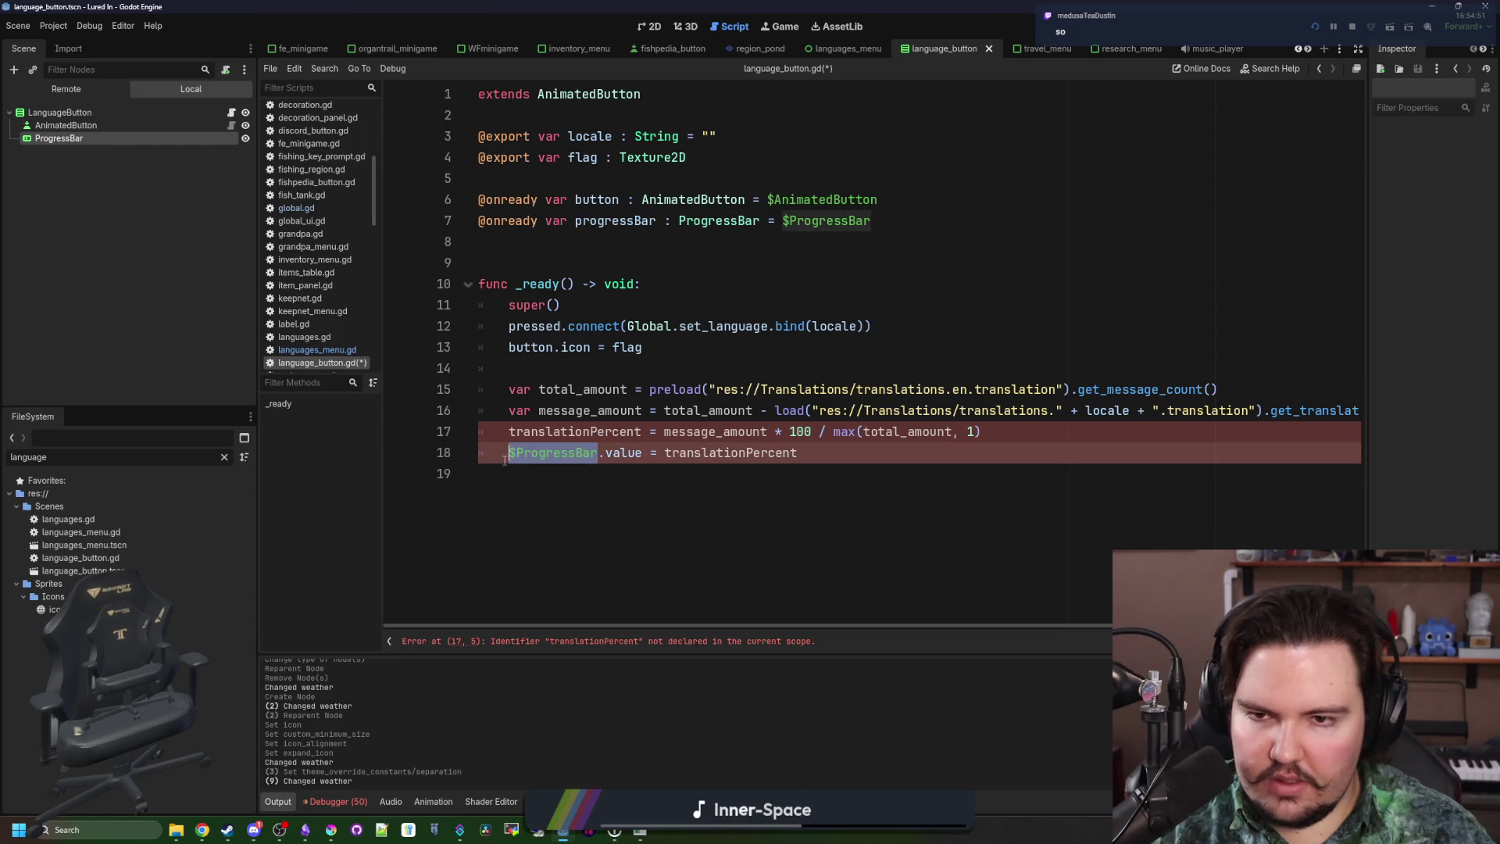
type("progressBar")
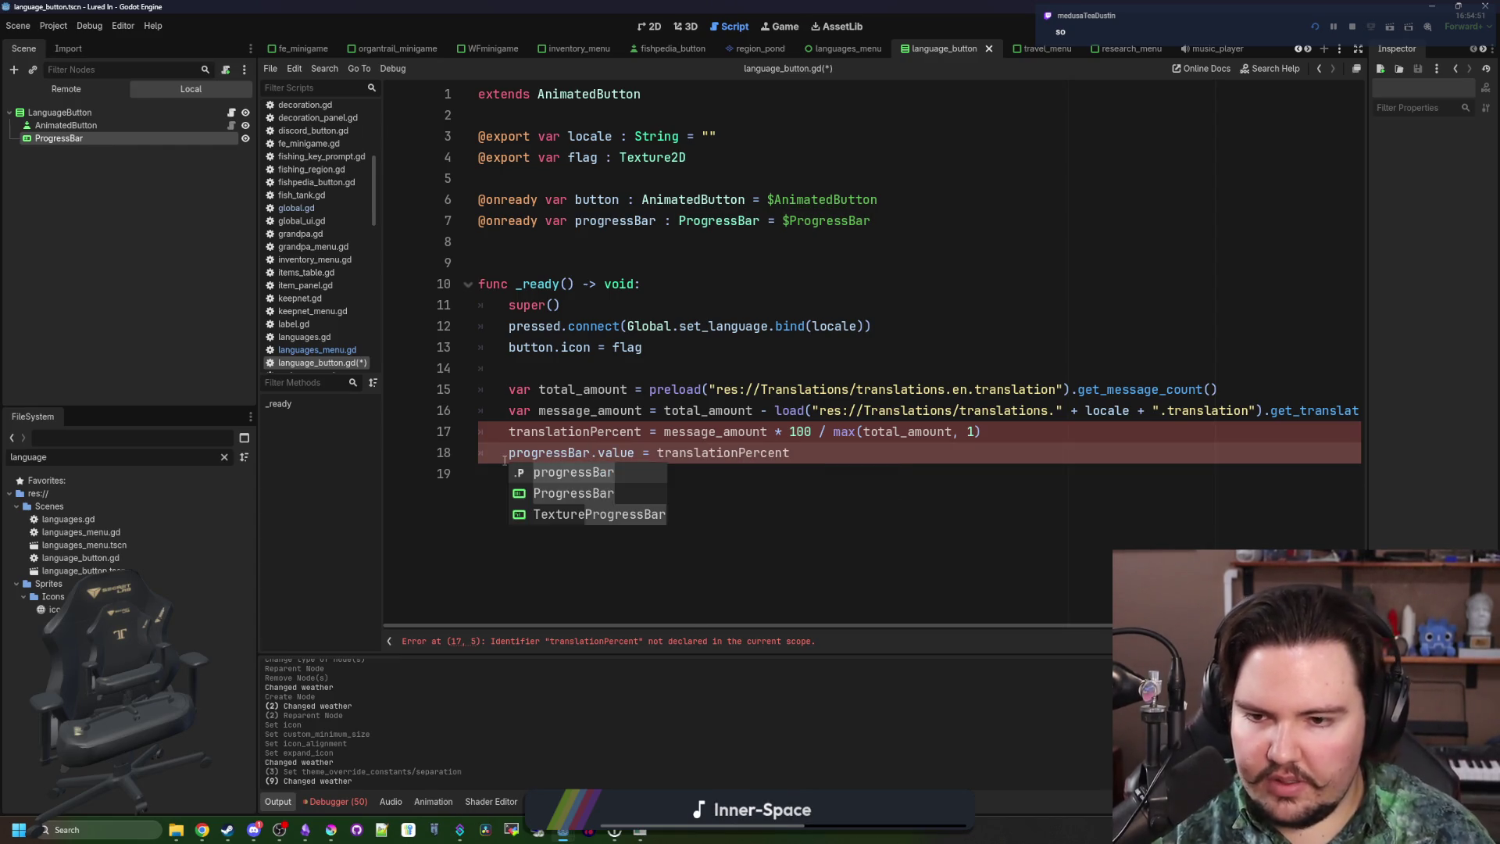
left_click(830, 467)
left_click(840, 454)
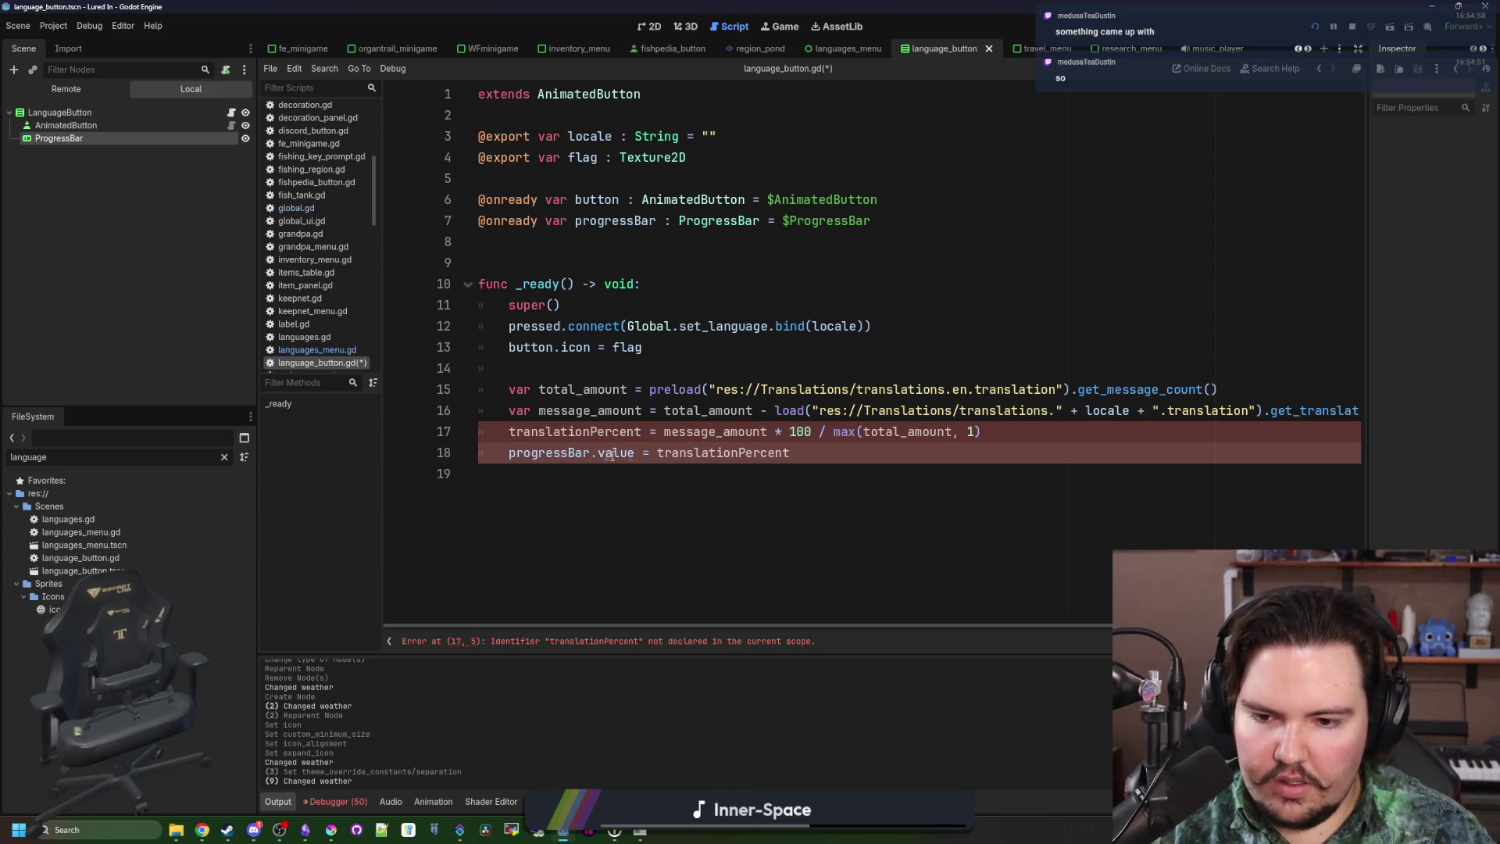
Step: Declare translationPercent with var on line 17
double_click(694, 455)
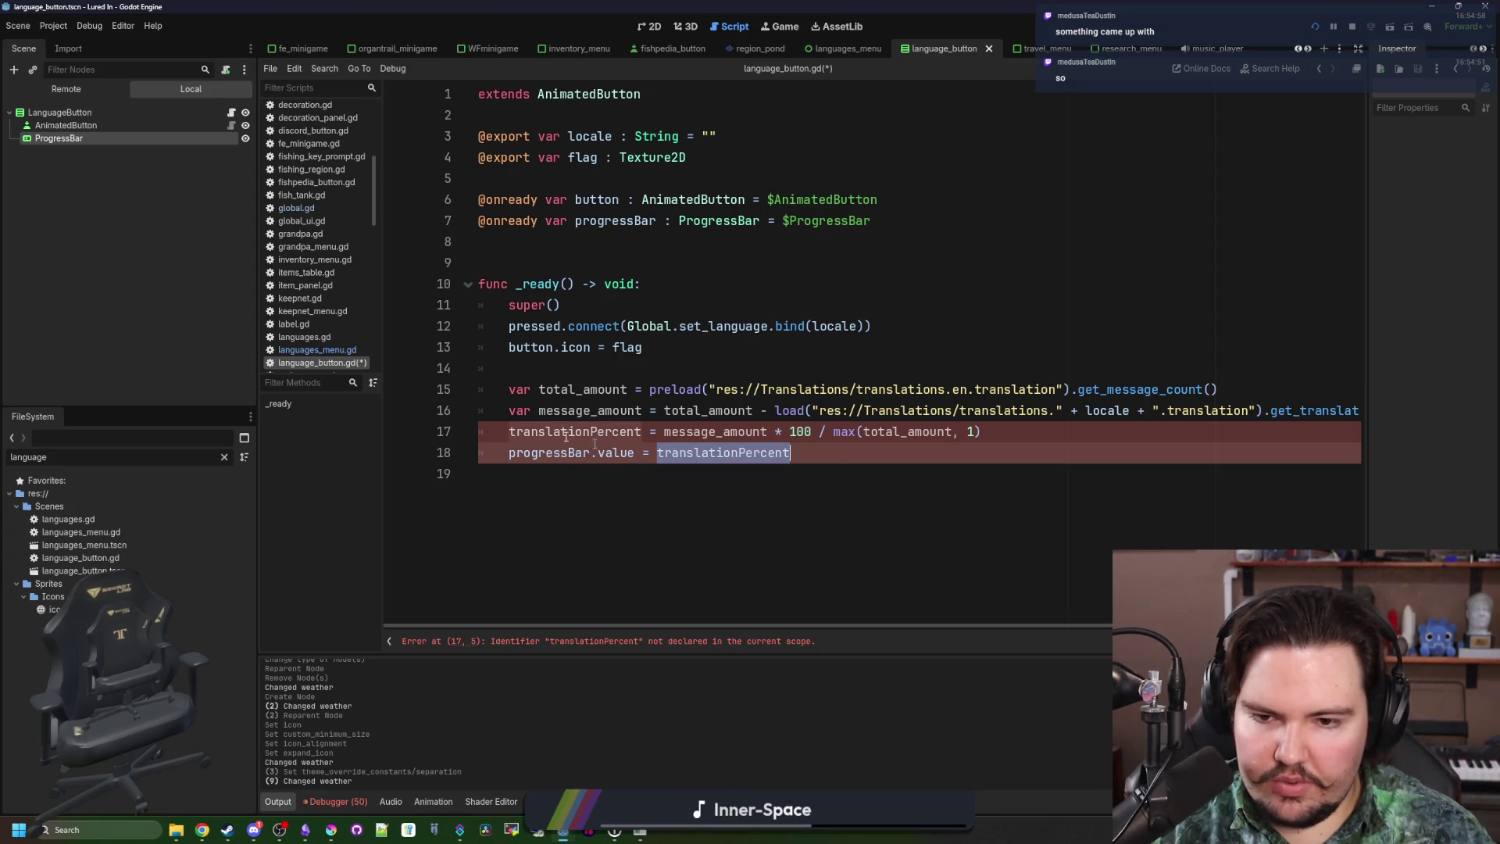
left_click(511, 432)
type("var")
left_click(804, 454)
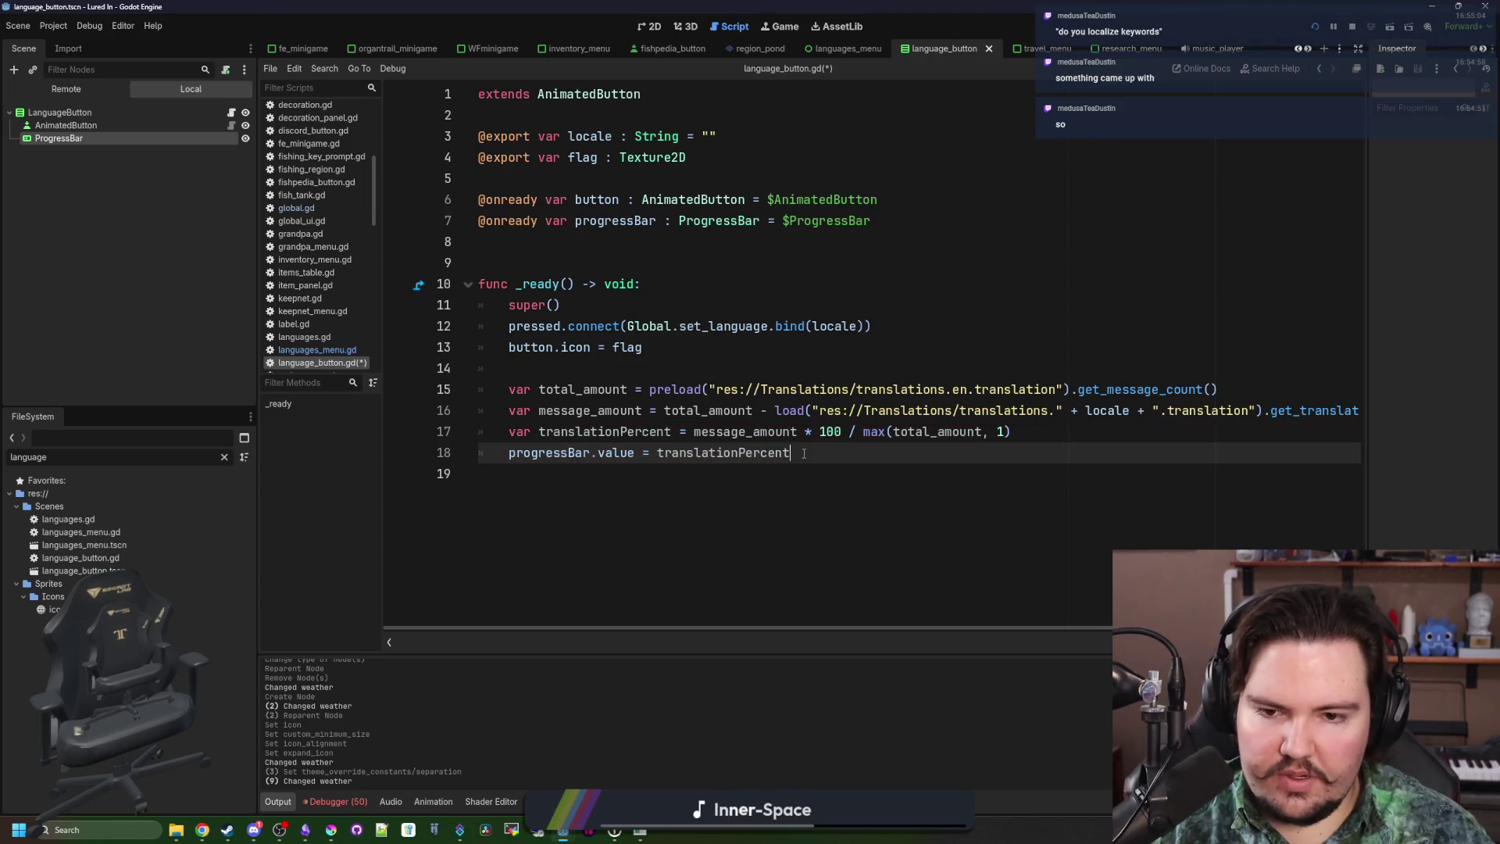
scroll(804, 453, "right", 3)
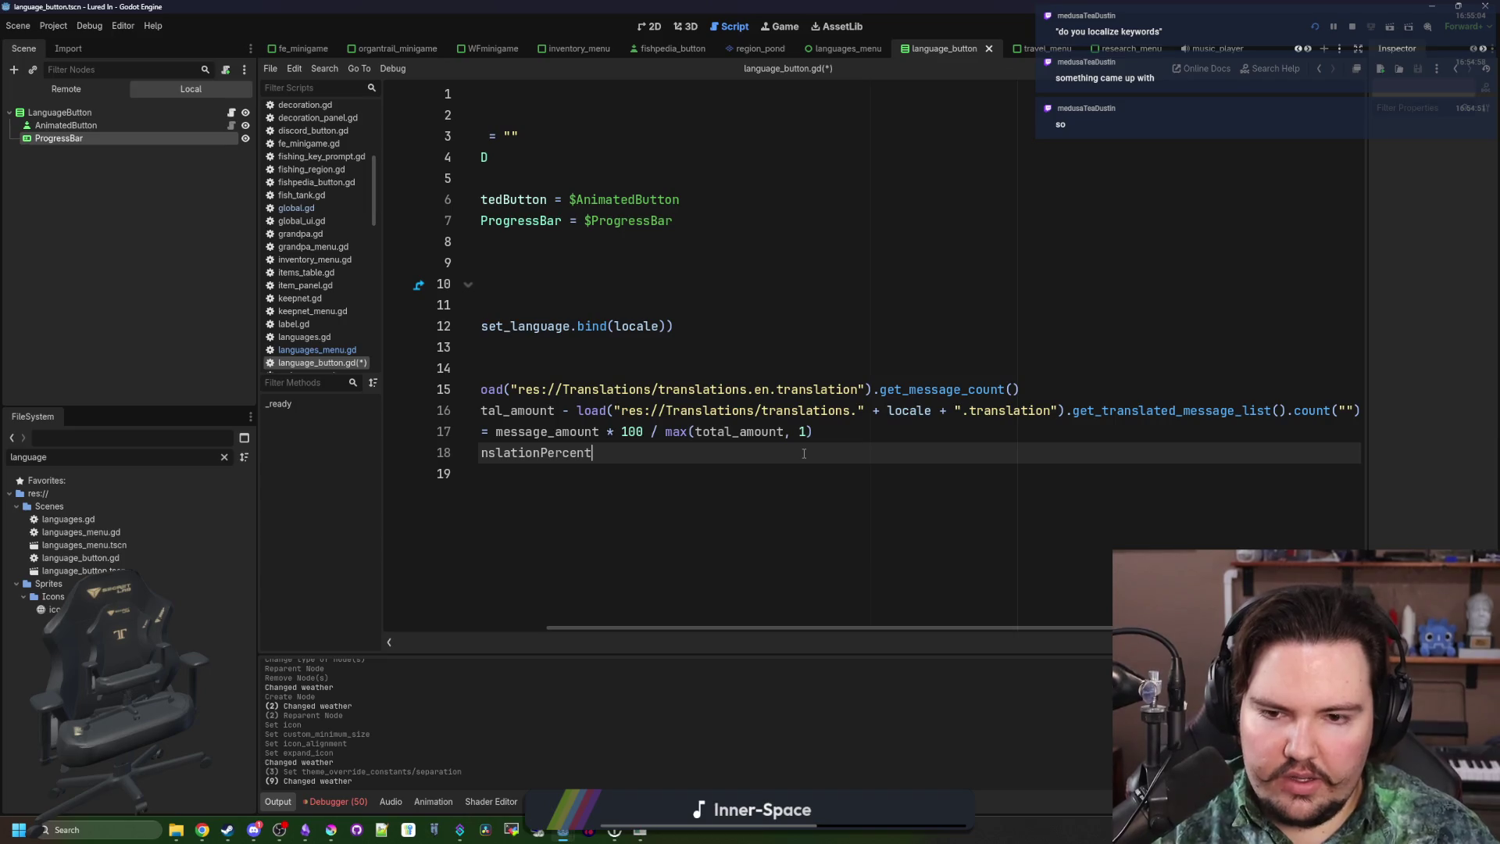
scroll(804, 453, "left", 3)
Step: Save the script, stop the running game, and run it again with F5
left_click(635, 375)
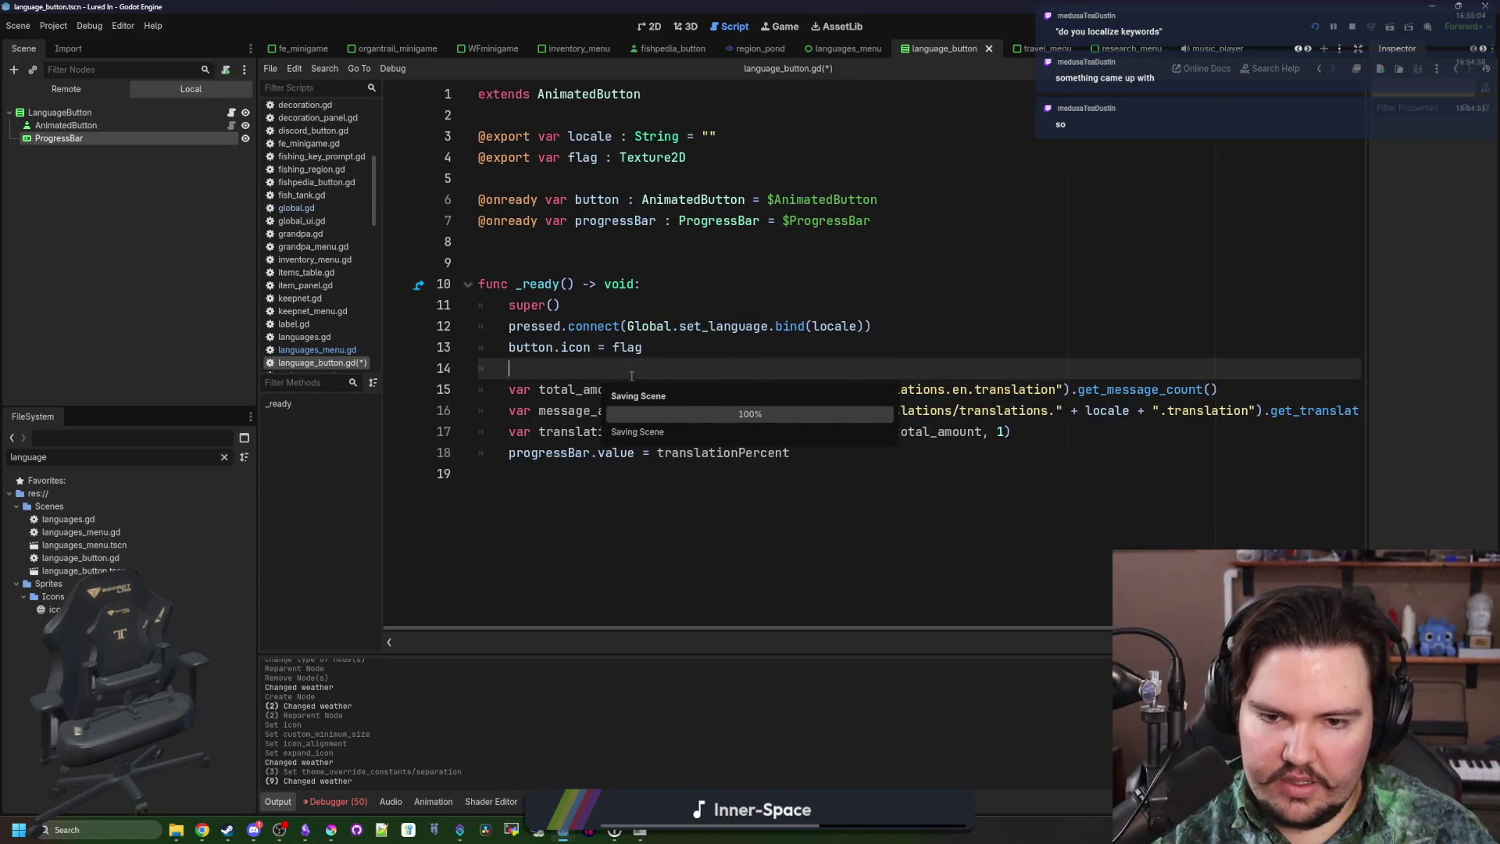
key("ctrl+s")
left_click(566, 260)
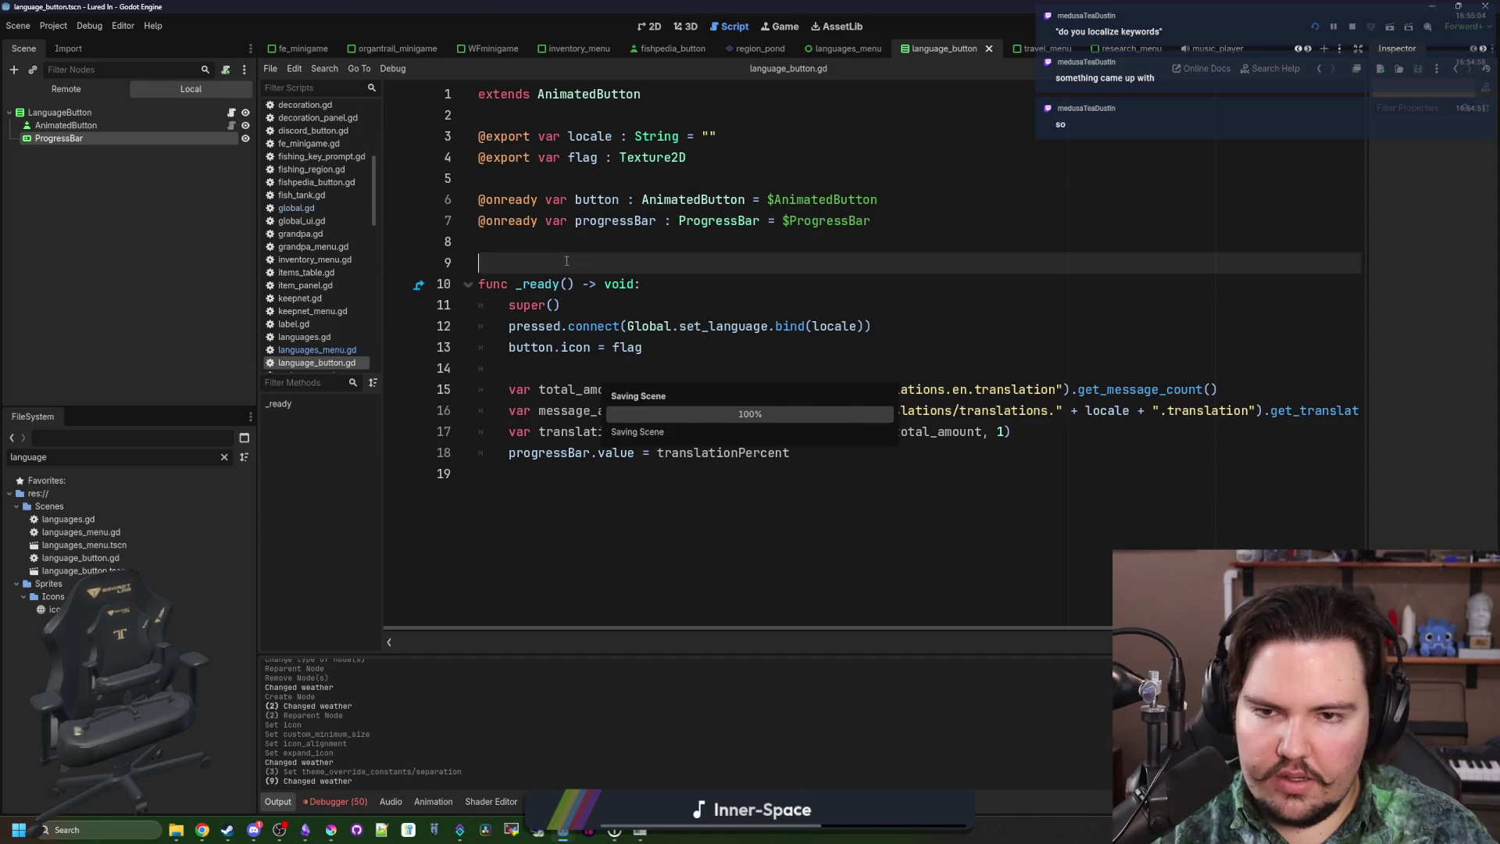
left_click(1347, 27)
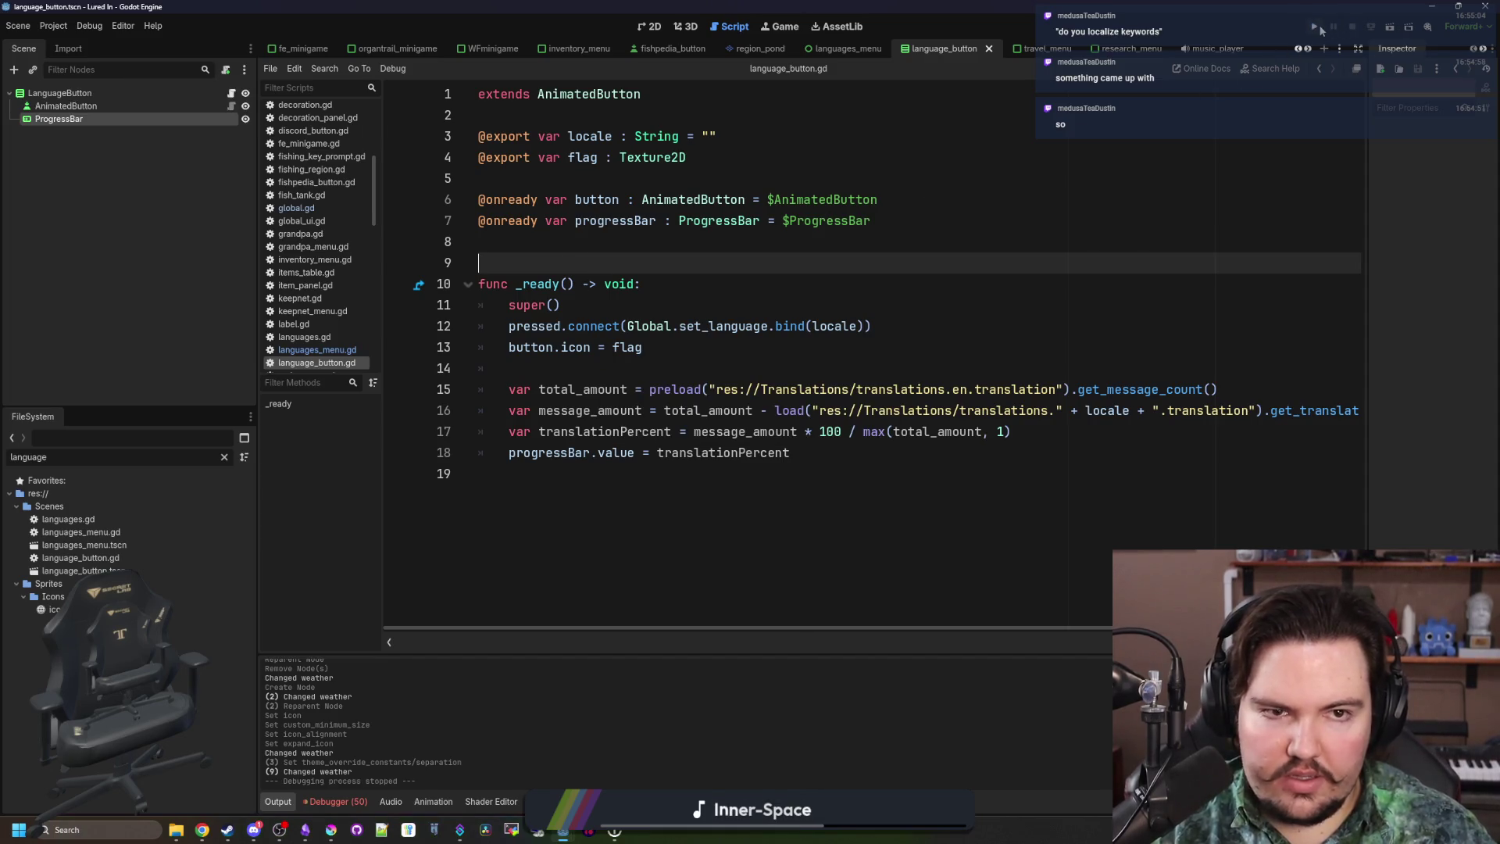
key("F5")
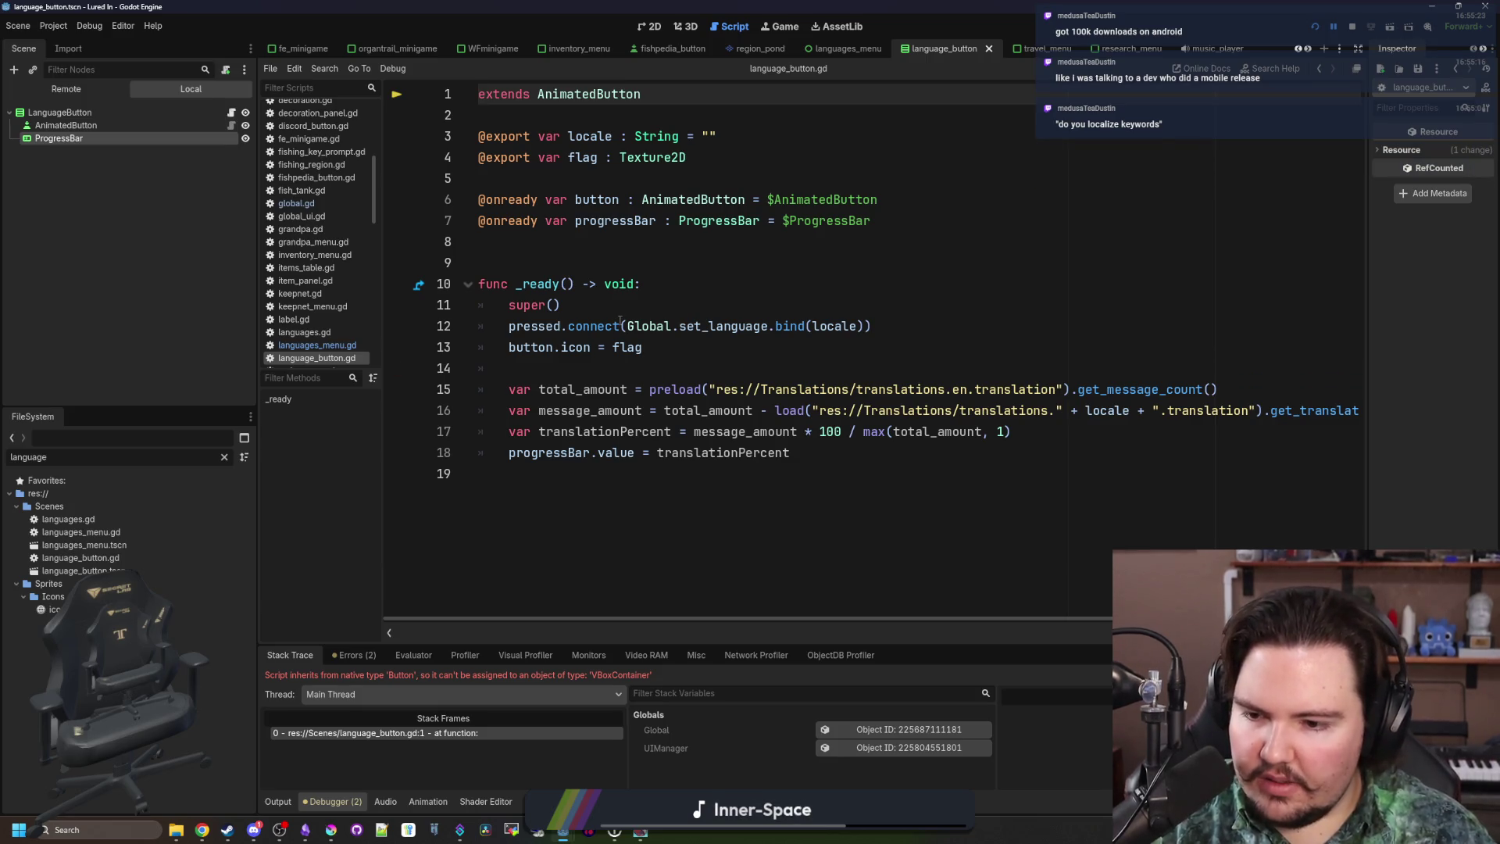
Step: Select the AnimatedButton base type on line 1 after the VBoxContainer assignment error
double_click(607, 94)
Step: Change line 1 to extends VBoxContainer and stop the running game
type("VB")
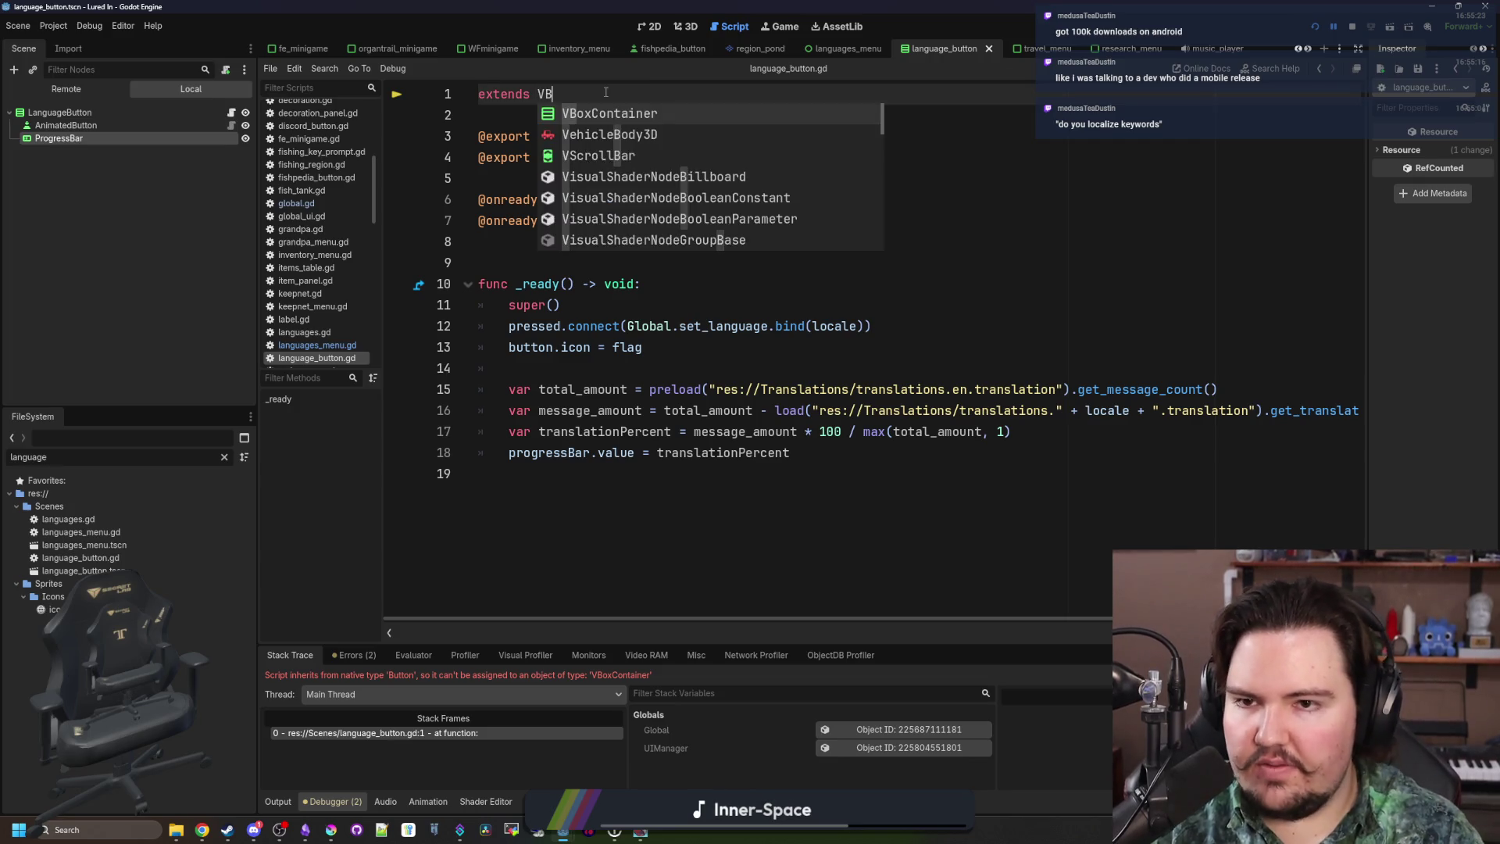
key("Return")
key("Down")
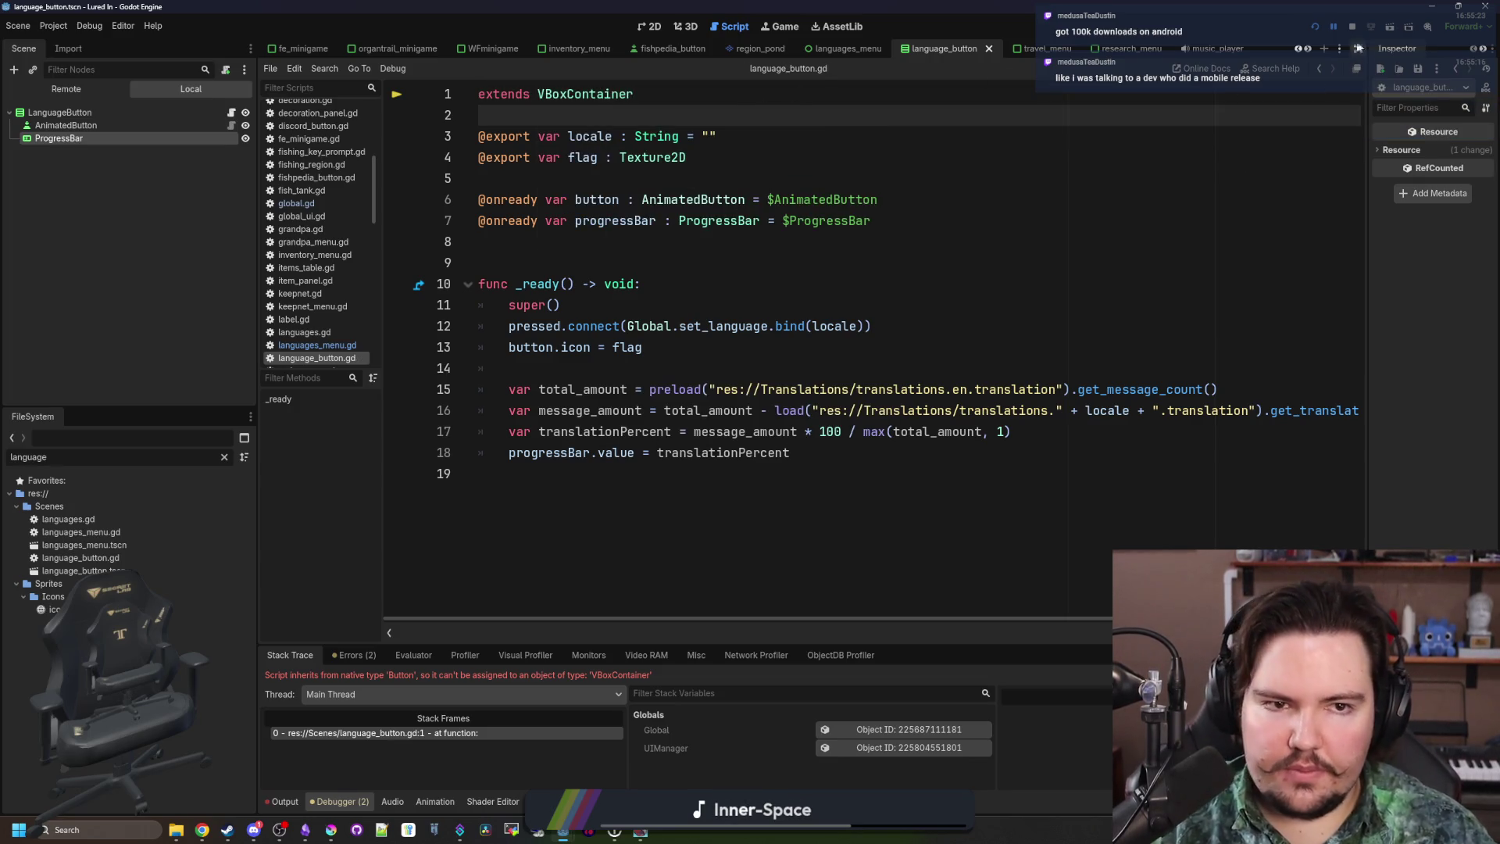
left_click(1352, 26)
Step: Delete the super() call line from the script
left_click(579, 308)
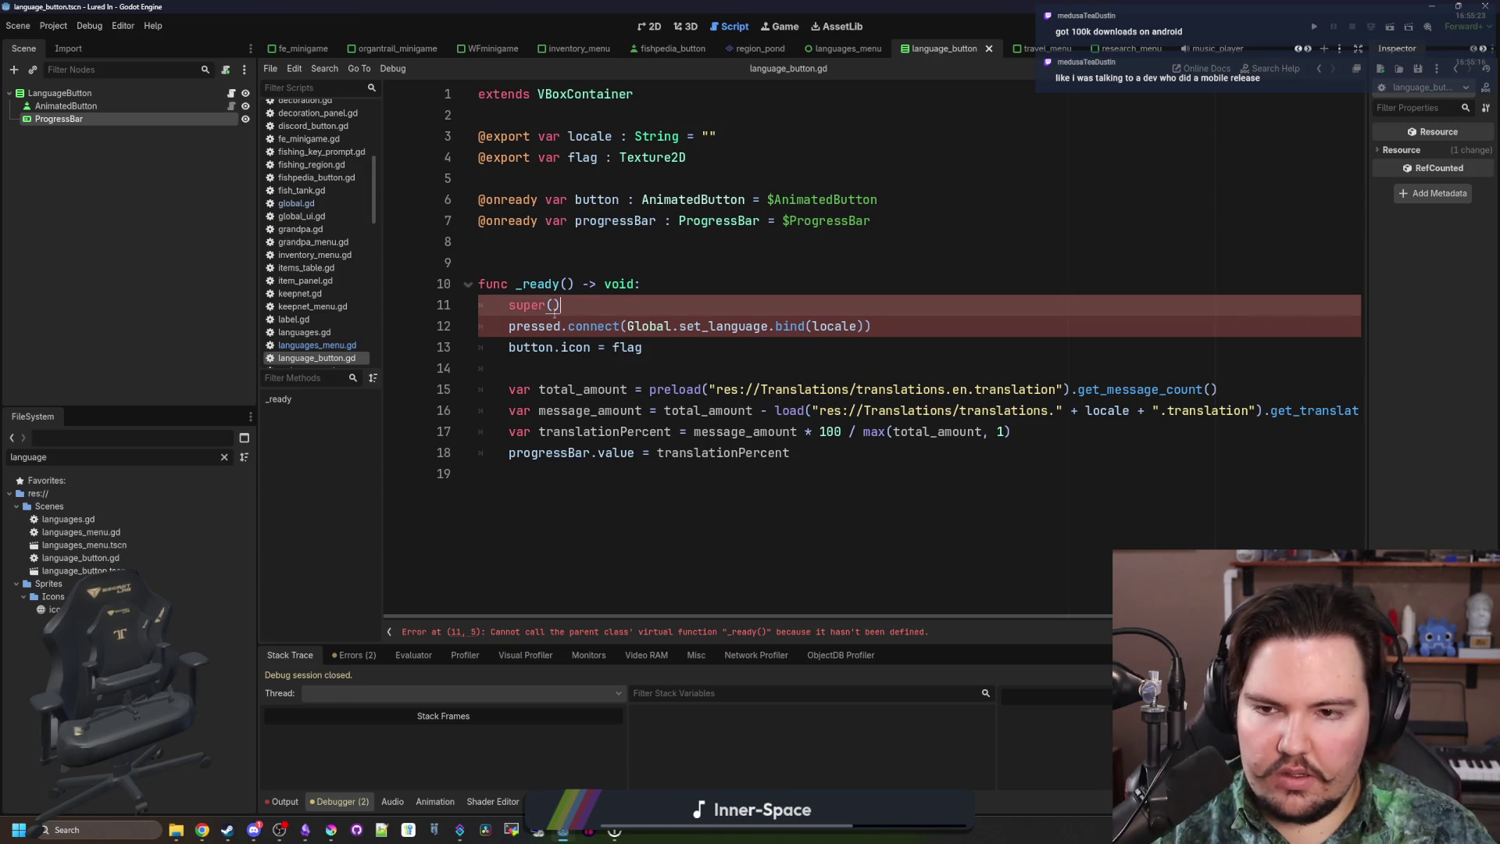
triple_click(555, 311)
key("BackSpace")
left_click(591, 269)
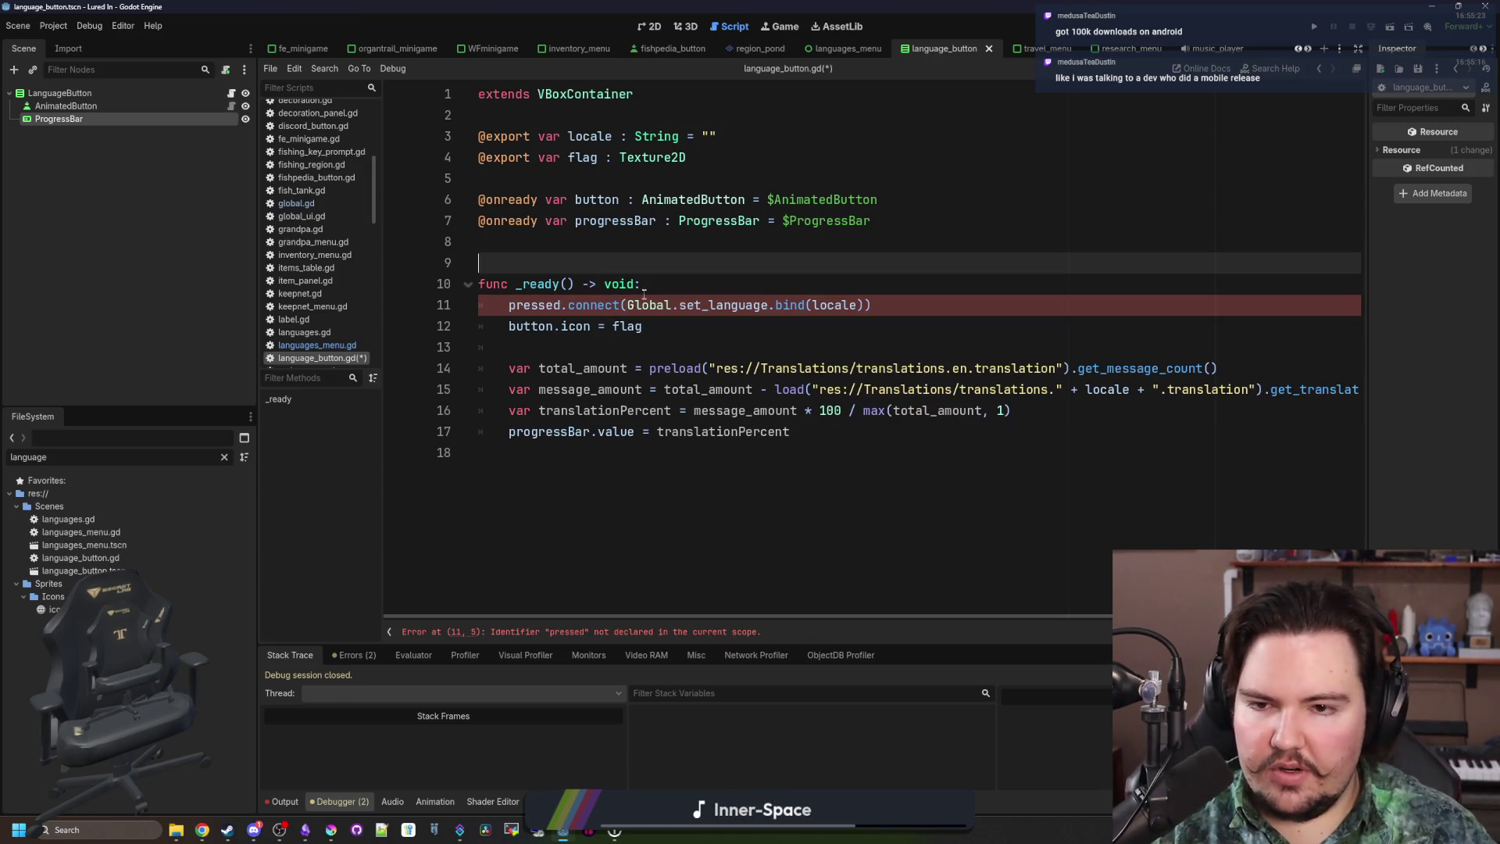
Step: Connect button.pressed instead of pressed on line 11, then save and rerun with F6
left_click(688, 330)
left_click(505, 305)
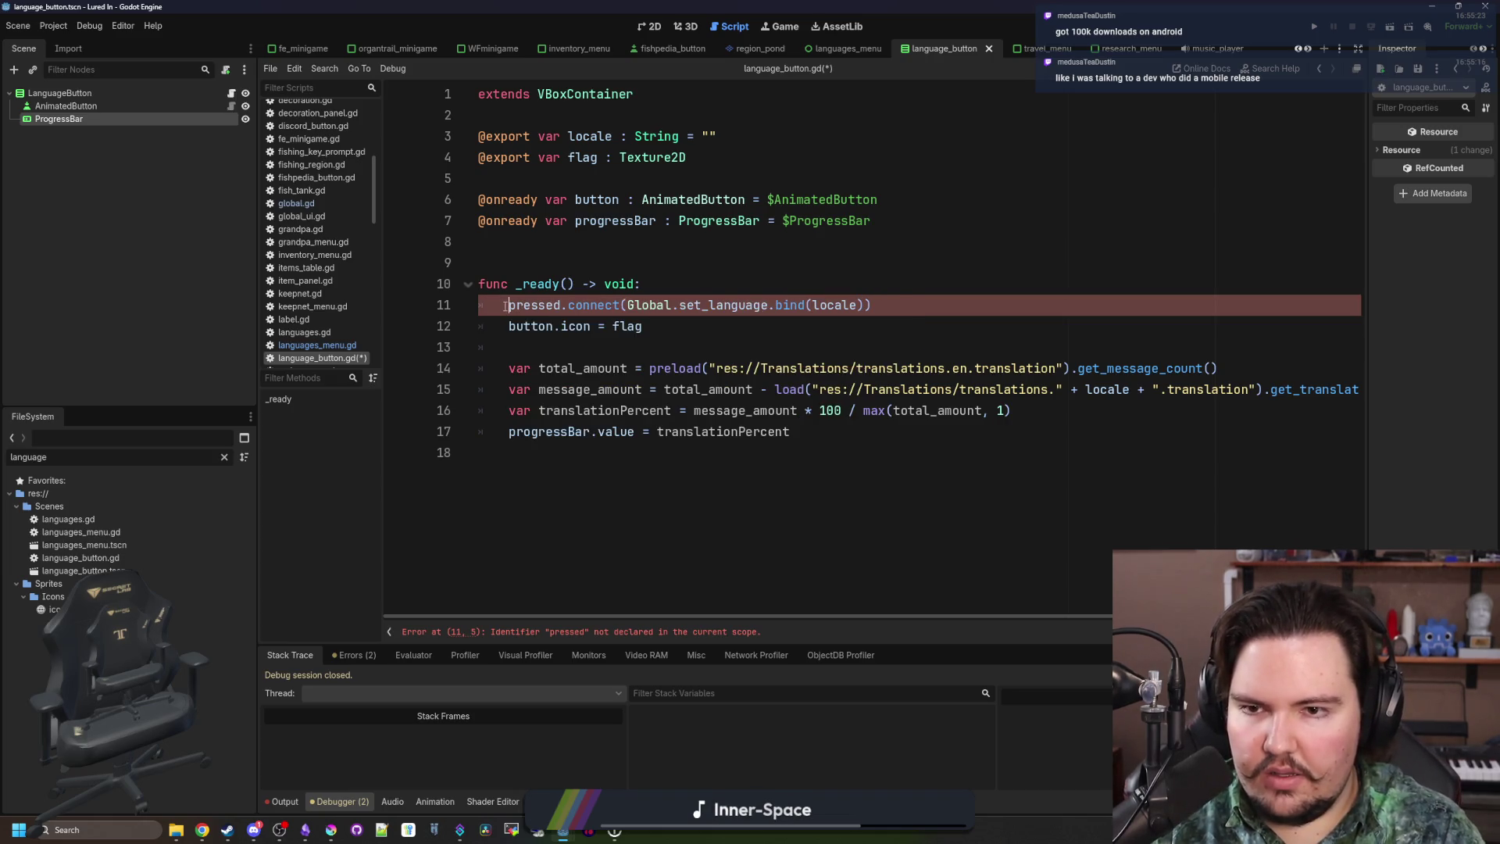
type("button.")
left_click(634, 283)
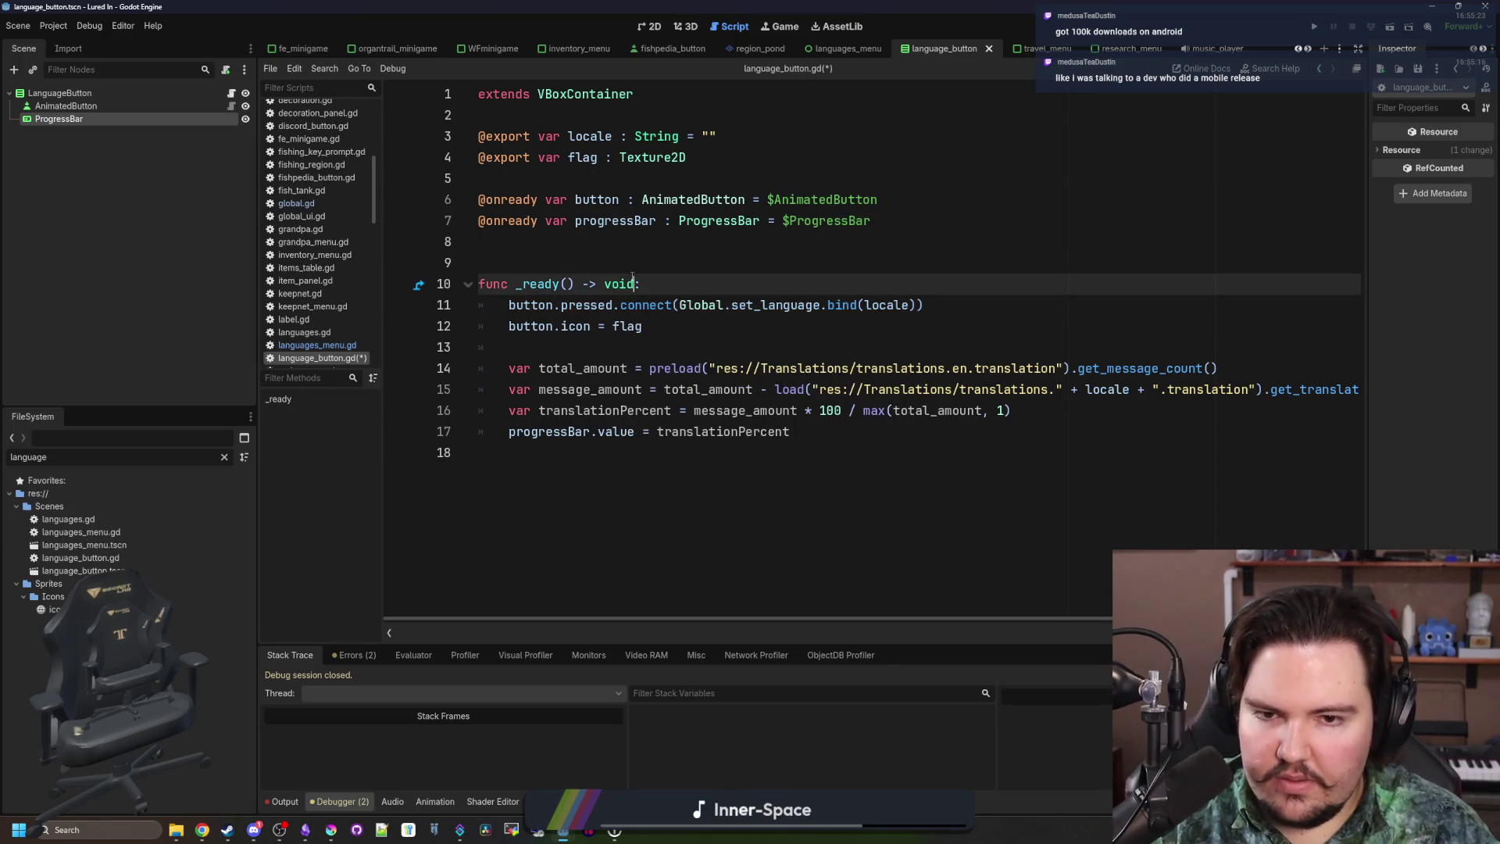
key("F6")
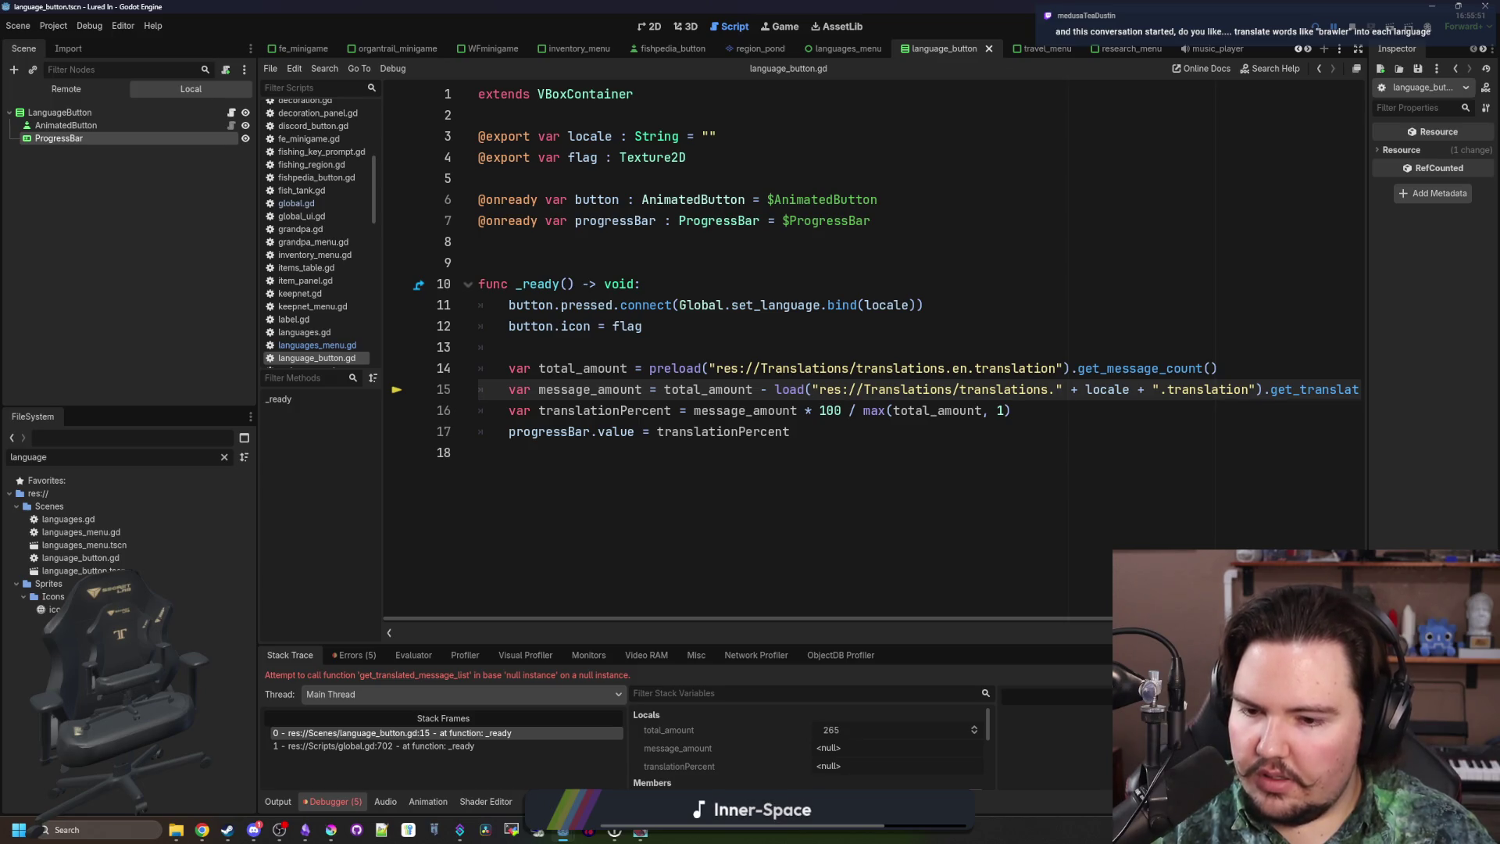
left_click(700, 454)
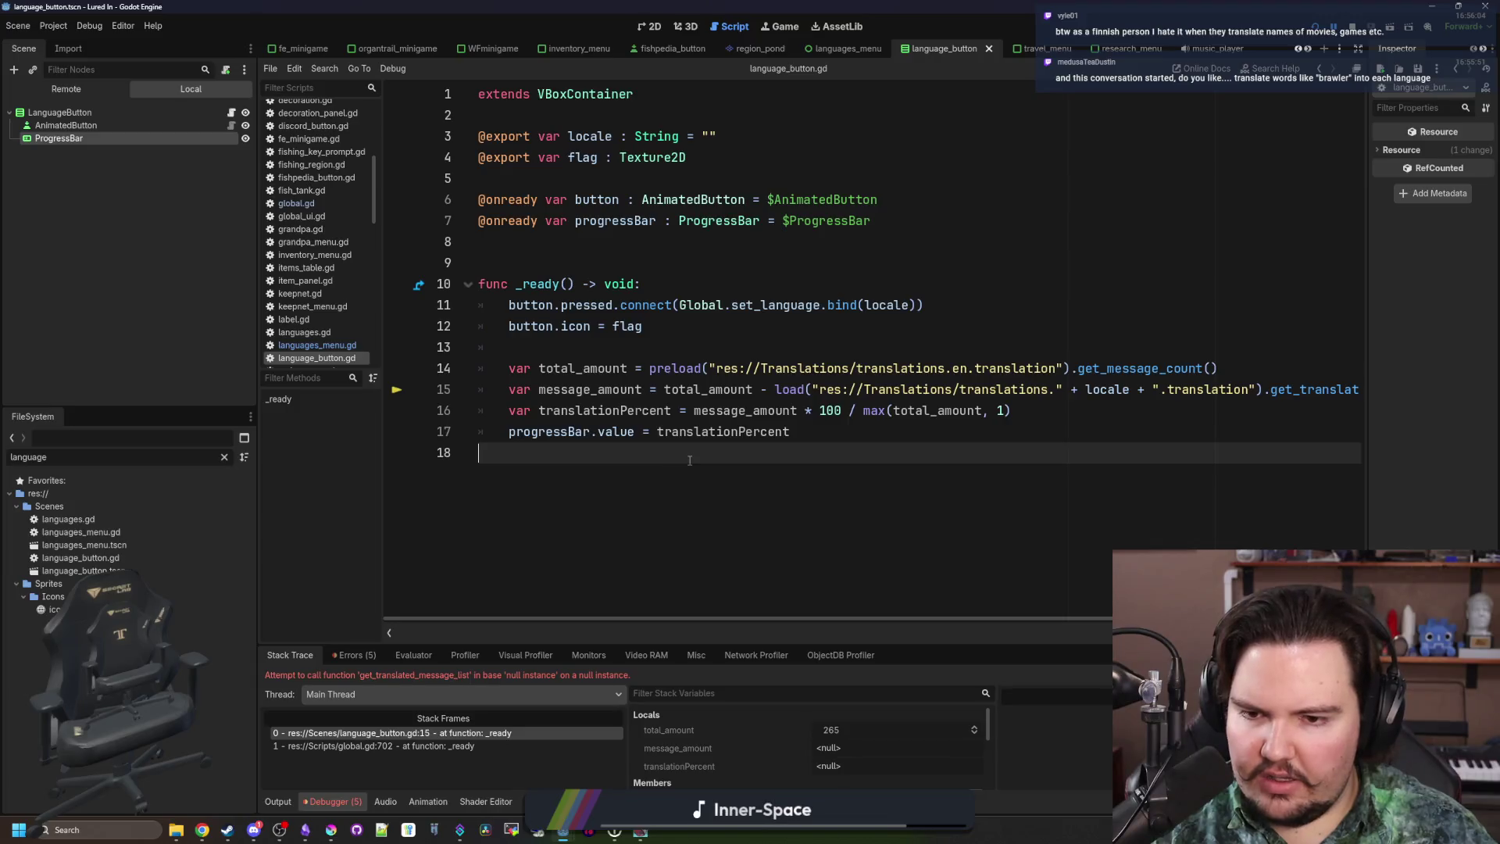
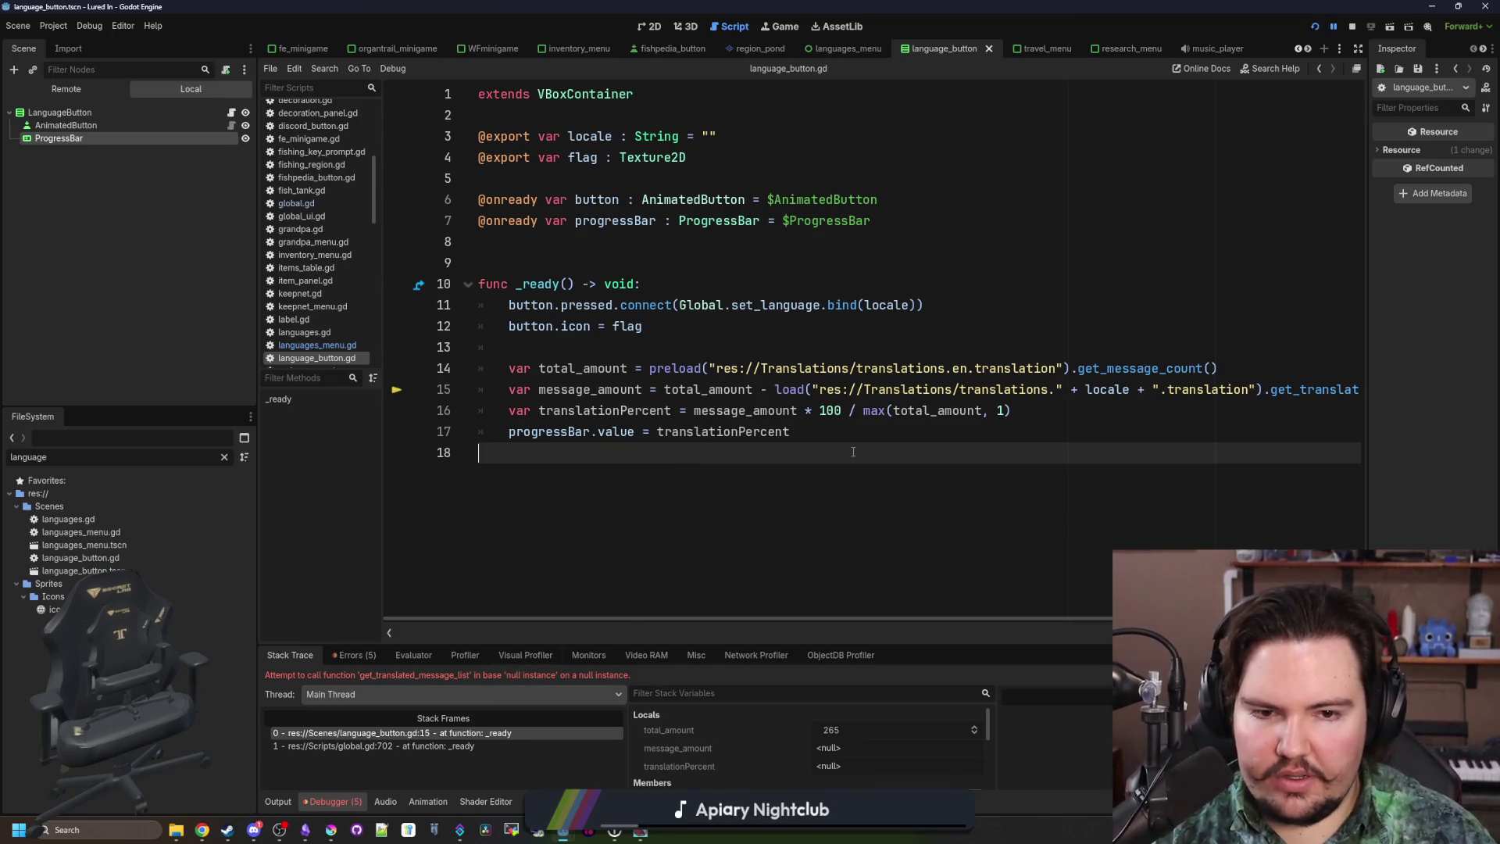
Step: Inspect the error's global.gd and language_button.gd stack frames in the Debugger
scroll(869, 459, "right", 3)
scroll(869, 460, "left", 3)
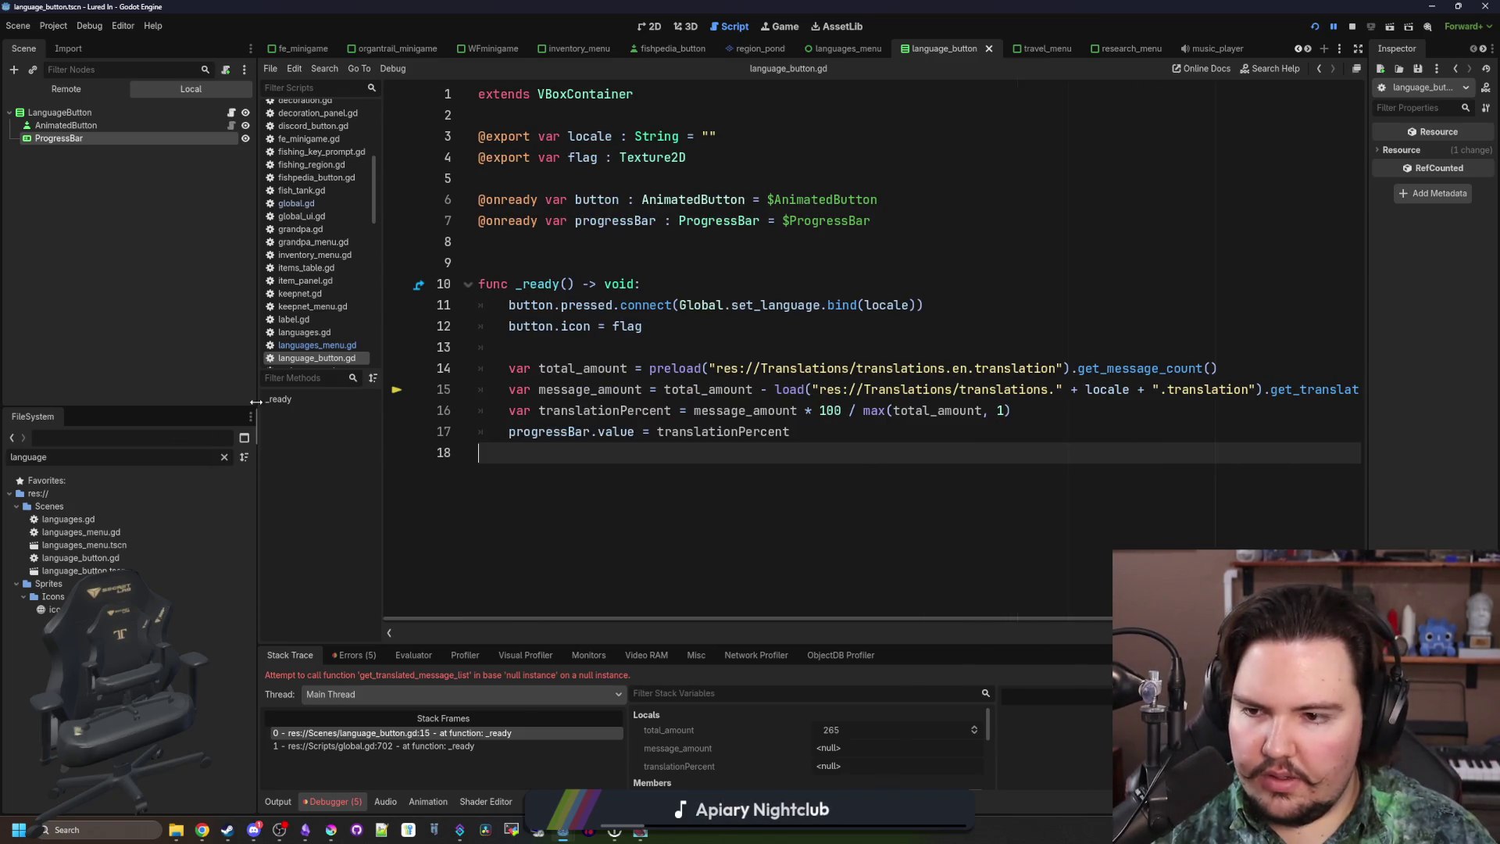
left_click_drag(257, 424, 105, 425)
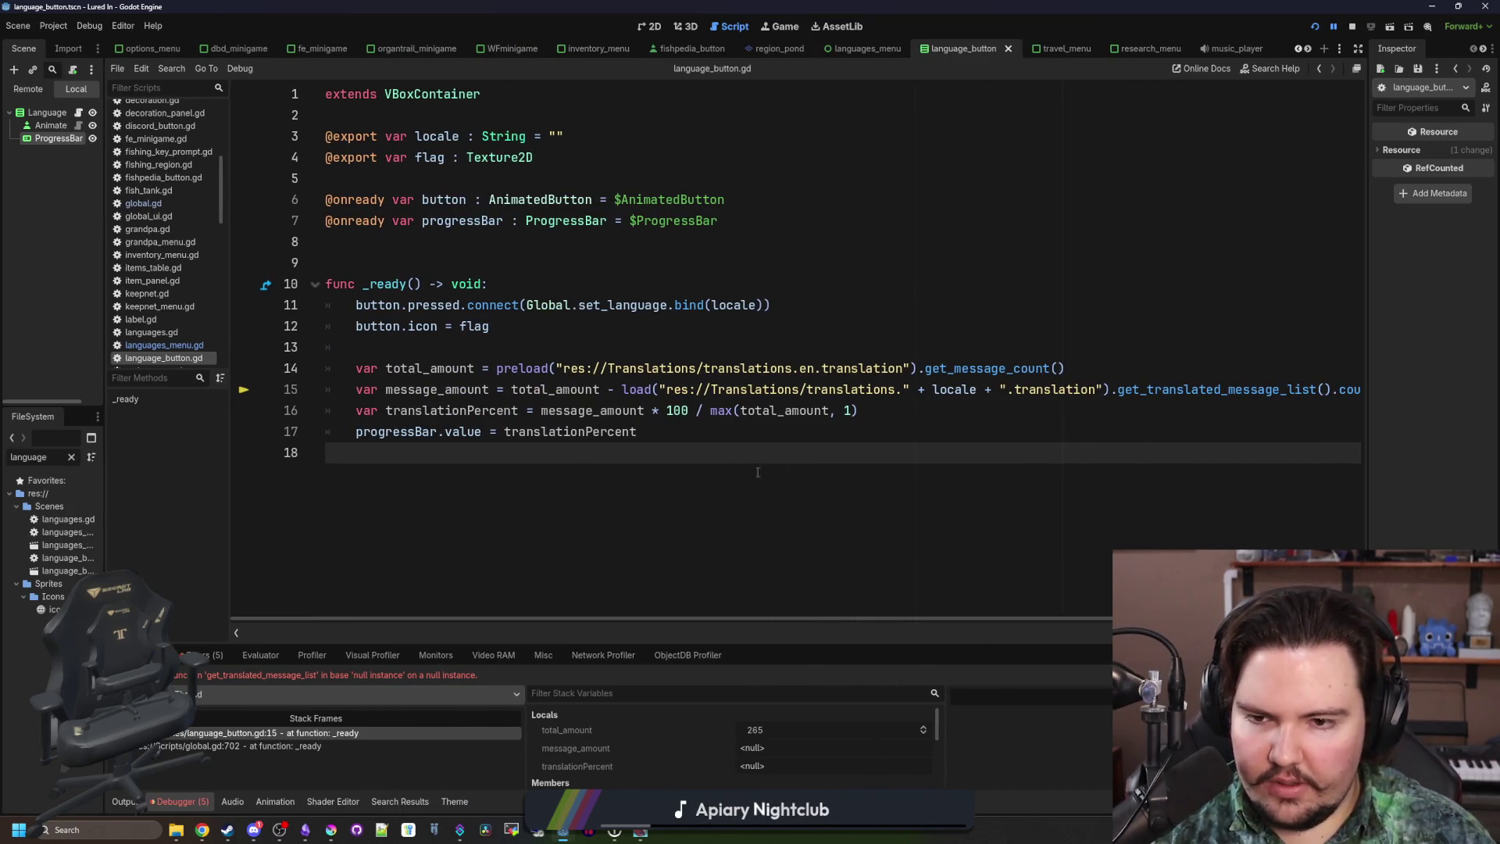
left_click(330, 746)
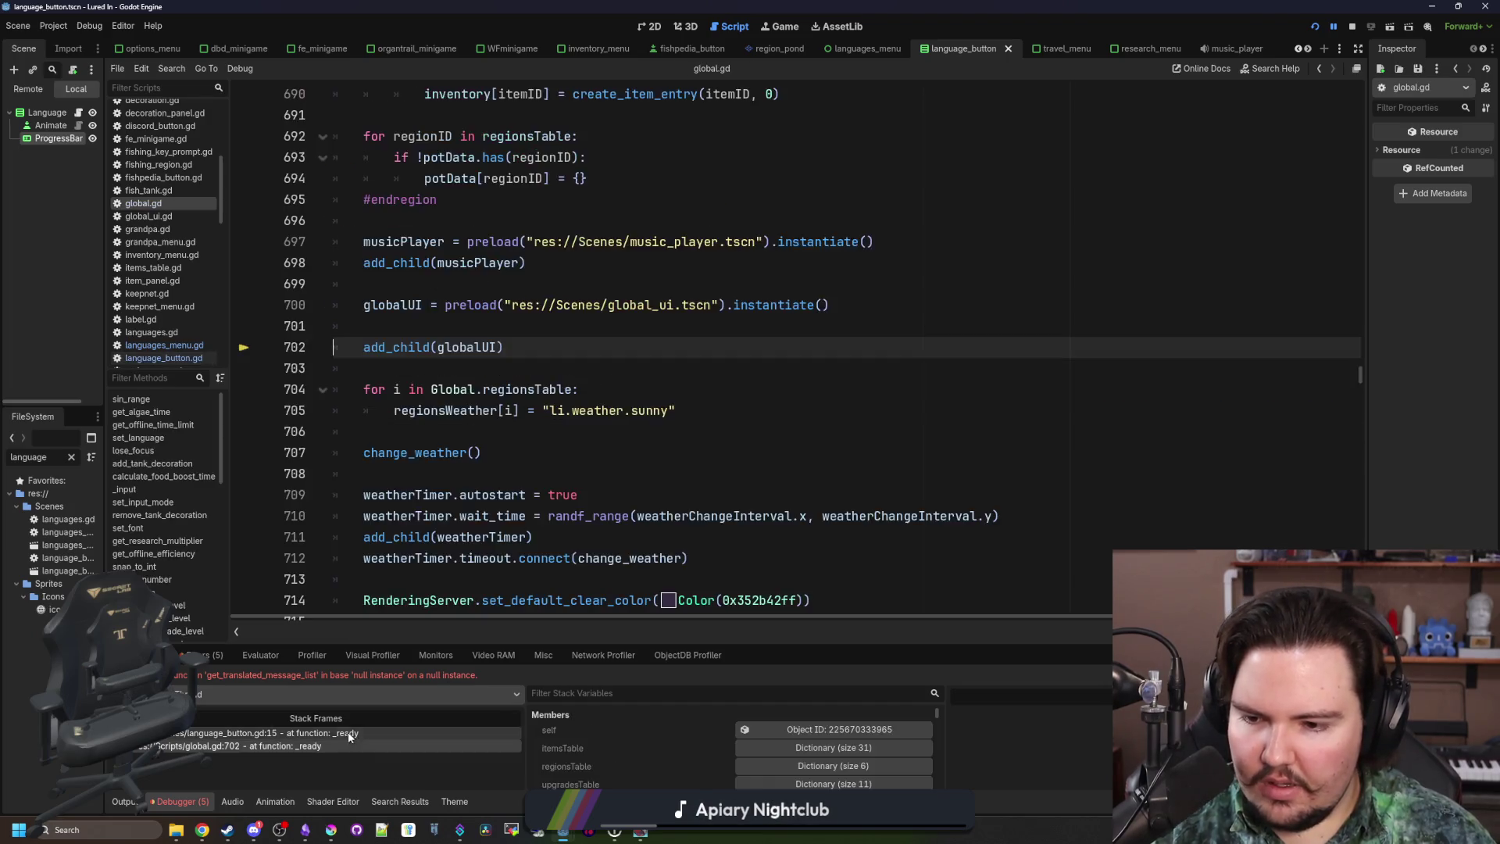
left_click(352, 734)
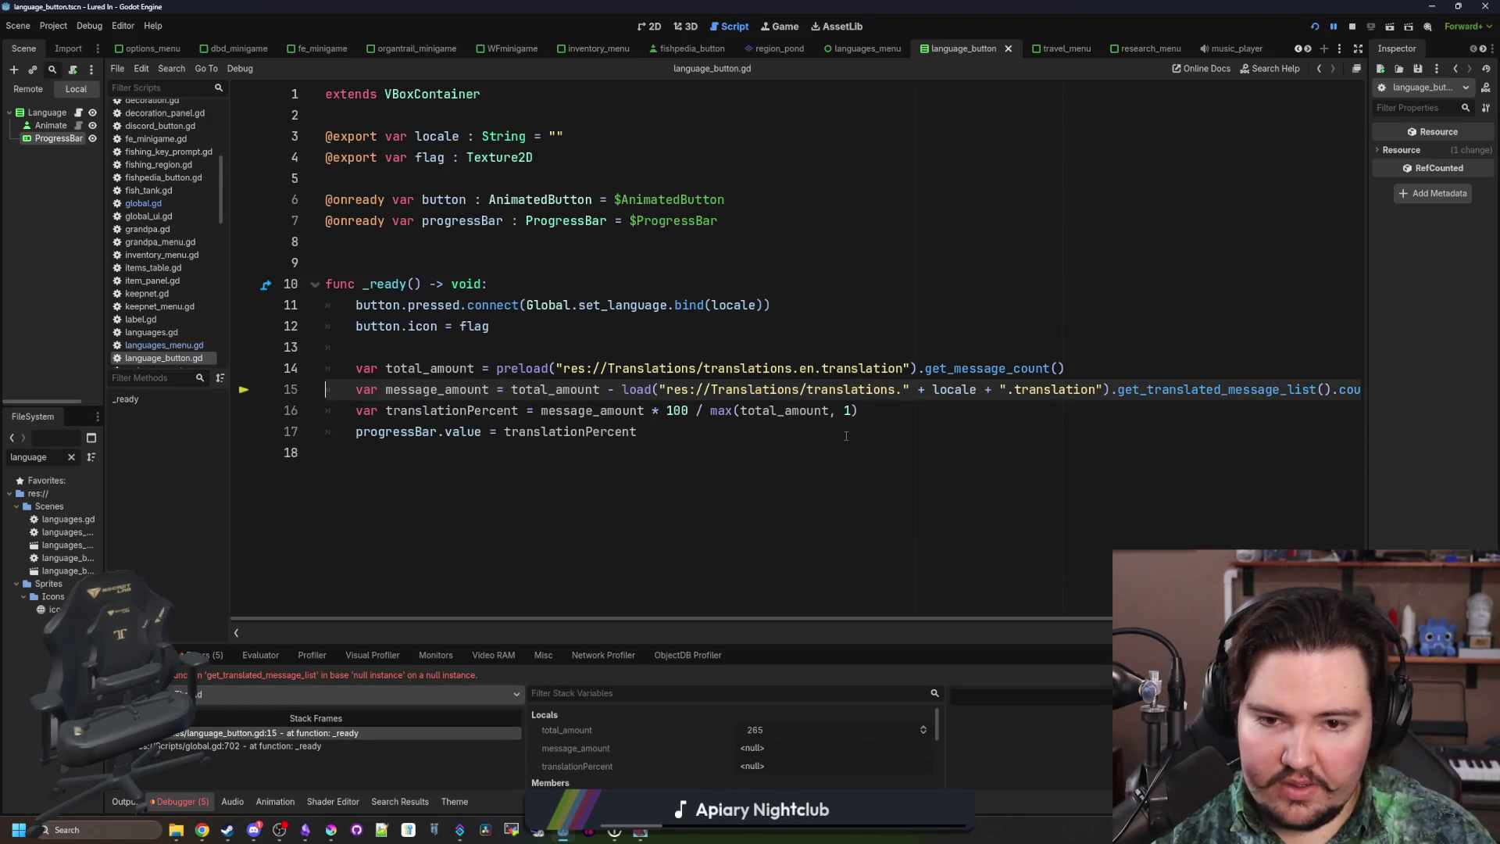
Step: Widen the scene and file panels again and place the cursor after 'button.icon = flag'
scroll(659, 414, "right", 2)
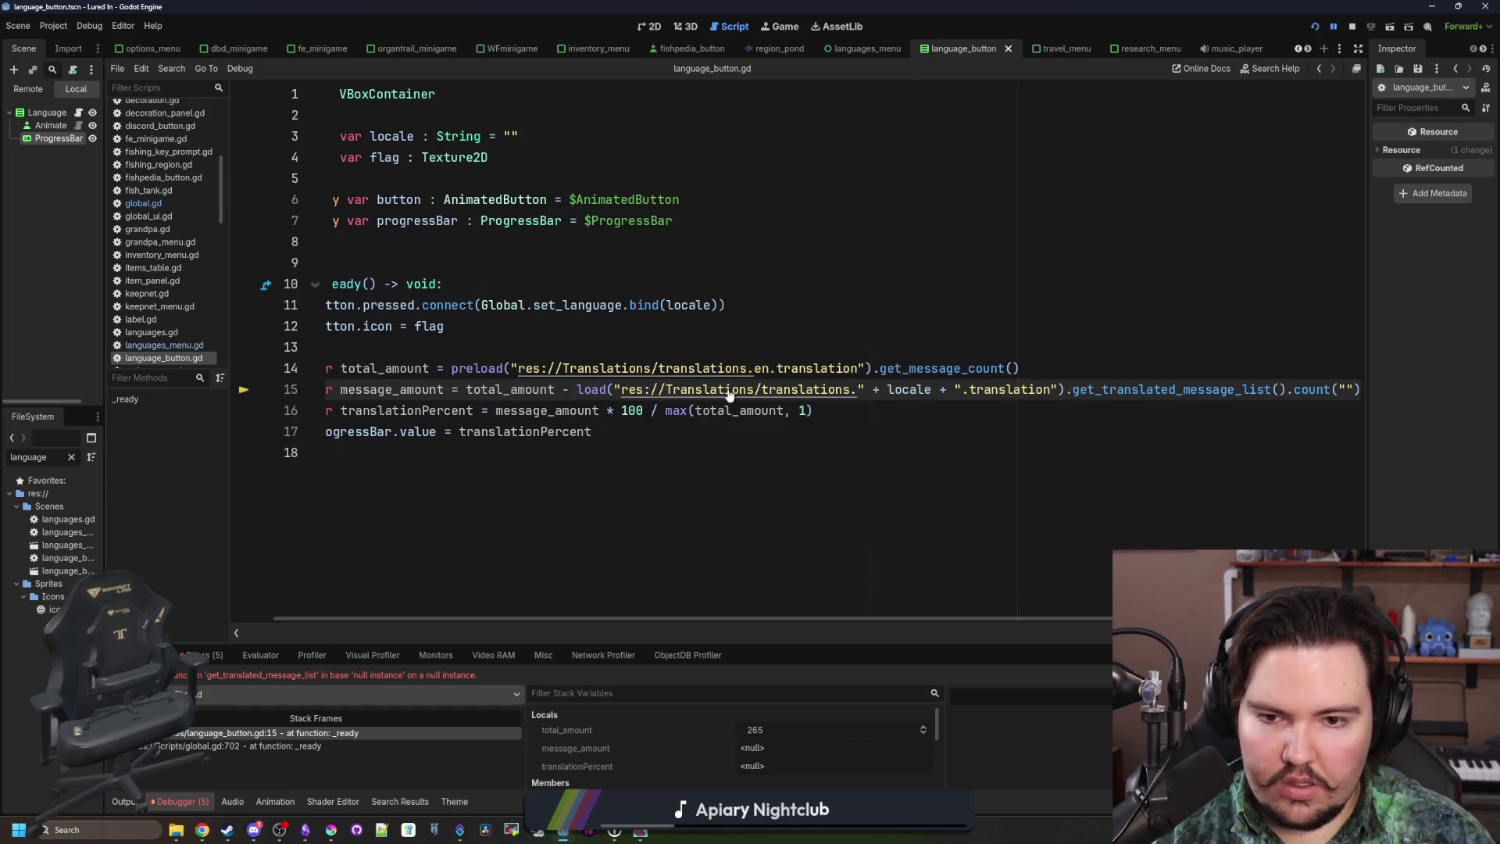
left_click(869, 336)
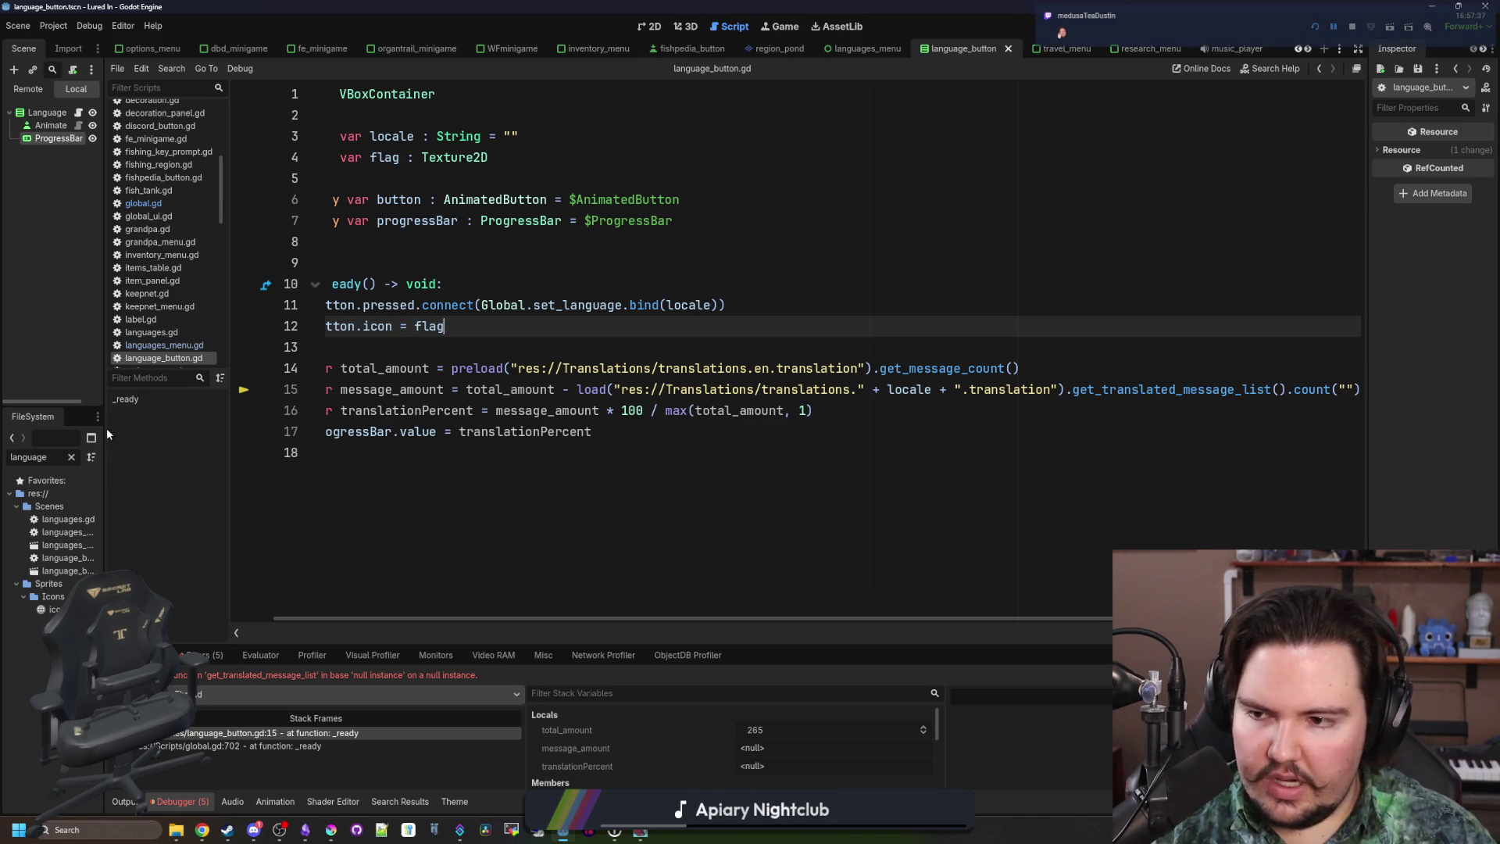
left_click_drag(105, 427, 158, 426)
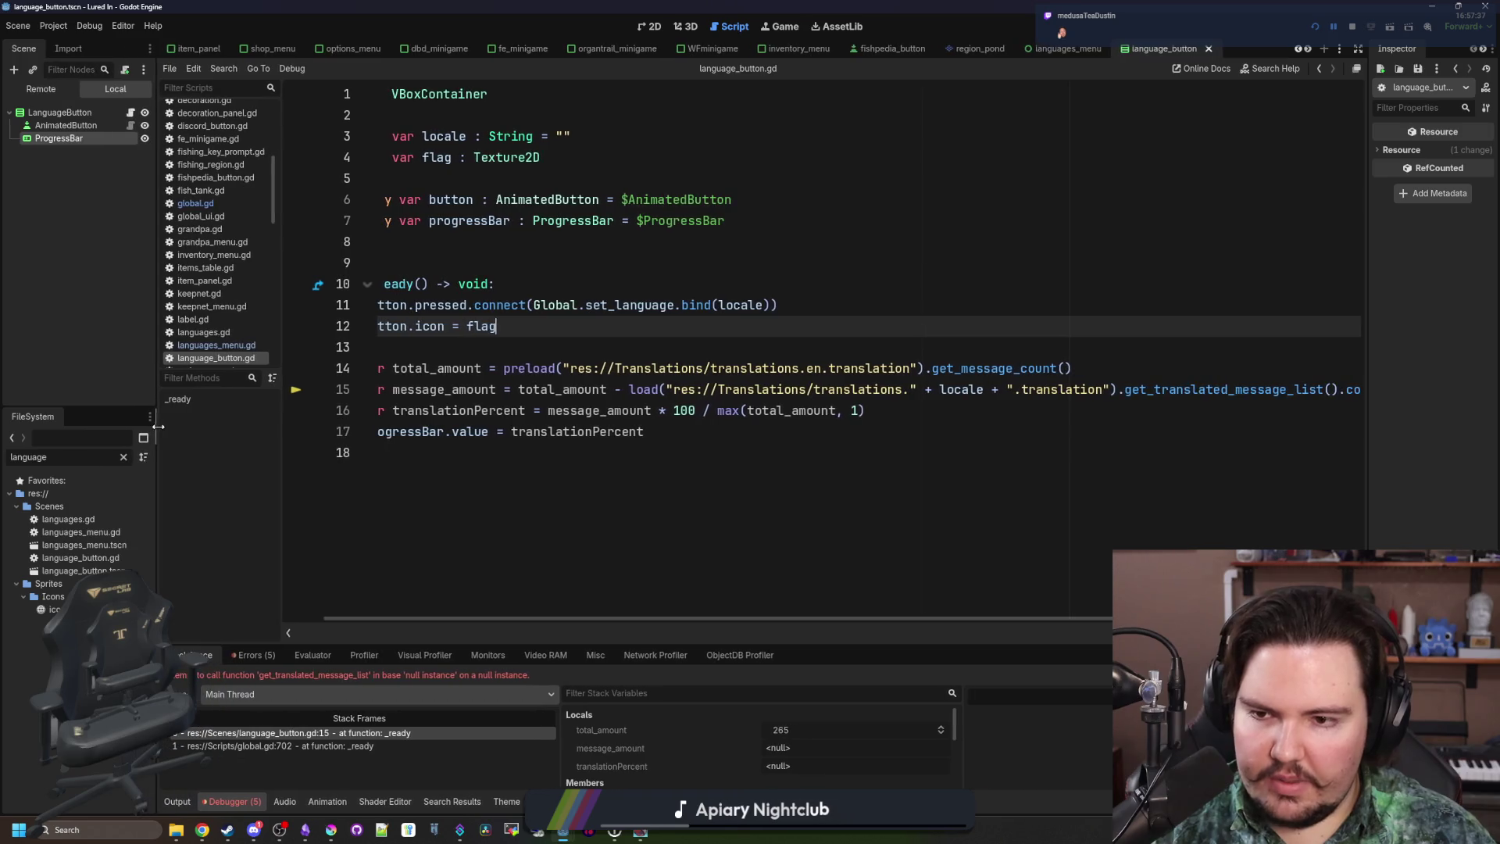
left_click(521, 347)
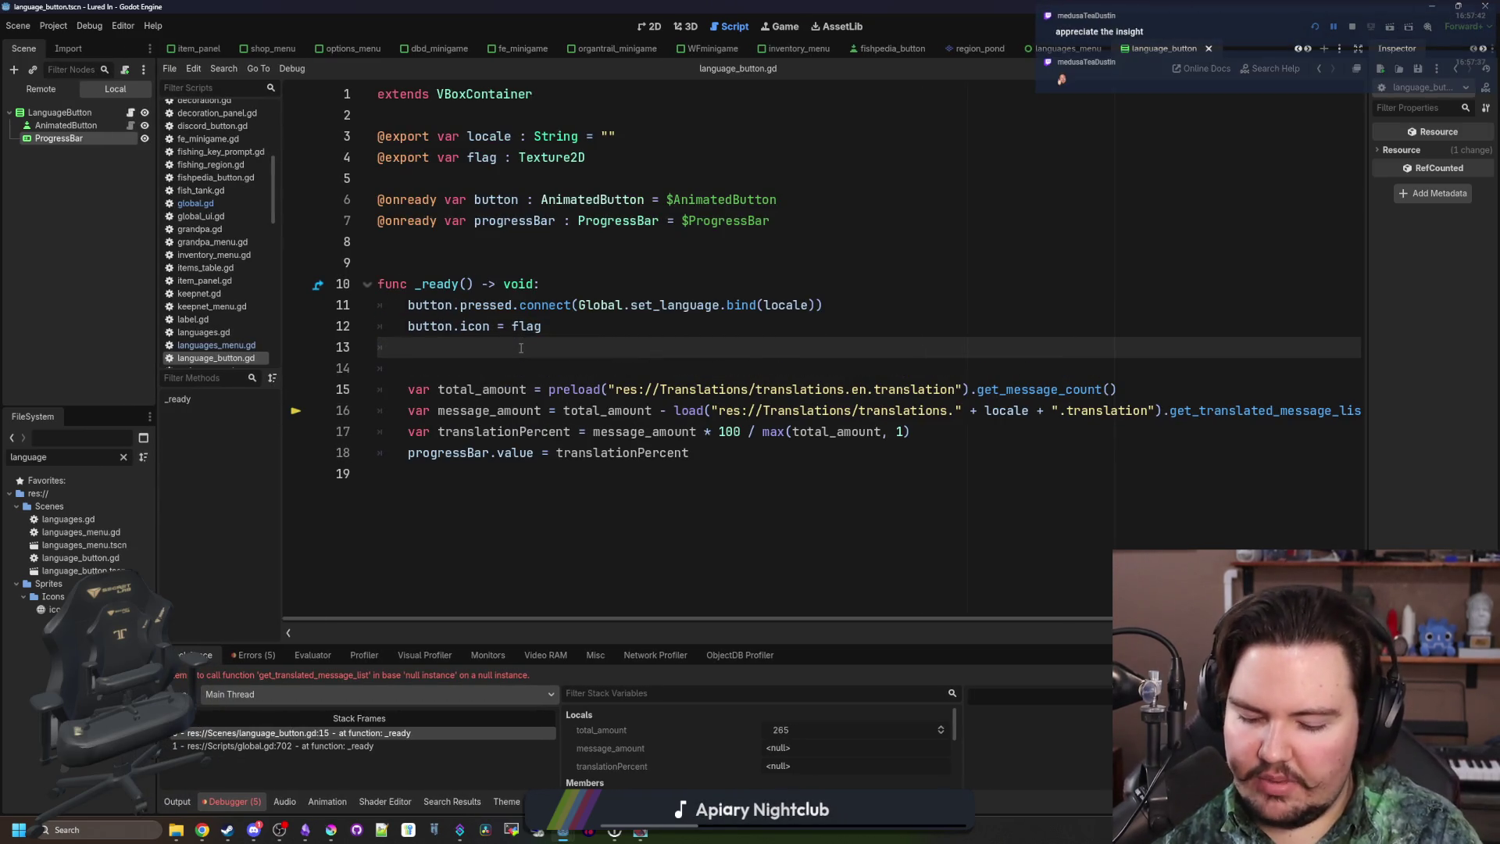
Step: Add 'if locale.is_empty(): return' on line 13 and reload the running game
type("if locale.is+")
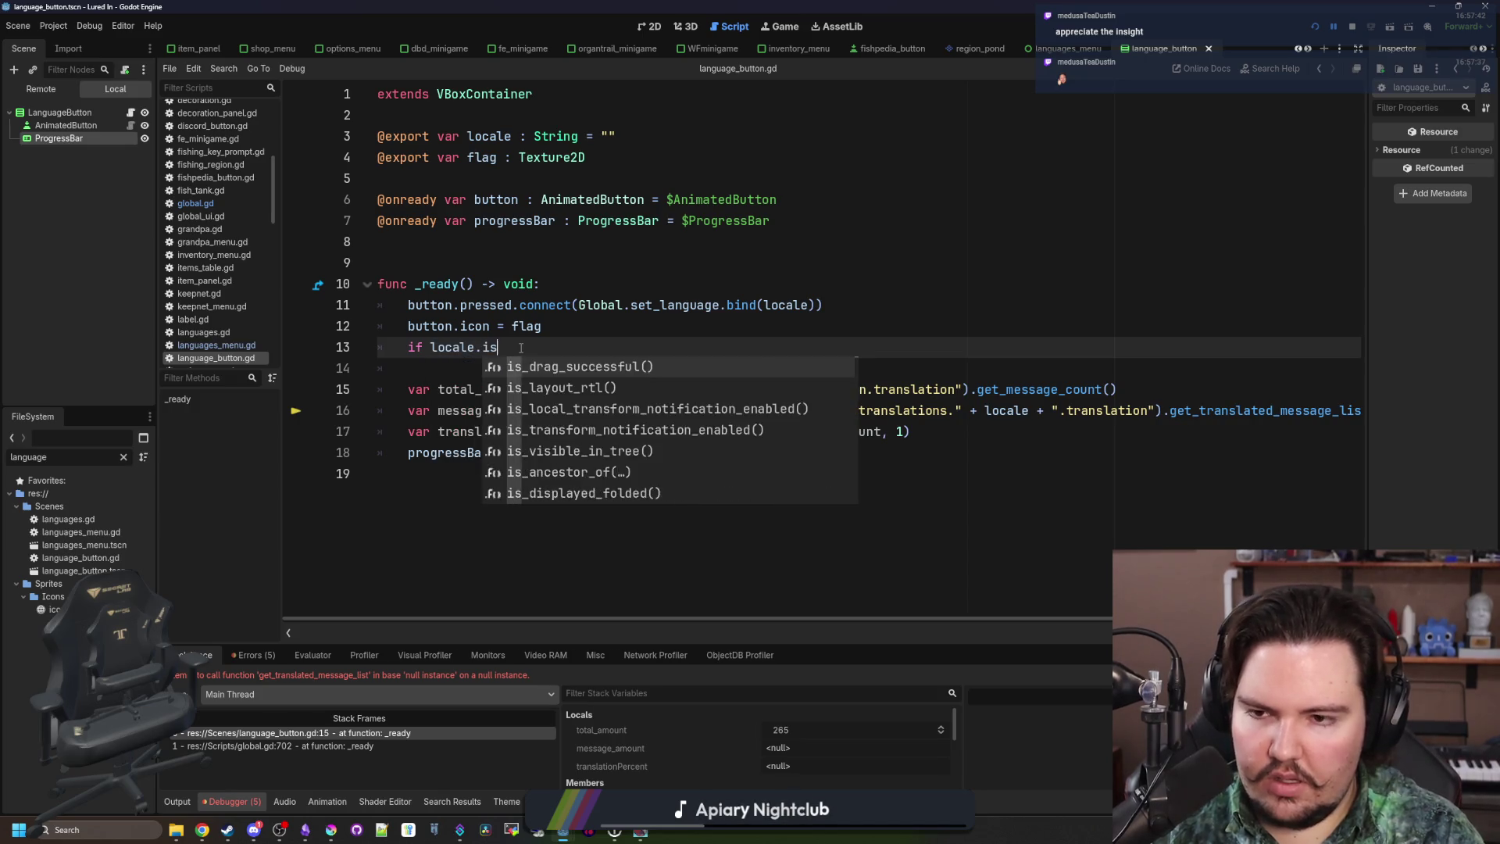
key("BackSpace")
type("_empty(): ret")
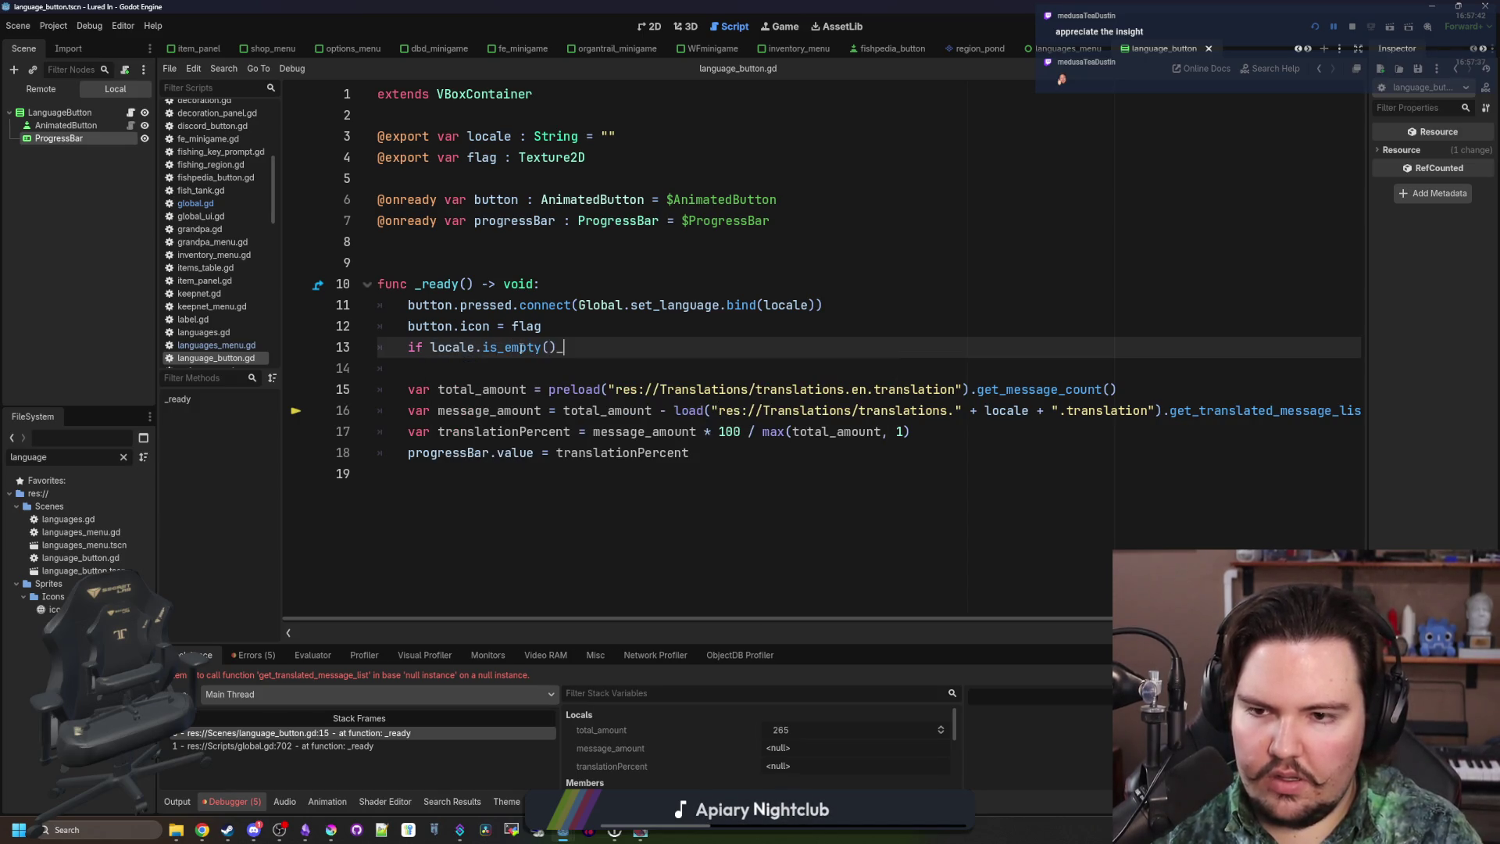
type("urn")
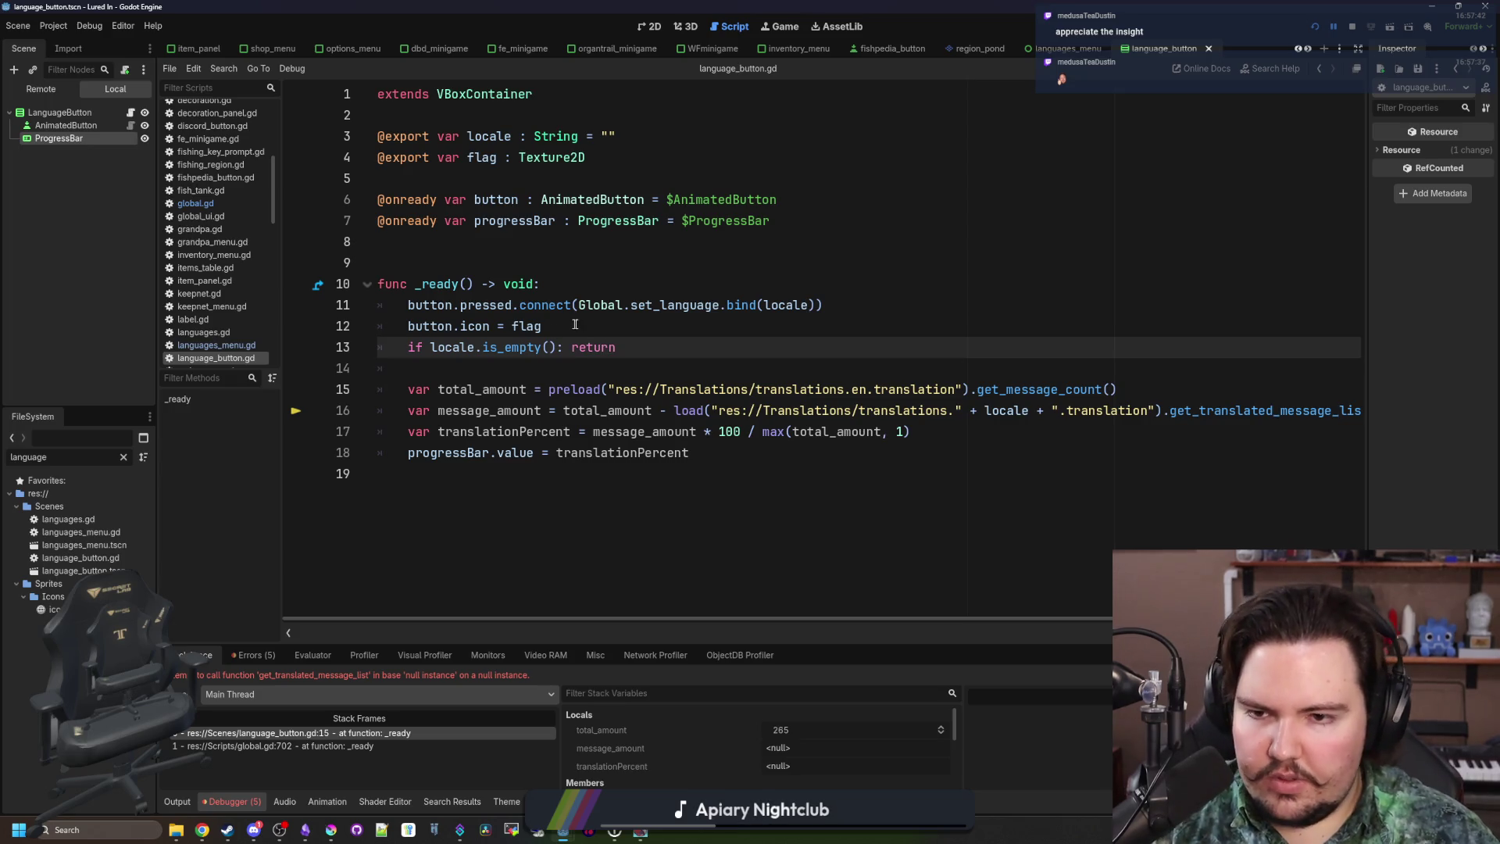
left_click(571, 327)
left_click(1319, 25)
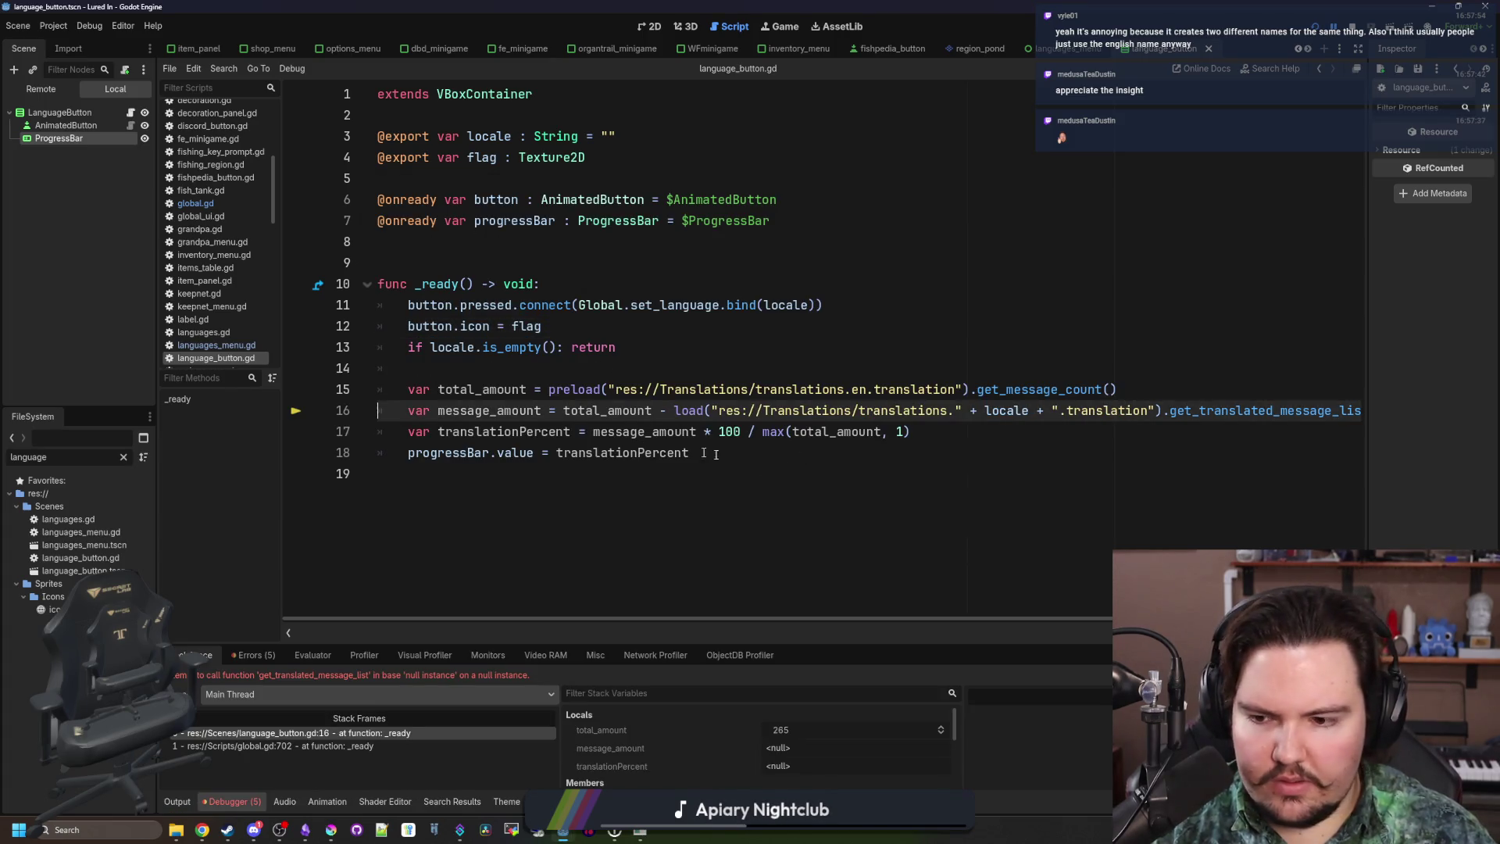
Step: Filter the FileSystem dock by 'translations' and select the path string inside load()
left_click(835, 463)
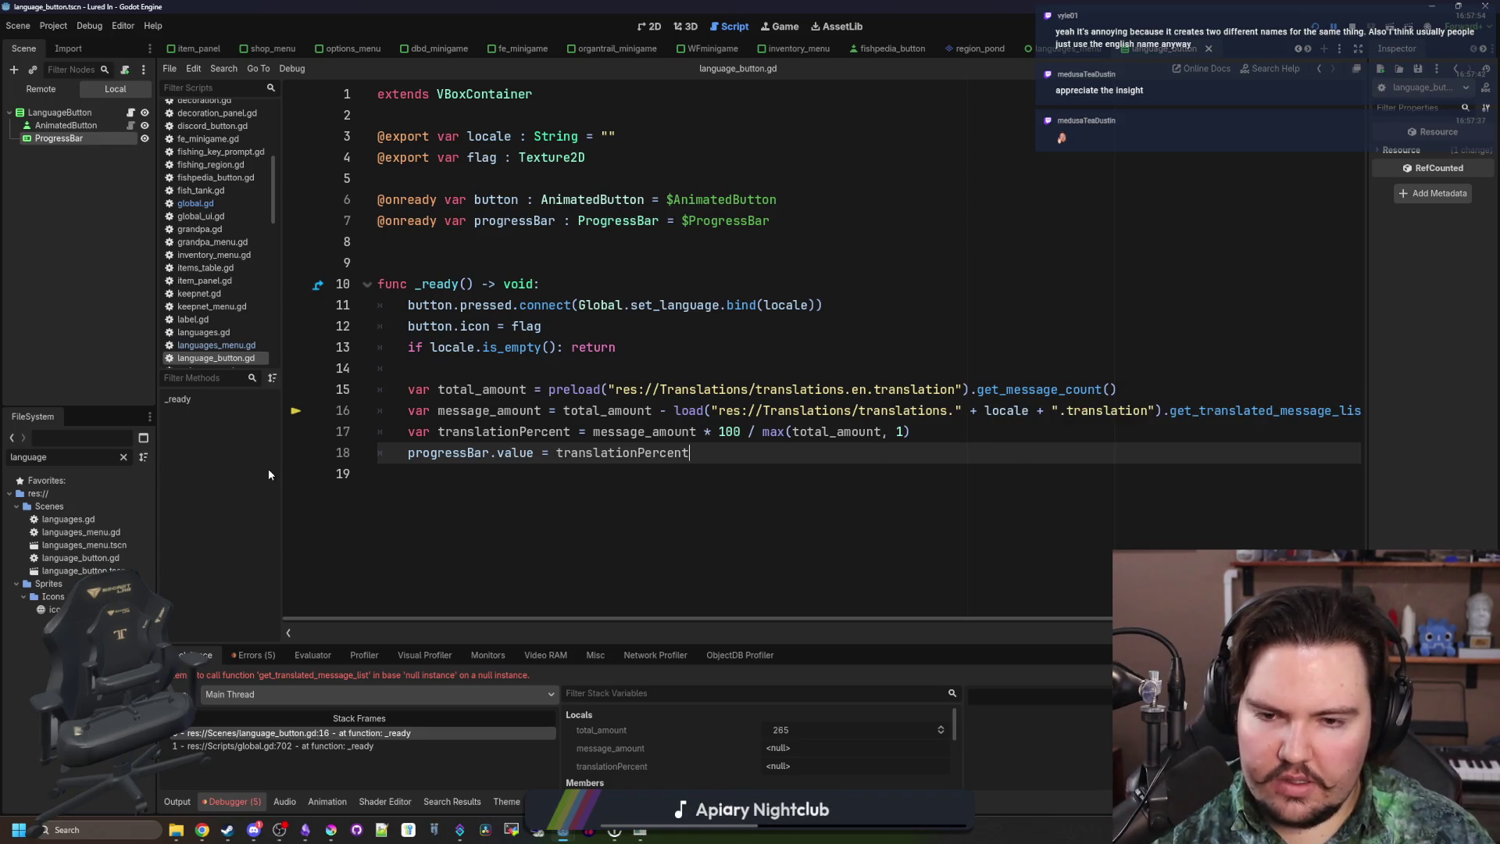
left_click(123, 457)
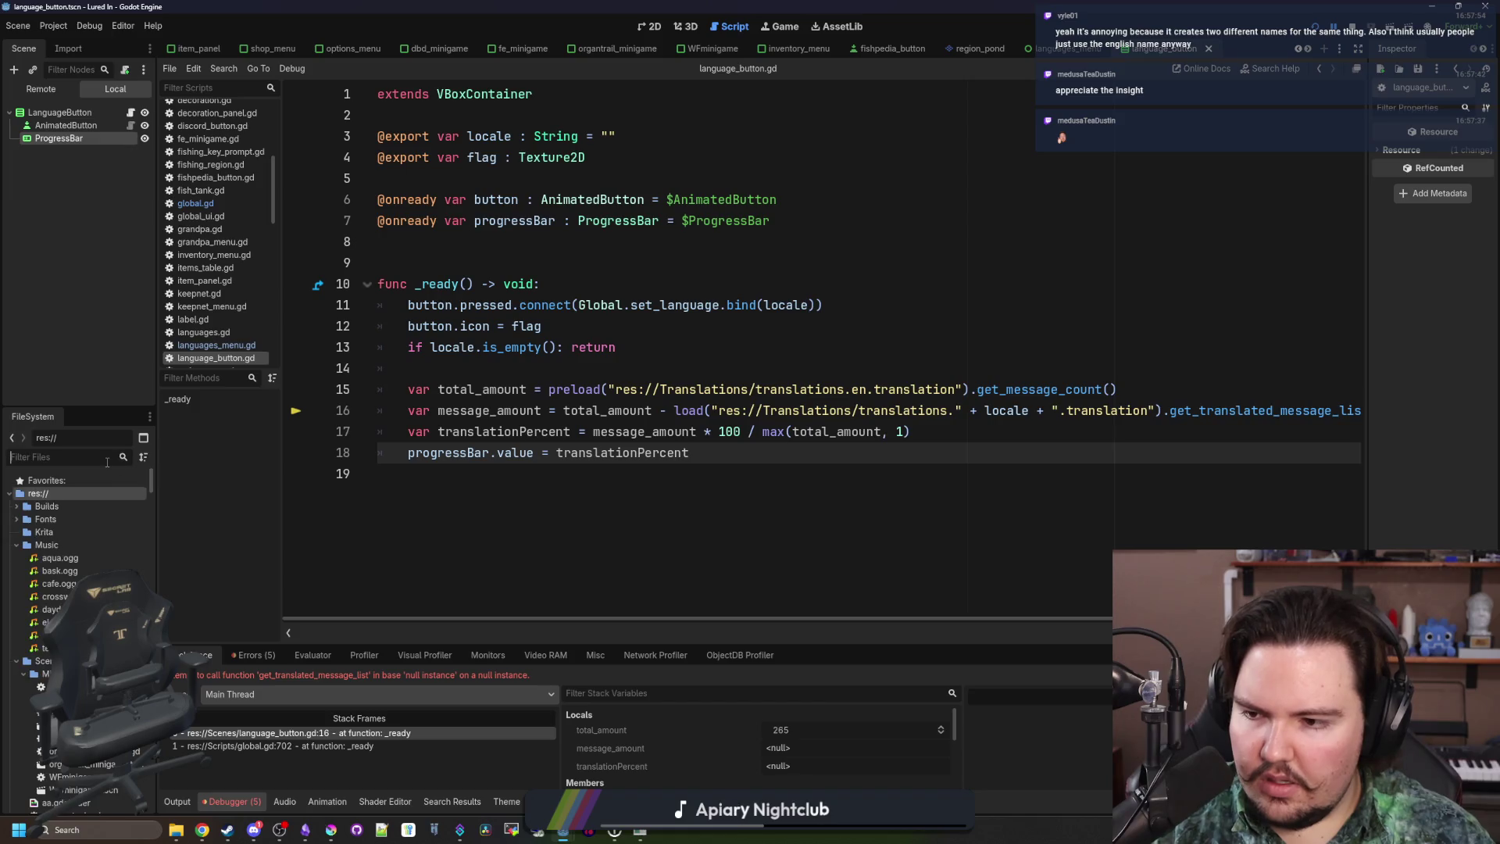
type("translations")
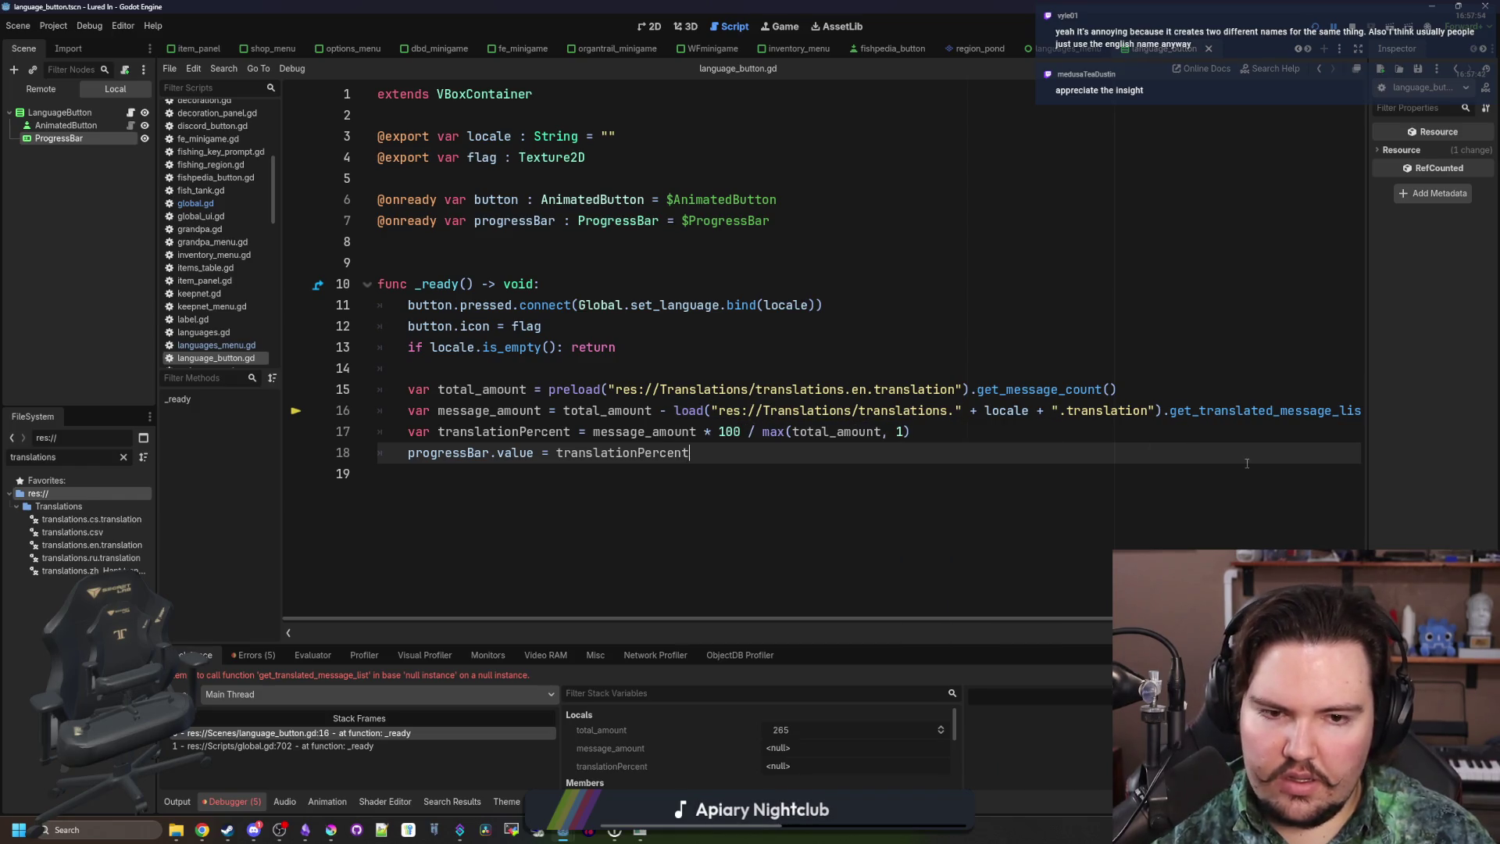
left_click_drag(1153, 410, 711, 410)
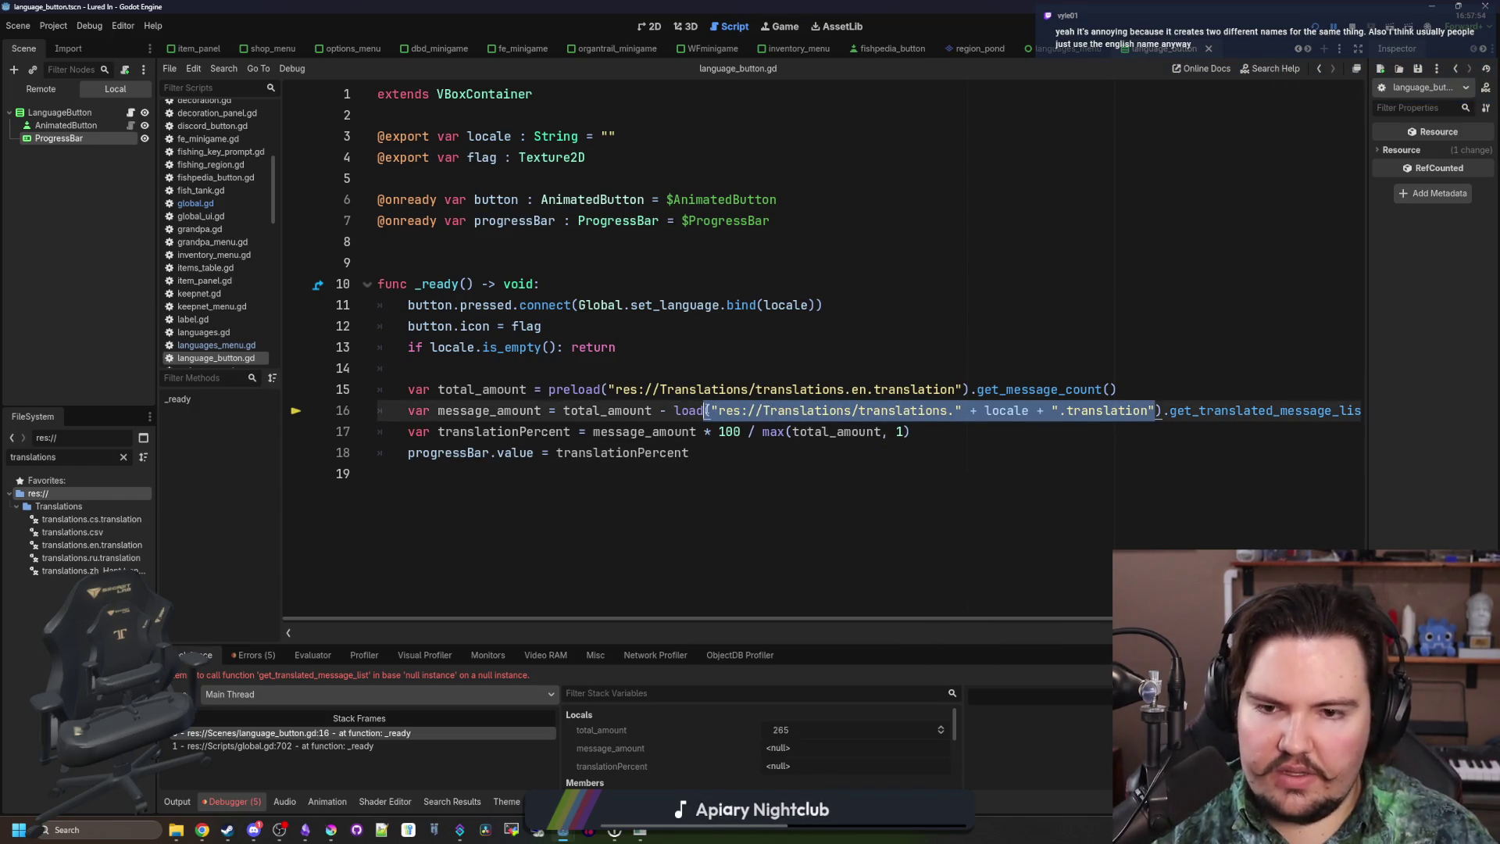
Step: Replace the load() path with a translationPath variable built from "res://Translations/translations." + locale + ".translation"
key("ctrl+x")
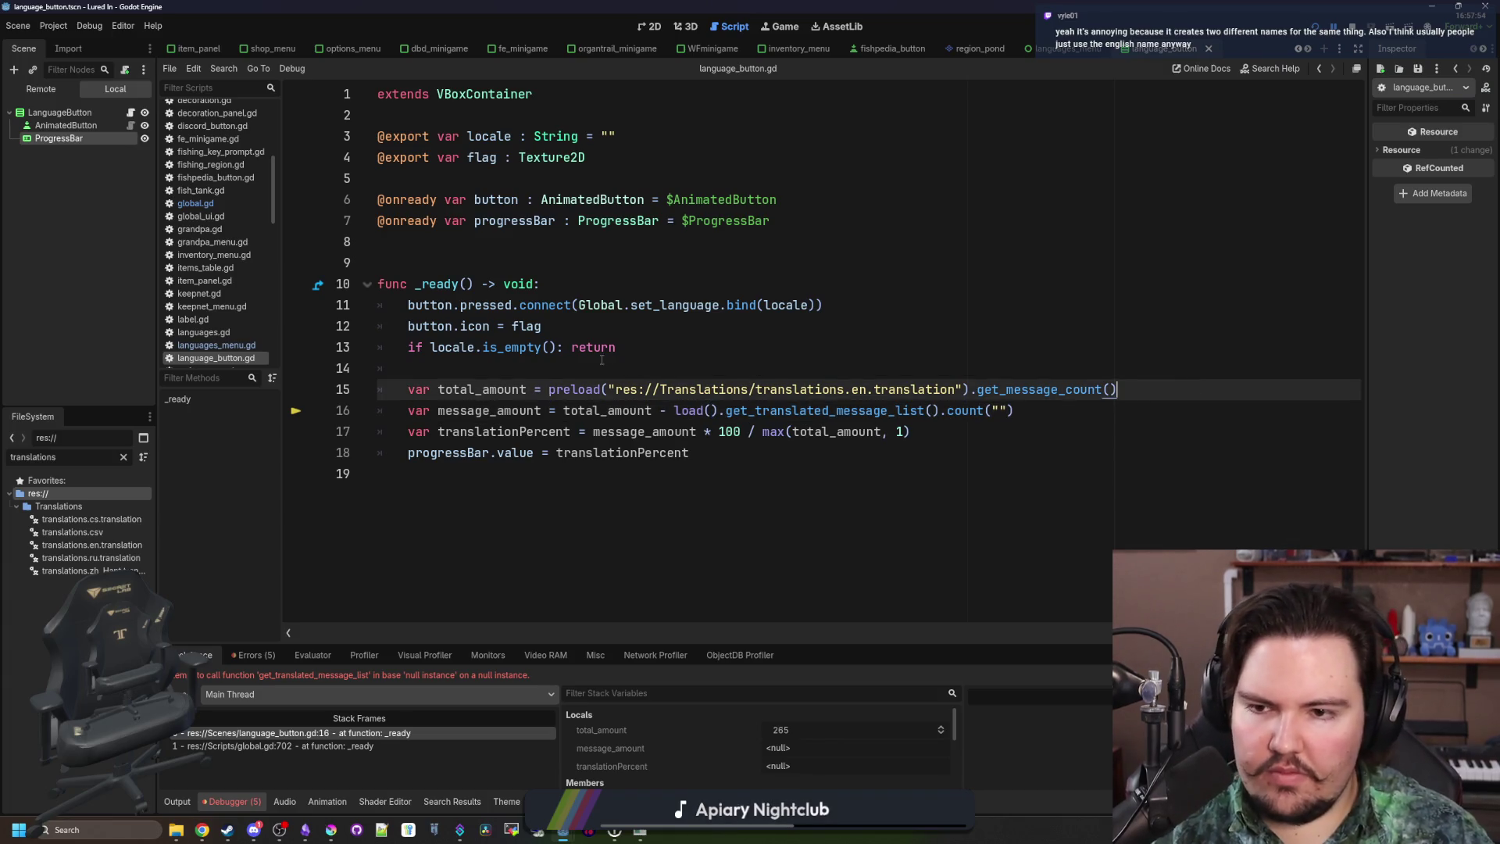
key("Return")
key("Return")
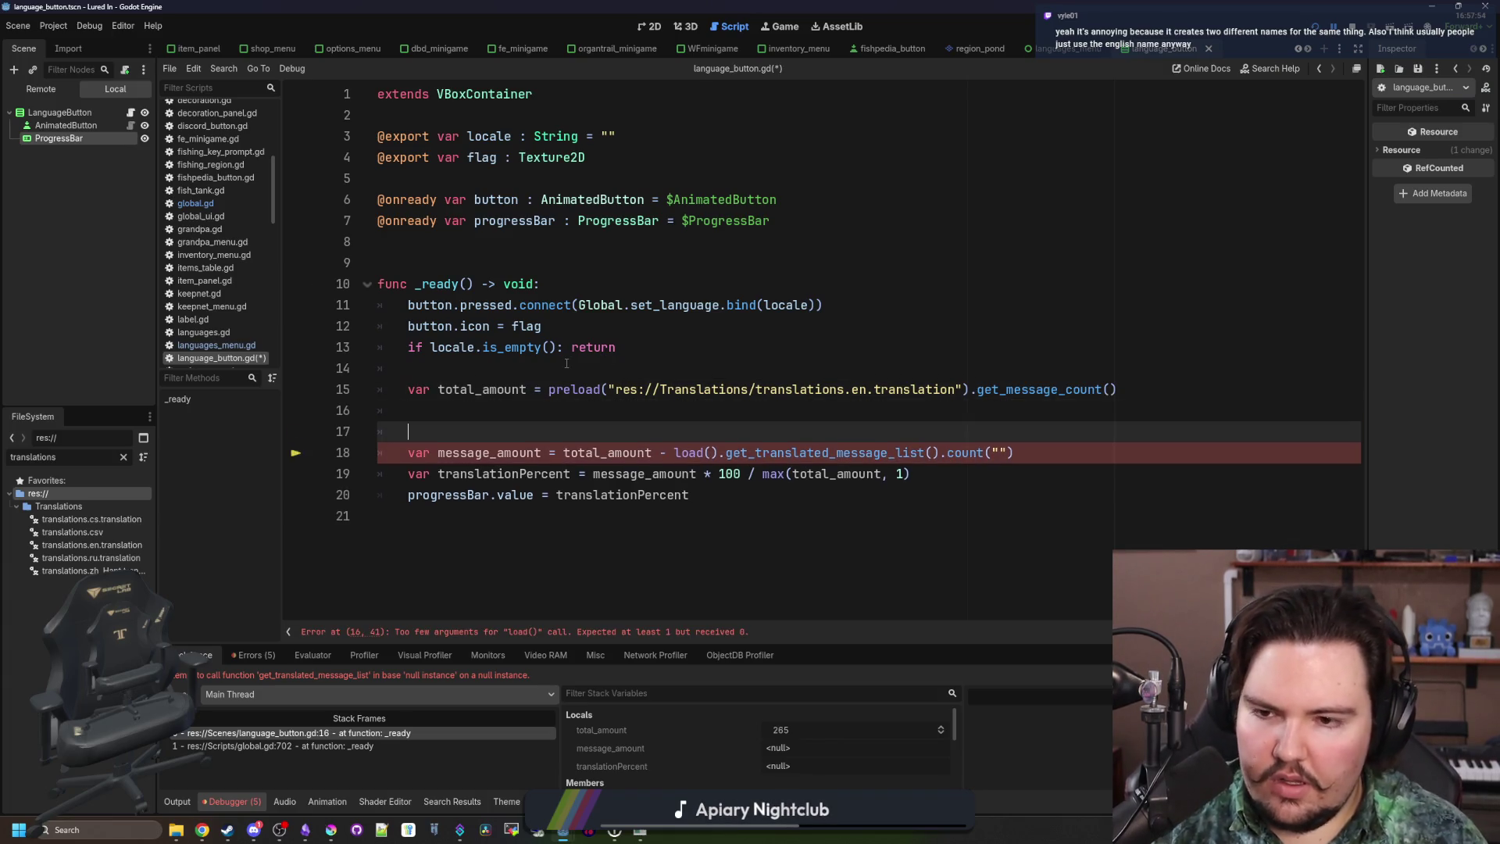
key("Return")
key("Up")
type("var transl")
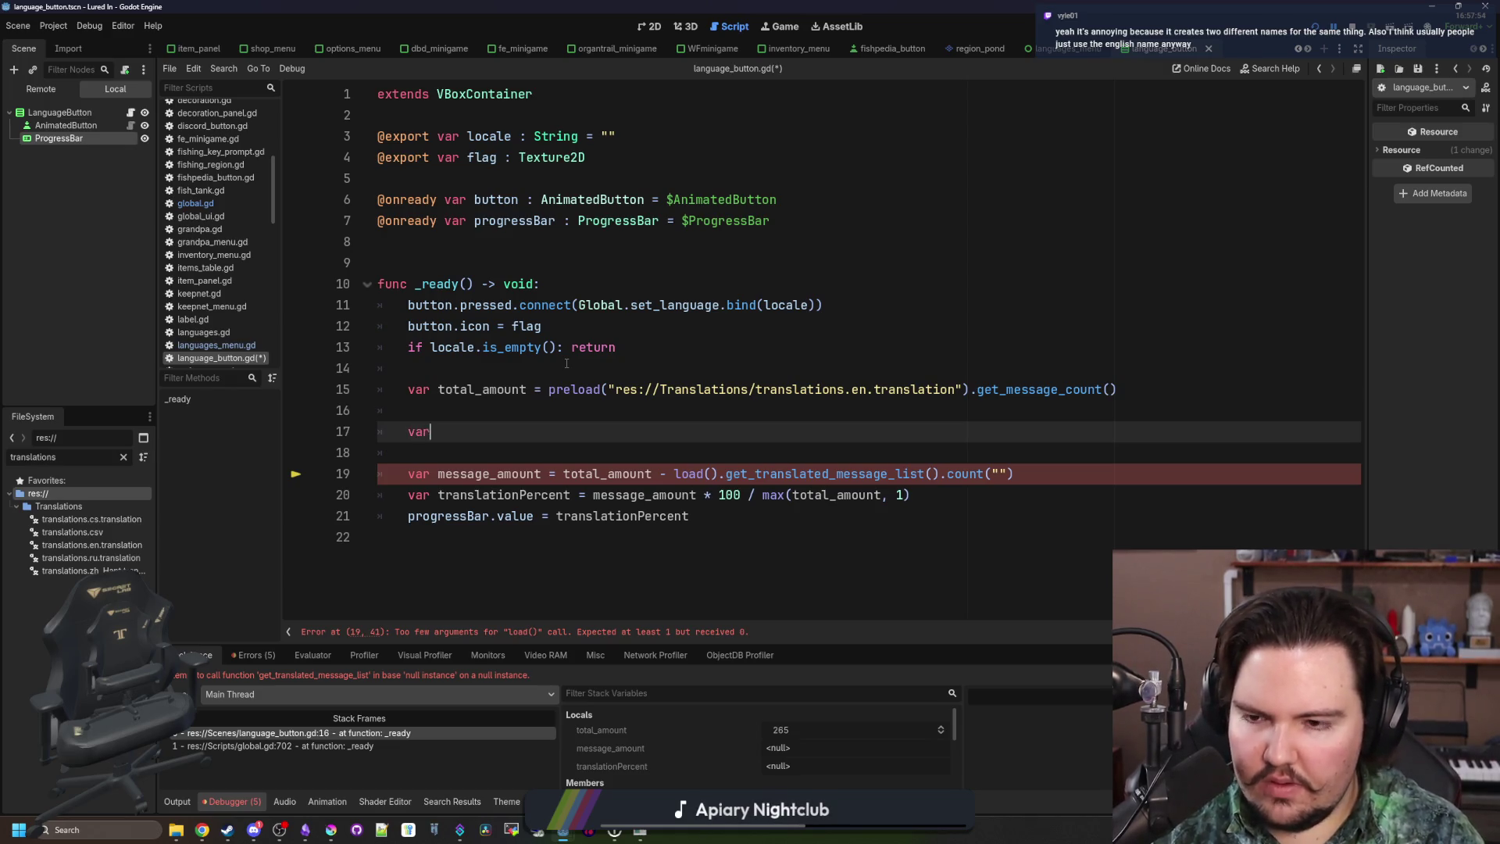
type("ationPath = \"res://Translations/translations.\" + locale + \".translation\"")
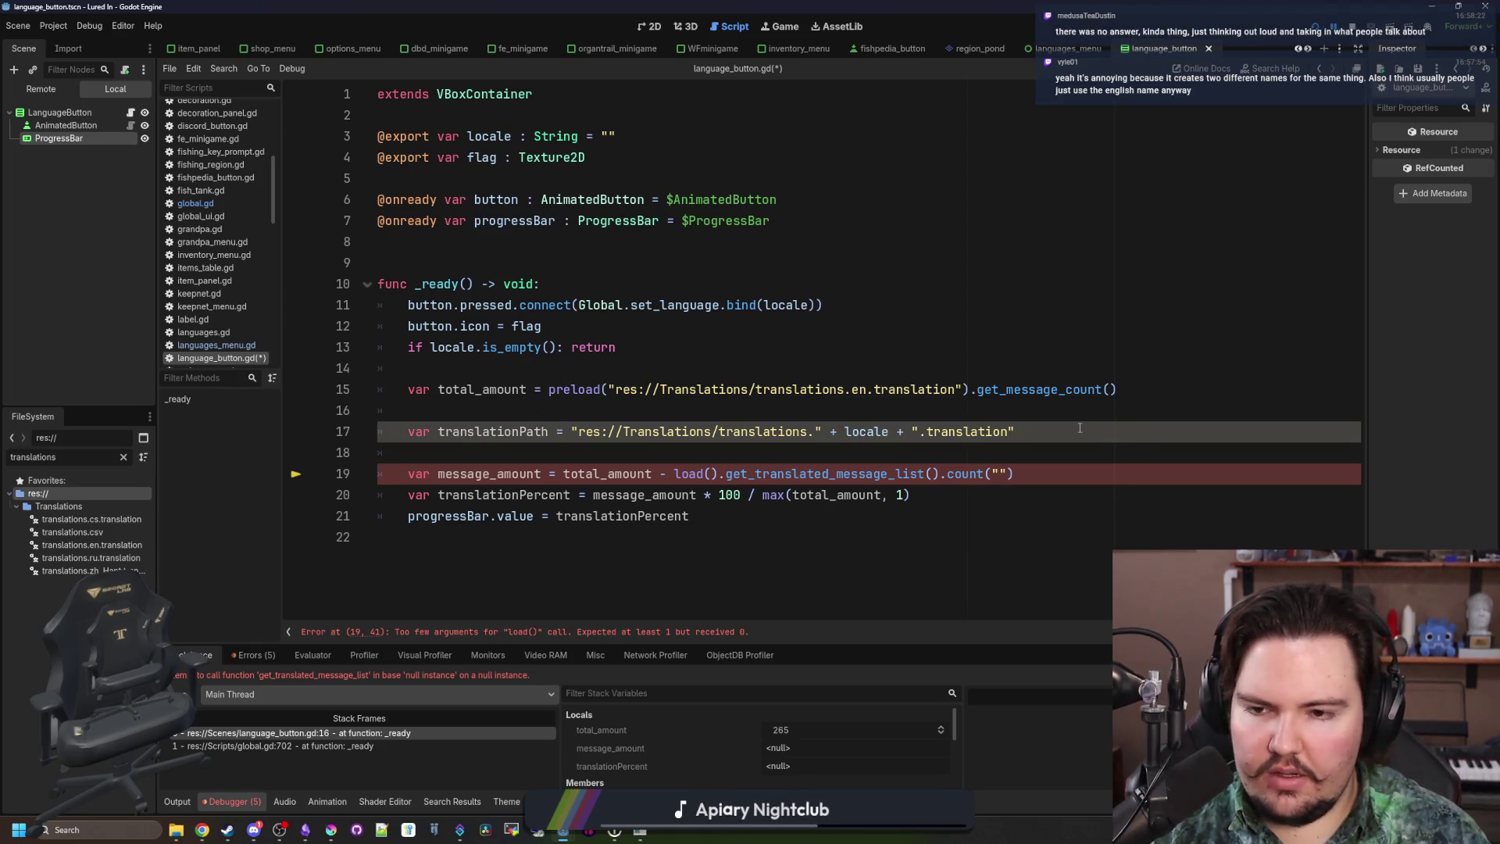
key("Return")
Step: Add an 'if ResourceLoader.exists(translationPath):' check followed by an else branch
type("if Resource")
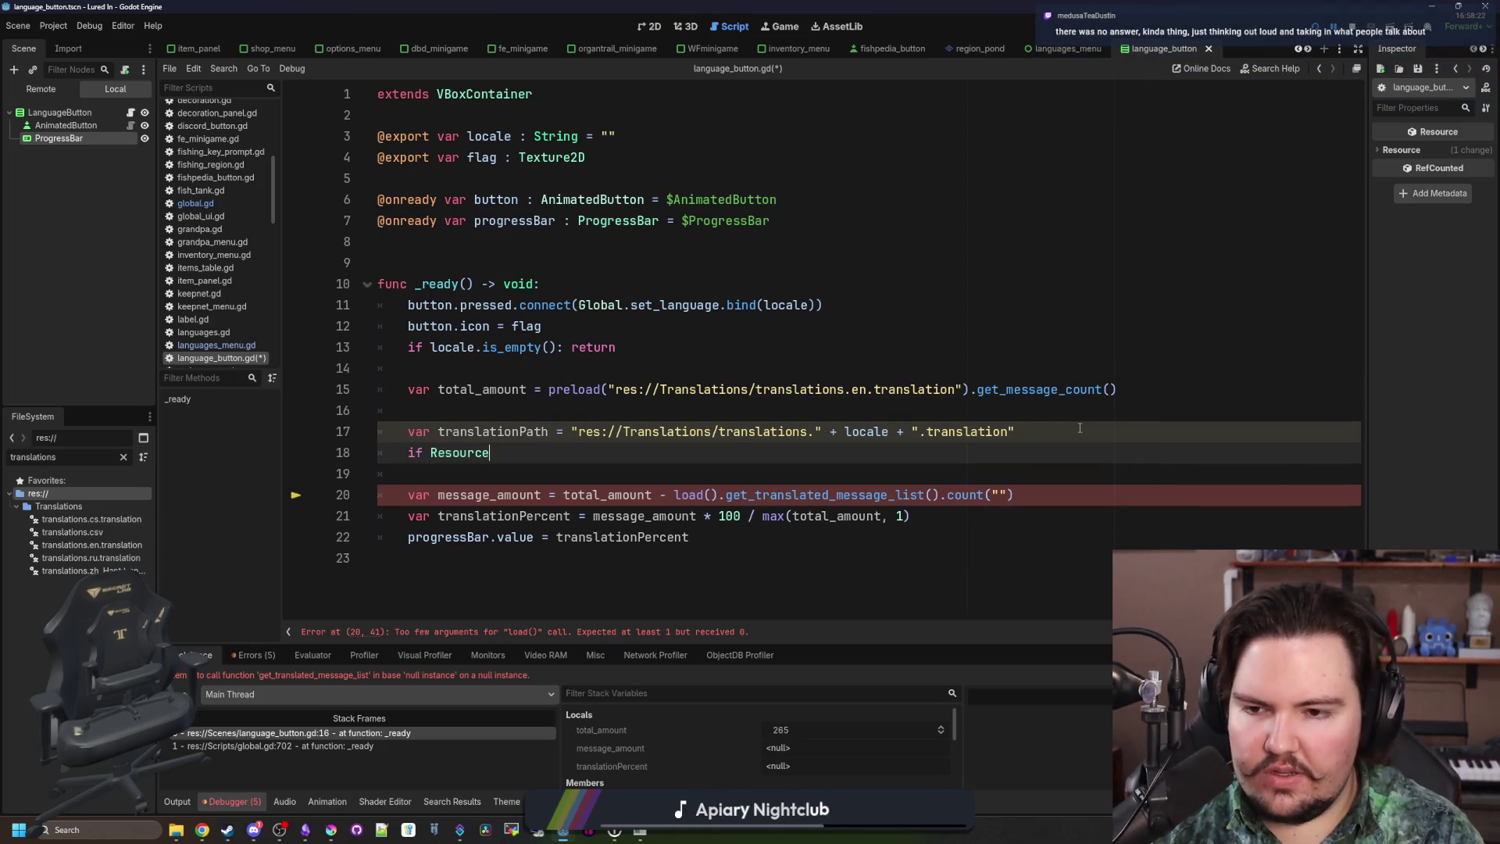
type("M")
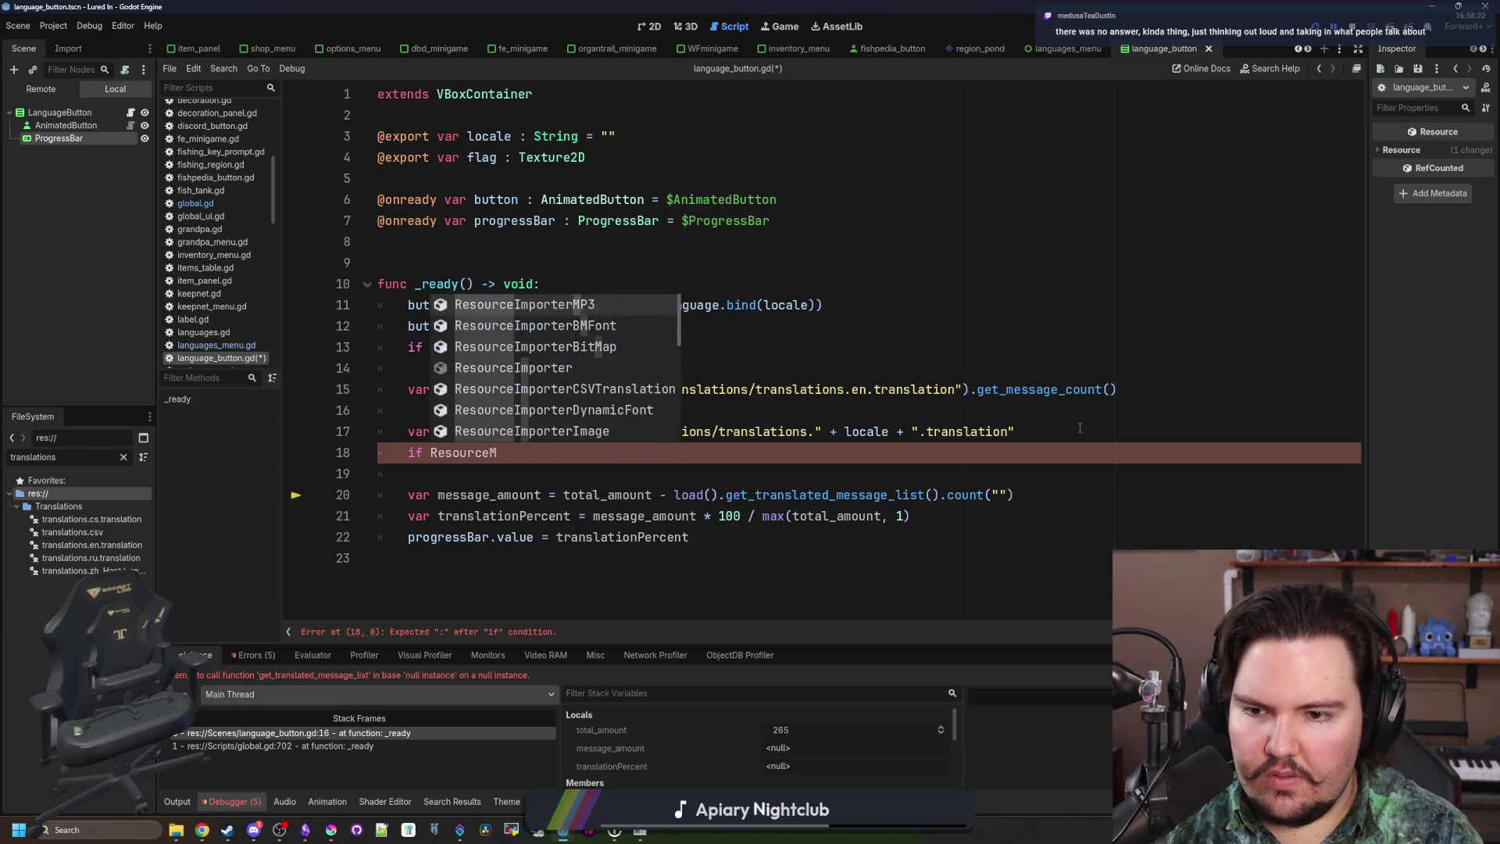
key("BackSpace")
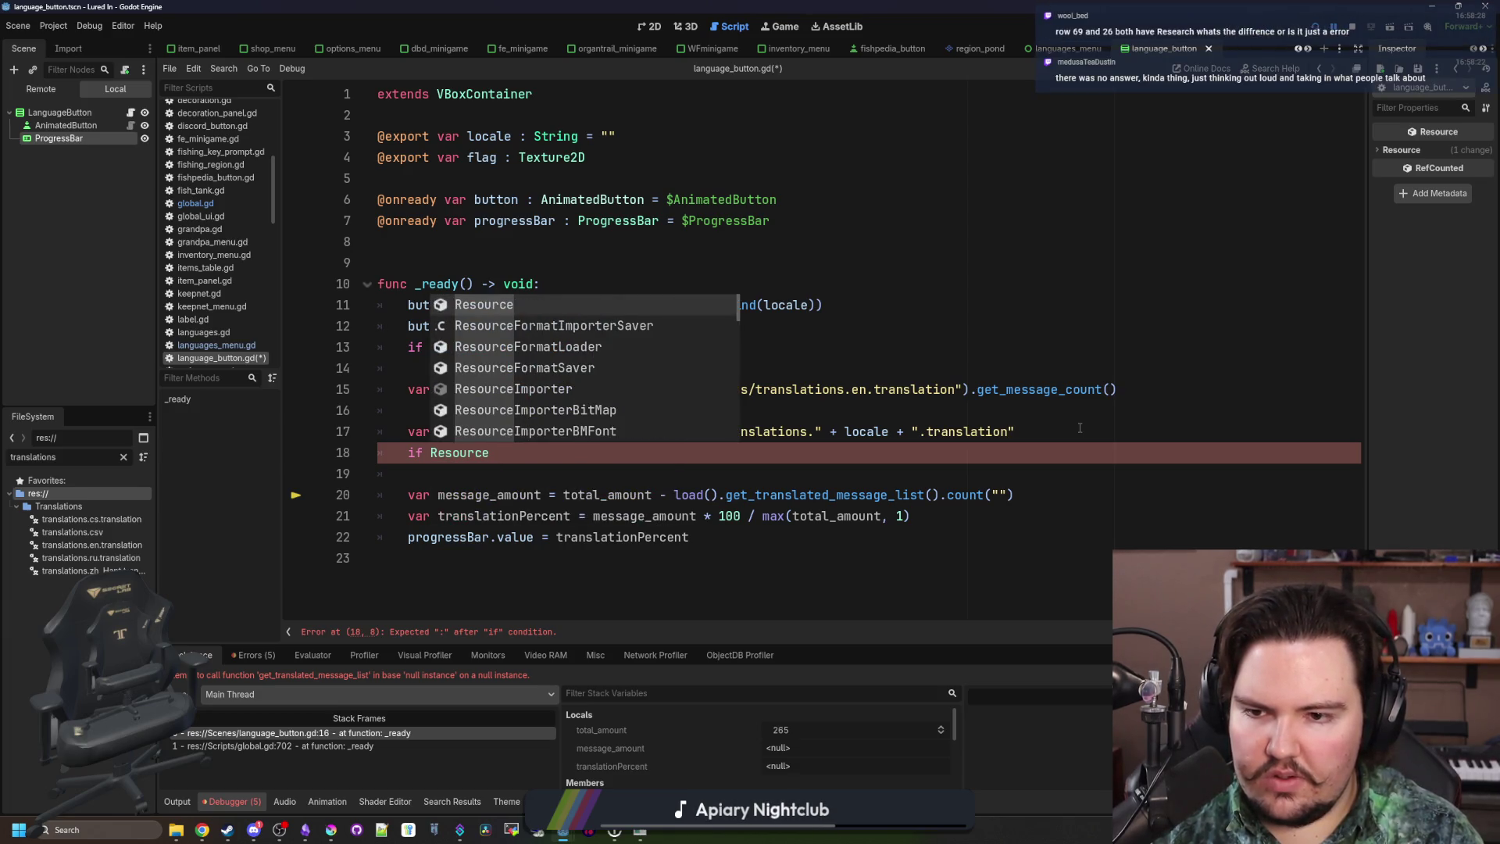
type("M")
key("BackSpace")
type("Importer.")
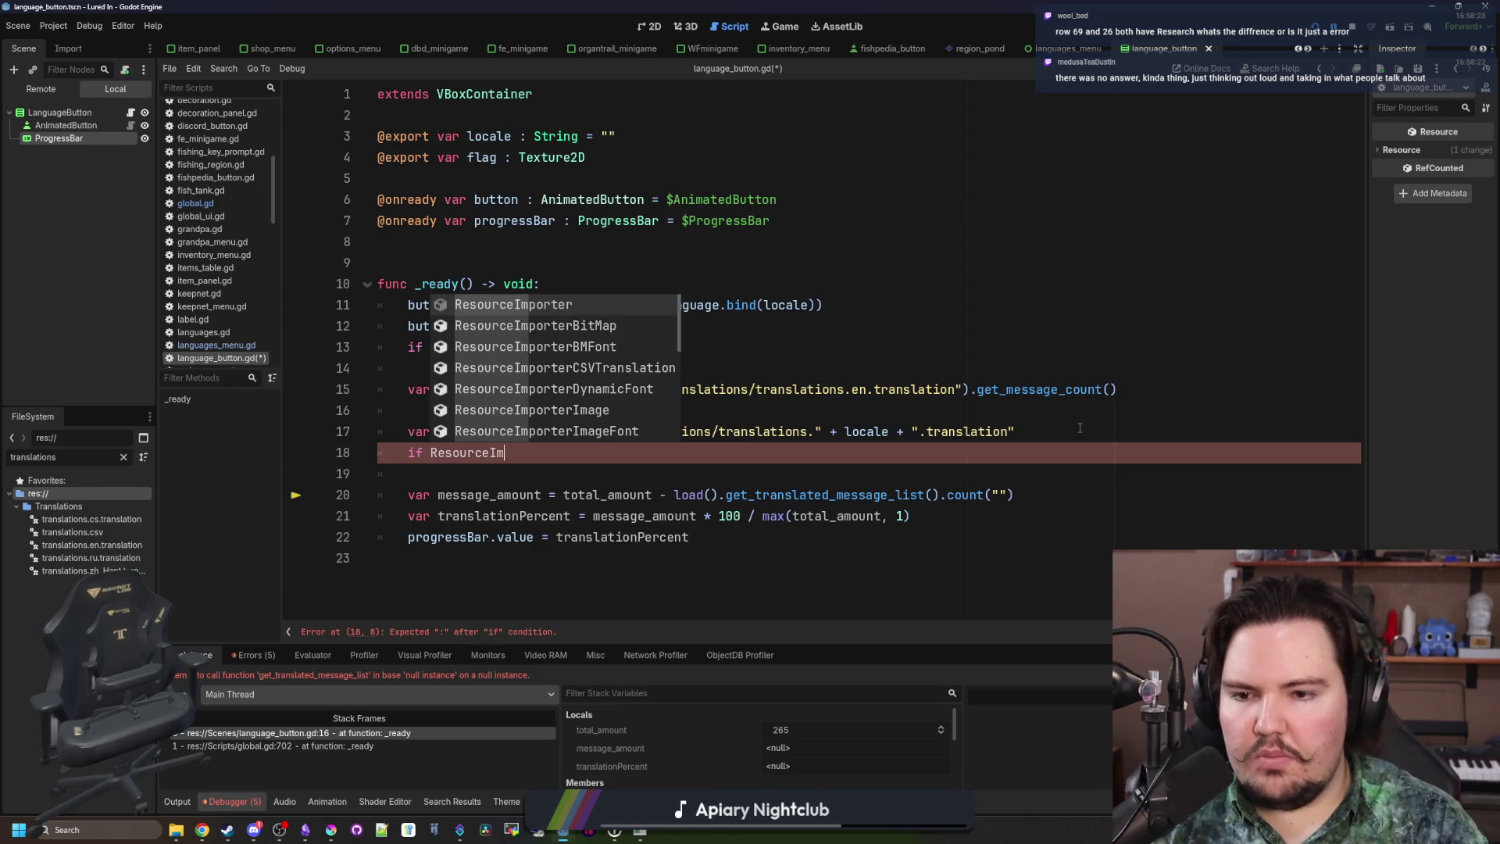
key("BackSpace")
key("BackSpace")
key("BackSpace")
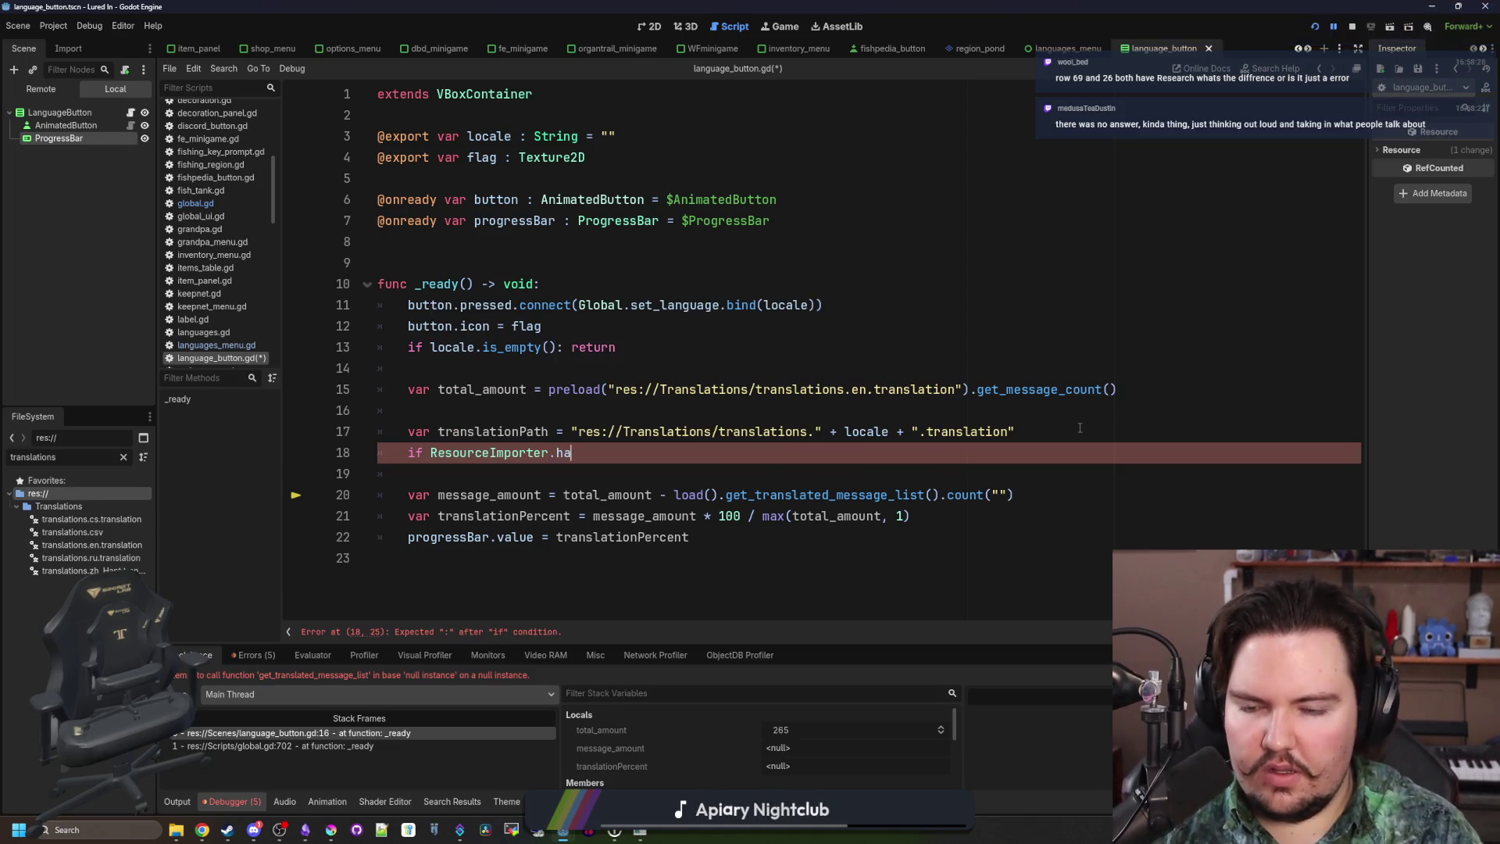
key("BackSpace")
type("LO")
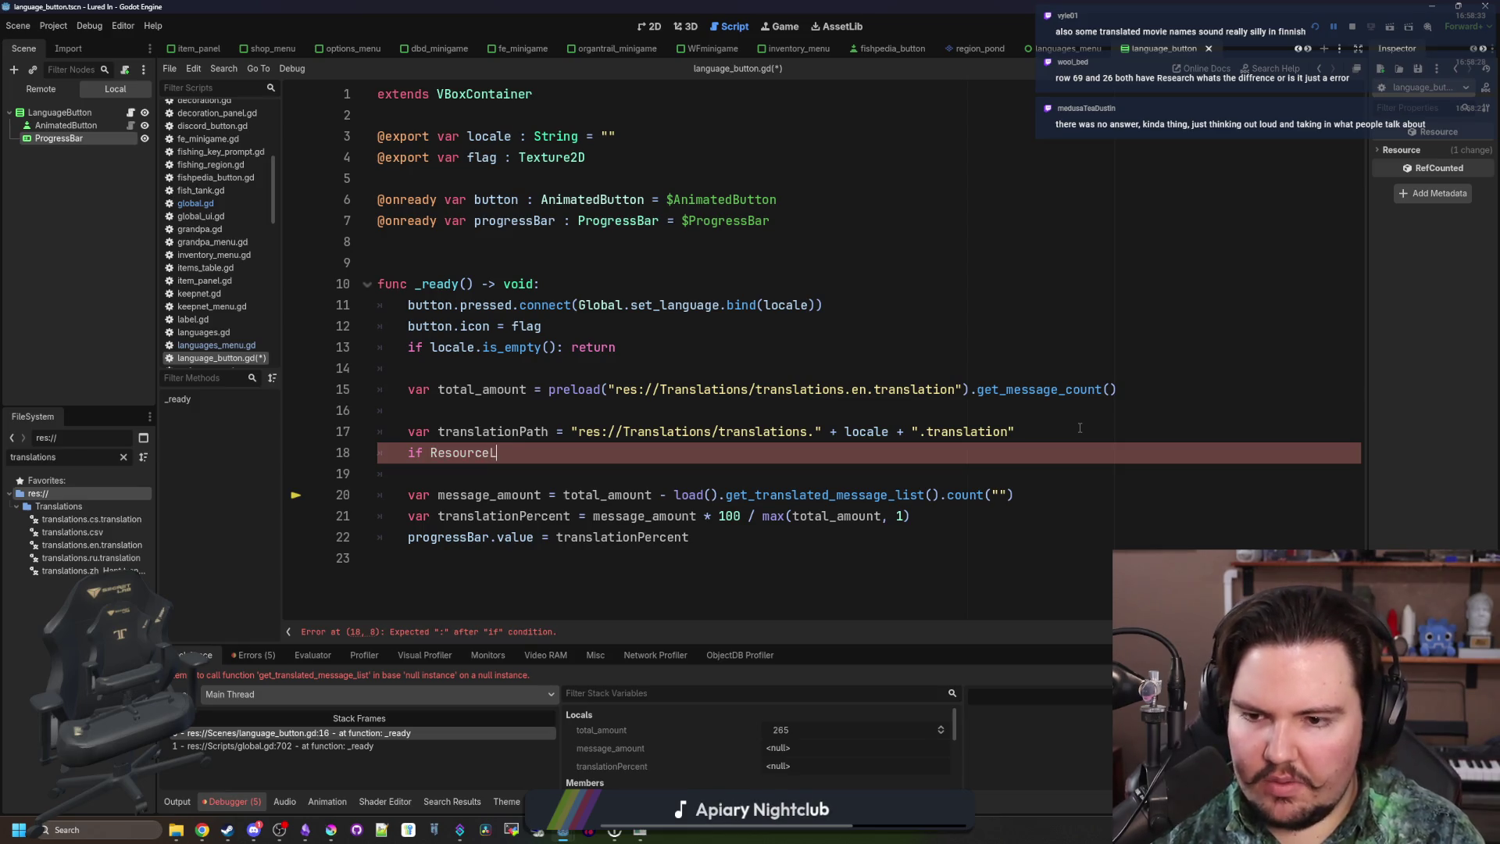
key("Return")
type(".has")
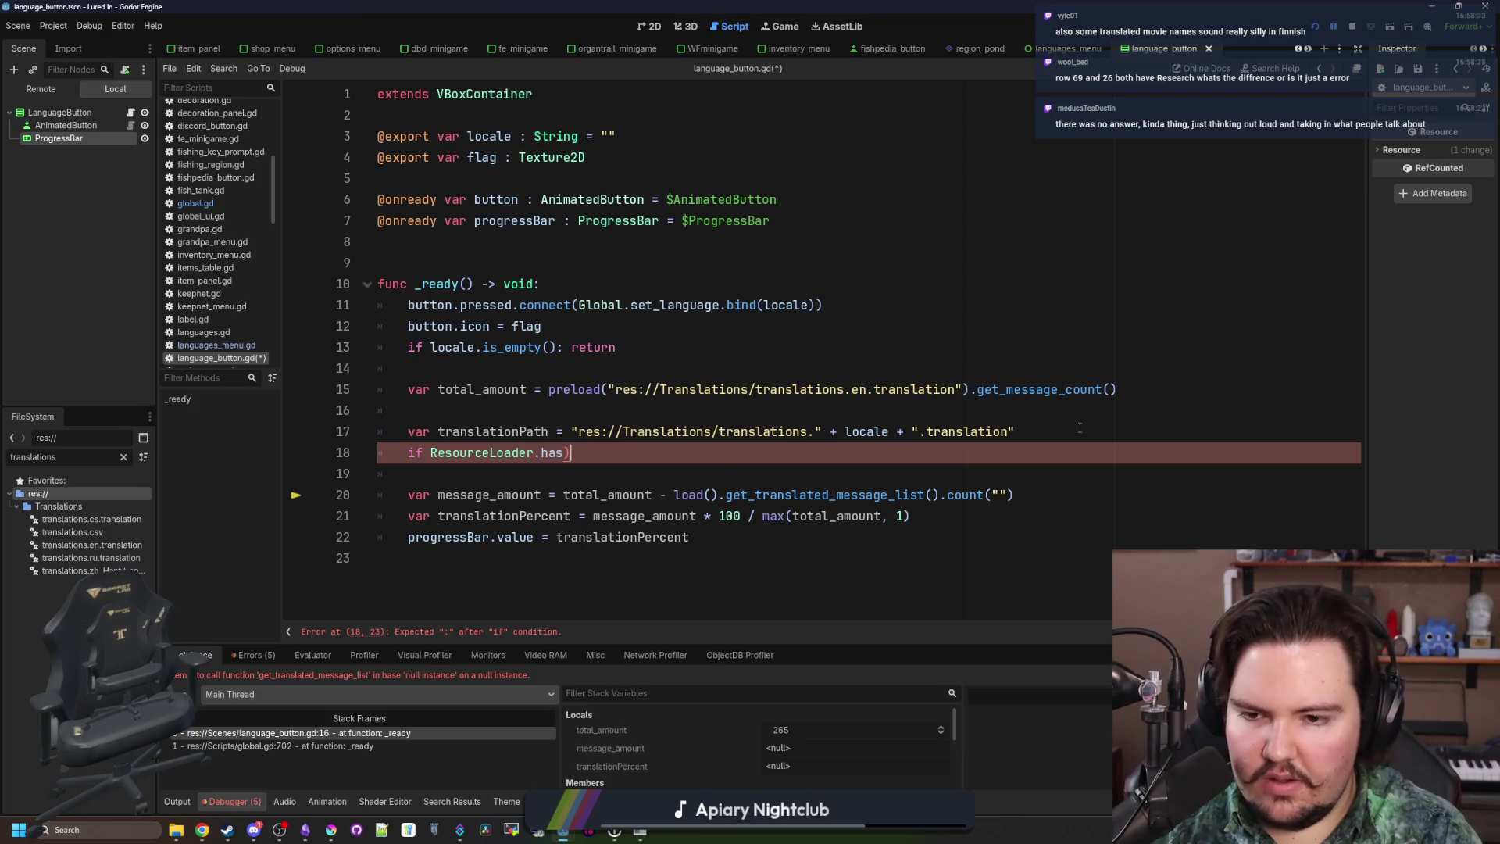
type("_f")
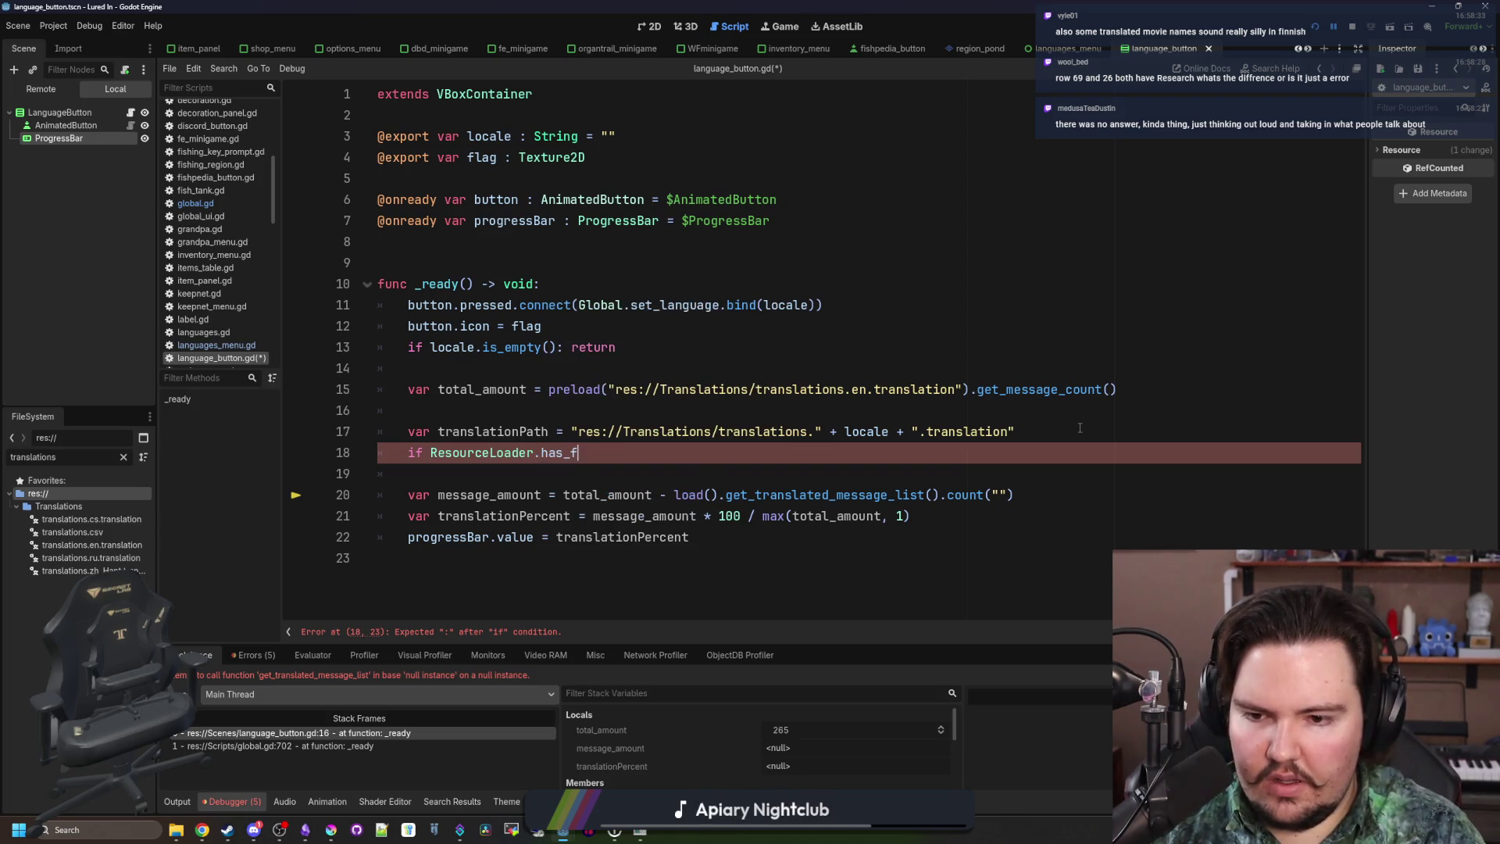
key("BackSpace")
key("BackSpace")
key("BackSpace")
type("ex")
key("Return")
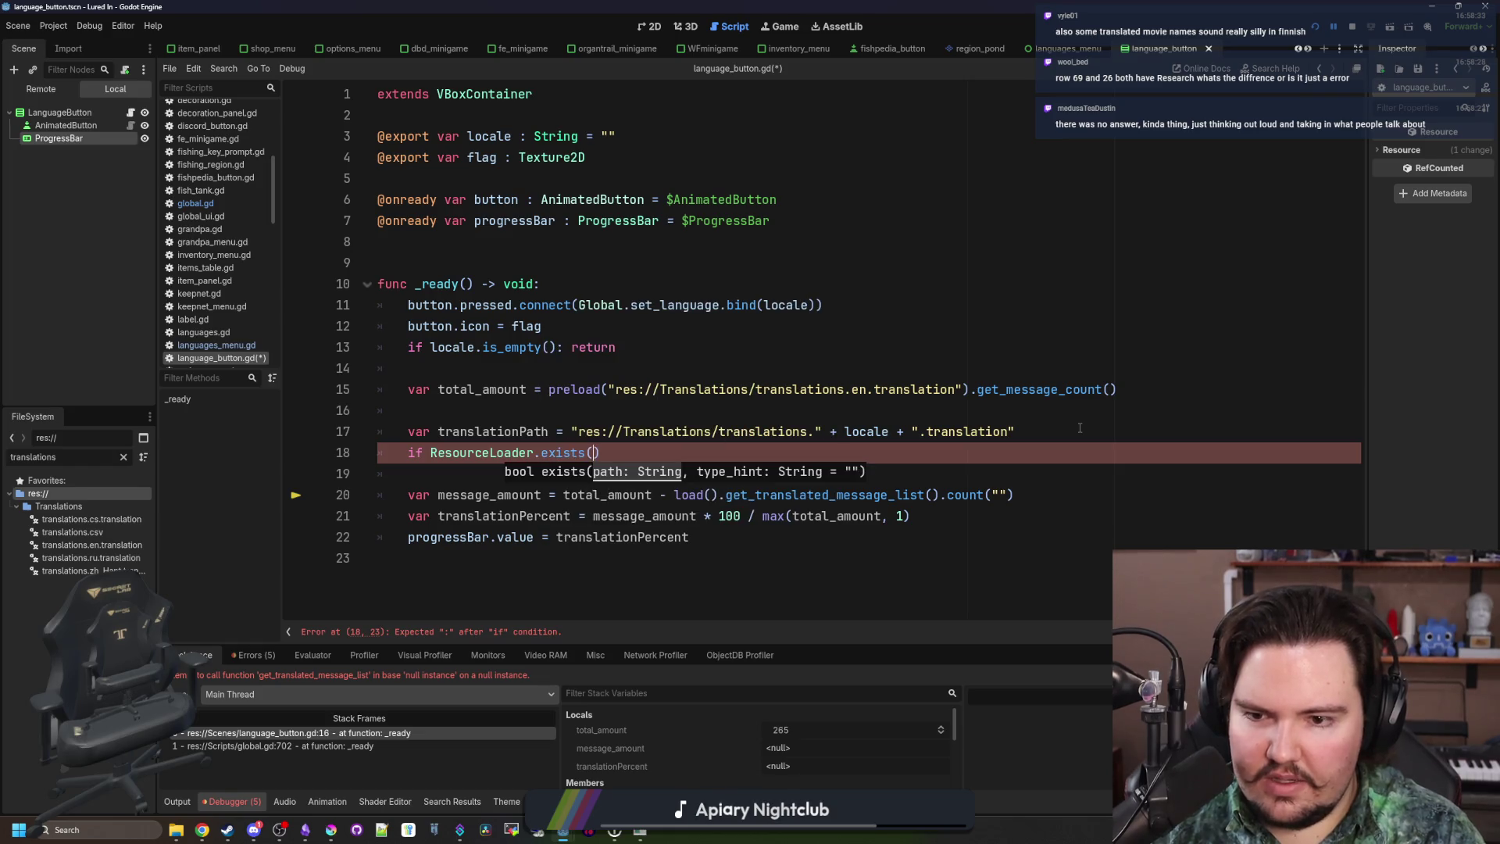
type("translationPath)")
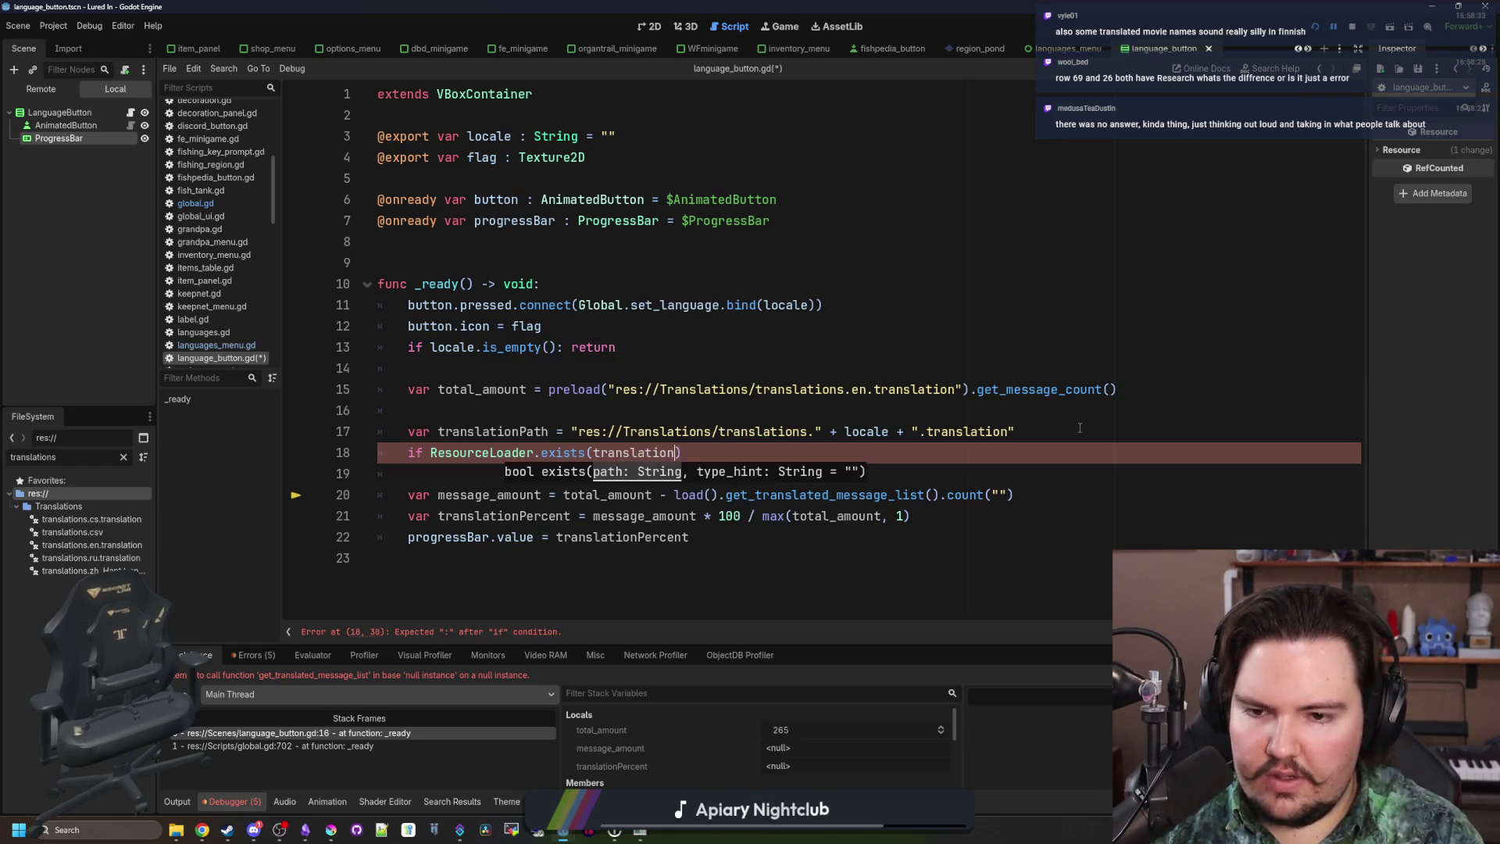
type(":")
key("Return")
key("Return")
key("BackSpace")
type("else:")
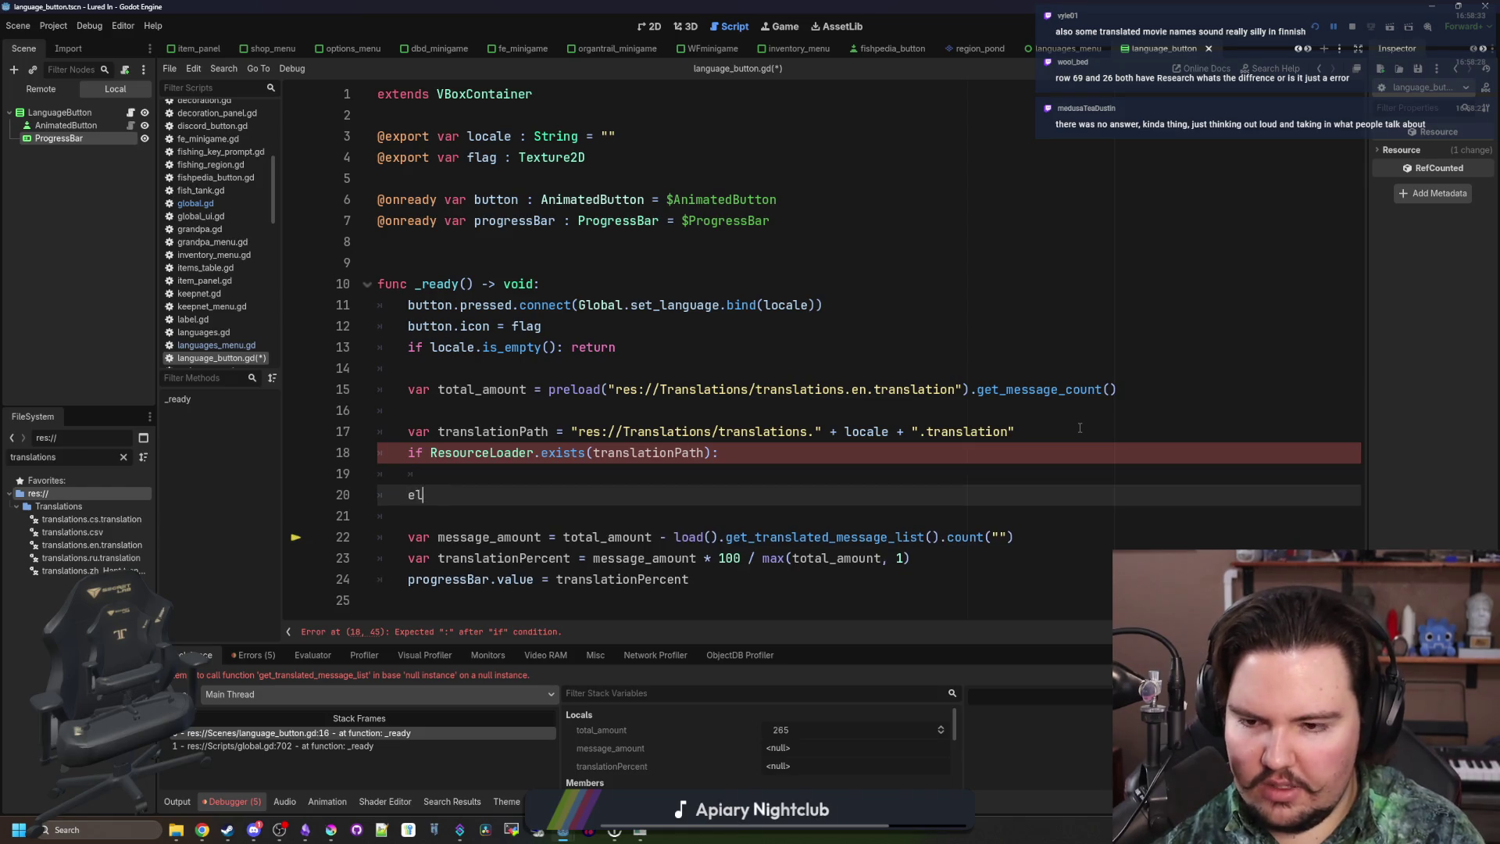
Step: Move the message_amount, translationPercent and progressBar lines into the if block, indented
left_click_drag(699, 582, 408, 537)
key("ctrl+x")
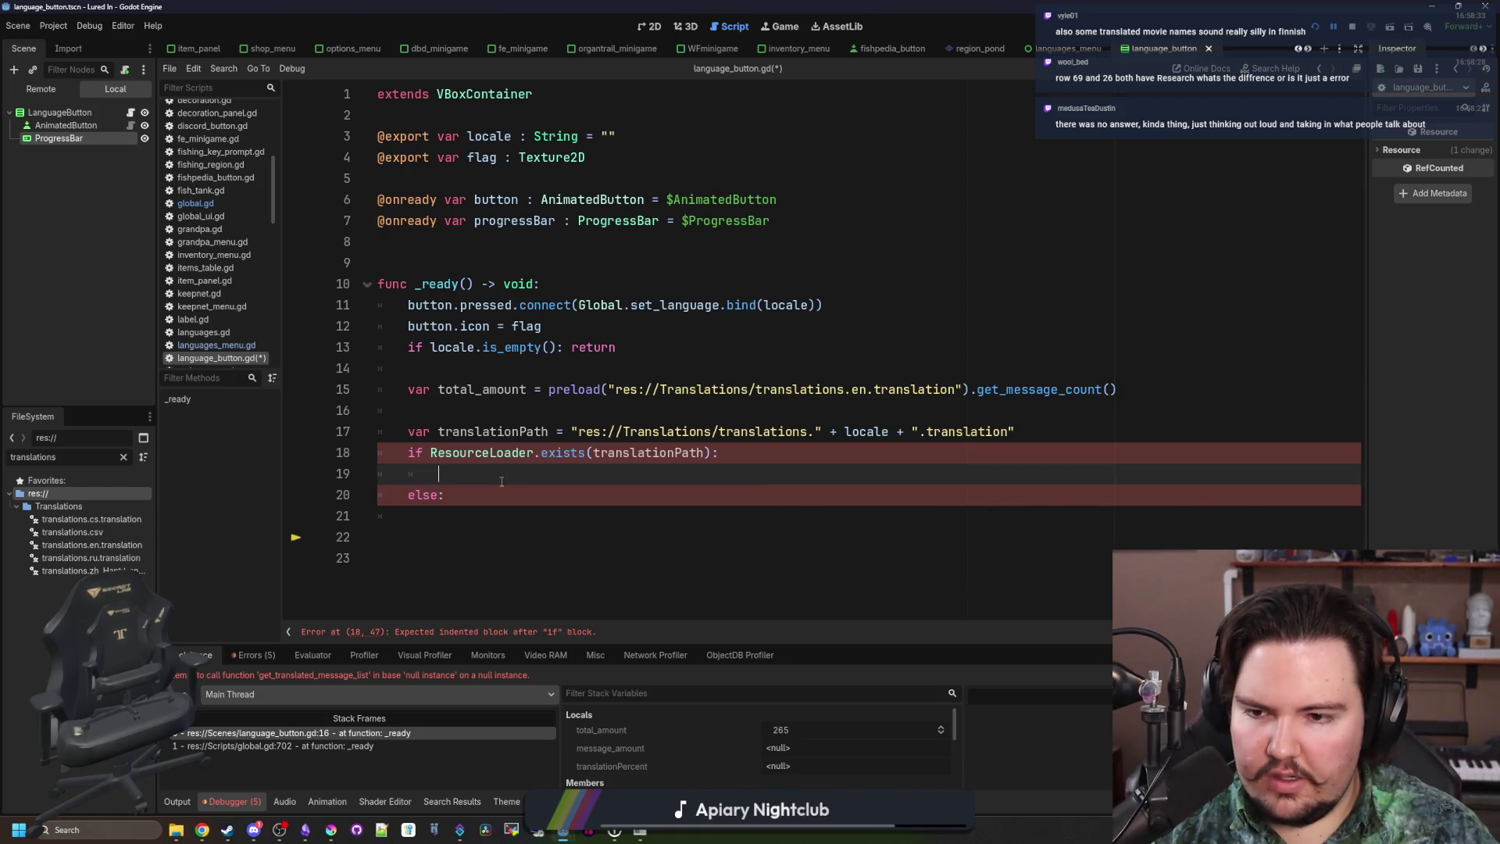
left_click(701, 473)
key("ctrl+v")
left_click_drag(701, 508, 339, 510)
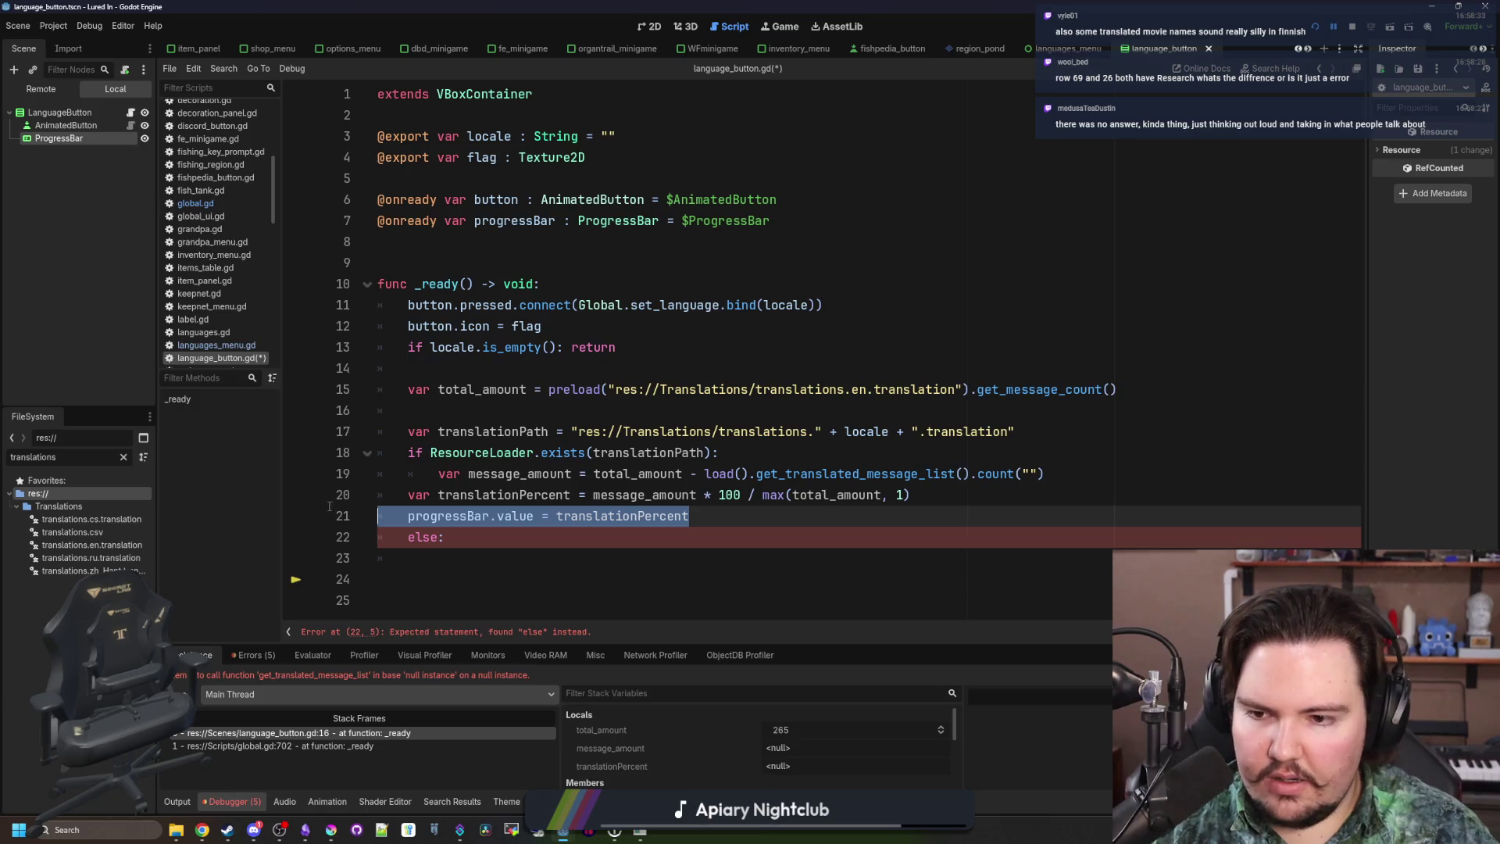
key("Tab")
Step: Add printerr("LANGUAGE NOT FOUND!") under the else branch
left_click(466, 555)
key("Tab")
type("P")
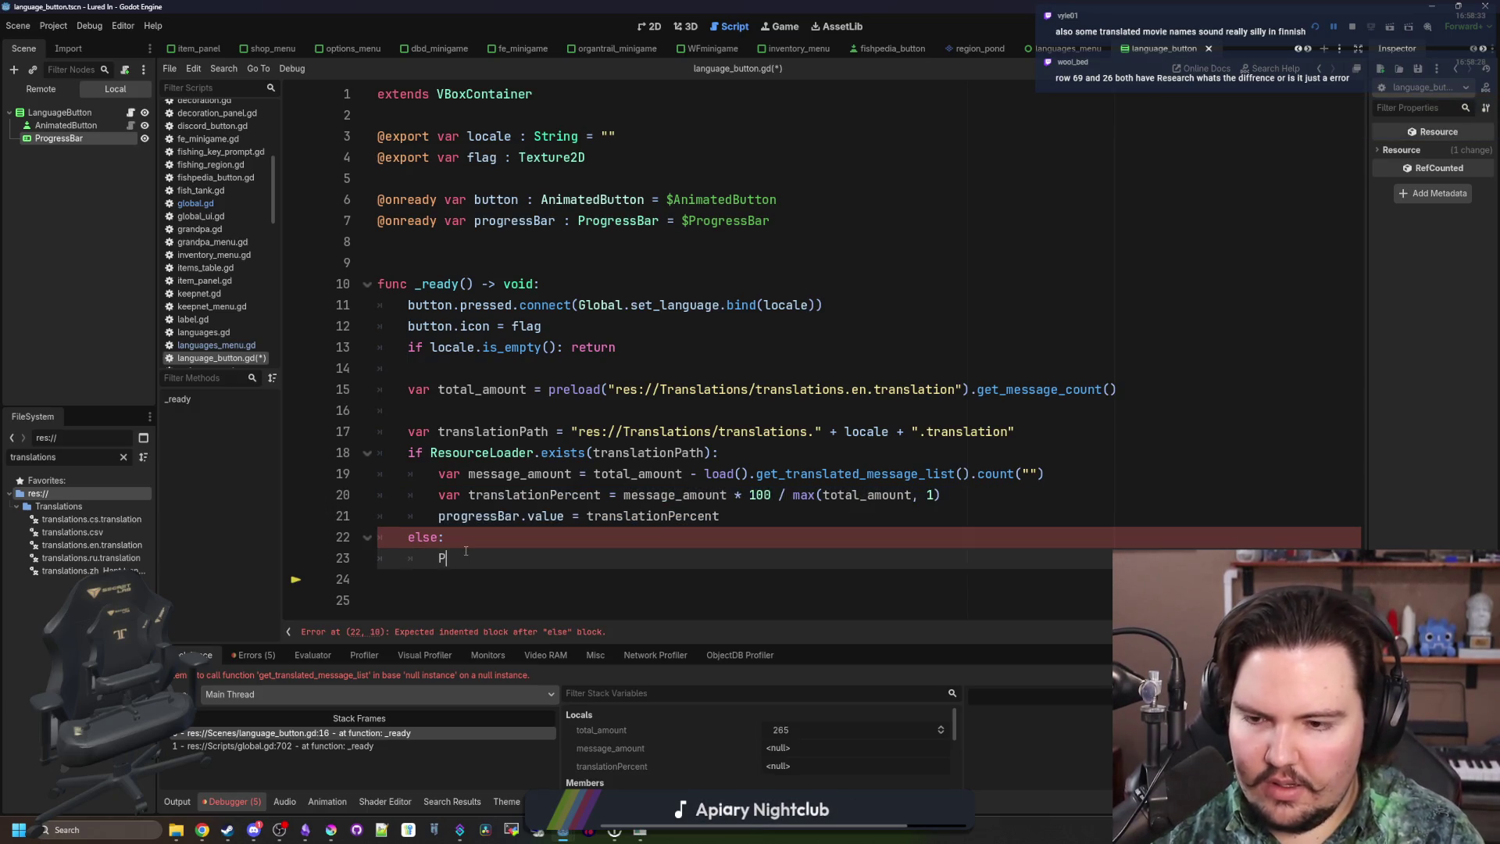
type("rinterr(\"LANG")
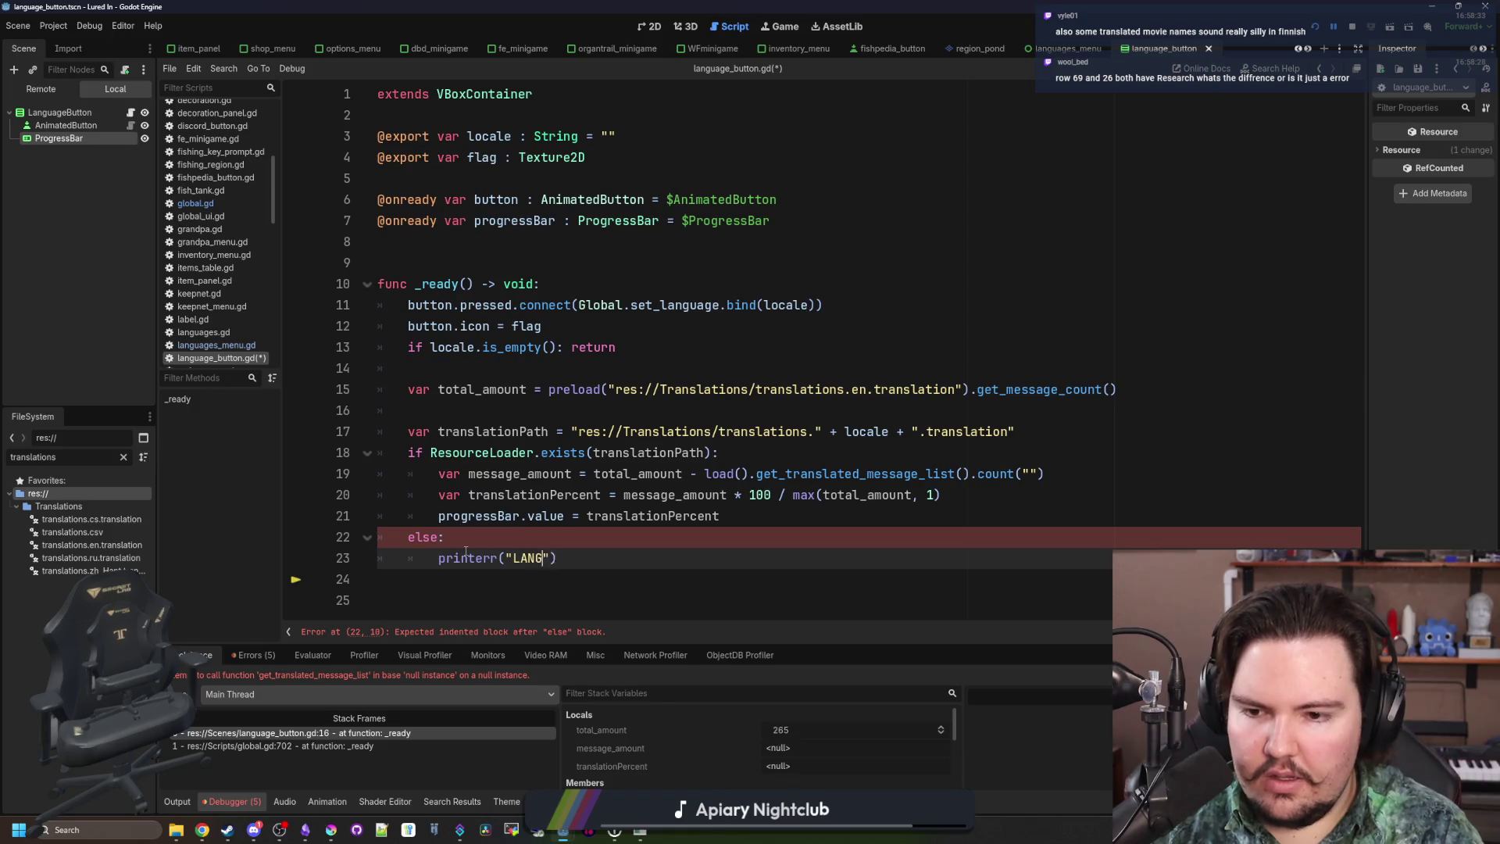
type("UAGE NOT FOUND!")
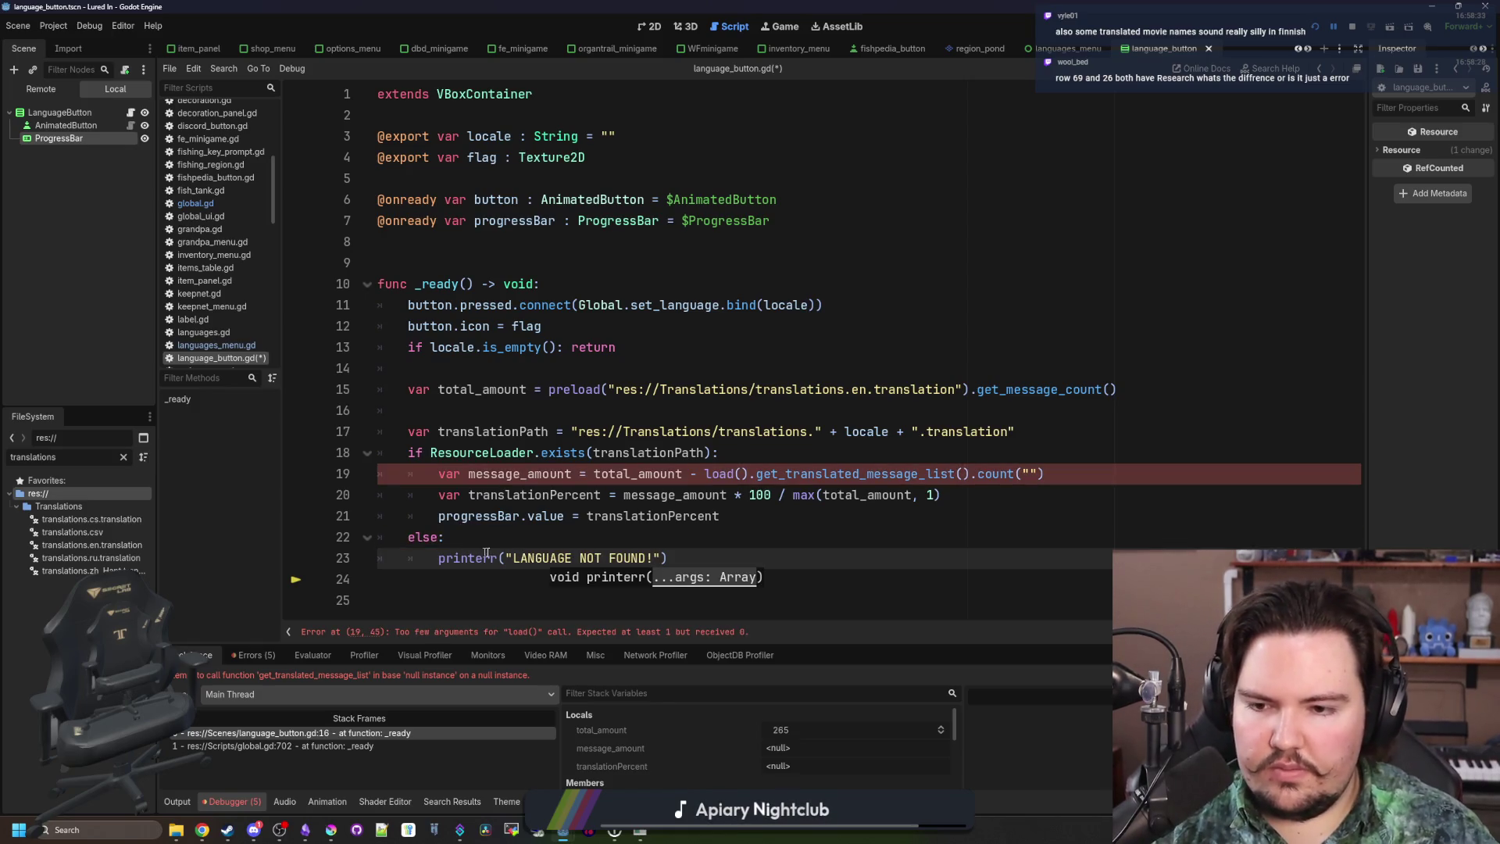
key("Up")
Step: Pass translationPath to load(), save the script, and run the game
left_click(823, 457)
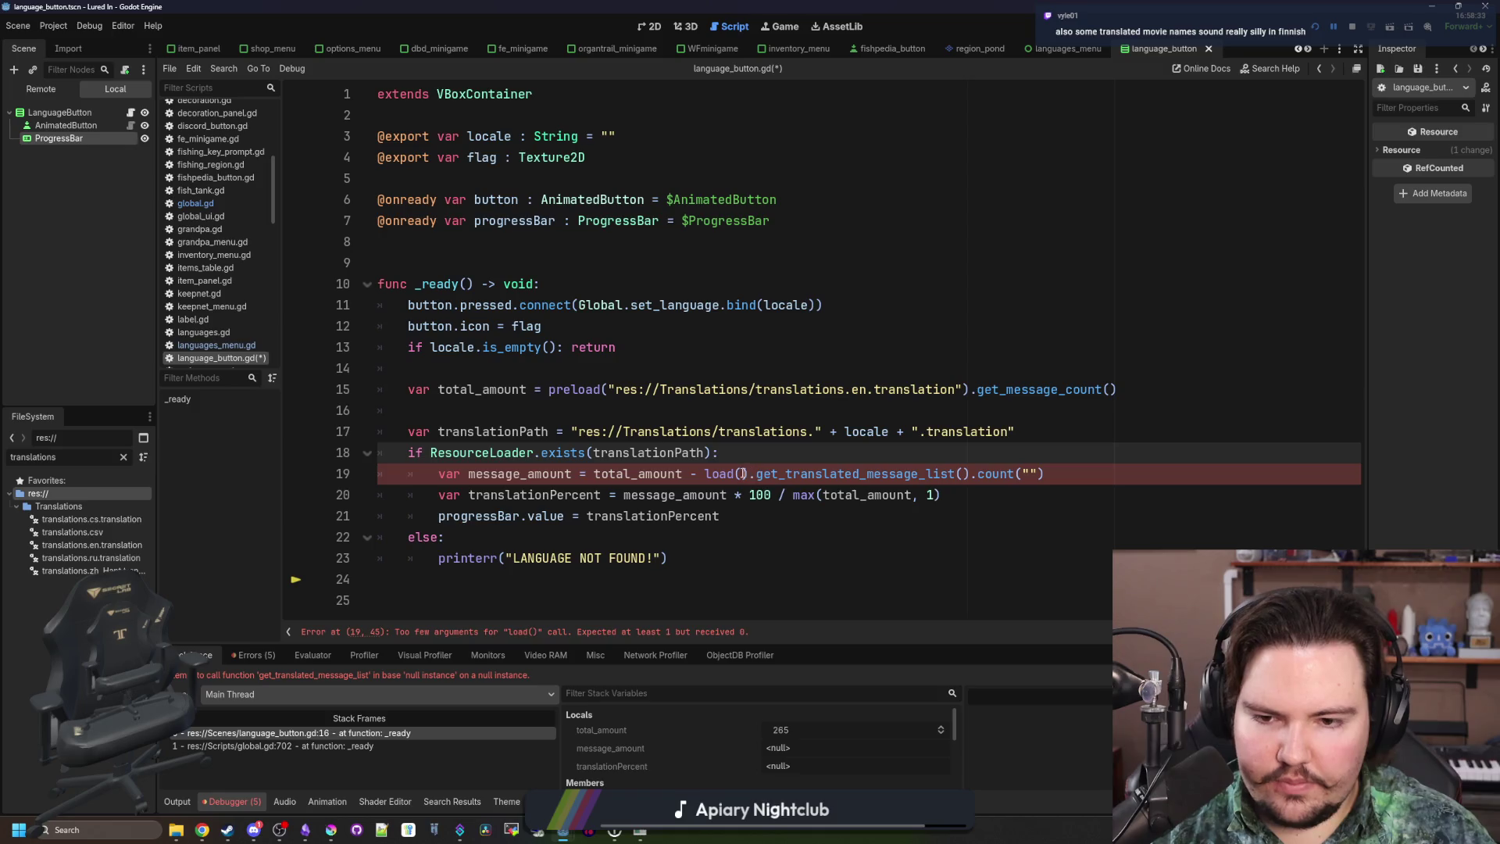
left_click(742, 474)
type("translation")
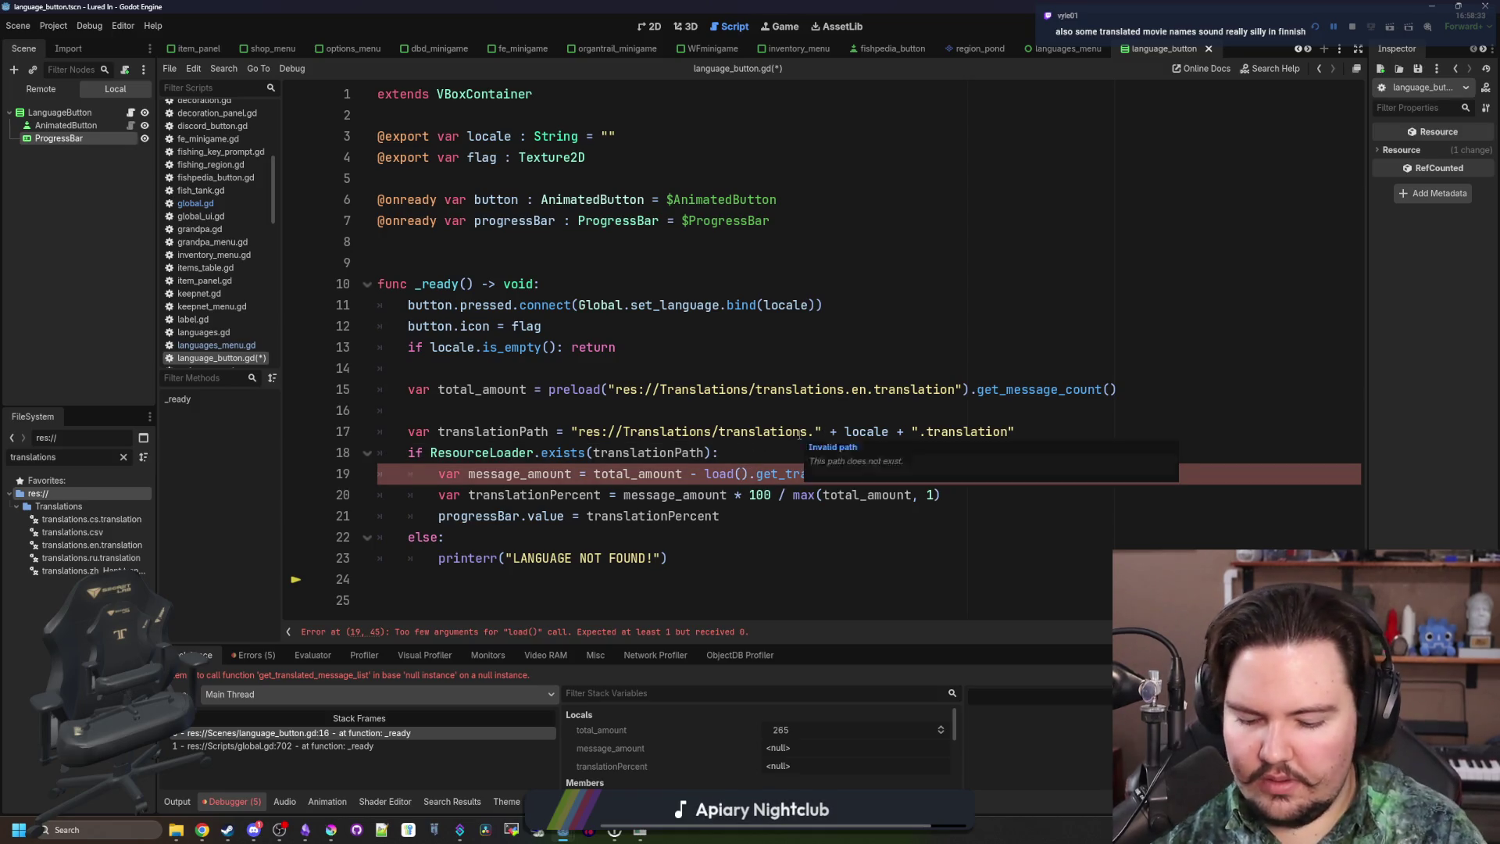
type("Path")
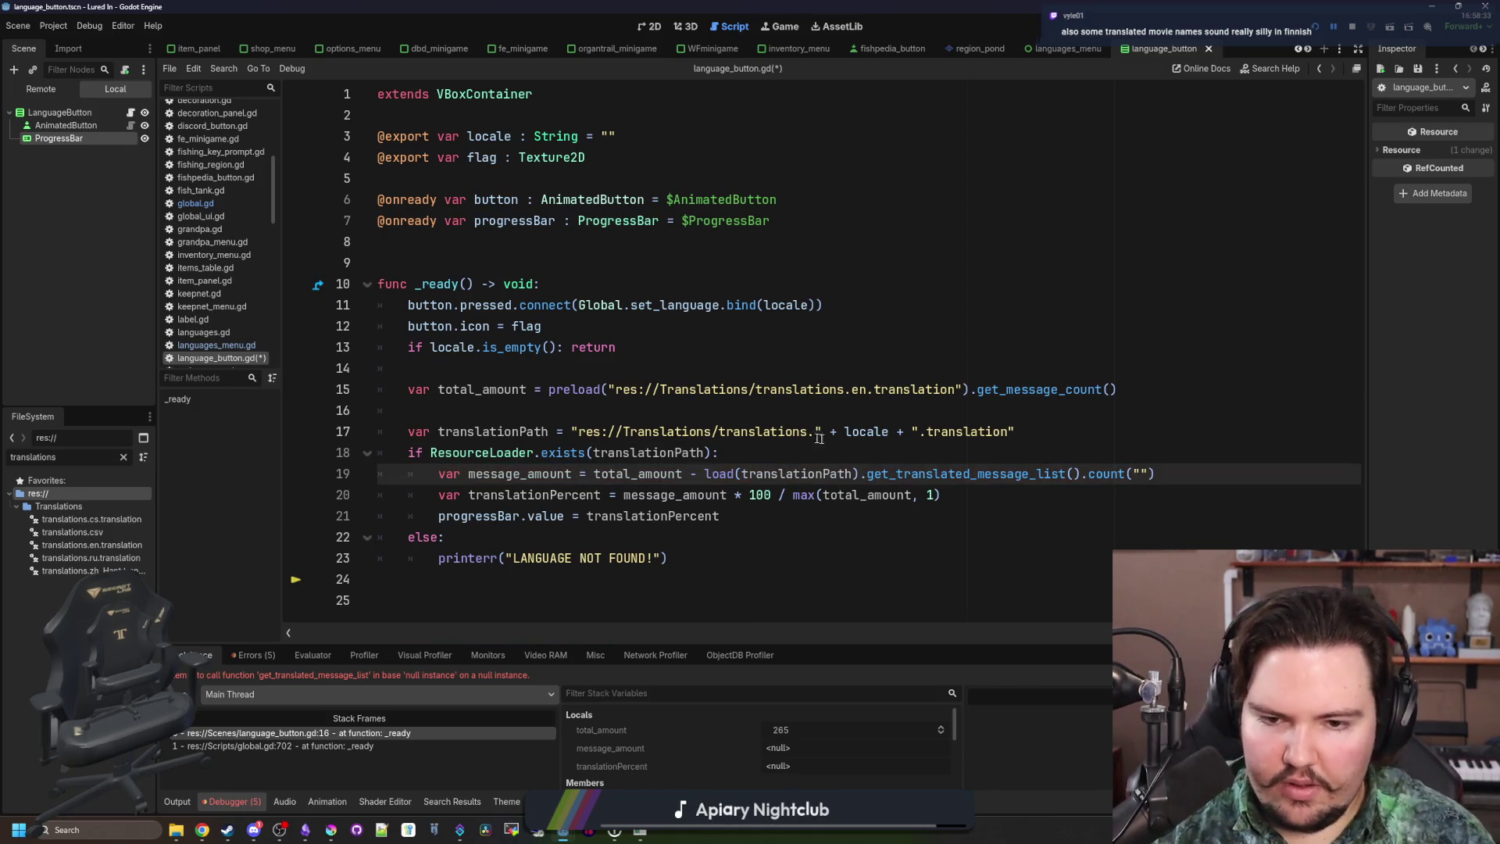
key("Up")
key("ctrl+s")
left_click(1316, 29)
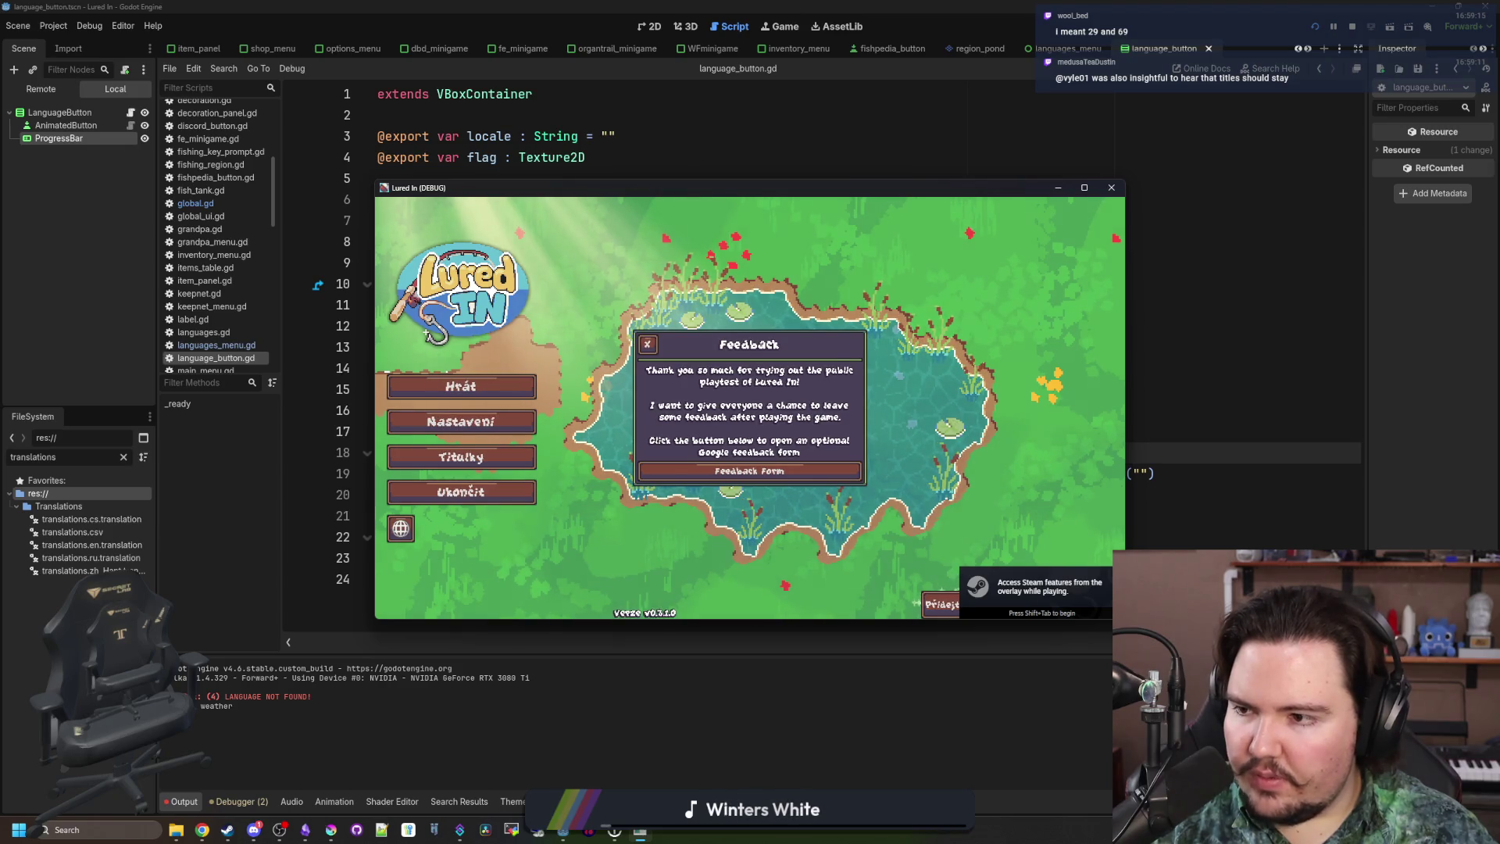
Step: Switch from Godot to the Lured In Translations spreadsheet
key("alt+Tab")
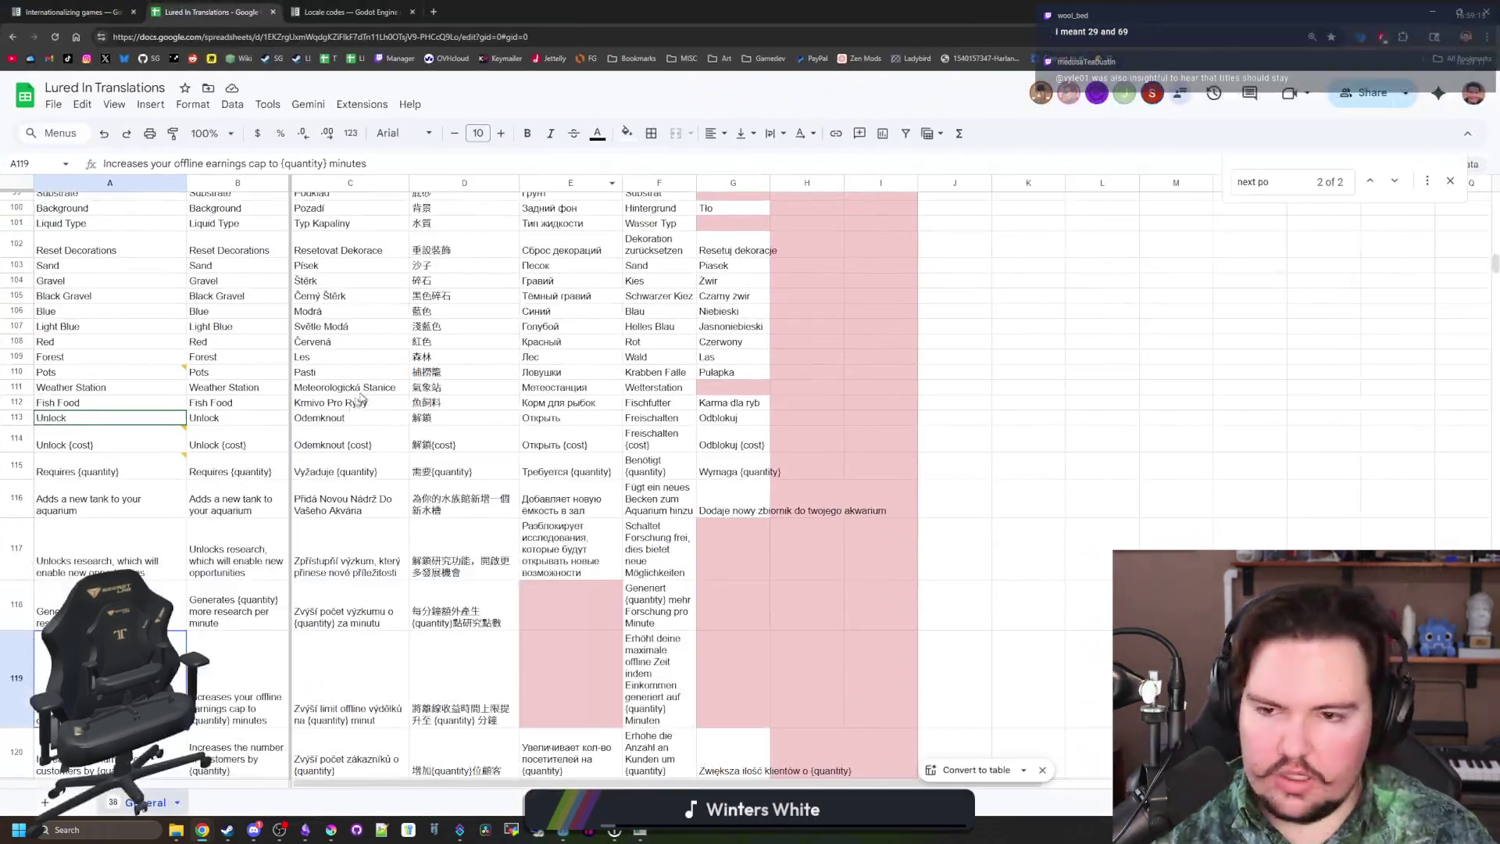
Step: Search the sheet for 'SEARCH' and step through matches to the Research entry
left_click(262, 406)
key("ctrl+f")
type("SEARCH")
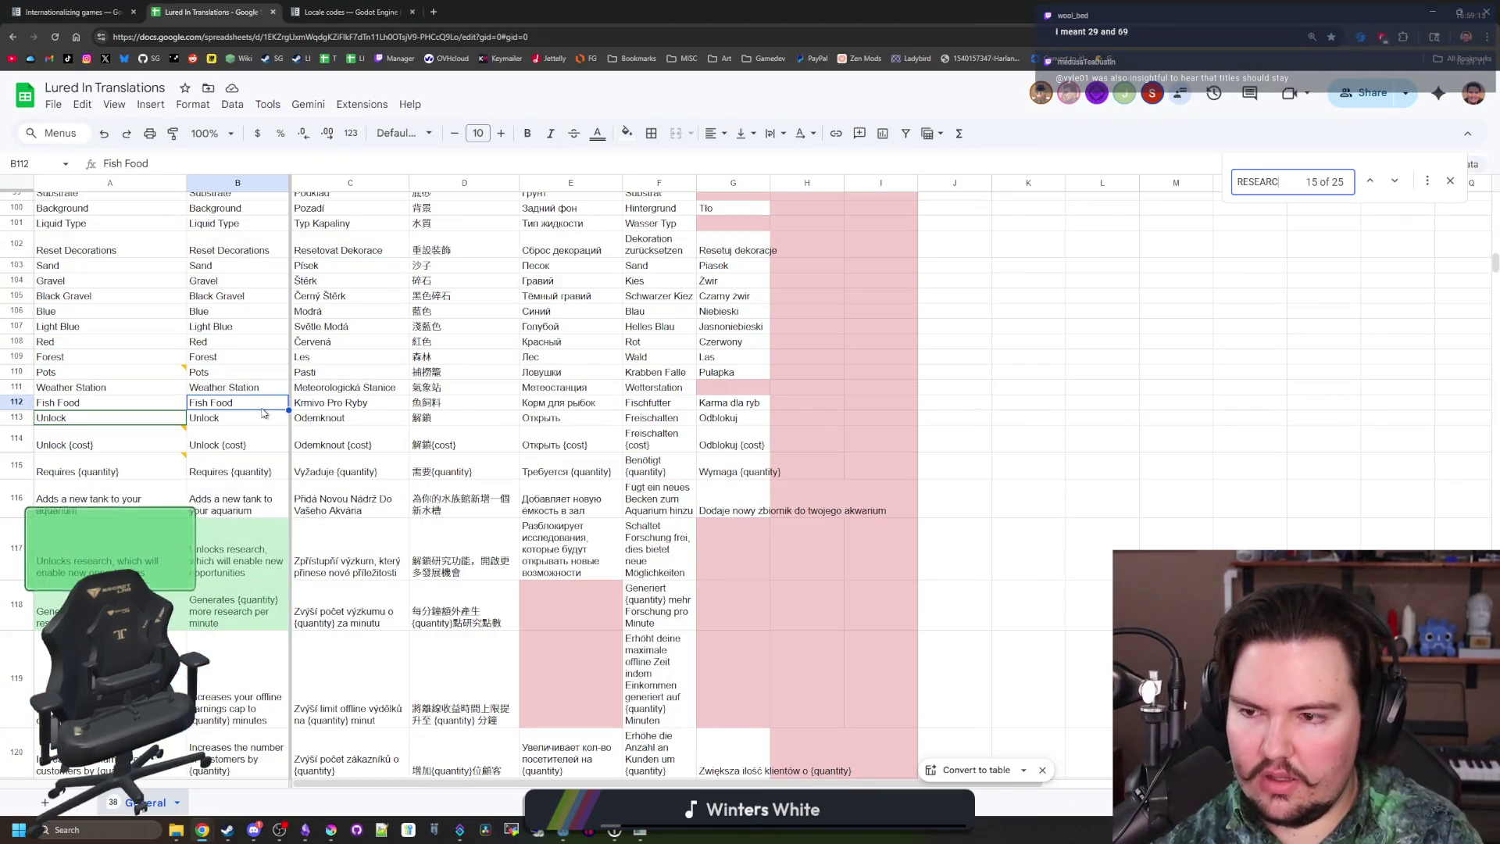
key("Return")
key("Return")
key("Return")
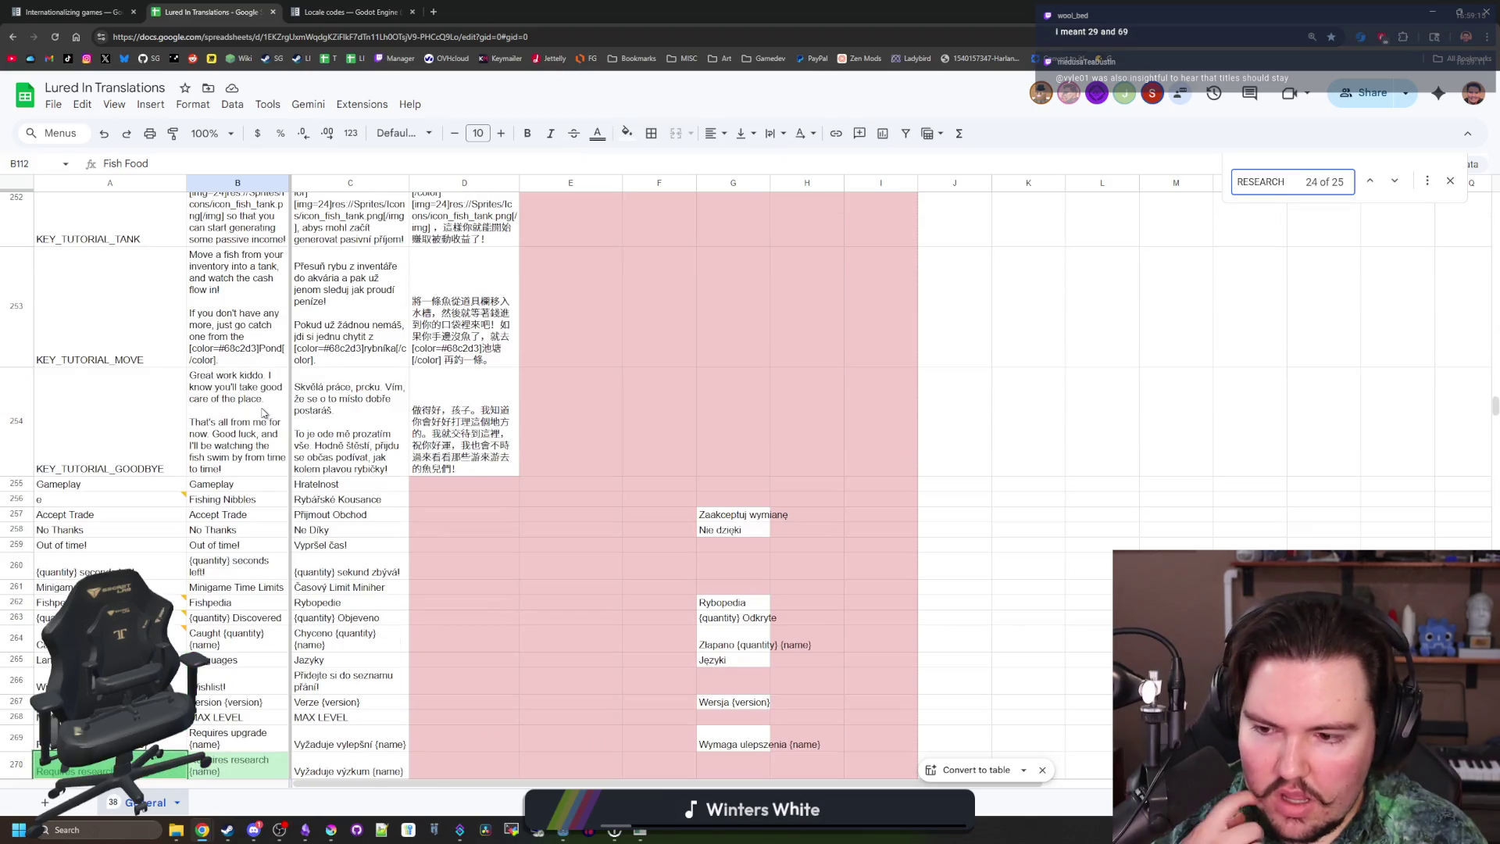
key("Return")
key("Return")
key("Return")
key("Return")
key("Return")
key("Return")
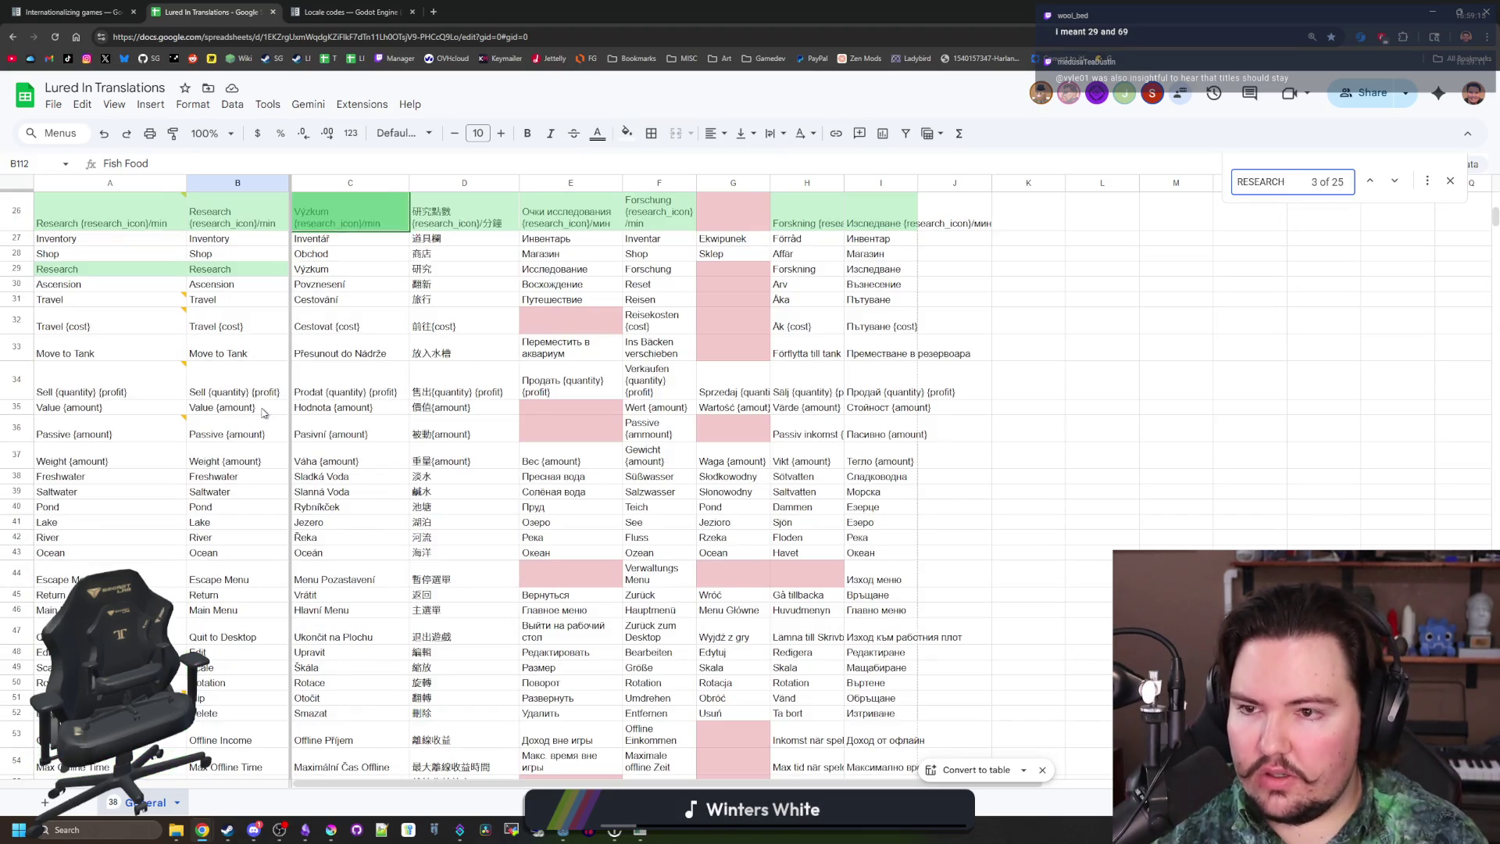
key("Return")
key("Return")
key("Return")
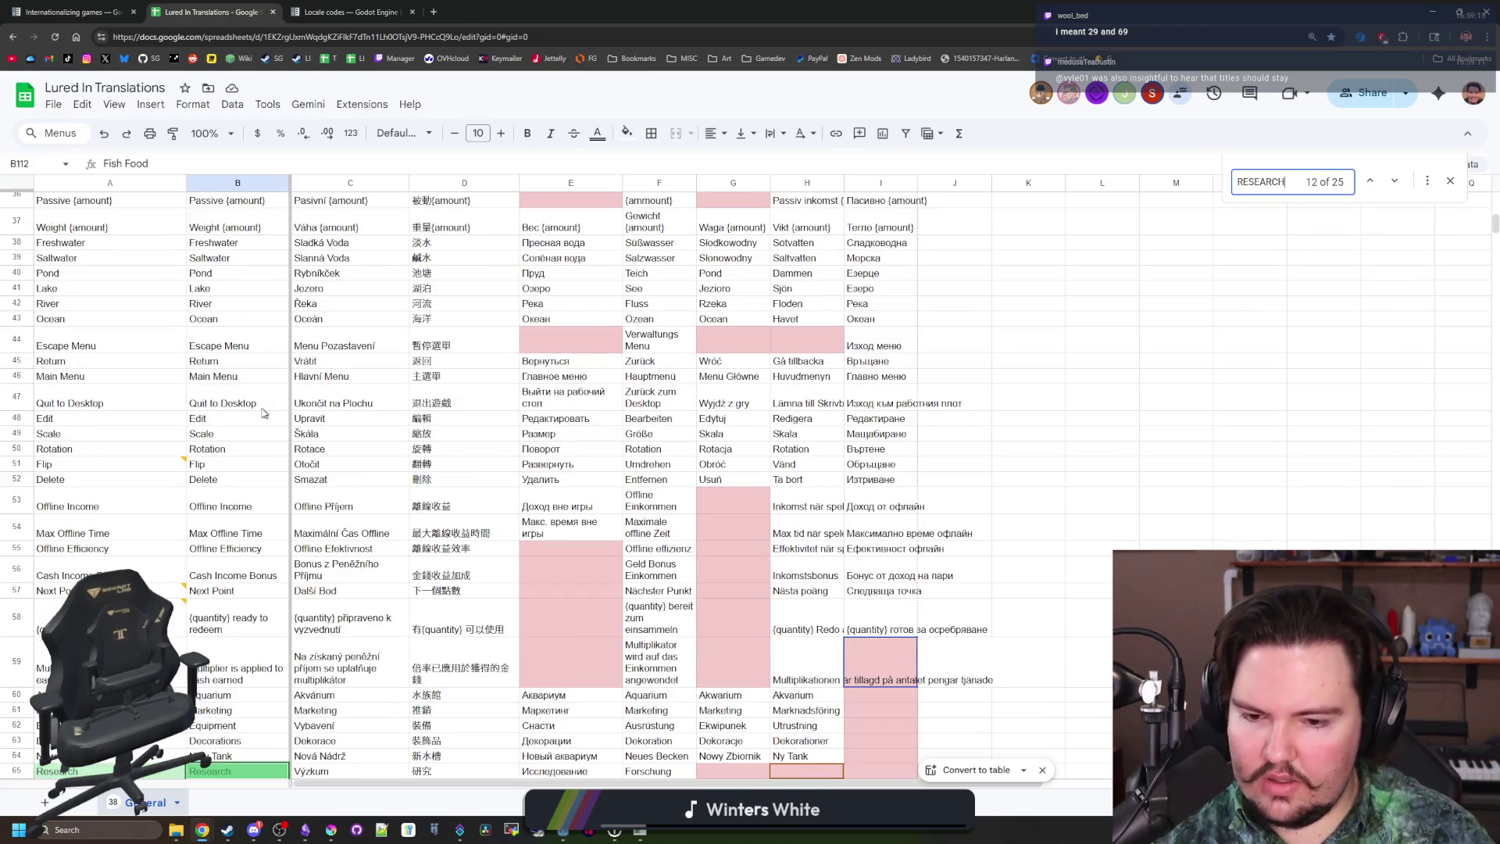
Step: Select the Research entry in cell A29, then return to the running game
mouse_move(30, 610)
scroll(195, 617, "down", 2)
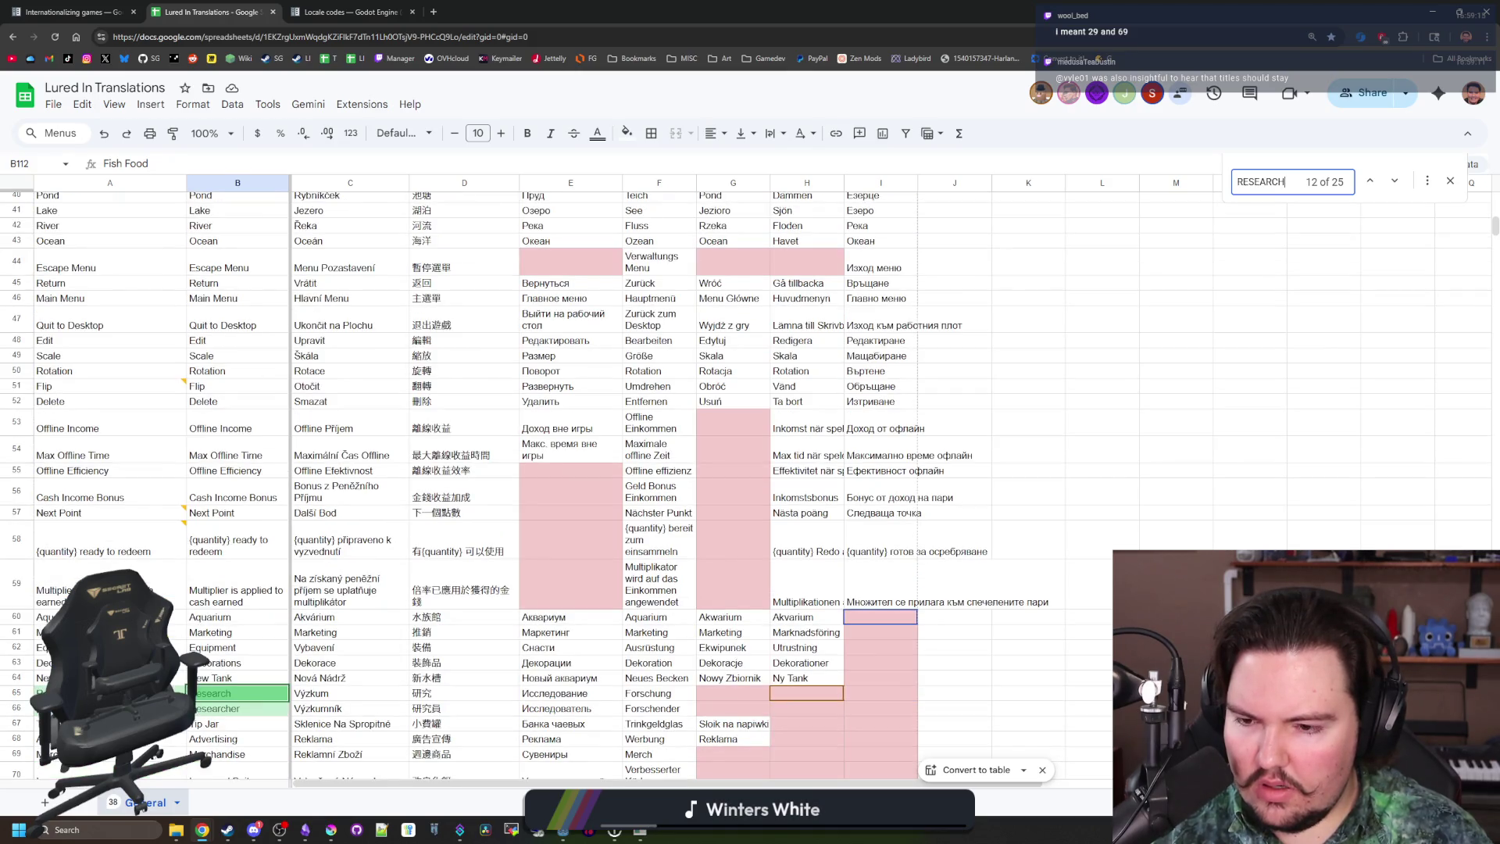
scroll(547, 485, "up", 5)
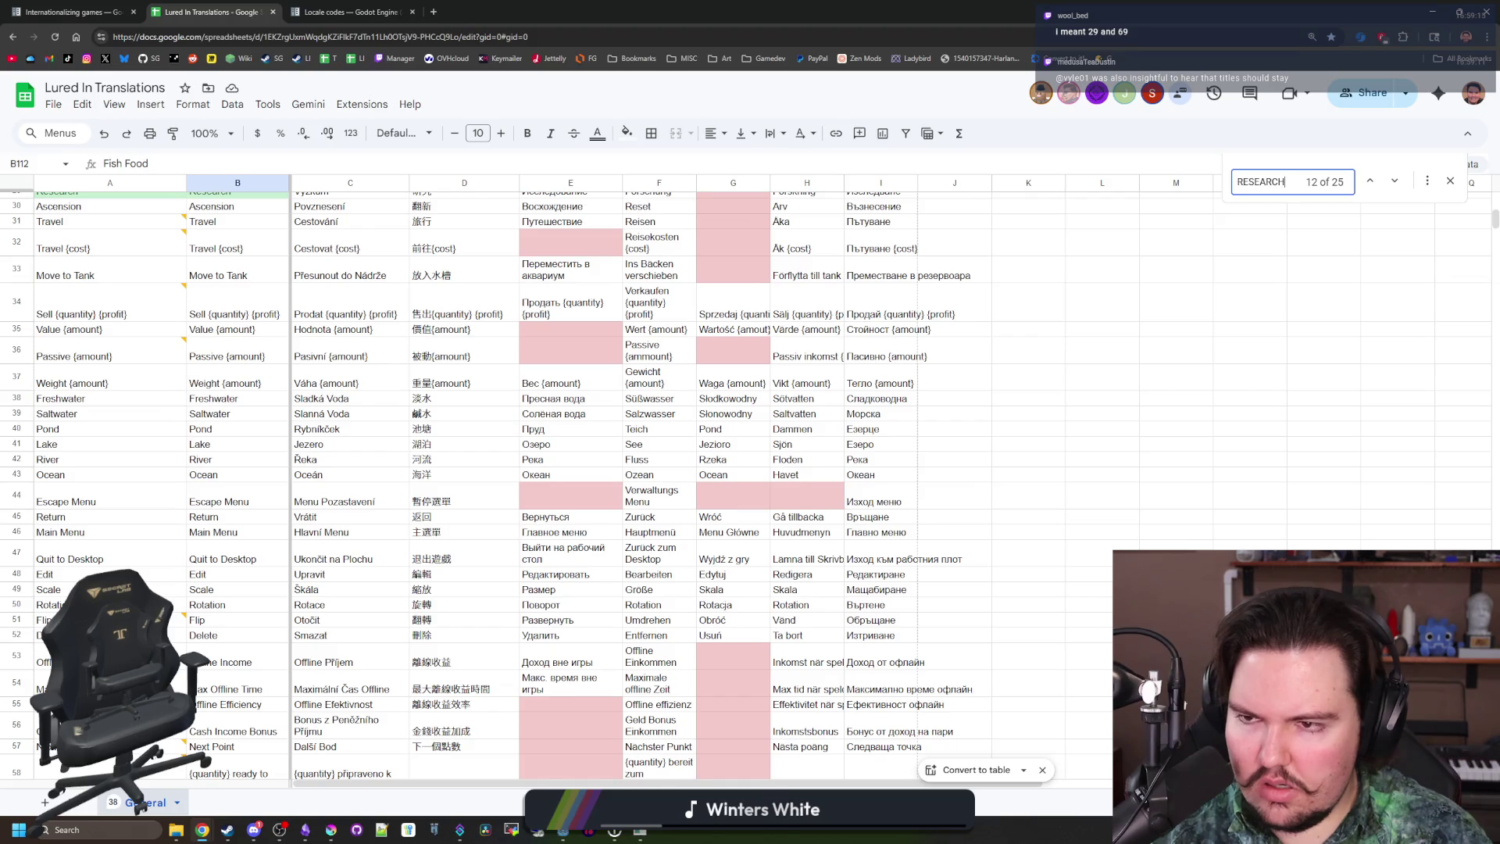
scroll(547, 469, "up", 4)
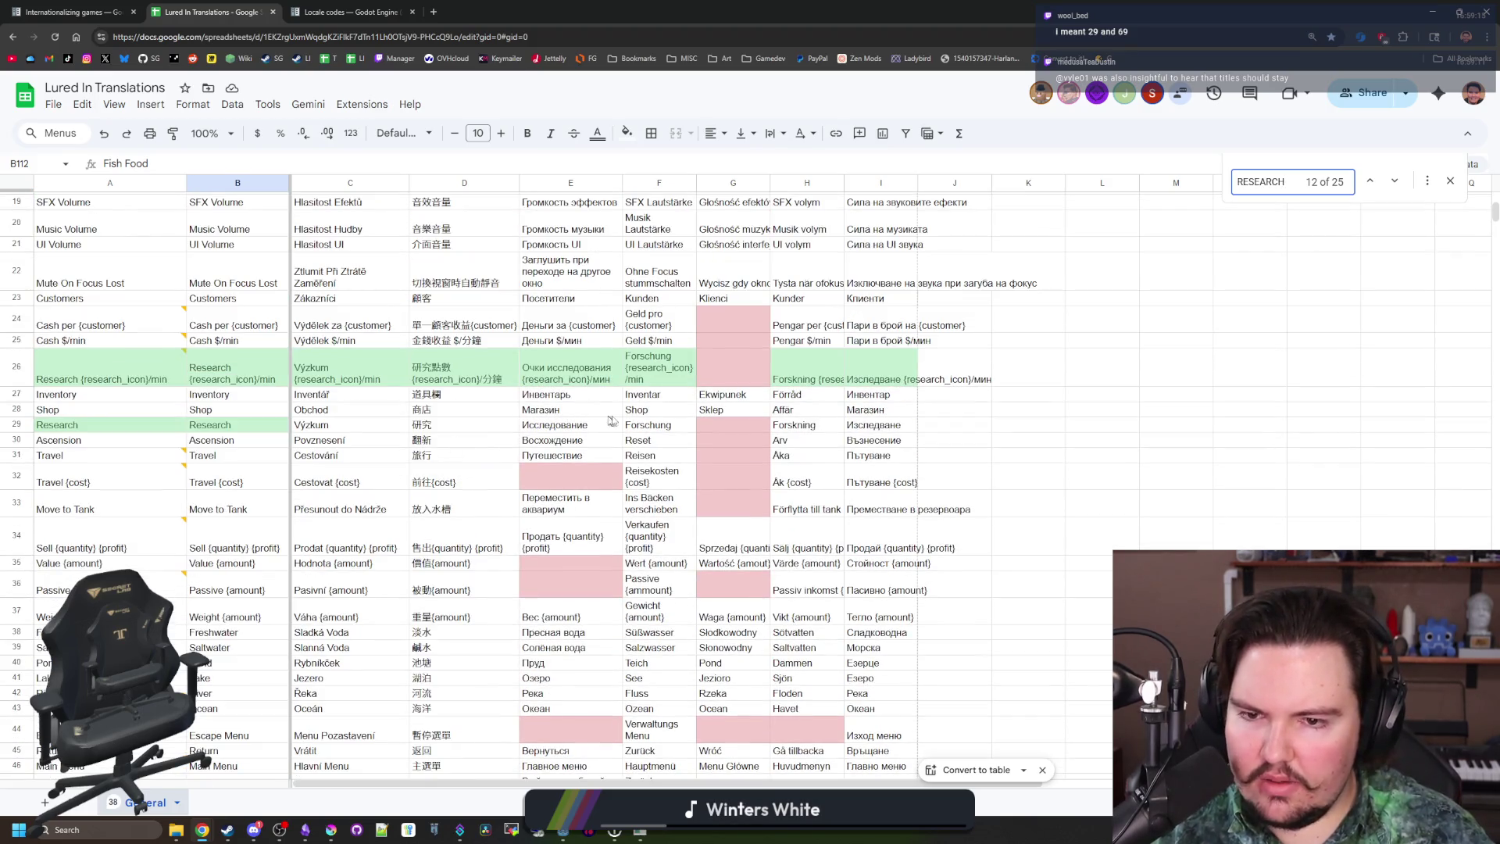
left_click(125, 426)
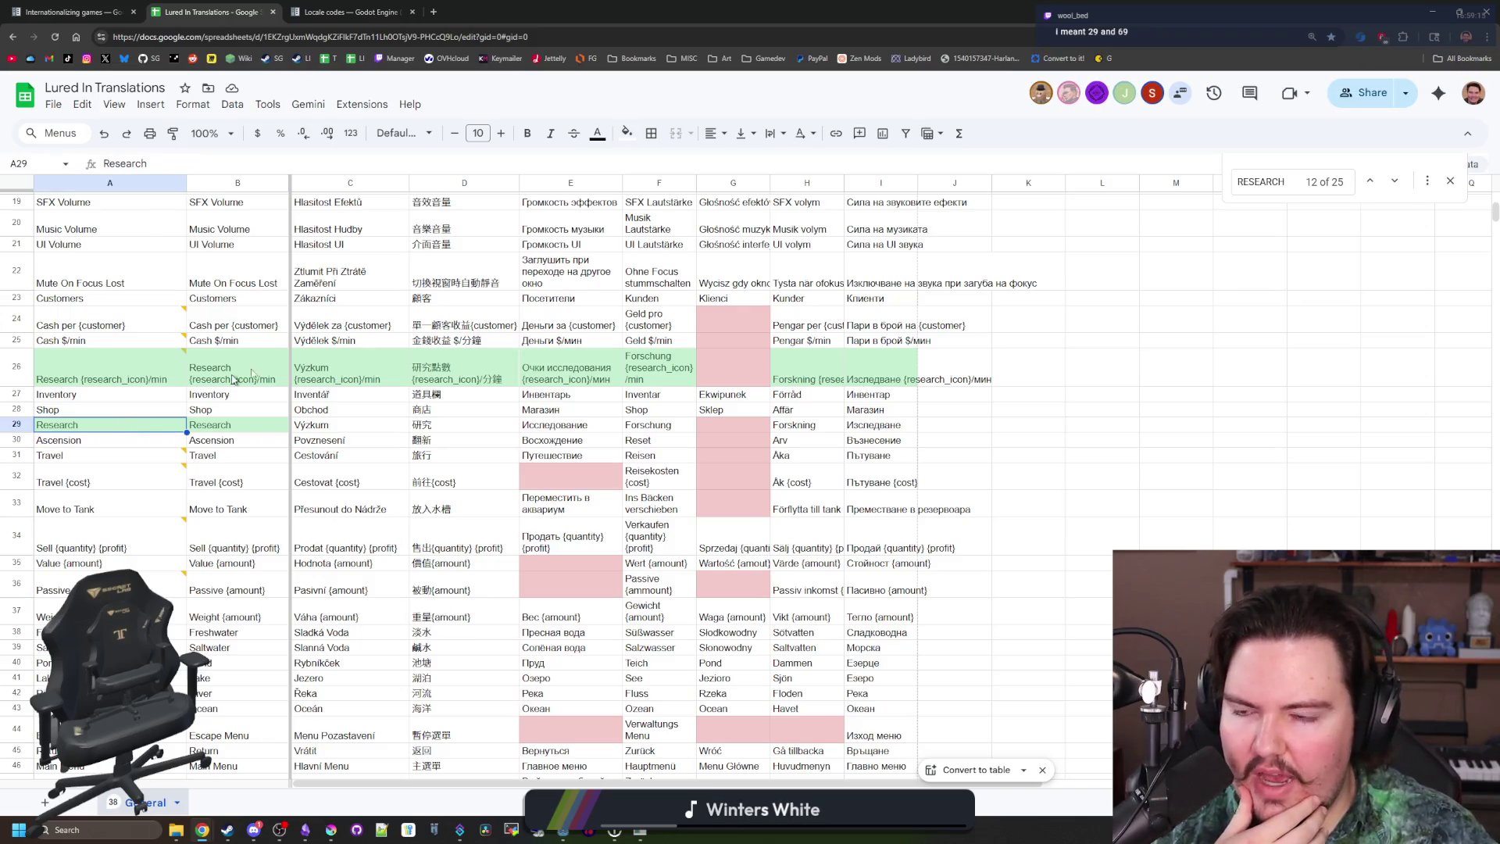
key("alt+Tab")
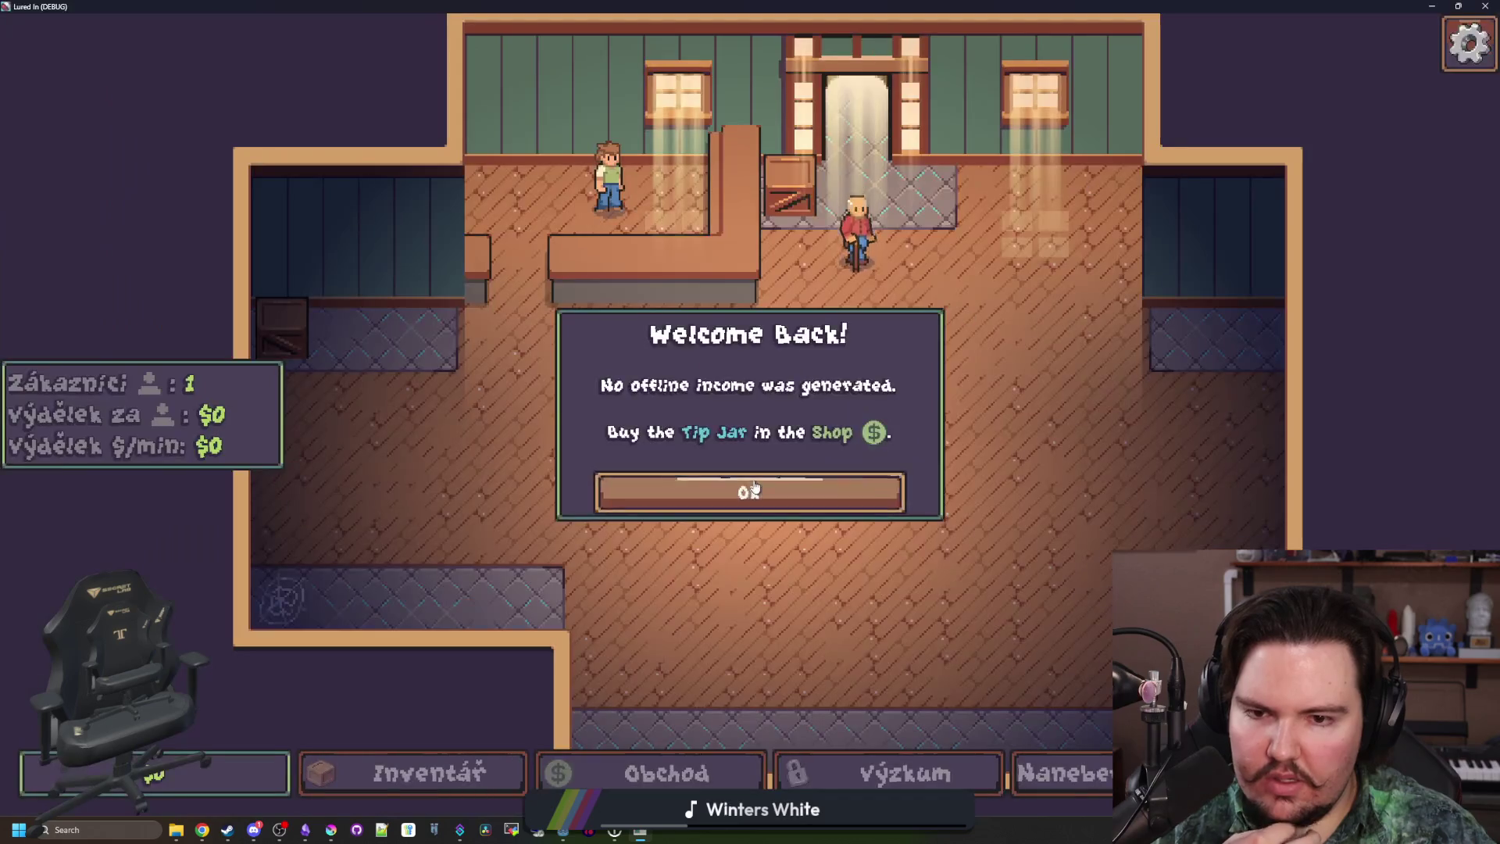
Step: Run the TUTORIAL and 'research 100' console commands in the game
key("d")
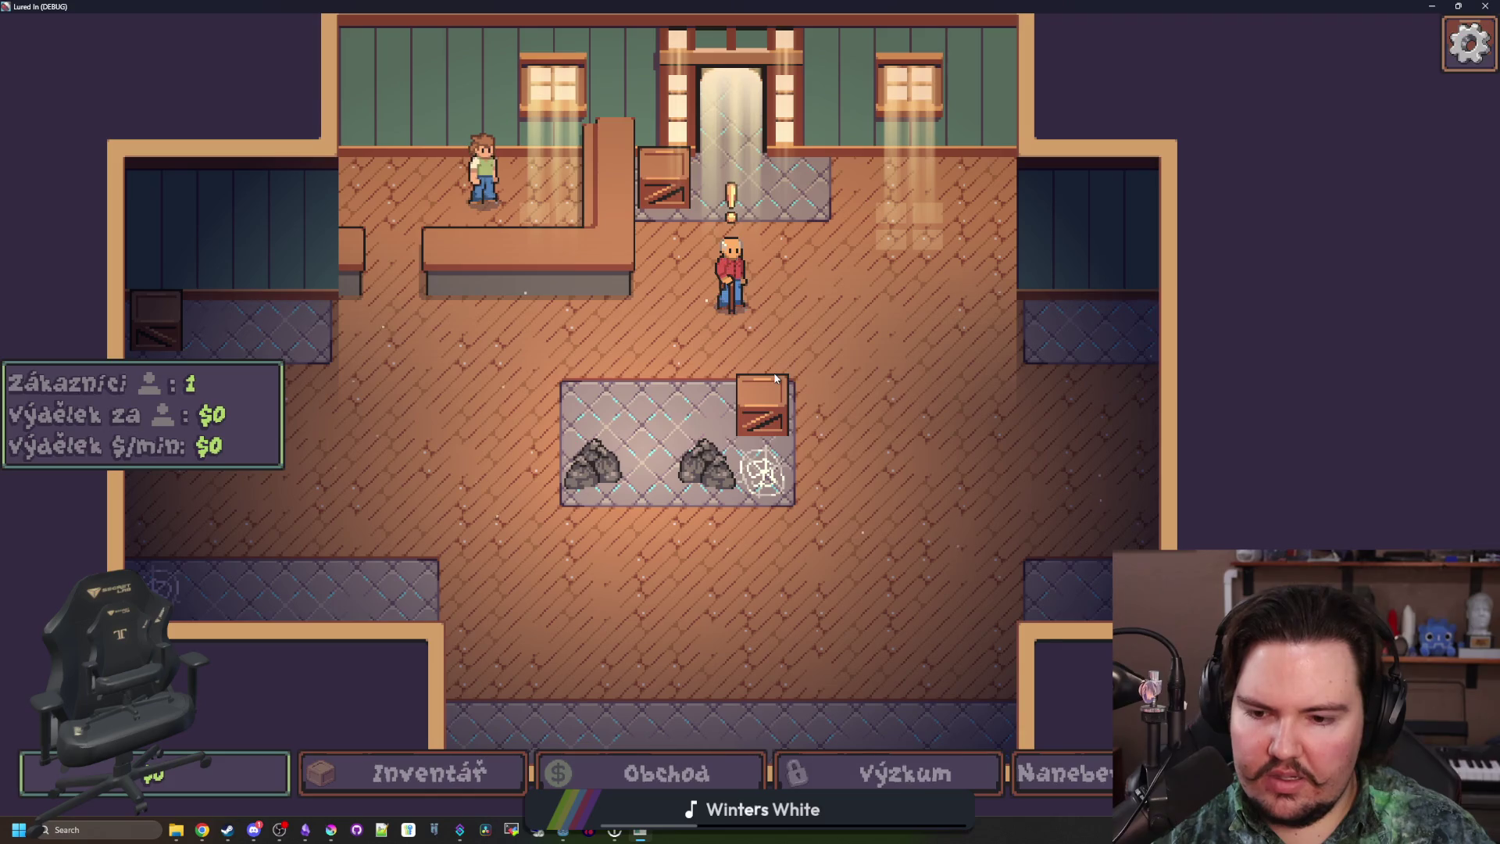
key("grave")
type("TUTORIAL")
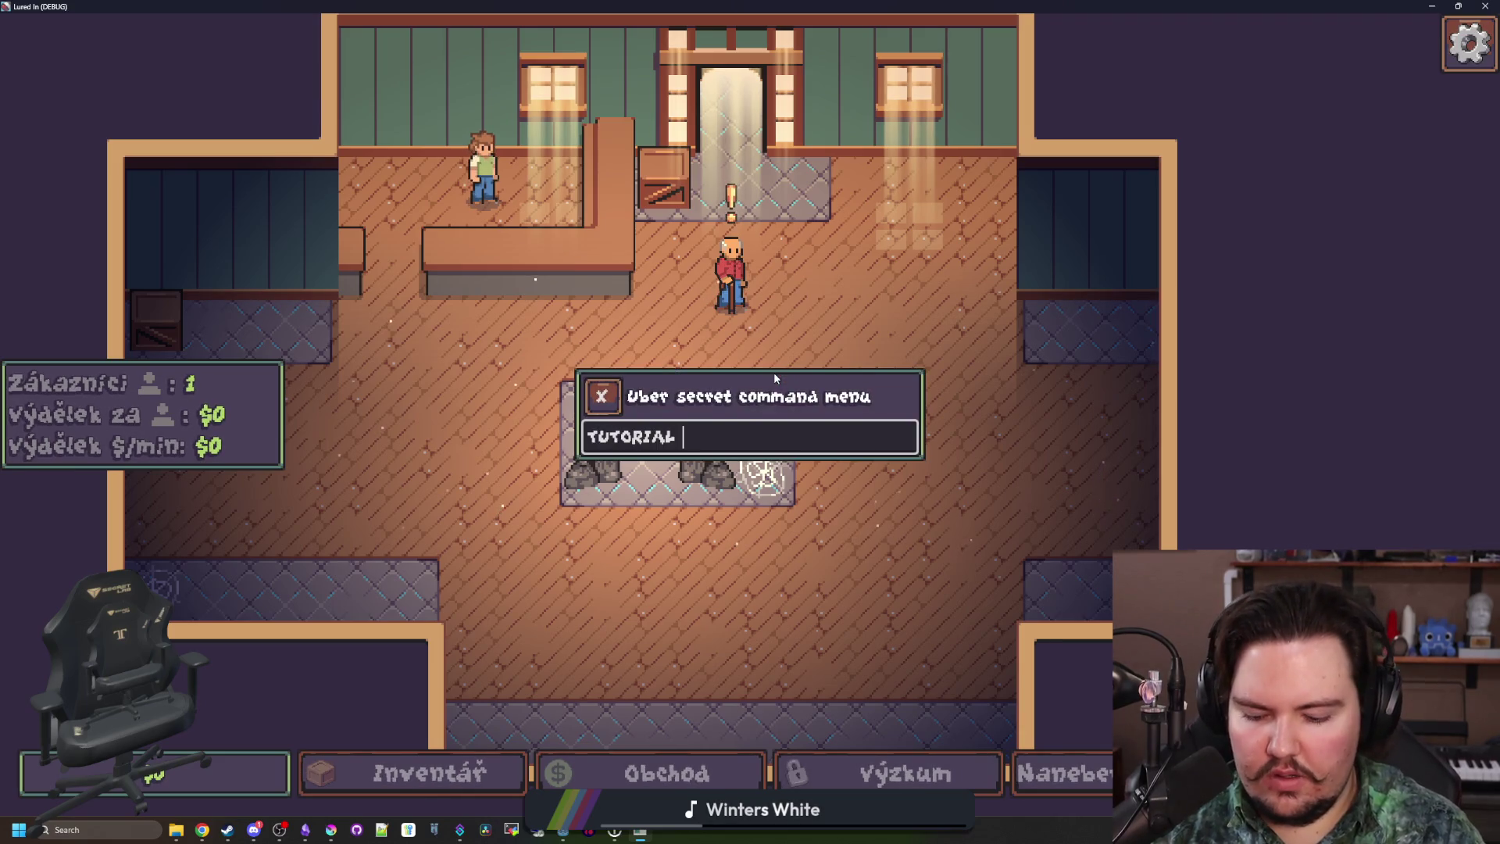
key("Return")
left_click(703, 772)
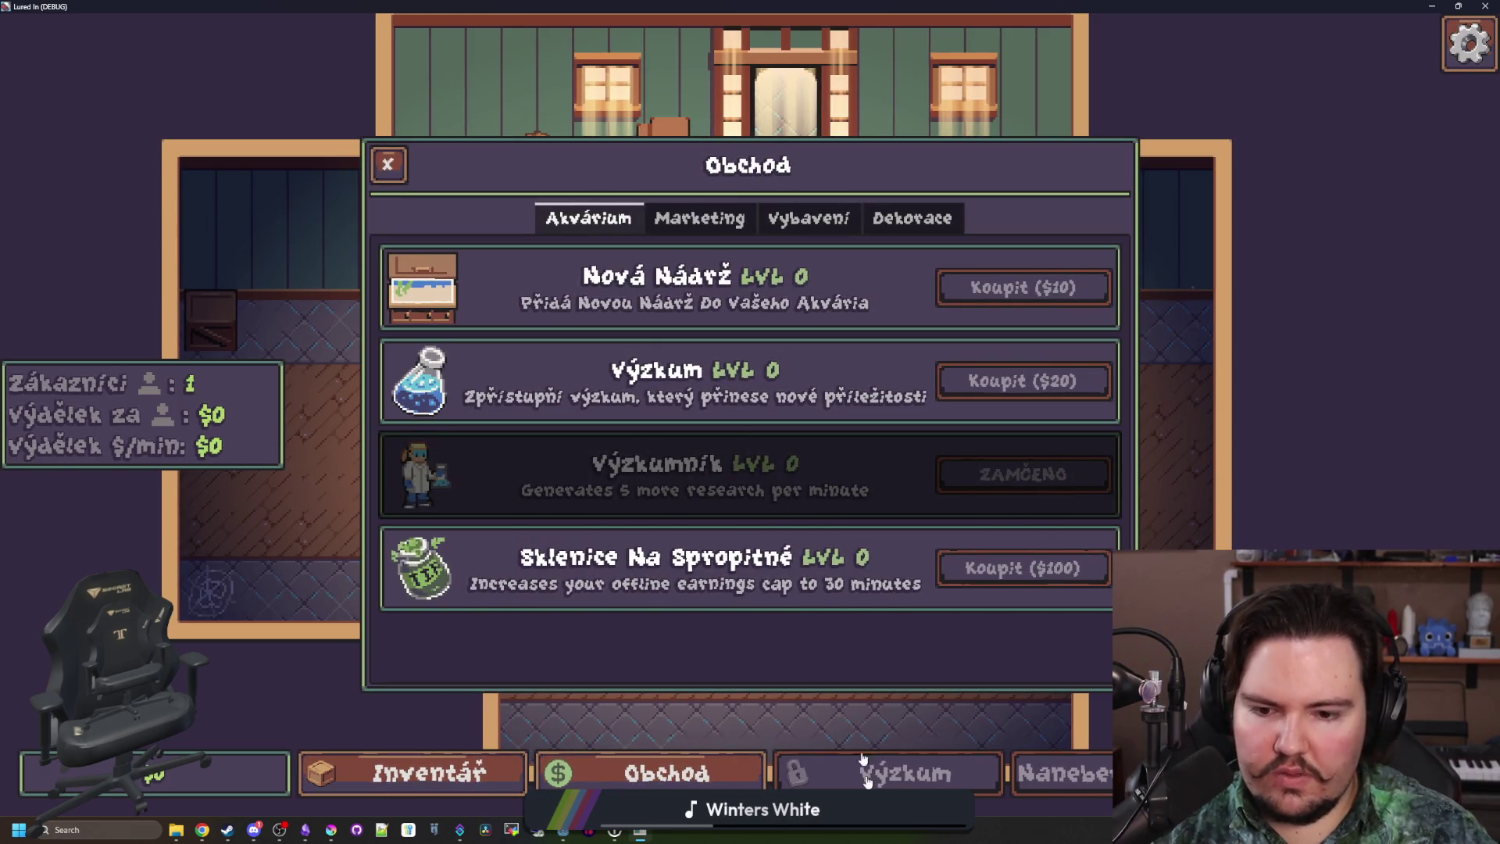
key("grave")
type("research")
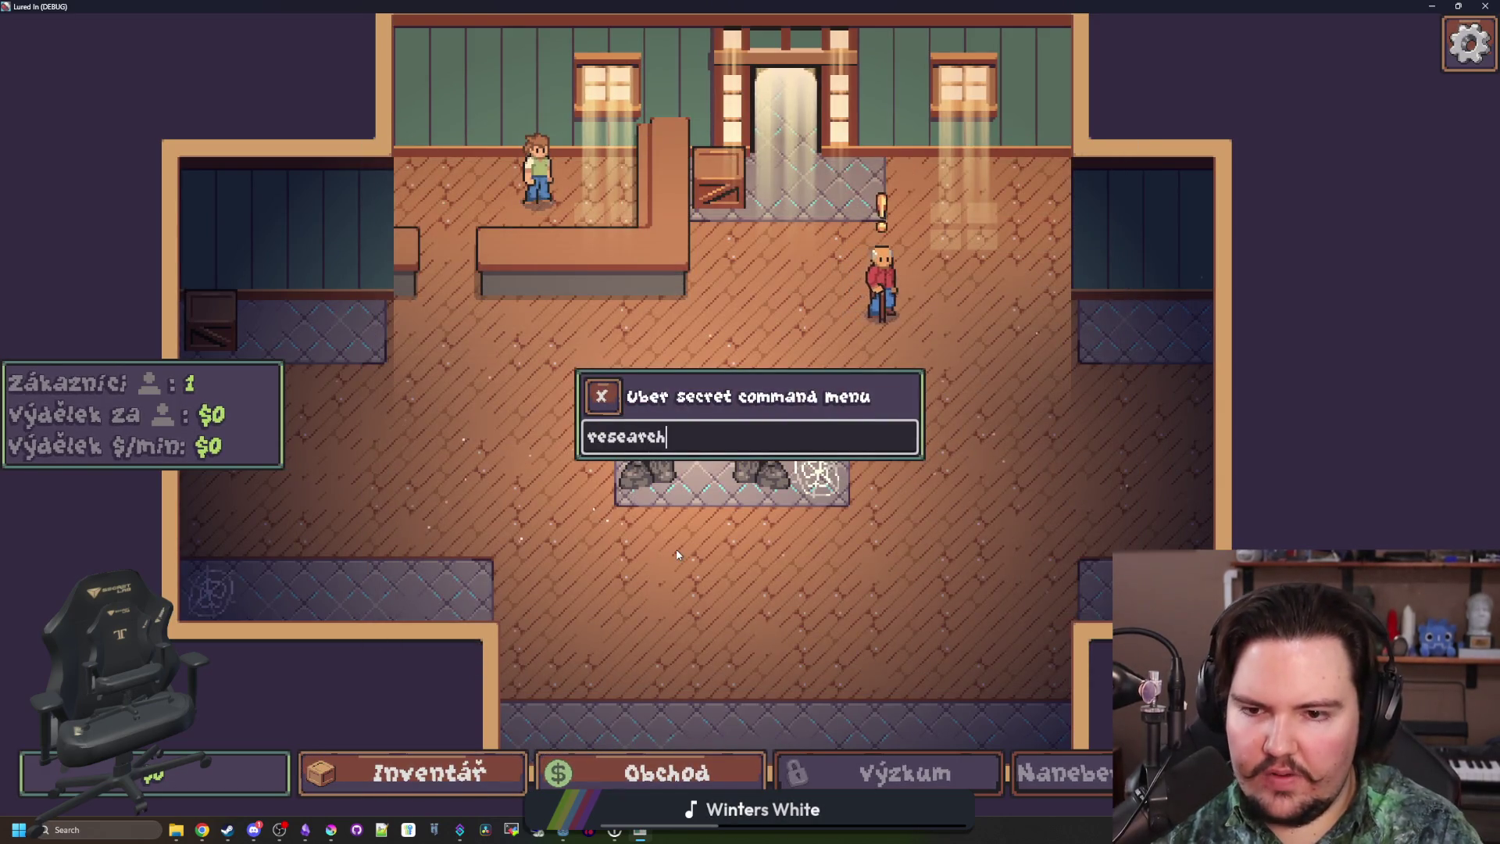
type(" 100")
key("Return")
Step: Quit to the main menu and pick English in the Languages dialog
key("Escape")
left_click(804, 465)
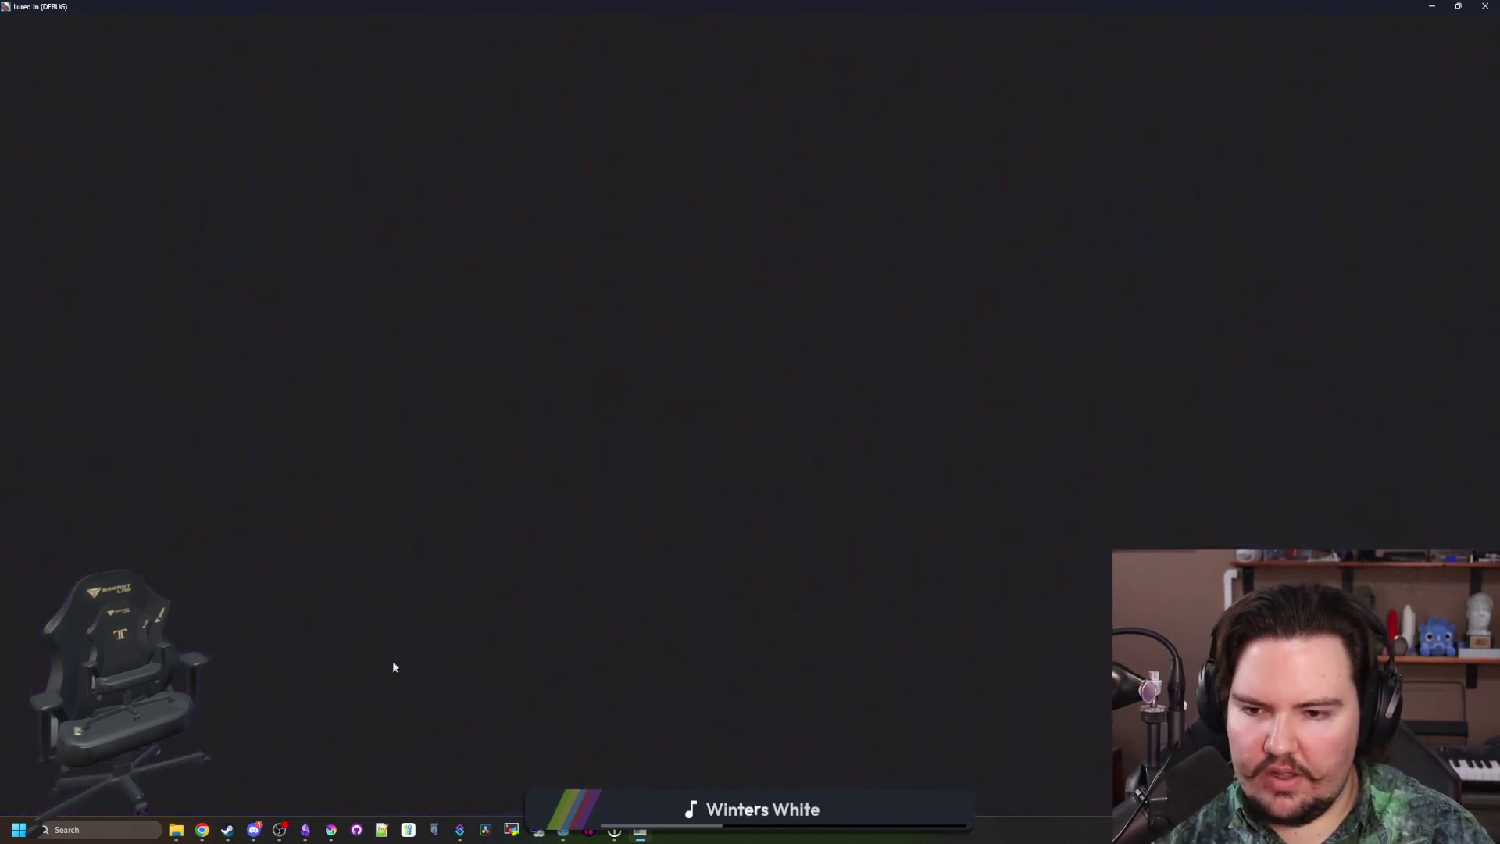
left_click(40, 643)
left_click(576, 357)
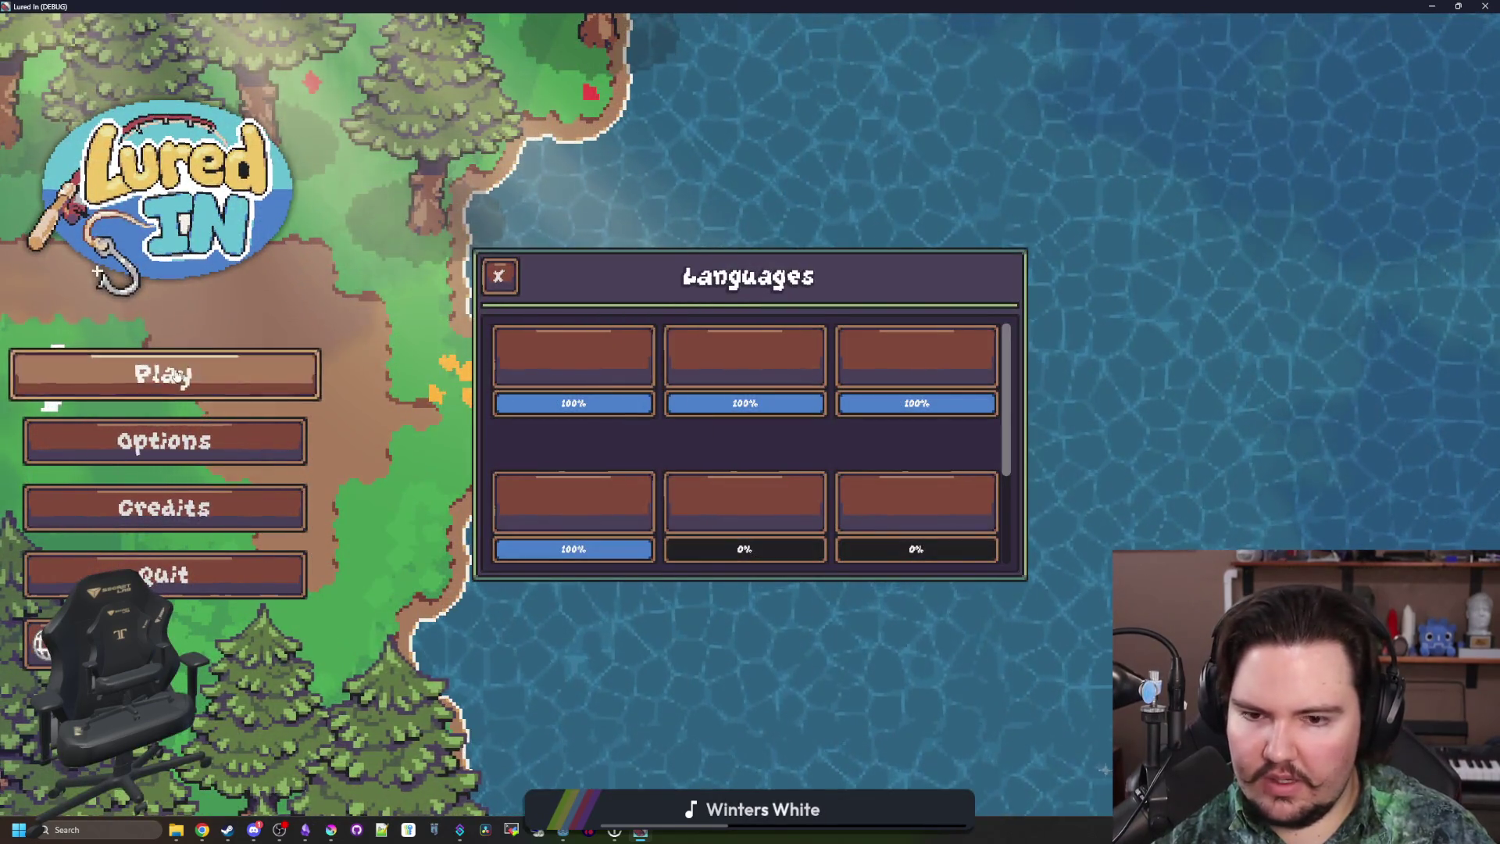
Step: Start playing in English and look through the inventory and shop panels
left_click(175, 376)
left_click(499, 278)
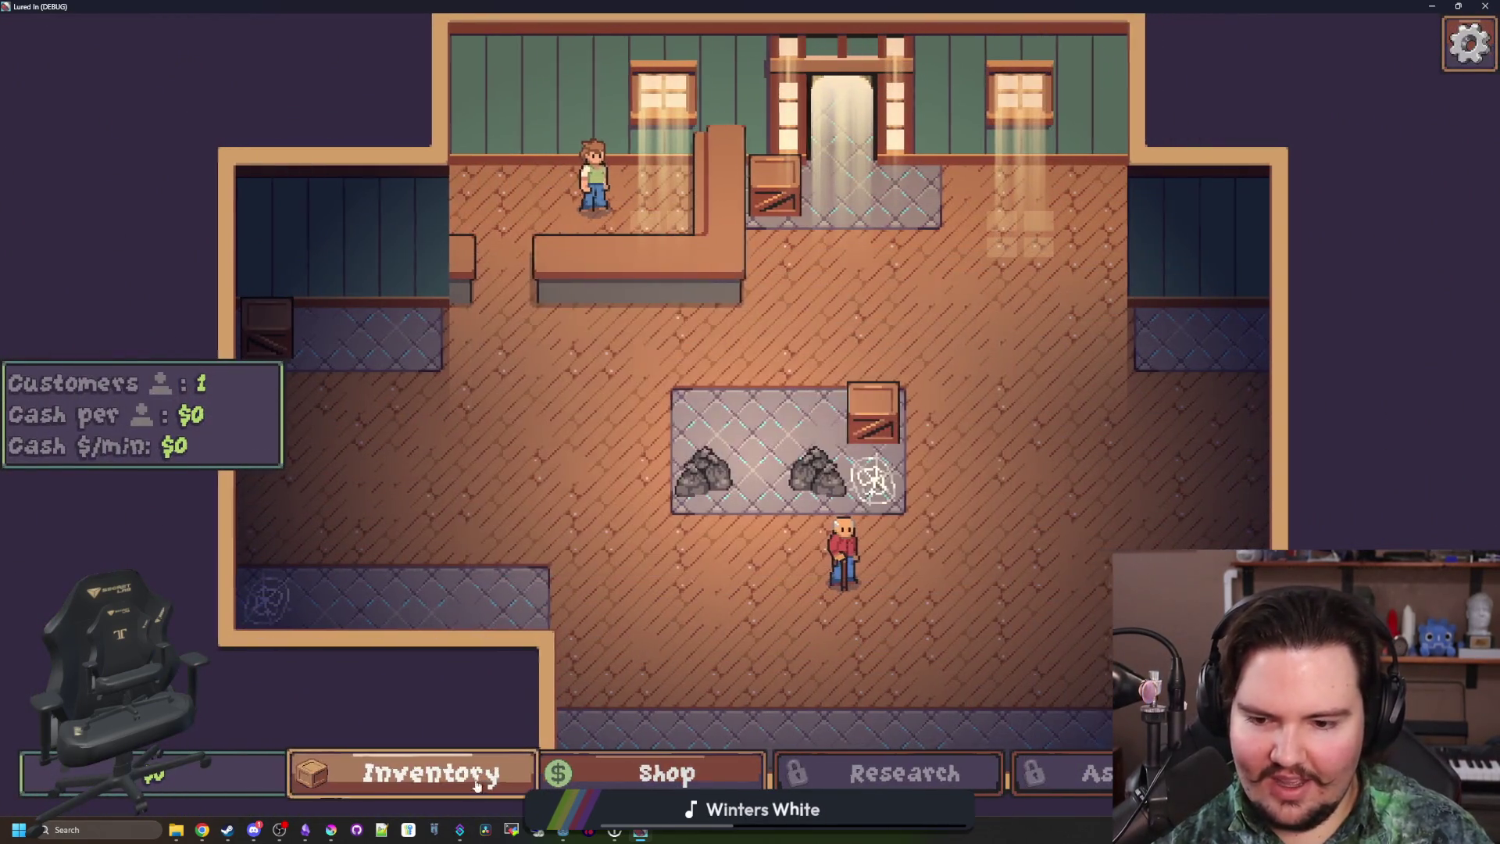
left_click(429, 774)
left_click(667, 773)
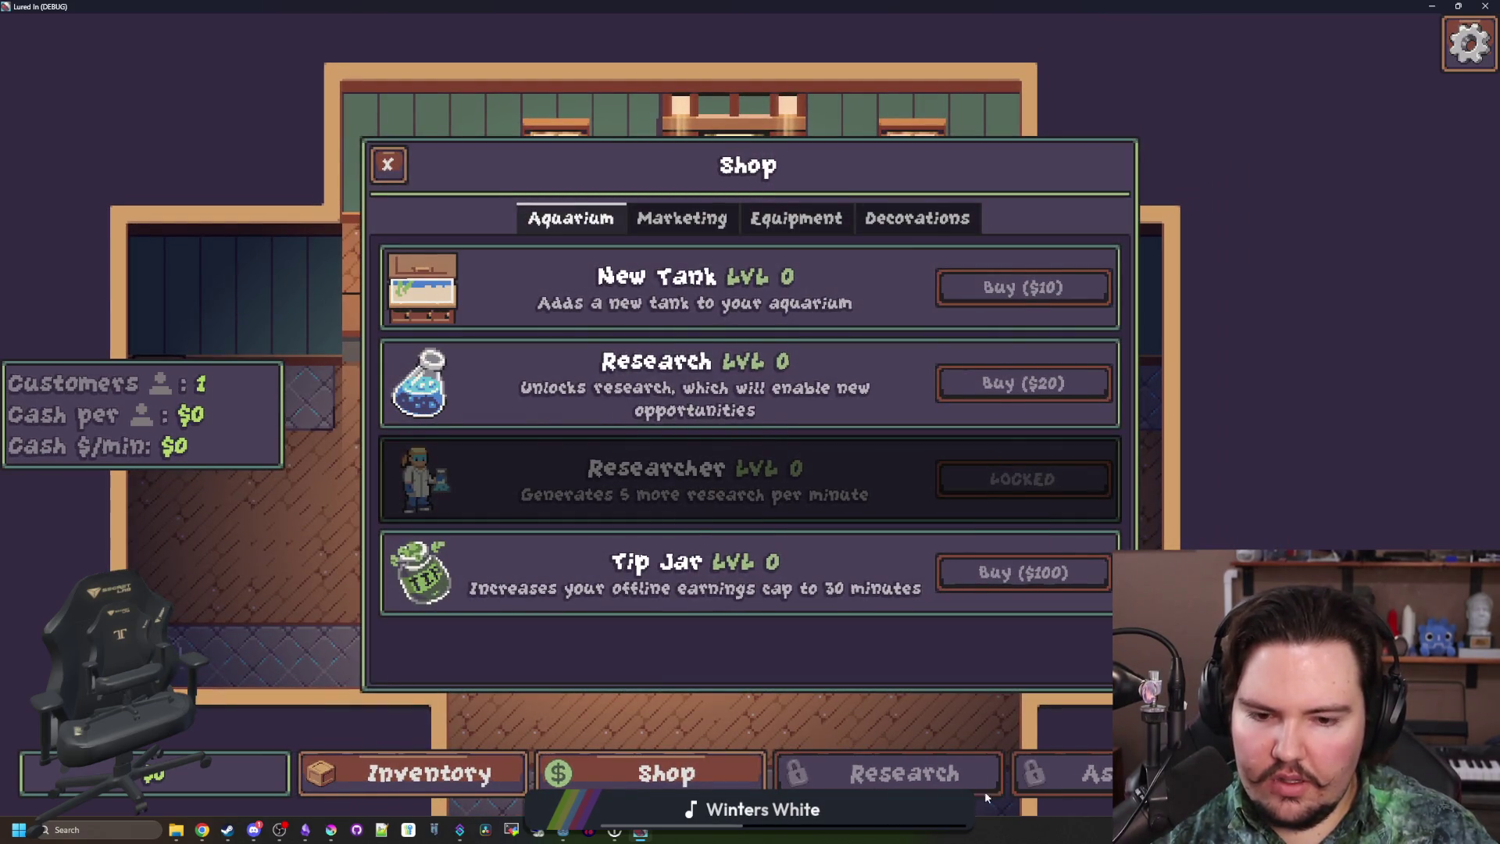
left_click(667, 774)
left_click(666, 774)
key("Escape")
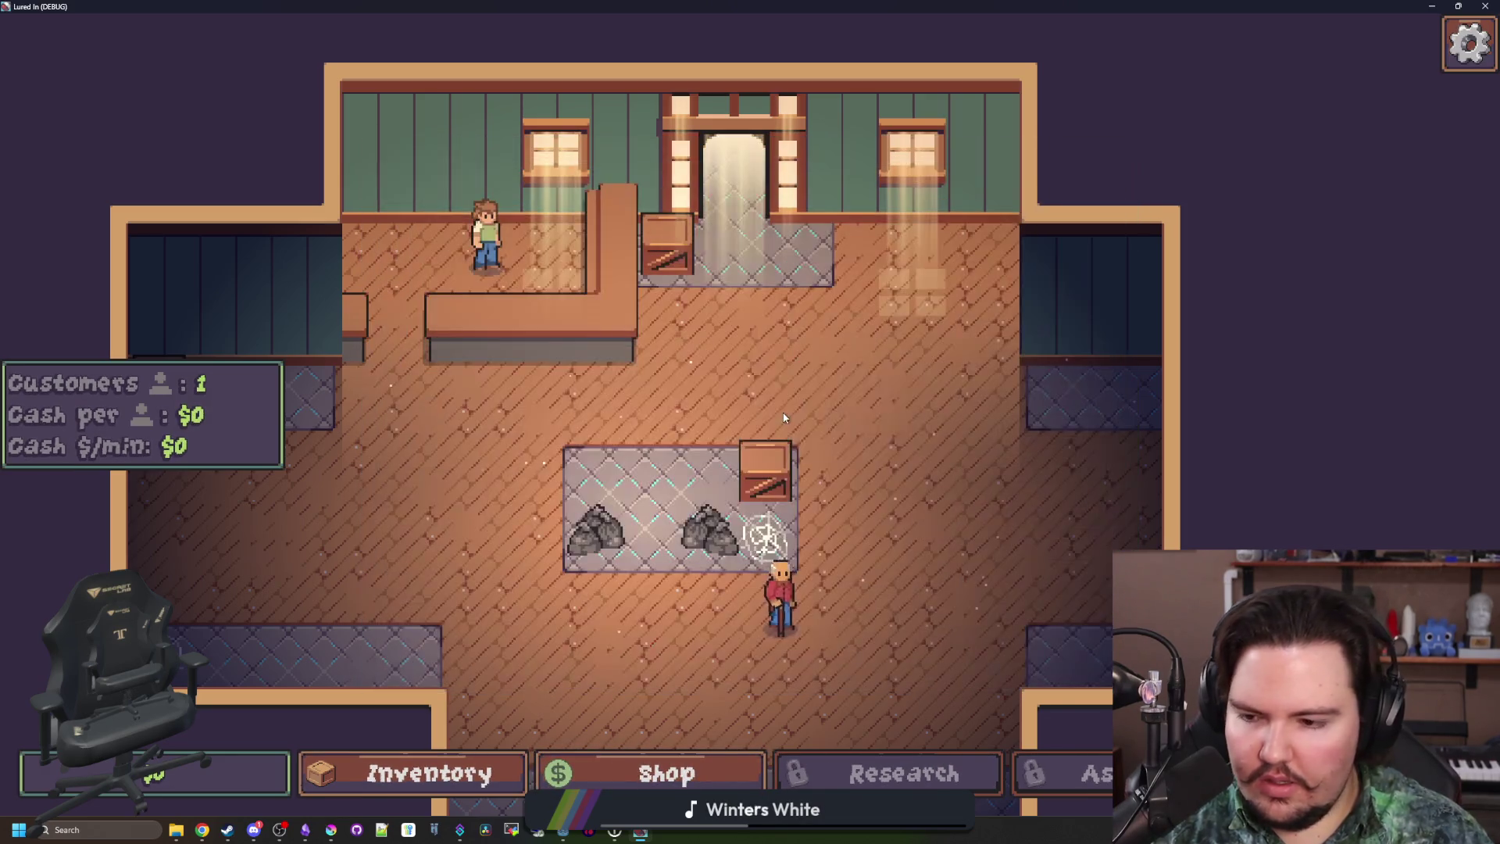
Step: Grant 100 money with the console and buy the Research upgrade in the shop
key("grave")
type("money 100")
key("Return")
key("Escape")
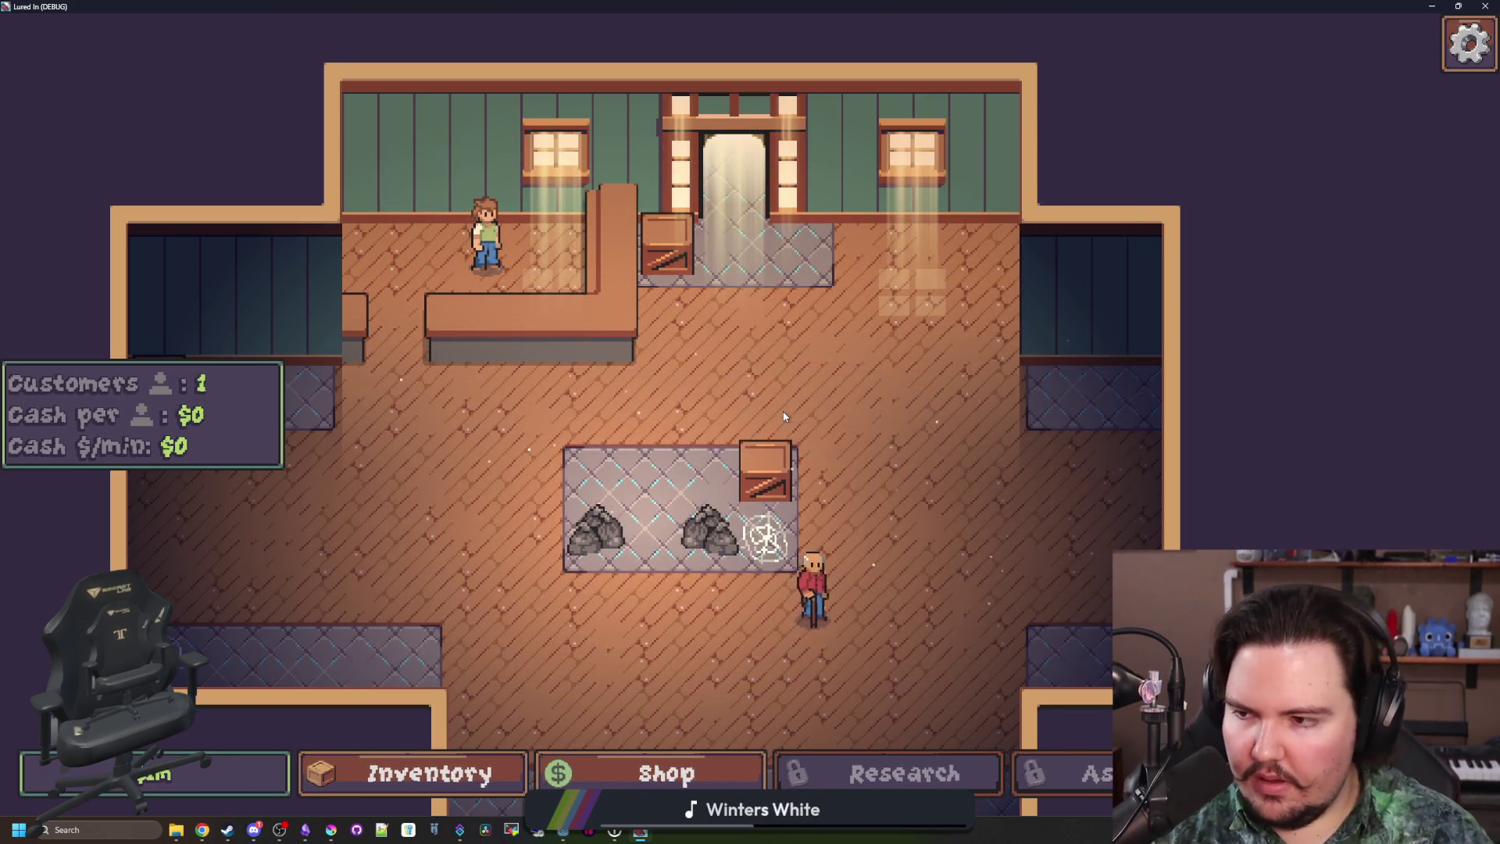
left_click(666, 773)
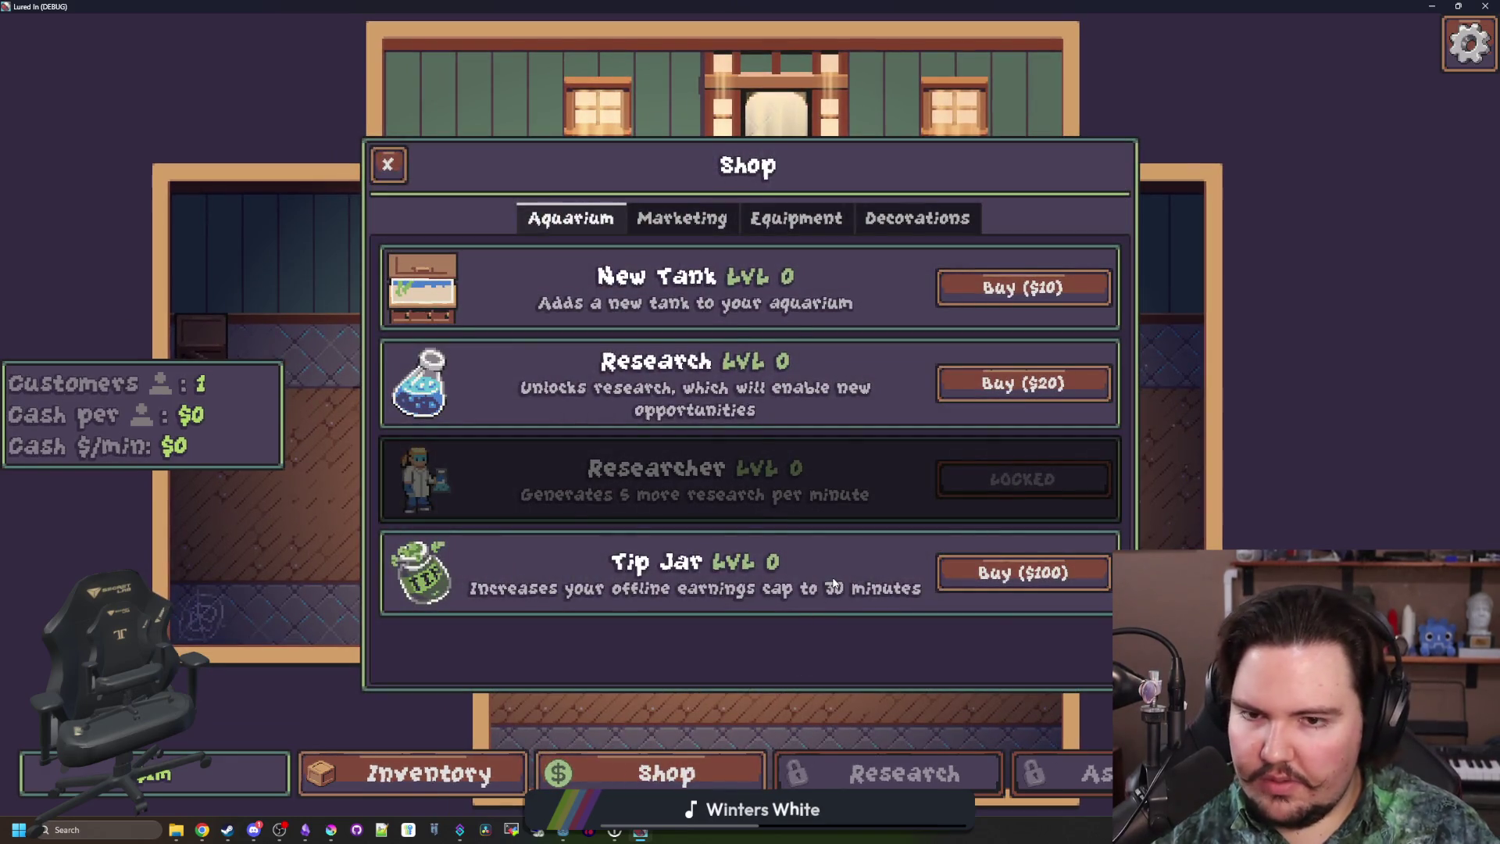
left_click(1023, 383)
Step: Inspect the Weather Station, Equipment, Marketing and Lake research nodes, then minimize the game
left_click(904, 773)
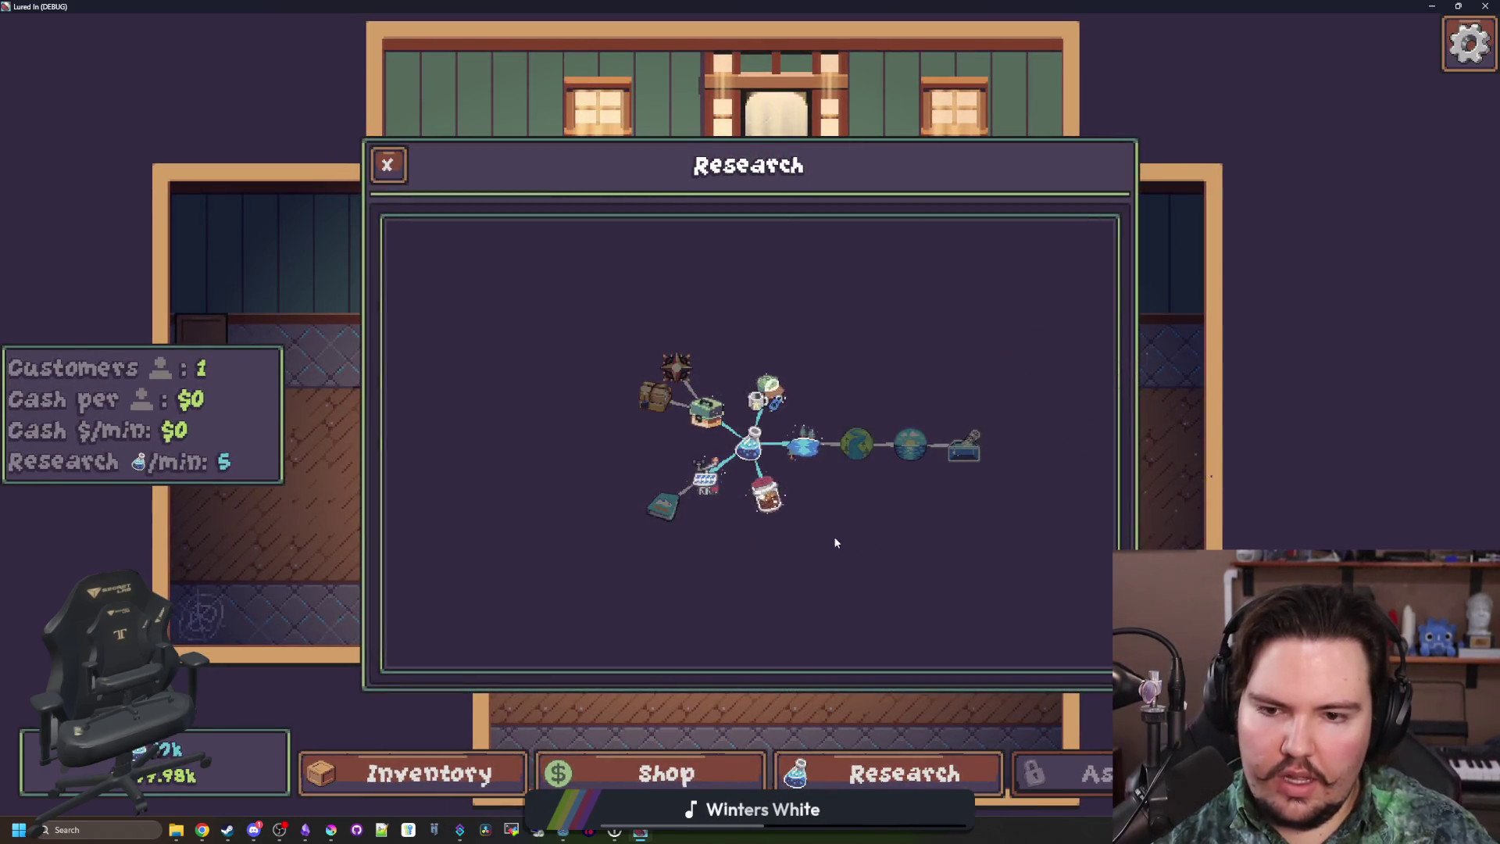
left_click(1033, 449)
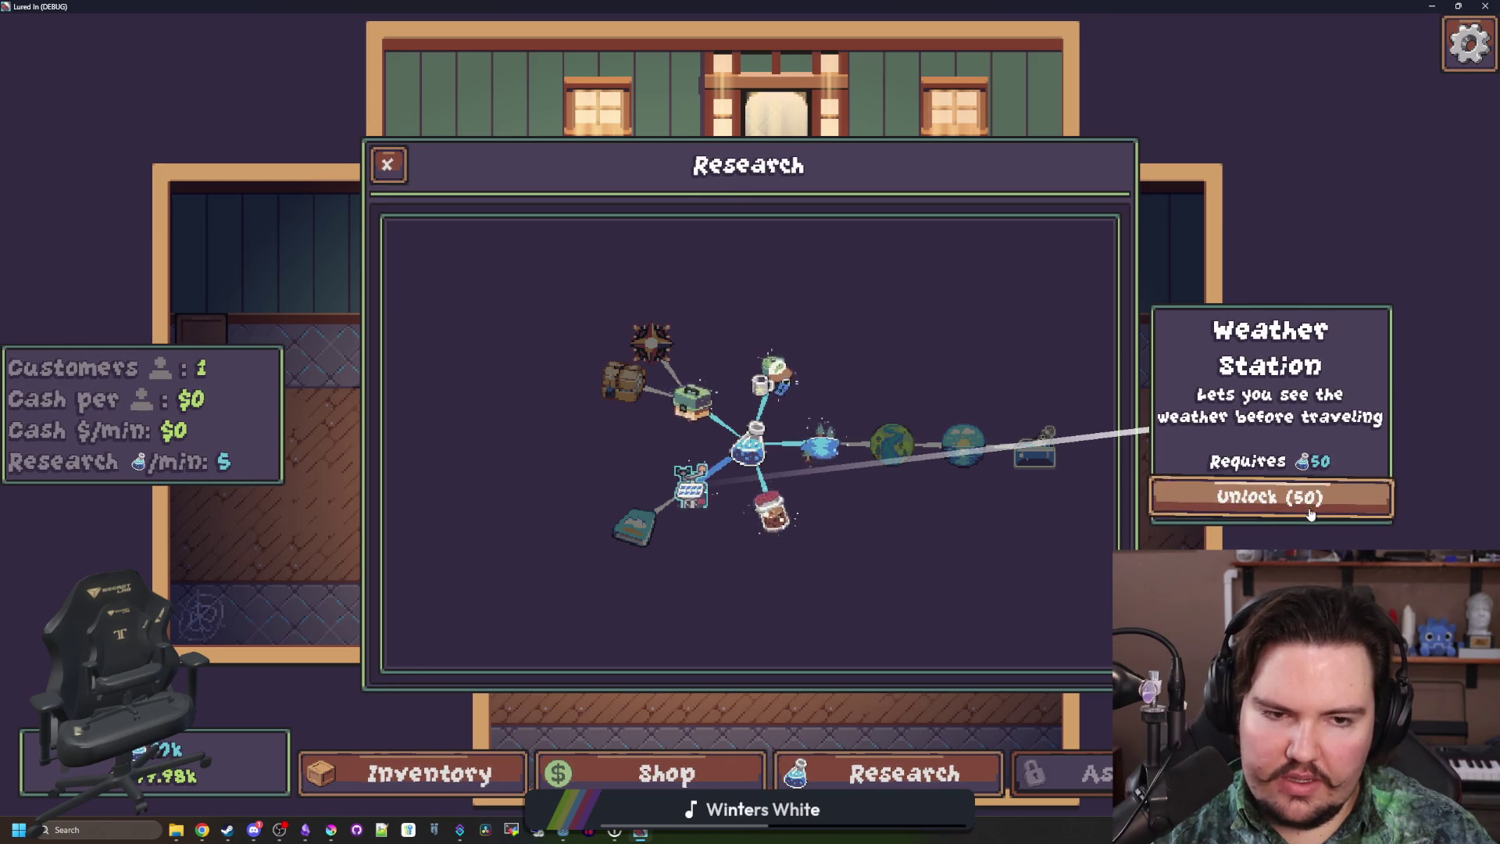
left_click(691, 400)
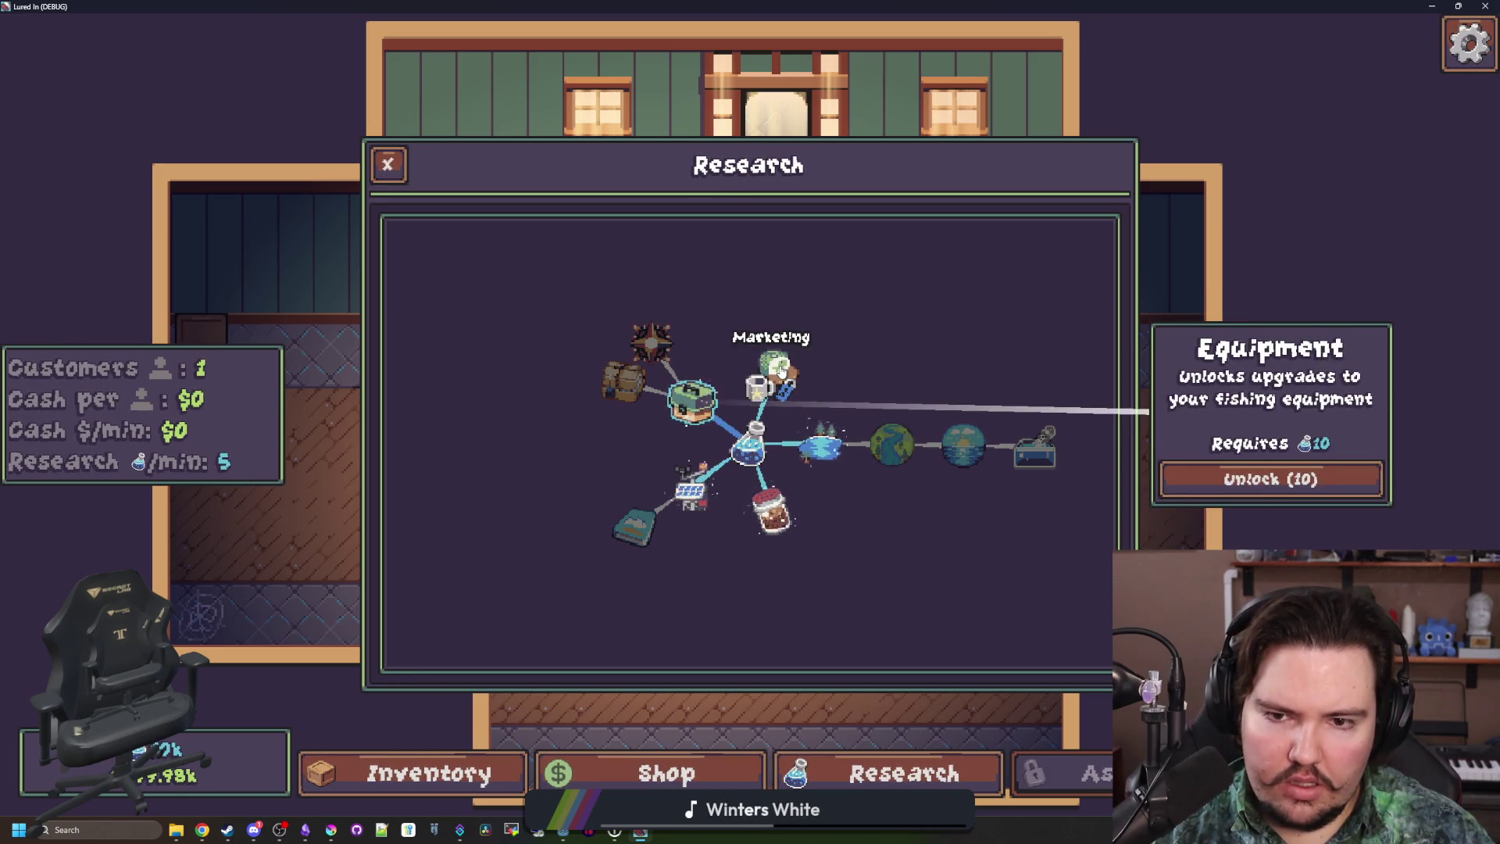
left_click(781, 370)
left_click(820, 443)
key("super+Down")
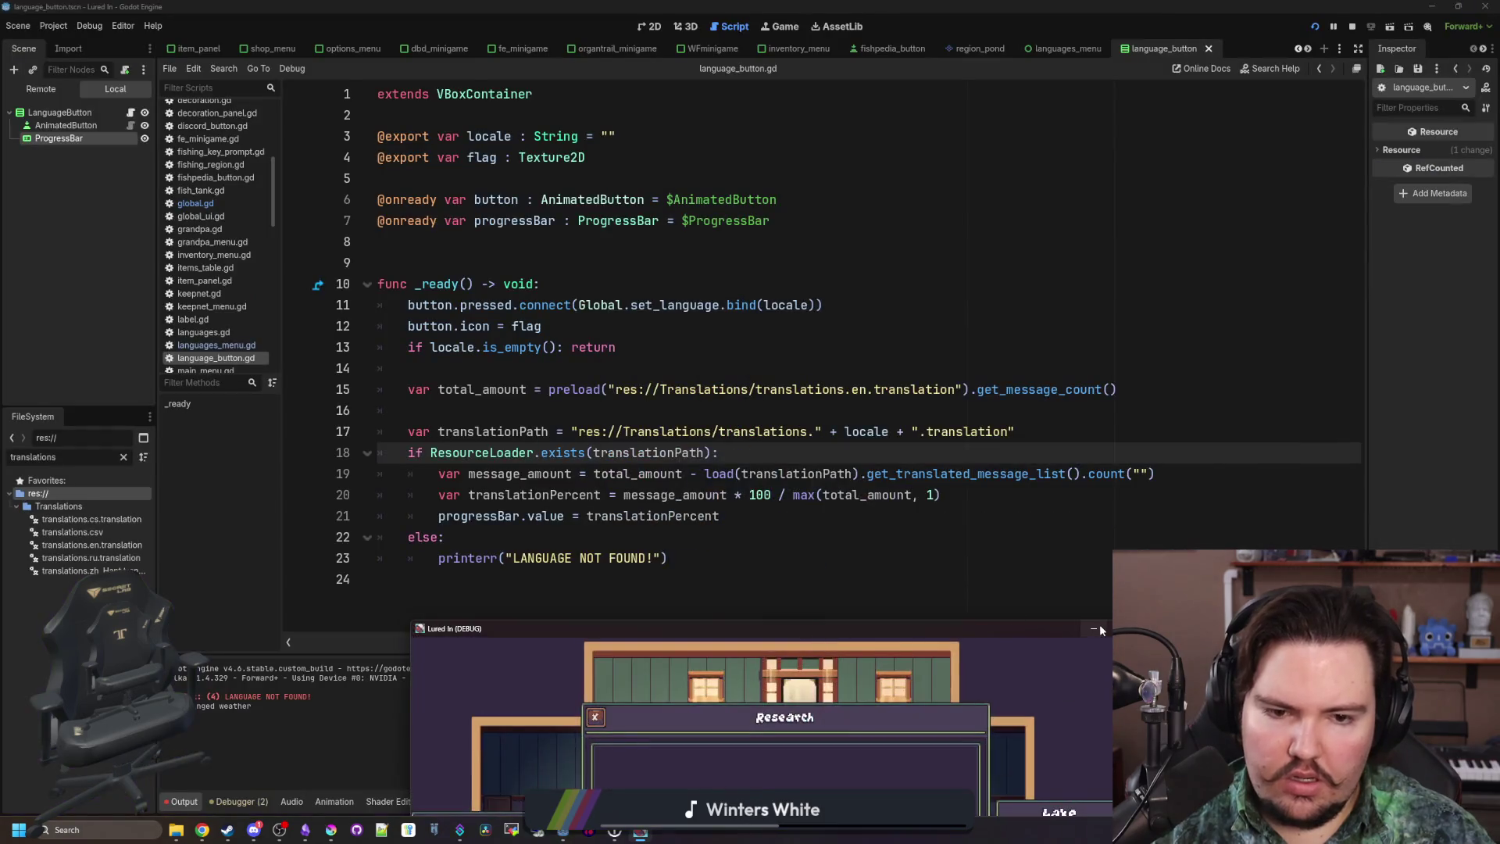
Step: Find the duplicate Research row (row 65) in the translations sheet and delete it
key("alt+Tab")
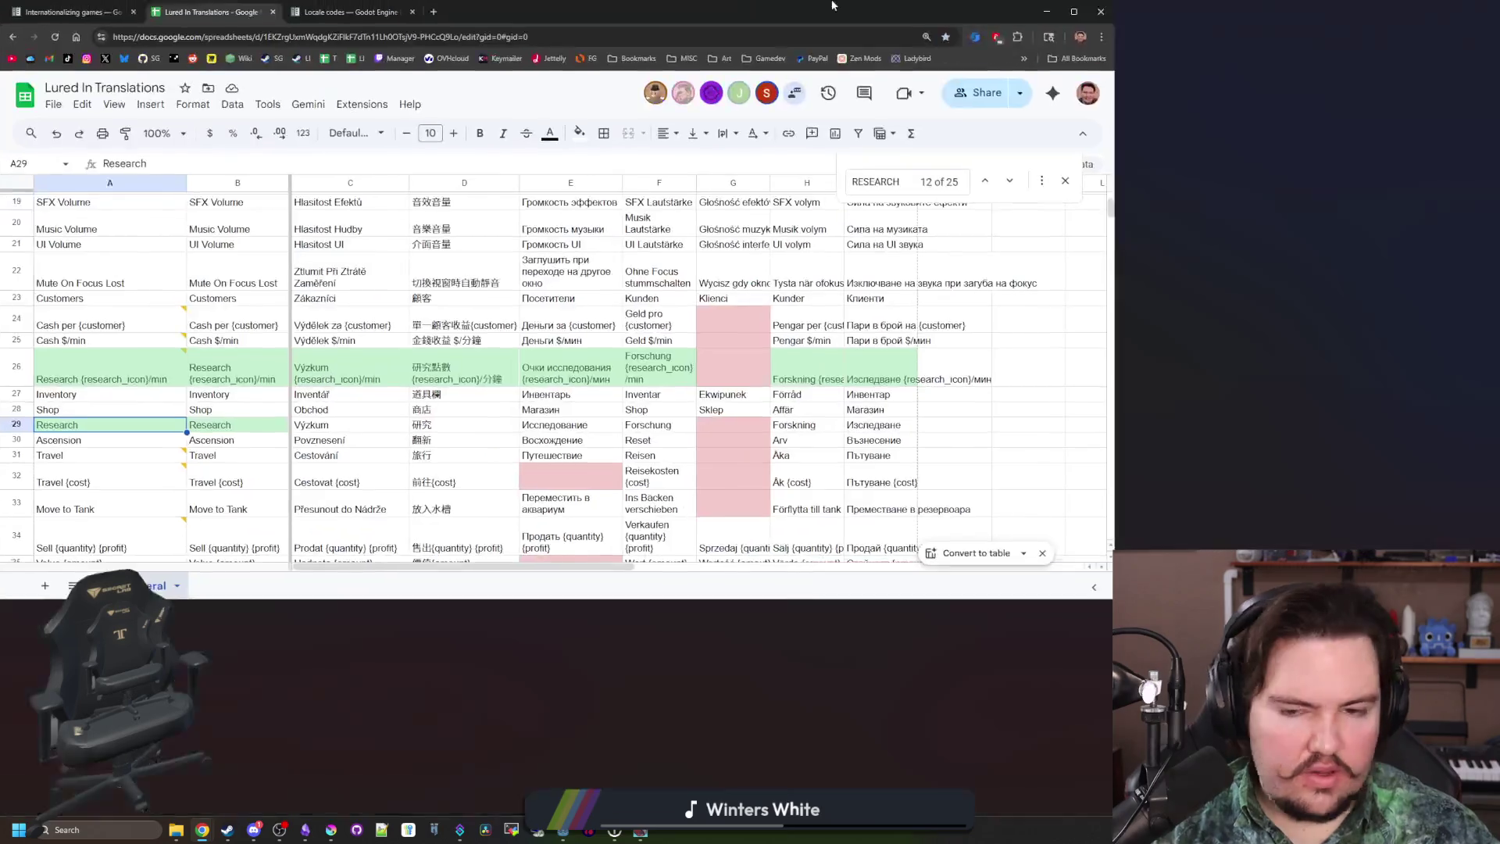
left_click(130, 451)
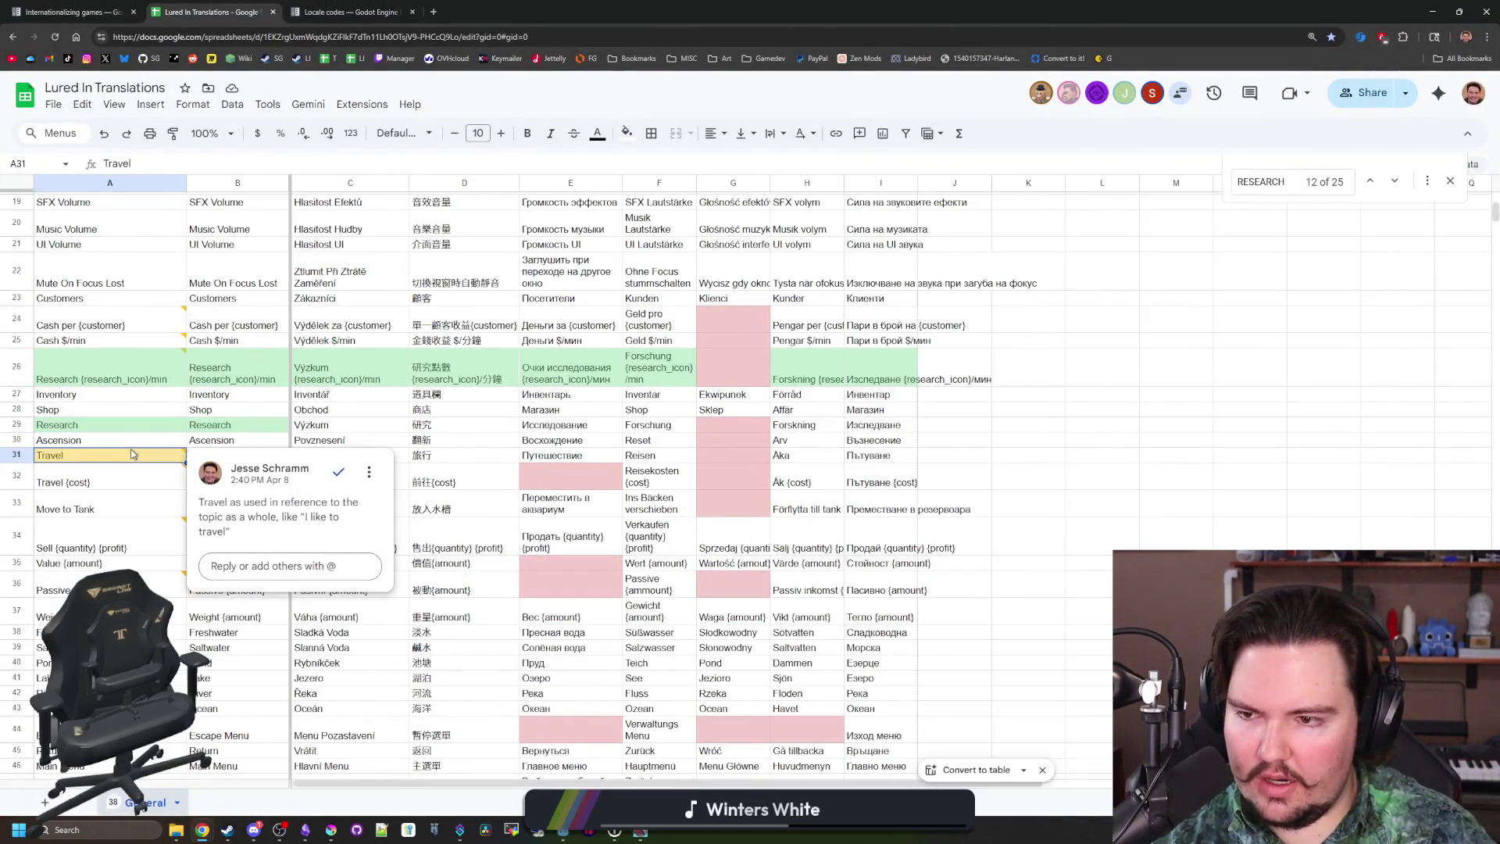
left_click(132, 430)
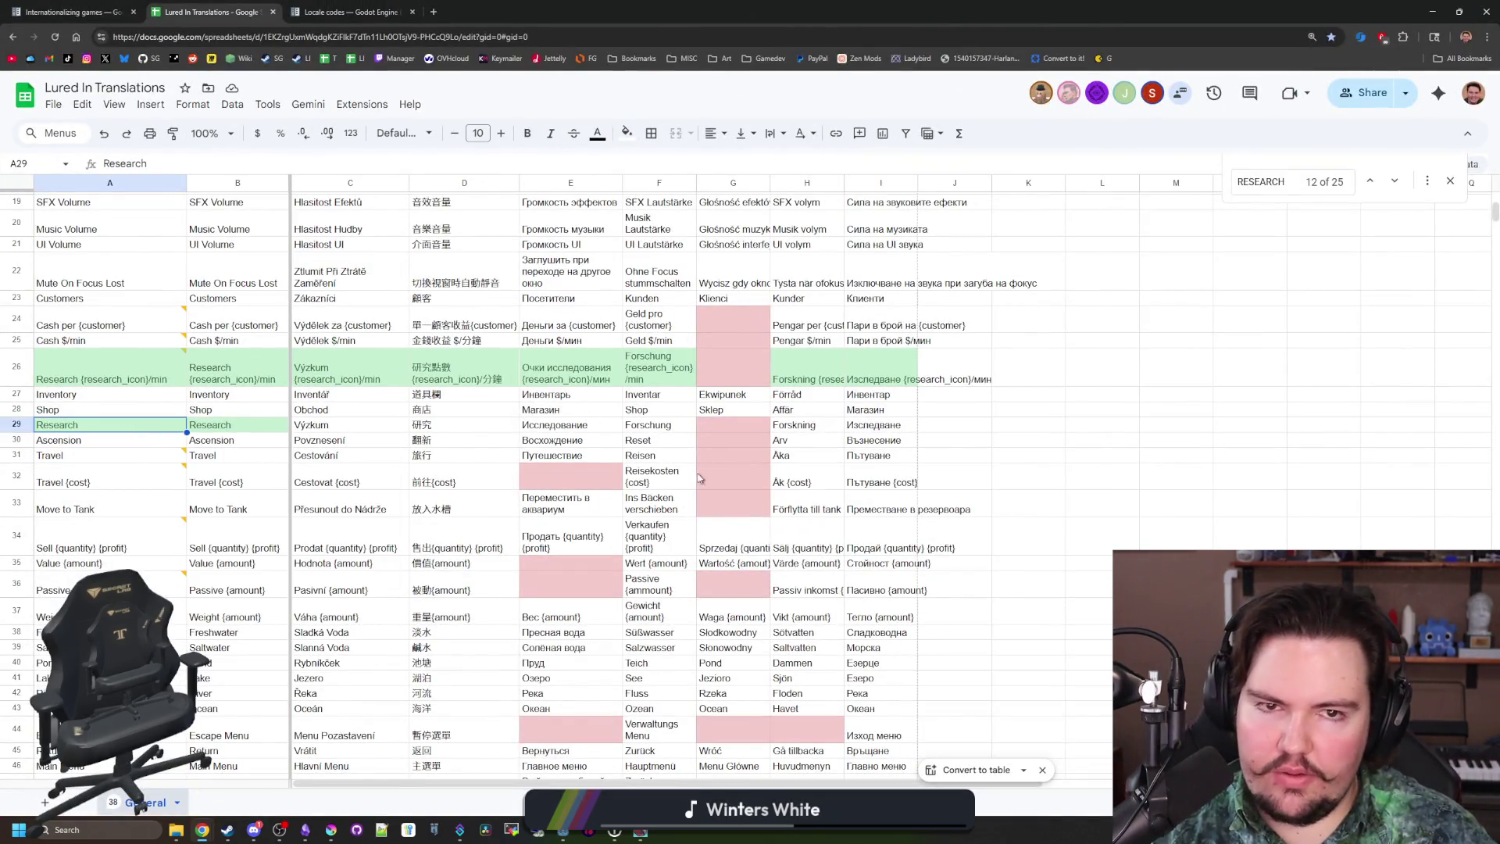
key("Return")
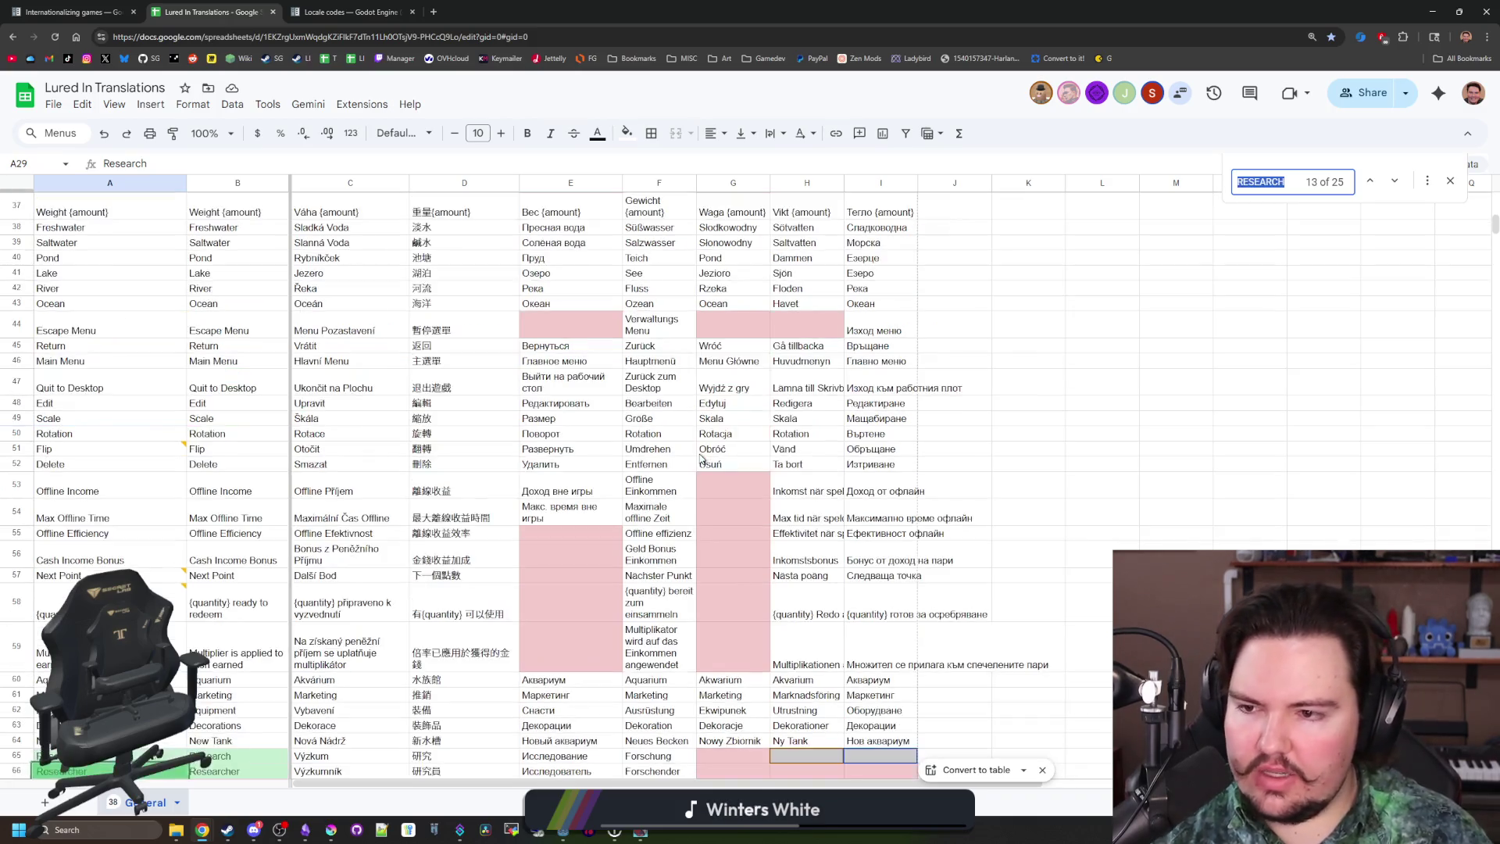
scroll(702, 457, "down", 2)
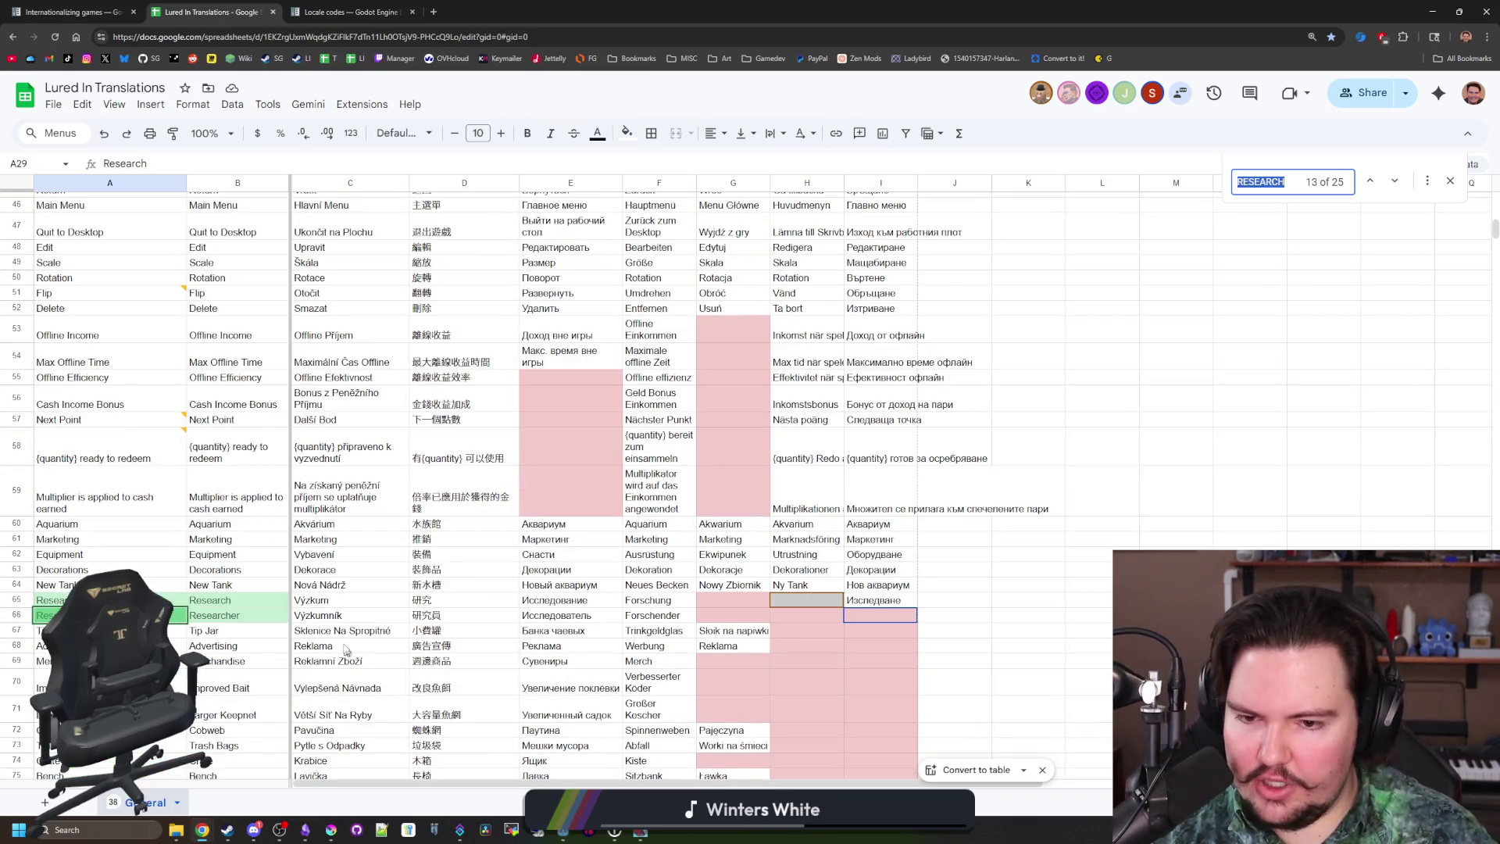
left_click(110, 600)
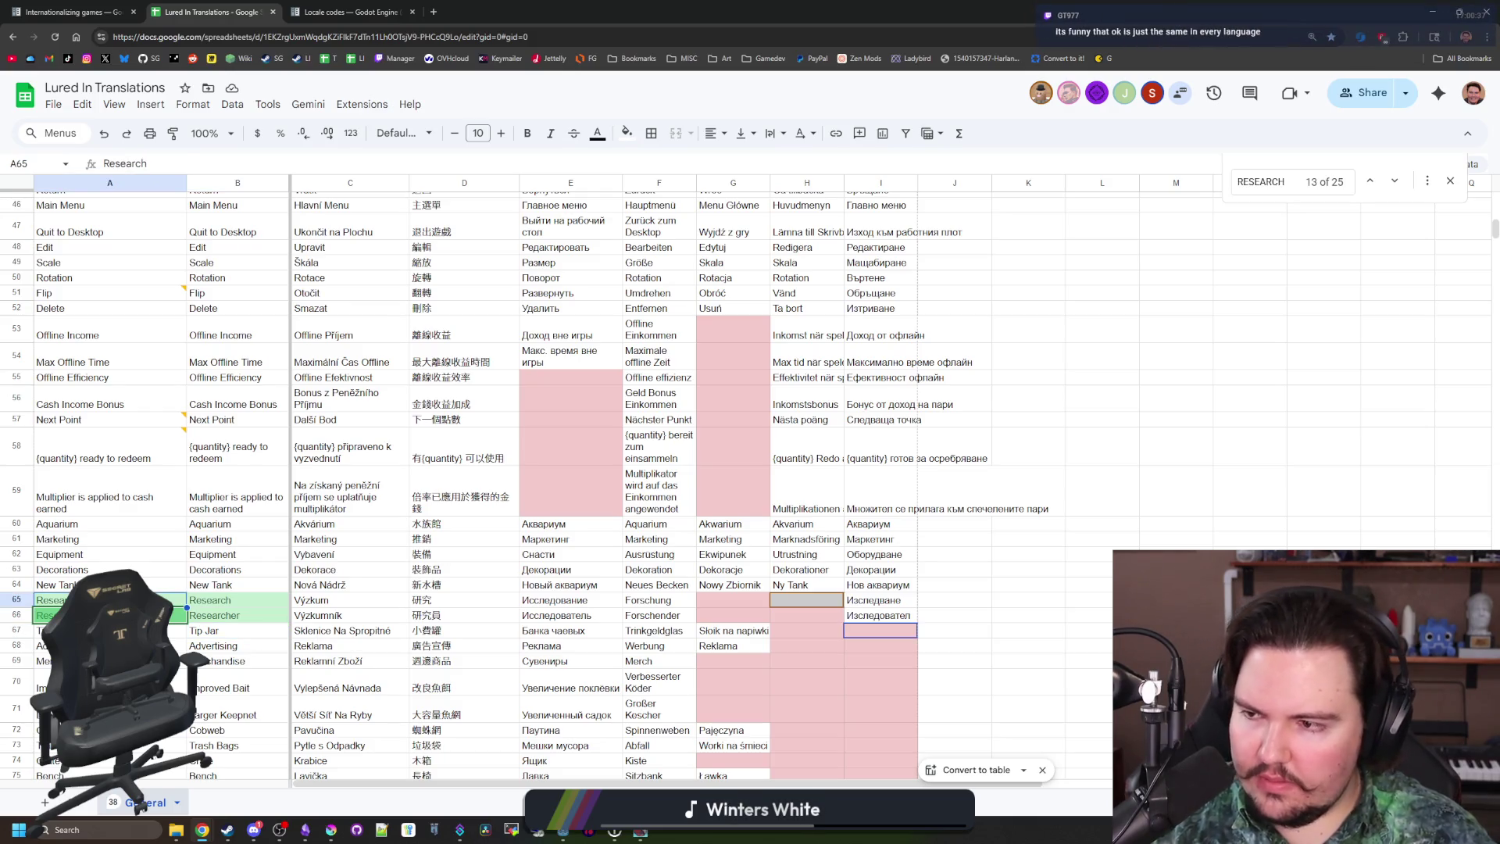
right_click(153, 607)
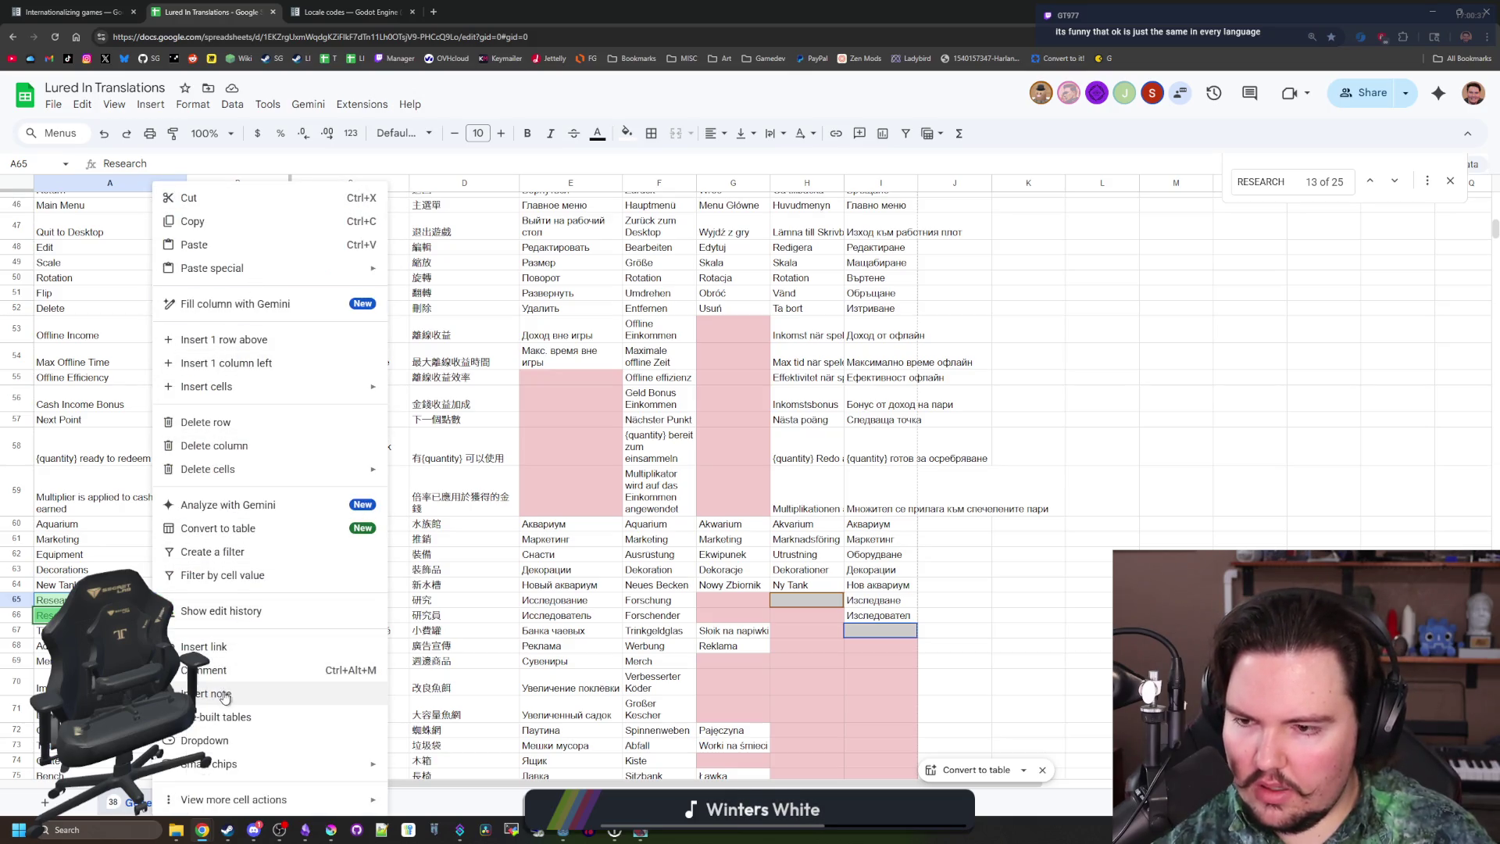
left_click(217, 422)
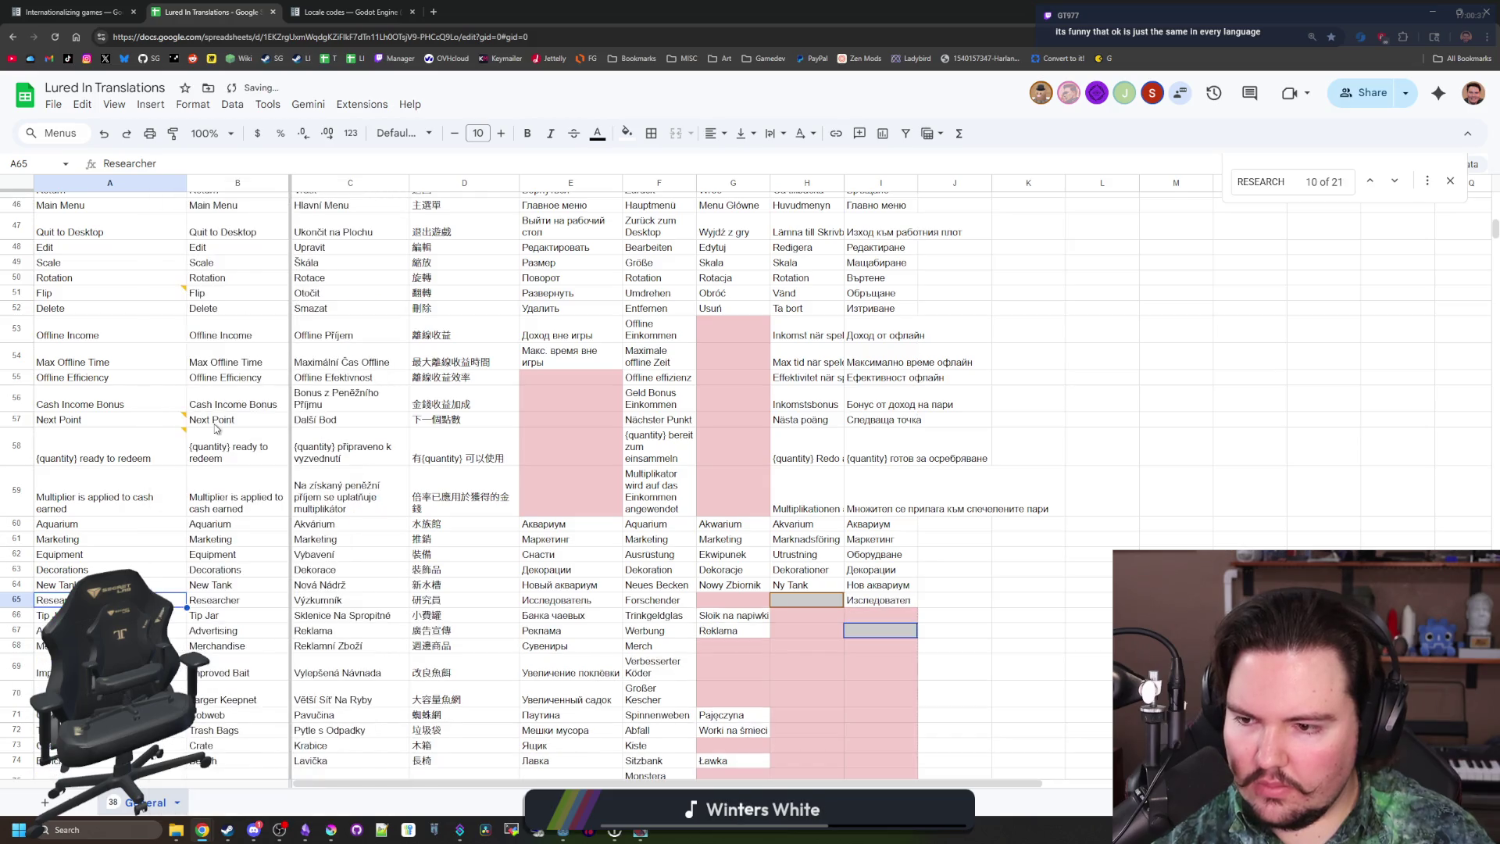
Step: Select empty cell H69 and bring up its conditional formatting rules
left_click(823, 666)
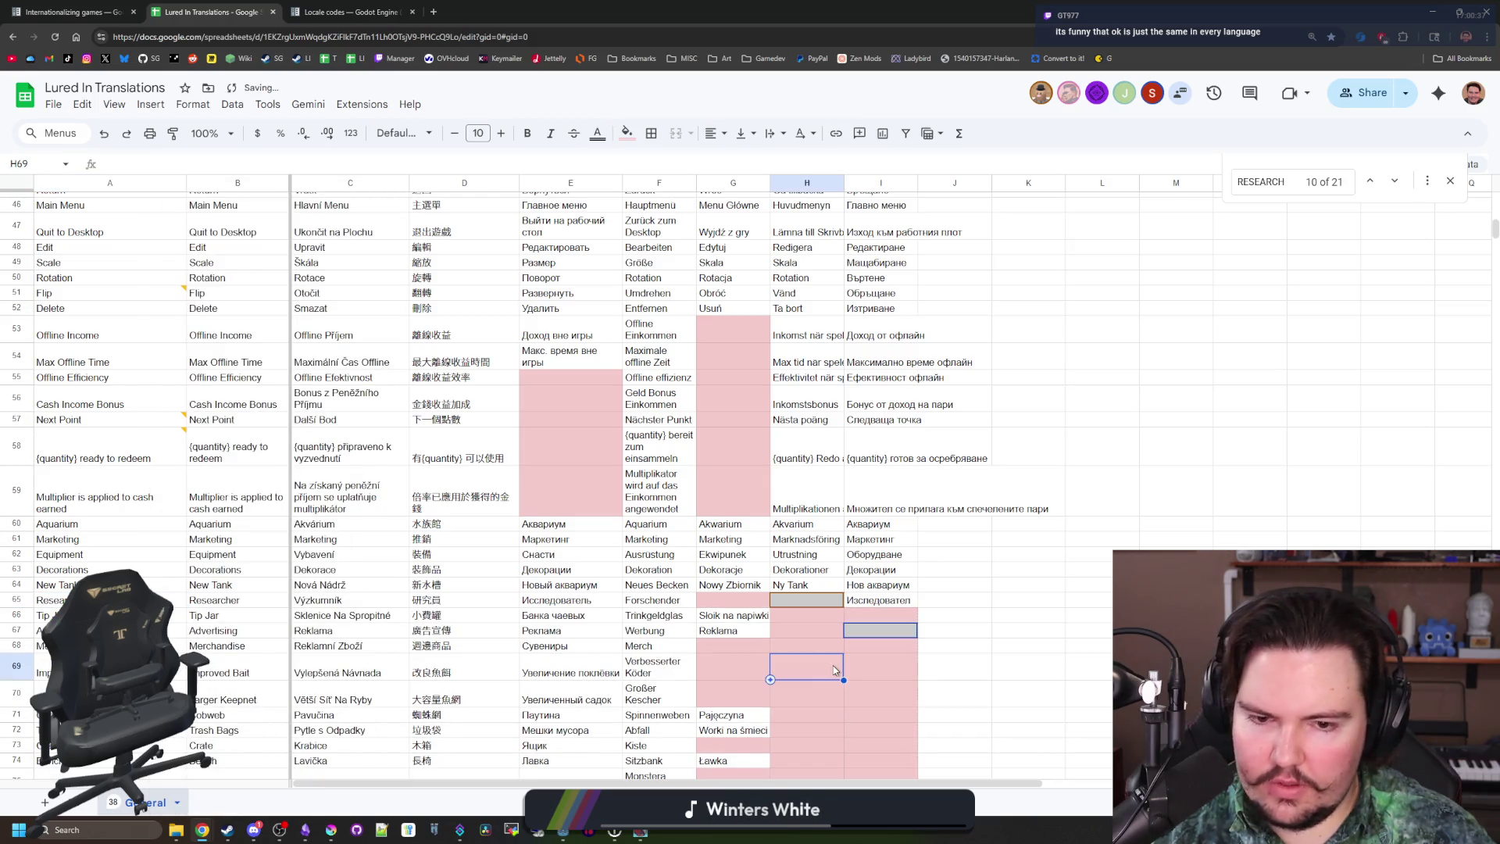
left_click(626, 134)
left_click(685, 410)
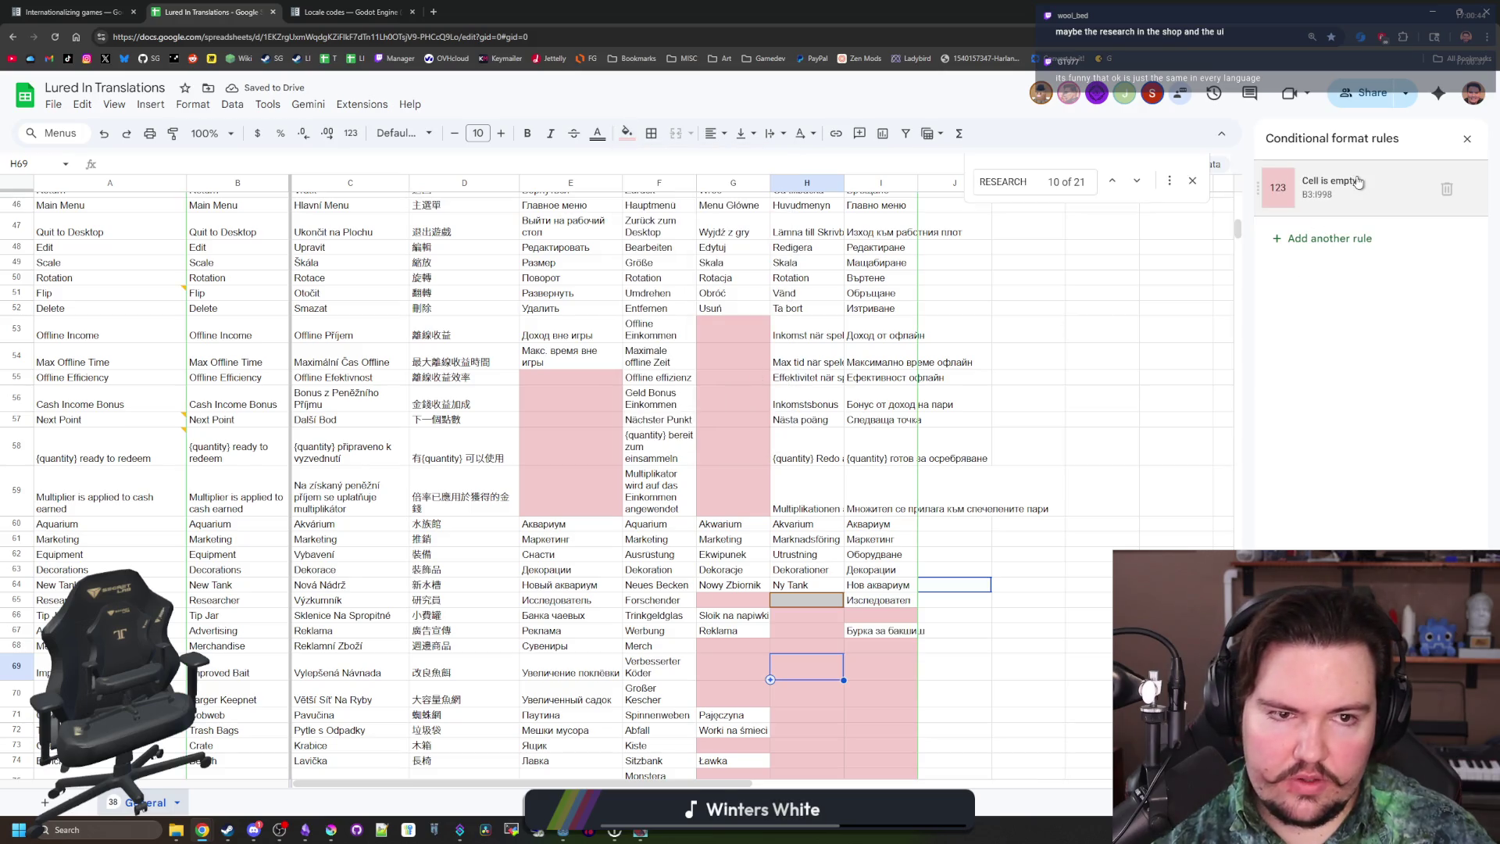
Step: Review the empty-cell highlight rule applied to the translation table
left_click(1088, 367)
scroll(1125, 360, "up", 10)
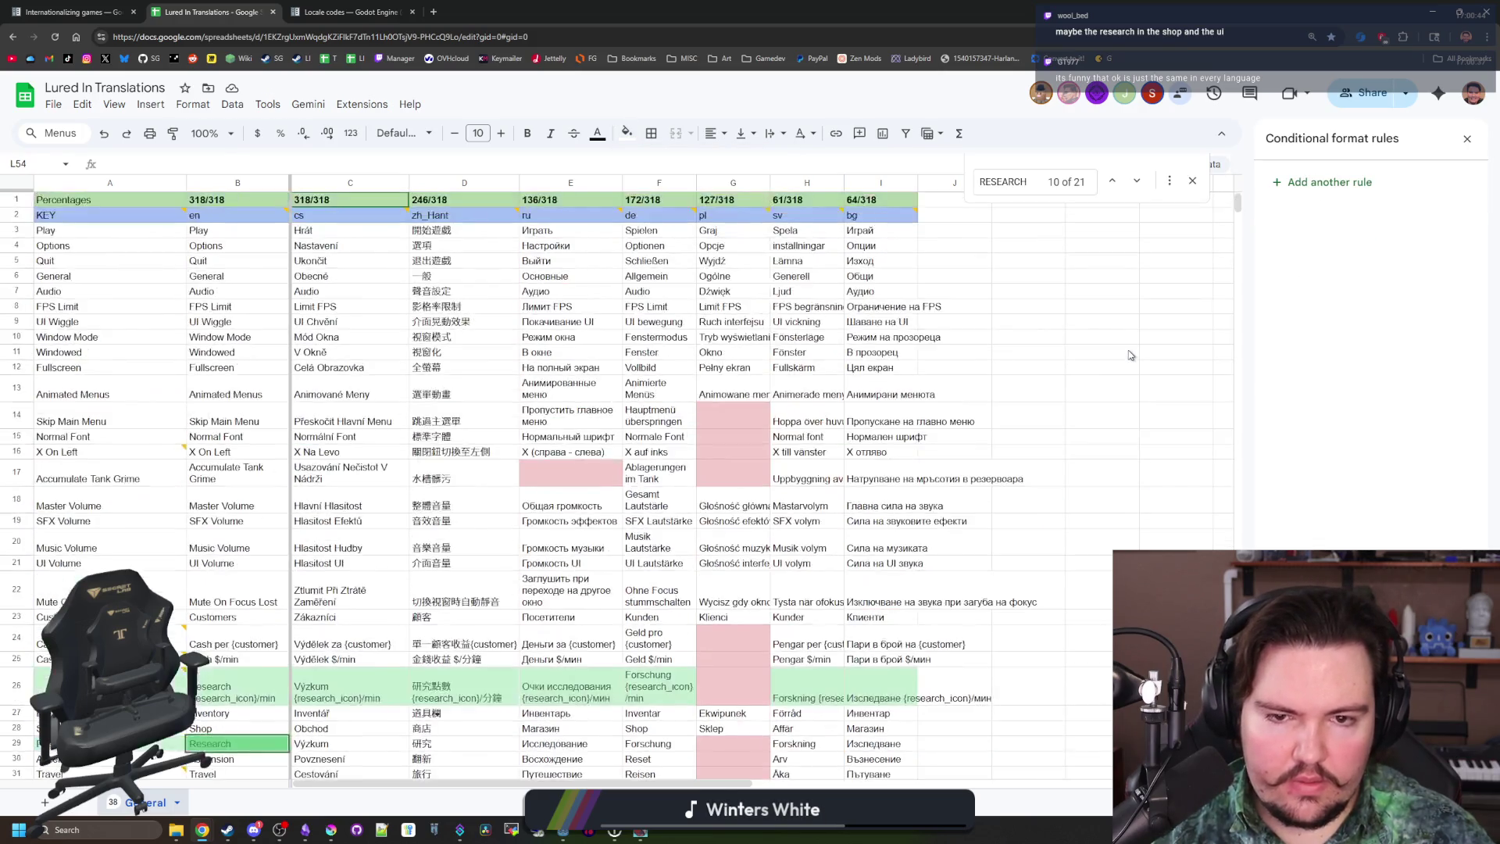
left_click(875, 228)
scroll(325, 516, "down", 20)
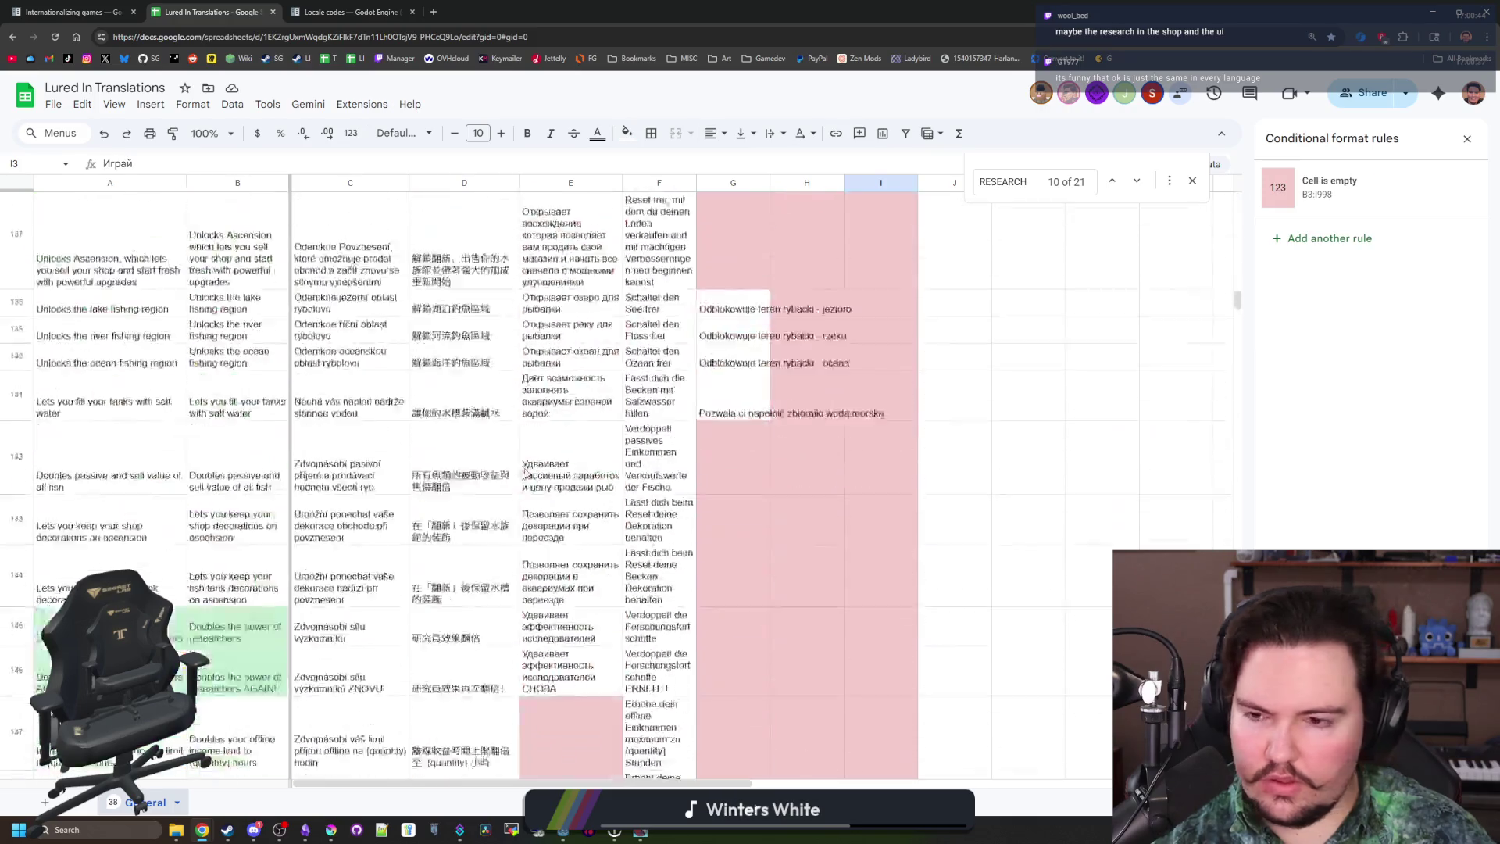
scroll(325, 515, "down", 20)
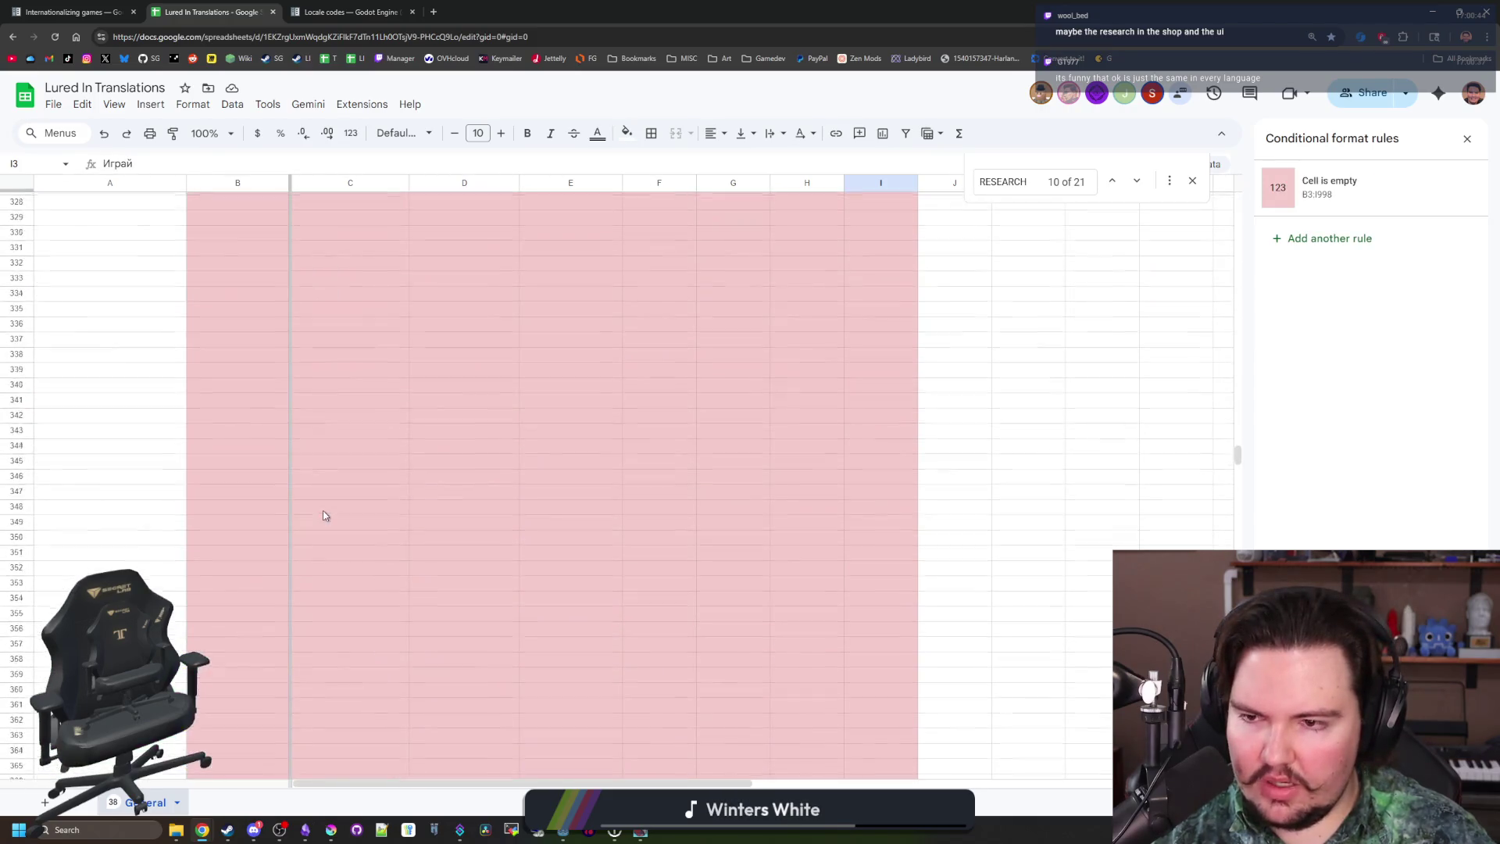
Step: Set text wrapping on C3:I320, then return to Godot and save the scene
left_click(303, 614, "shift")
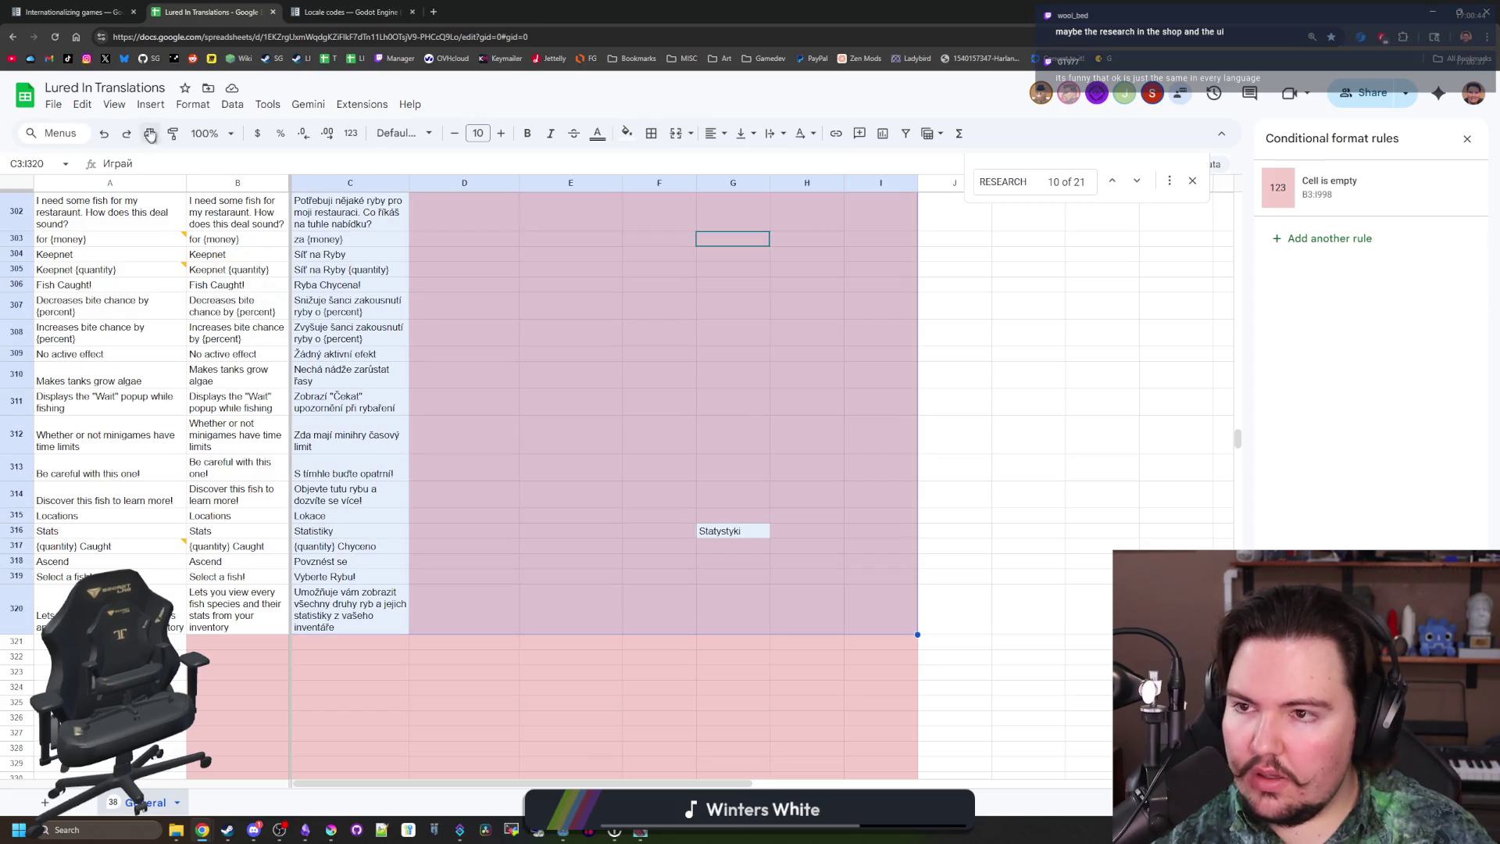
left_click(192, 104)
mouse_move(356, 236)
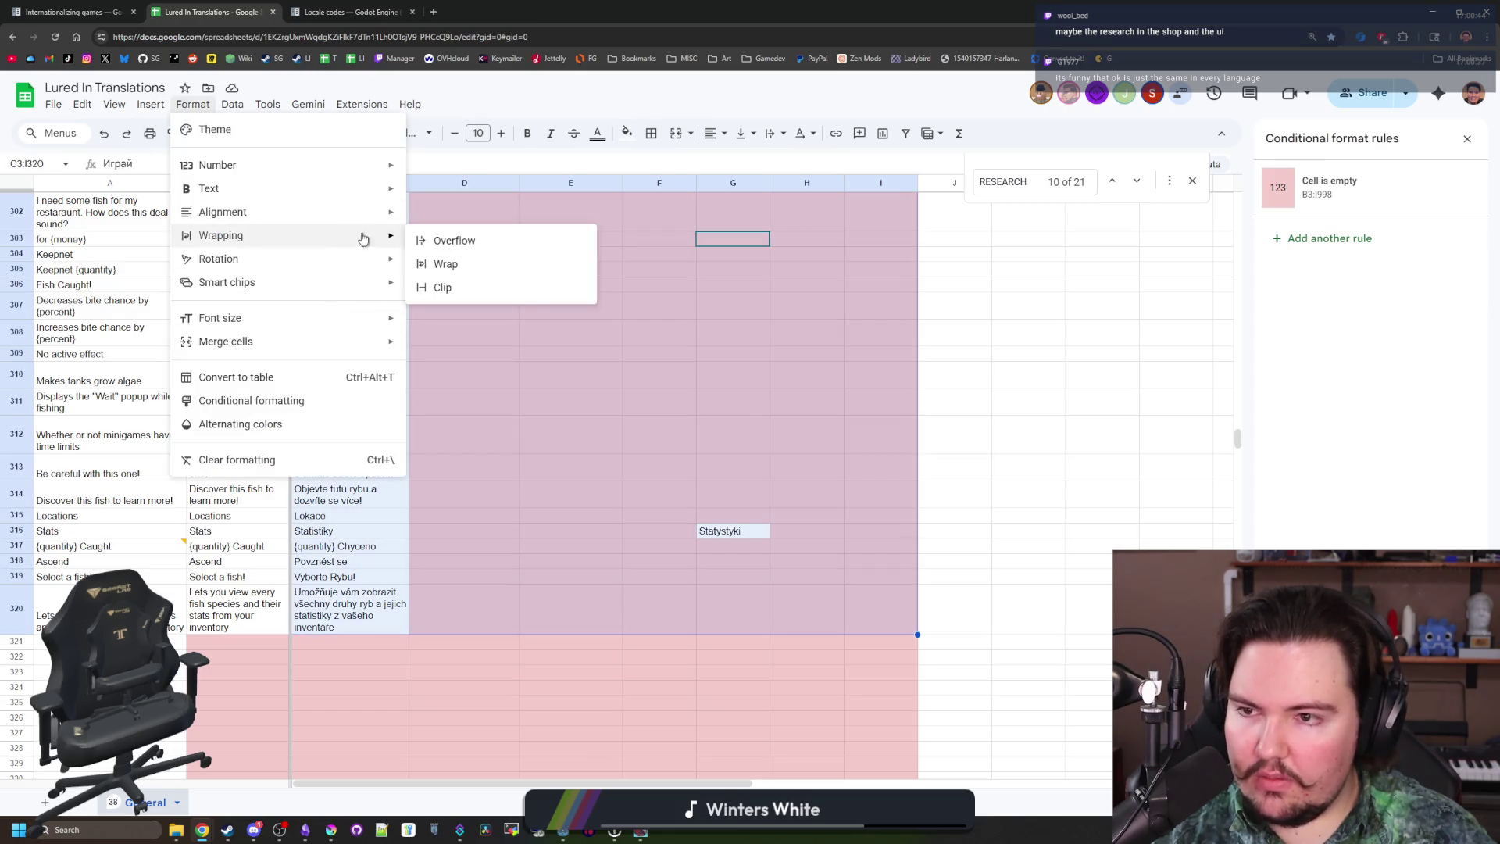
left_click(447, 264)
left_click(531, 493)
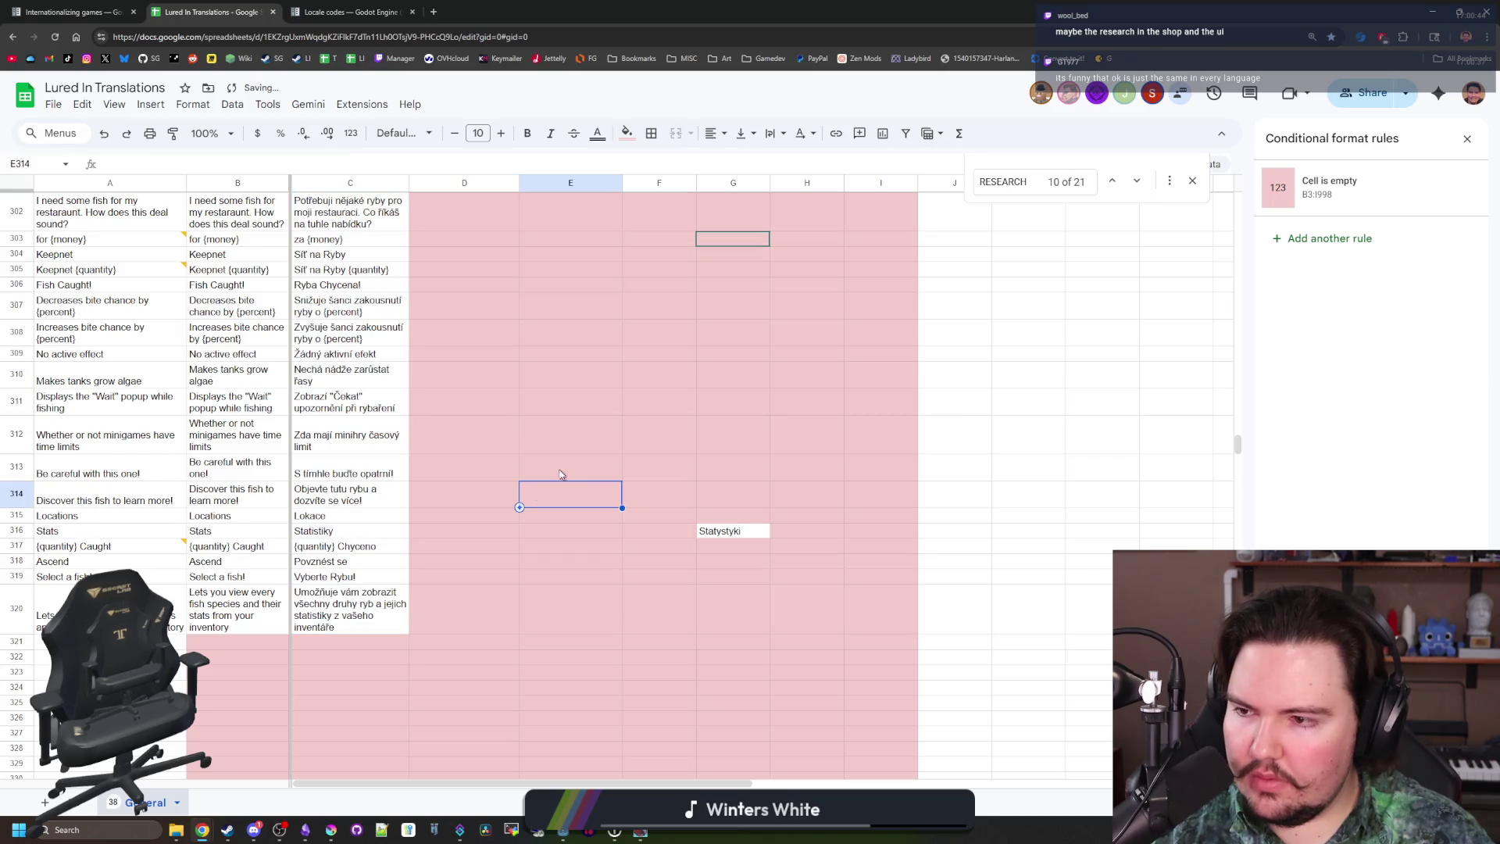
scroll(538, 492, "up", 20)
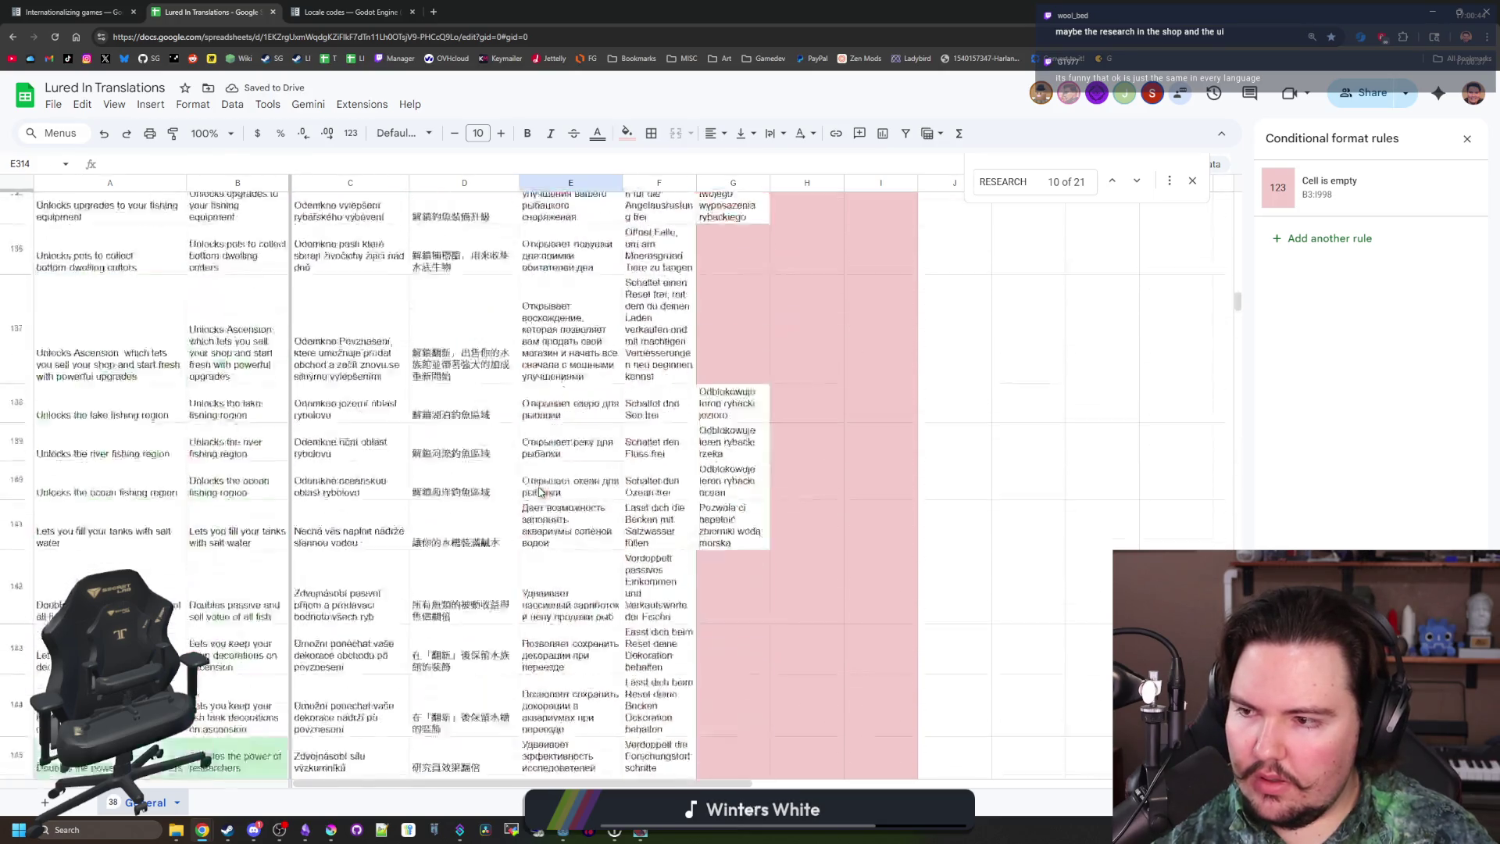
key("alt+Tab")
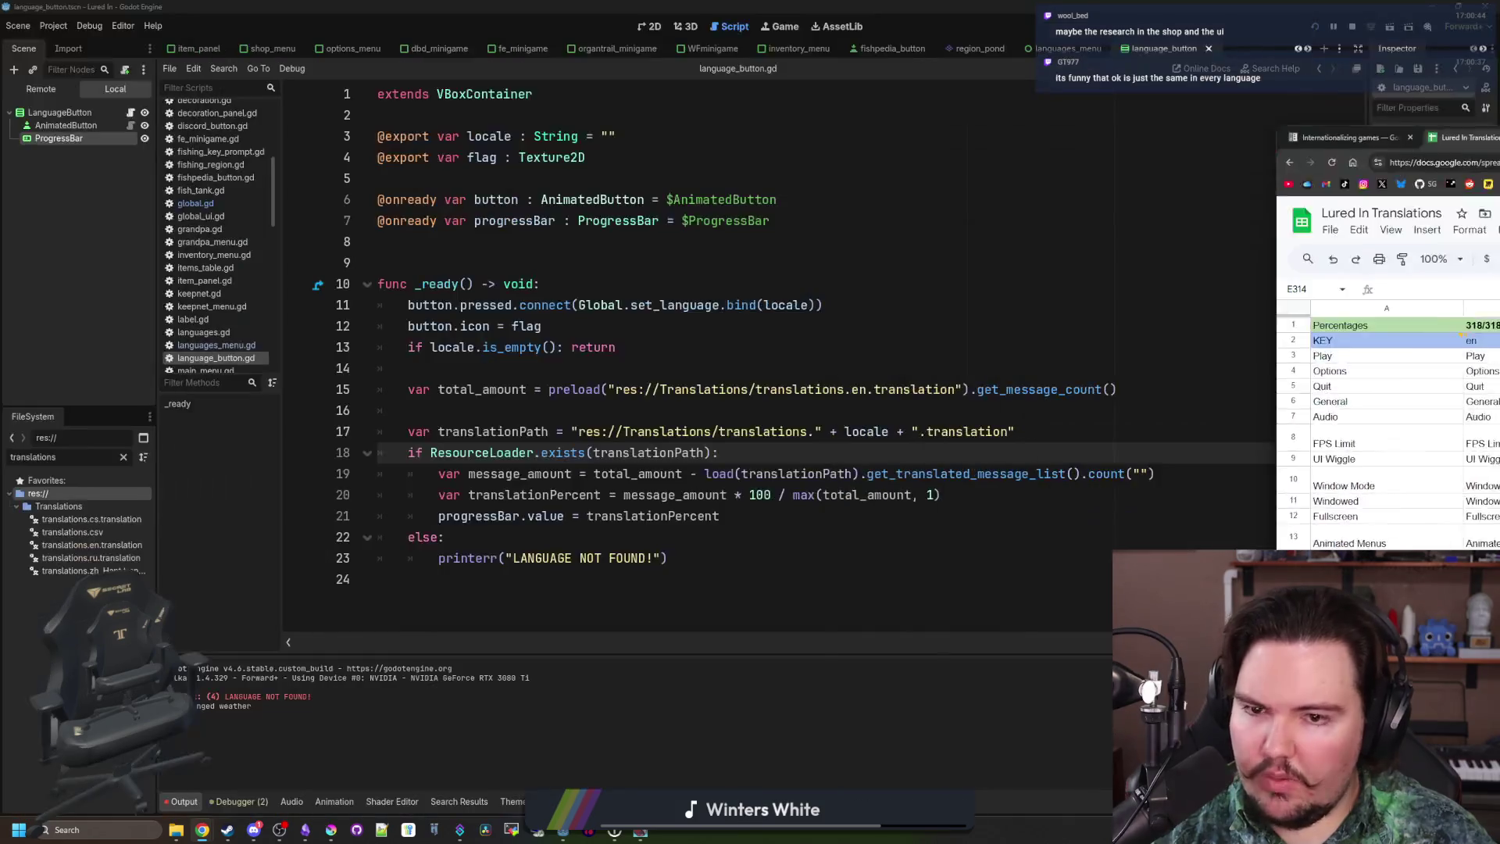
key("ctrl+s")
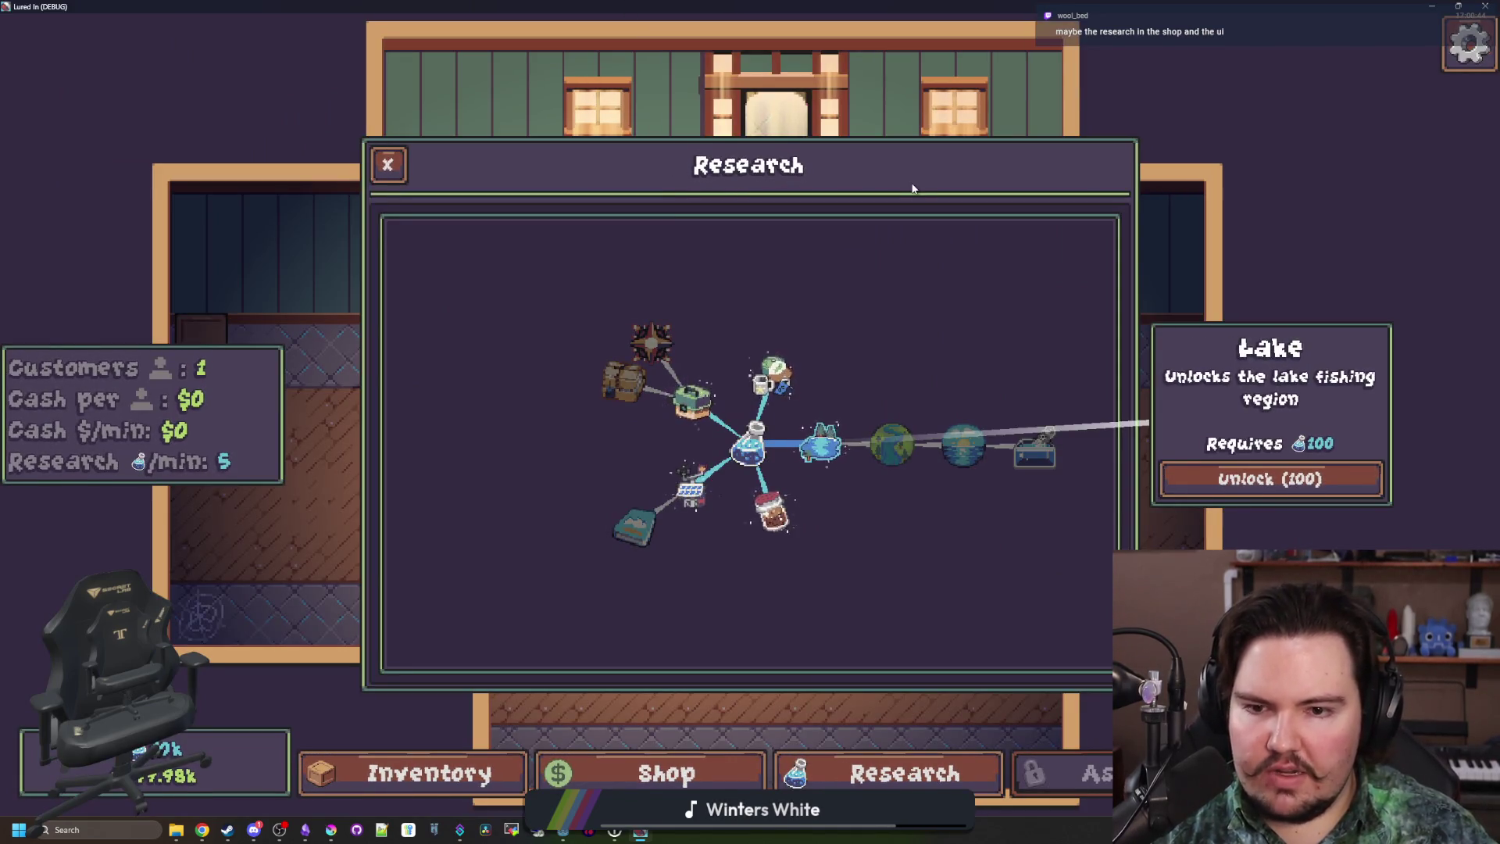
Step: Close the Research panel, open and close the Shop, then switch to the translations spreadsheet
key("Escape")
left_click(599, 770)
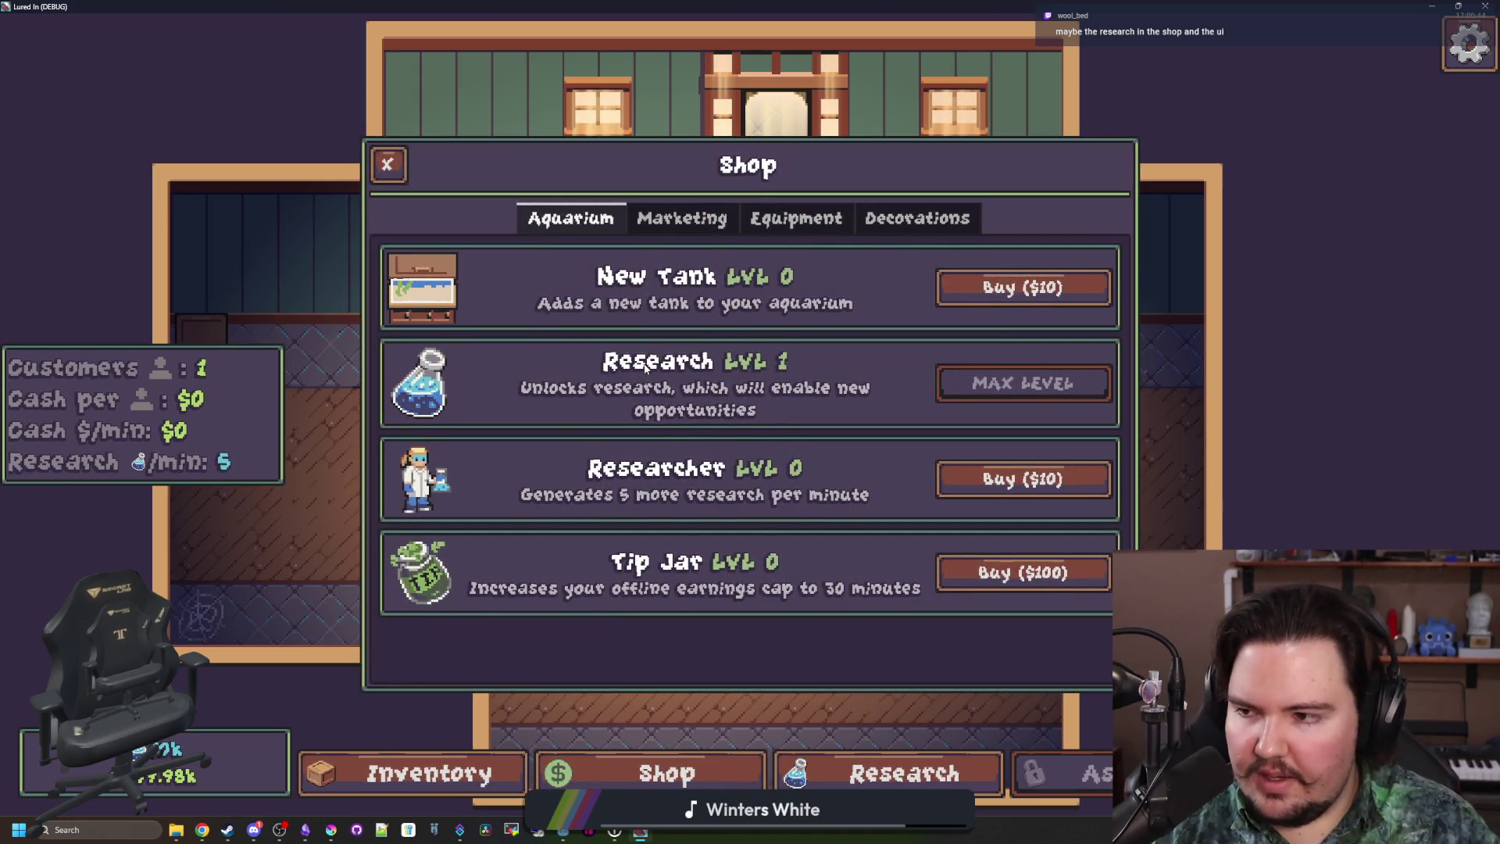
key("Escape")
key("alt+Tab")
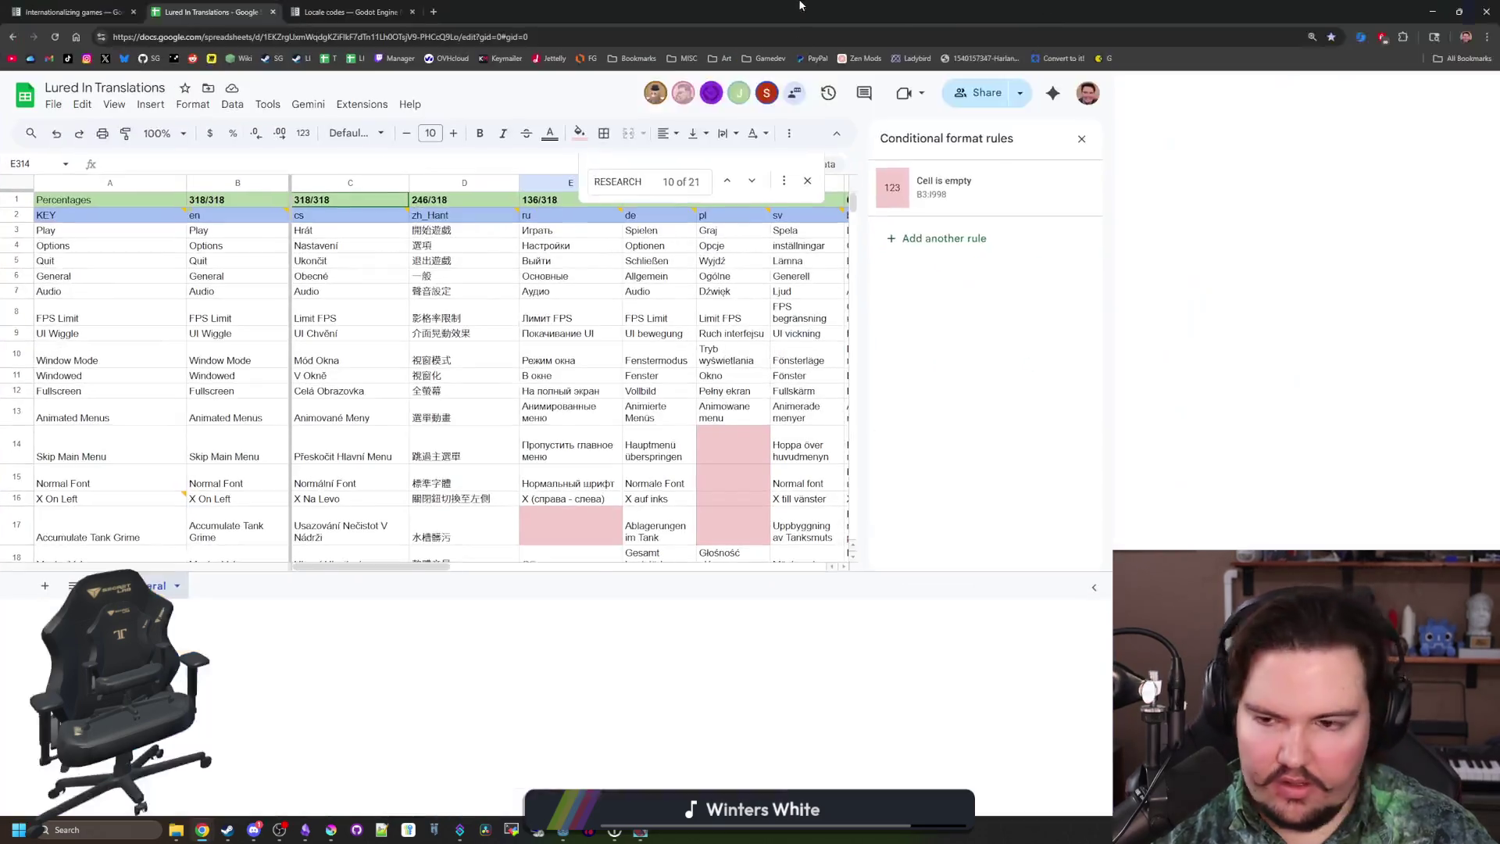
Step: Close the conditional format rules sidebar and return to the running Lured In game
left_click(1467, 139)
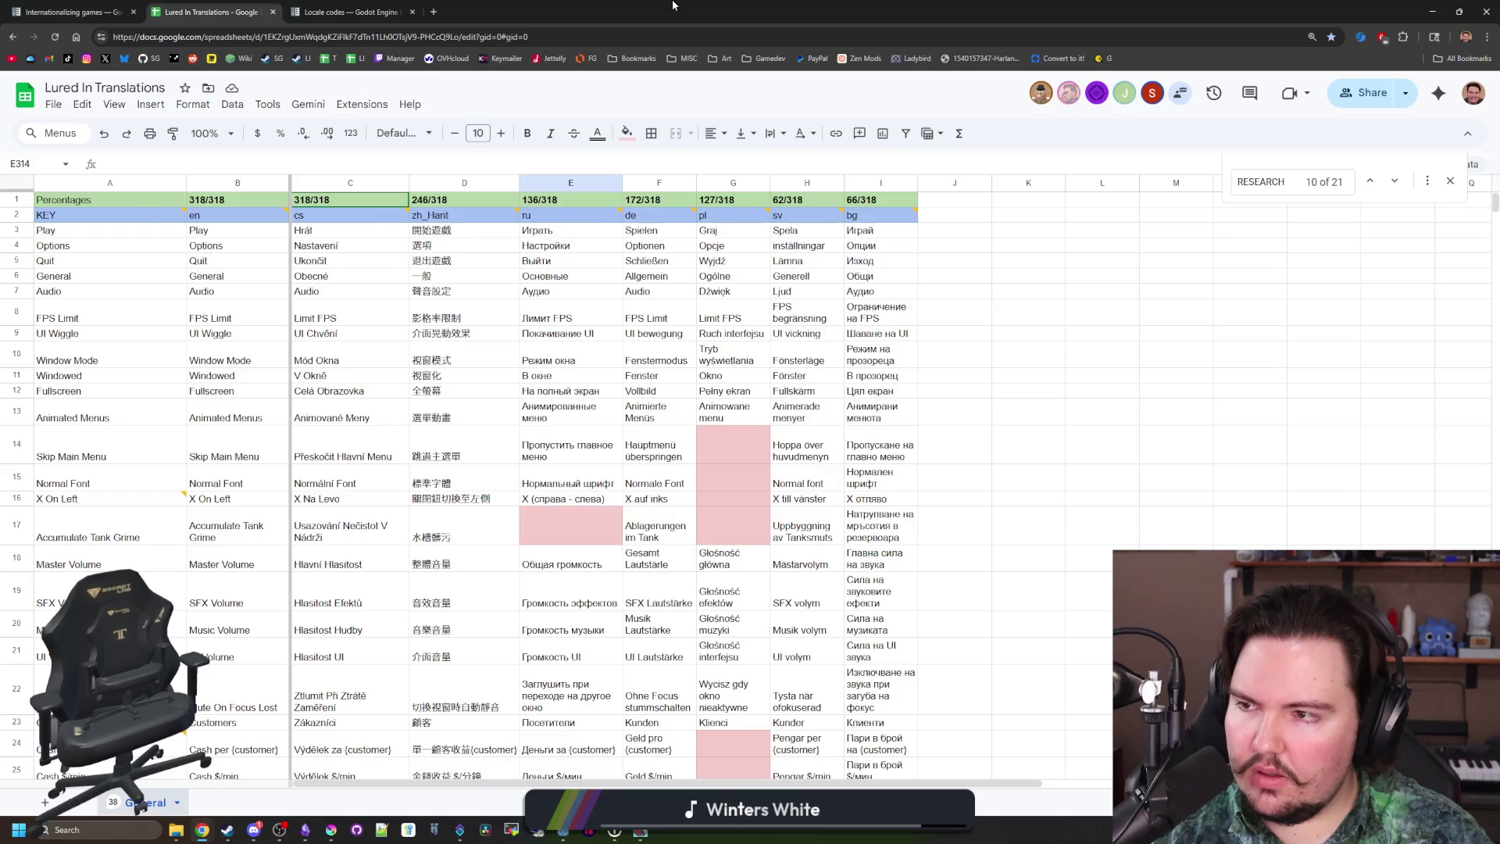
key("alt+Tab")
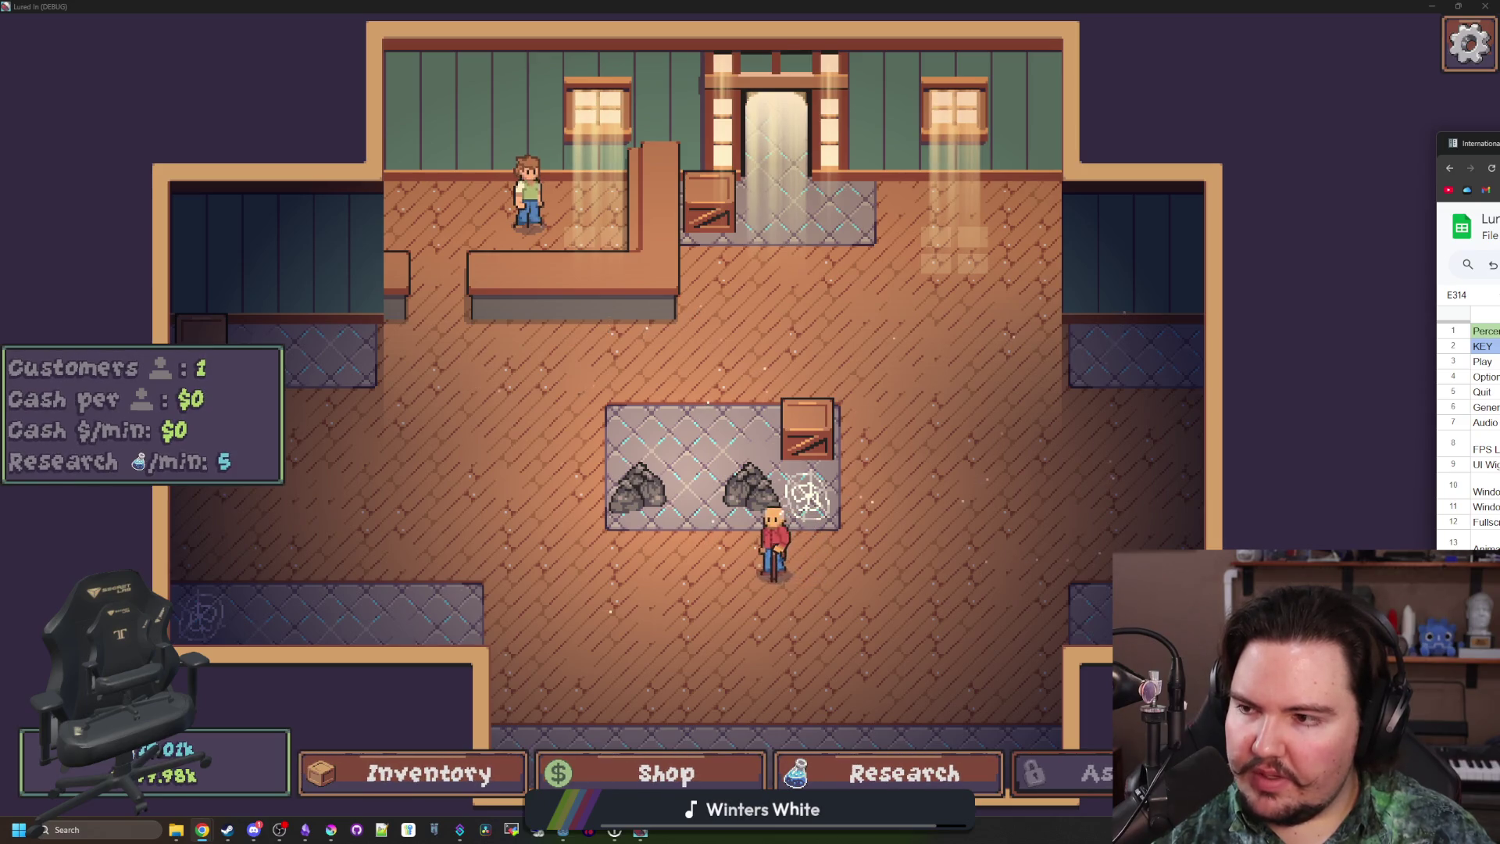
Step: Walk the character around the shop floor, past the counter, tank area and left rock
key("a")
key("s")
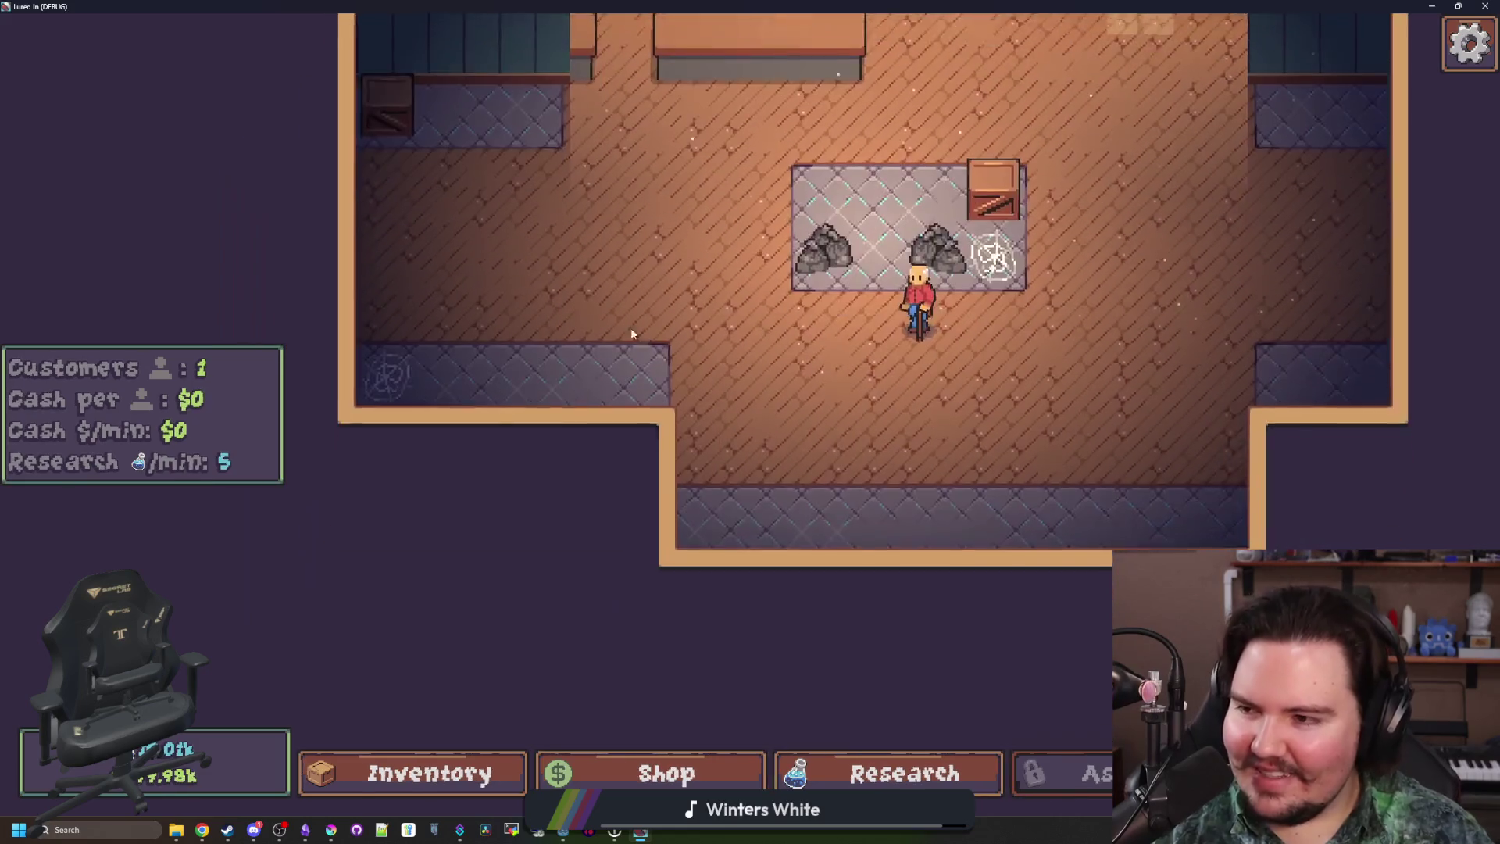
key("s")
key("d")
key("w")
key("a")
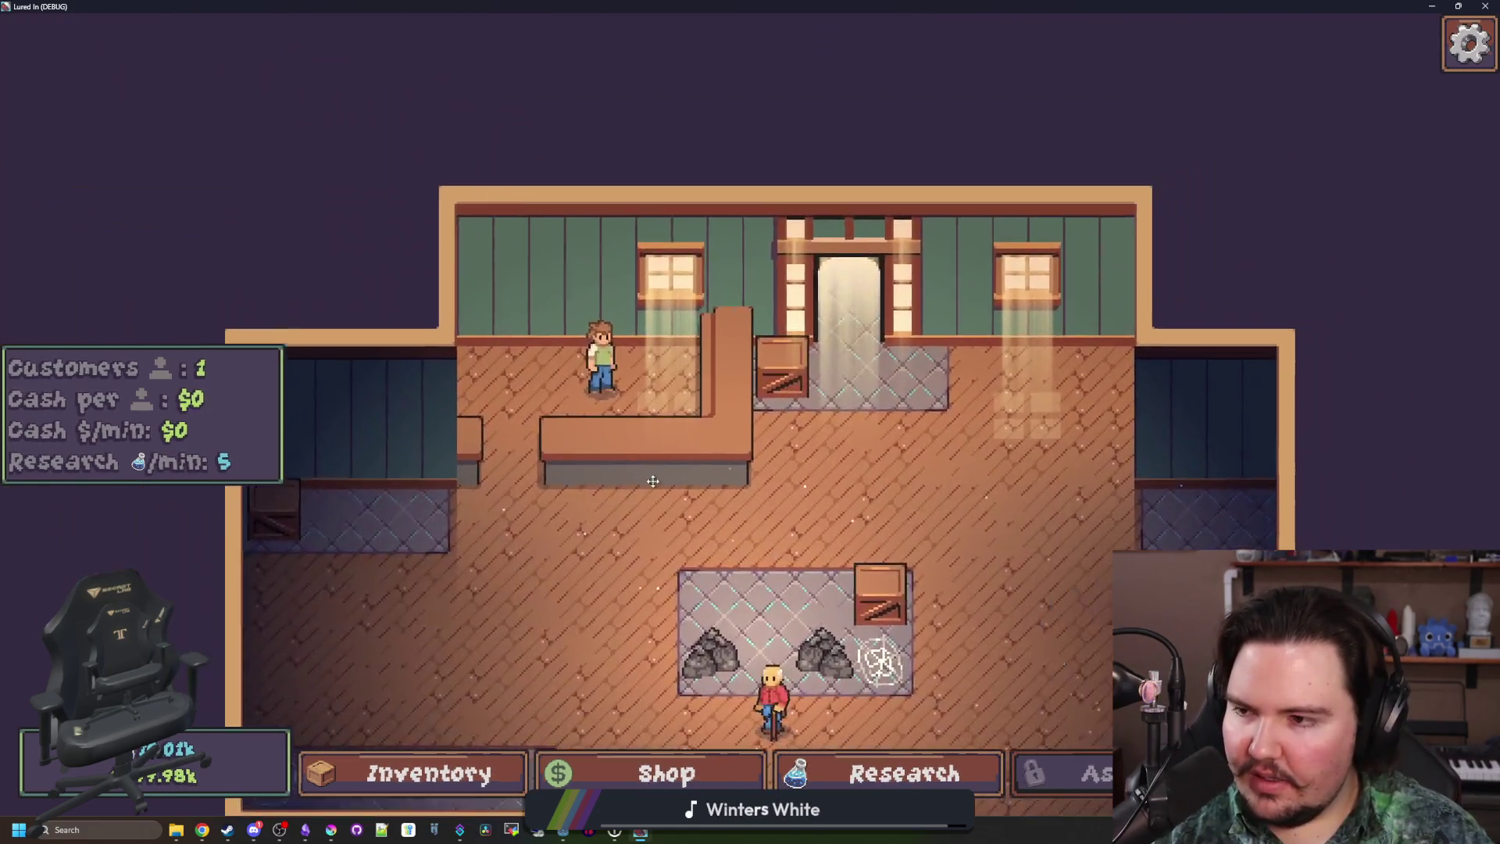
key("d")
key("s")
key("a")
key("w")
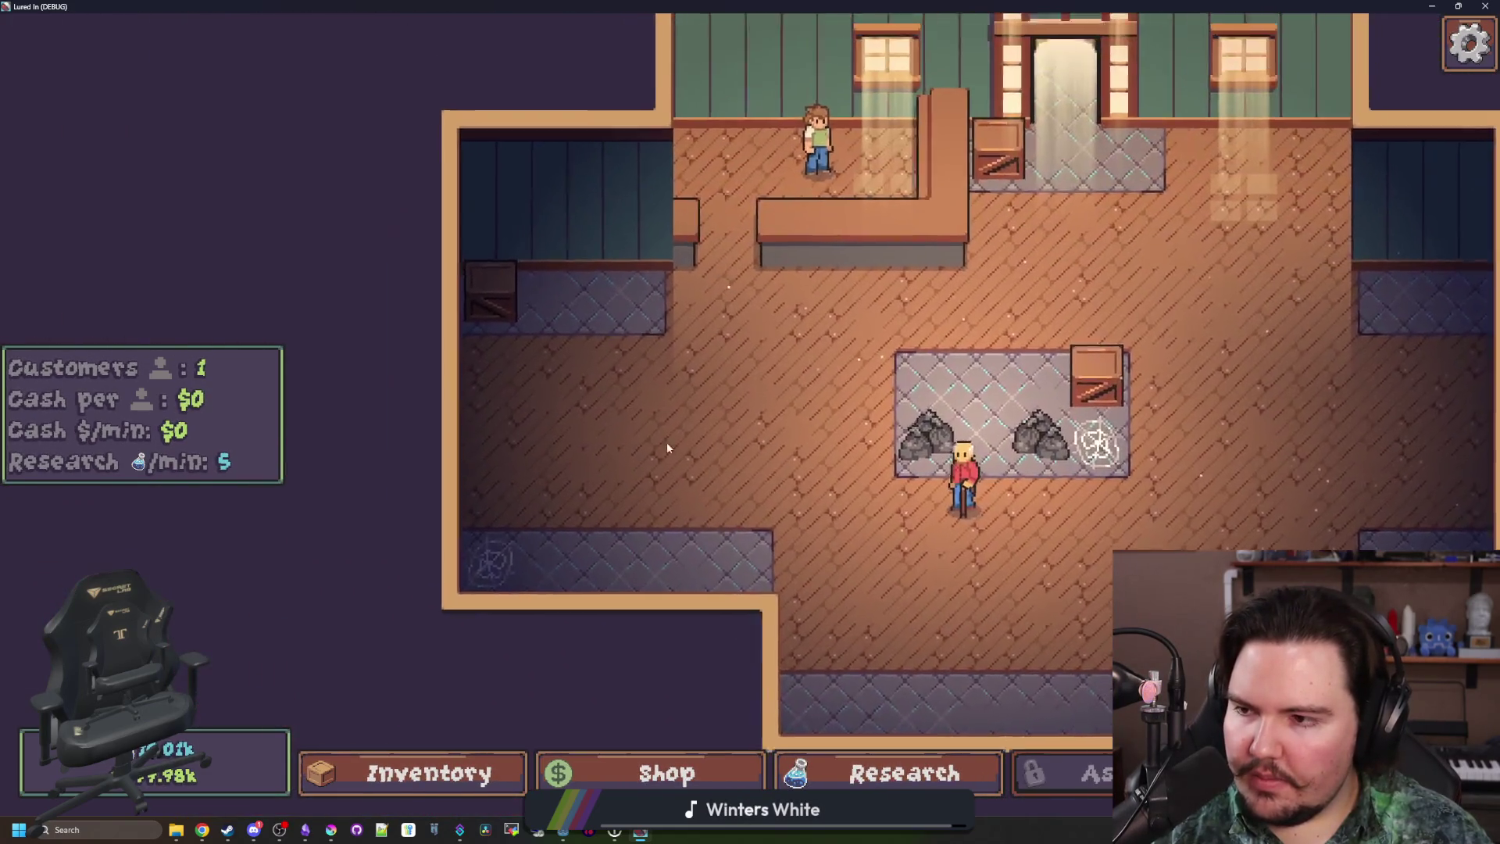
key("d")
key("w")
key("a")
key("s")
key("d")
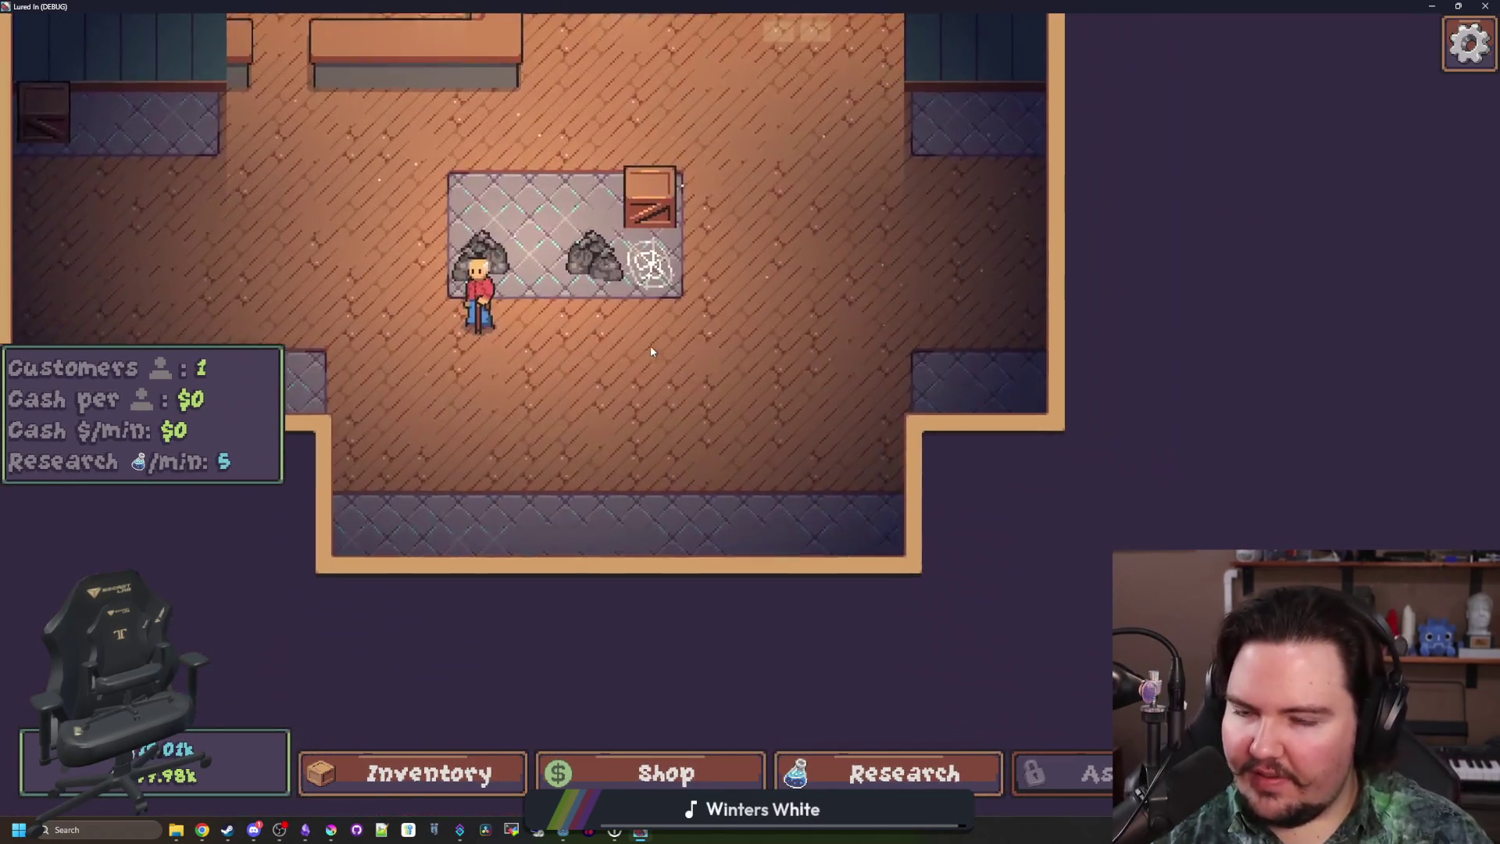
key("d")
key("w")
key("a")
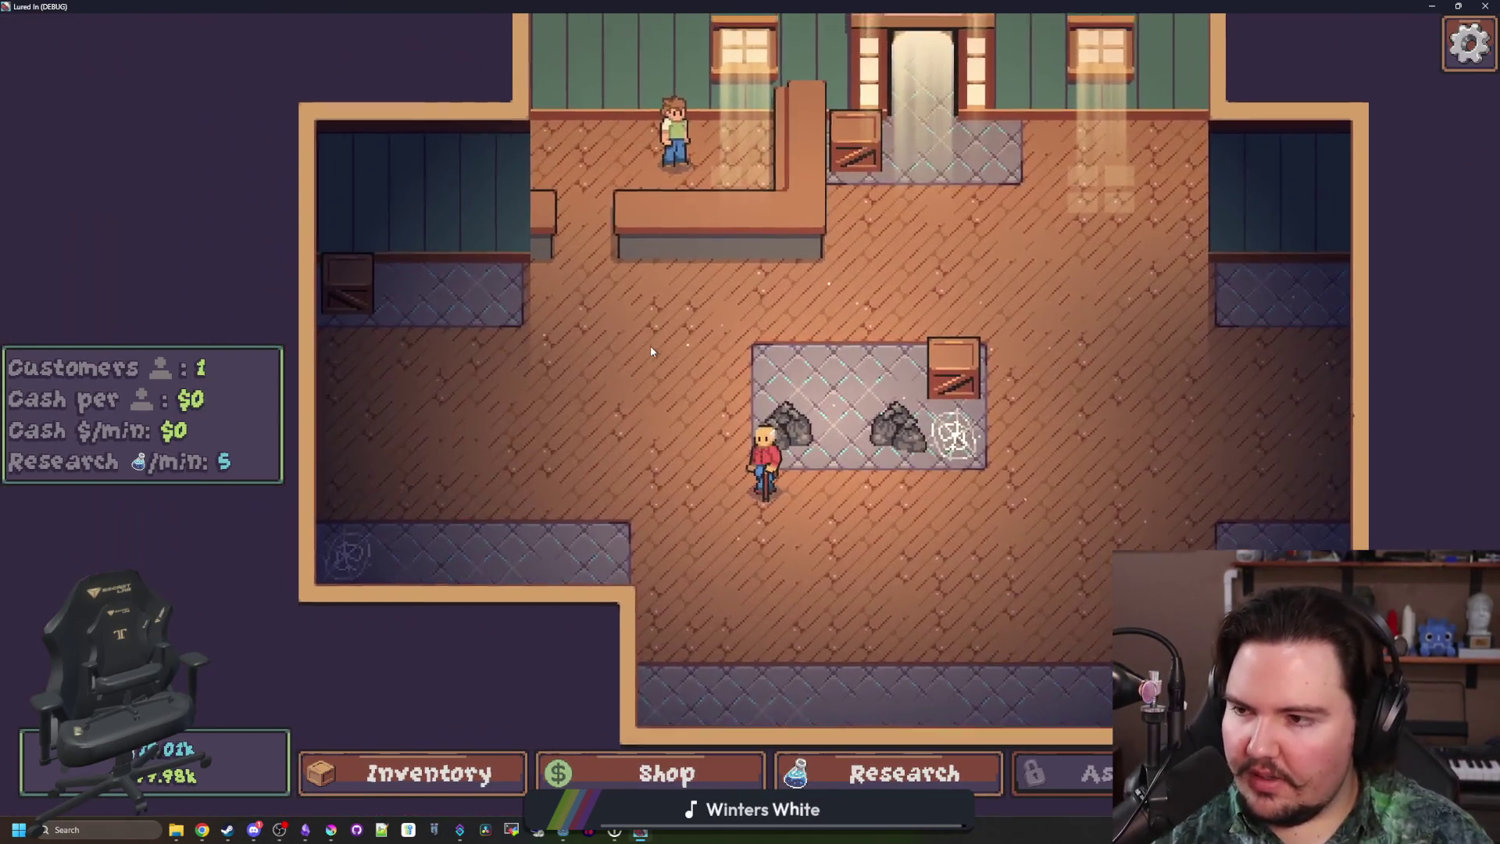
key("w")
Step: Move the character left of the tank, then return to the spreadsheet and search for 'no'
key("d")
key("s")
key("w")
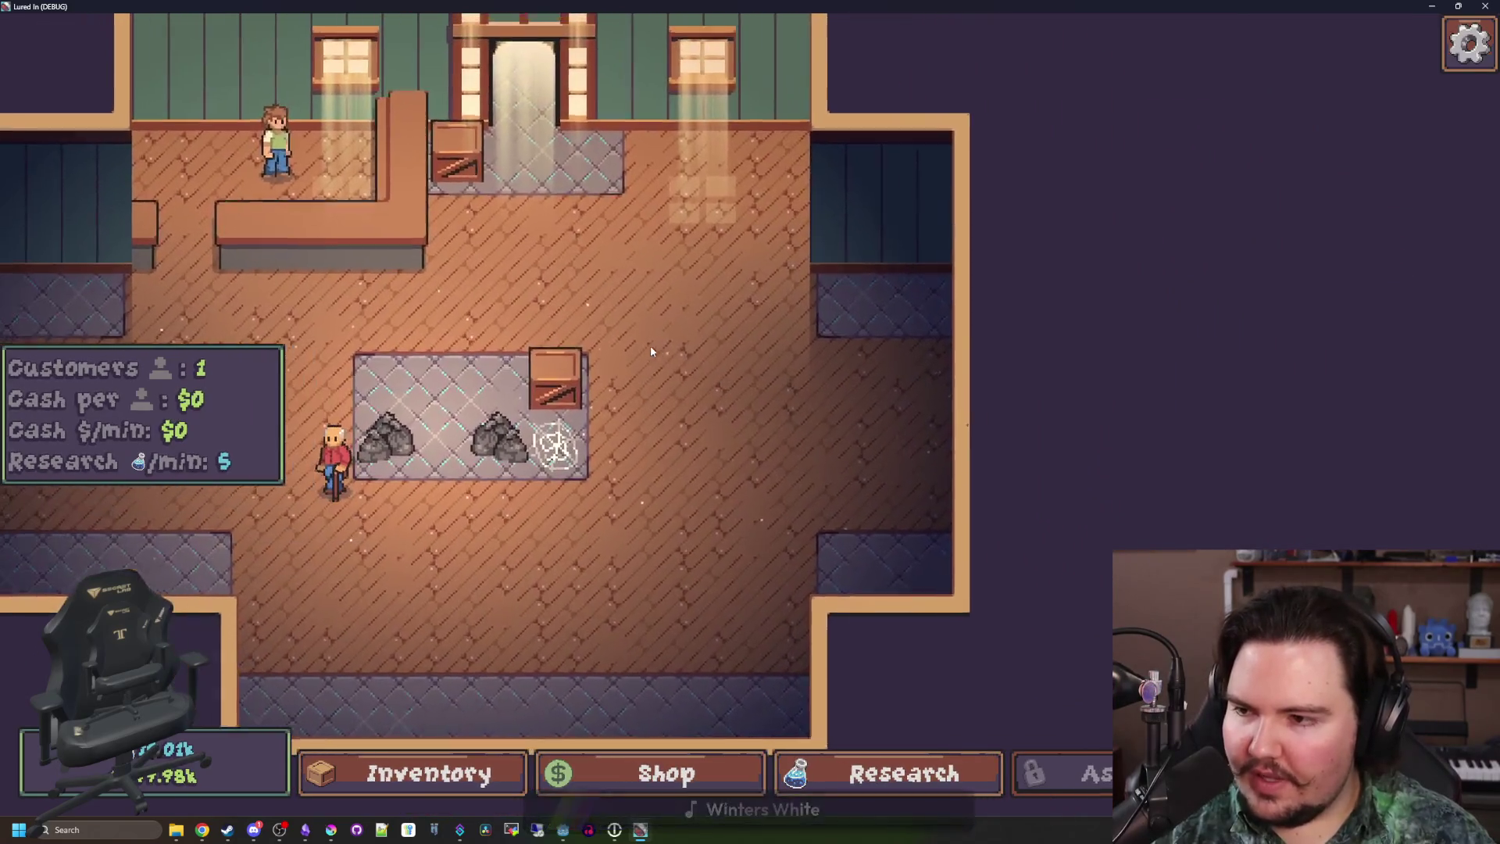
key("a")
key("alt+Tab")
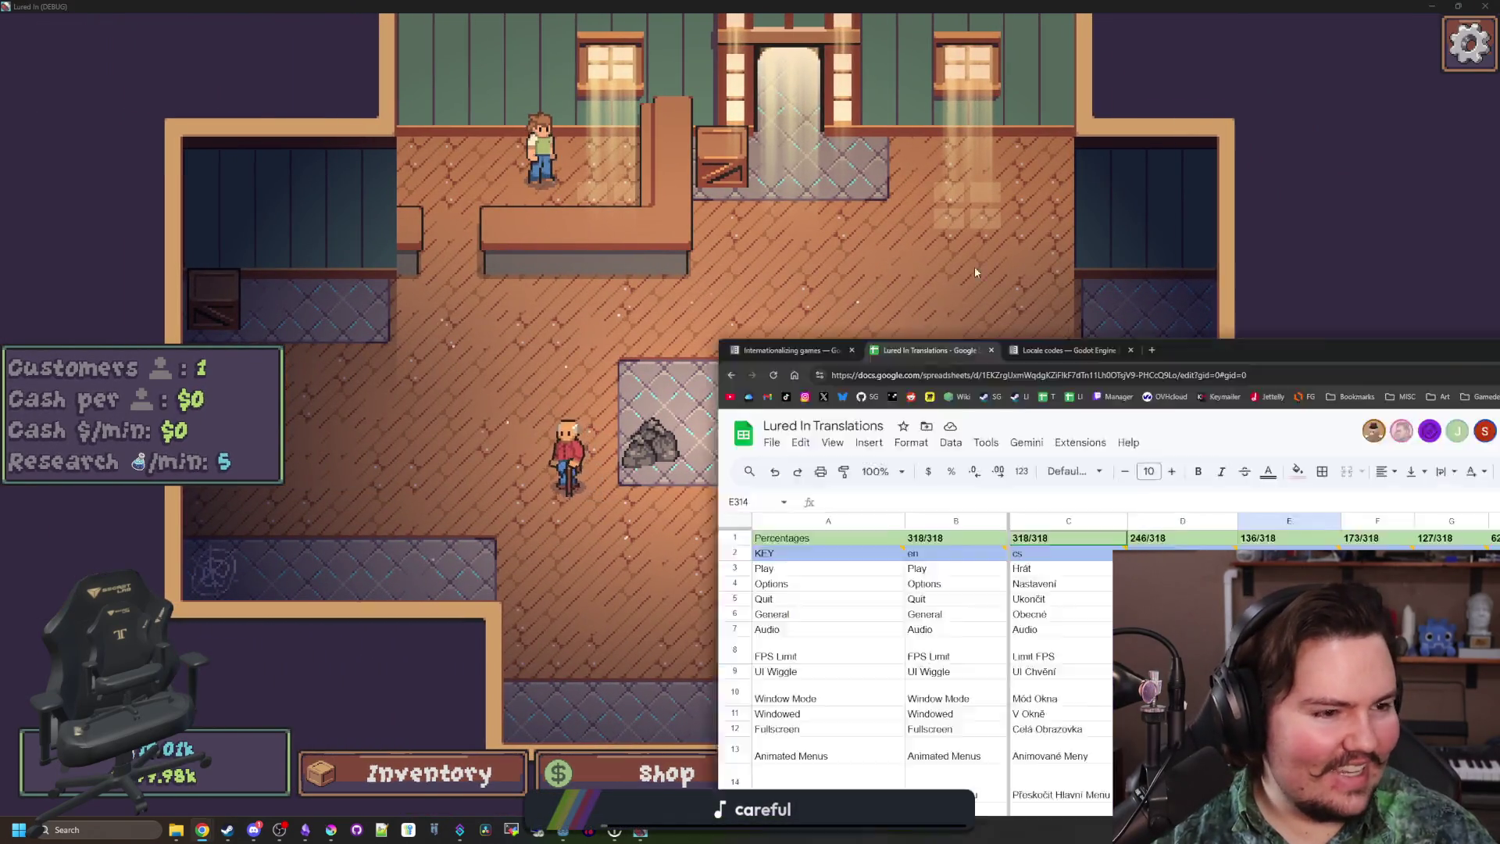
type("no")
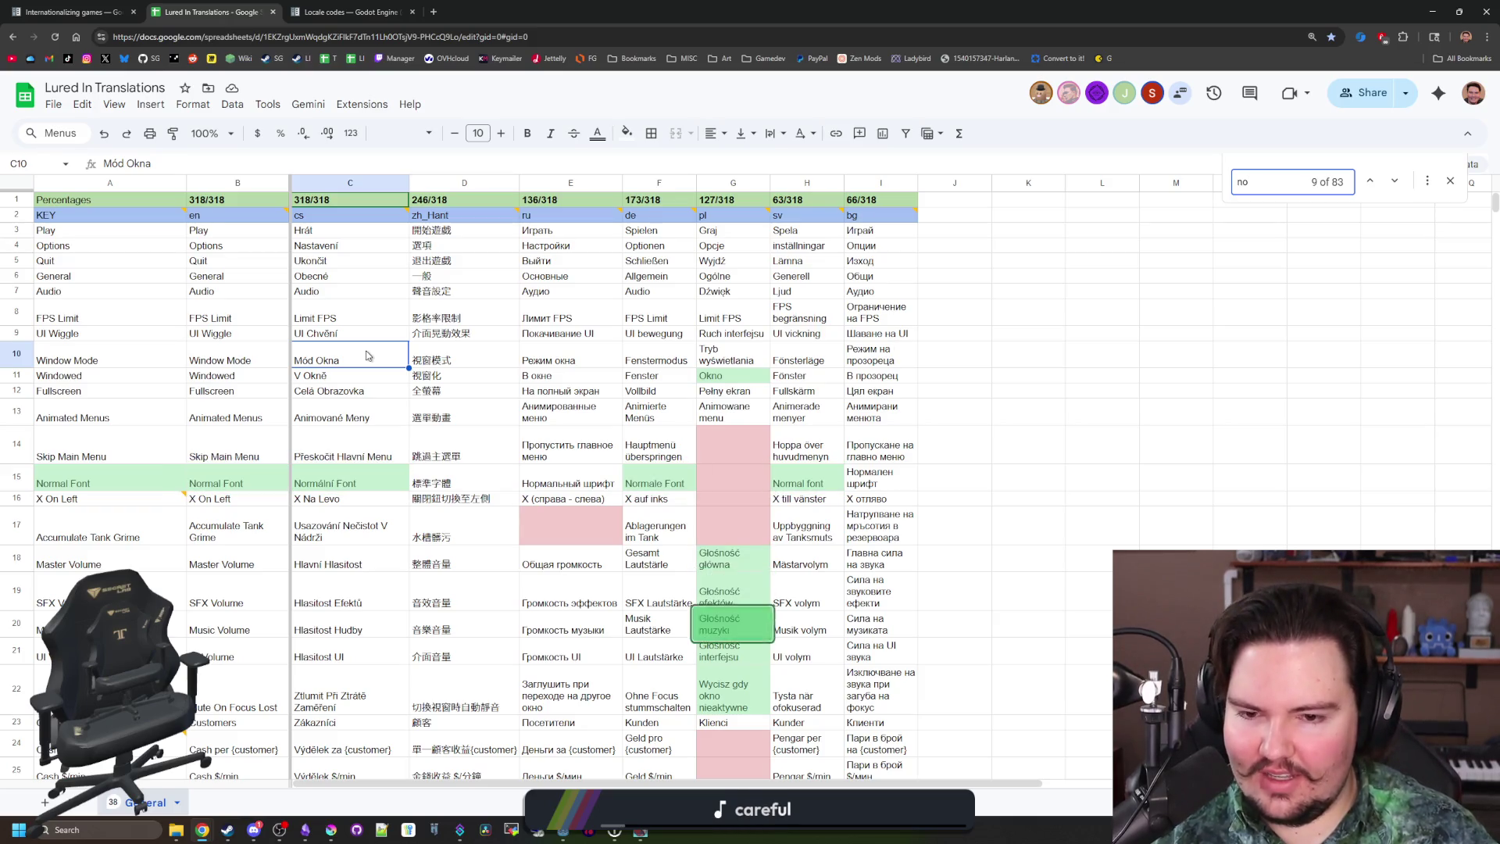
Step: Step through the spreadsheet matches for 'no' across the language columns
key("Return")
key("Return")
key("Return")
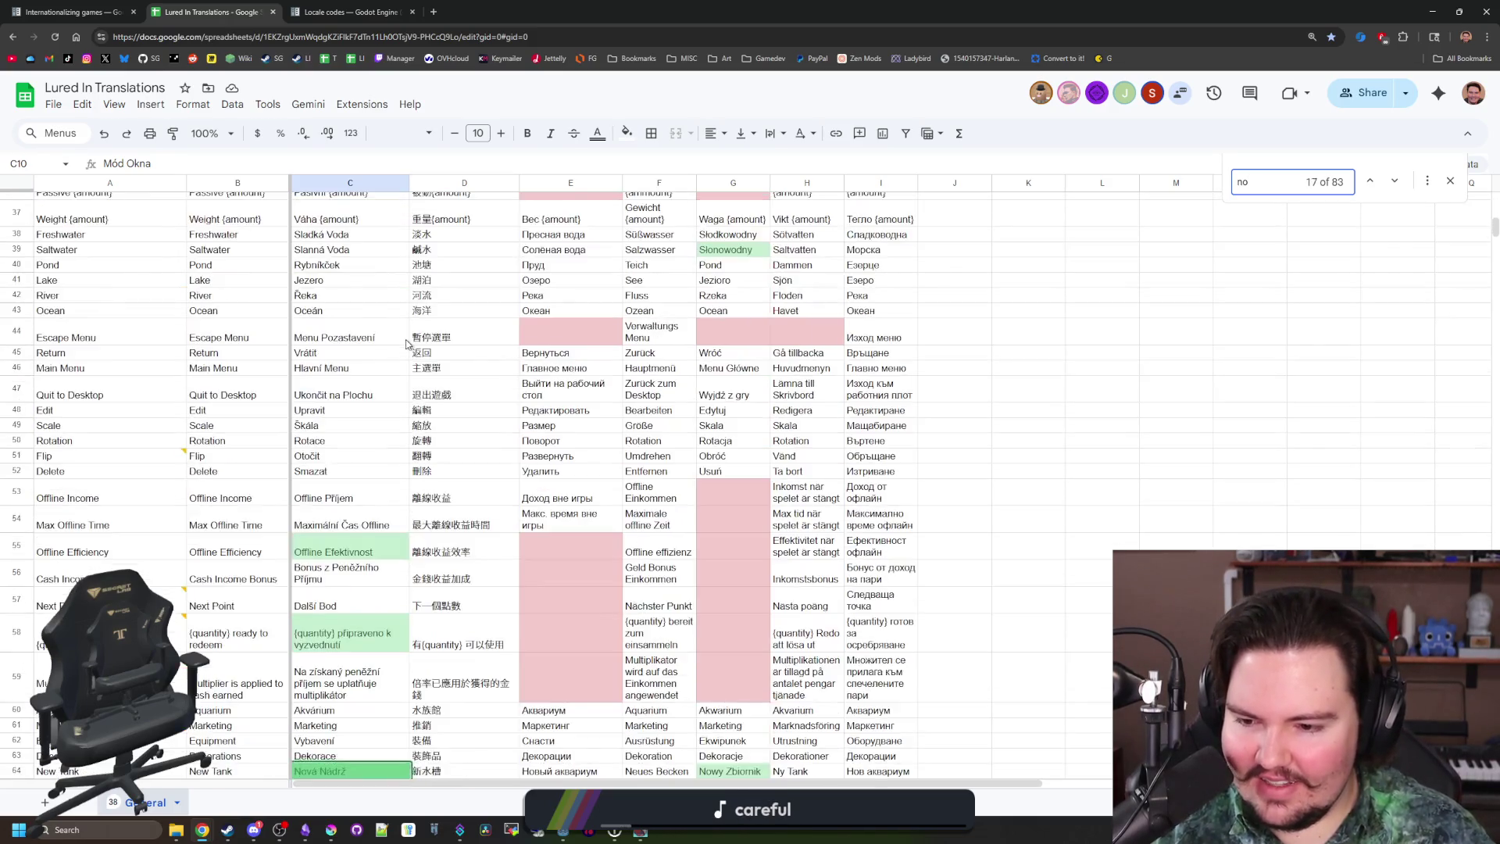
key("Return")
key("Return")
key("Return")
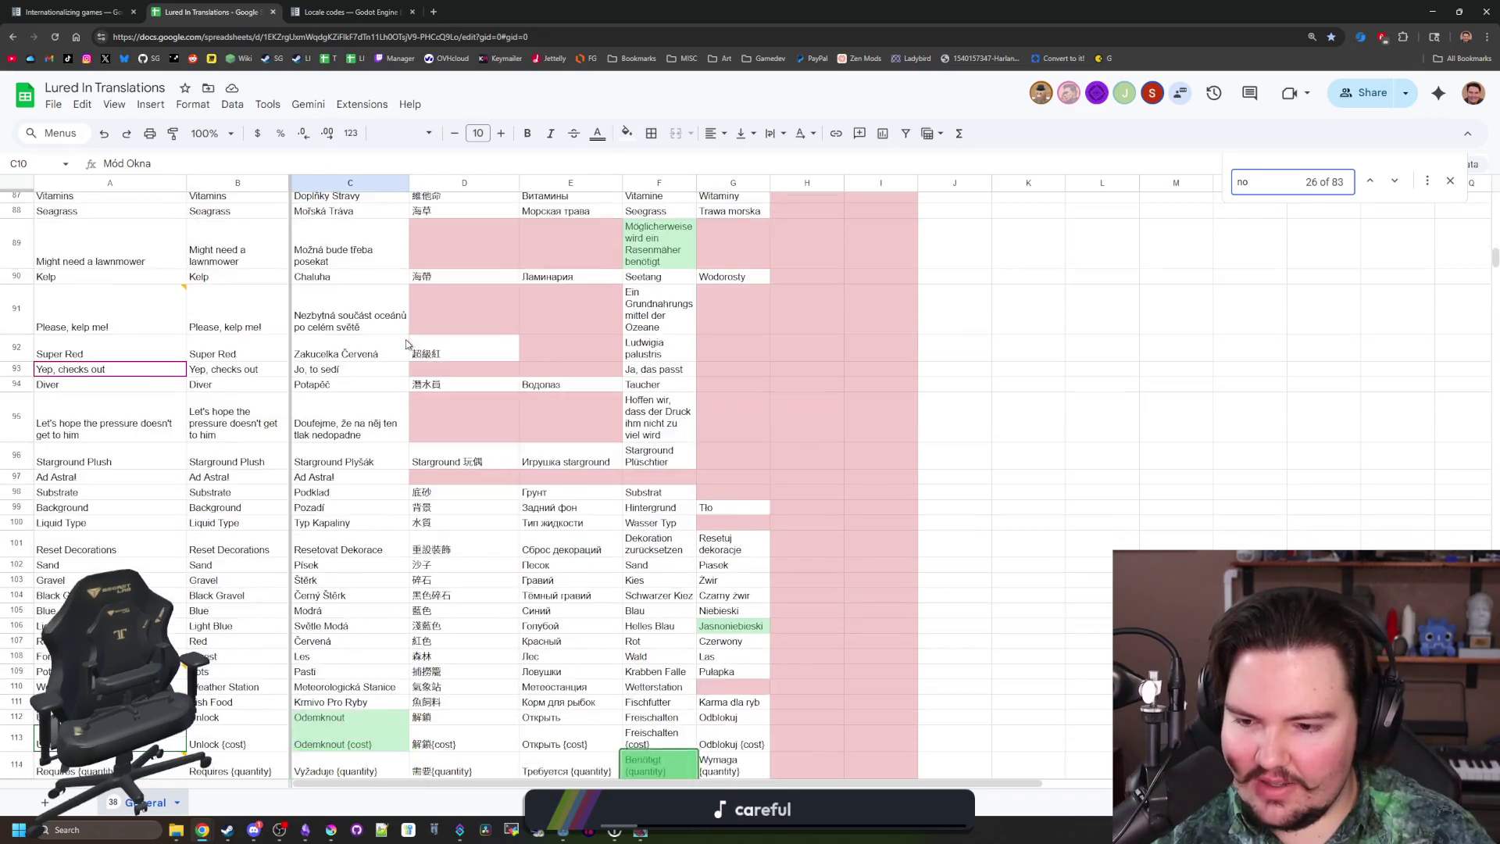
key("Return")
key("Return")
key("Return")
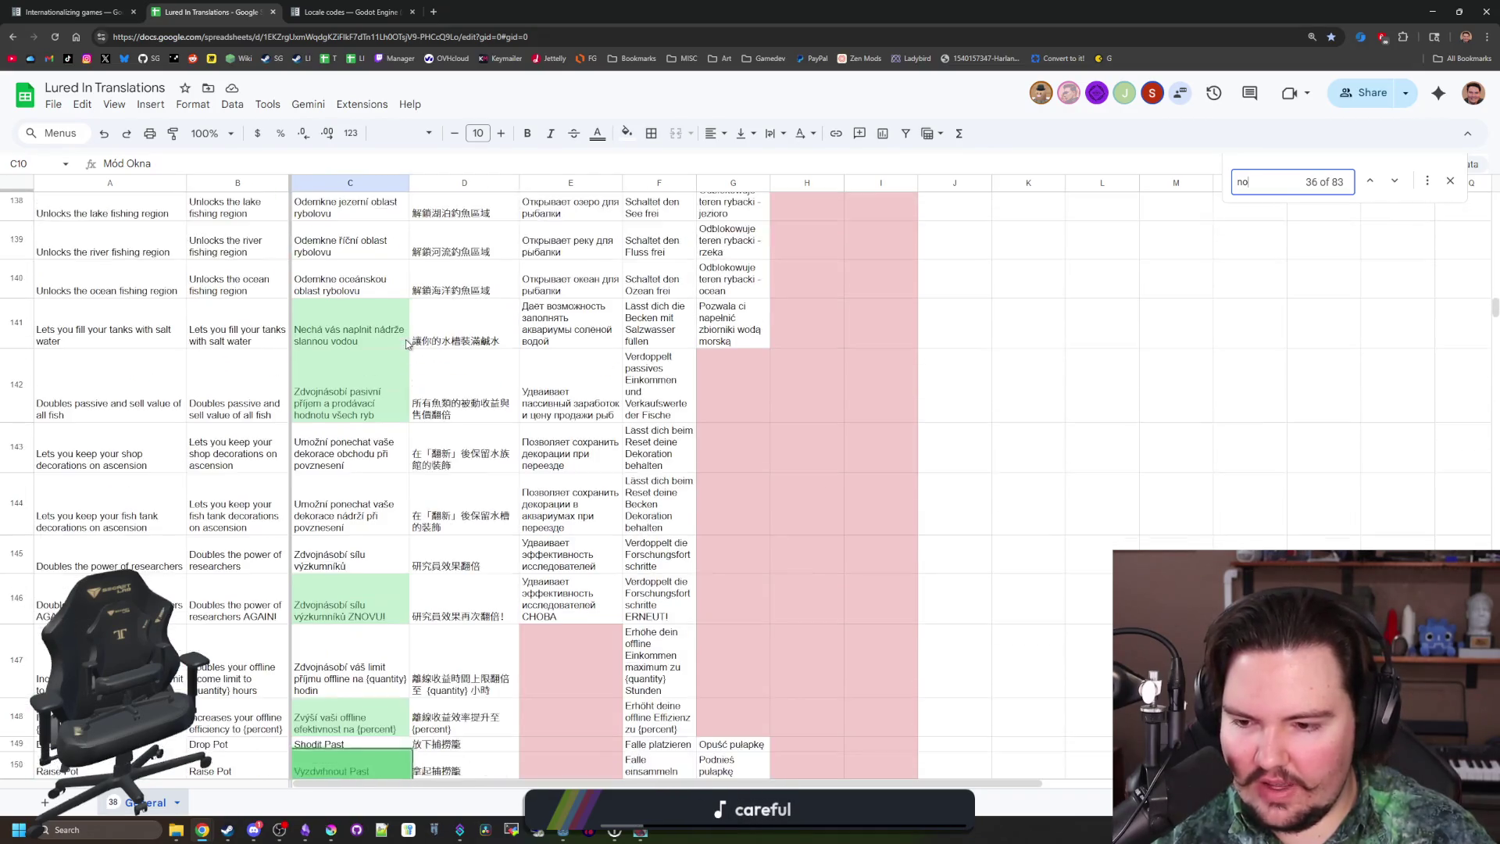
key("Return")
key("Return")
key("Return")
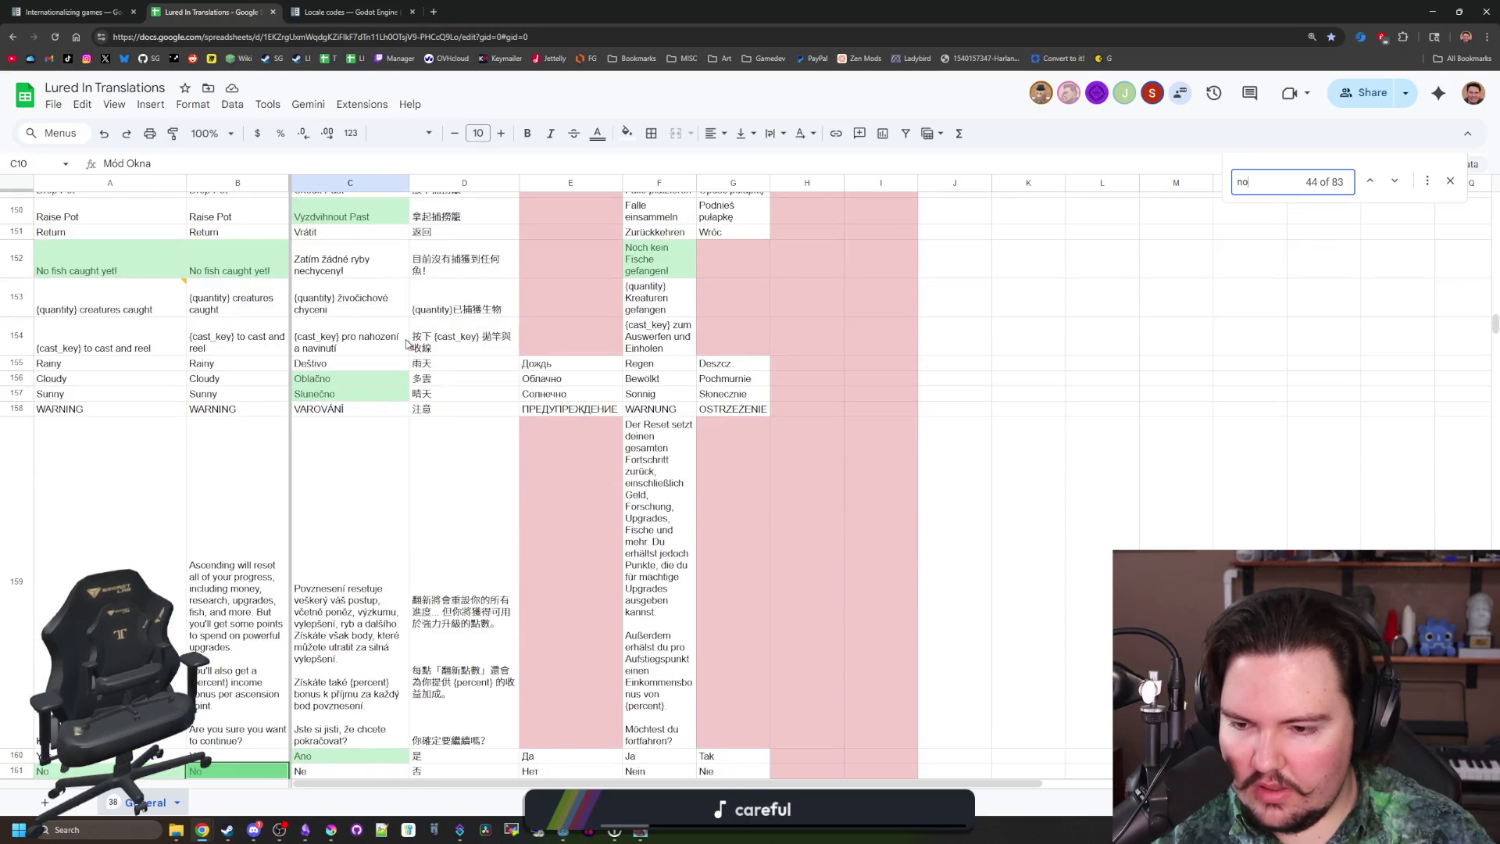
scroll(406, 344, "down", 2)
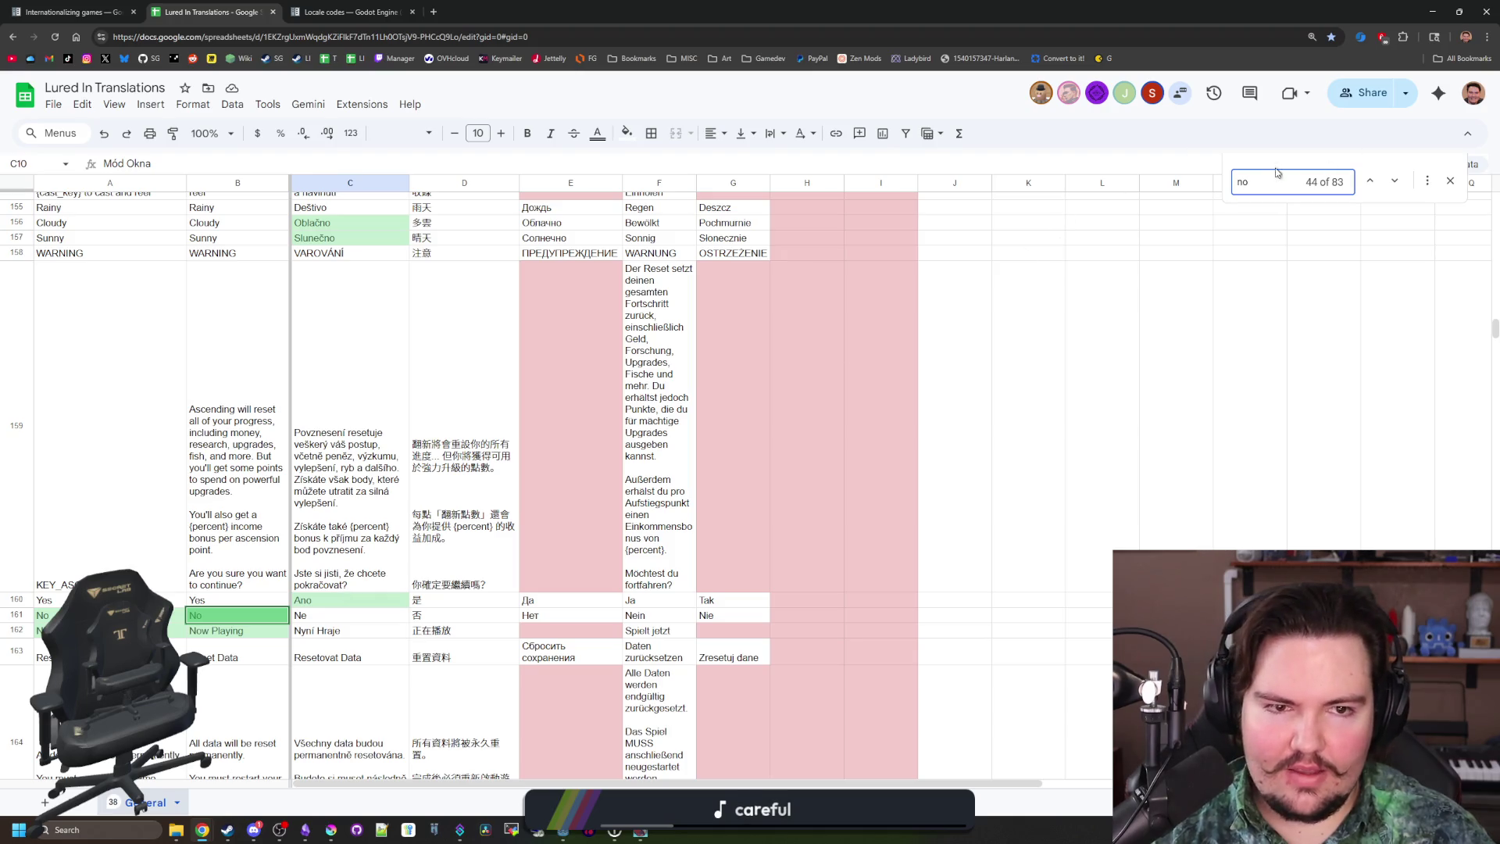
Step: Search for 'ok' and step through its matches down to the Ok row
type("ok")
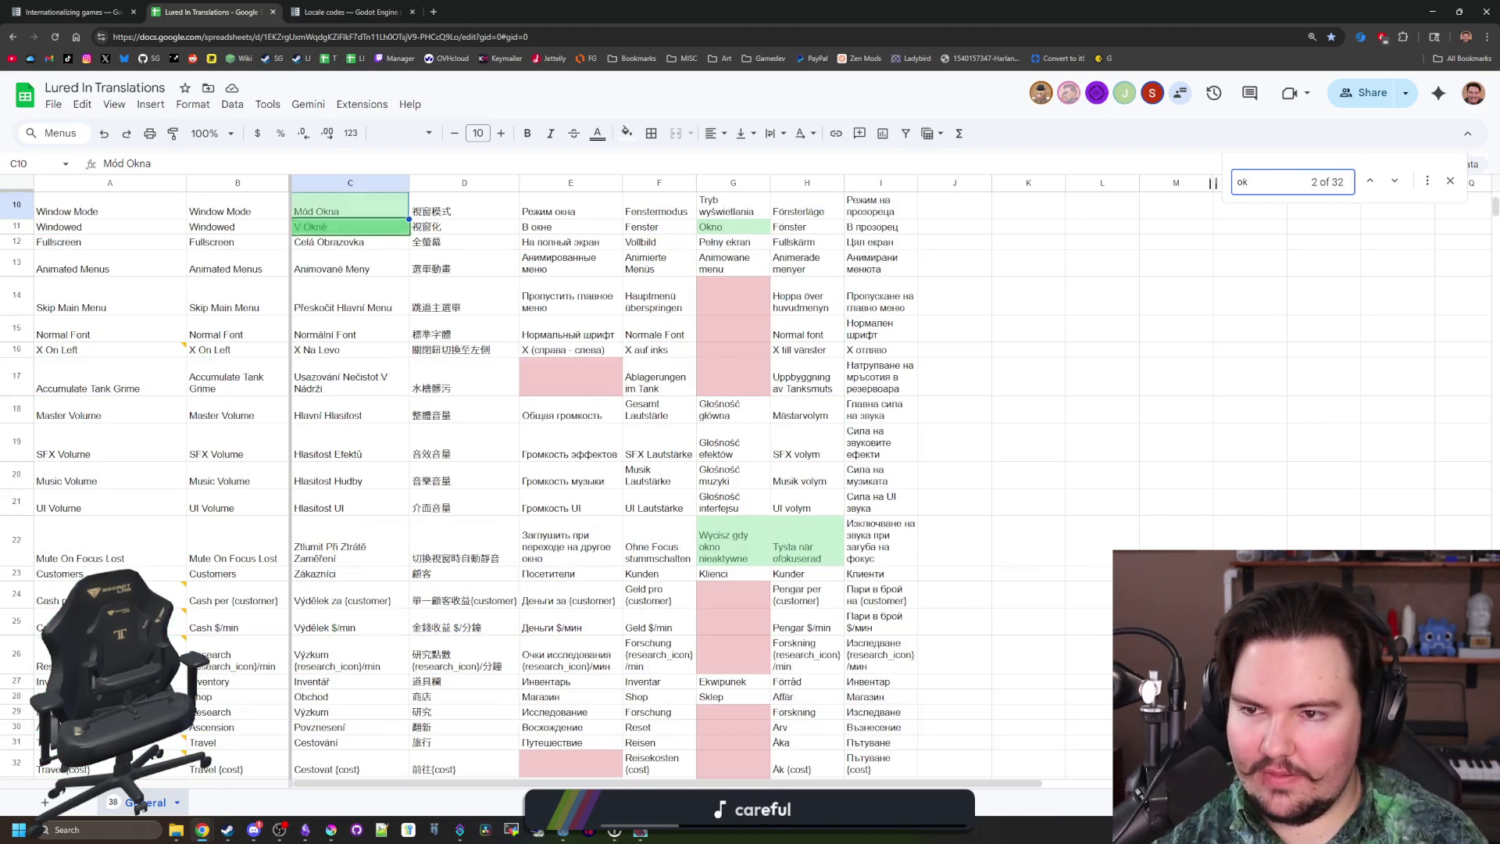
key("Return")
key("Return")
key("Return")
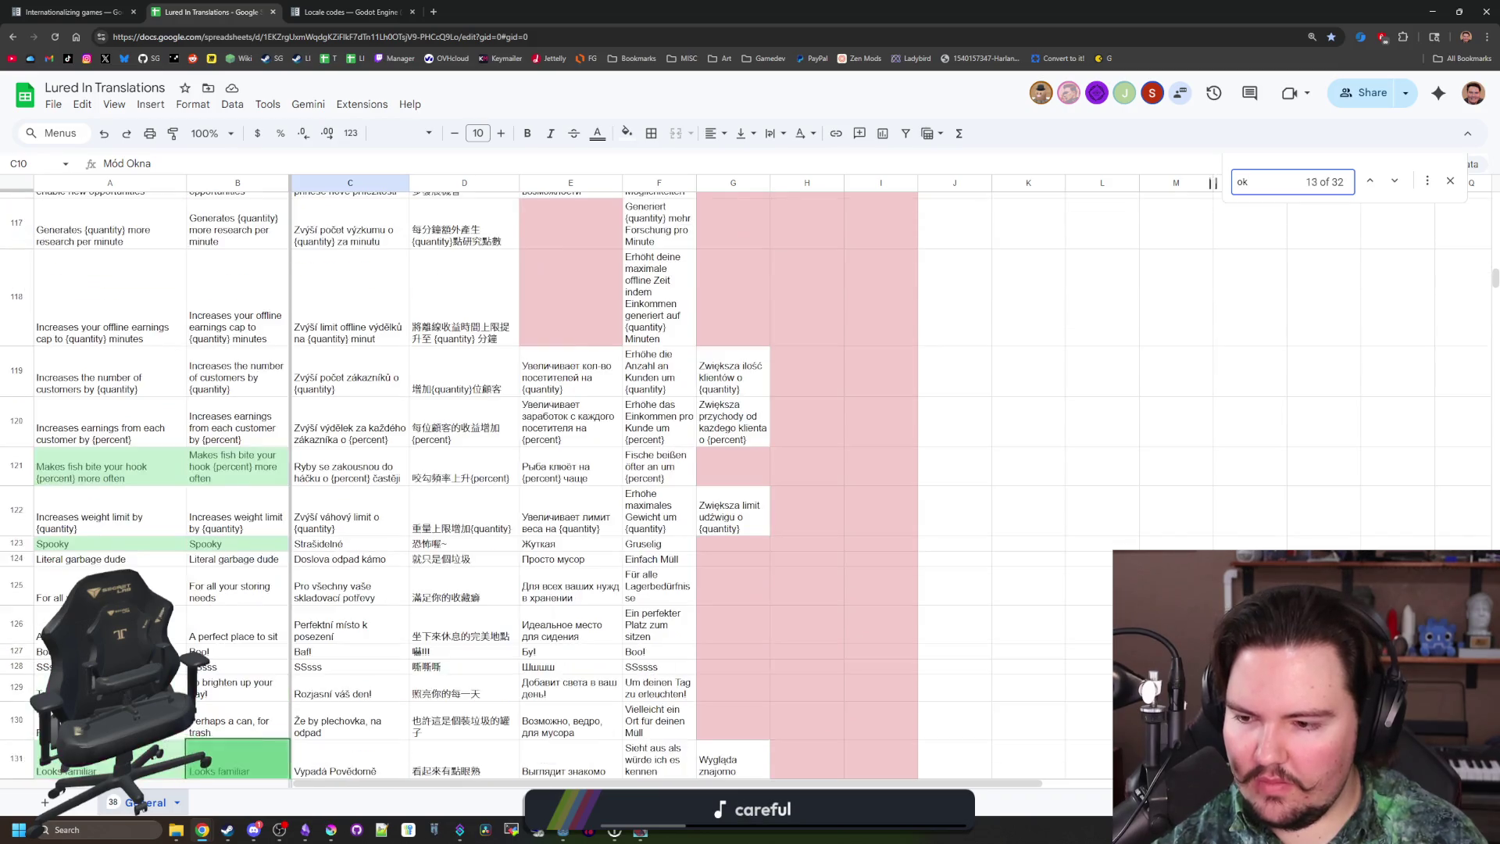
key("Return")
key("Return")
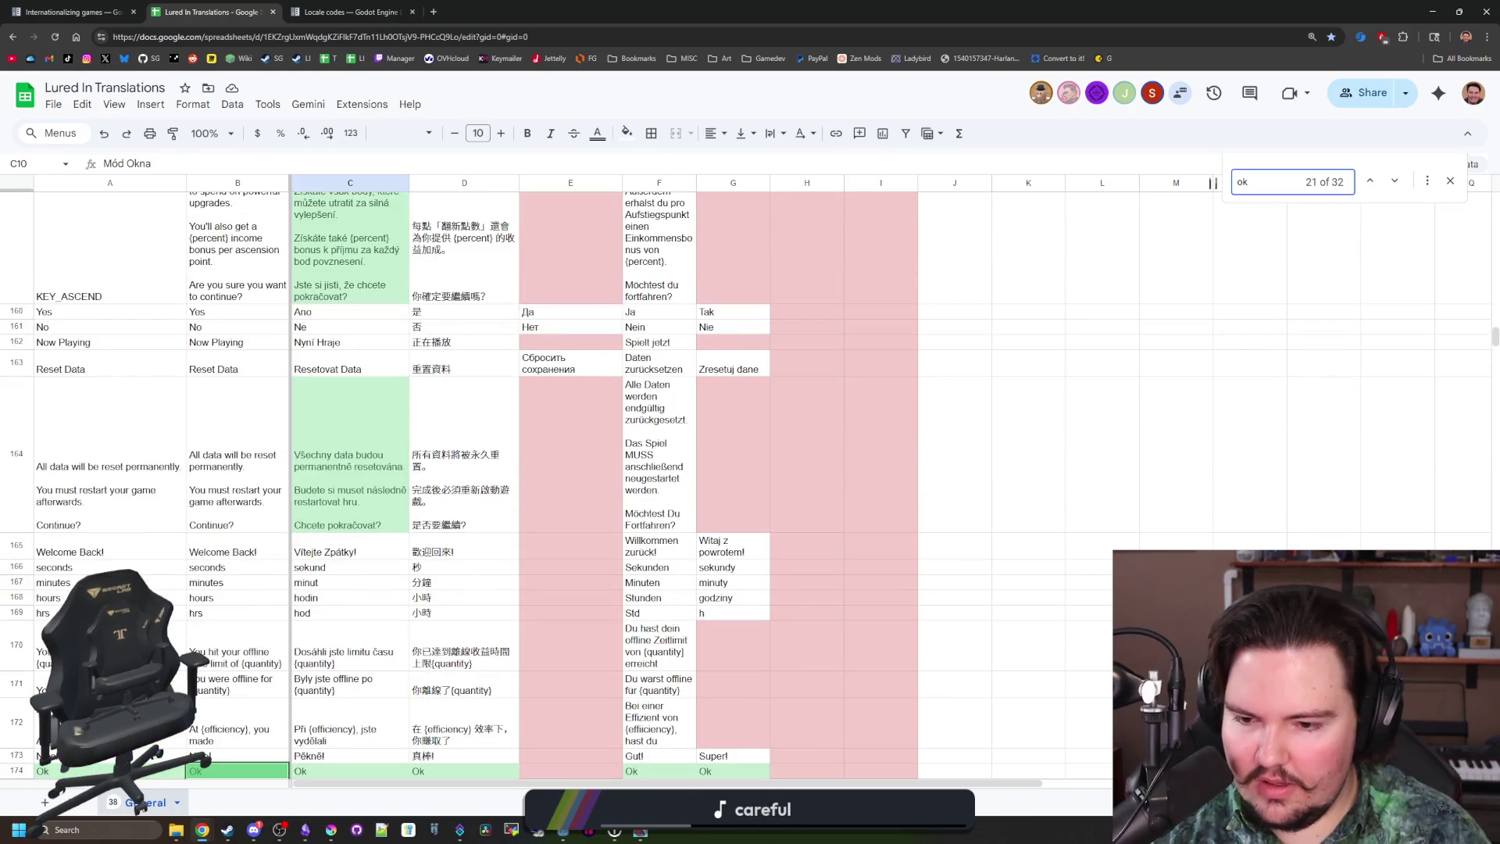
scroll(850, 506, "down", 2)
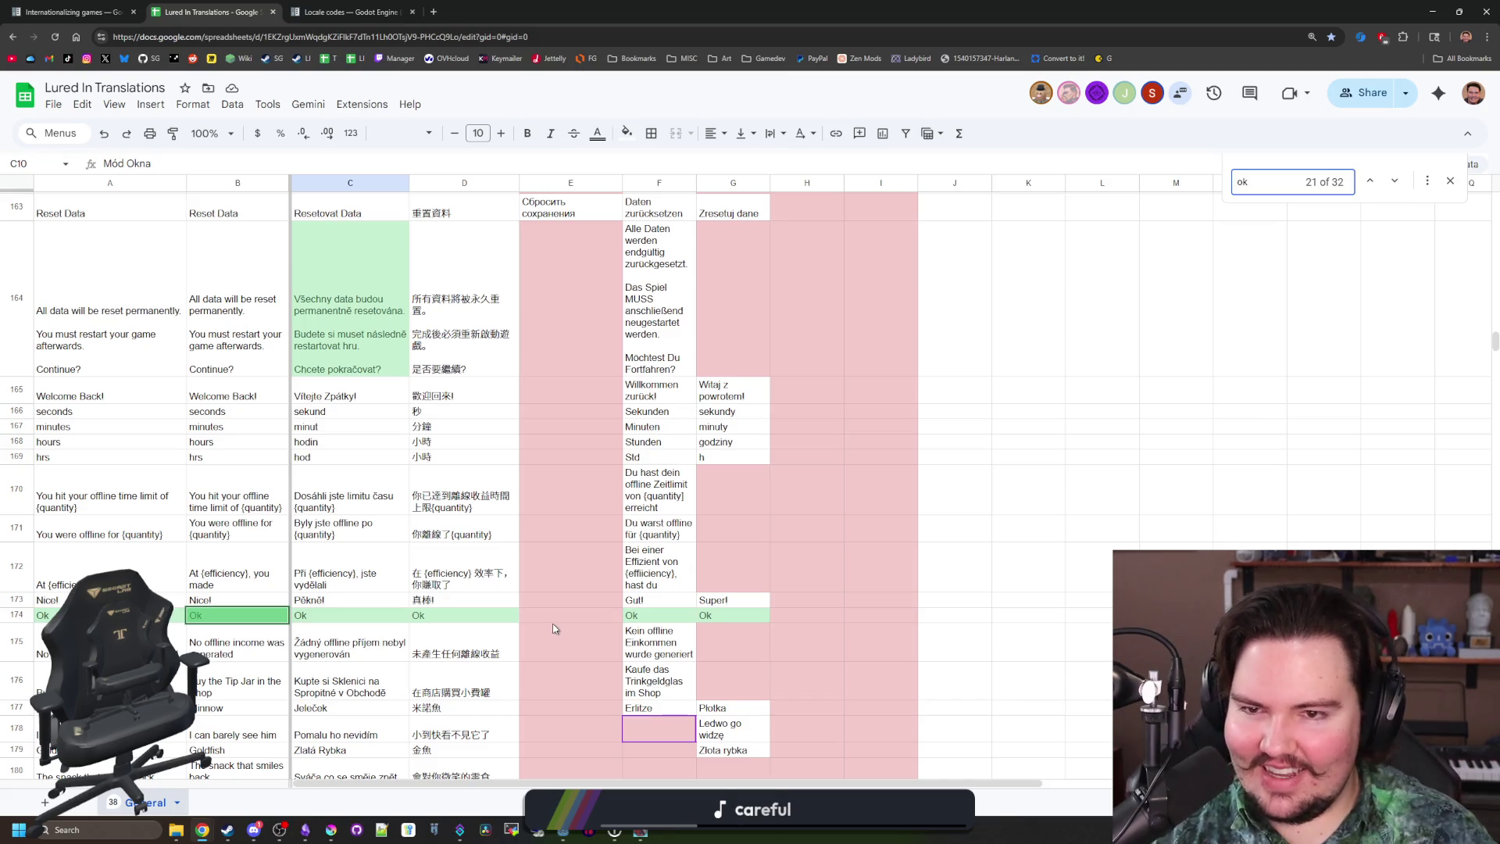
Step: Inspect the Ok translation in D174 and the empty cell I173, then return to the game
left_click(453, 616)
left_click(682, 622)
left_click(727, 618)
left_click(862, 605)
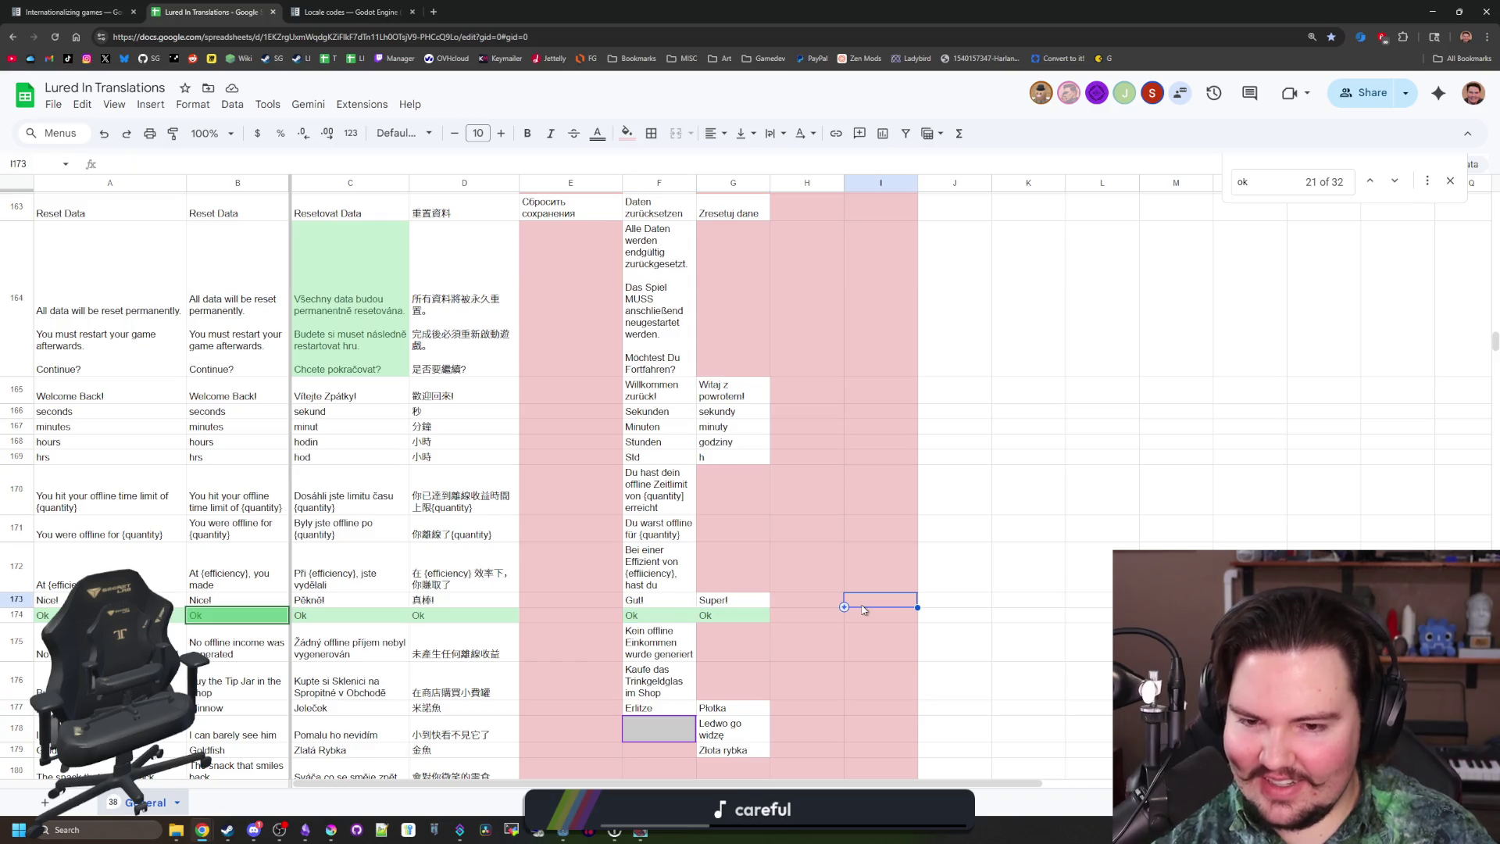
scroll(865, 614, "down", 20)
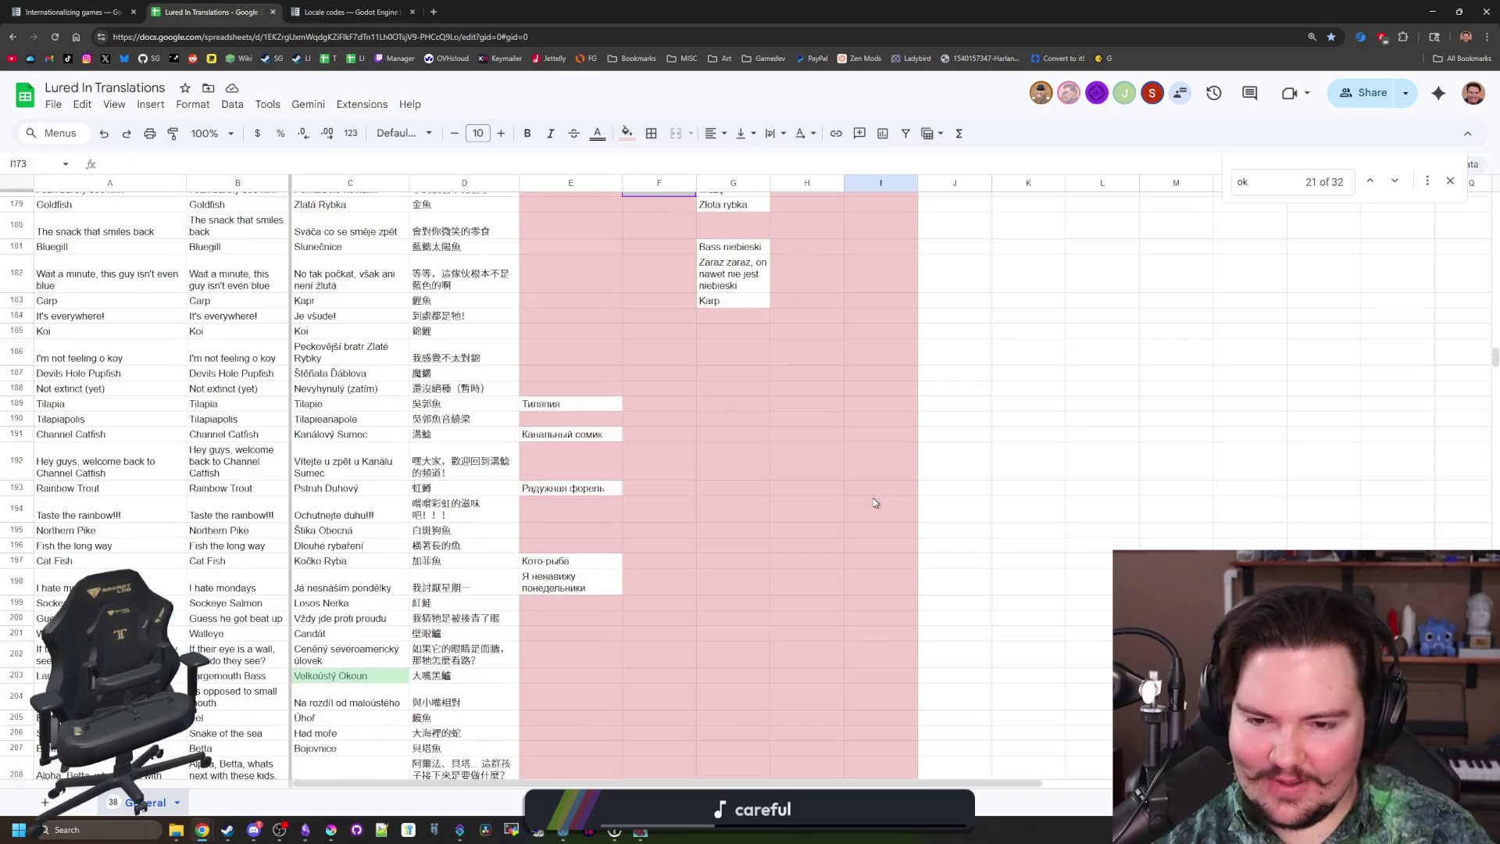
scroll(860, 507, "up", 5)
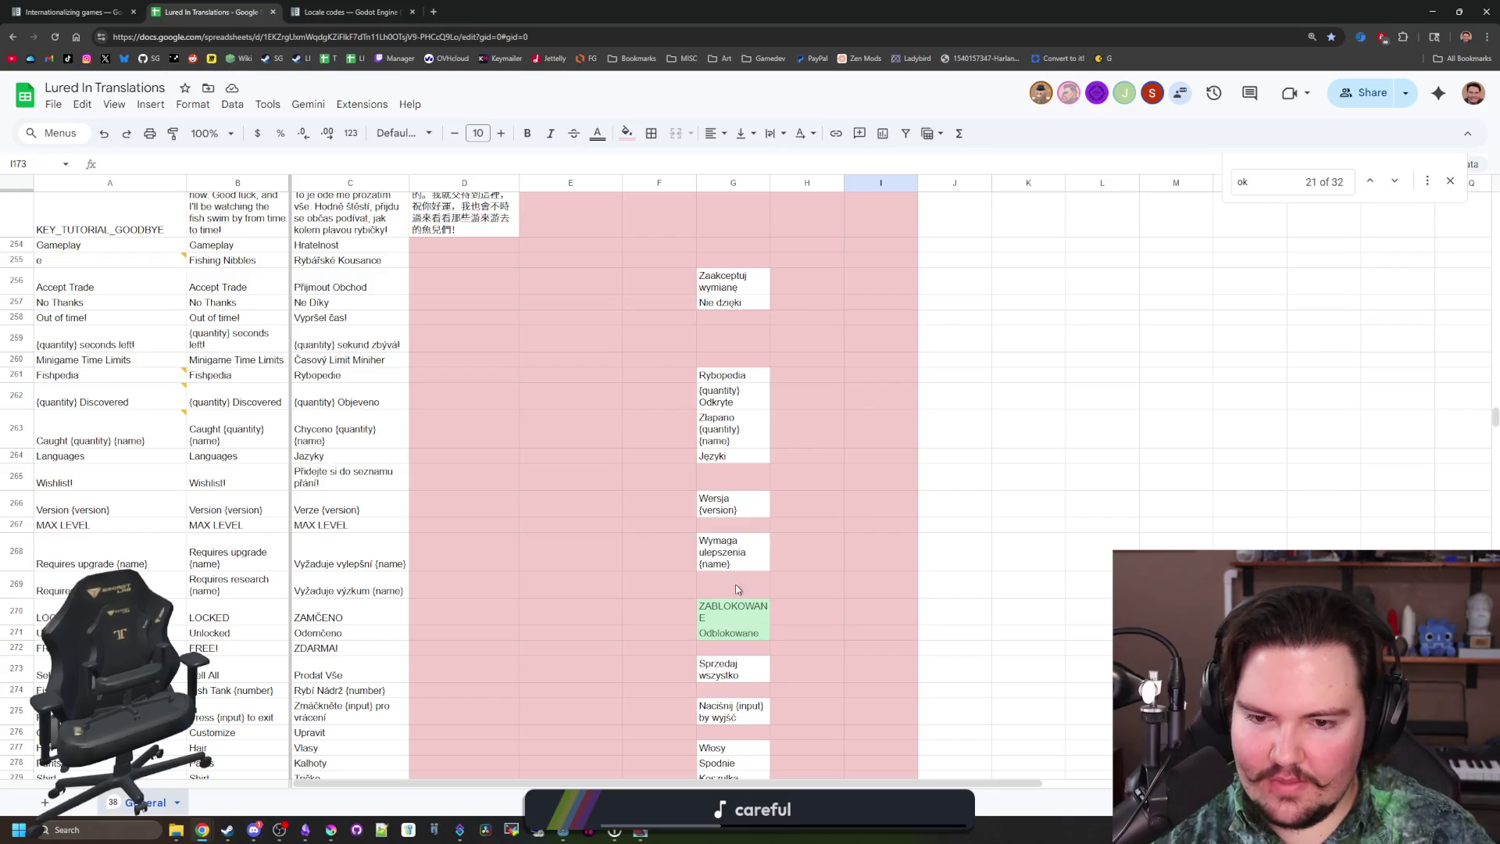
scroll(734, 617, "down", 15)
scroll(587, 524, "up", 4)
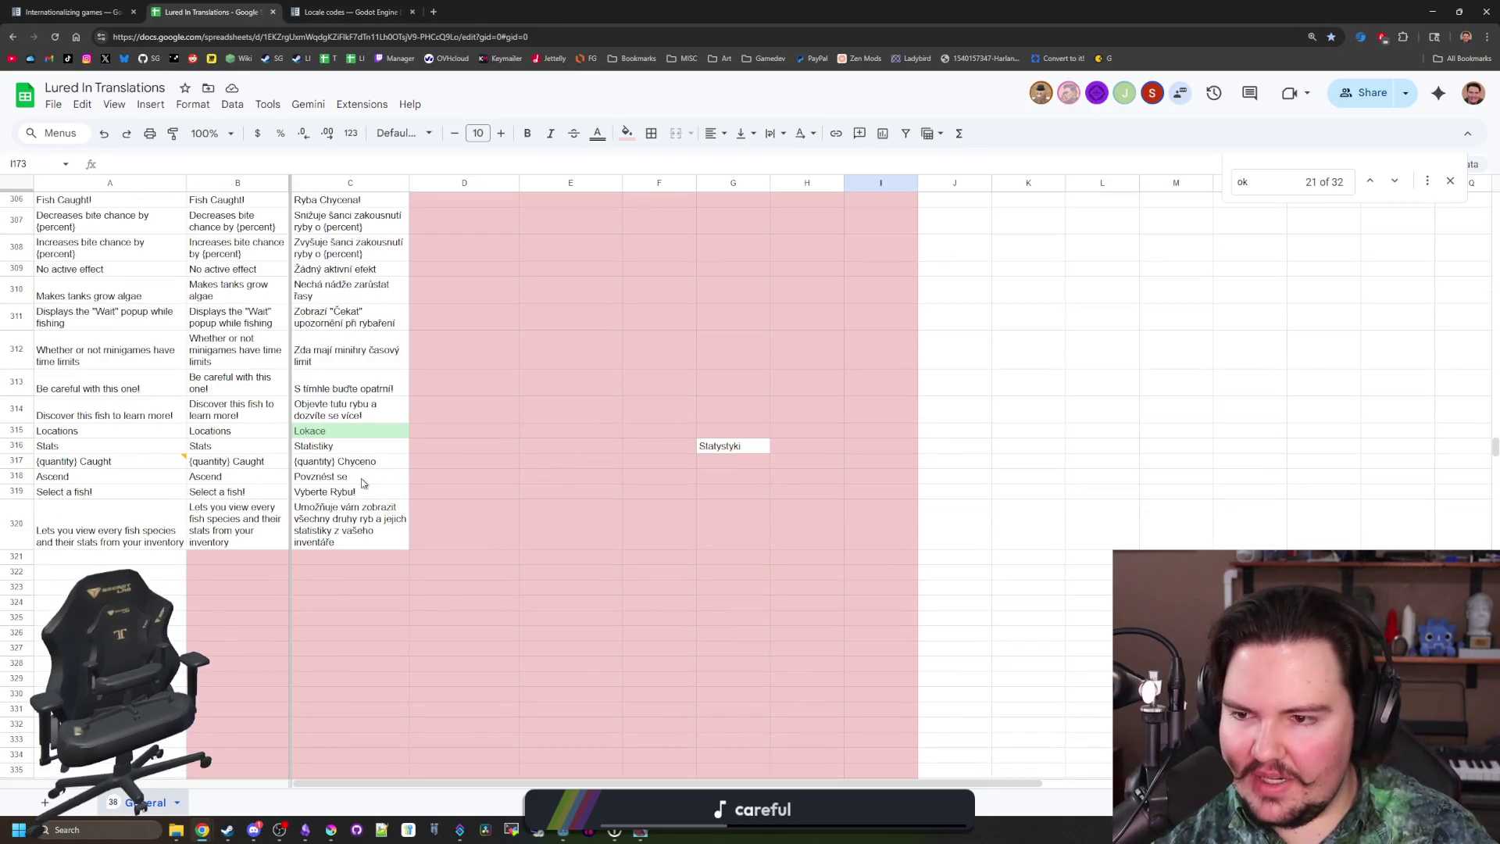
key("alt+Tab")
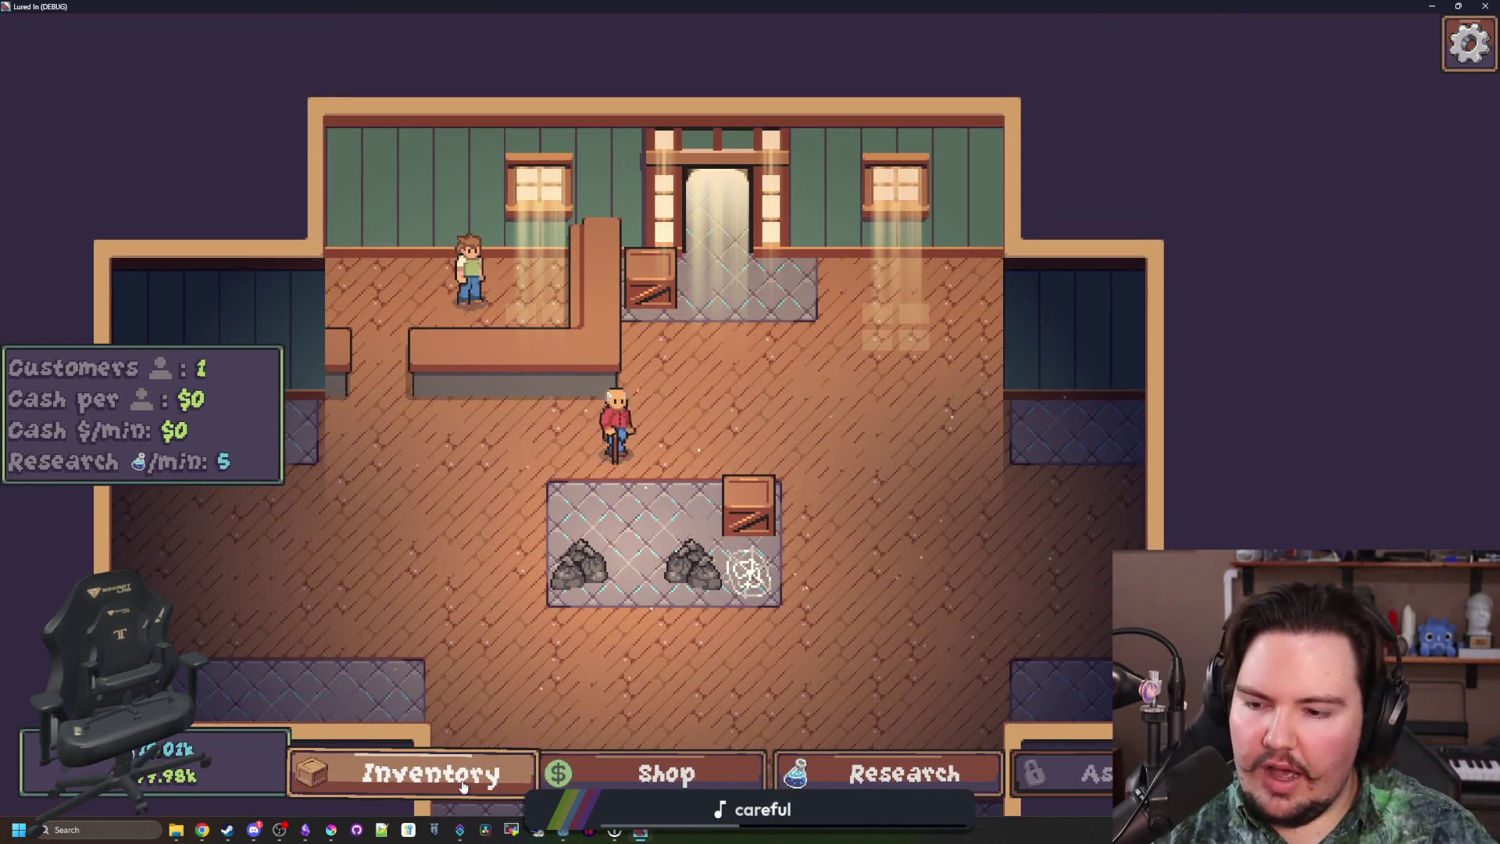
Step: Check the Inventory, Shop, Research tree and Travel destinations panels in the bottom bar
left_click(463, 785)
left_click(664, 774)
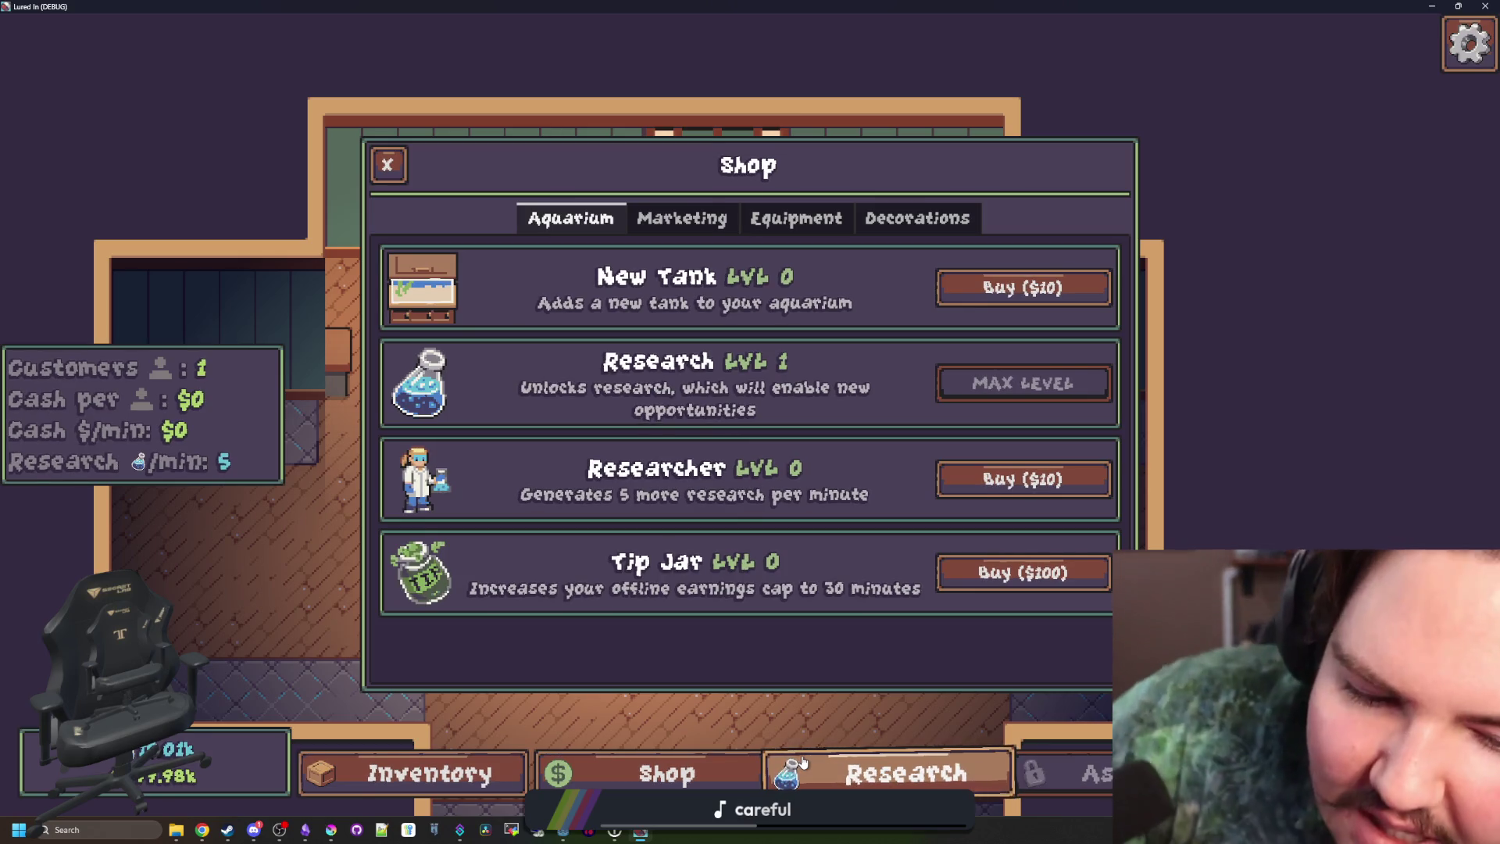
left_click(872, 774)
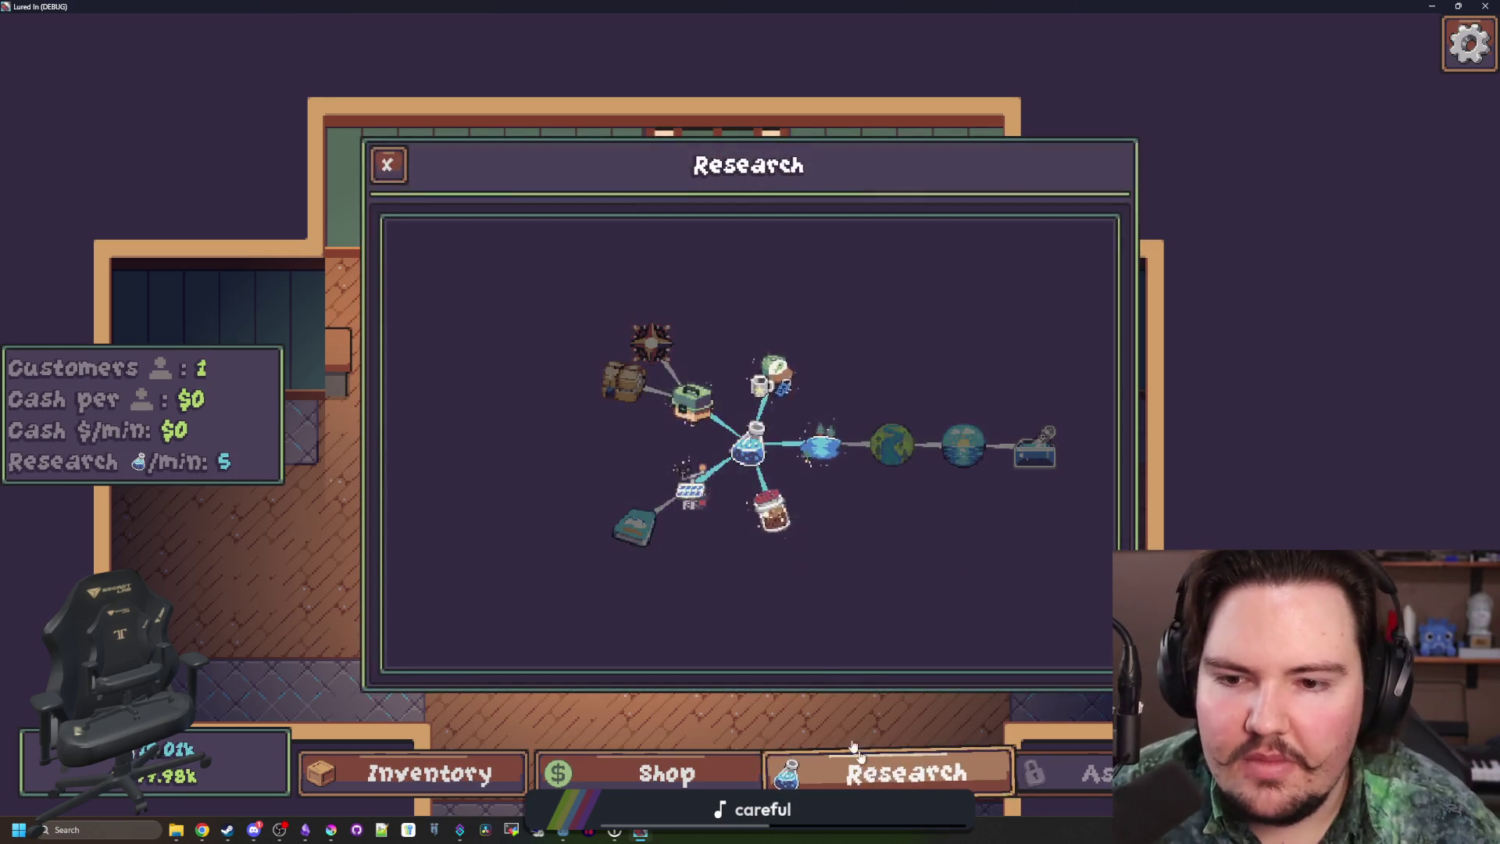
left_click(820, 445)
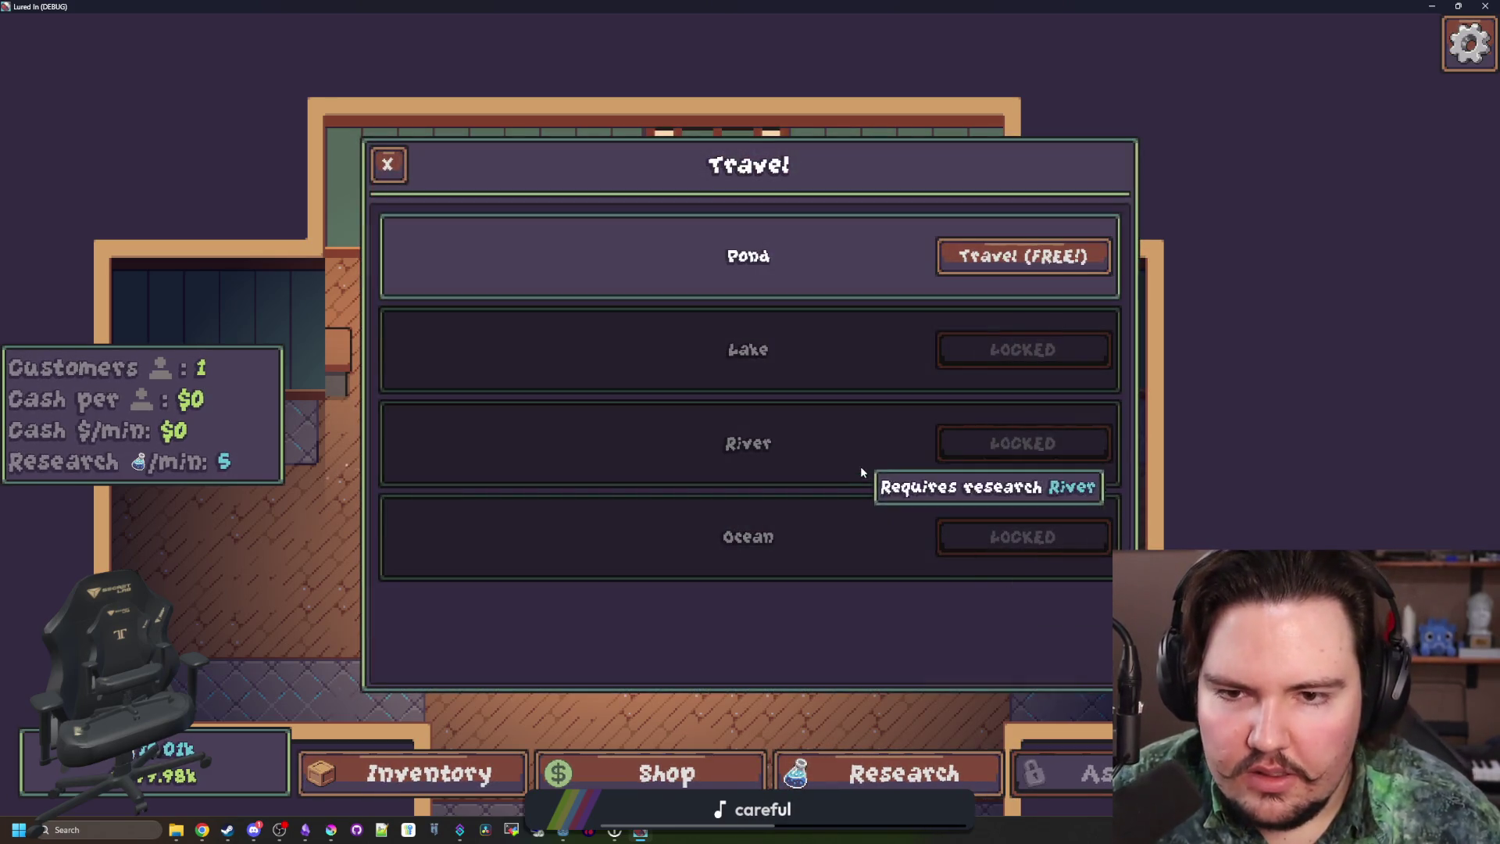
left_click(904, 774)
left_click(904, 773)
Step: Close the Shop panel and return to the main menu from the pause menu
left_click(701, 785)
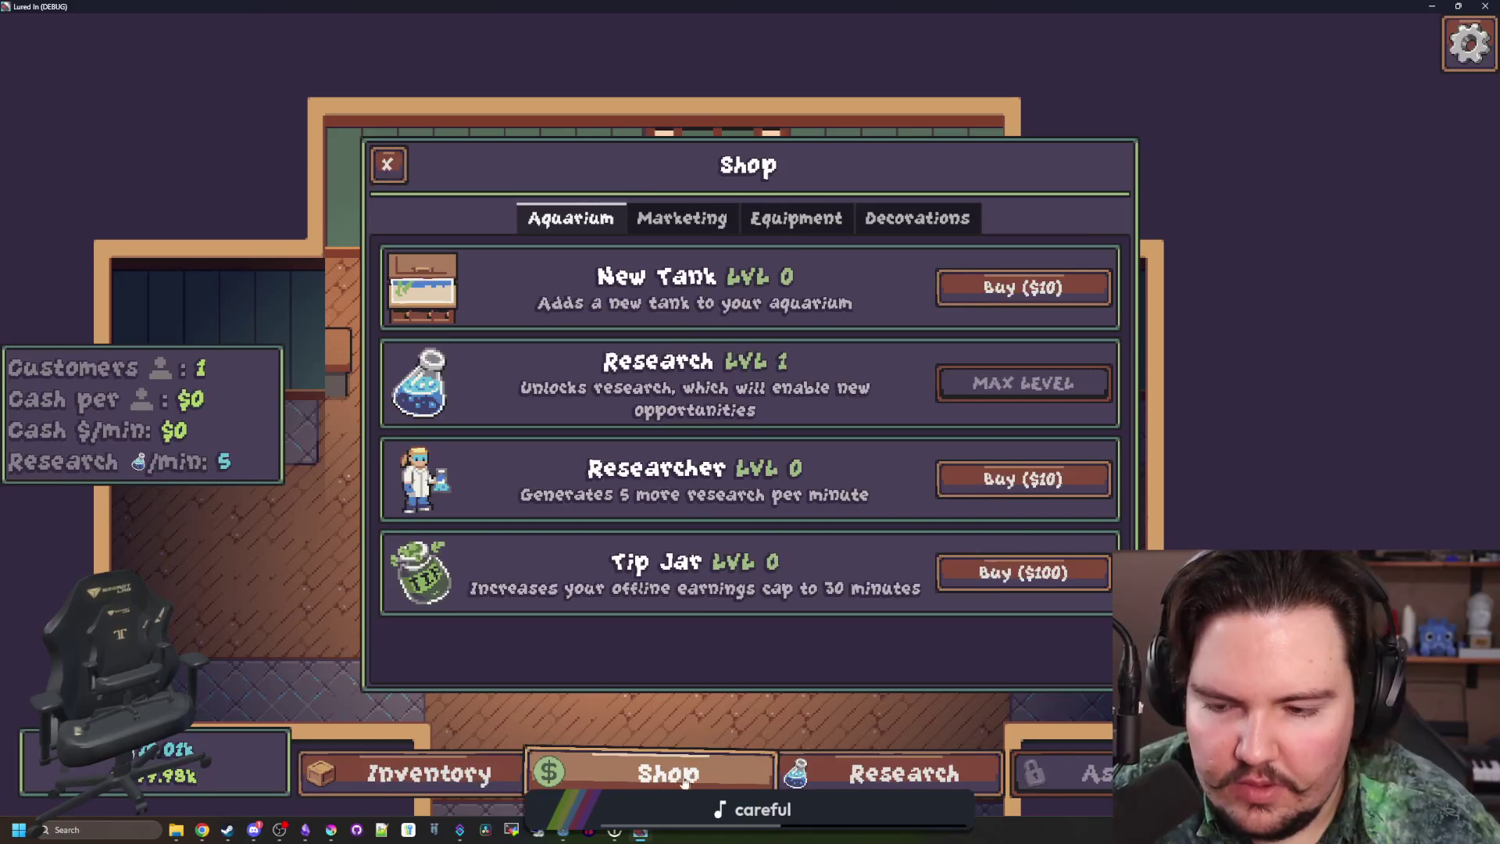
left_click(684, 781)
key("Escape")
left_click(750, 465)
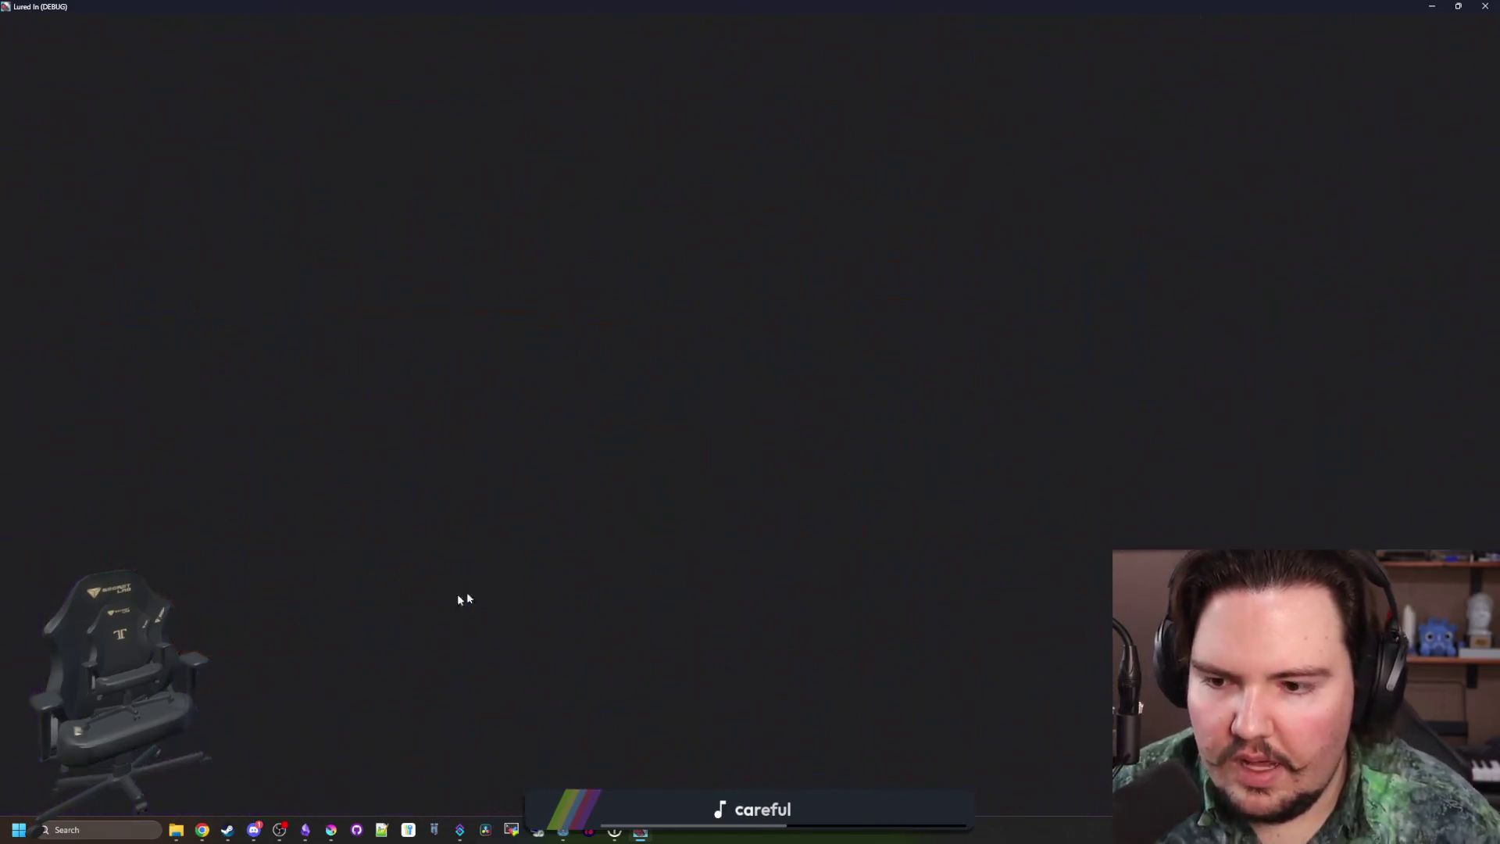
Step: Change line 20 of language_button.gd to message_amount / max(total_amount, 1), dropping '* 100', and run with F5
key("alt+Tab")
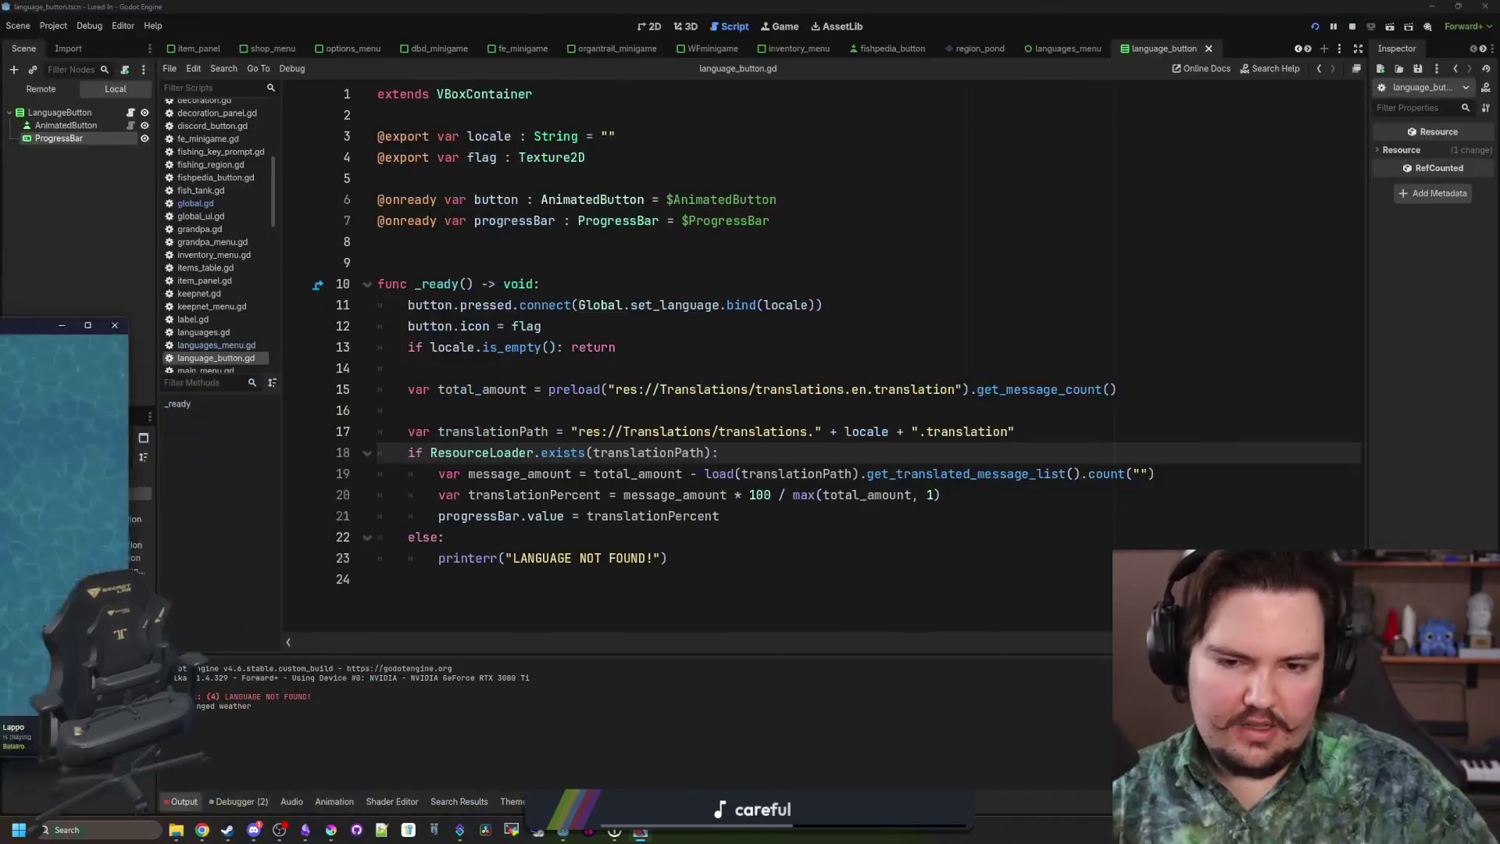
left_click(844, 305)
left_click(773, 500)
key("BackSpace")
key("BackSpace")
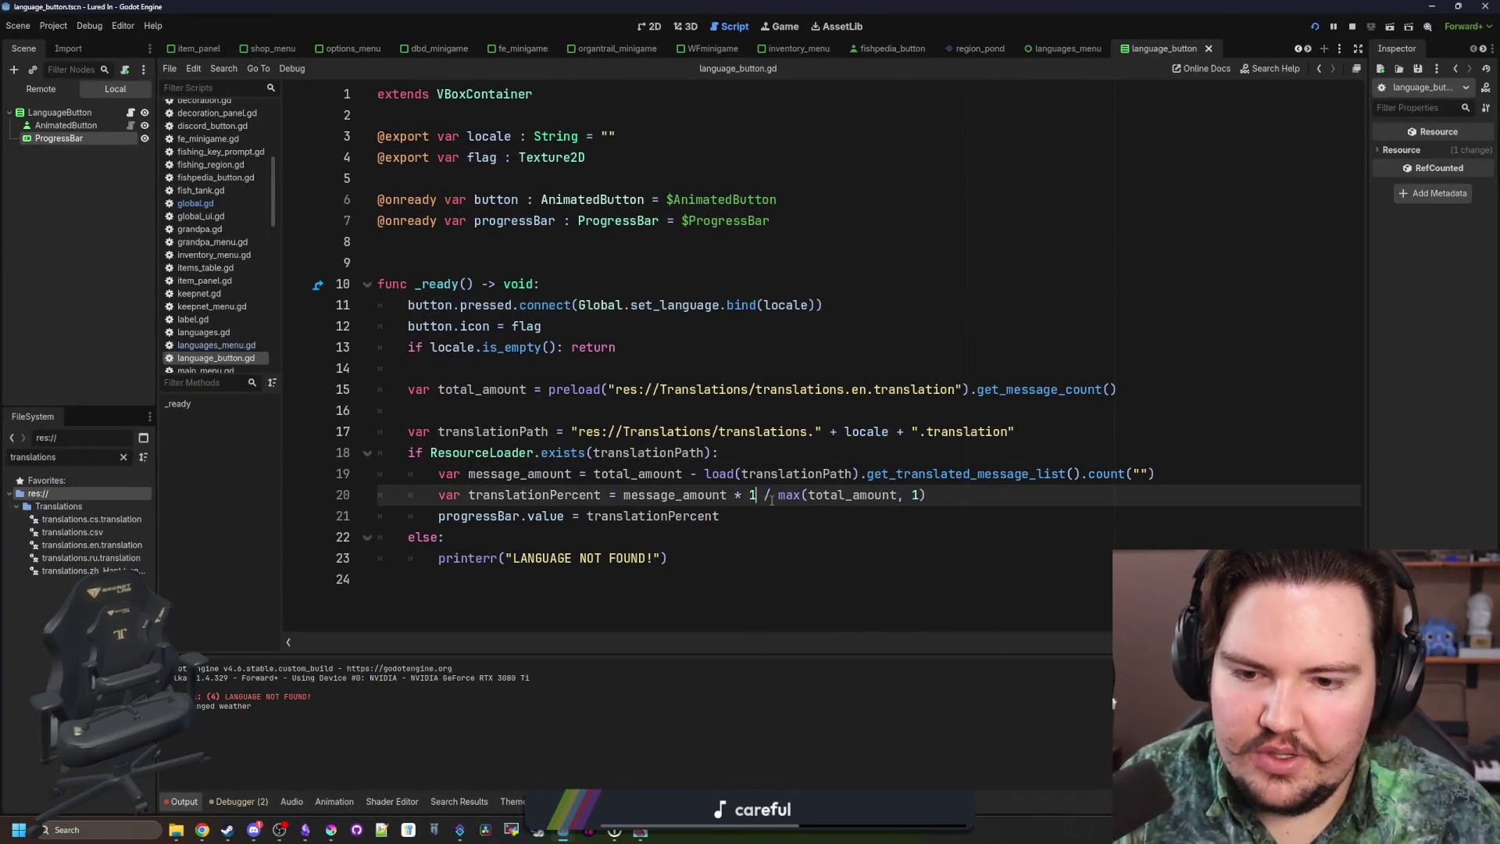
key("BackSpace")
left_click(765, 516)
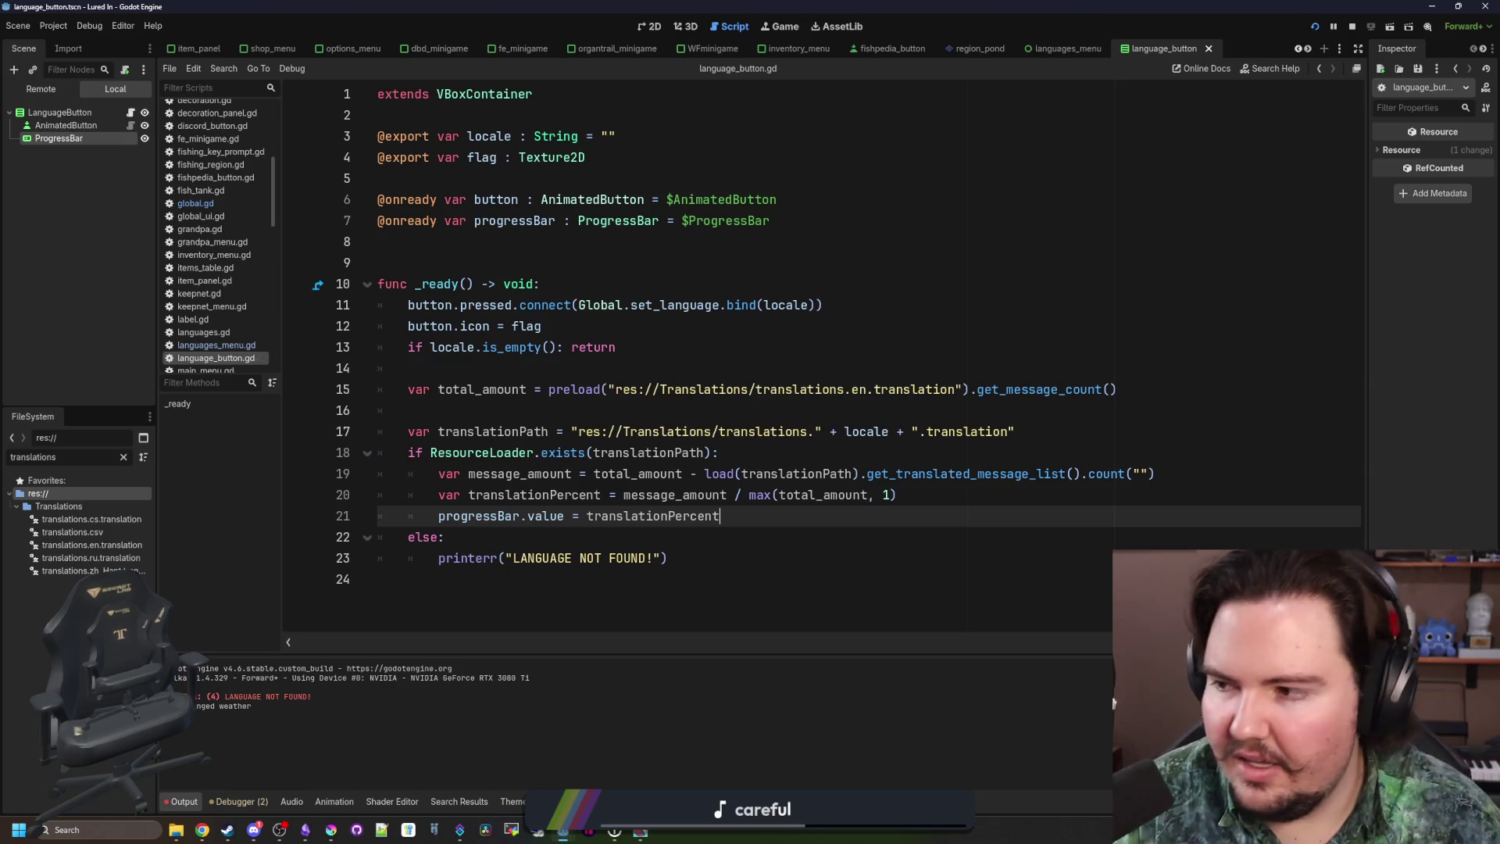
key("F5")
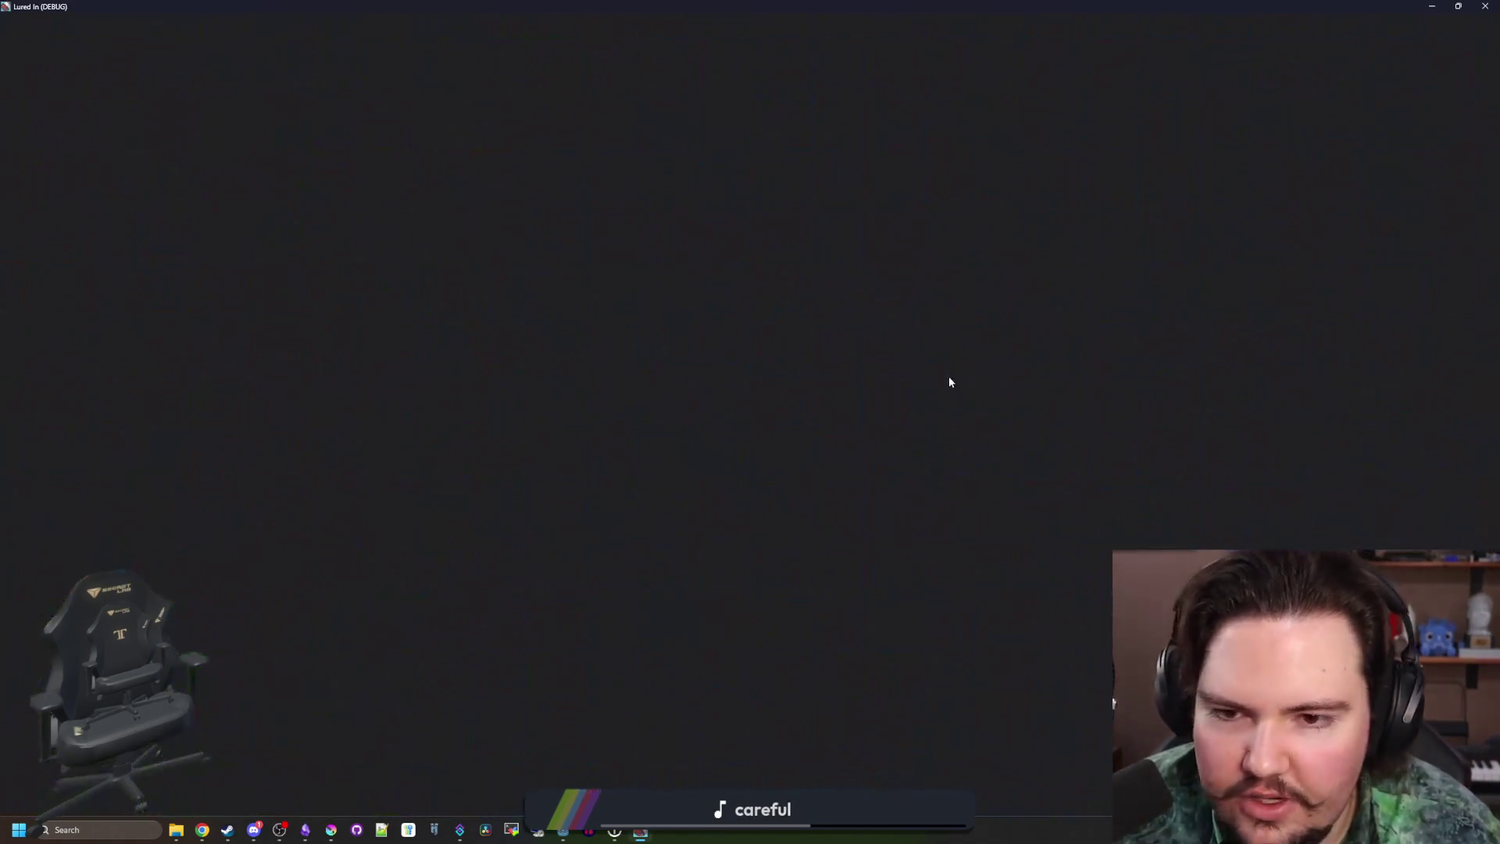
Step: Dismiss the feedback notice, view the Languages menu completion bars, then close the game window
left_click(947, 367)
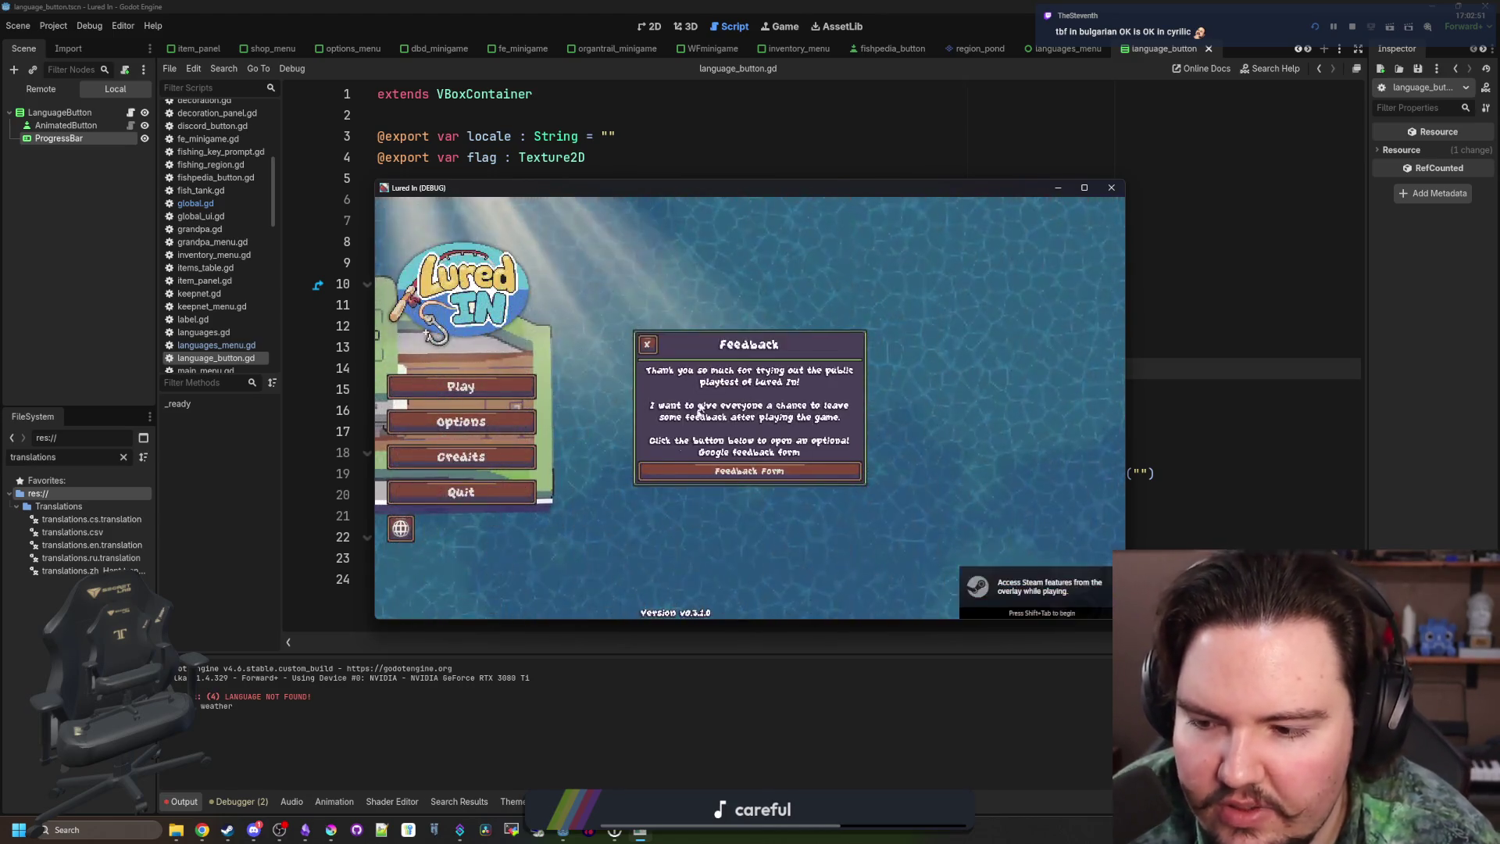
left_click(647, 345)
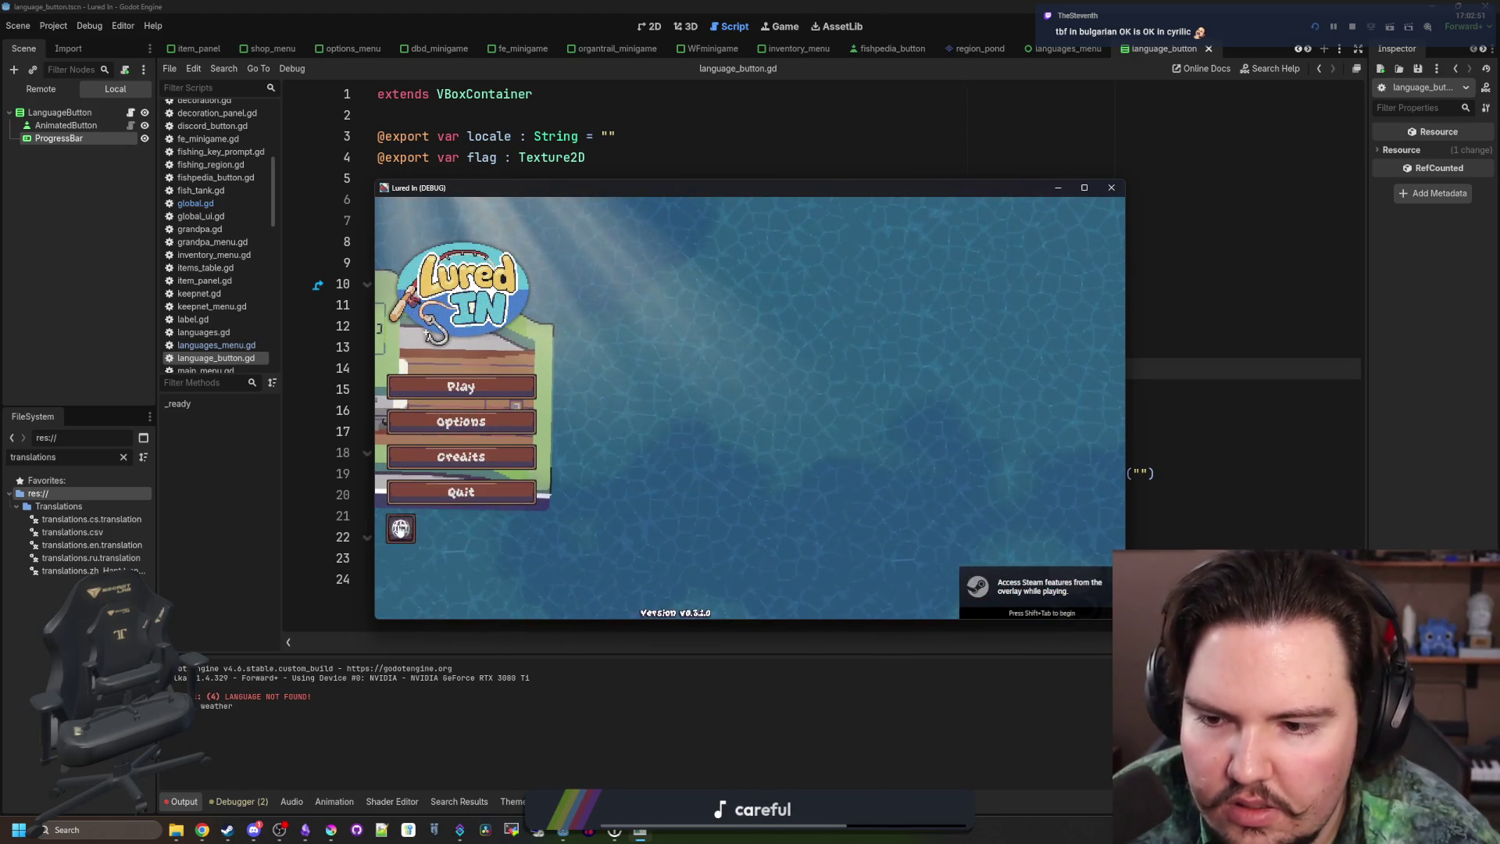
left_click(400, 529)
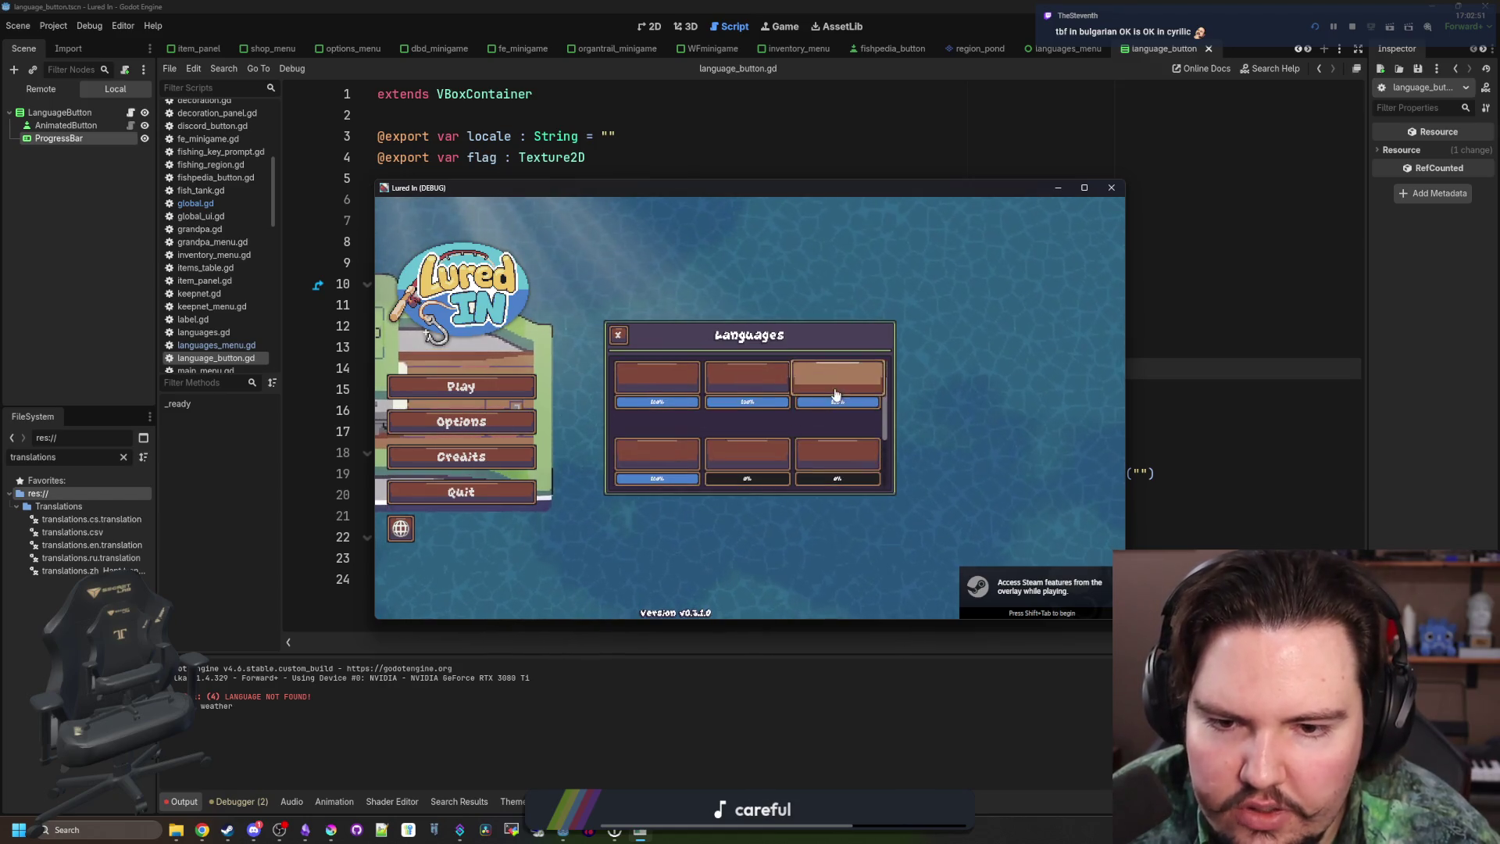
left_click(1109, 189)
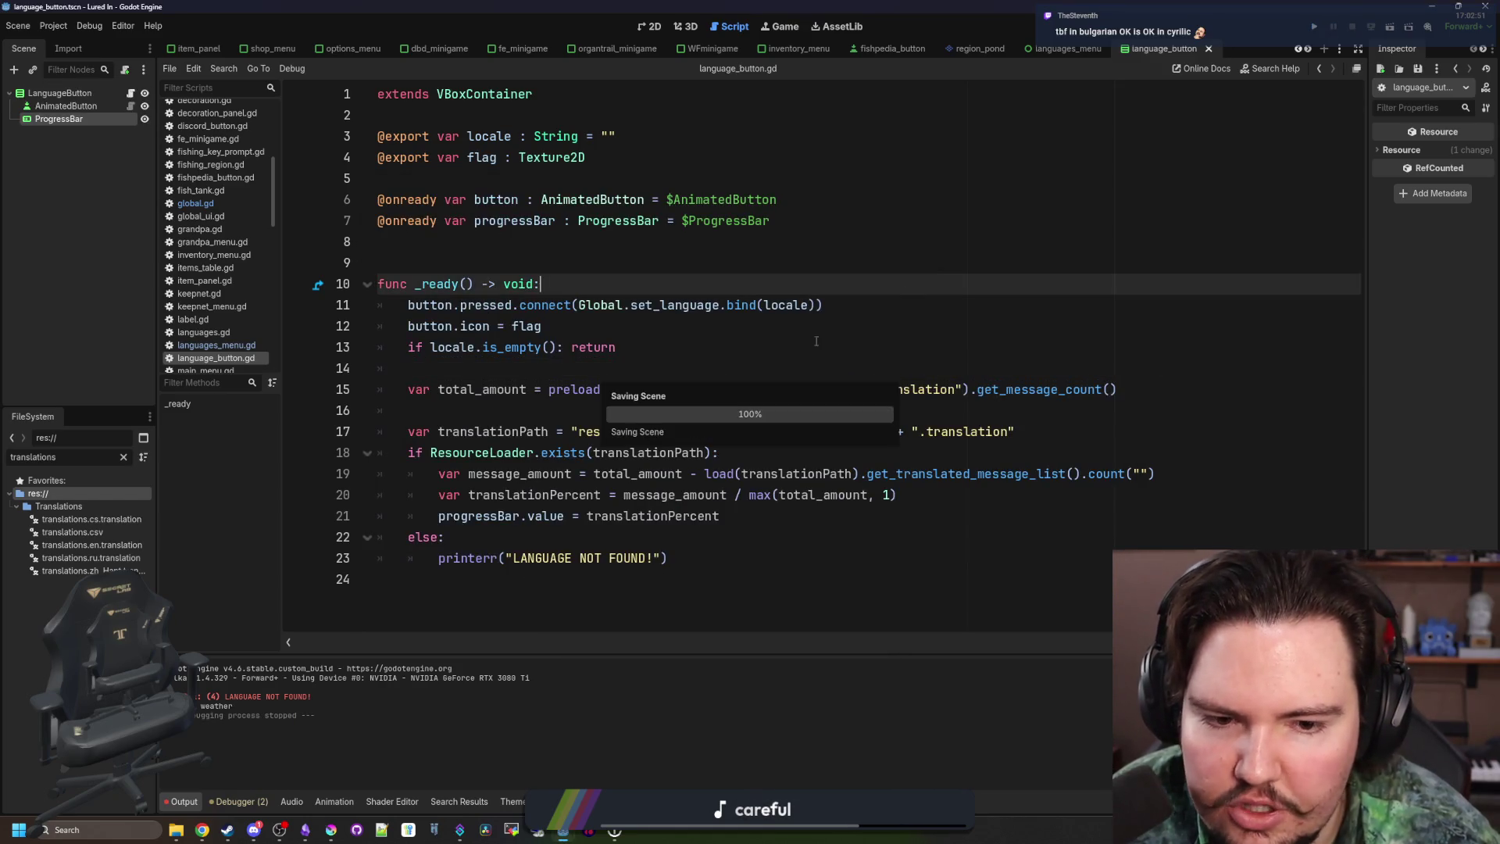
Step: Save language_button.gd with progressBar.value fed by the new translationPercent fraction
left_click(812, 508)
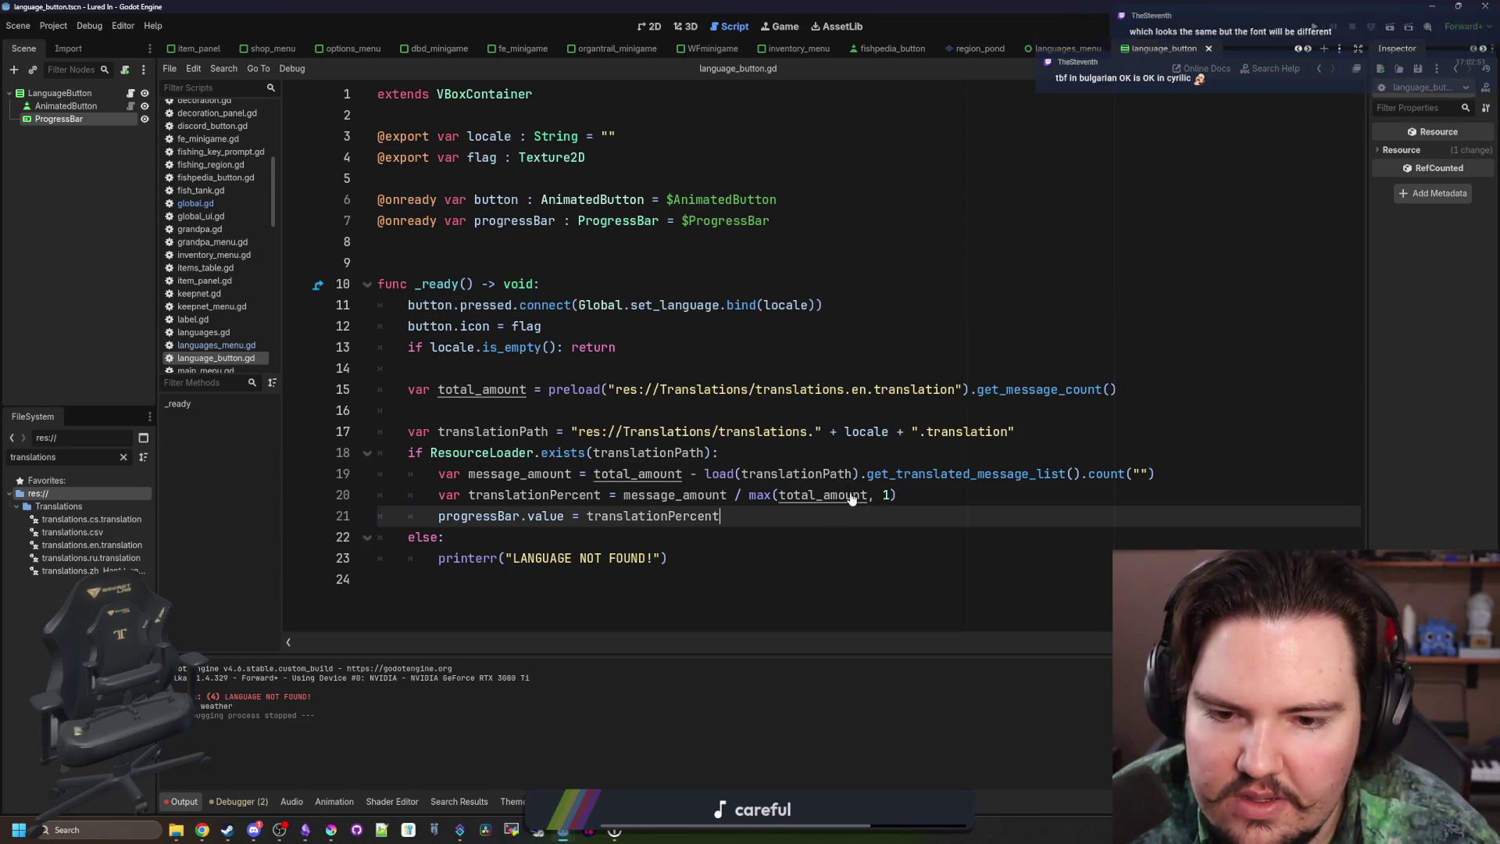
key("ctrl+s")
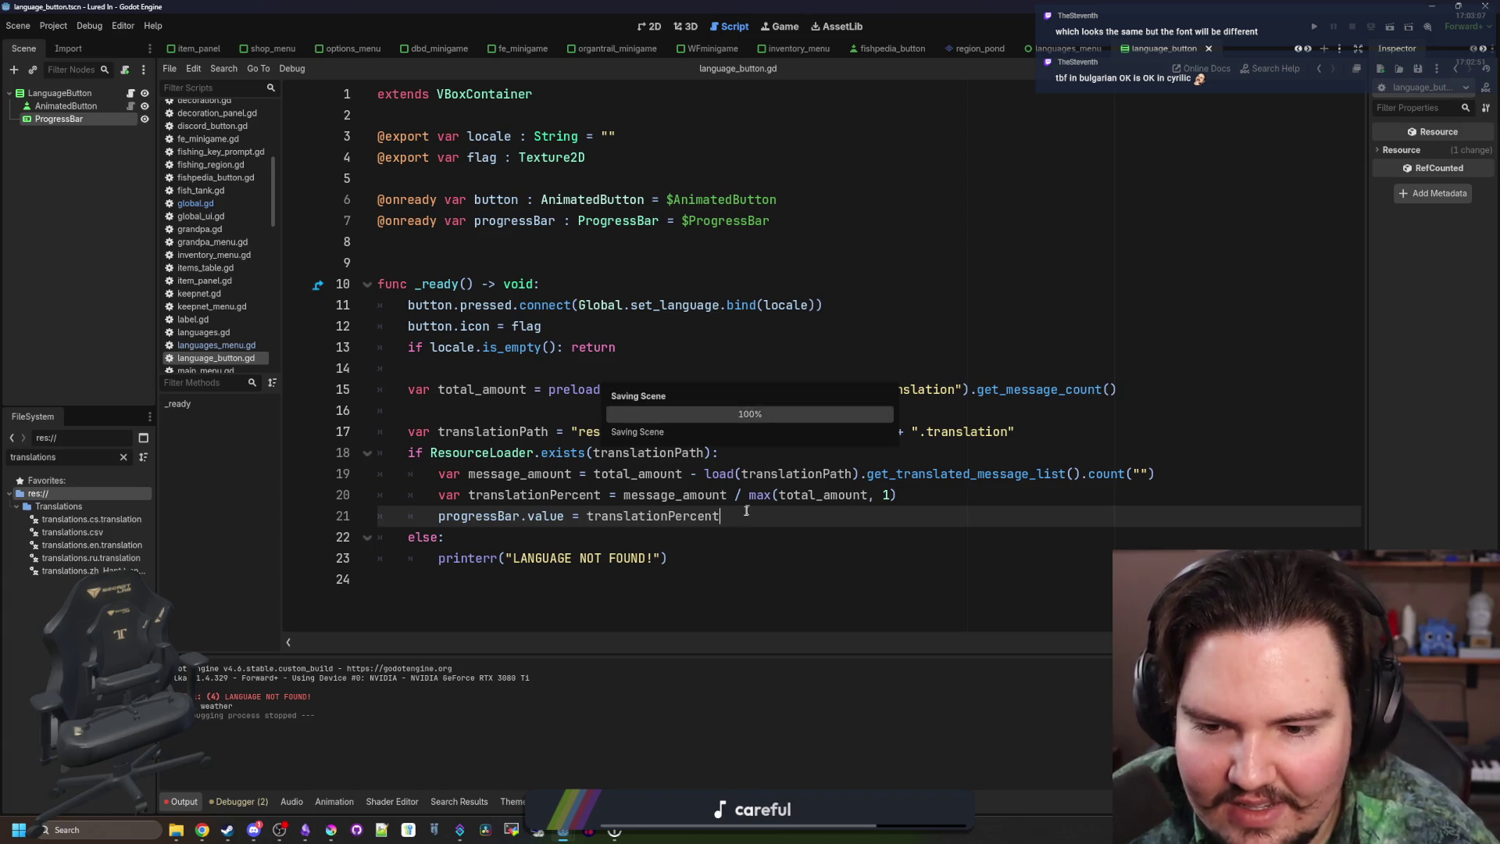
left_click(582, 539)
key("ctrl+s")
key("ctrl+s")
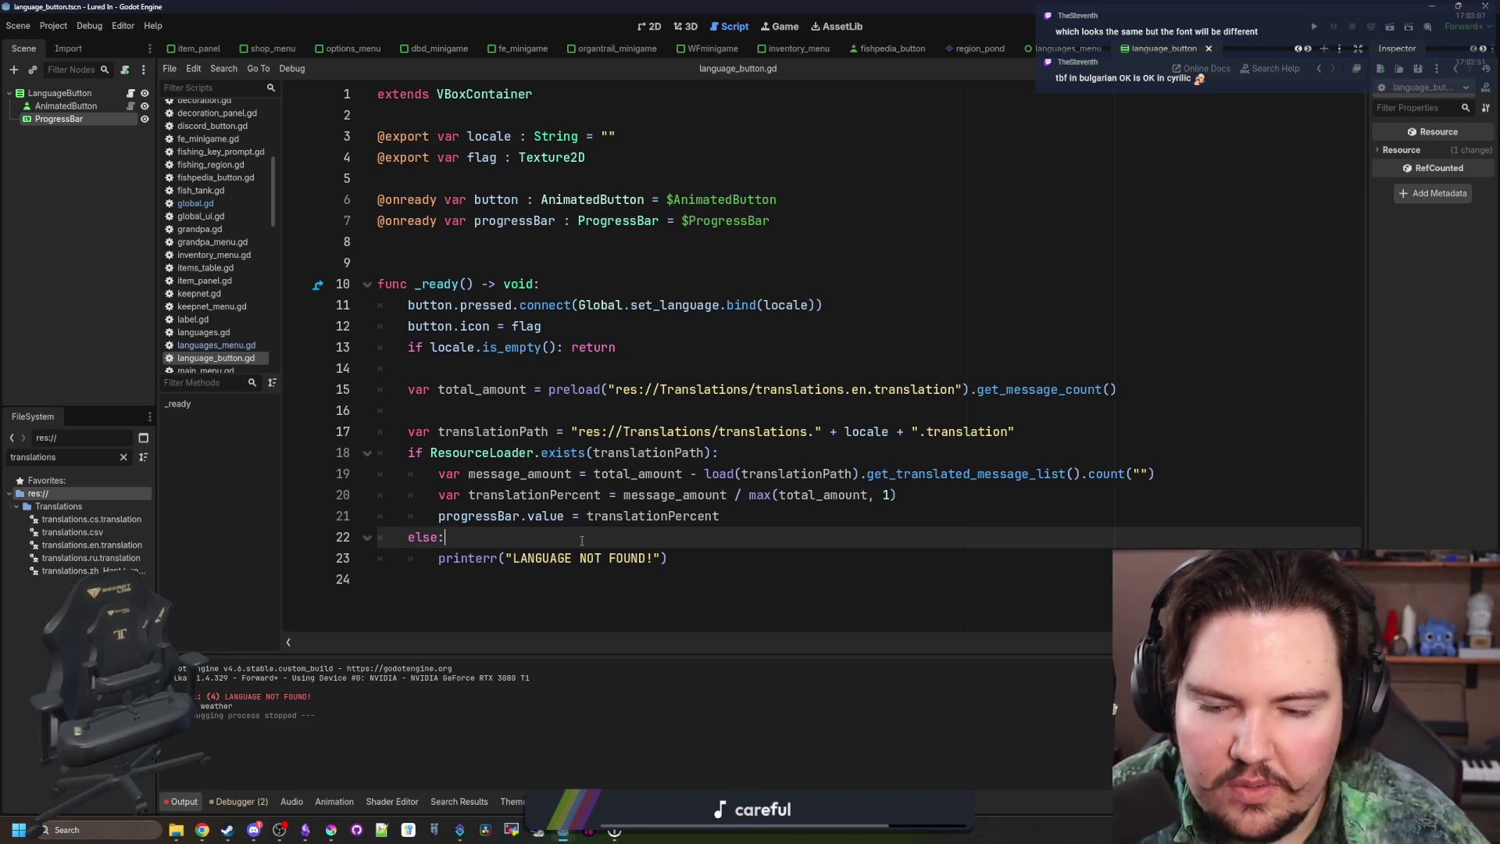
Step: Save the language button scene again and select its LanguageButton root node
key("ctrl+s")
key("ctrl+s")
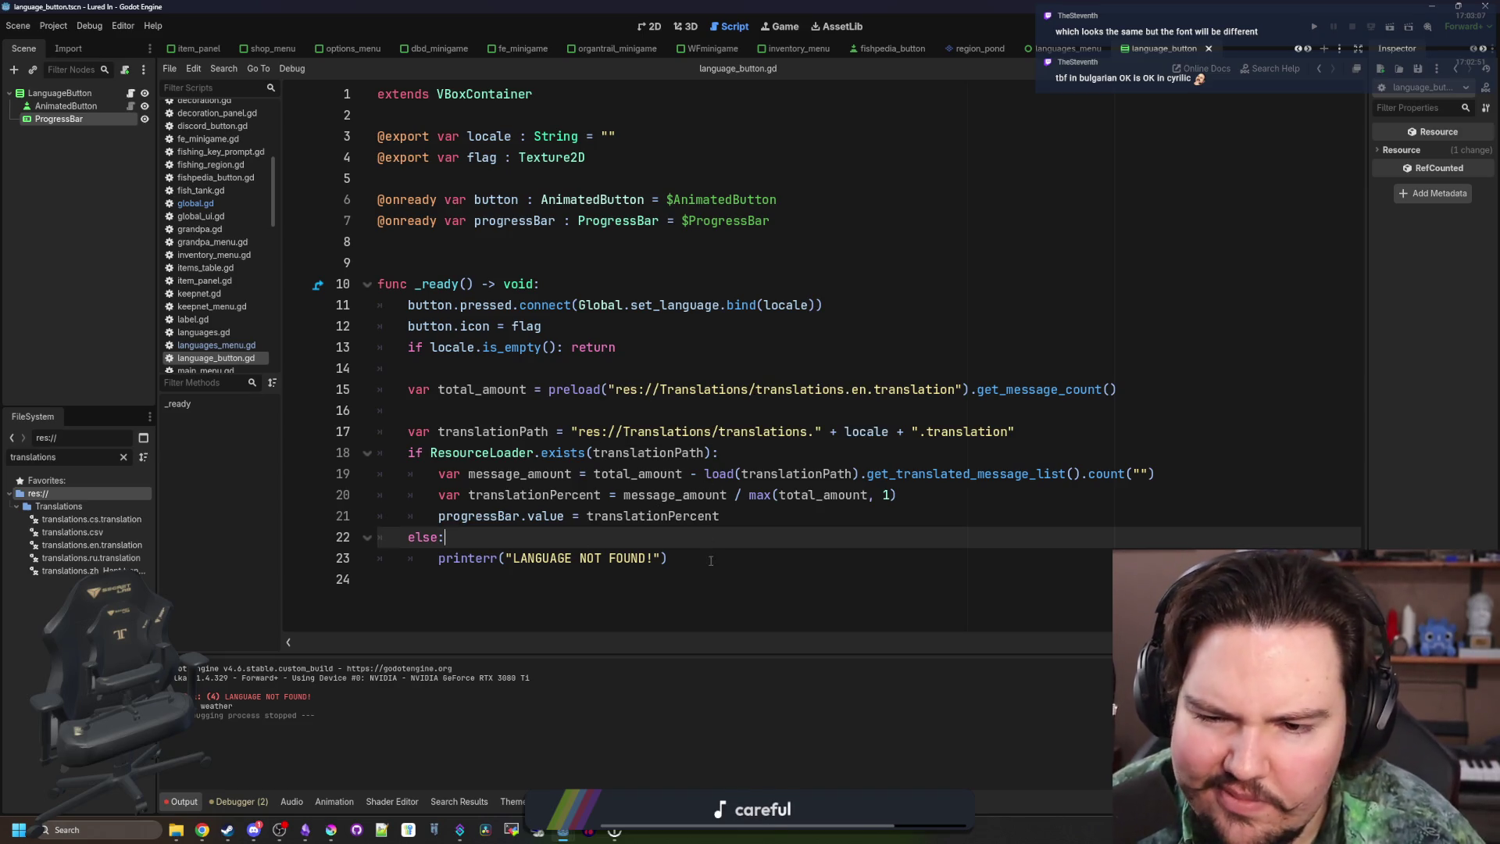
left_click(68, 93)
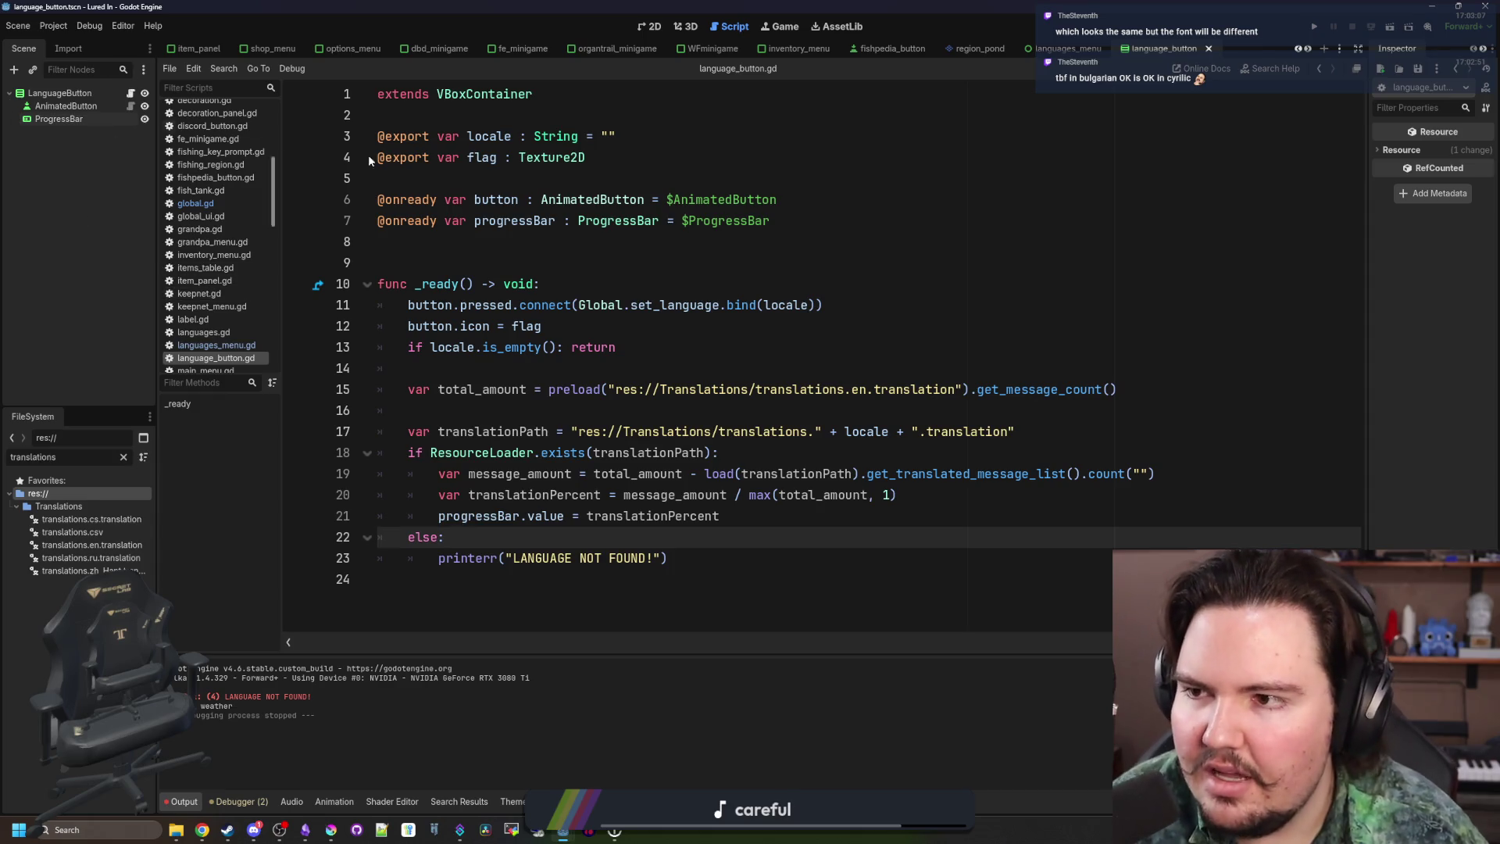
left_click(469, 262)
key("Down")
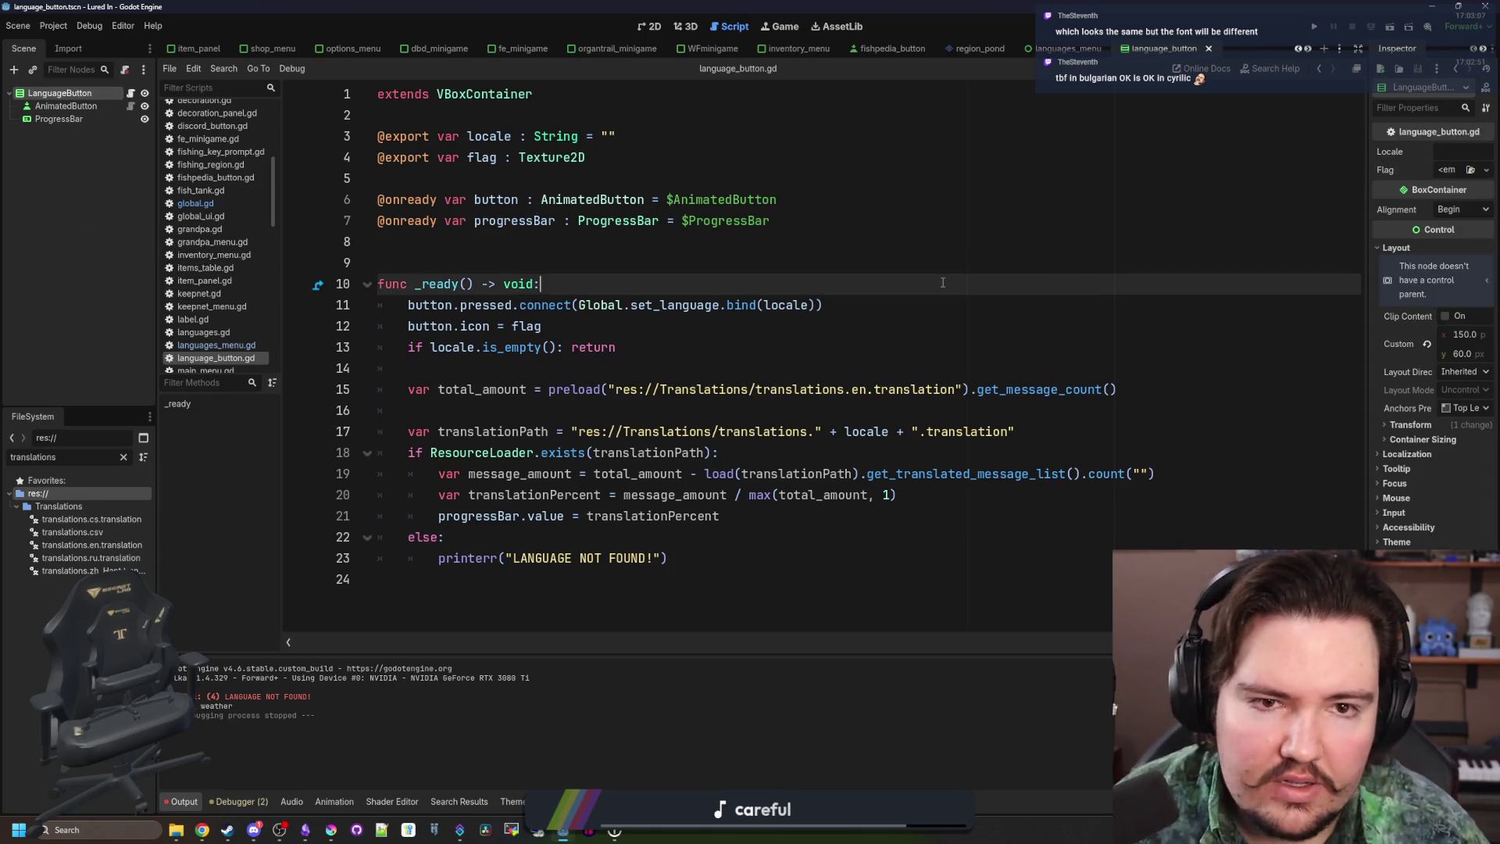
Step: Show the languages_menu scene in the 2D view and filter the FileSystem panel for 'flag'
key("ctrl+shift+Tab")
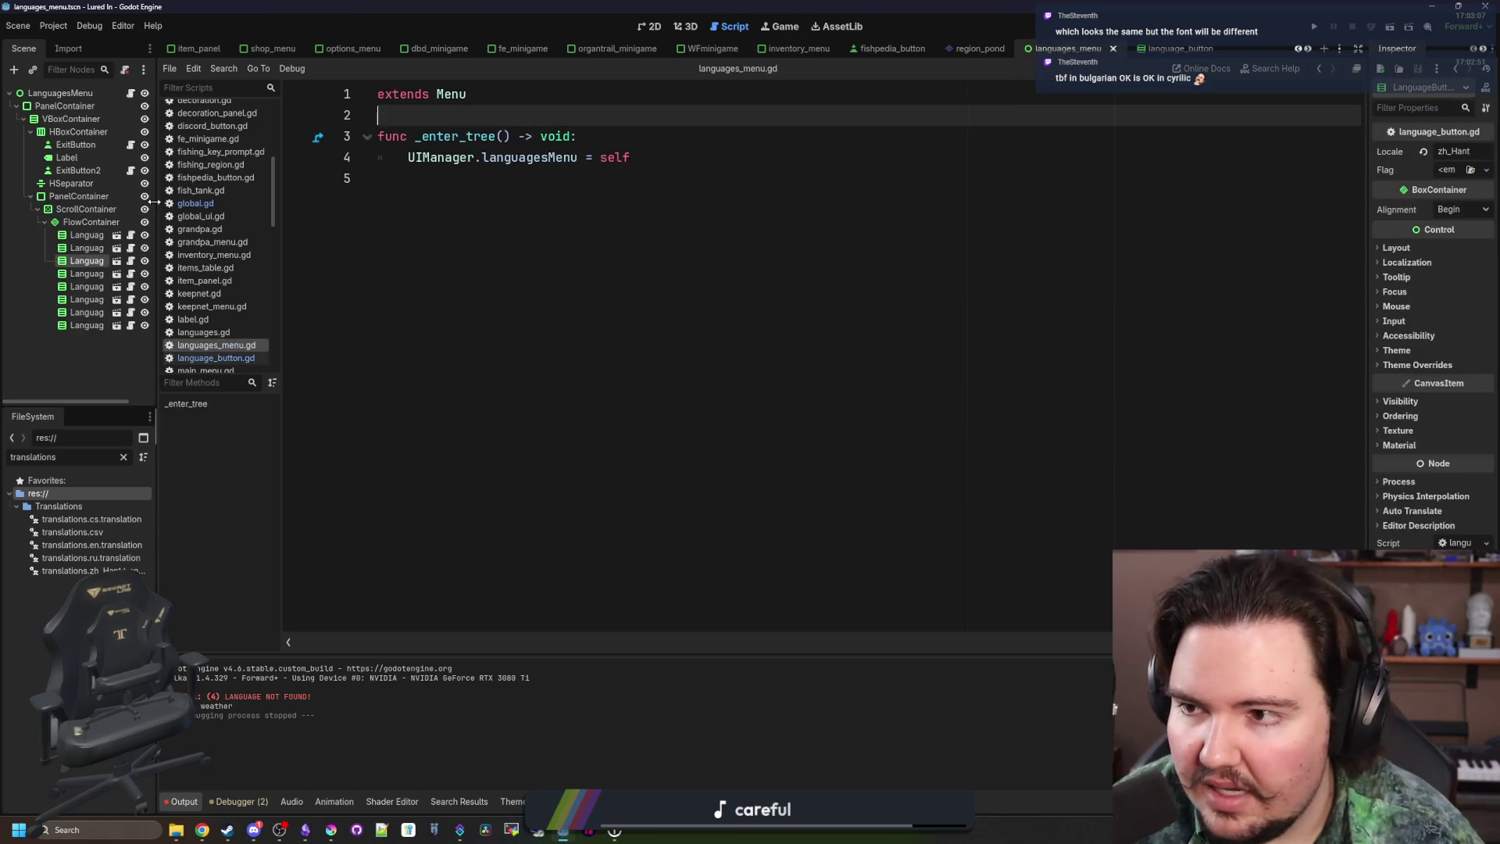
left_click(654, 26)
scroll(648, 208, "down", 3)
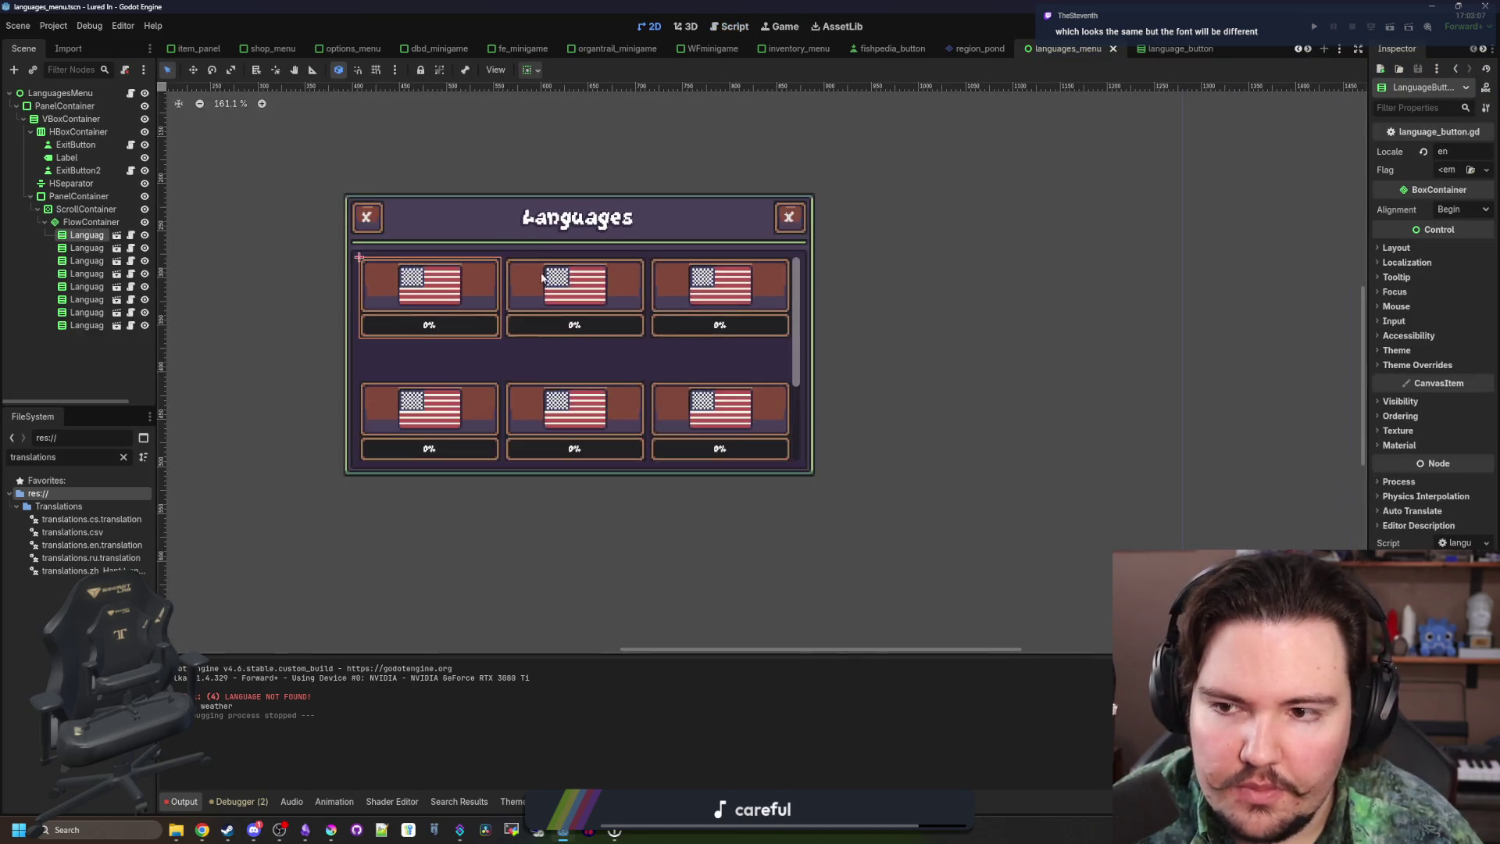
scroll(472, 247, "up", 5)
scroll(1117, 260, "down", 1)
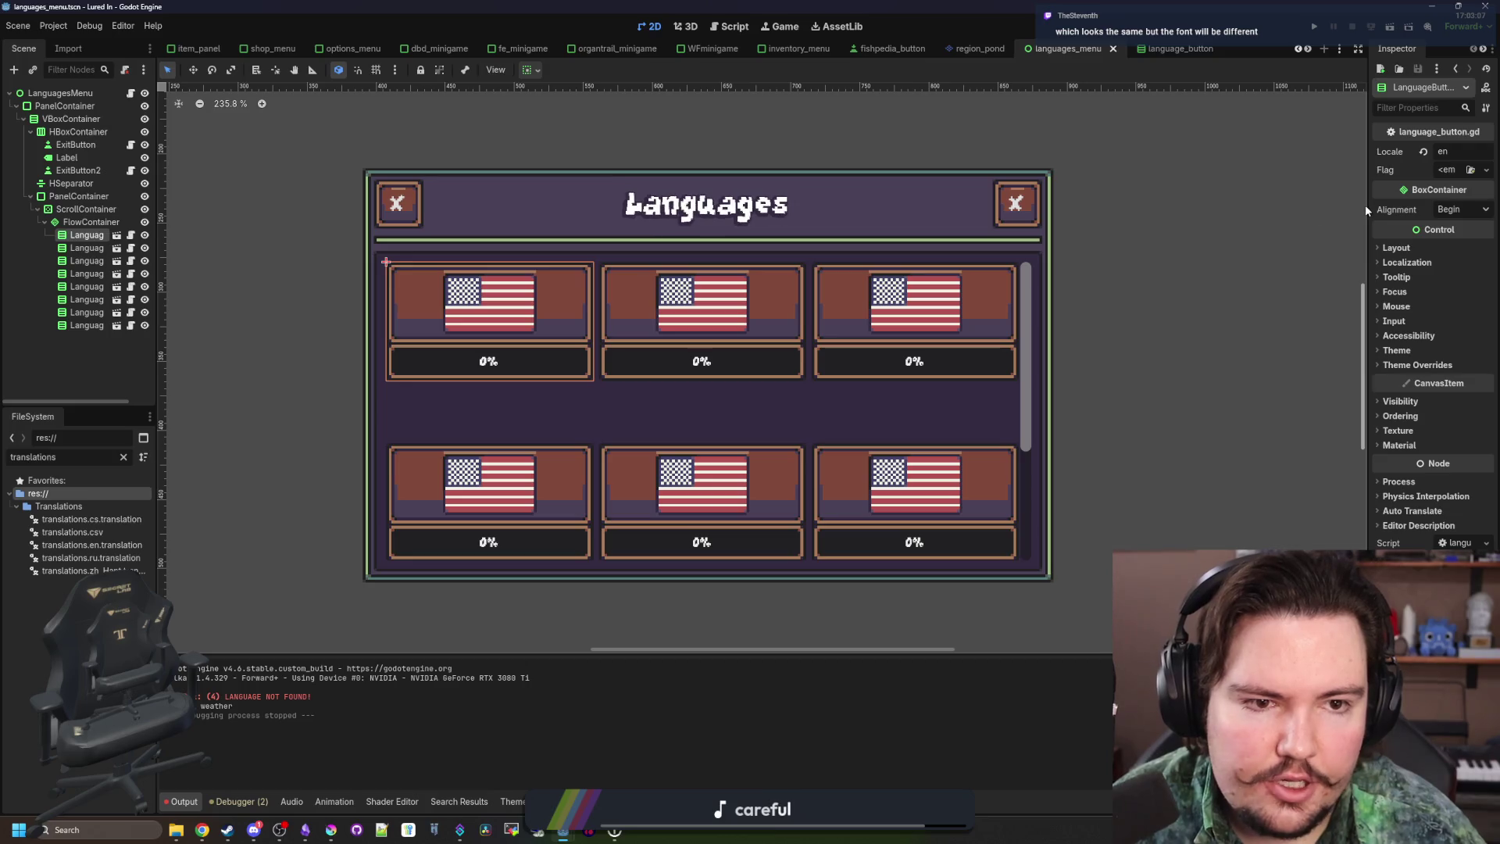
double_click(104, 458)
type("flag")
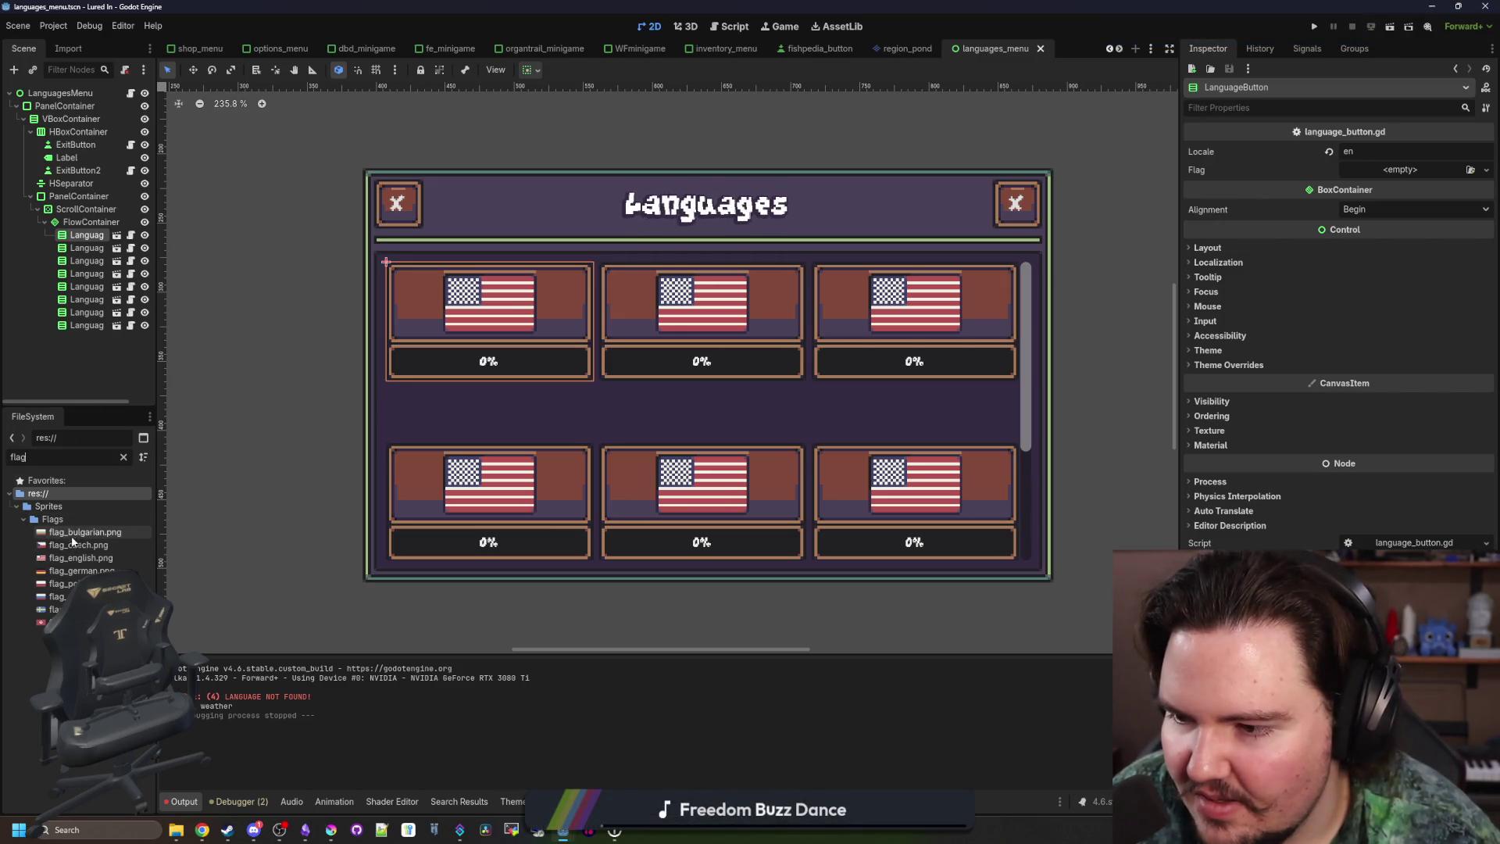
Step: Assign flag_english.png and flag_czech.png to the first two language buttons' Flag property
mouse_move(74, 557)
left_mouse_down()
mouse_move(328, 526)
mouse_move(1397, 177)
left_mouse_up()
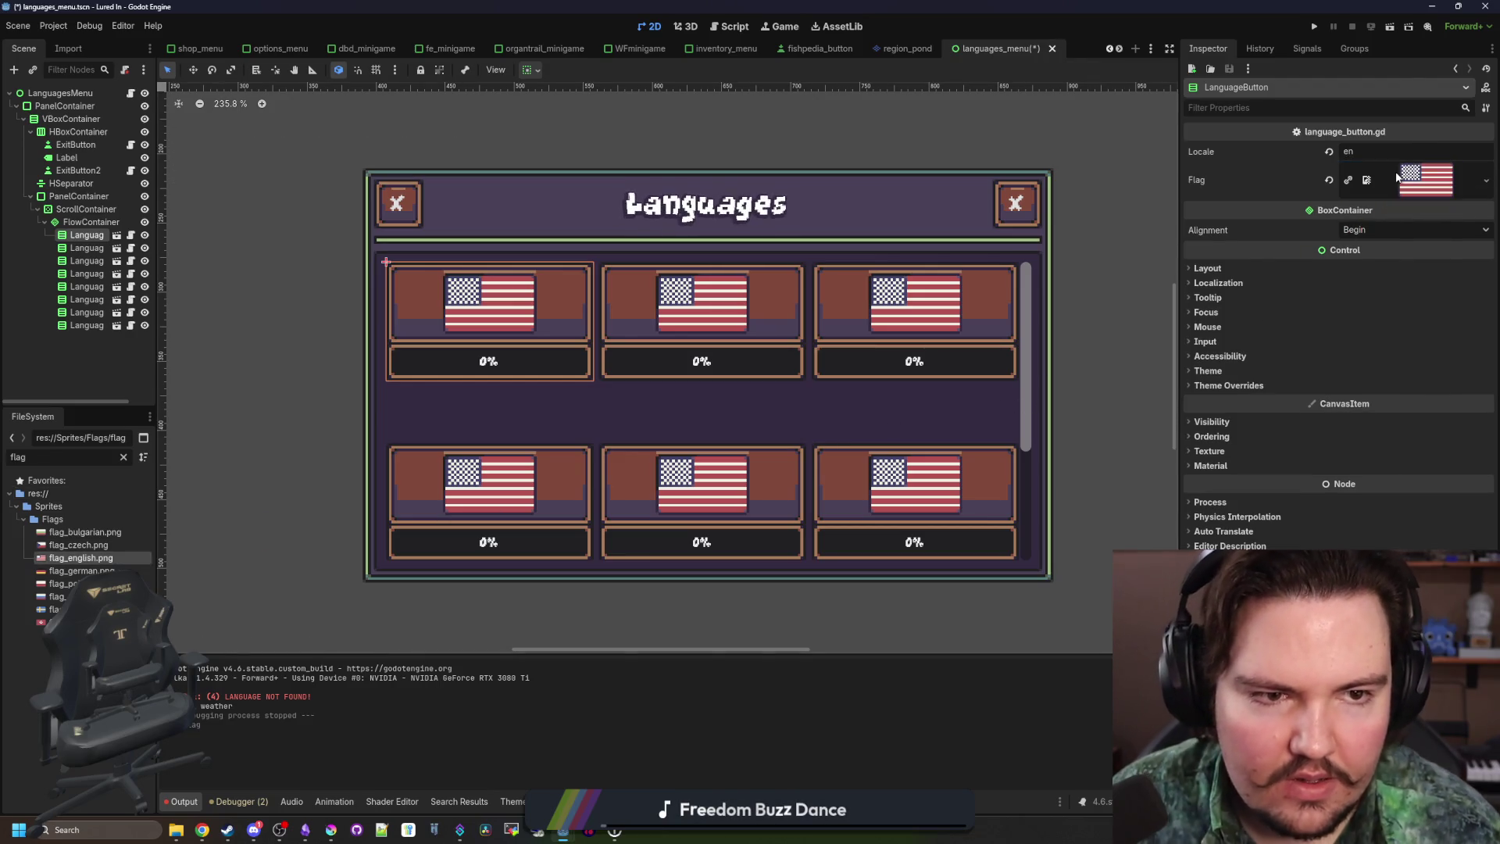
left_click(90, 250)
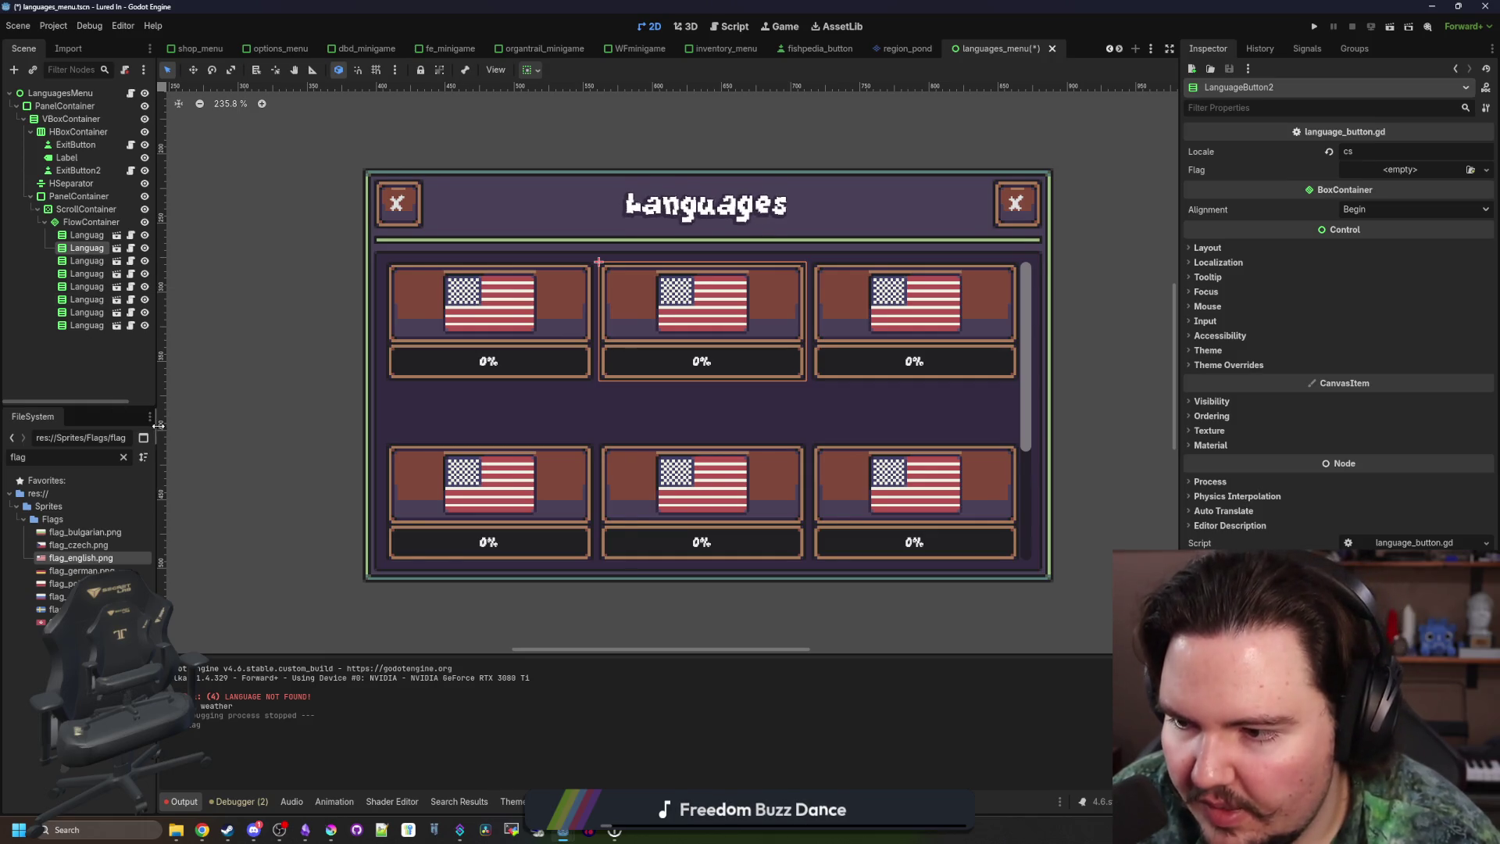
left_click_drag(159, 425, 248, 425)
mouse_move(78, 545)
left_mouse_down()
mouse_move(1375, 539)
mouse_move(1399, 174)
mouse_move(1392, 188)
left_mouse_up()
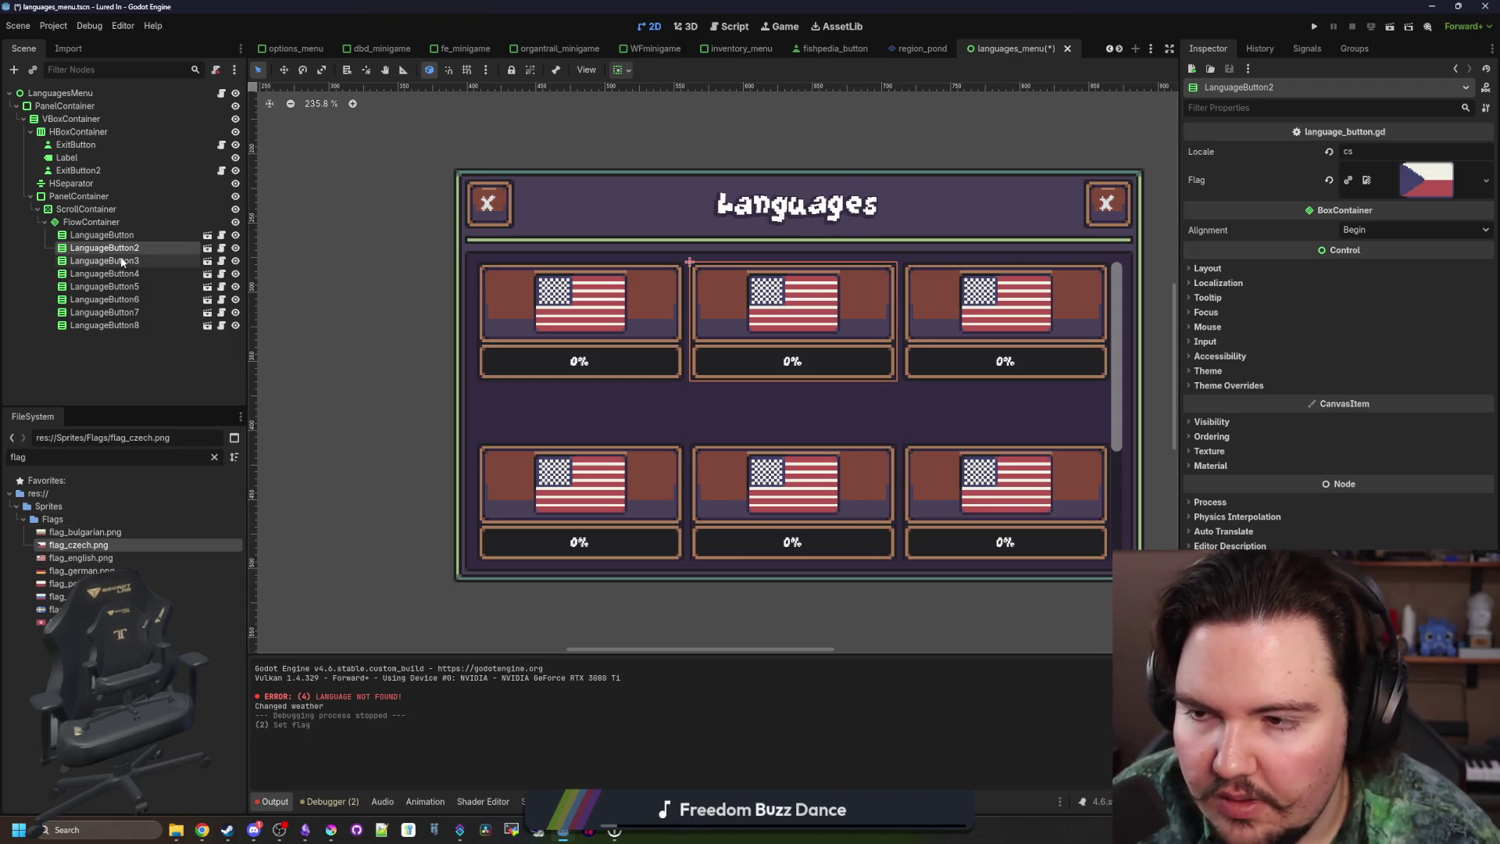
Step: Rename the first four buttons English, Czech, TraditionalChinese and Russian
double_click(139, 236)
type("English")
key("Return")
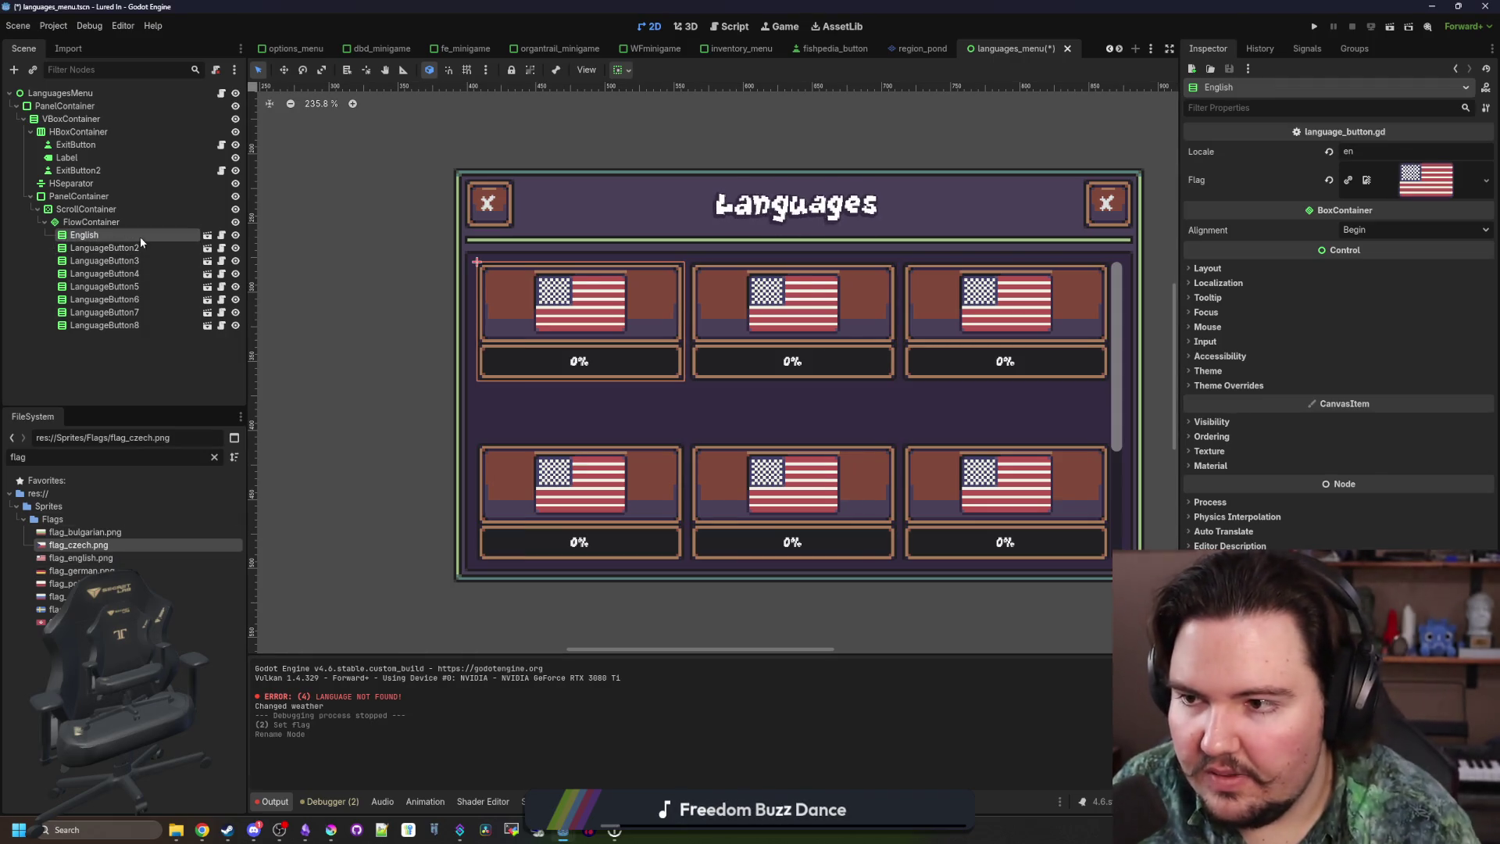
double_click(137, 248)
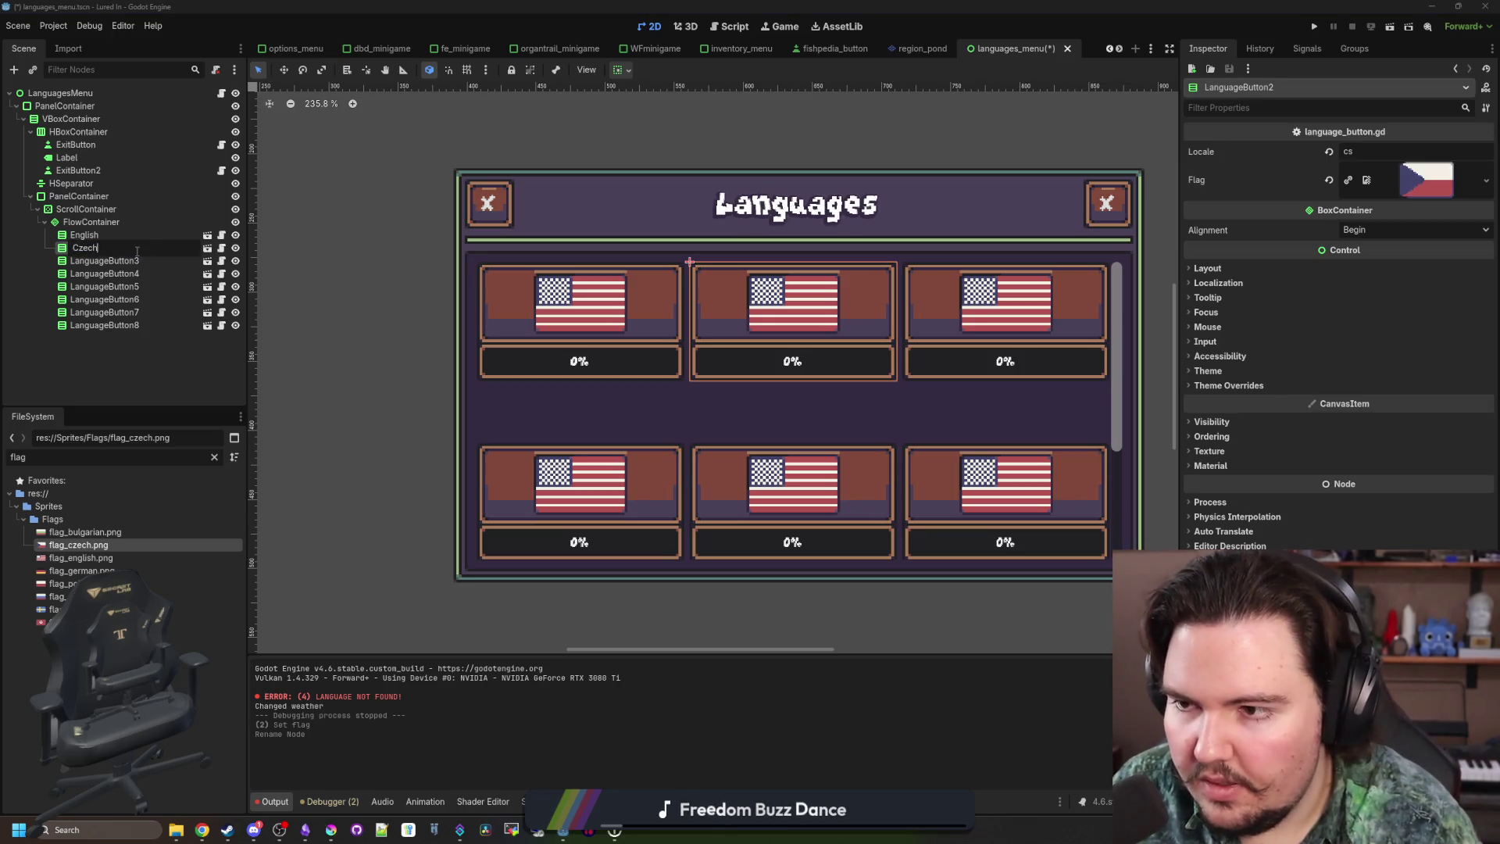
key("Return")
left_click(141, 260)
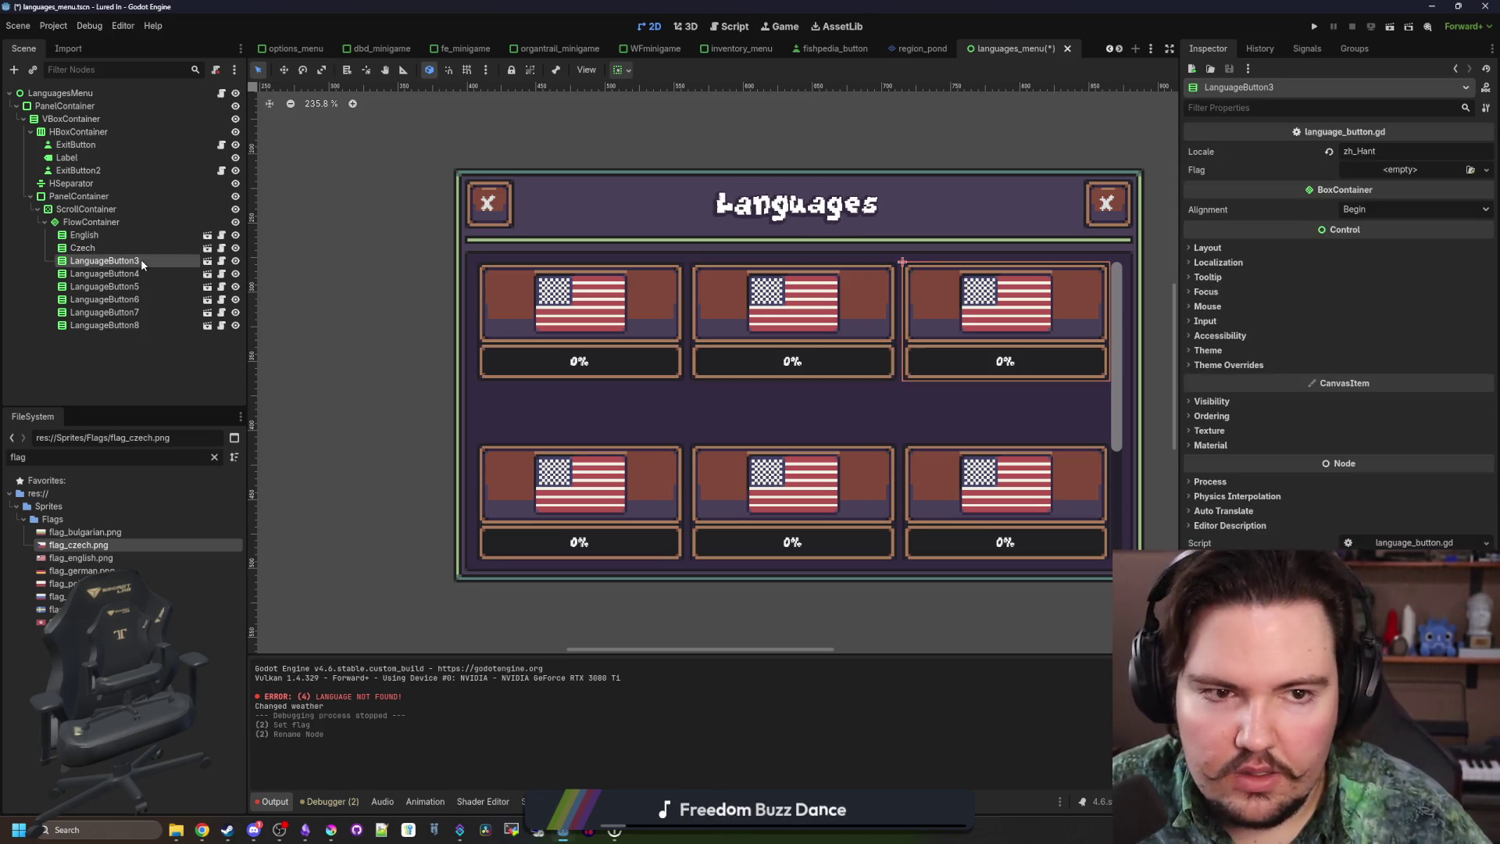
double_click(141, 260)
type("aditionalChinese")
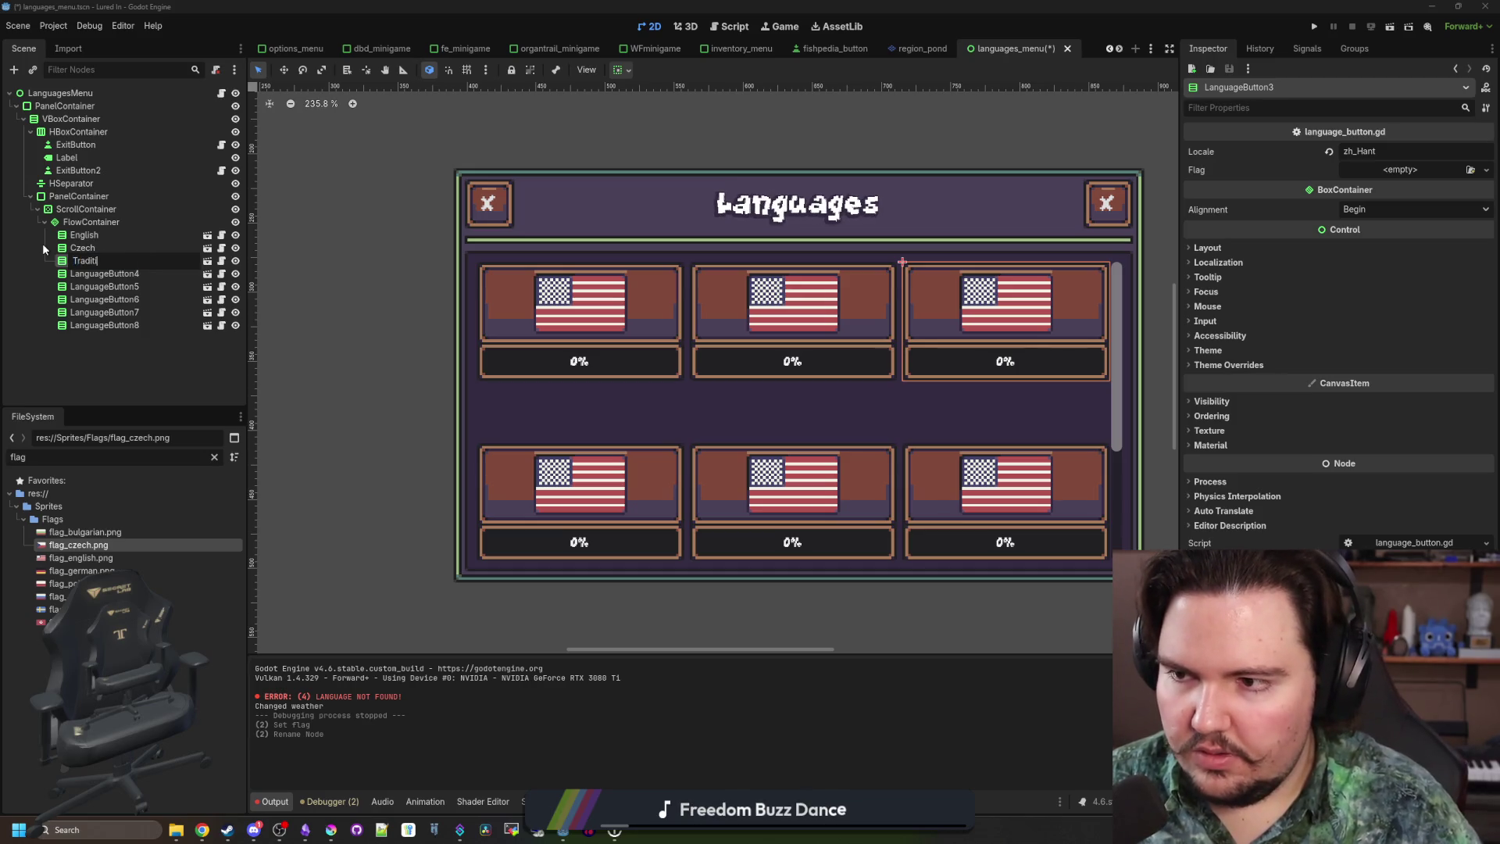
key("Return")
left_click(89, 273)
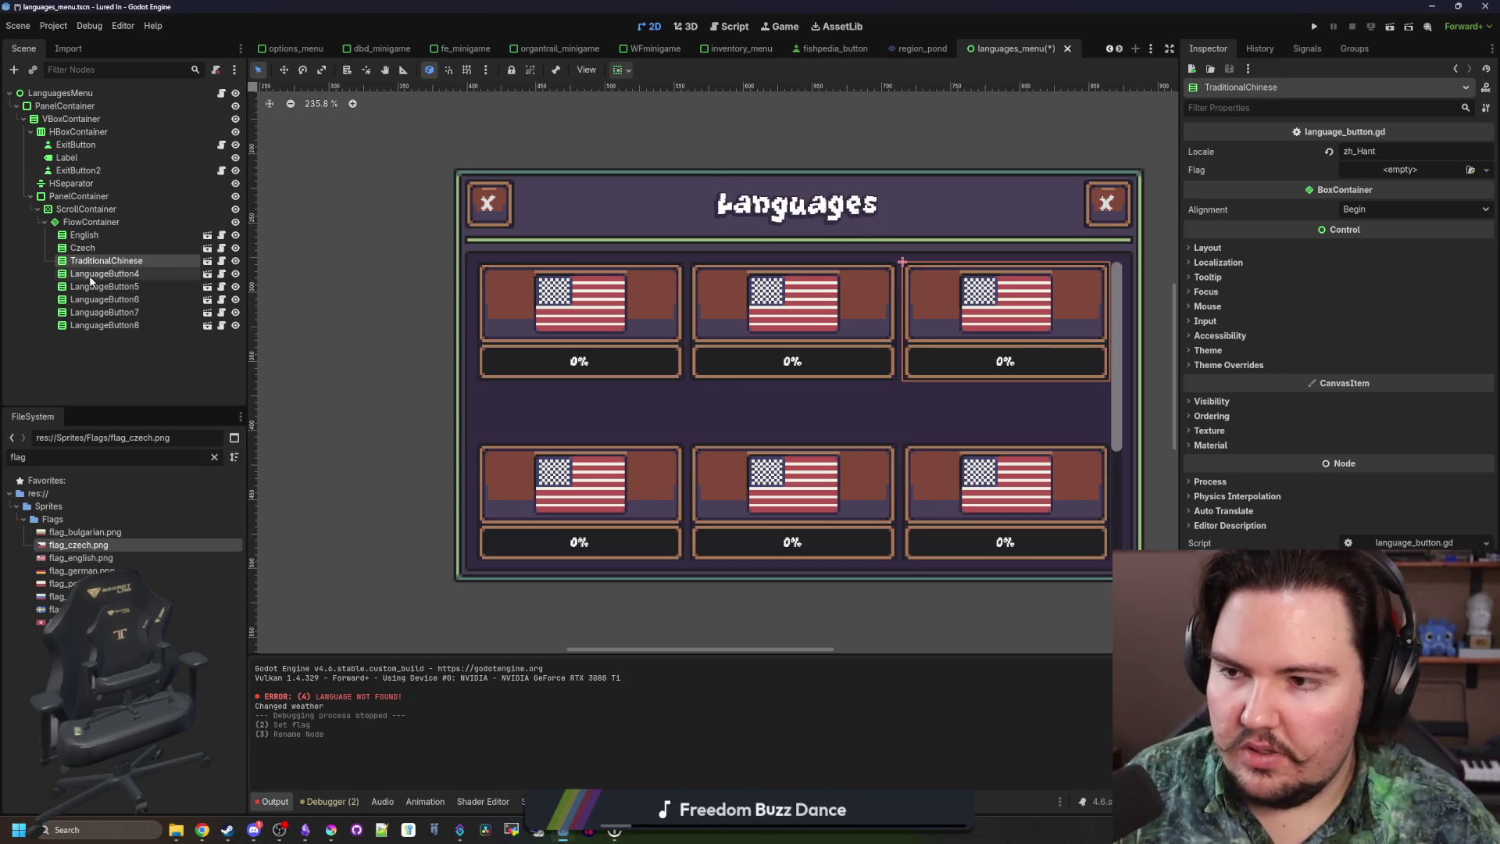
double_click(141, 273)
type("Russ")
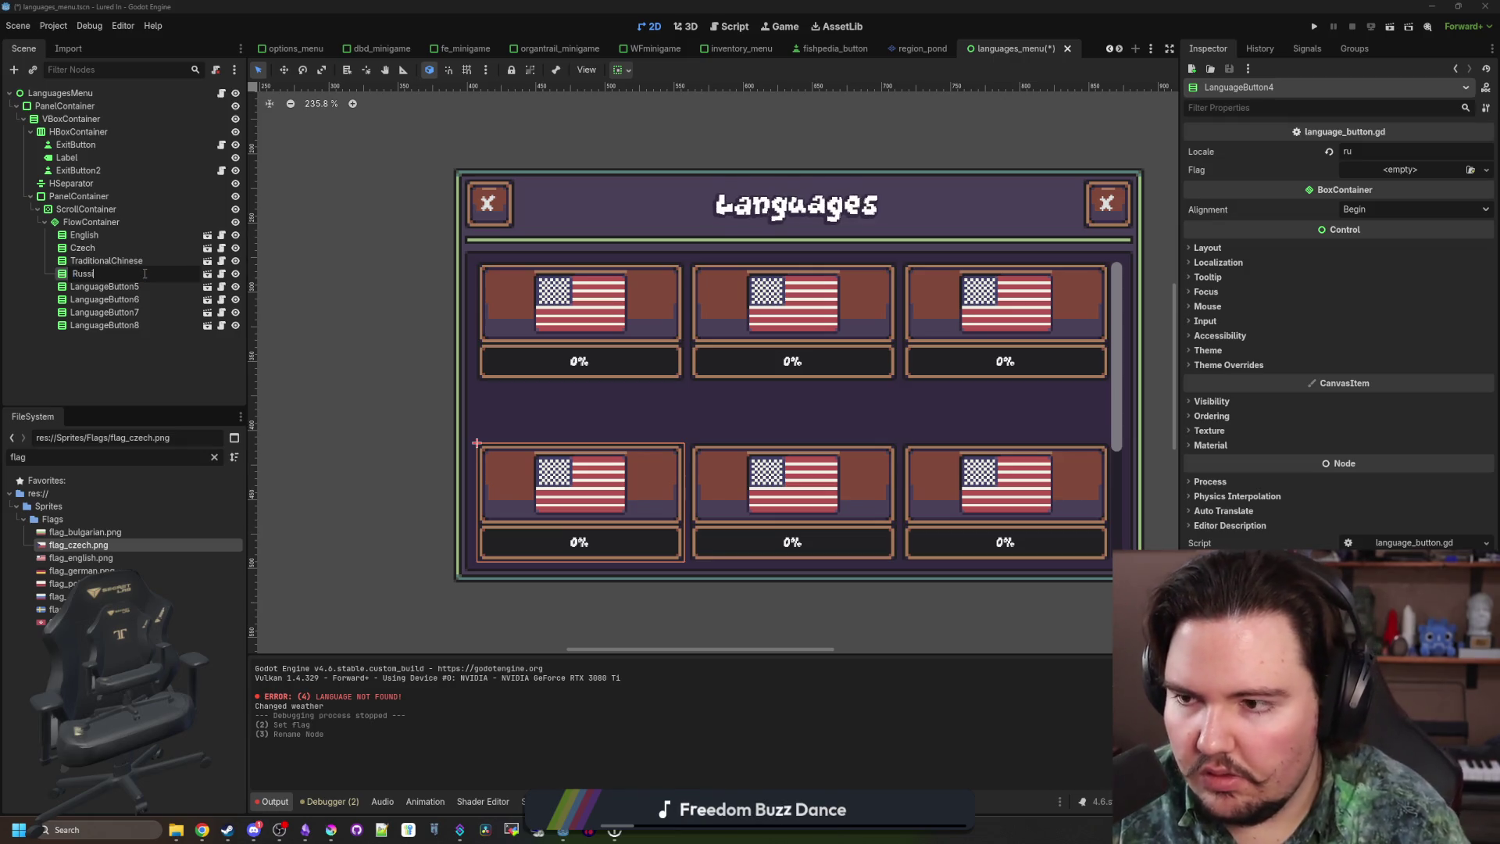
type("ian")
key("Return")
Step: Rename the fifth and sixth buttons German and Polish
left_click(144, 286)
double_click(145, 286)
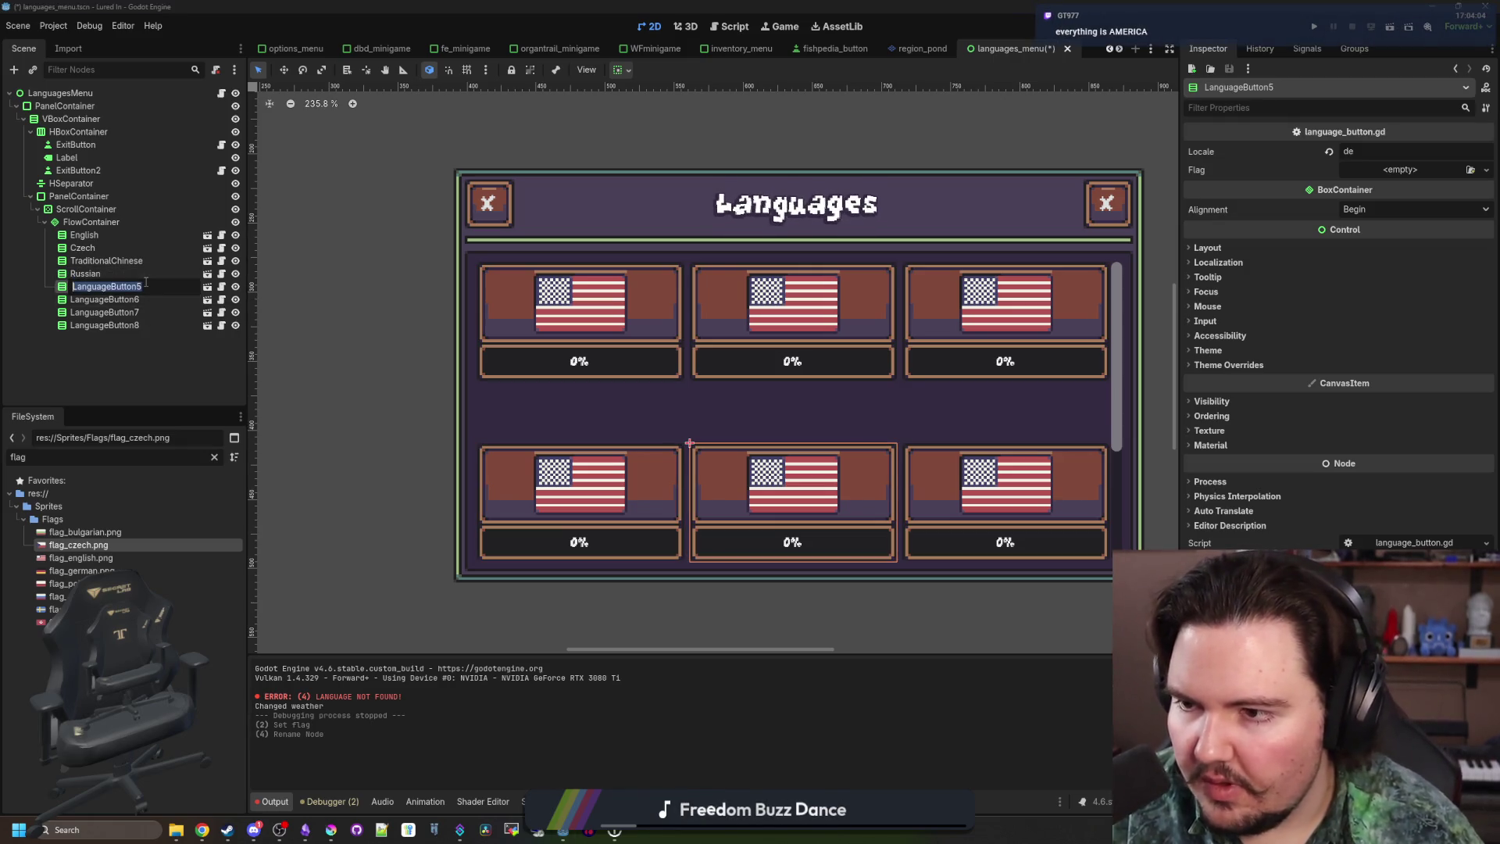
key("BackSpace")
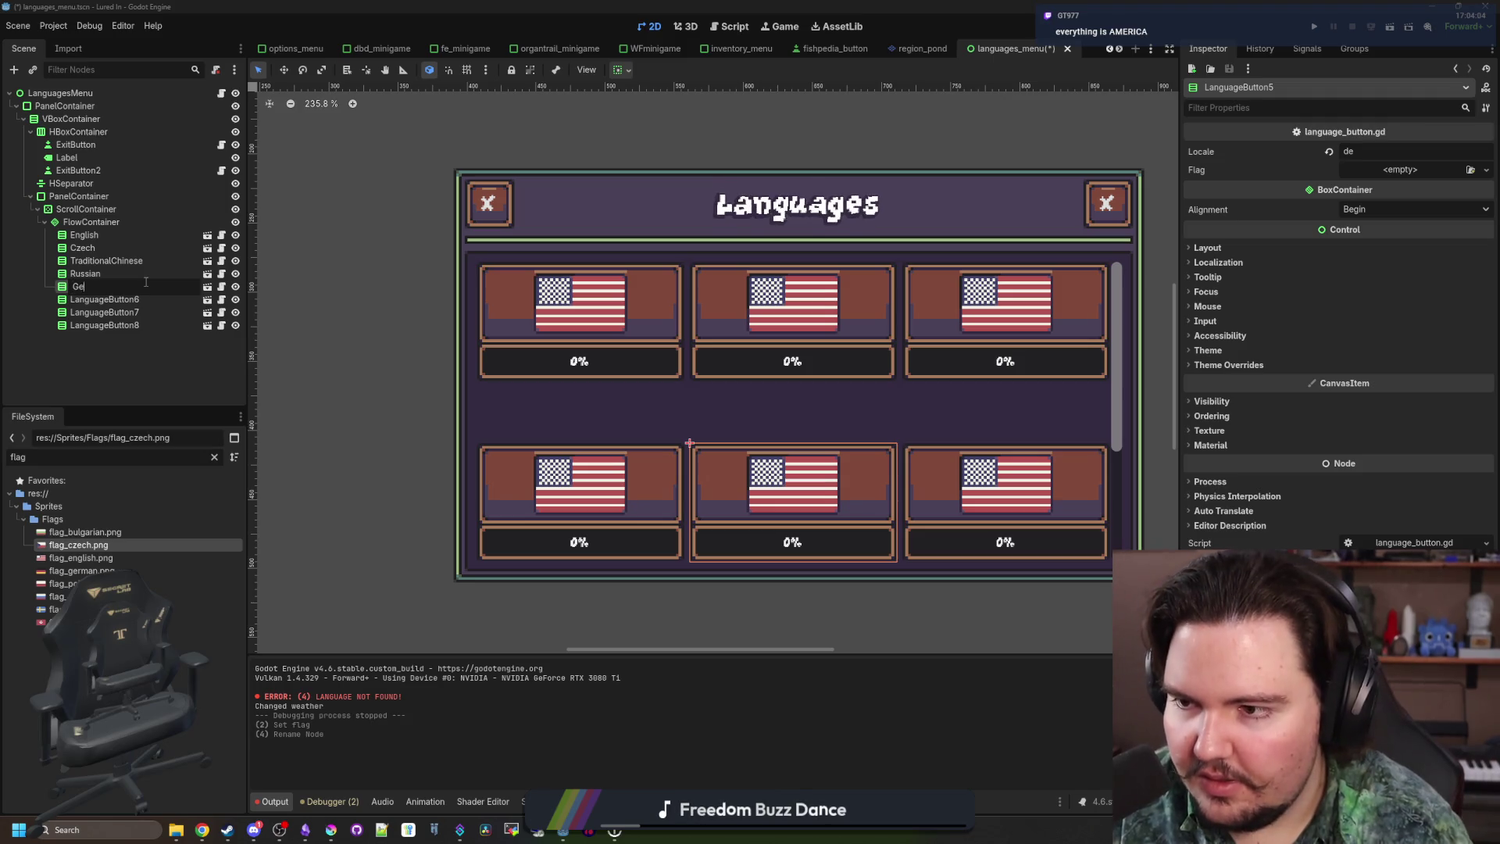
type("rman")
key("Return")
left_click(134, 299)
double_click(135, 299)
key("BackSpace")
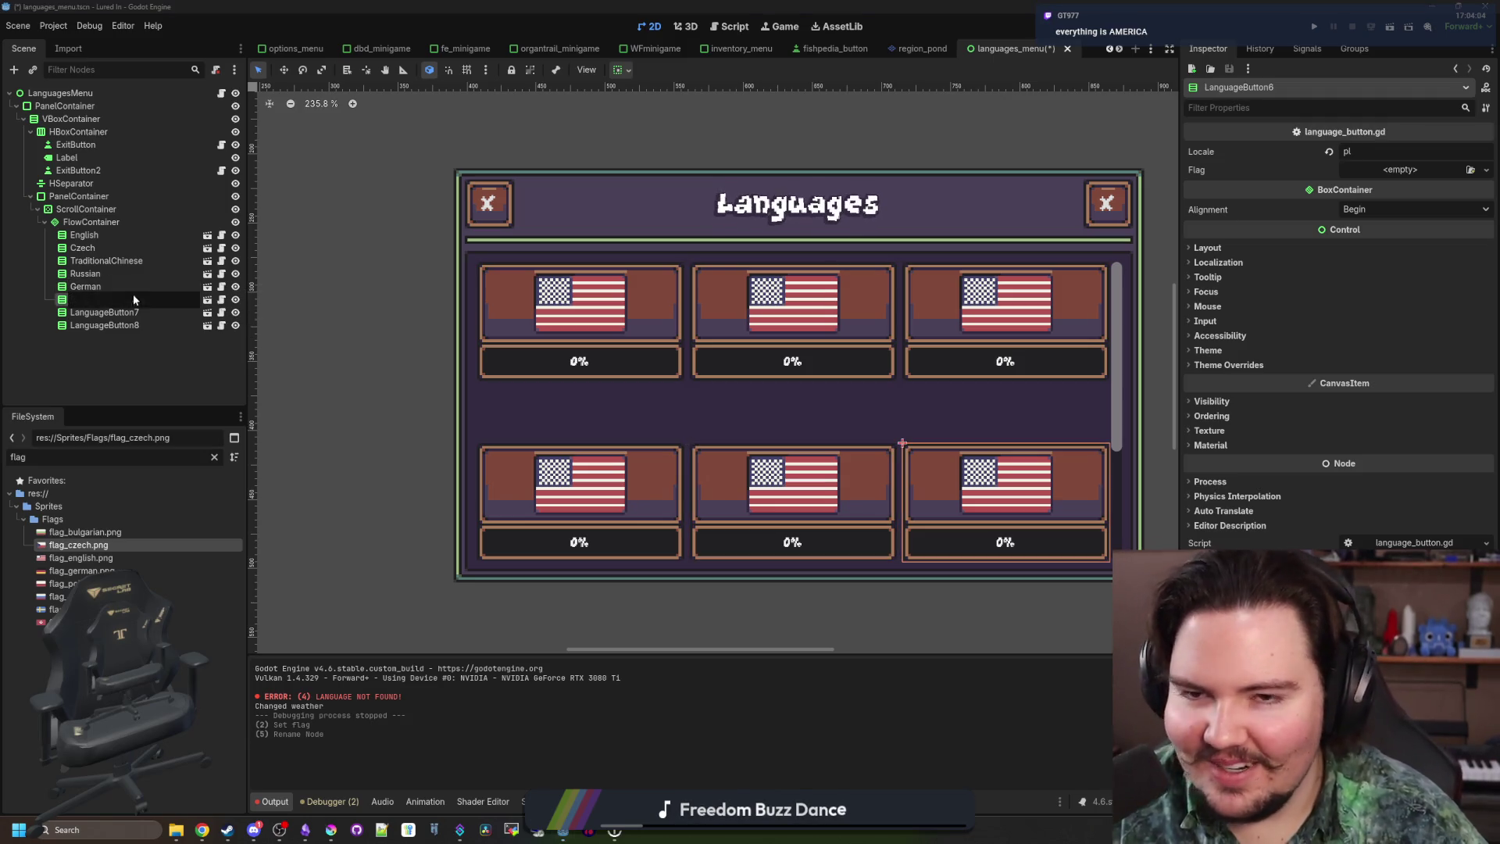
key("ctrl+a")
type("Polish")
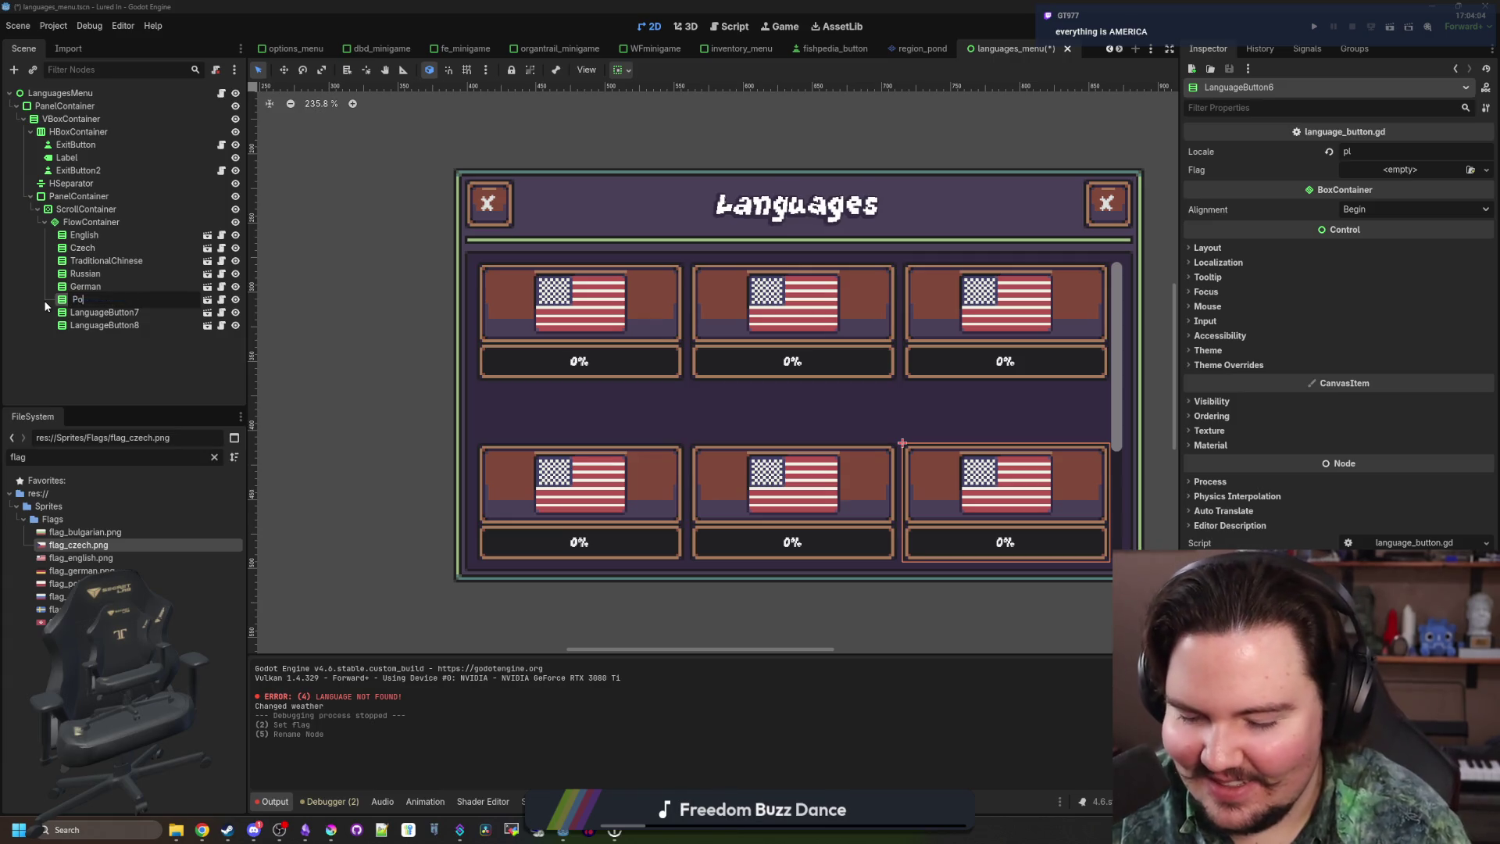
key("Return")
Step: Rename the seventh and eighth buttons Sweedish and Bulgarian
double_click(24, 312)
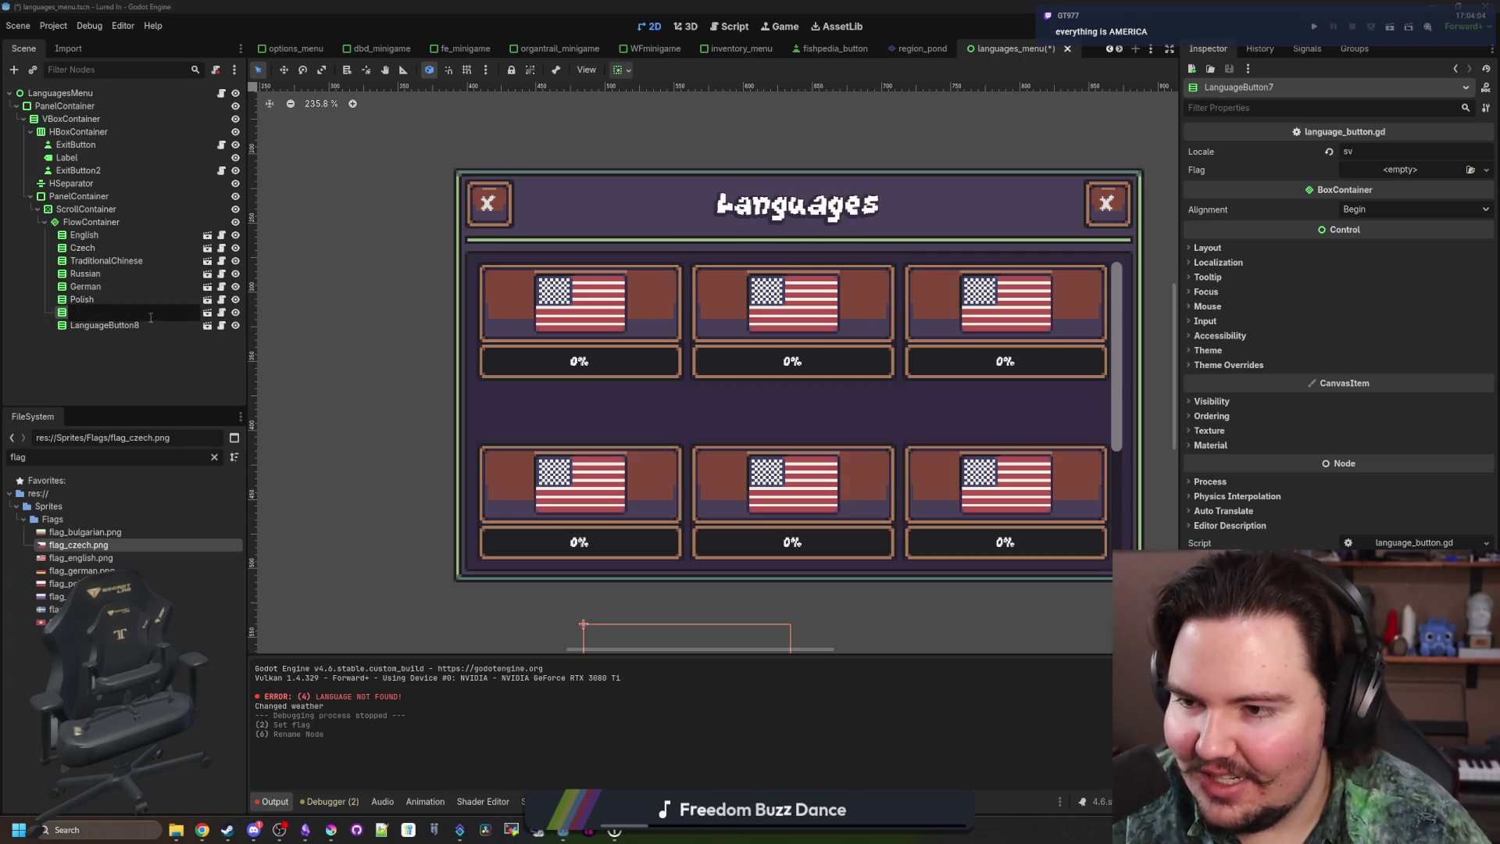
type("Sweed")
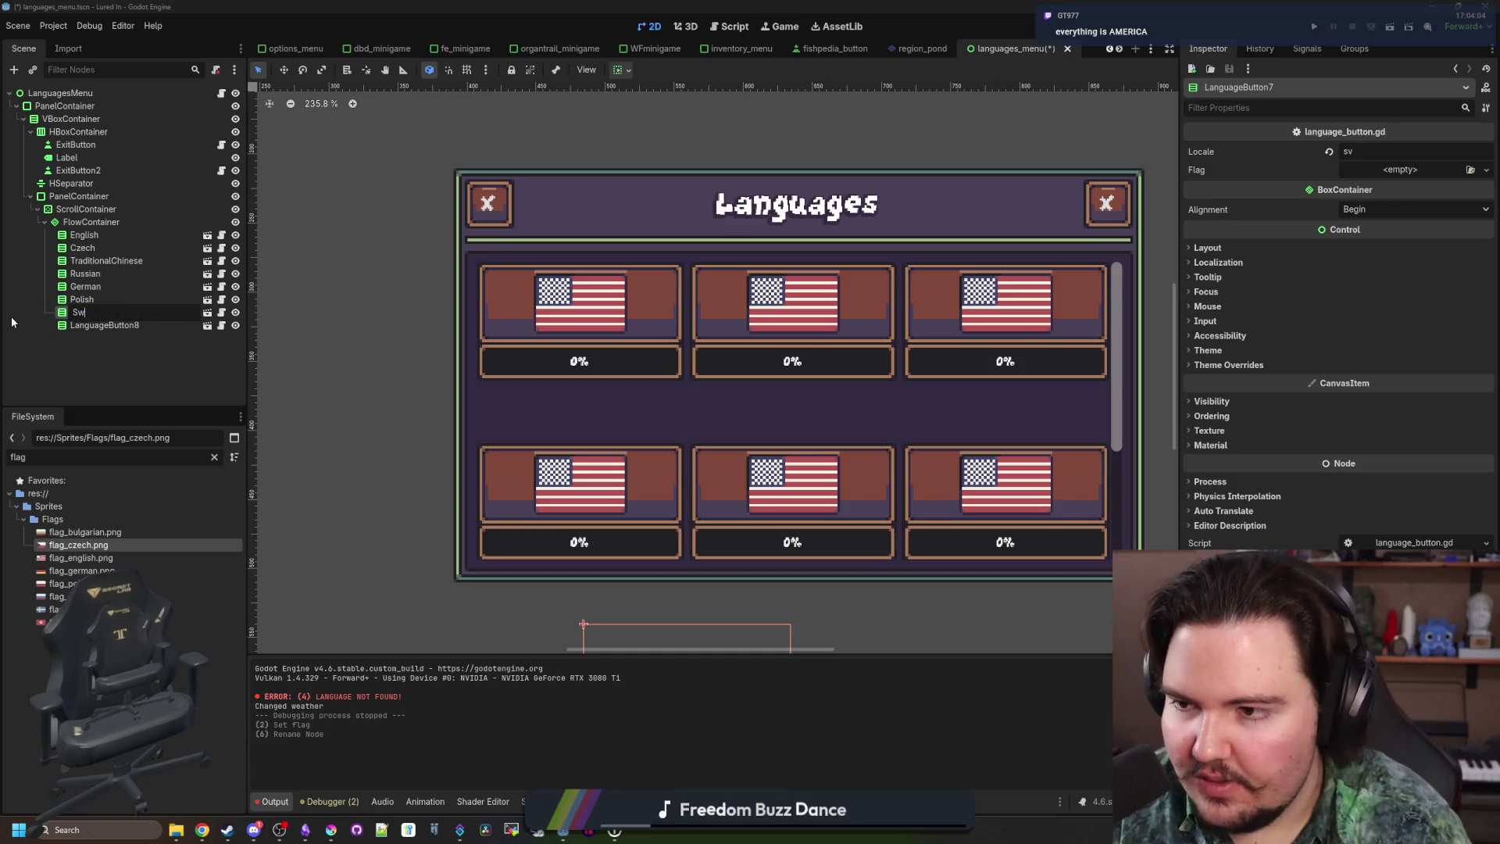
type("ish")
key("Return")
double_click(175, 325)
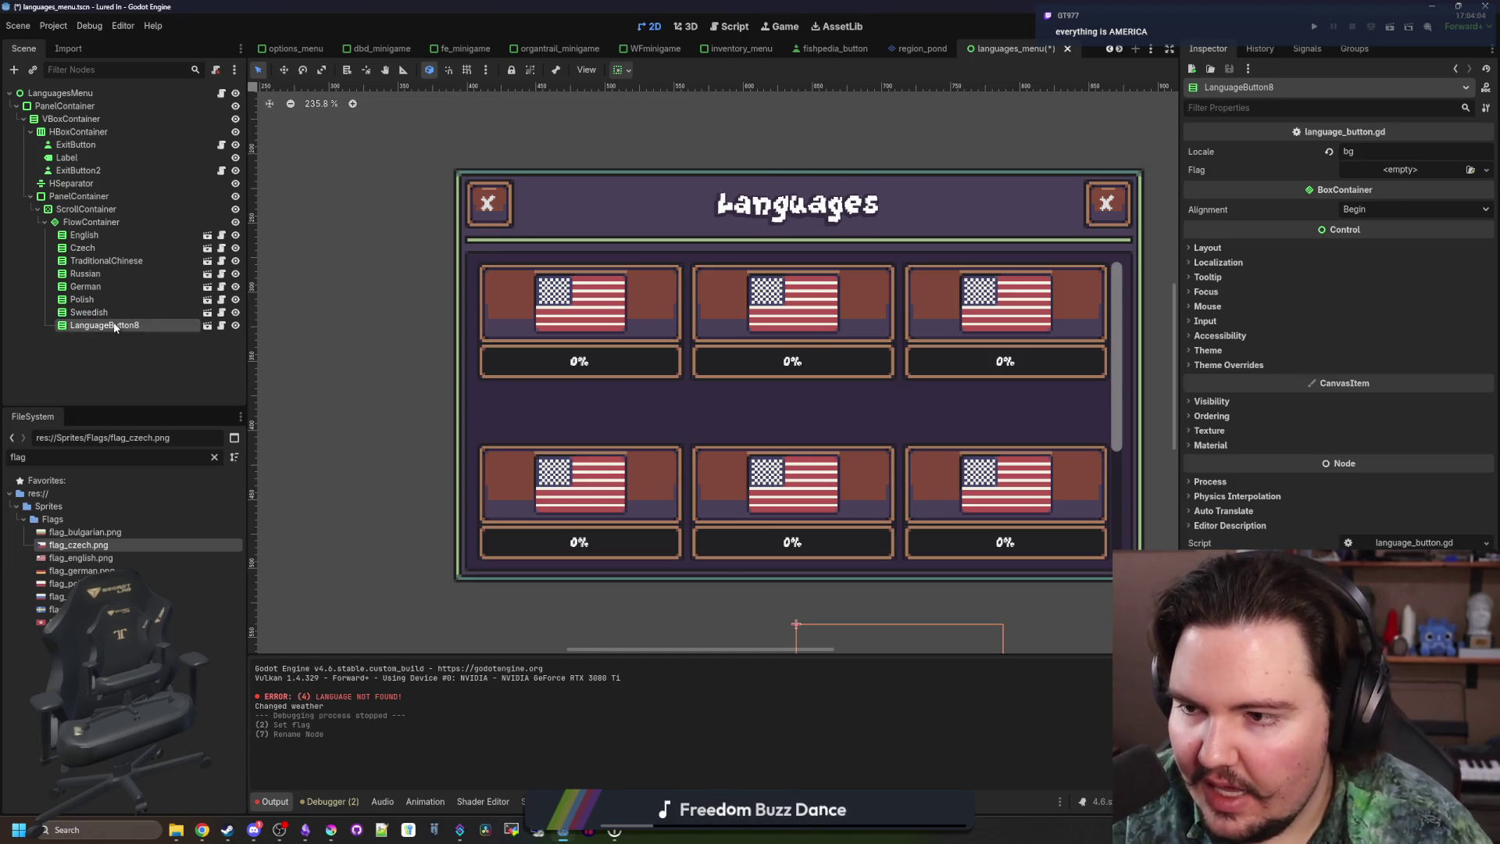
key("ctrl+a")
key("BackSpace")
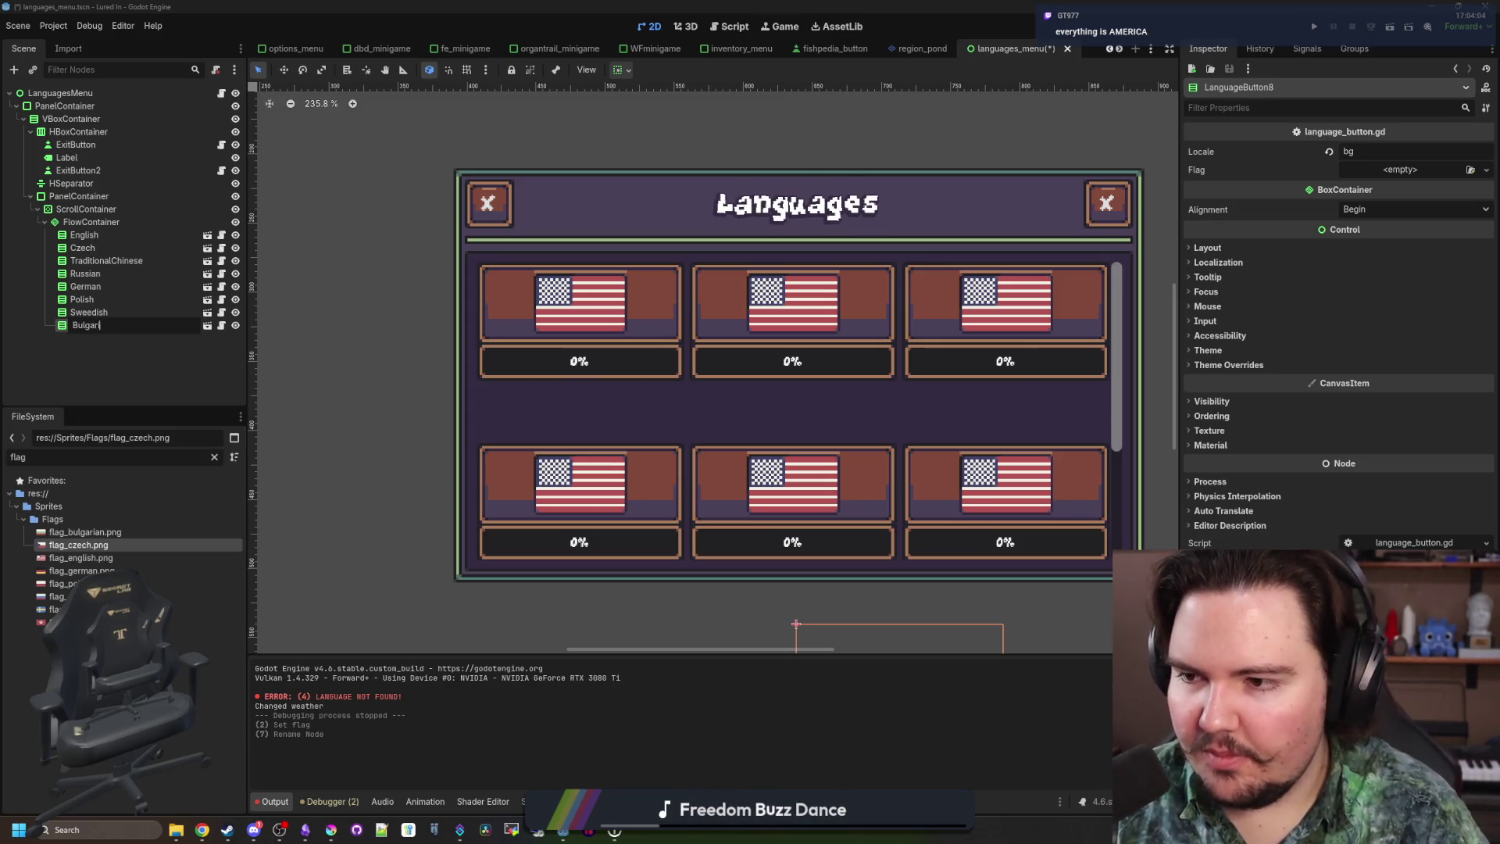
type("an")
key("Return")
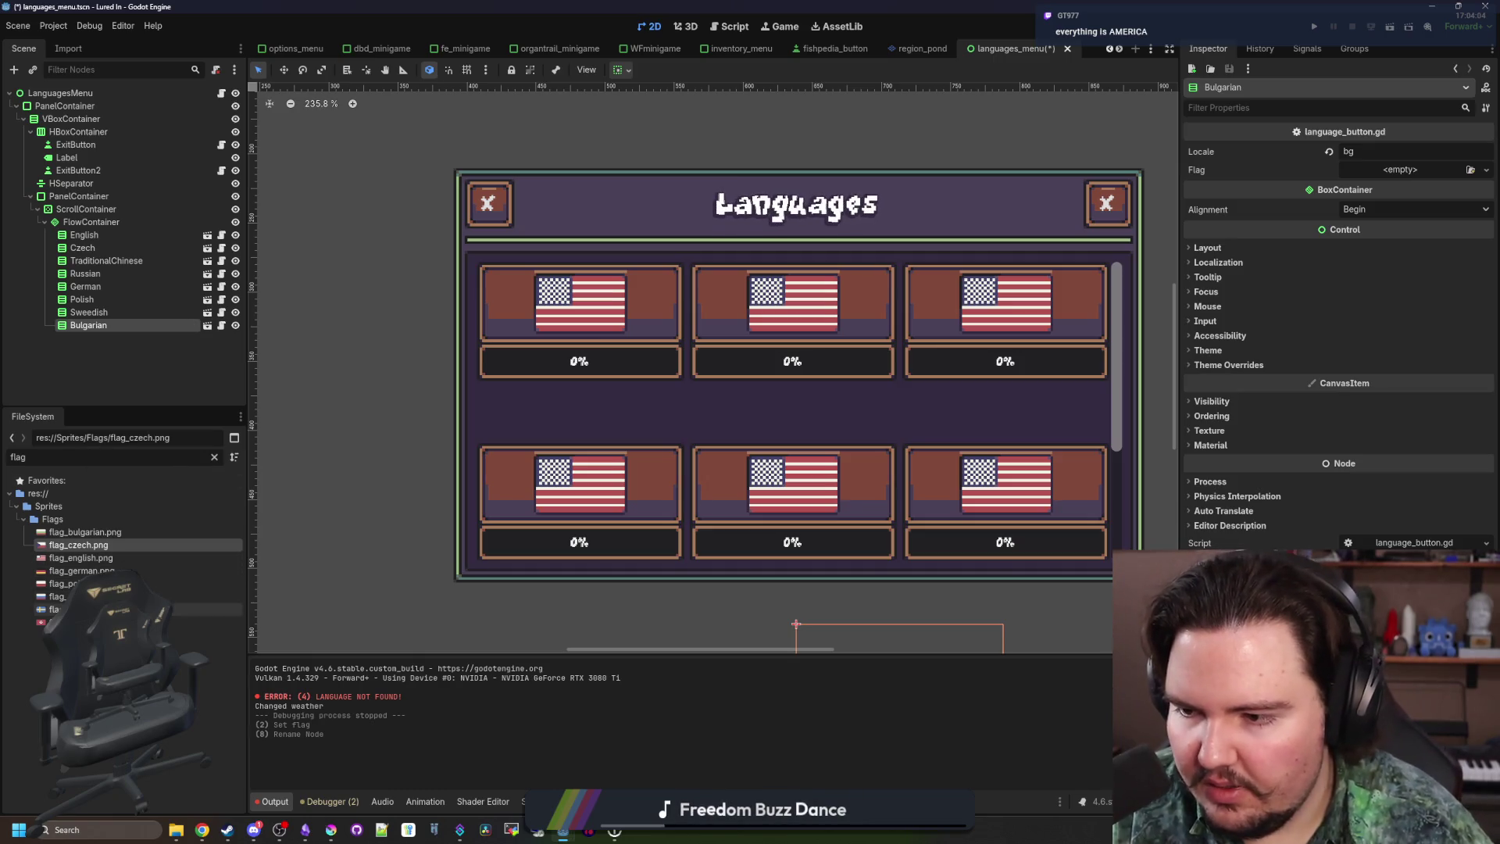
Step: Assign the Bulgarian, Swedish, Polish, German, Russian and Traditional Chinese flags to their buttons
mouse_move(78, 532)
left_mouse_down()
mouse_move(156, 535)
mouse_move(1488, 206)
mouse_move(1407, 170)
left_mouse_up()
left_click(136, 311)
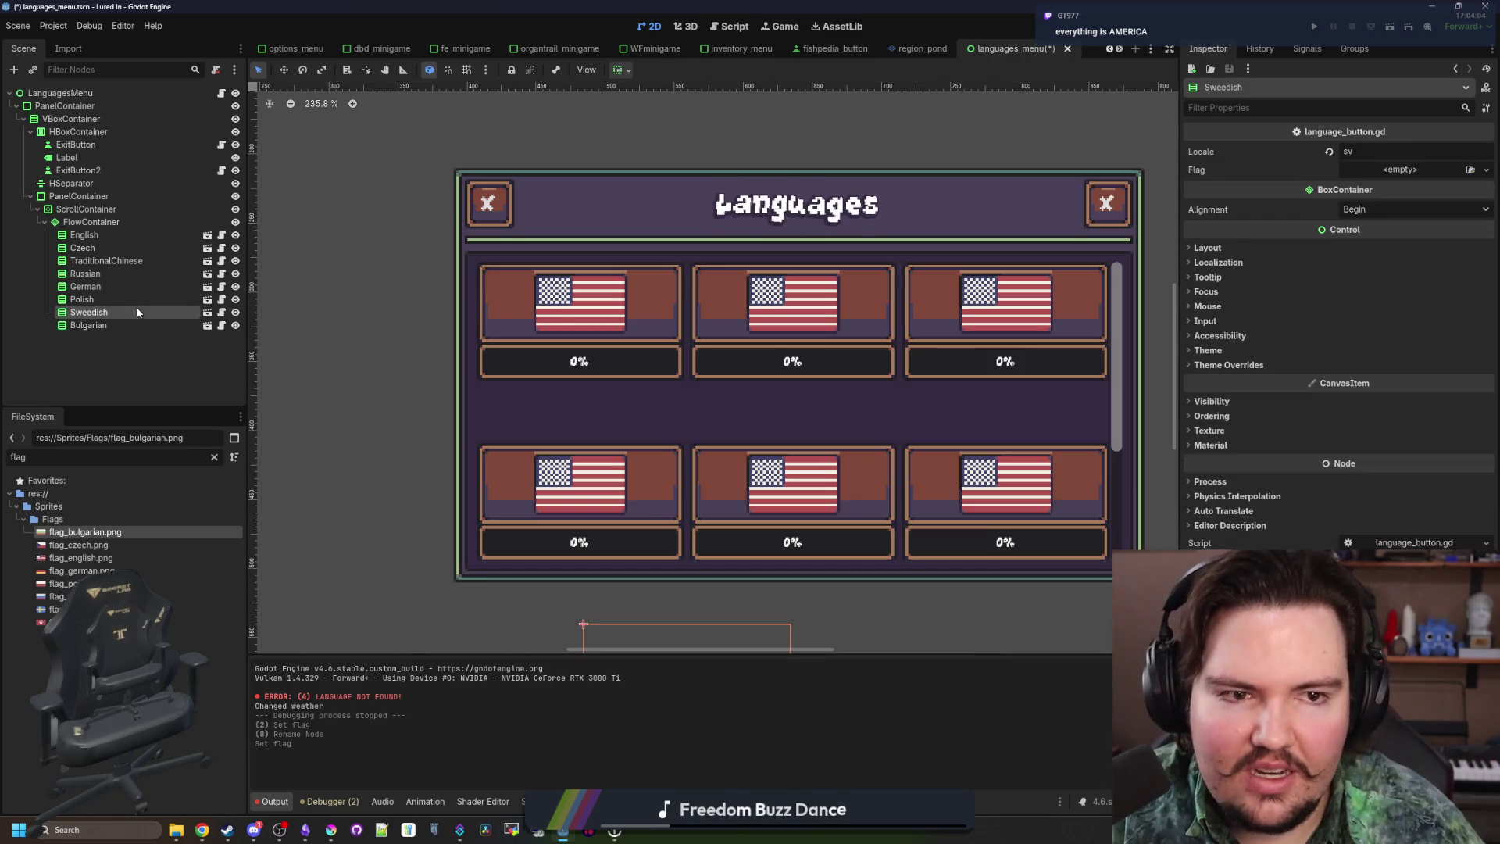
mouse_move(58, 610)
left_mouse_down()
mouse_move(704, 313)
mouse_move(1402, 176)
left_mouse_up()
left_click(82, 299)
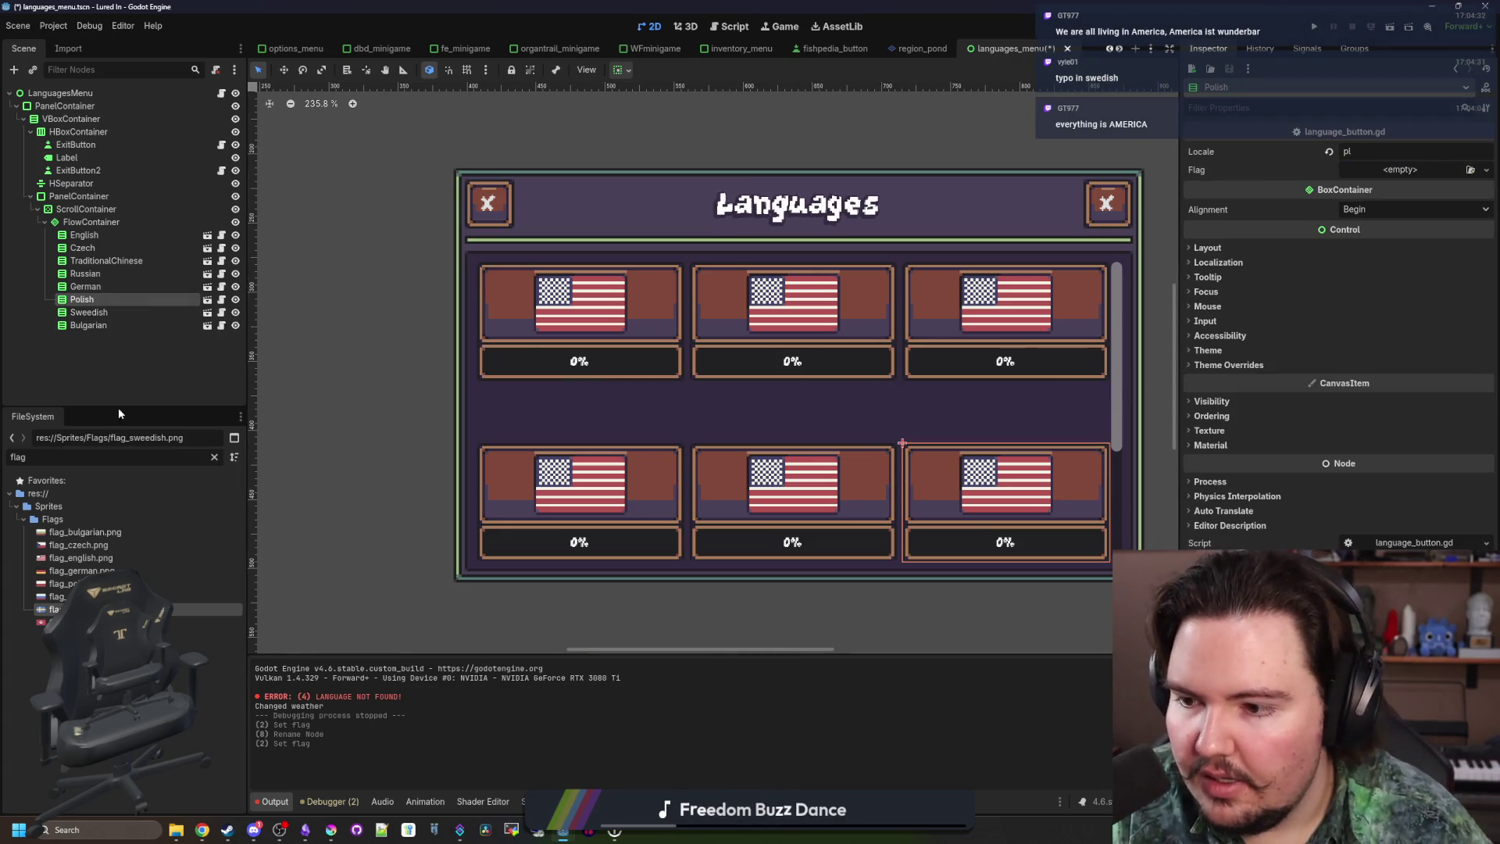
mouse_move(62, 584)
left_mouse_down()
mouse_move(922, 375)
mouse_move(1420, 178)
left_mouse_up()
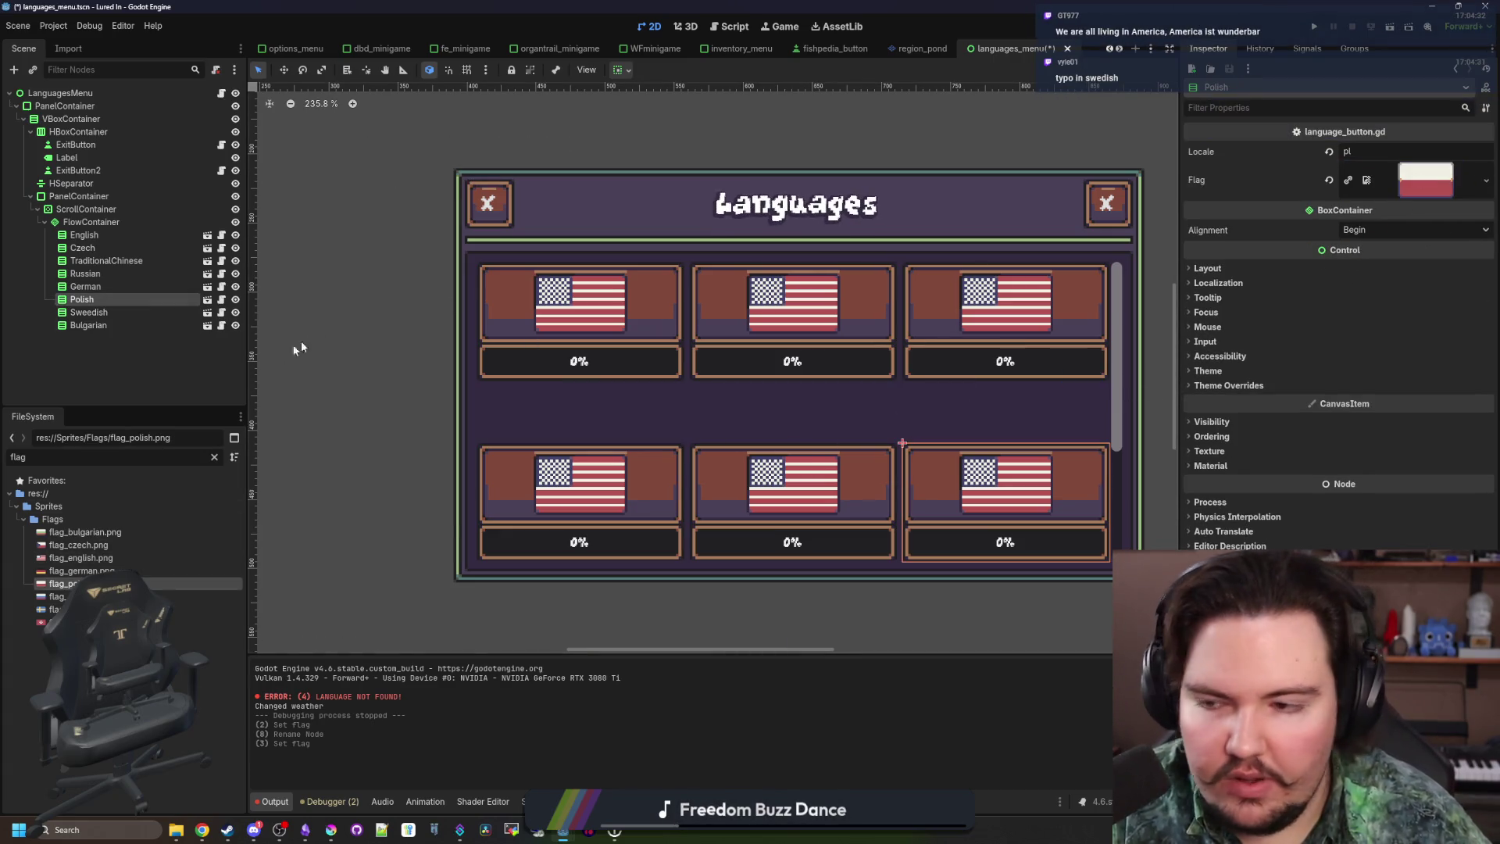
left_click(86, 286)
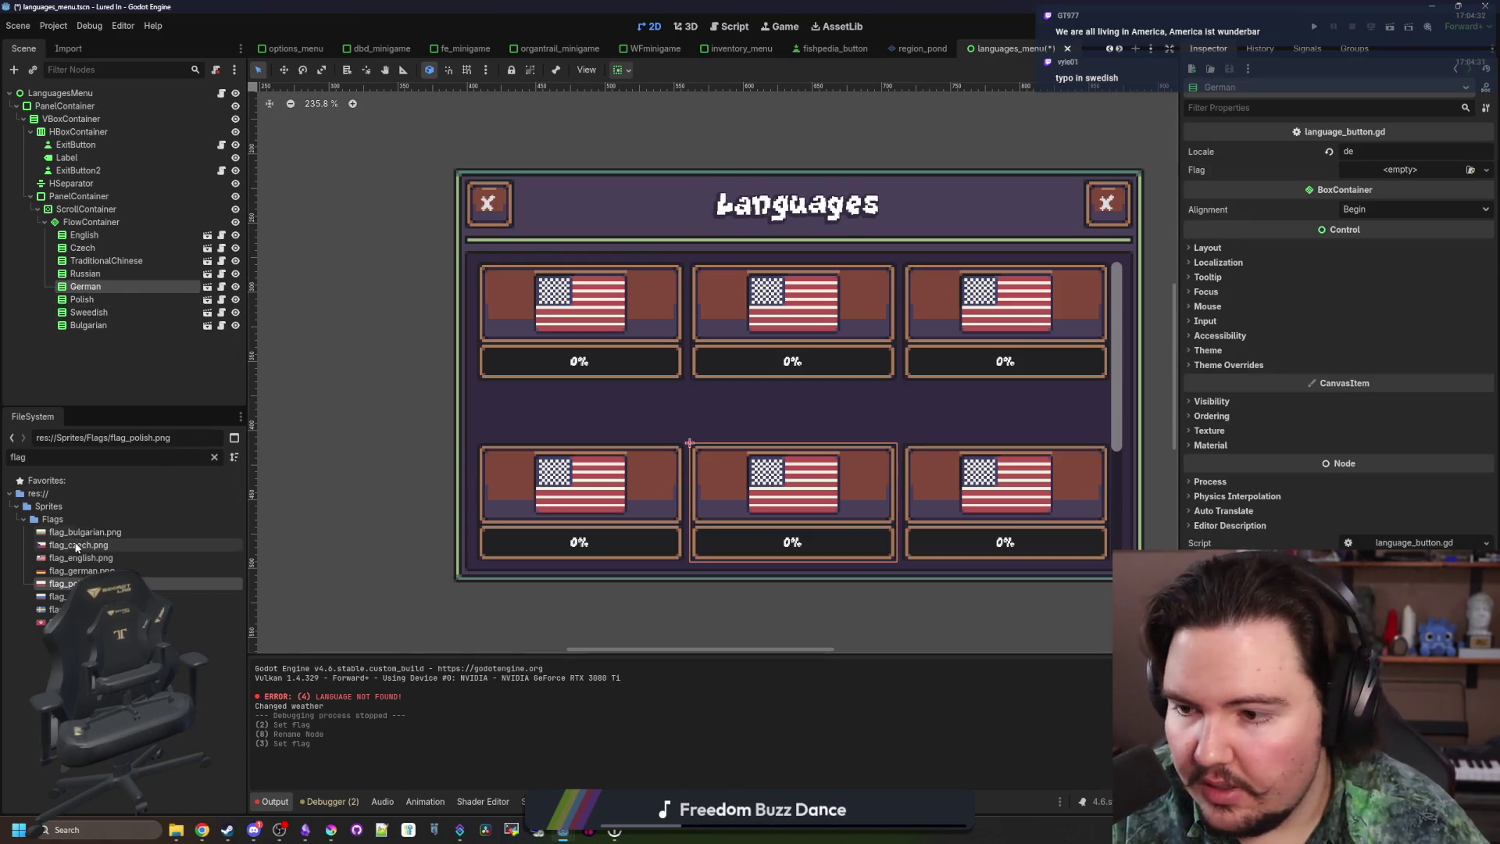
mouse_move(78, 571)
left_mouse_down()
mouse_move(805, 383)
mouse_move(1395, 178)
left_mouse_up()
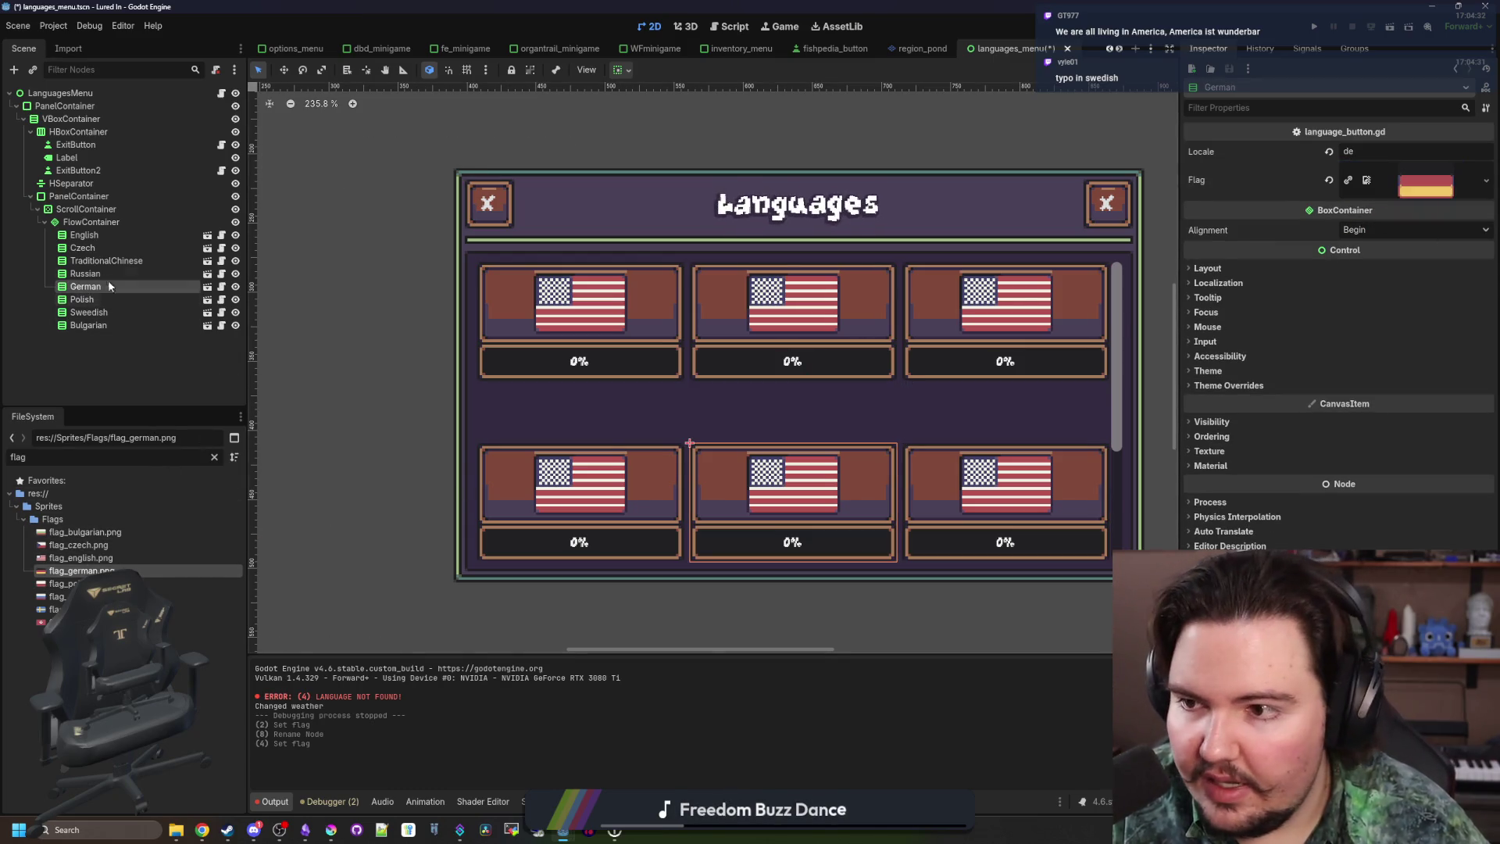
left_click(86, 274)
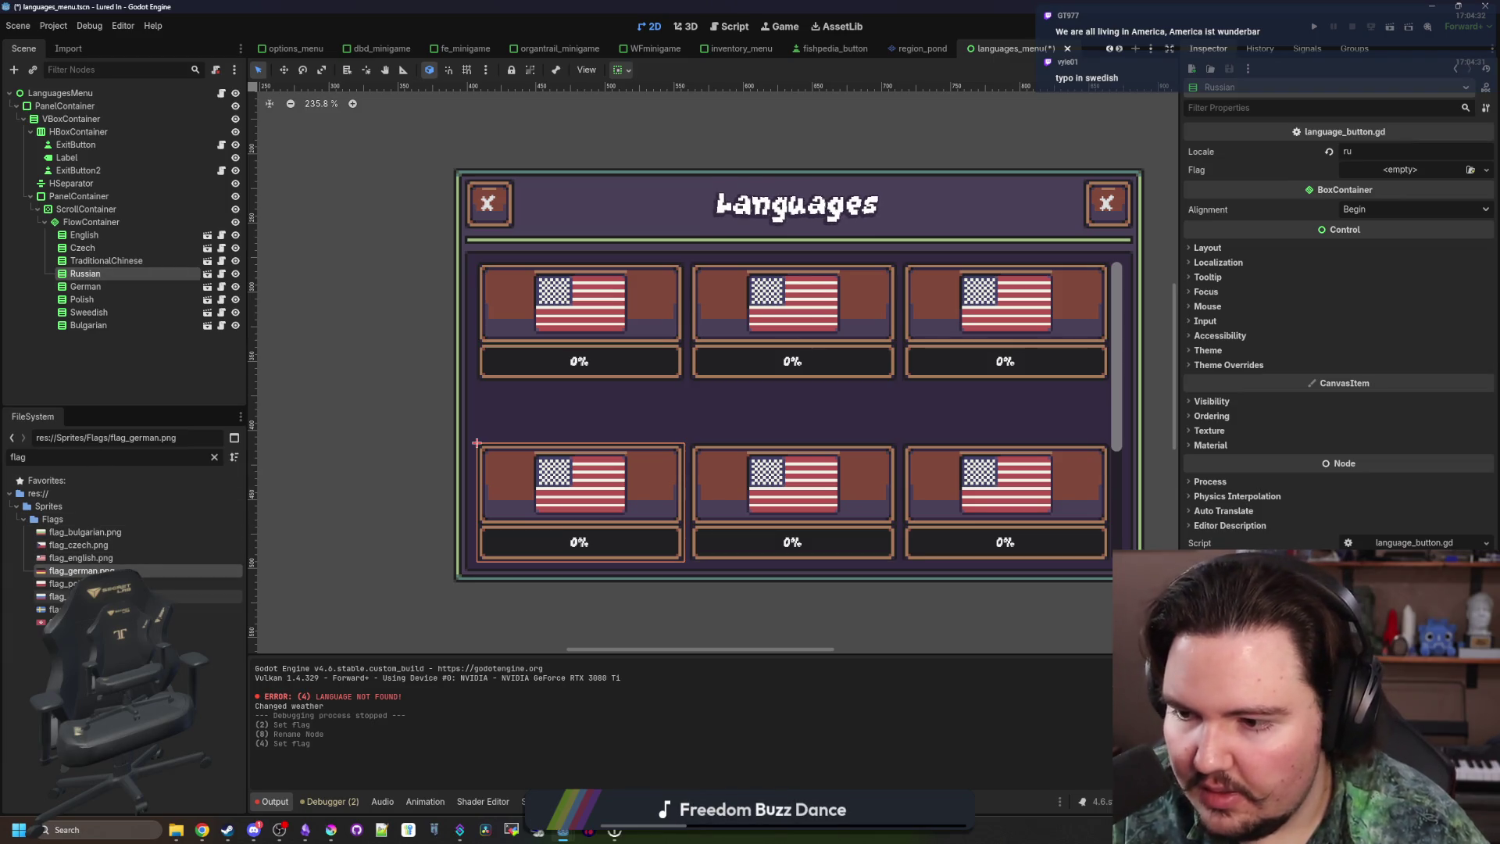
mouse_move(55, 597)
left_mouse_down()
mouse_move(1391, 220)
mouse_move(1418, 172)
left_mouse_up()
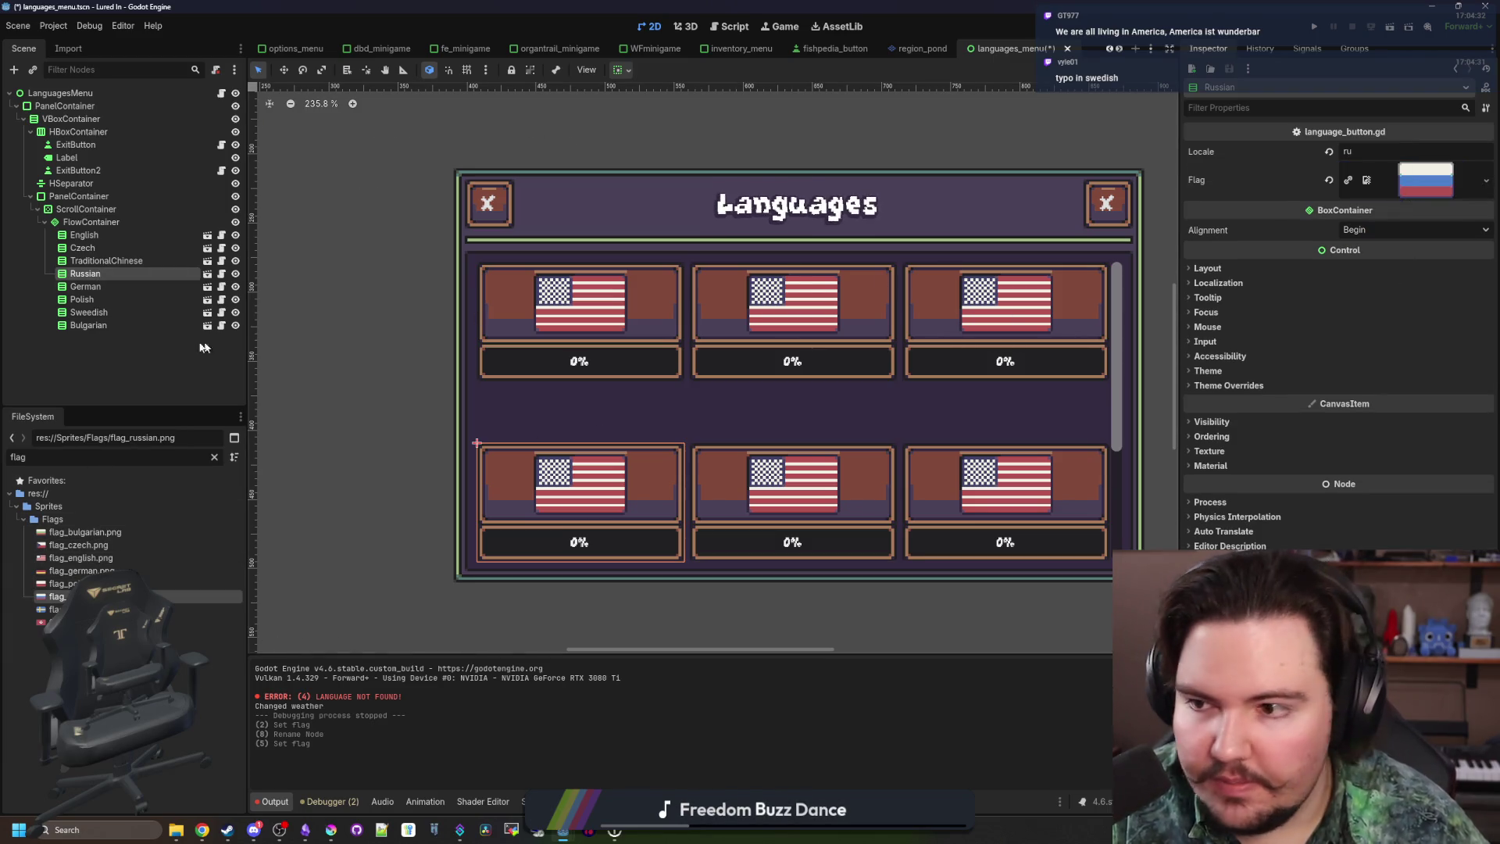
left_click(107, 260)
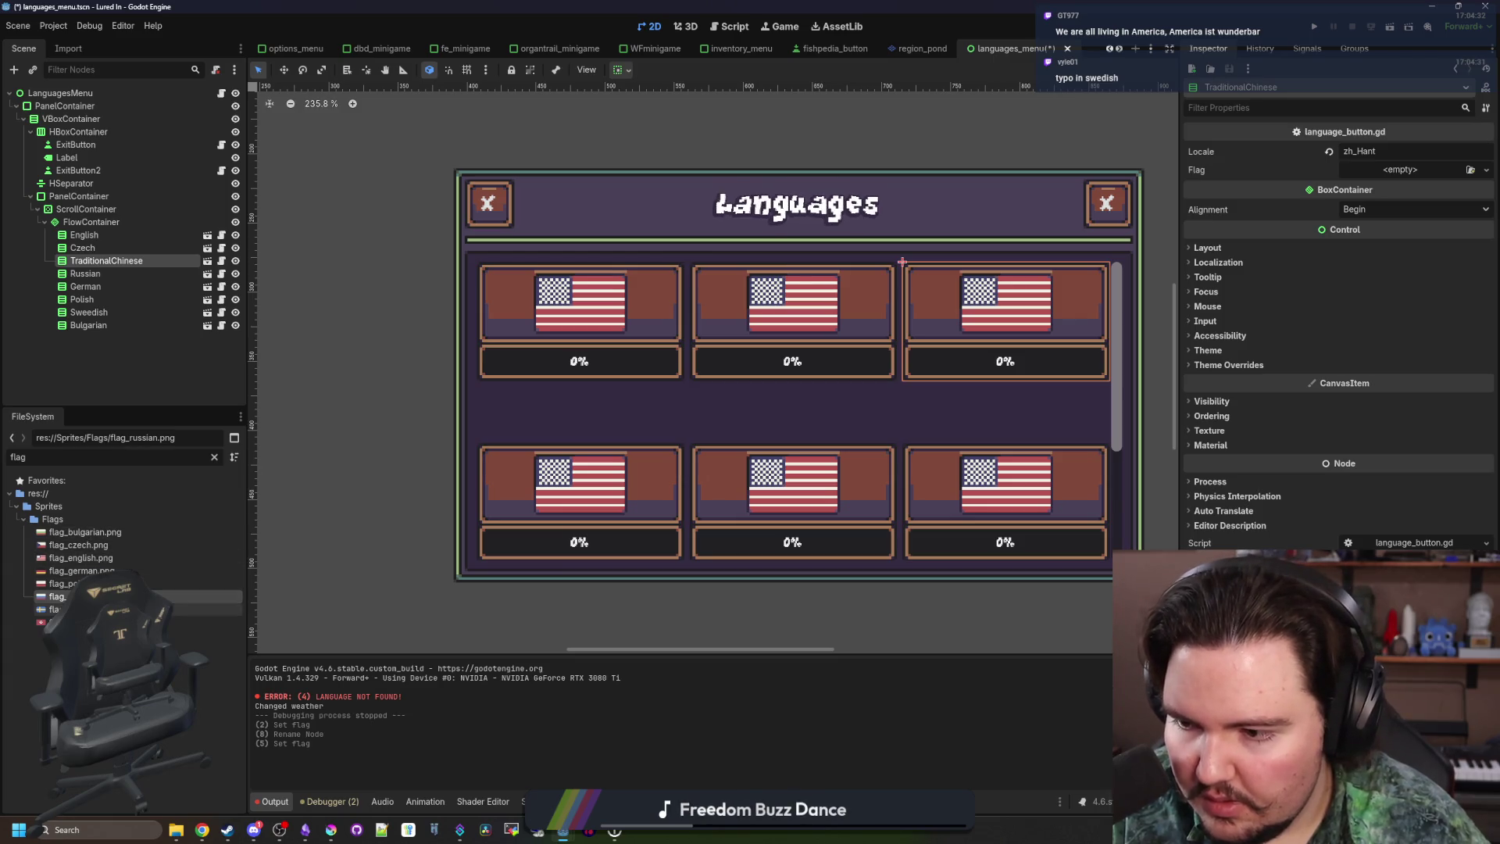
mouse_move(54, 622)
left_mouse_down()
mouse_move(196, 602)
mouse_move(1426, 179)
left_mouse_up()
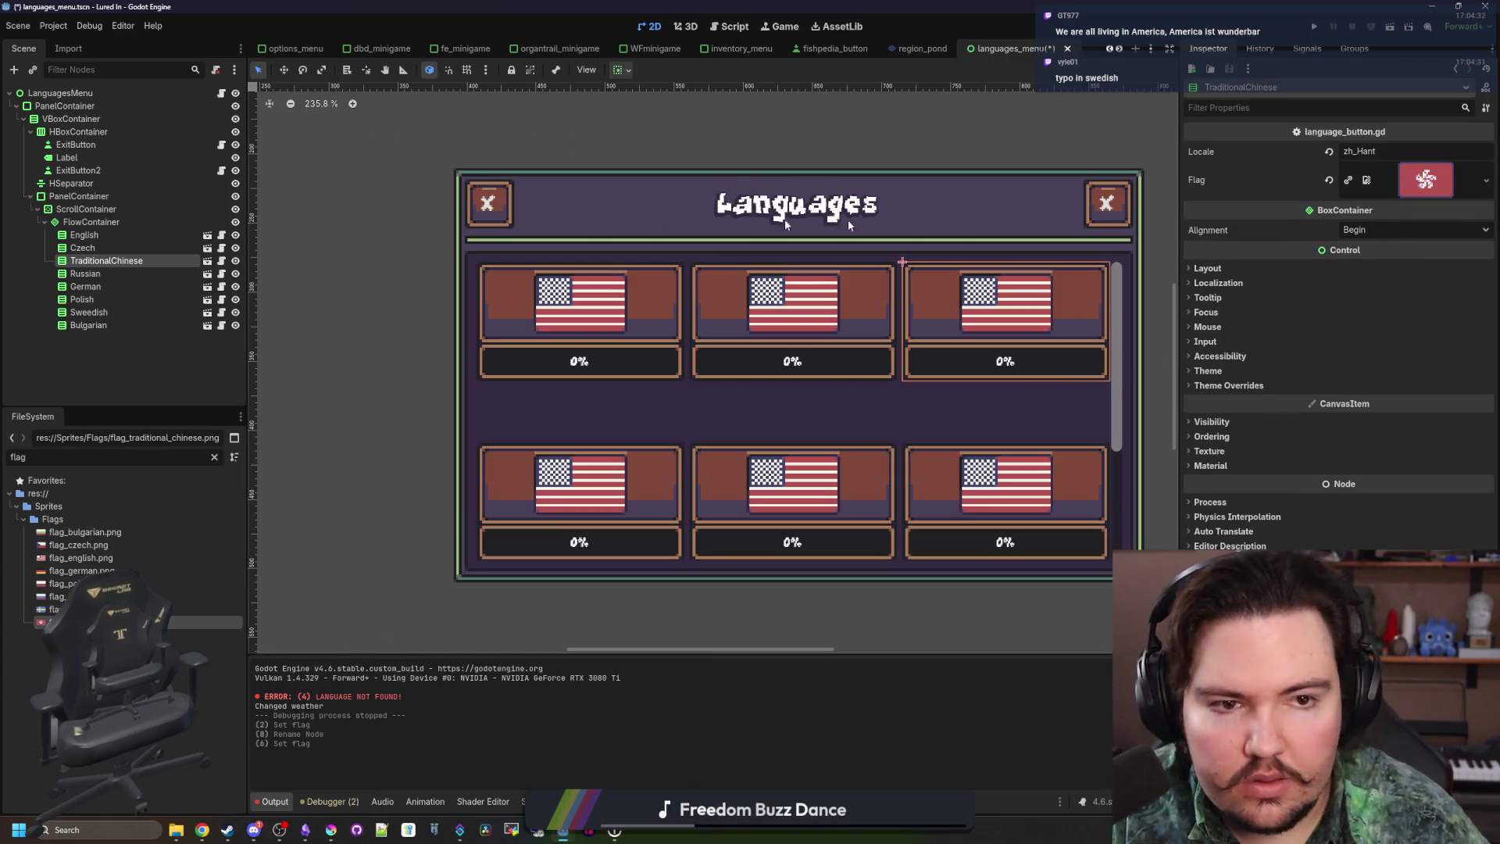
Step: Check the Czech and English buttons, then save the languages menu scene
left_click(116, 249)
left_click(117, 237)
left_click(149, 393)
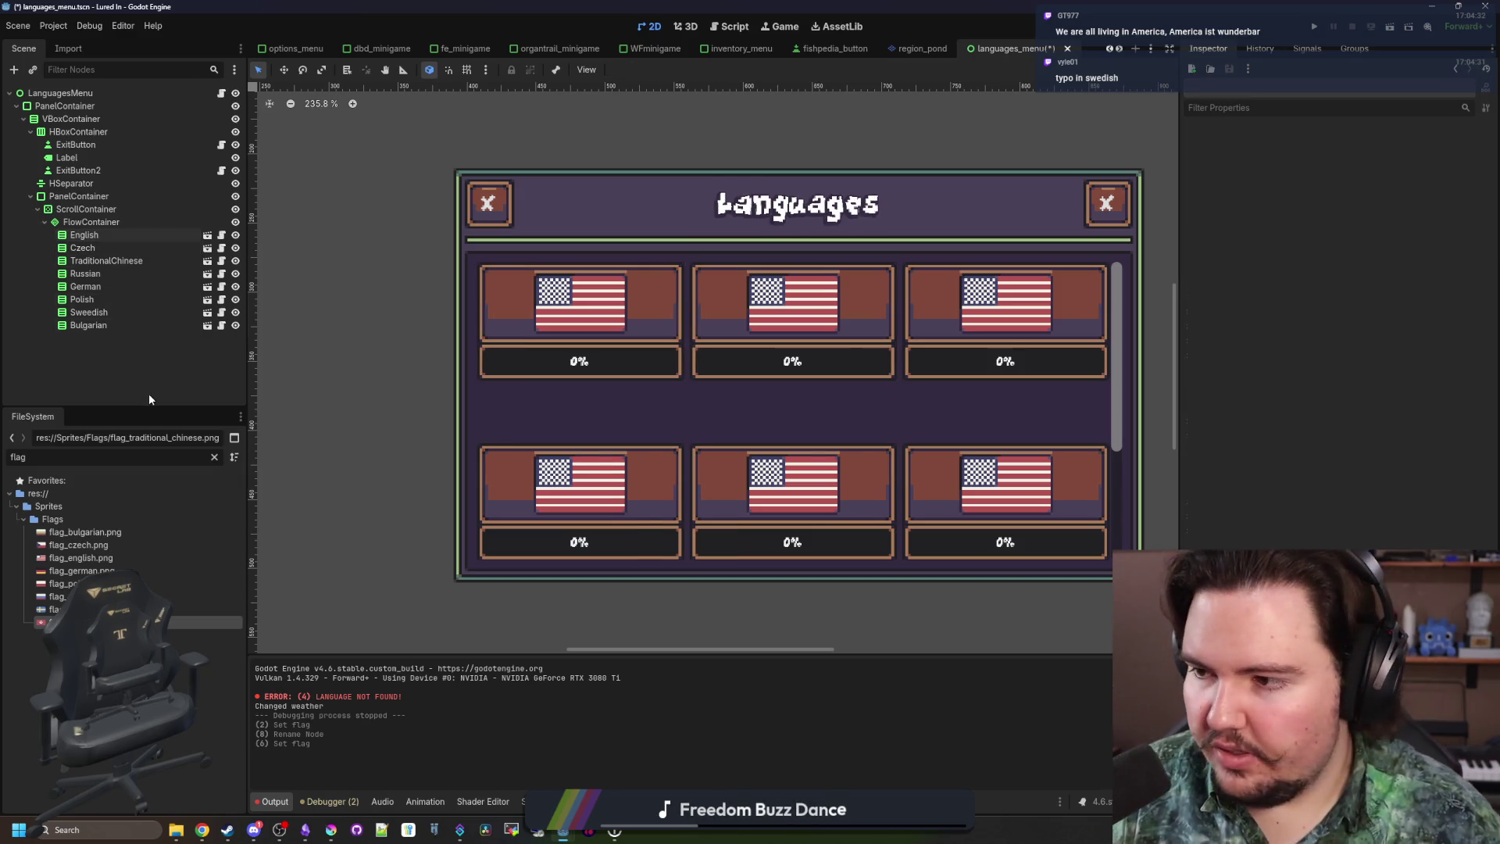
key("ctrl+s")
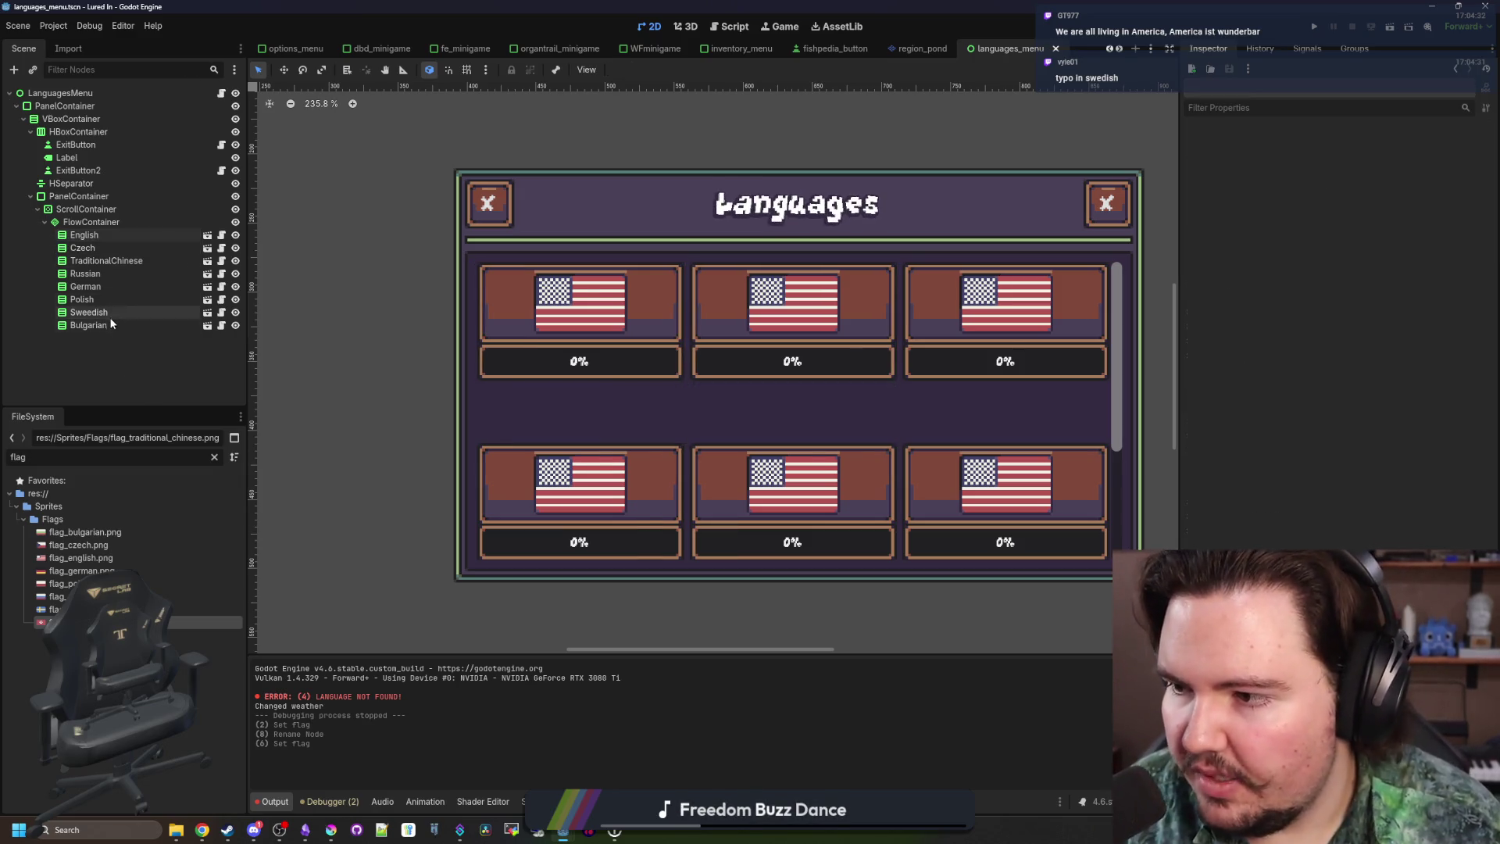
Step: Rename the Sweedish node to Swedish and open language_button.tscn from its scene icon
double_click(88, 313)
type("Swedish")
key("Return")
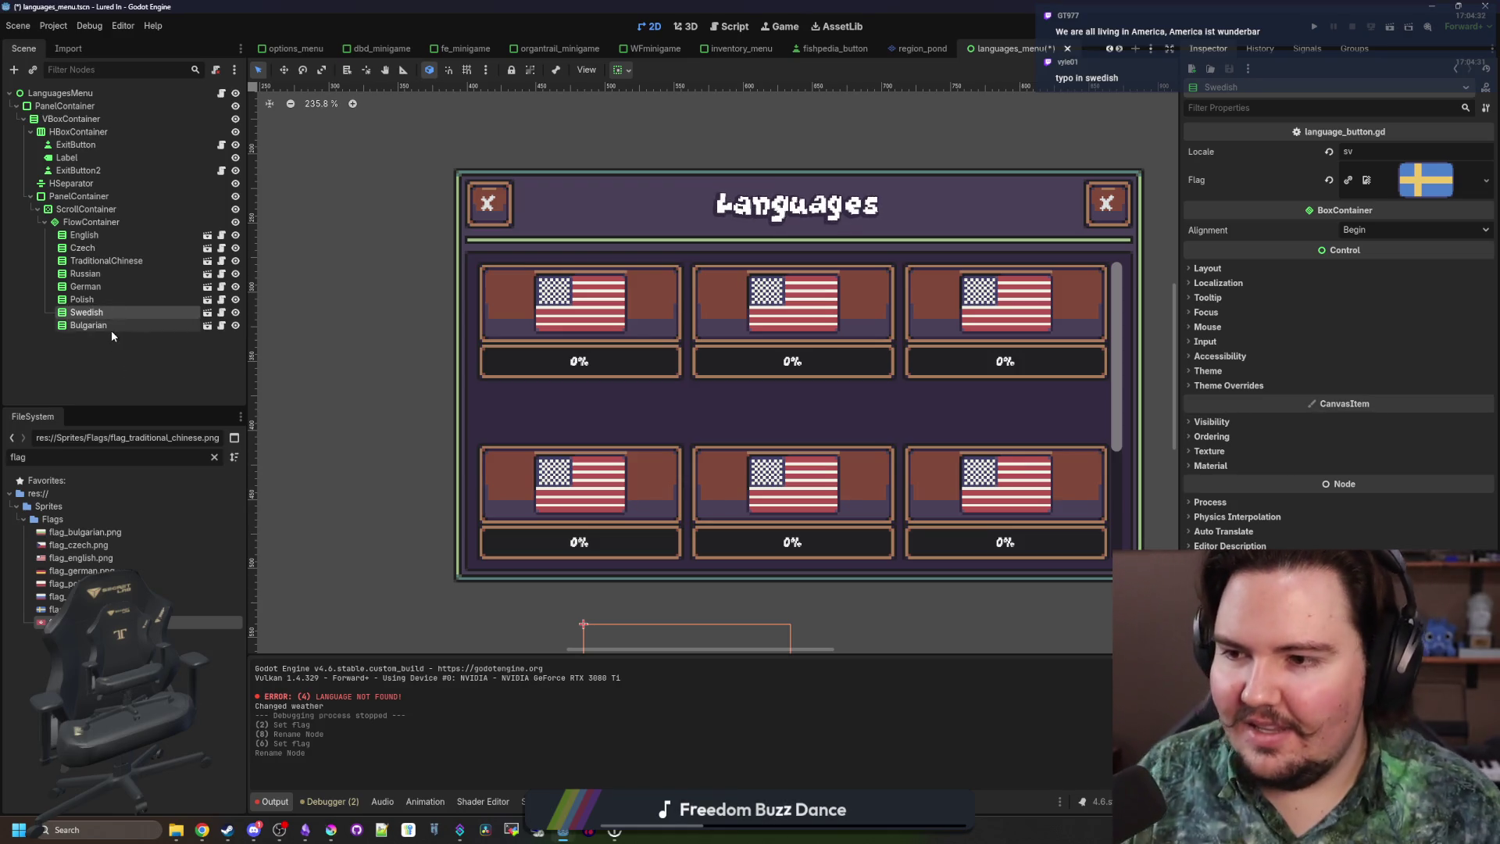
left_click(117, 356)
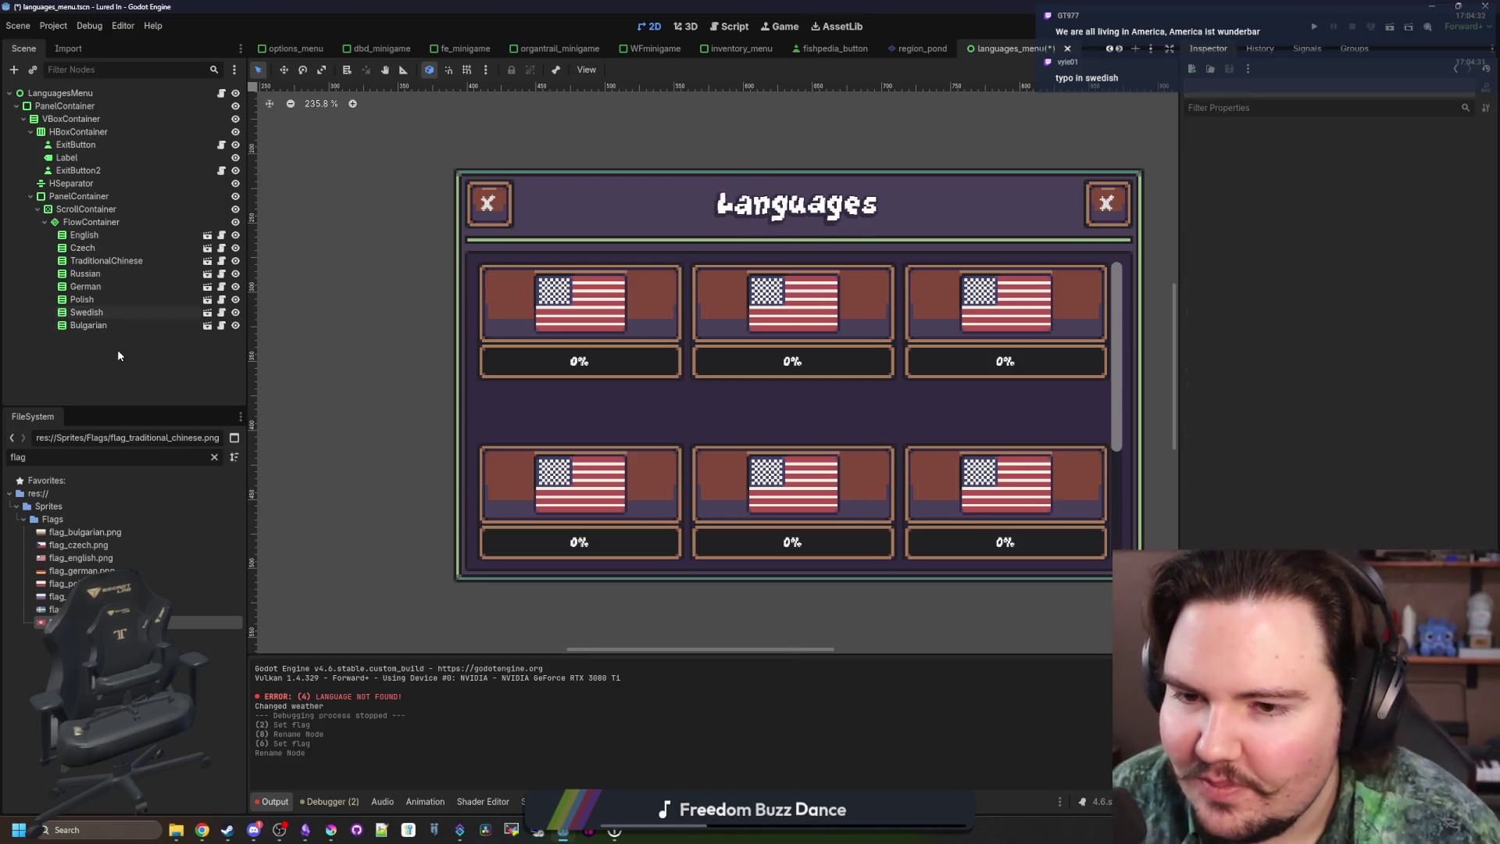
left_click(207, 312)
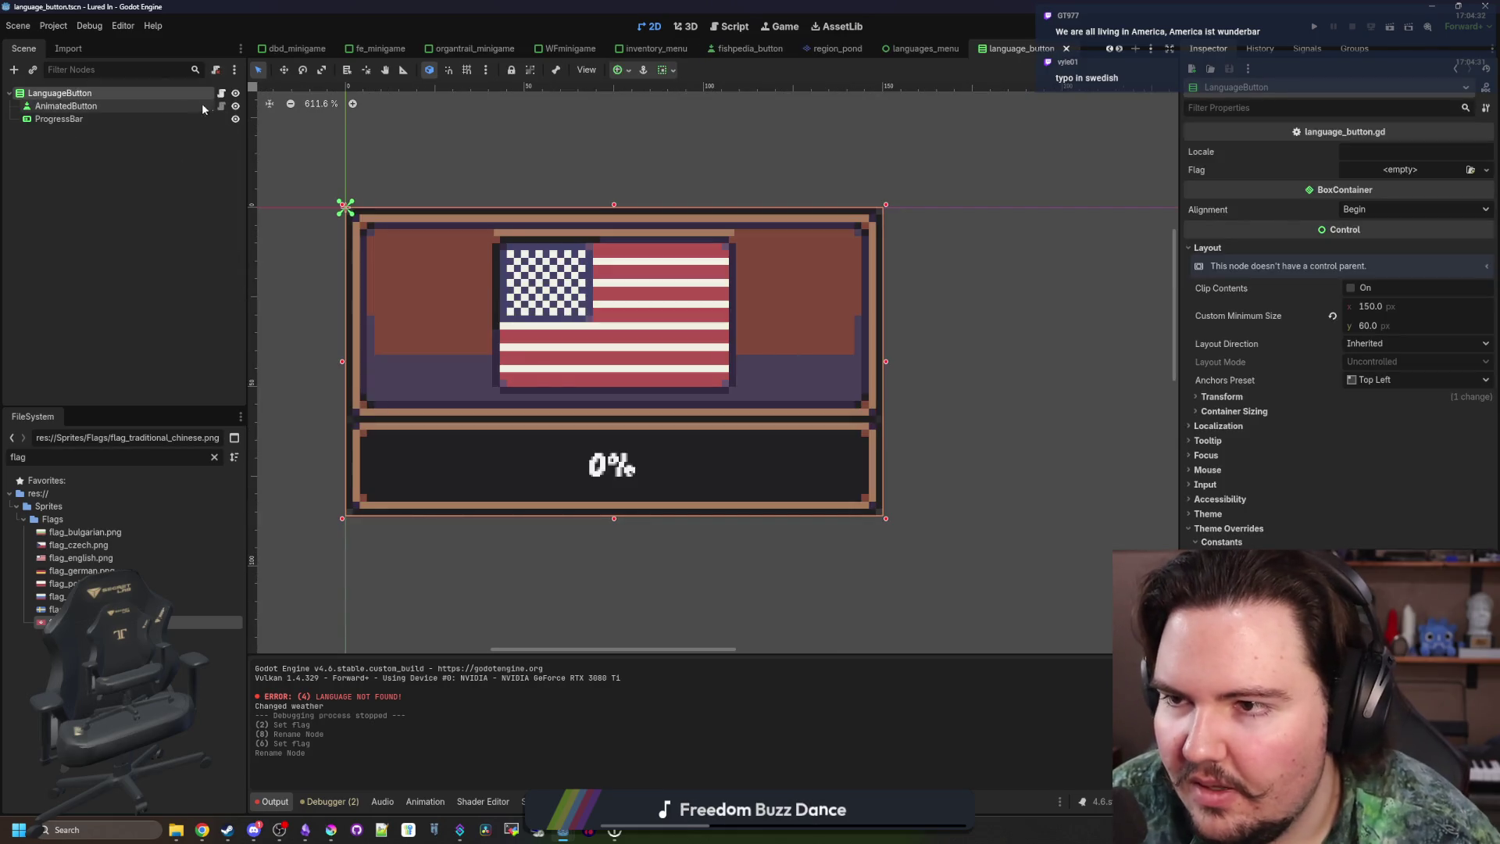
Step: Open language_button.gd and check the ProgressBar node's range settings
left_click(220, 94)
left_click(652, 368)
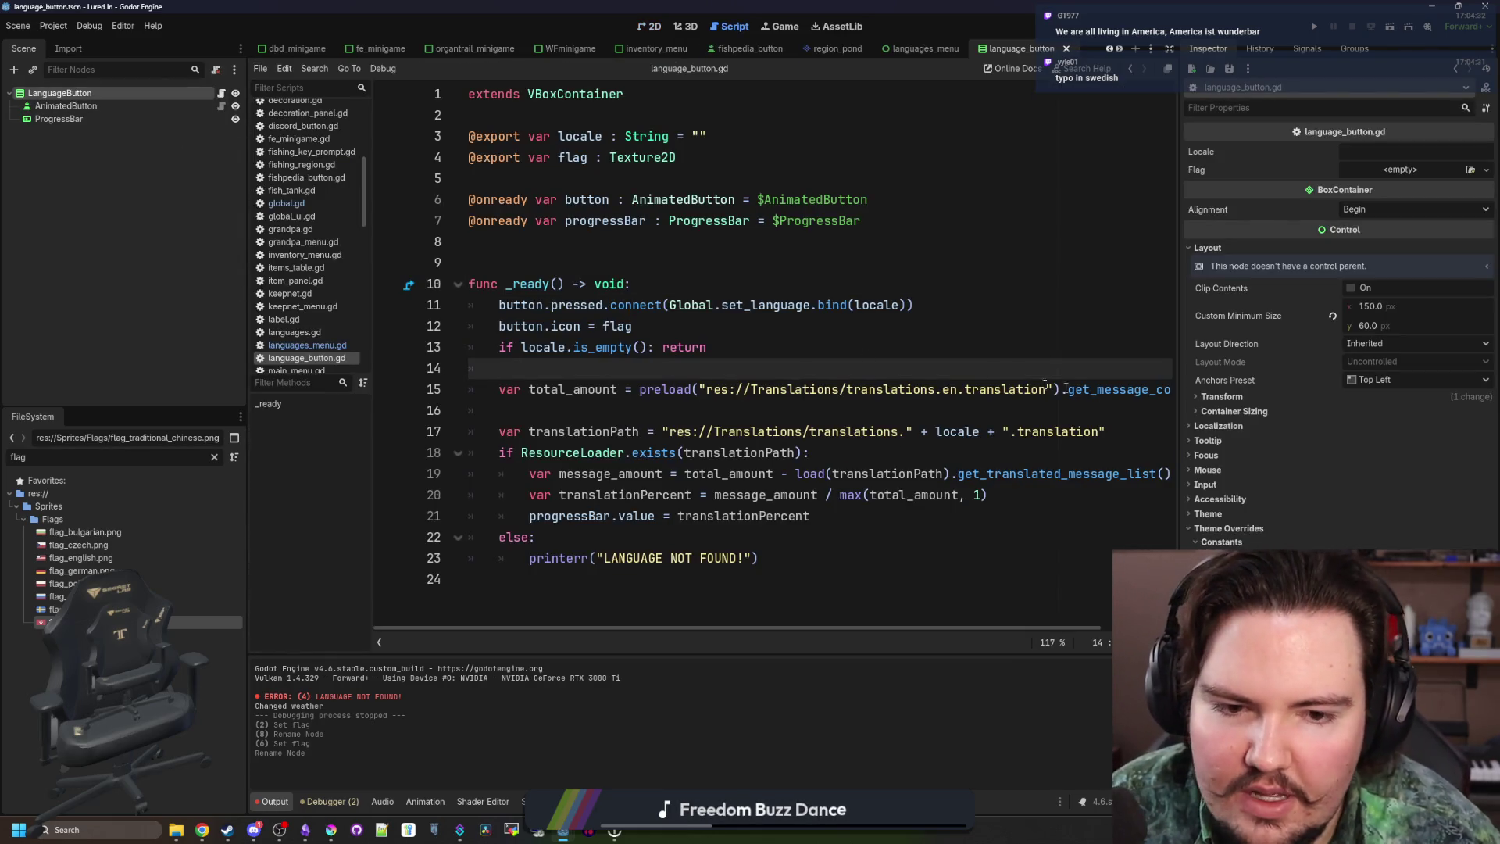
left_click(60, 118)
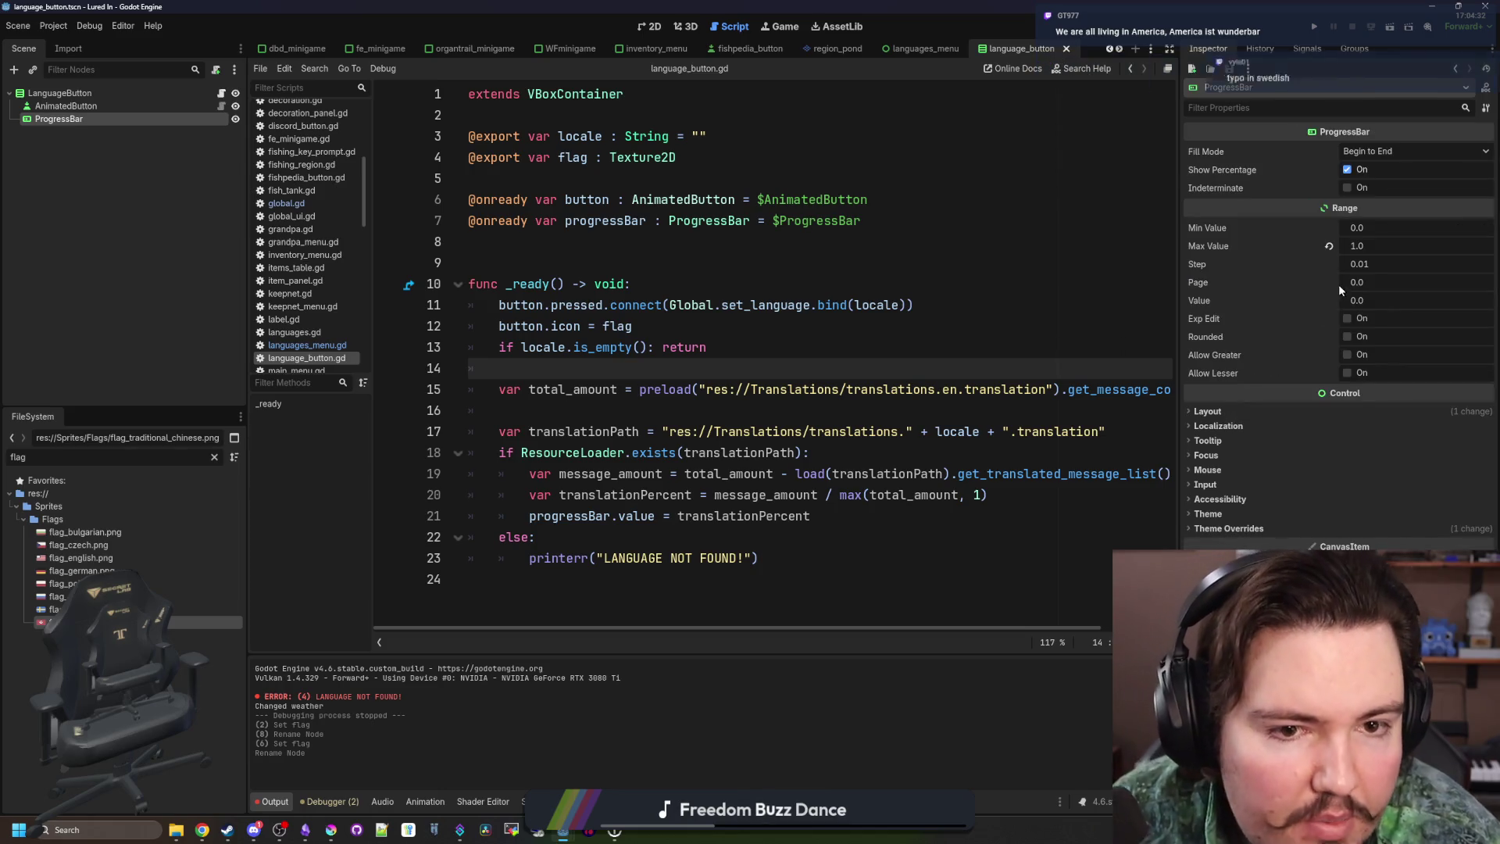
left_click_drag(1178, 316, 1256, 315)
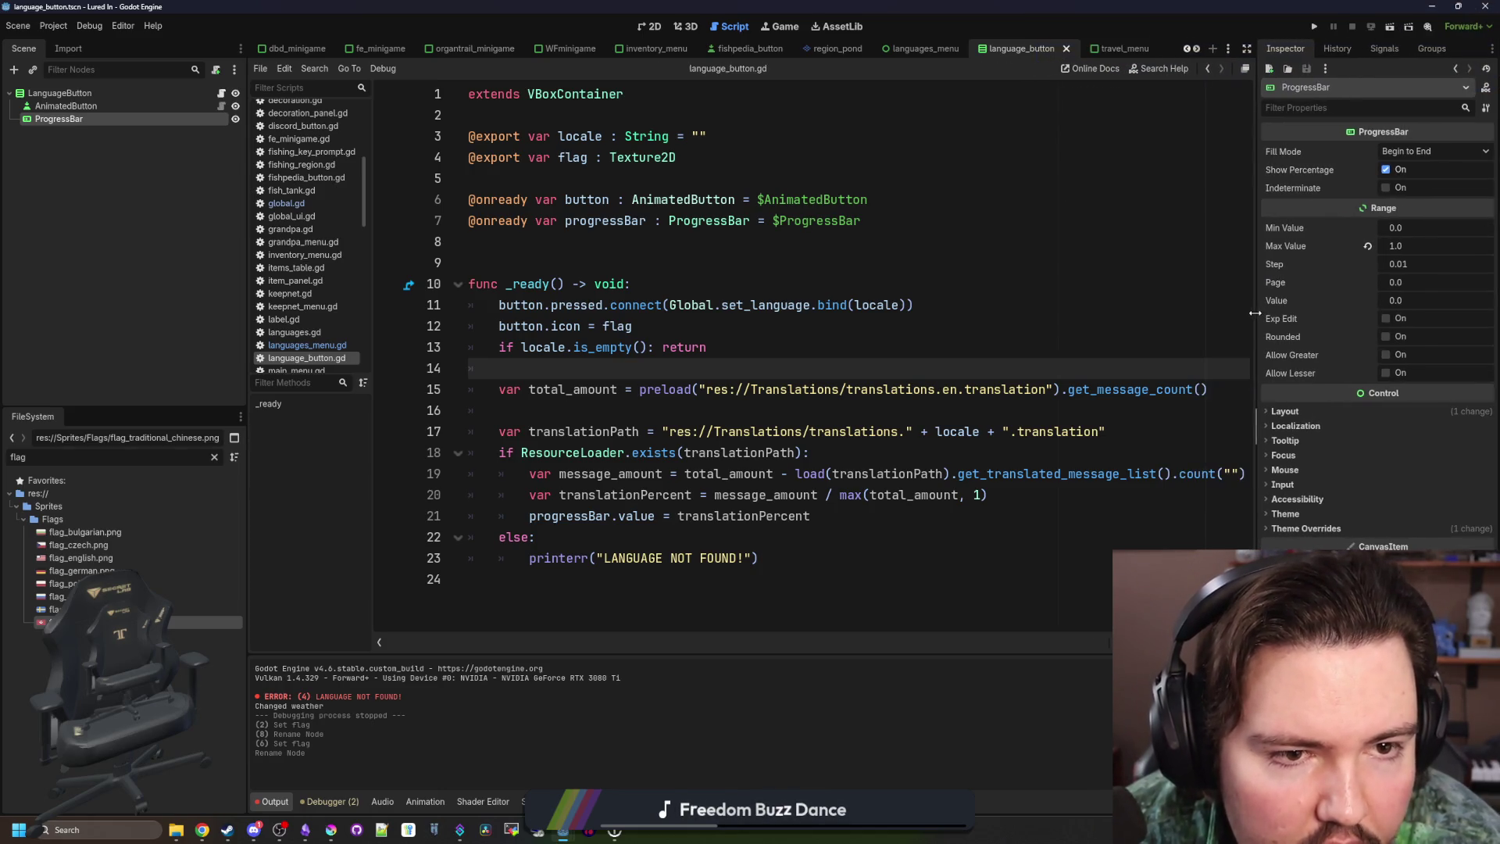
left_click(813, 325)
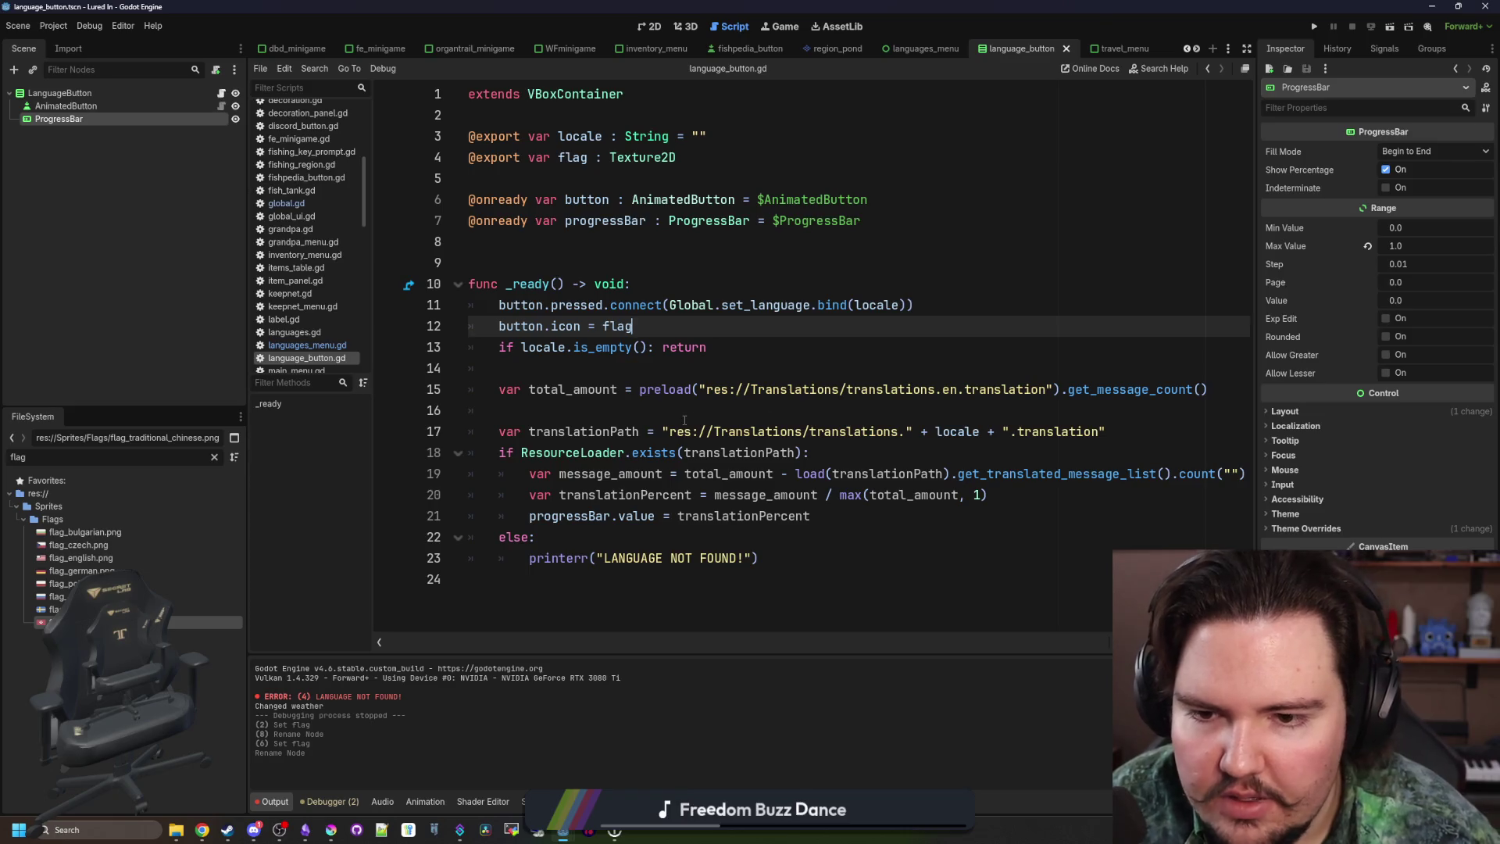
Step: Read the get_message_count documentation, then return to the script around lines 14–16
left_click(1159, 388, "ctrl")
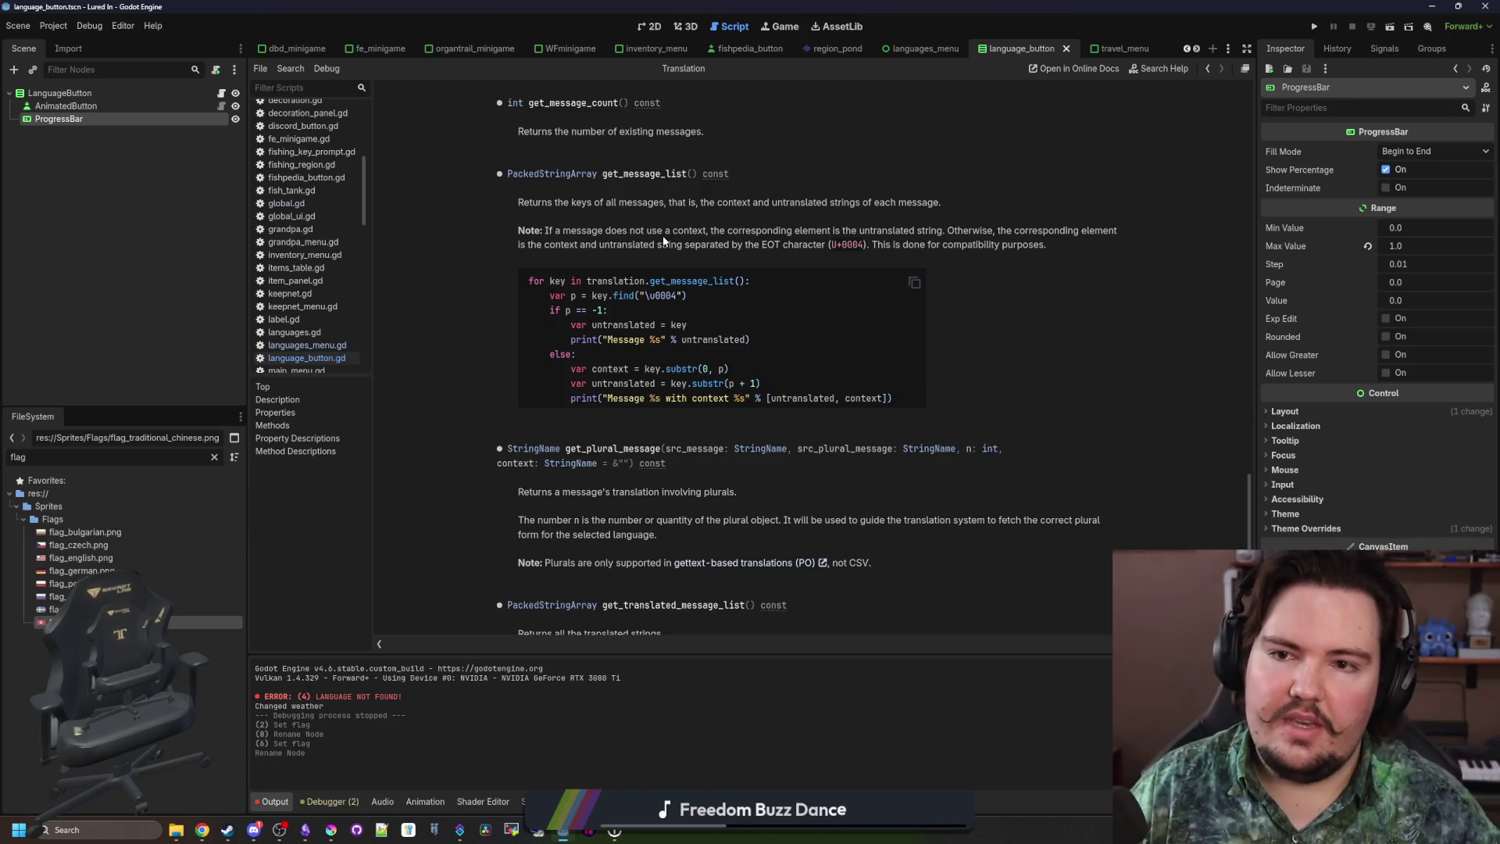
key("alt+Left")
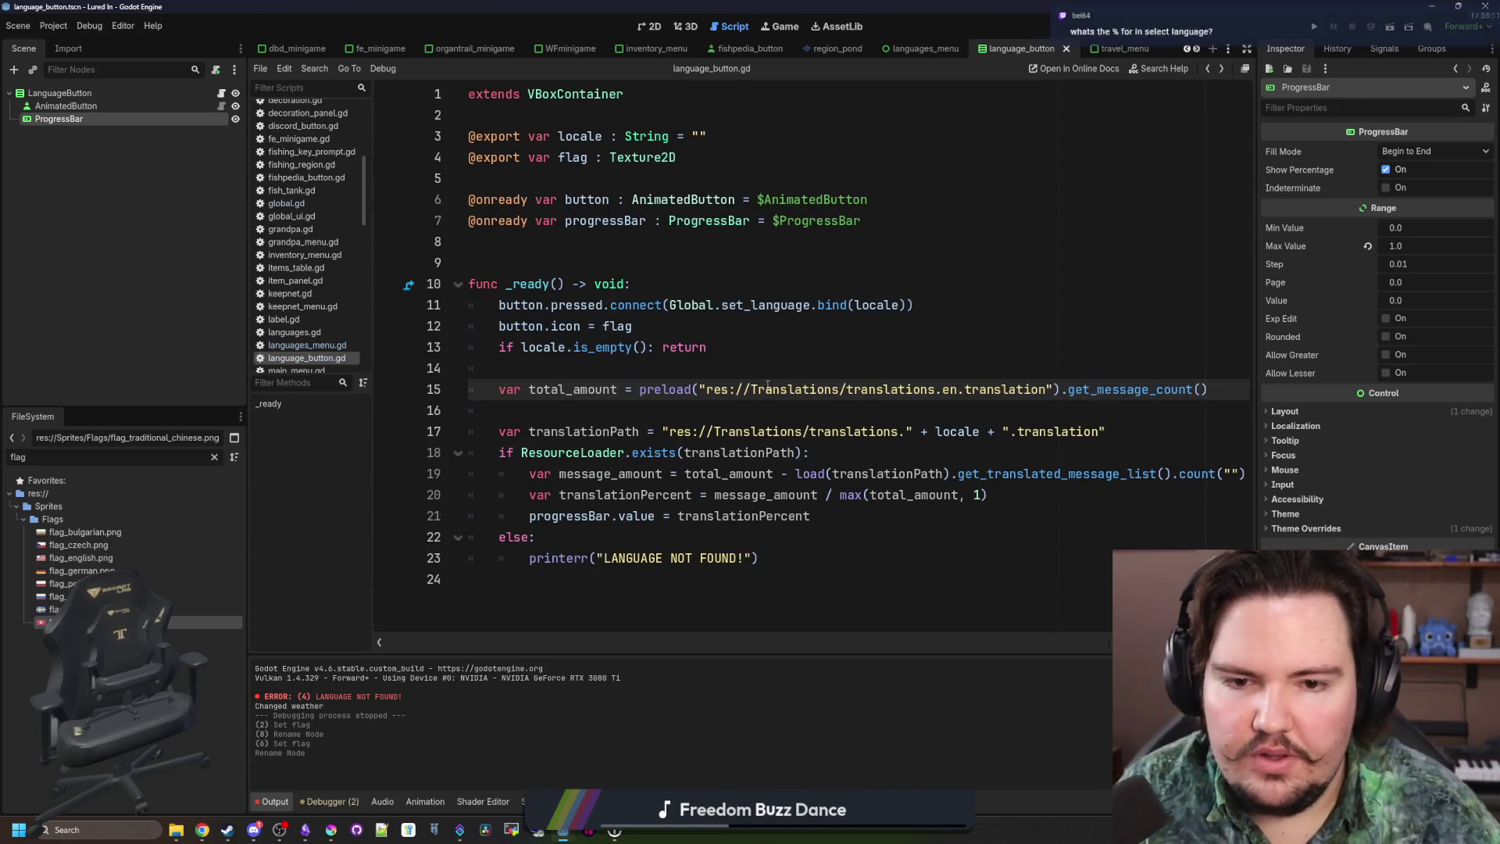
key("Up")
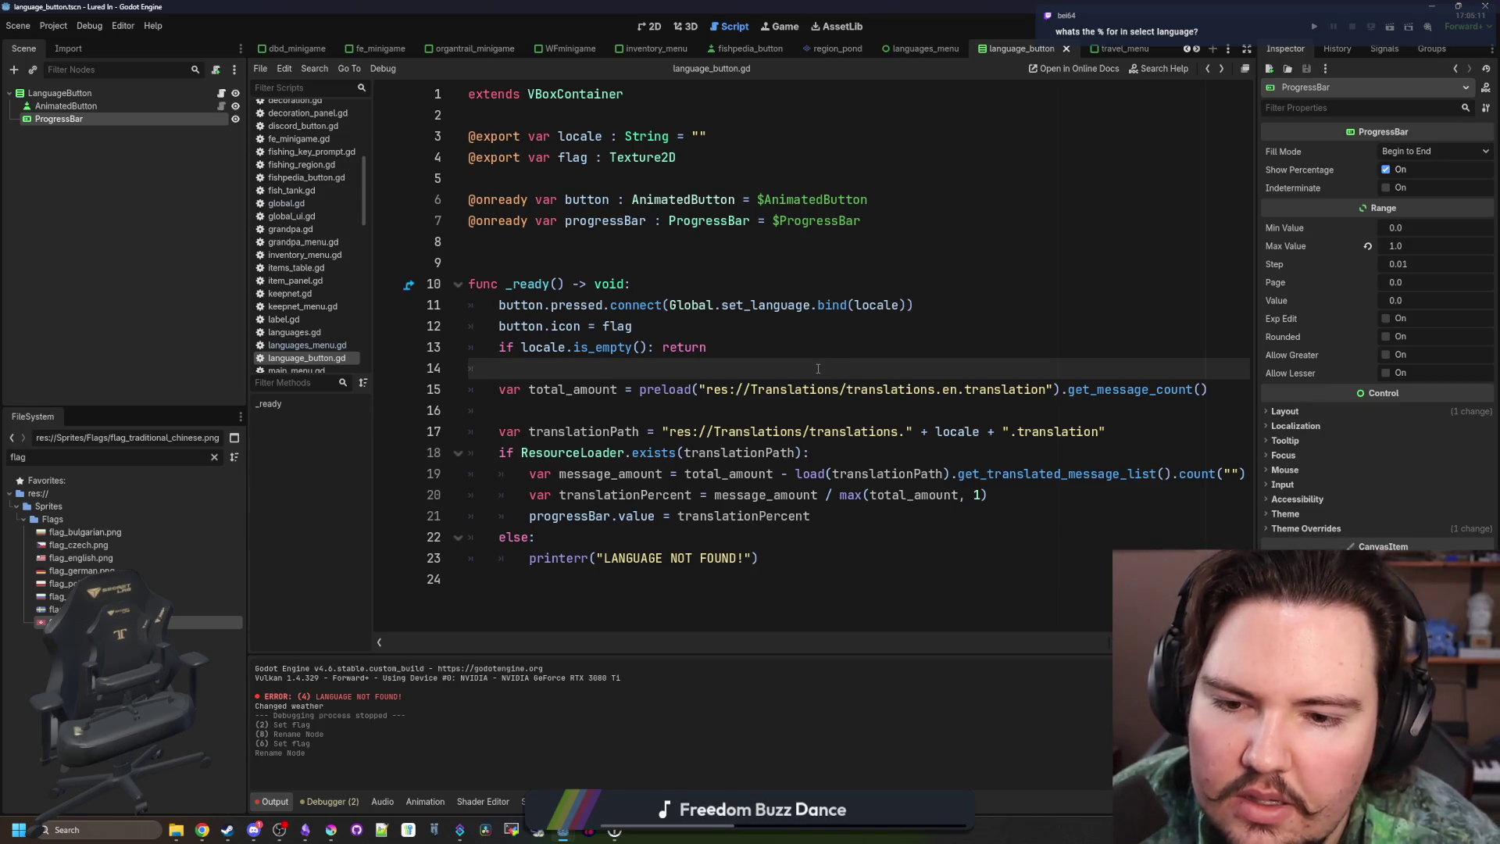
left_click(796, 405)
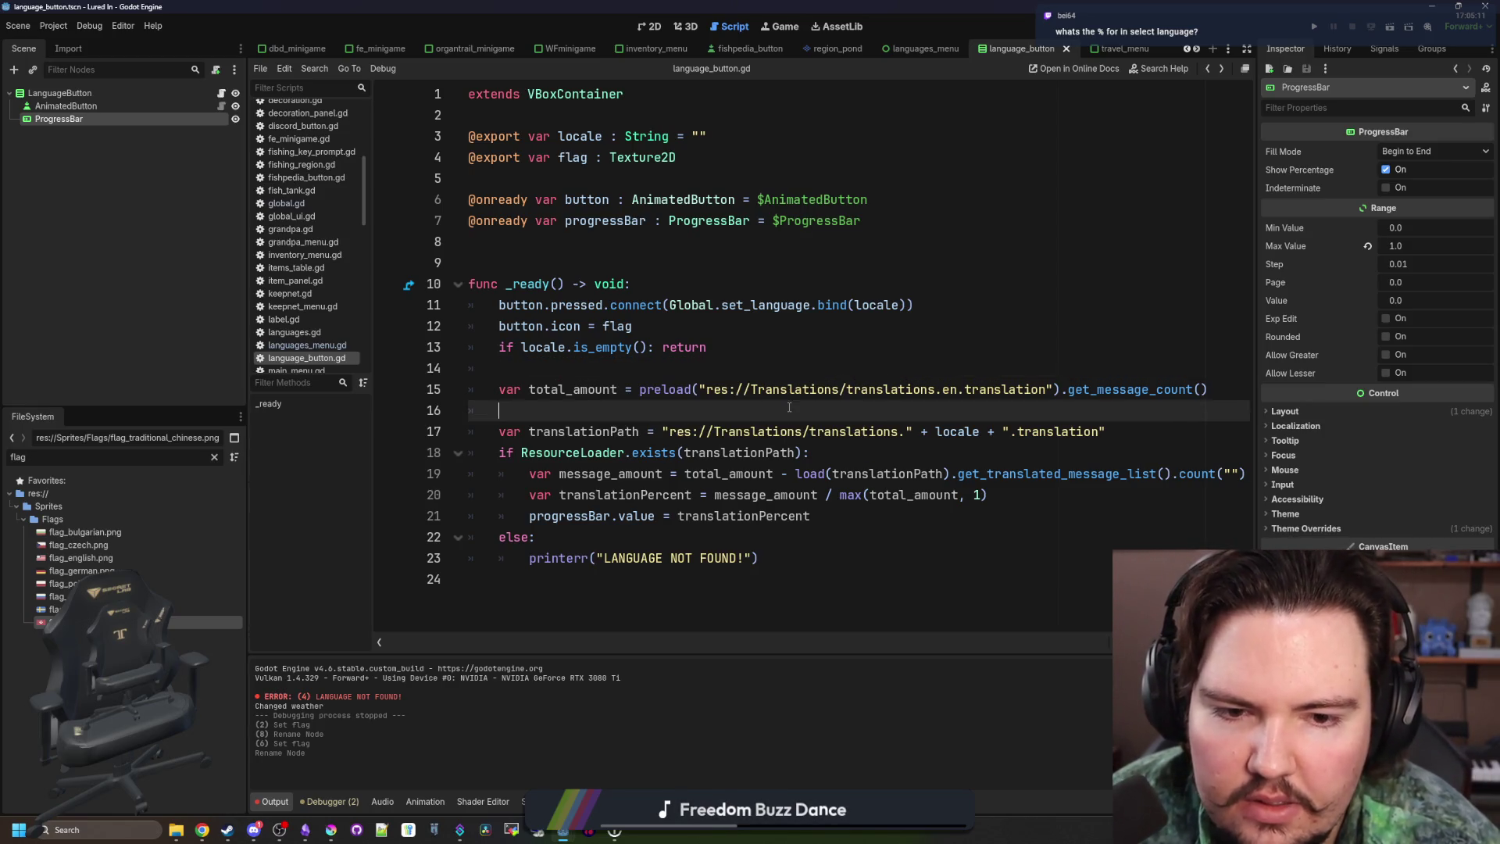
left_click(863, 368)
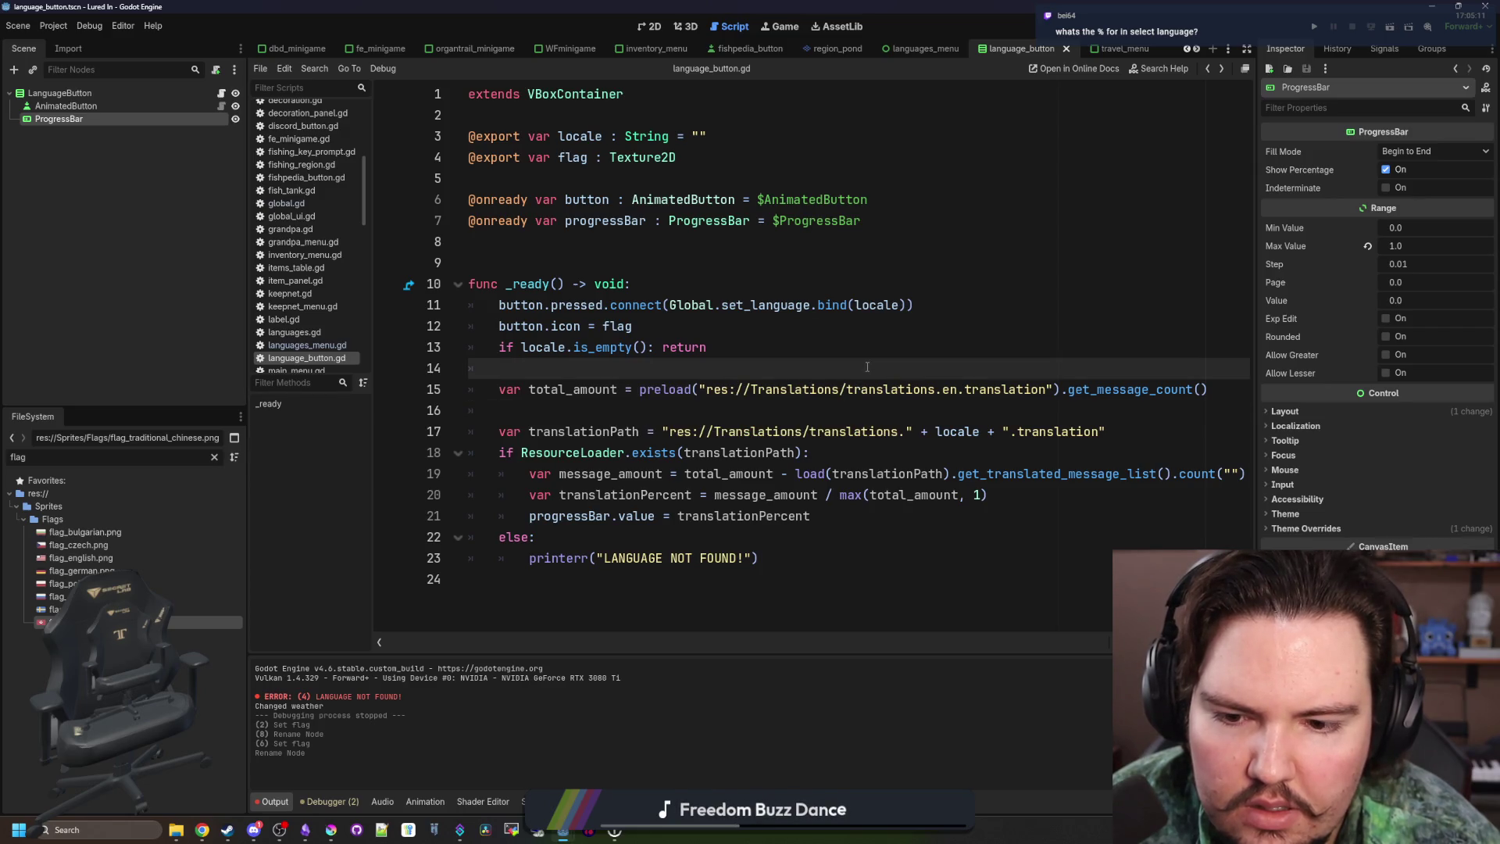
left_click(835, 409)
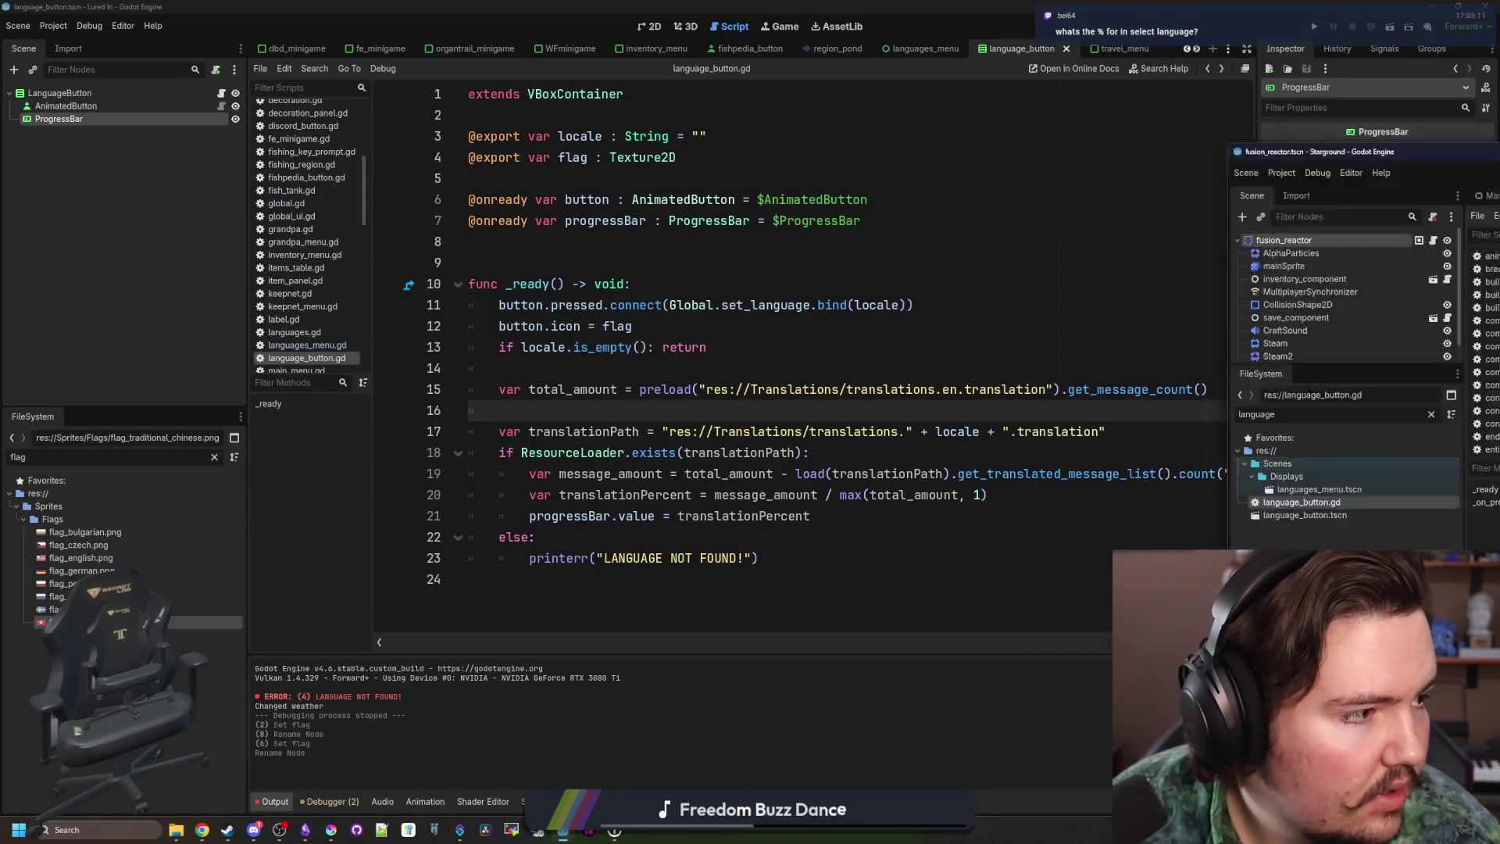
Step: Compare the code against the Starground project's editor, then return to Lured In
left_click(562, 830)
scroll(817, 502, "right", 5)
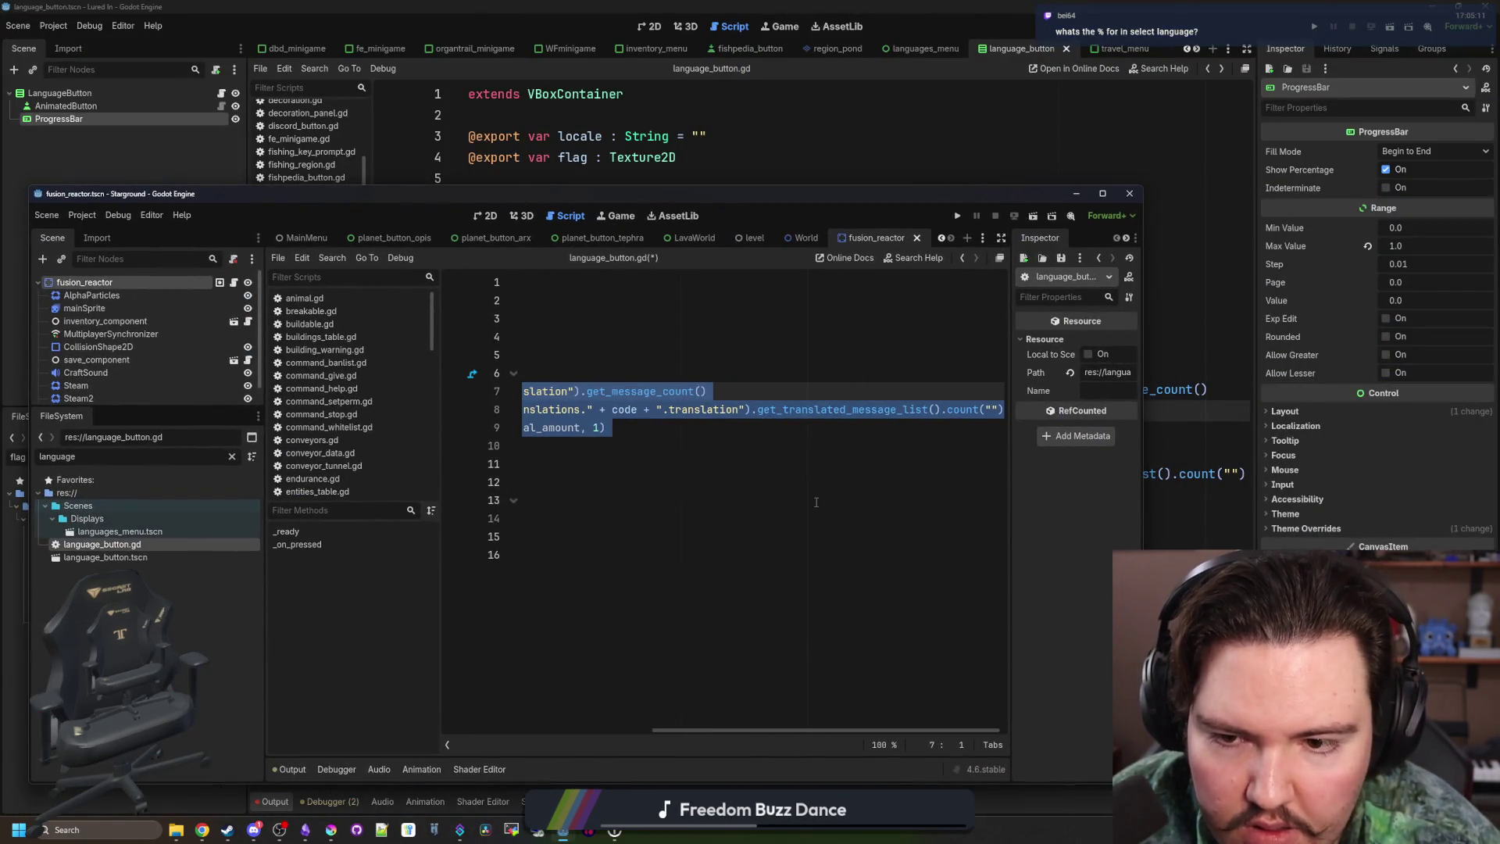
scroll(816, 502, "left", 5)
scroll(816, 503, "right", 5)
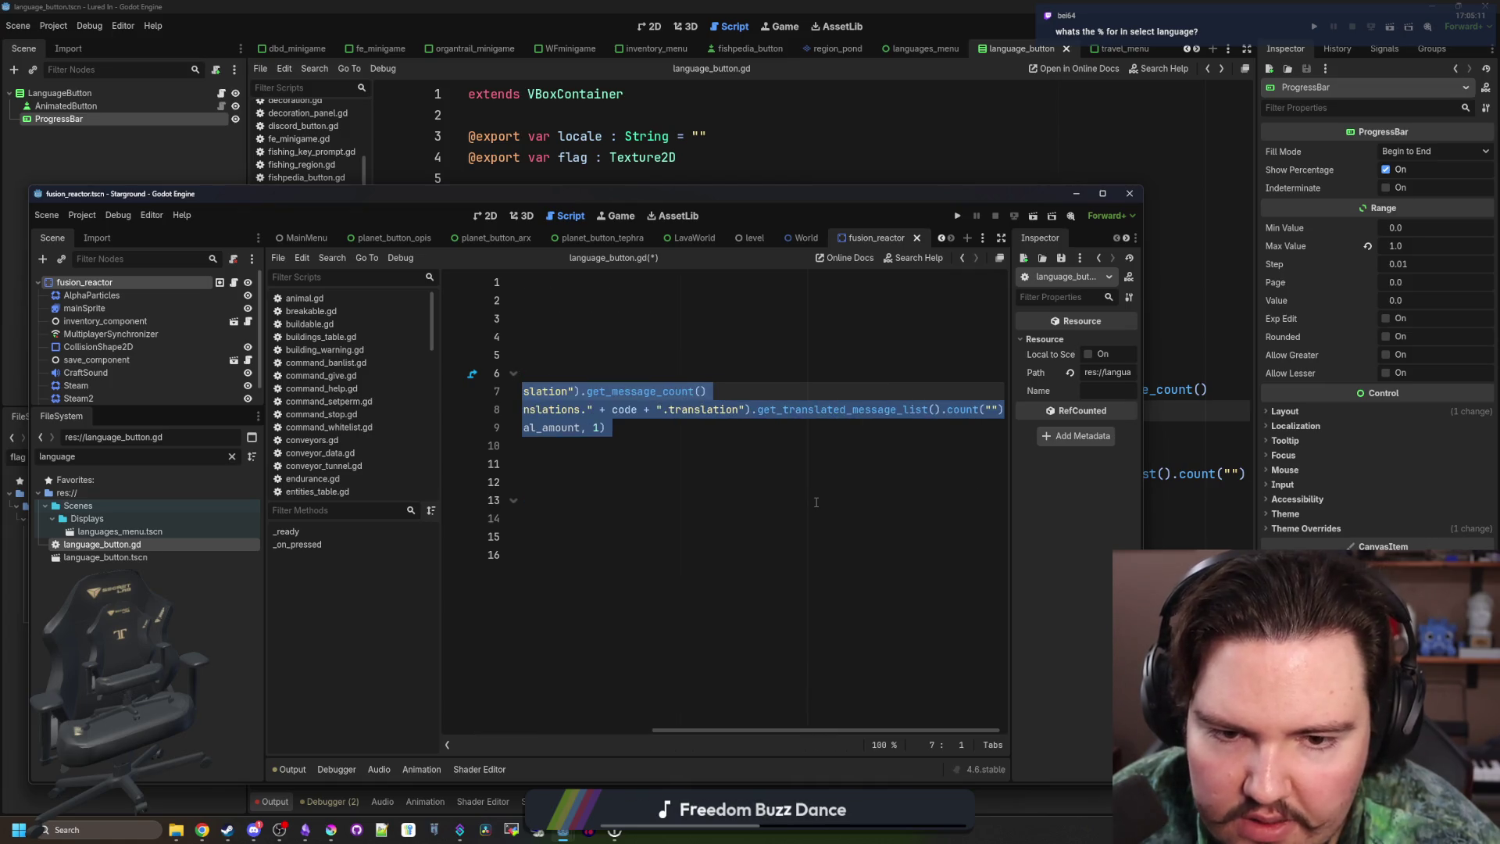
scroll(816, 502, "left", 5)
key("alt+Tab")
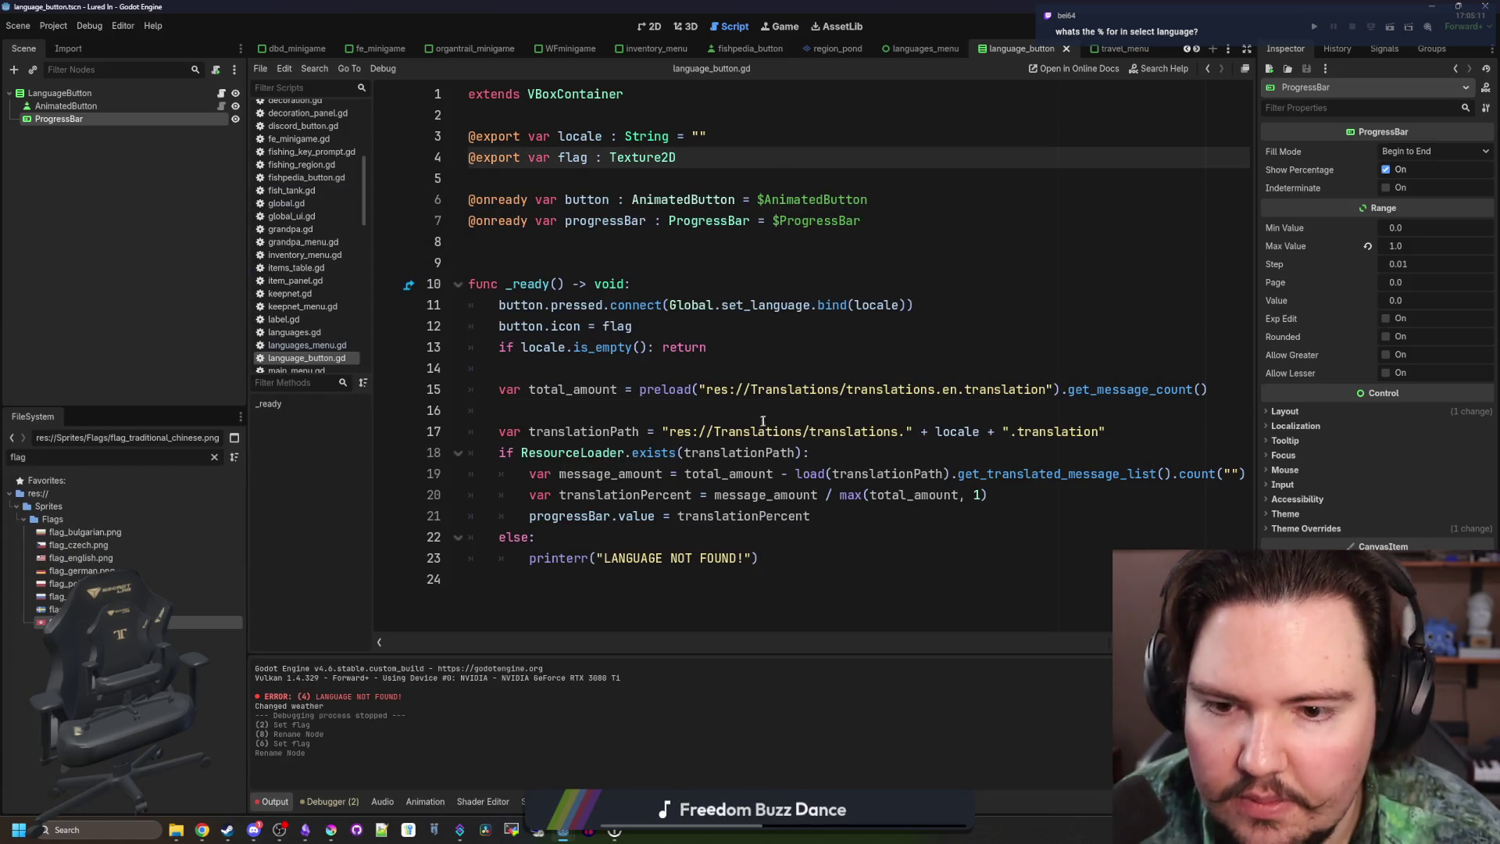
Step: Insert a new line after line 18 inside the exists check beginning with 'Translation'
left_click(752, 390)
left_click(788, 411)
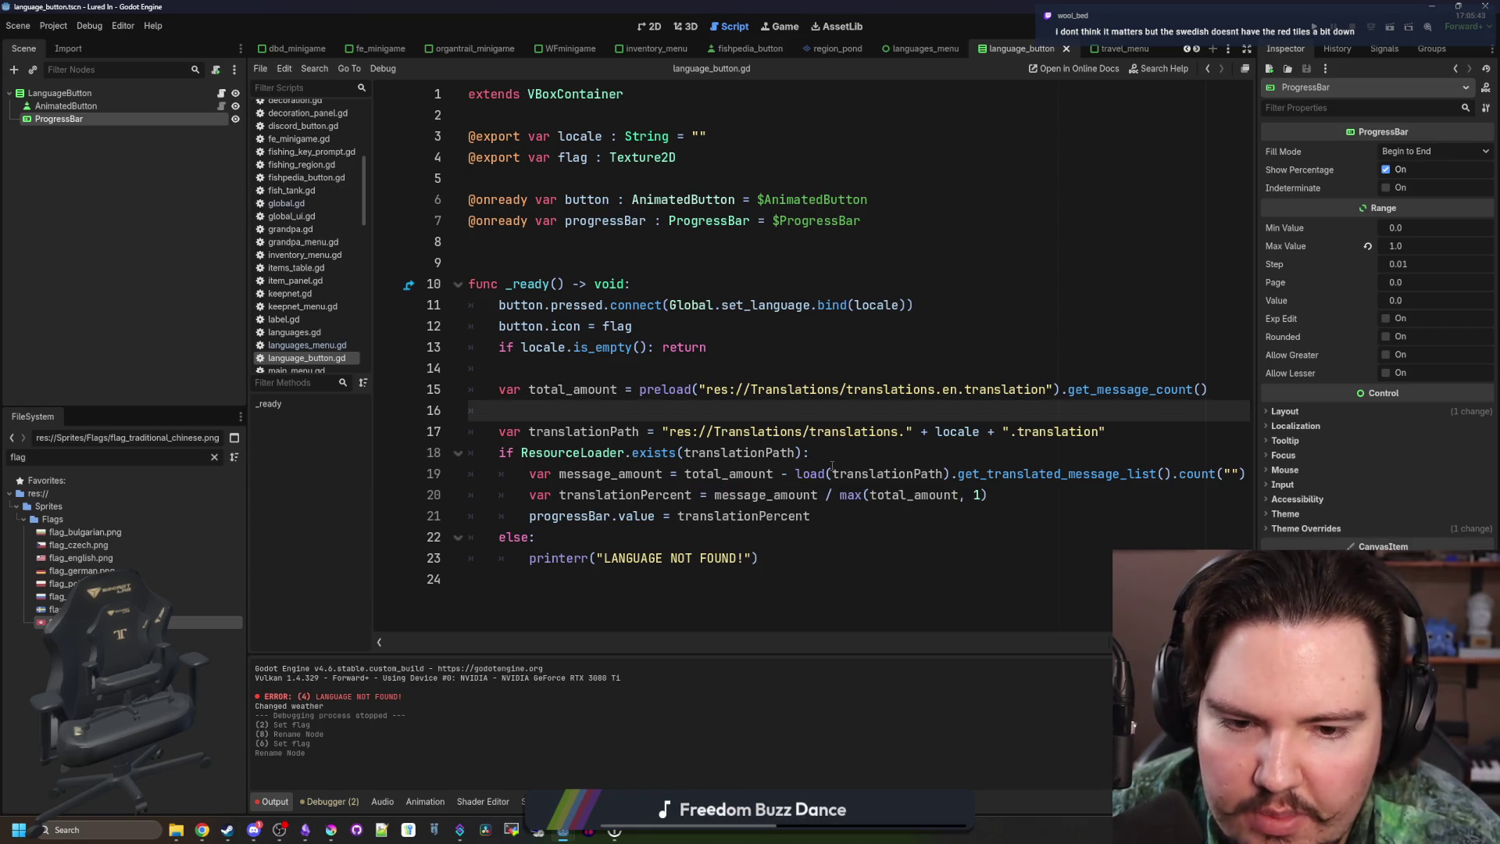
left_click(1075, 456)
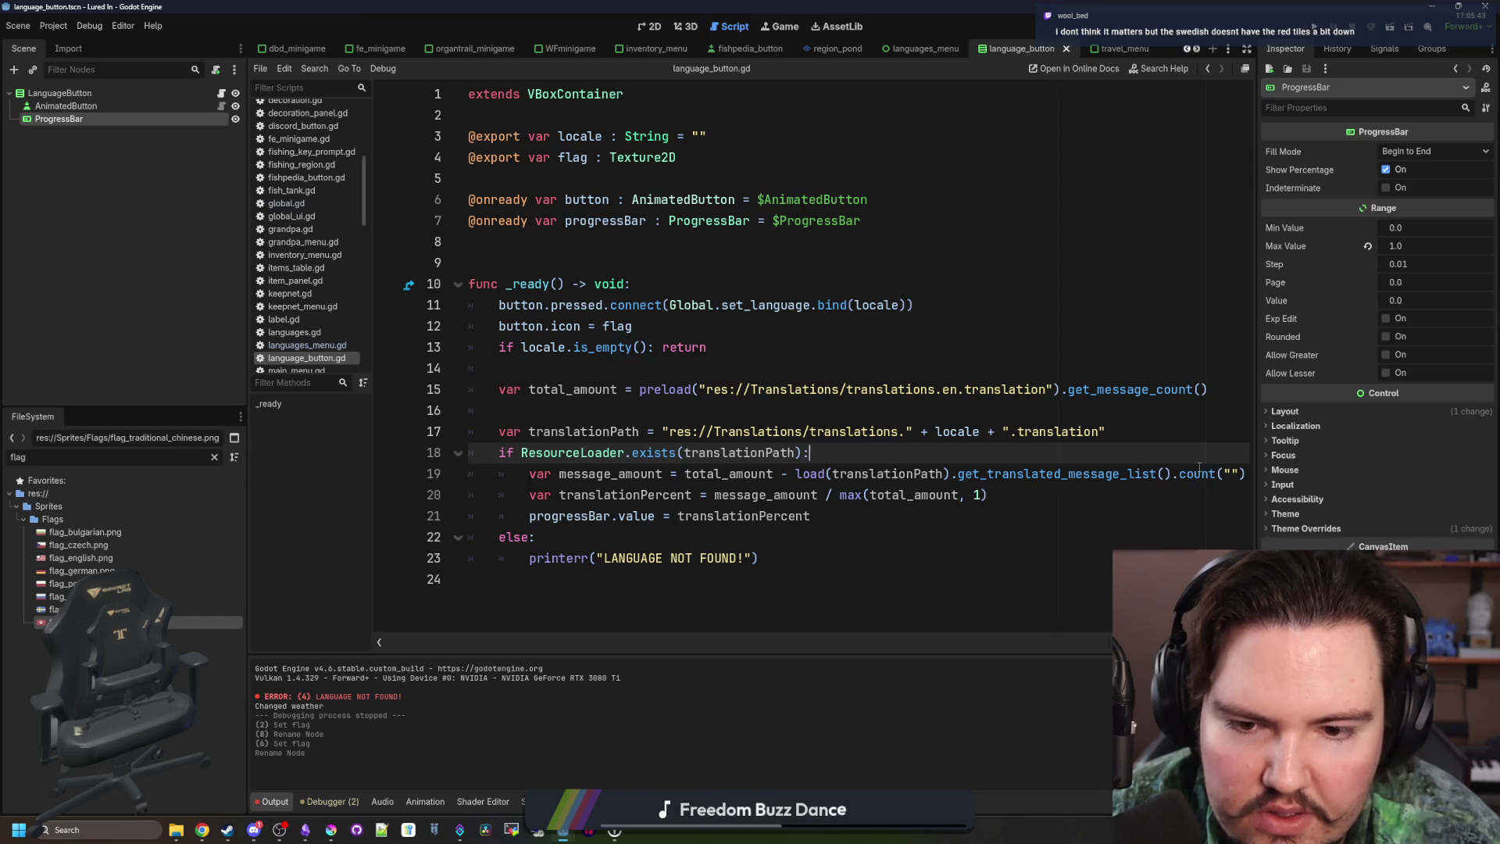
left_click_drag(1179, 474, 1241, 474)
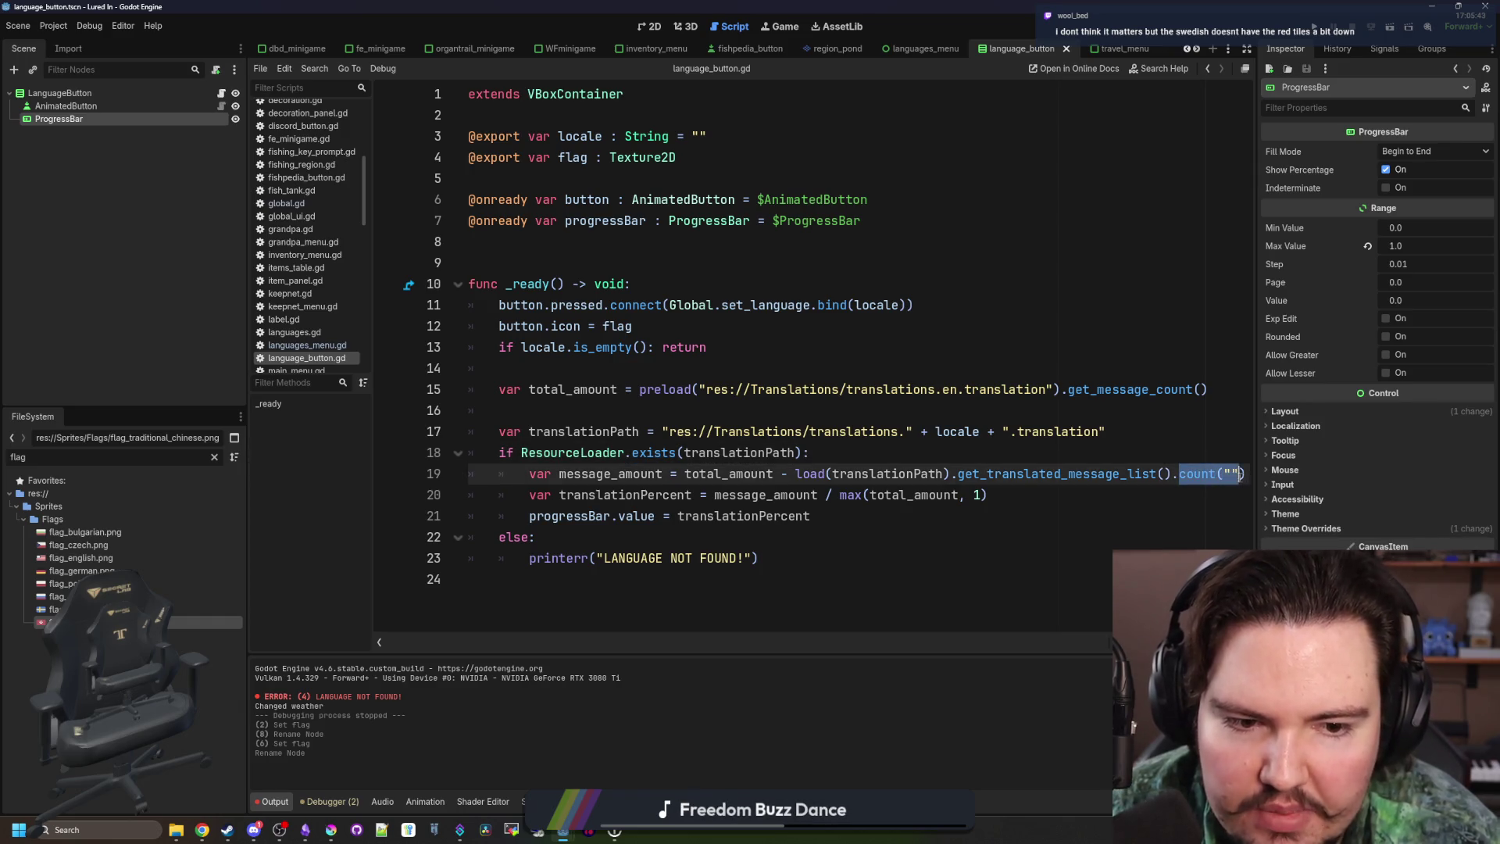
left_click(1179, 459)
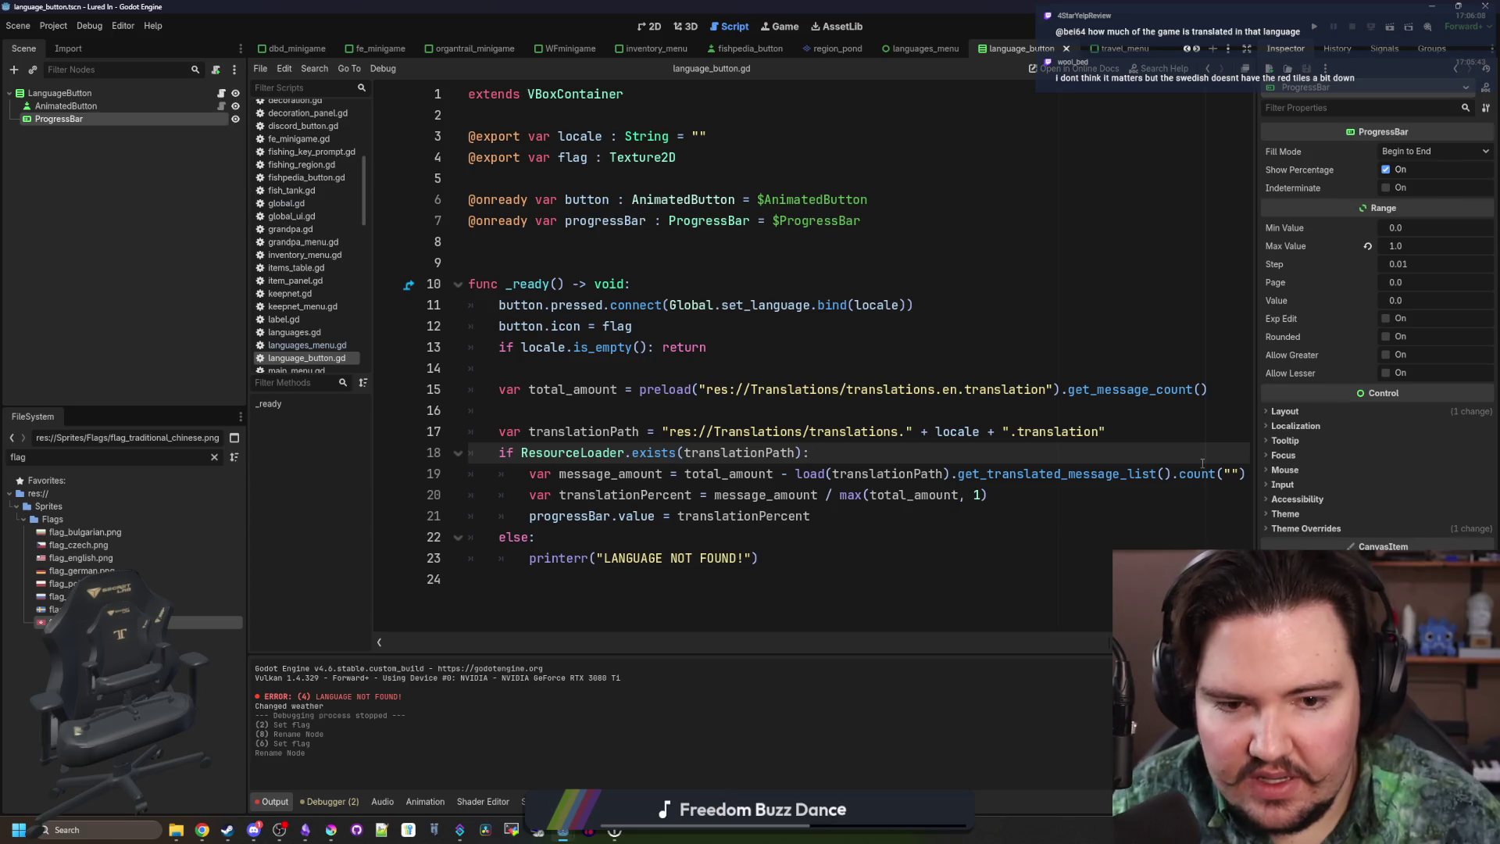
left_click_drag(1211, 391, 1060, 389)
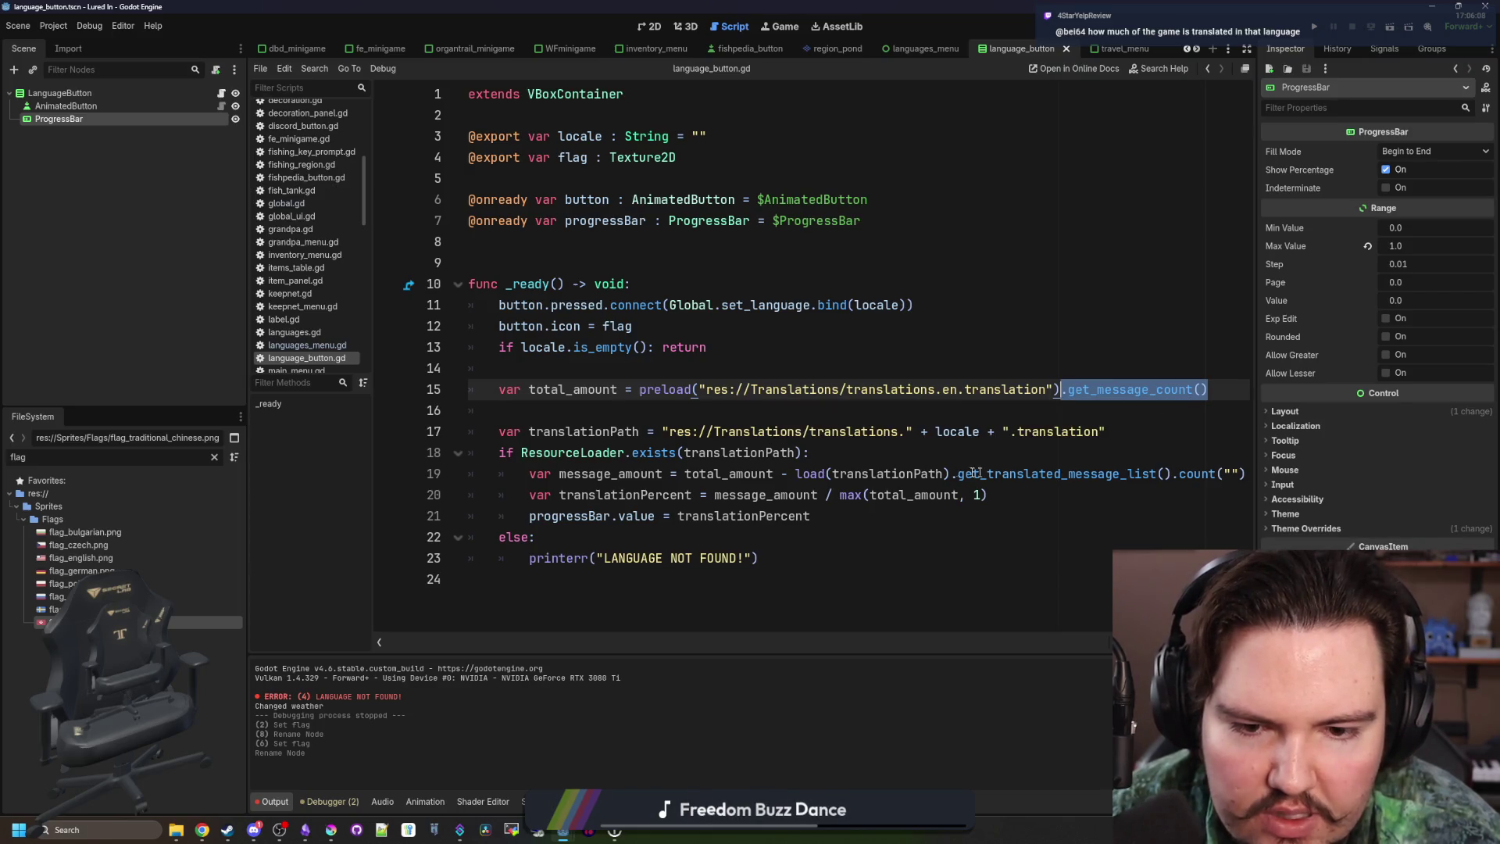
left_click(828, 453)
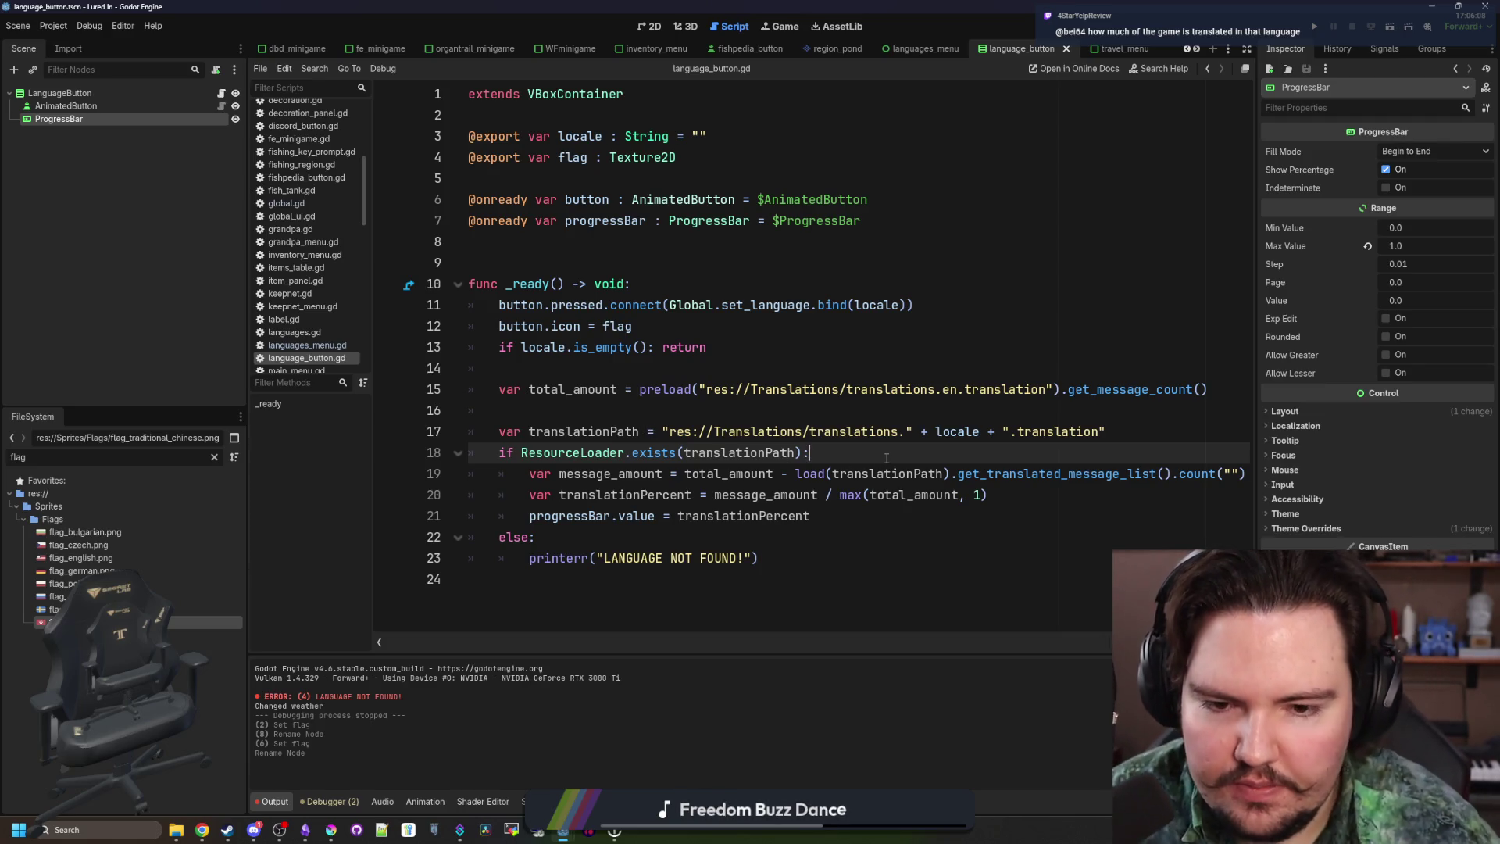
key("Return")
type("Translation")
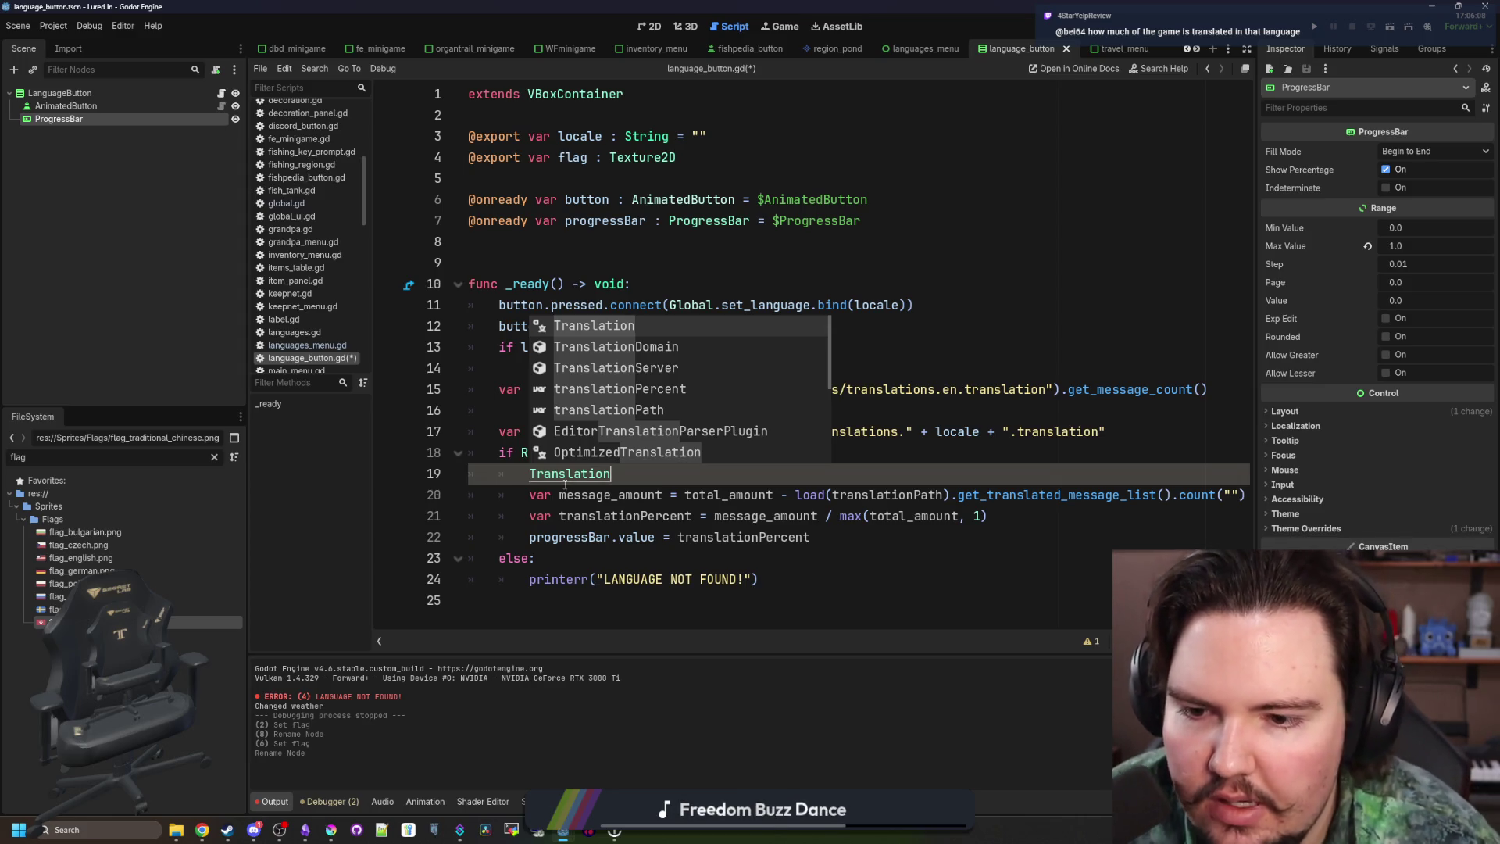
Step: Open the Translation class docs and jump to the message-list method description
left_click(596, 473, "ctrl")
scroll(674, 453, "down", 3)
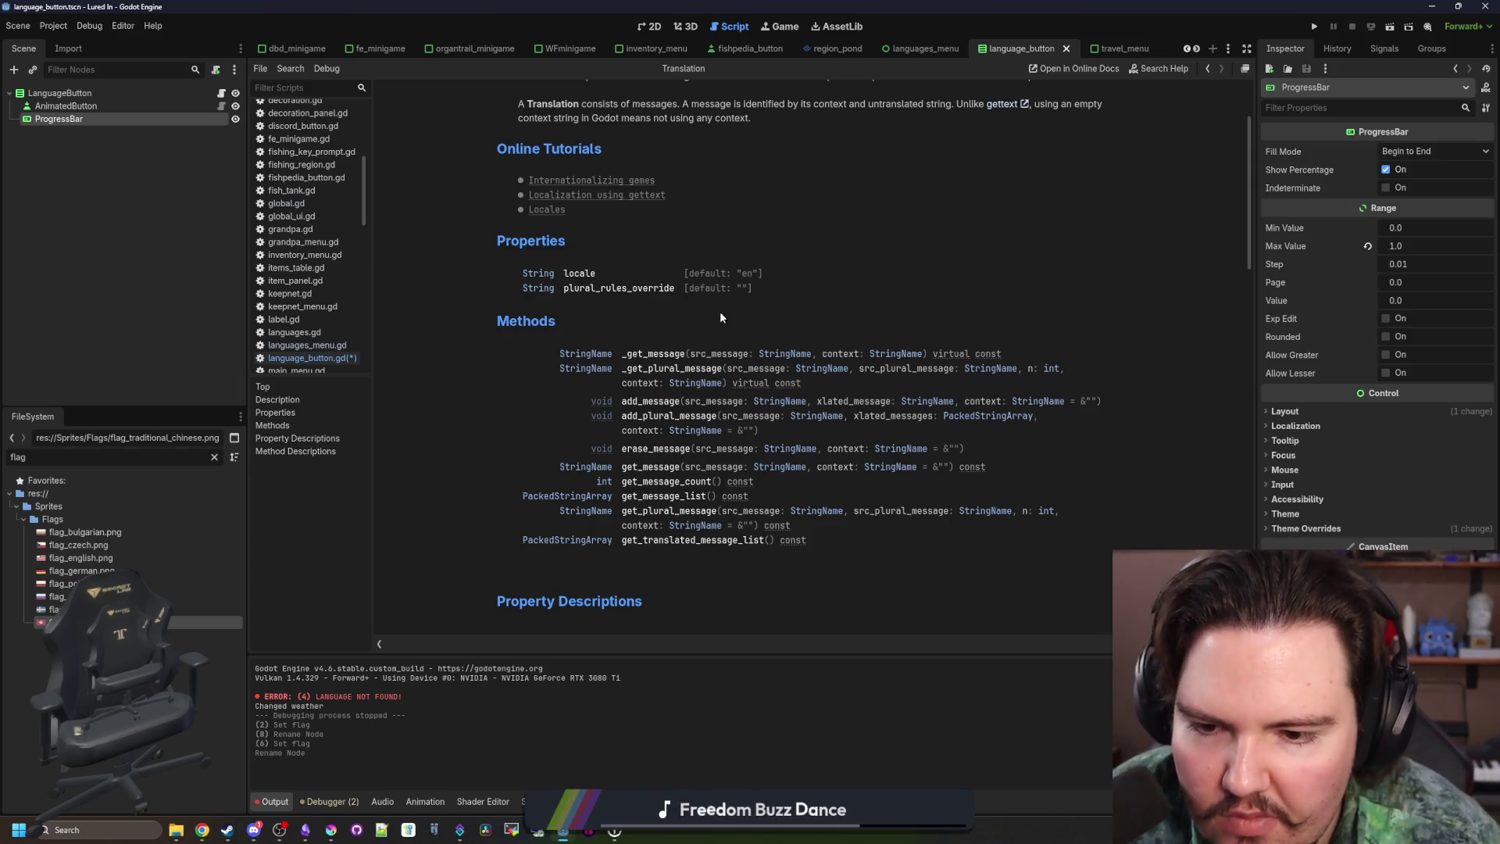
left_click(693, 481)
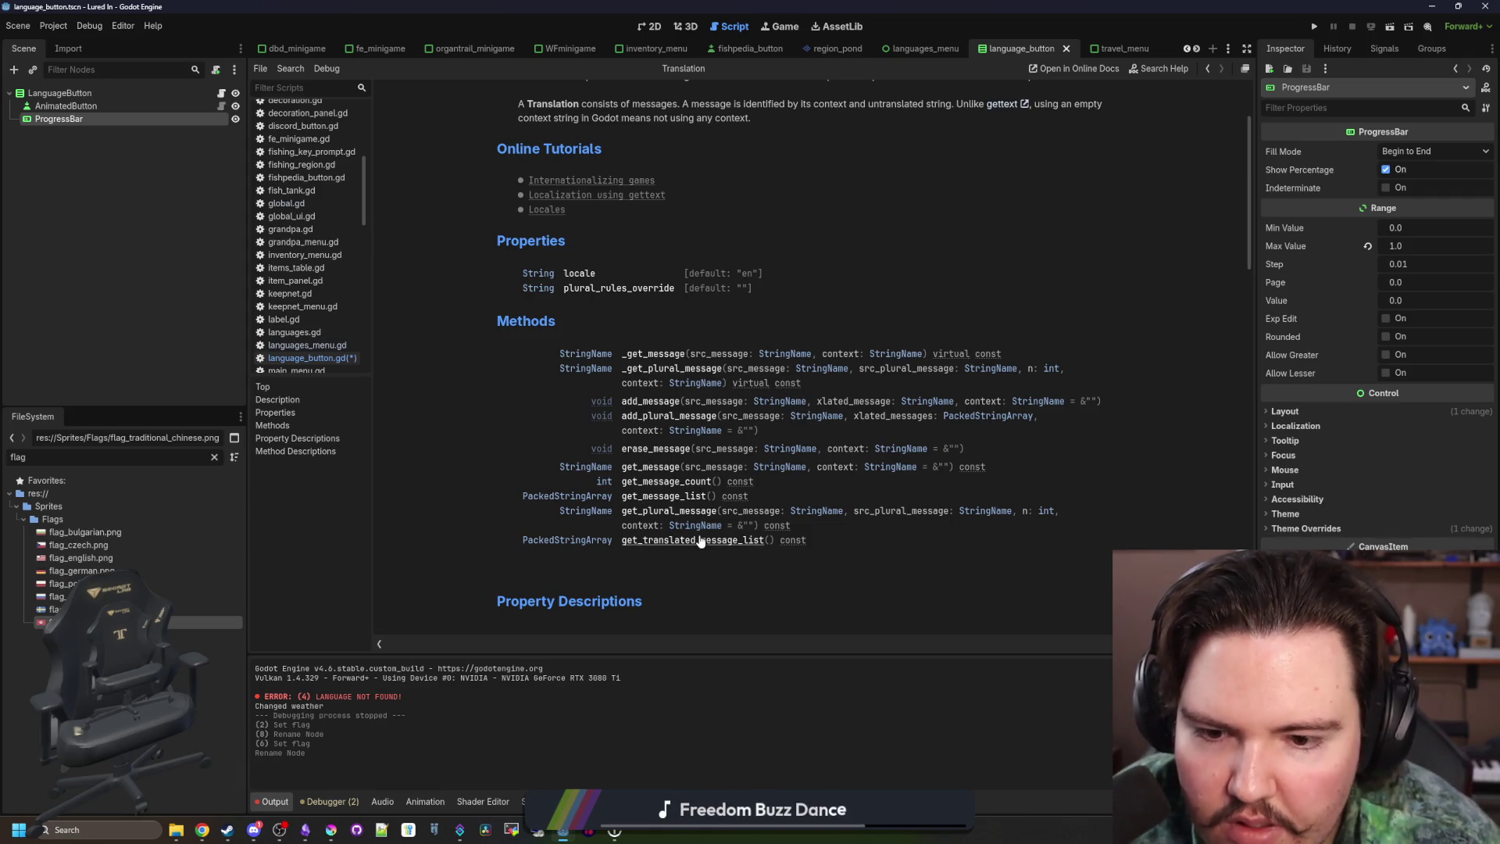
left_click_drag(658, 173, 946, 186)
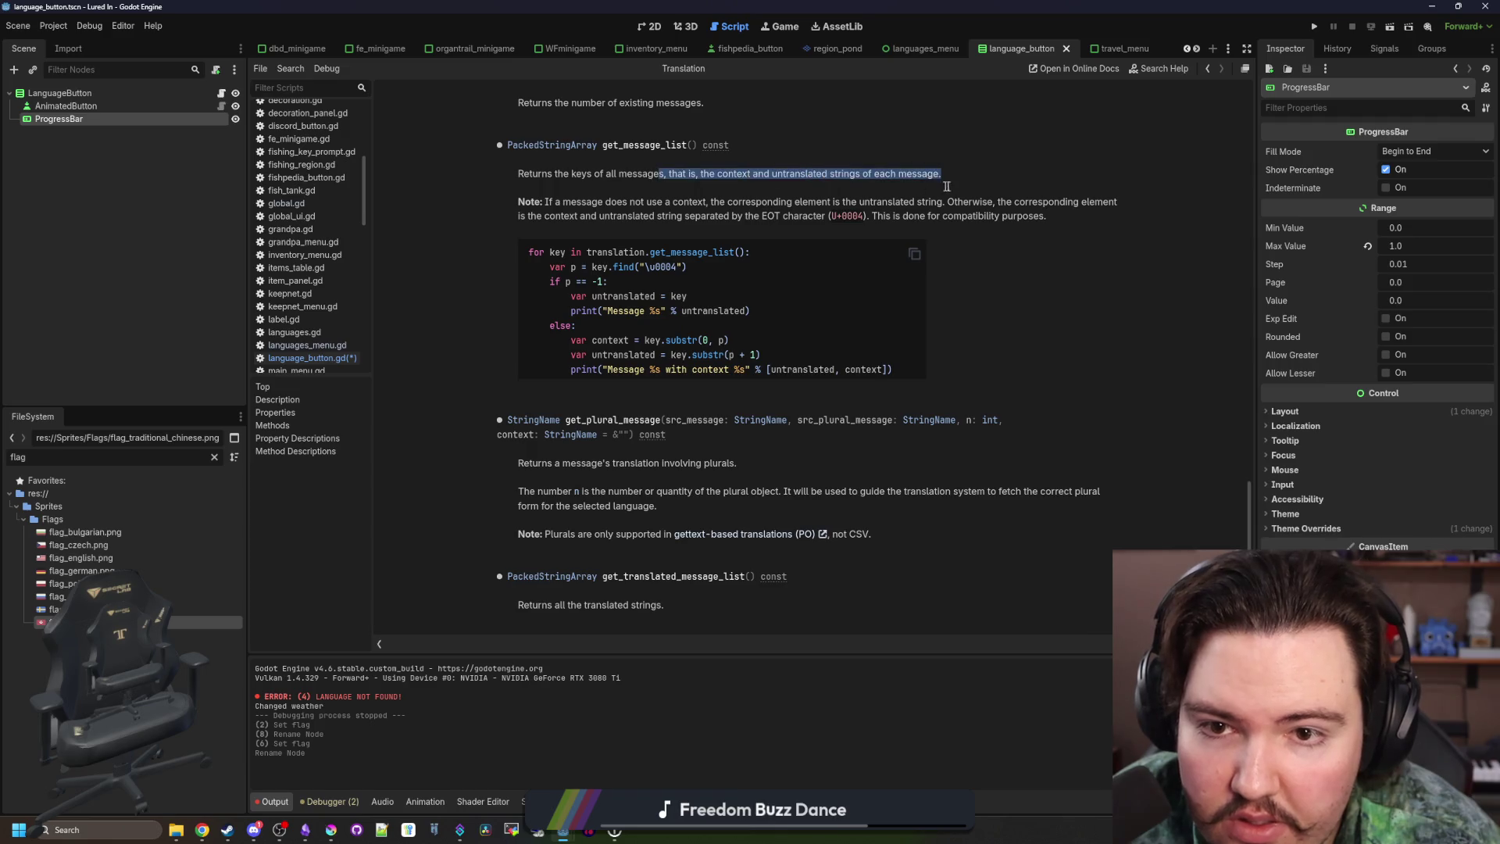
left_click(963, 186)
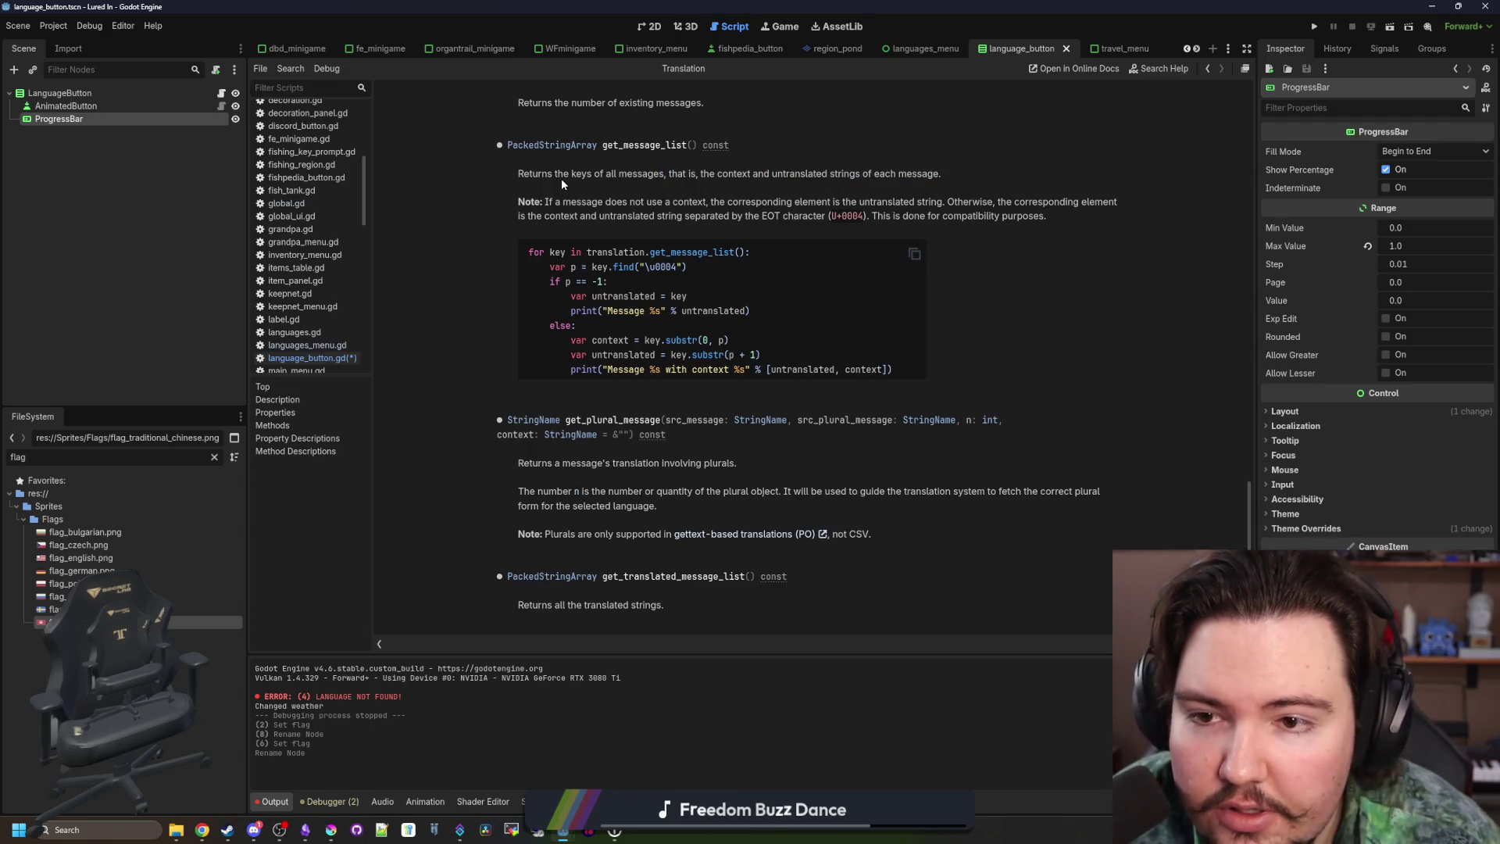
Step: Read the notes on untranslated strings and message context, then return to language_button.gd
left_click_drag(789, 178, 905, 178)
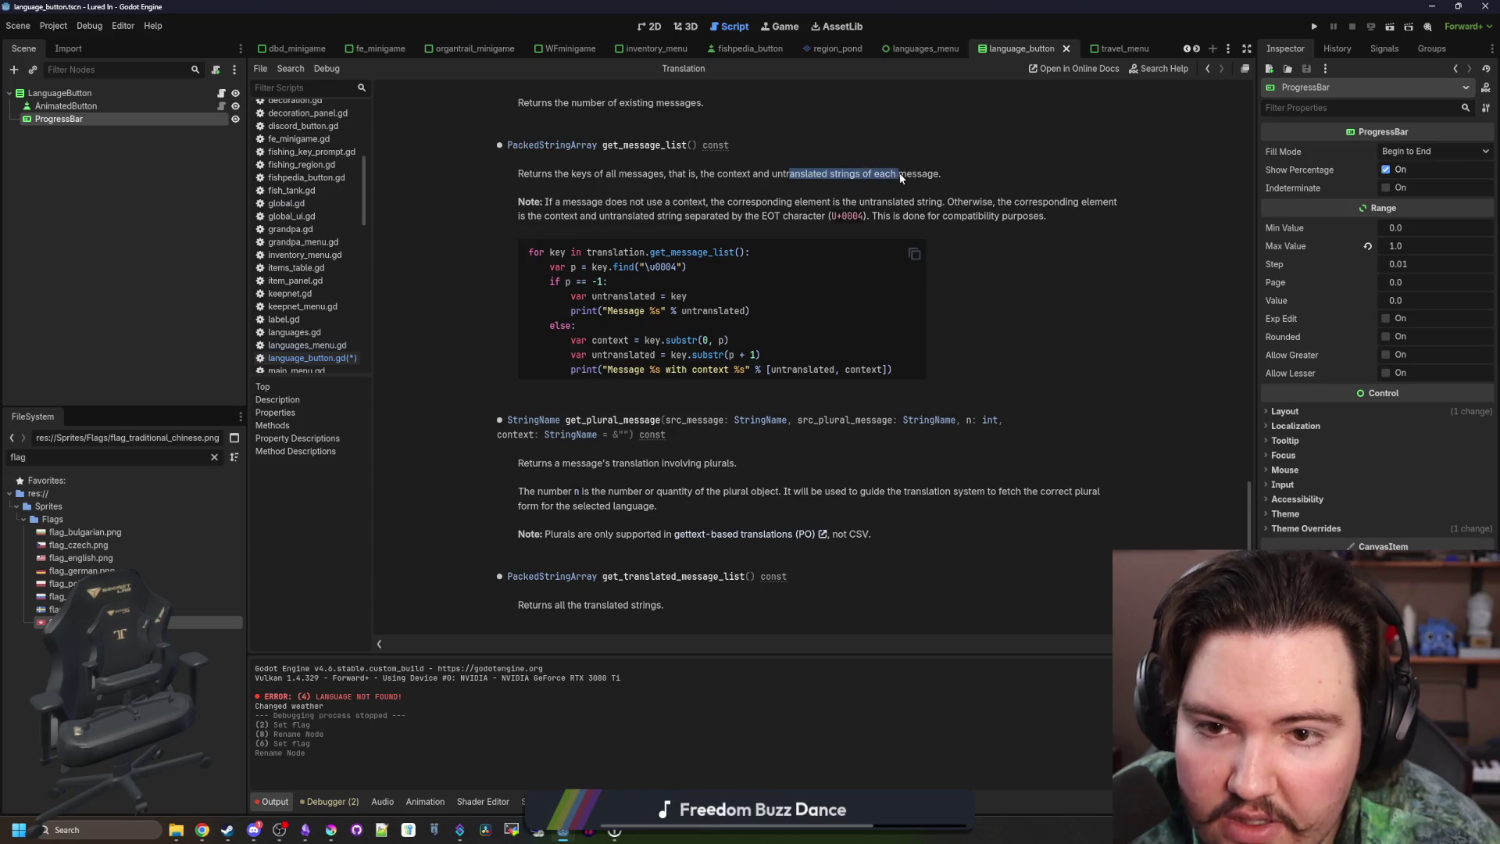
left_click(756, 185)
left_click_drag(786, 177, 948, 175)
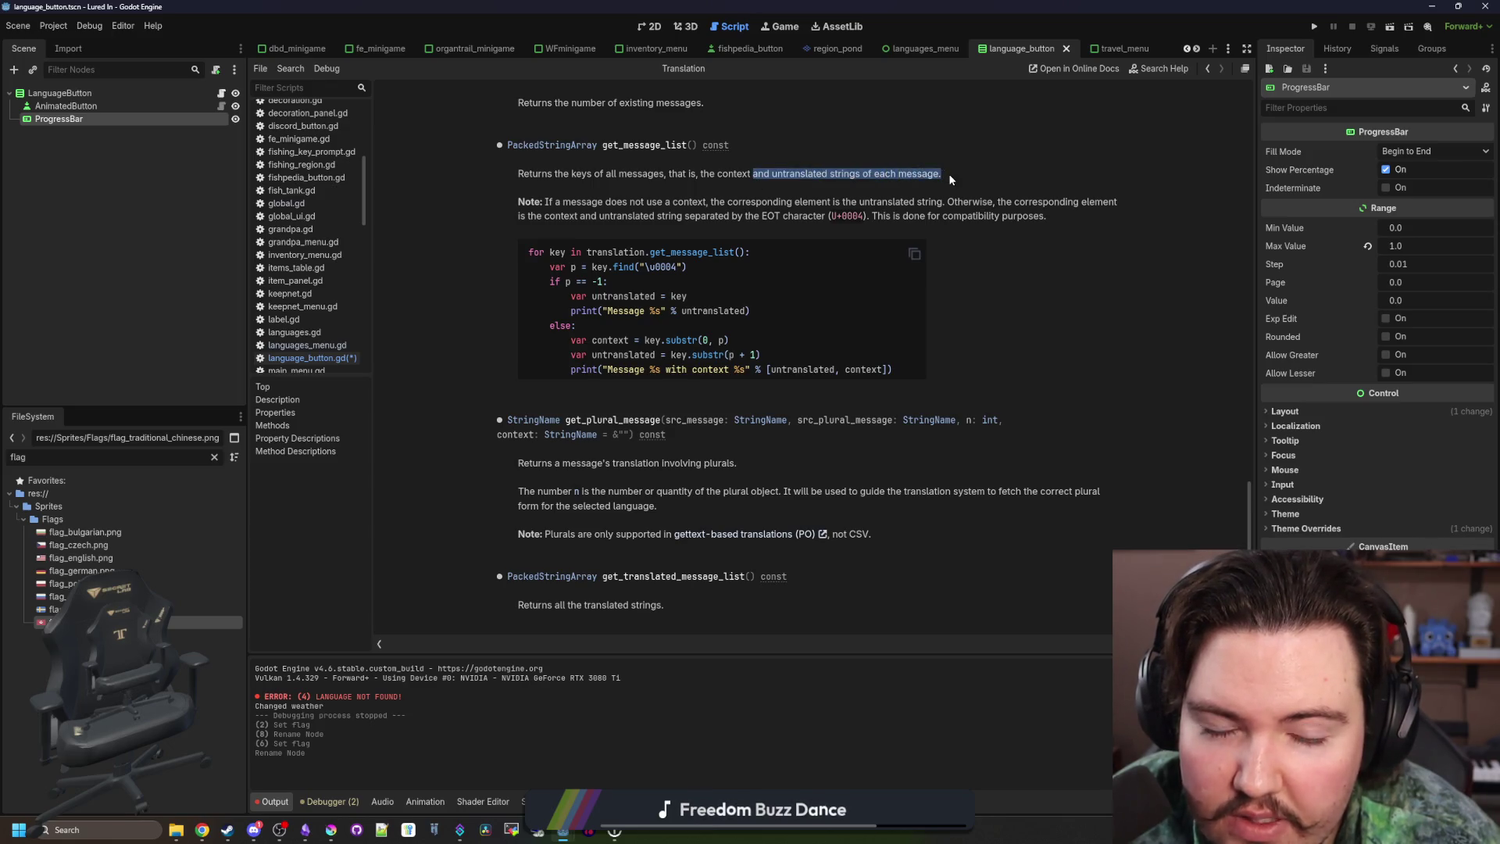
left_click(948, 175)
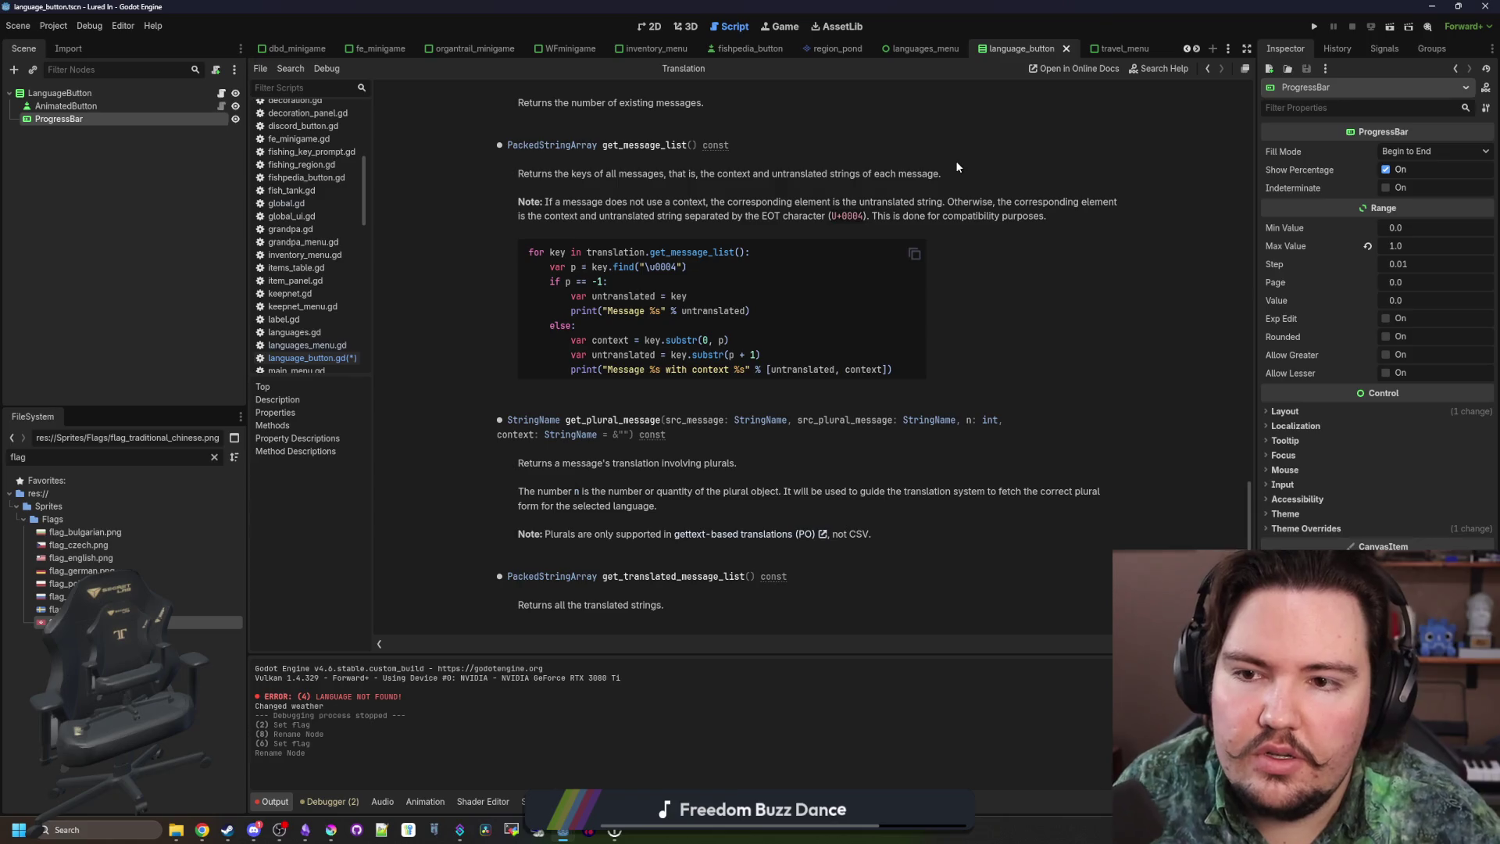
left_click_drag(518, 201, 791, 202)
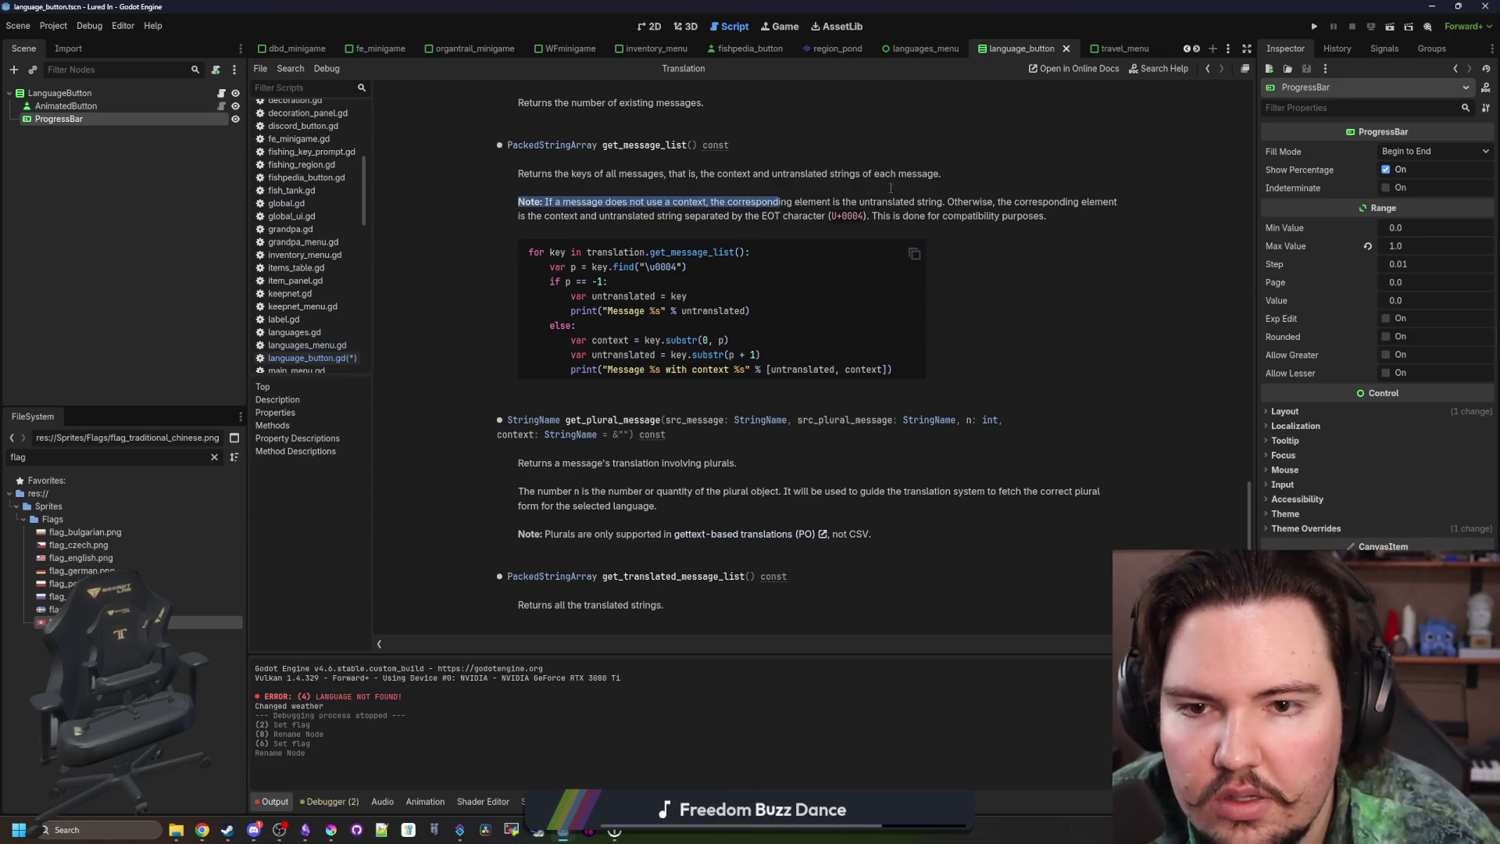
left_click_drag(891, 188, 1038, 206)
left_click(1038, 207)
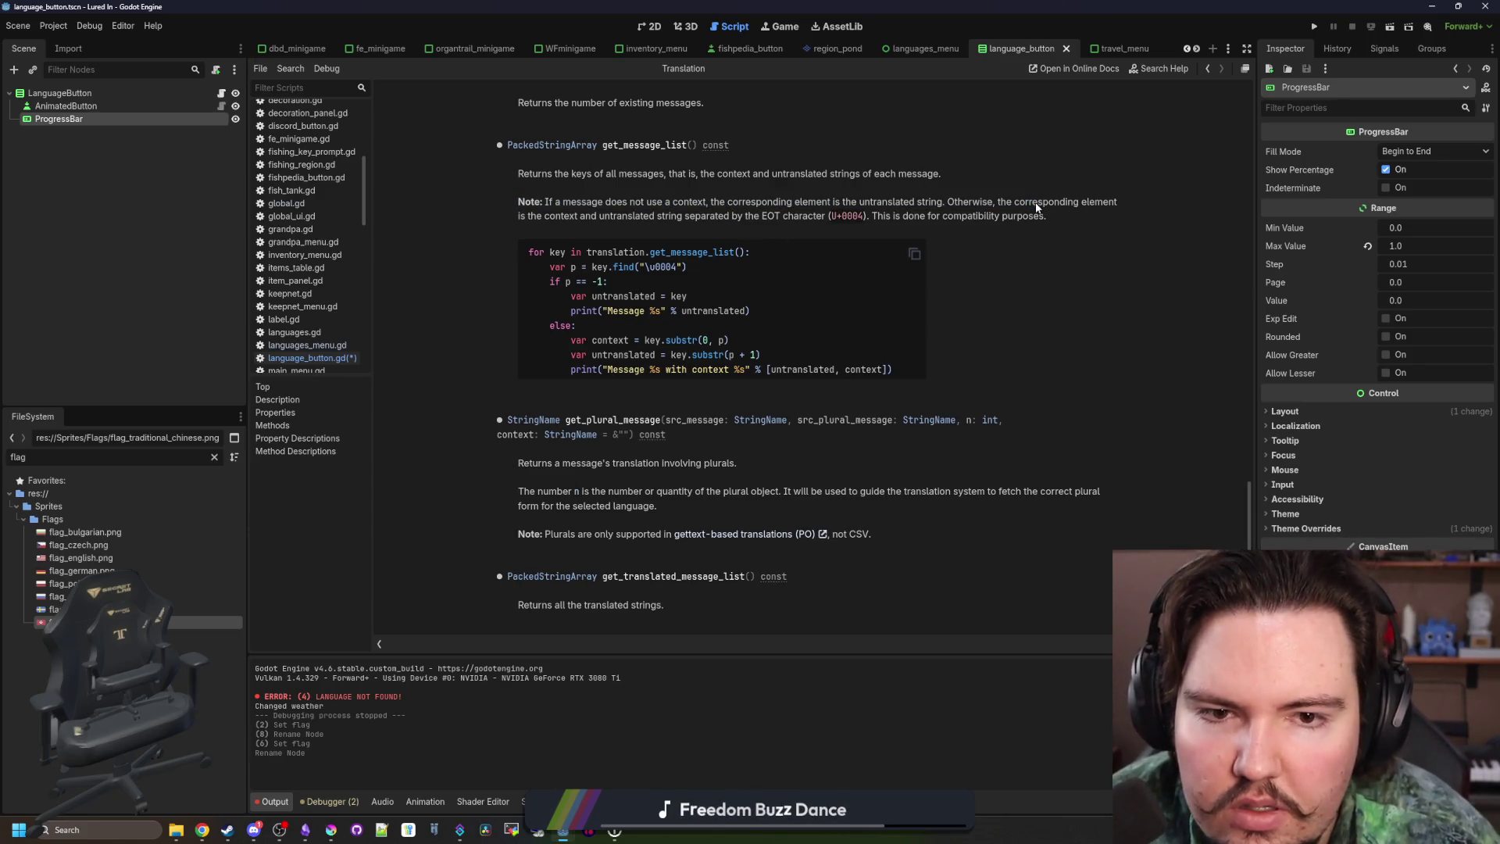
key("alt+Left")
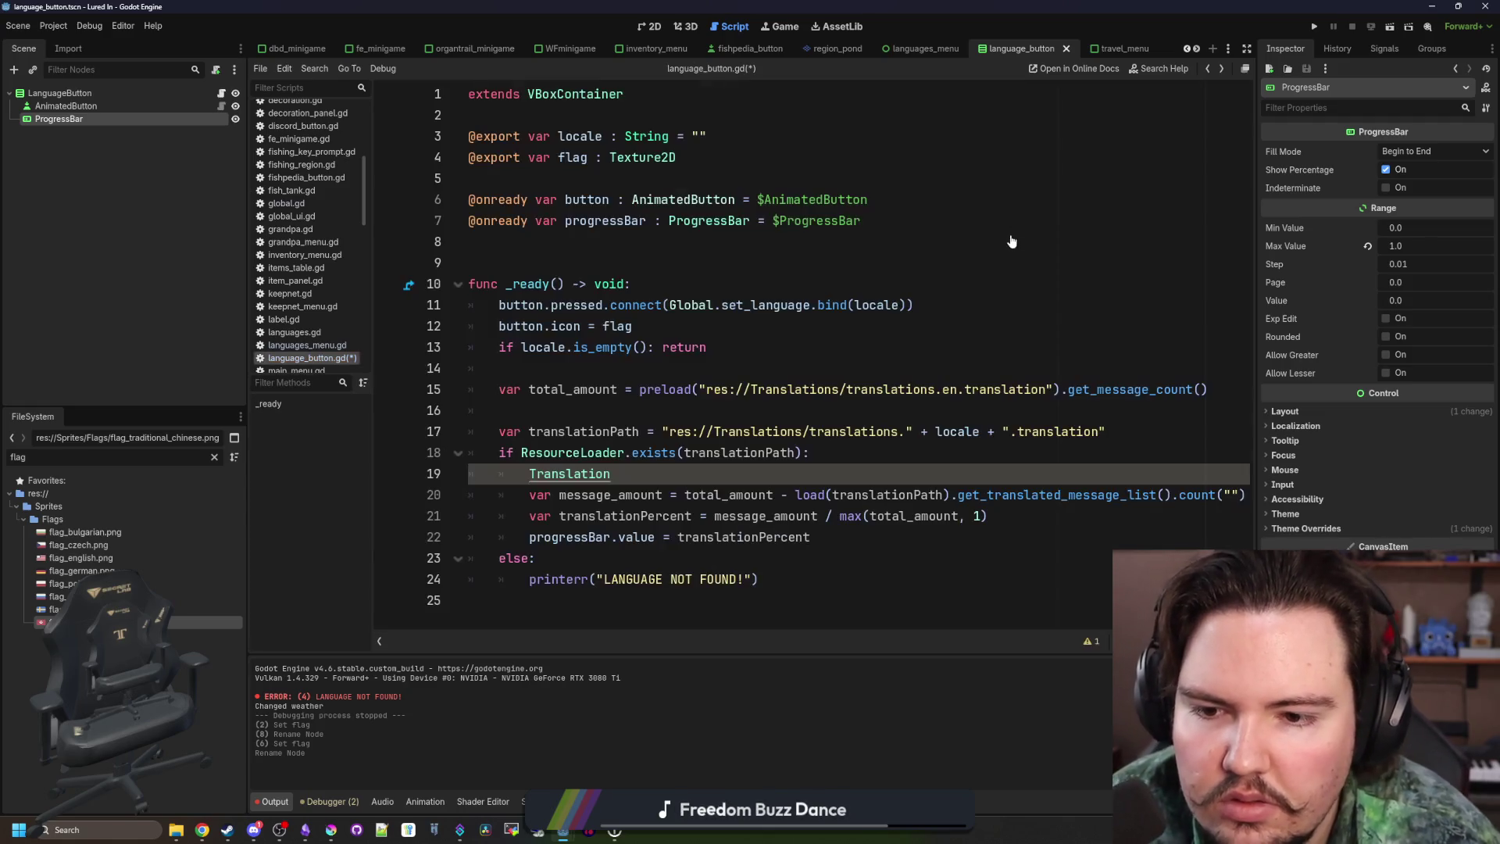
Step: Delete the stray 'Translation' line and the .count("") call on line 19
key("shift+Home")
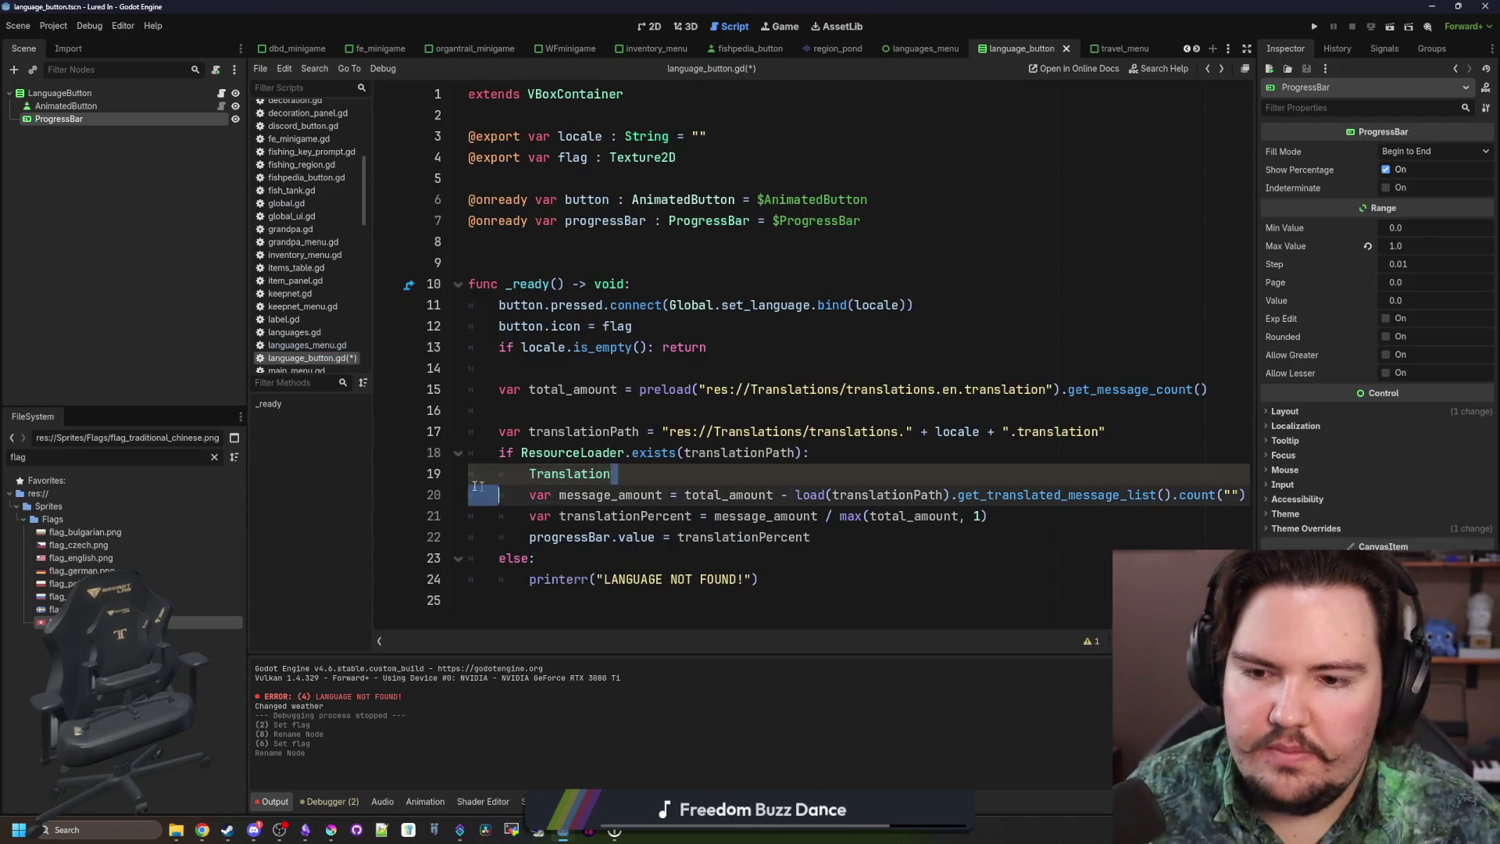
key("BackSpace")
key("BackSpace")
key("BackSpace")
left_click(1172, 473)
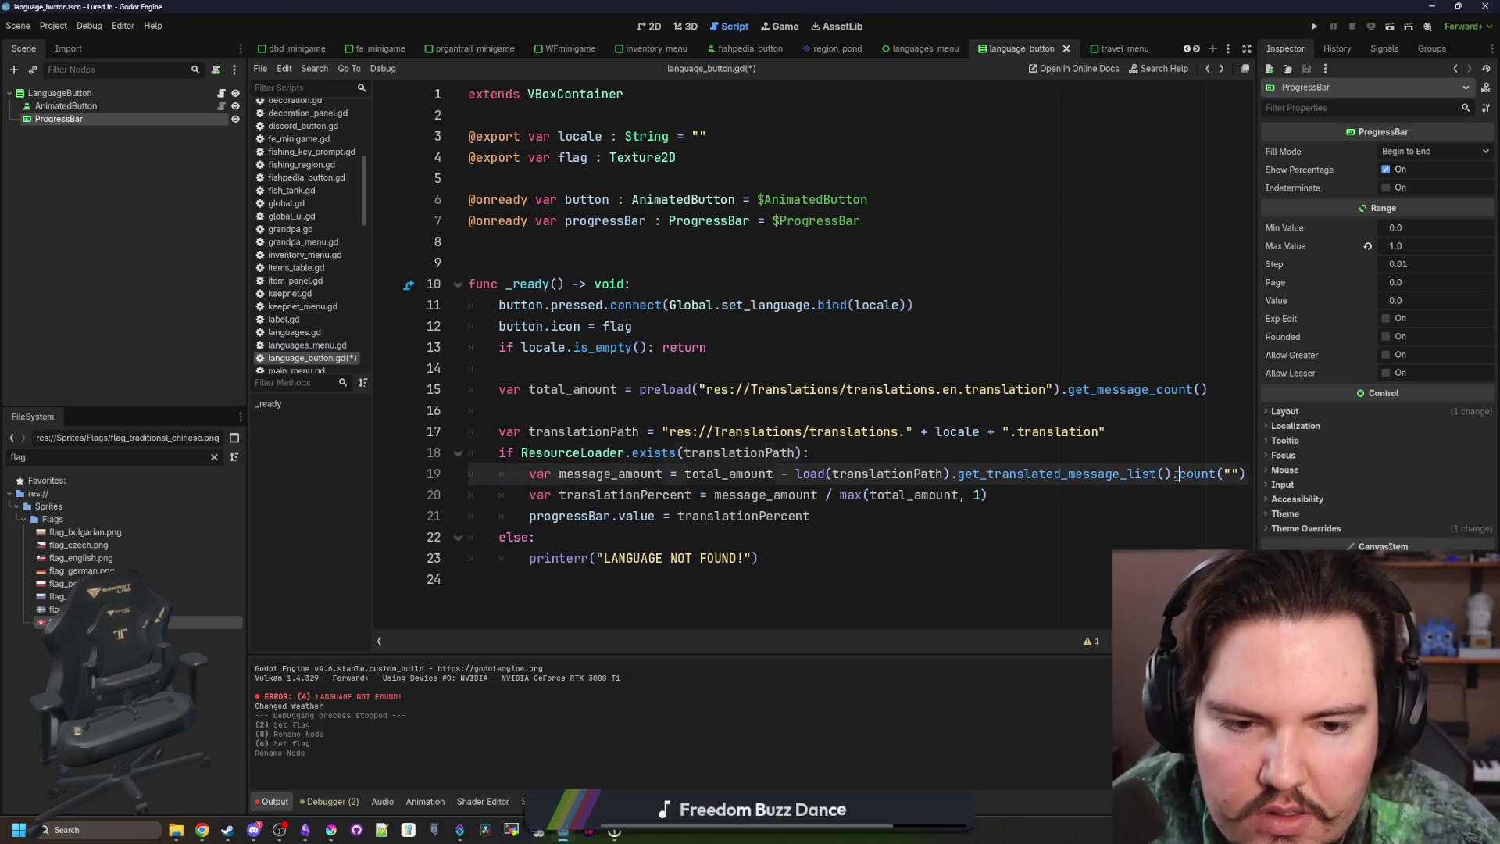
left_click_drag(1171, 474, 1243, 473)
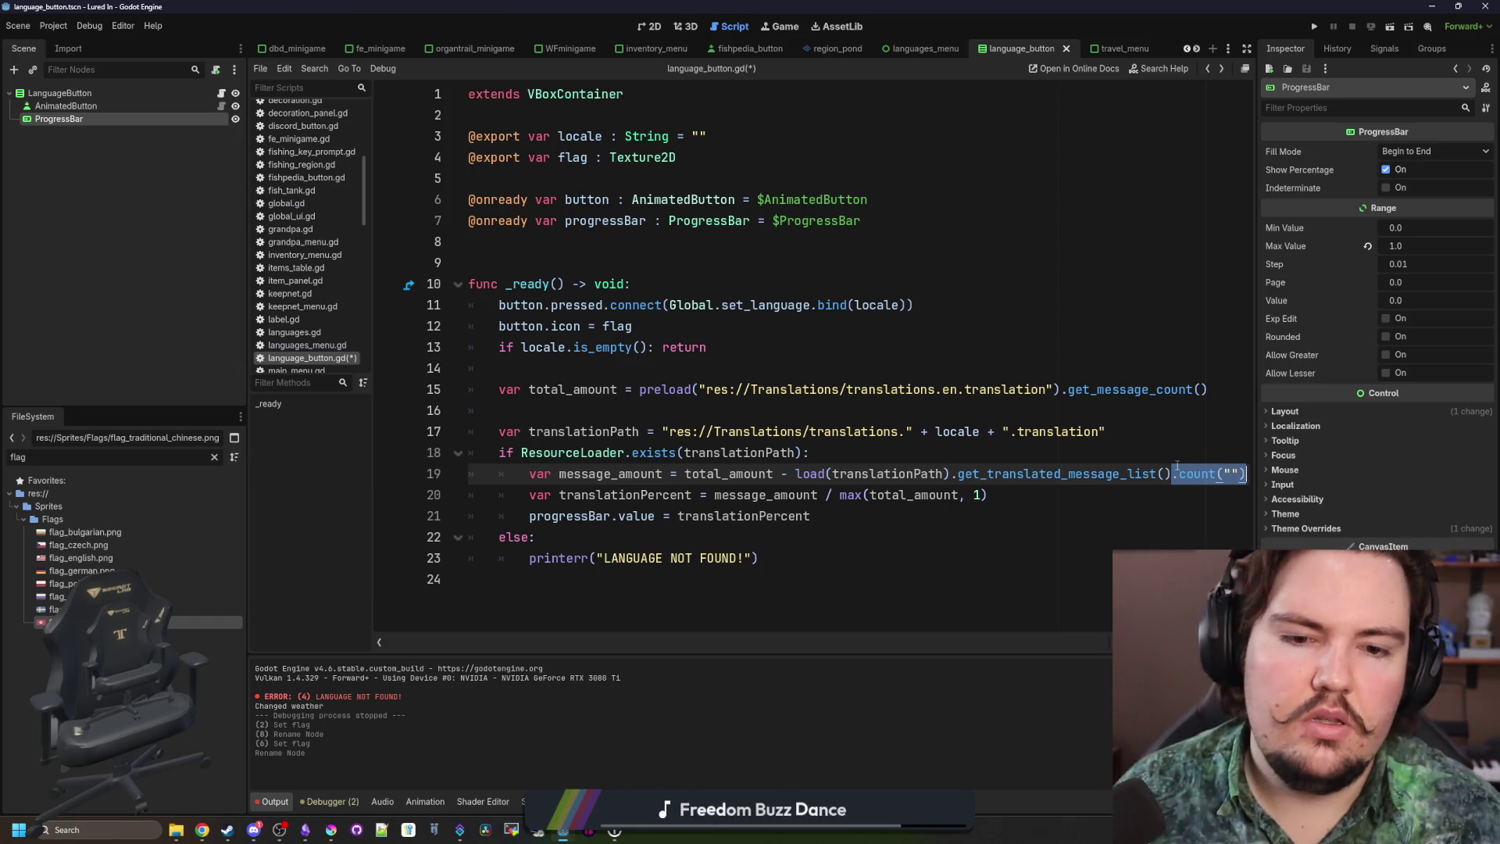
key("BackSpace")
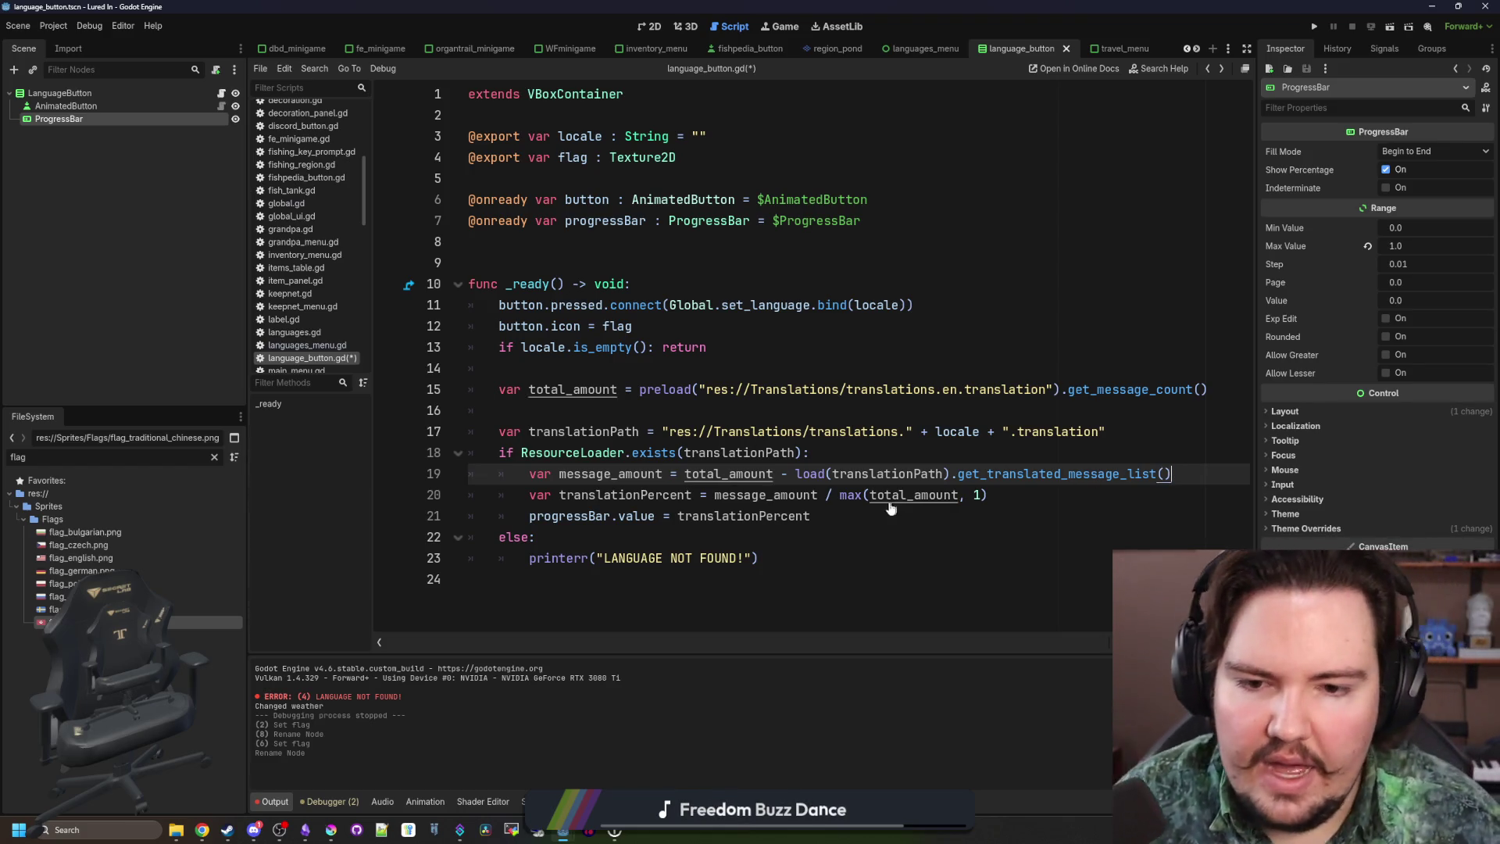
Step: Save the script and run the project to test the edited line 19
mouse_move(711, 475)
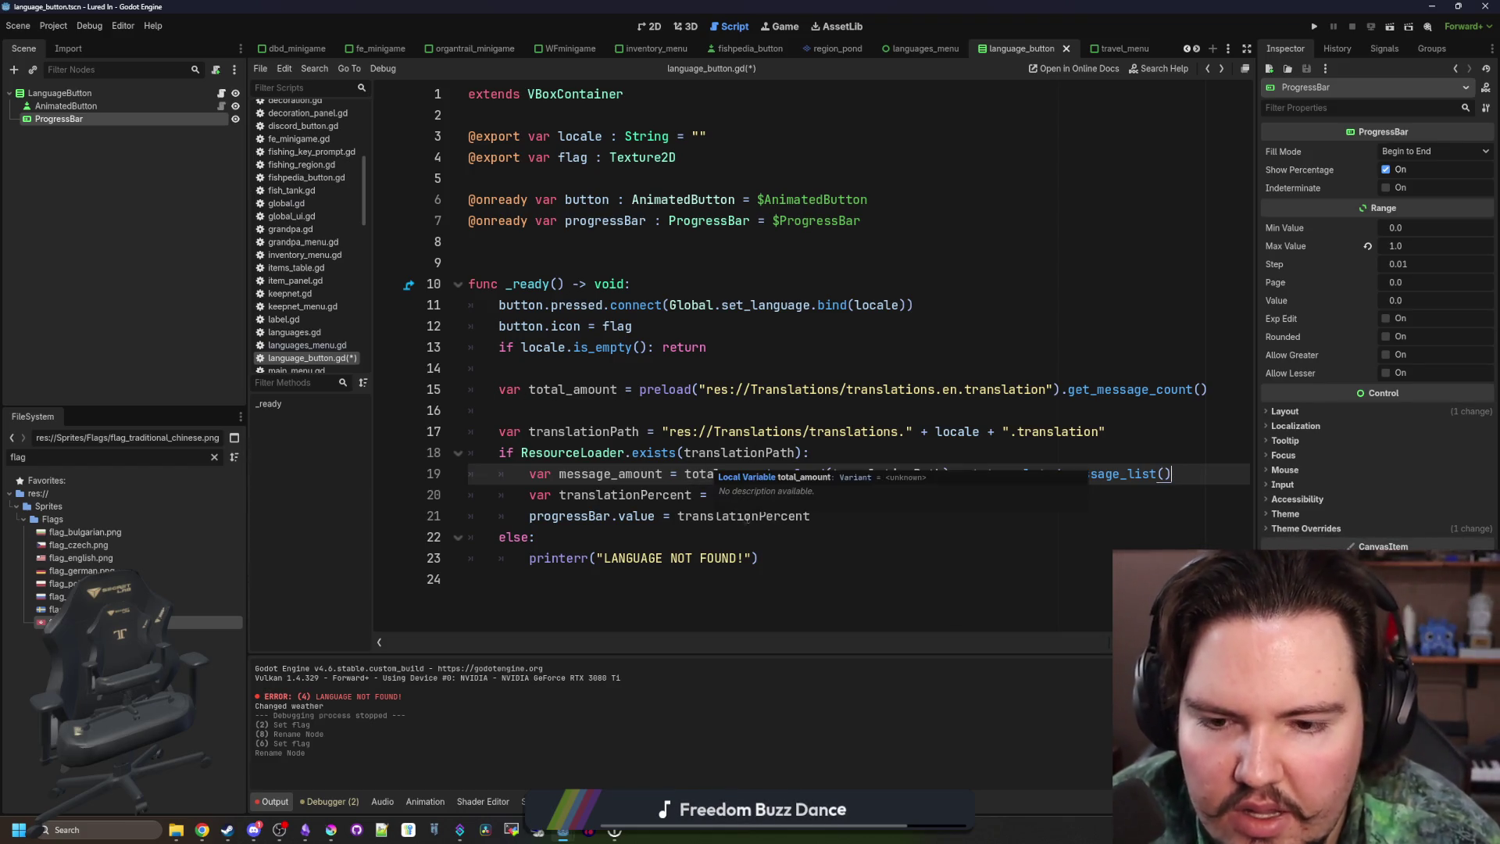
left_click(746, 538)
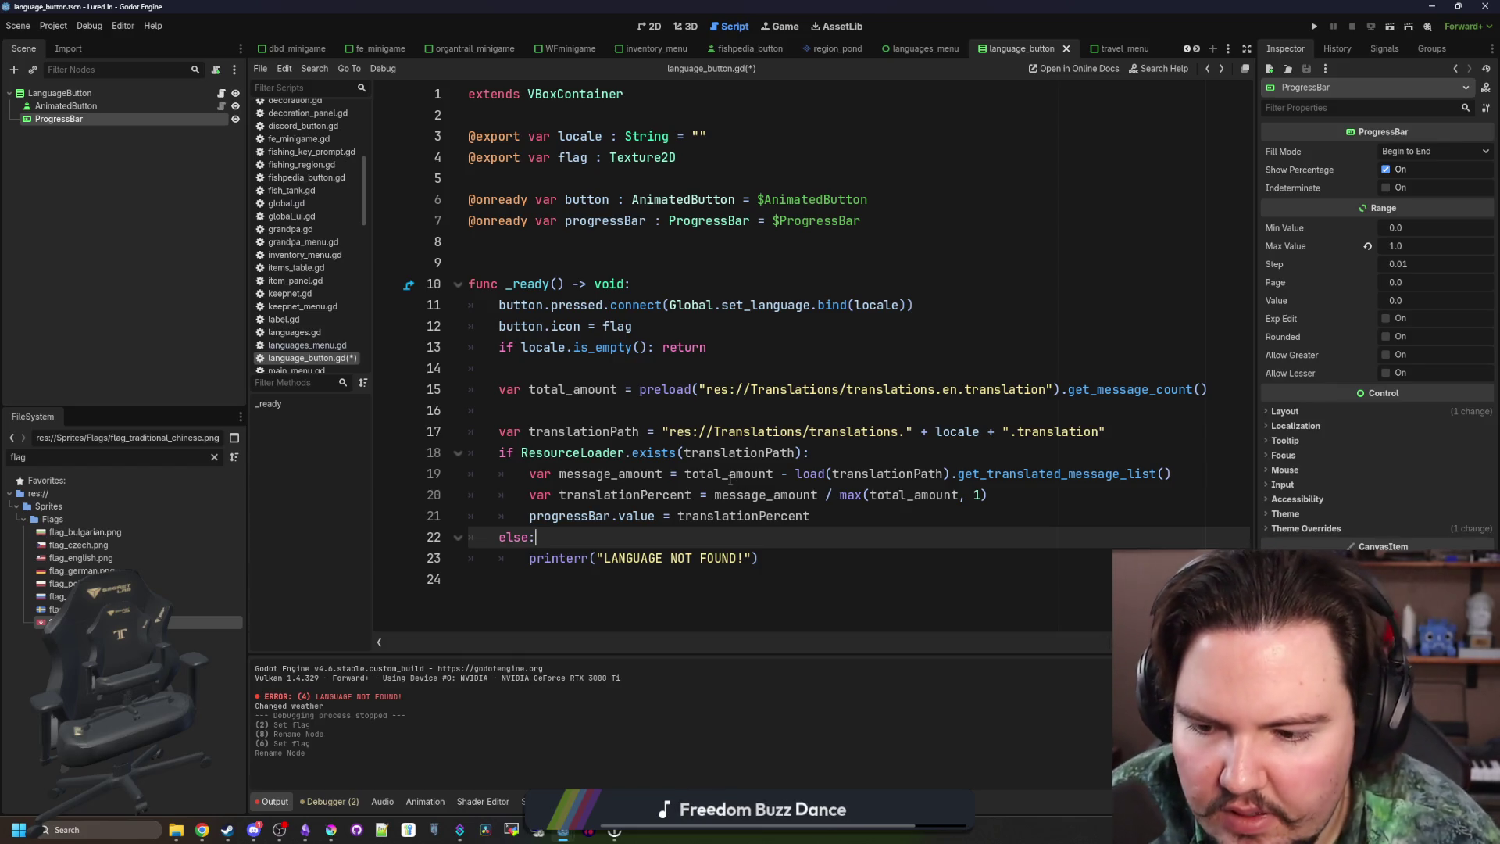
mouse_move(731, 480)
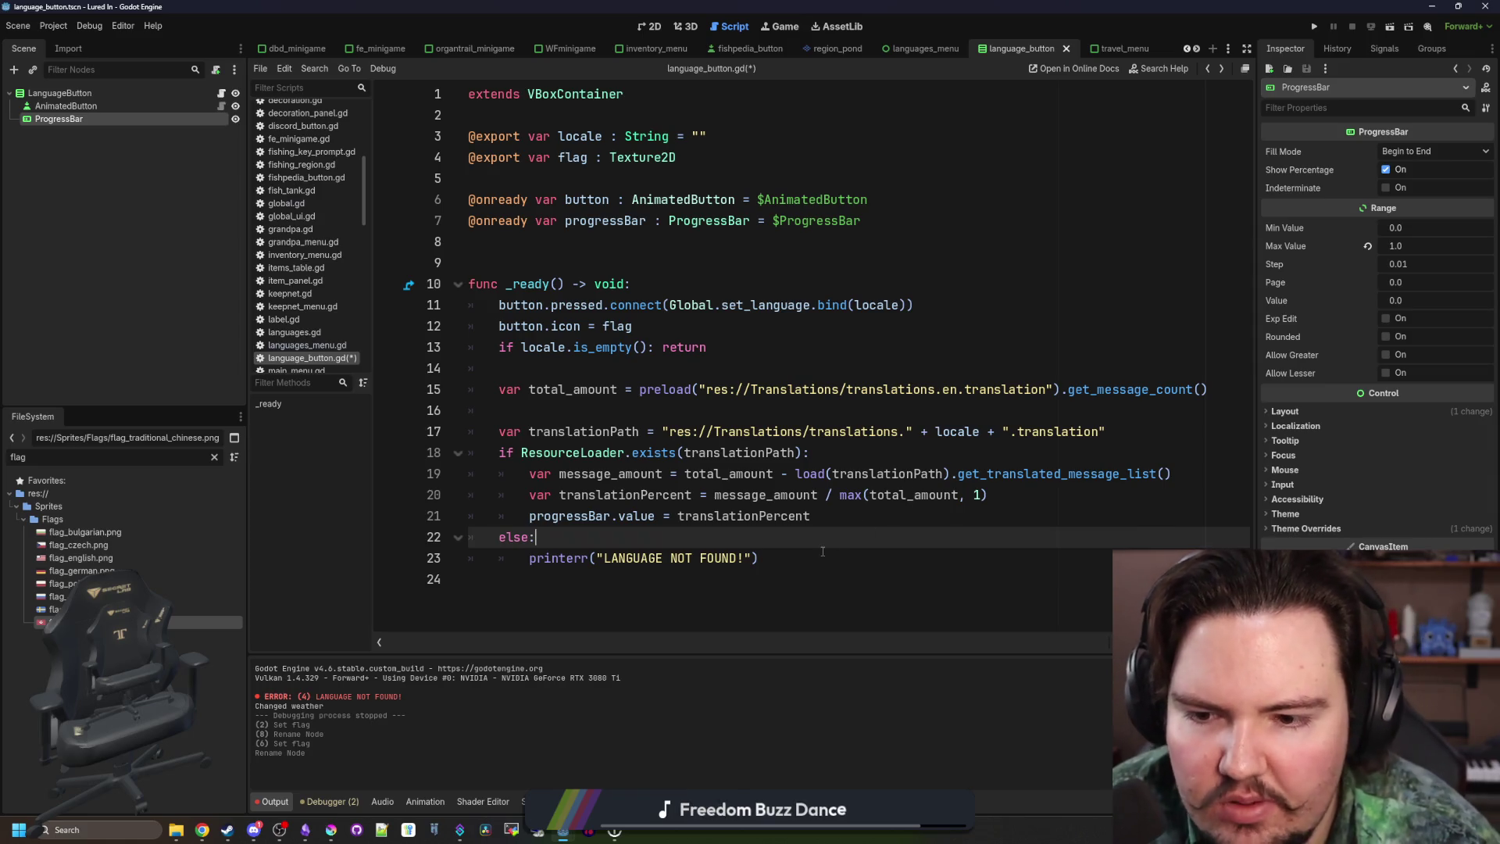
left_click(1319, 23)
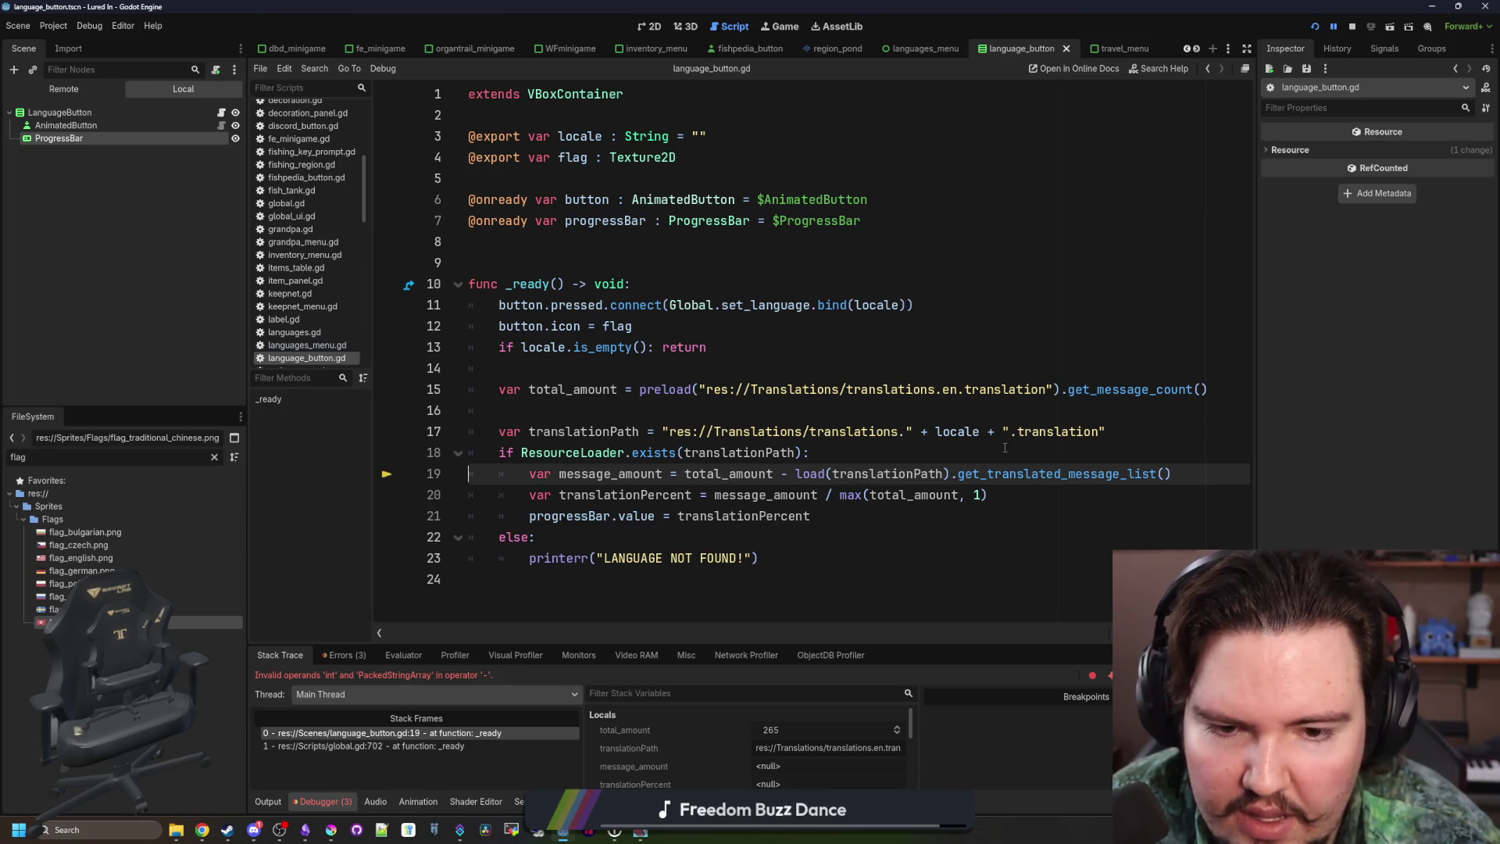
Step: Append .count("") back to line 19, stop the failed debug session and rerun the game
key("End")
type(".count(\"\")")
left_click(1187, 454)
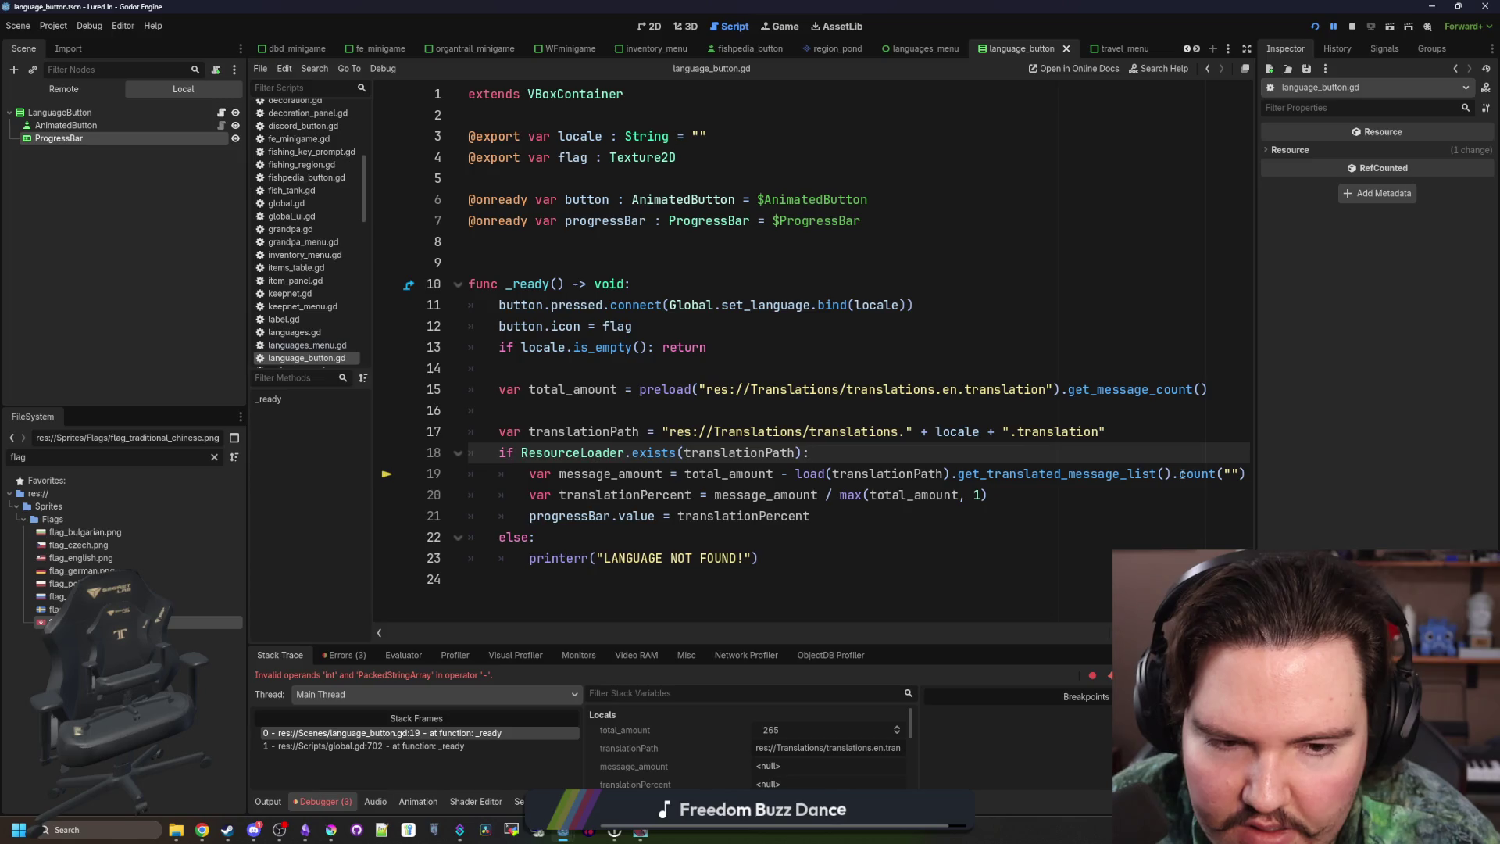
left_click(1352, 26)
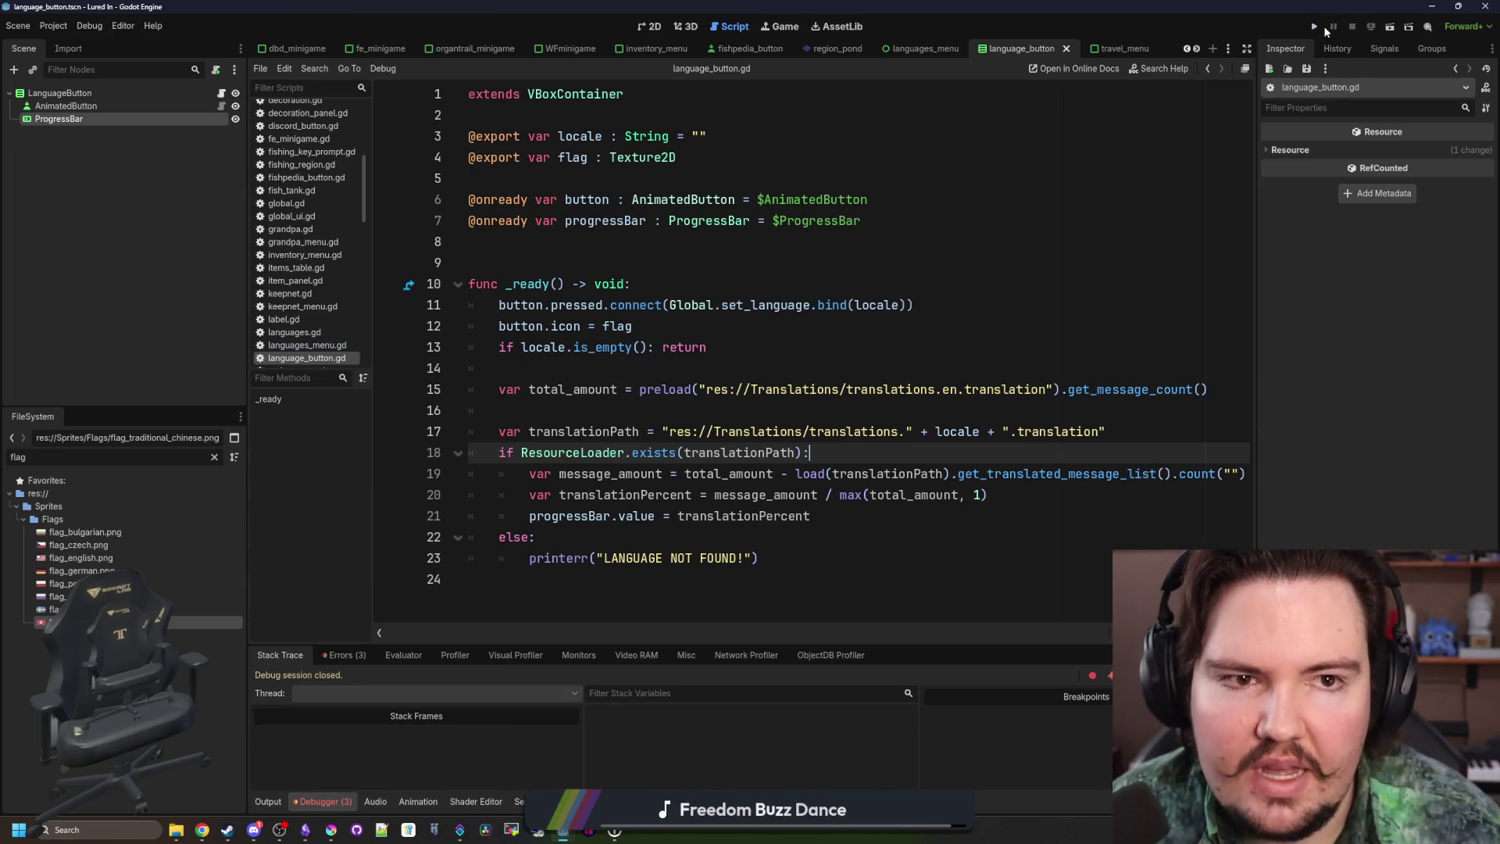
left_click(1321, 27)
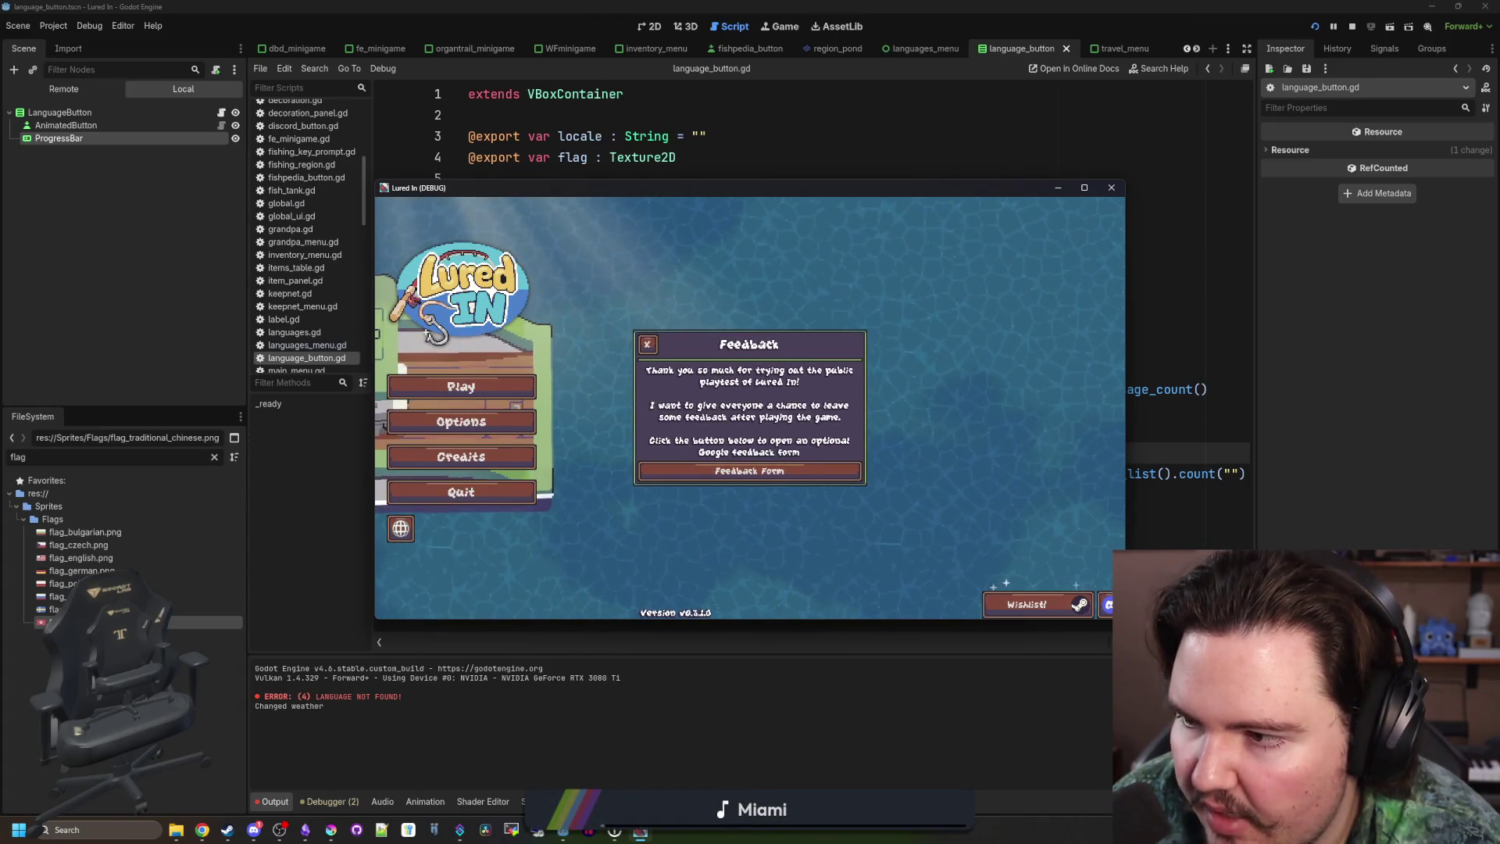
Step: Scroll through the translations sheet, inspecting untranslated cells H164 and H76 in the sv column
key("alt+Tab")
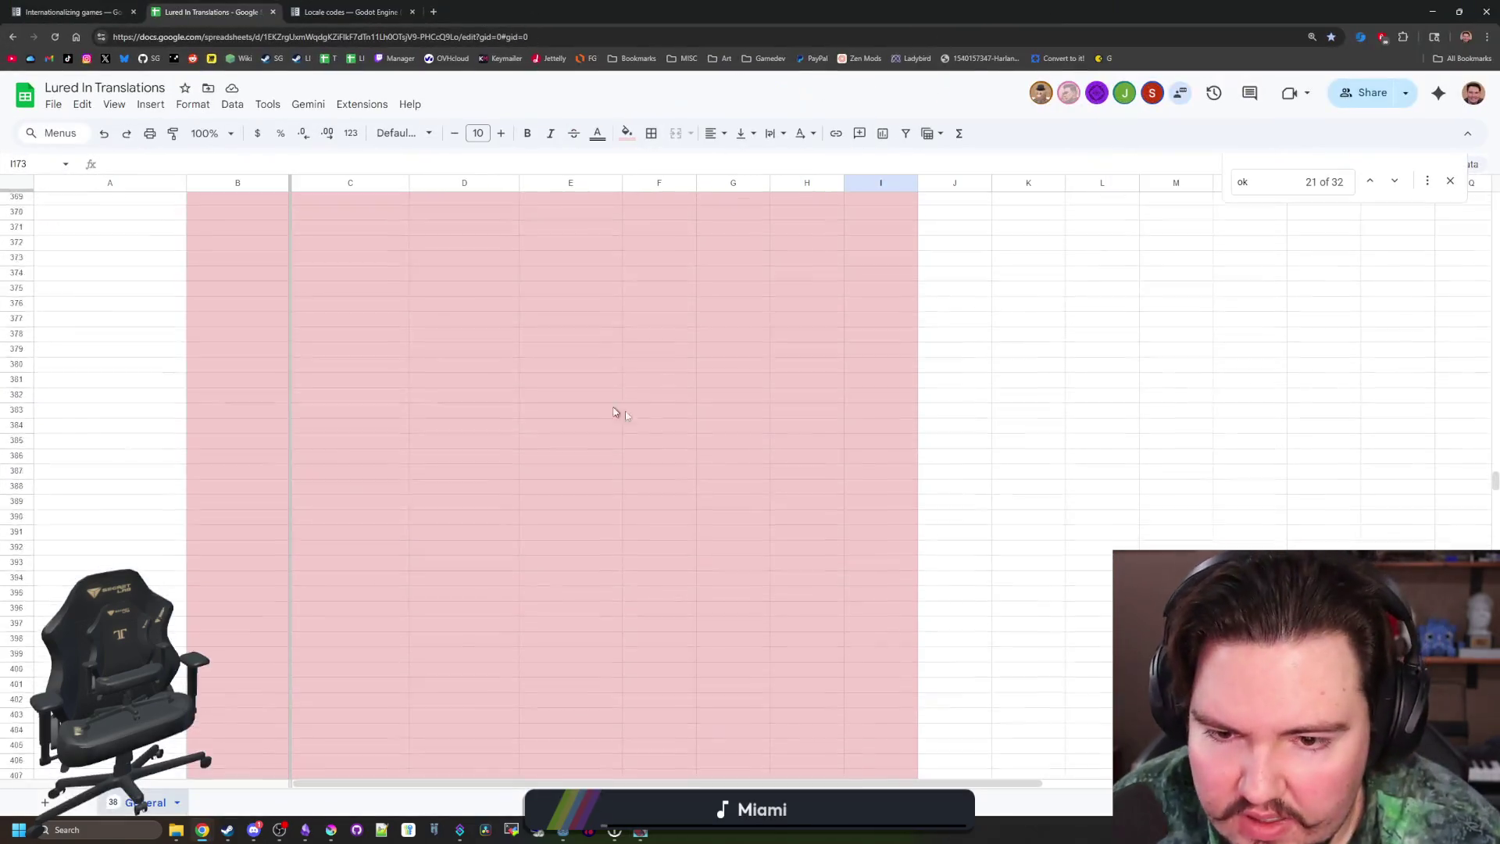
scroll(798, 486, "up", 20)
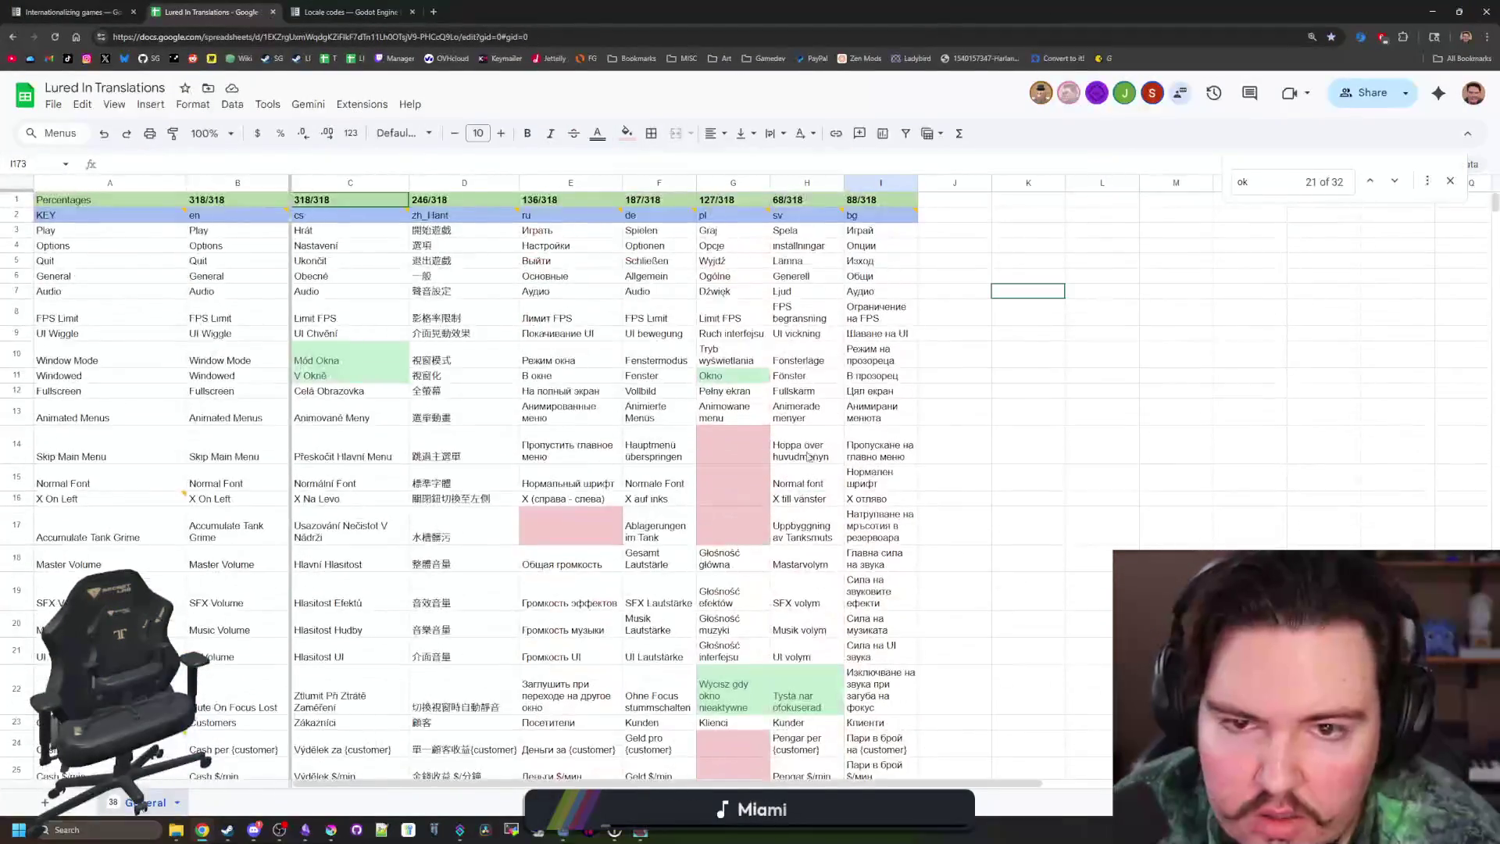
scroll(813, 369, "down", 10)
scroll(813, 369, "down", 20)
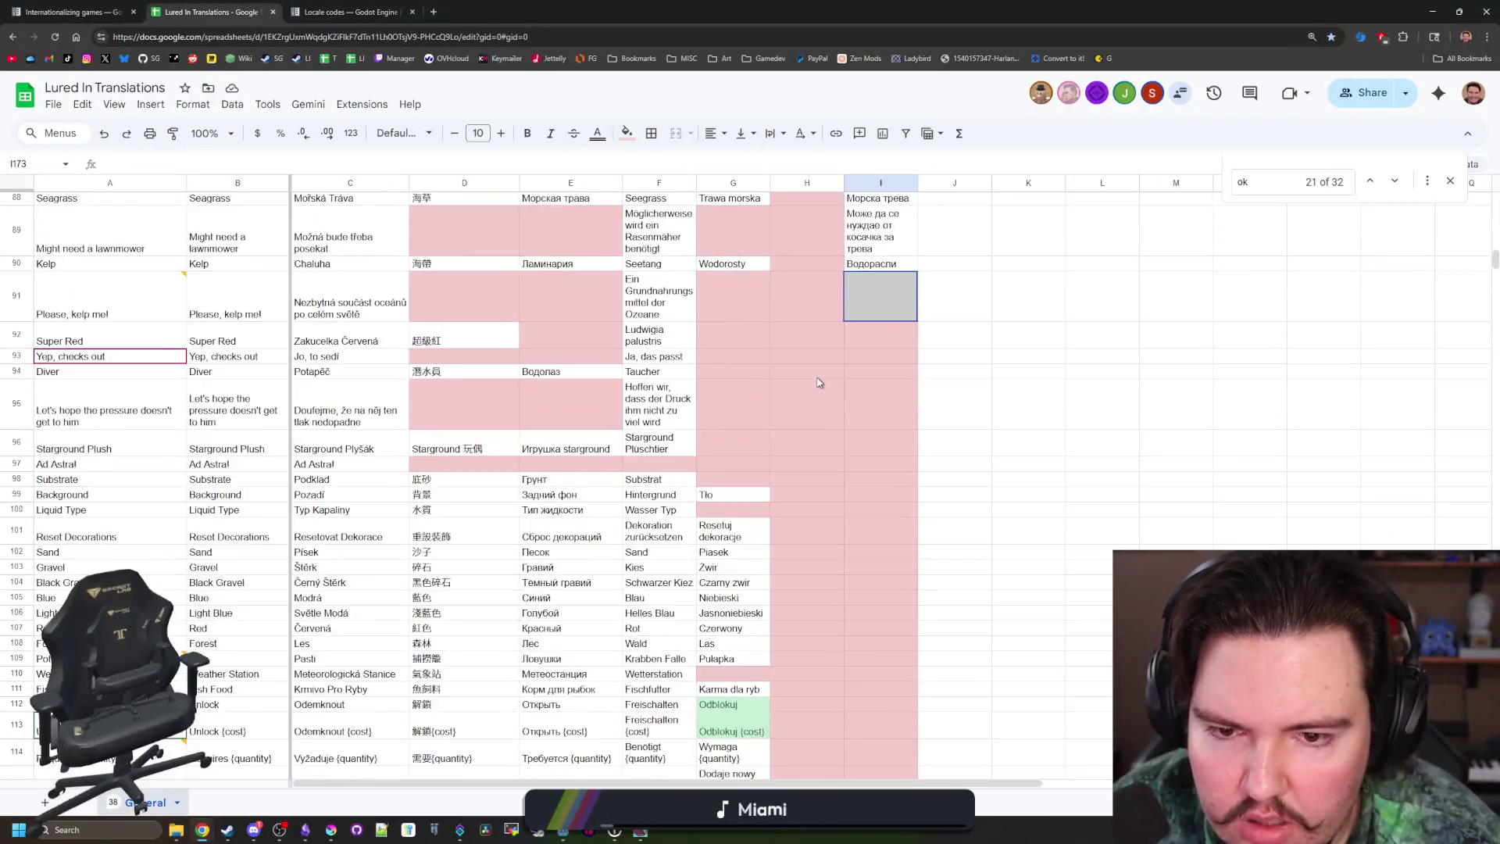
scroll(819, 382, "down", 15)
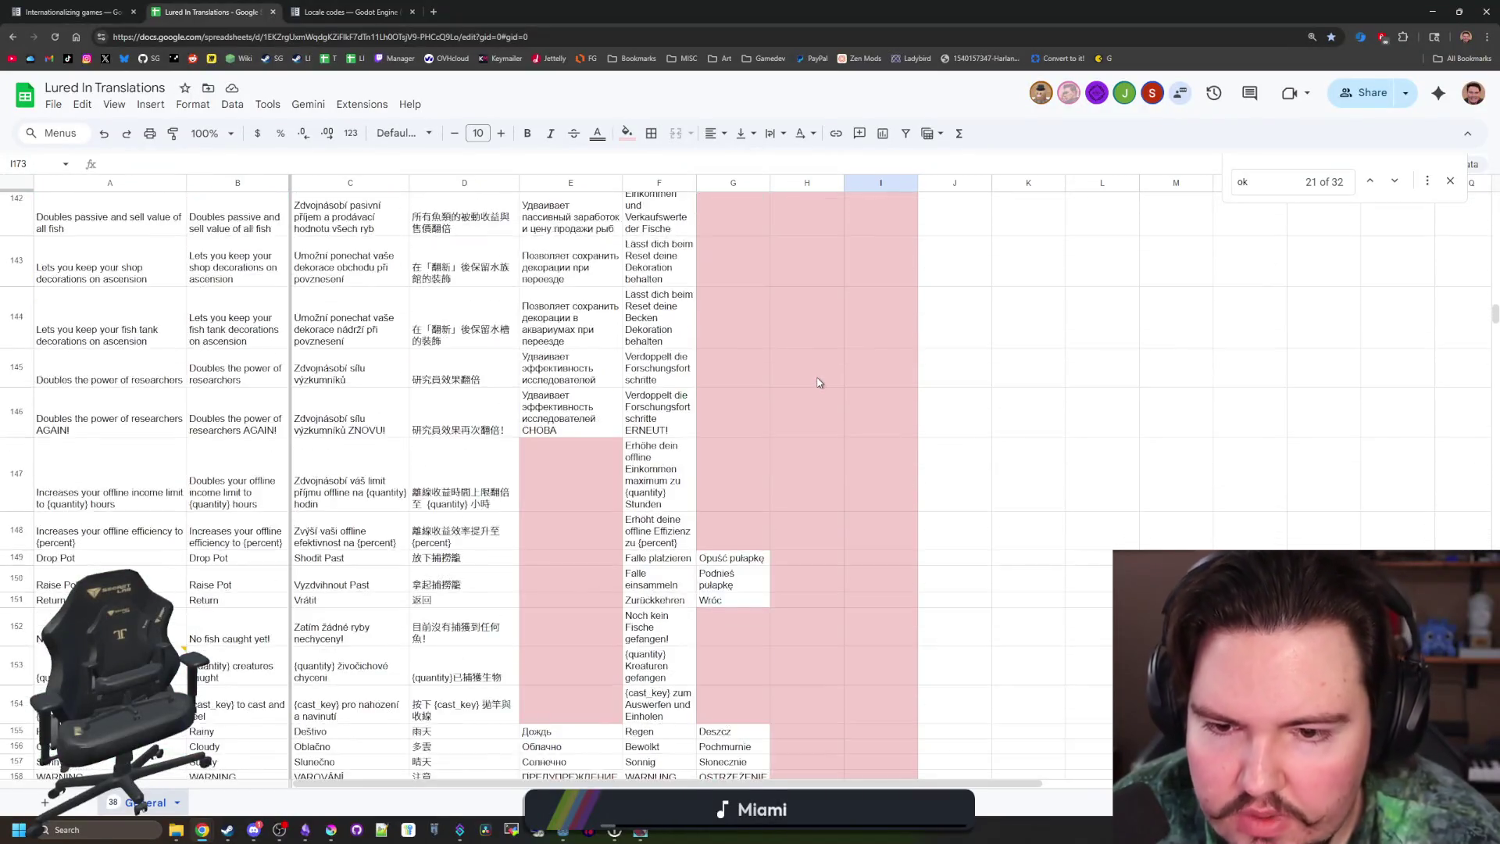
scroll(818, 382, "down", 20)
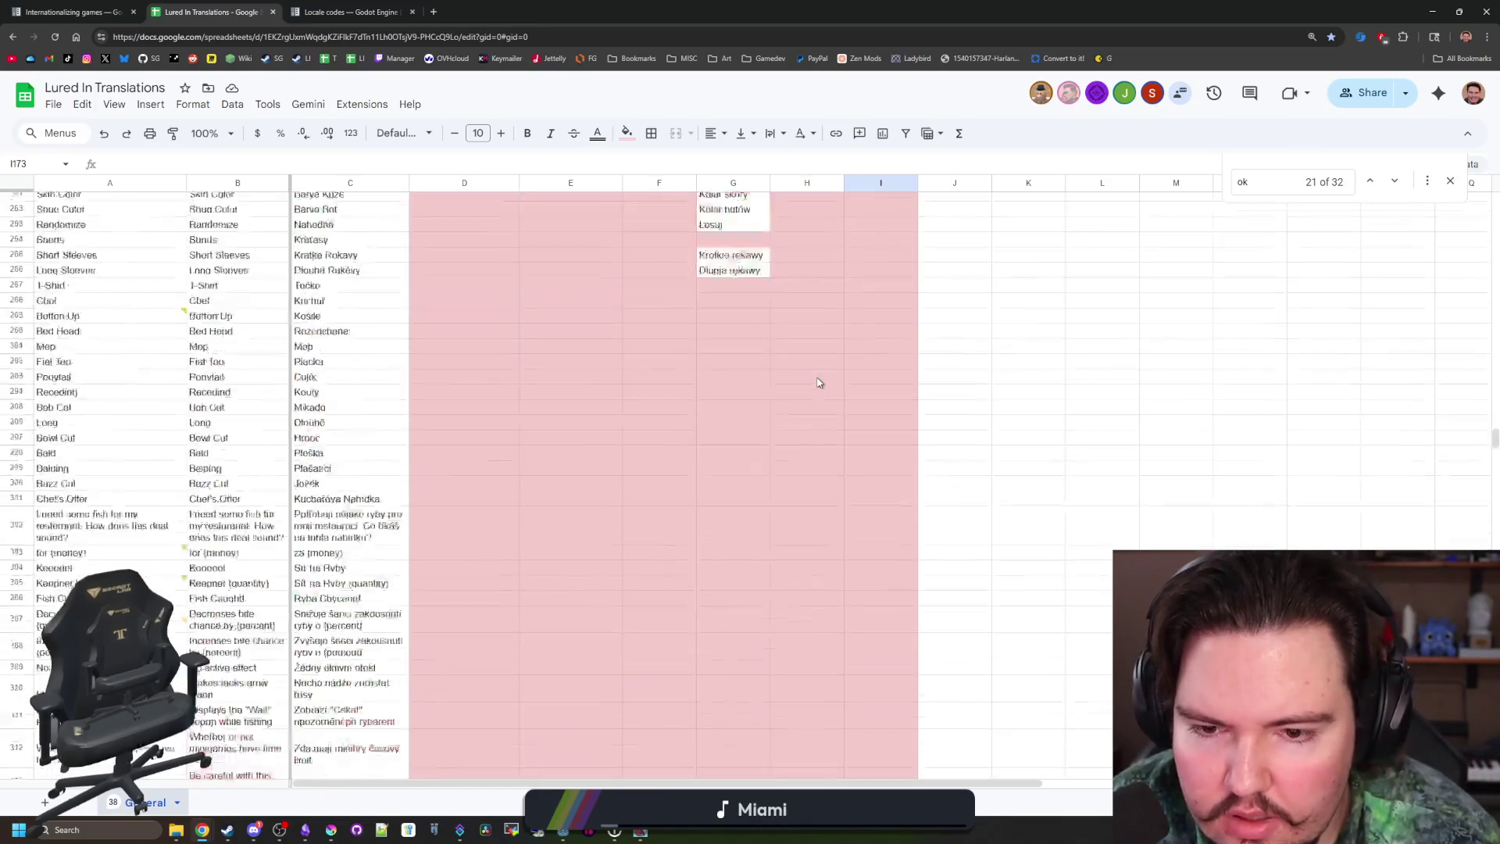
scroll(819, 382, "down", 20)
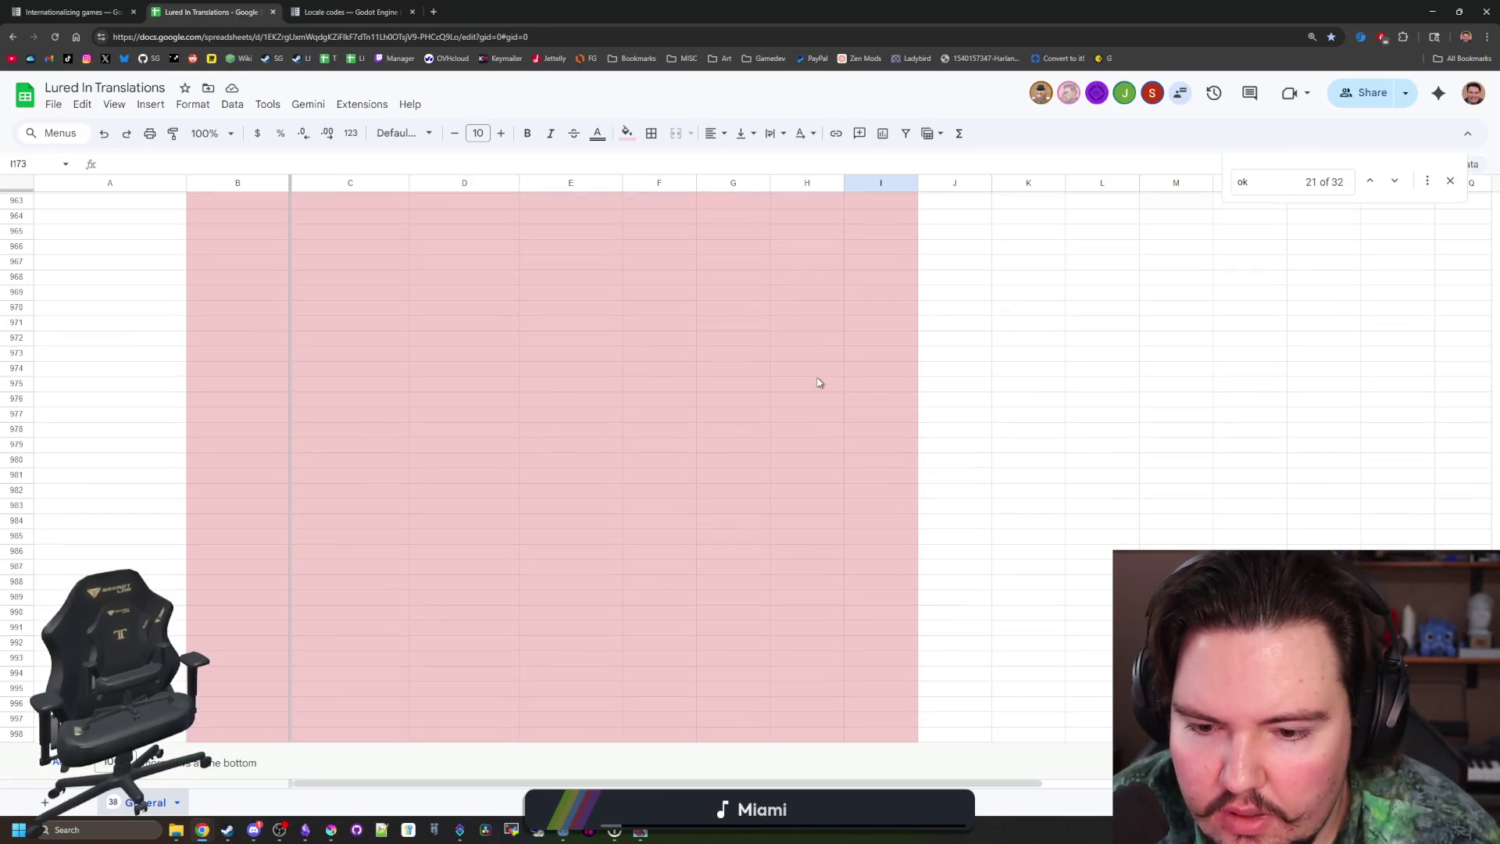
scroll(823, 475, "up", 20)
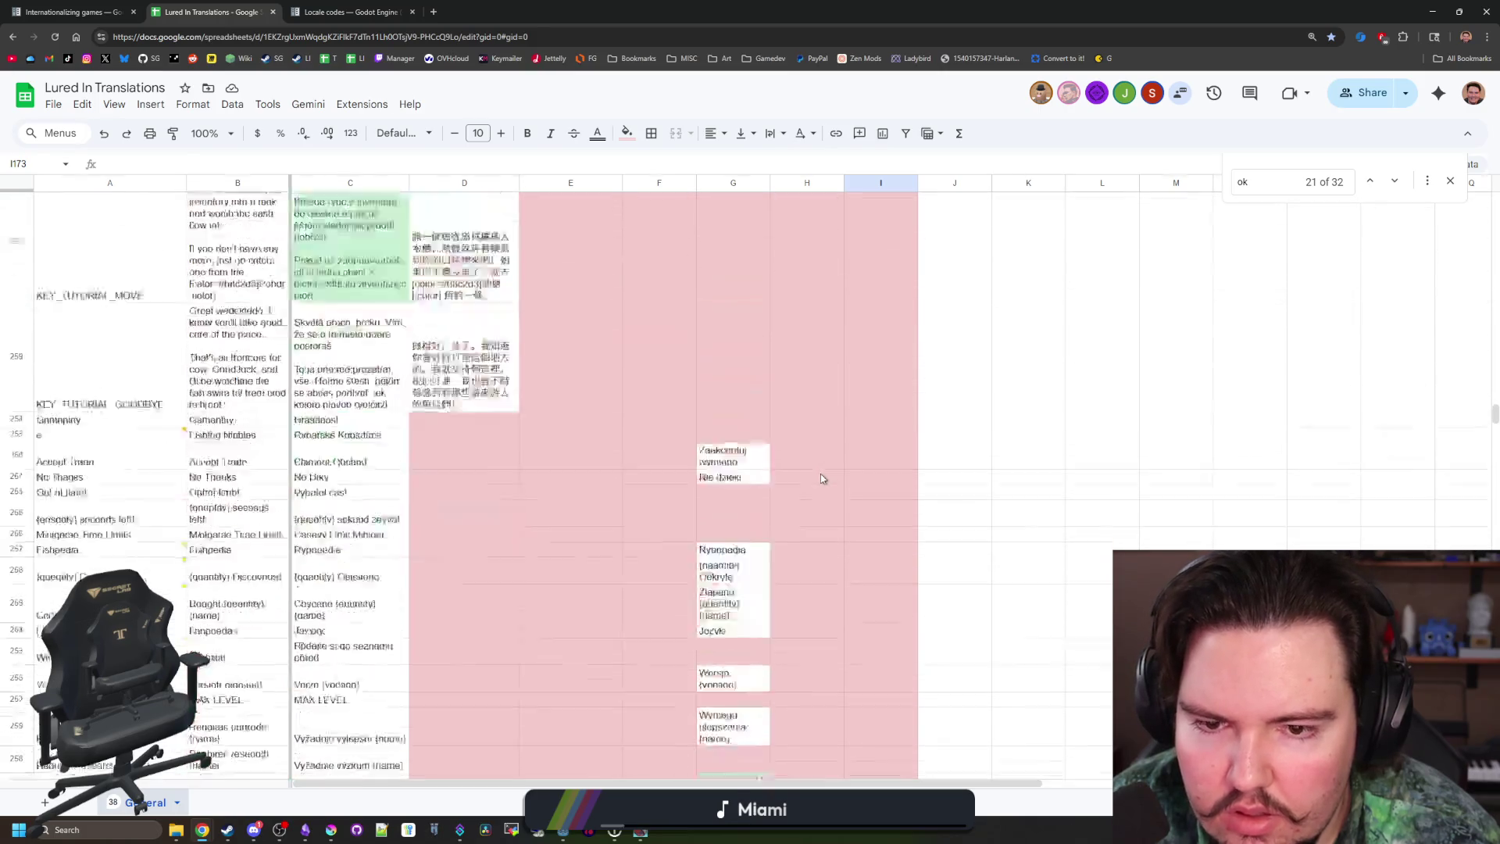
scroll(822, 478, "up", 20)
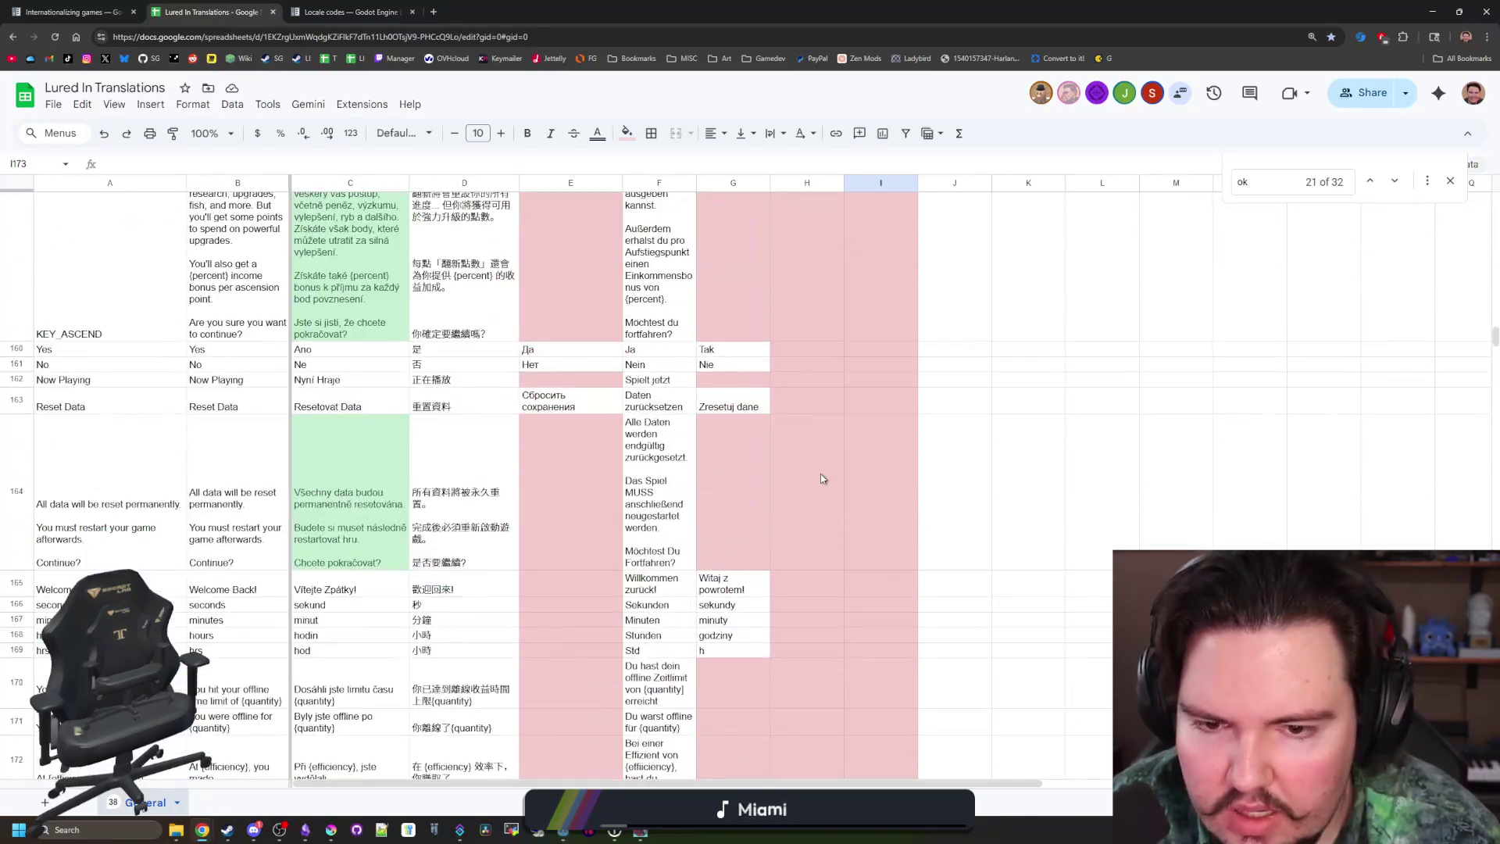
left_click(822, 478)
scroll(821, 479, "up", 20)
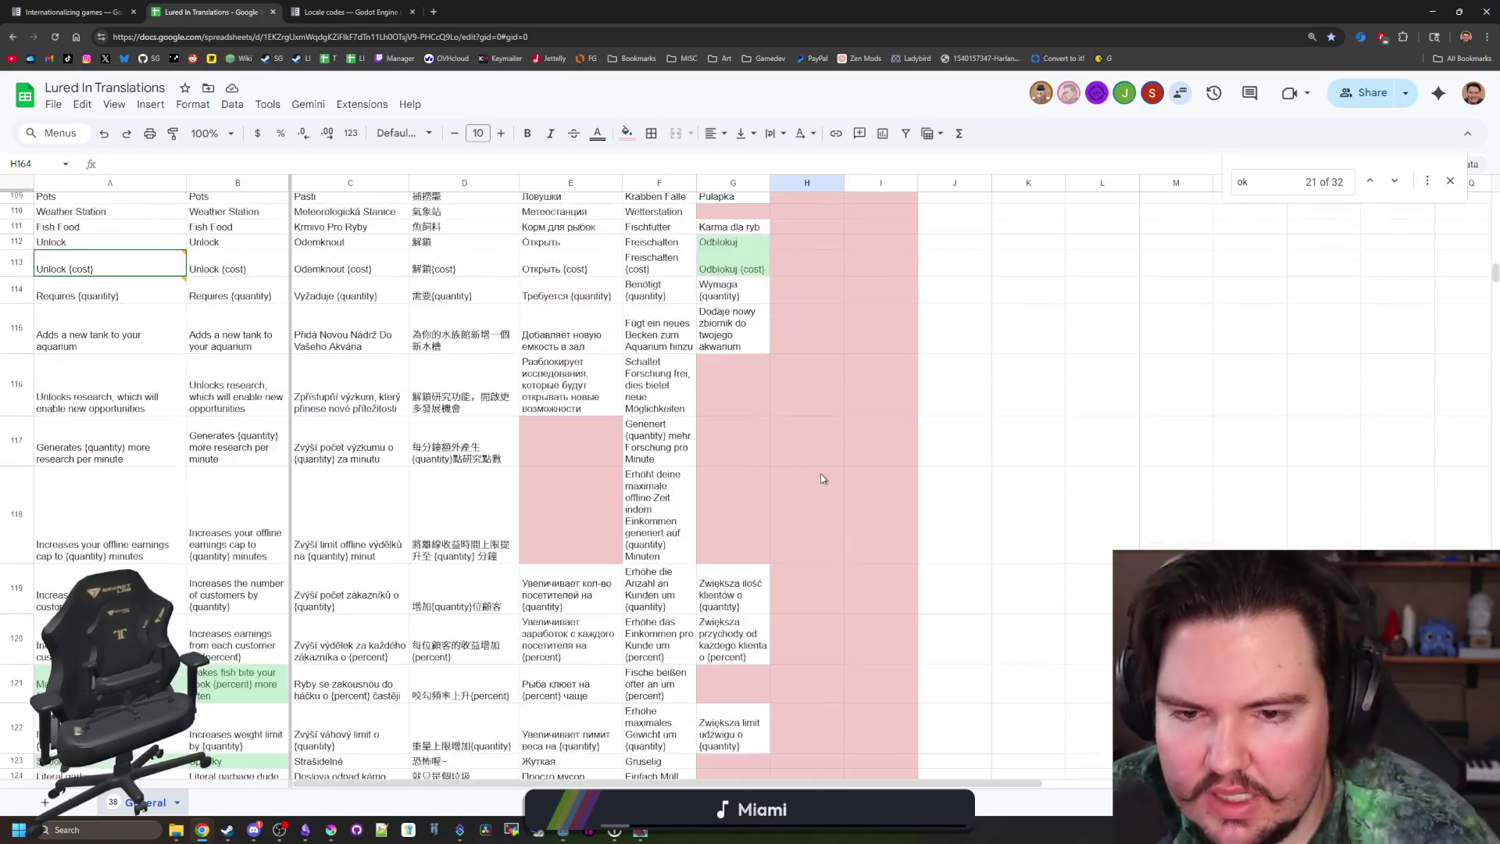
scroll(820, 476, "up", 8)
left_click(821, 476)
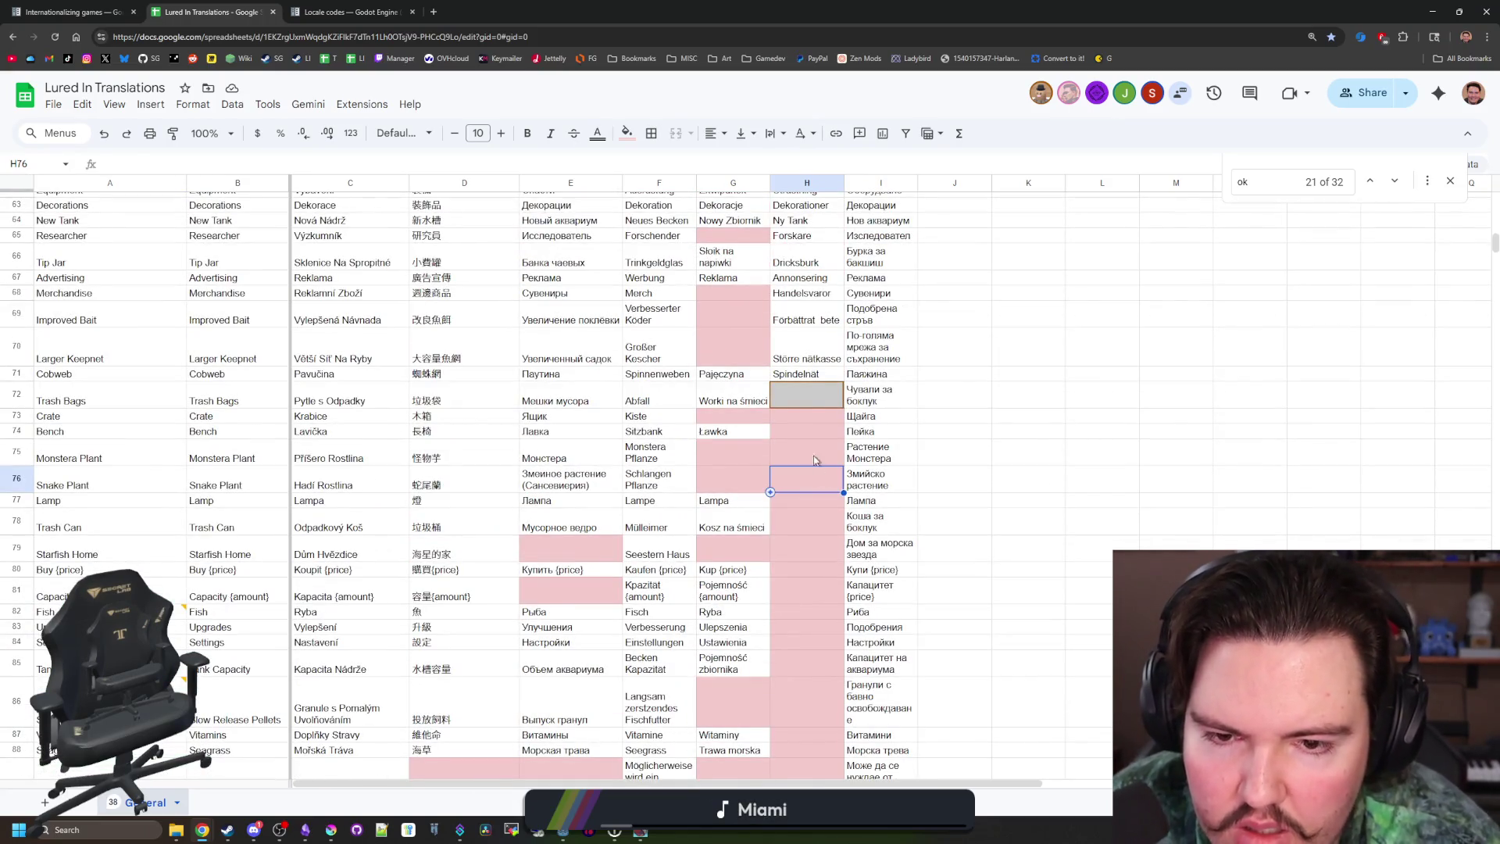
scroll(810, 434, "up", 20)
scroll(805, 485, "down", 14)
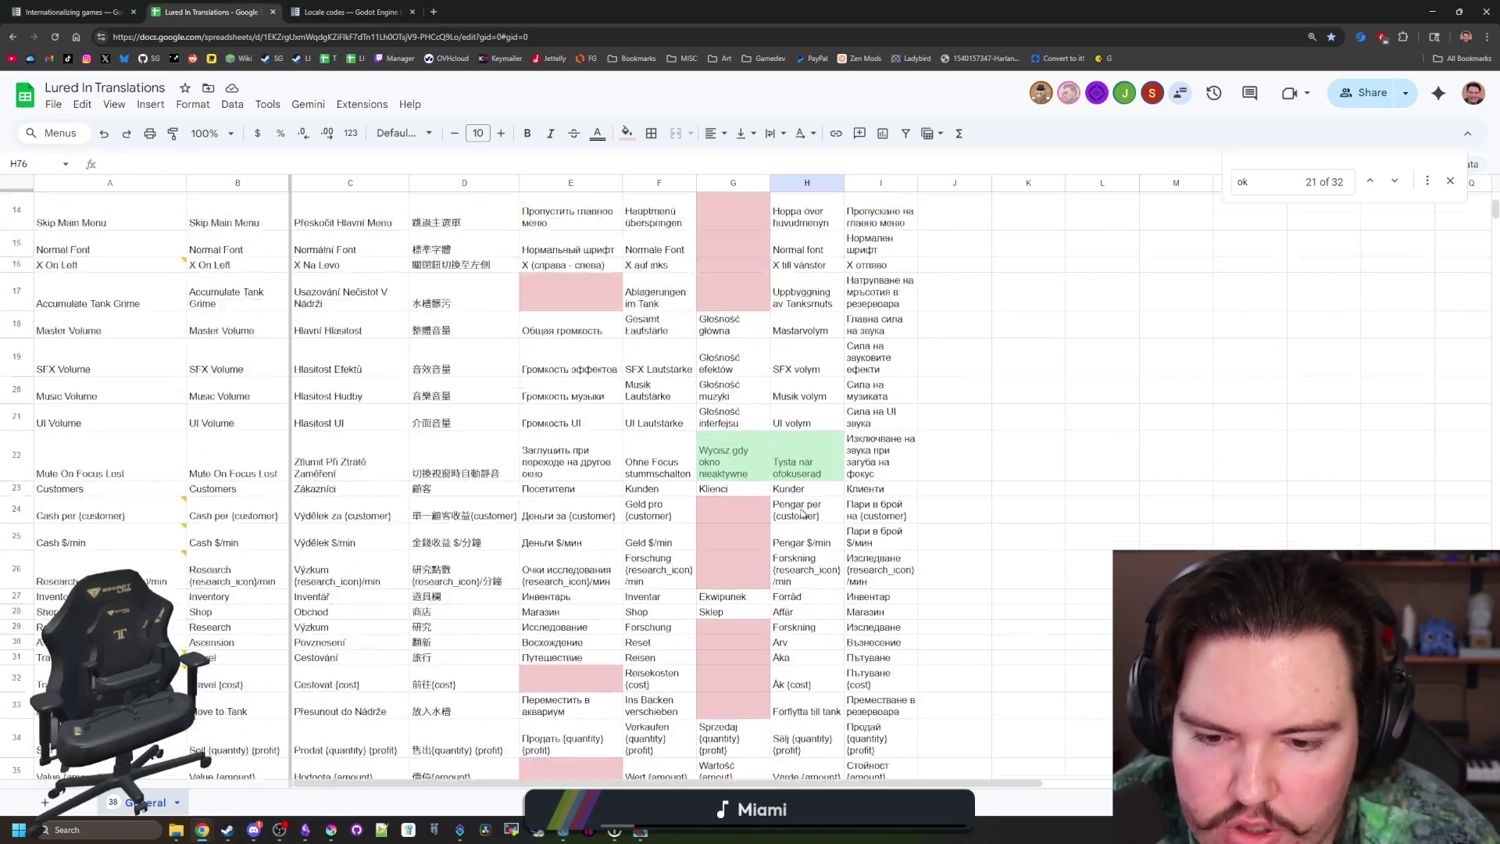
scroll(803, 514, "down", 20)
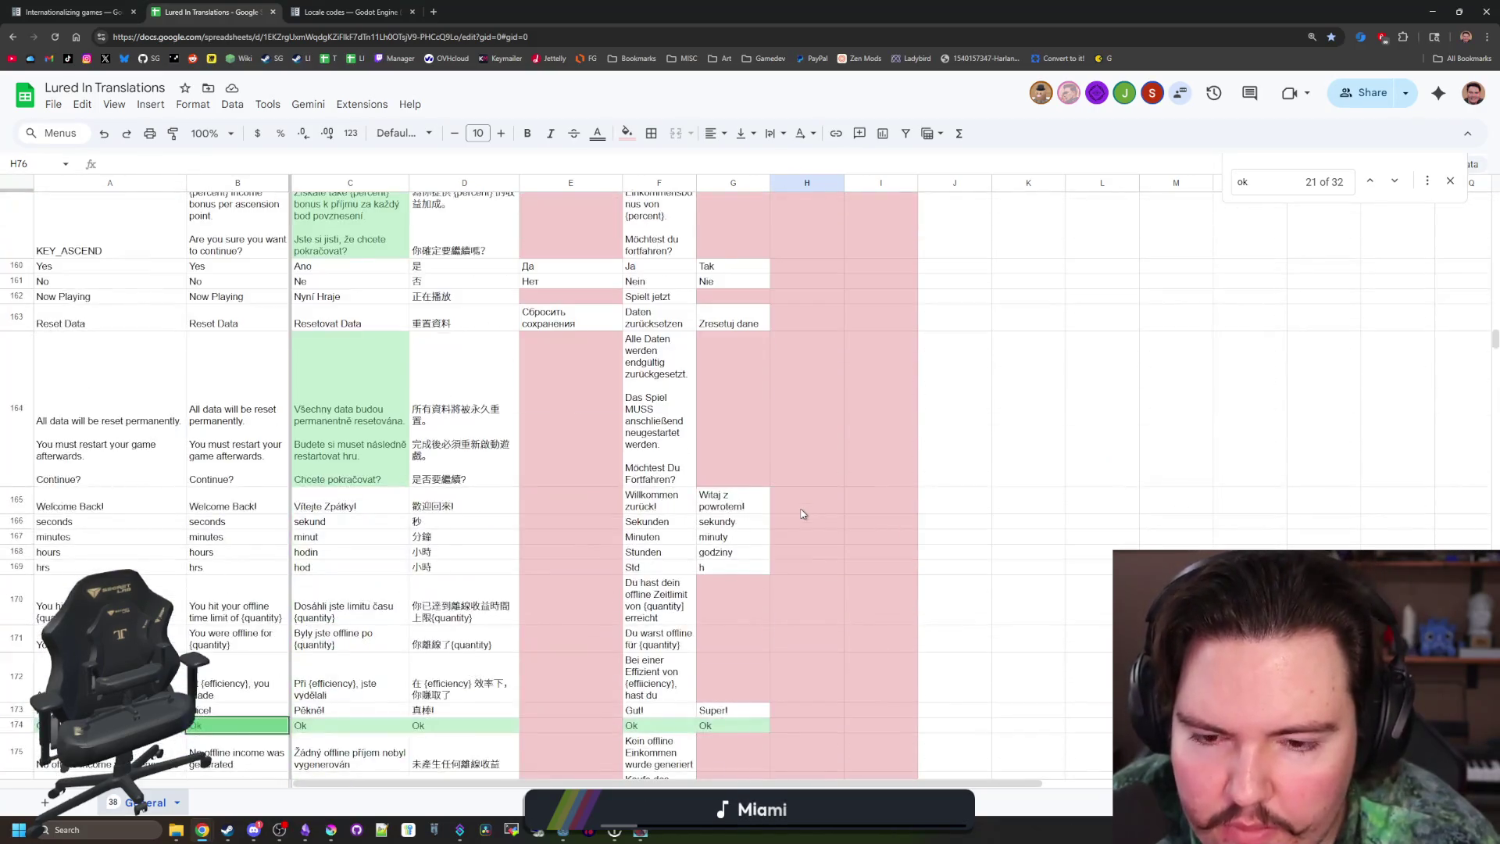
scroll(803, 514, "down", 20)
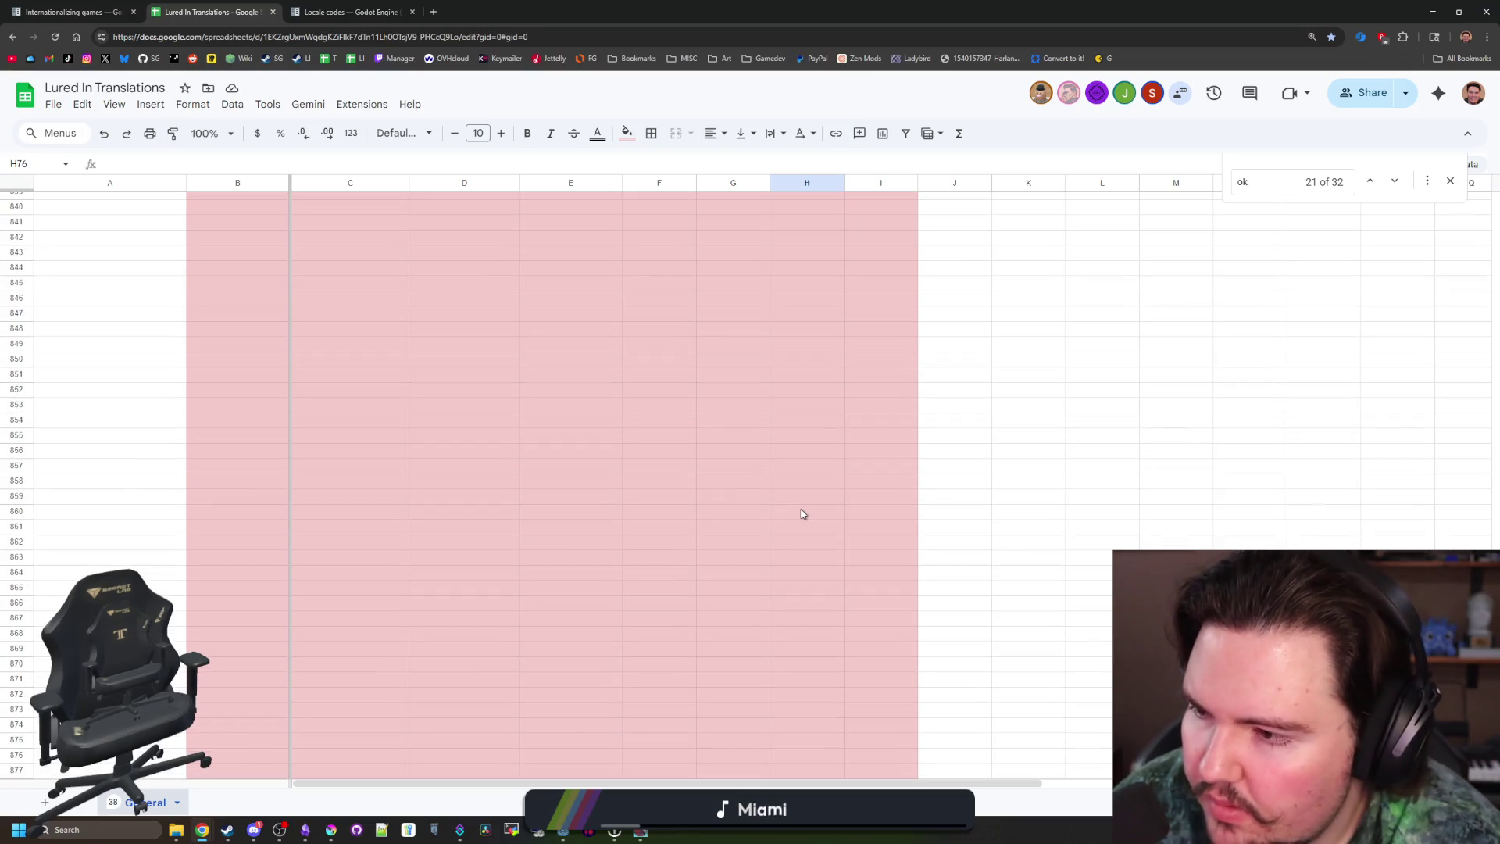
scroll(802, 516, "up", 20)
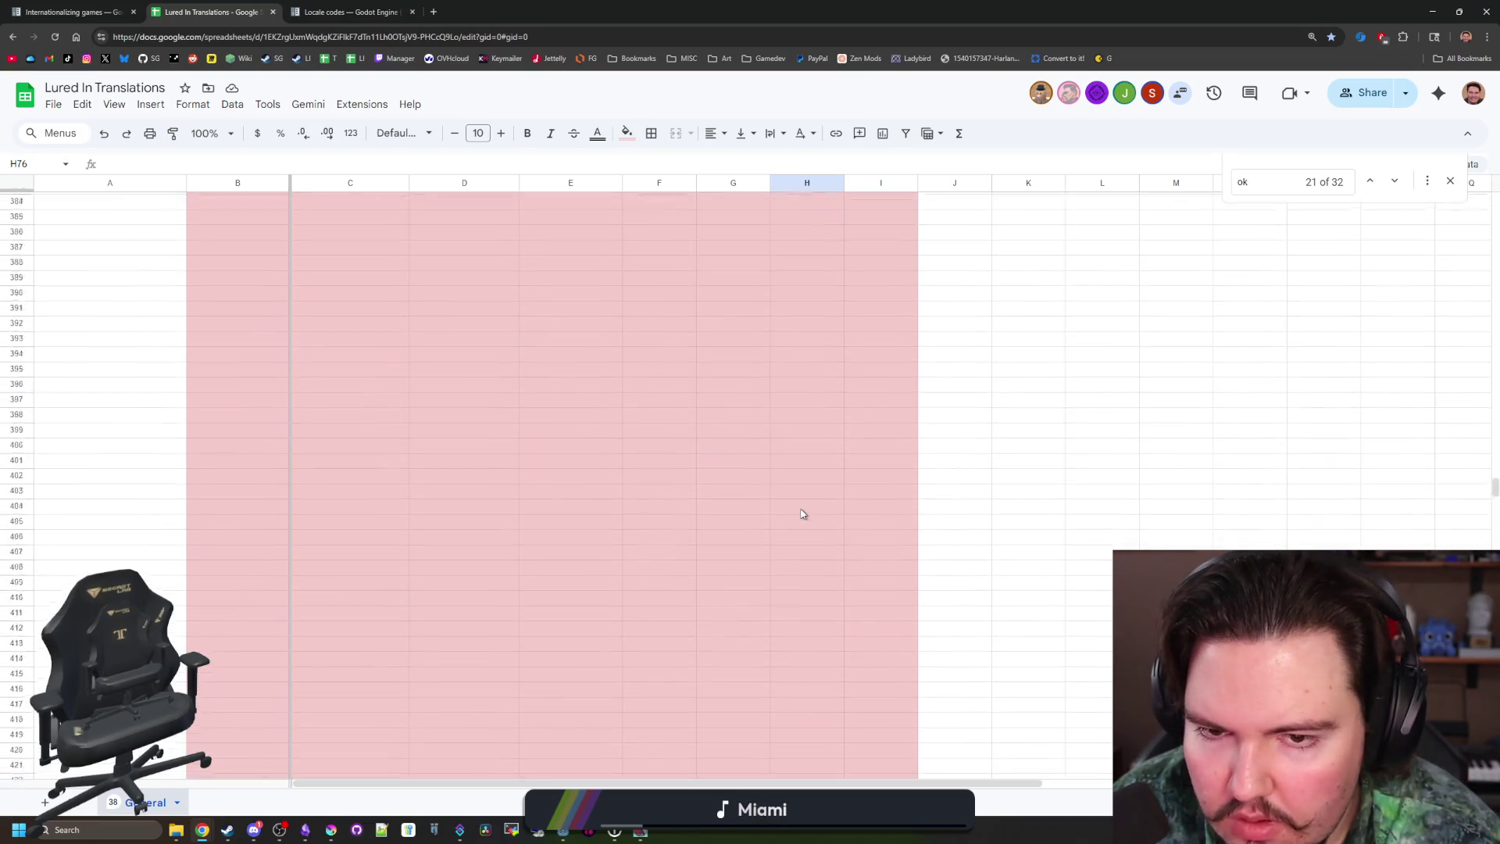
scroll(800, 519, "up", 5)
Step: Check the fill colour and conditional formatting rules behind cells H248 and G248
left_click(799, 519)
left_click(627, 133)
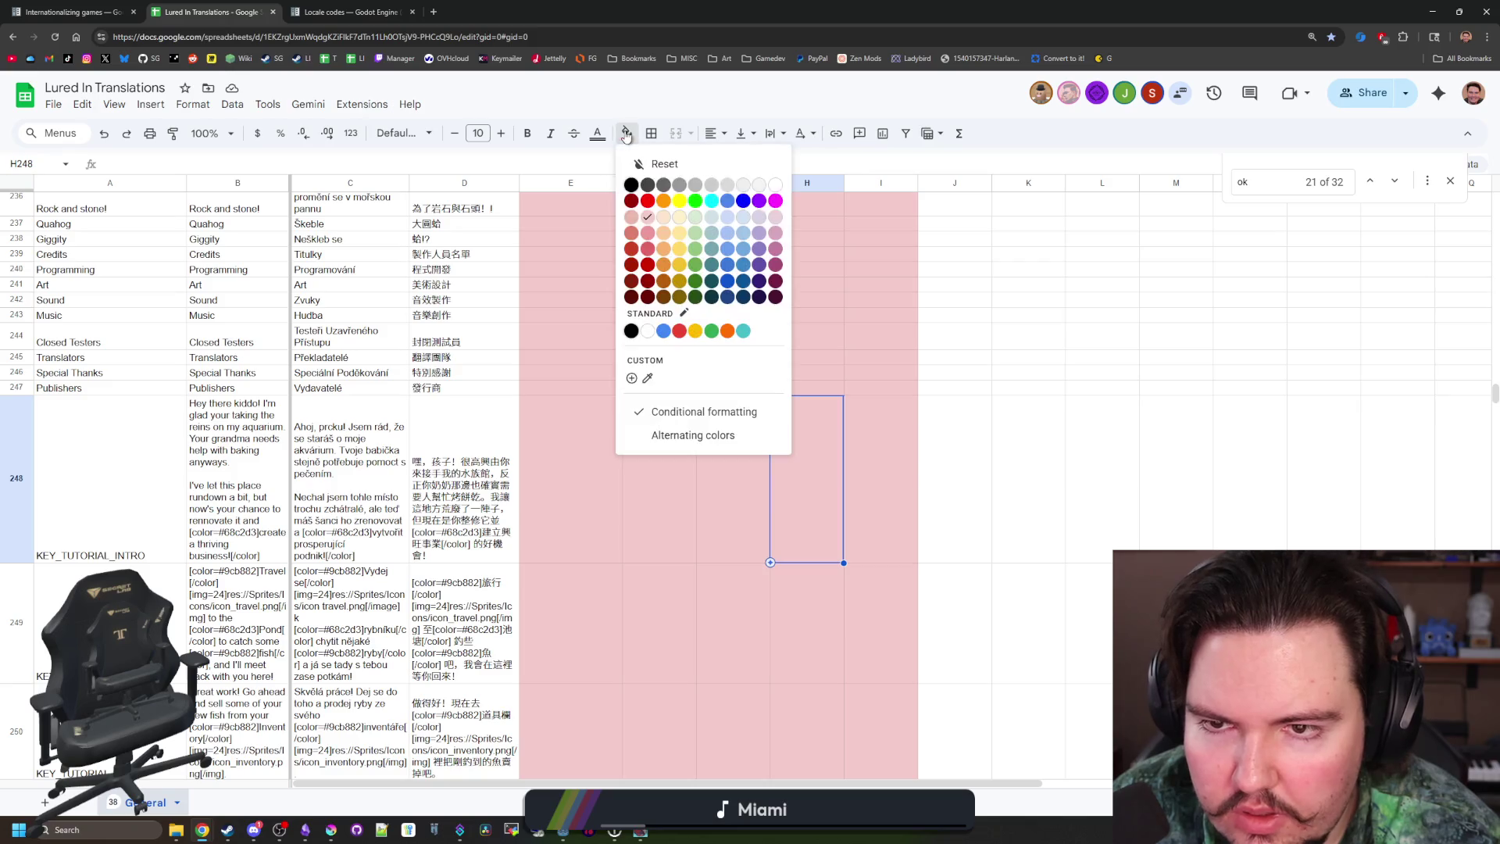
left_click(714, 411)
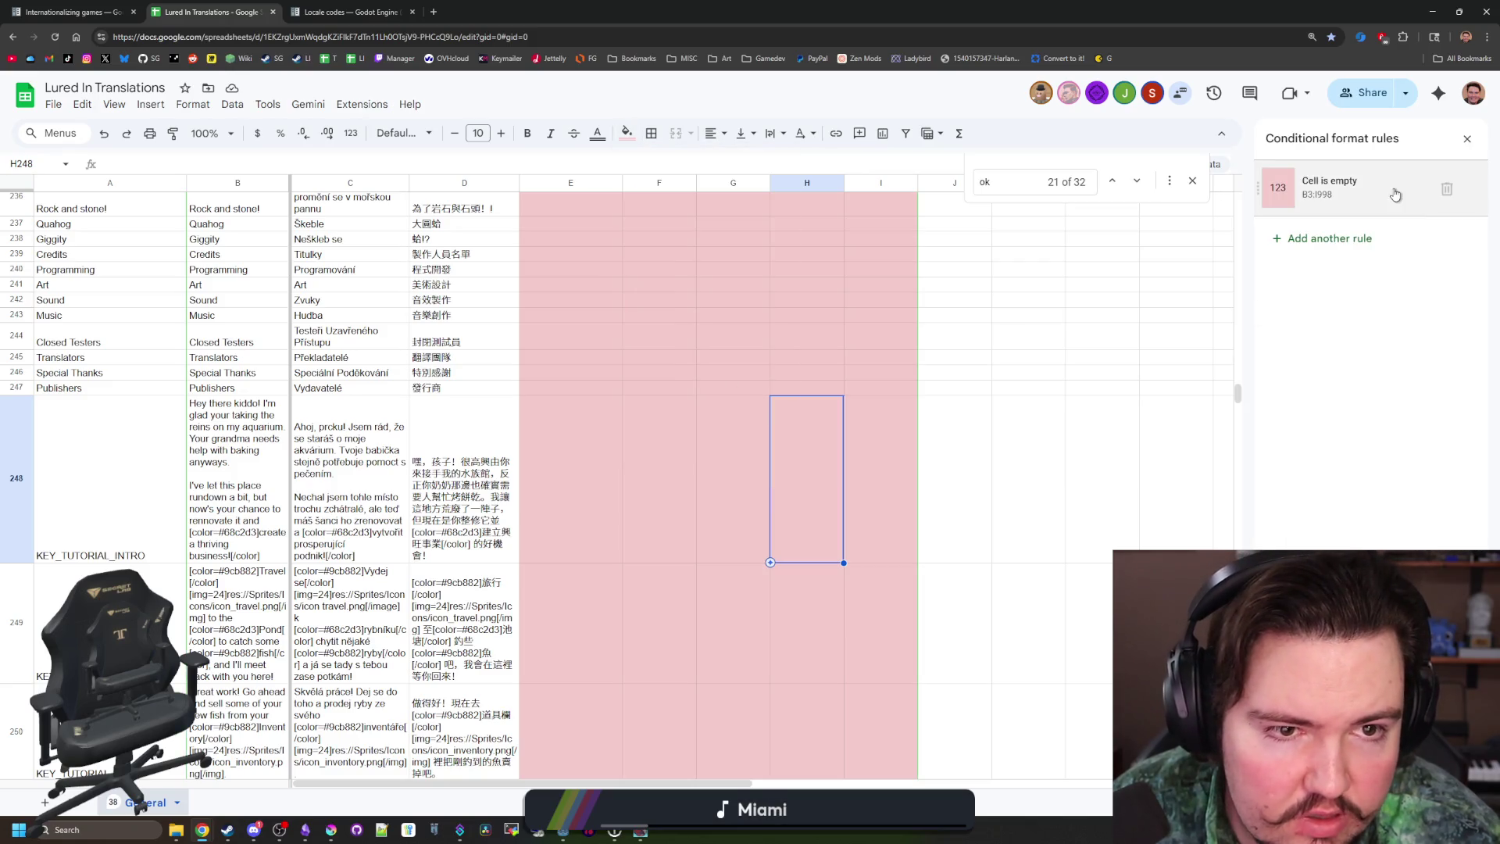
left_click(1467, 138)
left_click(757, 469)
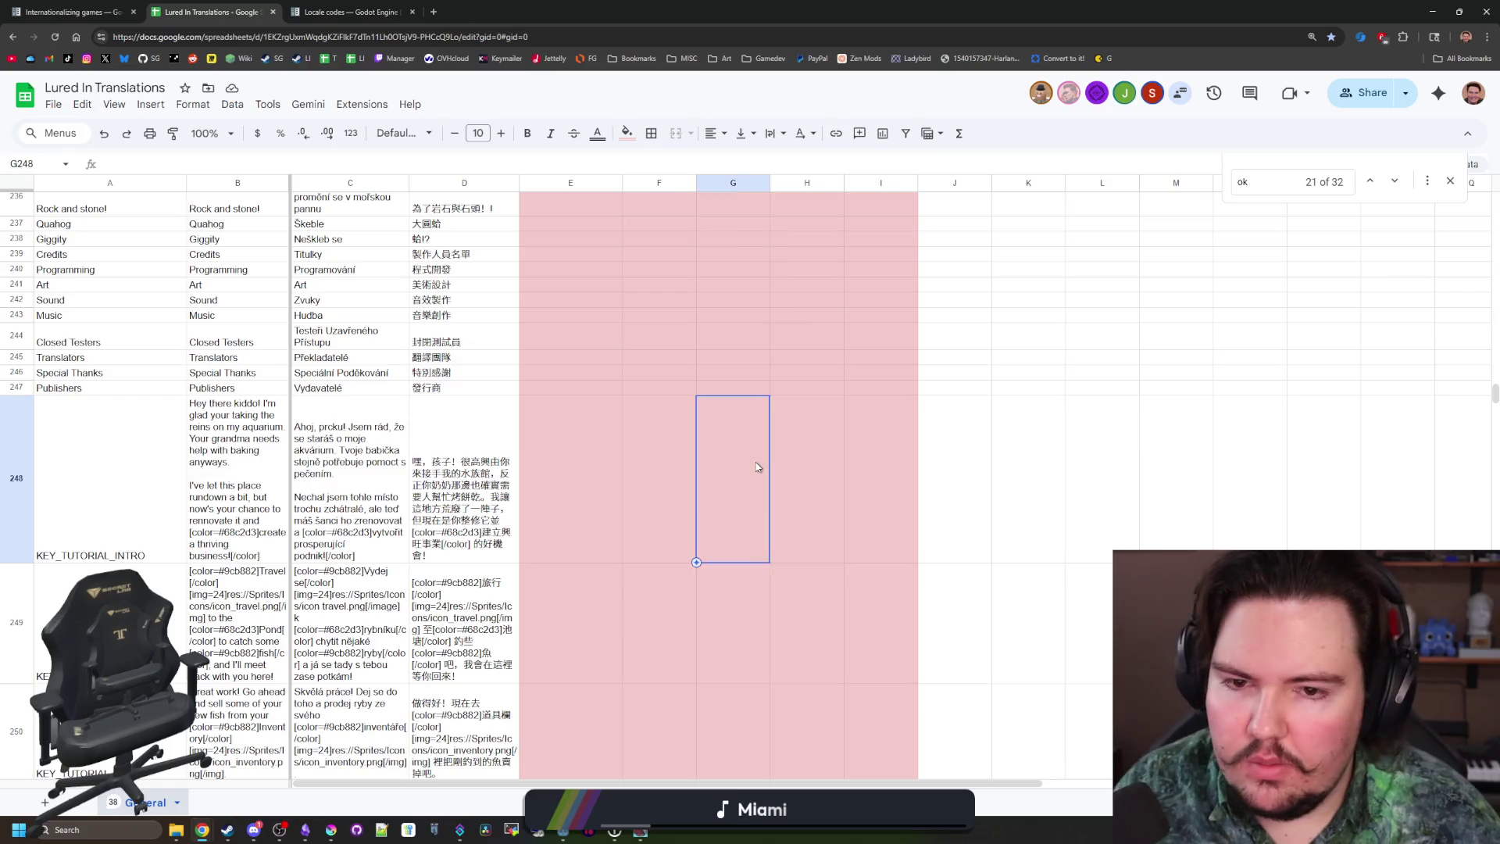
Step: Check the empty Polish cells in rows 25 and 17, then return to the running game
scroll(796, 470, "up", 5)
scroll(795, 470, "up", 20)
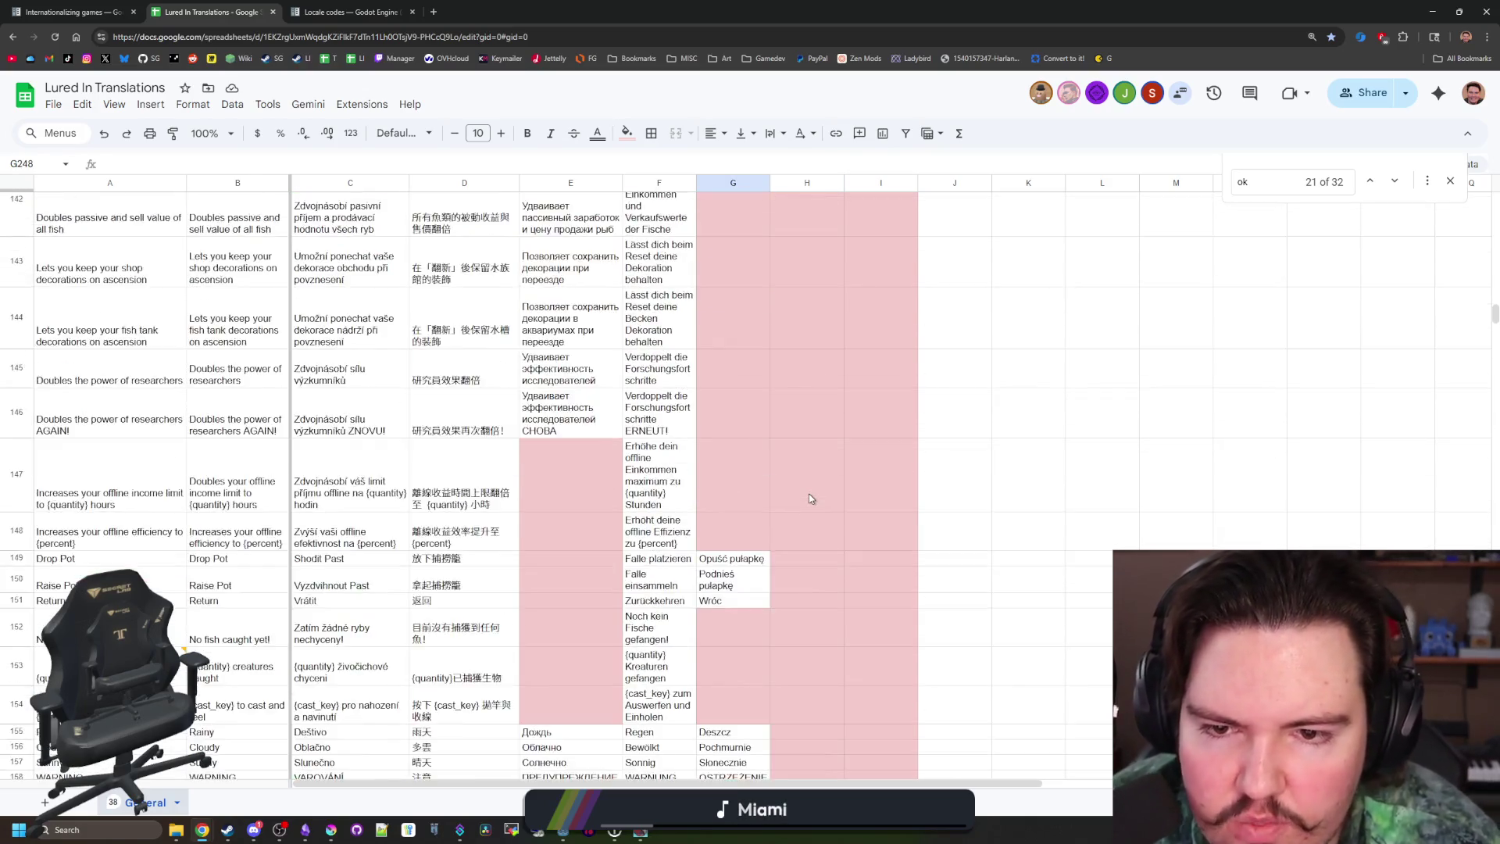
scroll(809, 497, "up", 15)
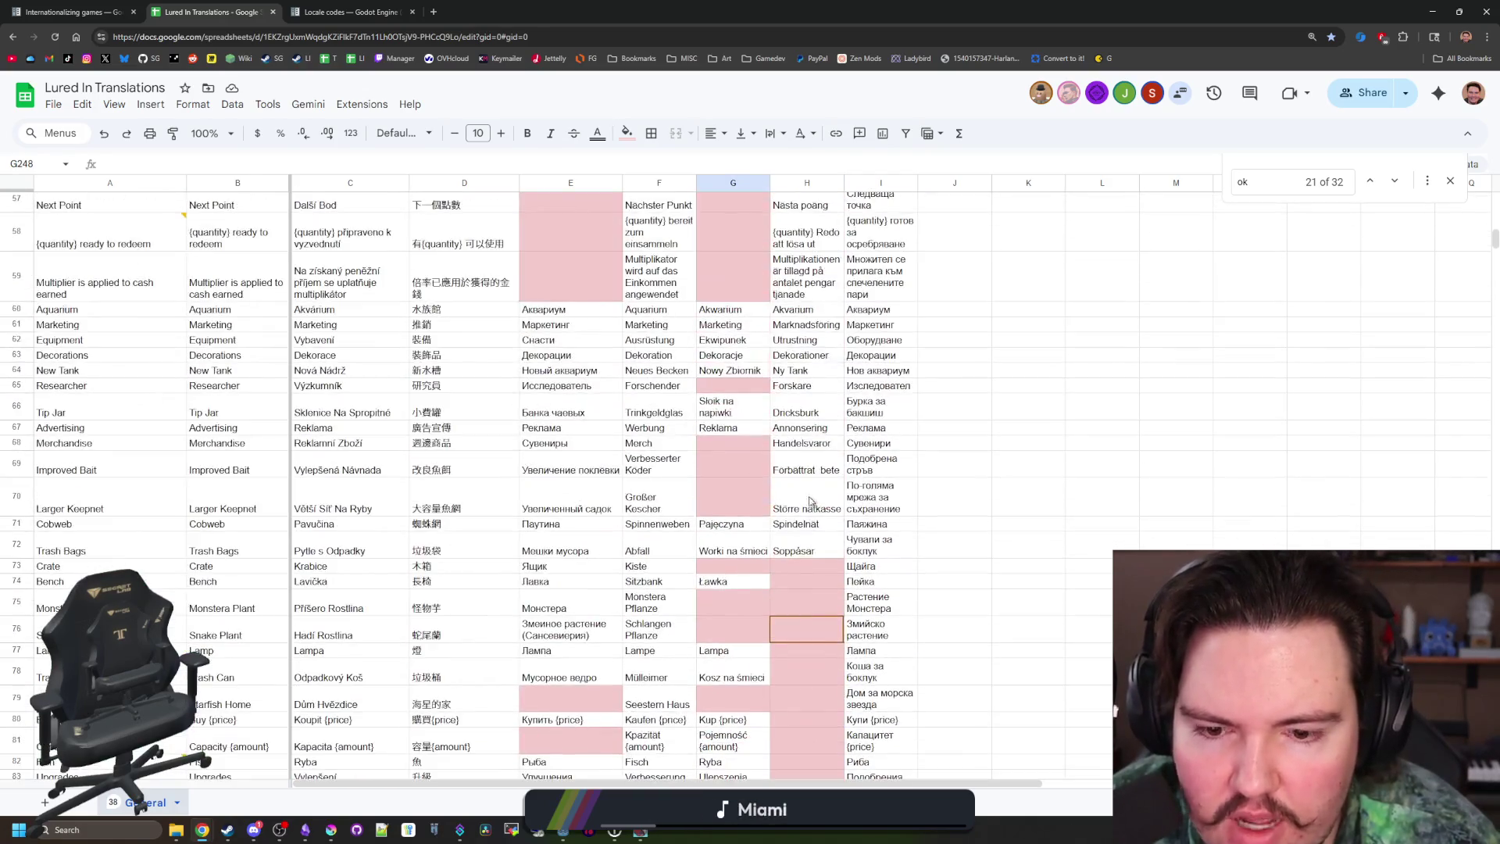
scroll(808, 568, "up", 7)
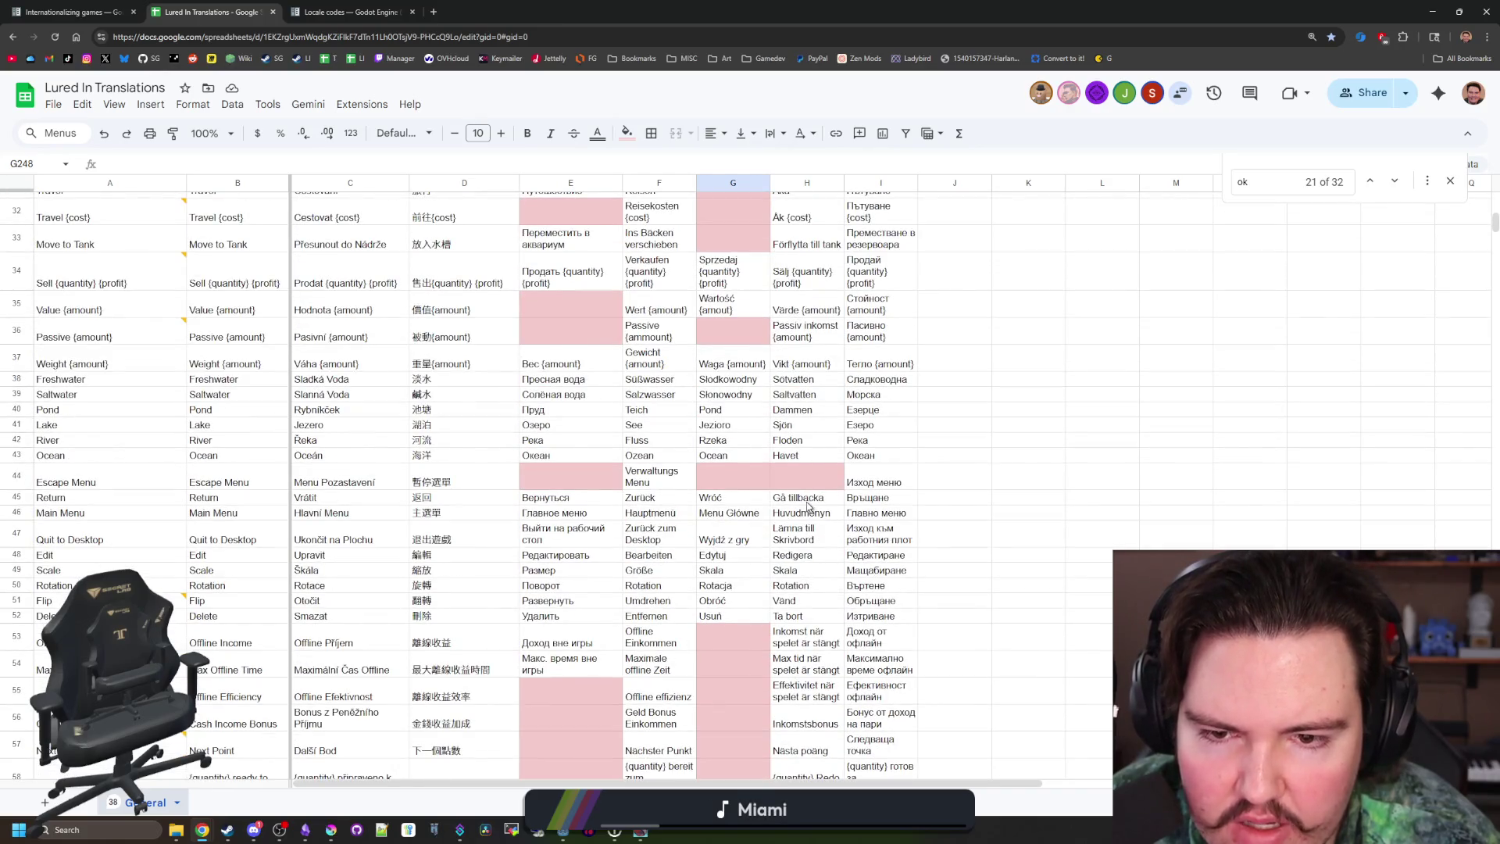
scroll(810, 506, "up", 5)
left_click(730, 537)
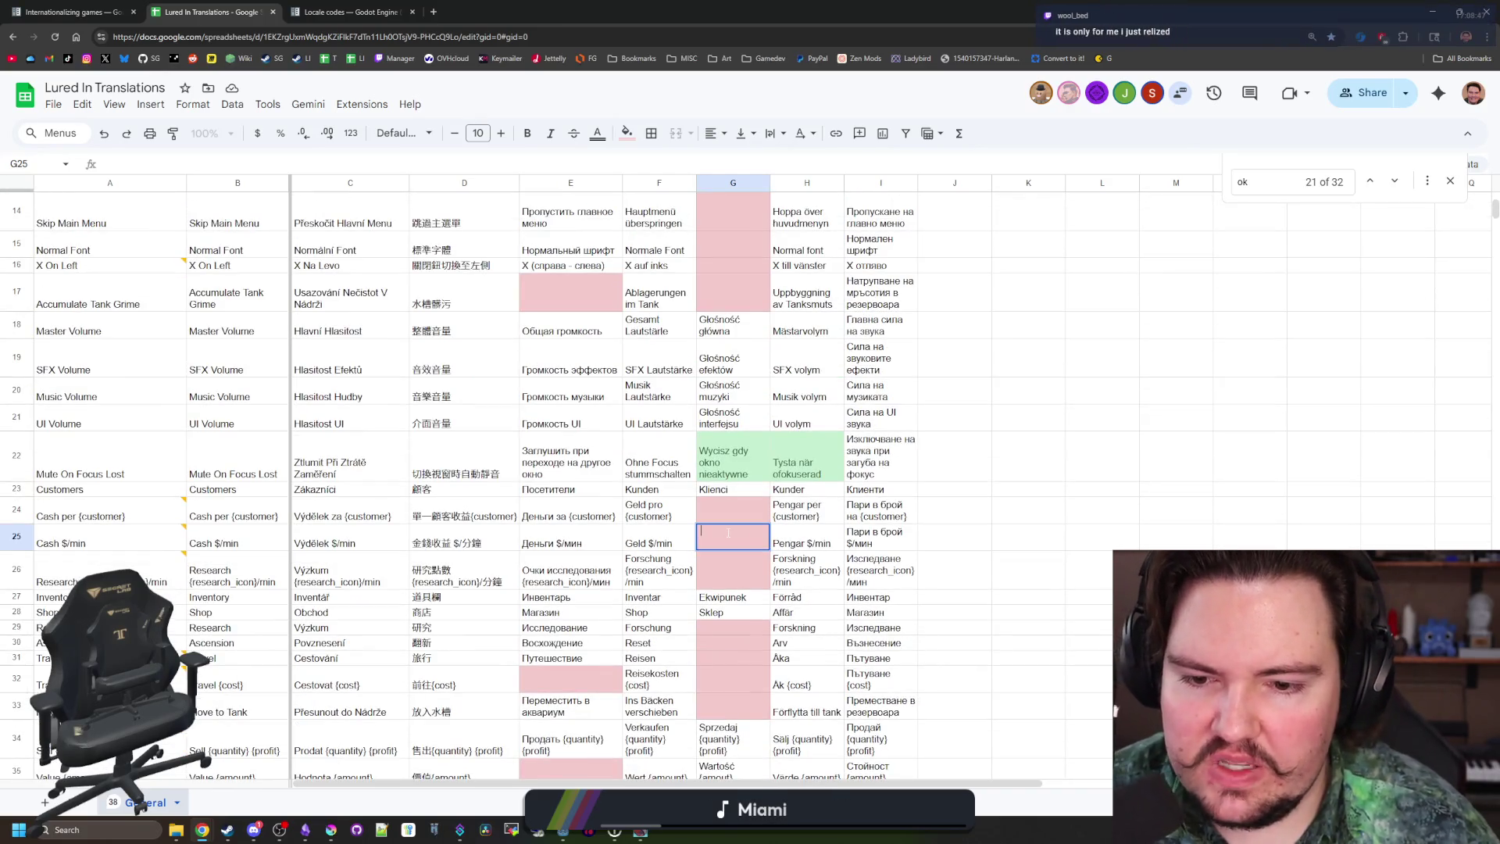
left_click(738, 309)
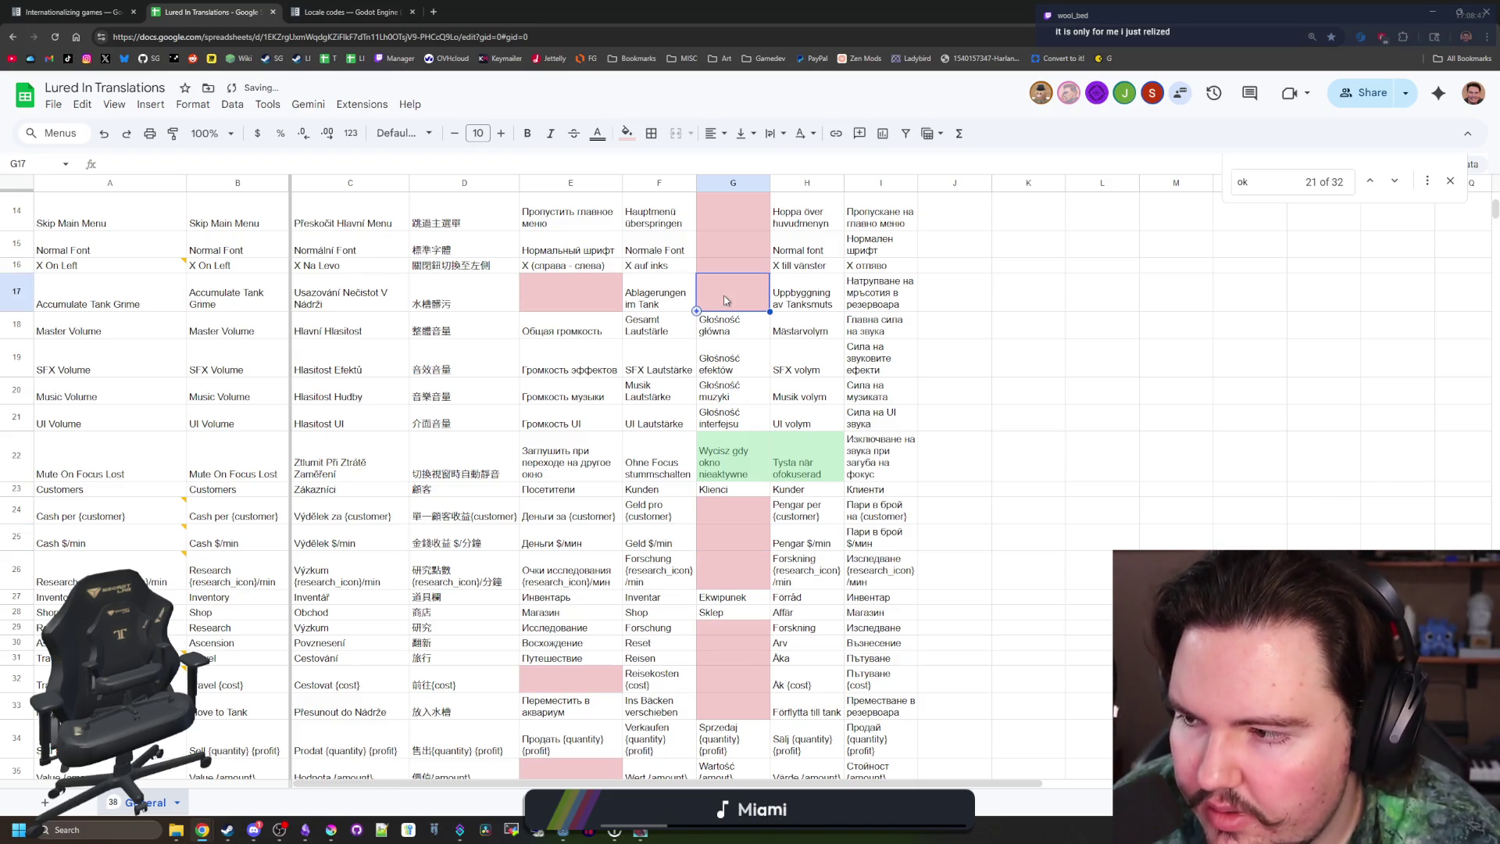
key("alt+Tab")
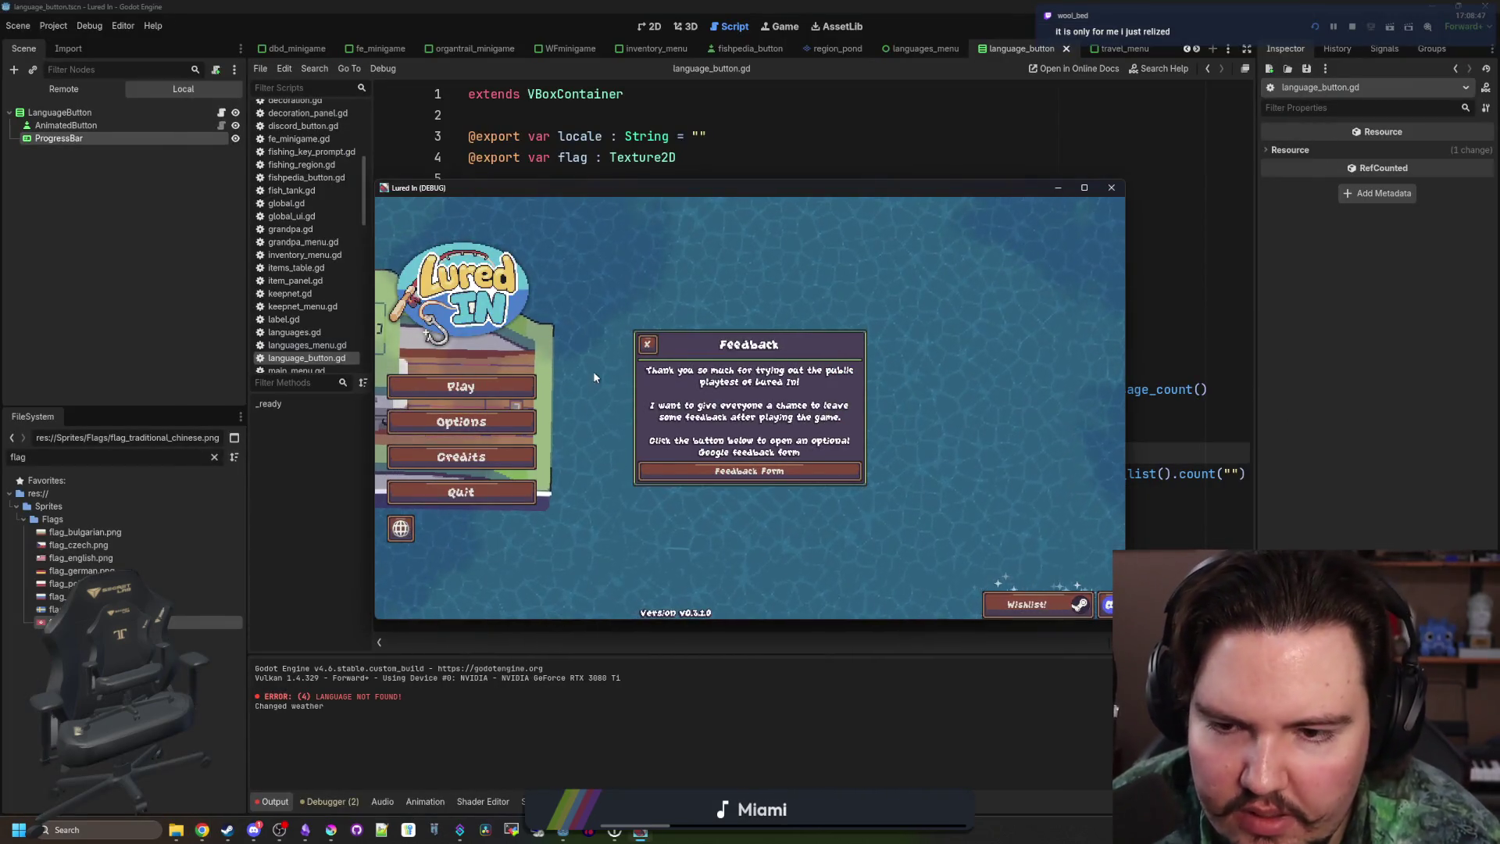
Step: Preview the in-game Languages menu's flag progress bars, then stop the game and open languages_menu
left_click(647, 343)
left_click(400, 528)
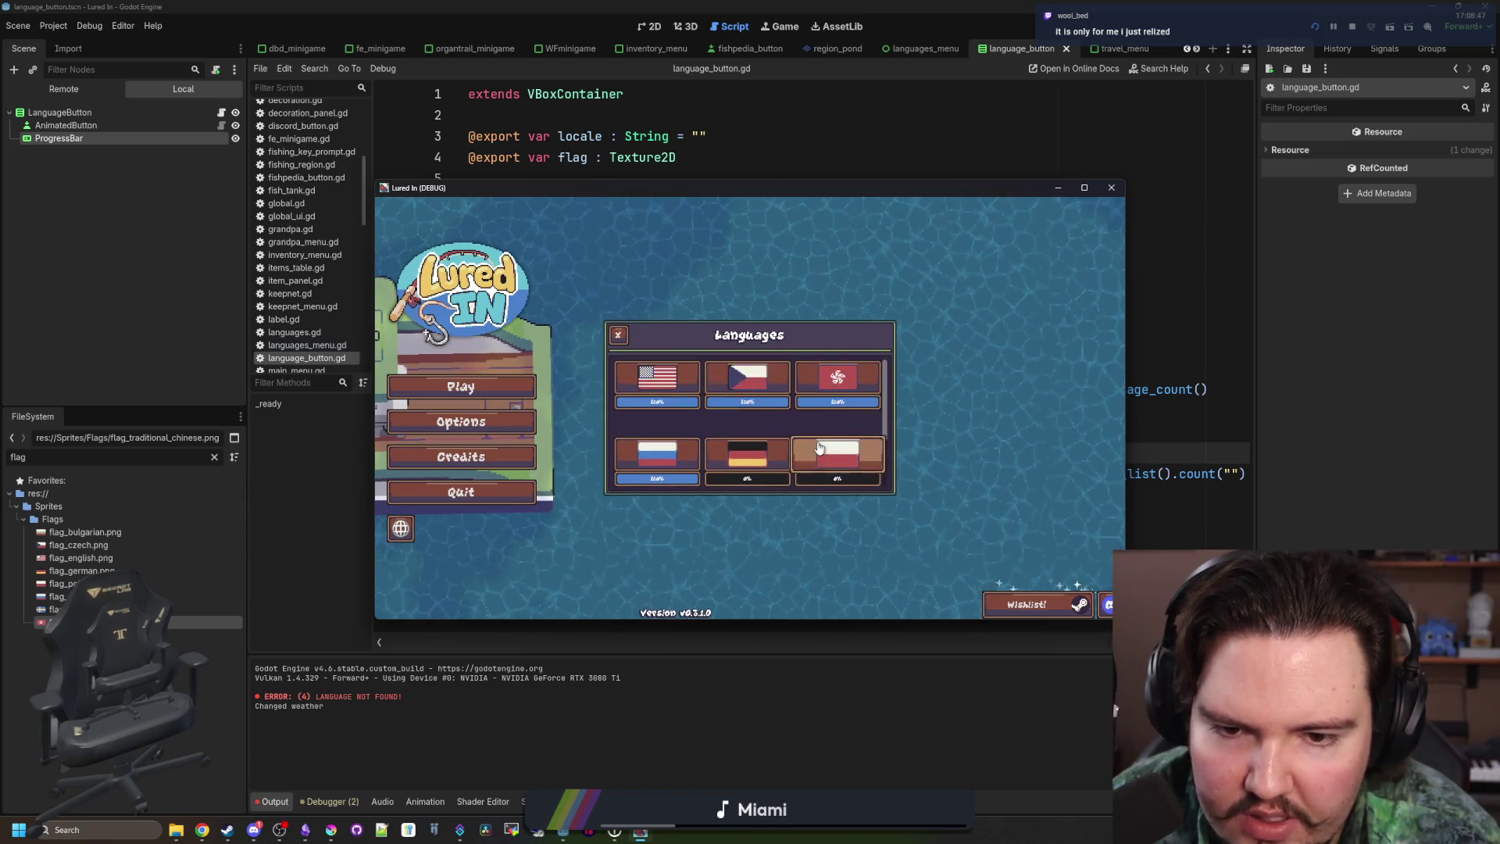
left_click(1111, 187)
key("ctrl+s")
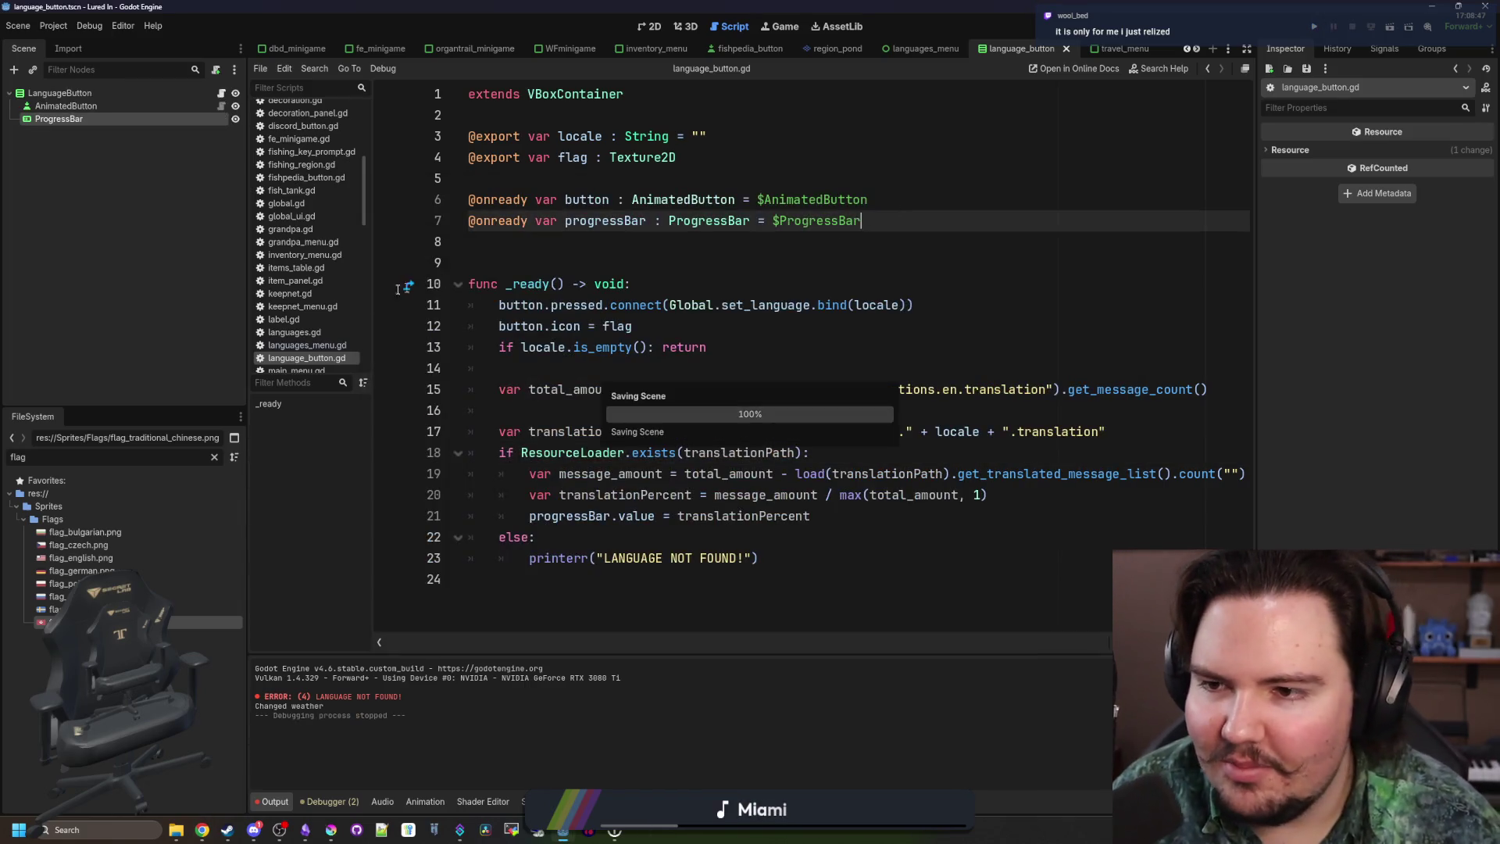
left_click(945, 47)
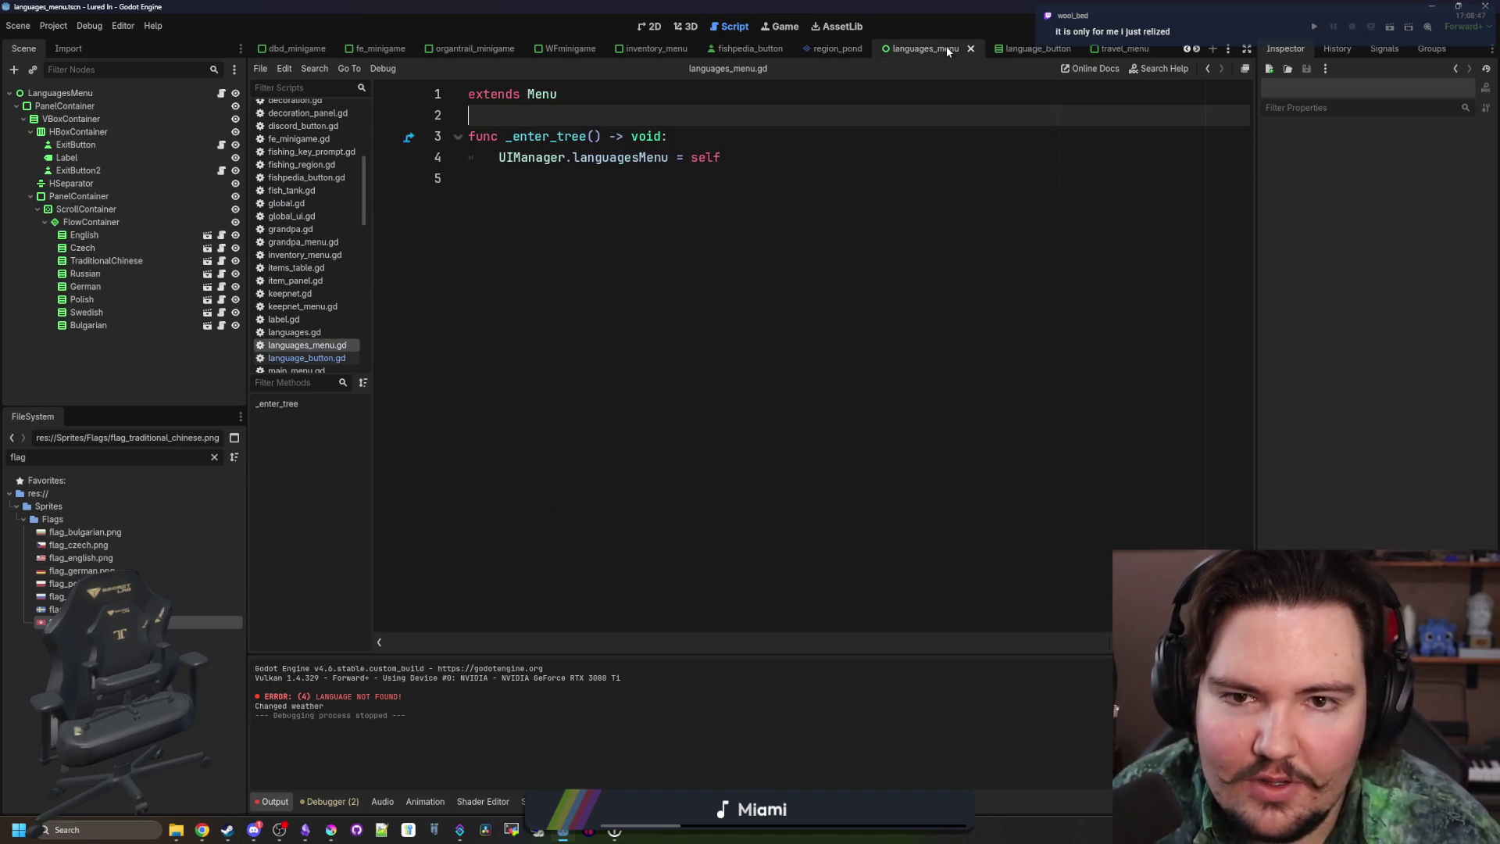
Step: Save the languages menu scene and select the FlowContainer holding the flag buttons in 2D view
key("ctrl+s")
left_click(648, 27)
key("ctrl+s")
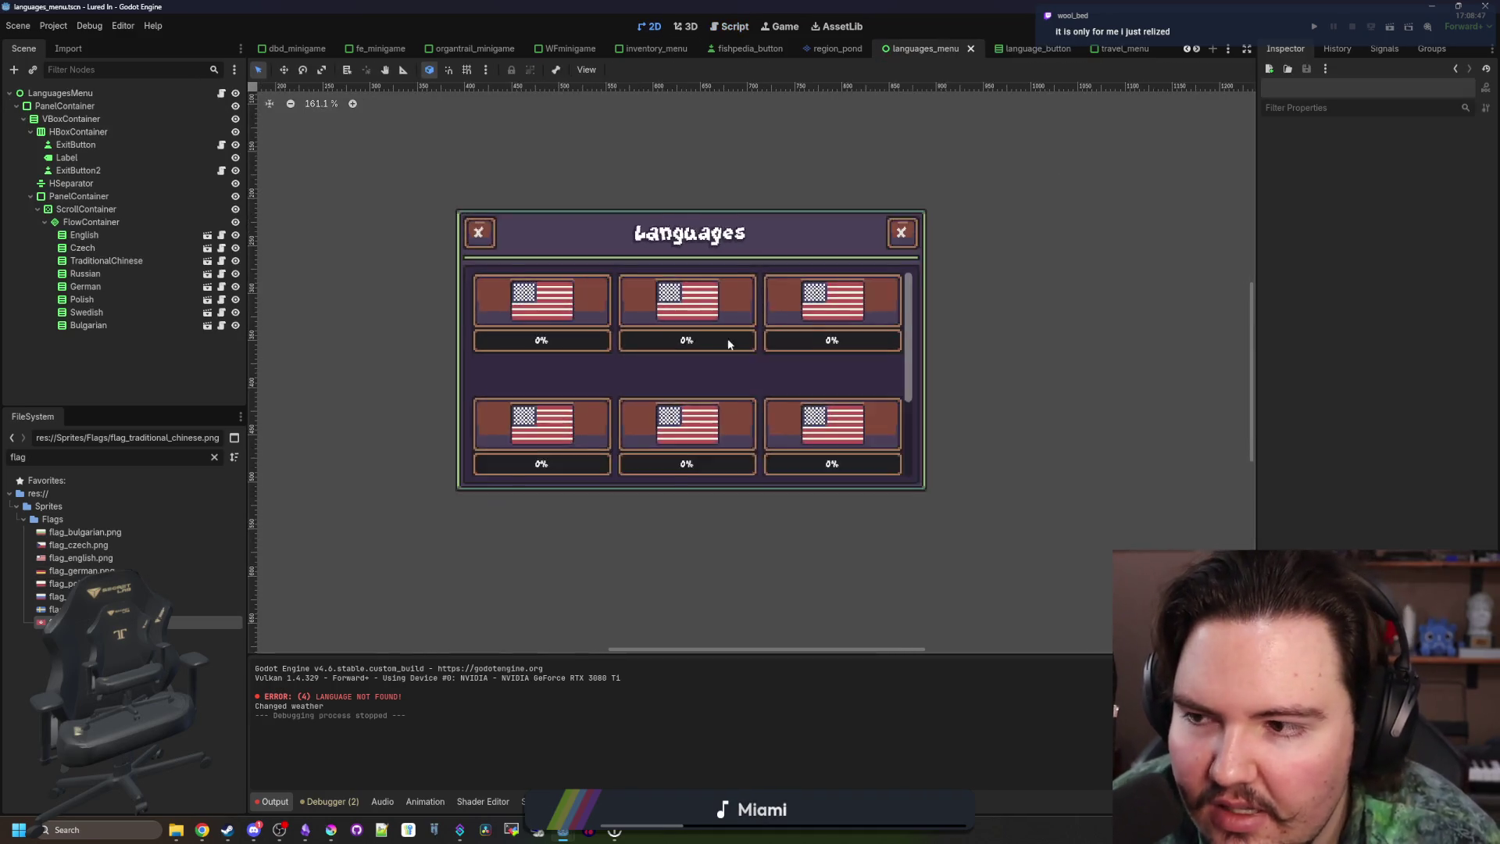
key("ctrl+s")
left_click(110, 222)
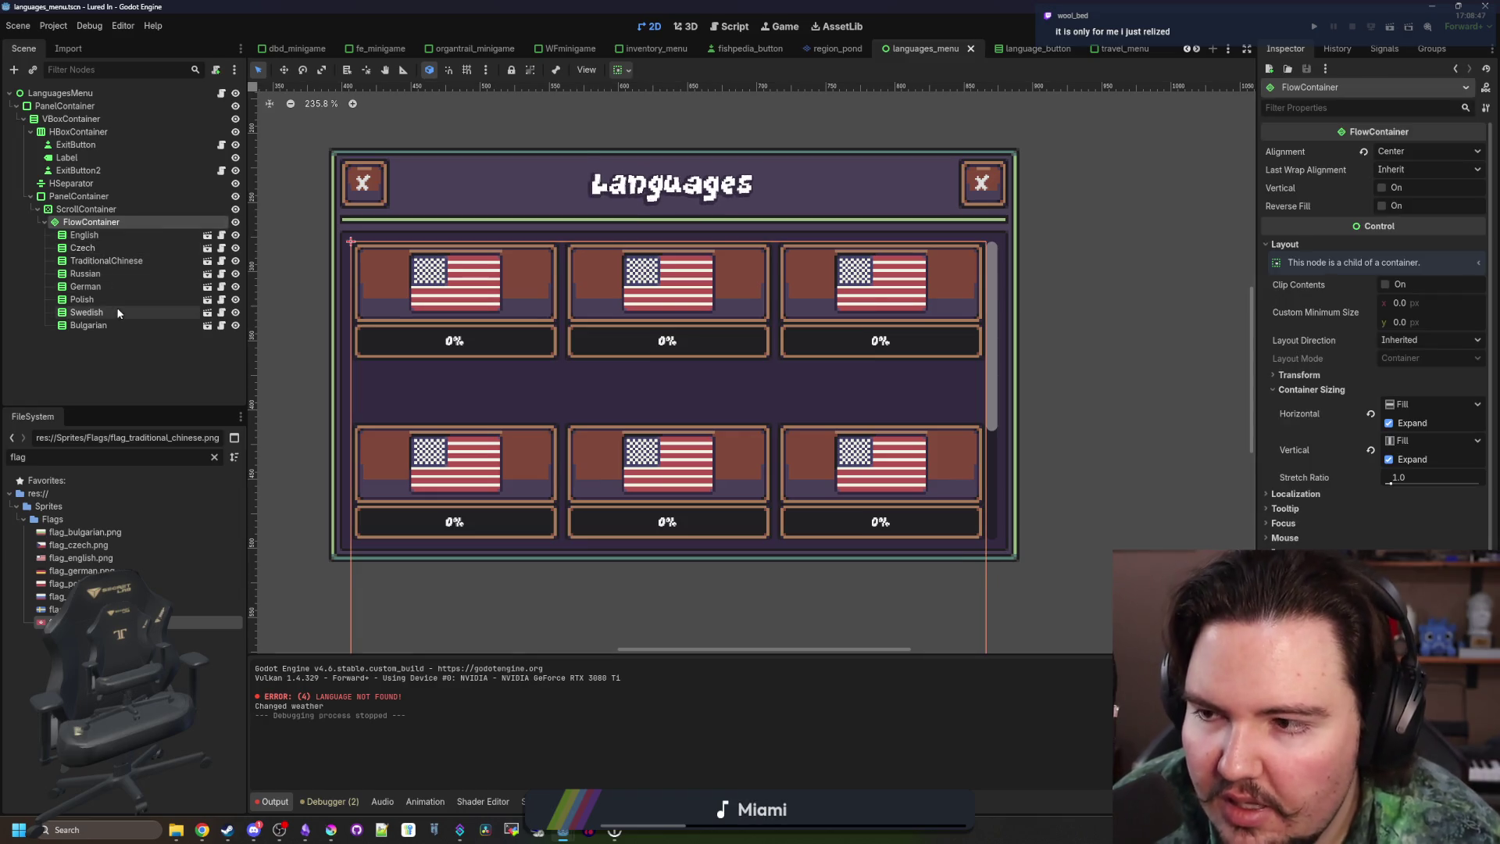
left_click(113, 234)
left_click(91, 222)
Step: Lower the FlowContainer's v_separation theme override to tighten the flag rows, and save
scroll(1421, 455, "down", 1)
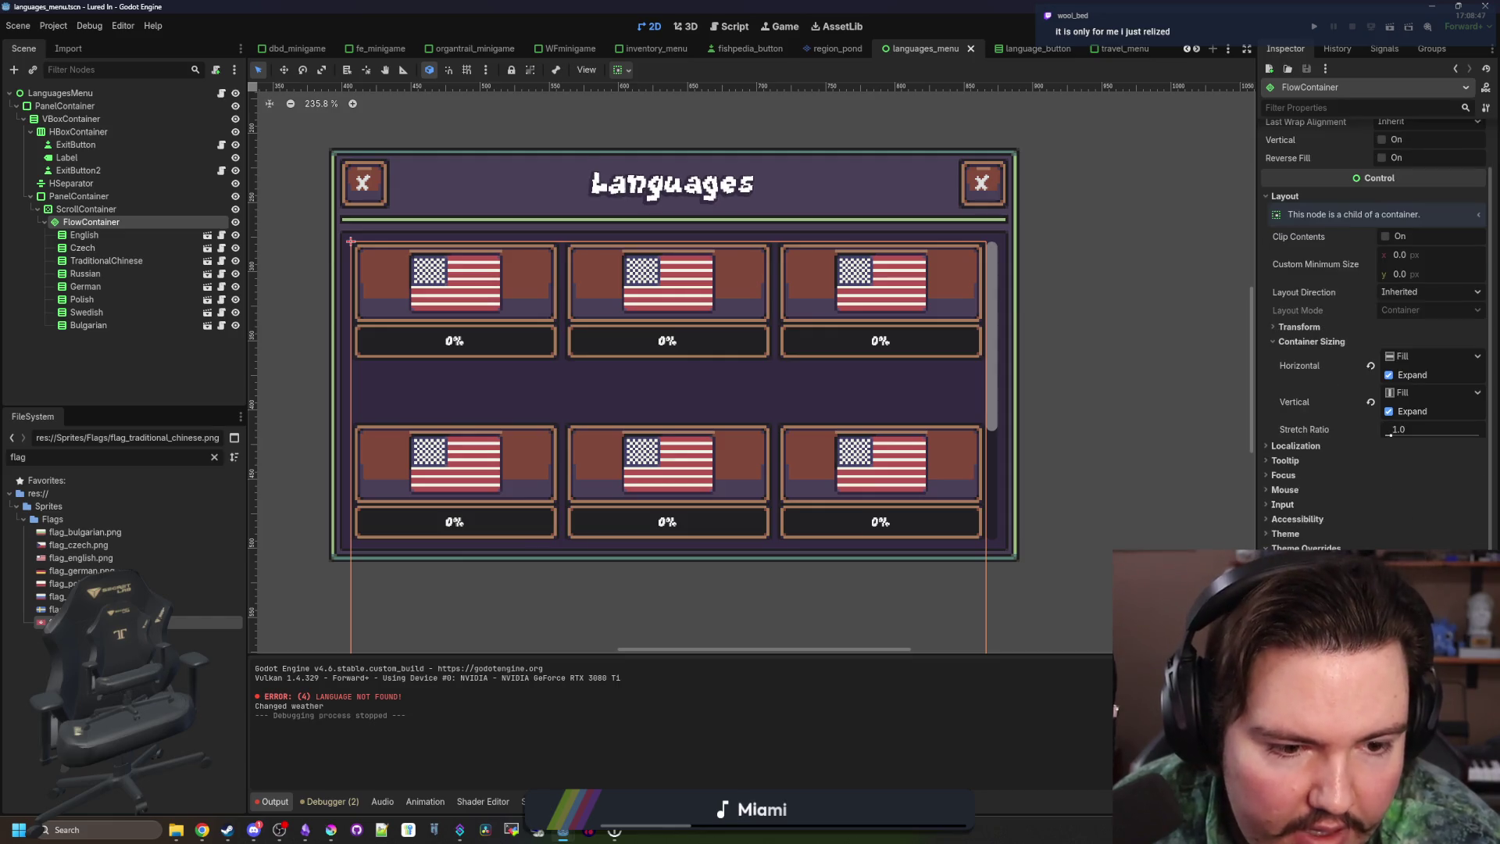
key("ctrl+z")
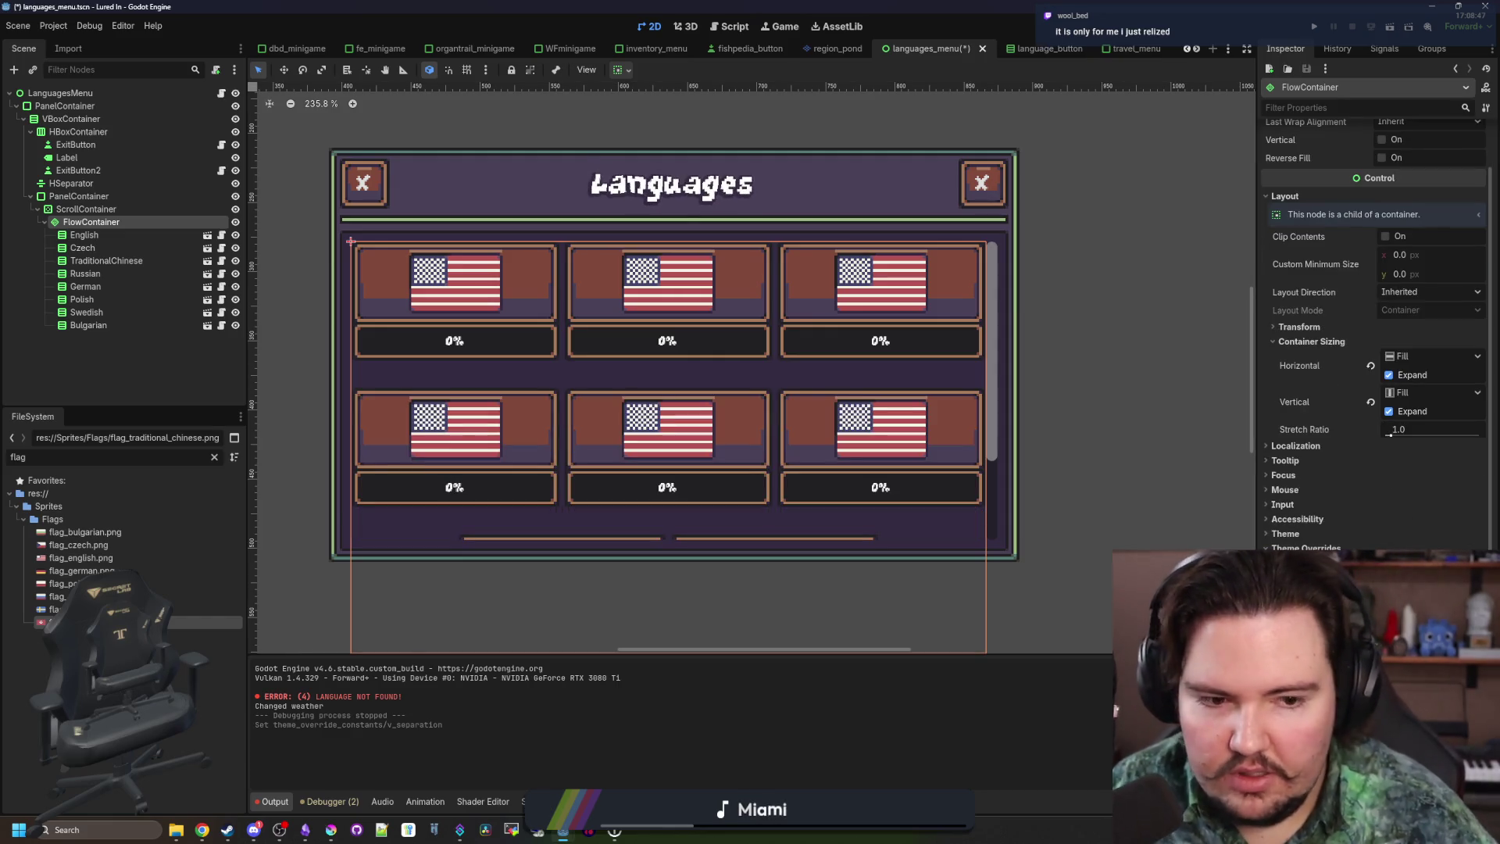
key("Down")
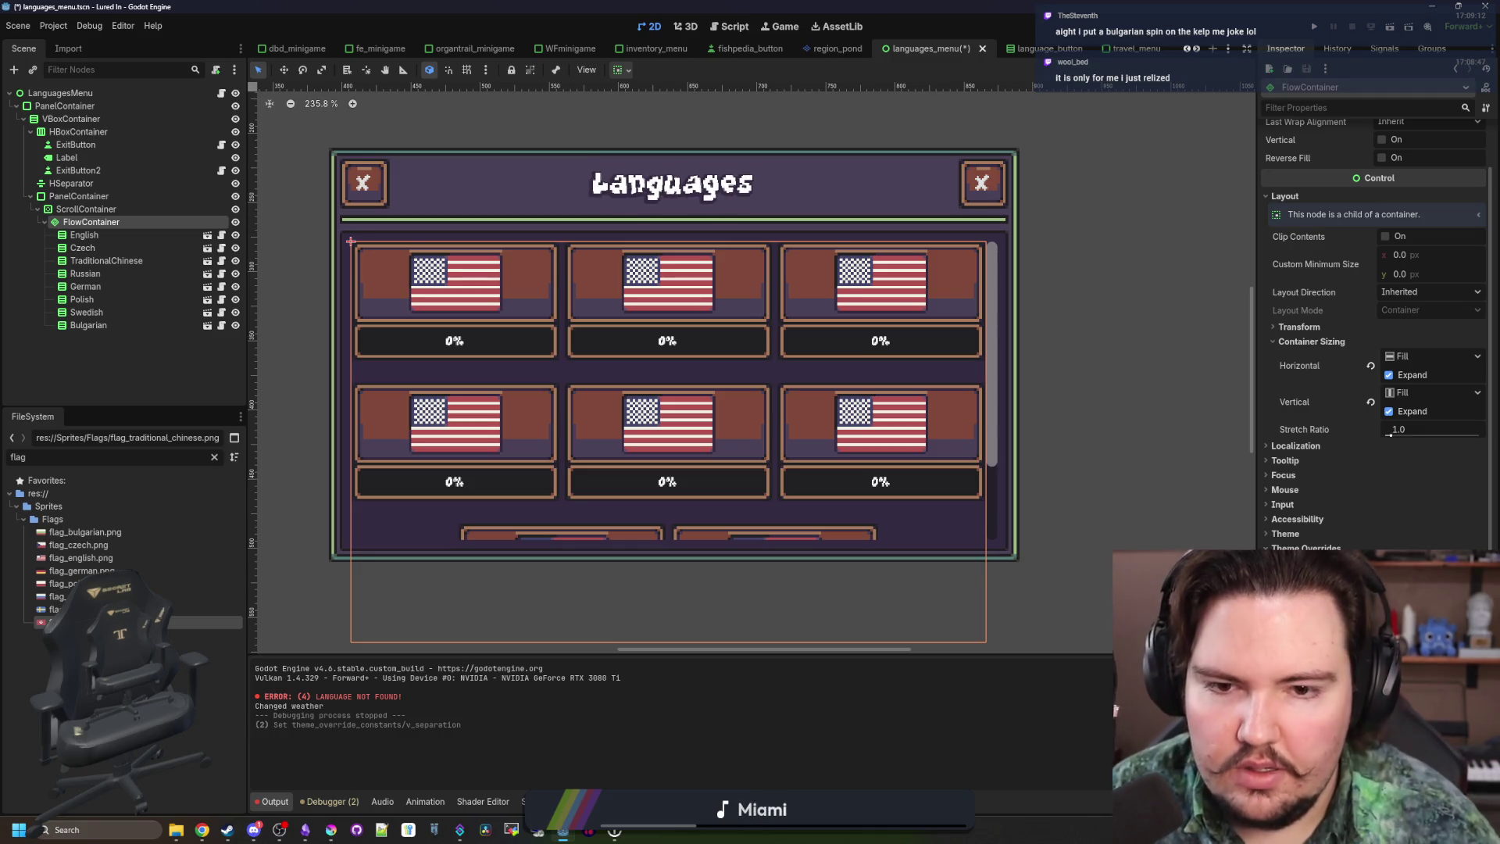
key("Down")
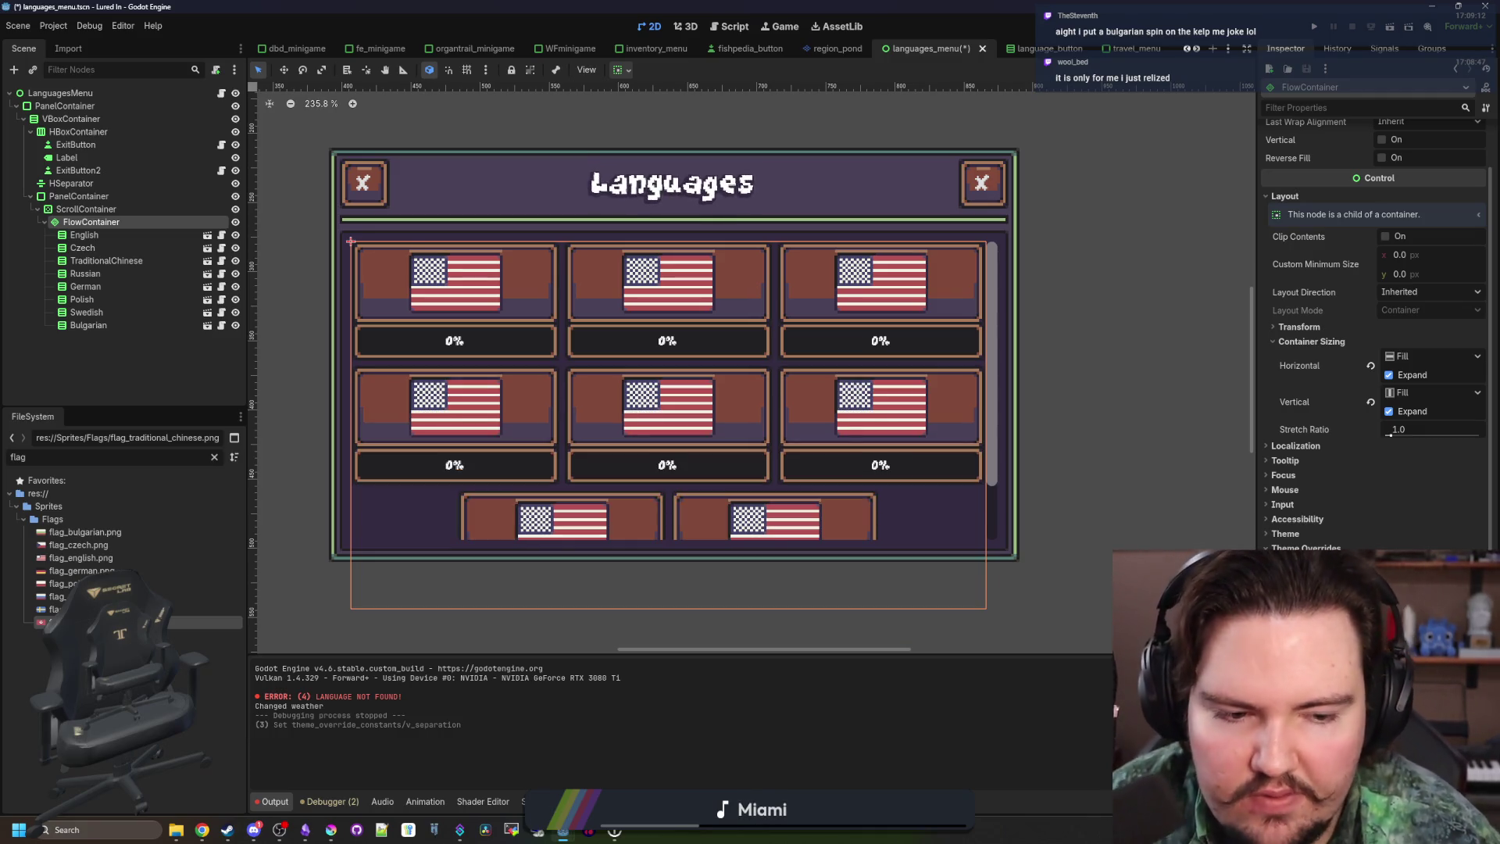
key("Up")
scroll(859, 562, "down", 3)
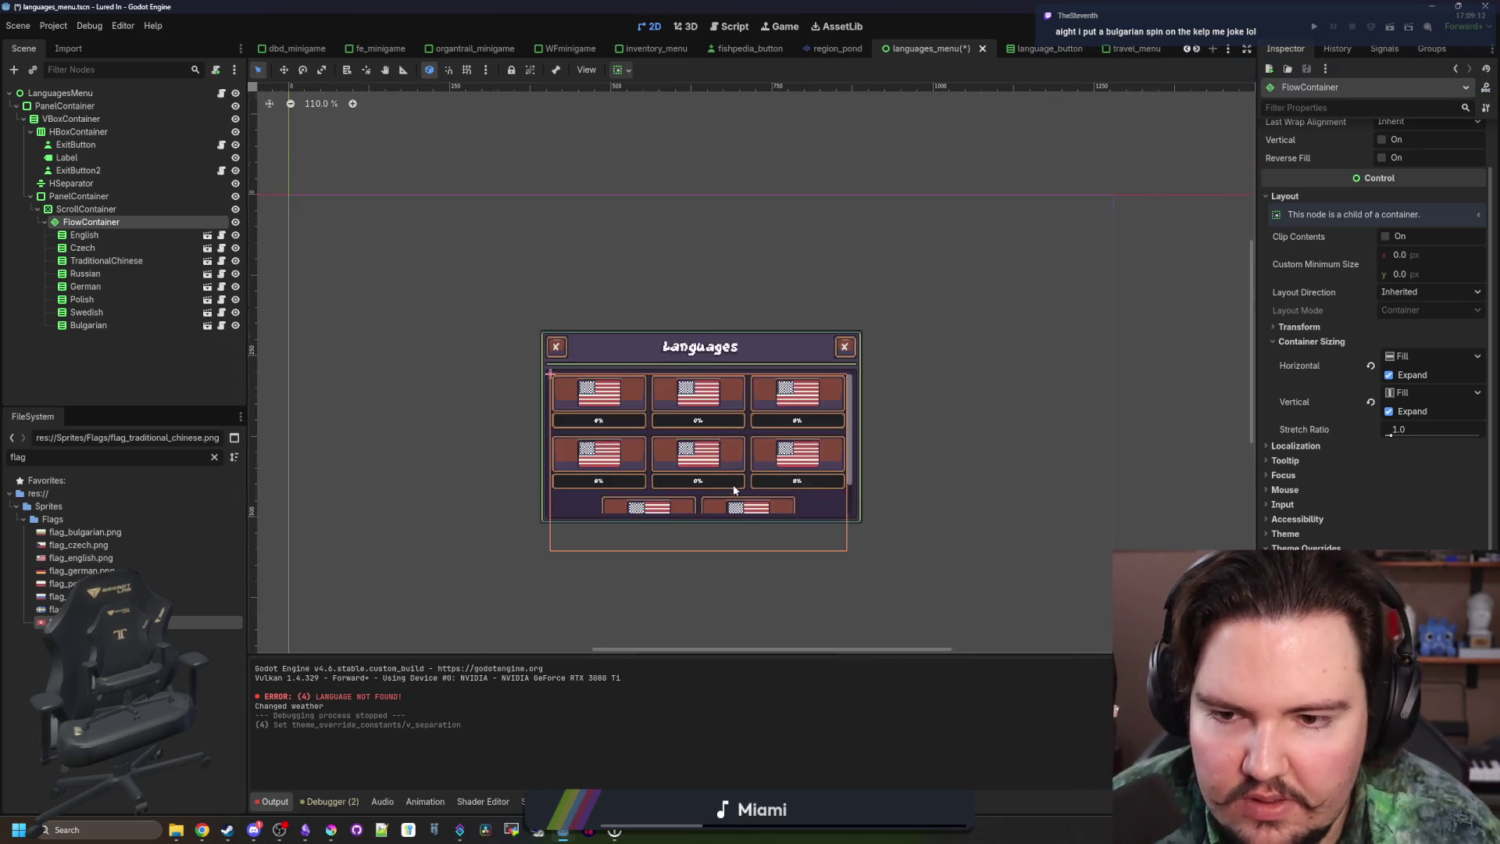
left_click(906, 434)
key("ctrl+s")
Step: Download the Lured In Translations sheet as Comma Separated Values (.csv)
key("alt+Tab")
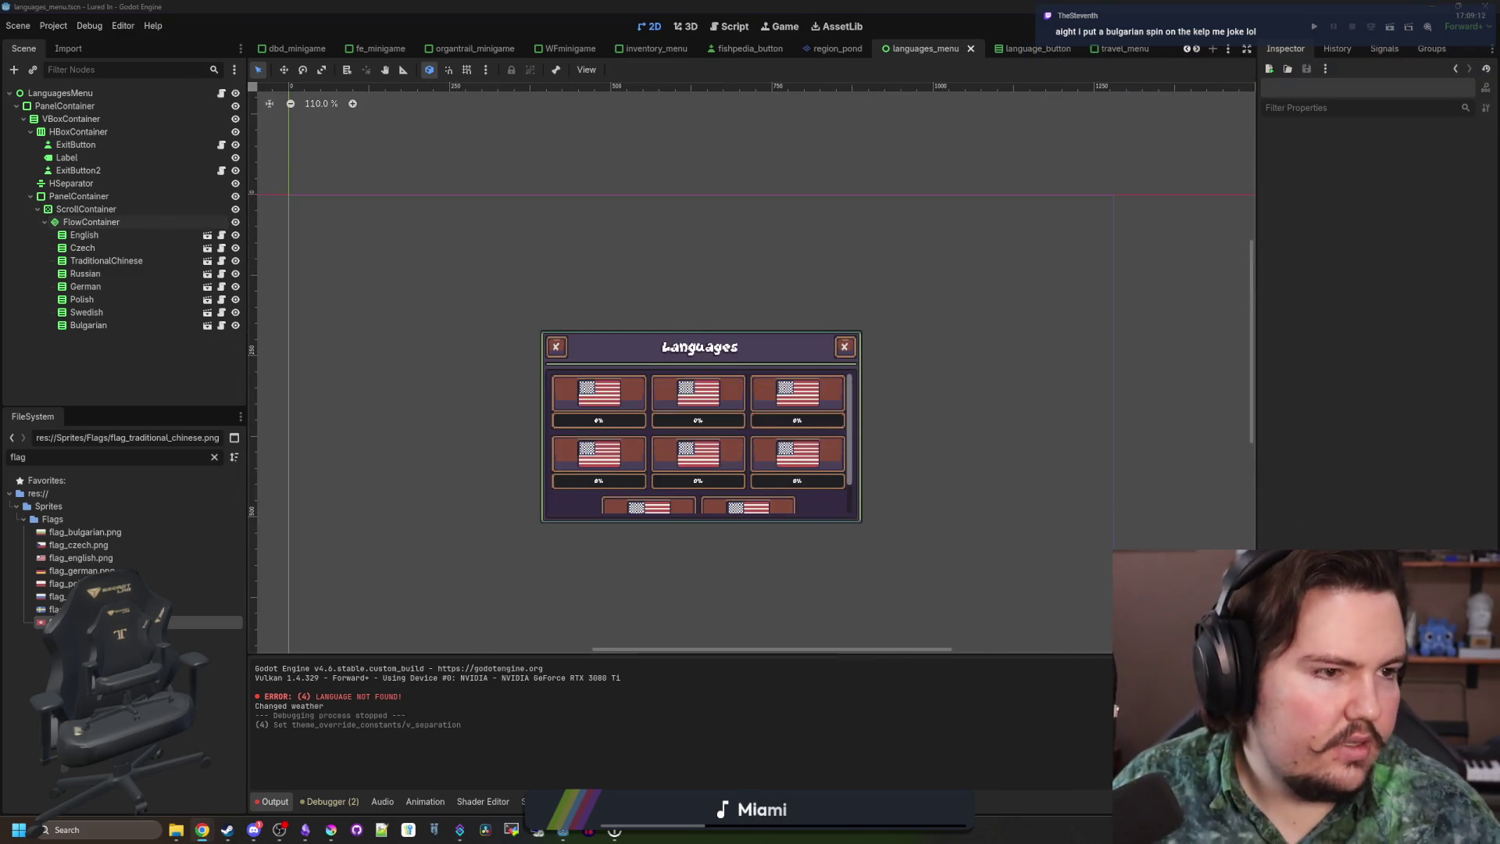
left_click(53, 104)
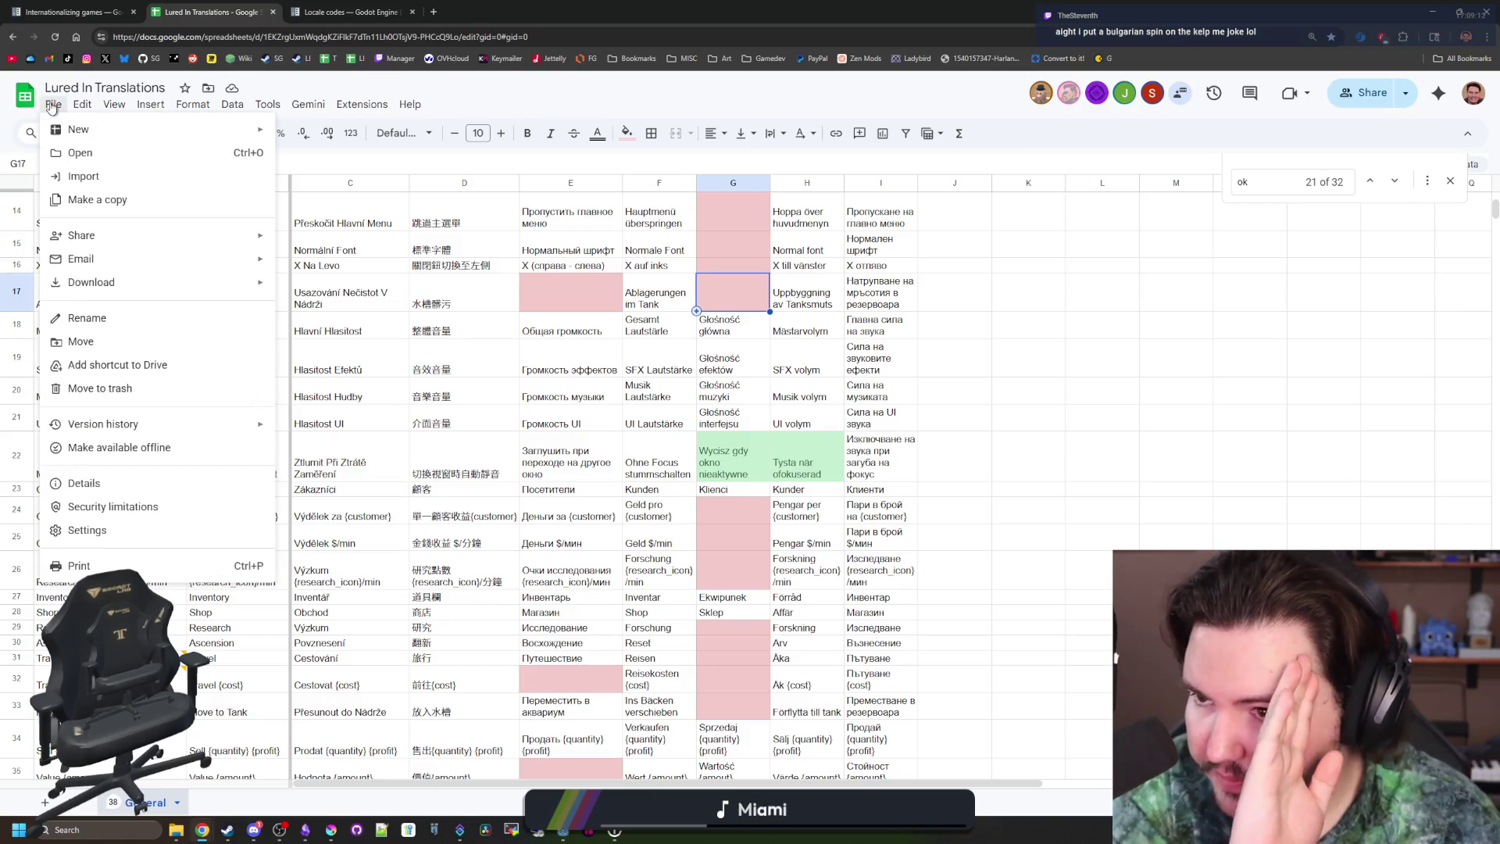
mouse_move(118, 282)
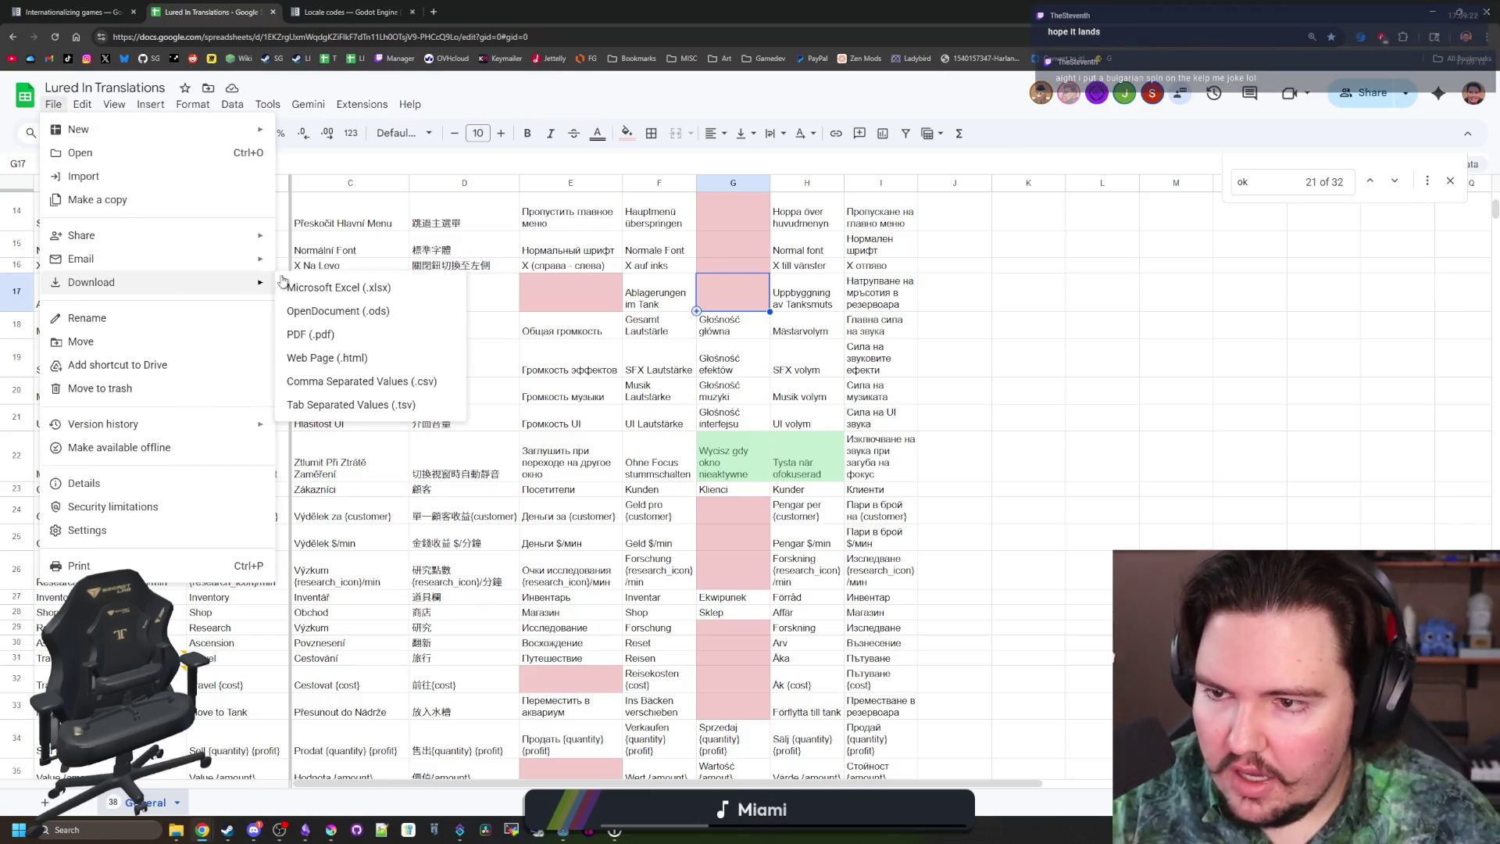
left_click(375, 383)
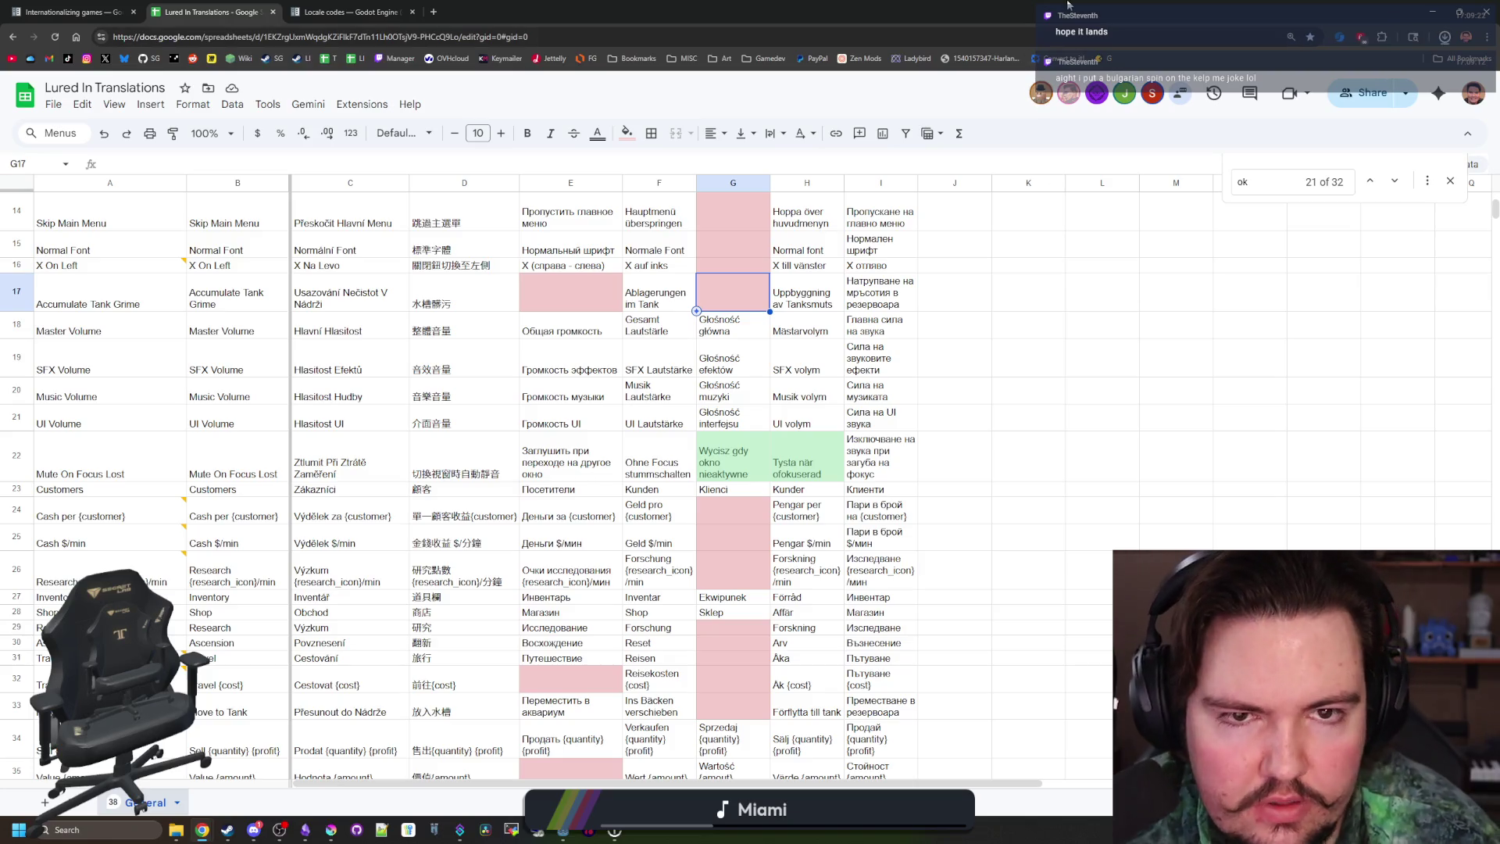
left_click(1433, 11)
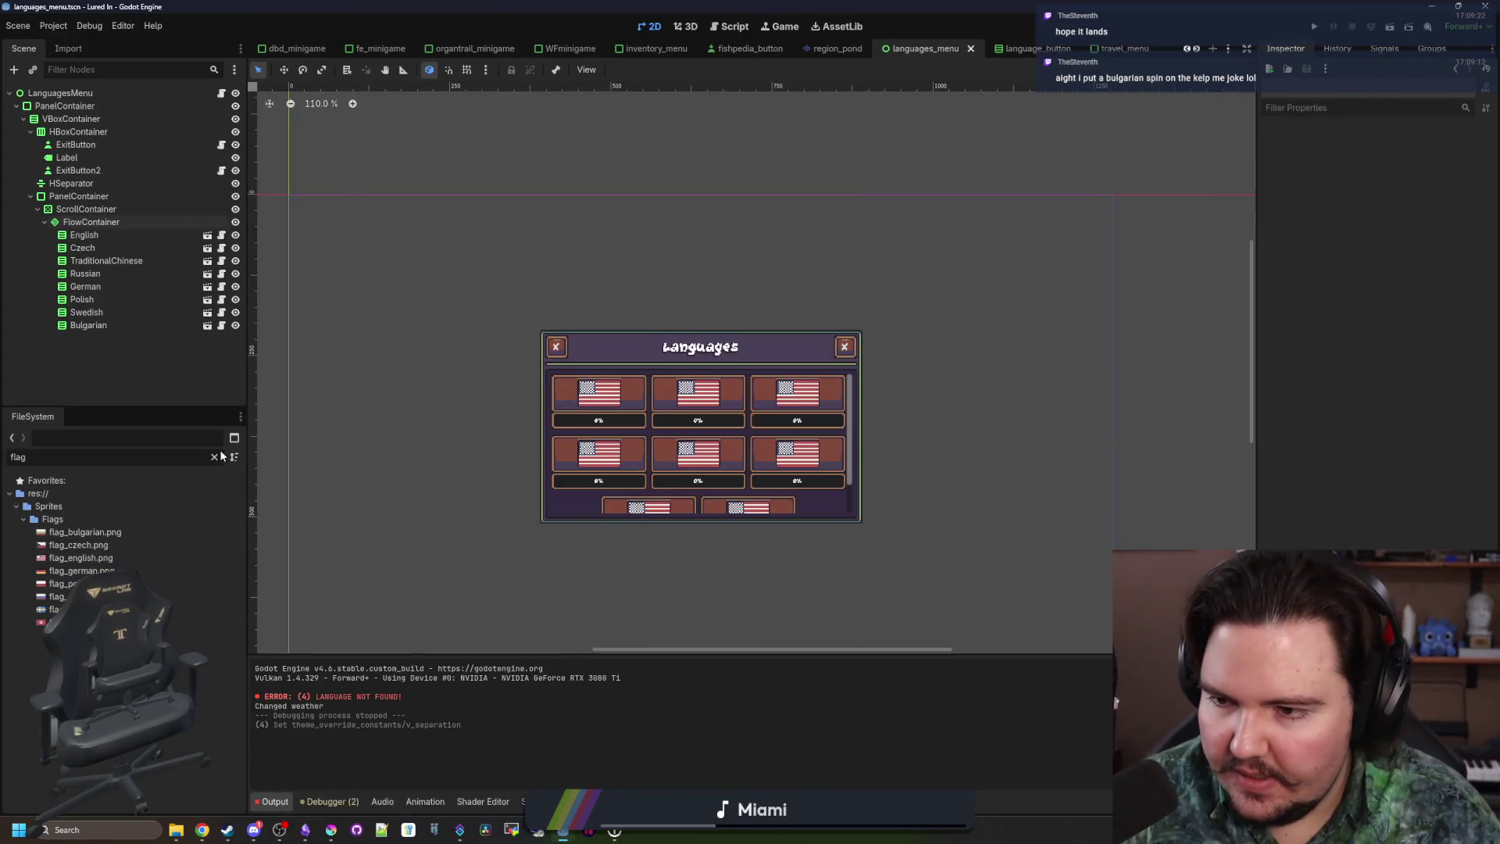
Step: Filter FileSystem by 'translat' and delete the old translation files
left_click(214, 458)
type("translat")
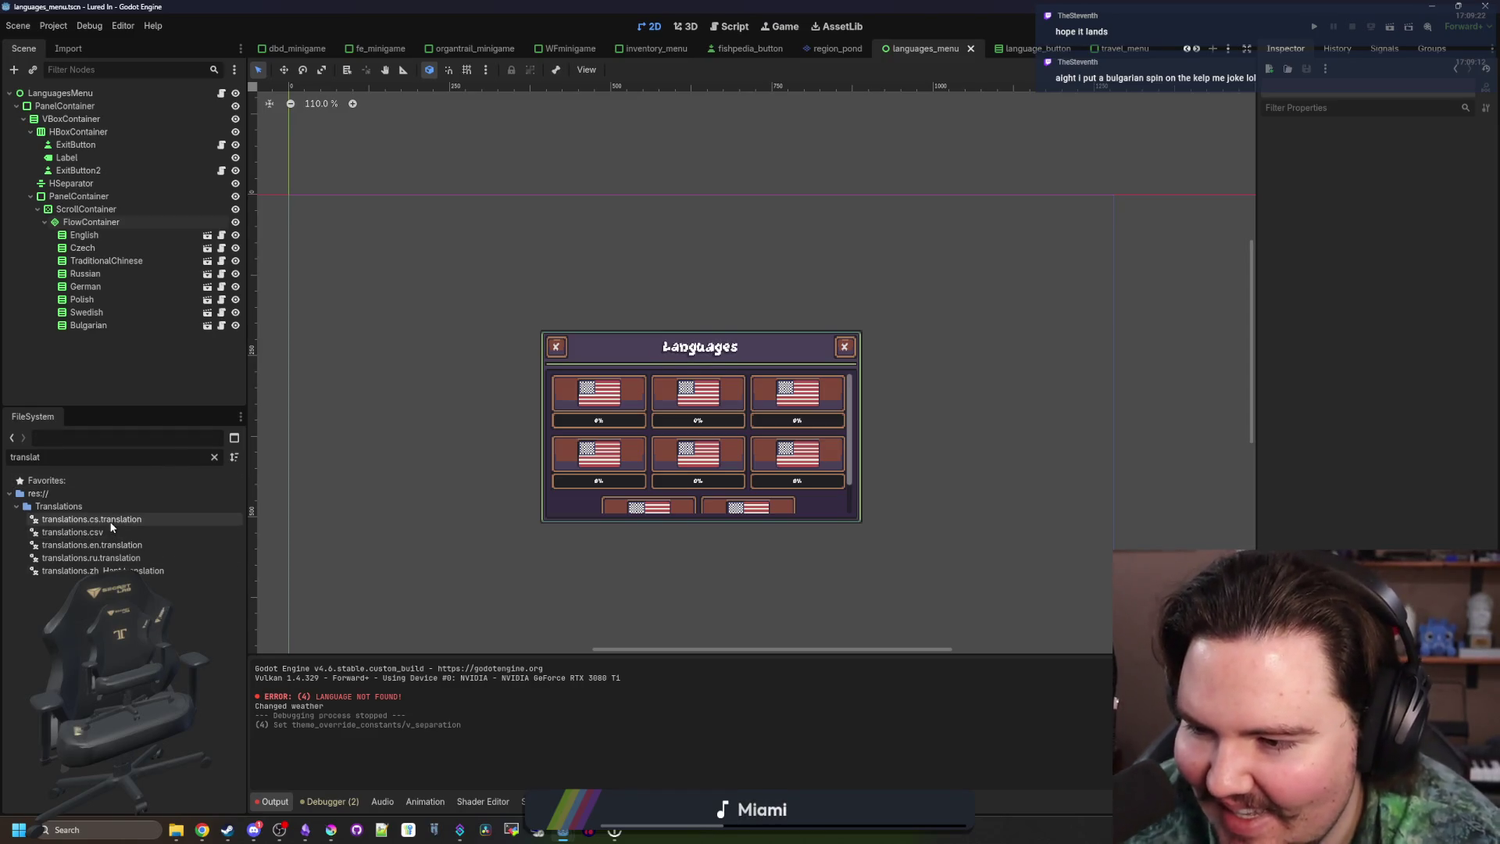
left_click(102, 570, "shift")
key("Delete")
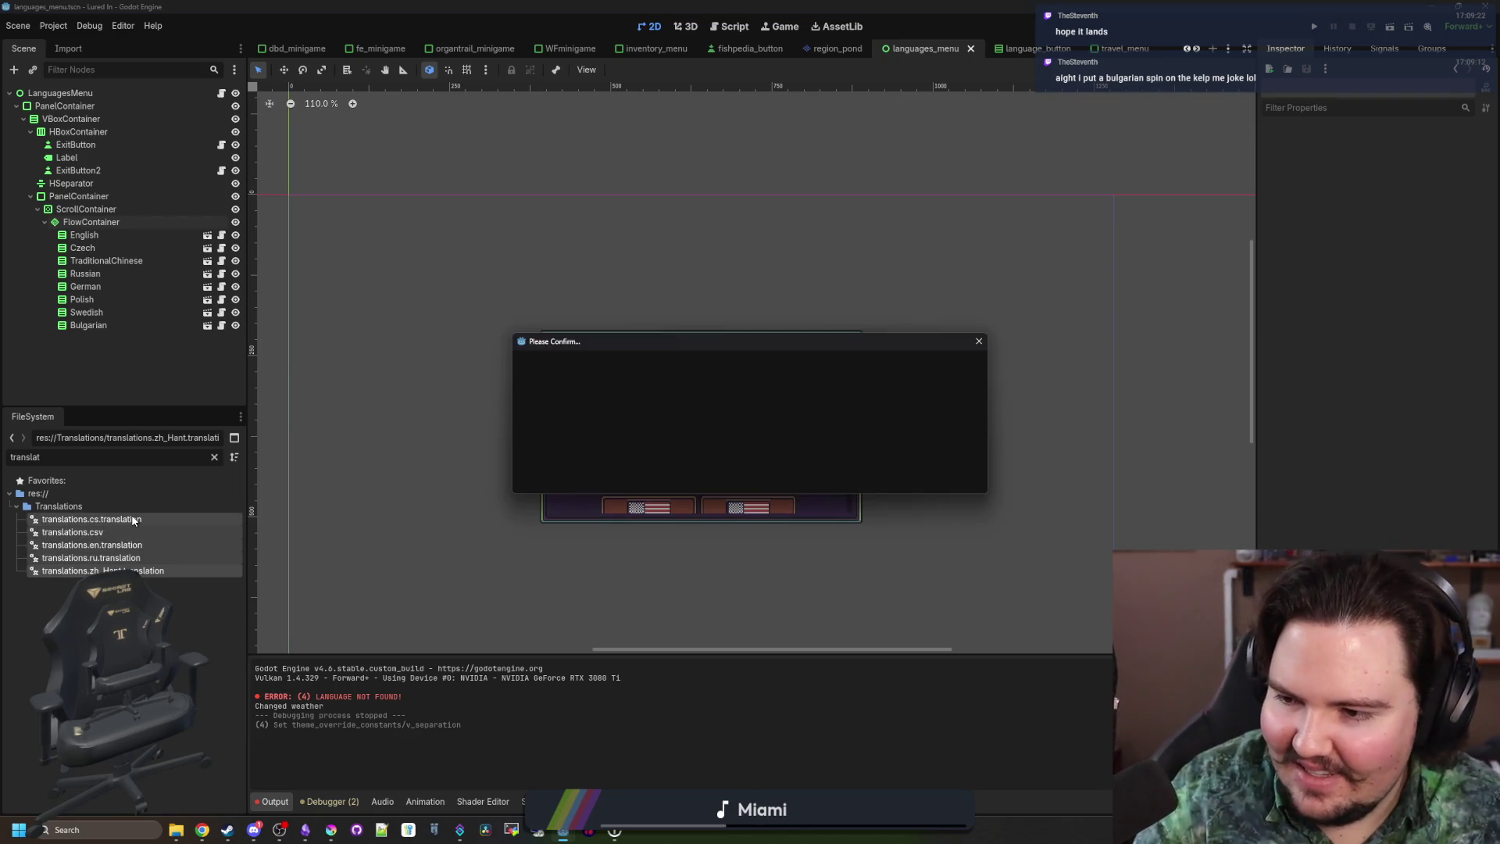
left_click(686, 479)
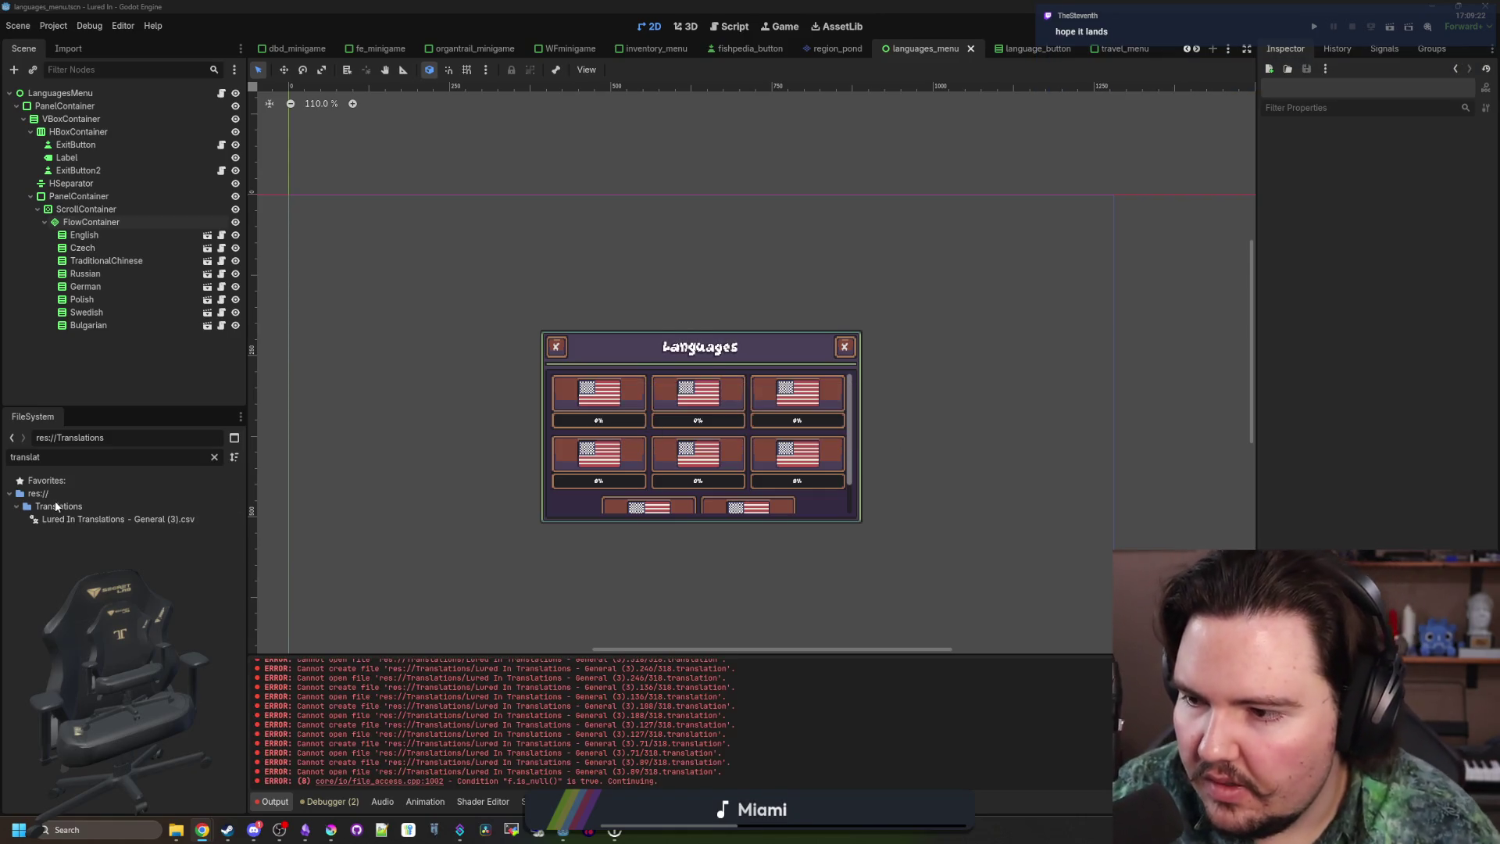
Step: Rename the downloaded CSV to translations.csv
right_click(110, 519)
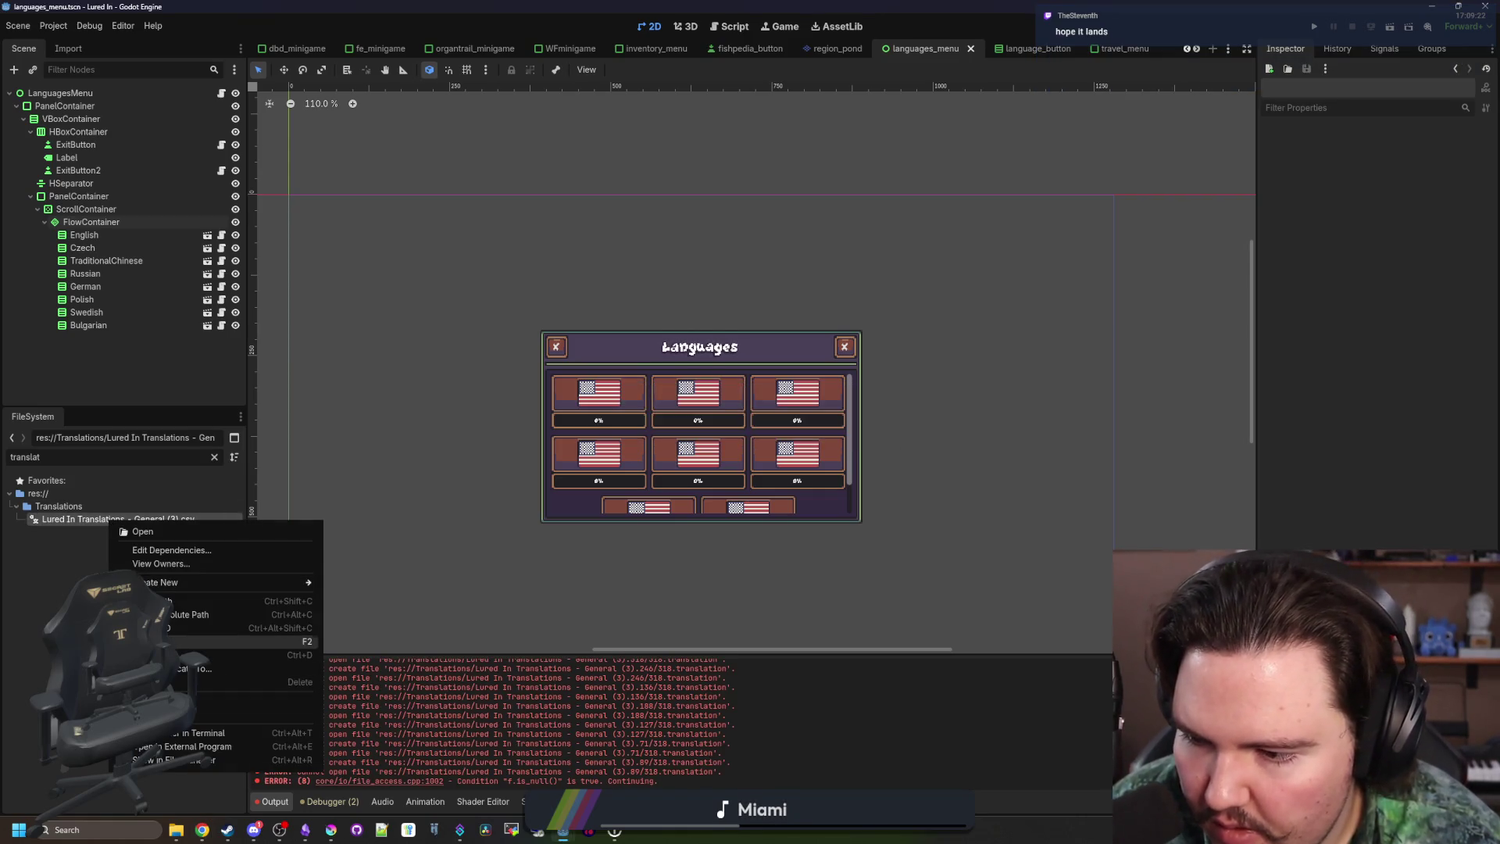
left_click(211, 641)
type("translat")
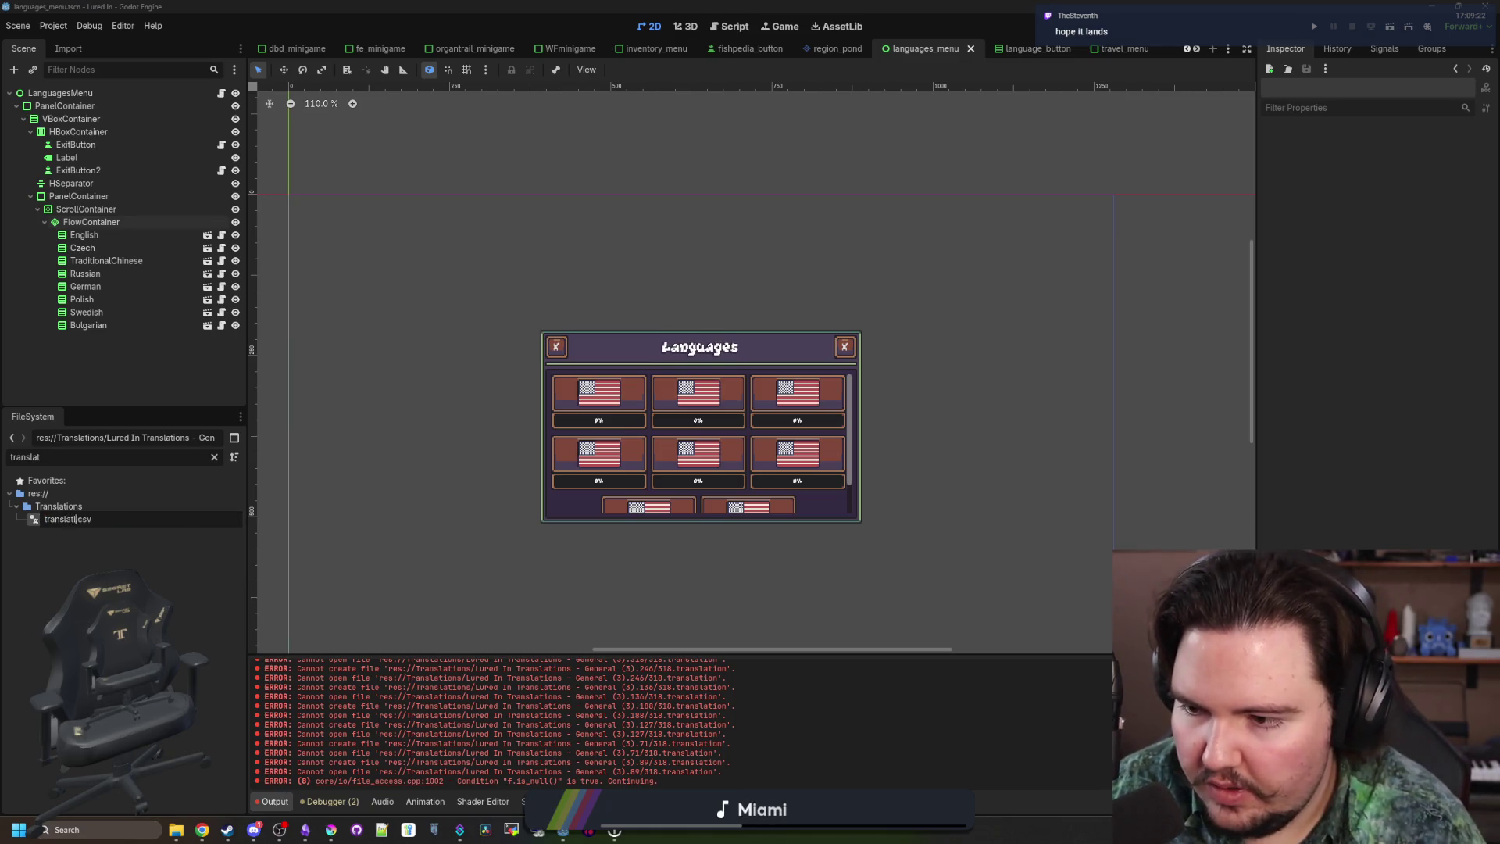
type("ions")
key("Return")
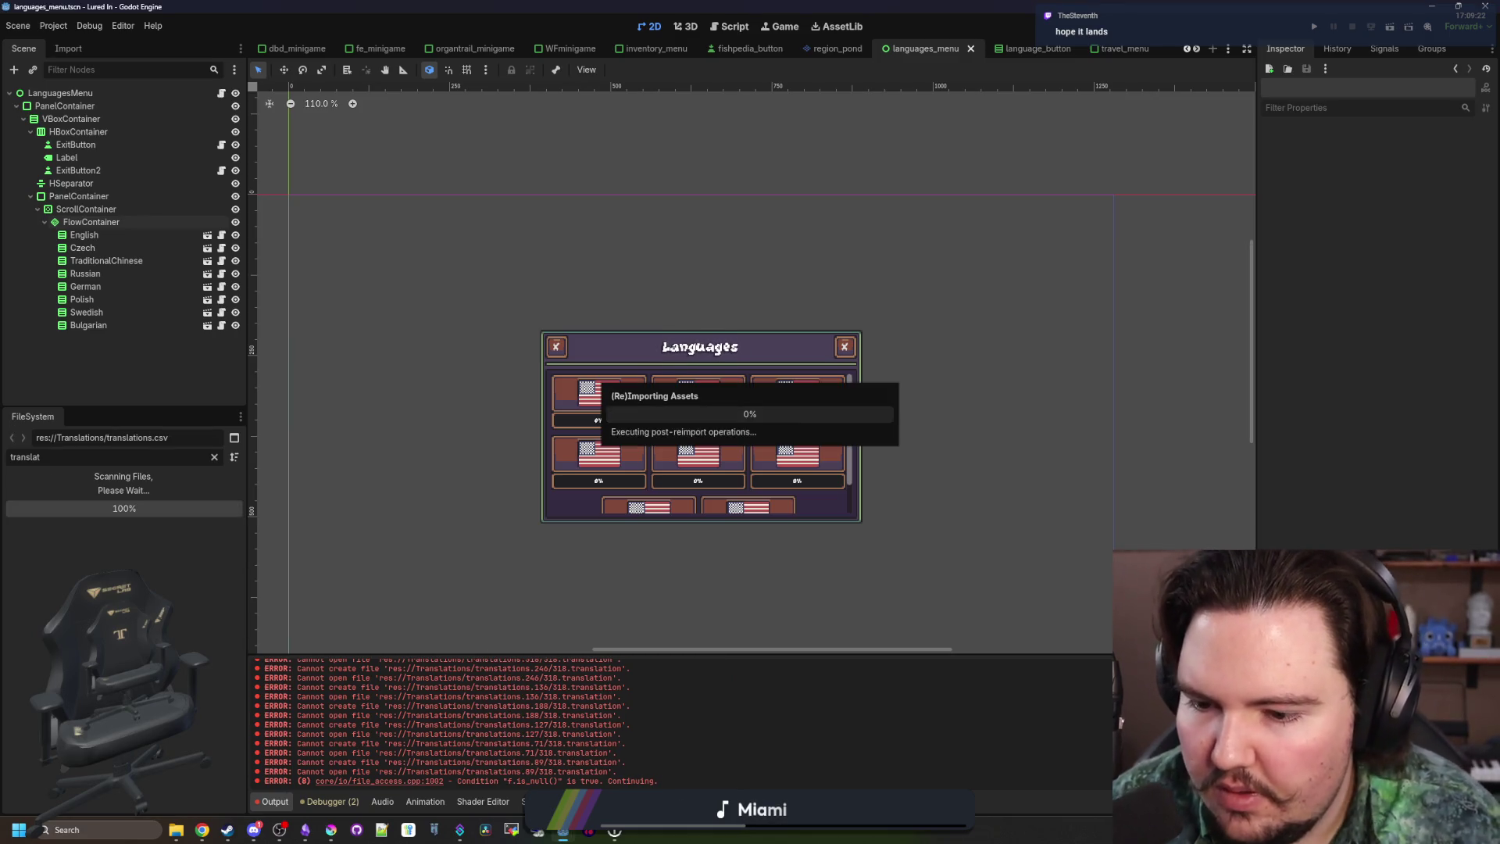
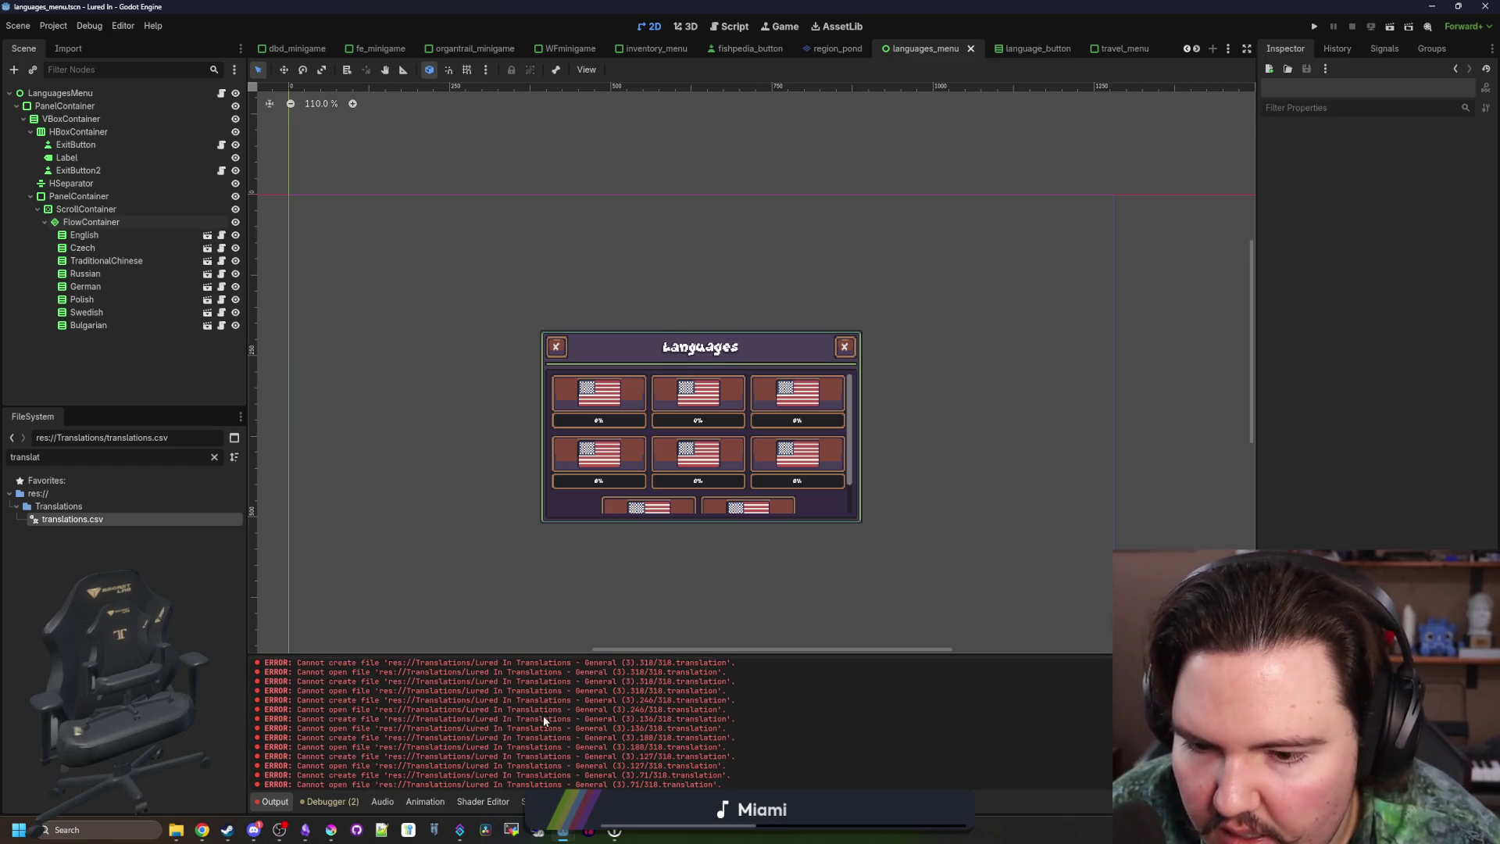
Step: Switch from Godot to the Lured In Translations Google Sheet in Chrome
scroll(542, 715, "up", 5)
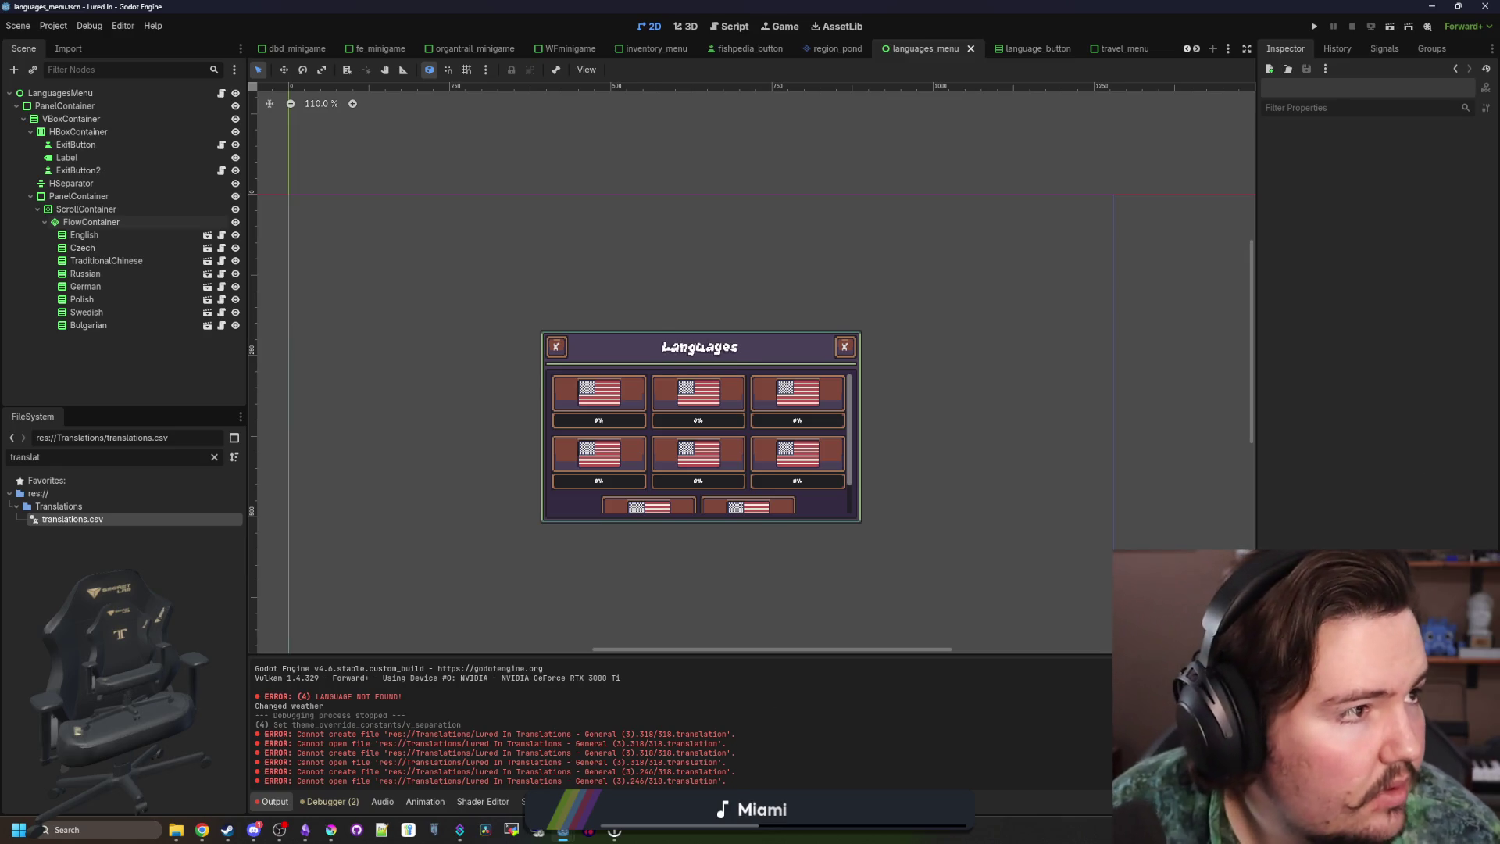
key("alt+Tab")
scroll(455, 292, "up", 3)
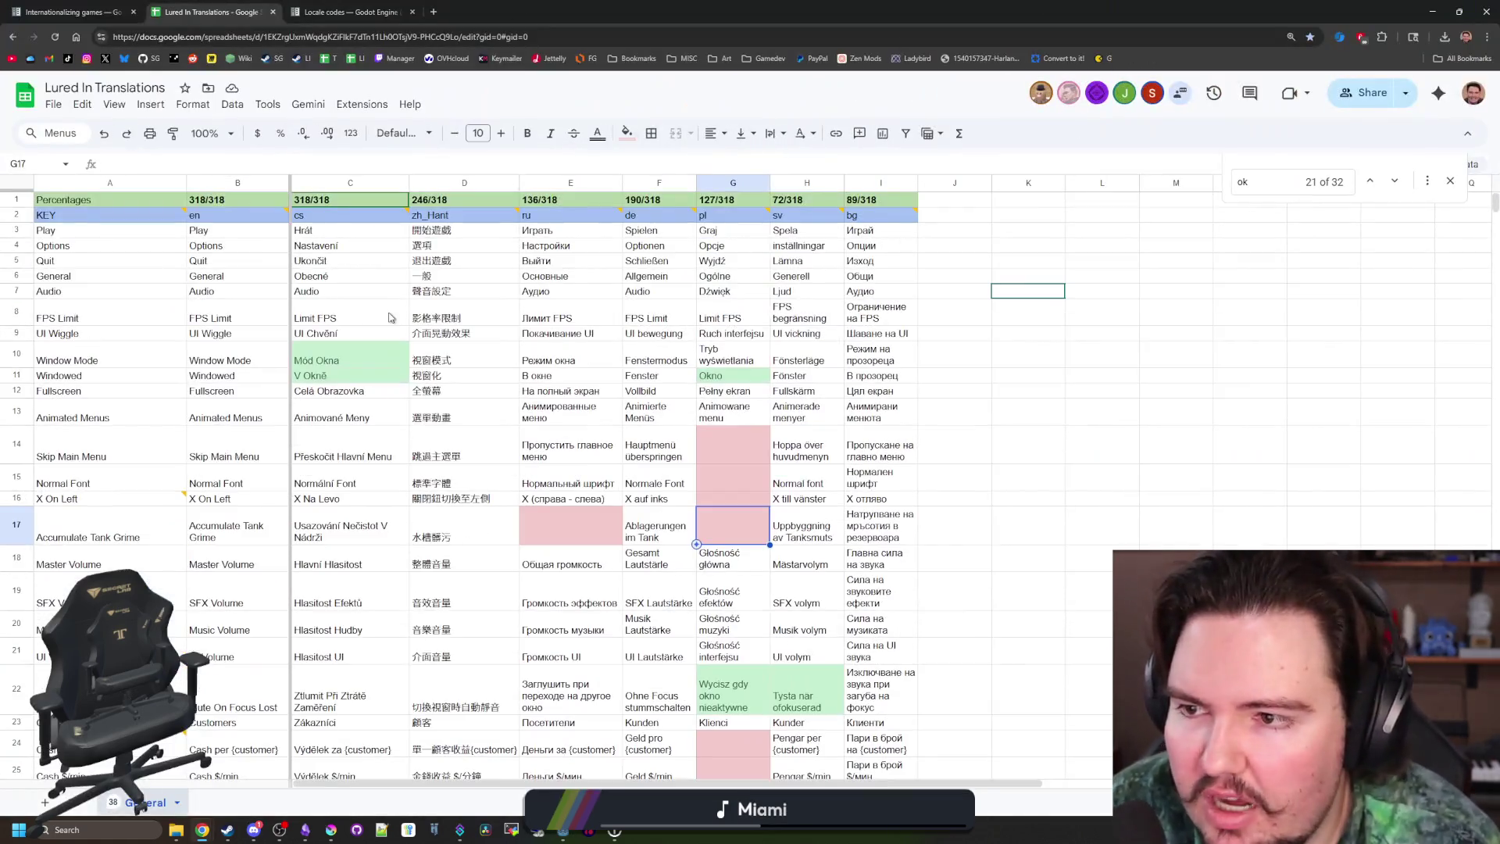
Step: Inspect the row 1 Percentages cells and their COUNTA completion formulas
left_click(104, 200)
left_click(907, 204)
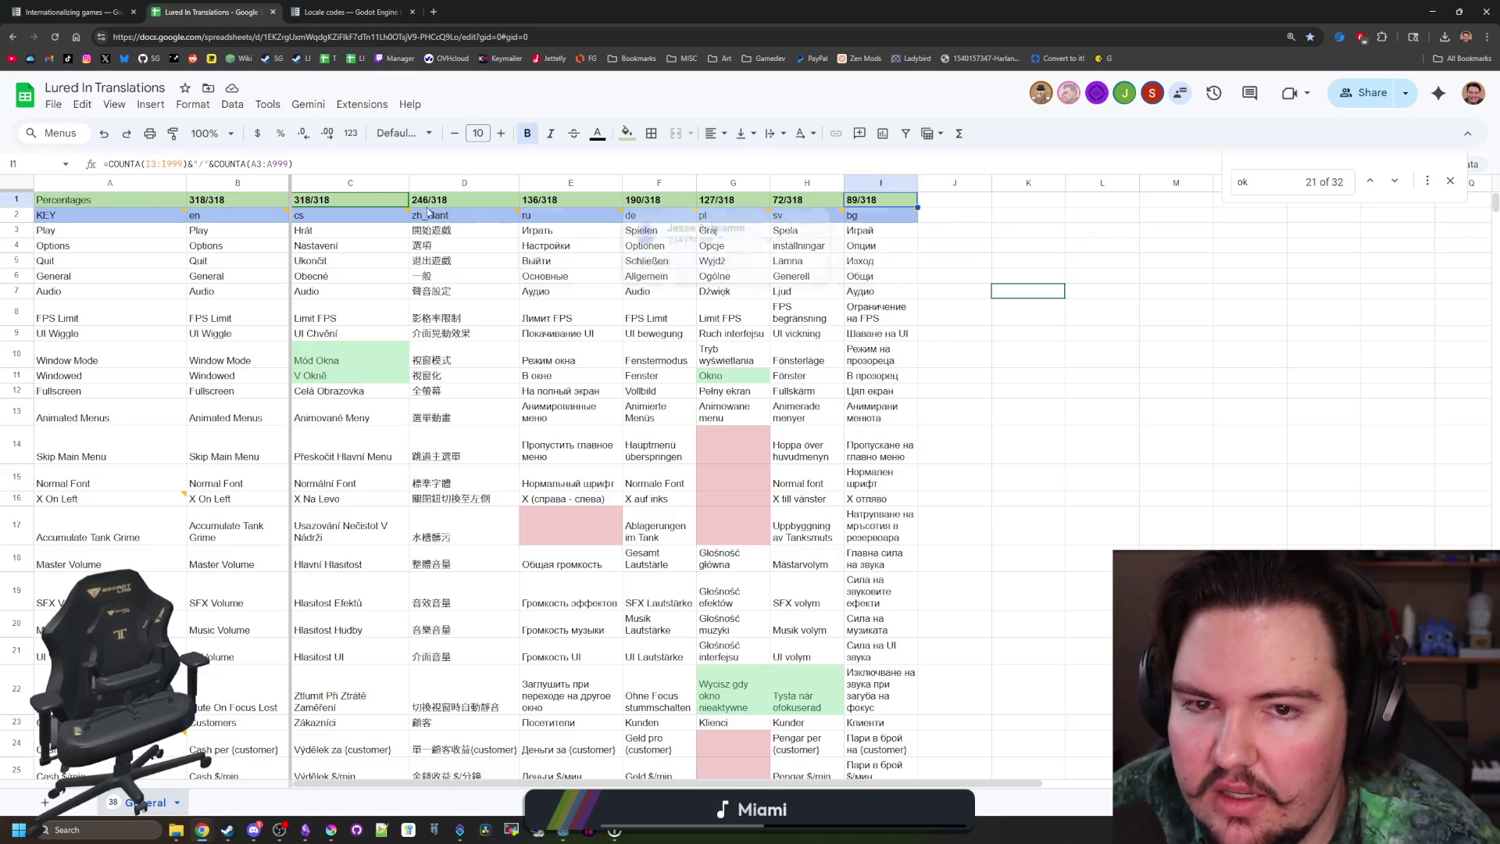
left_click(148, 196)
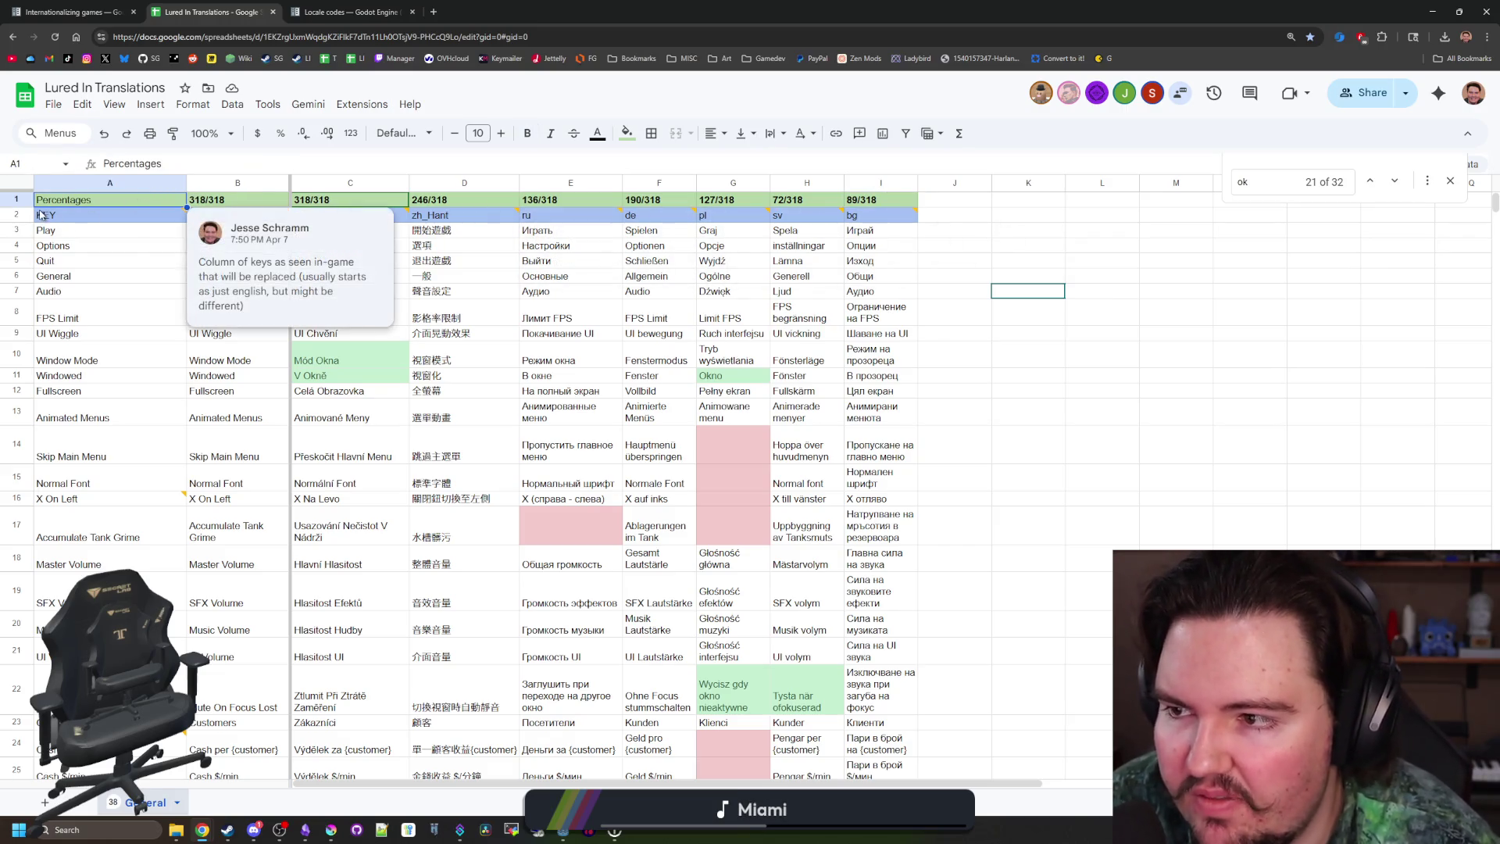
left_click(78, 218)
left_click(122, 205)
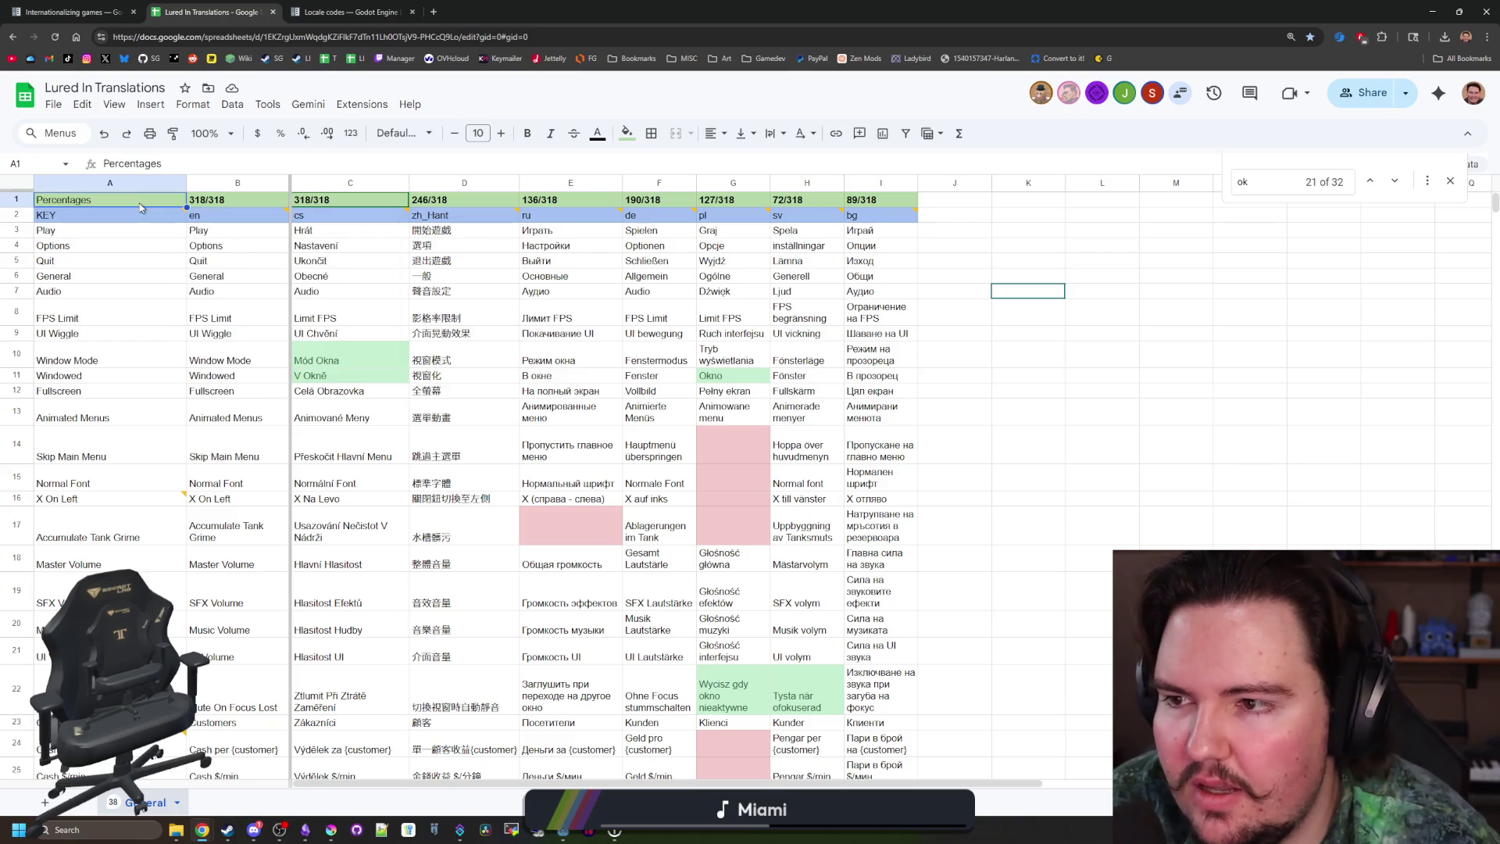
left_click(898, 205, "shift")
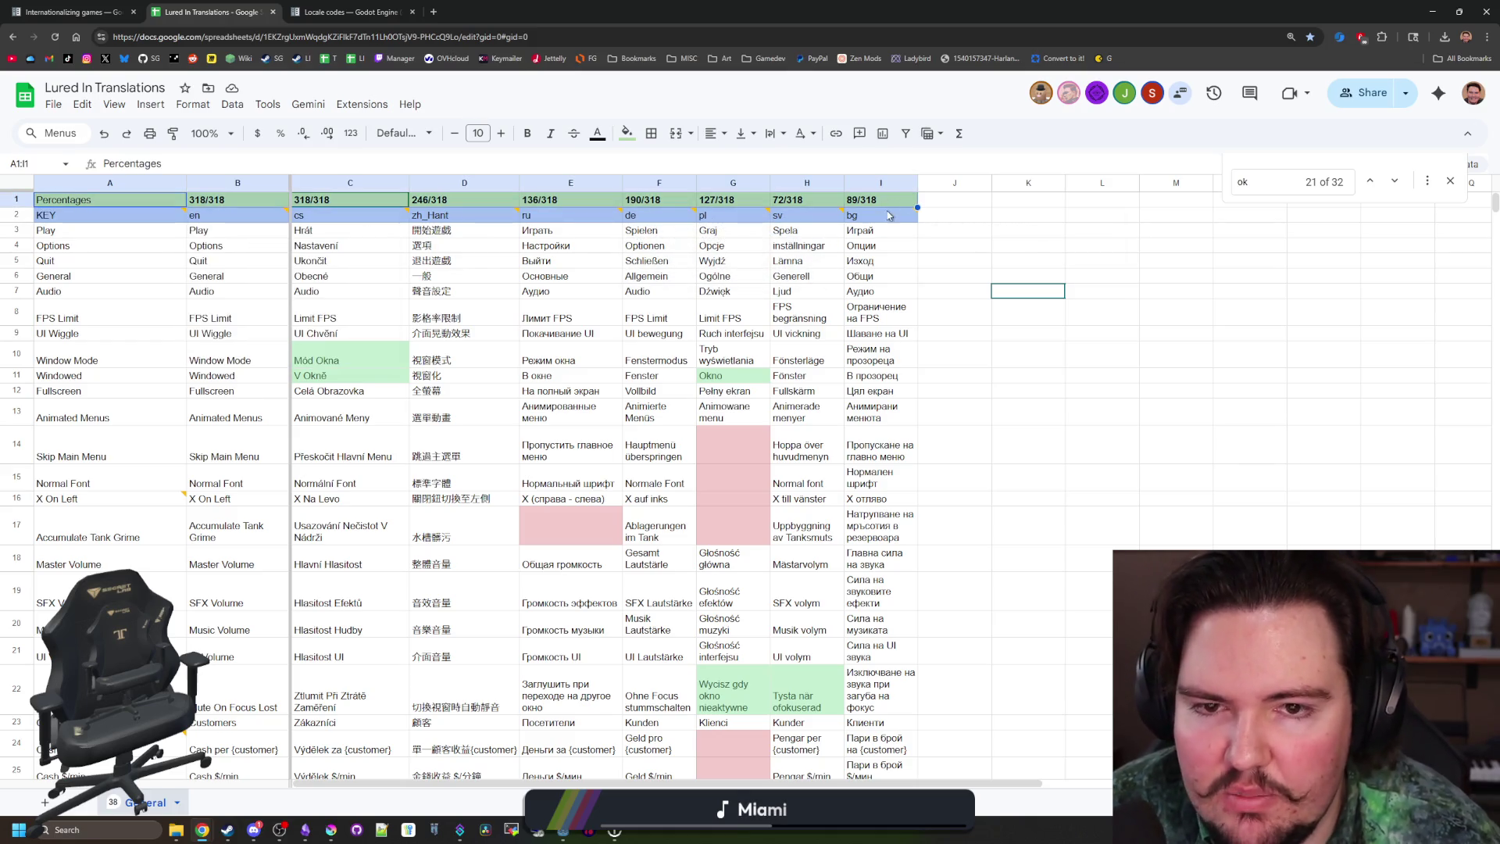
left_click(881, 205)
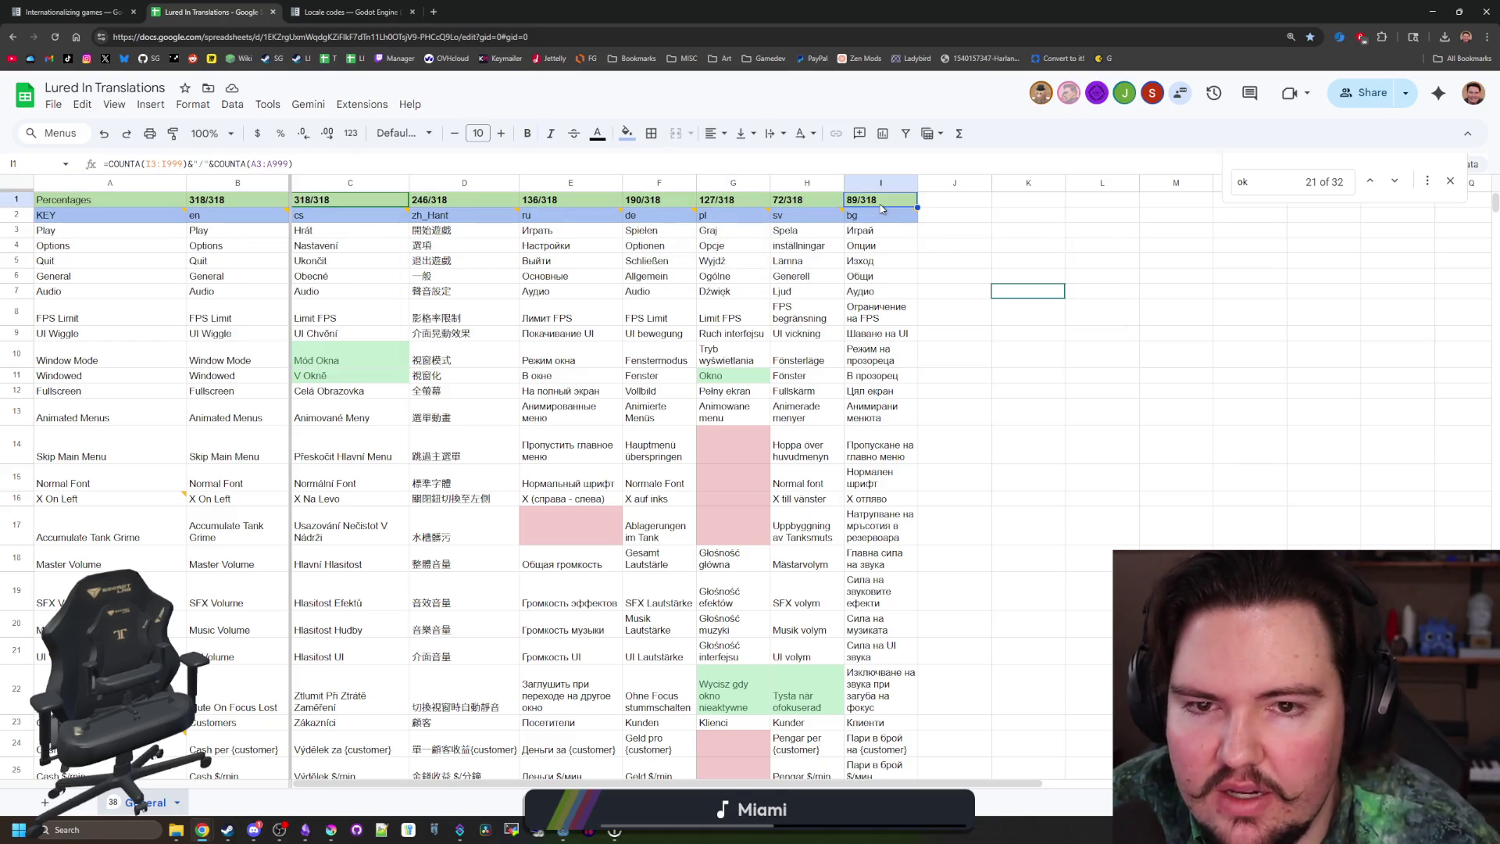
Step: Reread the KEY cell comment, then add a new blank sheet, Sheet2
left_click(160, 221)
scroll(738, 522, "down", 20)
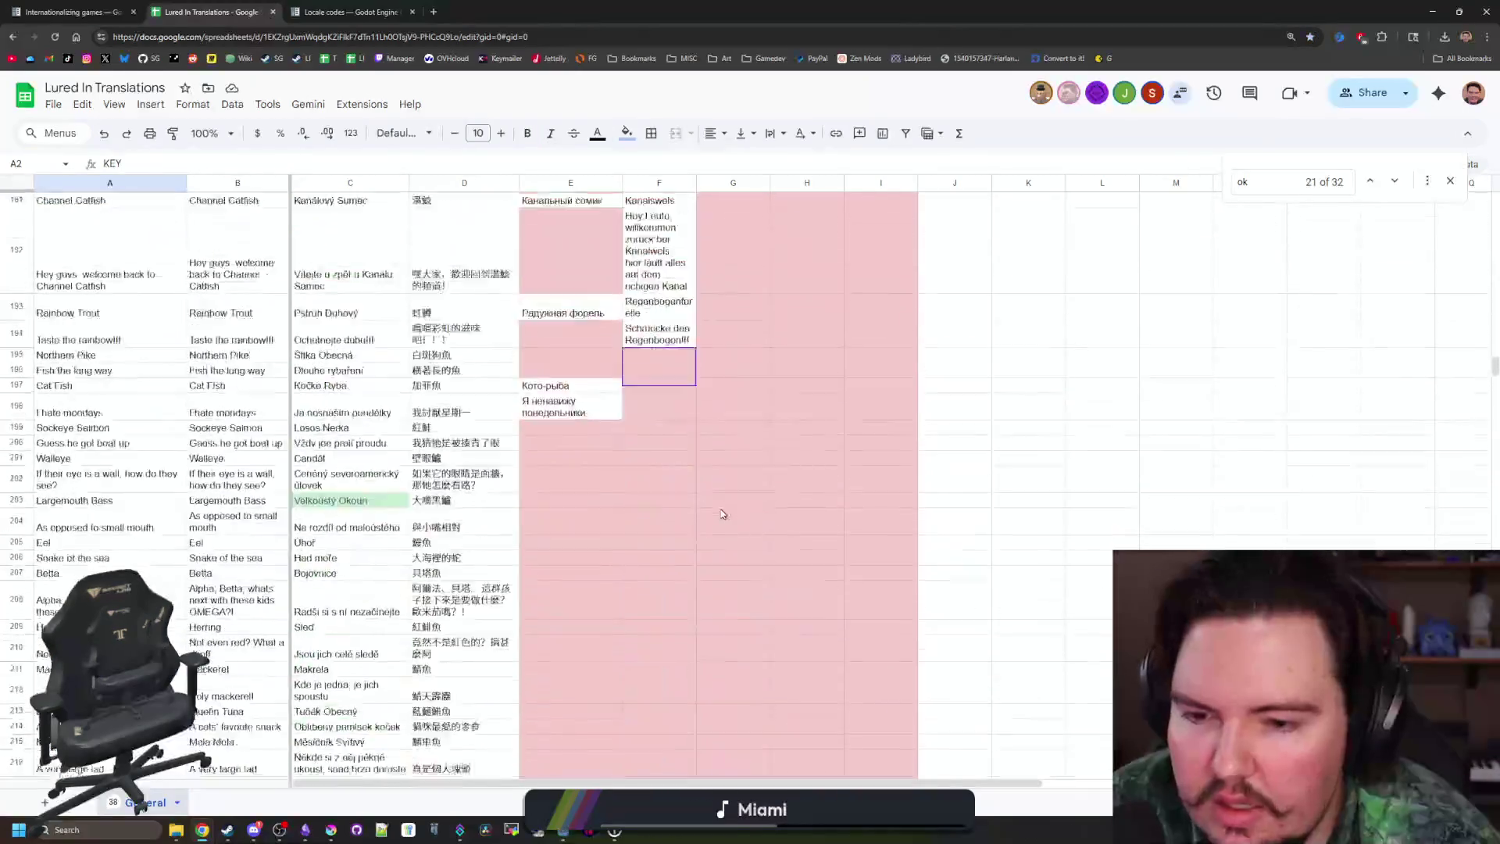
scroll(738, 521, "up", 20)
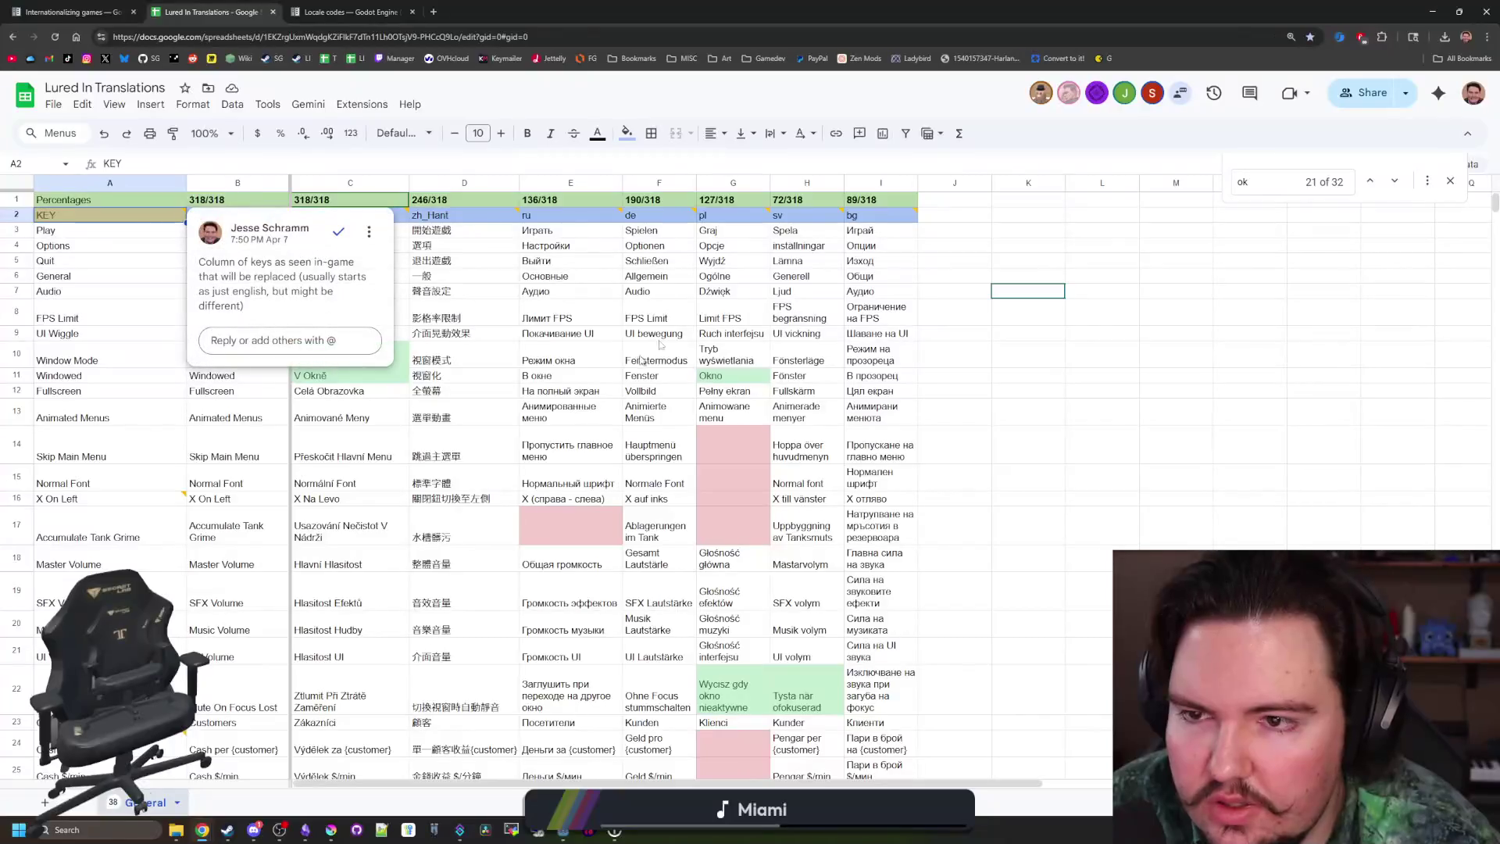
left_click(44, 802)
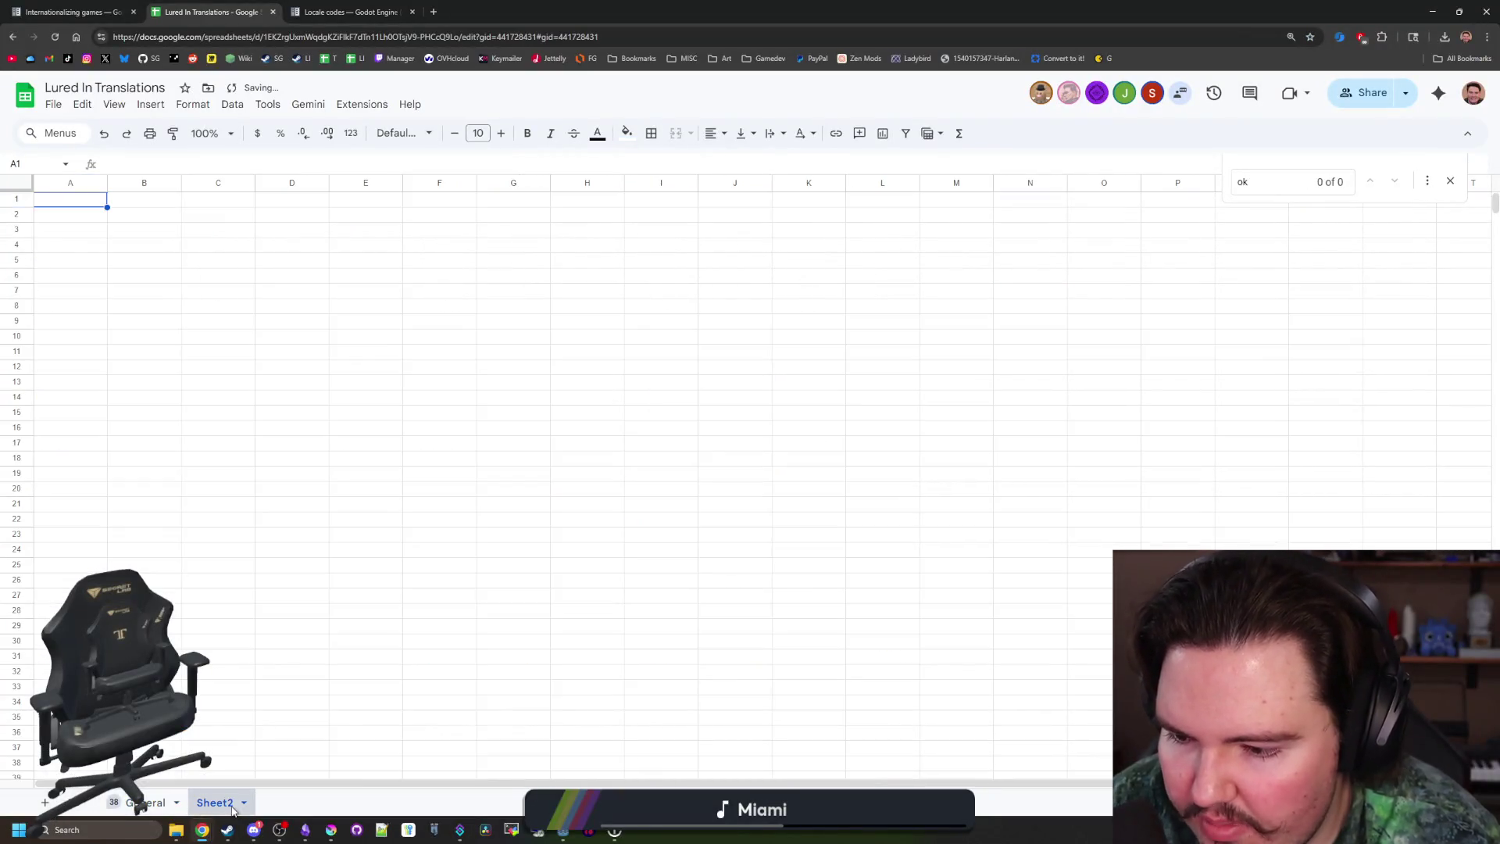
Step: Set up whole-sheet protection for Sheet2 using Protect sheet
right_click(230, 810)
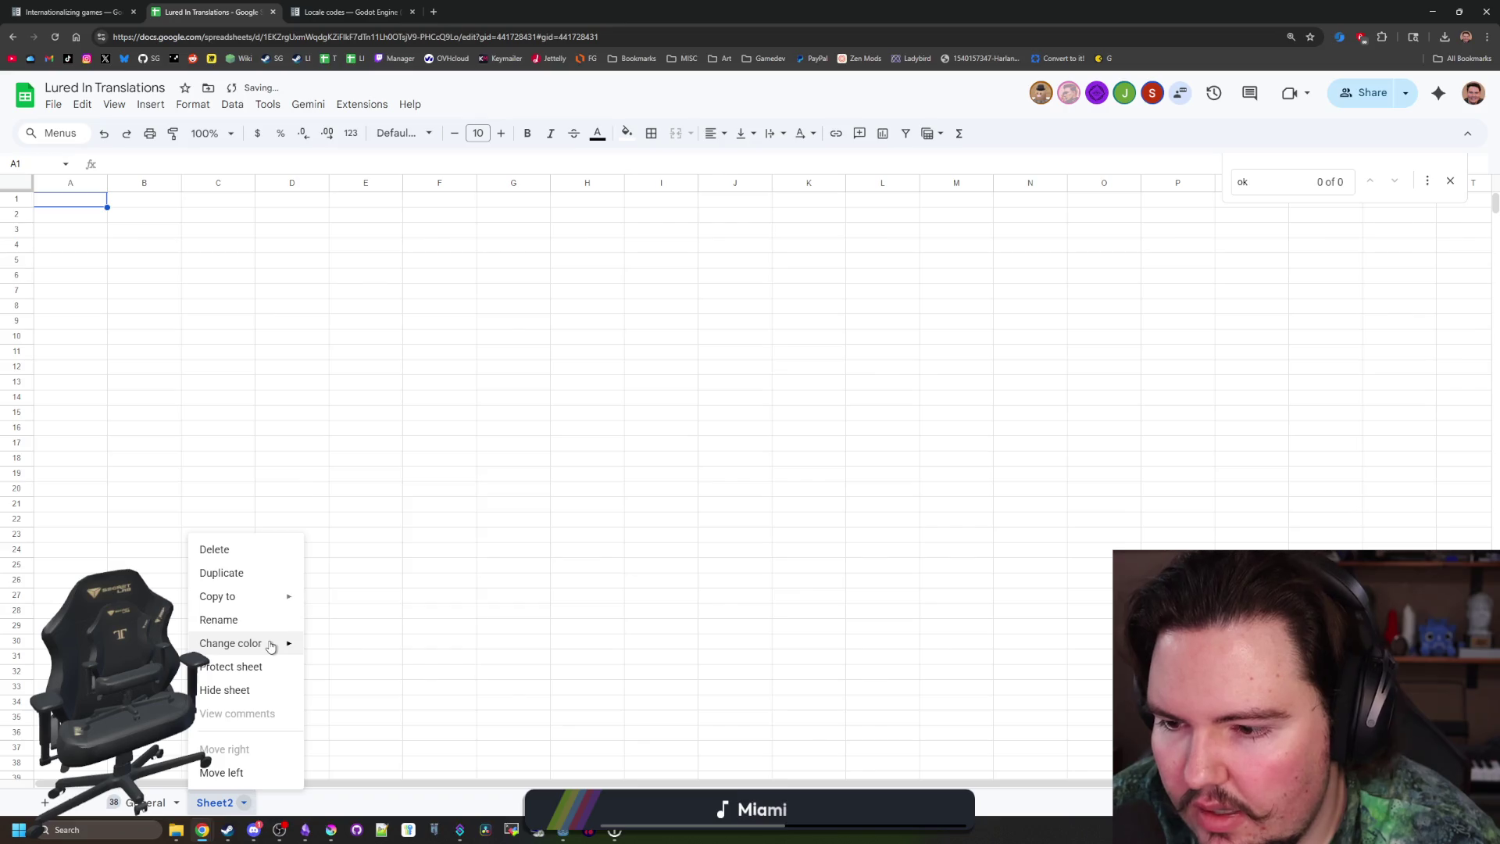
left_click(272, 671)
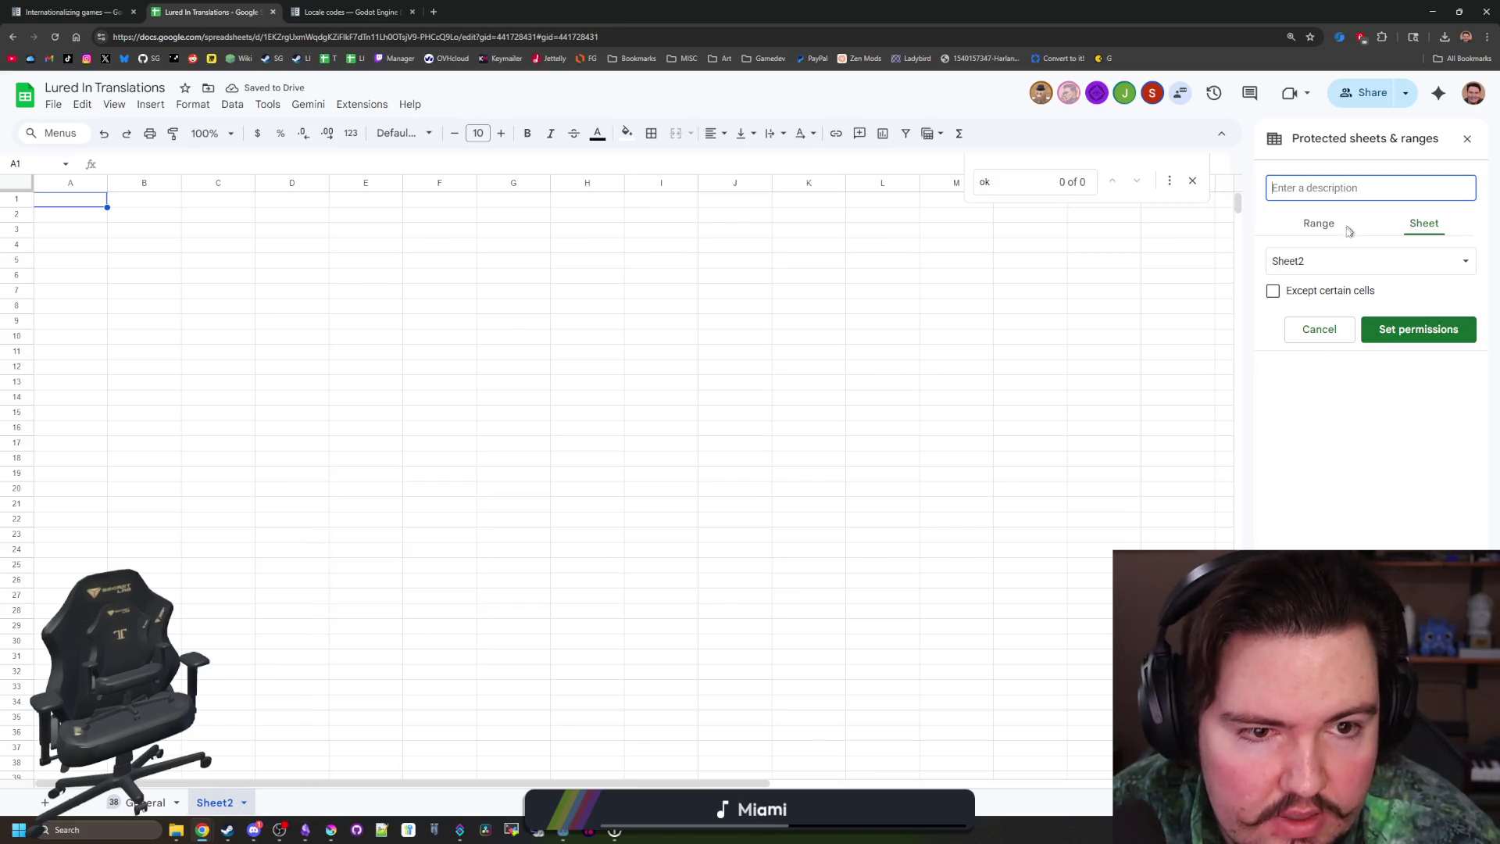
left_click(1321, 264)
left_click(1315, 261)
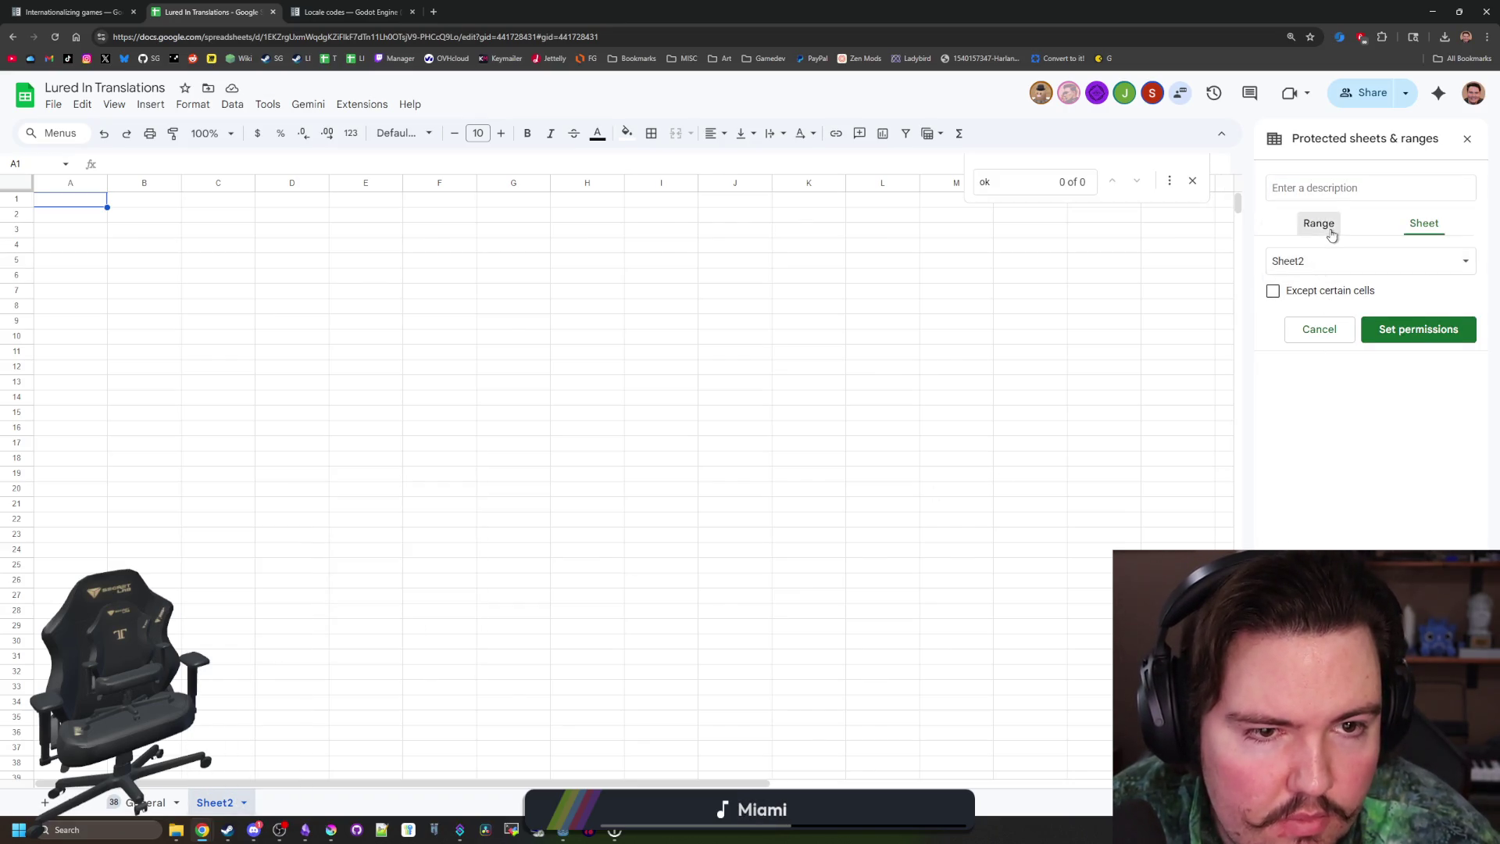
left_click(1332, 235)
left_click(1429, 223)
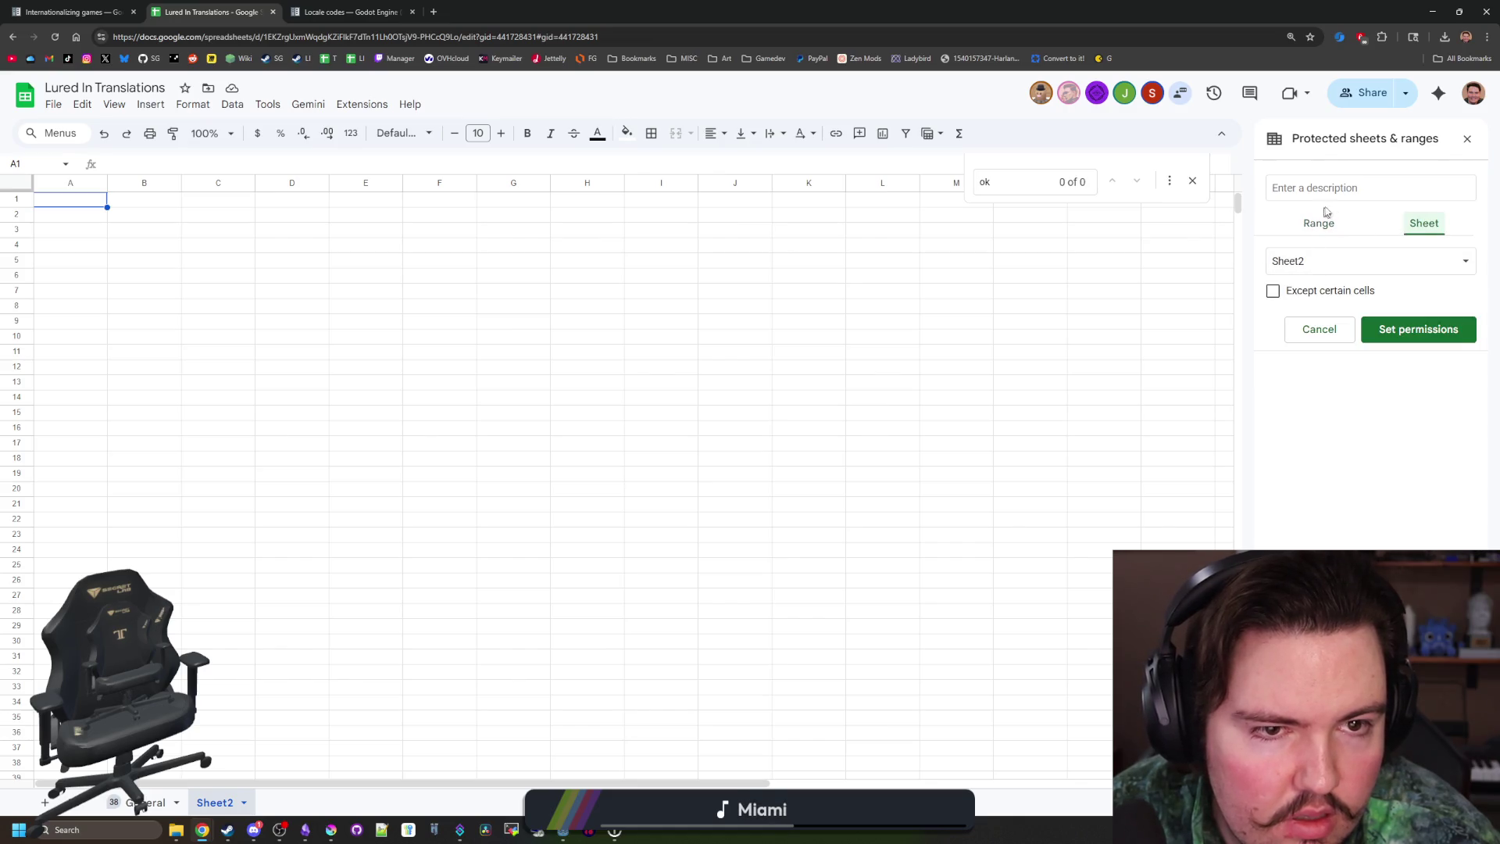
left_click(1326, 188)
left_click(1429, 320)
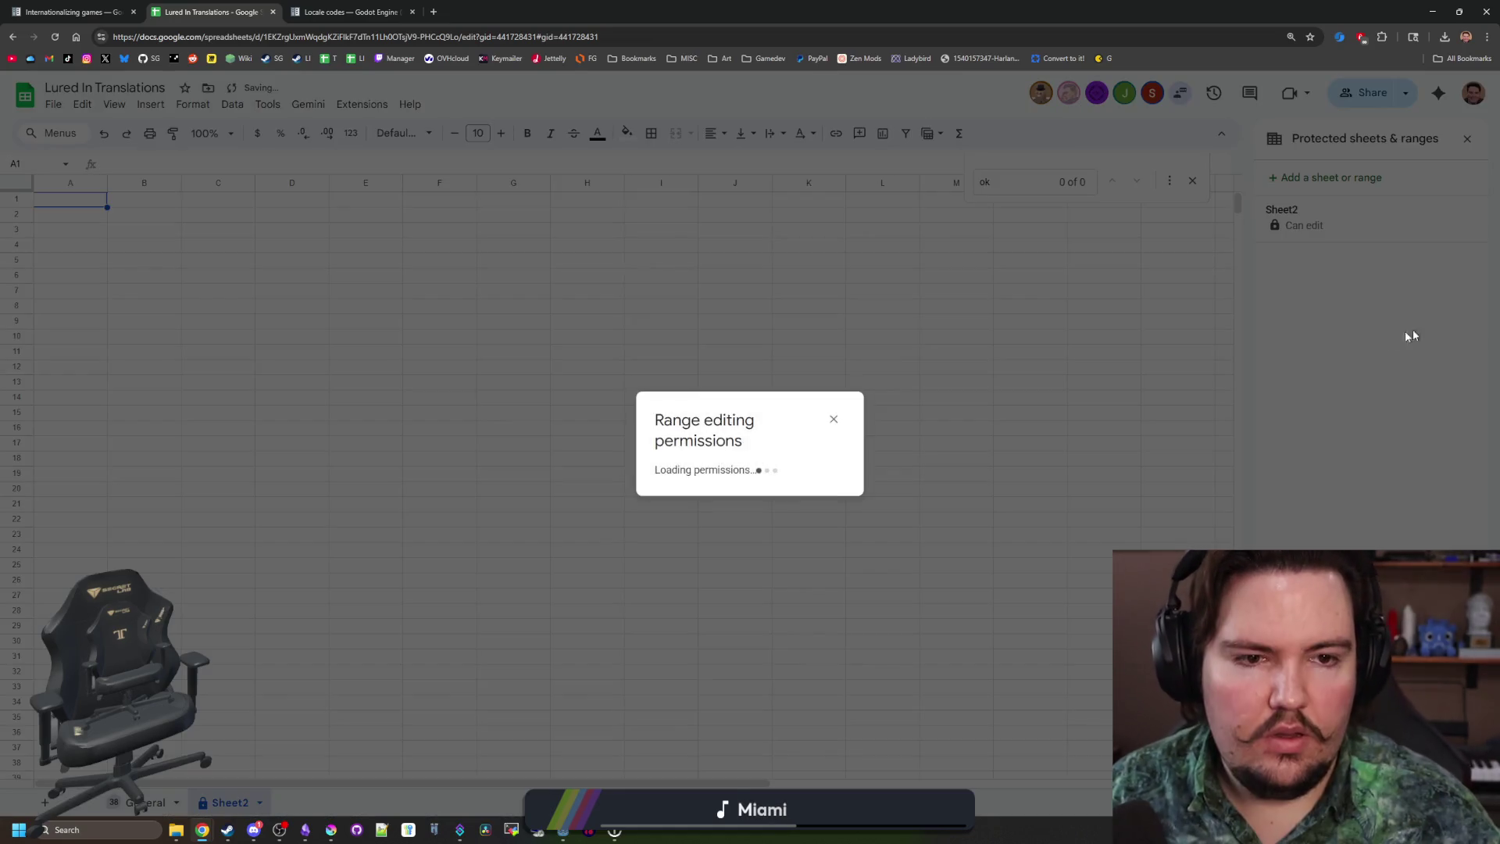
Step: Restrict editing to Only you, save the permissions, and return to the Export sheet
left_click(857, 332)
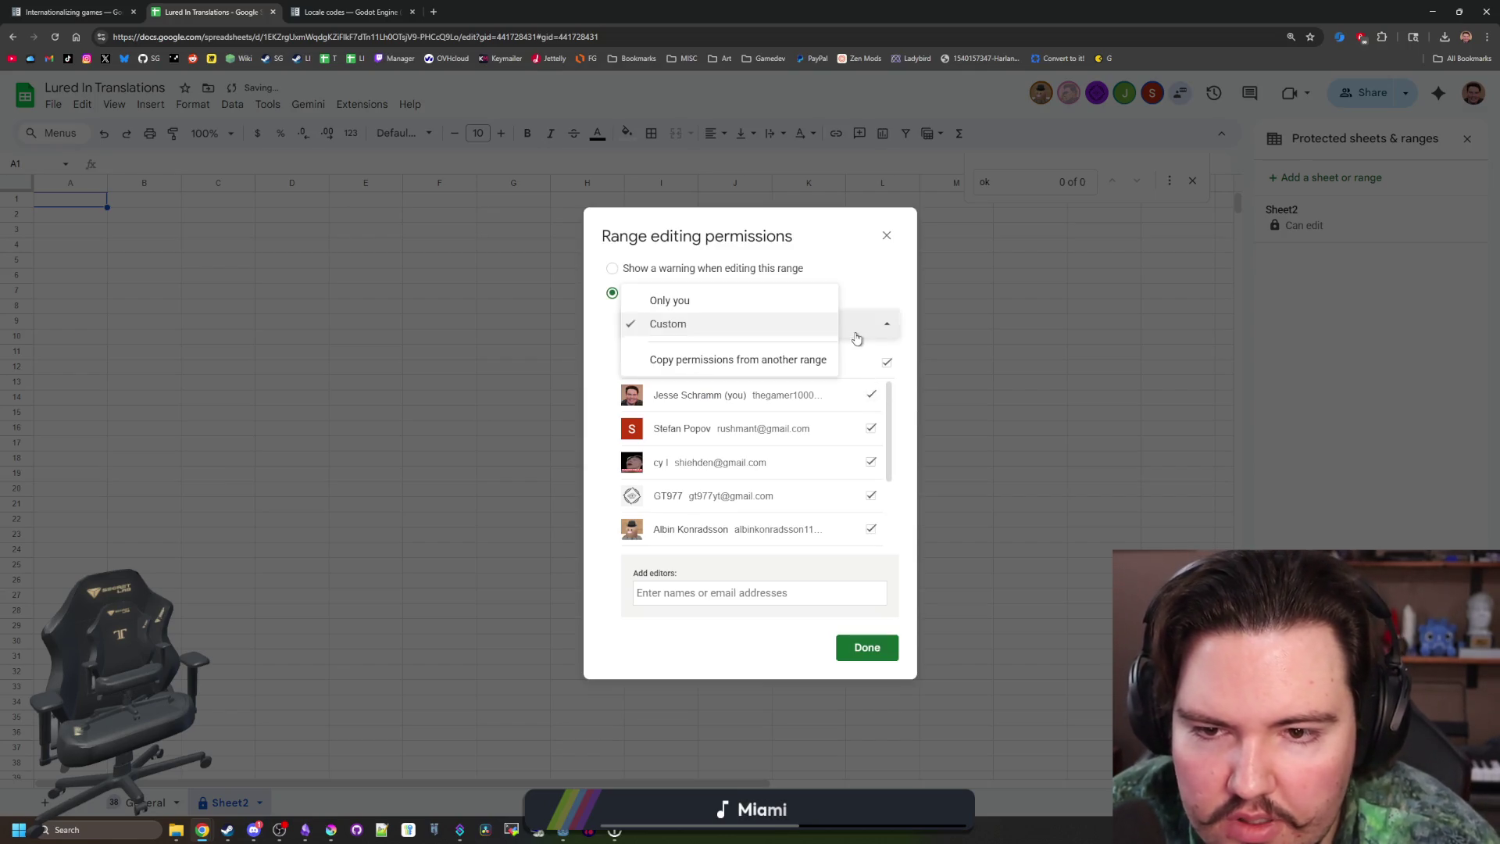
left_click(700, 301)
left_click(859, 395)
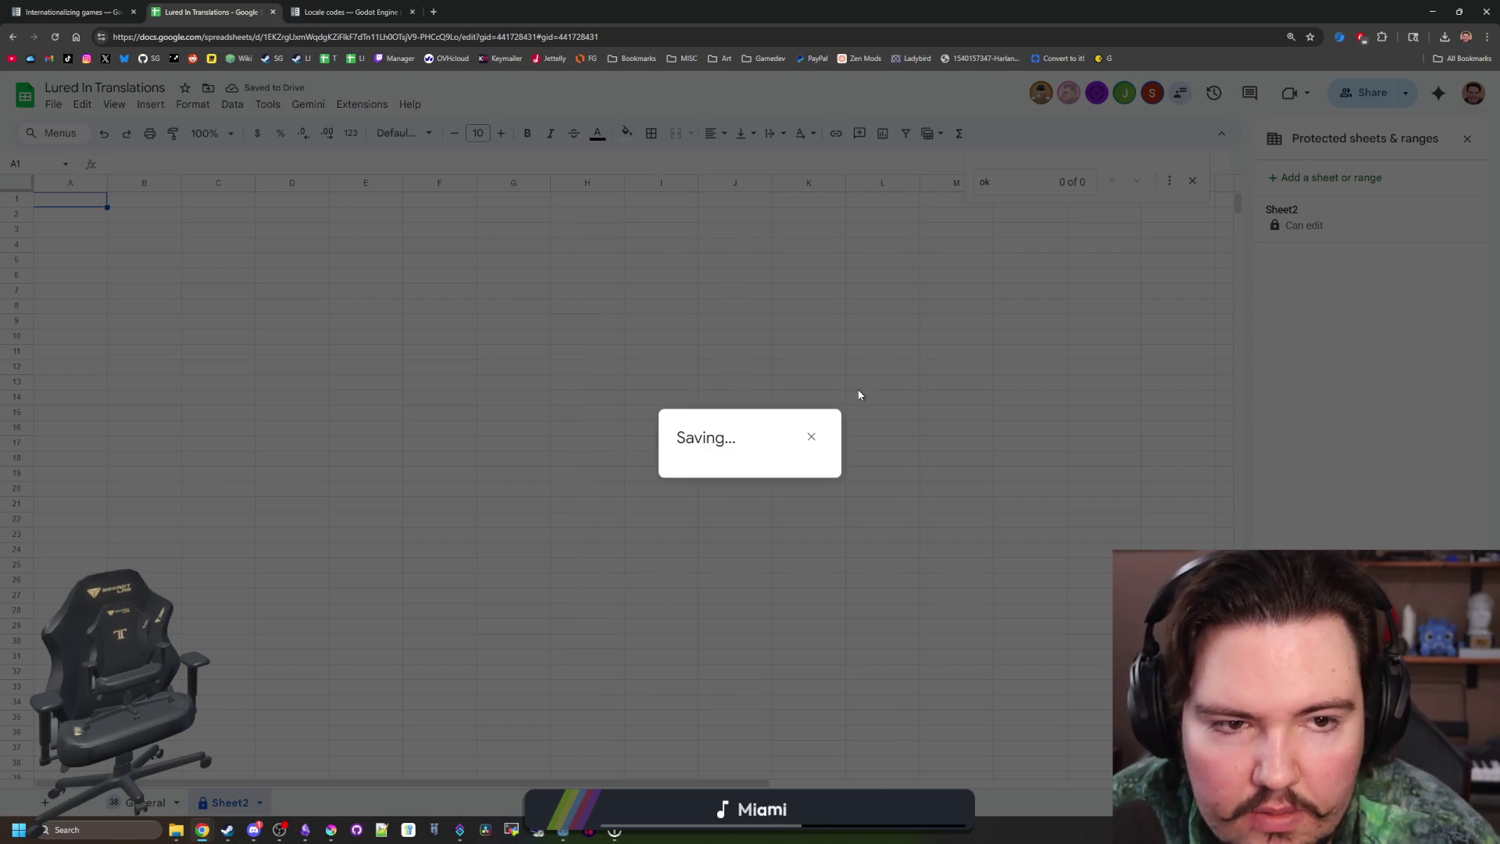
left_click(815, 433)
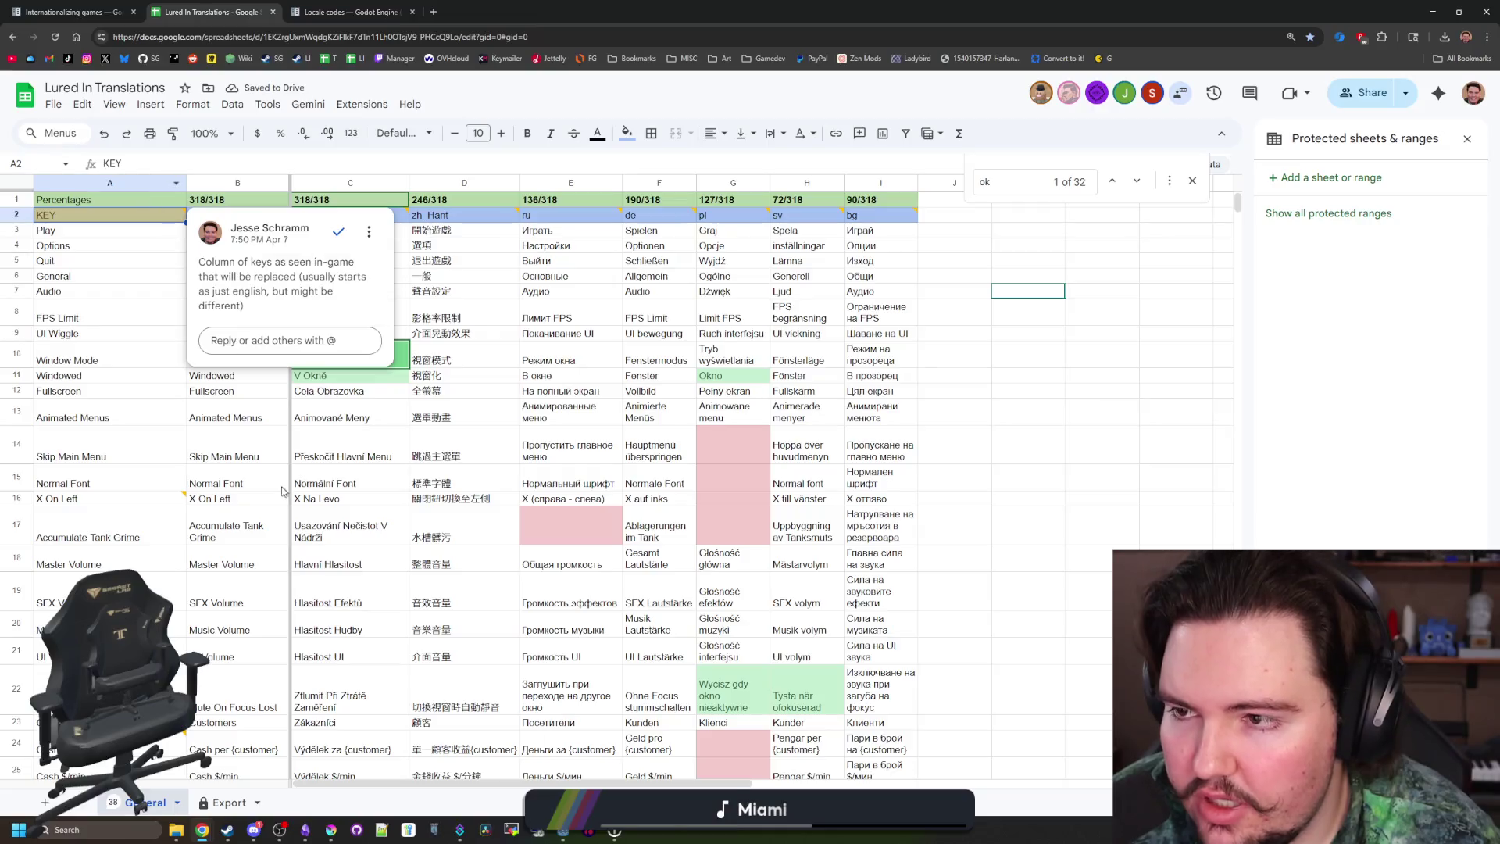
left_click(228, 803)
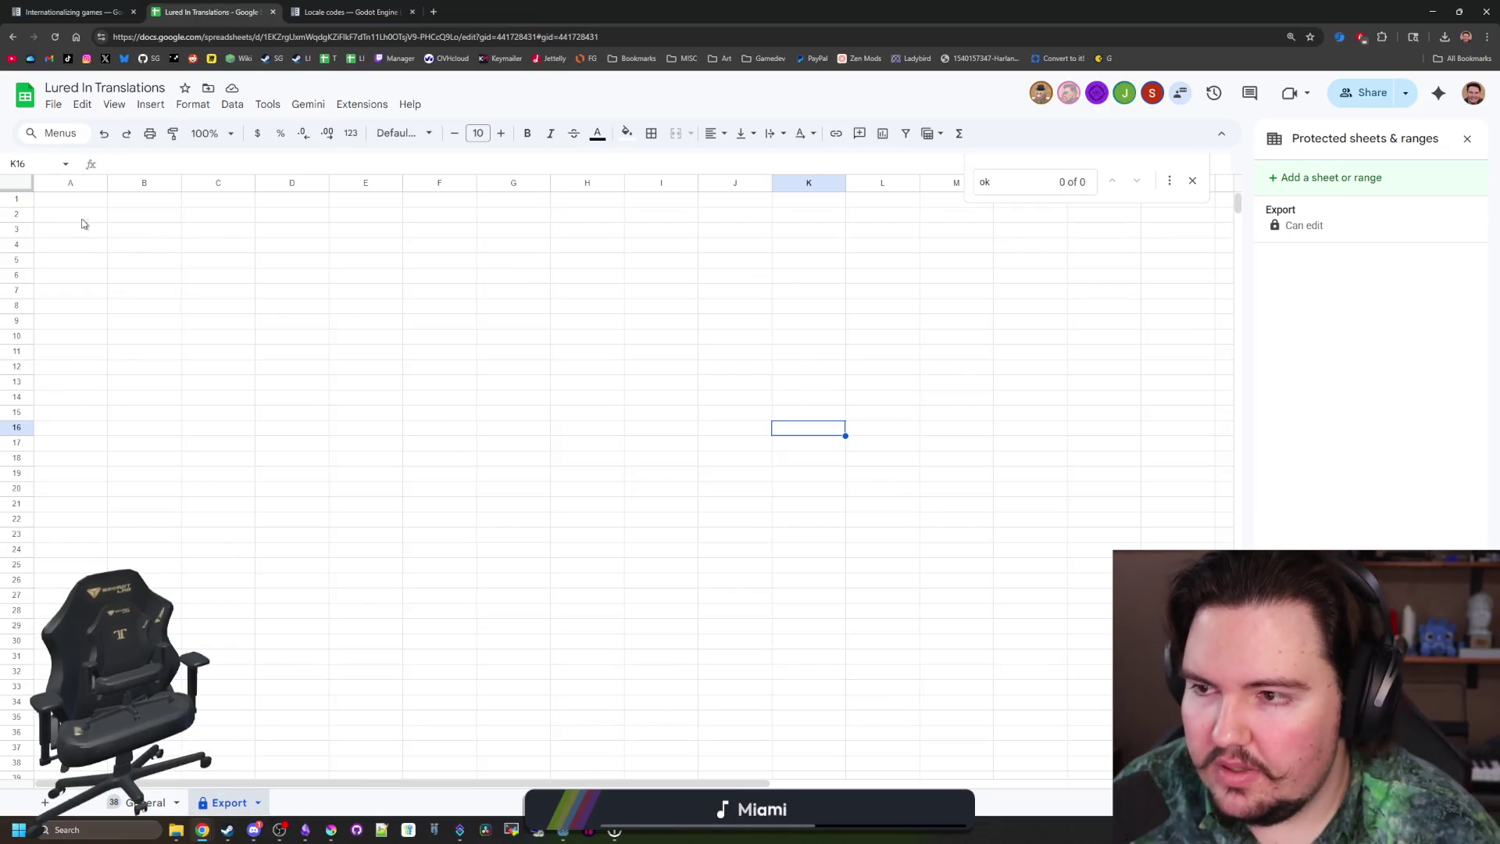
Step: Enter an IMPORTRANGE formula in Export!A1 referencing the General sheet's range
left_click(70, 200)
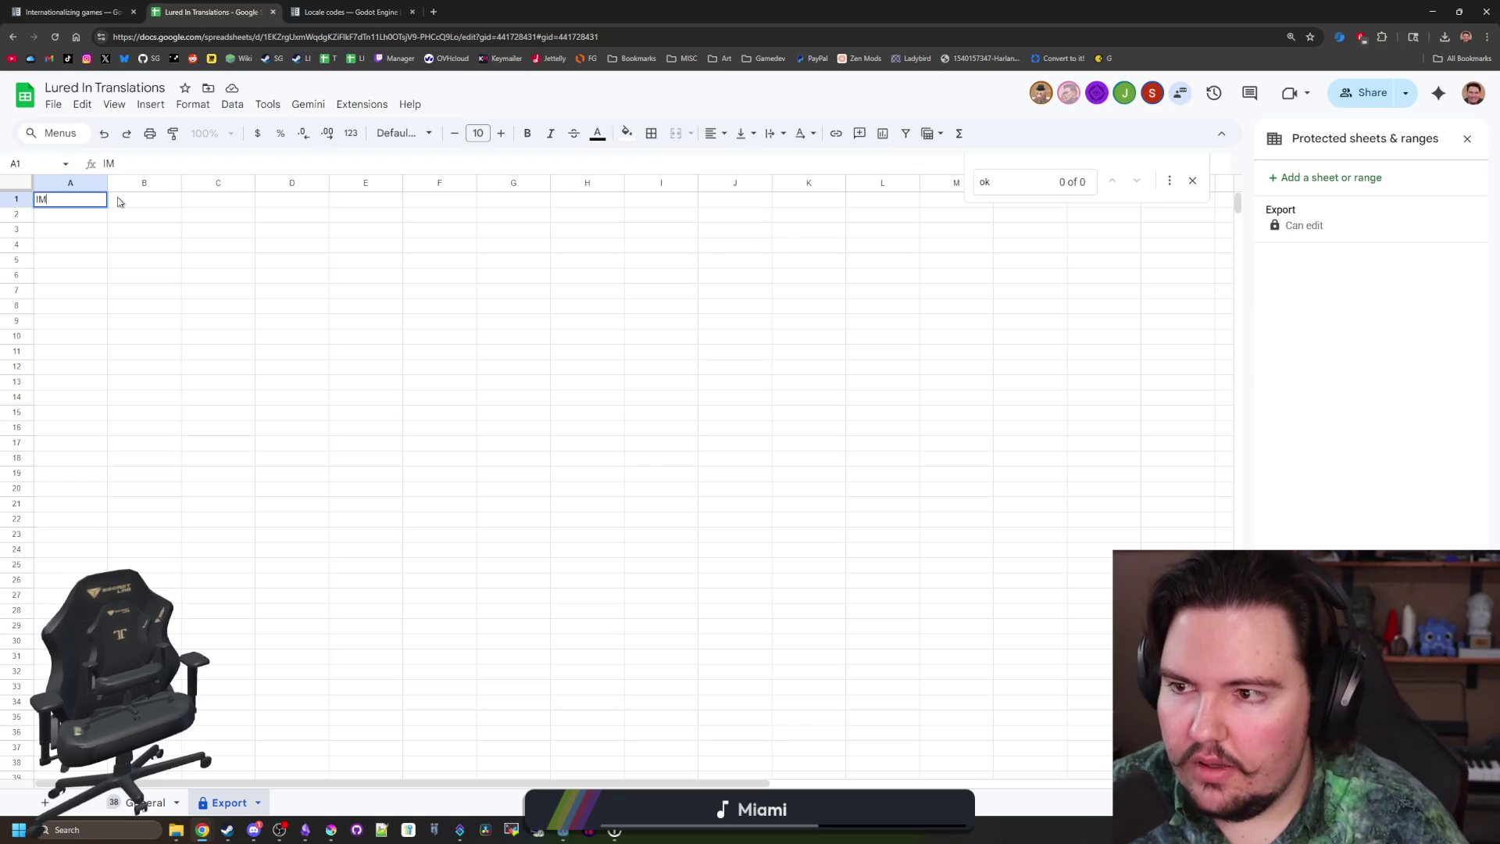
type("NGE(")
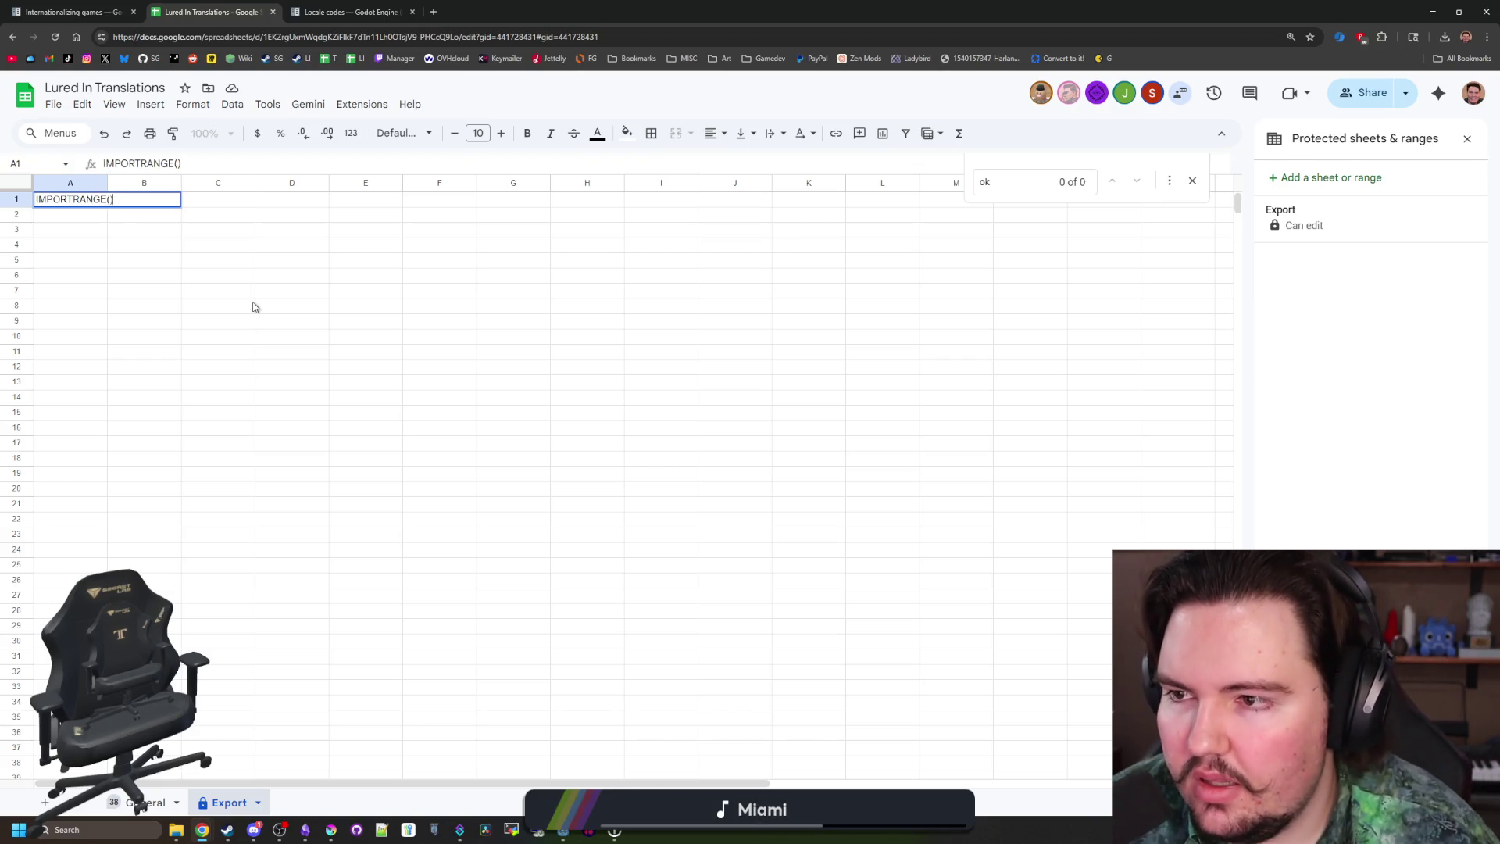
left_click(252, 307)
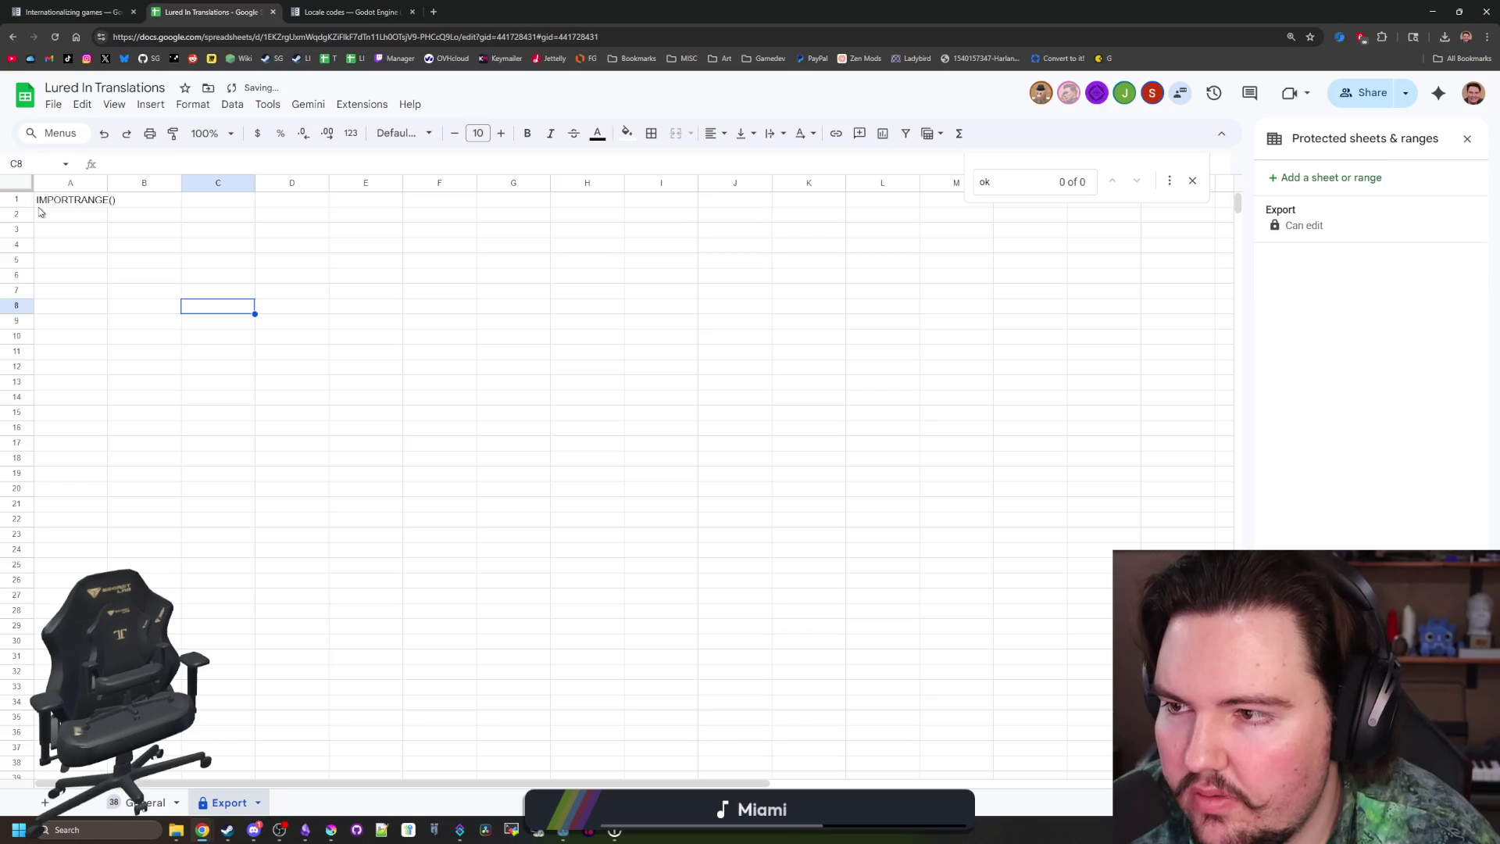
double_click(39, 205)
type("=")
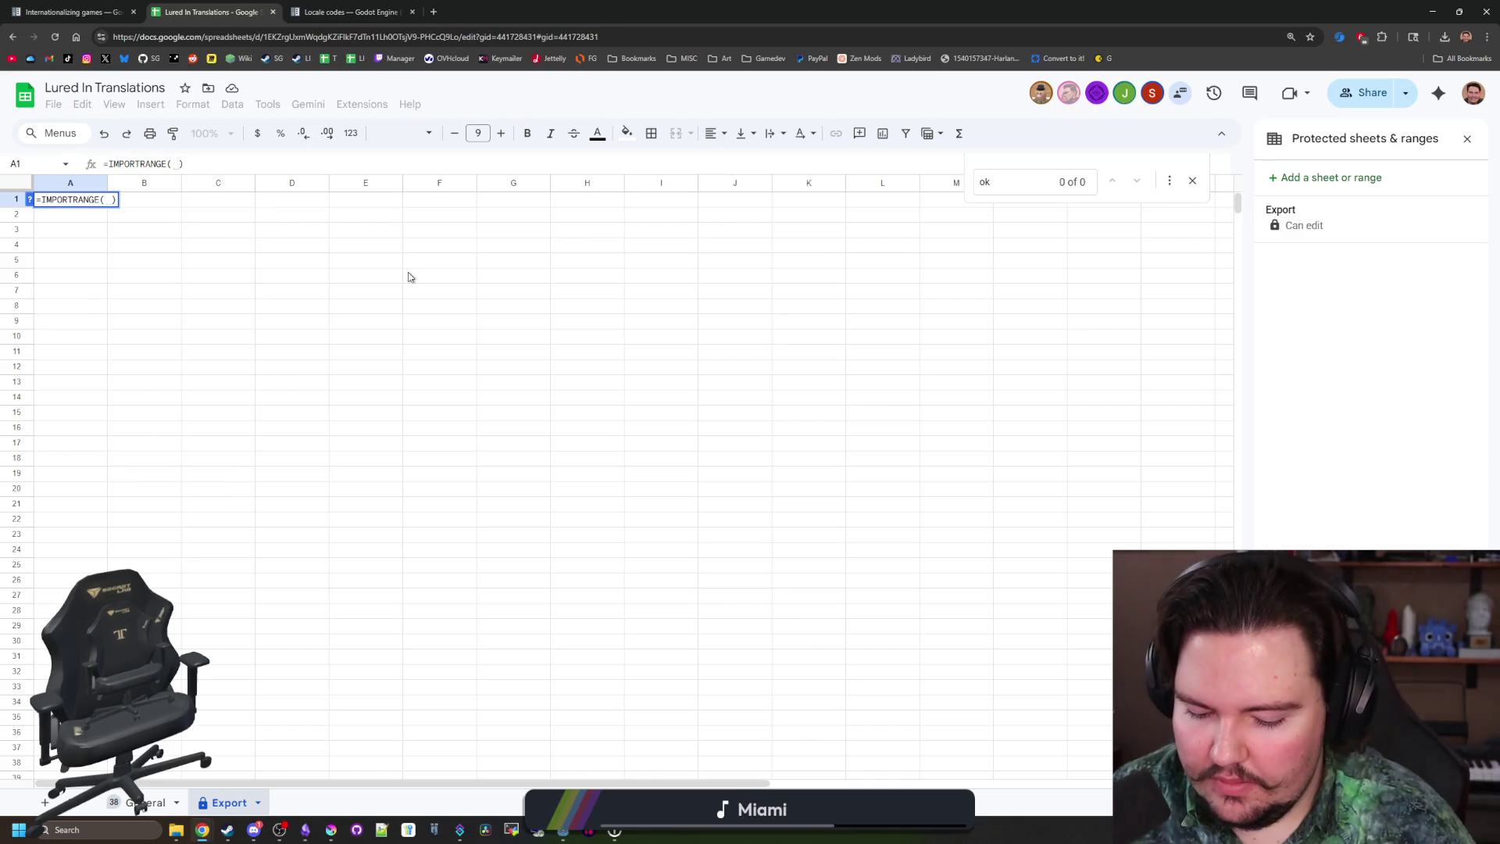
key("BackSpace")
type("GENER")
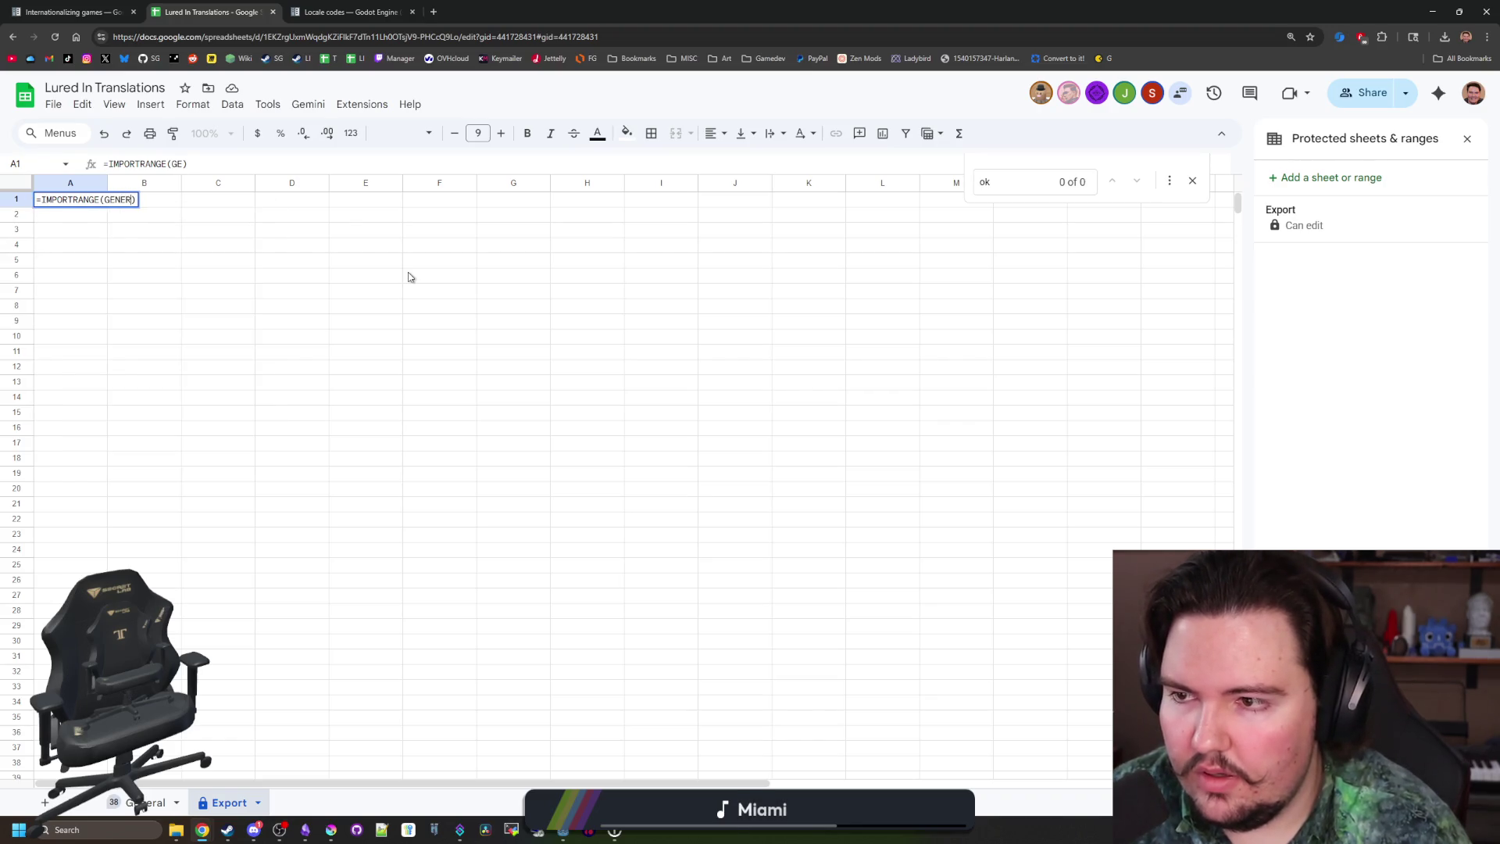
key("BackSpace")
key("BackSpace")
key("BackSpace")
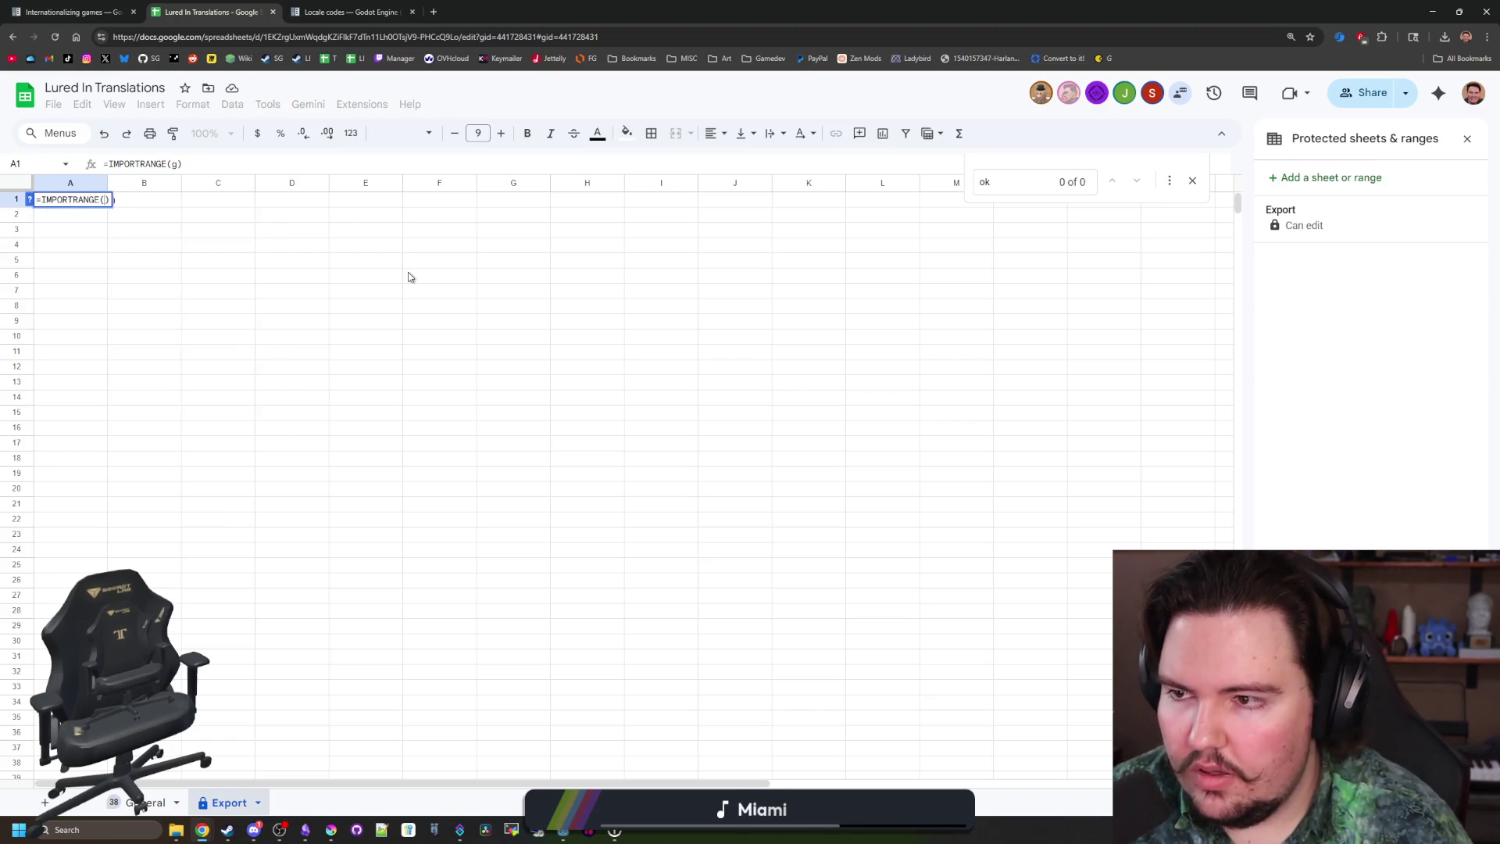
type("\"")
type("!A2\"")
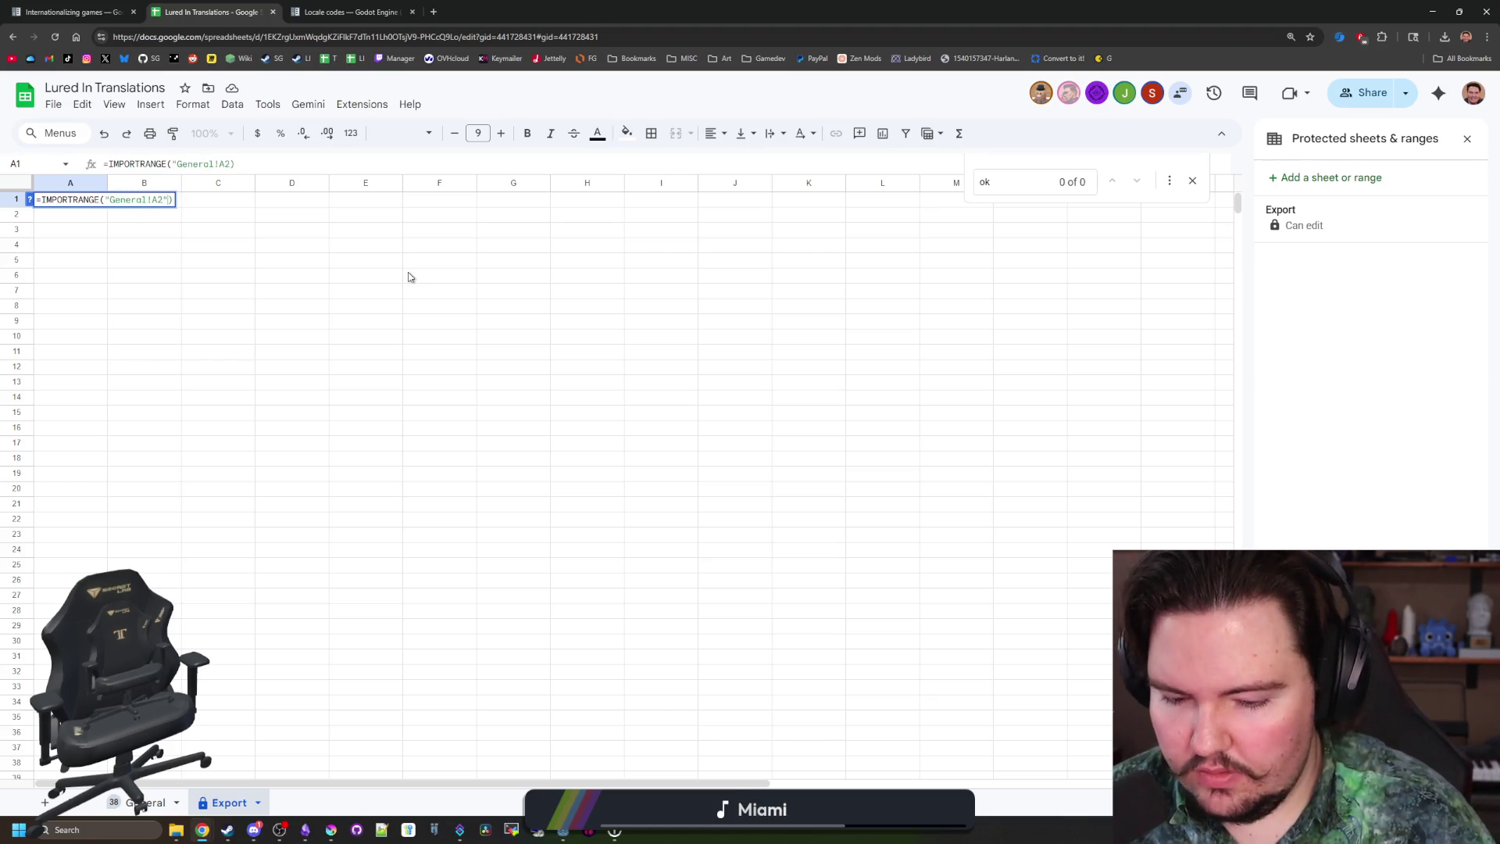
left_click(408, 277)
left_click(54, 204)
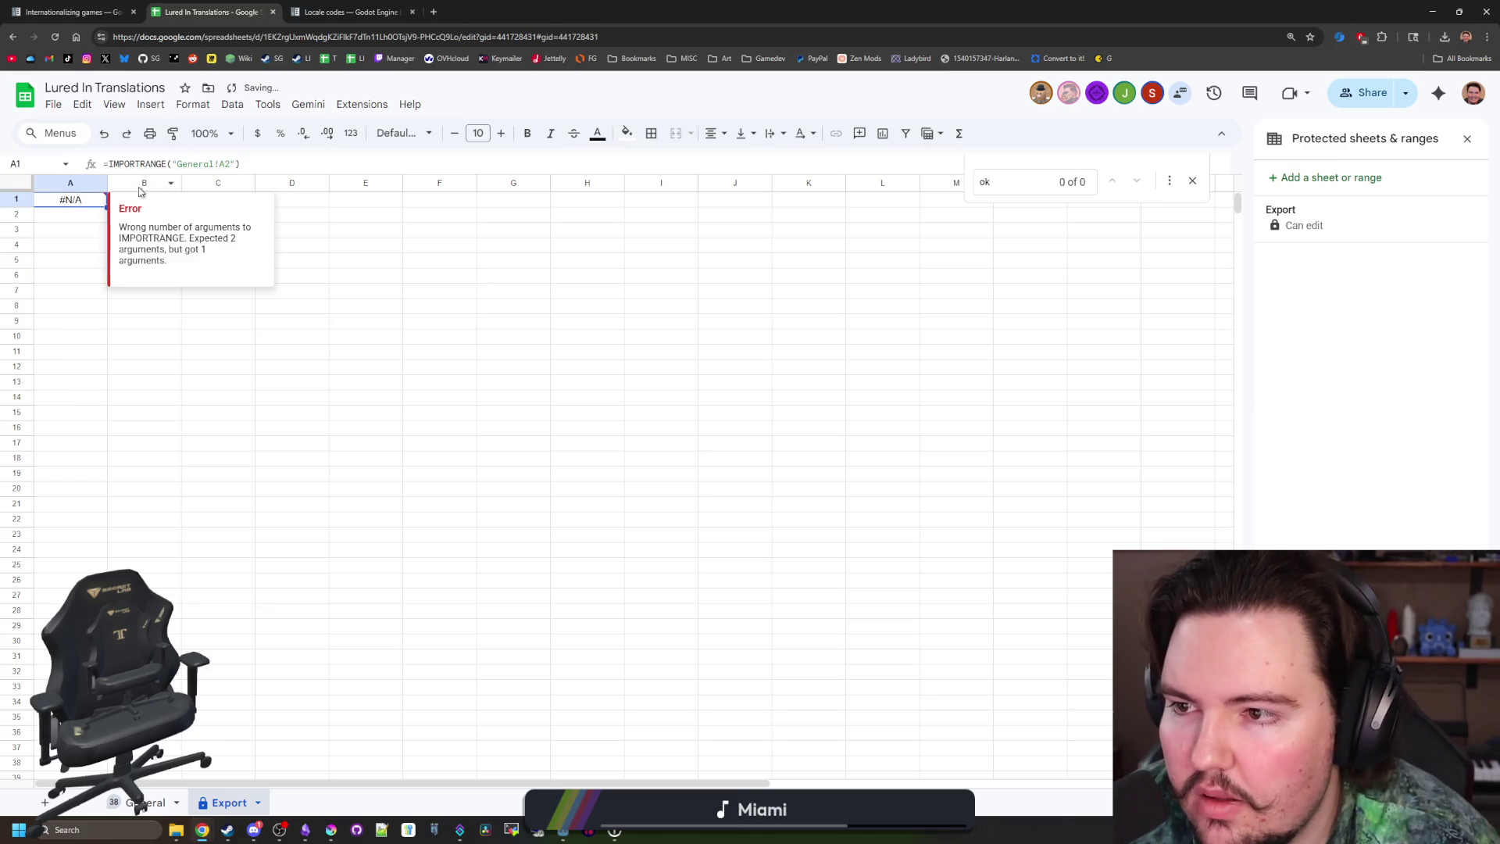
Step: Correct the IMPORTRANGE arguments in A1 and recommit the formula
double_click(90, 202)
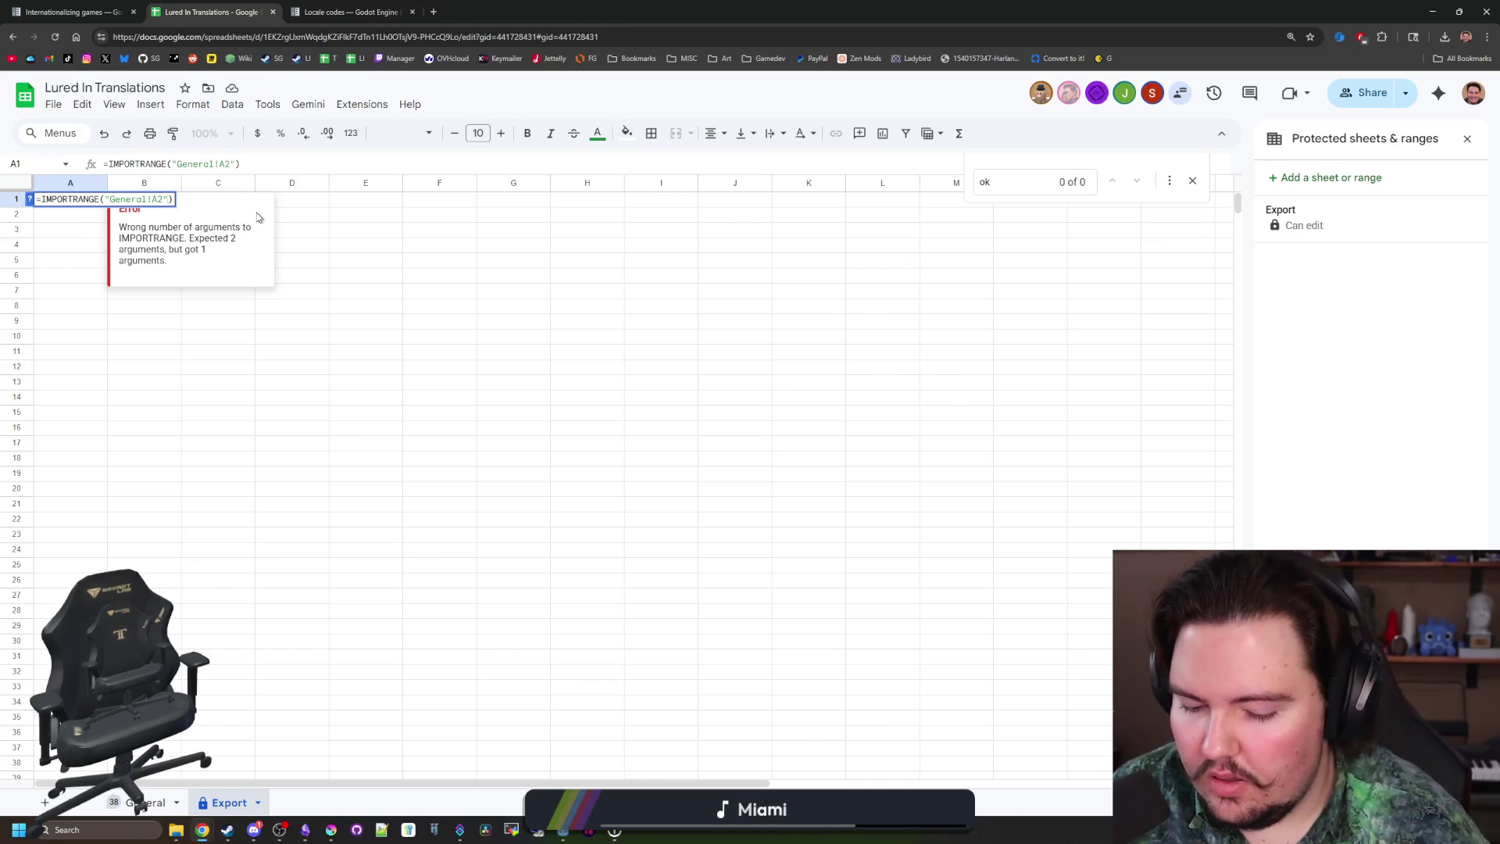
key("BackSpace")
key("BackSpace")
key("BackSpace")
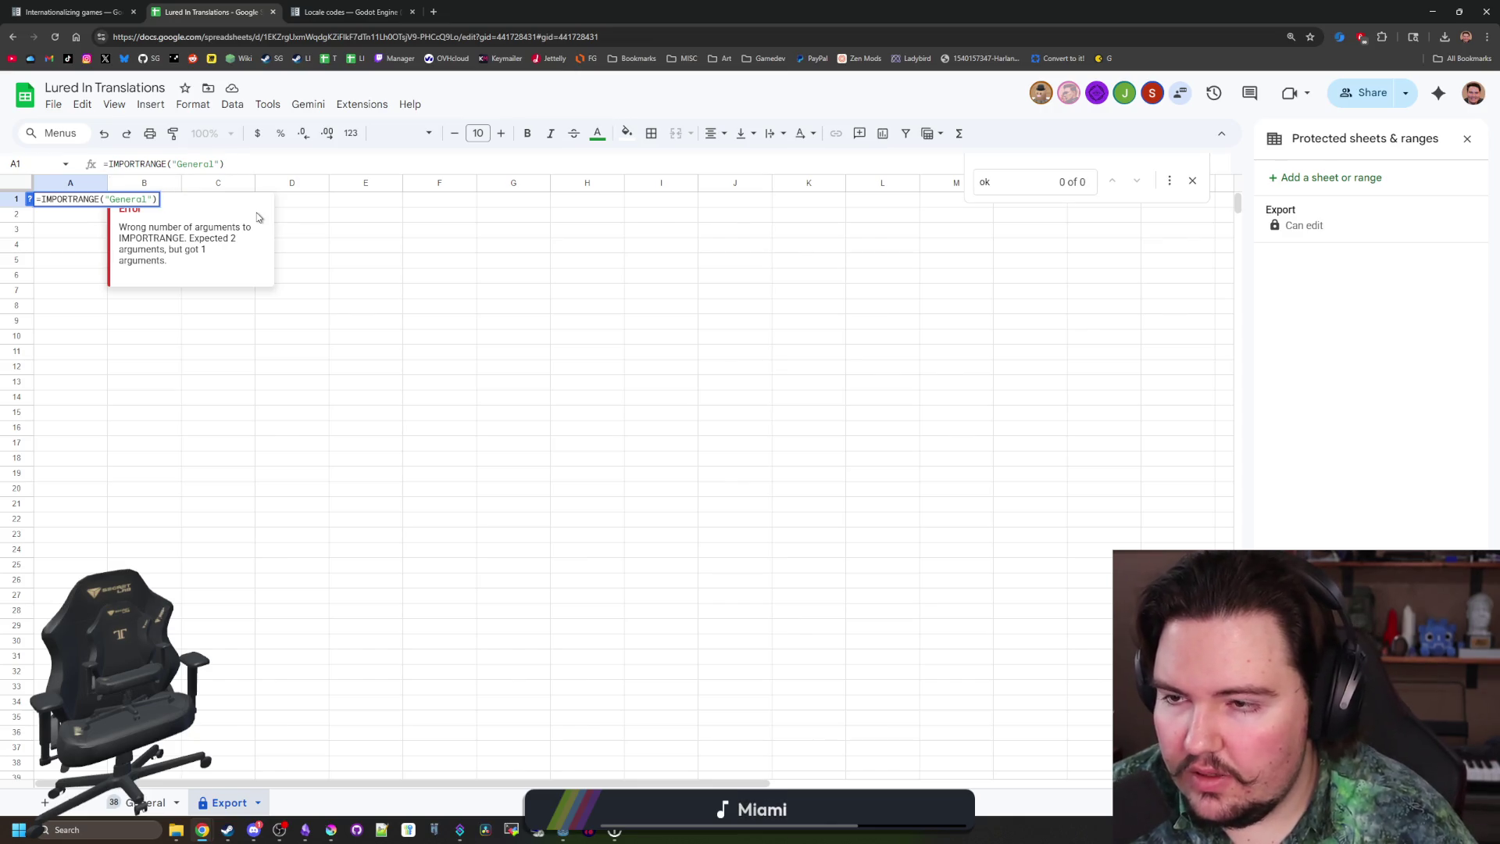
type(",")
key("Return")
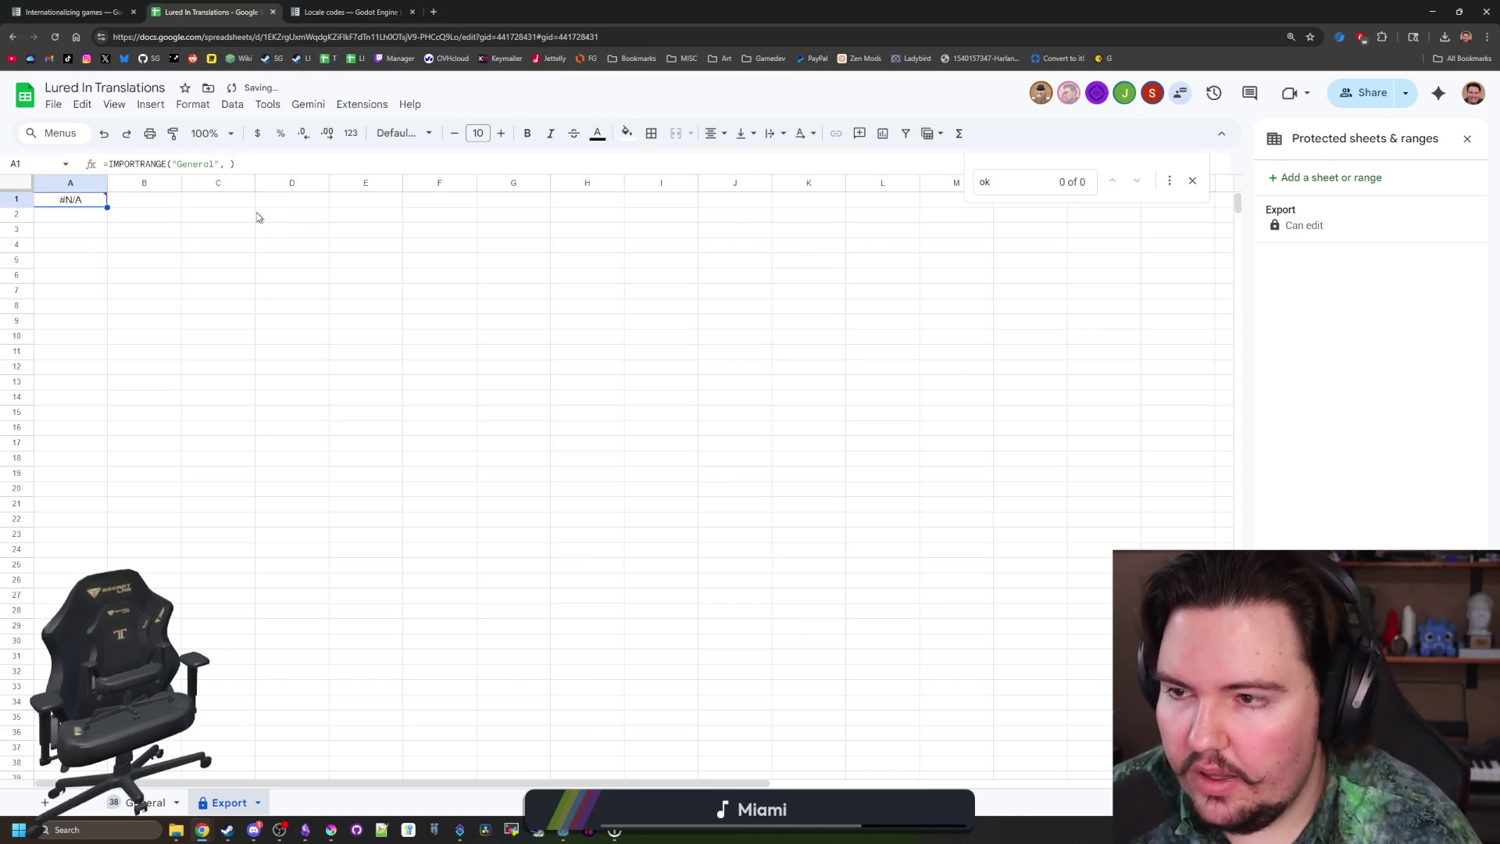
key("Return")
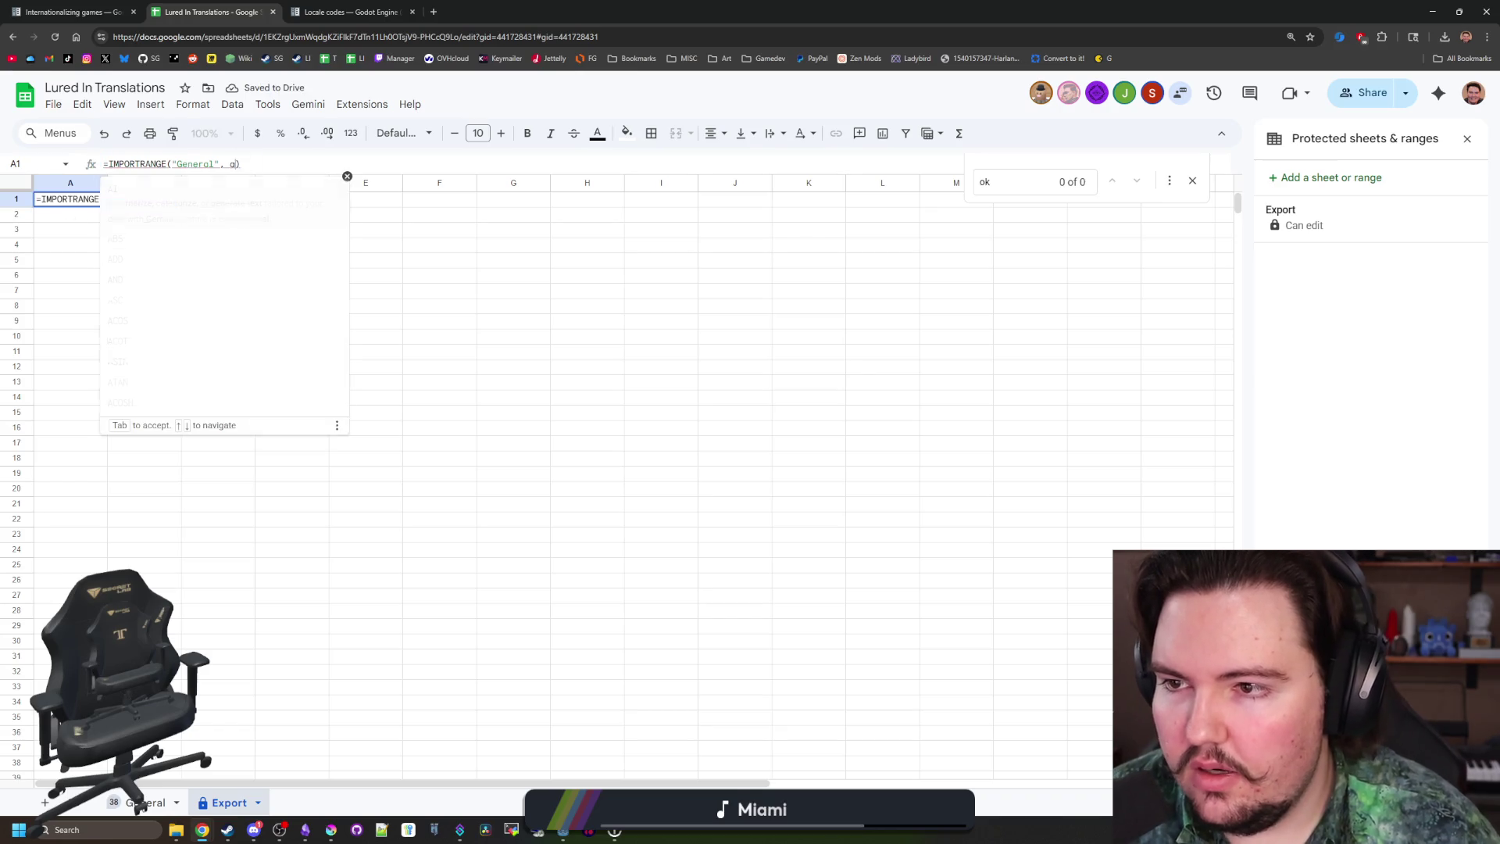
type("a")
left_click(260, 255)
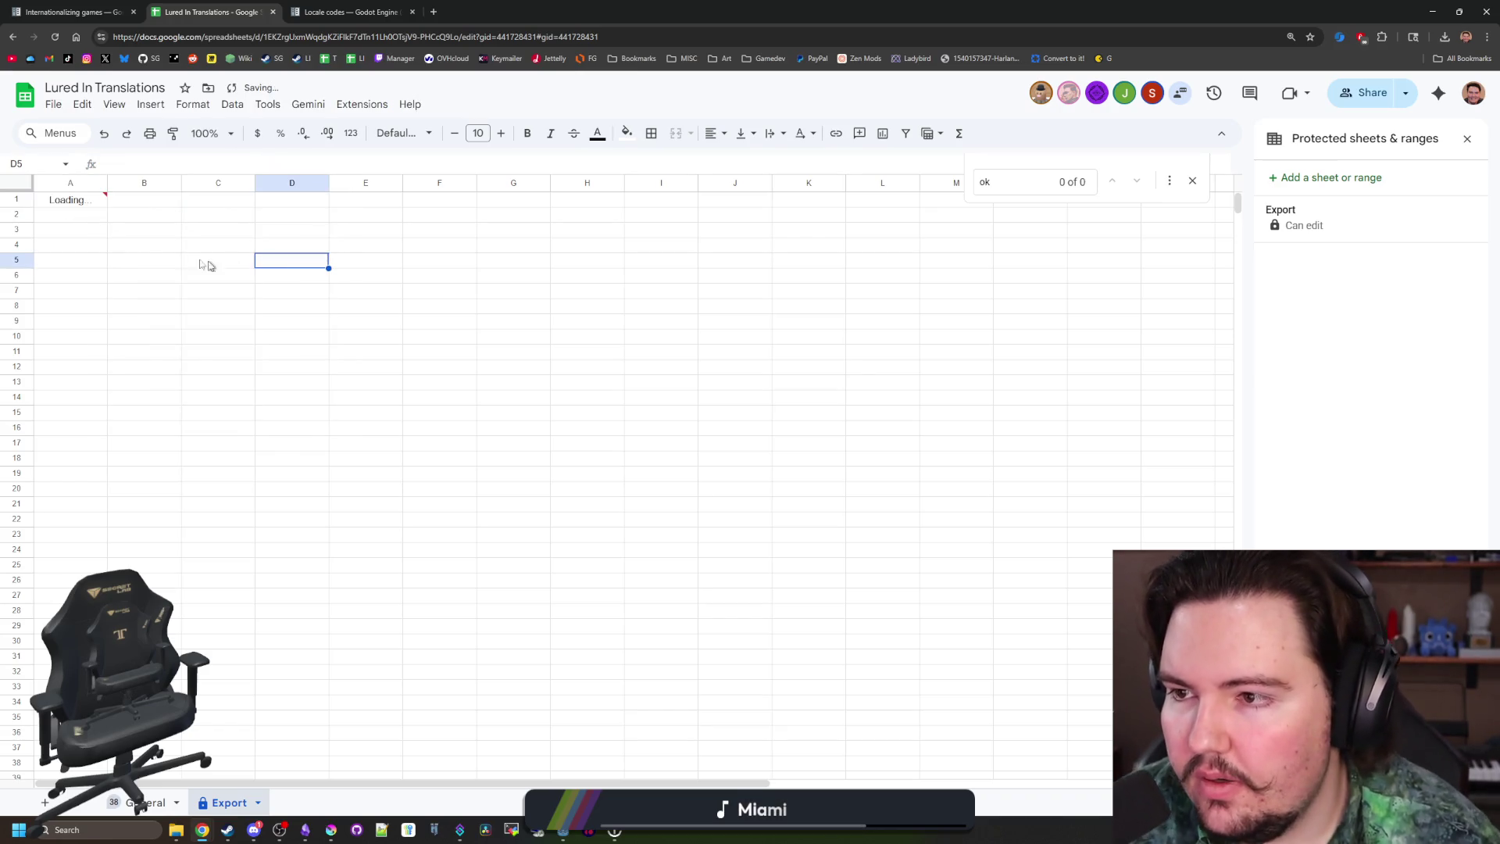
left_click(98, 204)
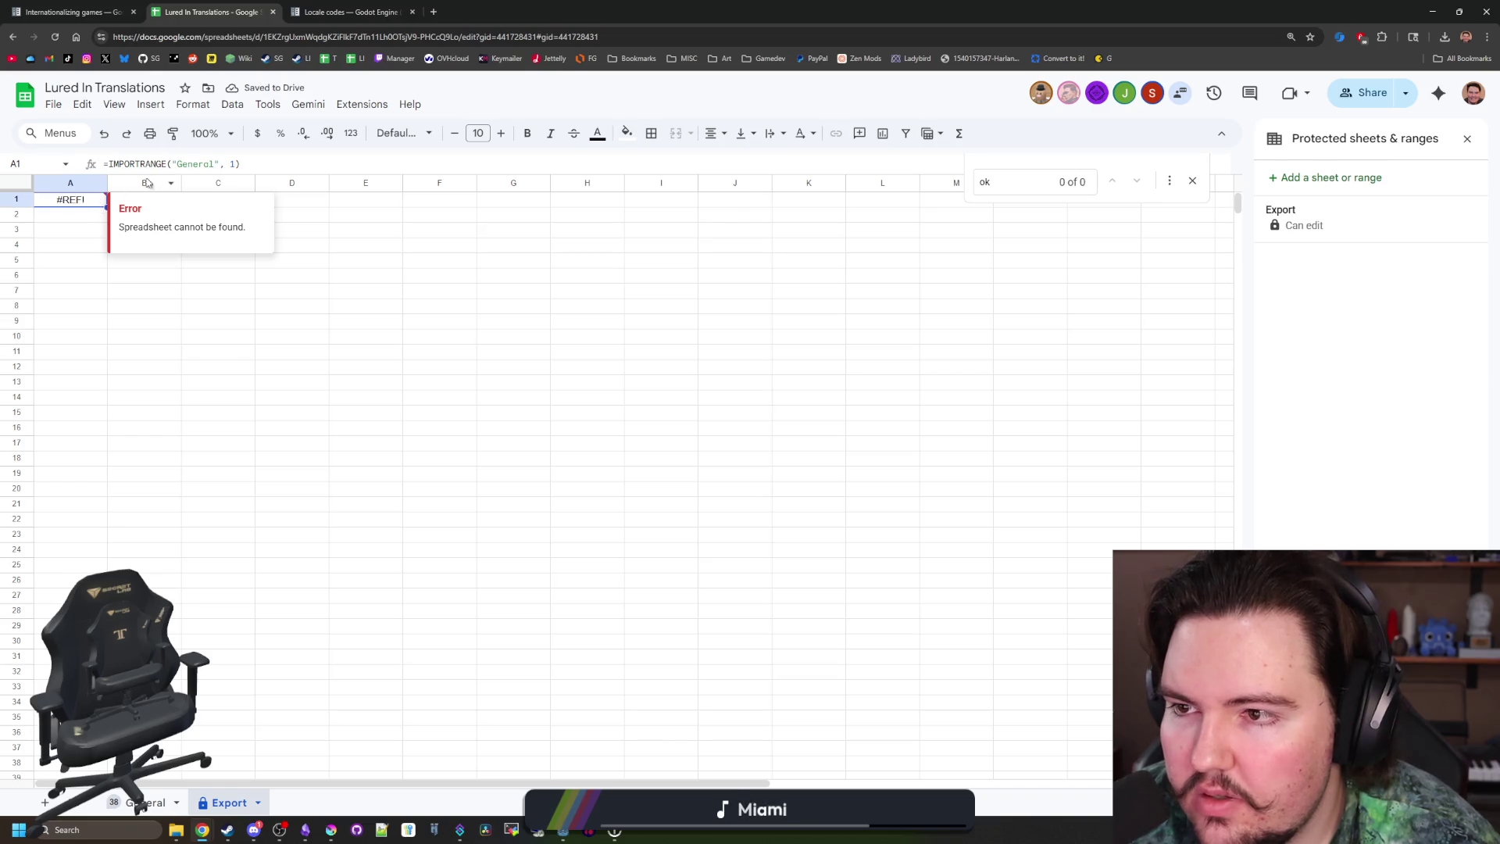
key("Return")
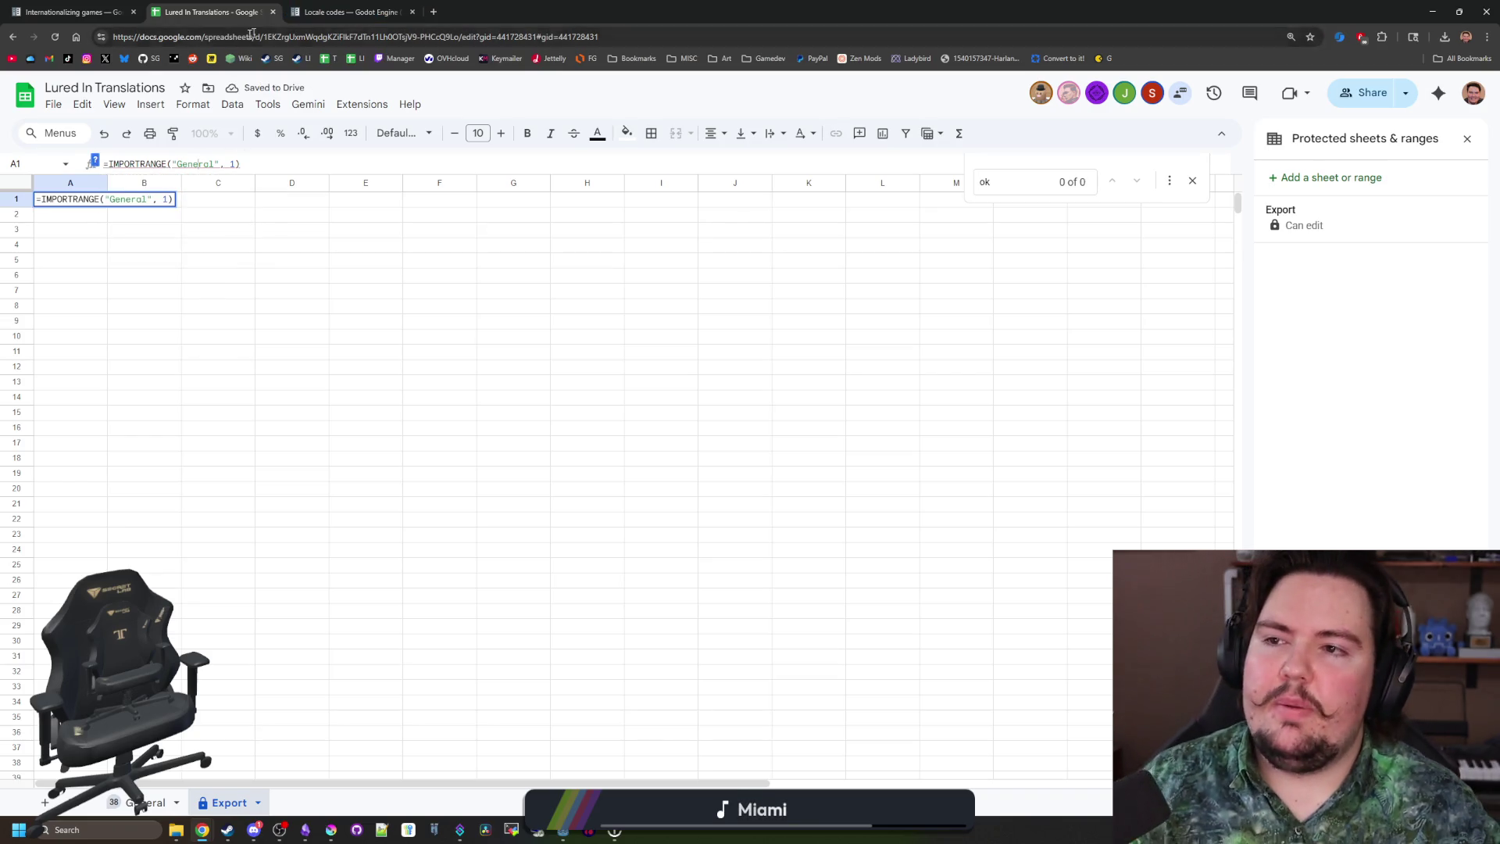
left_click(359, 41)
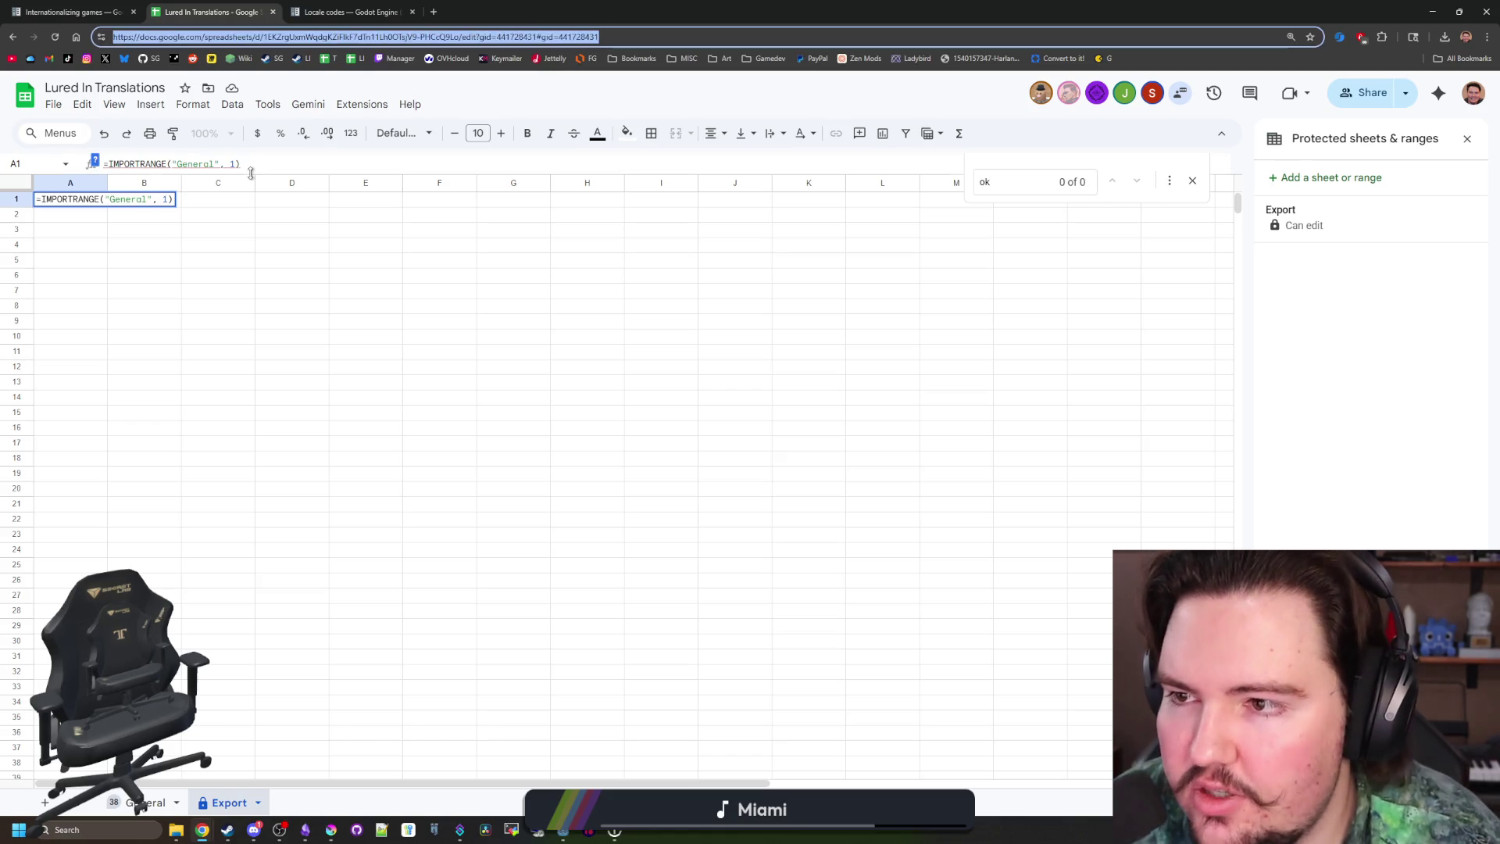
left_click(196, 166)
double_click(197, 166)
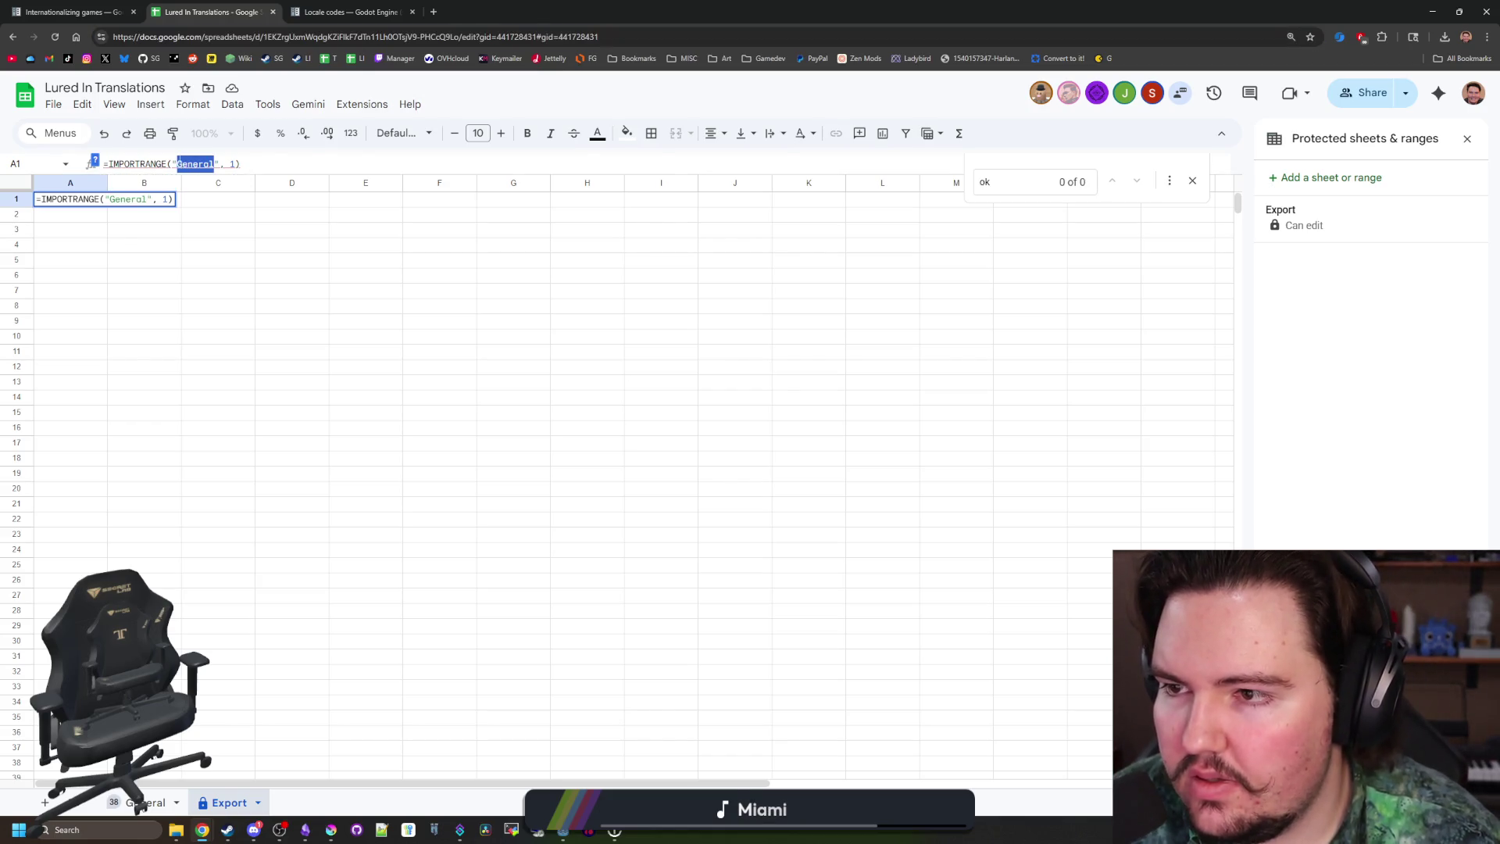
key("ctrl+v")
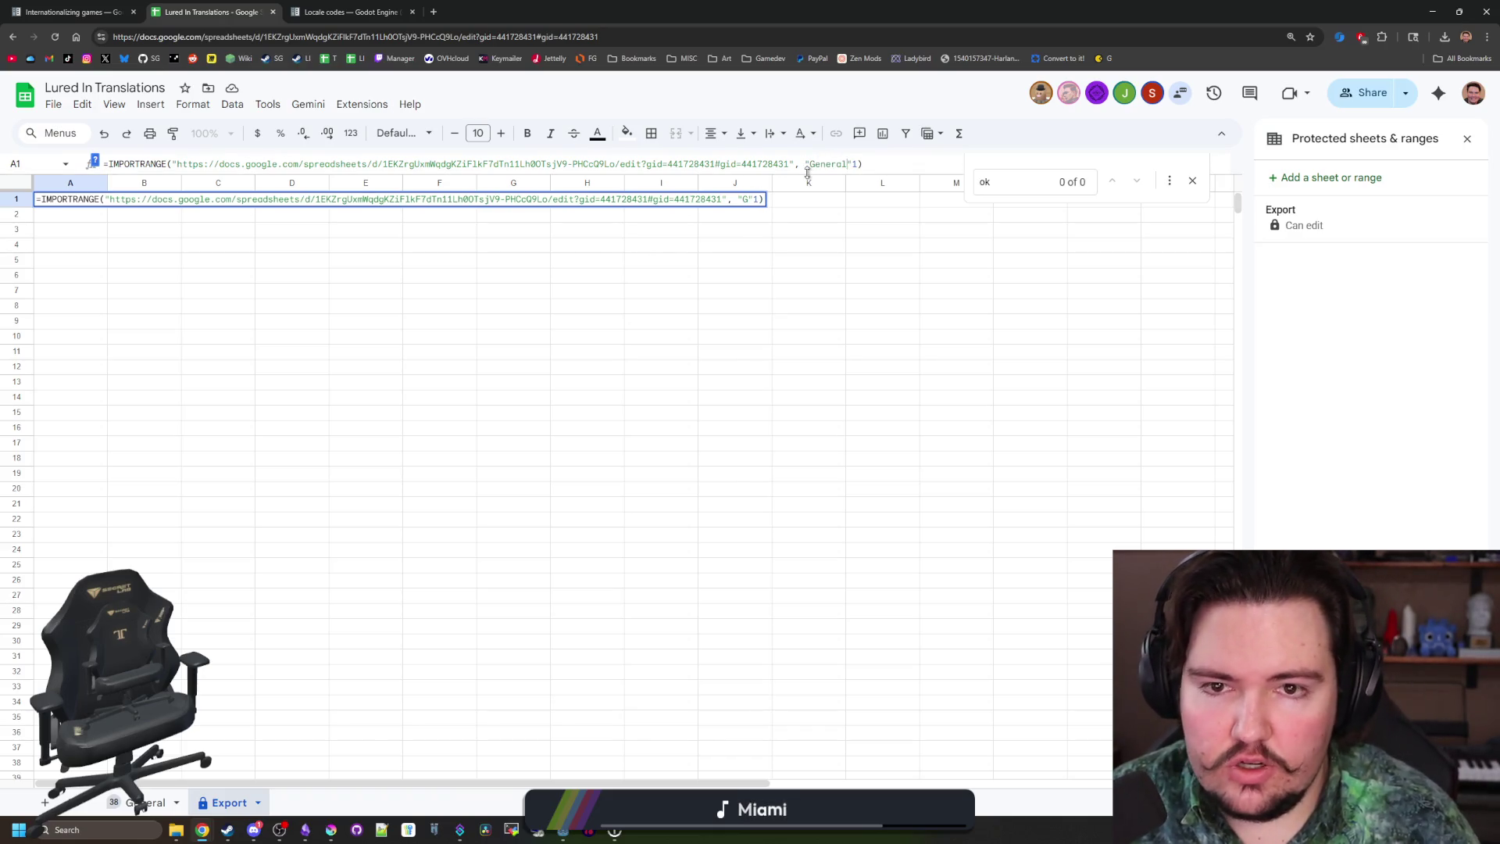
type("!A2:I10000")
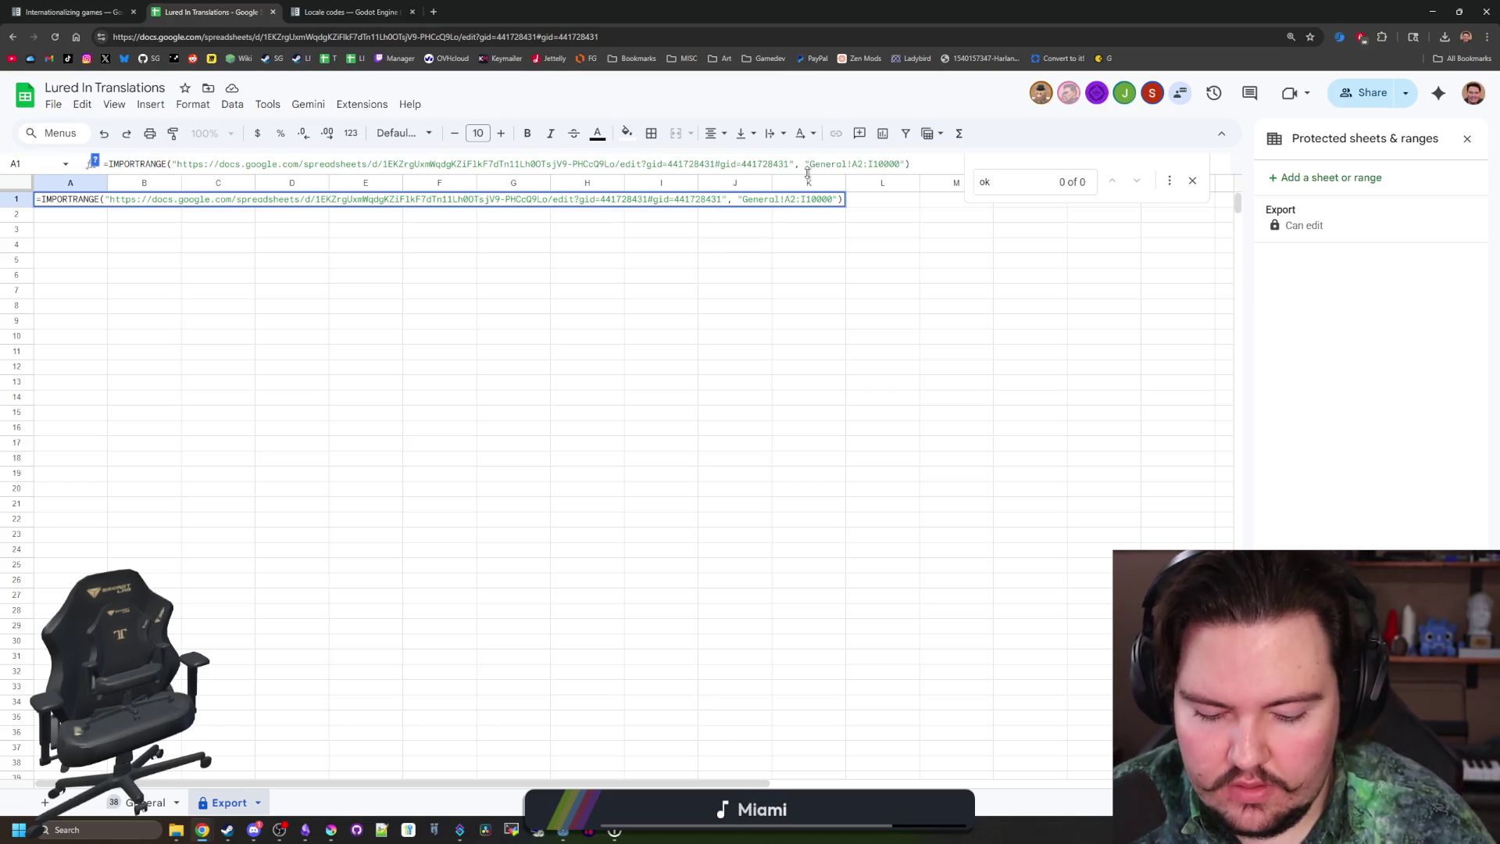
left_click(867, 215)
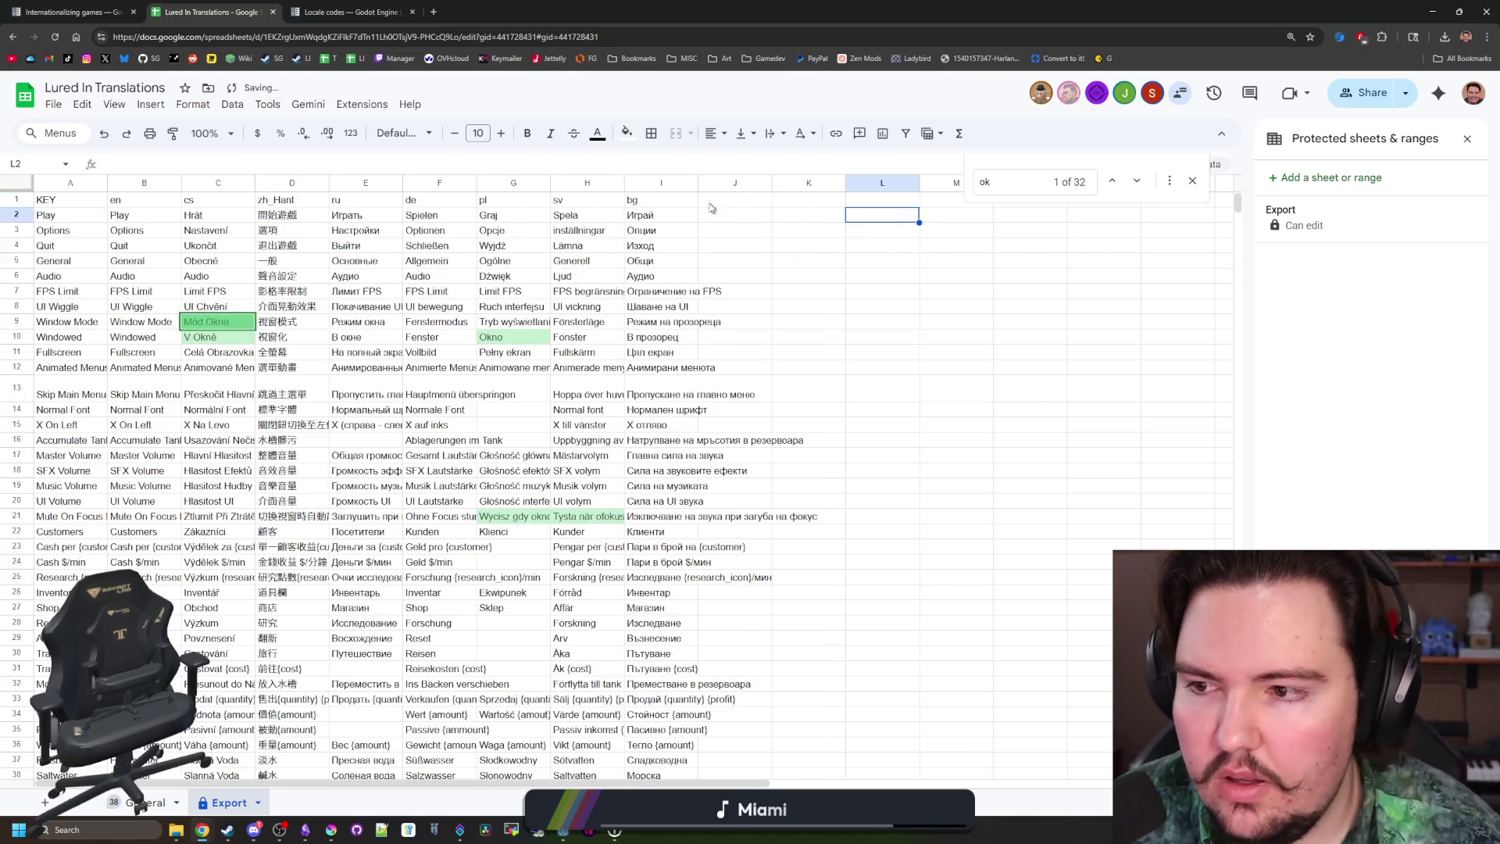
Step: Compare the imported Export rows with the General sheet and close the Protected sheets & ranges panel
scroll(515, 305, "down", 20)
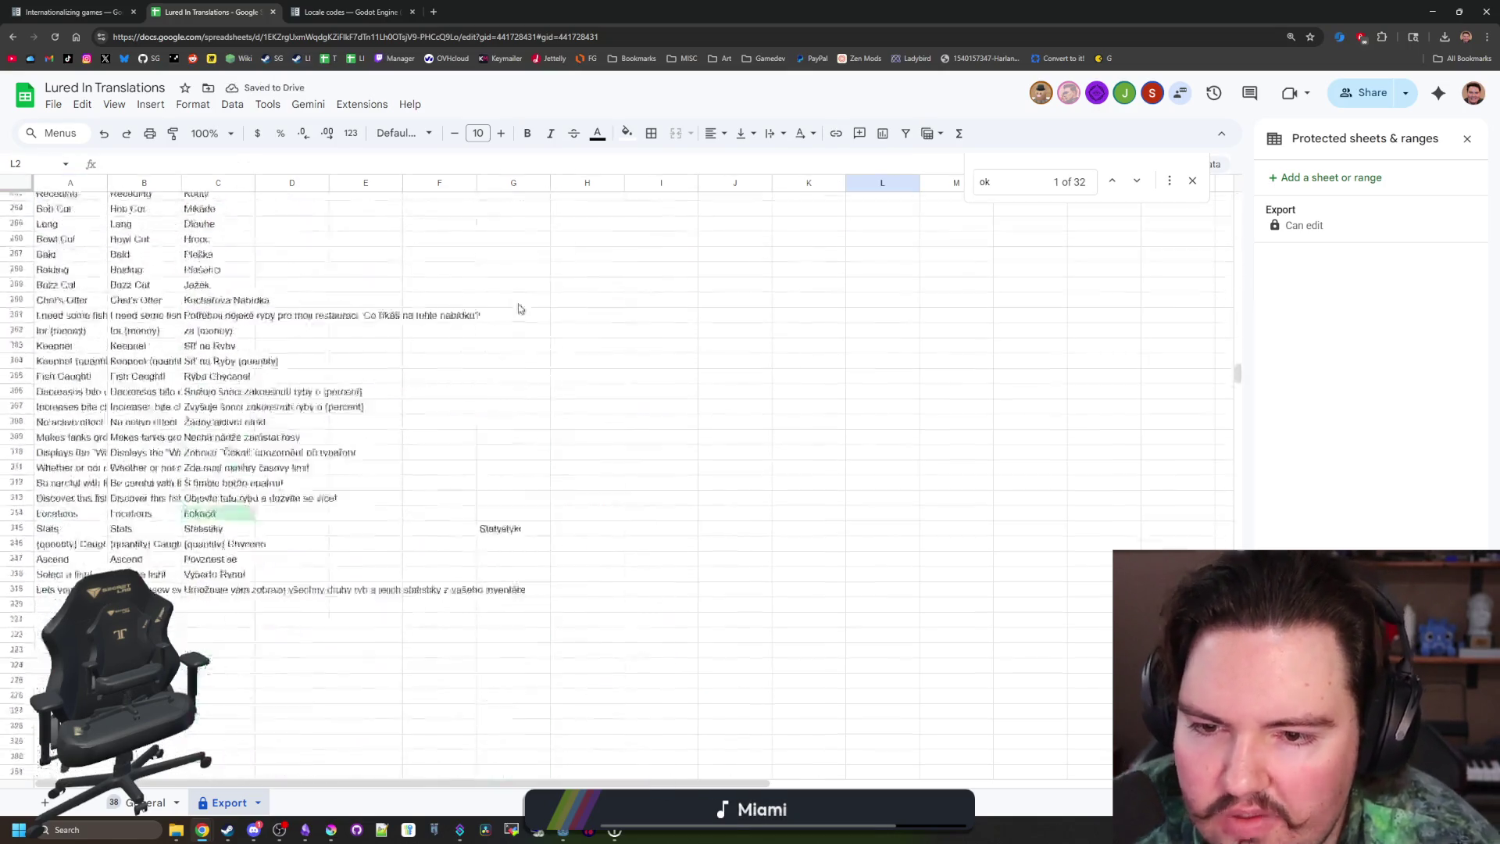
scroll(542, 498, "down", 10)
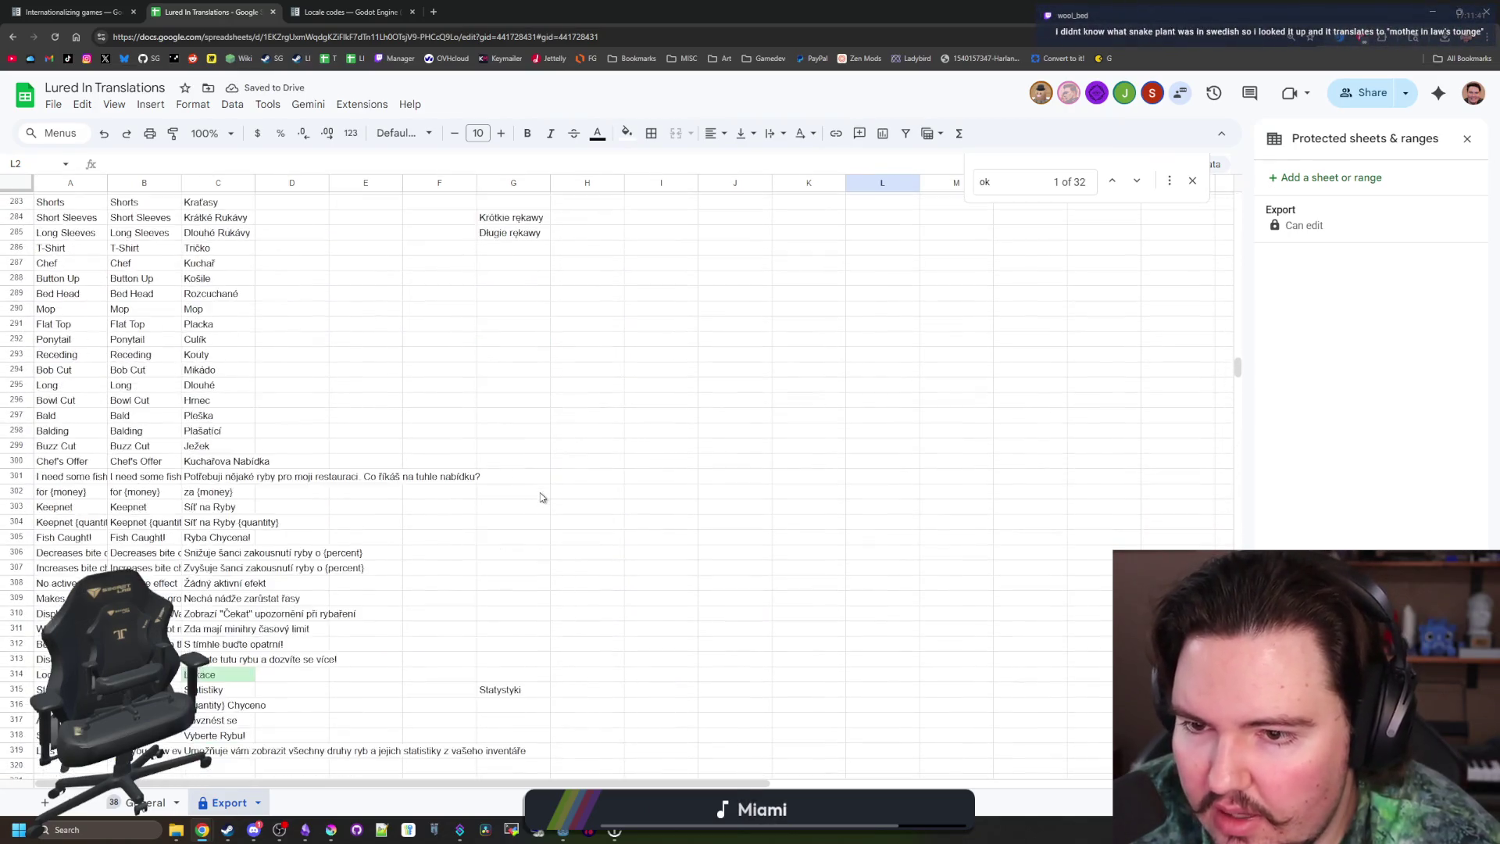
left_click(394, 470)
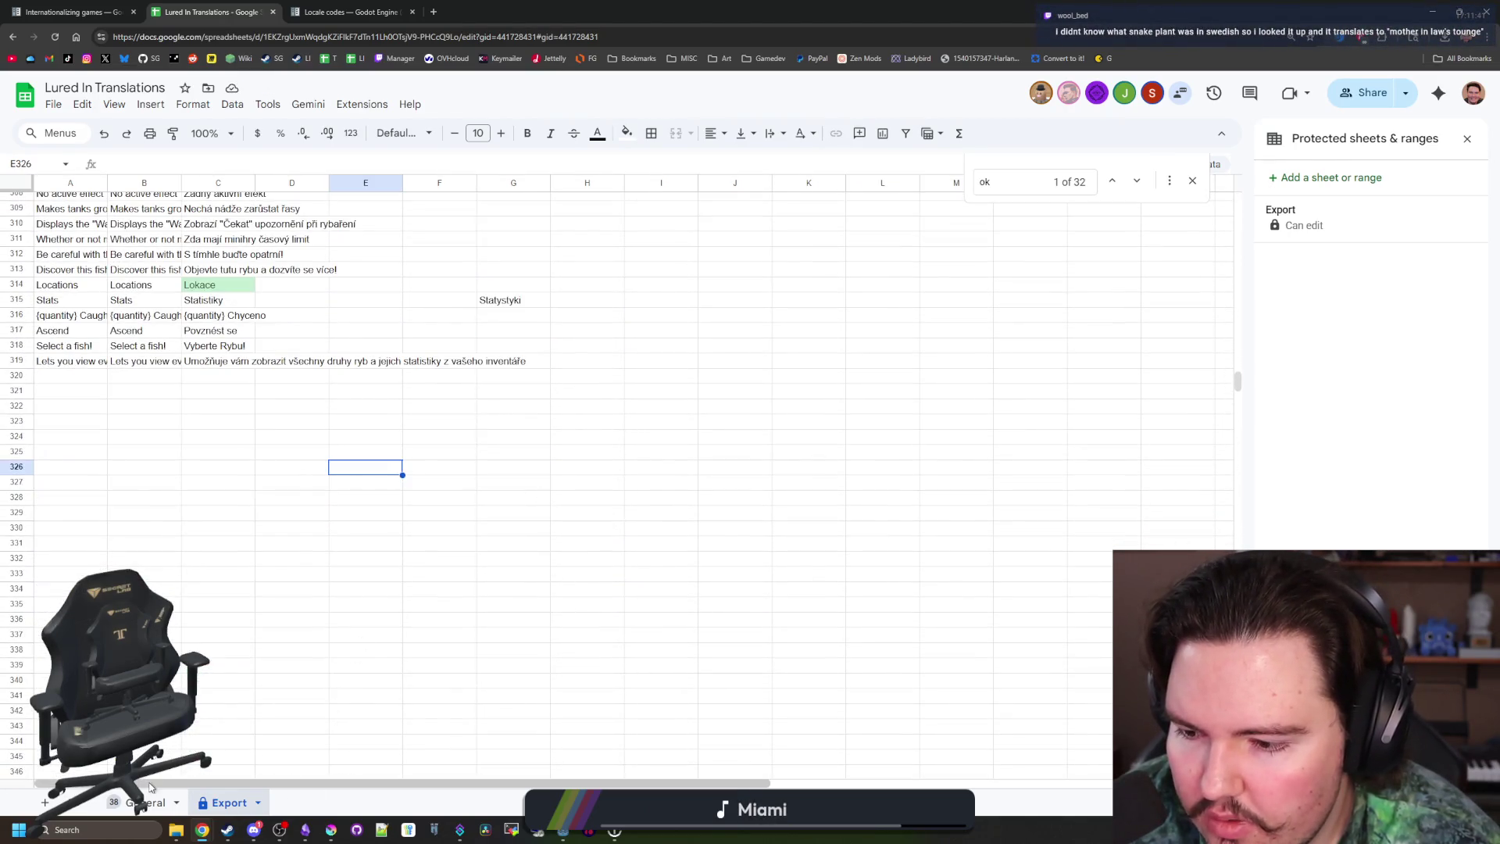
left_click(148, 803)
scroll(457, 586, "up", 15)
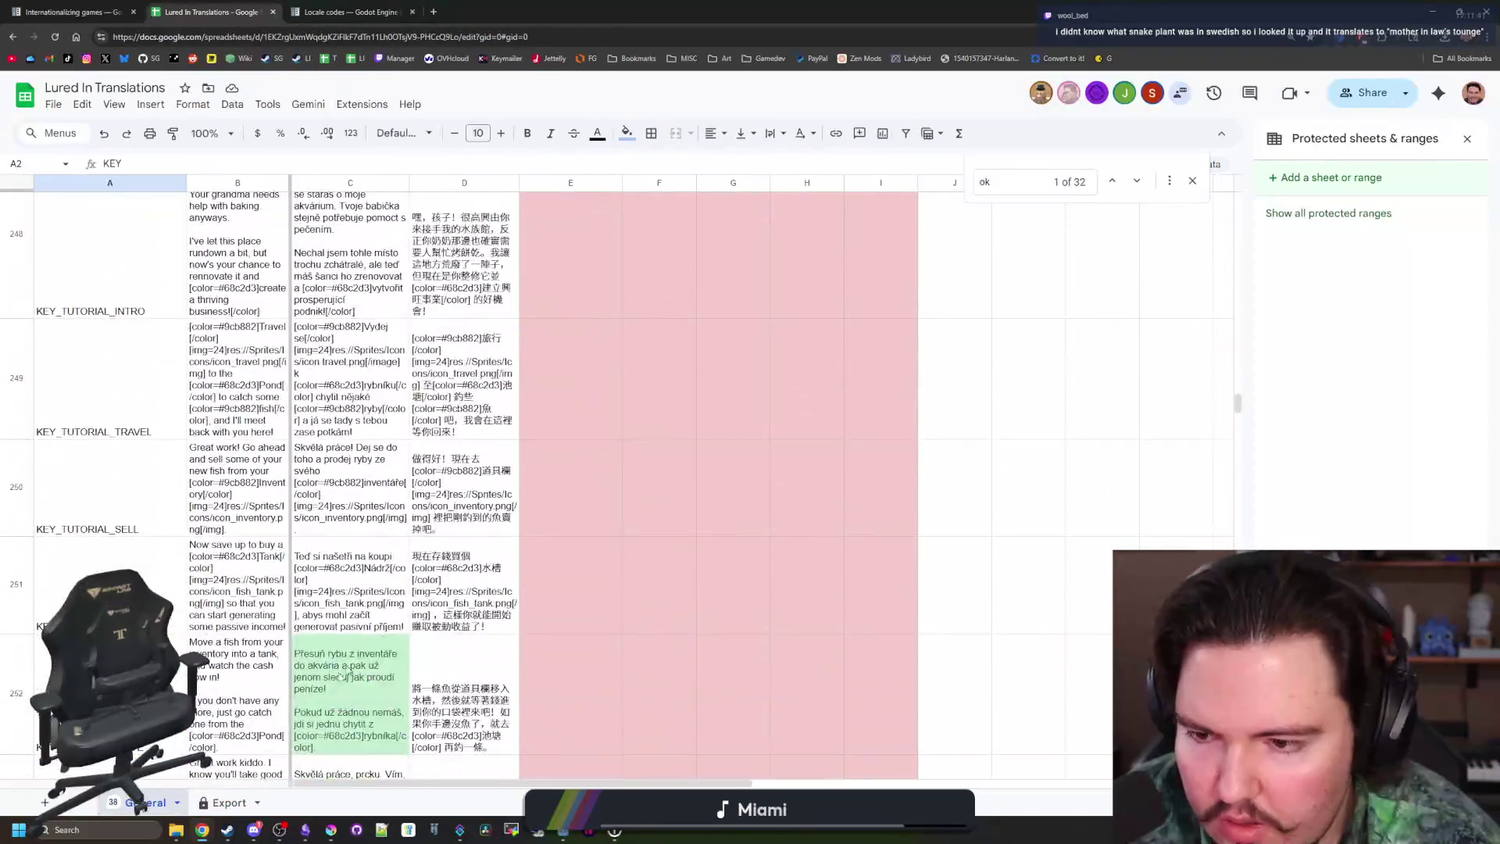
left_click(229, 803)
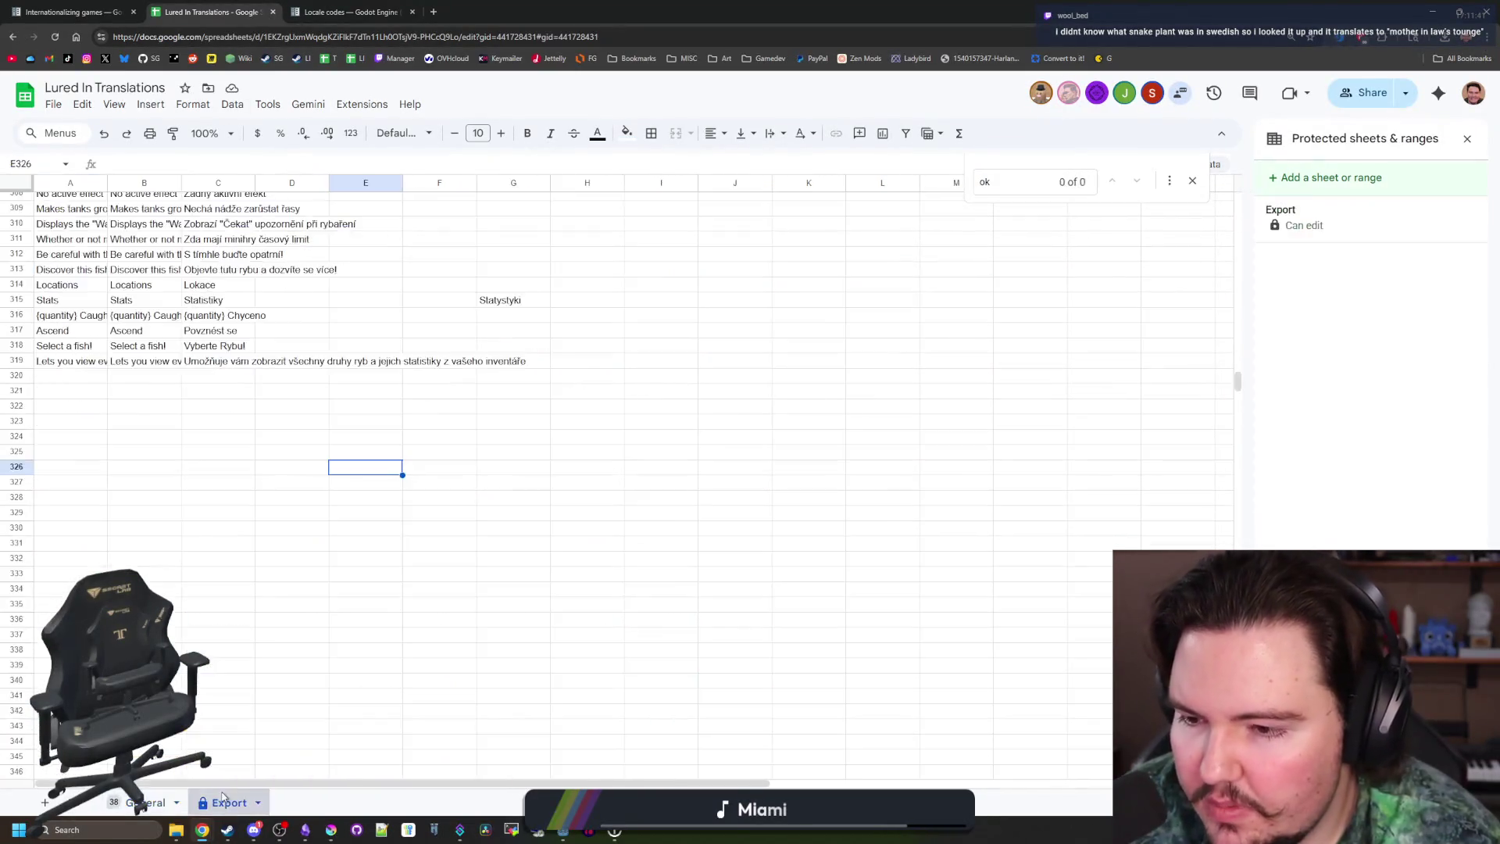
scroll(220, 507, "up", 20)
left_click(144, 260)
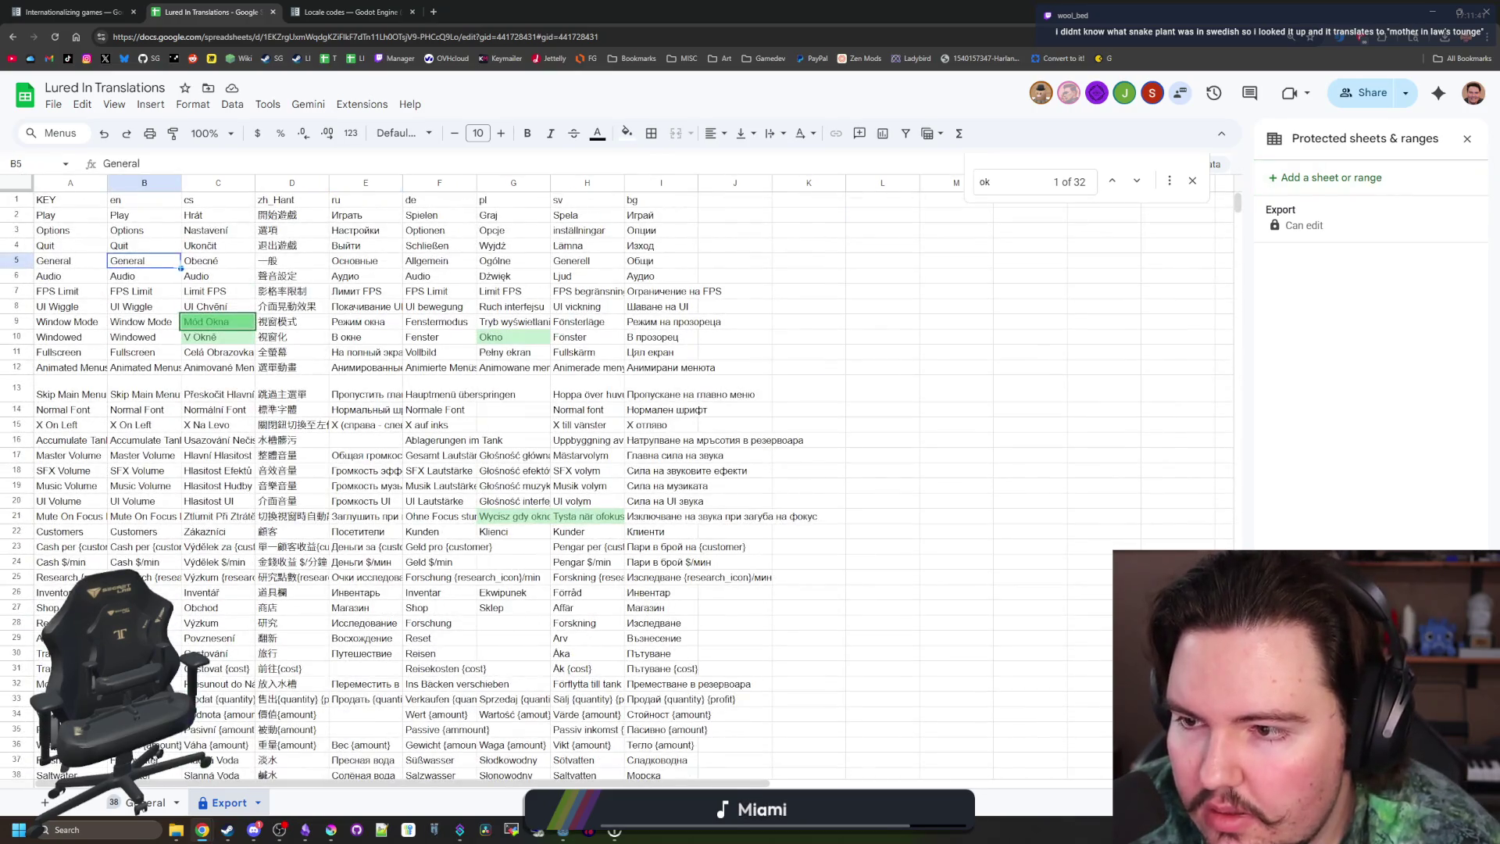
left_click(1466, 141)
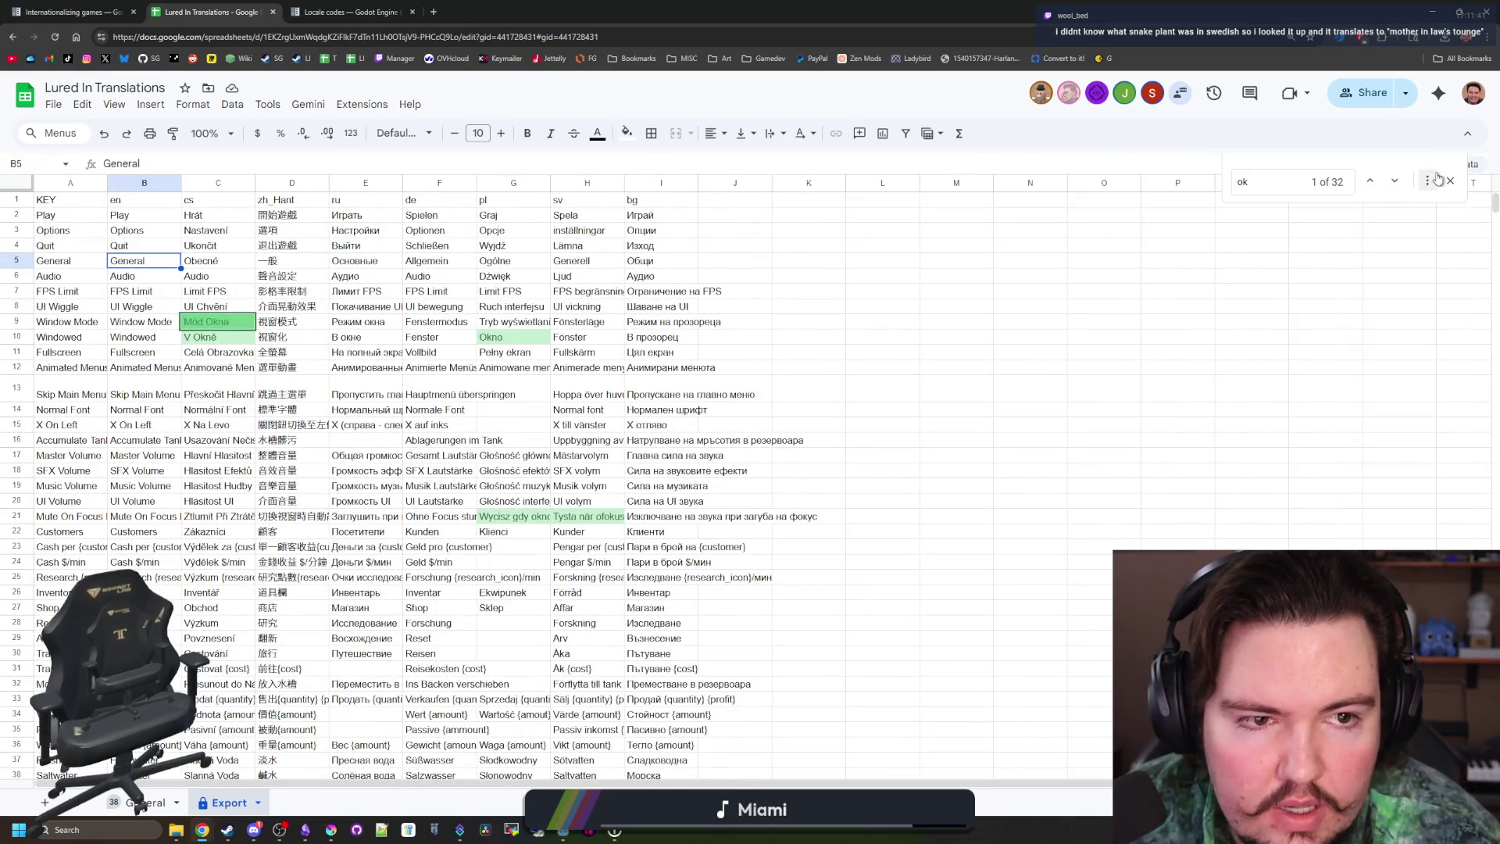
Step: Download the Export sheet as Lured In Translations - Export.csv, then return to Godot
key("Escape")
left_click(53, 104)
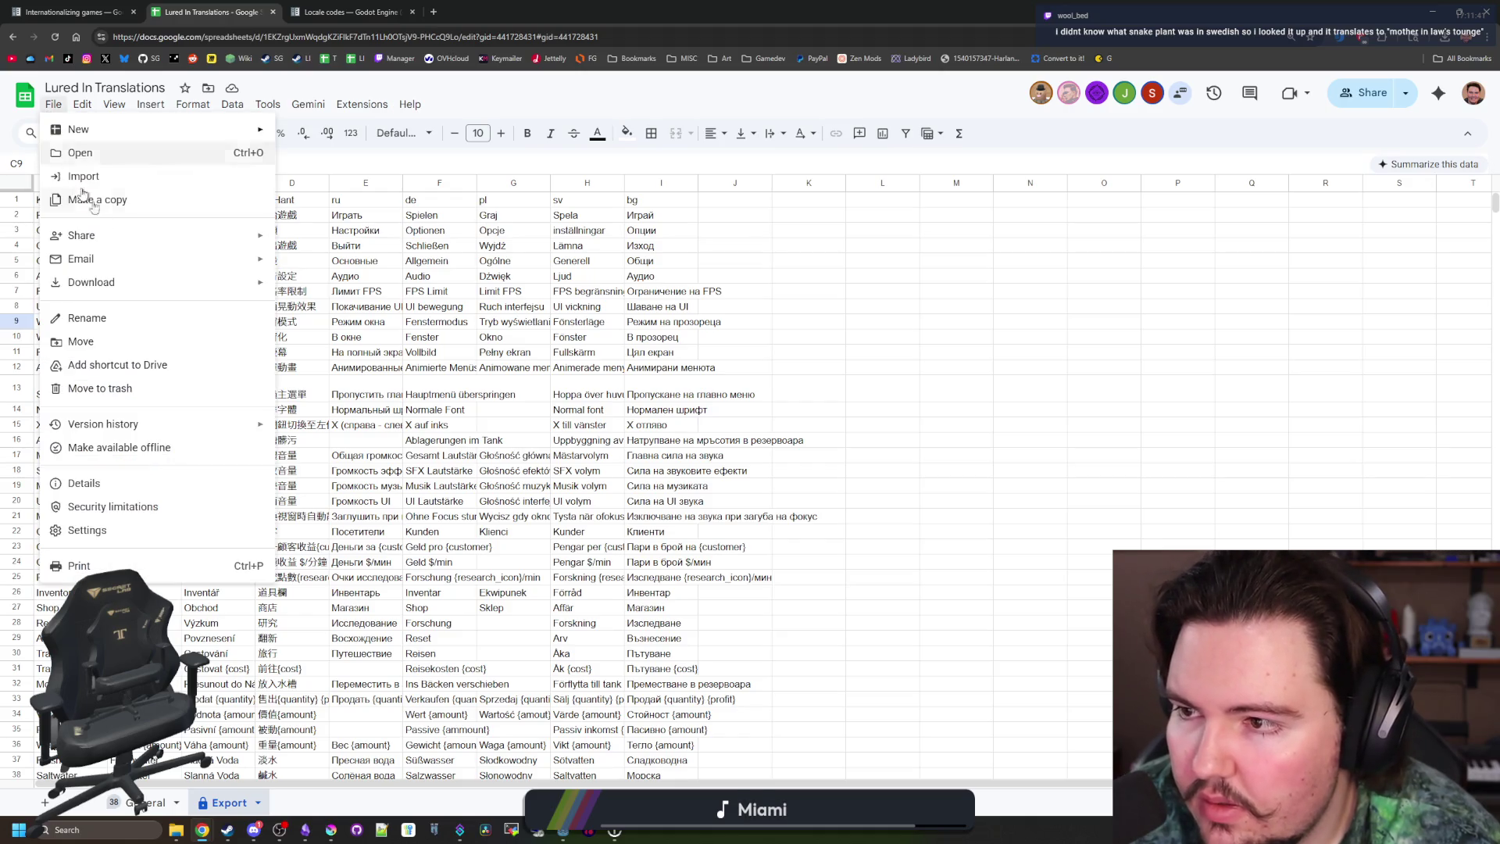
mouse_move(270, 285)
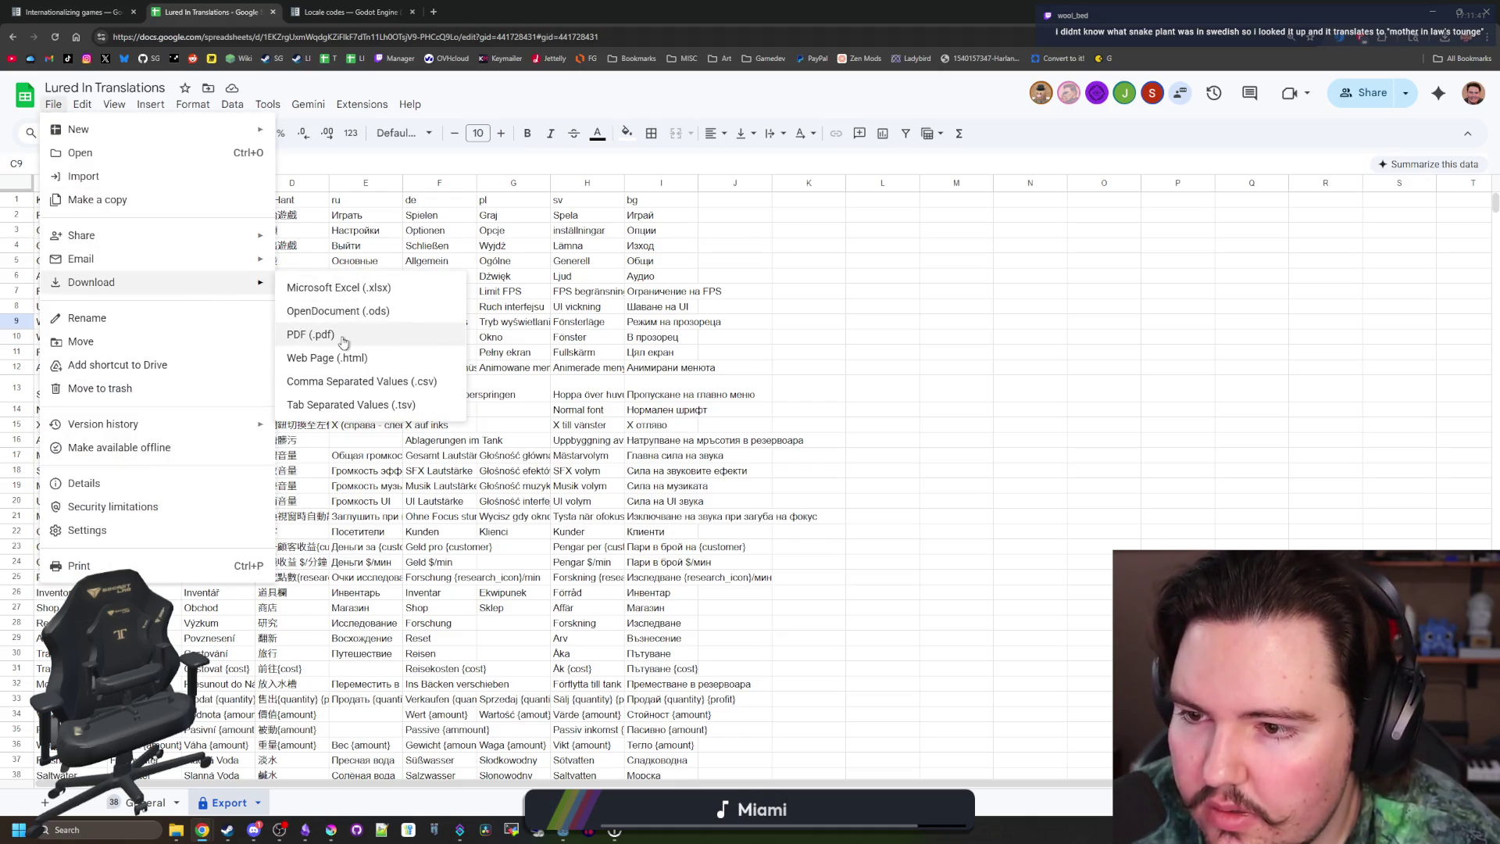
left_click(367, 381)
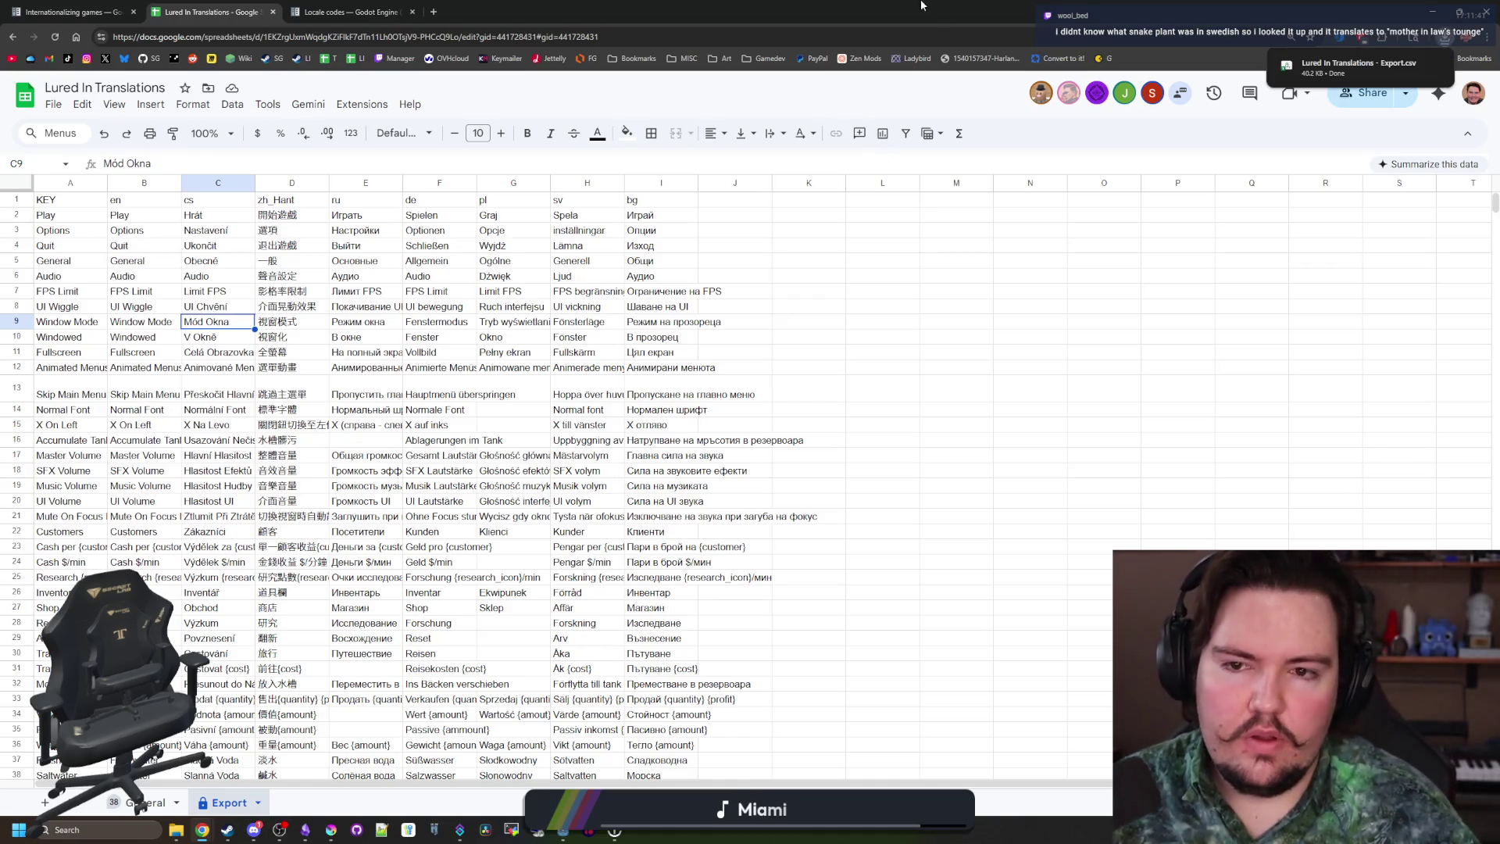
left_click(1433, 11)
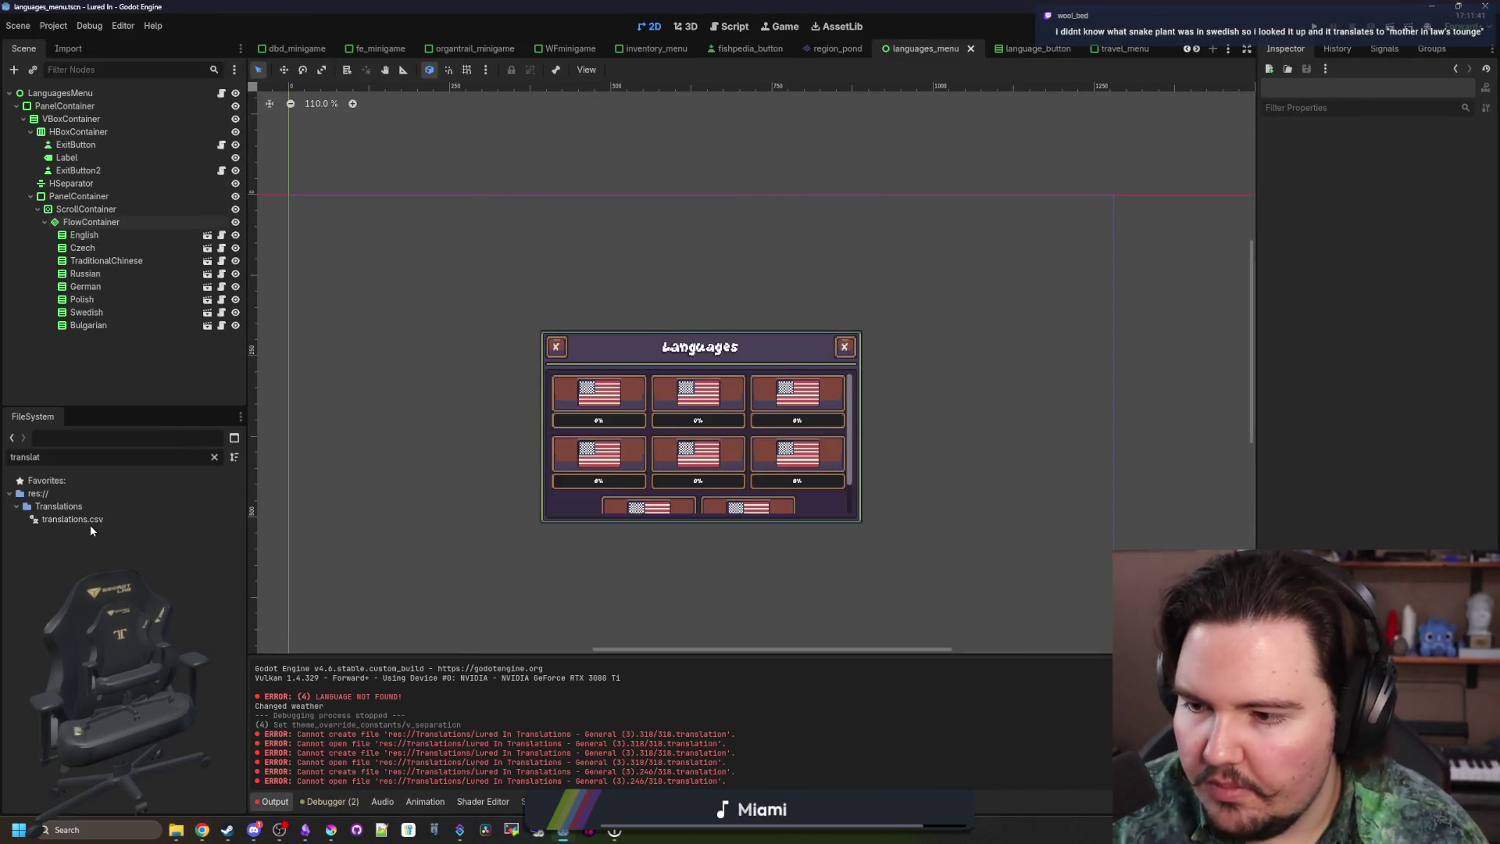
Step: Delete the old translations.csv from the FileSystem dock
left_click(92, 518)
key("Delete")
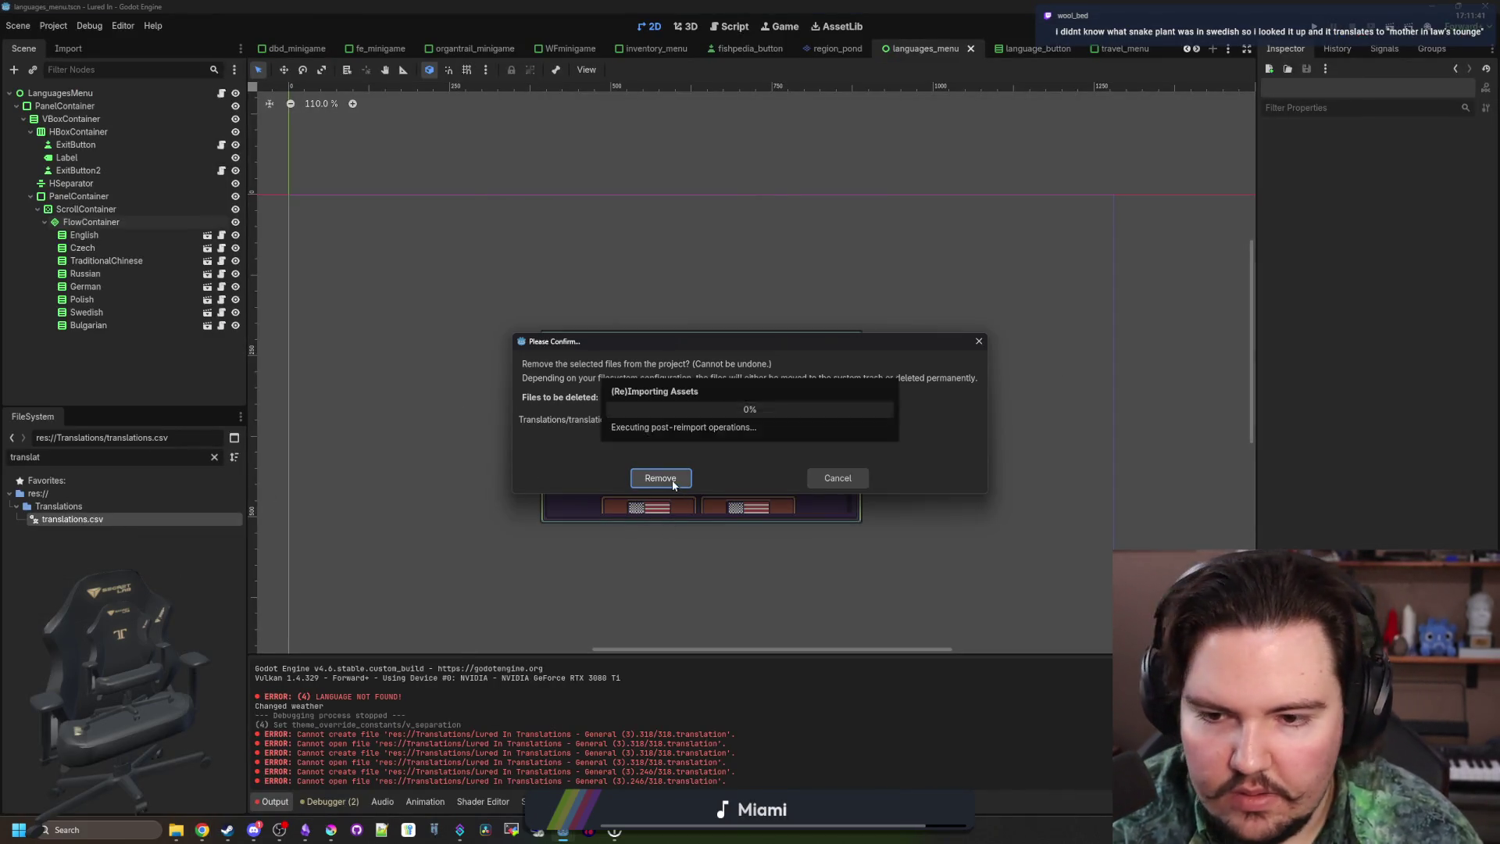
left_click(672, 480)
Step: Rename the downloaded Export CSV to translations.csv
key("alt+Tab")
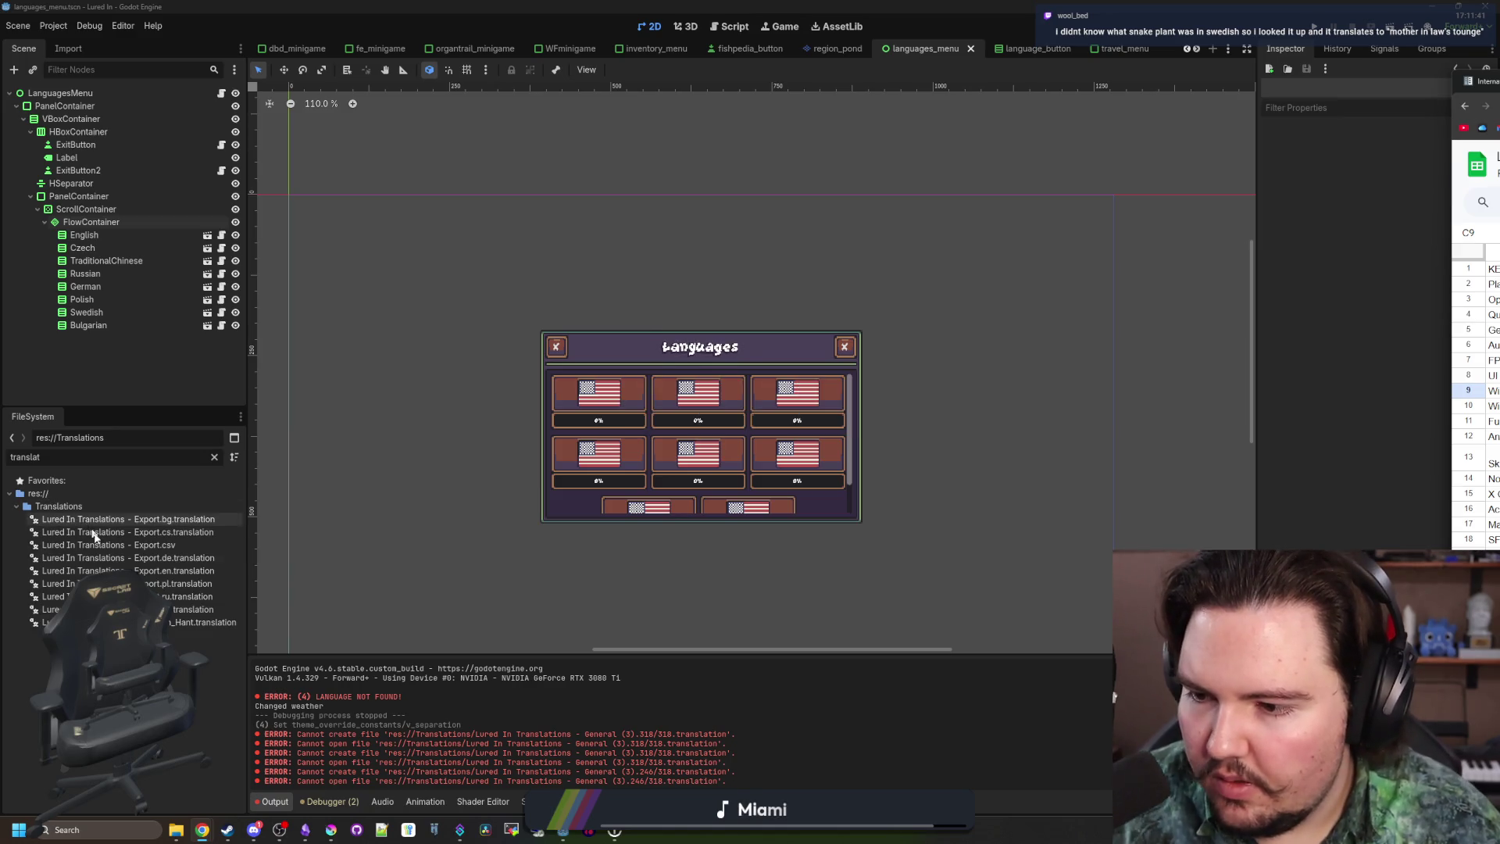
left_click(153, 545)
right_click(154, 546)
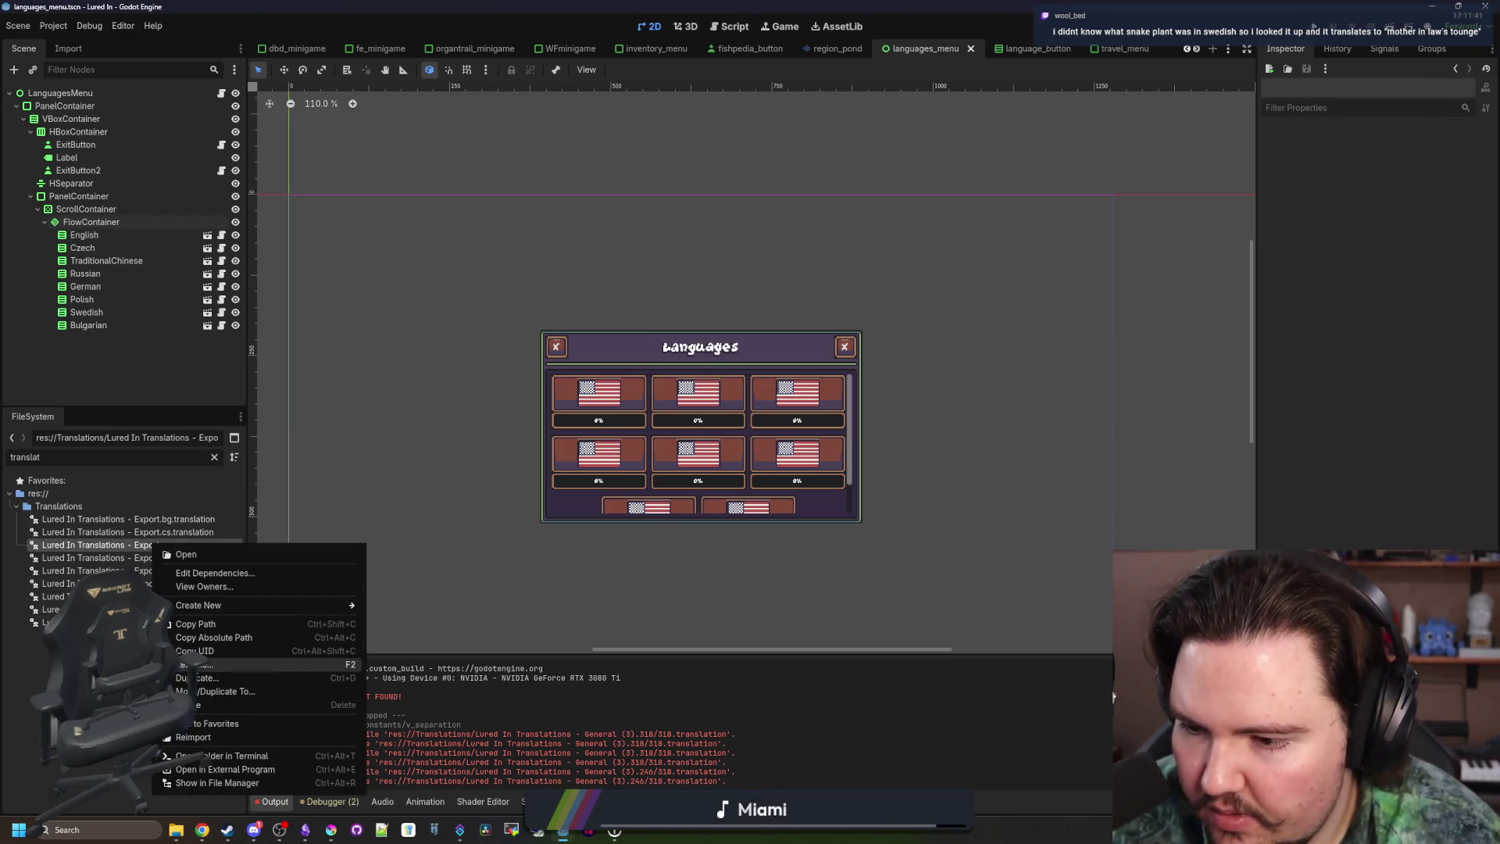
left_click(184, 665)
type("tran")
type("ns")
key("Return")
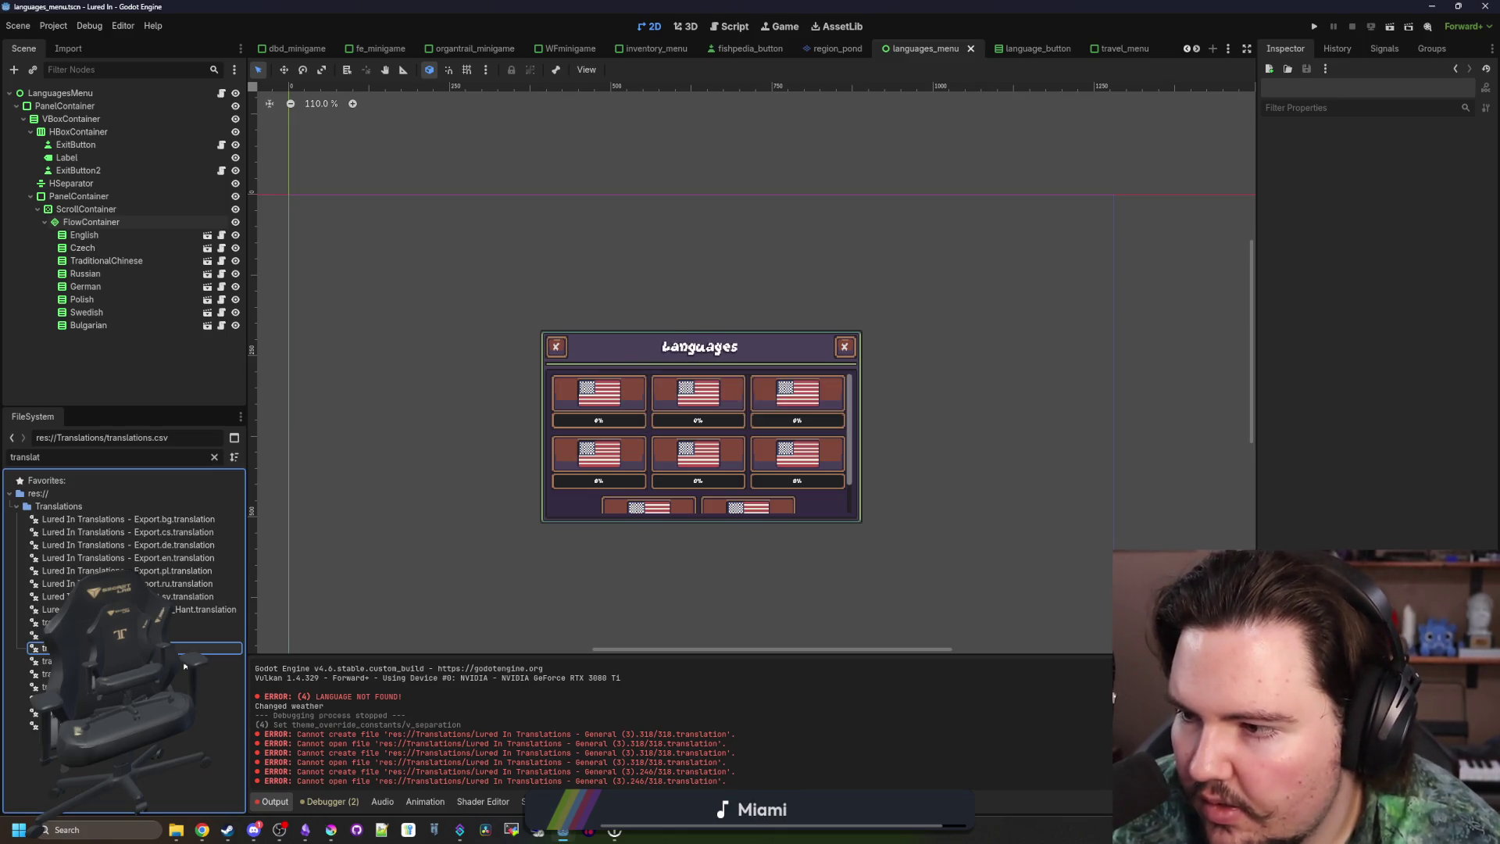
Step: Delete the eight leftover Export .translation files and open the Localization translations list
left_click(125, 519)
left_click(195, 610, "shift")
left_click_drag(196, 609, 255, 539)
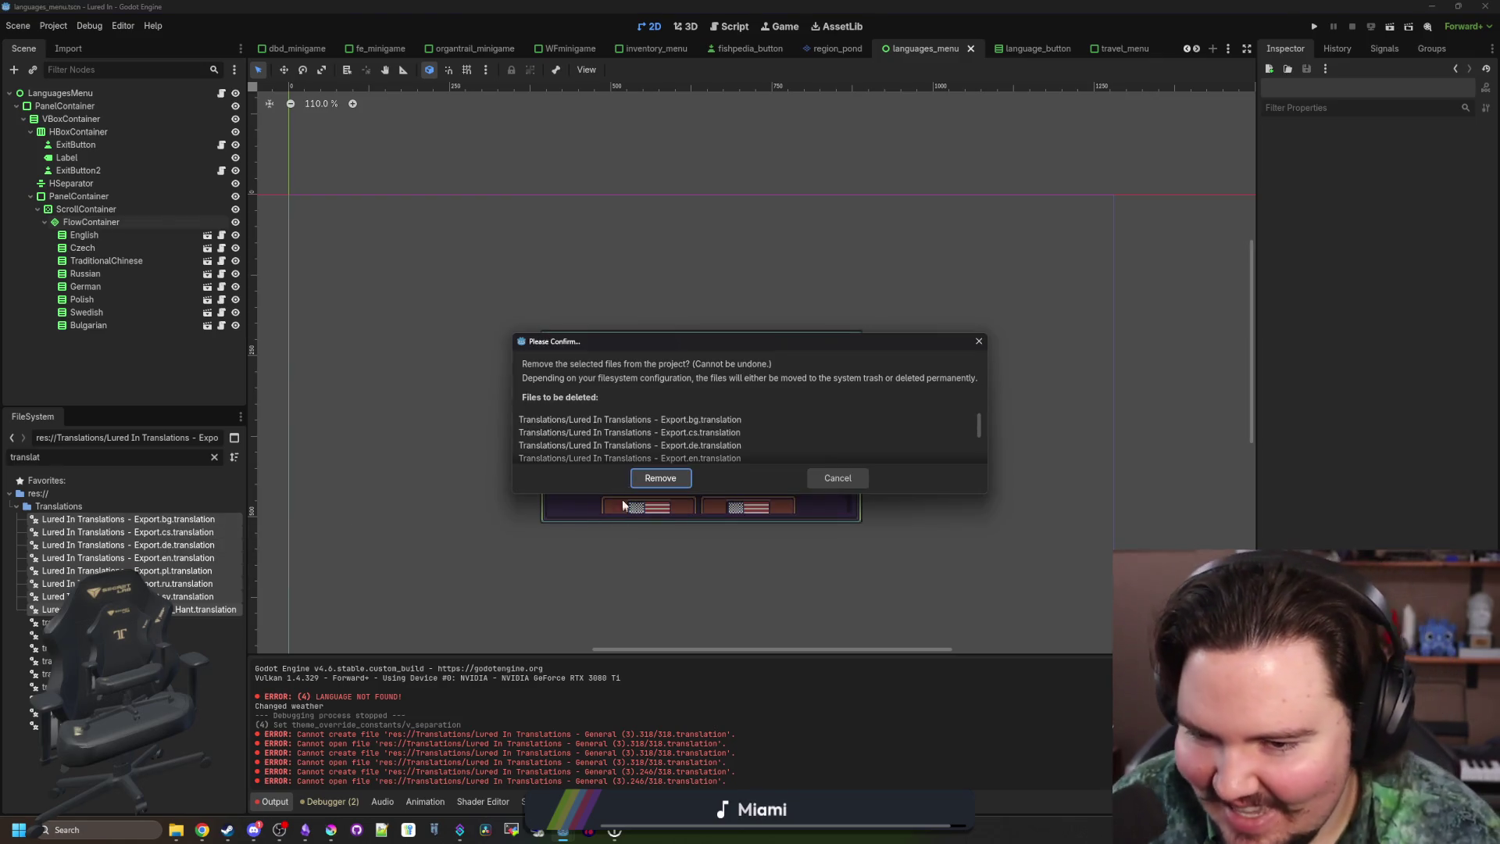
left_click(647, 484)
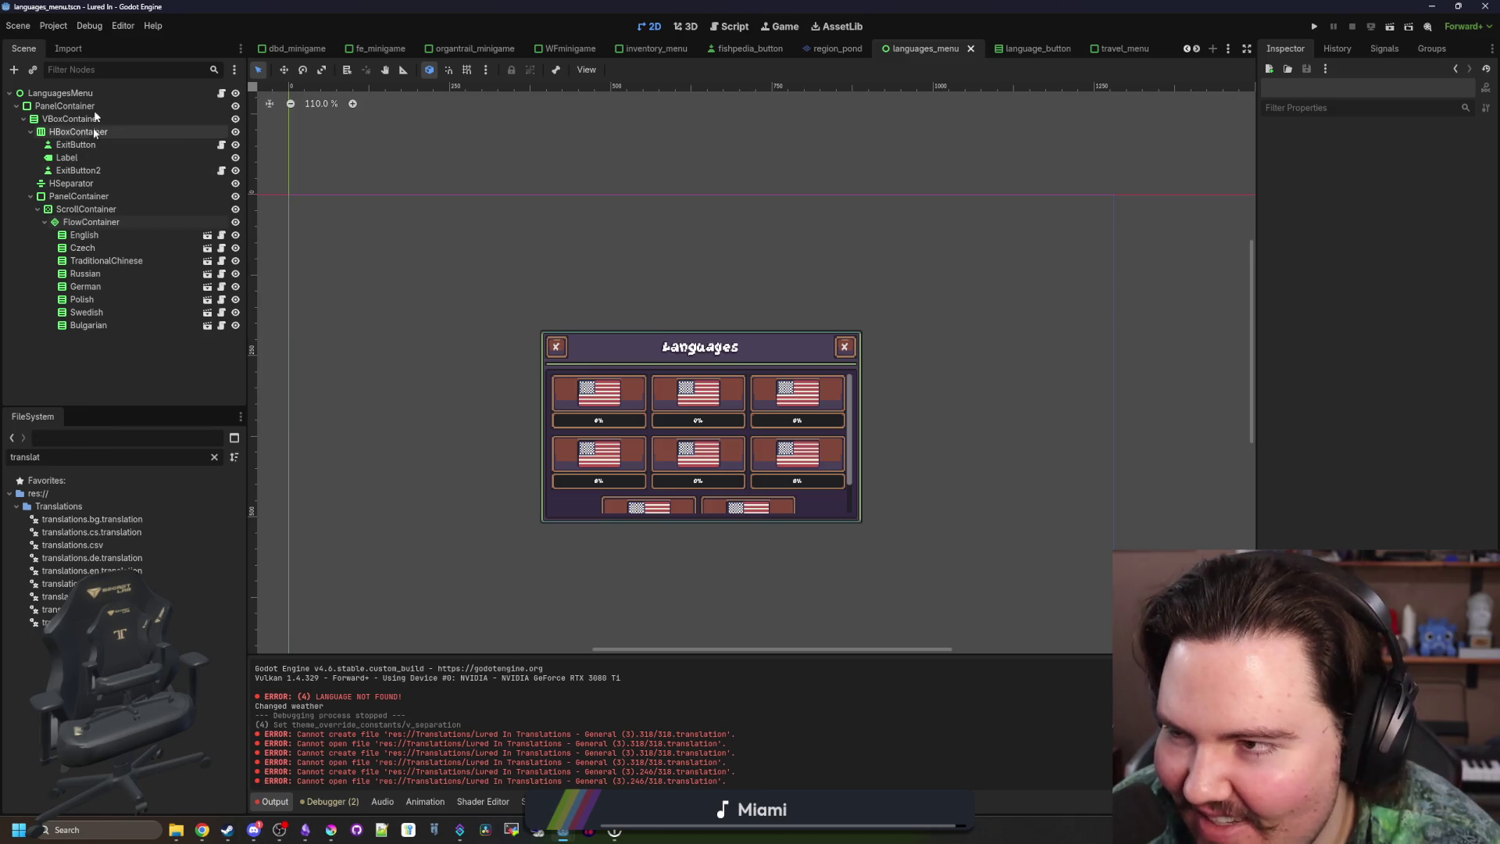
left_click(53, 25)
left_click(68, 39)
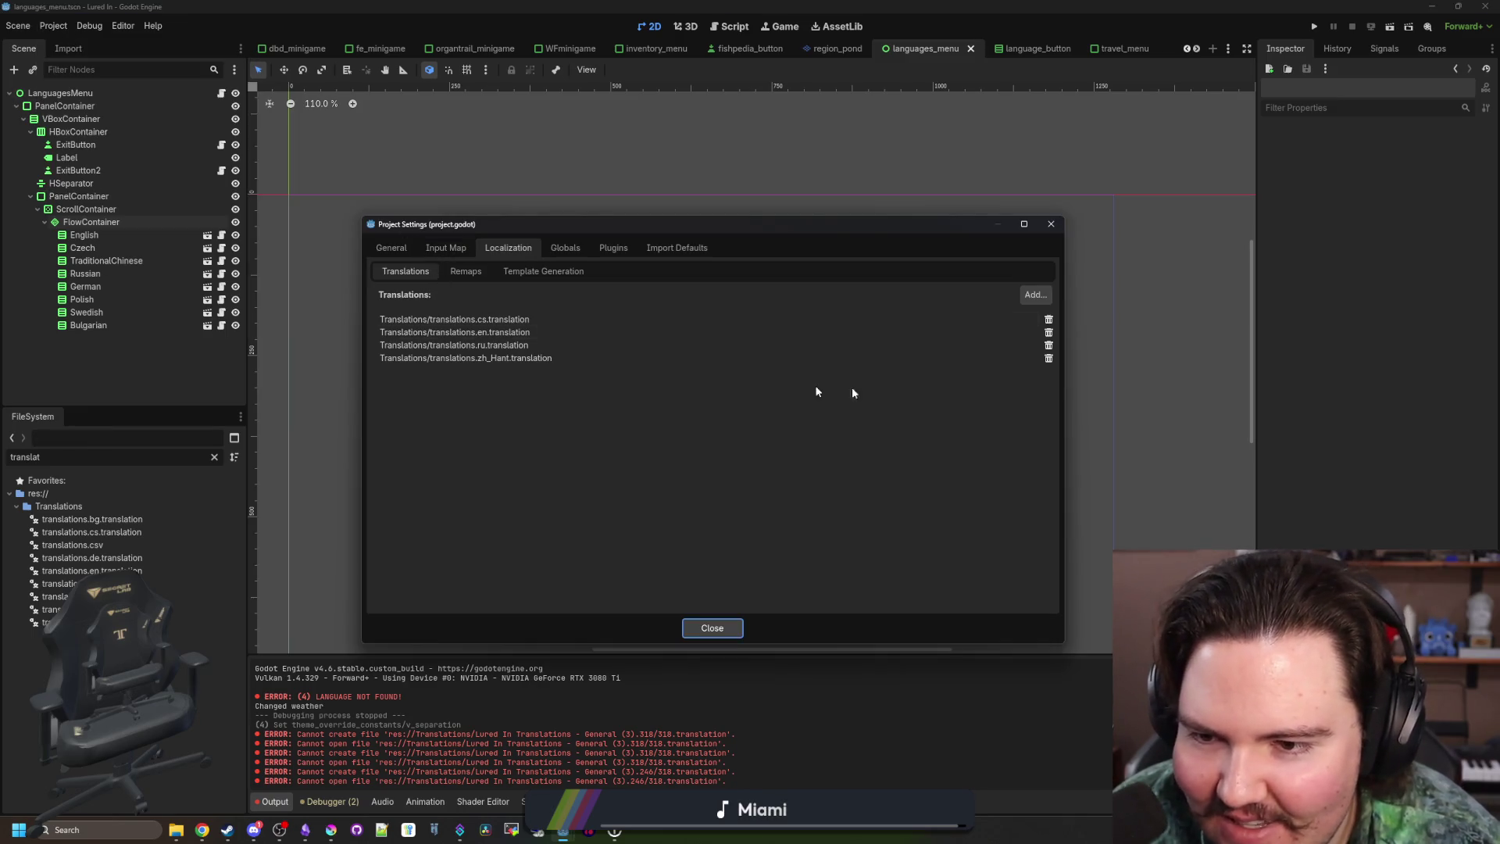
Step: Replace the four old translation entries with the eight new translation files and save
left_click(1049, 358)
left_click(1049, 344)
left_click(1048, 332)
left_click(1048, 319)
left_click(1041, 298)
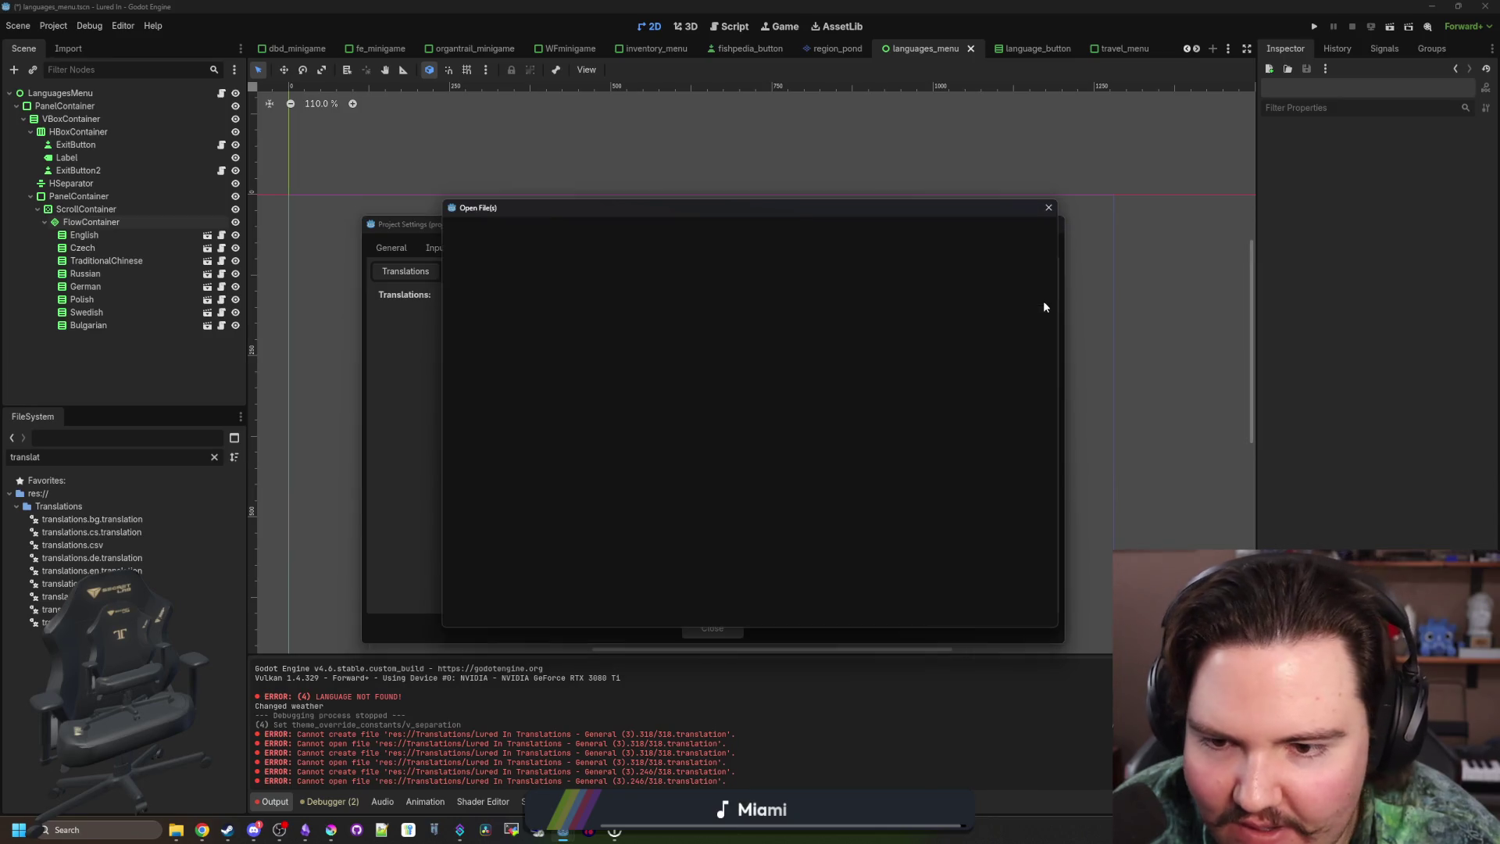
left_click(988, 295)
left_click(569, 295, "shift")
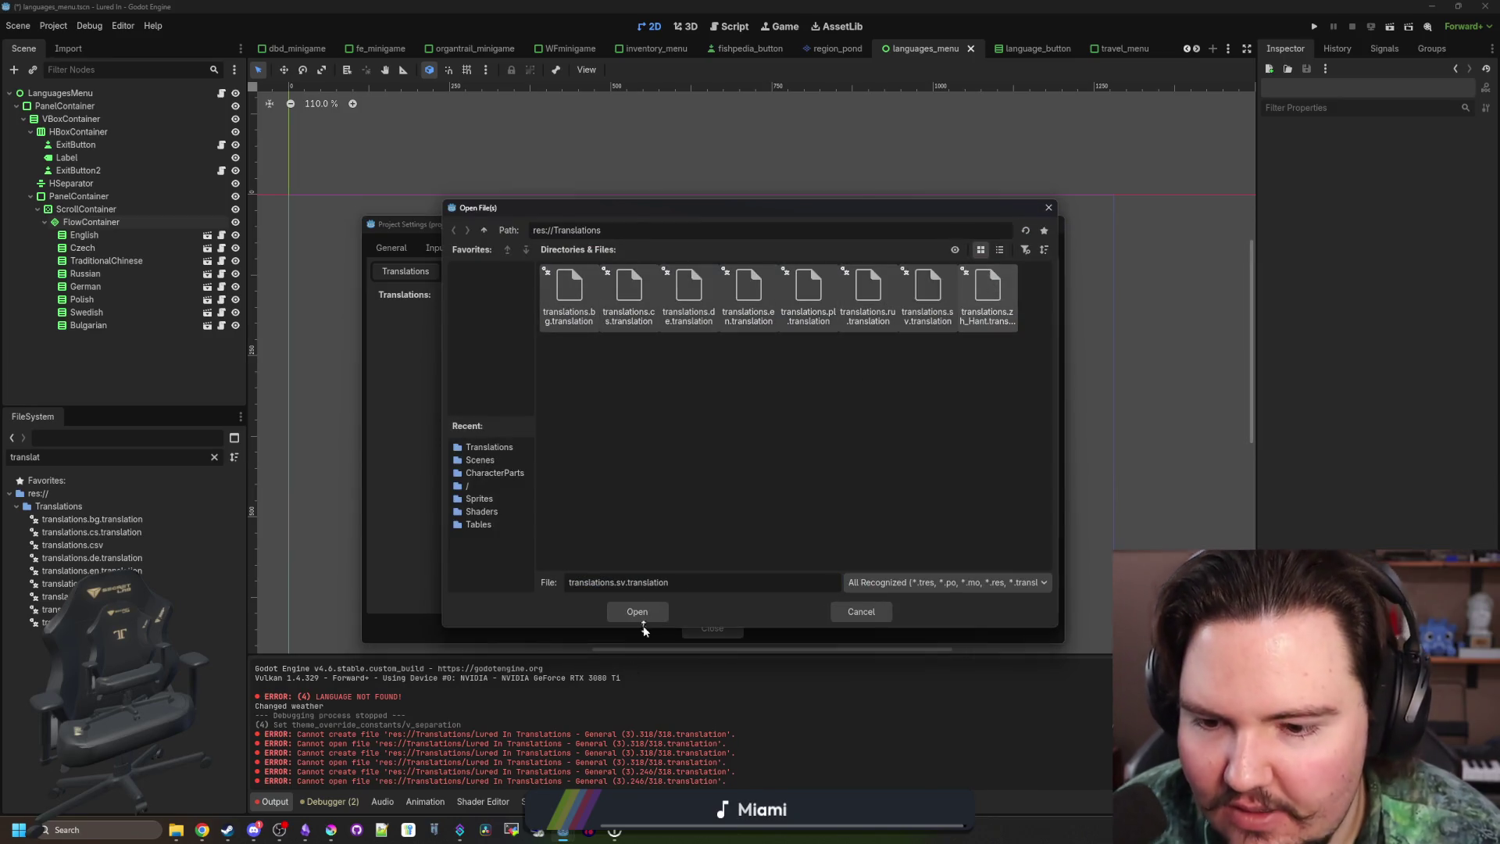
left_click(641, 616)
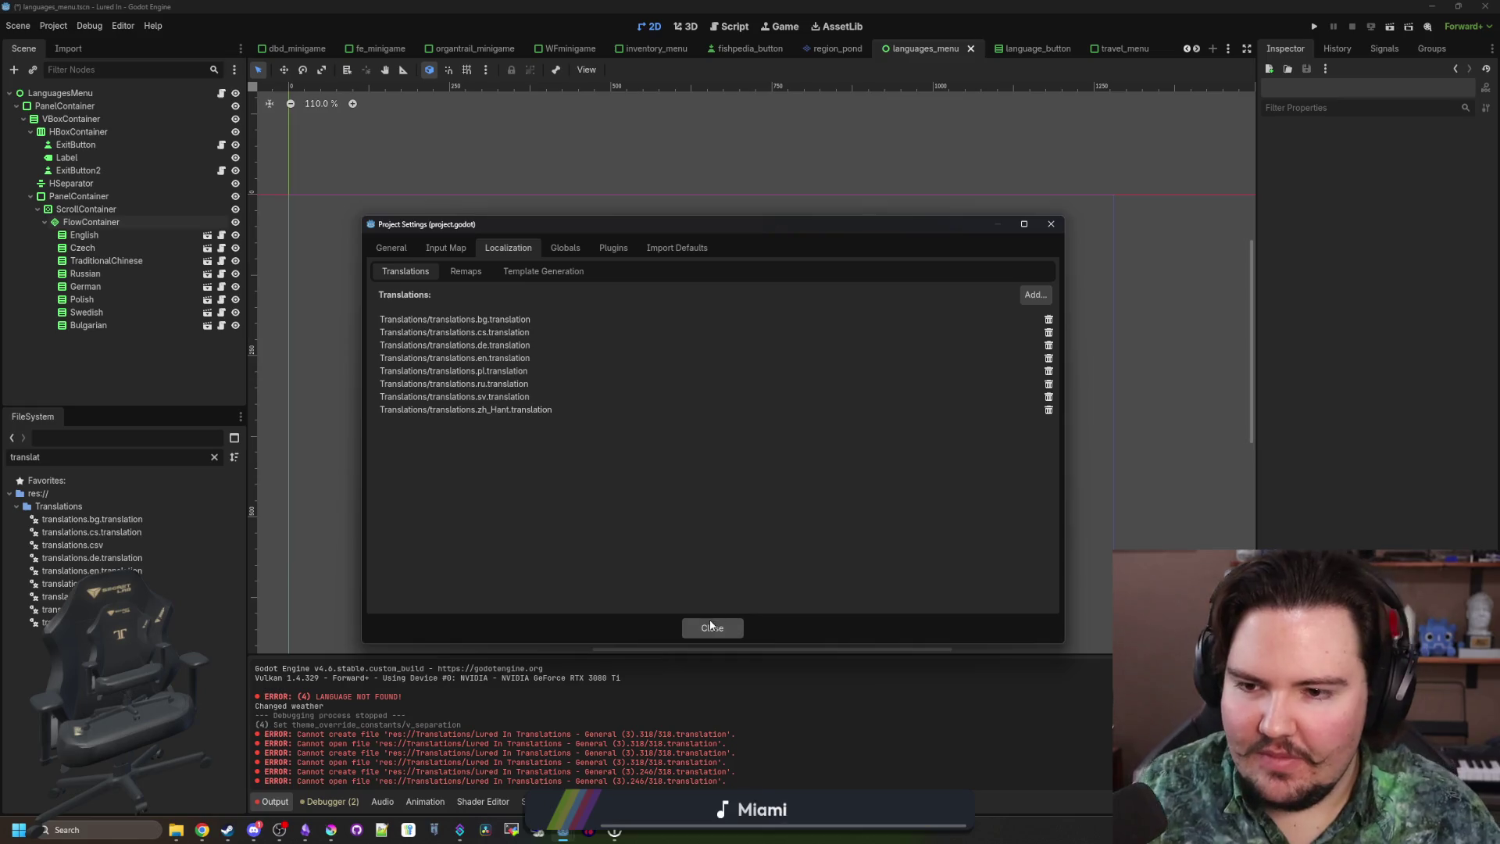
left_click(711, 627)
key("ctrl+s")
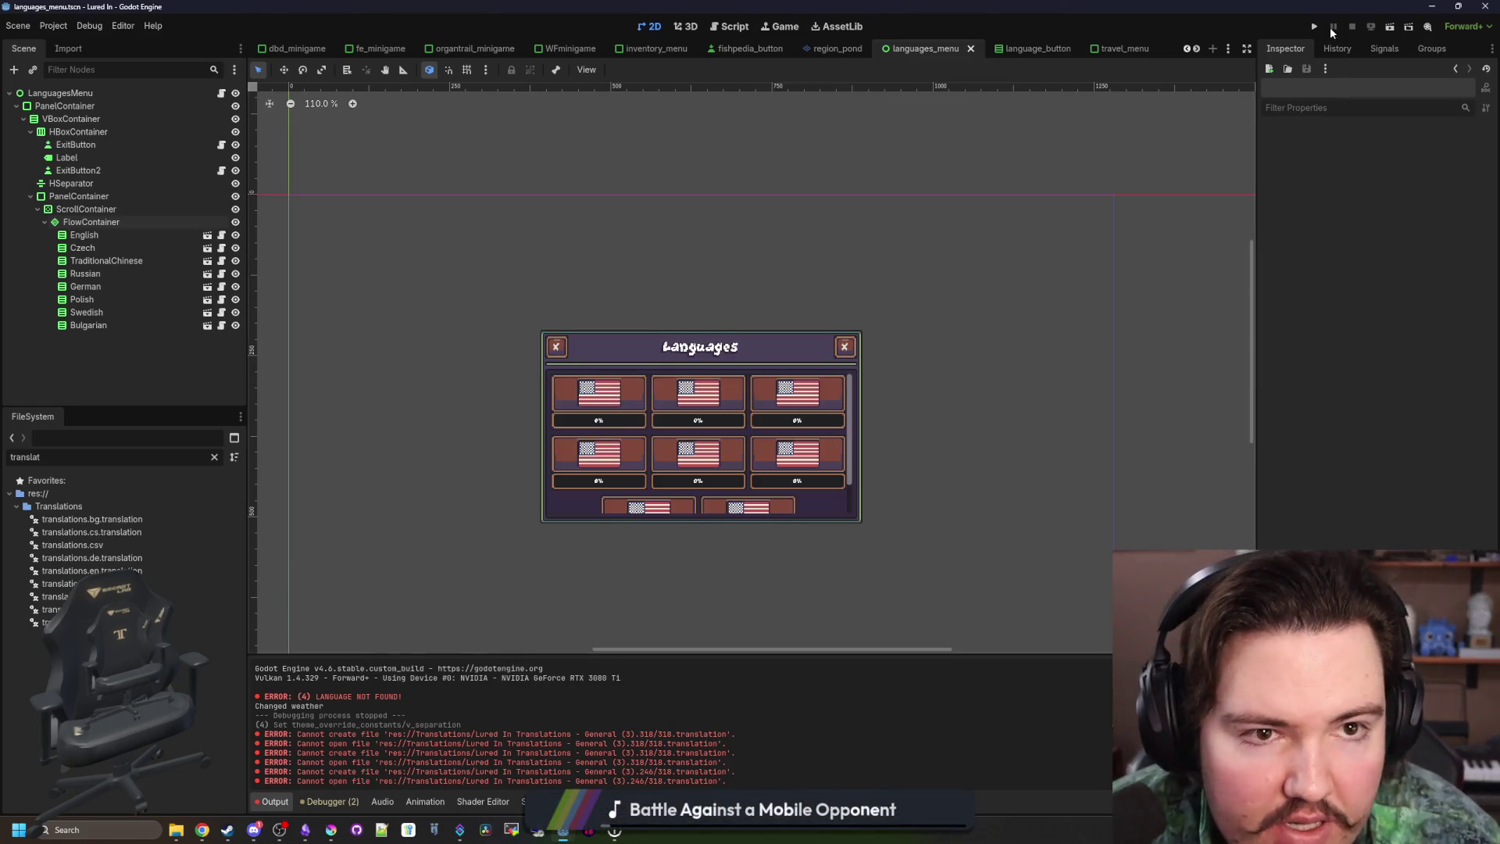
Step: Run the game, check the Languages panel flags, and open language_button.gd
left_click(1318, 27)
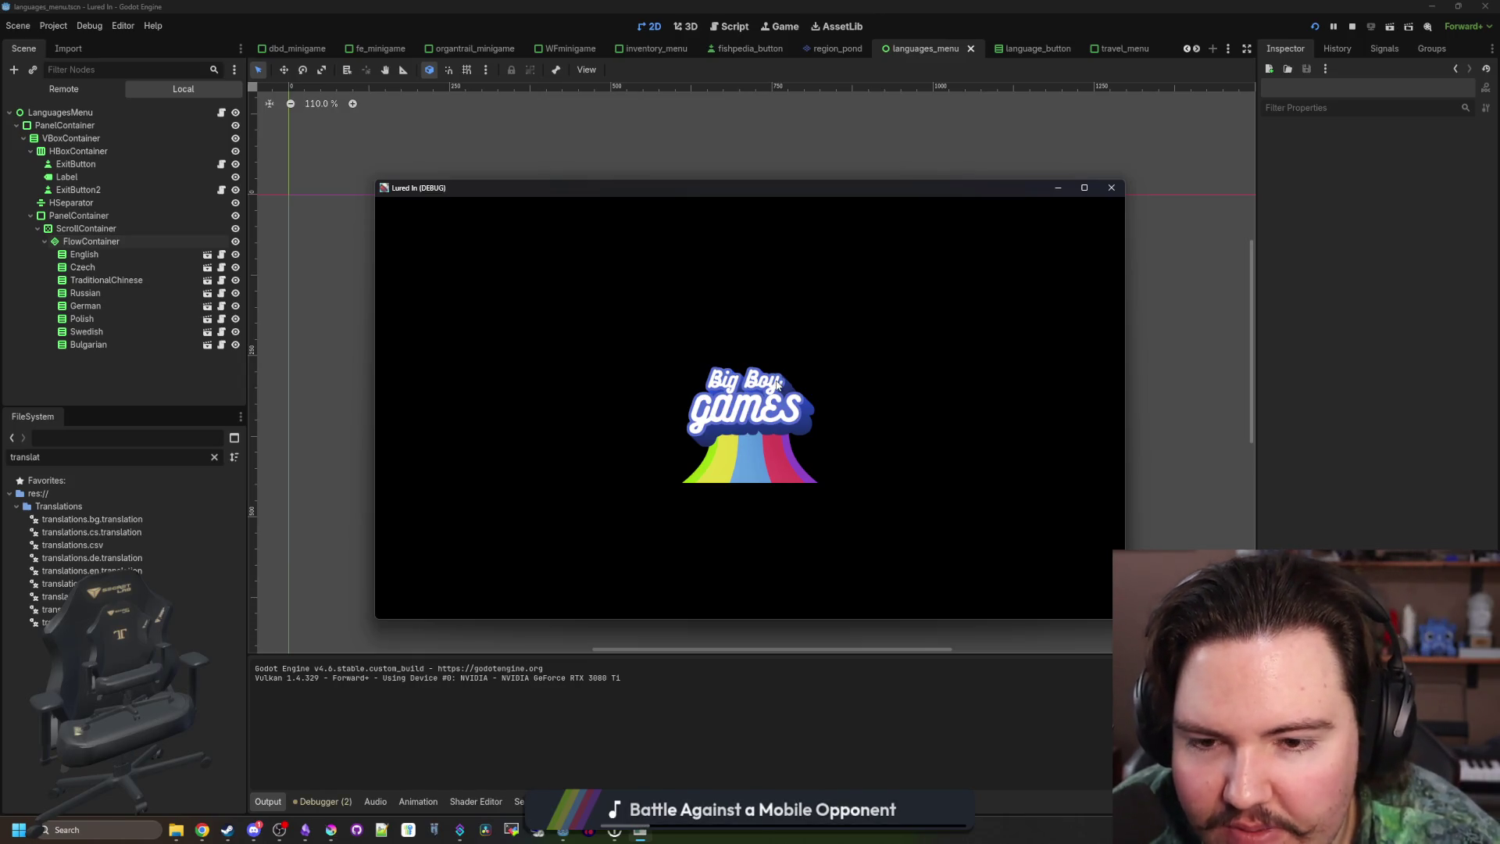
left_click(617, 373)
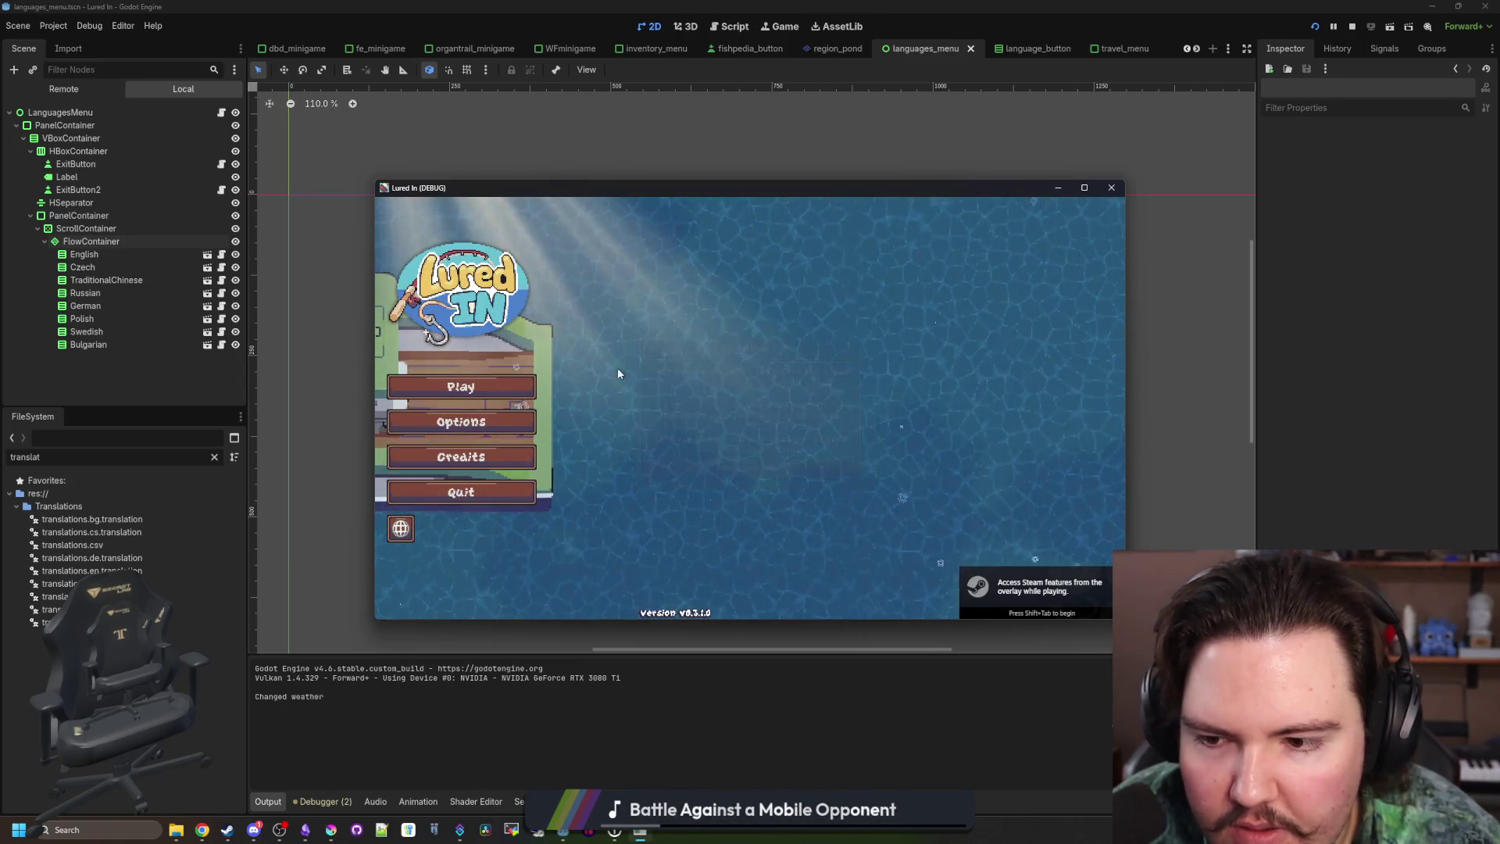
left_click(400, 528)
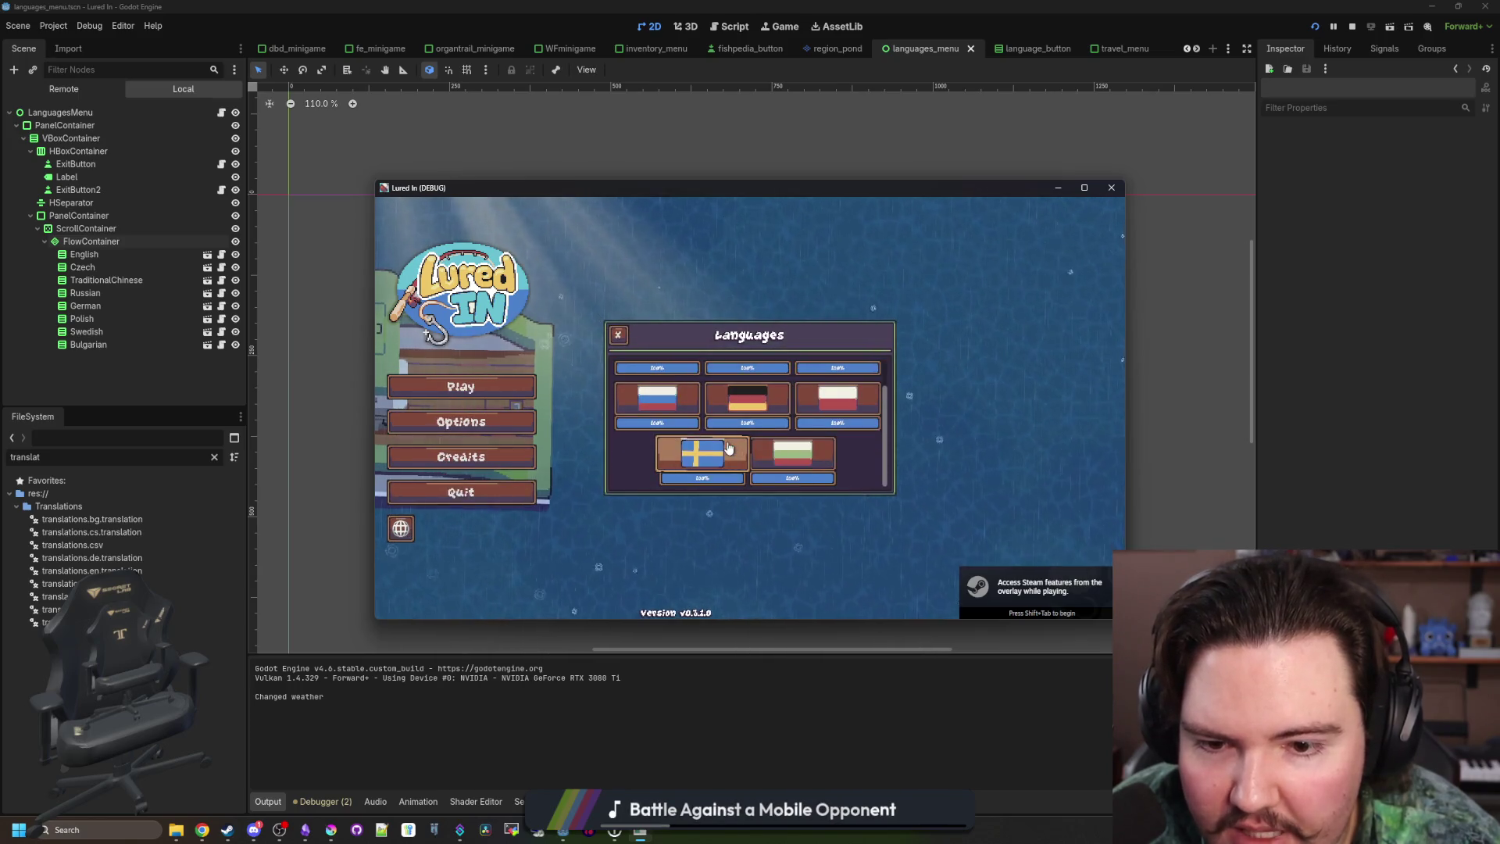
scroll(728, 448, "up", 3)
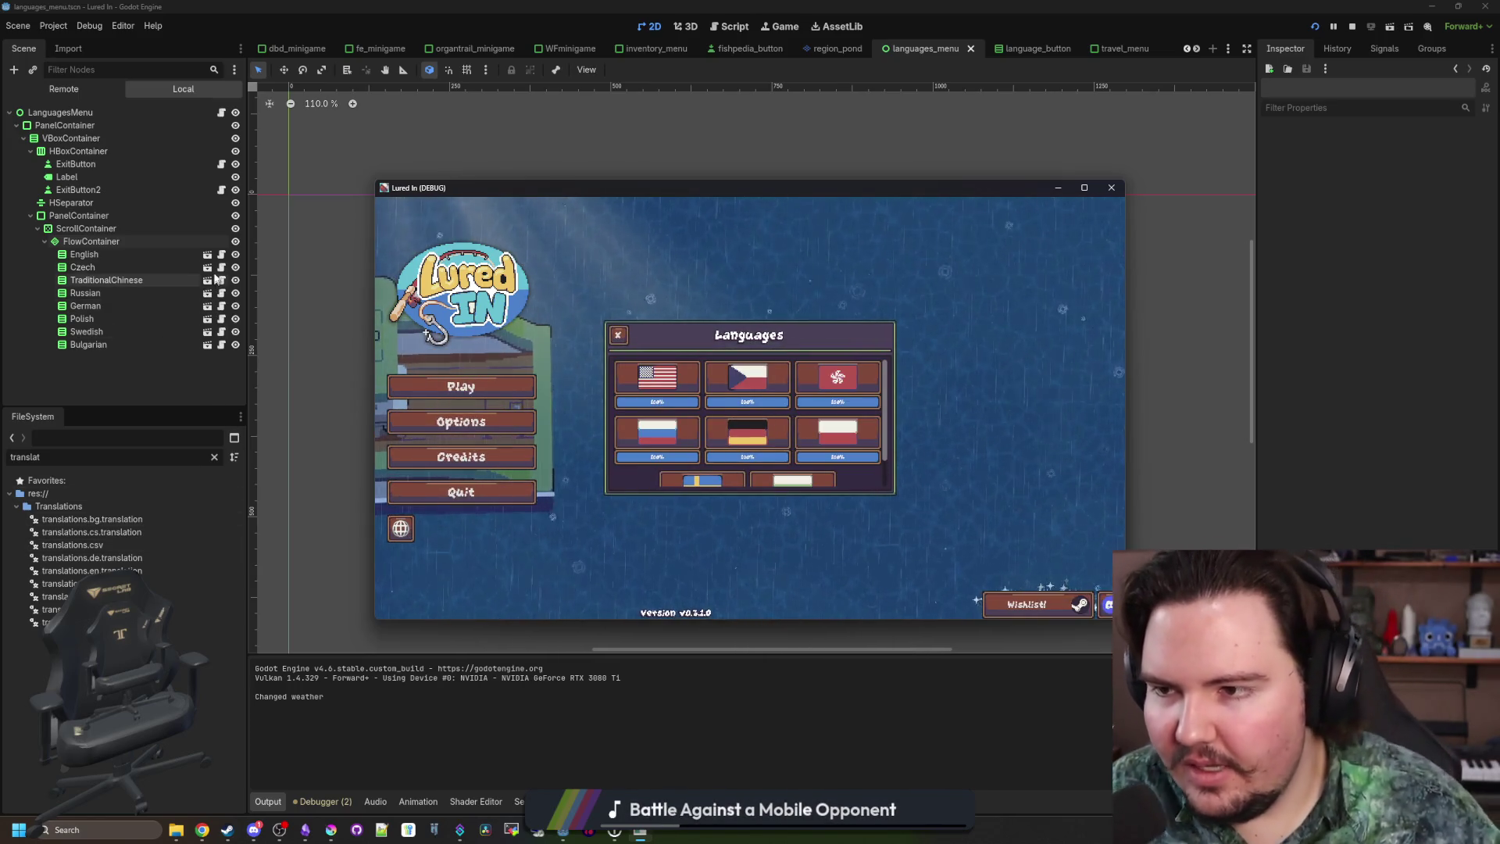
left_click(222, 319)
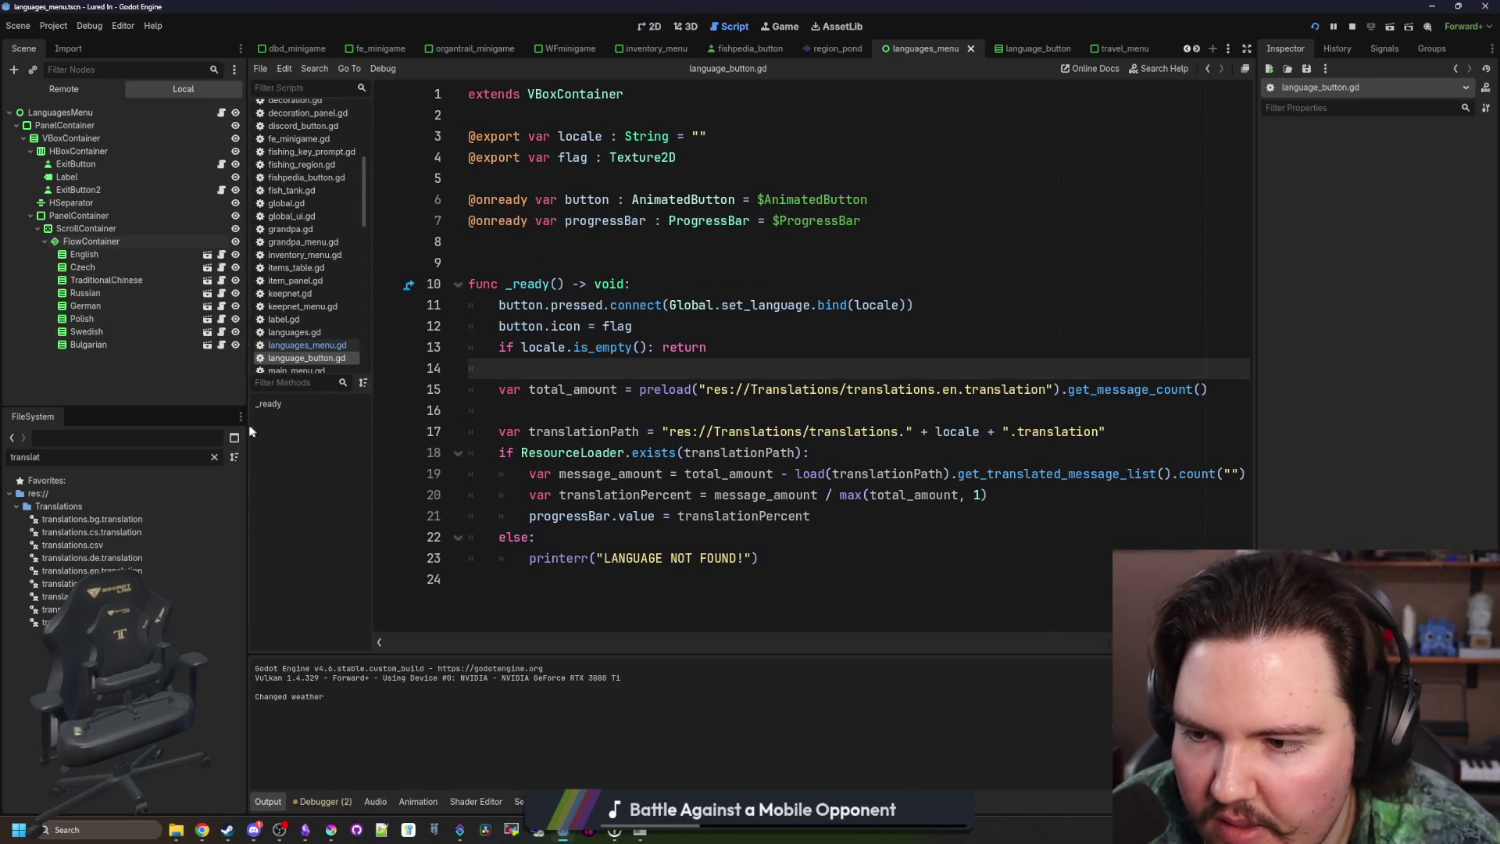
Step: Narrow the left dock to widen the script view and switch to the Starground editor
left_click_drag(249, 432, 102, 432)
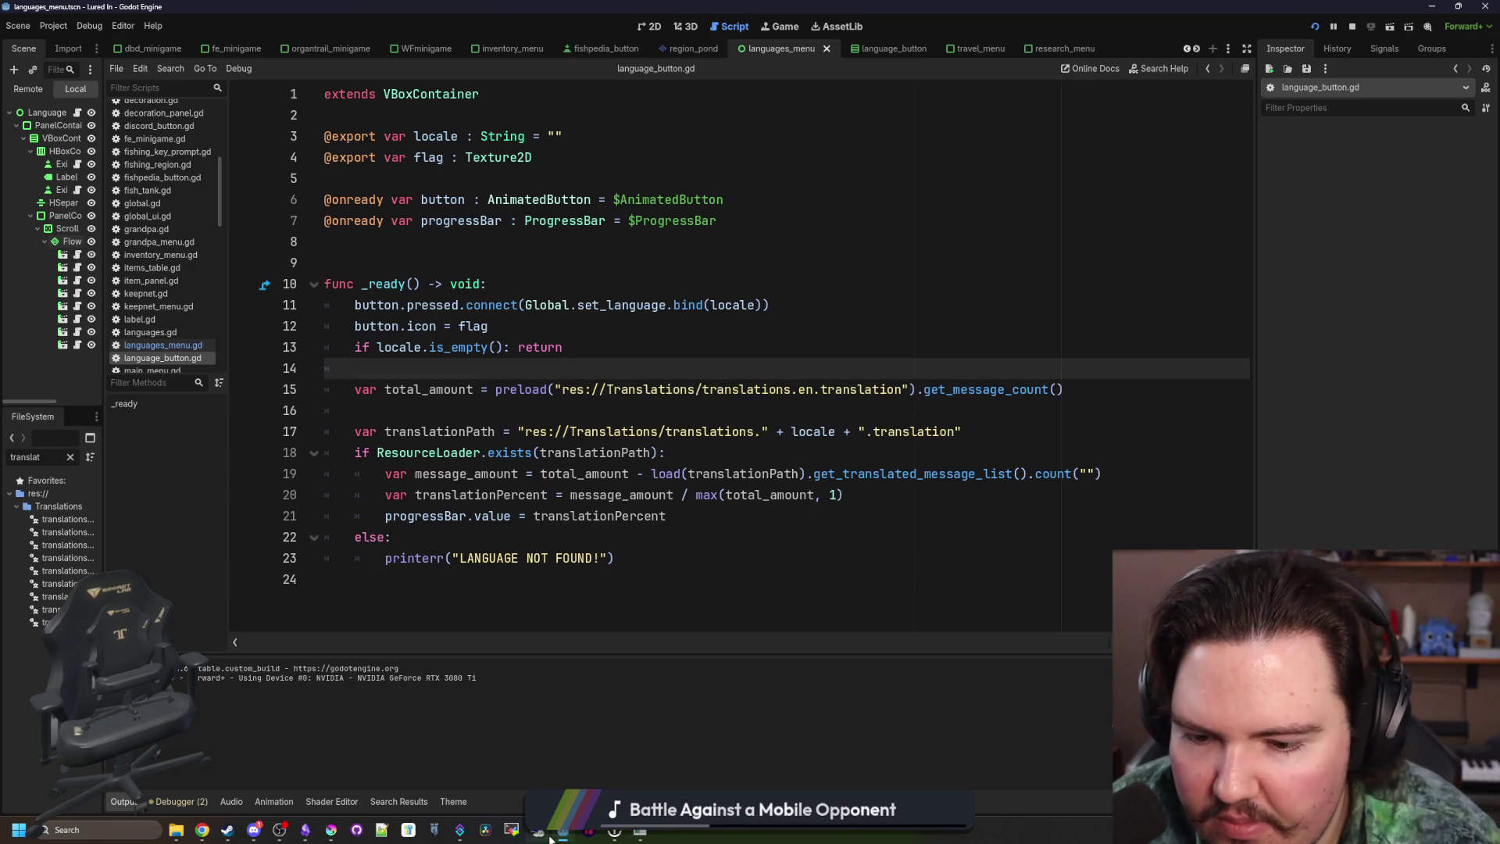
mouse_move(560, 830)
left_click(748, 750)
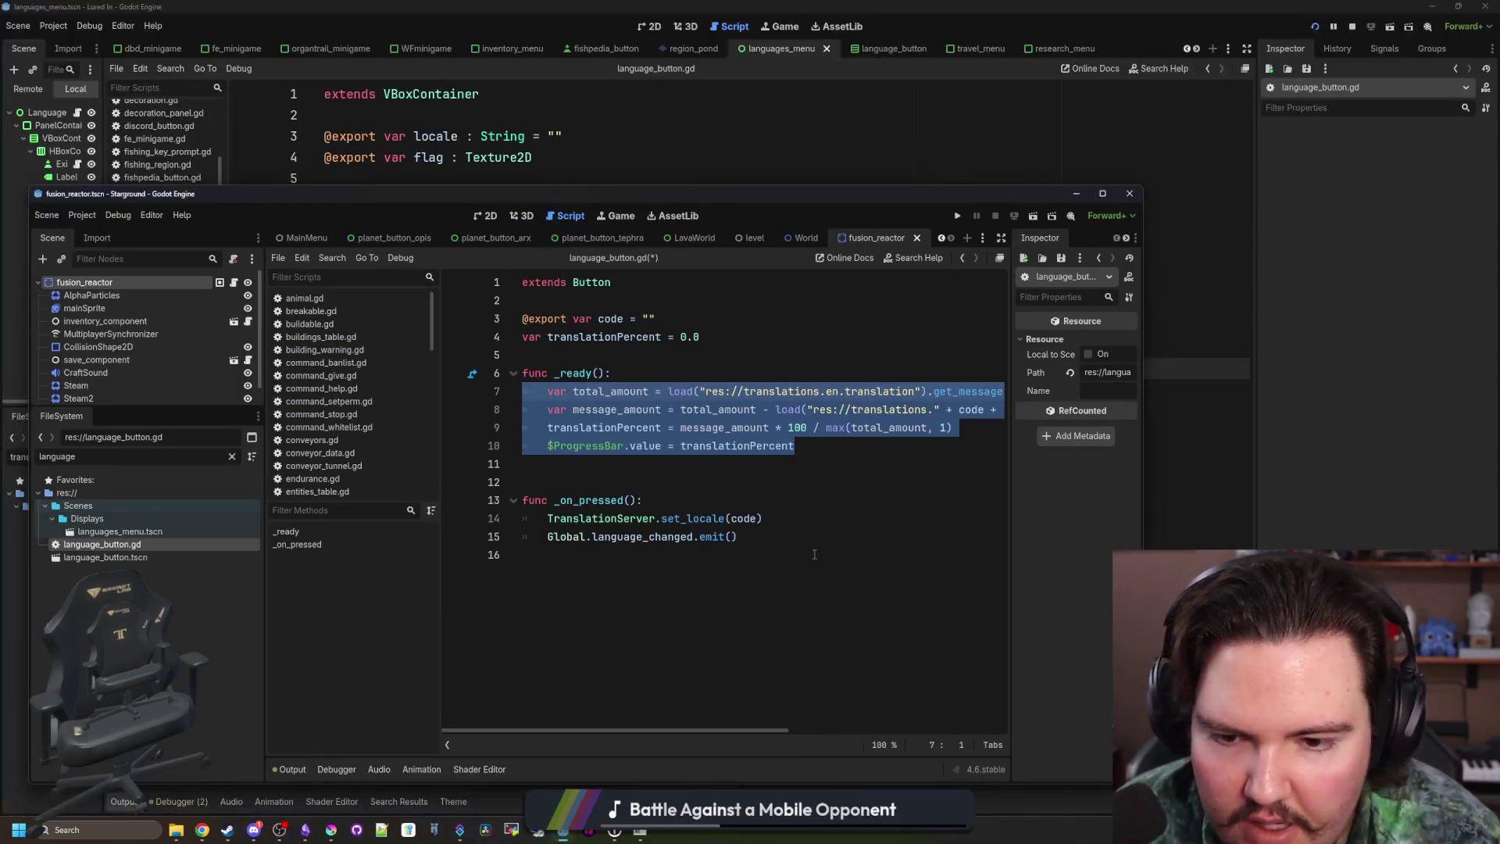
left_click(814, 554)
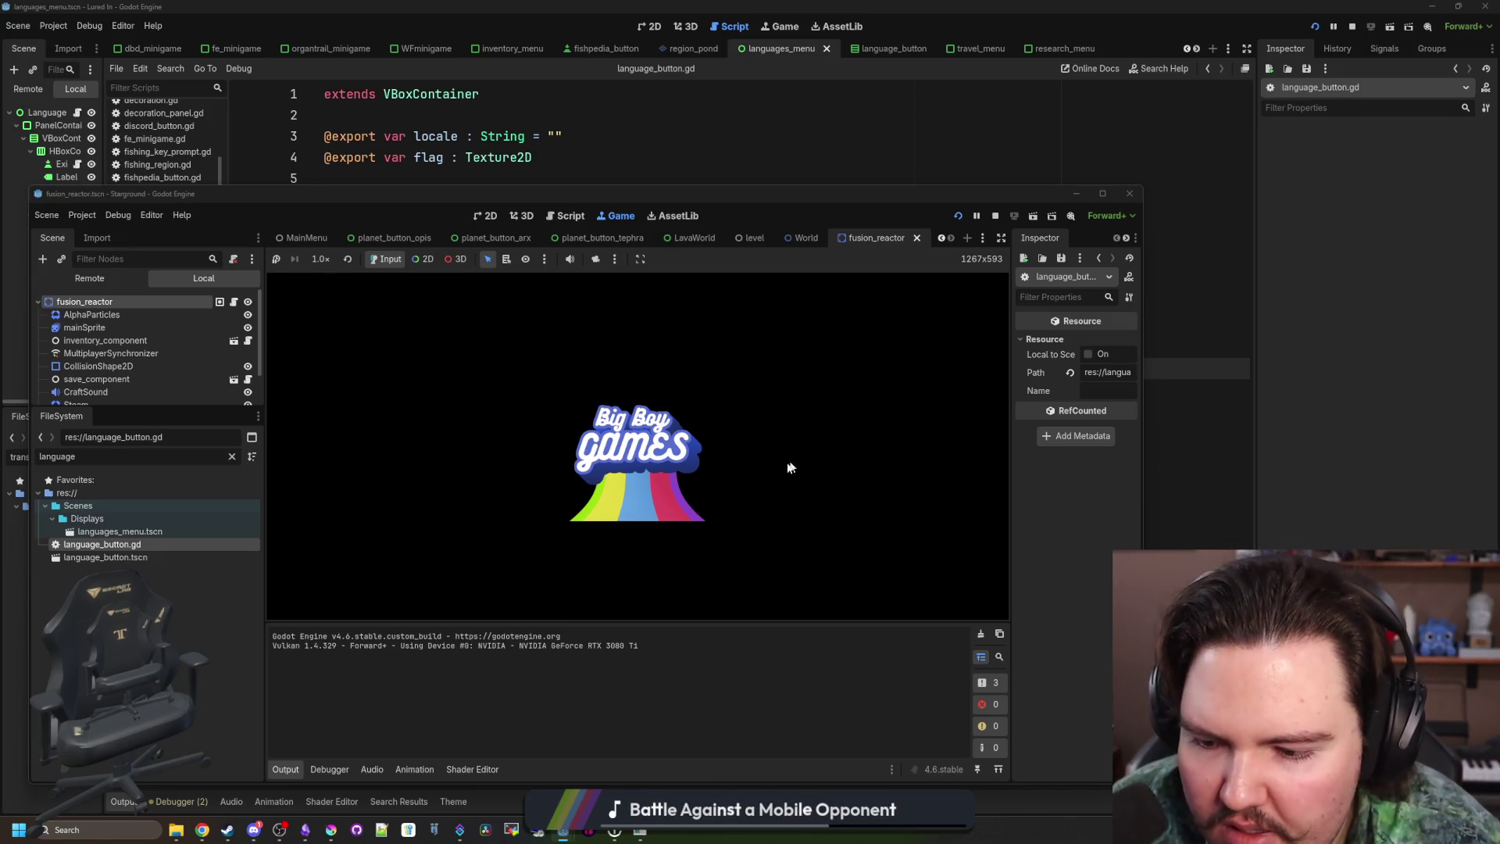
Step: Compare against Starground's running Languages panel, then return to Lured In's language_button.gd
mouse_move(254, 830)
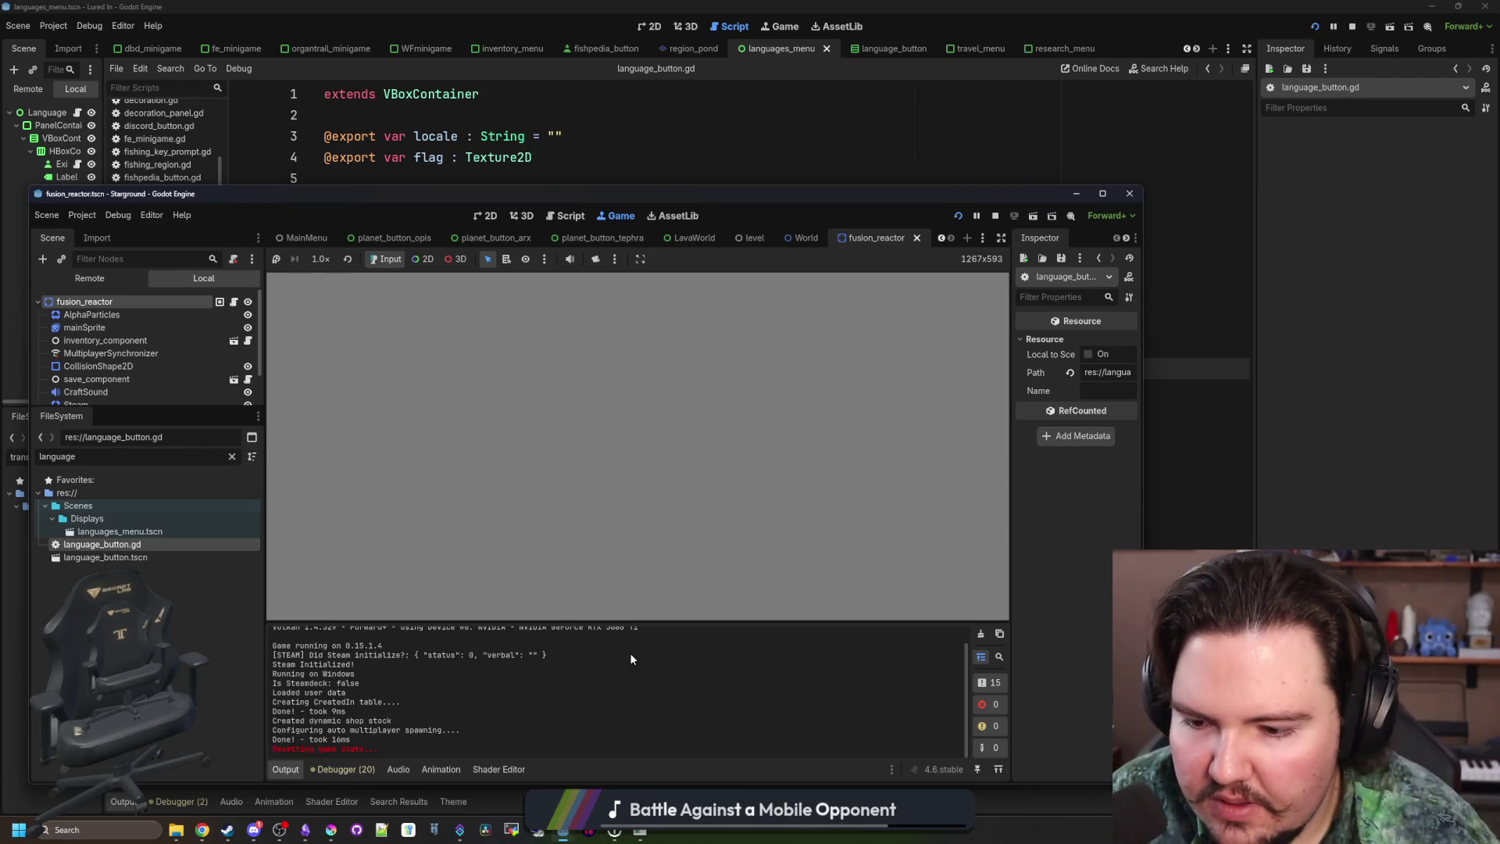
left_click(283, 602)
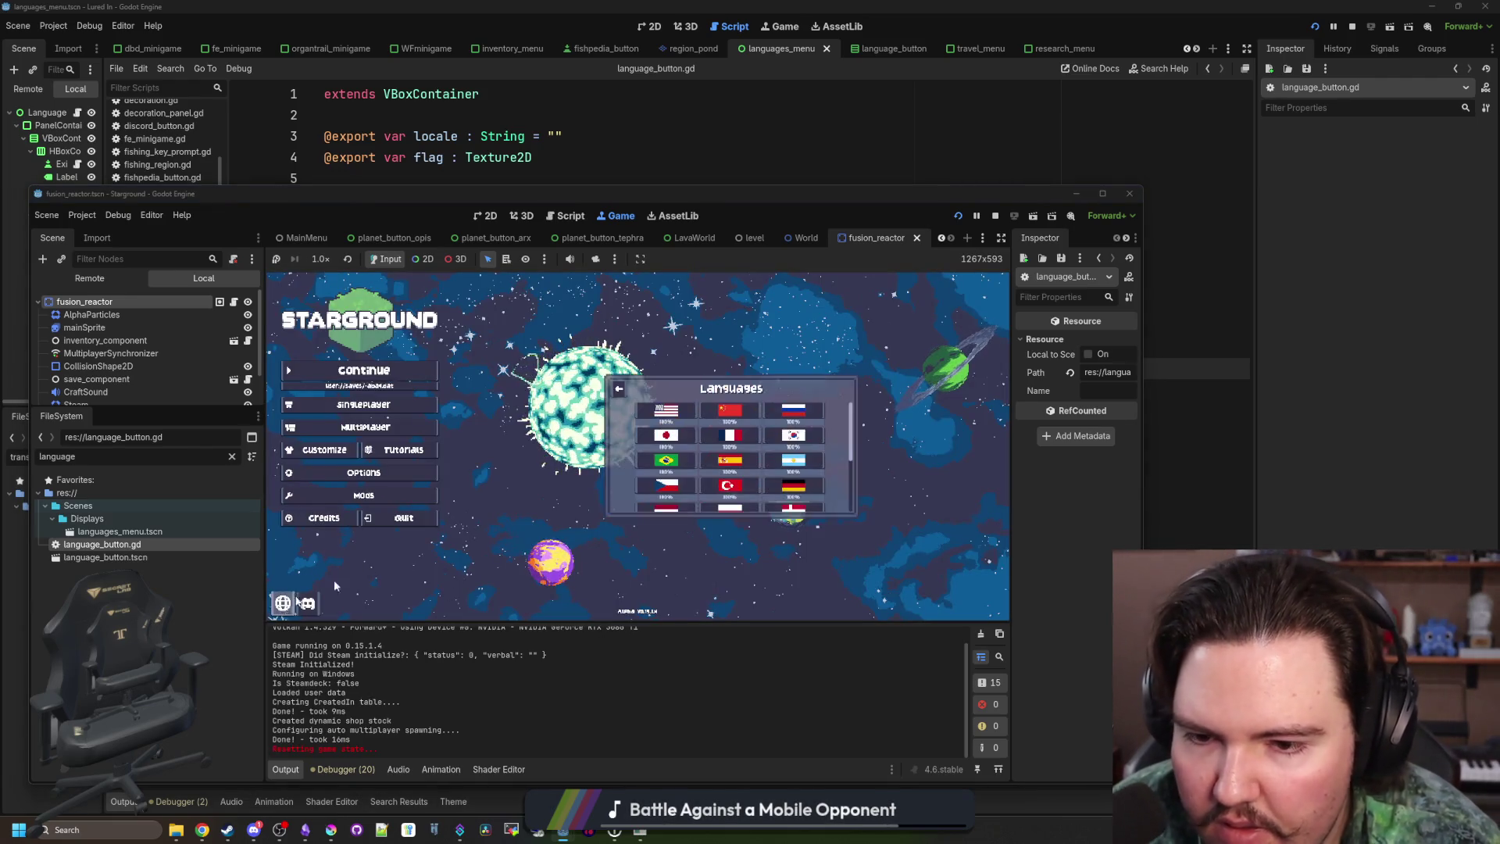
scroll(676, 467, "down", 4)
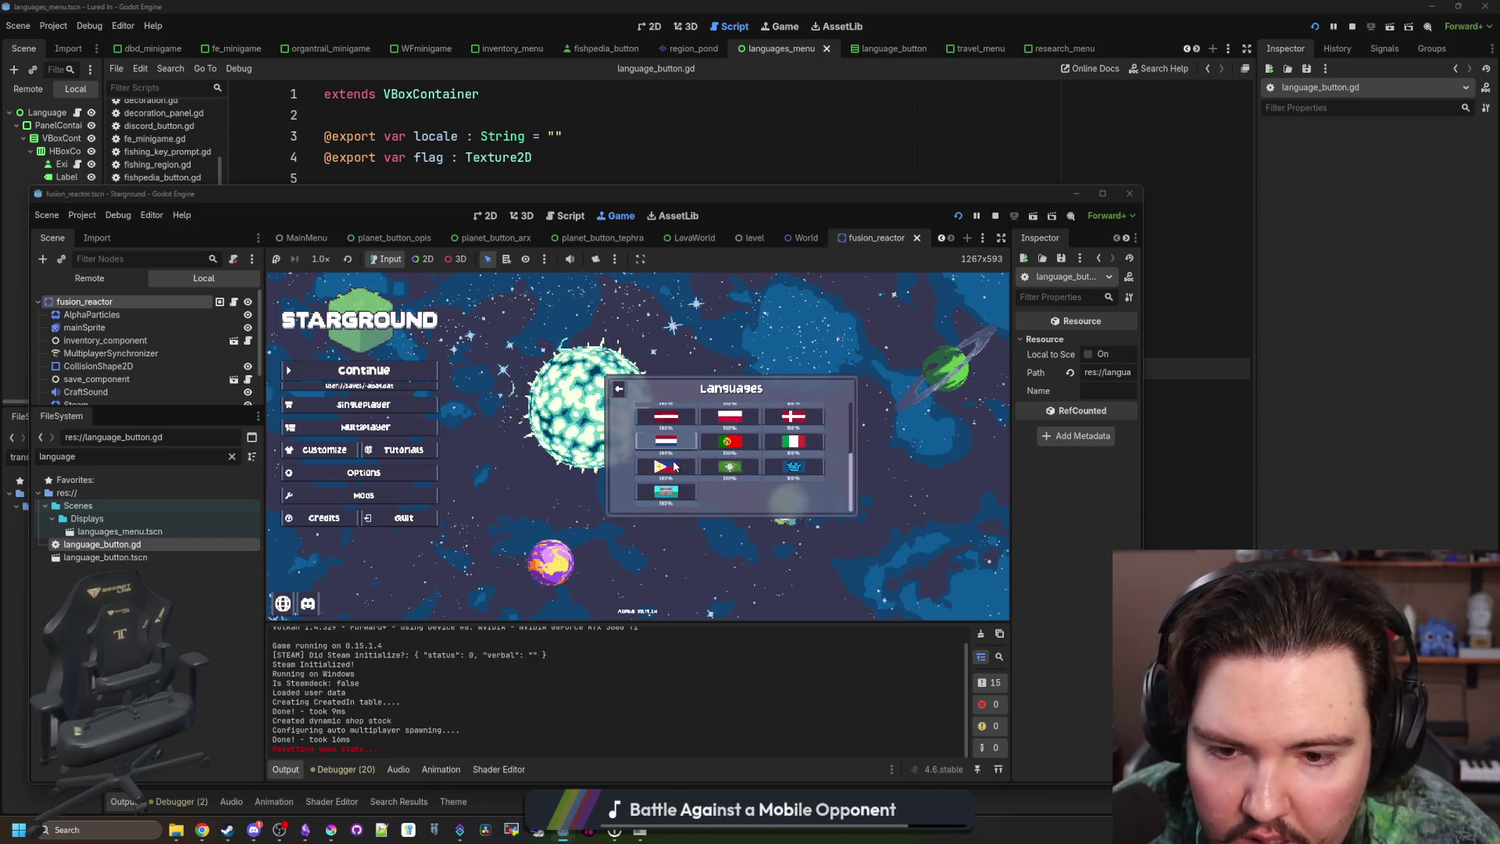
scroll(780, 489, "up", 4)
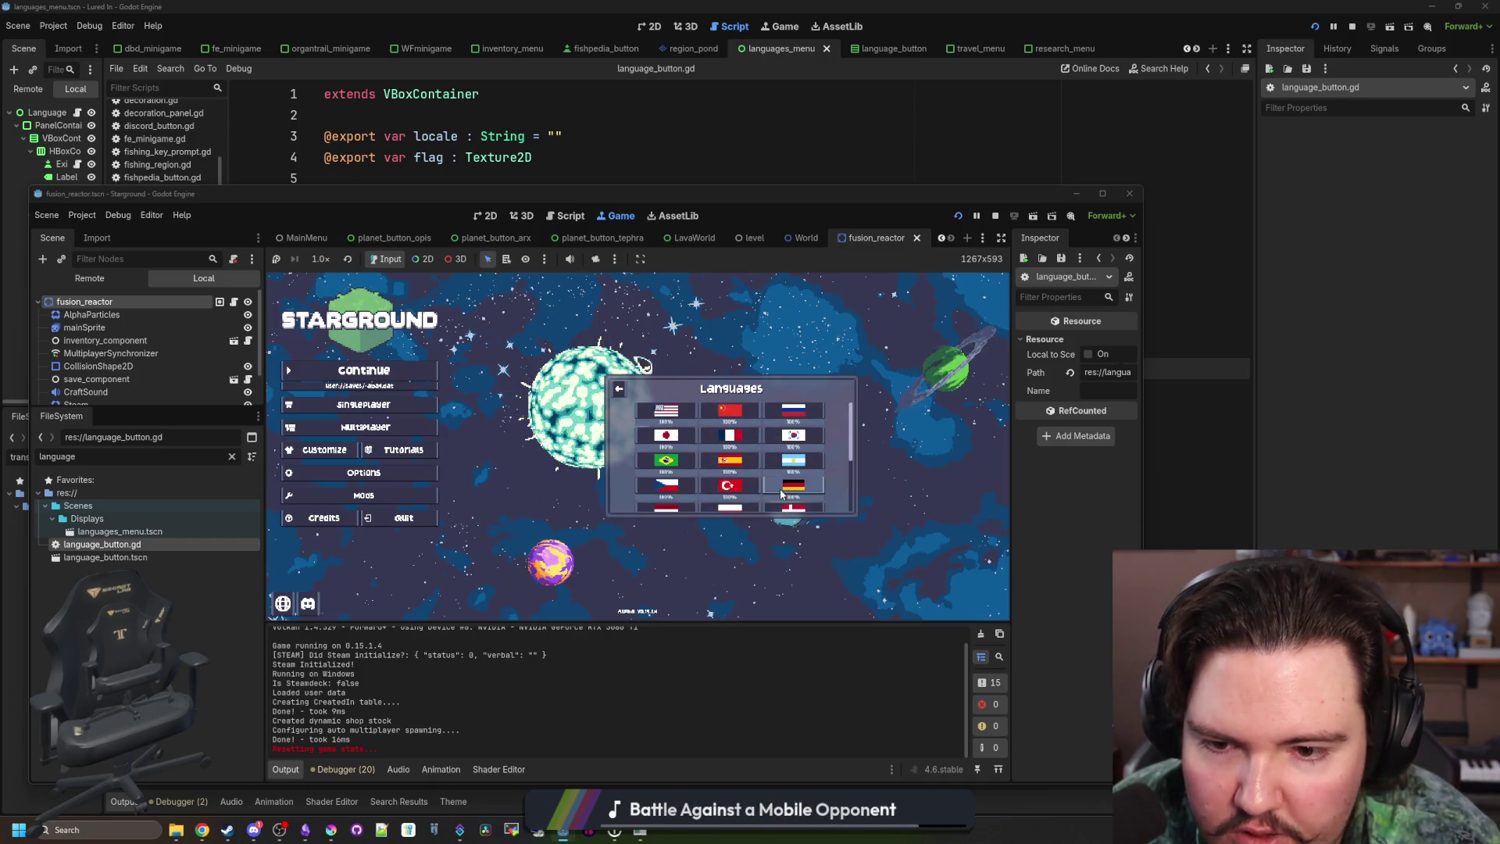
key("alt+Tab")
left_click(840, 411)
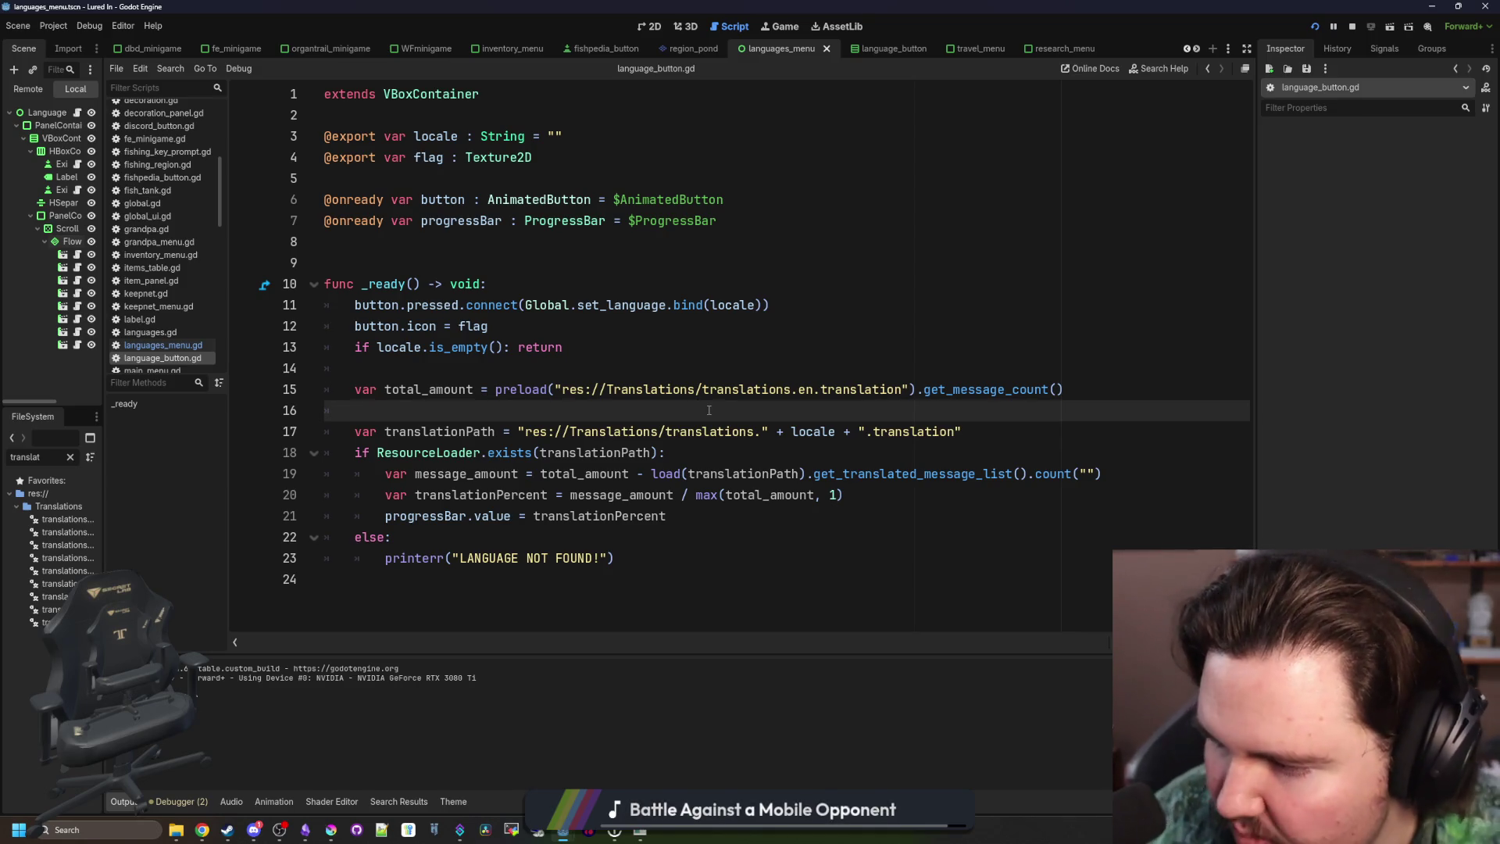
Step: Replace get_translated_message_list().count("") on line 19 with get_message_count() and save
left_click(846, 462)
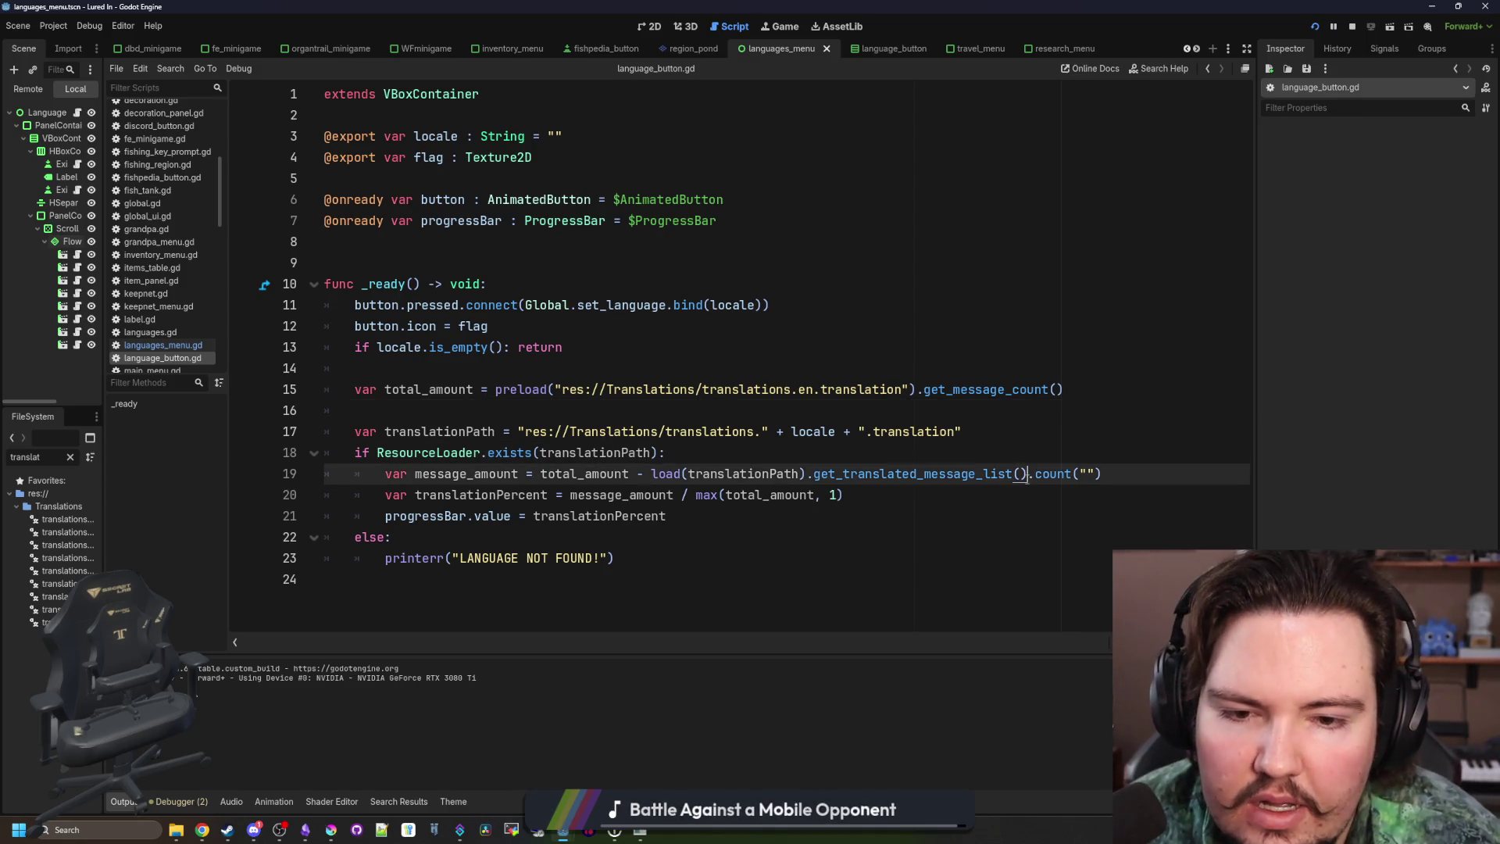
left_click_drag(1028, 474, 815, 474)
type("get_message_count")
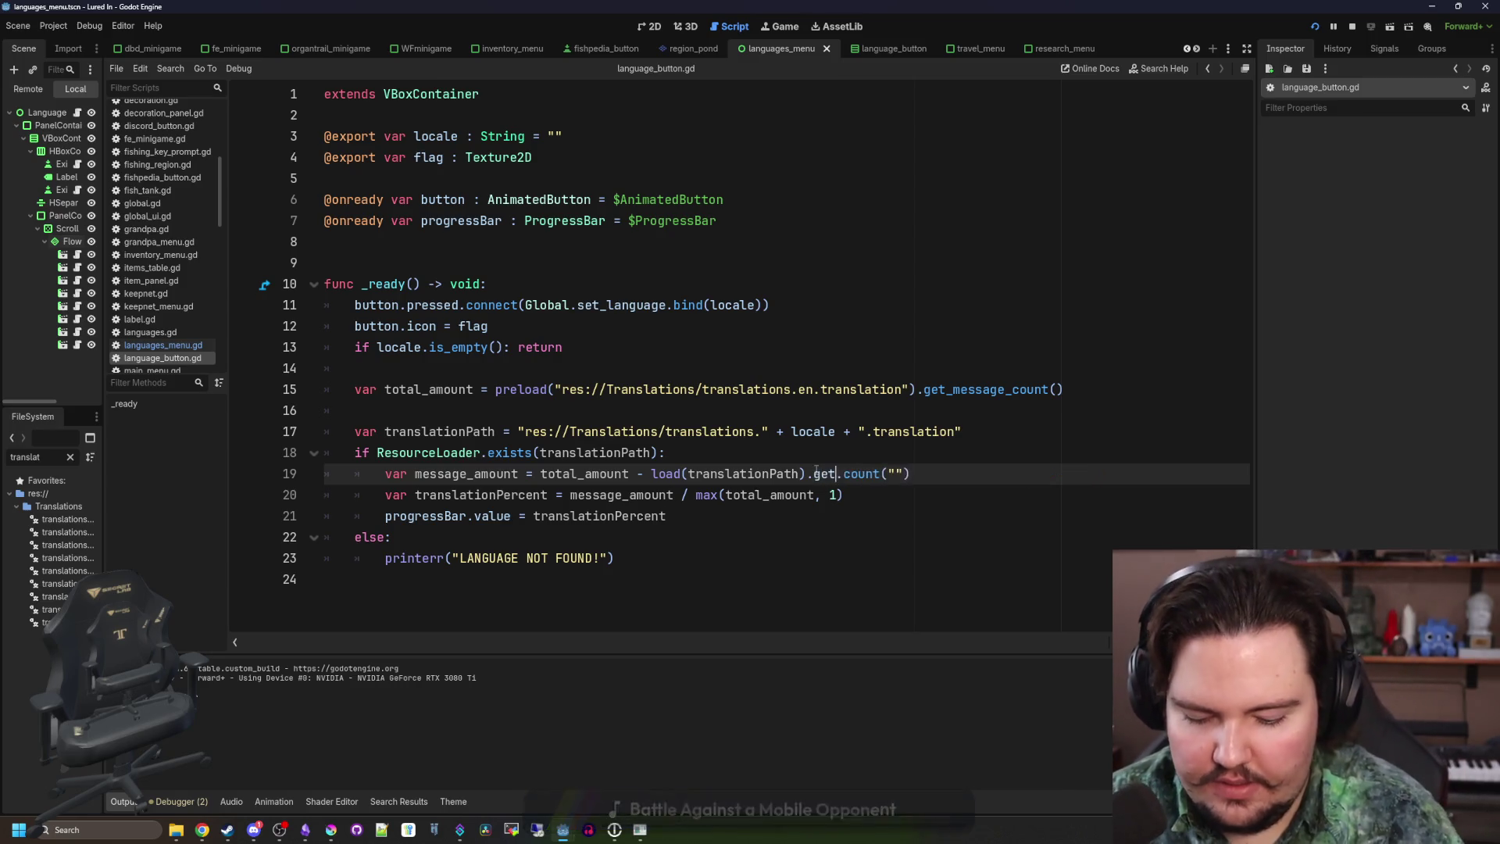
type("()")
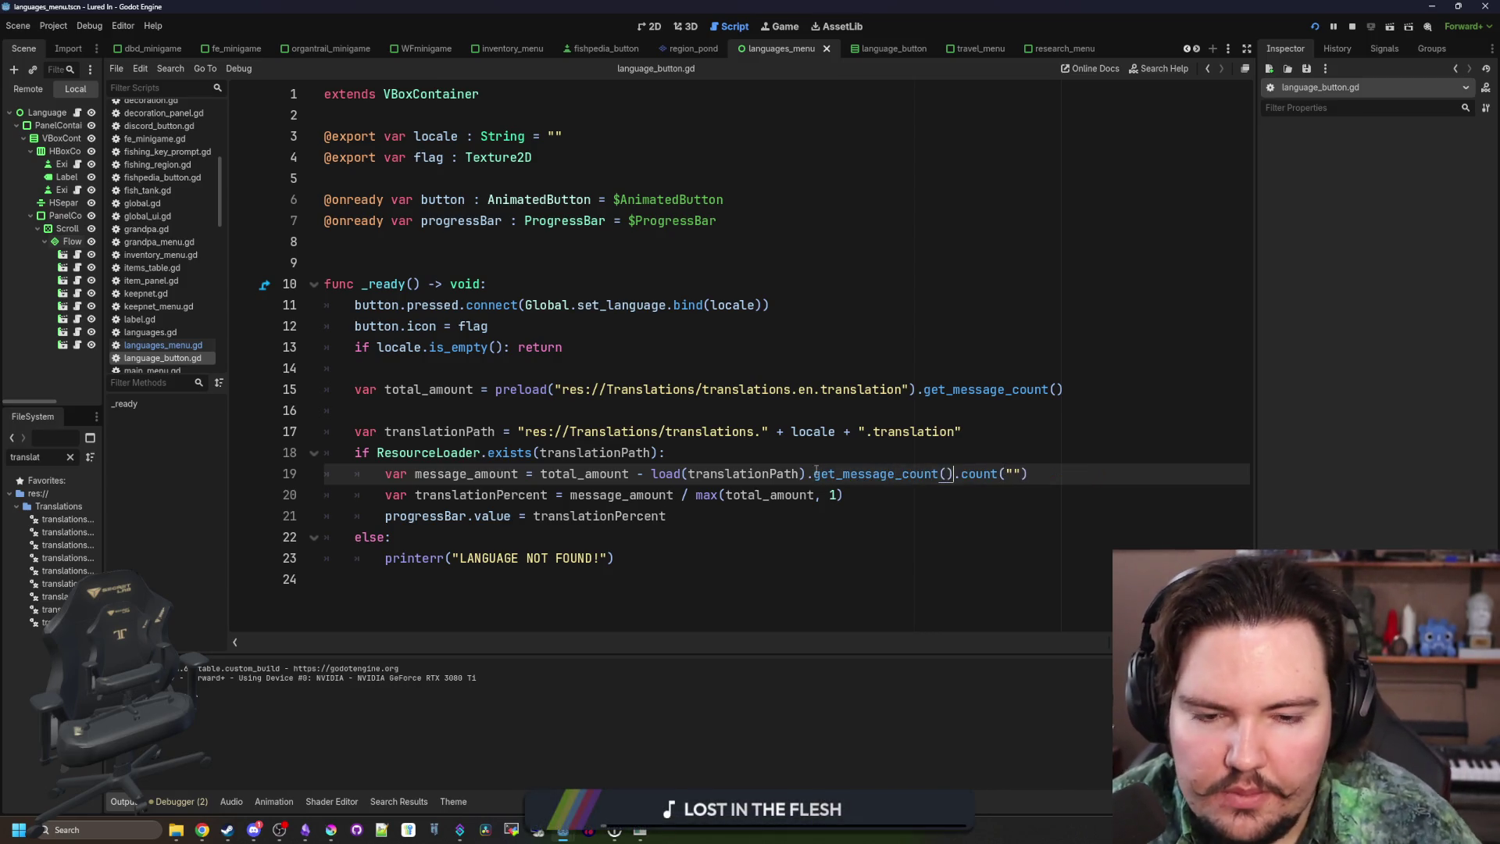
left_click_drag(1064, 477, 955, 477)
key("BackSpace")
key("Up")
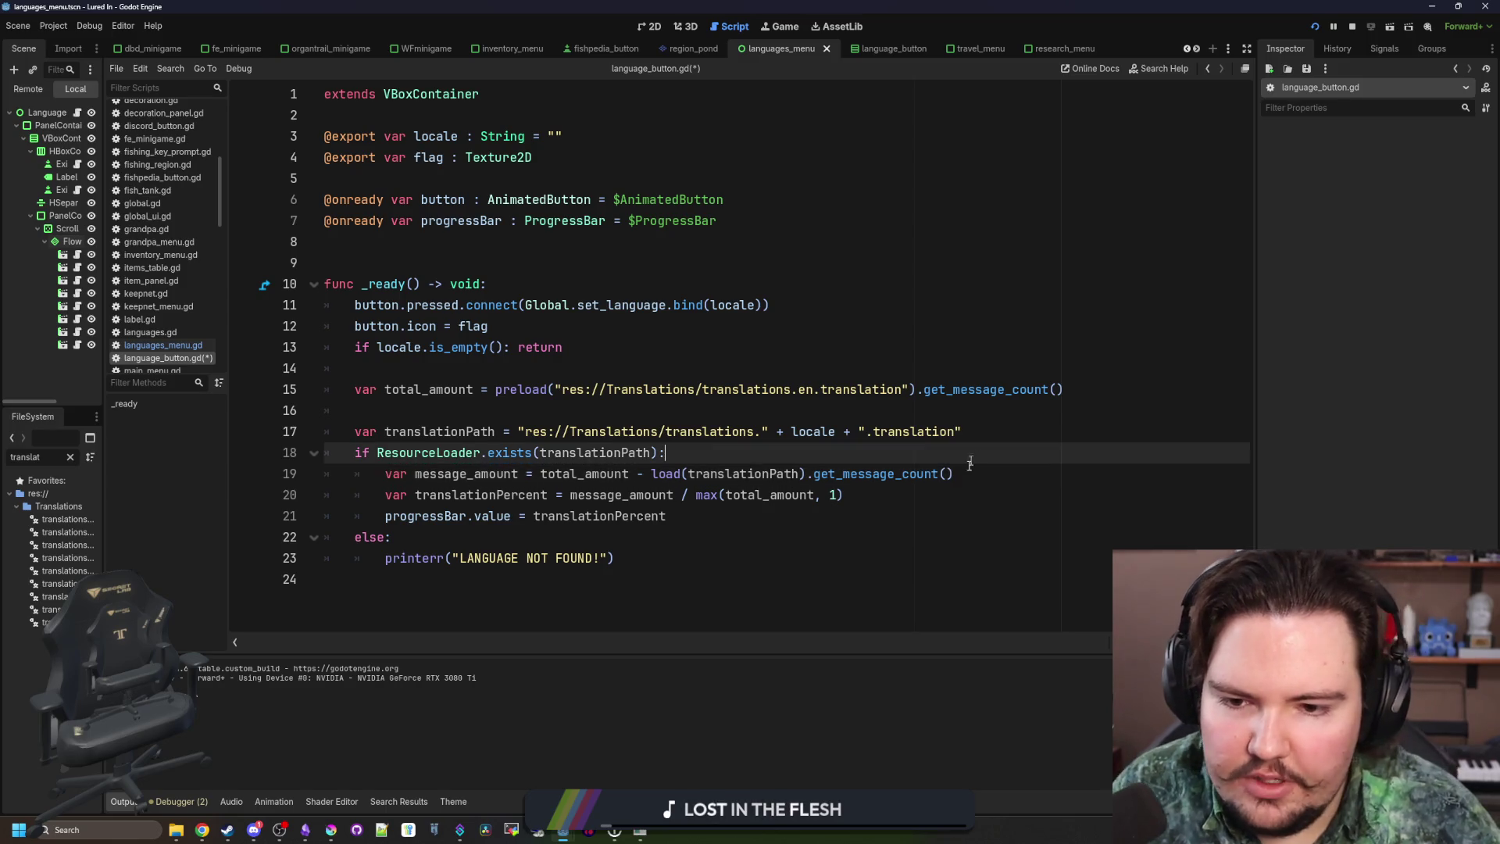
key("ctrl+s")
Step: Run the game and check the Languages panel, then return to the script editor
left_click(1317, 27)
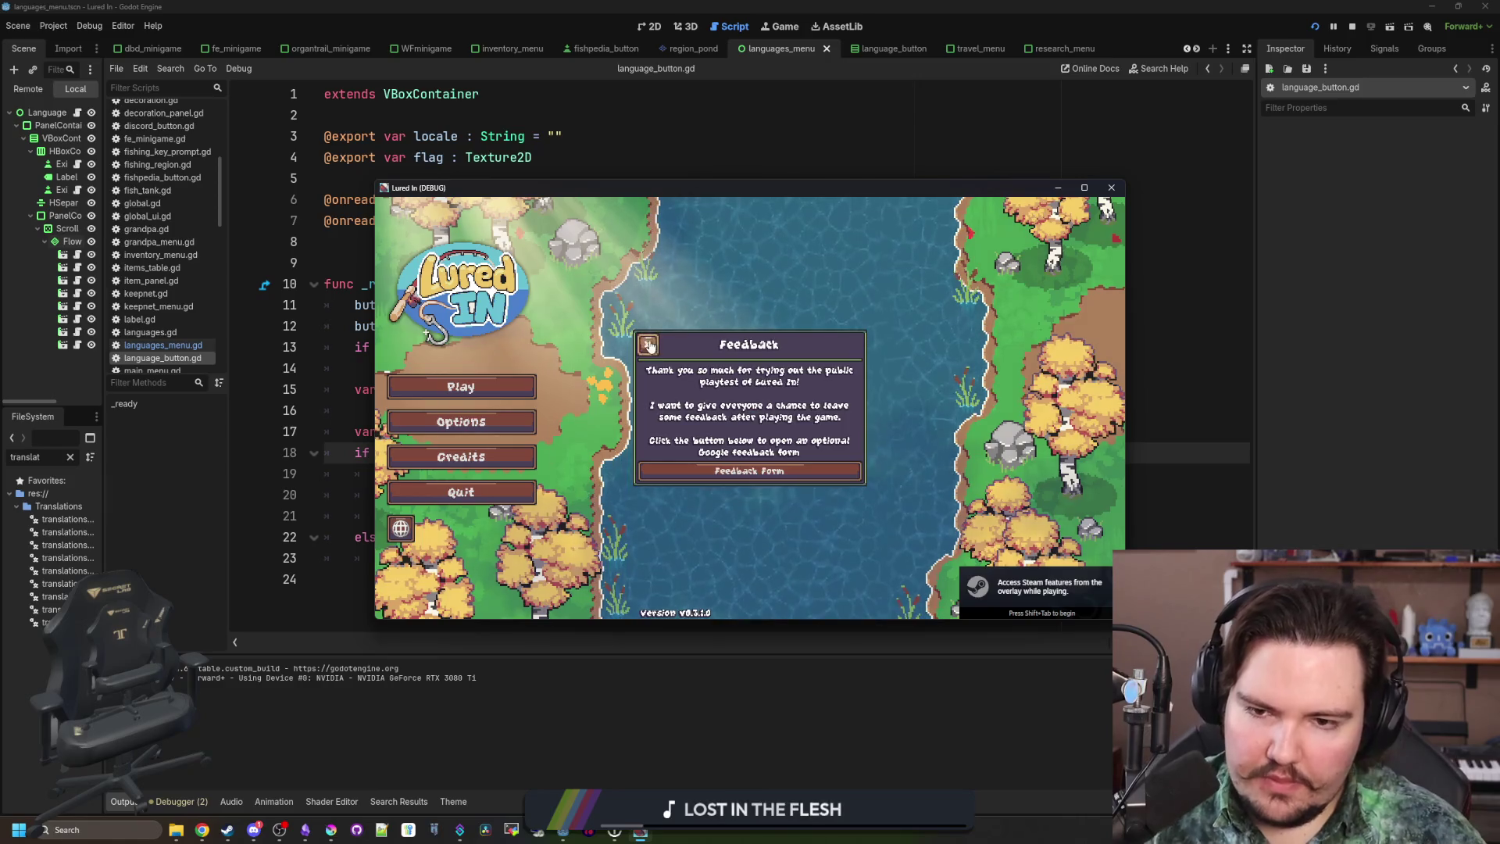
left_click(761, 471)
left_click(401, 529)
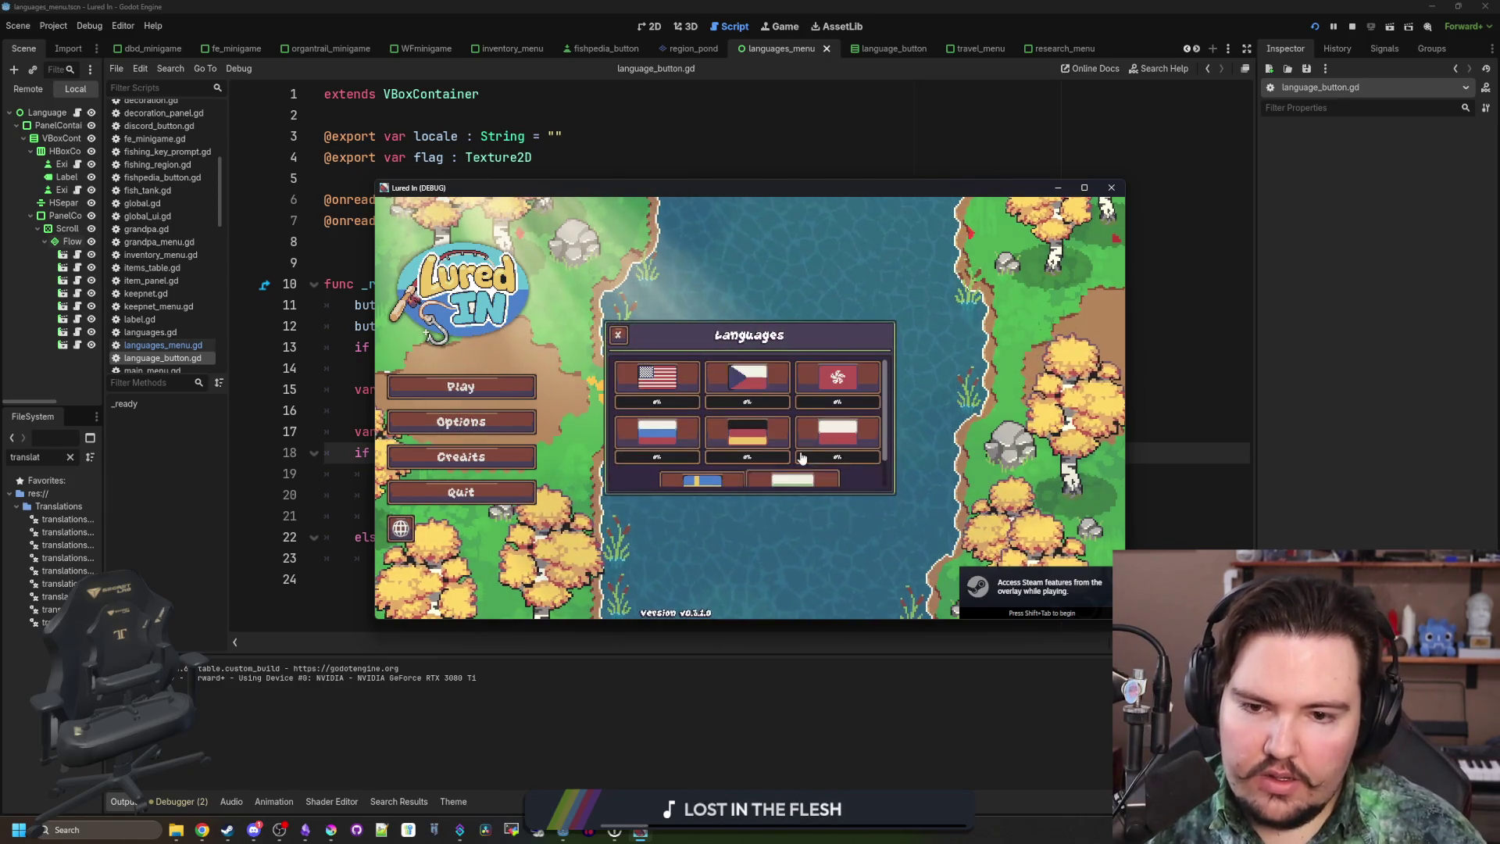
left_click(1225, 333)
Step: Delete the total_amount subtraction from line 19
left_click(873, 455)
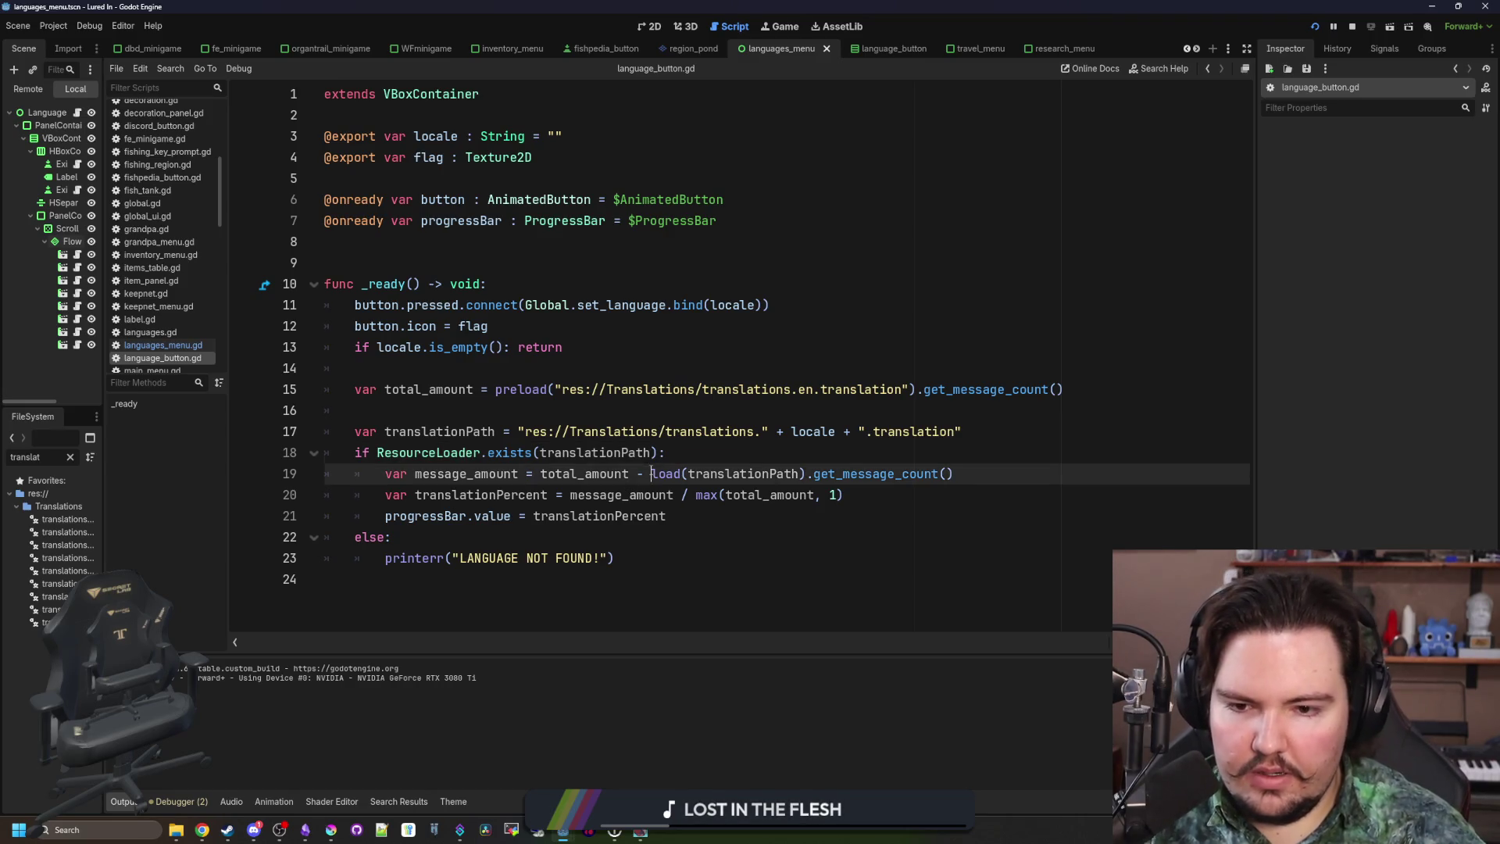
left_click_drag(654, 474, 541, 473)
key("BackSpace")
left_click(719, 434)
key("Down")
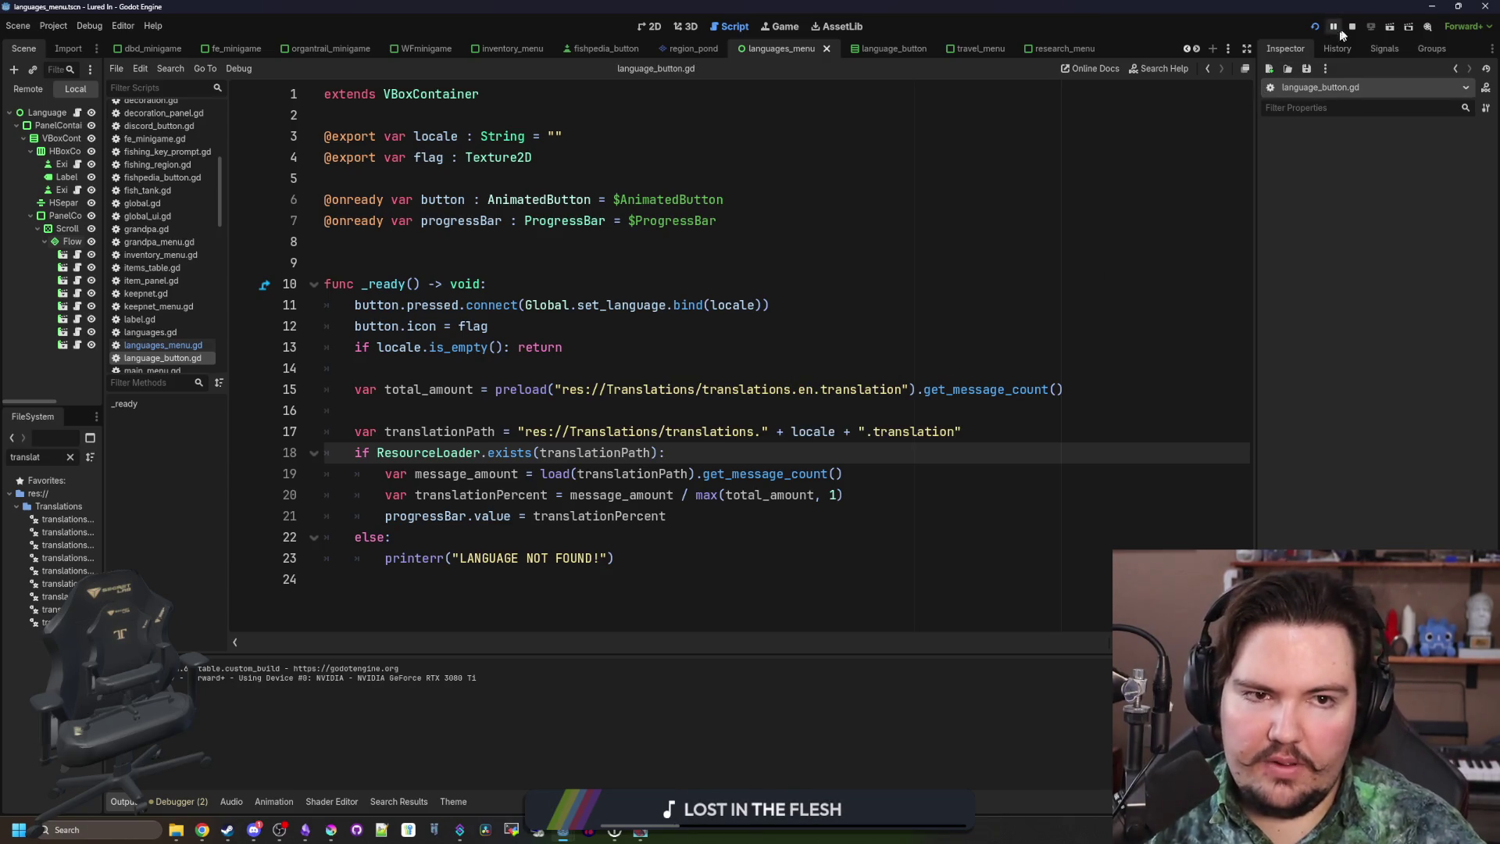
Step: Relaunch the game, switch it to German from the Languages panel, then stop it with F8
left_click(1313, 27)
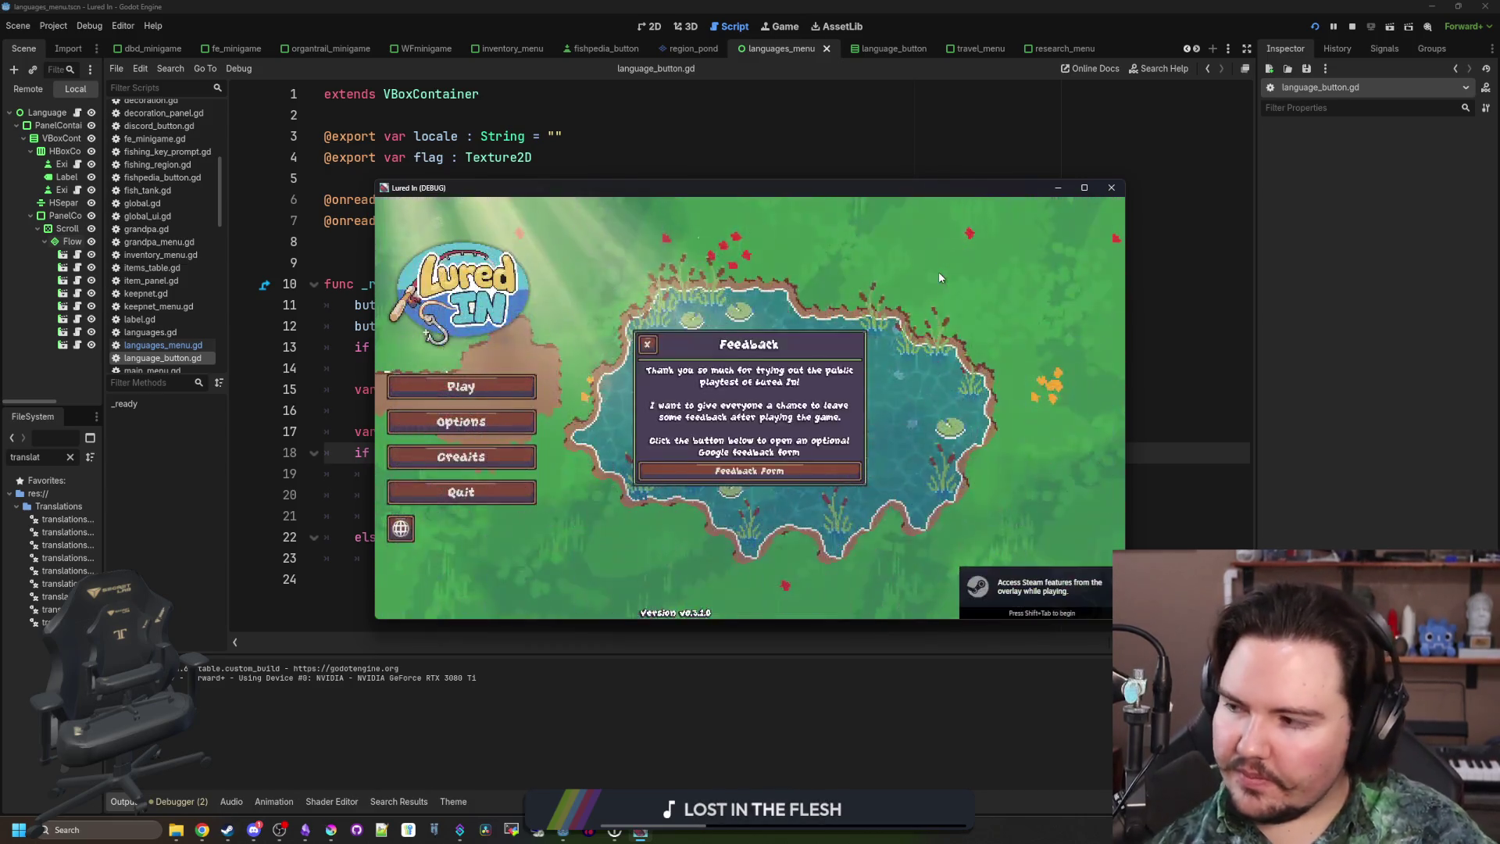
left_click(650, 344)
left_click(401, 529)
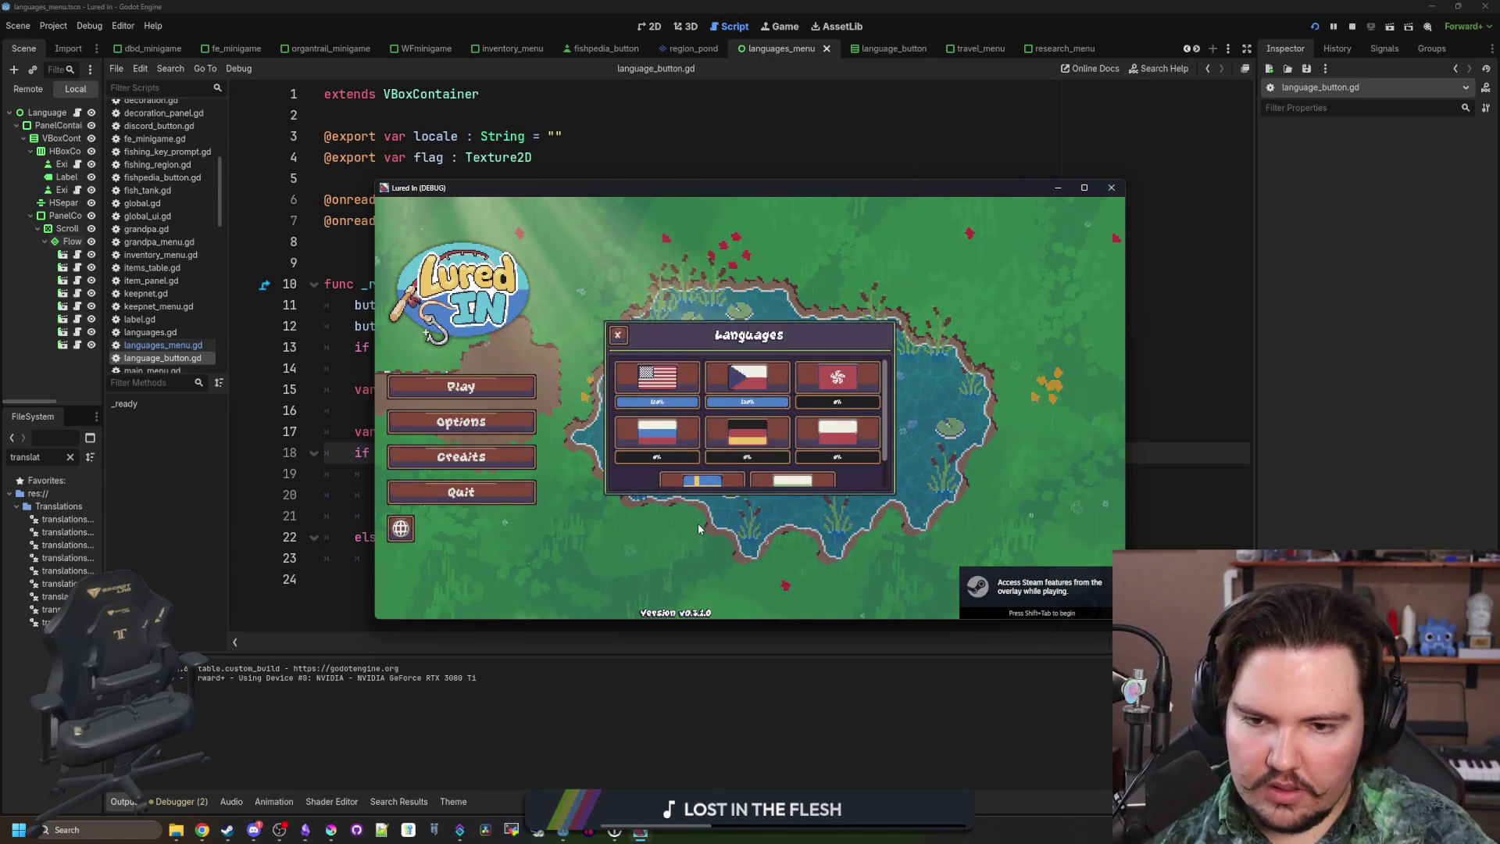
left_click(746, 434)
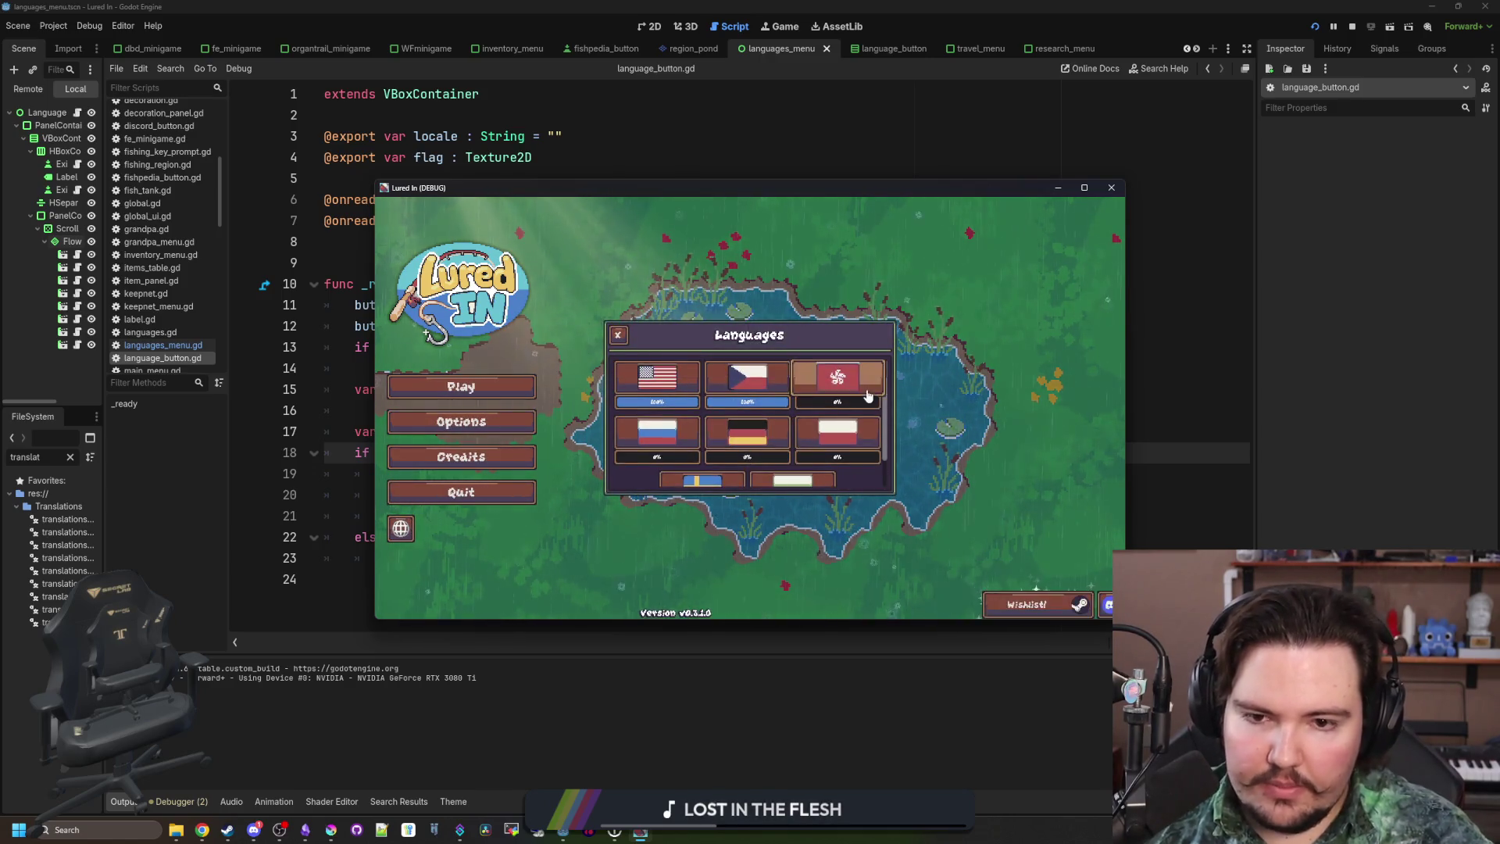
key("F8")
Step: Move load(translationPath) out of line 19 into a new variable typed as Translation
left_click(711, 450)
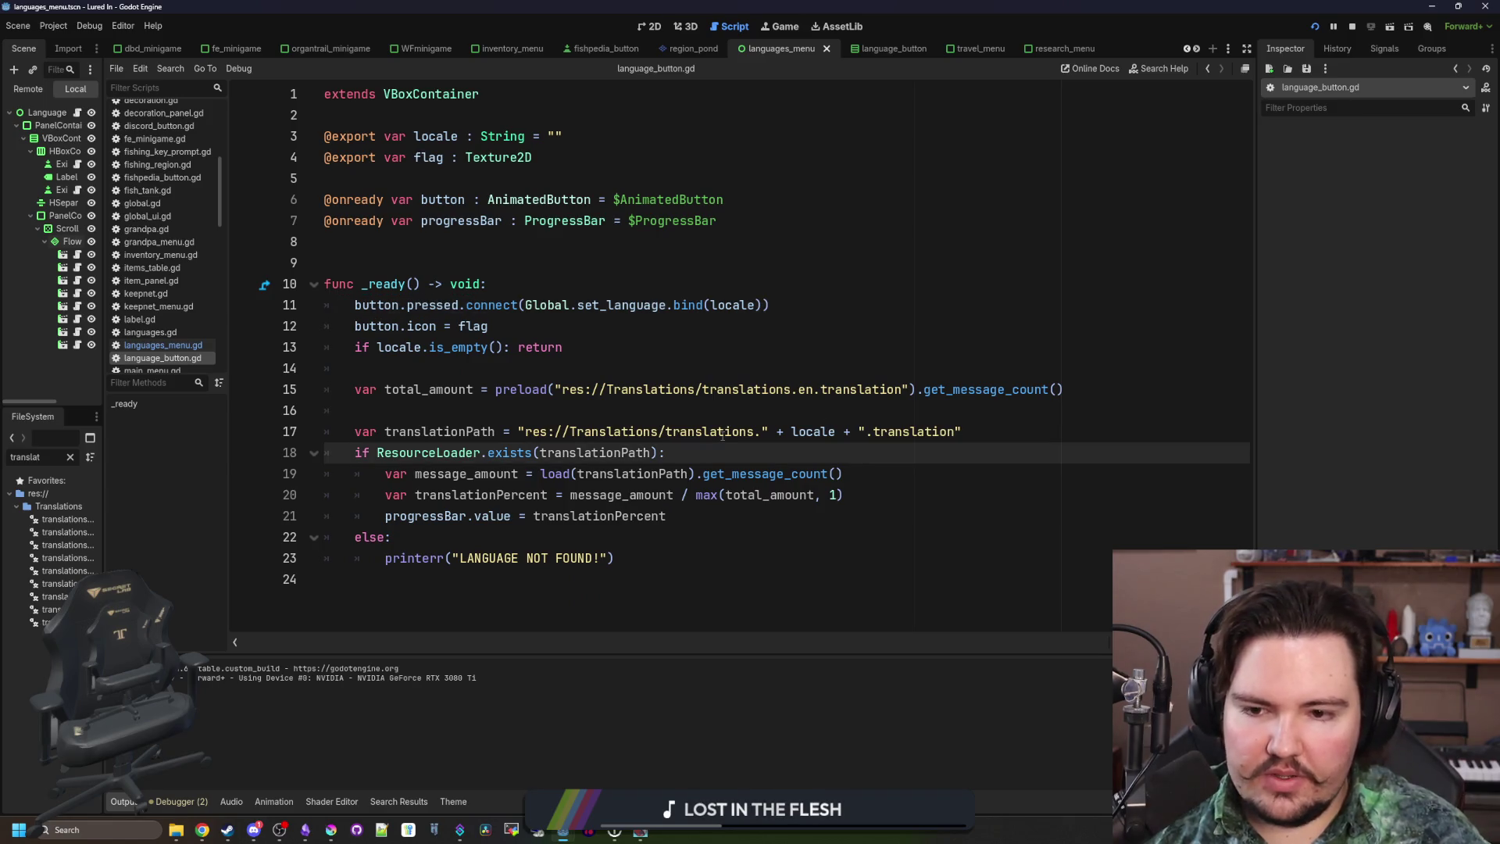
left_click(726, 418)
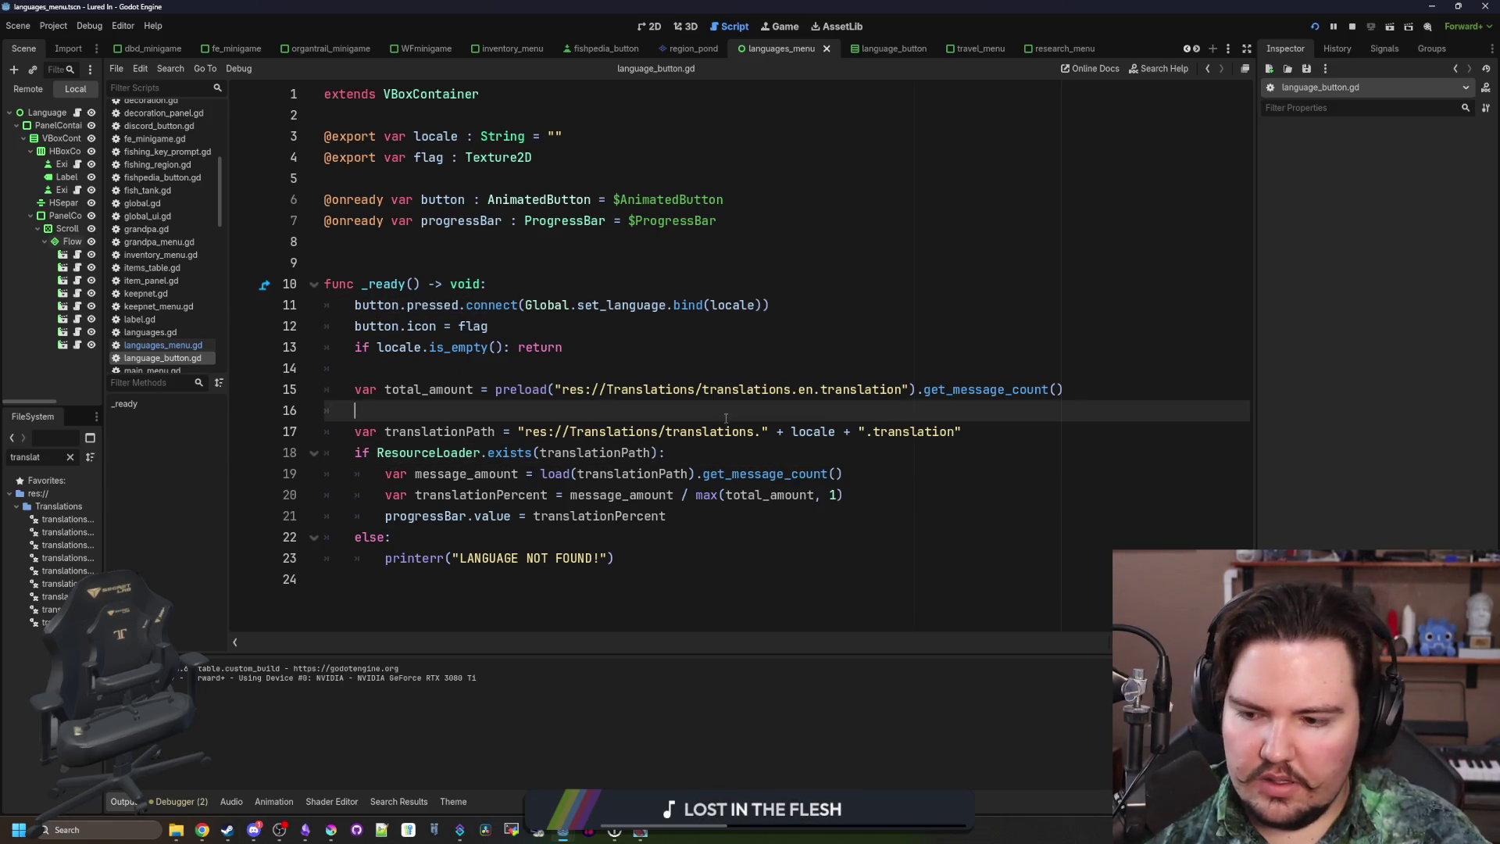
left_click(738, 433)
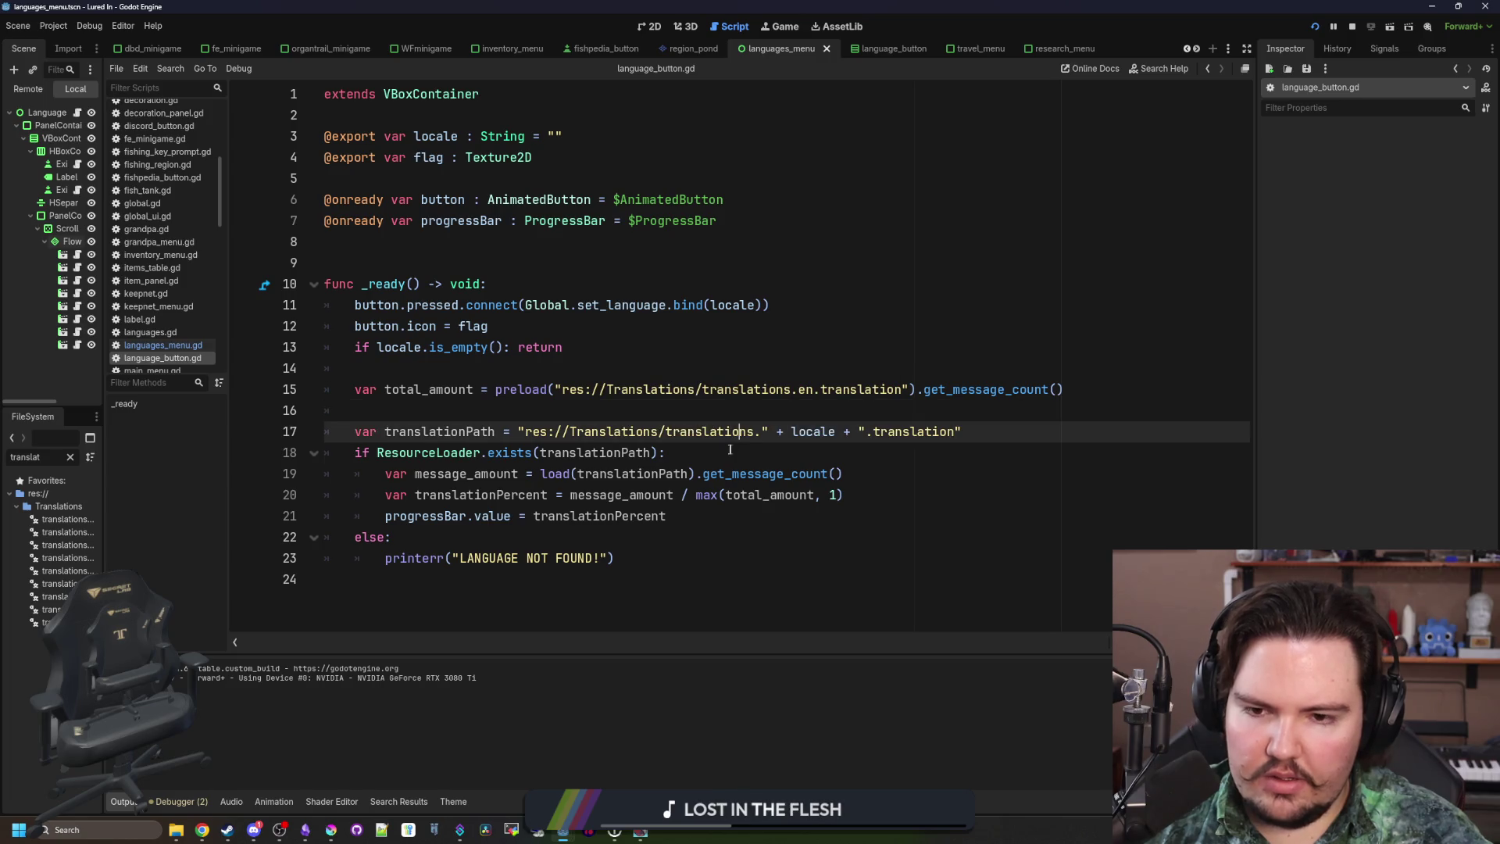
left_click(755, 474)
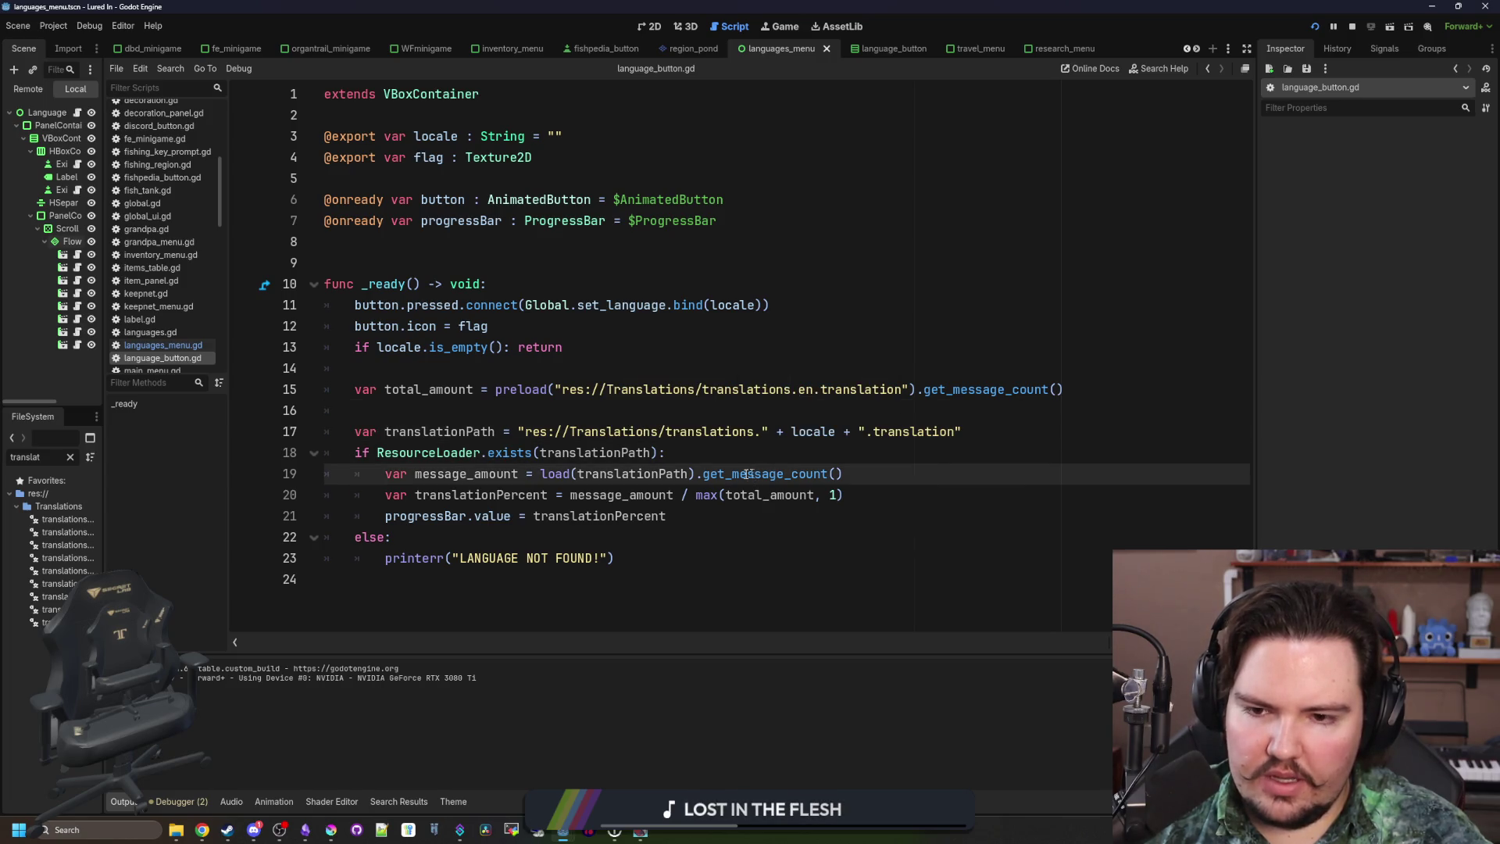
left_click_drag(692, 473, 527, 474)
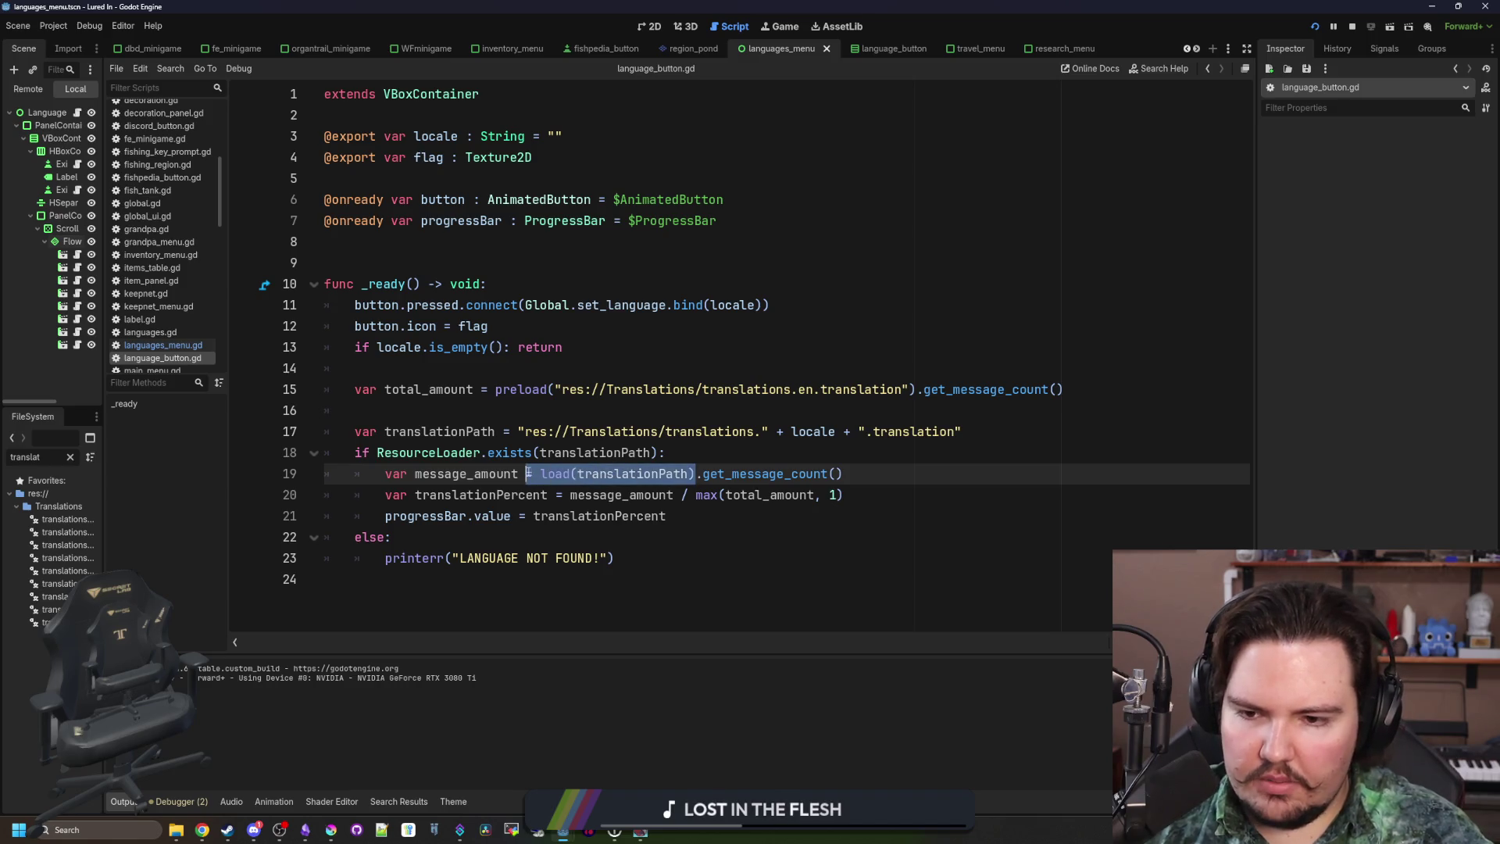
key("ctrl+x")
left_click(708, 452)
key("Return")
type("var translation =")
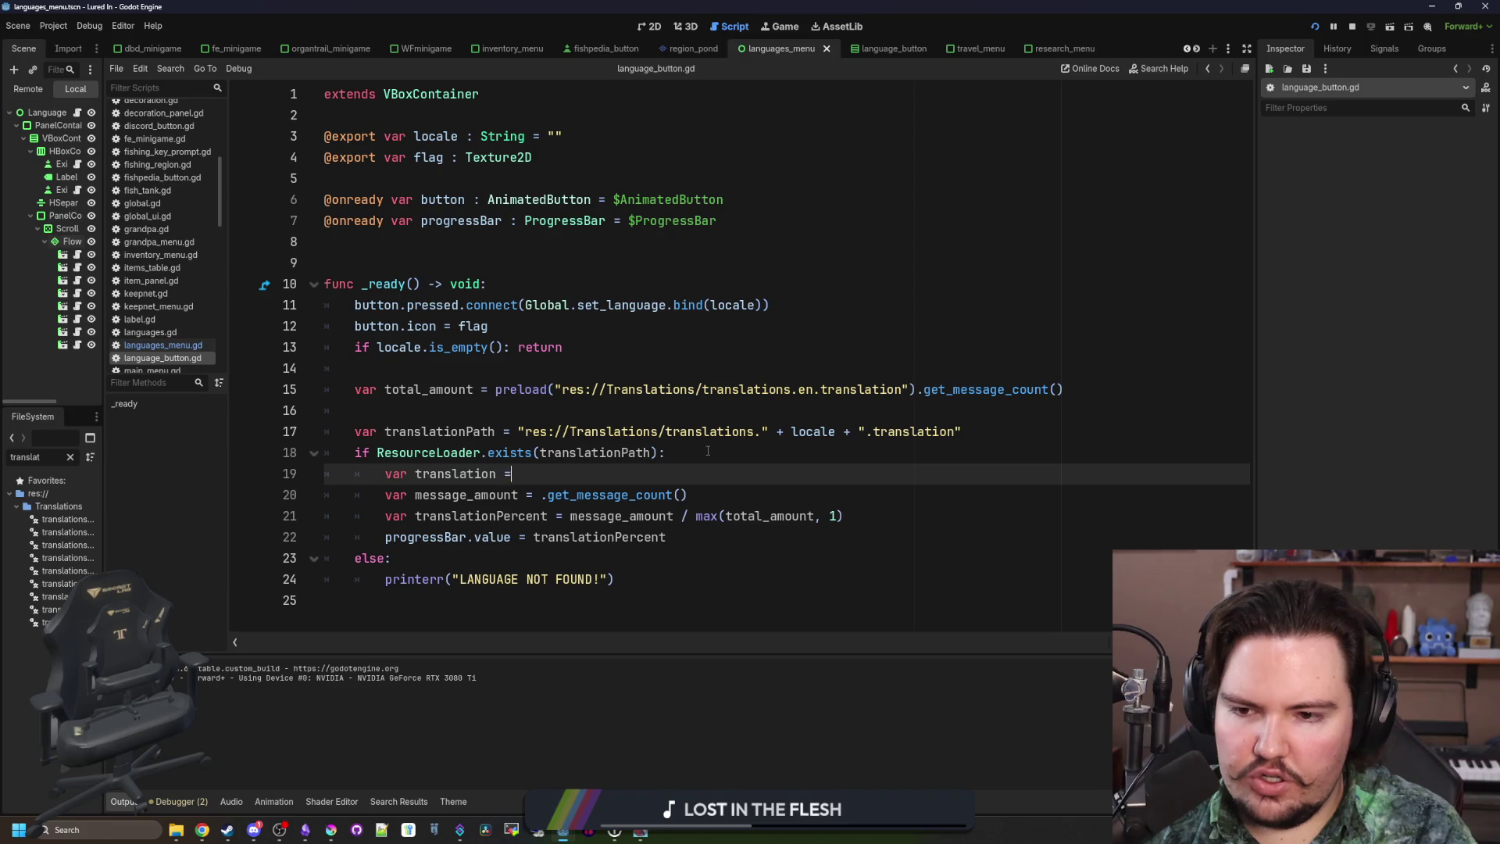
key("ctrl+v")
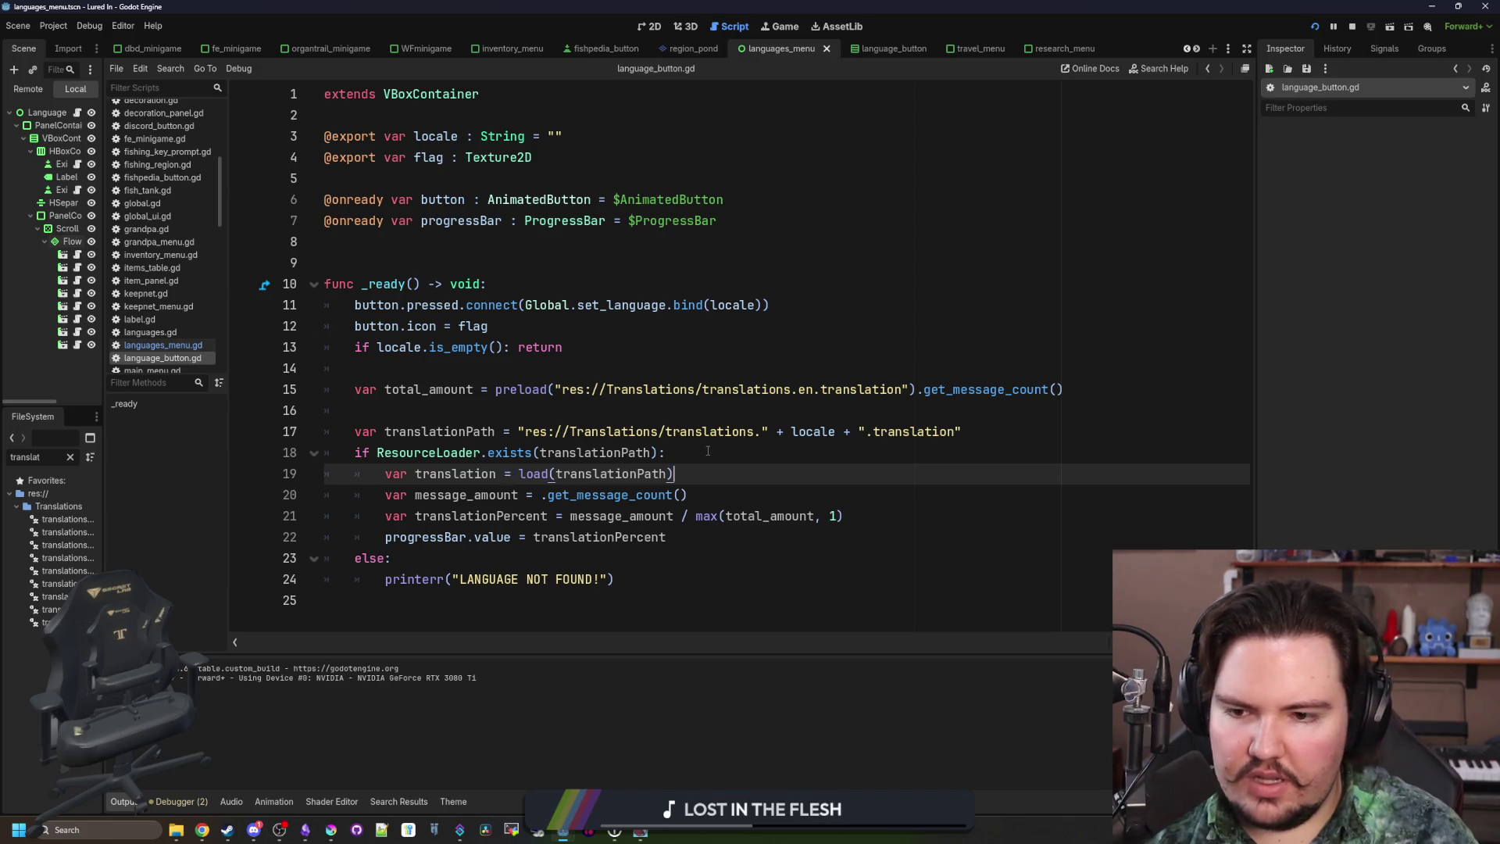
type(": Translation")
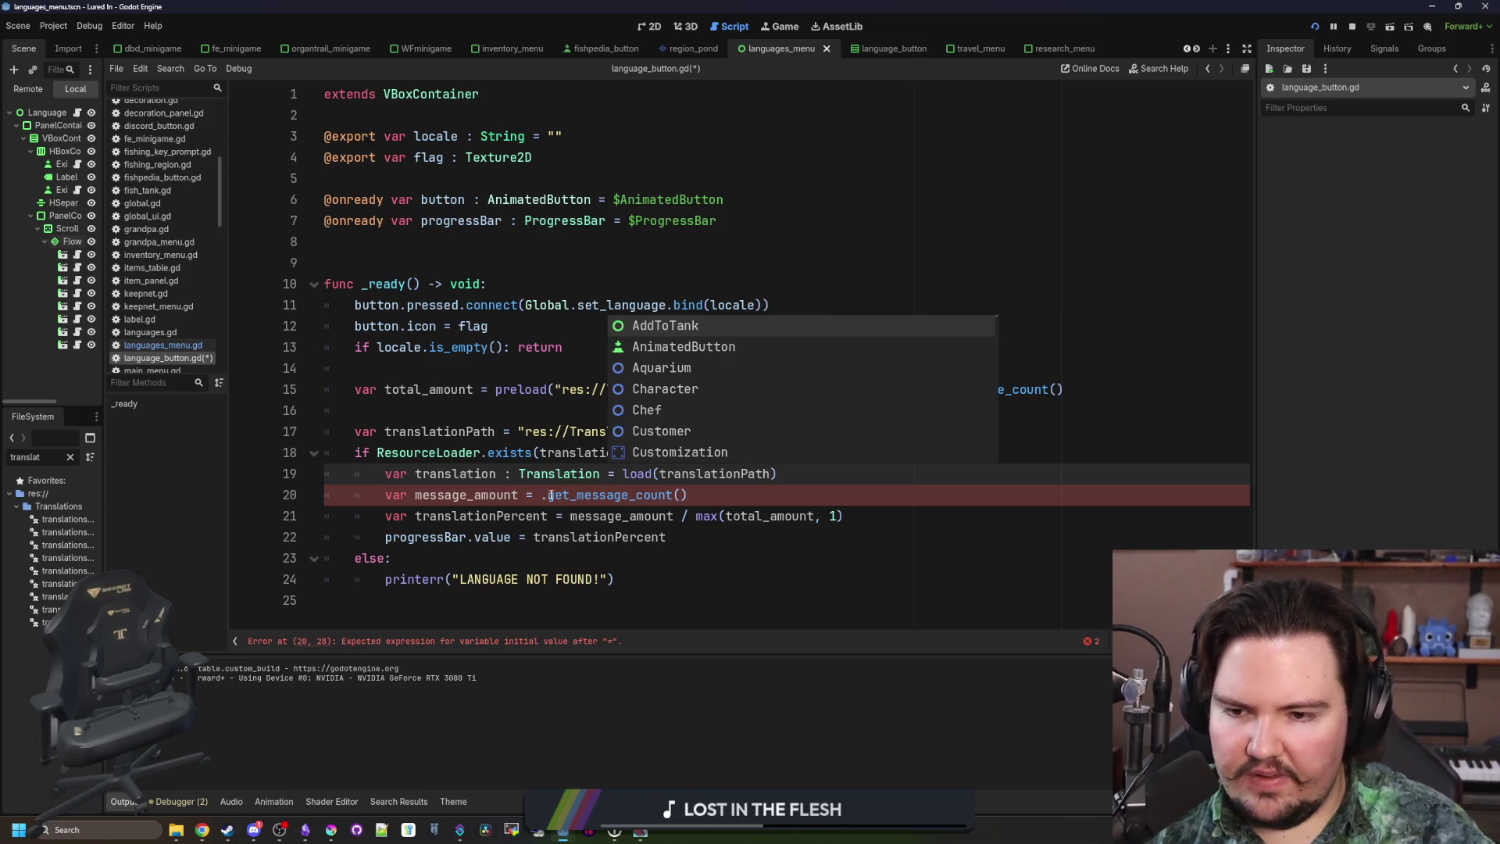
Step: Prefix line 20's .get_message_count() with translation, then open the Translation class documentation
left_click(542, 495)
type("translation")
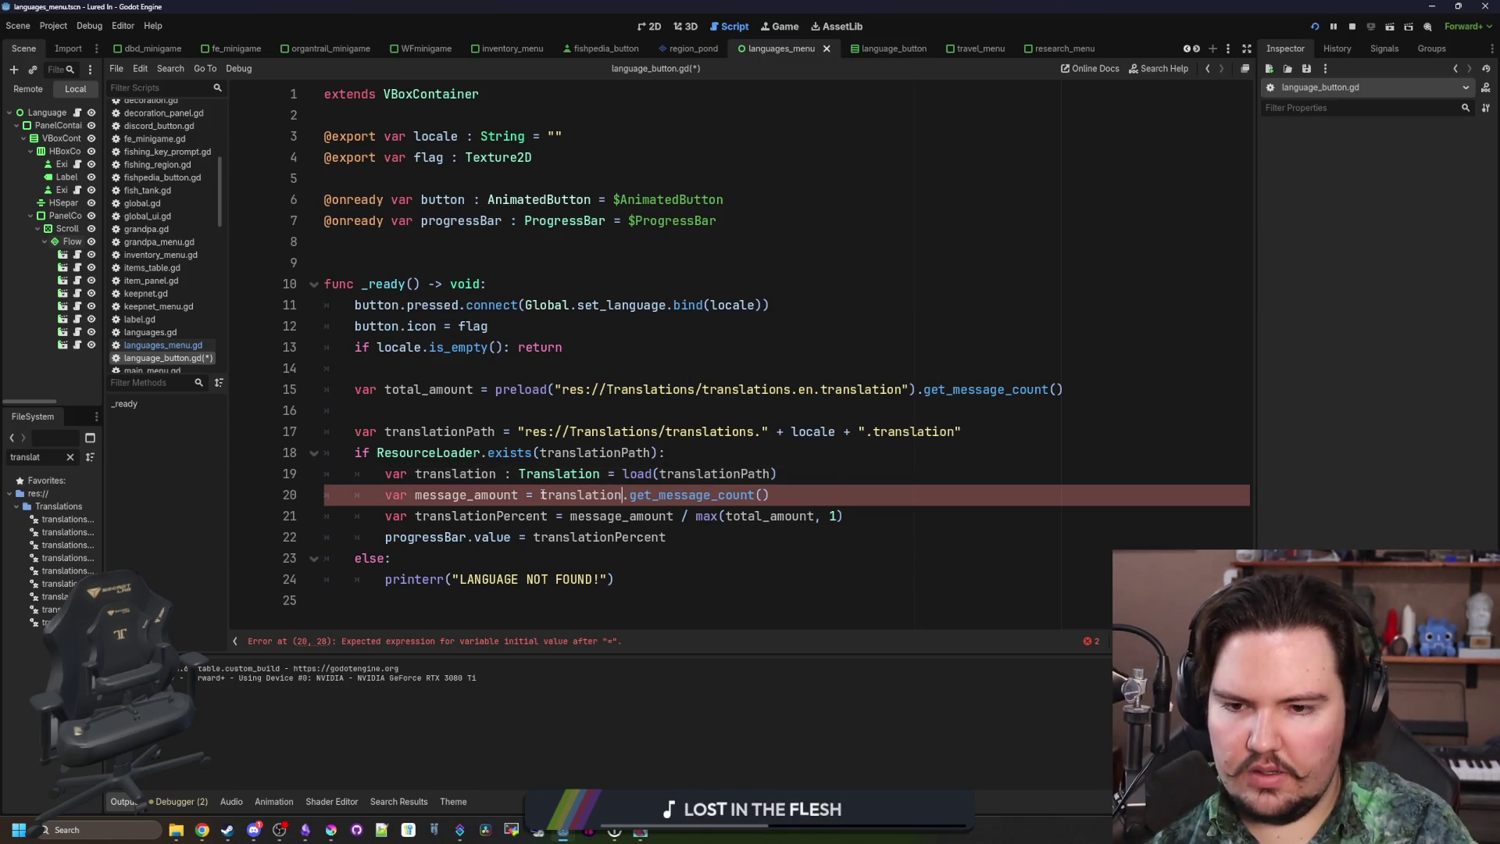
left_click(546, 473, "ctrl")
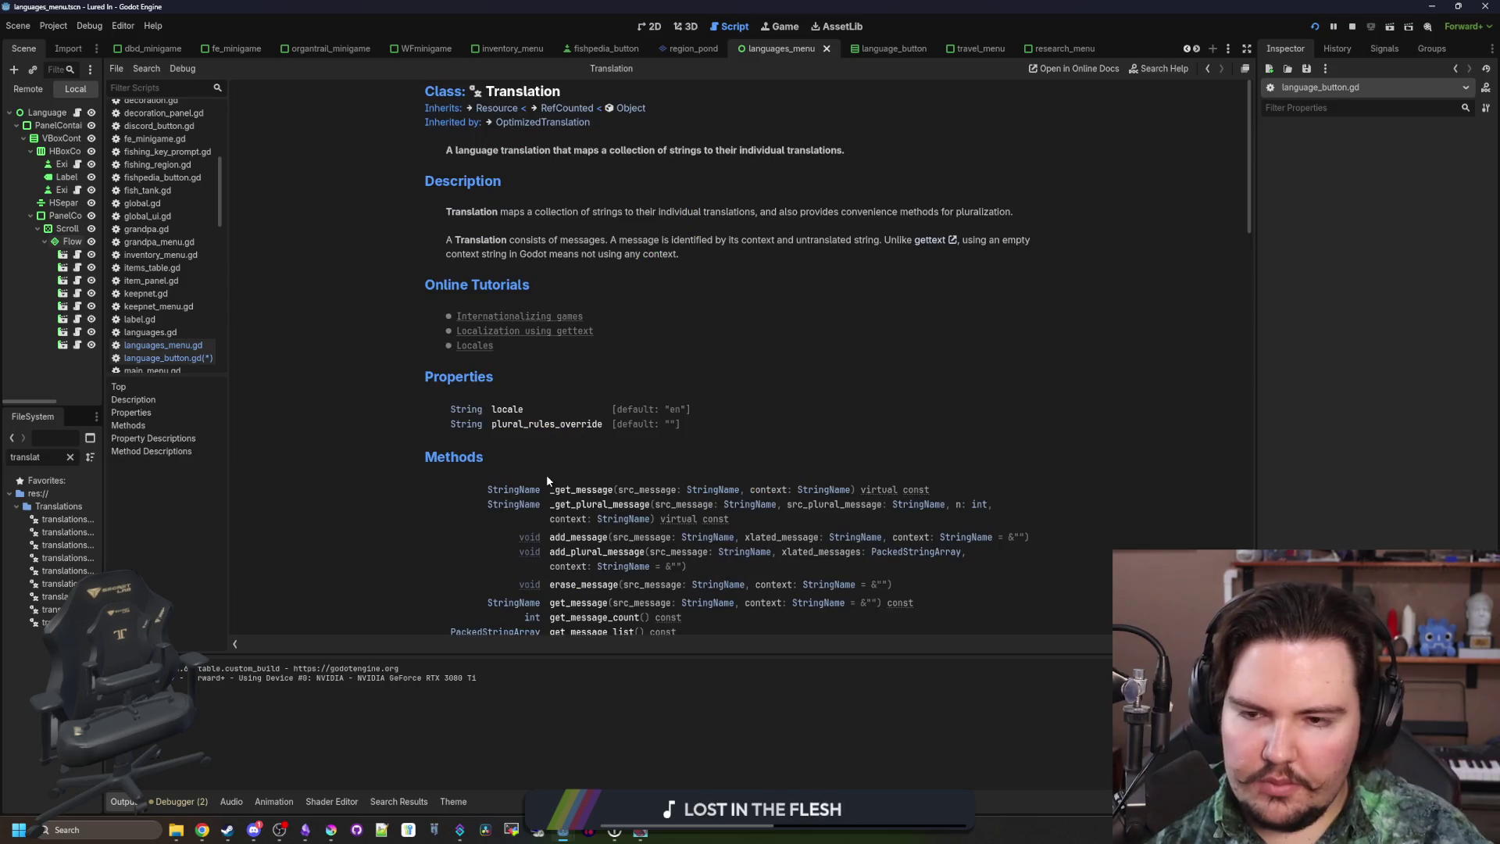
Step: Read the get_message_count method description, then return to language_button.gd and save it
scroll(582, 287, "down", 3)
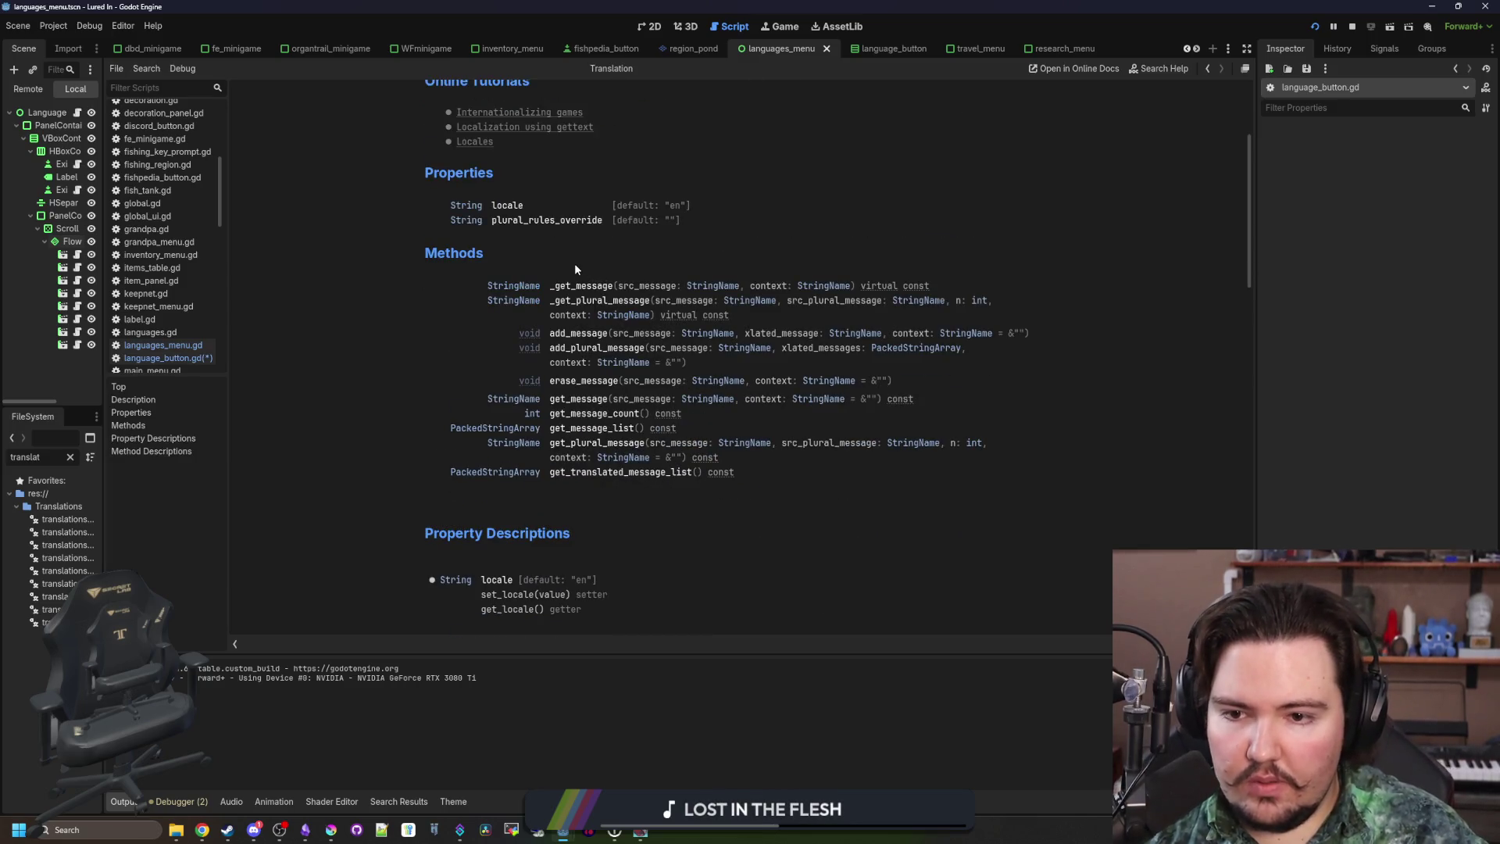
left_click(590, 413)
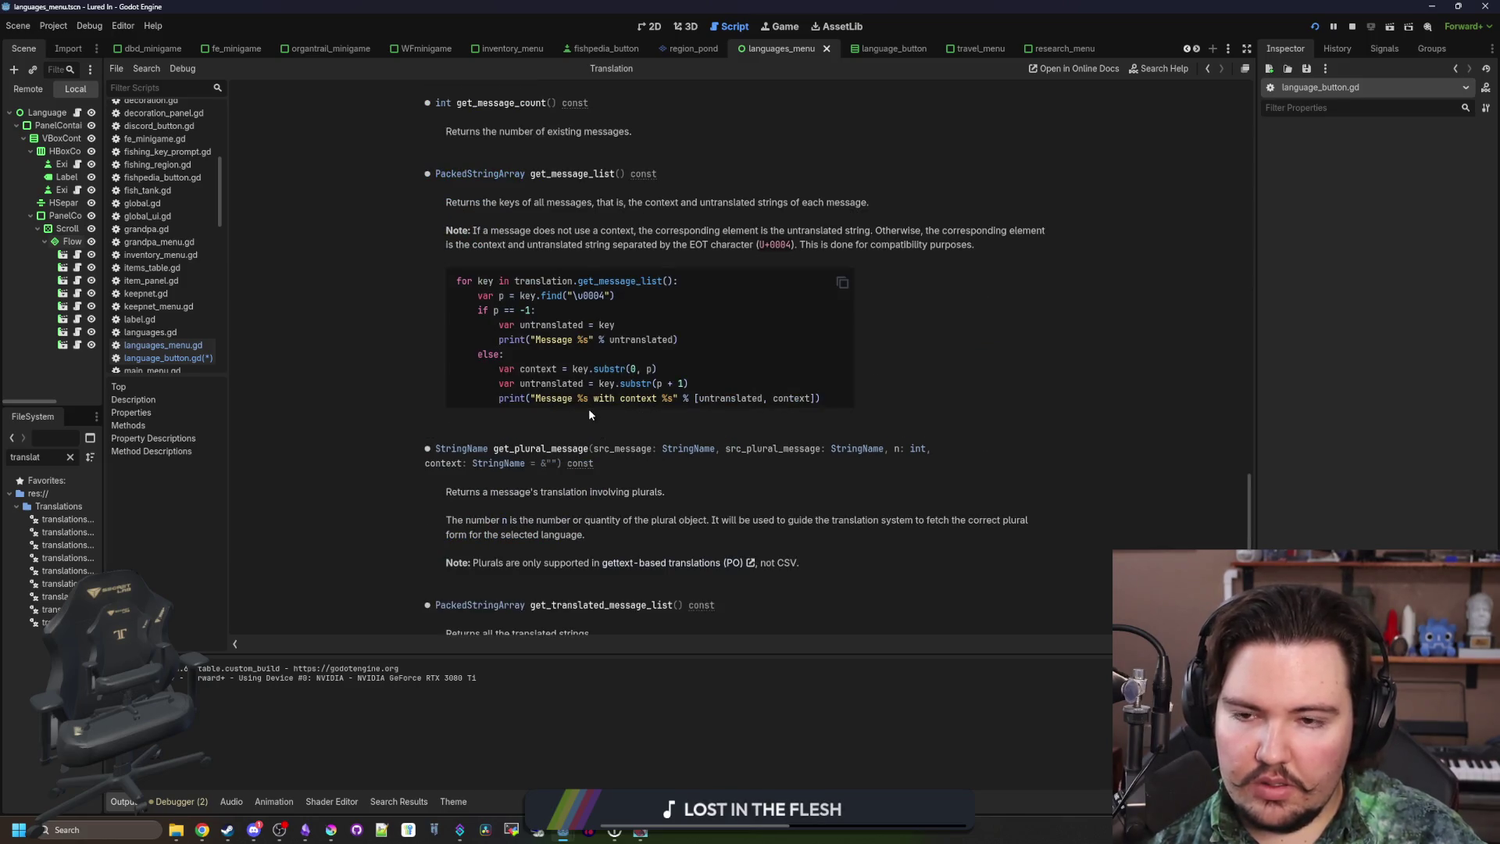
key("alt+Left")
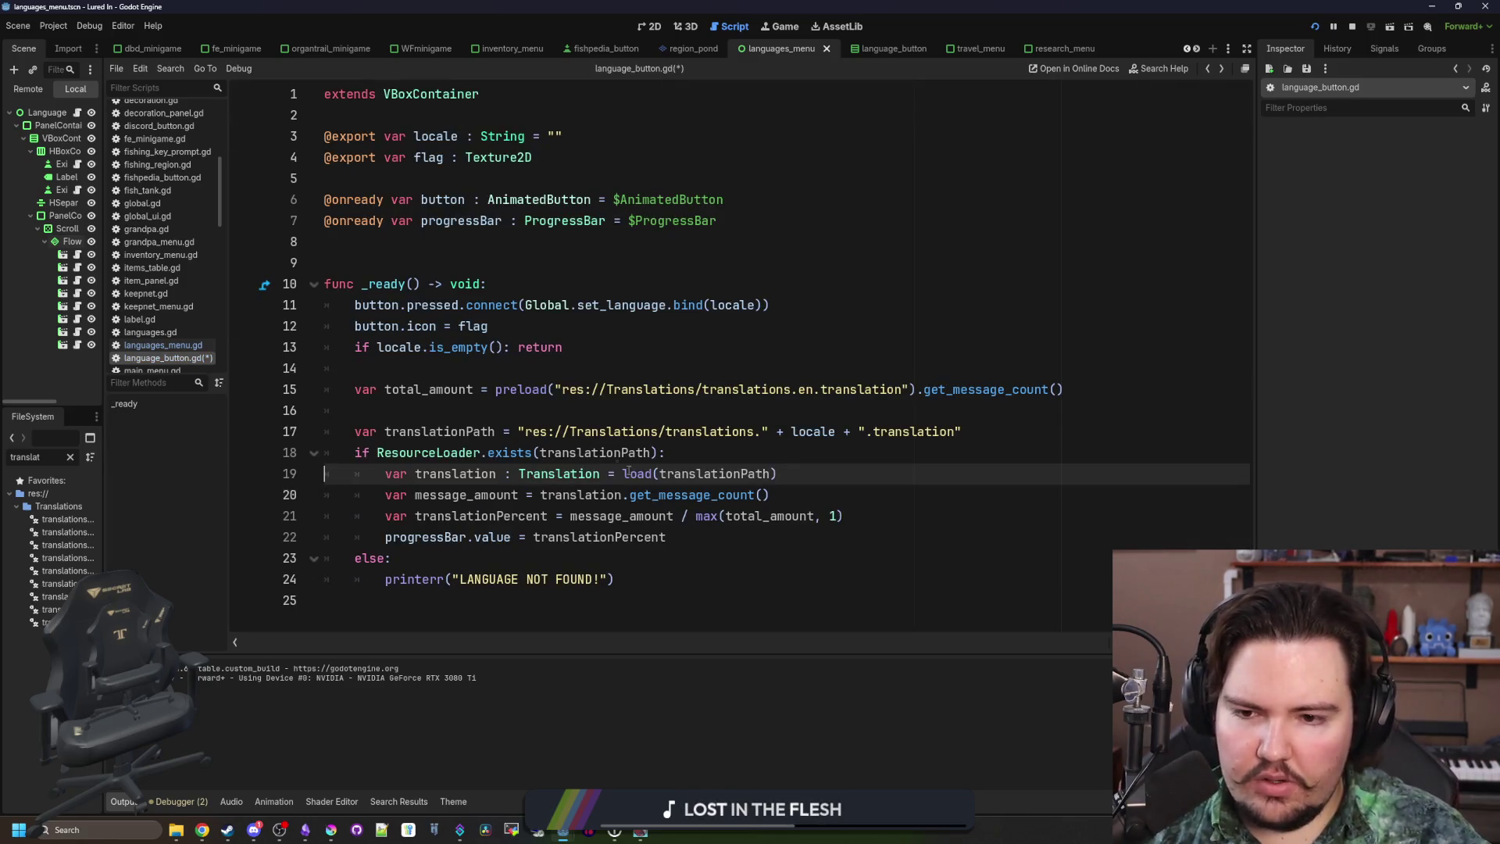
left_click(714, 450)
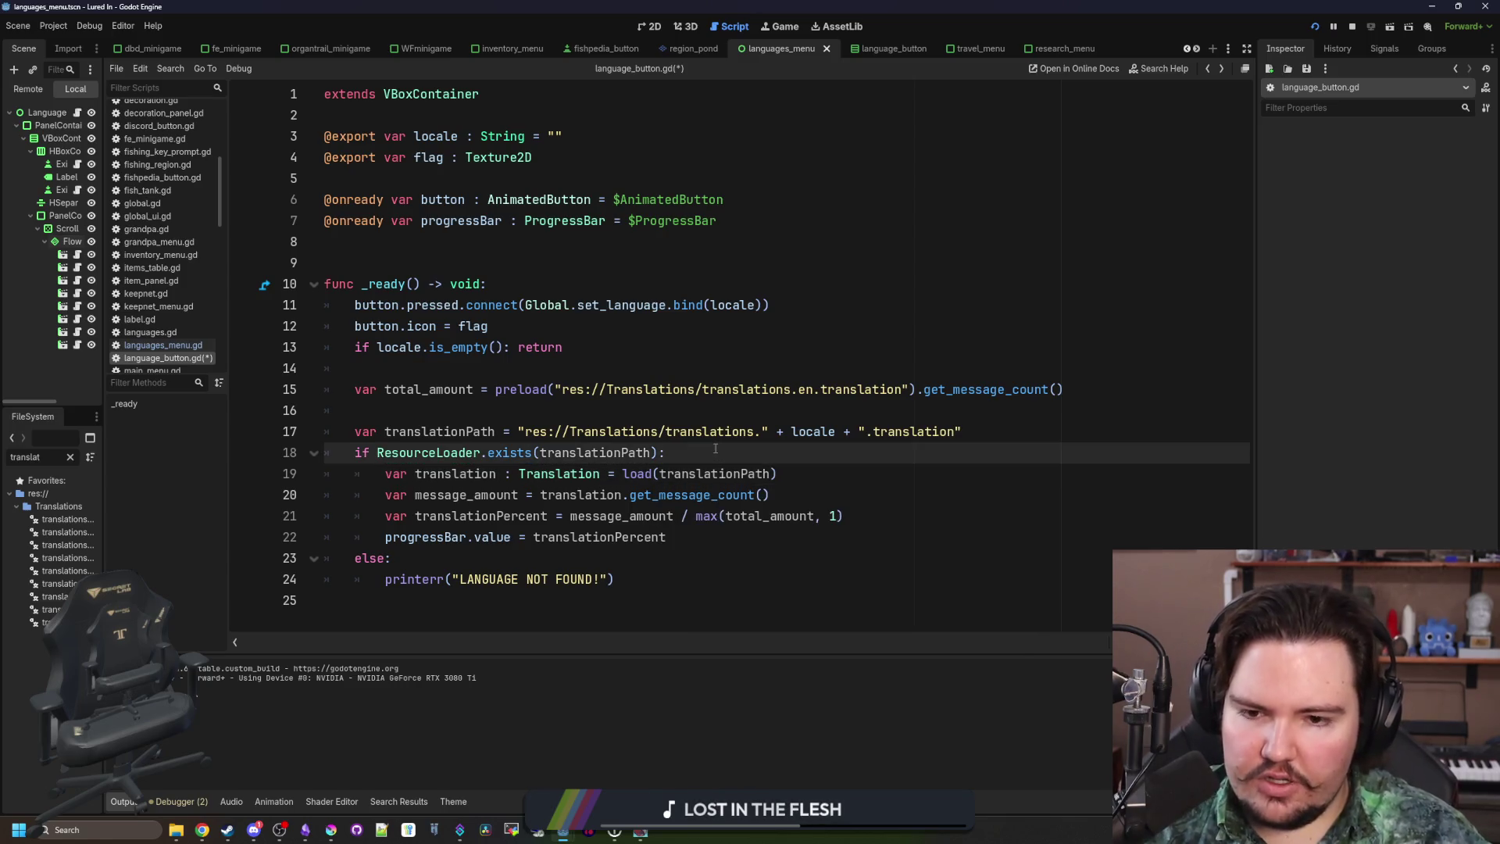
key("ctrl+s")
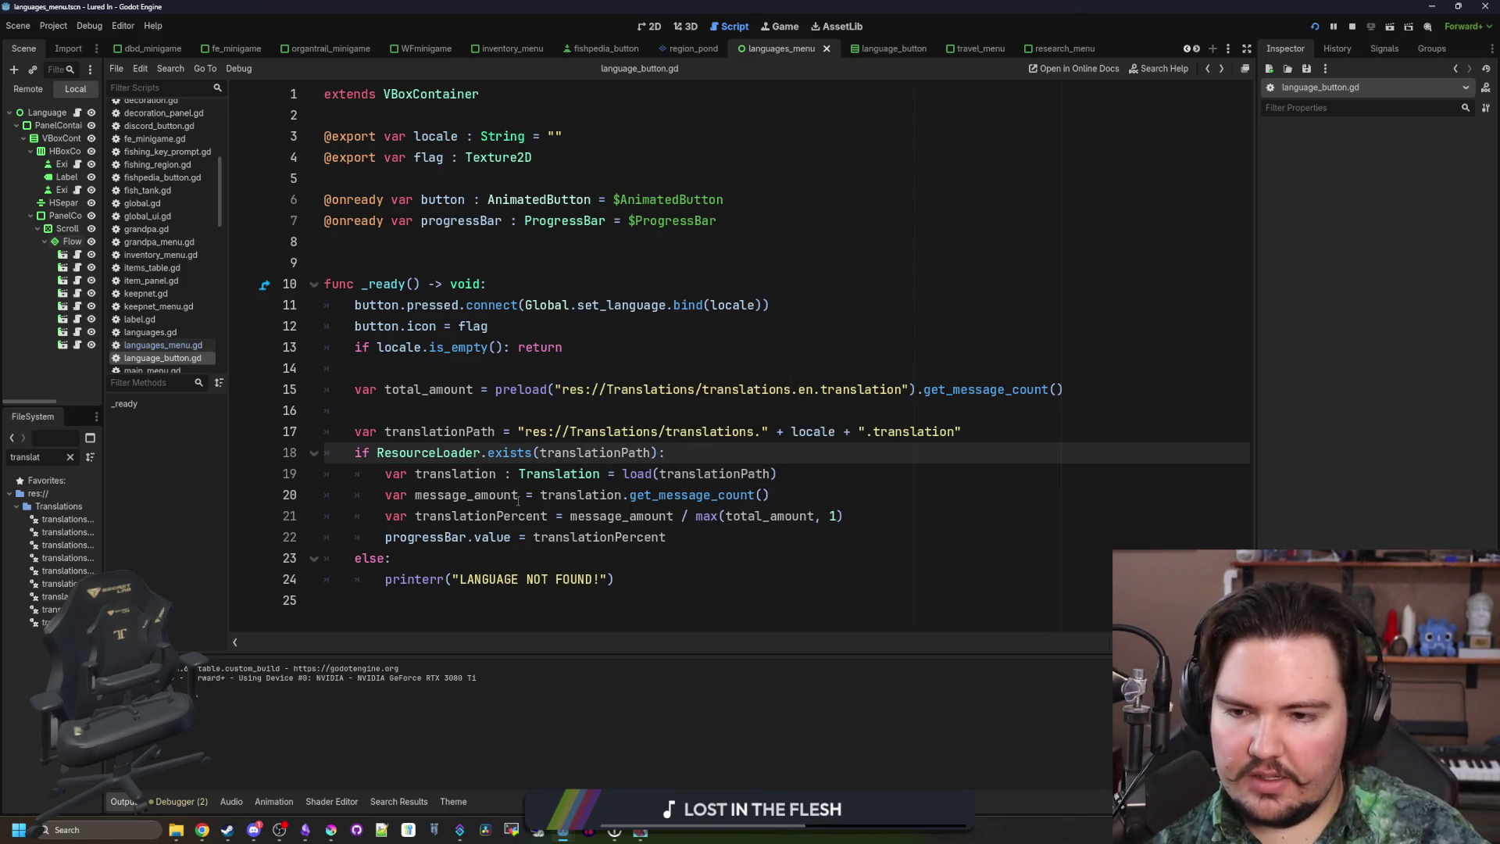
Step: Cast the message counts on lines 20 and 15 to float with ': float' and float()
left_click(539, 497)
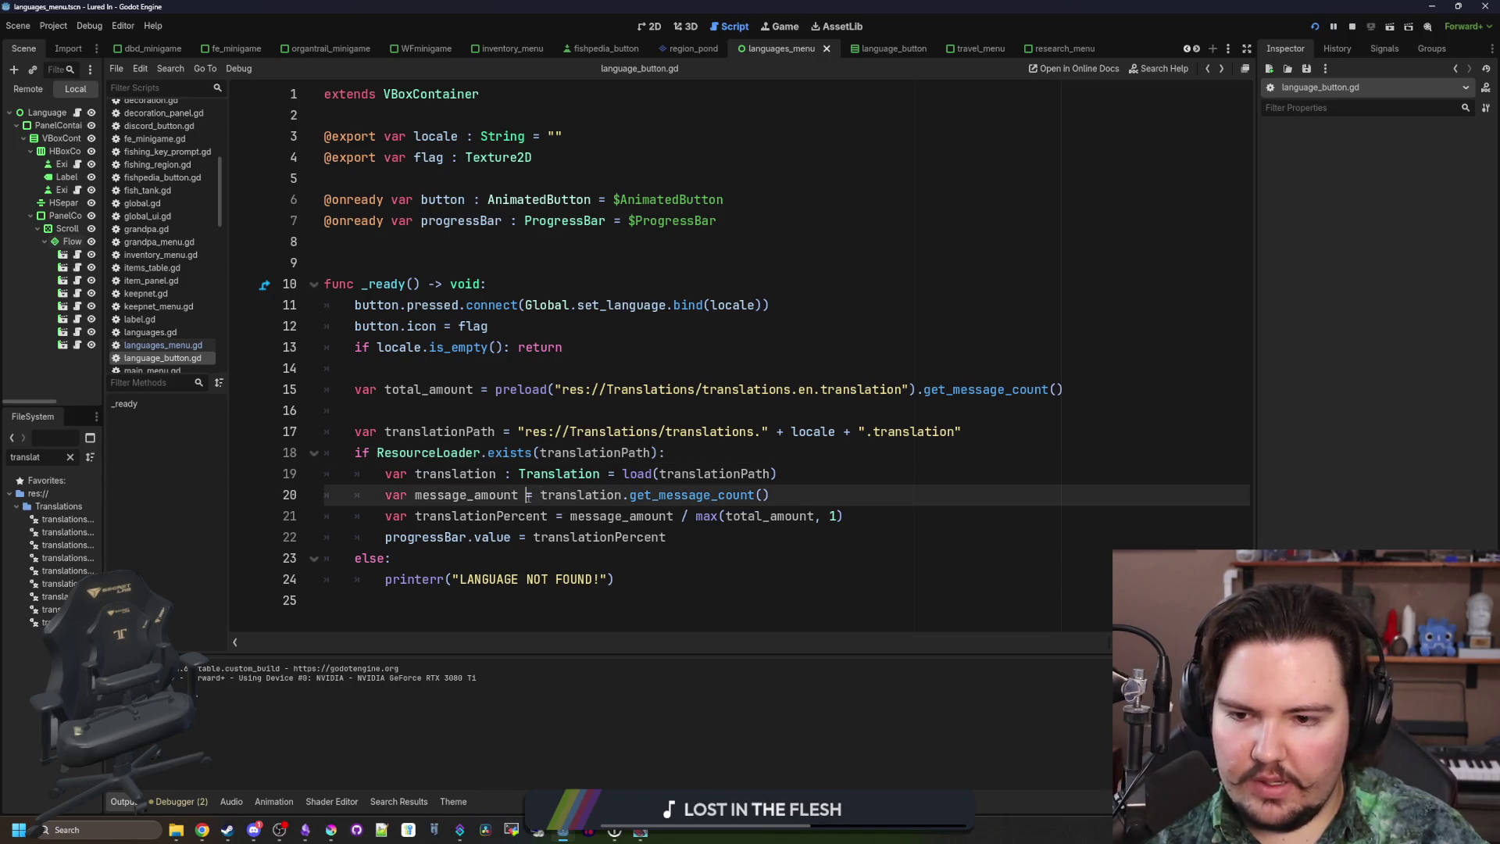
type(": float = ")
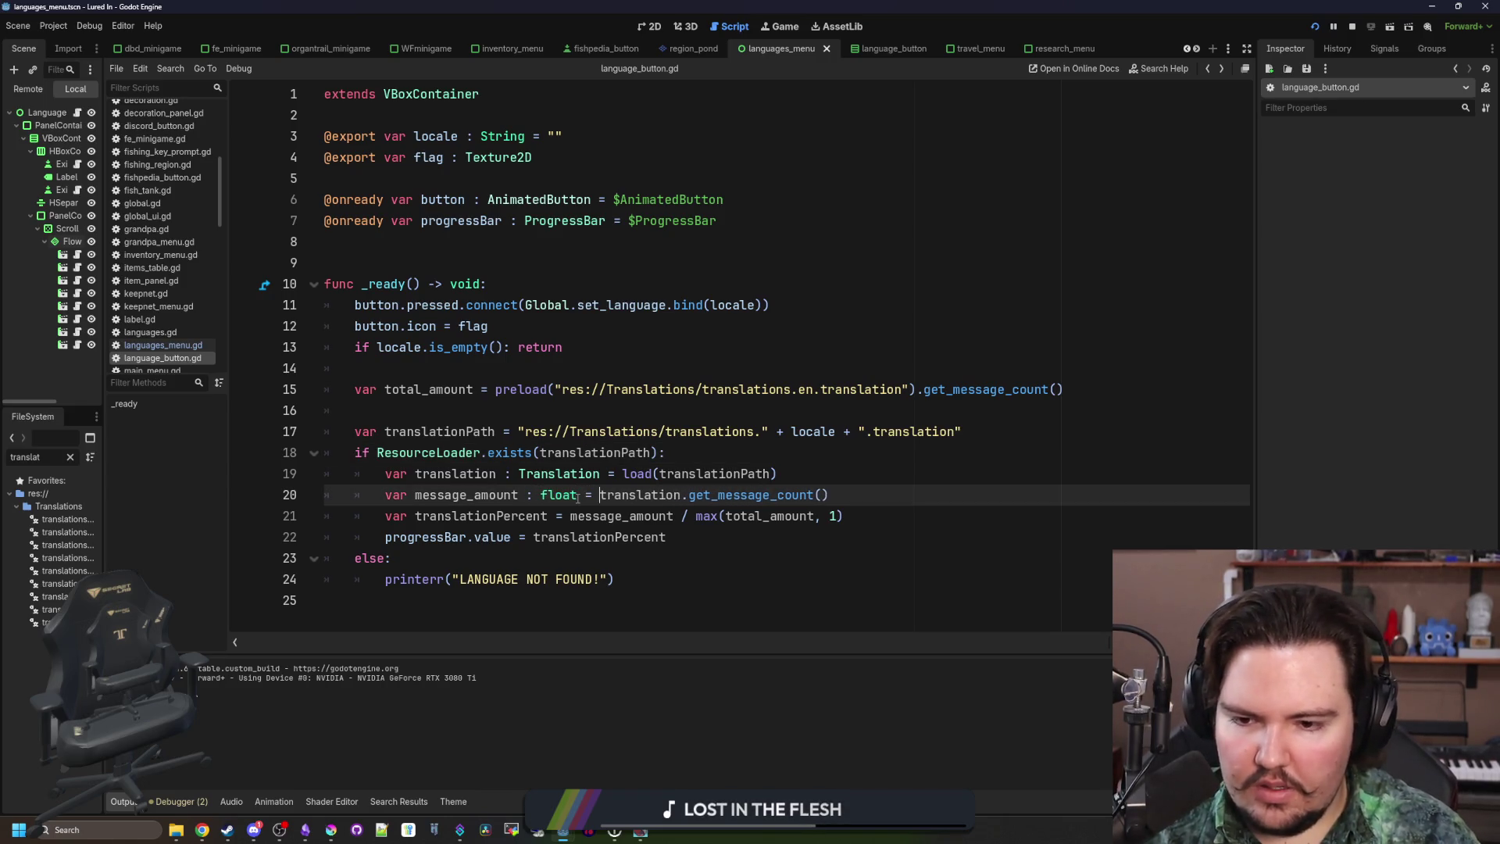
type("float(")
left_click(943, 491)
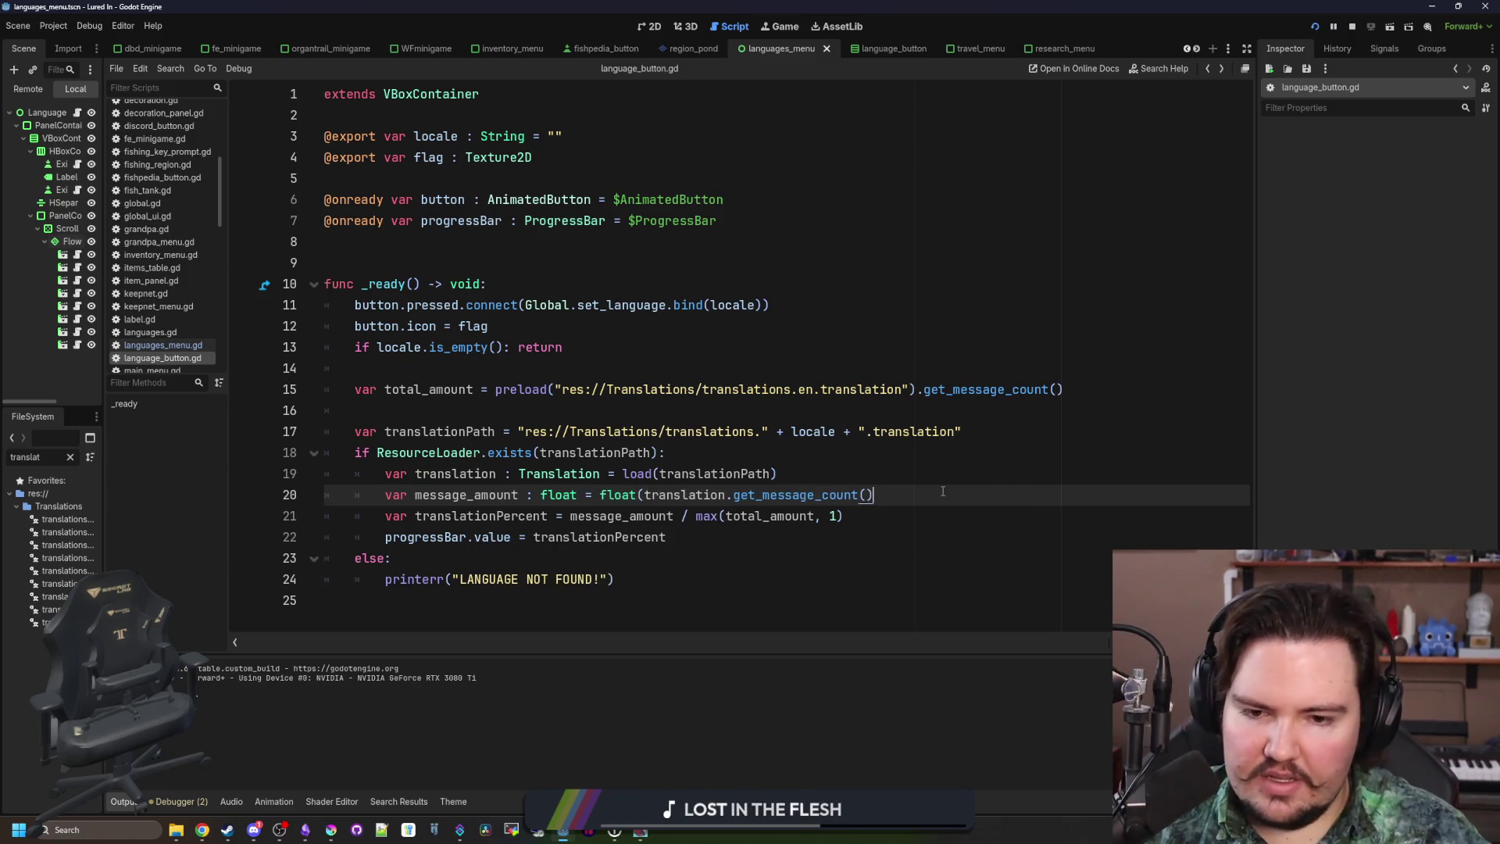
type(")")
left_click(503, 408)
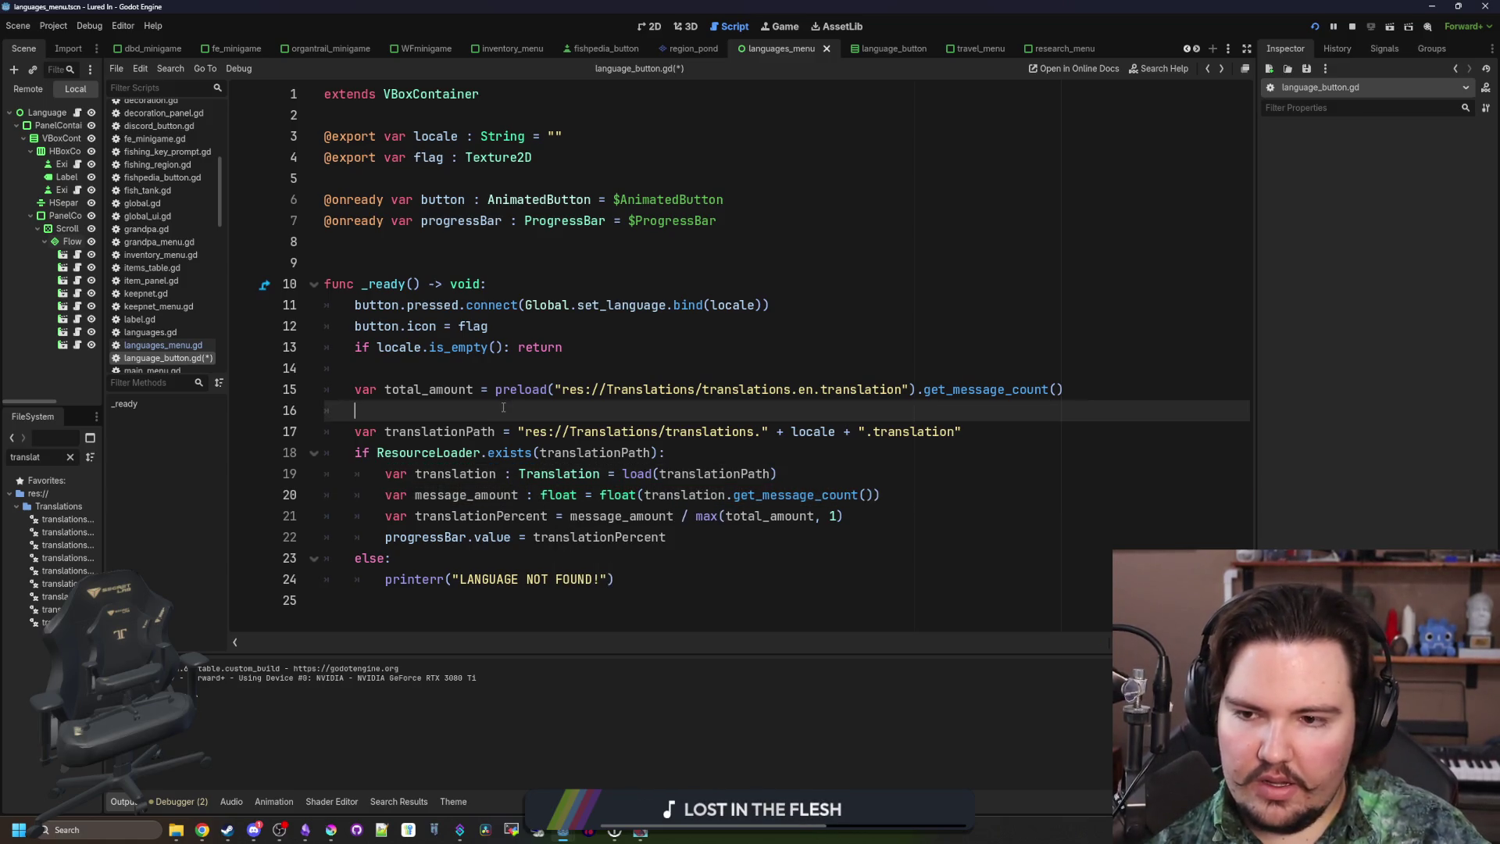
left_click(480, 391)
type(": float ")
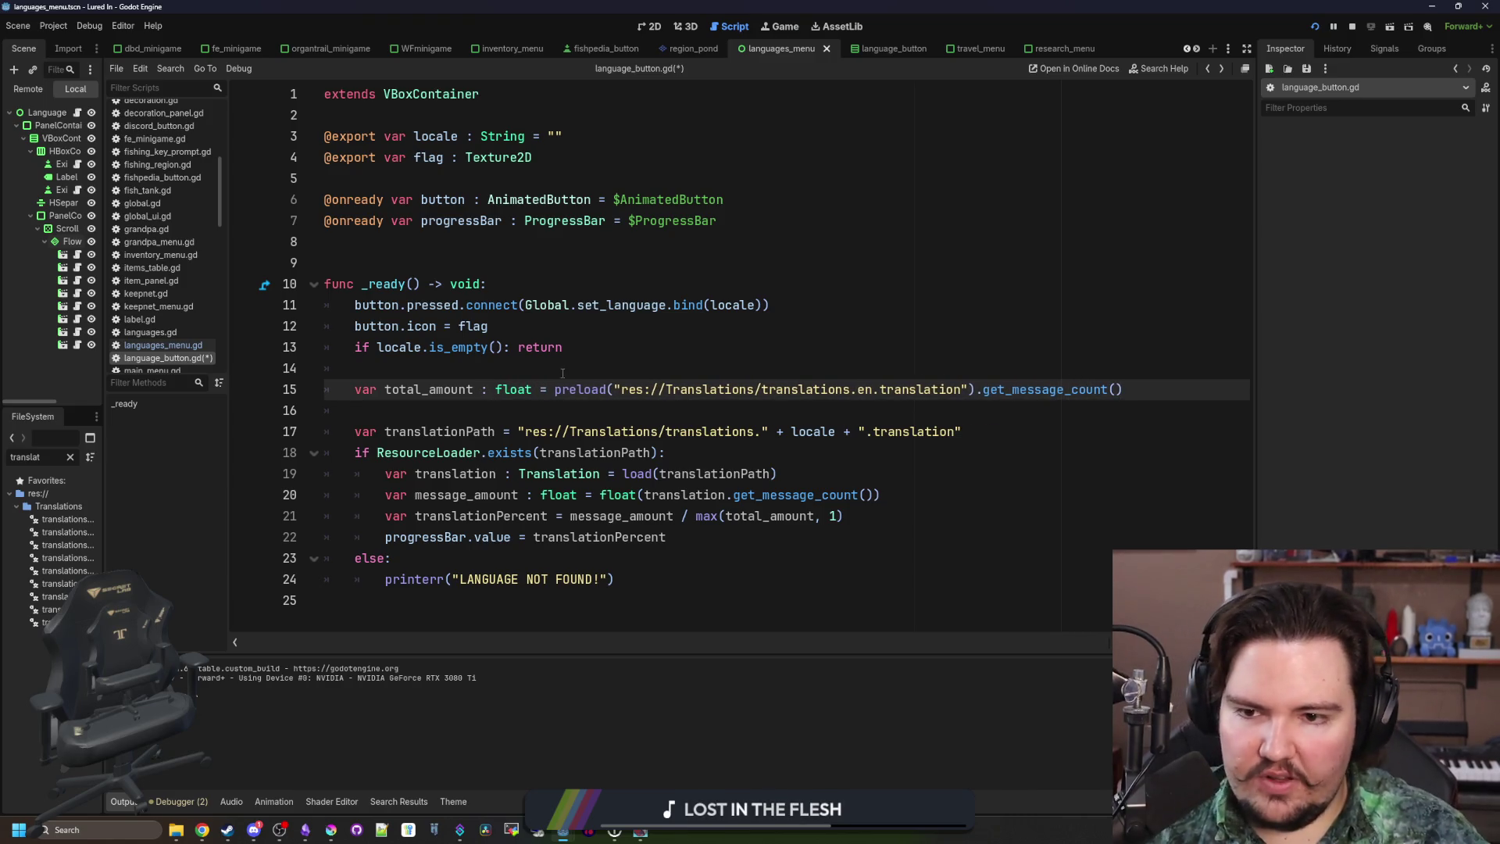
type("float(")
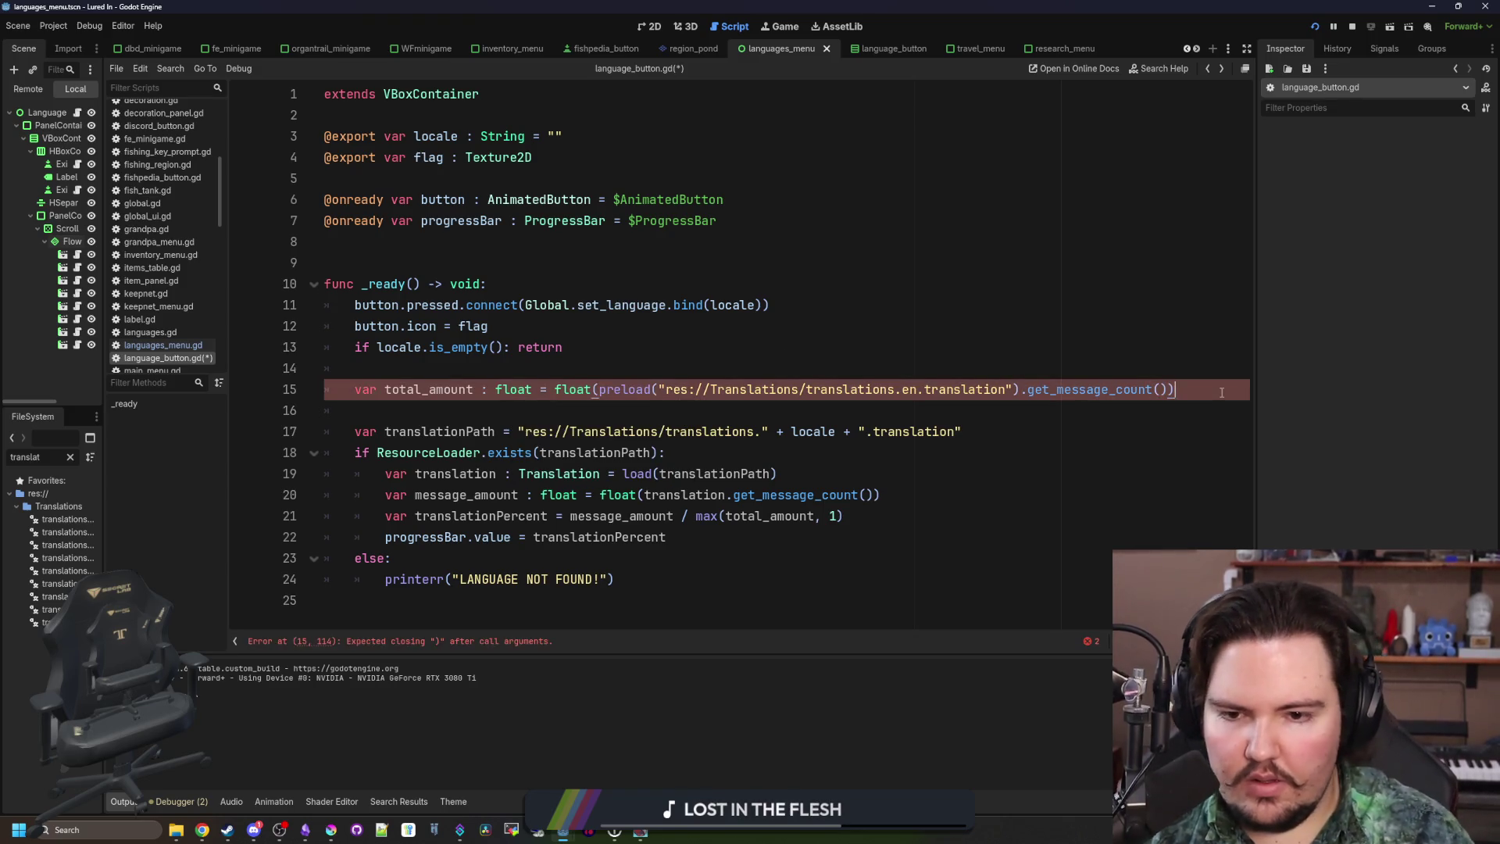
type(")")
Step: Change max to maxf(total_amount, 1.0) on line 21 and save the script
left_click(859, 473)
left_click(835, 515)
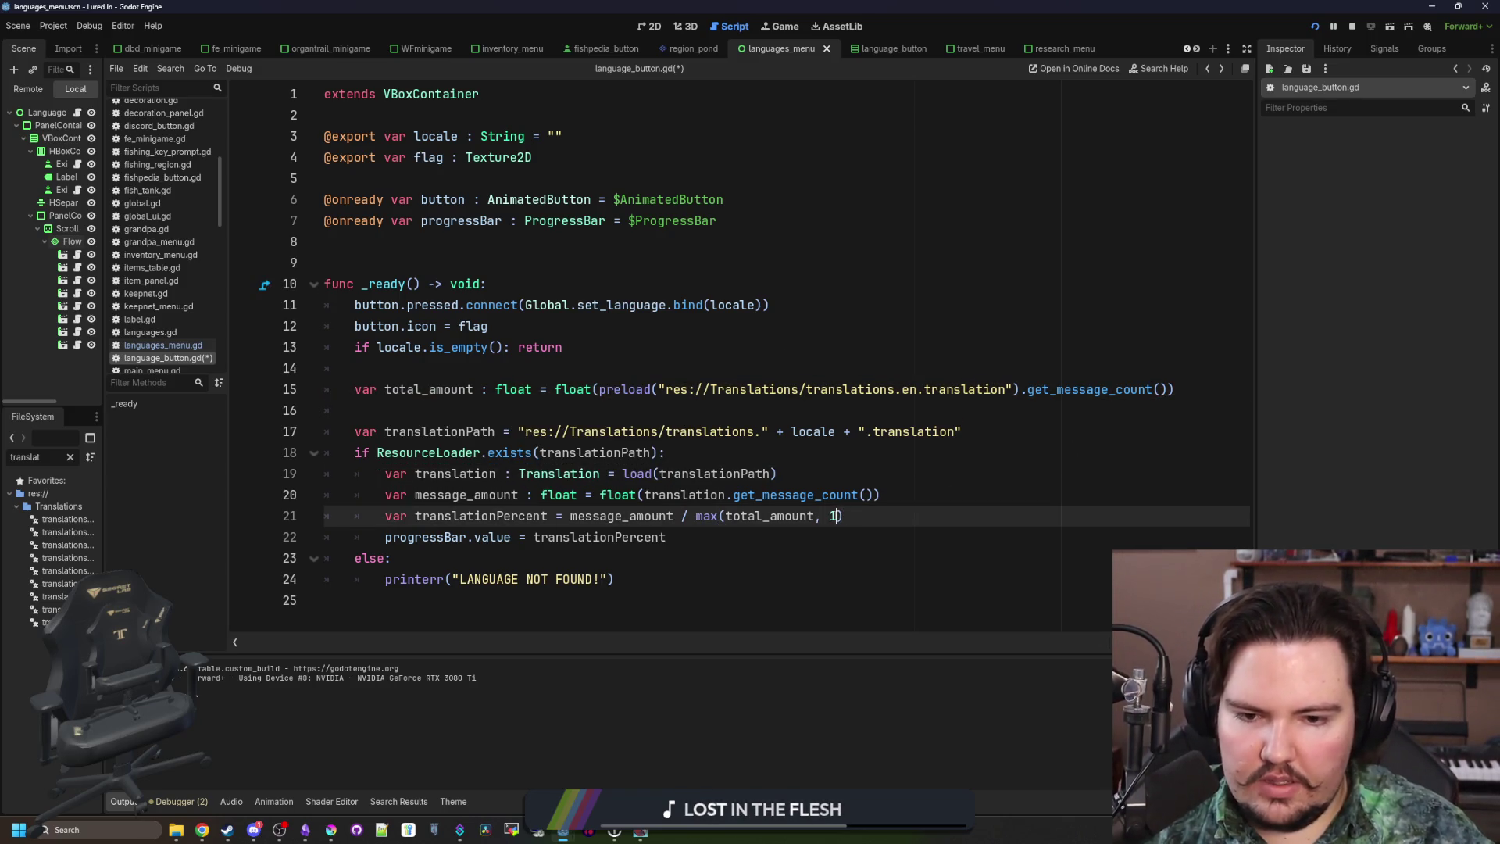
type("0")
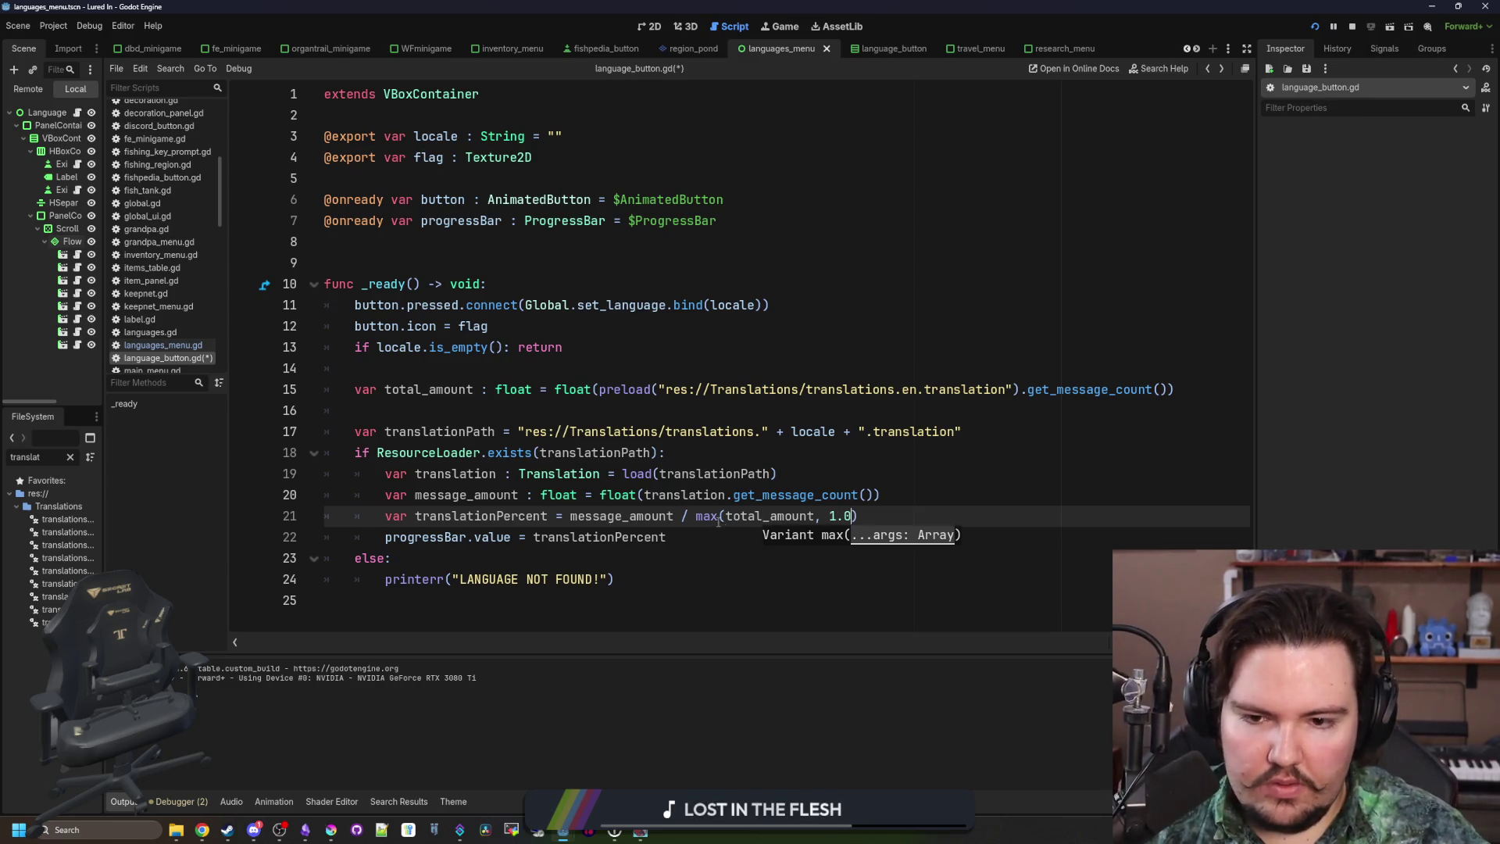
left_click(719, 519)
type("f")
left_click(613, 539)
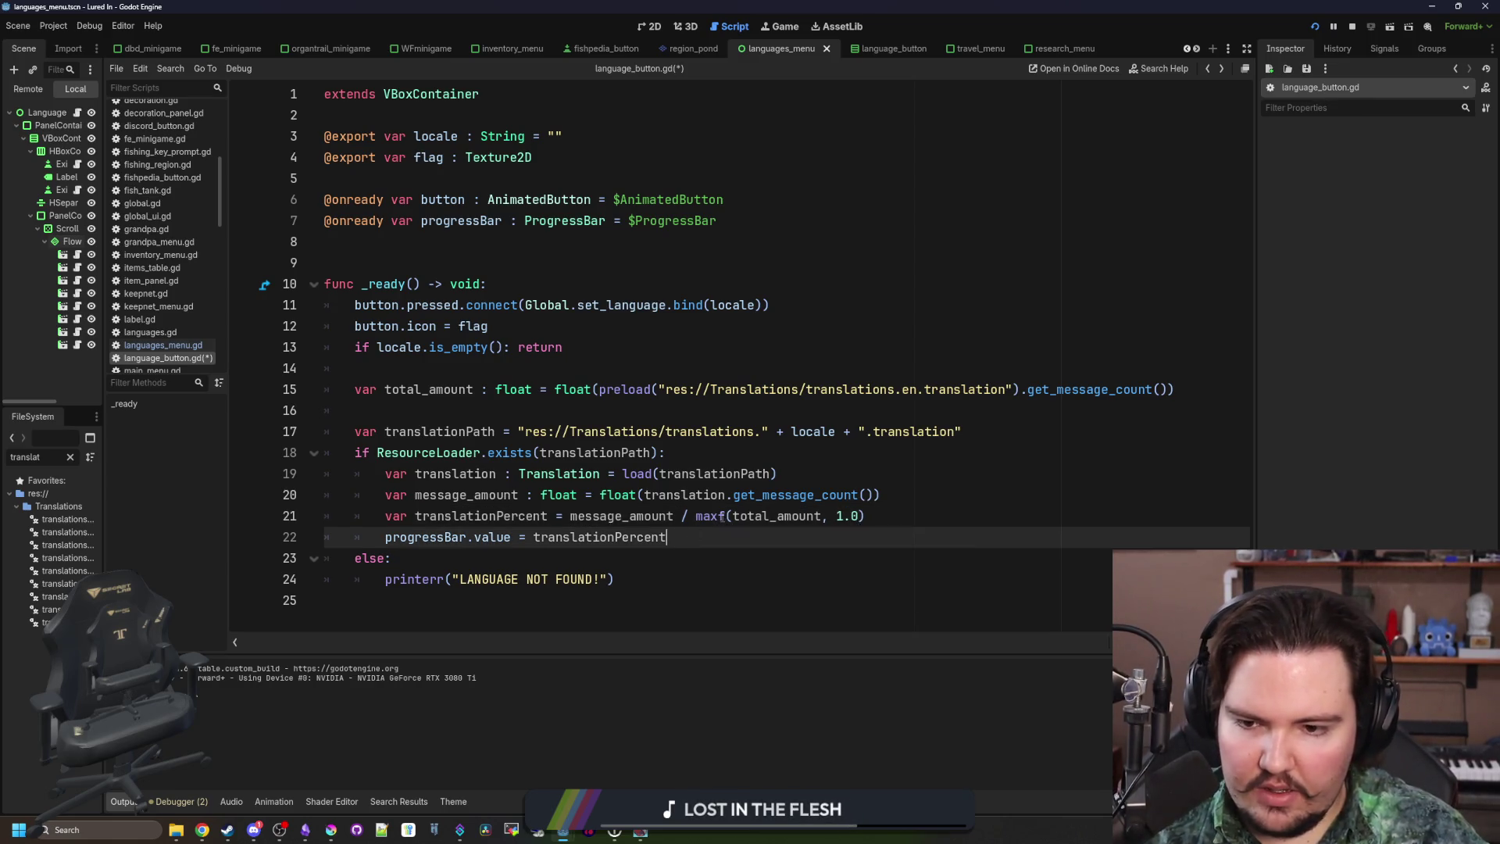
key("ctrl+s")
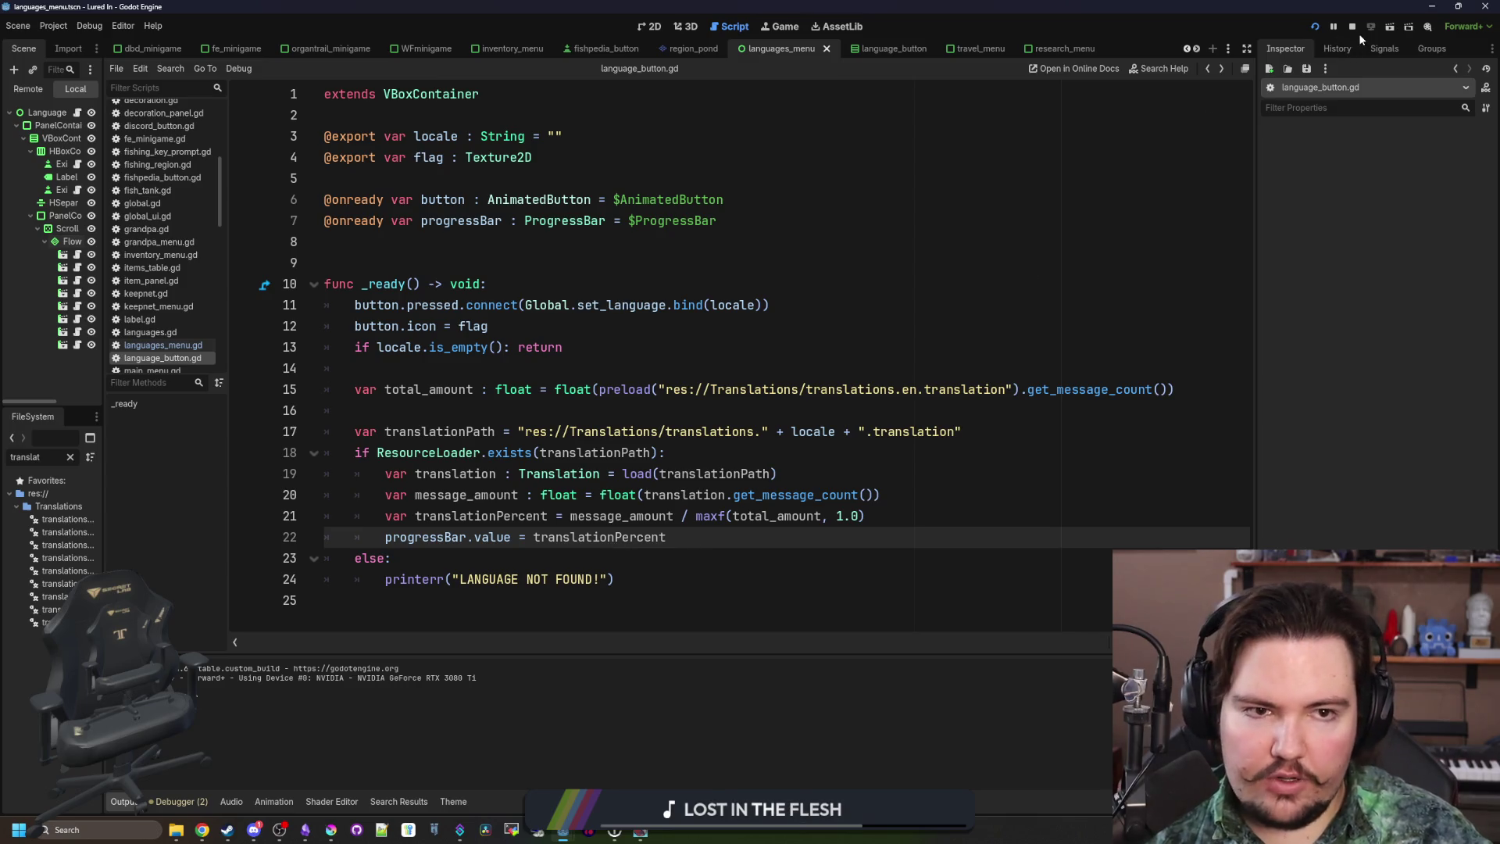
Step: Run Lured In, dismiss the feedback notice, open the Languages list and maximize the game window
left_click(1316, 28)
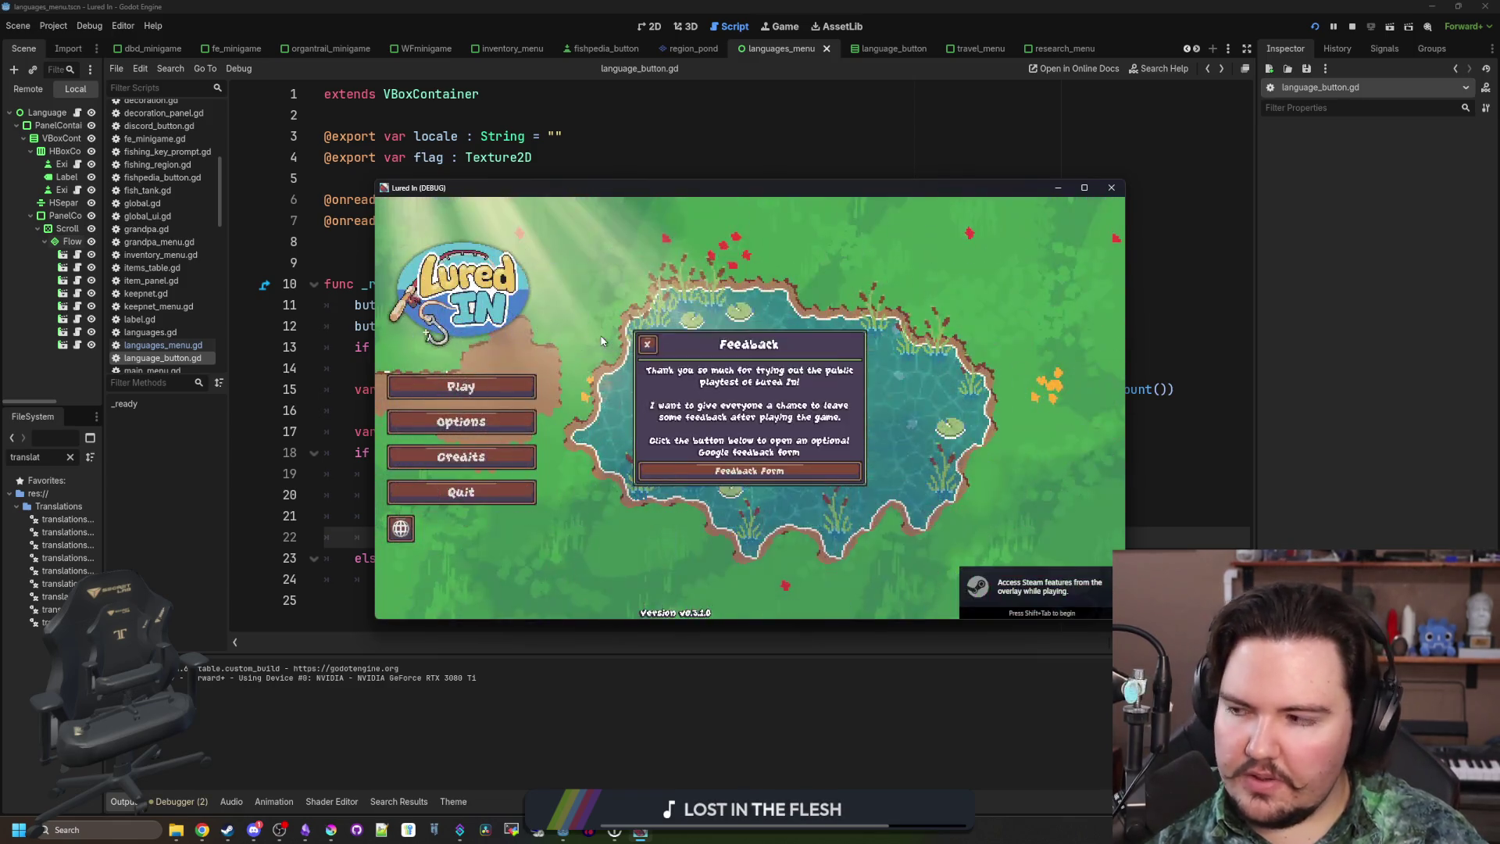
left_click(648, 345)
left_click(401, 528)
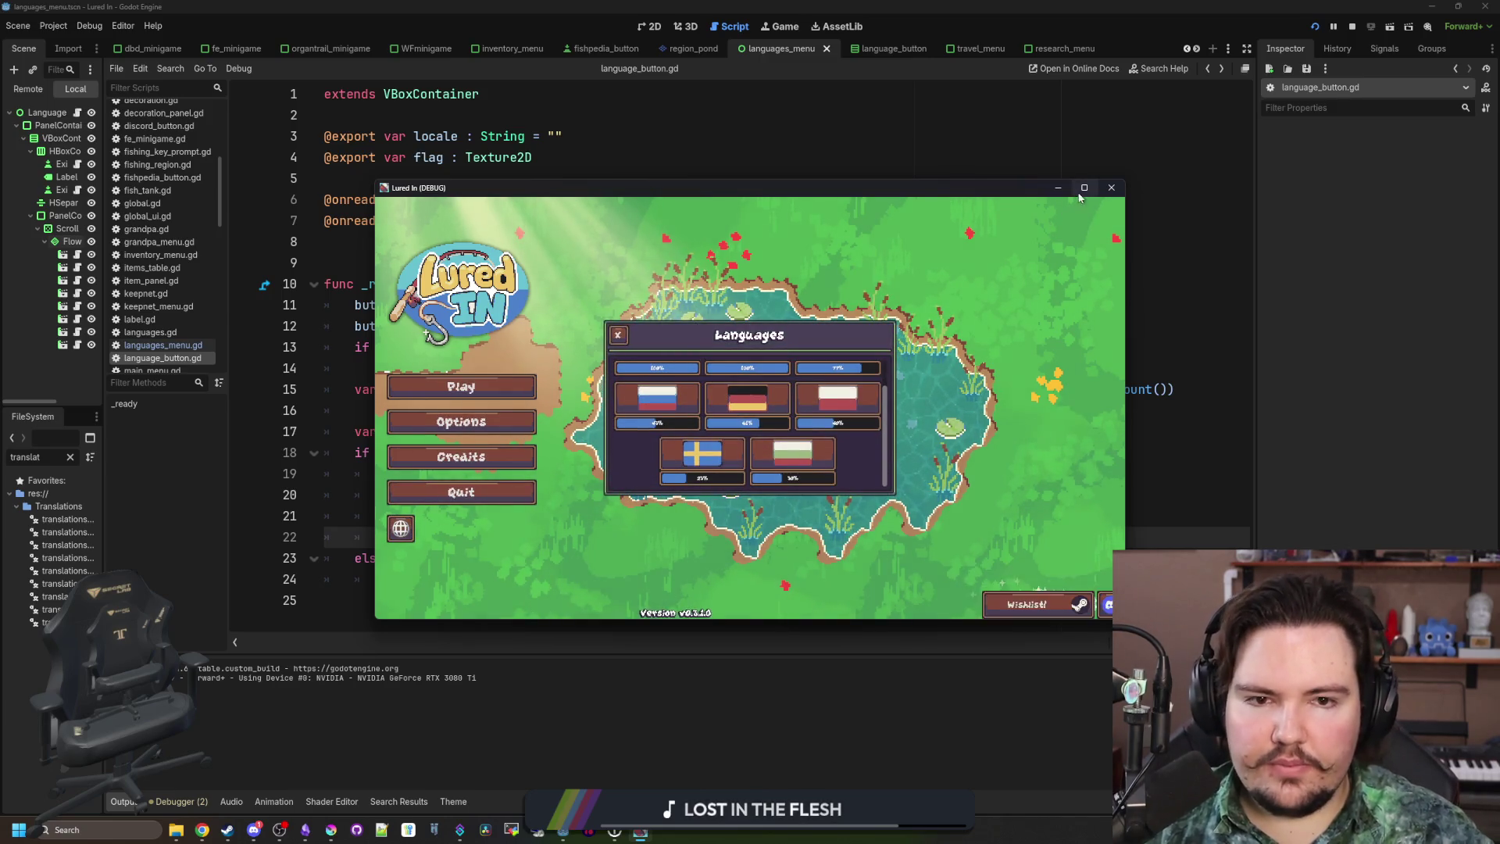
key("super+Up")
Step: Switch the game through Czech, German, Russian, Swedish and Bulgarian
scroll(912, 469, "up", 1)
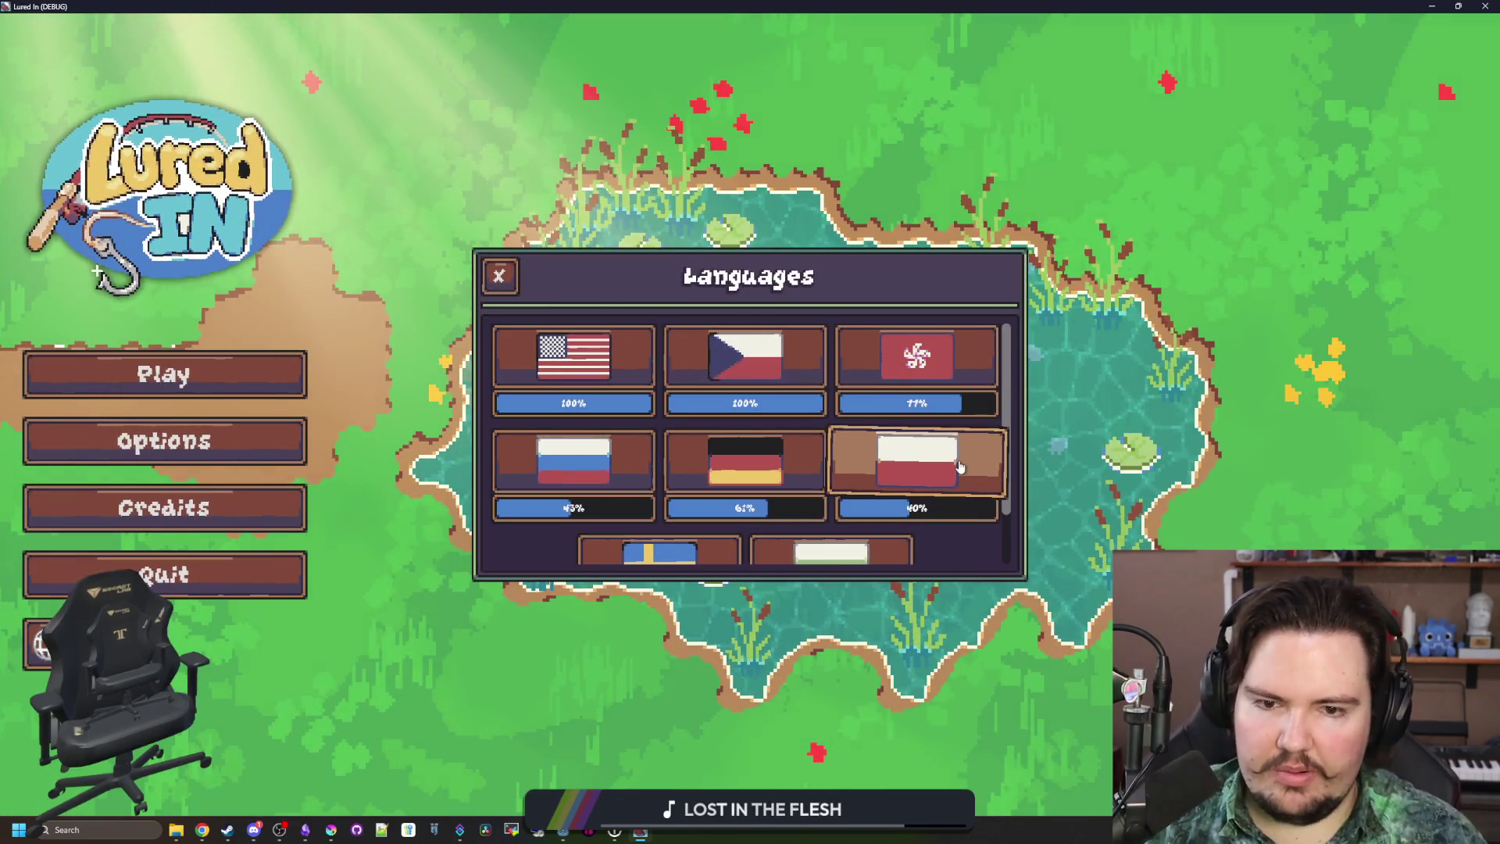
scroll(960, 443, "down", 1)
scroll(960, 440, "up", 1)
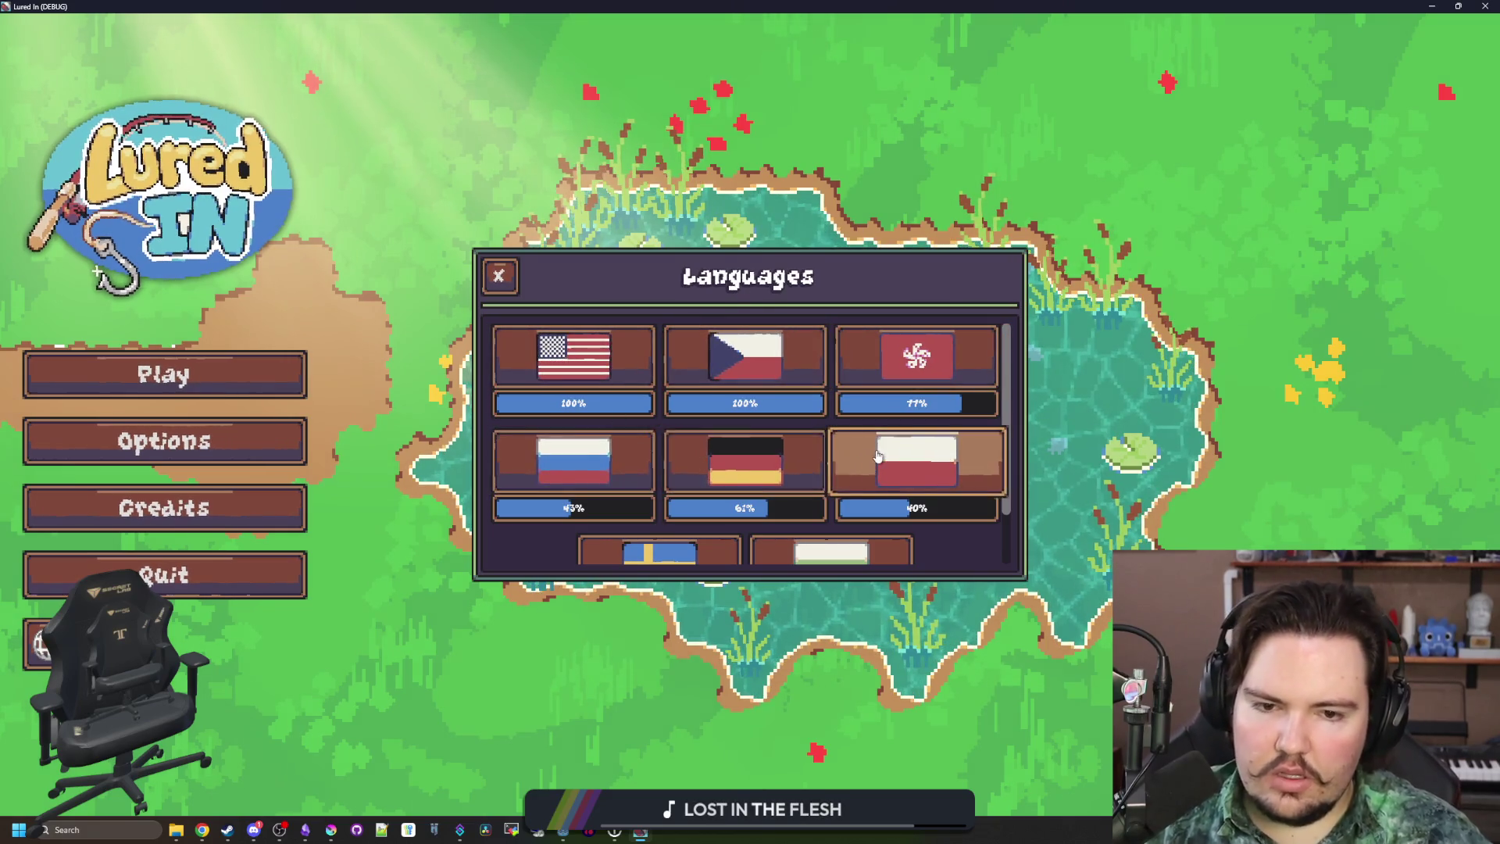
scroll(898, 484, "down", 1)
scroll(714, 432, "up", 1)
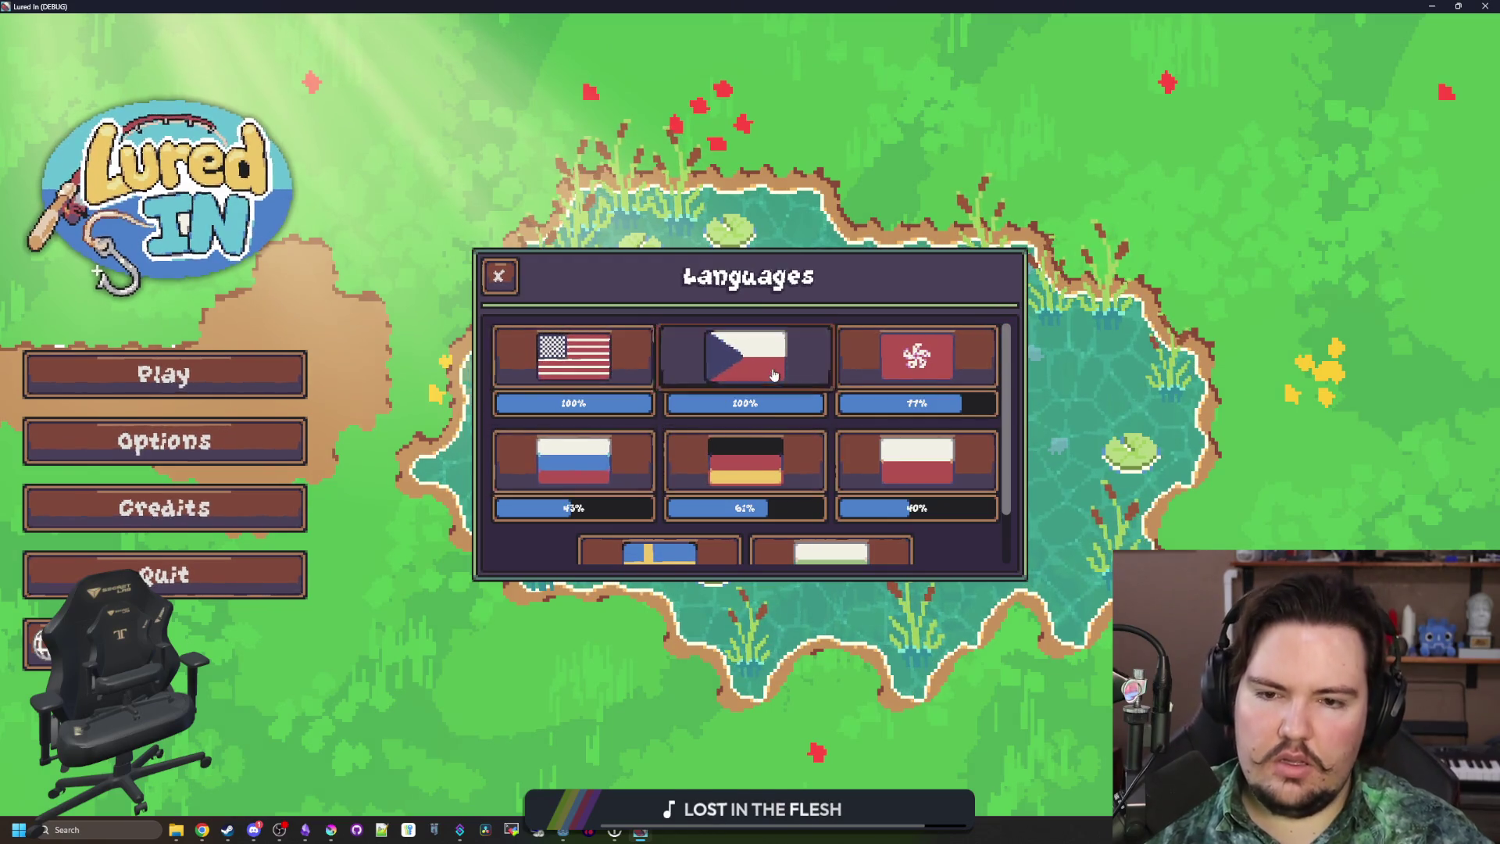
left_click(745, 357)
left_click(763, 461)
left_click(573, 461)
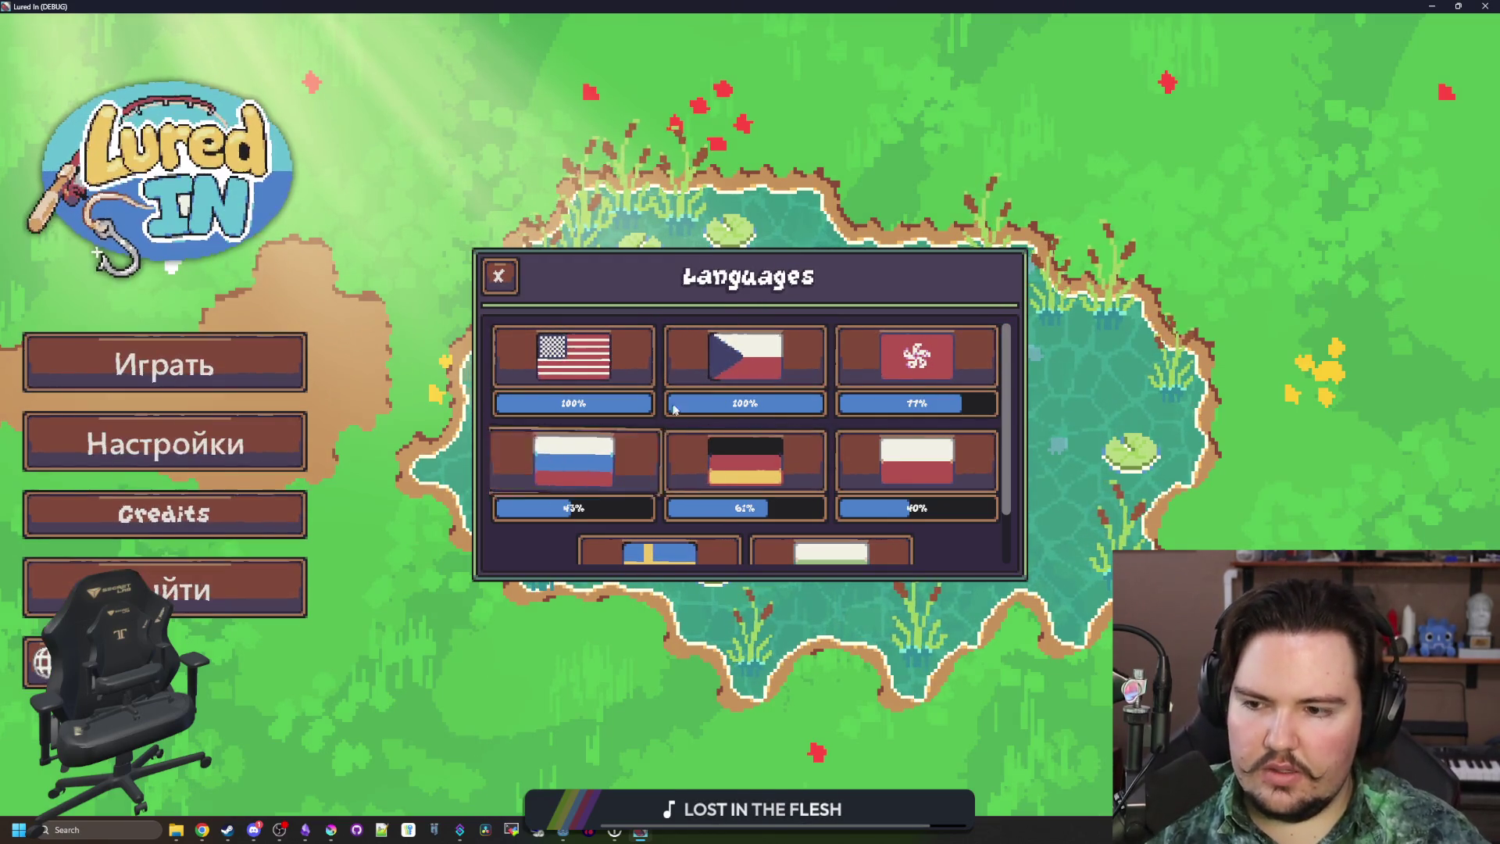
scroll(660, 497, "down", 1)
left_click(662, 497)
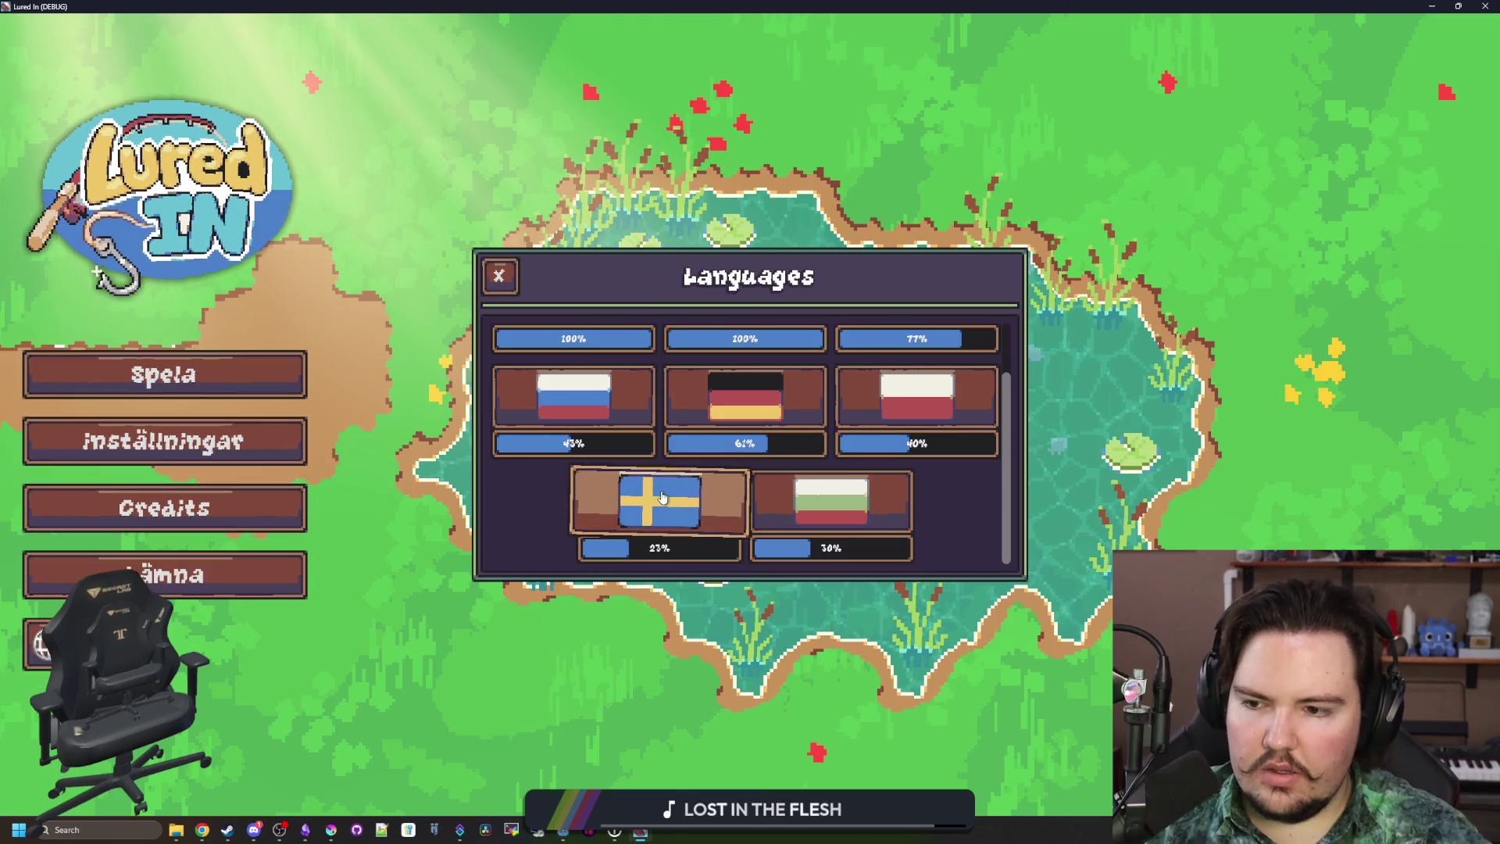
left_click(816, 499)
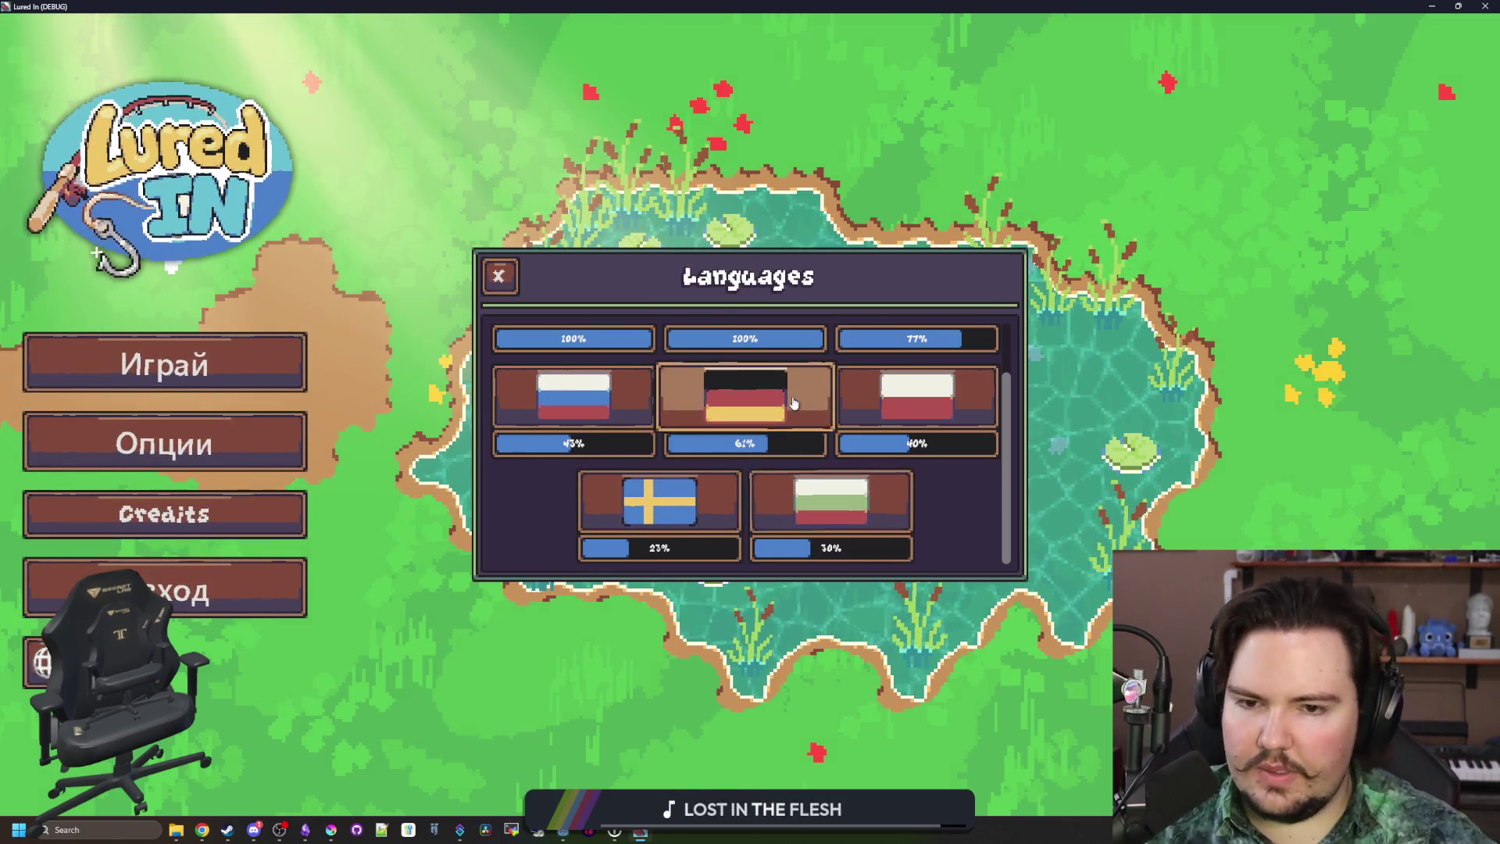
Step: Cycle through German, Swedish, Bulgarian, Polish and Swedish, settle on Bulgarian, and open Options
left_click(793, 402)
left_click(703, 507)
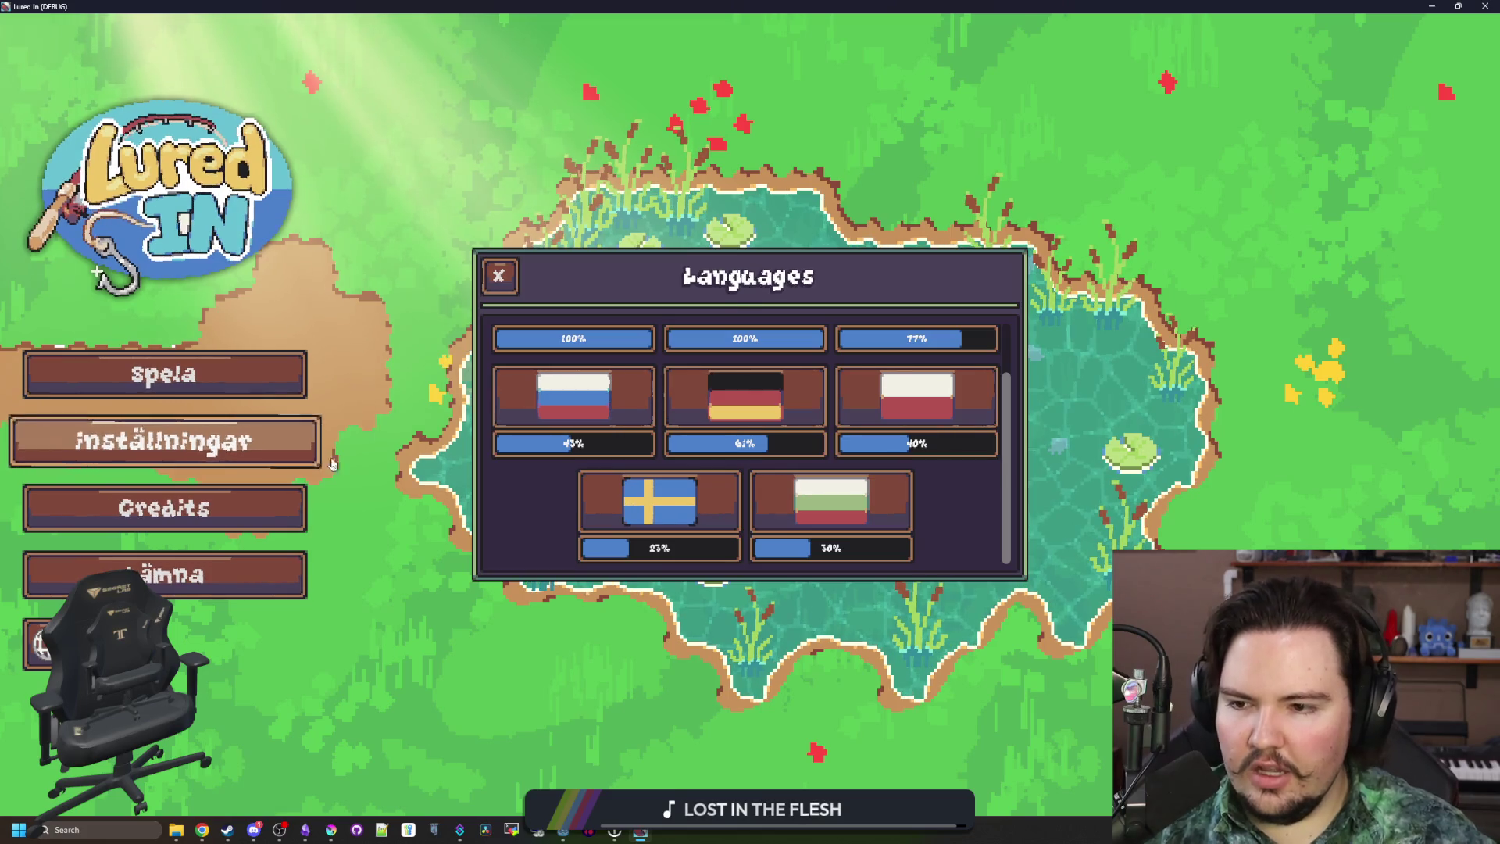
left_click(828, 521)
left_click(914, 398)
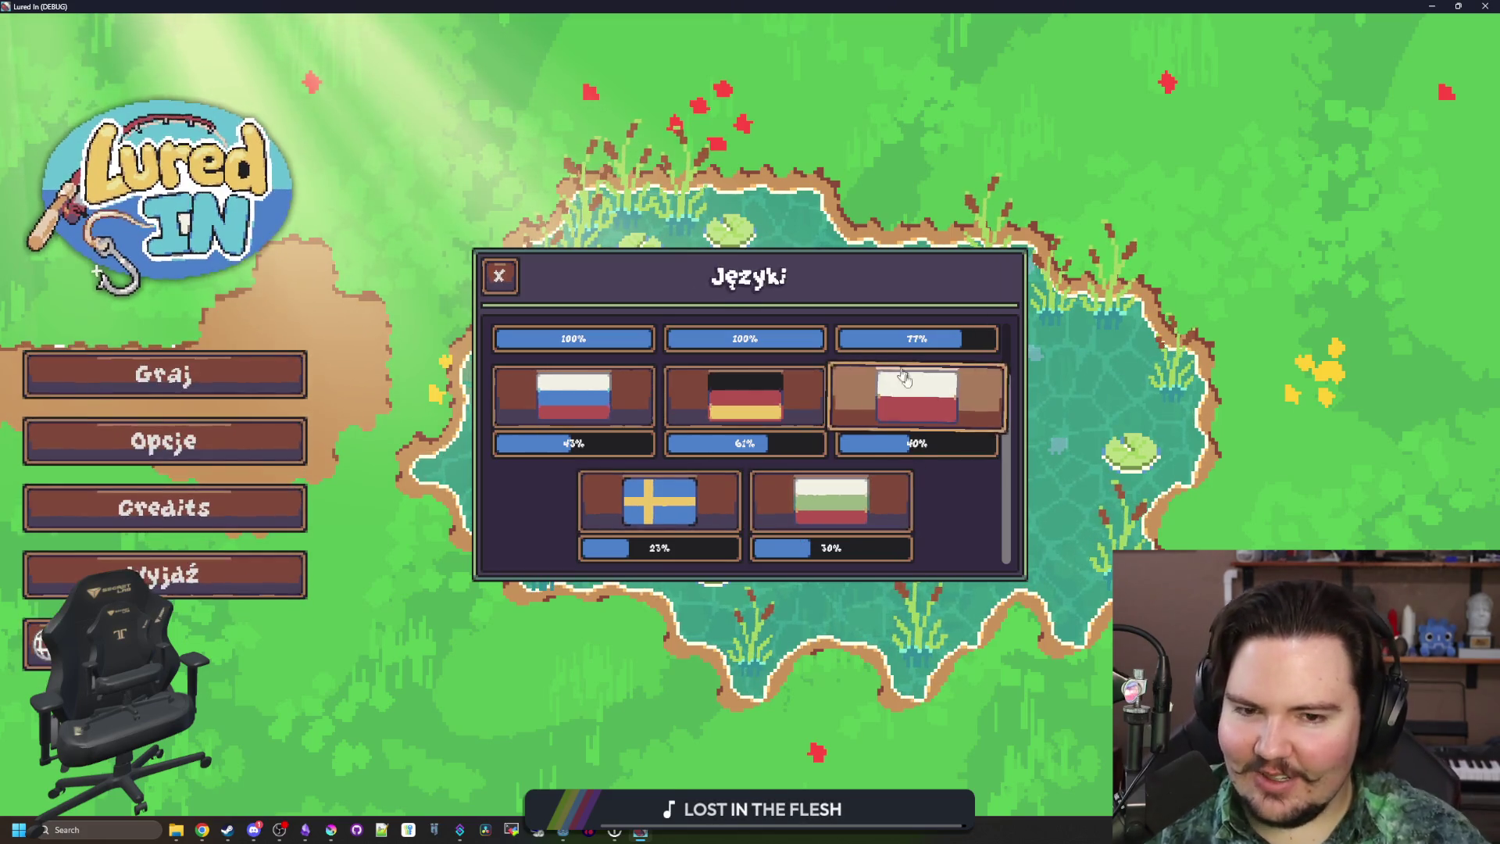
left_click(659, 500)
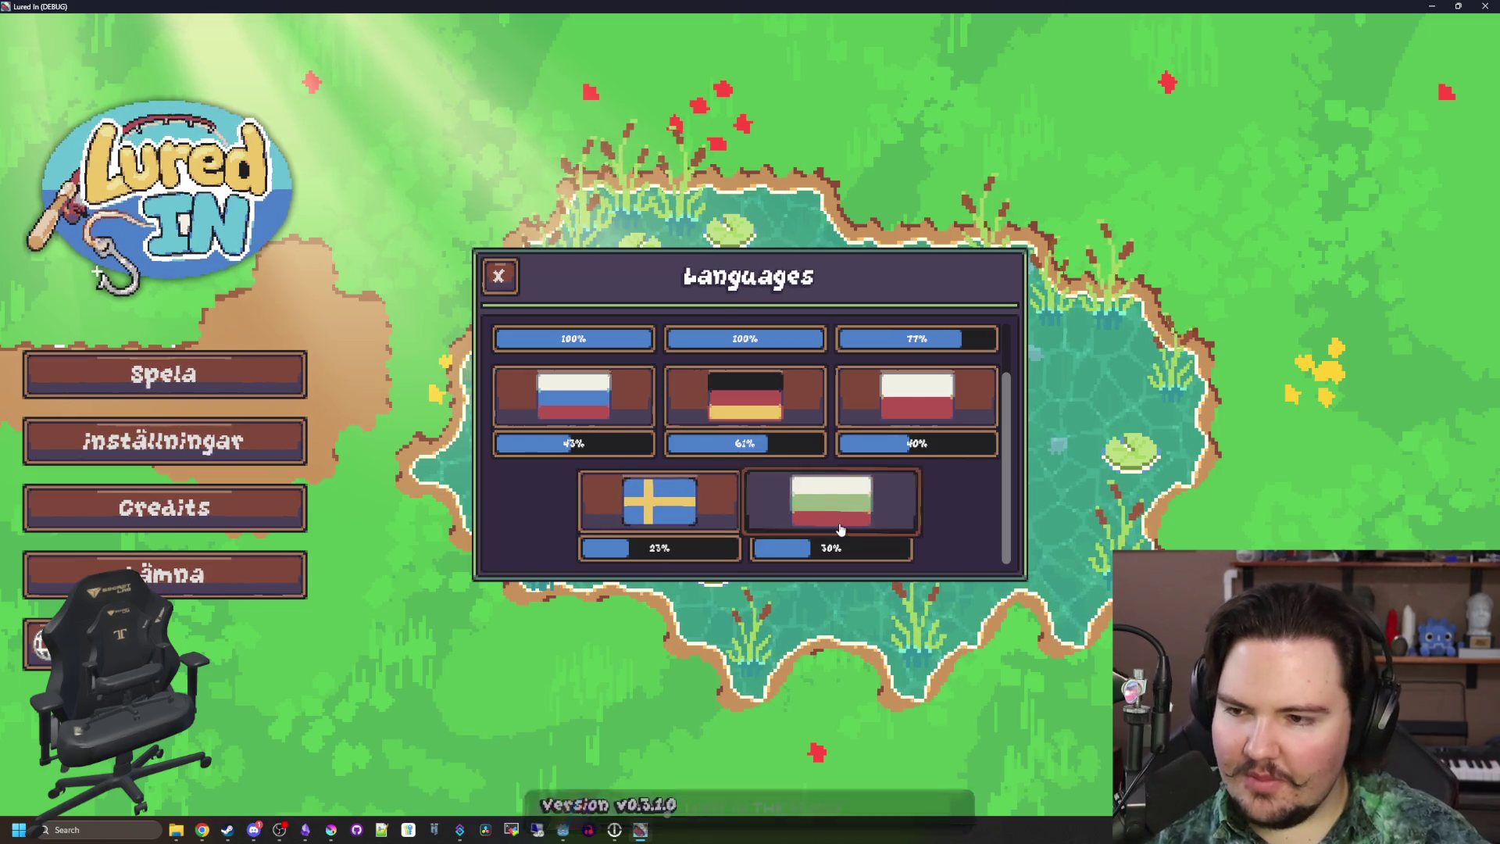
left_click(573, 396)
left_click(261, 438)
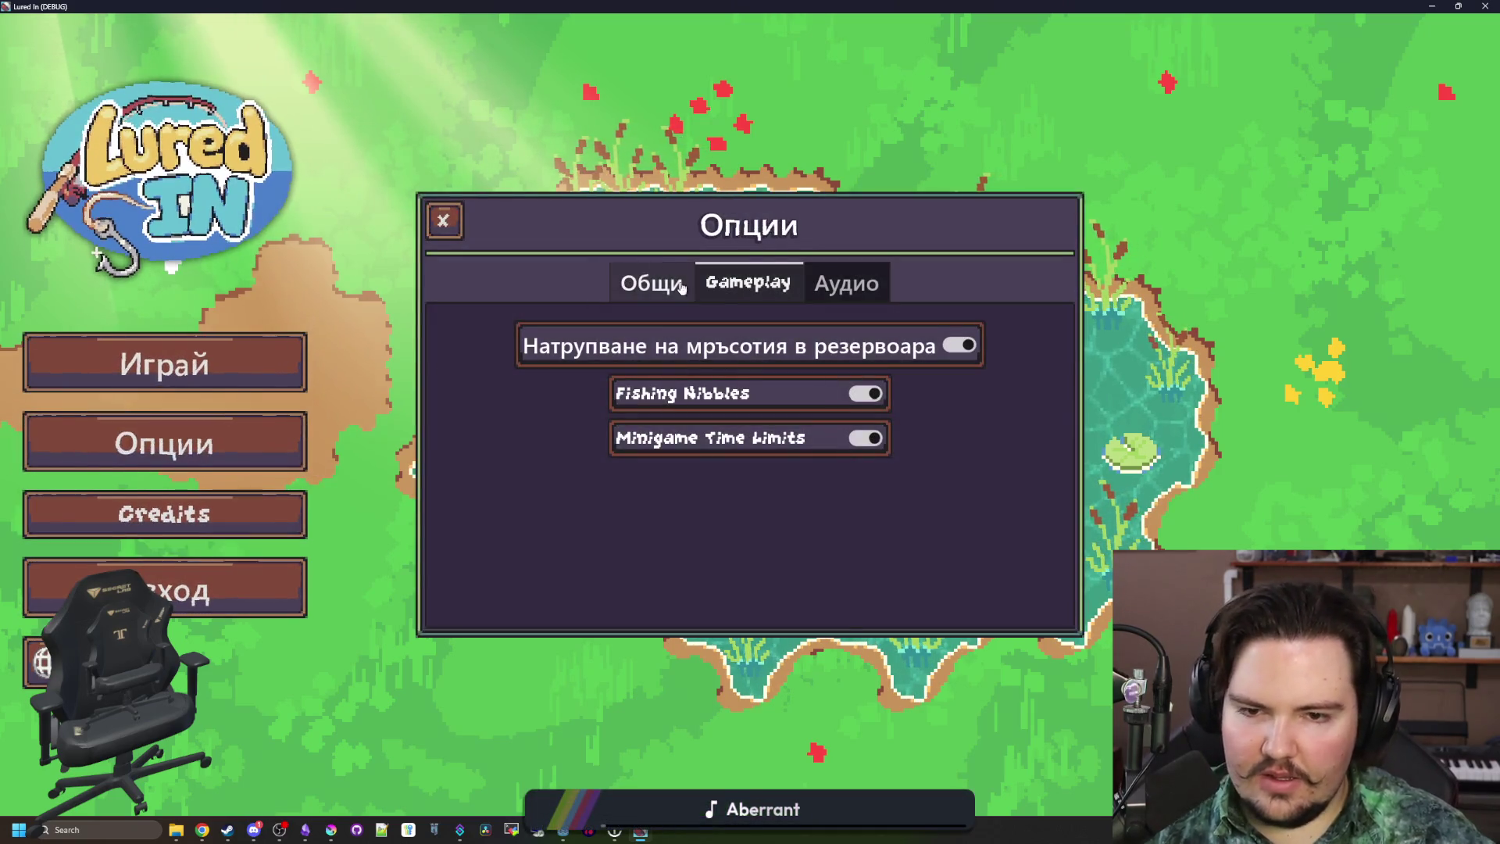
Step: Check the Bulgarian audio and general settings tabs in Options
left_click(869, 293)
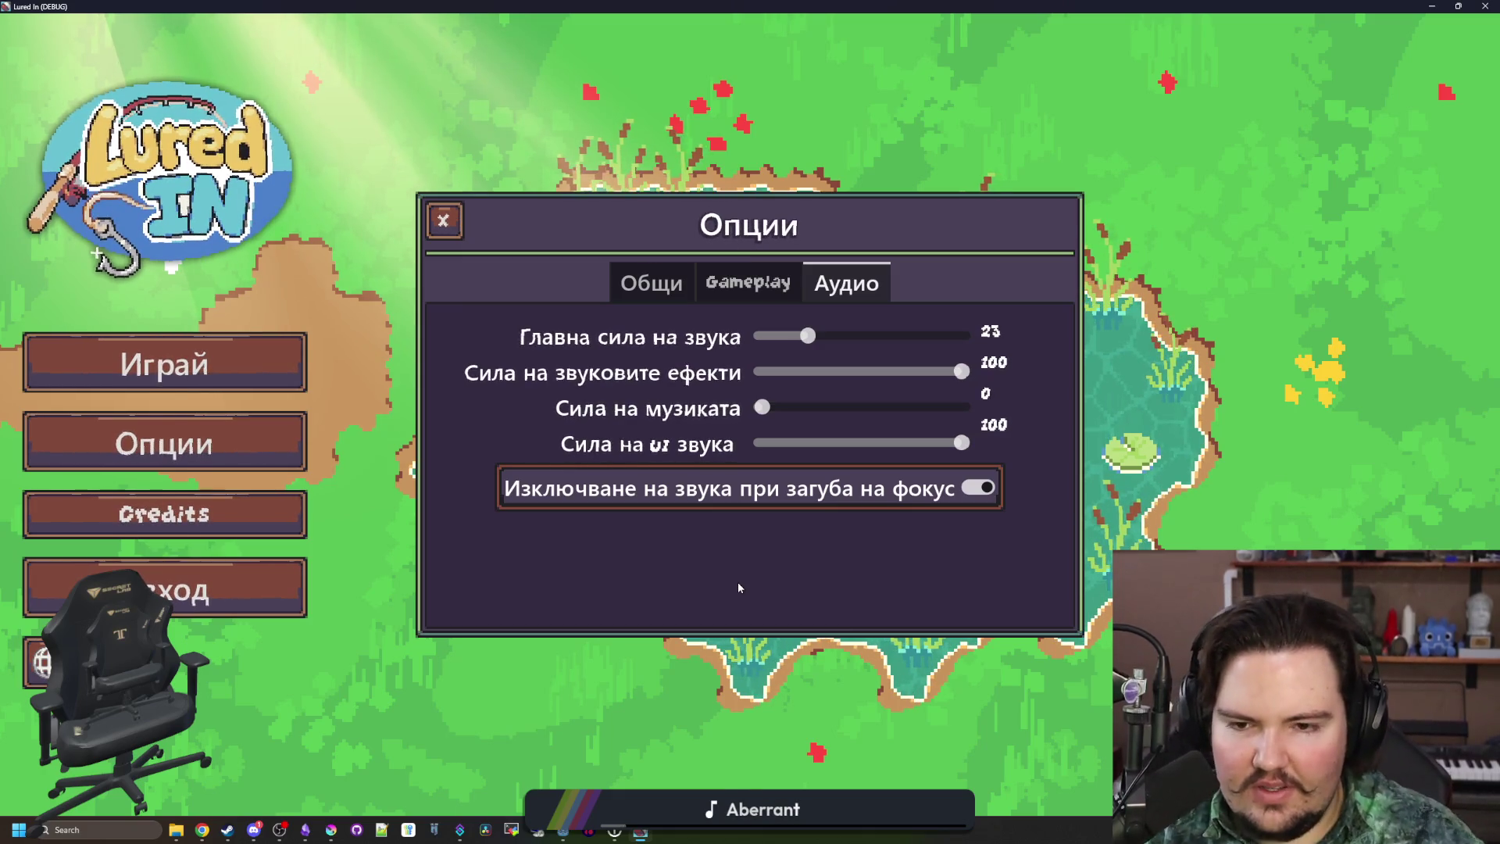
left_click(651, 283)
scroll(537, 407, "down", 2)
scroll(537, 406, "up", 2)
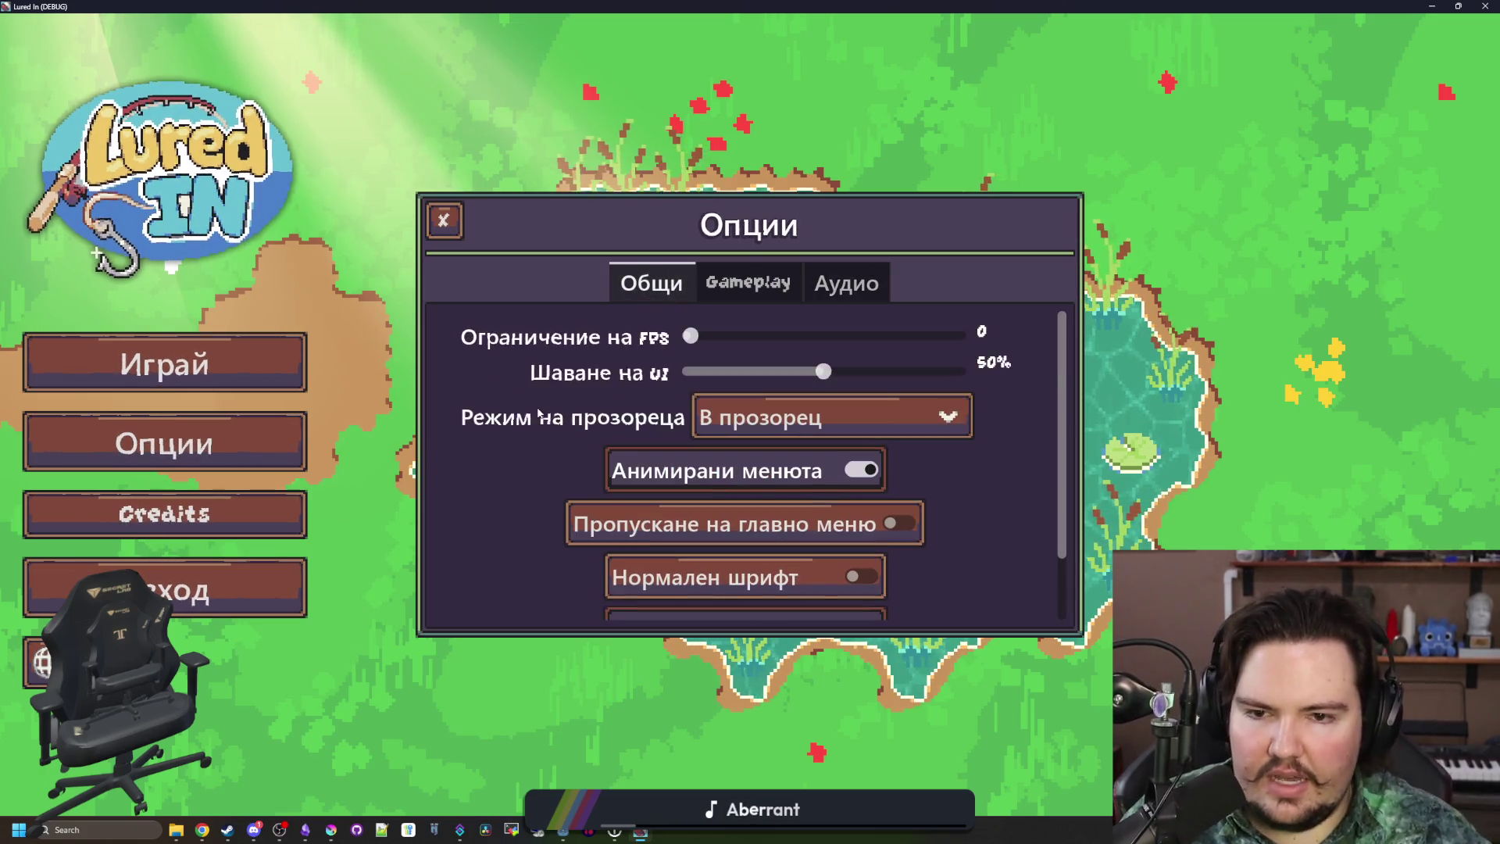
scroll(625, 507, "down", 2)
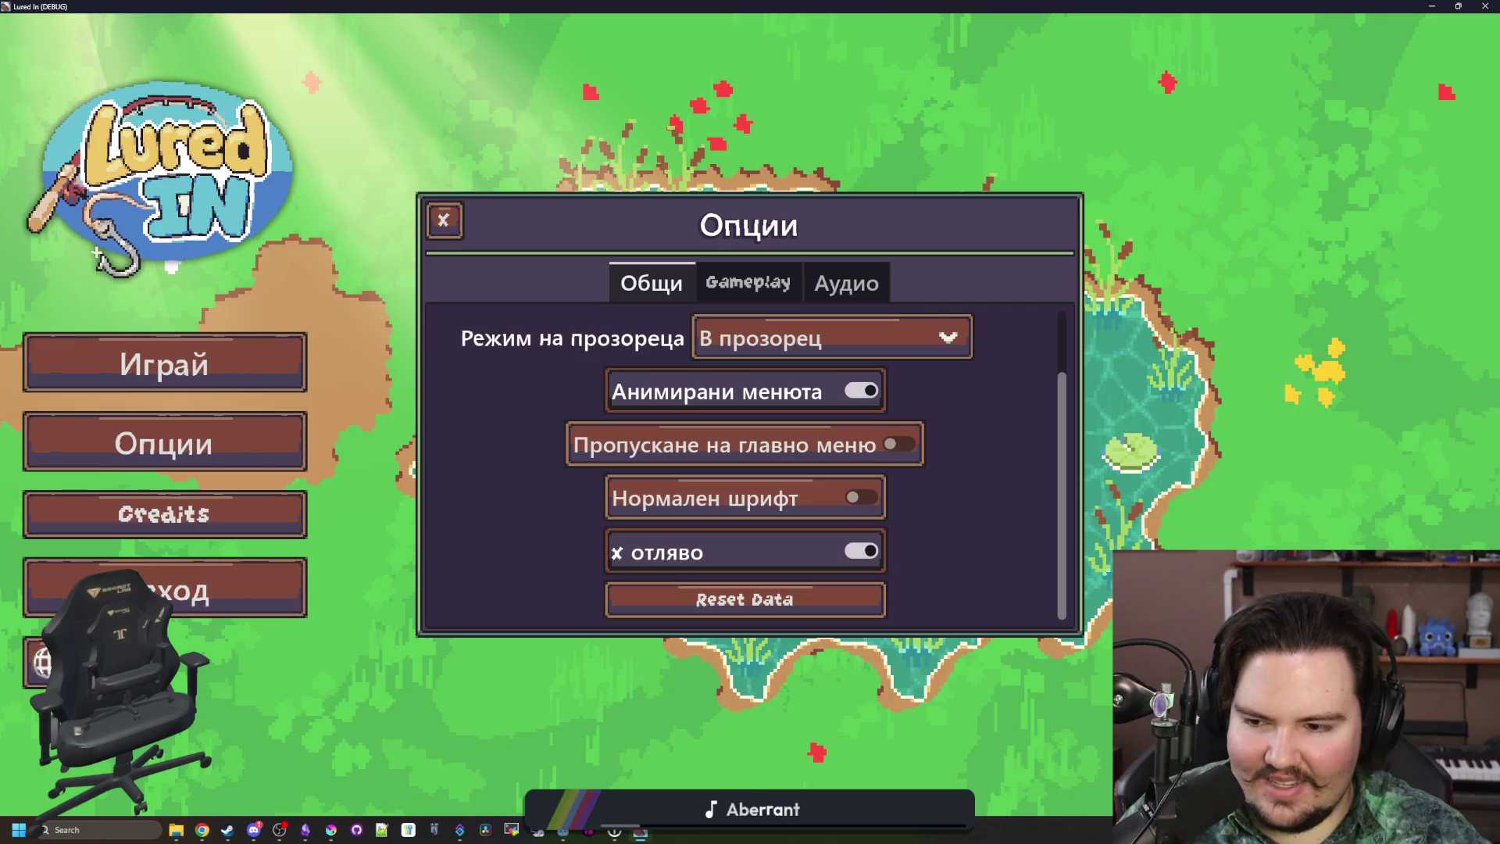
Step: Switch the game to English, then to Russian, from the languages list
left_click(39, 663)
left_click(614, 375)
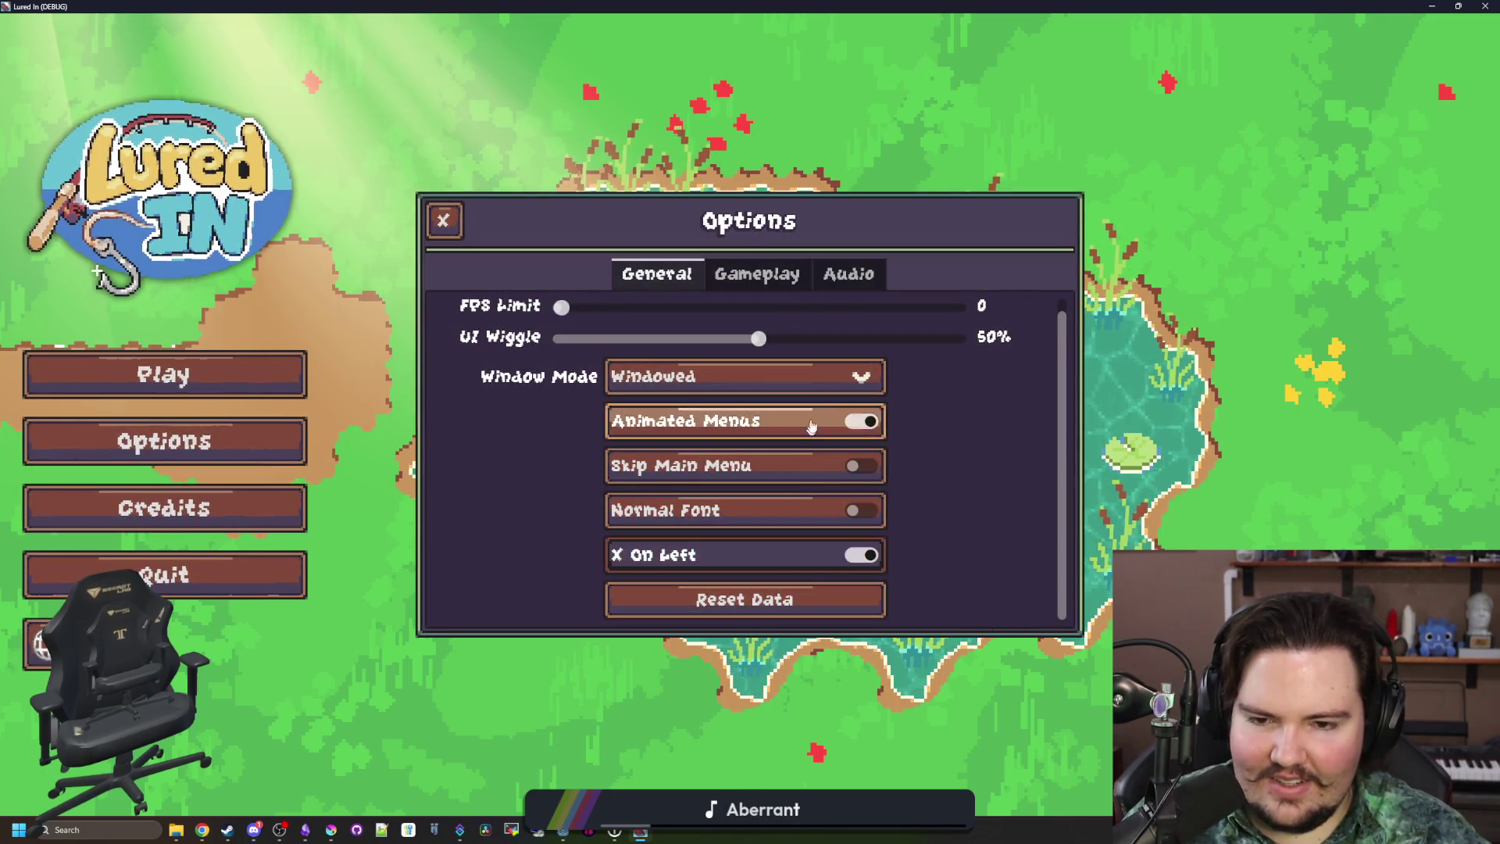
scroll(500, 407, "up", 1)
left_click(39, 645)
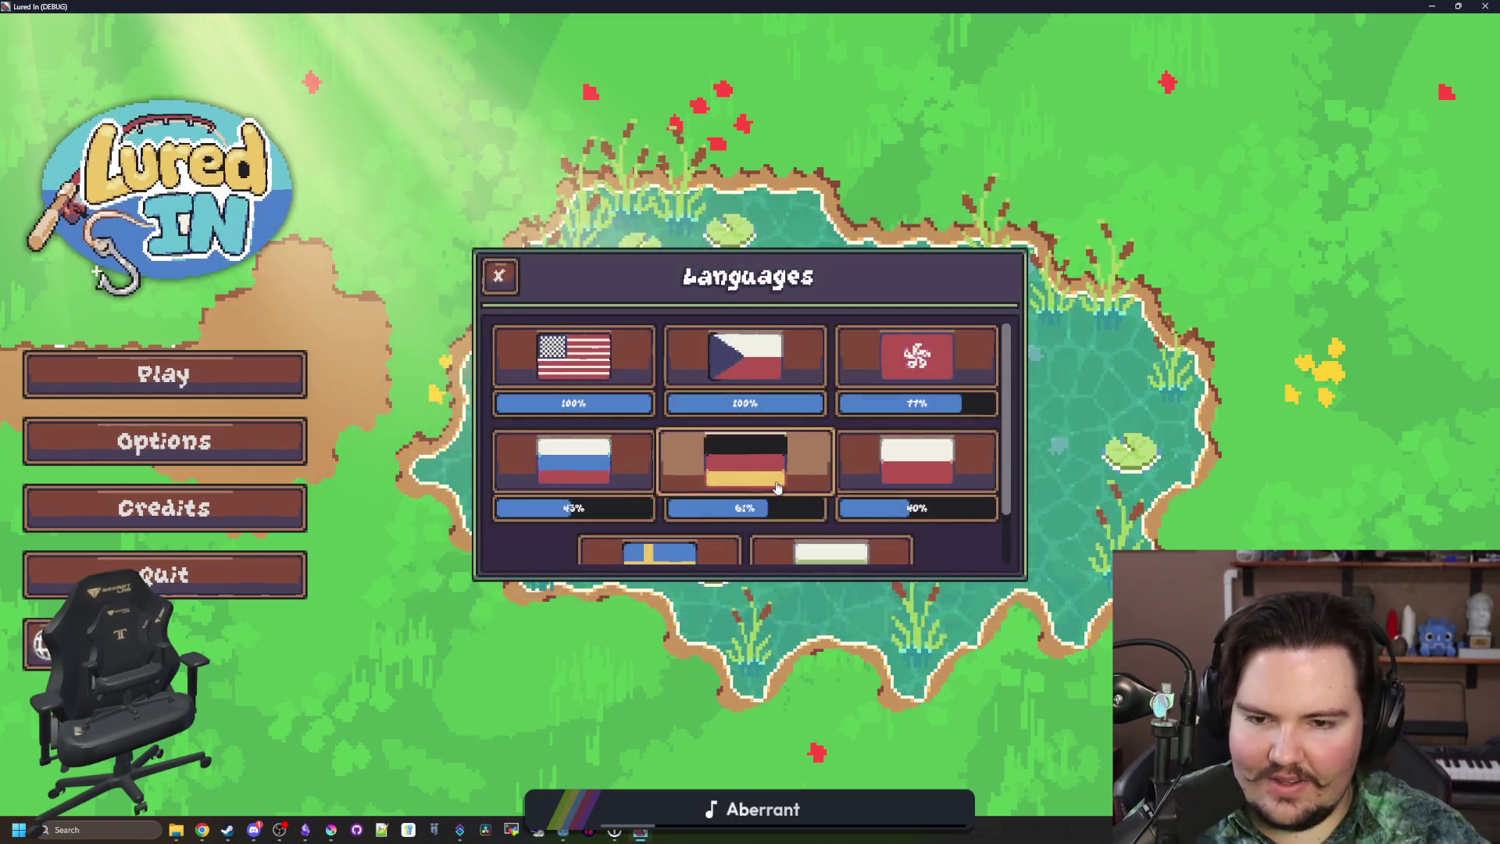
scroll(687, 497, "down", 2)
left_click(573, 395)
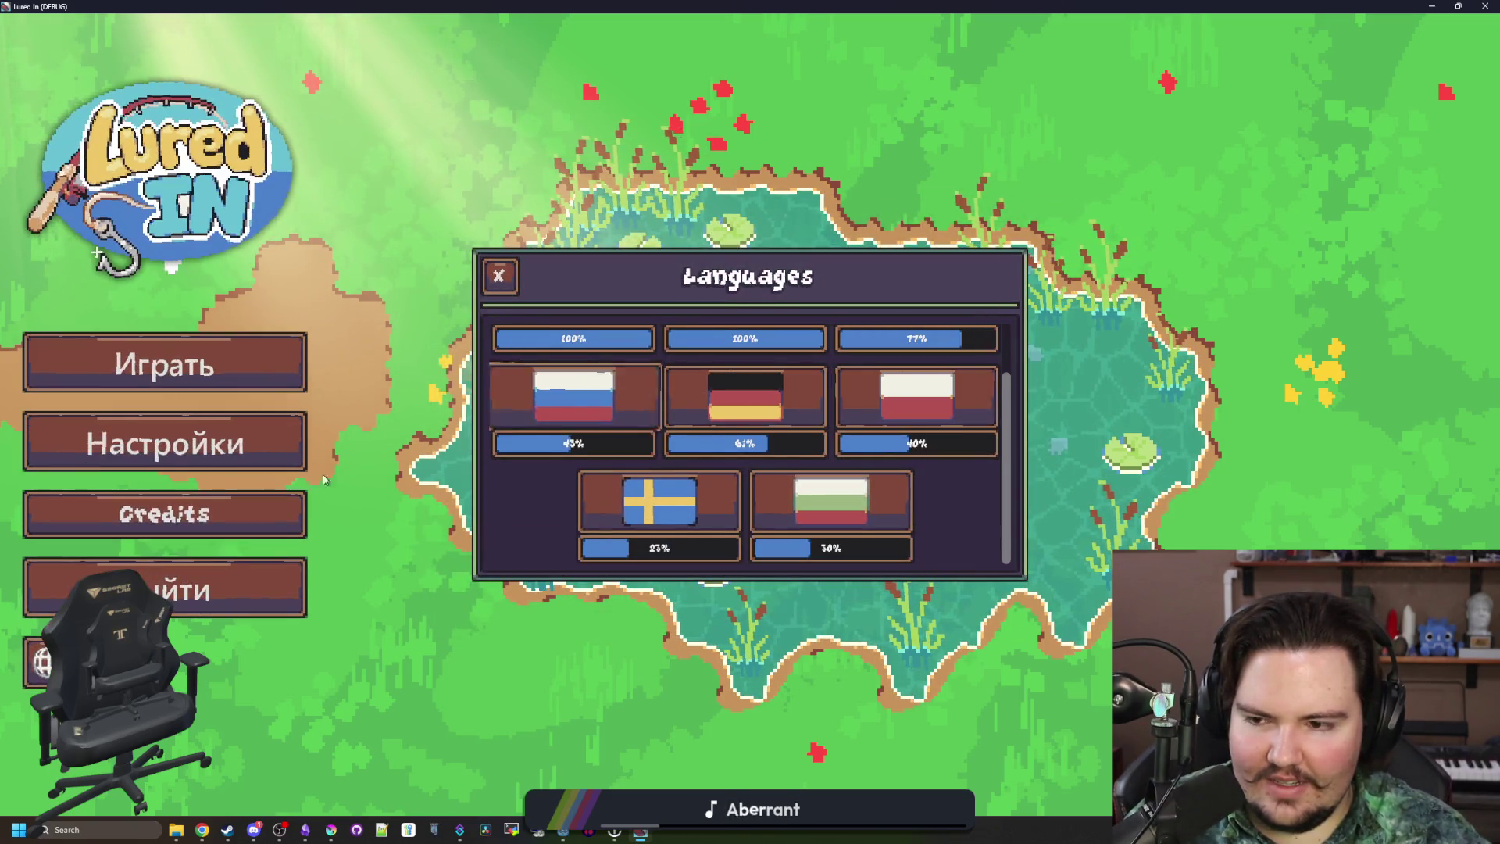
scroll(720, 445, "down", 3)
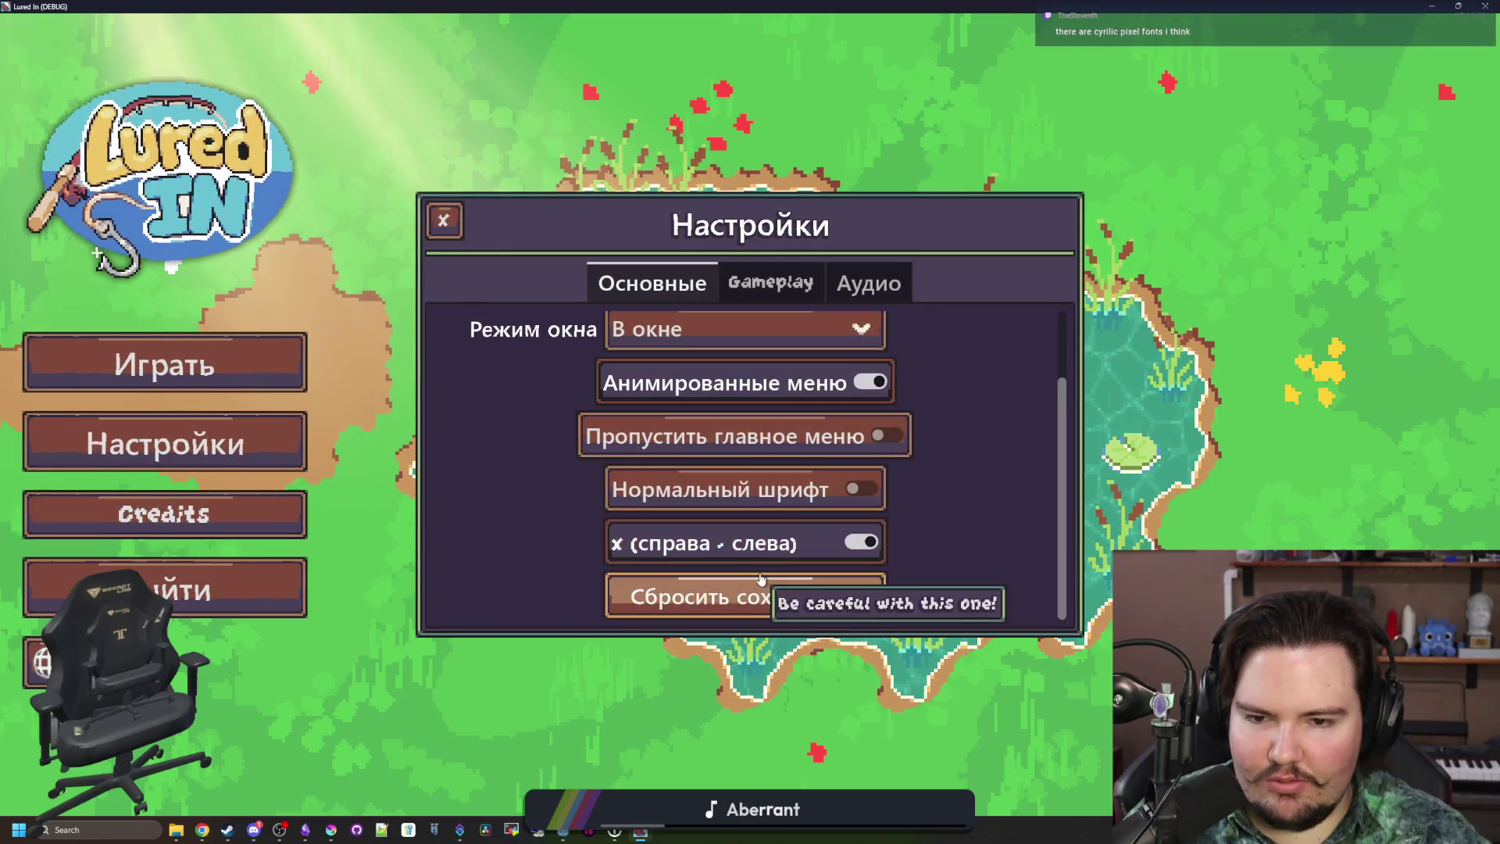
scroll(720, 444, "up", 3)
Step: Review the Russian gameplay, general and audio settings tabs
left_click(771, 283)
left_click(661, 301)
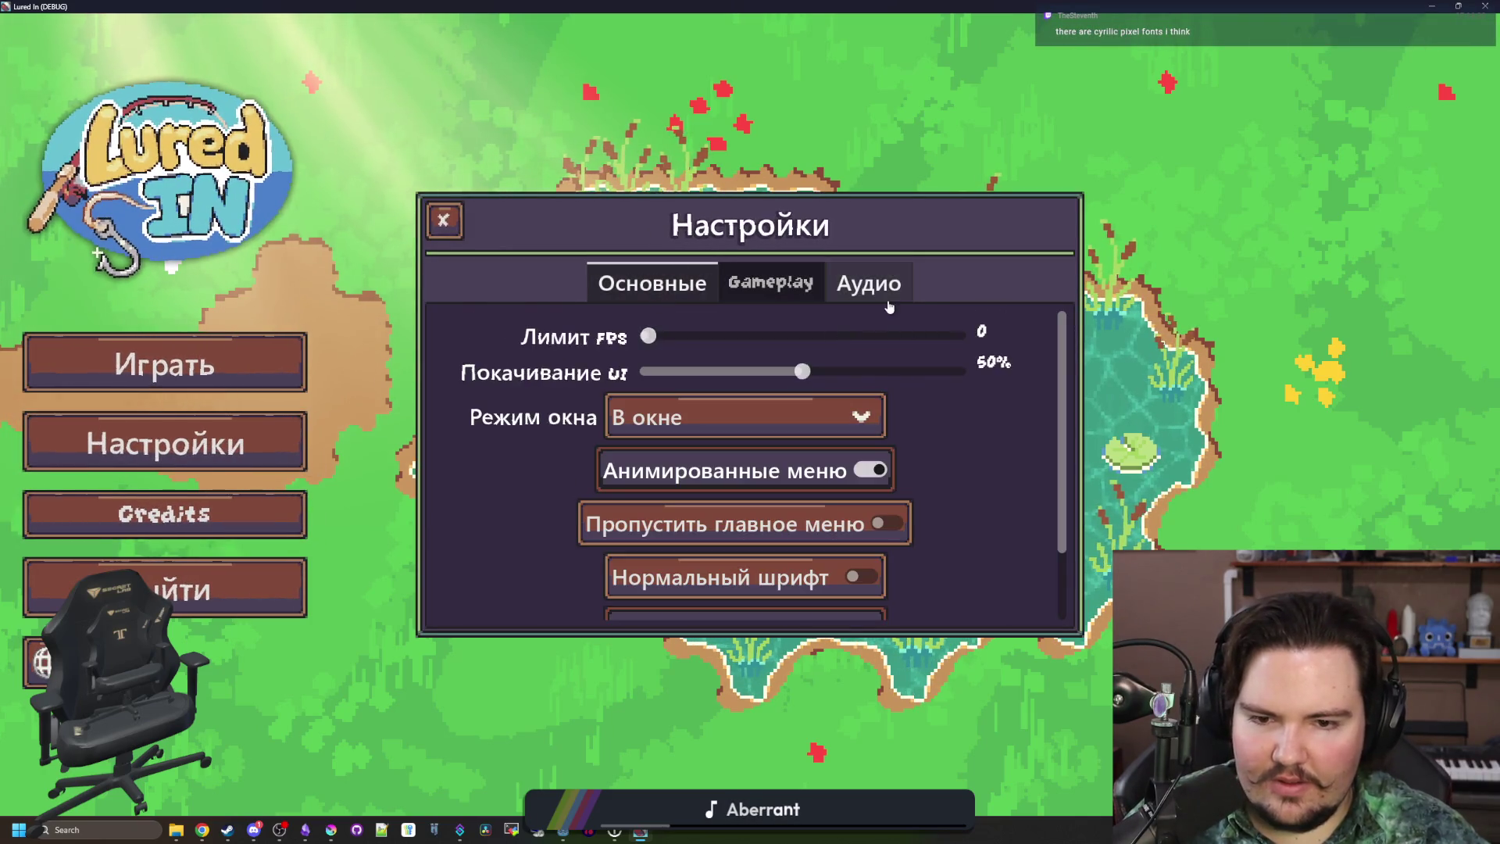
left_click(890, 301)
left_click(631, 301)
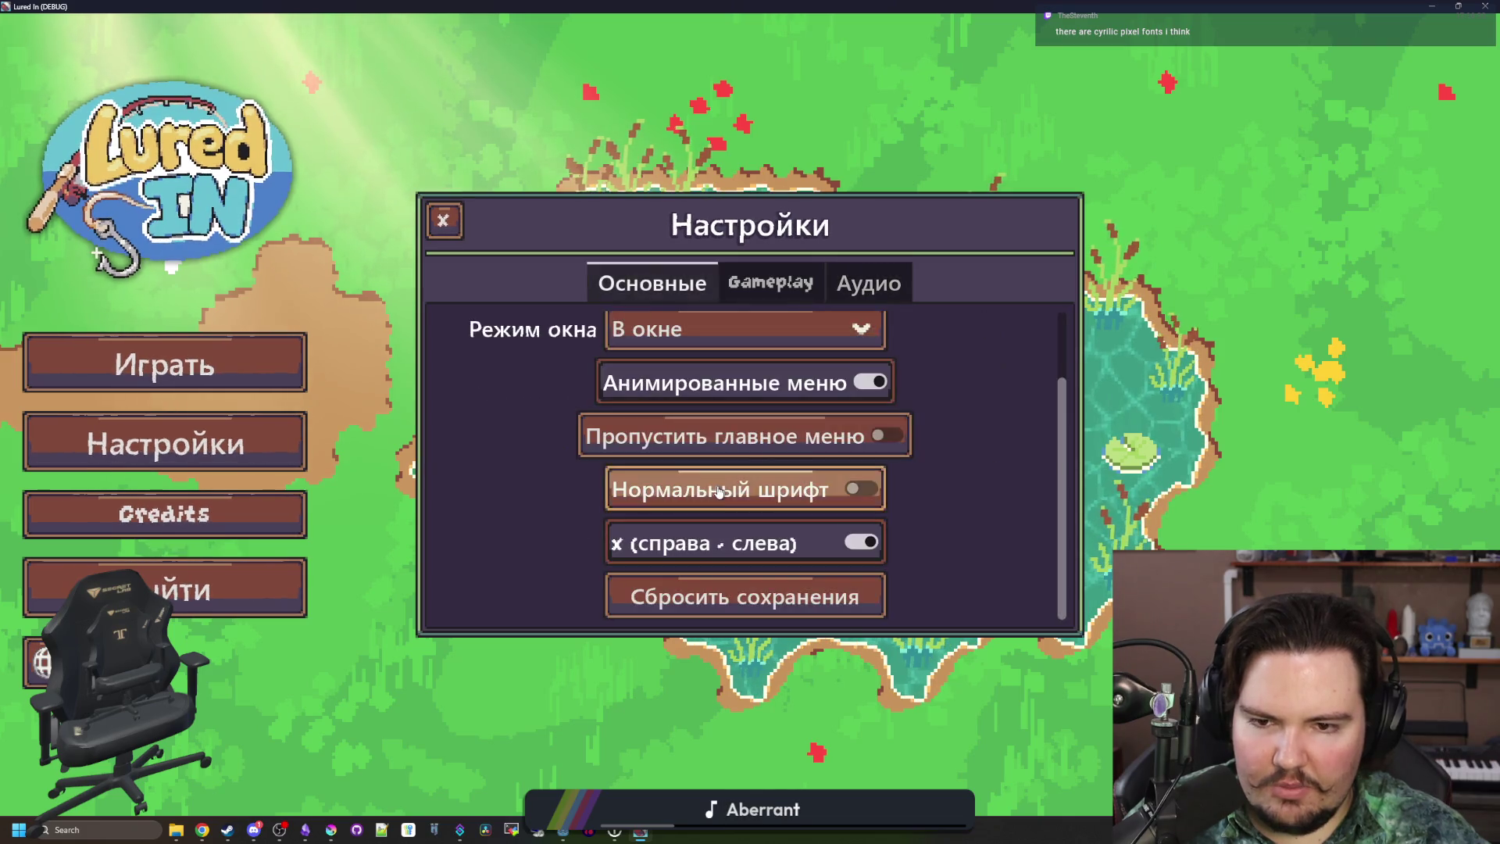
scroll(750, 468, "up", 2)
scroll(750, 469, "down", 2)
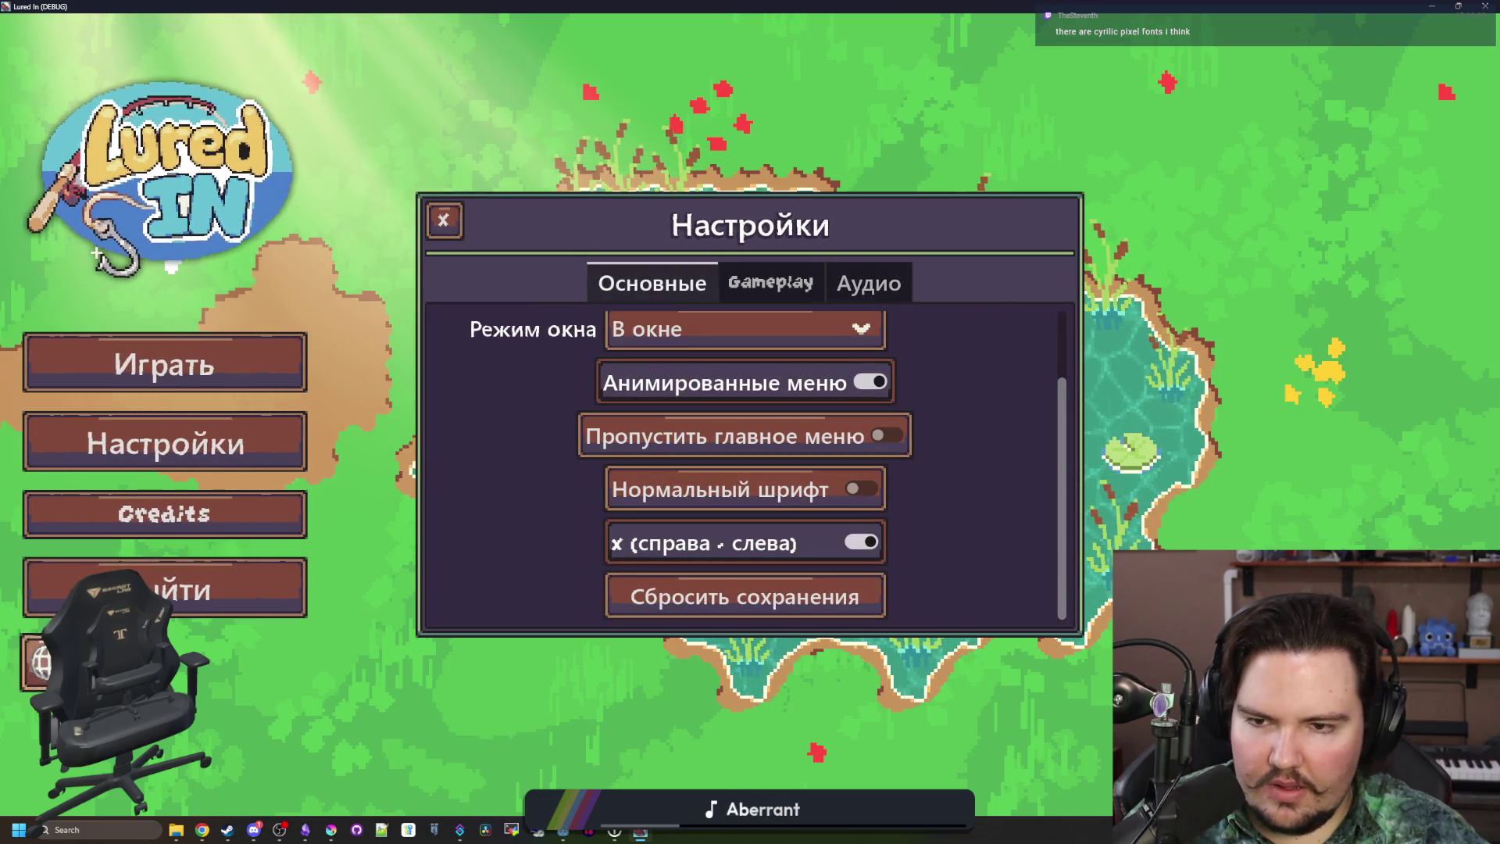
Step: Switch to German then Bulgarian, review the Bulgarian gameplay and audio options, and close Options
left_click(39, 661)
left_click(744, 397)
left_click(822, 492)
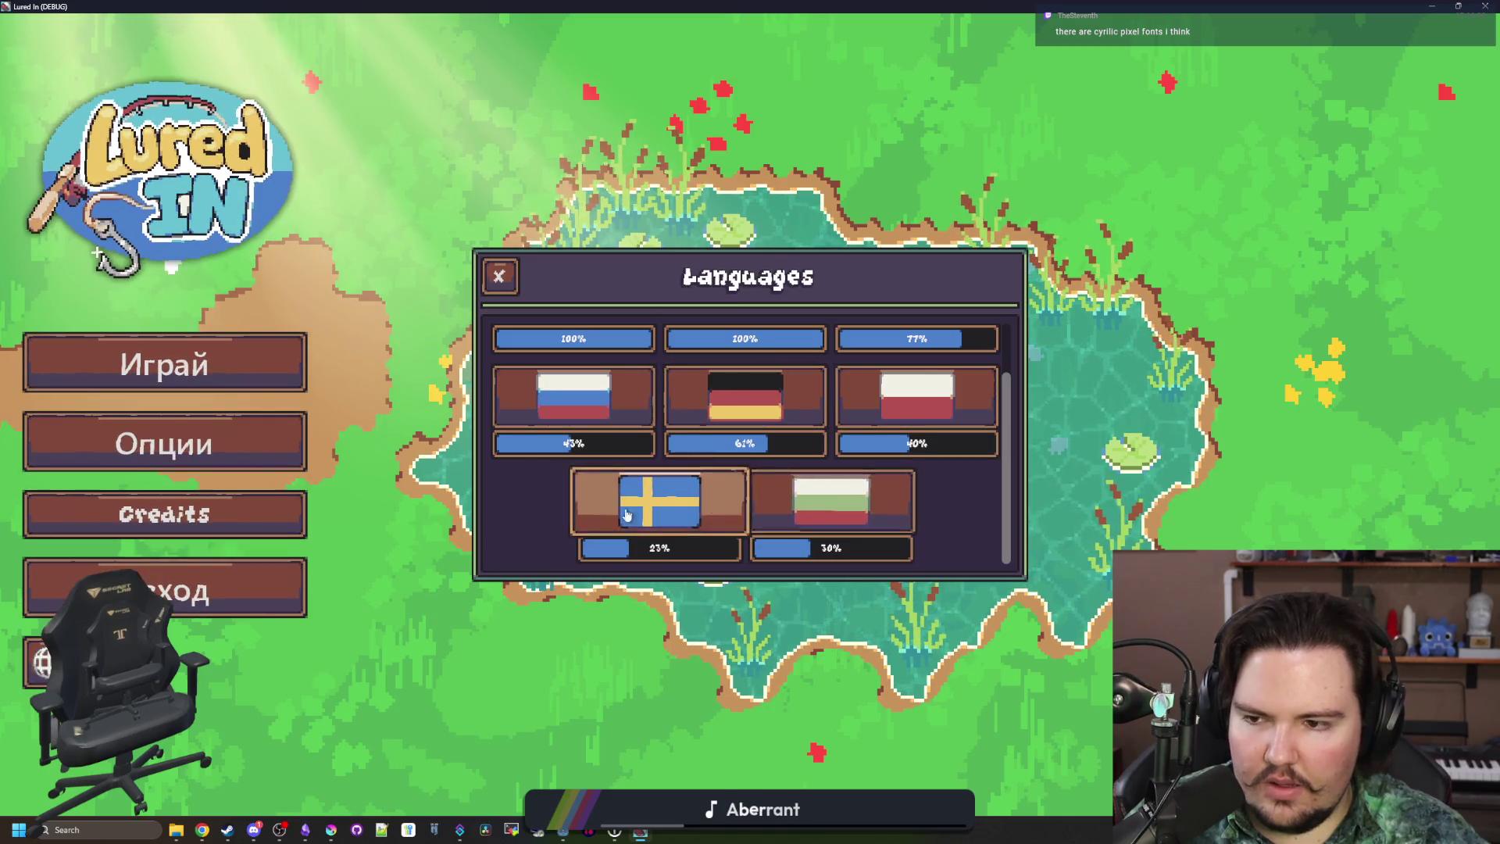
key("Escape")
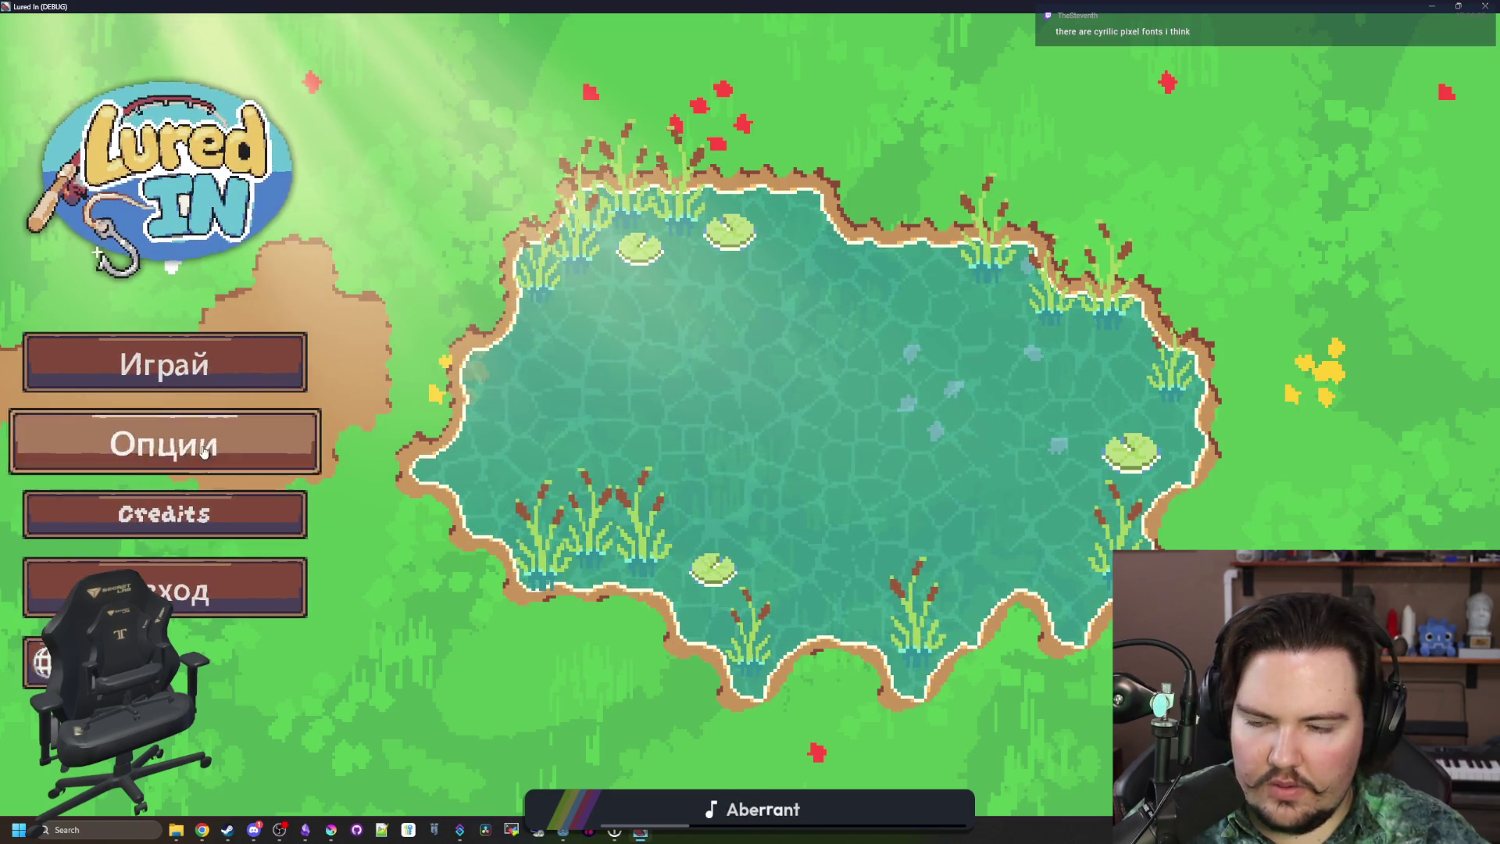
left_click(175, 457)
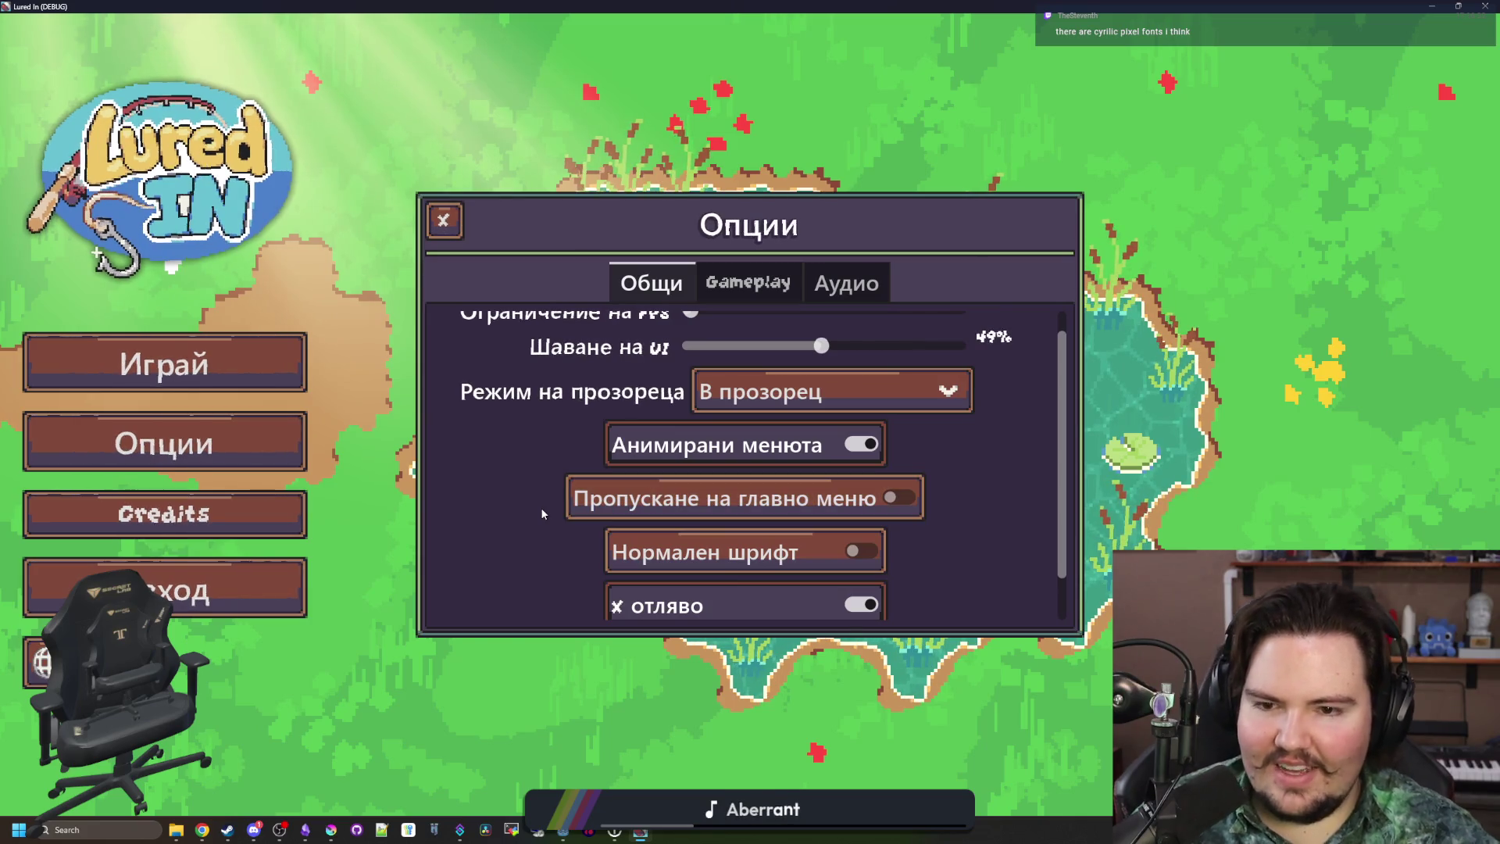
scroll(541, 513, "down", 1)
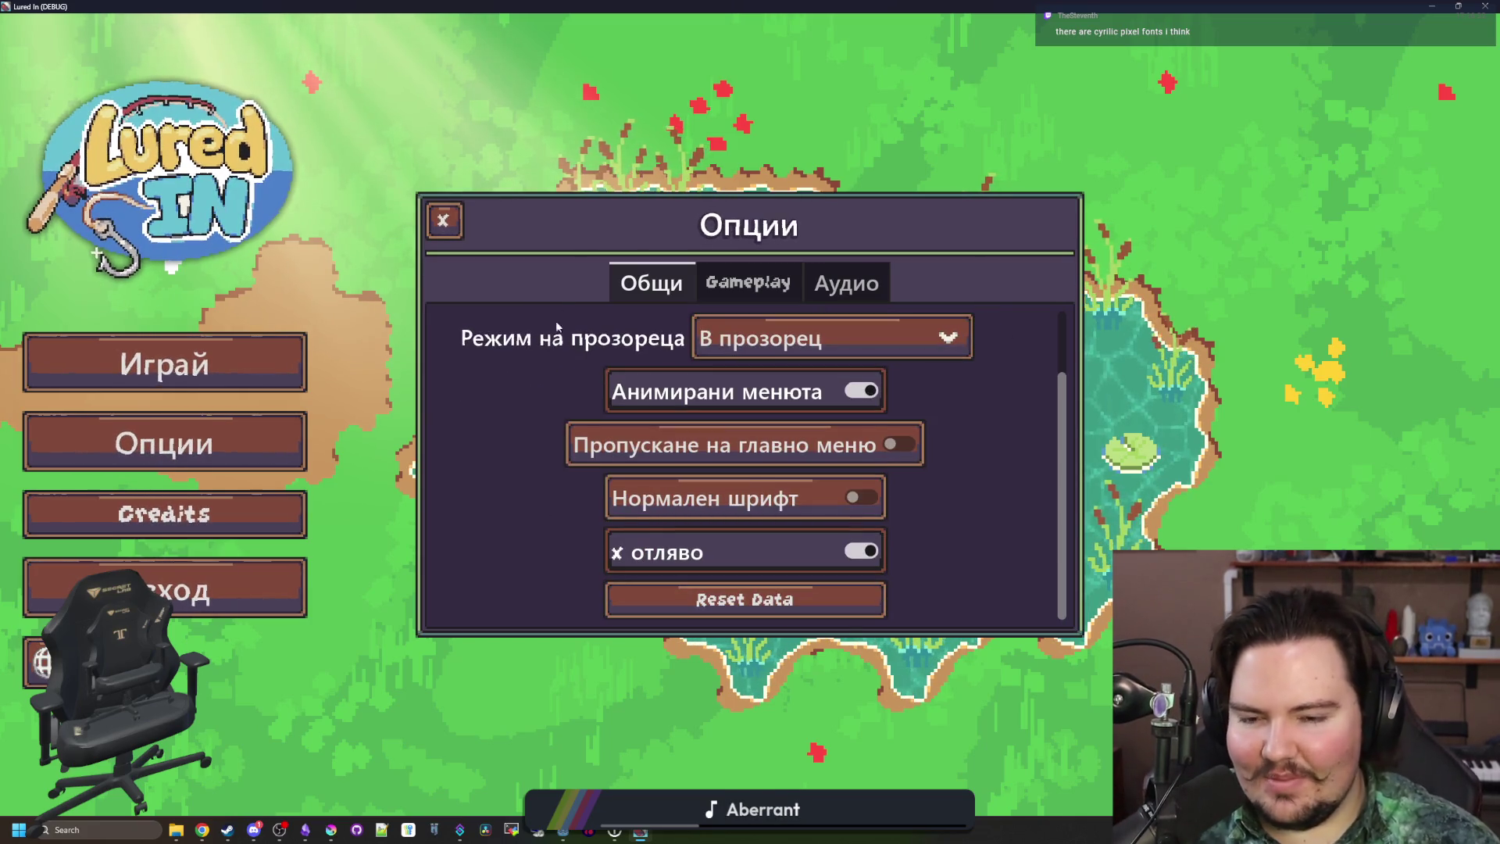
scroll(551, 543, "up", 2)
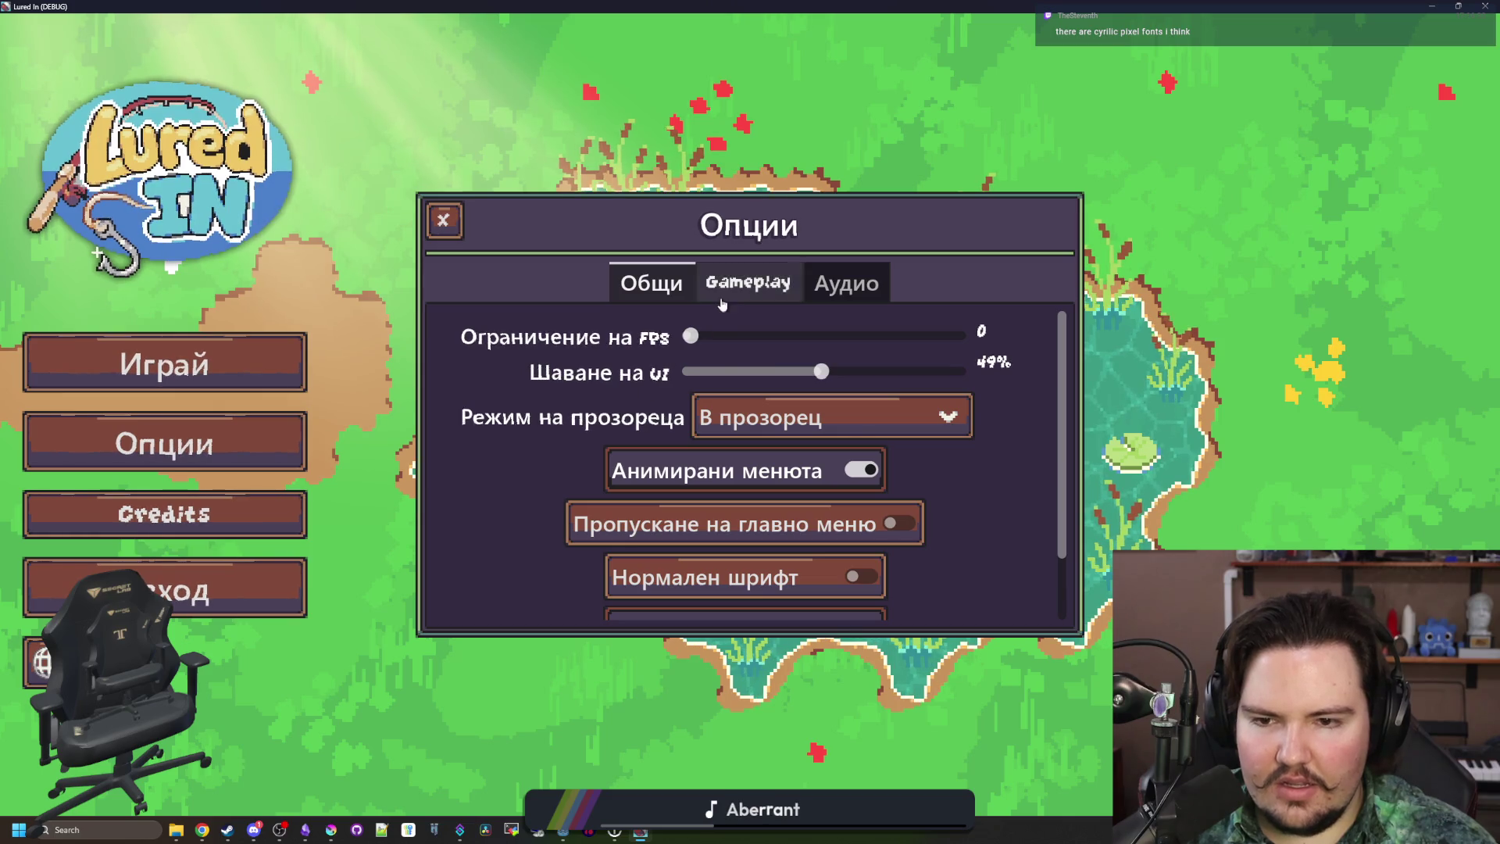
left_click(747, 283)
left_click(843, 284)
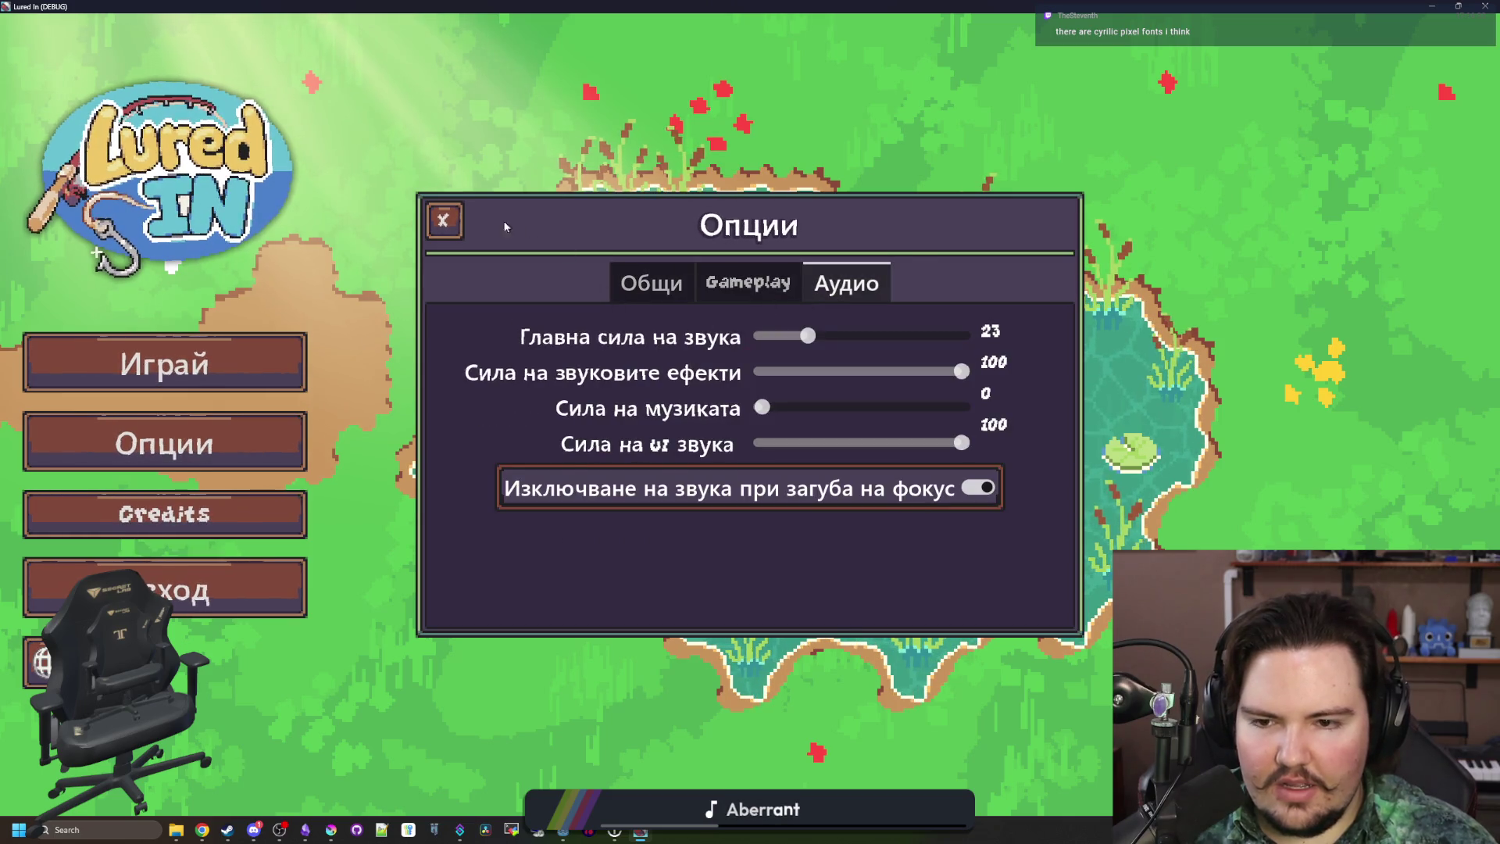
left_click(443, 221)
Step: Switch the game back to English and bring the browser onscreen with a new tab
left_click(39, 662)
scroll(582, 361, "up", 3)
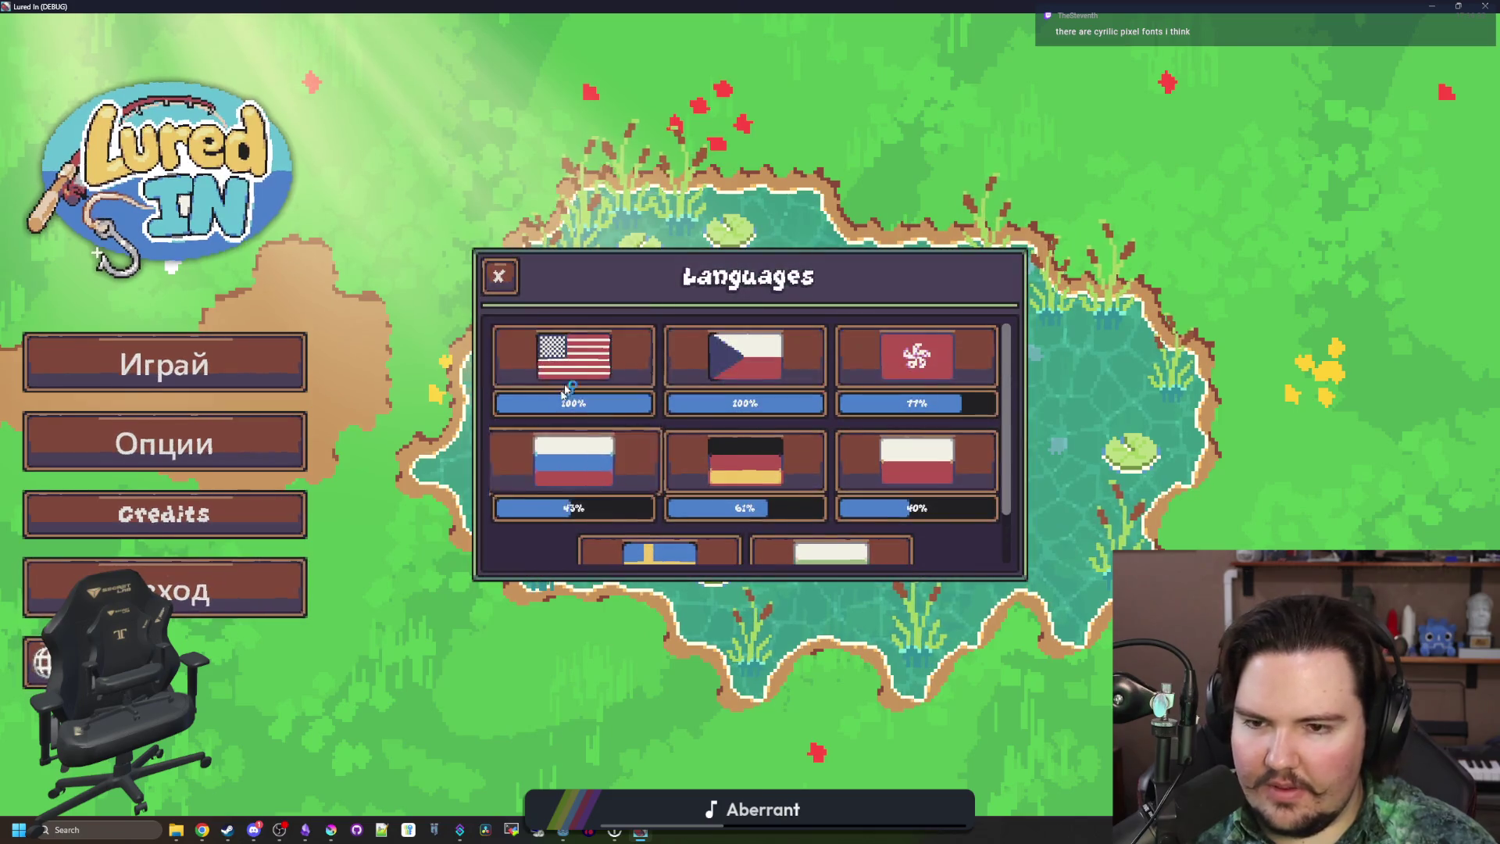
left_click(582, 361)
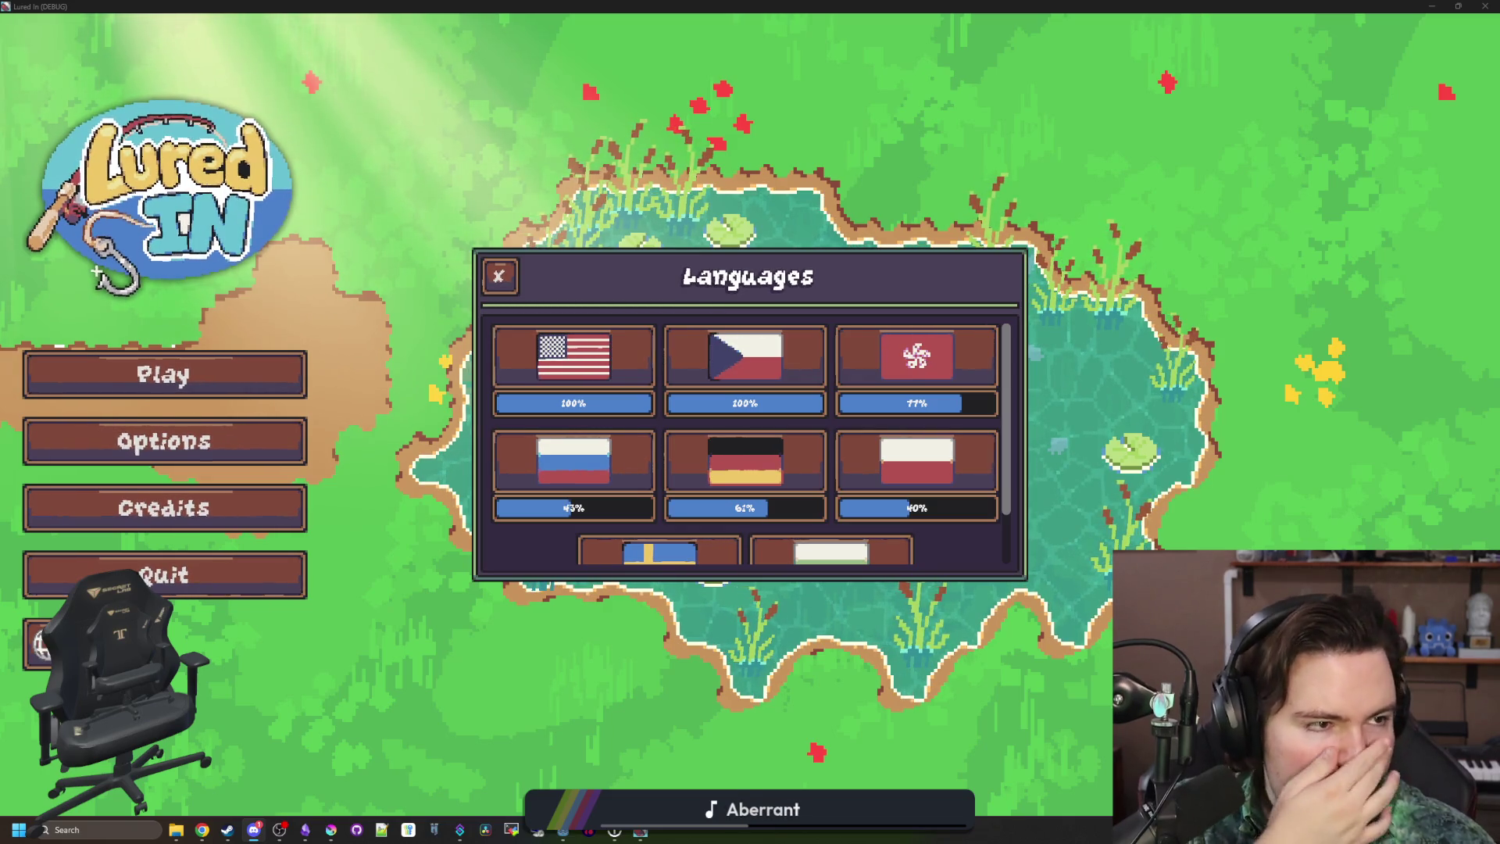
left_click_drag(1499, 241, 768, 242)
left_click(766, 239)
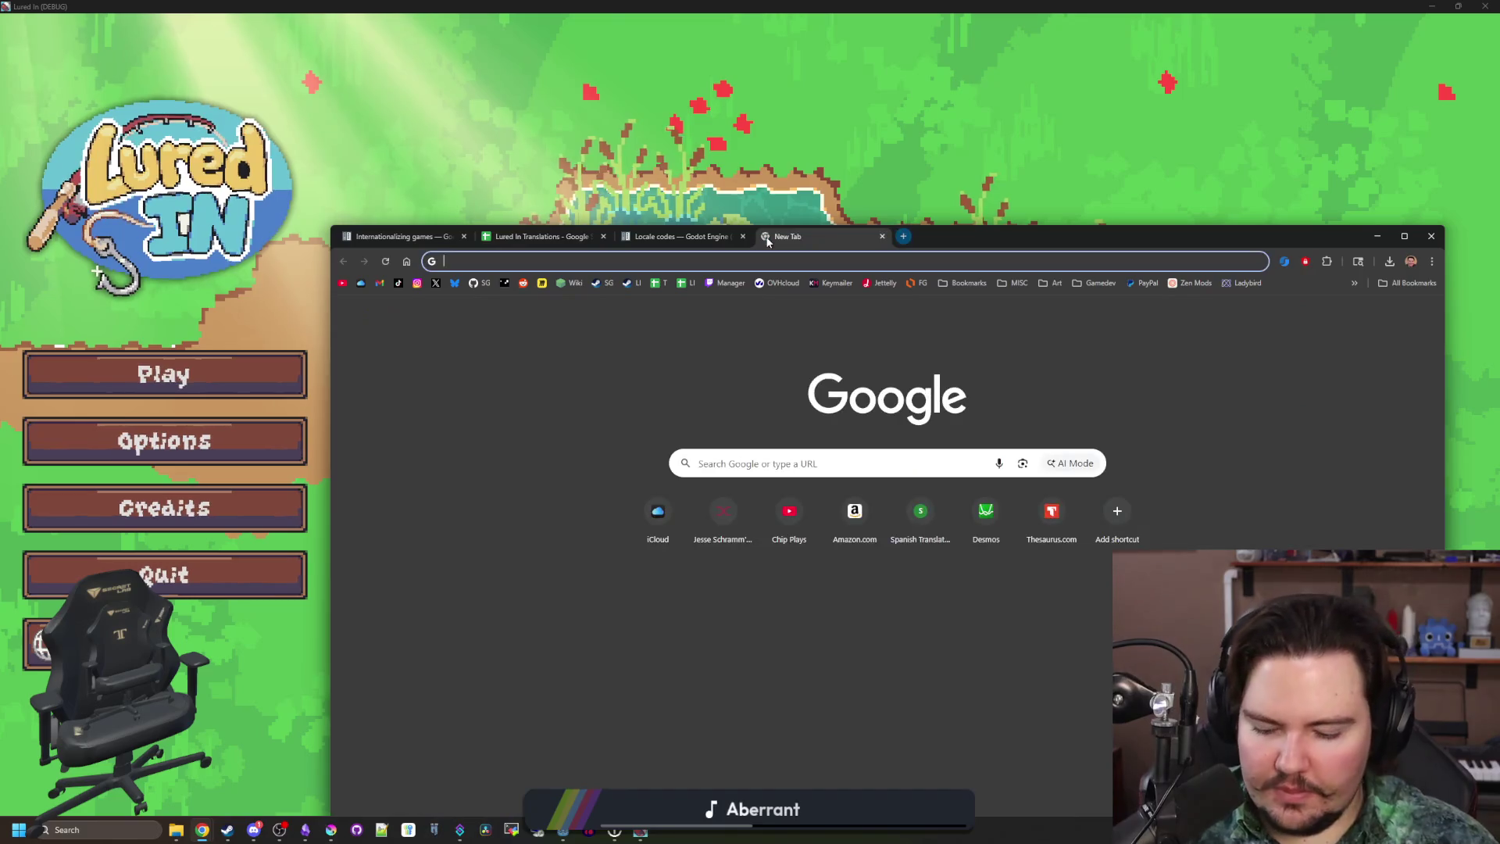
Step: Load dafont.com, browse the Pixel, Bitmap category, then return to the Lured In Translations tab
type("dafont.com")
key("Return")
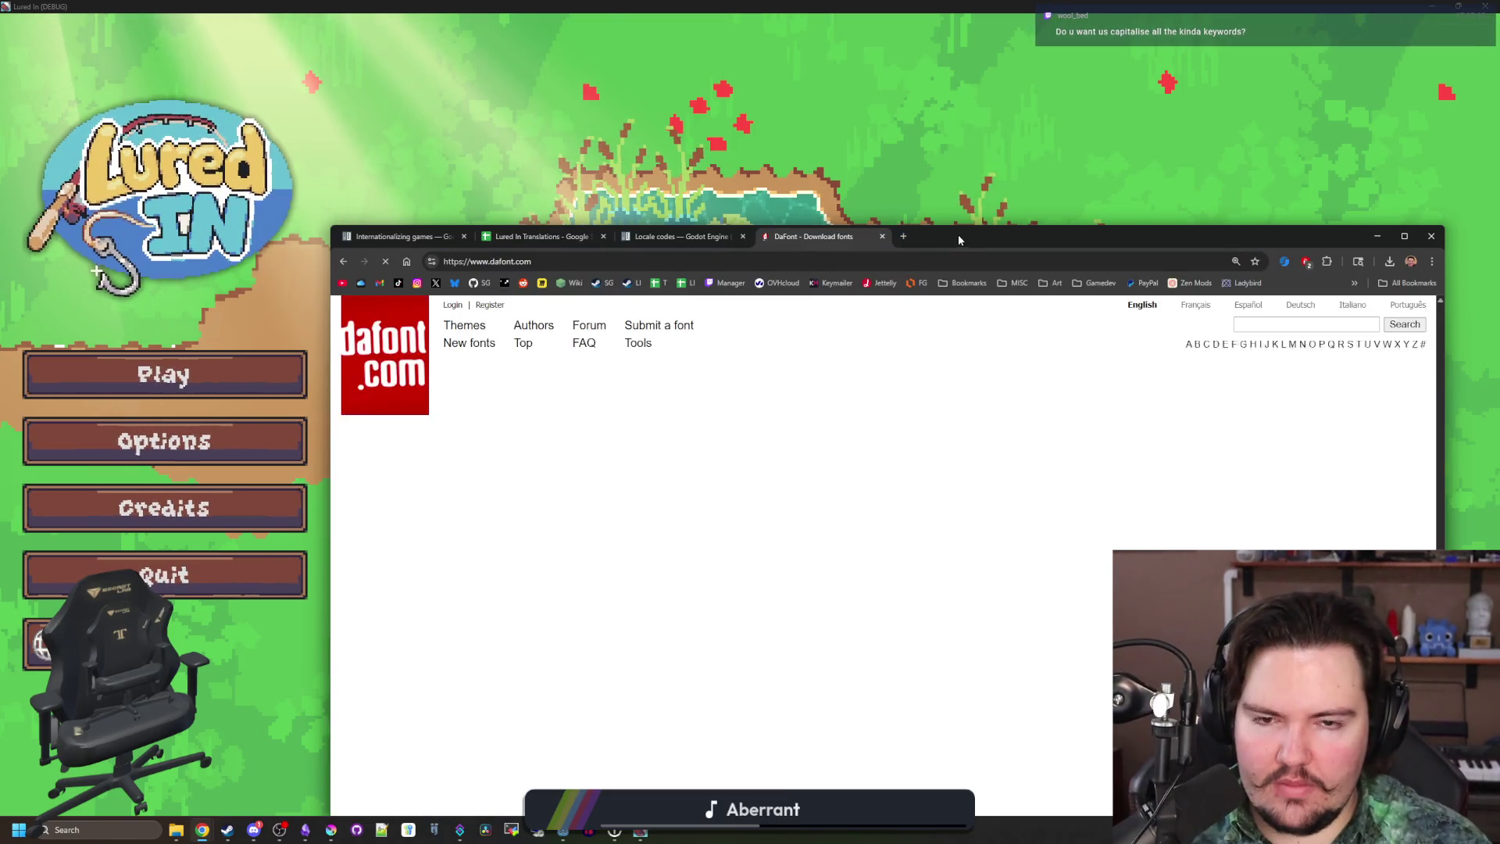
double_click(958, 234)
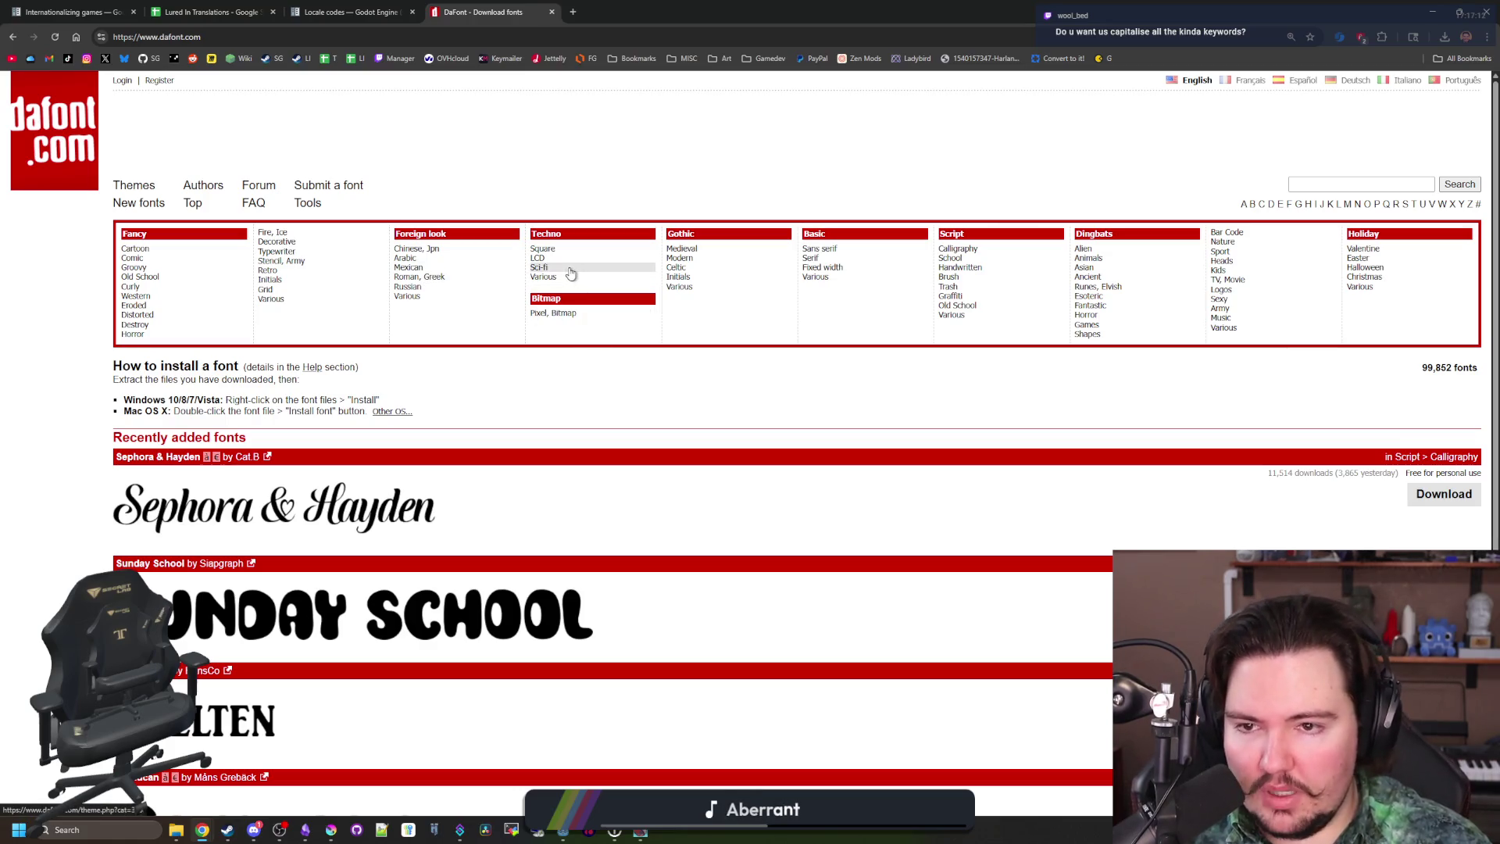
left_click(549, 314)
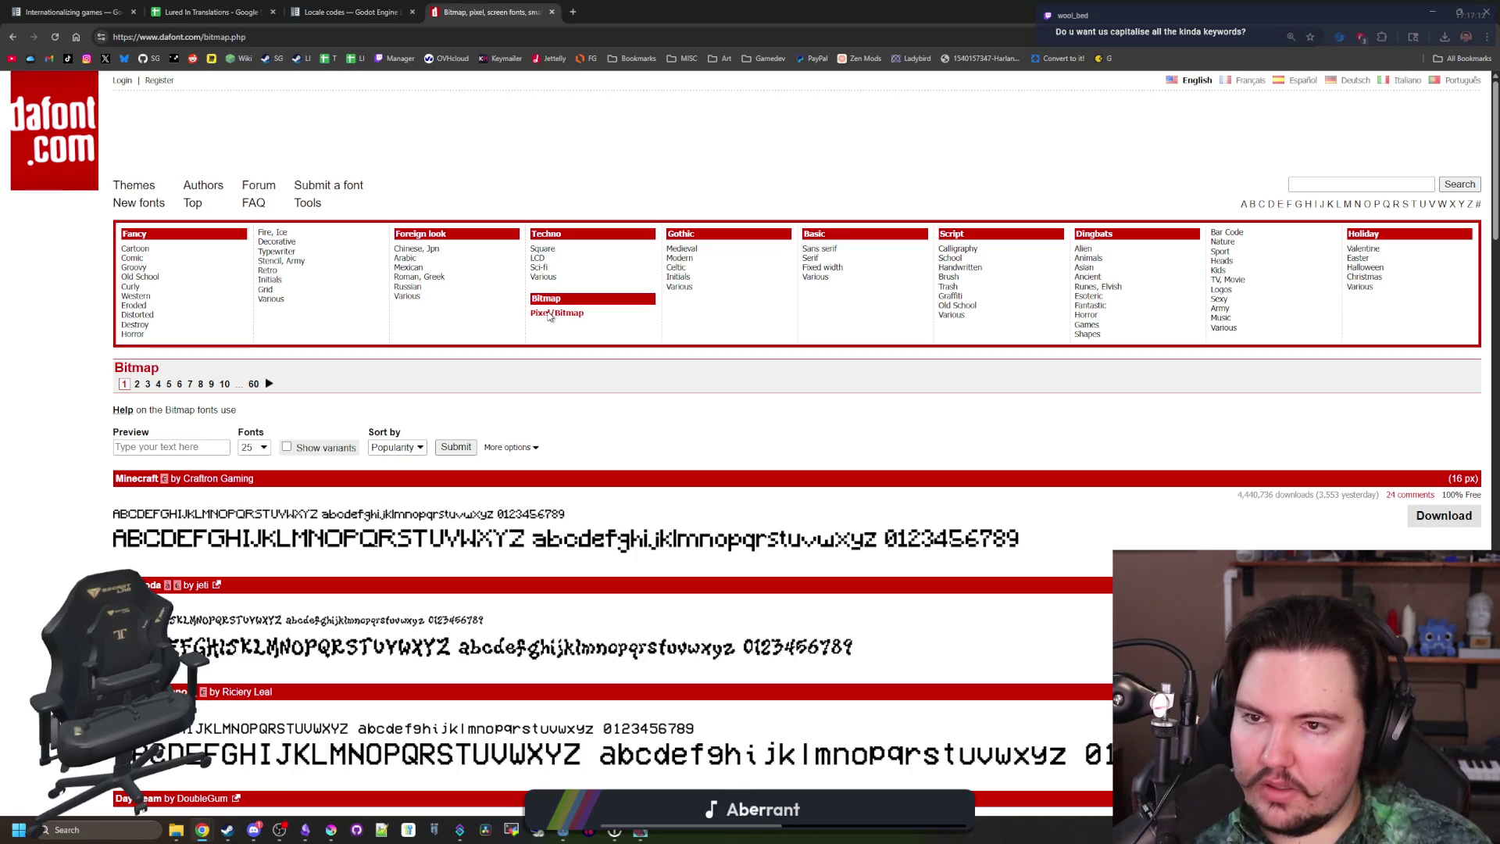
left_click(210, 12)
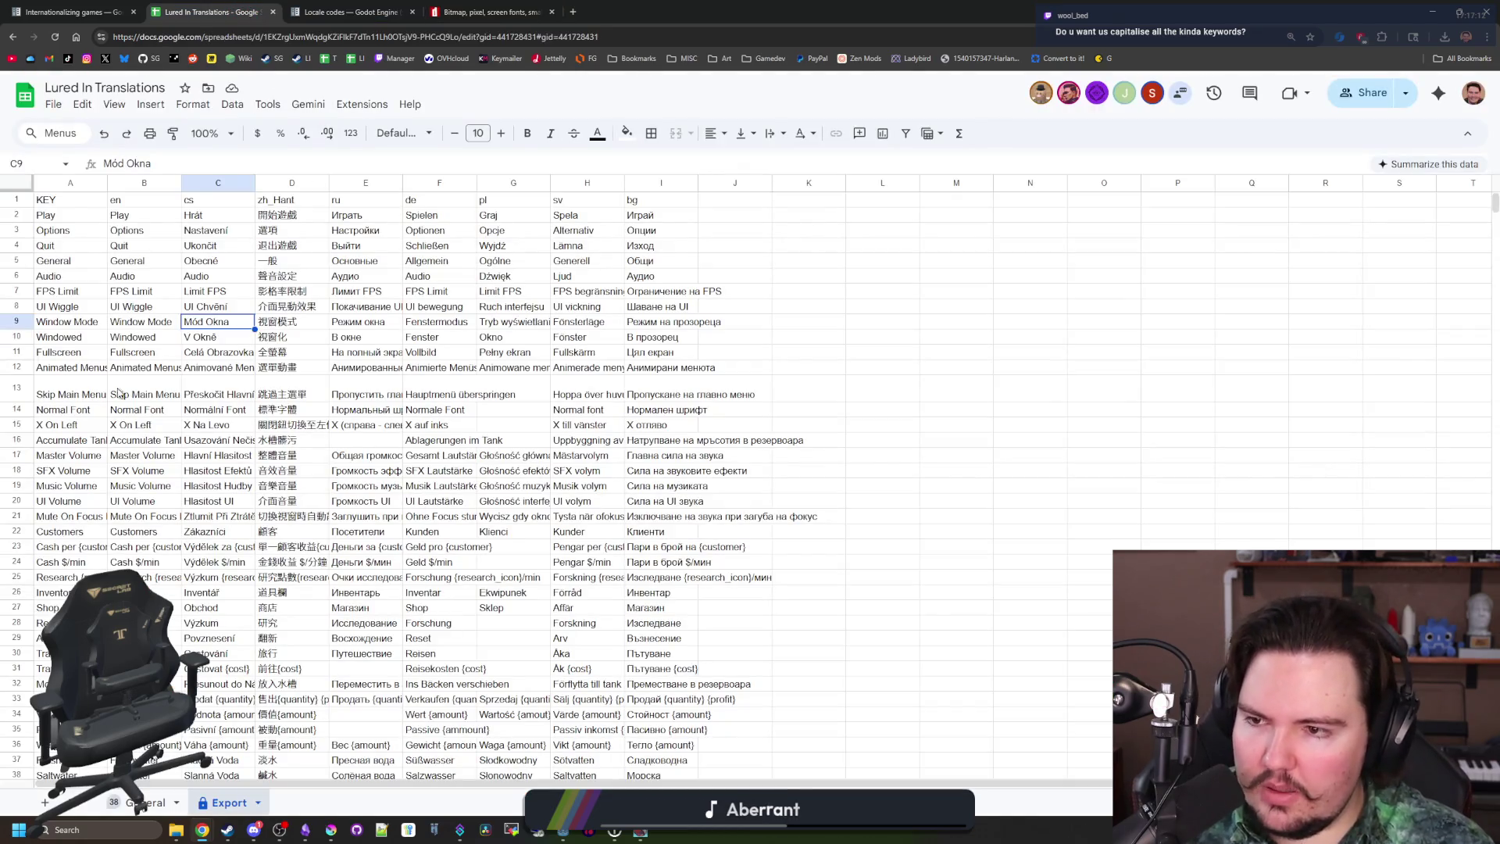
Step: Inspect the time-unit keys in A165:A168 (seconds, minutes, hours, hrs) on the Export sheet
scroll(43, 386, "down", 20)
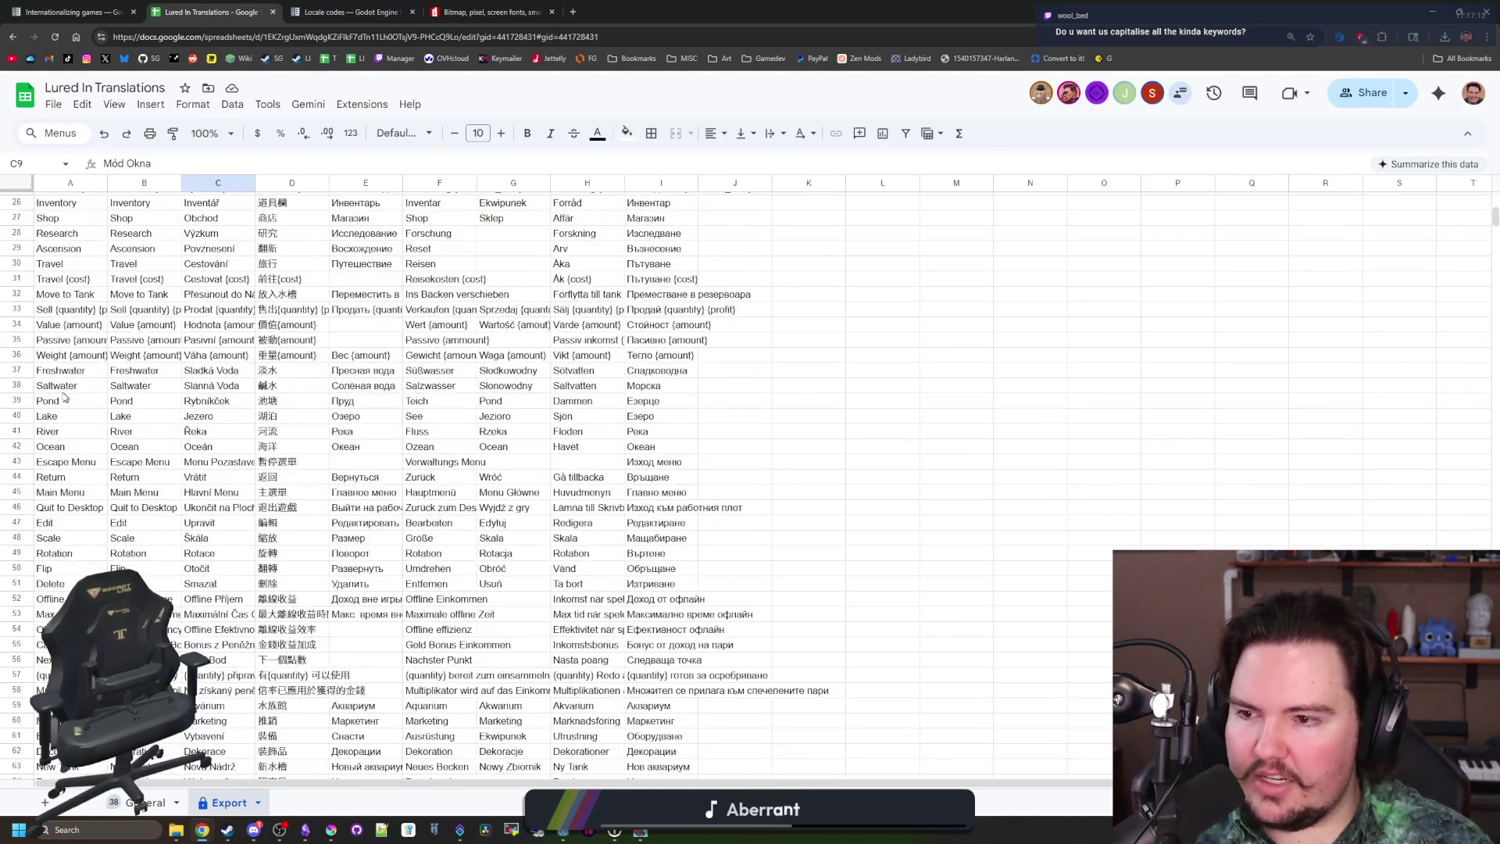
scroll(81, 484, "down", 15)
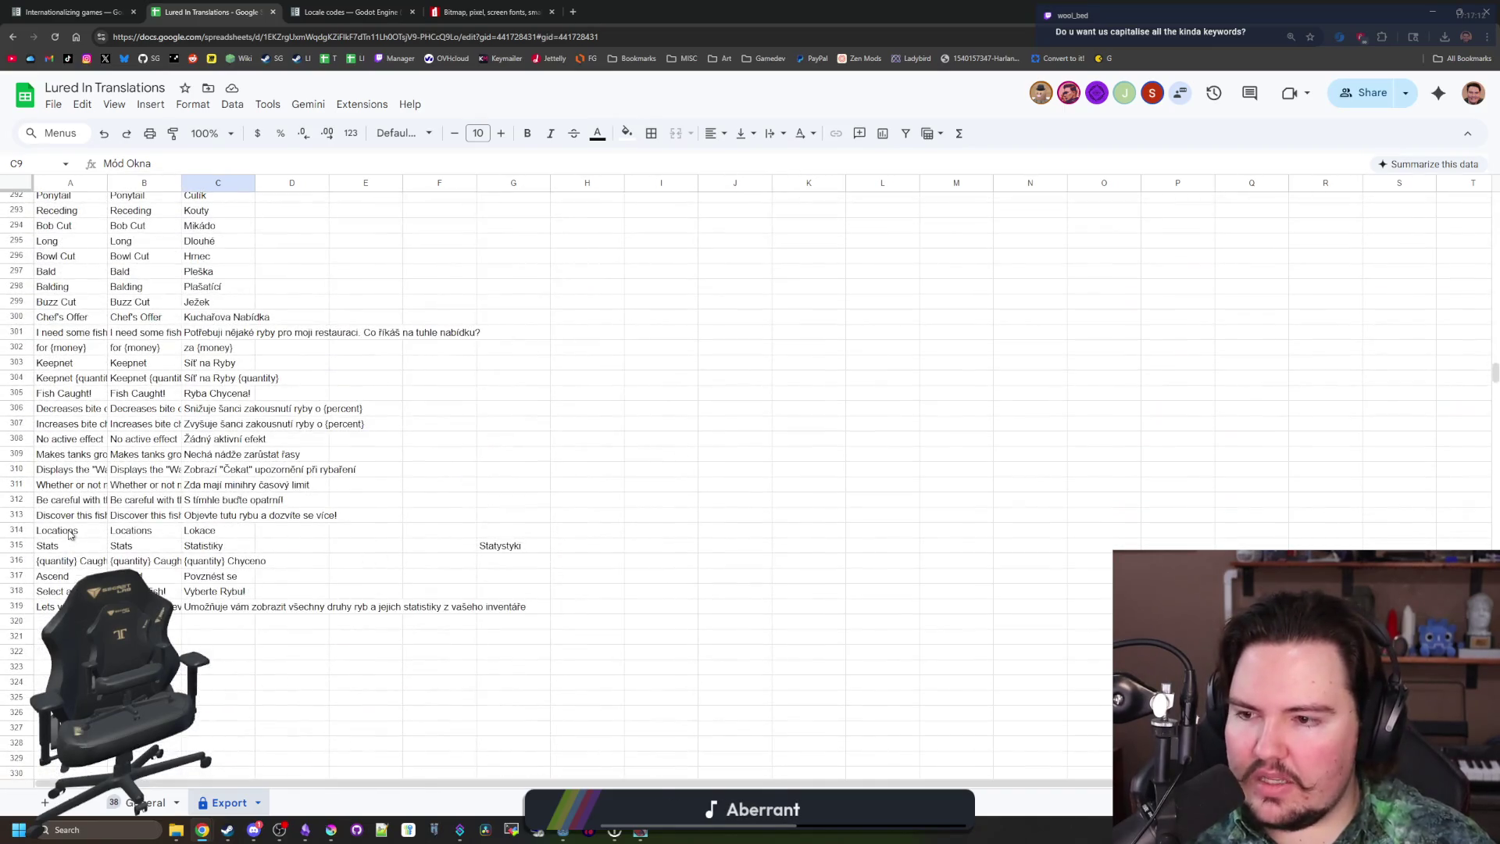
scroll(68, 533, "up", 18)
scroll(68, 533, "up", 10)
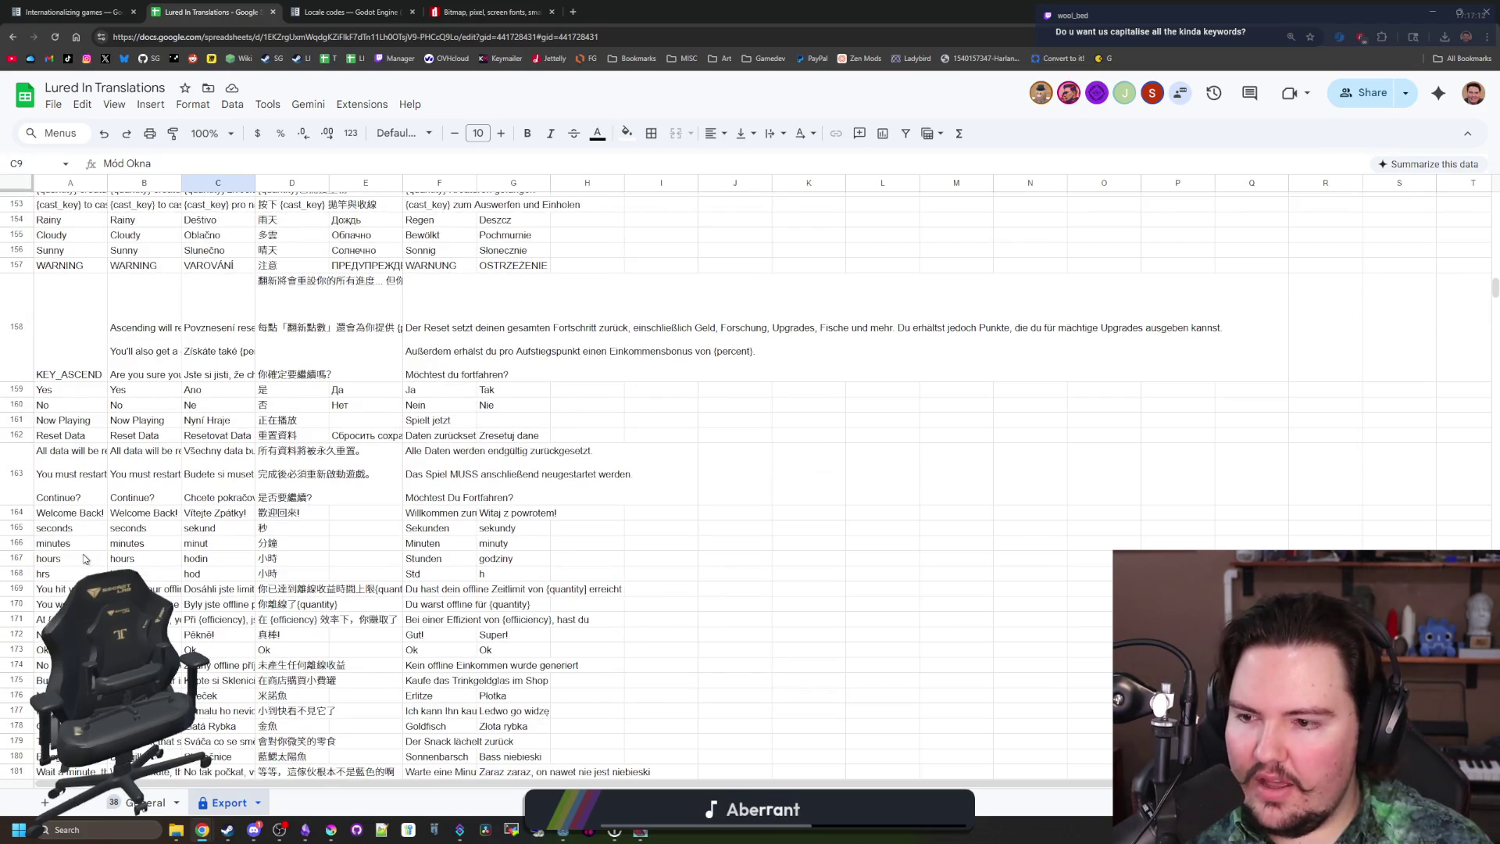
scroll(86, 559, "down", 1)
left_click_drag(60, 501, 60, 457)
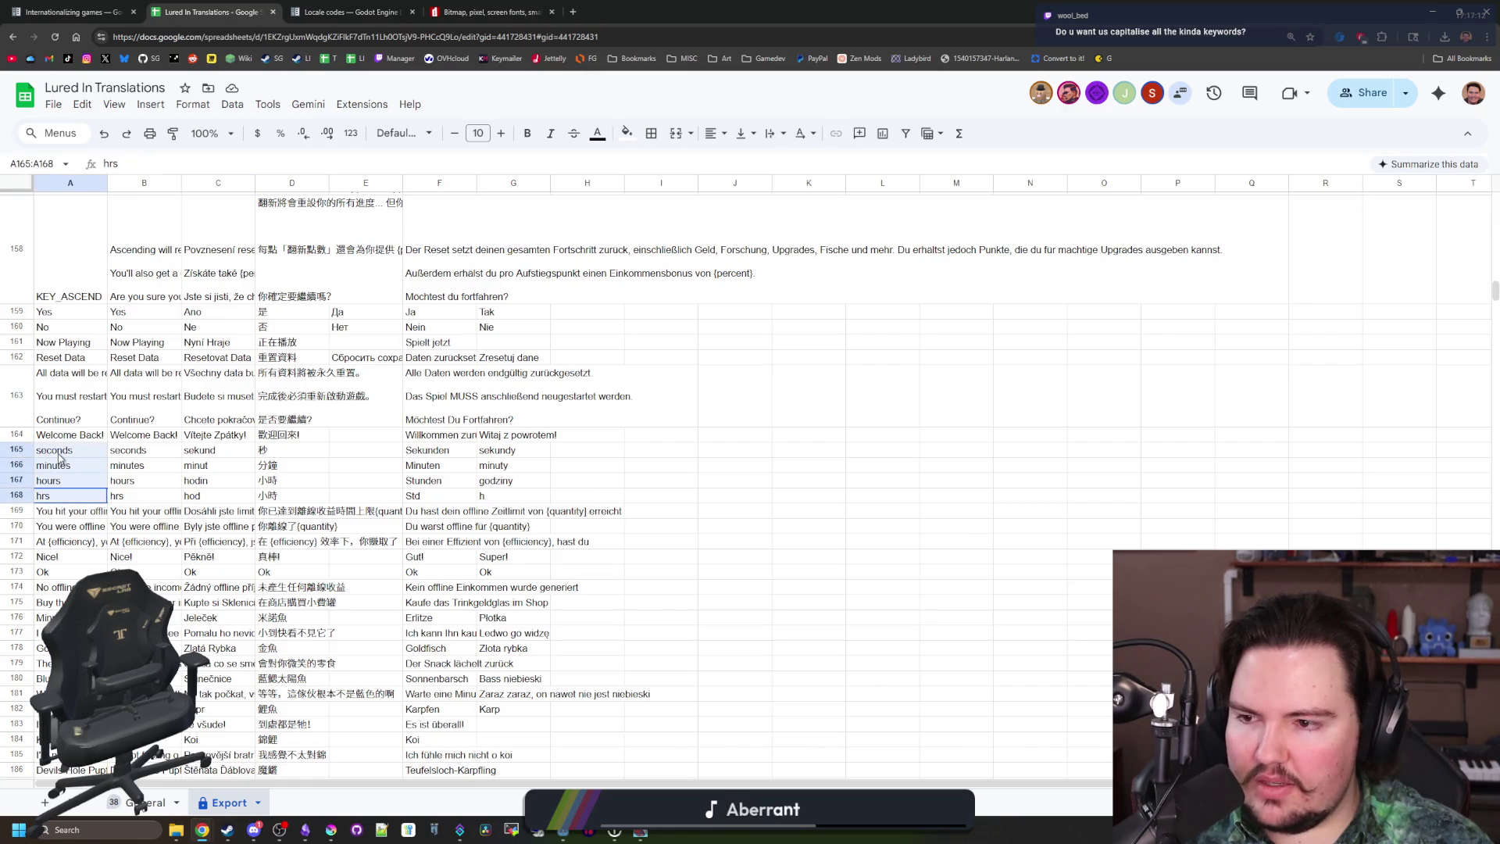
left_click(62, 457)
left_click(57, 471)
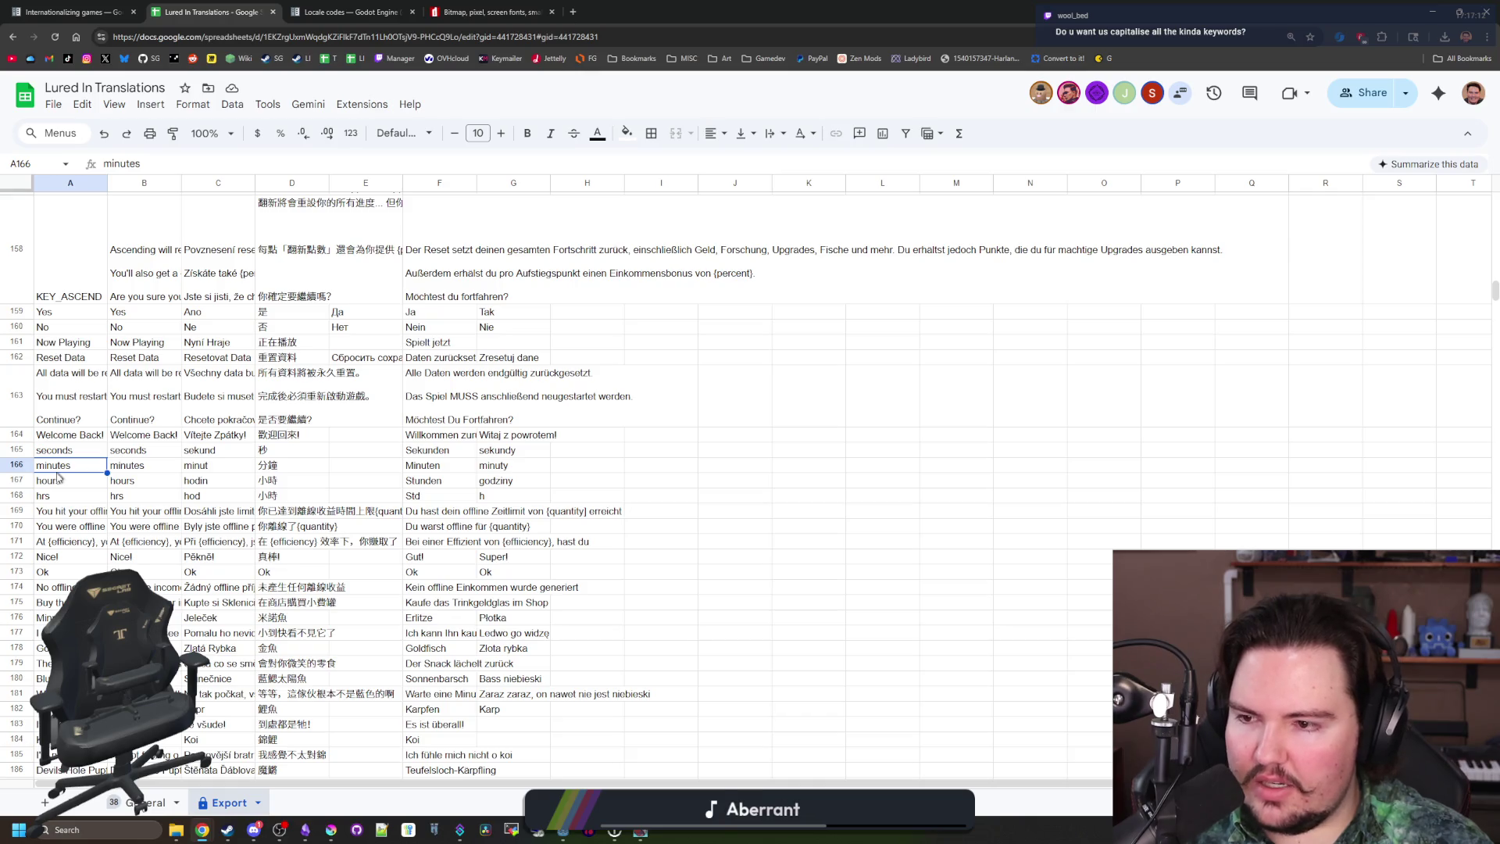
left_click(58, 480)
left_click(59, 500)
left_click(83, 484)
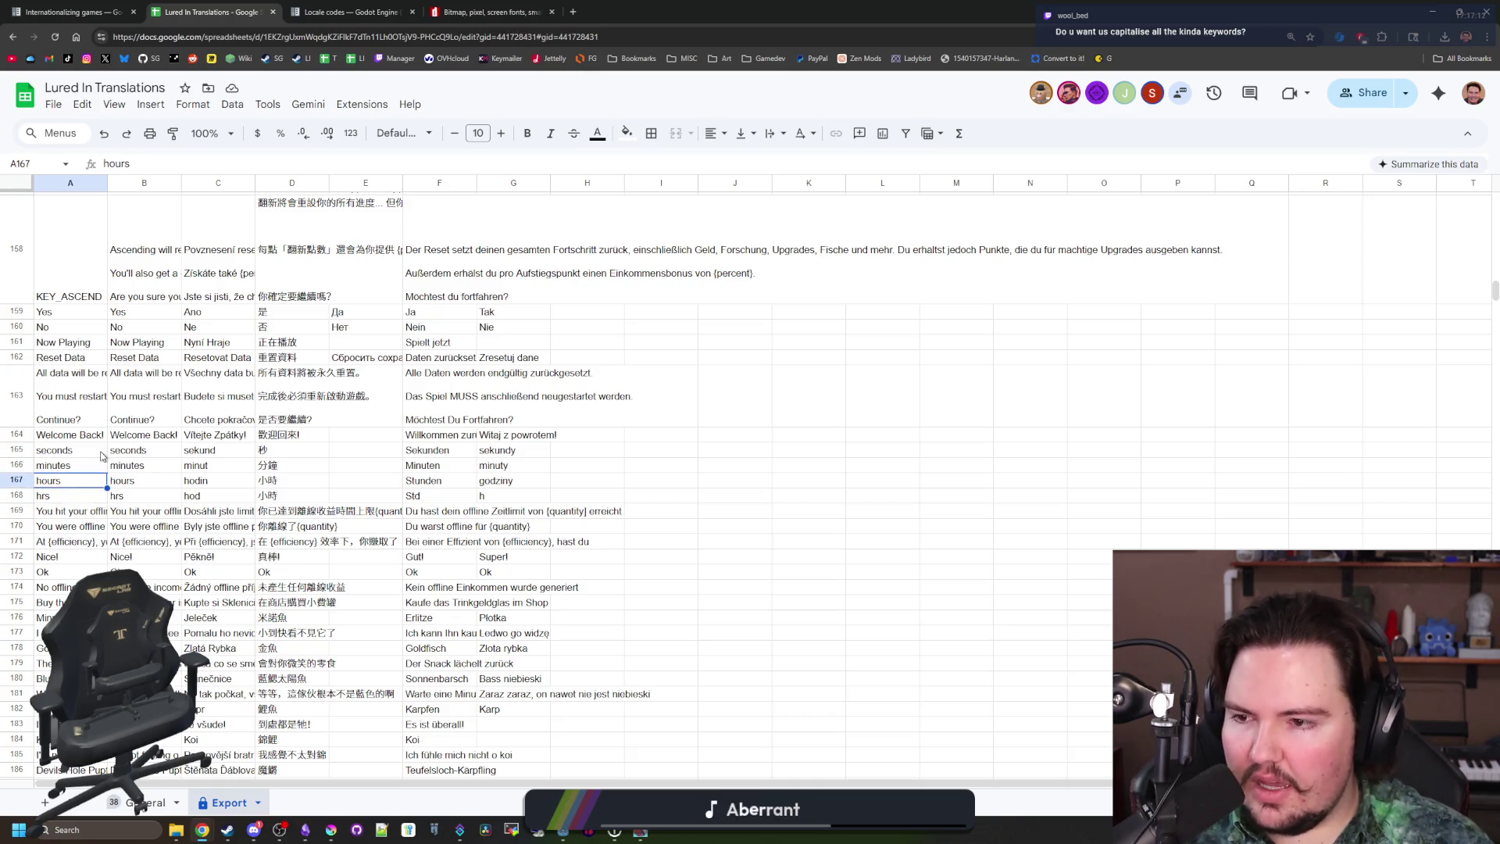
left_click(101, 455)
Step: Check the Gameplay key in A253 and the key in A254, then open the General sheet
scroll(92, 479, "down", 10)
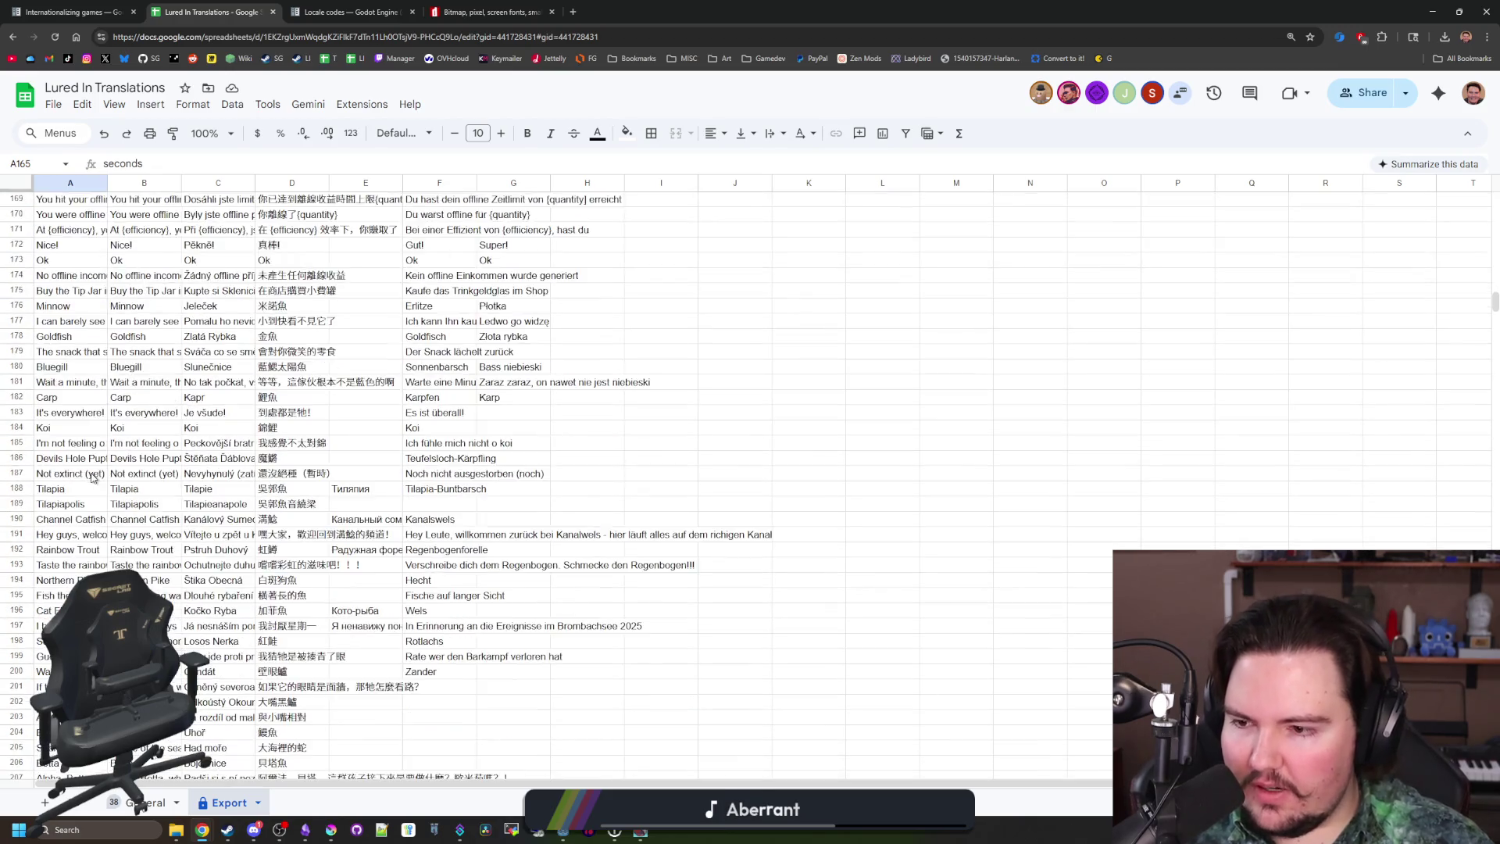
scroll(92, 478, "down", 5)
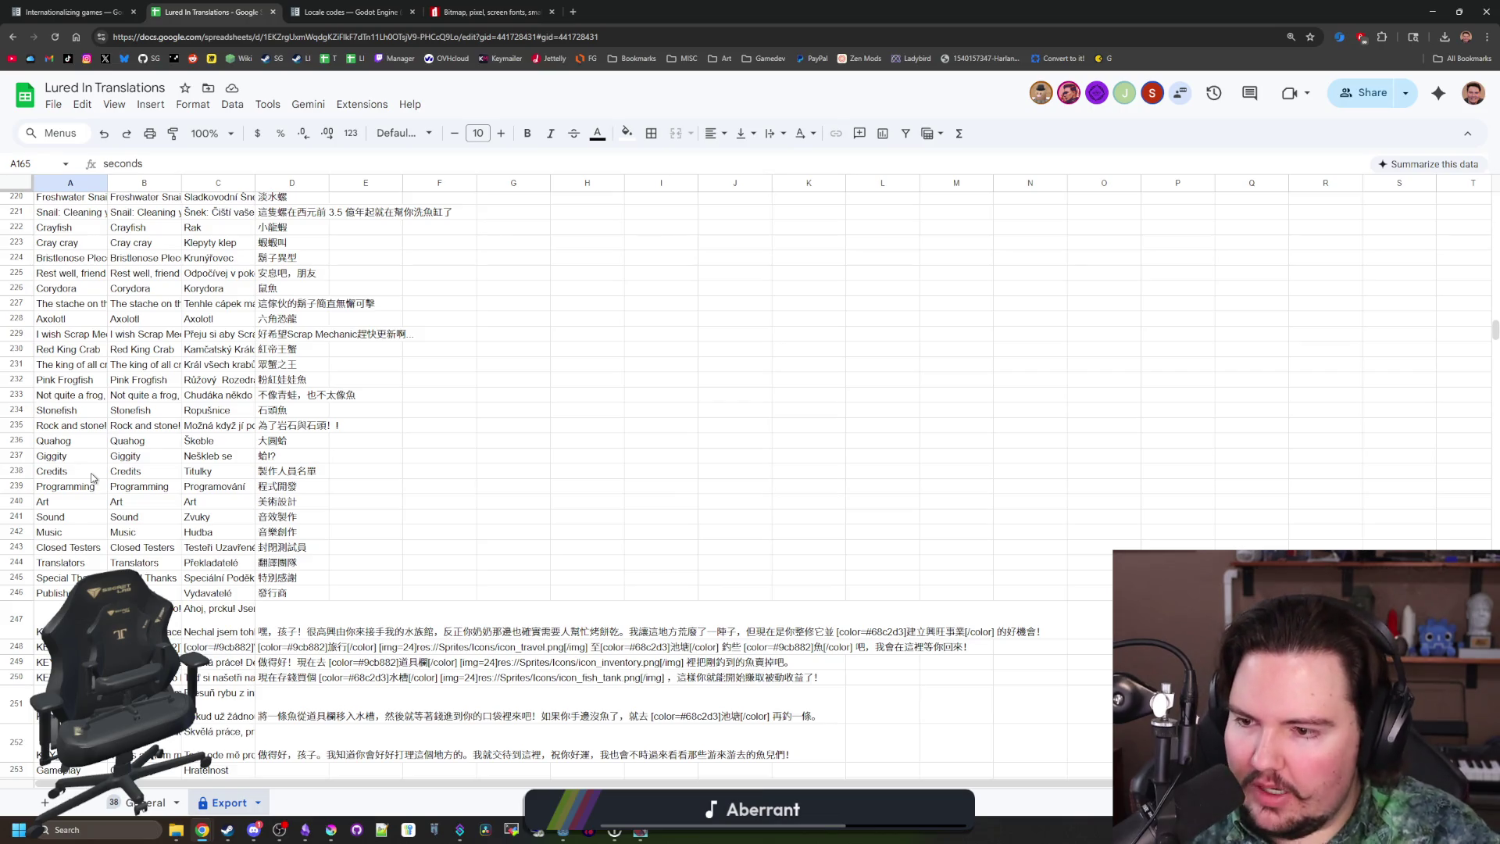
scroll(92, 478, "down", 5)
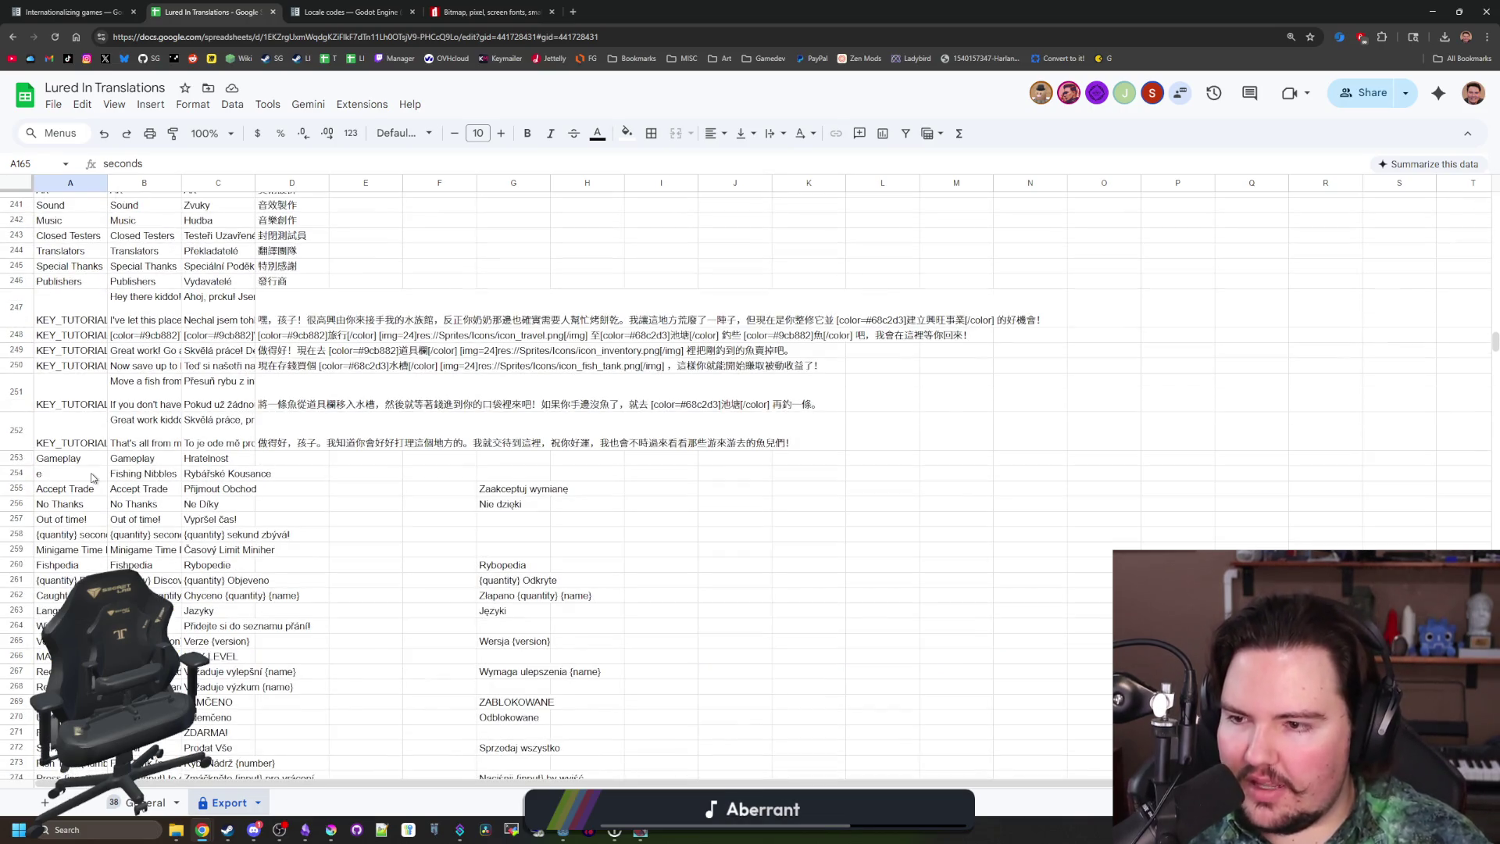
left_click(83, 464)
left_click(81, 475)
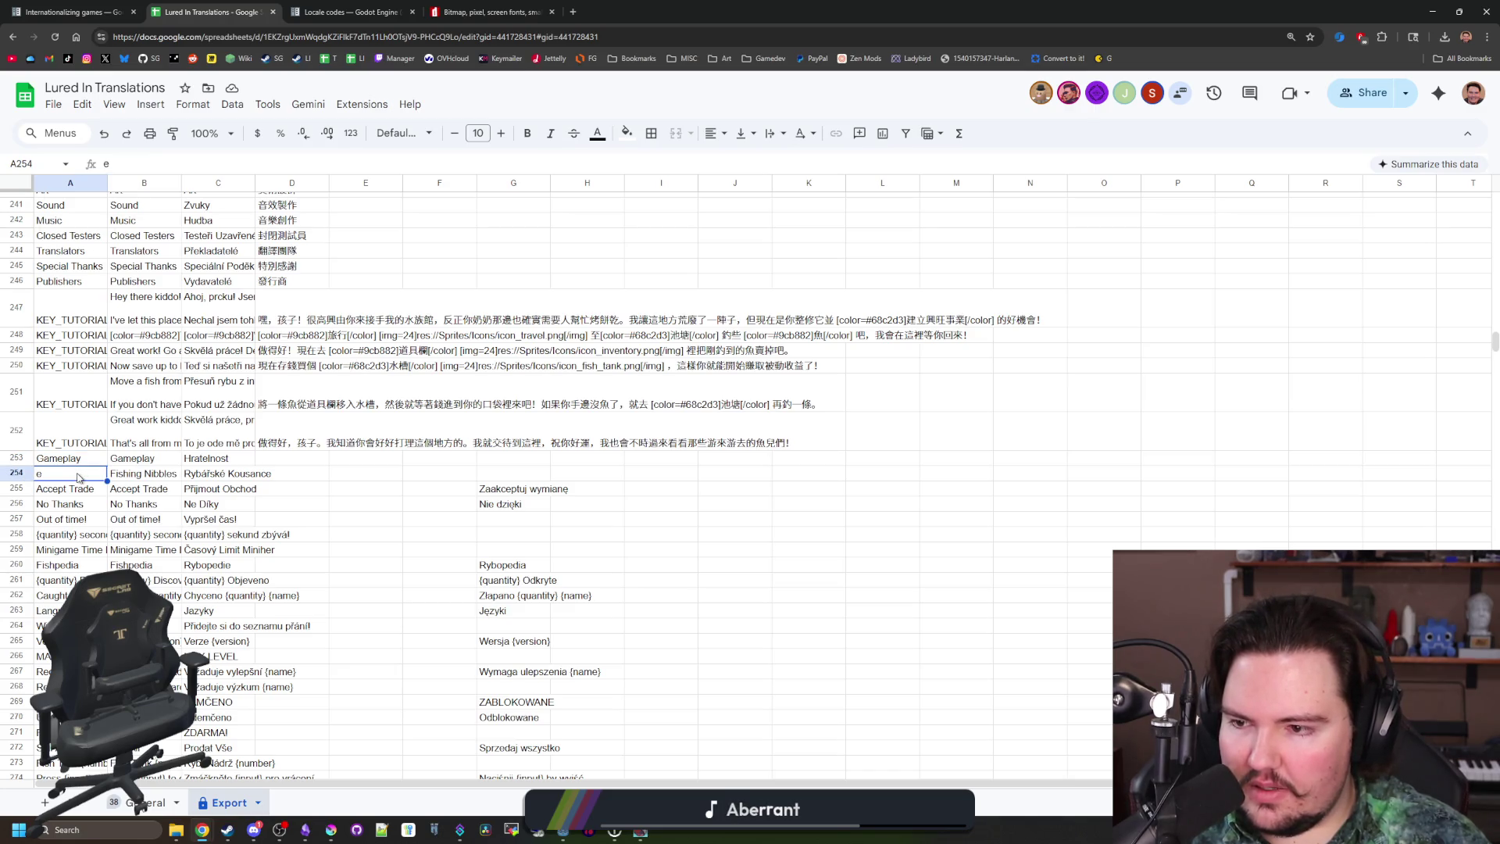
left_click(147, 802)
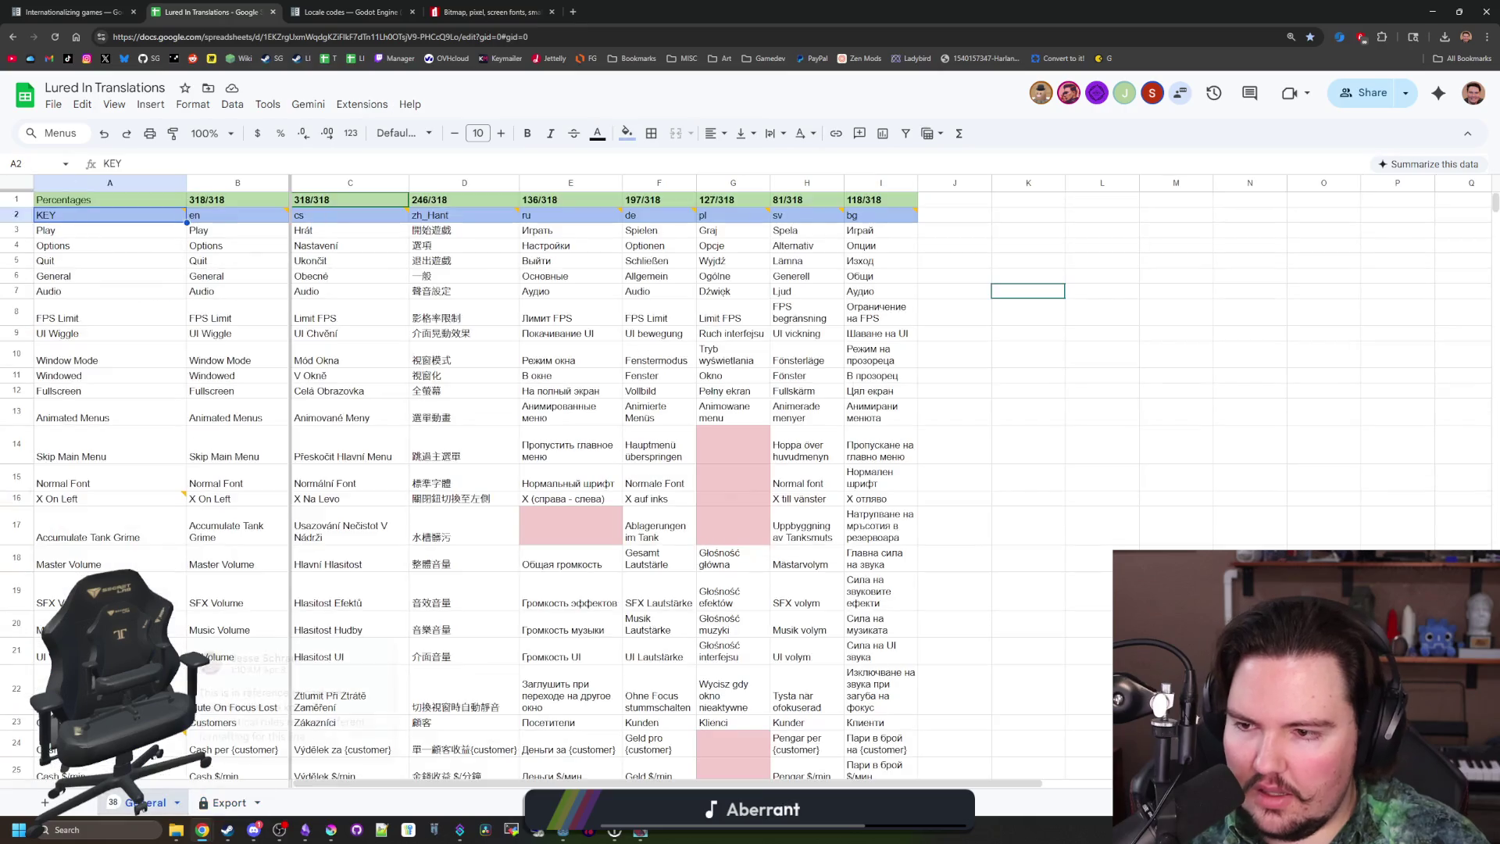
Step: Scroll down the General sheet and glance at the Export sheet before coming back
key("ctrl+f")
scroll(150, 563, "down", 10)
scroll(151, 563, "down", 15)
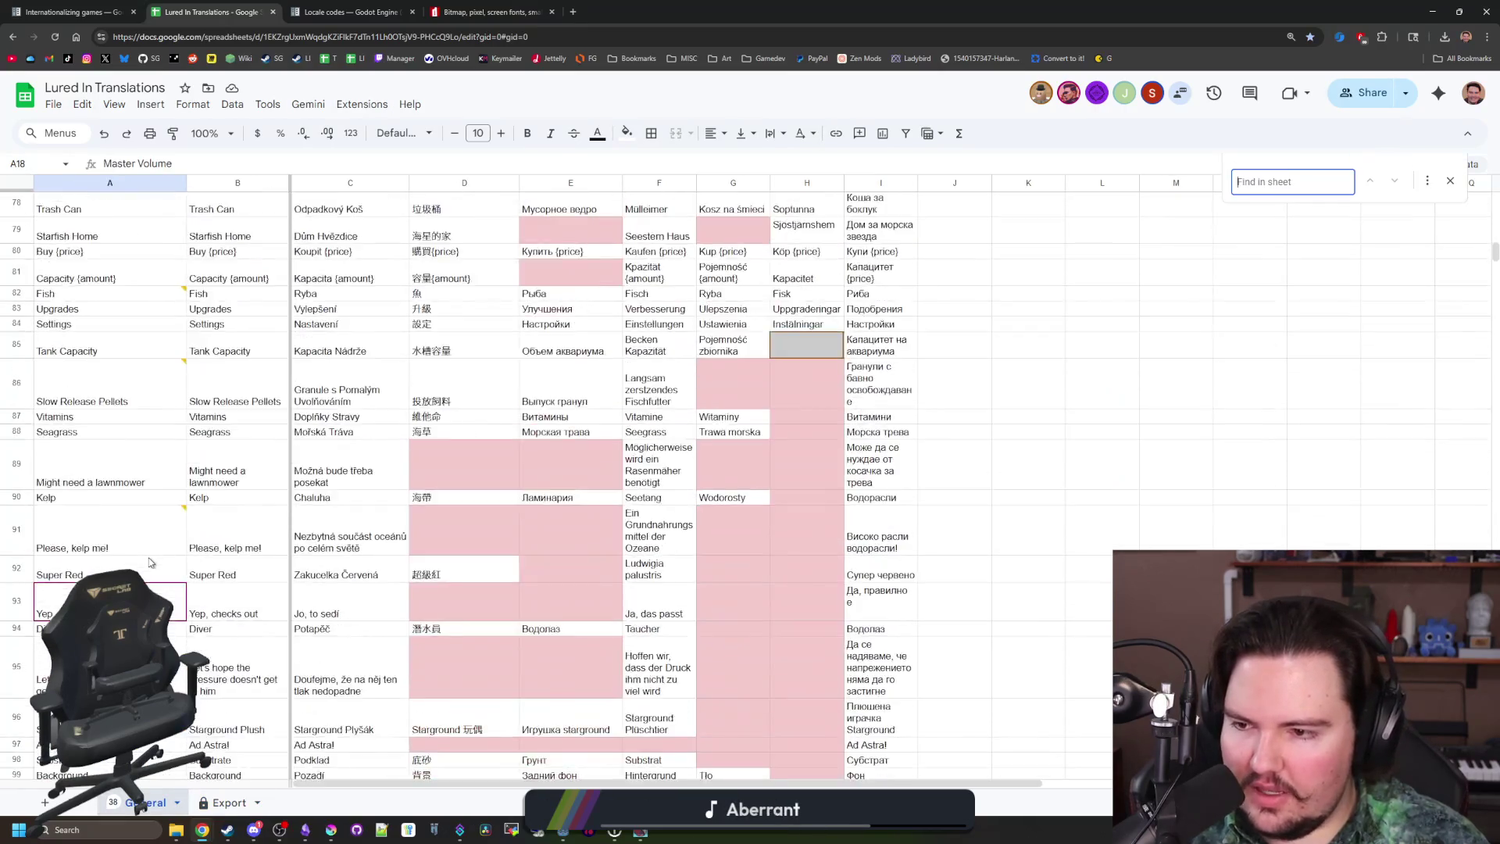
scroll(150, 563, "down", 15)
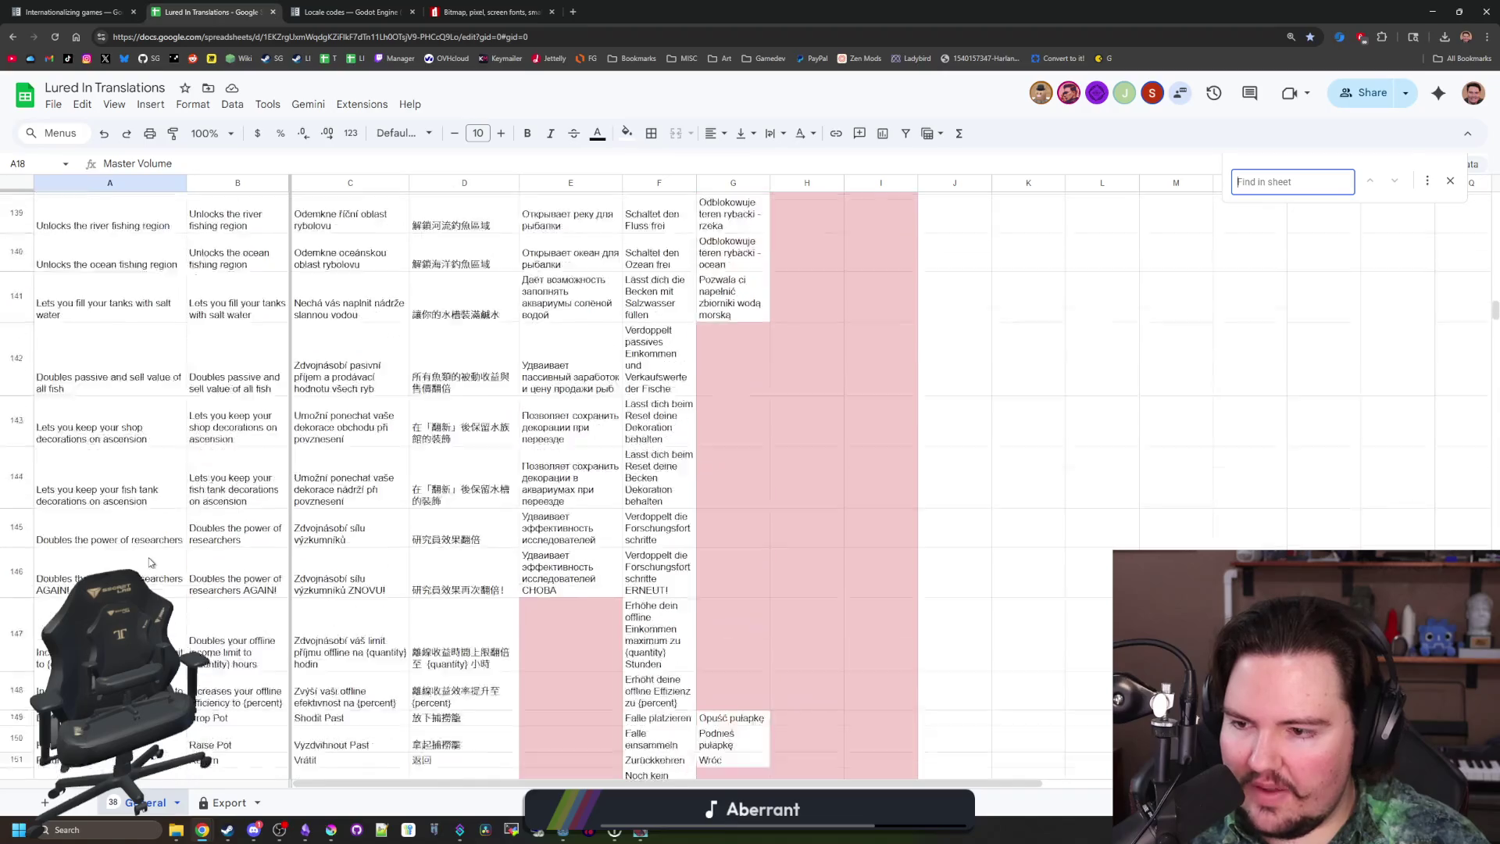
scroll(151, 562, "down", 15)
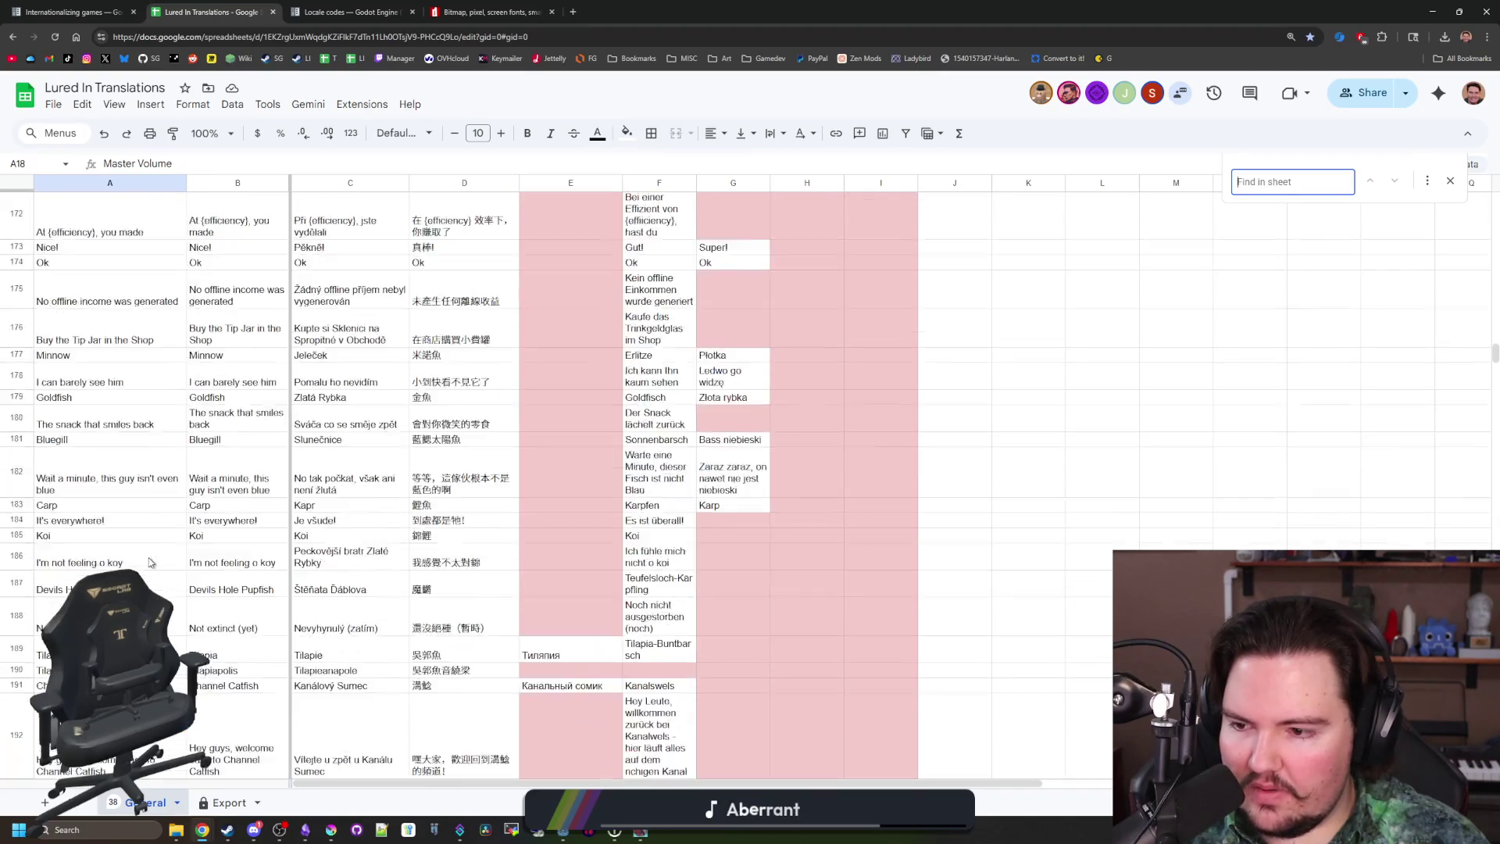
scroll(151, 562, "down", 5)
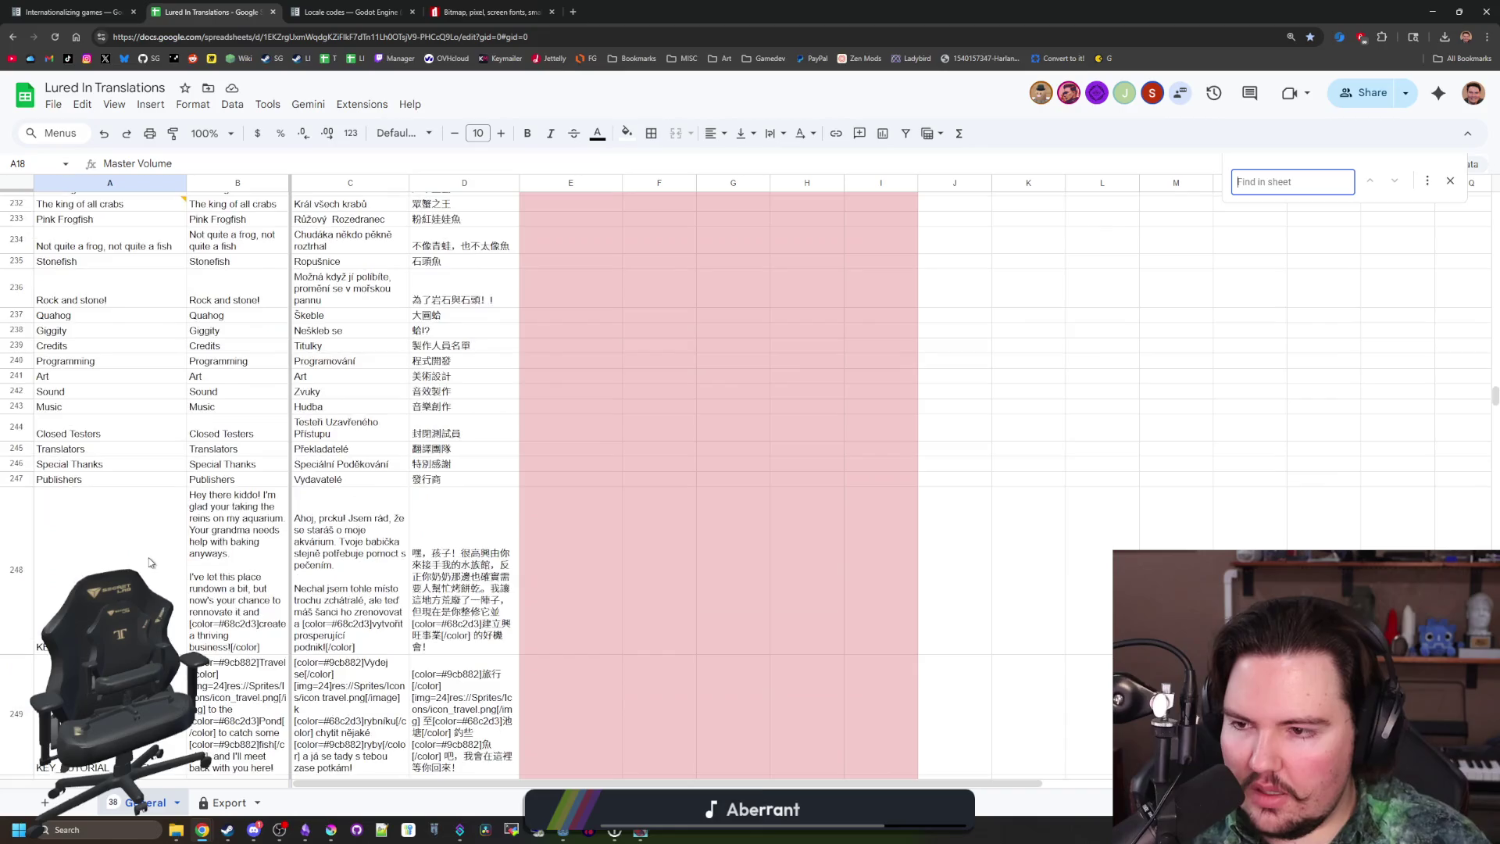
scroll(139, 547, "down", 3)
left_click(228, 802)
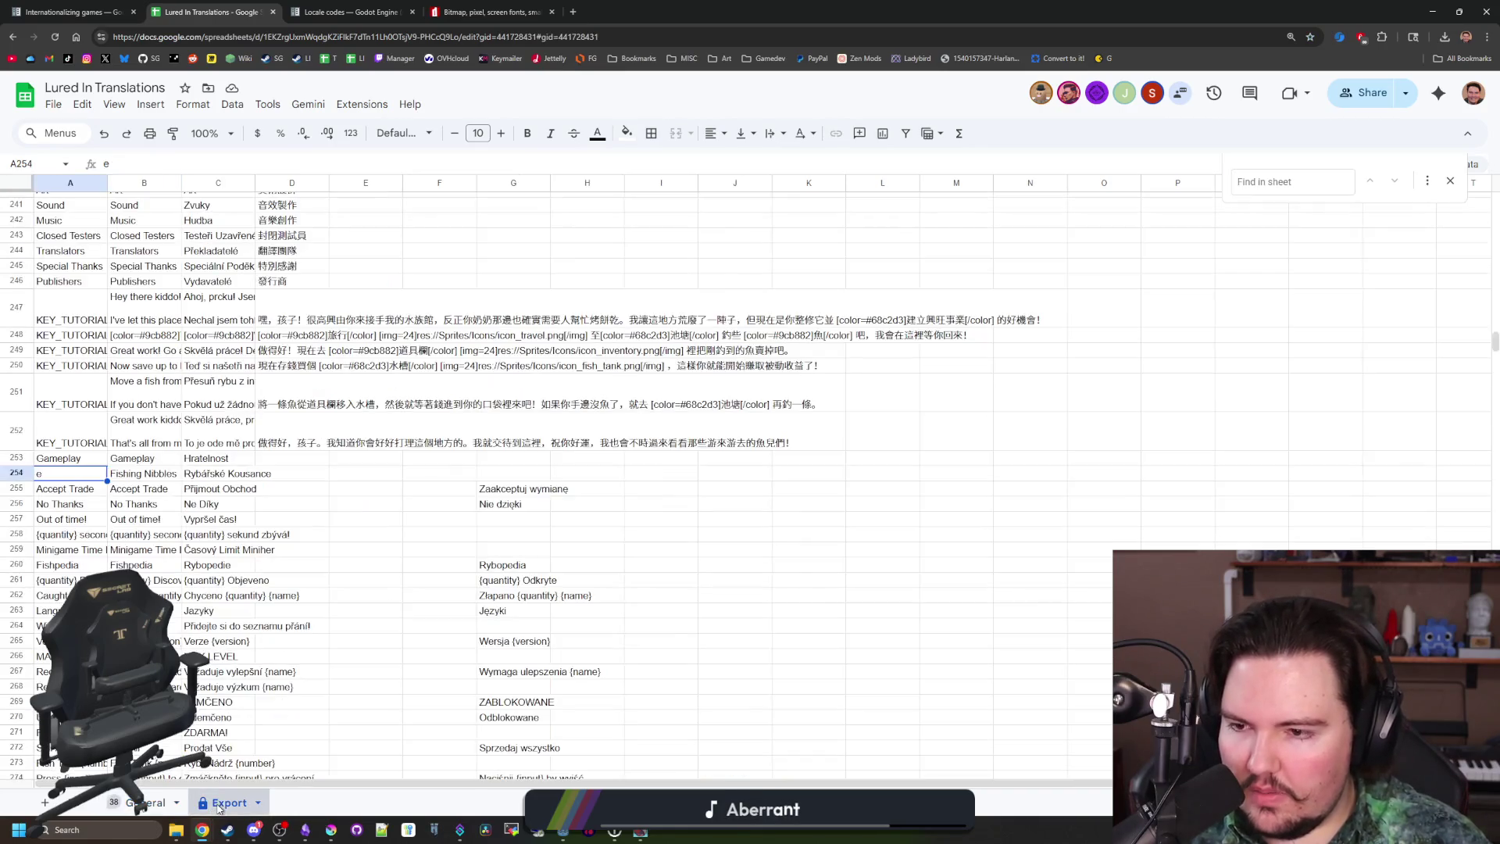
left_click(145, 802)
Step: Find the 'fishing nibbl' row and enter 'Fishing Nibbles' as its key in A255
key("ctrl+f")
type("fishing nibb")
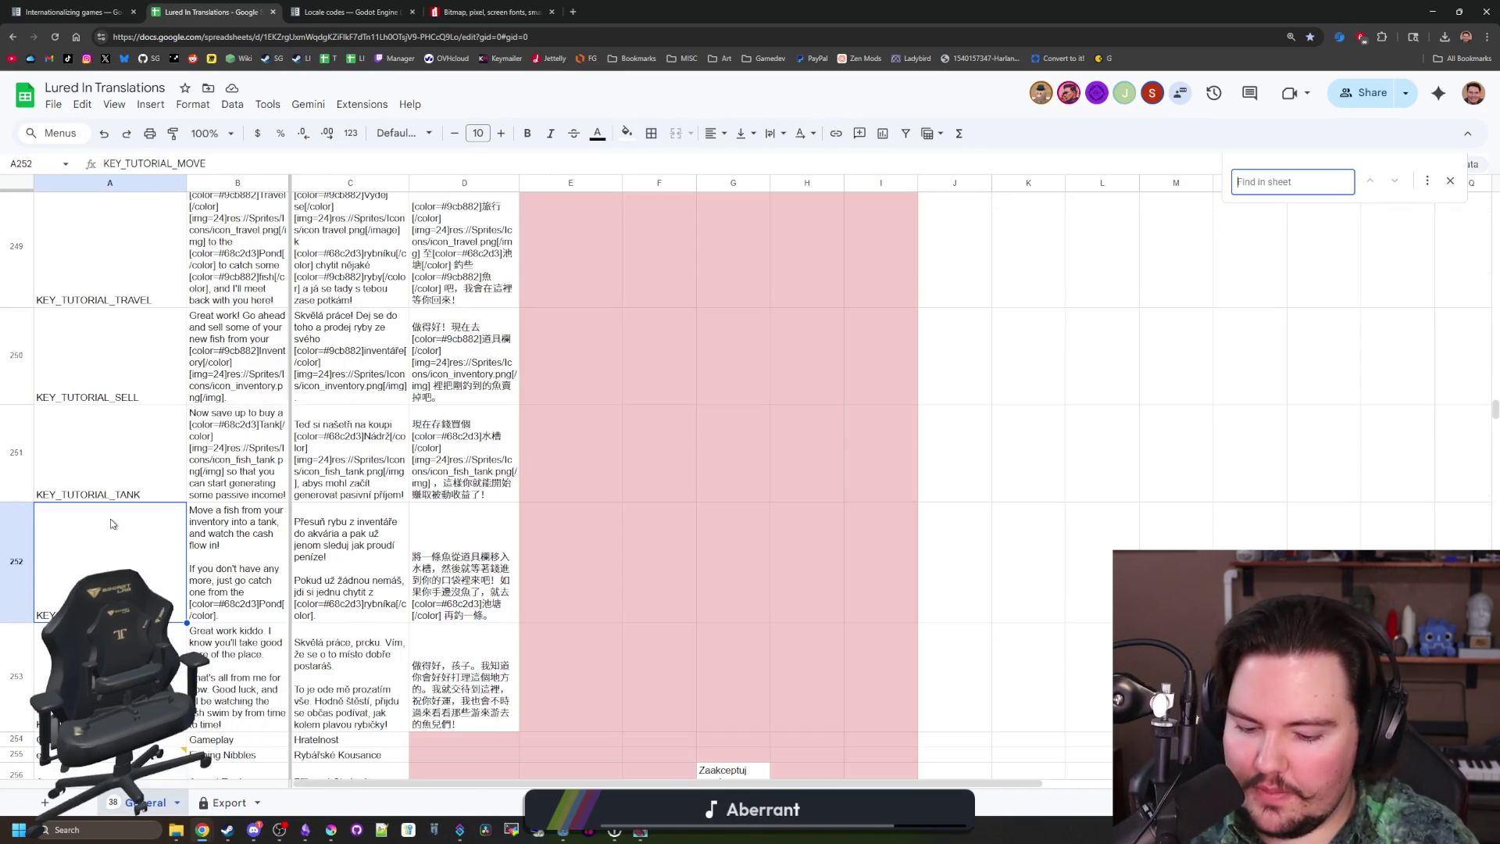
type("l")
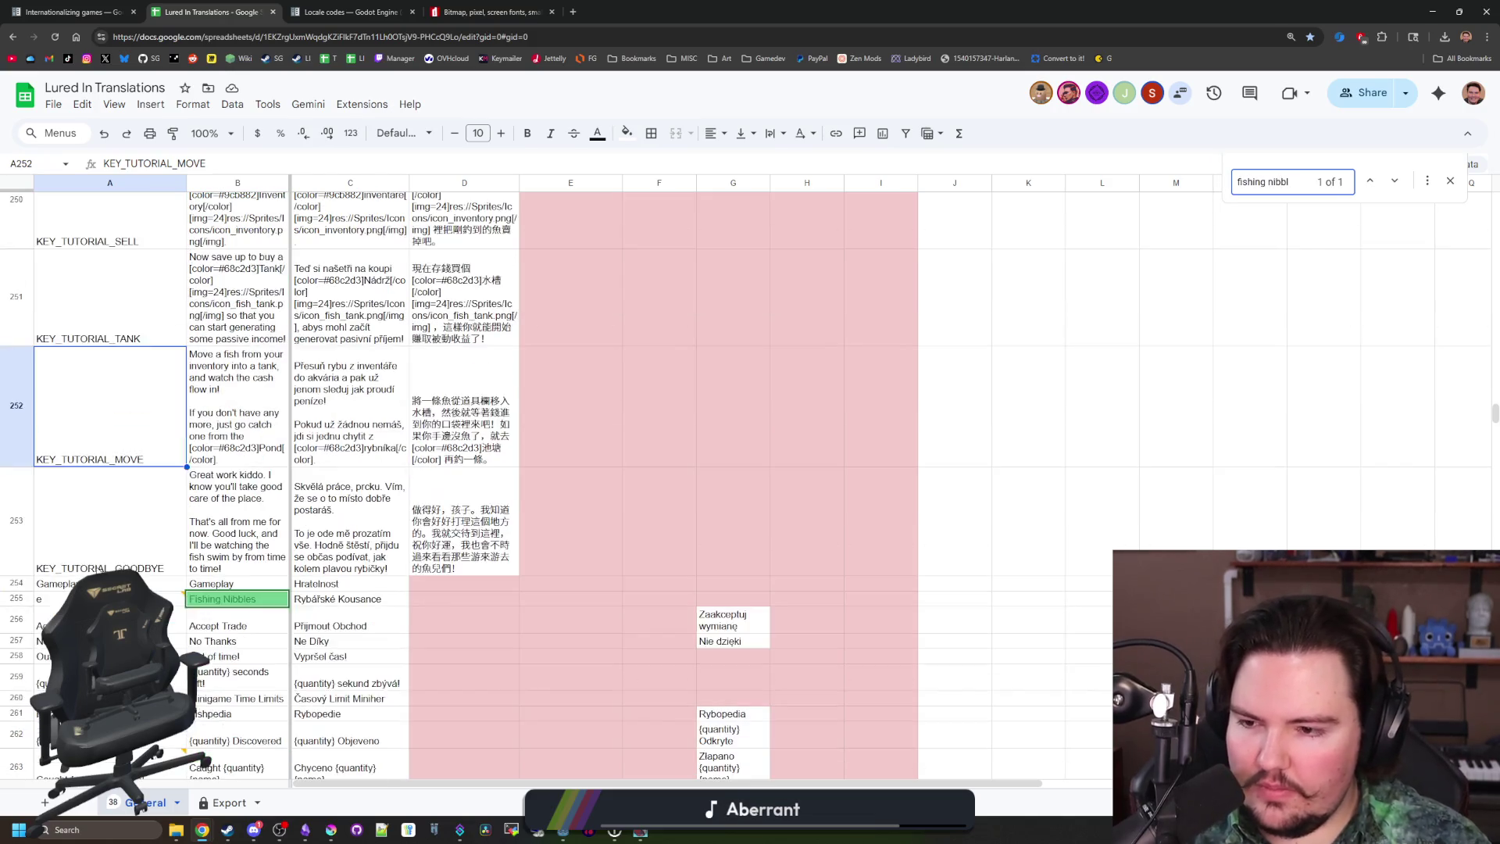
left_click(110, 599)
type("e")
key("BackSpace")
type("Fi")
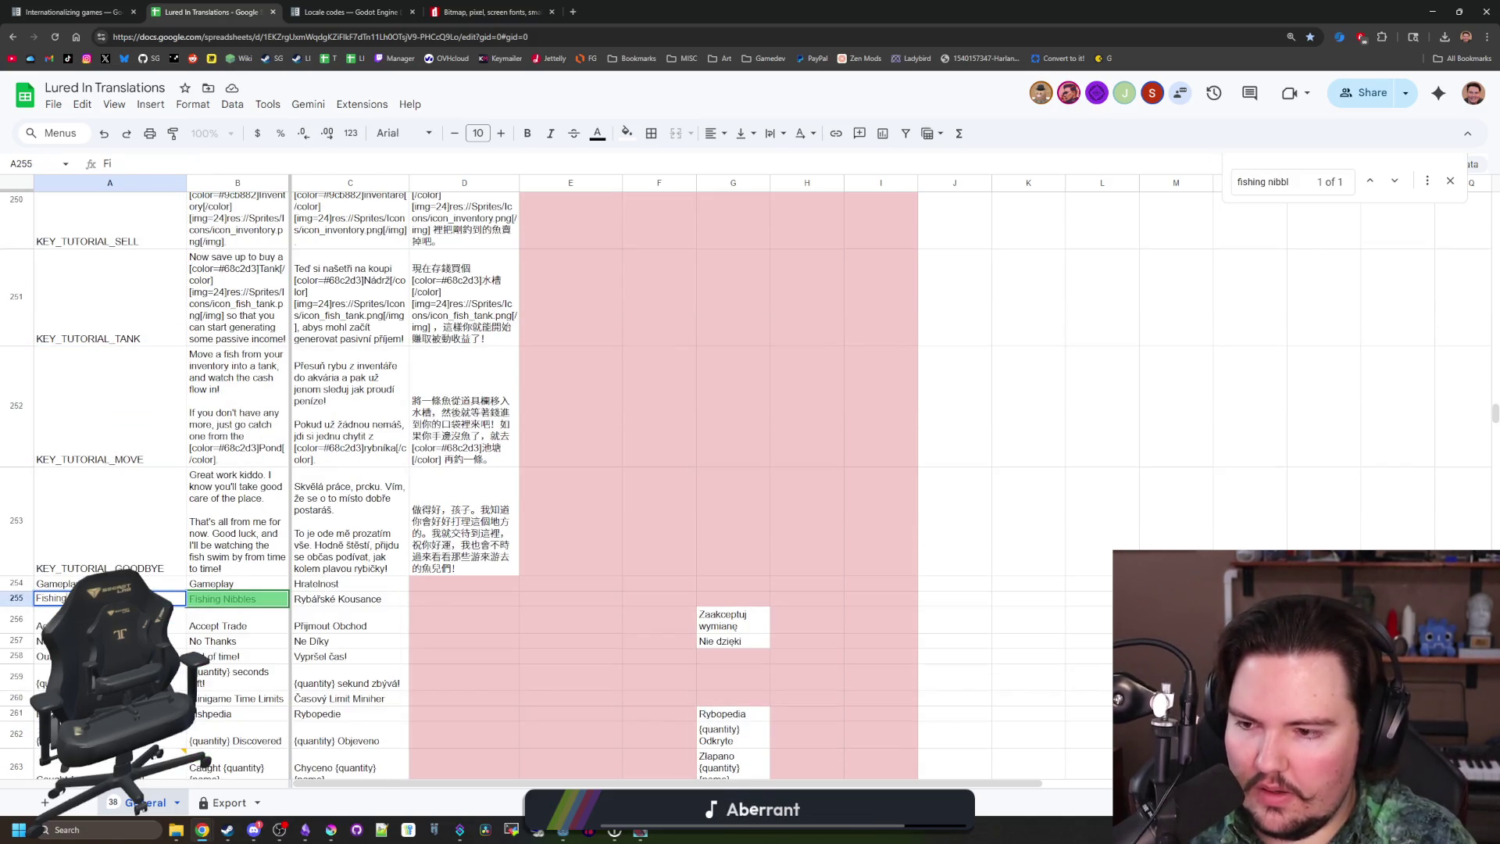
type("bbles")
left_click(121, 527)
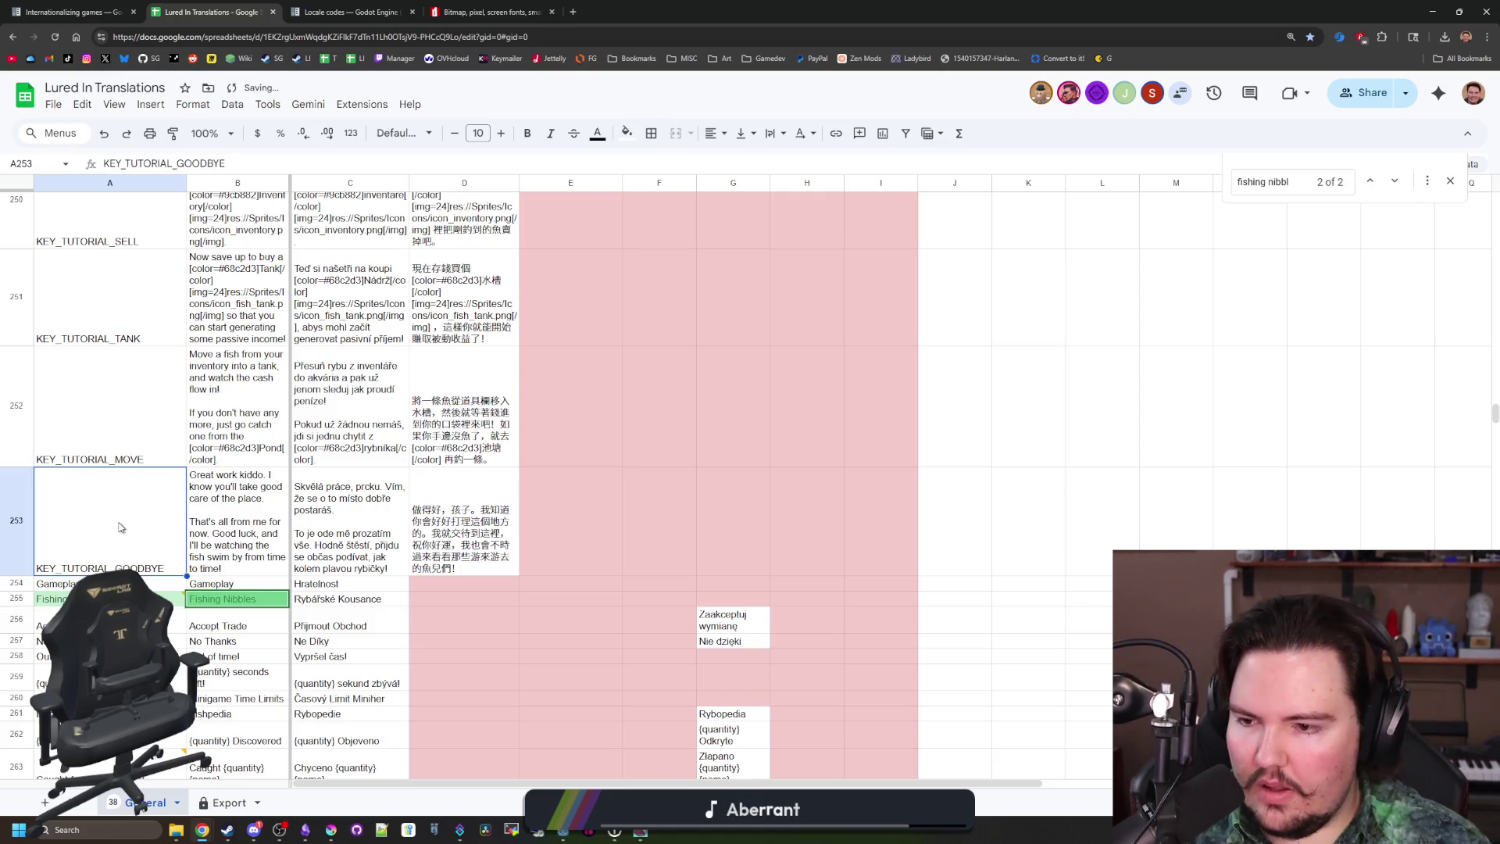
Step: Return to the top of the sheet and bring up the actions for cell A1
scroll(141, 506, "up", 20)
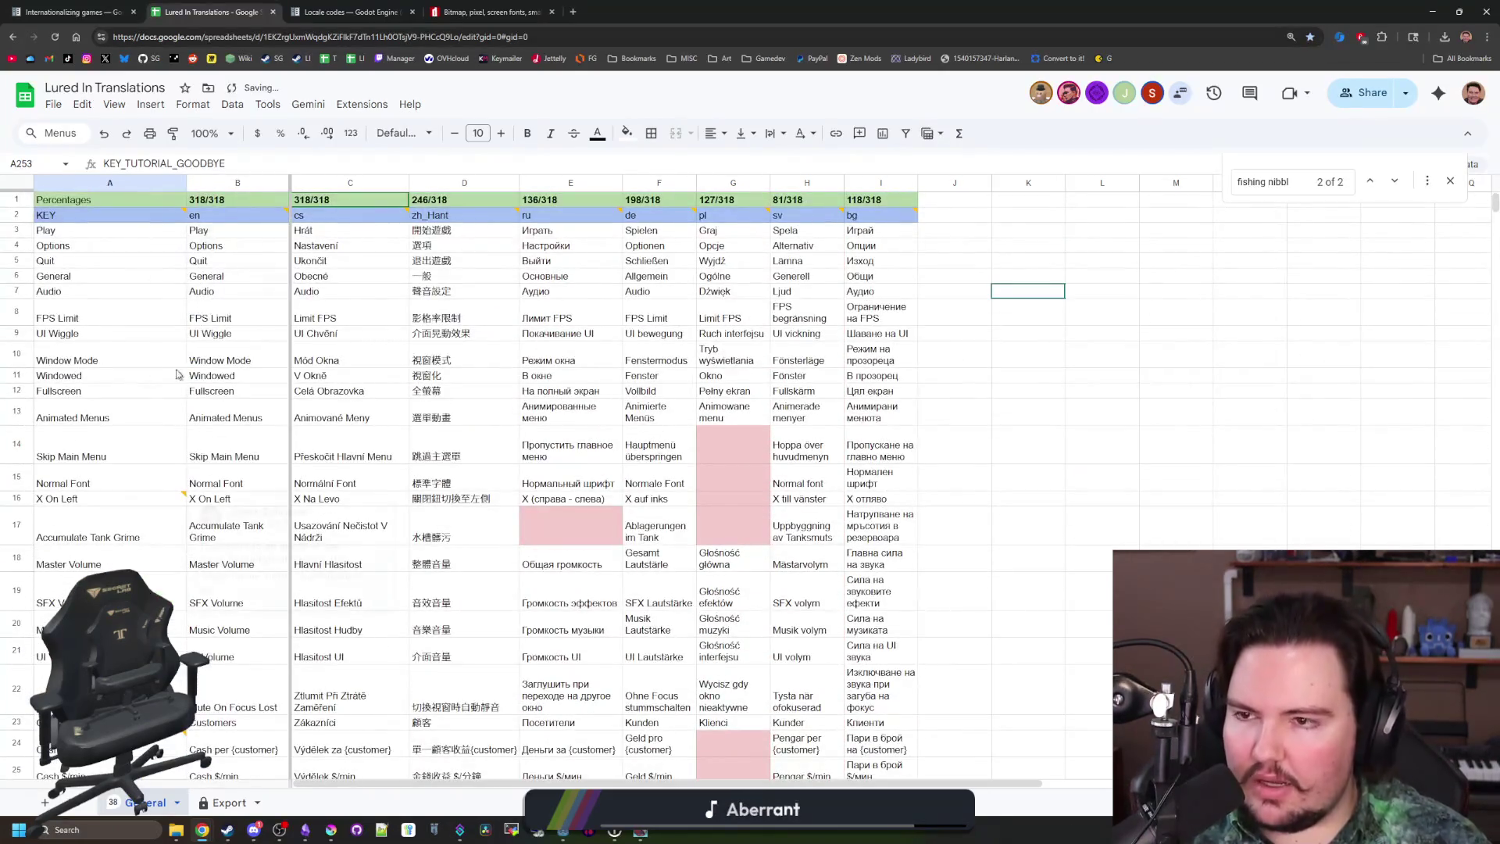
left_click(100, 204)
right_click(100, 204)
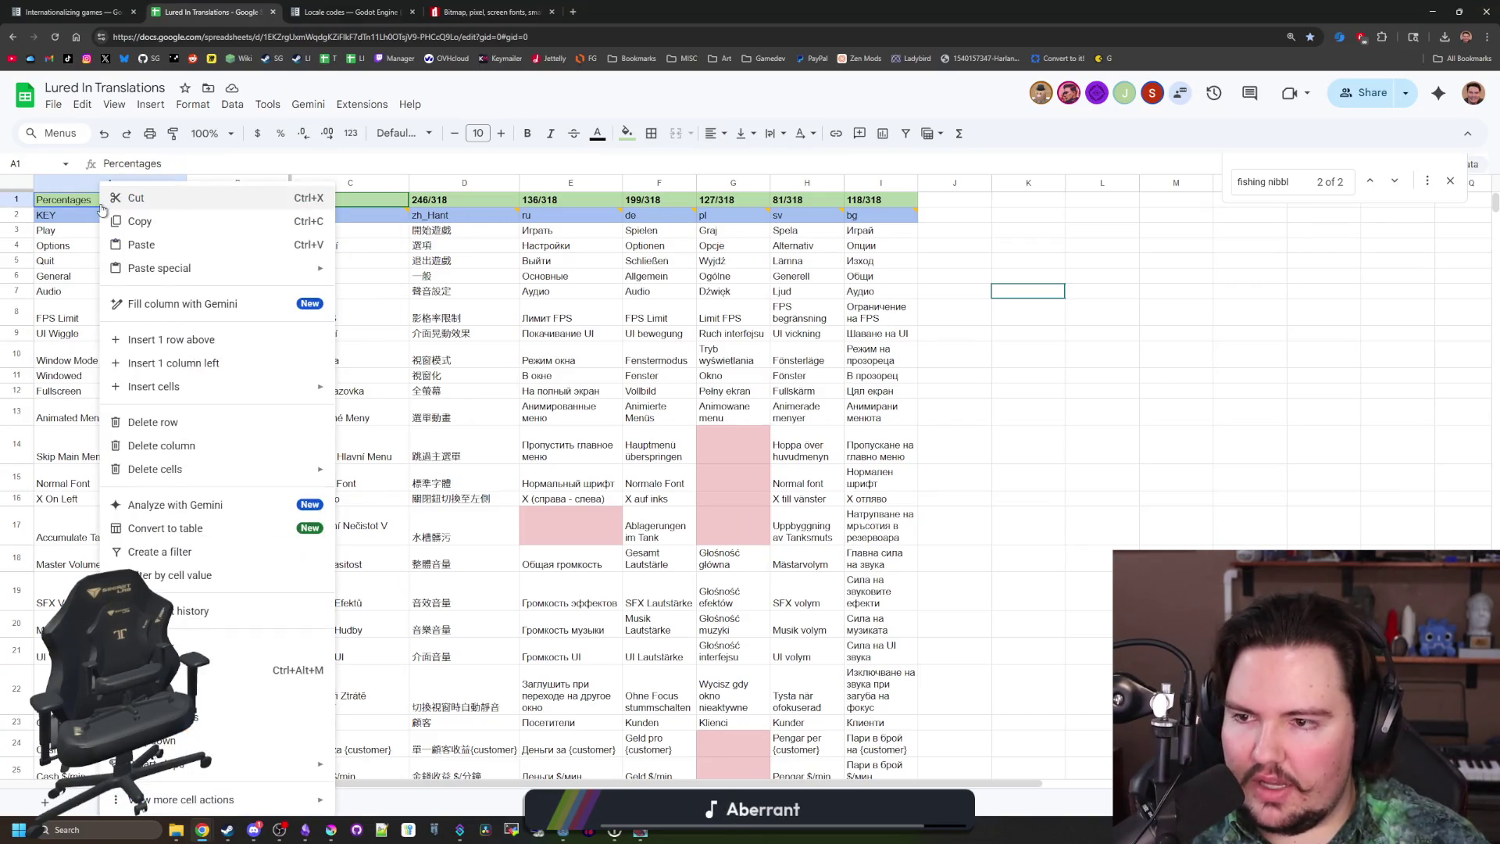
Step: Close the sheet search and review column A and its KEY comment
left_click(77, 218)
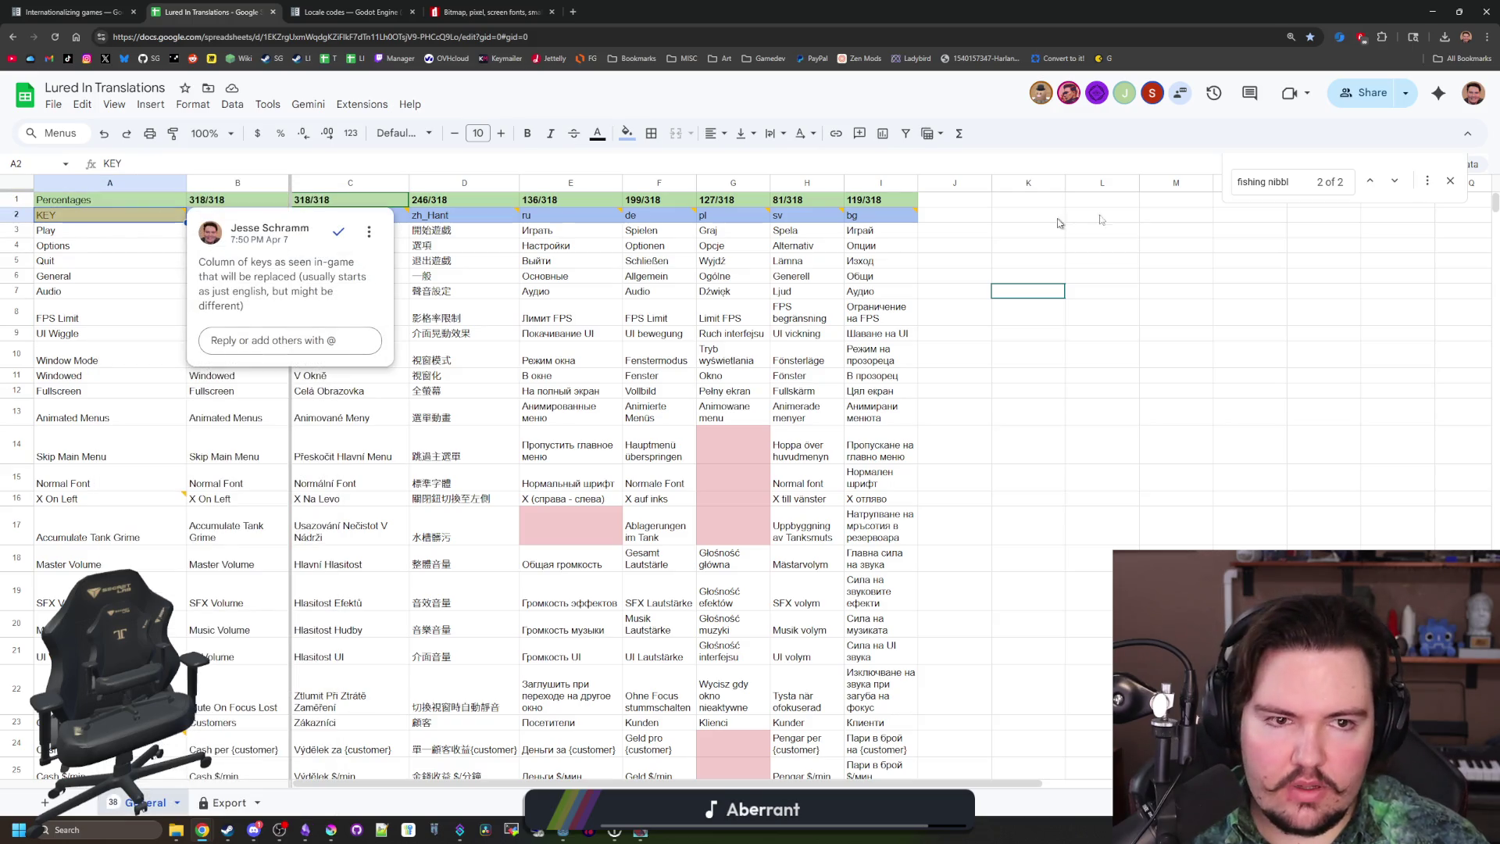
left_click(1452, 186)
scroll(60, 289, "up", 20)
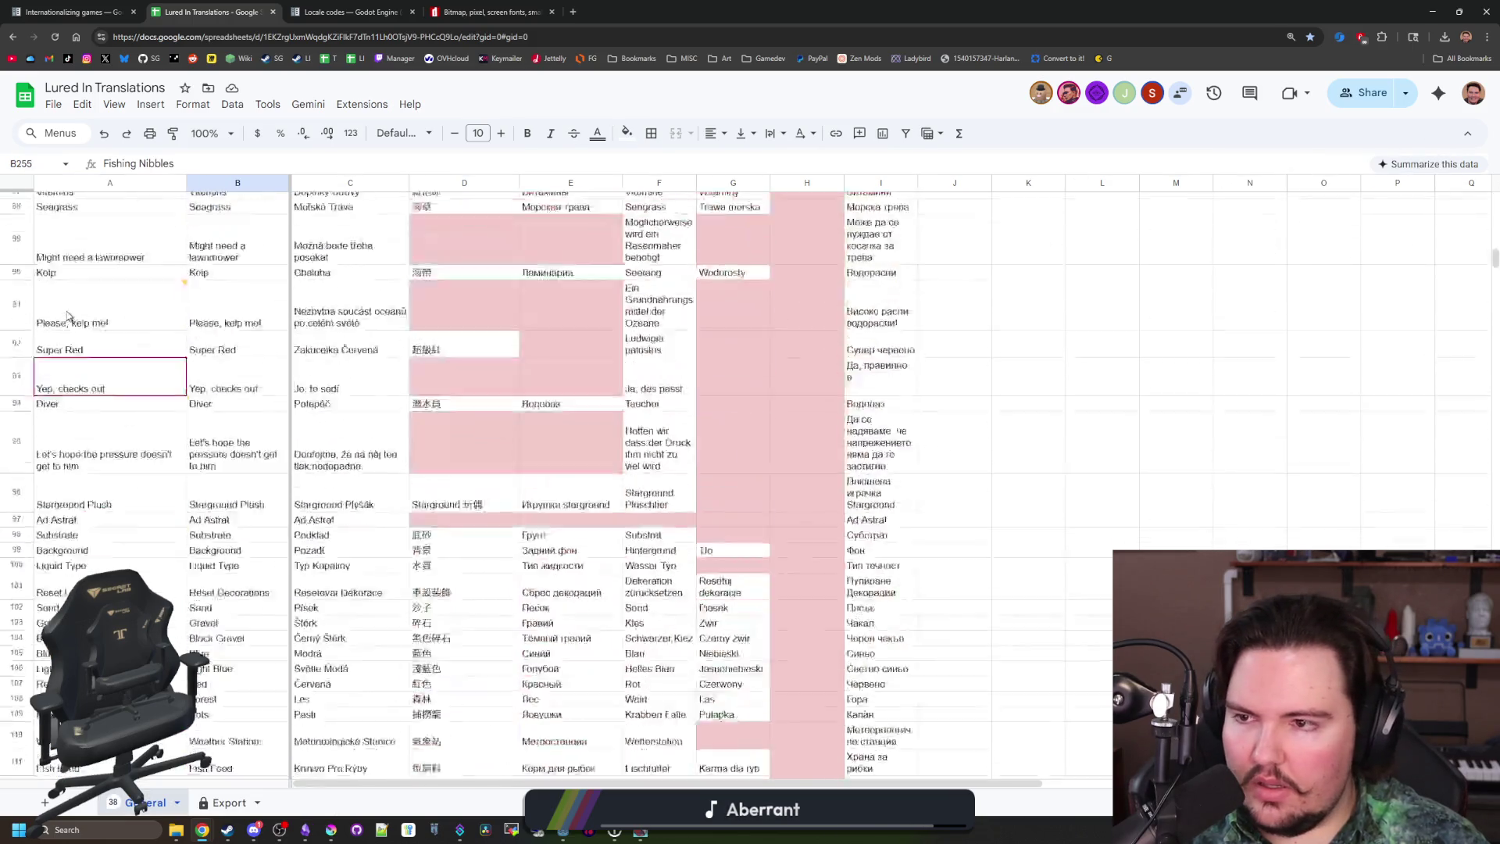
left_click(113, 182)
left_click(86, 203)
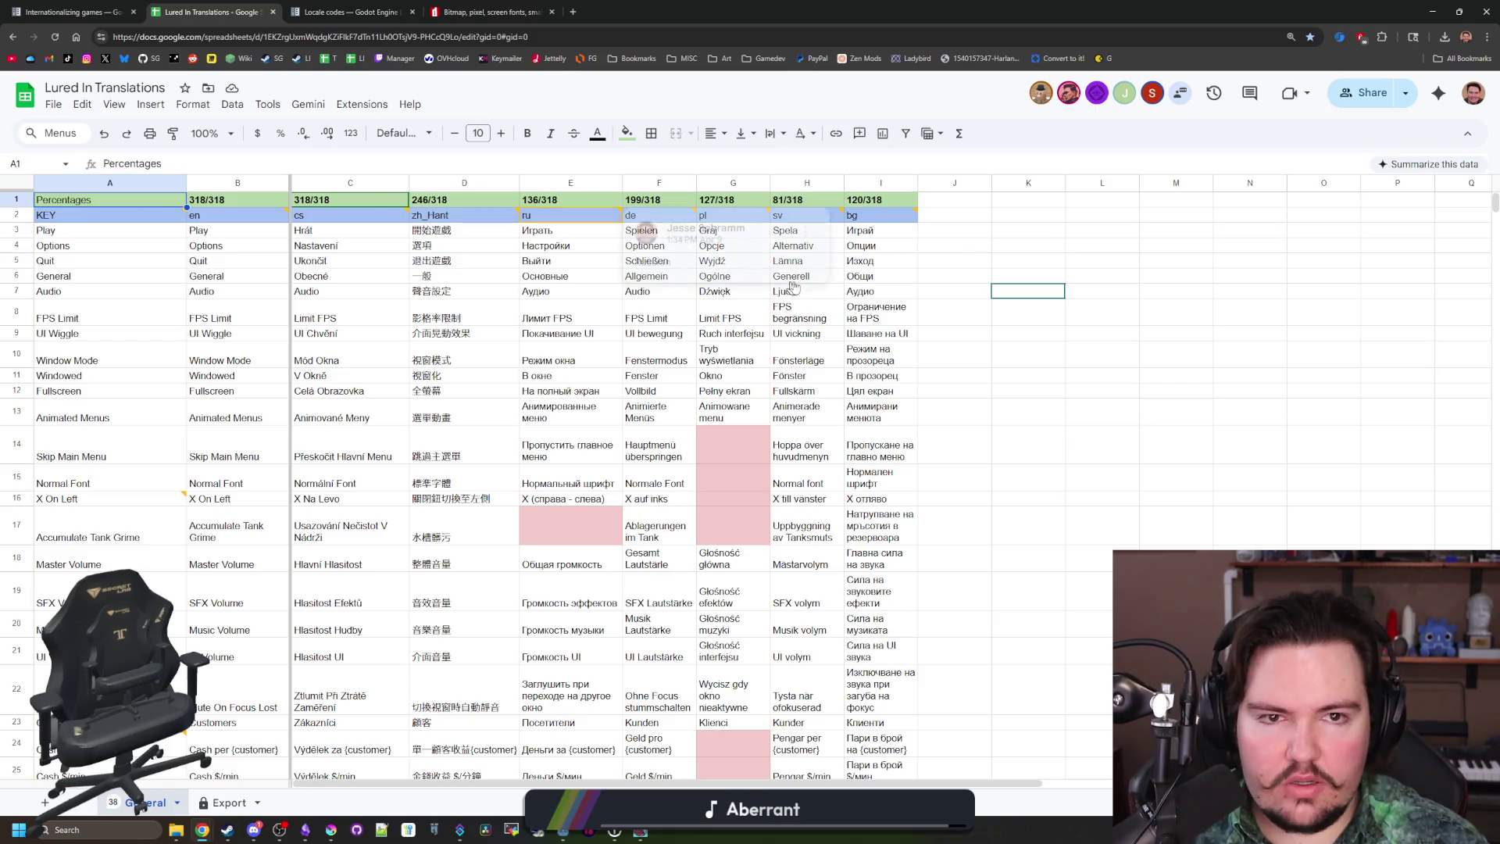
Step: Look over the sharing settings and formatting options without changing anything
left_click(1372, 93)
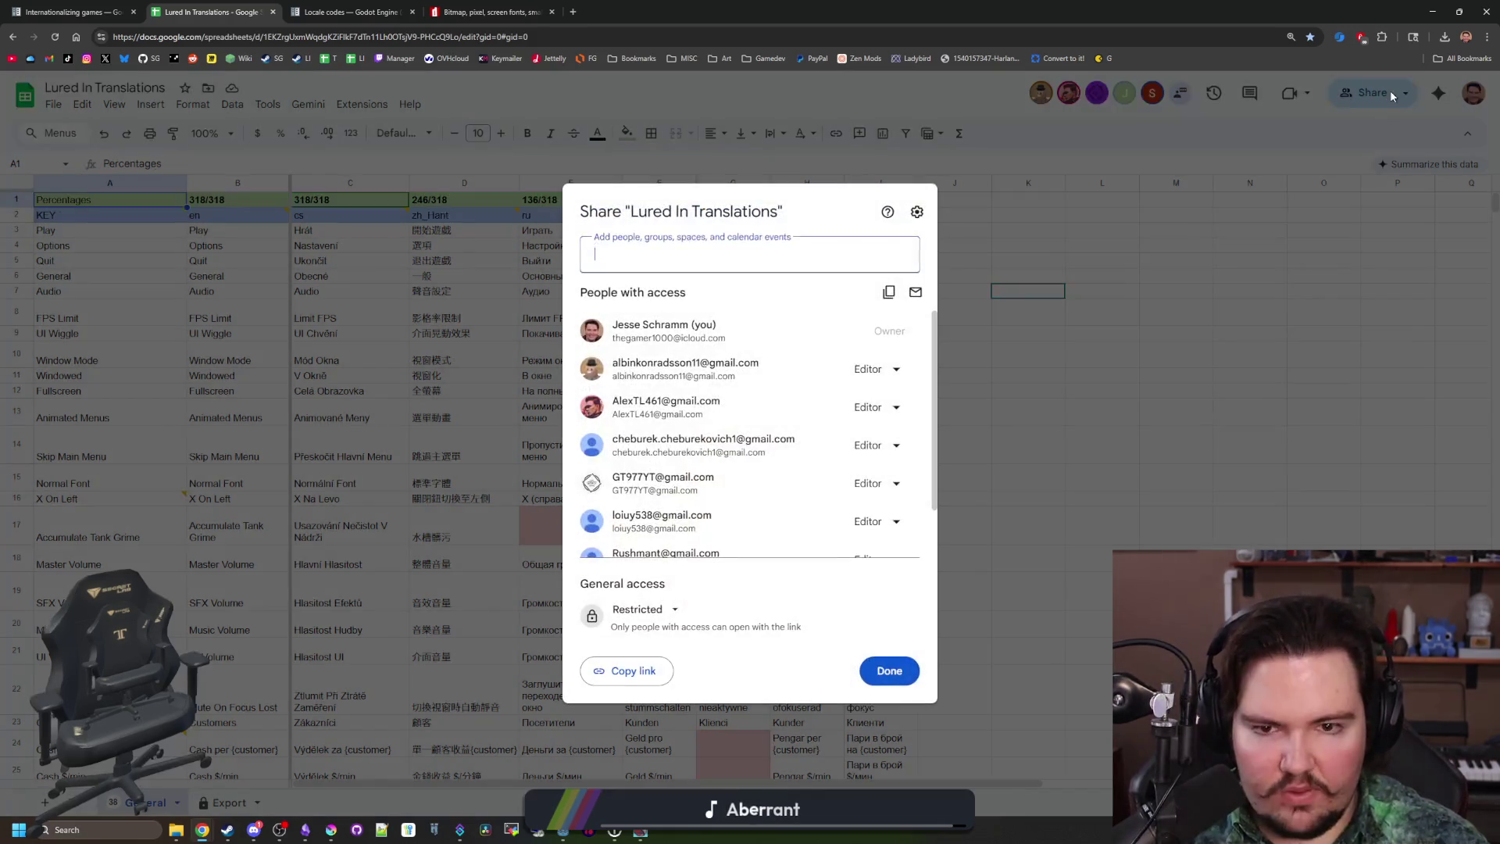
left_click(1062, 164)
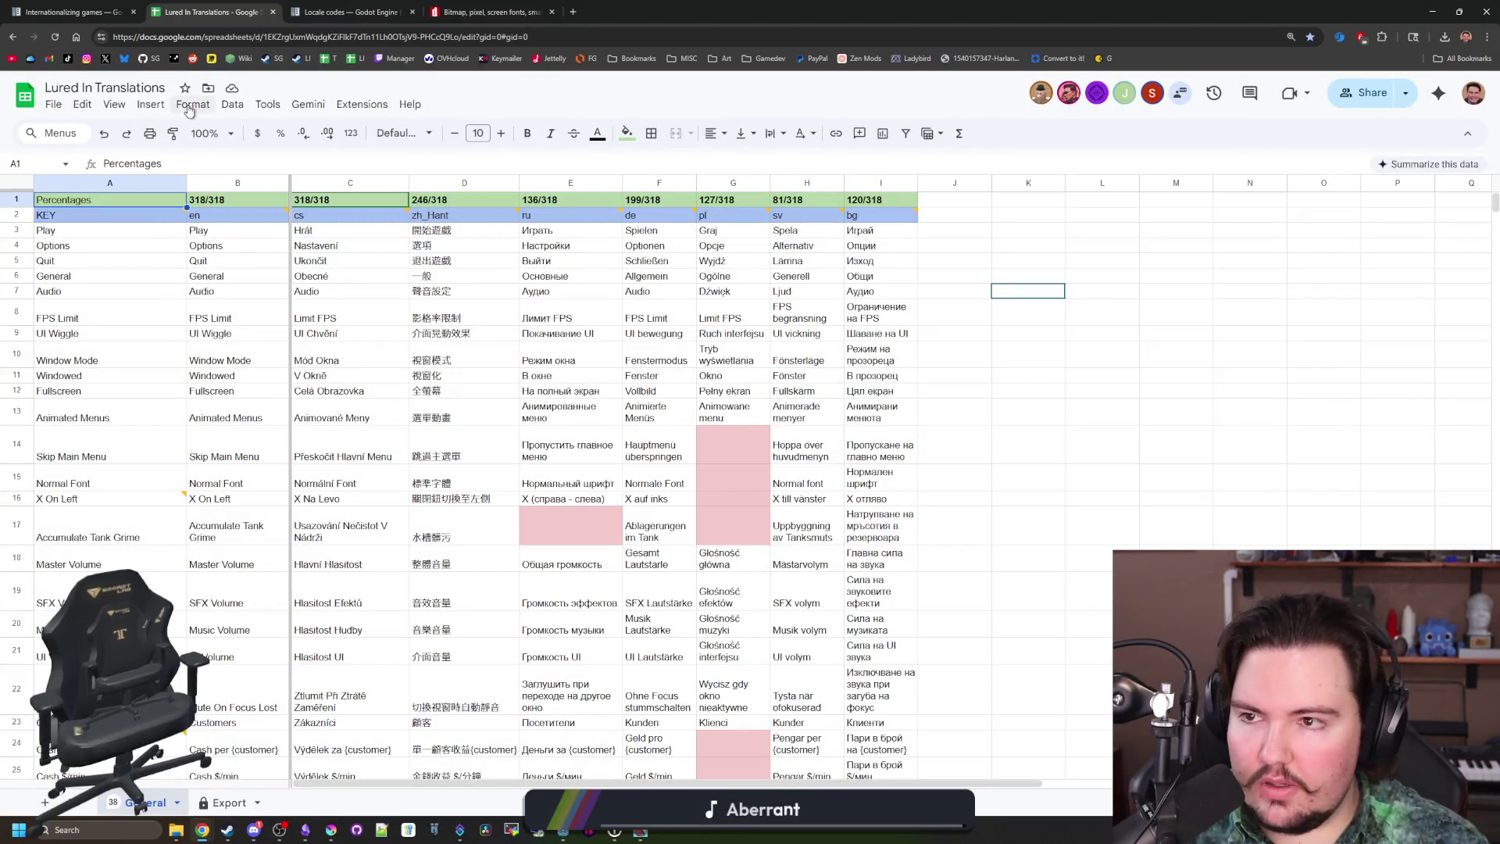
left_click(186, 108)
left_click(180, 108)
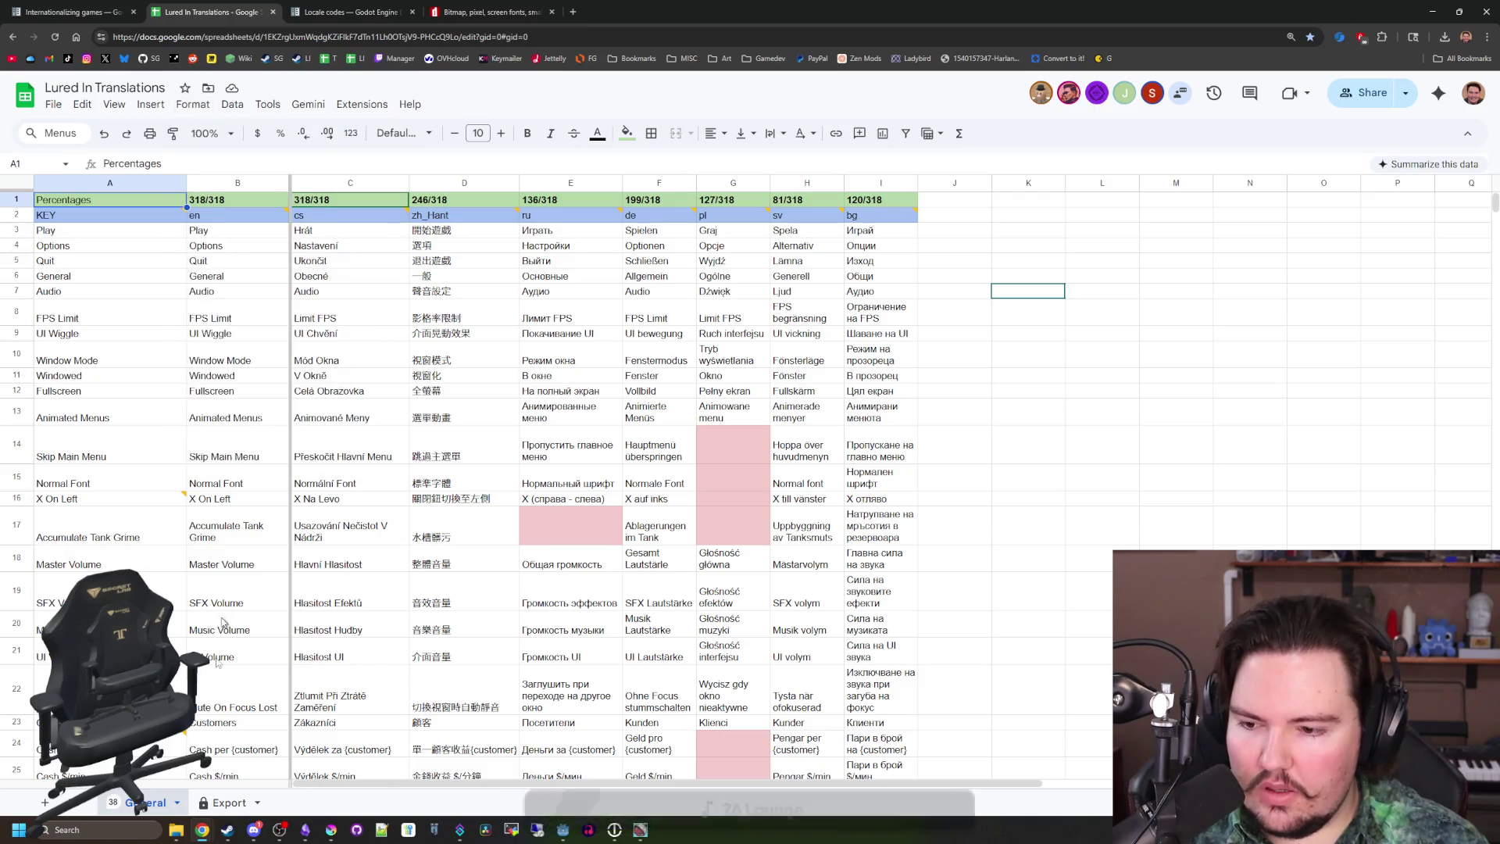
Step: Start protecting the General sheet as the cell range General!A3:B1000
right_click(140, 814)
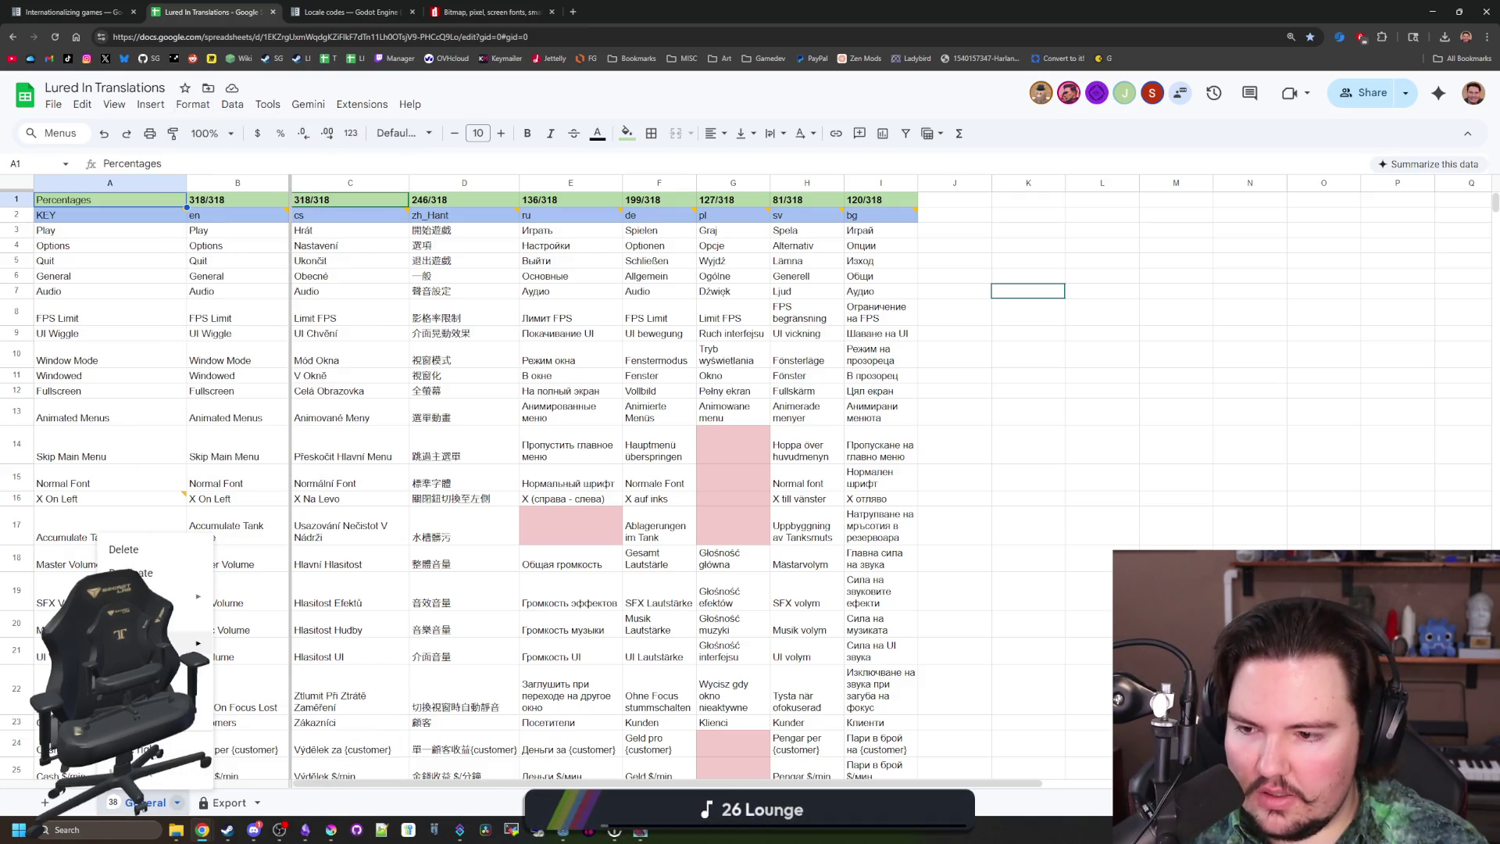
left_click(156, 666)
left_click(1320, 226)
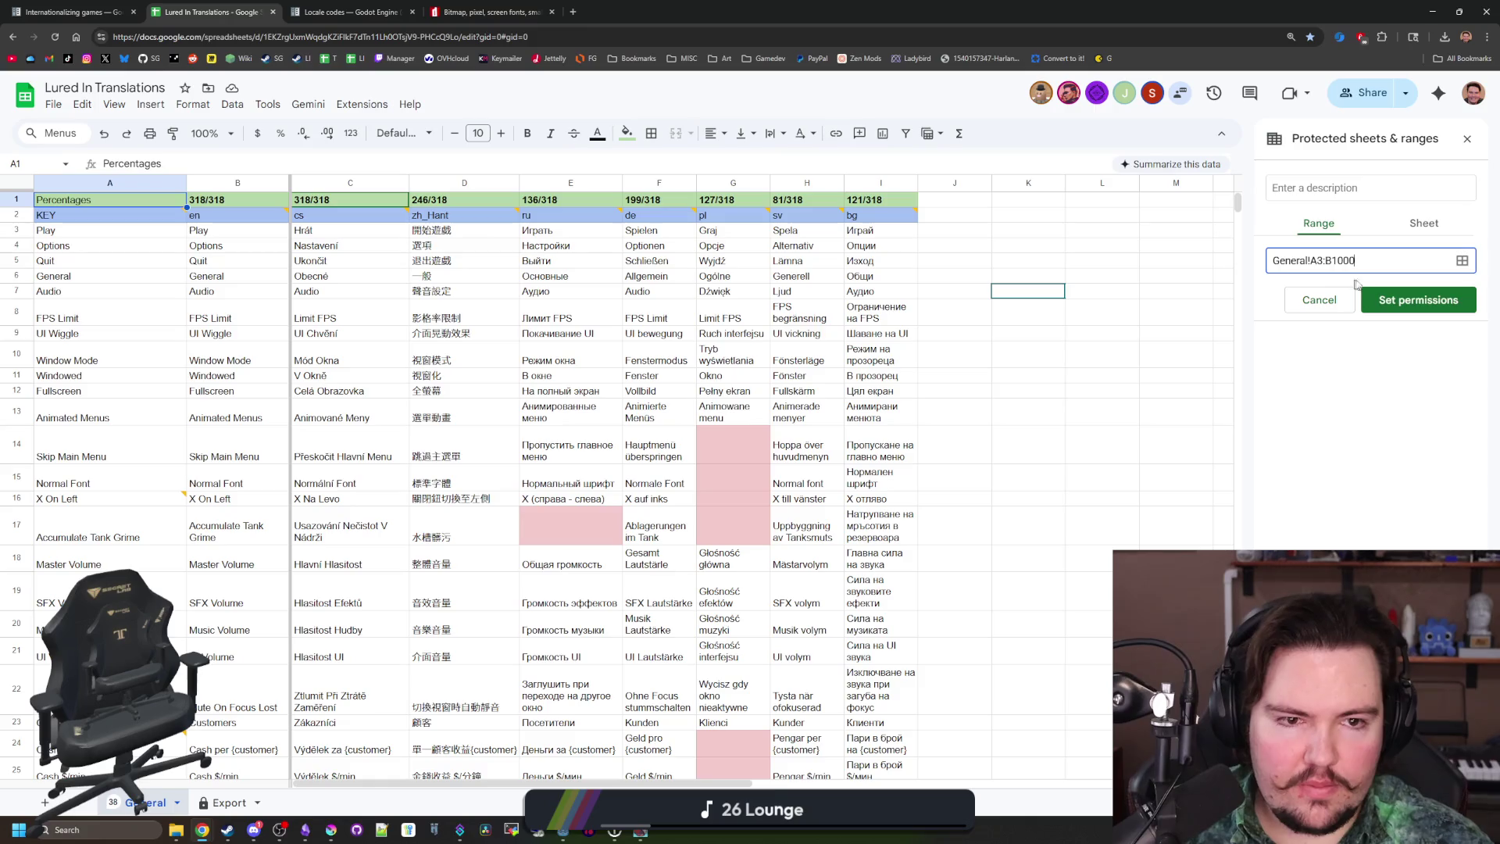
Step: Adjust the protected range to A3:B900 and apply it
left_click(1390, 302)
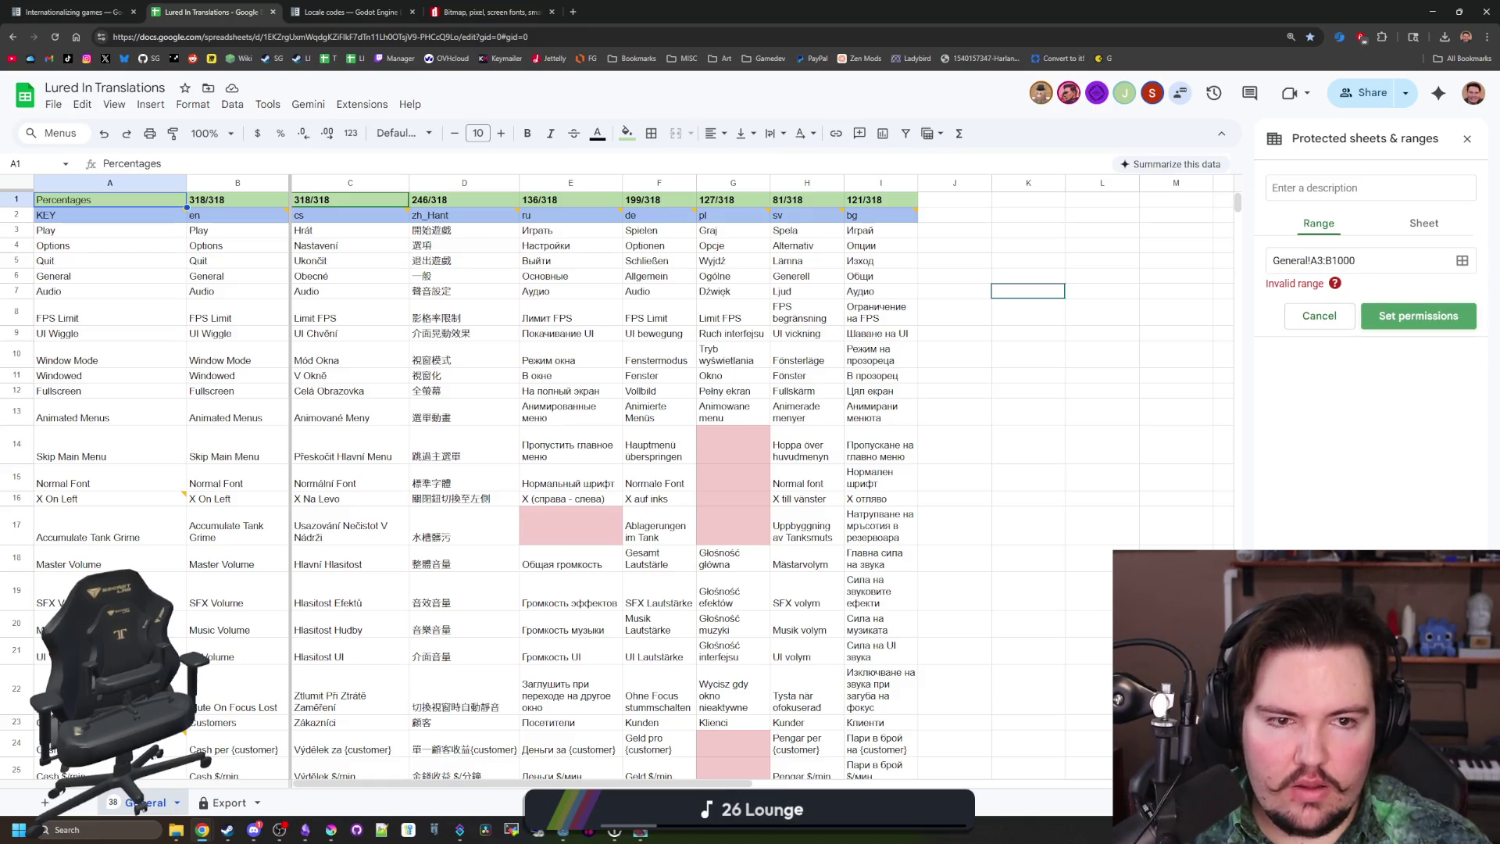
left_click(1311, 260)
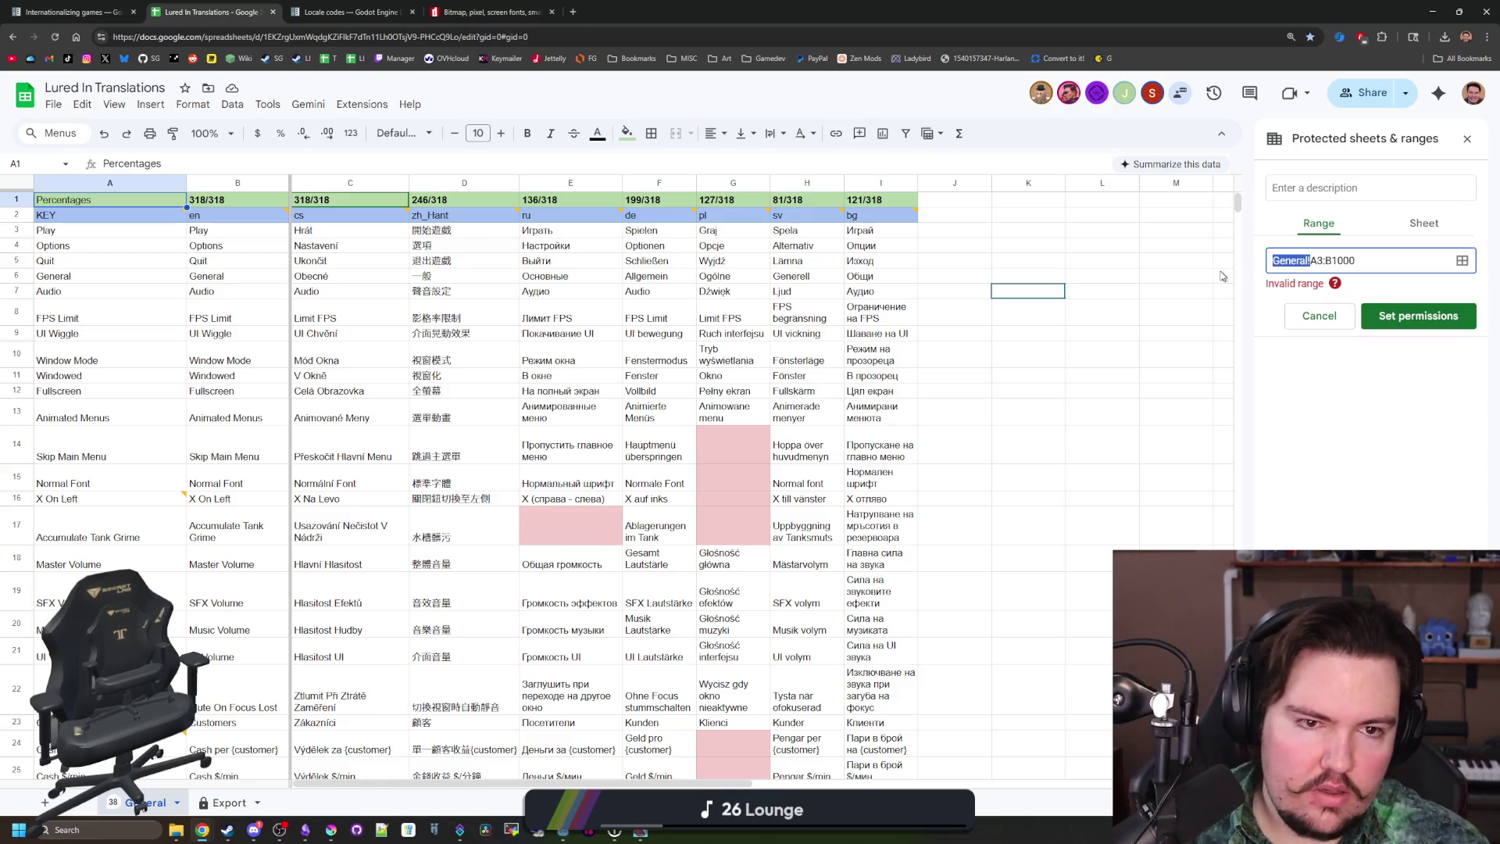
key("BackSpace")
left_click(1402, 314)
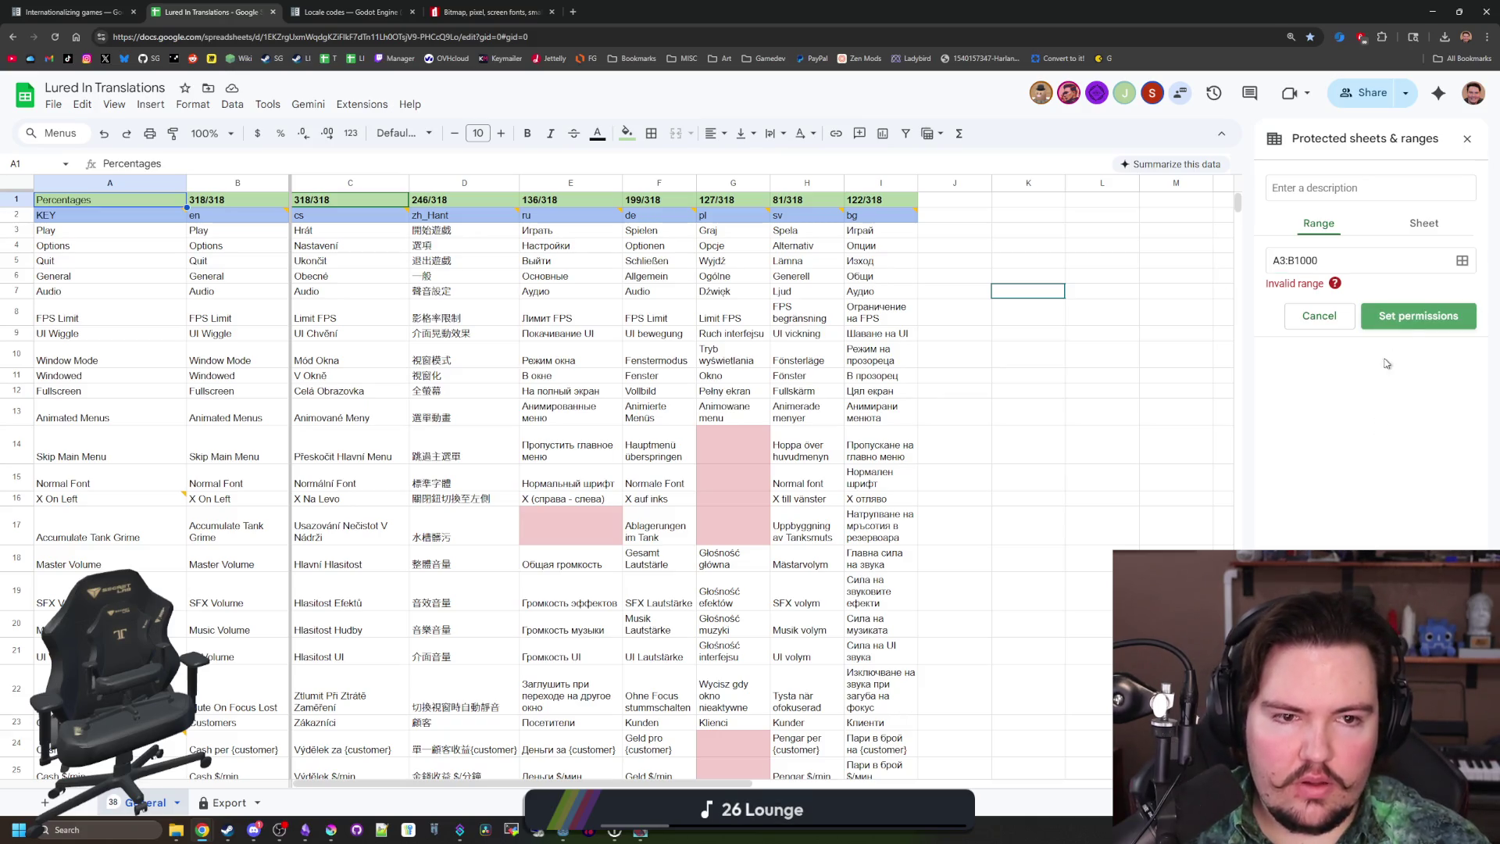
left_click(1387, 319)
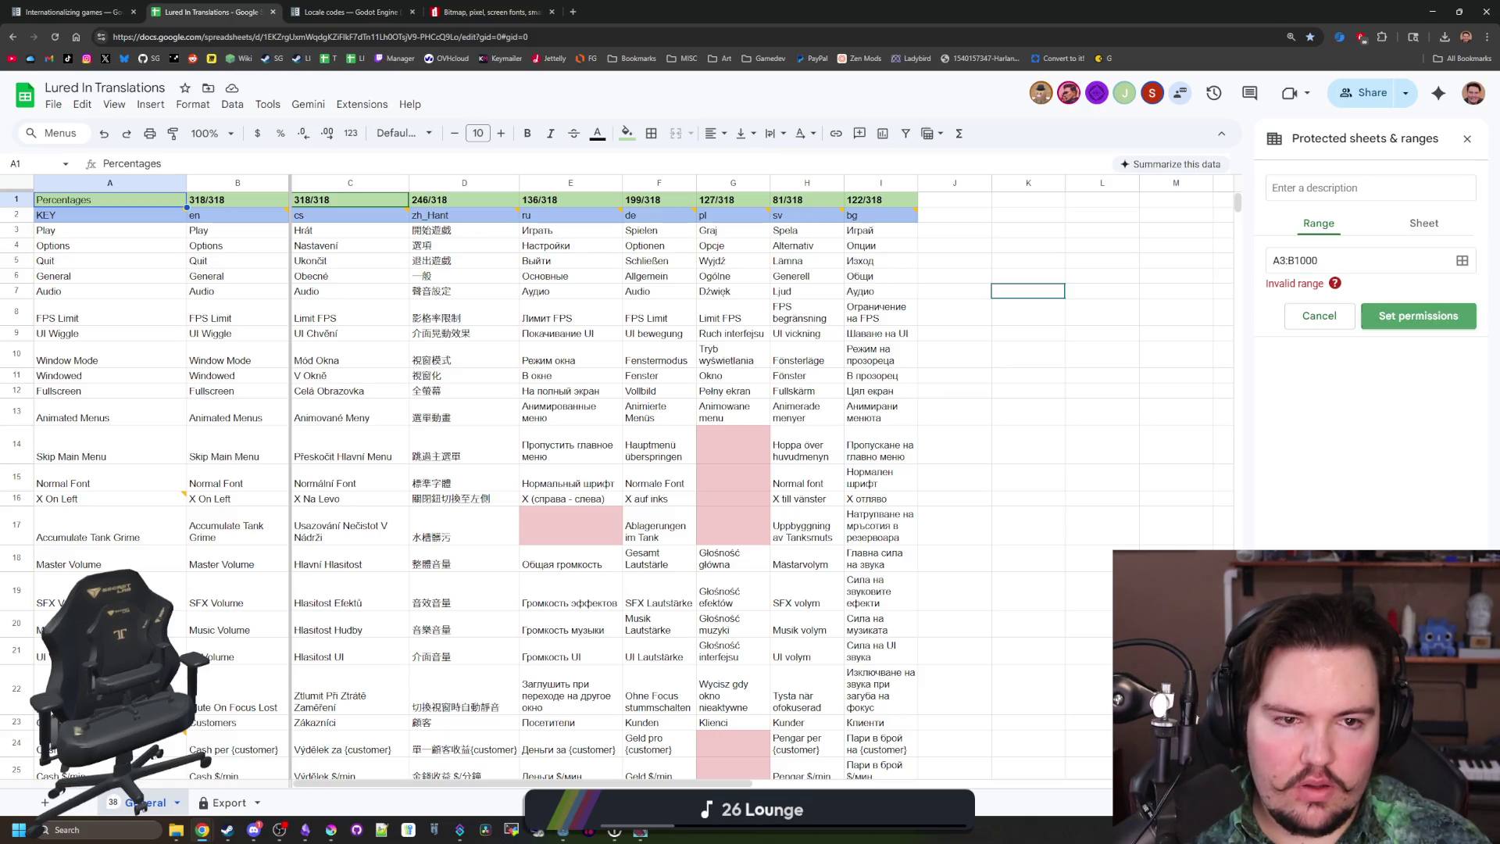
key("BackSpace")
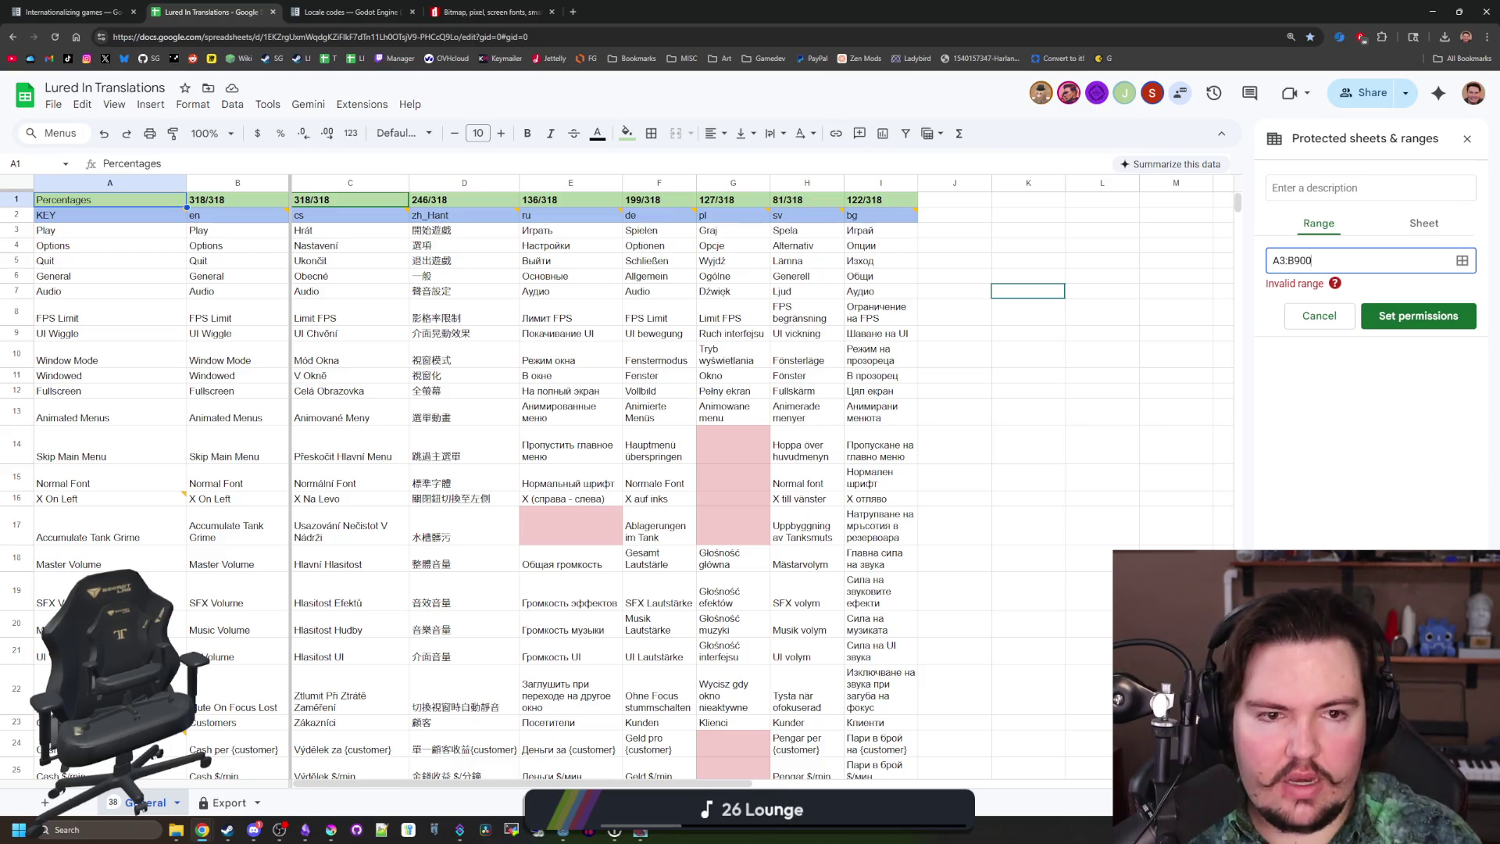
left_click(1401, 317)
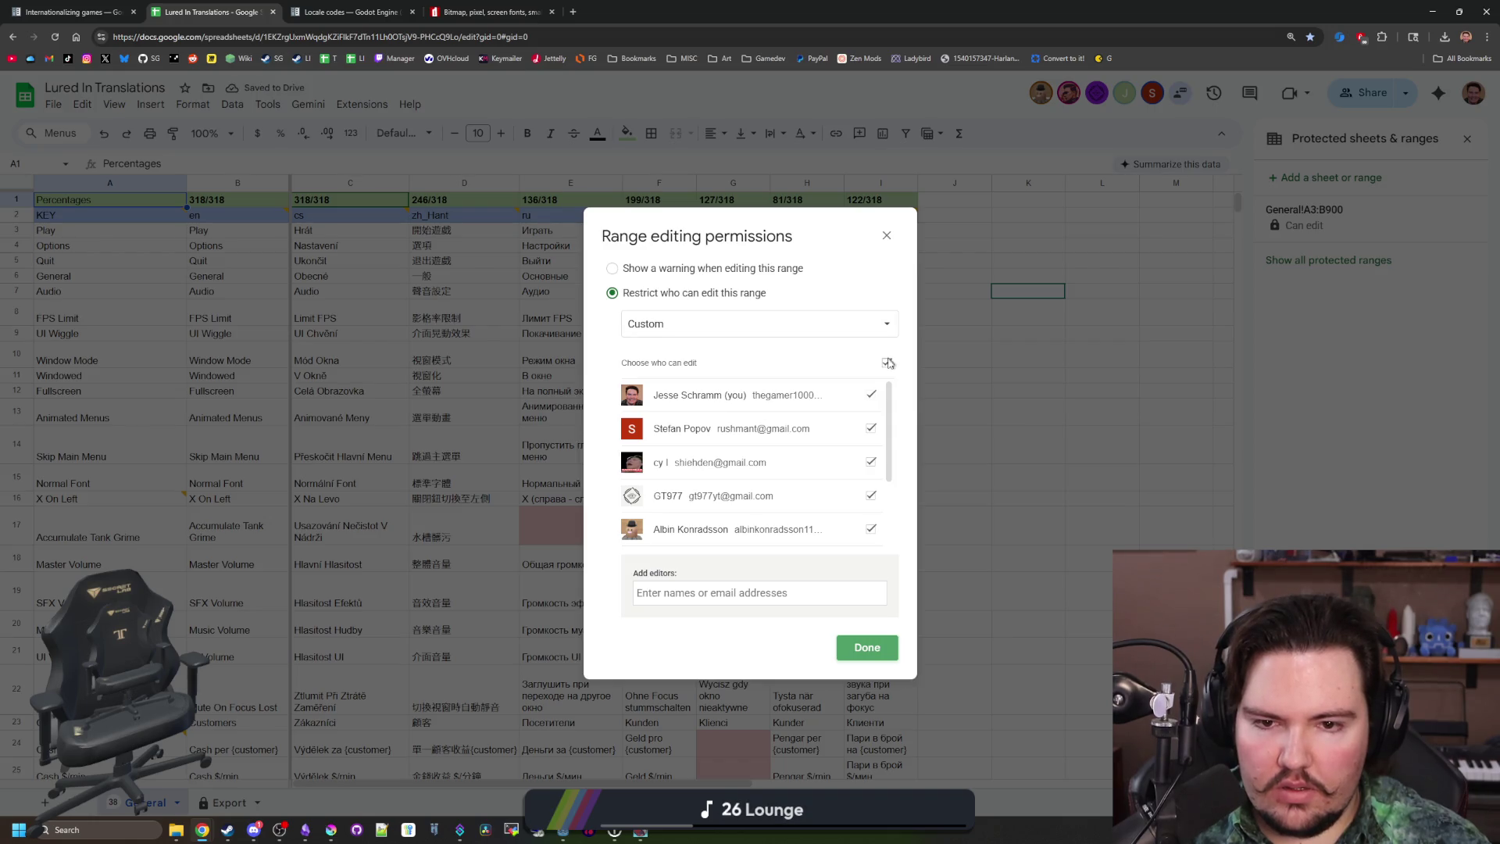
Step: Restrict editing of the range to only the owner and dismiss the confirmation
left_click(879, 326)
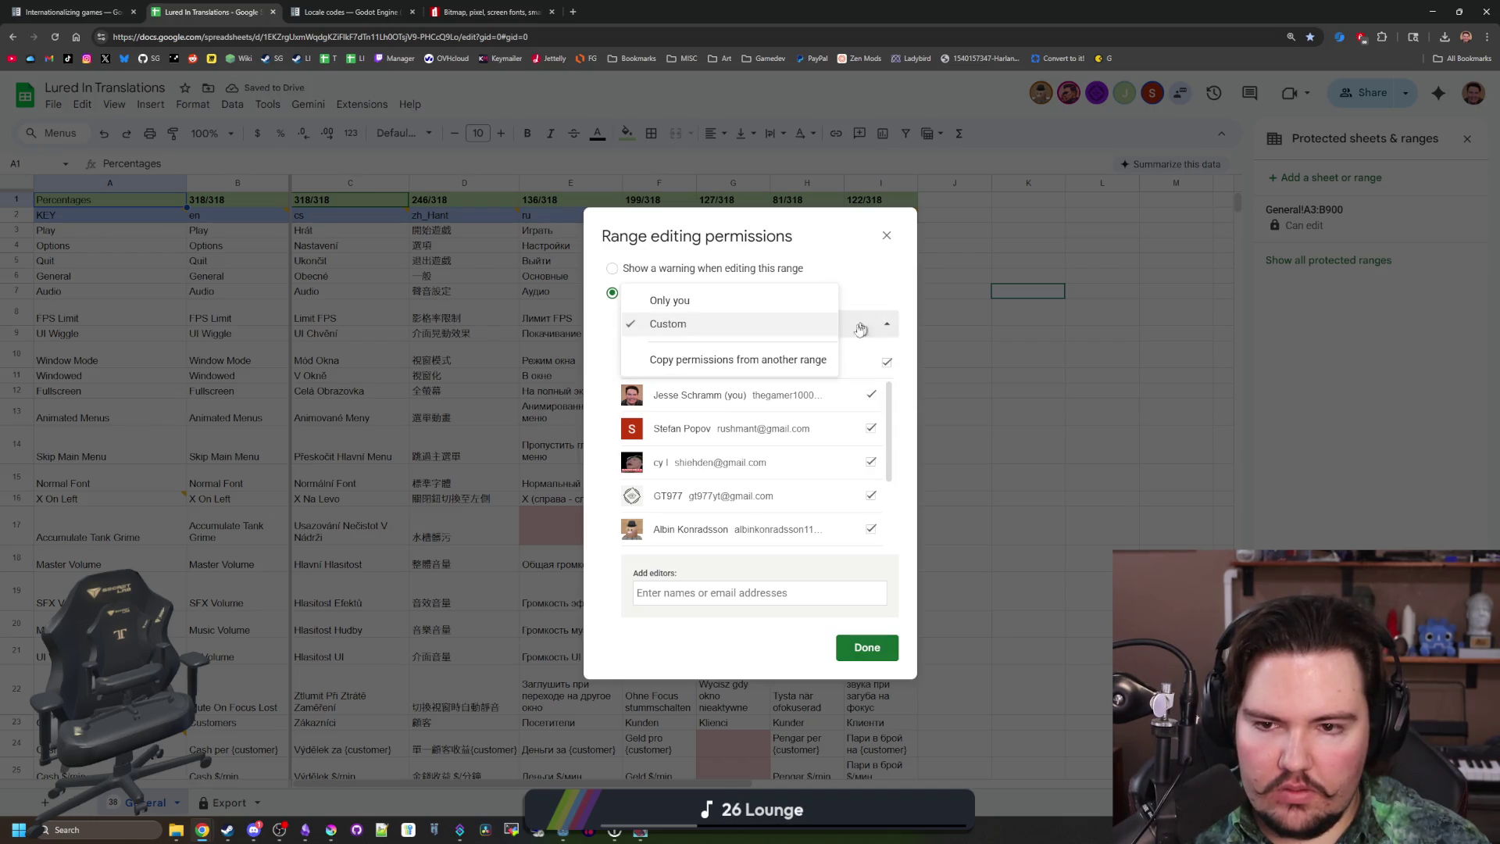
left_click(717, 300)
left_click(865, 380)
left_click(812, 436)
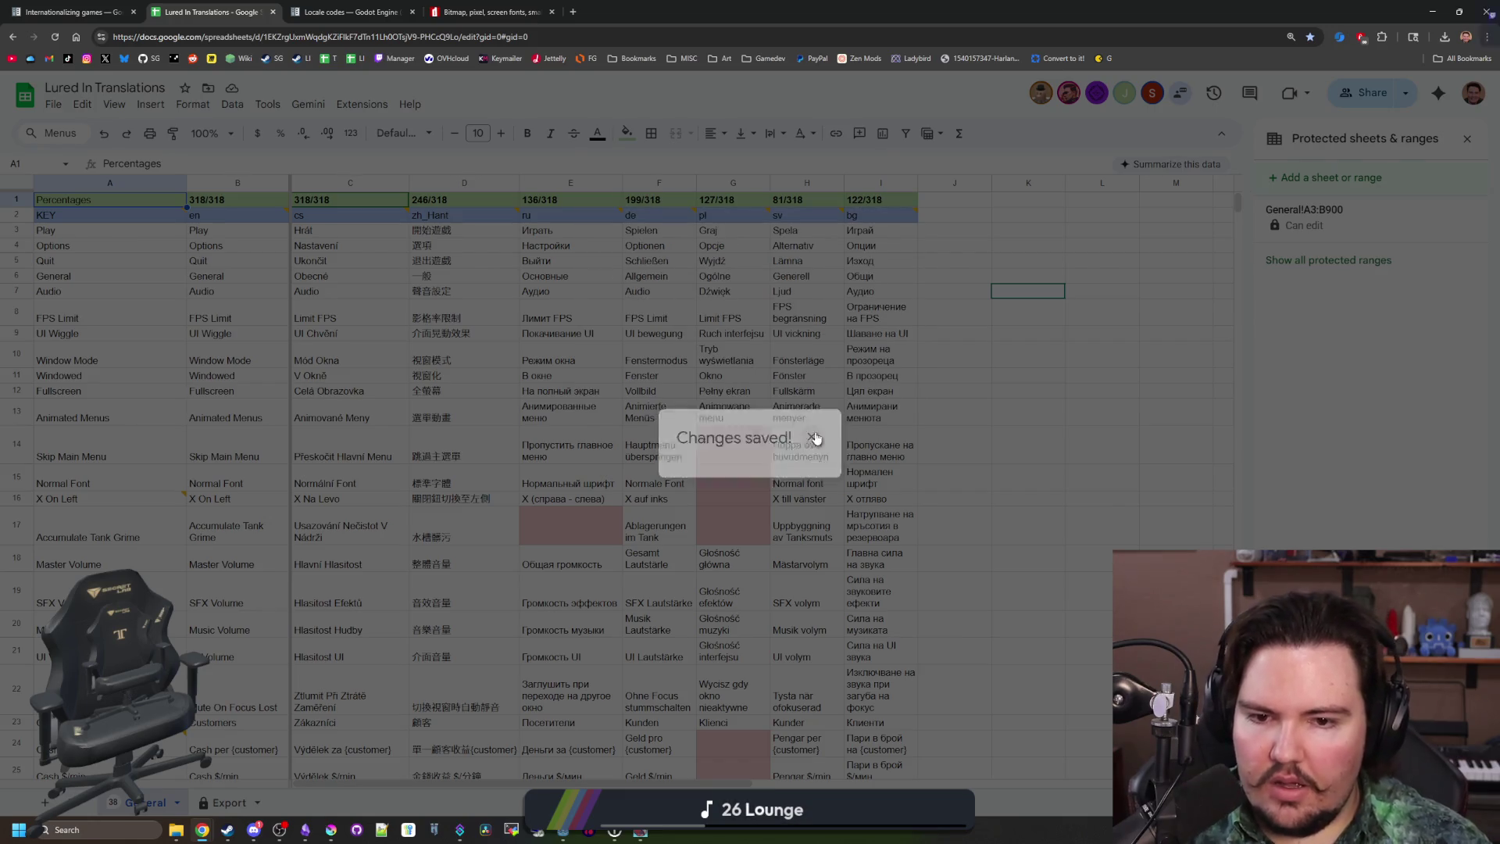
left_click(816, 438)
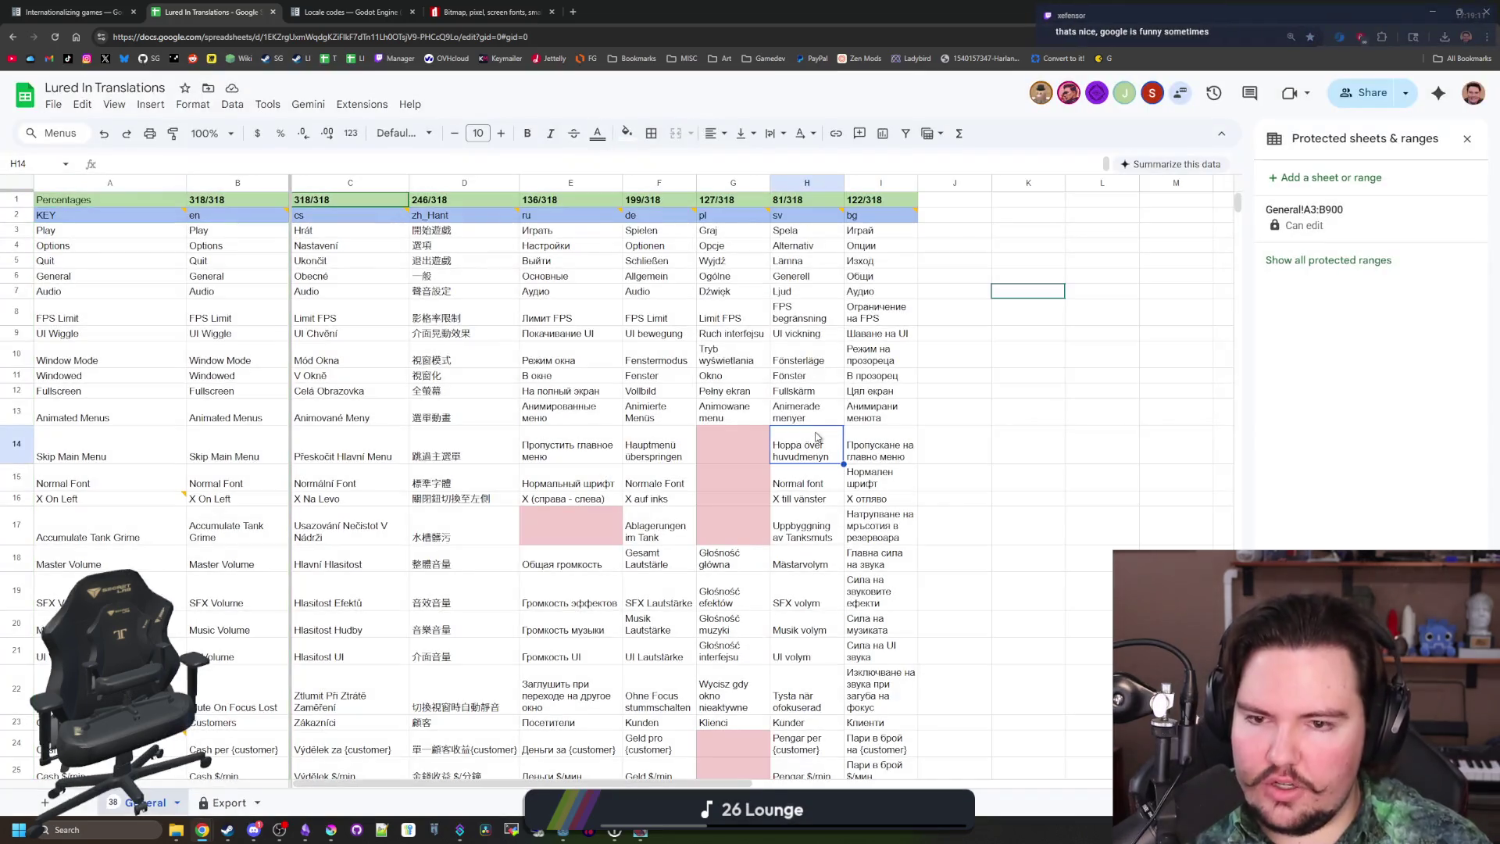
left_click(203, 316)
left_click(153, 337)
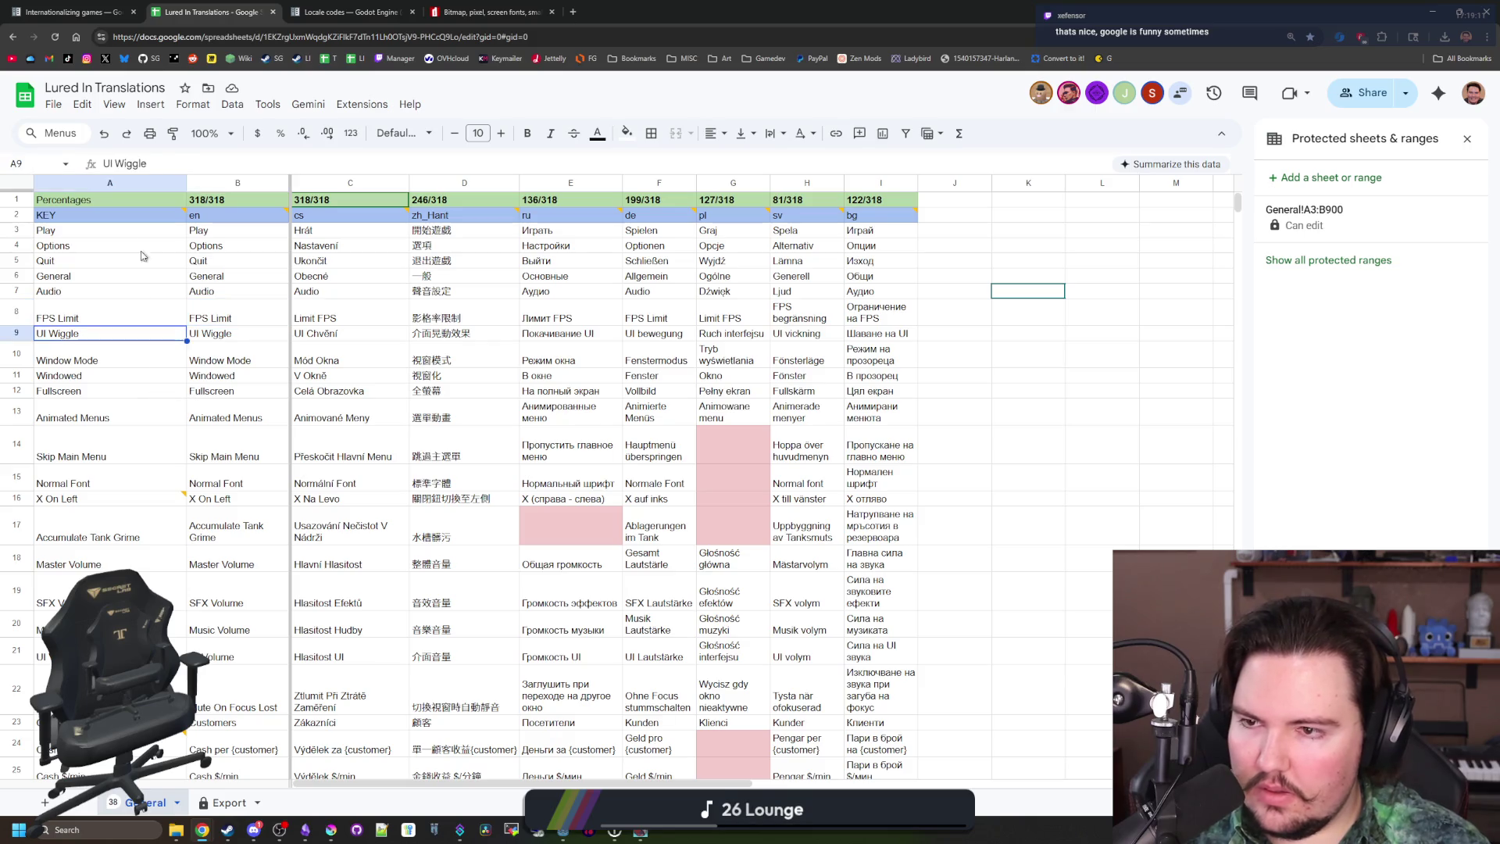
left_click(149, 230)
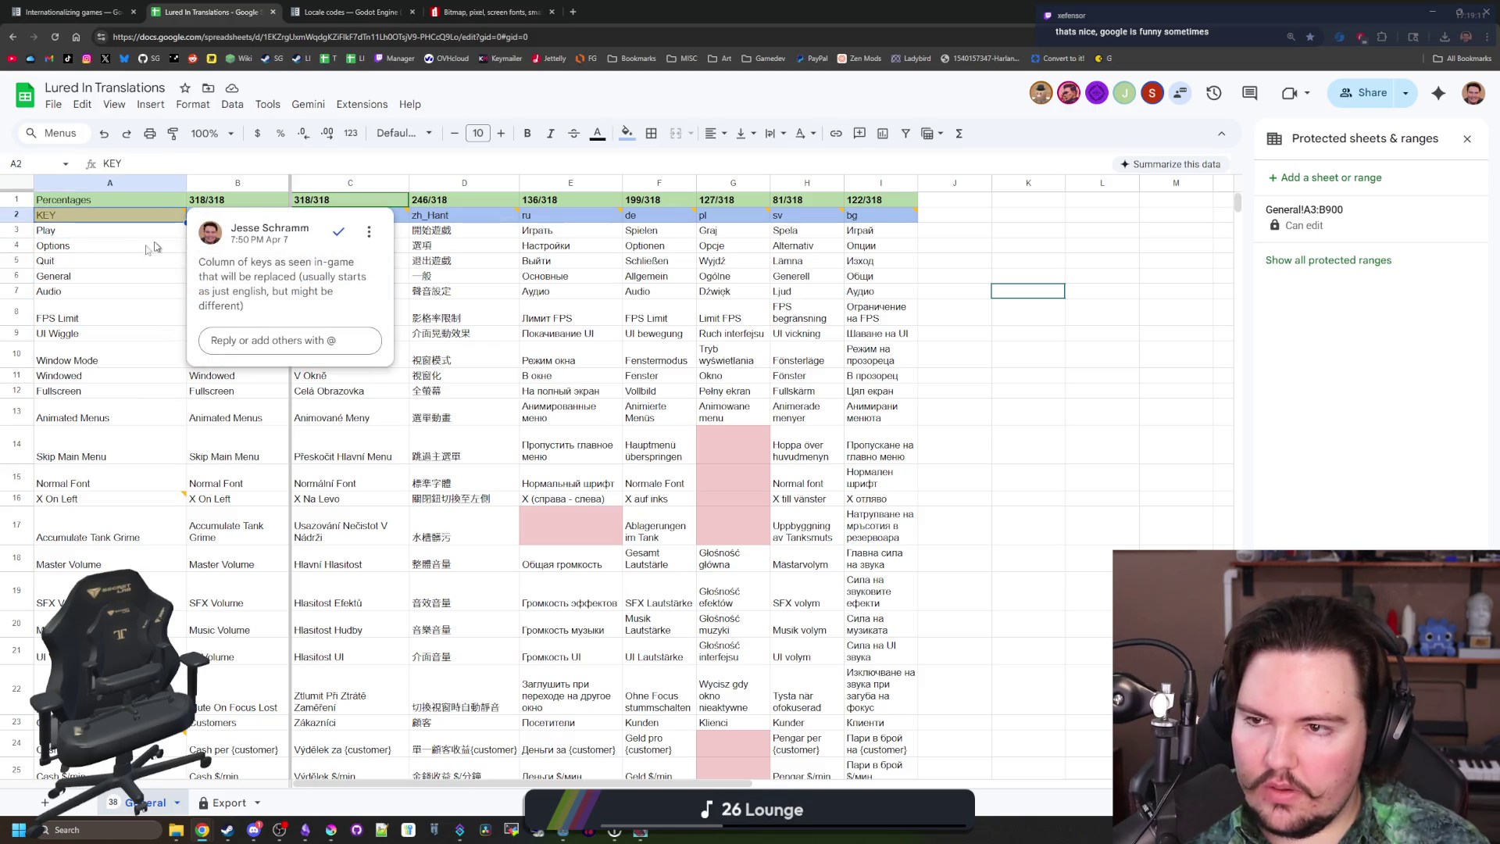
left_click(234, 221)
left_click(237, 277)
scroll(211, 523, "down", 20)
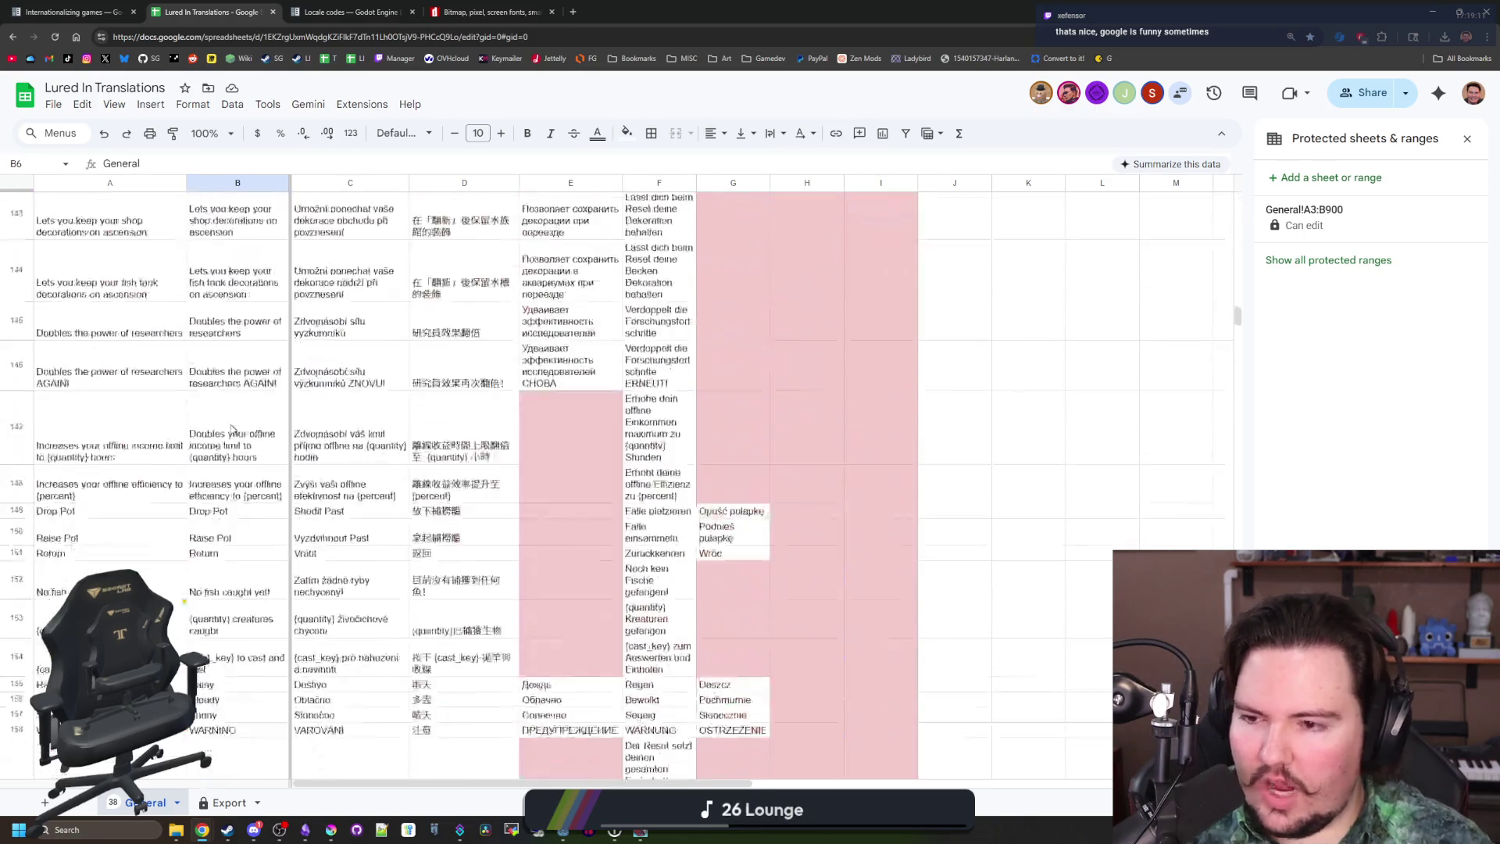
scroll(156, 469, "up", 5)
mouse_move(129, 413)
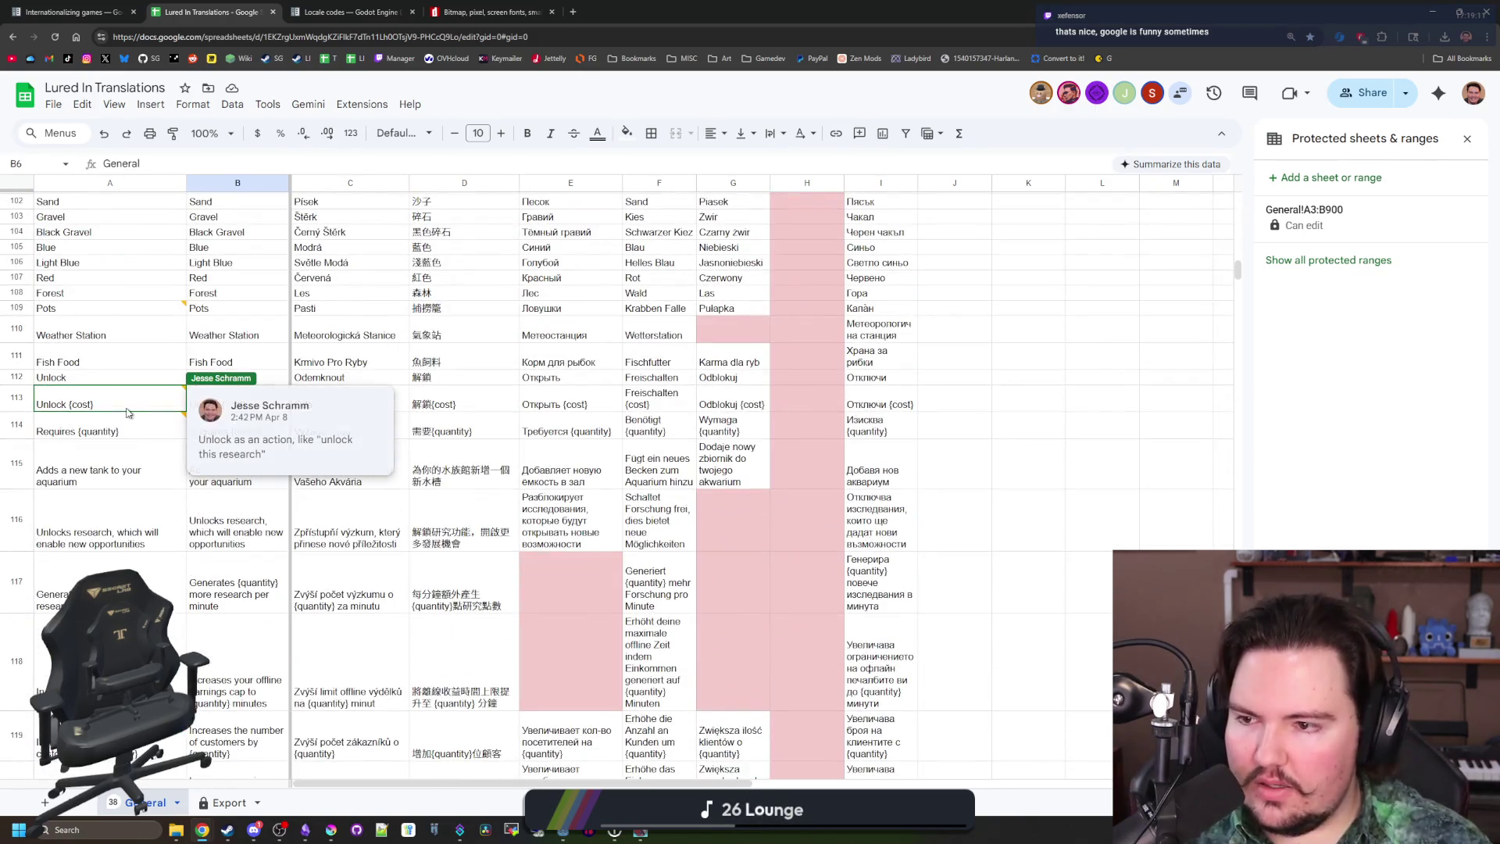
left_click(148, 331)
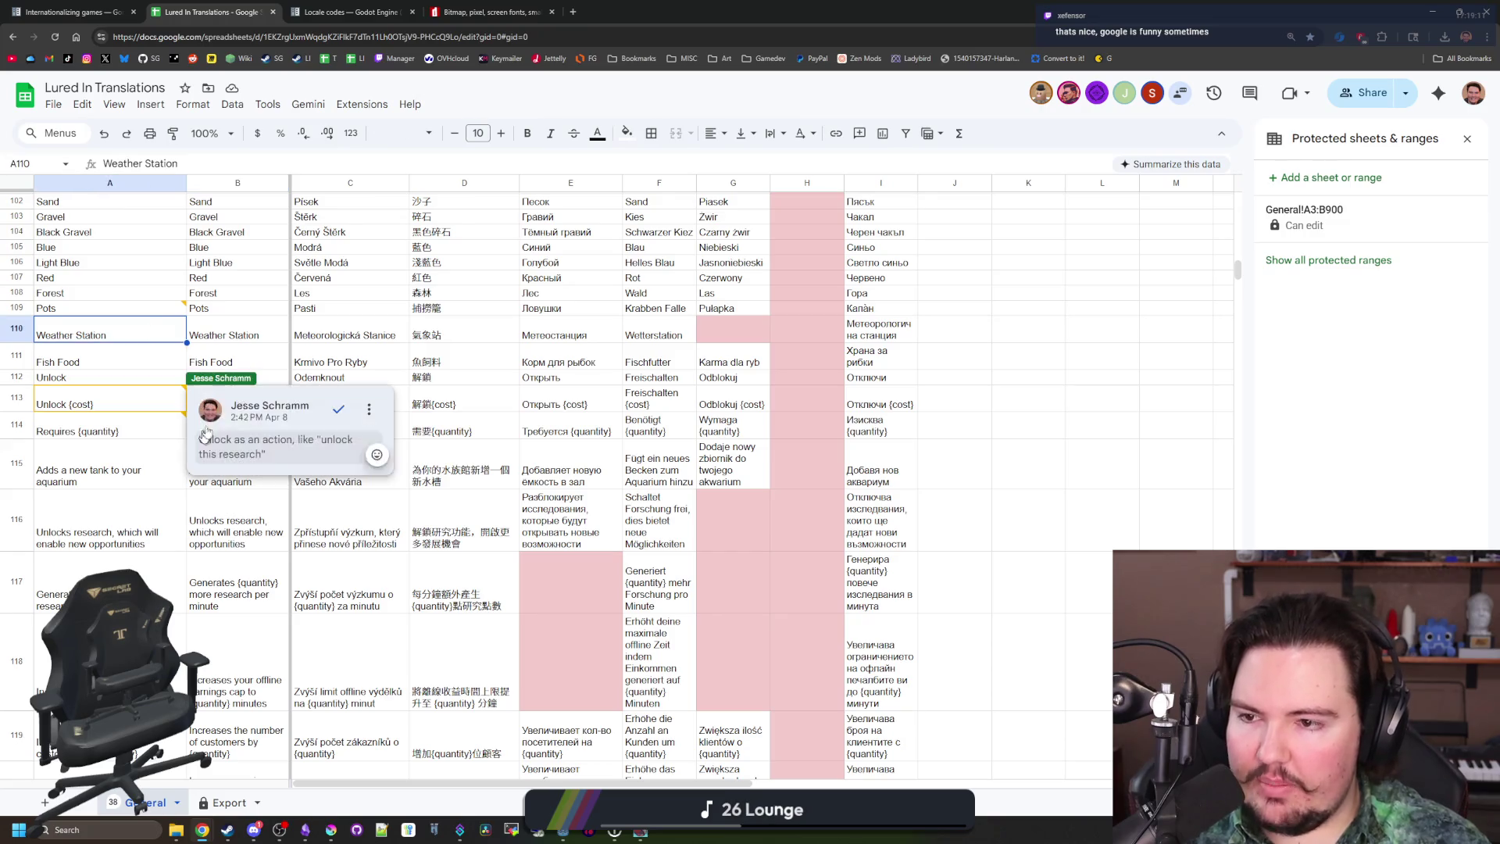
left_click(150, 533)
scroll(145, 518, "down", 5)
scroll(143, 518, "down", 10)
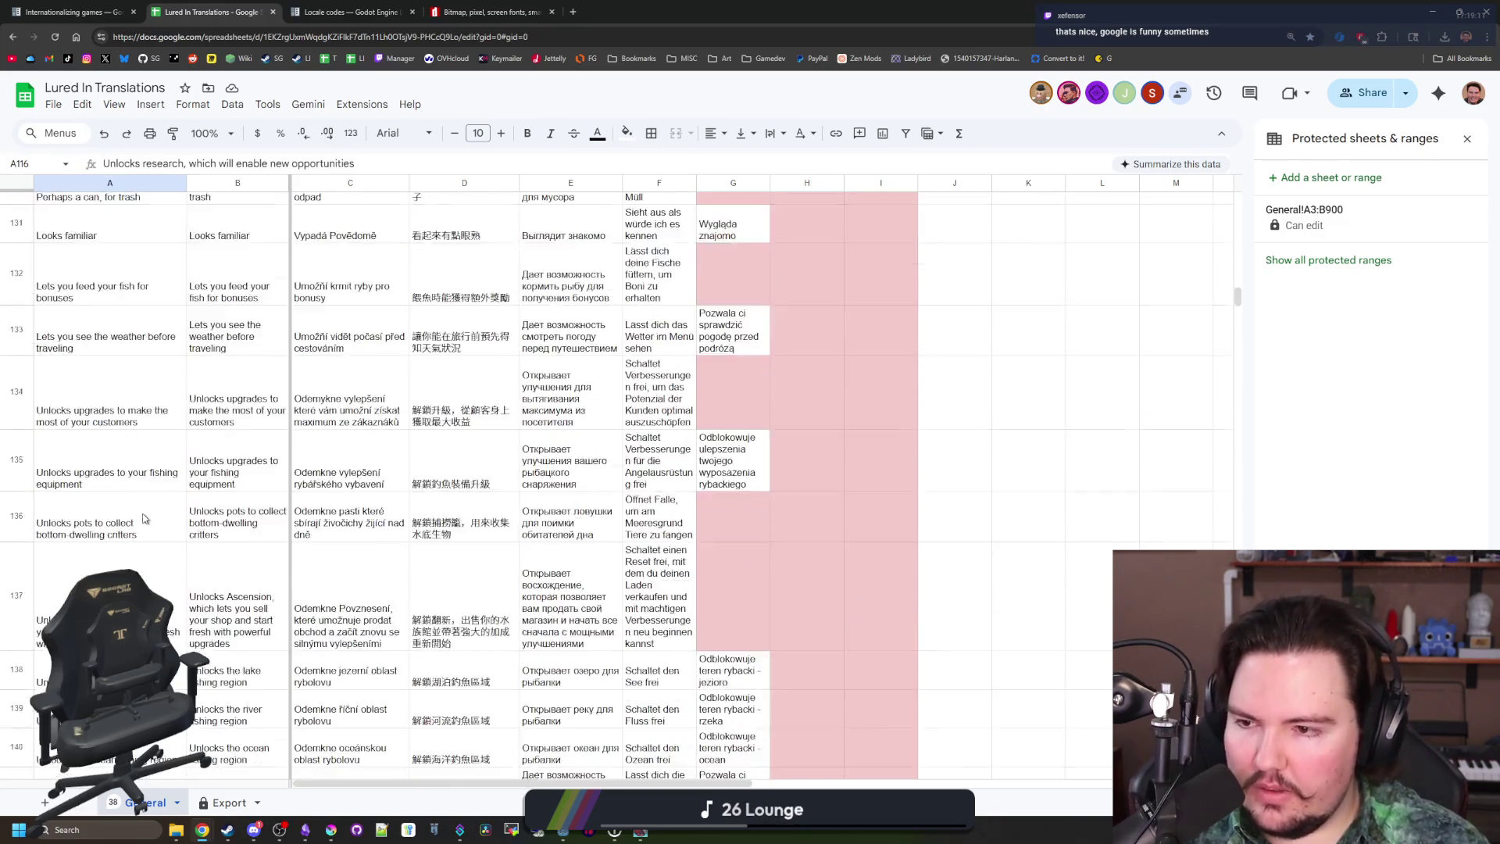
mouse_move(202, 832)
mouse_move(266, 758)
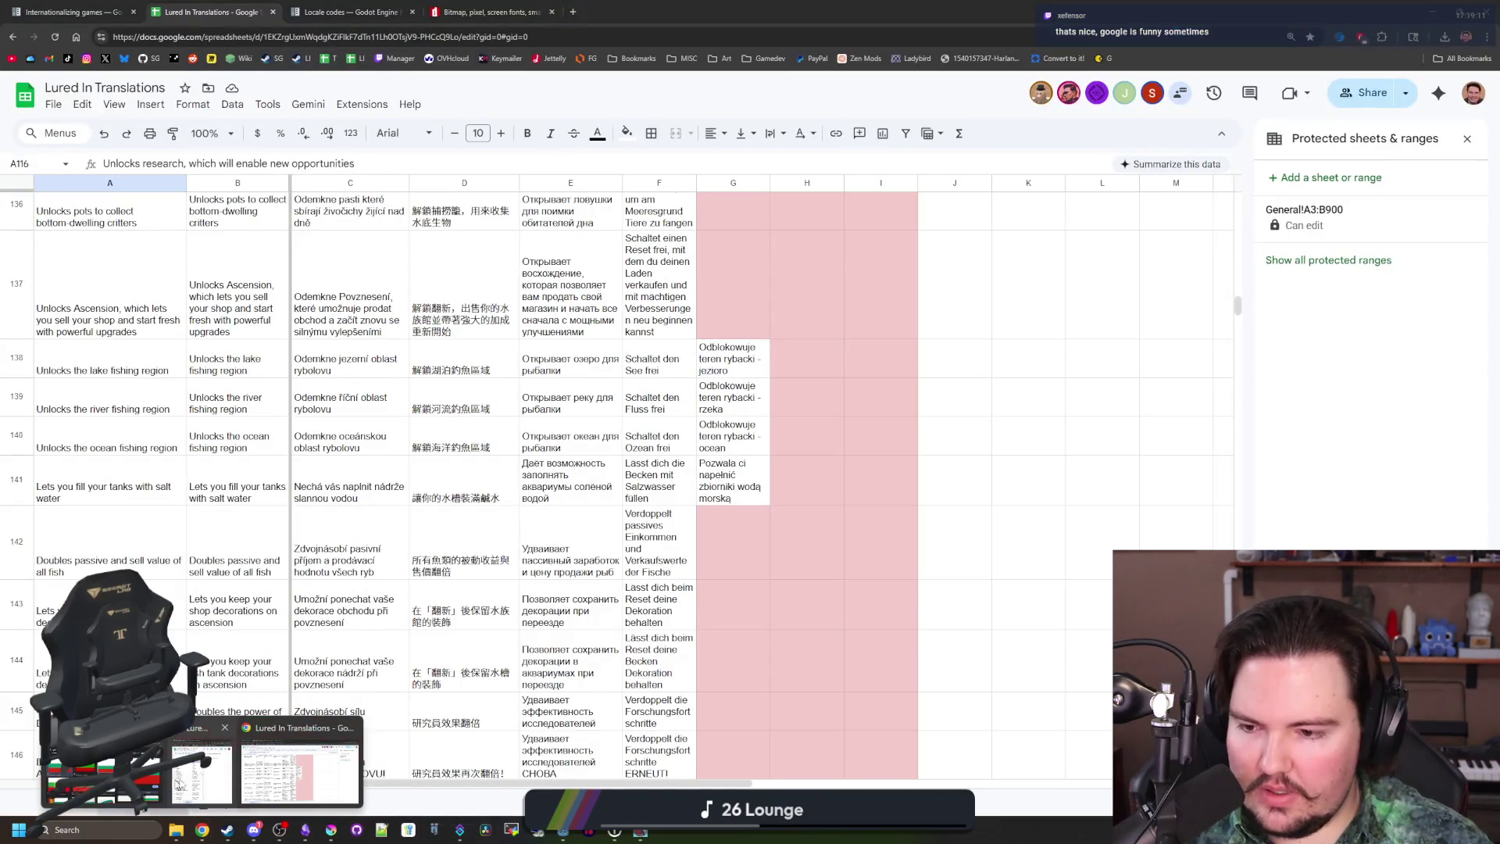
left_click(391, 760)
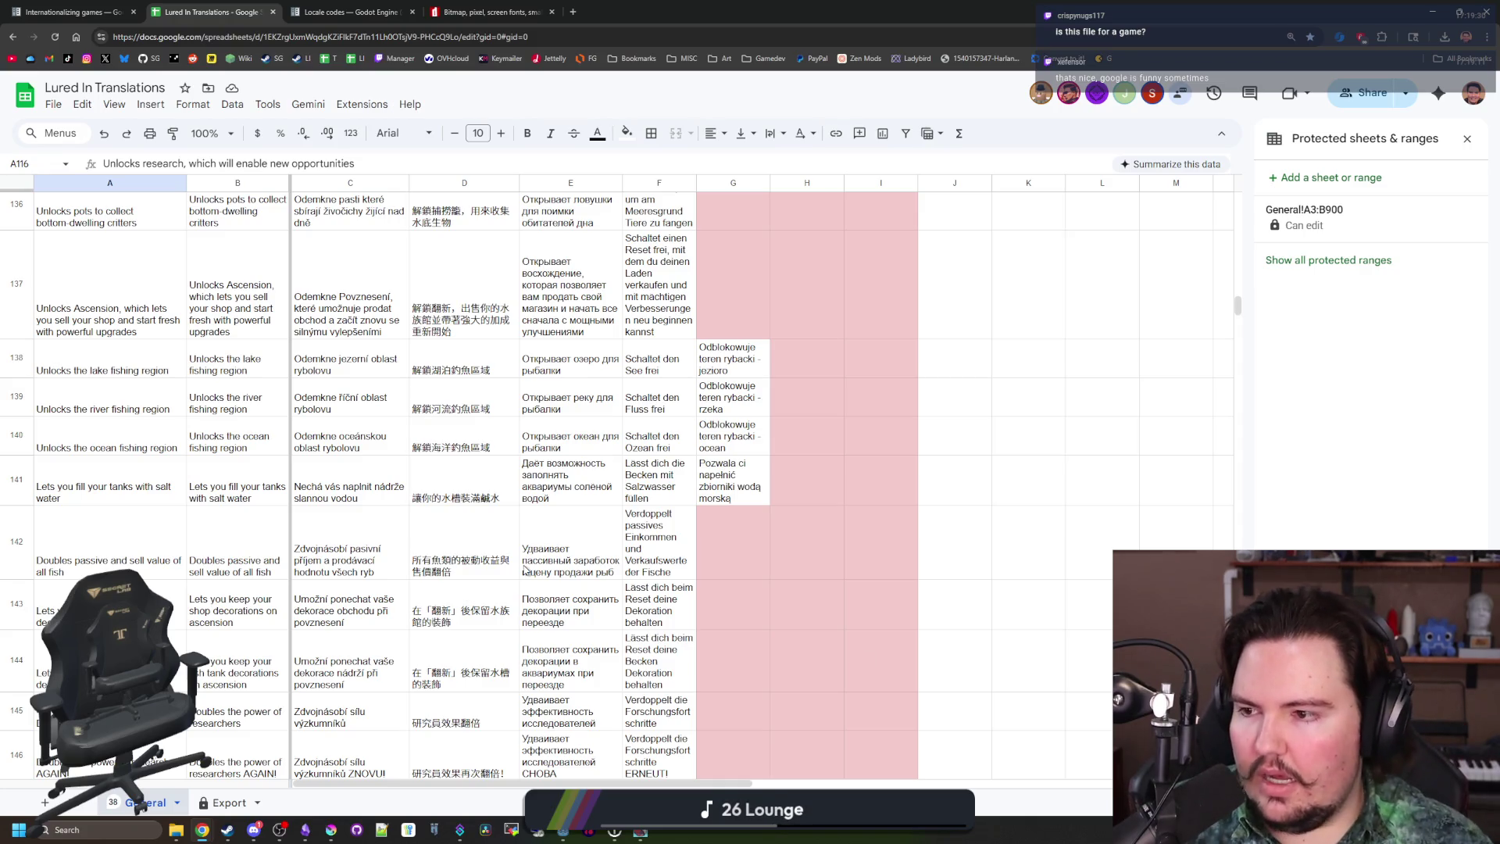
scroll(207, 443, "down", 10)
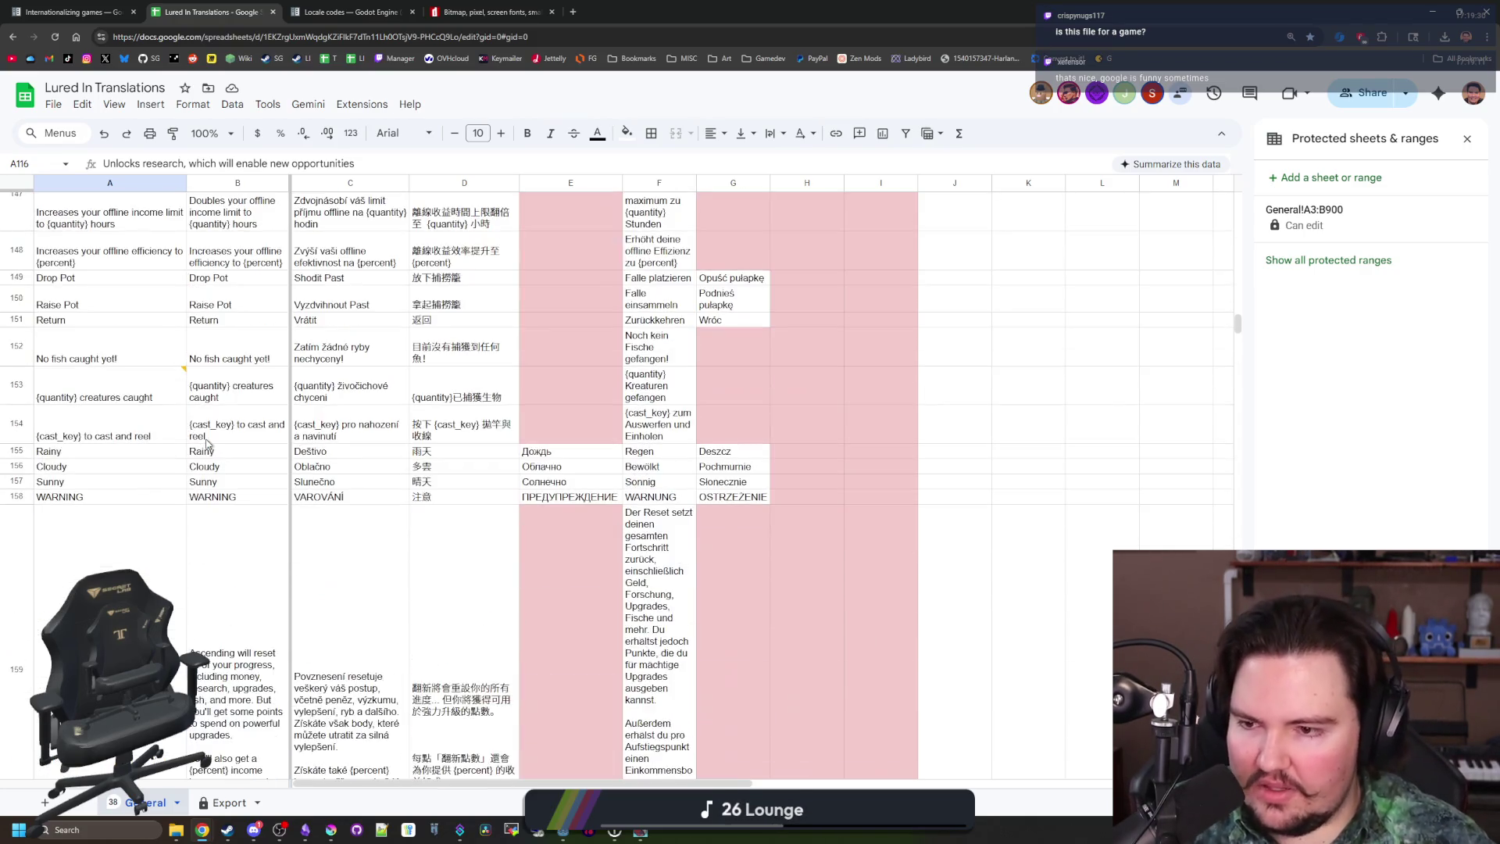
scroll(208, 444, "down", 20)
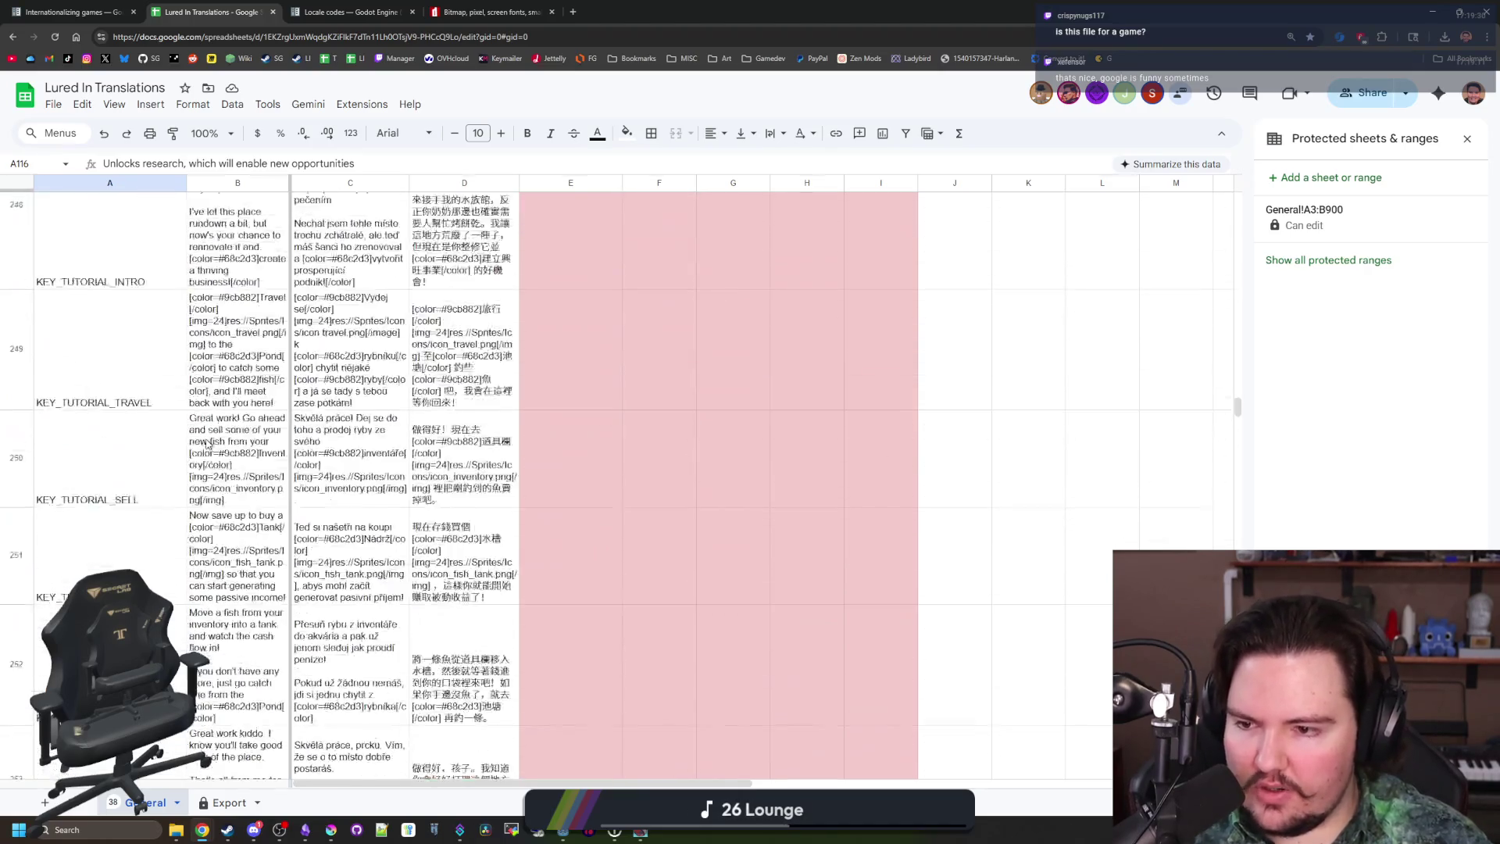
scroll(224, 423, "down", 3)
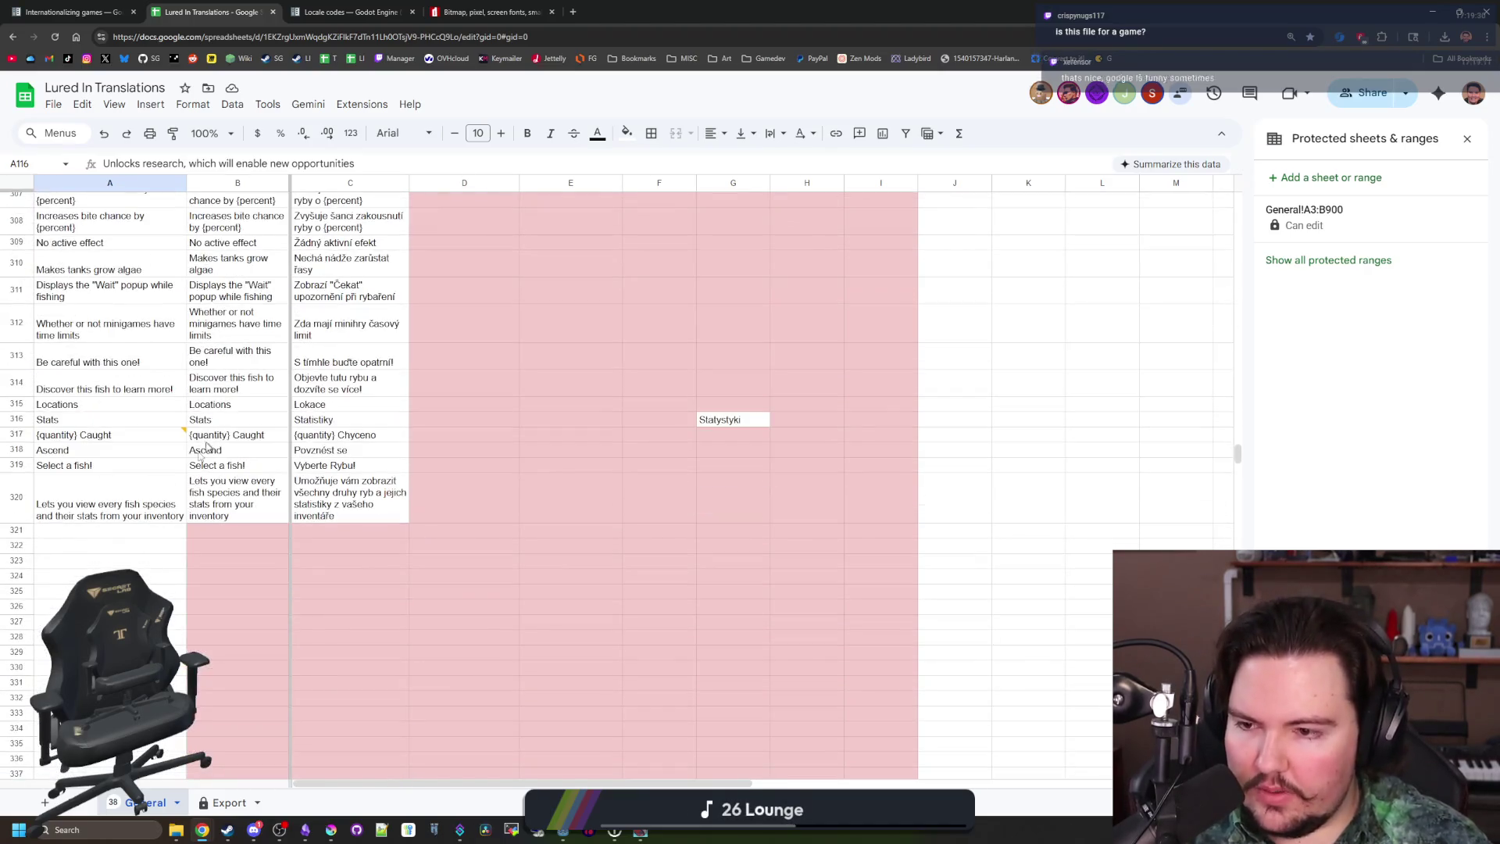
left_click(143, 534)
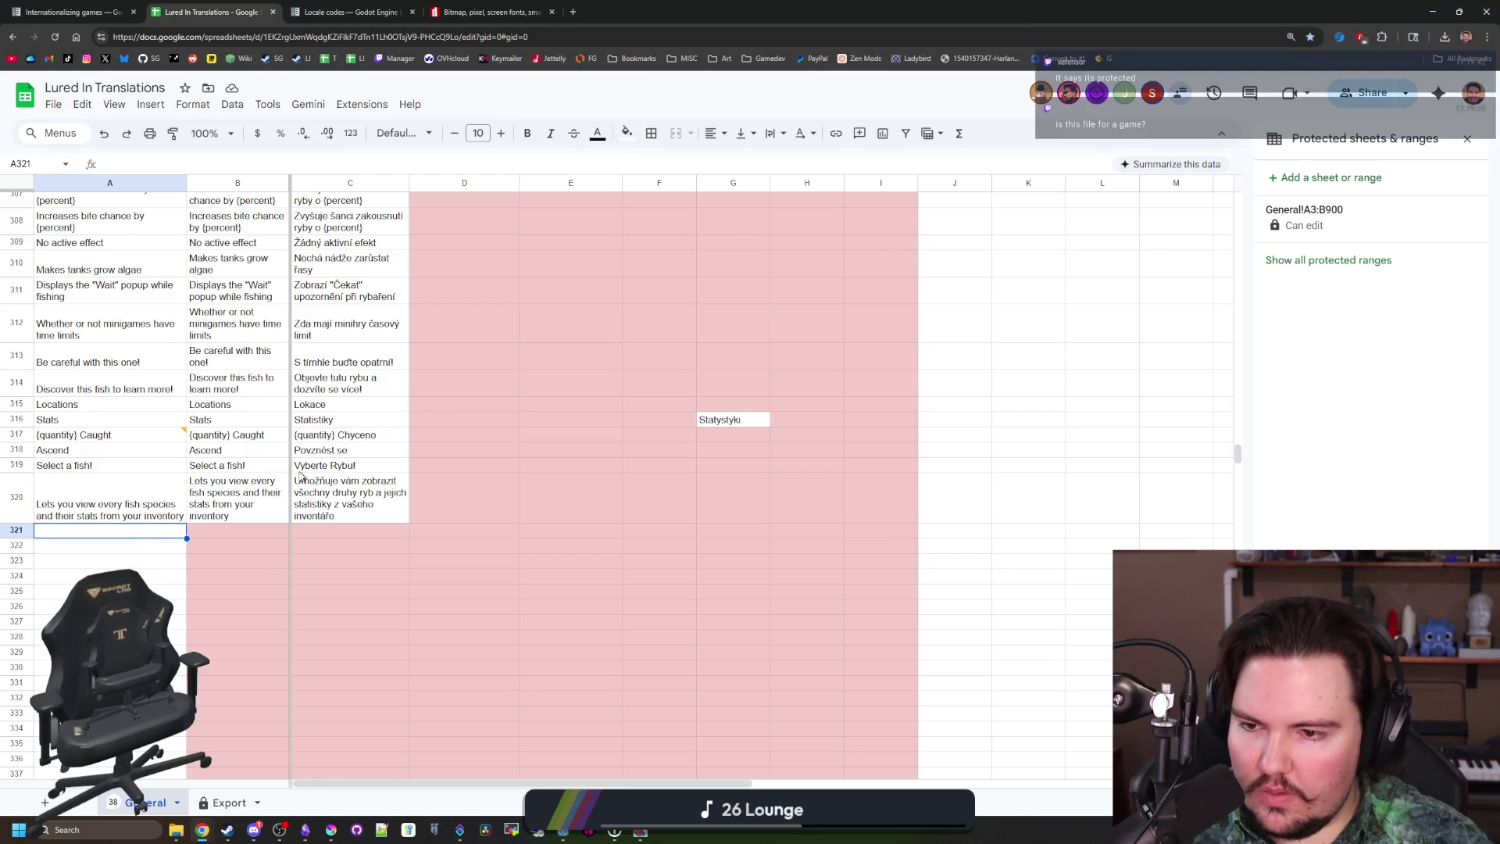
scroll(288, 469, "up", 20)
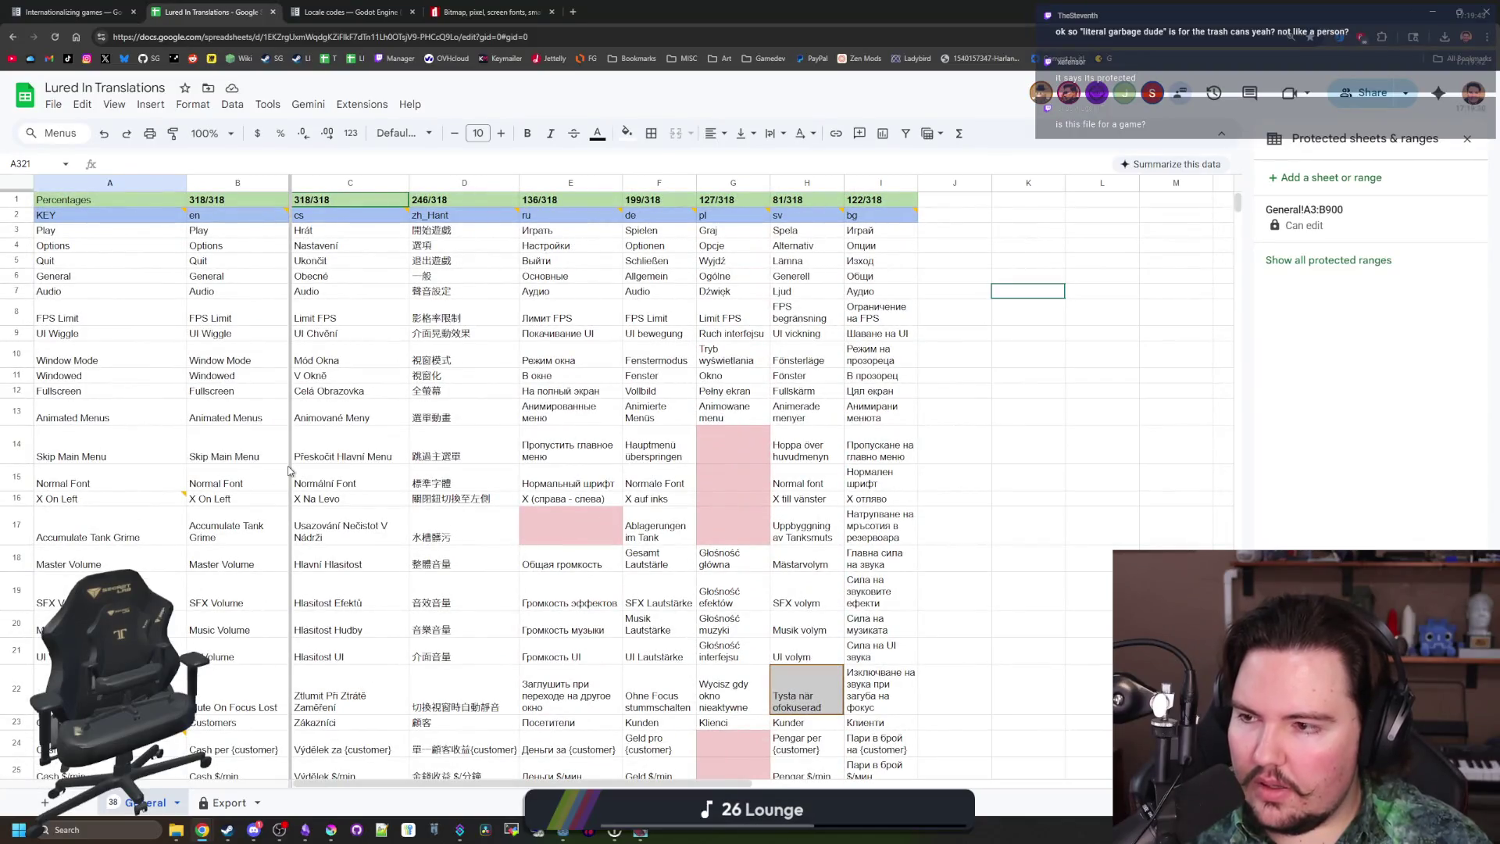
scroll(289, 470, "down", 20)
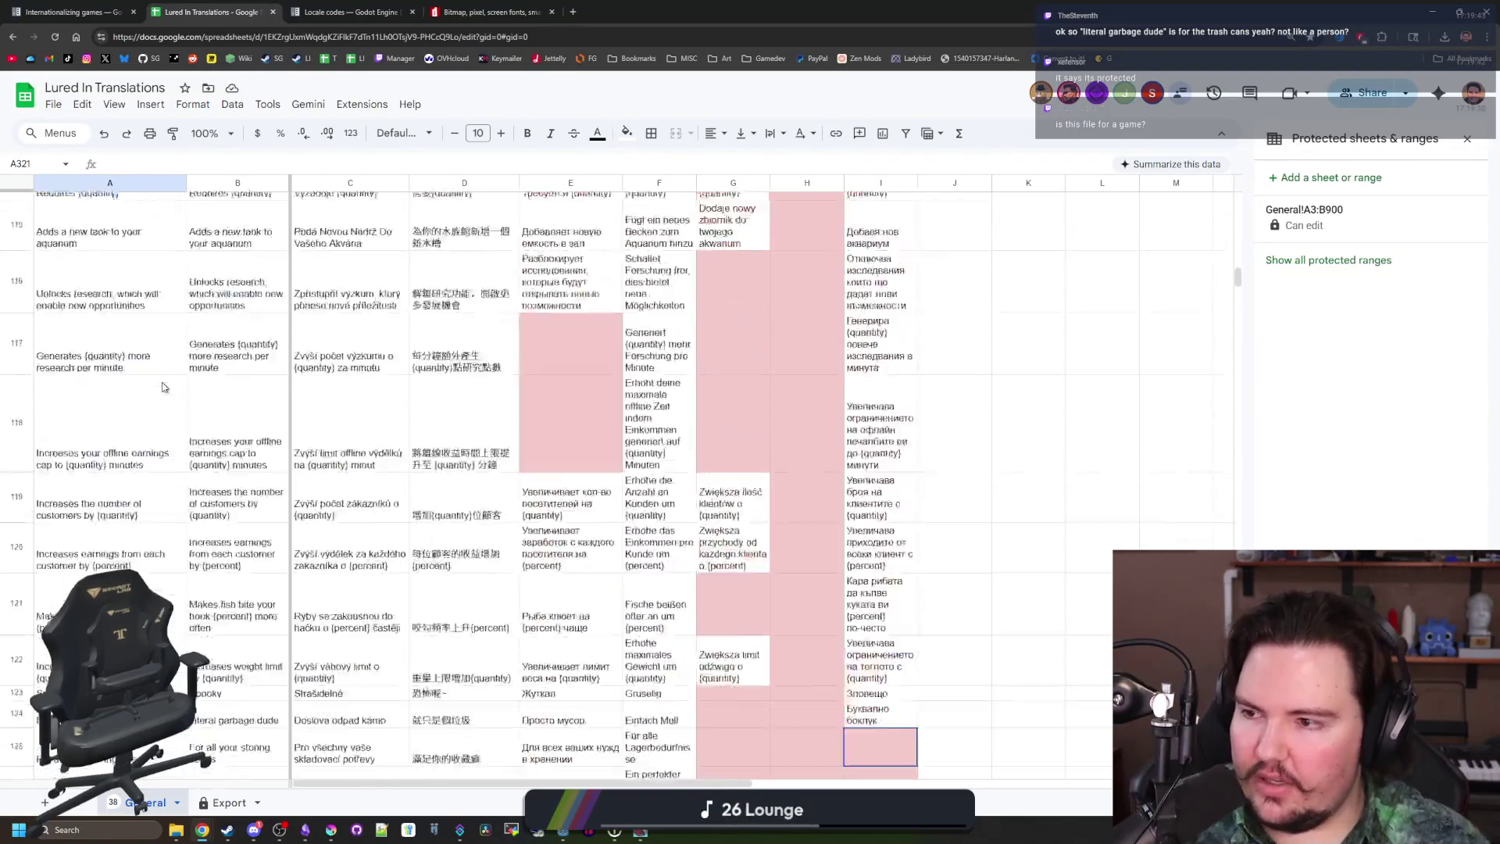
scroll(163, 387, "up", 20)
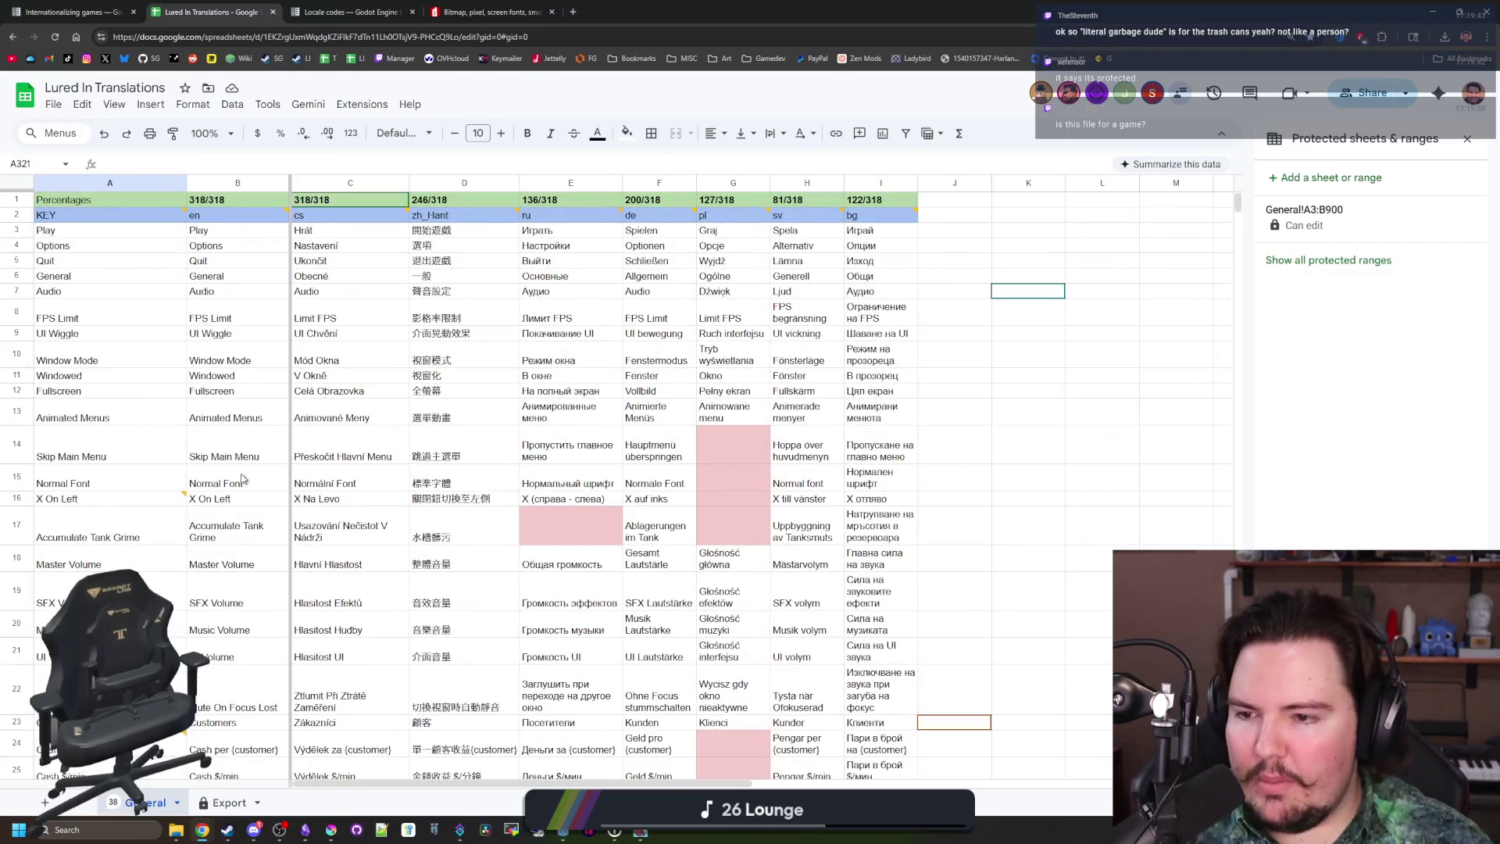
scroll(242, 478, "down", 20)
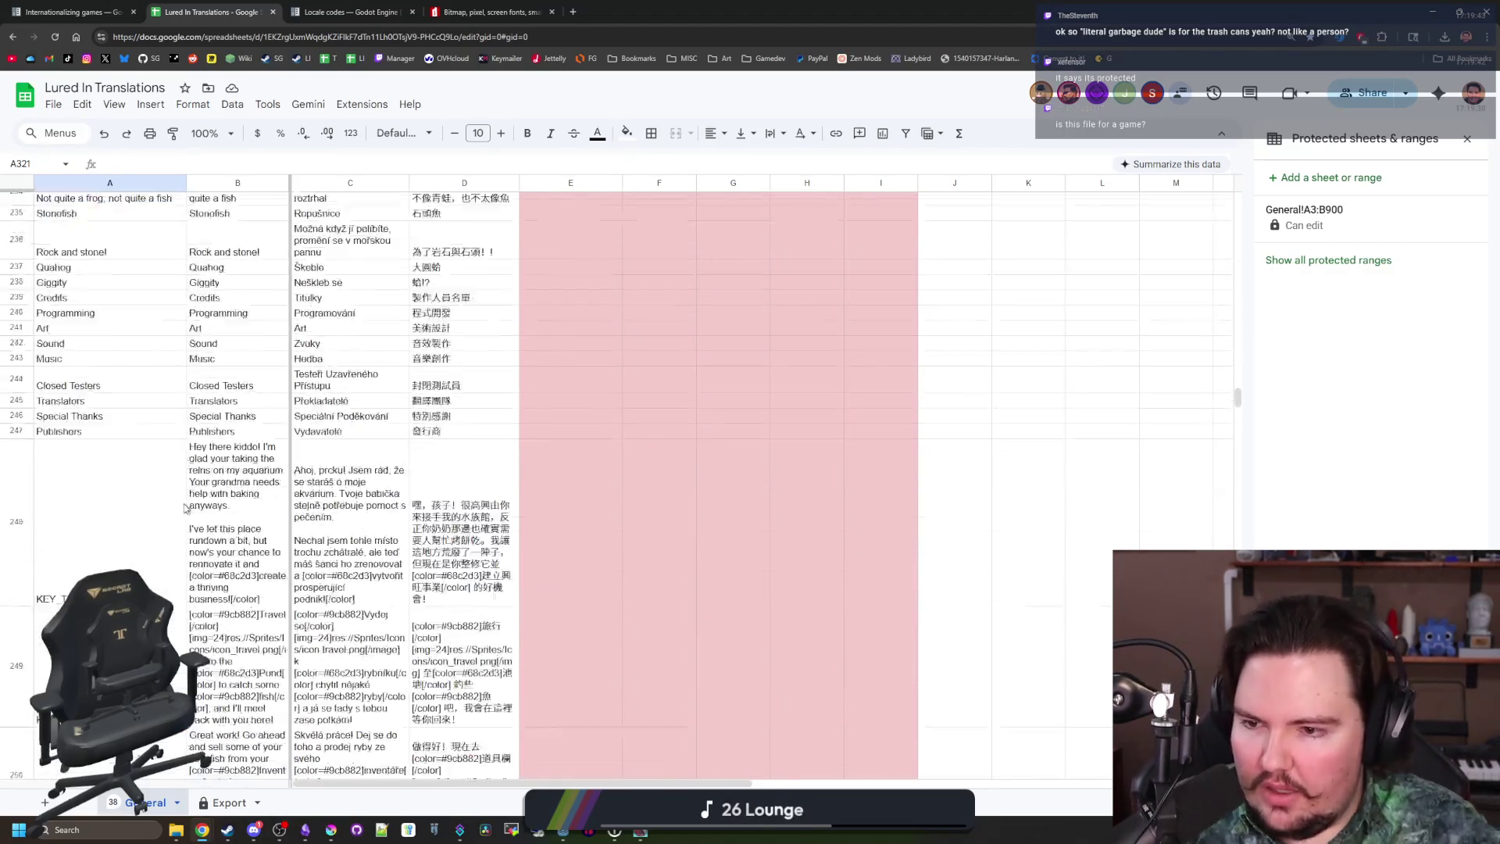
scroll(185, 508, "down", 20)
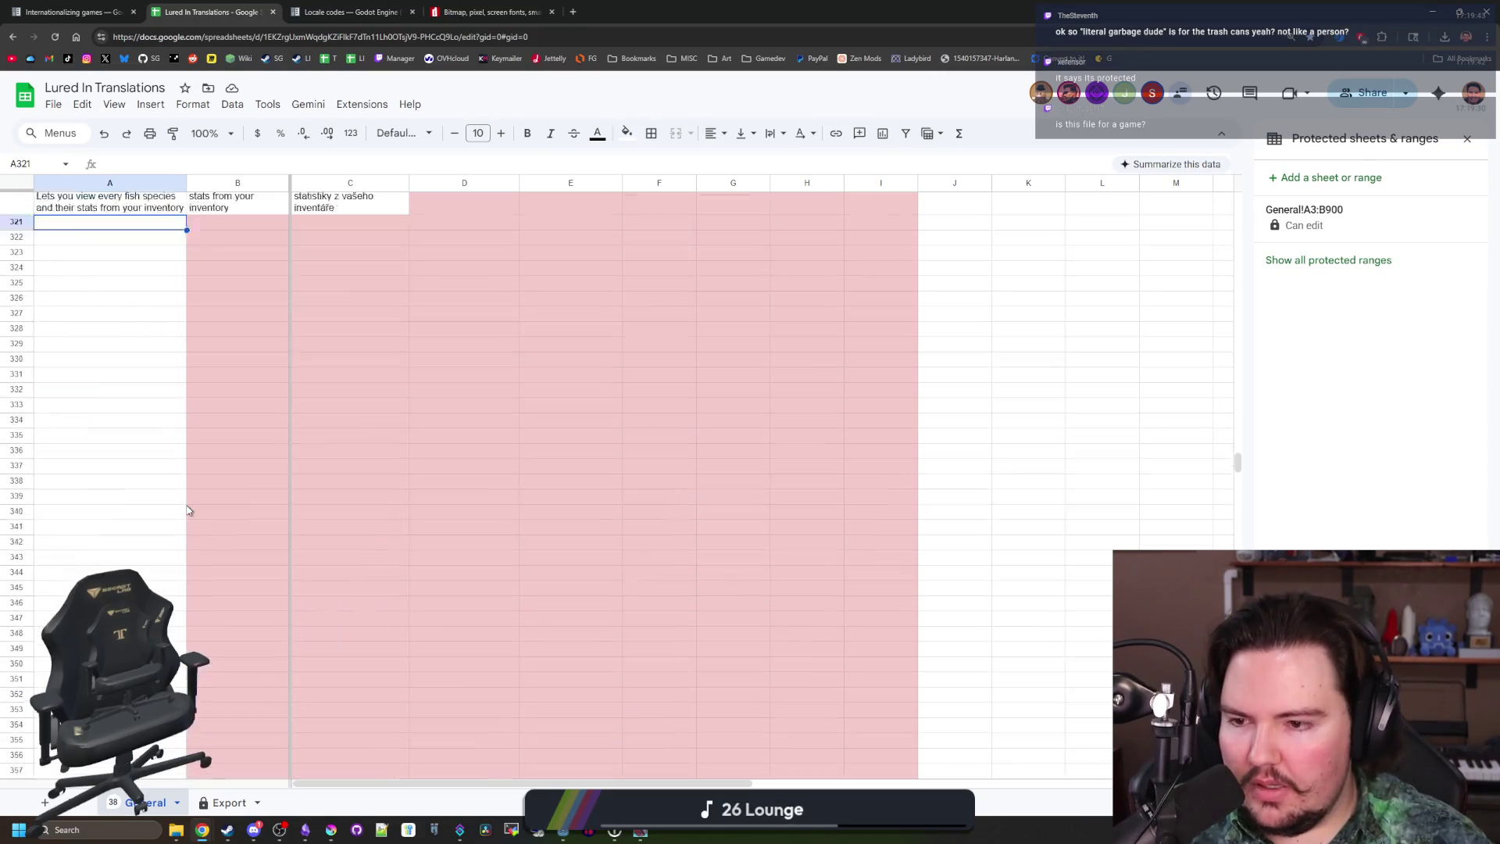
scroll(186, 510, "up", 5)
left_click(223, 617)
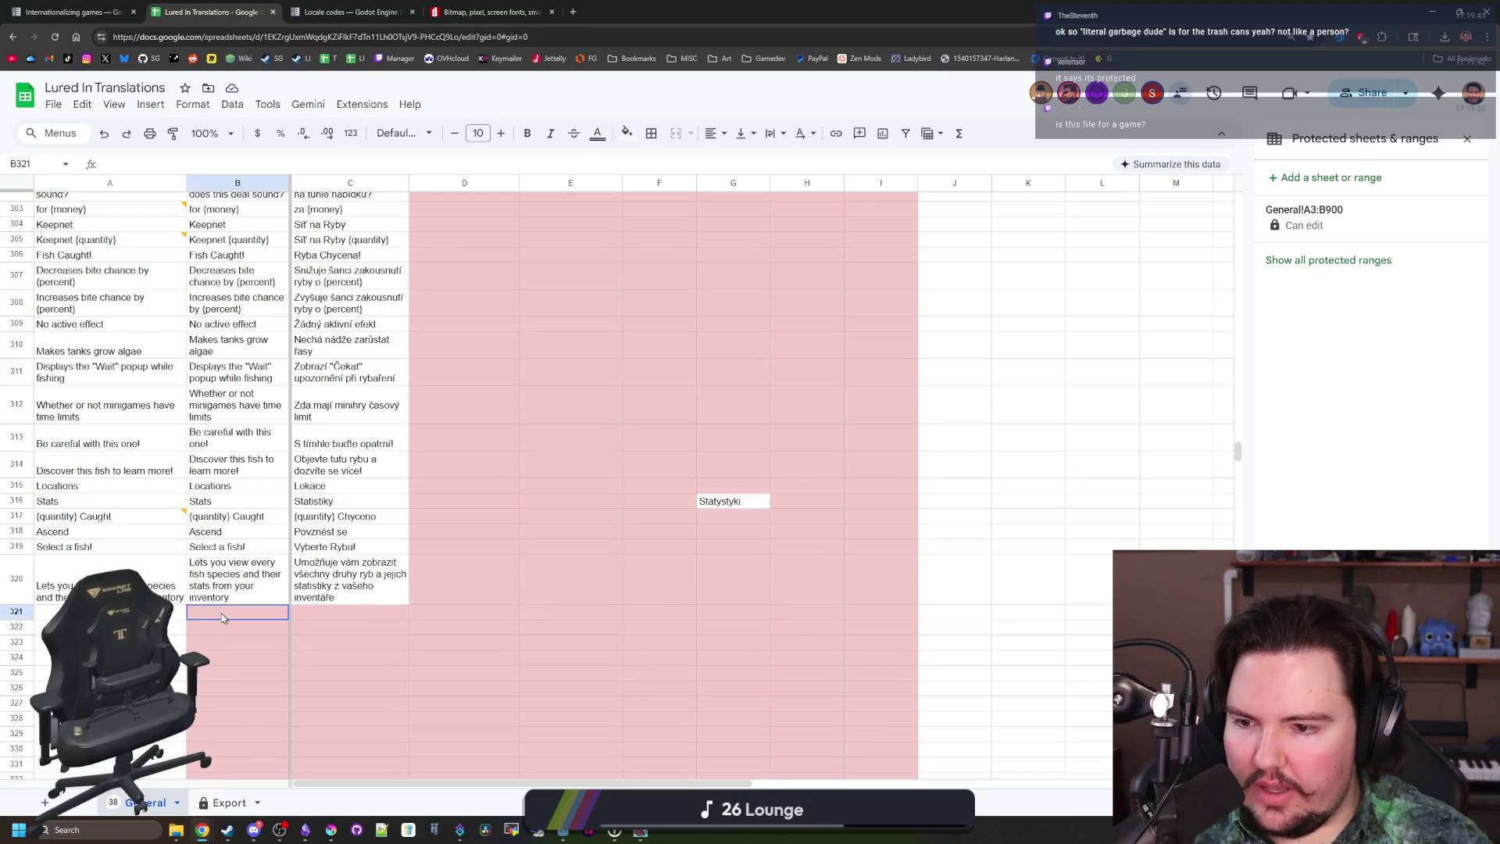
left_click(179, 617)
scroll(187, 625, "down", 20)
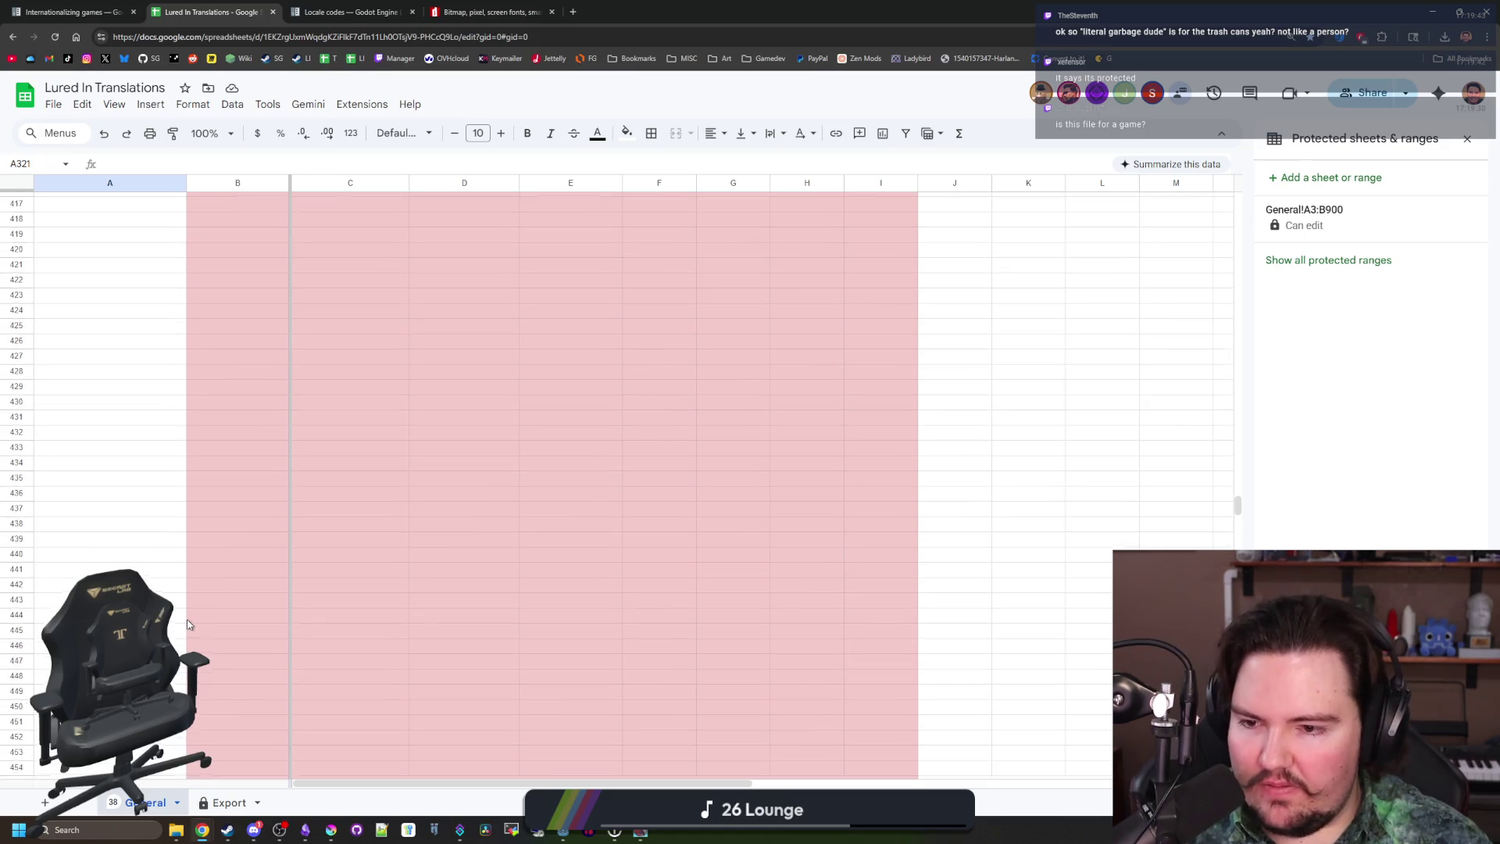
scroll(188, 625, "up", 20)
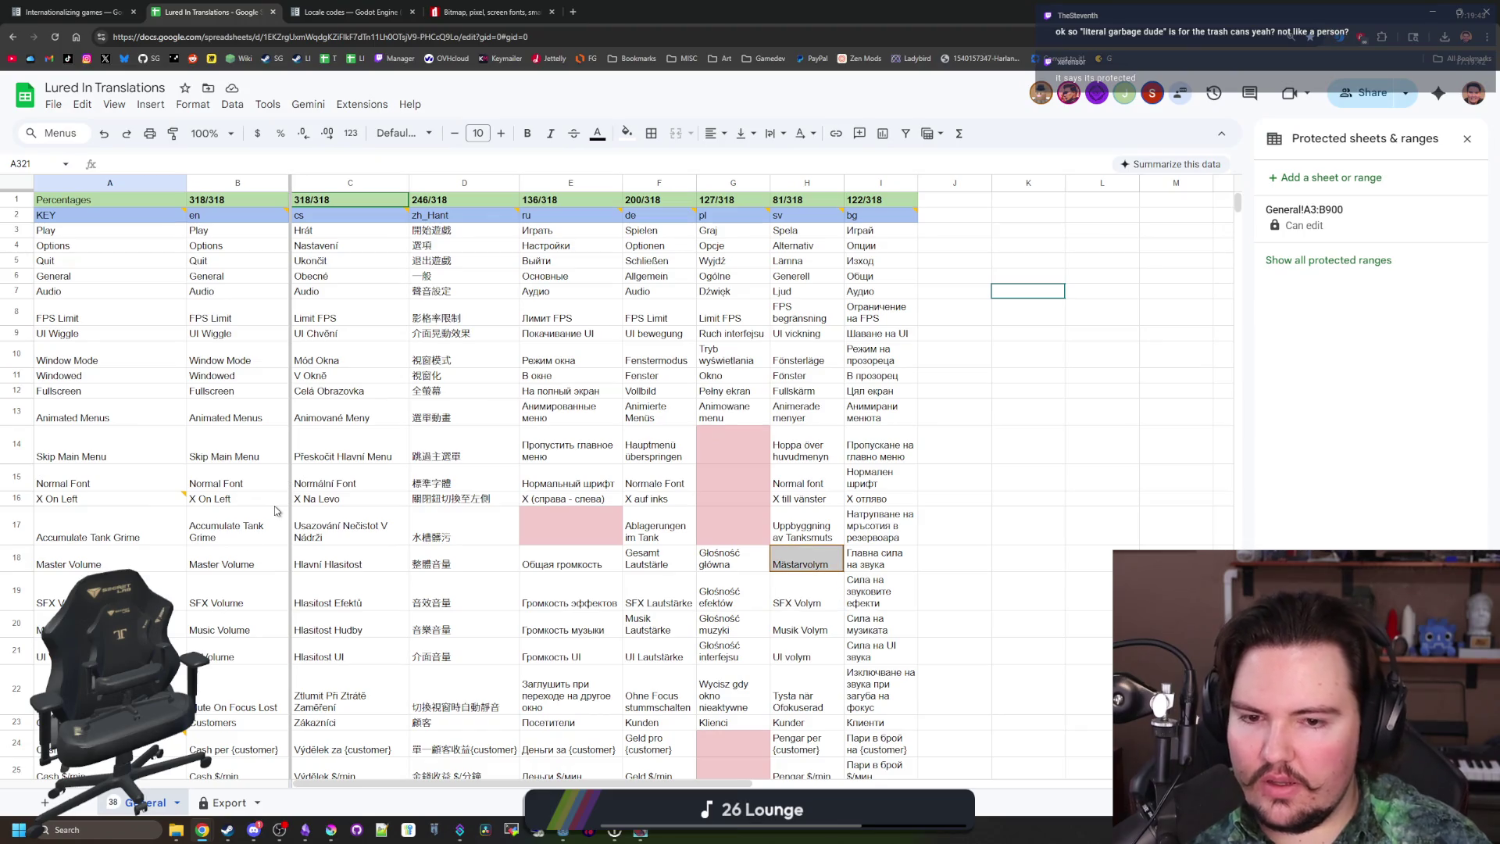
left_click(271, 459)
left_click(257, 379)
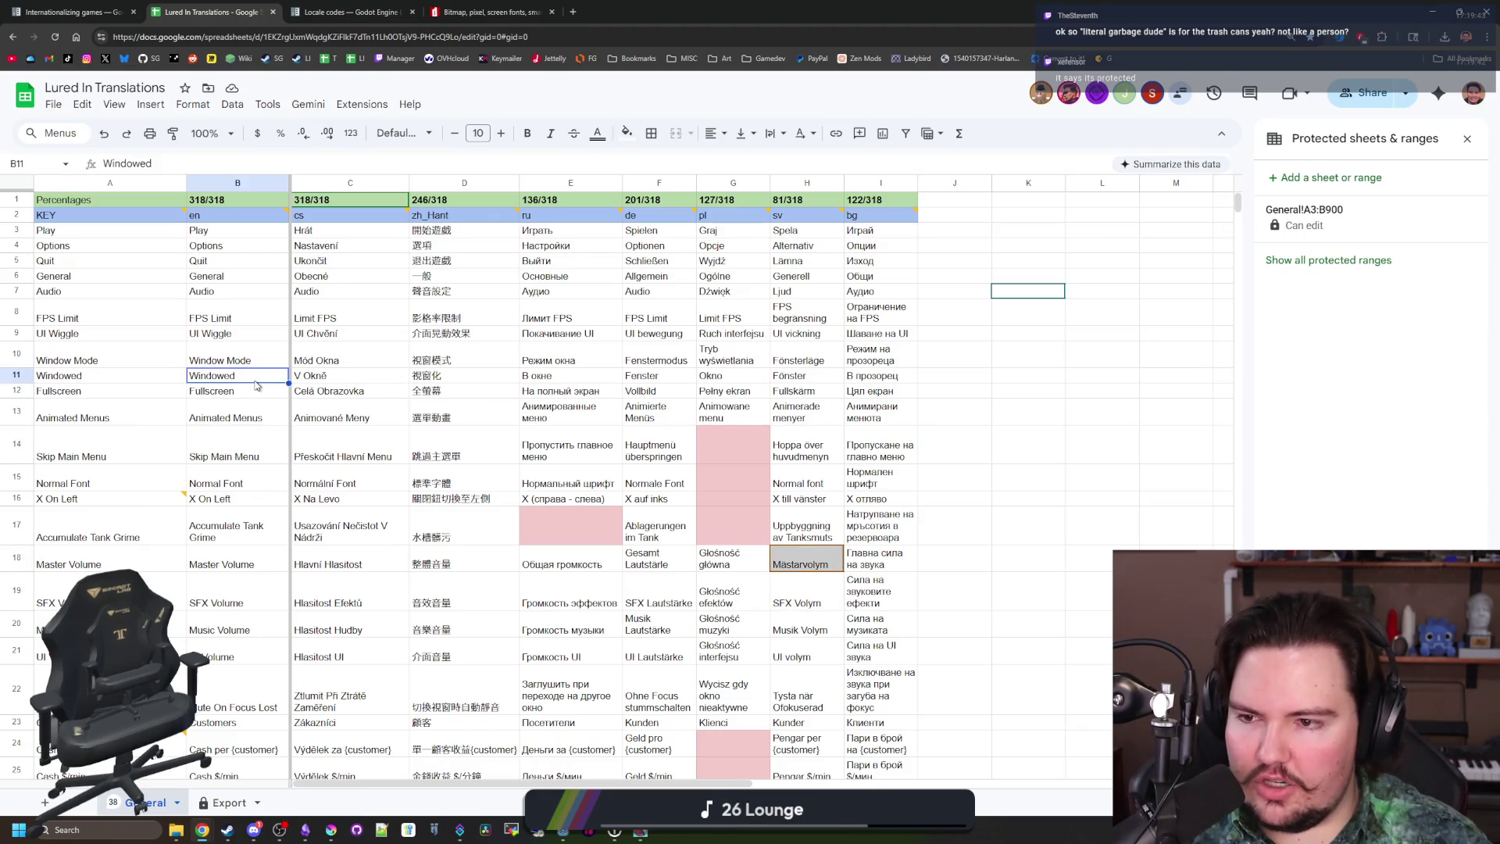
left_click(172, 411)
left_click(144, 443)
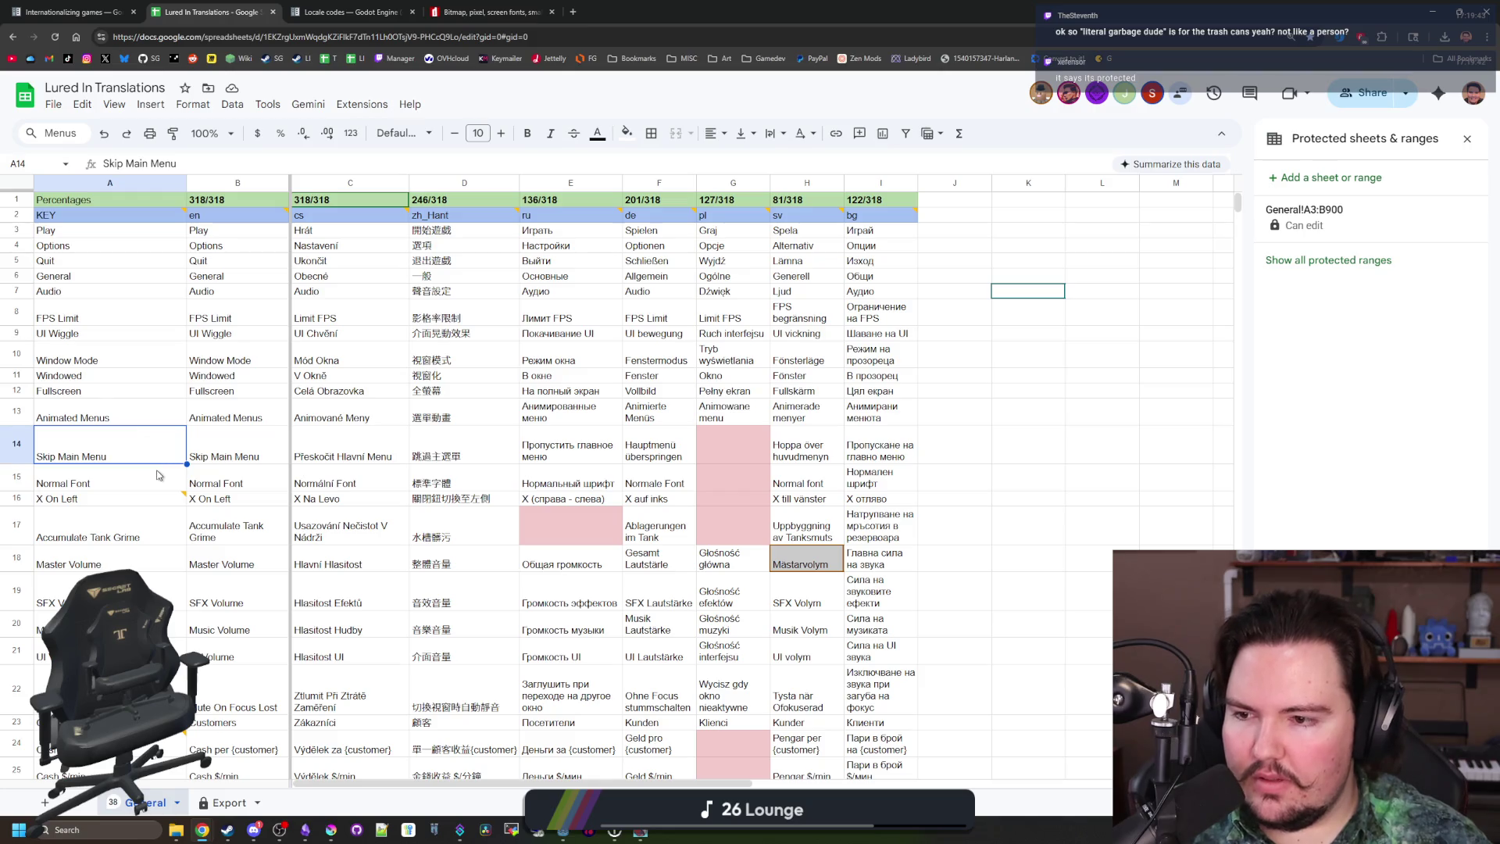
left_click(159, 475)
left_click(131, 528)
scroll(130, 528, "down", 5)
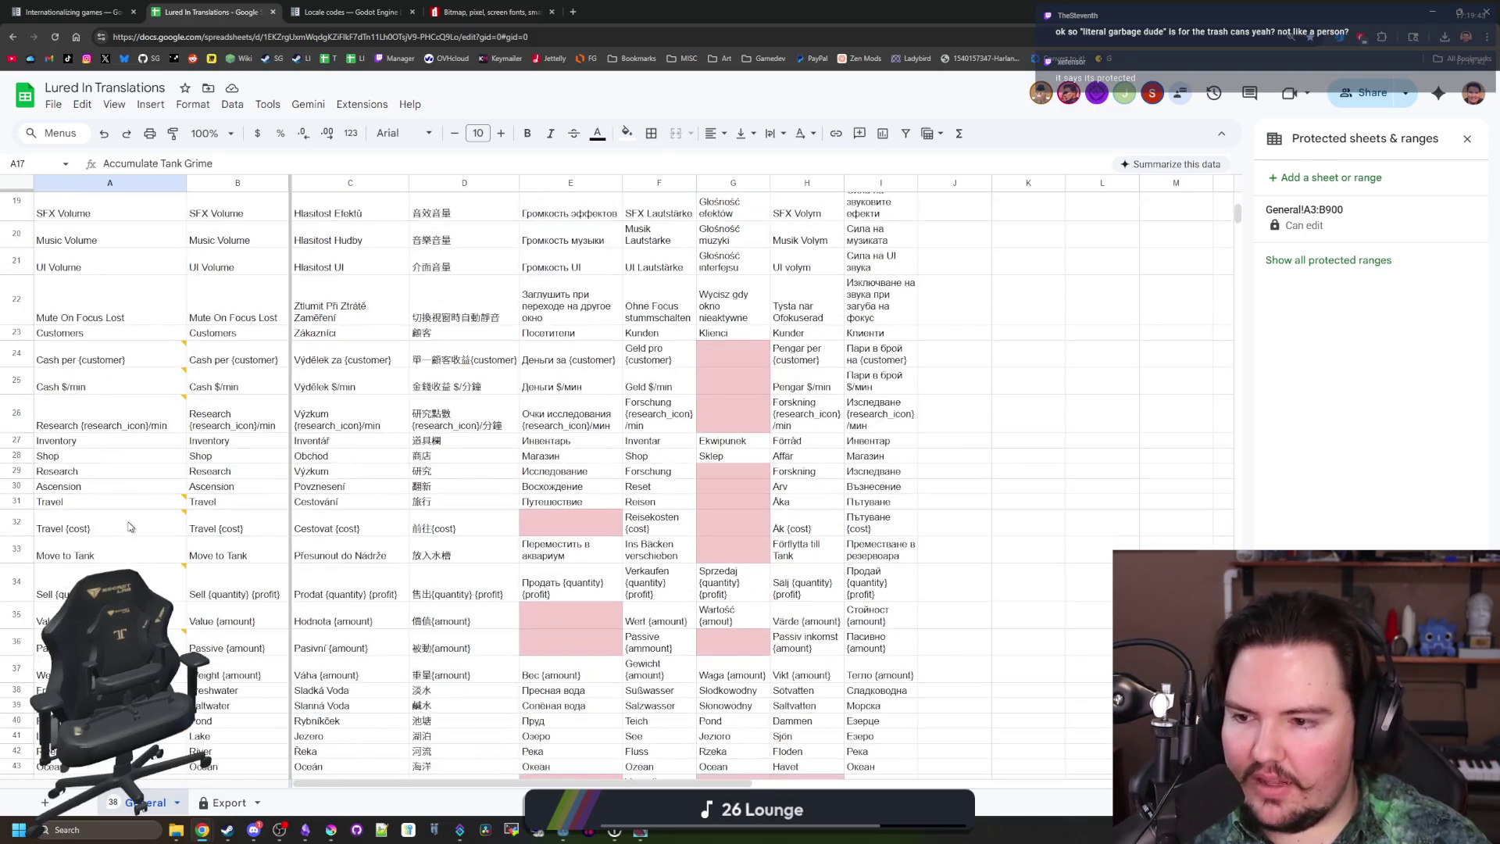
scroll(130, 527, "down", 15)
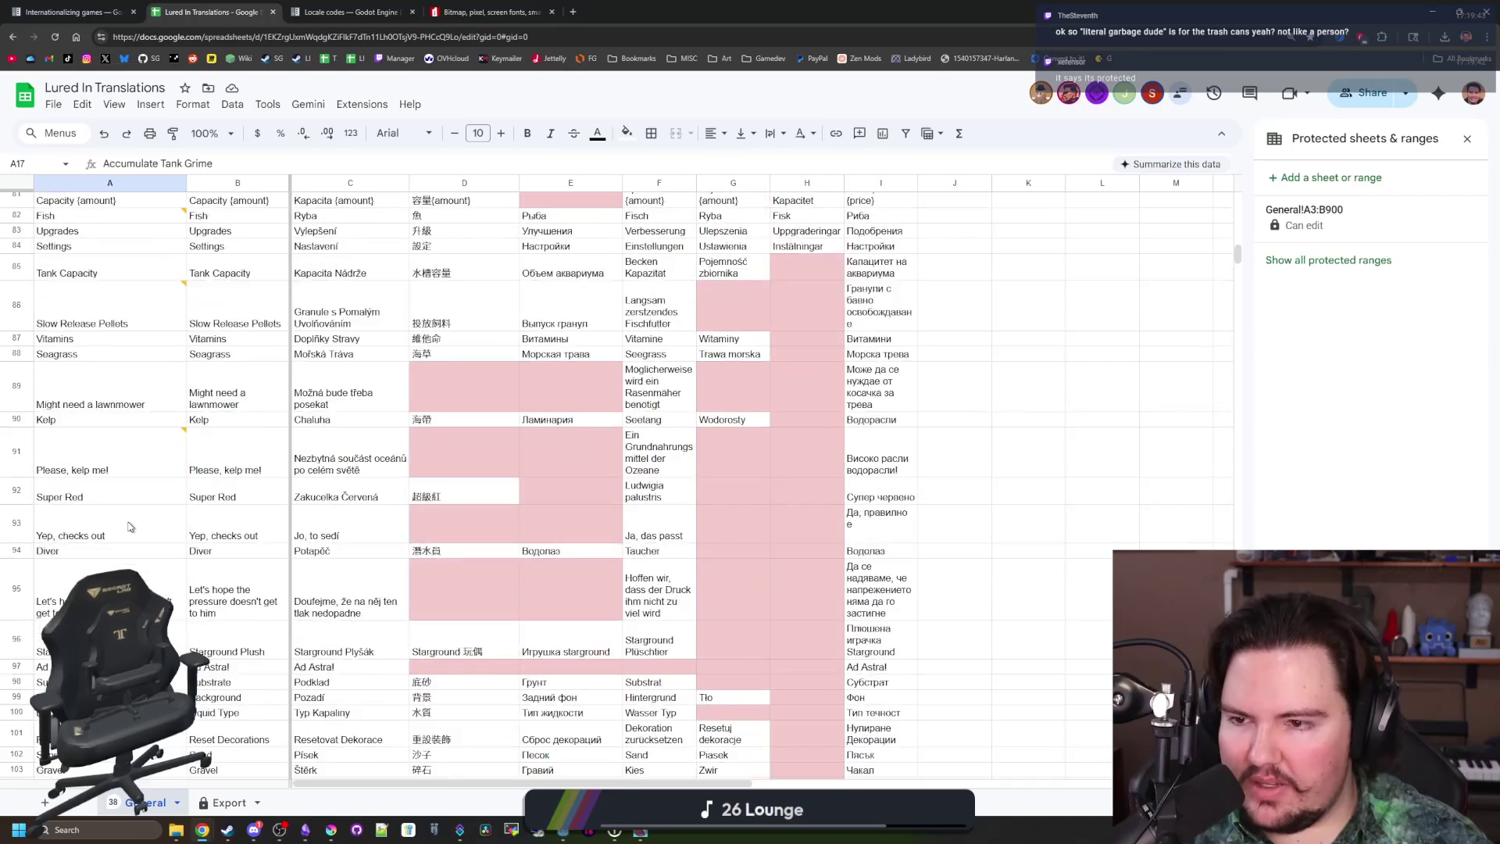
scroll(130, 526, "down", 10)
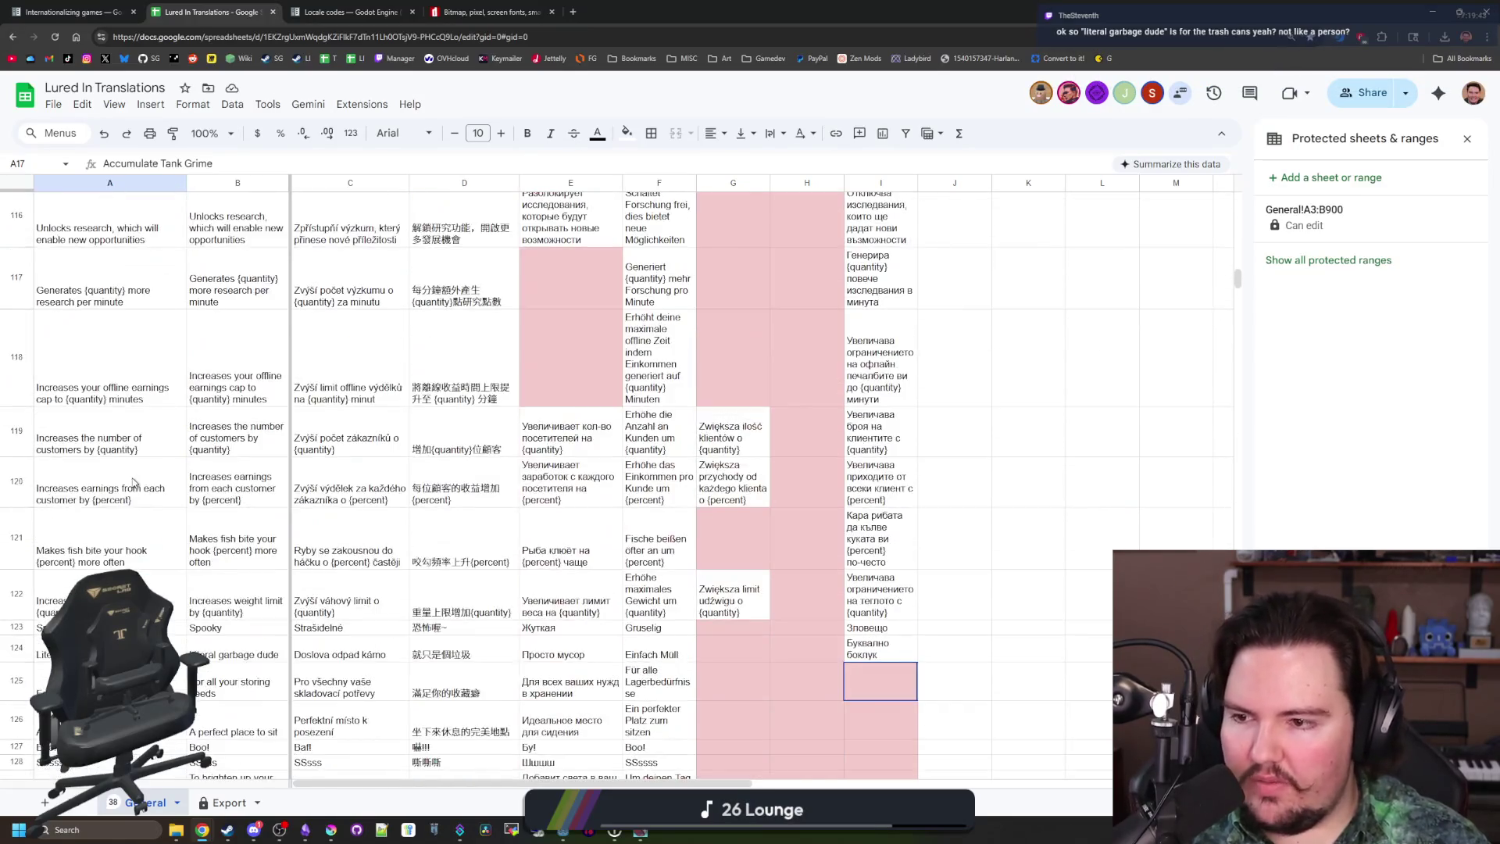
scroll(133, 482, "down", 20)
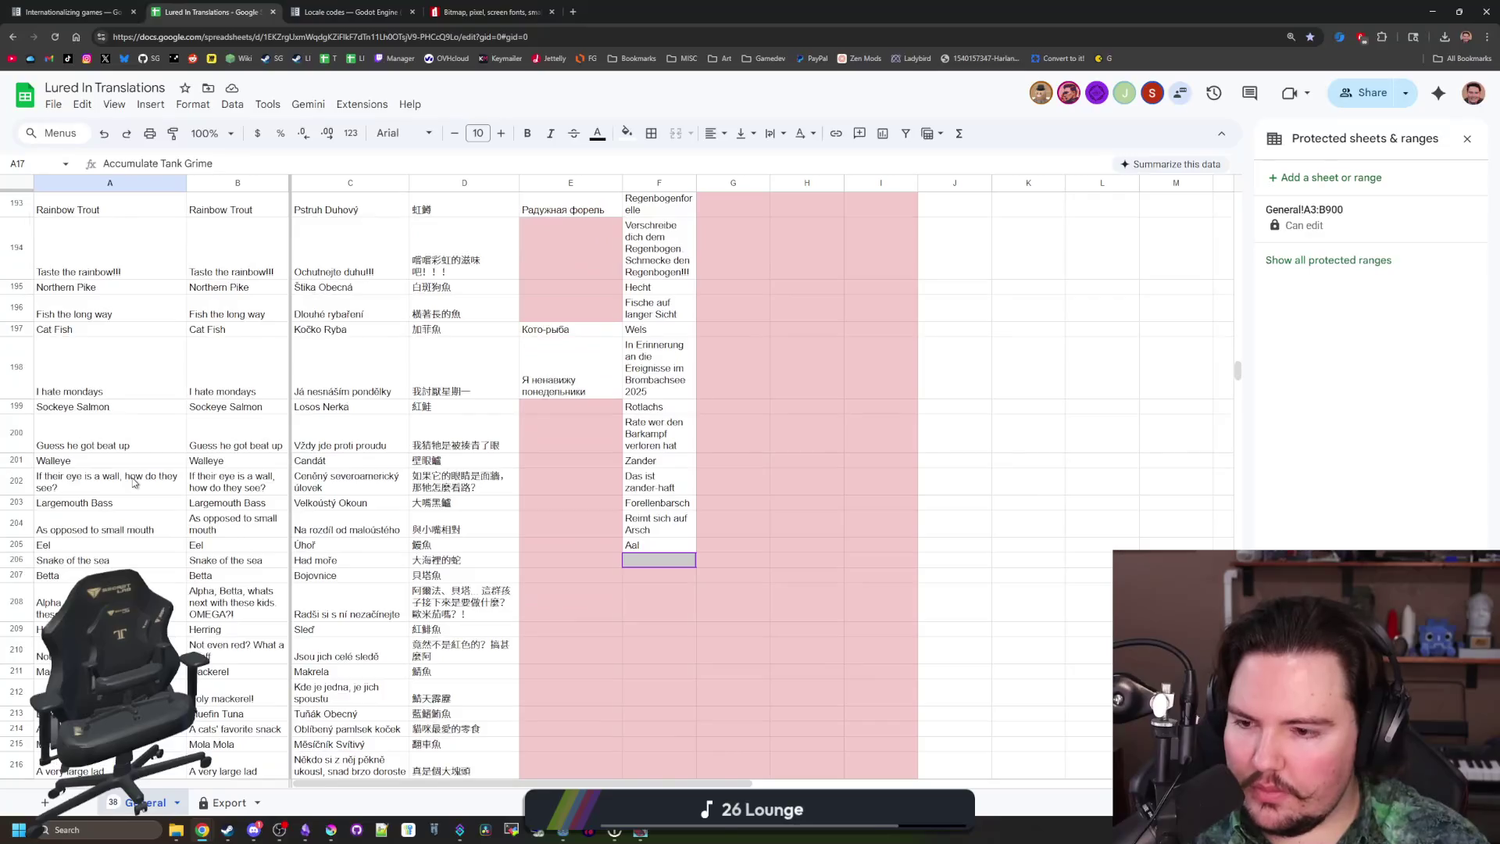
scroll(134, 482, "down", 5)
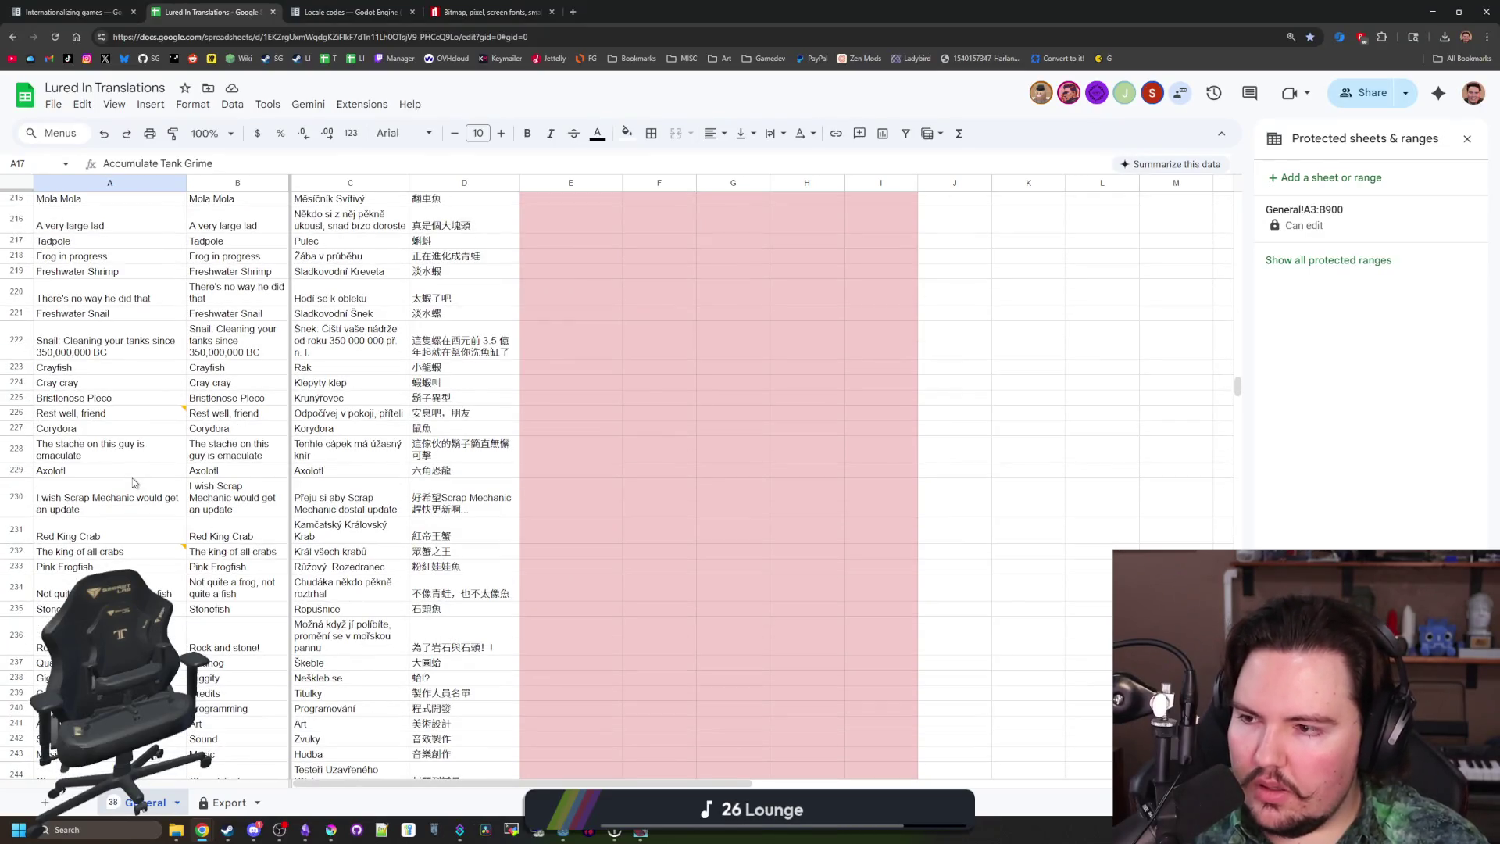
left_click(134, 506)
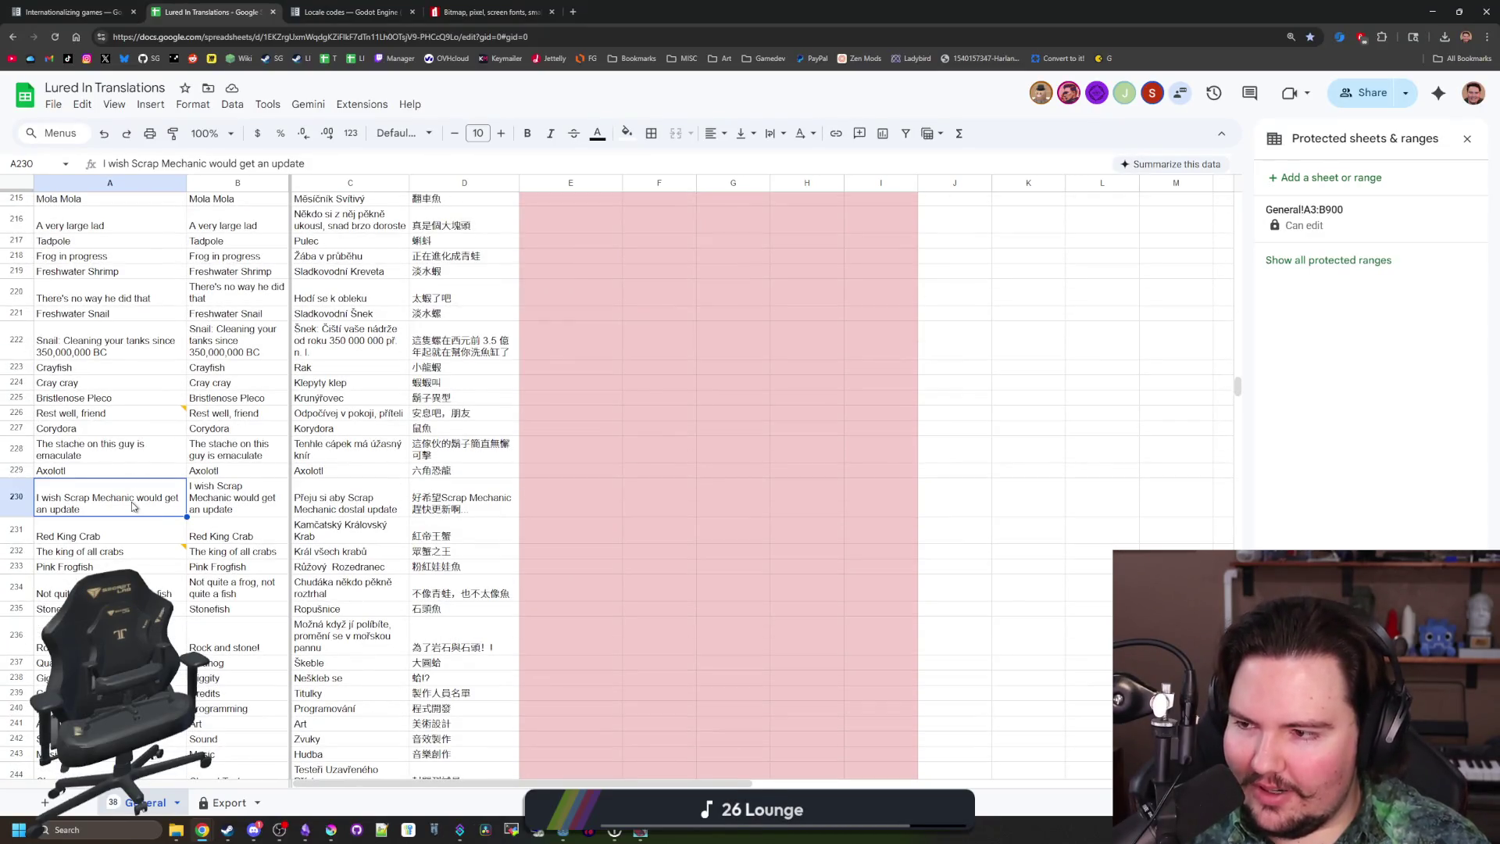
left_click(133, 533)
Step: Find 'literal gar' and comment on B124 that it means garbage-bag decoration
key("ctrl+f")
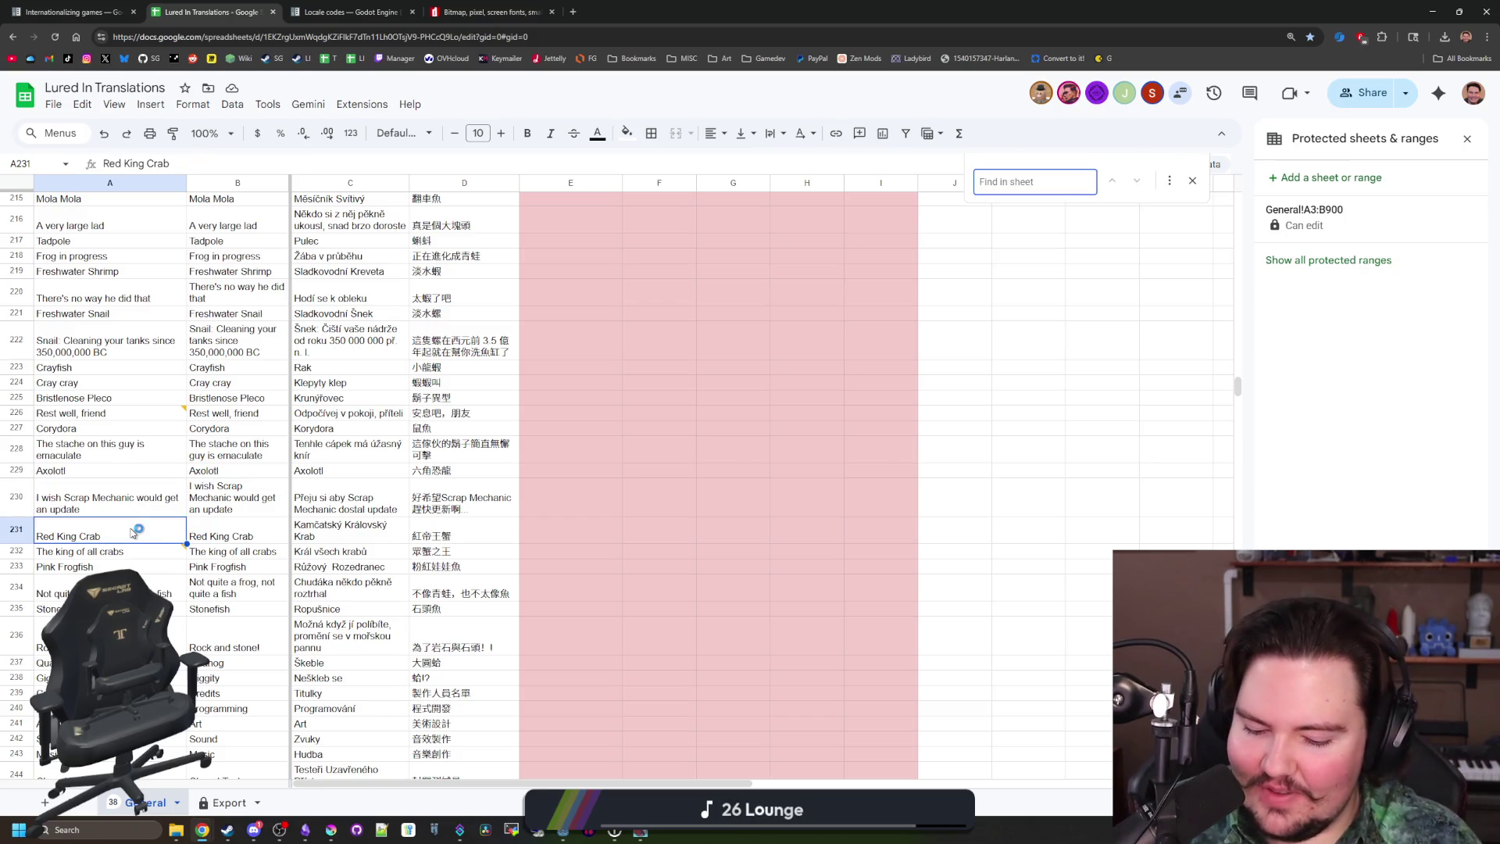
type("literal ")
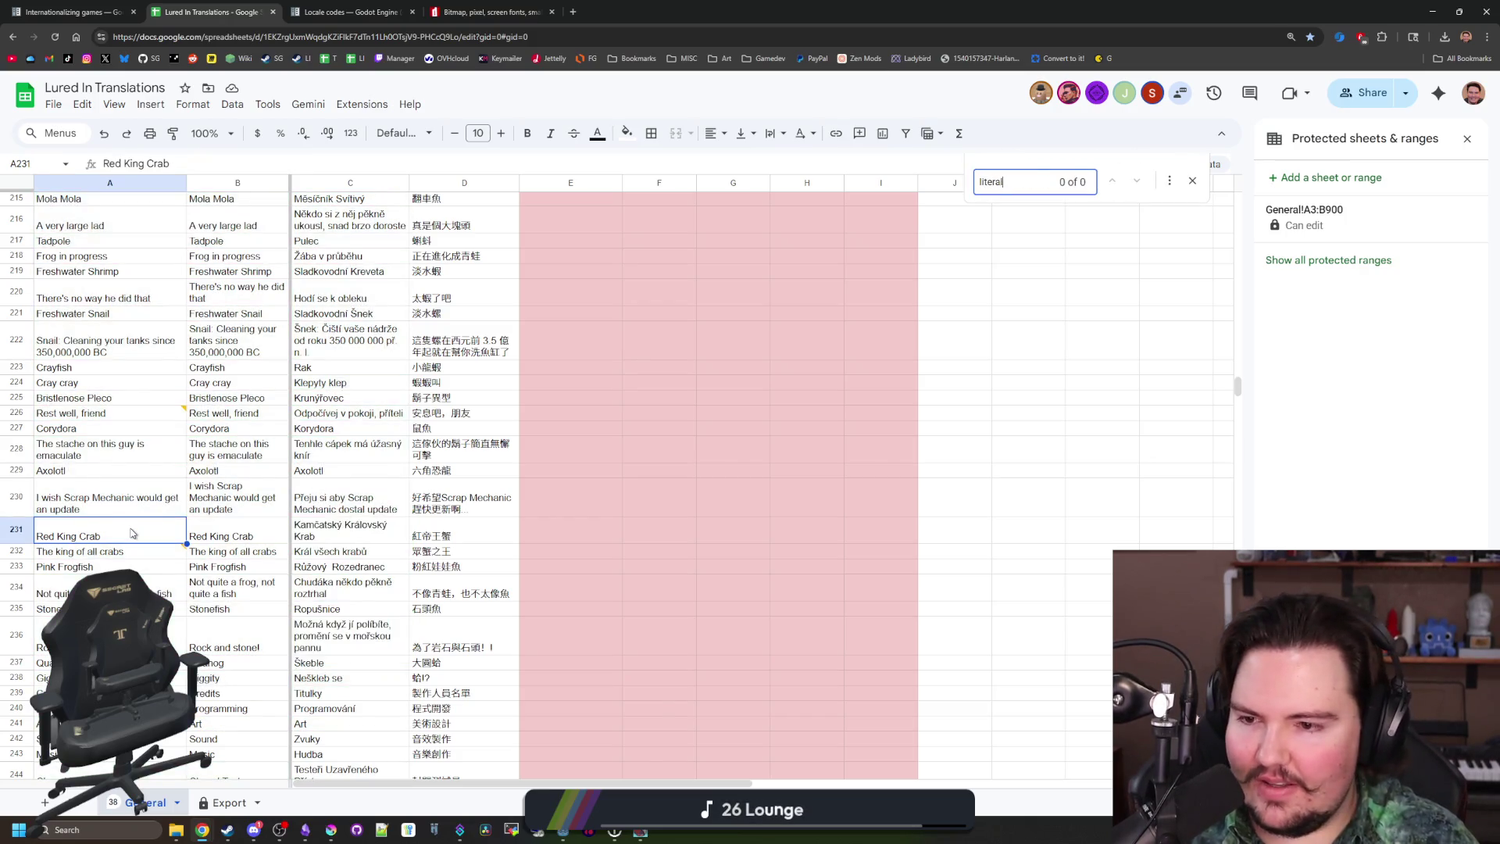
type("gar")
scroll(133, 534, "up", 3)
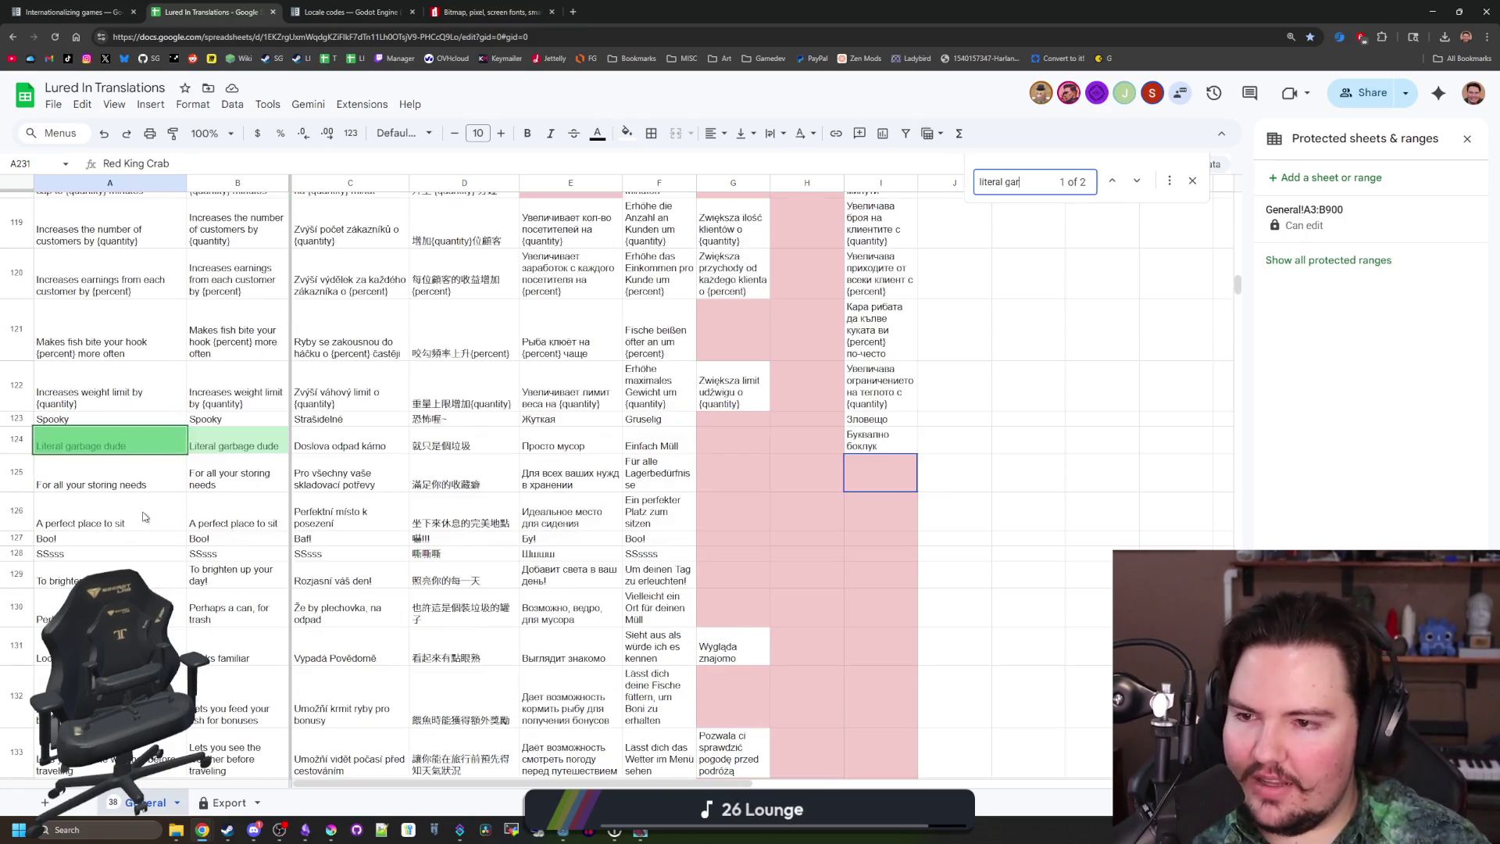
right_click(141, 452)
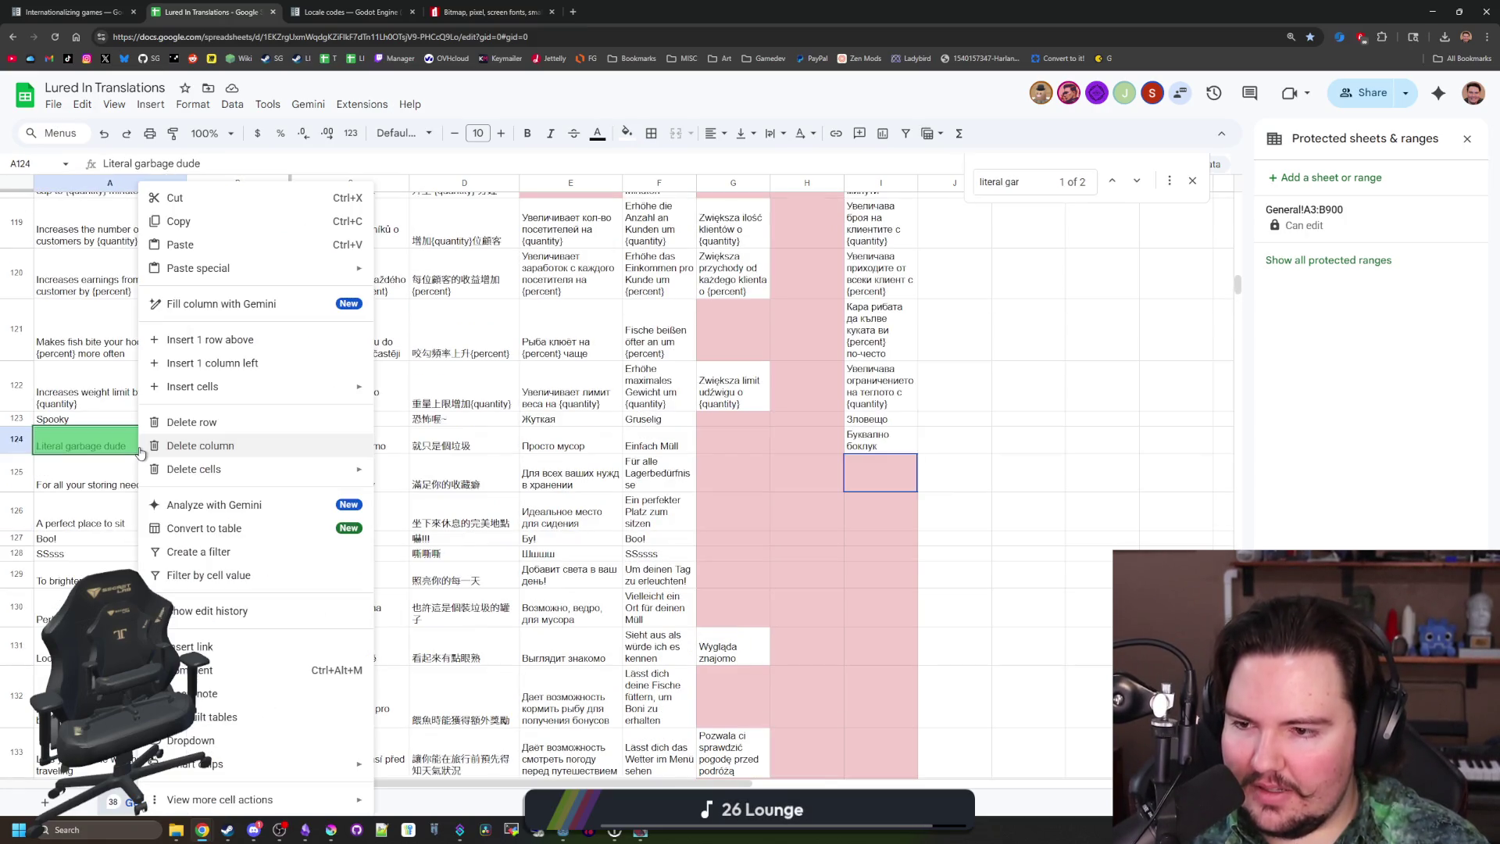
left_click(195, 670)
type("Reference to ba")
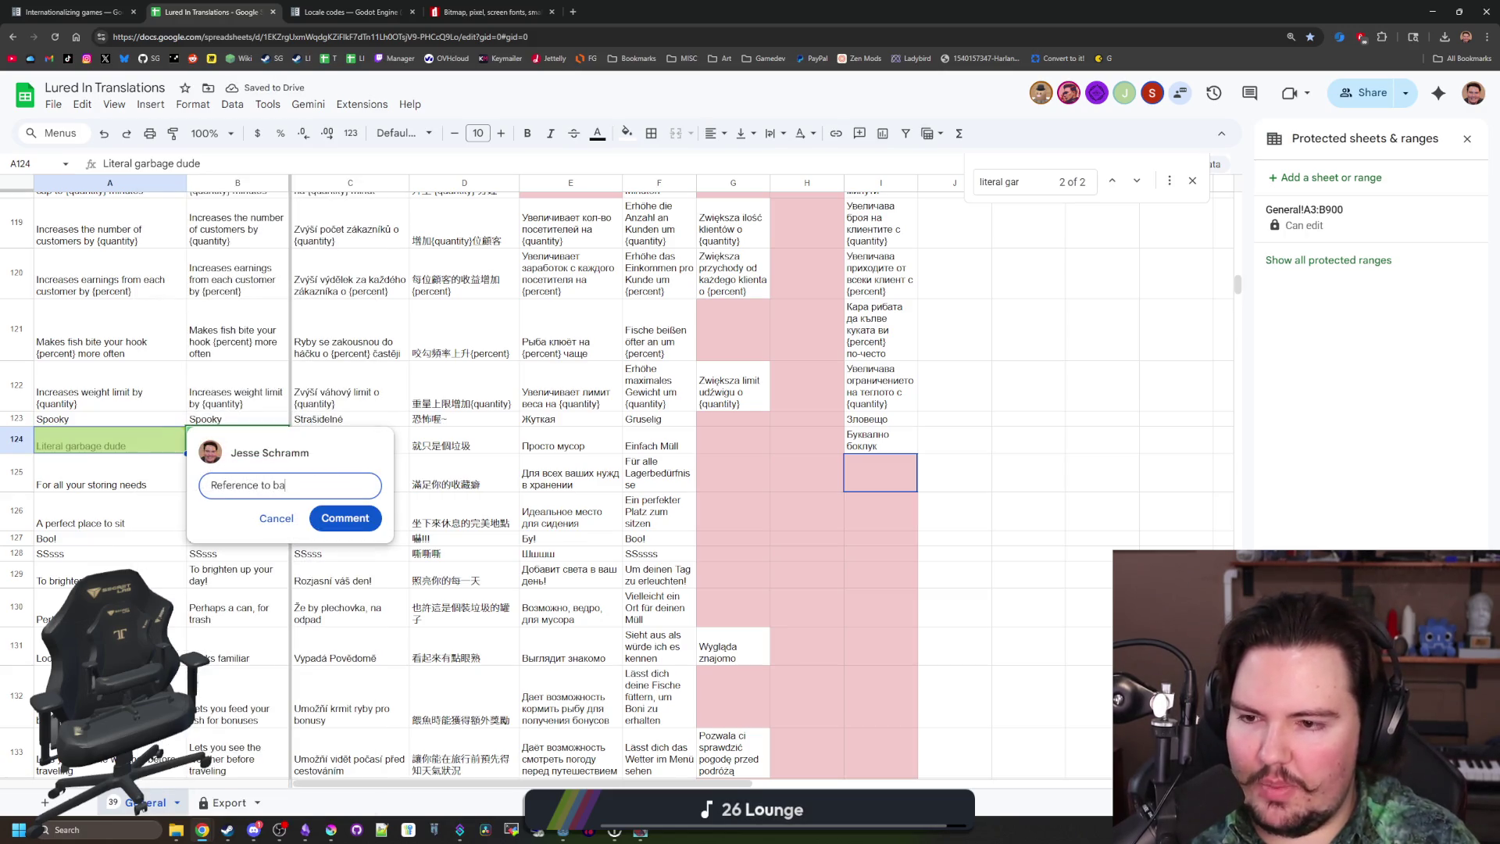
type("decoration, NOT a person")
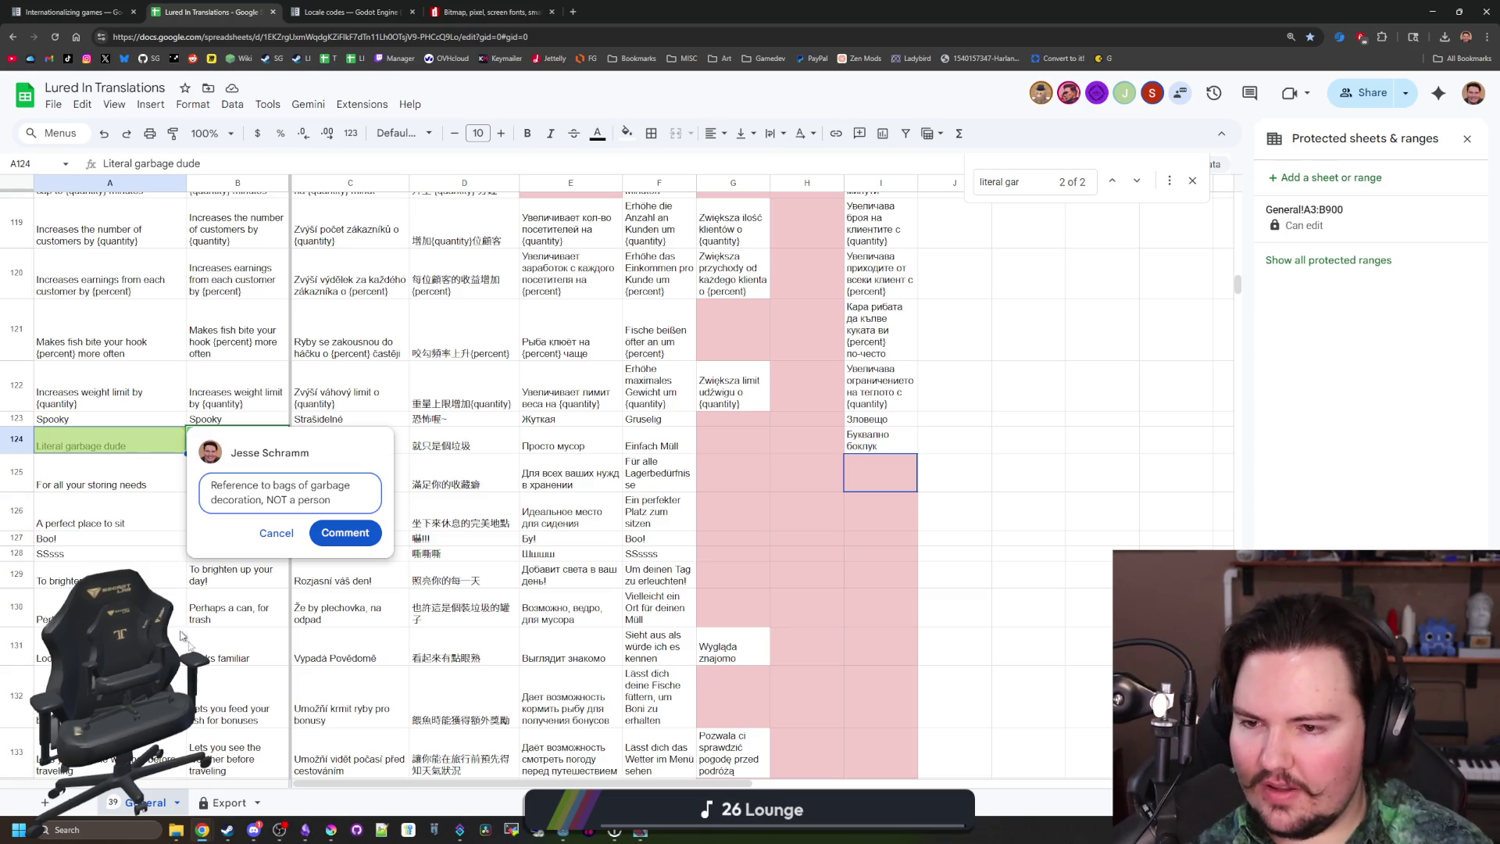
left_click(338, 535)
key("Down")
key("Down")
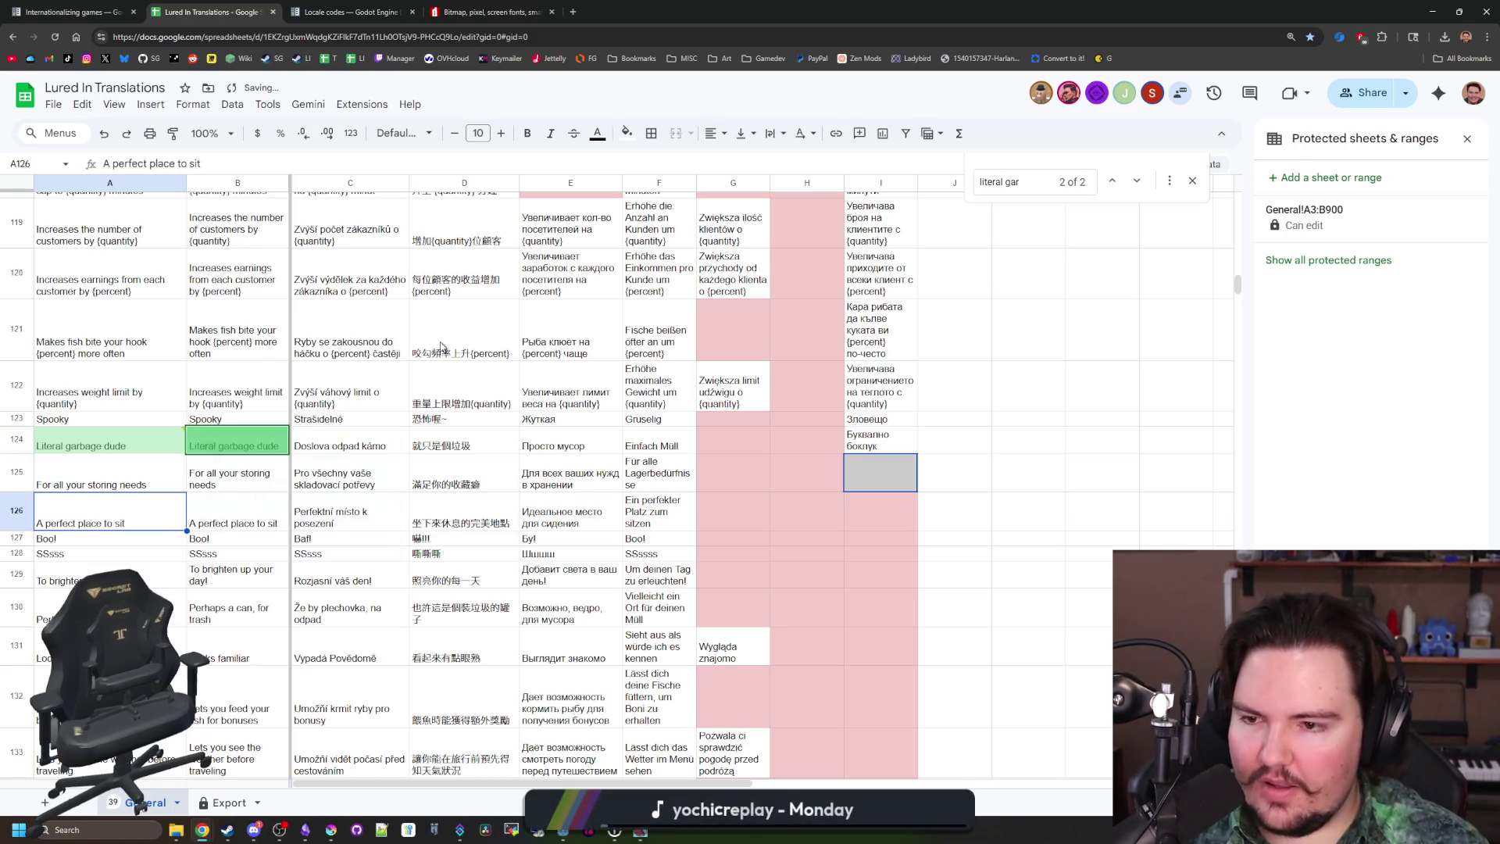
Step: Reply in the comment thread that Dude refers to the player
left_click(117, 444)
right_click(142, 442)
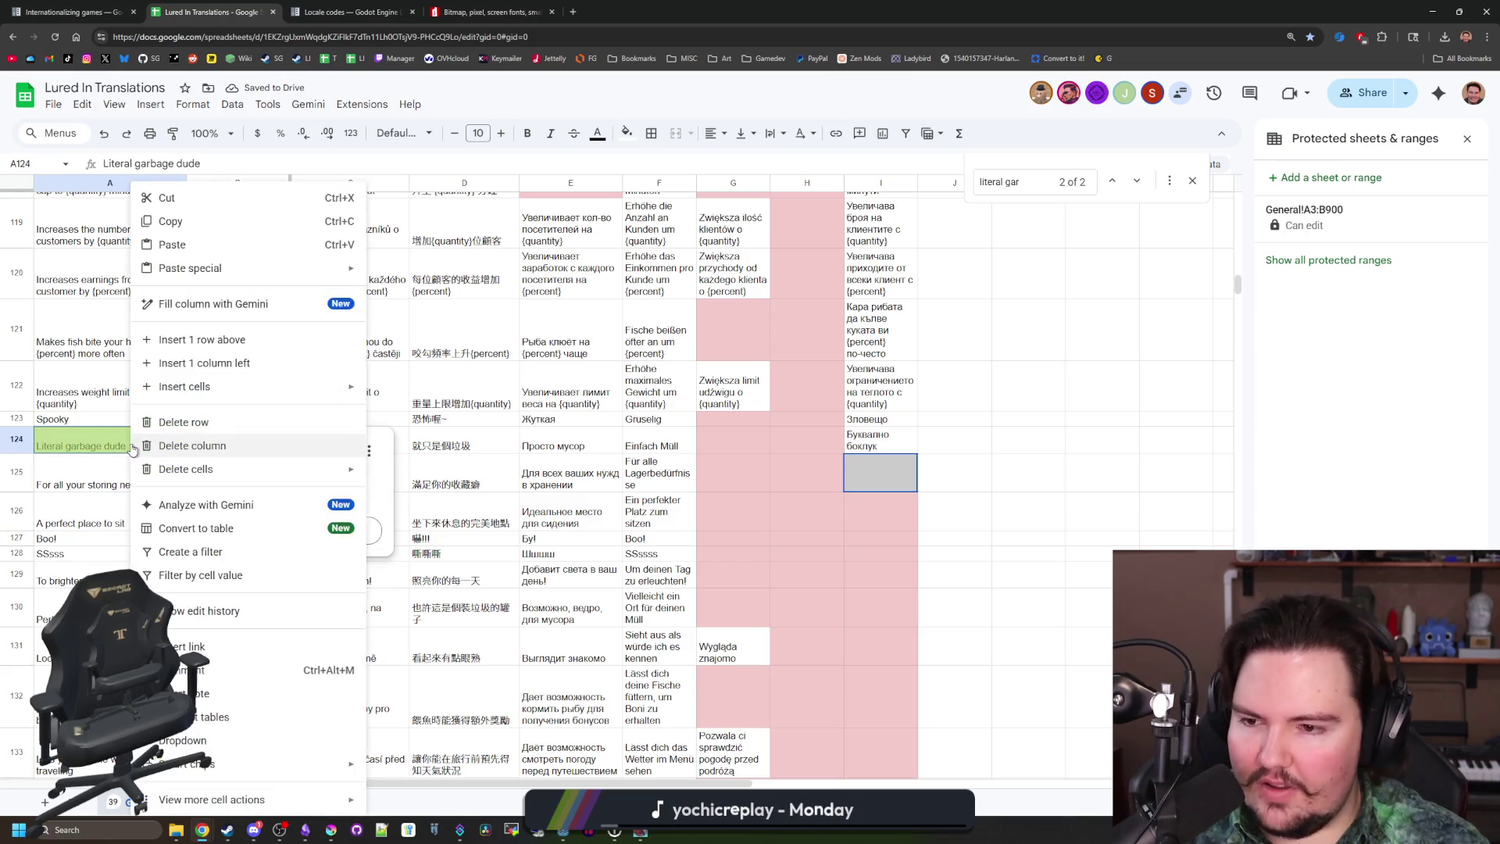
left_click(100, 451)
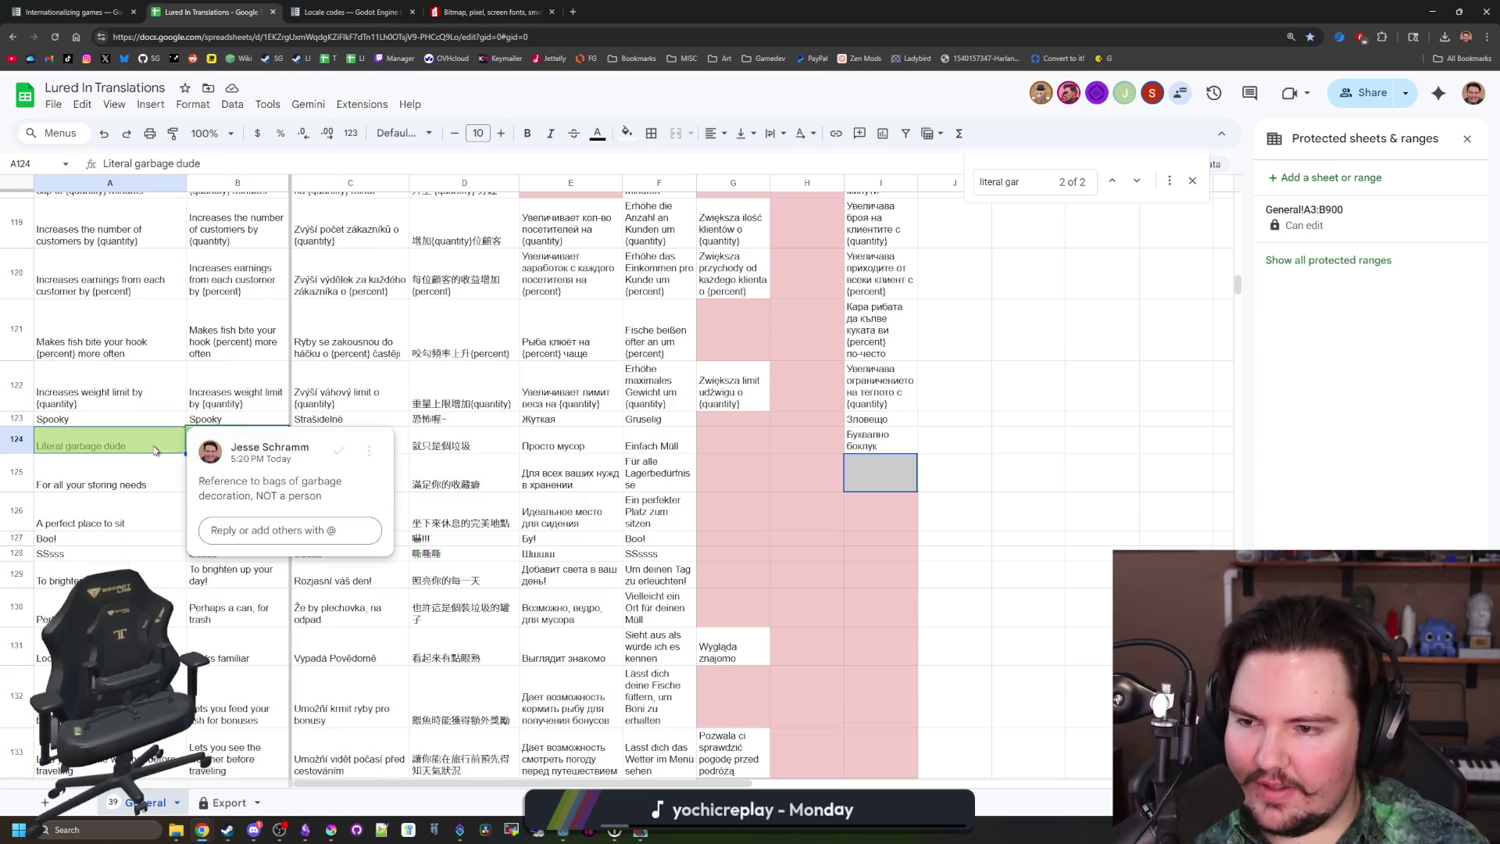
left_click(328, 530)
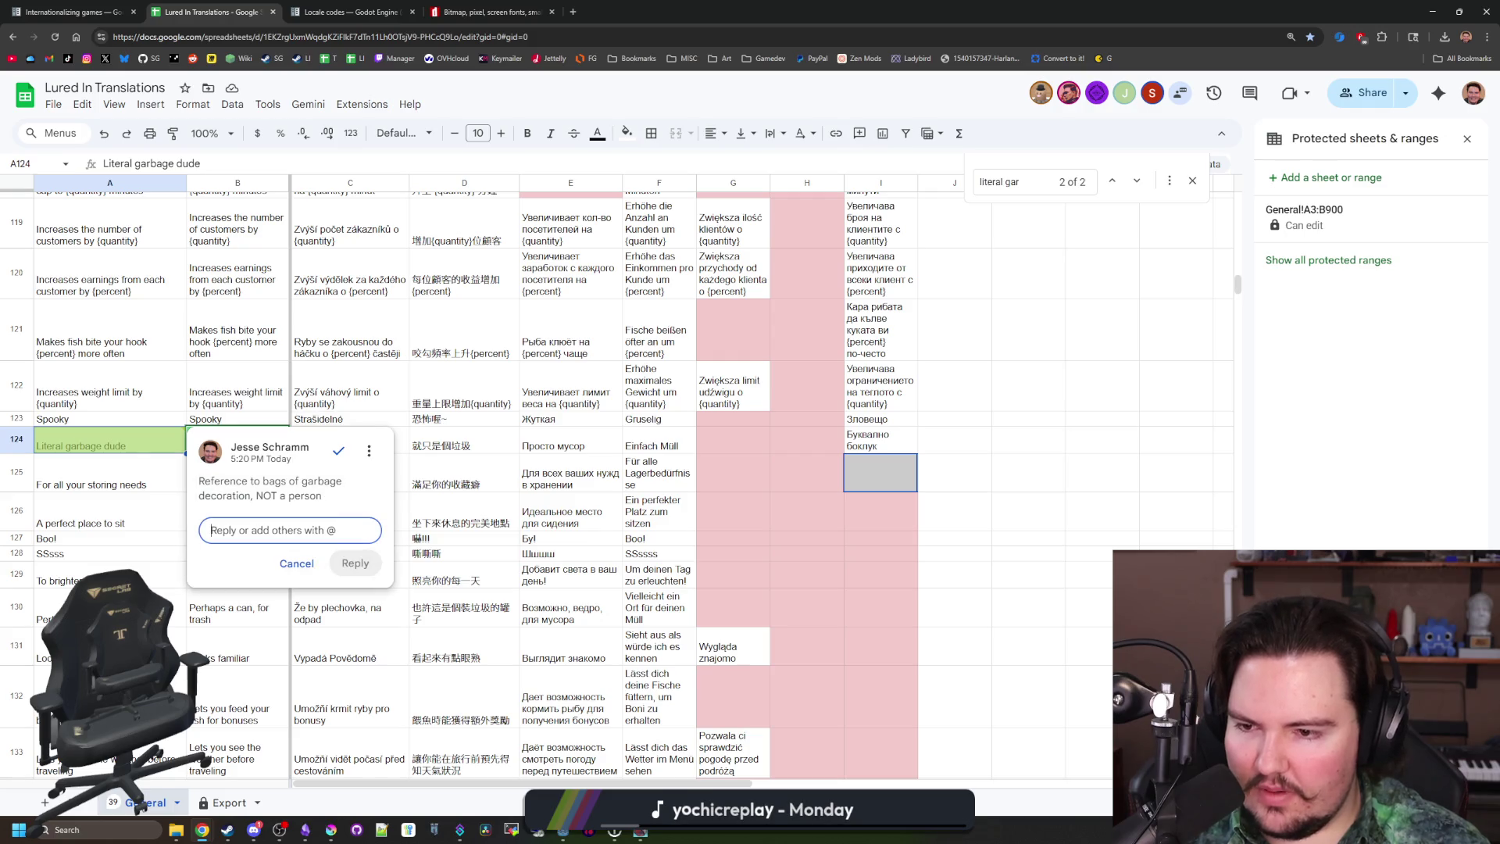
type("Dude is in reference to the player")
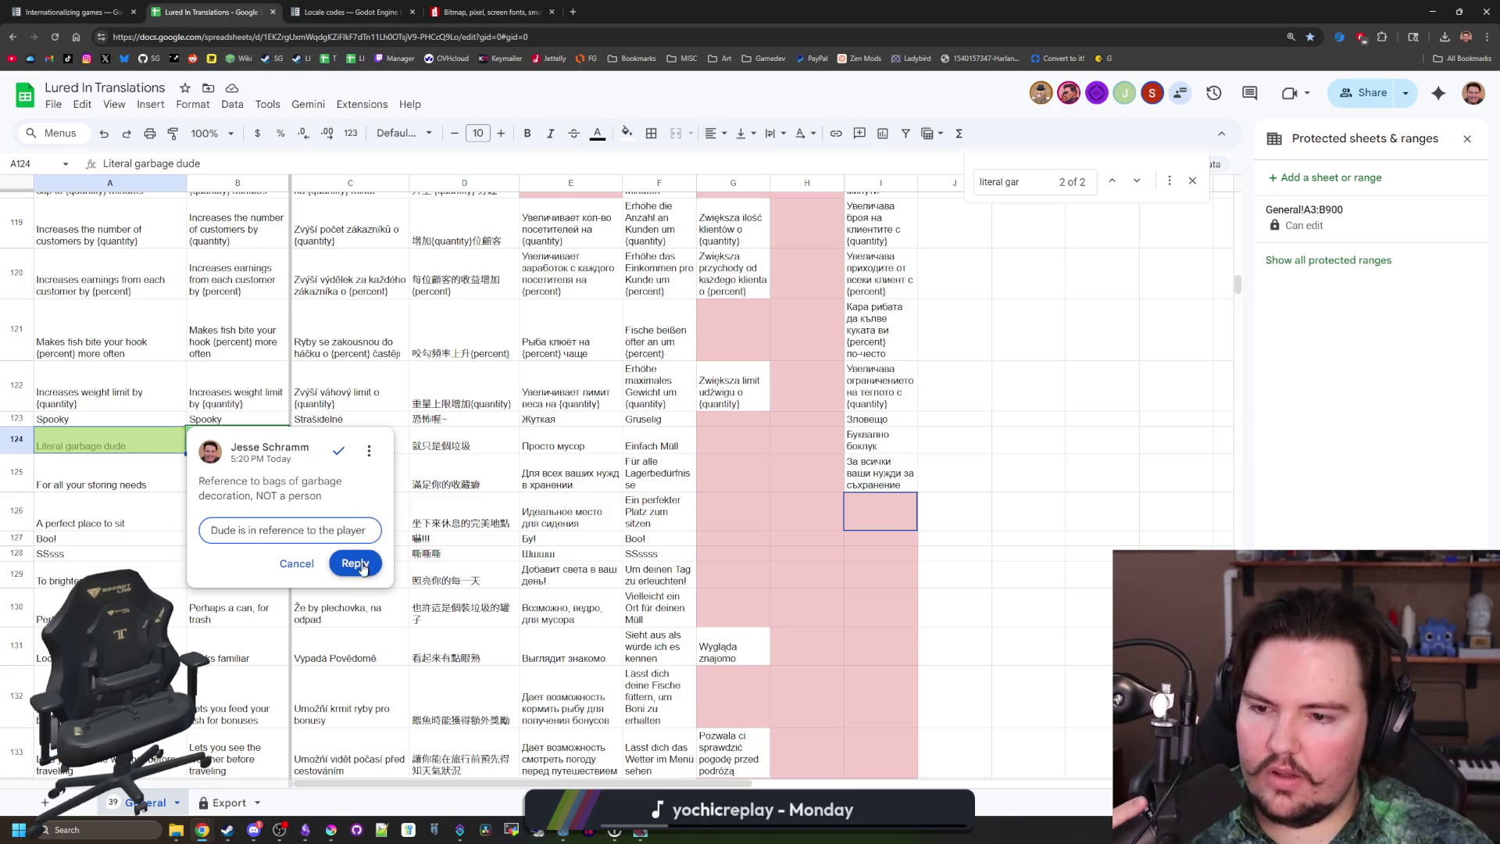
left_click(355, 564)
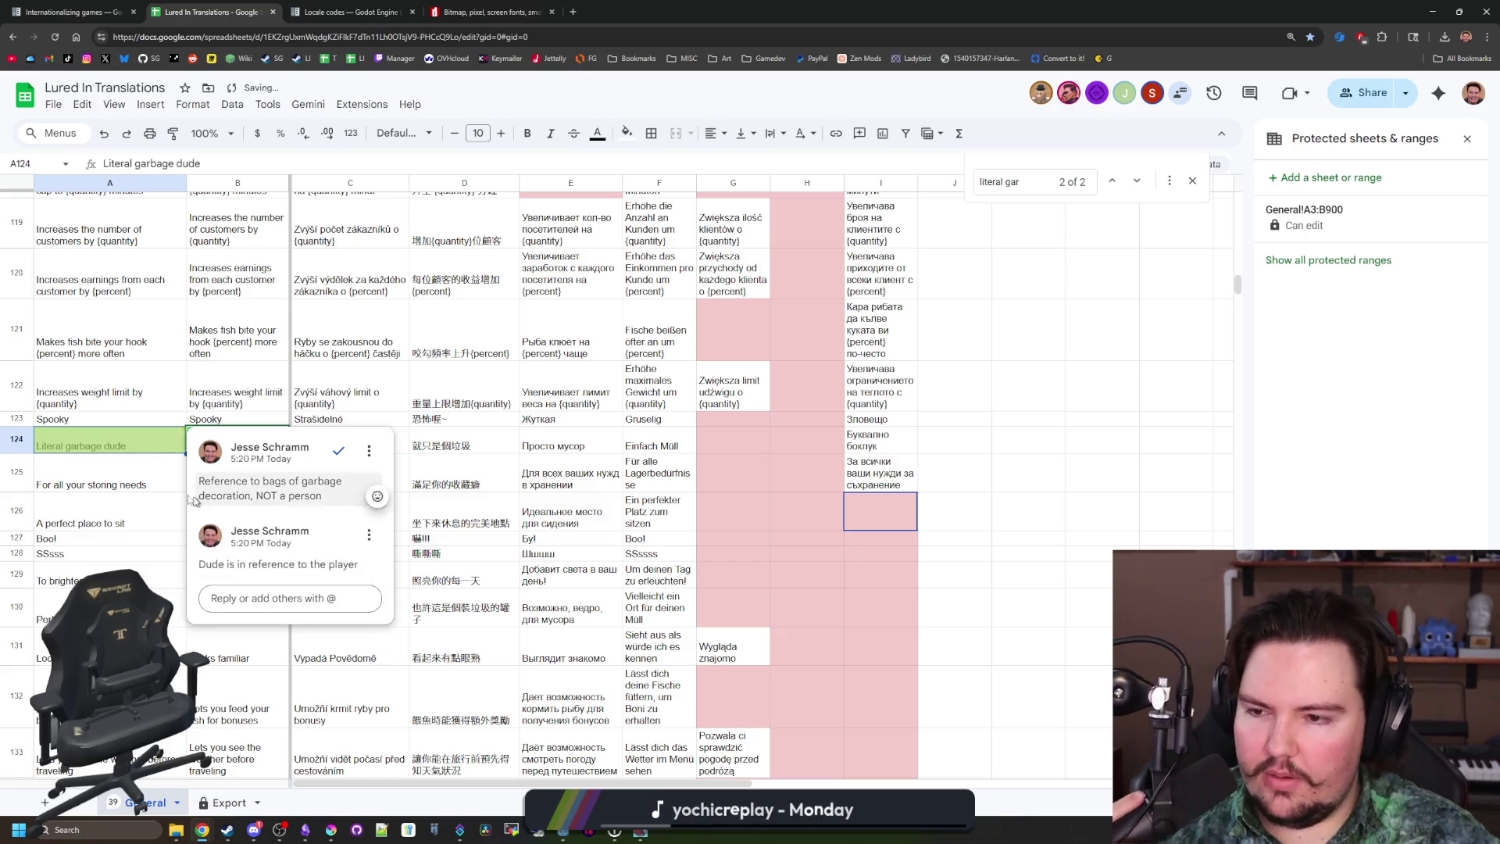
left_click(141, 481)
scroll(311, 297, "down", 20)
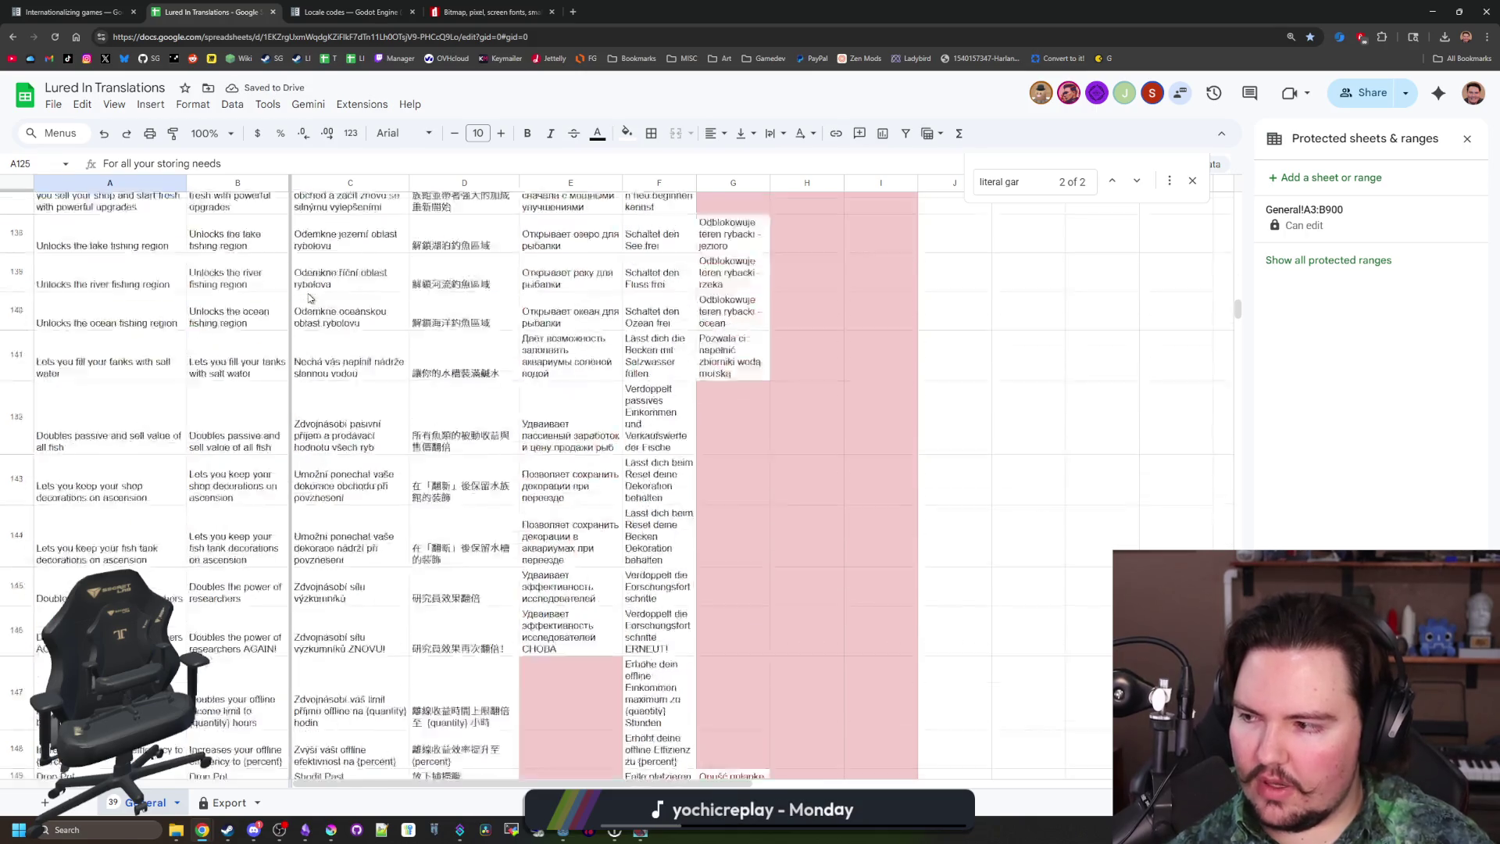
key("alt+Tab")
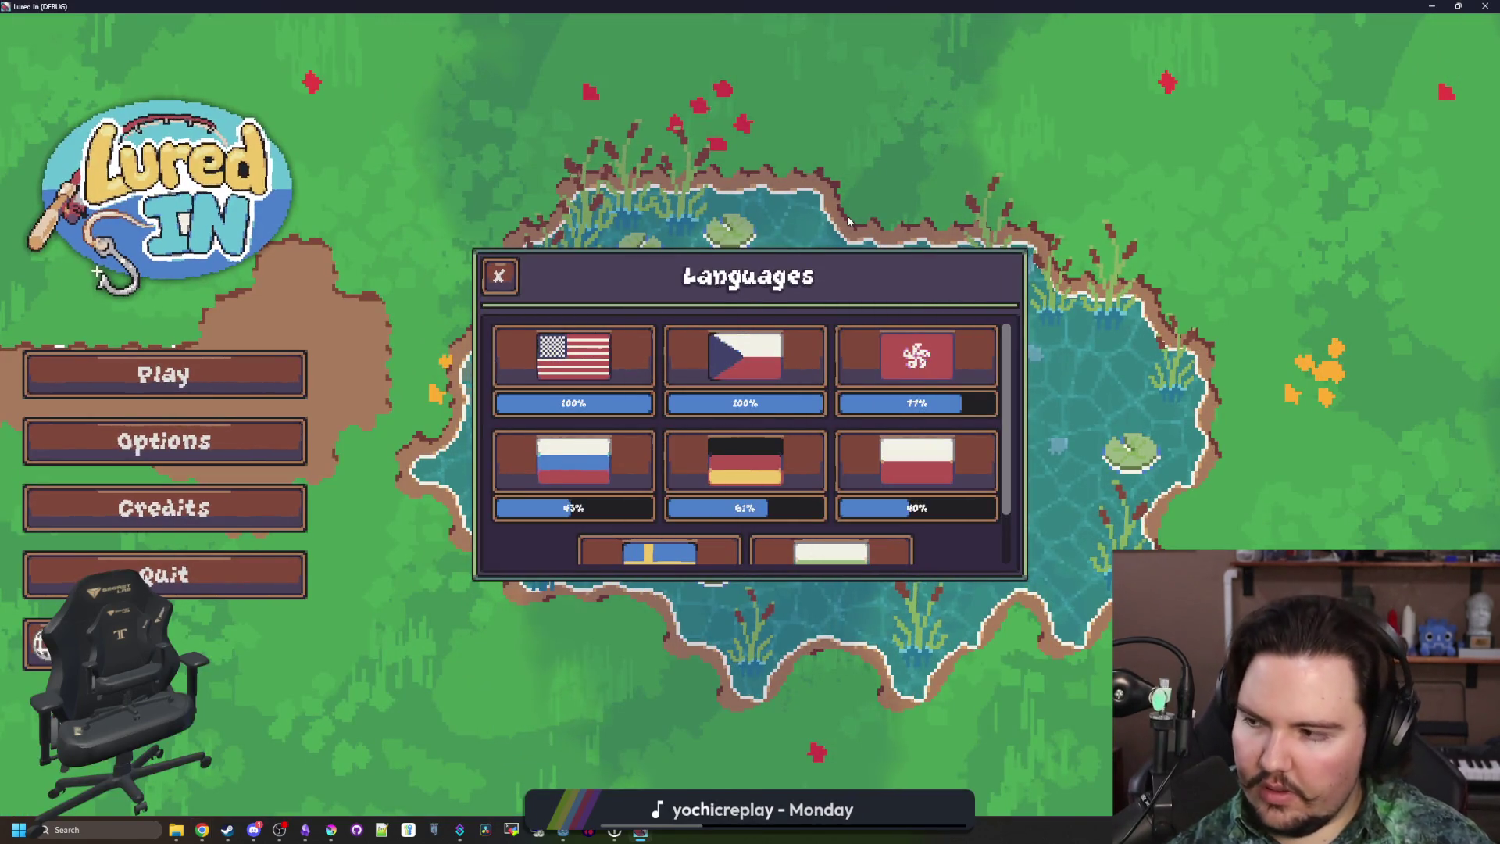
Step: Scroll through the language completion list, then close the Languages dialog
scroll(746, 375, "down", 2)
scroll(860, 500, "up", 2)
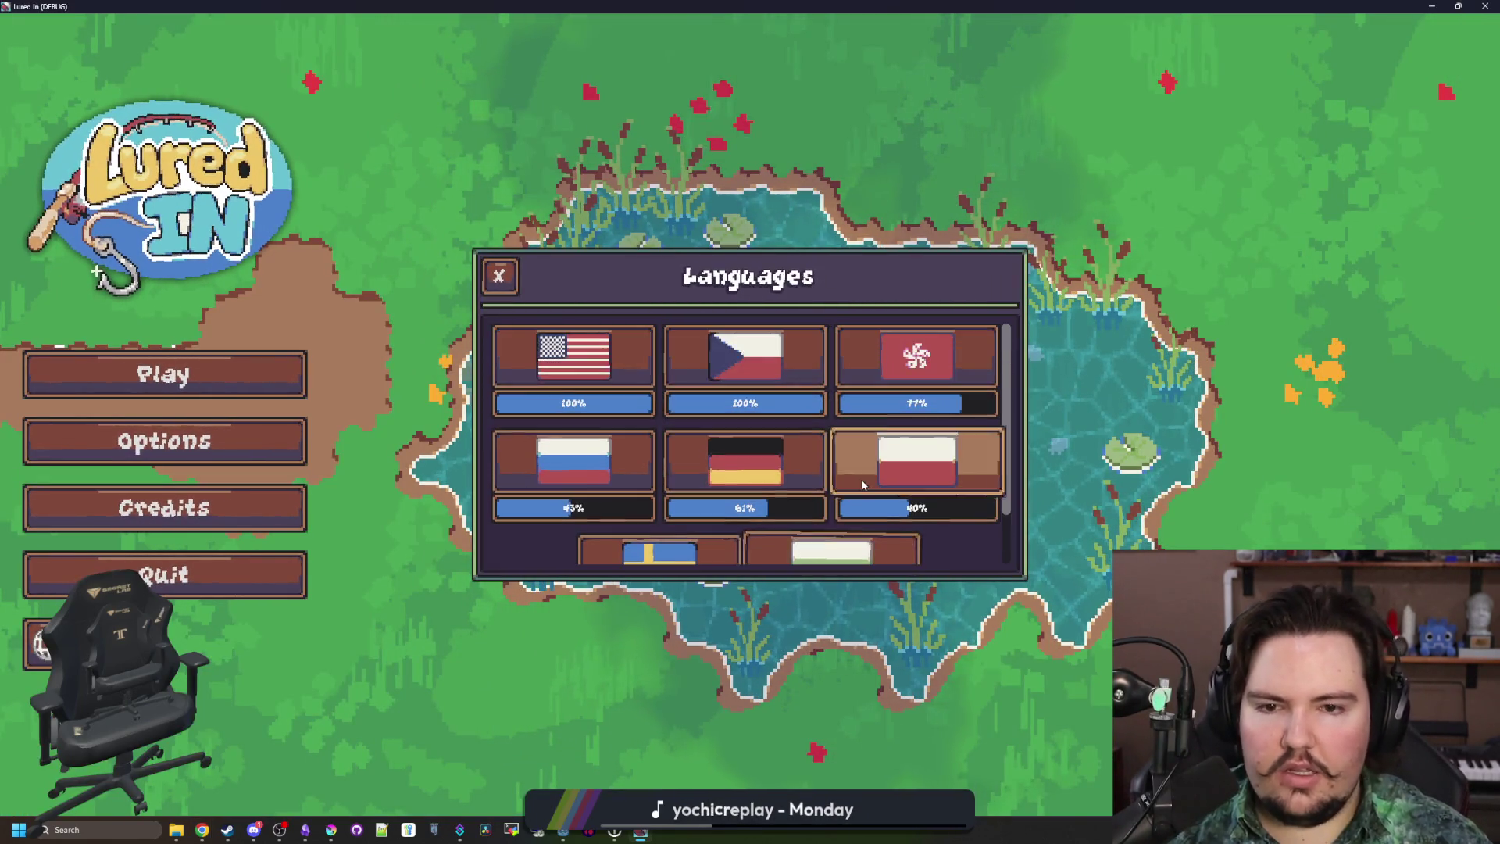
scroll(855, 488, "down", 1)
scroll(852, 476, "up", 1)
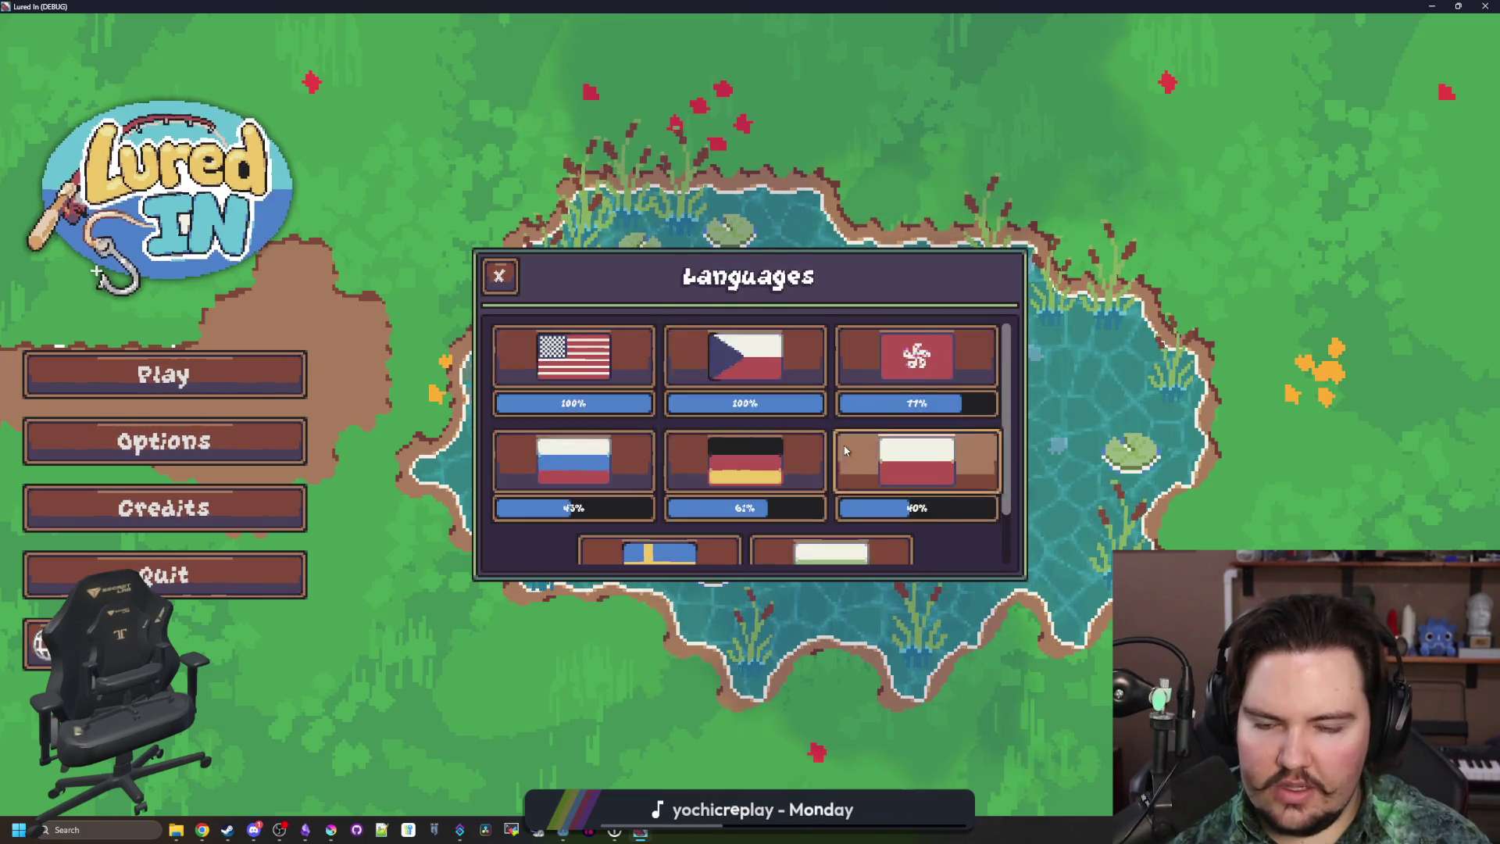
scroll(849, 460, "down", 2)
scroll(844, 437, "up", 2)
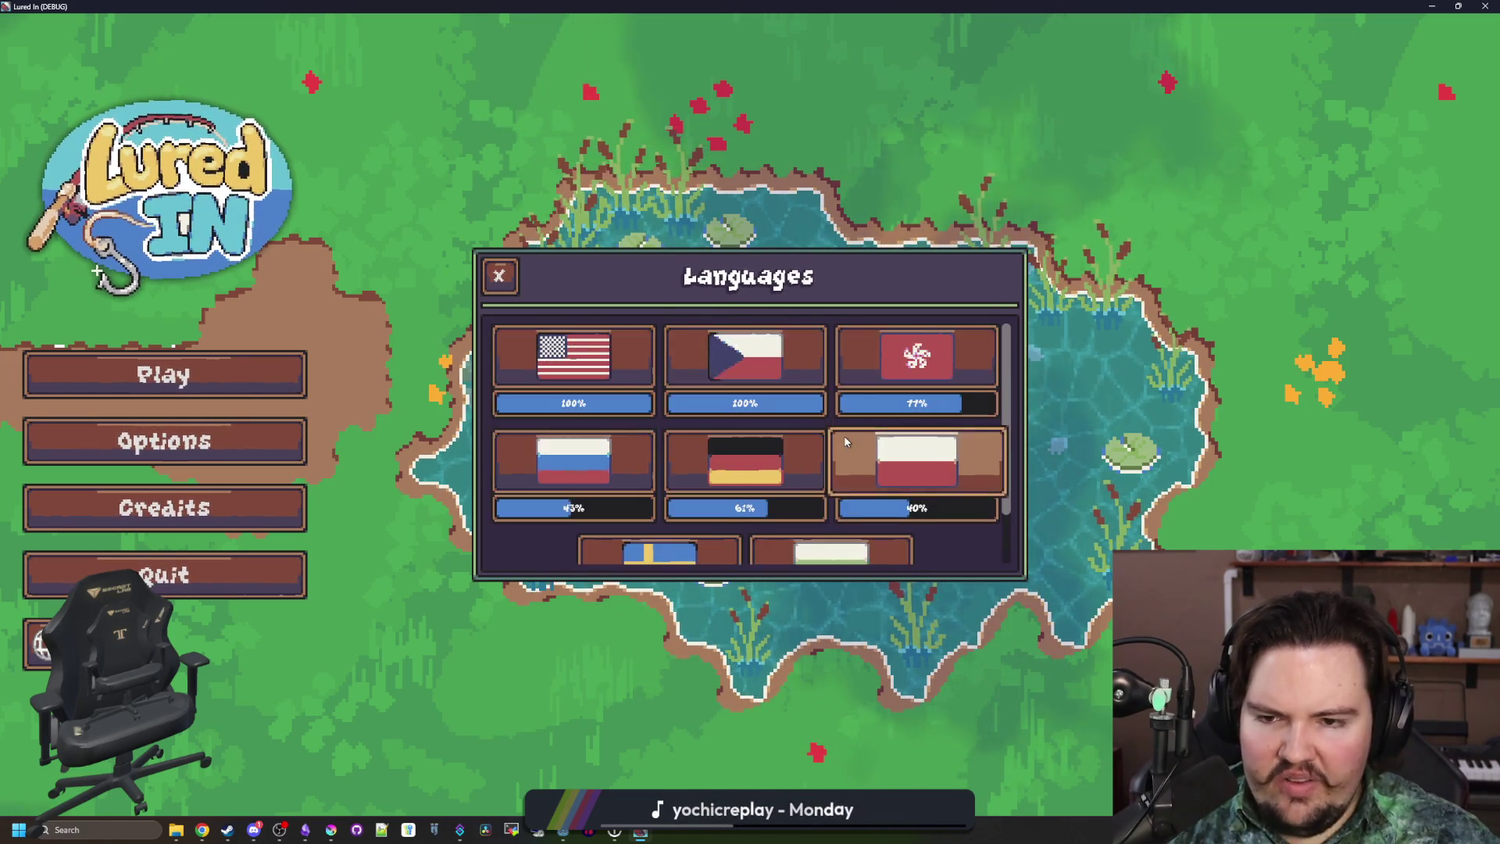
scroll(812, 449, "down", 2)
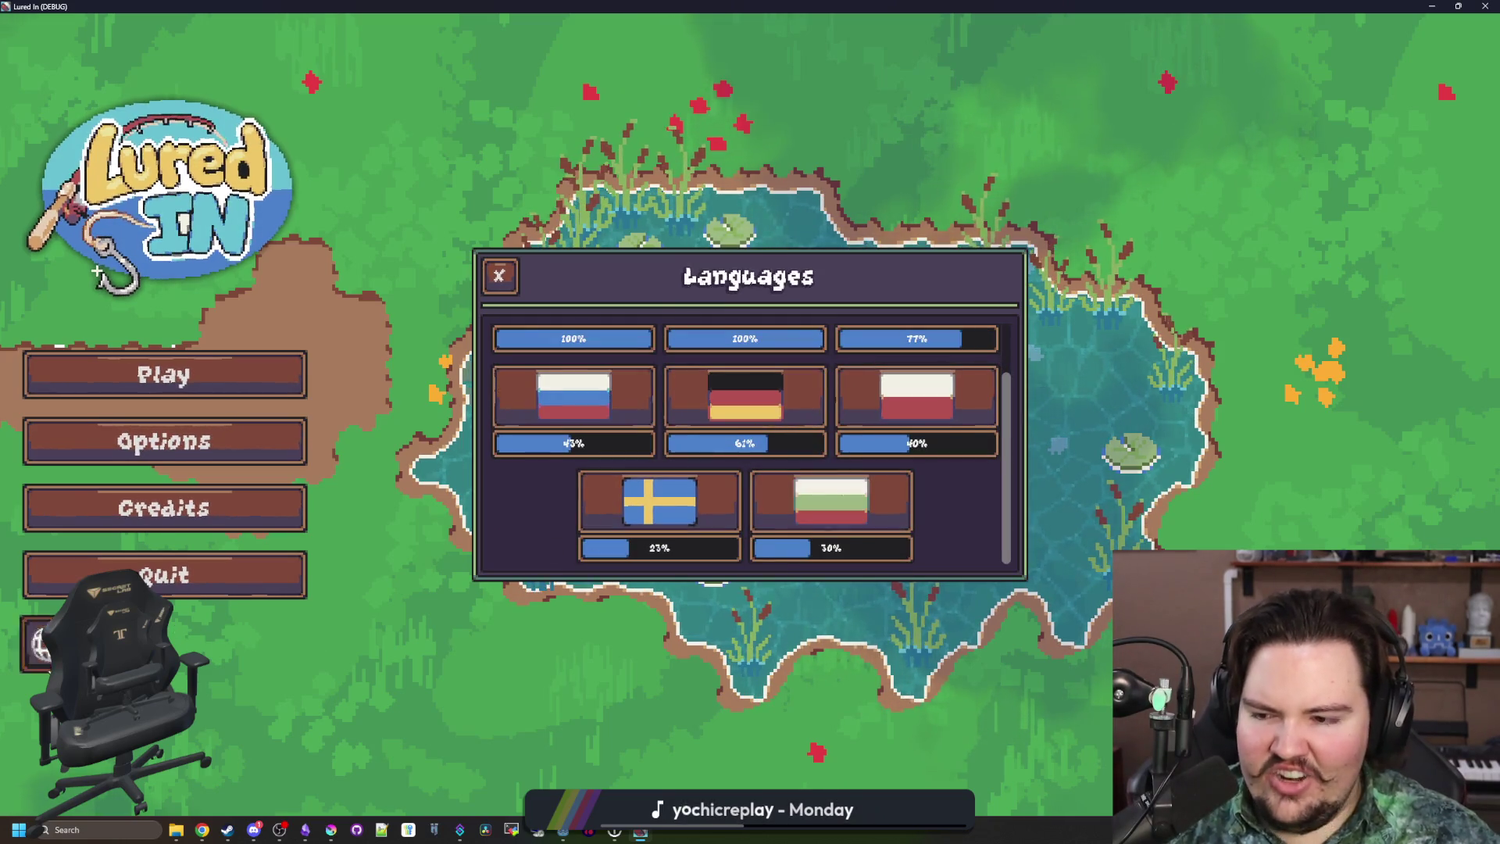
key("Escape")
Step: Start playing, bring up the in-game Escape Menu, then exit the game
left_click(164, 375)
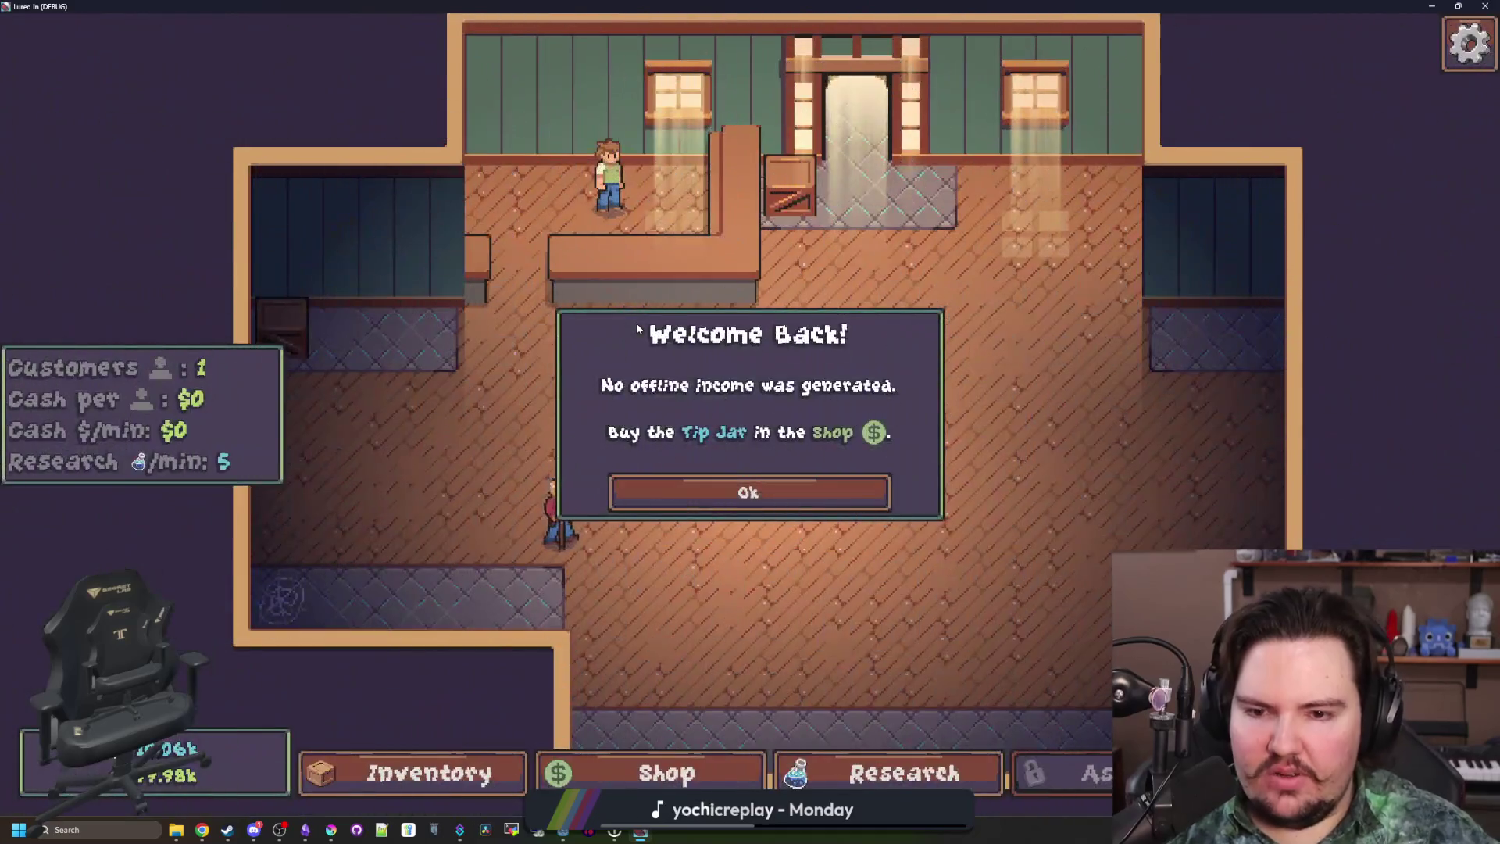
left_click(763, 508)
key("Escape")
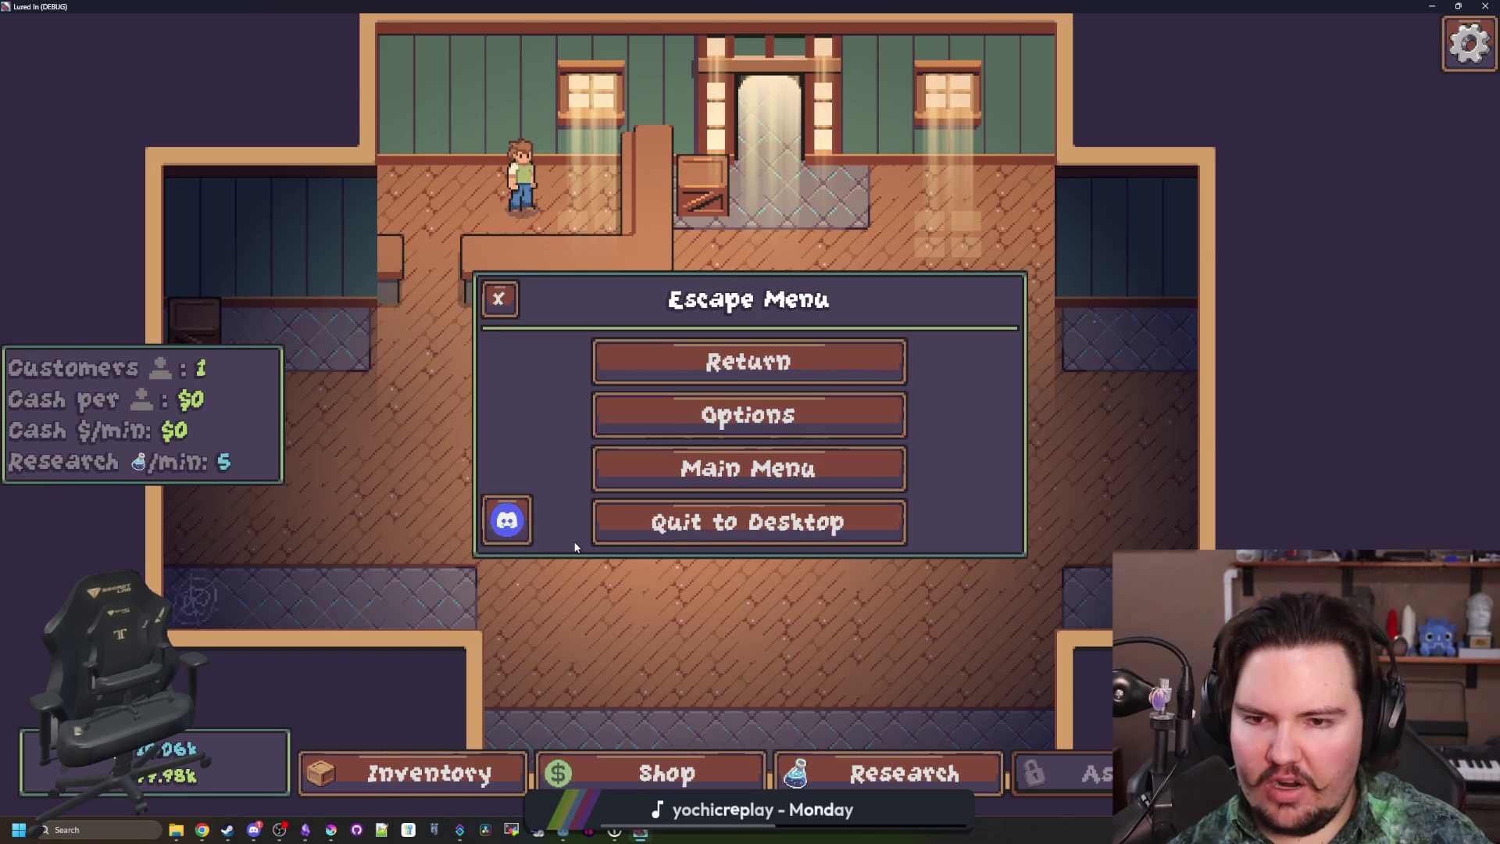
key("F11")
left_click(822, 275)
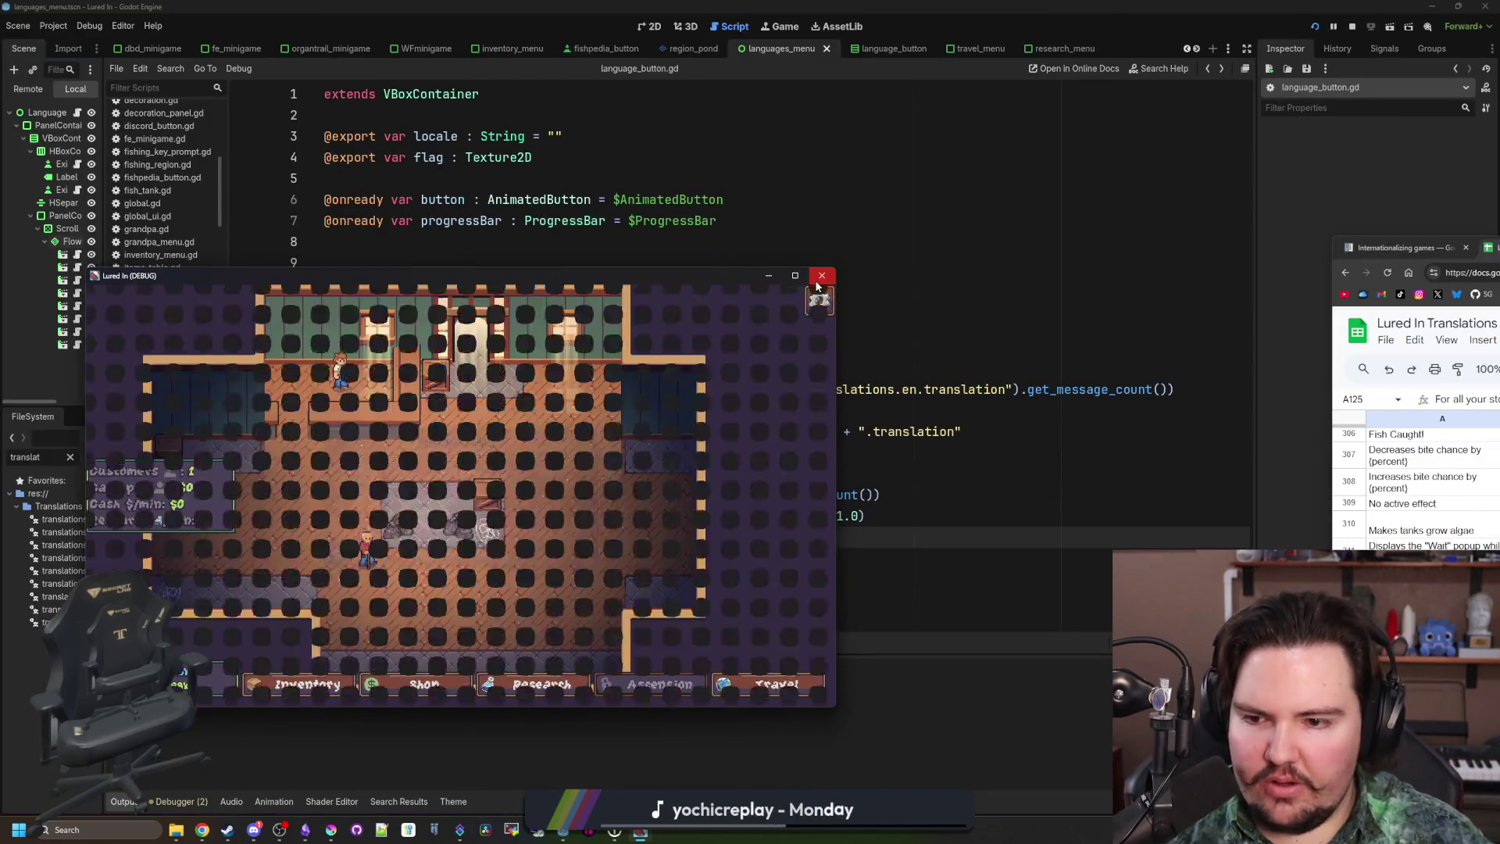
Step: Filter the FileSystem for 'scape' and open escape_menu.tscn
left_click(71, 457)
type("scape")
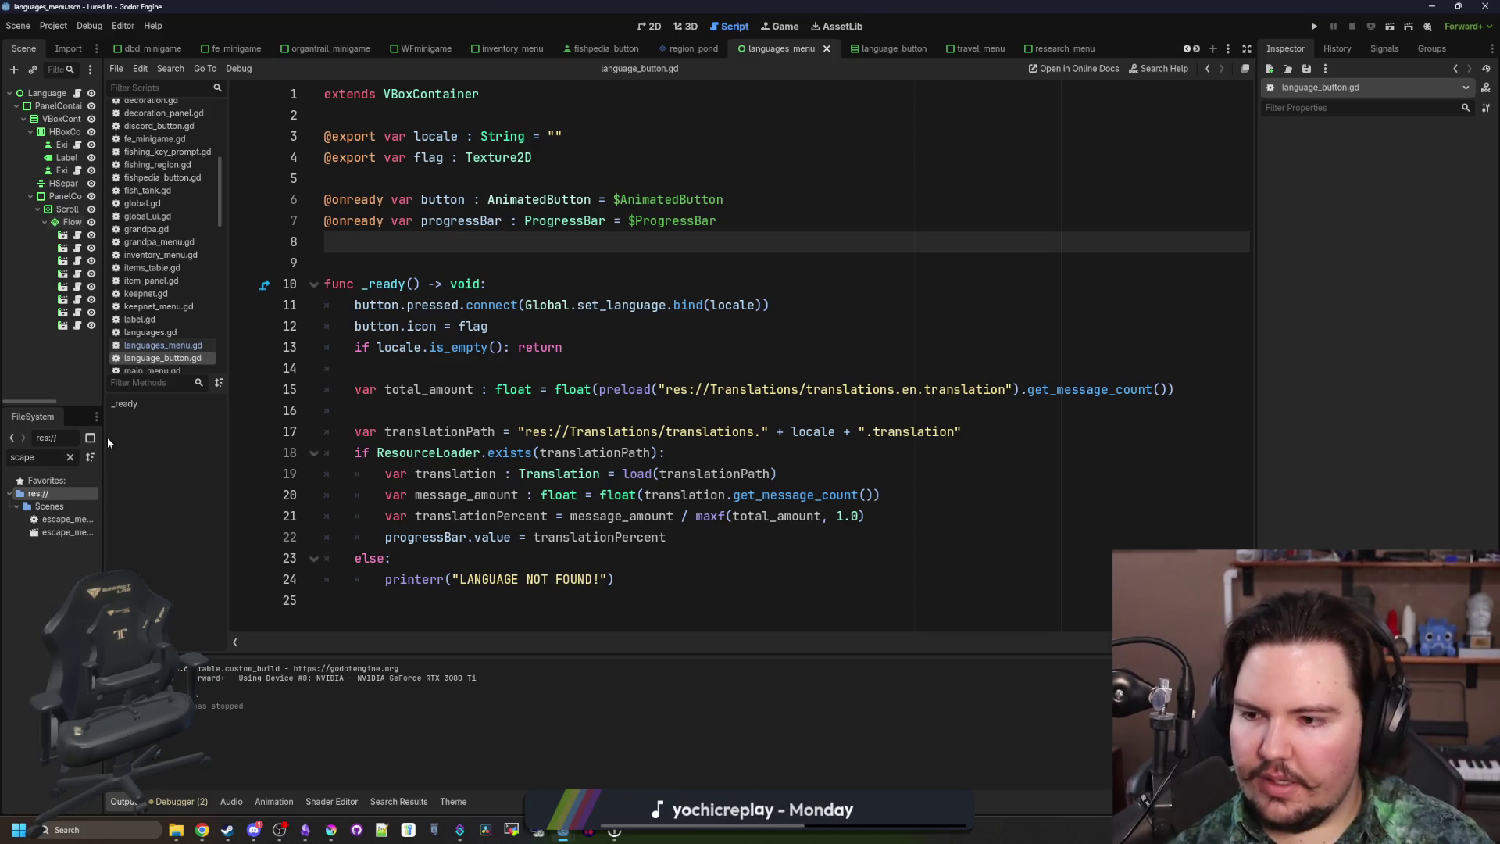
left_click_drag(108, 443, 281, 443)
double_click(78, 532)
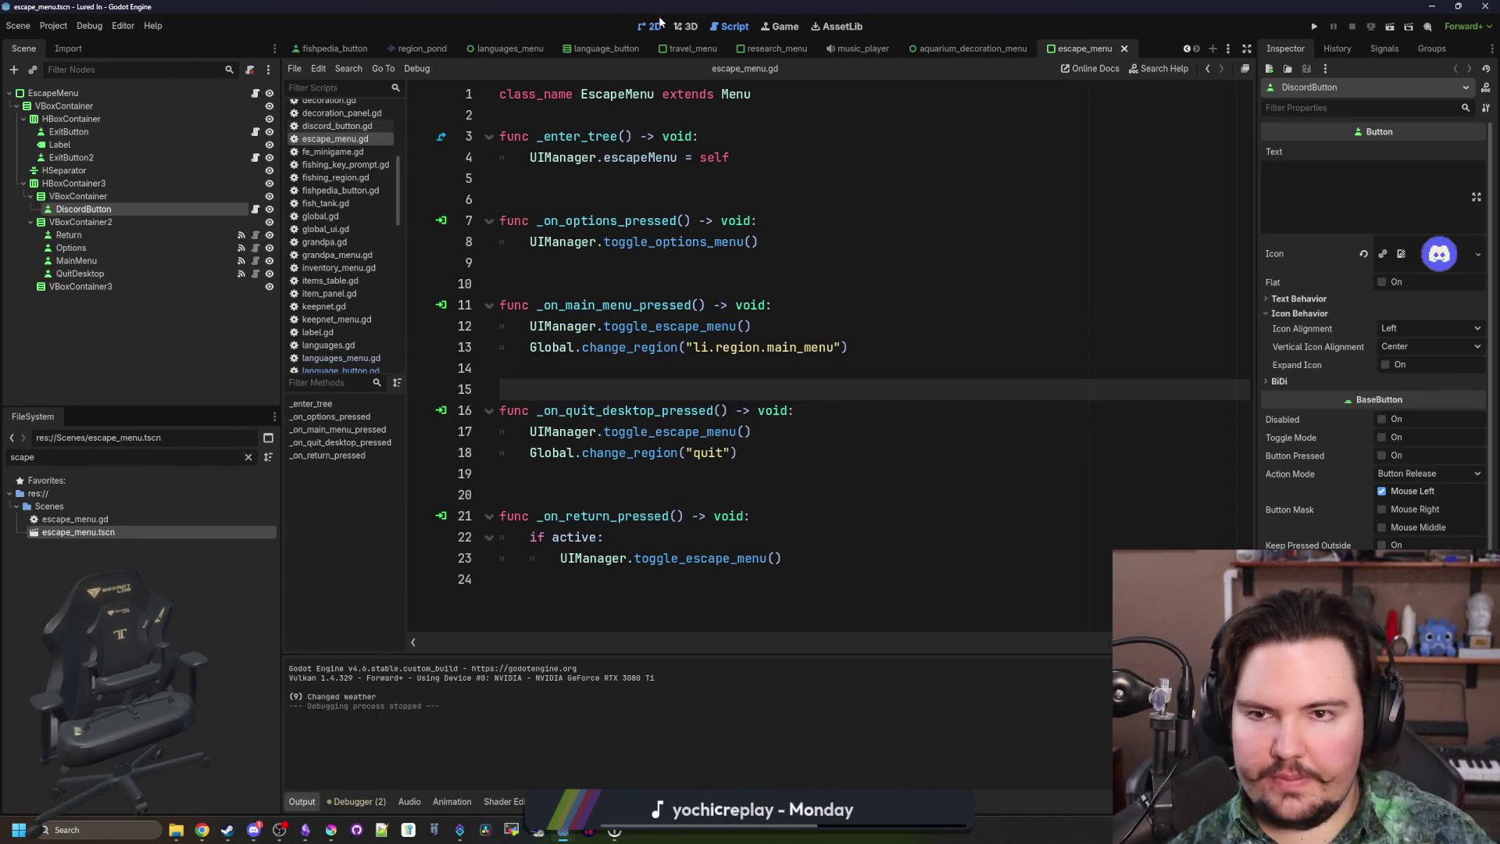
Step: Switch to the 2D view and save the escape menu scene
left_click(653, 26)
scroll(725, 449, "up", 2)
scroll(819, 457, "down", 1)
key("ctrl+s")
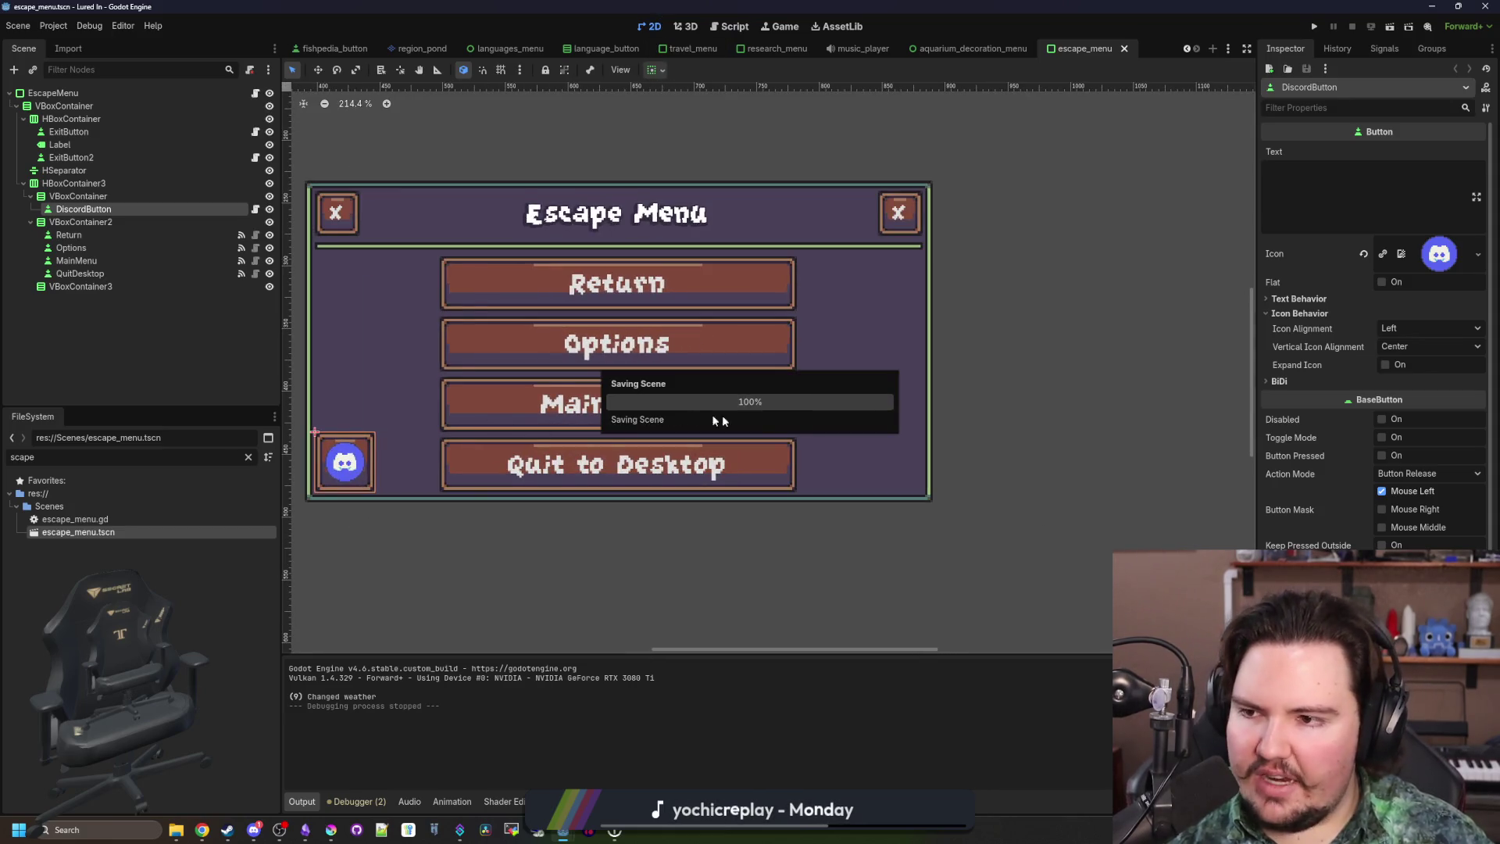
scroll(722, 421, "down", 1)
Step: Duplicate DiscordButton and rename the copy to Button
right_click(117, 211)
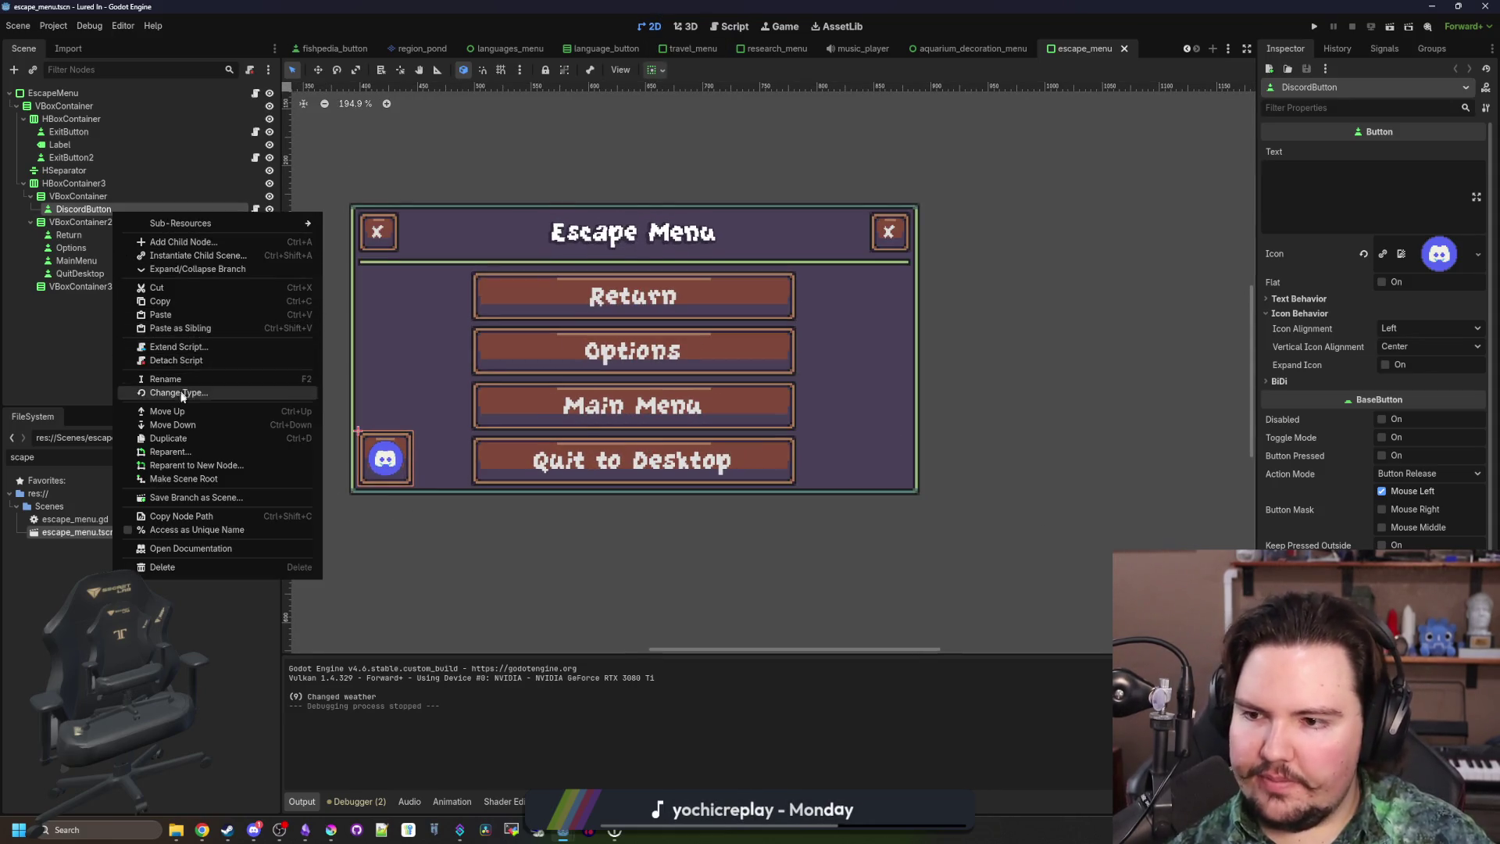
left_click(168, 439)
double_click(100, 223)
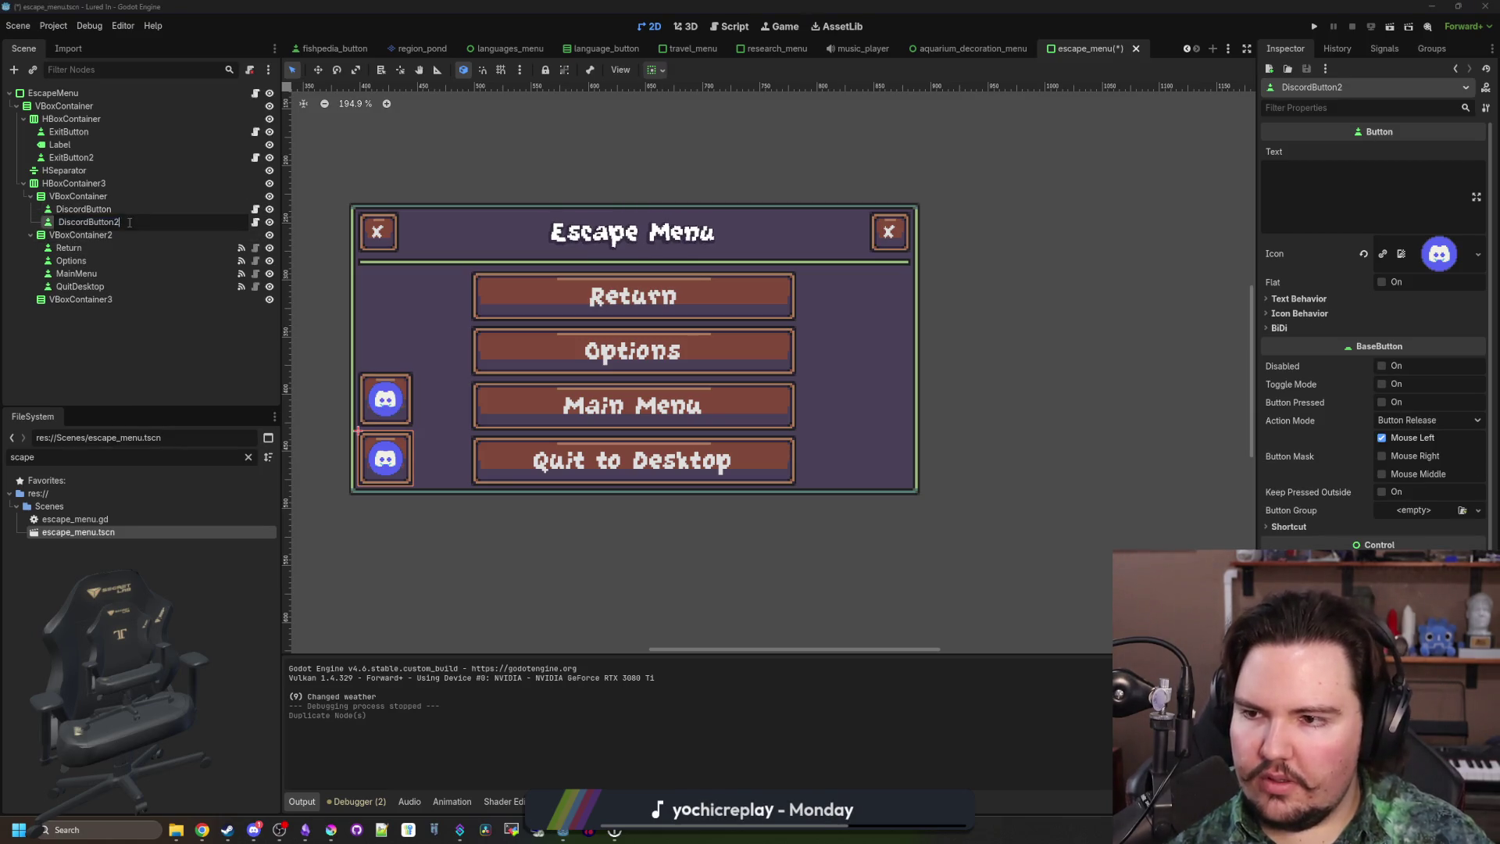
key("ctrl+a")
type("T")
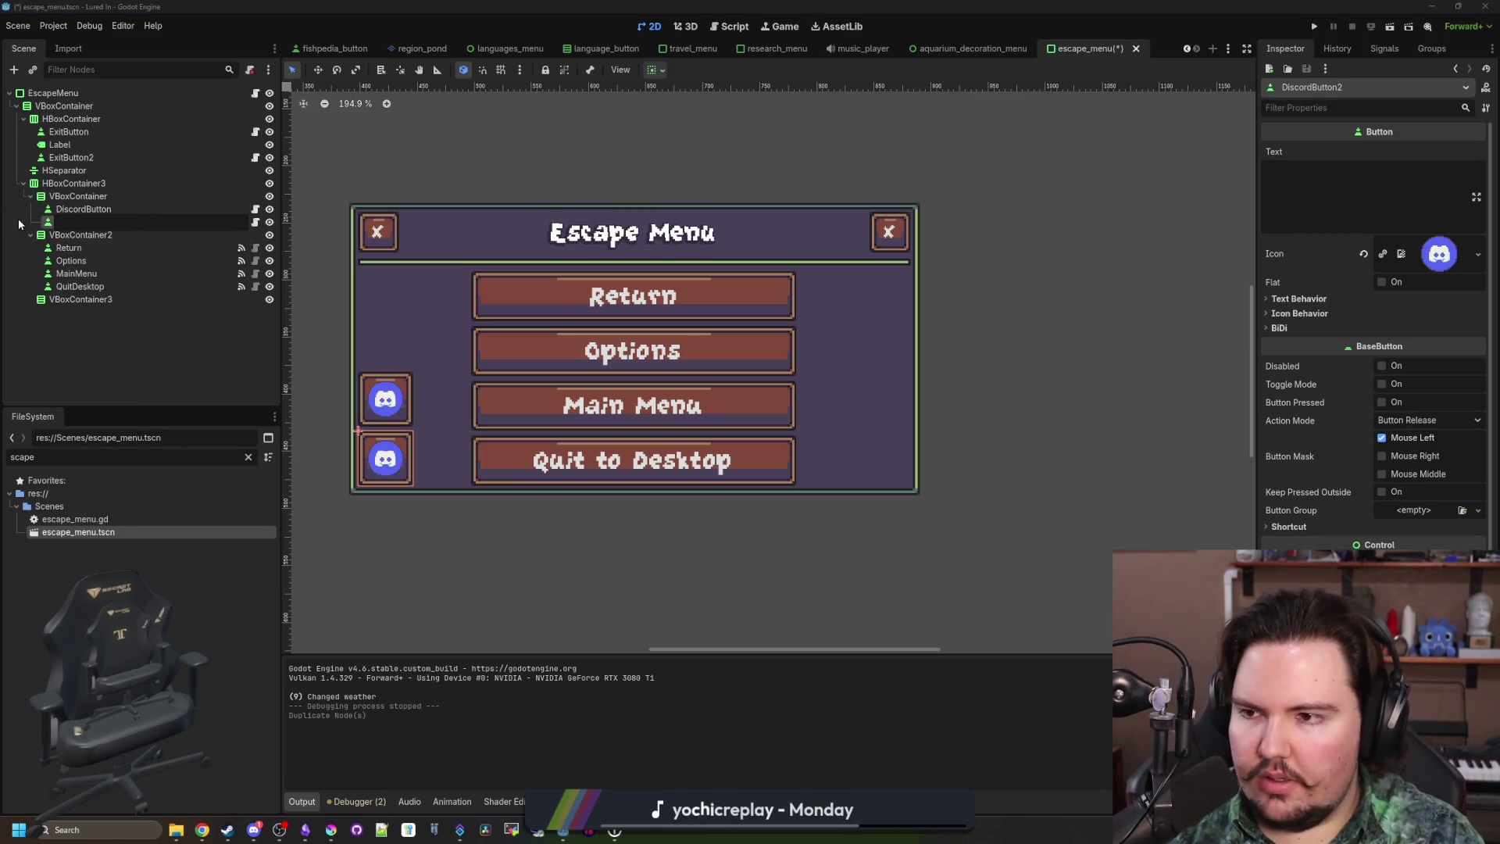
type("Button")
left_click(72, 213)
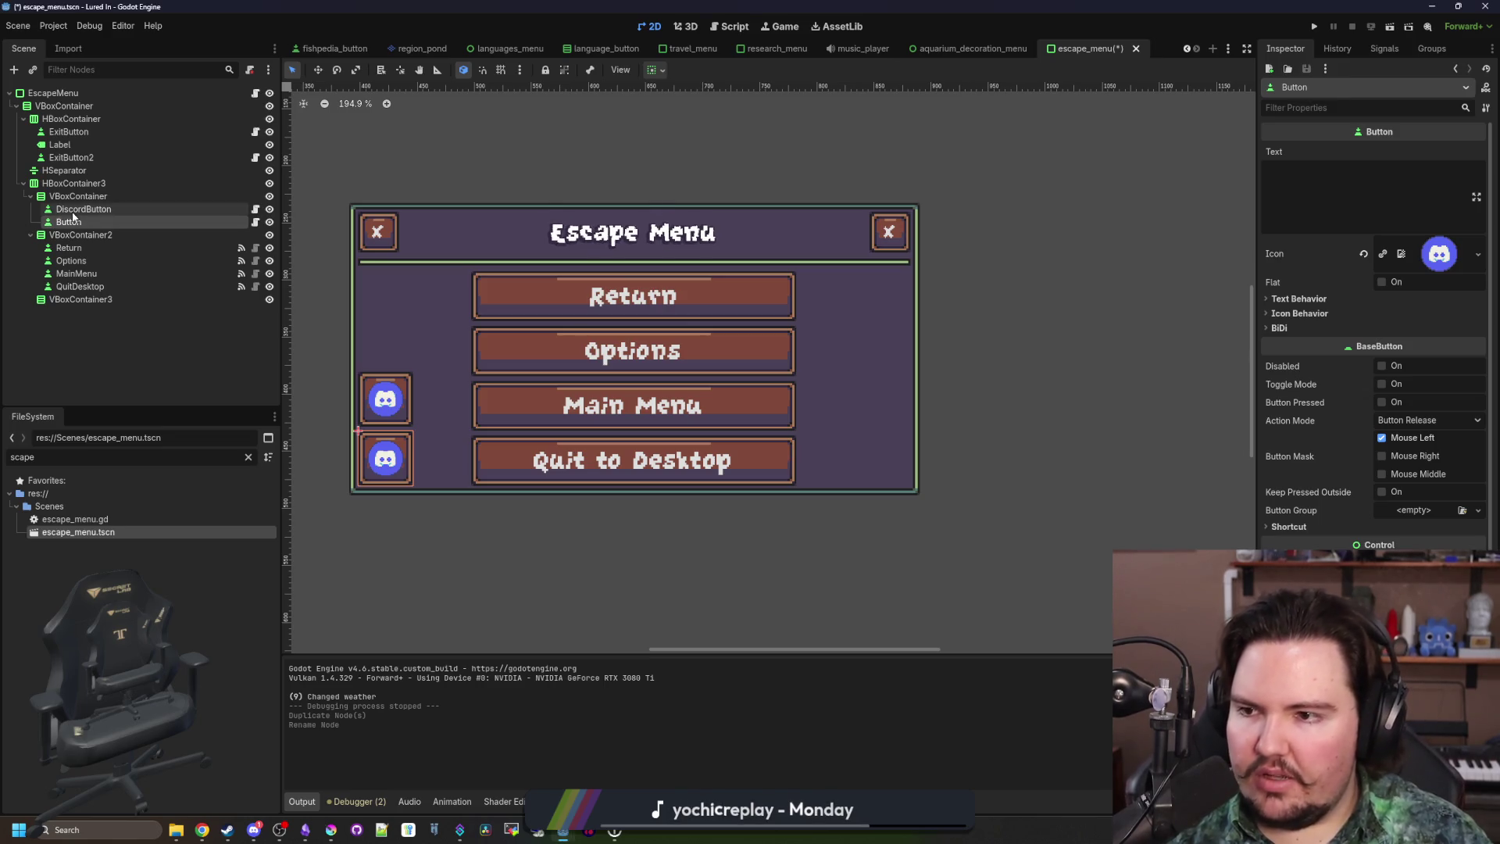
Step: Move DiscordButton into VBoxContainer3 beside the Return button
left_click(91, 198)
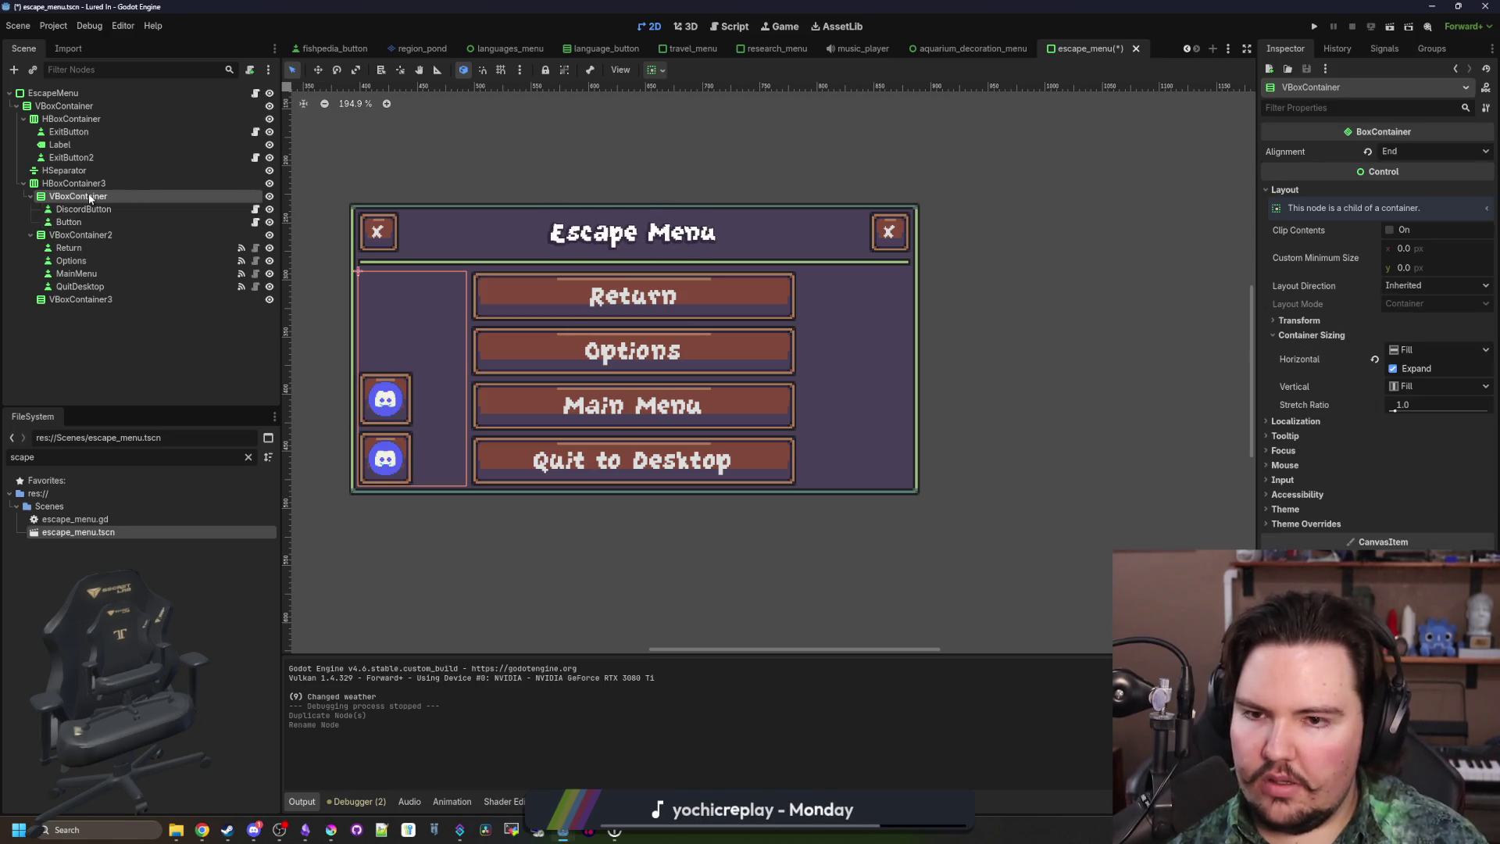
left_click(82, 235)
left_click(91, 301)
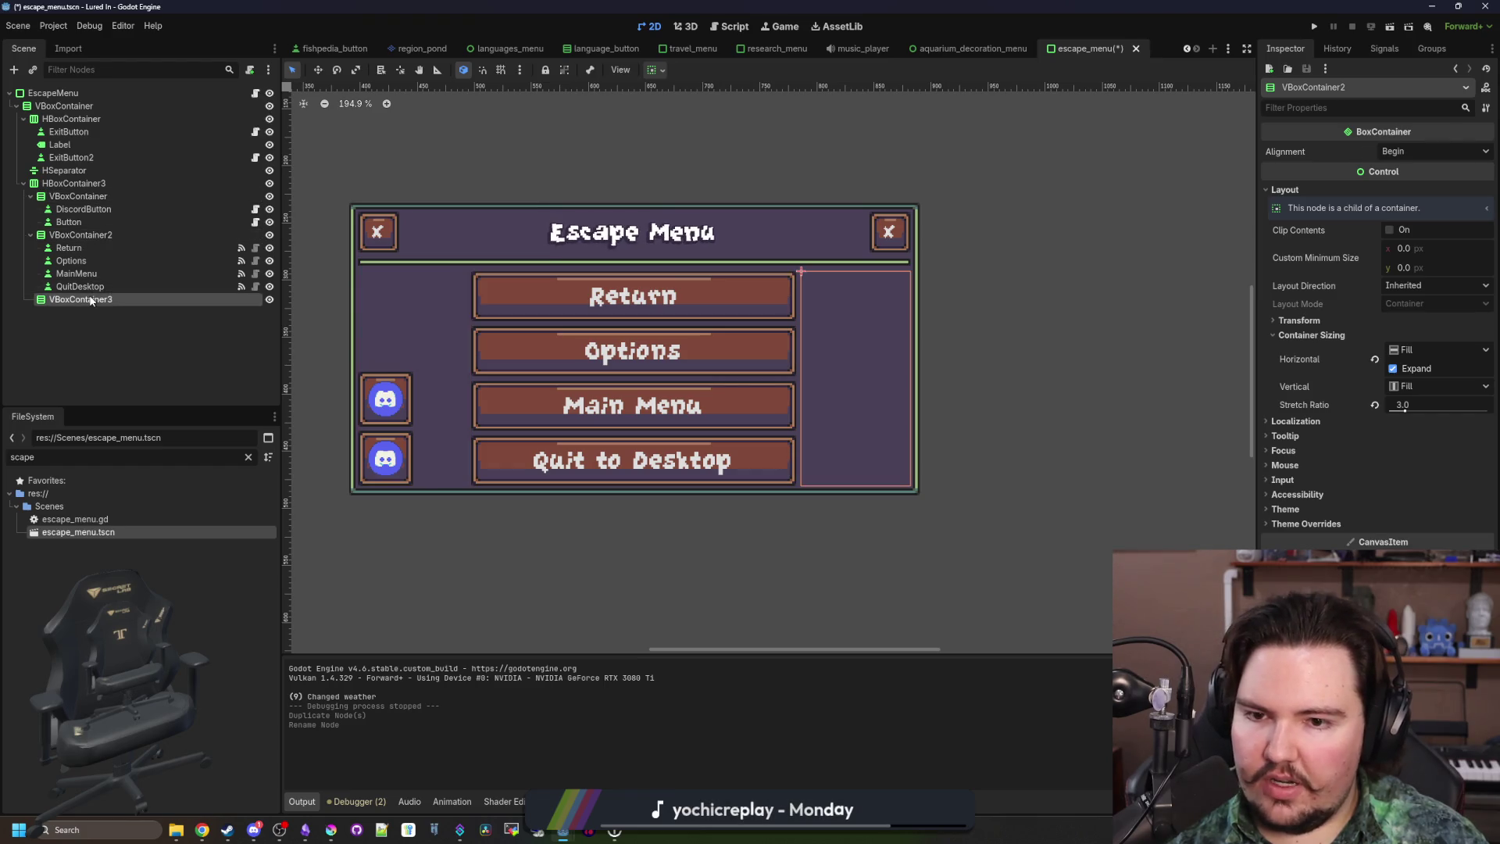
left_click_drag(68, 222, 66, 309)
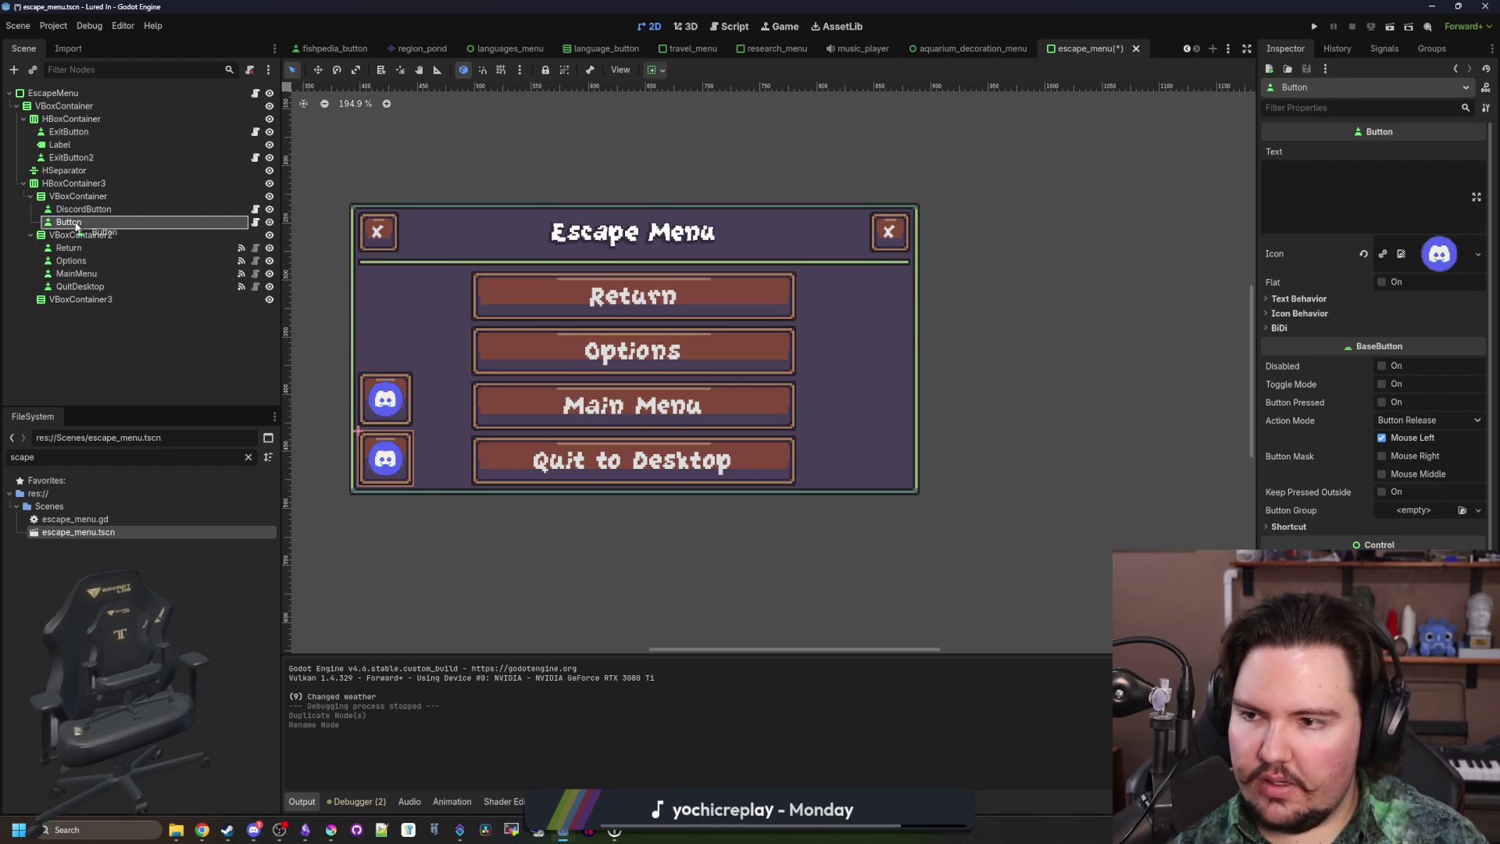
left_click_drag(75, 226, 91, 300)
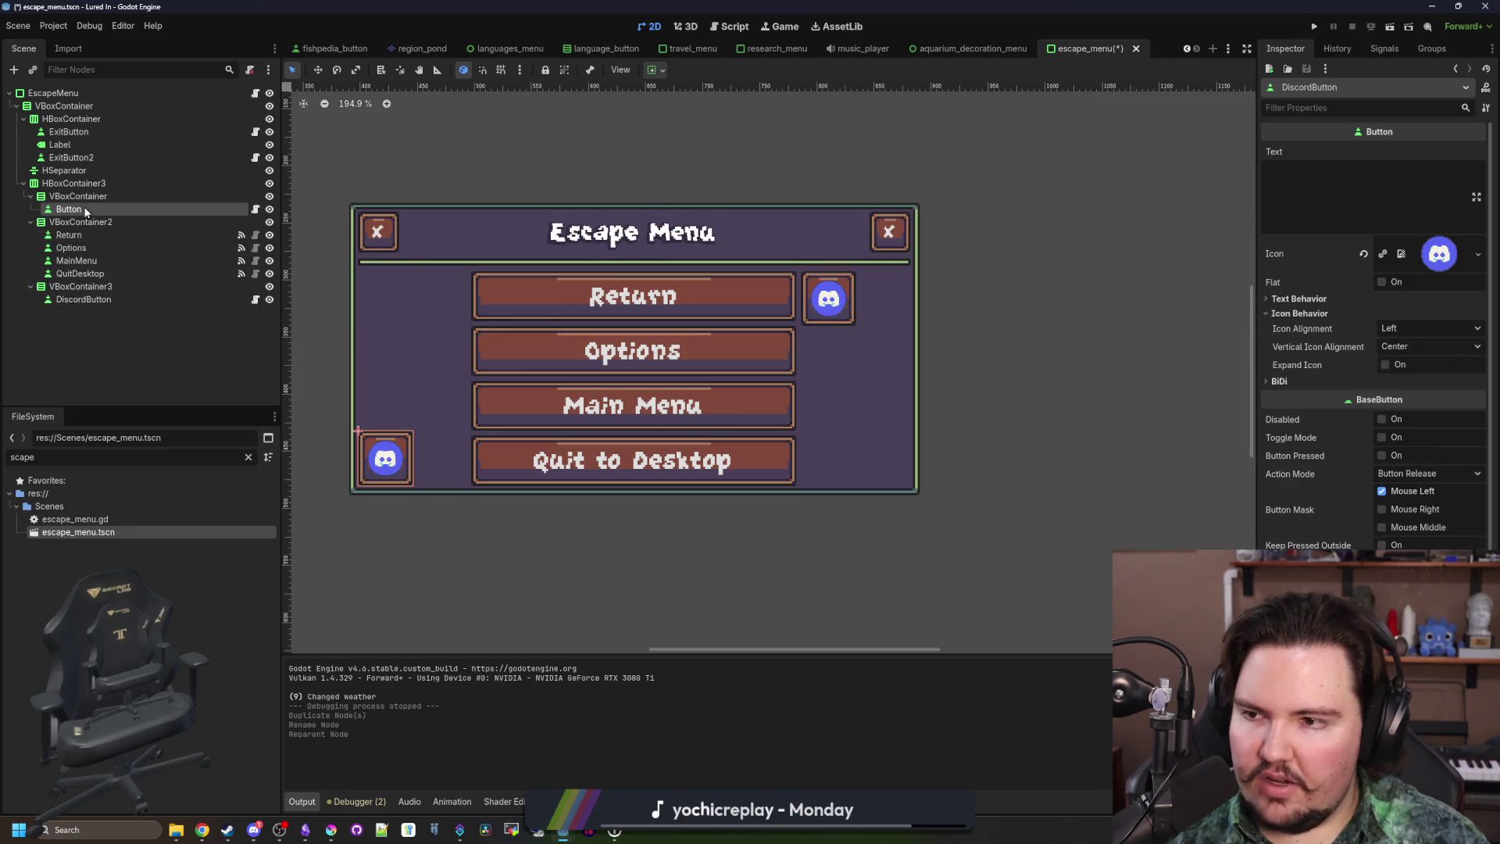
double_click(71, 208)
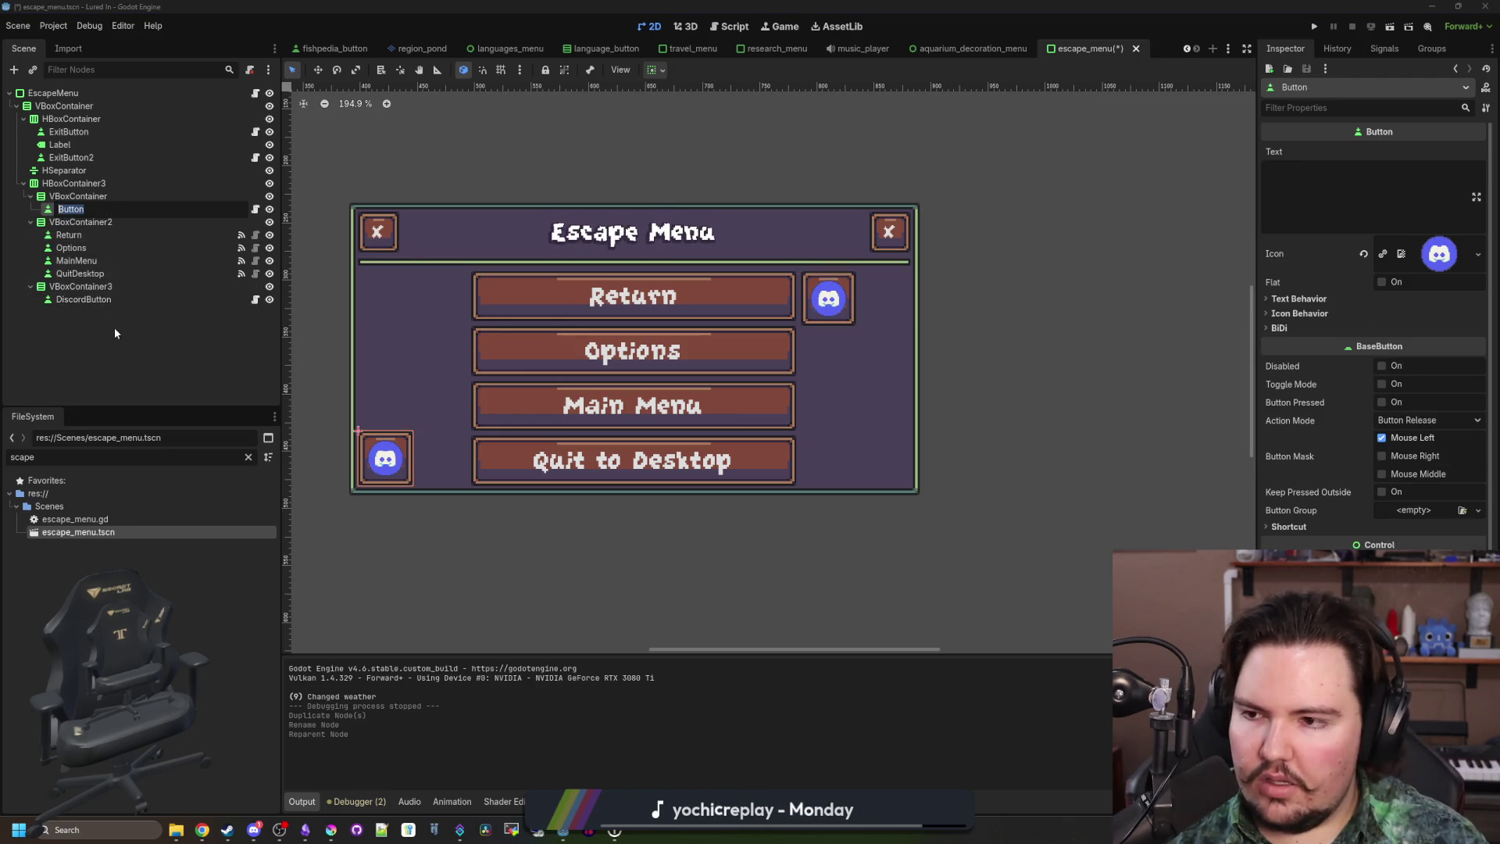
left_click(100, 291)
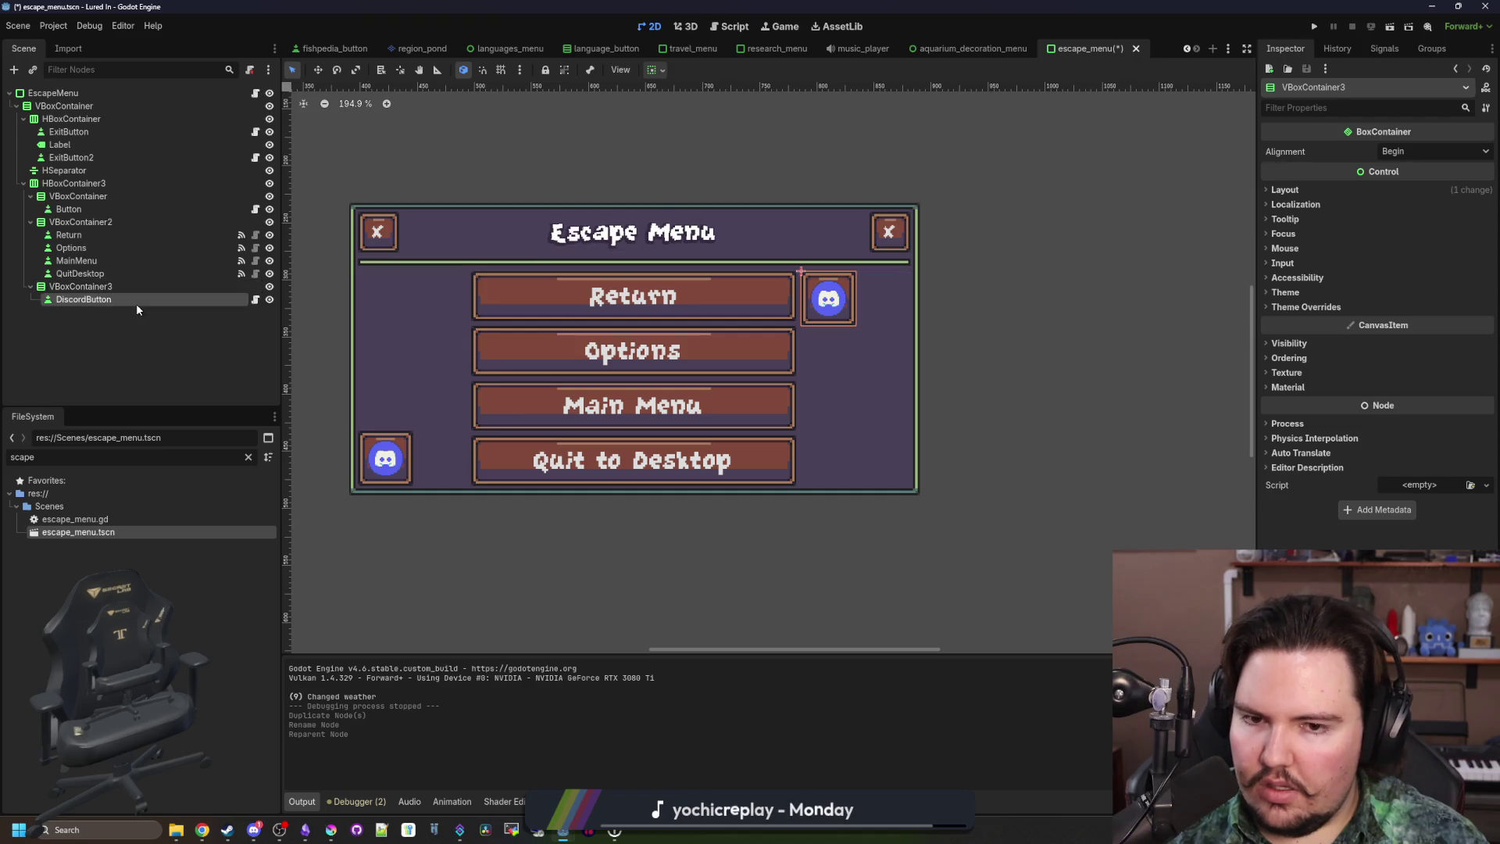
left_click(137, 329)
Step: Filter the FileSystem for 'main' and open main_menu.tscn
left_click(248, 457)
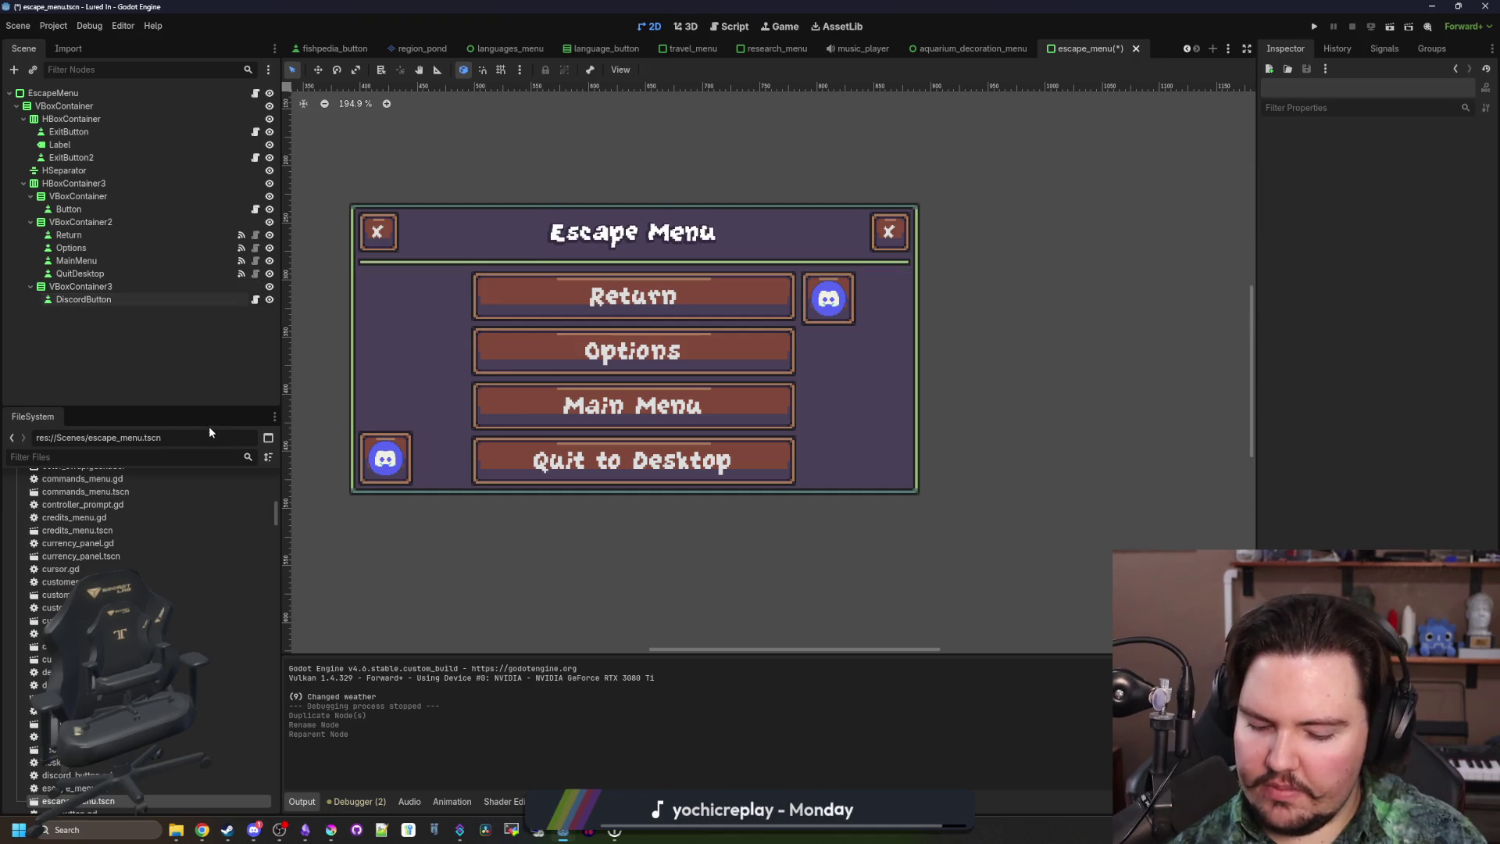
type("main")
double_click(114, 522)
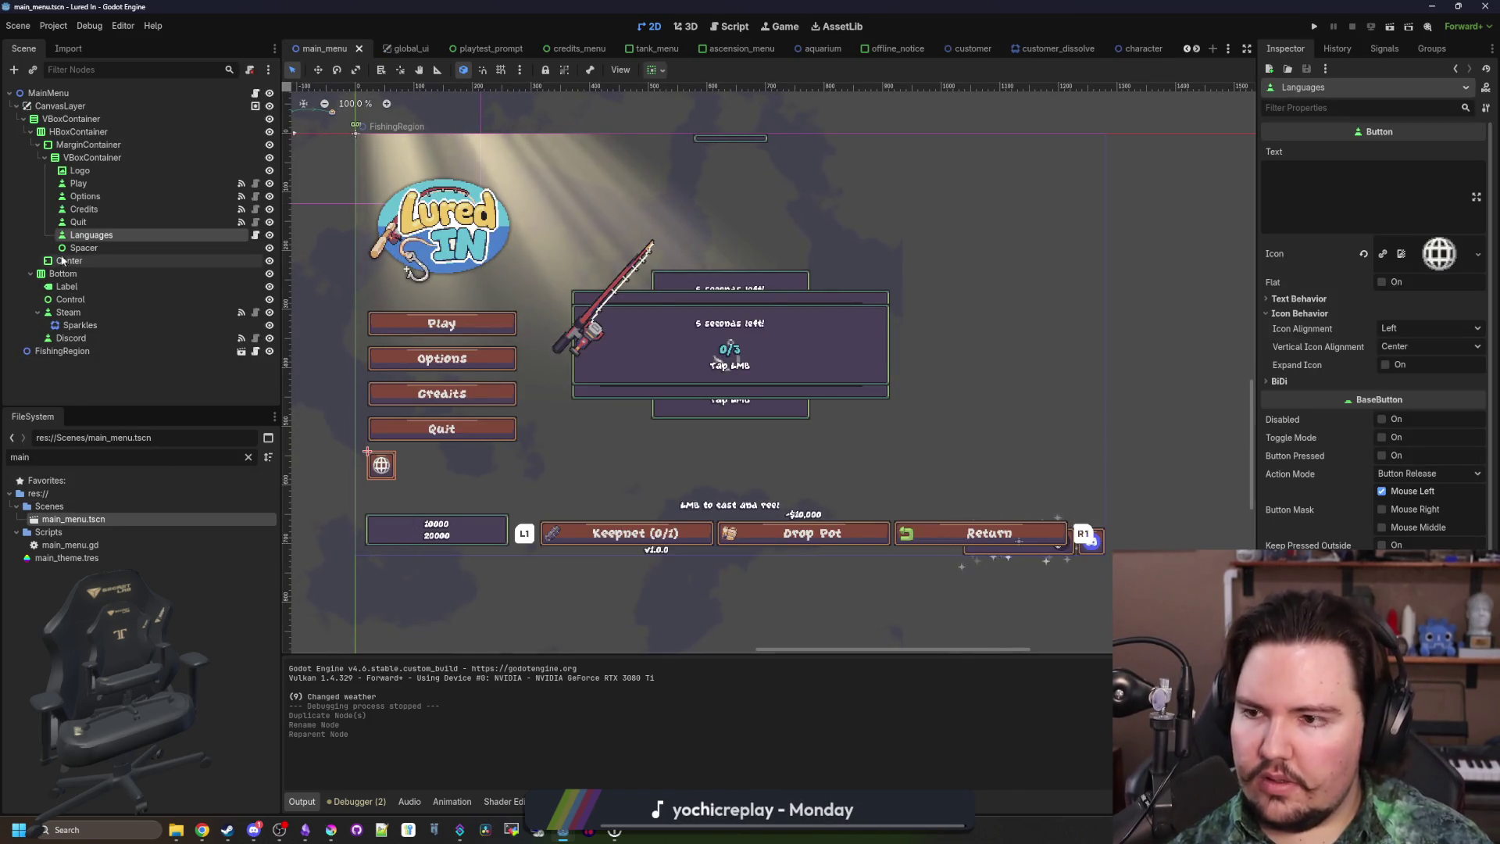
Step: Look at the script attached to the Languages button
left_click(253, 247)
left_click(257, 234)
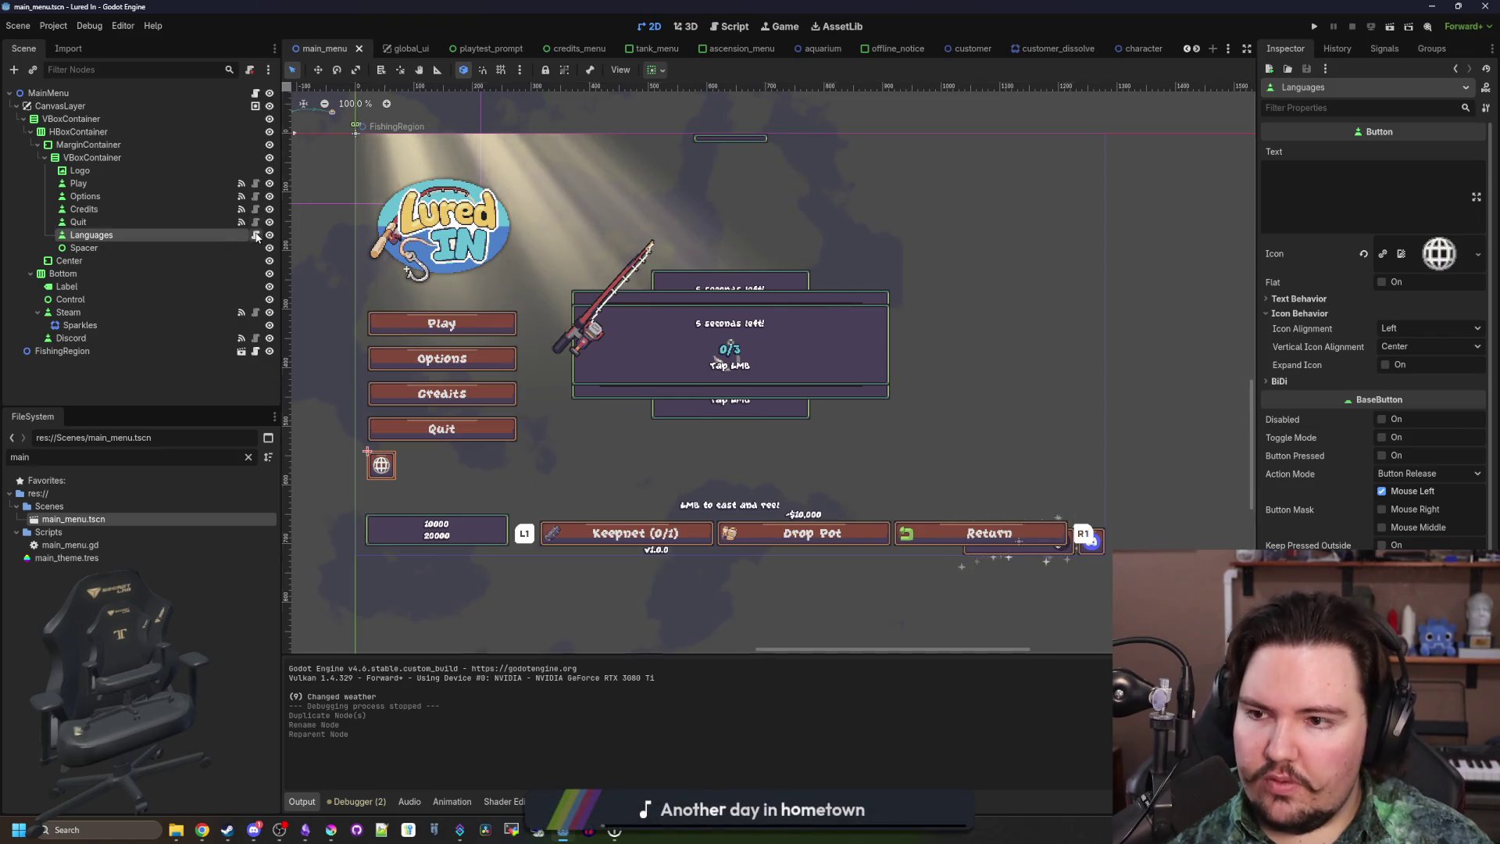
left_click(256, 235)
Step: Save the Languages node as its own branch scene, languages_menu_button.tscn
left_click(92, 234)
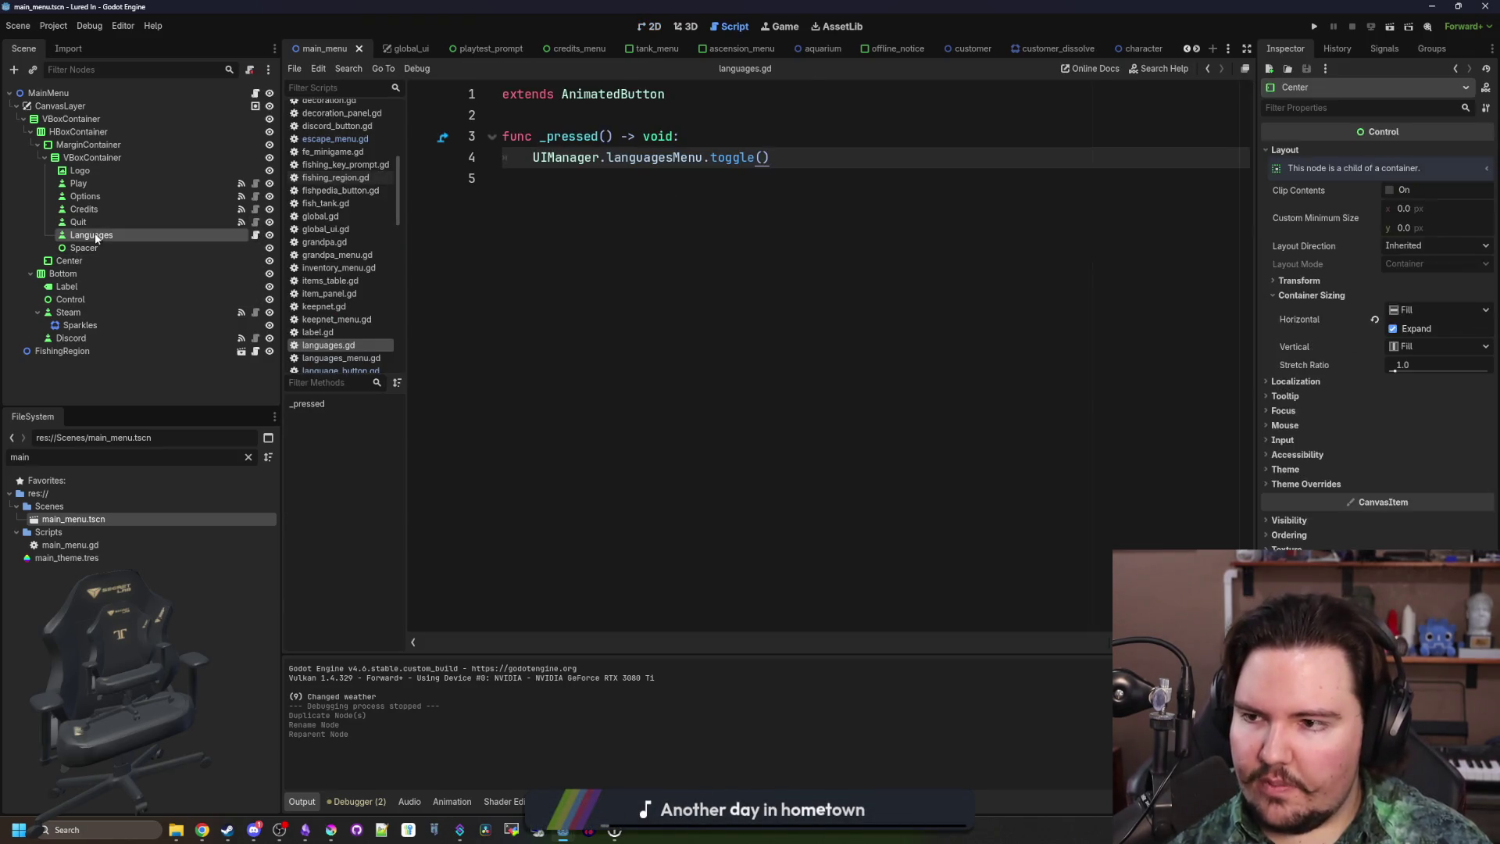
right_click(93, 235)
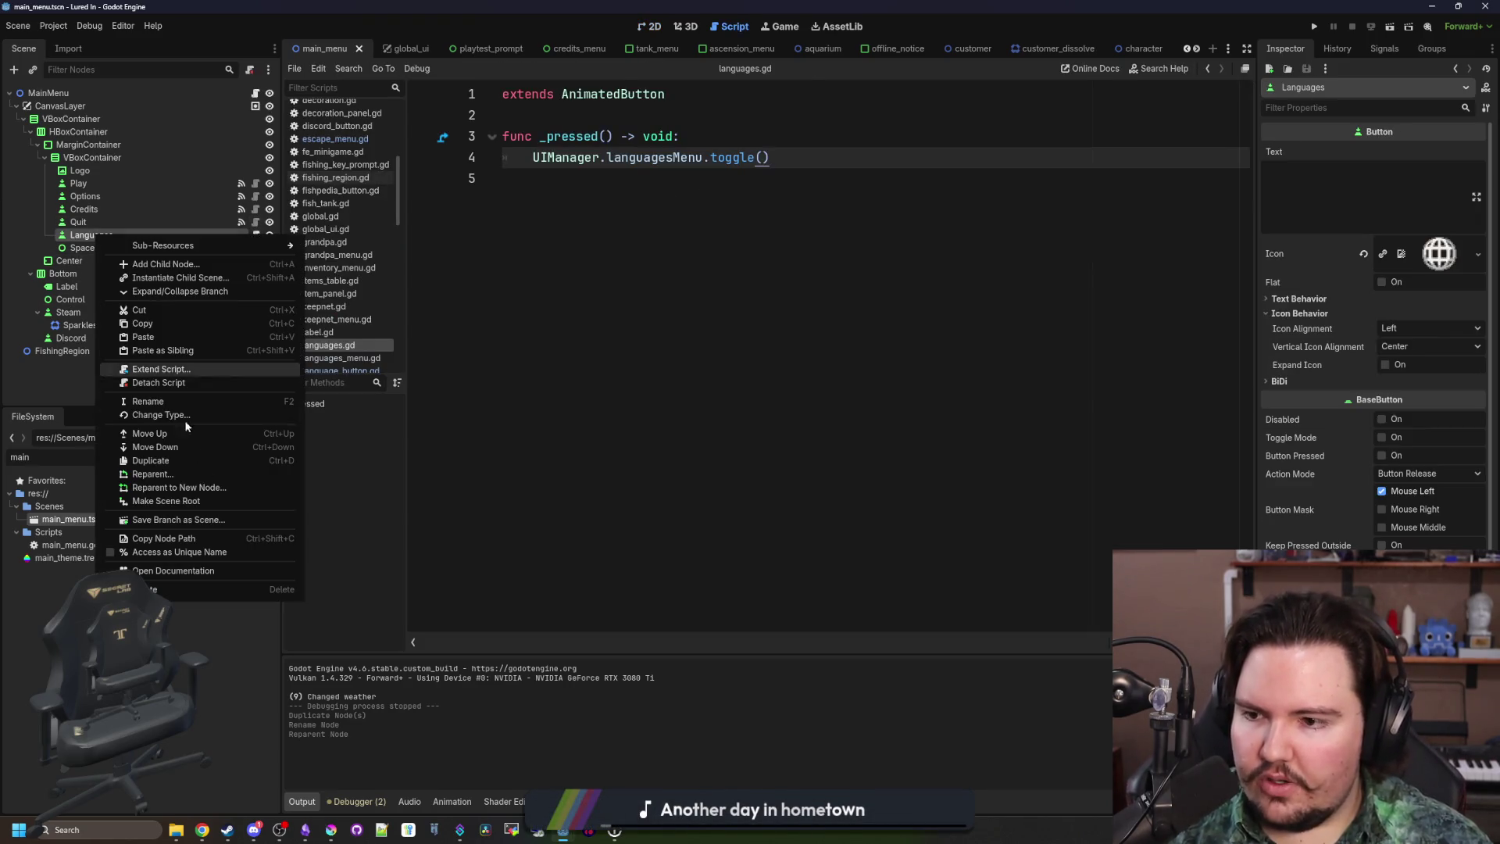
left_click(188, 520)
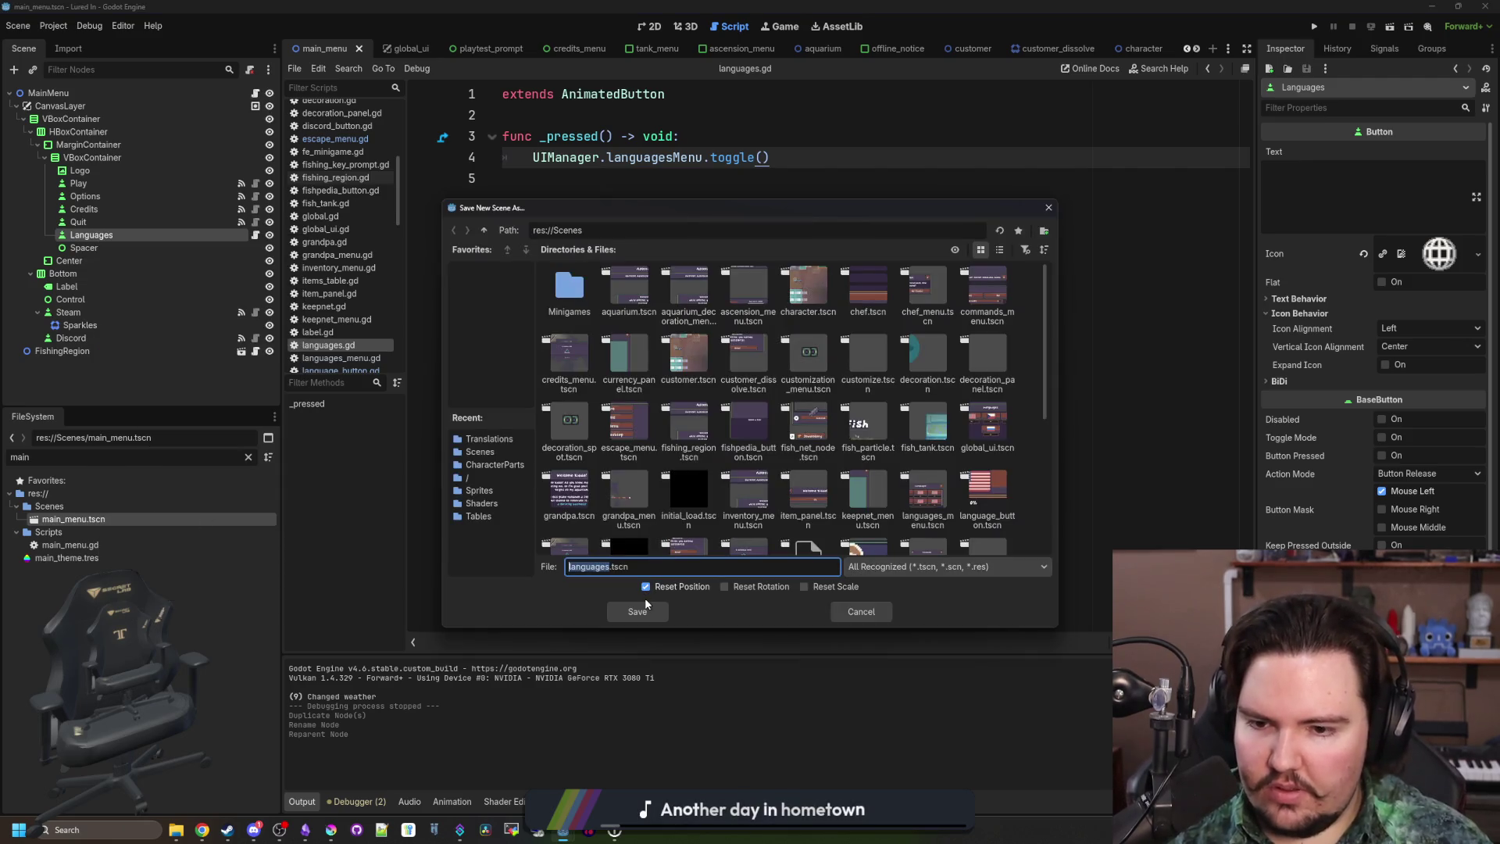
left_click(644, 600)
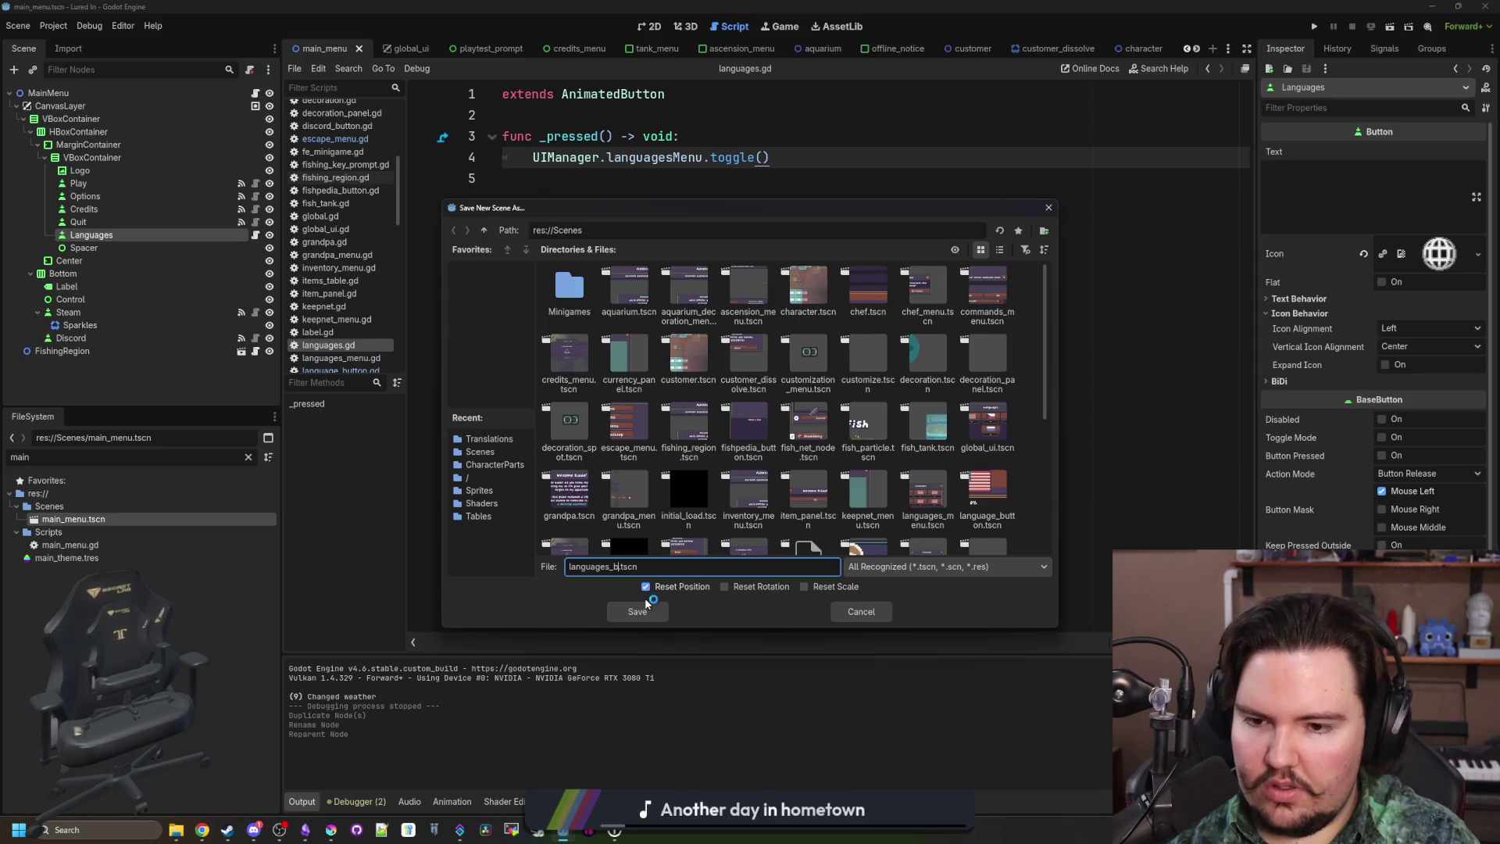
type("utton")
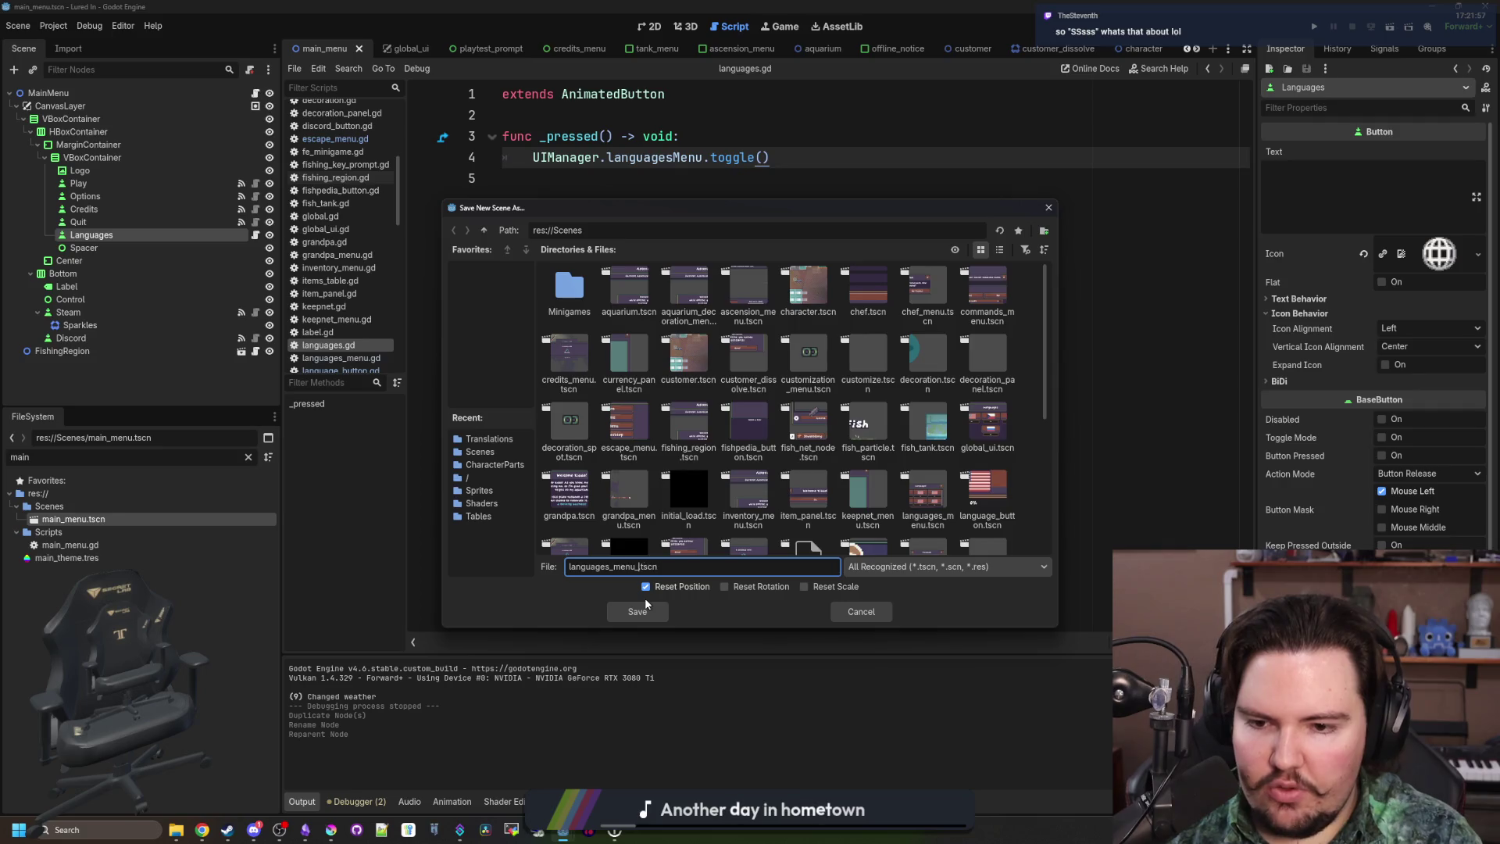
key("Return")
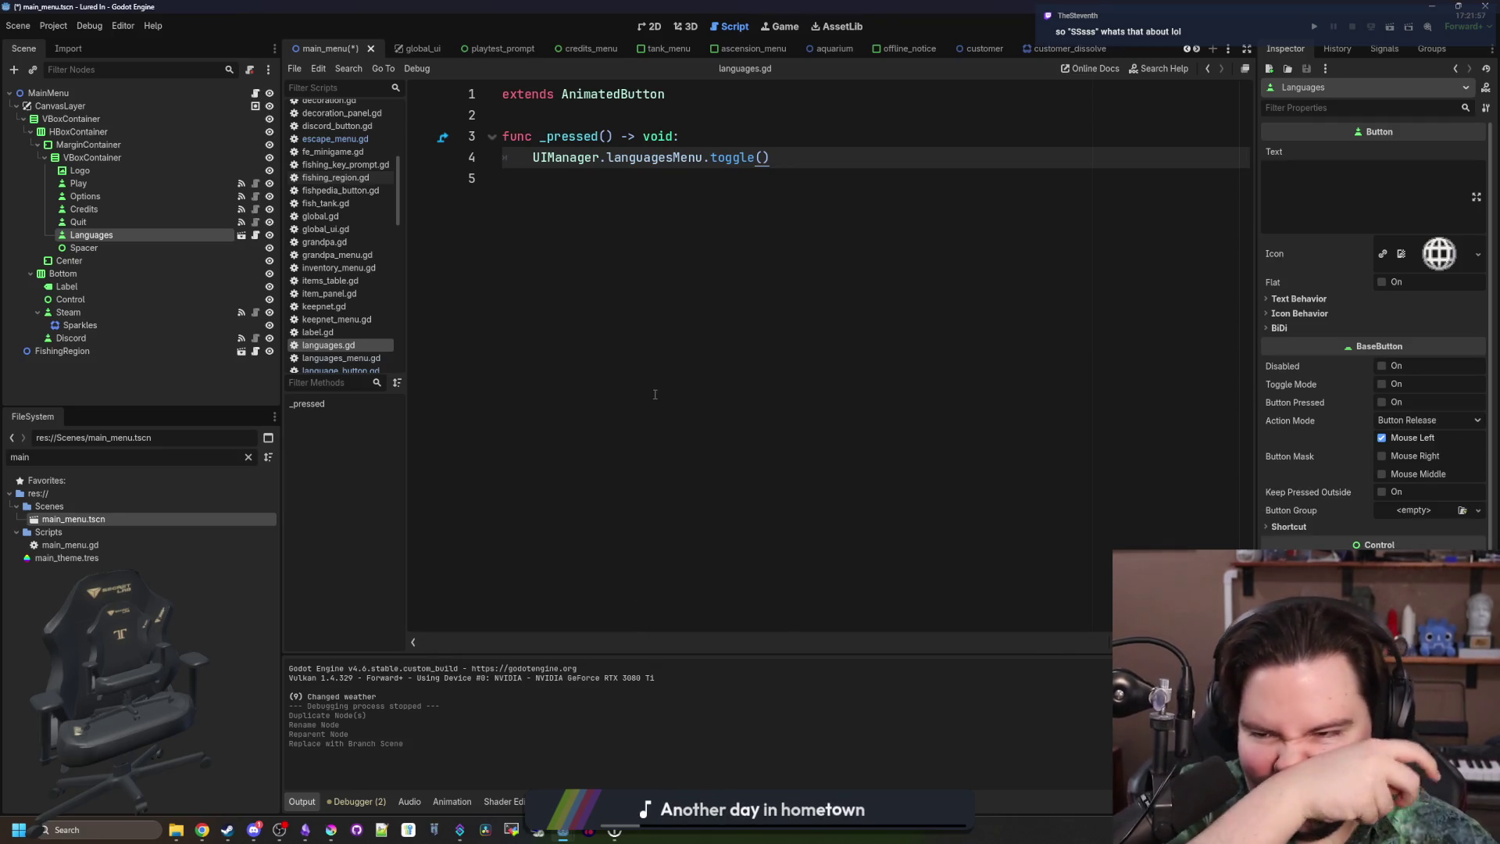
Step: Save the main menu scene and reopen escape_menu.tscn via the 'esca' filter
left_click(644, 377)
key("ctrl+s")
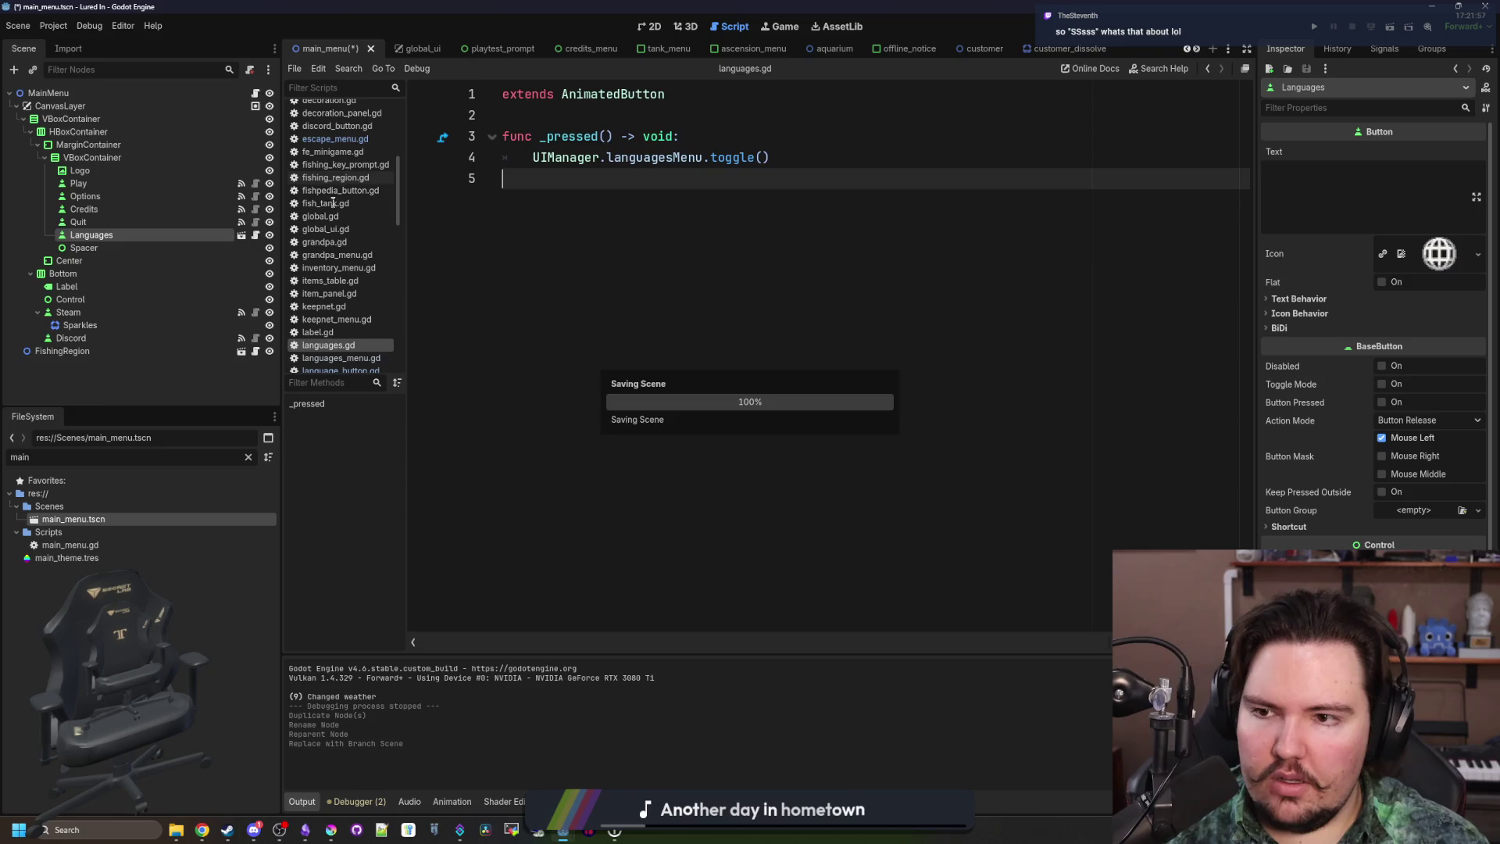
left_click(249, 458)
type("esca")
double_click(122, 532)
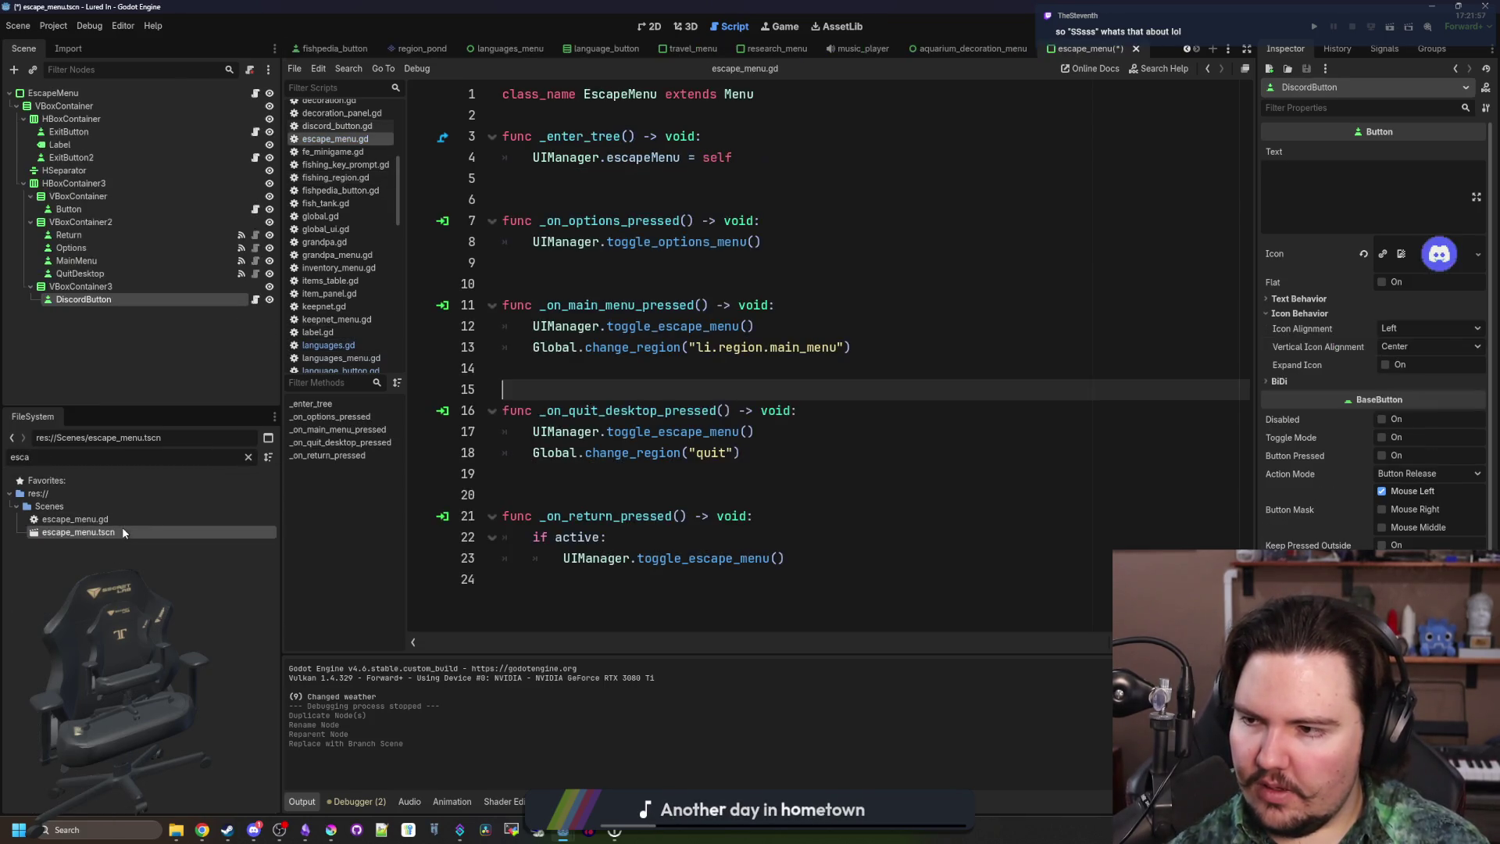
Step: Save the escape menu and delete the extra DiscordButton node in the 2D view
key("ctrl+s")
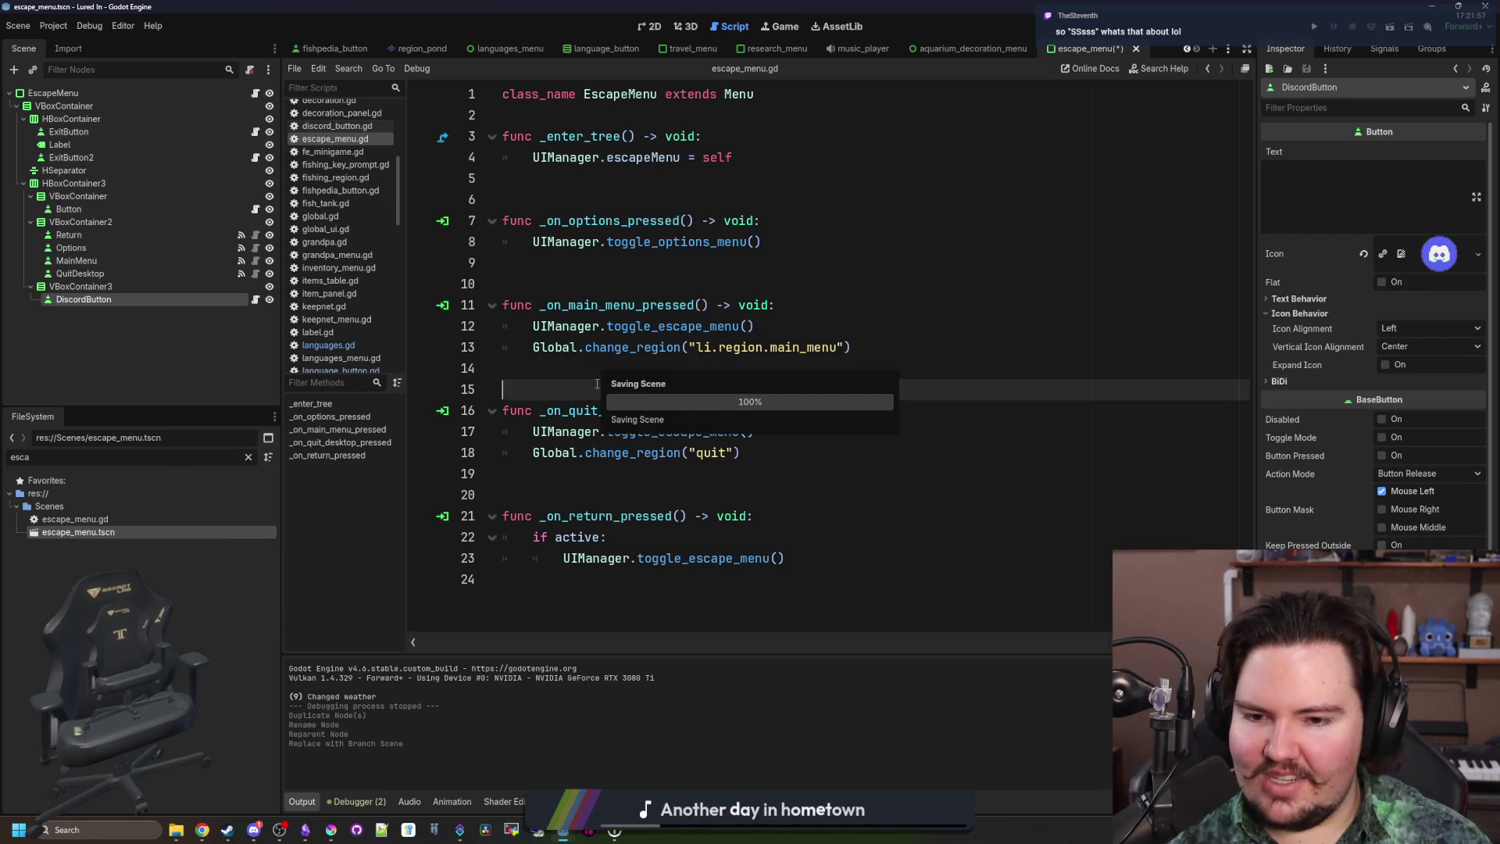
key("ctrl+F1")
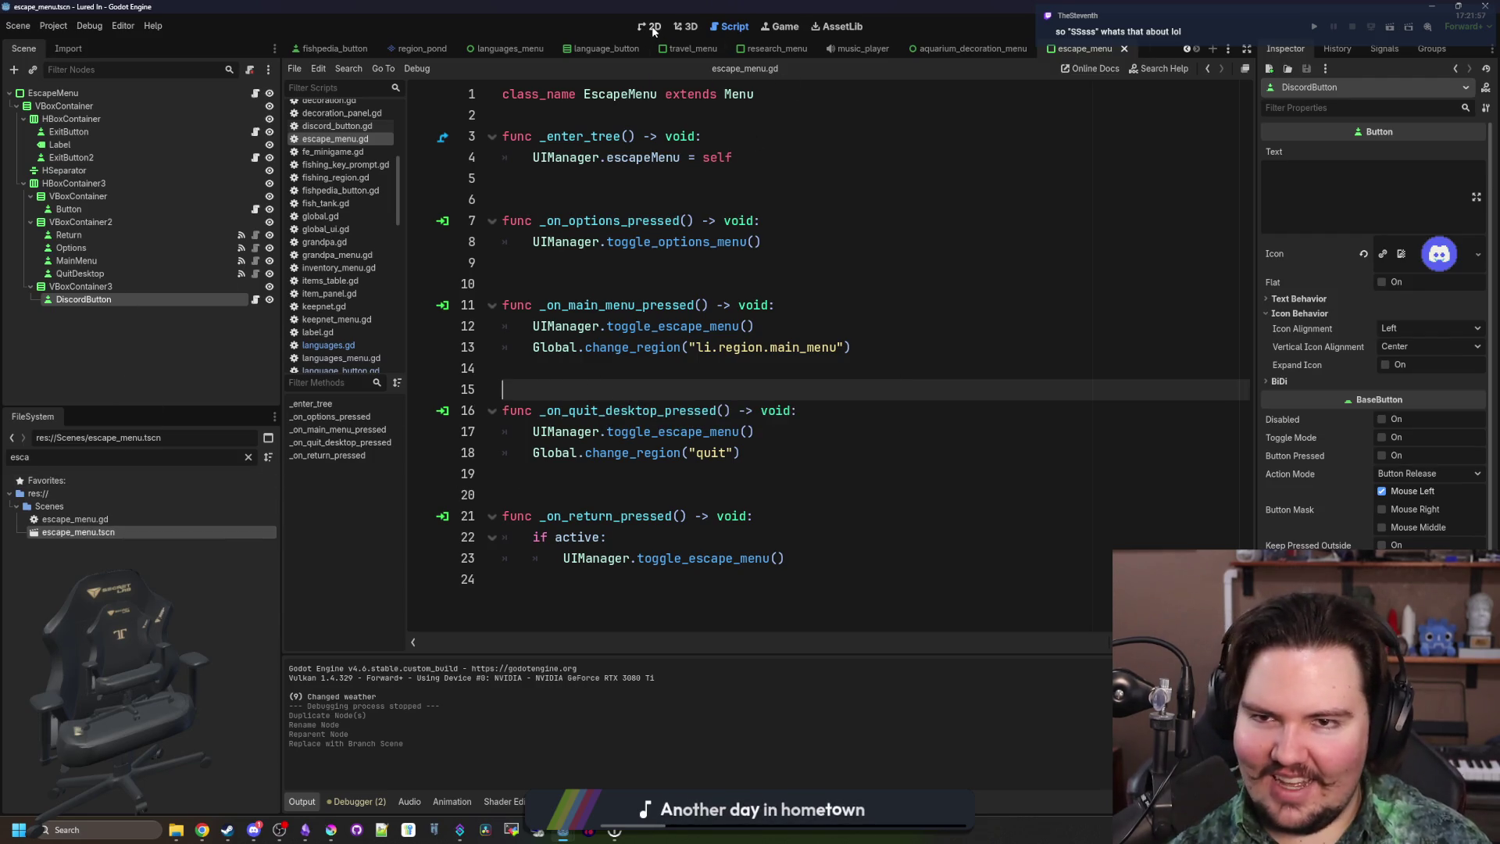
key("Delete")
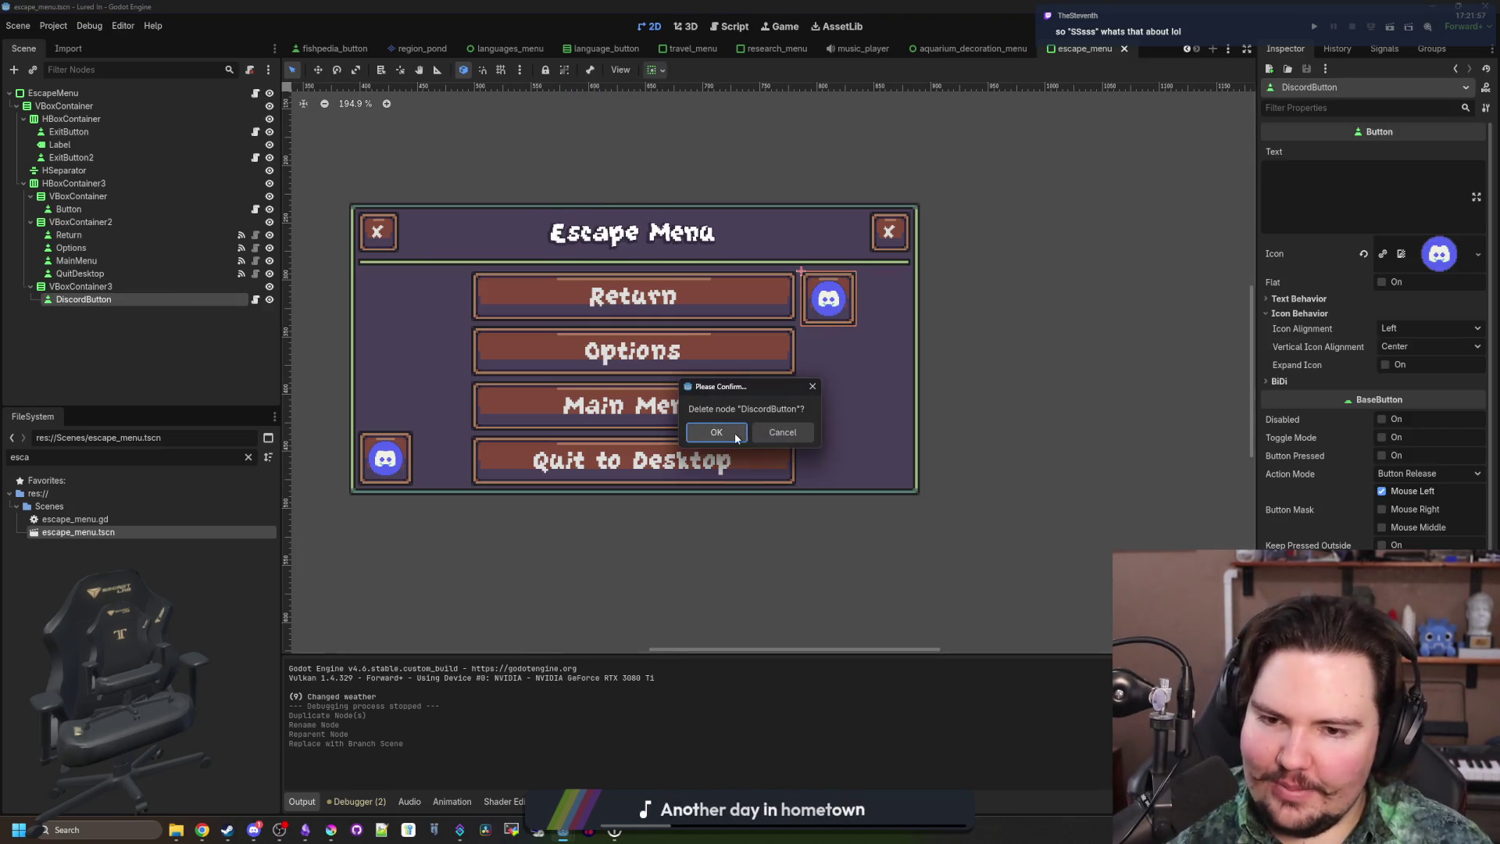
key("Return")
left_click(249, 457)
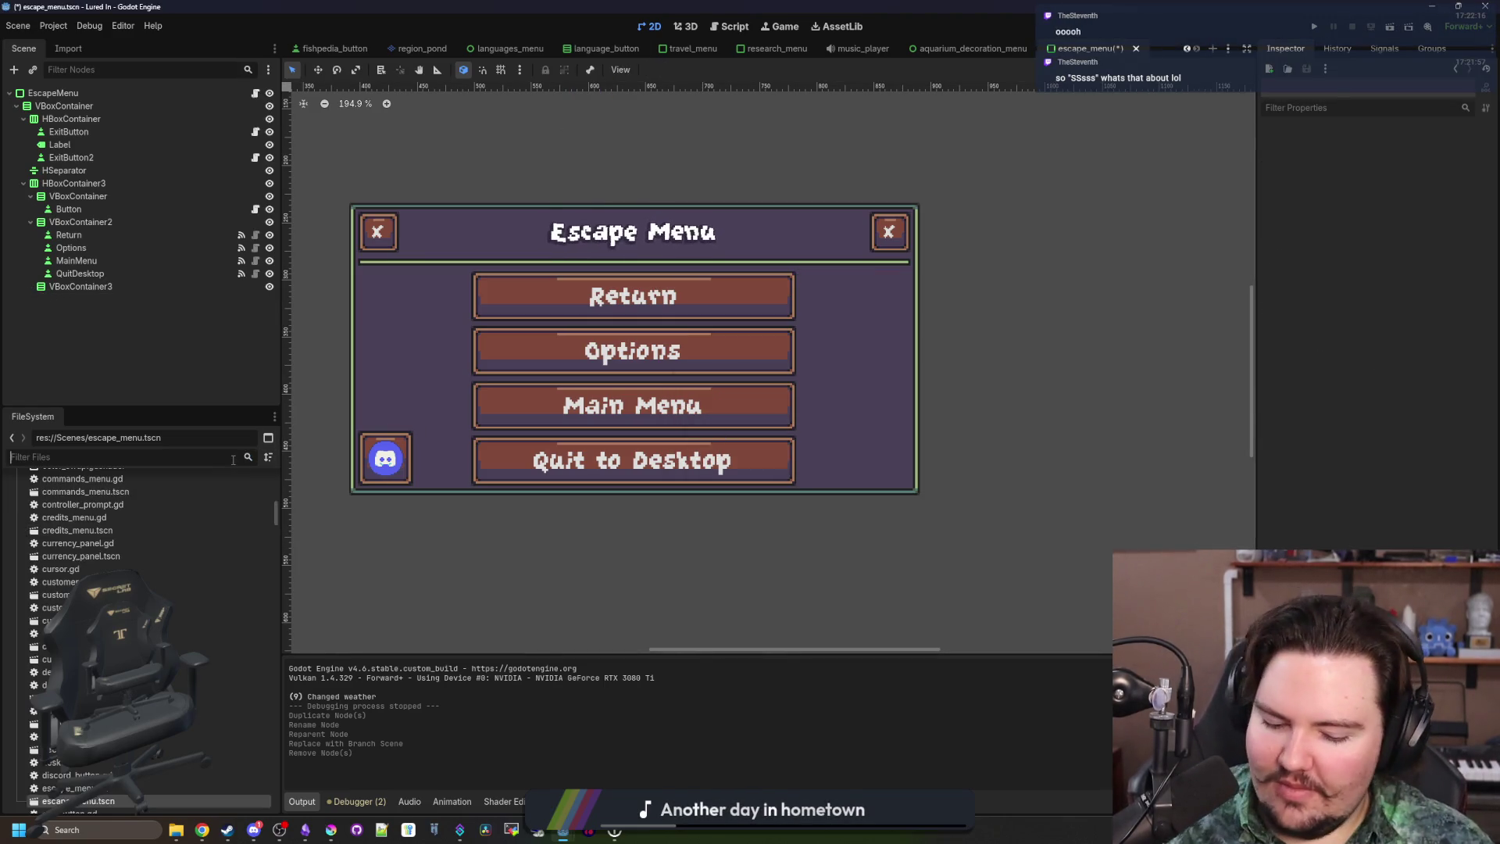
Step: Instance languages_menu_button.tscn into VBoxContainer3 and set the container's Alignment to End
type("language")
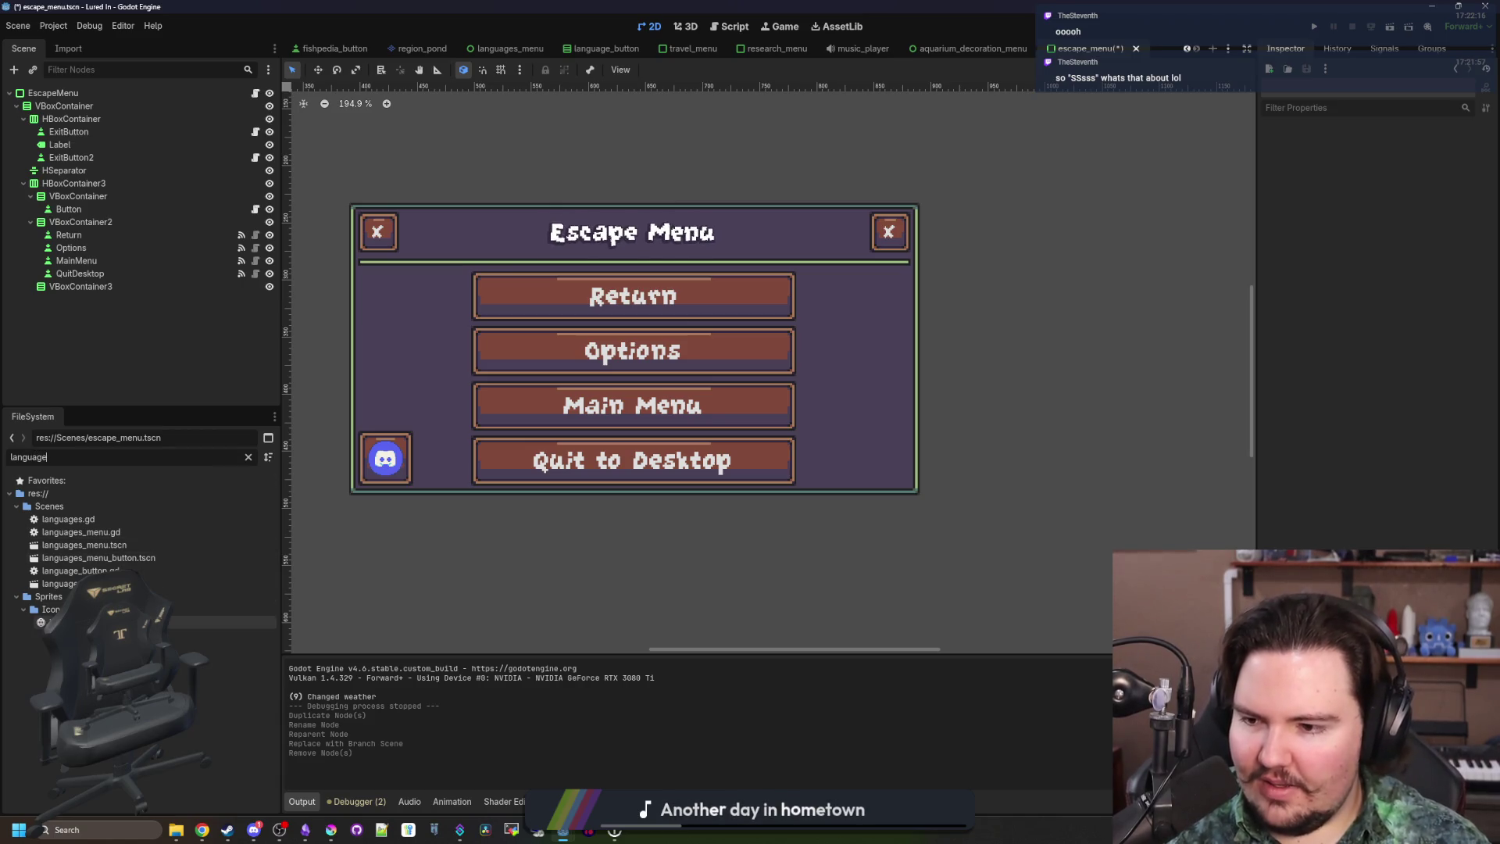
type("s")
mouse_move(136, 560)
left_mouse_down()
mouse_move(137, 364)
mouse_move(100, 288)
left_mouse_up()
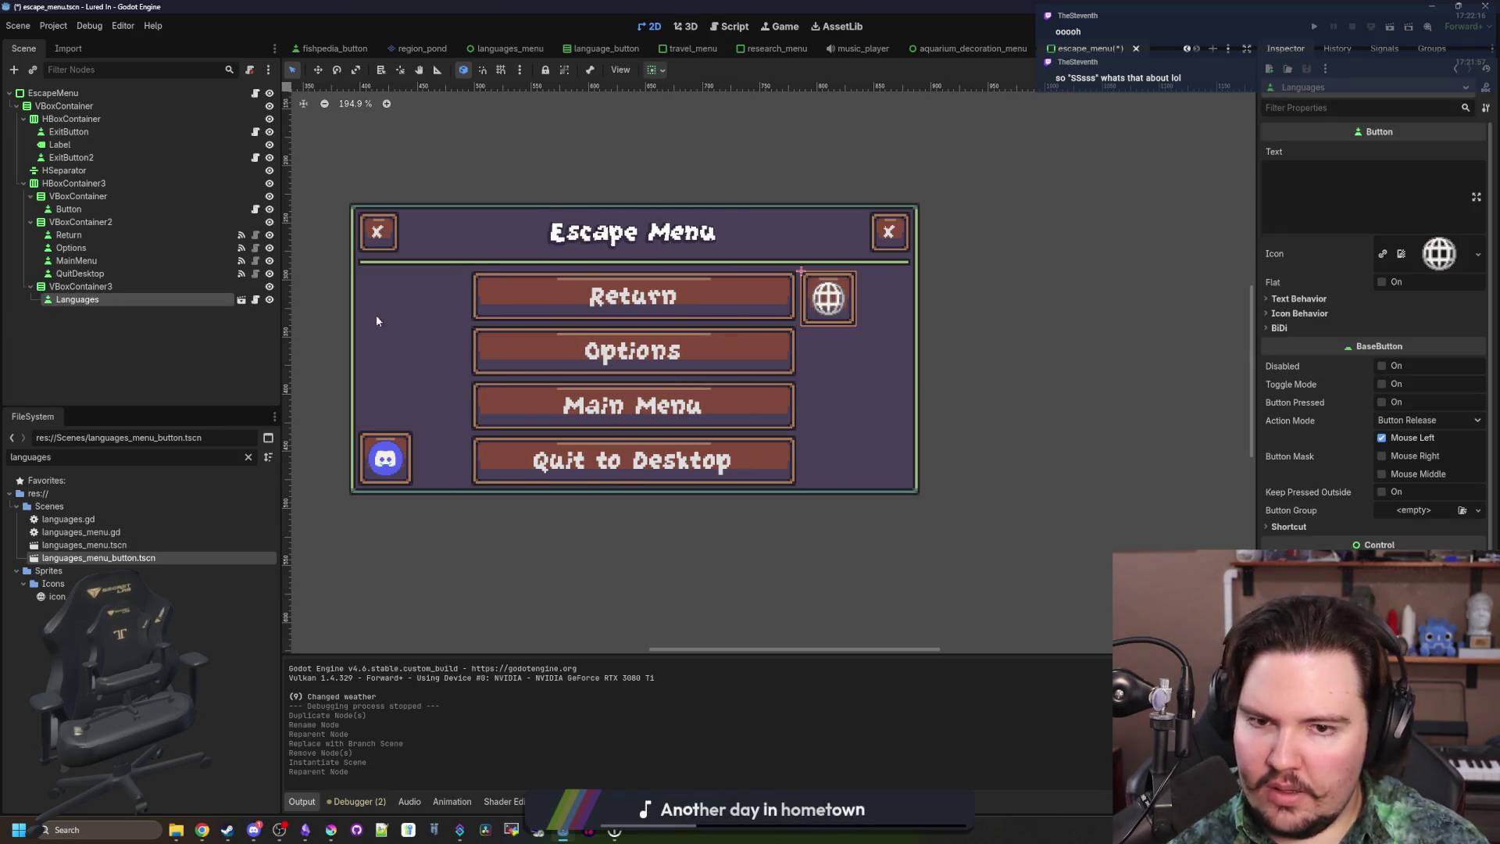
scroll(1325, 478, "down", 2)
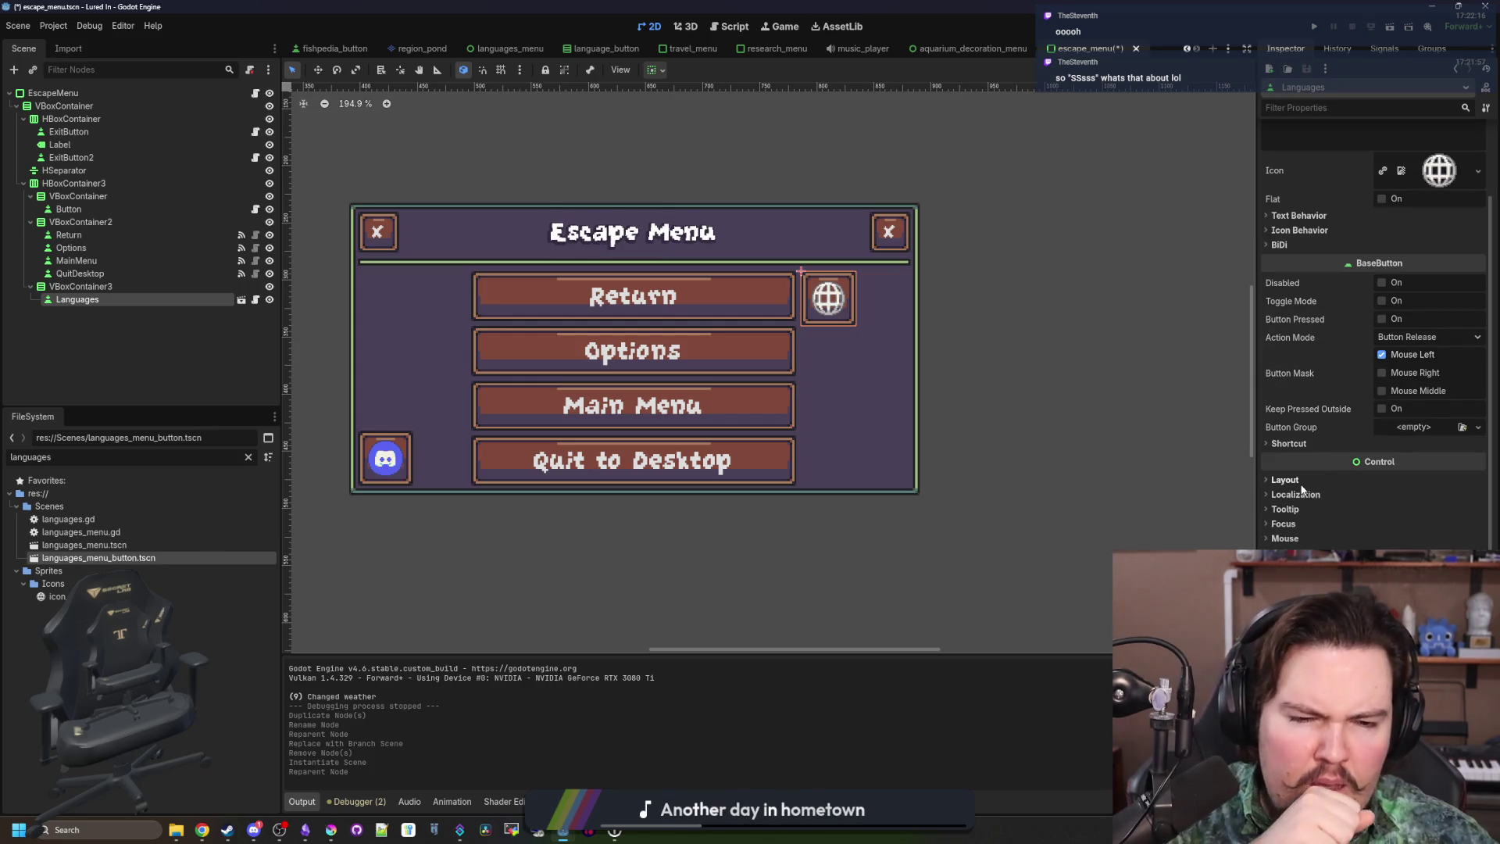
left_click(1301, 485)
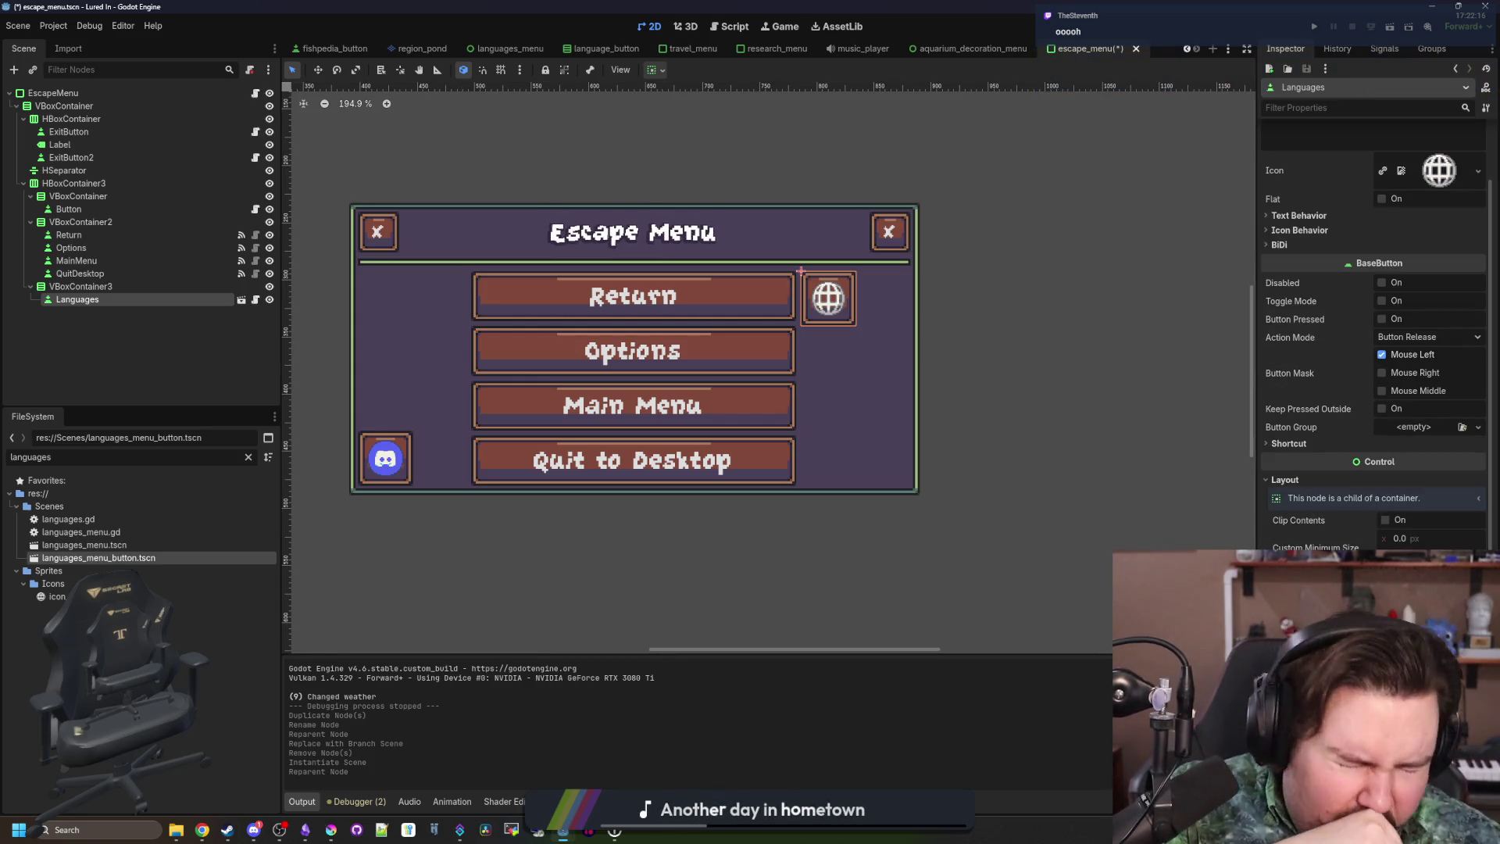
left_click(81, 286)
left_click(1419, 151)
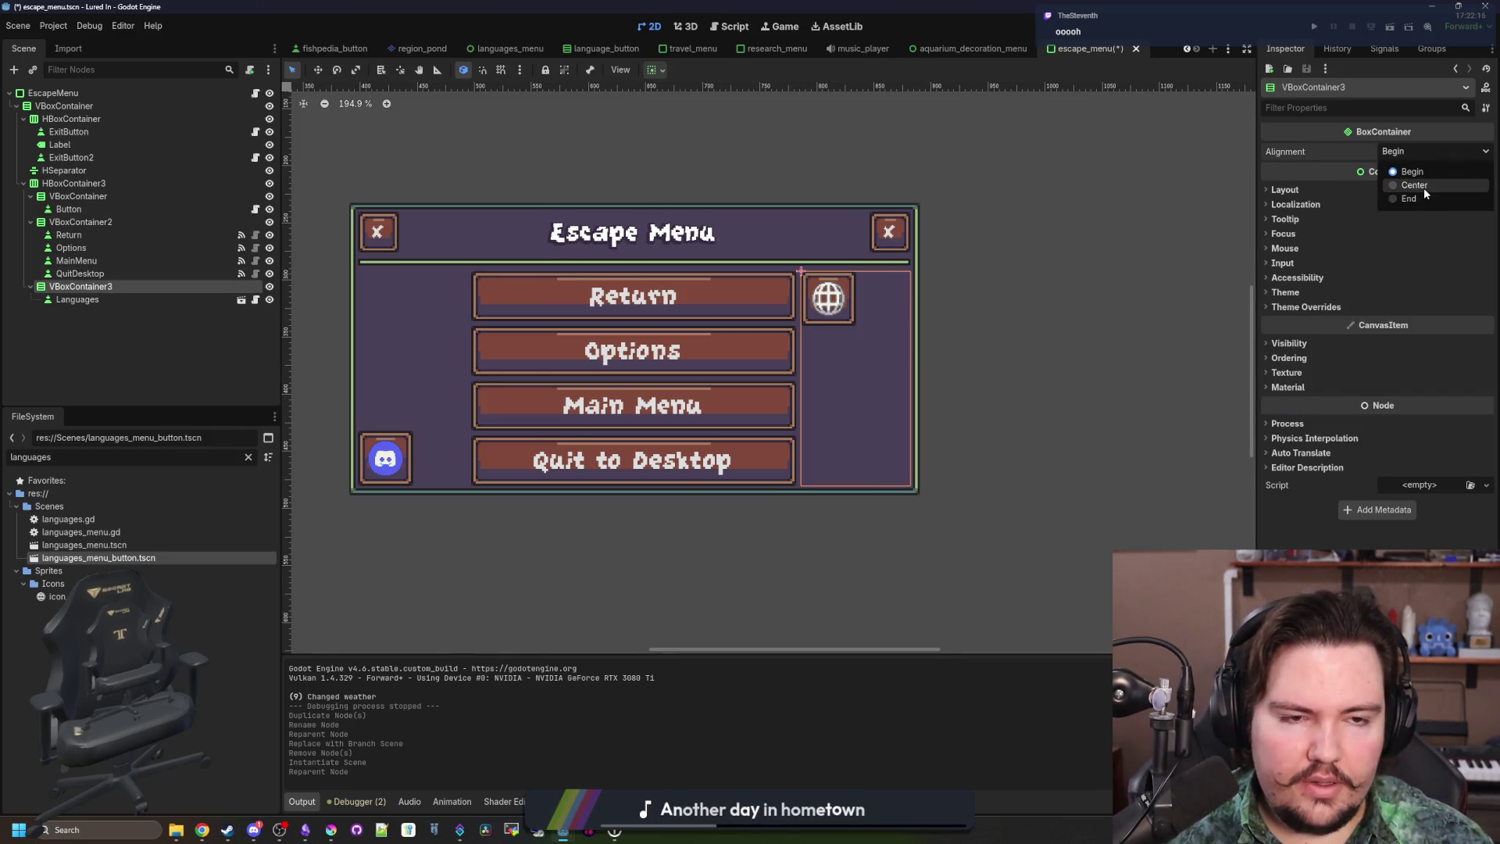
left_click(1422, 197)
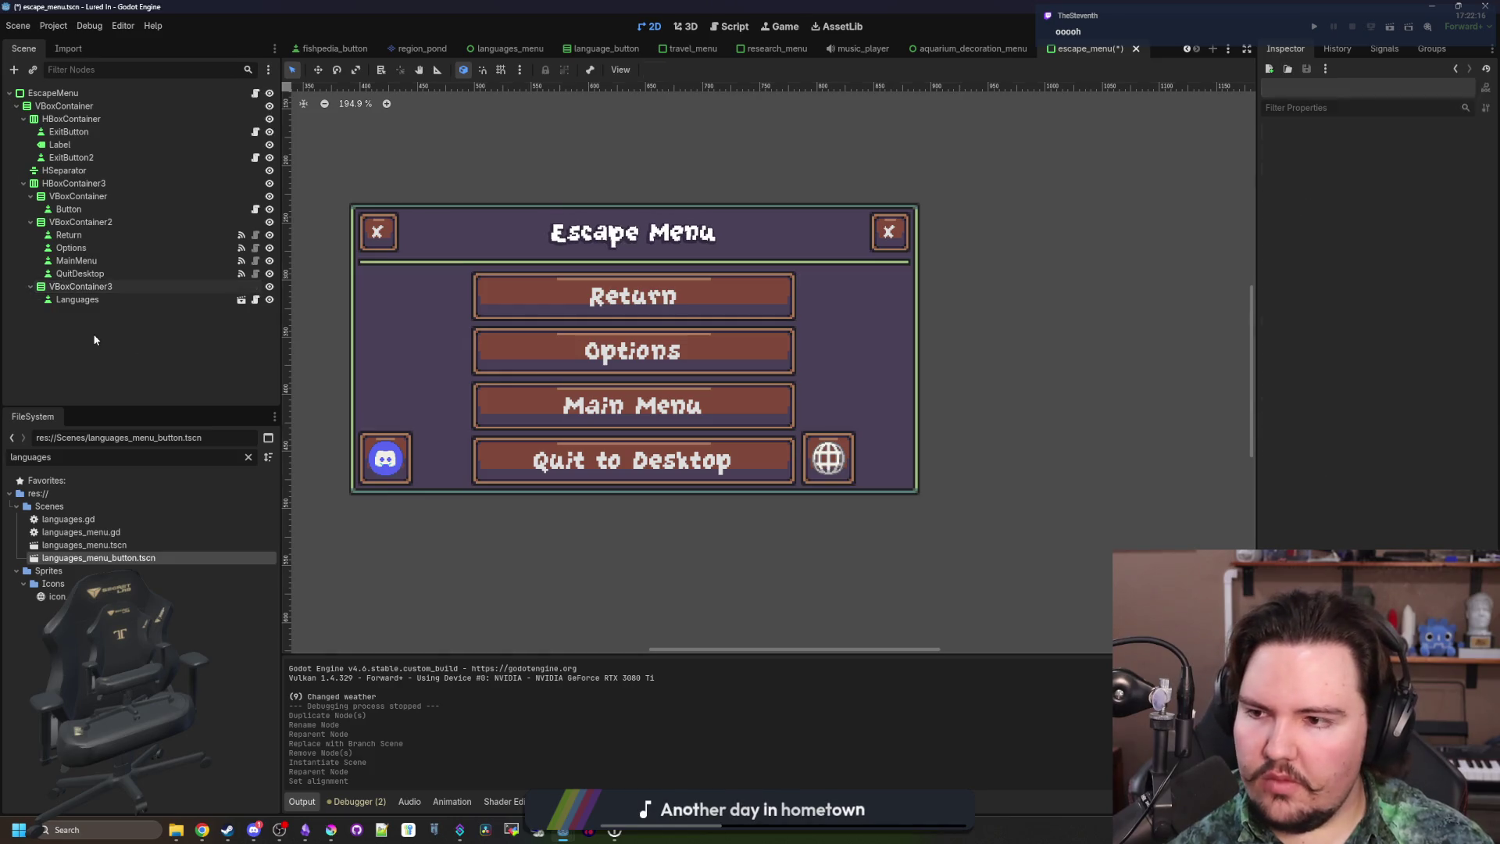
Step: Set the Languages button's horizontal size flag to End and run the game
left_click(96, 300)
scroll(1371, 469, "down", 5)
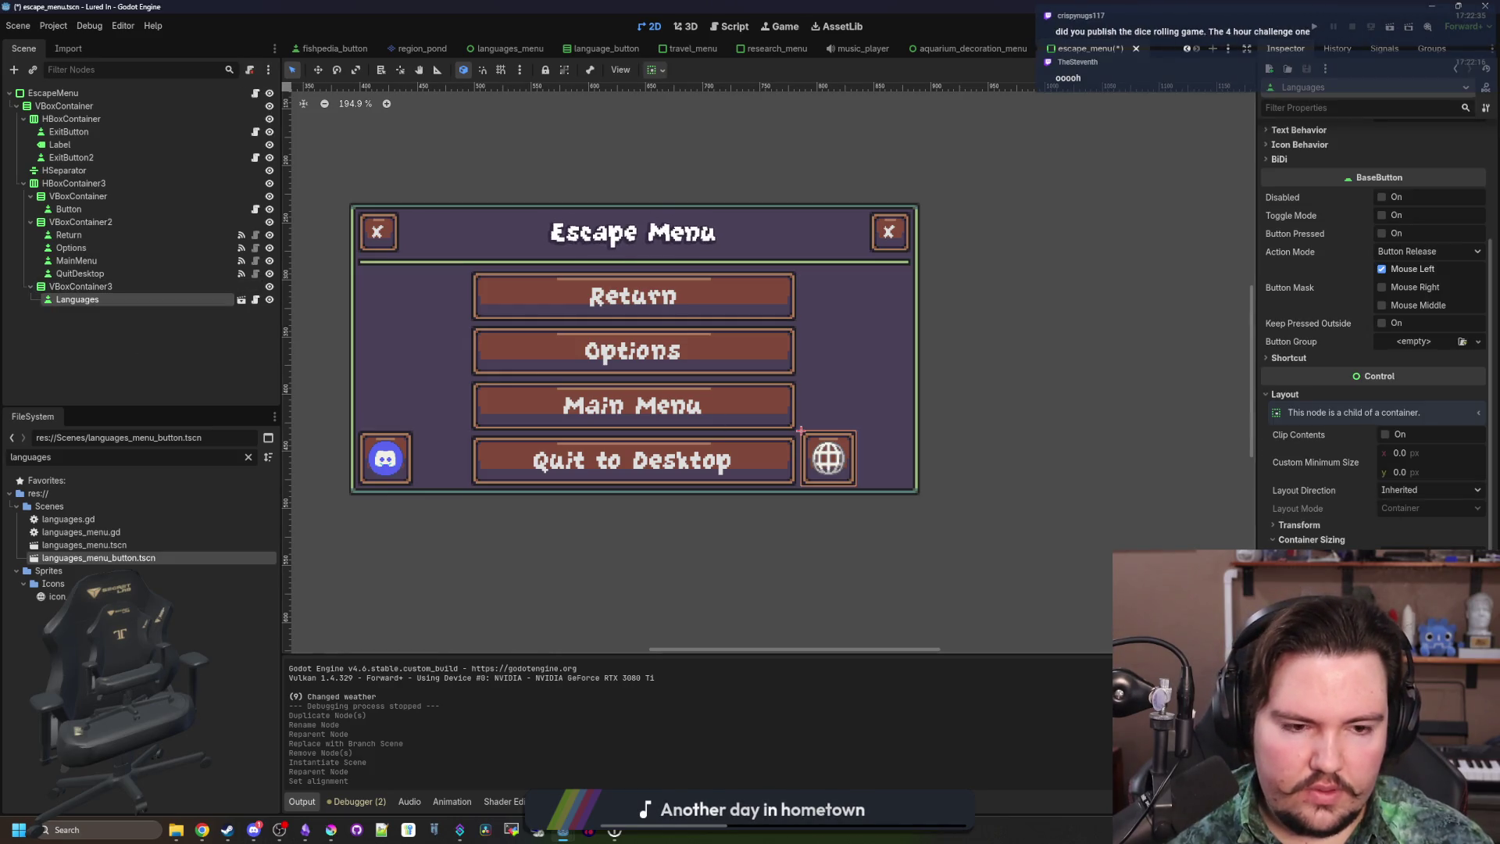
left_click(1430, 594)
left_click(160, 316)
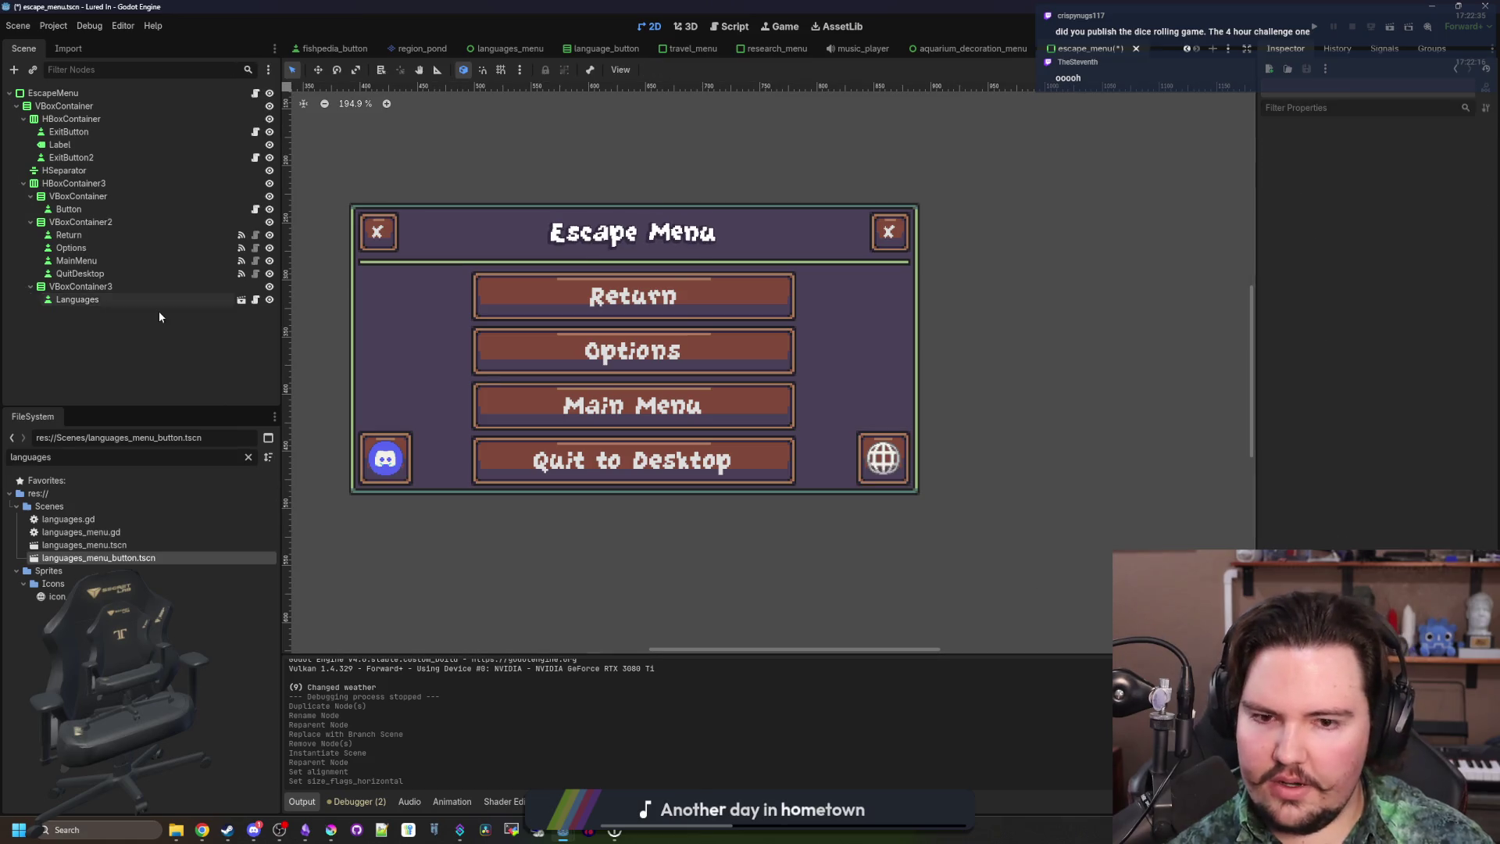
left_click(120, 301)
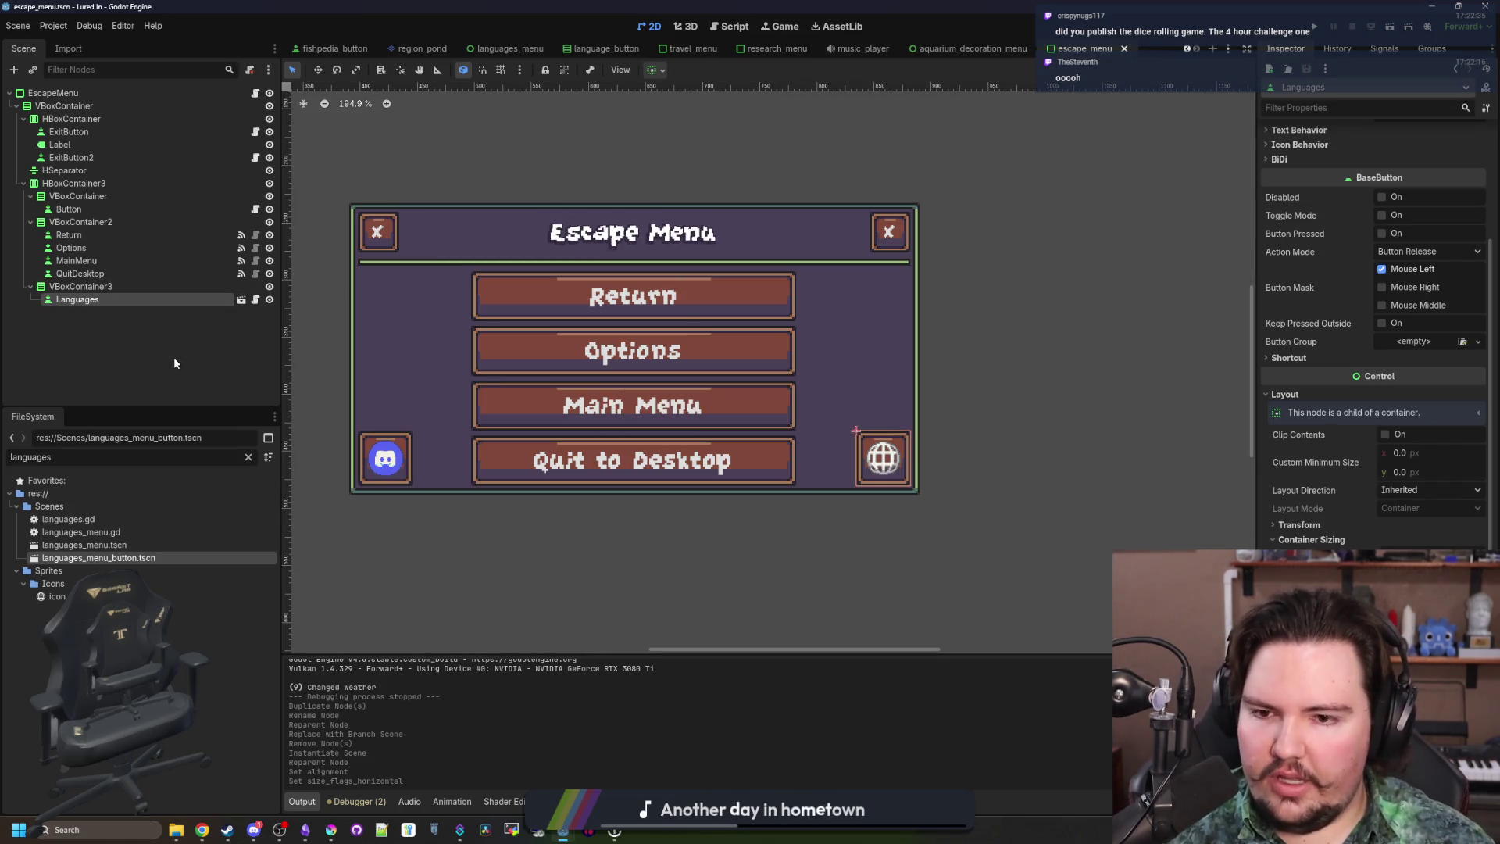
left_click(1316, 28)
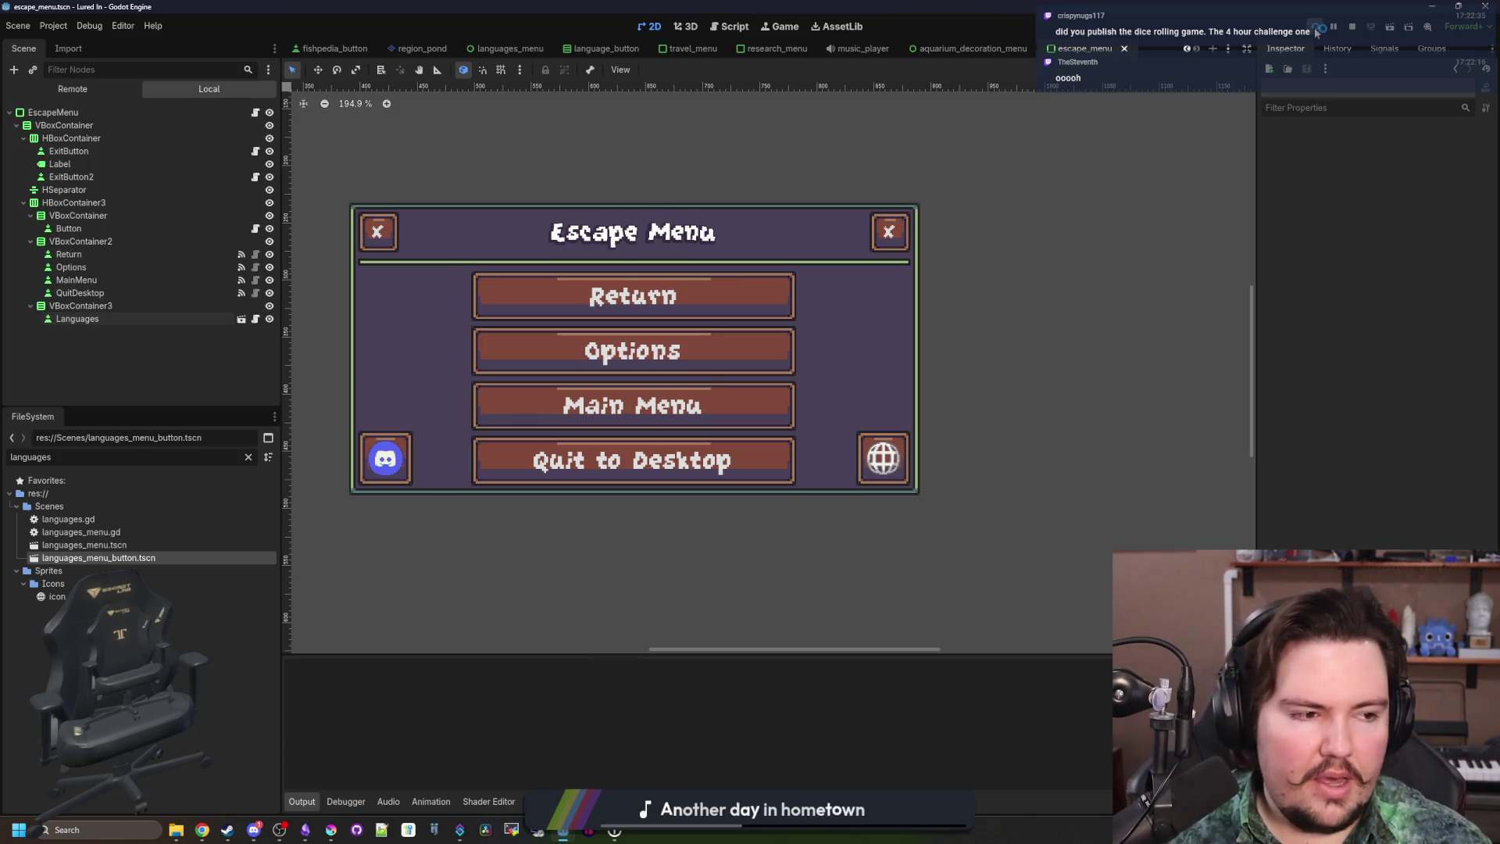
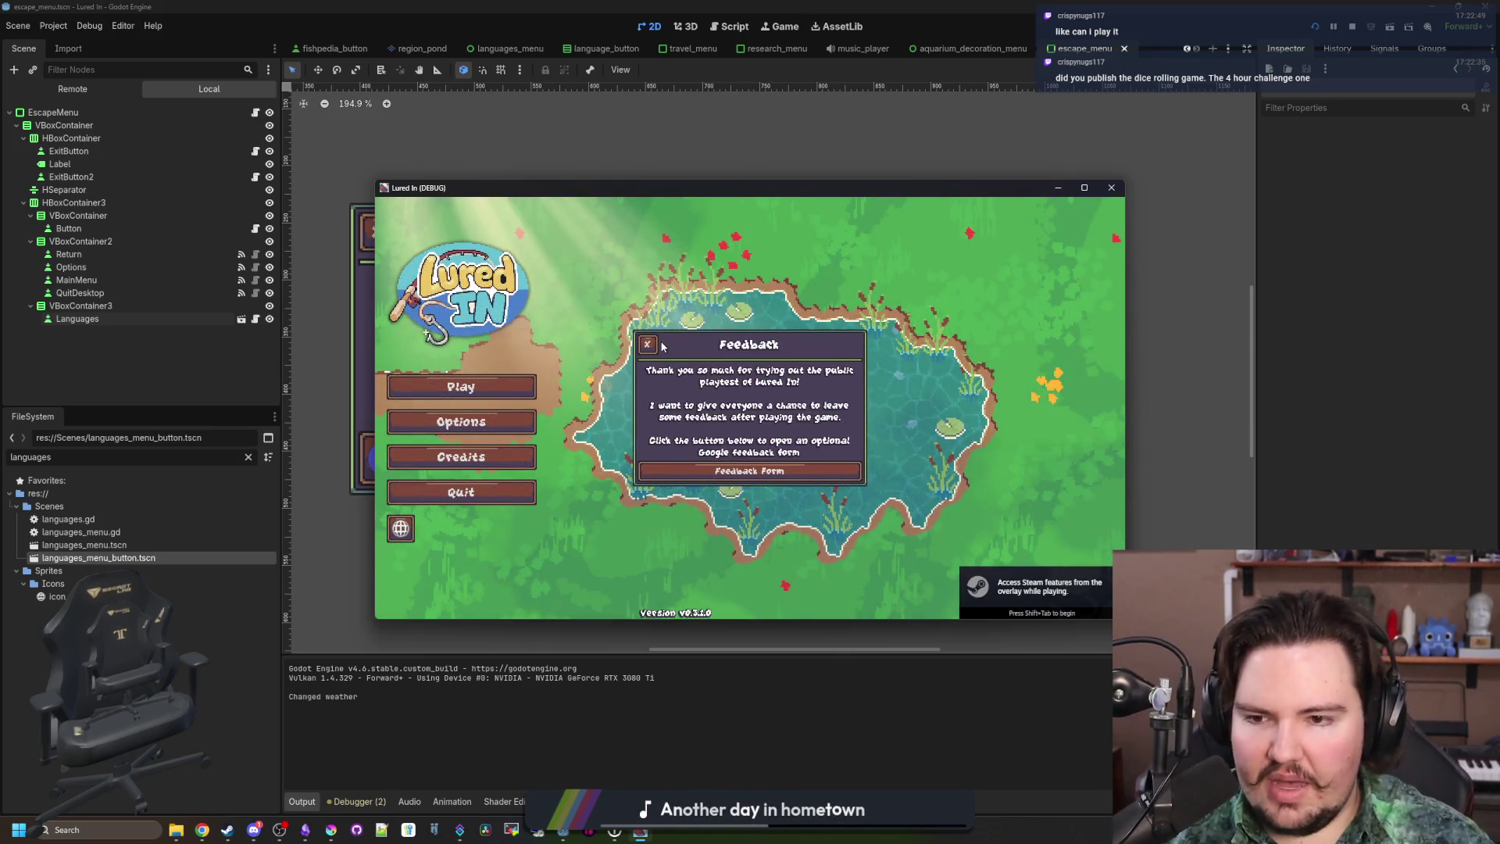
Step: Dismiss the feedback notice, start the game and bring up the pause menu
left_click(648, 344)
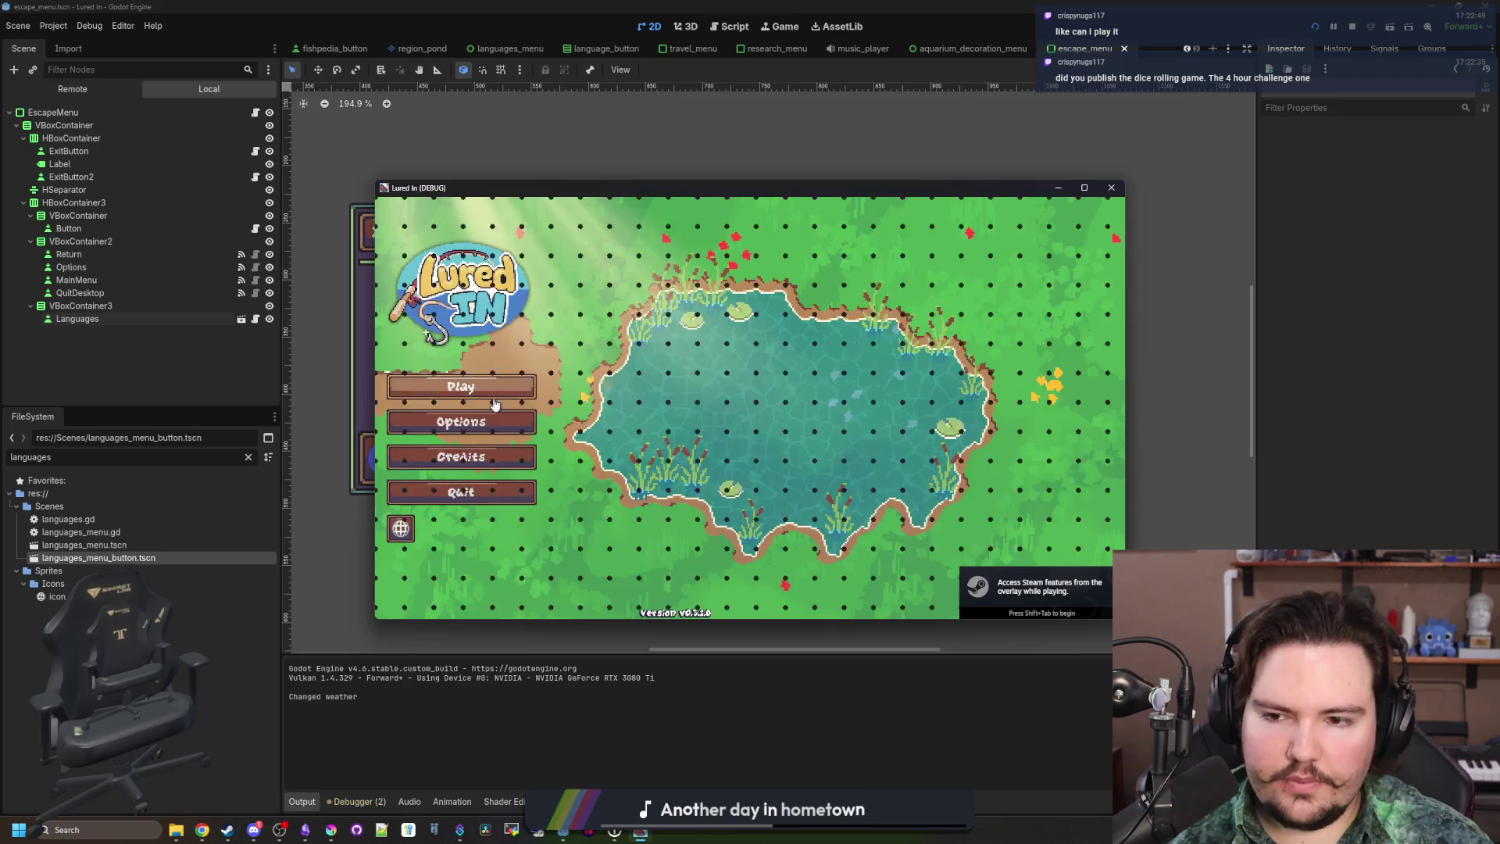
left_click(495, 404)
key("Escape")
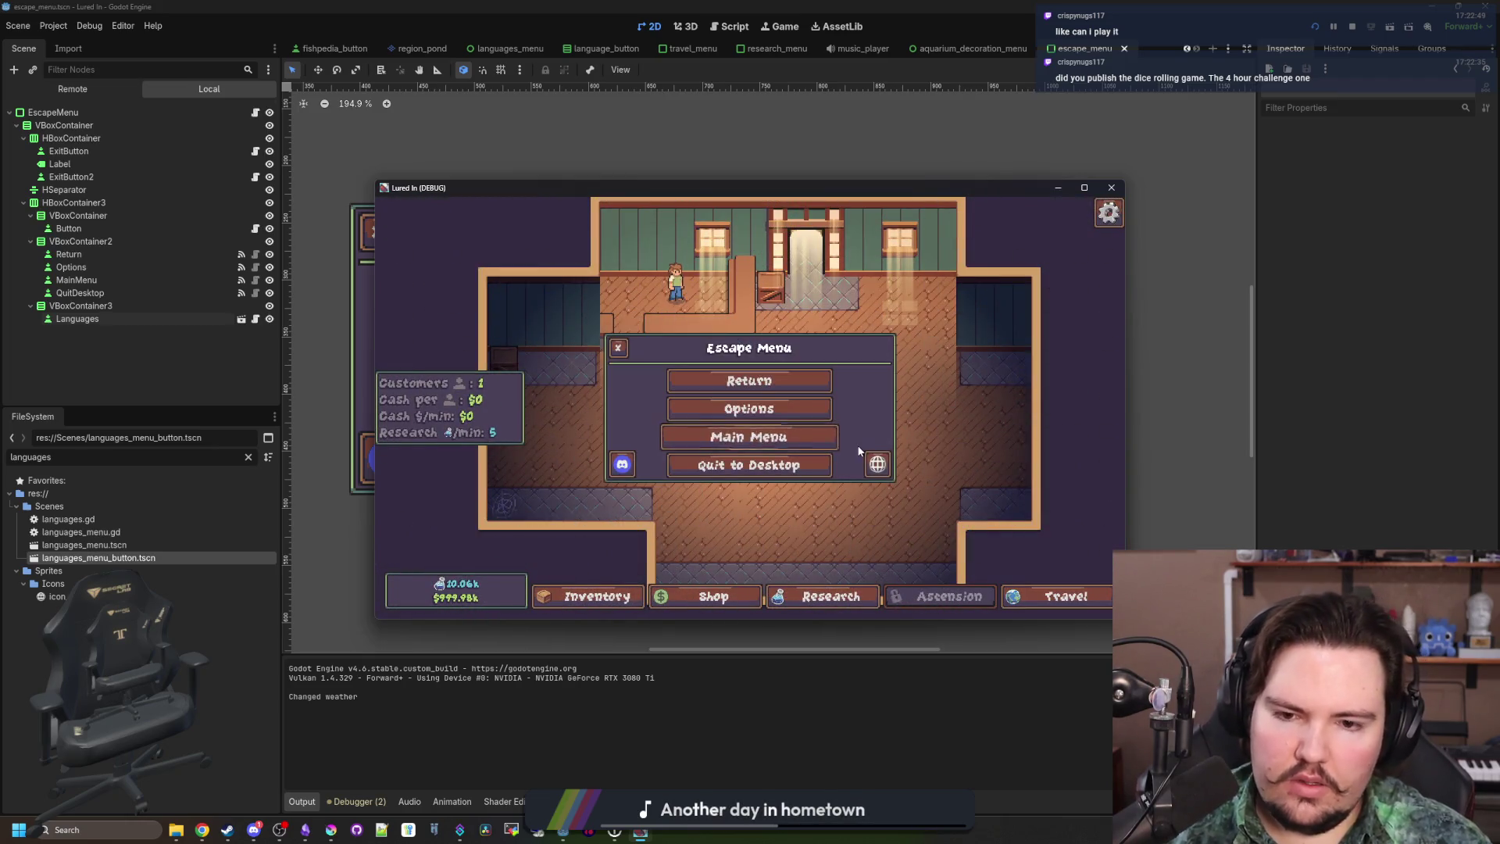
Step: Maximize the game window, then close the language menu and return to the pause menu
left_click(877, 463)
left_click(1083, 188)
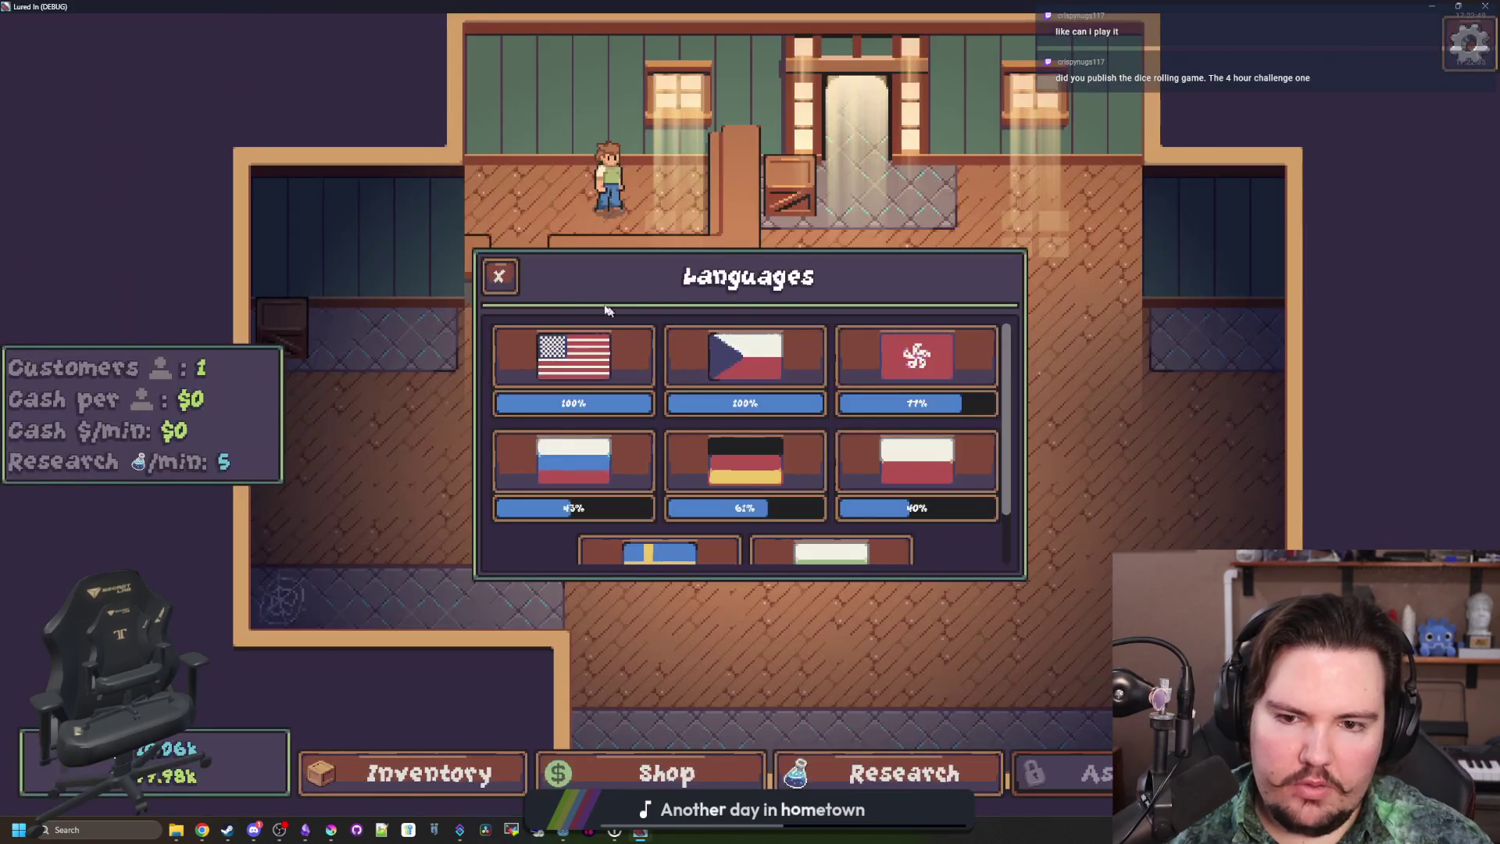
left_click(500, 276)
key("Escape")
key("Escape")
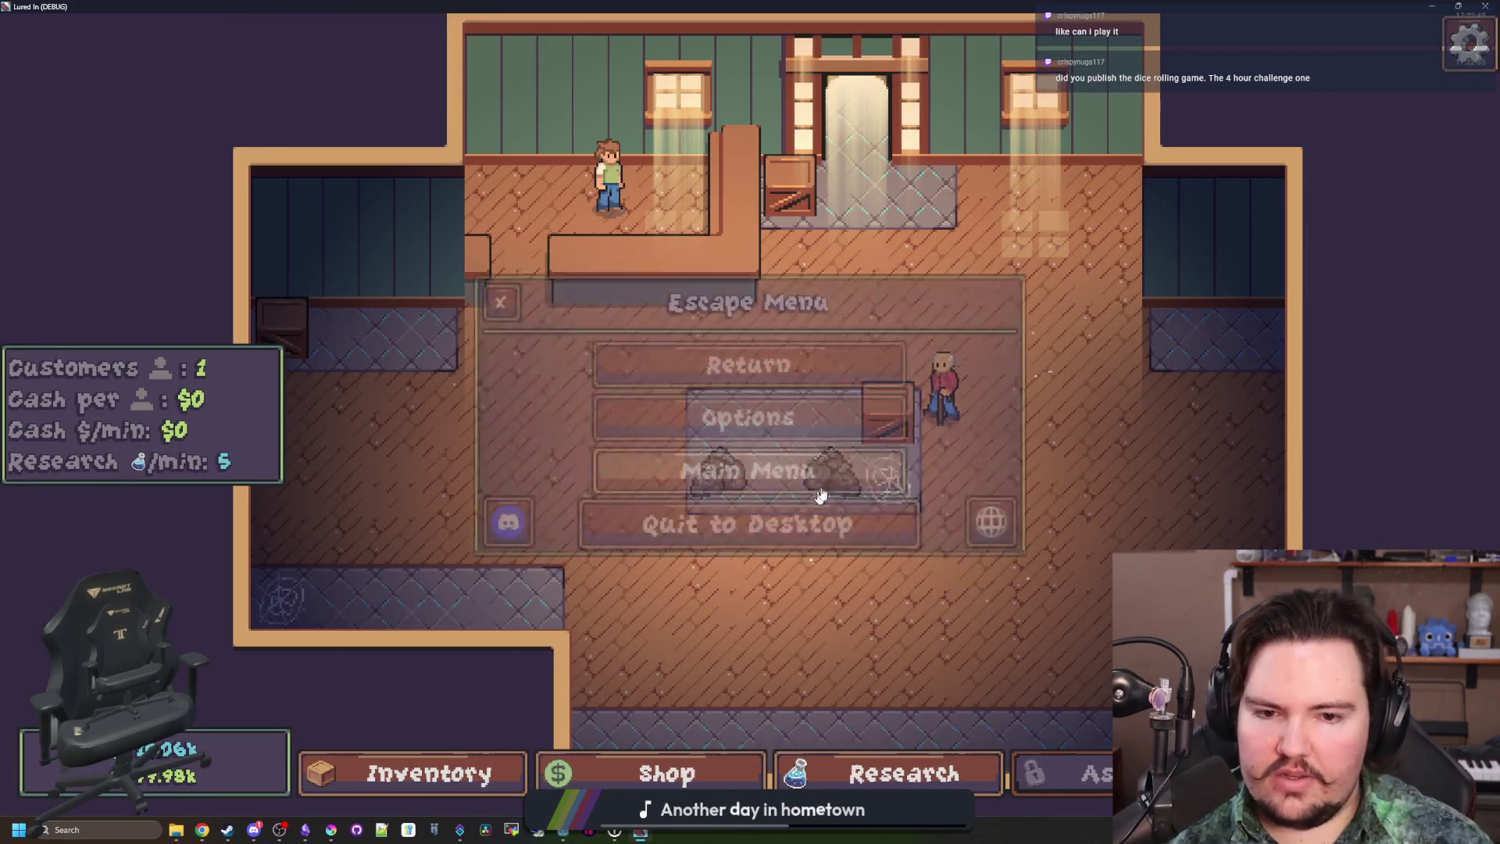
left_click(992, 520)
key("Escape")
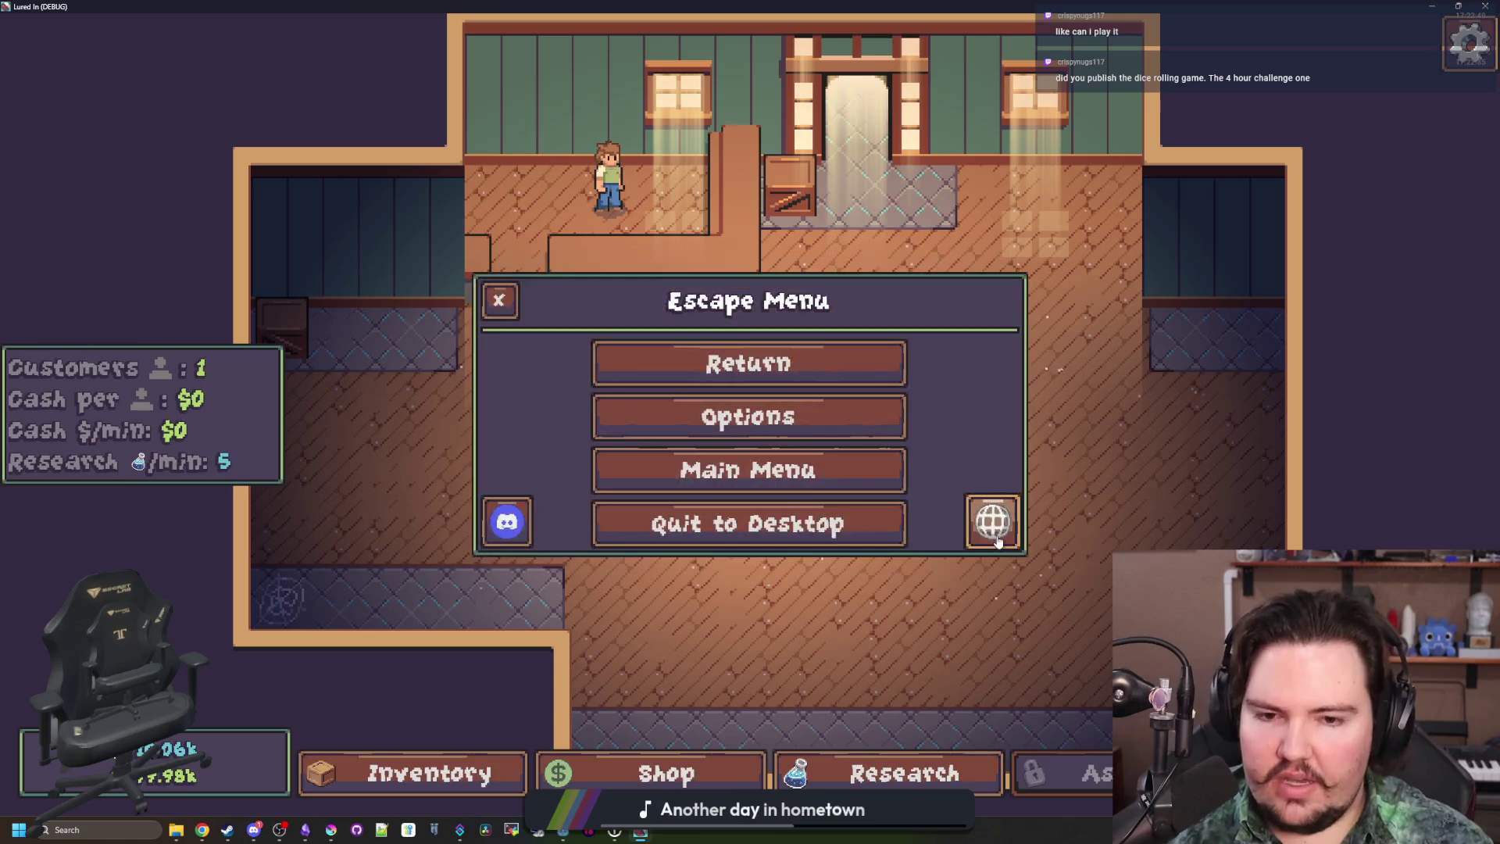
left_click(991, 518)
key("Escape")
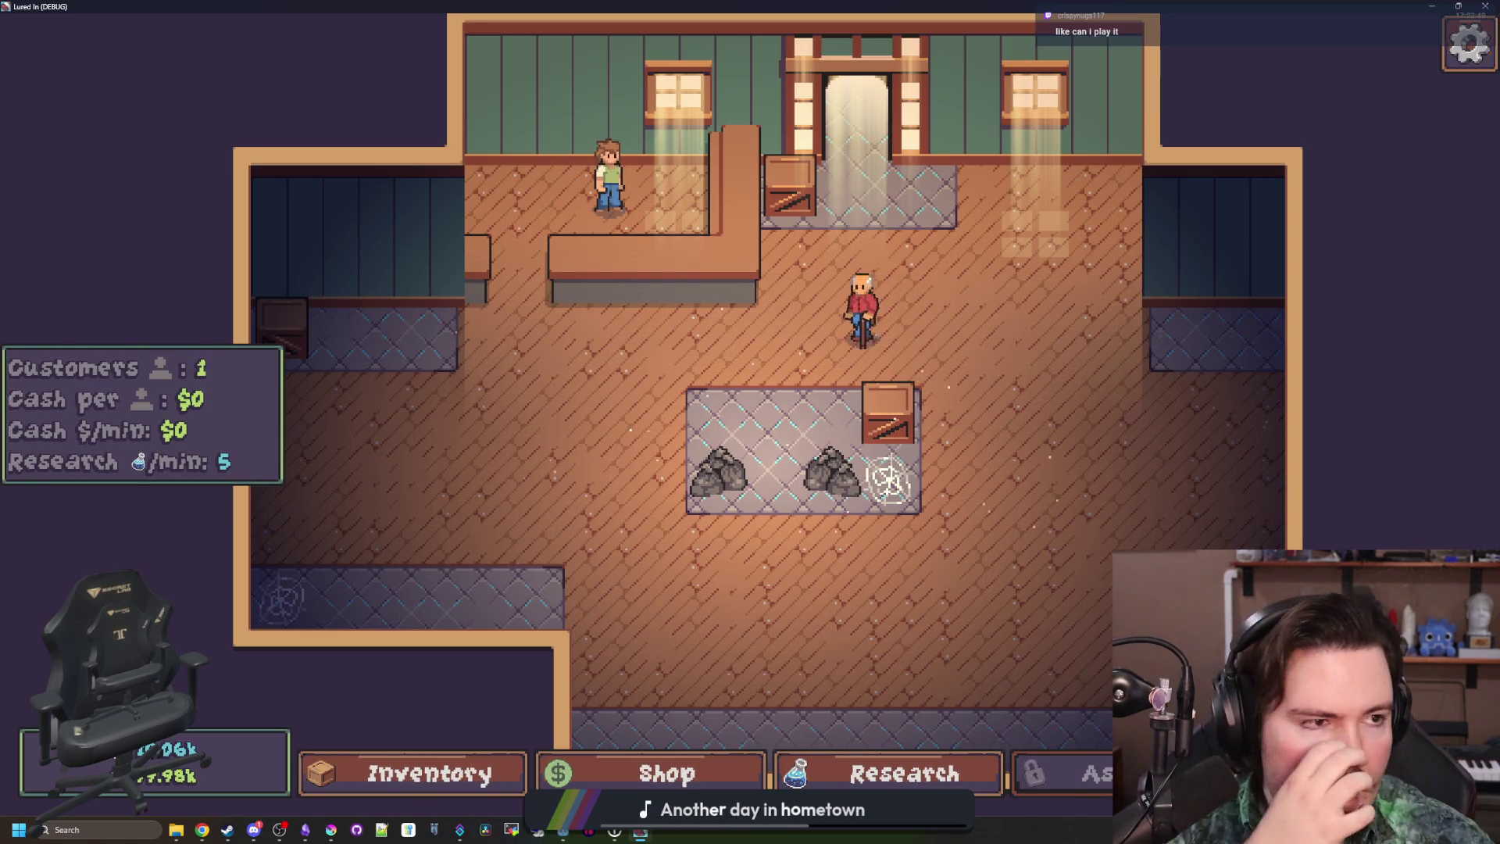
Step: Open a new browser tab and go to itch.io
key("alt+Tab")
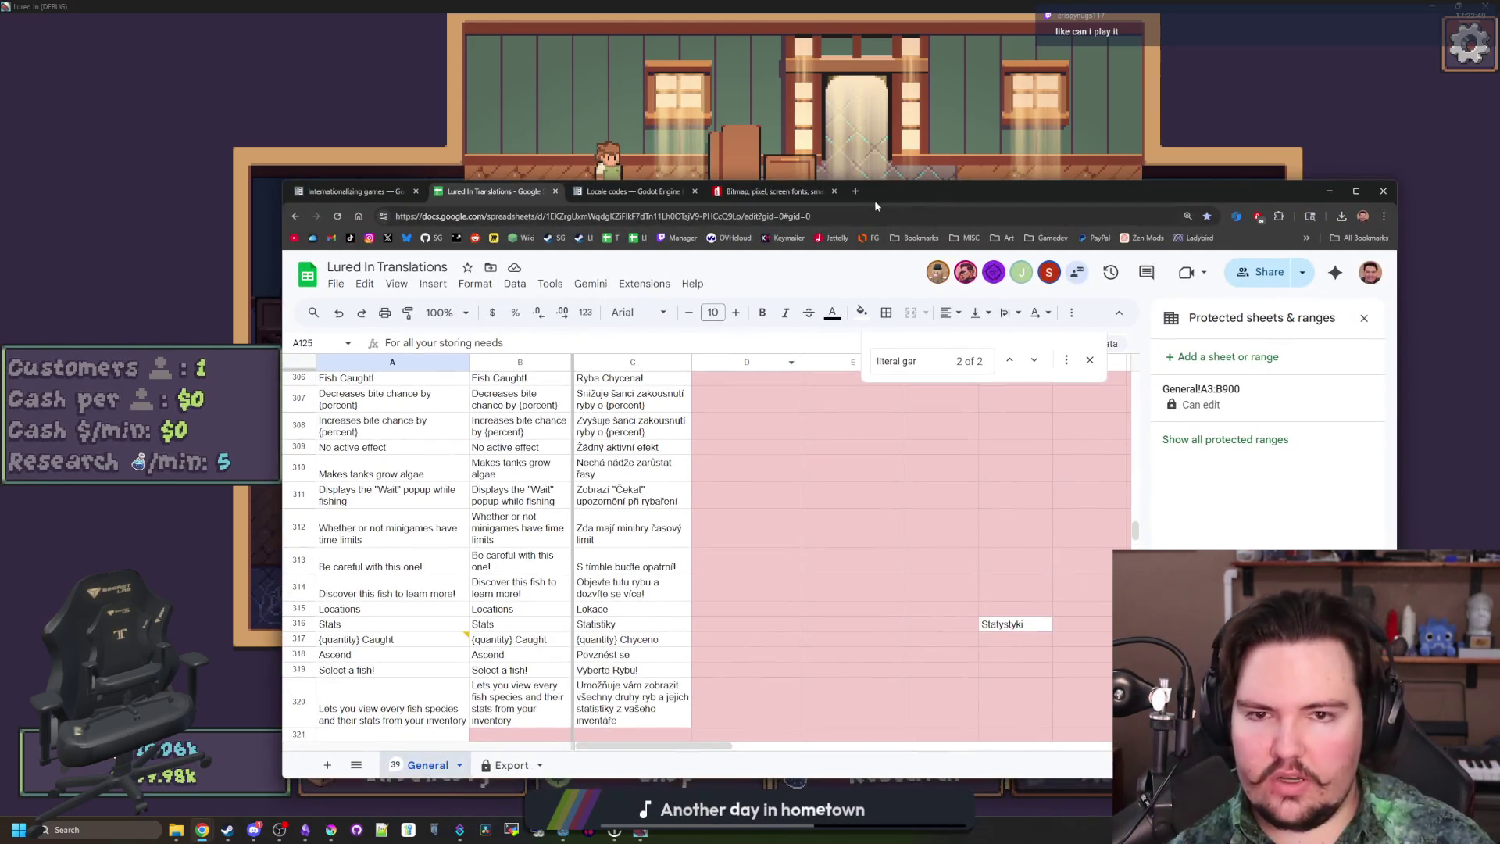
left_click(852, 193)
type("itch")
key("Return")
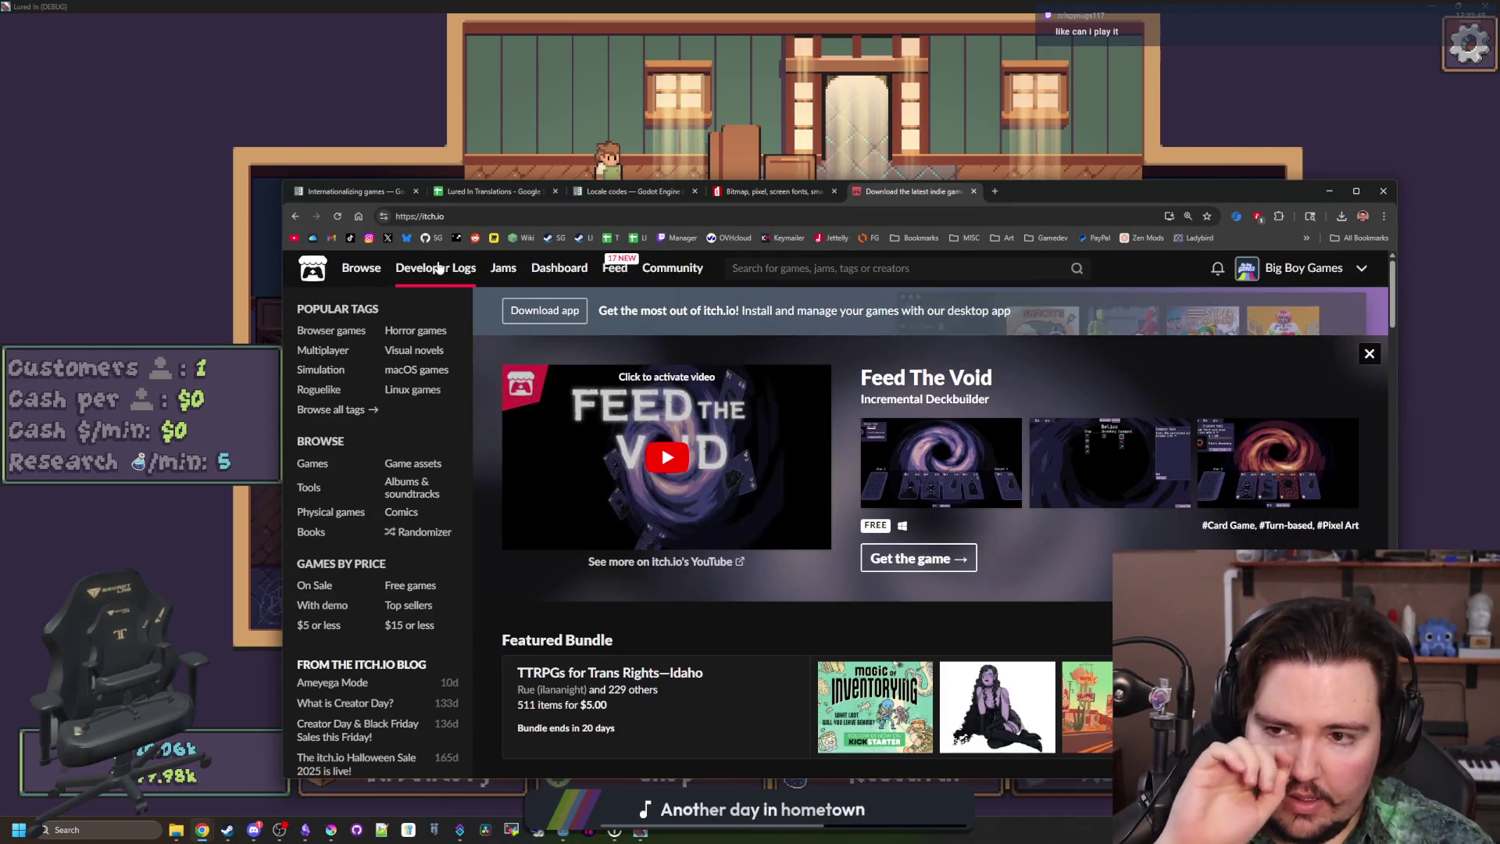
Step: Open the Dice For Days page from the dashboard and copy its address
left_click(562, 278)
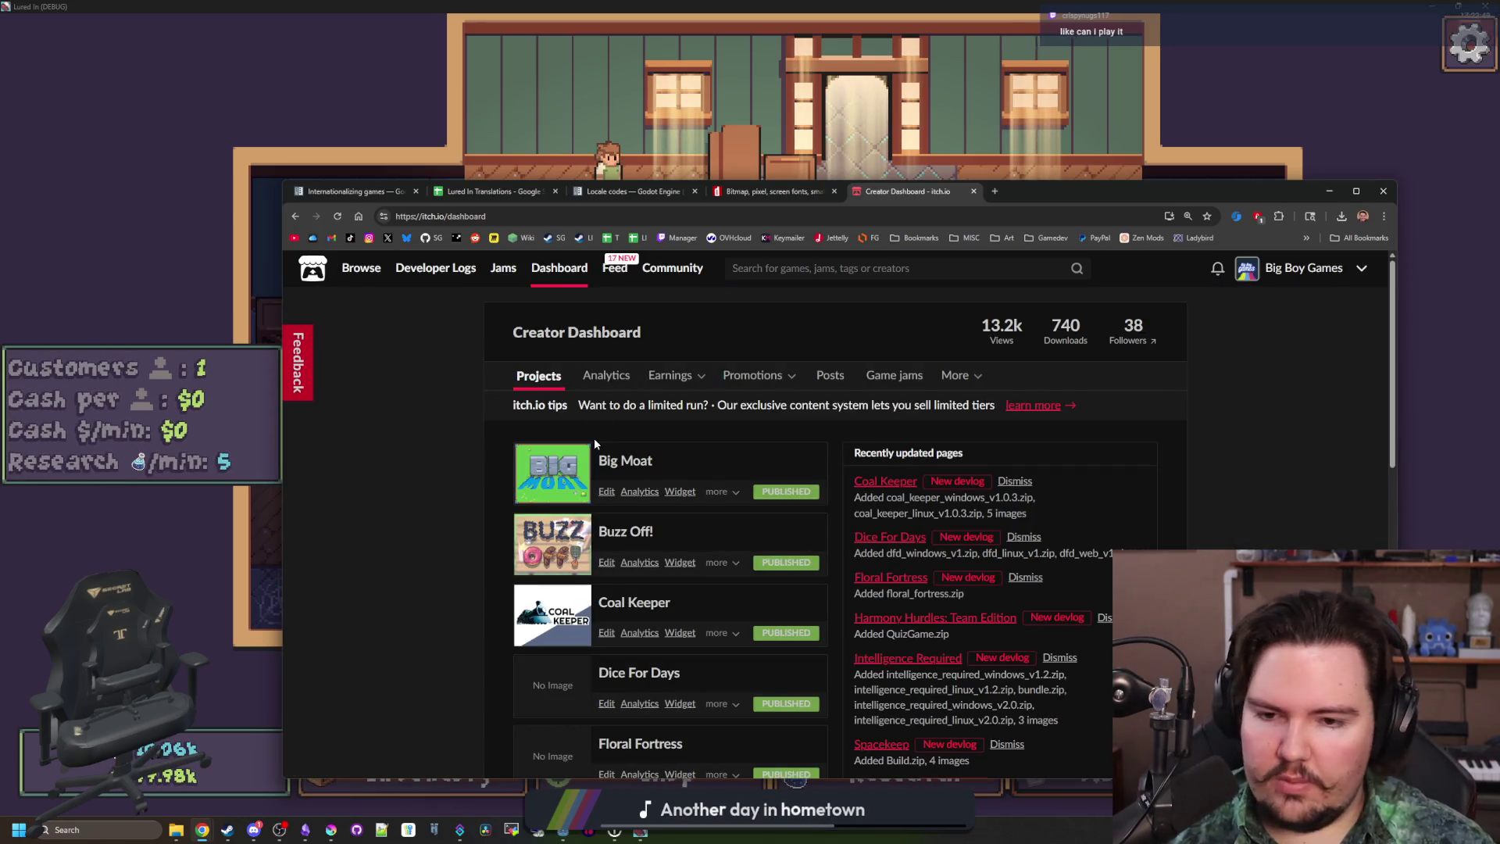
scroll(594, 444, "down", 3)
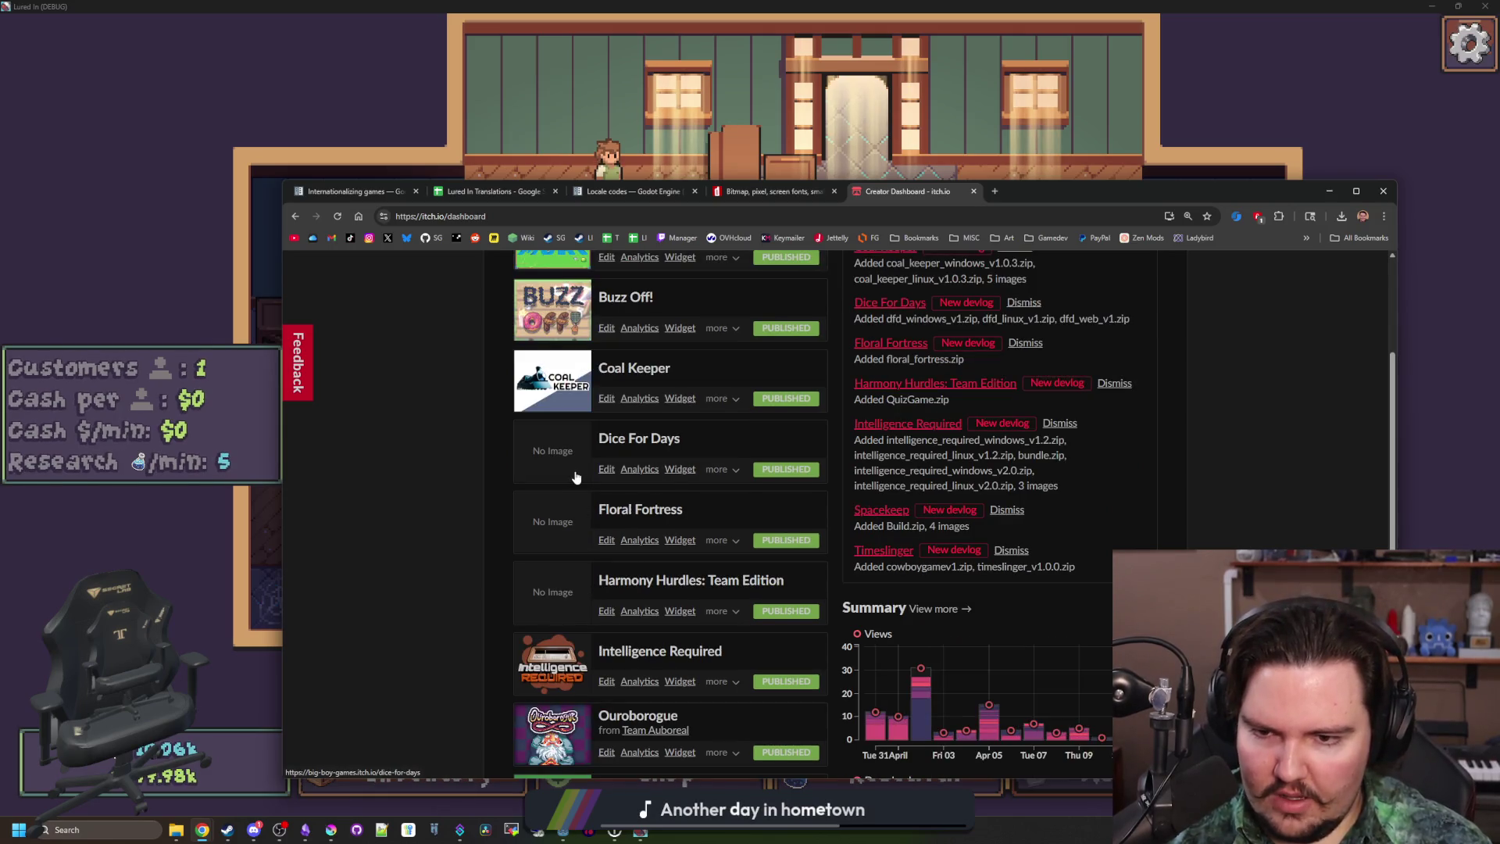
left_click(575, 477)
key("ctrl+l")
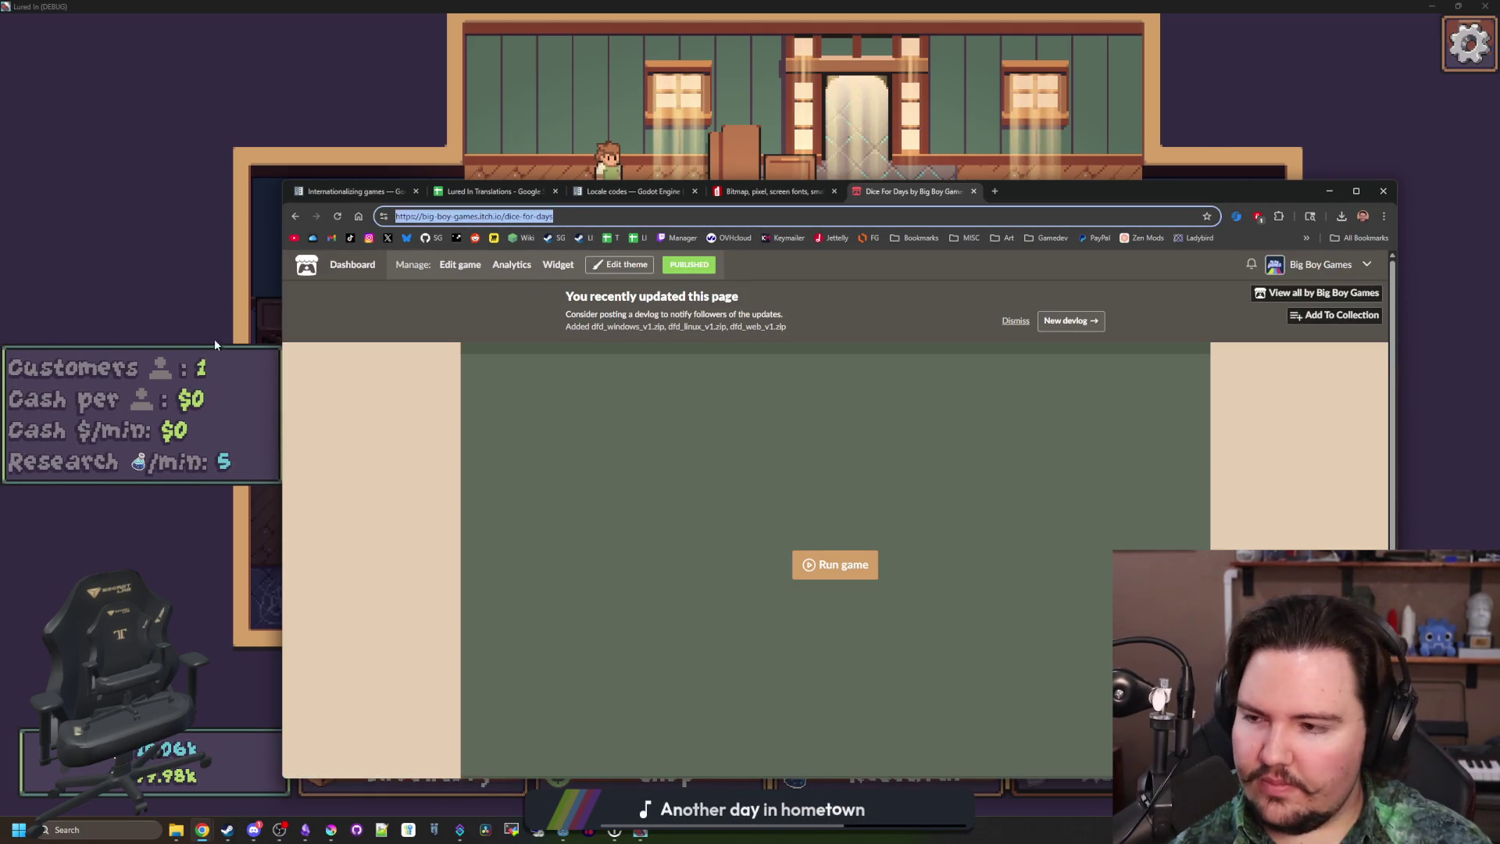
Step: Minimize the browser to bring Lured In back to the front
key("alt+Tab")
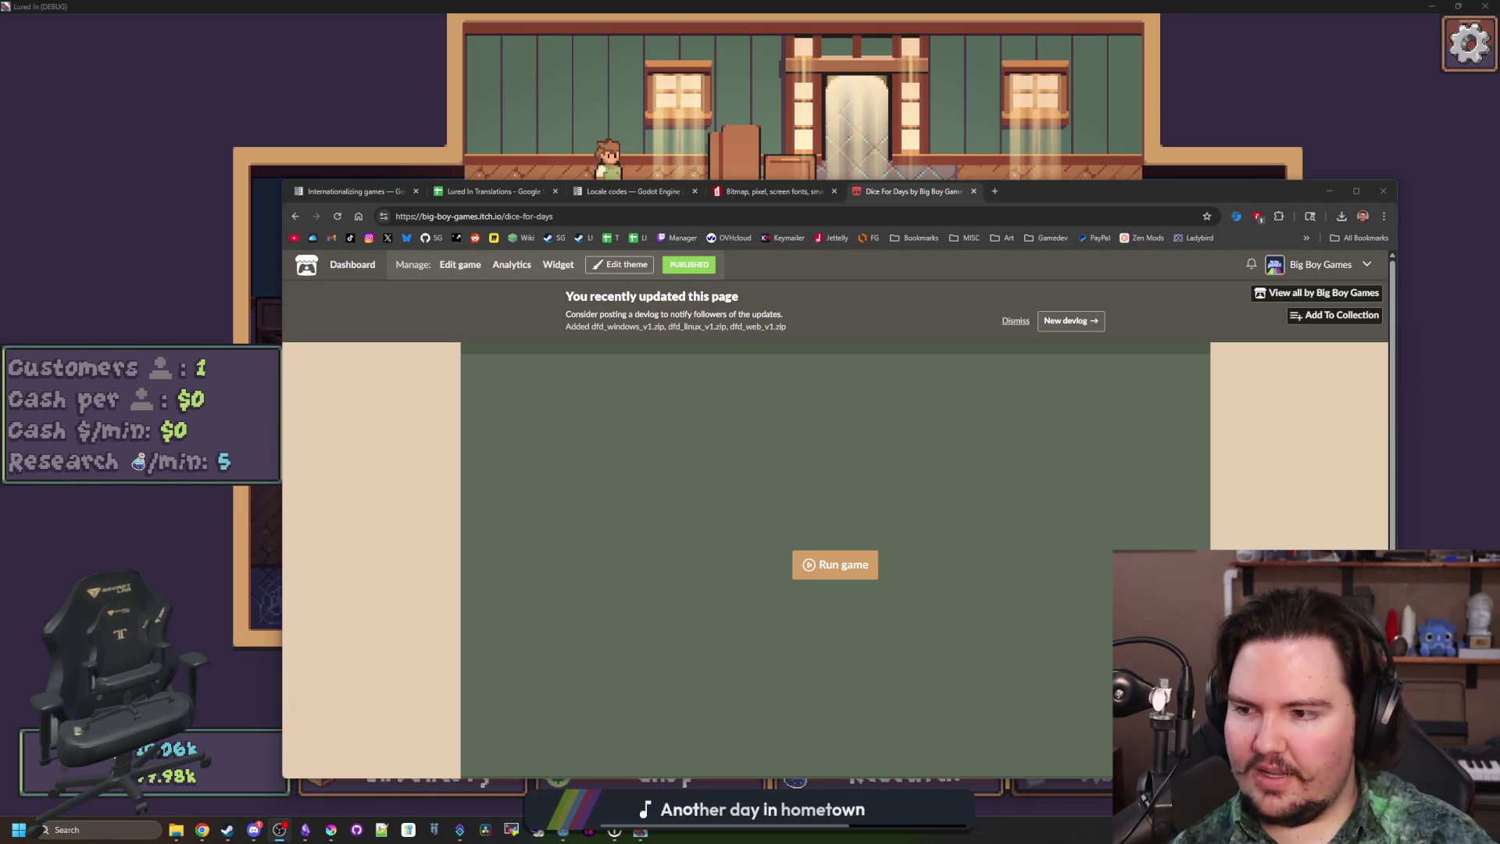
scroll(904, 350, "down", 4)
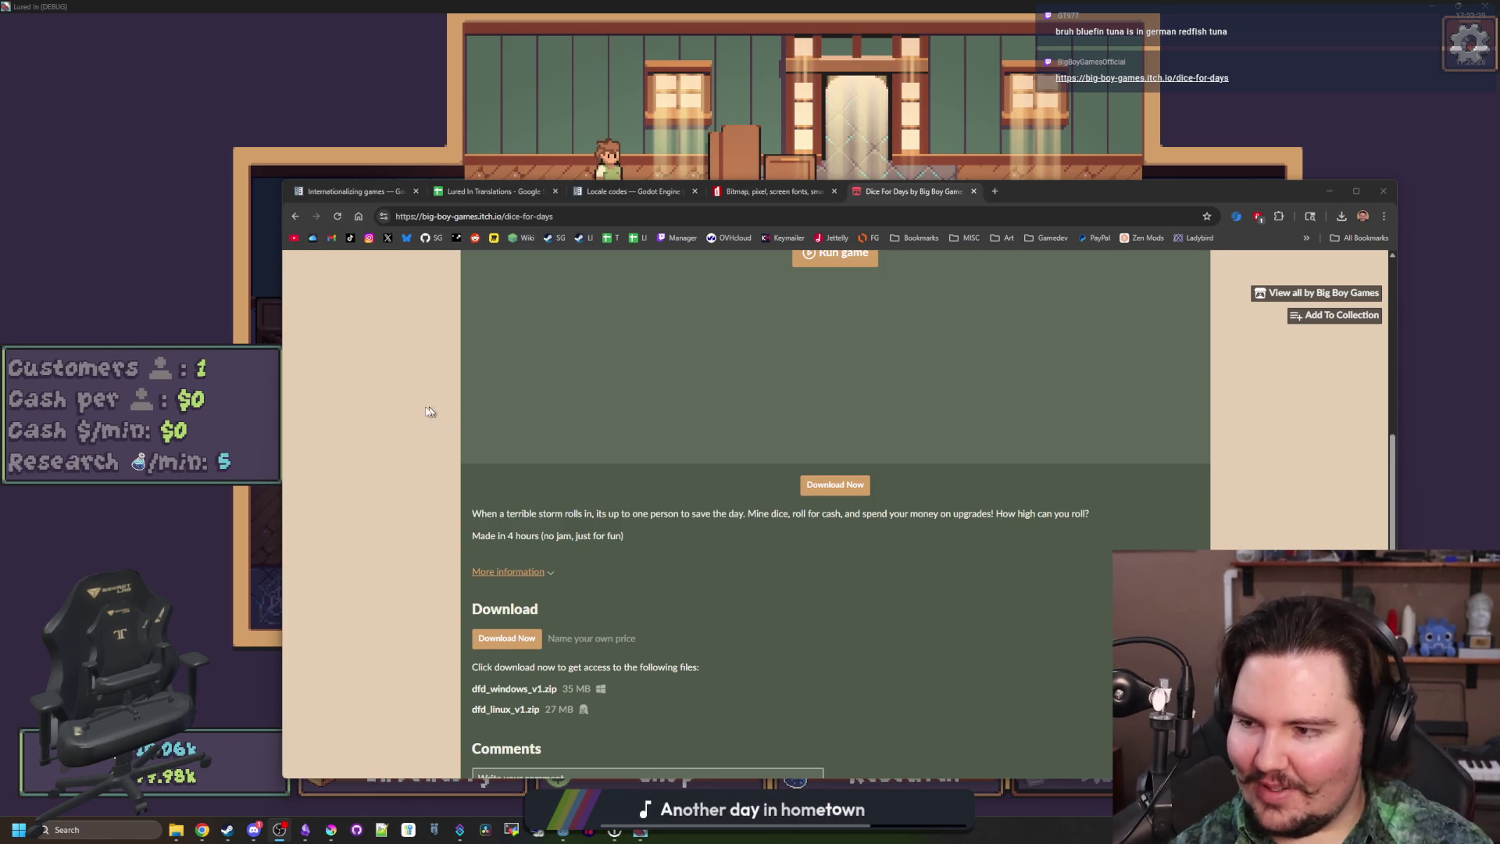
scroll(420, 412, "down", 1)
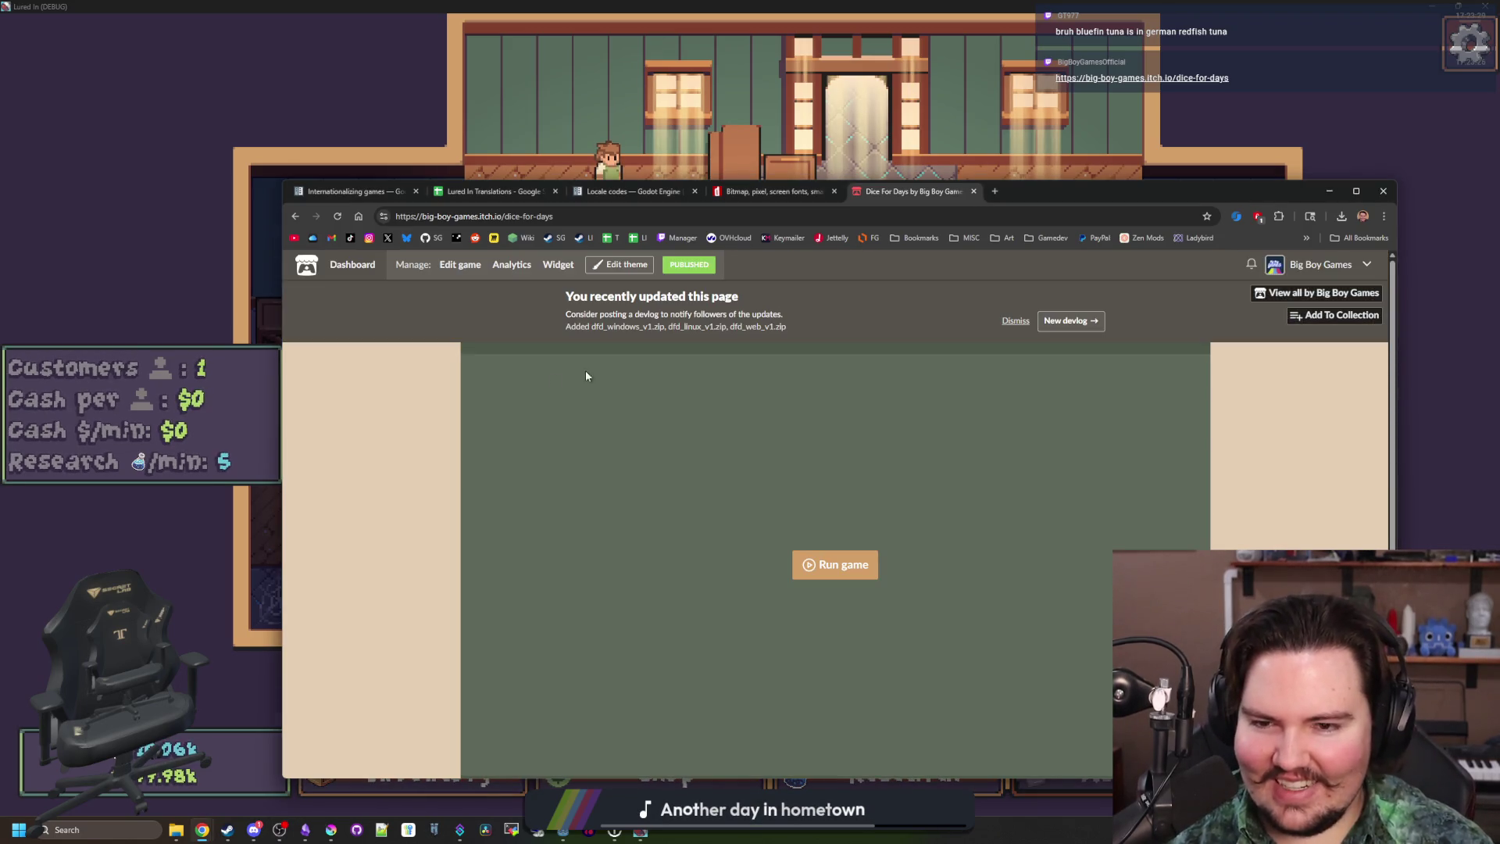
scroll(703, 406, "up", 5)
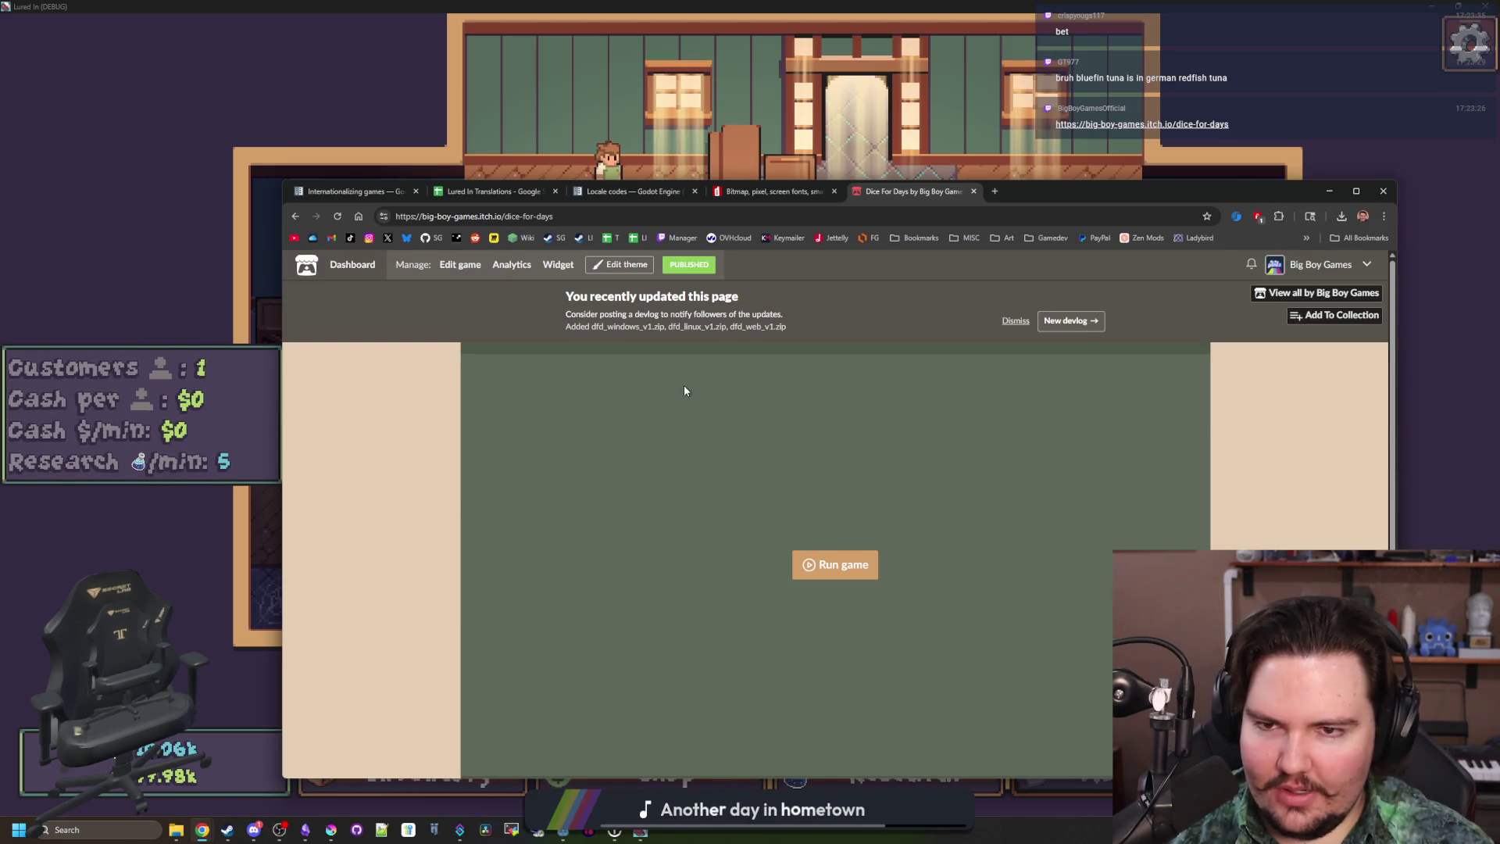
left_click(805, 102)
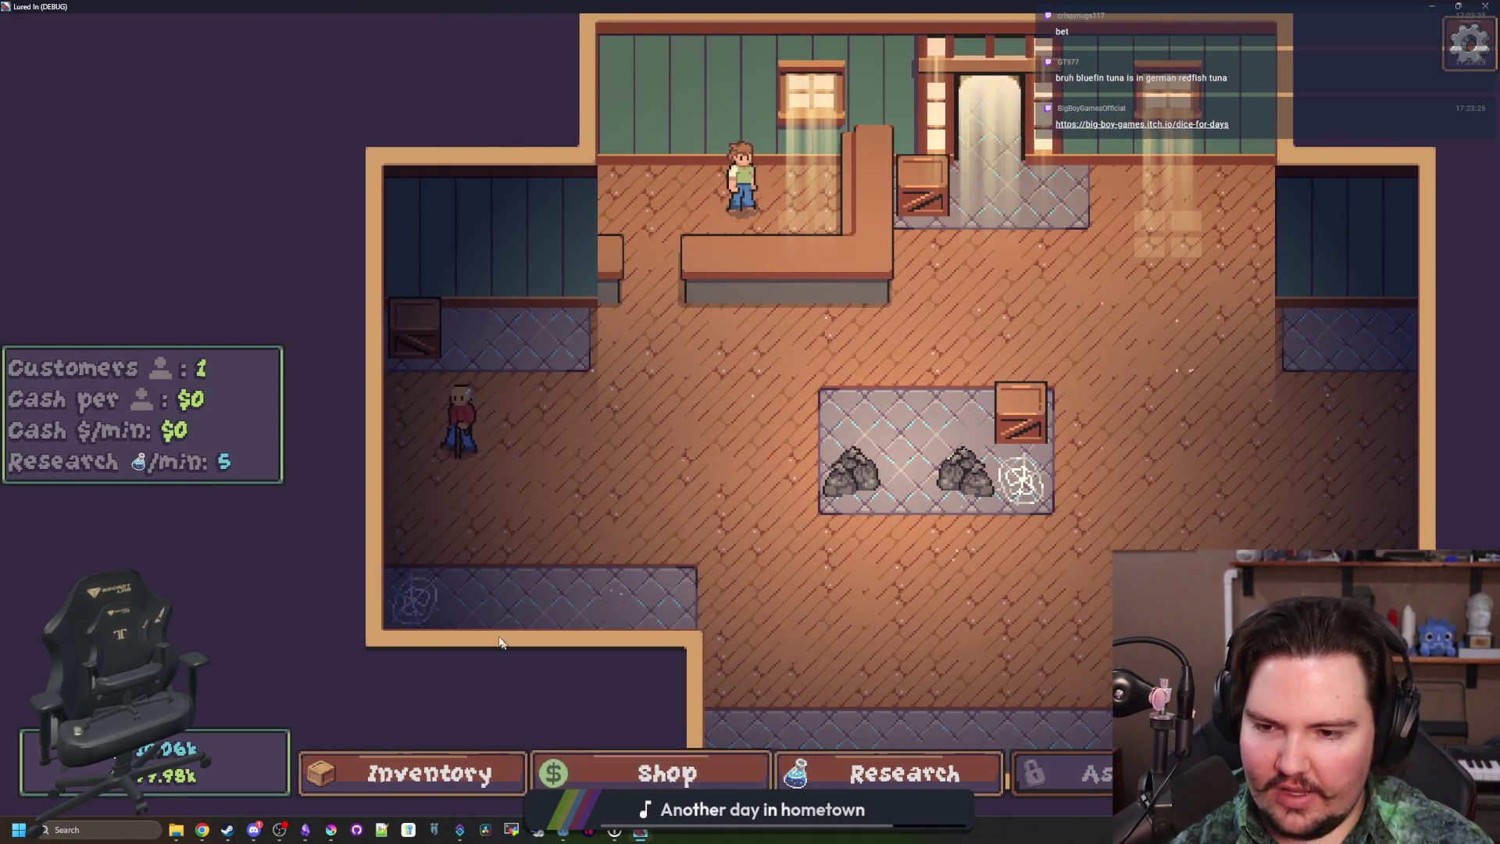
Step: Delete the cobweb decoration and the upper-left crate from the shop floor
left_click(411, 598)
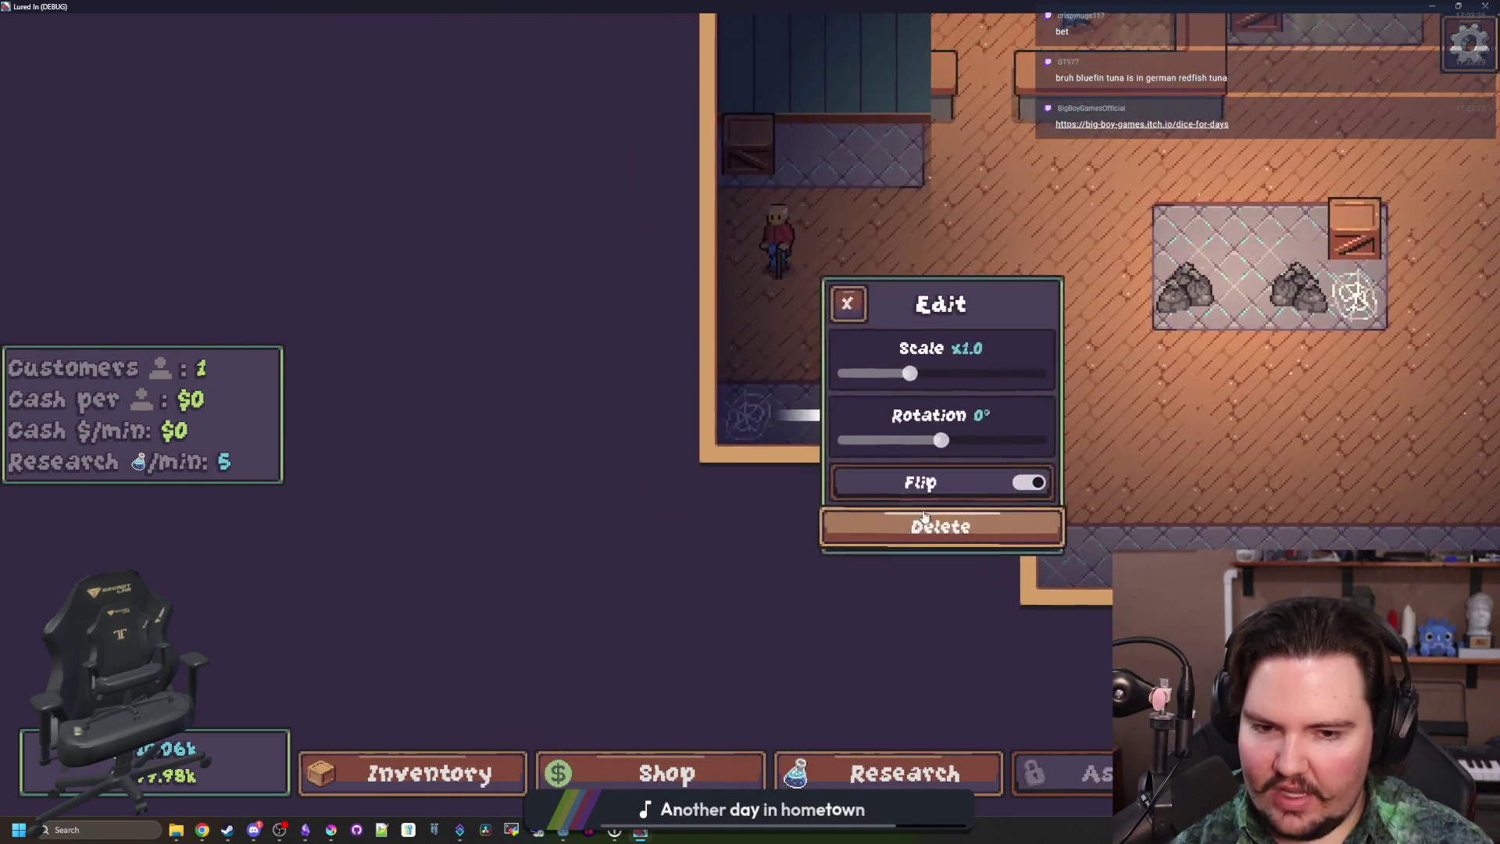
left_click(924, 515)
left_click(739, 154)
left_click(937, 516)
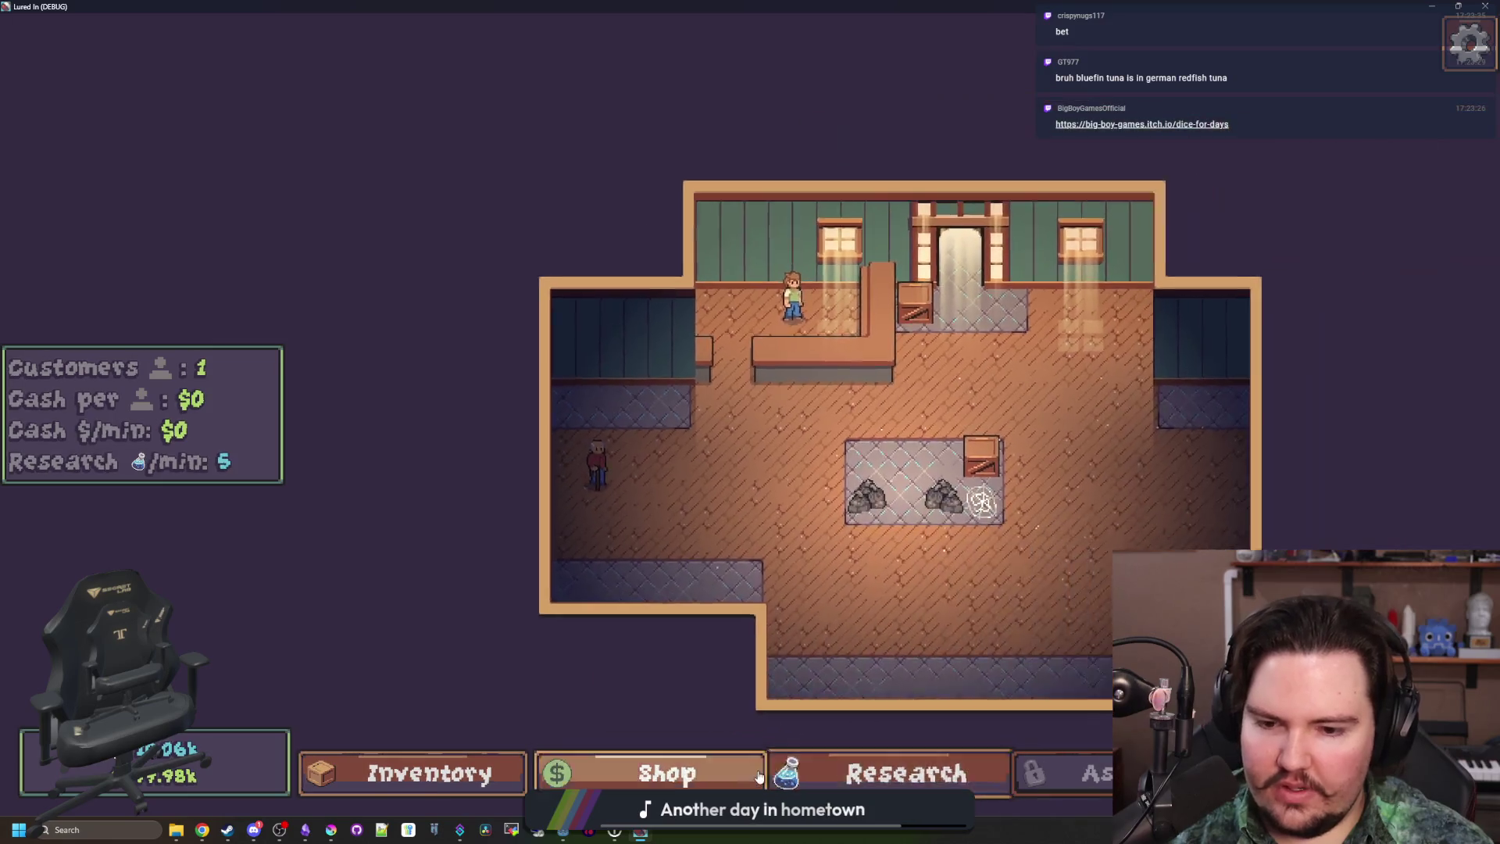
Step: Buy Lamps from the shop's Decorations and place four lamps around the shop
left_click(759, 773)
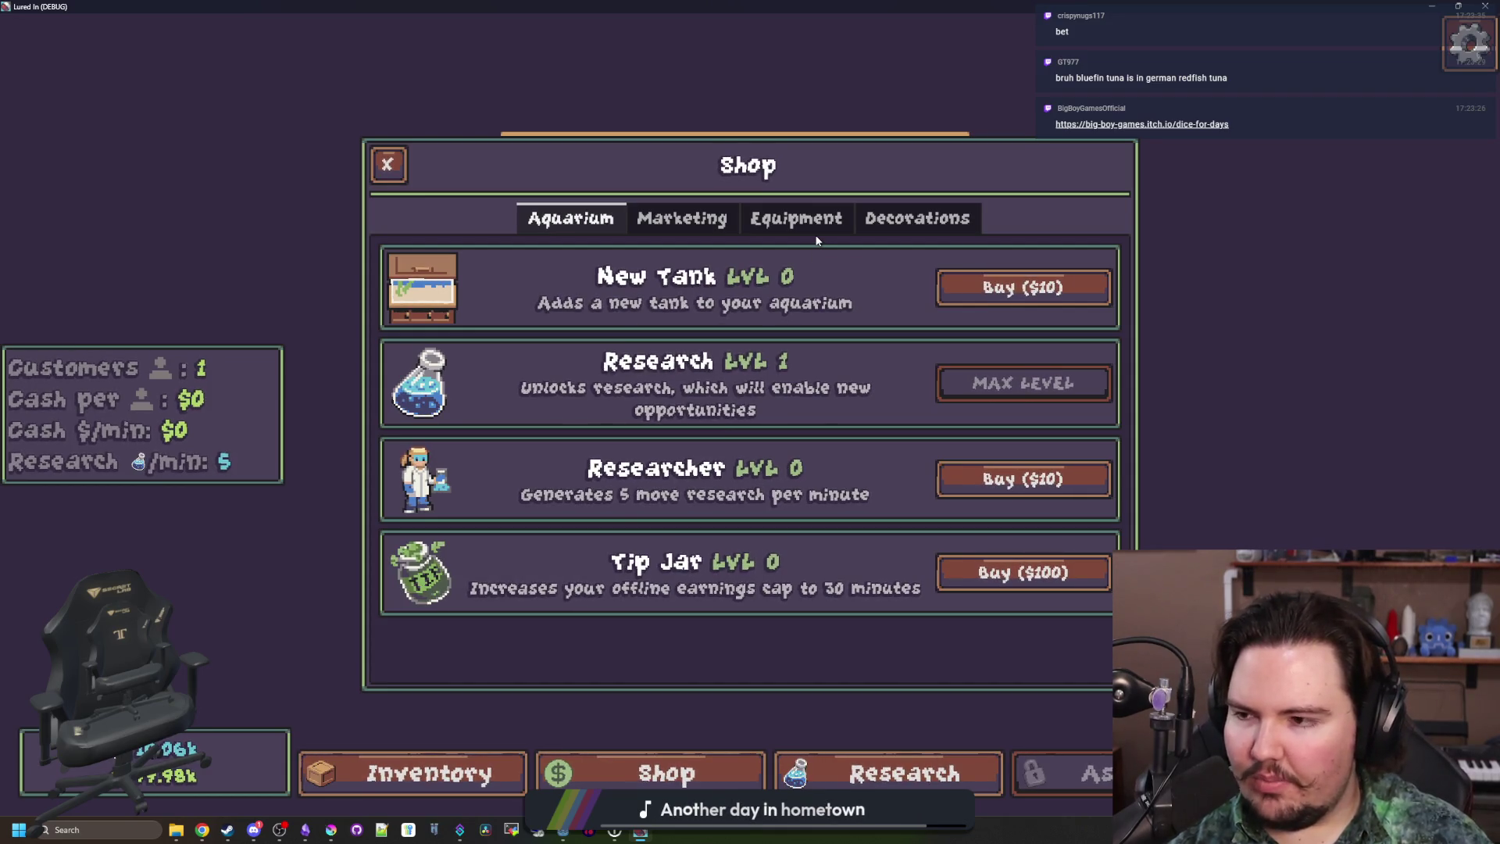
left_click(915, 219)
scroll(811, 405, "down", 2)
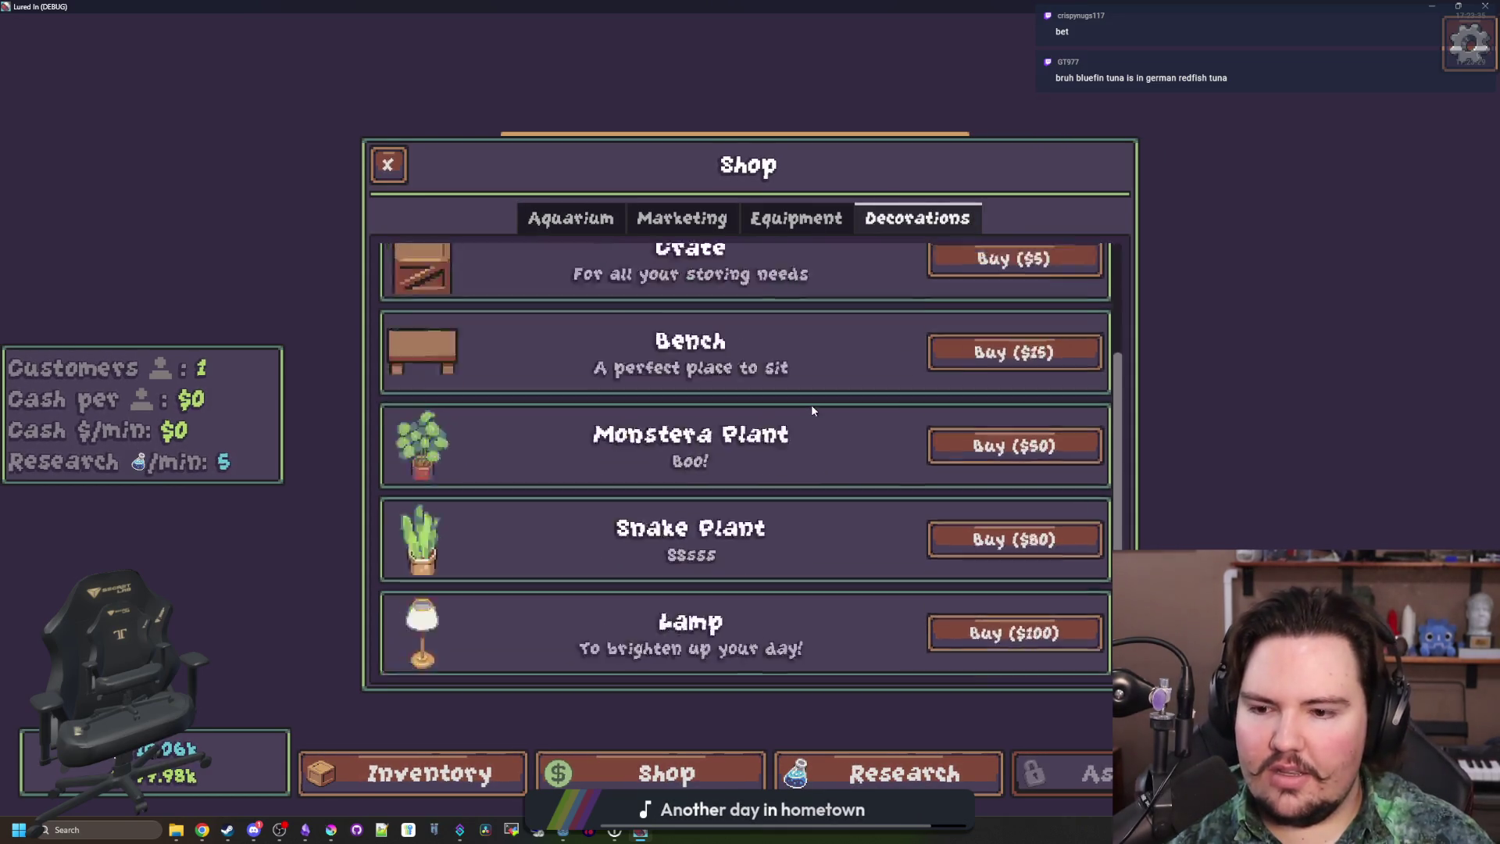
scroll(811, 405, "down", 2)
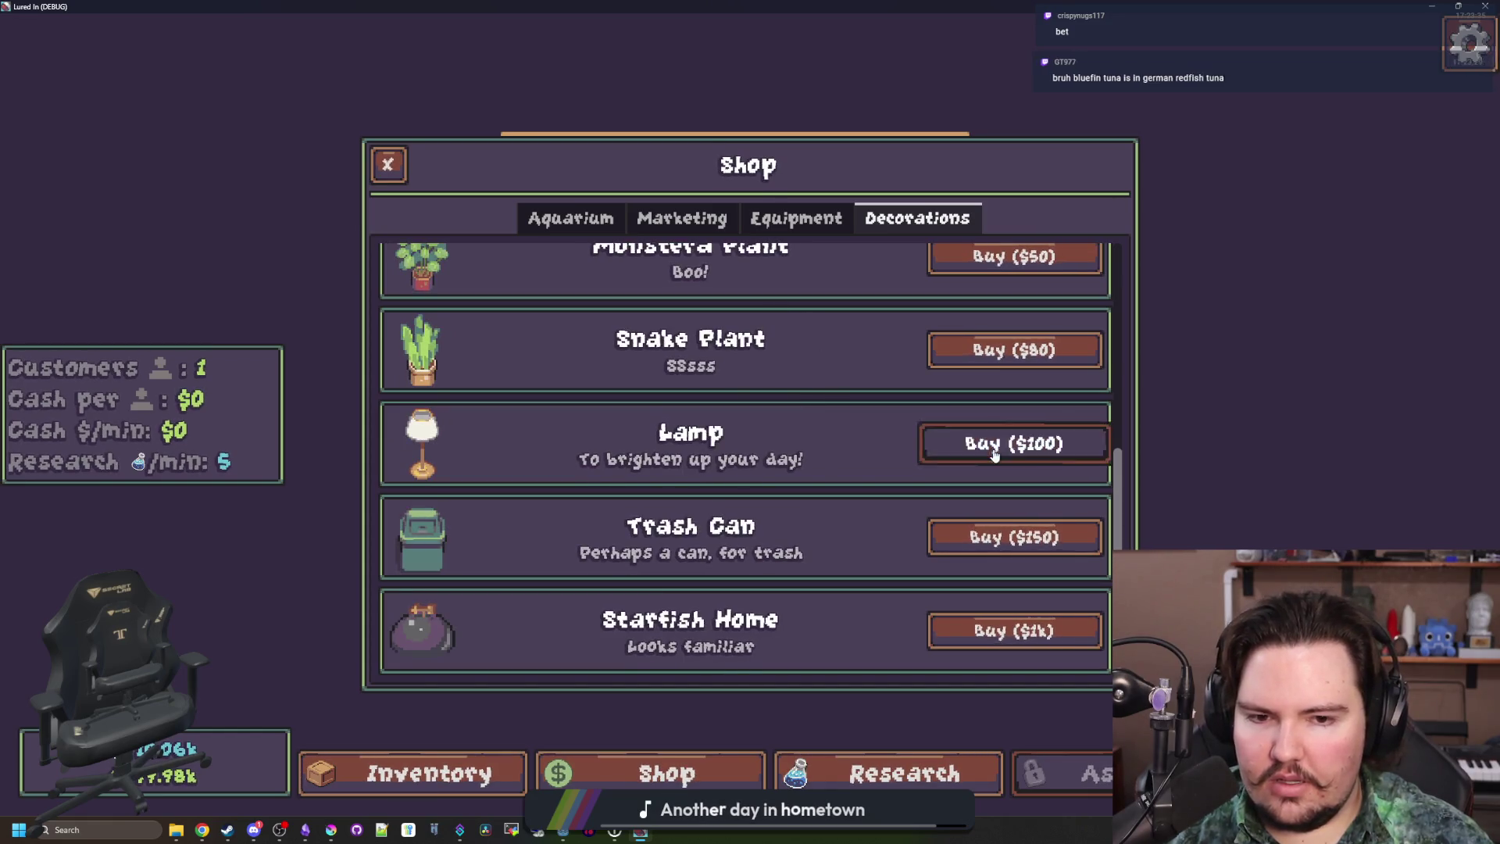
left_click(994, 444)
left_click(390, 520)
left_click(391, 344)
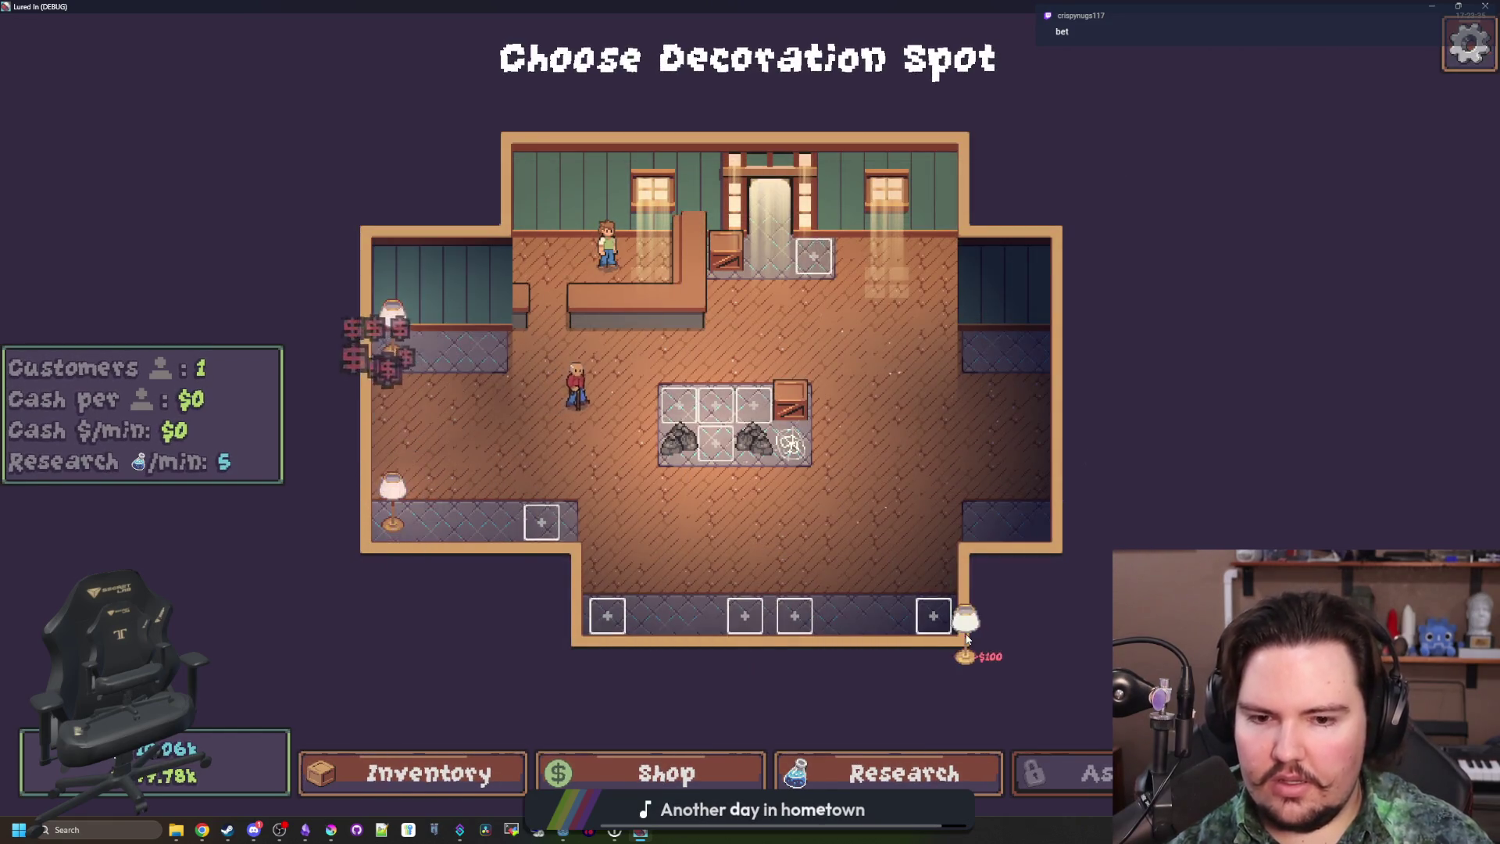
left_click(934, 616)
left_click(608, 616)
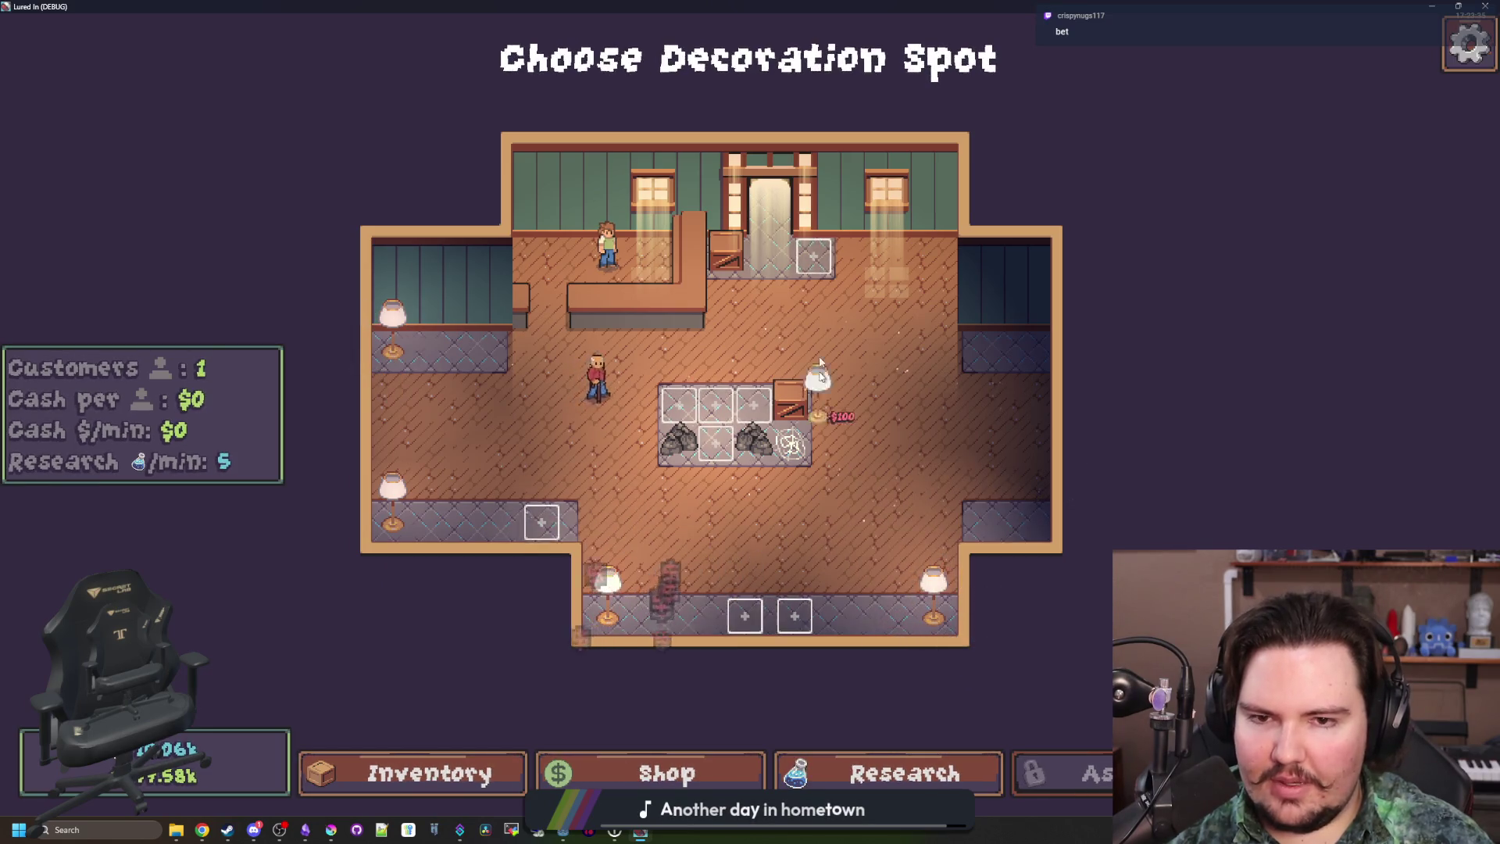
key("Escape")
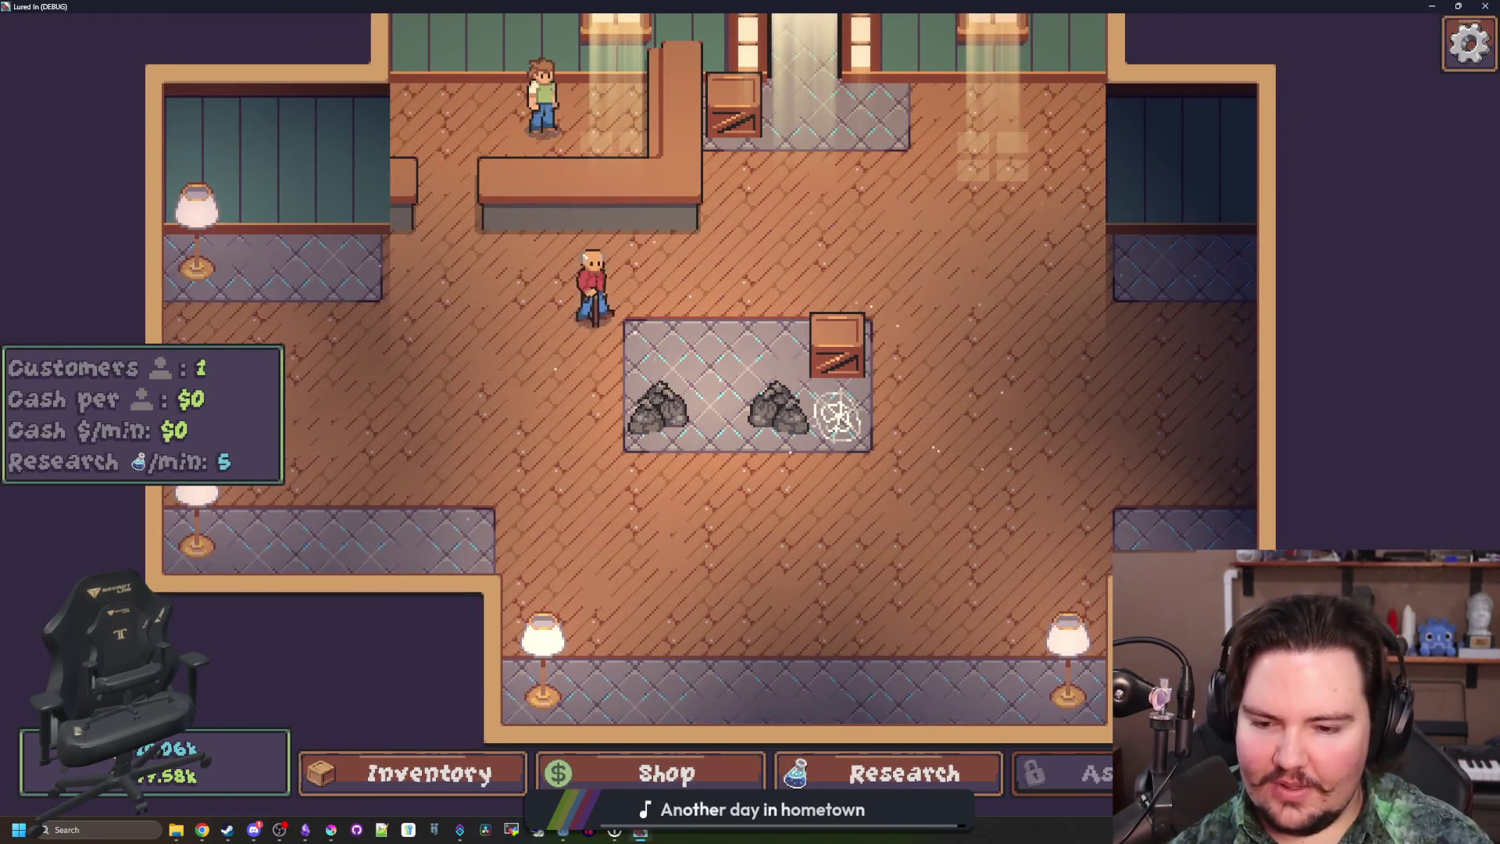
Step: Check the shop and inventory windows, then browse the research tree and close it
key("s")
key("i")
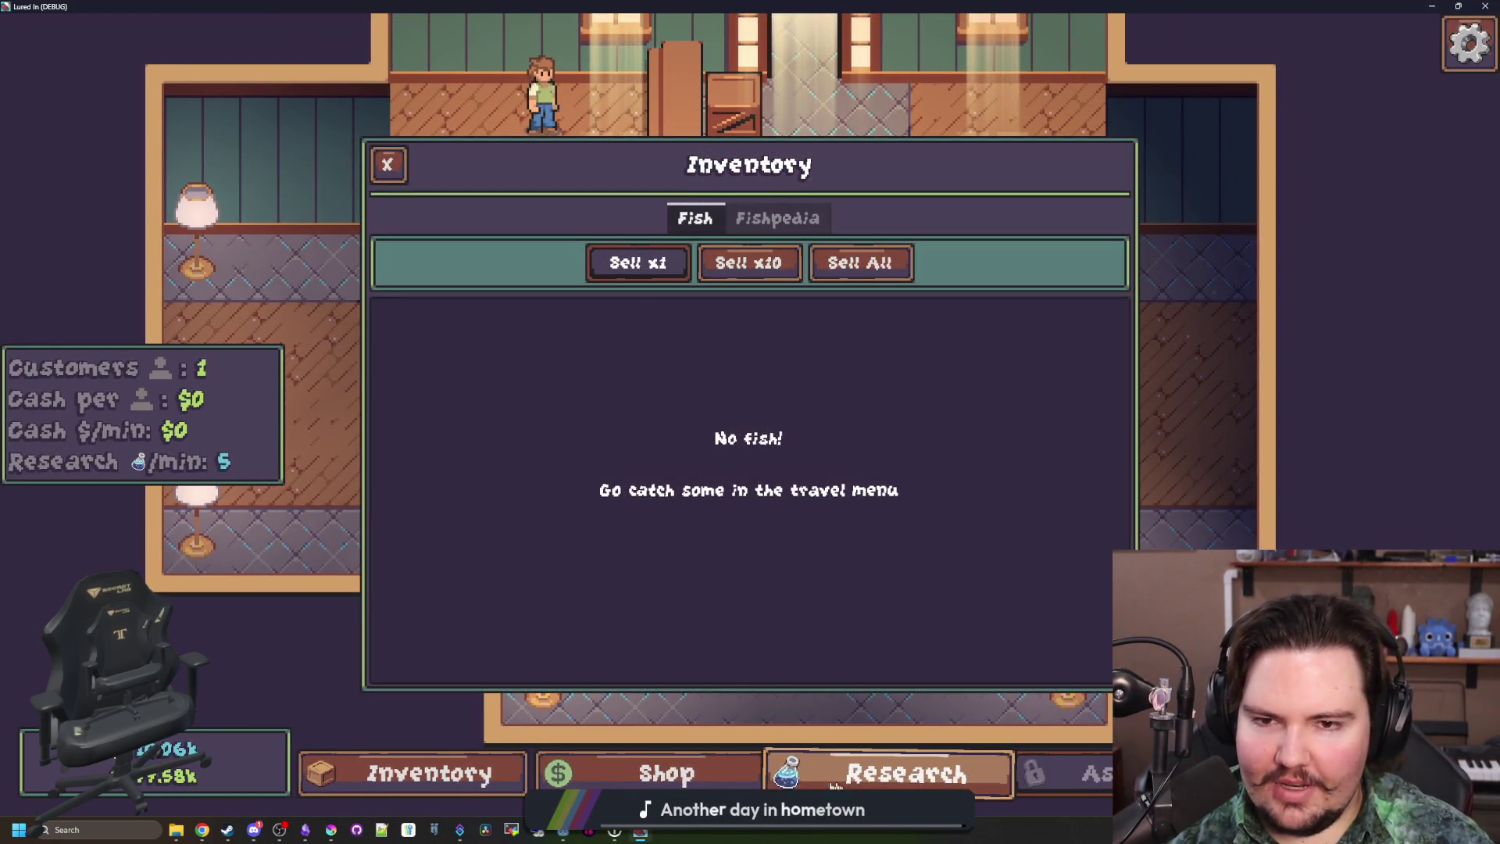
key("s")
left_click(875, 777)
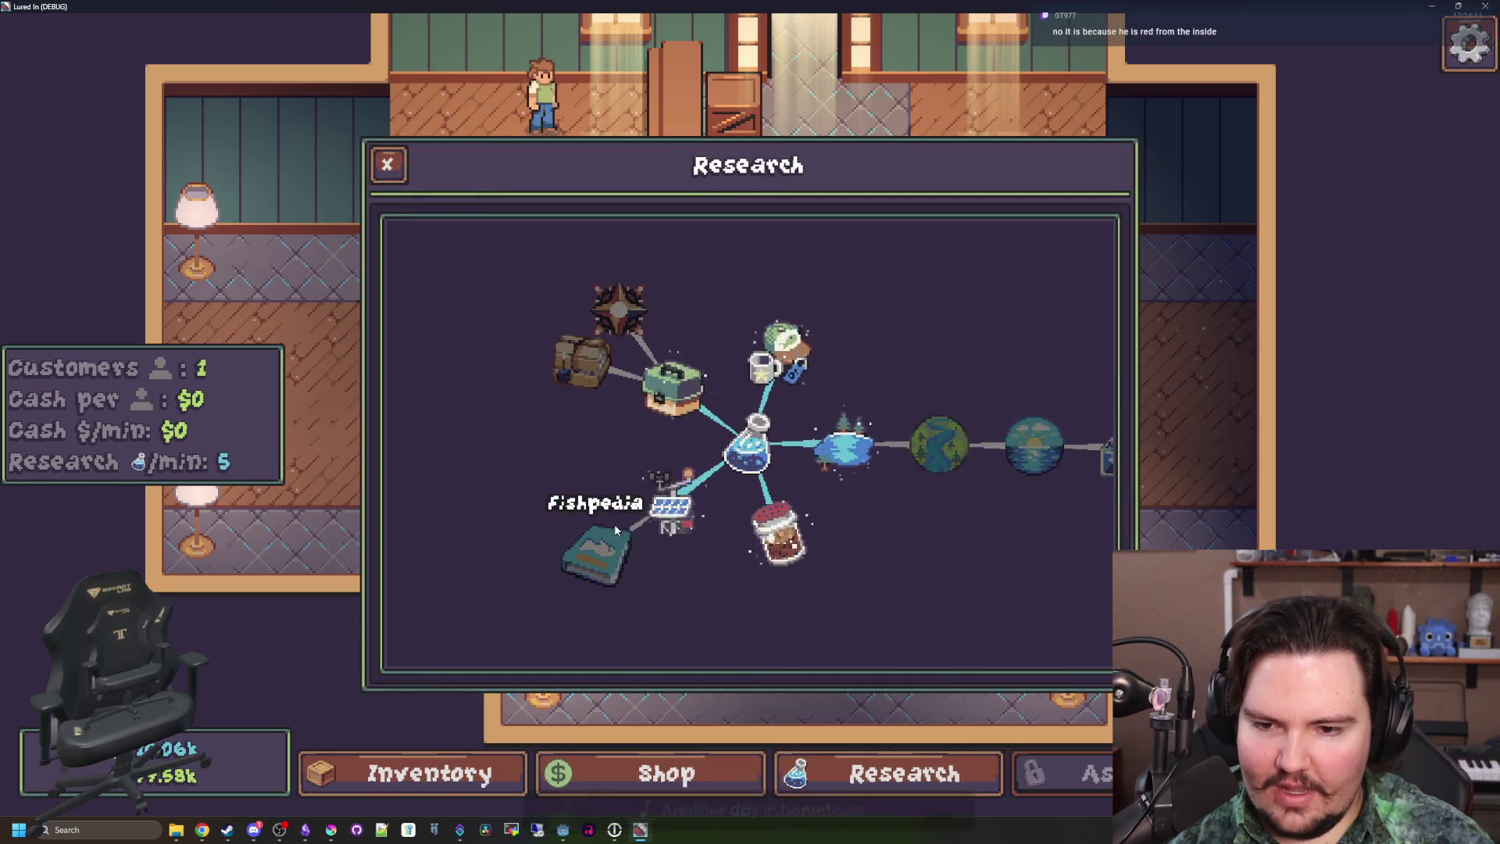
scroll(704, 492, "up", 3)
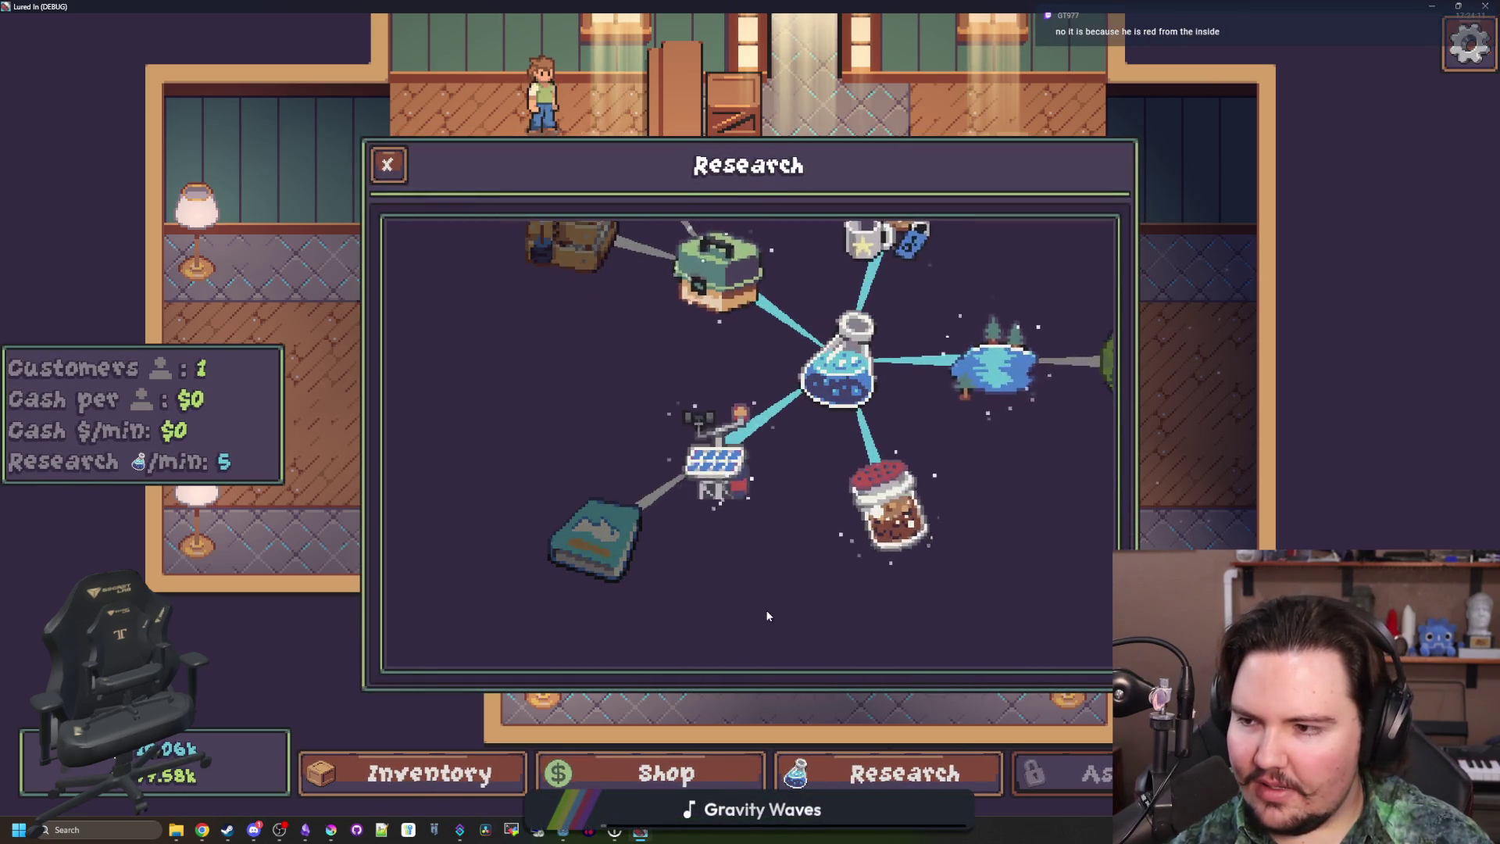
scroll(767, 616, "up", 2)
scroll(767, 615, "up", 1)
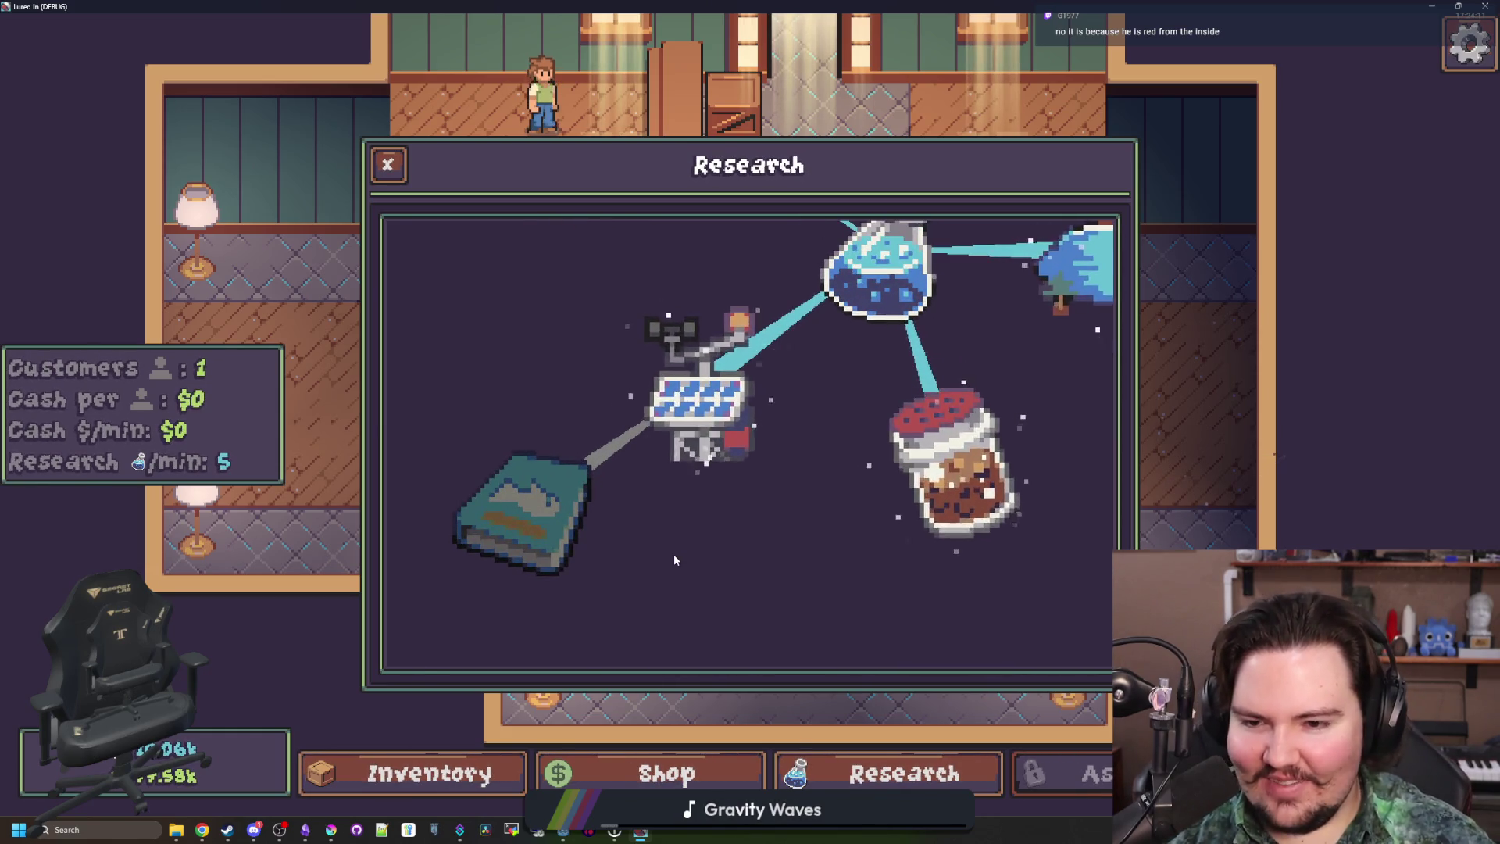
scroll(674, 545, "down", 5)
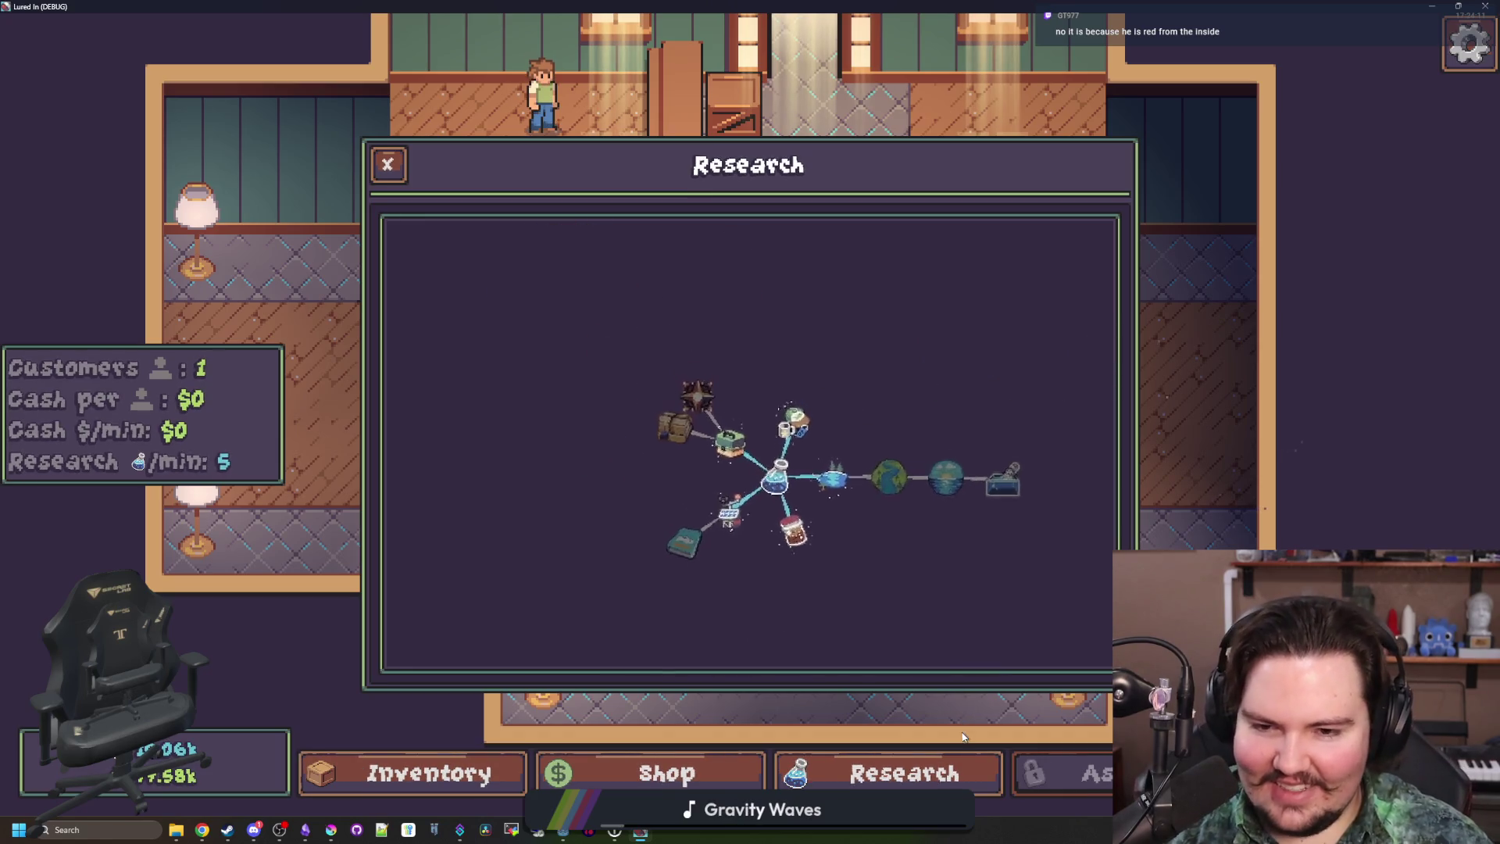
left_click(976, 774)
Step: Open the Languages menu and try German, English, Czech, Chinese and Russian
key("l")
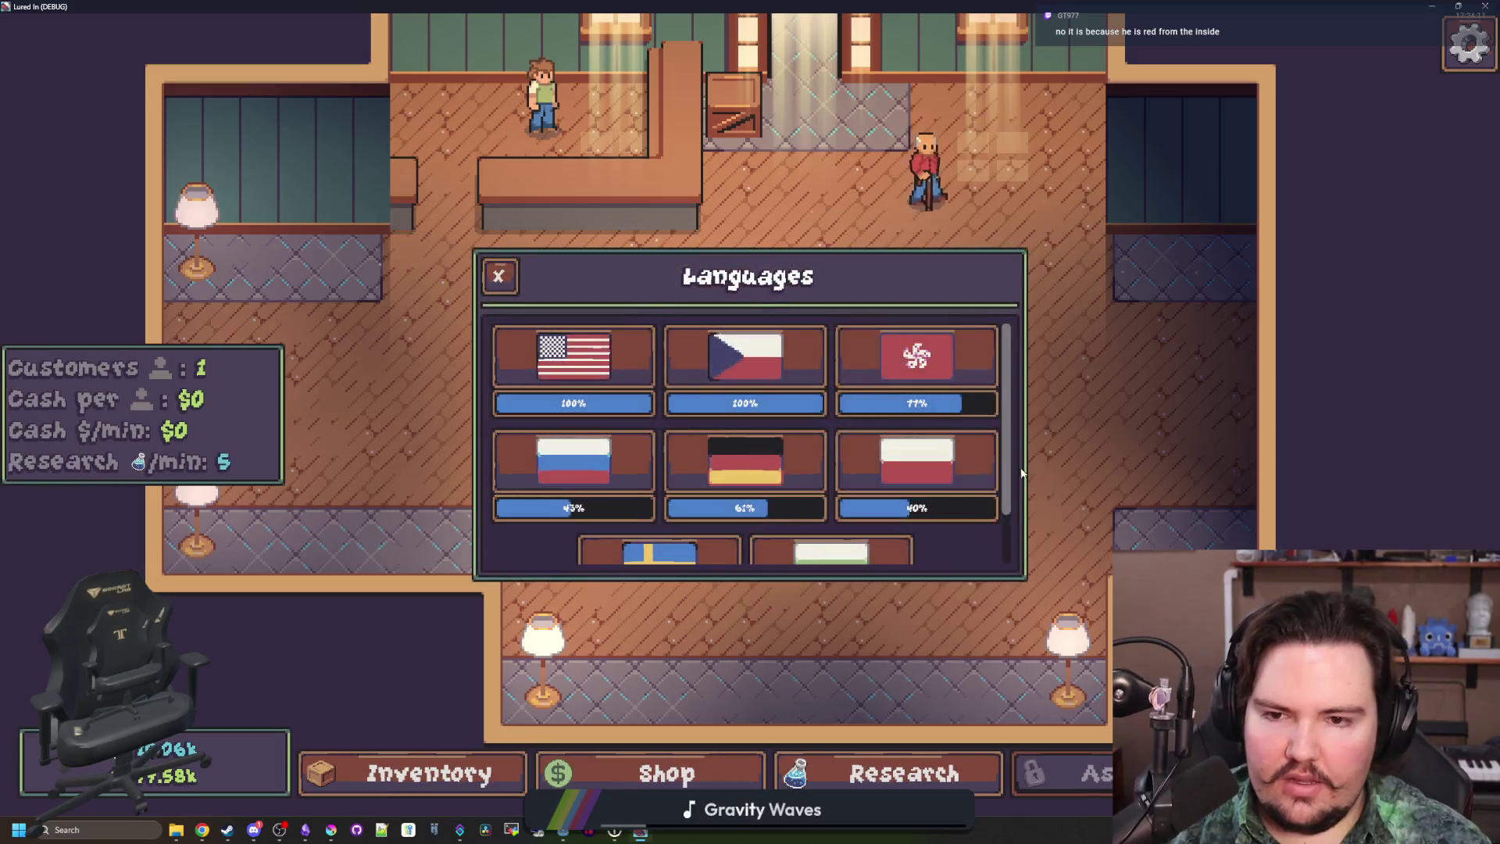
left_click(745, 461)
left_click(573, 355)
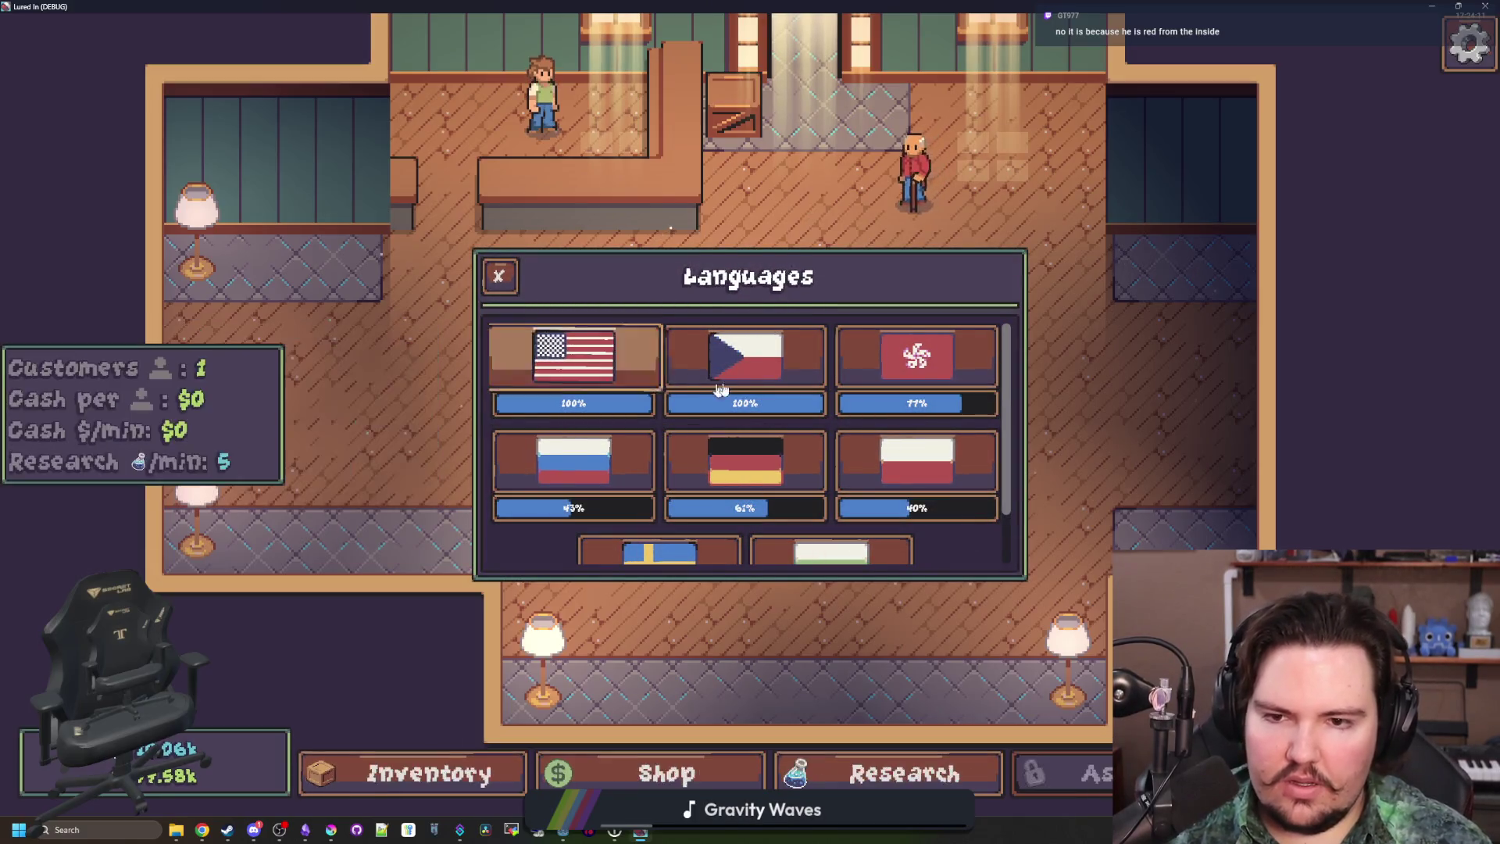
left_click(745, 355)
left_click(916, 356)
left_click(593, 367)
left_click(574, 461)
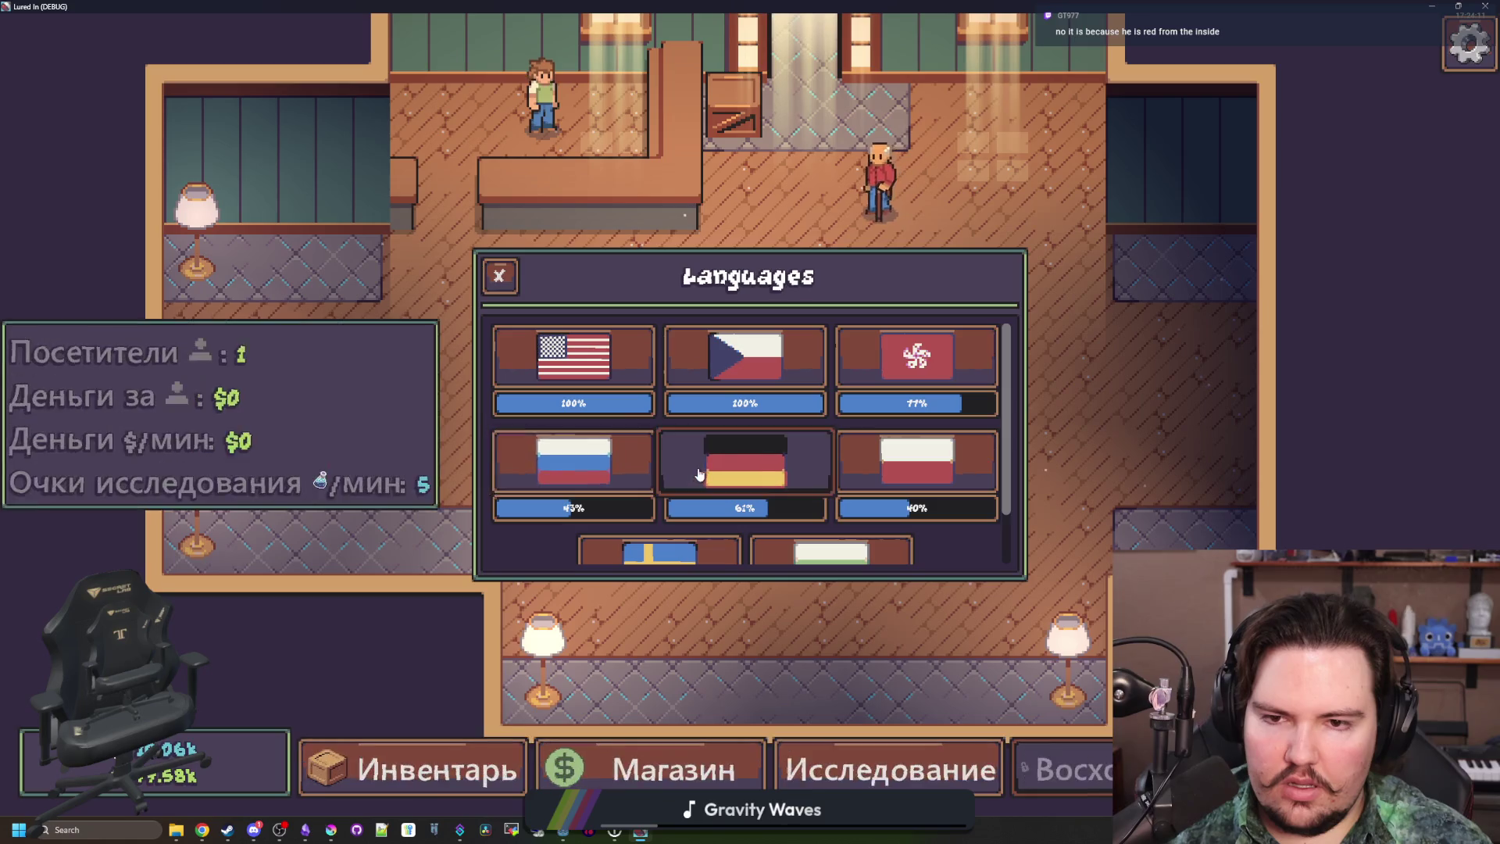
left_click(744, 461)
scroll(703, 438, "down", 1)
Step: Switch between the Russian, English, German and Polish translations
left_click(619, 422)
scroll(620, 421, "up", 1)
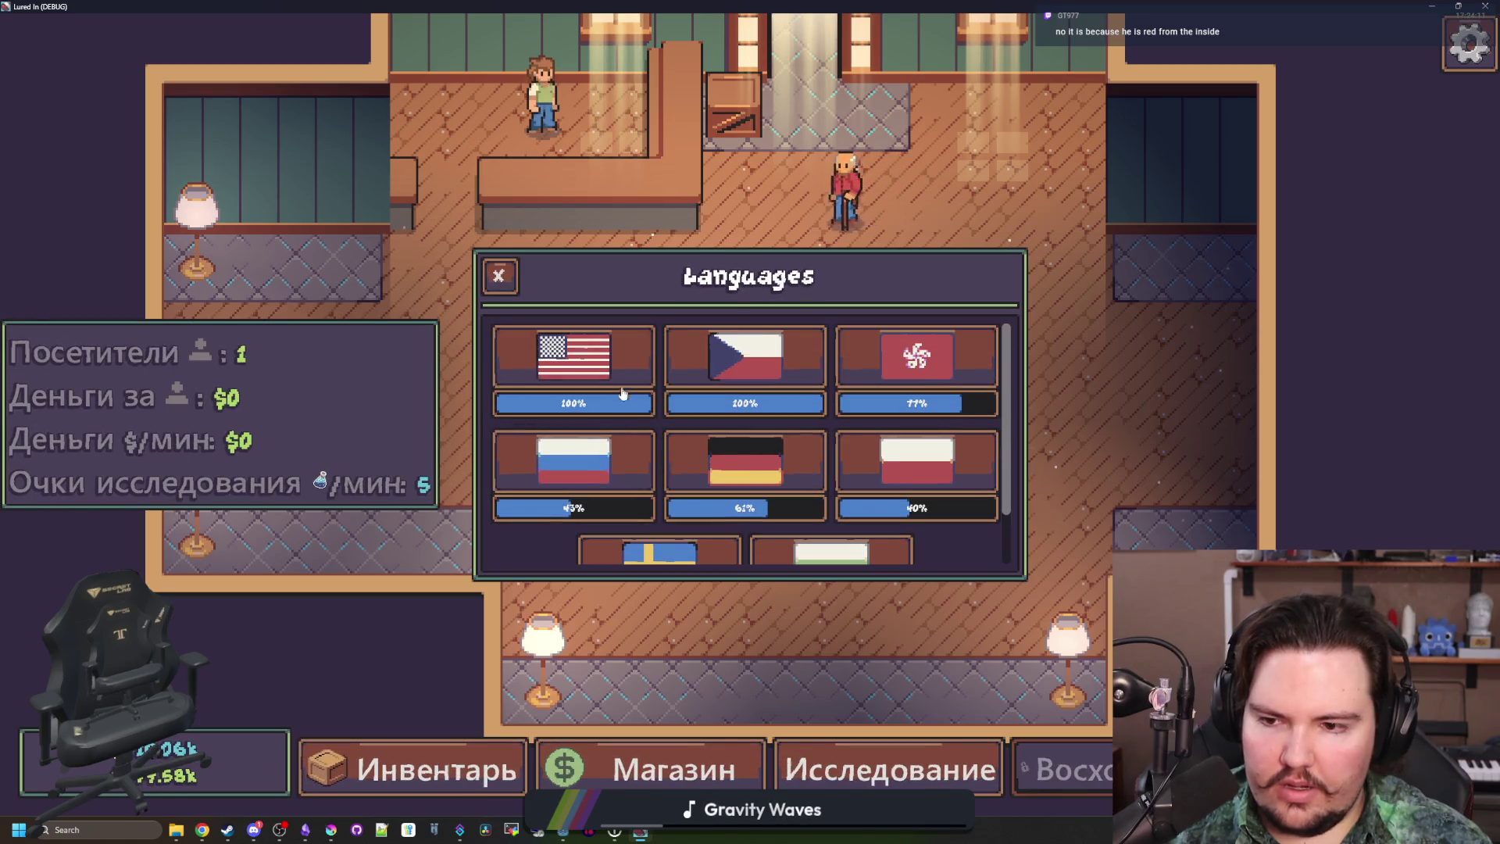
left_click(574, 358)
left_click(583, 454)
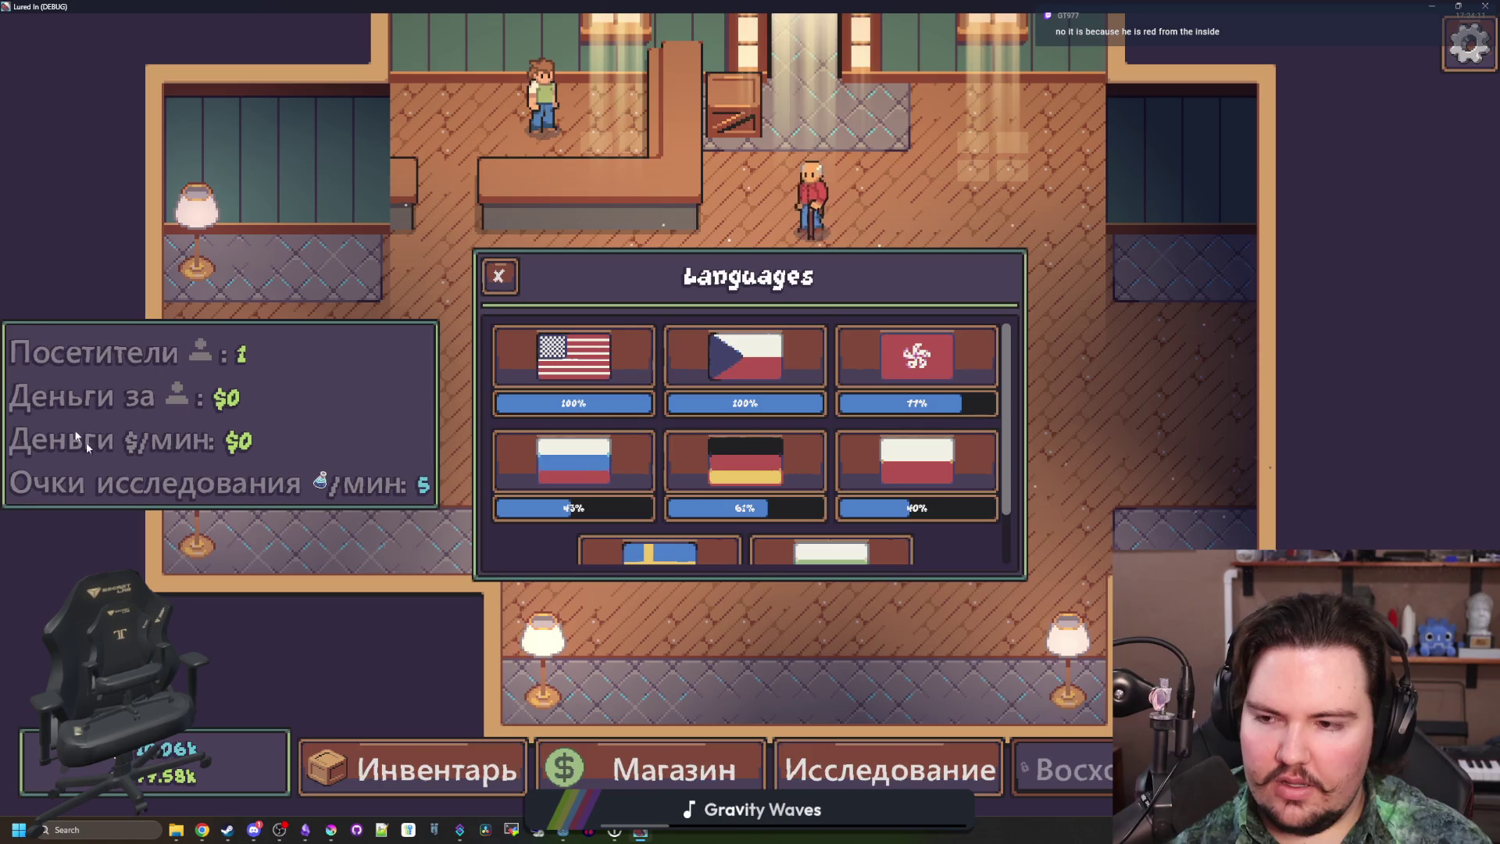
left_click(745, 461)
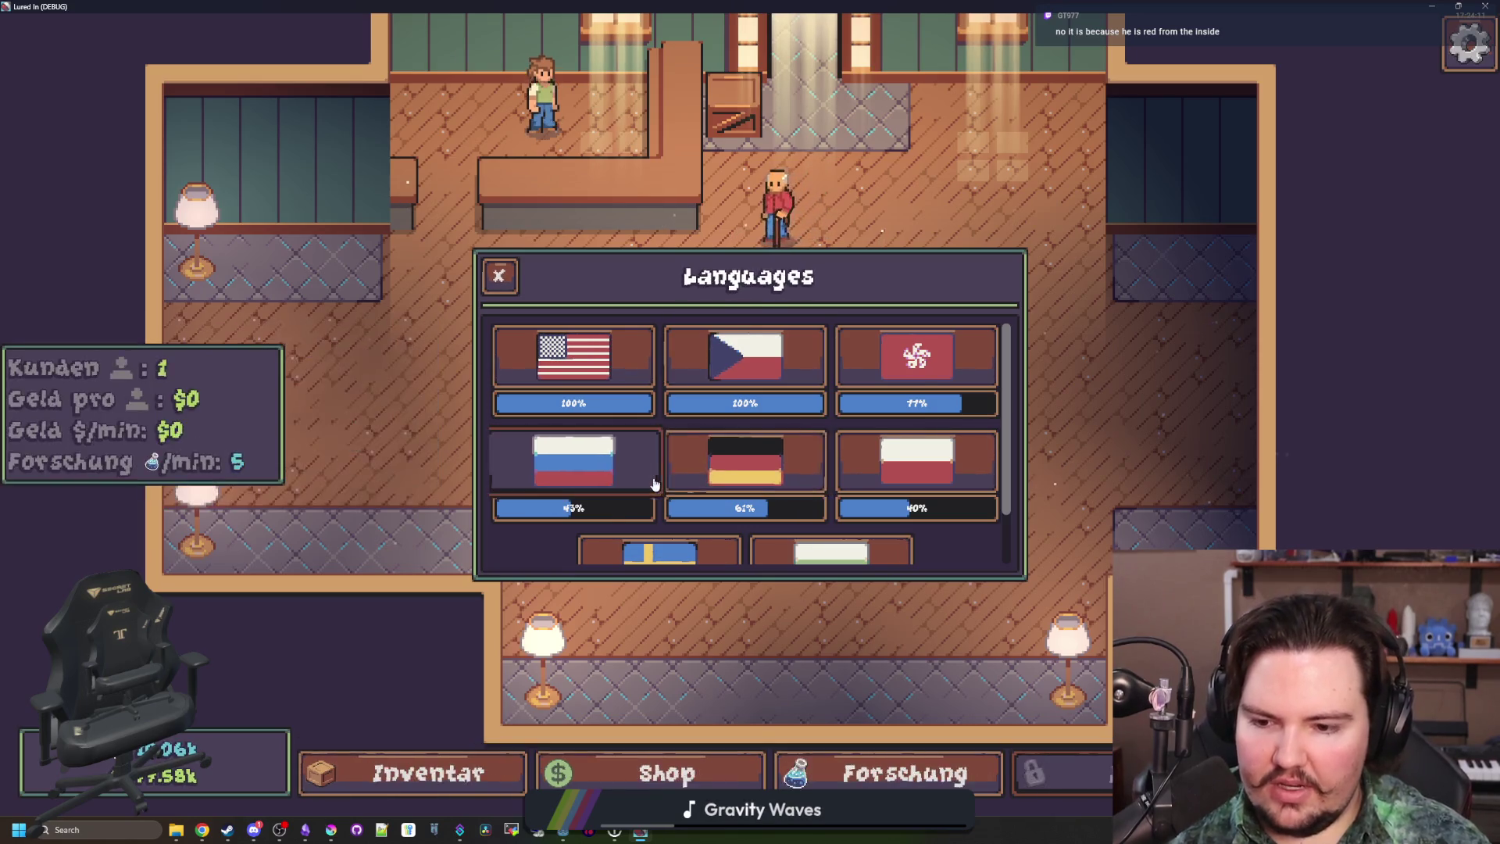
left_click(573, 461)
left_click(916, 461)
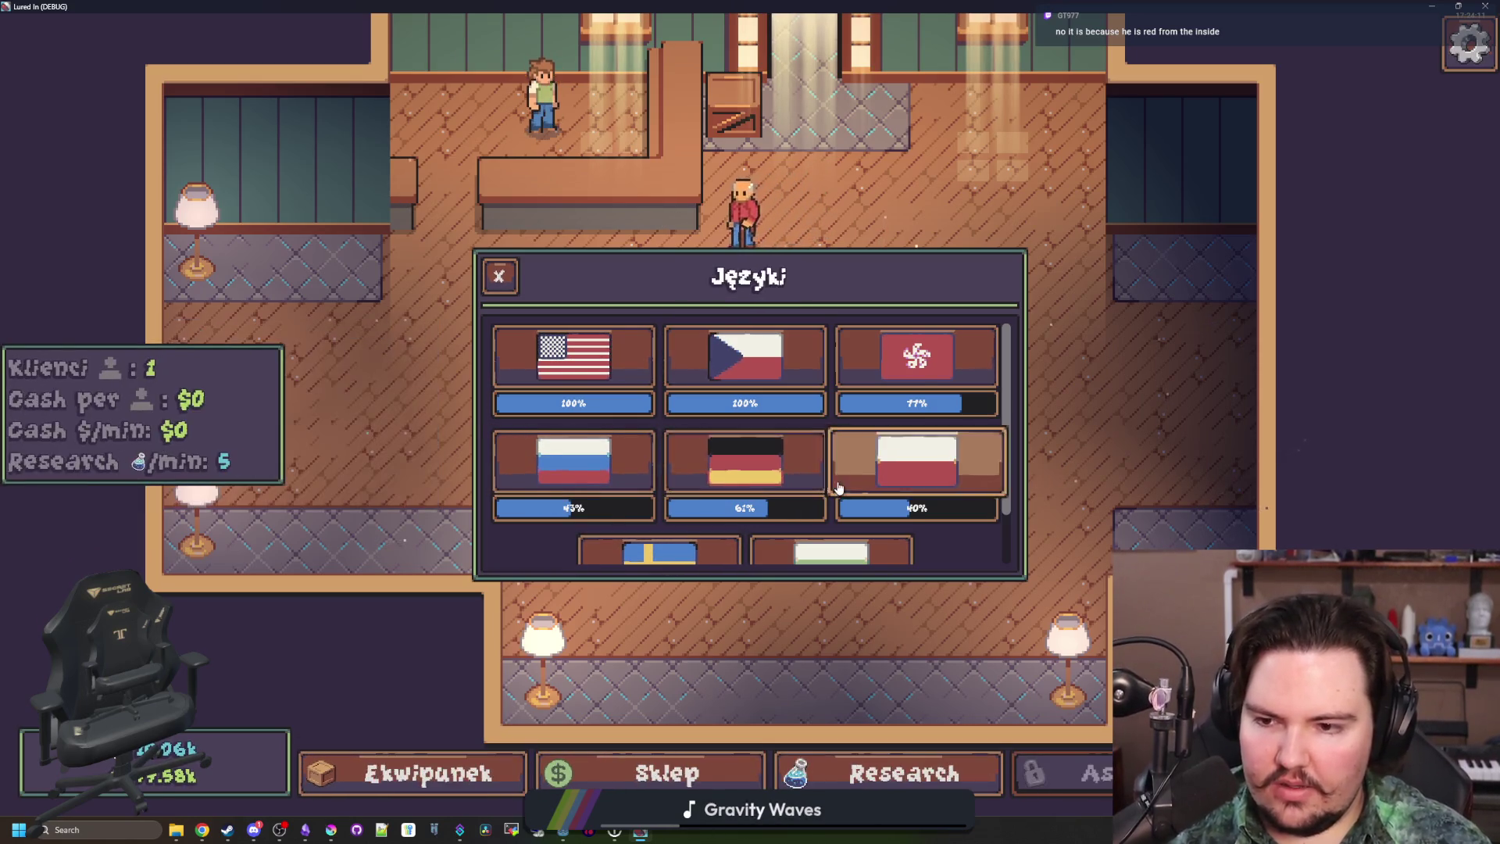
Step: Try Bulgarian and Swedish, go back through English to Russian, and close the dialog
scroll(826, 527, "down", 1)
left_click(827, 528)
left_click(658, 535)
scroll(659, 500, "up", 1)
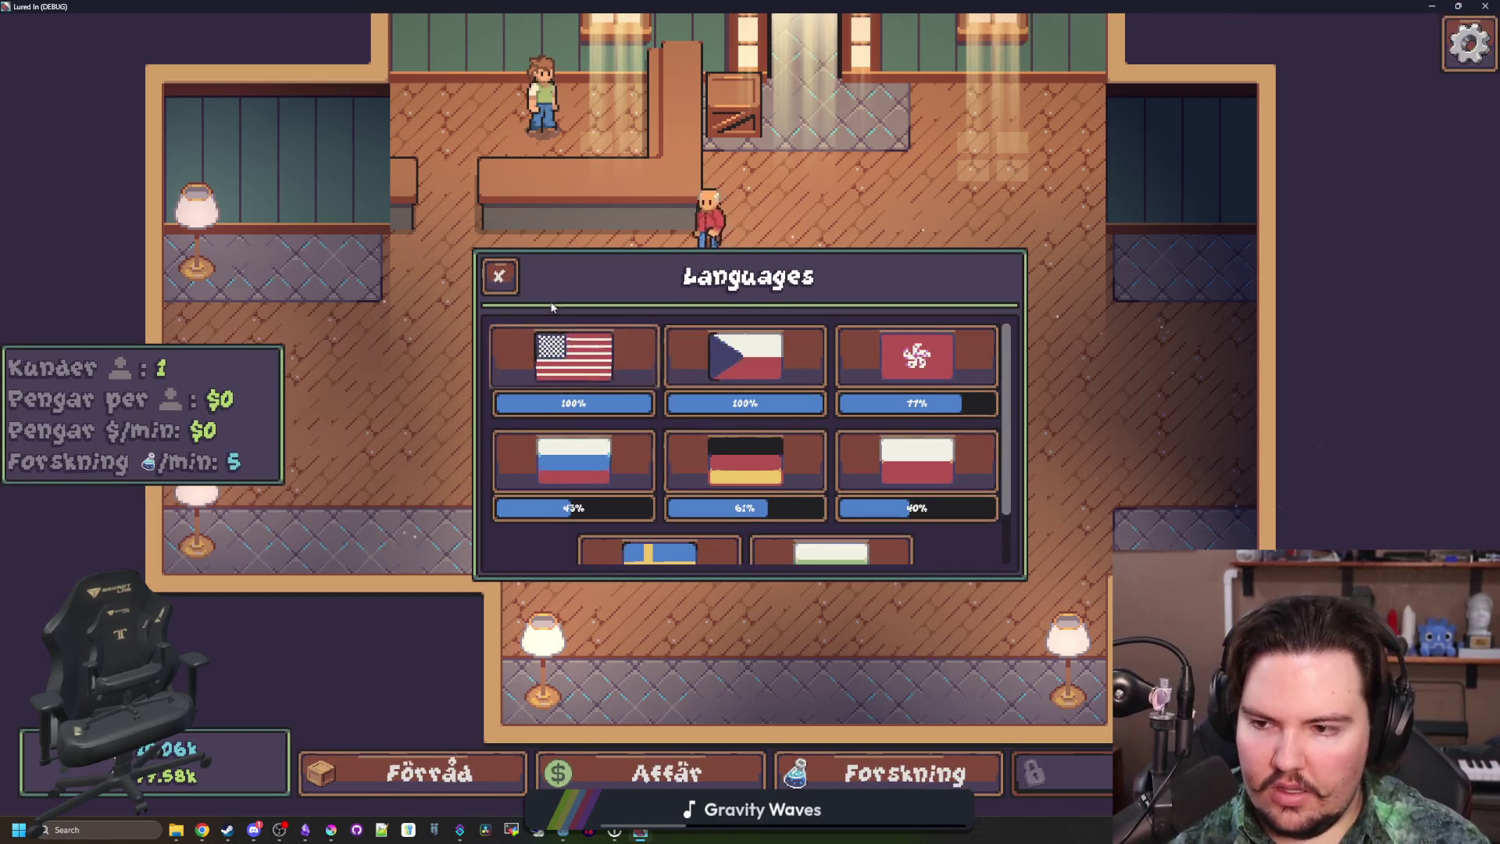
left_click(573, 356)
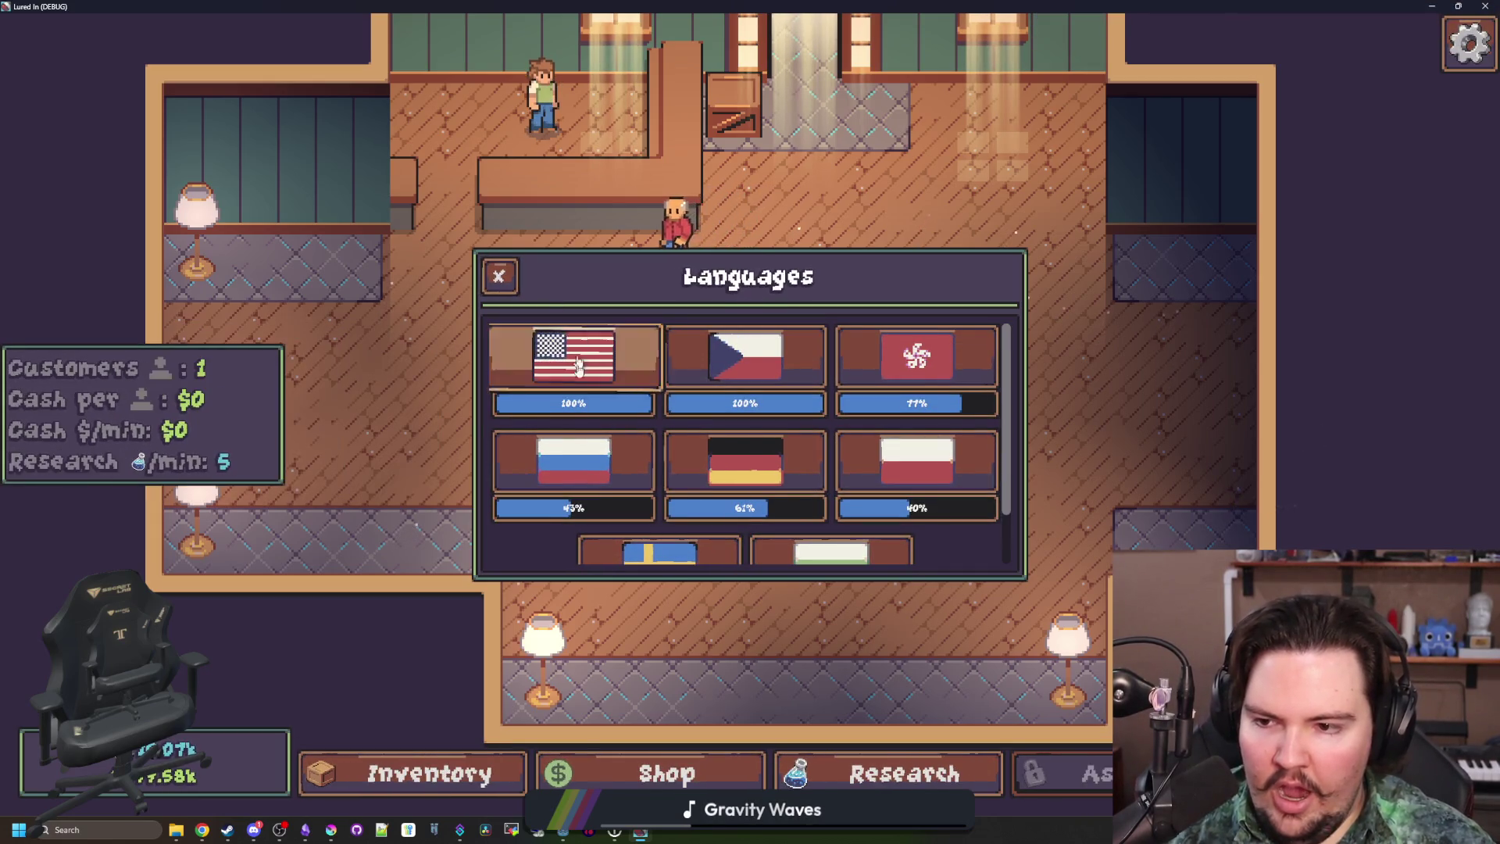
left_click(573, 461)
left_click(500, 275)
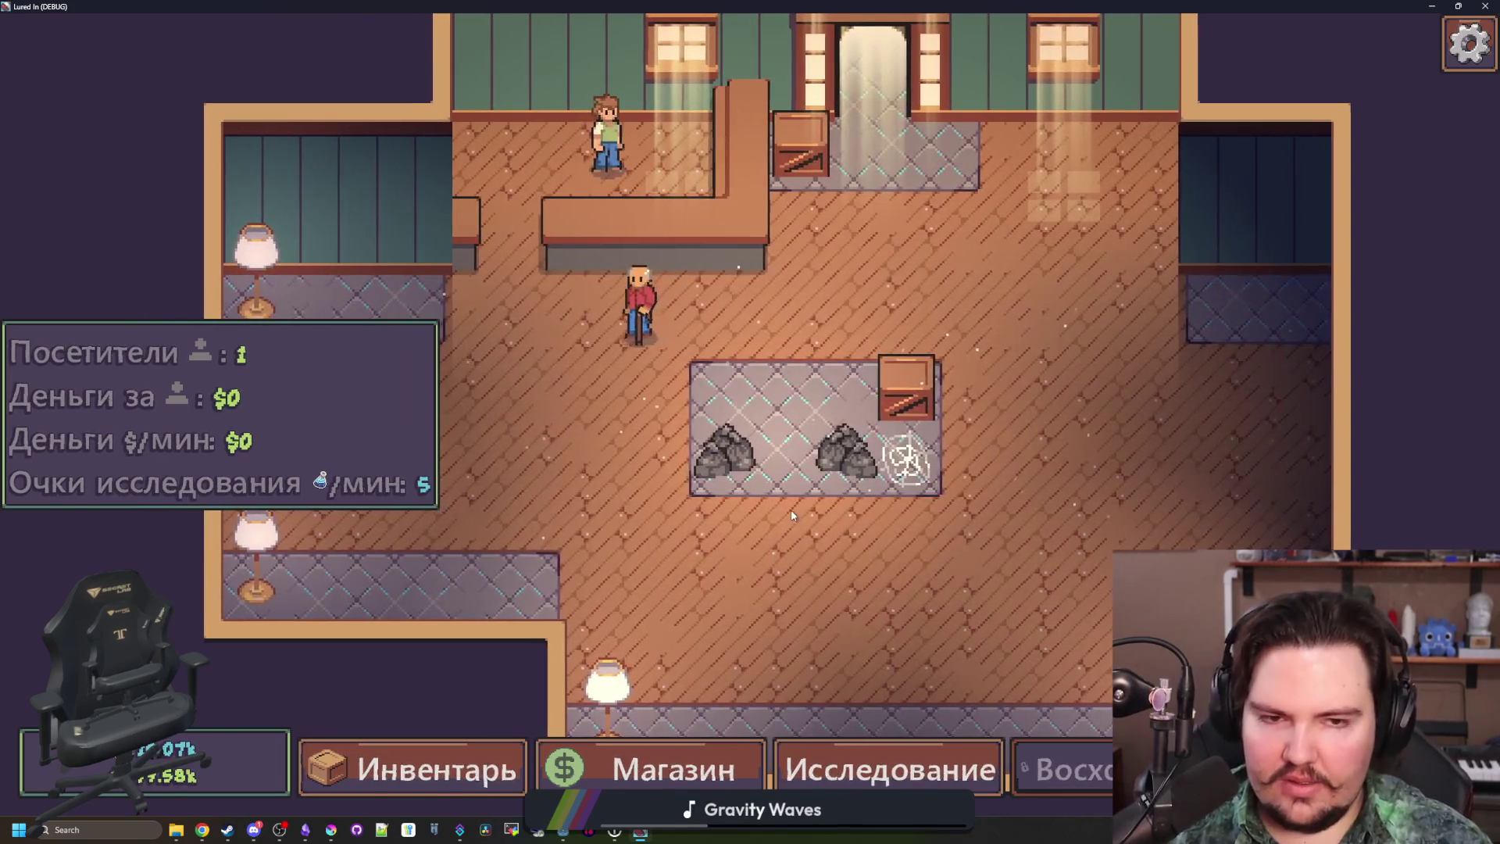
Step: Set the game to English from the escape menu's Languages option and close the game
key("Escape")
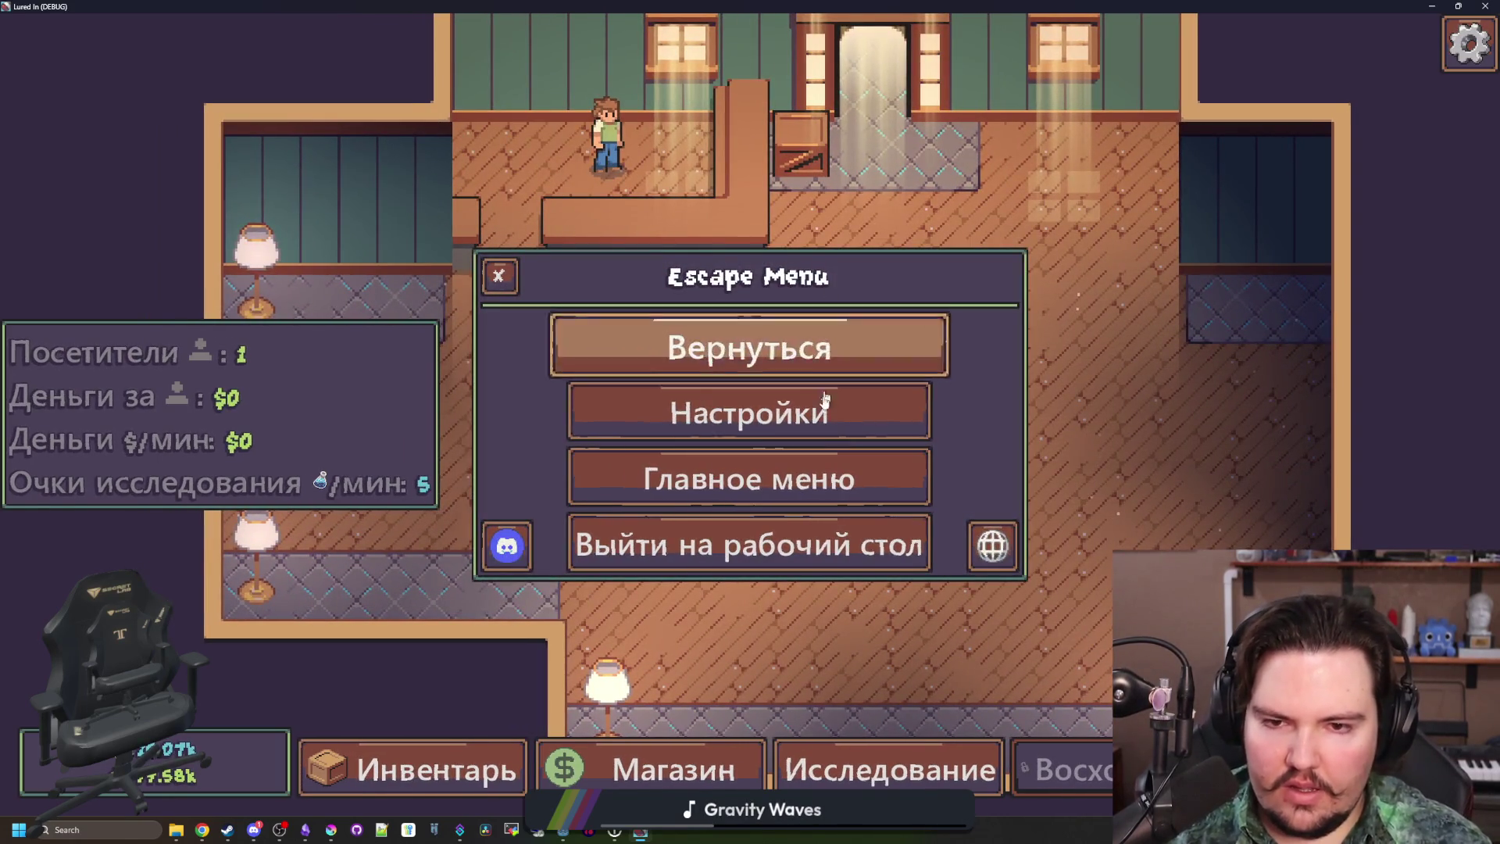
left_click(979, 549)
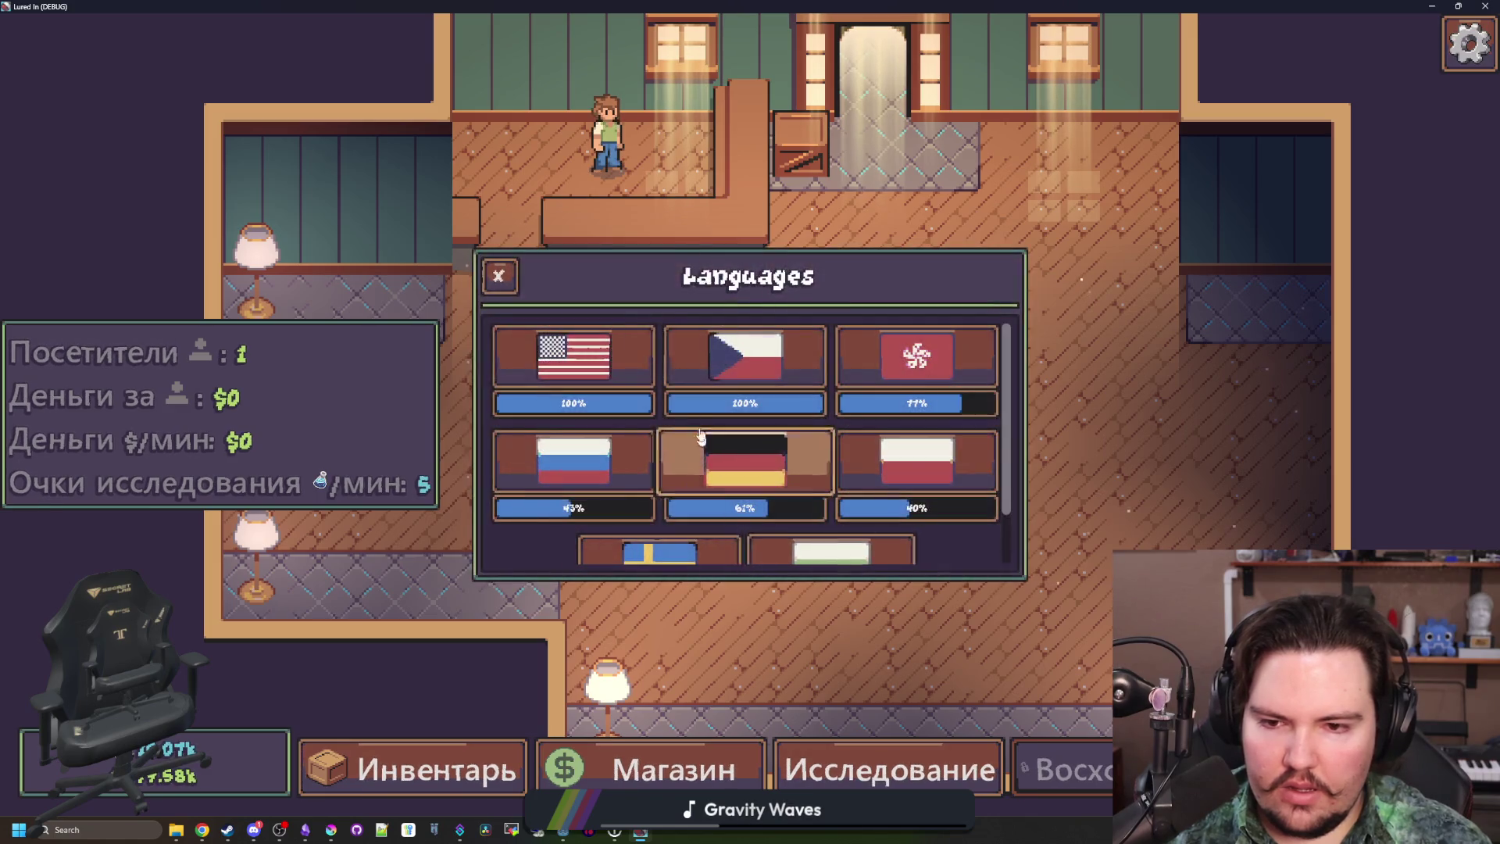
left_click(574, 355)
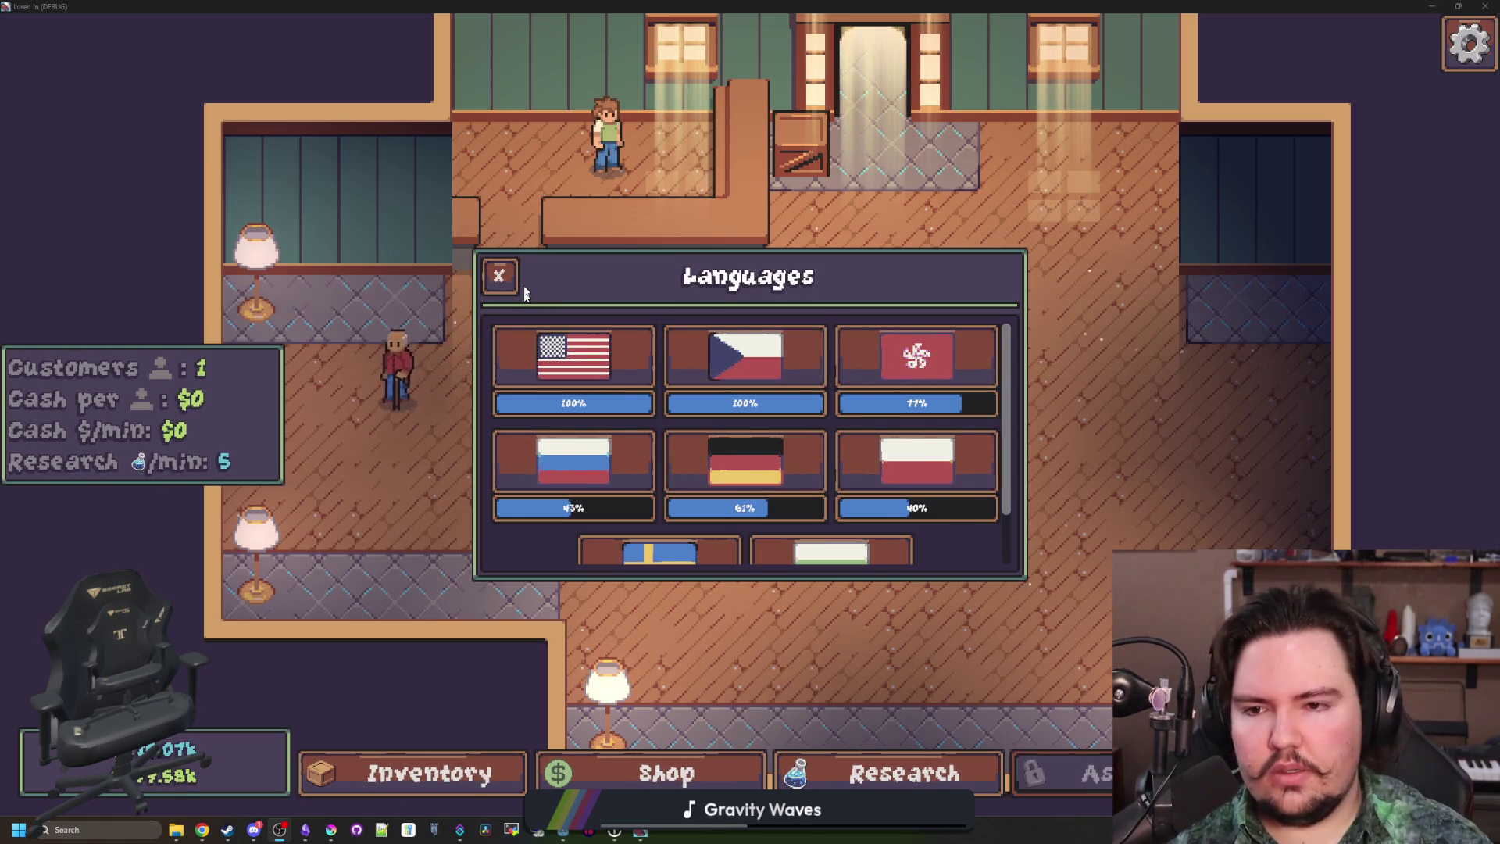
key("alt+F4")
left_click(987, 164)
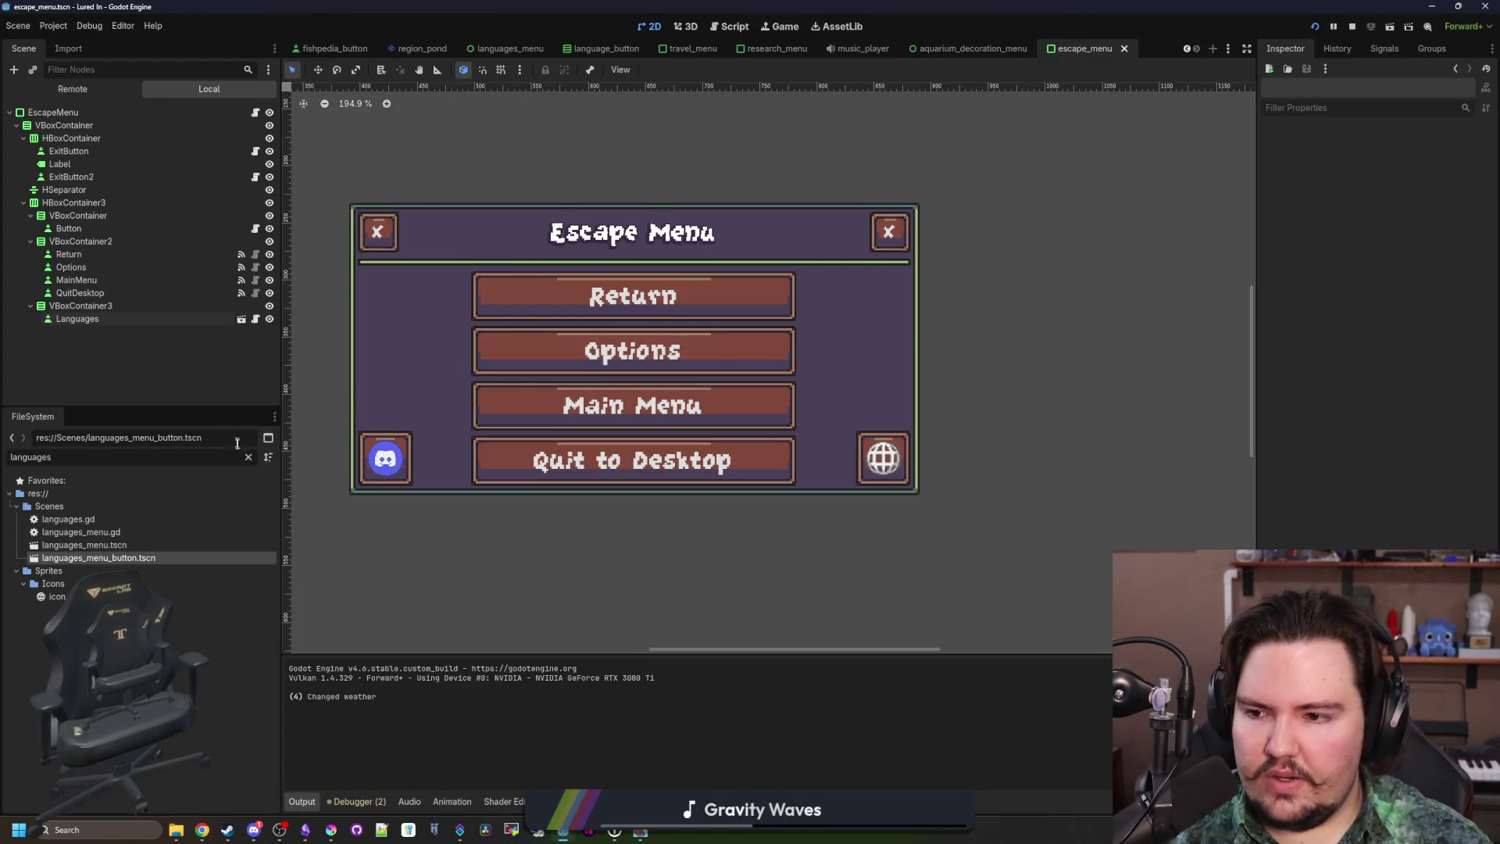
Step: Open languages_menu.gd and add a changed function that calls super with status and forced
key("BackSpace")
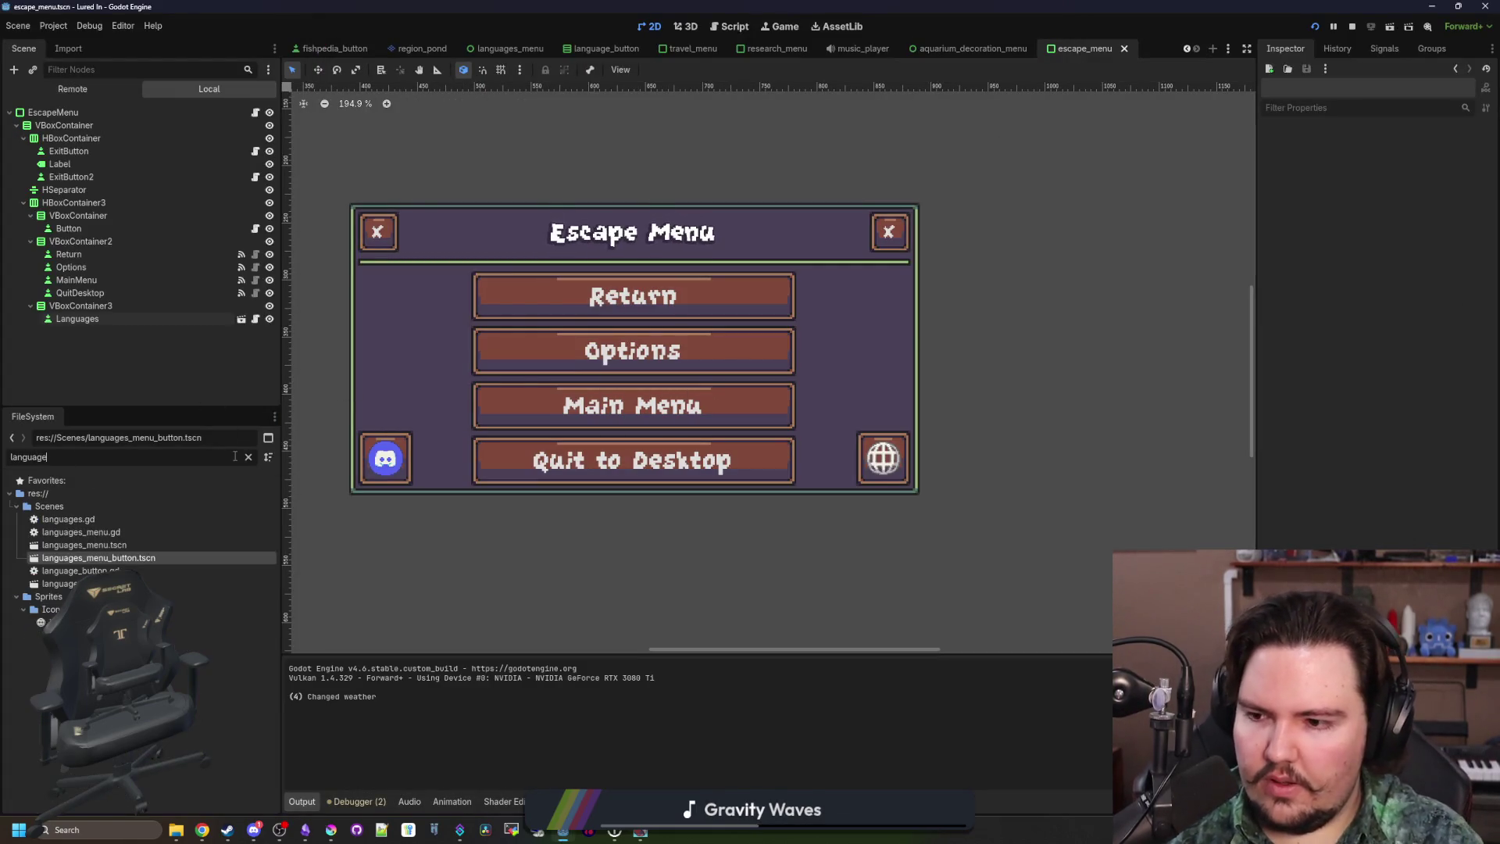
double_click(81, 532)
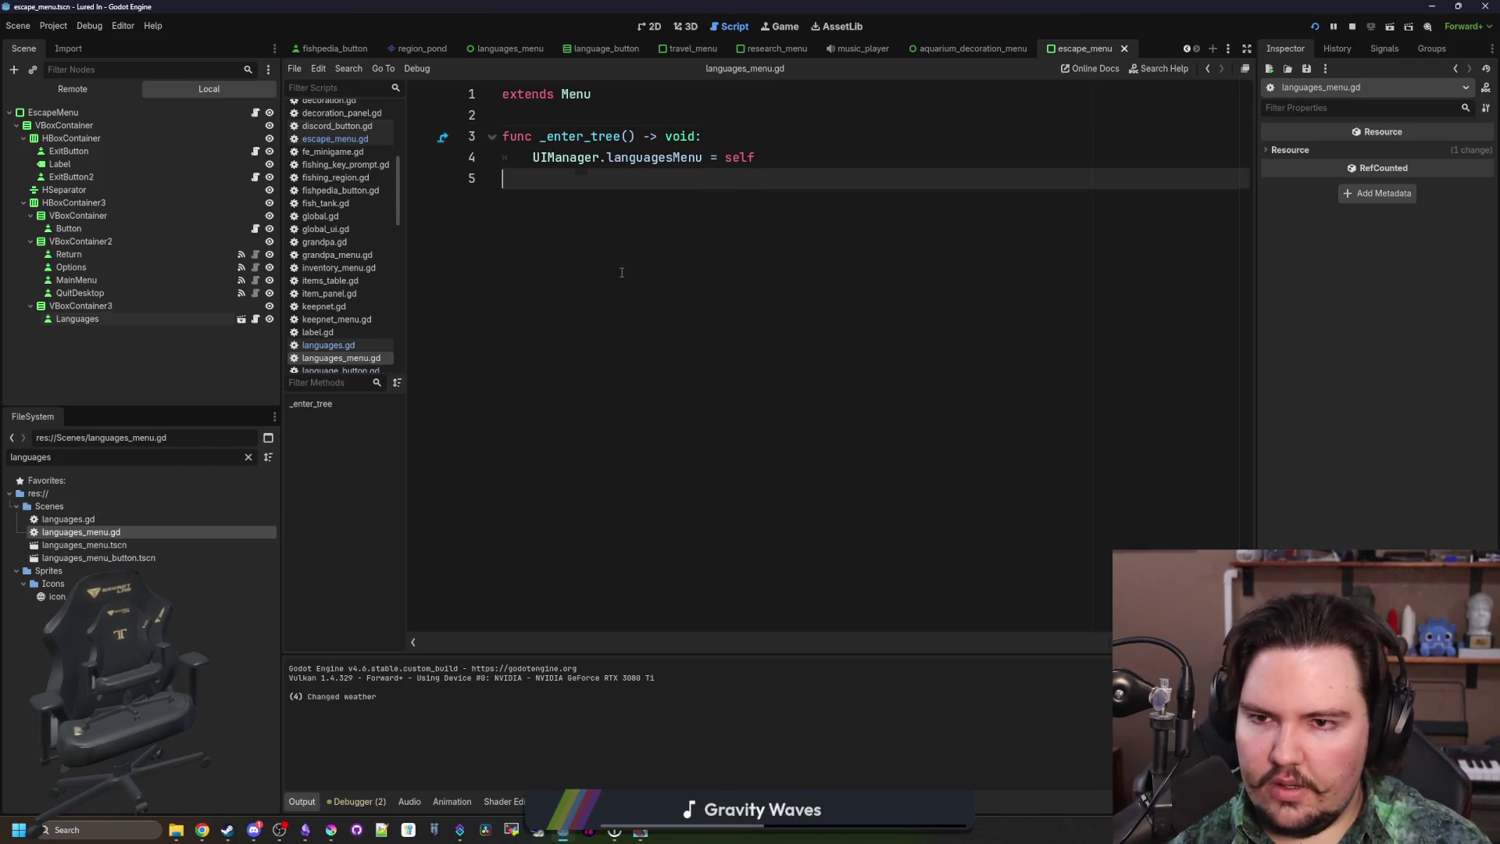
key("Return")
key("Return")
type("f")
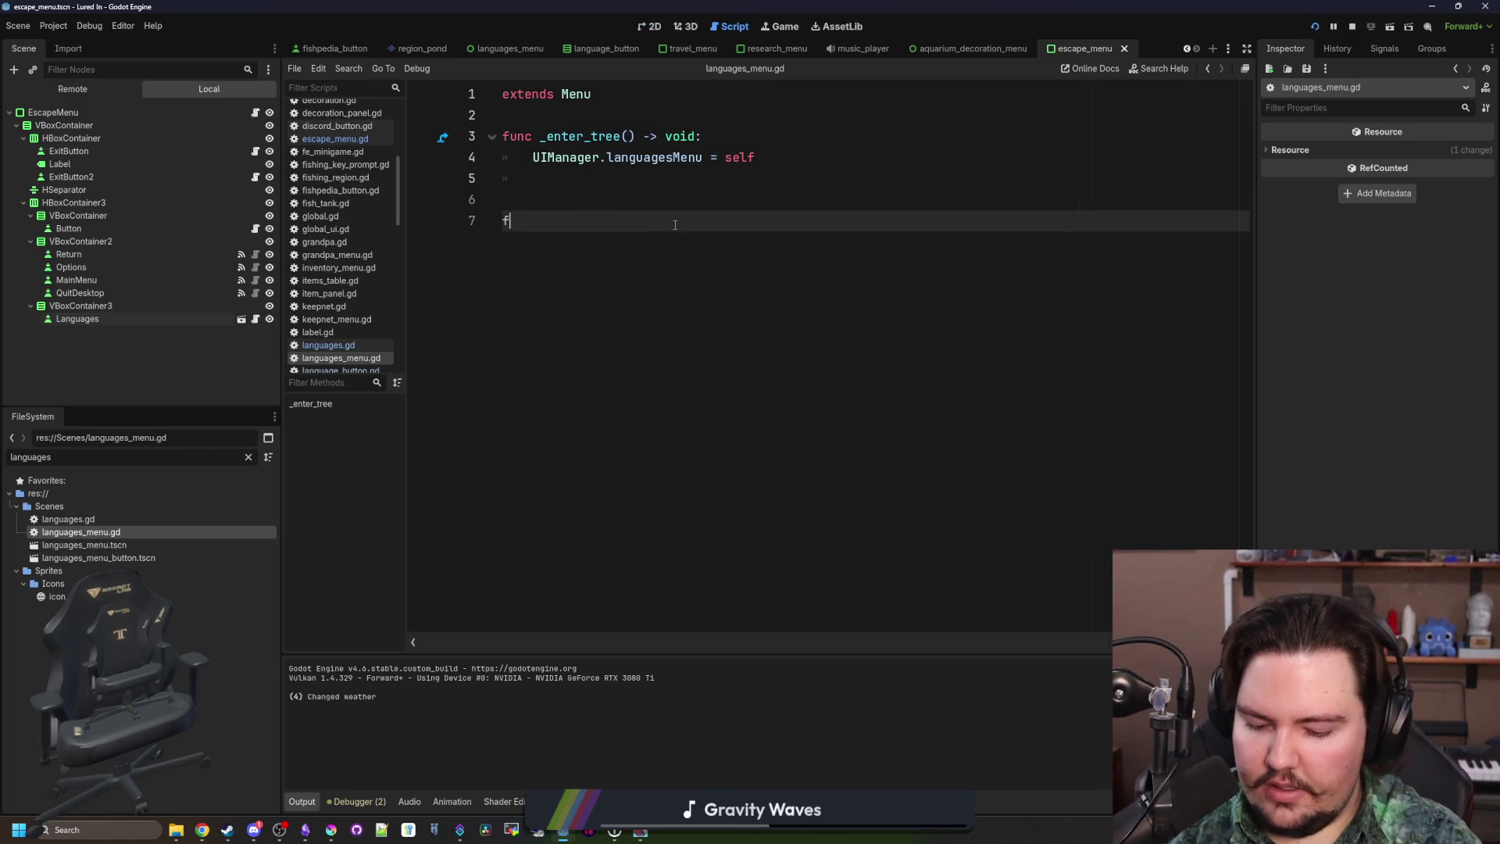
type("ha")
key("Return")
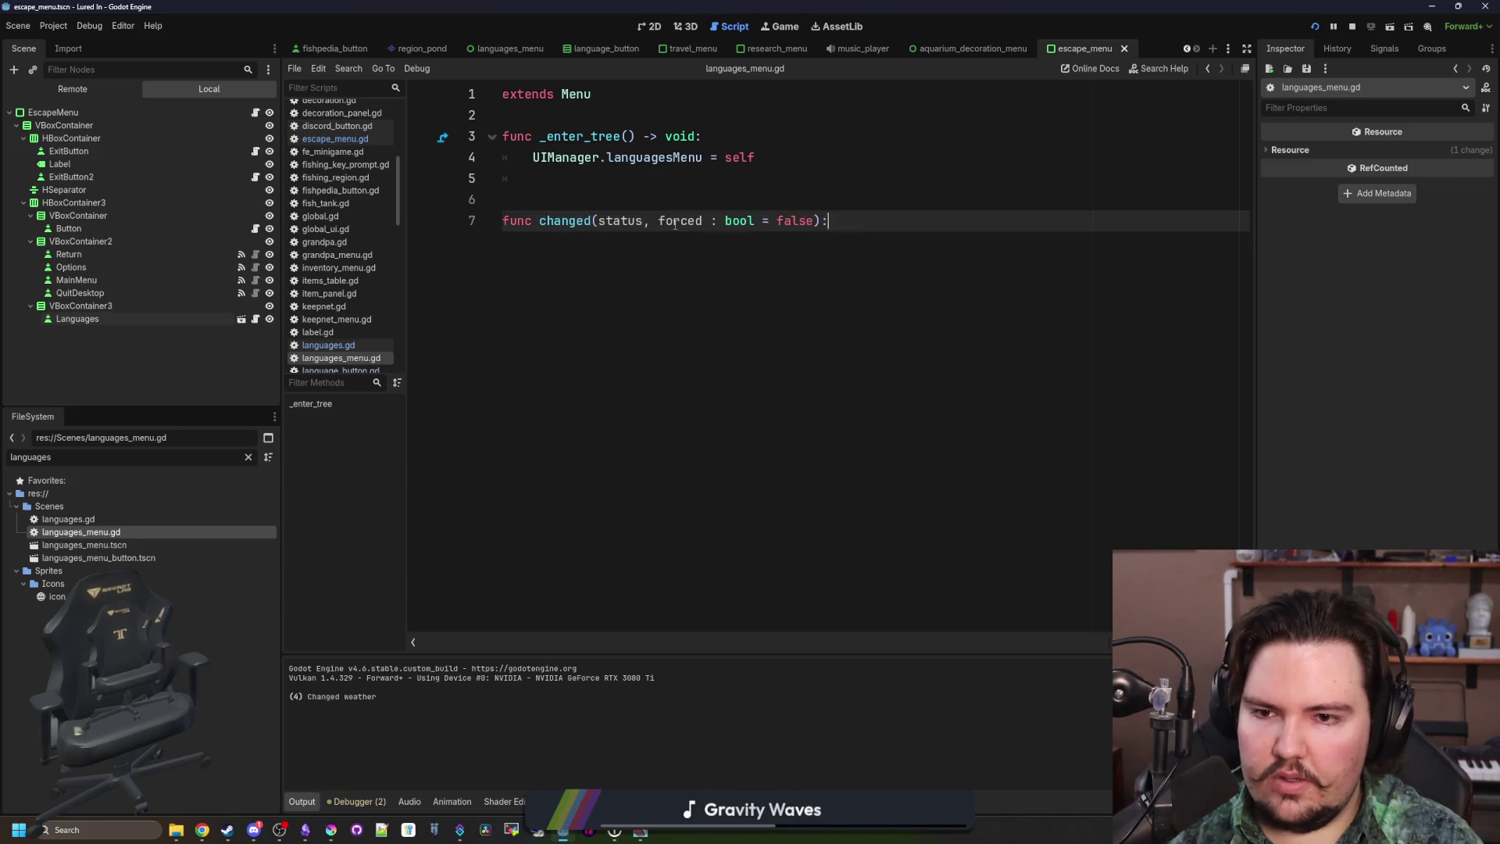
key("Return")
type("su")
key("Return")
type("(")
key("Escape")
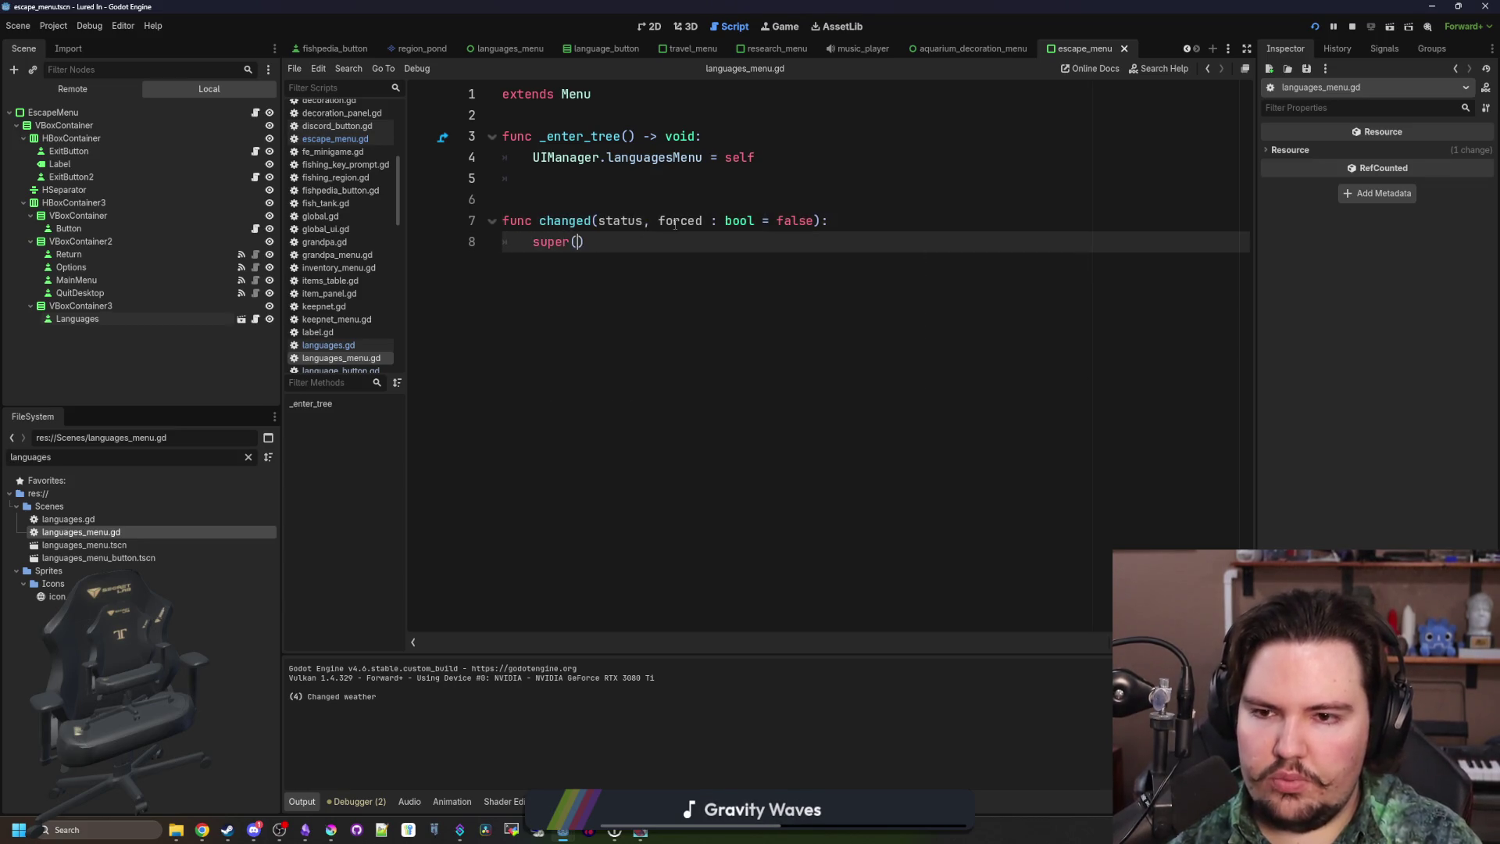
type(", for")
key("Return")
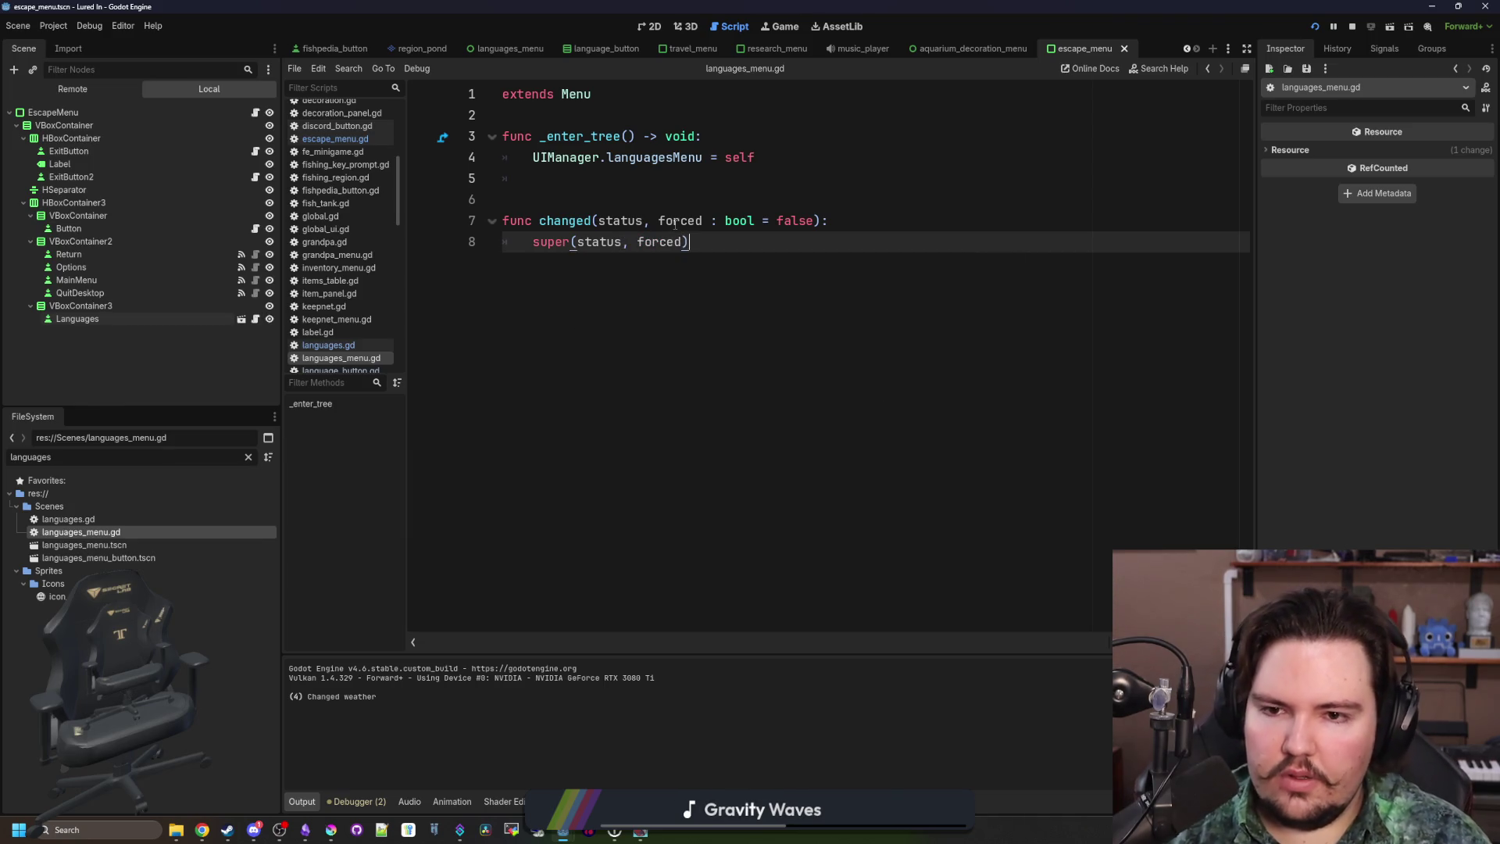
Step: Add a currentRegionID check calling UIManager.toggle_escape_menu(), save, and run the game
key("End")
key("Return")
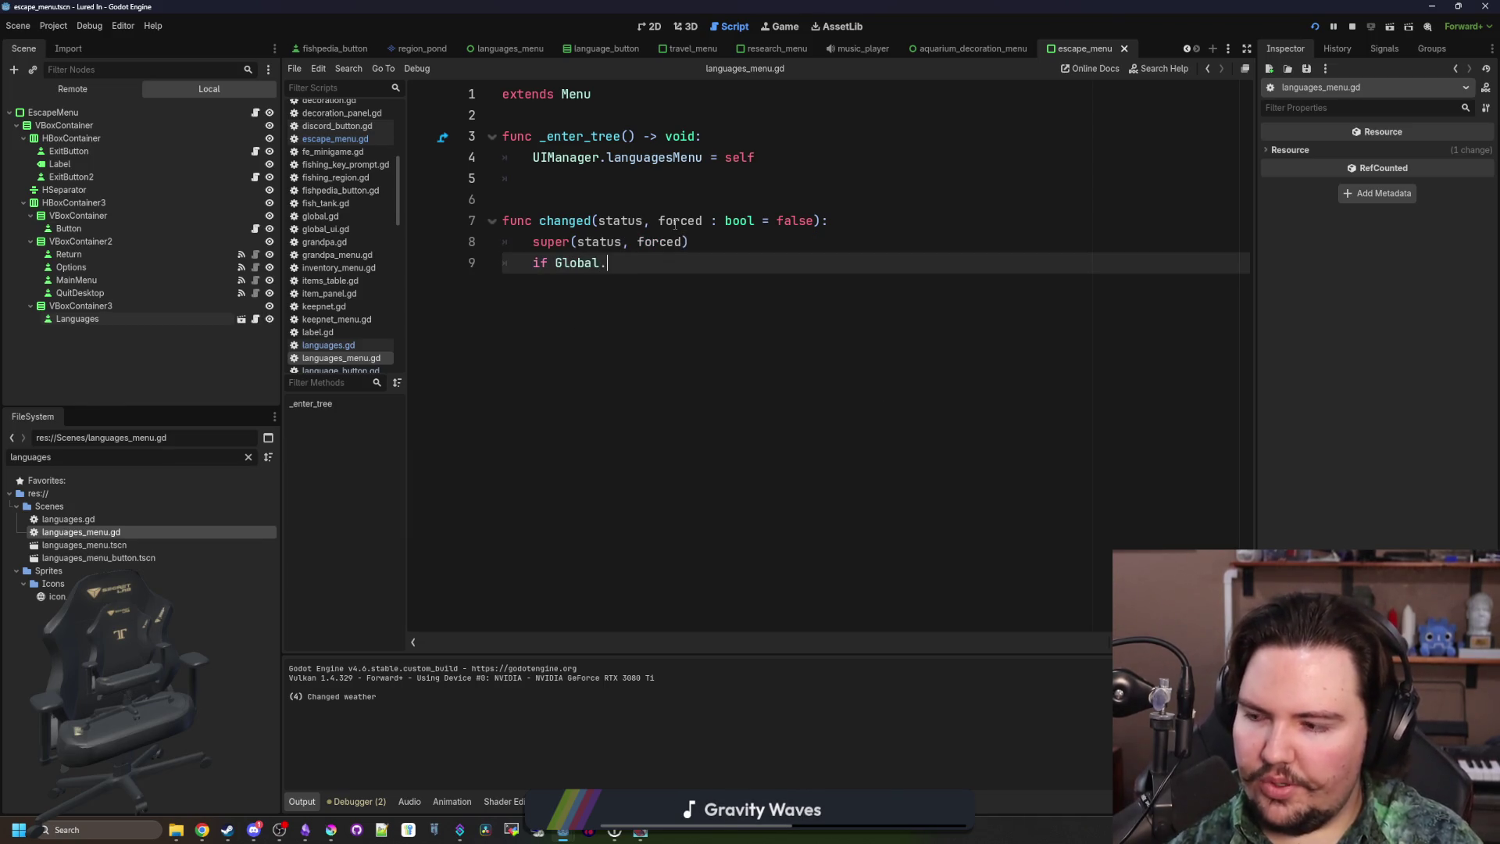
type("curre")
key("Return")
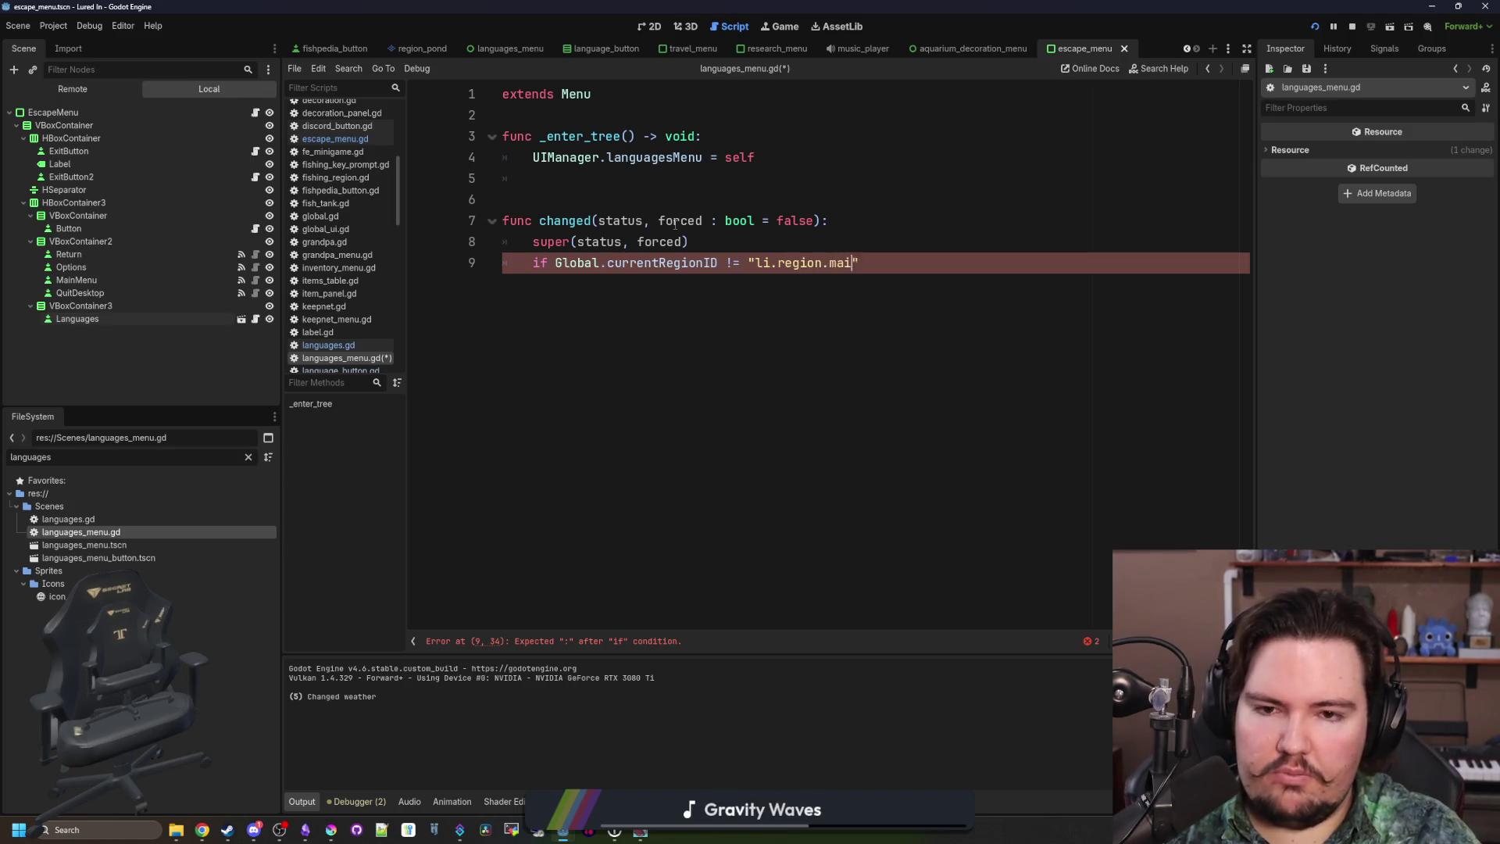
key("Return")
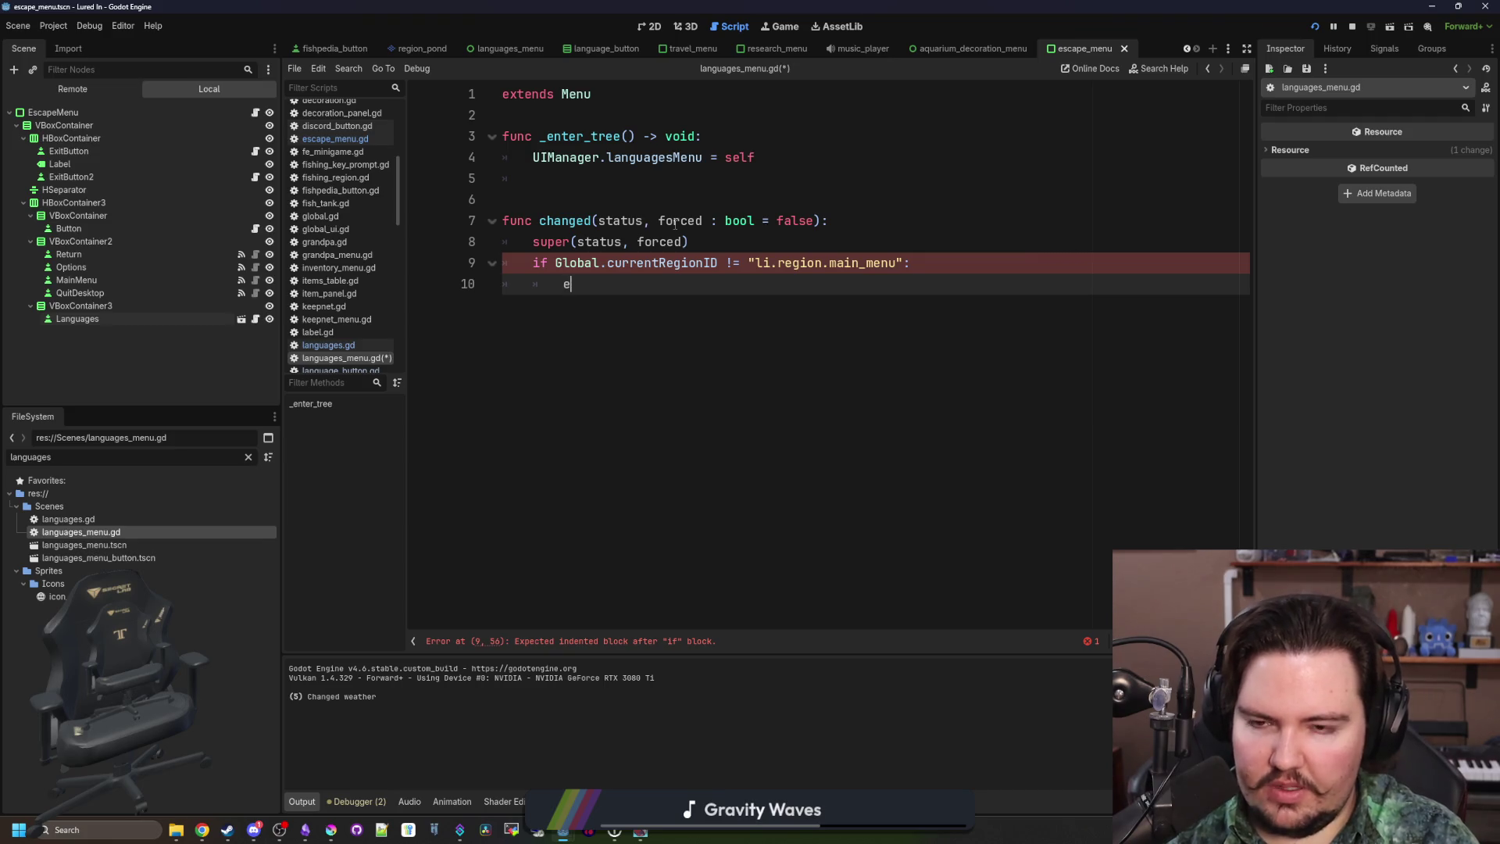
type("Ma")
key("Return")
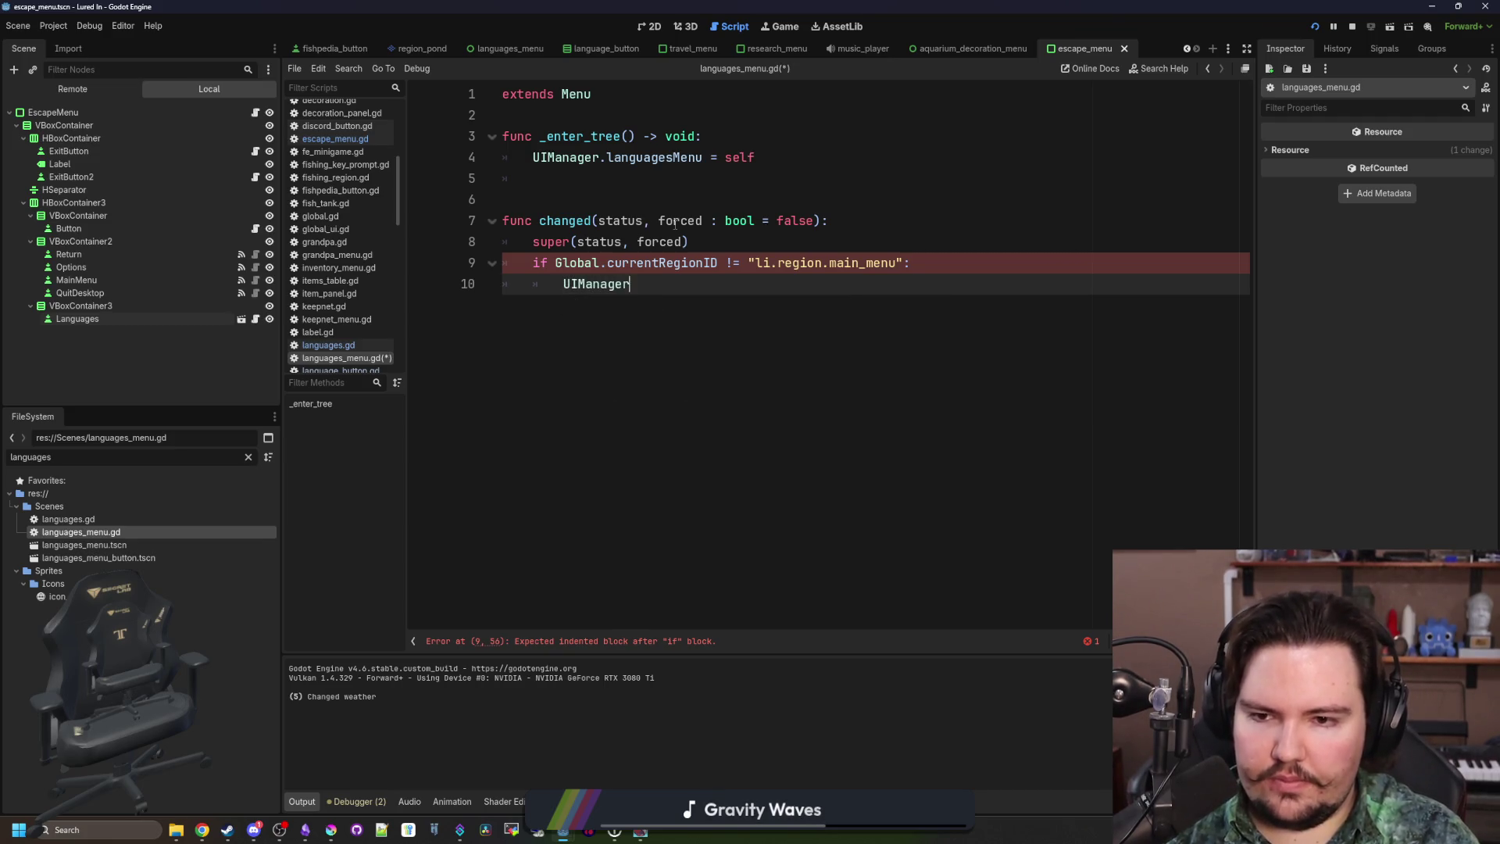
type(".escape")
key("Down")
key("Down")
key("Return")
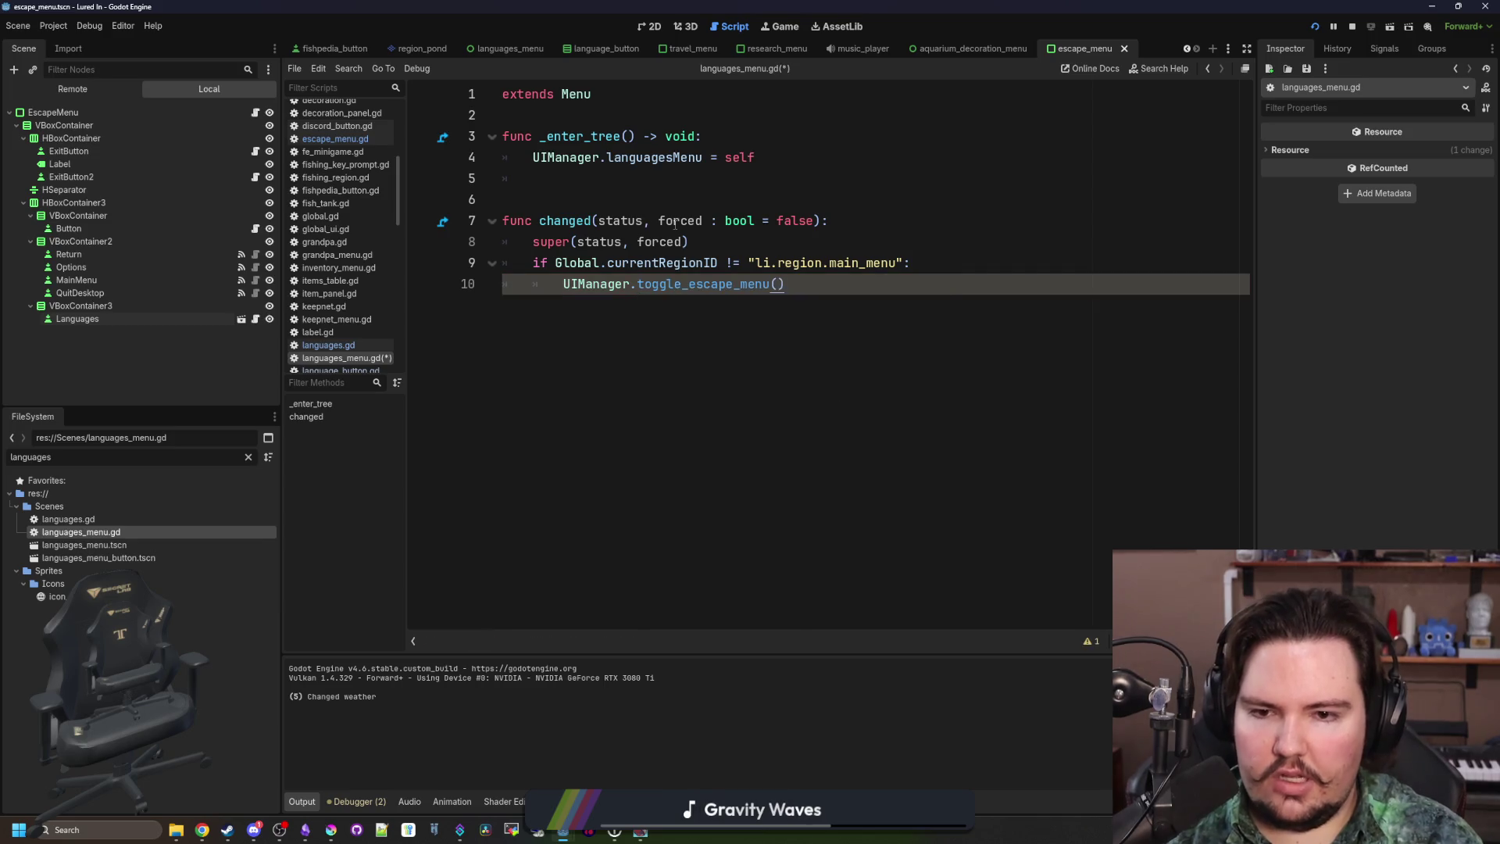
key("ctrl+s")
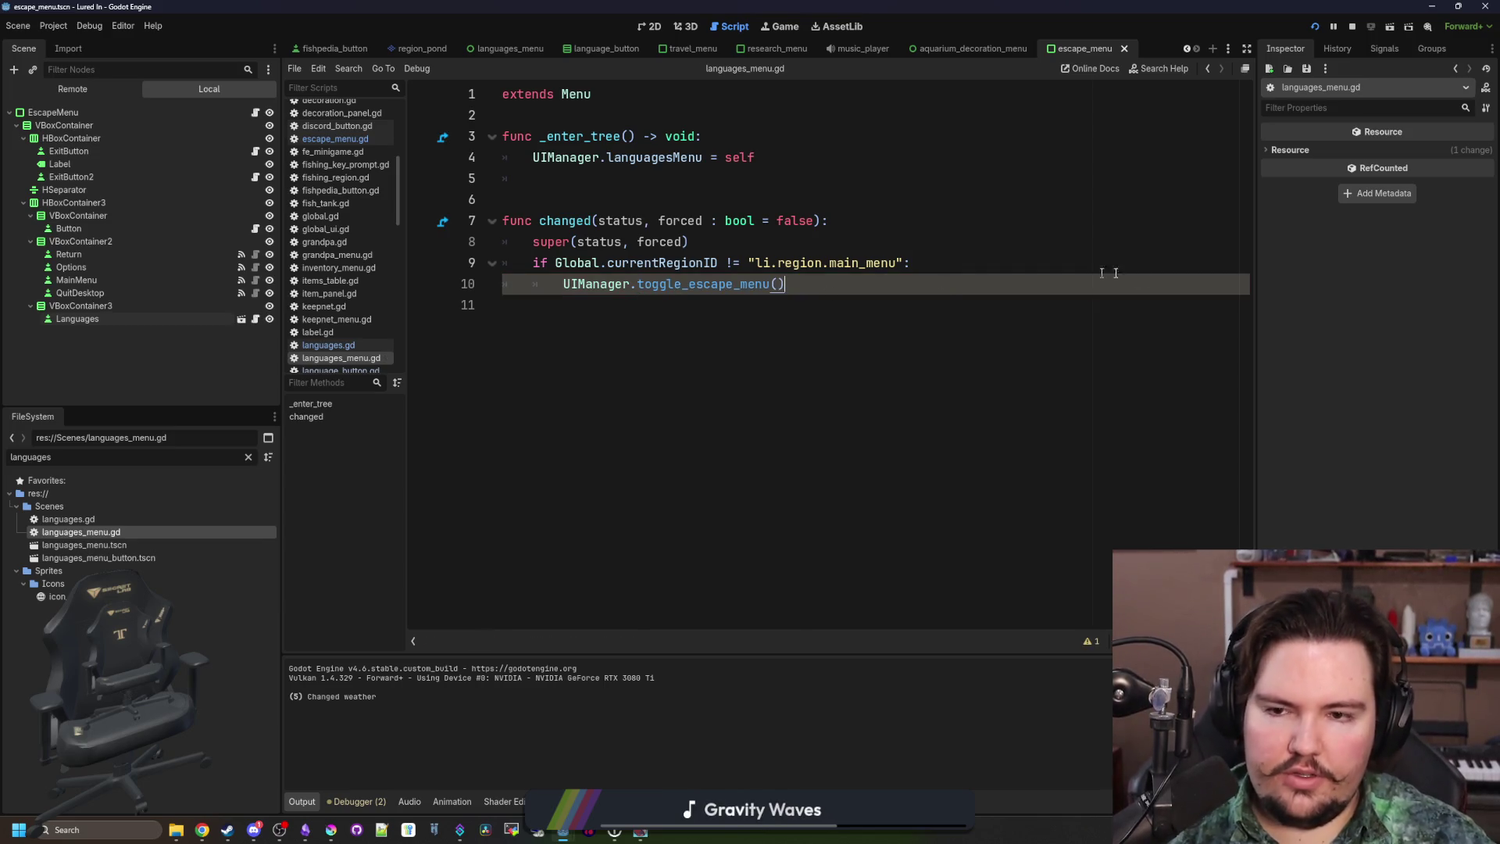
key("alt+Tab")
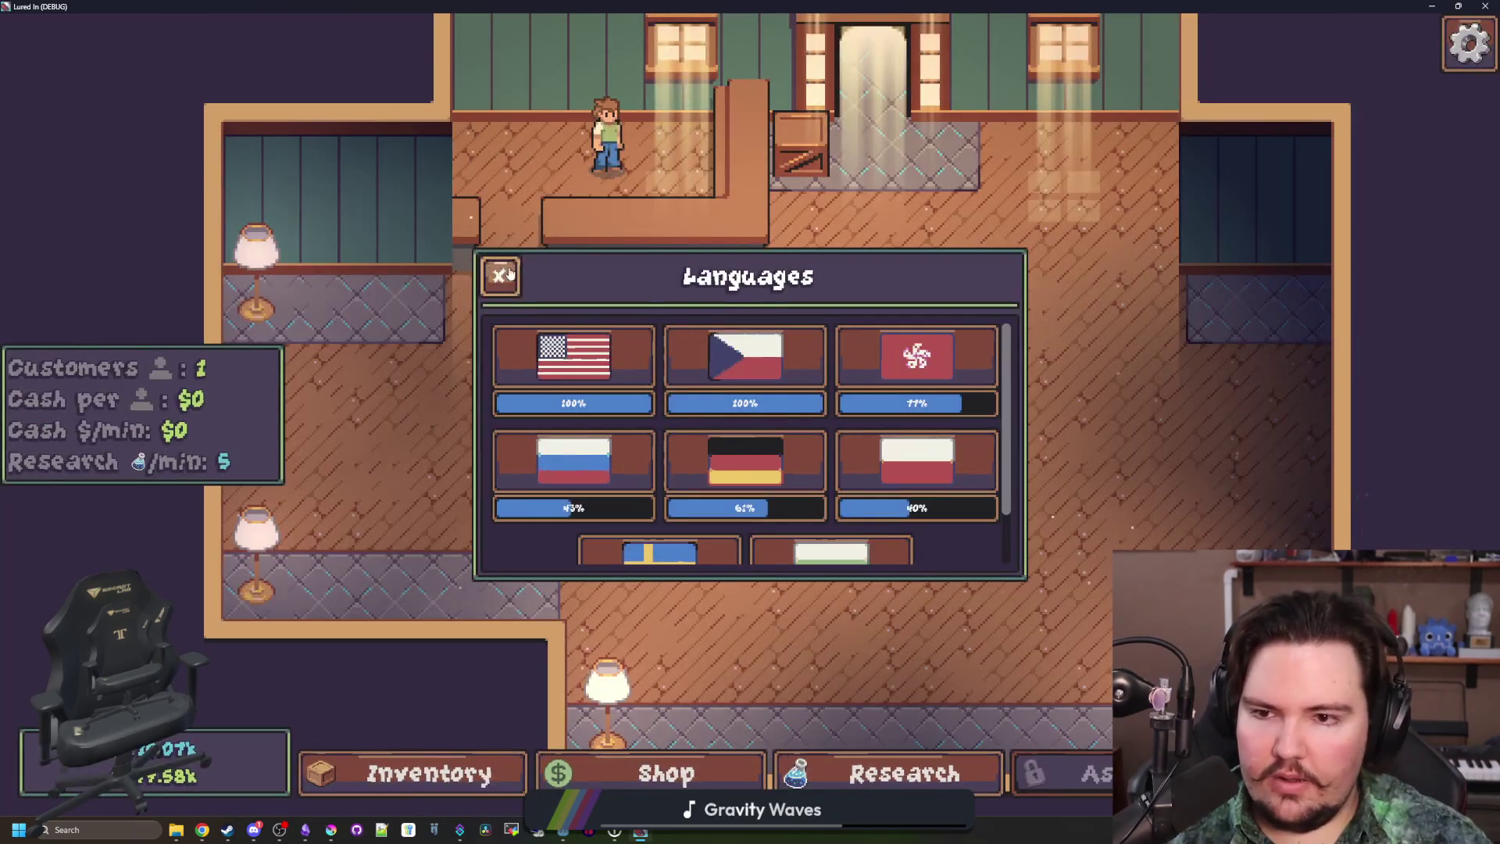
Step: Inspect the ui_manager.gd overflow line, then reopen languages_menu.gd via the 'language' filter
left_click(509, 268)
left_click(660, 310)
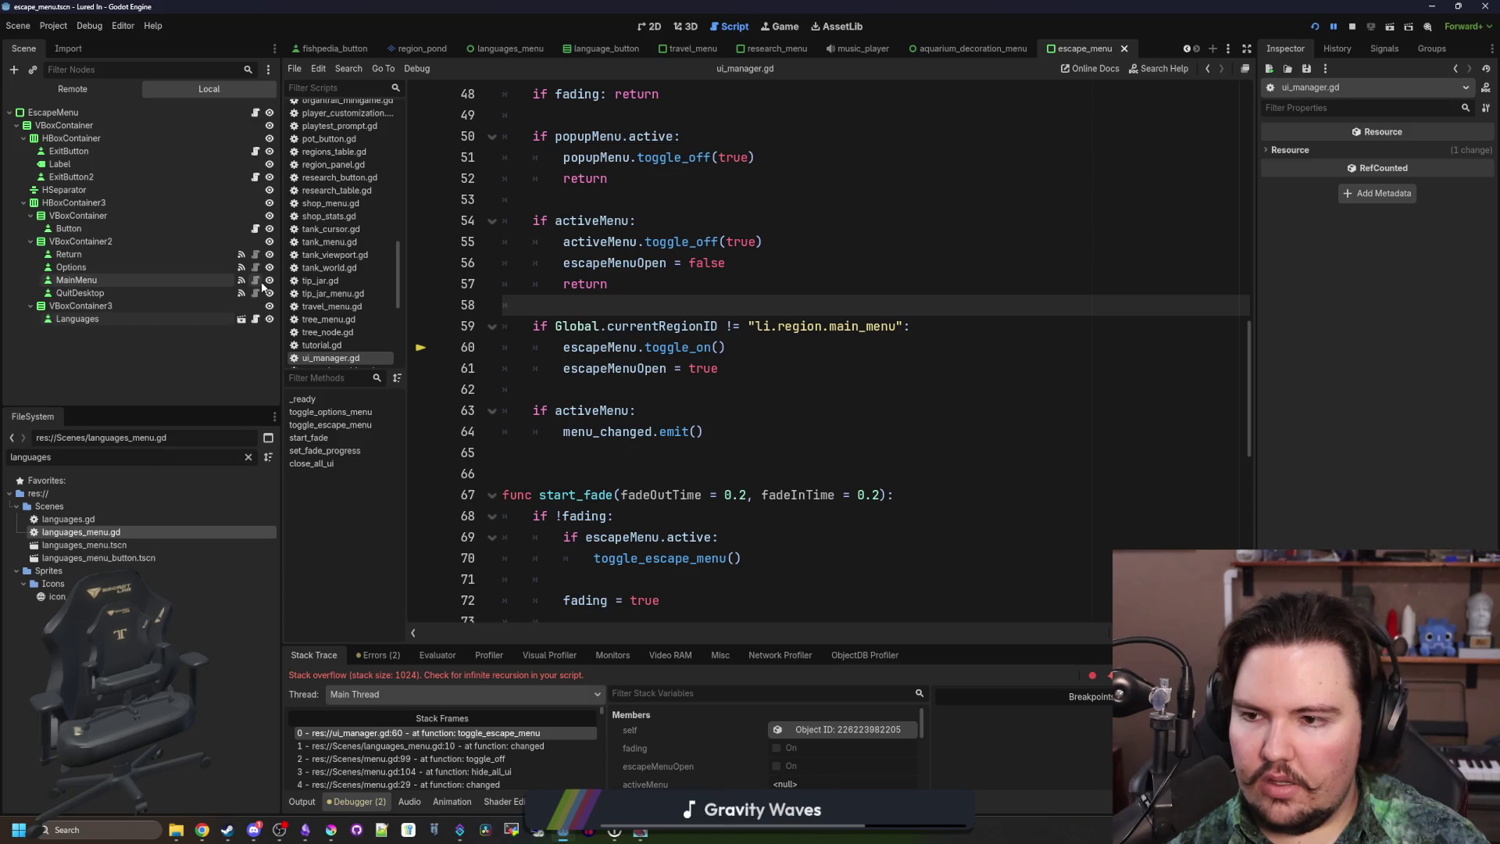
left_click(250, 458)
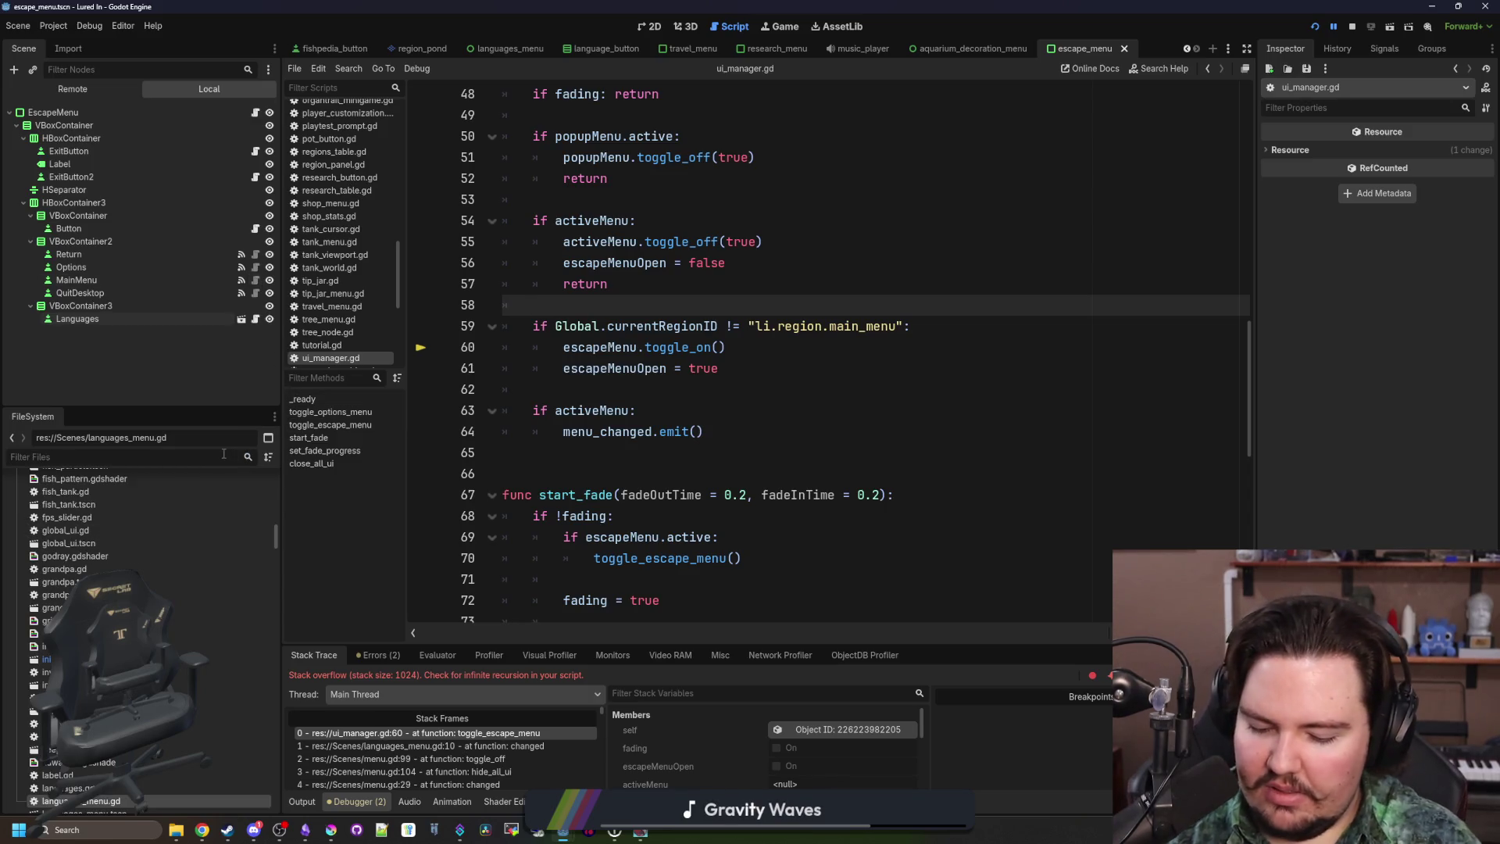
type("language")
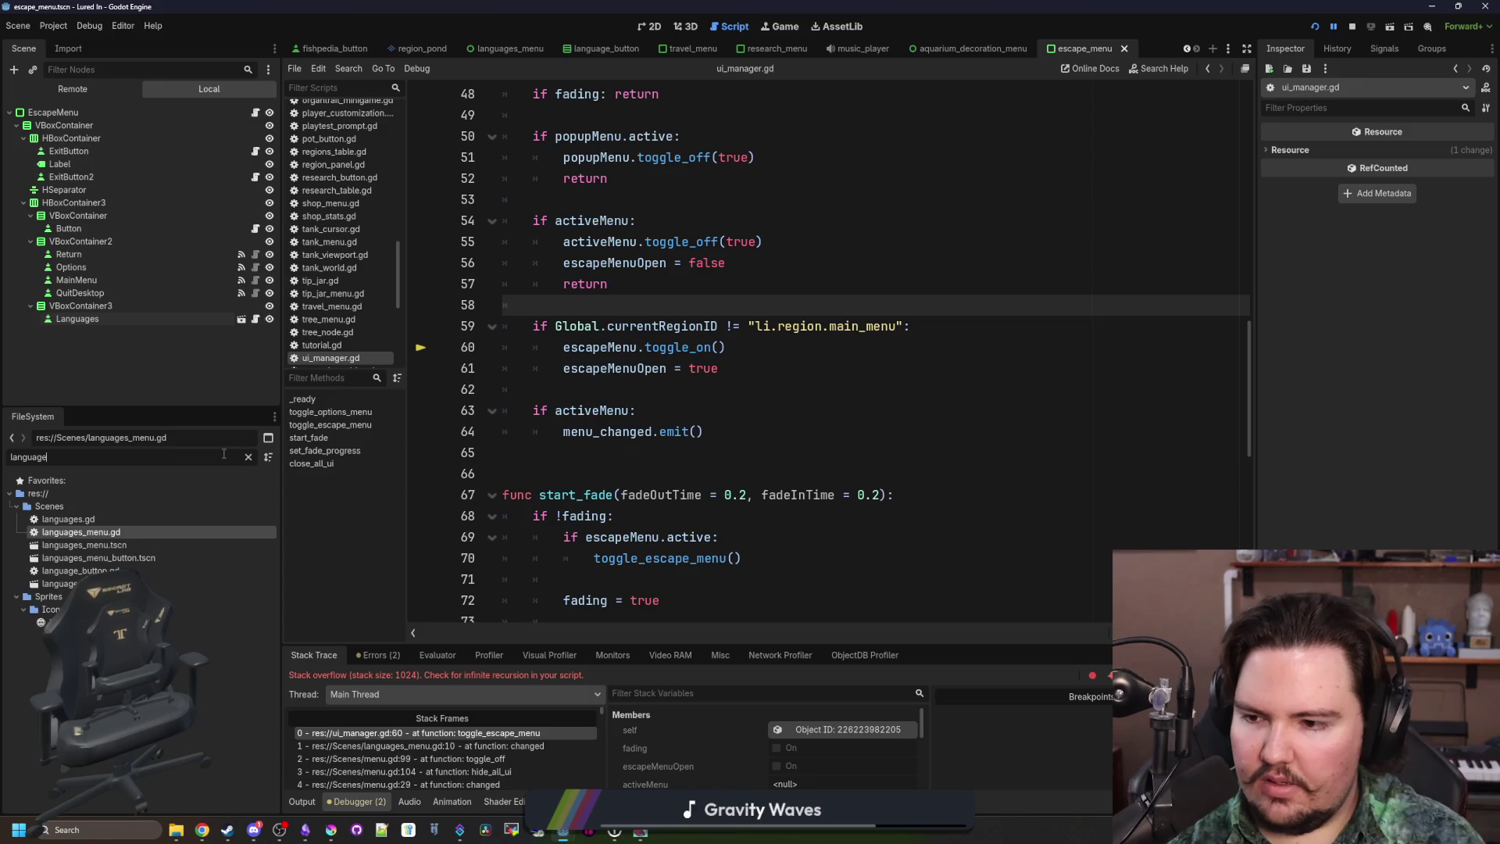
double_click(114, 533)
key("Up")
key("Up")
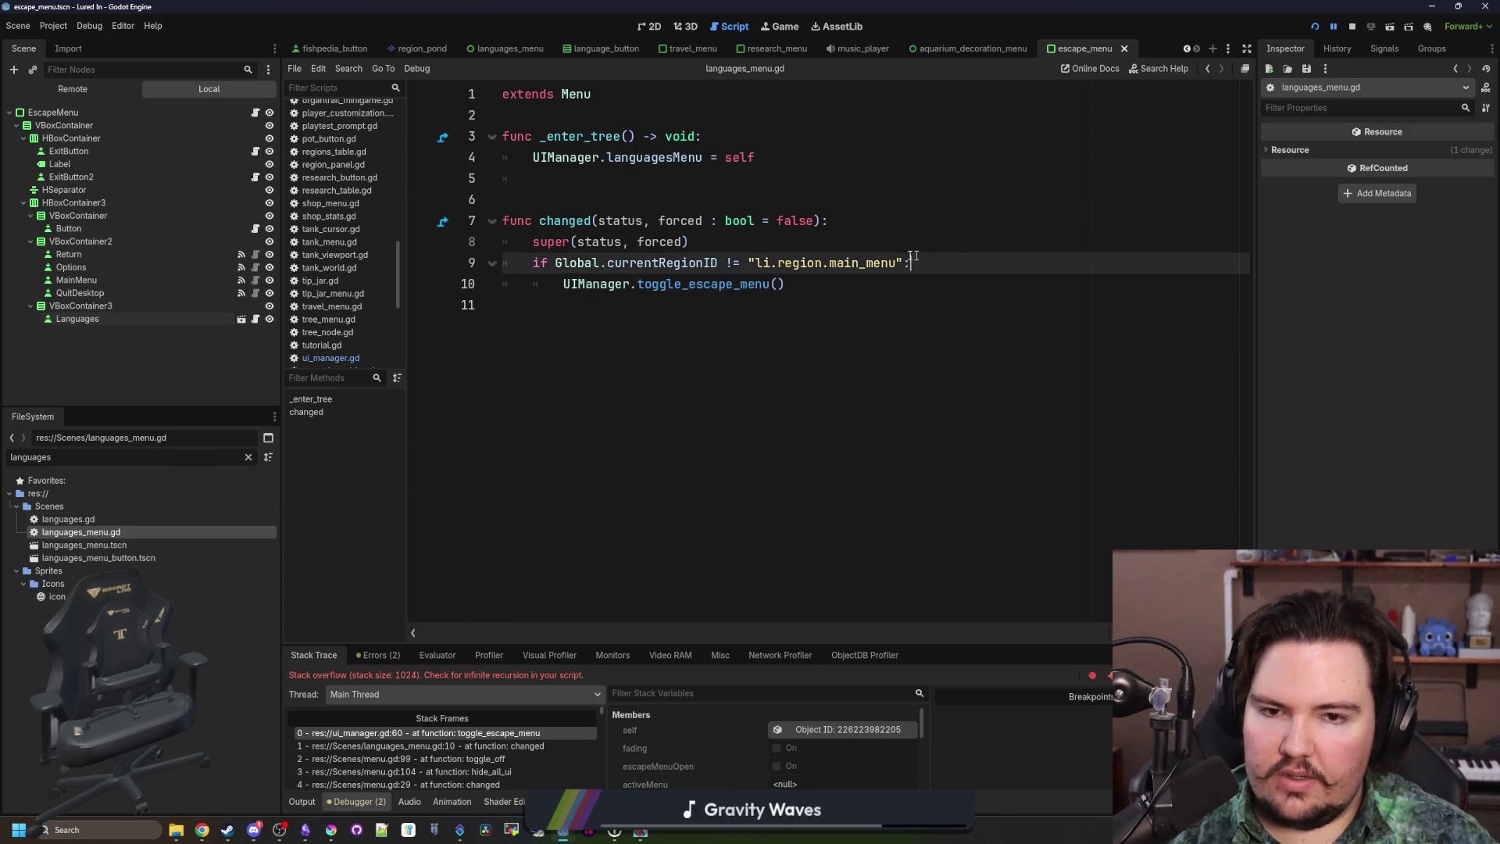
Step: Add 'if !status:' above the region check, indent it underneath, save, and resume the debugger
key("Return")
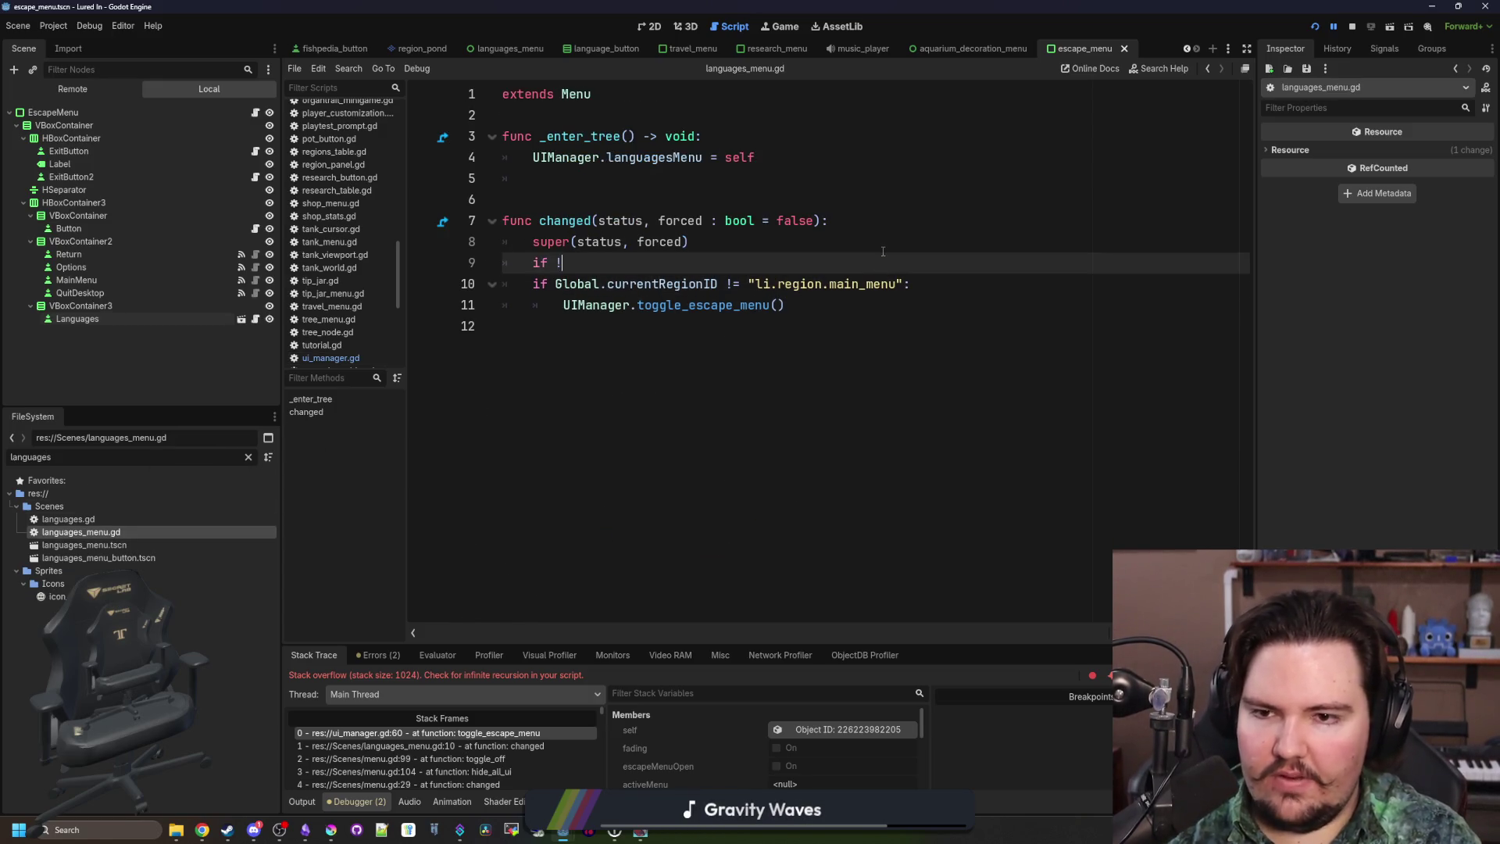
left_click_drag(791, 309, 435, 284)
key("Tab")
left_click(617, 265)
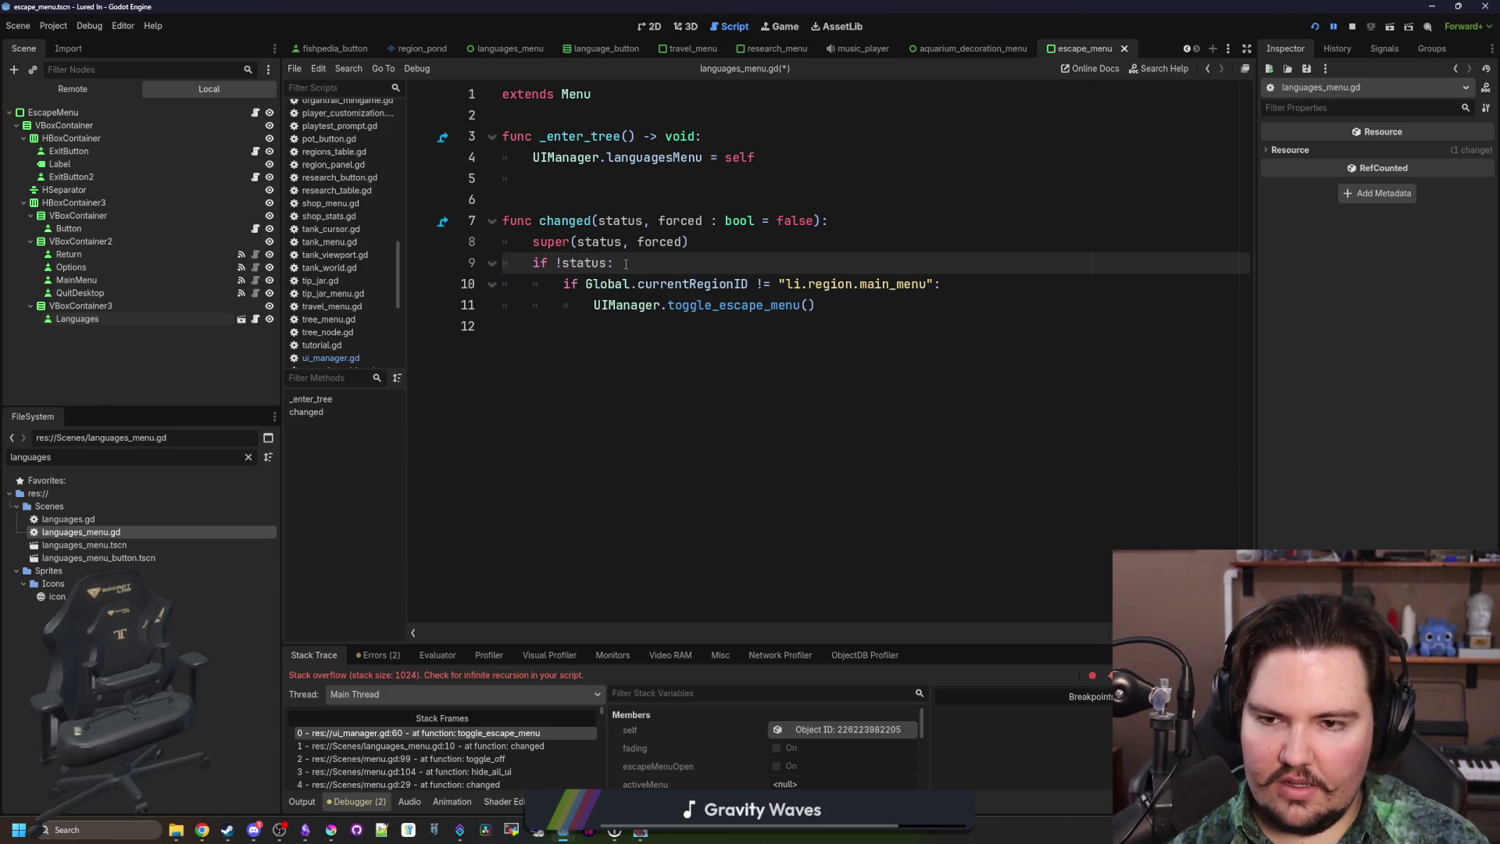
key("ctrl+s")
left_click(1337, 28)
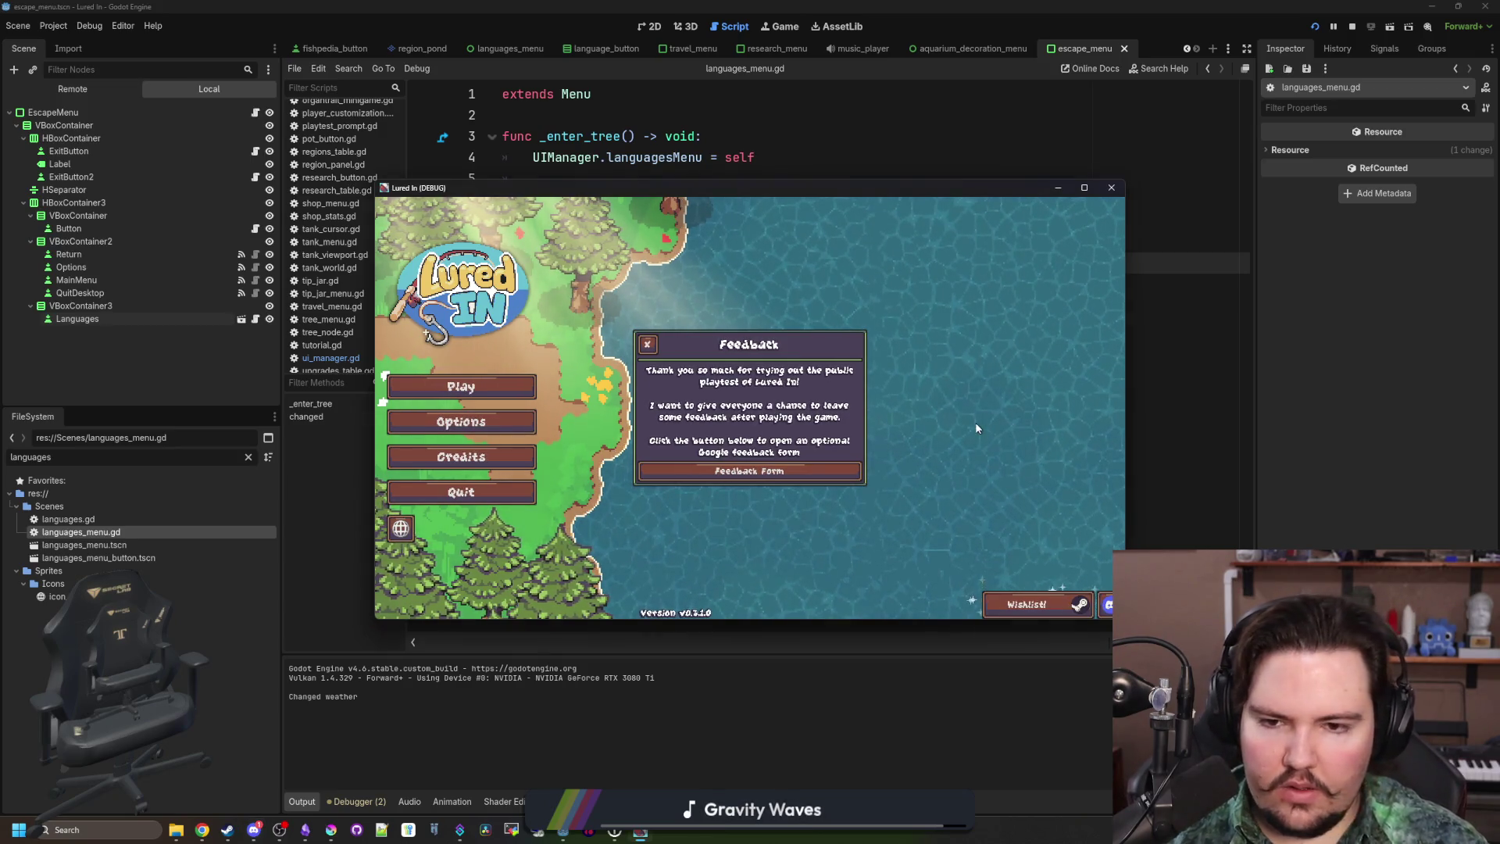
Step: Dismiss the relaunched game's feedback and welcome-back popups until the debugger breaks
left_click(647, 344)
left_click(461, 386)
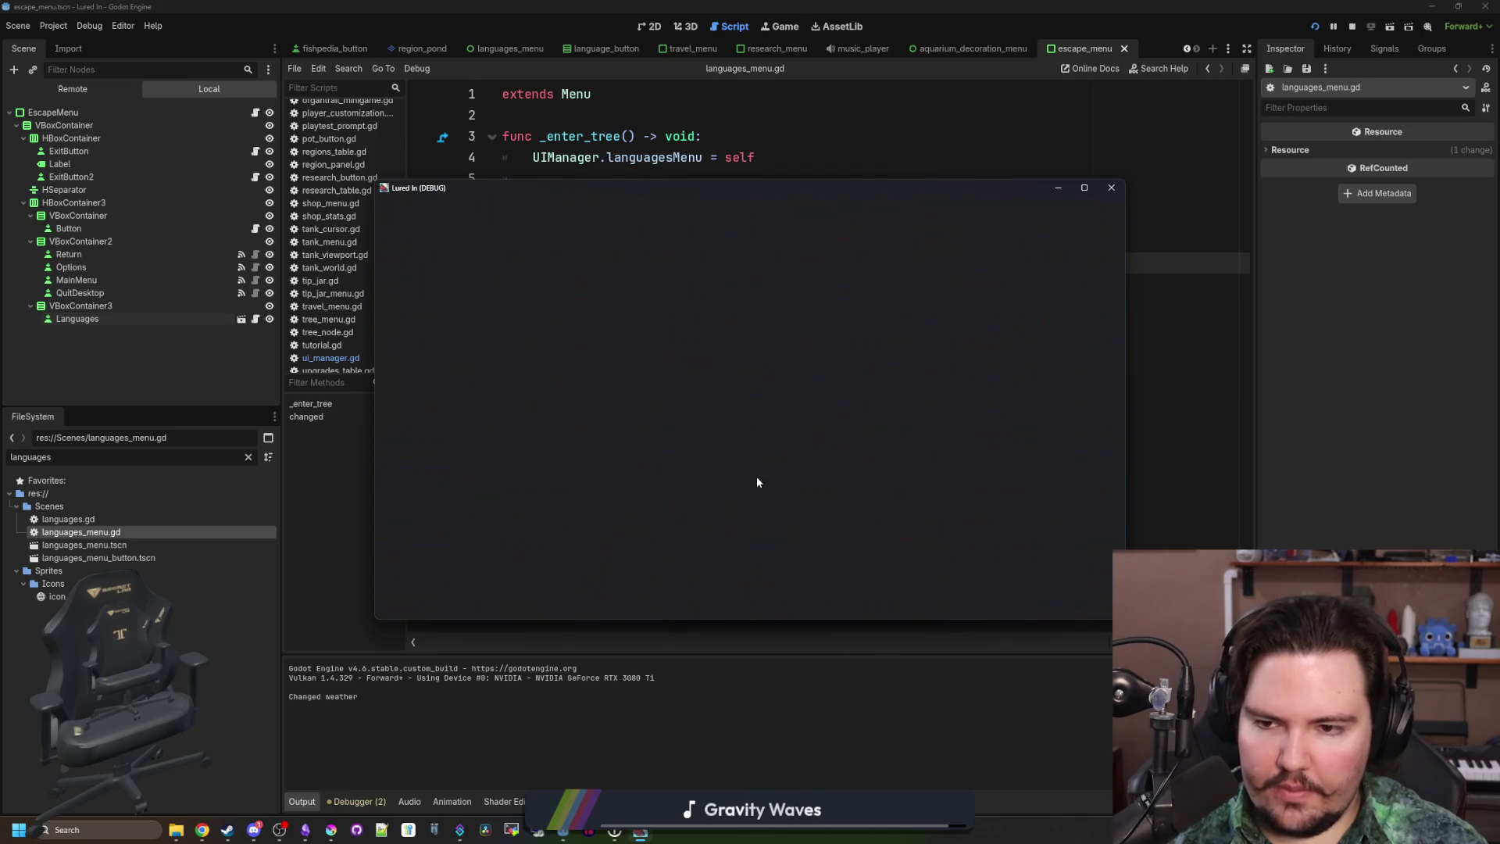
left_click(761, 449)
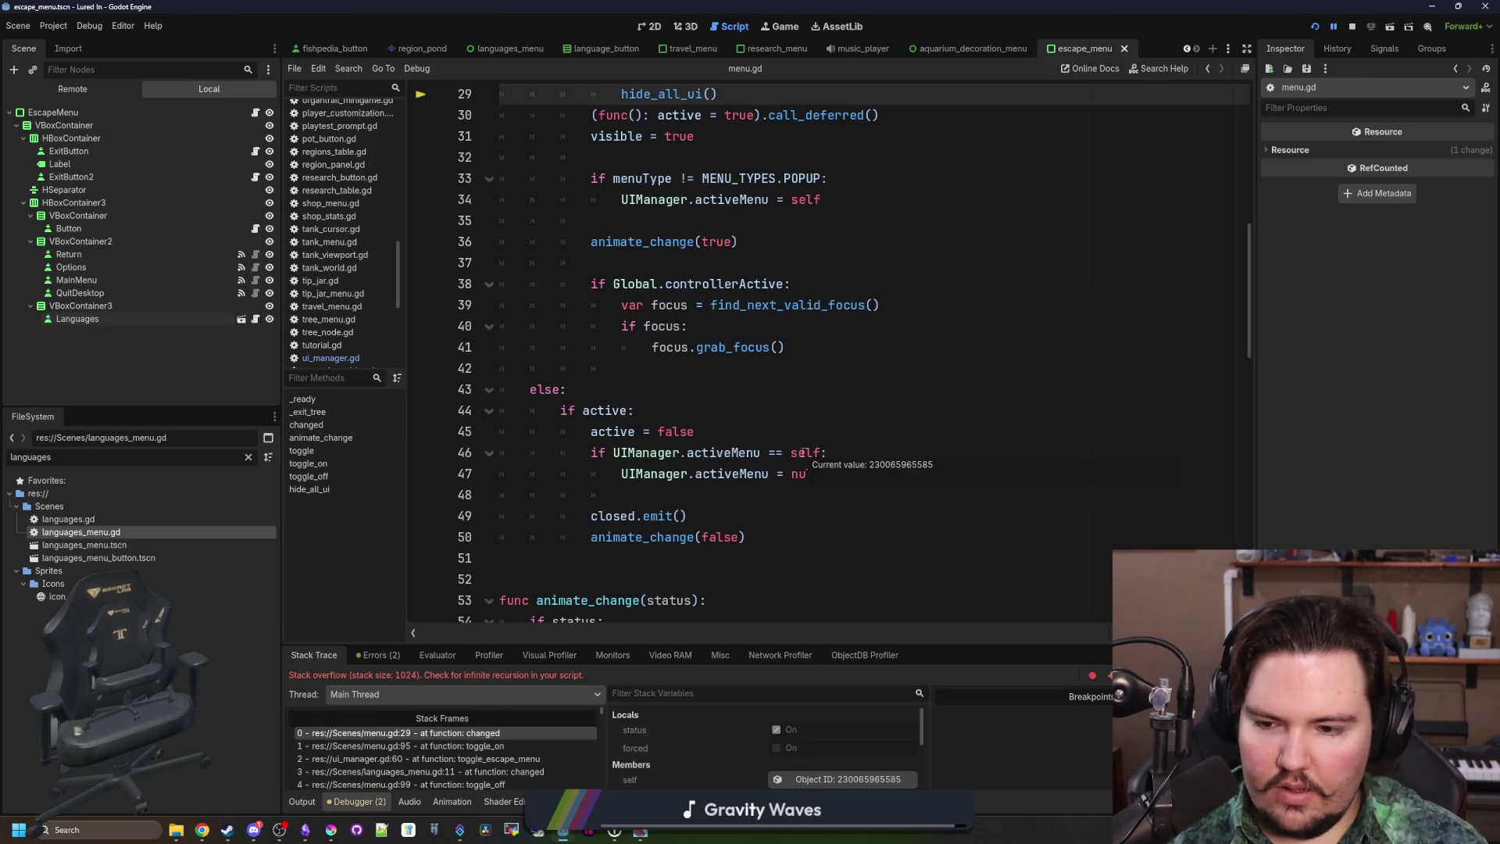
Step: Reopen languages_menu.gd from the script list and save the scripts
scroll(748, 414, "up", 5)
left_click(633, 329)
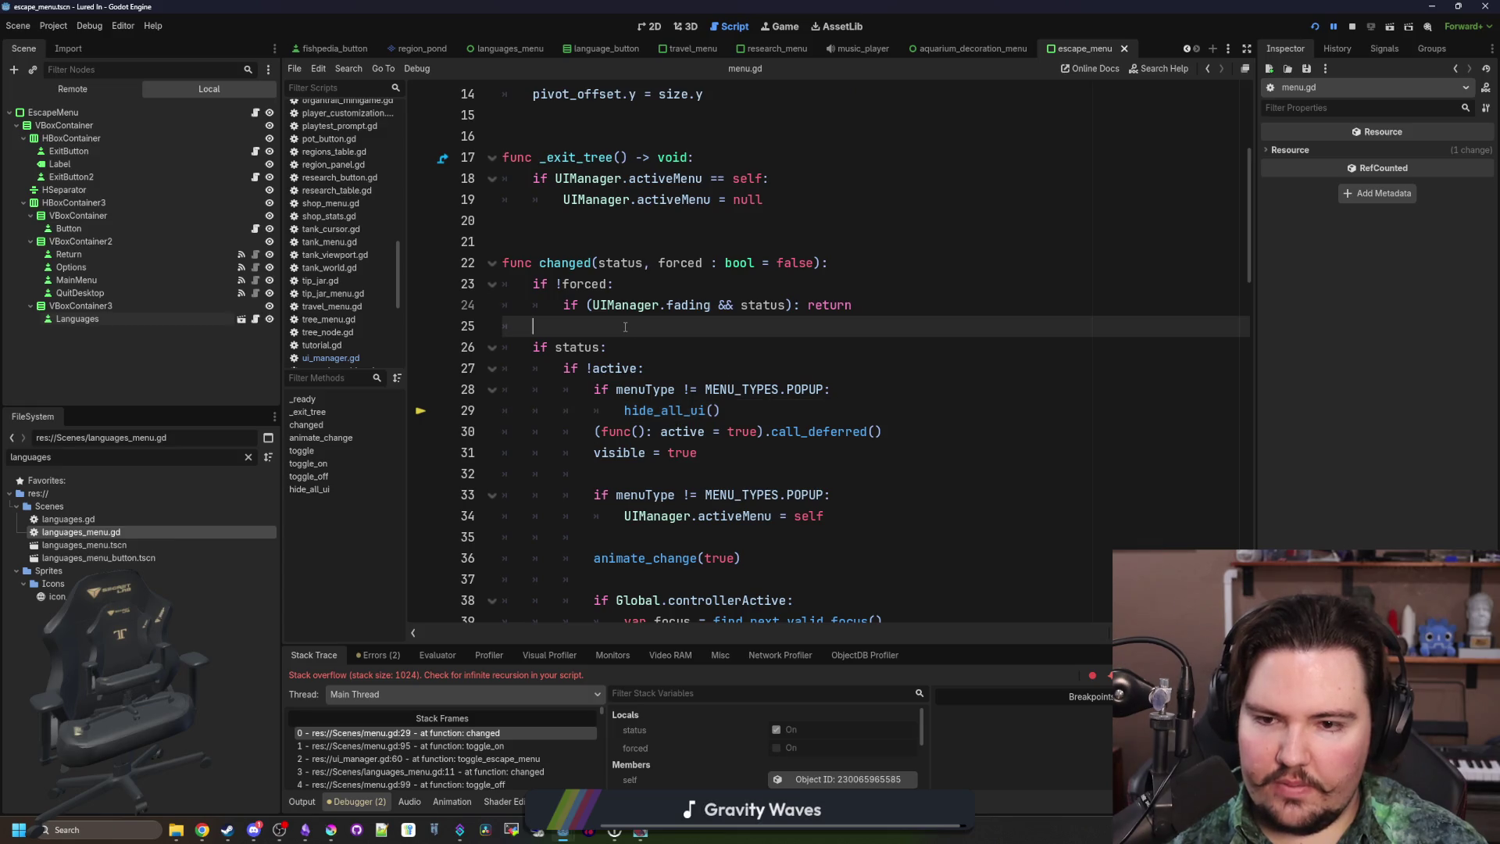
double_click(80, 533)
left_click(656, 266)
key("ctrl+s")
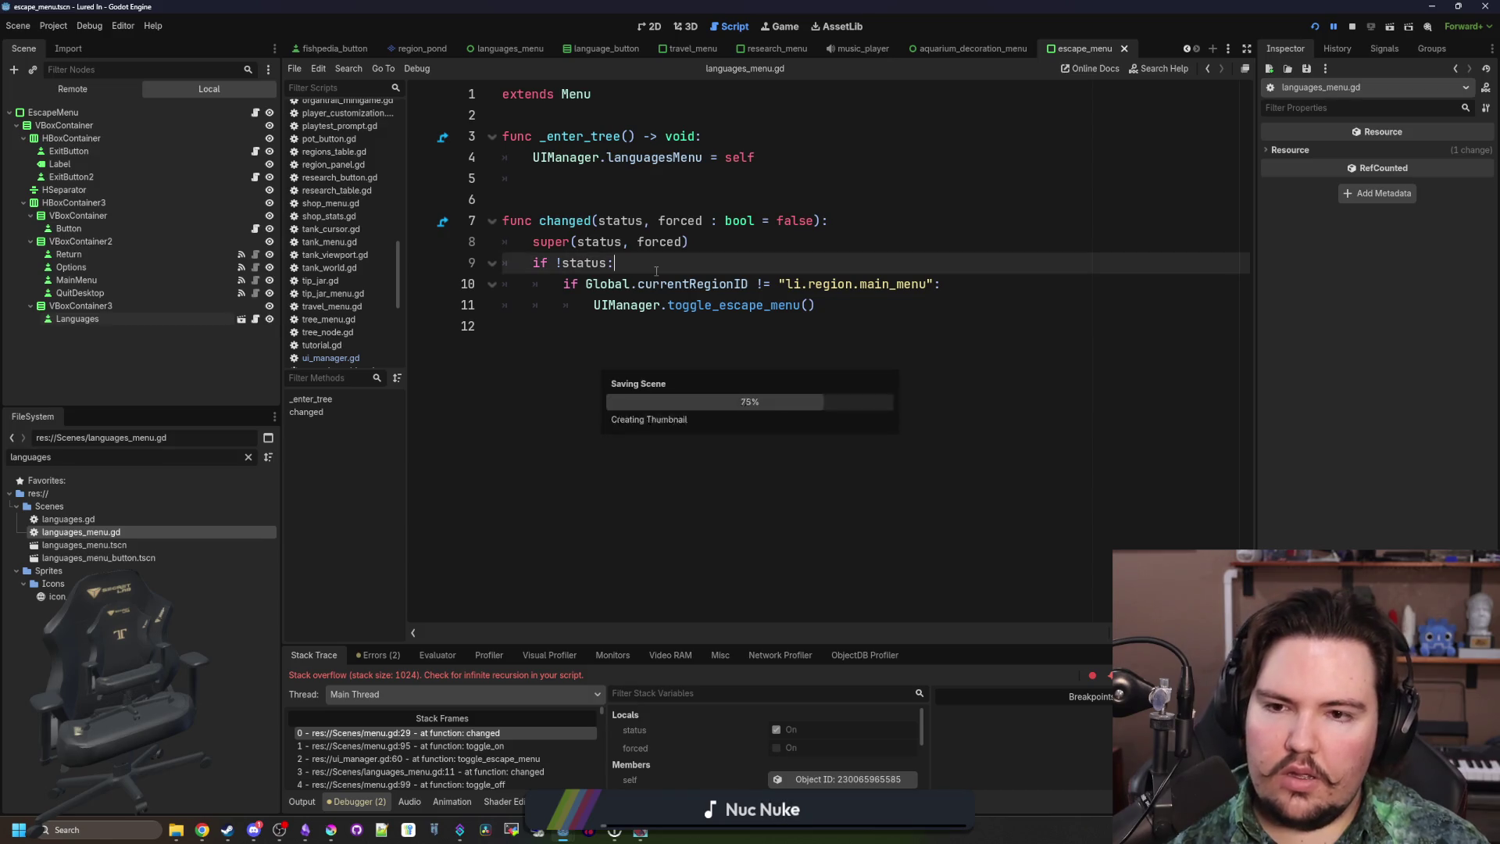
Step: Replace the toggle_escape_menu call with UIManager.escapeMenu.toggle_on() and save languages_menu.gd
key("ctrl+s")
left_click(840, 226)
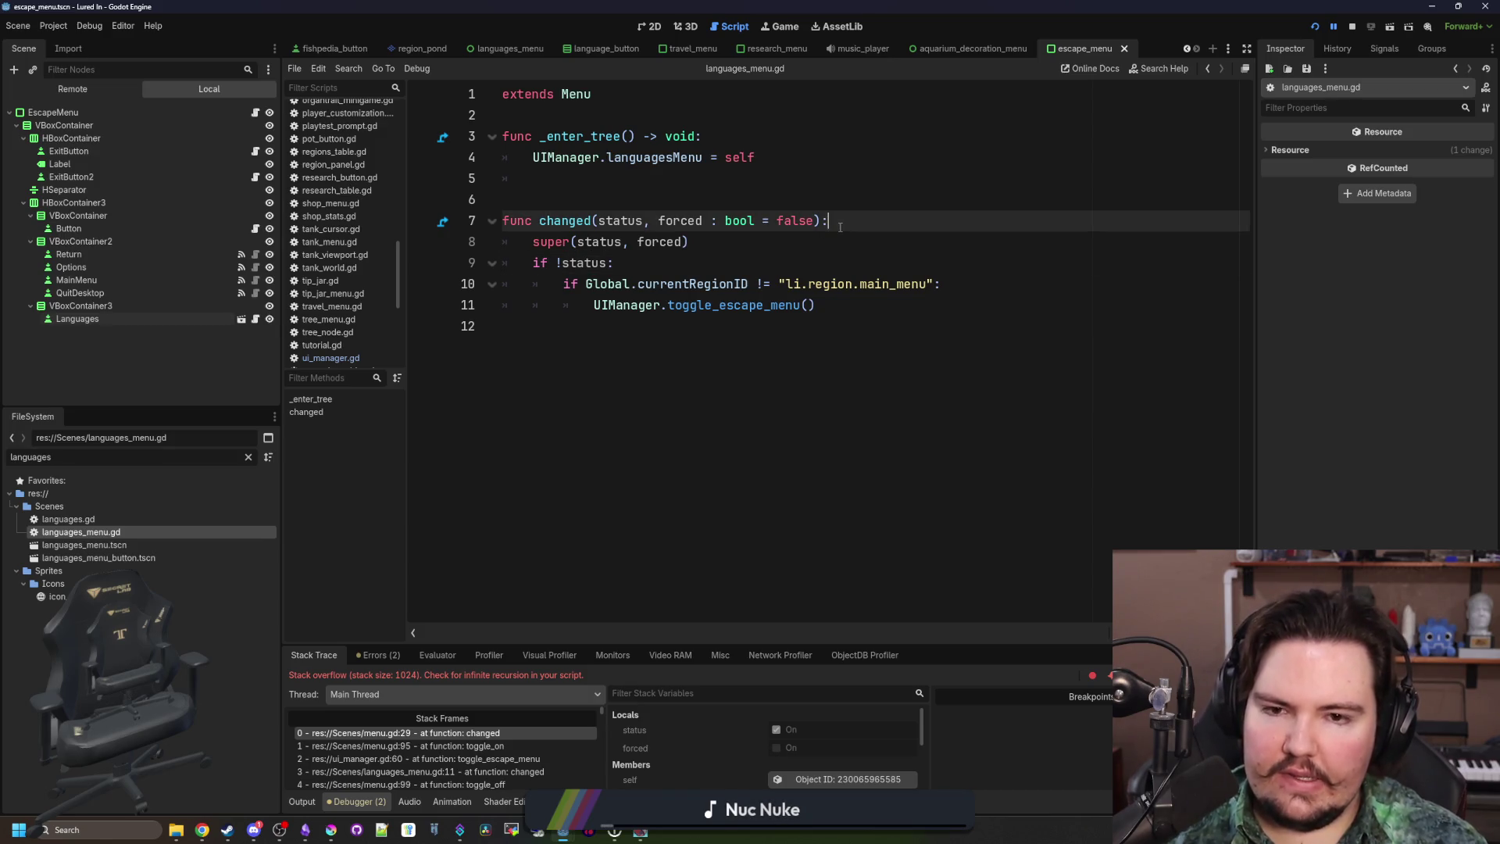
key("Return")
type("var")
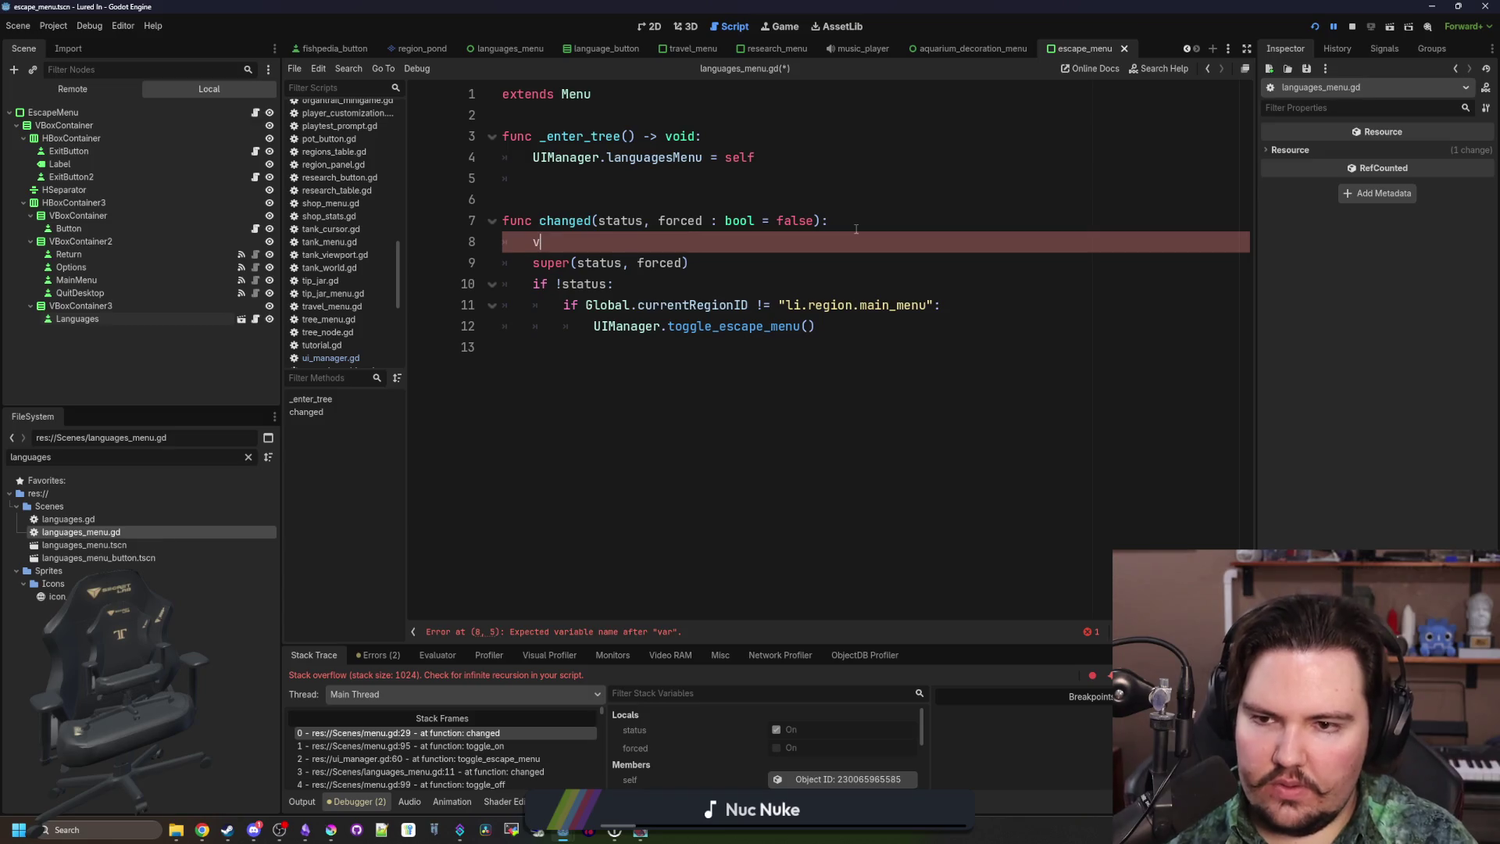
key("BackSpace")
key("BackSpace")
key("BackSpace")
left_click_drag(816, 304, 596, 304)
type("UIM")
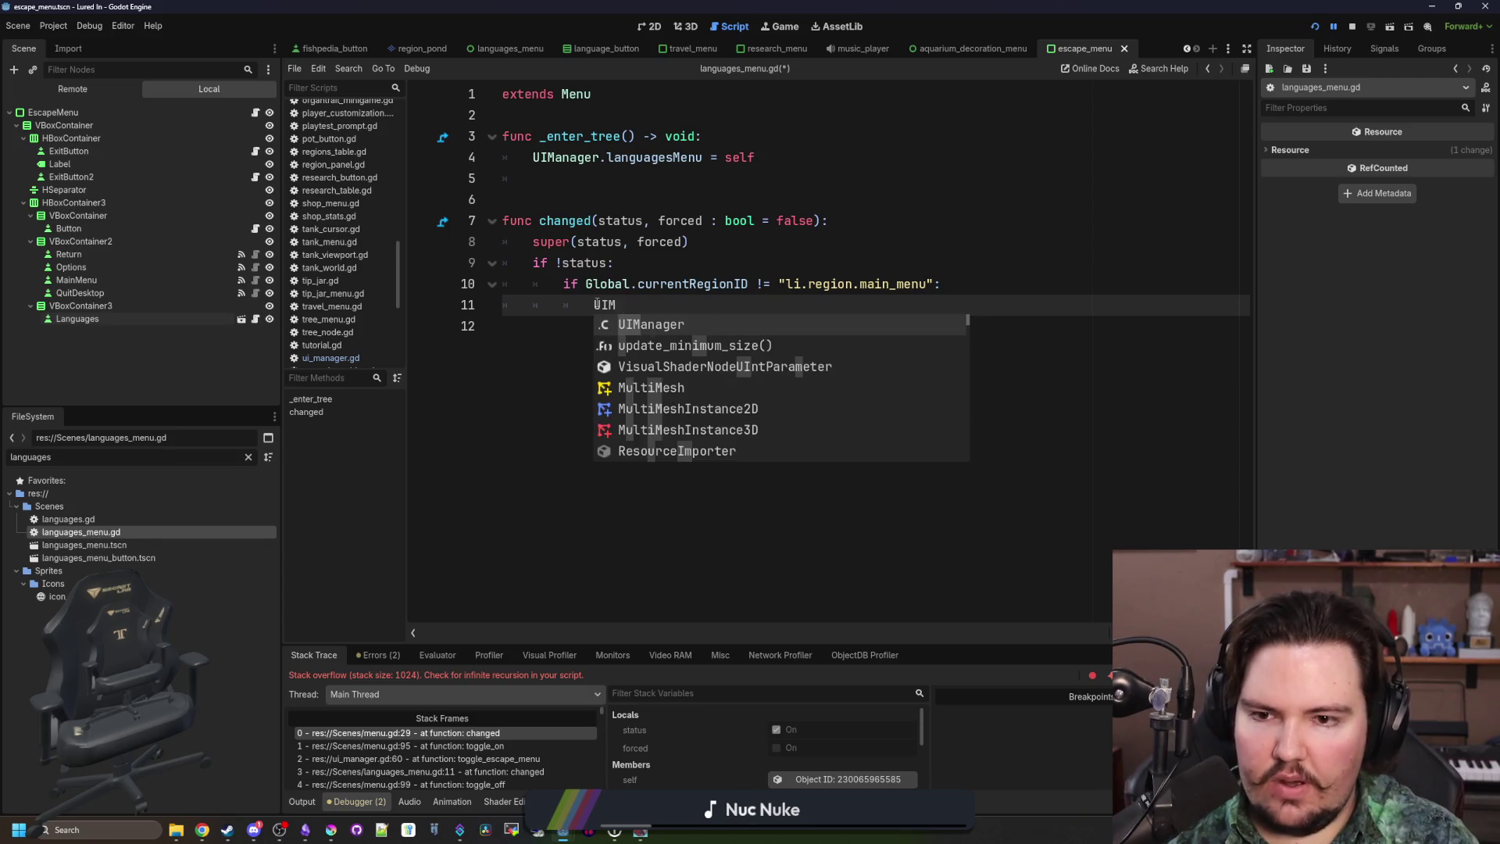
key("Return")
type(".escape")
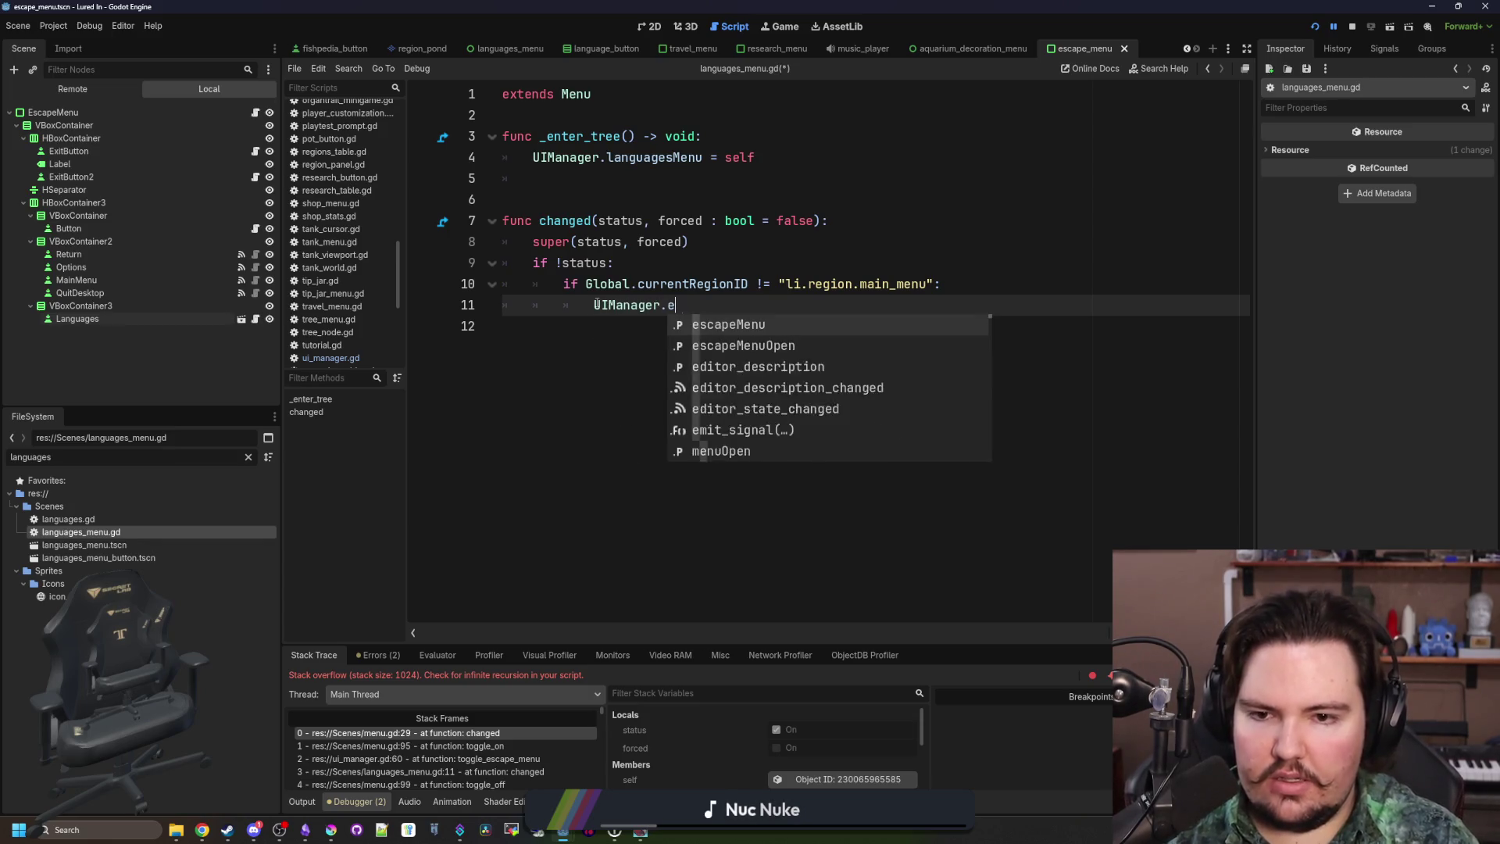
key("Return")
type(".toggle_on")
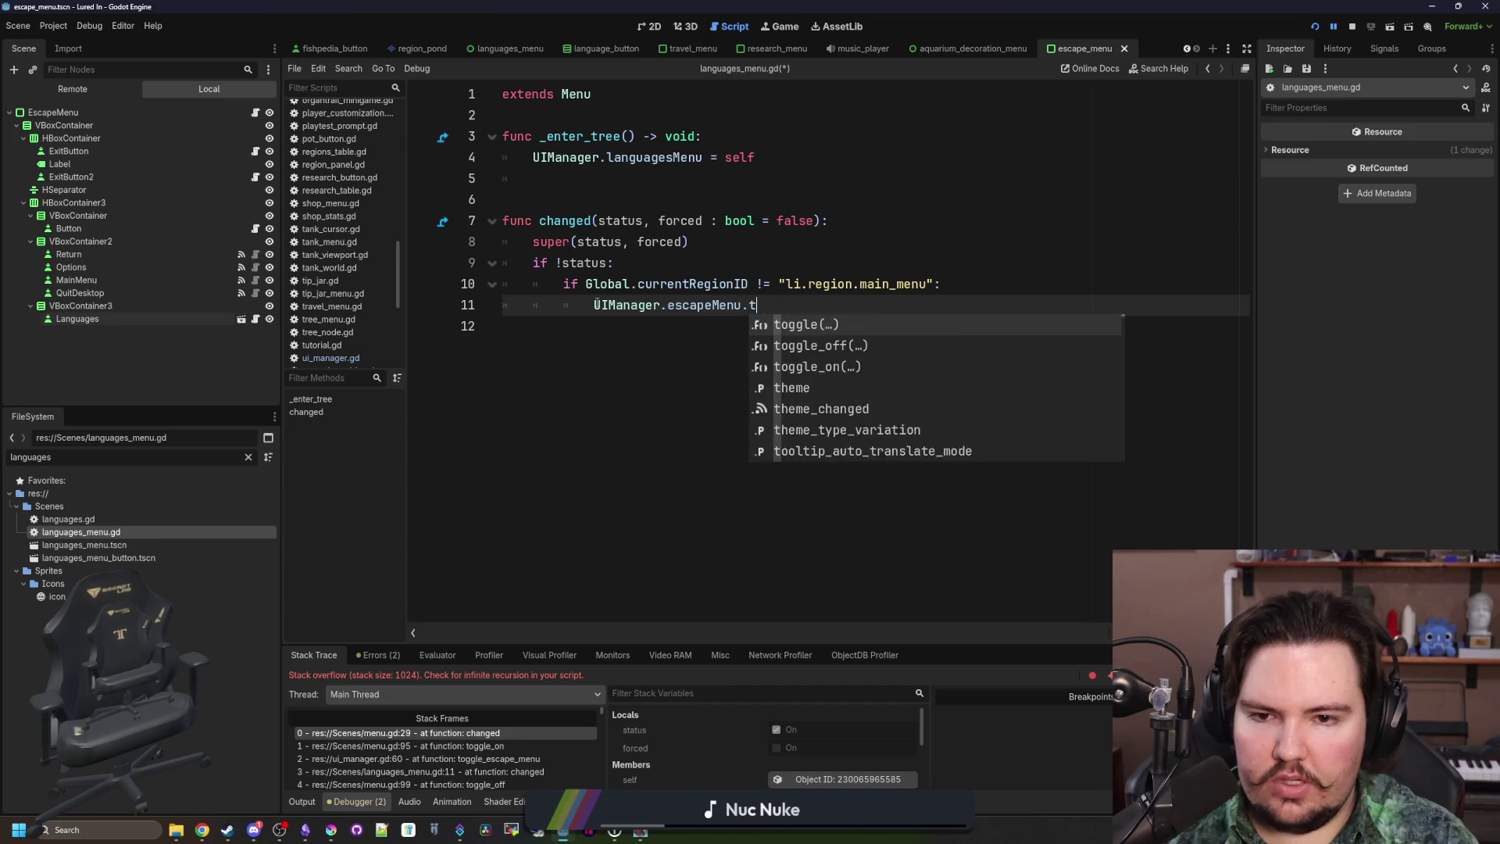
key("Return")
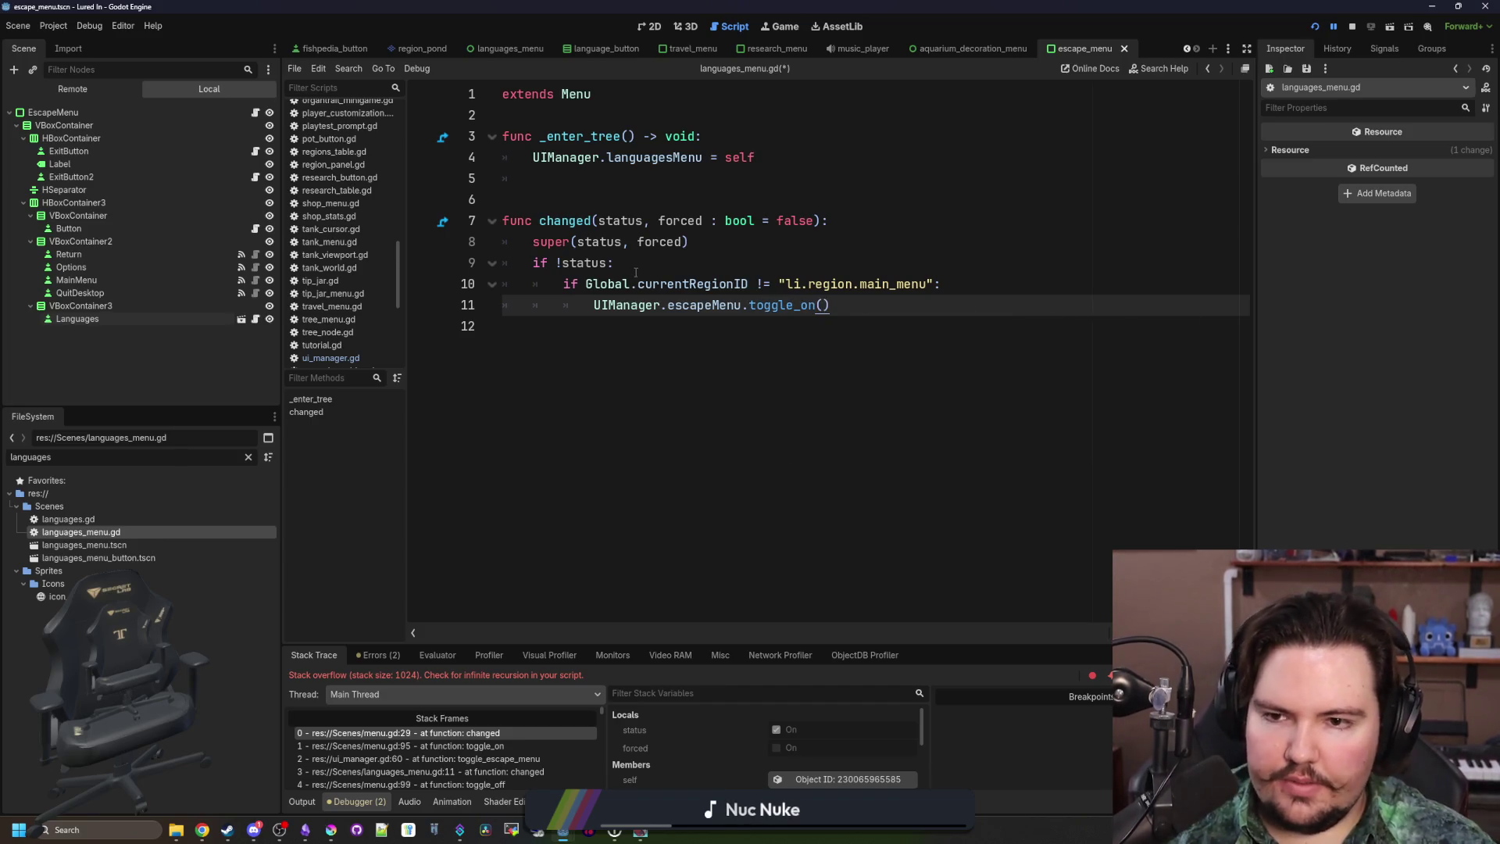
left_click(615, 263)
key("ctrl+s")
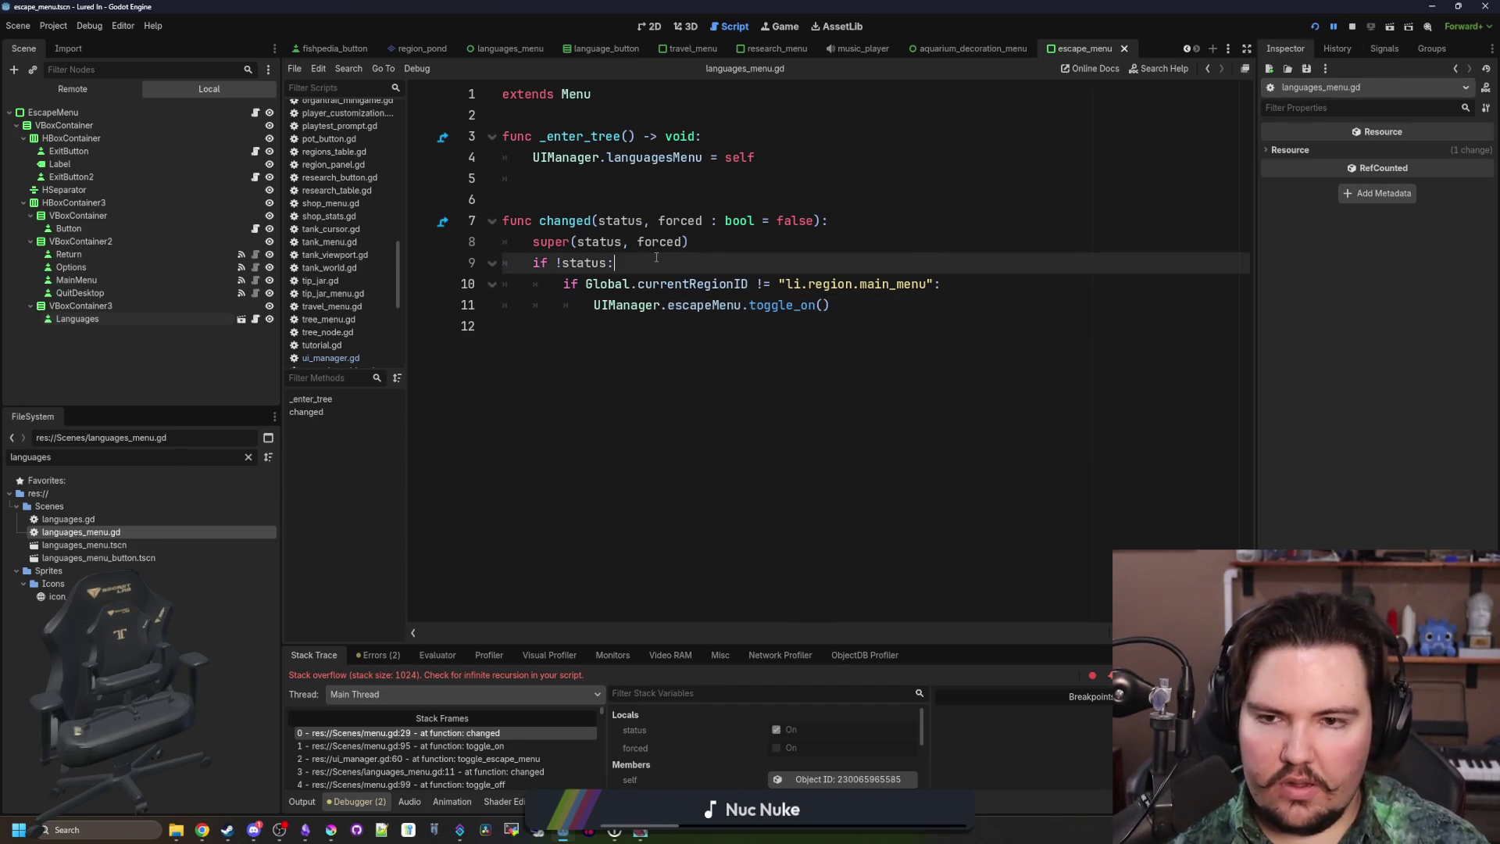
Step: Add 'var open = active', change the check to 'if !status && open:', save, and relaunch the game
left_click(710, 242)
left_click(894, 220)
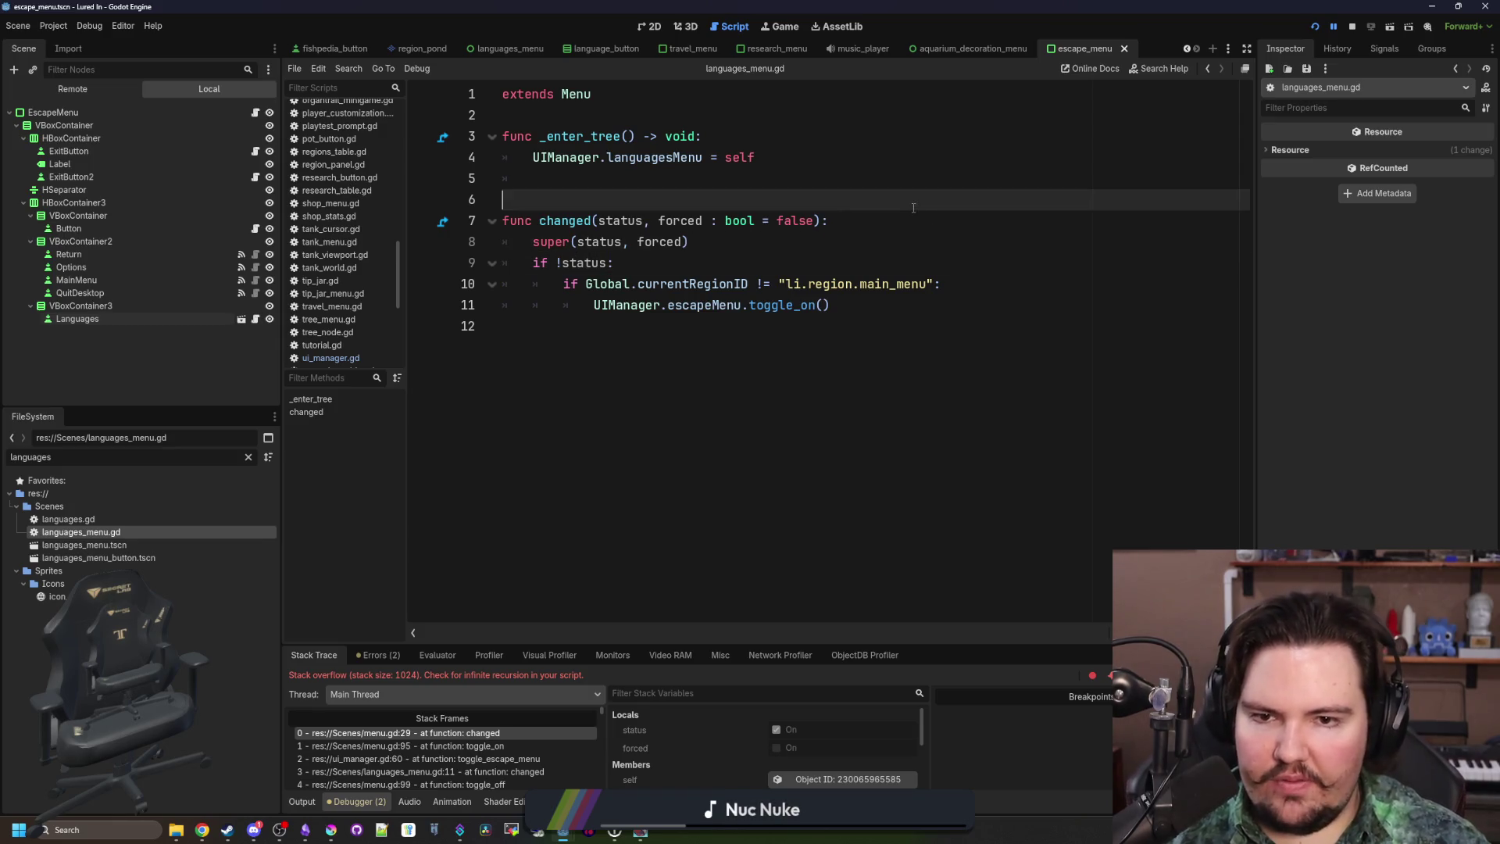
key("Return")
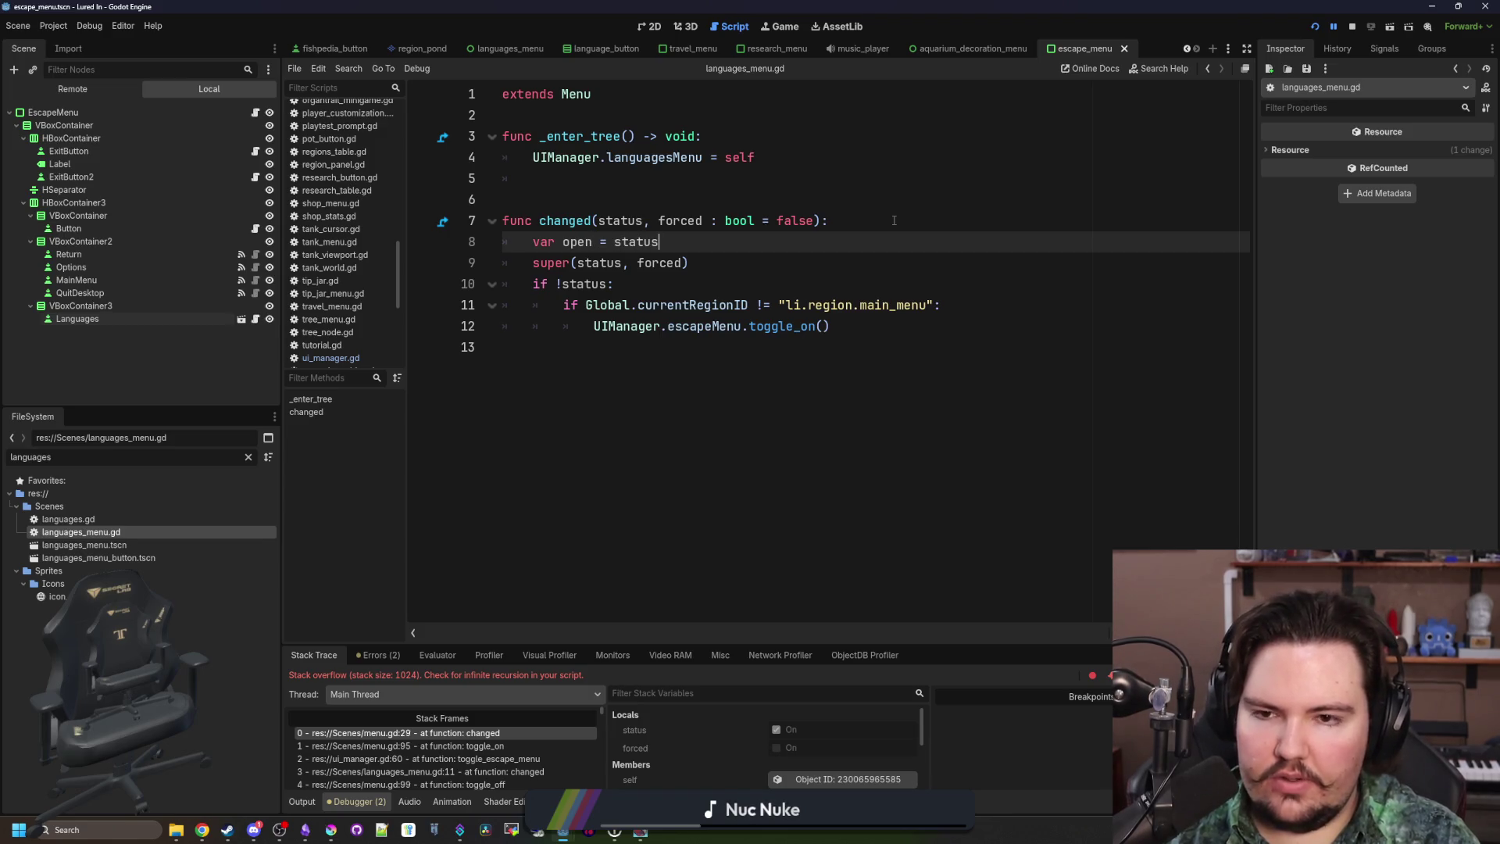
key("BackSpace")
key("BackSpace")
key("BackSpace")
type("active")
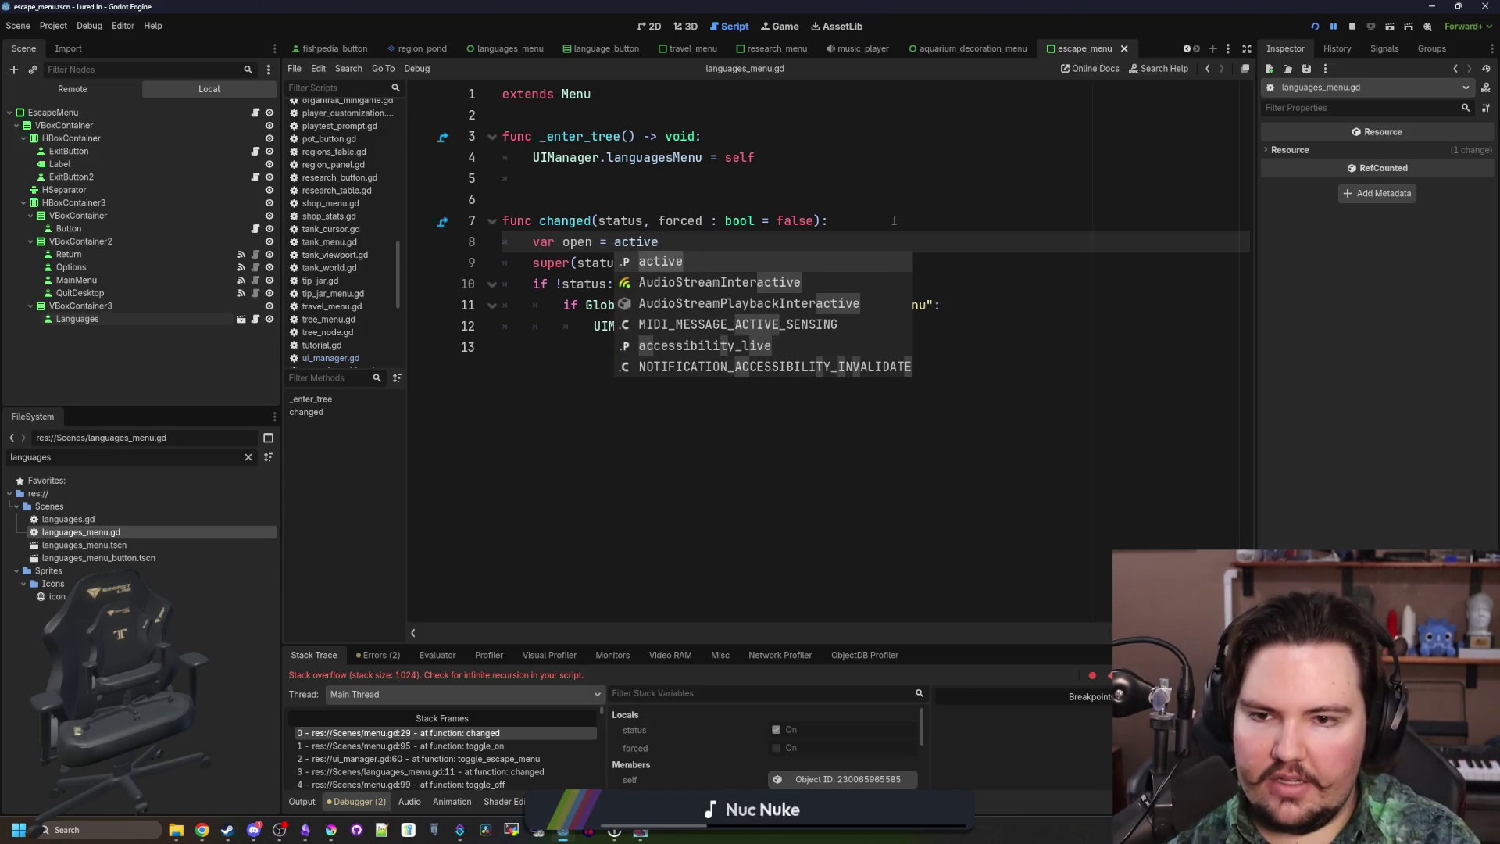
key("Escape")
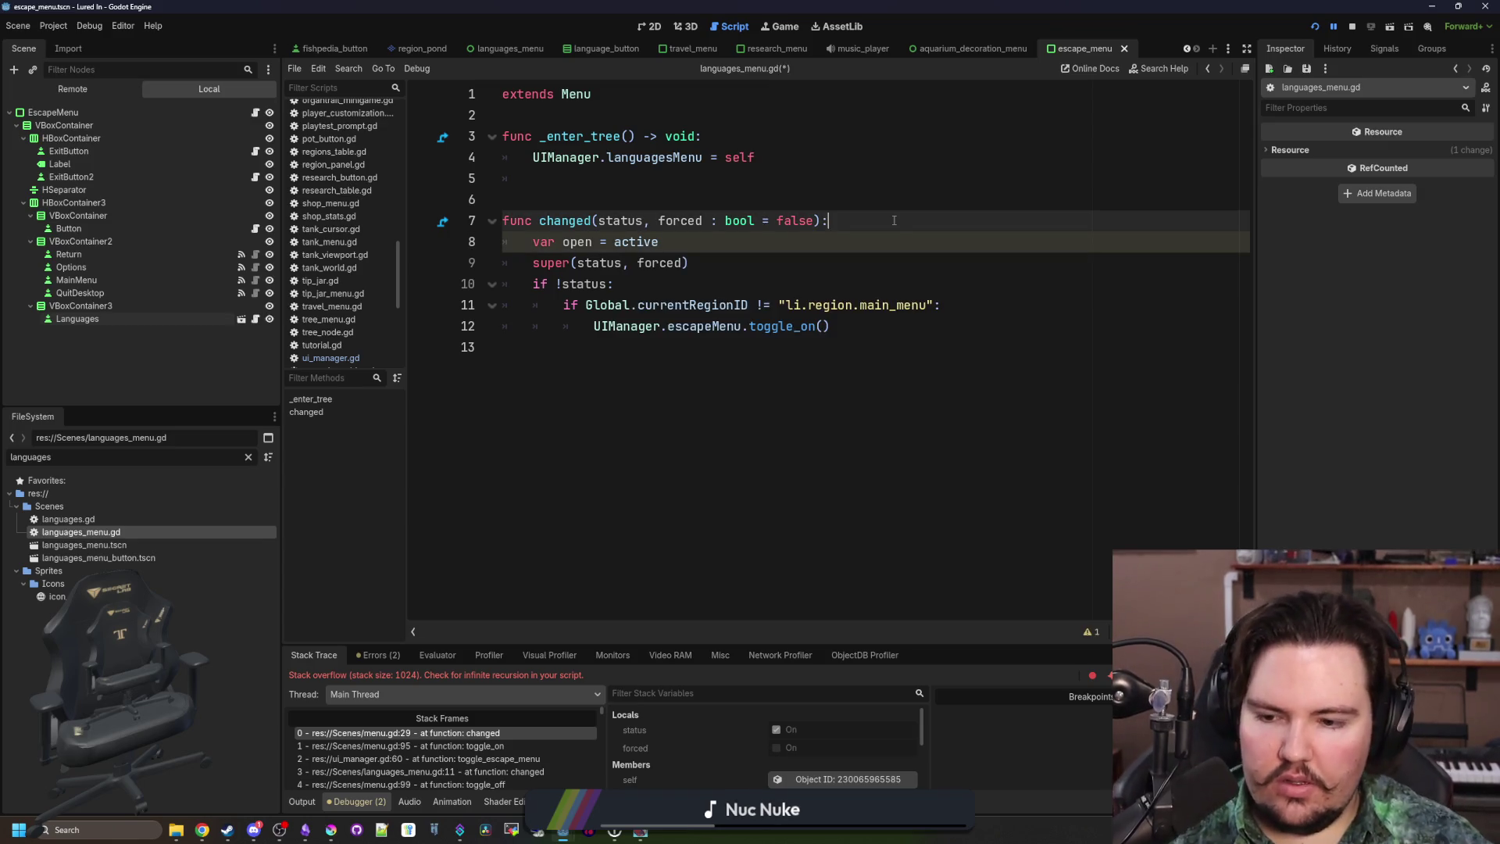
left_click(636, 242)
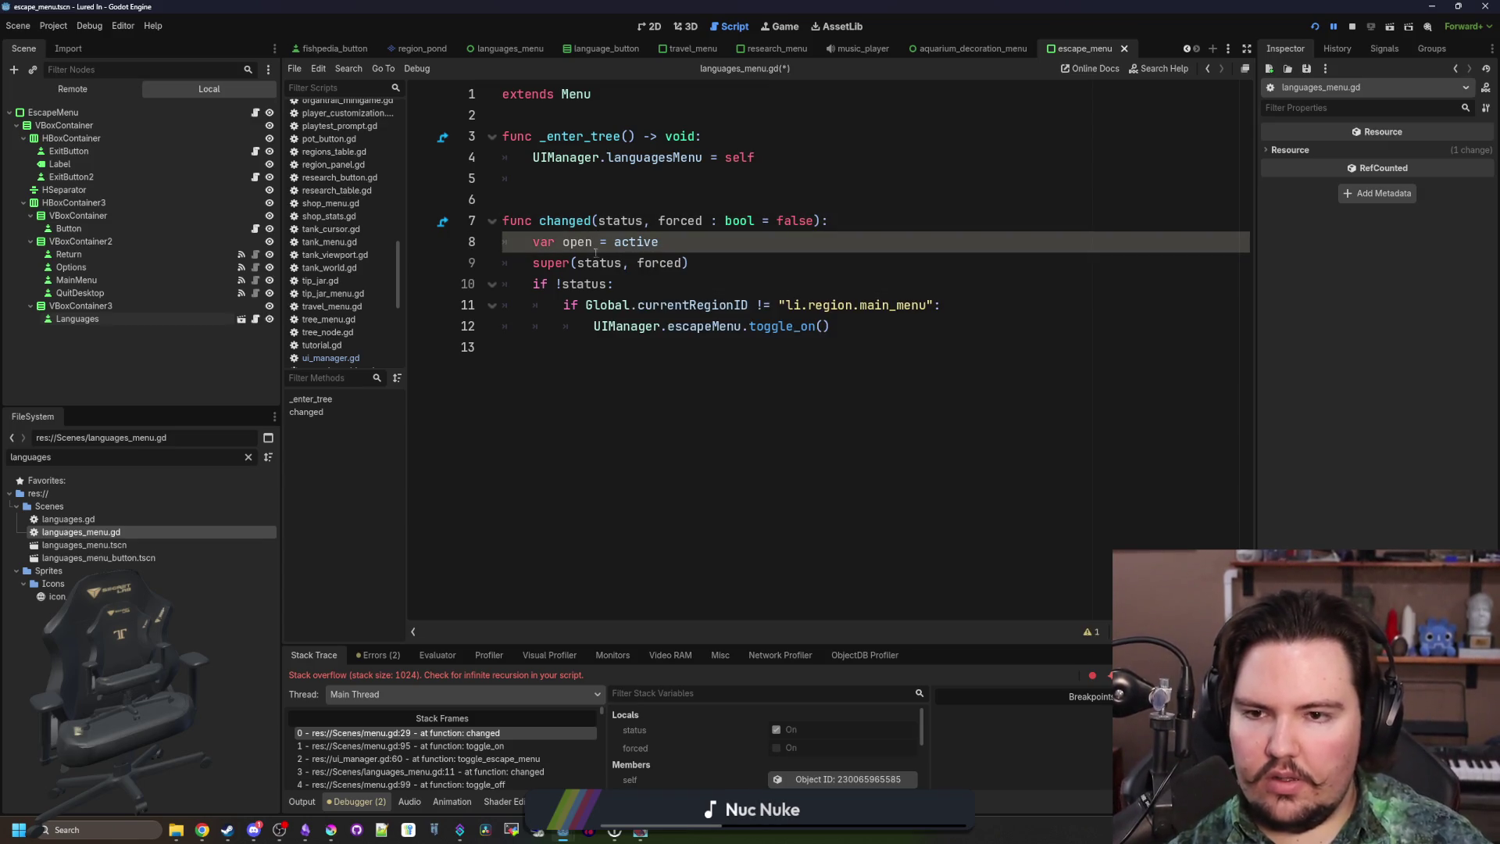
double_click(582, 284)
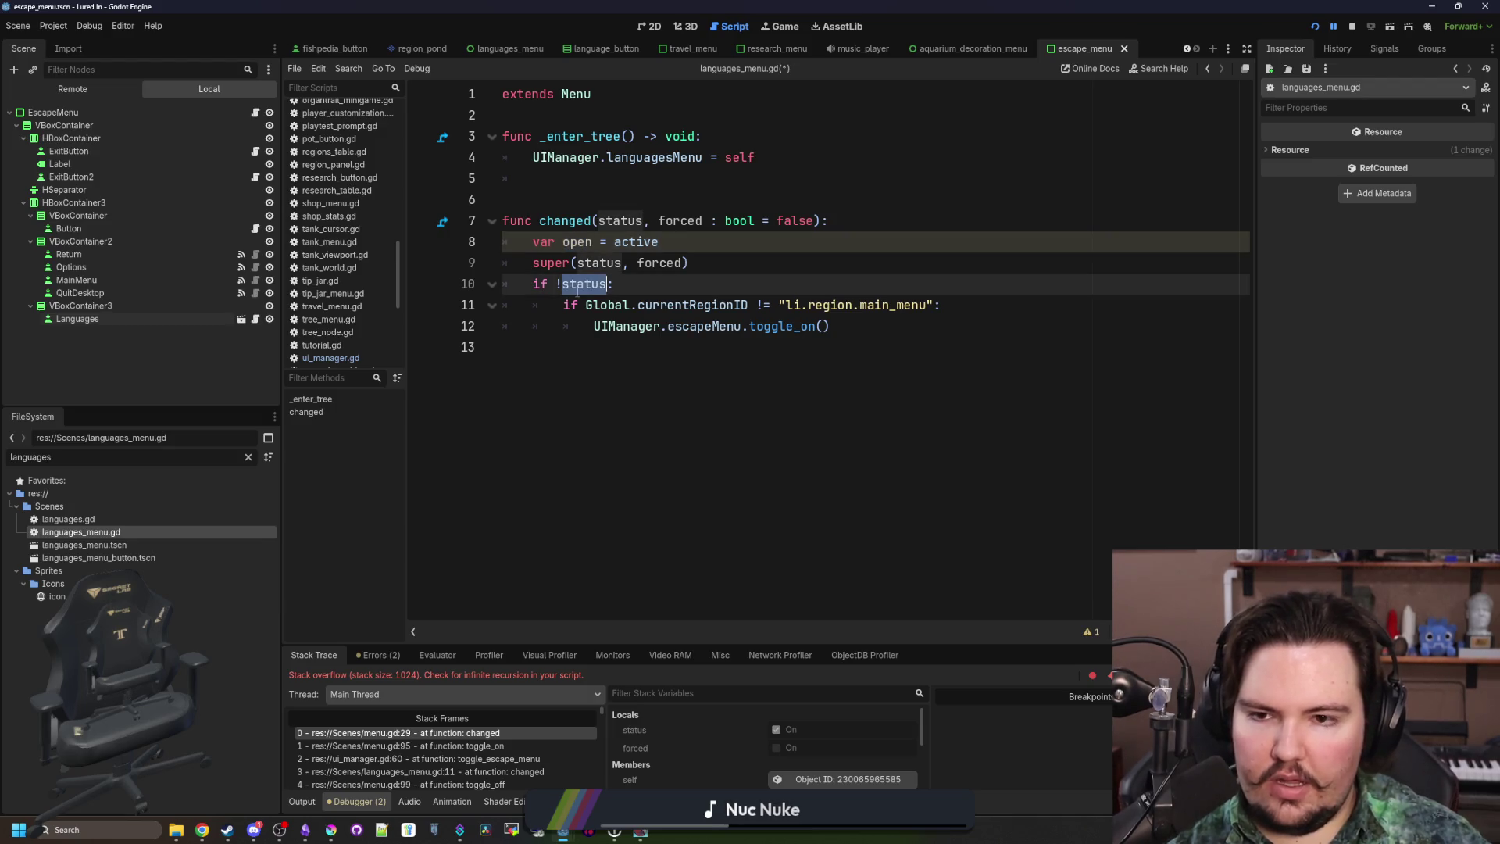
type("status")
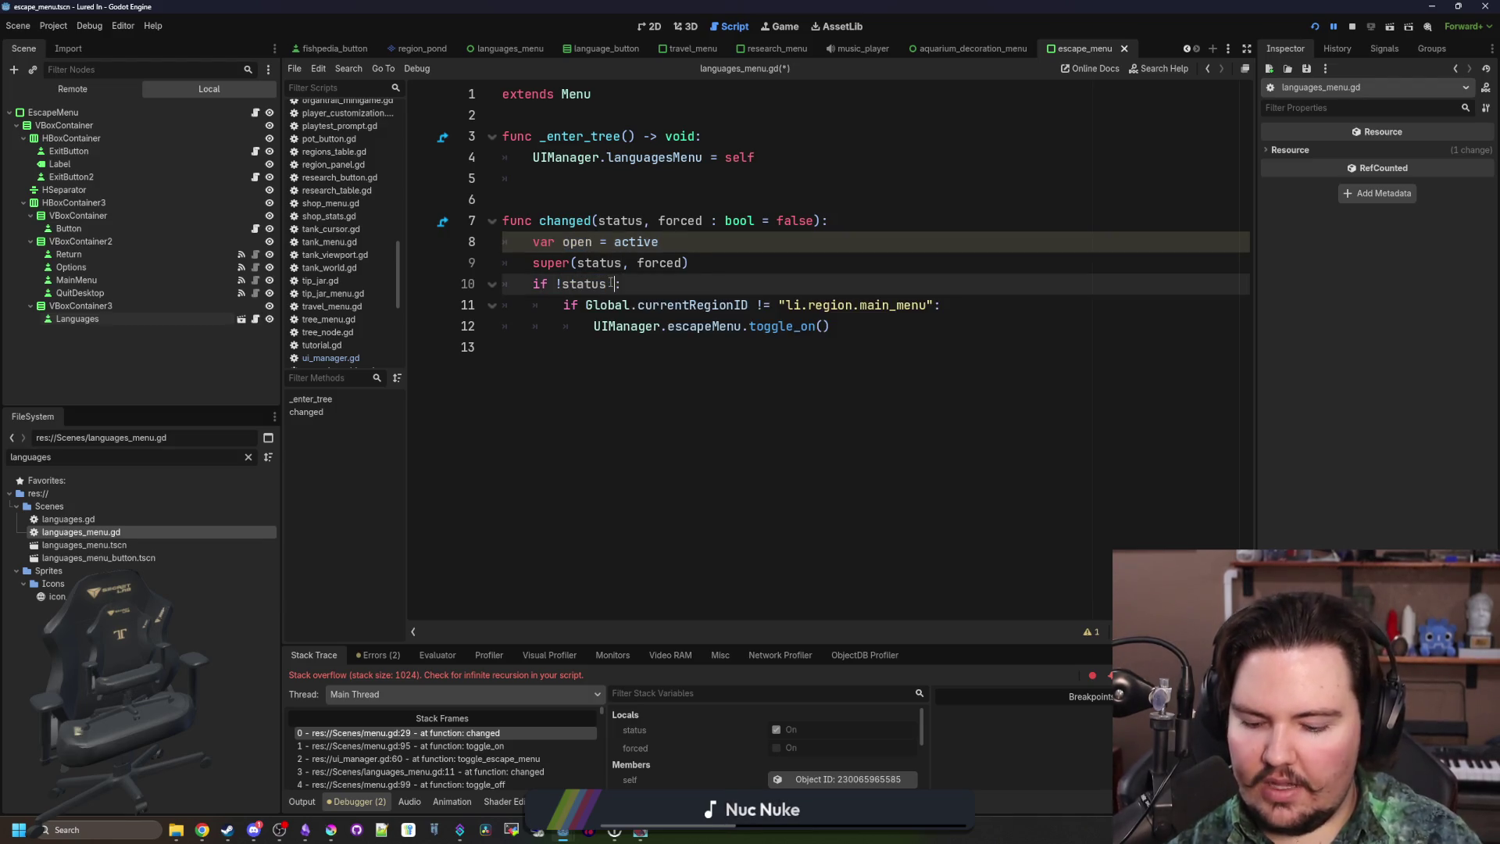
key("BackSpace")
key("BackSpace")
key("BackSpace")
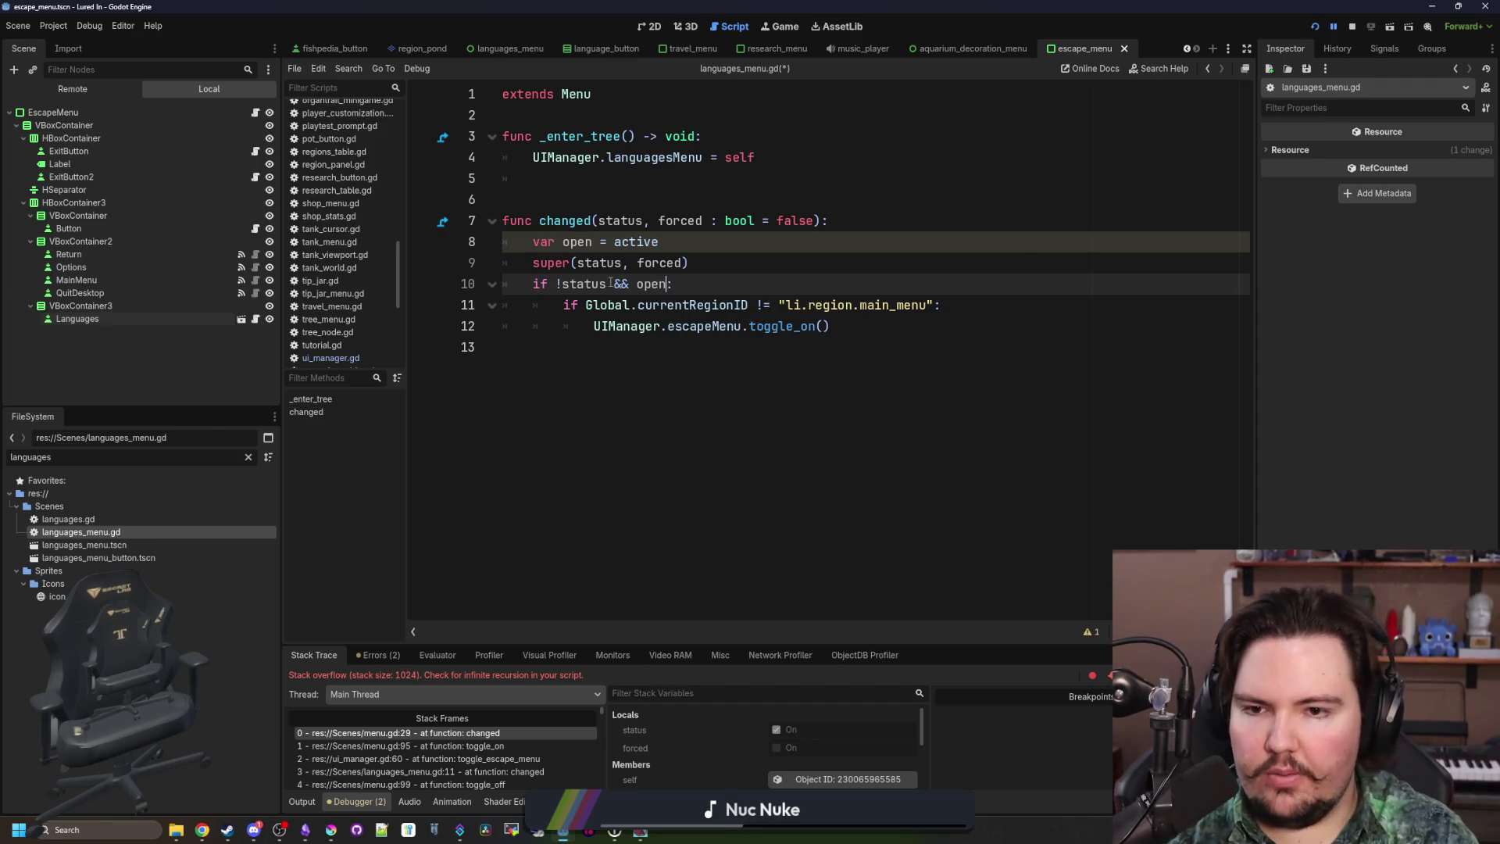
left_click(720, 257)
key("ctrl+s")
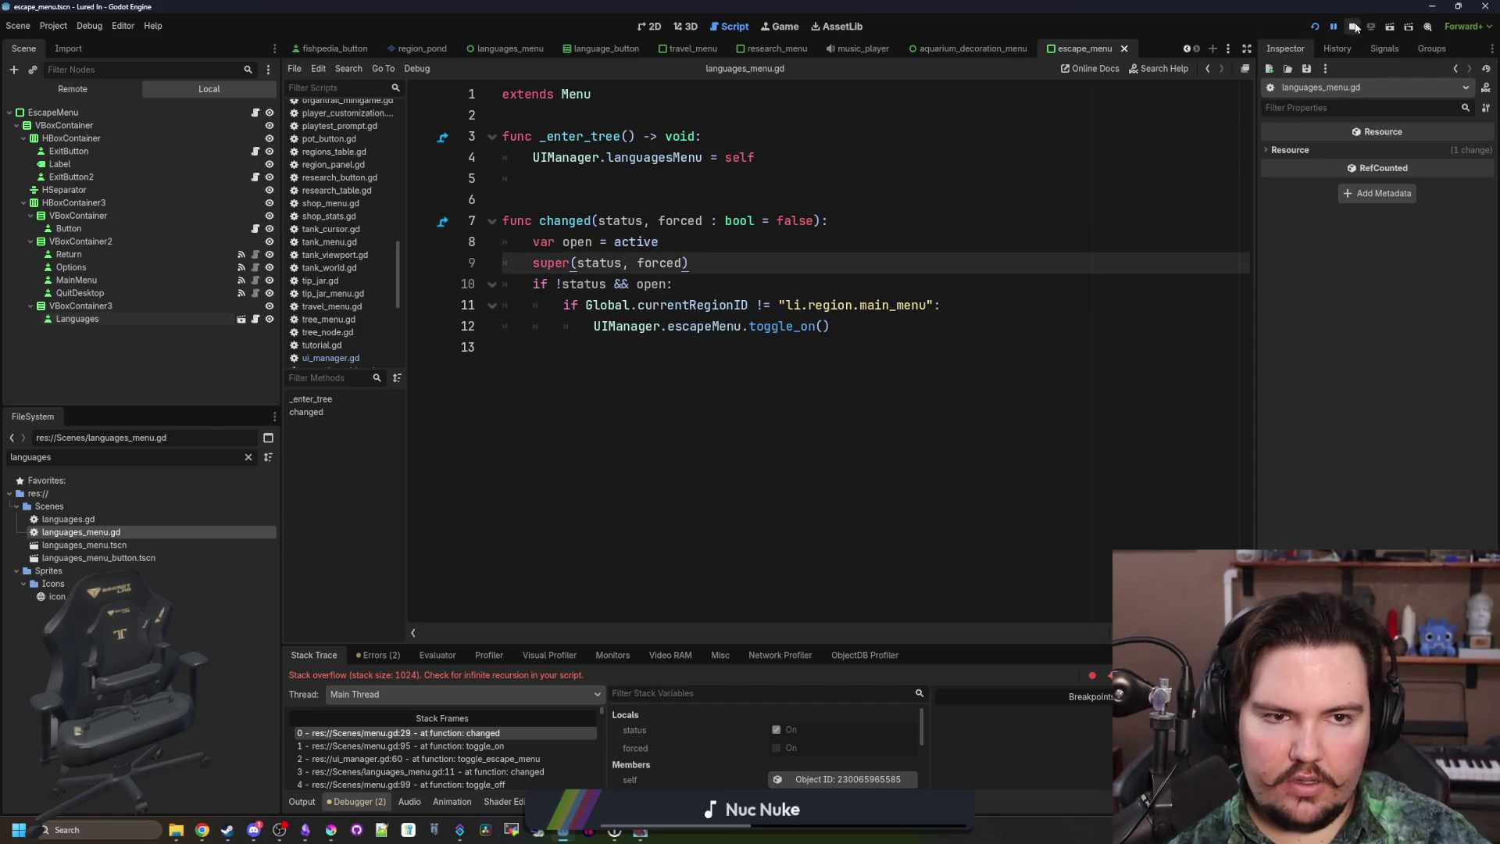
left_click(1353, 26)
left_click(1318, 28)
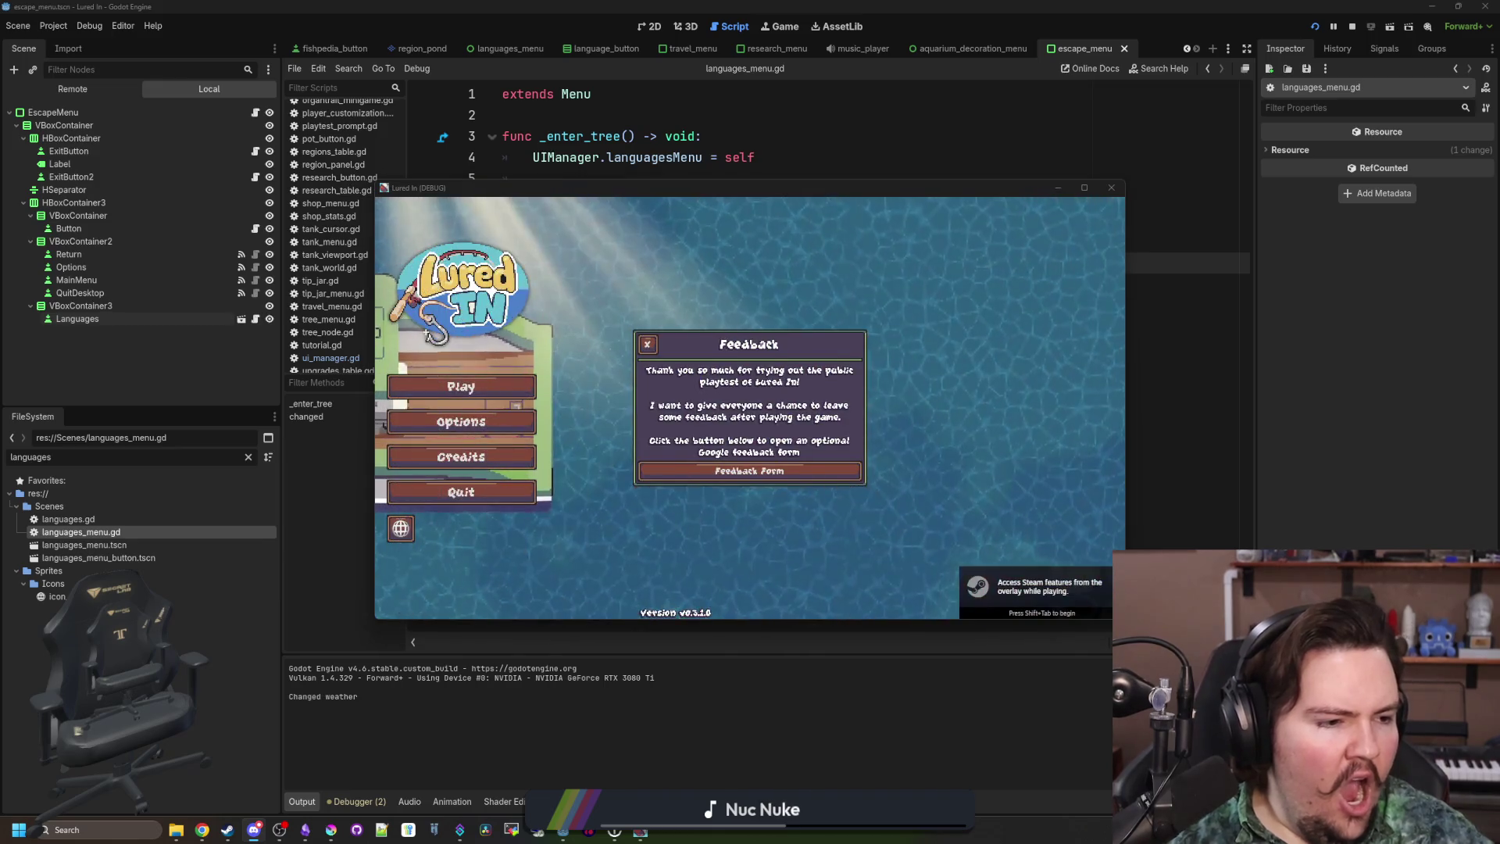
Step: Dismiss the feedback notice, open and close Languages on the title screen, and start playing
left_click(647, 344)
left_click(399, 531)
left_click(620, 336)
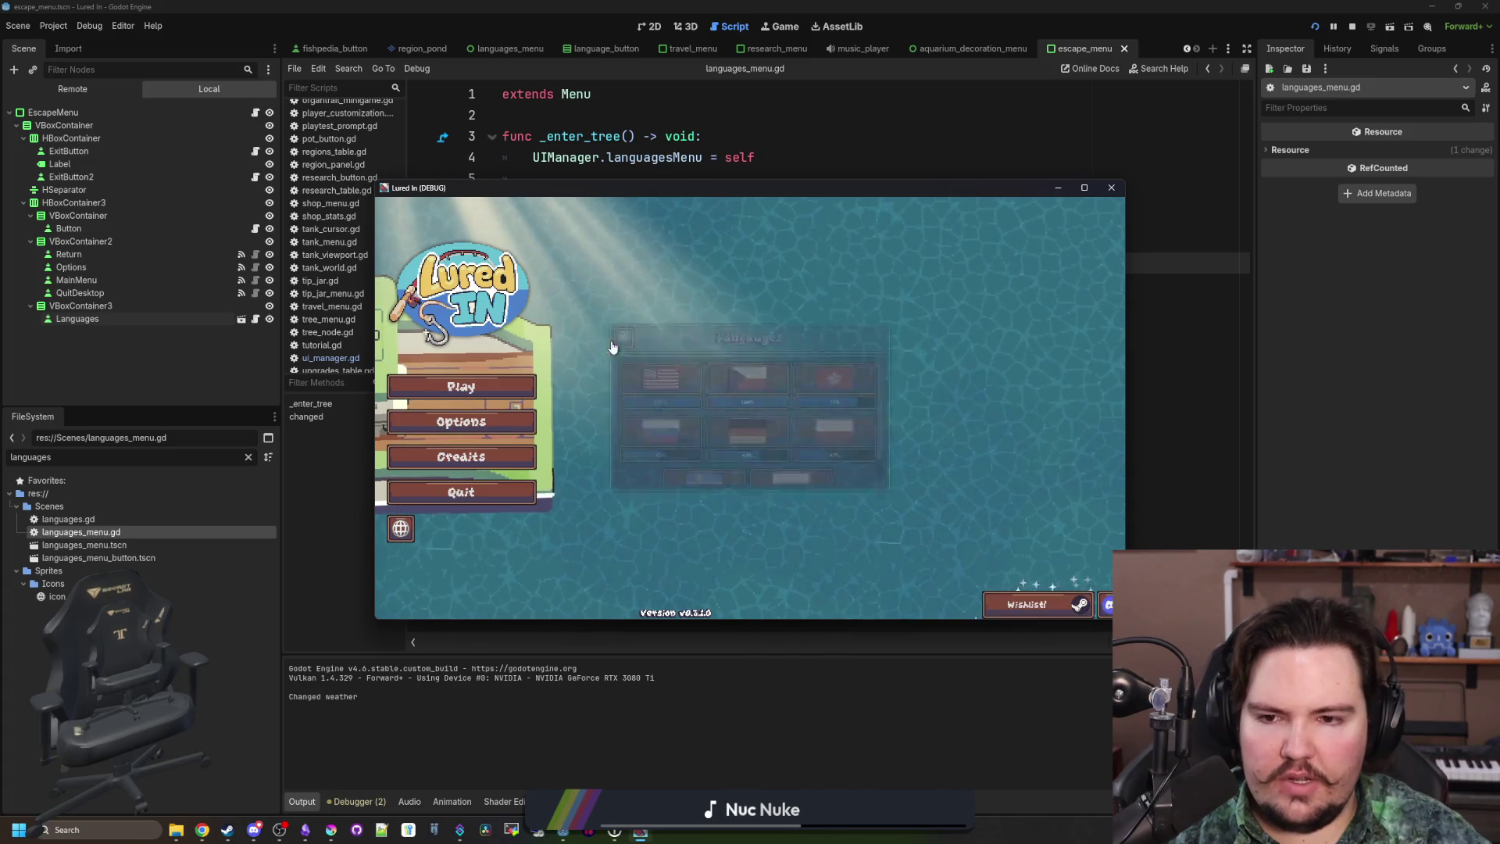
left_click(461, 386)
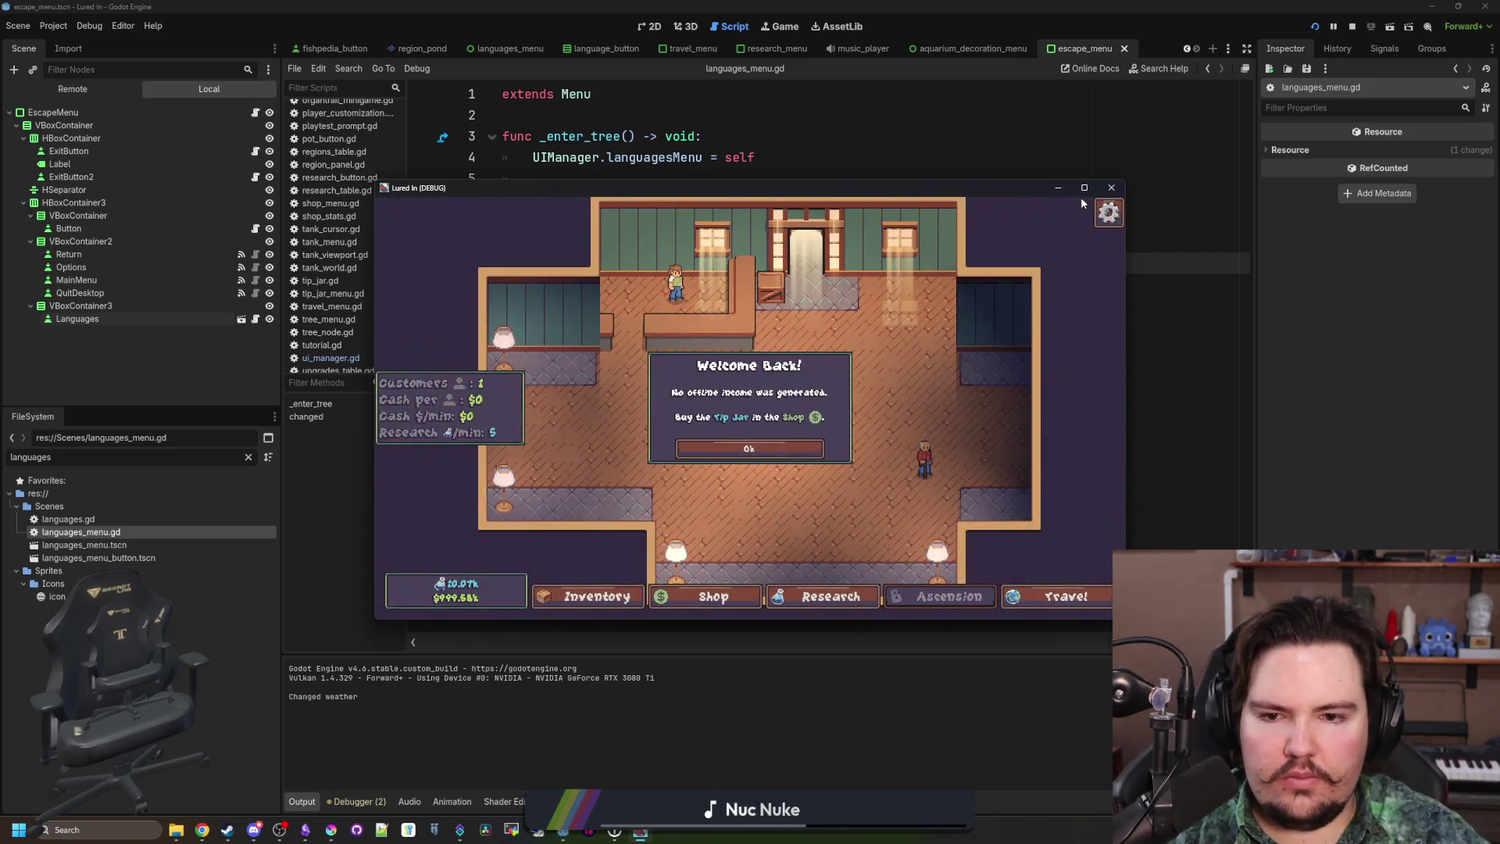
left_click(1084, 187)
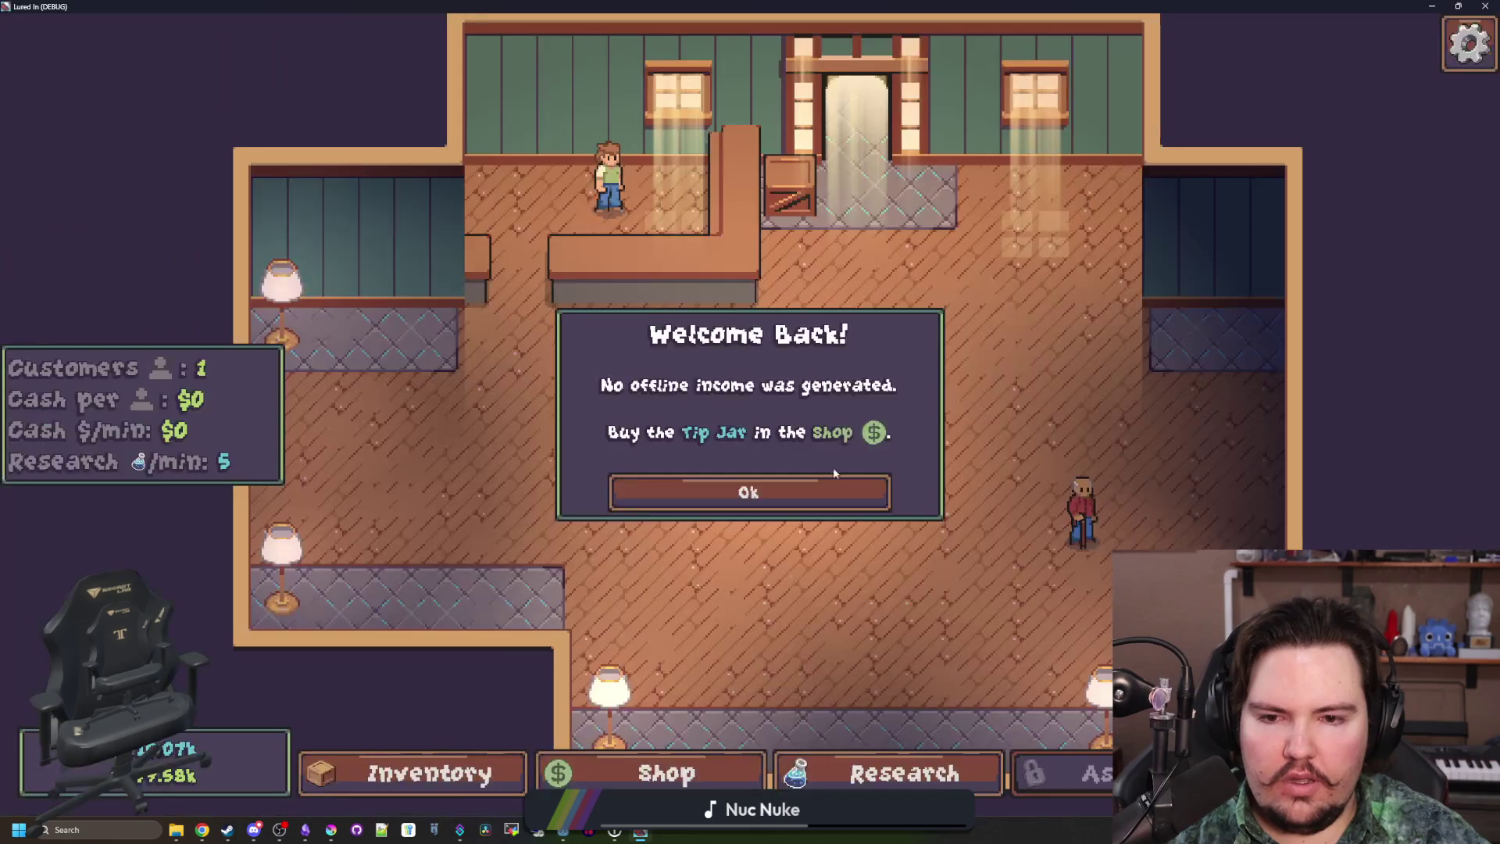
left_click(829, 488)
Step: Open the Escape Menu, toggle the Languages panel on and off repeatedly, then close the menu
key("Escape")
left_click(980, 512)
left_click(991, 520)
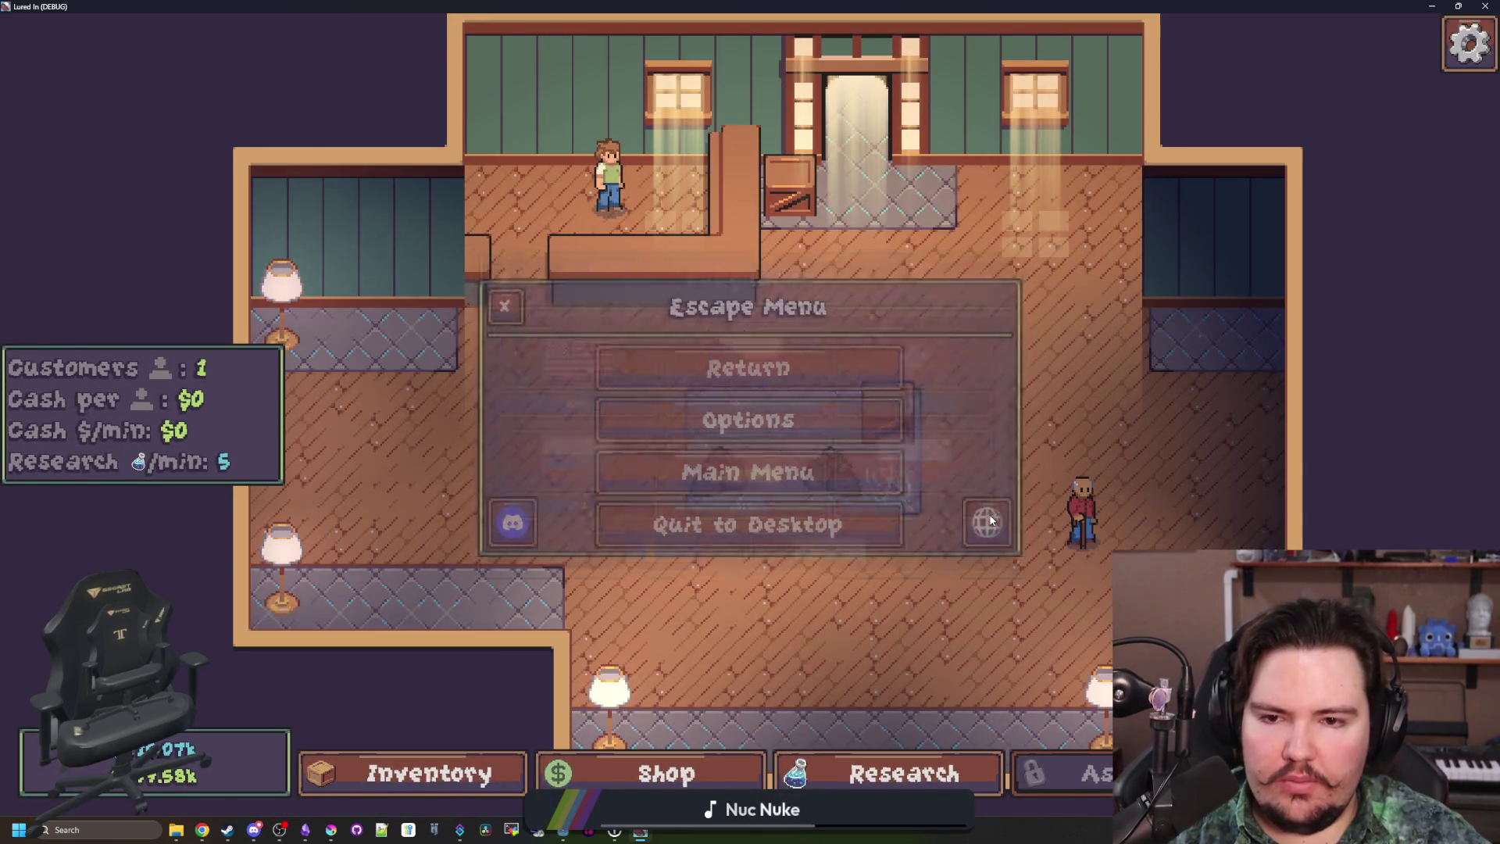
left_click(990, 520)
left_click(991, 519)
left_click(991, 519)
left_click(991, 520)
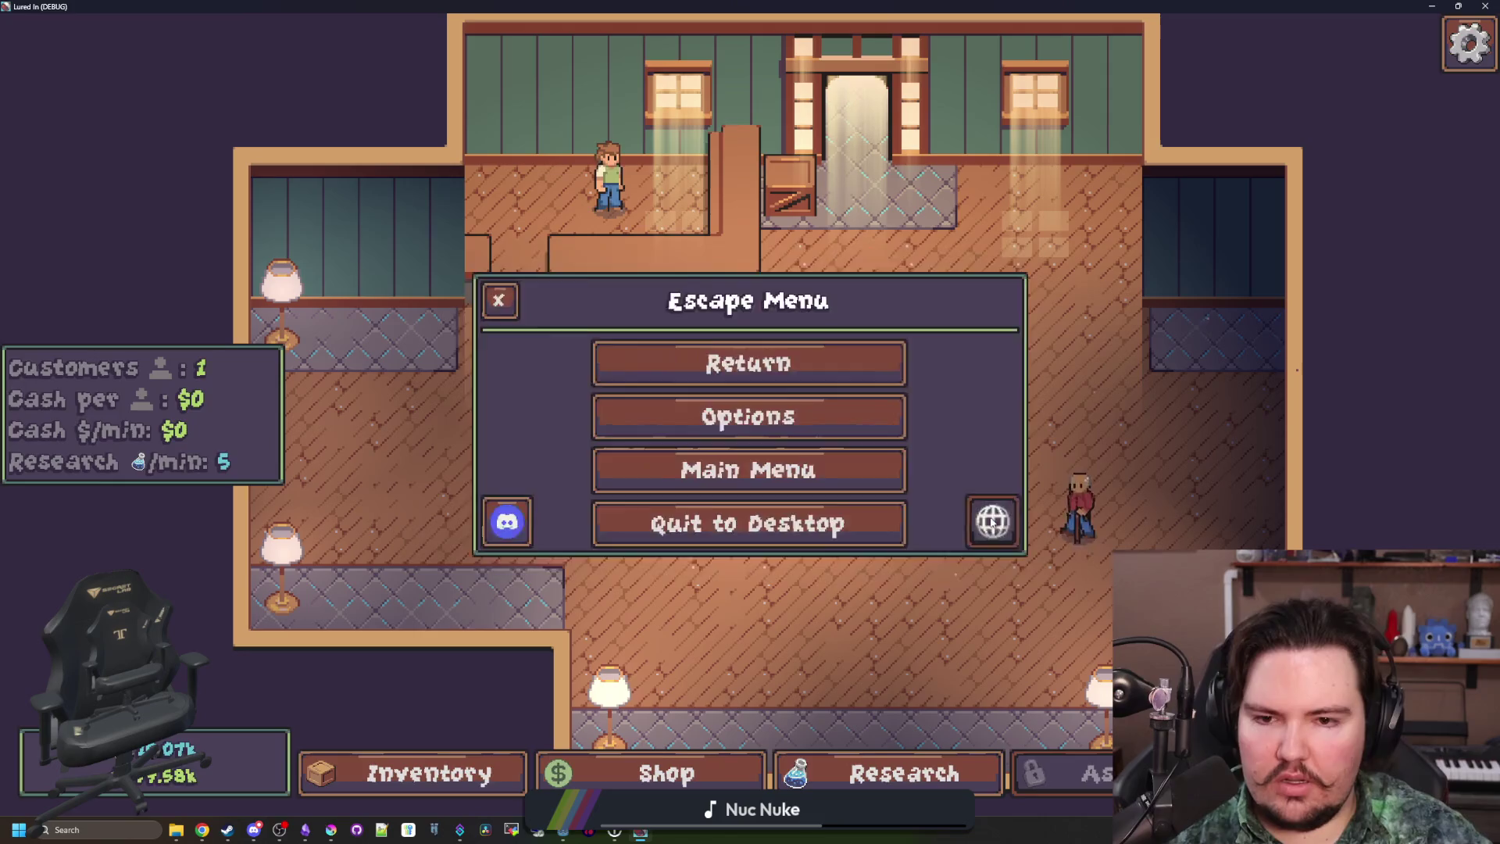
left_click(991, 520)
left_click(991, 521)
left_click(991, 522)
left_click(990, 522)
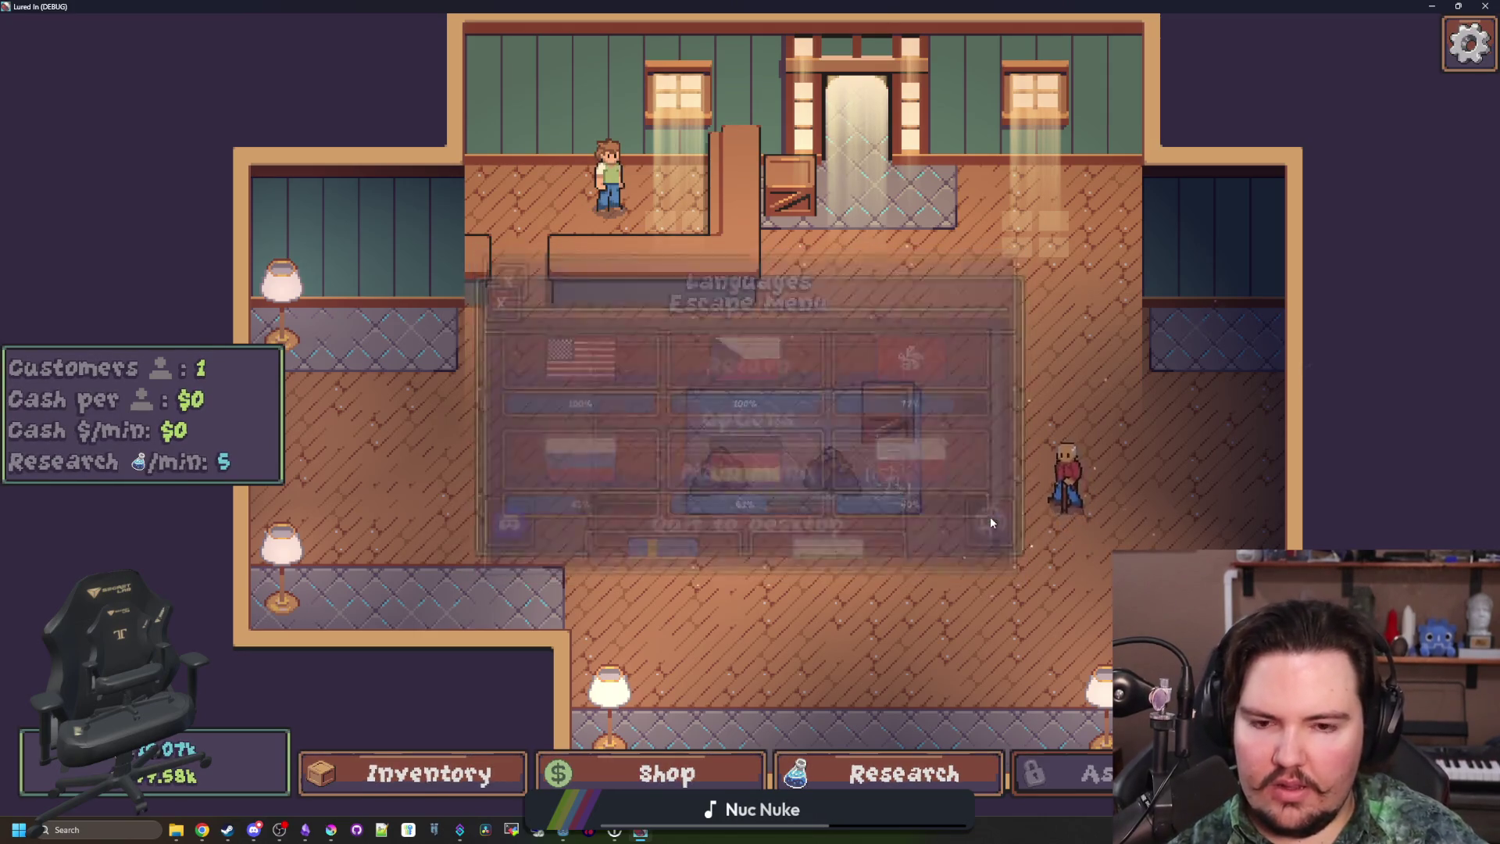
left_click(990, 522)
key("Escape")
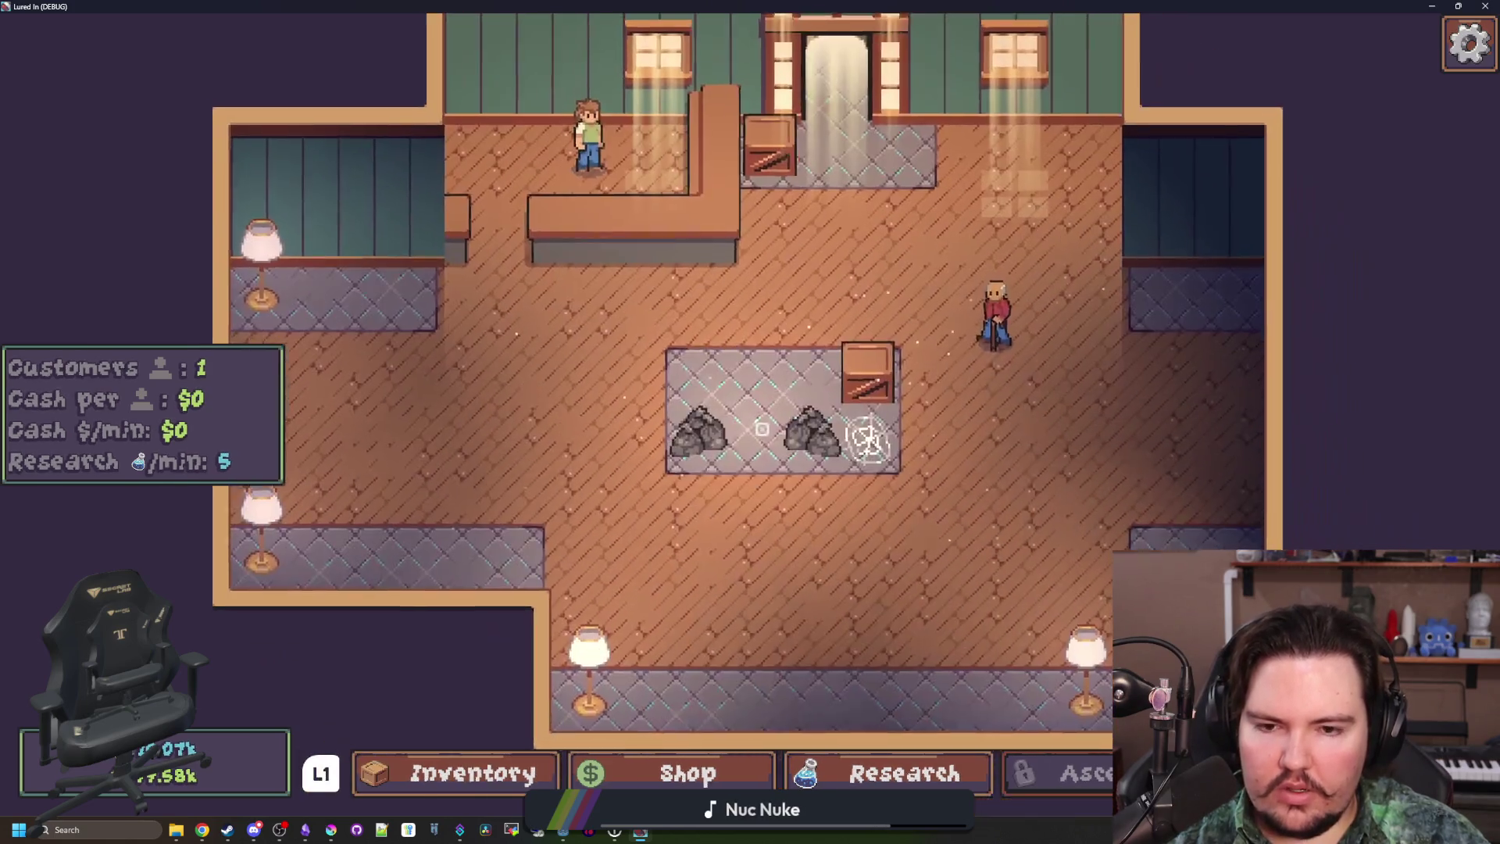
Step: Open Languages from the Escape Menu by keyboard and move focus around the flag grid
key("Escape")
key("Down")
key("Down")
key("Down")
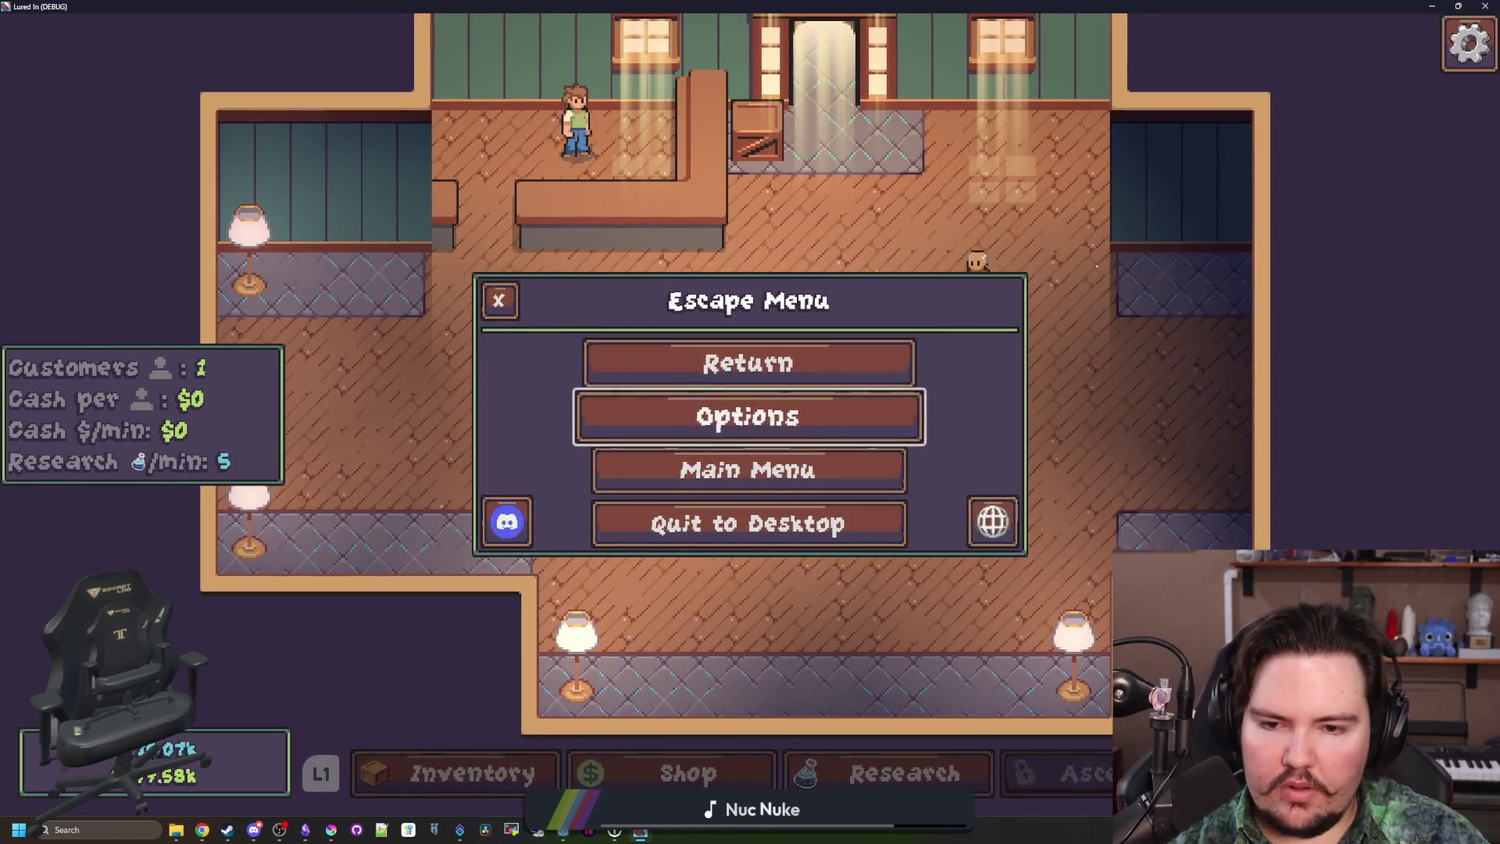
key("Right")
key("Return")
key("Down")
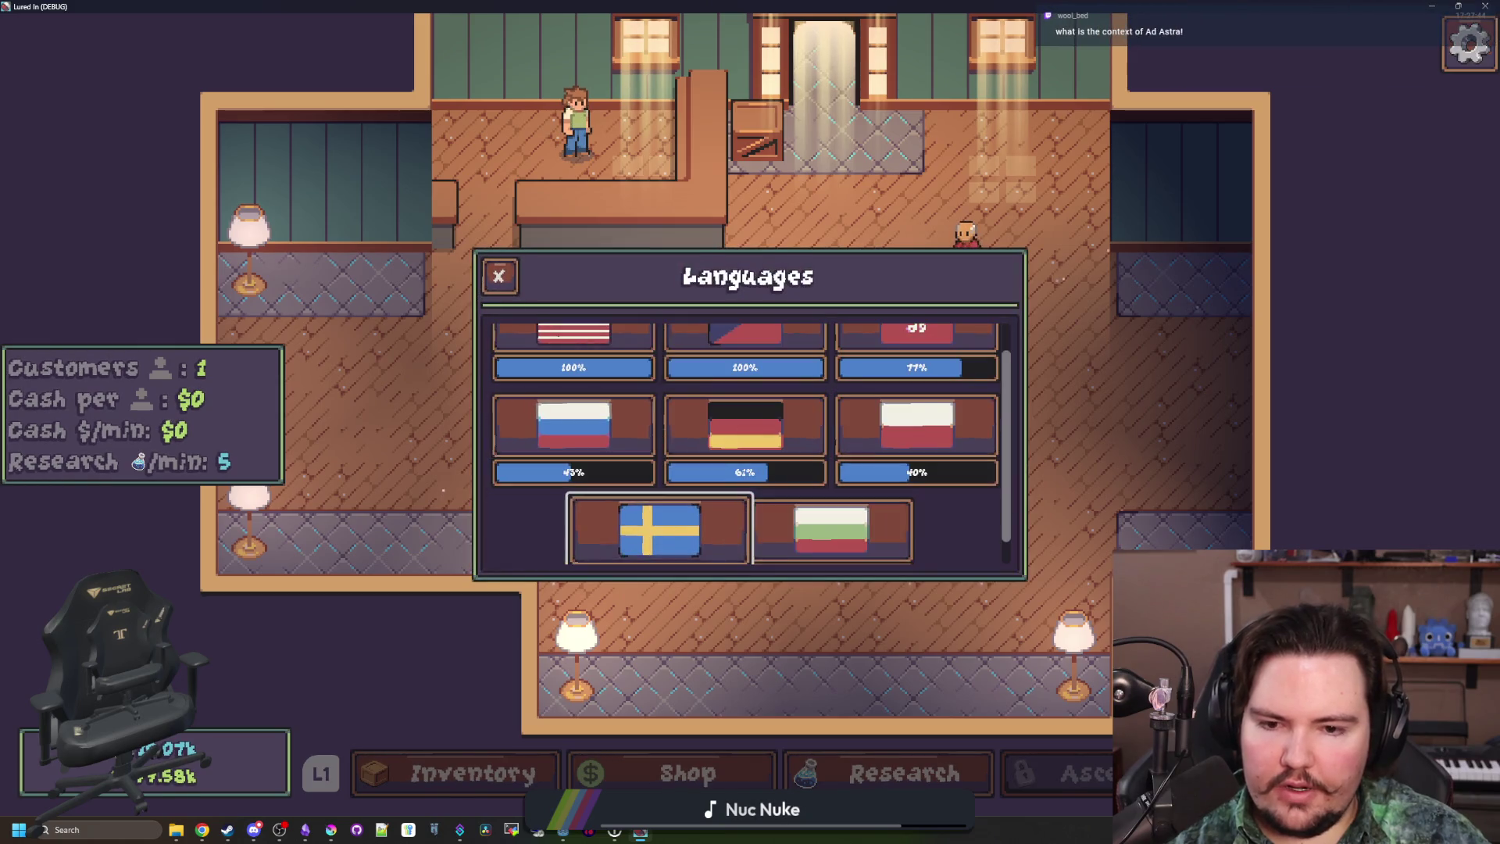
key("Right")
key("Up")
key("Left")
key("Down")
key("Down")
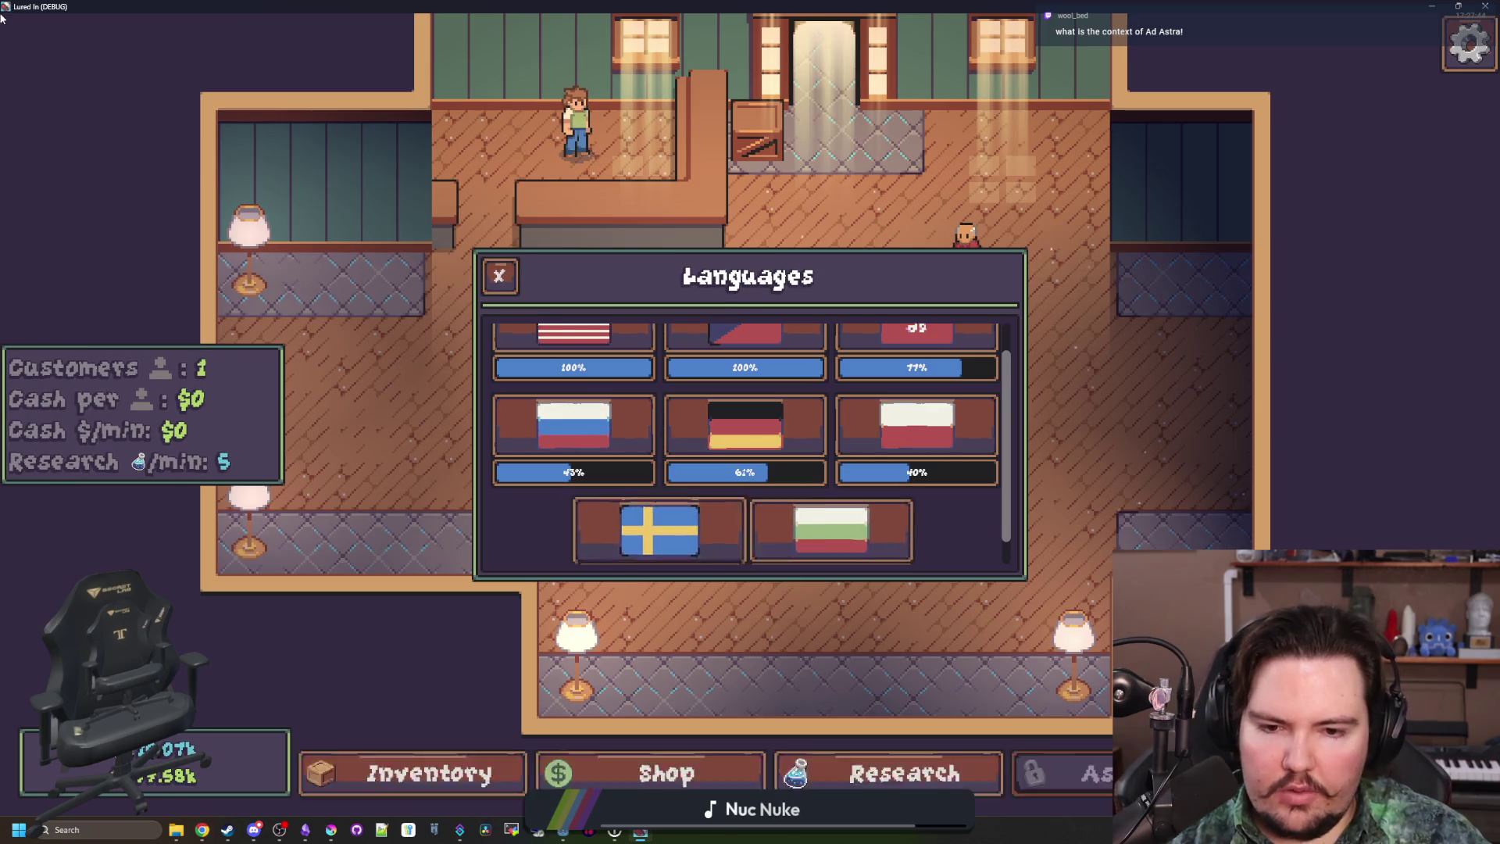
key("Up")
key("Up")
key("Down")
key("Down")
key("Up")
key("Up")
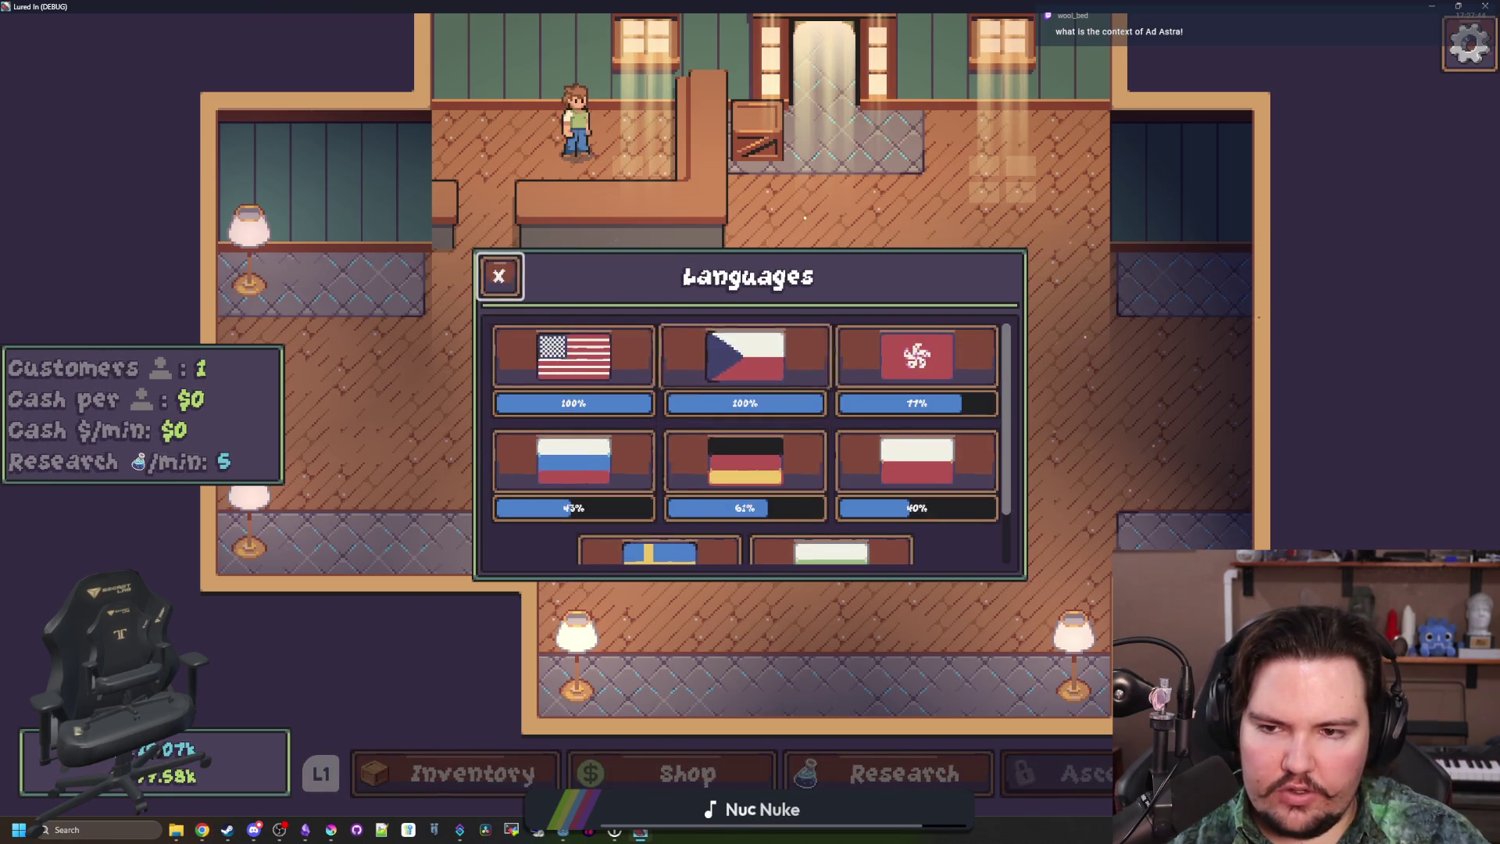
key("Left")
key("Down")
key("Down")
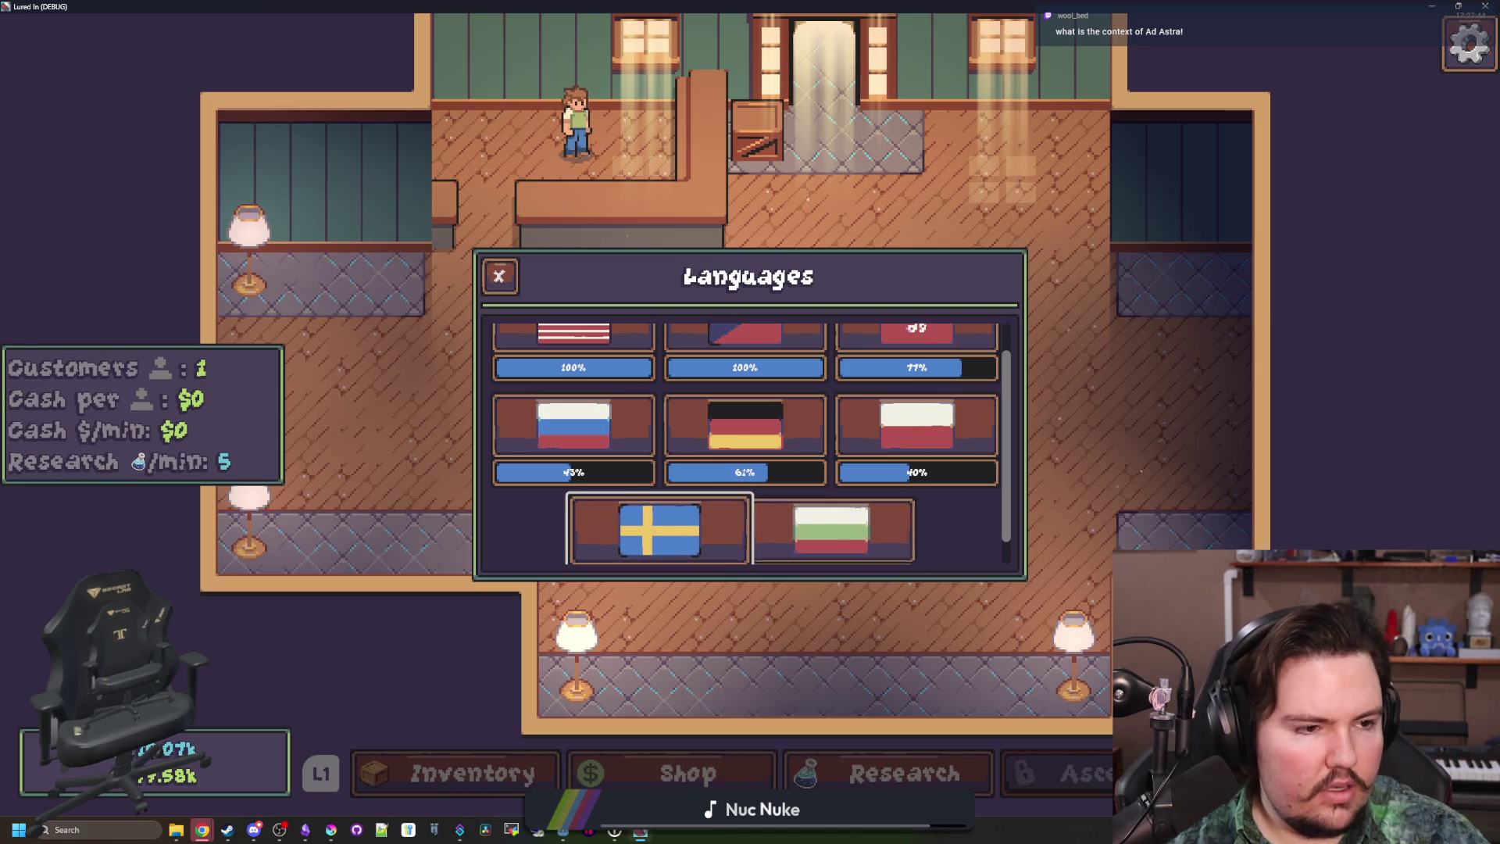
key("Right")
key("Up")
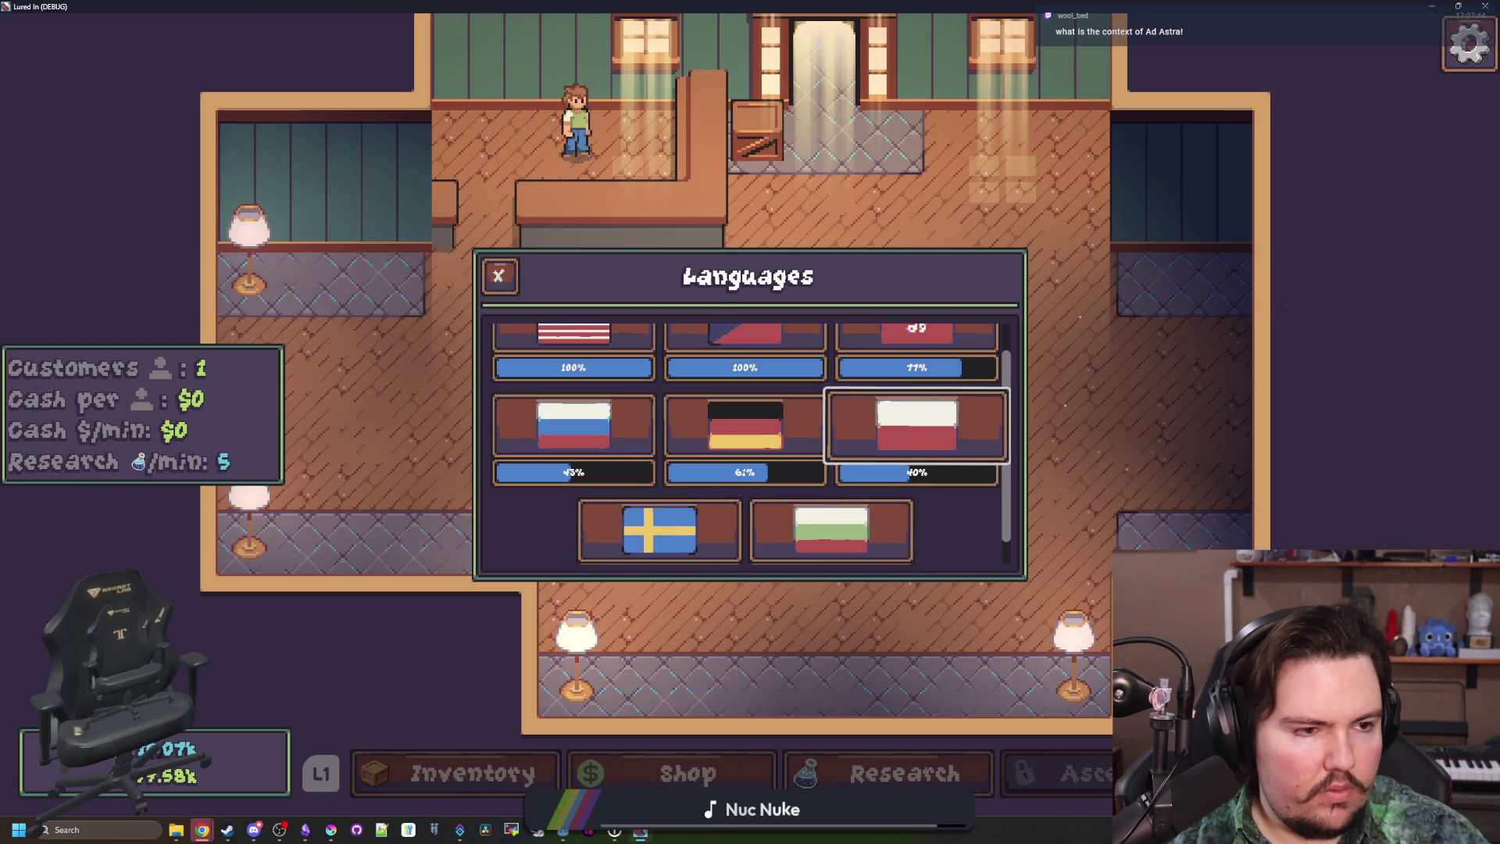
key("Up")
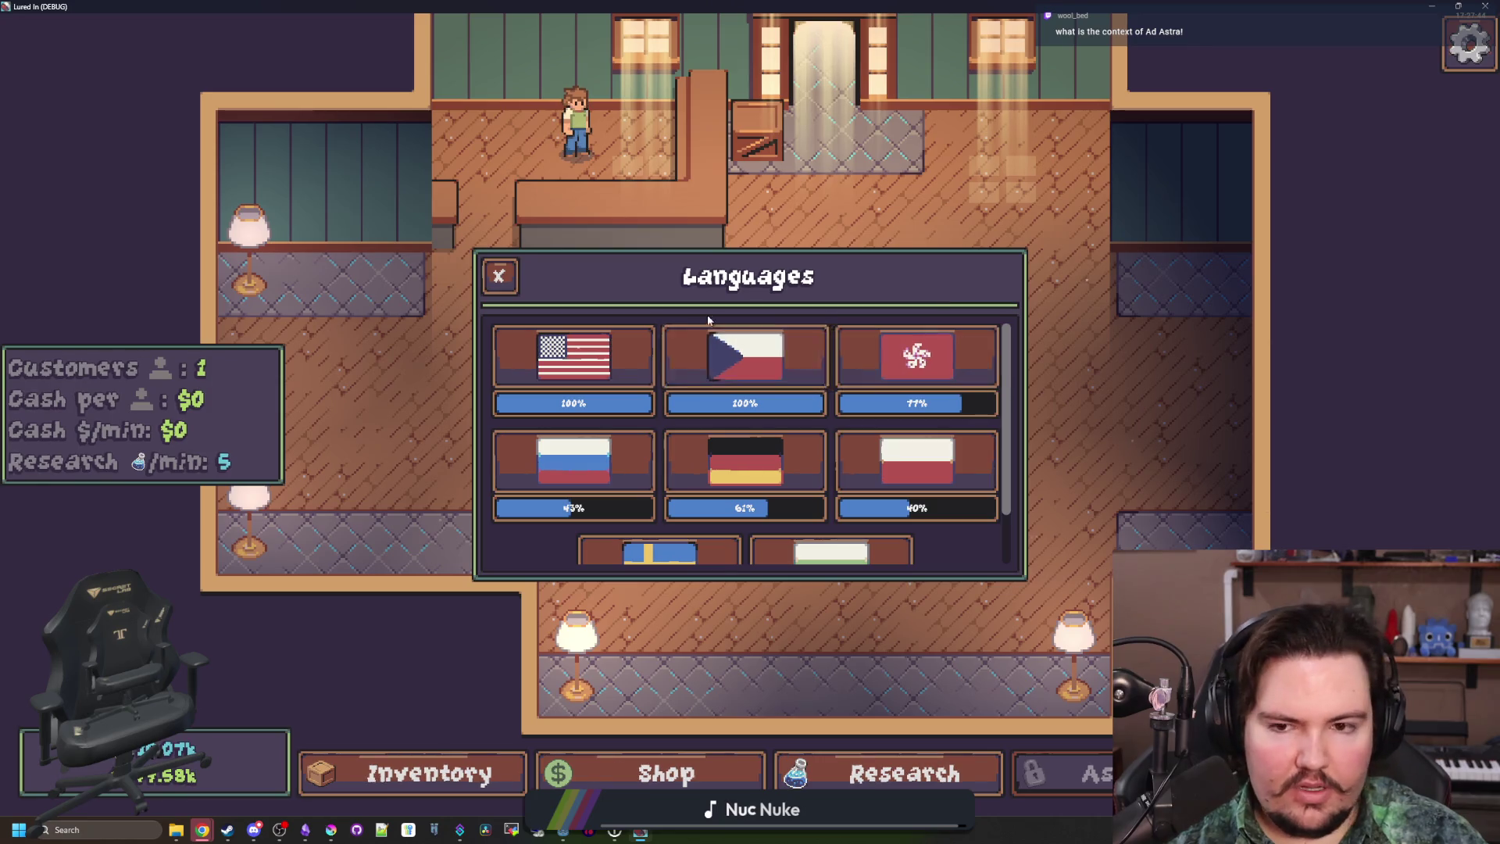
Step: Apply the Swedish and Bulgarian translations from the flag grid
key("Down")
key("Down")
key("Down")
key("Up")
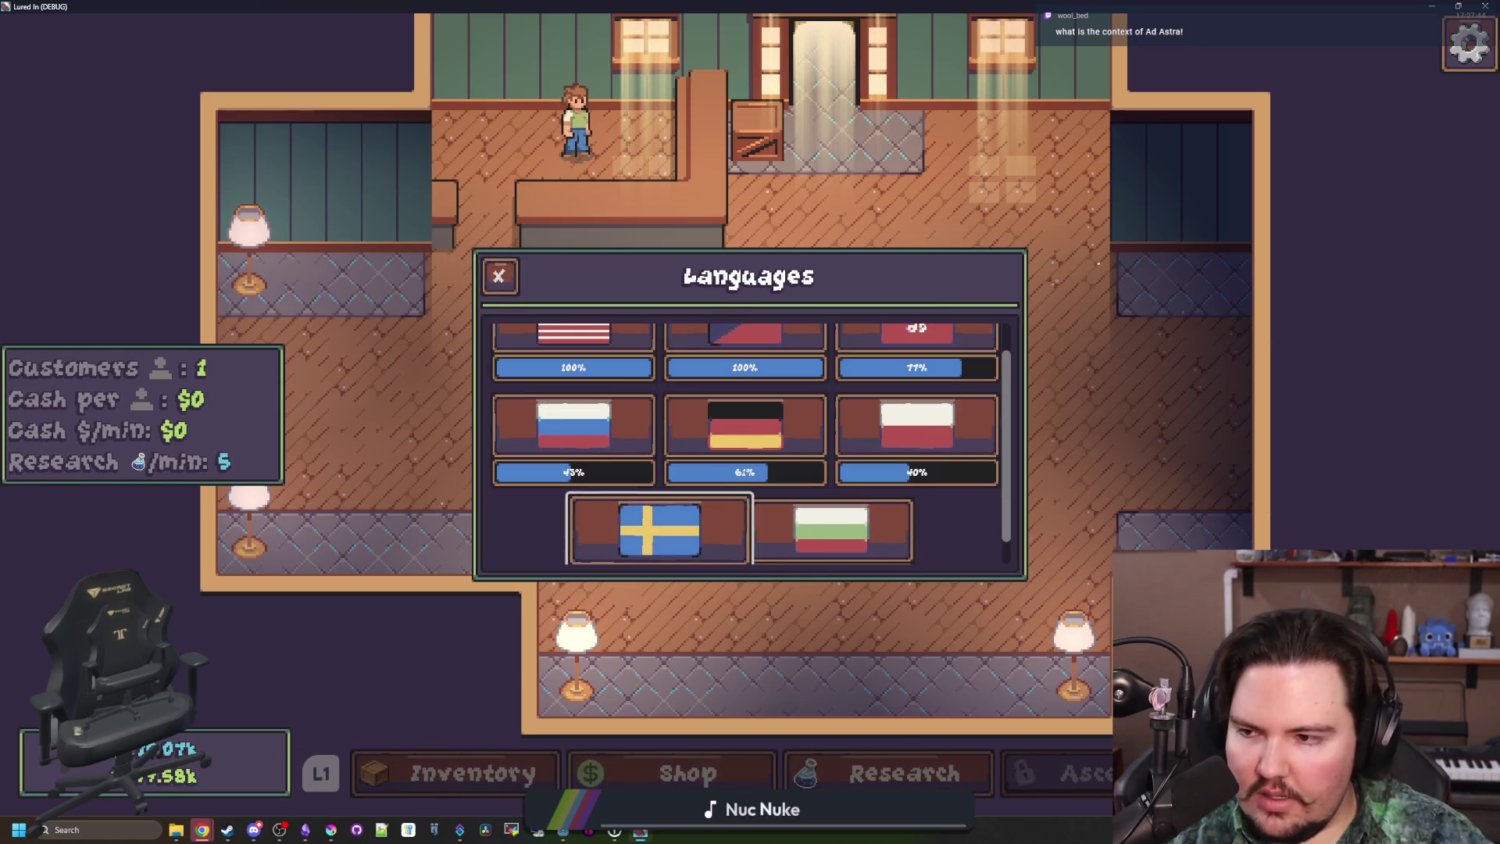
key("Up")
key("Down")
key("Down")
key("Up")
key("Right")
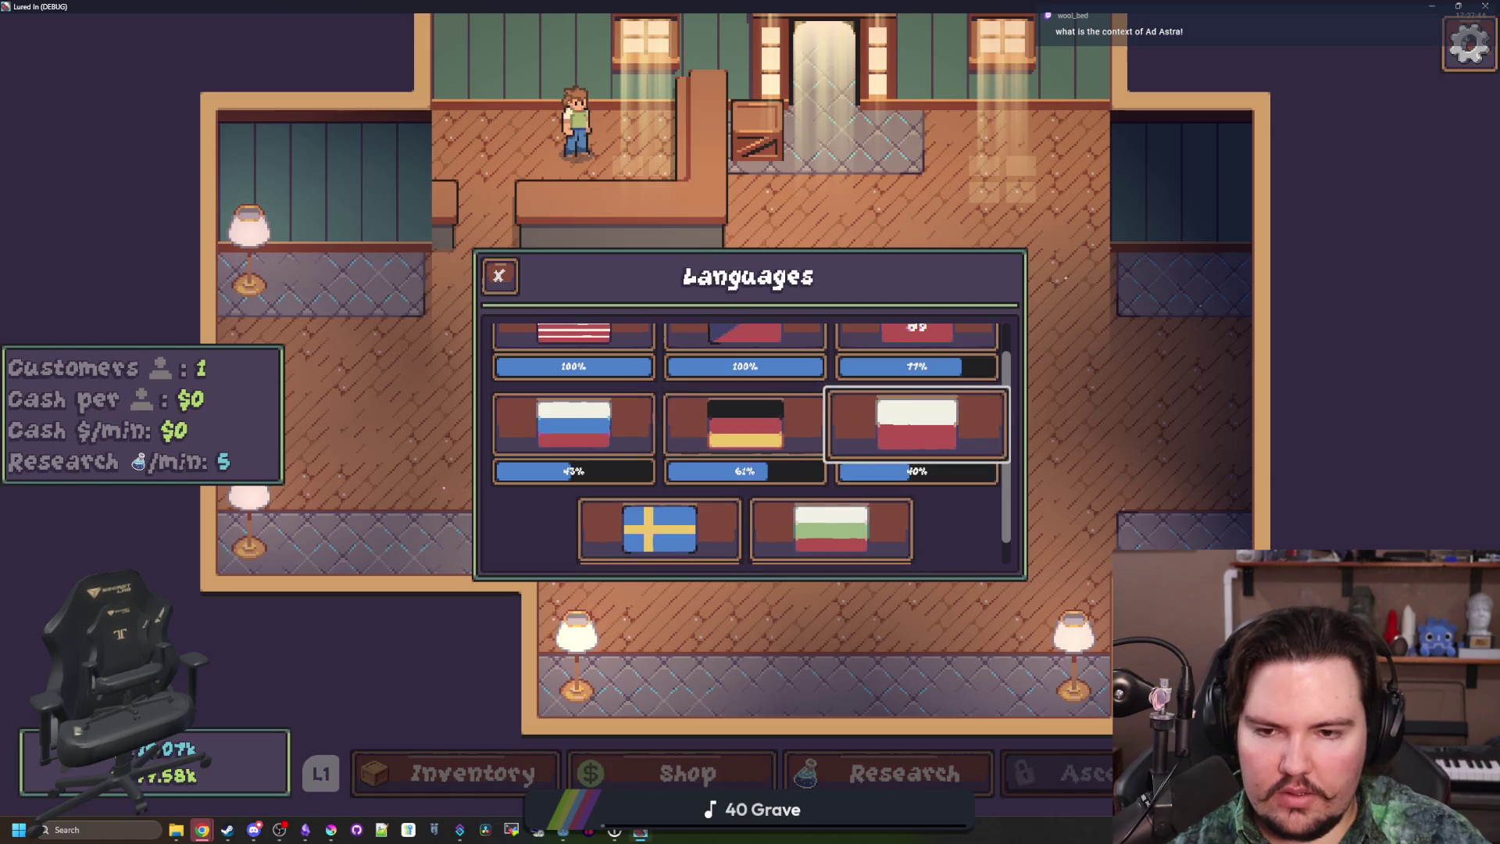
key("Left")
key("Down")
key("Up")
key("Left")
key("Down")
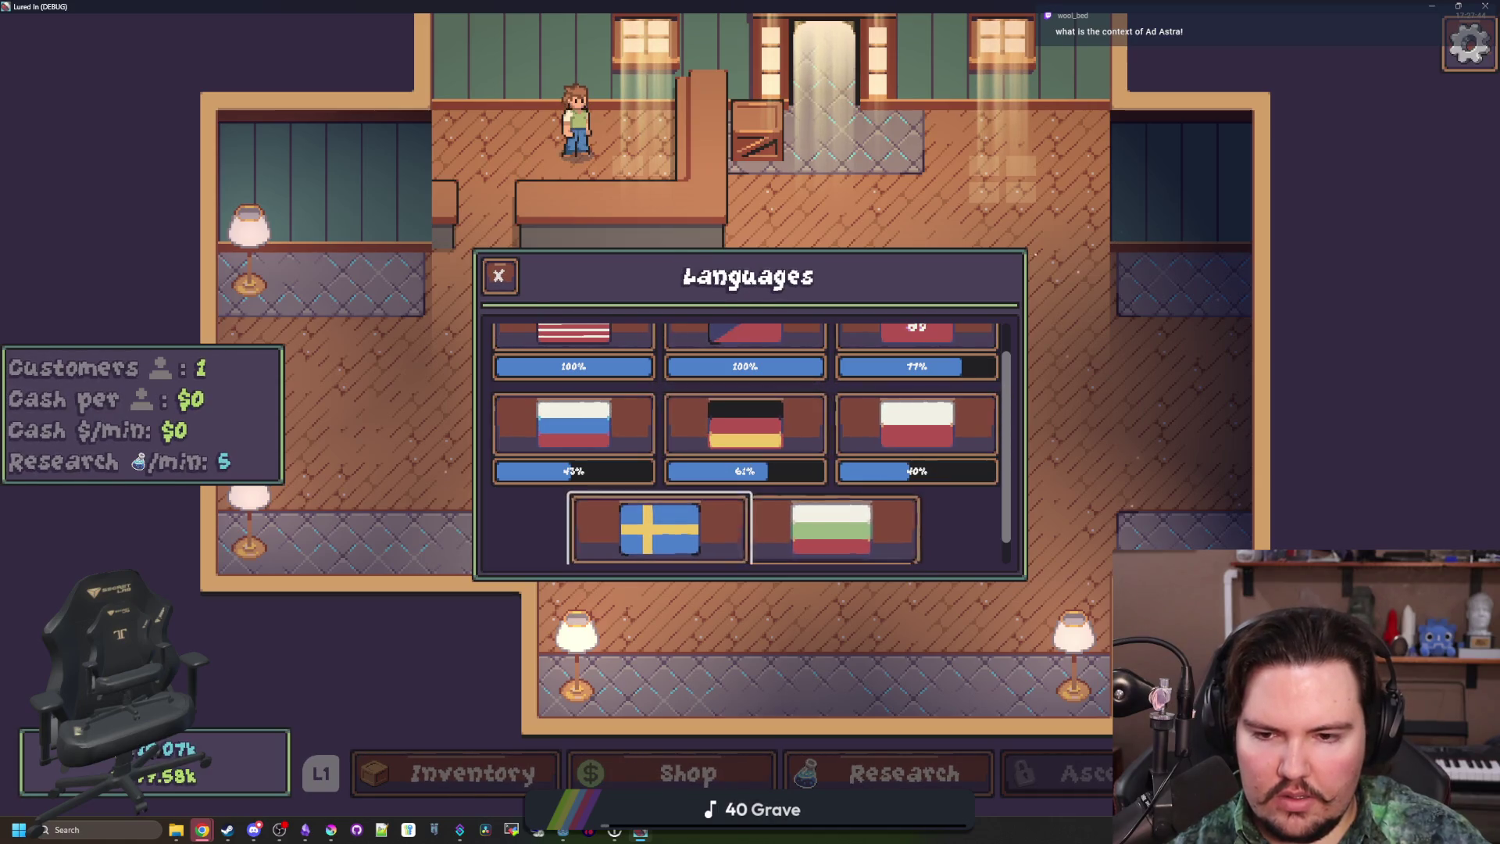
key("Return")
key("Right")
key("Return")
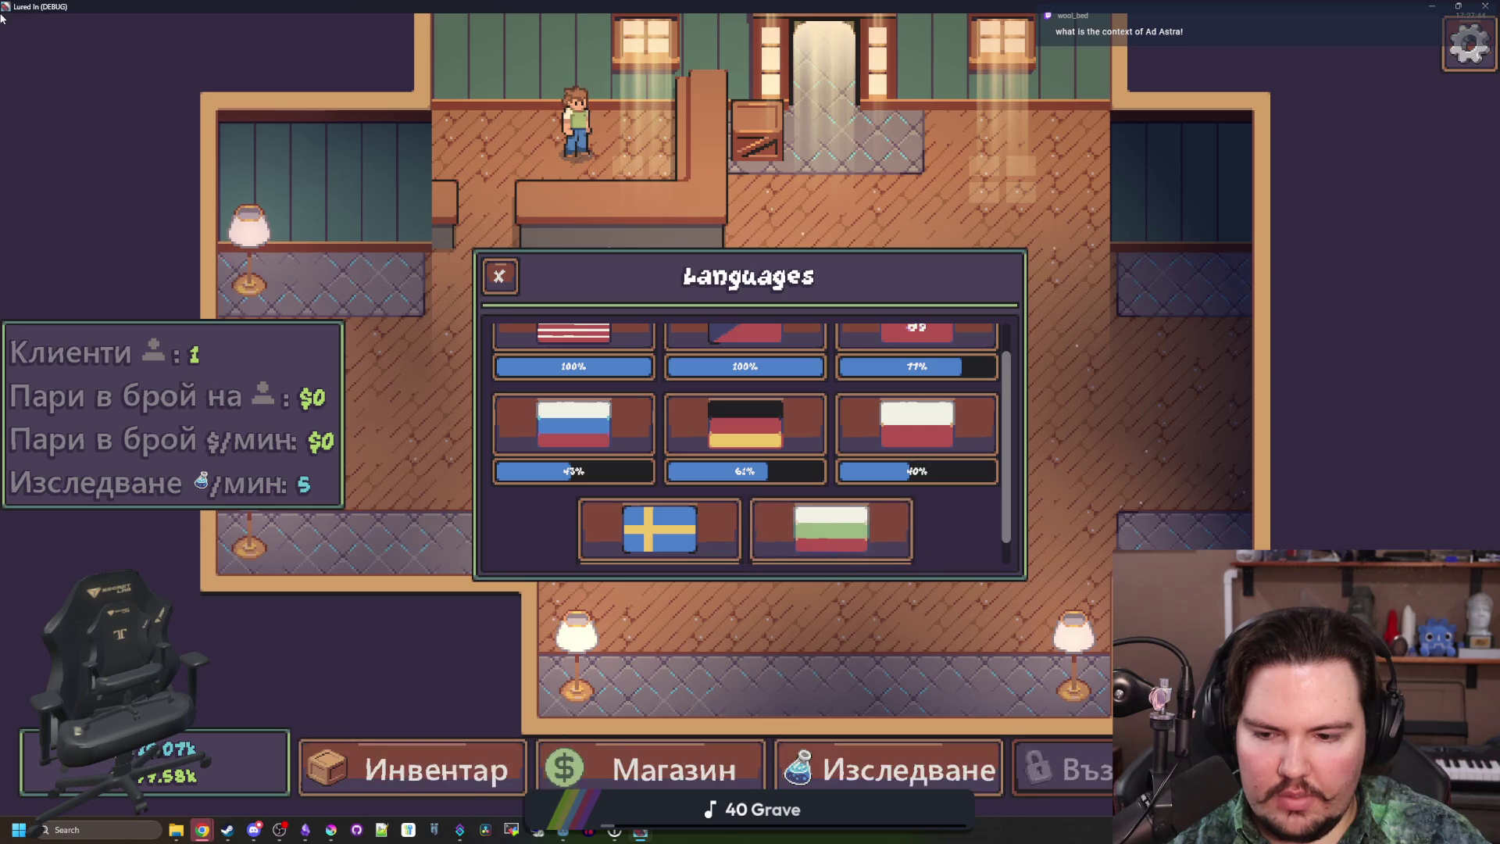
key("Up")
key("Up")
key("Down")
key("Down")
key("Left")
key("Return")
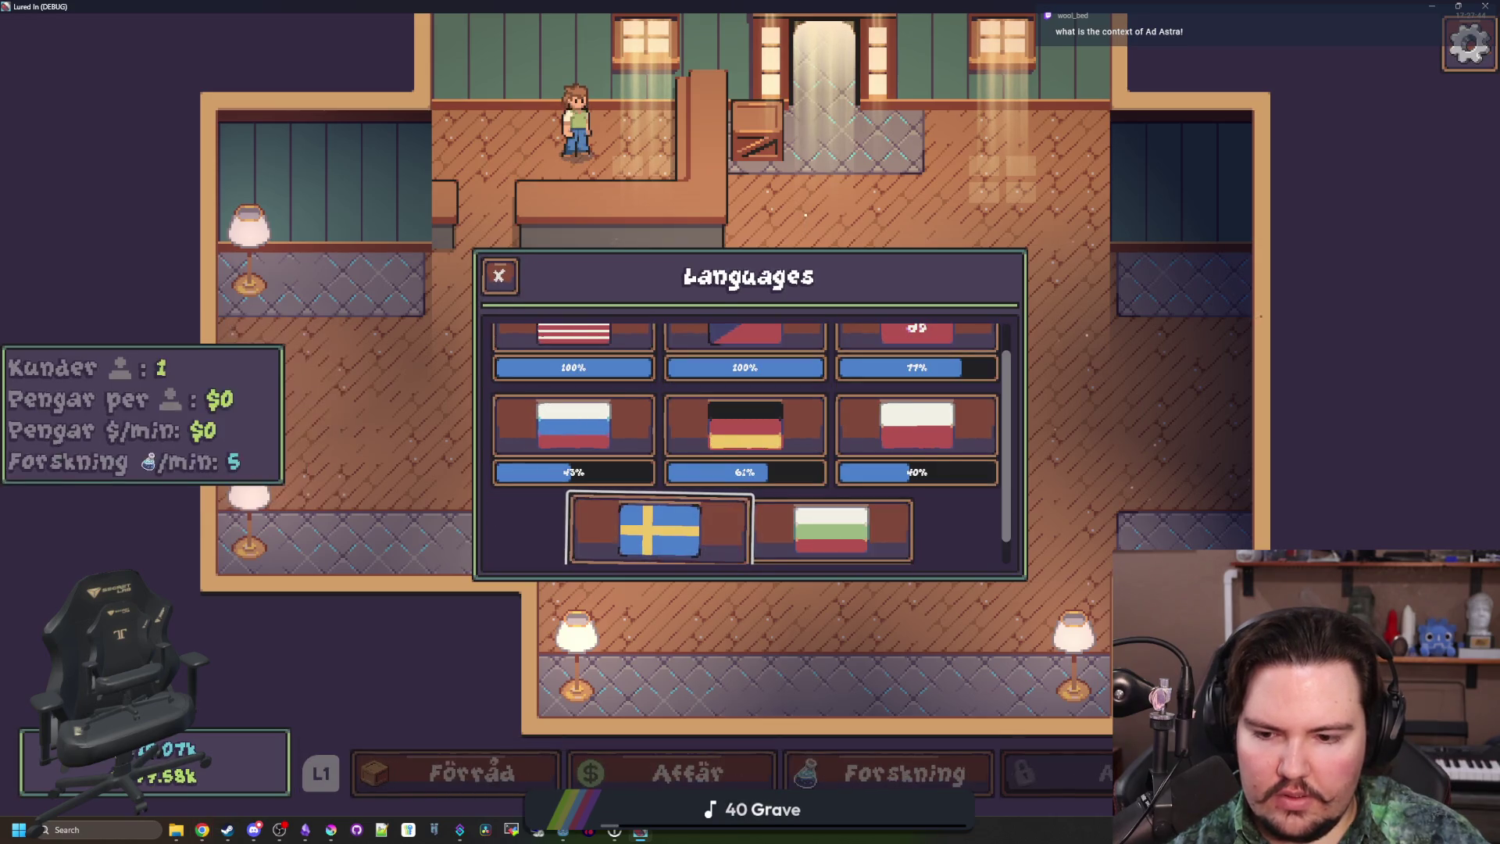
key("Up")
key("Left")
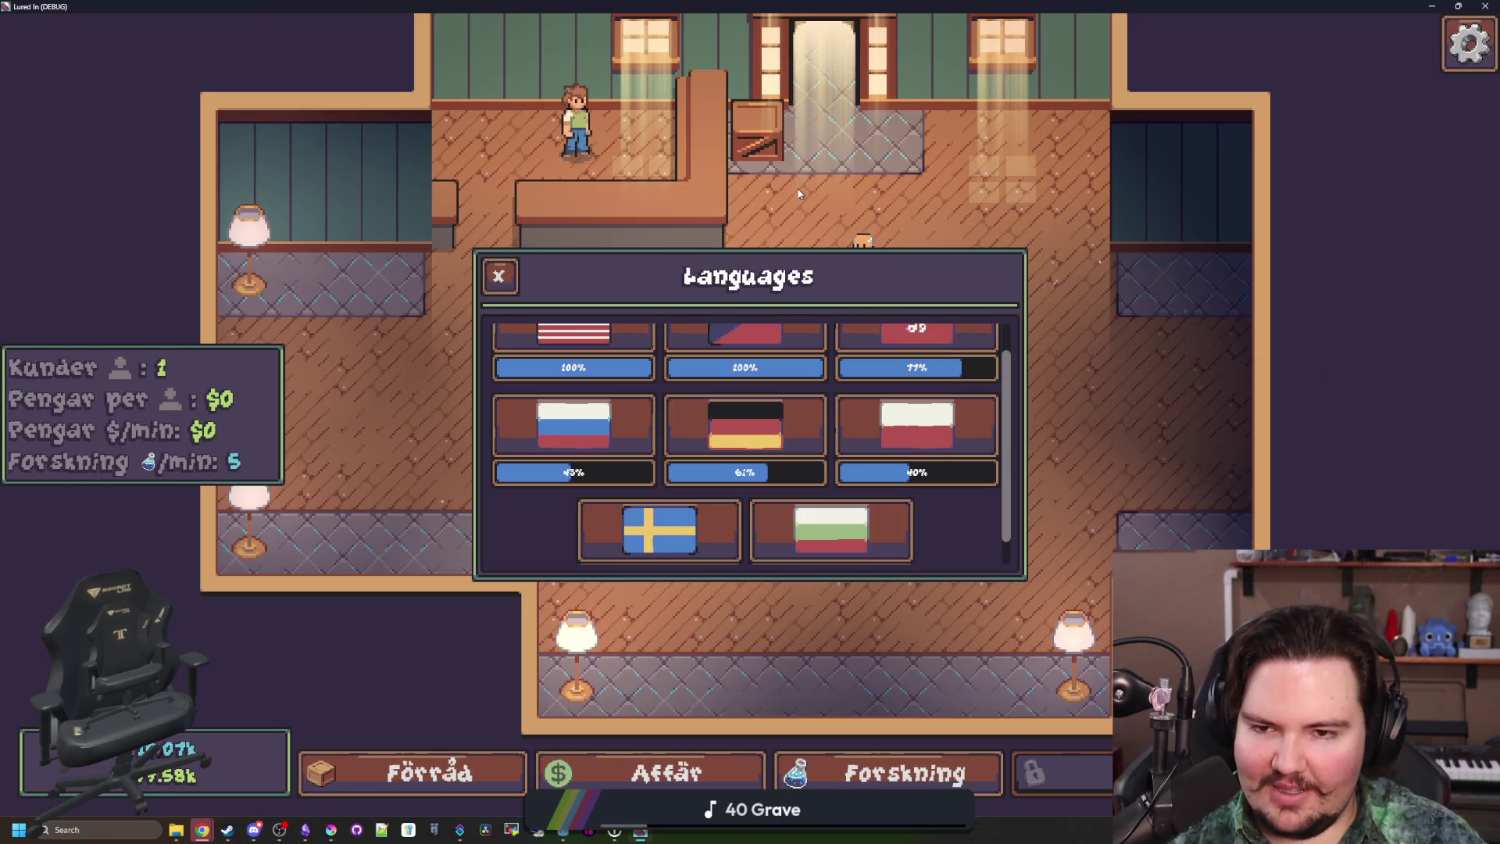
Step: Switch the game back to English, close the menus, and minimize the game window
key("Escape")
left_click(635, 381)
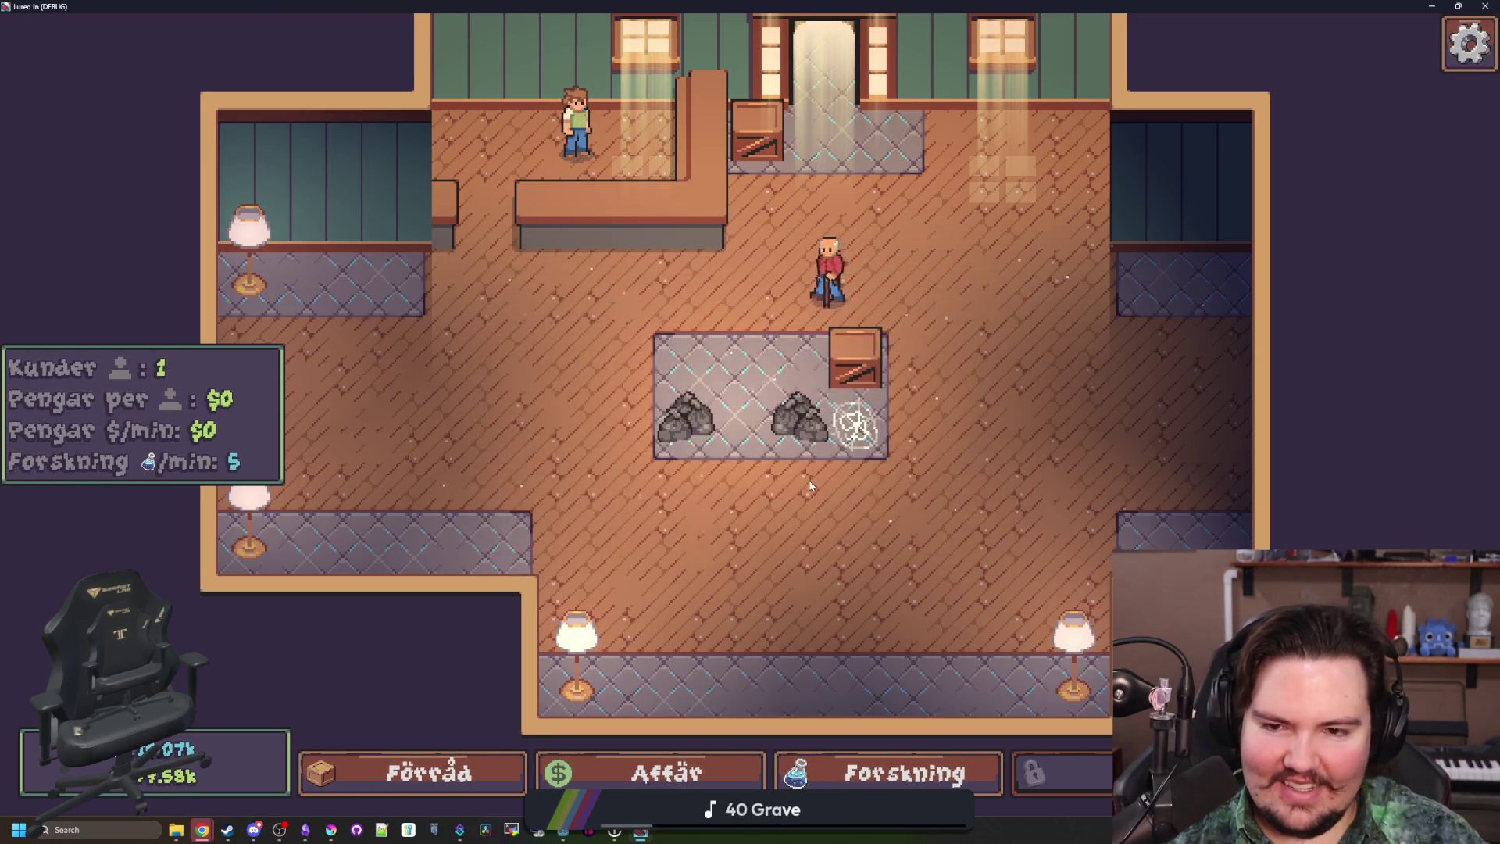
key("Escape")
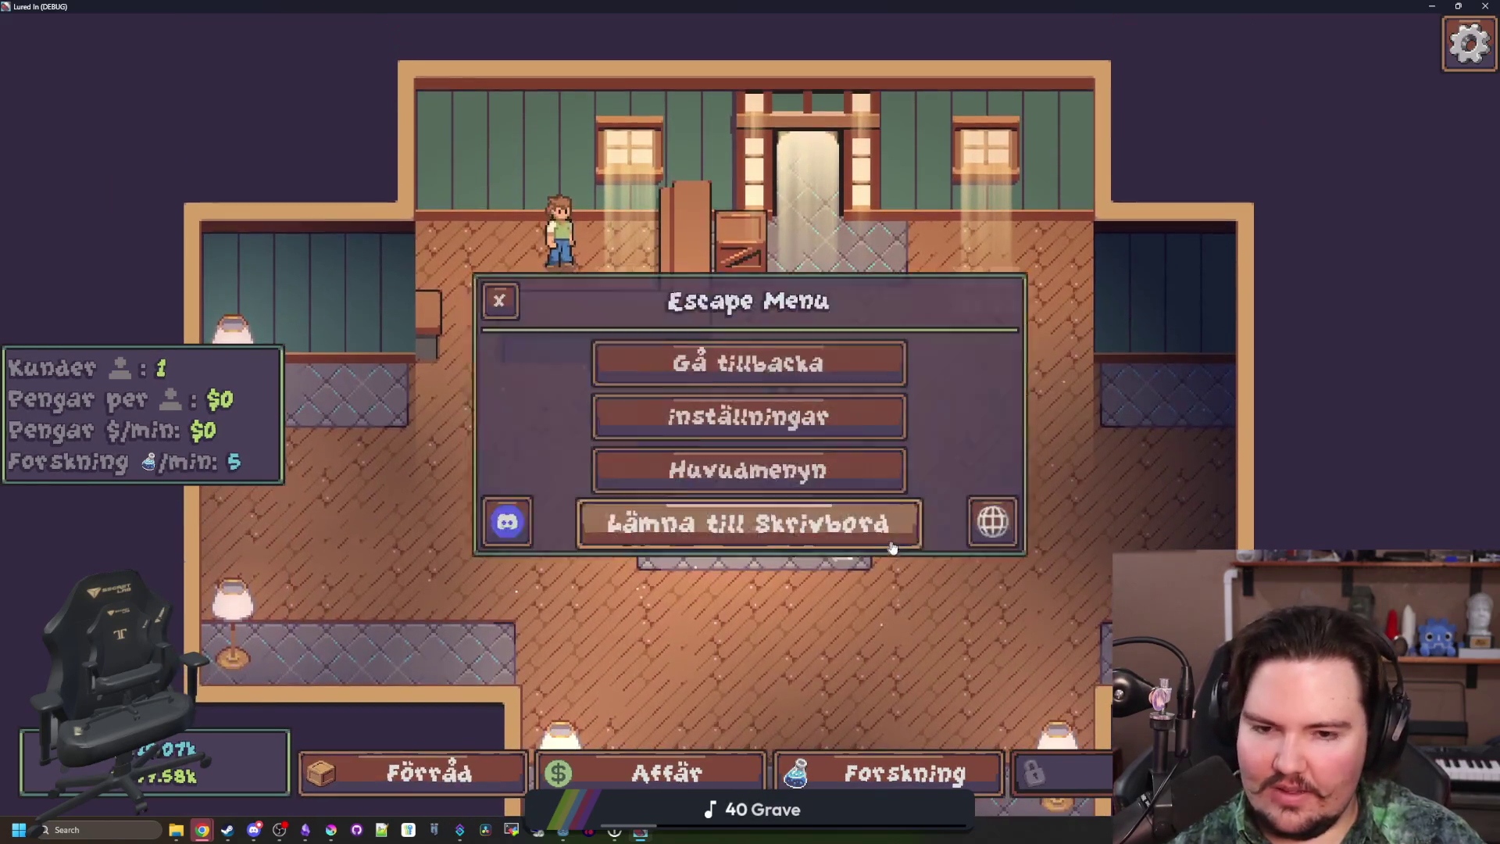
left_click(750, 417)
left_click(617, 344)
key("Escape")
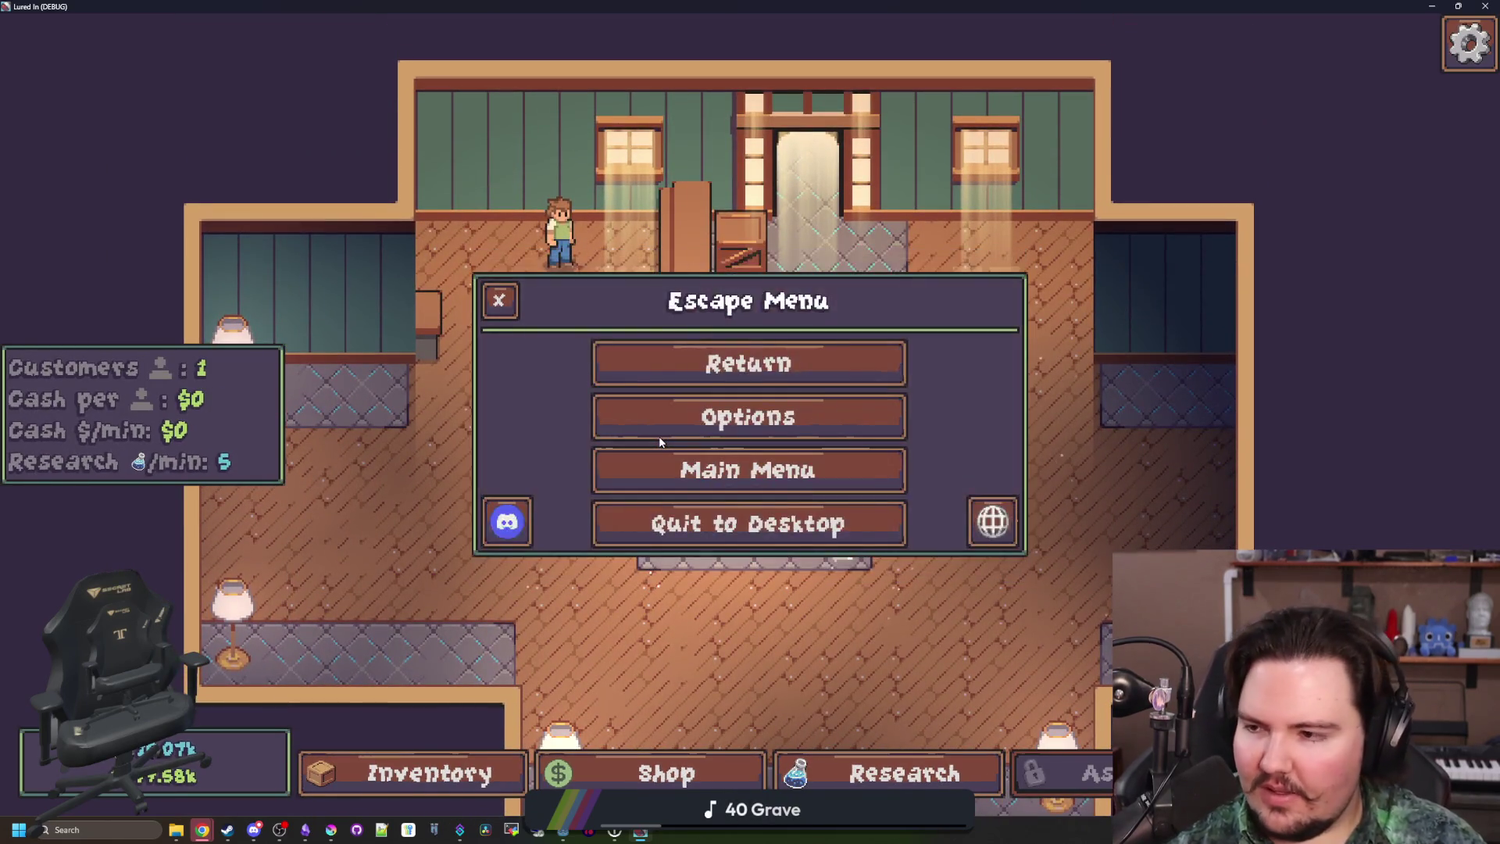
key("Escape")
key("super+Down")
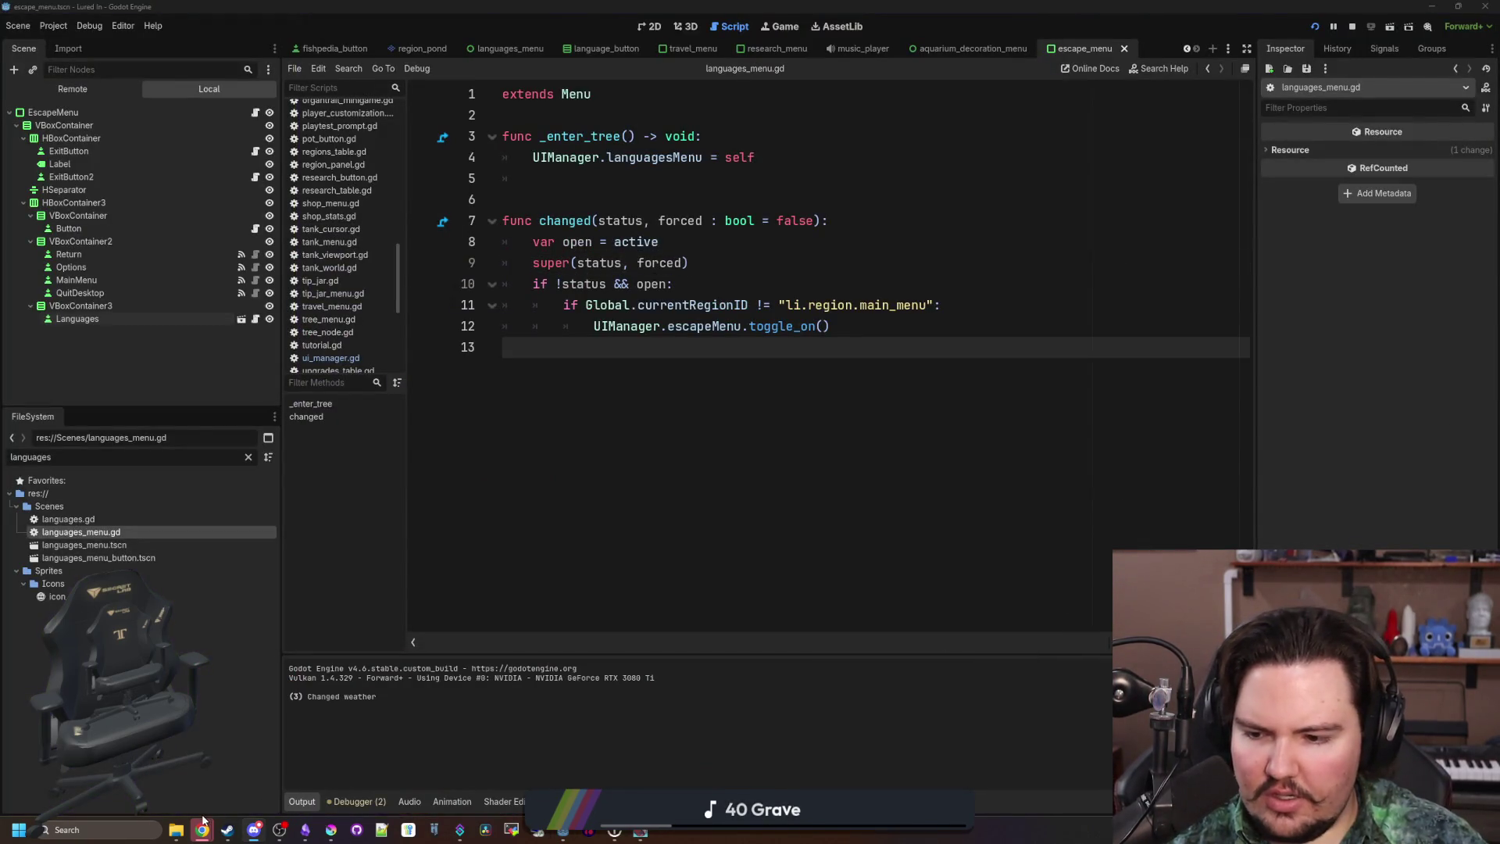
Step: Bring Chrome forward from the taskbar and close the two Discord invite tabs
mouse_move(201, 830)
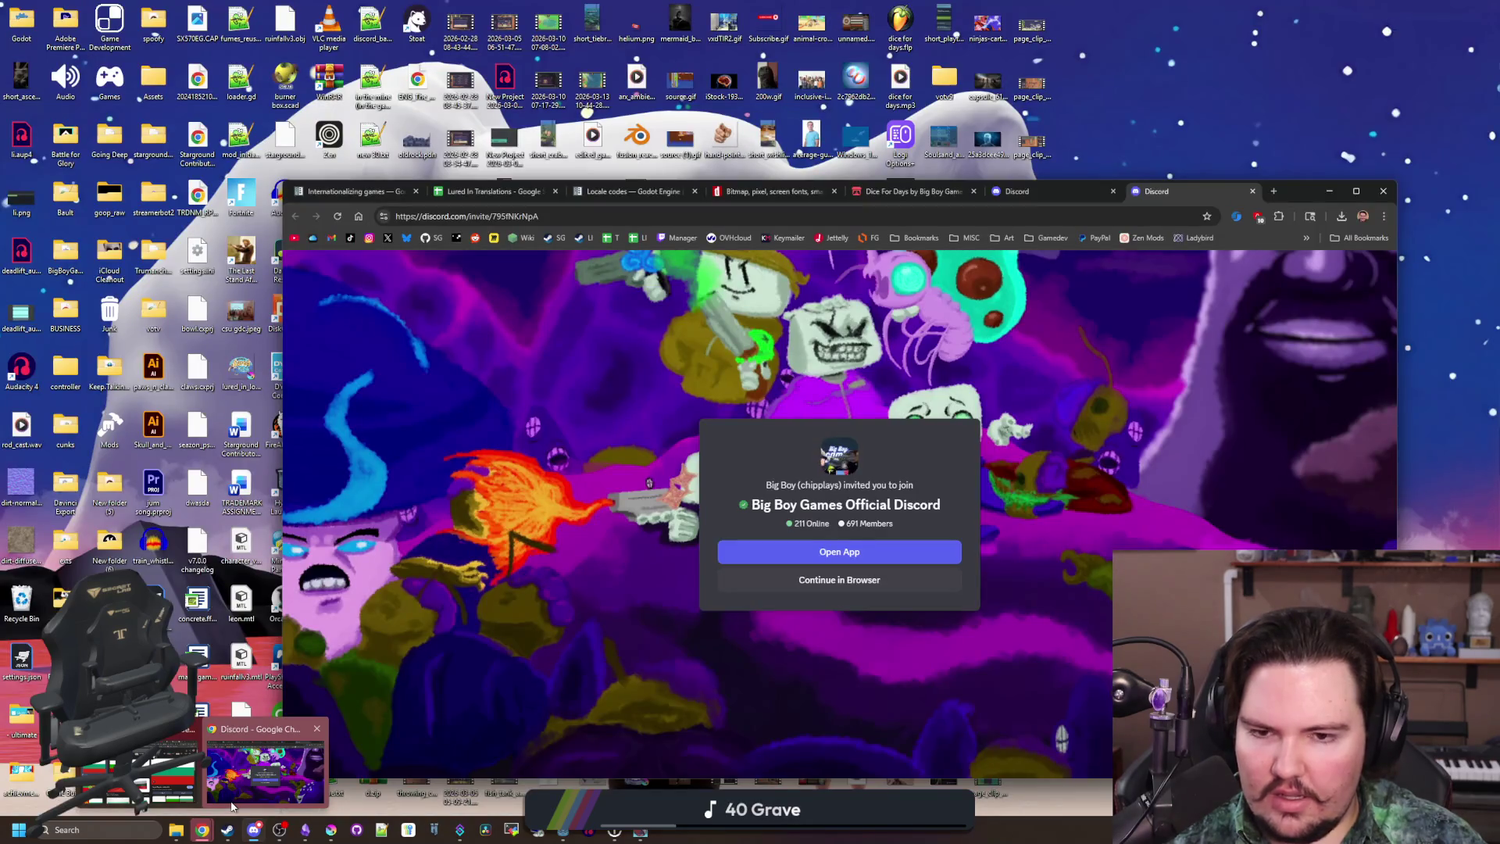
left_click(231, 807)
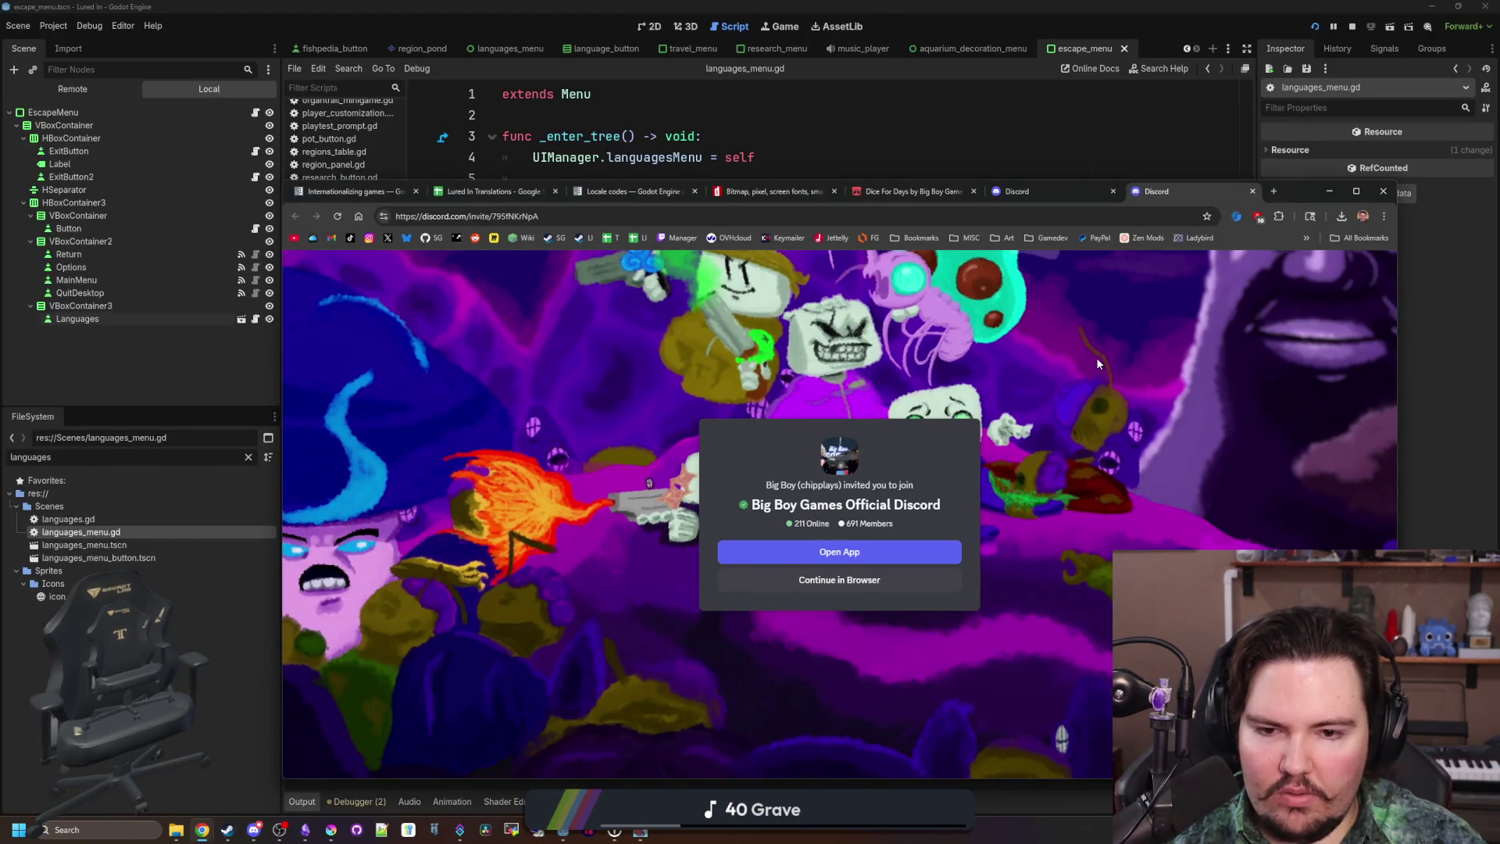
left_click(1113, 191)
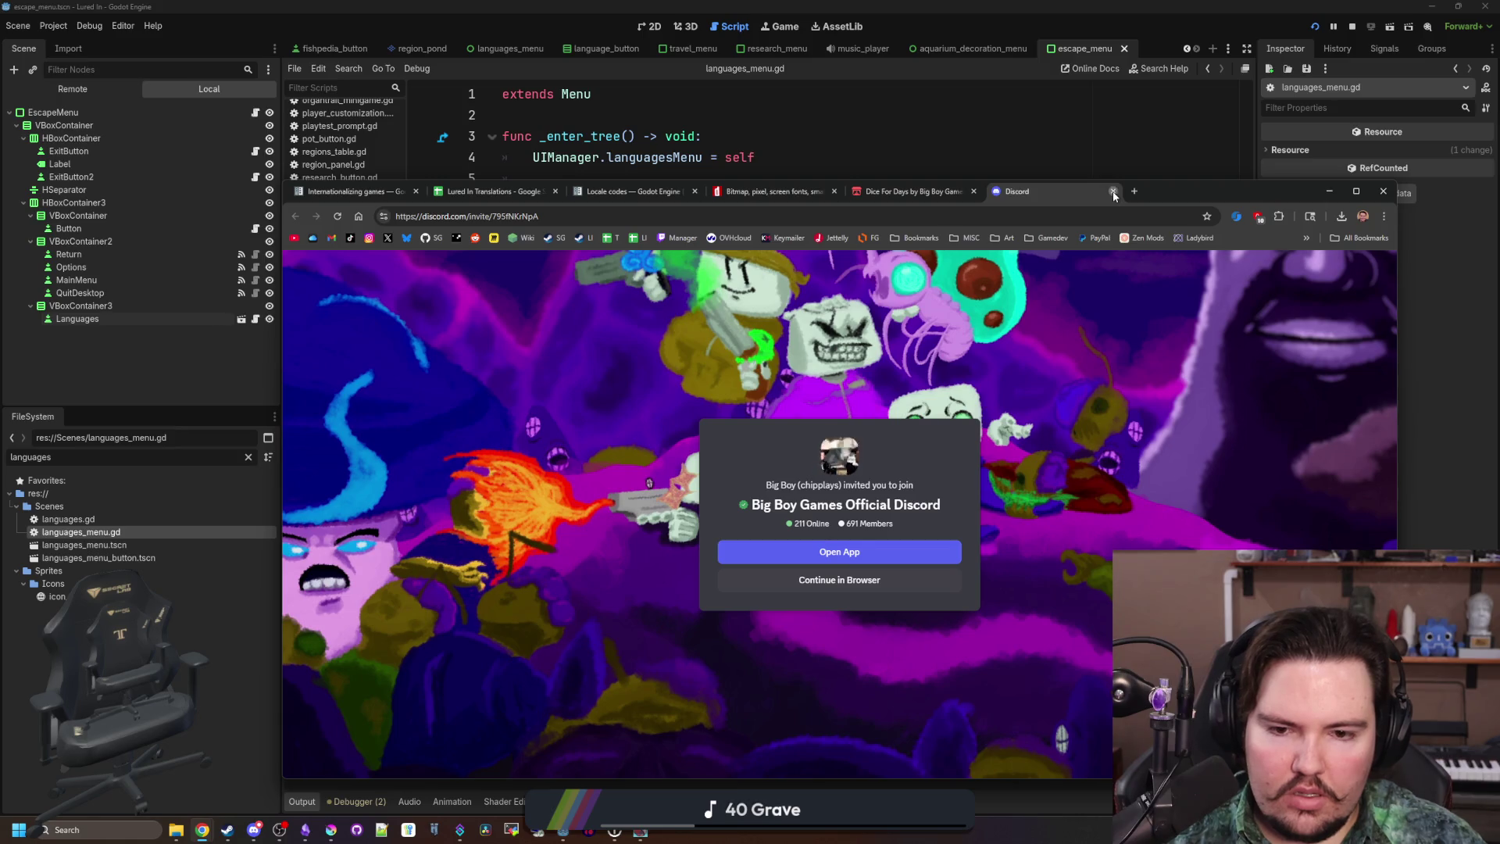
left_click(1113, 191)
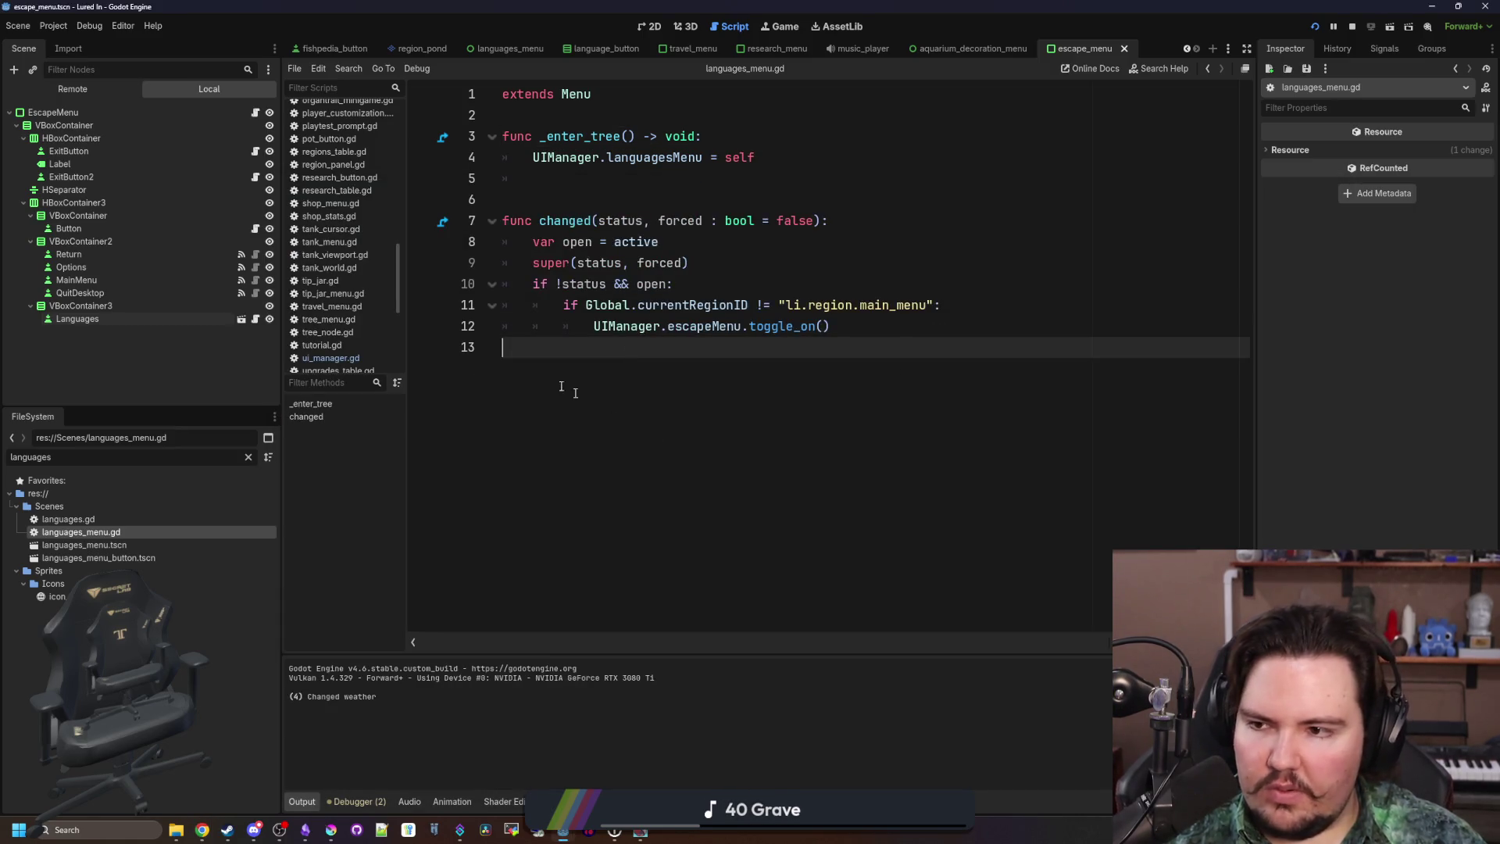
Step: Filter the FileSystem for 'esca' and open escape_menu.tscn and its escape_menu.gd script
left_click(160, 307)
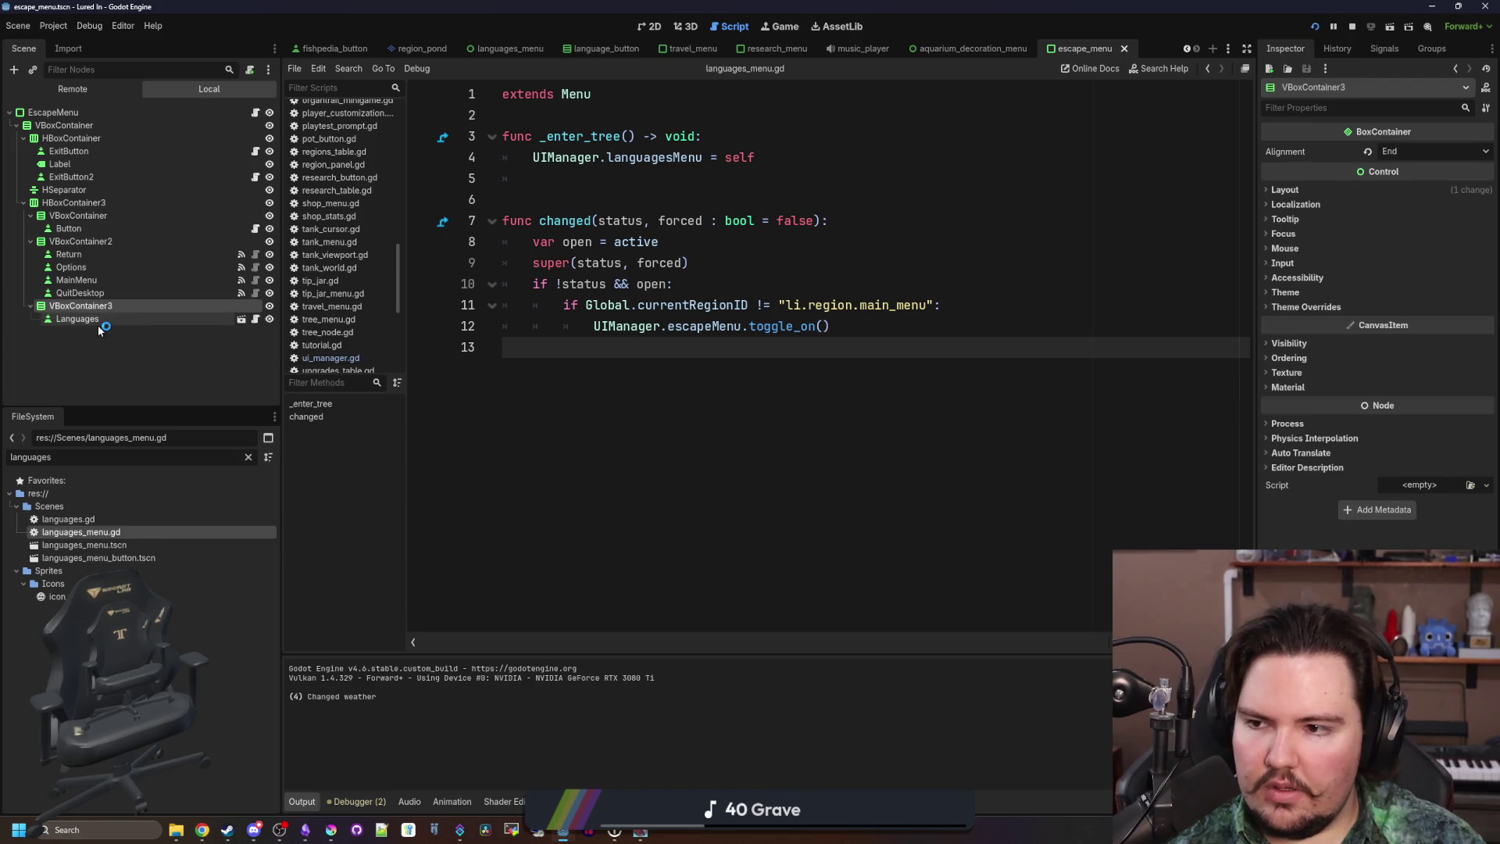
left_click(695, 262)
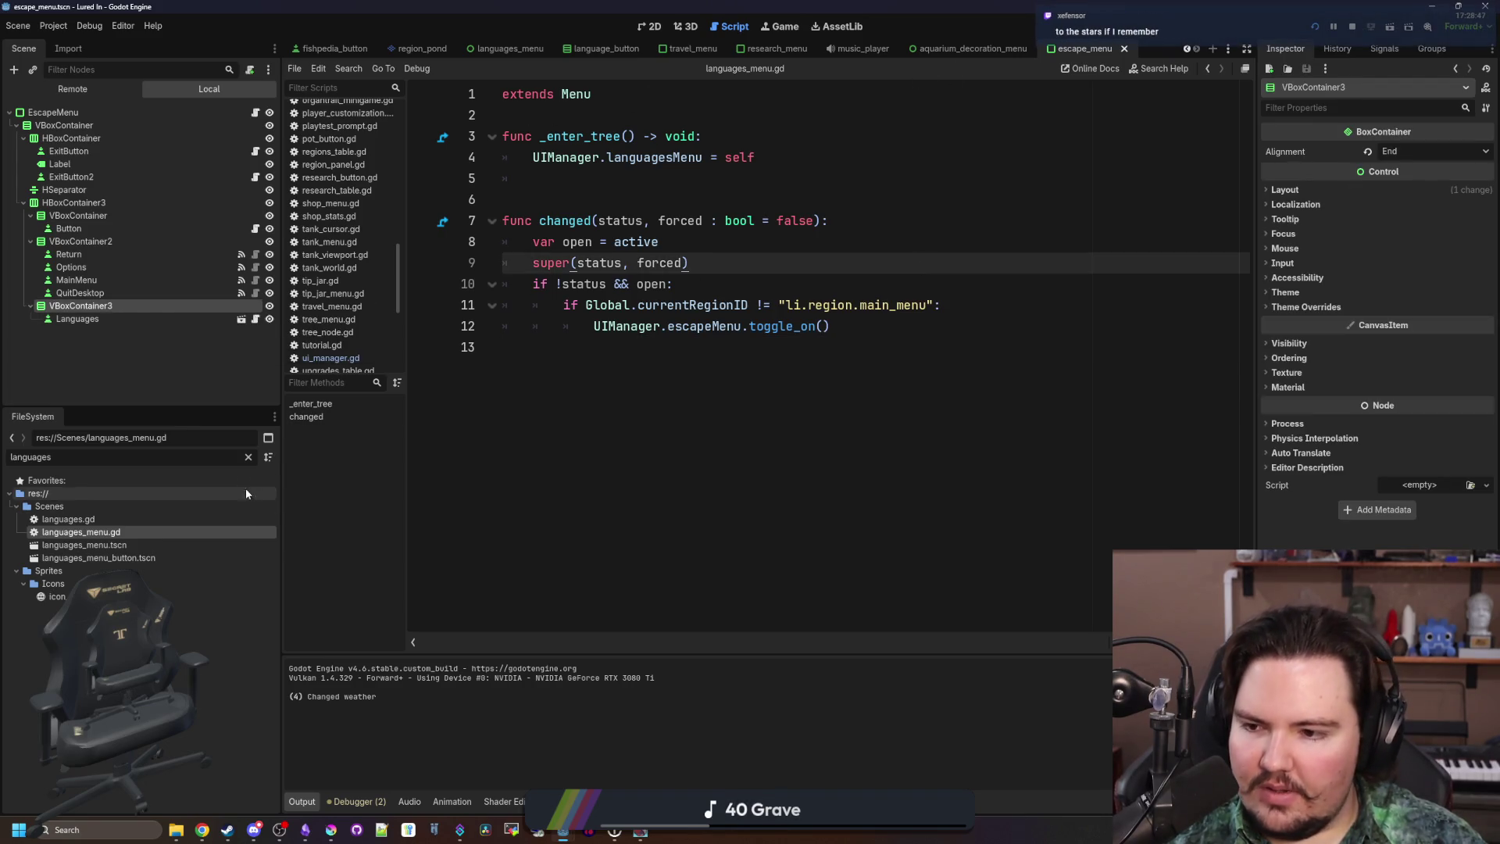
left_click(248, 458)
type("esca")
left_click(60, 534)
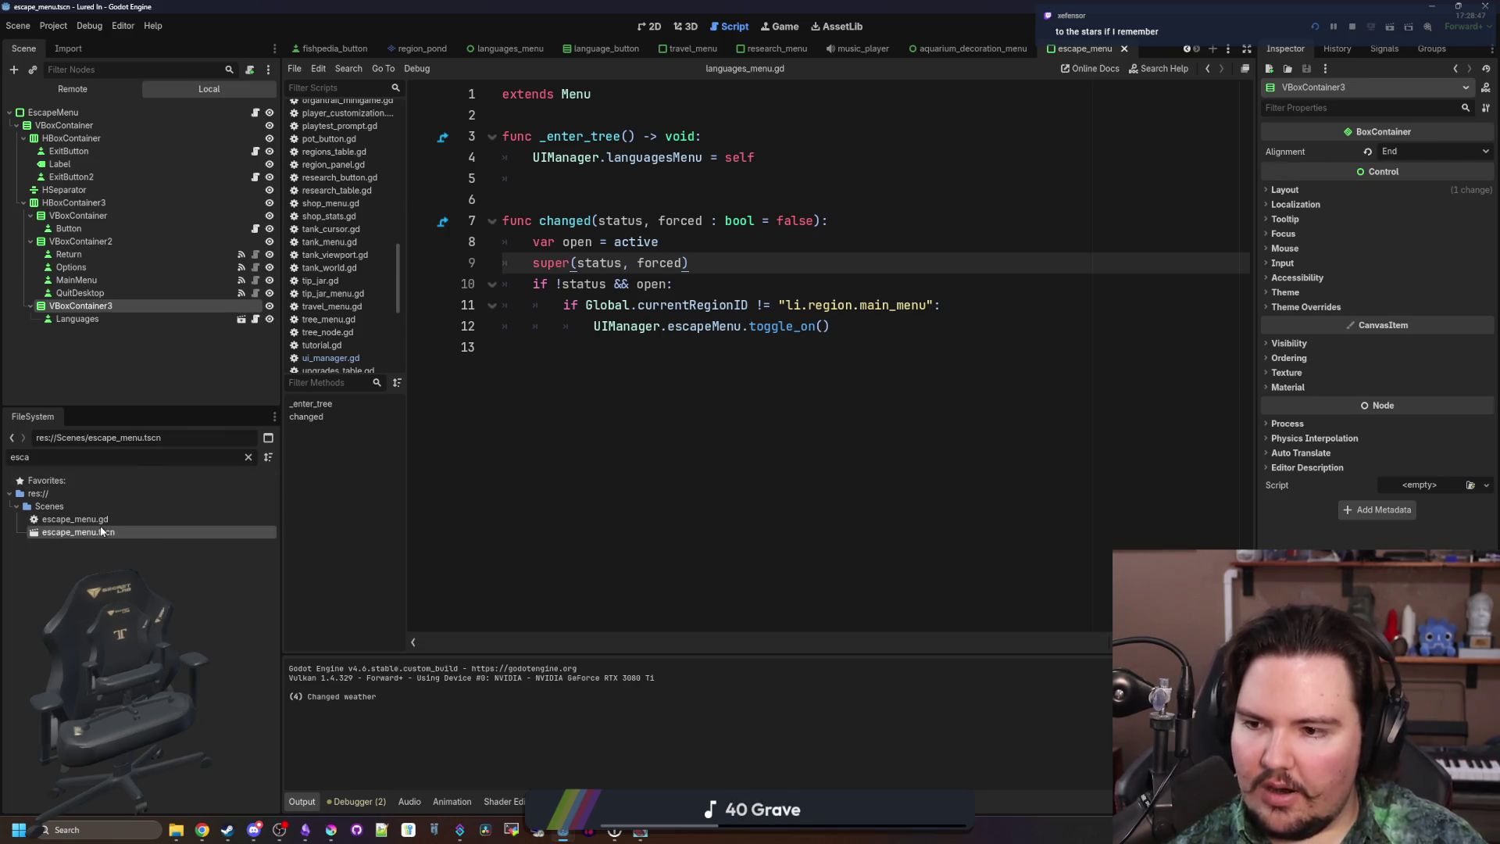
double_click(103, 523)
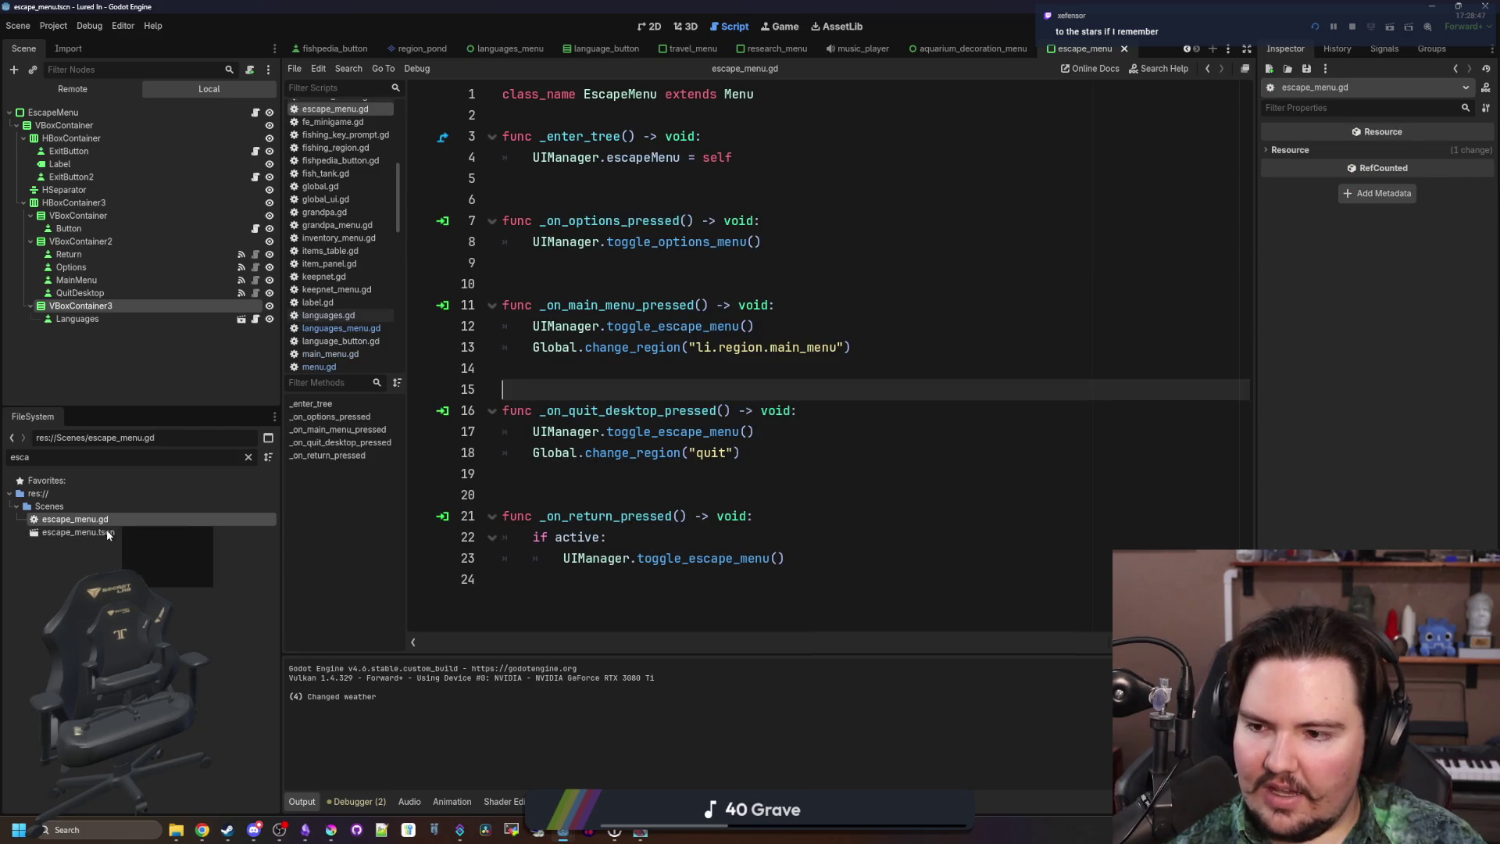
left_click(107, 531)
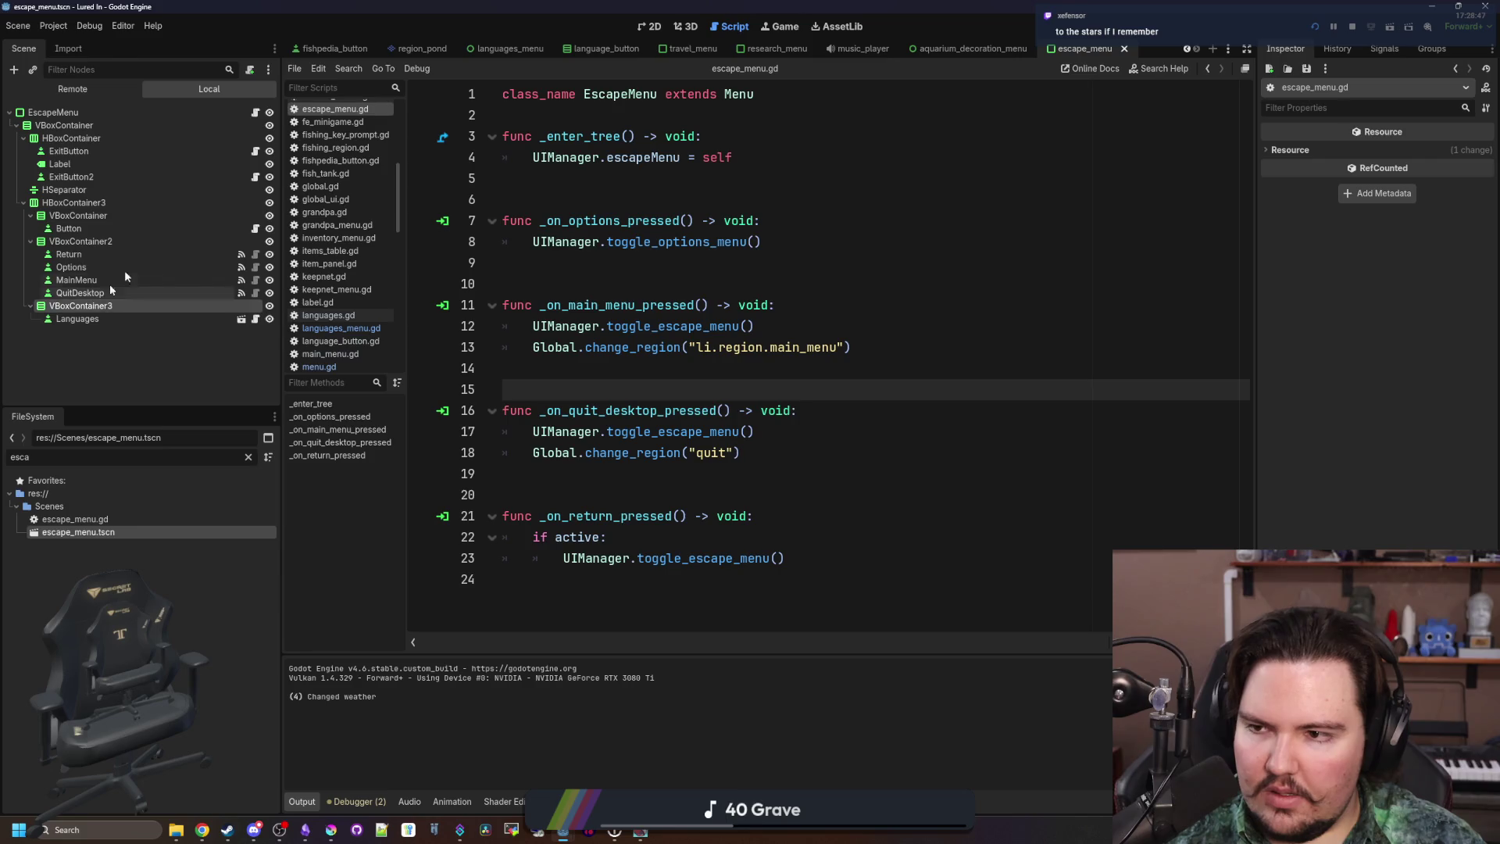
Step: Inspect the Languages and Discord button nodes and scripts, save the scene, and relaunch the game
left_click(110, 321)
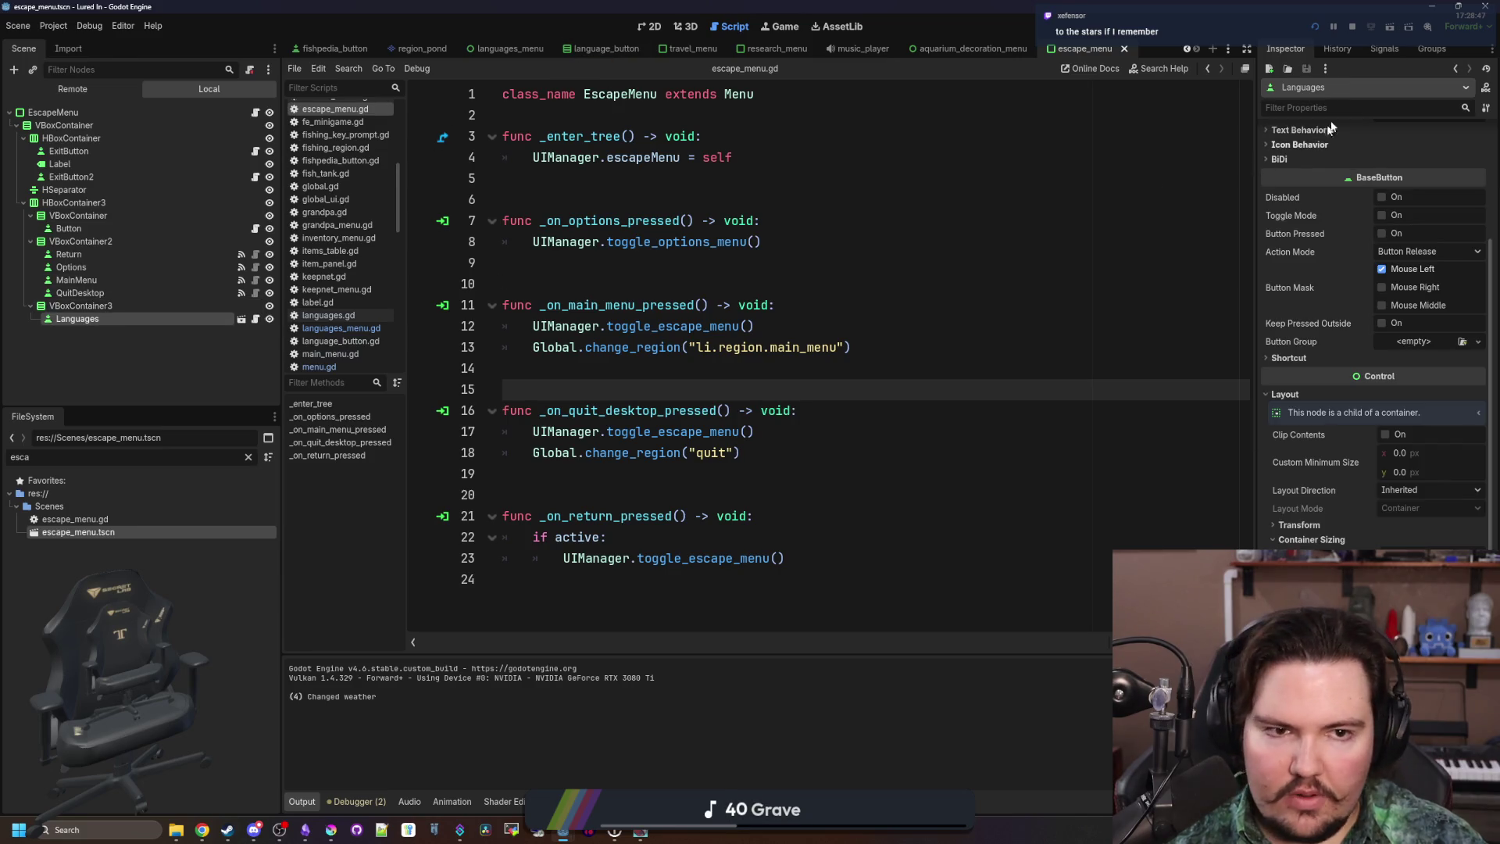
left_click(1384, 49)
left_click(654, 30)
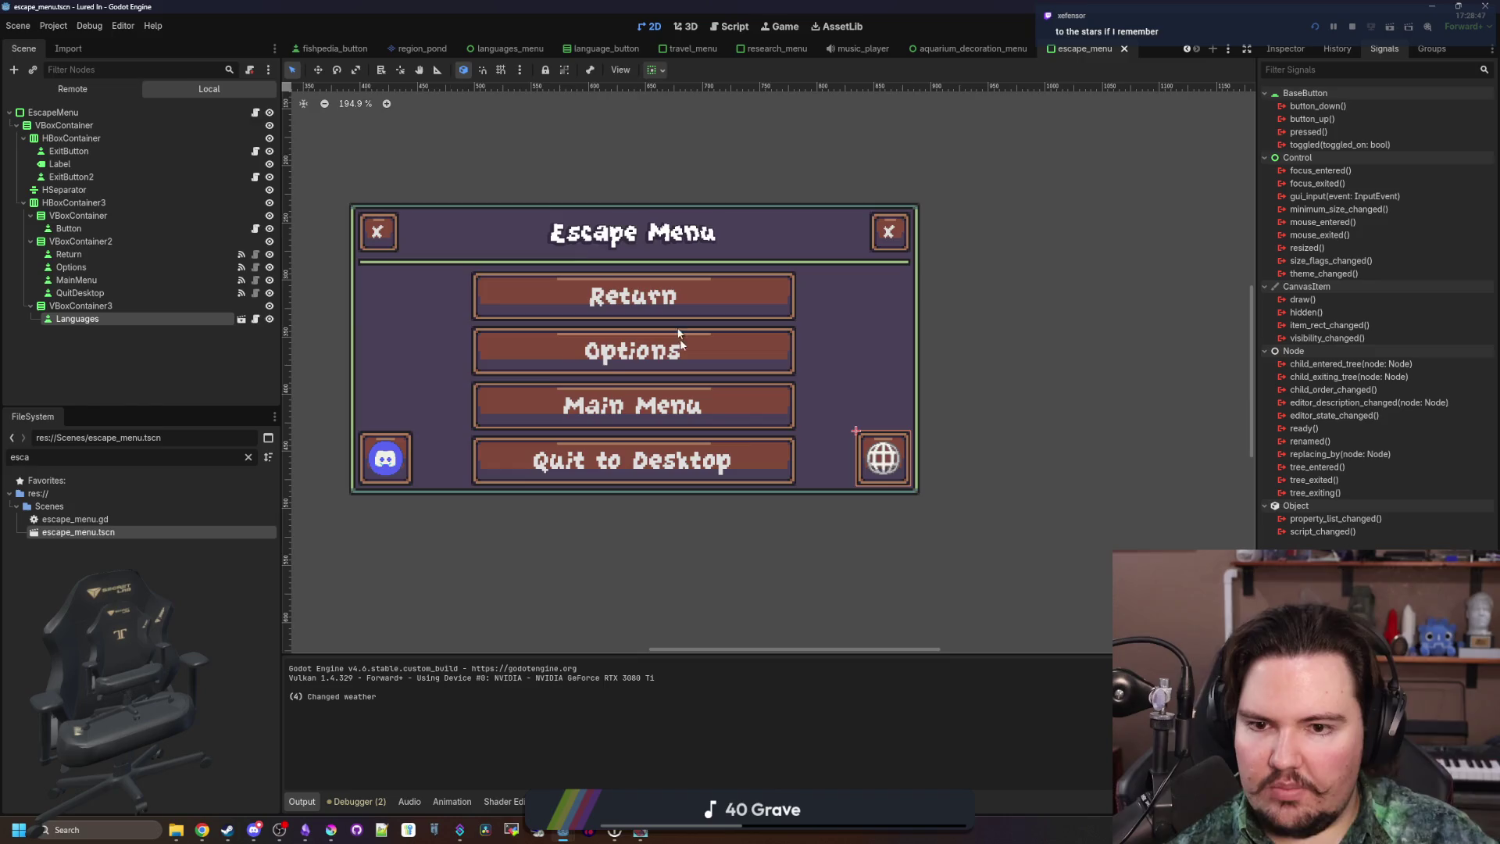
scroll(458, 368, "up", 1)
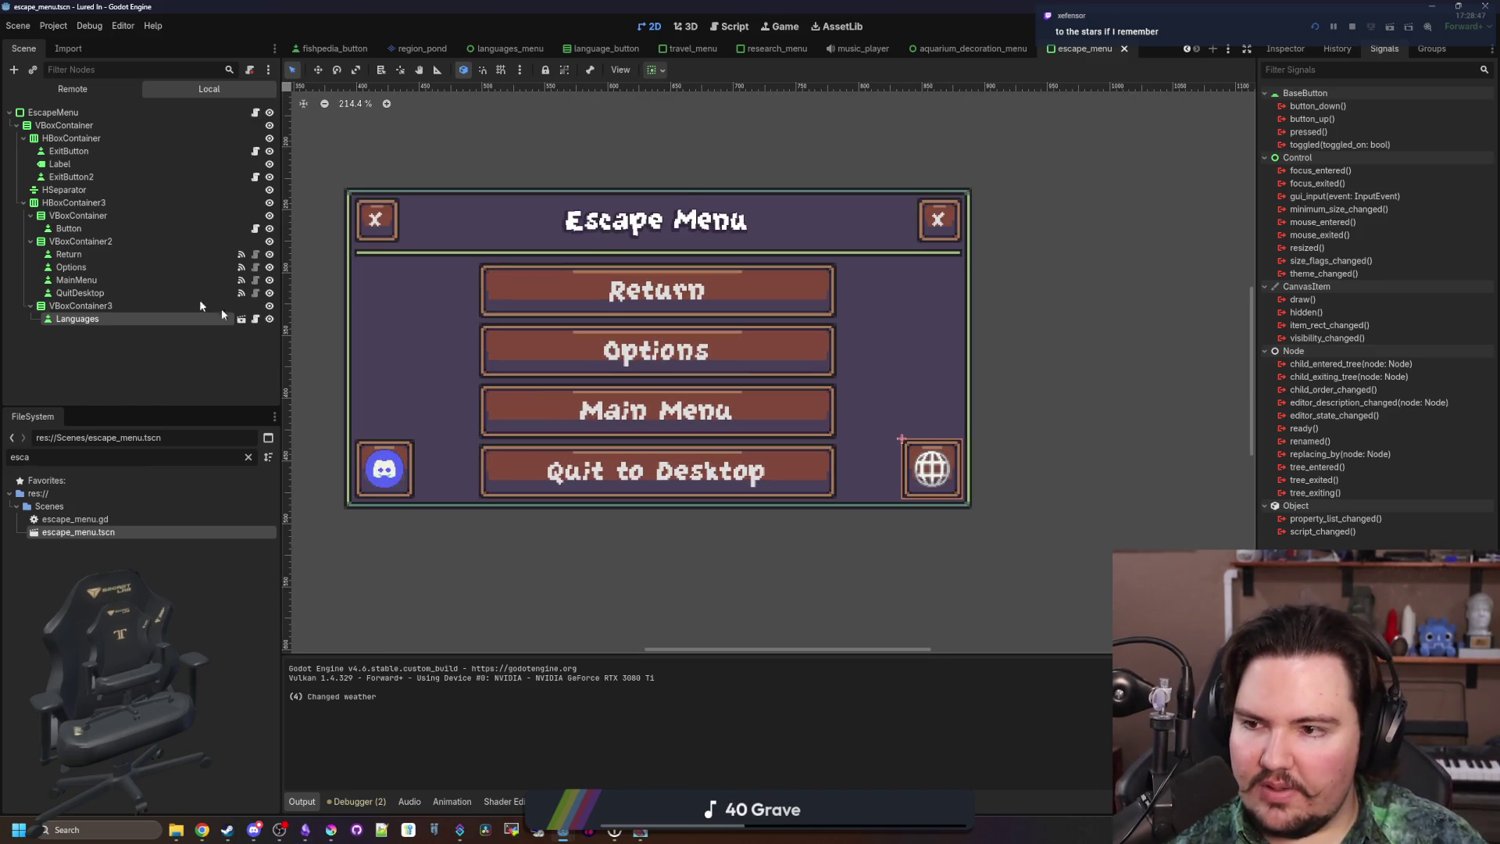
left_click(111, 231)
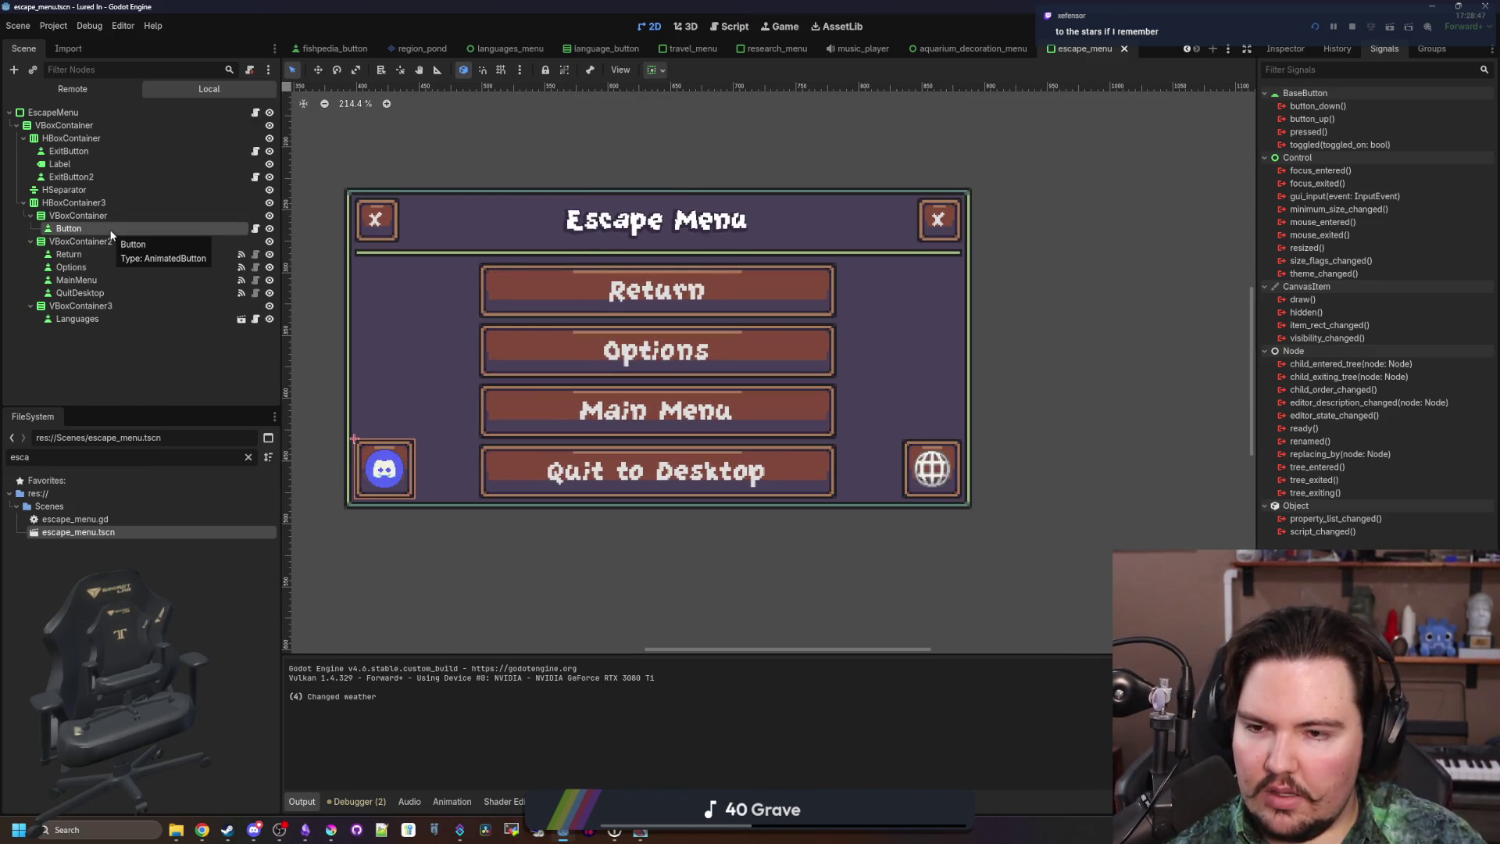
left_click(1286, 48)
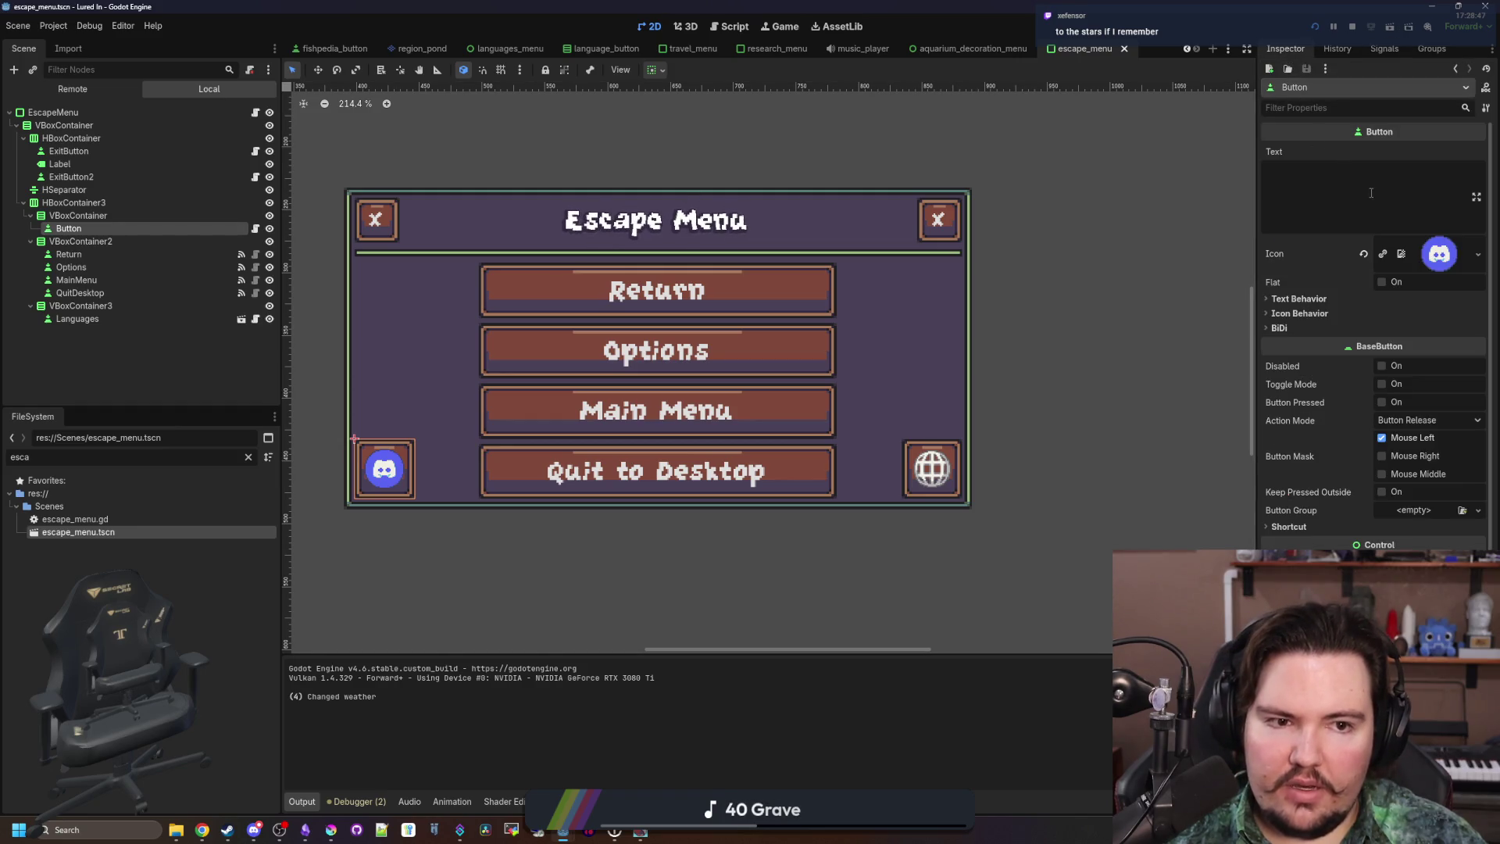
left_click(255, 228)
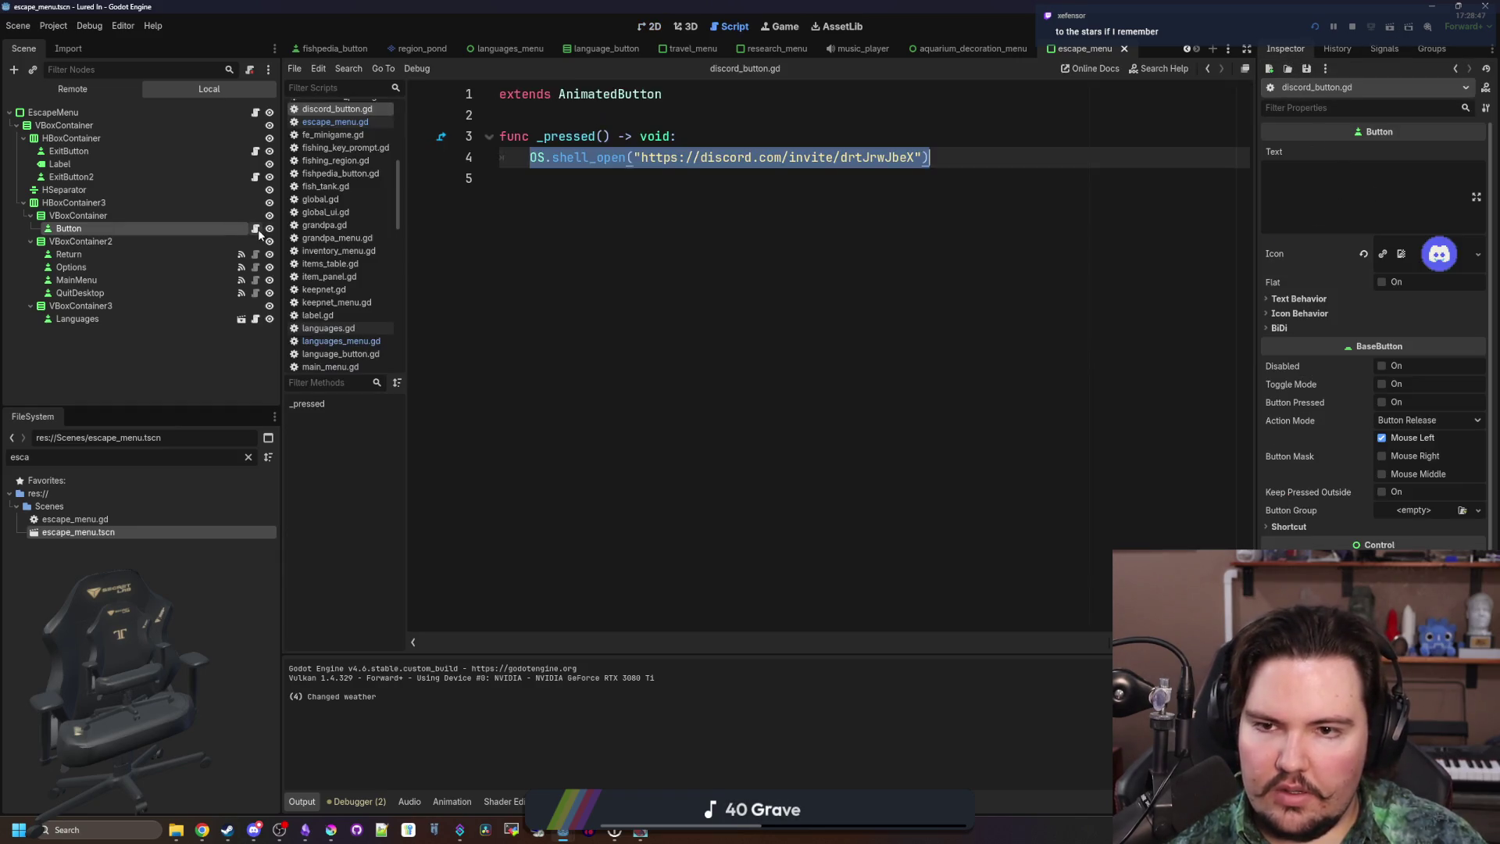
left_click(571, 223)
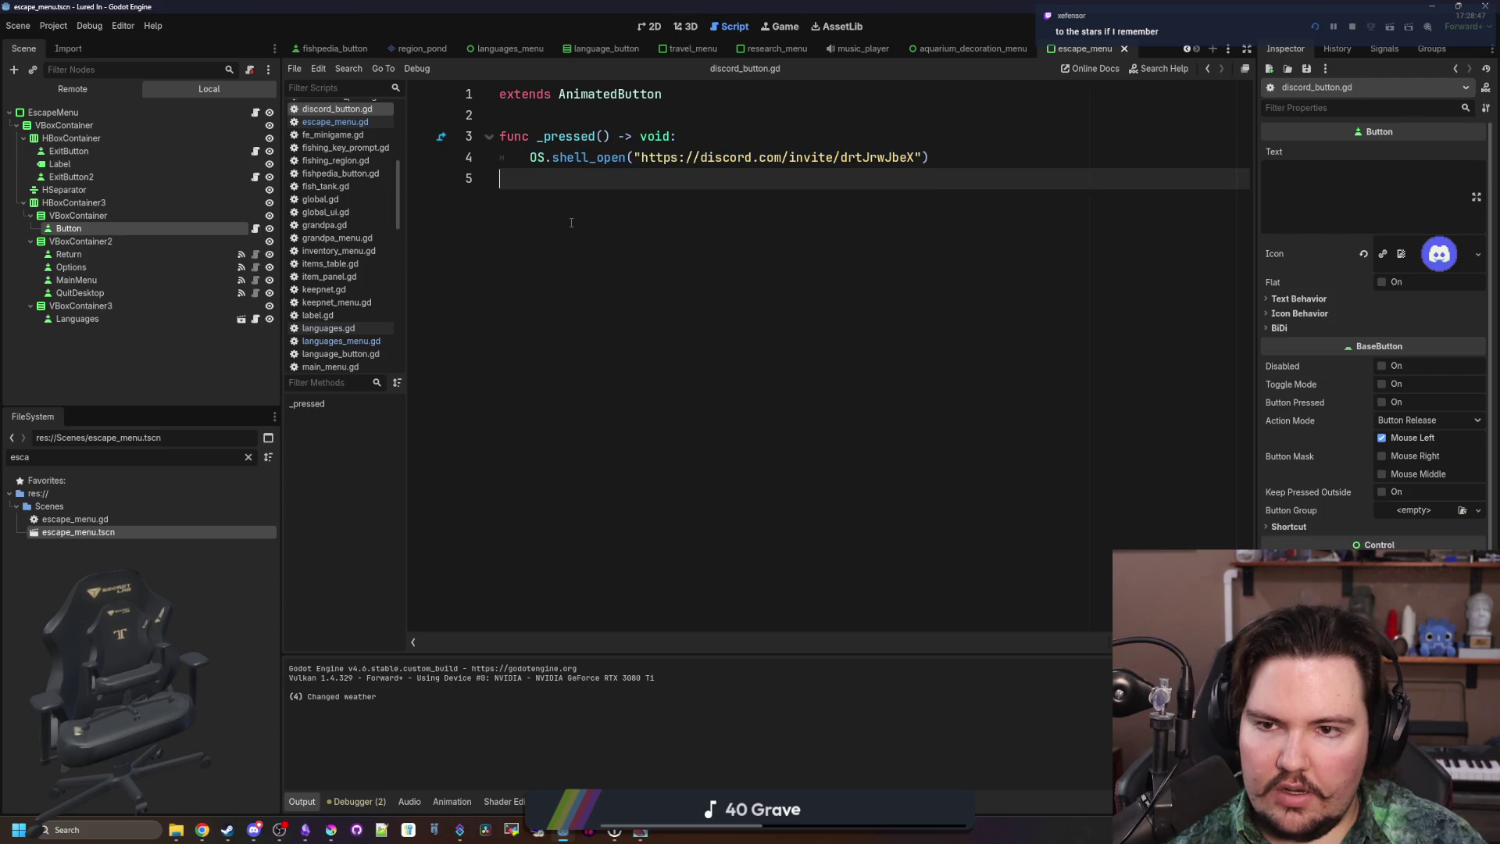
left_click(256, 318)
left_click(256, 229)
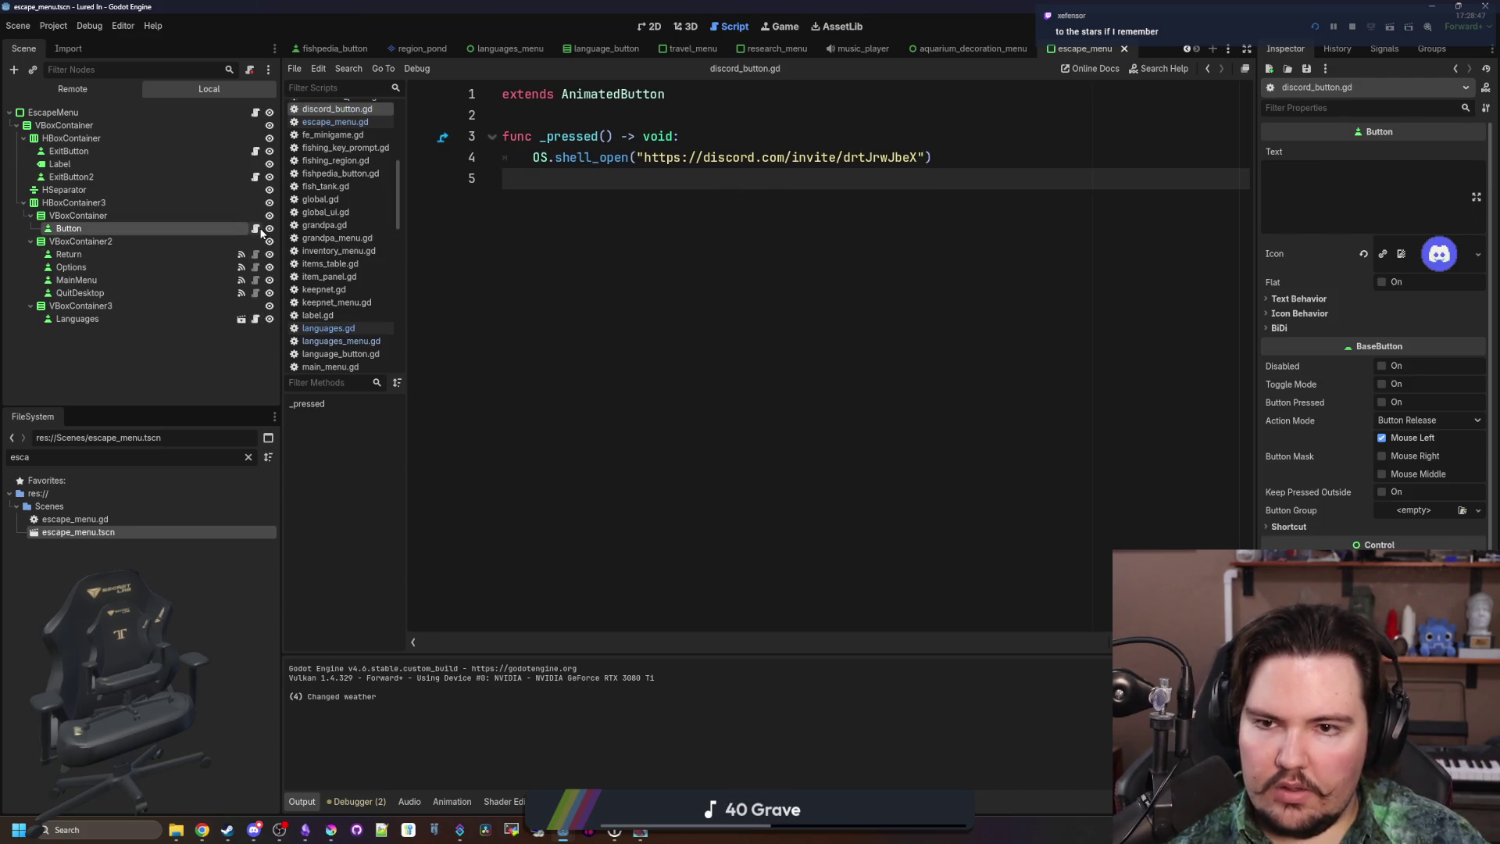
key("ctrl+s")
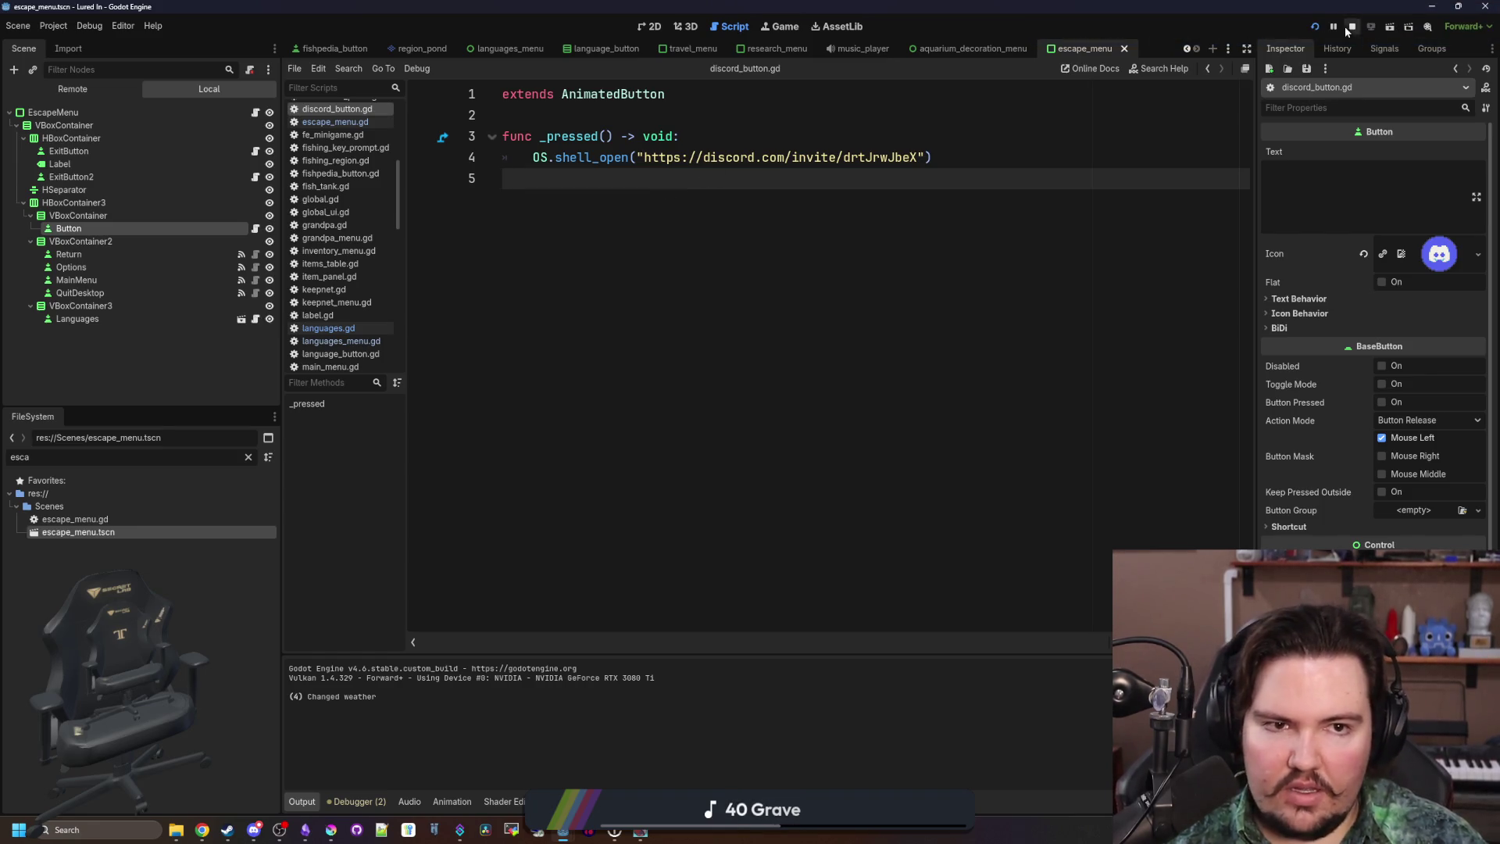
left_click(1312, 28)
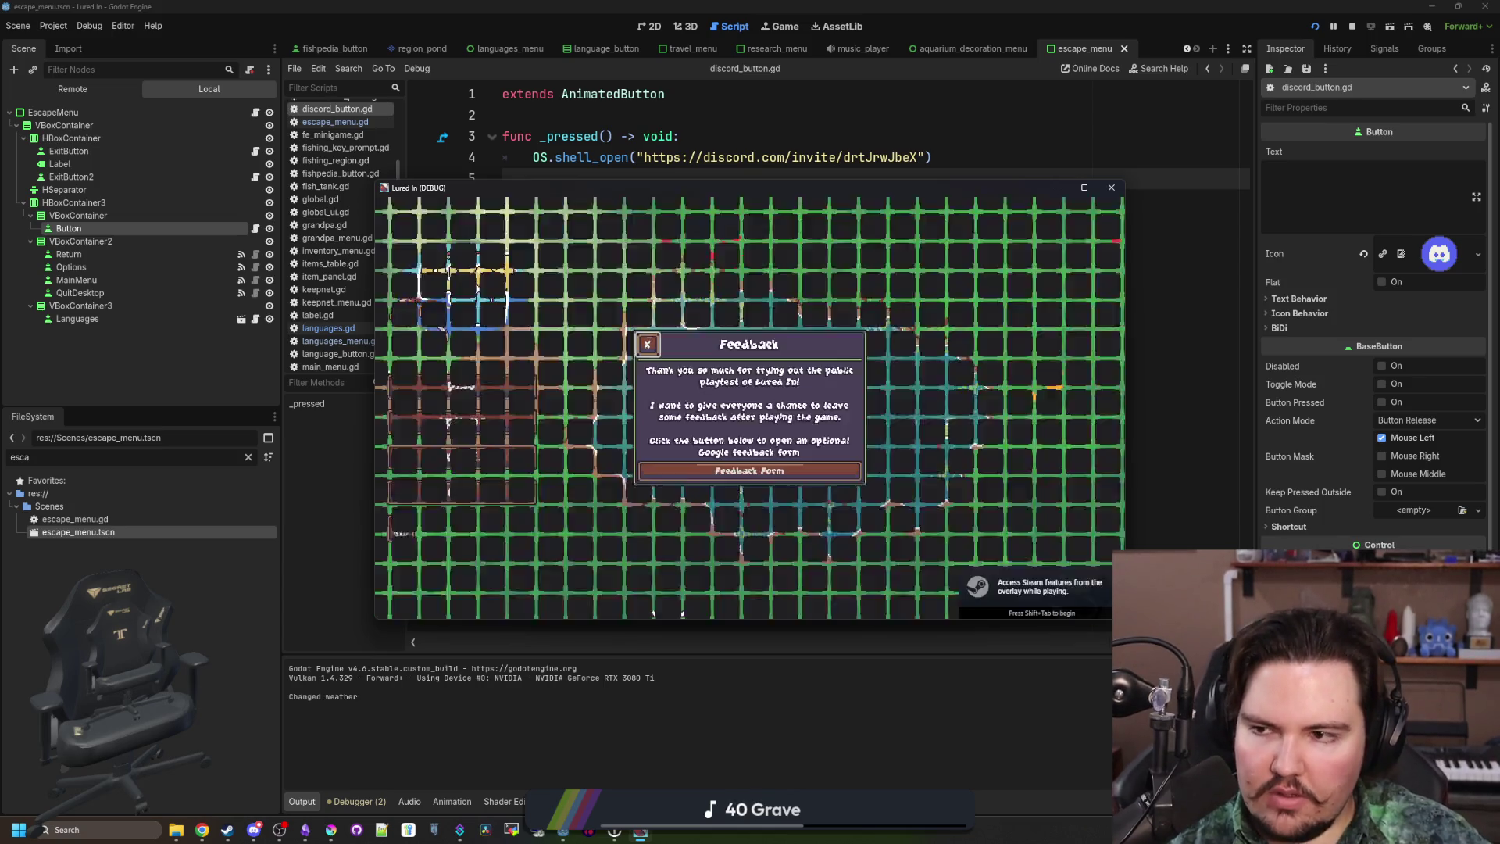
Step: Start playing and open and close the Languages panel from the Escape Menu using arrows and Enter
left_click(461, 386)
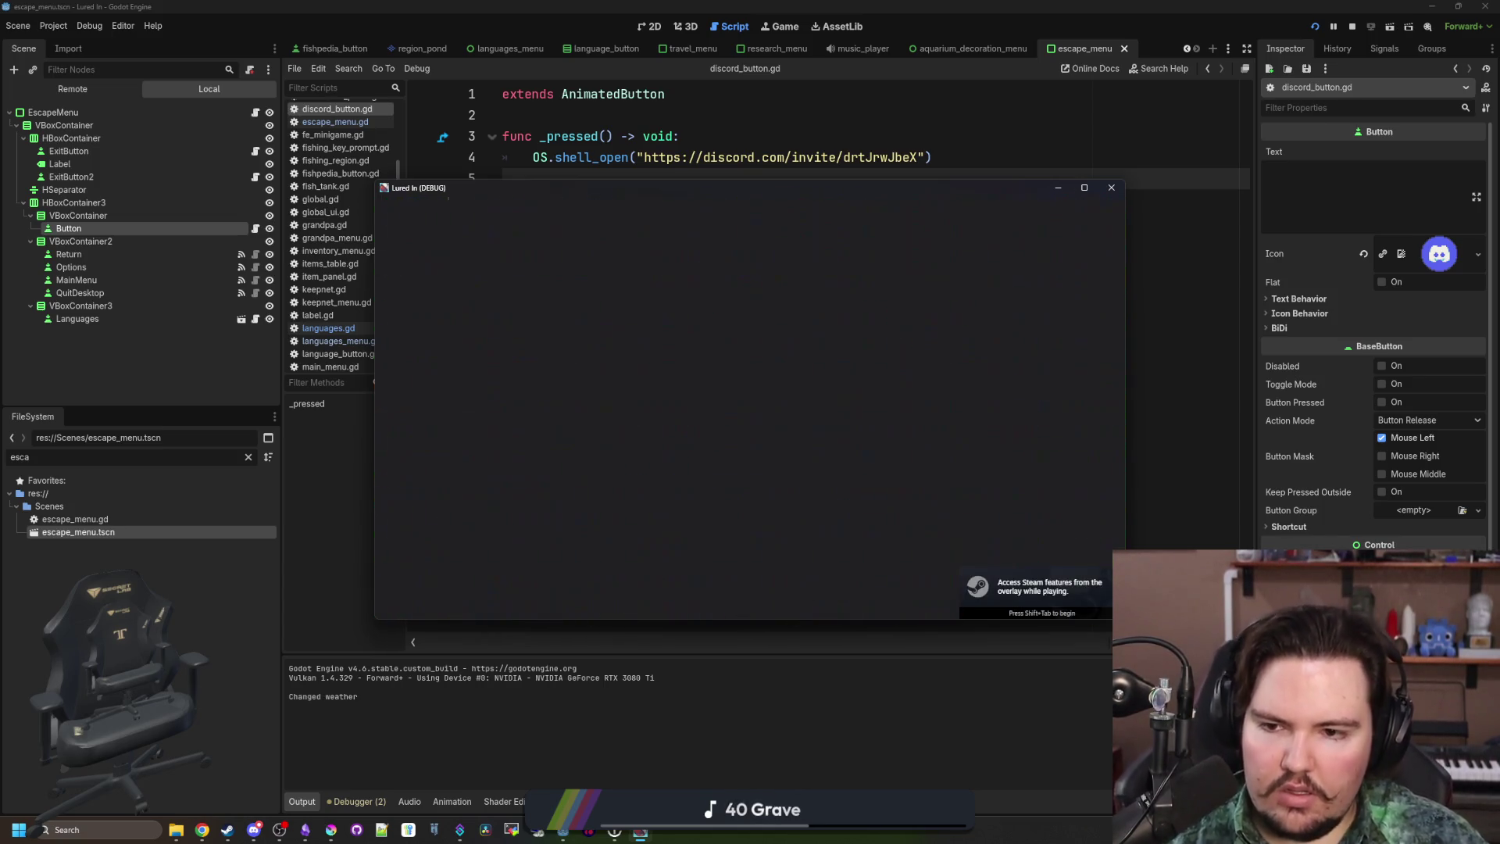
key("Escape")
key("Down")
key("Down")
key("Down")
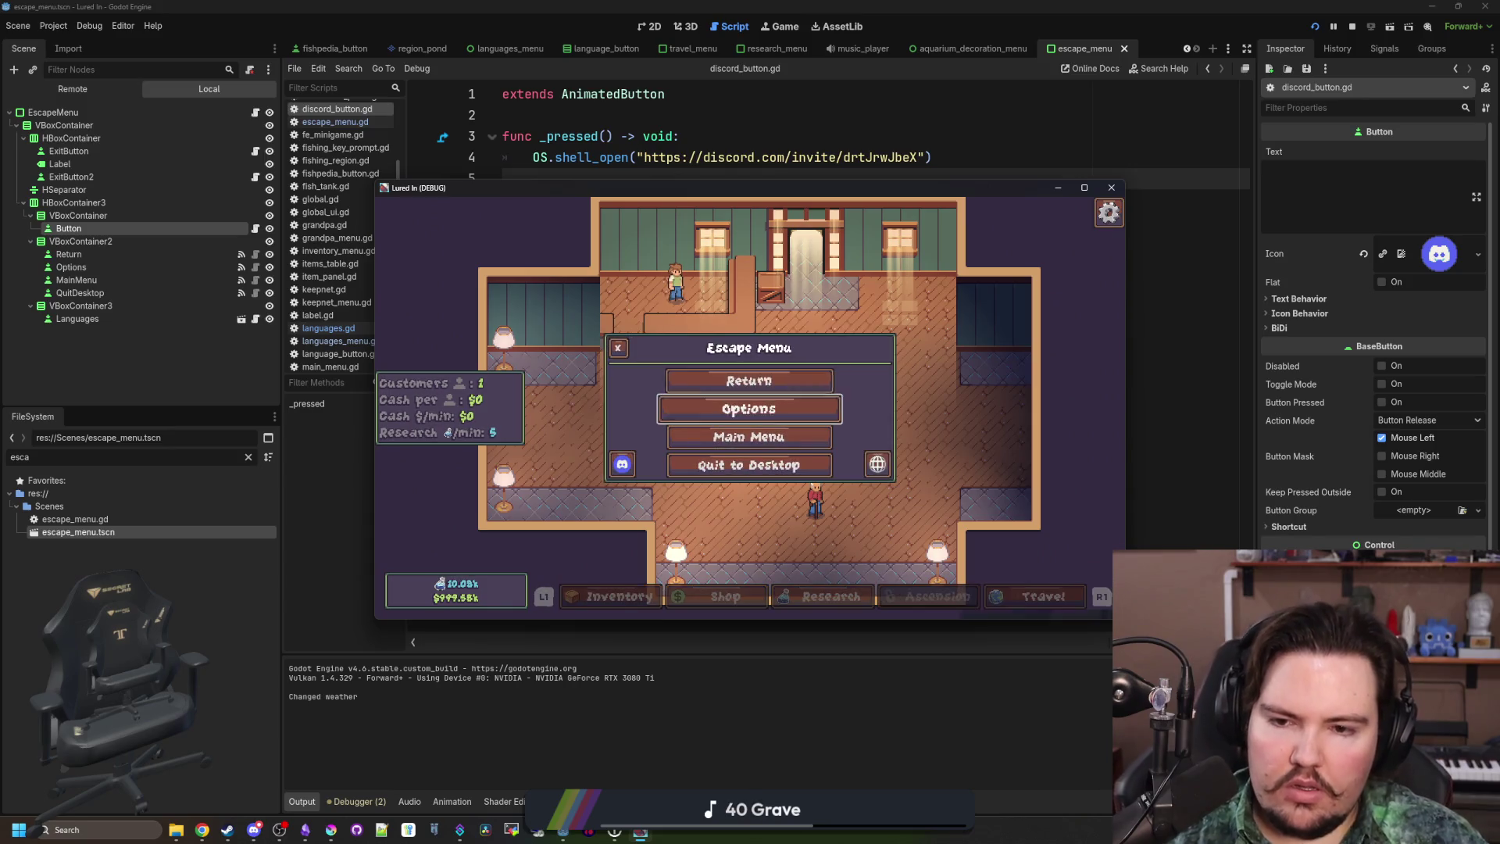
key("Right")
key("Return")
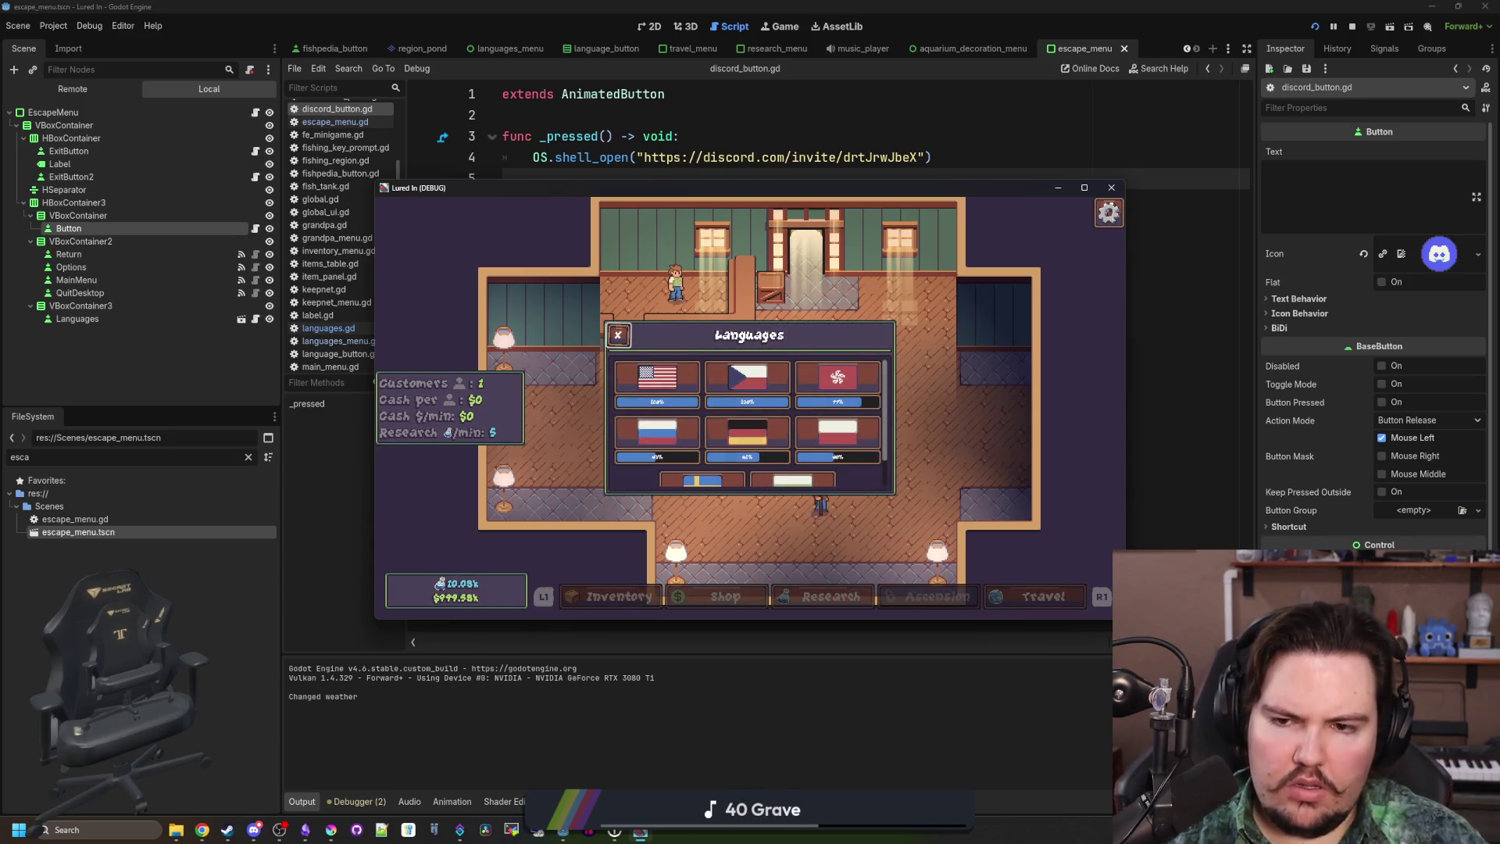
key("Escape")
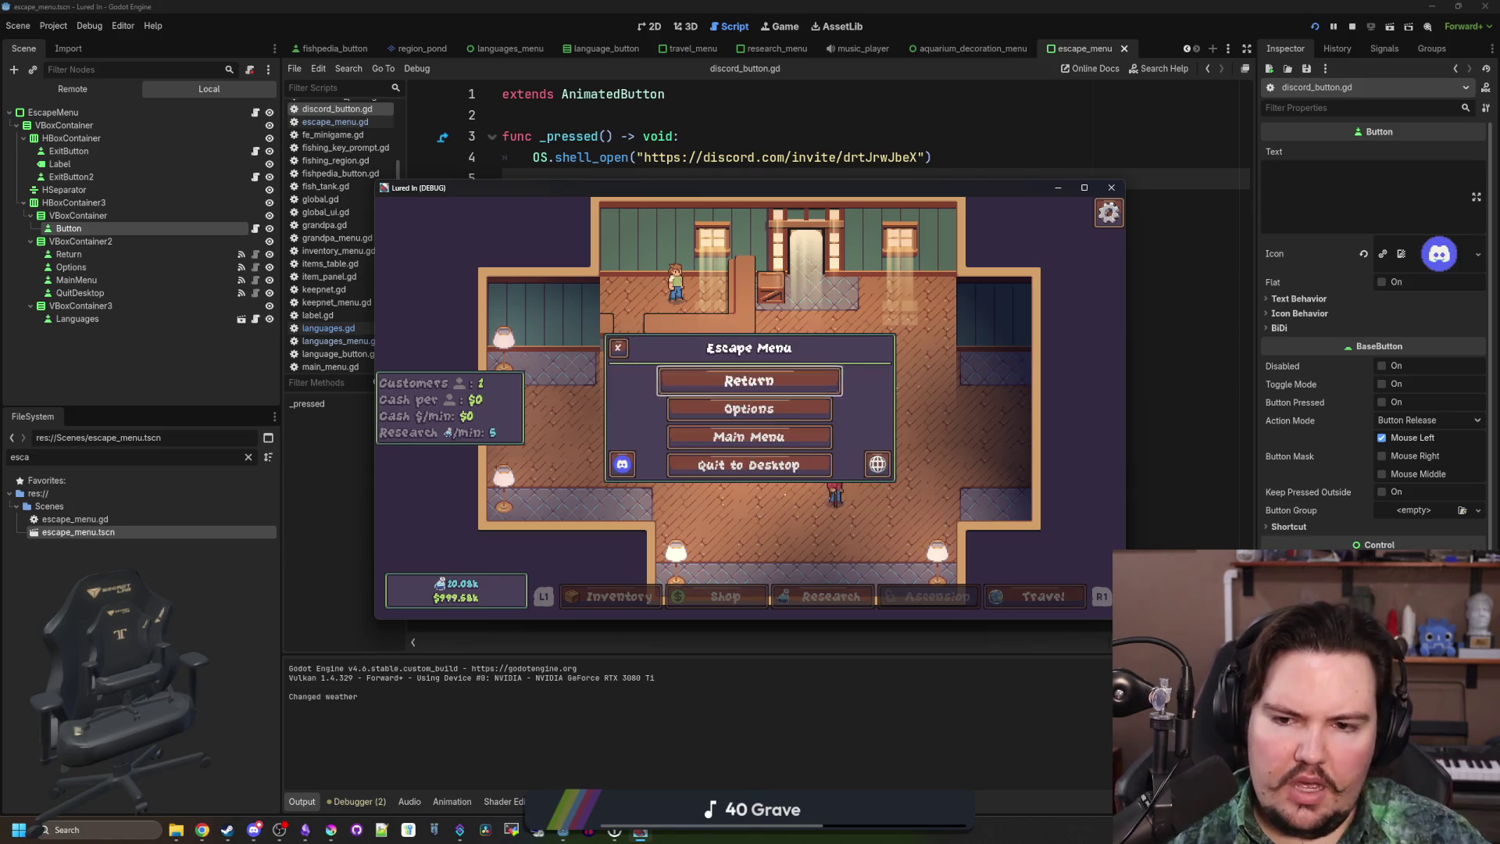
key("Down")
key("Down")
key("Down")
key("Left")
key("Right")
key("Right")
key("Return")
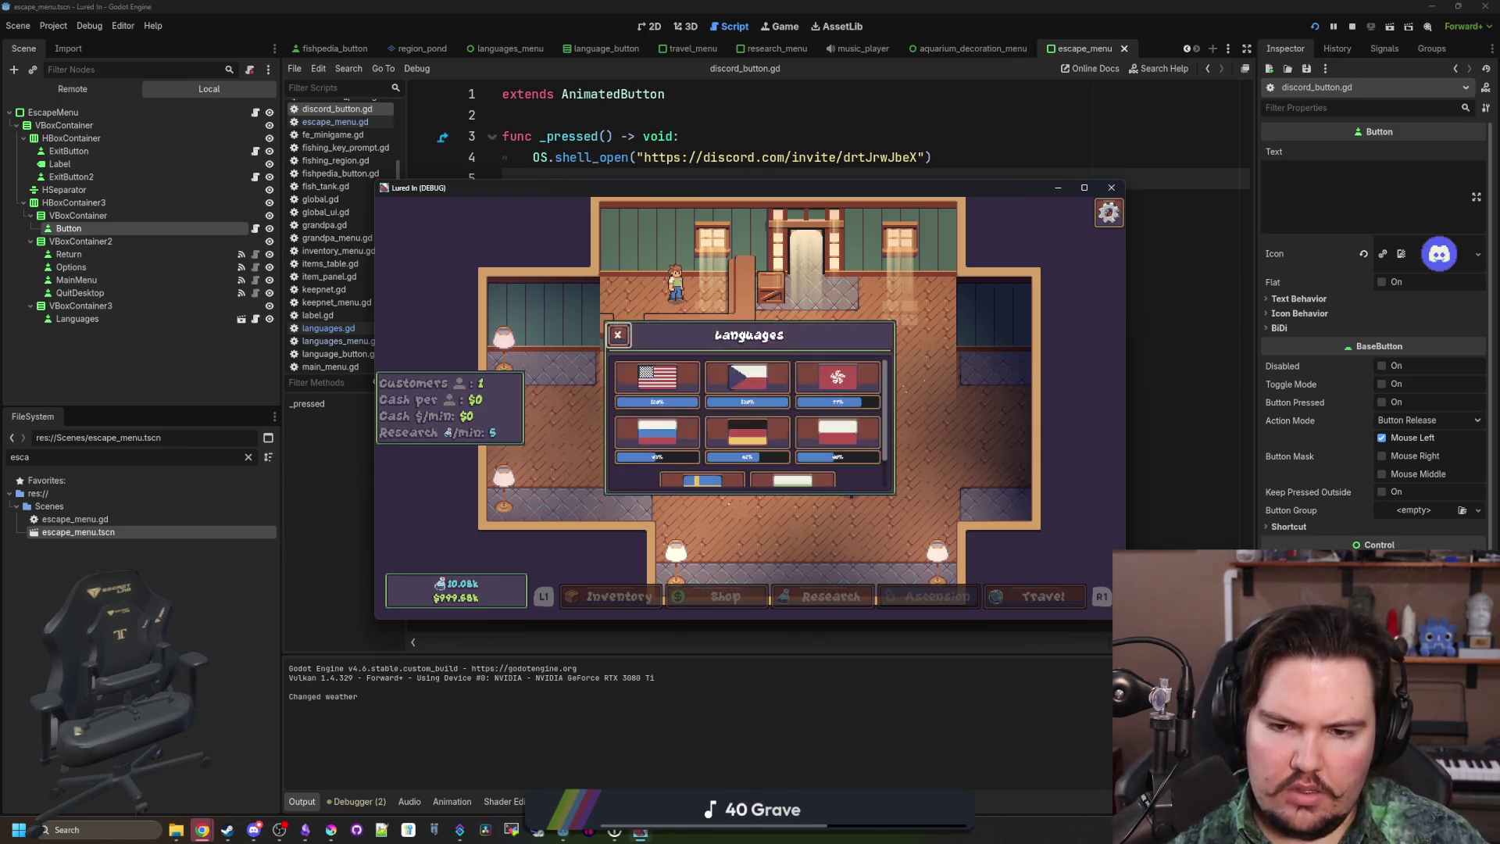
key("Escape")
key("Escape")
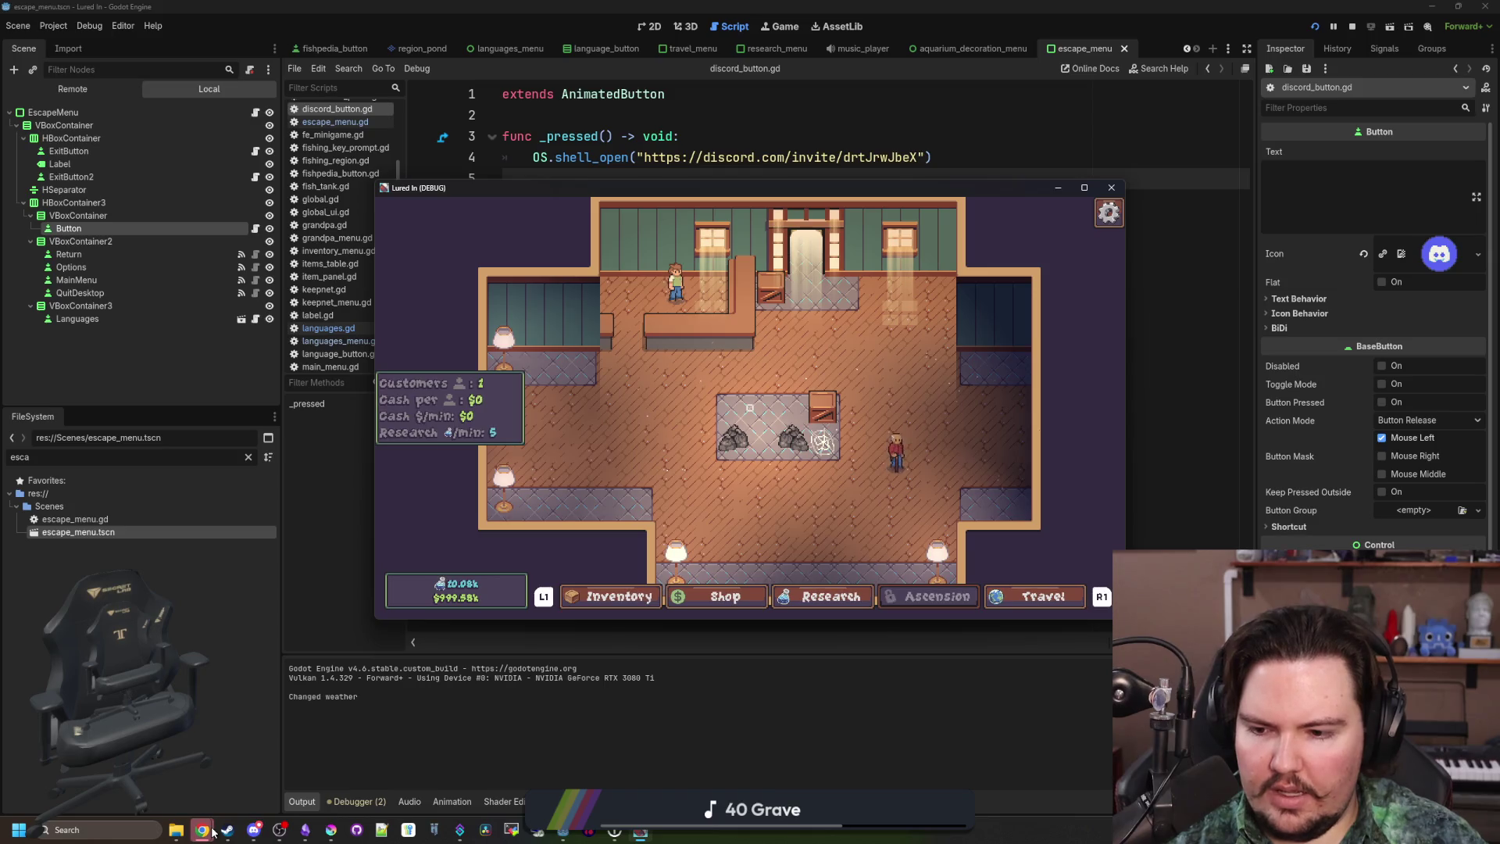
Step: Toggle the Escape Menu a few more times by keyboard, then stop the running game
key("Escape")
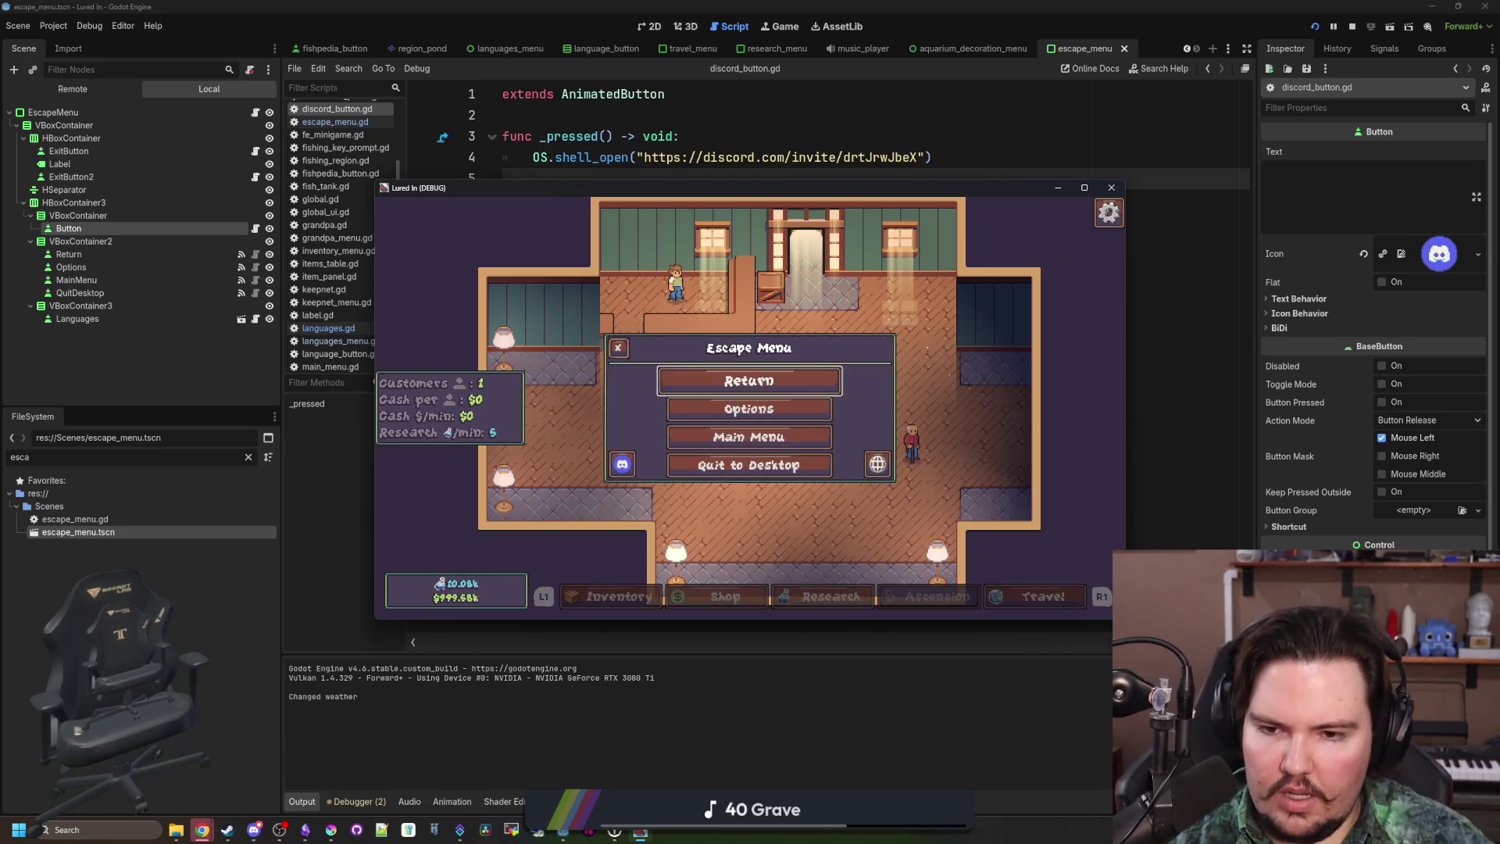
key("Down")
key("Down")
key("Escape")
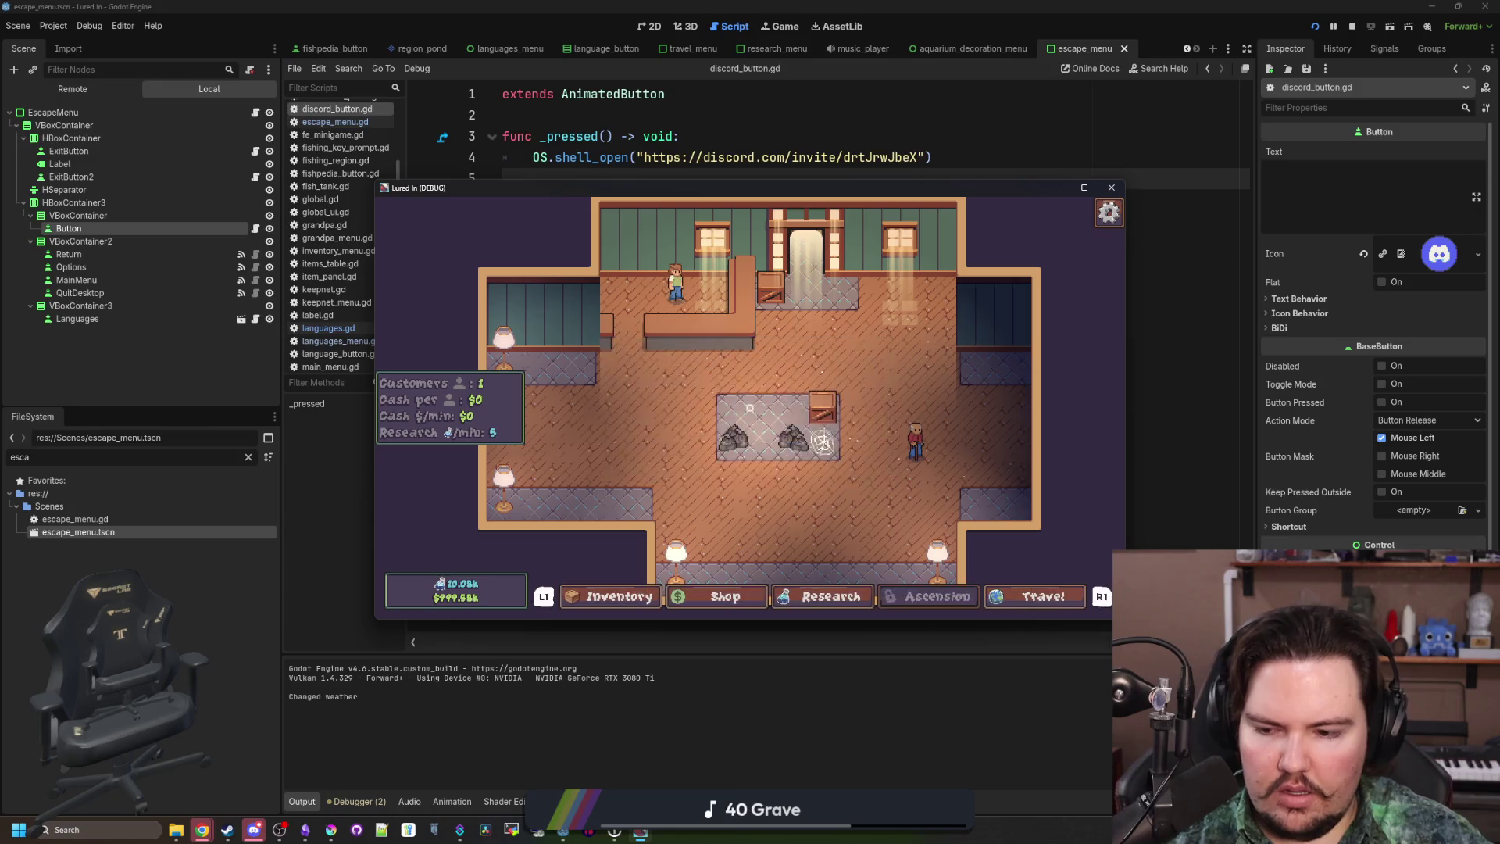
key("Escape")
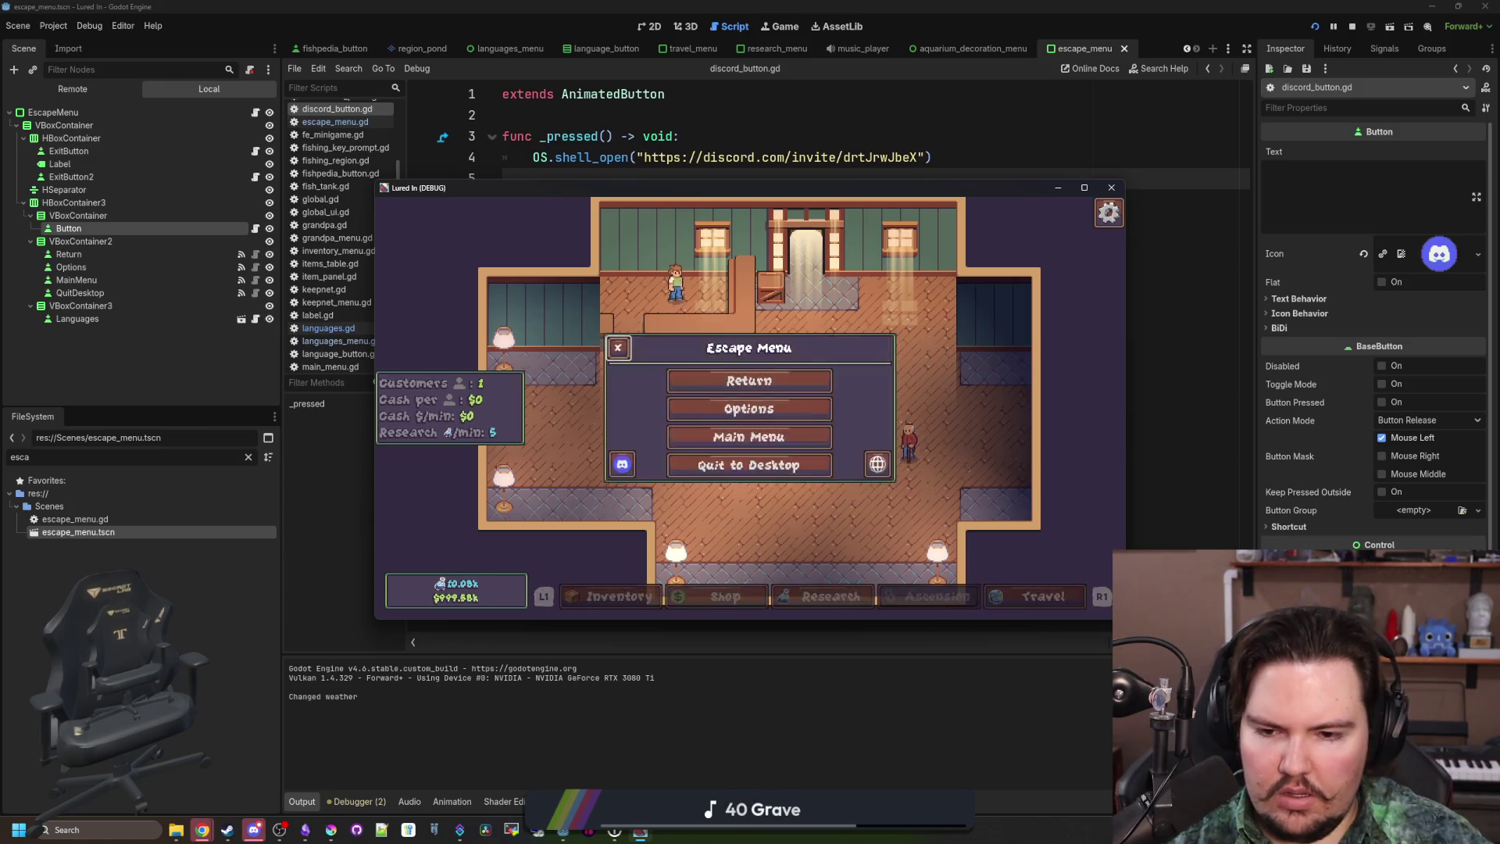
key("Escape")
key("Escape")
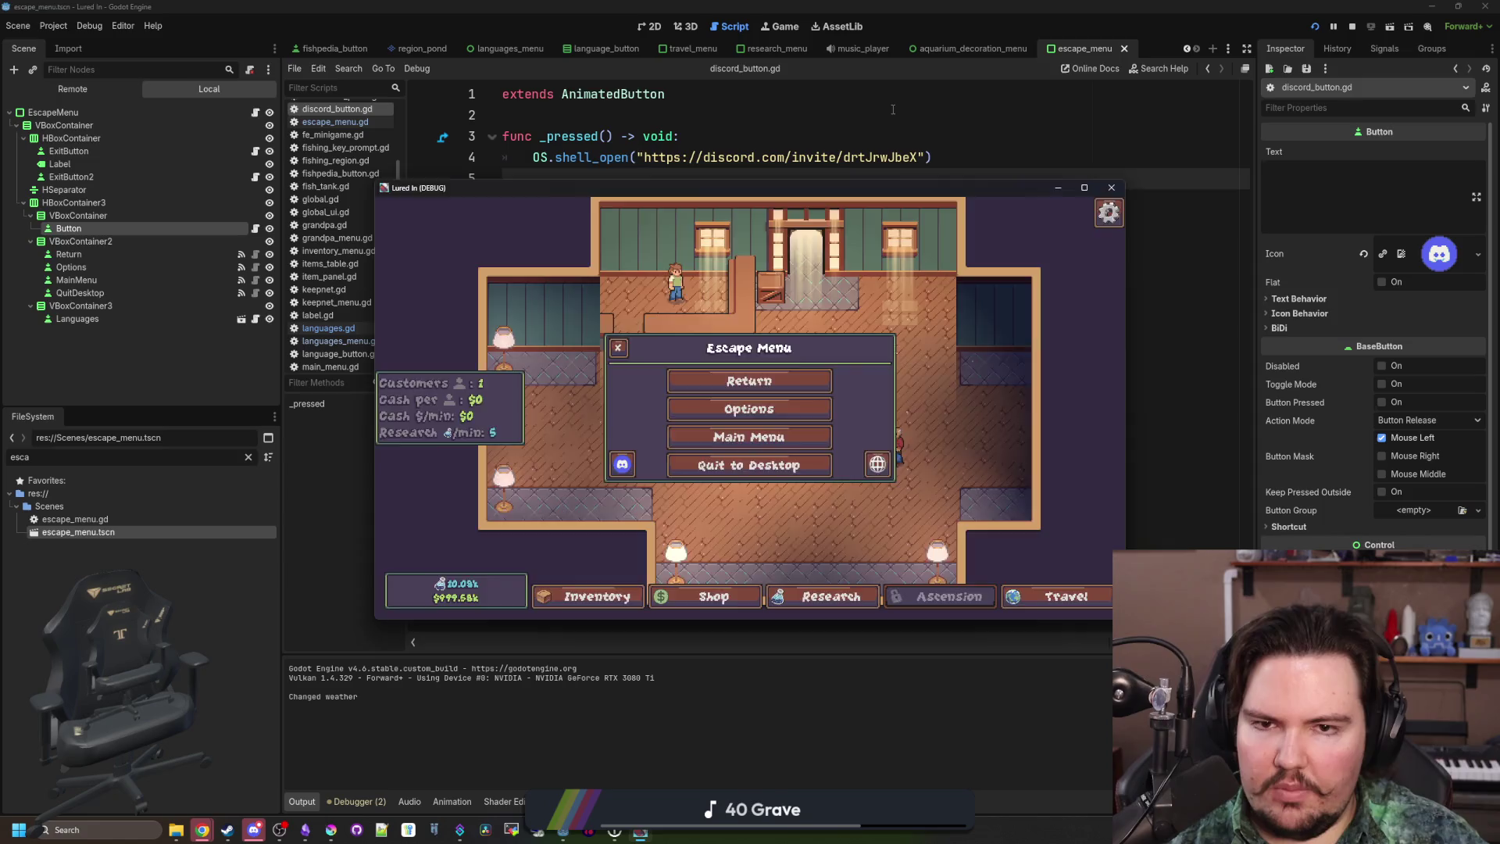
key("Down")
key("Down")
key("Down")
key("Return")
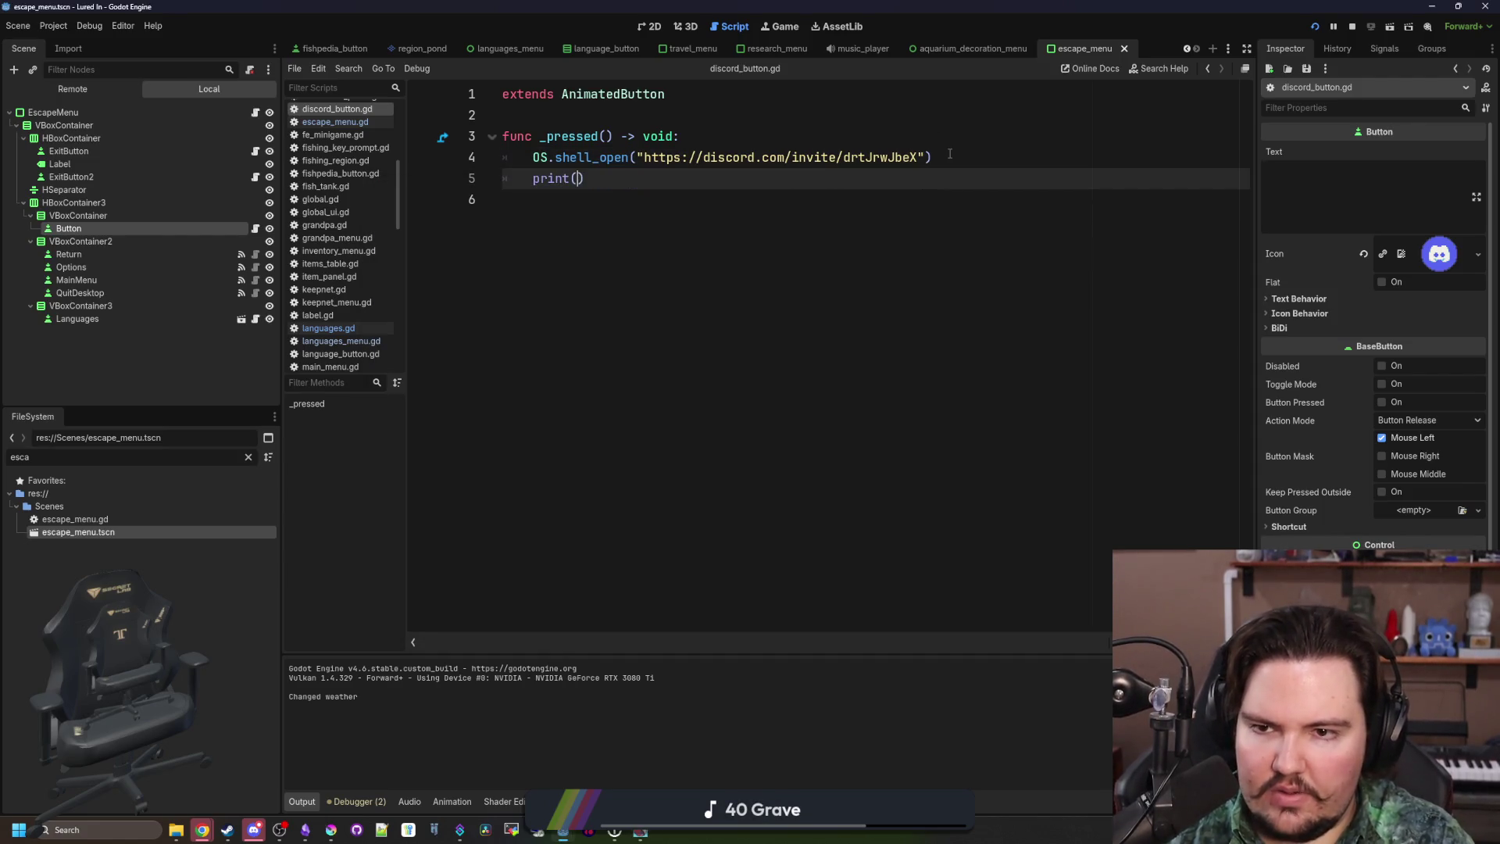
Step: Add print("haaa") under OS.shell_open, run the game and check the Escape Menu's Languages panel
left_click(950, 154)
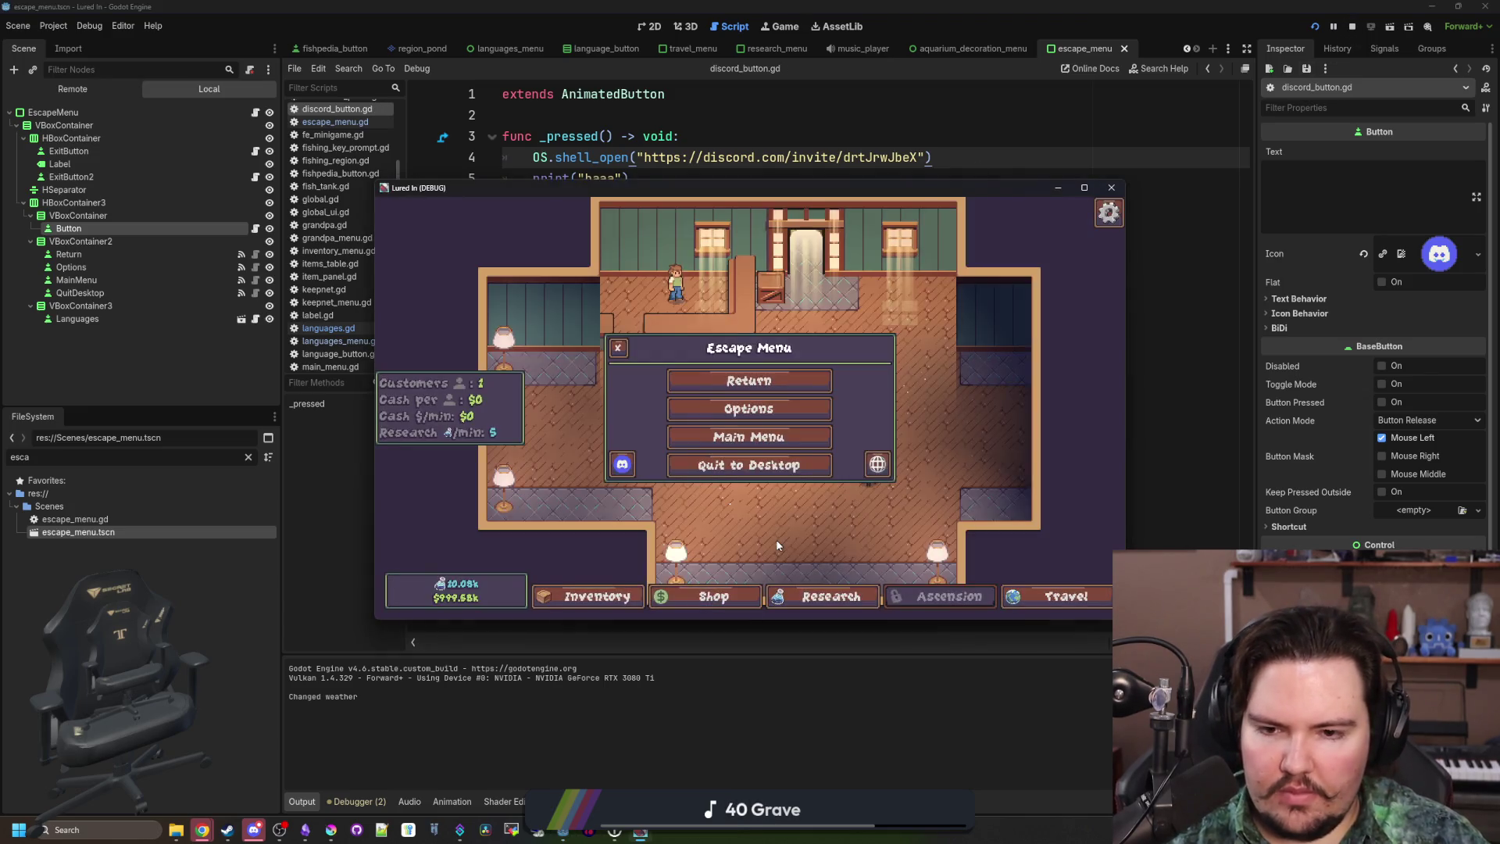
left_click(617, 348)
key("Escape")
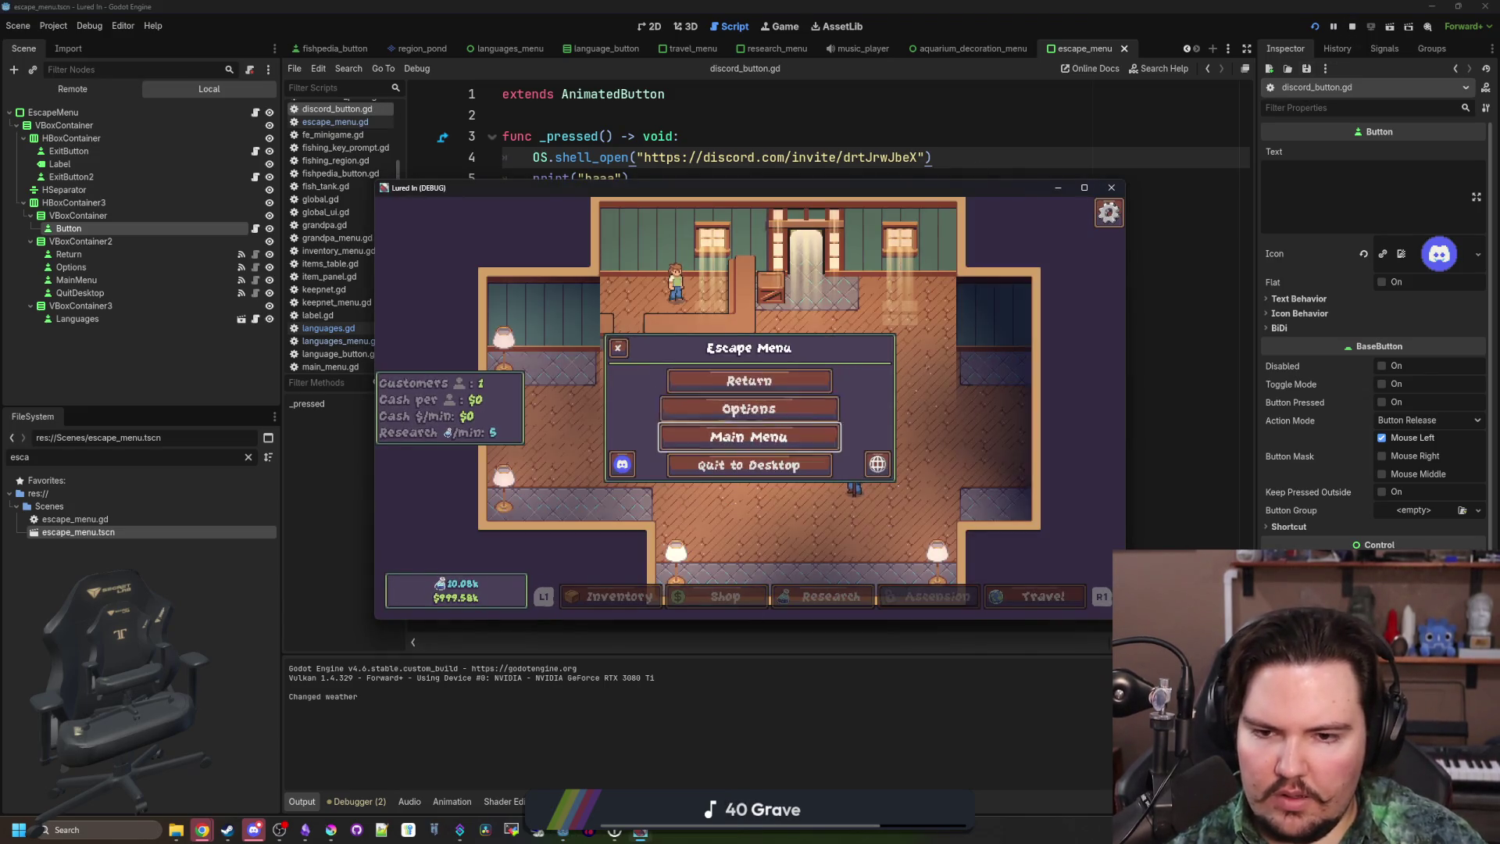
key("Return")
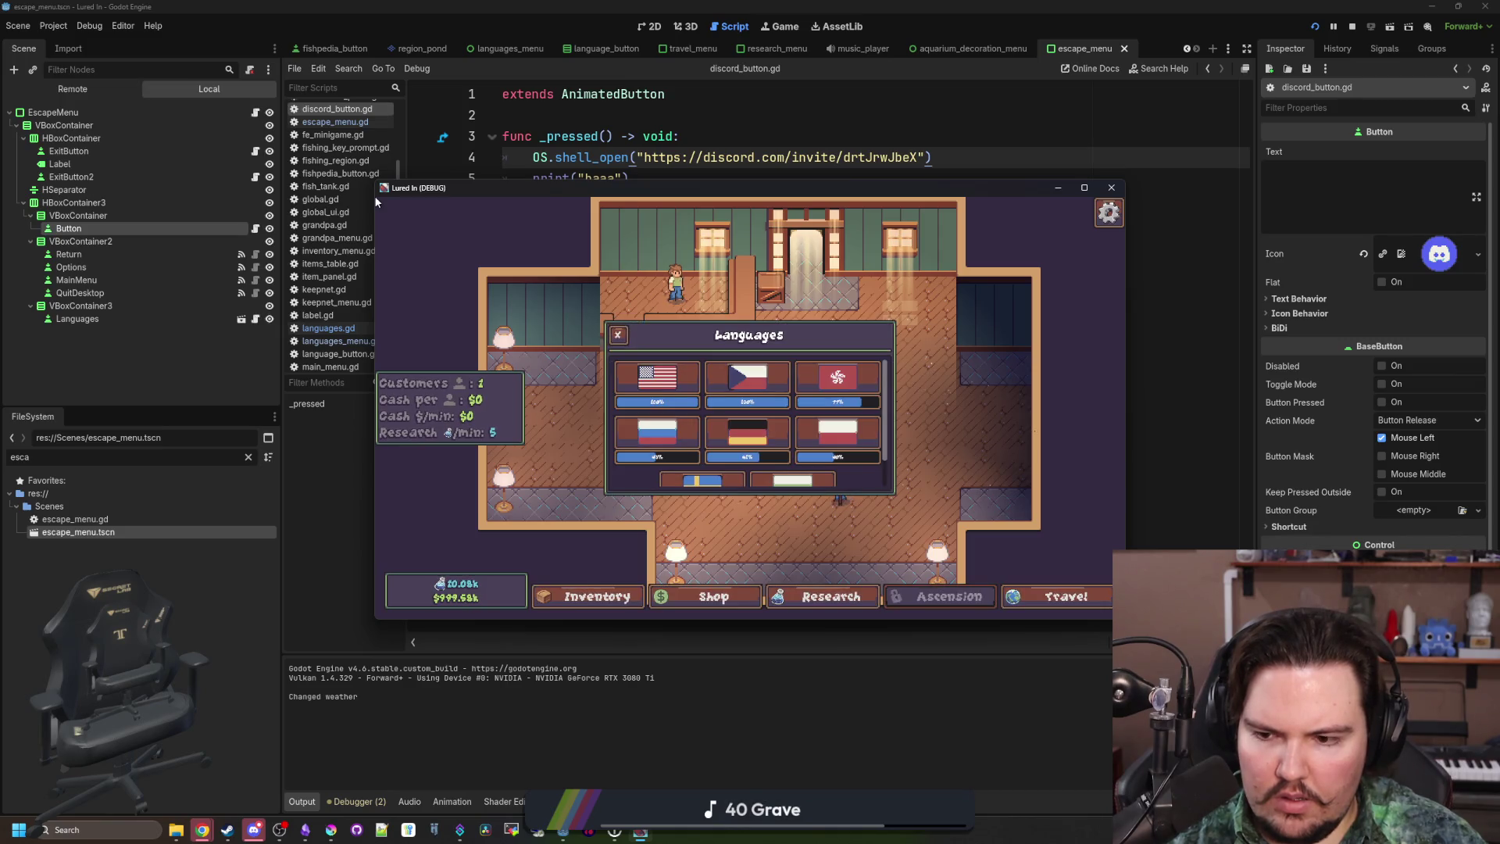
key("Escape")
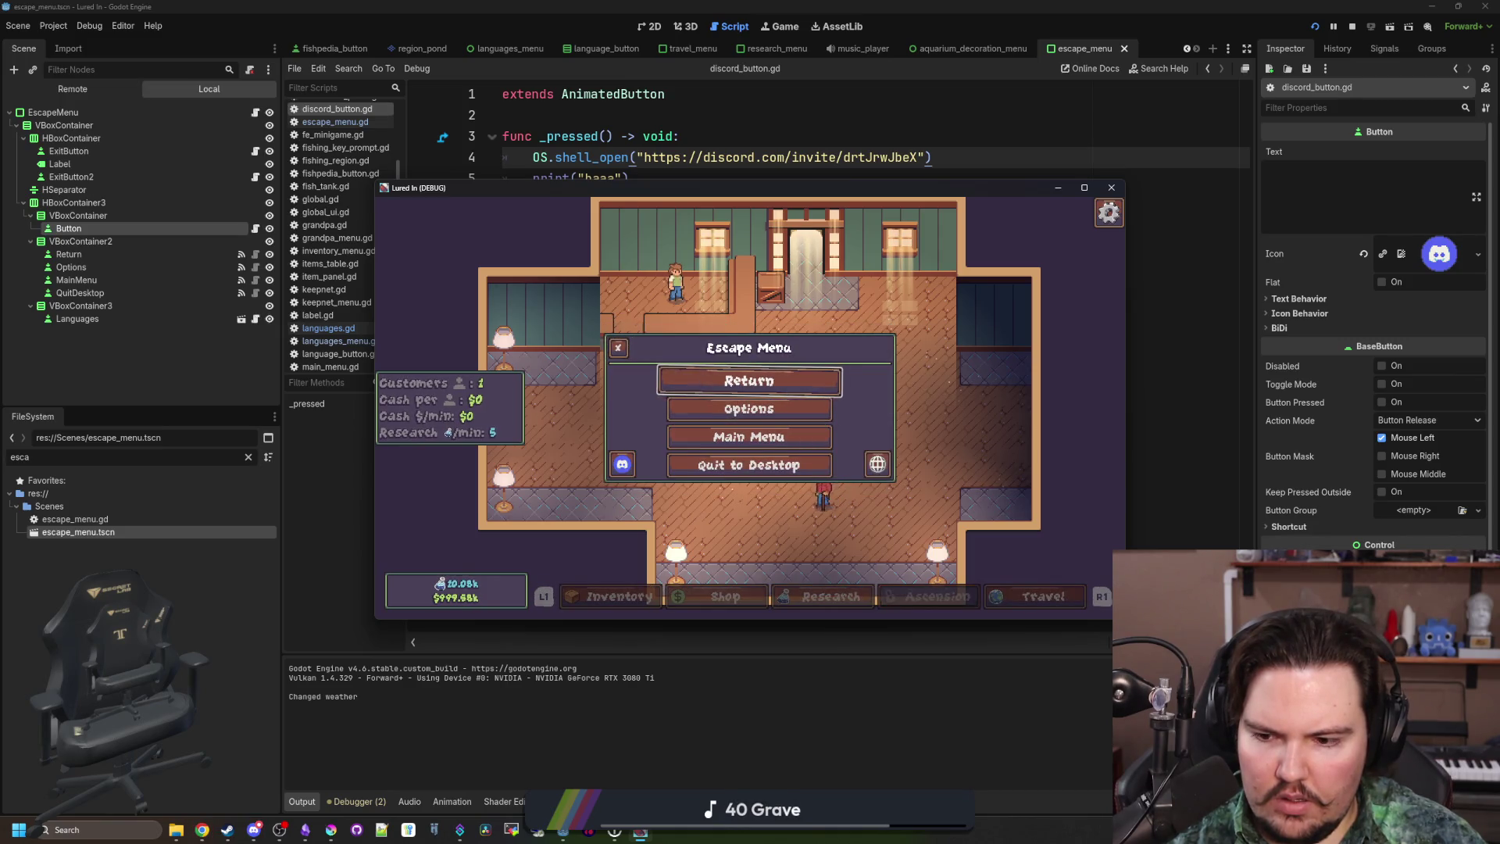
key("Down")
key("Down")
key("Down")
key("Up")
key("Up")
key("Up")
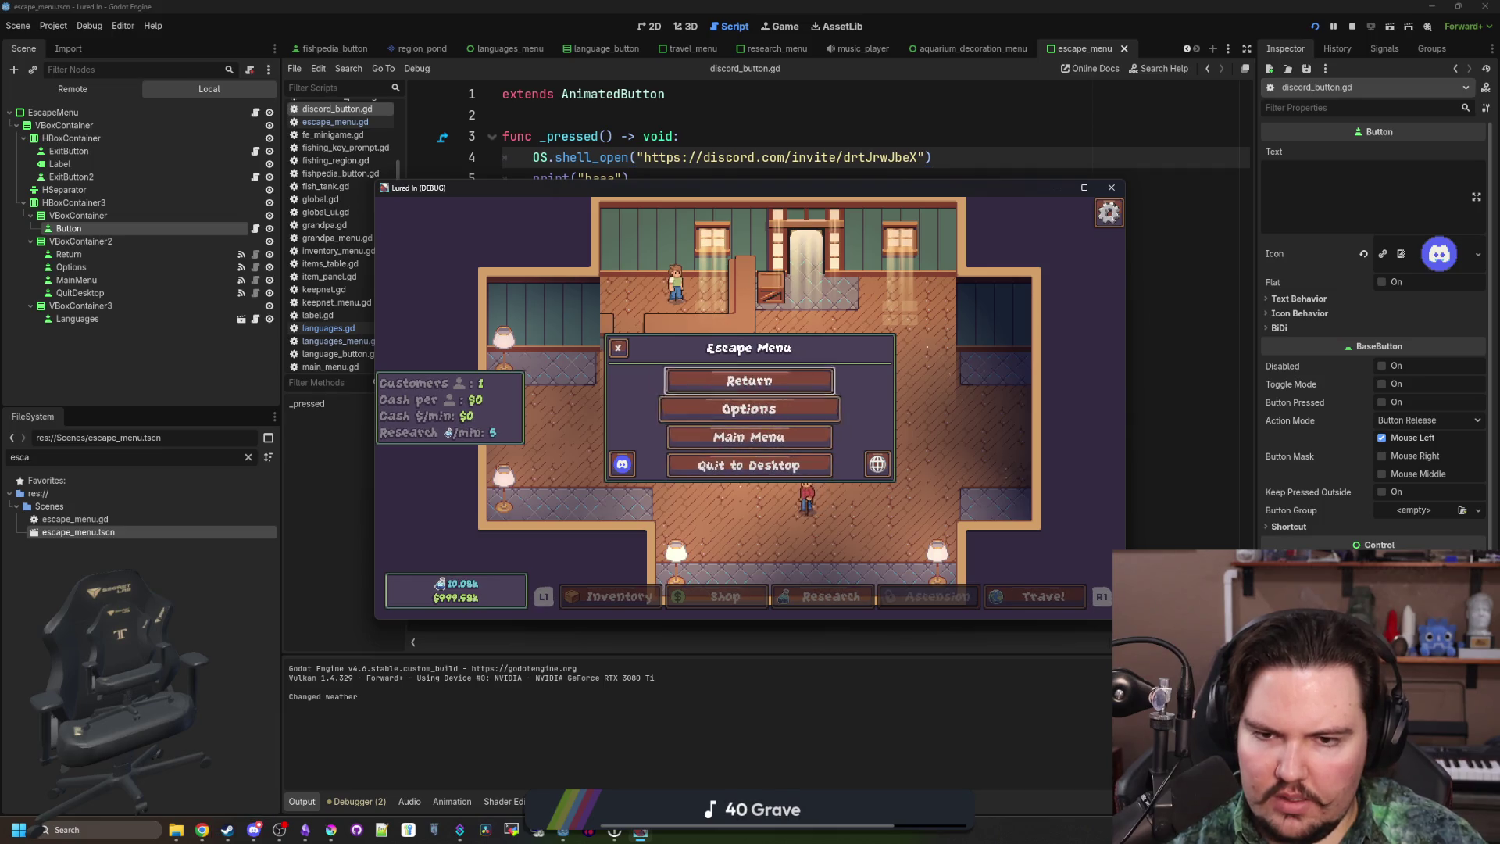
Step: Reopen the Escape Menu and activate the Discord button to open the invite page
key("Return")
key("Escape")
key("Down")
key("Down")
key("Down")
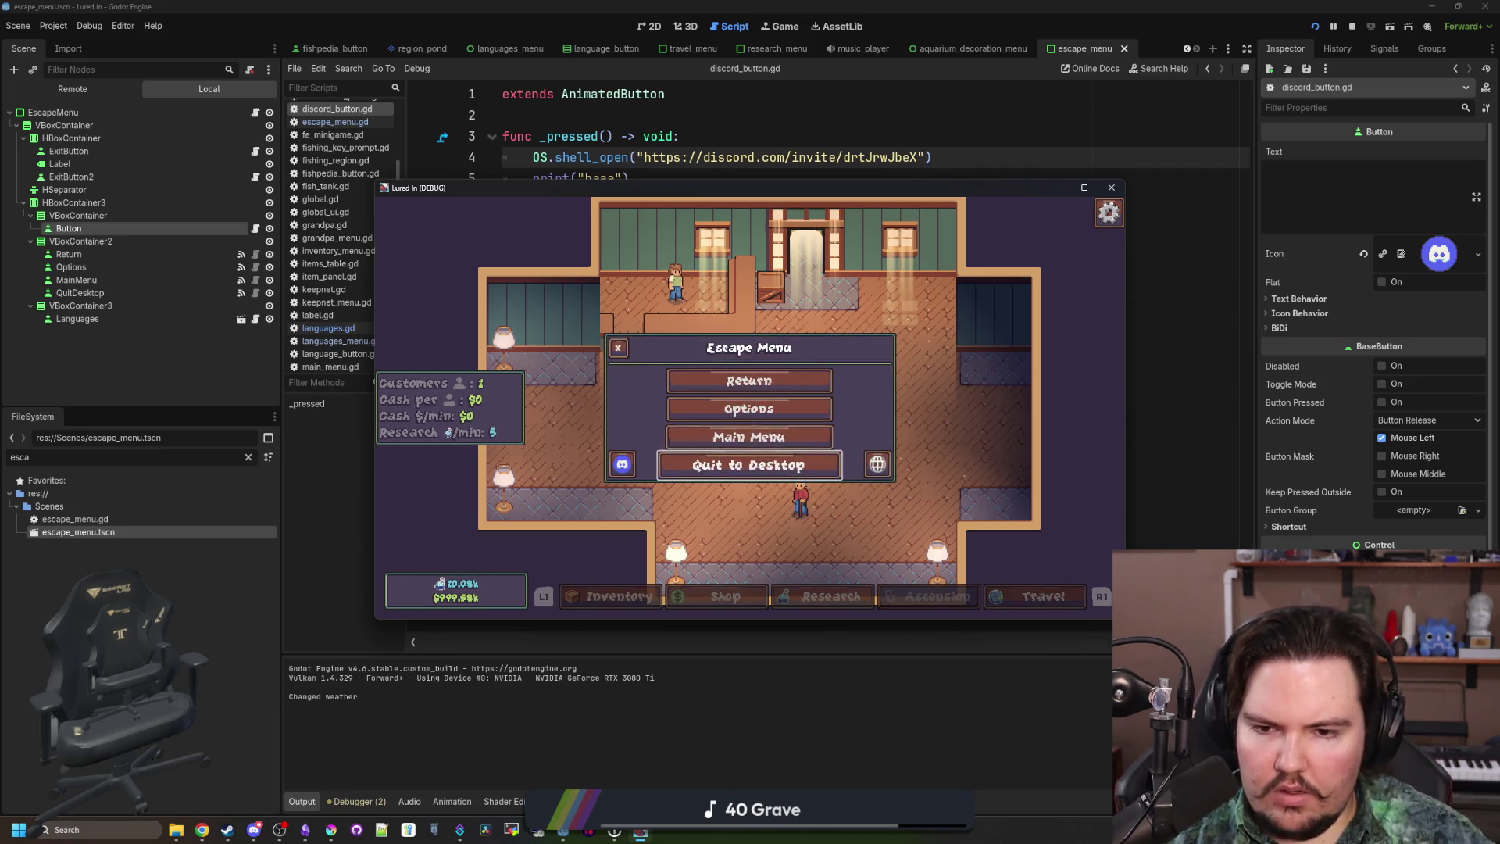
key("Left")
key("Return")
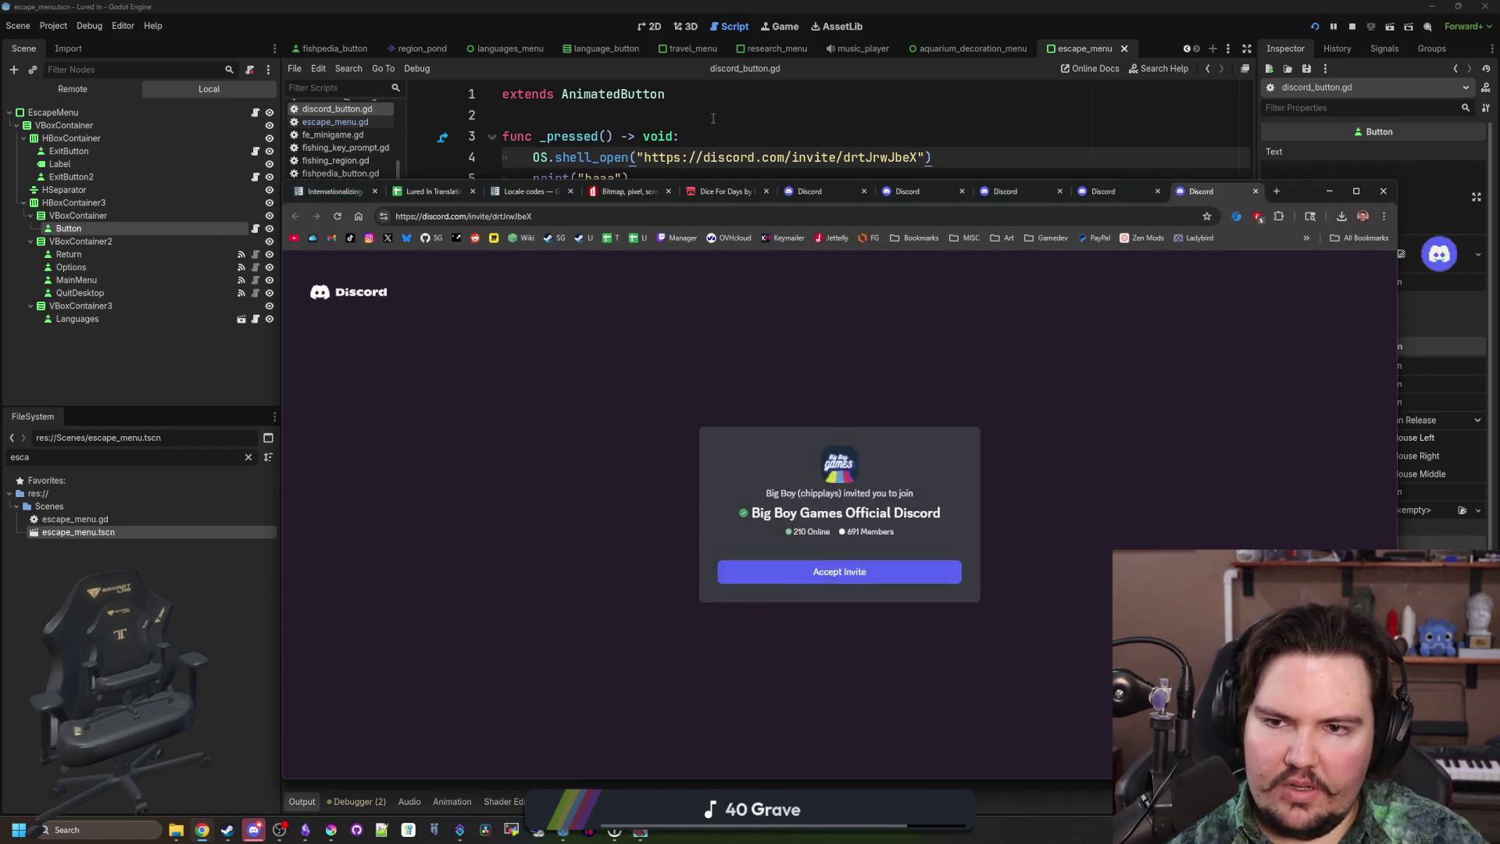
left_click(620, 193)
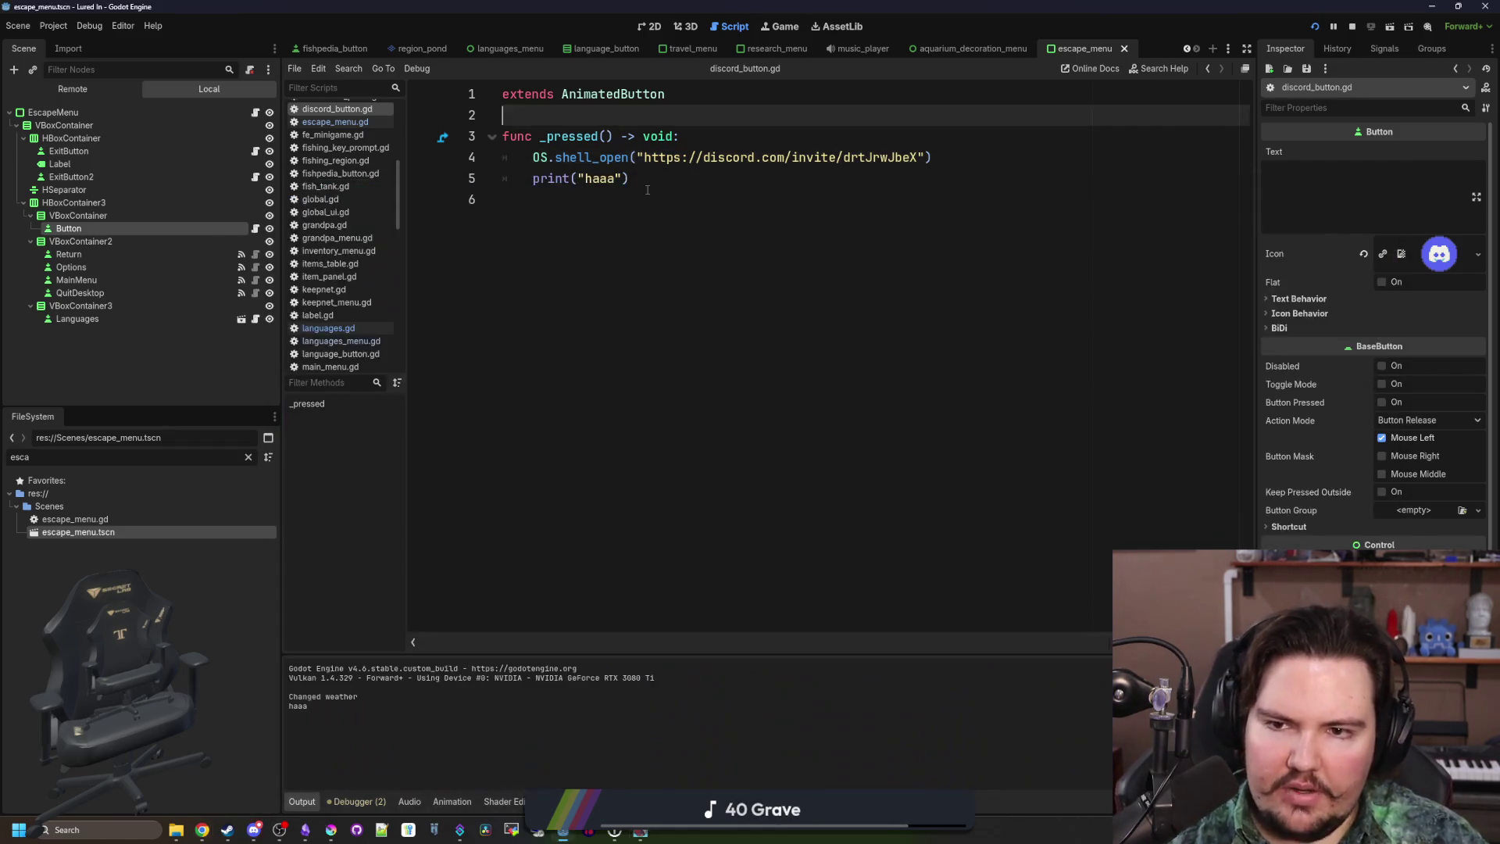
Step: Delete the haaa print line from discord_button.gd and save the script
key("shift+Up")
key("BackSpace")
key("ctrl+s")
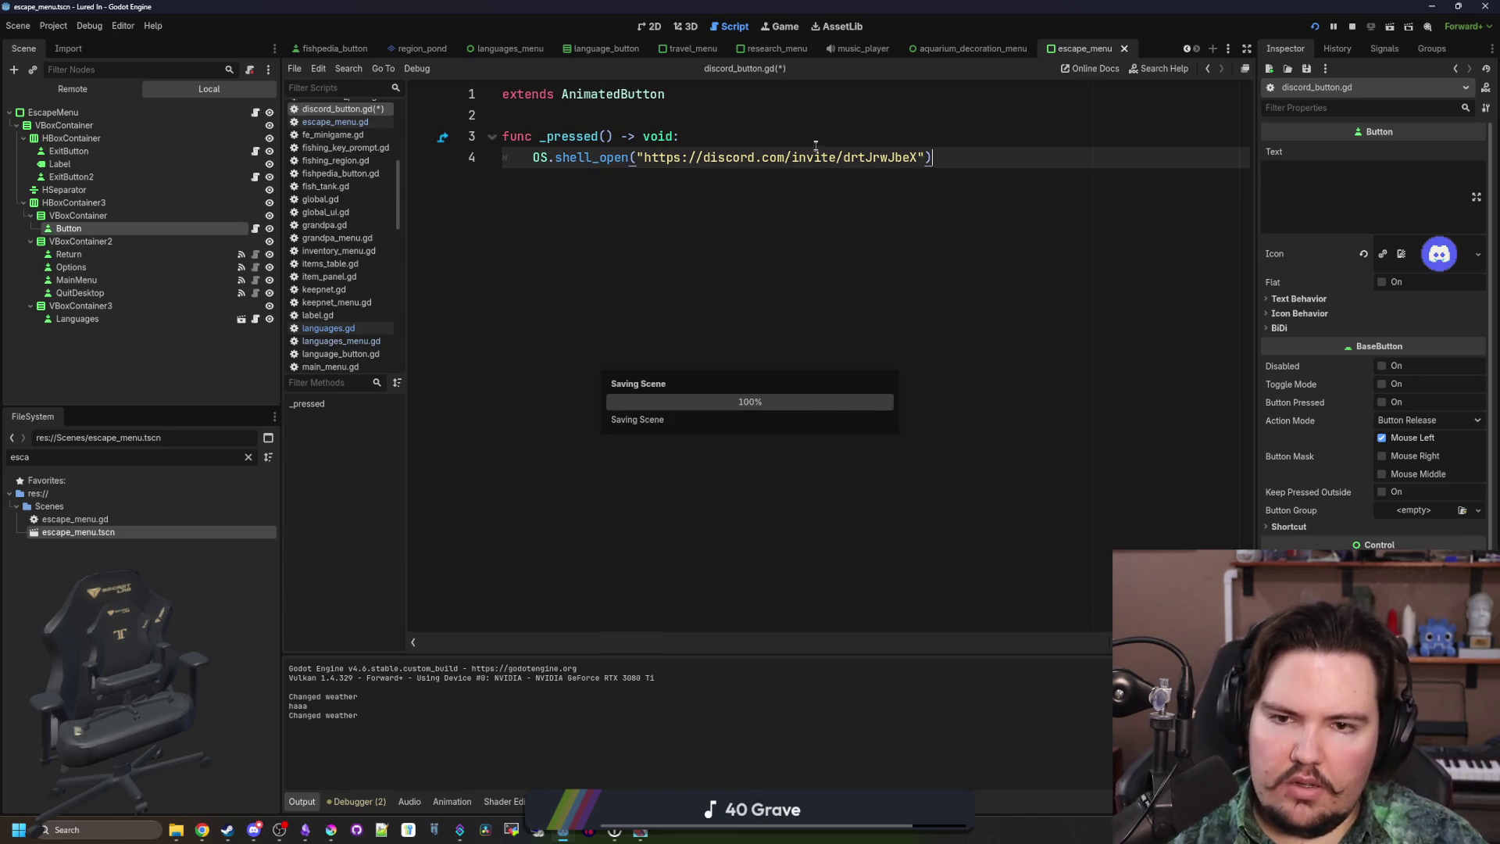
left_click(831, 143)
key("ctrl+f")
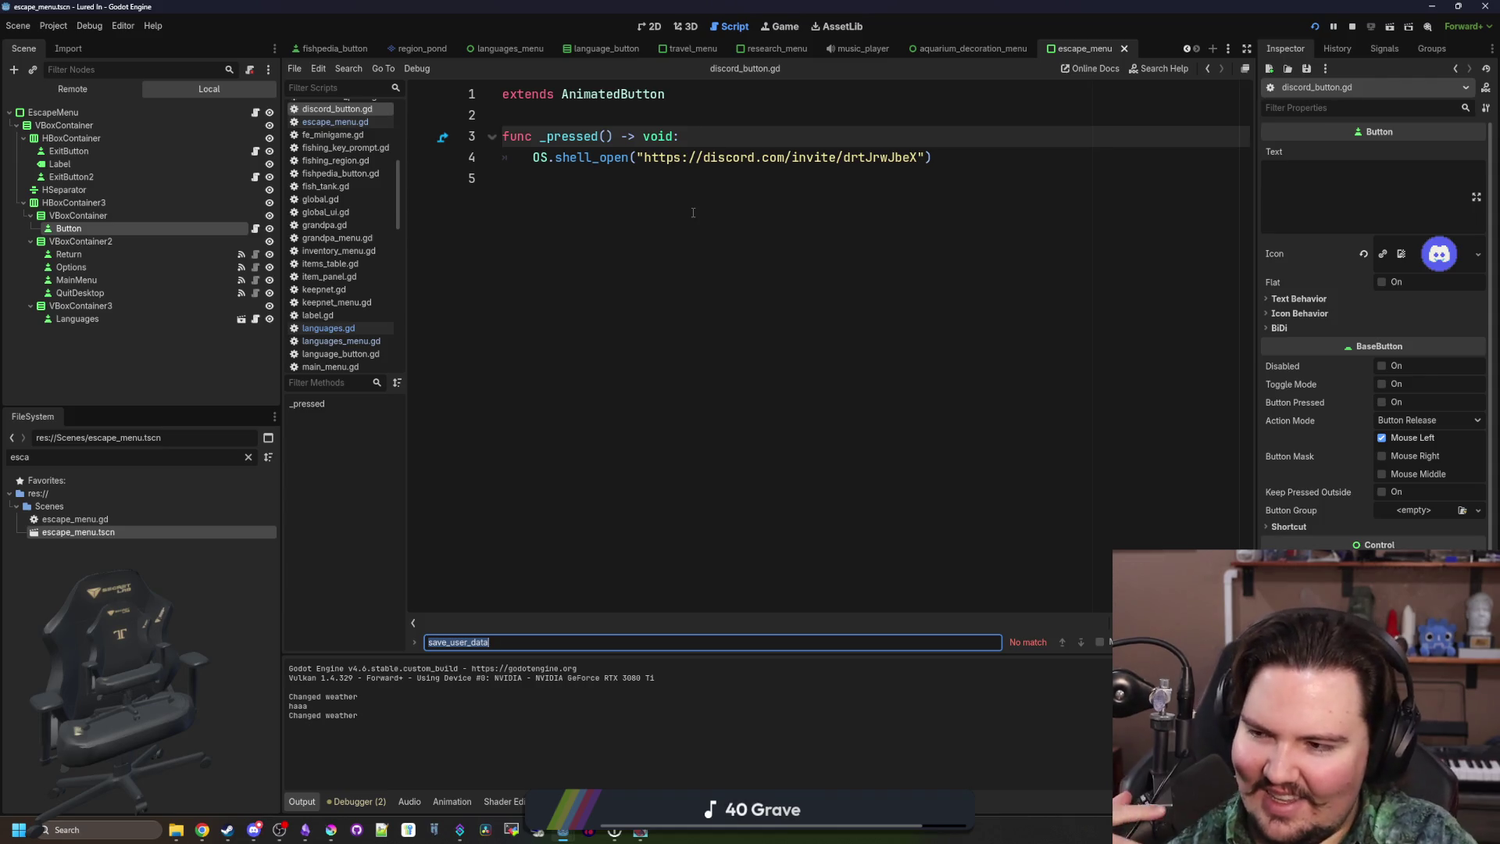
left_click(547, 282)
Step: Find 'discord' across the project, open main_menu.gd's match, add a test print line and run
key("ctrl+shift+f")
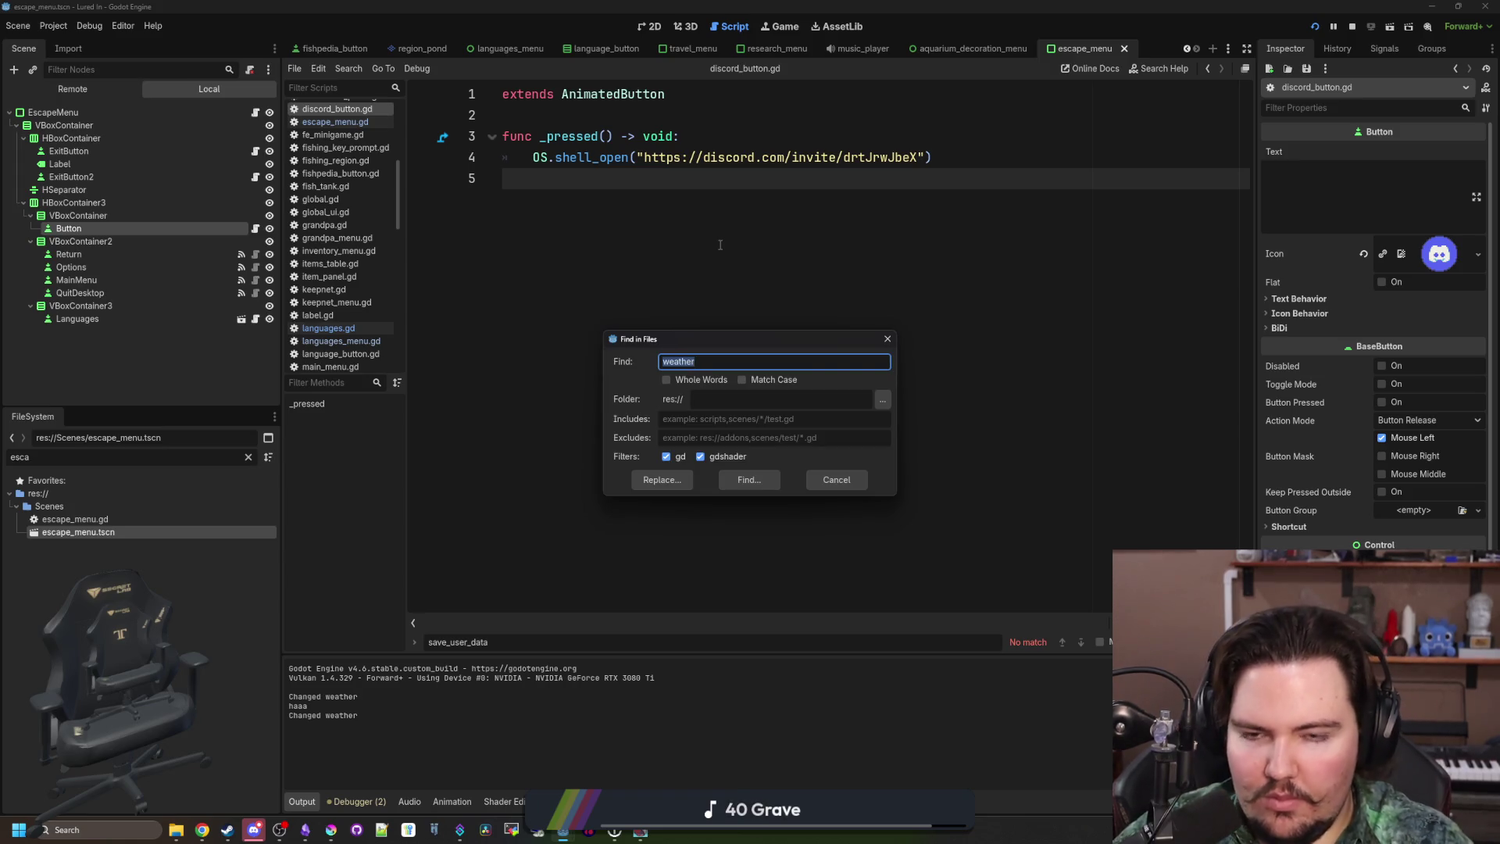
key("Return")
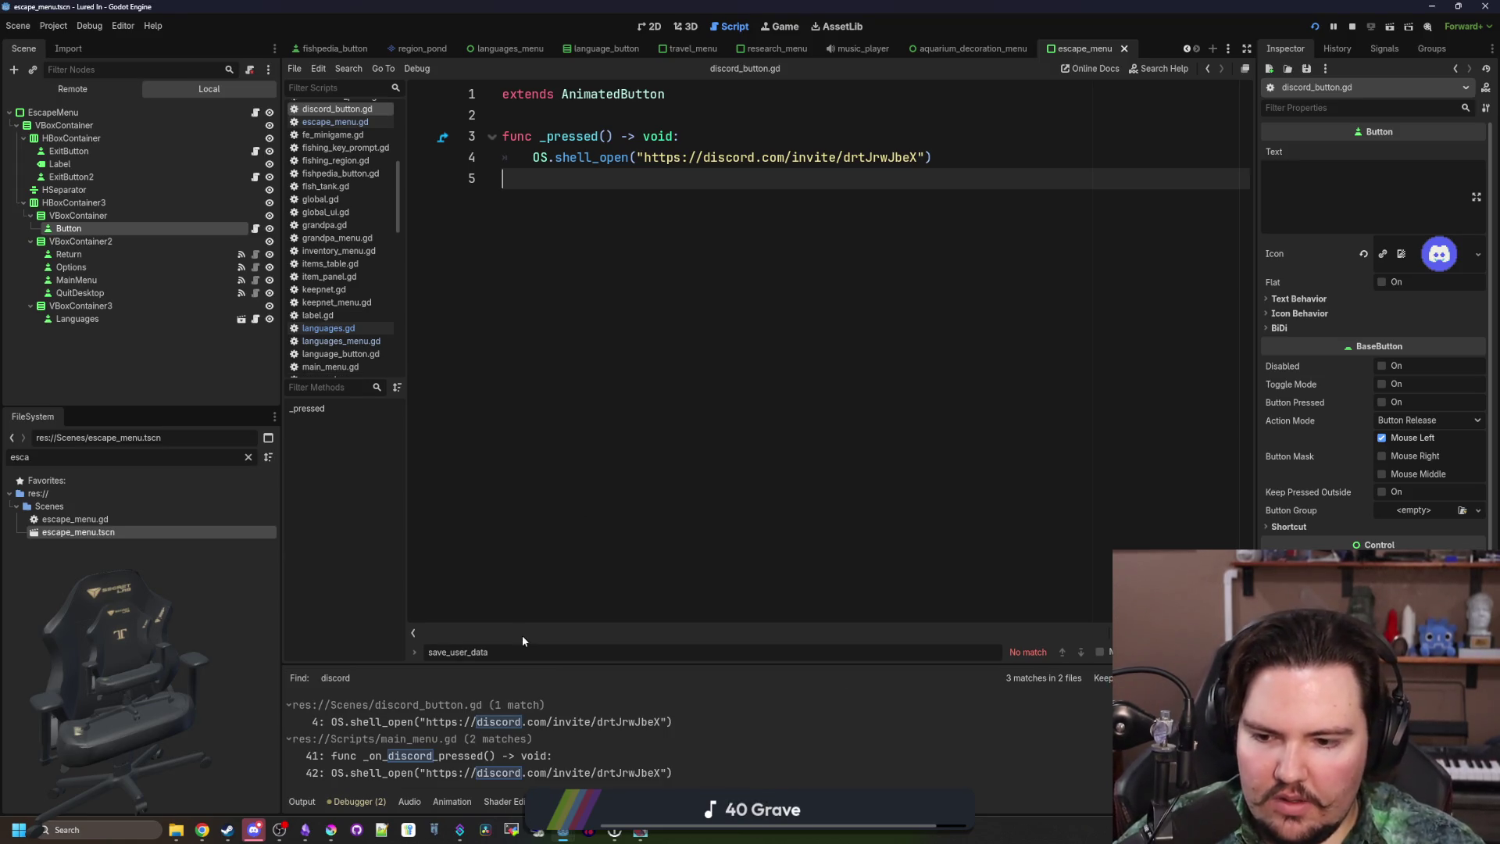
left_click(481, 773)
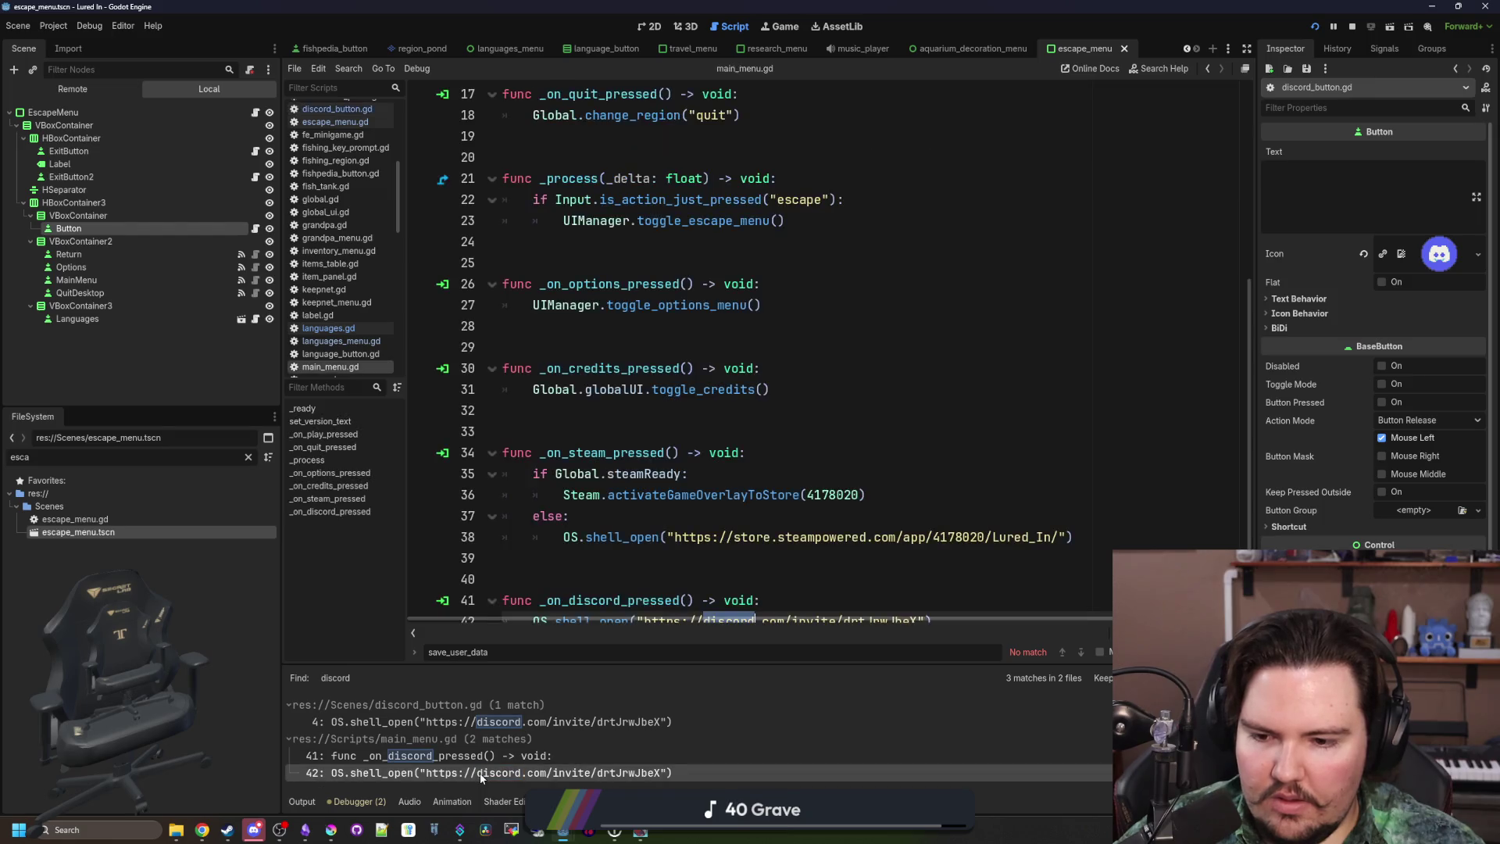
scroll(885, 600, "down", 1)
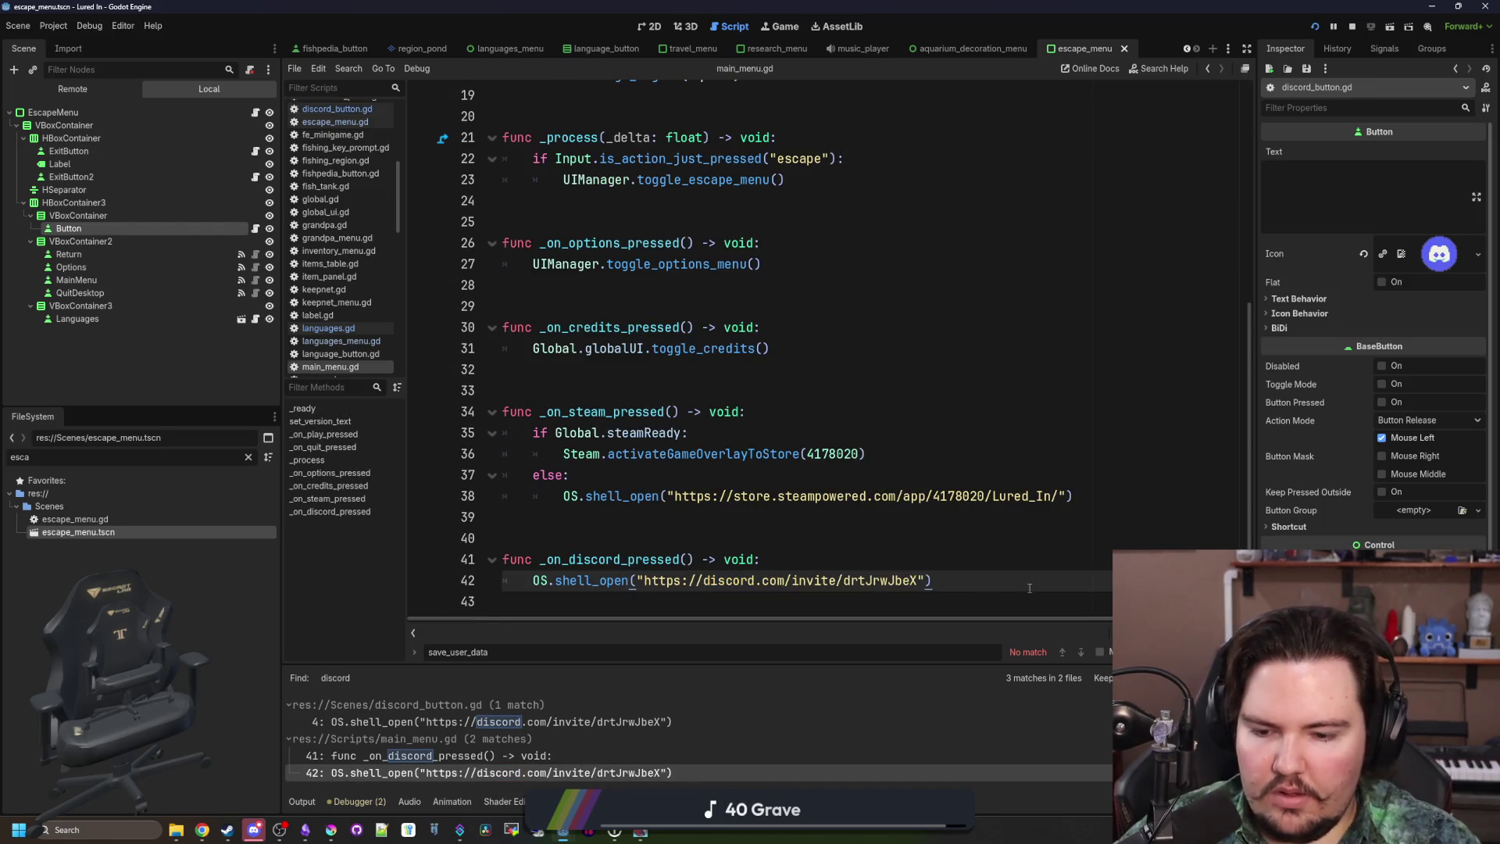
key("Return")
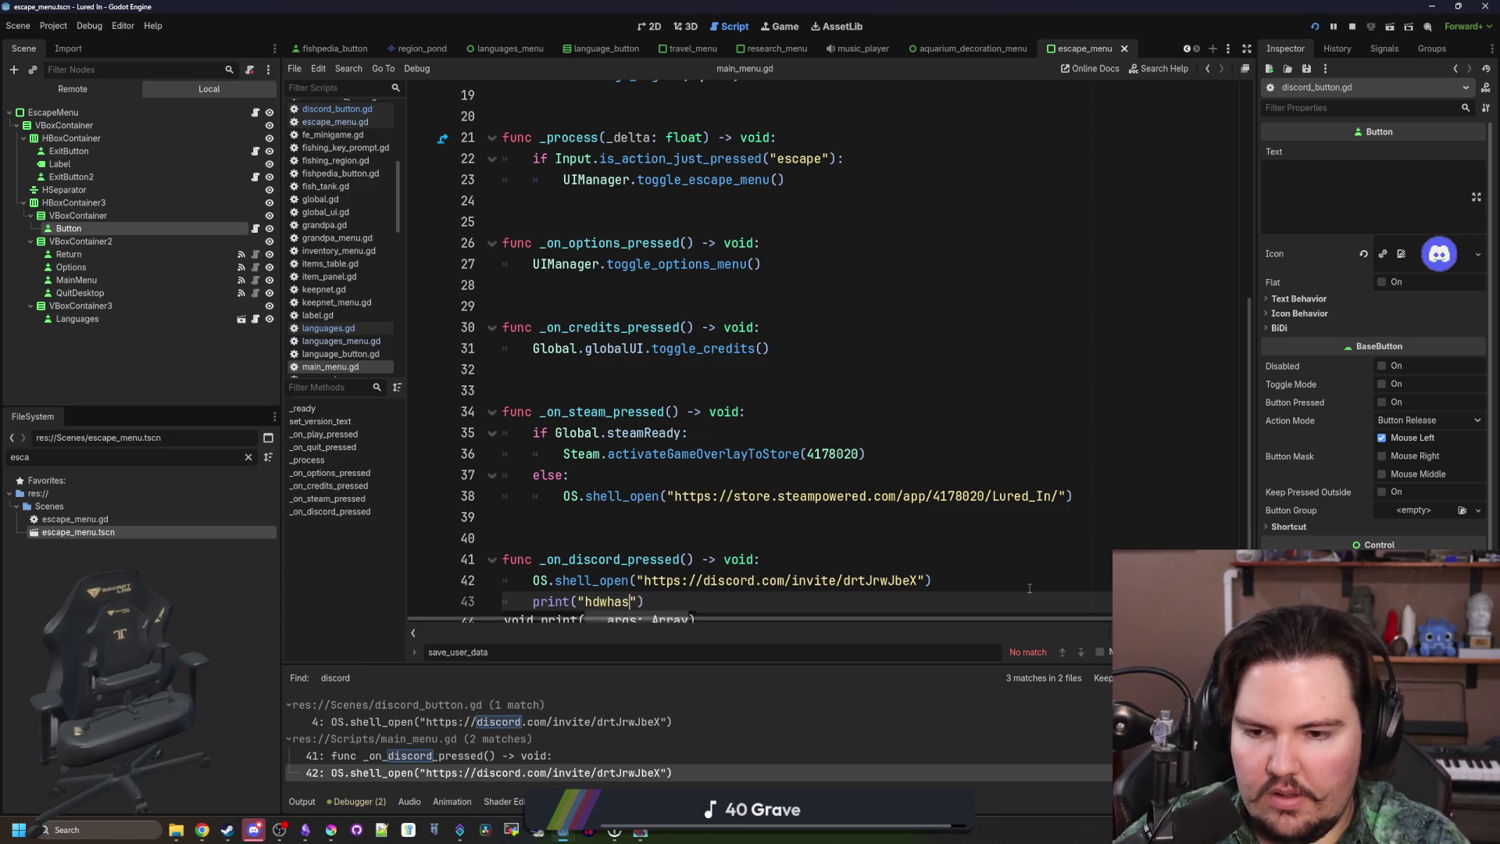
key("F5")
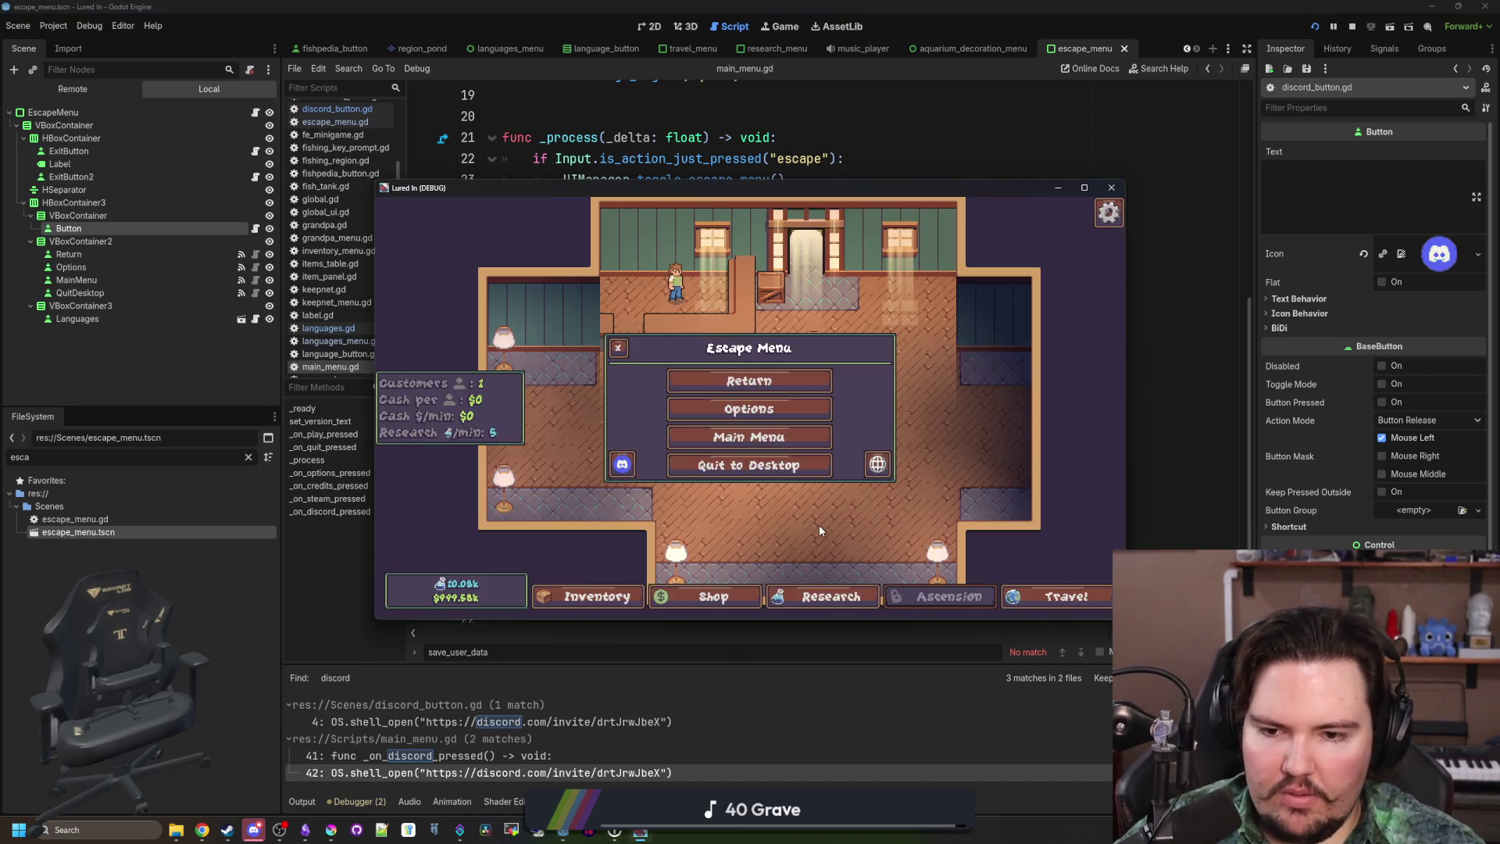
left_click(310, 803)
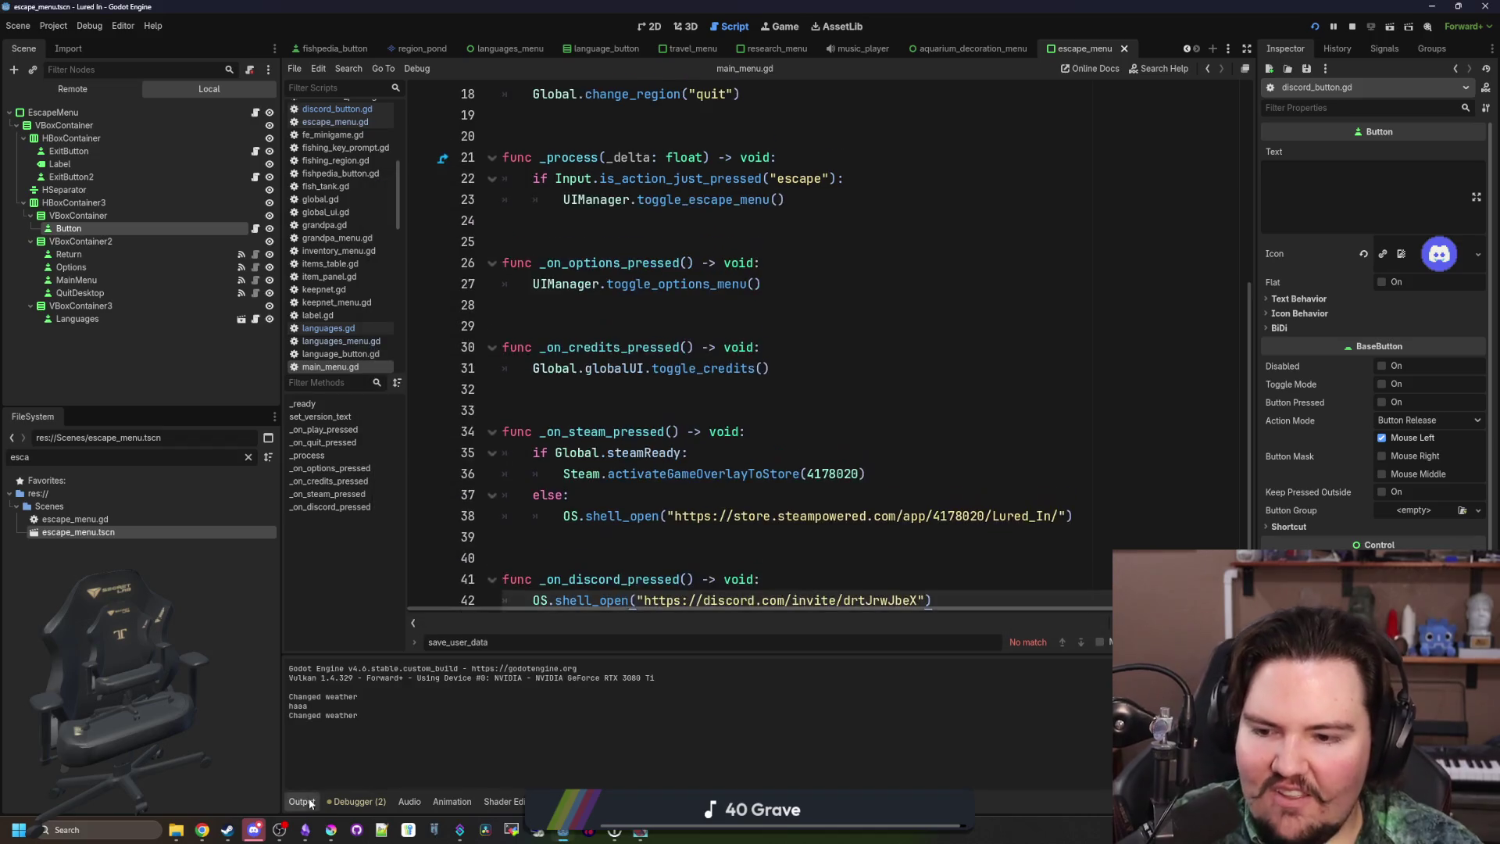
Step: Test the running game's Escape Menu, toggling the Options and Languages panels open and closed
key("alt+Tab")
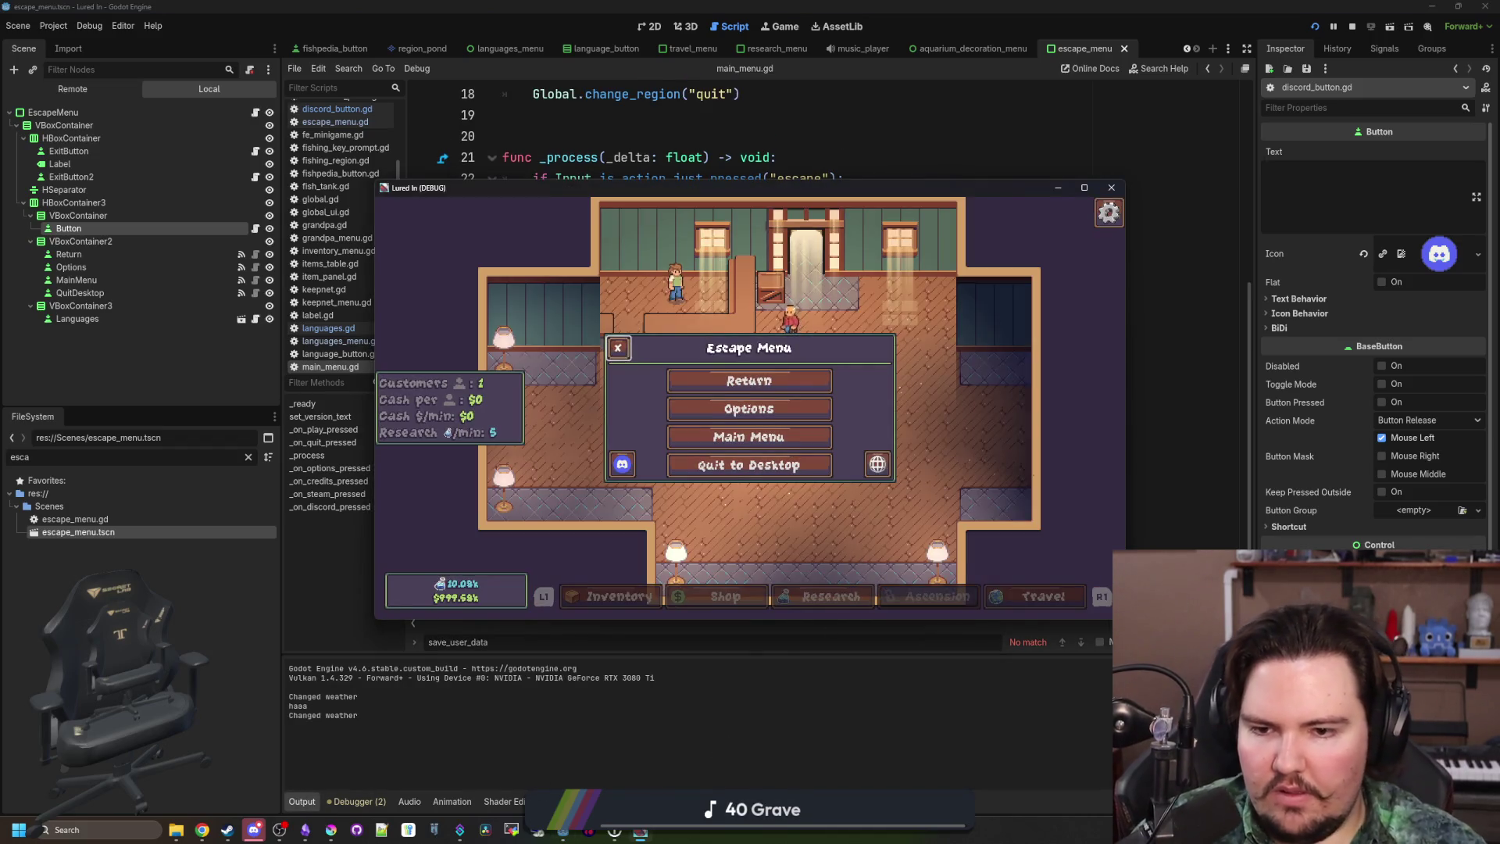
key("Escape")
key("Escape")
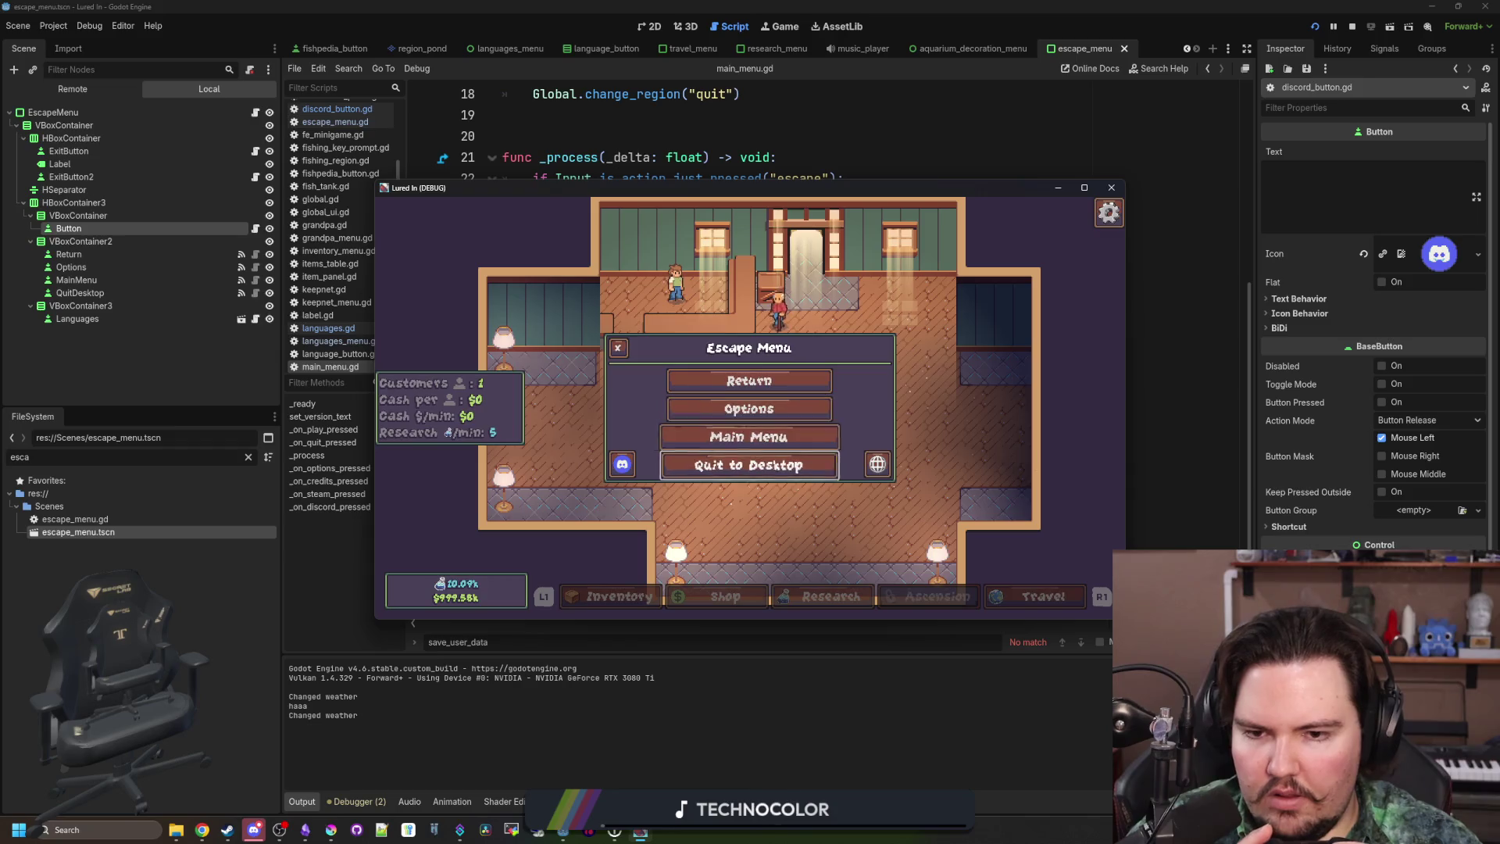
left_click(749, 407)
key("Escape")
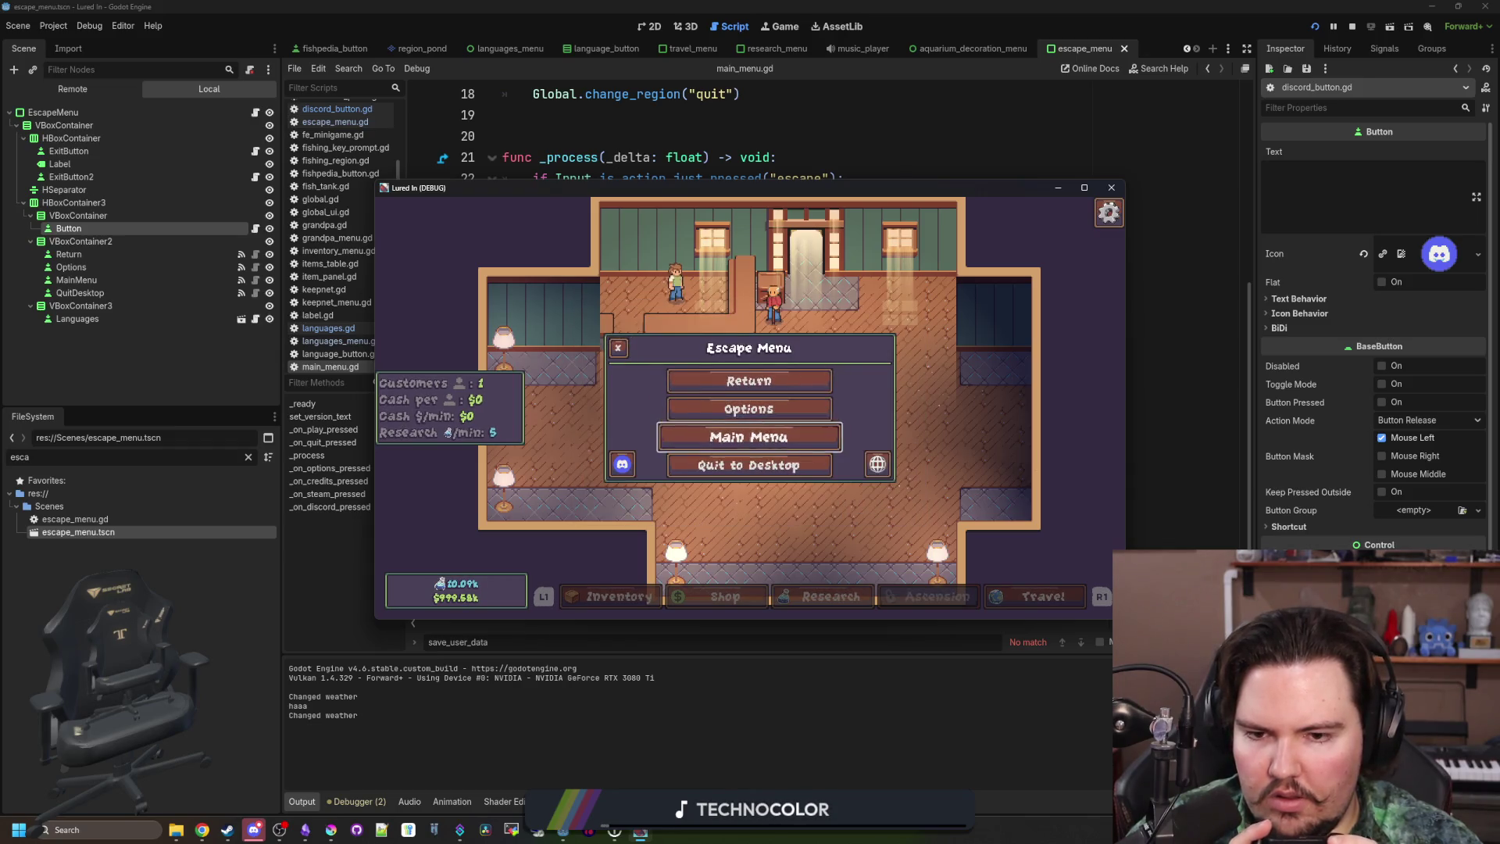
key("Escape")
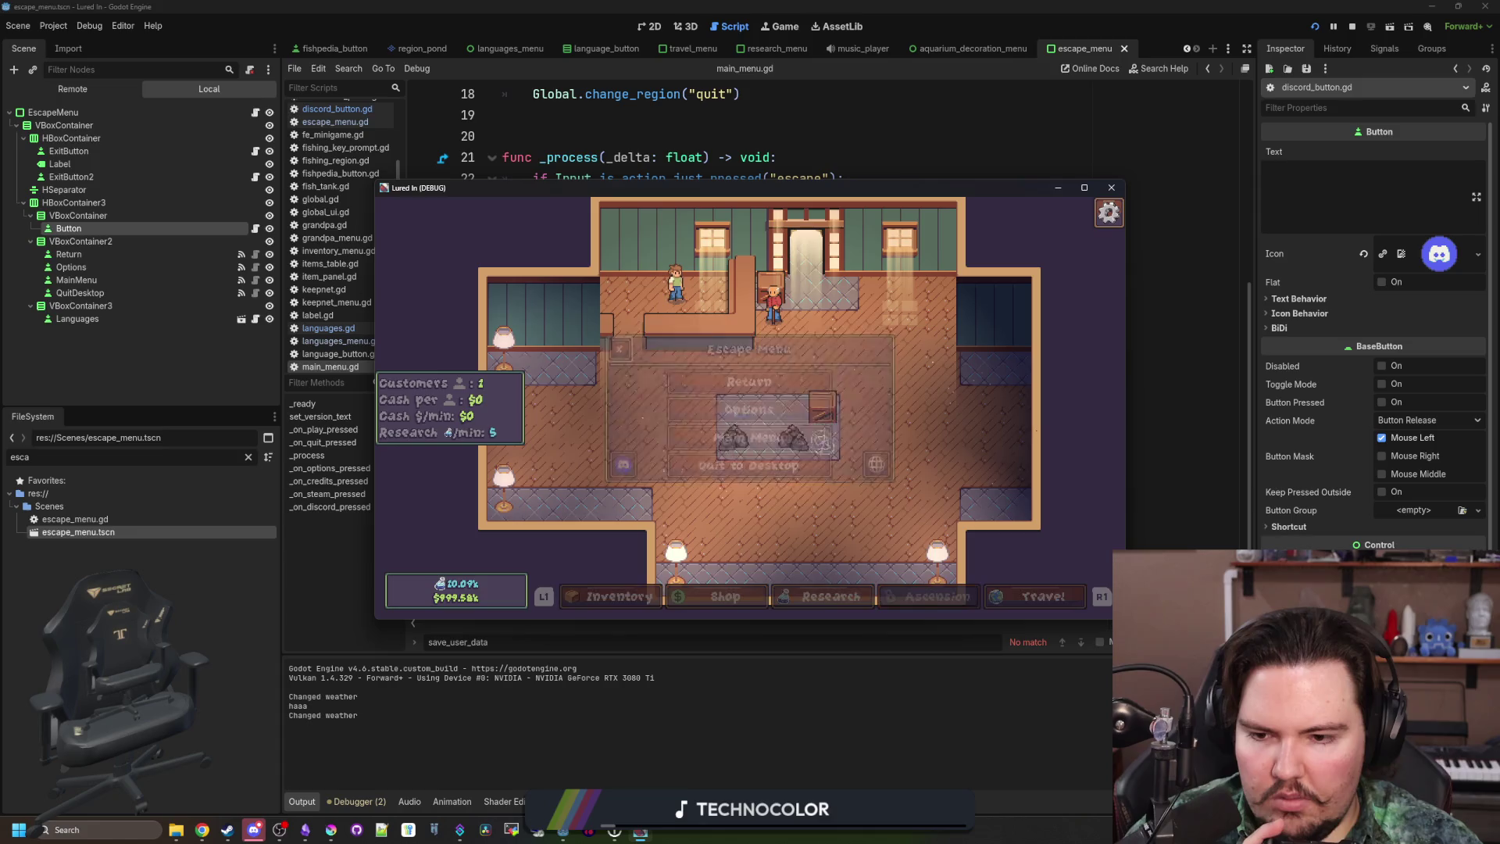
key("Escape")
key("Down")
key("Down")
key("Down")
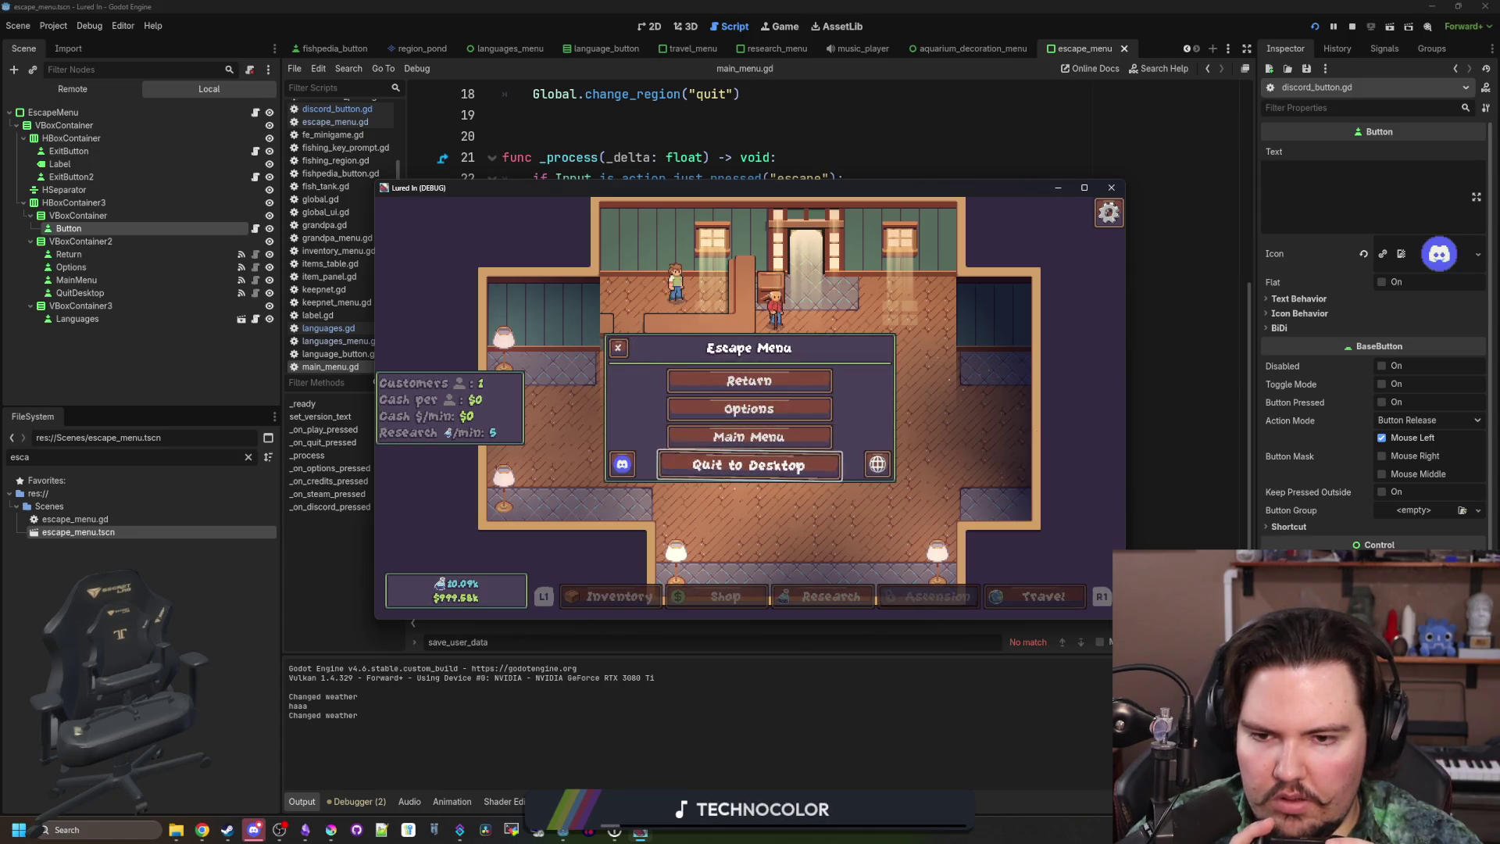
key("Escape")
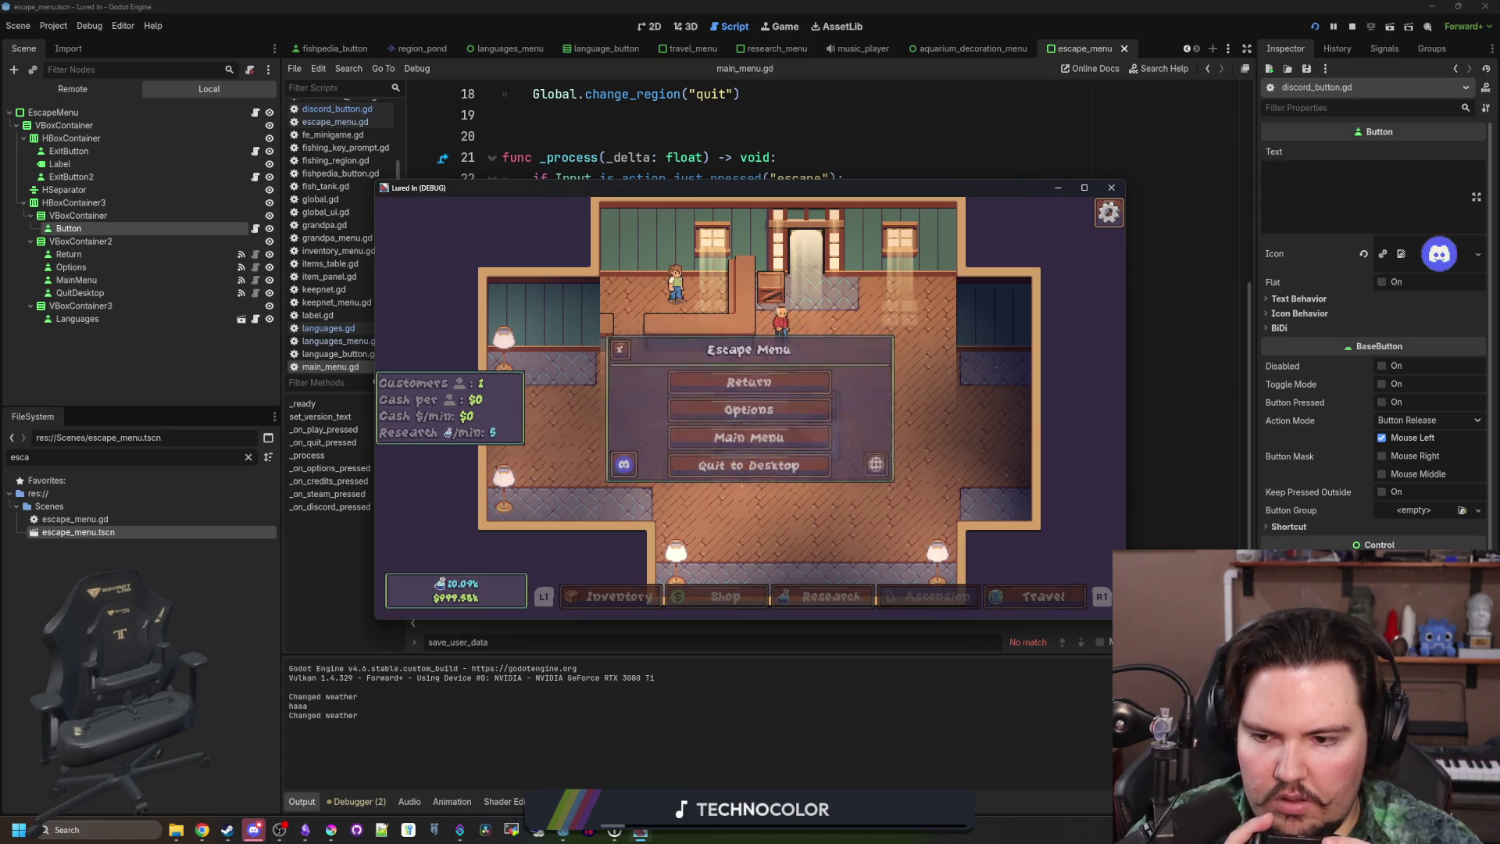
key("Return")
key("Escape")
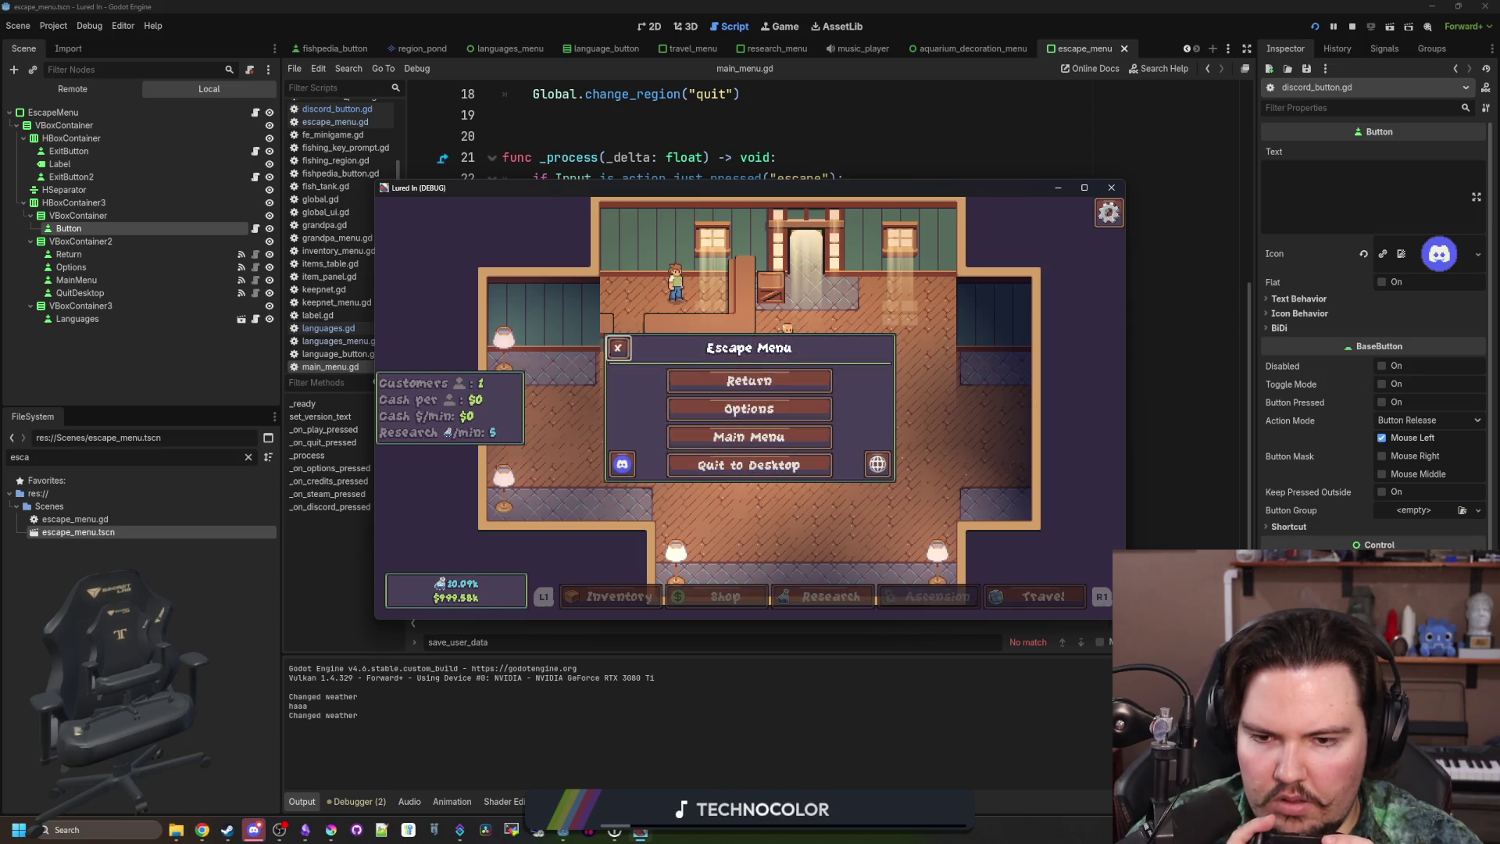
key("Return")
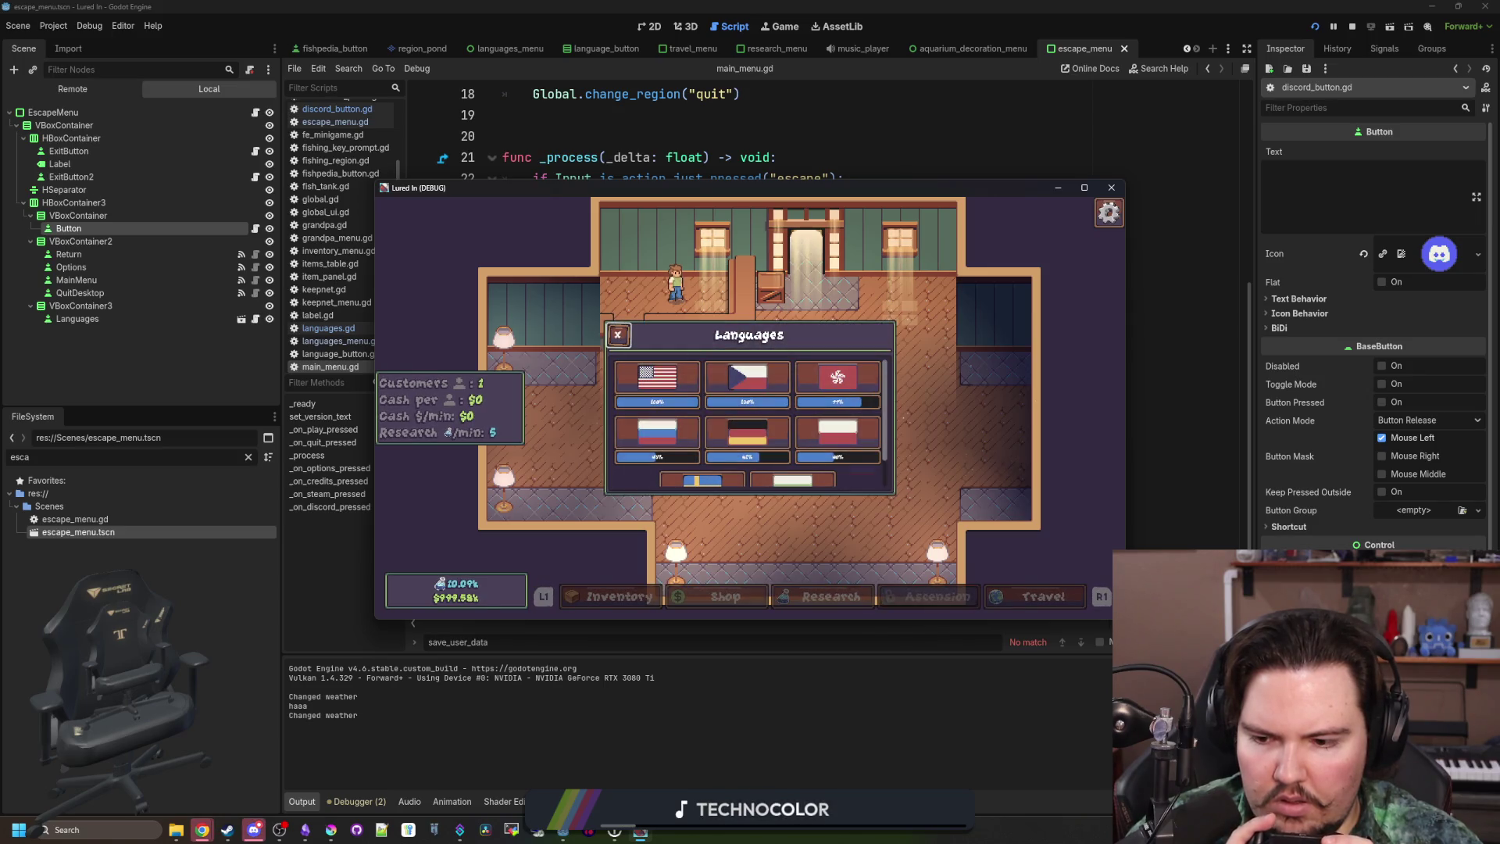
key("Escape")
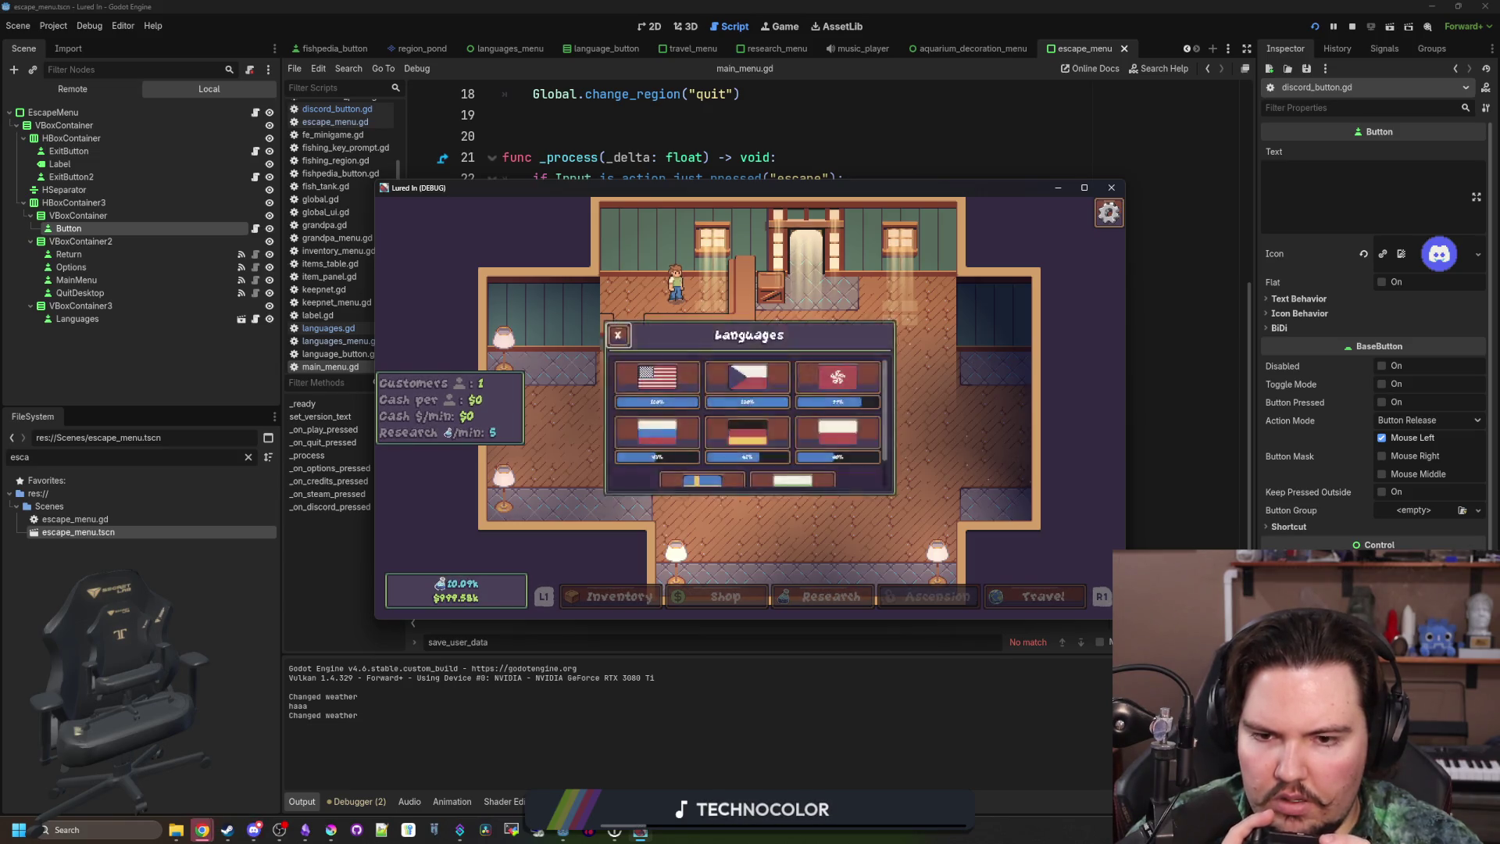
Step: Cycle keyboard focus through the Escape Menu buttons with Tab and the arrow keys
key("Tab")
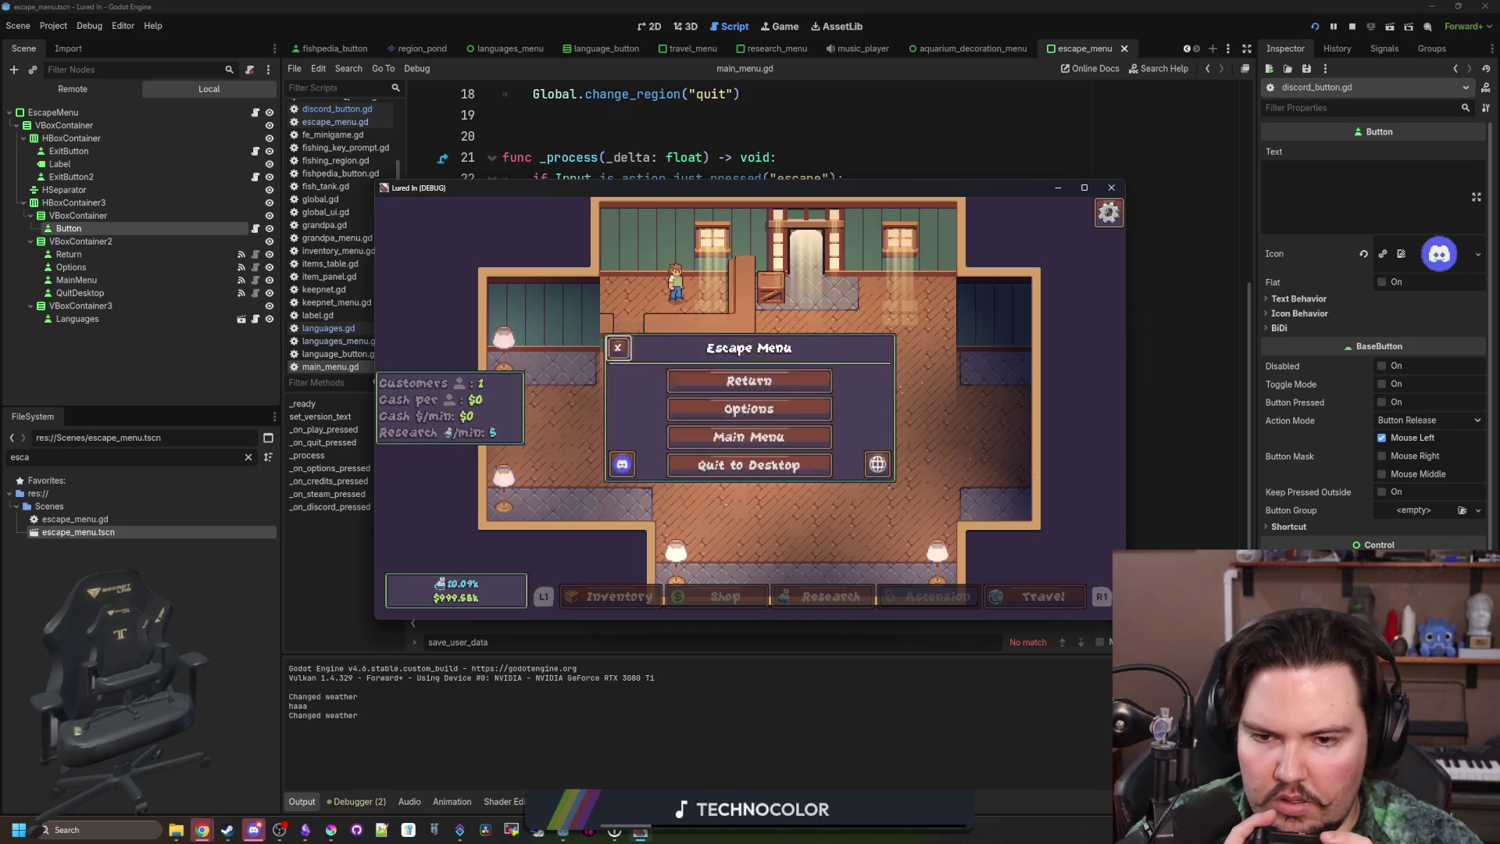
key("Tab")
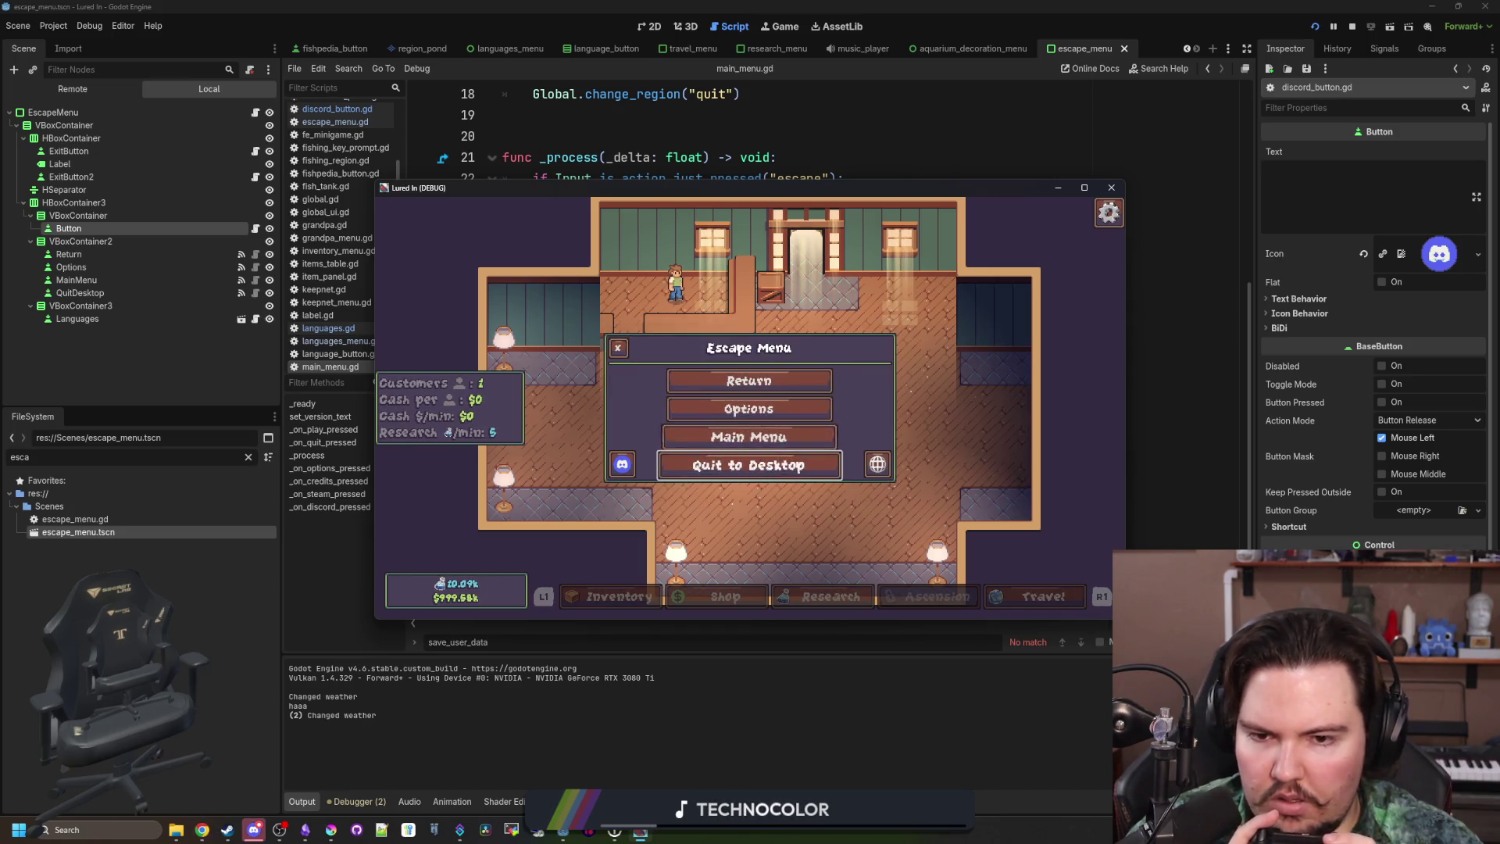
key("Up")
key("Up")
key("Tab")
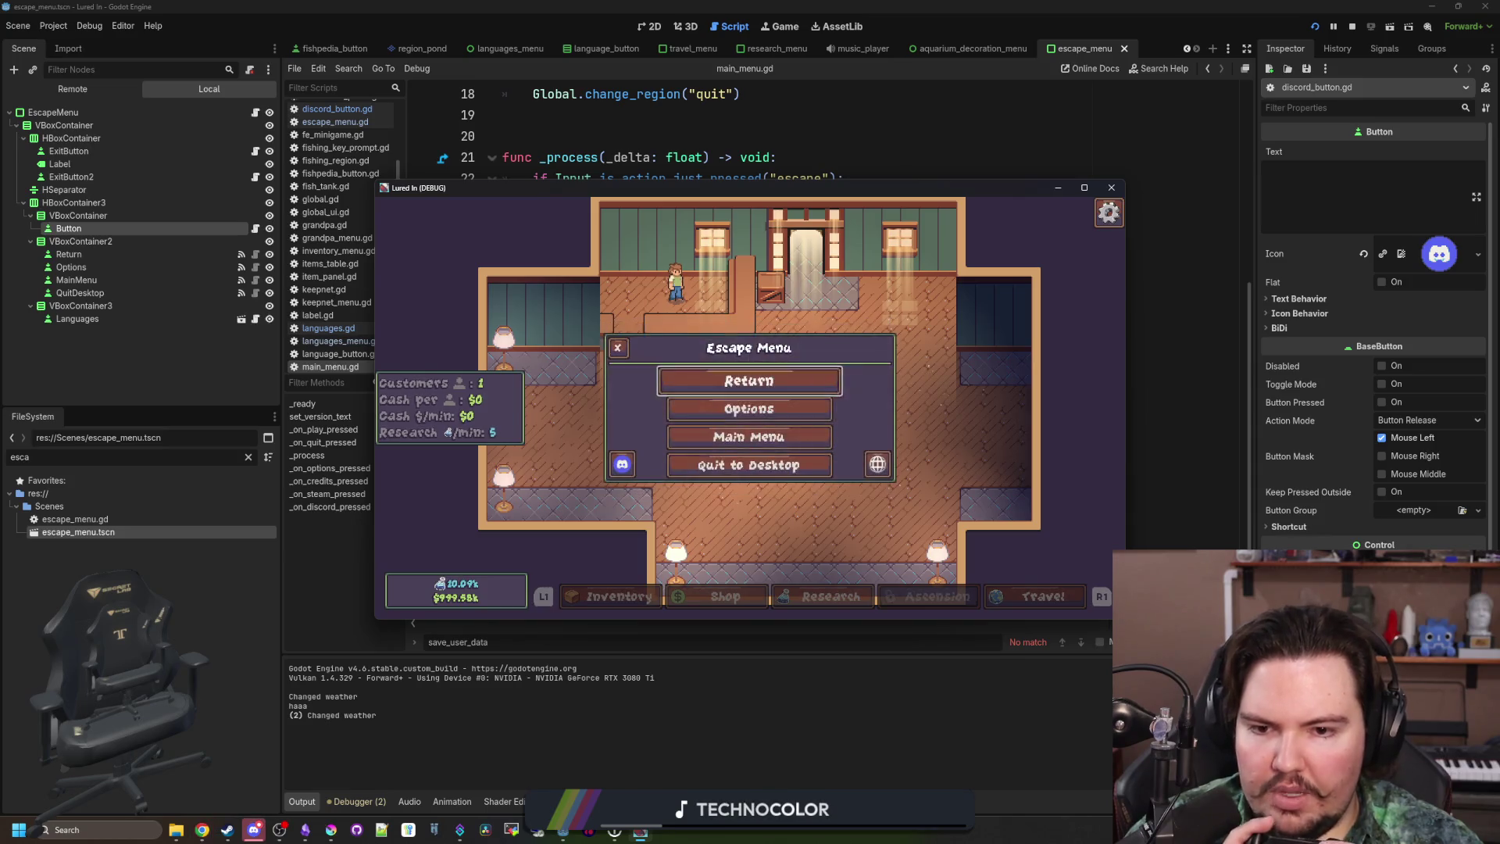
key("Up")
key("Up")
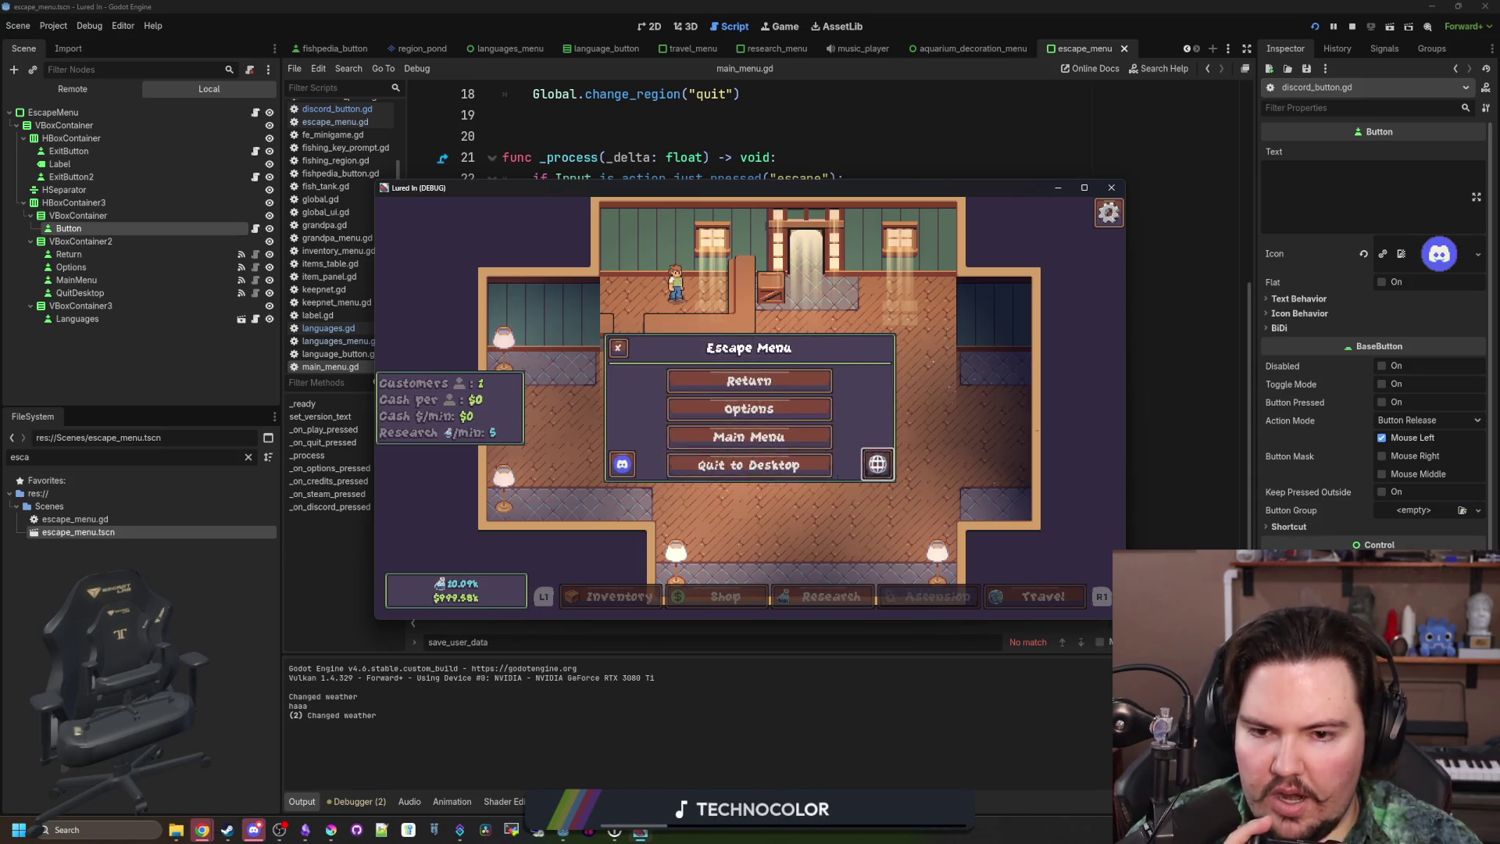
key("Tab")
key("Up")
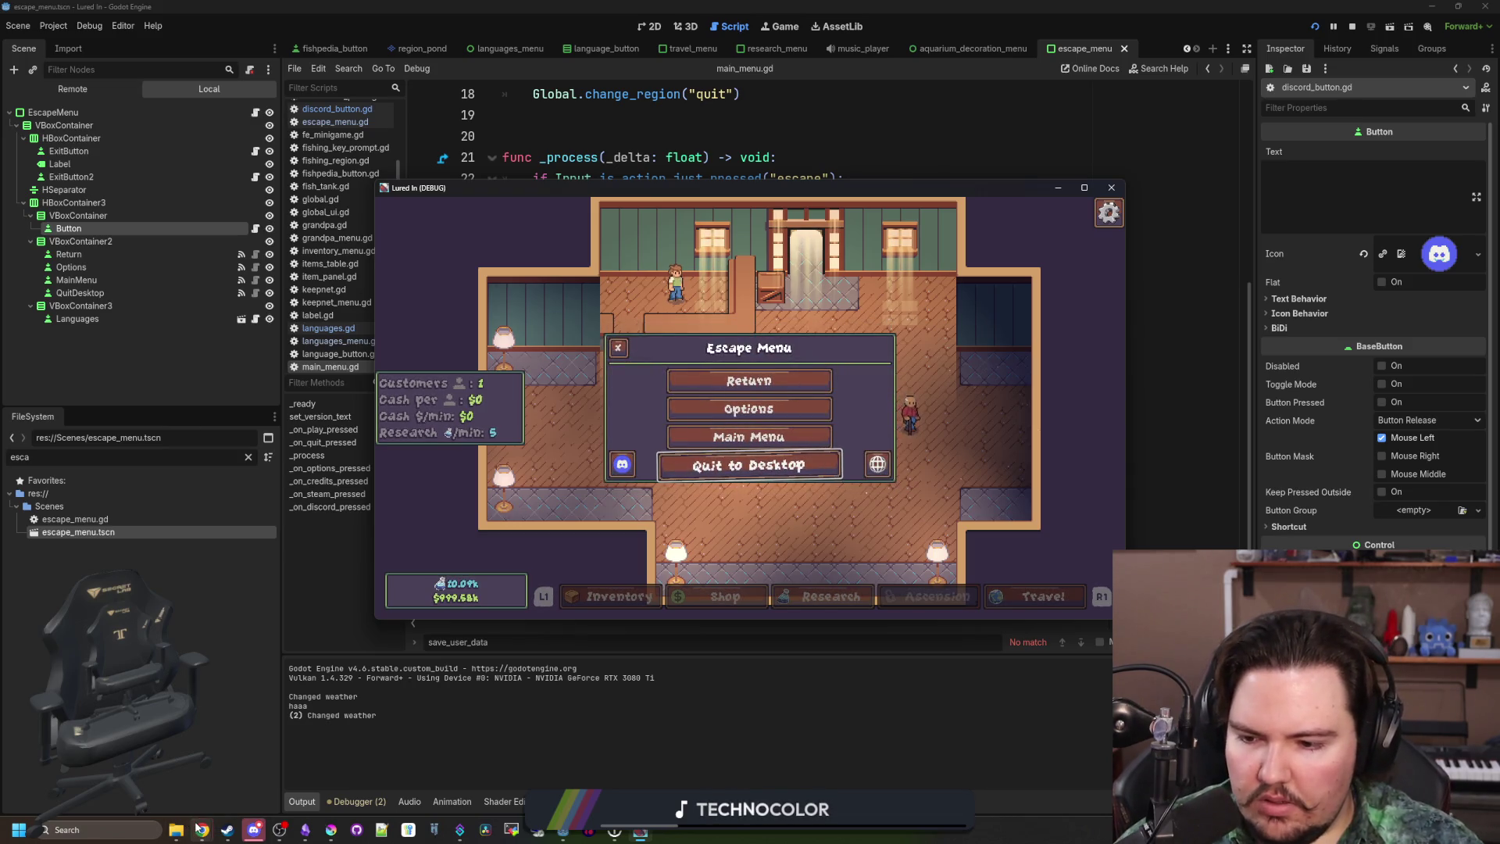
Step: Close the Discord invite page and return to the main_menu script
mouse_move(201, 830)
left_click(258, 781)
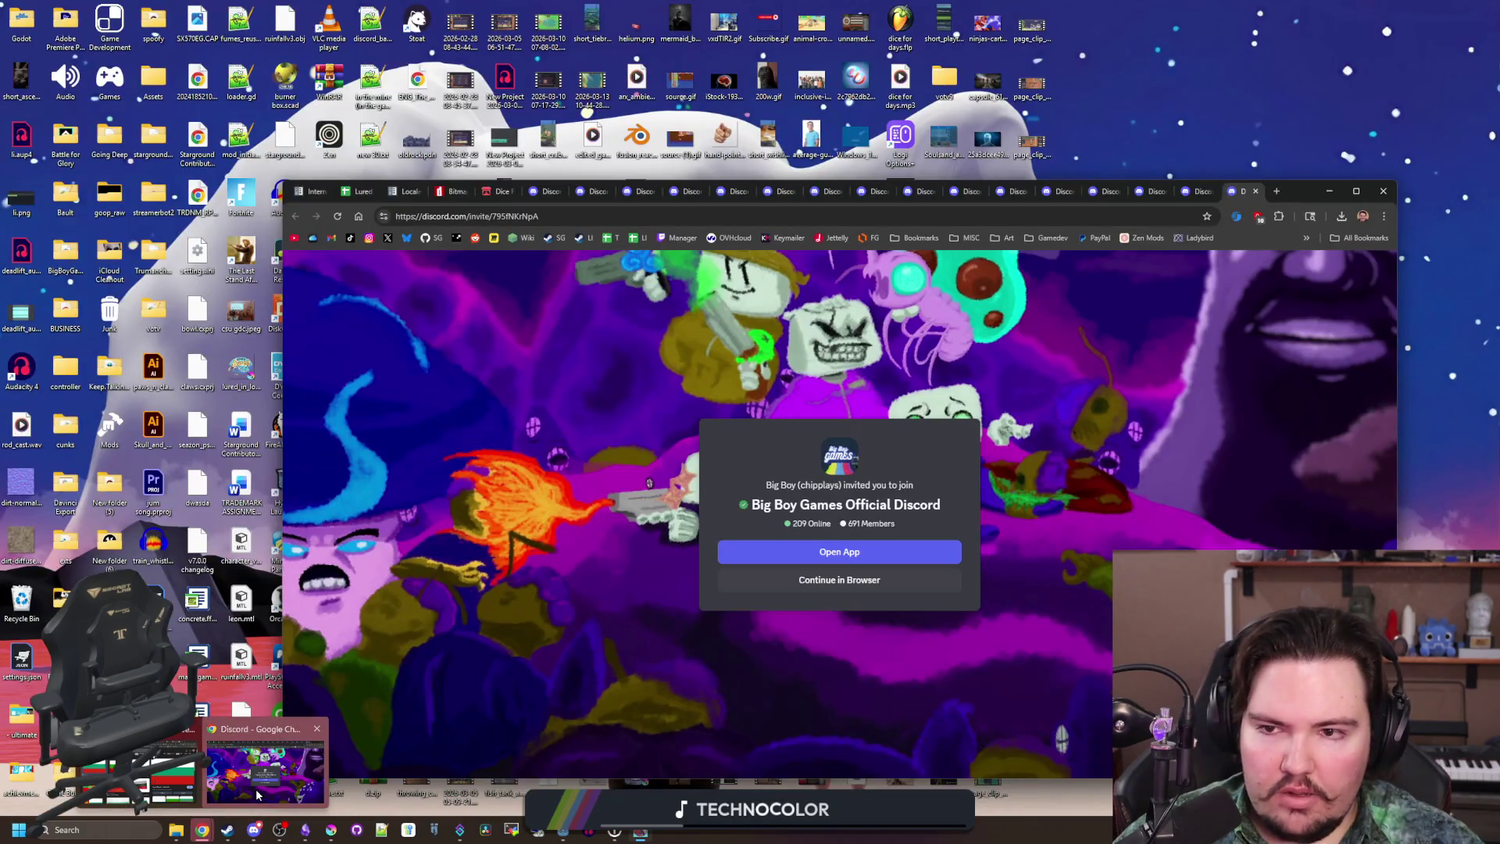
left_click(258, 794)
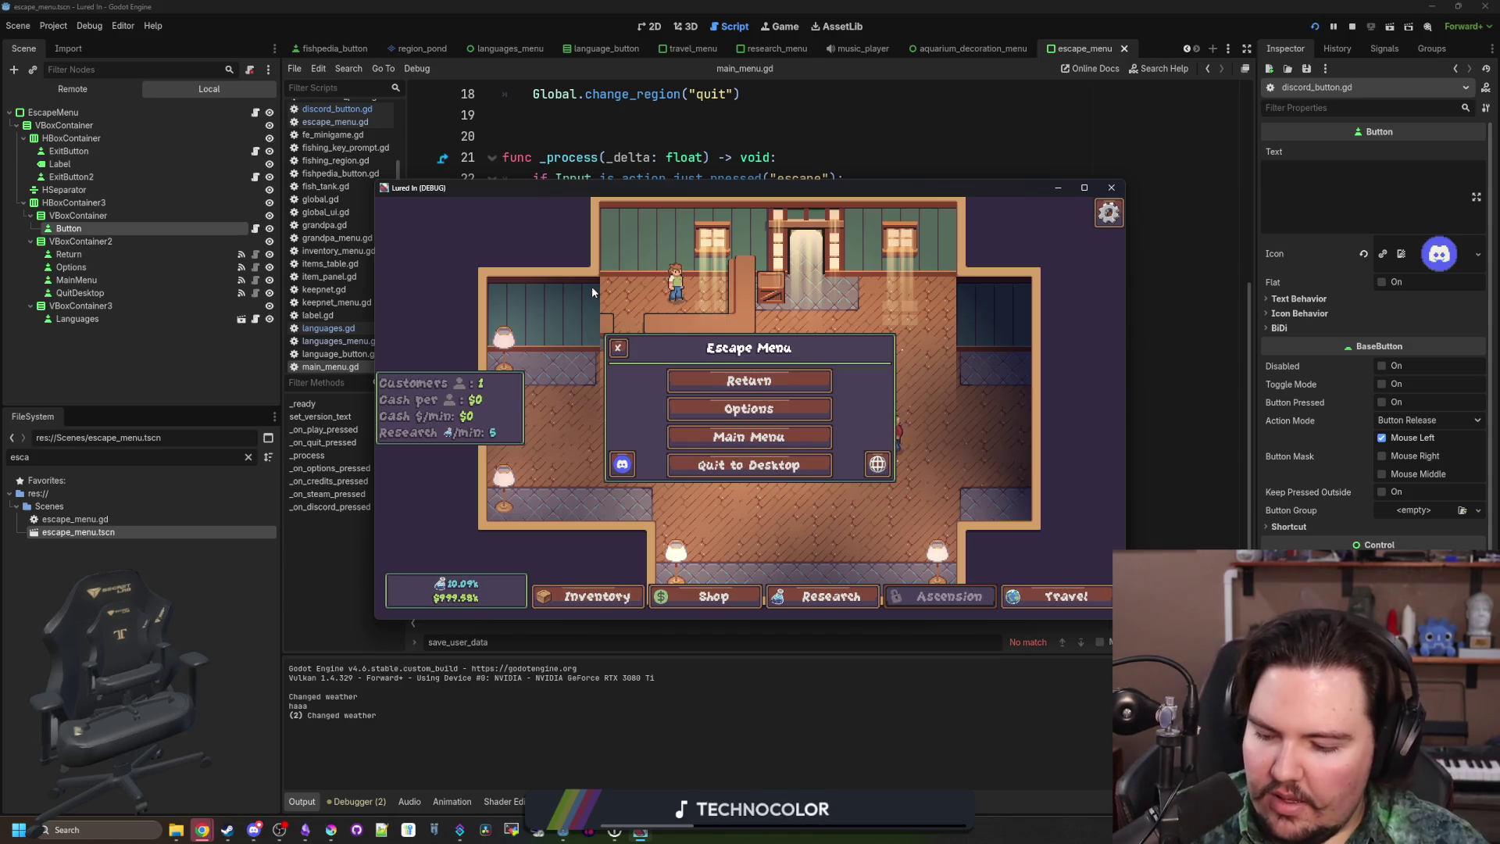
left_click(879, 280)
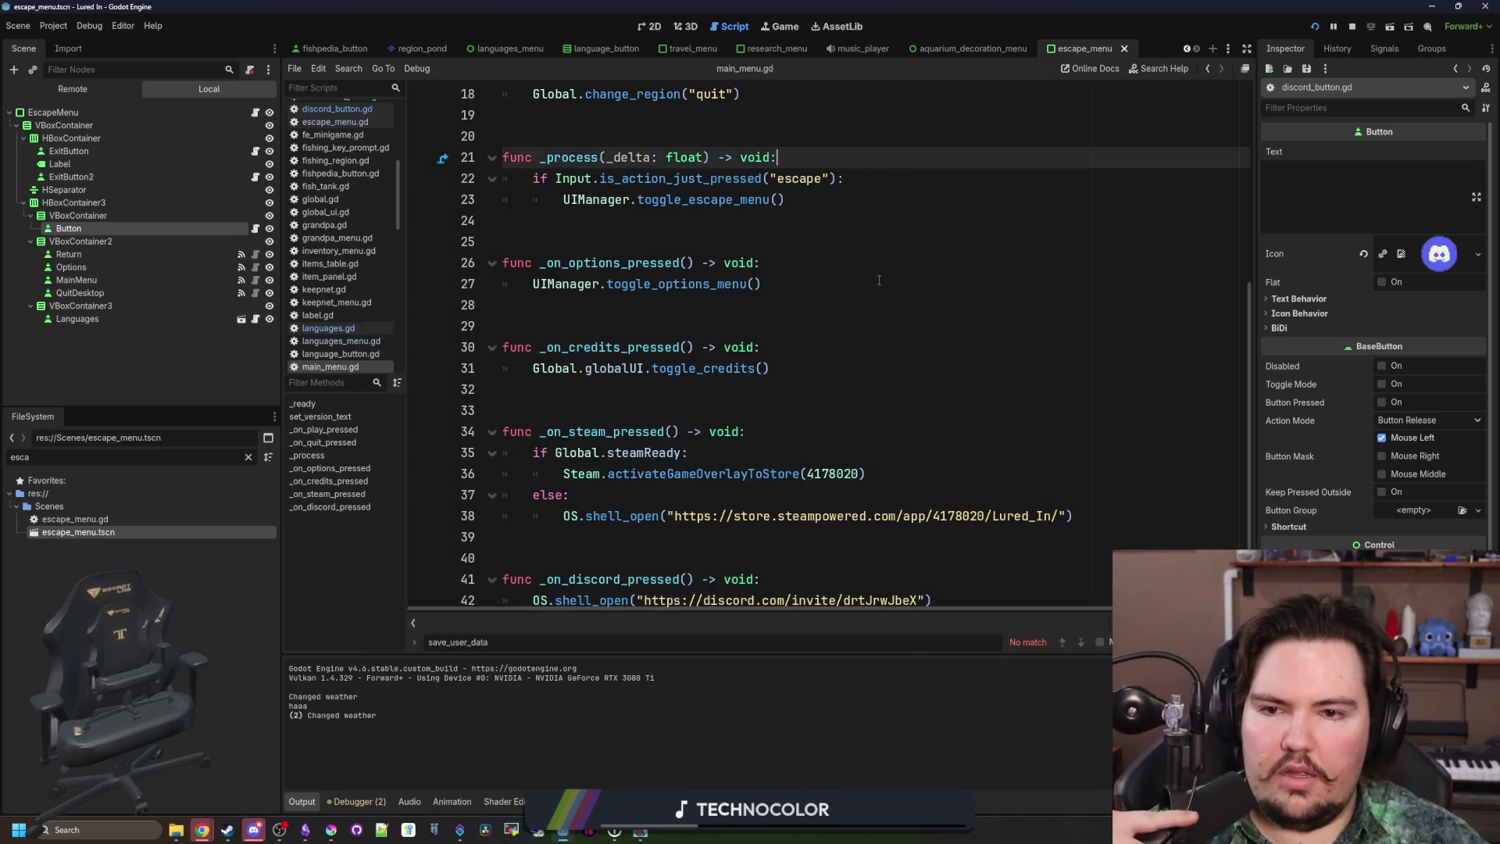
Step: Search all project files for 'discord' and open discord_button.gd at the match
left_click(895, 262)
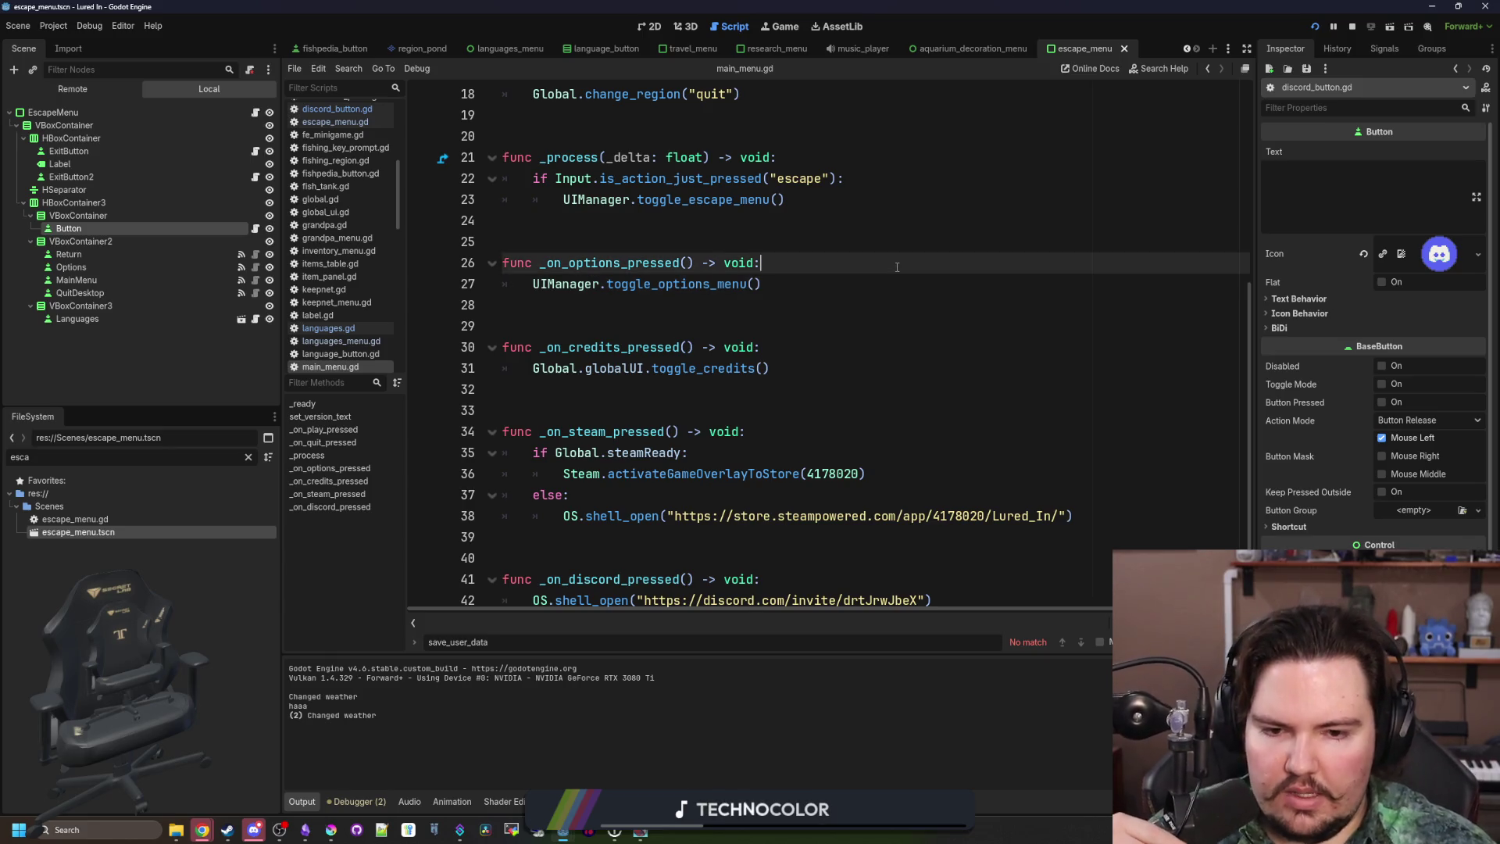
scroll(924, 277, "down", 1)
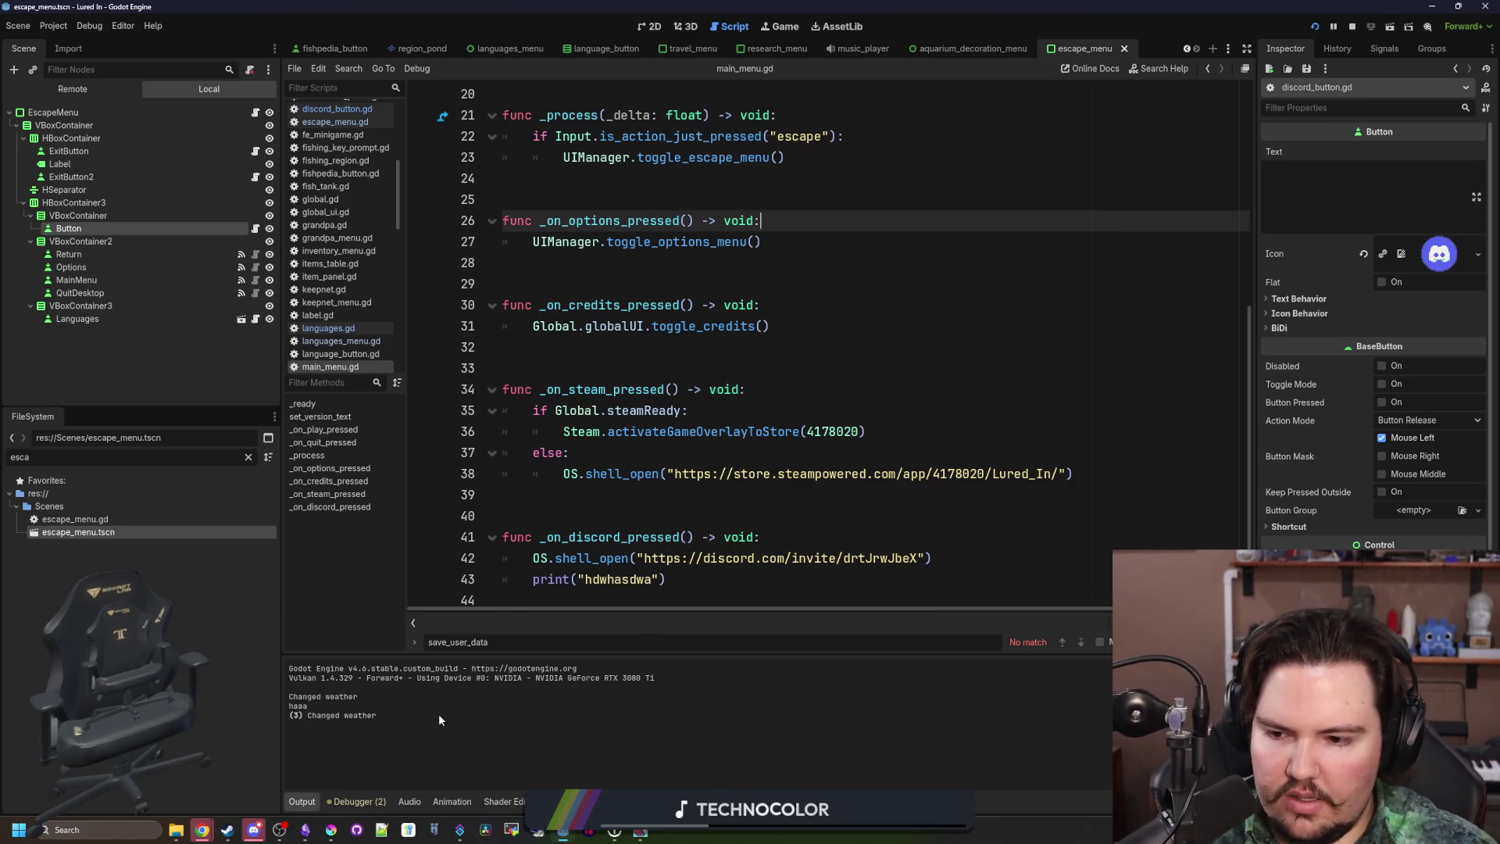
left_click(744, 534)
key("ctrl+shift+f")
key("Return")
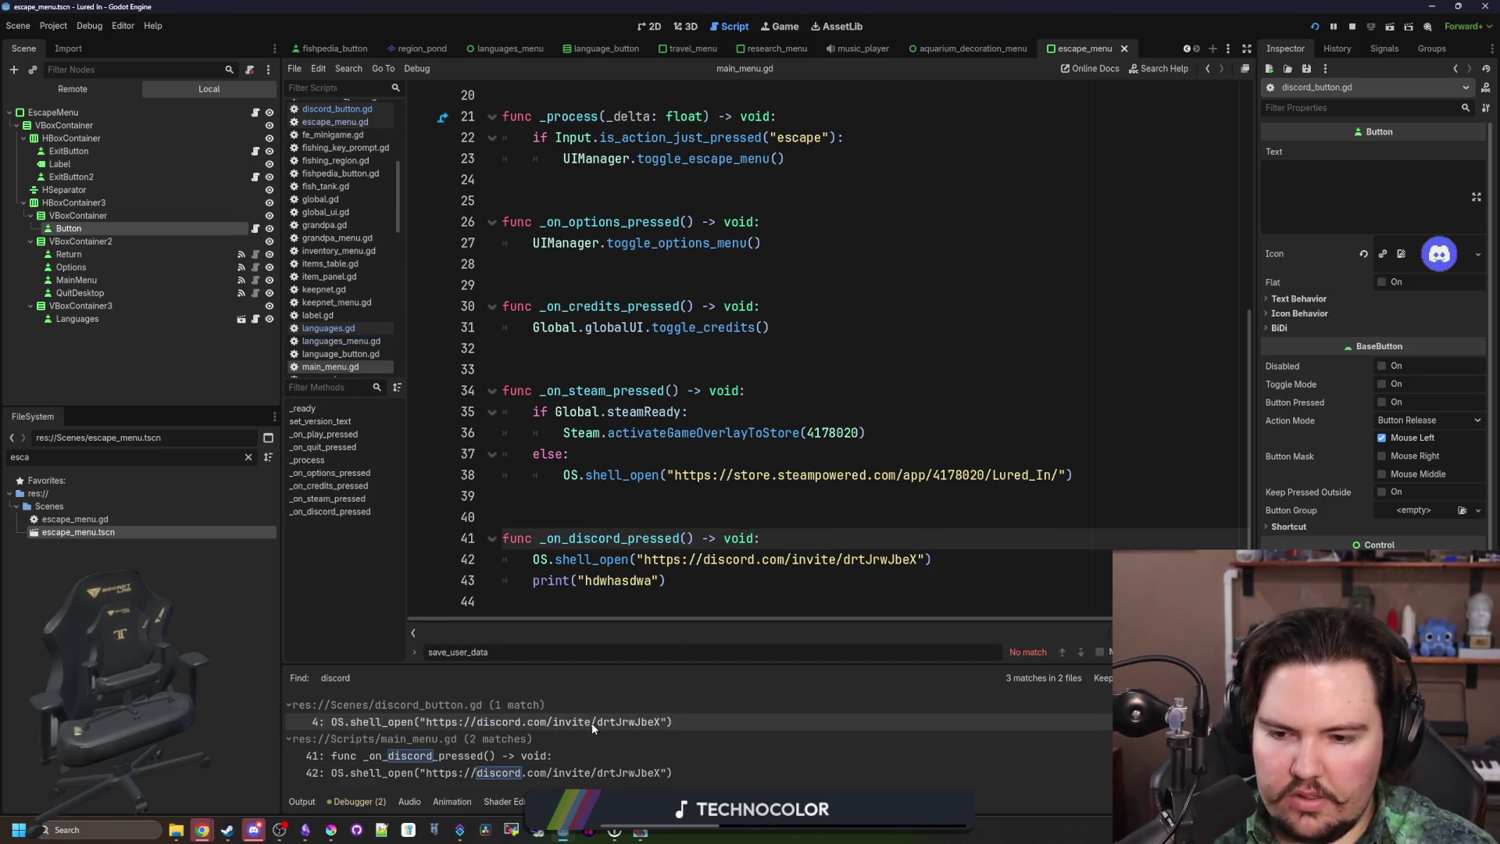
left_click(592, 723)
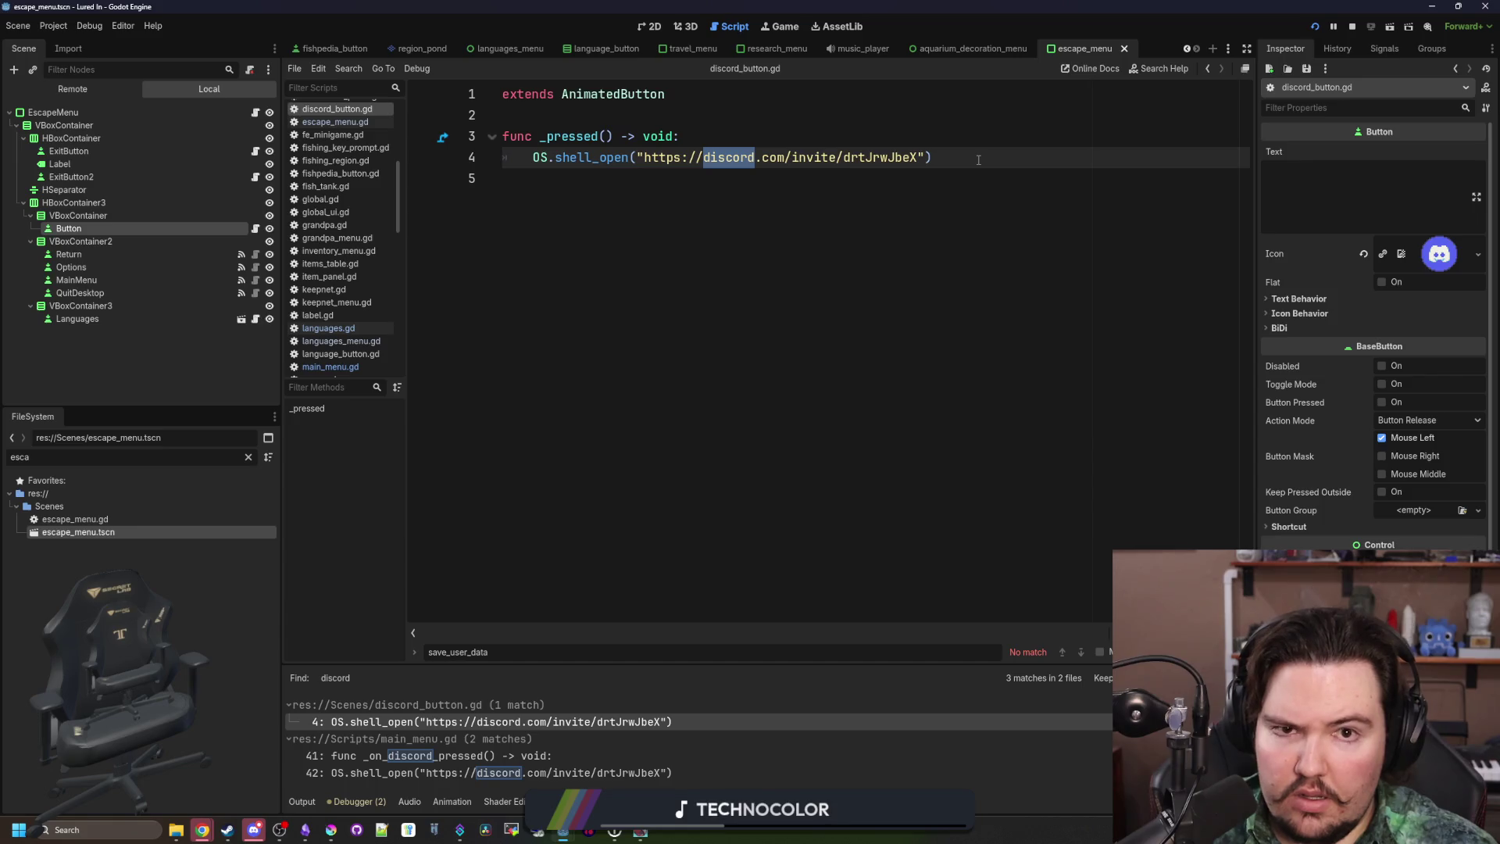
Step: Add a print() line after OS.shell_open in discord_button.gd and save it
scroll(364, 185, "up", 2)
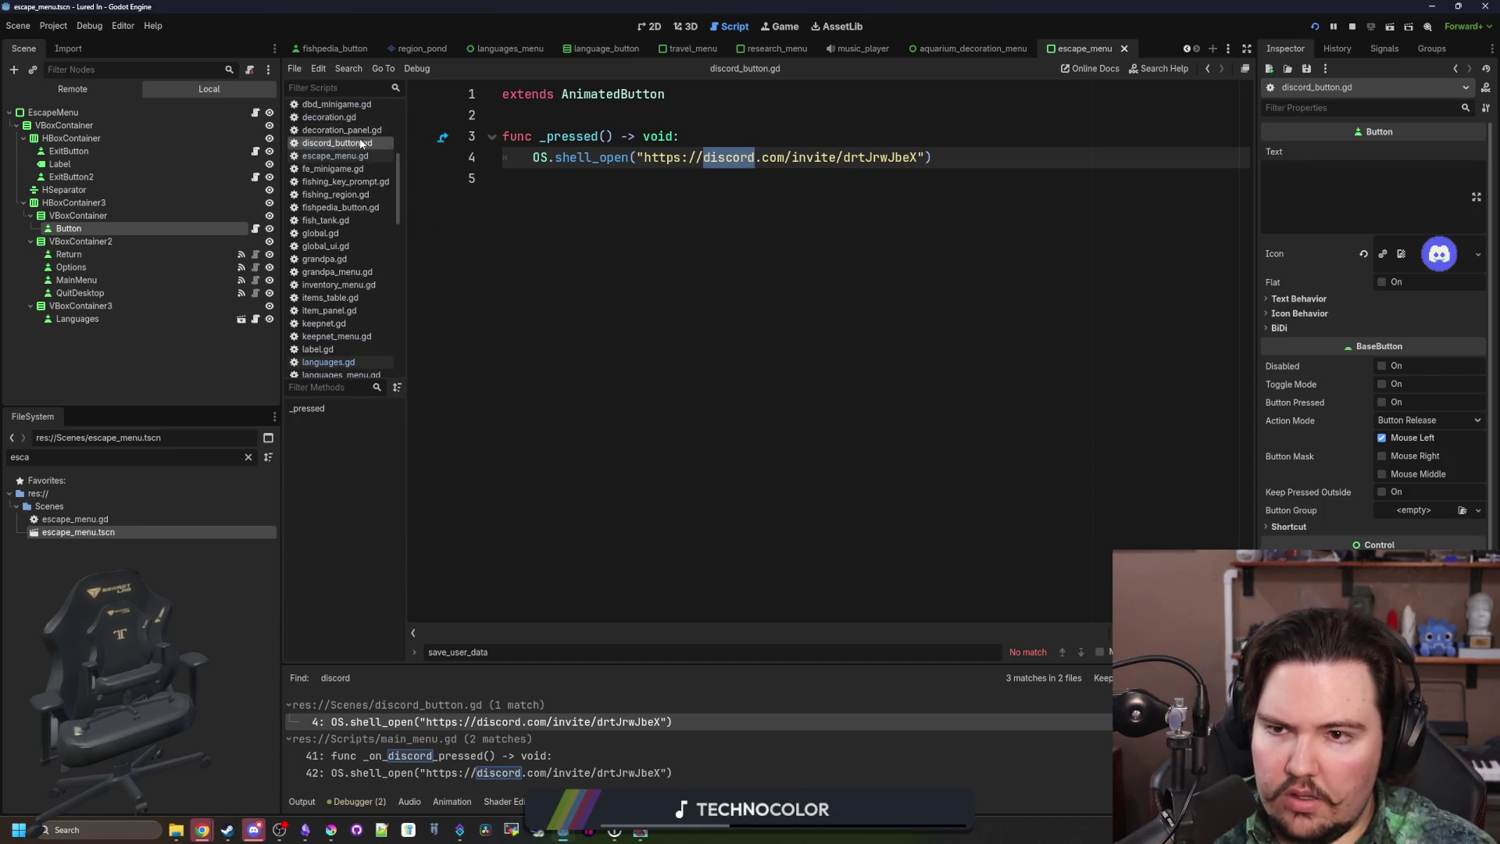
key("Return")
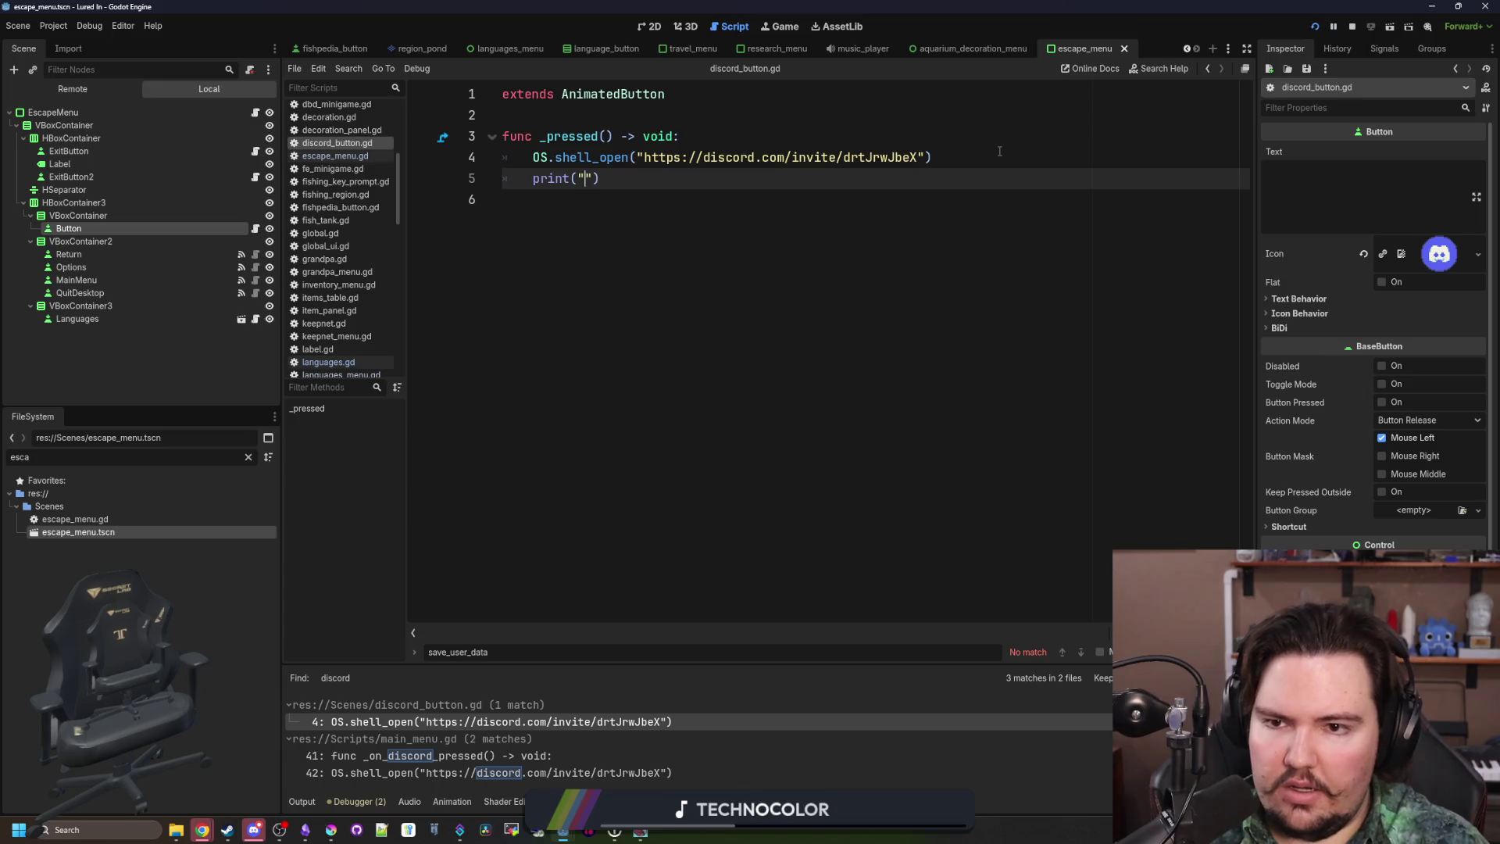
type("HDSHWAUSHDUHWUA")
left_click(999, 151)
key("ctrl+s")
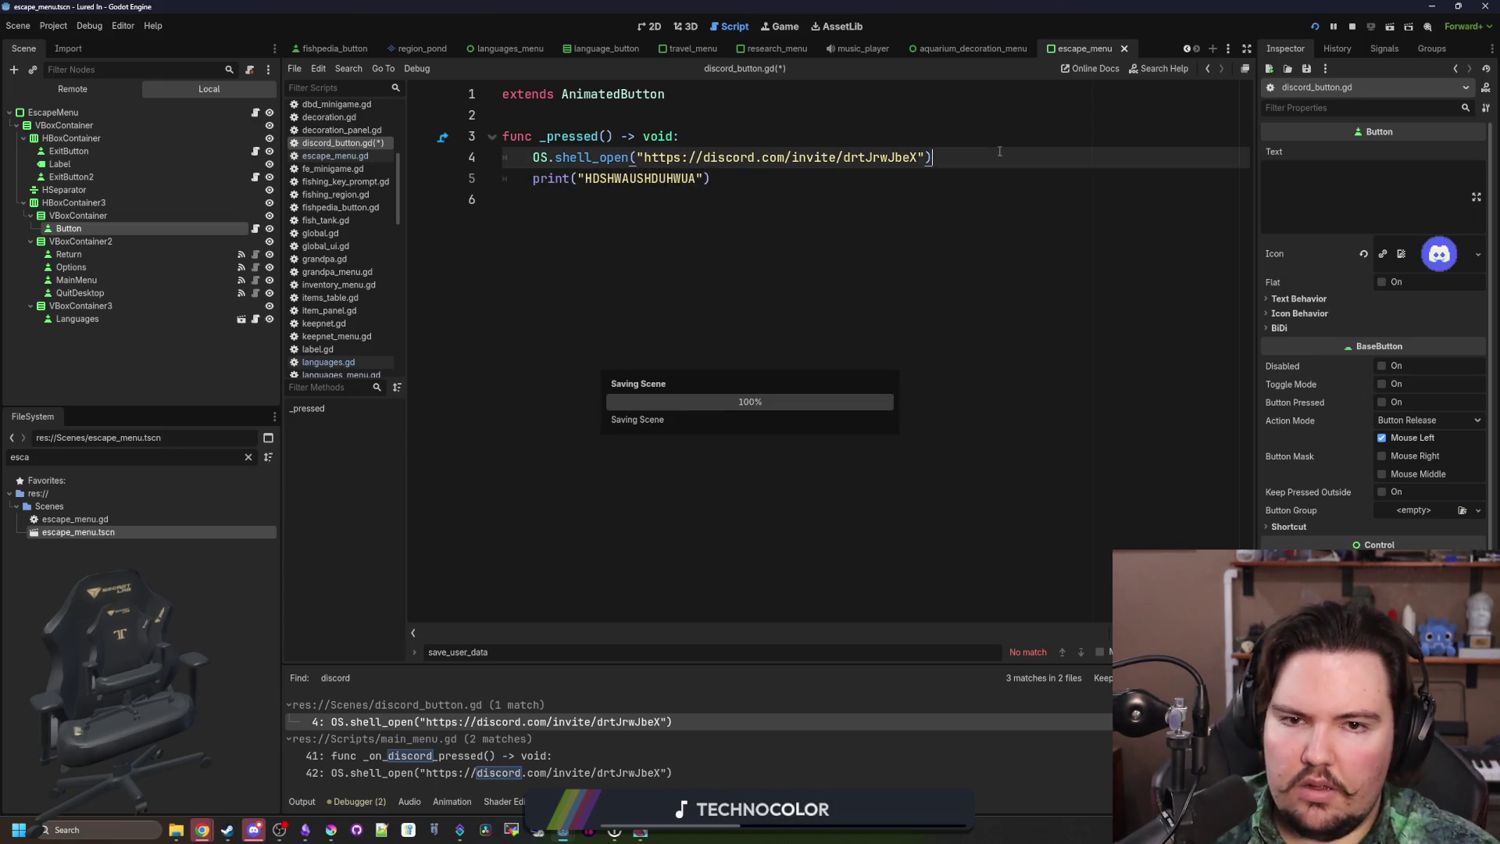
Step: Save all open scripts, then stop the game and relaunch it with F5
left_click(500, 772)
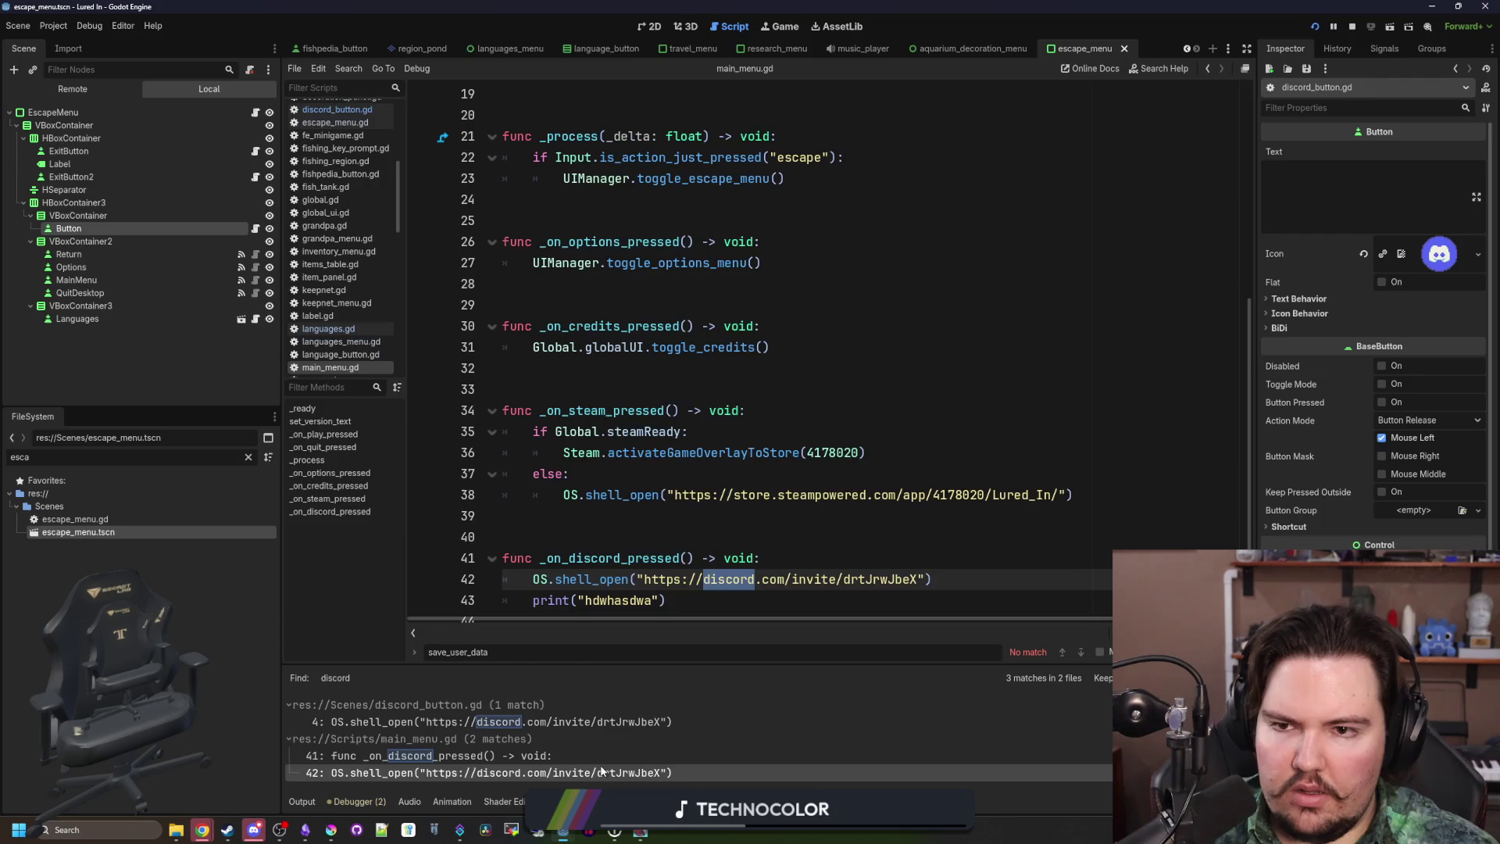
key("Up")
key("Up")
key("Up")
key("ctrl+s")
left_click(1352, 27)
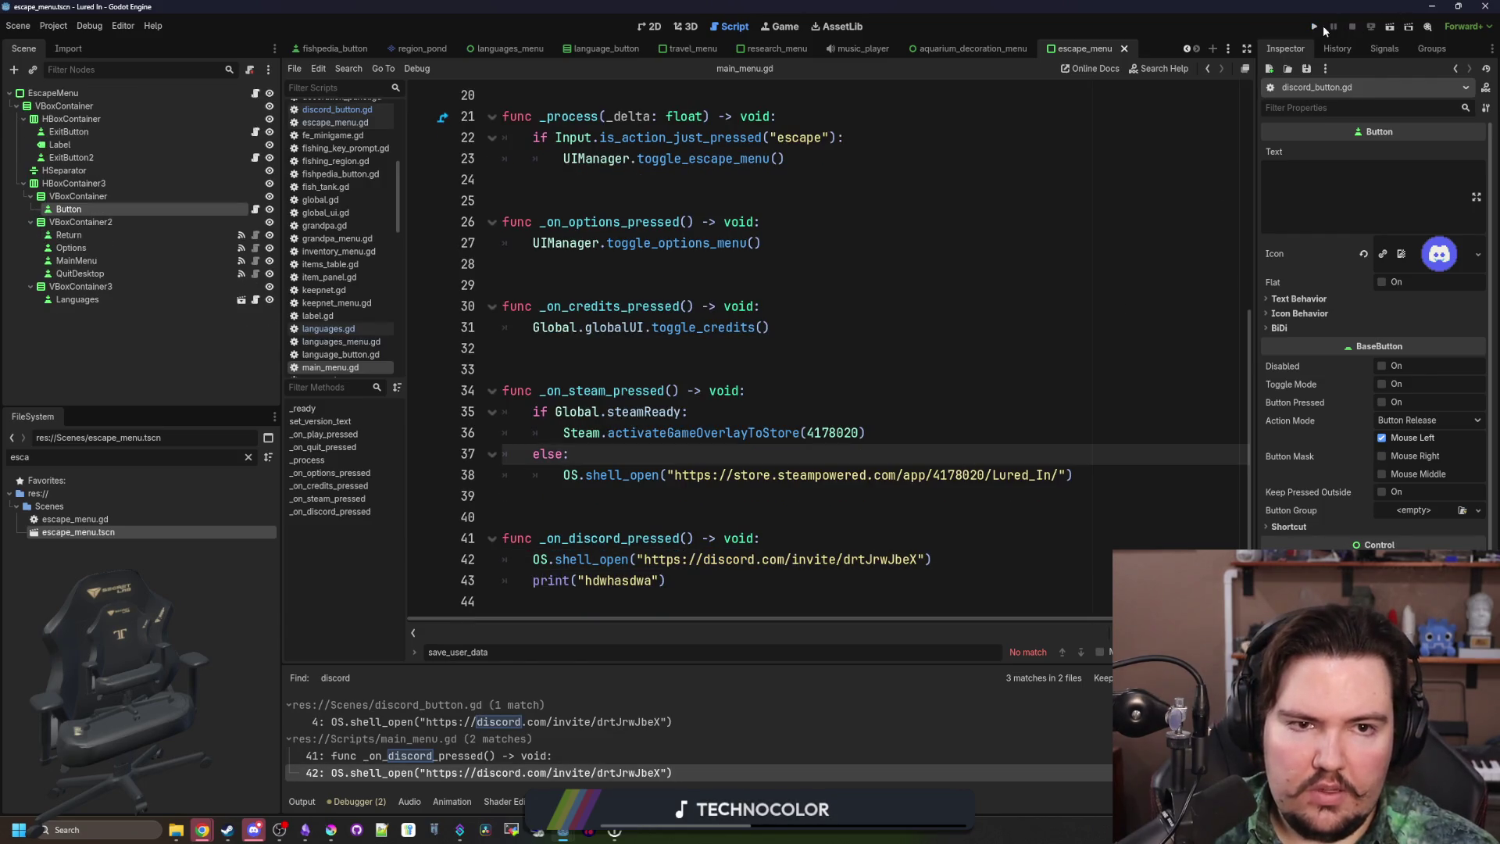
left_click(899, 137)
key("F5")
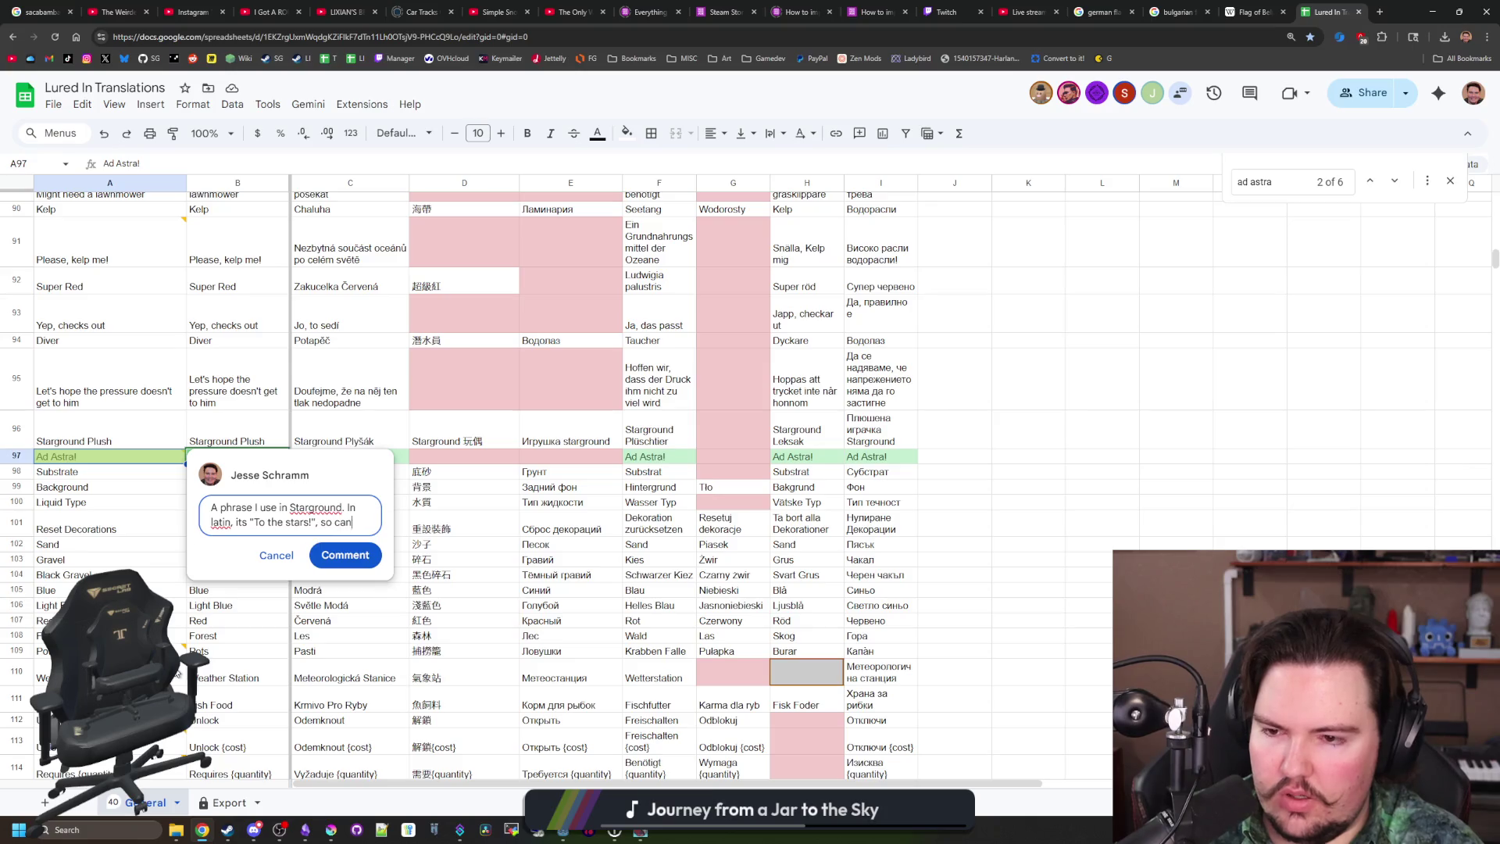
Step: Finish the Ad Astra! comment explaining it's Latin for 'To the stars!' and post it
type("ranslated as such if needed.")
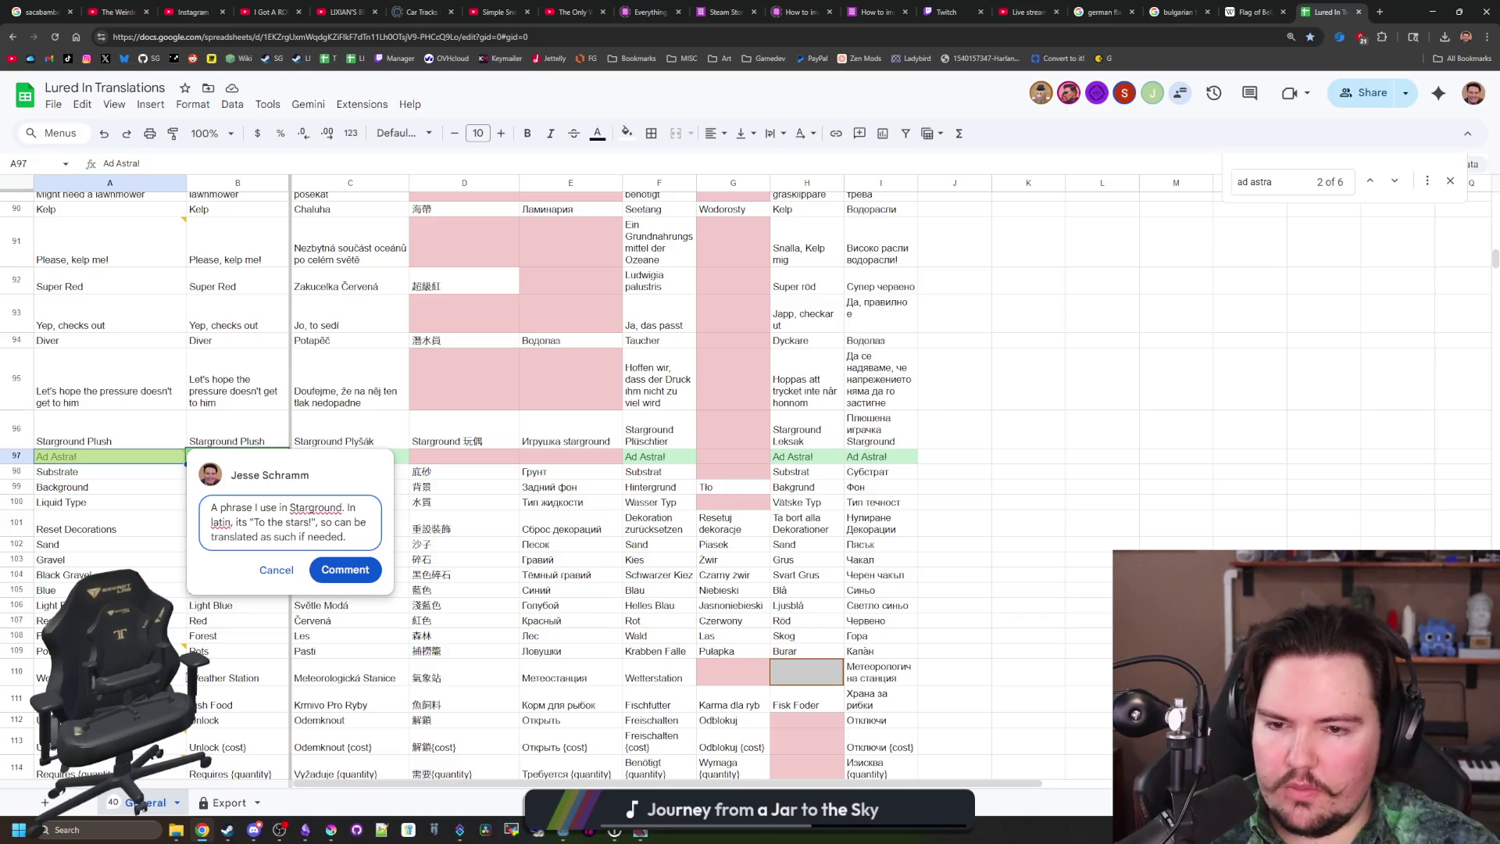
left_click(328, 575)
left_click(109, 605)
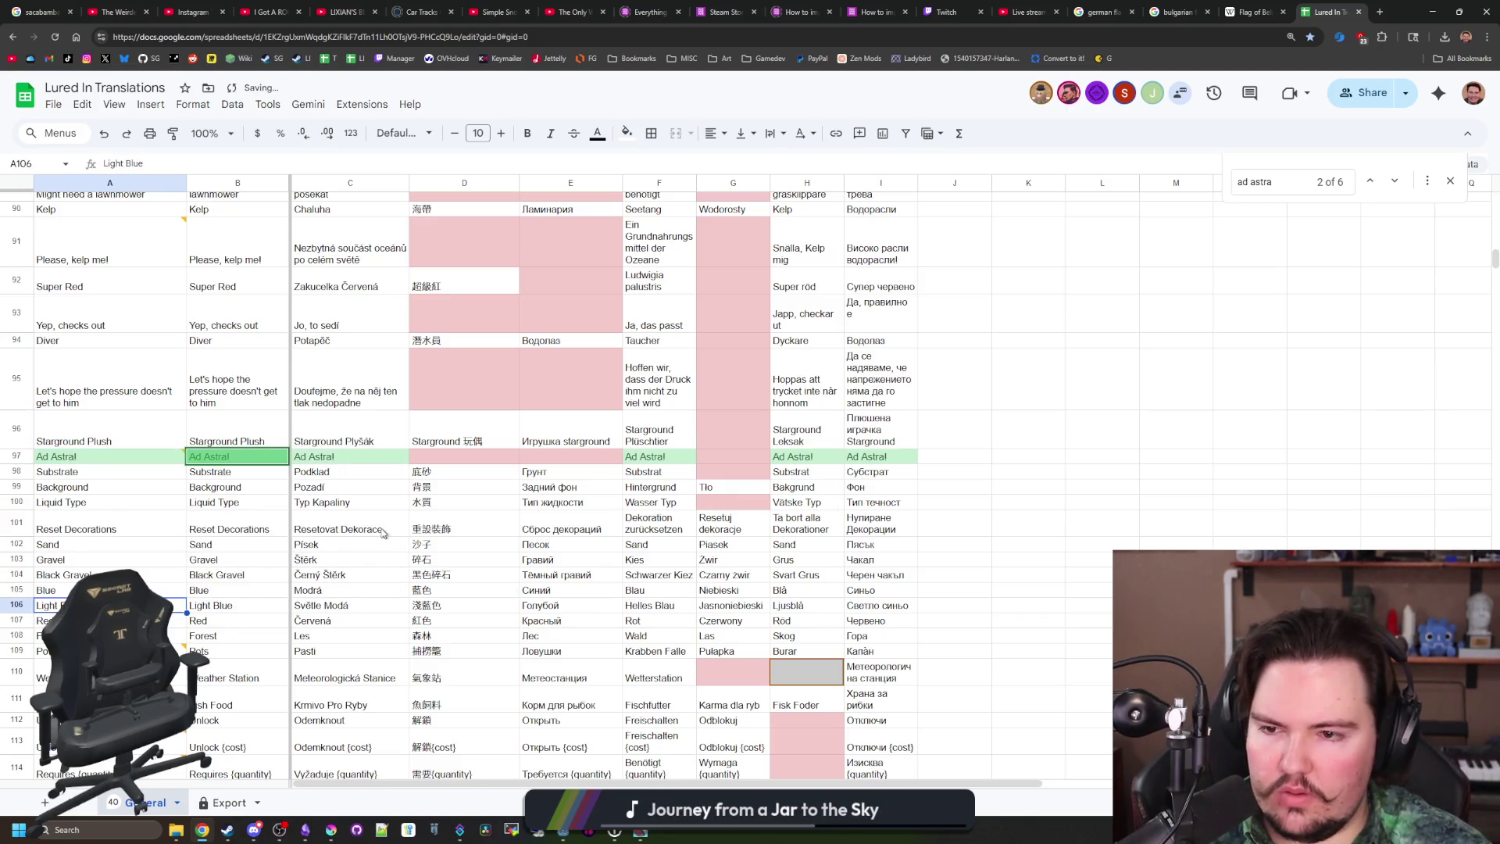
Step: Scroll through the translation sheet, then minimize Chrome to return to Godot
scroll(463, 457, "down", 15)
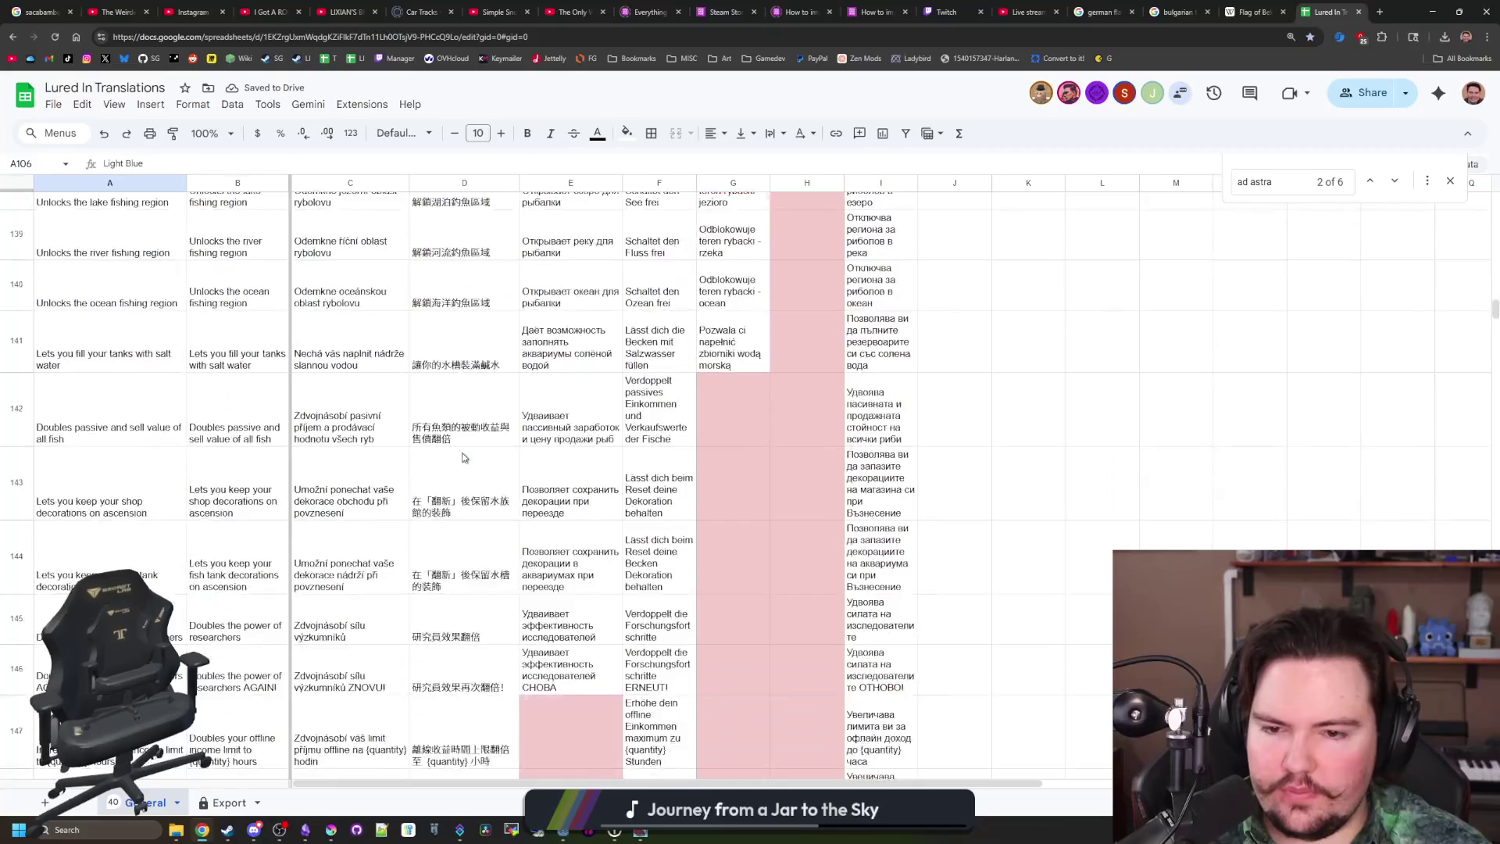
scroll(463, 457, "down", 20)
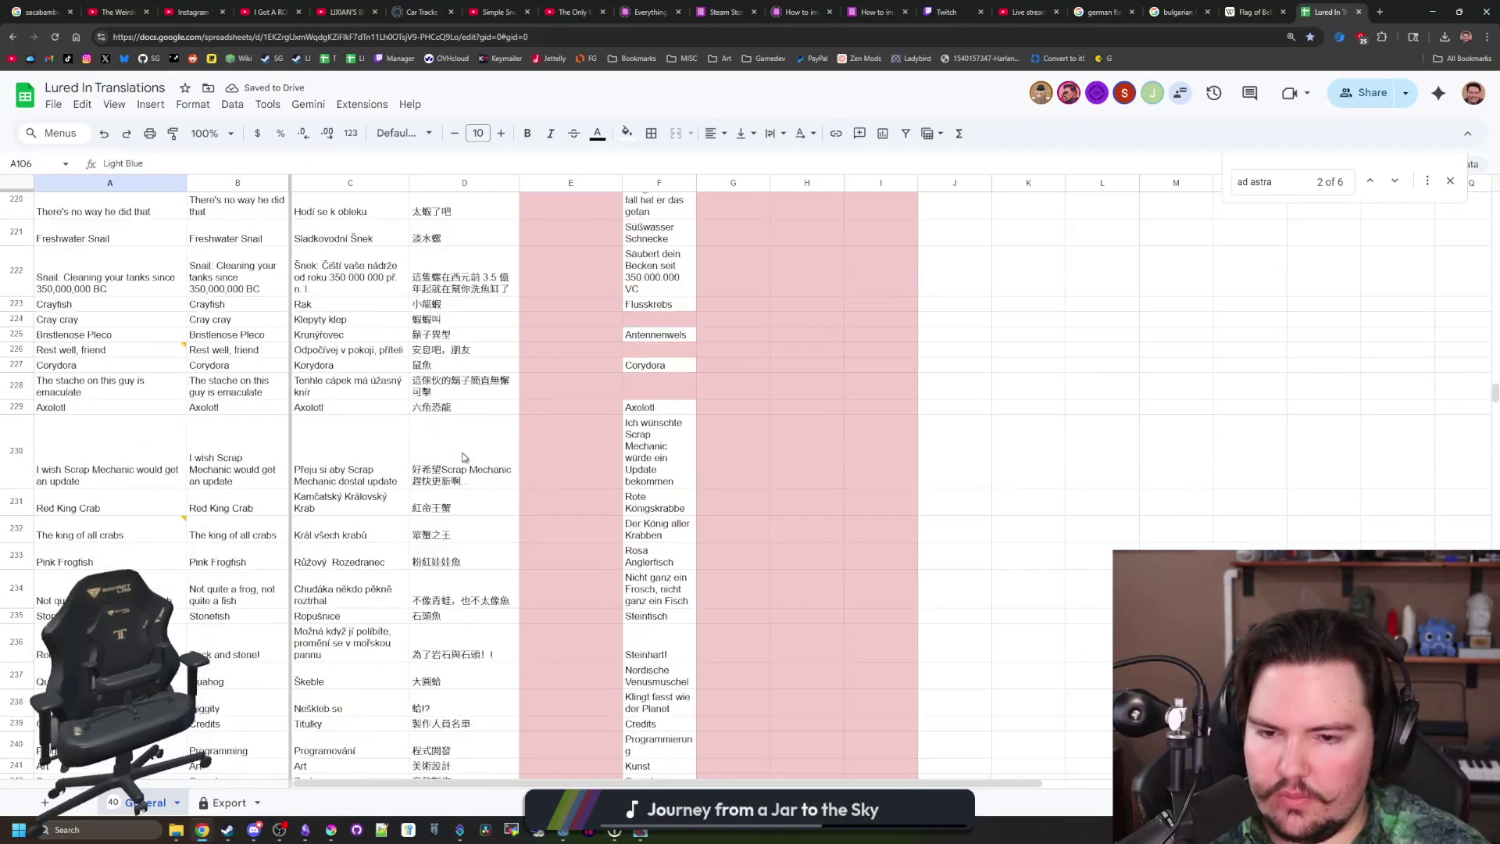
scroll(467, 456, "down", 20)
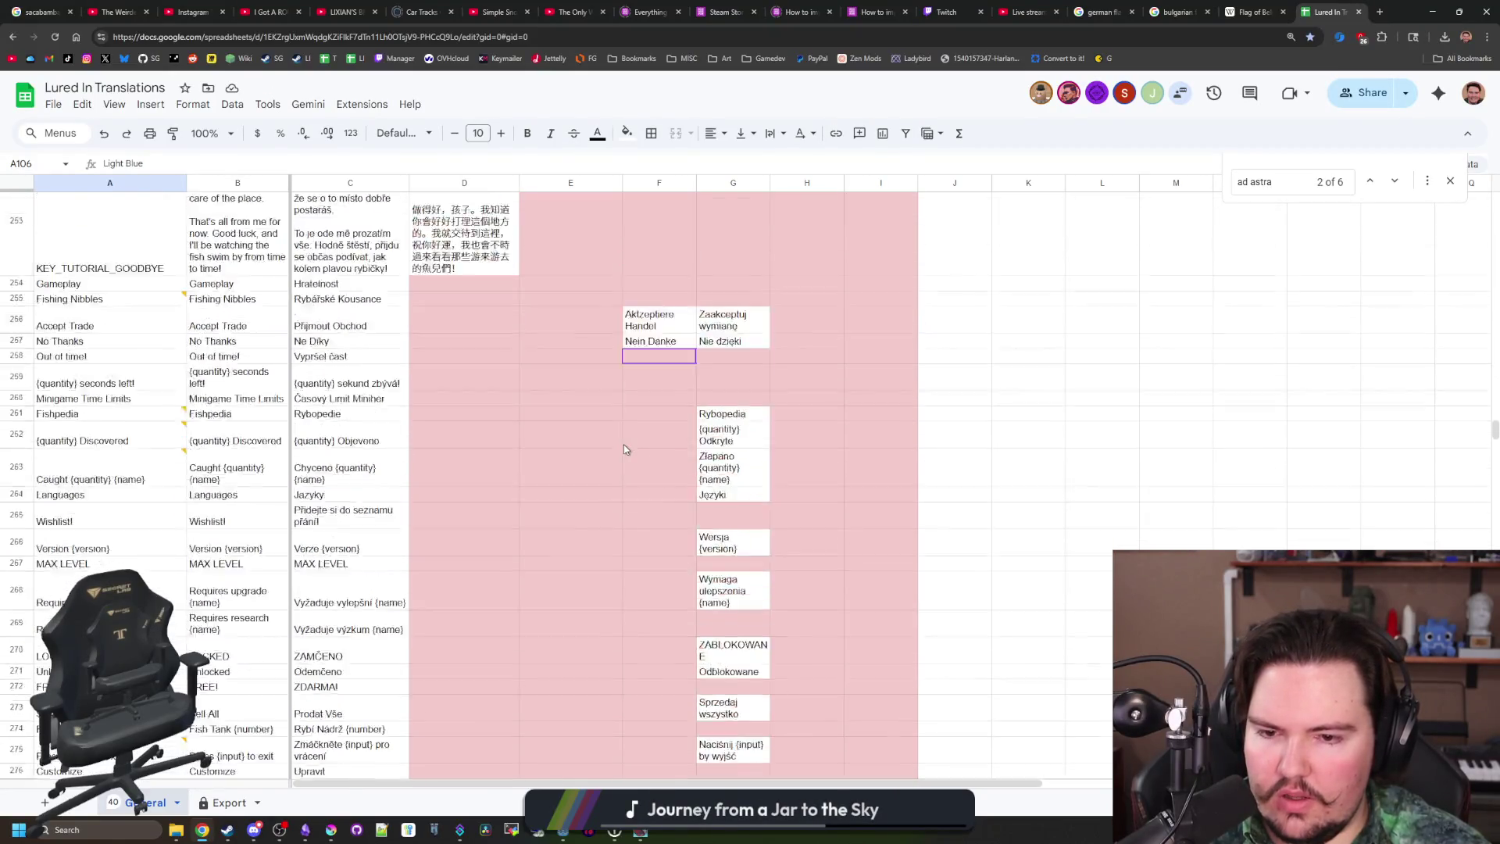
scroll(486, 502, "down", 5)
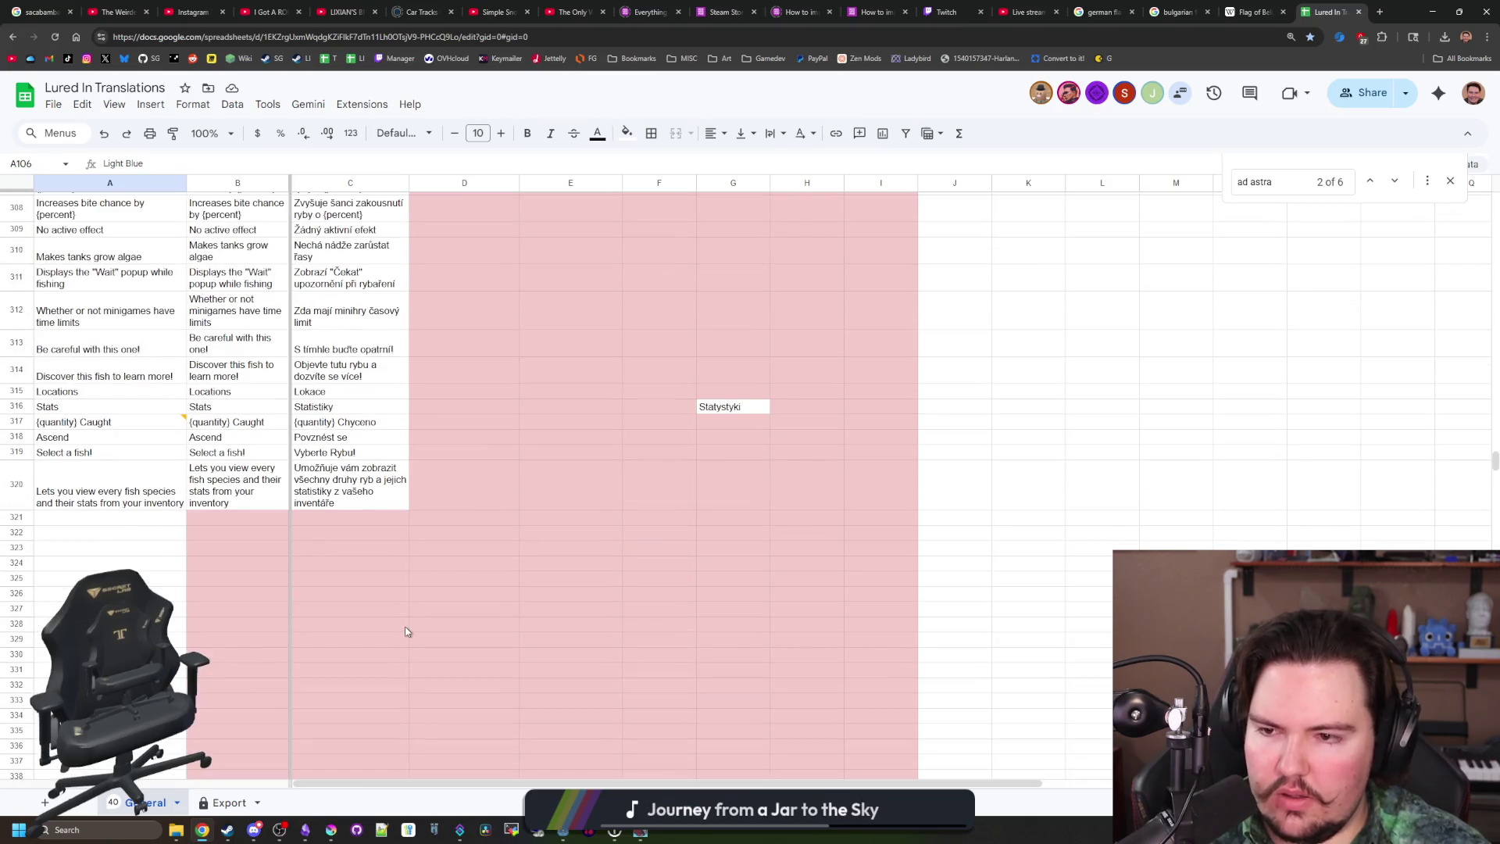
scroll(405, 631, "up", 20)
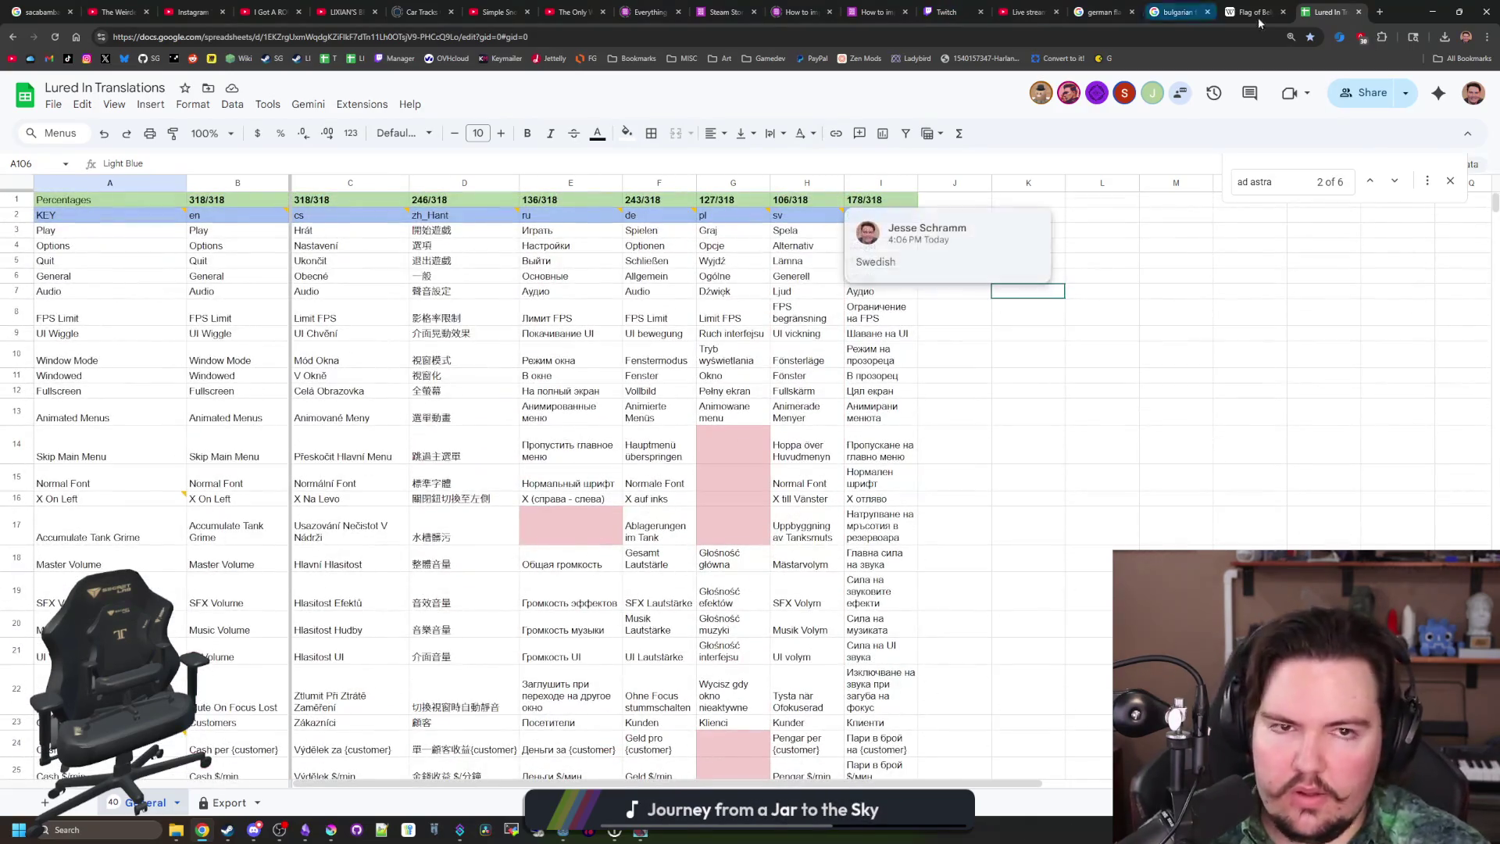
left_click(1432, 11)
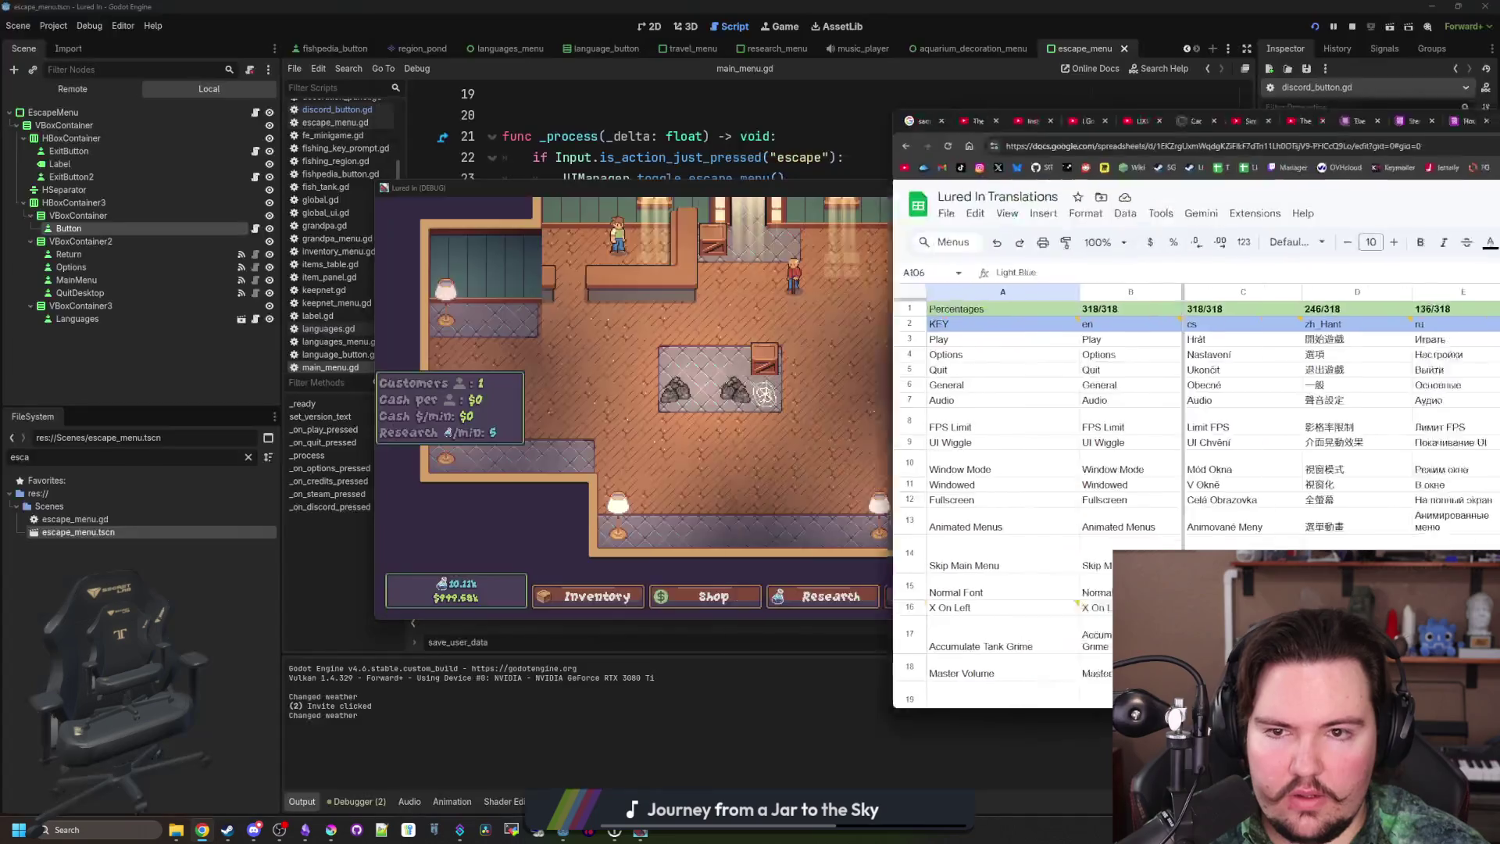
Step: Maximize the game window and choose the Czech flag from the Escape Menu's Languages panel
left_click_drag(951, 443, 986, 457)
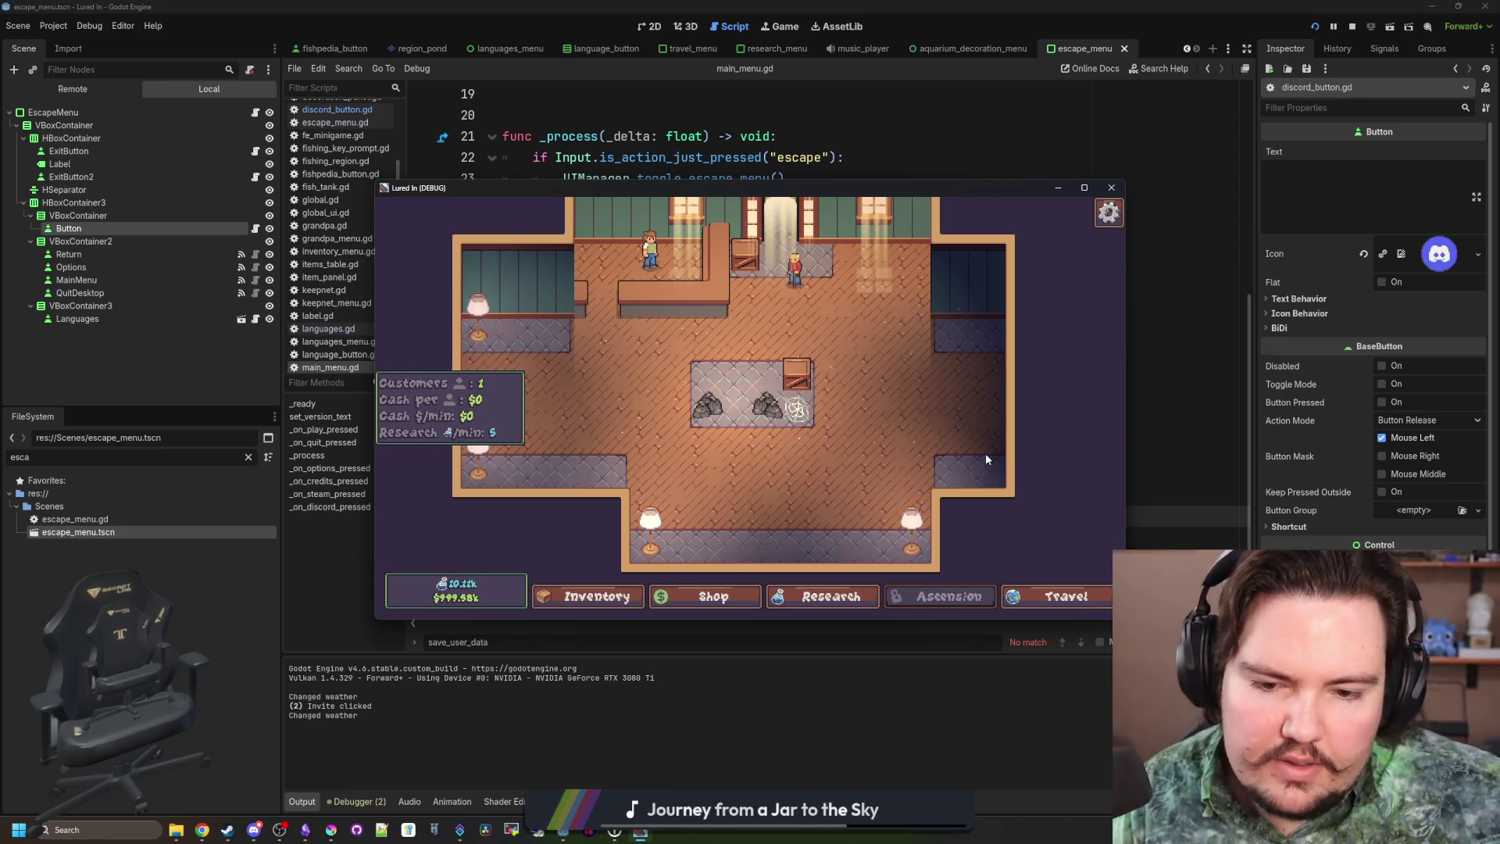
left_click(1083, 187)
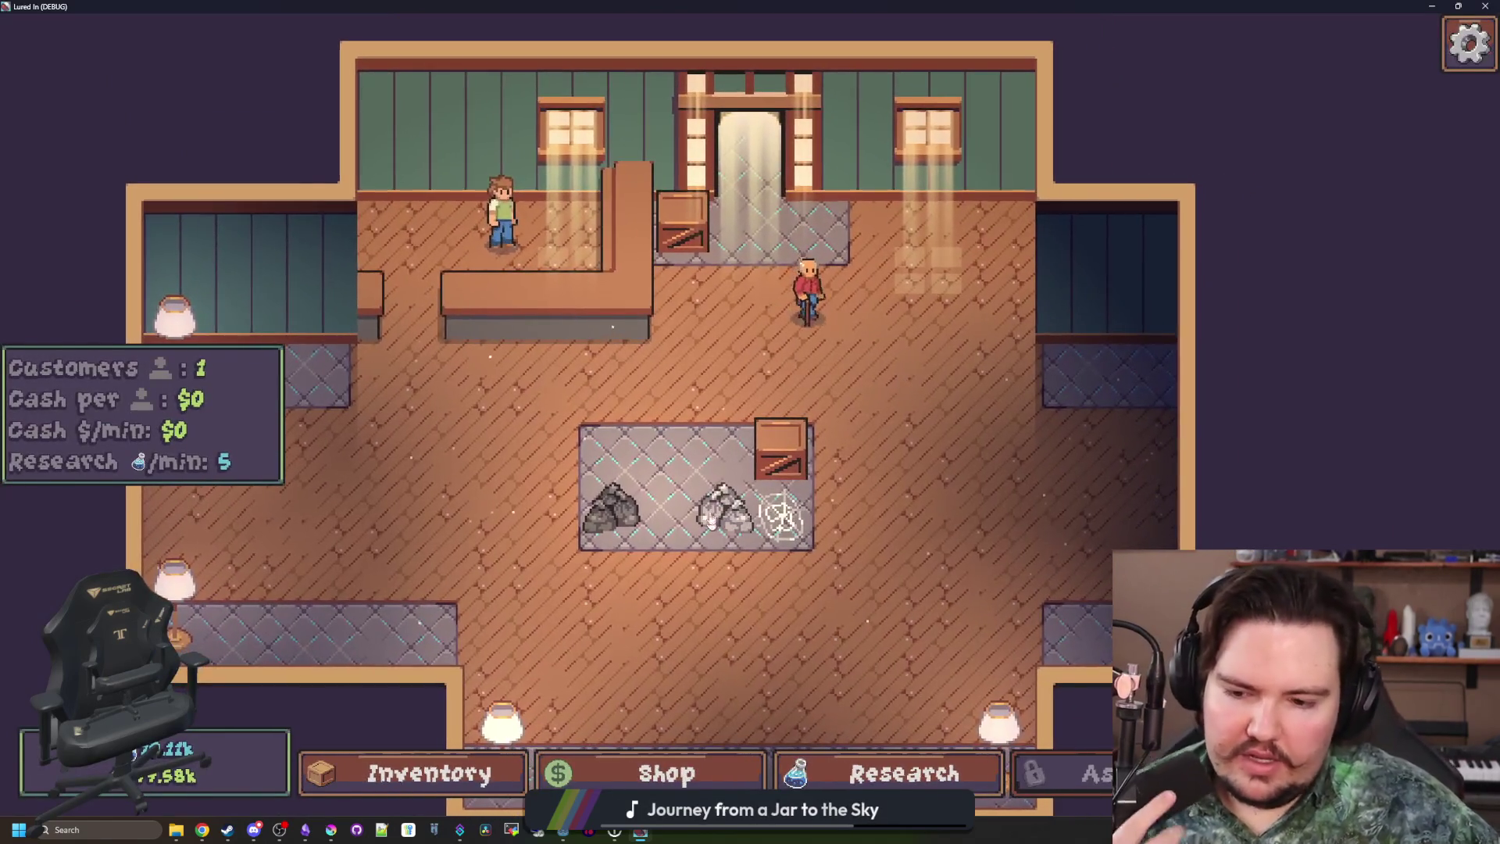
key("Escape")
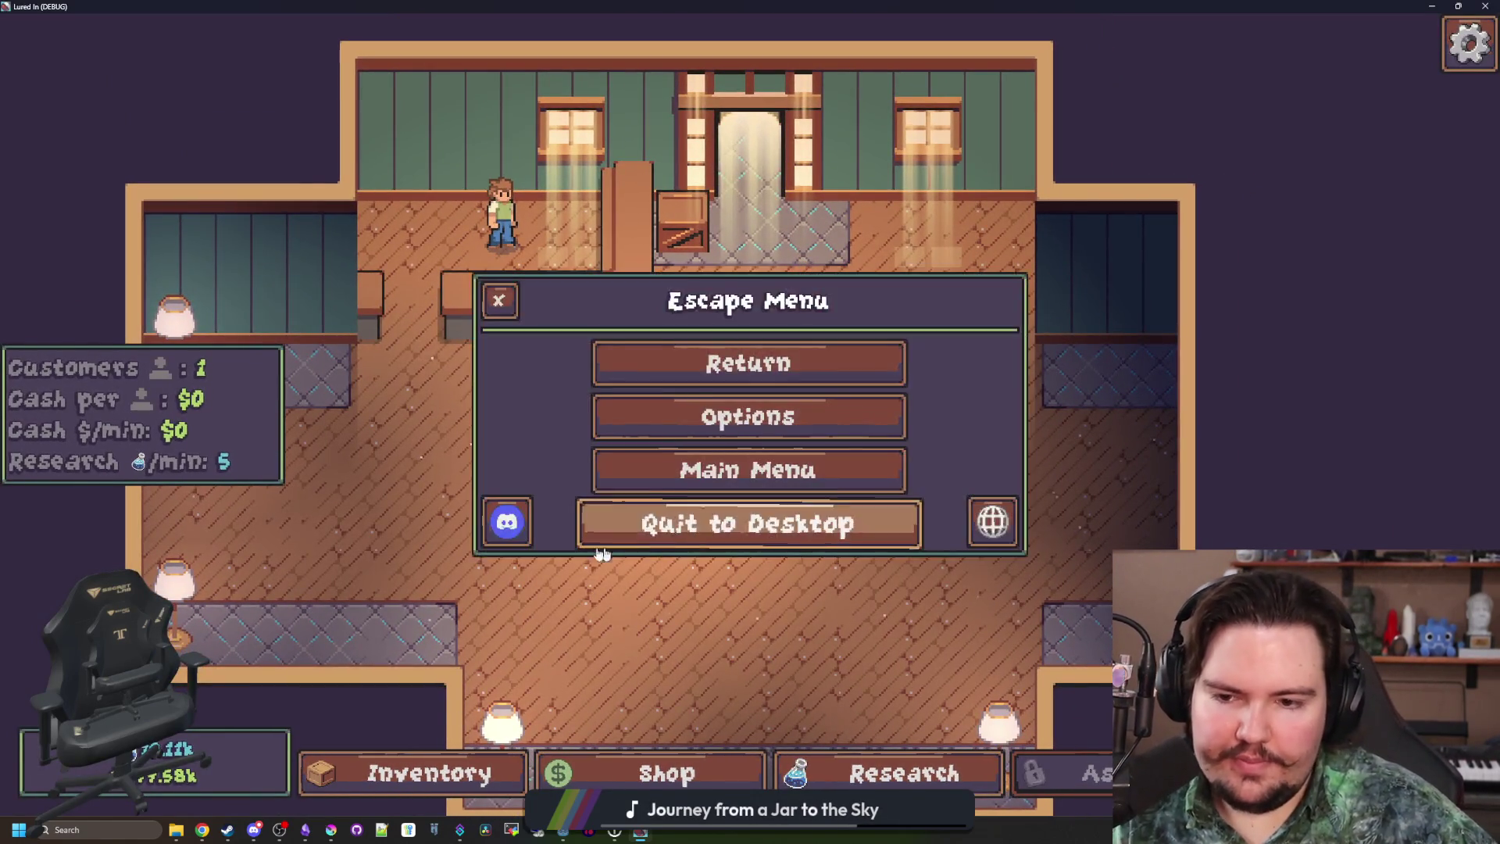
left_click(992, 522)
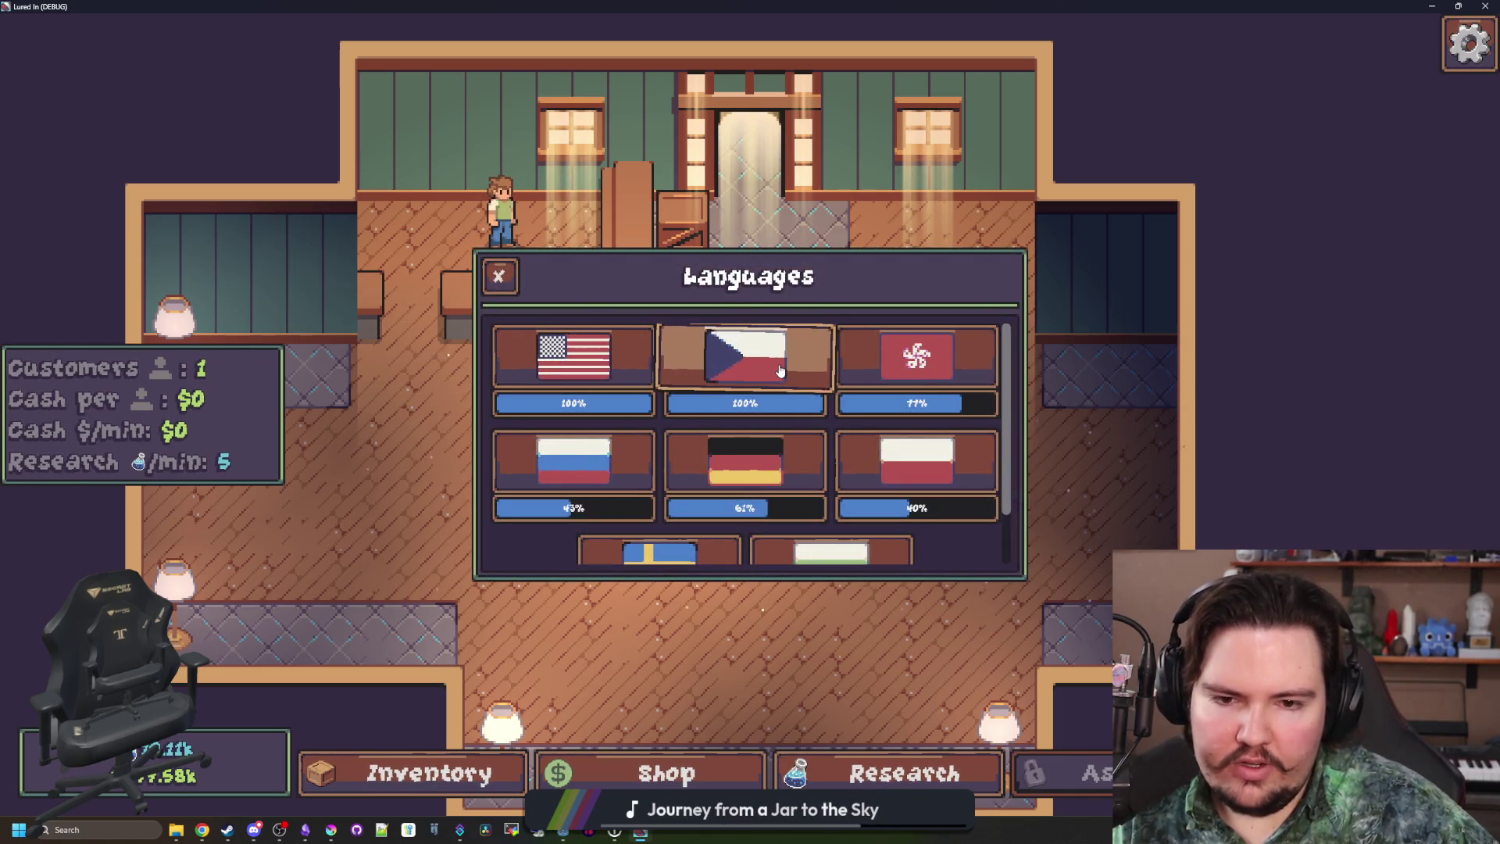
left_click(779, 370)
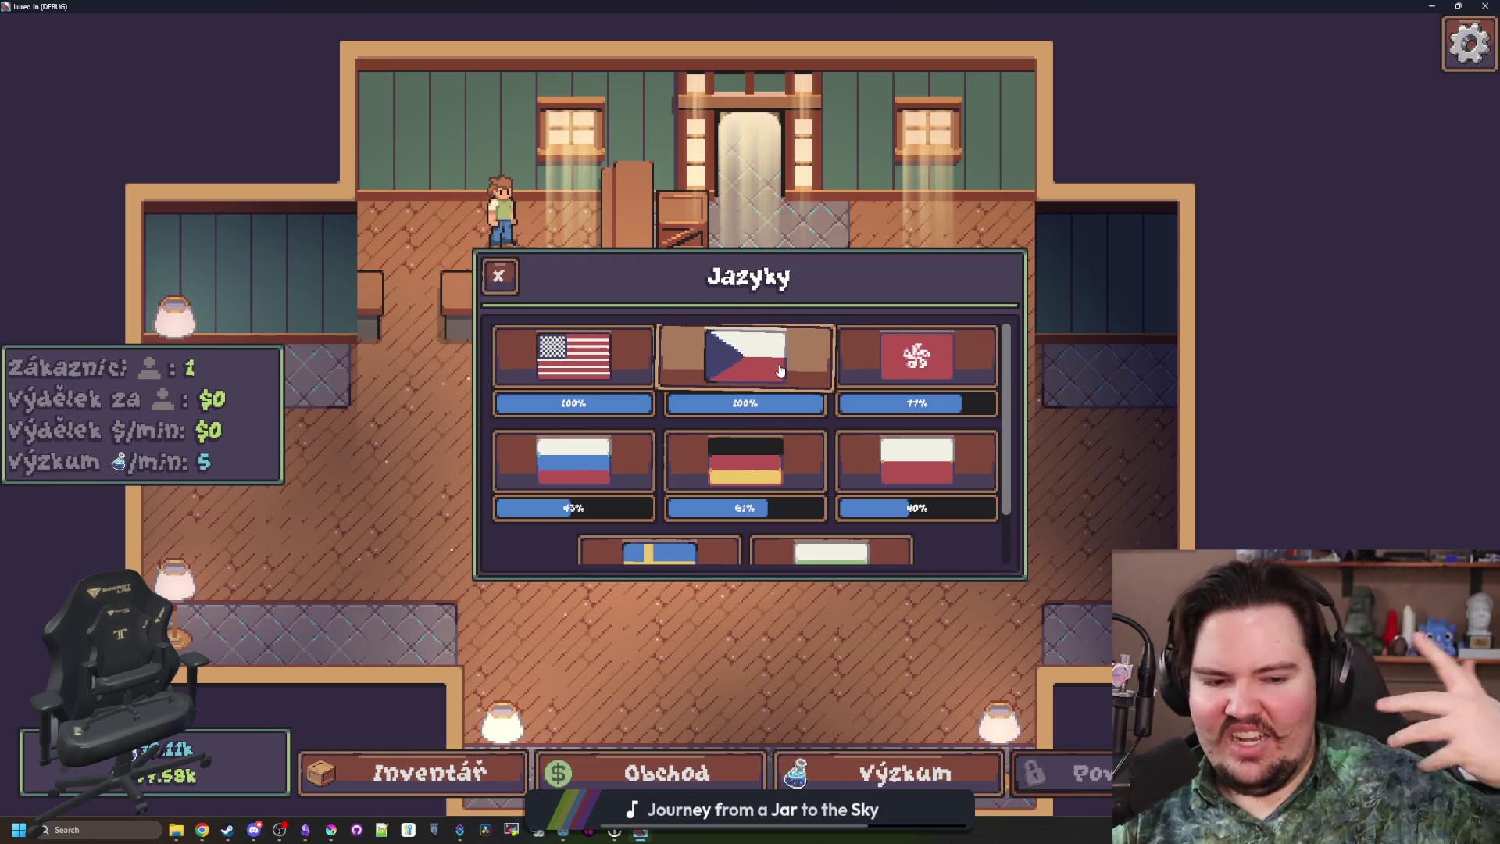
Step: Browse the Czech Nastavení tabs (Obecné, audio, Hratelnost), keeping window mode on V Okně
scroll(779, 370, "down", 2)
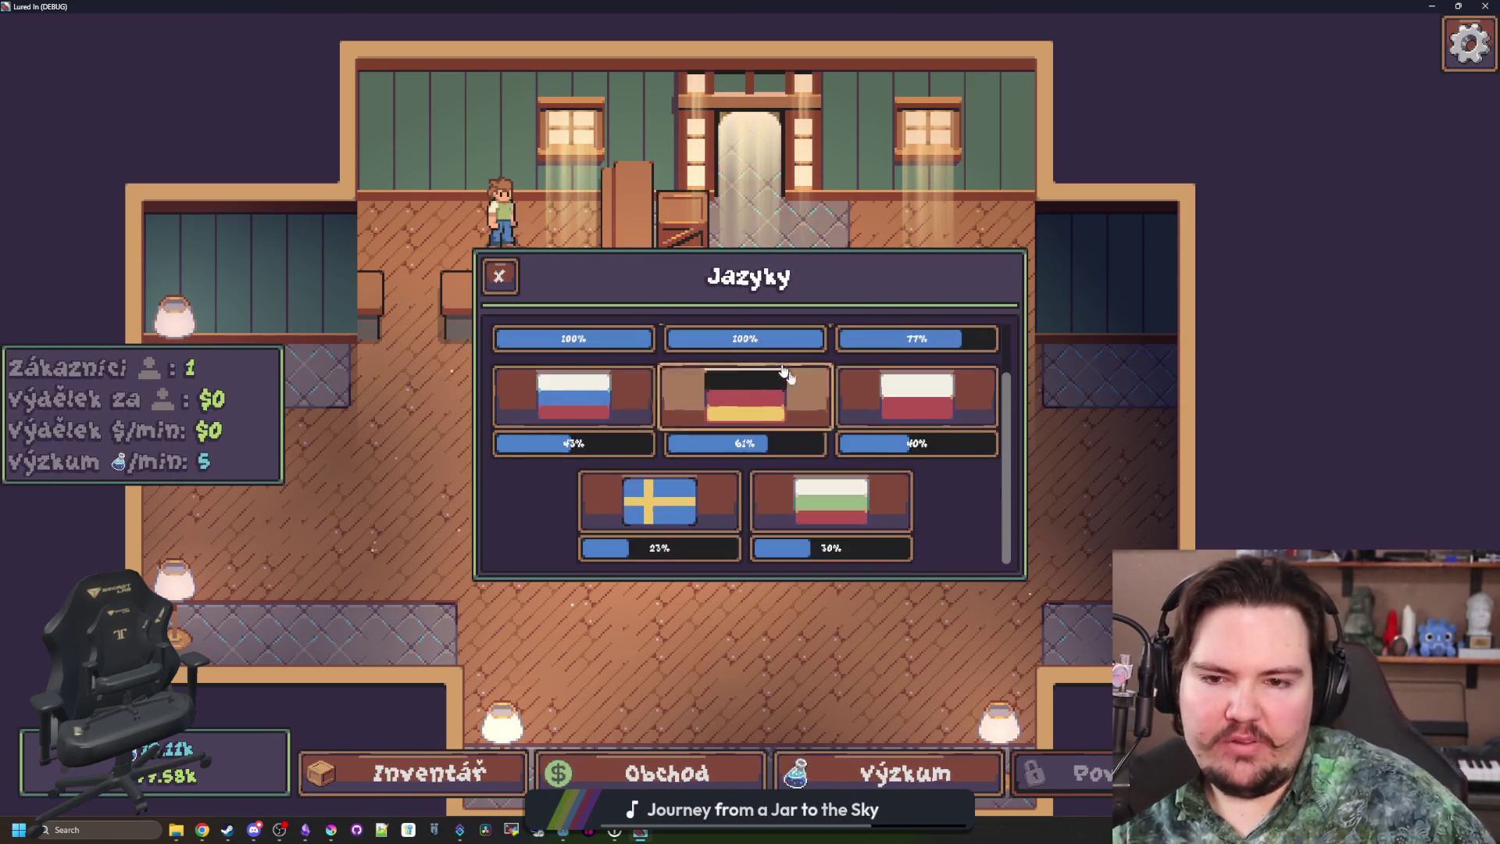
scroll(785, 376, "up", 2)
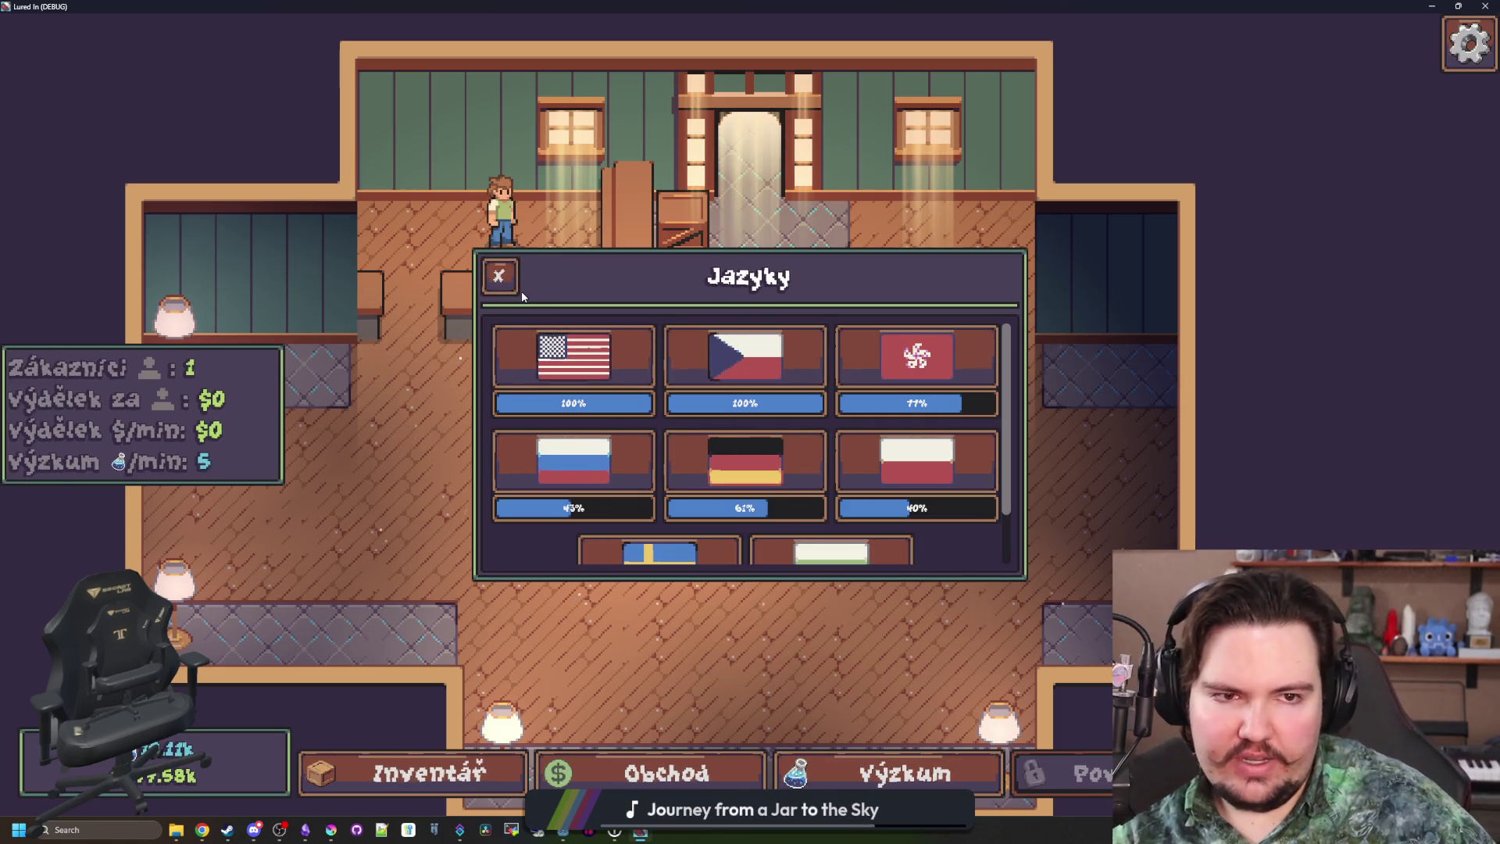
left_click(500, 277)
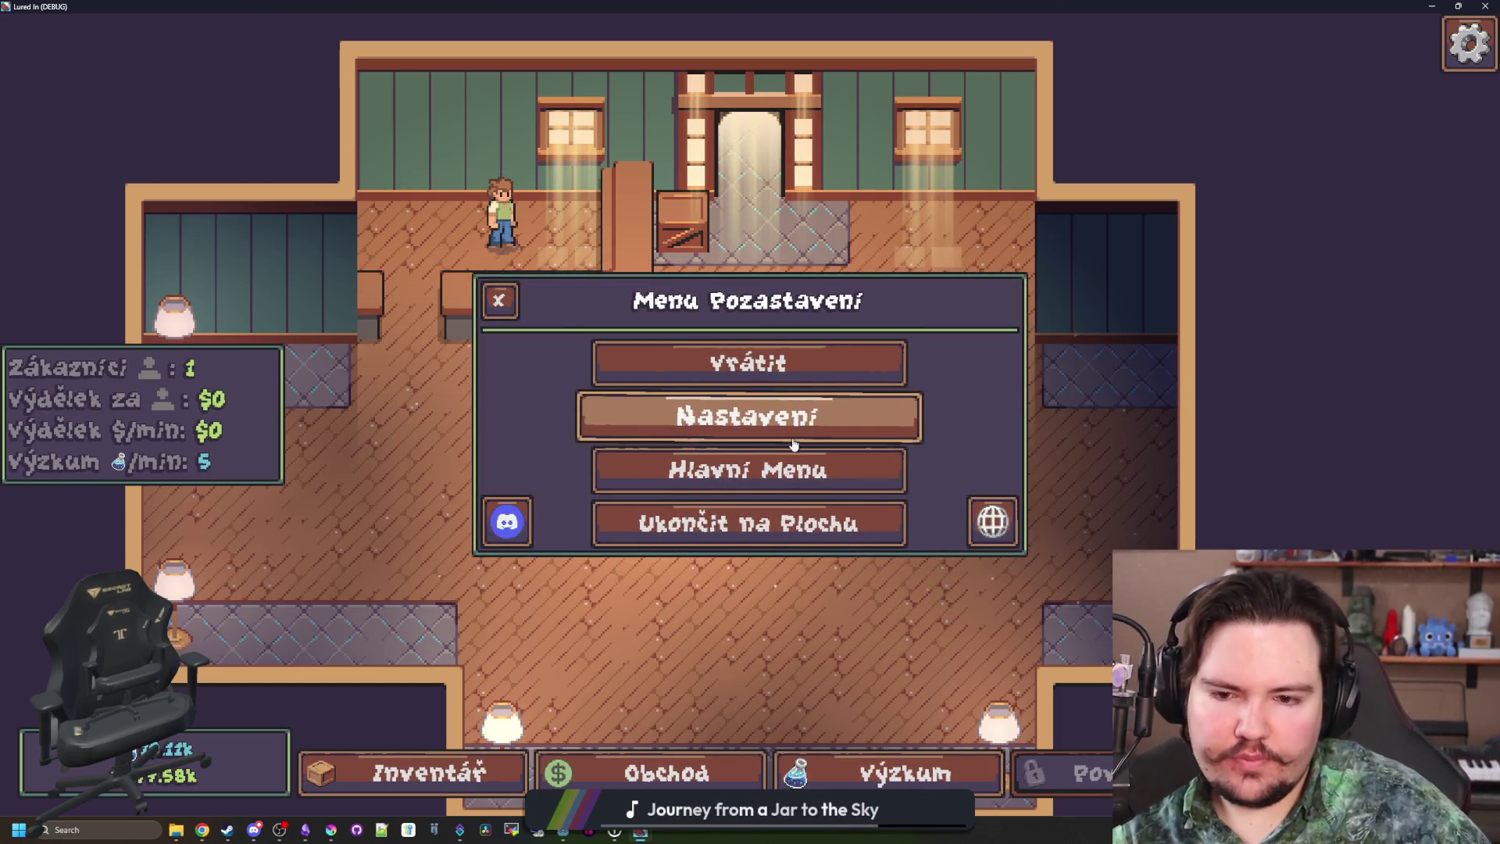
left_click(794, 442)
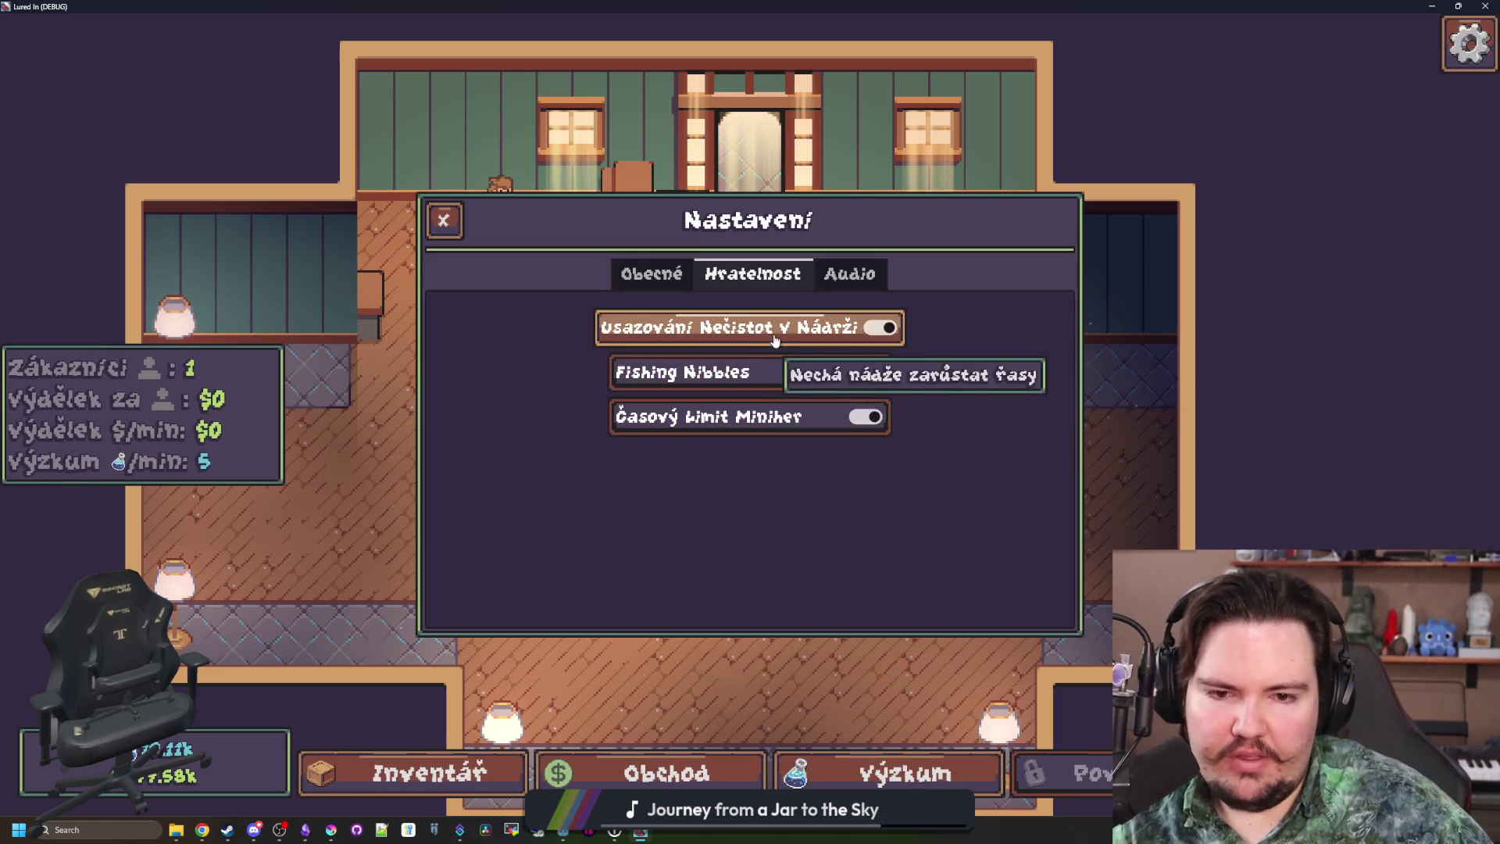
left_click(850, 273)
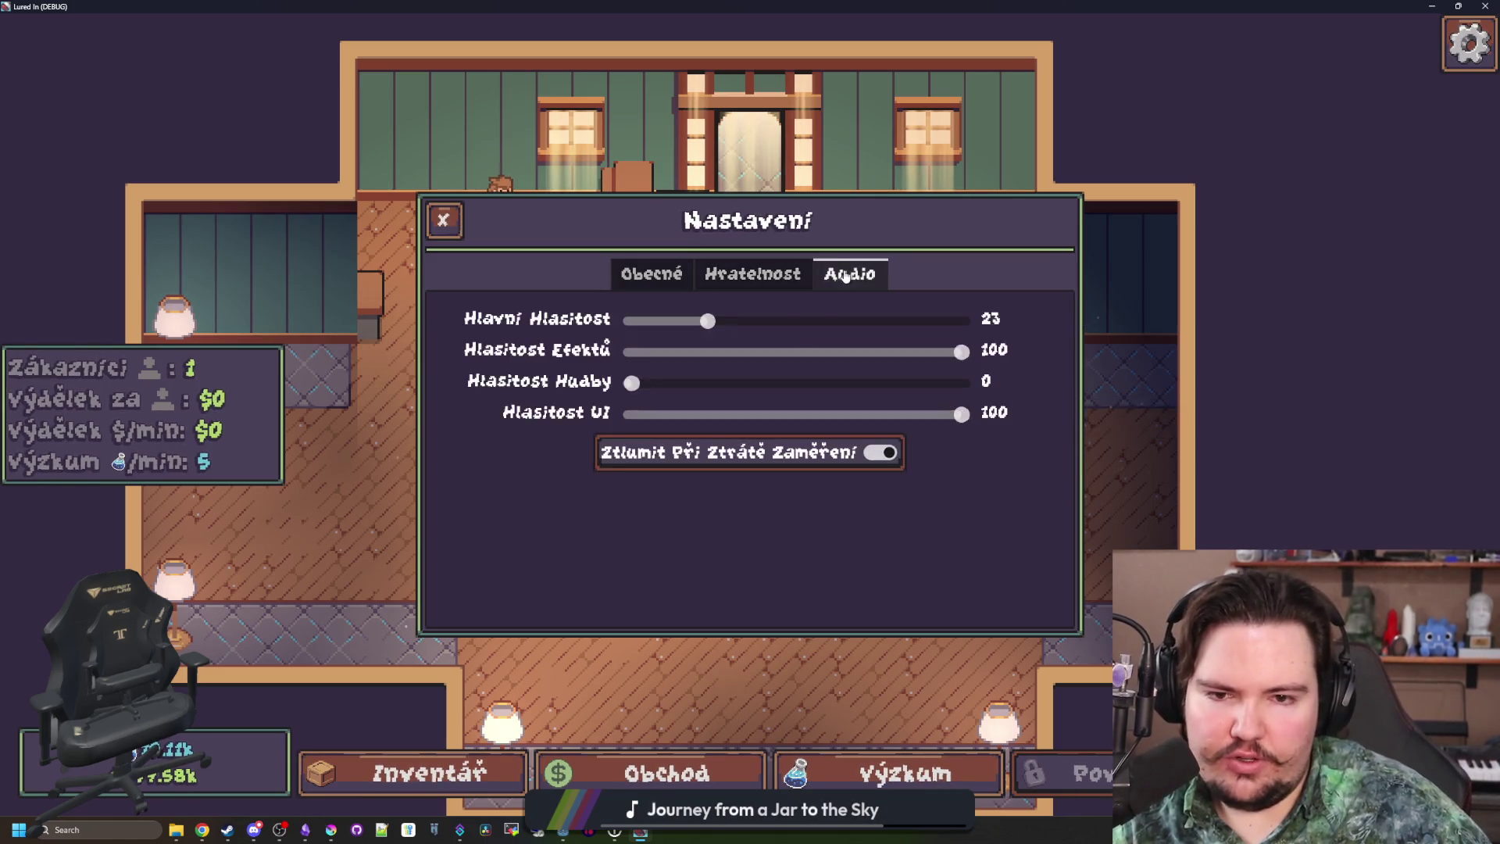
left_click(622, 273)
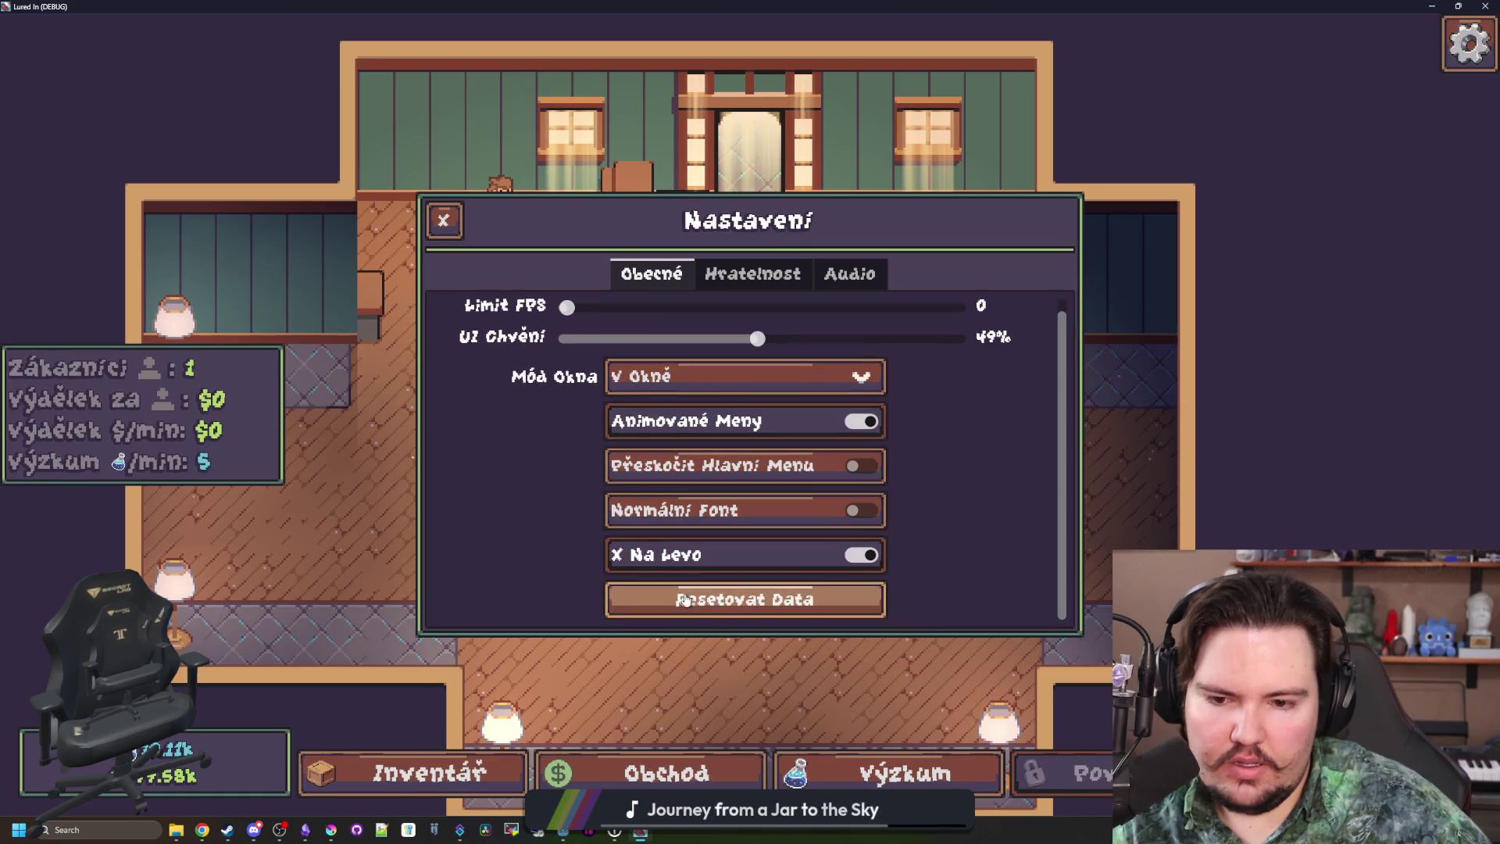
scroll(736, 612, "up", 1)
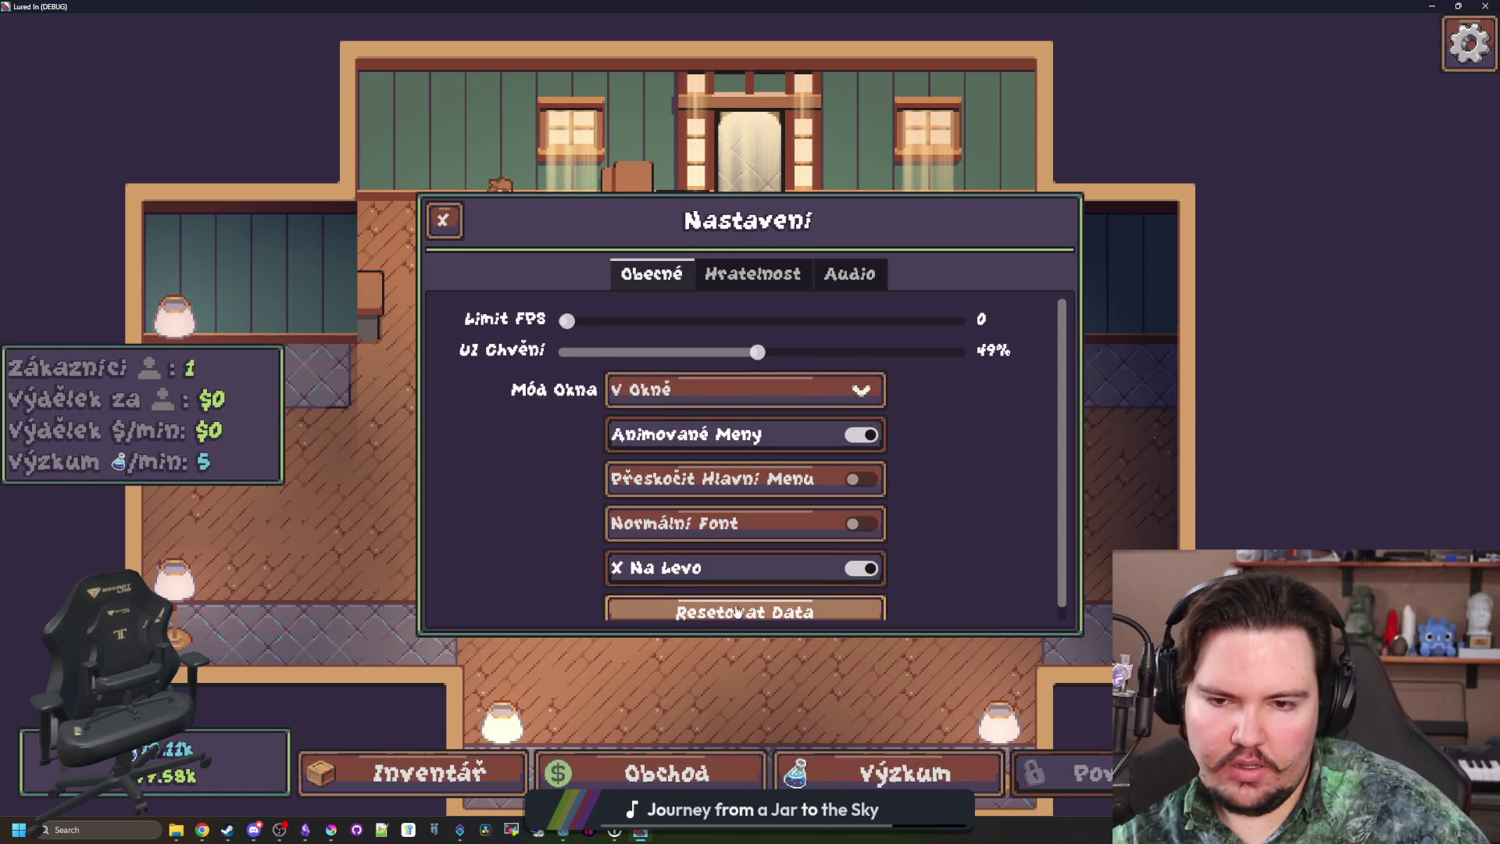
left_click(713, 395)
left_click(714, 395)
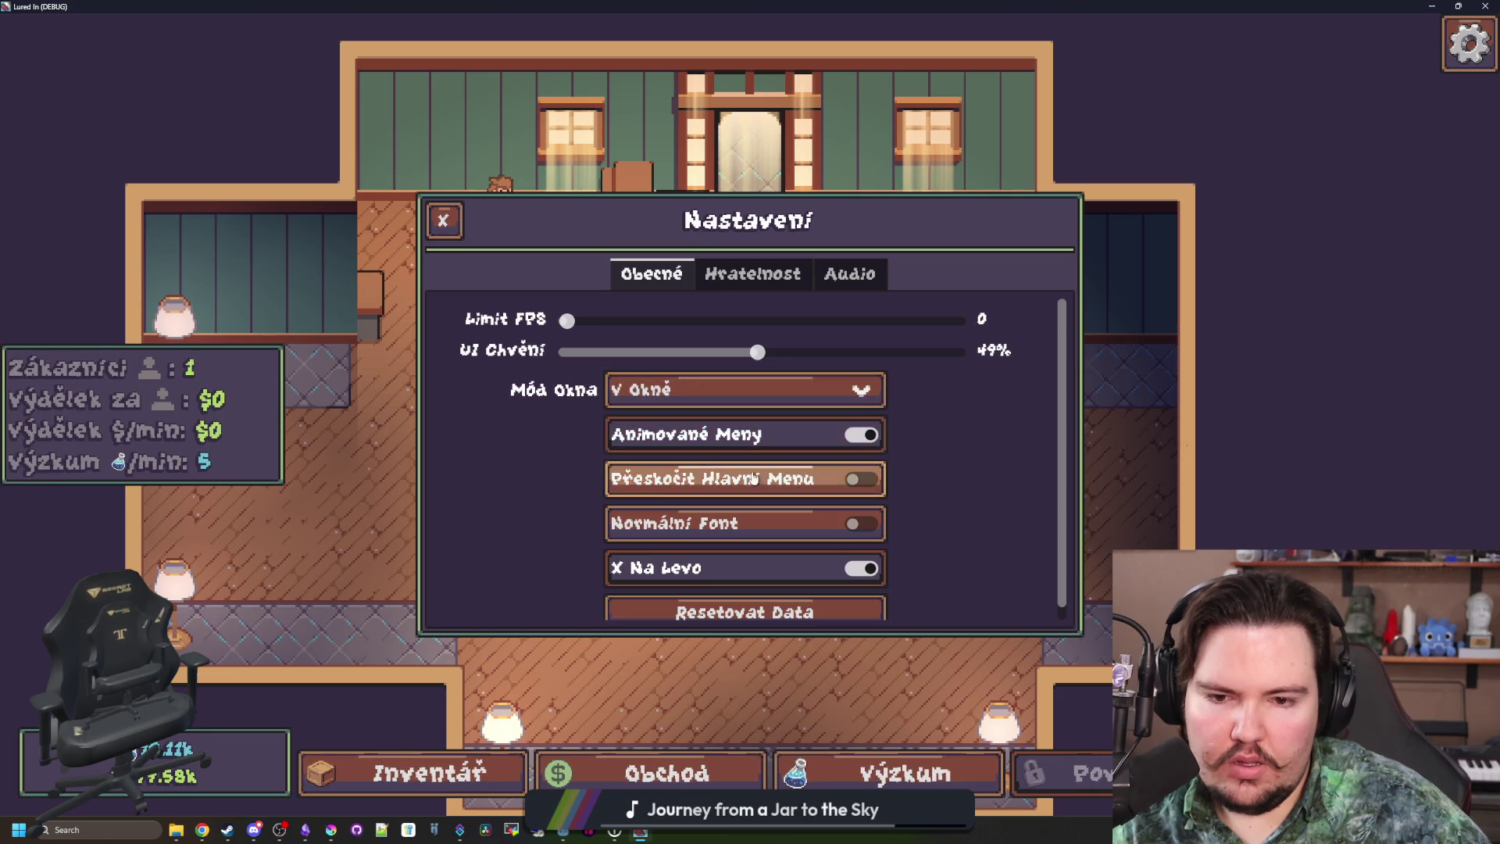
scroll(748, 504, "down", 1)
scroll(738, 438, "up", 1)
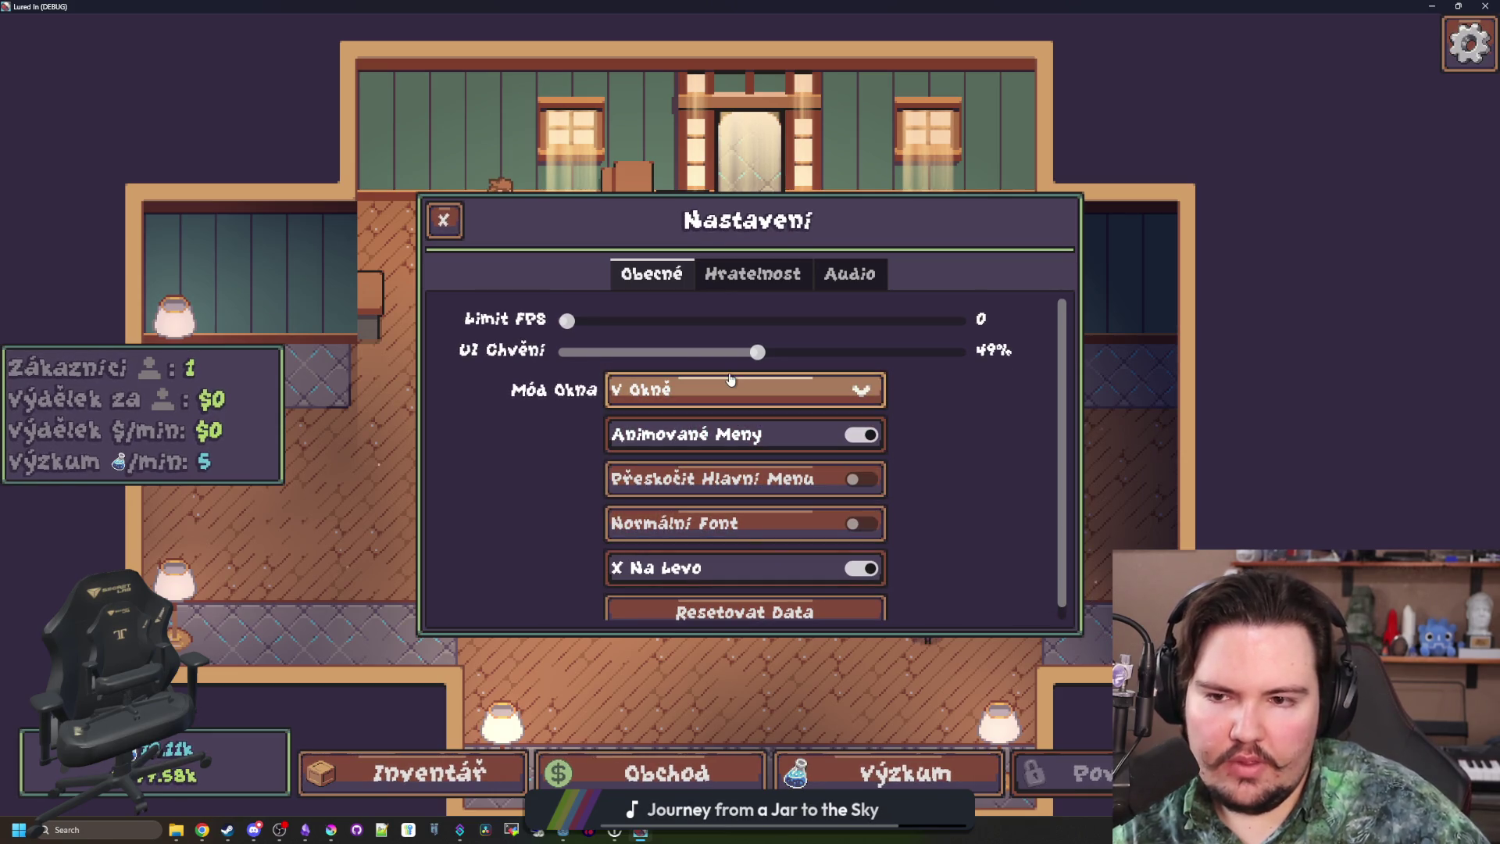
left_click(753, 274)
left_click(850, 273)
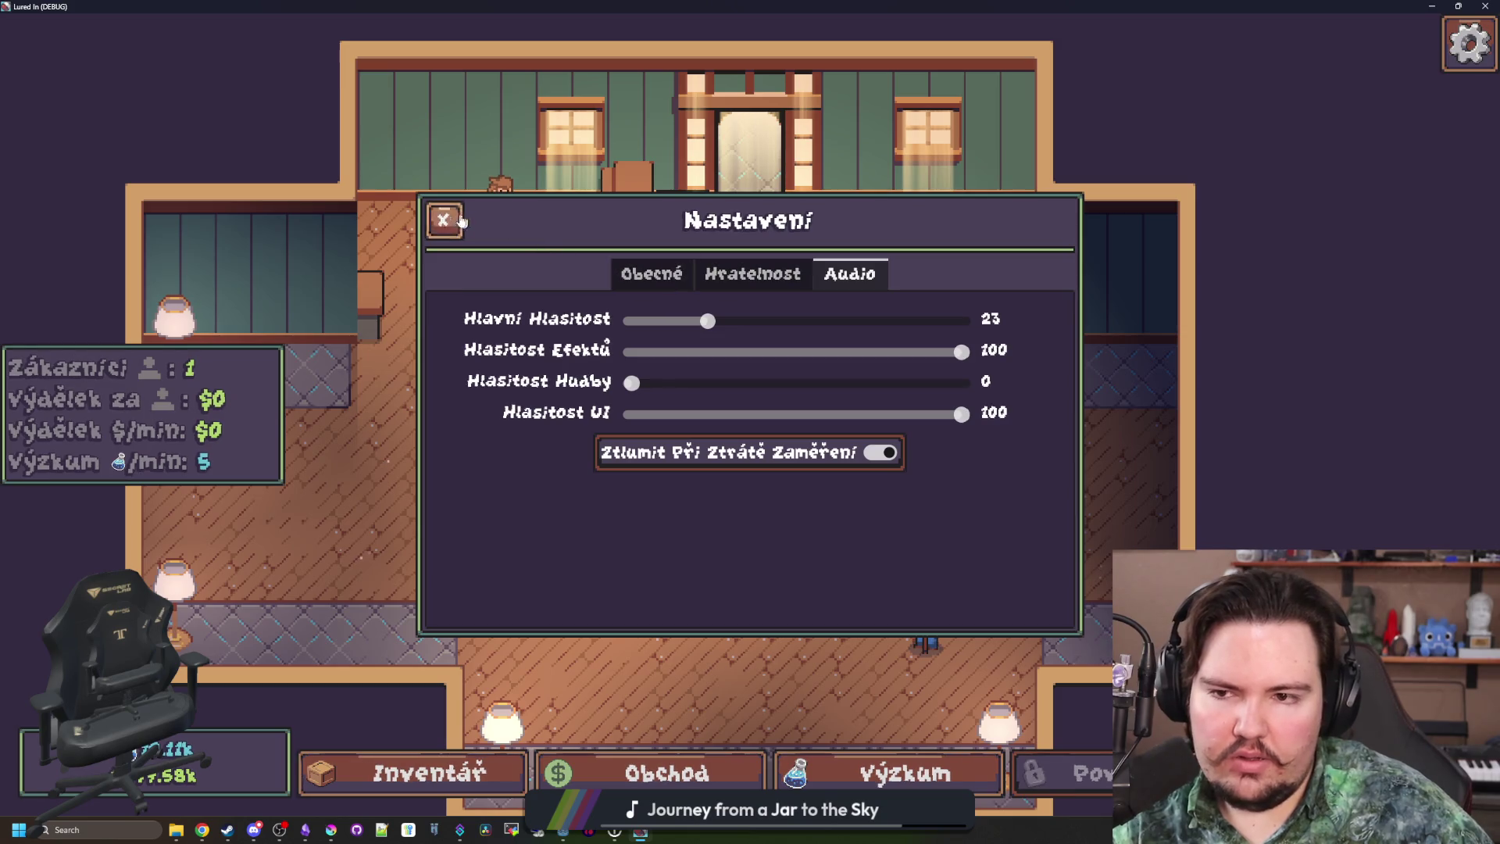
left_click(459, 221)
Step: Recheck the language list, then view the Cestování travel window
left_click(989, 536)
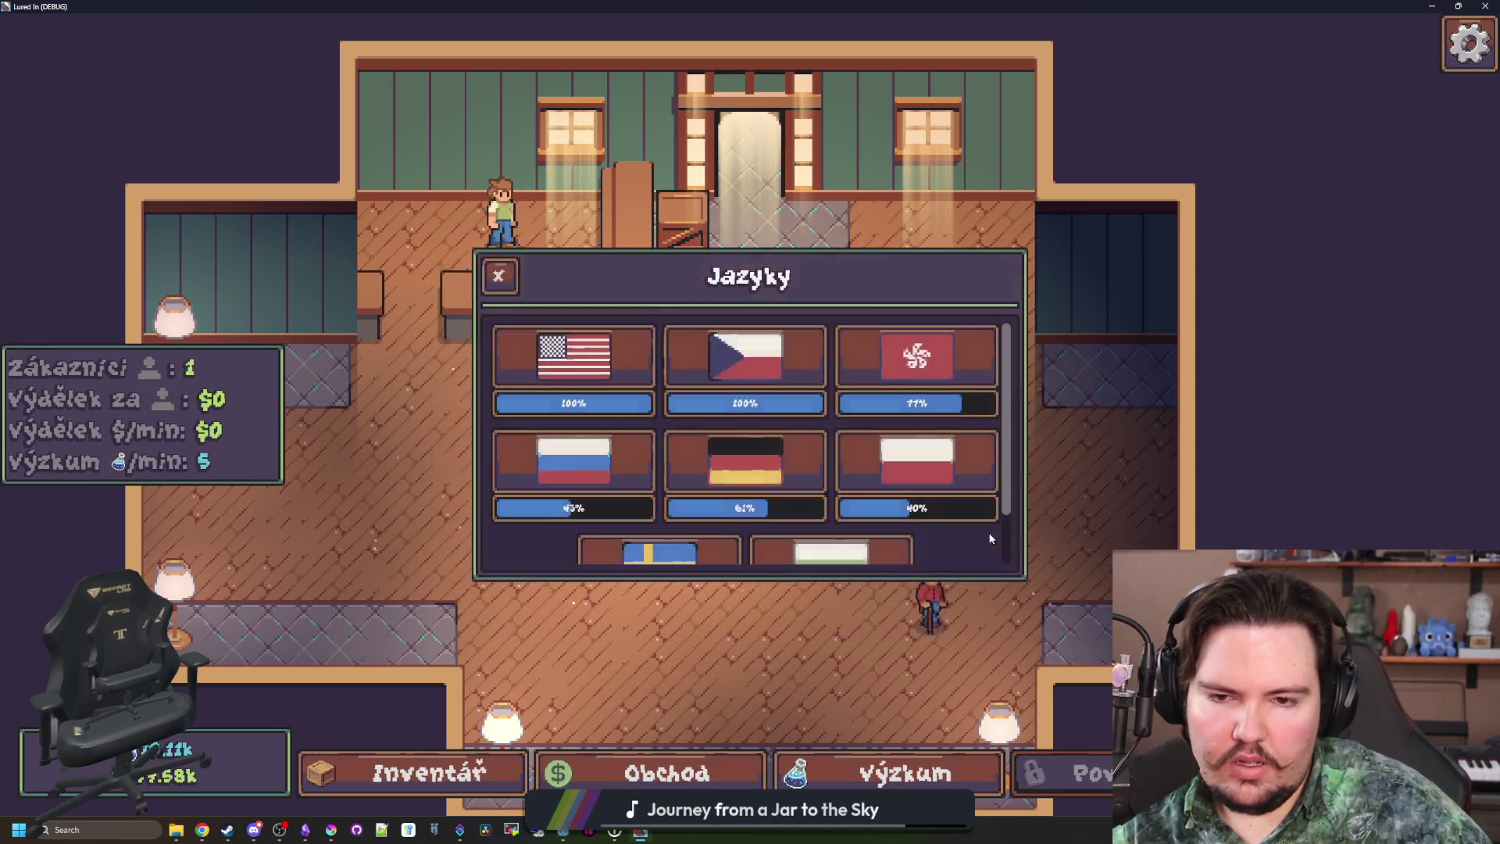
scroll(990, 539, "down", 2)
scroll(990, 538, "up", 2)
left_click(498, 275)
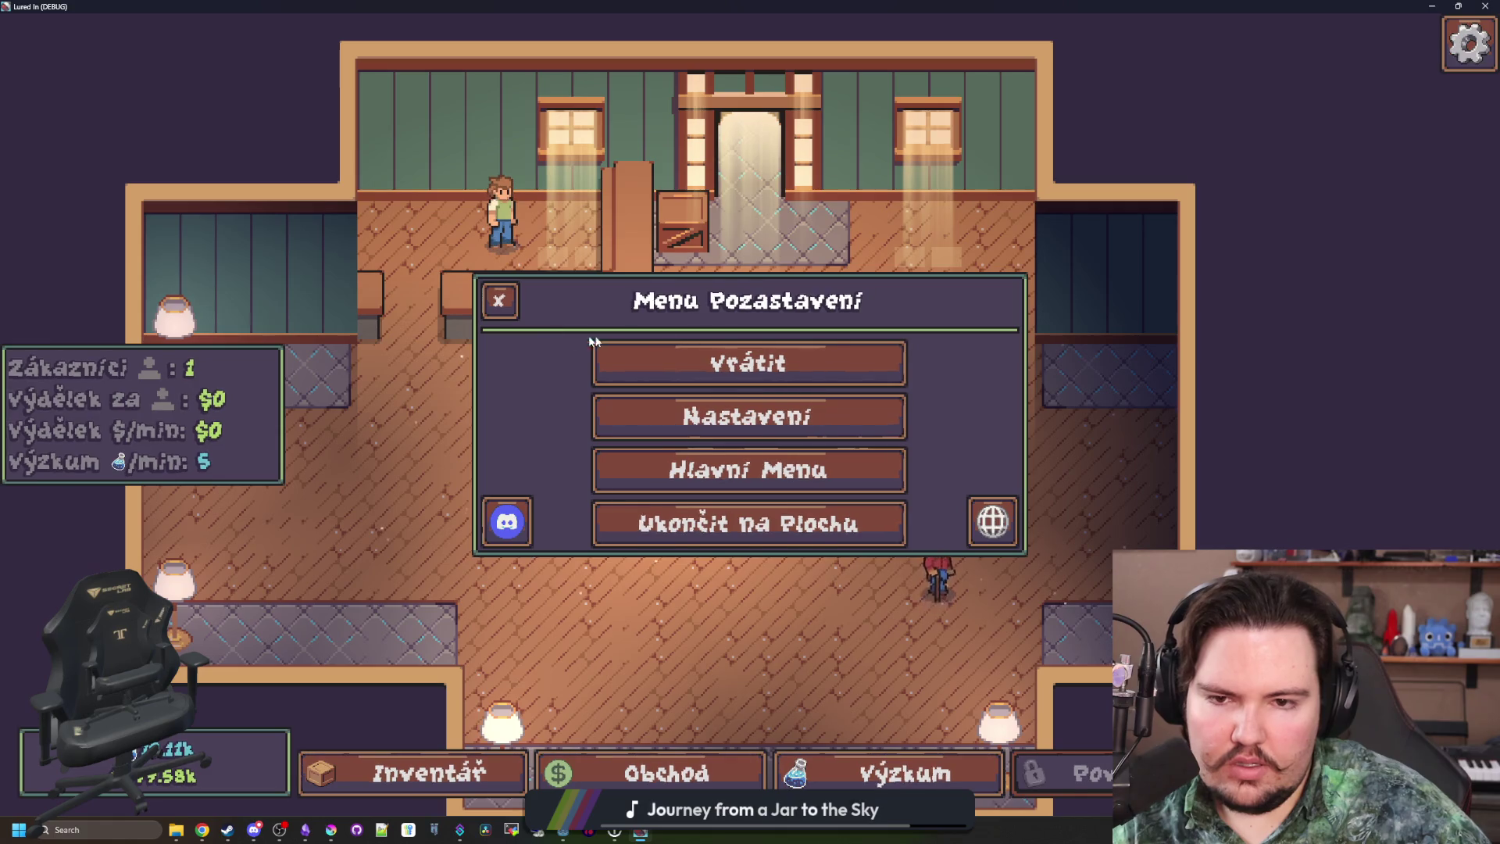
left_click(595, 349)
left_click(781, 520)
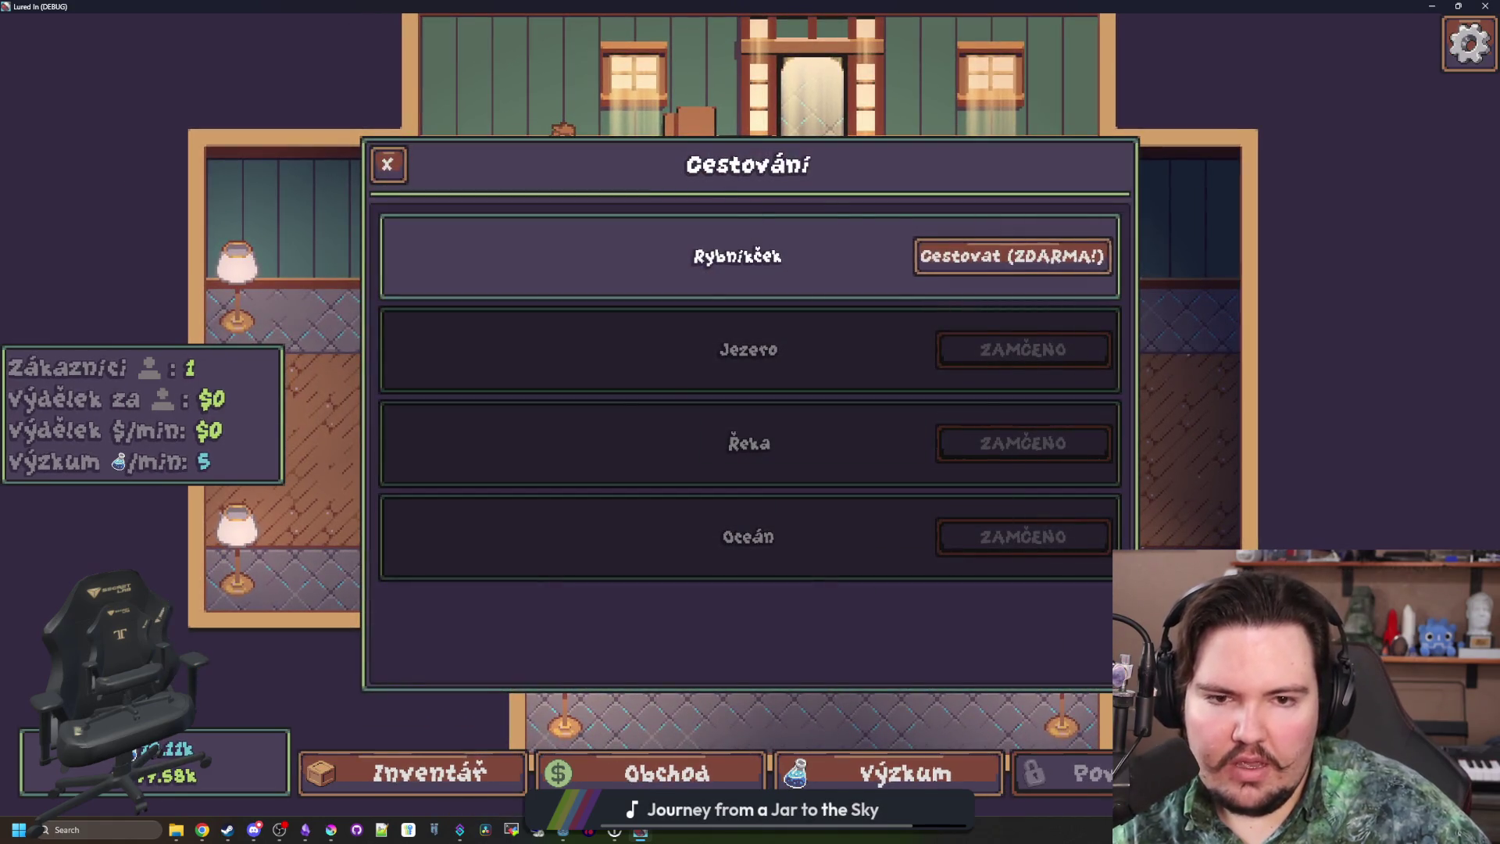
key("Escape")
Step: Inspect the Výzkum research nodes and unlock Povznesení for 800 research
left_click(905, 772)
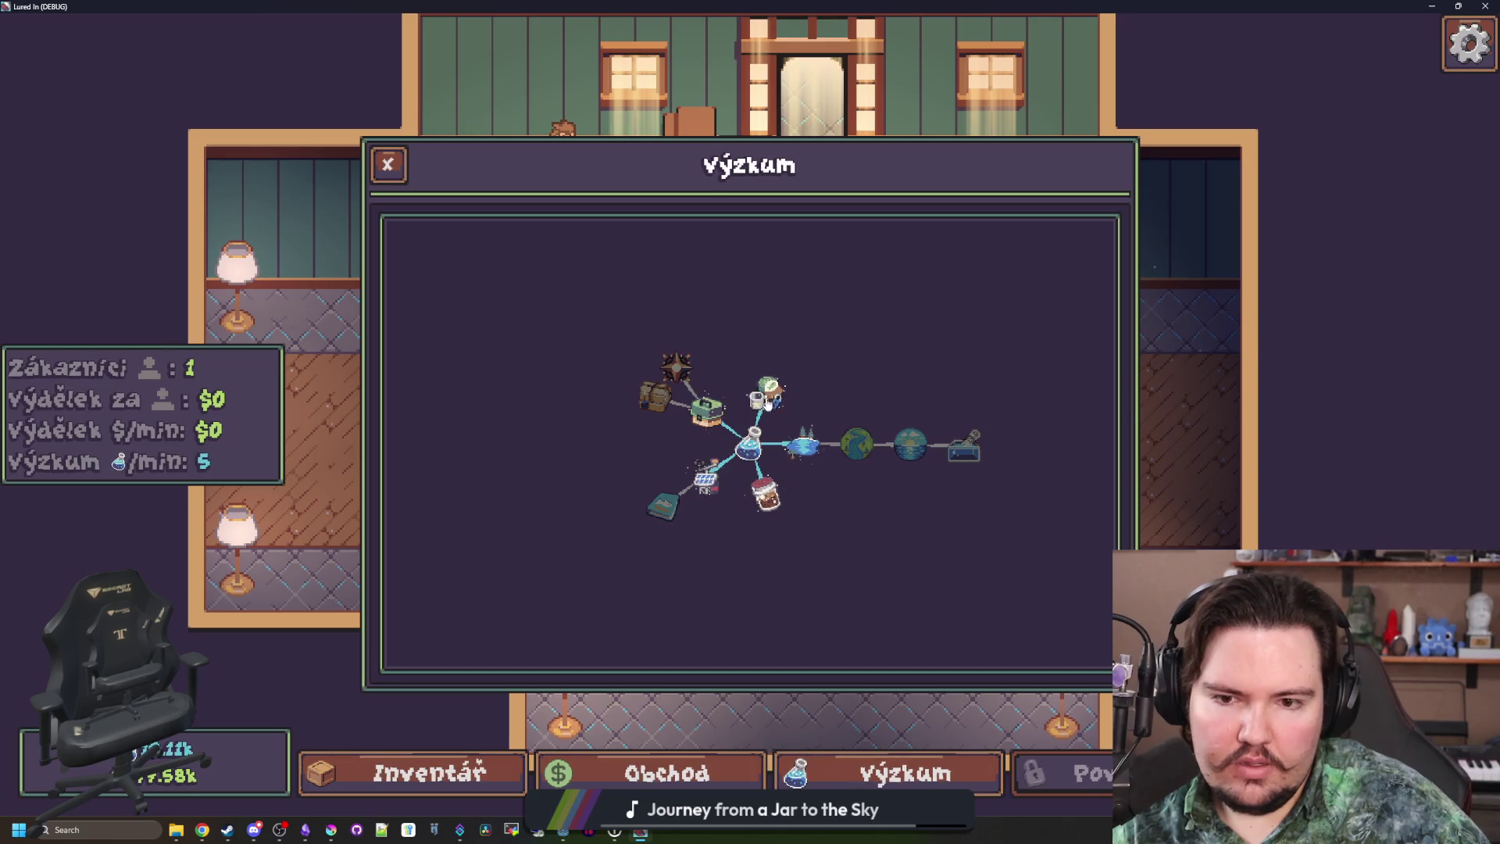
left_click(768, 400)
left_click(706, 409)
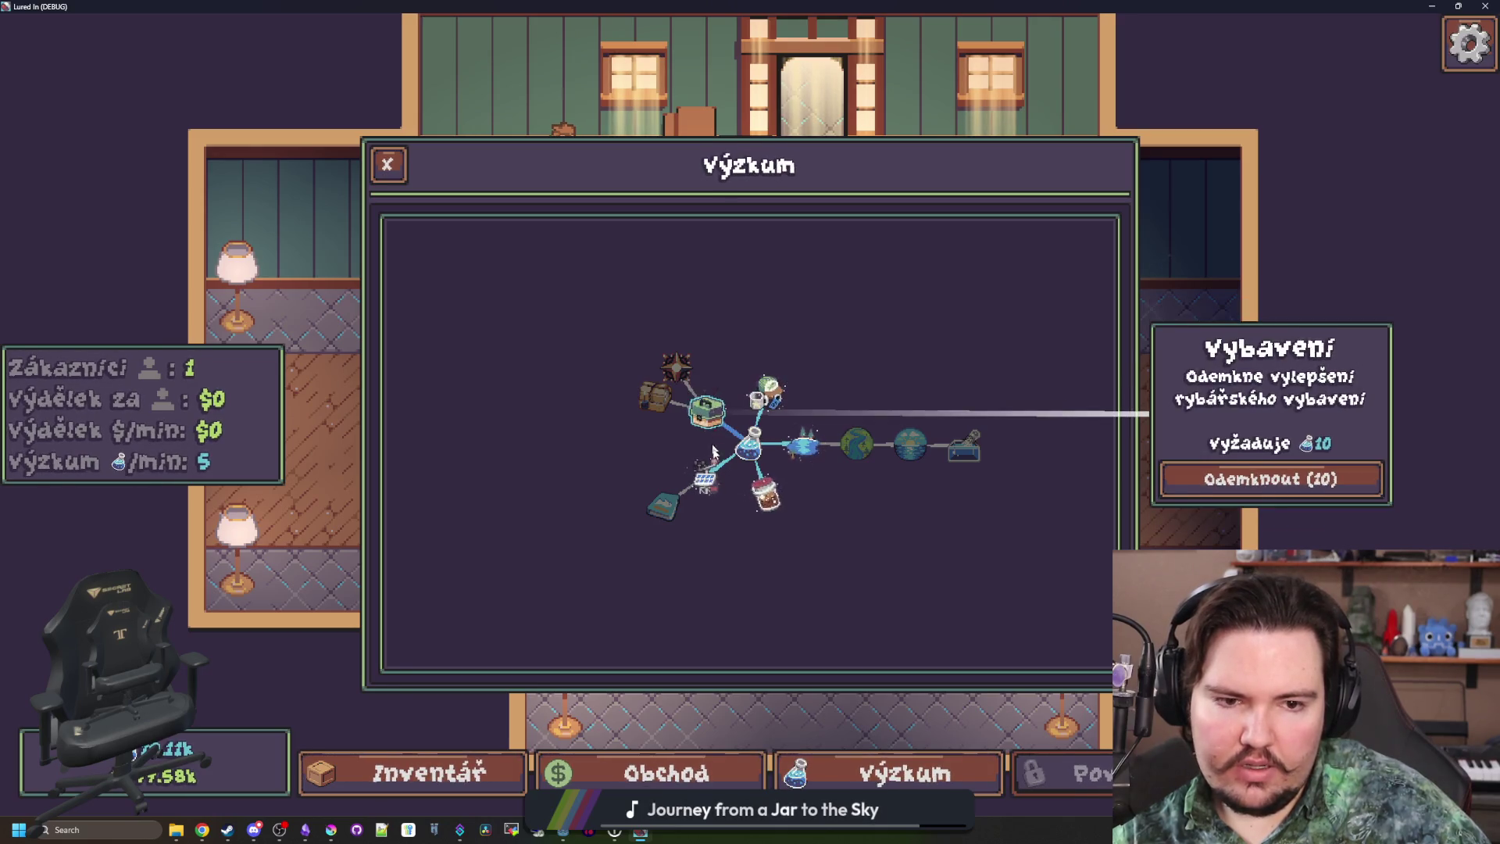
left_click(705, 469)
key("Escape")
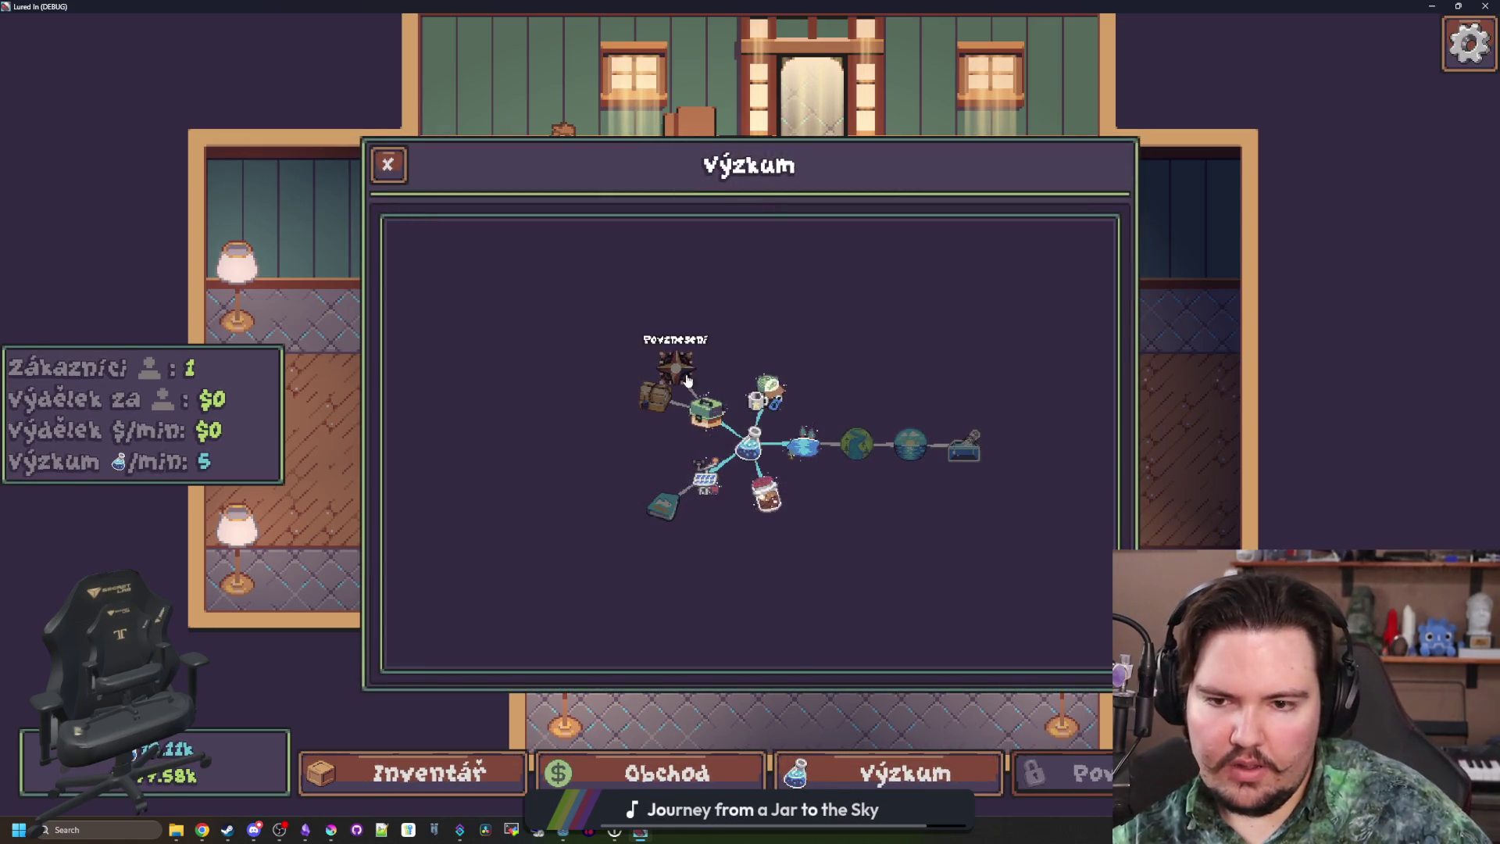
left_click(706, 408)
left_click(676, 366)
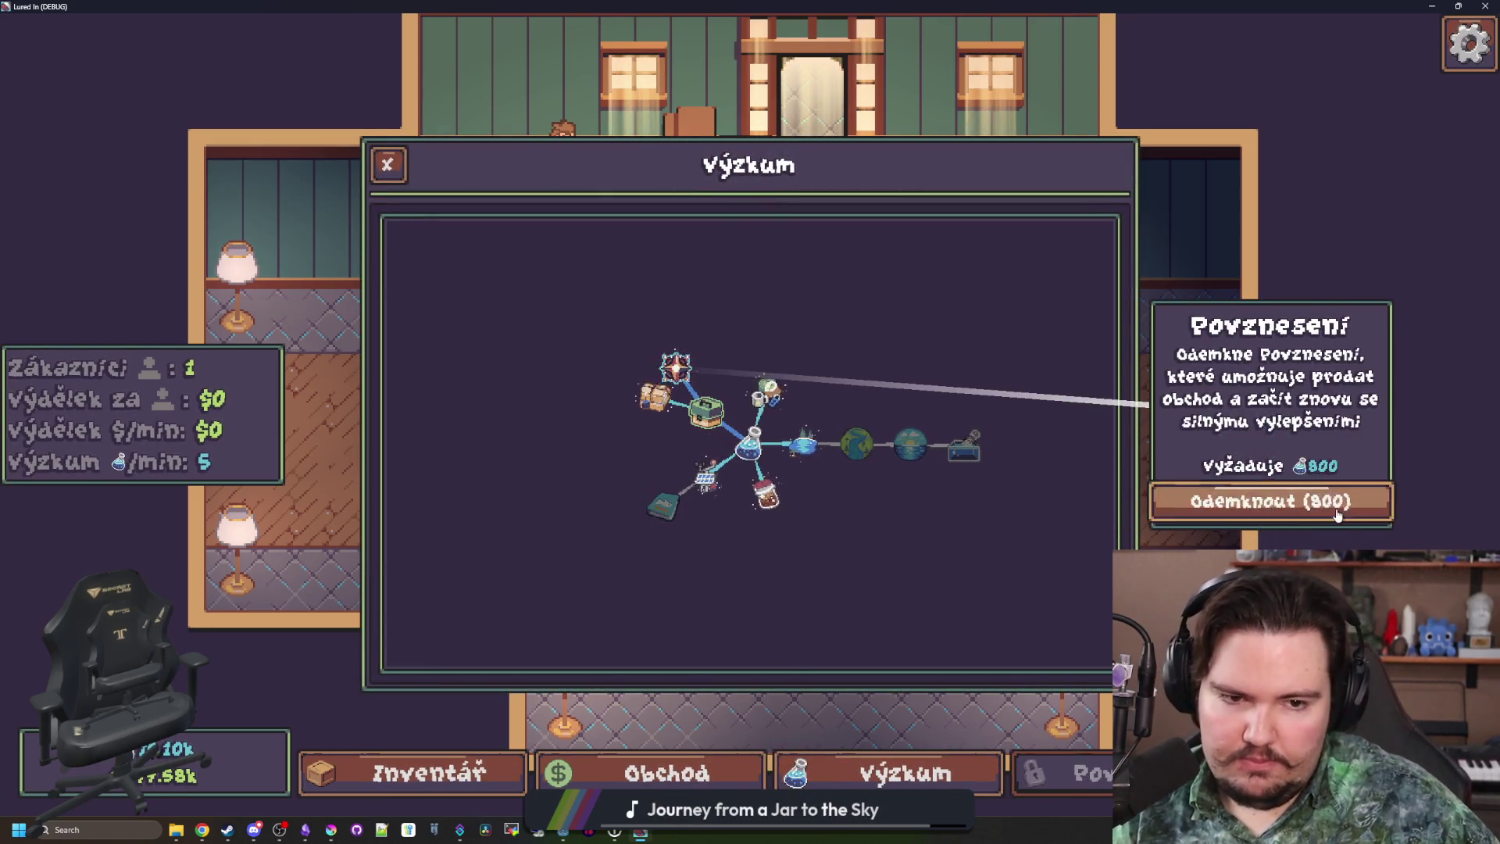
left_click(1338, 515)
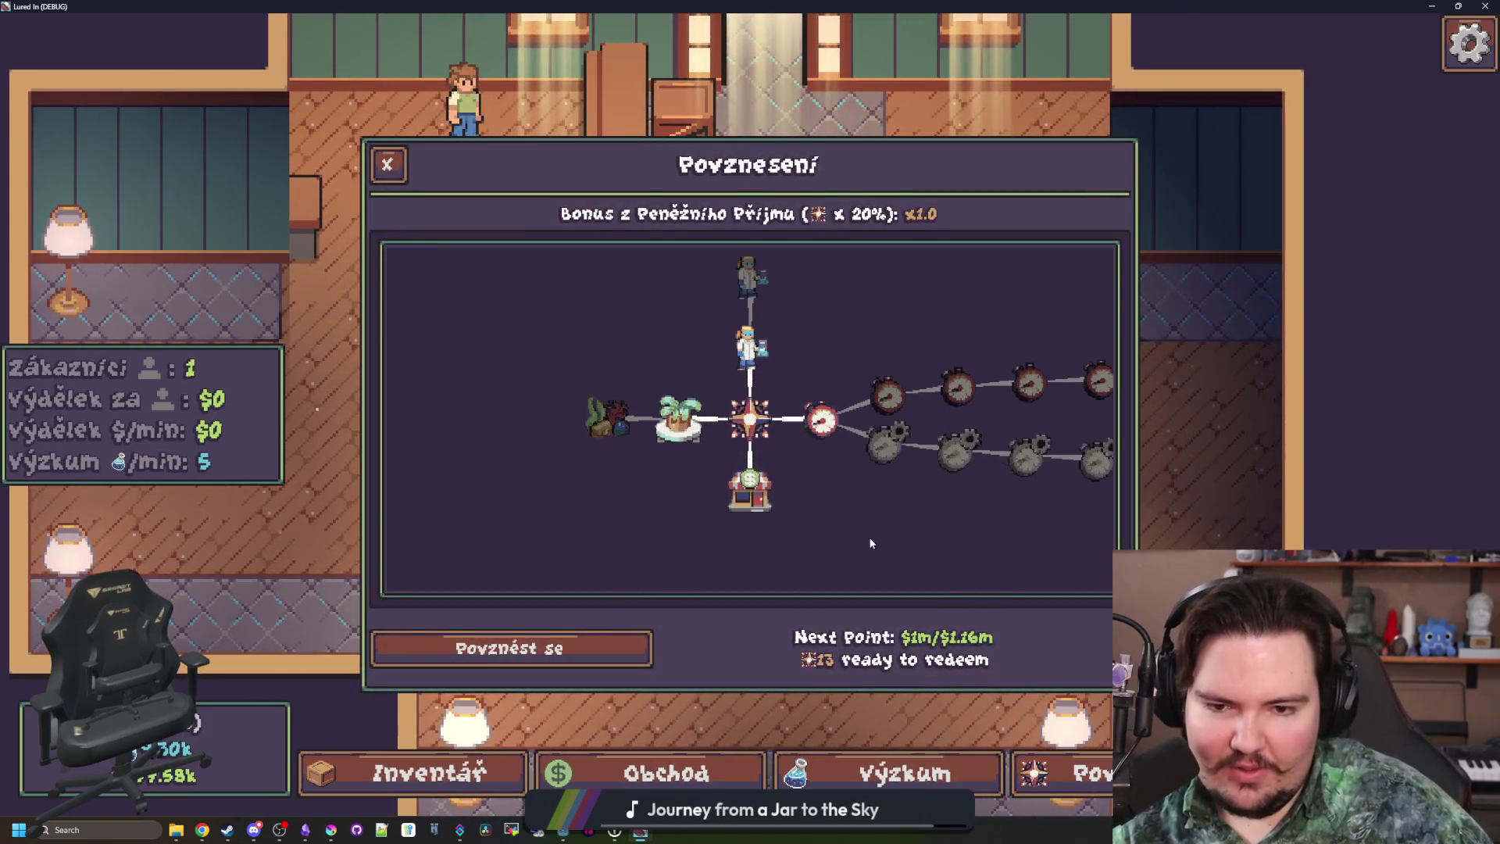
Step: Inspect the Povznesení upgrades: Moving Truck, Strong Economy, Government Grants, Offline Time Limit and Efficiency
left_click(758, 494)
left_click(678, 414)
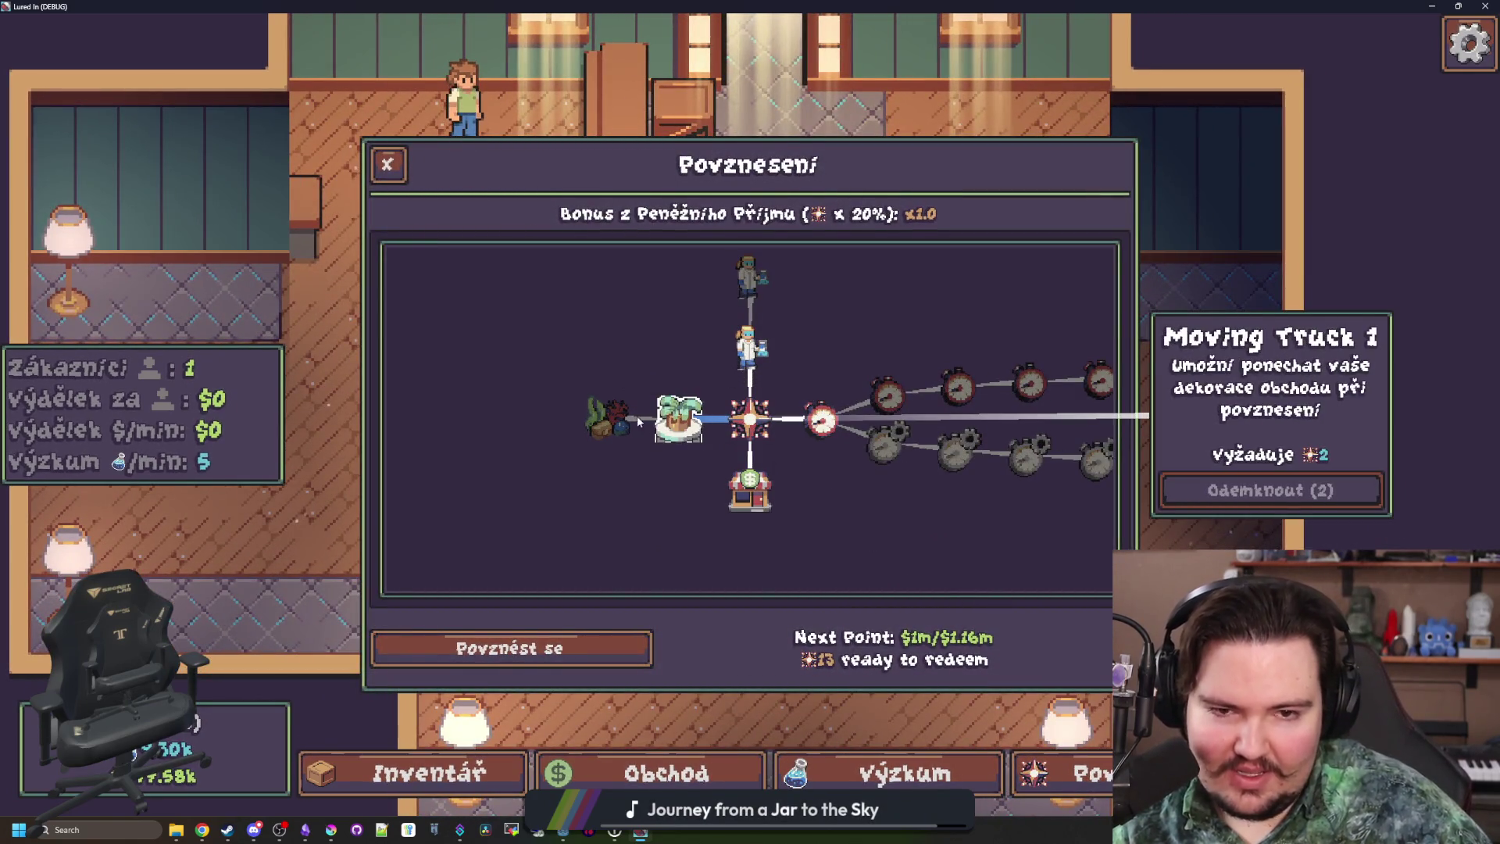
left_click(608, 418)
left_click(678, 418)
left_click(748, 348)
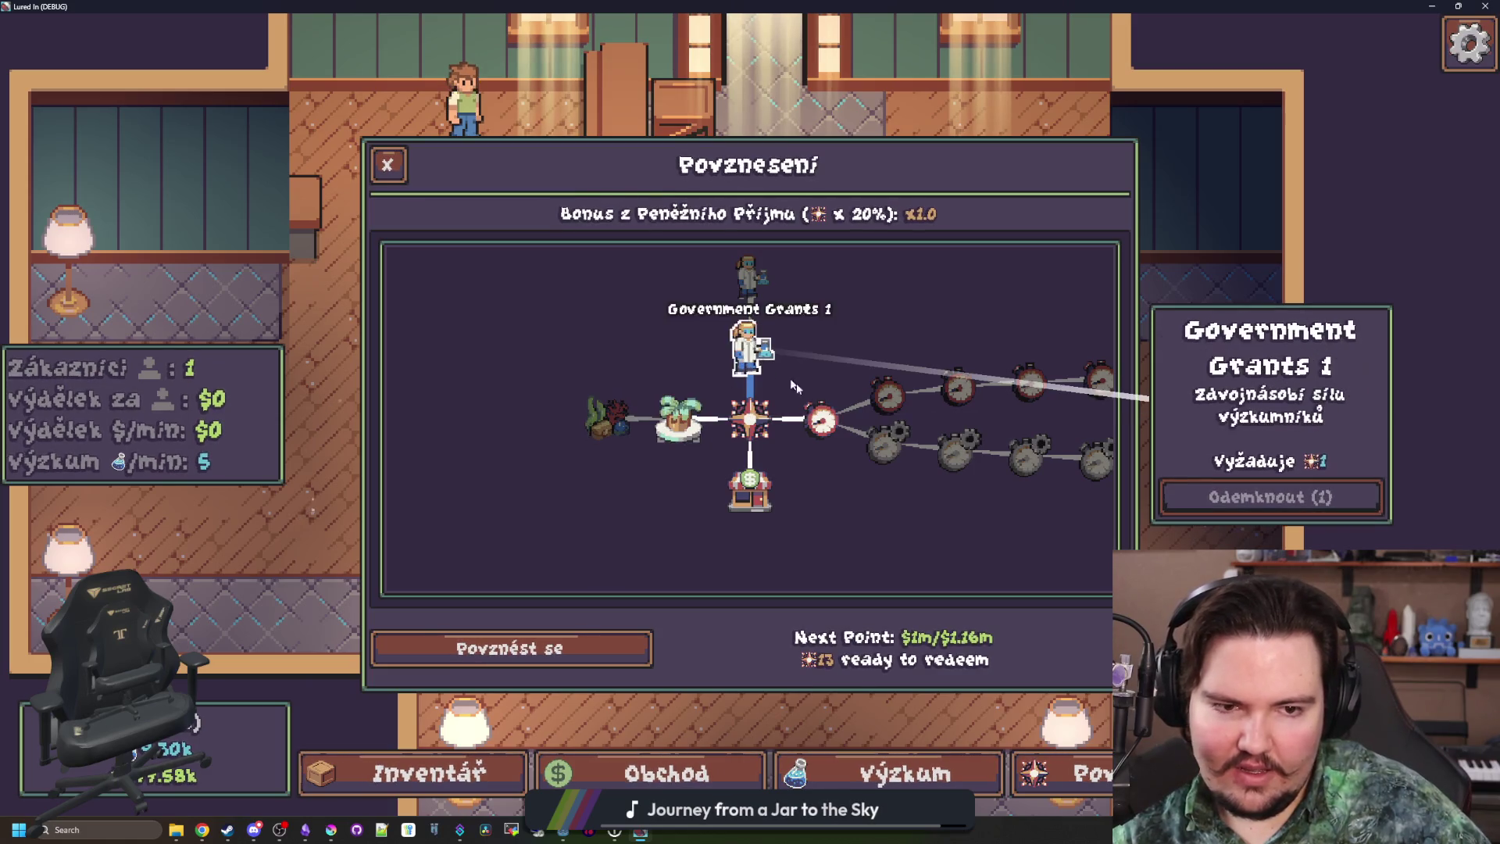
left_click(832, 422)
left_click(887, 396)
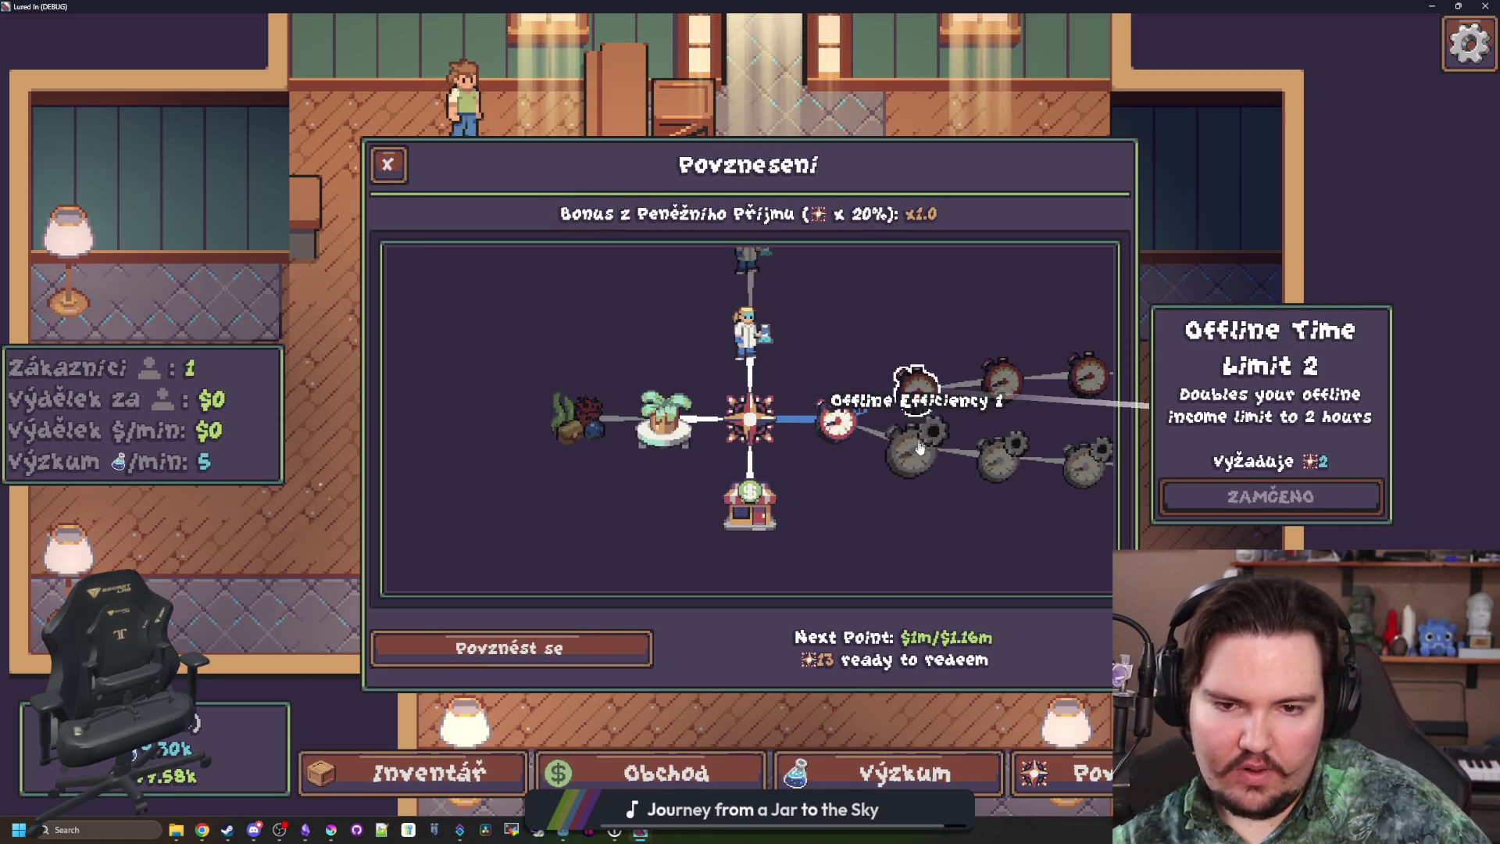
left_click(885, 443)
scroll(916, 447, "up", 1)
left_click(949, 465)
left_click(1000, 473)
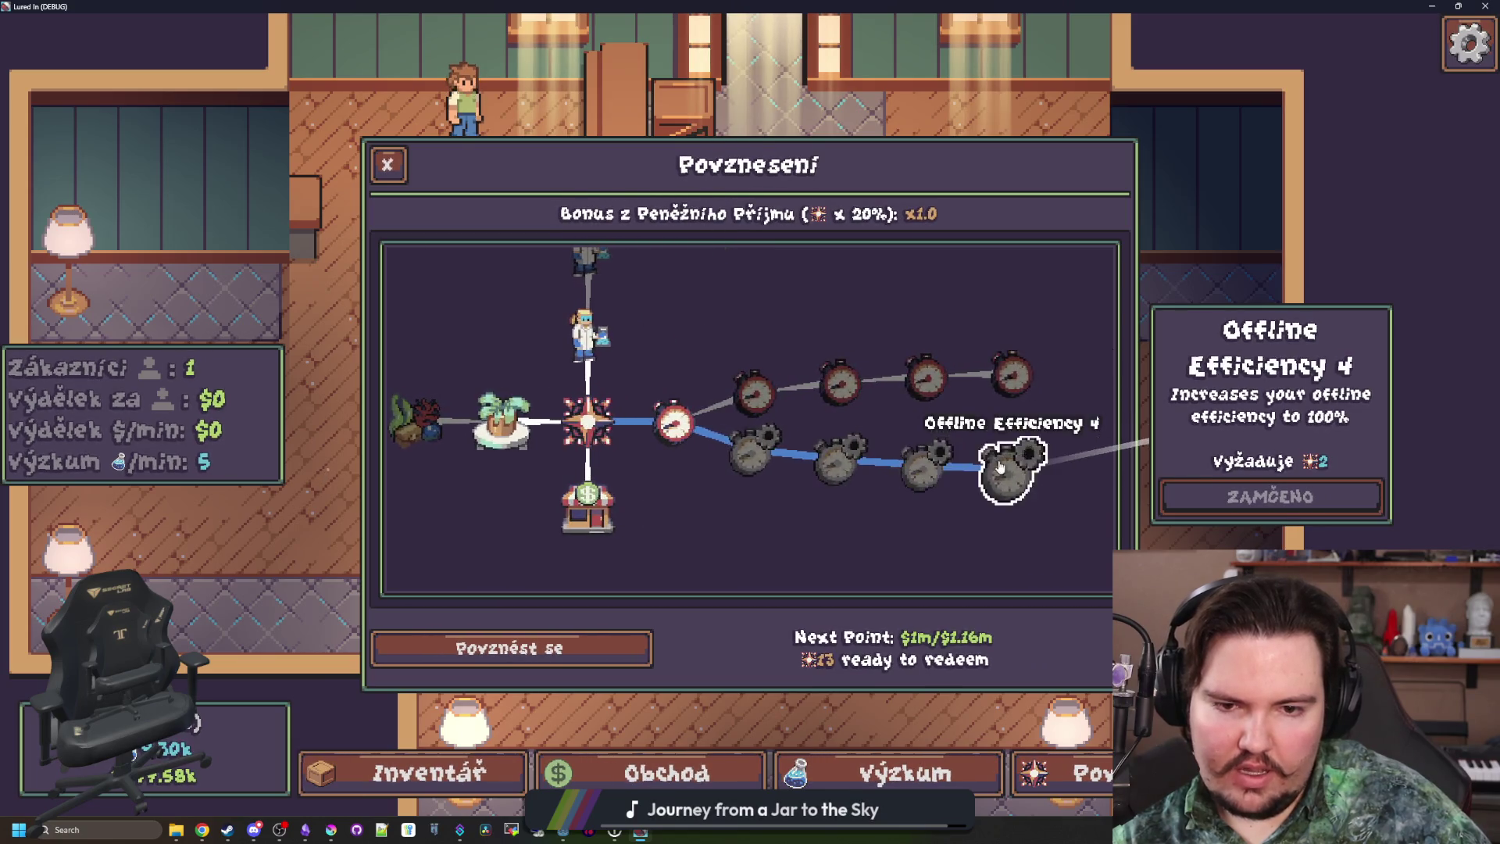
left_click(1051, 377)
left_click(586, 495)
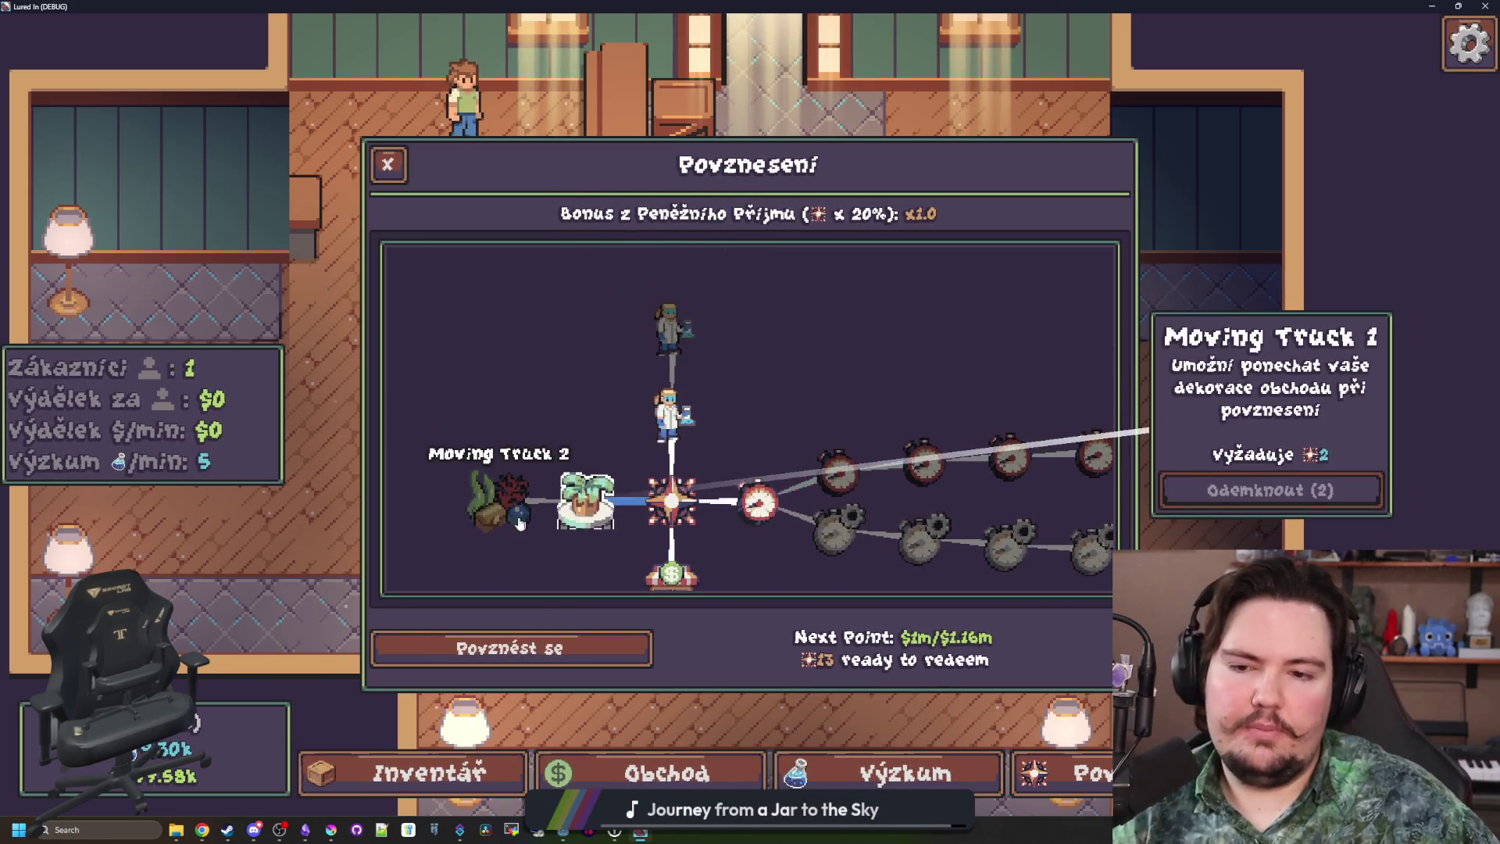
left_click(500, 494)
left_click(691, 520)
left_click(669, 320)
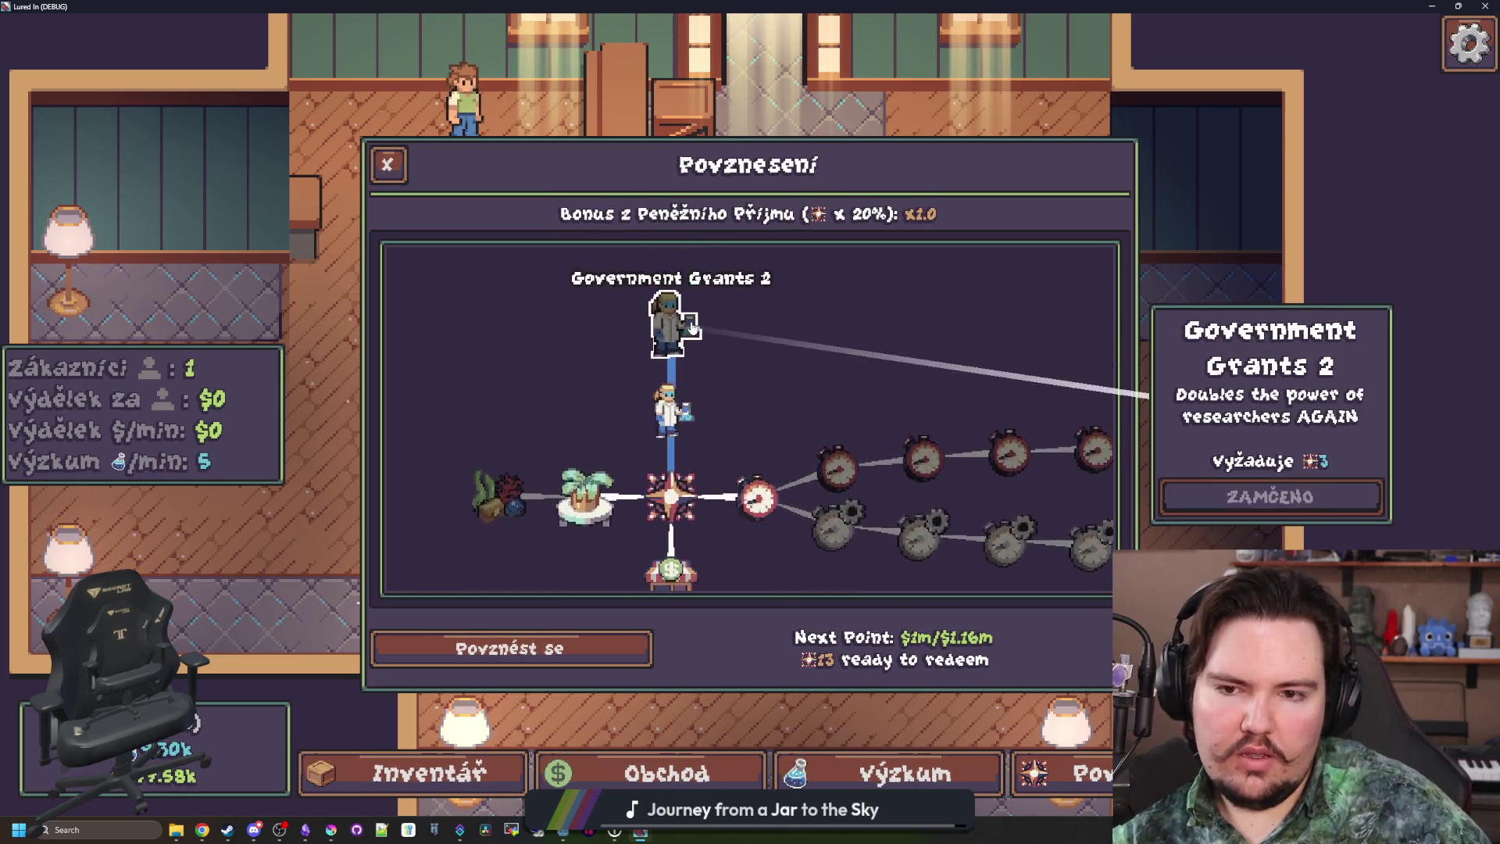
left_click(669, 391)
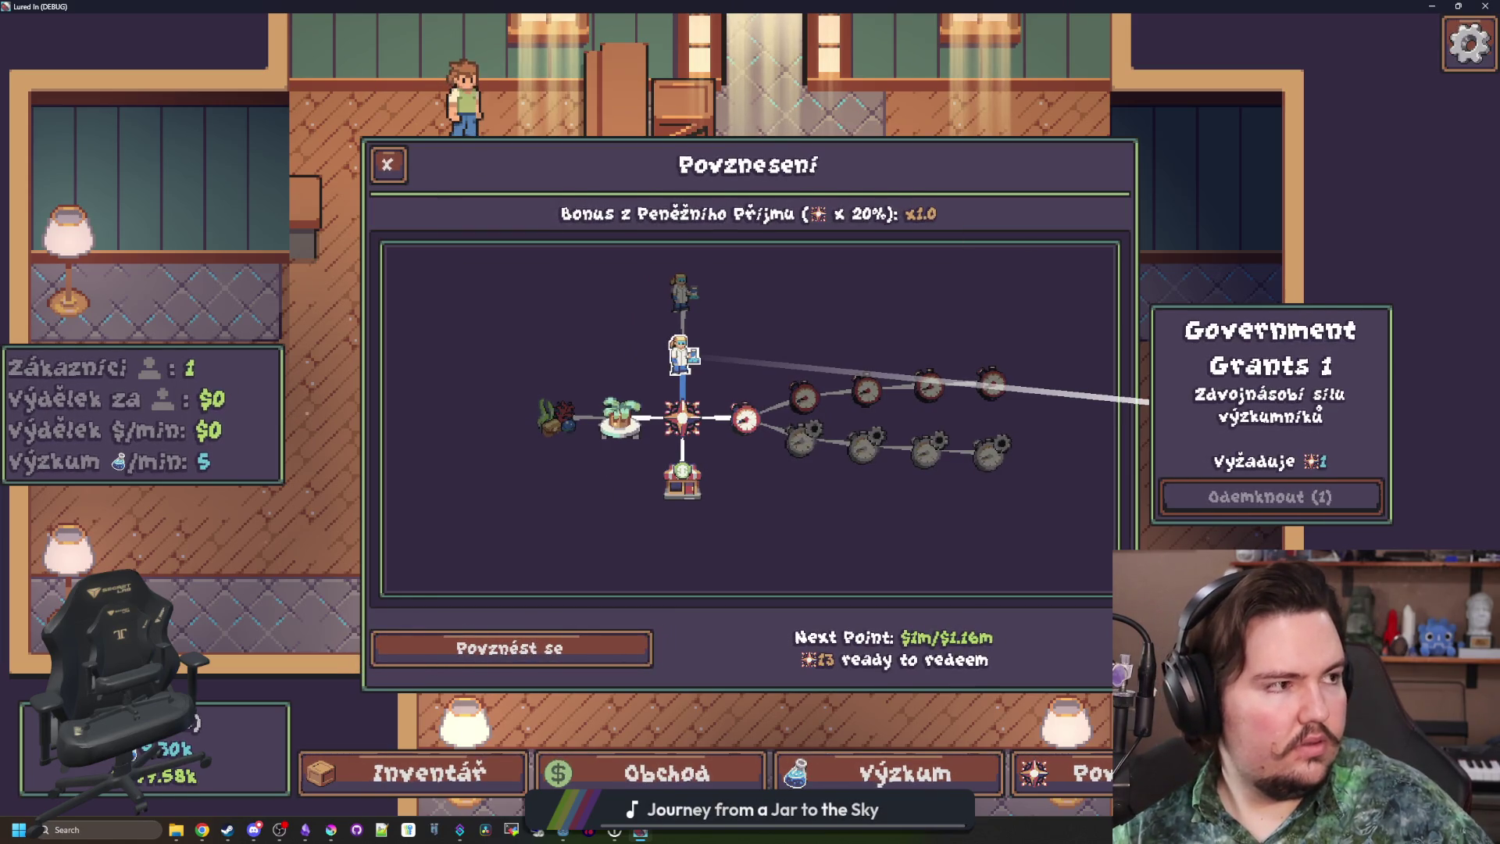
left_click(202, 829)
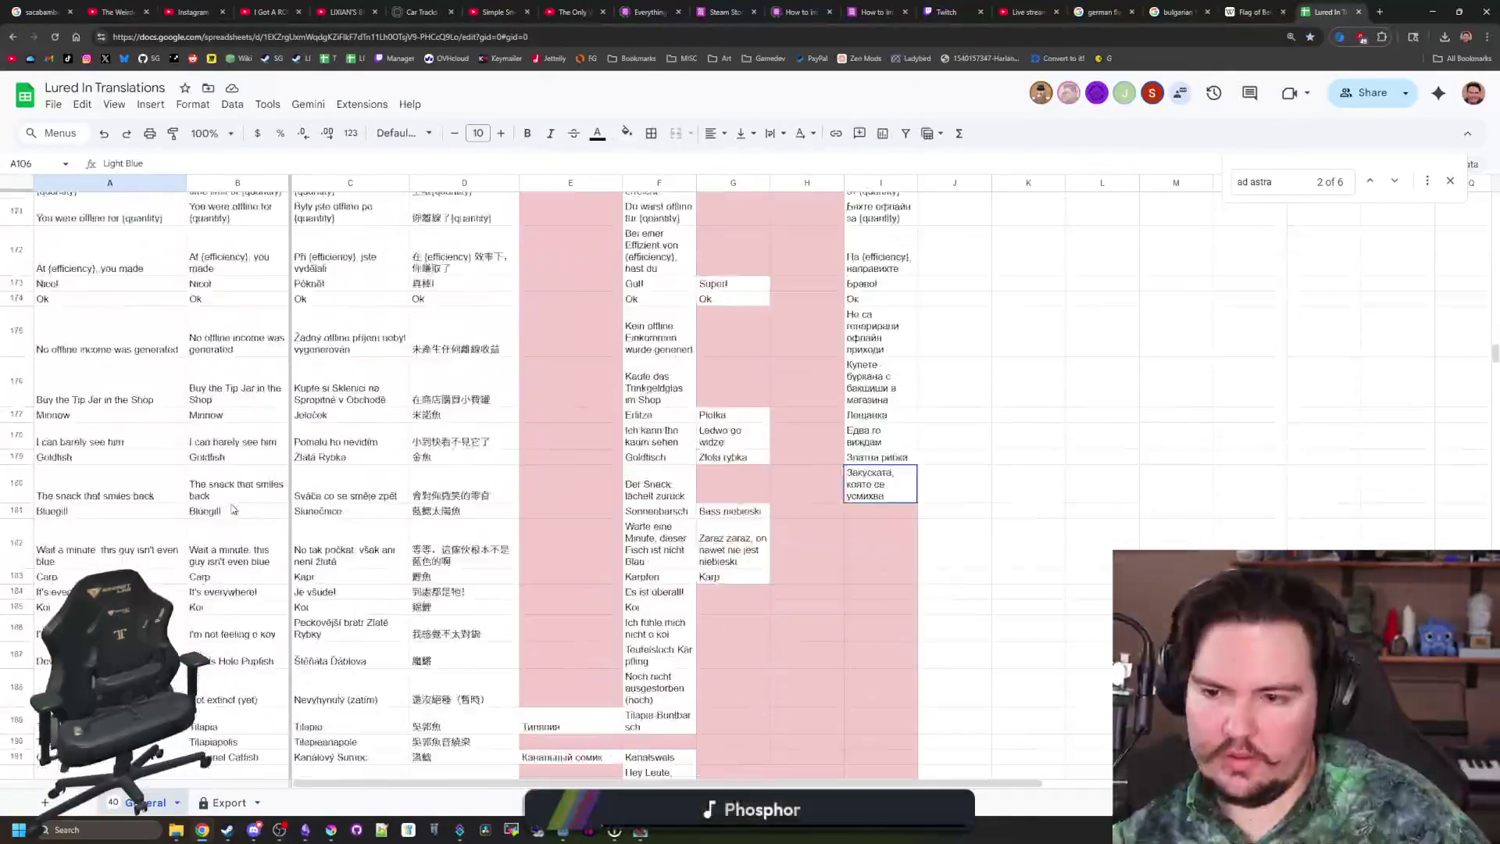
Step: Scroll to row 318, Ascend translated as Povznést se, then go back to the game
scroll(233, 509, "down", 20)
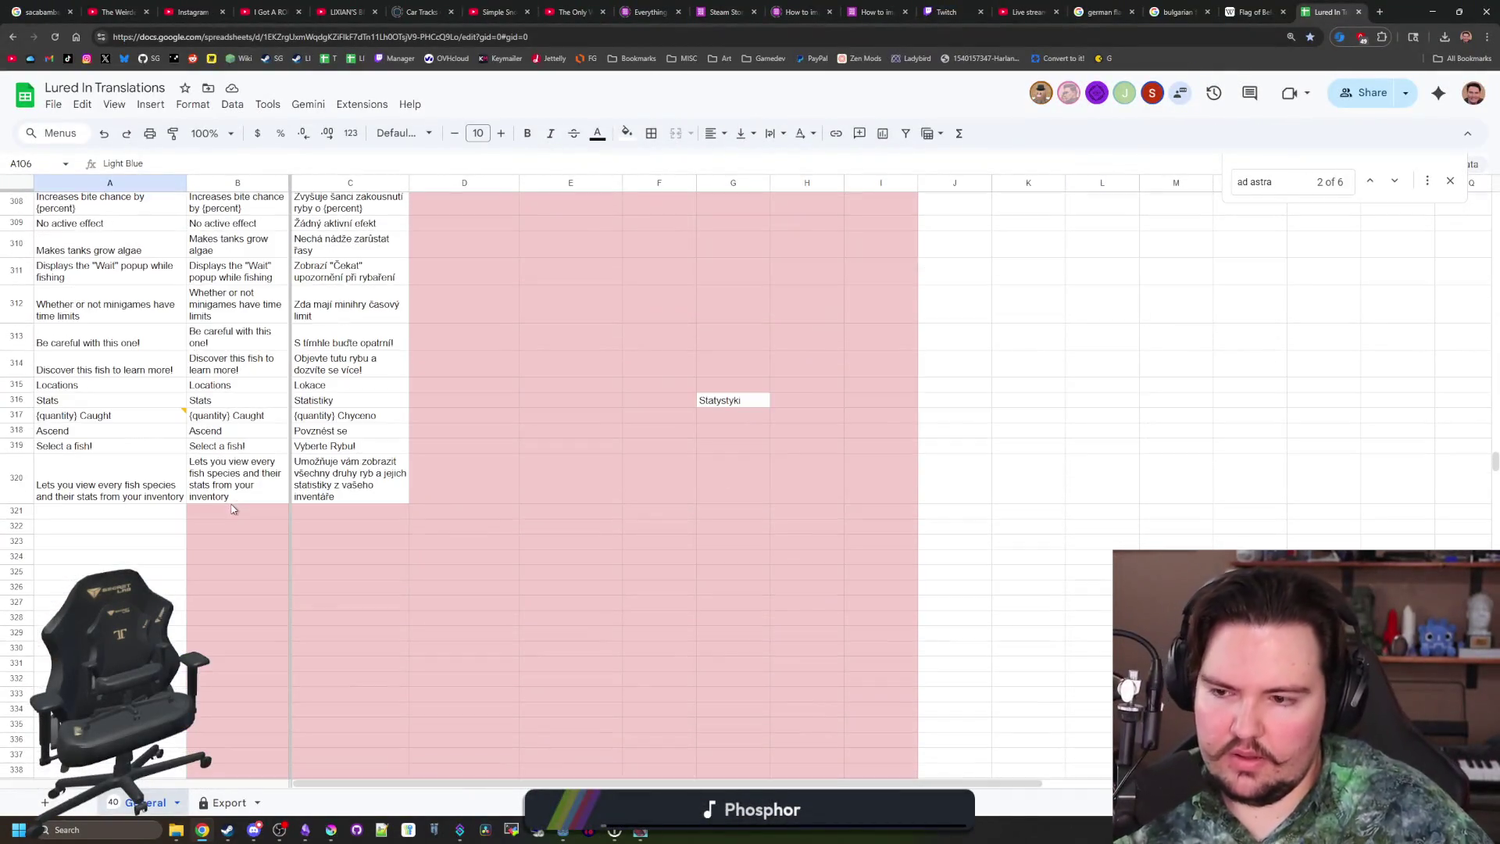
left_click(1433, 12)
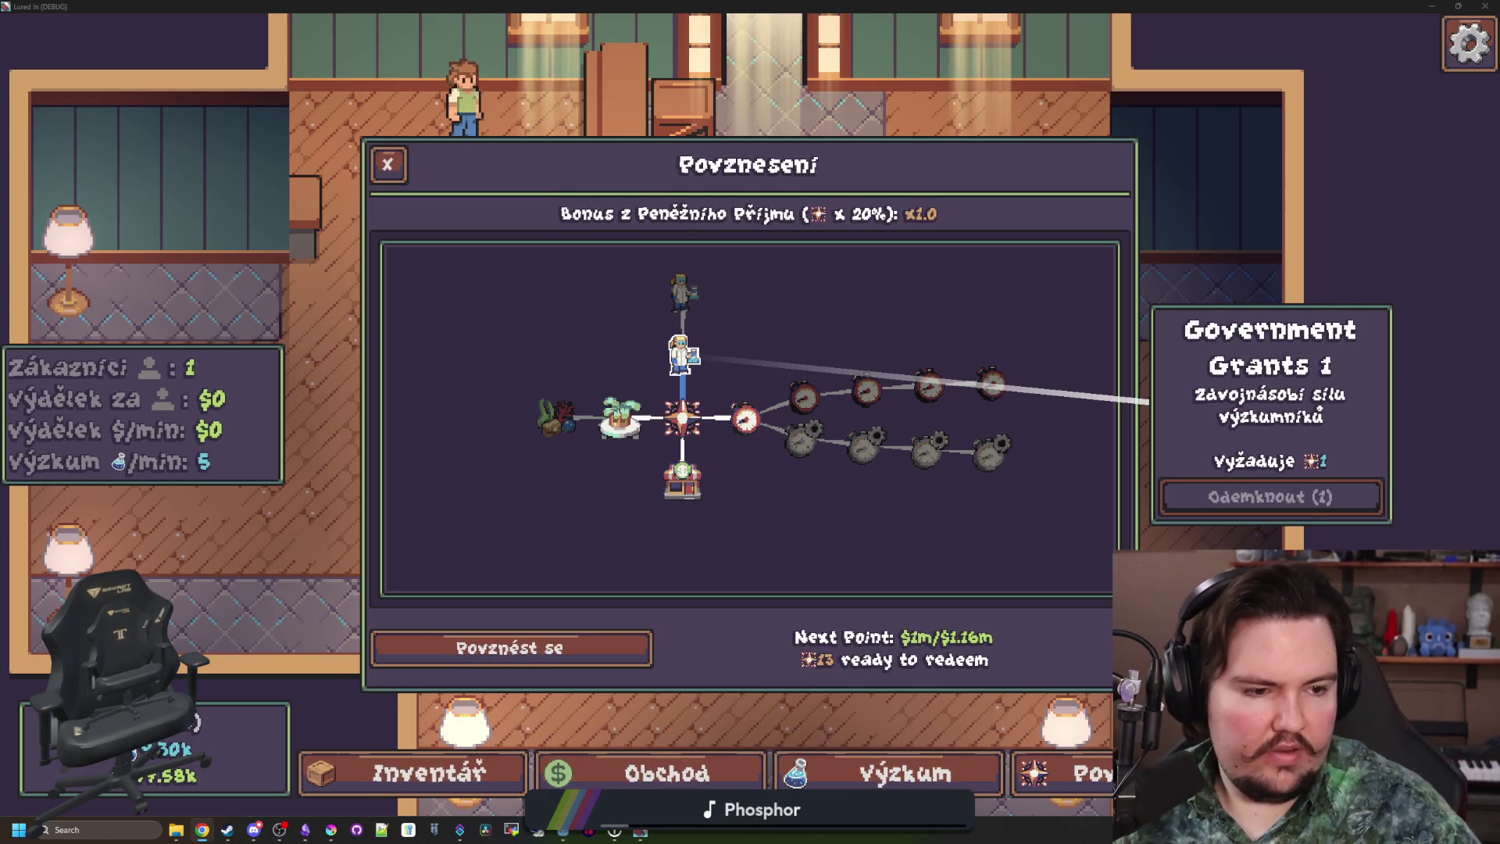
Step: Read Czech cards for Moving Truck 1, Strong Economy, Offline Time Limit 1, Offline Efficiency 1, then open Výzkum
left_click(625, 414)
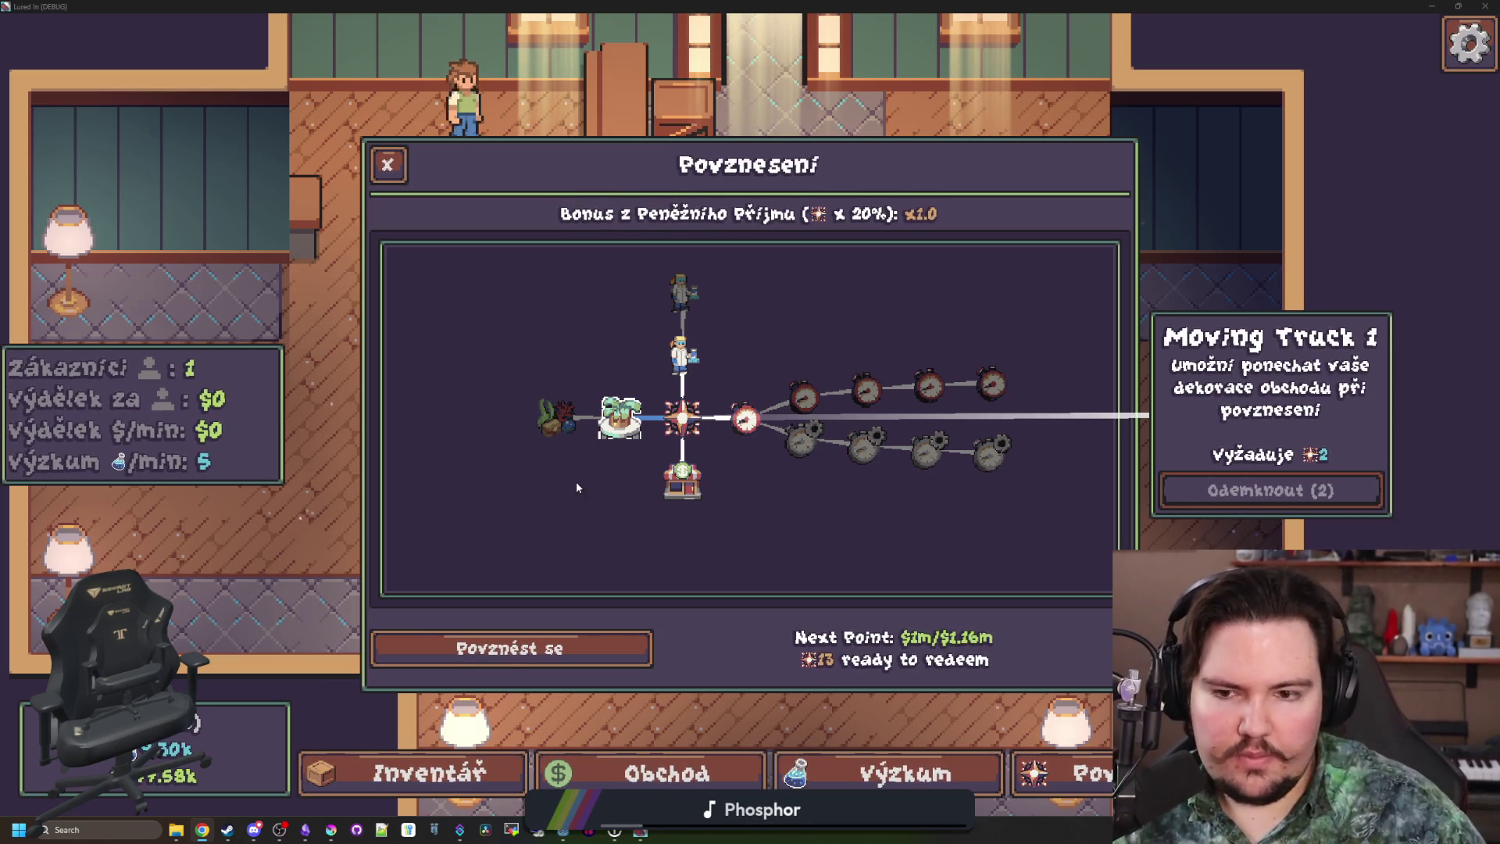
left_click(681, 500)
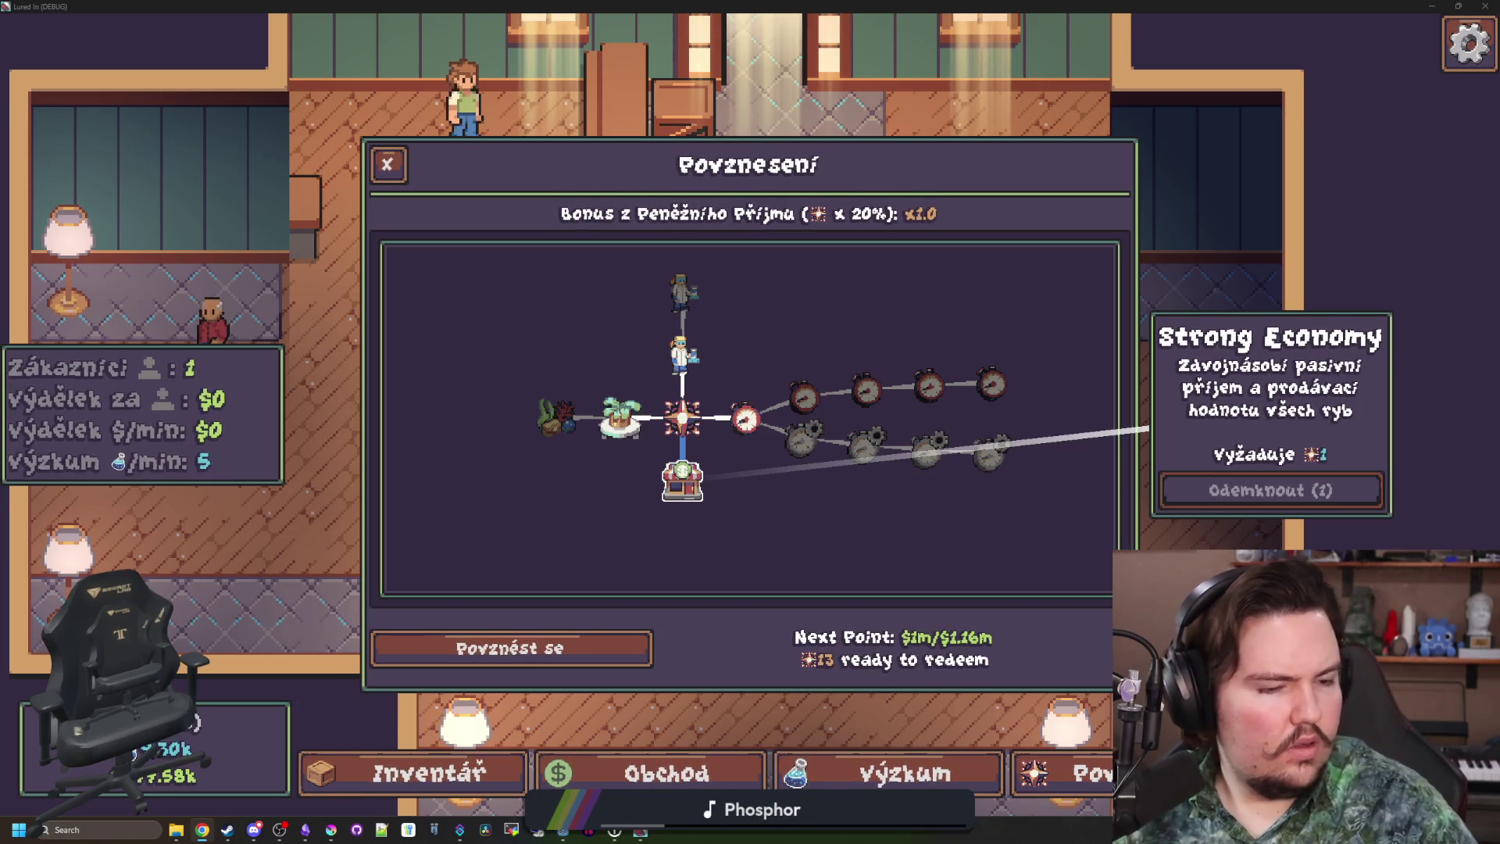
left_click(745, 419)
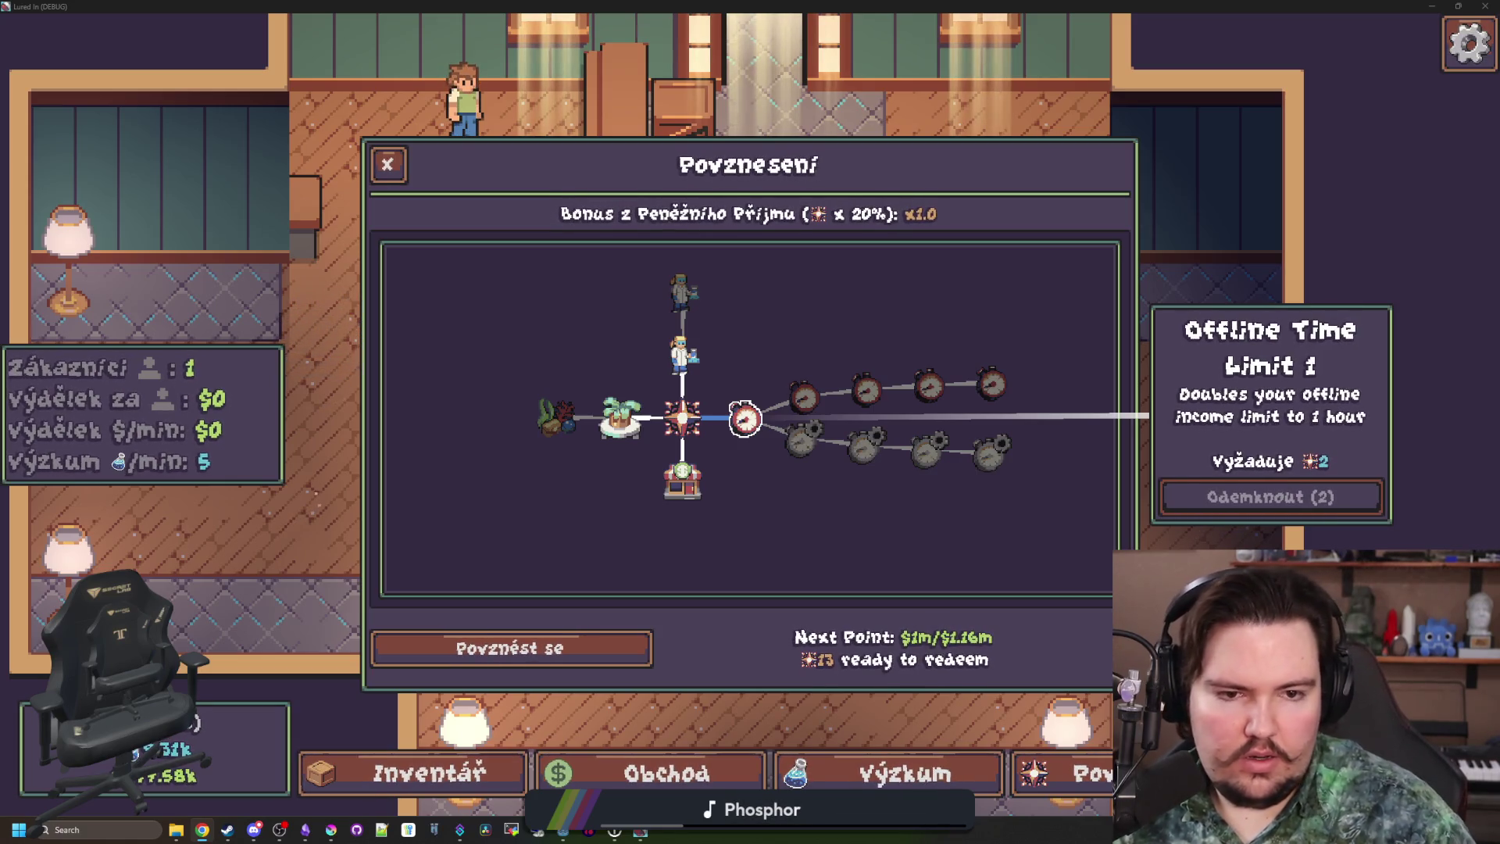
left_click(800, 439)
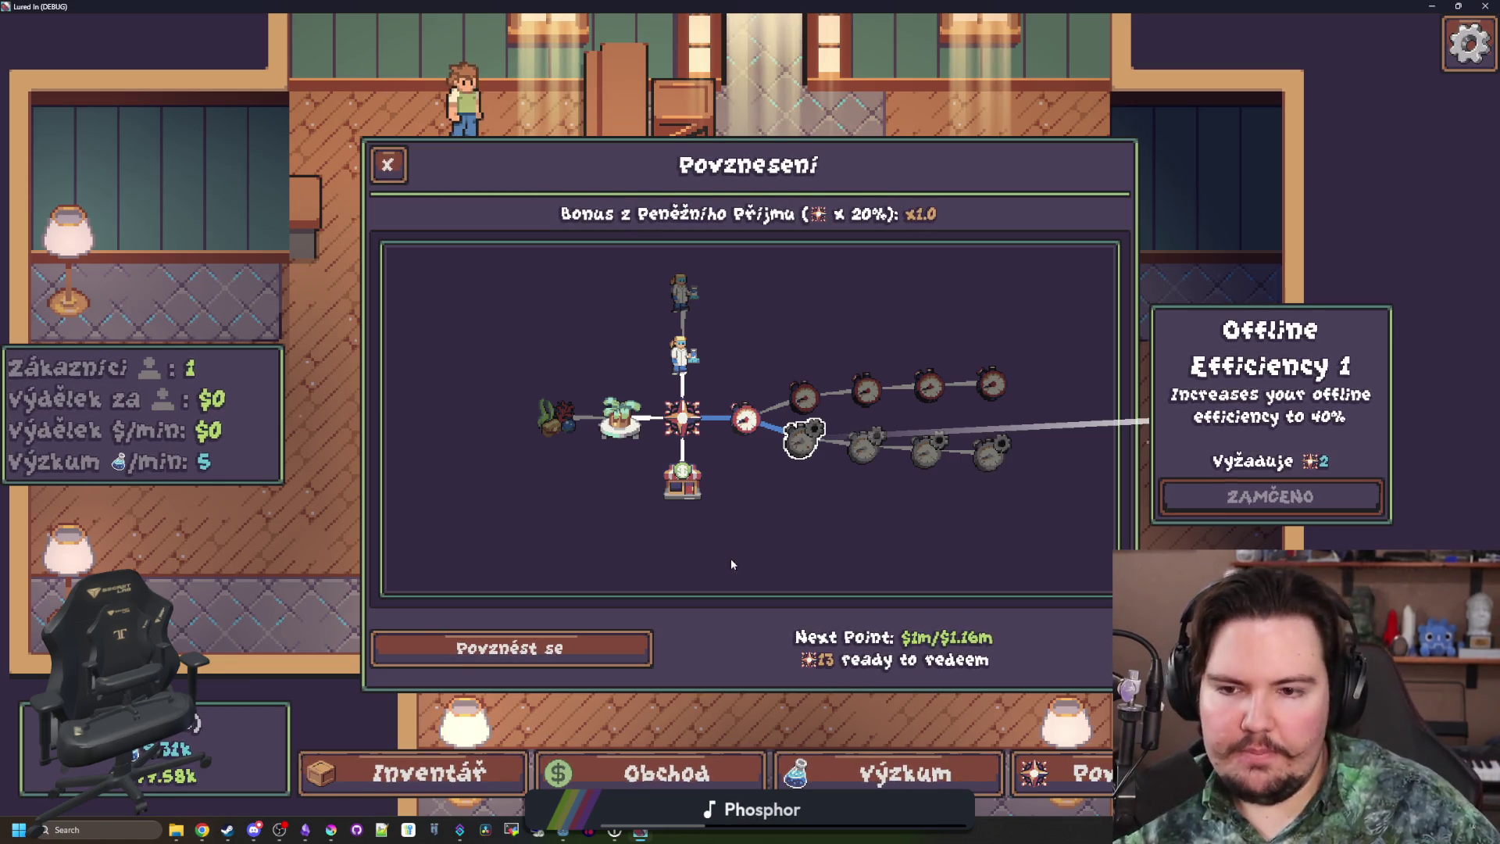
left_click(621, 418)
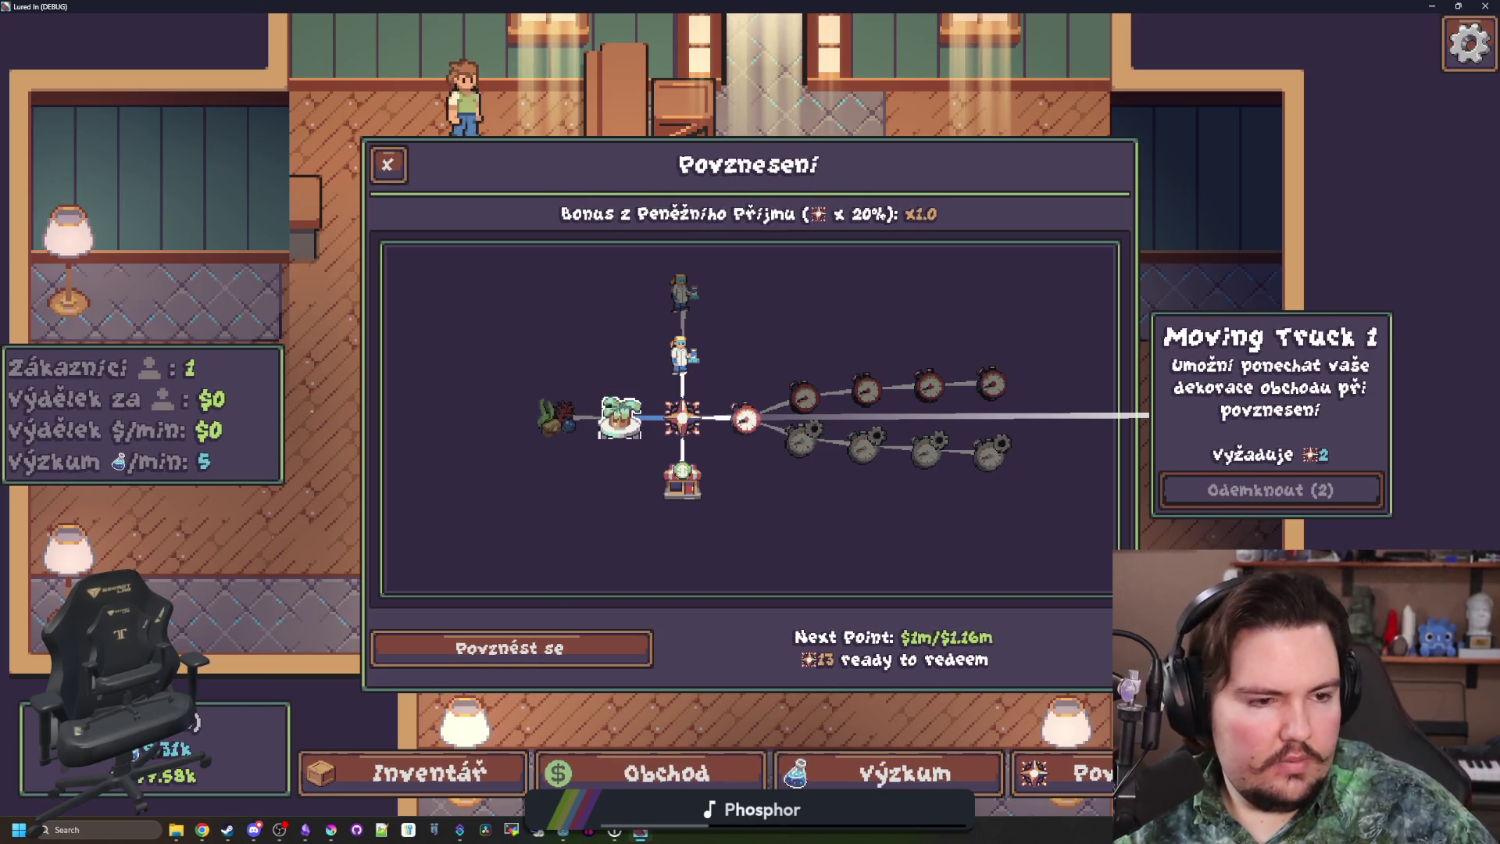
left_click(682, 478)
left_click(681, 356)
left_click(738, 430)
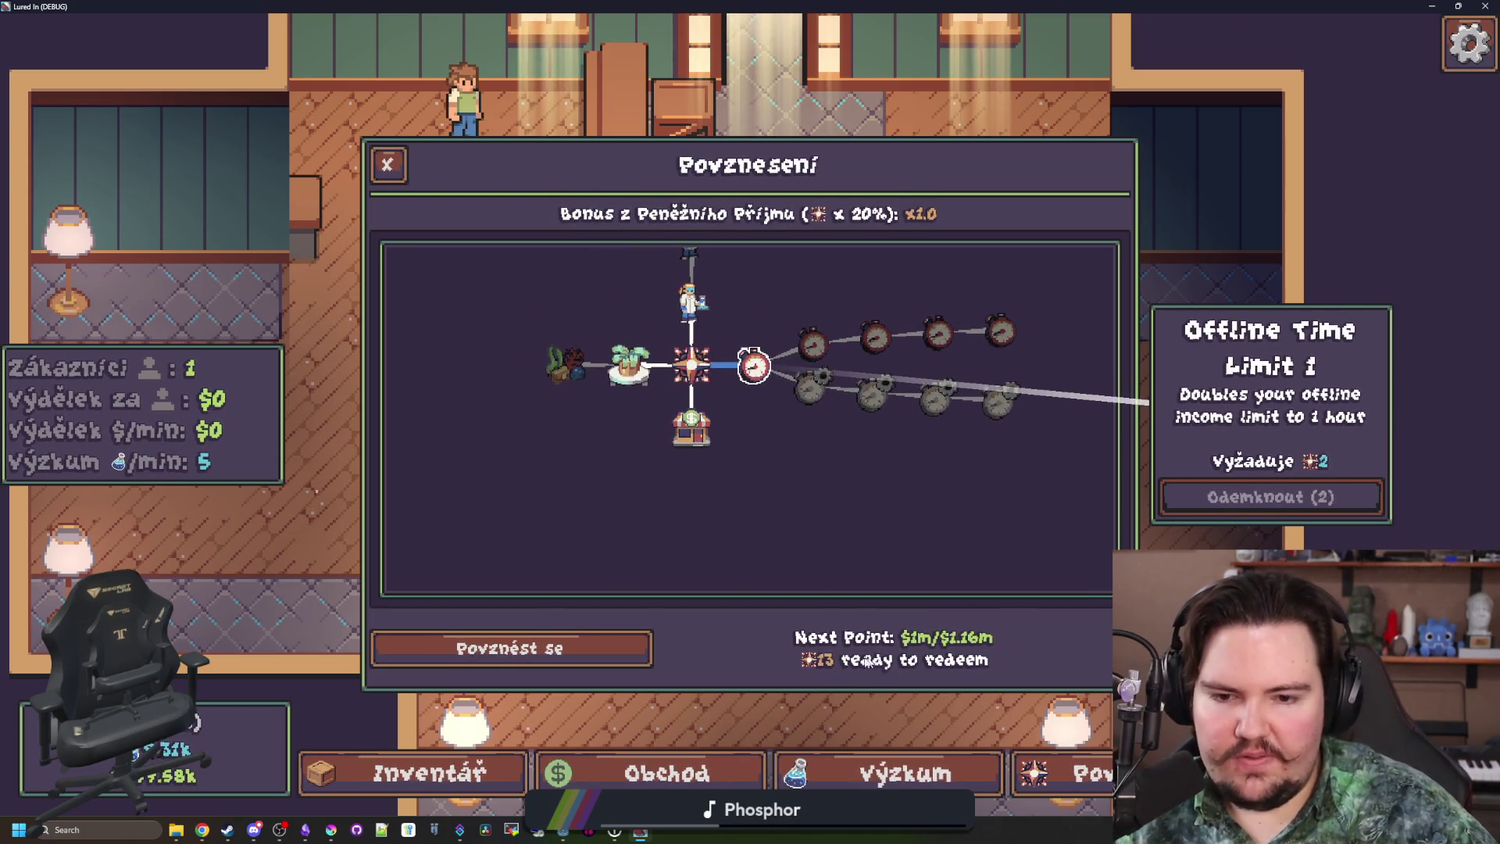
left_click(820, 770)
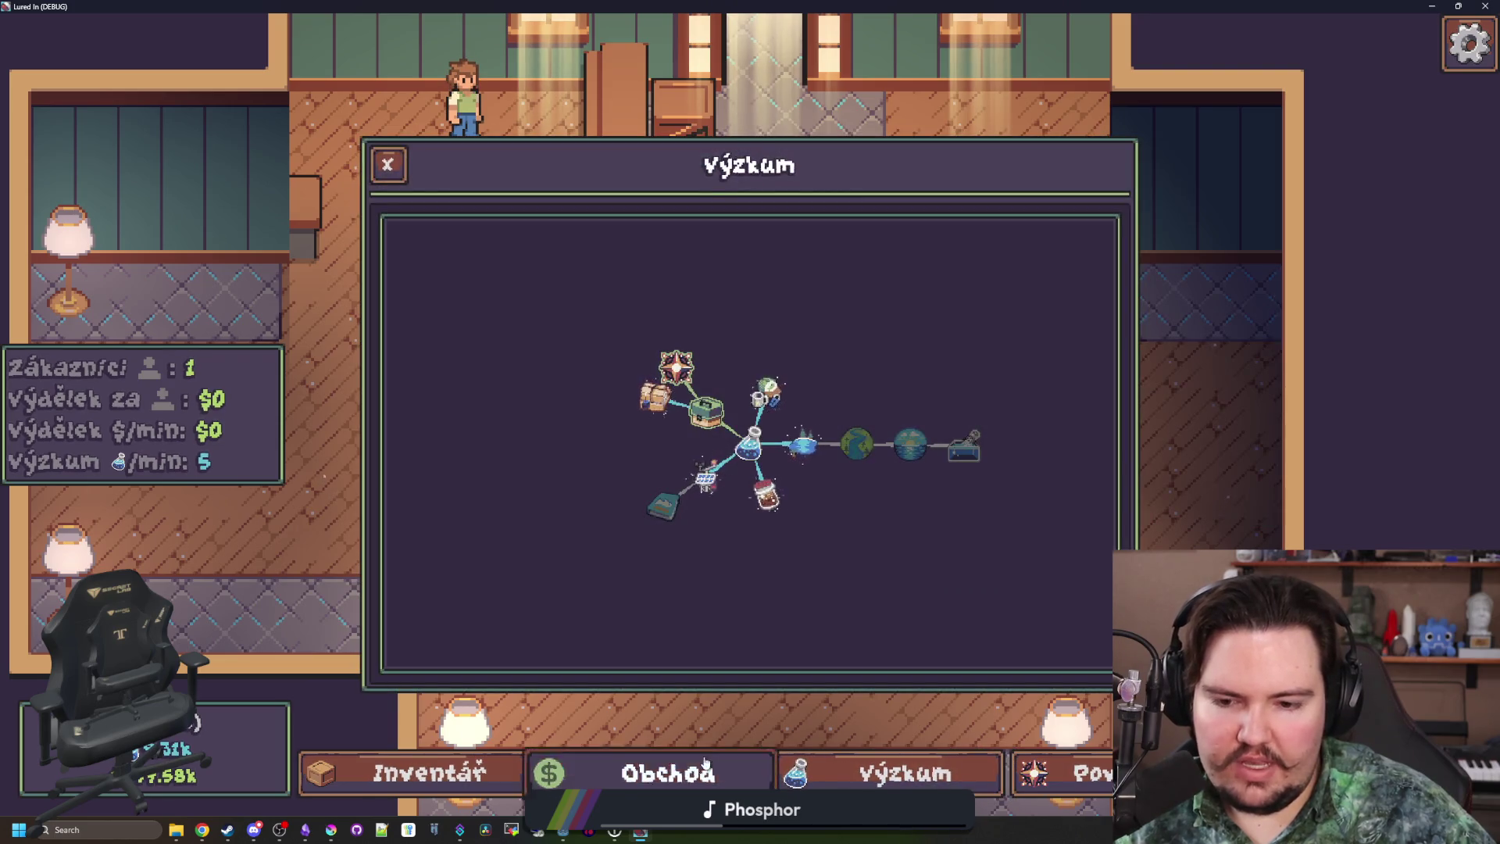
Step: Browse the Czech Obchod tabs Marketing, Vybavení and Dekorace, check the empty Inventář, then open Výzkum
left_click(705, 762)
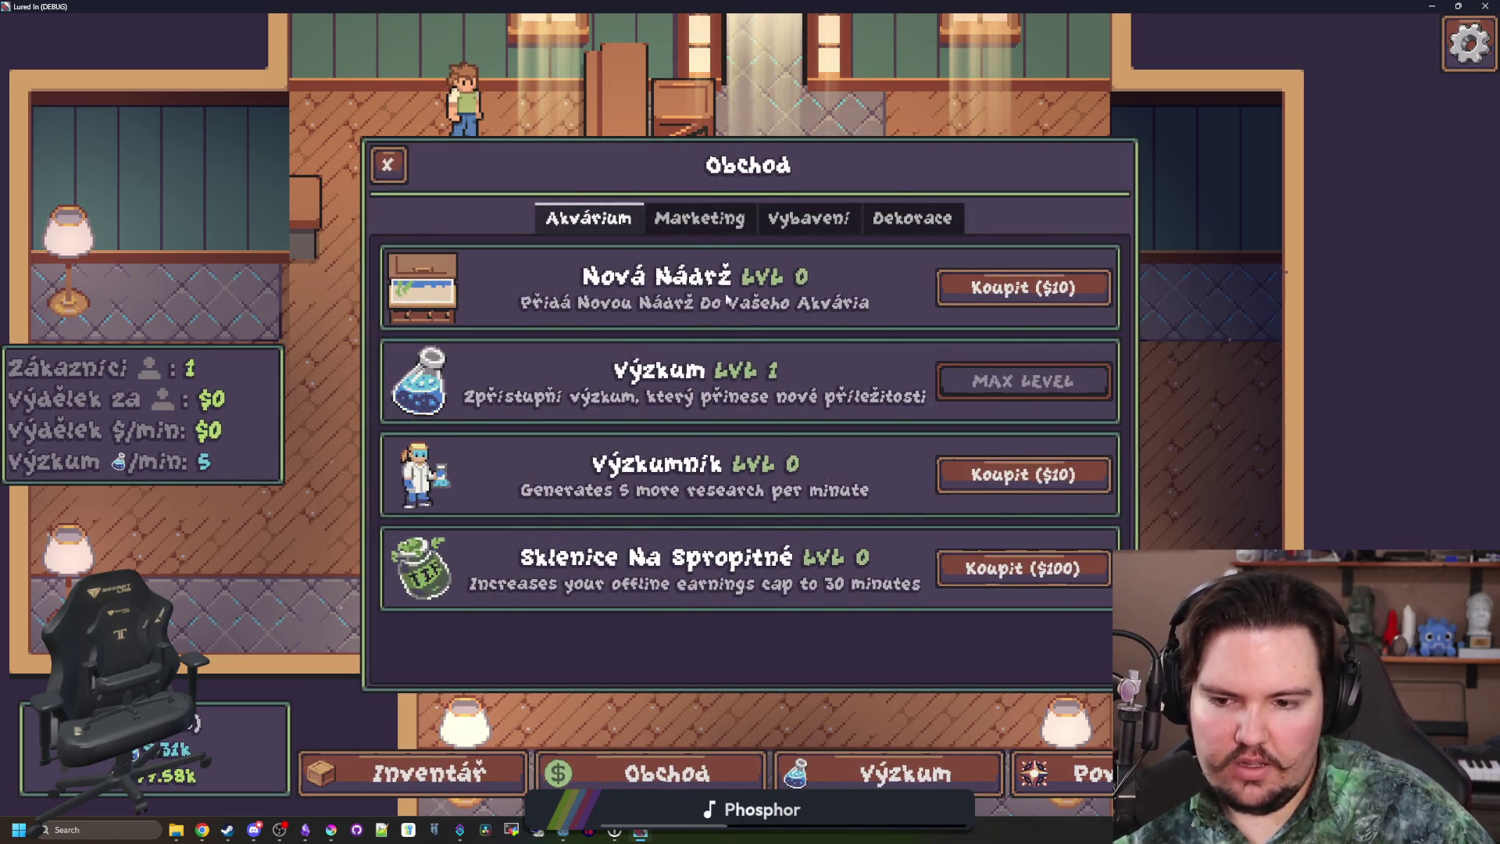
left_click(699, 217)
left_click(807, 218)
left_click(911, 218)
scroll(614, 341, "down", 5)
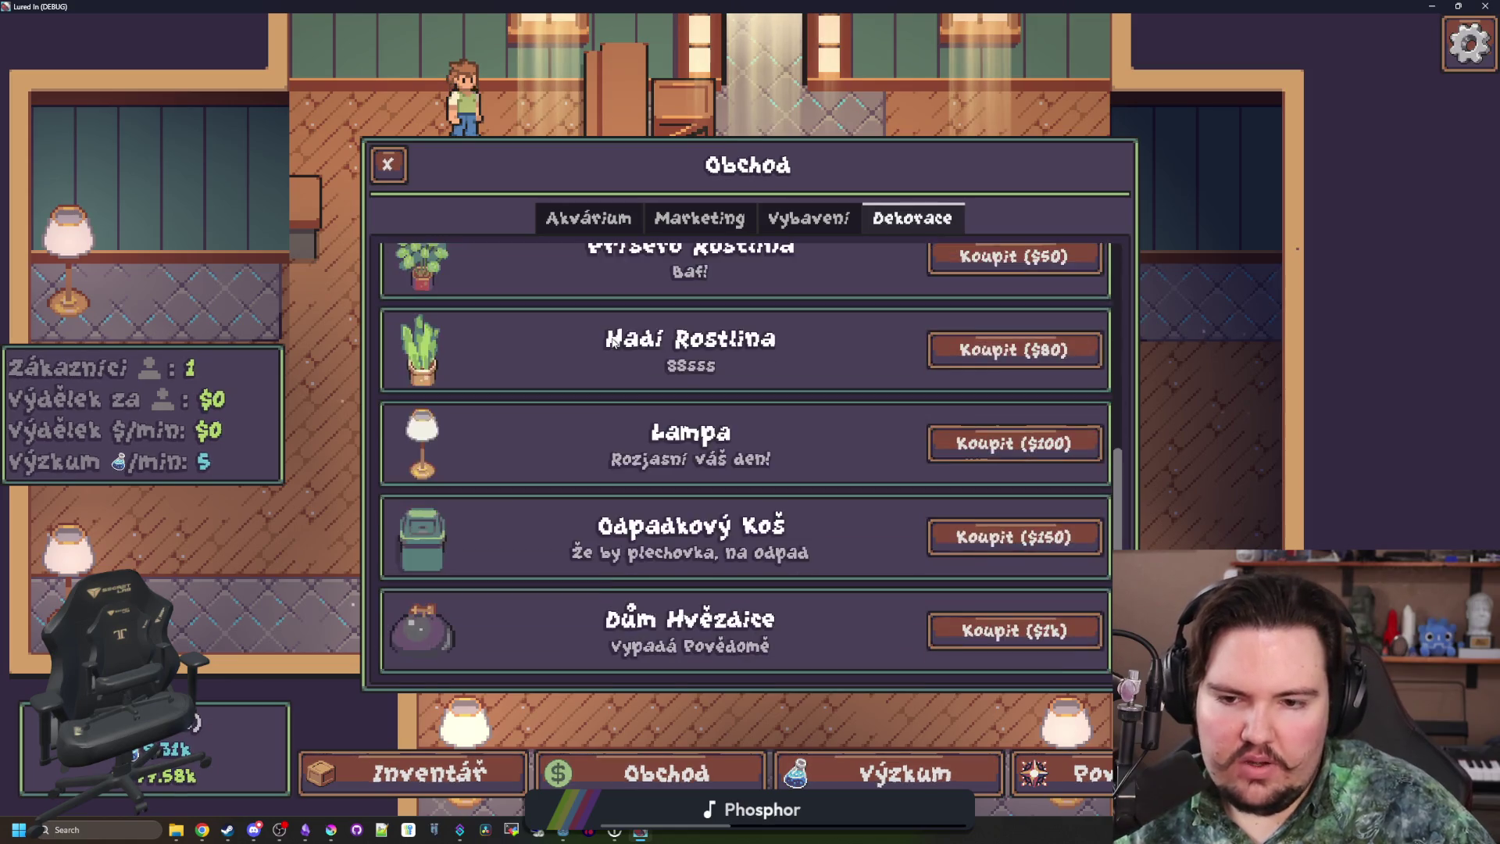
left_click(422, 773)
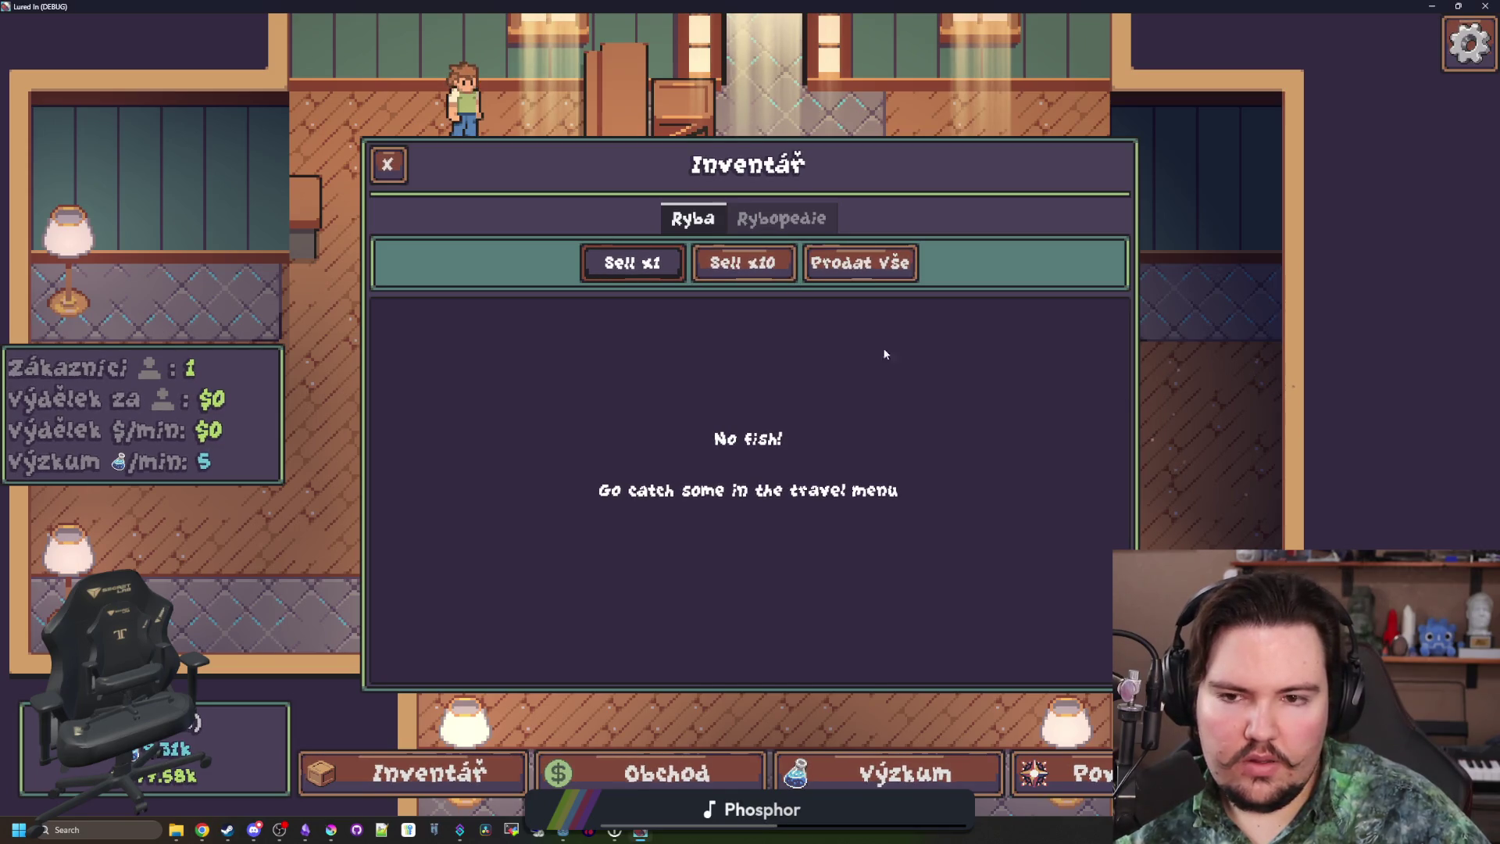
left_click(989, 772)
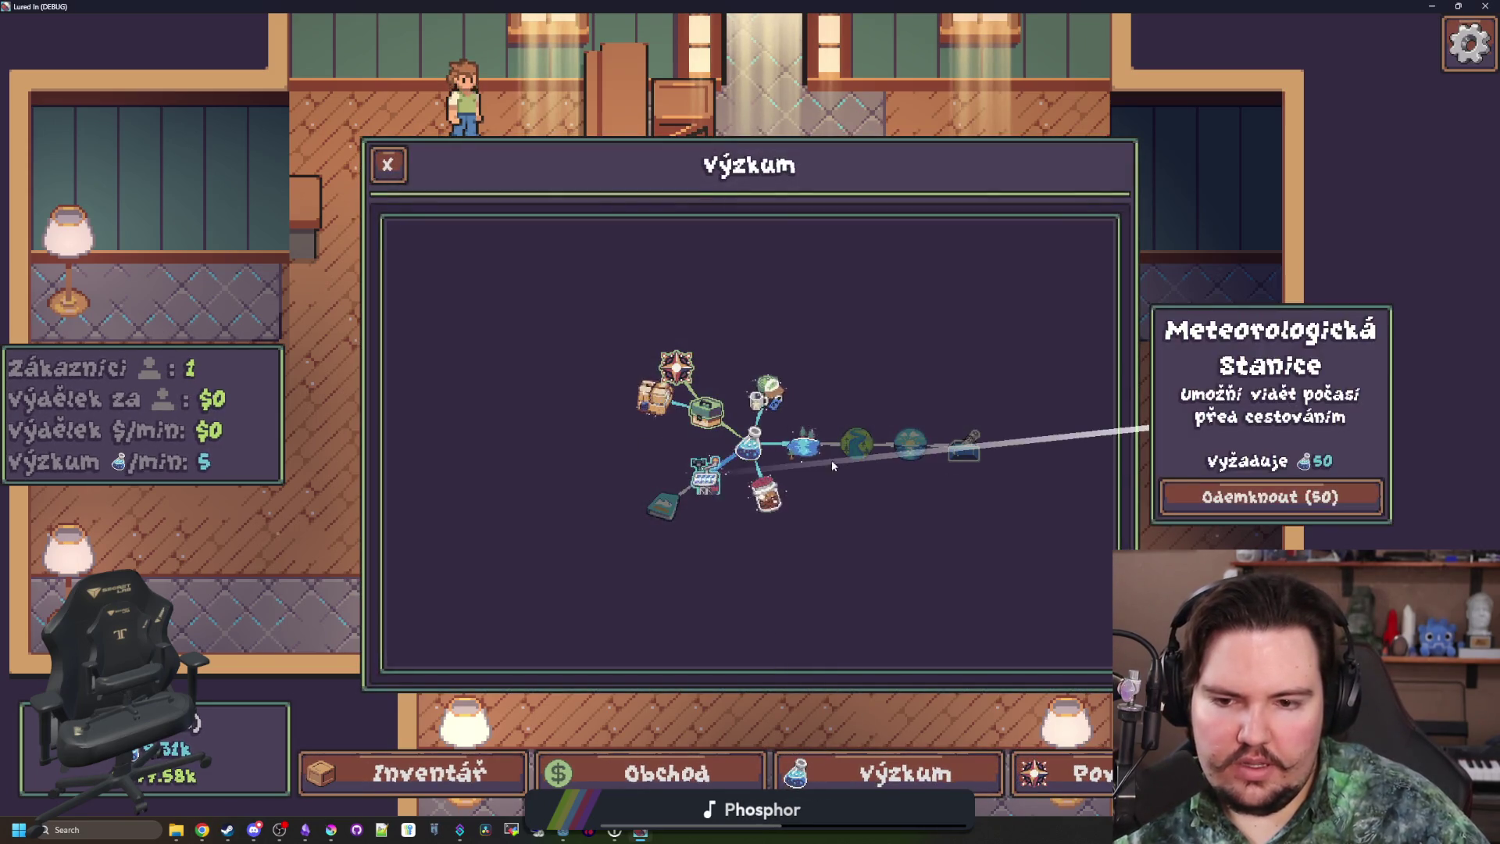
Step: Close the Výzkum tree and open the Rybopedie encyclopedia in the fish inventory
left_click(663, 506)
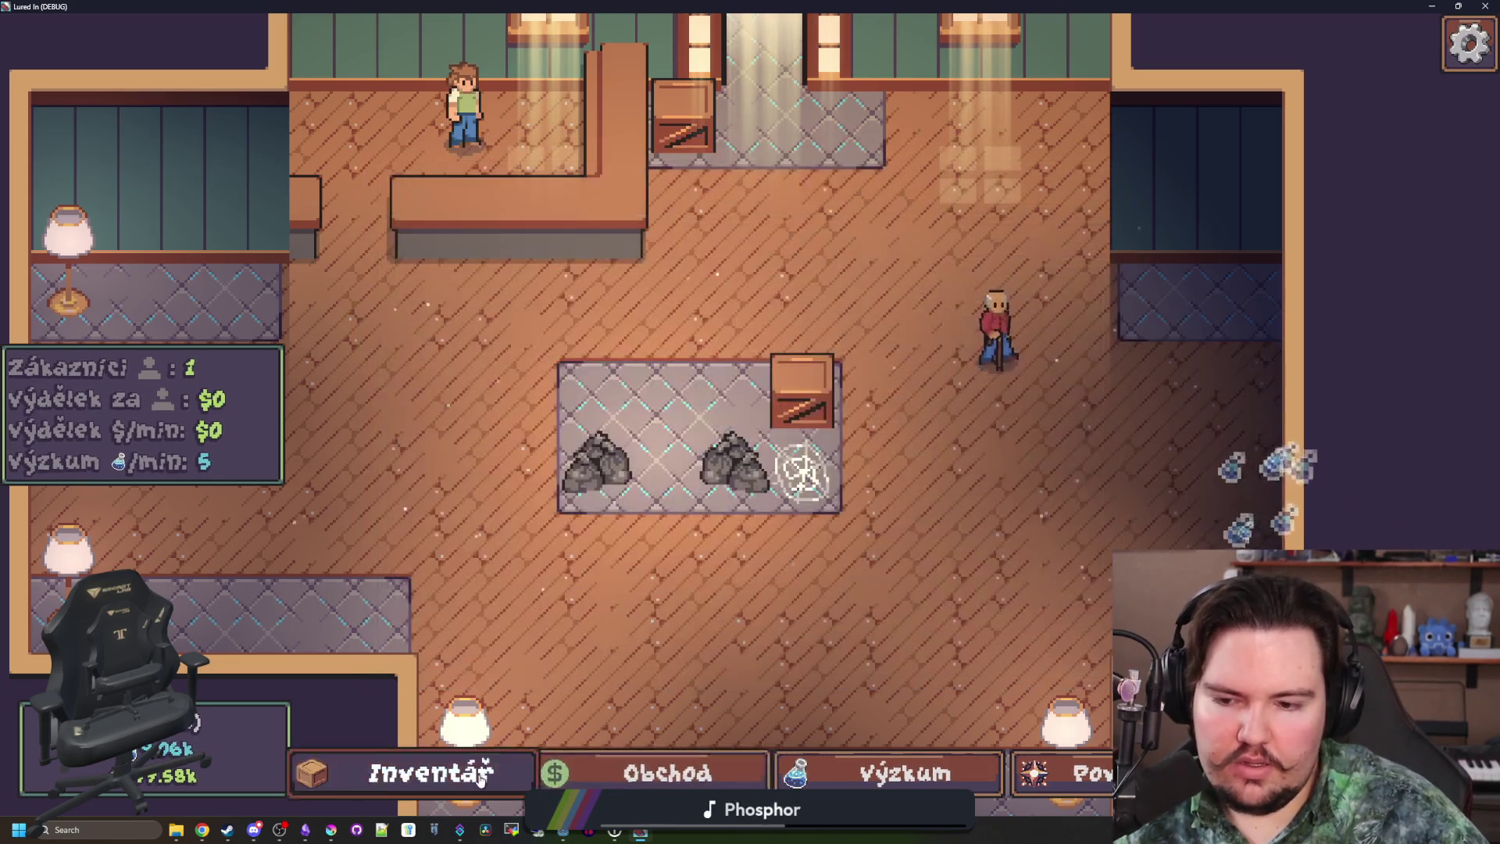
key("i")
left_click(781, 219)
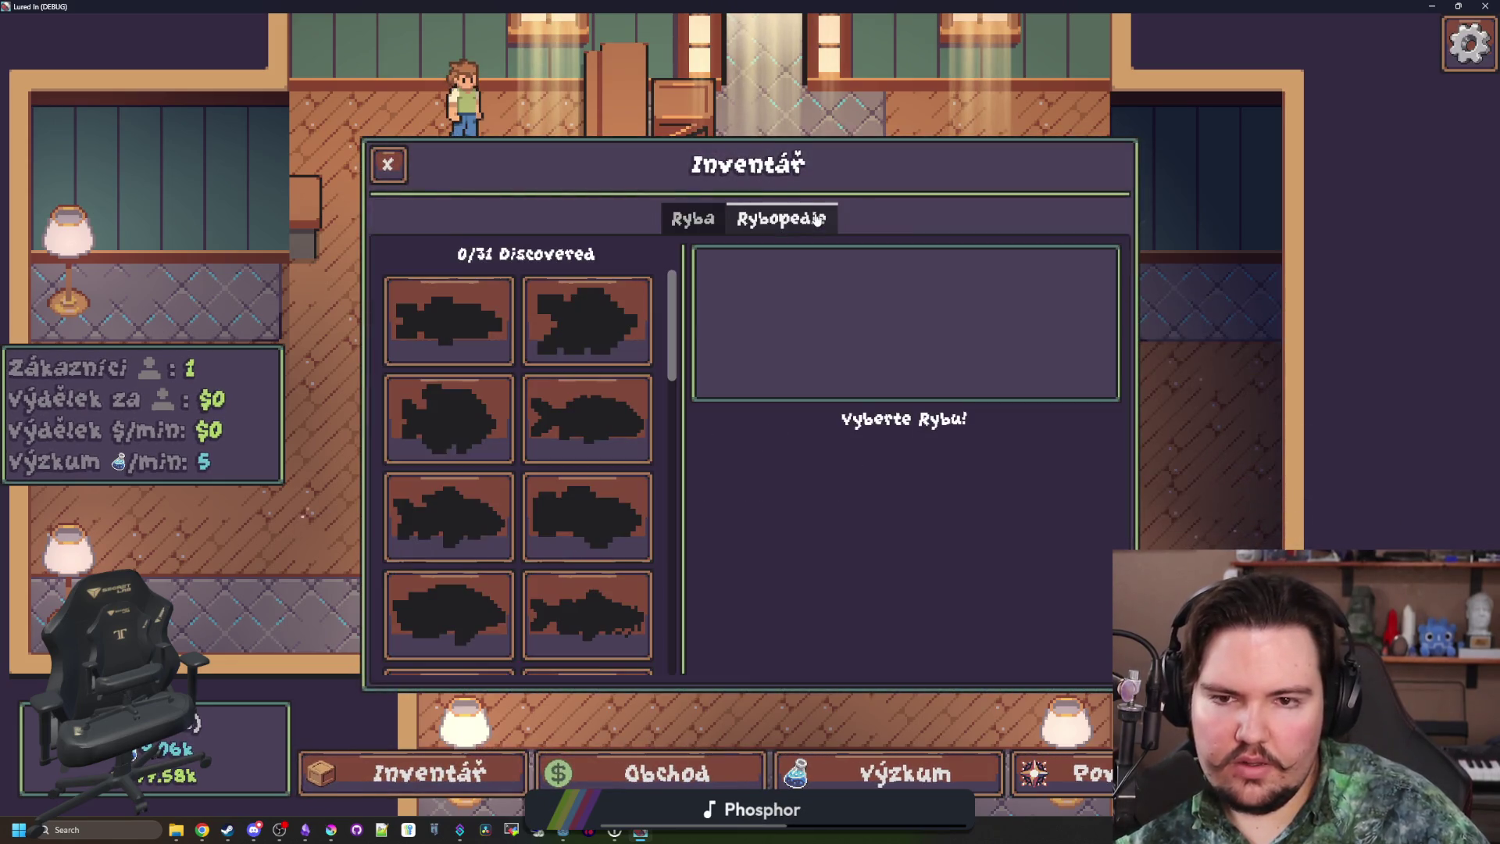
left_click(482, 288)
Step: Preview the locked pond, river and ocean fish cards, then close Rybopedie and open the Upravit character editor
left_click(586, 320)
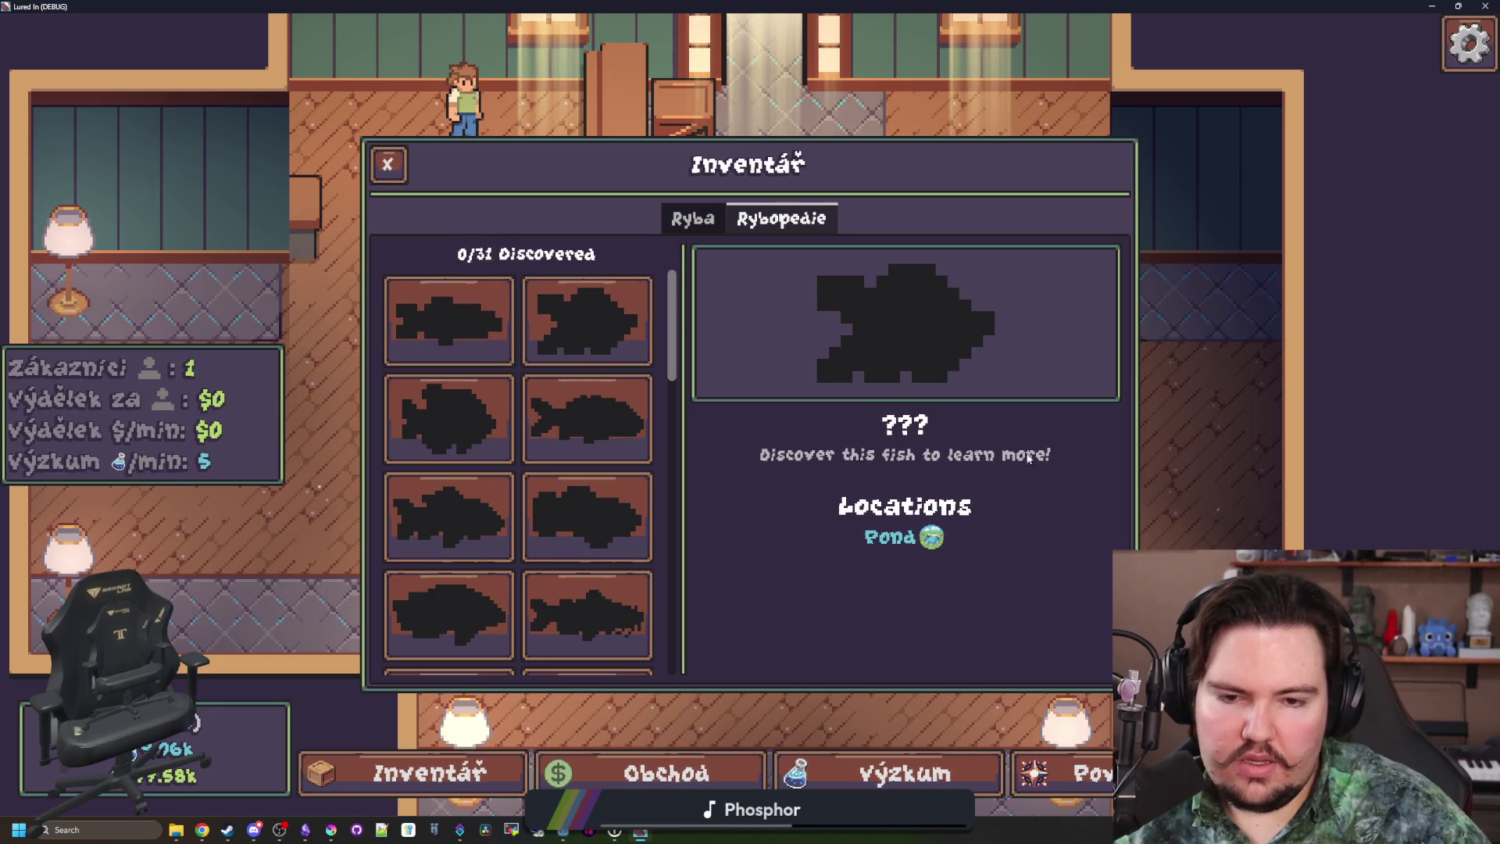
left_click(586, 613)
scroll(547, 610, "down", 3)
left_click(586, 603)
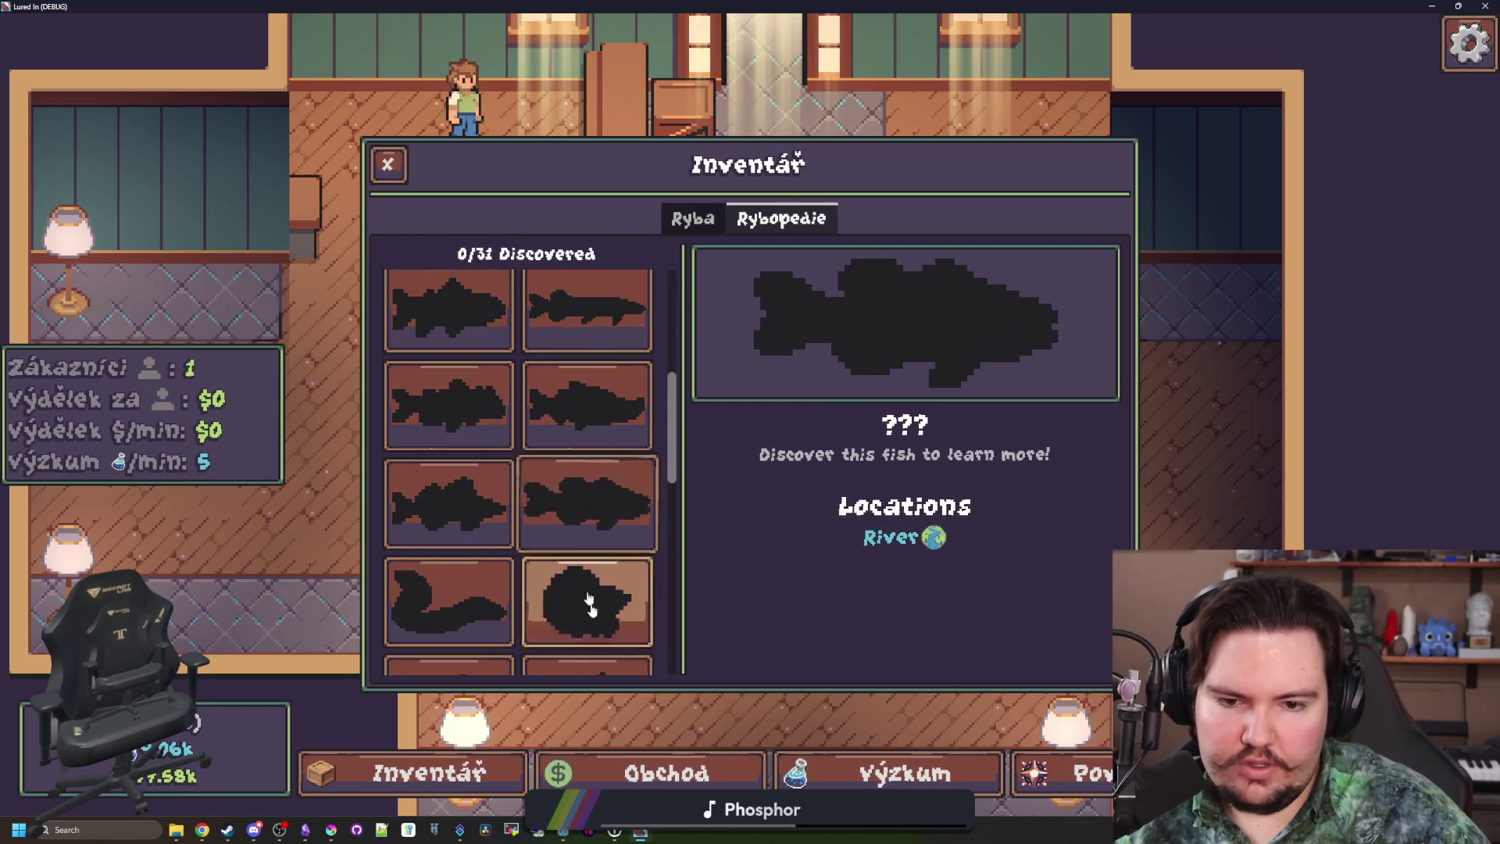
scroll(468, 606, "down", 3)
left_click(428, 609)
left_click(596, 579)
scroll(596, 579, "down", 3)
left_click(598, 574)
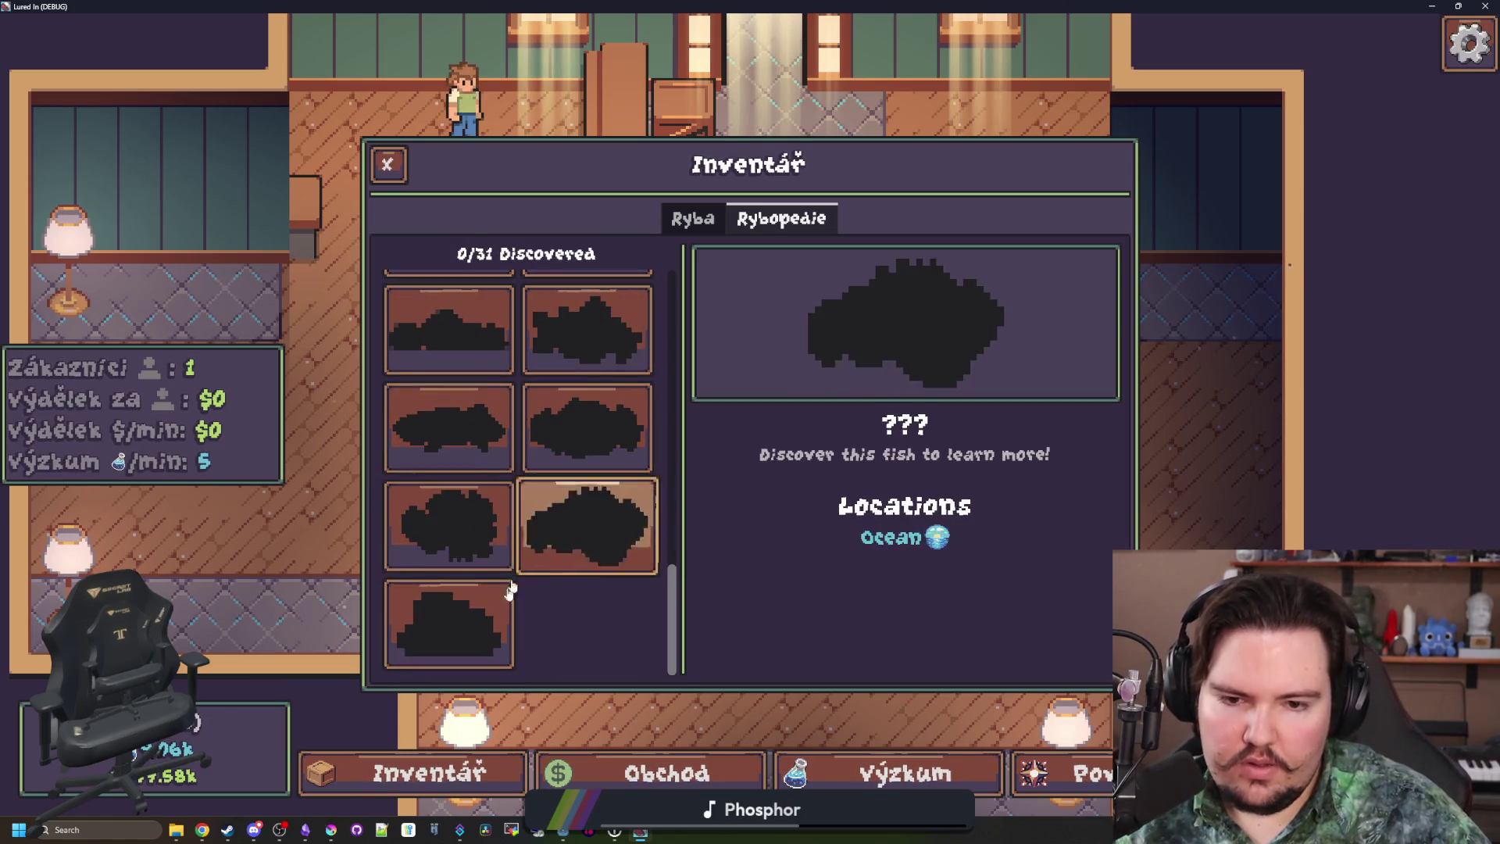
left_click(508, 592)
scroll(481, 547, "up", 5)
left_click(478, 295)
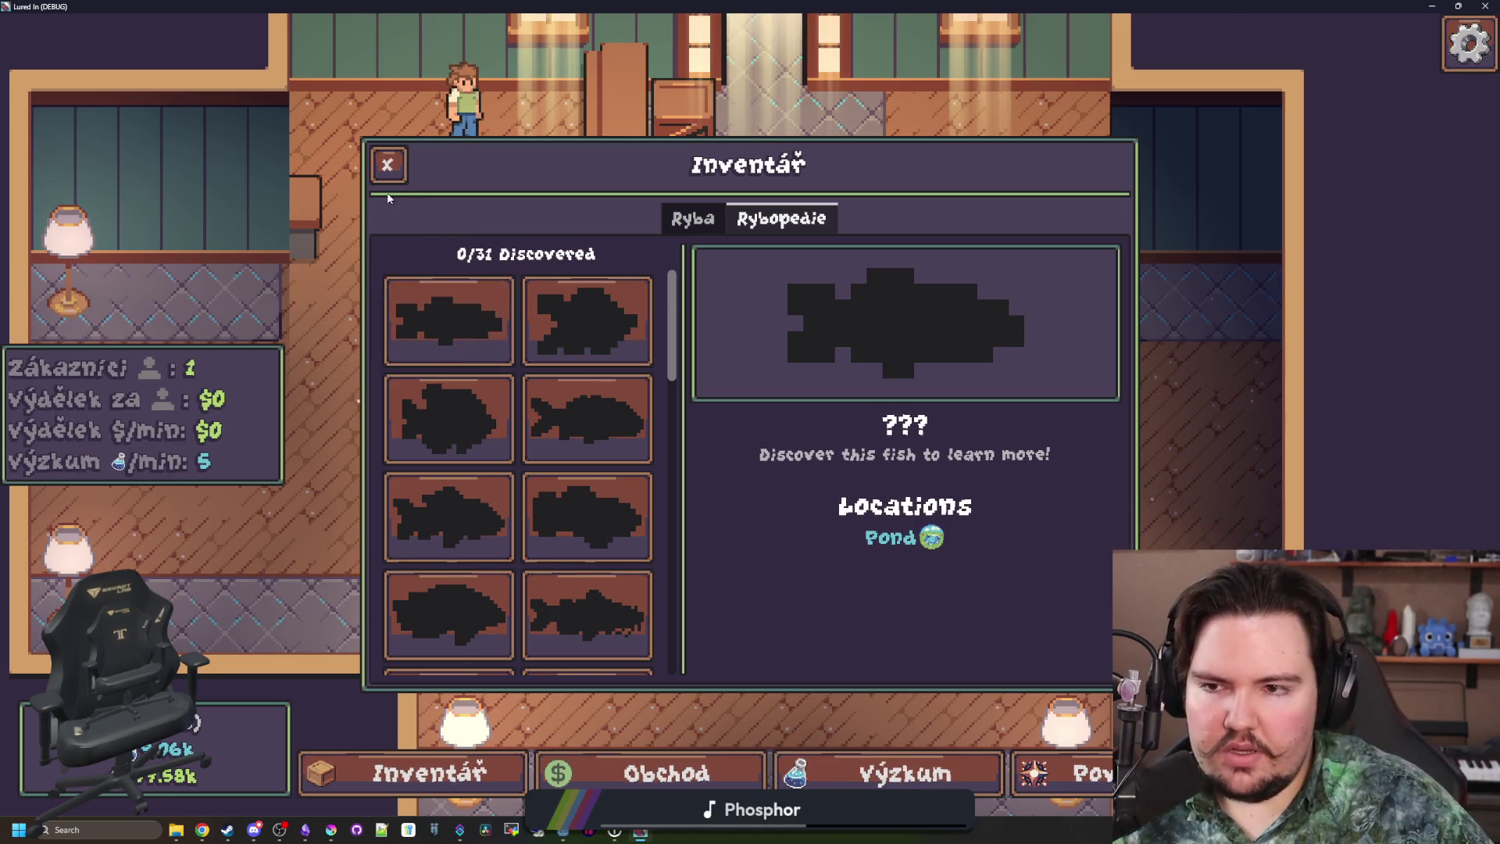
left_click(386, 164)
key("c")
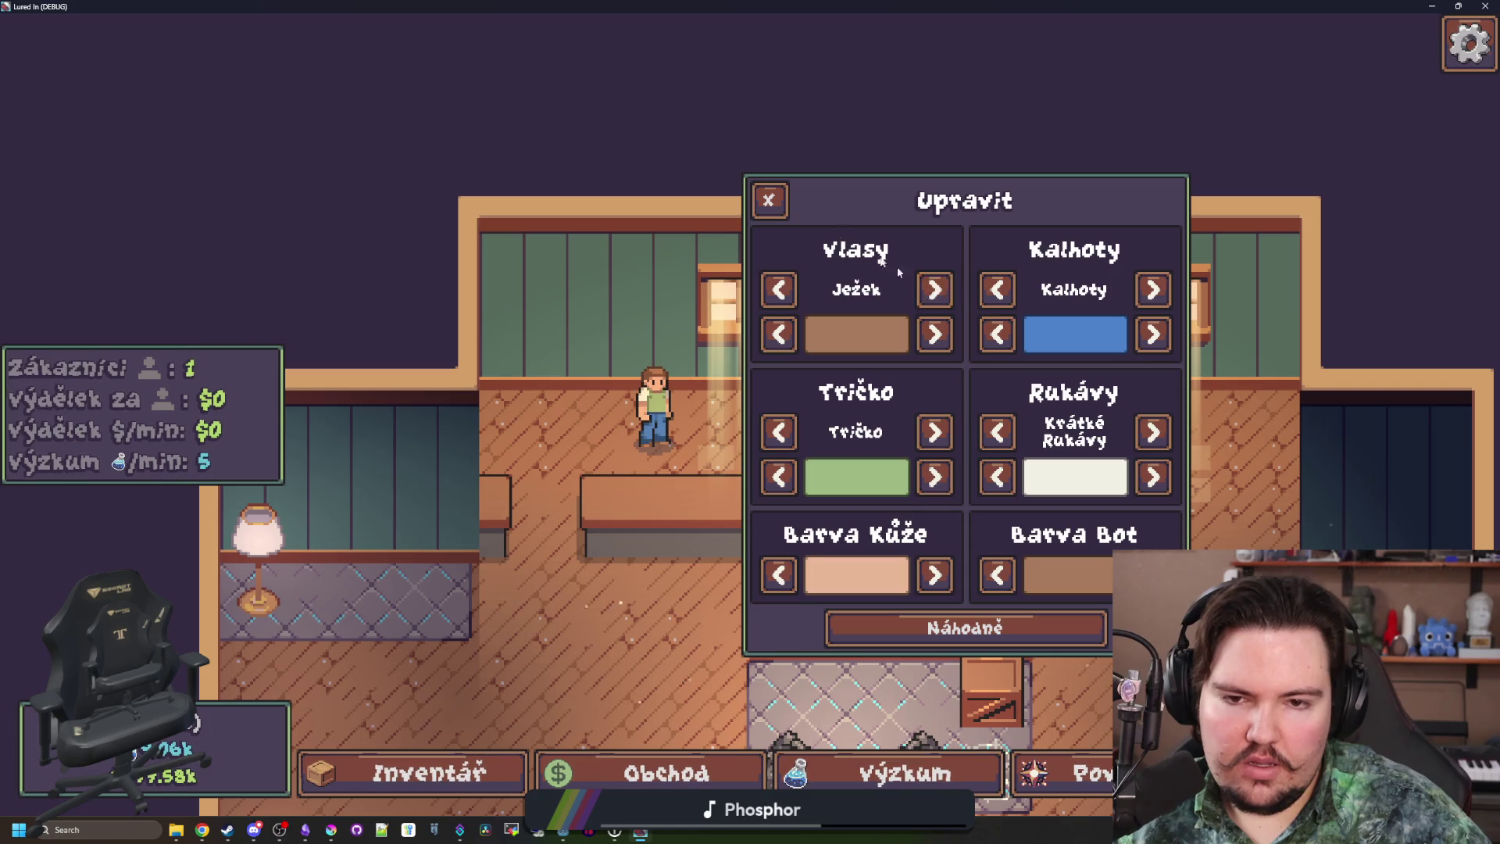
Step: Close the Upravit panel, then open and close the cobweb decoration's edit panel
left_click(781, 212)
left_click(777, 481)
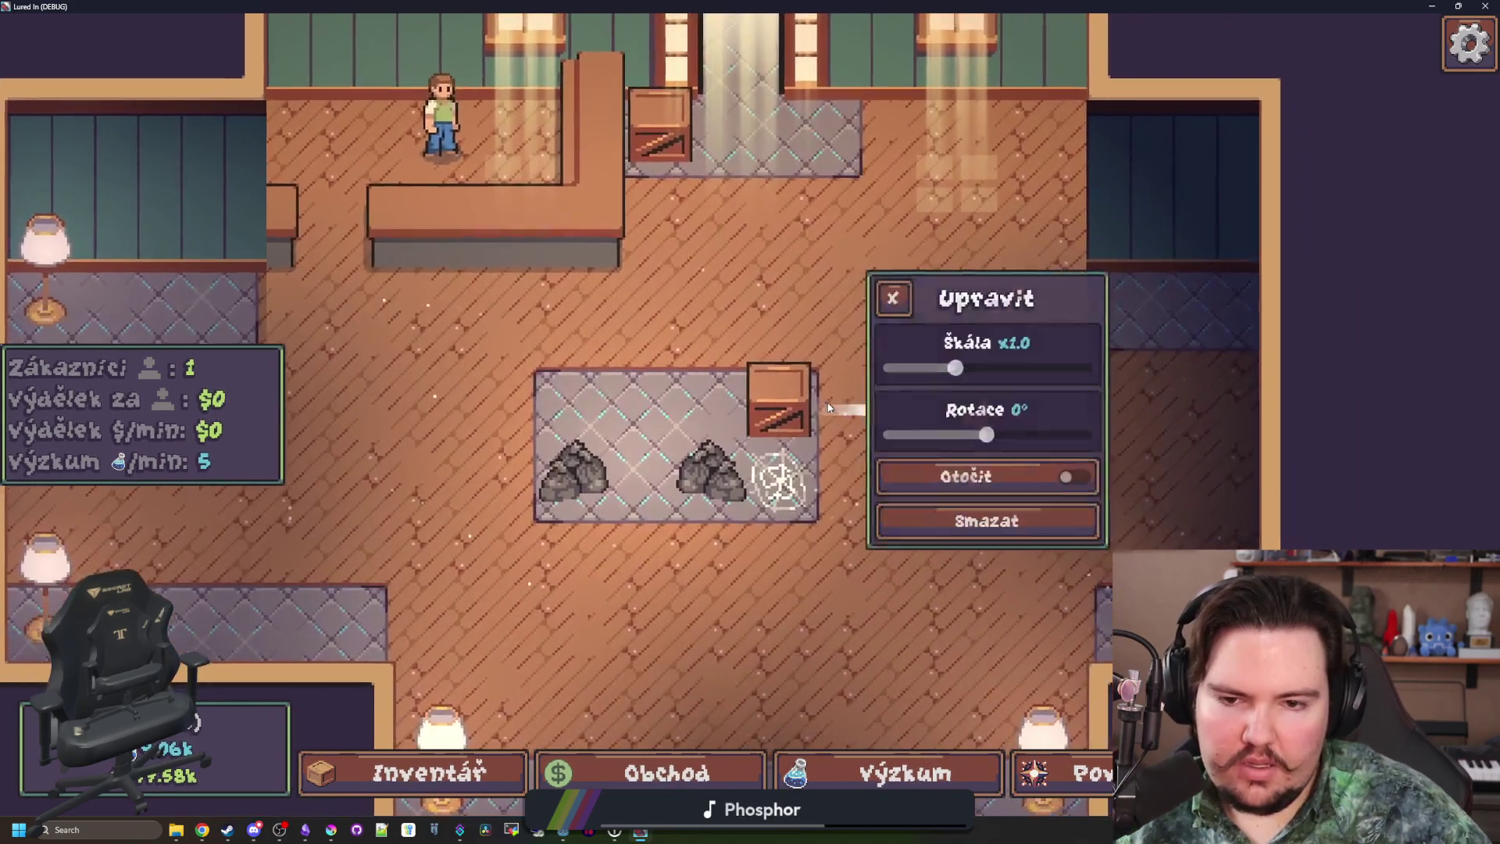
left_click(862, 303)
Step: Open the Obchod shop and scroll through the Czech Dekorace list
key("i")
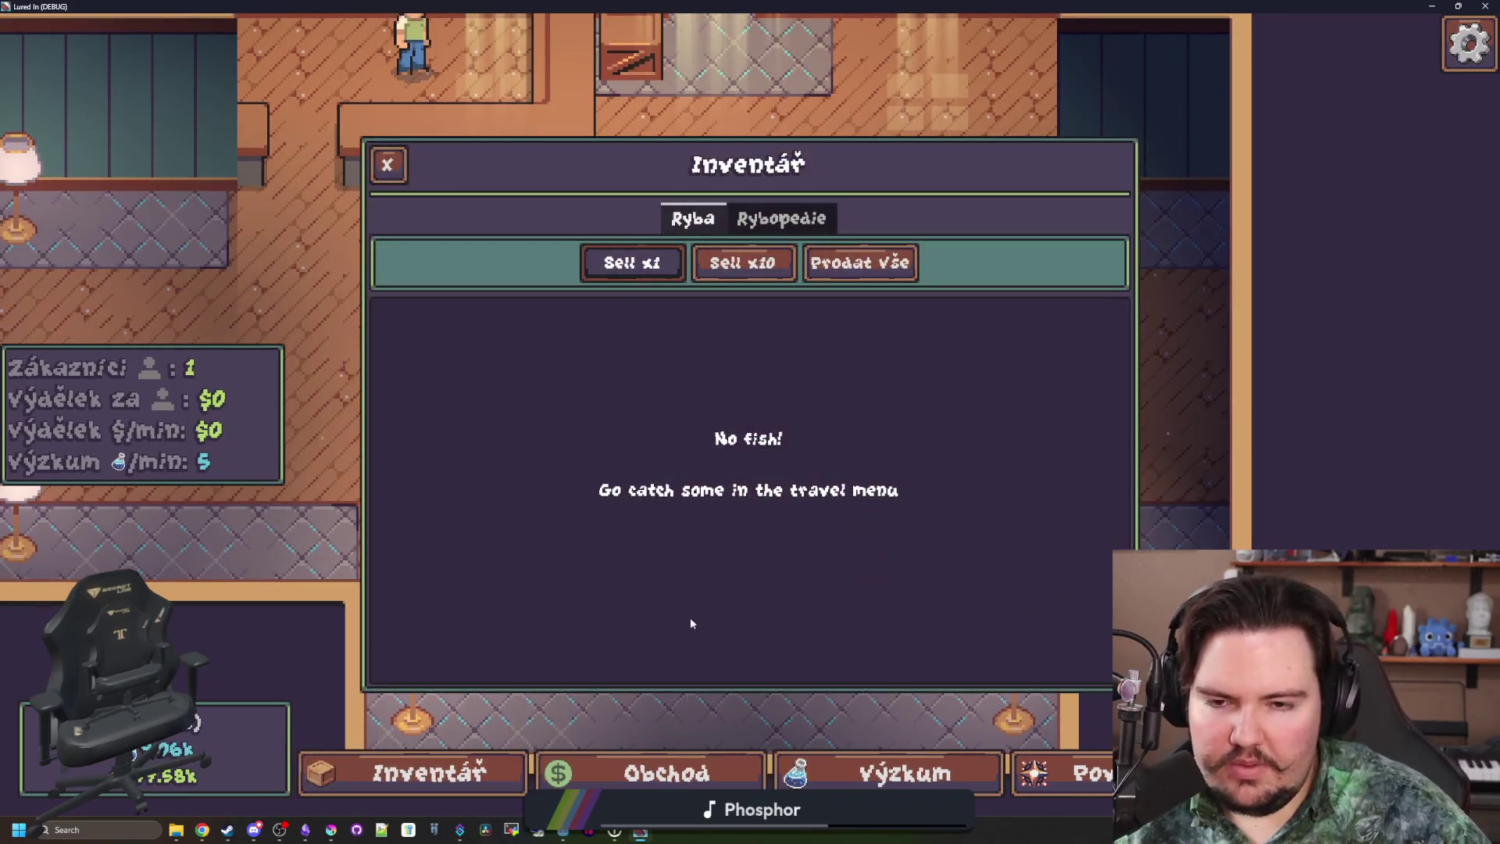
left_click(666, 772)
scroll(775, 592, "up", 5)
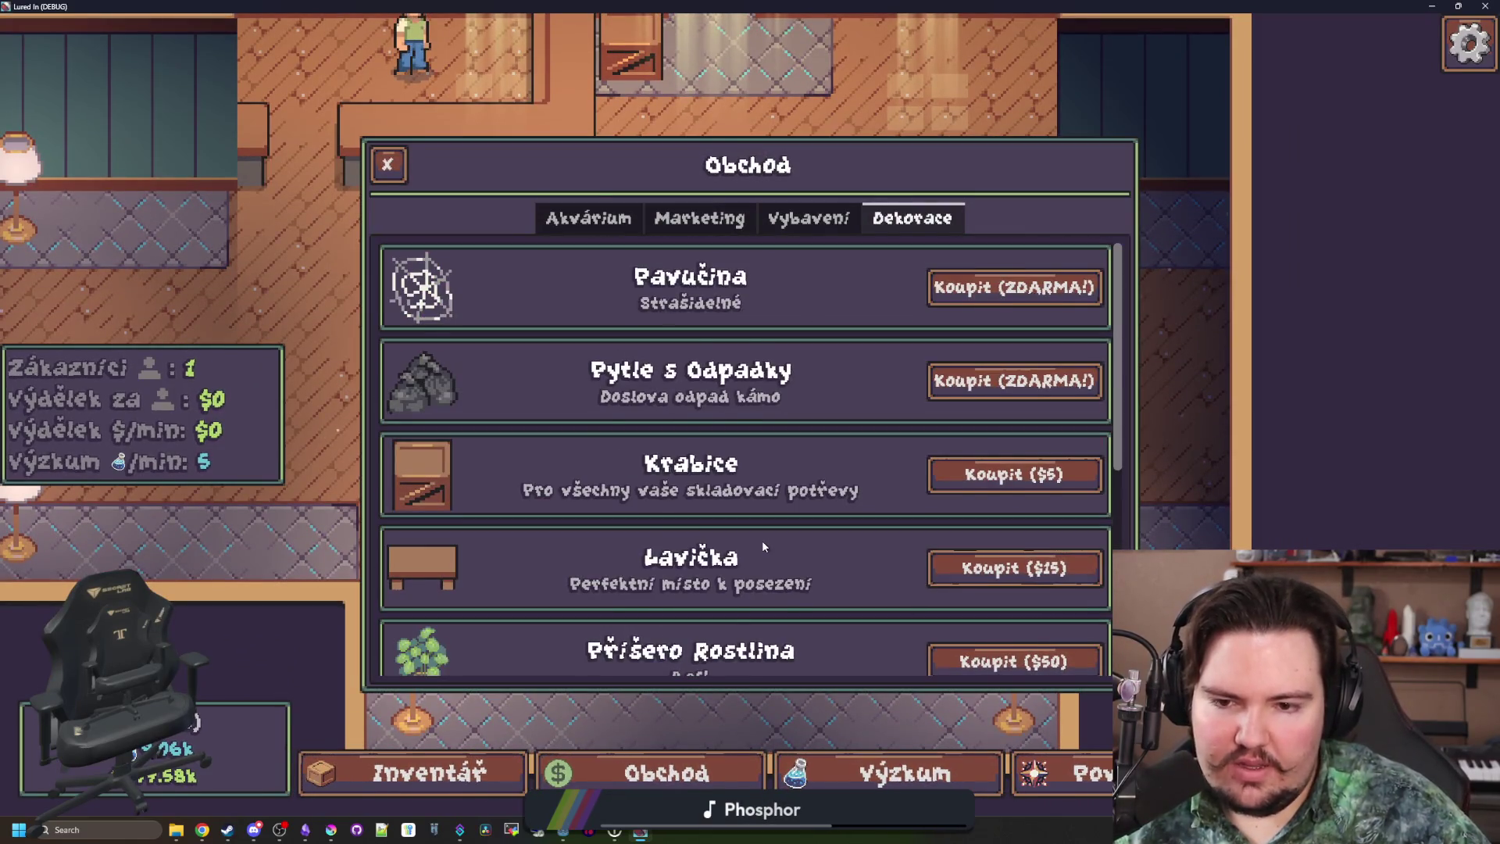
scroll(758, 580, "down", 5)
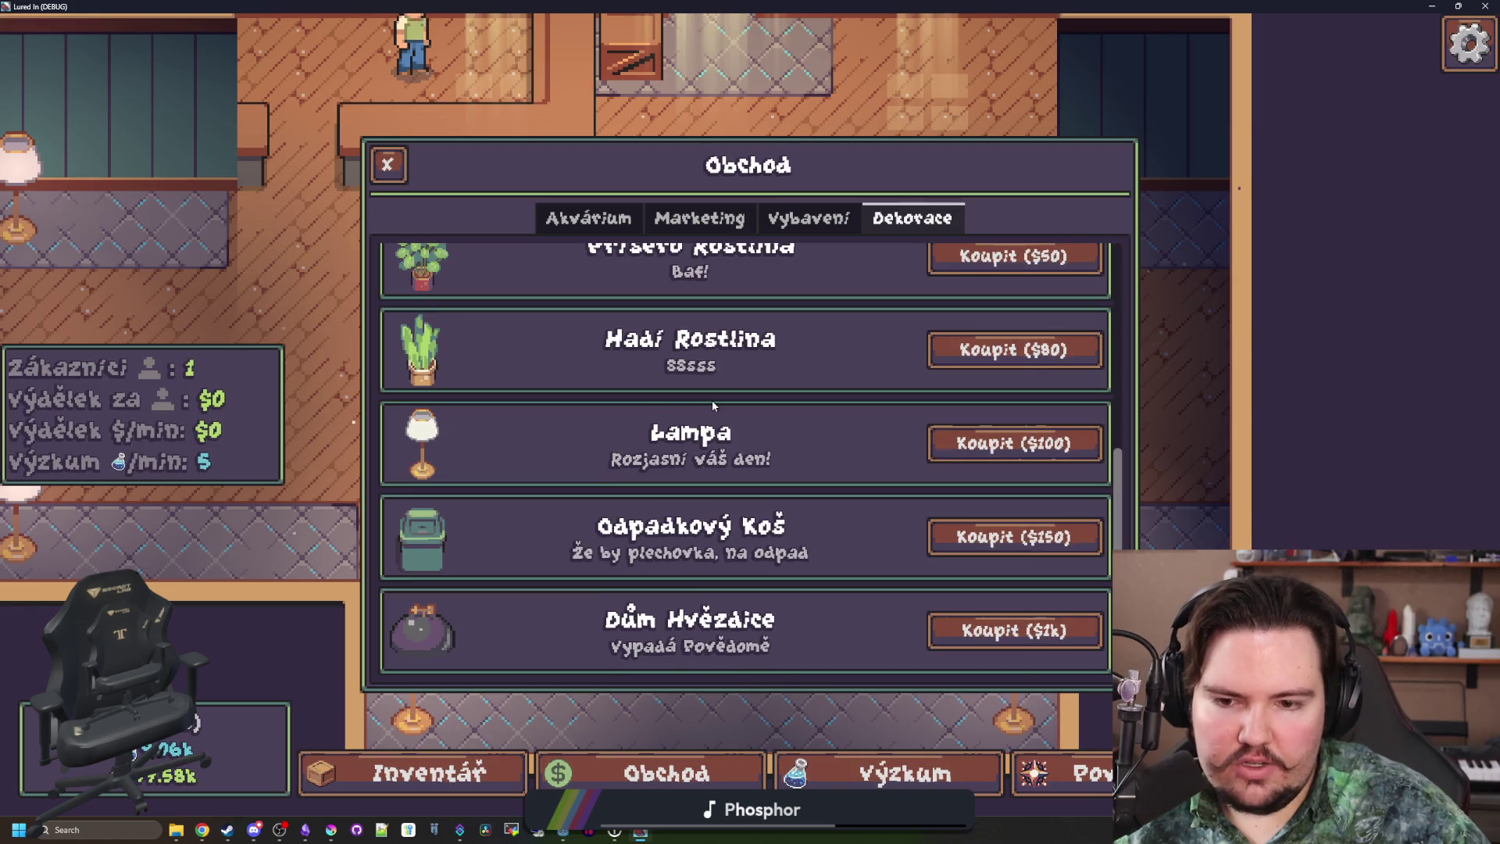
scroll(711, 400, "up", 5)
scroll(711, 400, "down", 5)
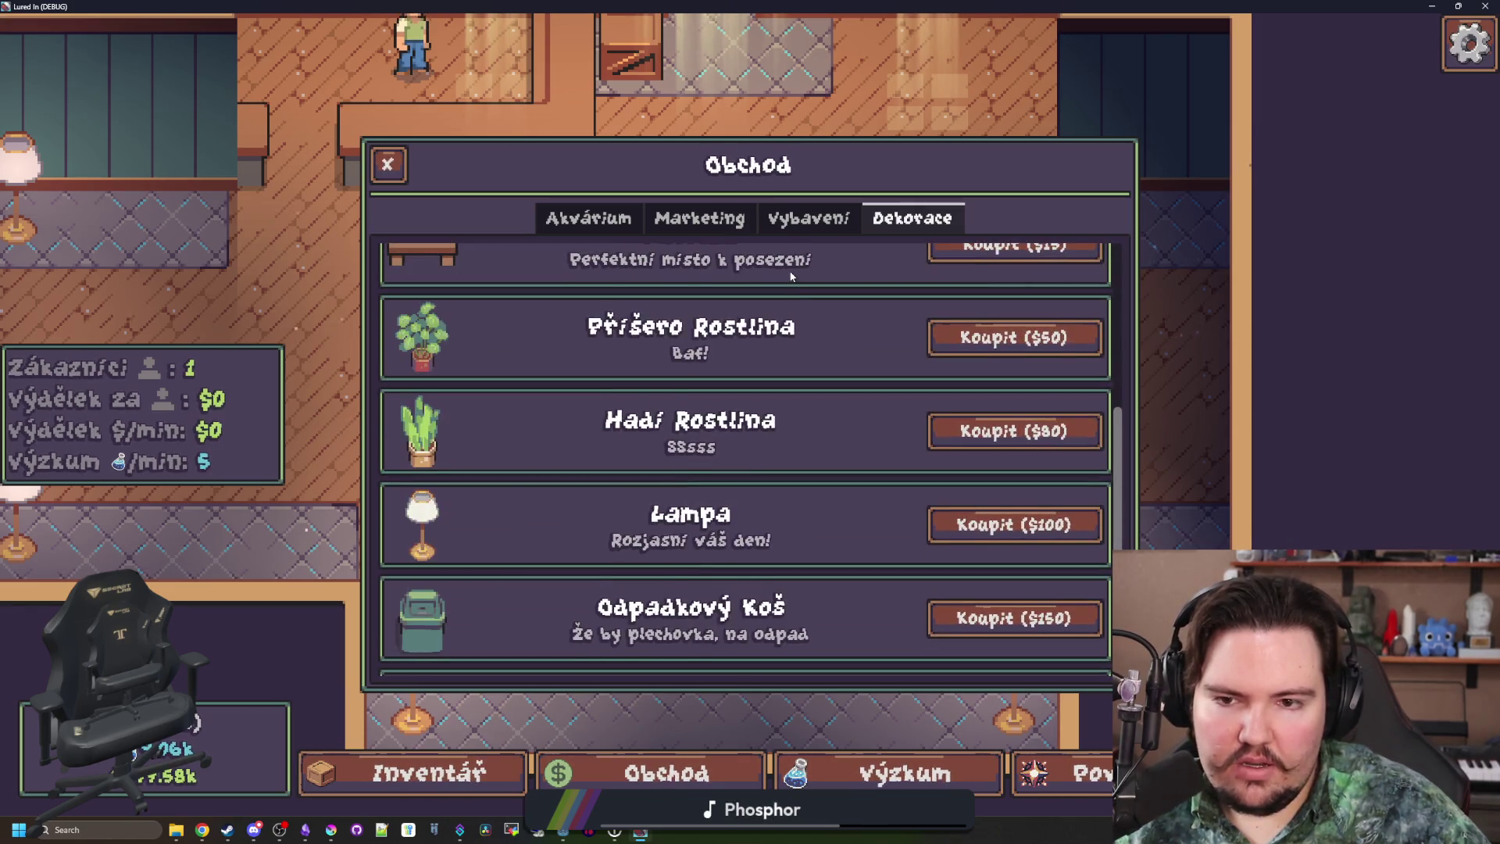
scroll(791, 275, "down", 2)
scroll(791, 275, "up", 5)
Step: Show Vybavení's $10 upgrades Vylepšená Návnada and Větší Síť Na Ryby, rechecking Dekorace in between
left_click(836, 218)
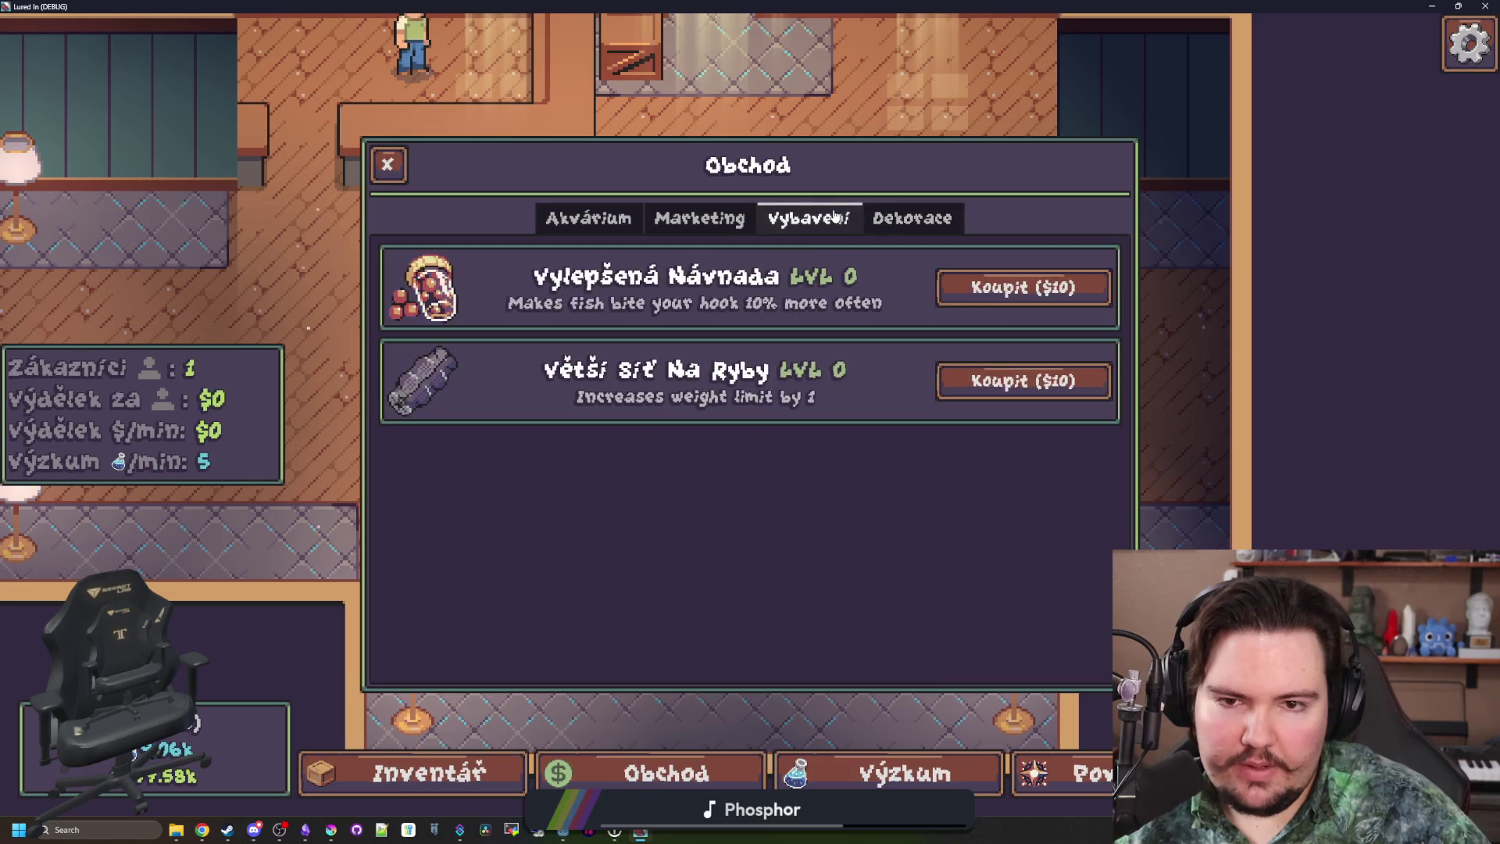
left_click(913, 217)
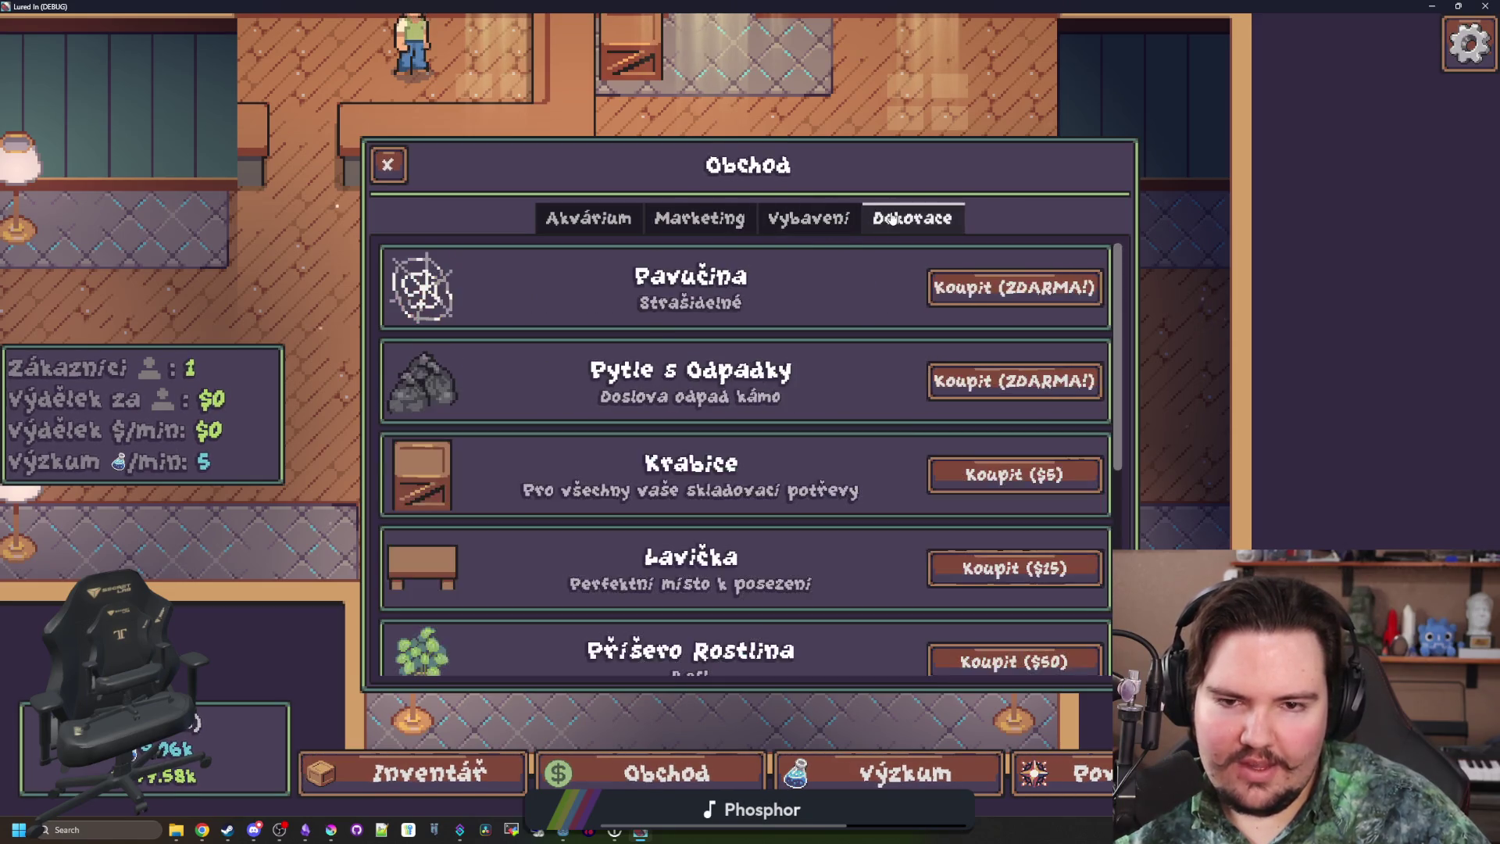
scroll(742, 424, "down", 2)
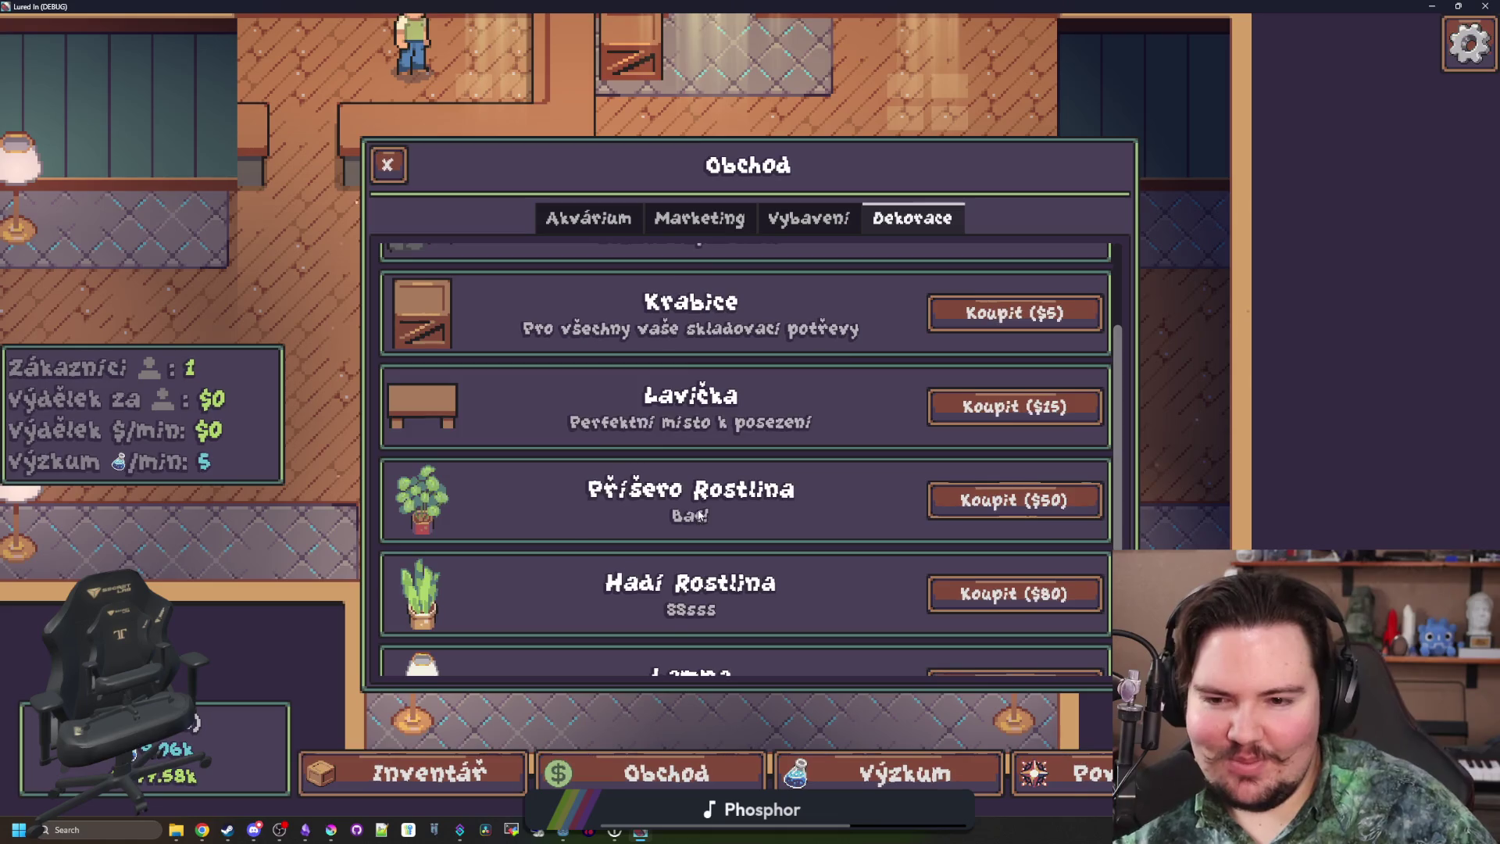
left_click(809, 220)
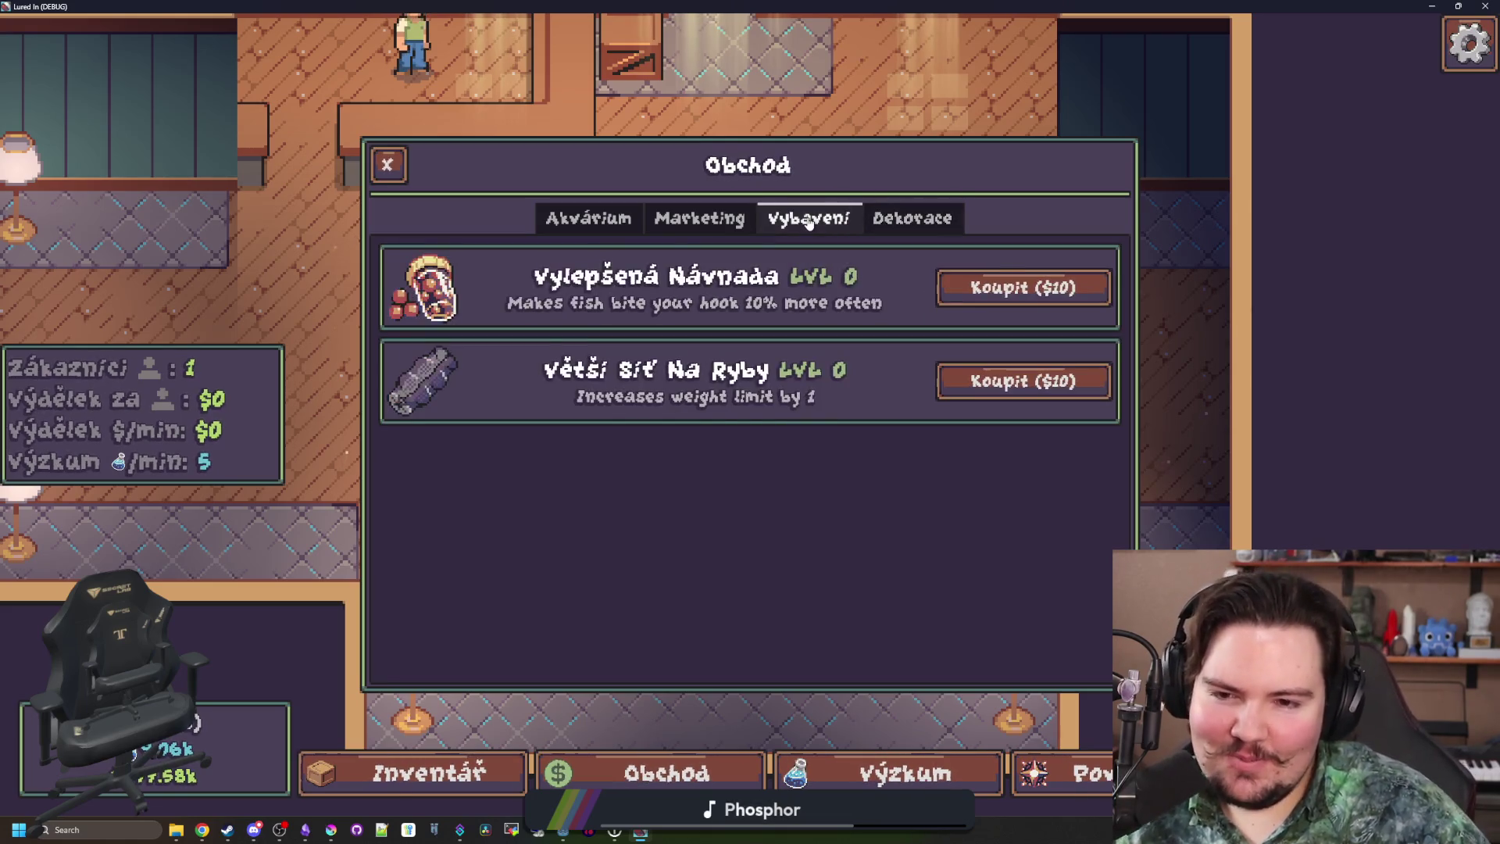
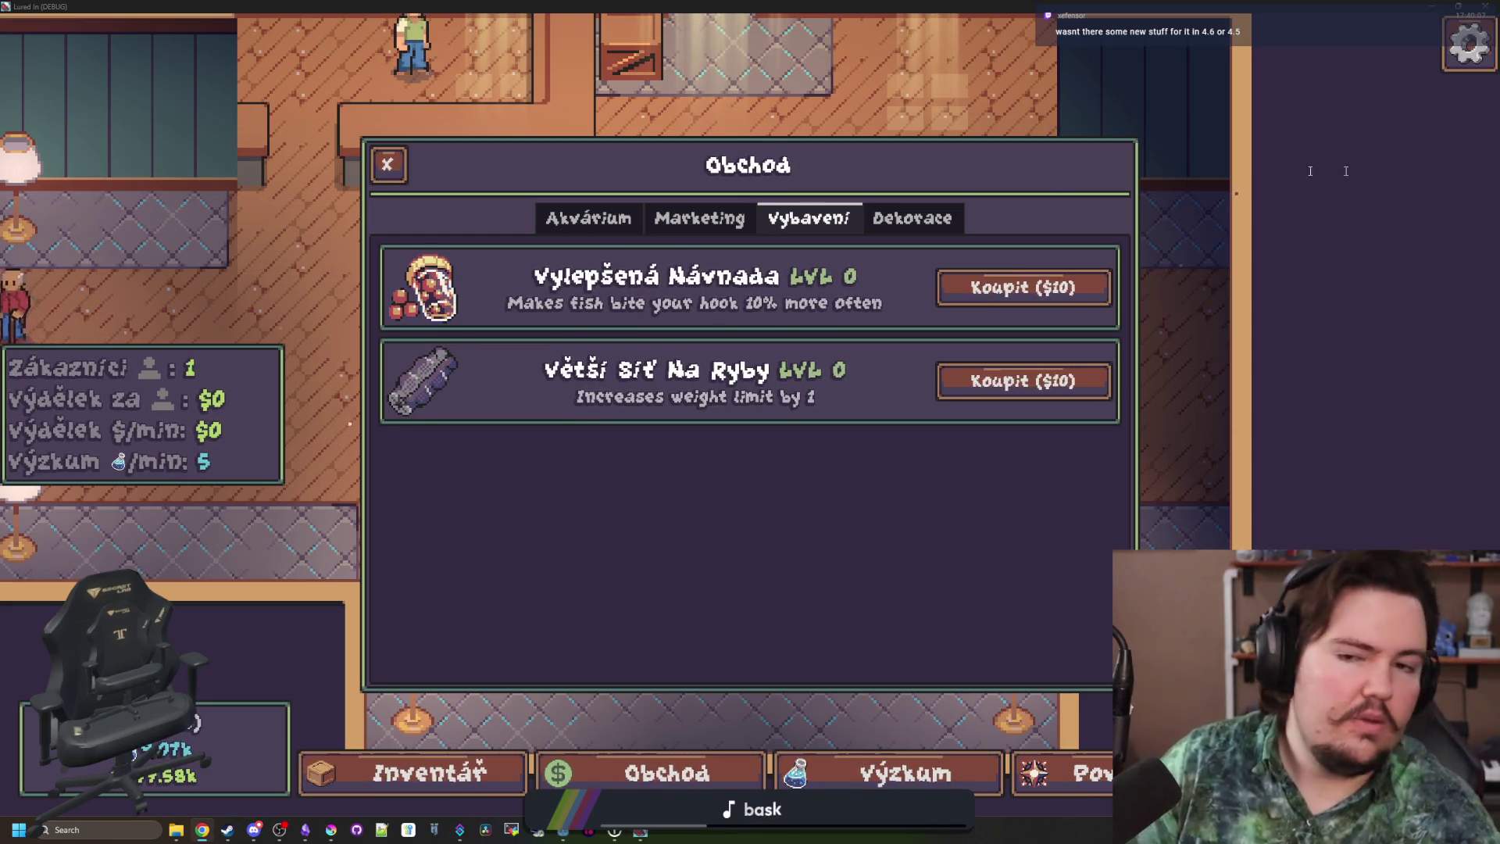
Step: In a new tab, search Google for 'godot 4.6 translations'
key("super+2")
type("godot 4.6 trans")
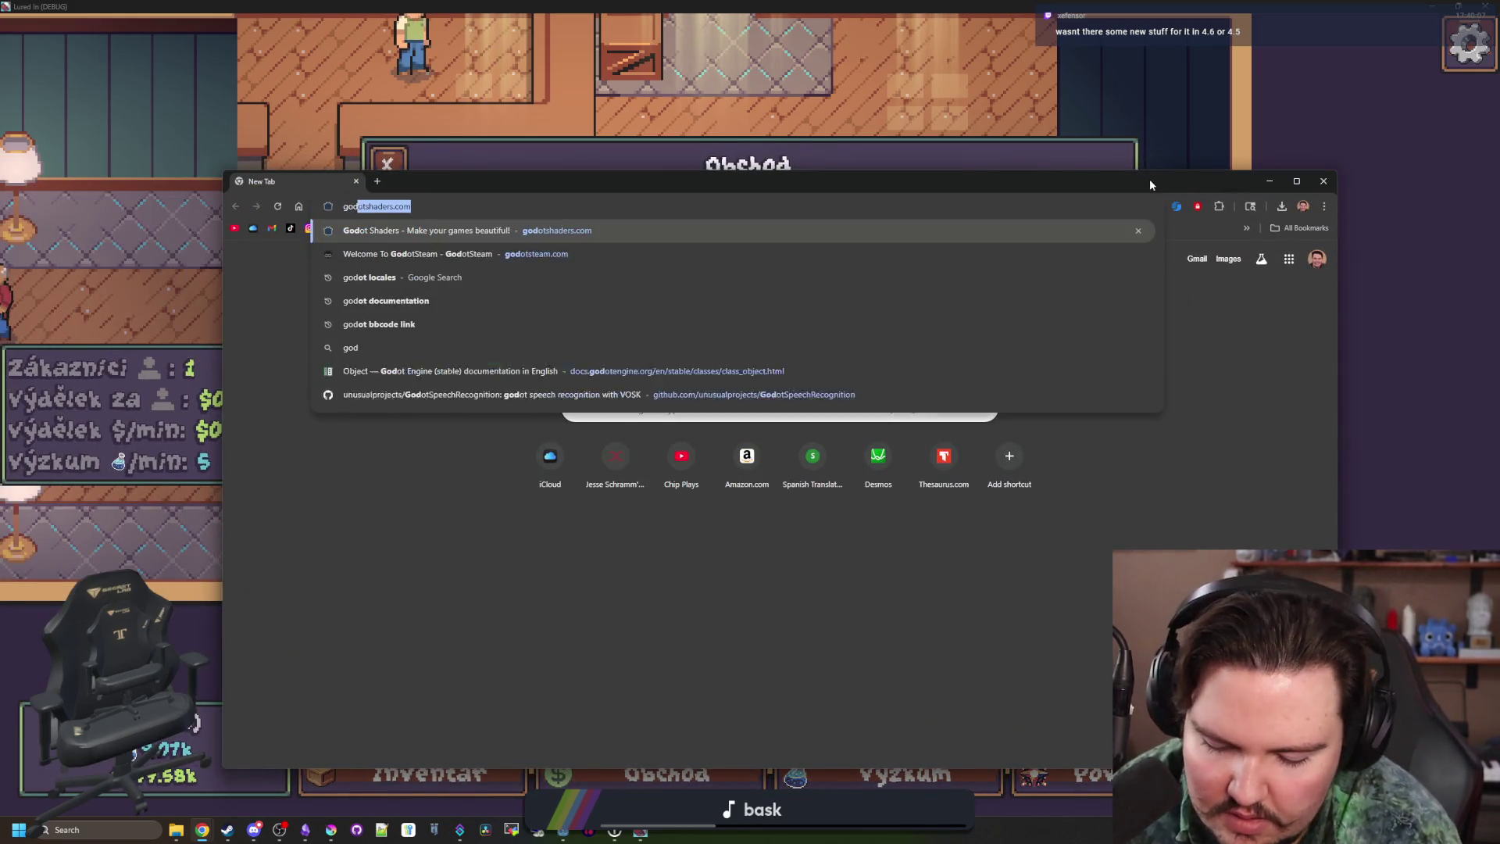
type("lations")
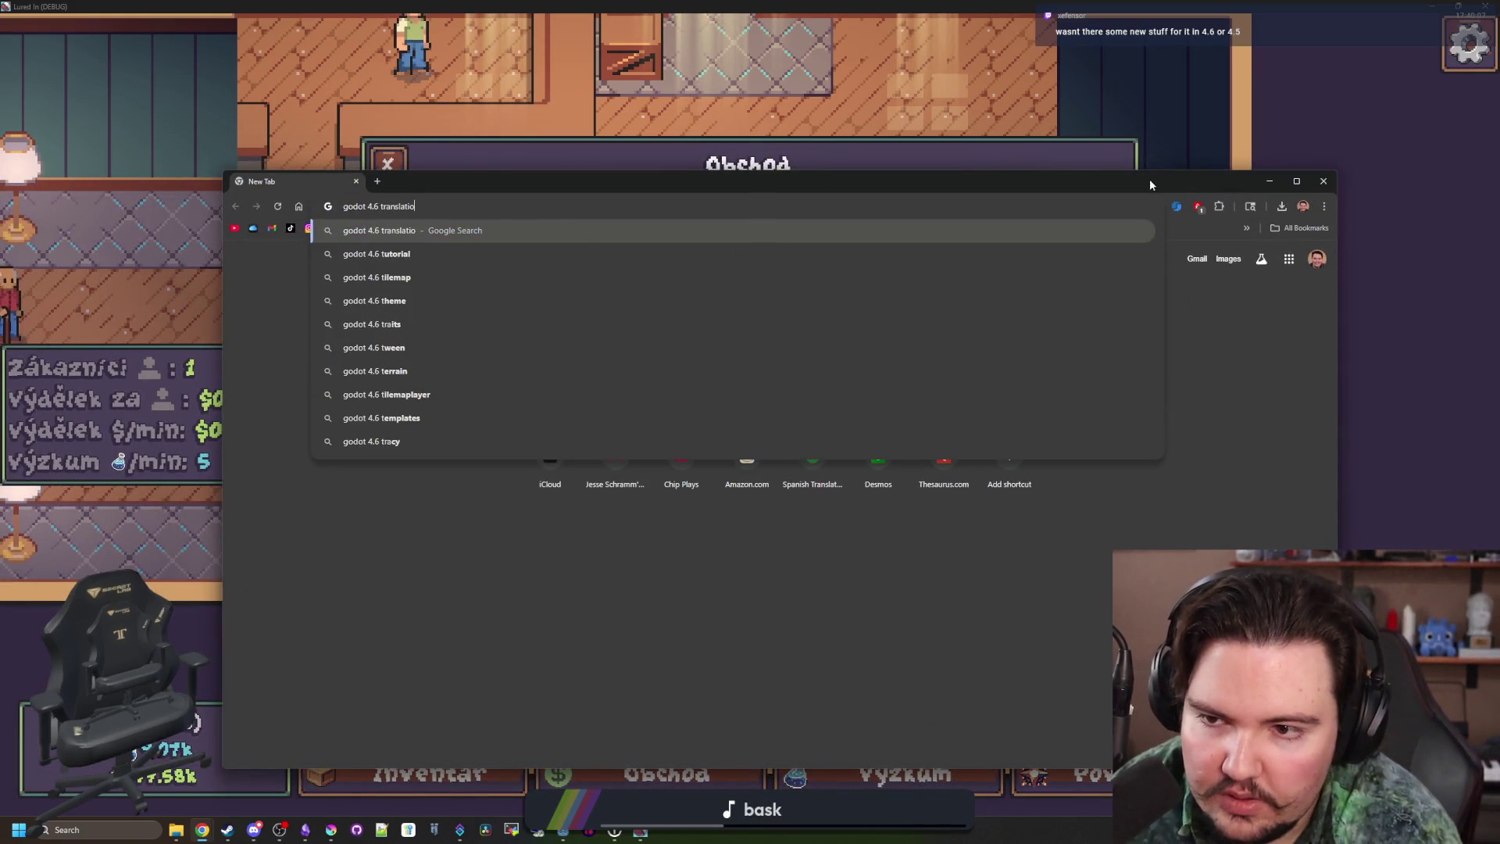
key("Return")
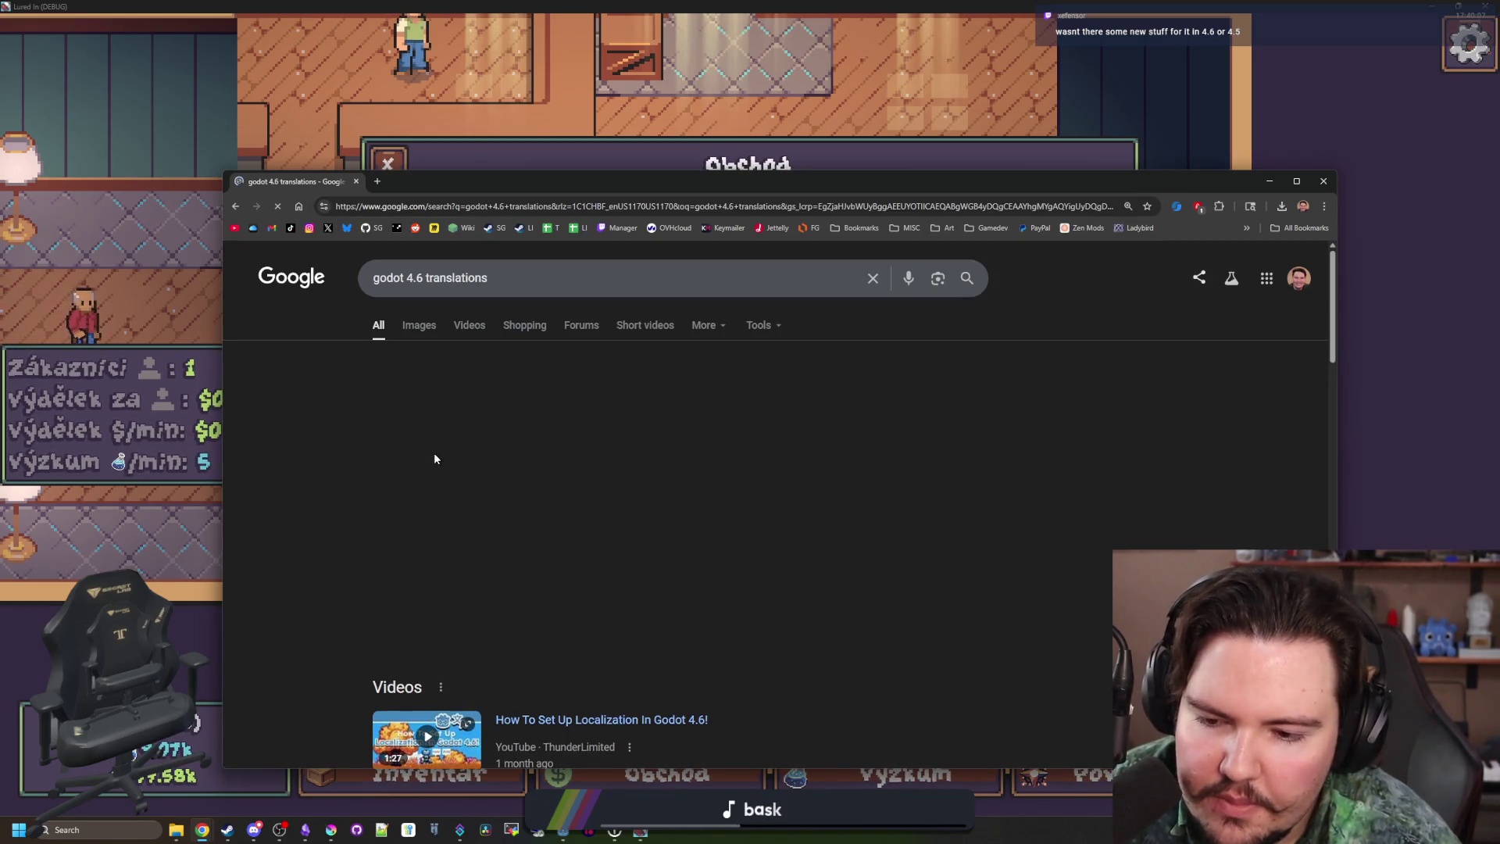
Step: Open the Importing translations and Translation class docs results, viewing the Translation class page
scroll(494, 459, "down", 9)
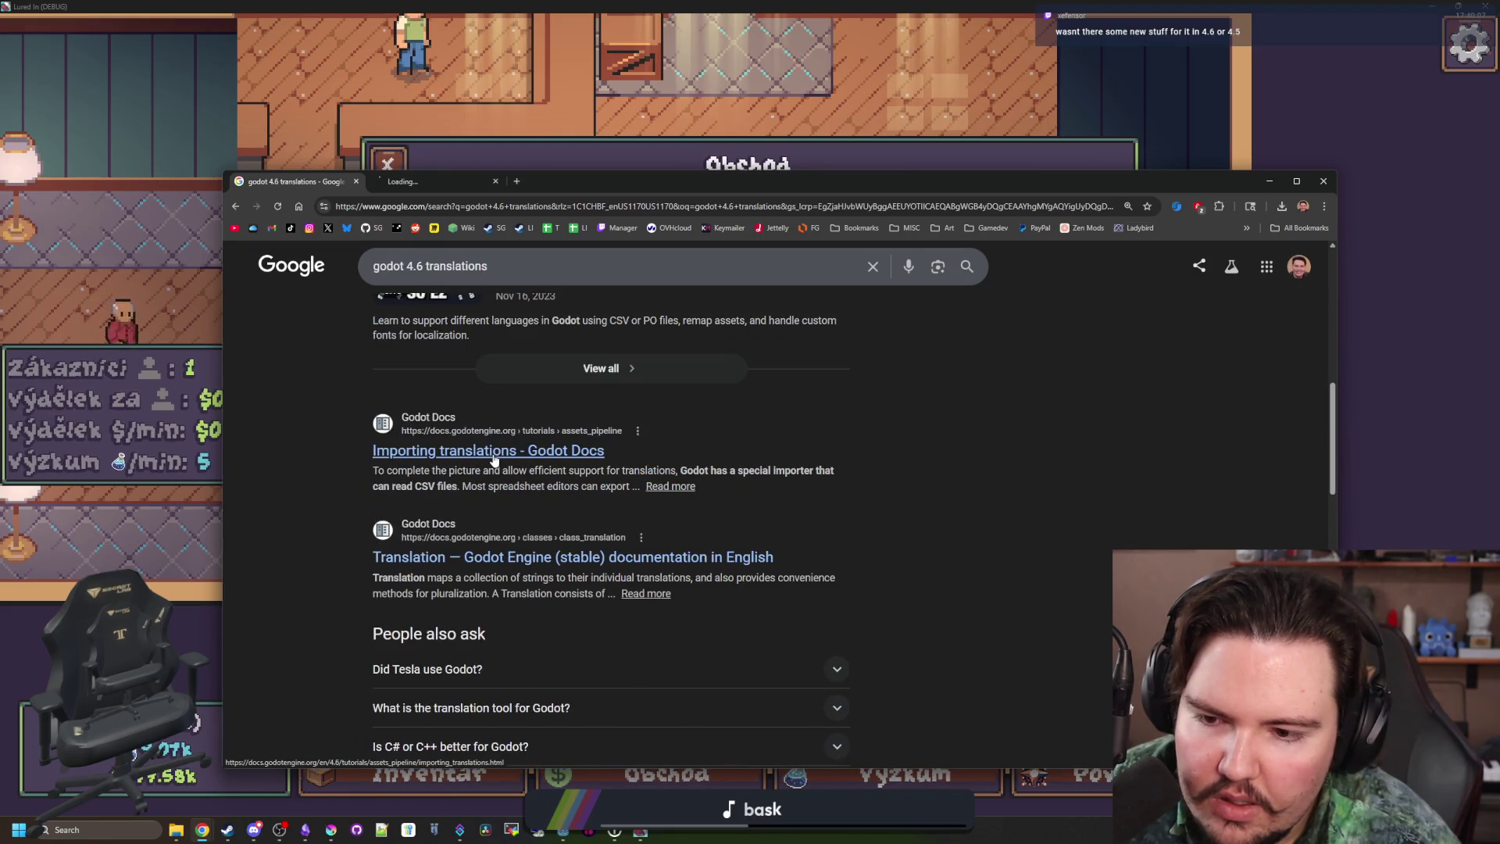
middle_click(493, 451)
middle_click(500, 557)
left_click(572, 181)
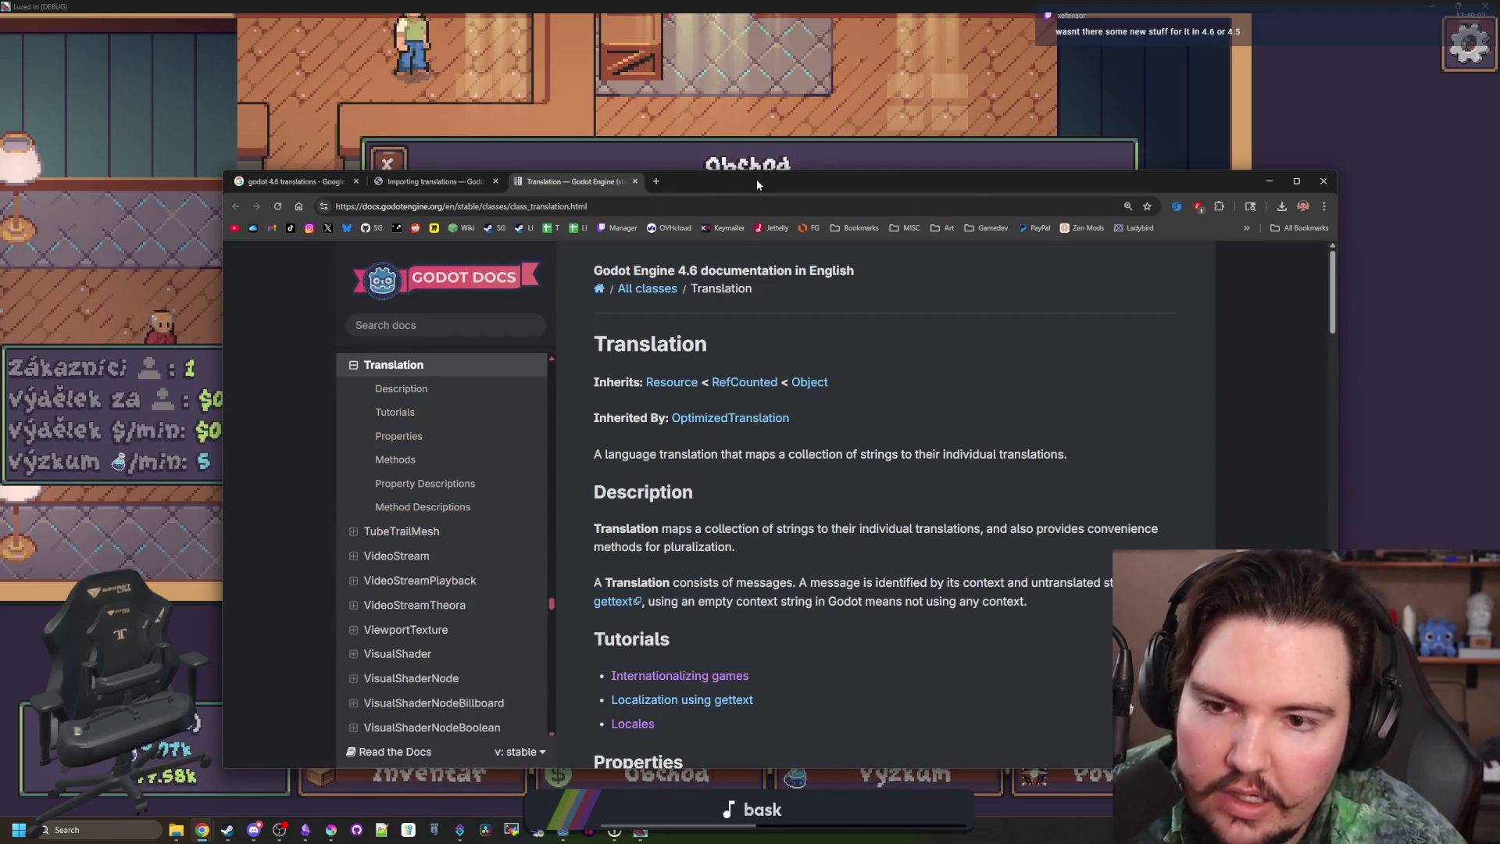
Step: Maximize Chrome and skim the Translation class reference page
double_click(756, 180)
scroll(896, 284, "down", 3)
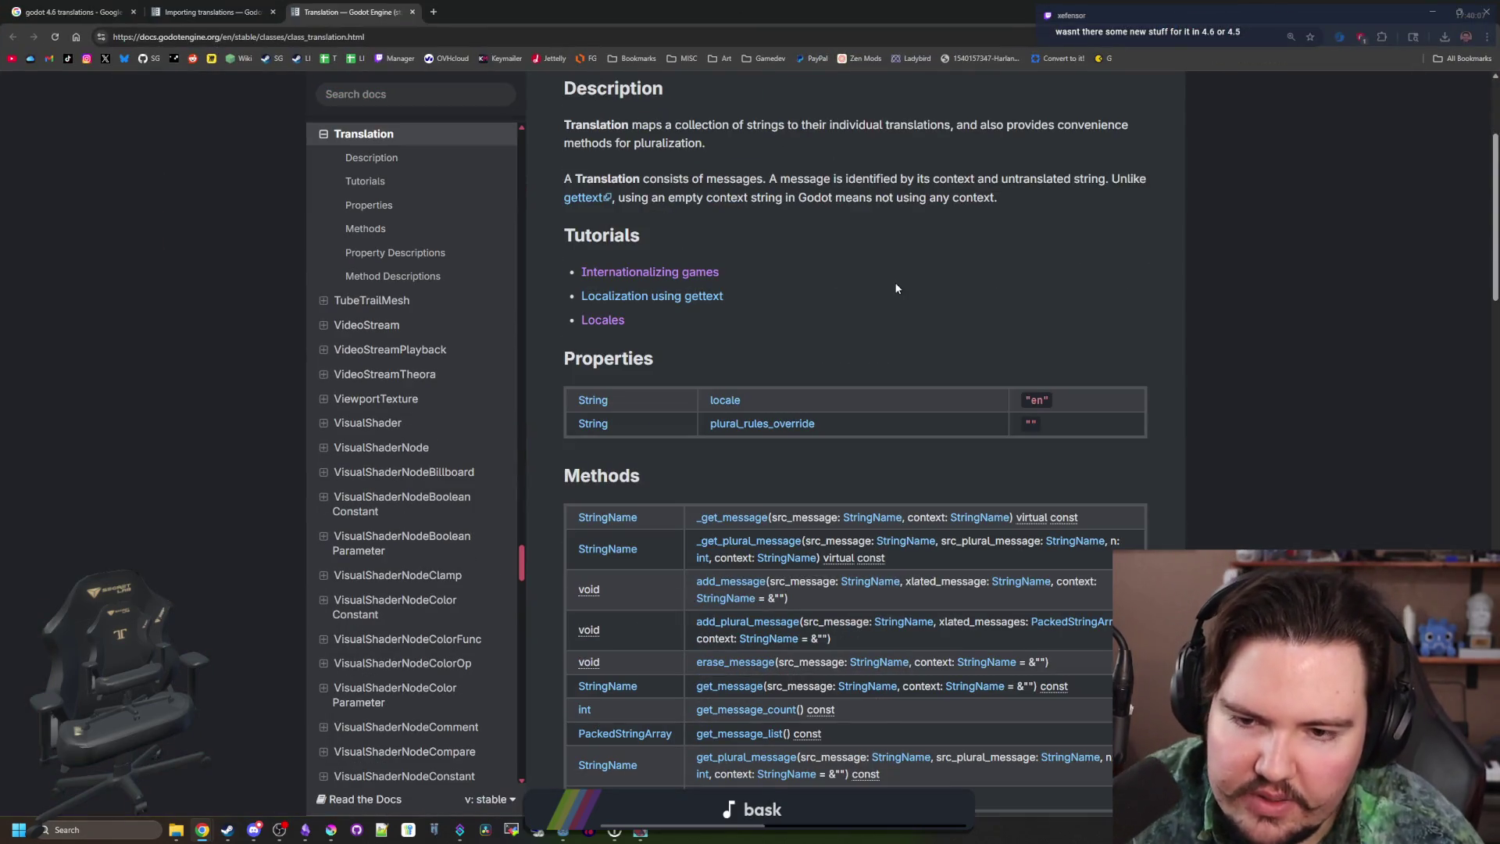
scroll(896, 289, "down", 6)
scroll(742, 359, "up", 2)
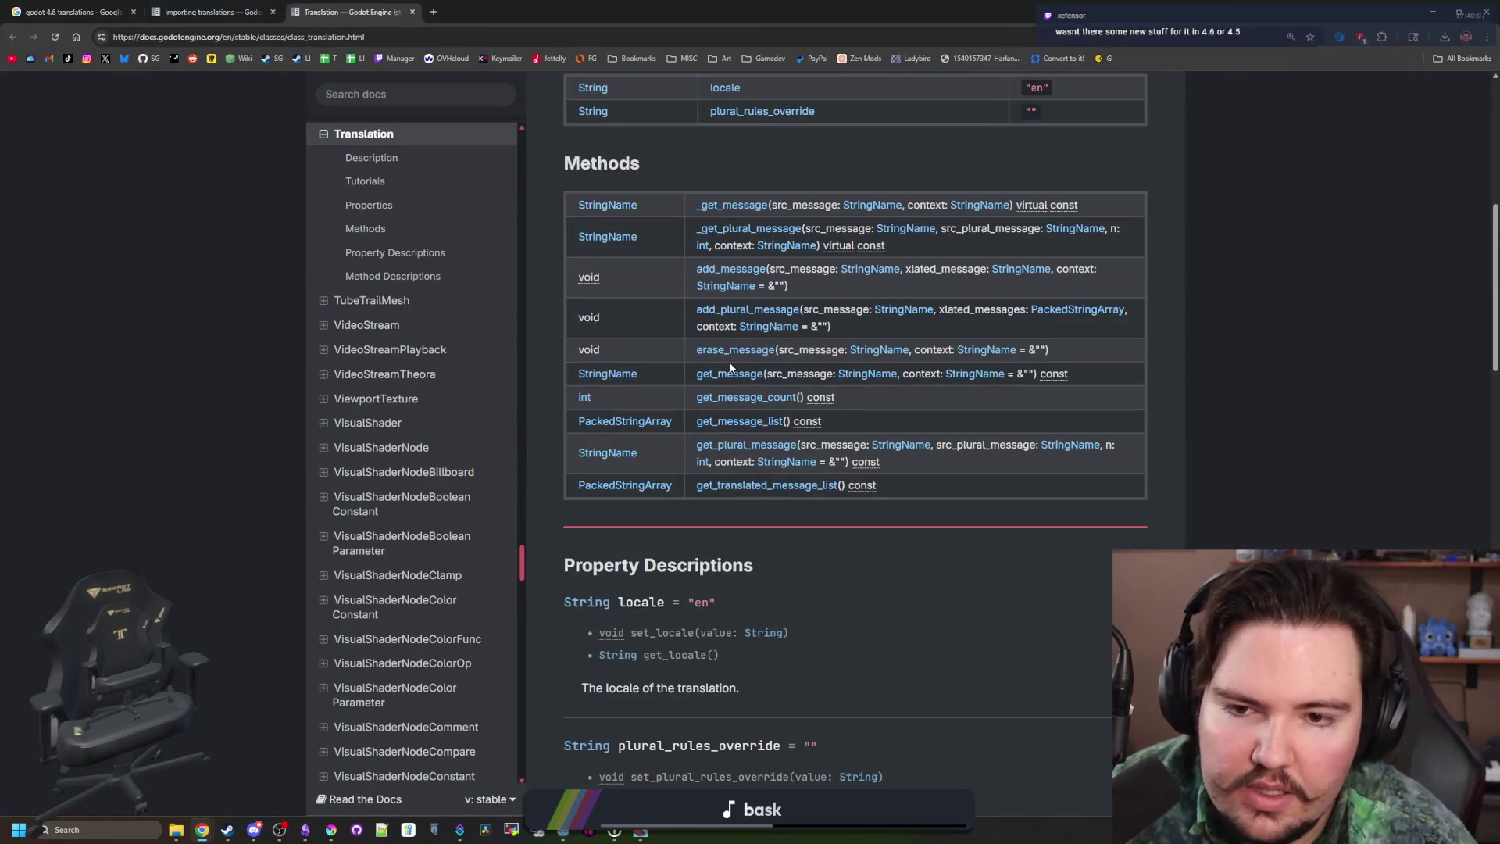
scroll(731, 367, "down", 20)
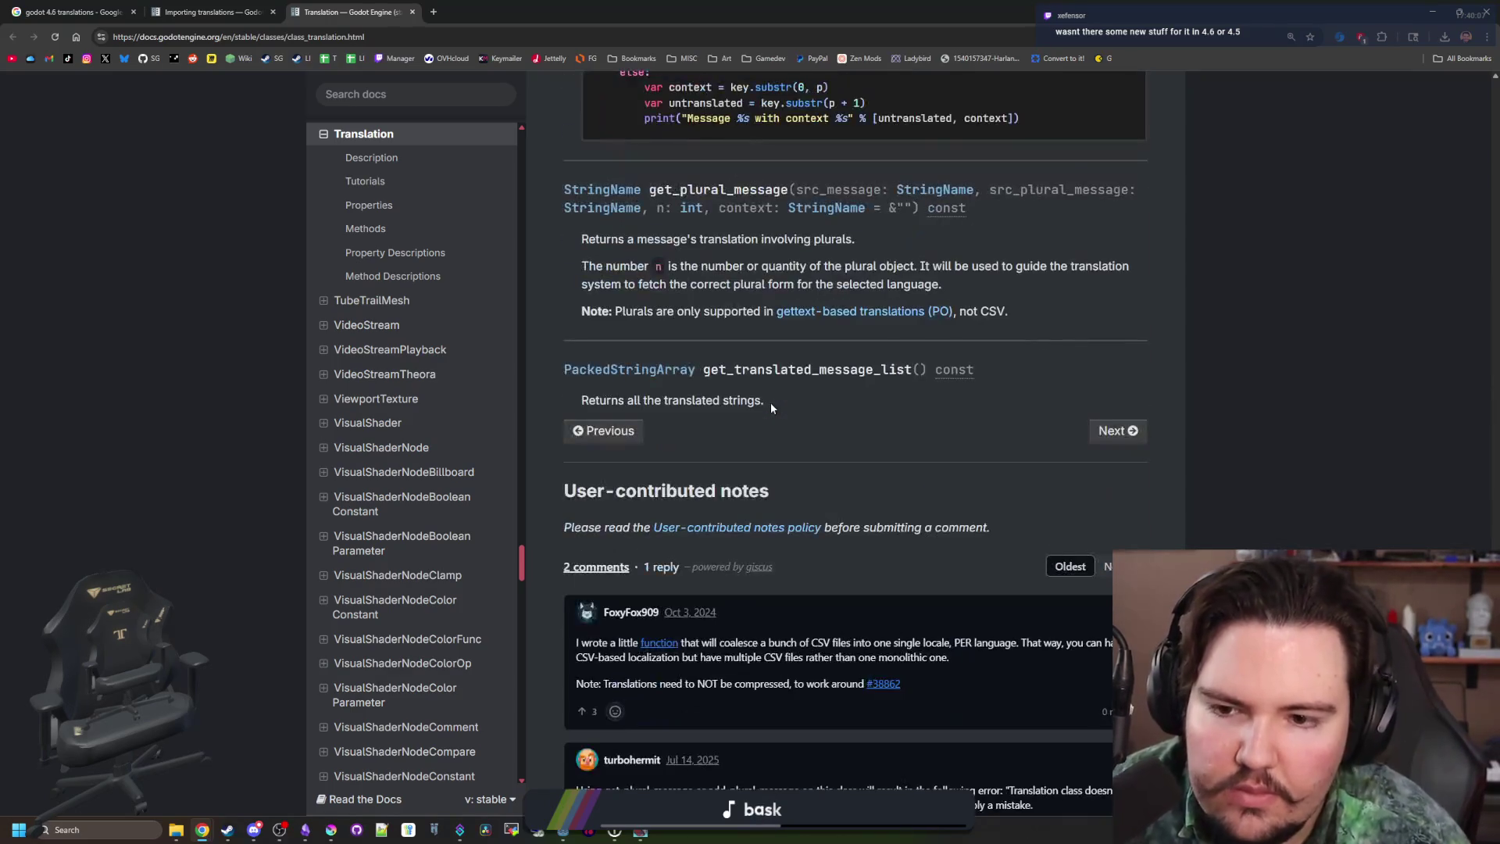
scroll(771, 401, "up", 5)
scroll(737, 454, "up", 18)
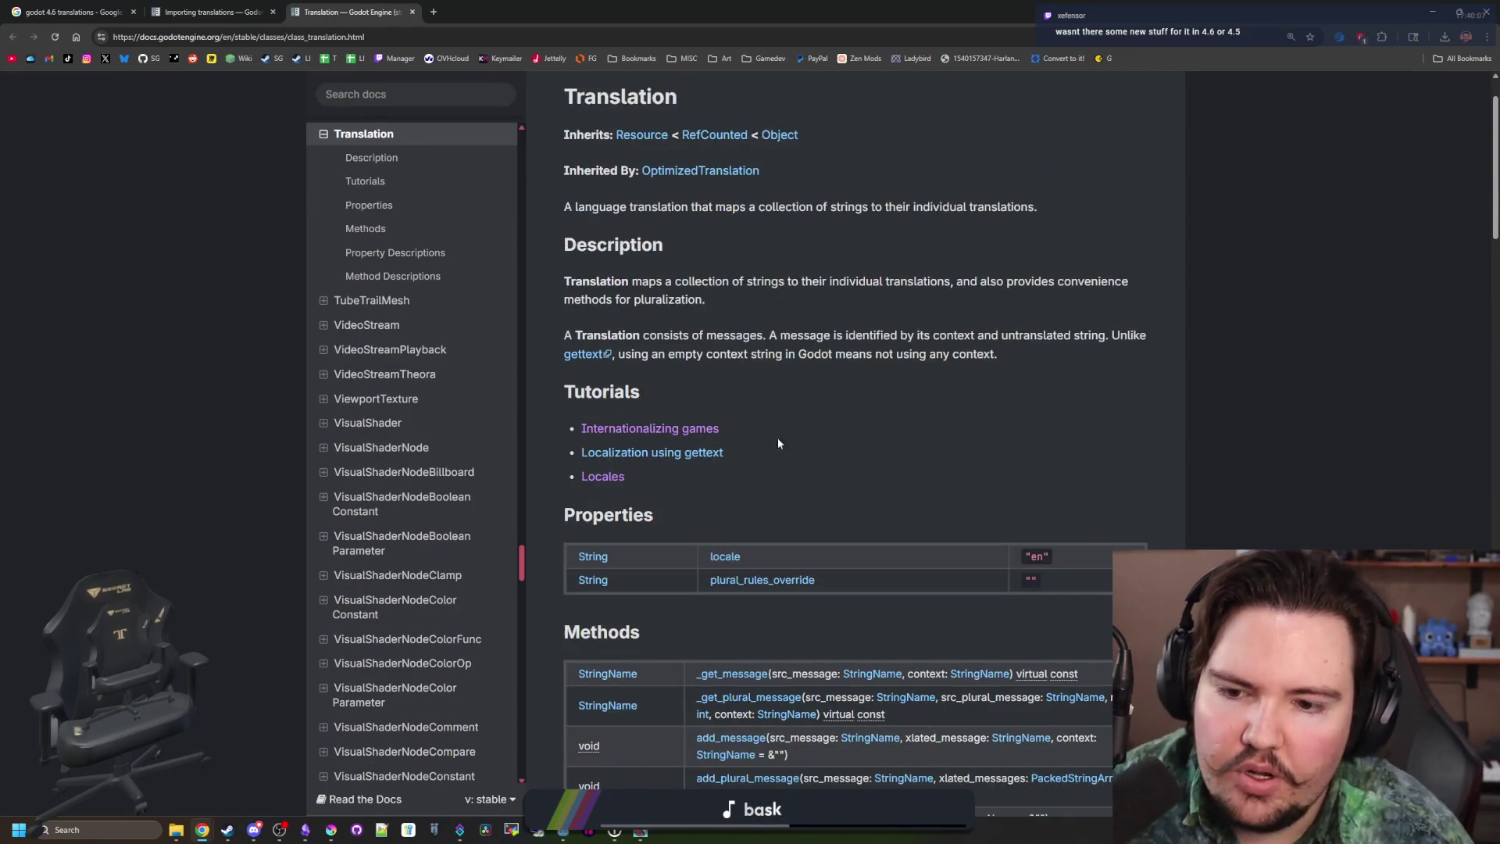
scroll(776, 437, "up", 1)
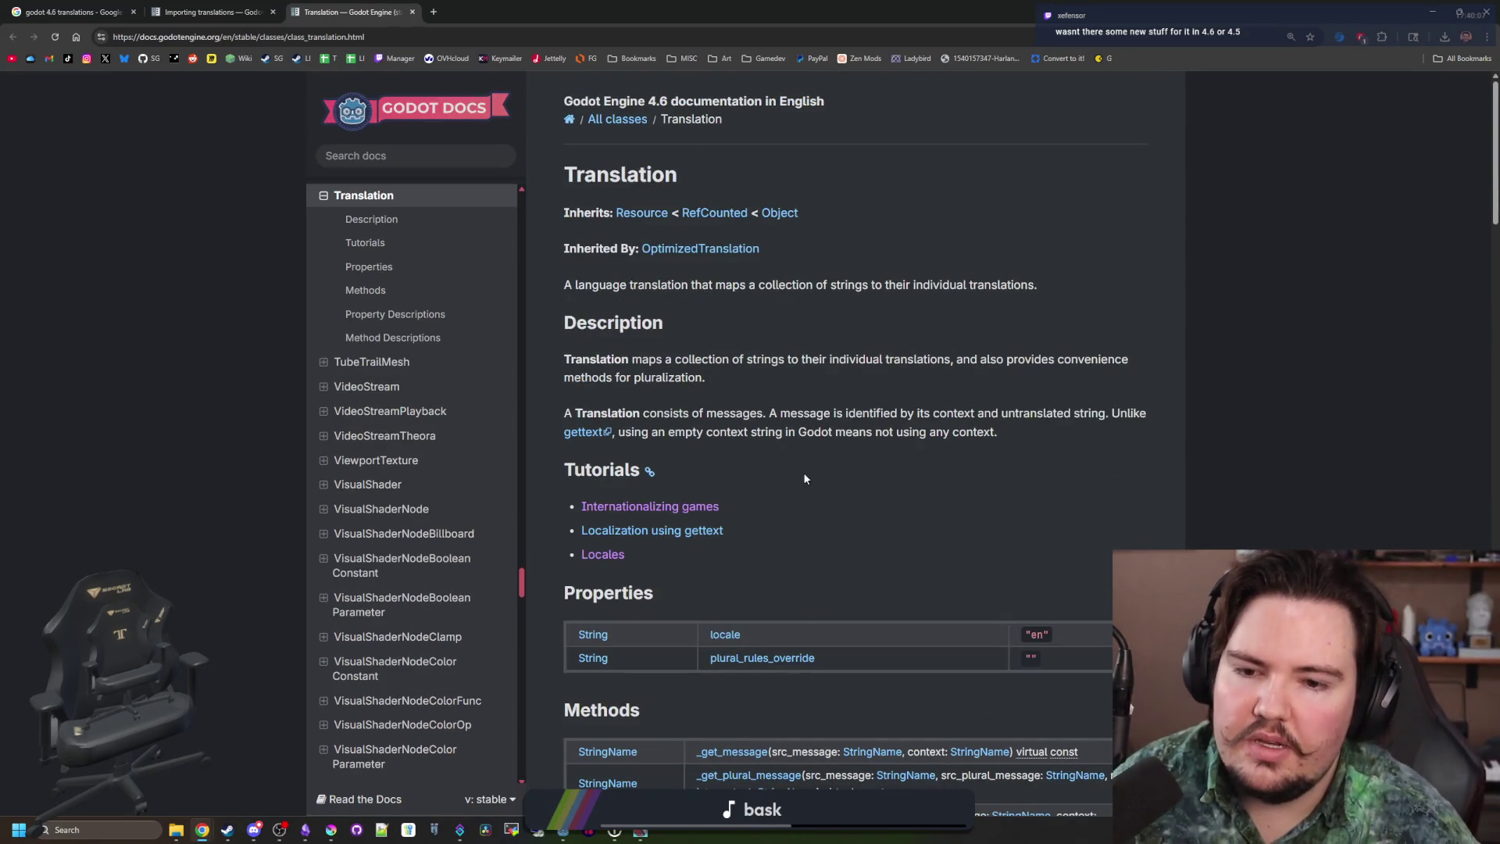
Step: Open the Internationalizing games, Localization using gettext and Locale codes tutorials in background tabs
middle_click(649, 507)
middle_click(687, 531)
middle_click(623, 554)
scroll(625, 534, "down", 1)
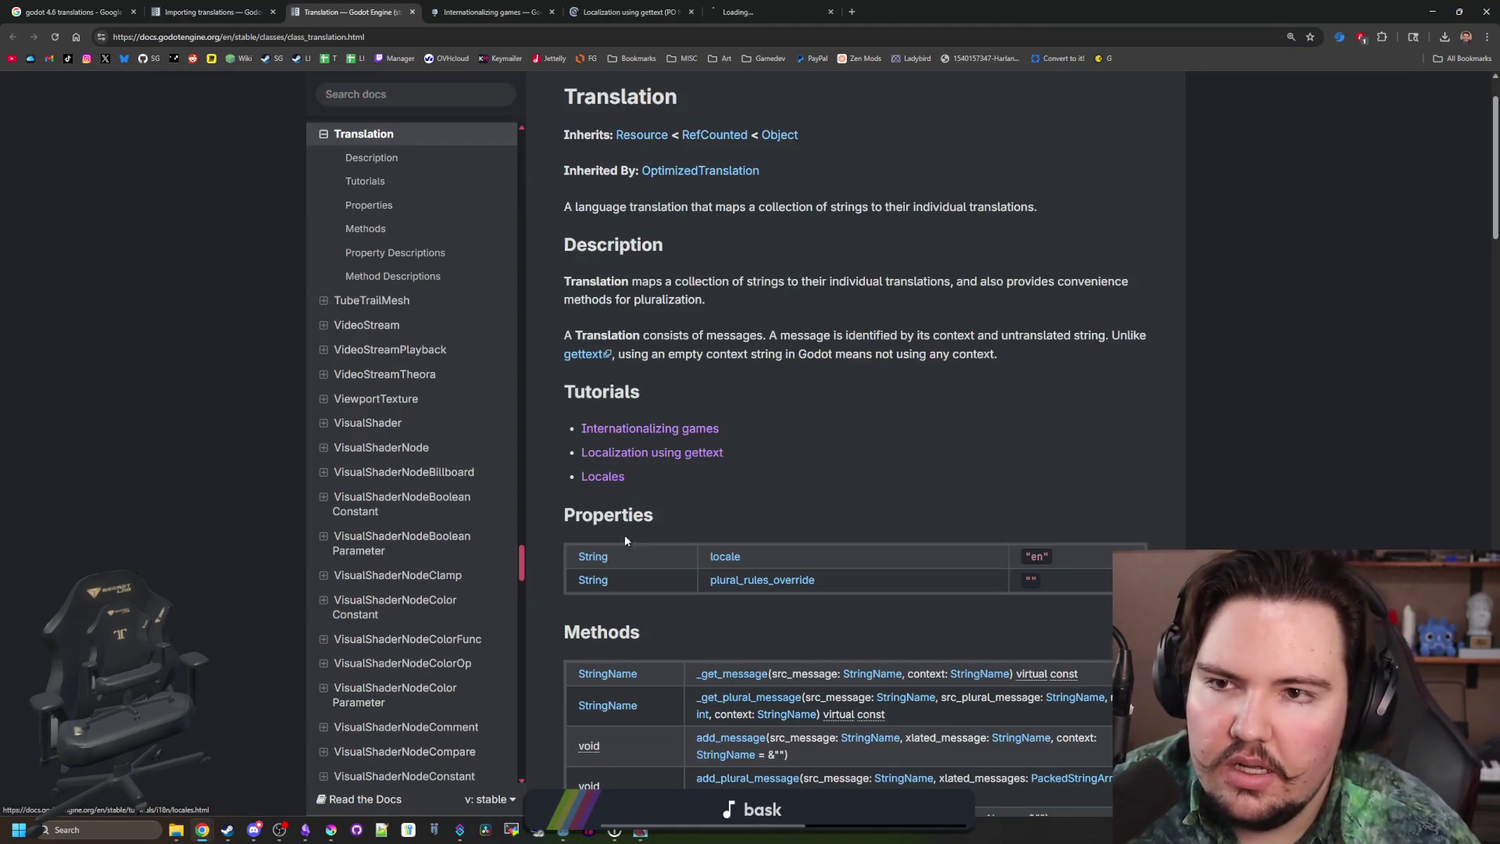
Step: Switch to the Internationalizing games tutorial and skim its opening sections
left_click(493, 12)
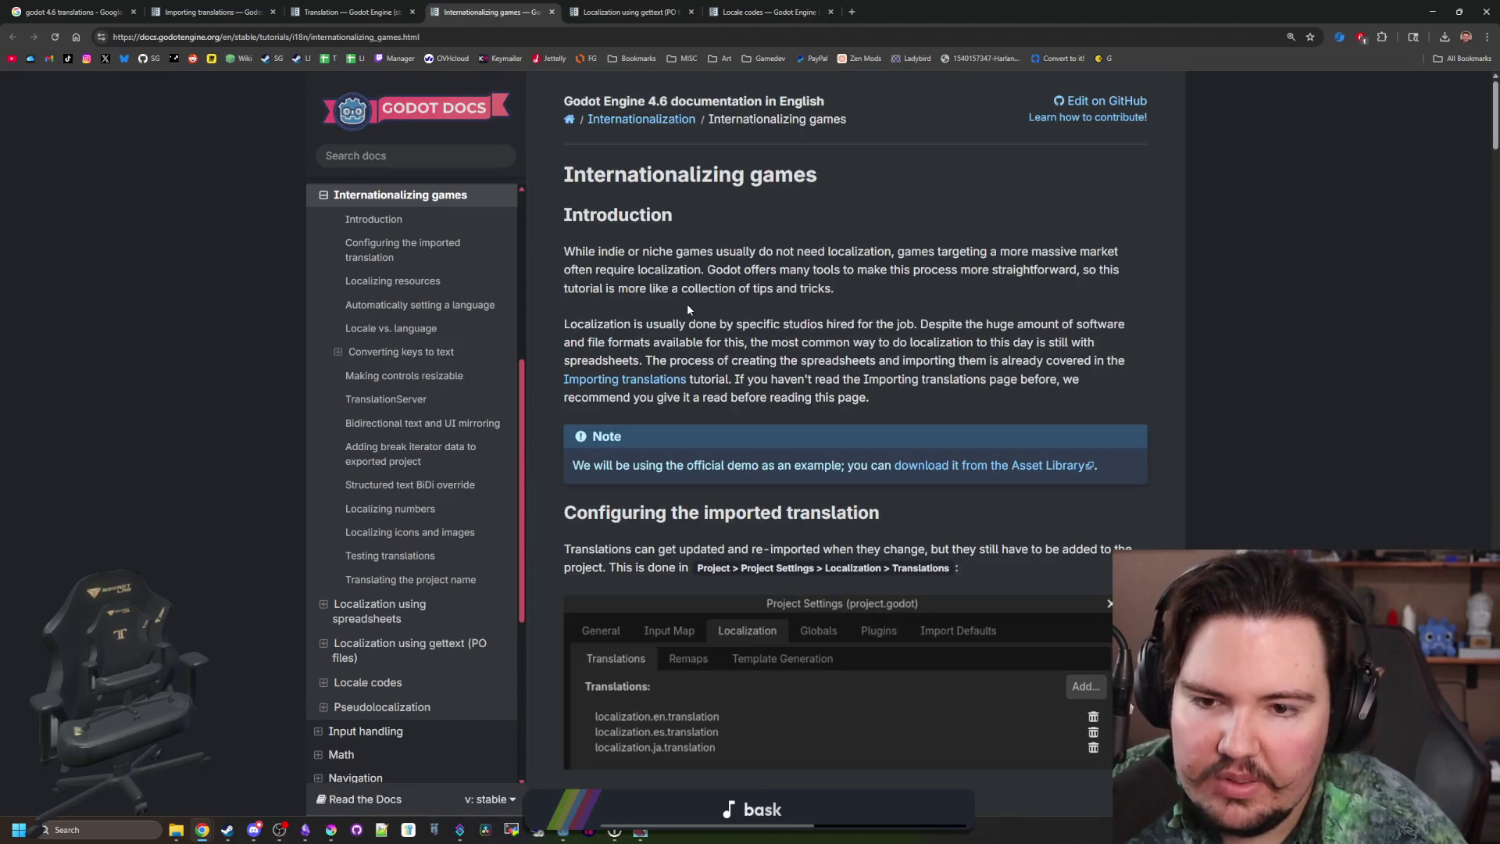
scroll(687, 304, "down", 10)
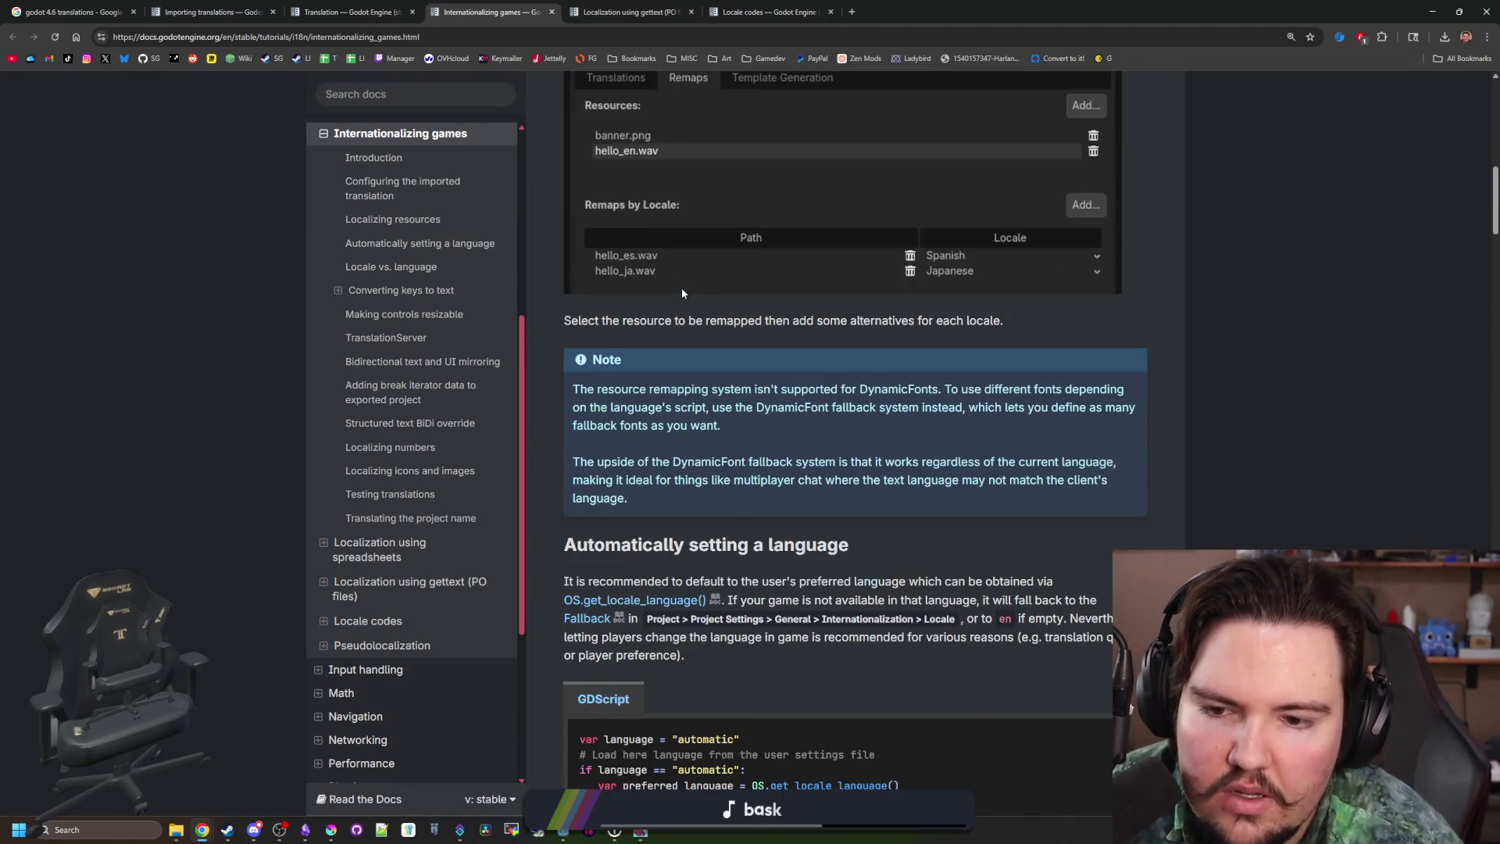
scroll(681, 293, "down", 3)
scroll(720, 273, "down", 9)
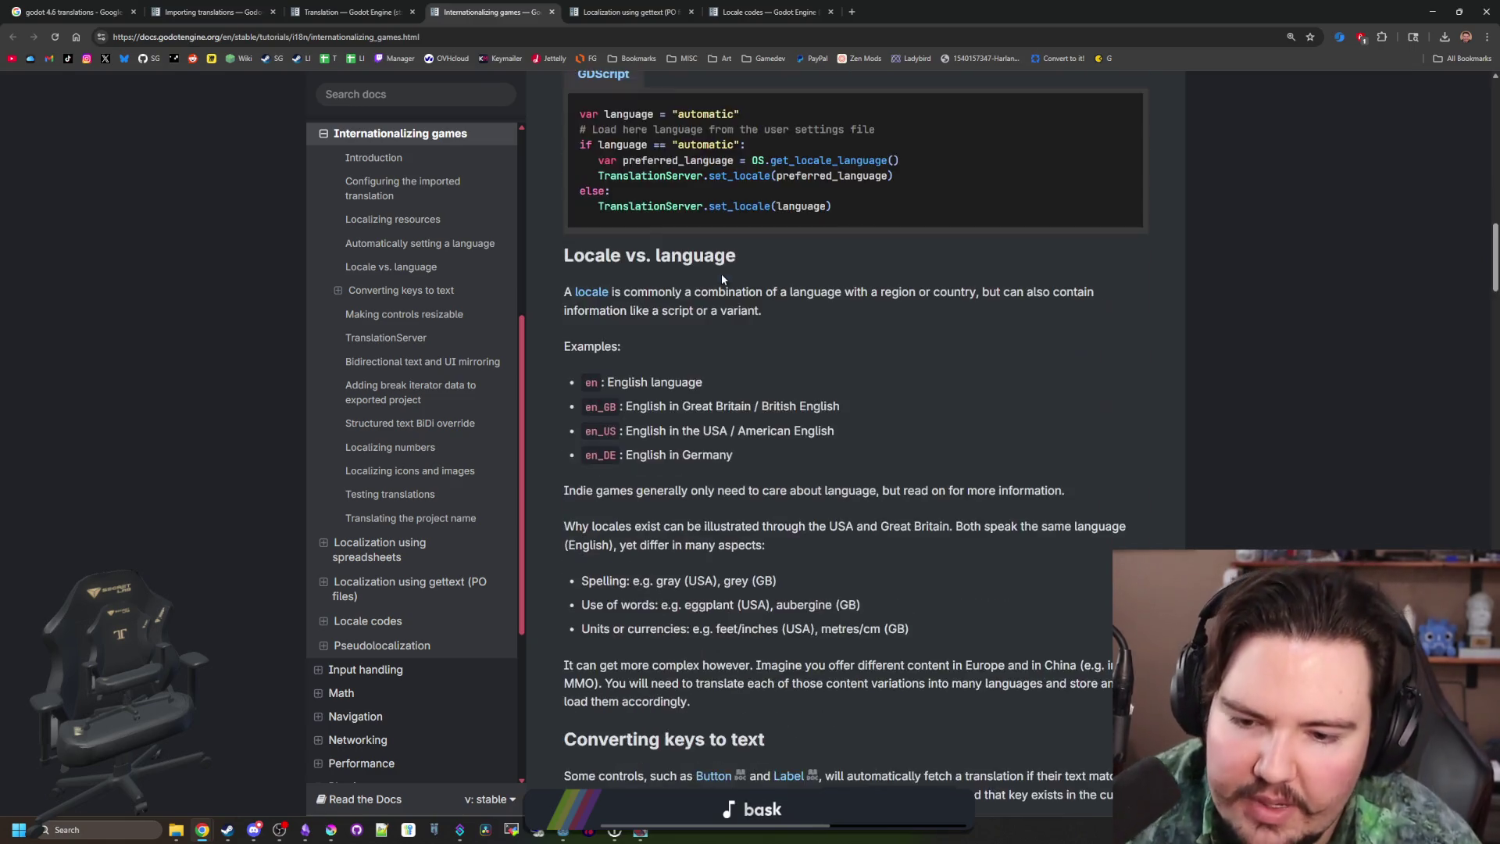
scroll(695, 368, "up", 4)
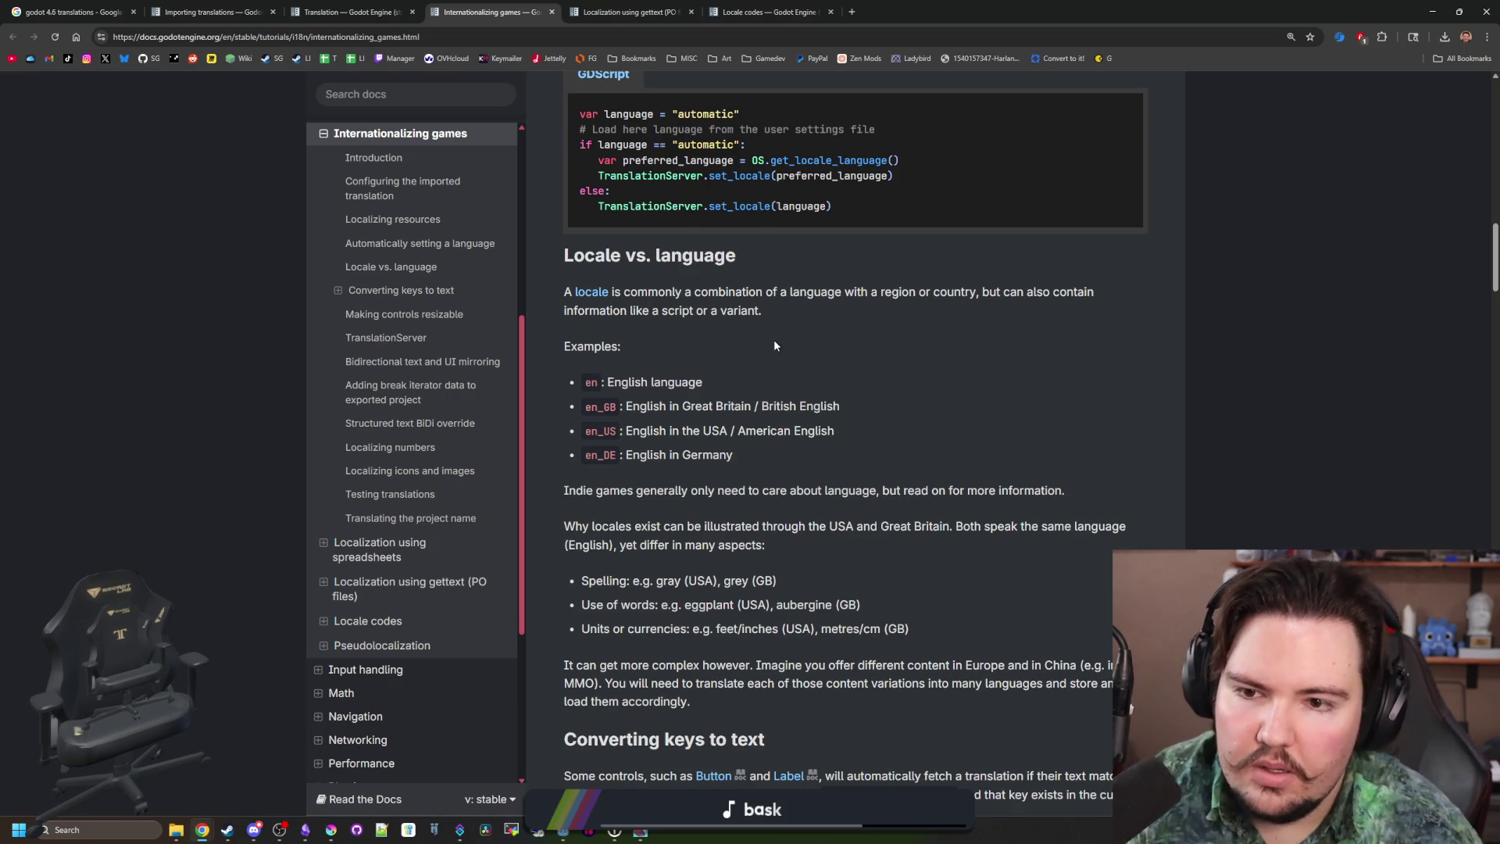
scroll(774, 339, "down", 6)
scroll(766, 358, "down", 2)
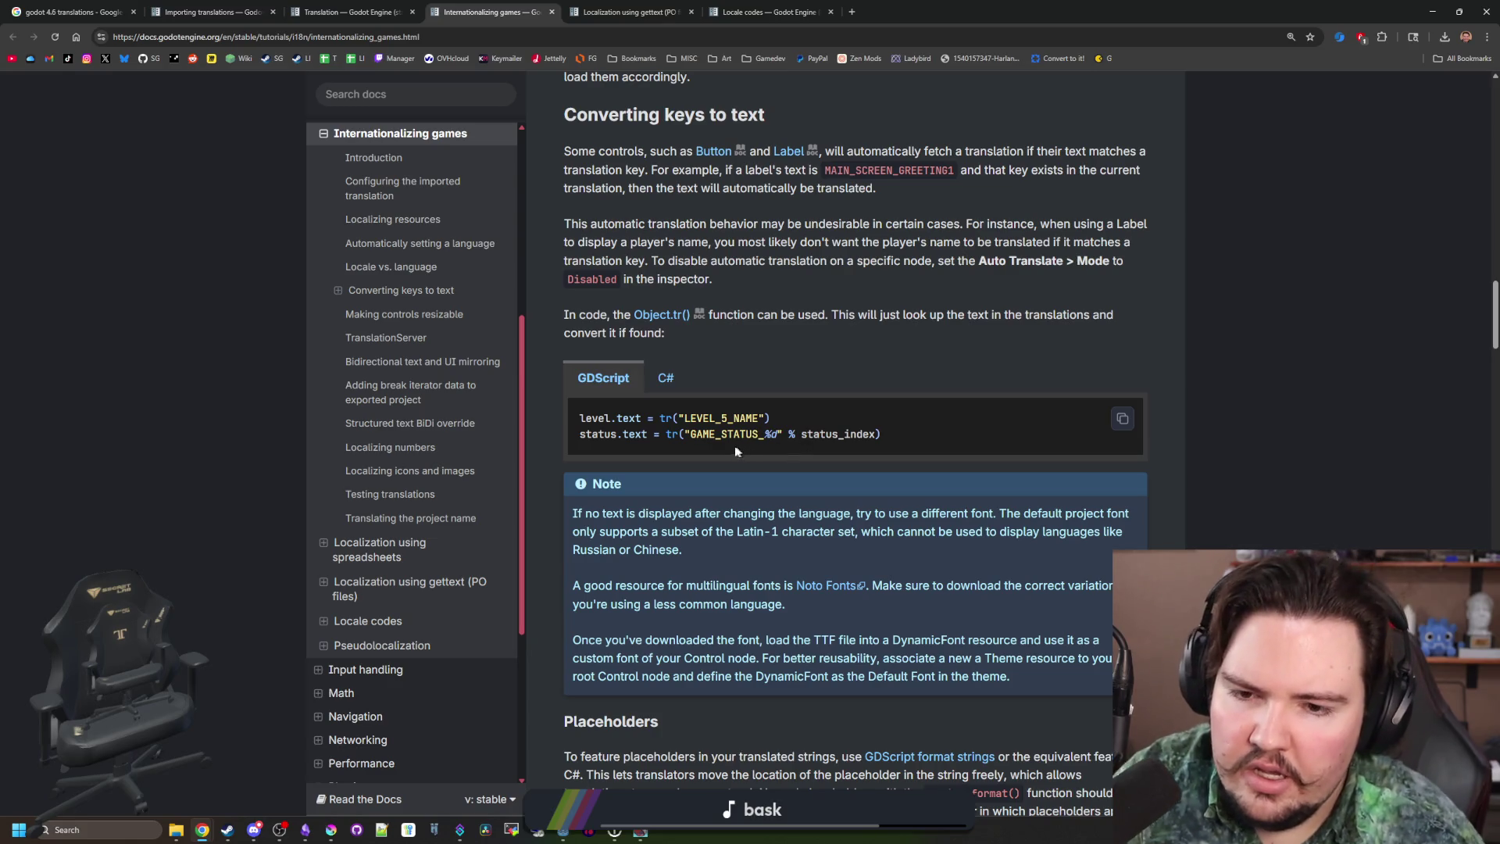
scroll(735, 428, "down", 7)
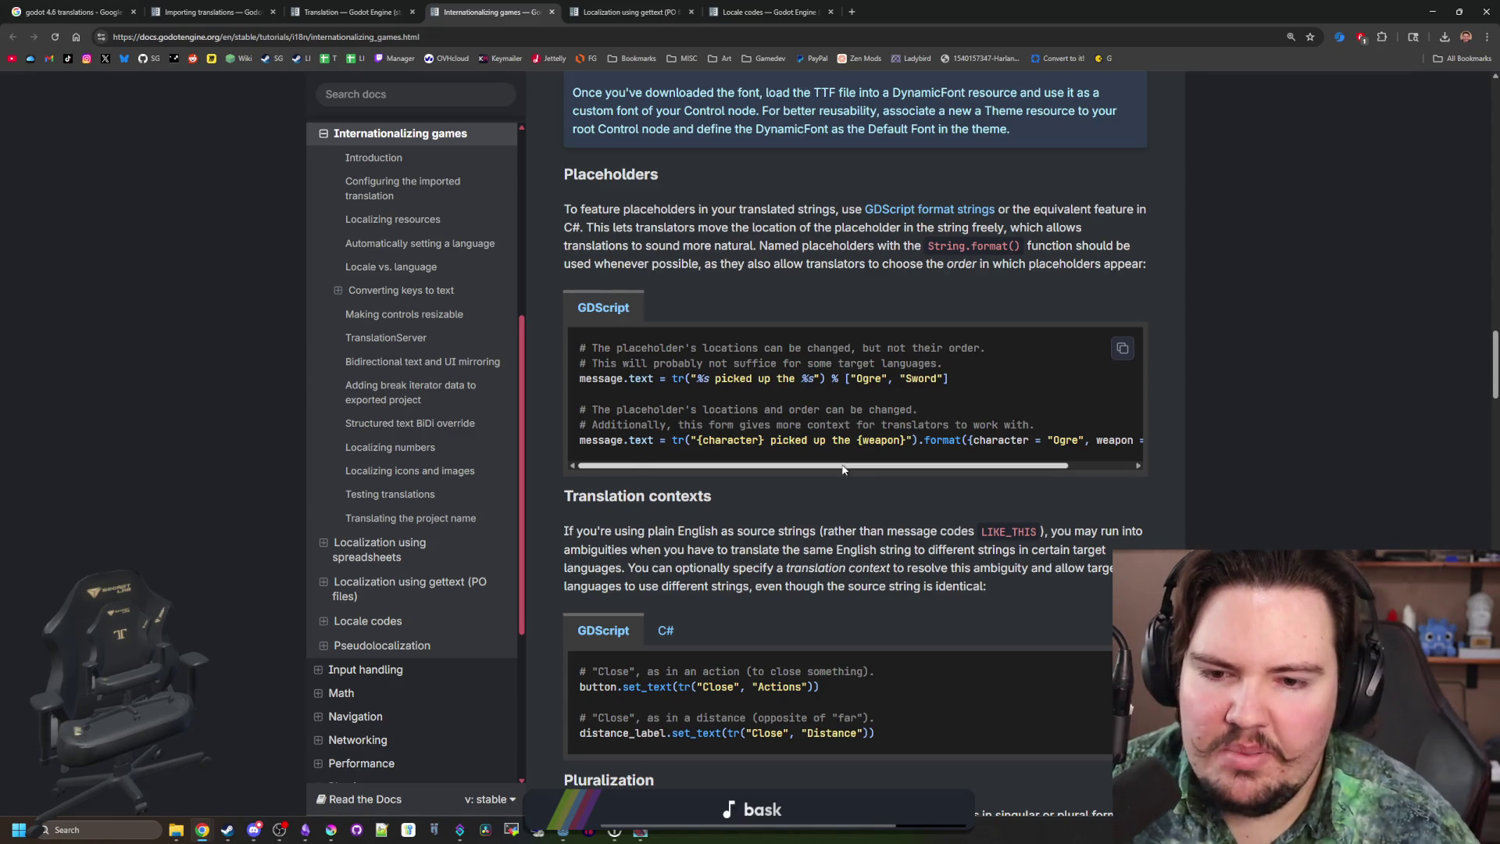
left_click_drag(1008, 465, 1072, 456)
scroll(847, 471, "left", 2)
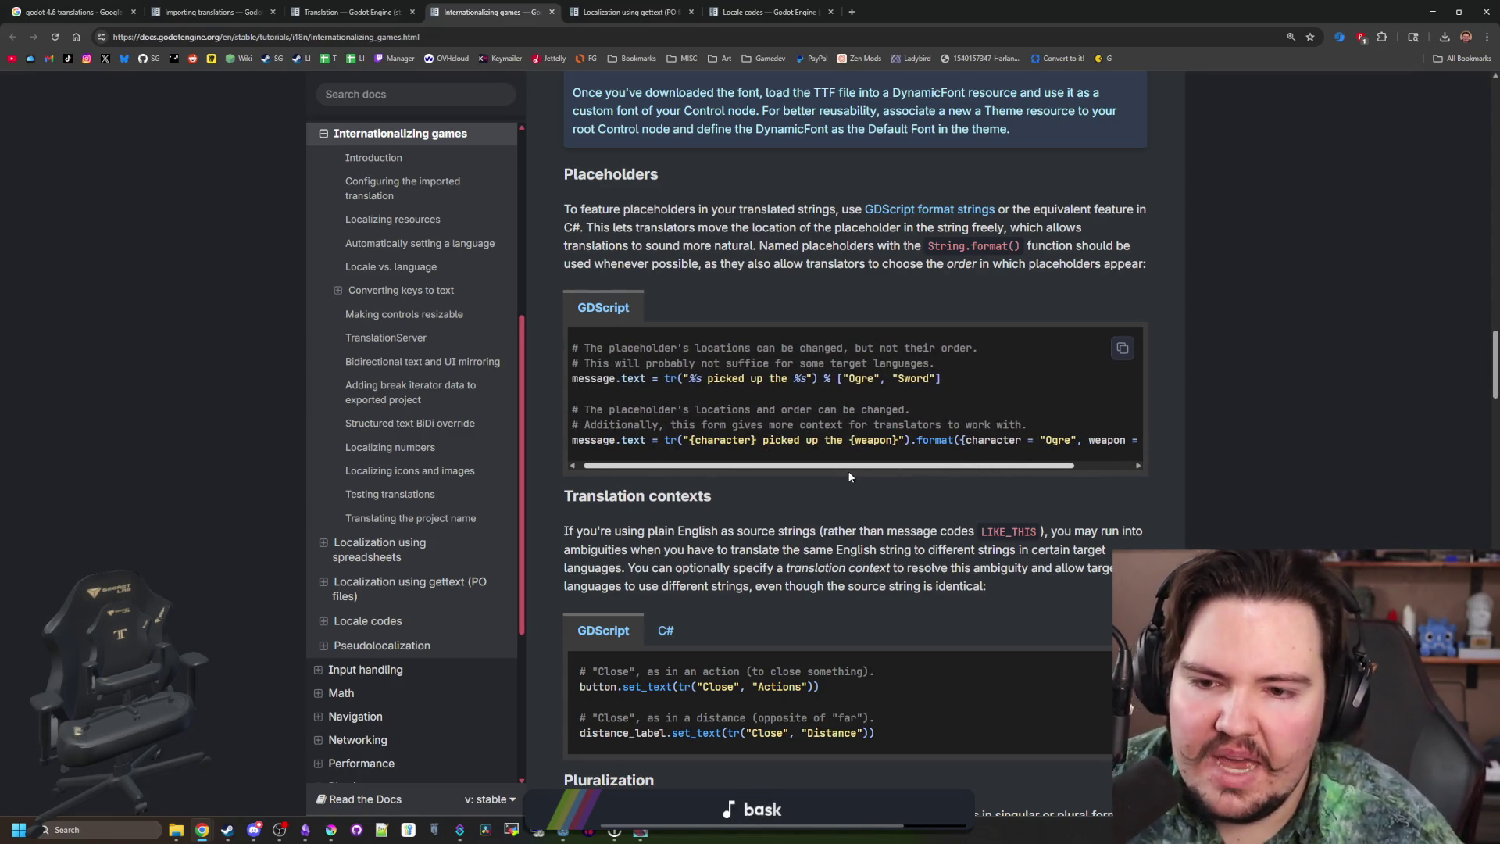
Step: Highlight the placeholder example and the message.text = tr( code sample while reading
mouse_move(690, 440)
left_mouse_down()
mouse_move(1212, 456)
mouse_move(635, 443)
mouse_move(758, 443)
left_mouse_up()
left_click(758, 444)
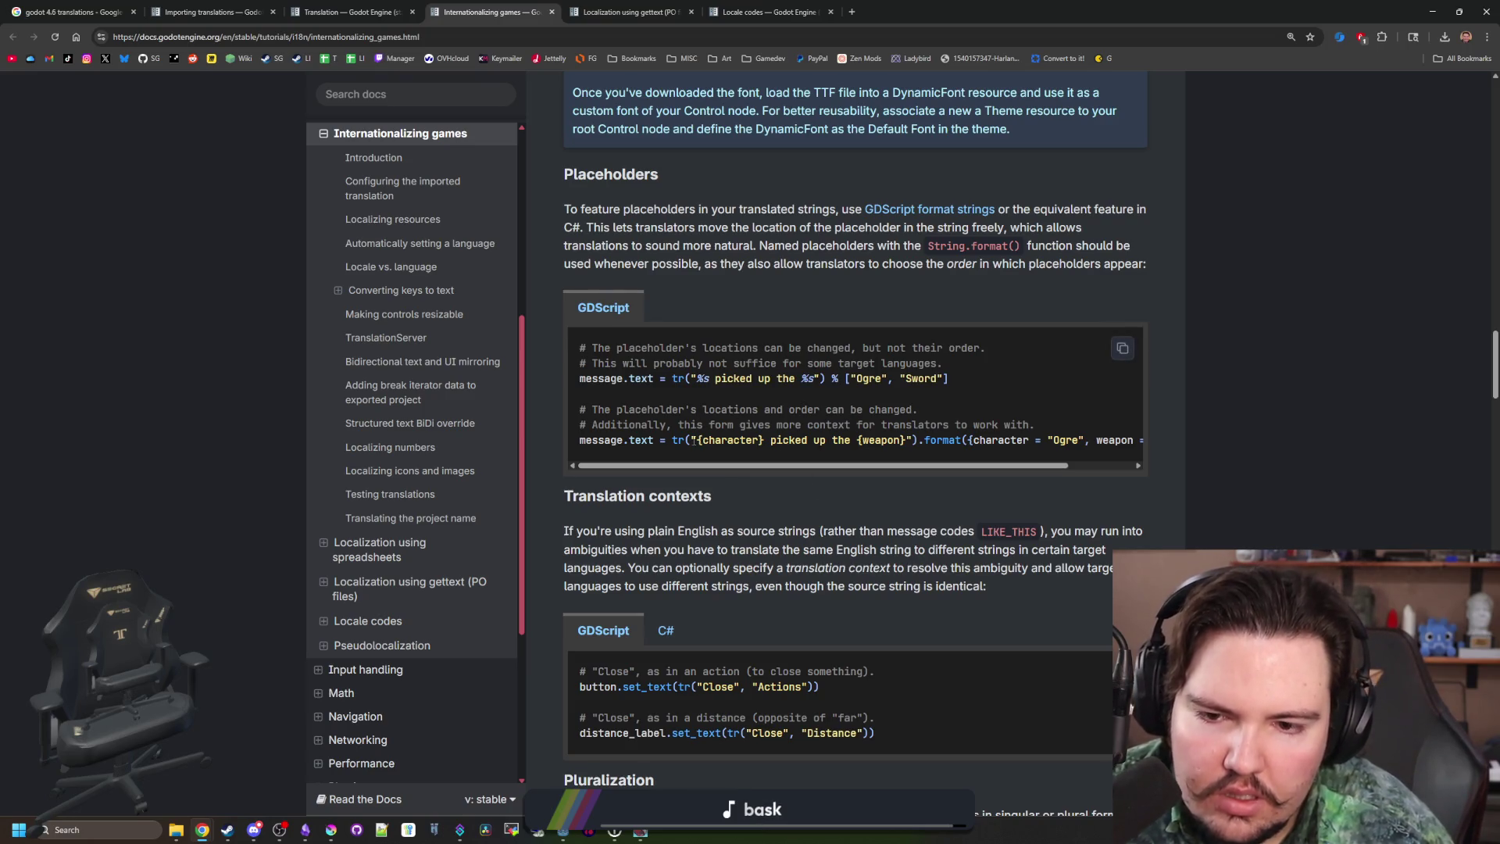
mouse_move(711, 442)
left_mouse_down()
mouse_move(1167, 436)
mouse_move(559, 441)
left_mouse_up()
left_click(740, 453)
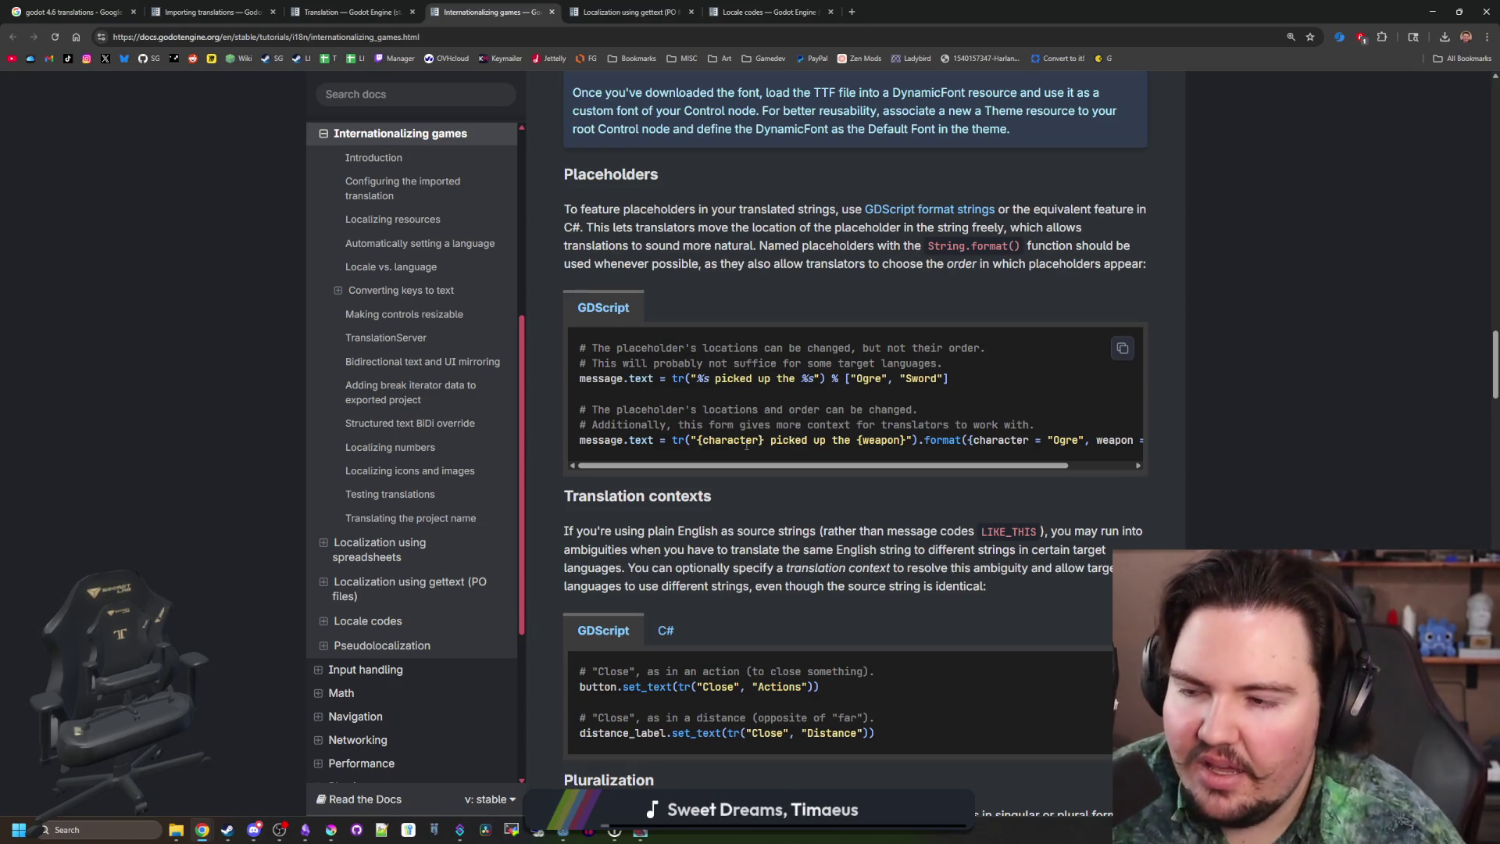
Step: Read the tutorial to its end, glance at the Translation class tab, then return
scroll(747, 445, "down", 5)
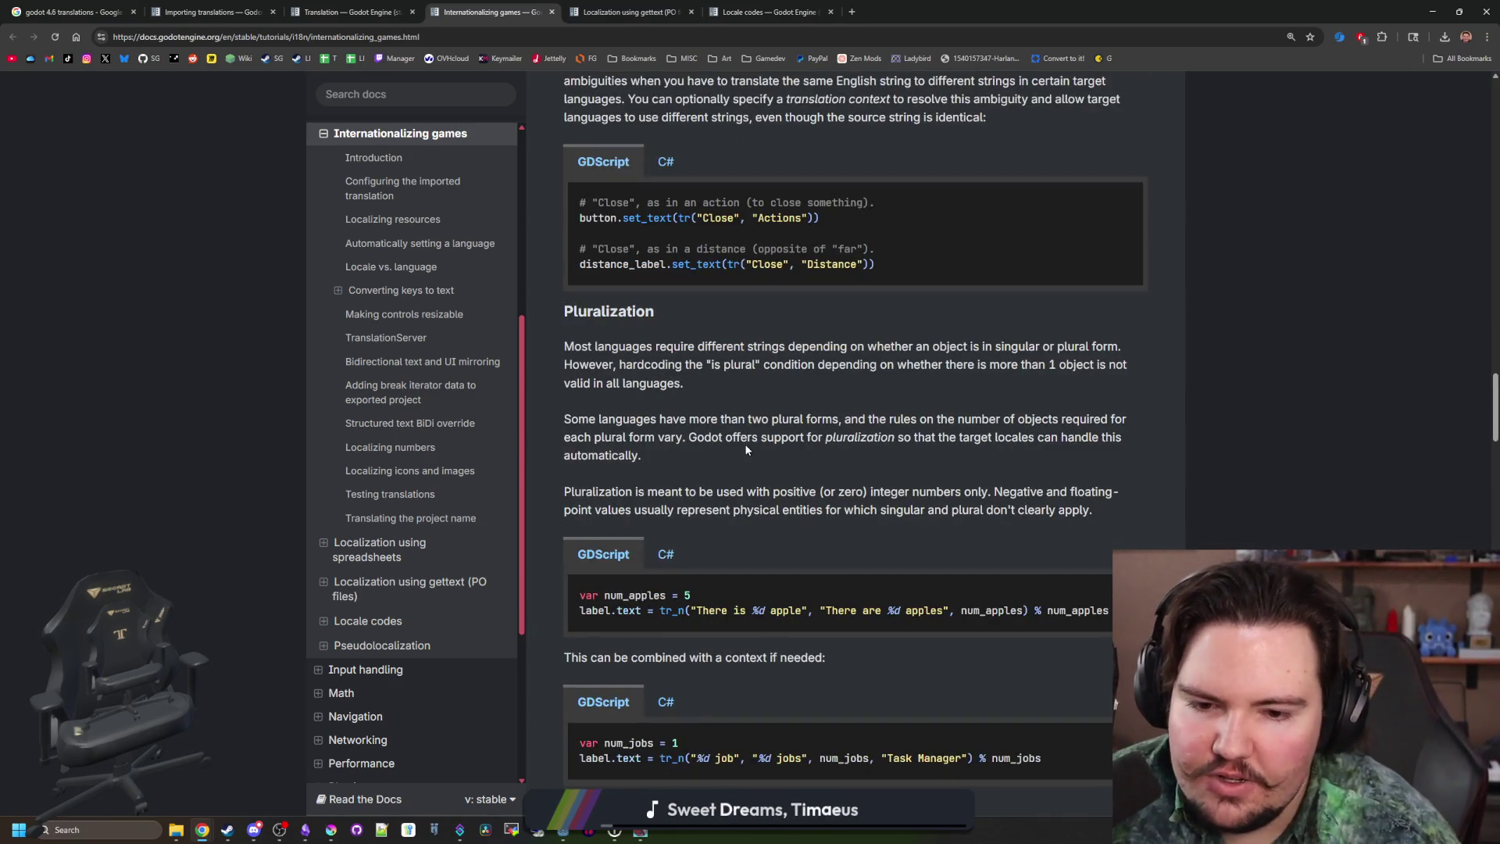
scroll(746, 449, "down", 2)
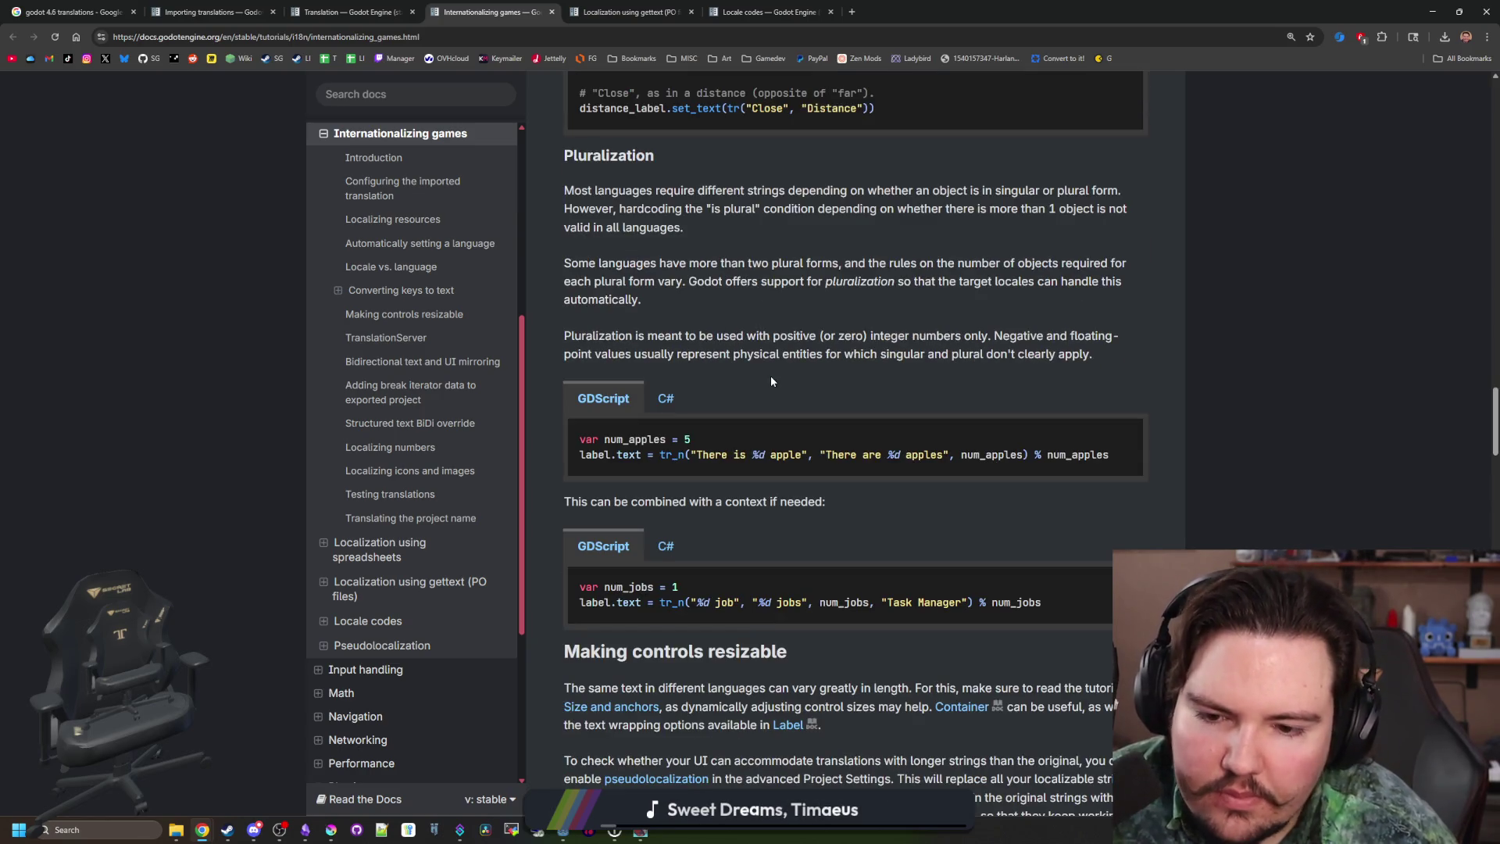
scroll(770, 382, "down", 2)
scroll(770, 382, "down", 4)
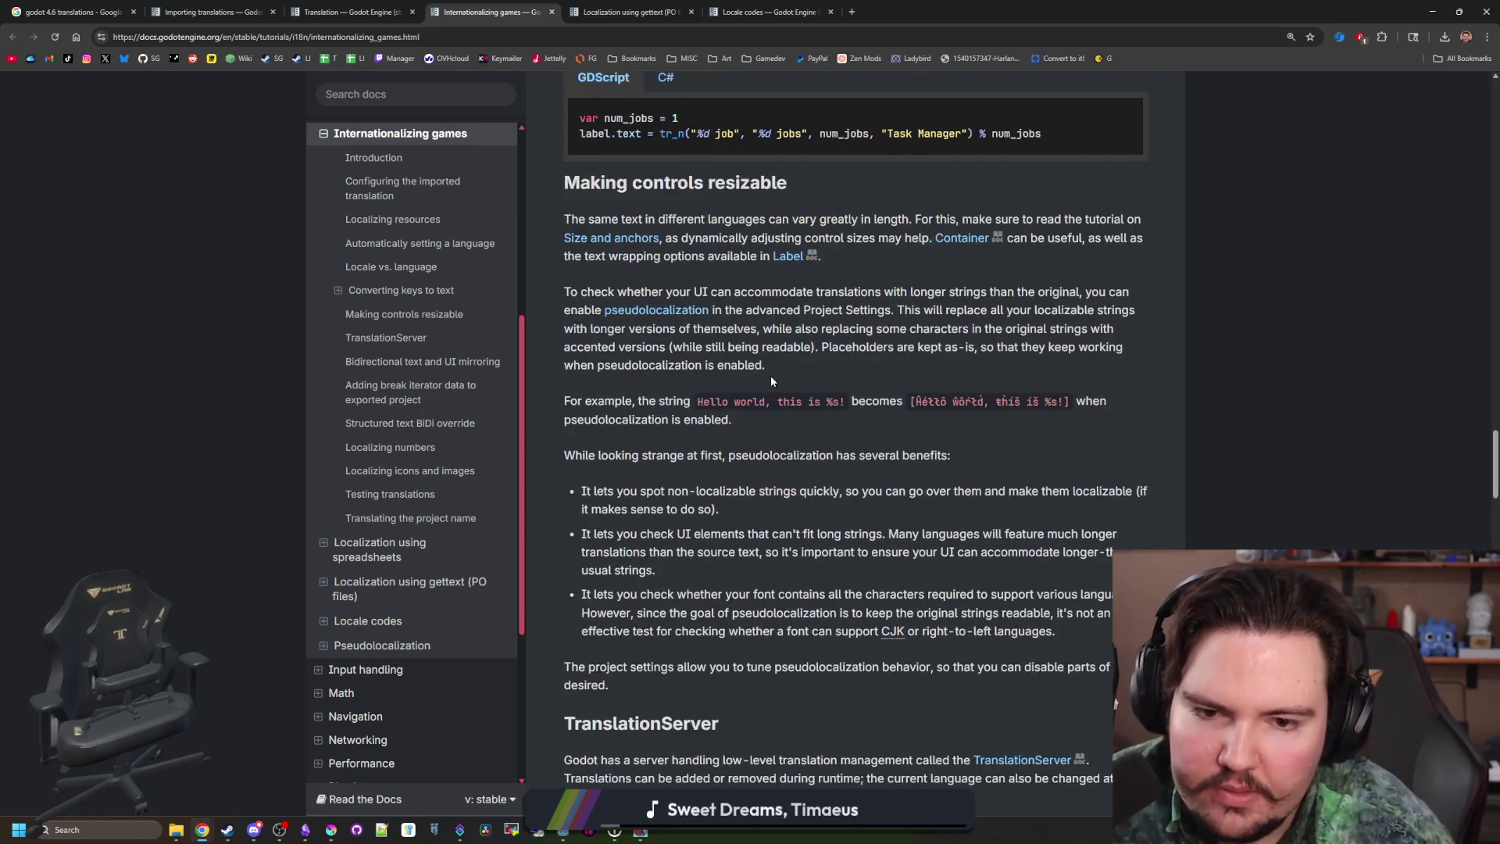
scroll(771, 380, "down", 5)
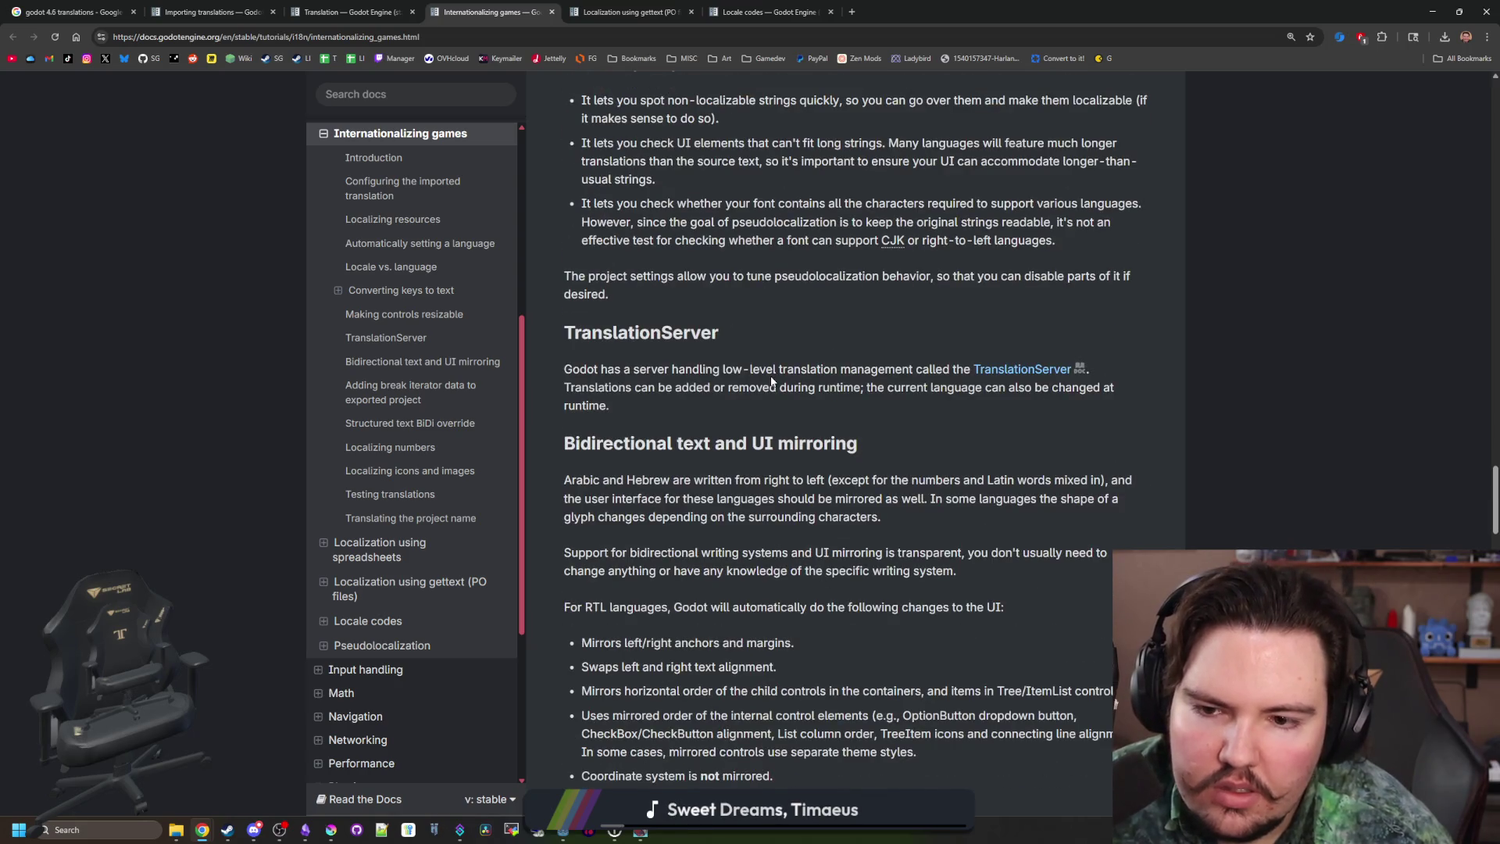
scroll(771, 380, "down", 17)
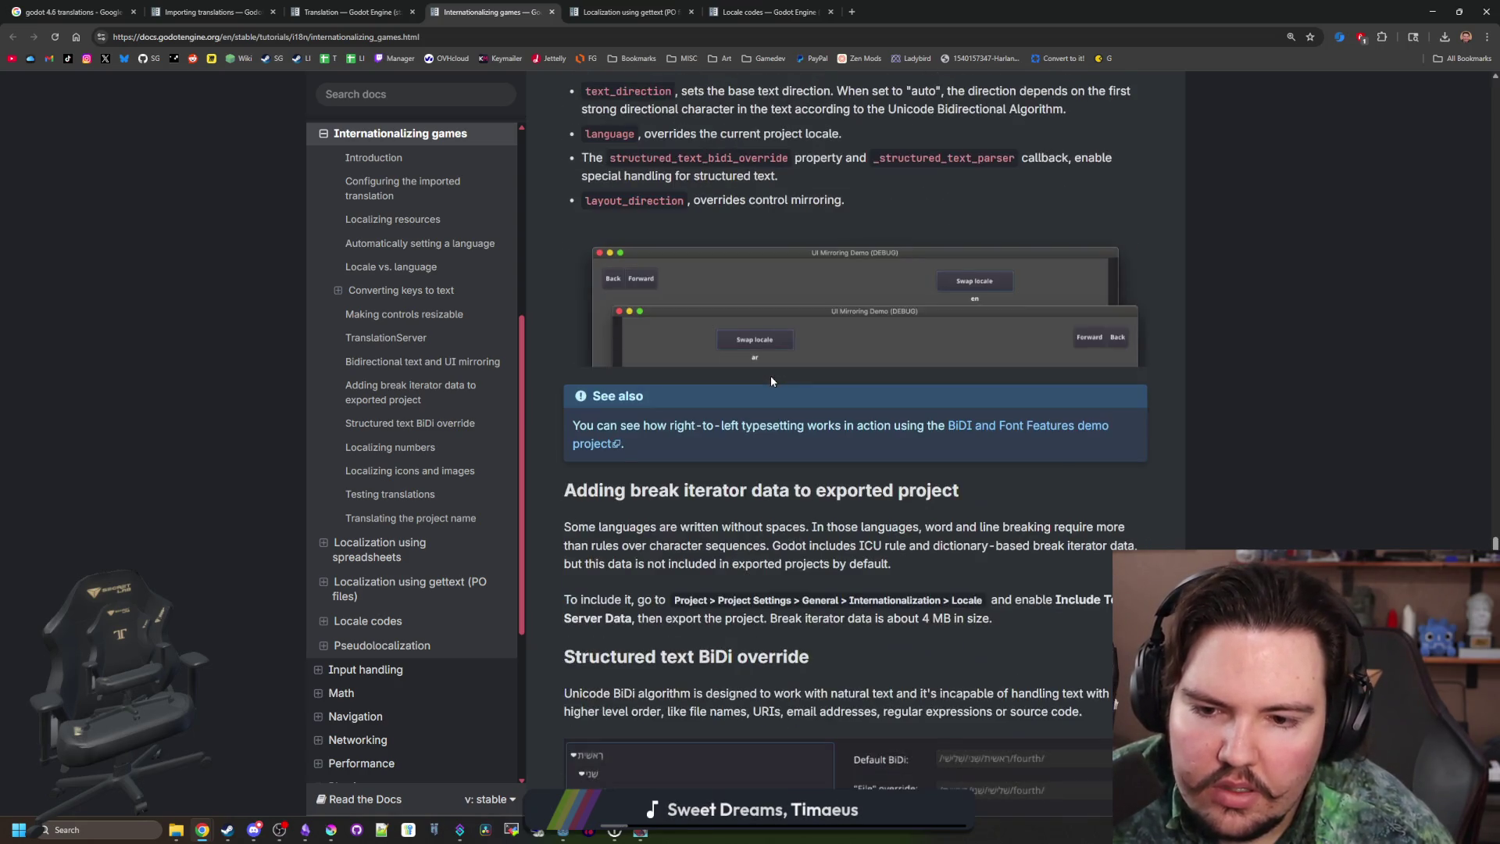
scroll(771, 381, "down", 9)
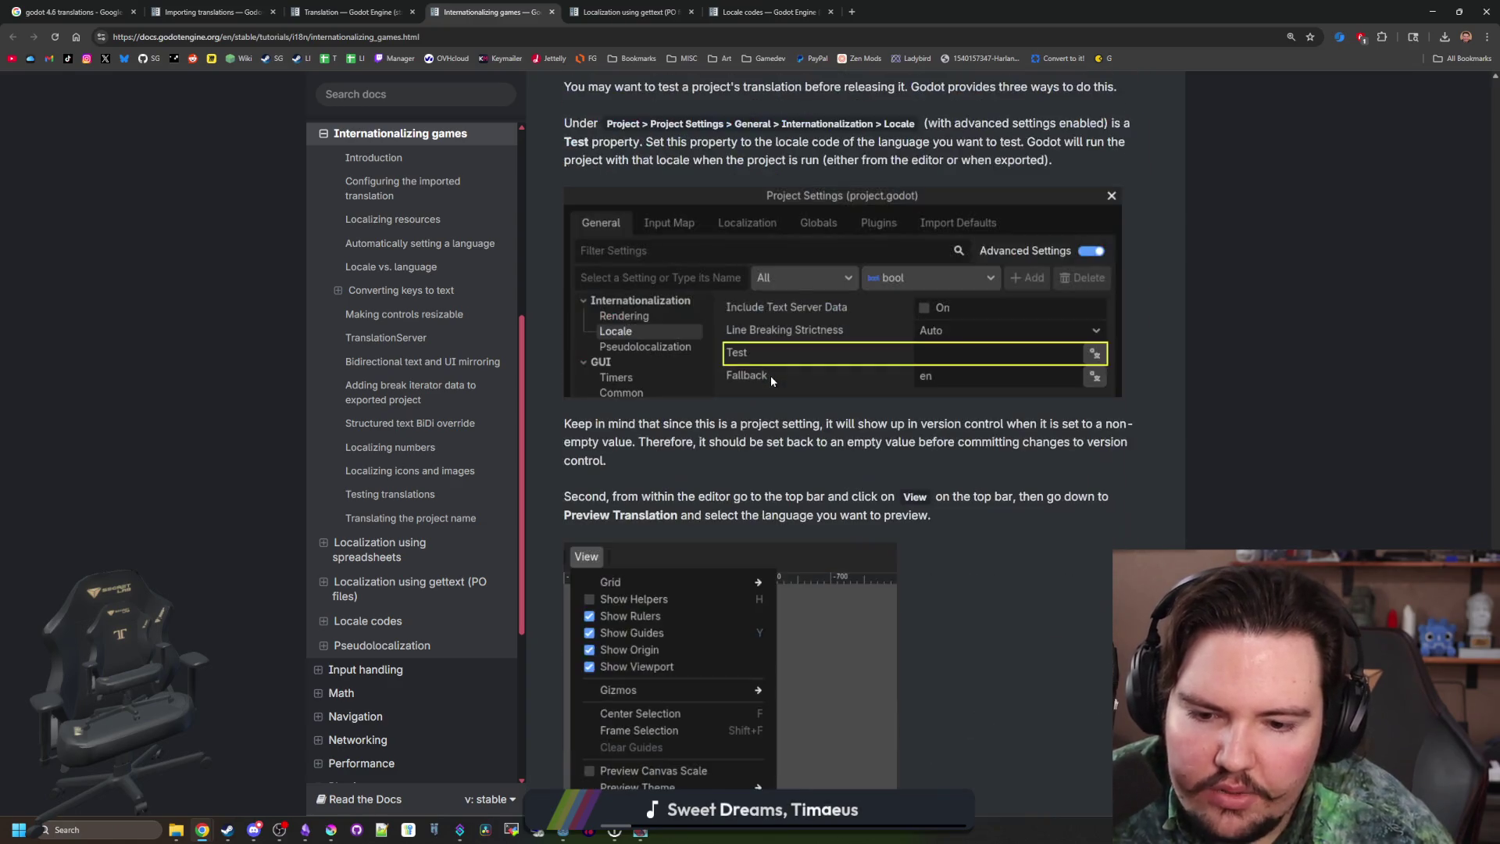
scroll(771, 381, "down", 6)
scroll(771, 380, "down", 11)
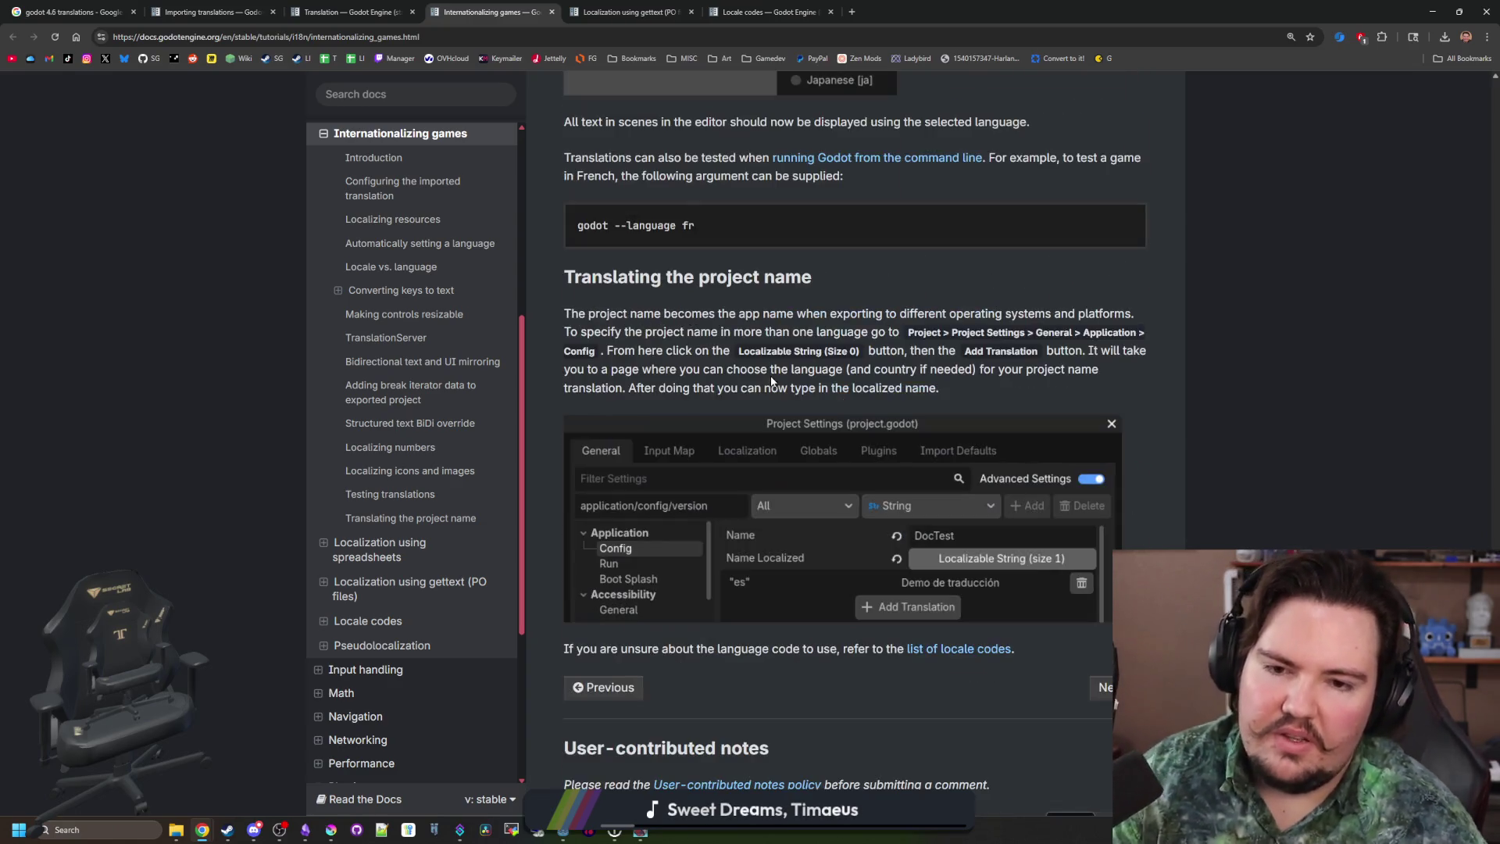
scroll(754, 383, "up", 20)
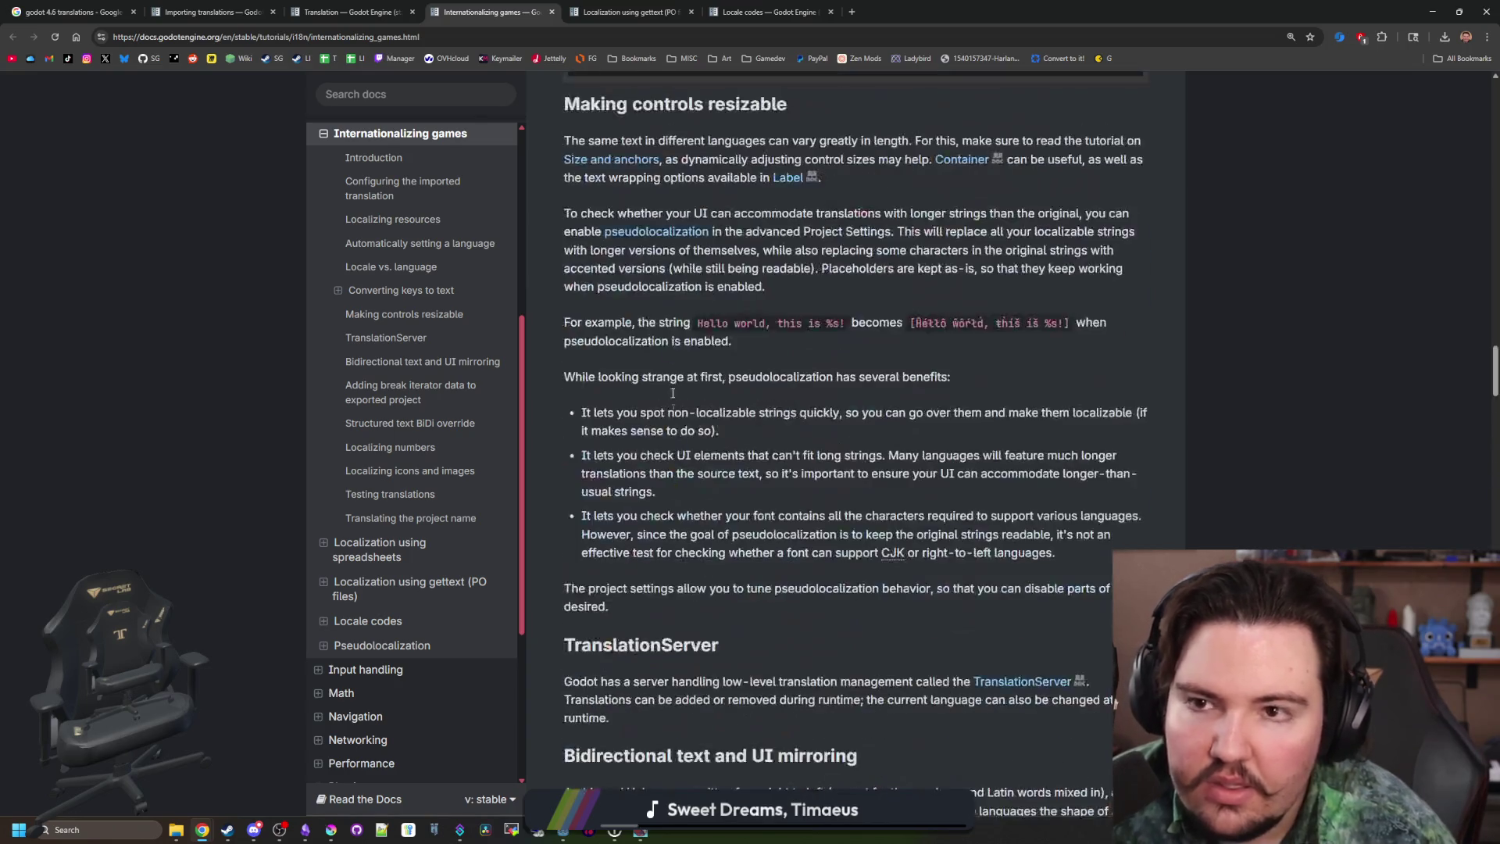
left_click(352, 12)
key("ctrl+Tab")
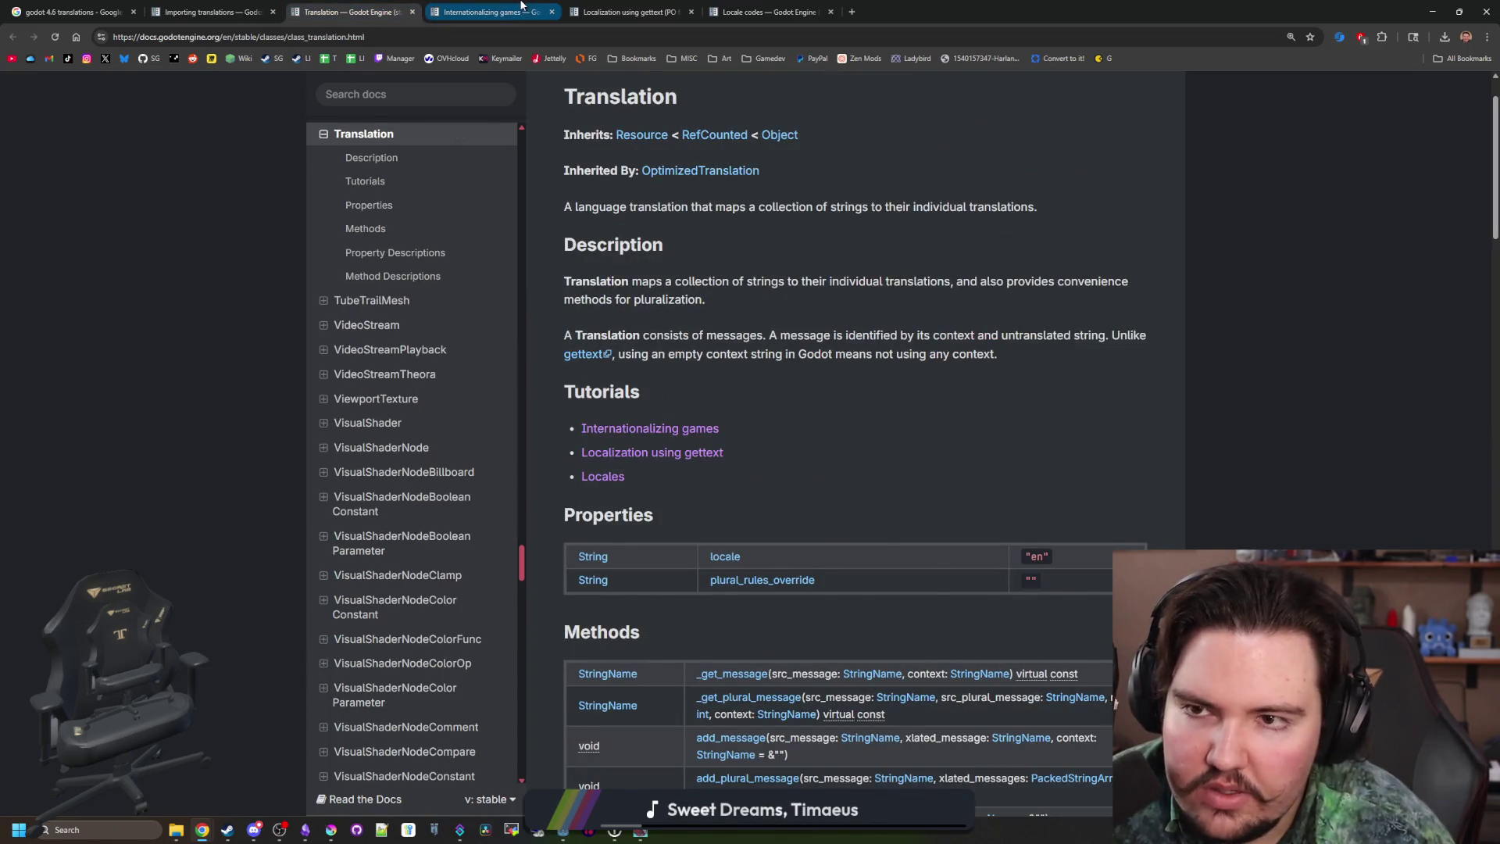
Step: Scroll the Internationalizing games guide down to the Translation contexts section
scroll(779, 518, "up", 10)
scroll(779, 519, "down", 3)
scroll(773, 453, "up", 2)
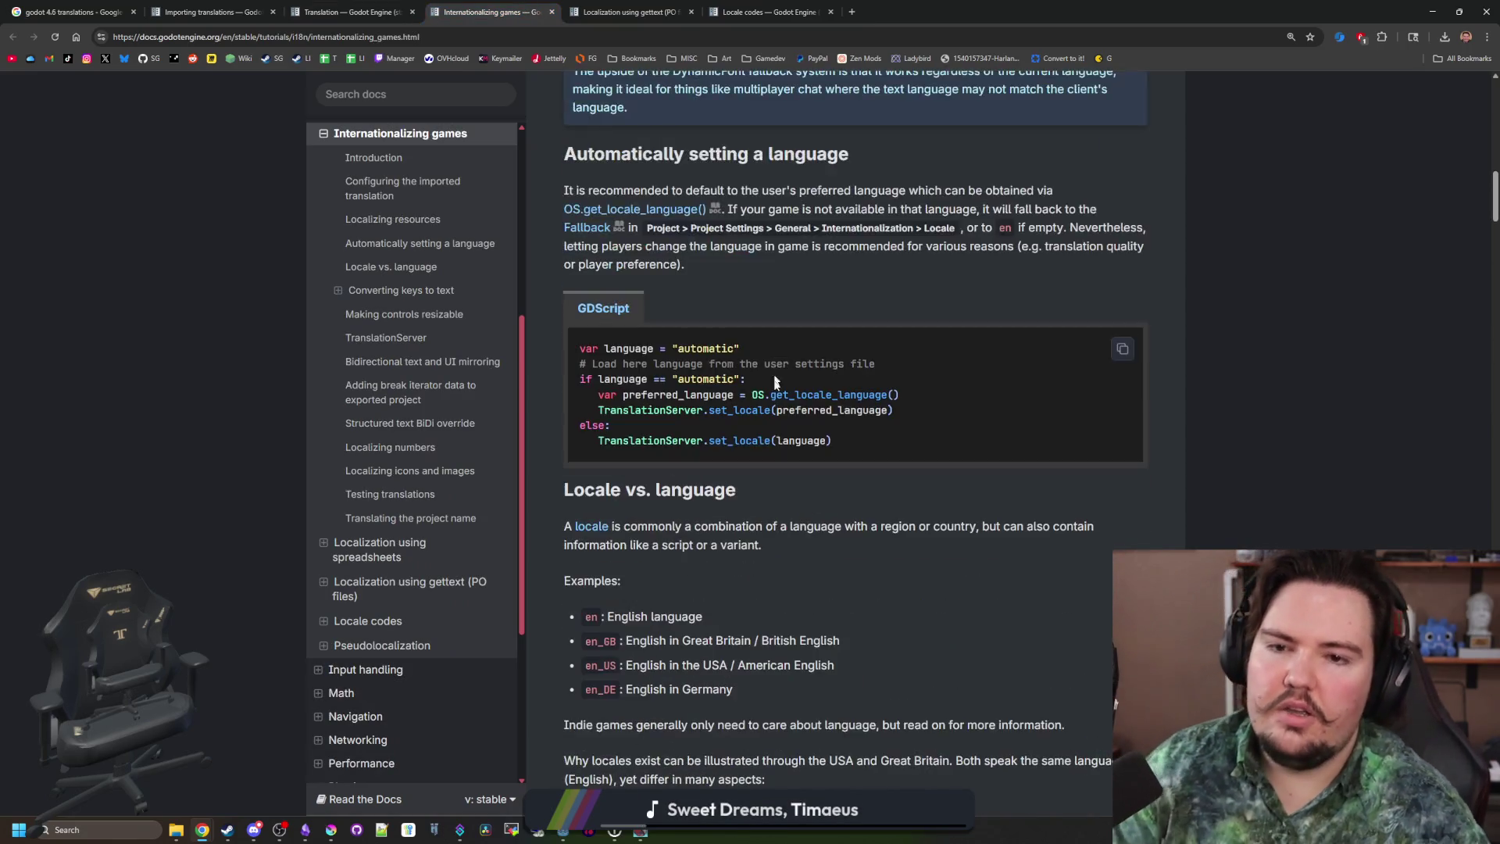
scroll(770, 388, "down", 12)
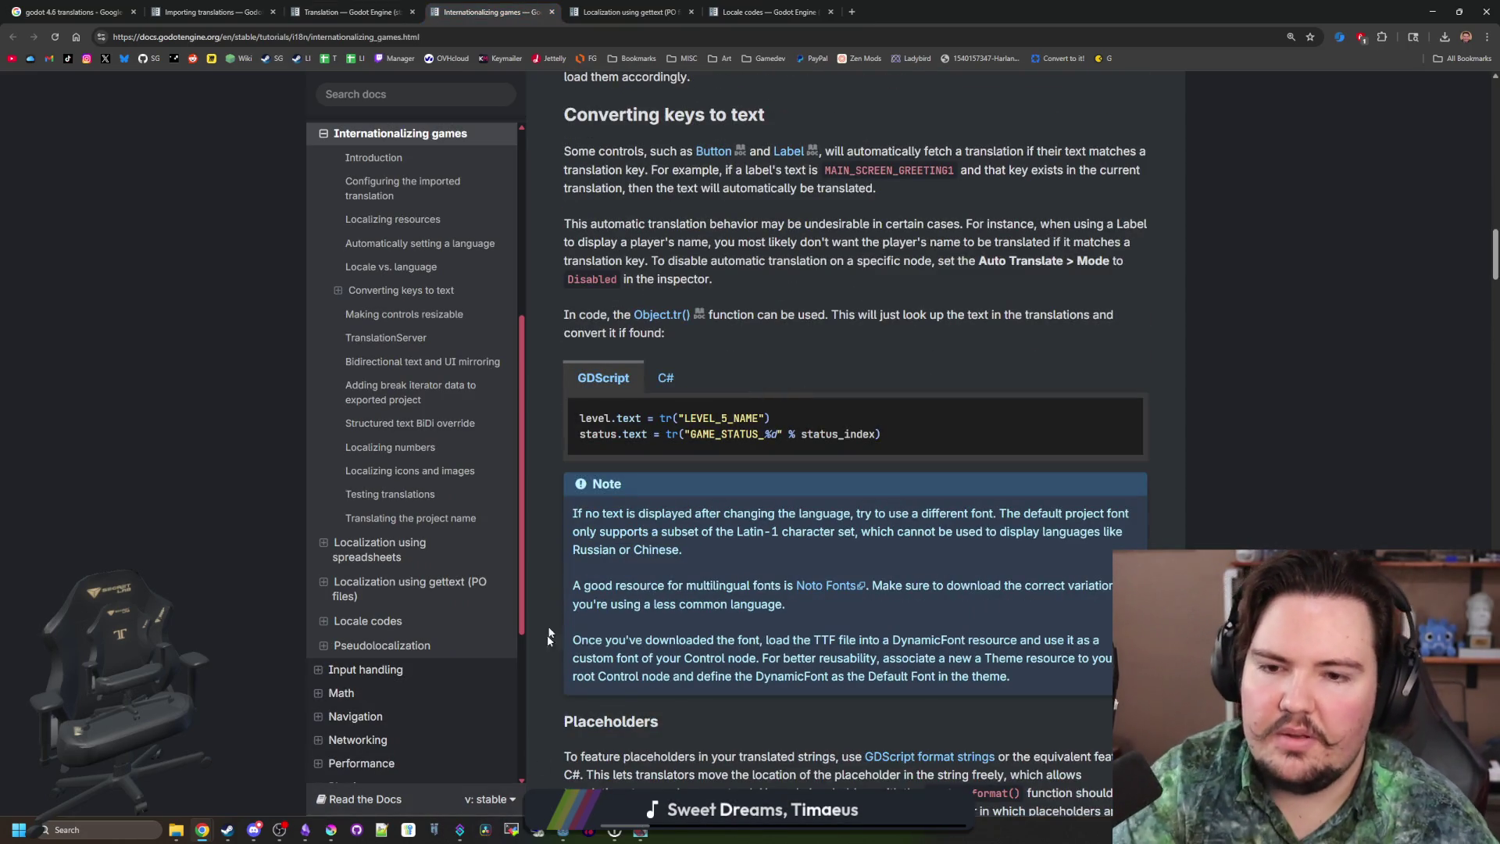
scroll(674, 475, "down", 7)
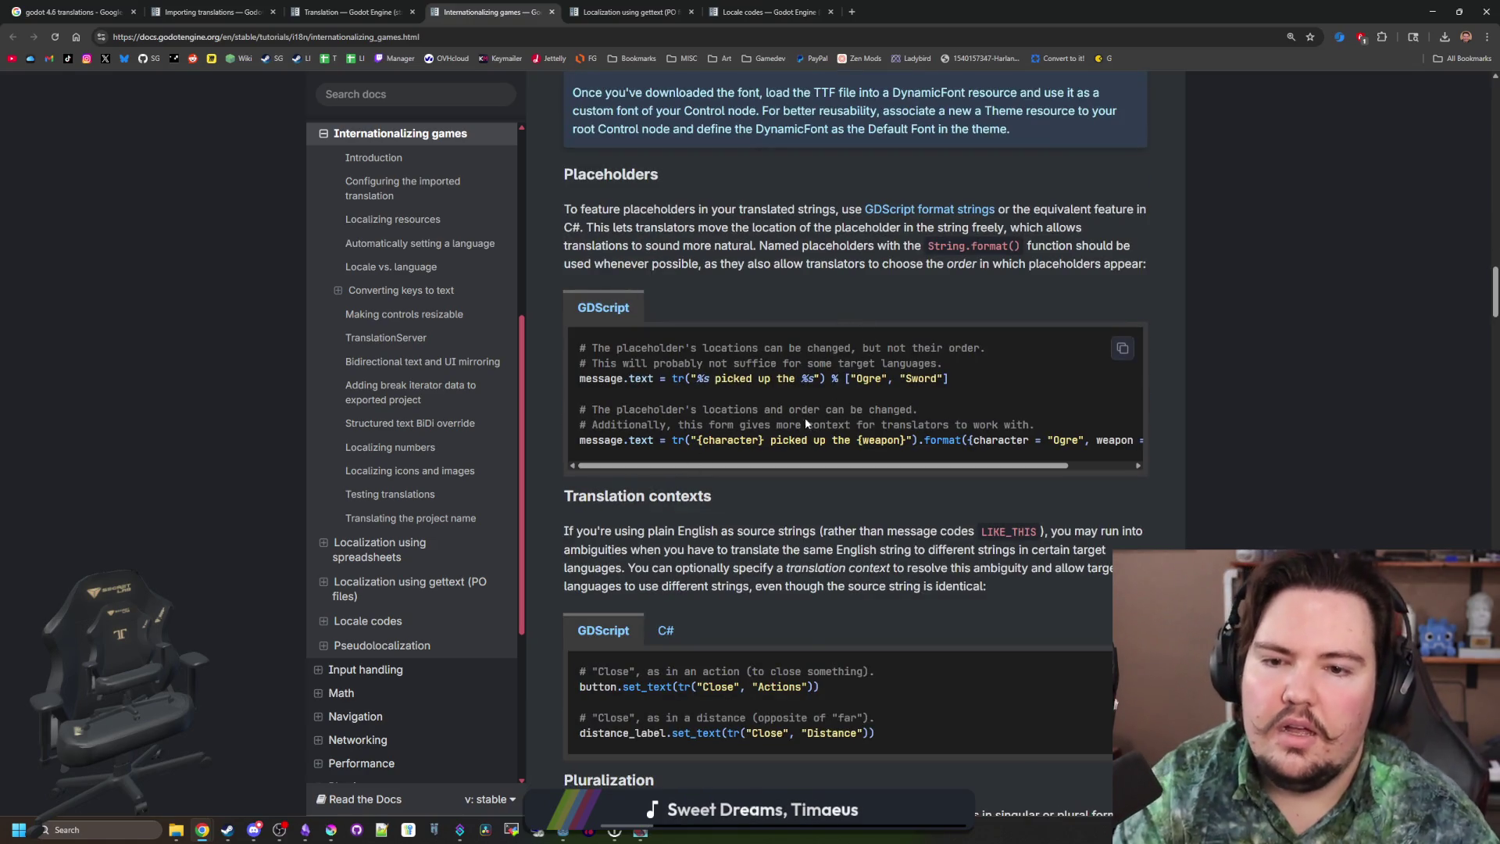
scroll(719, 497, "down", 2)
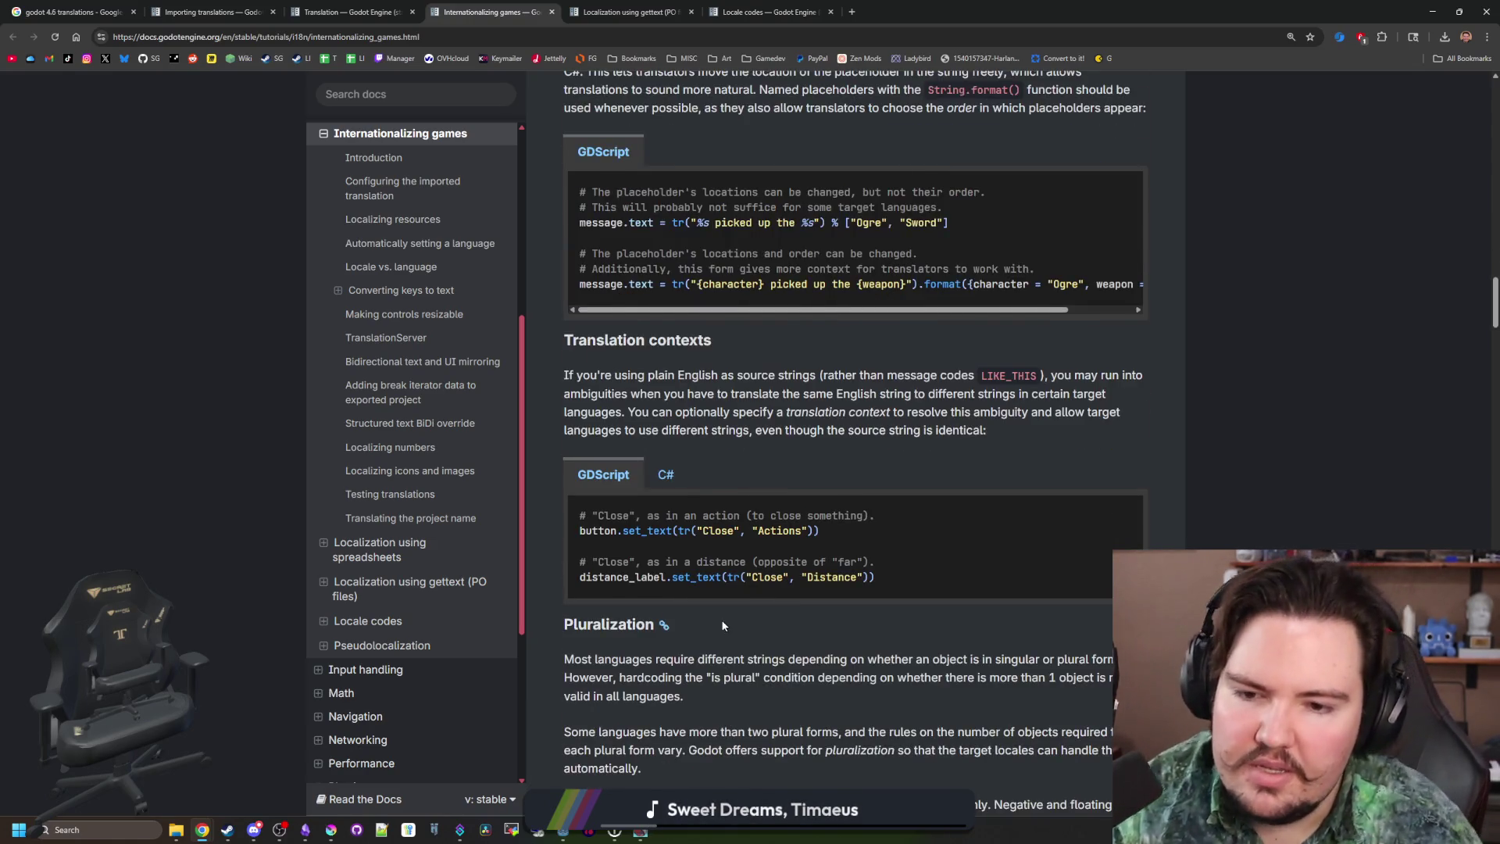
scroll(723, 625, "down", 1)
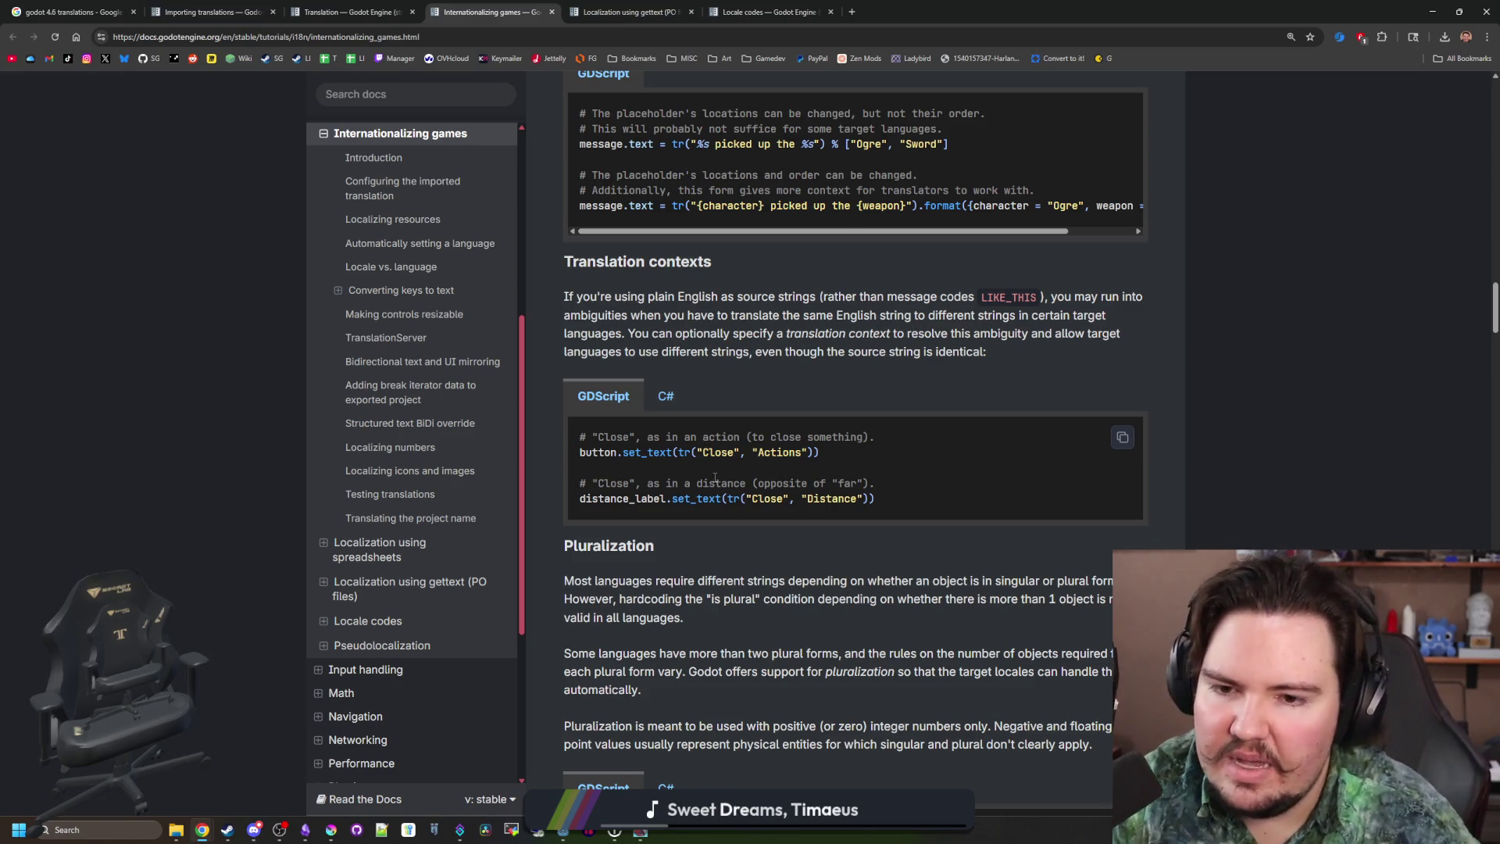
Step: Highlight the Distance and close-action example lines while reading contexts and pluralization
triple_click(836, 483)
left_click(827, 496)
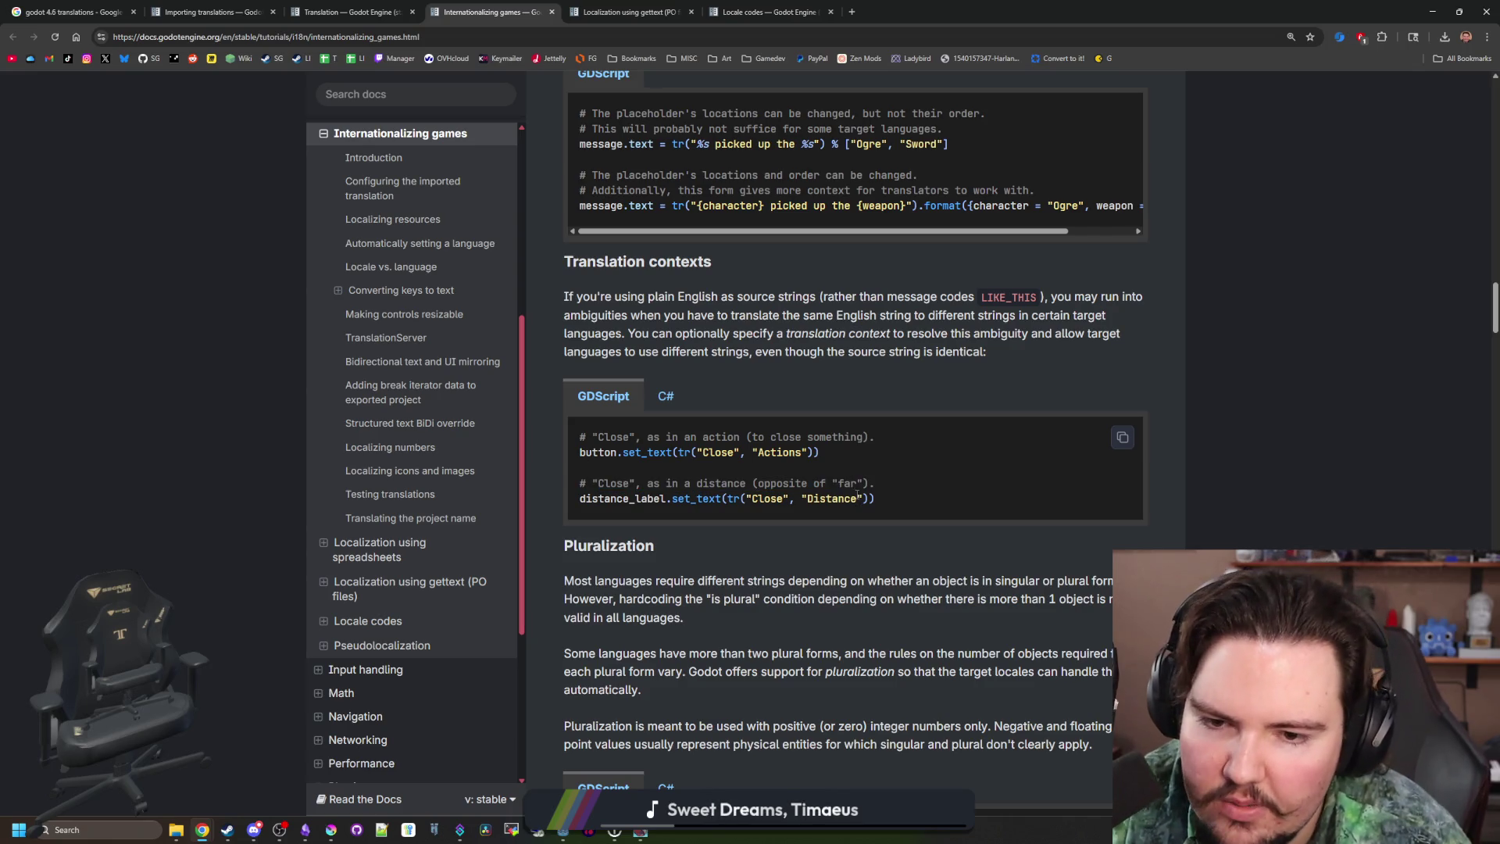
double_click(826, 497)
left_click(758, 514)
left_click_drag(765, 442, 840, 448)
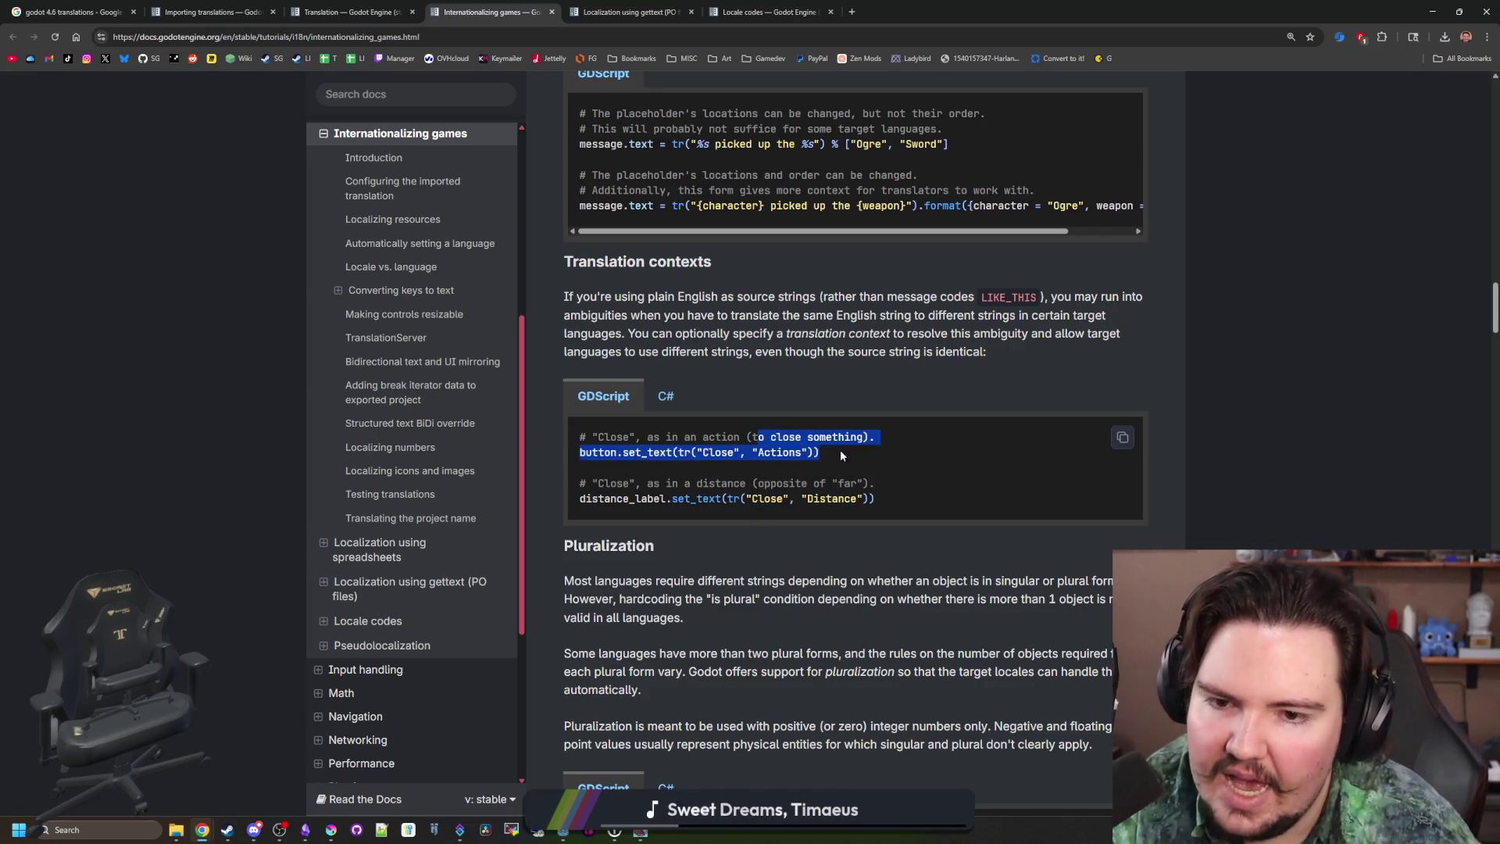
left_click(839, 452)
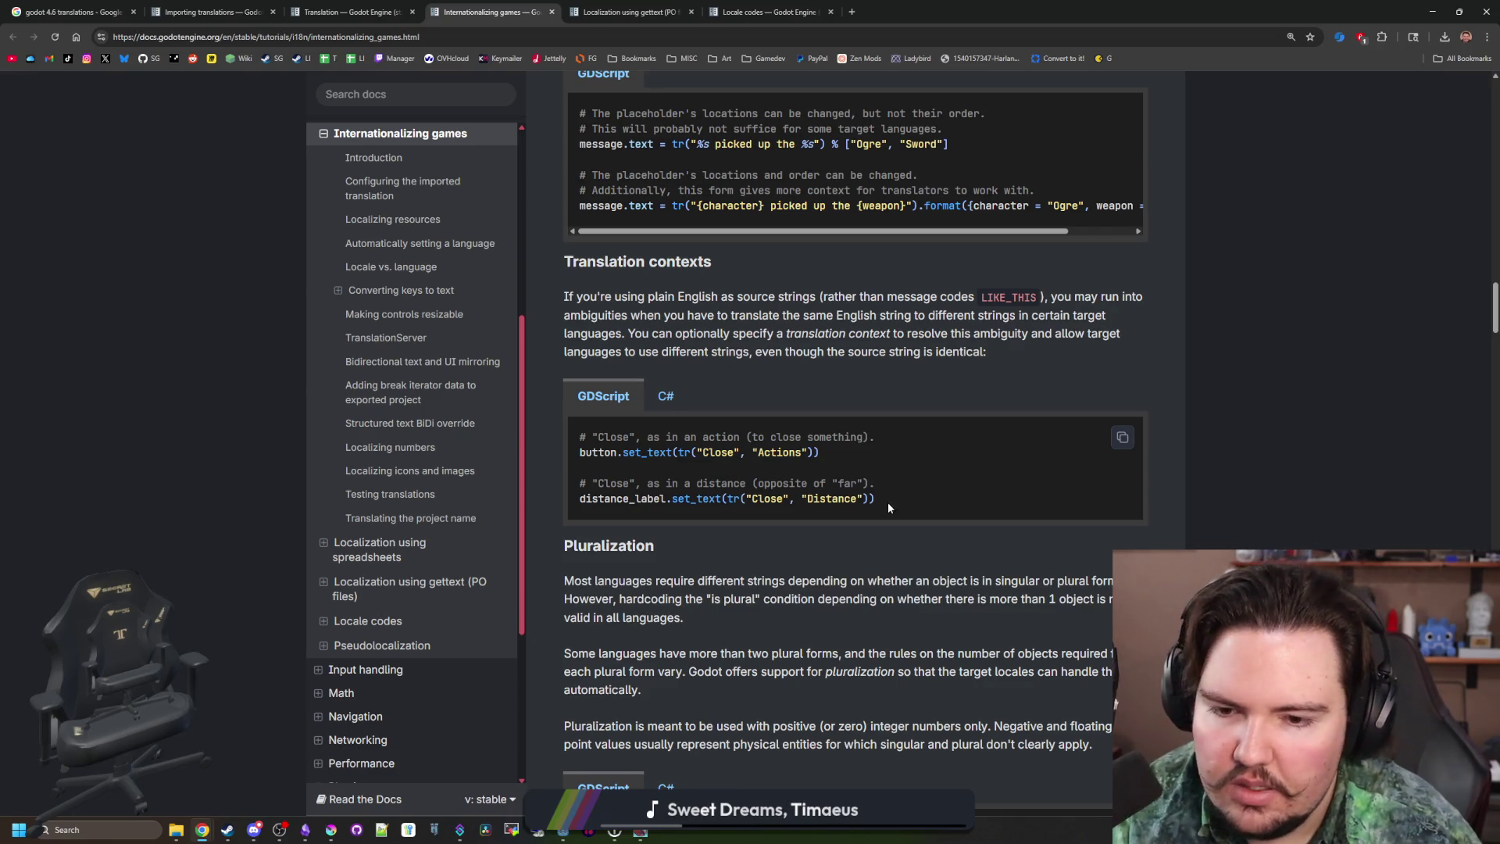
scroll(870, 461, "down", 5)
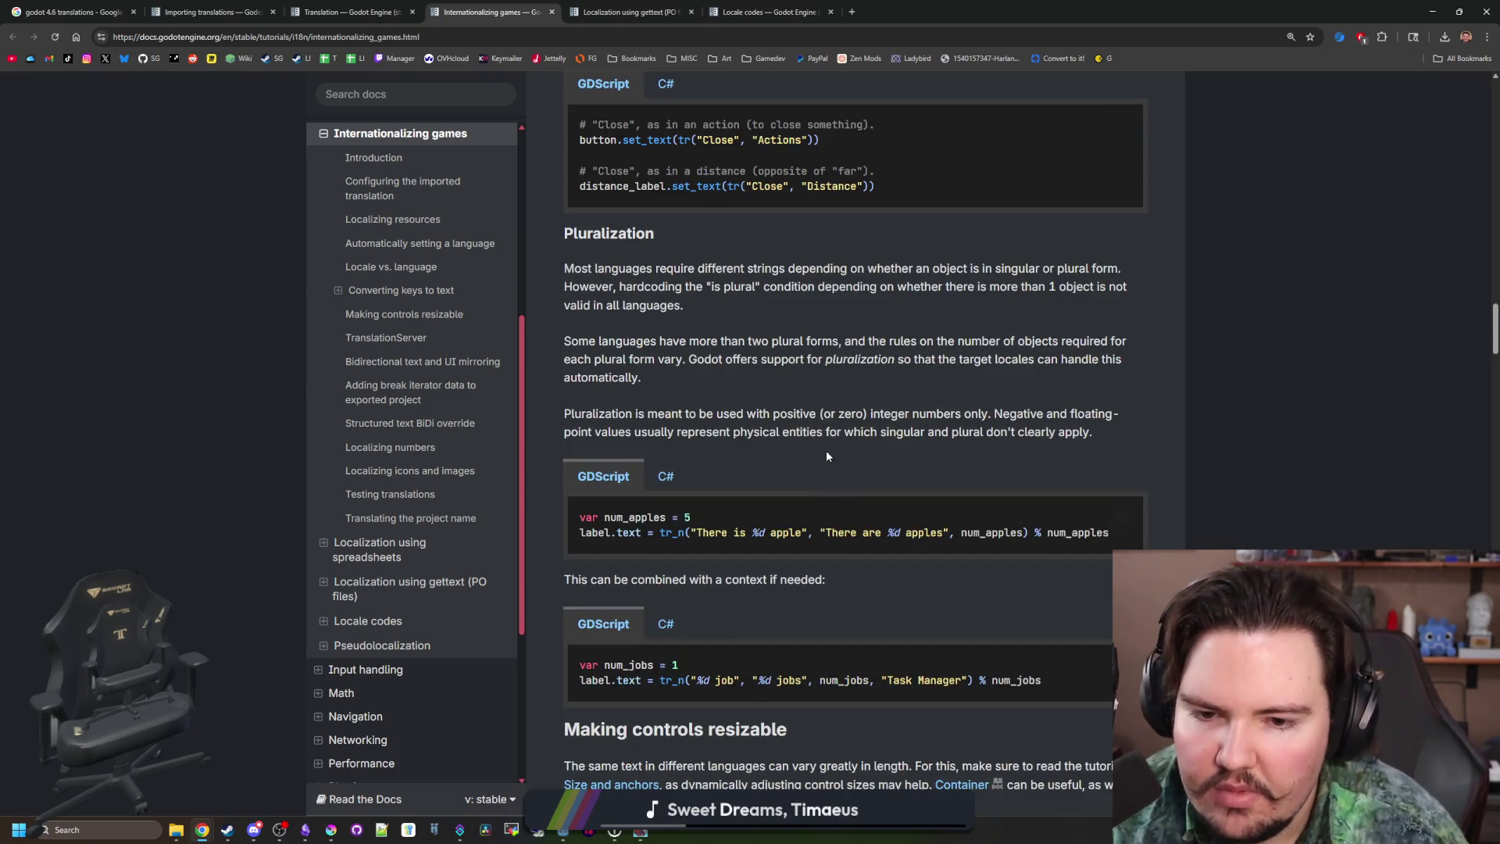
scroll(828, 401, "up", 4)
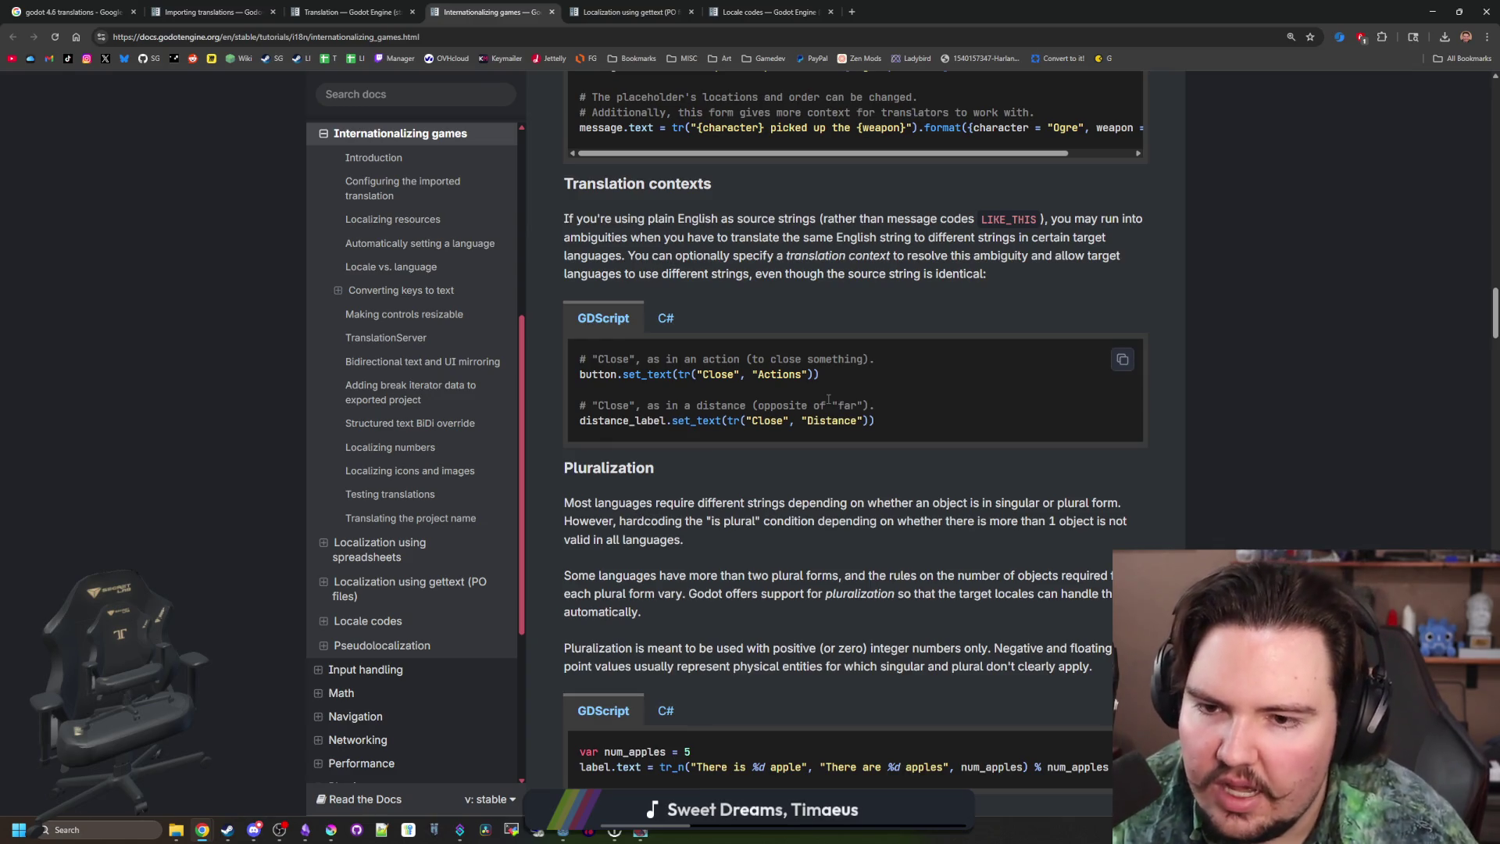
scroll(1269, 240, "down", 15)
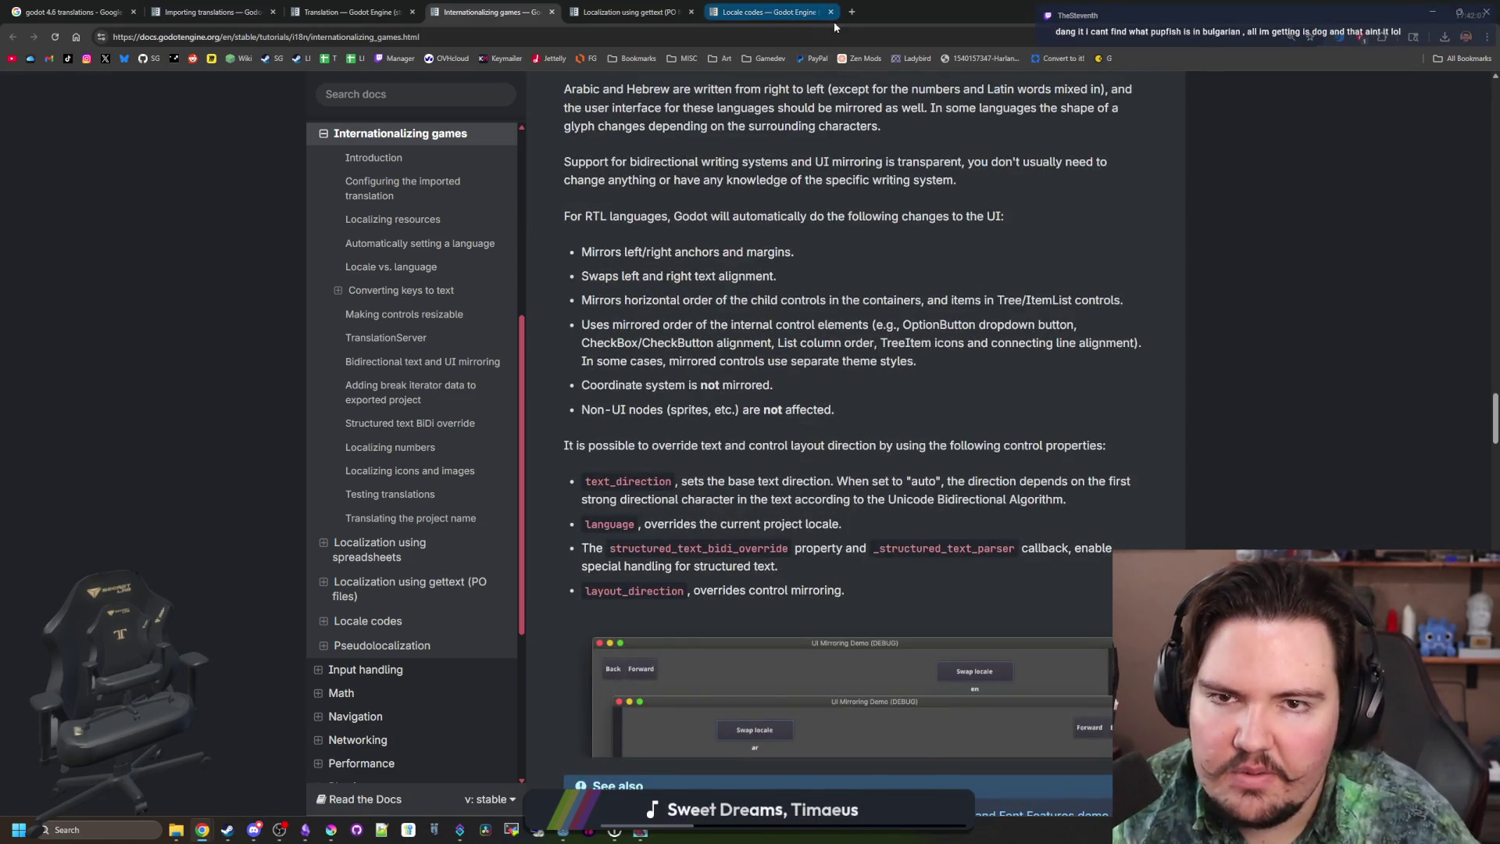
Step: In a new tab, search for 'godot 4.6 changelog' and open the Godot 4.6 release page
left_click(852, 13)
type("godot 4.6 ")
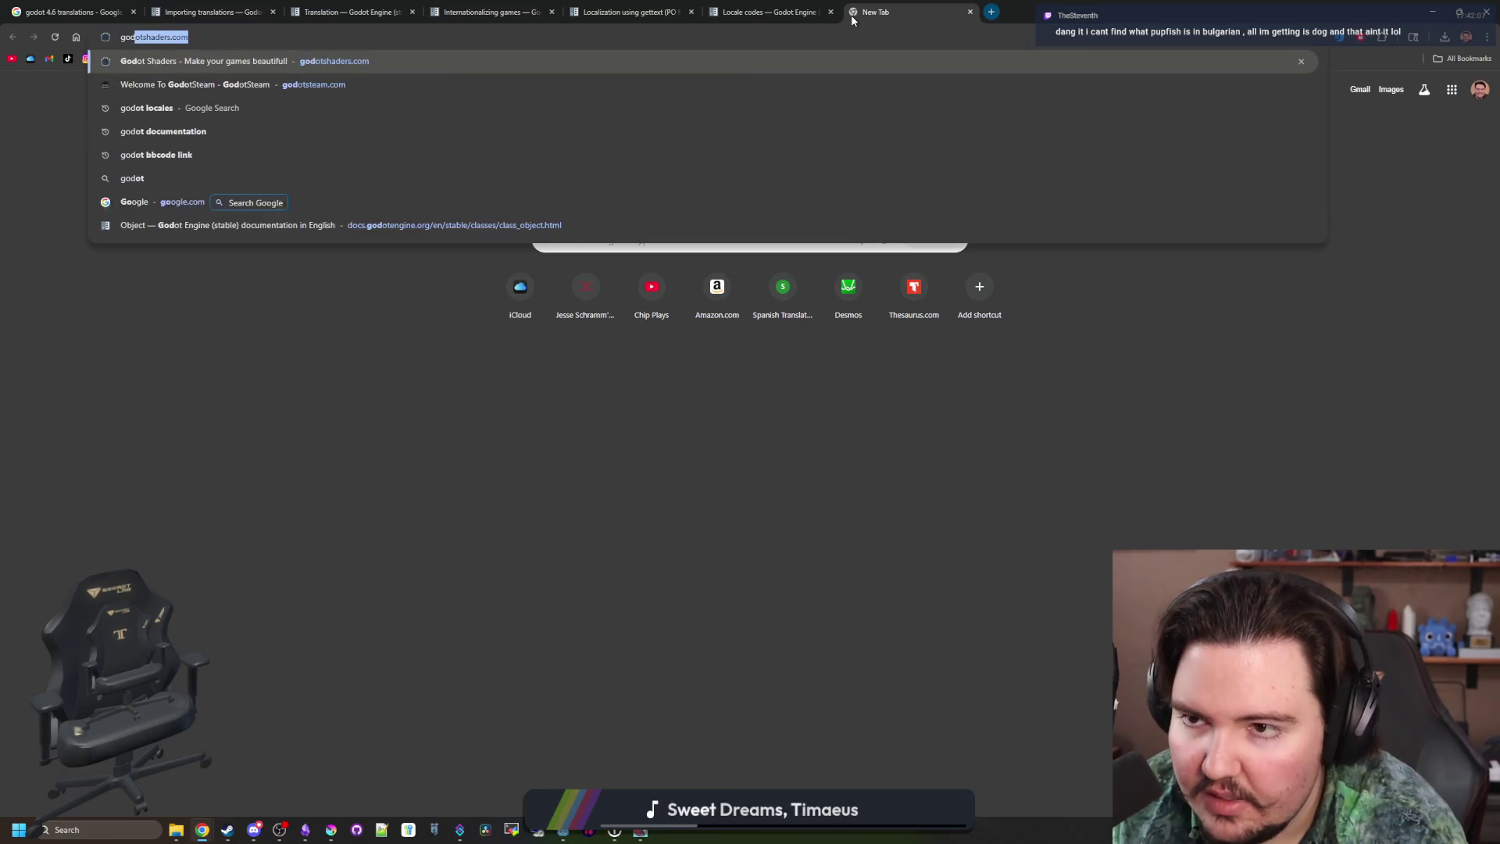
type("changelog")
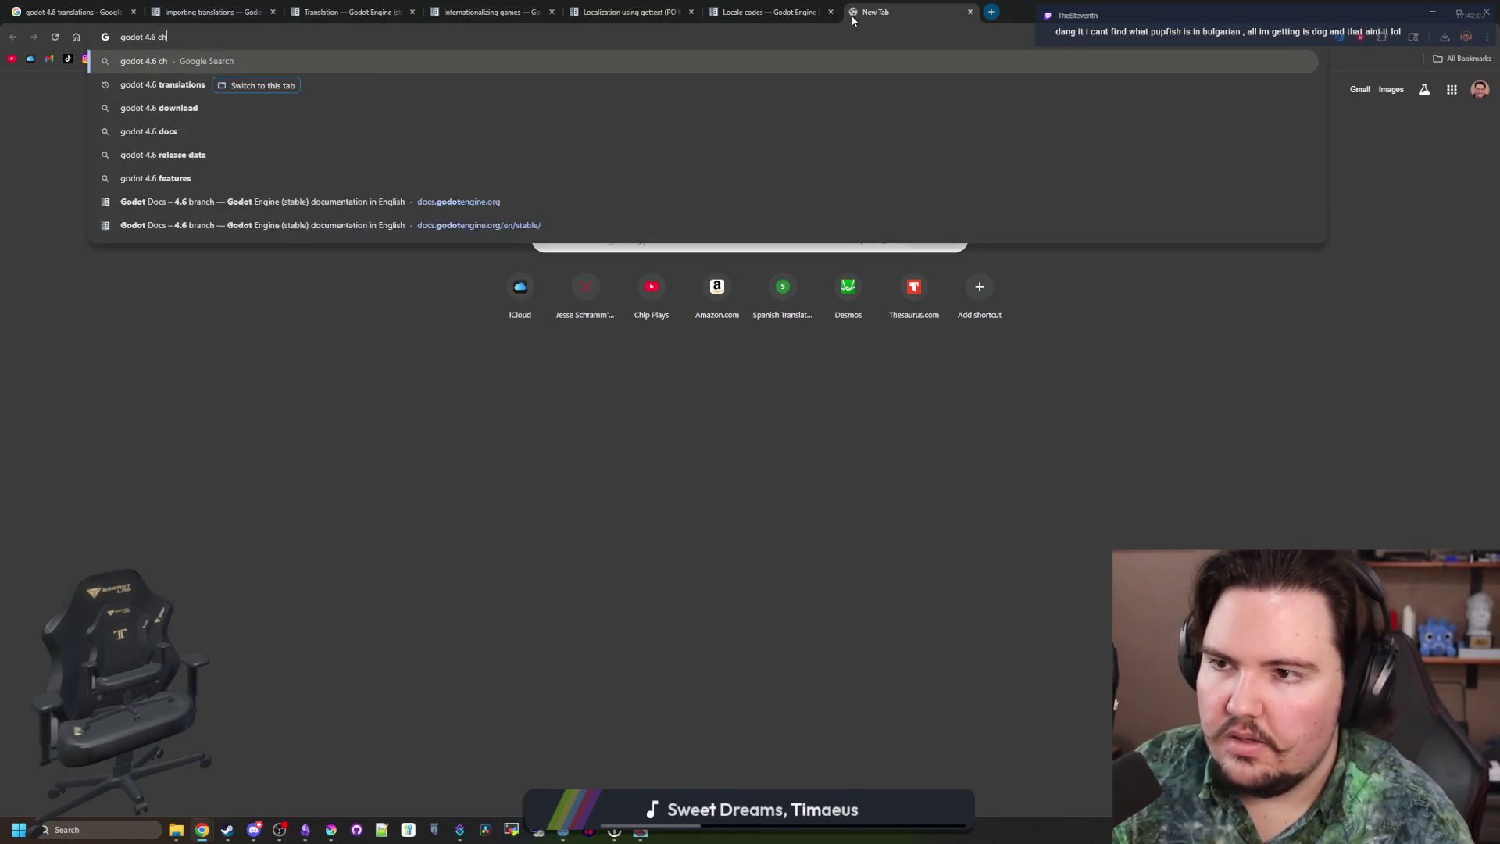
key("Return")
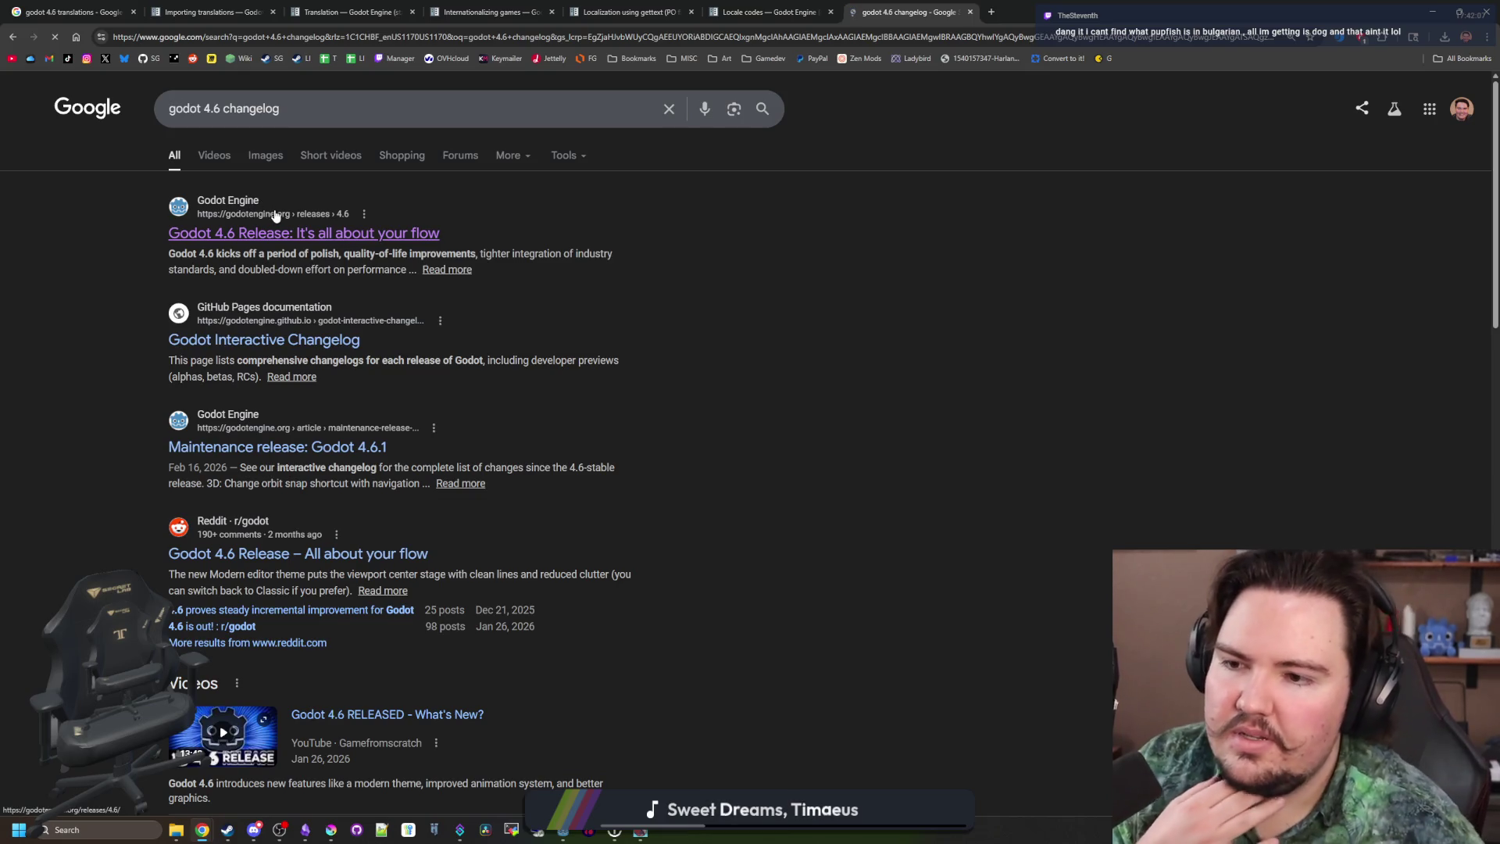
scroll(767, 353, "down", 10)
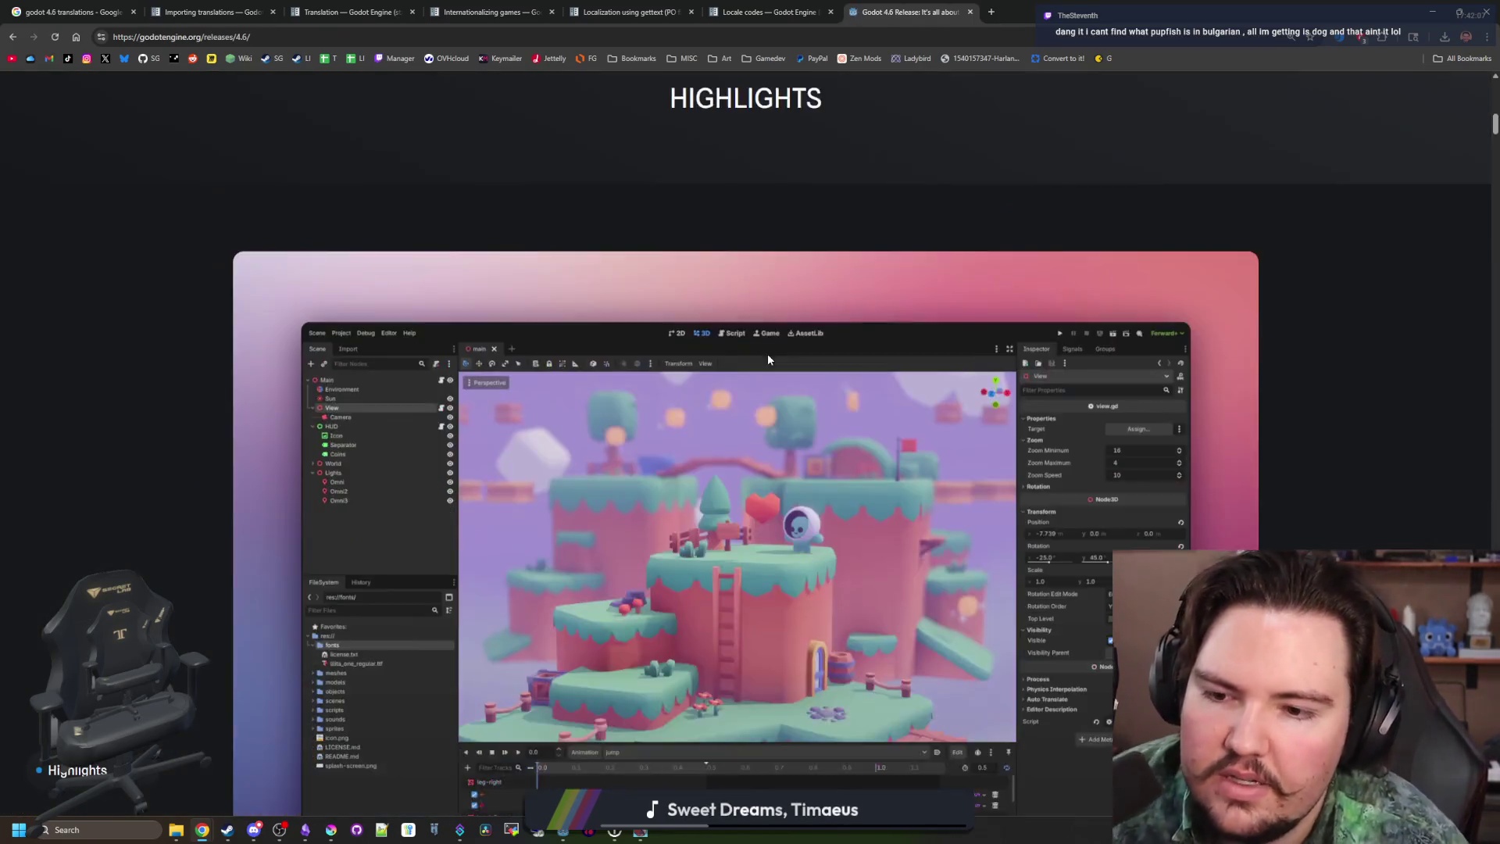
key("ctrl+f")
Step: Find 'translat' on the release page and mark the notes about optional ?context columns
type("transl")
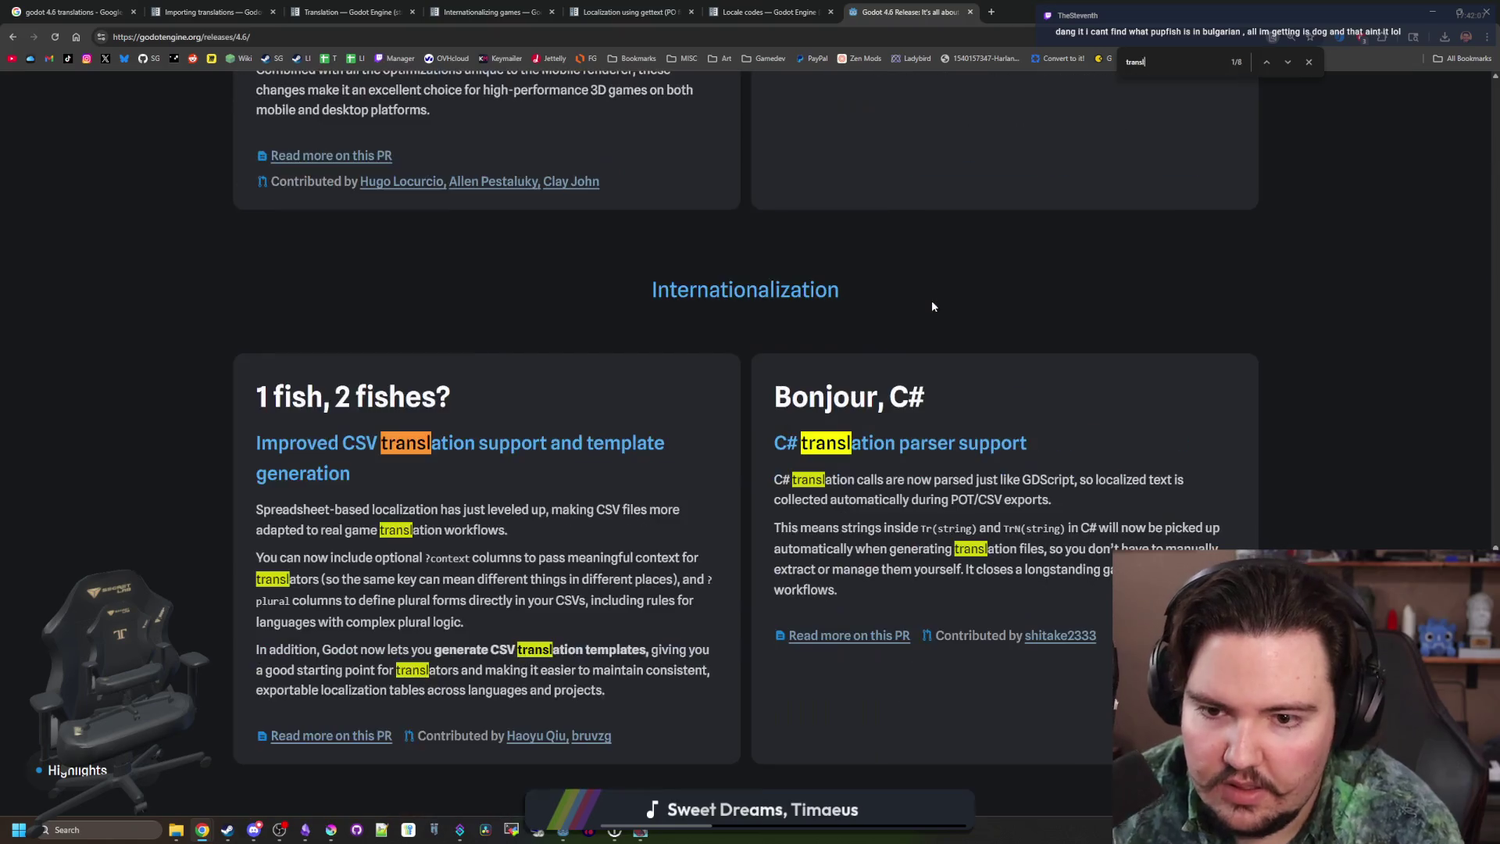
type("at")
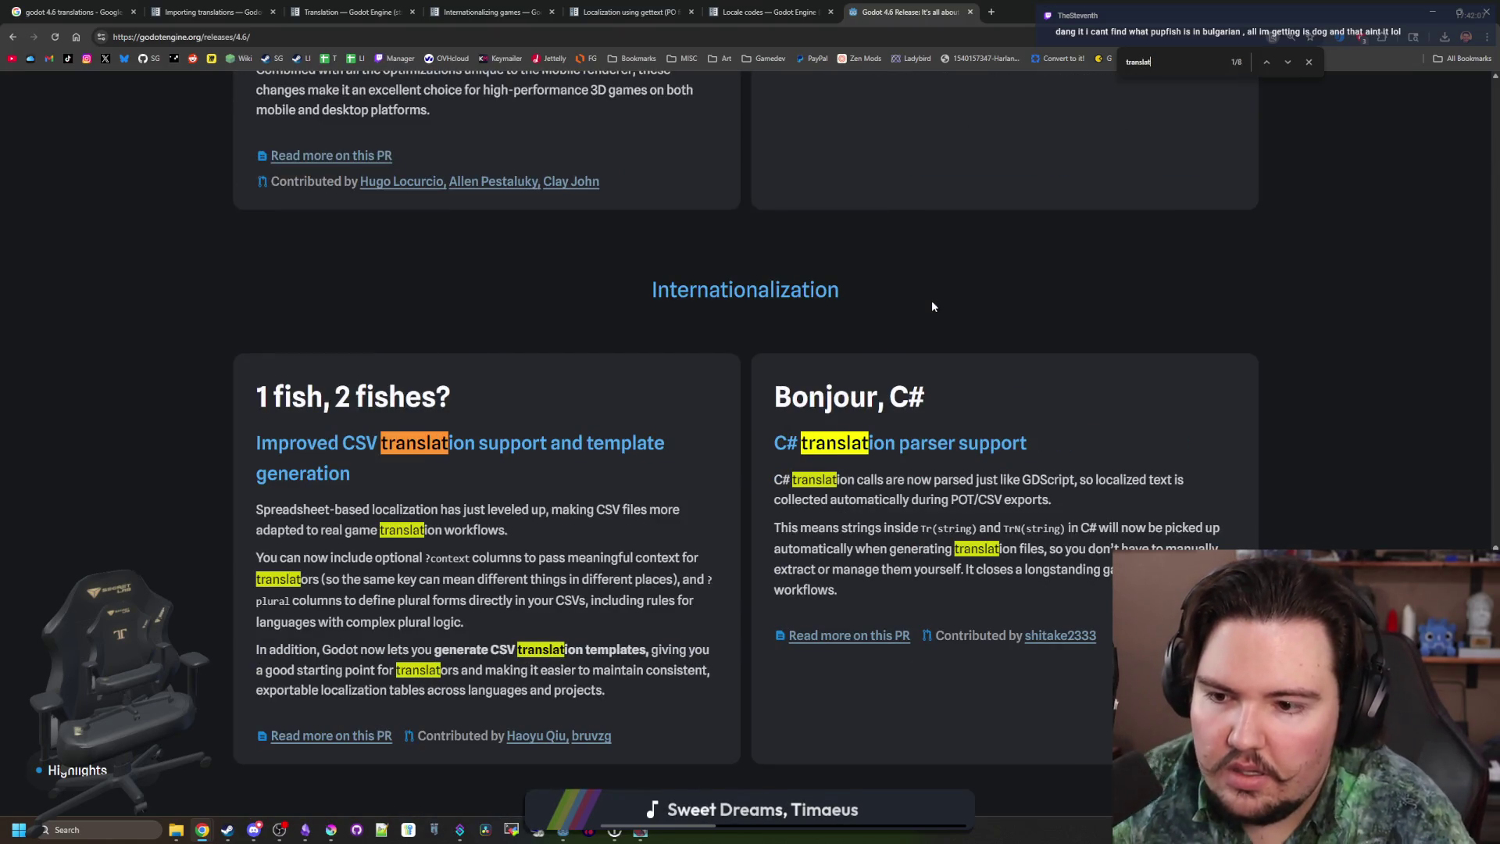
scroll(426, 316, "down", 2)
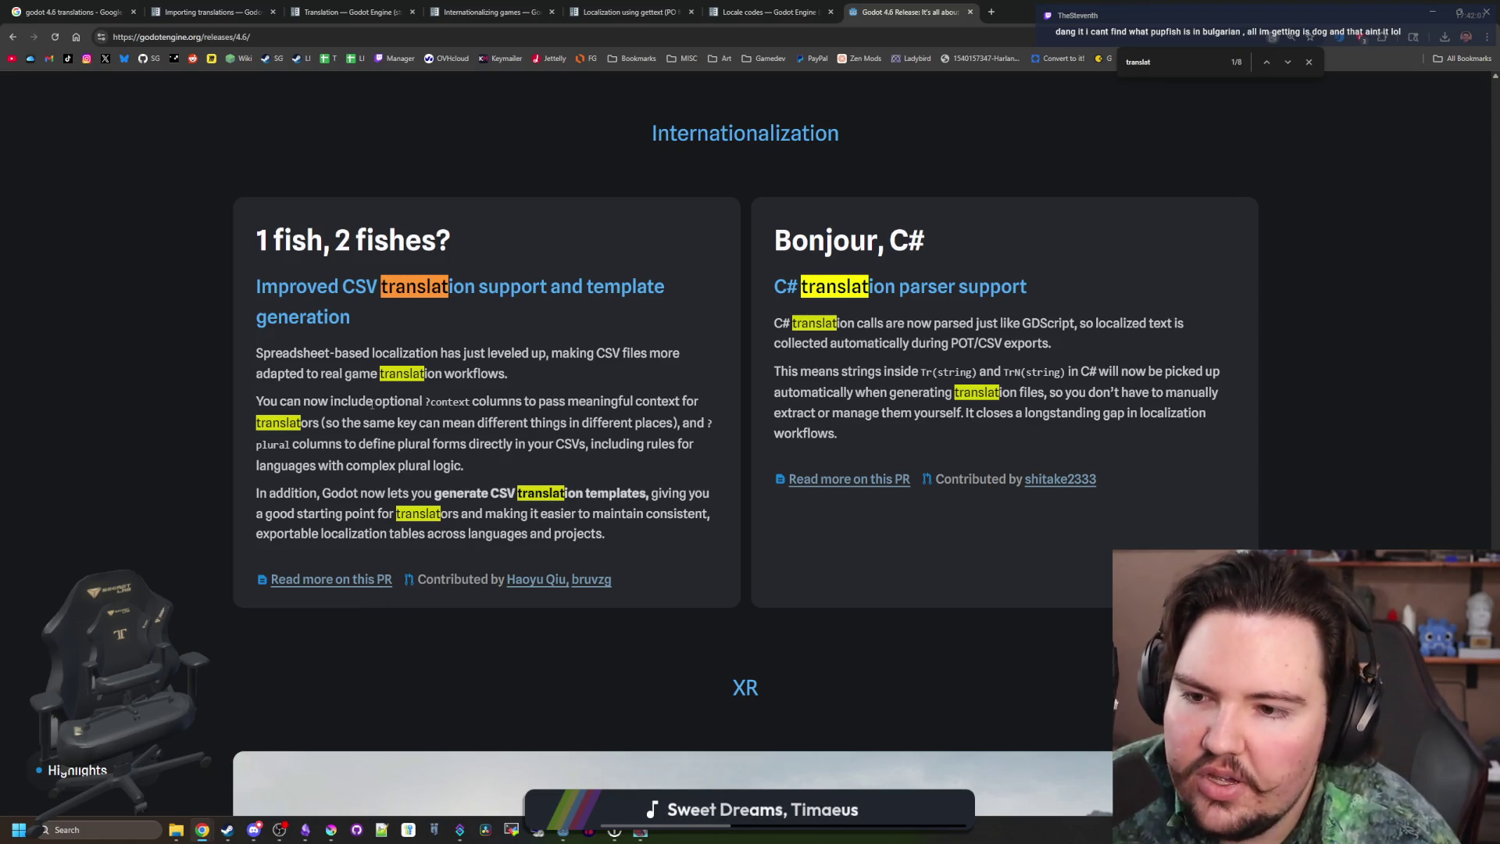
mouse_move(377, 402)
left_mouse_down()
mouse_move(465, 417)
mouse_move(700, 393)
left_mouse_up()
left_click(699, 327)
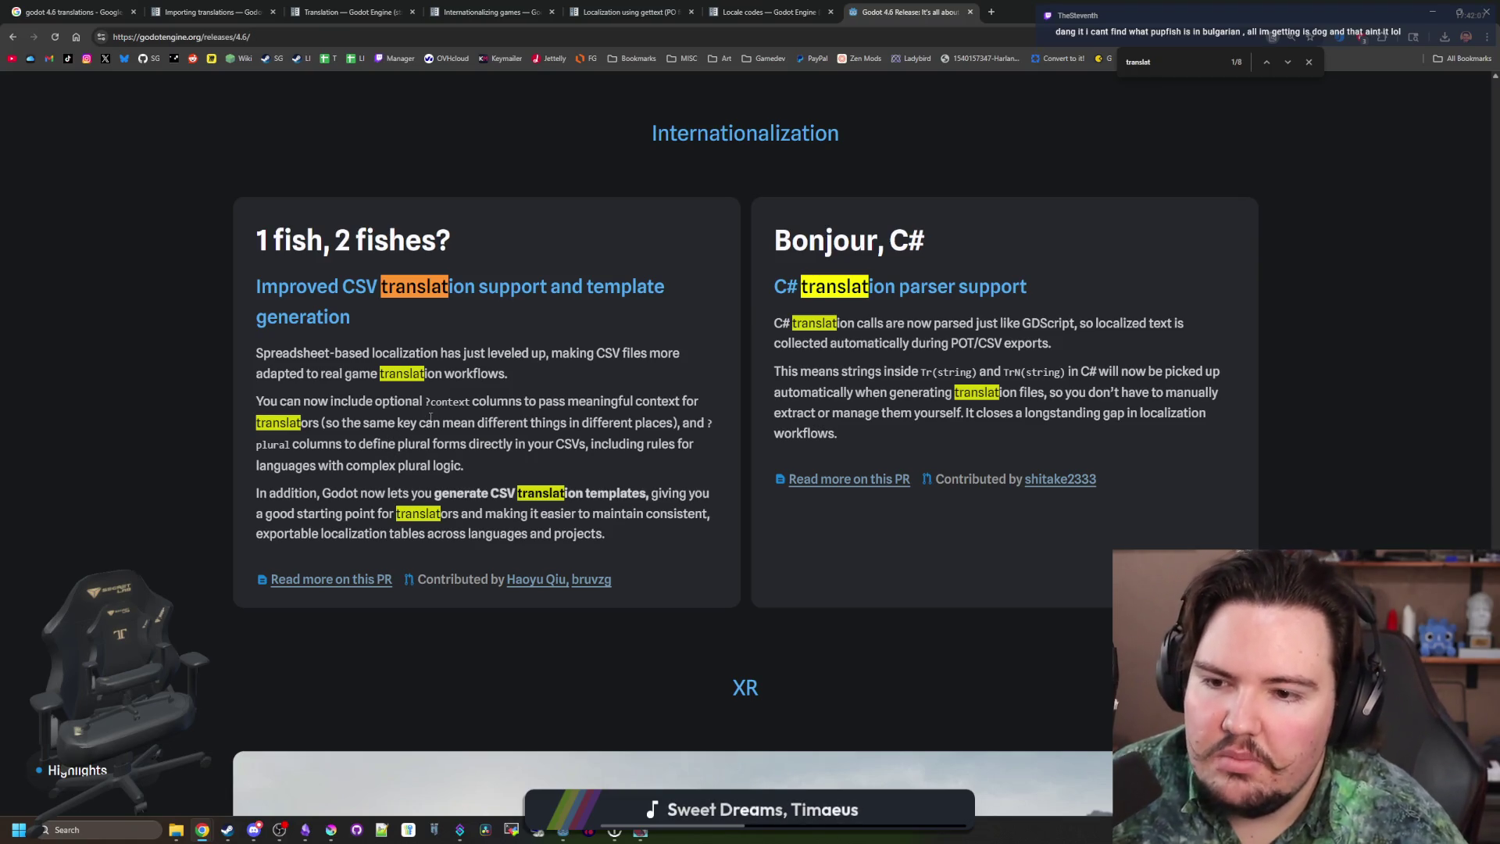
left_click_drag(431, 418, 693, 421)
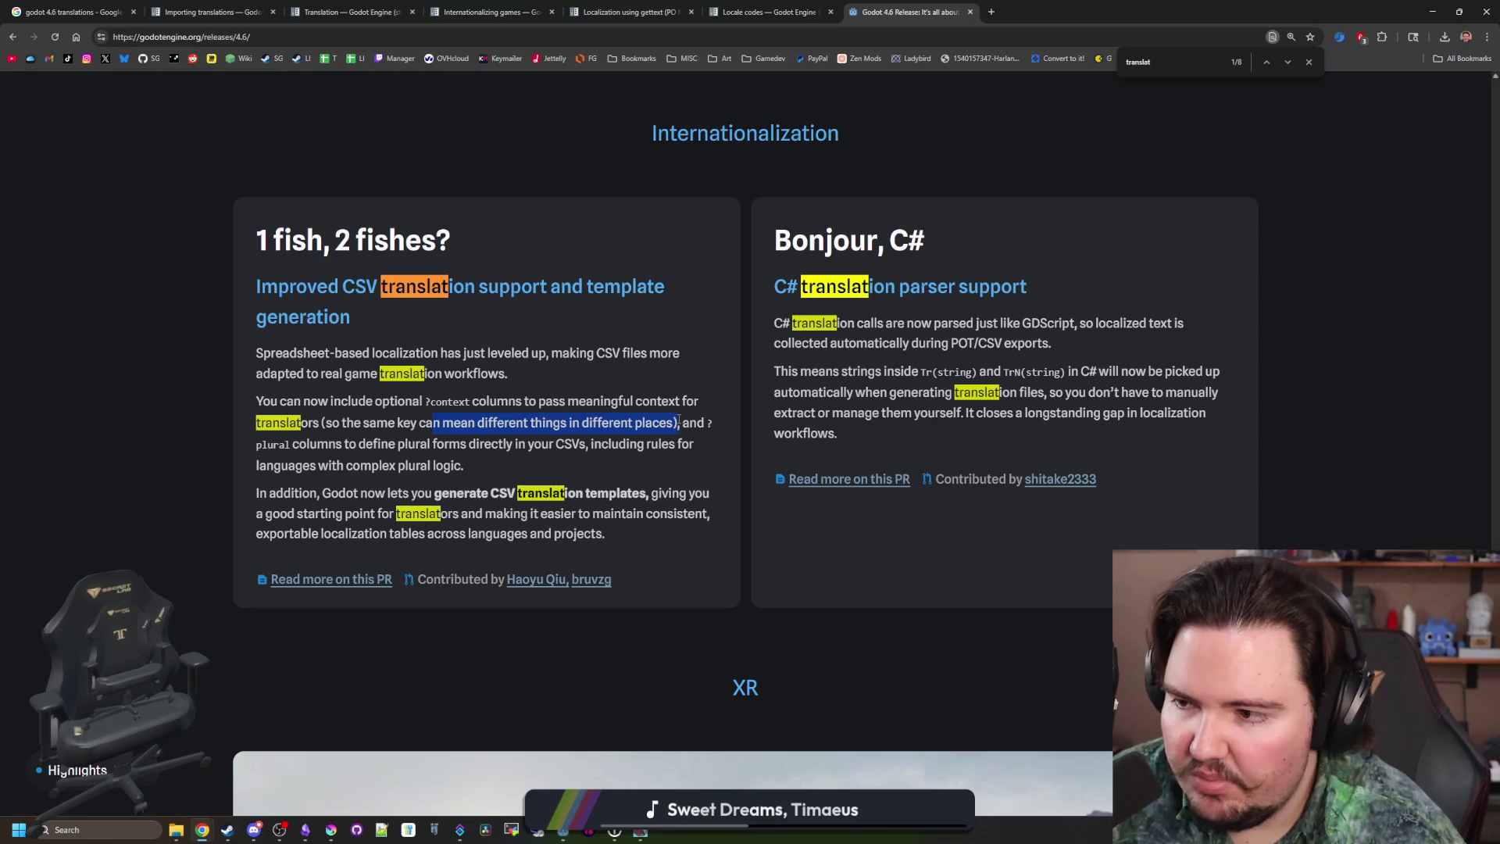
left_click(679, 421)
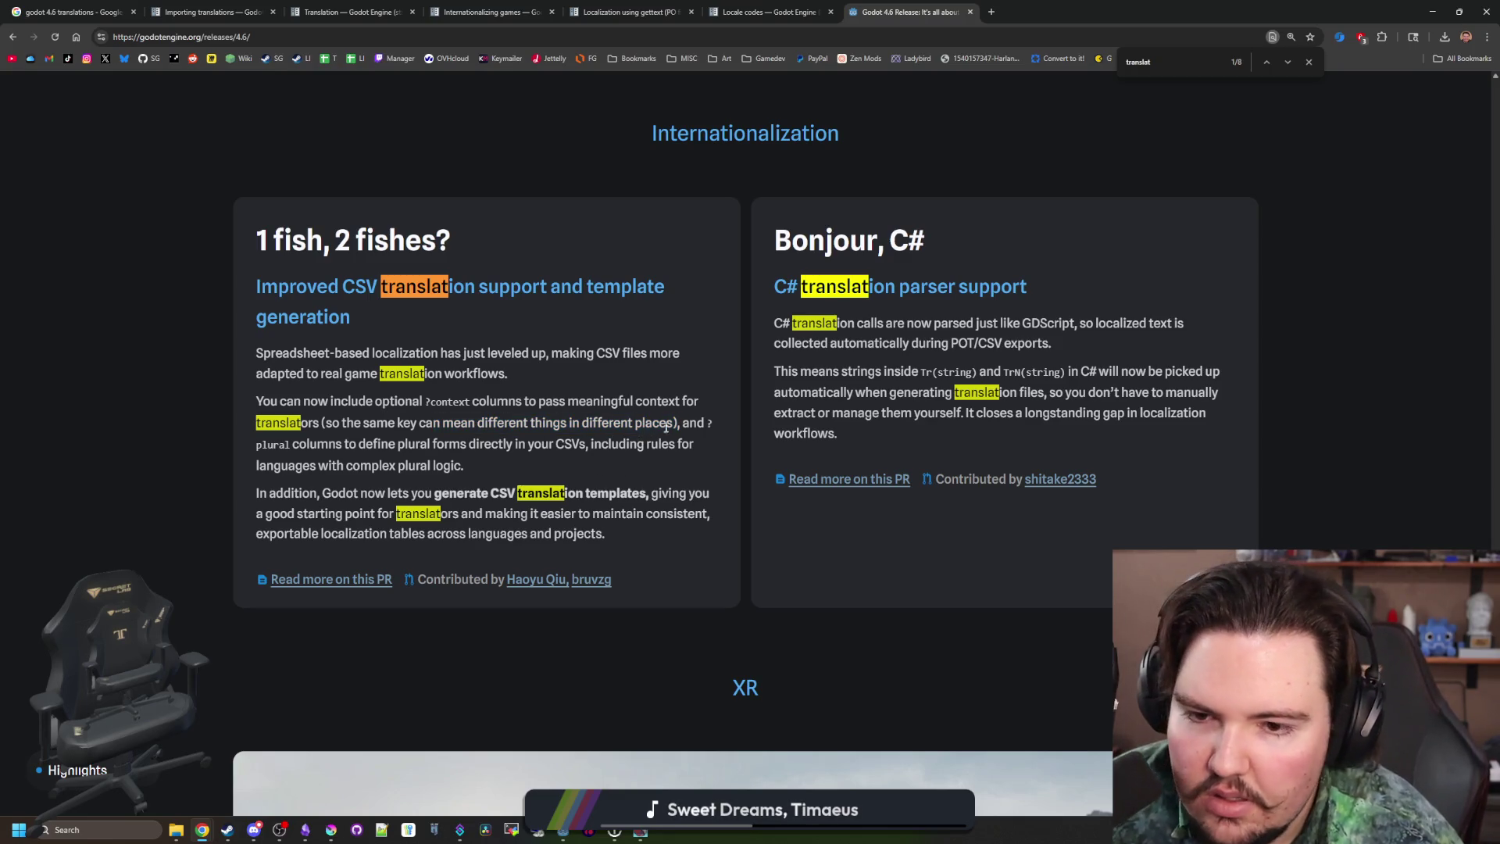
Step: Read the plural columns paragraph and the rest of the Internationalization section
left_click_drag(729, 436, 687, 461)
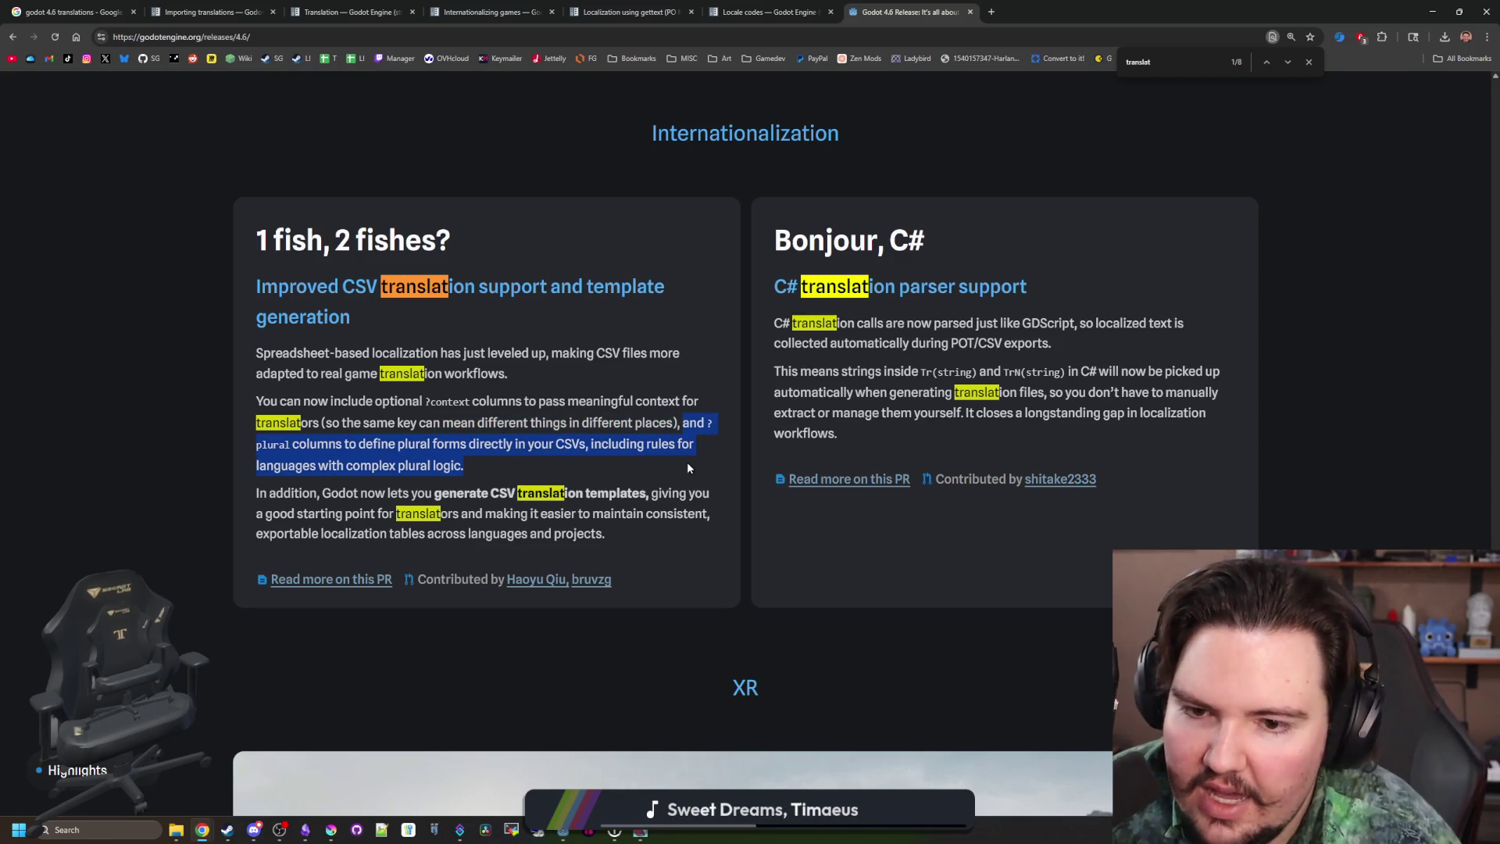
left_click(348, 459)
double_click(290, 444)
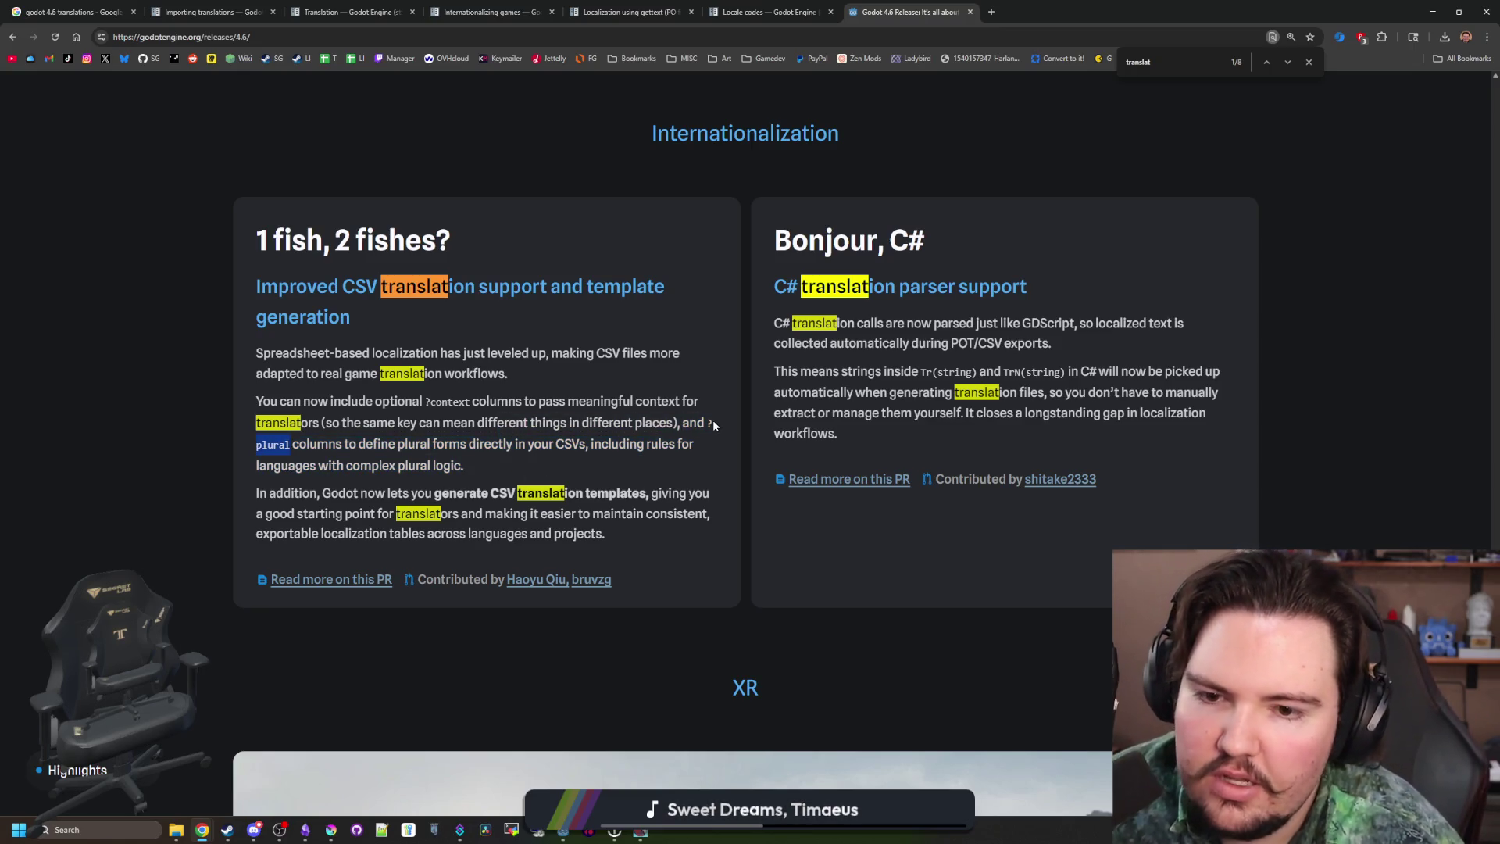
left_click(509, 501)
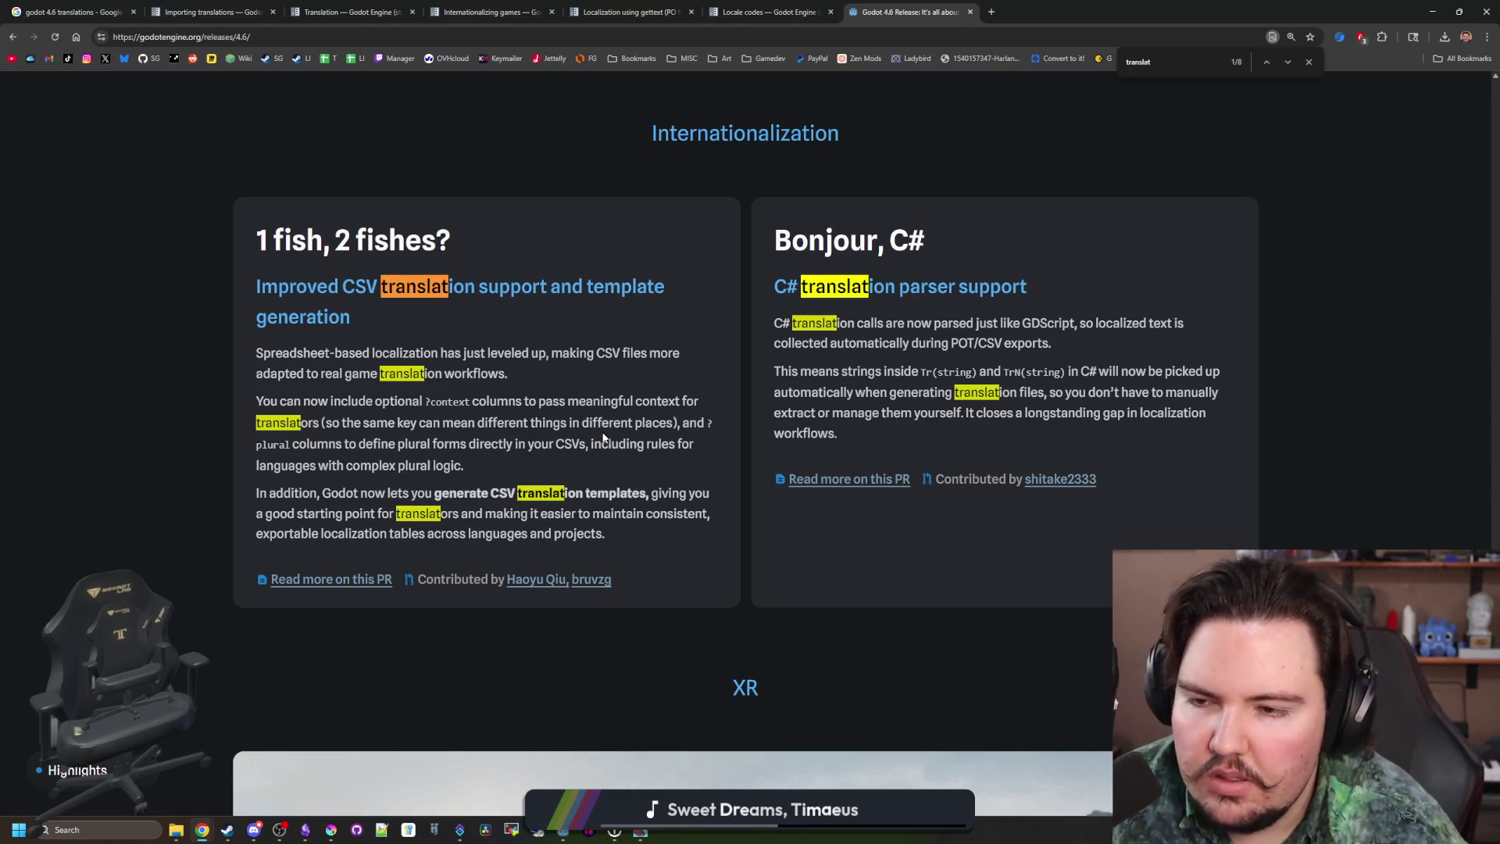
scroll(379, 449, "down", 10)
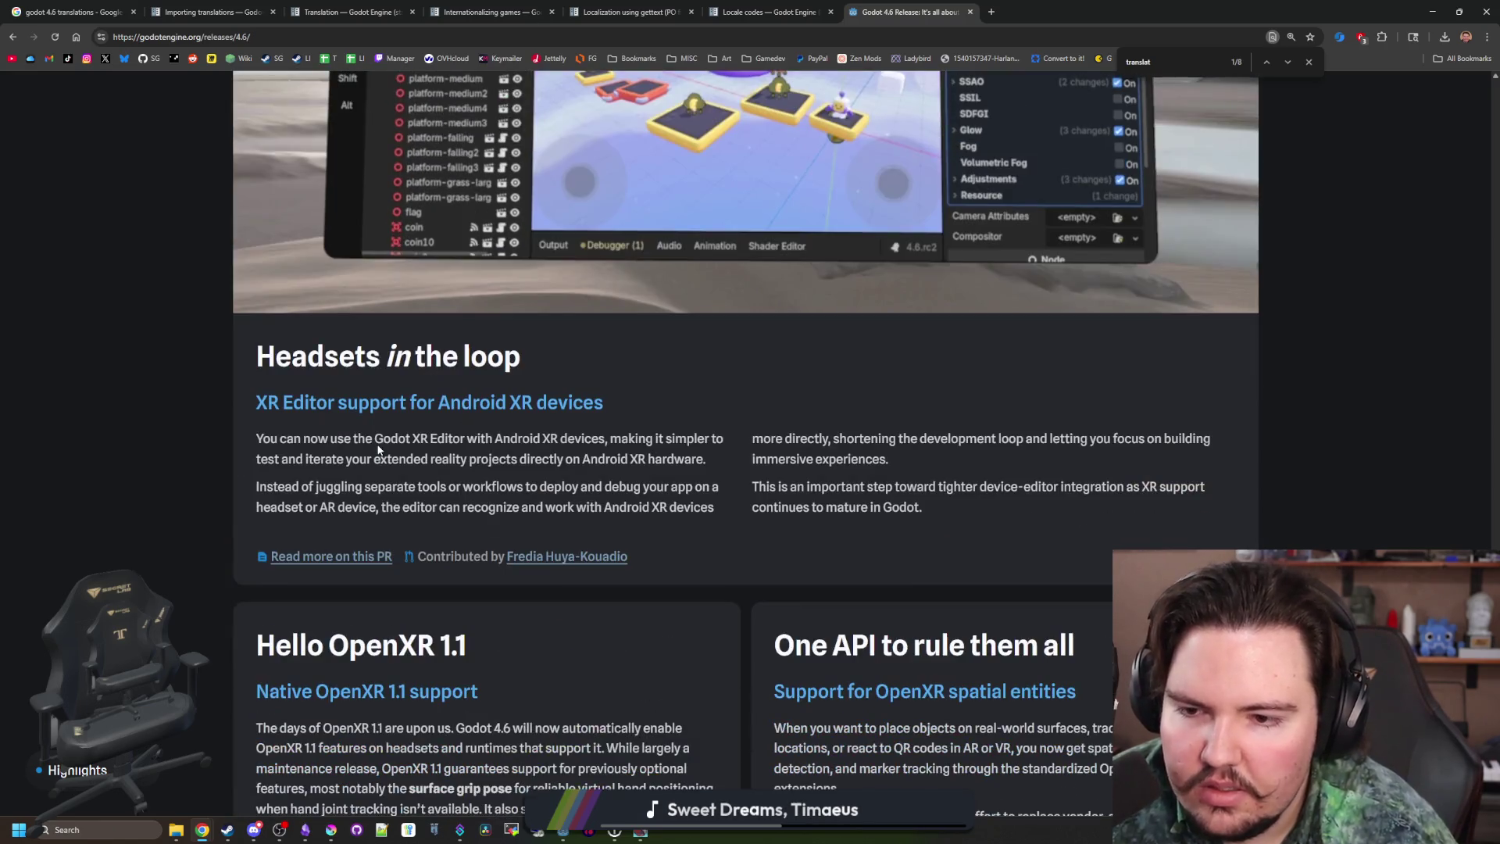
scroll(379, 450, "down", 5)
scroll(379, 448, "up", 15)
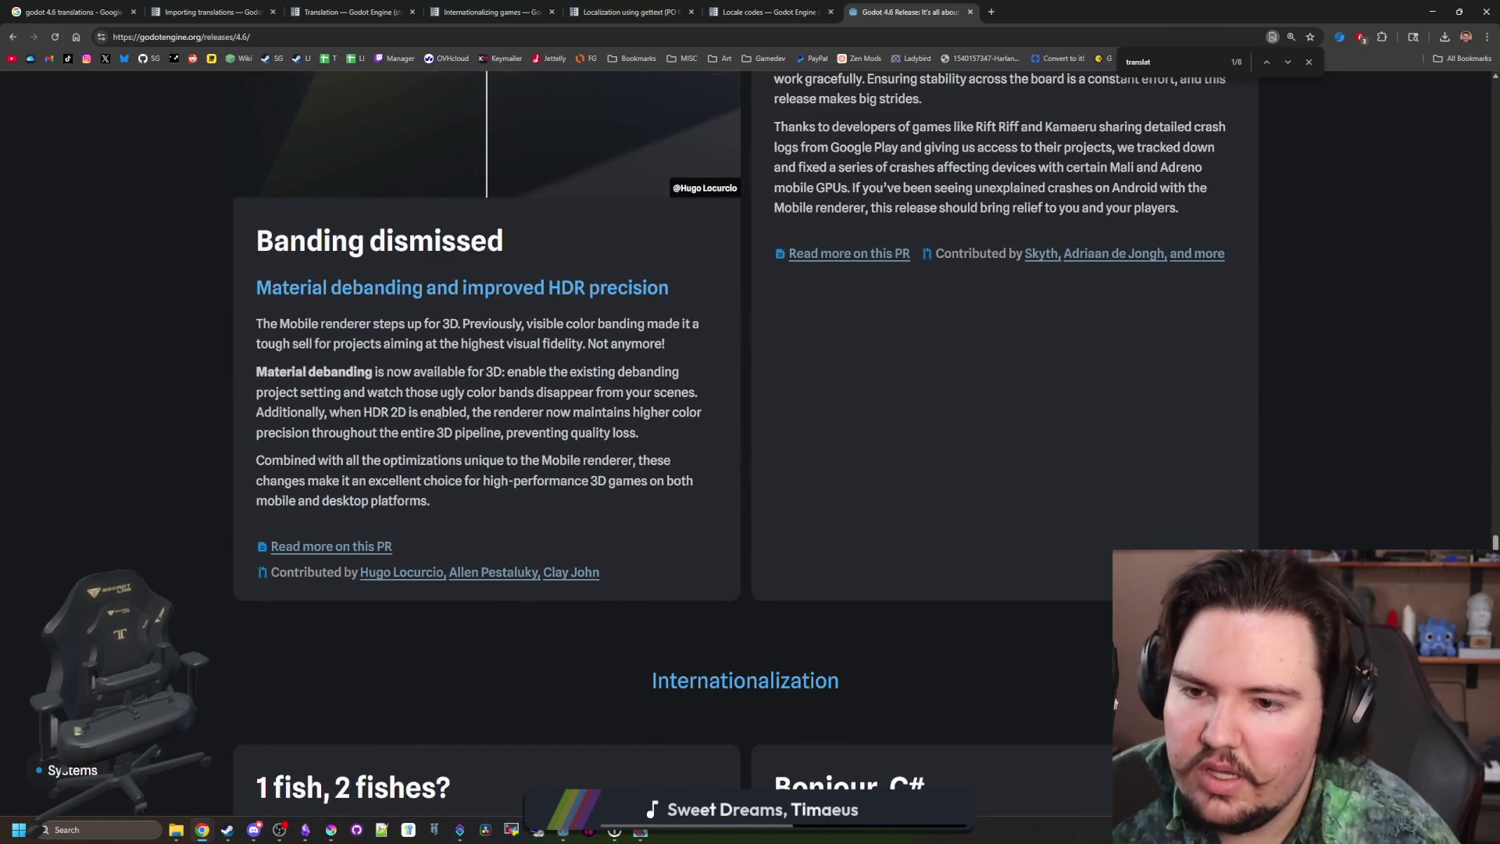
scroll(485, 412, "down", 5)
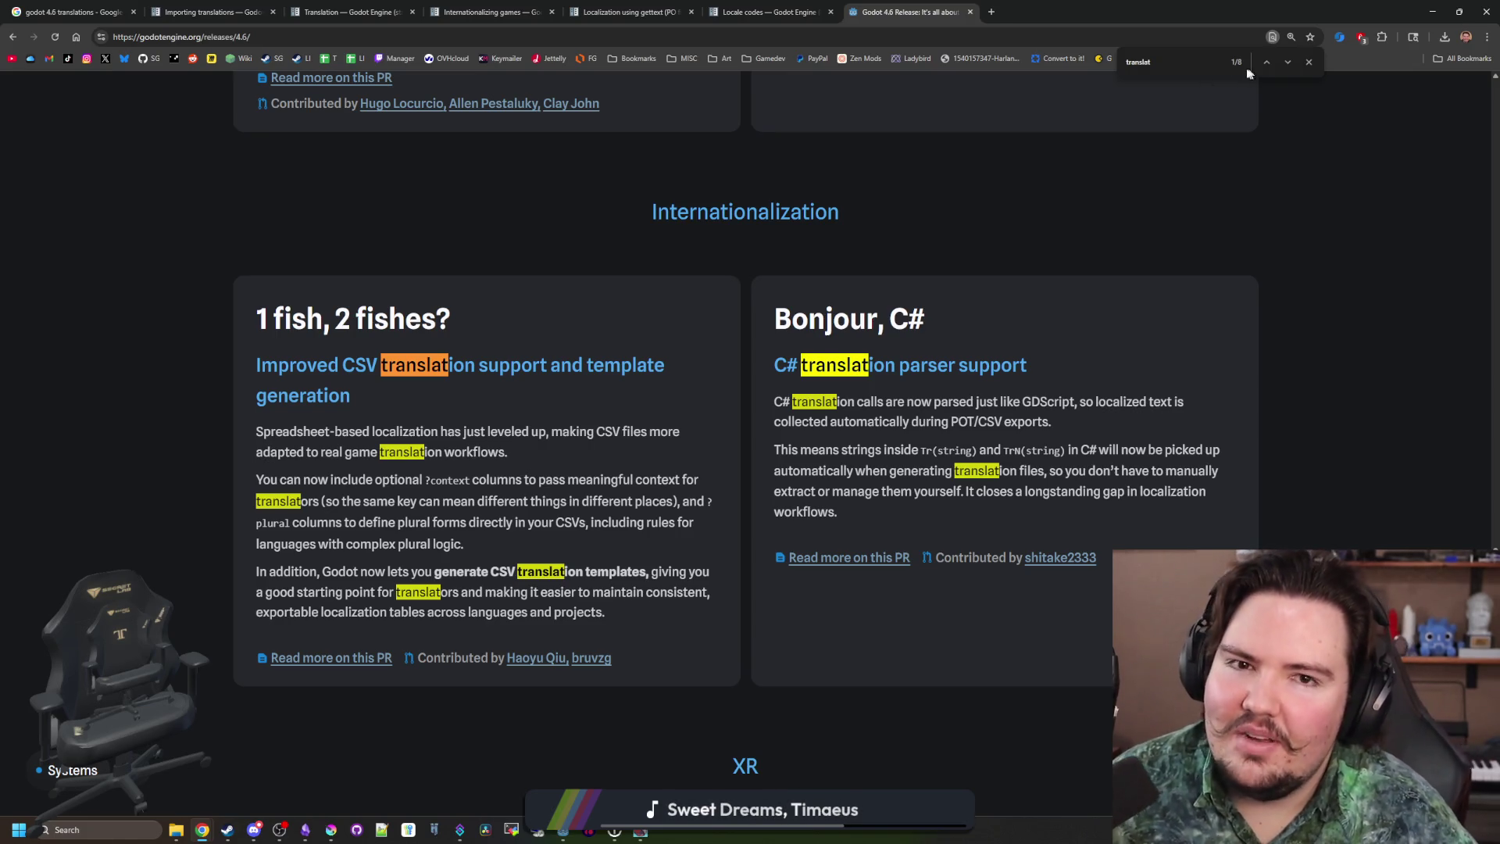
left_click(992, 12)
Step: Search Google for 'pupfish', then 'killfish', and expand the killifish aggression question
type("pupfish")
key("Return")
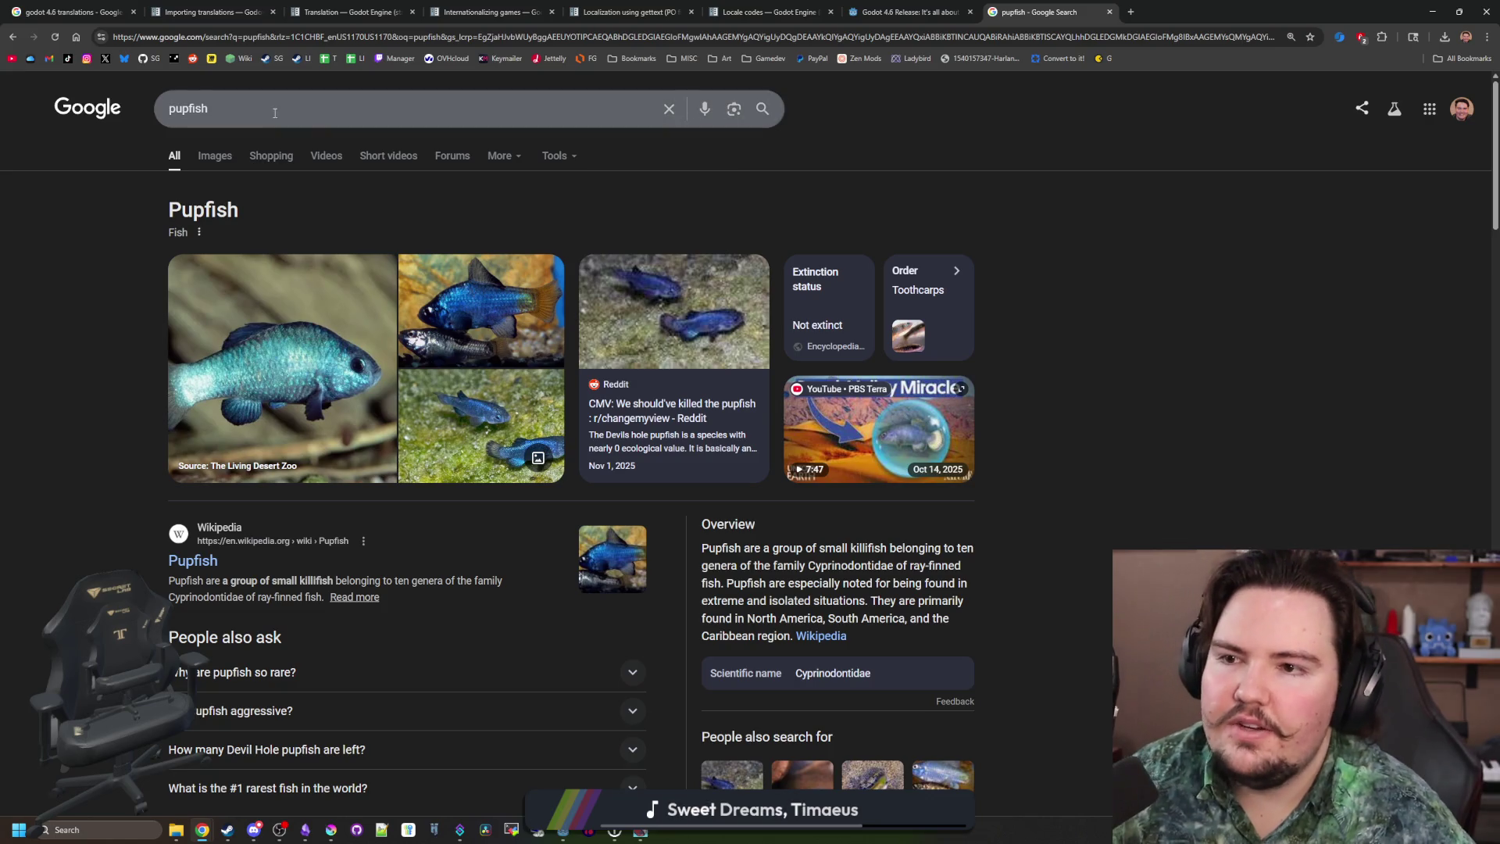
key("slash")
type("killfish")
key("Return")
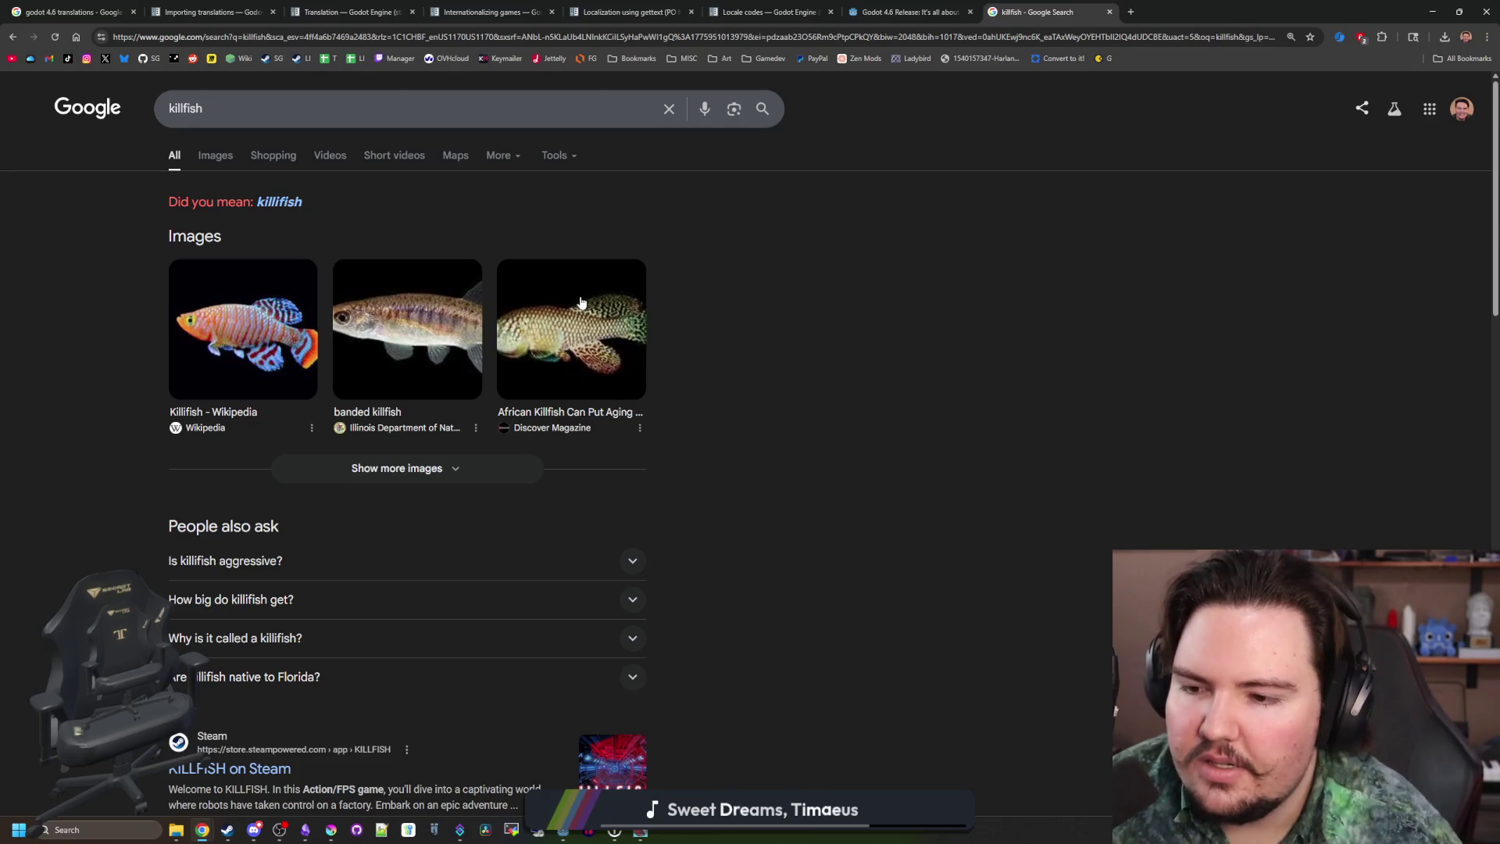
left_click(302, 566)
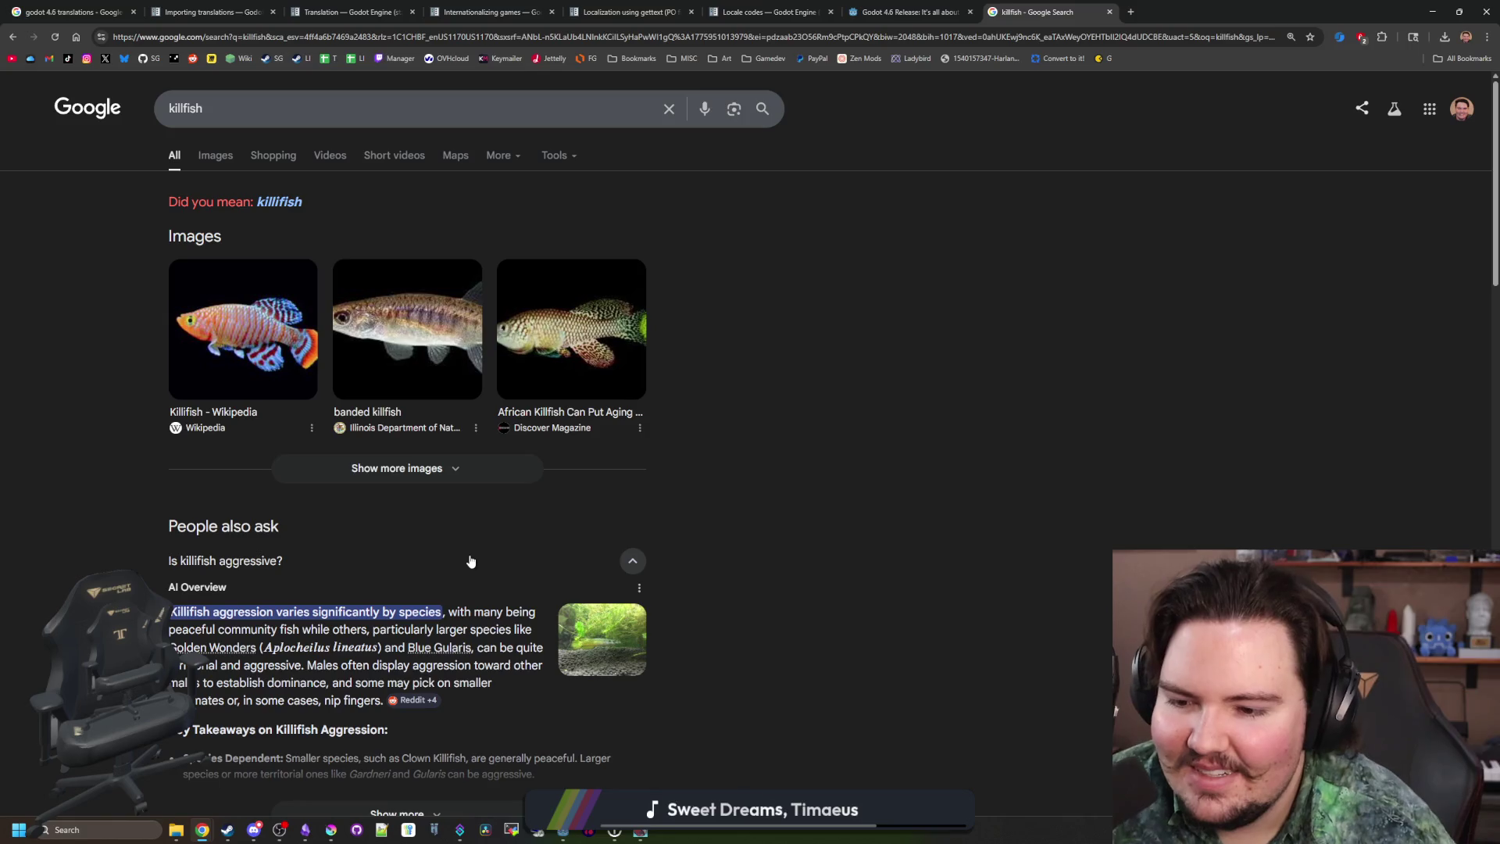
Step: Return to the pupfish results, view a Devils Hole pupfish photo, then switch to the Lured In game
key("alt+Left")
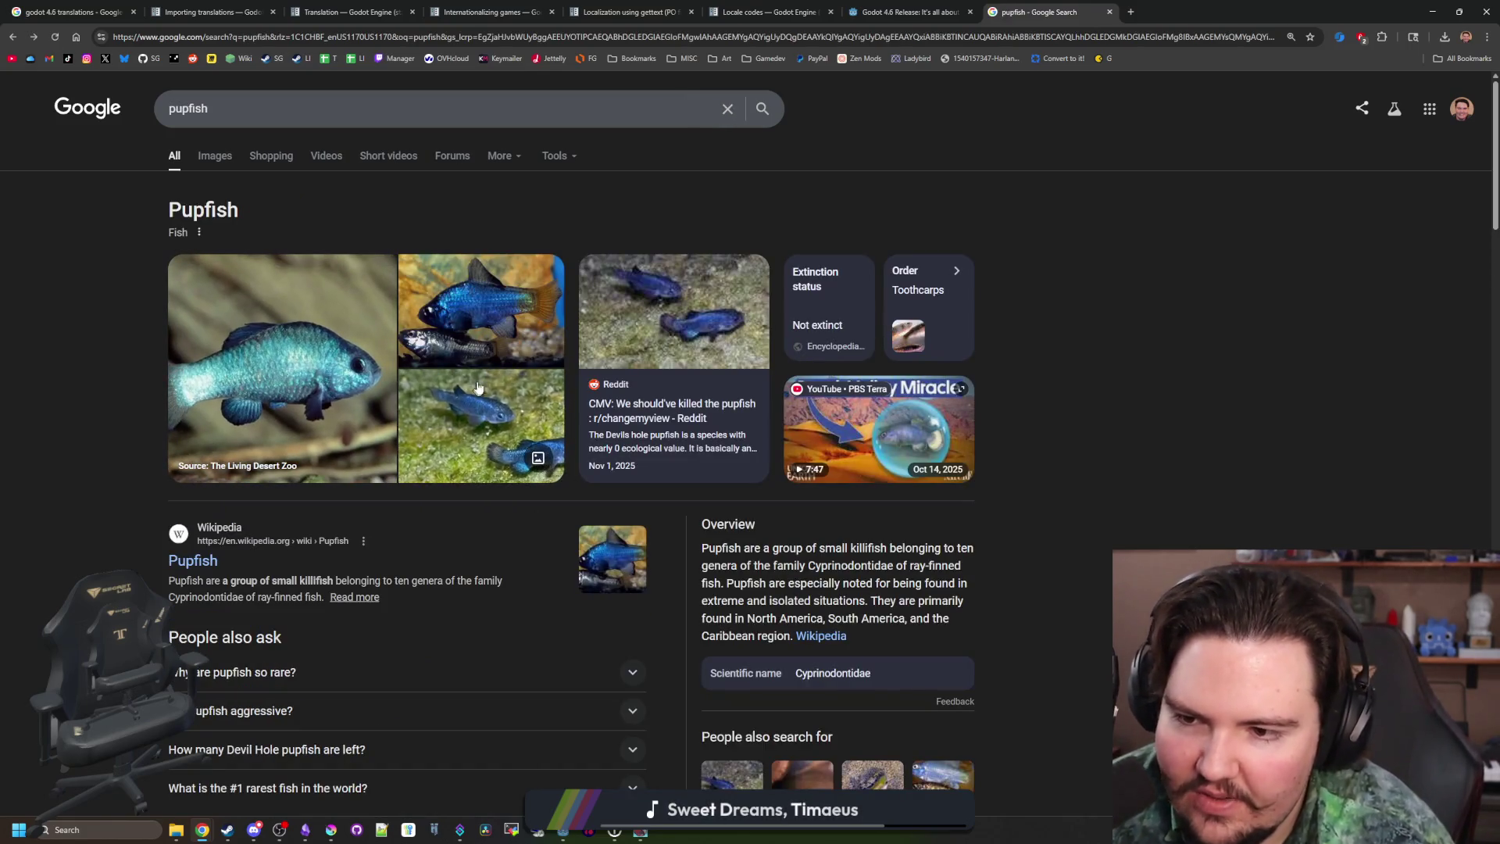
left_click(479, 422)
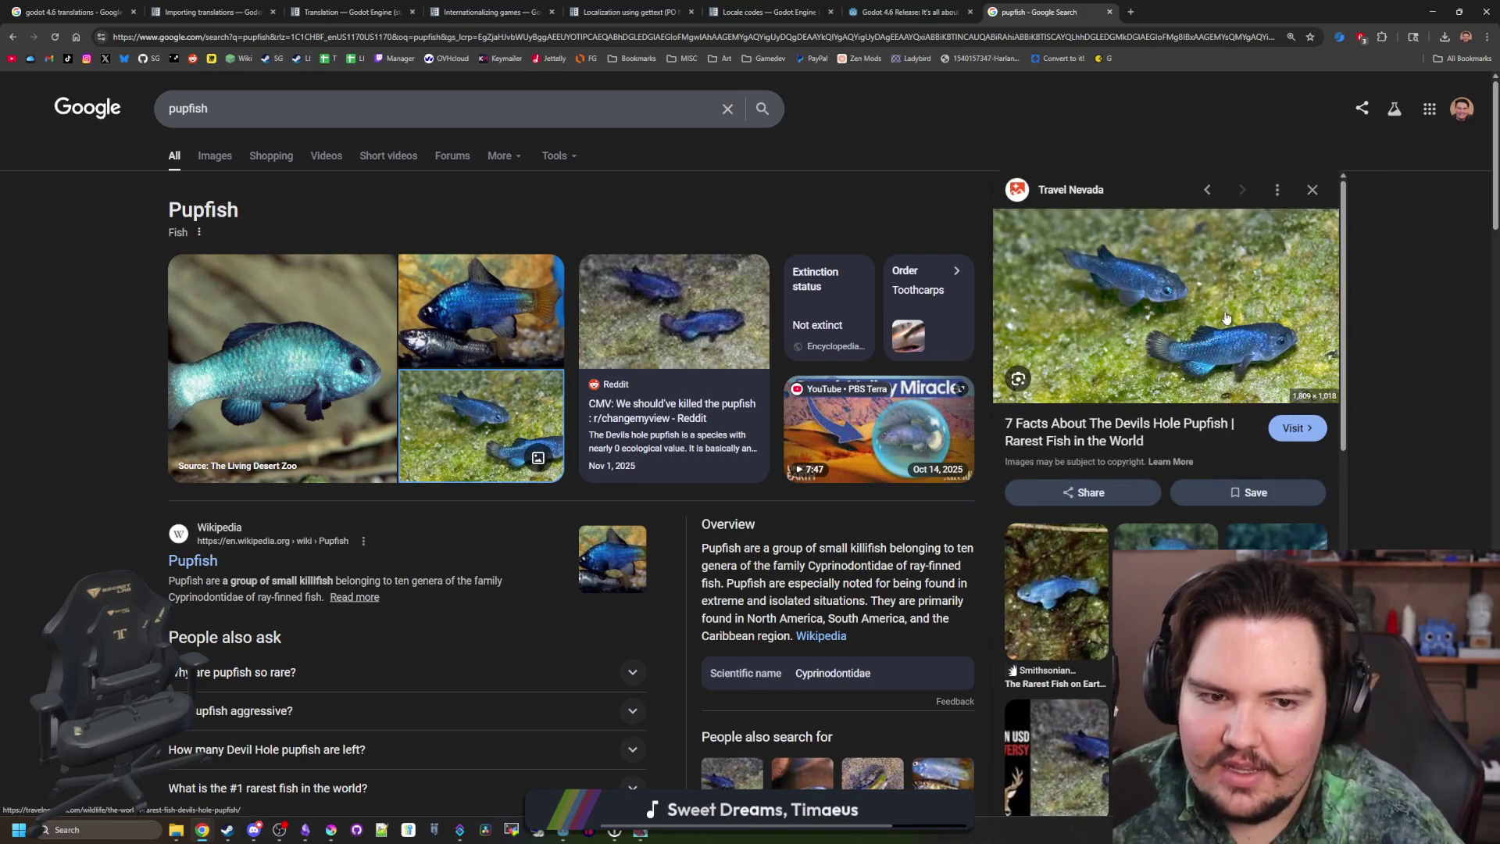
left_click(1313, 190)
scroll(859, 469, "down", 2)
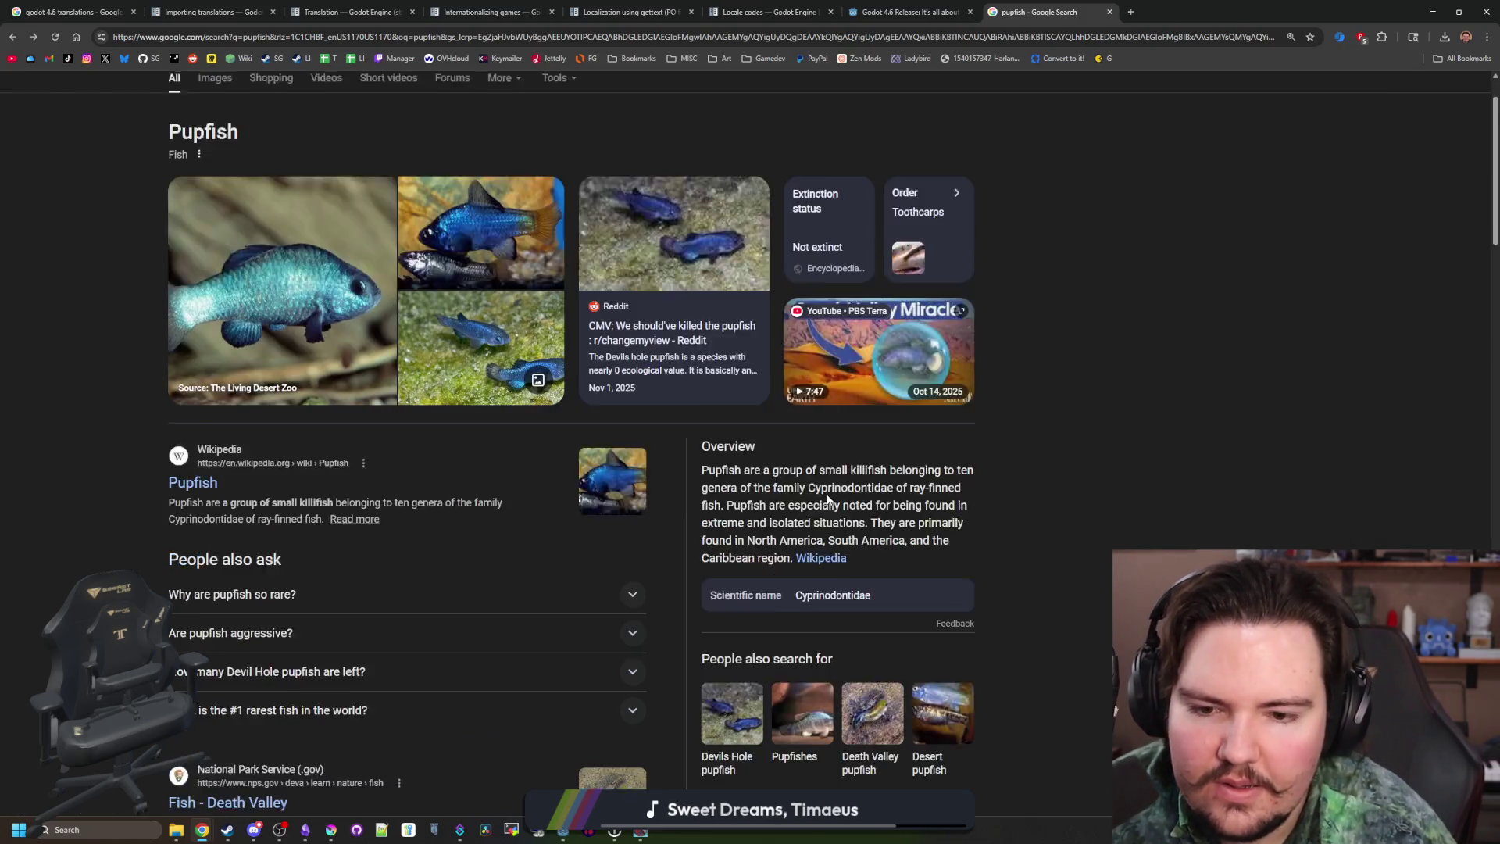
scroll(843, 489, "down", 6)
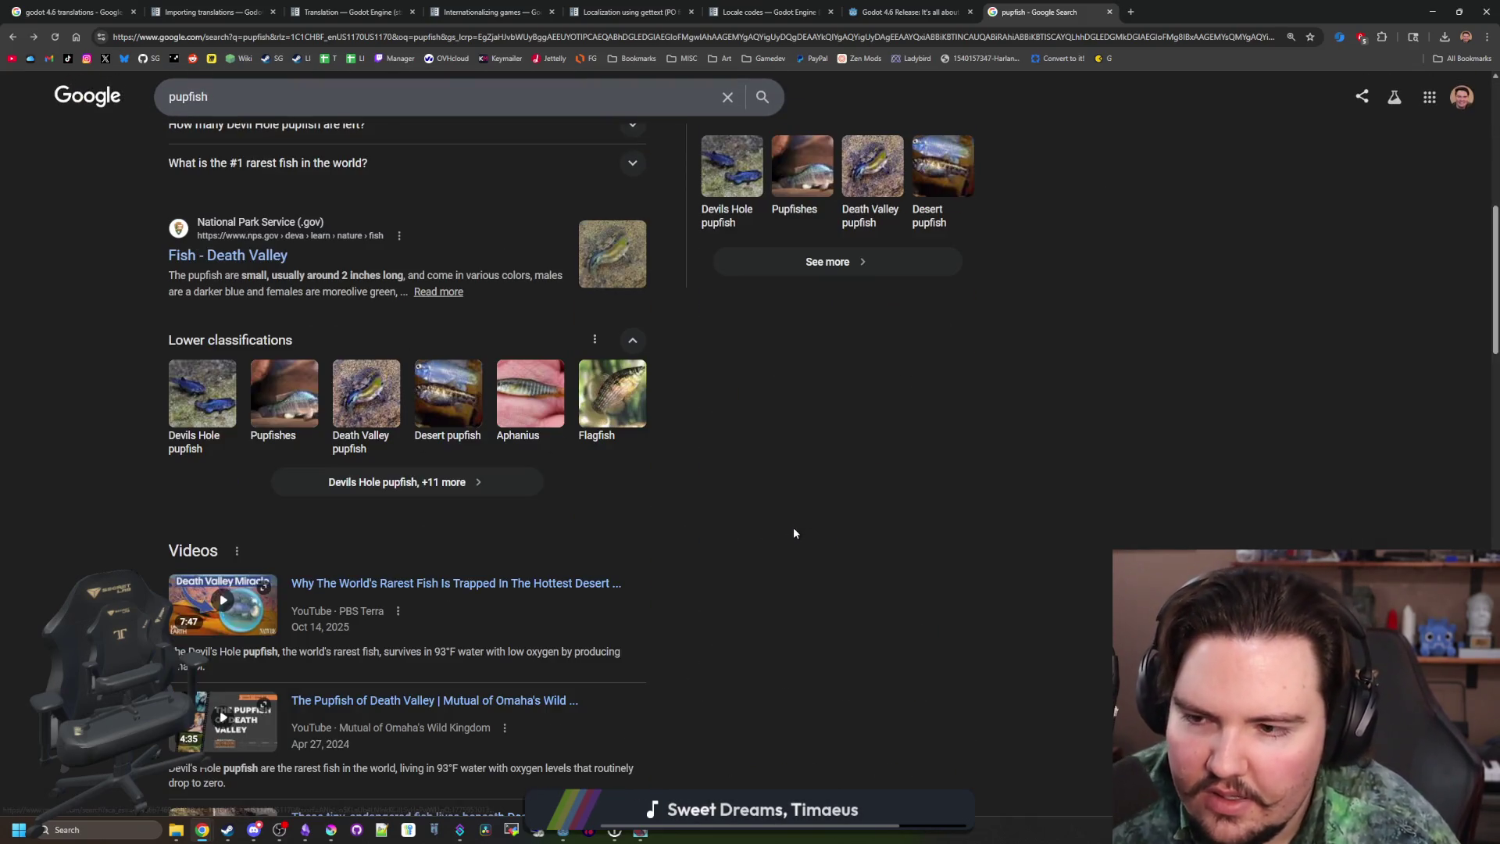
scroll(668, 405, "up", 8)
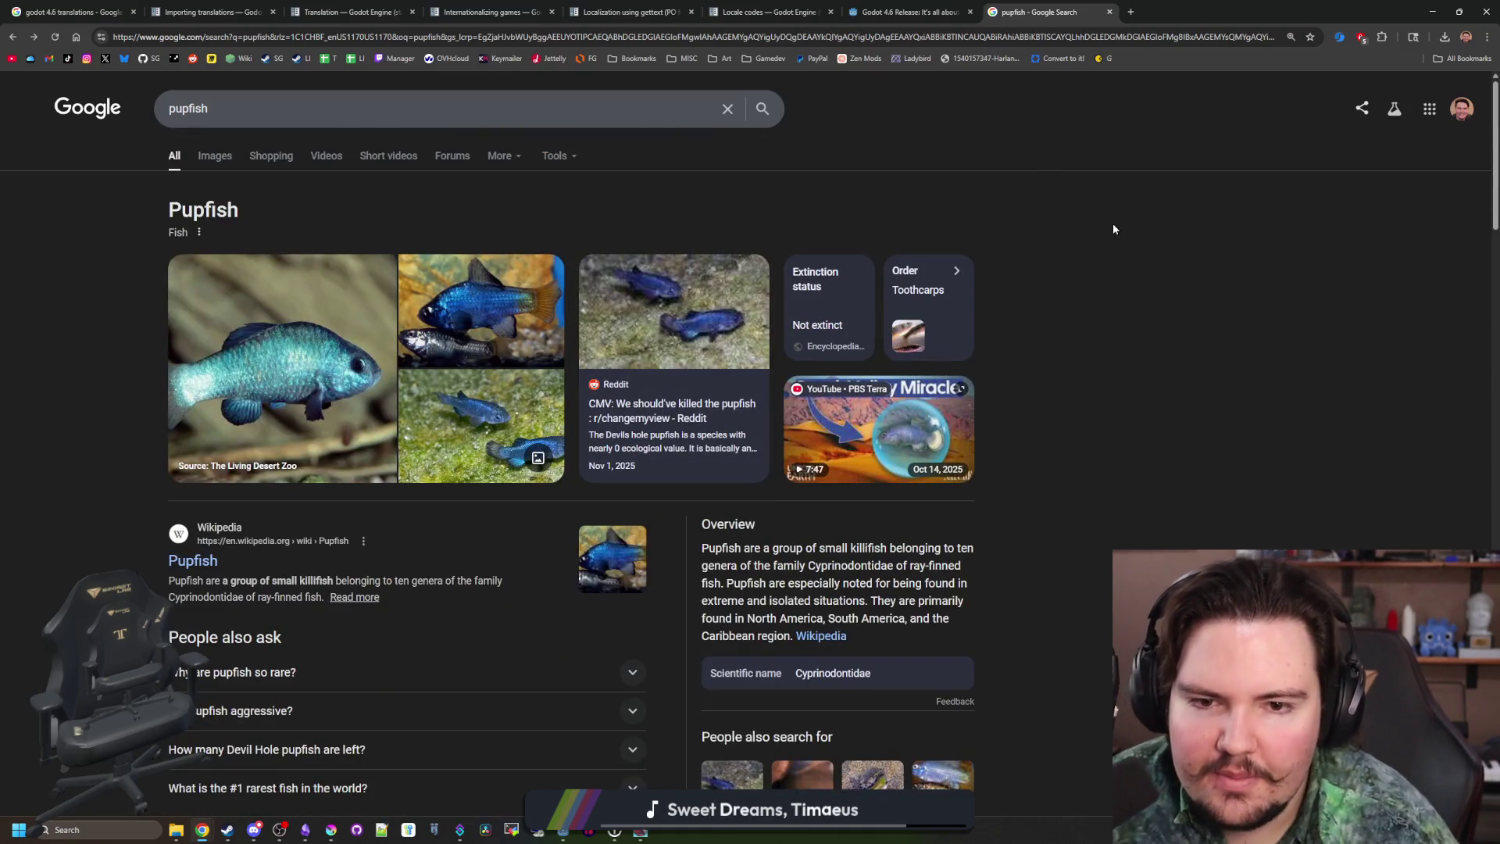
key("alt+Tab")
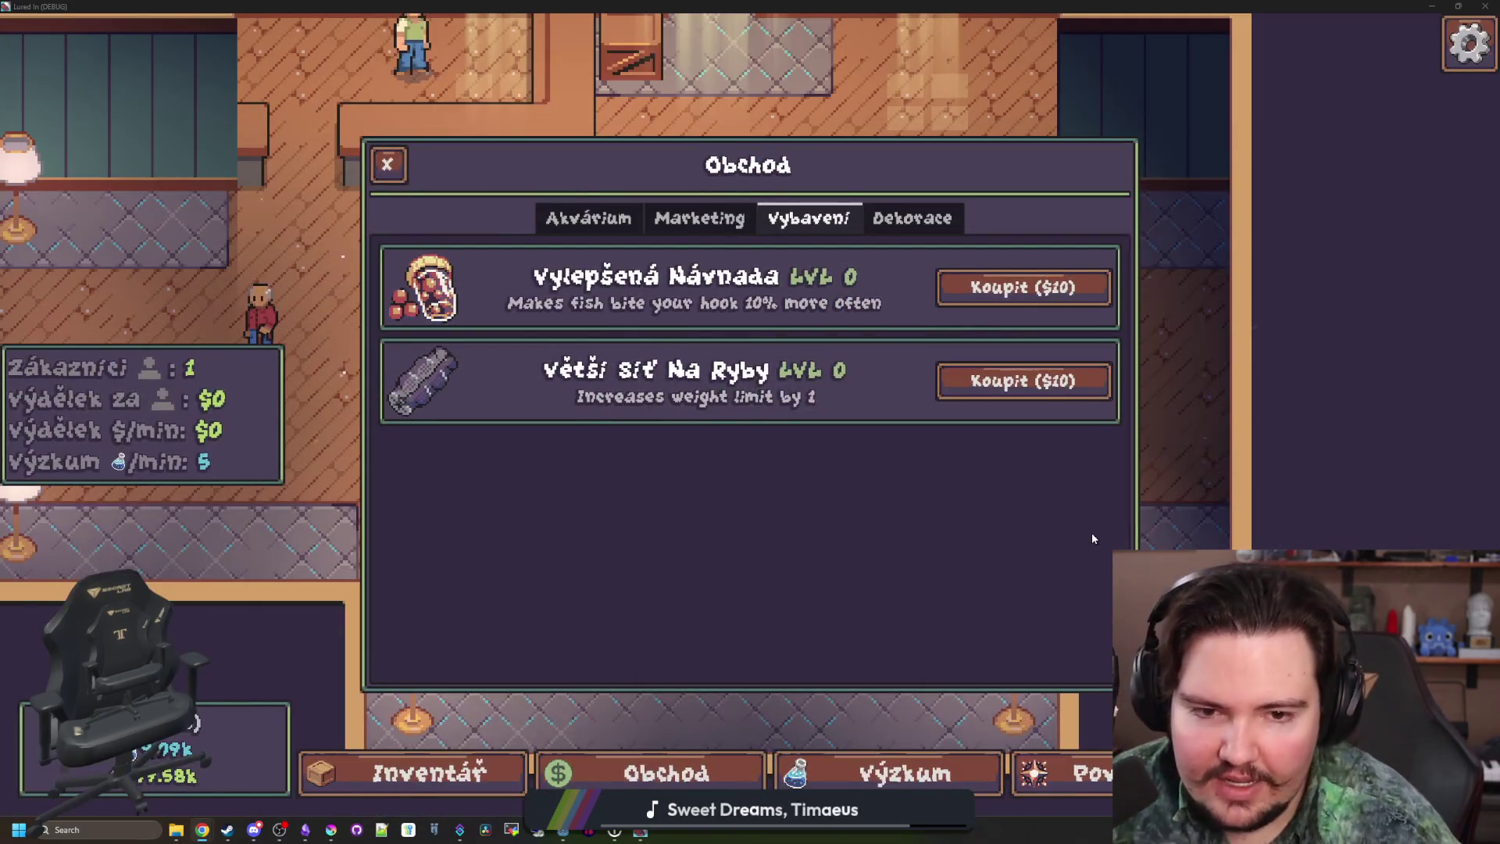
Step: Filter the FileSystem dock by 'glob' and open global.gd in the script editor
key("alt+Tab")
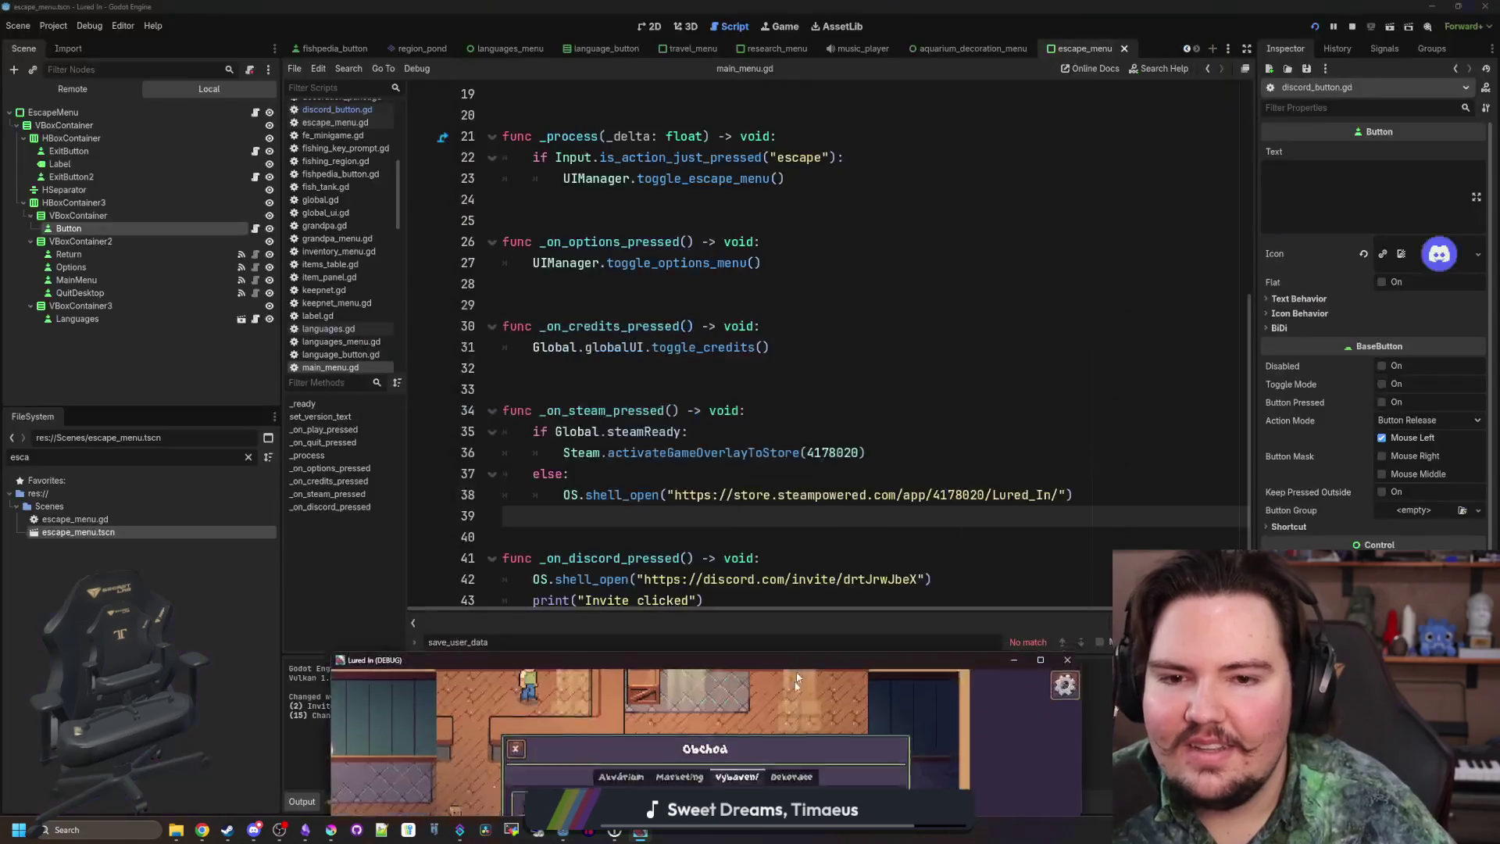
left_click(860, 394)
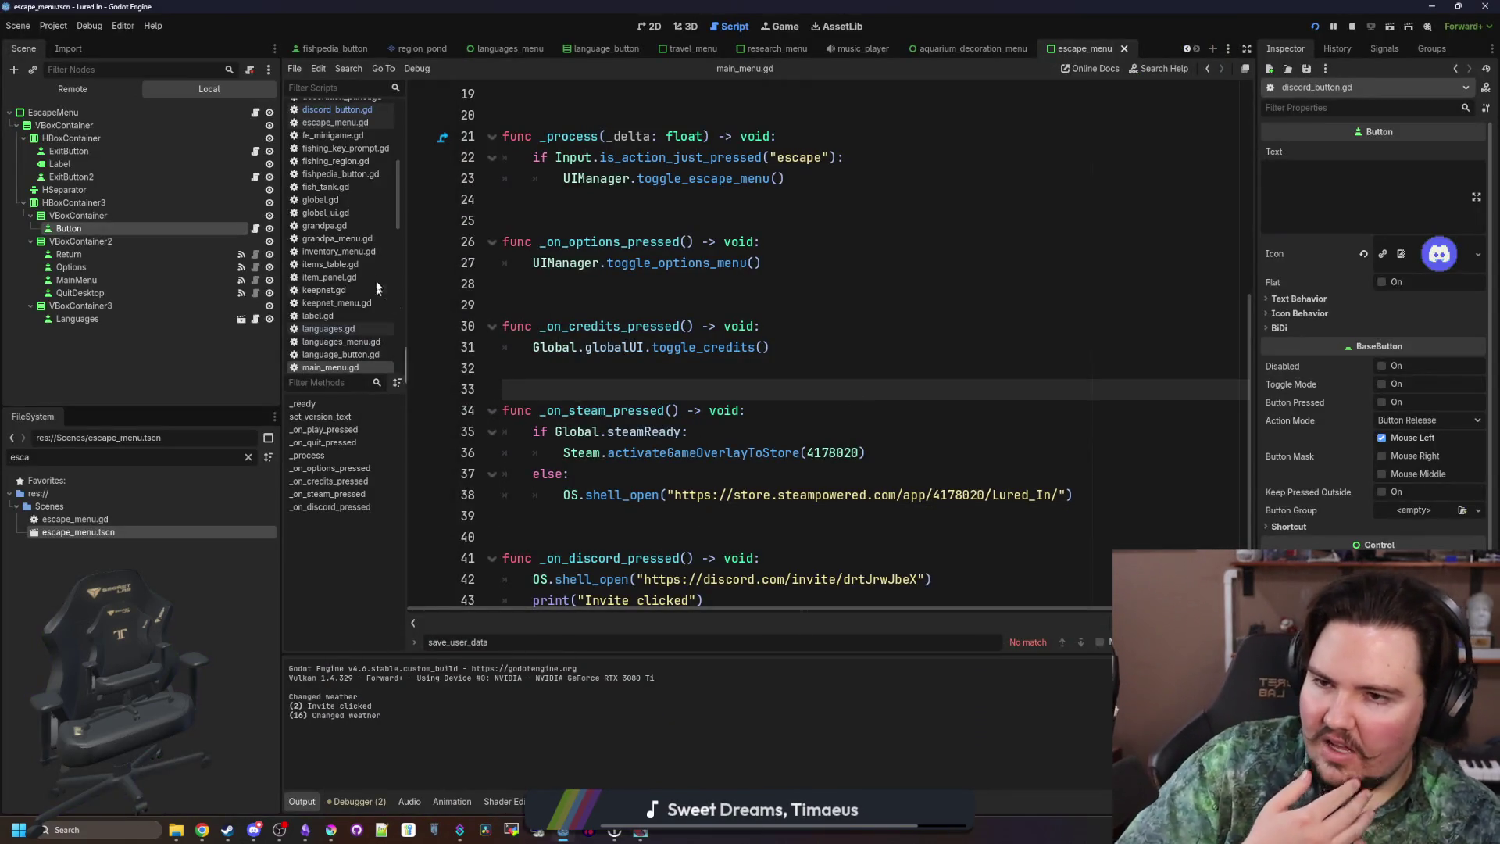
scroll(368, 265, "up", 5)
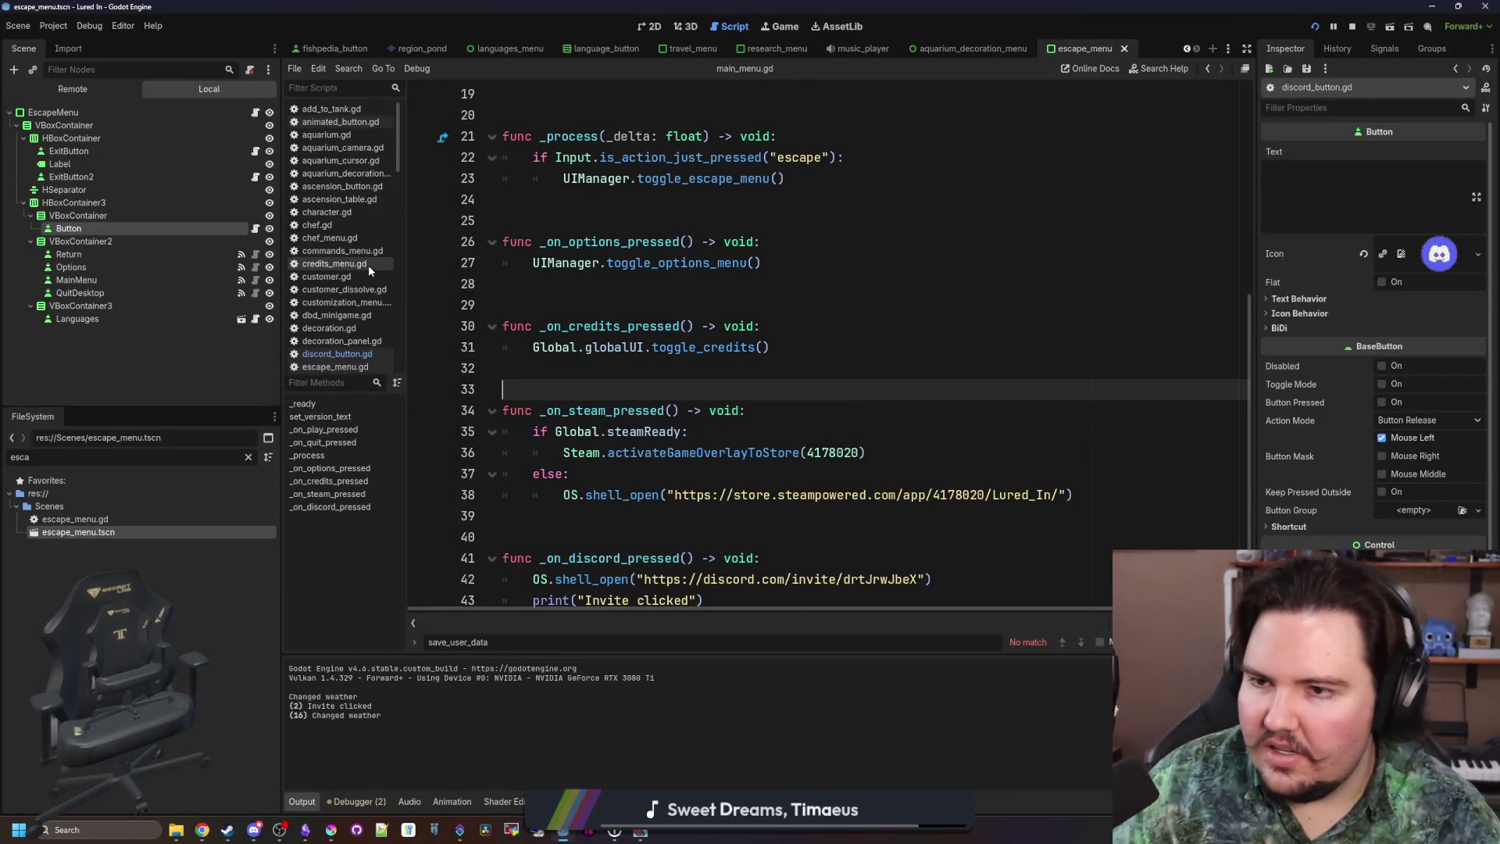
left_click(248, 457)
type("glob")
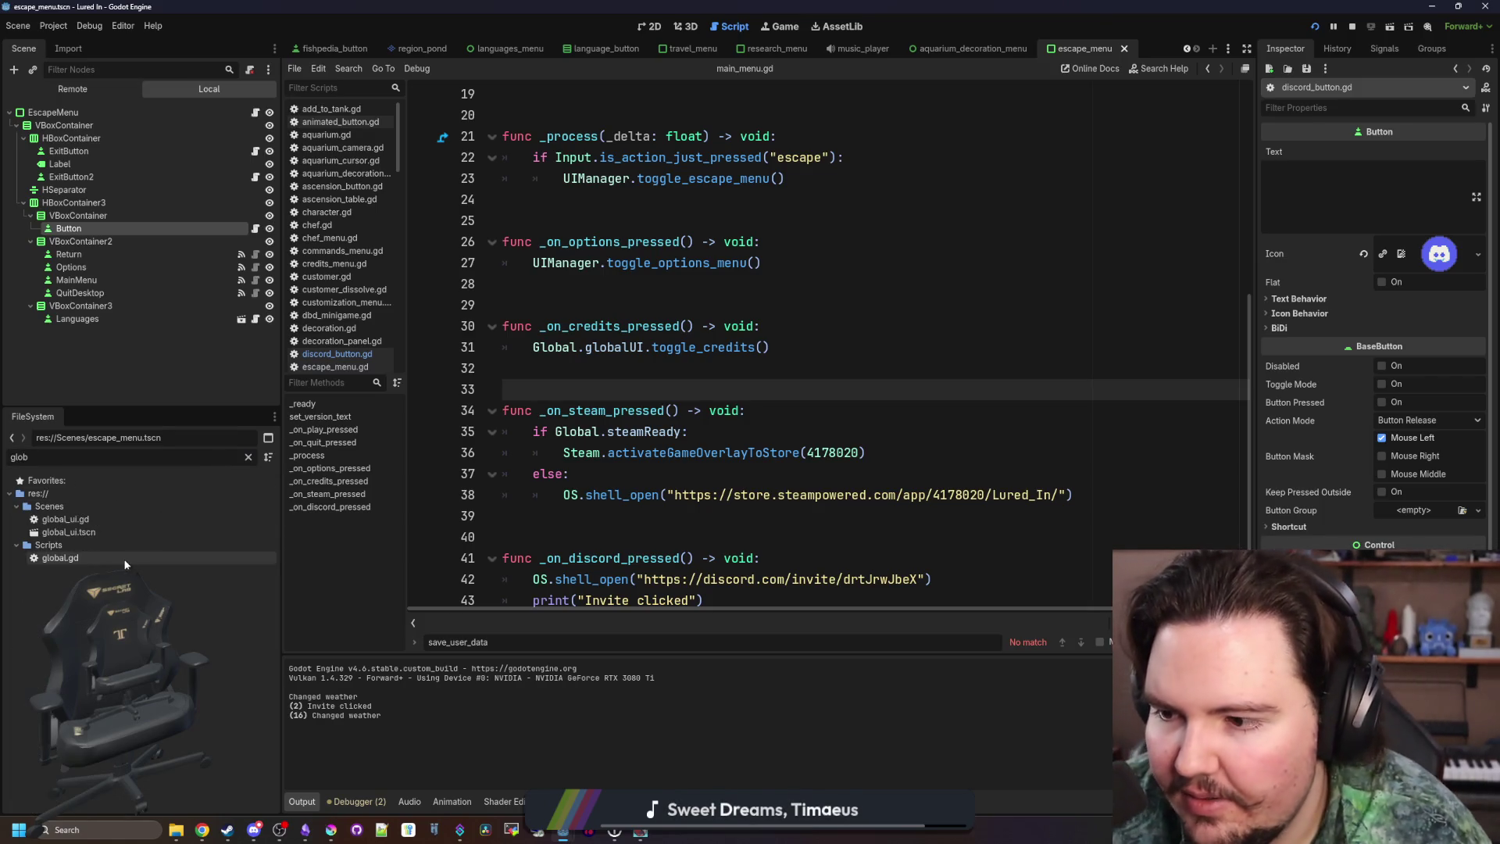
left_click(130, 559)
double_click(130, 560)
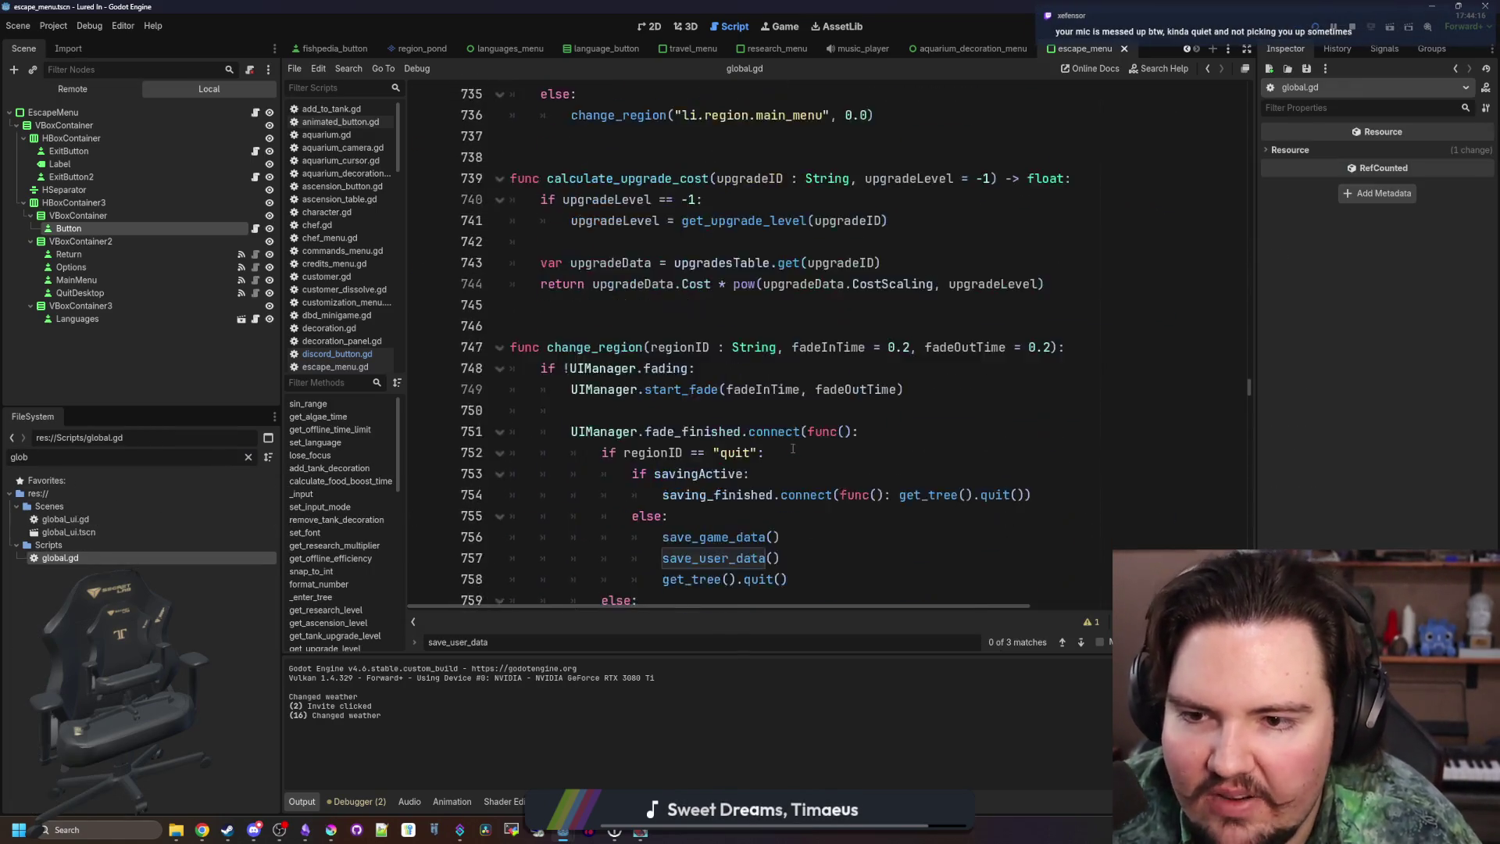
Step: Insert blank lines after calculate_upgrade_cost in global.gd, ready for a new function
scroll(739, 412, "up", 8)
left_click(540, 373)
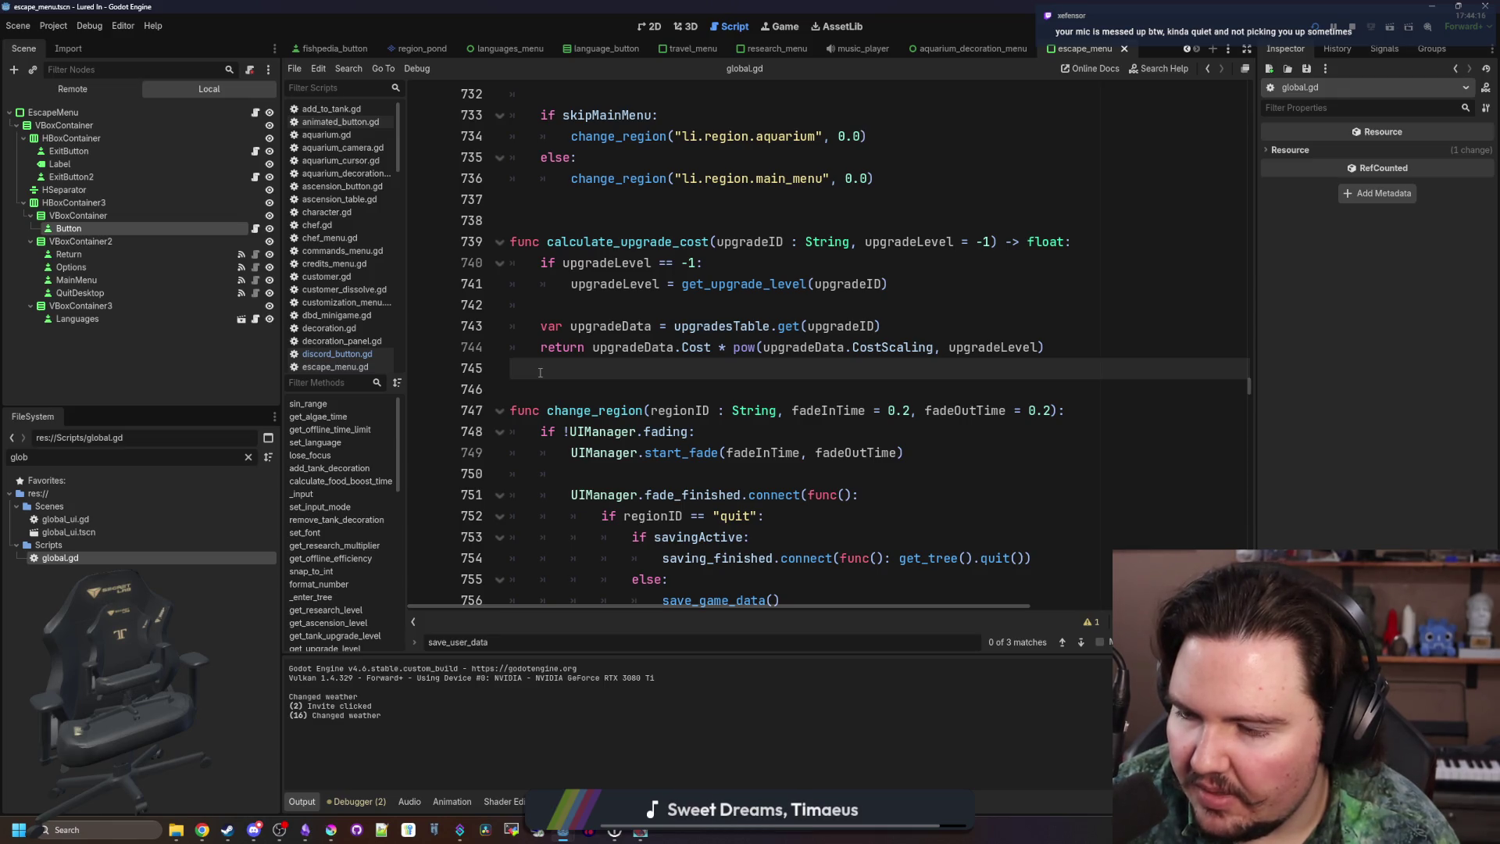
key("Return")
key("Return")
key("Return")
key("Up")
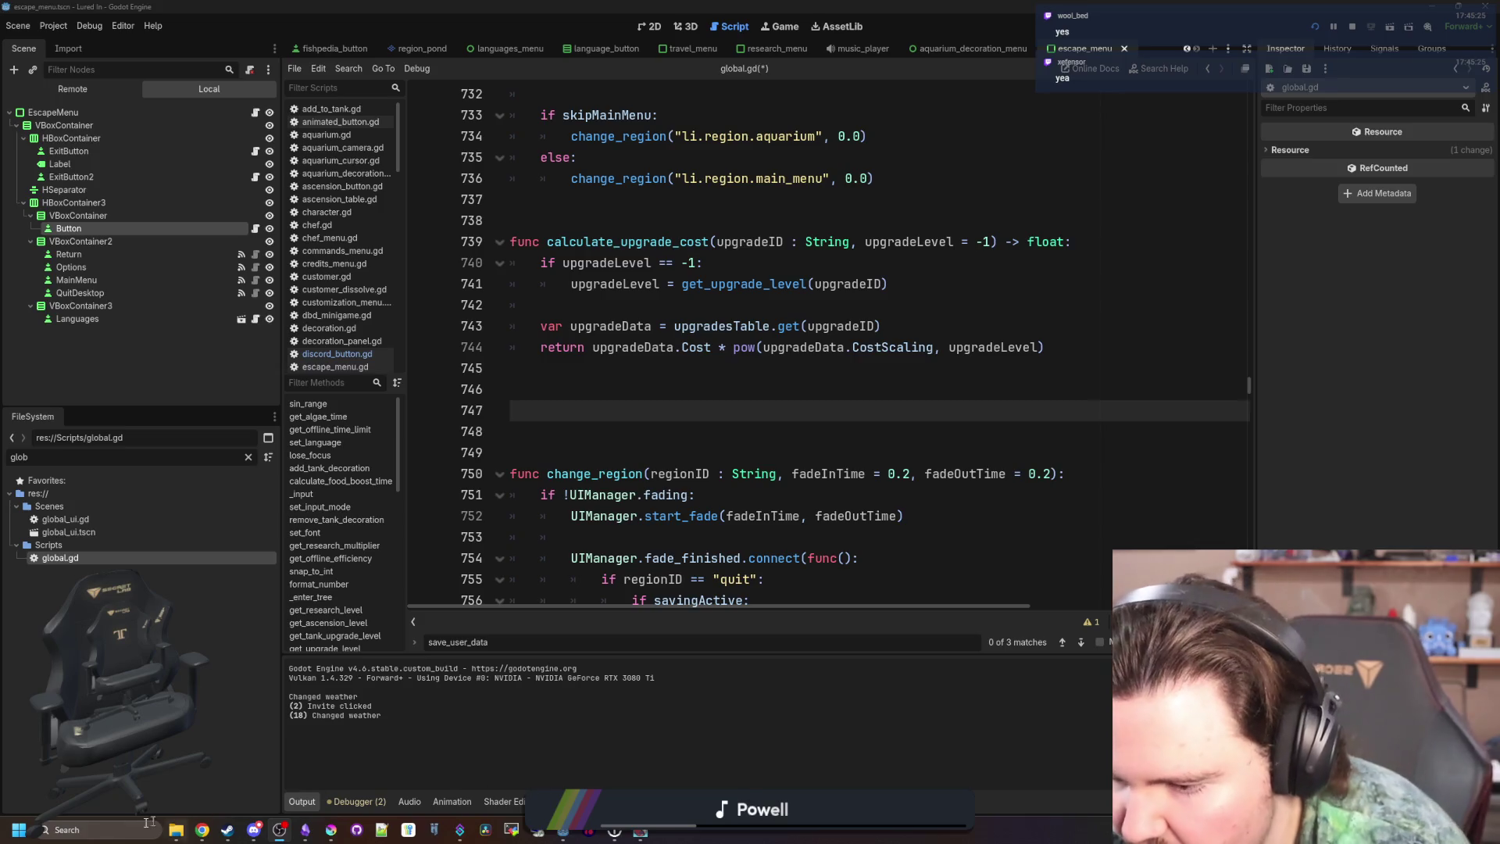
Step: Open Control Panel's Hardware and Sound section and its Sound settings
left_click(94, 829)
type("rec")
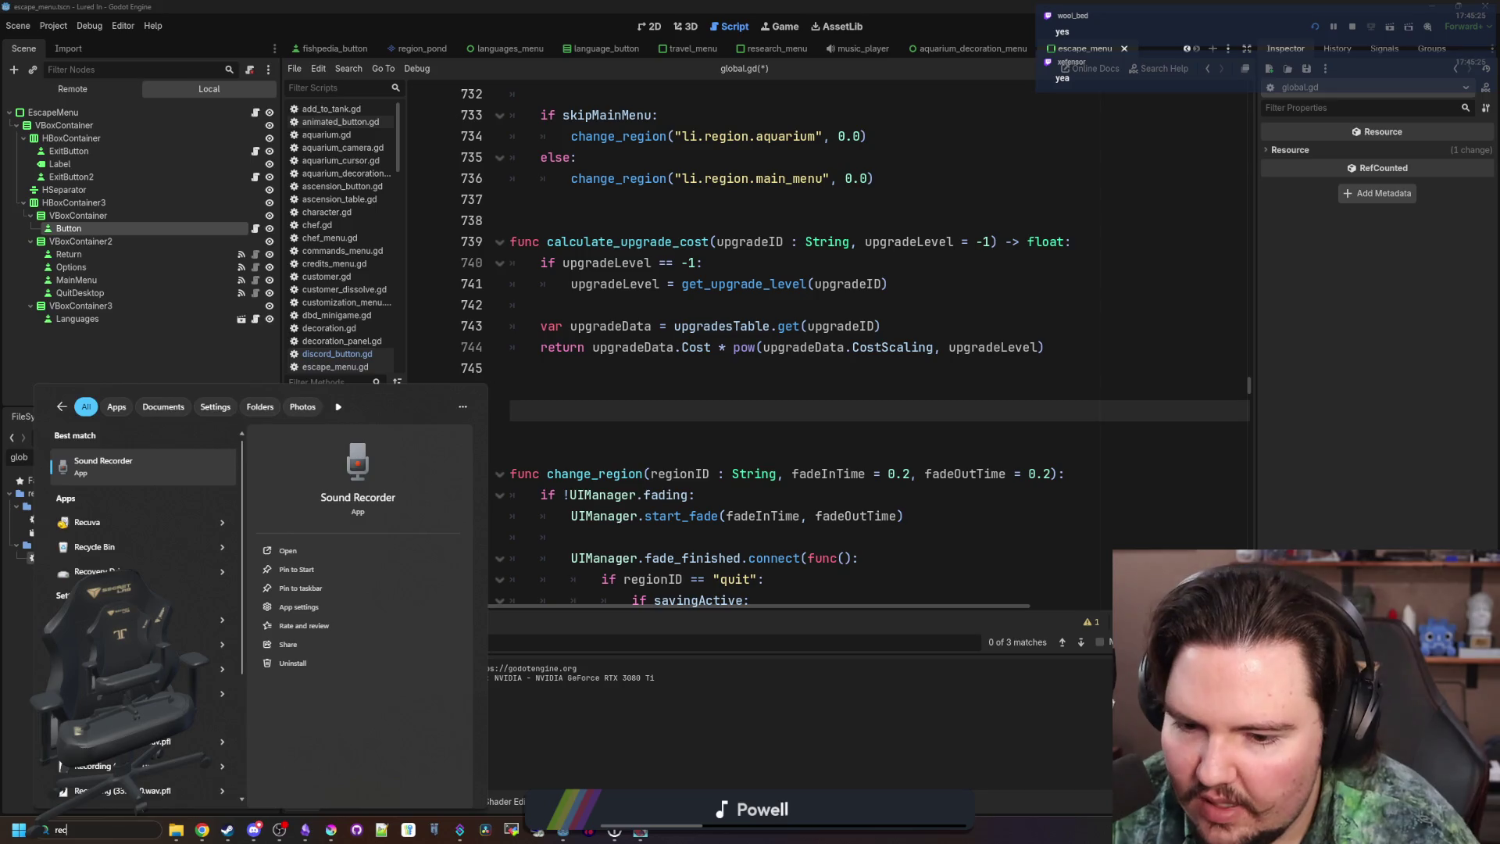
key("Escape")
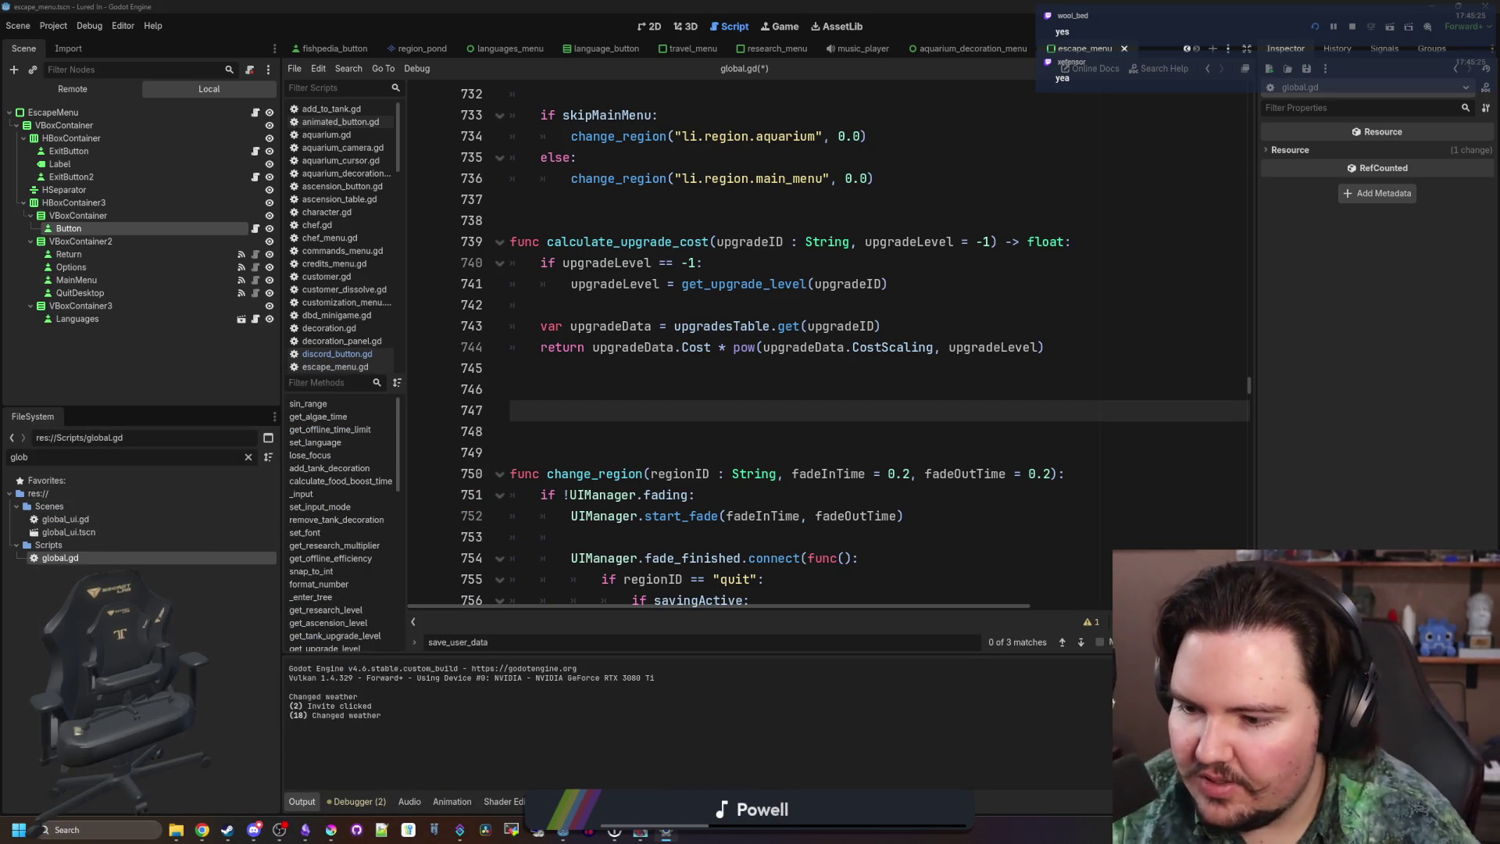
left_click(116, 836)
type("control Panel")
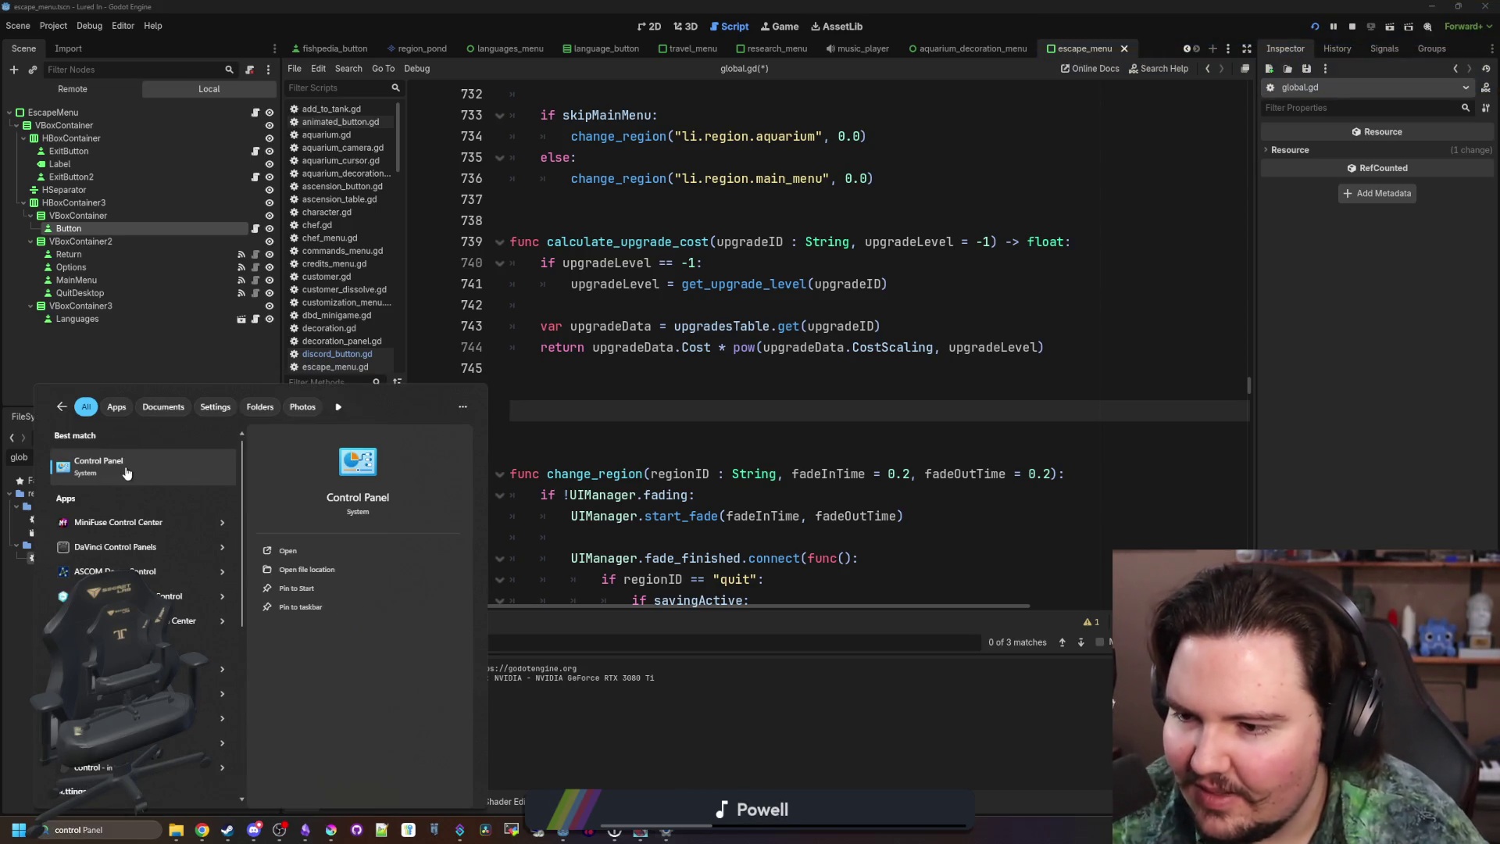
key("Escape")
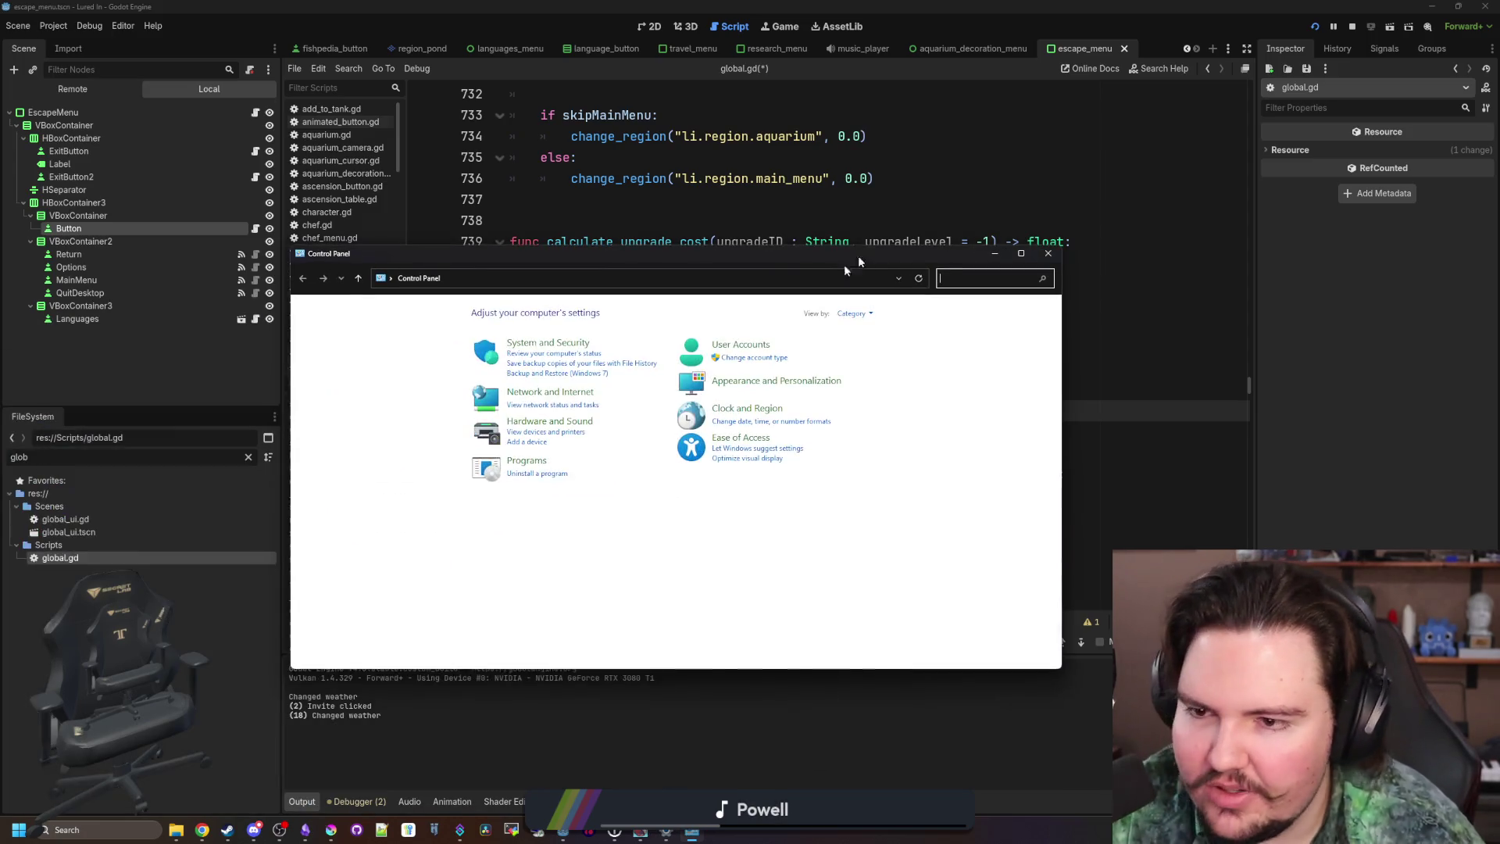
left_click(579, 421)
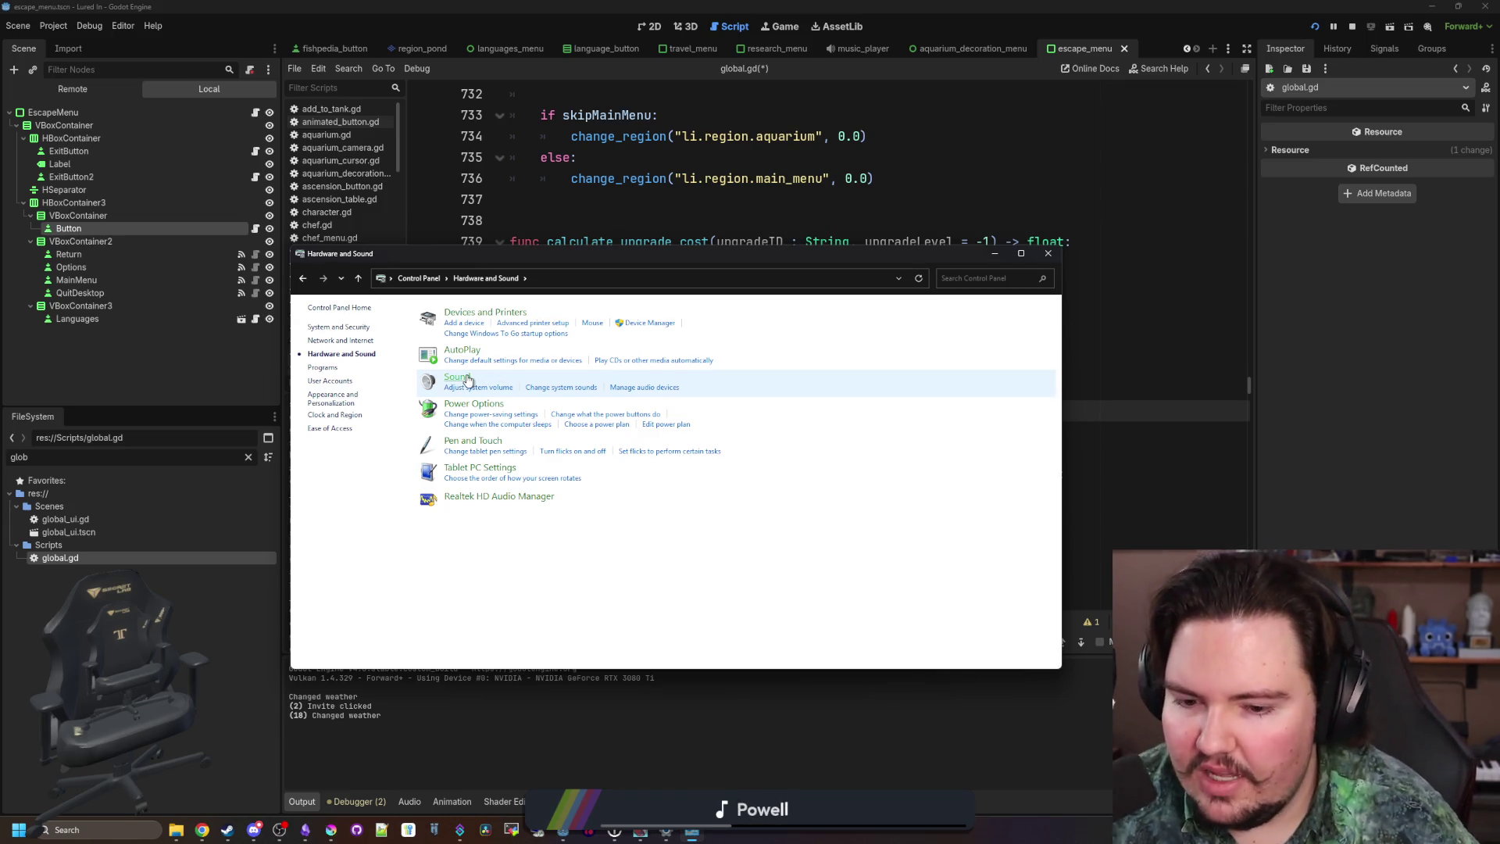
left_click(461, 377)
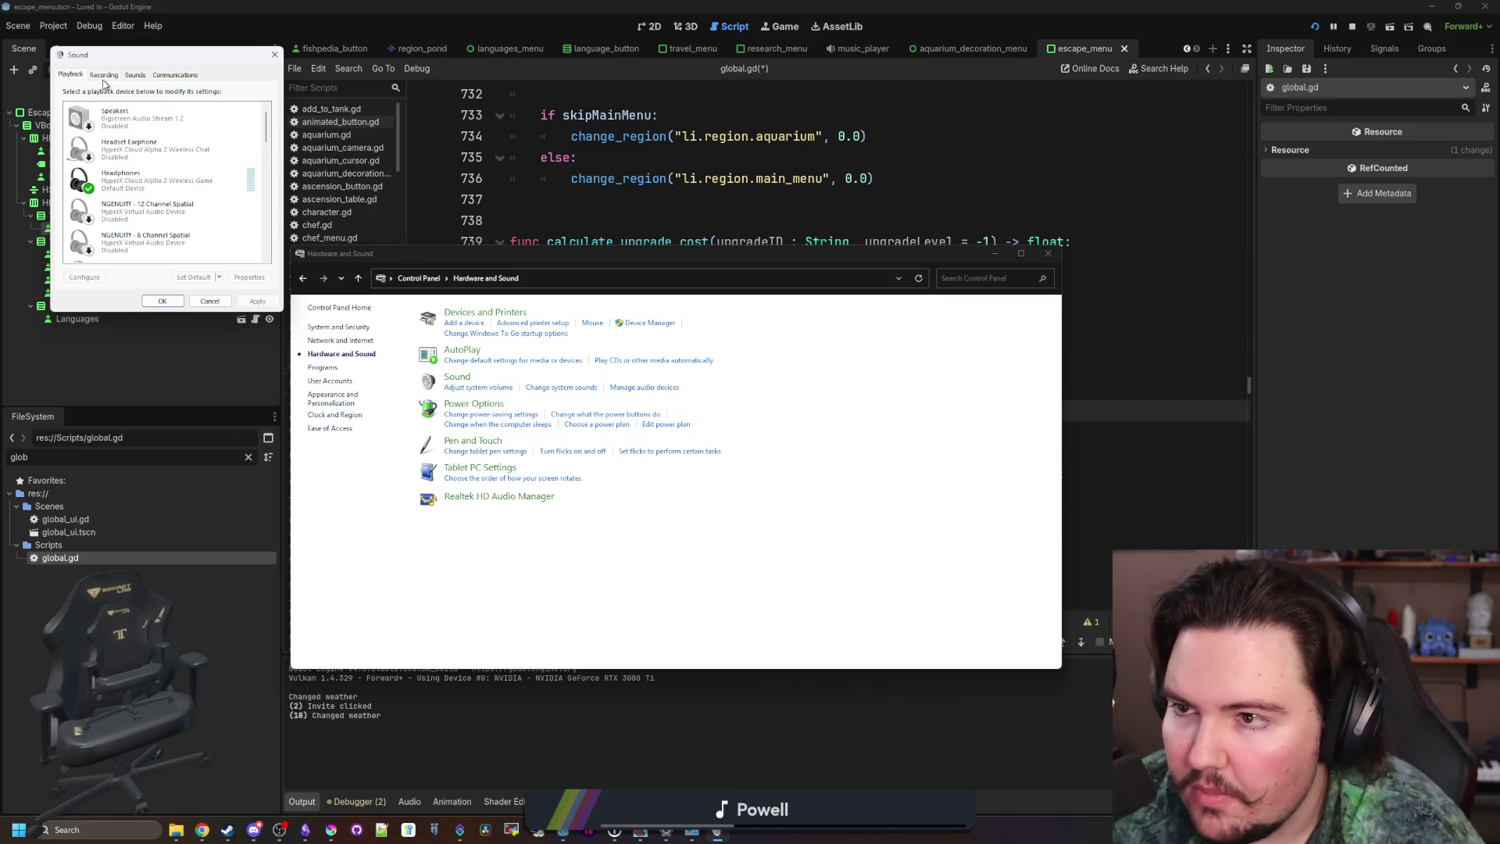
Step: Toggle 'Listen to this device' for the Input 1 recording device and apply it
left_click(103, 75)
scroll(156, 181, "down", 3)
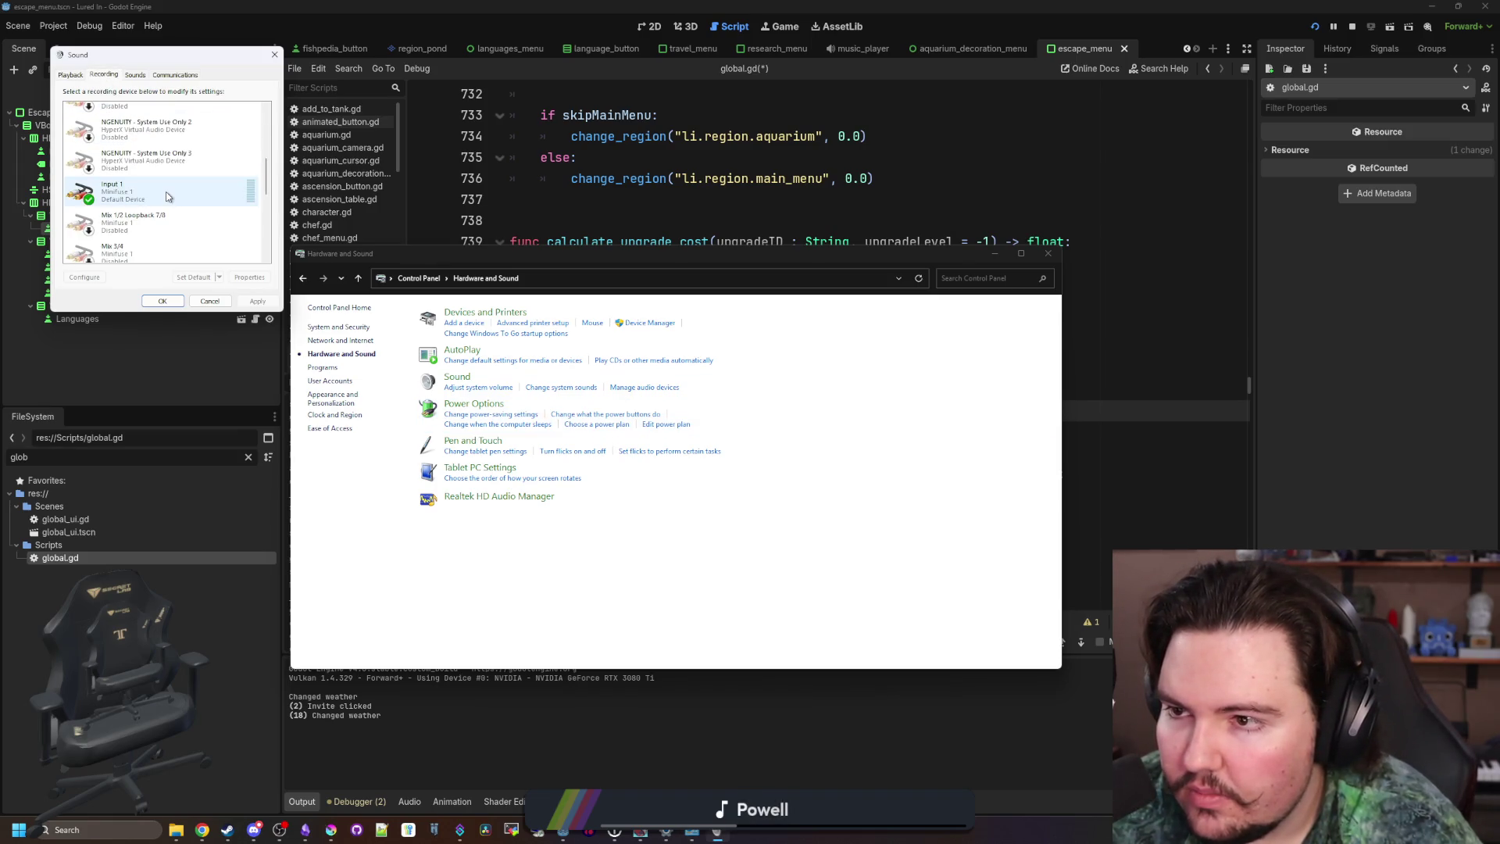
left_click(166, 193)
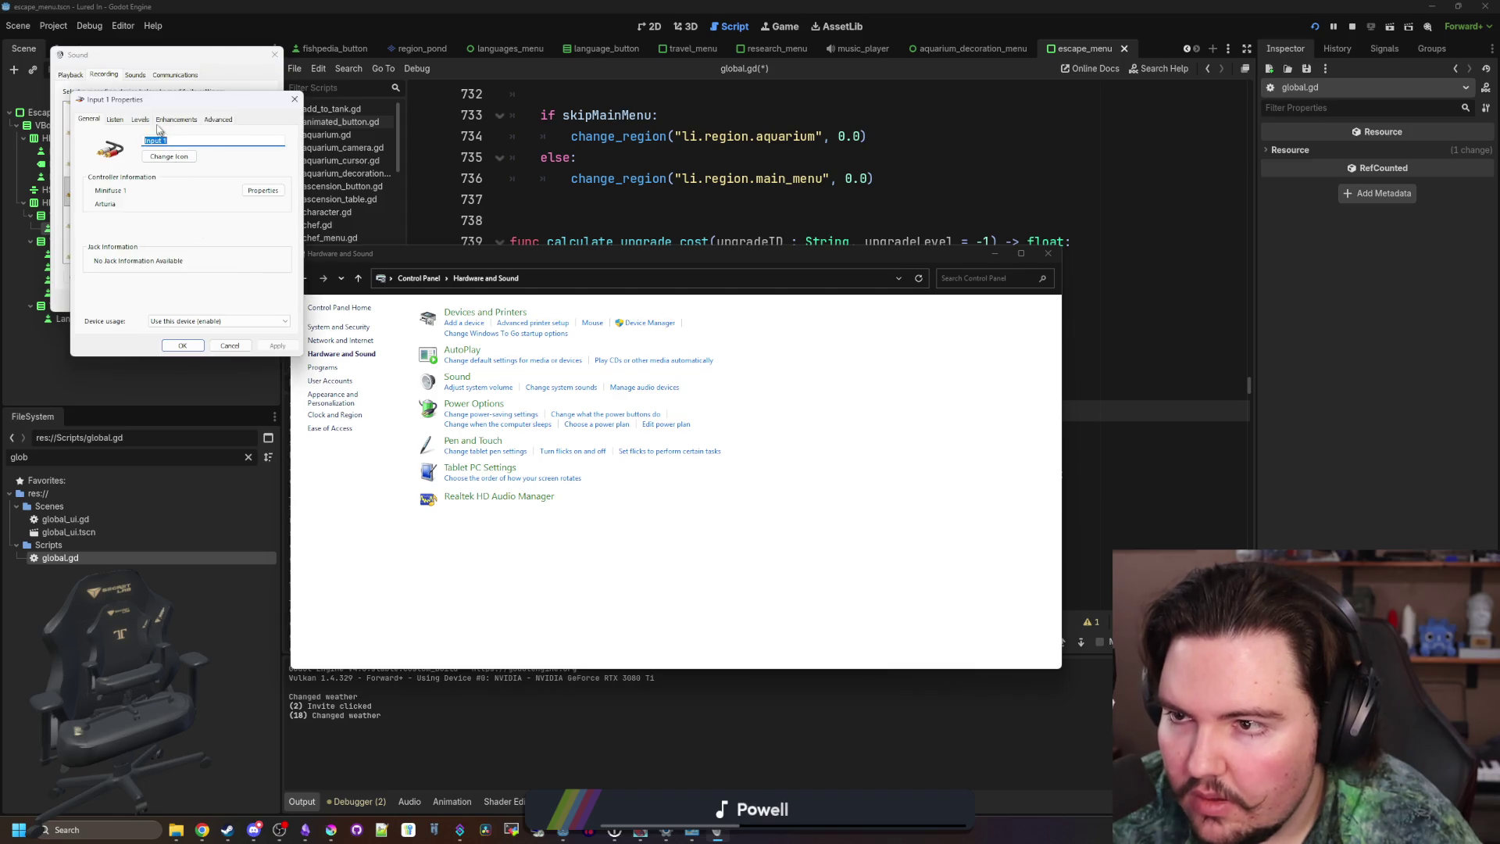
left_click(142, 120)
left_click(115, 119)
left_click(145, 206)
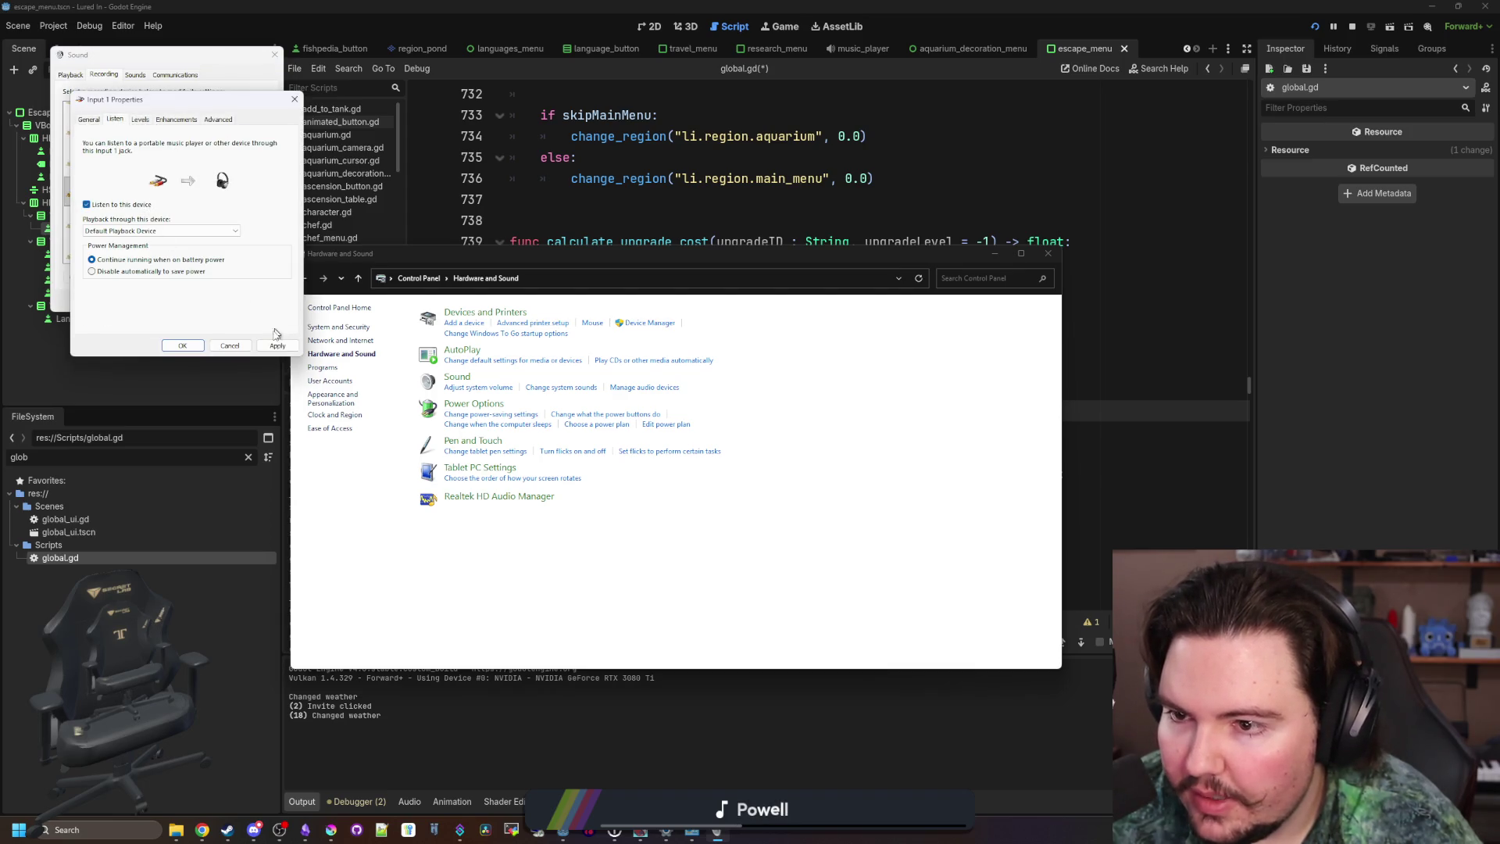
left_click(278, 345)
left_click_drag(219, 112, 571, 148)
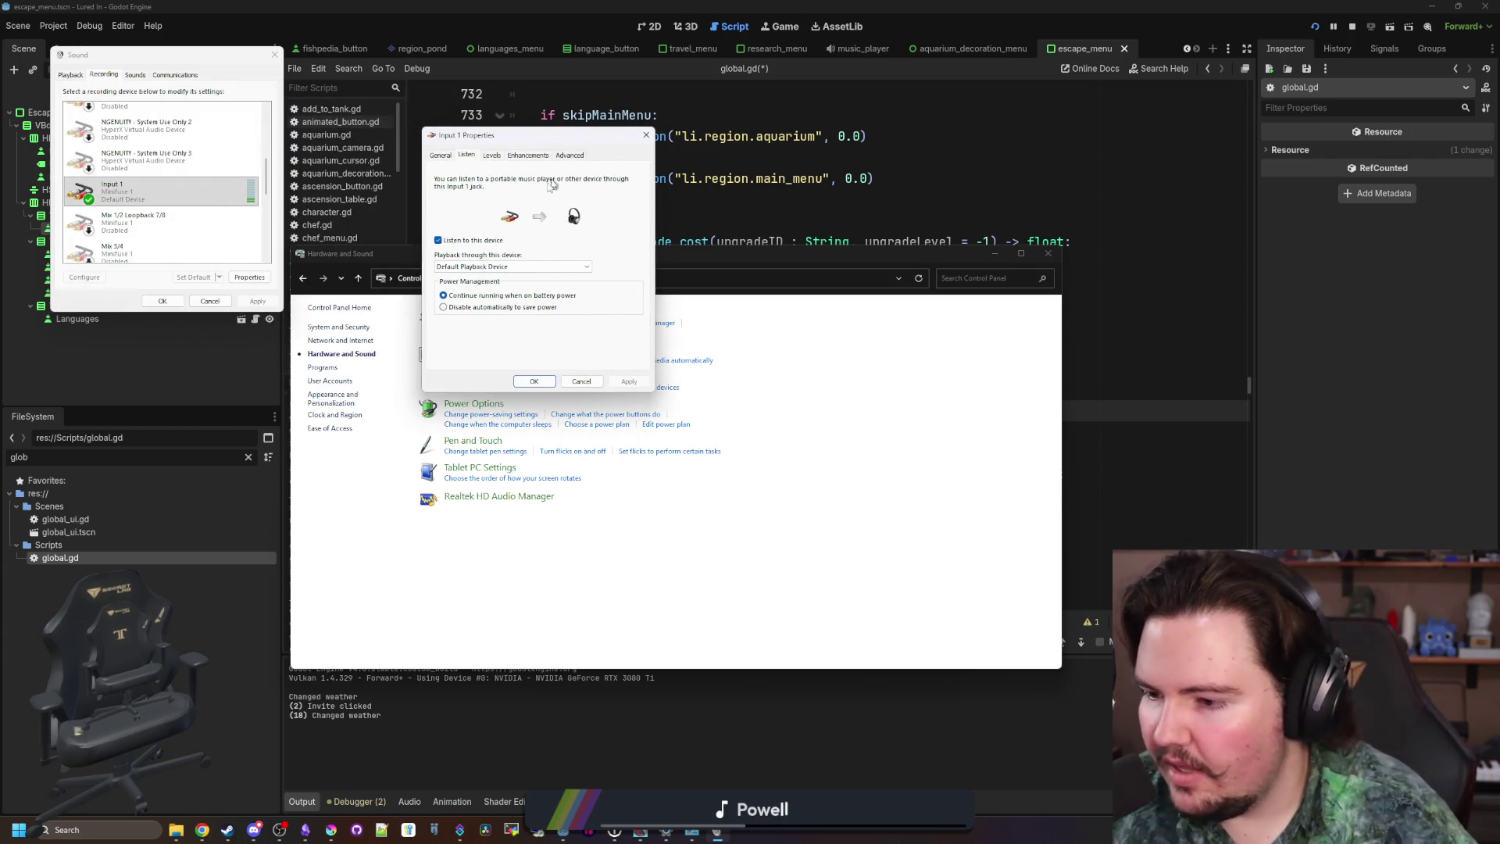
key("alt+Tab")
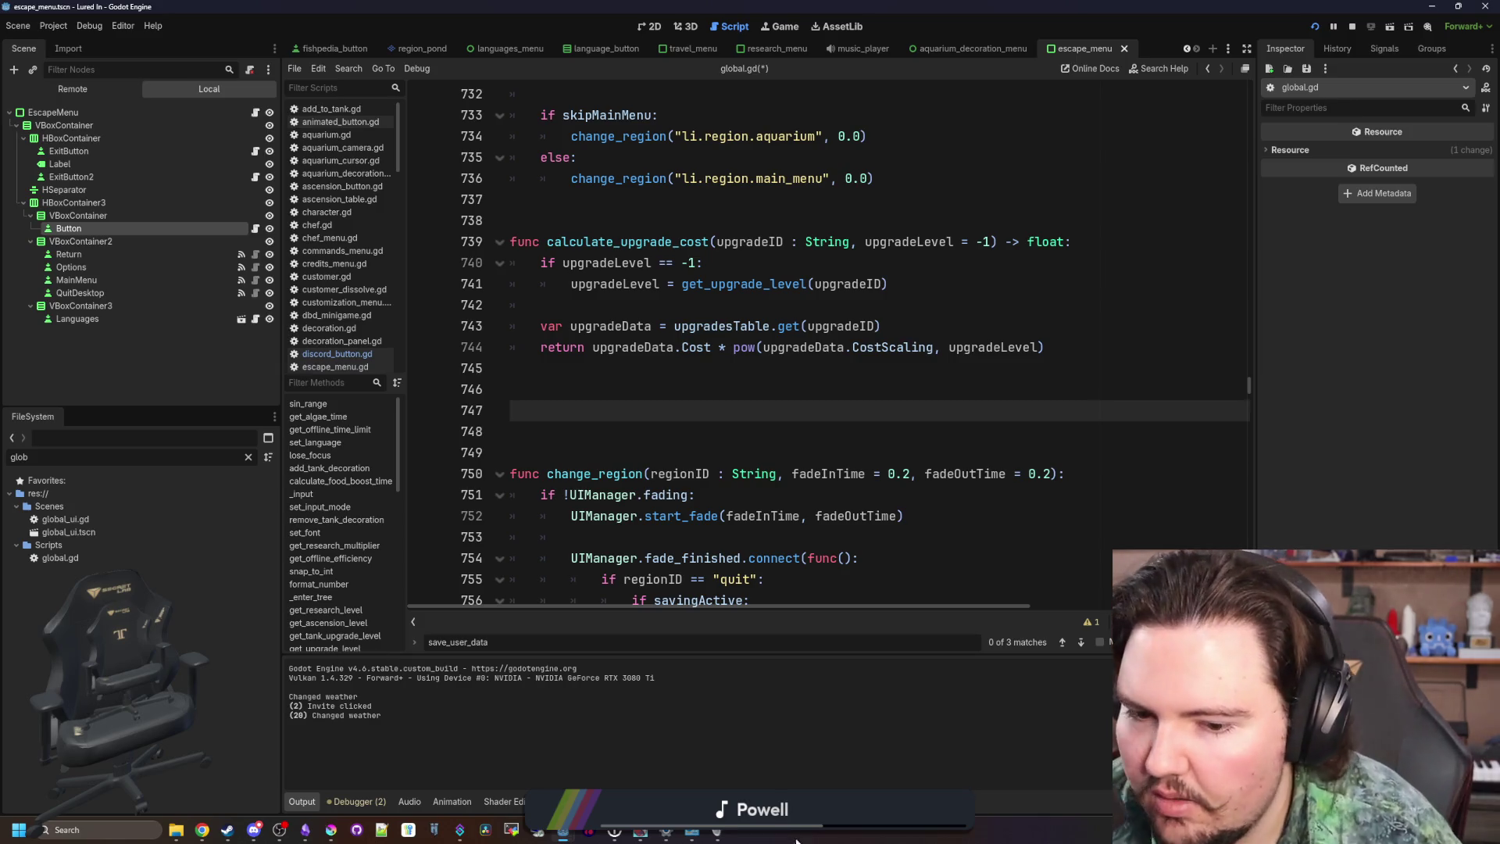
Step: Close the Input 1 Properties dialog and the Sound window with OK
mouse_move(726, 835)
left_click(715, 754)
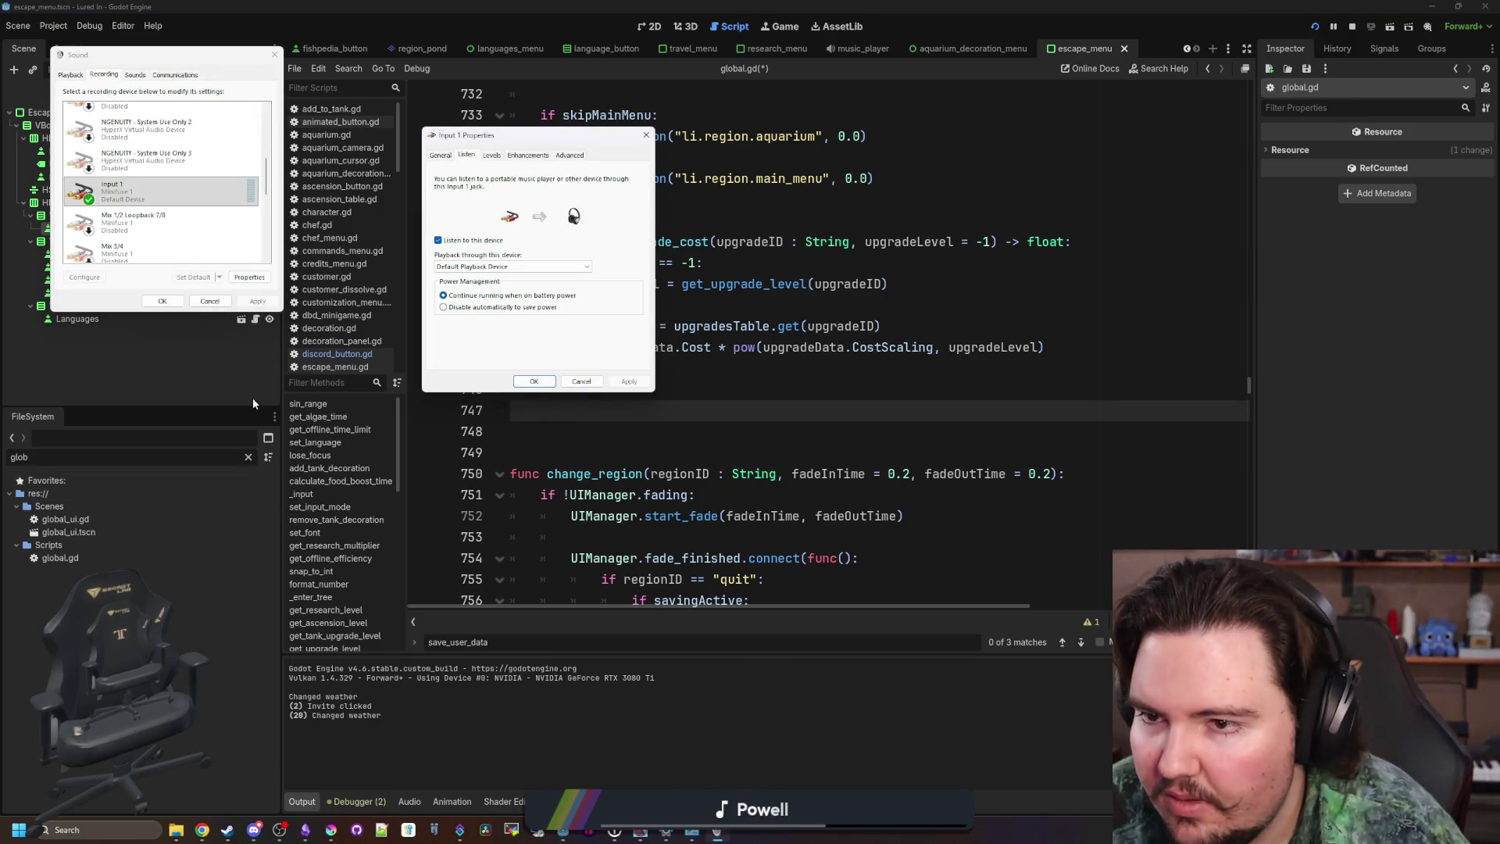
left_click(534, 381)
left_click(163, 301)
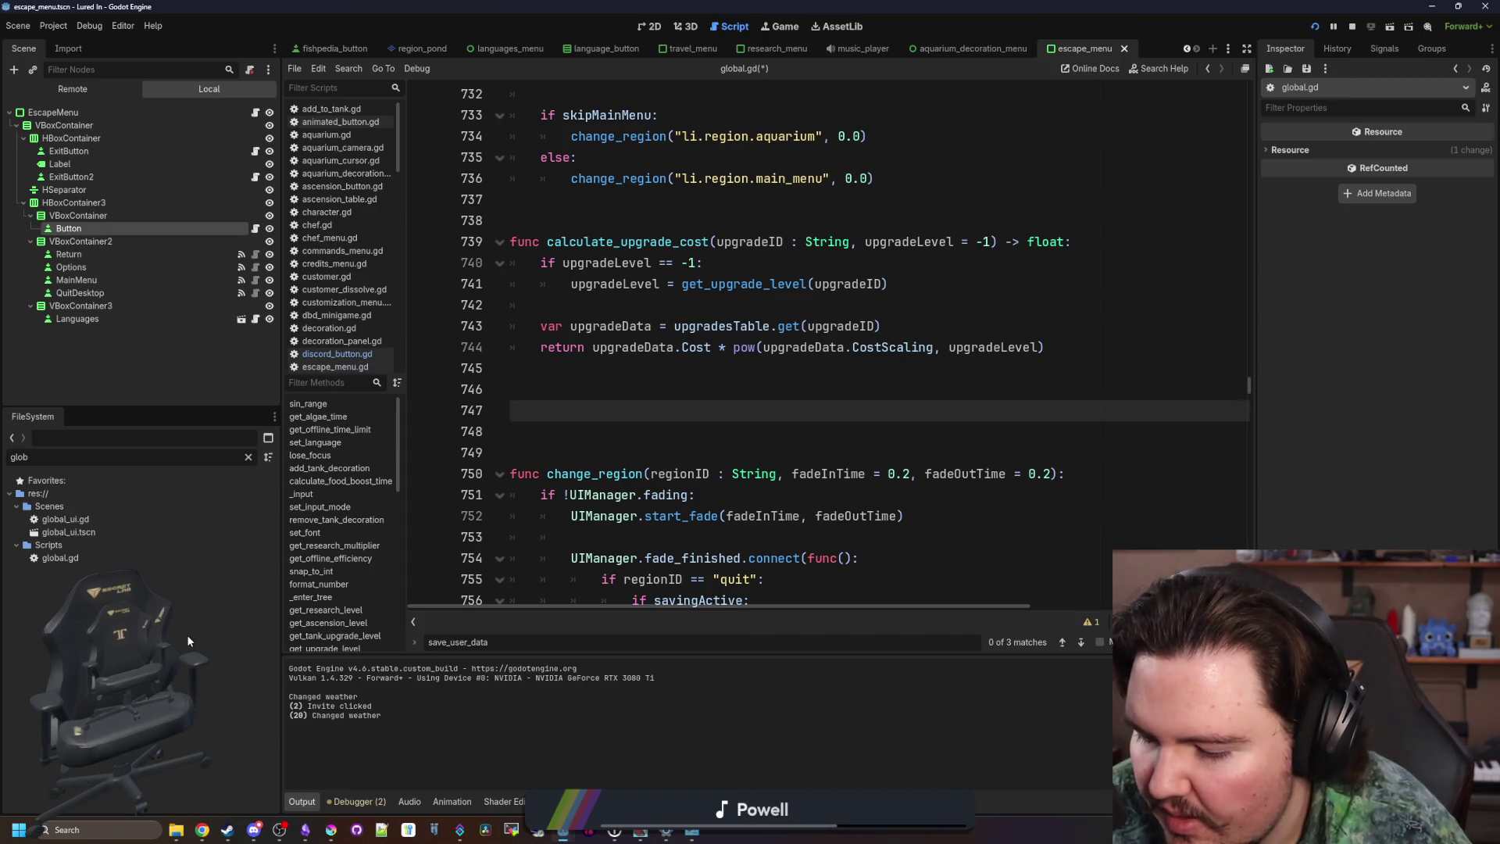
Step: Save the pending changes to global.gd with the caret on blank line 747
left_click(580, 452)
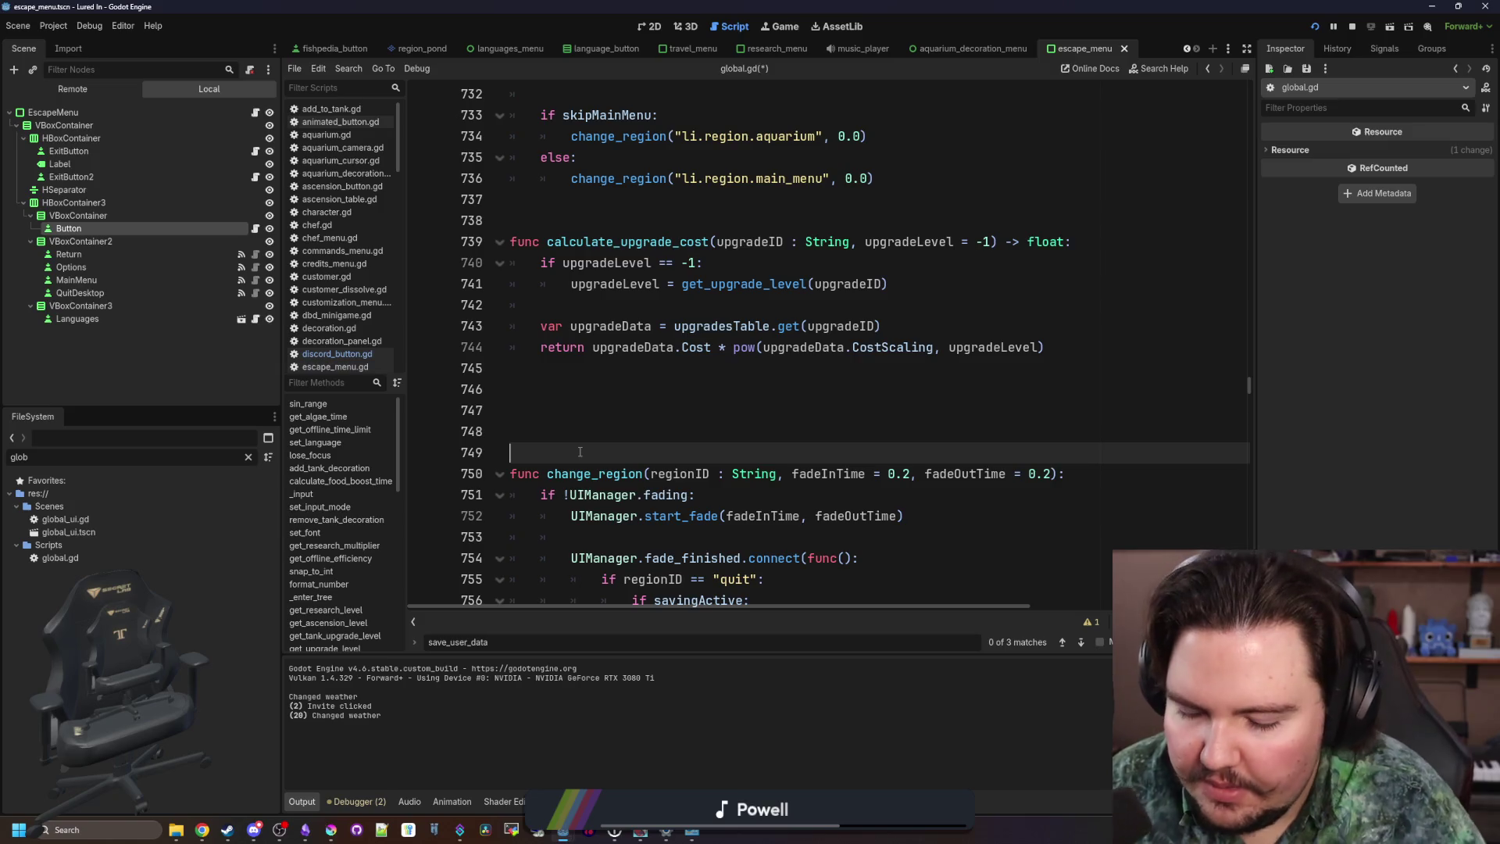
left_click(693, 420)
key("ctrl+s")
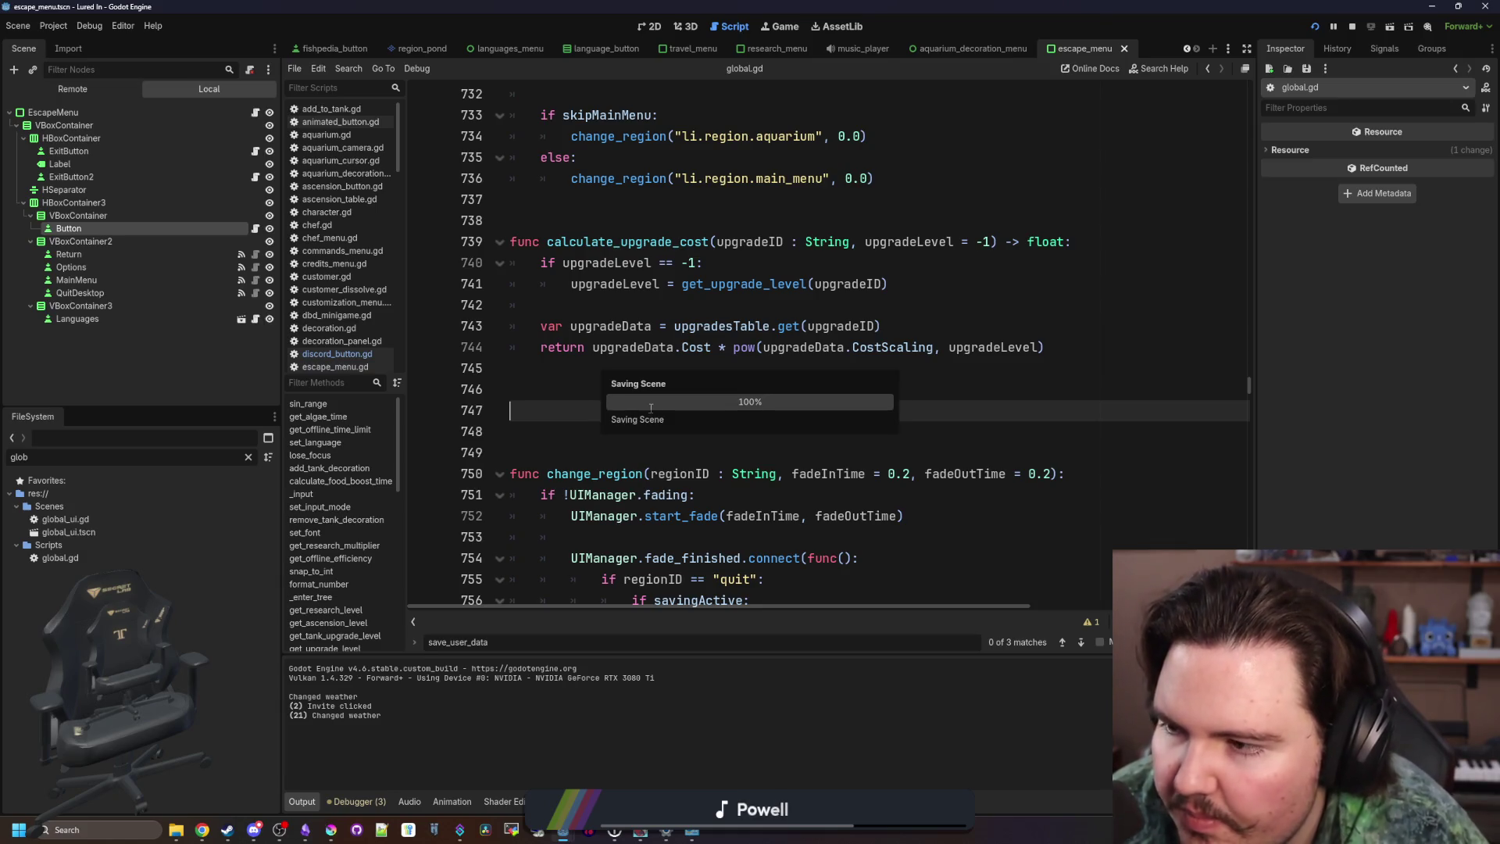
Step: Start a new function 'func convert_description()' on blank line 747
left_click(675, 376)
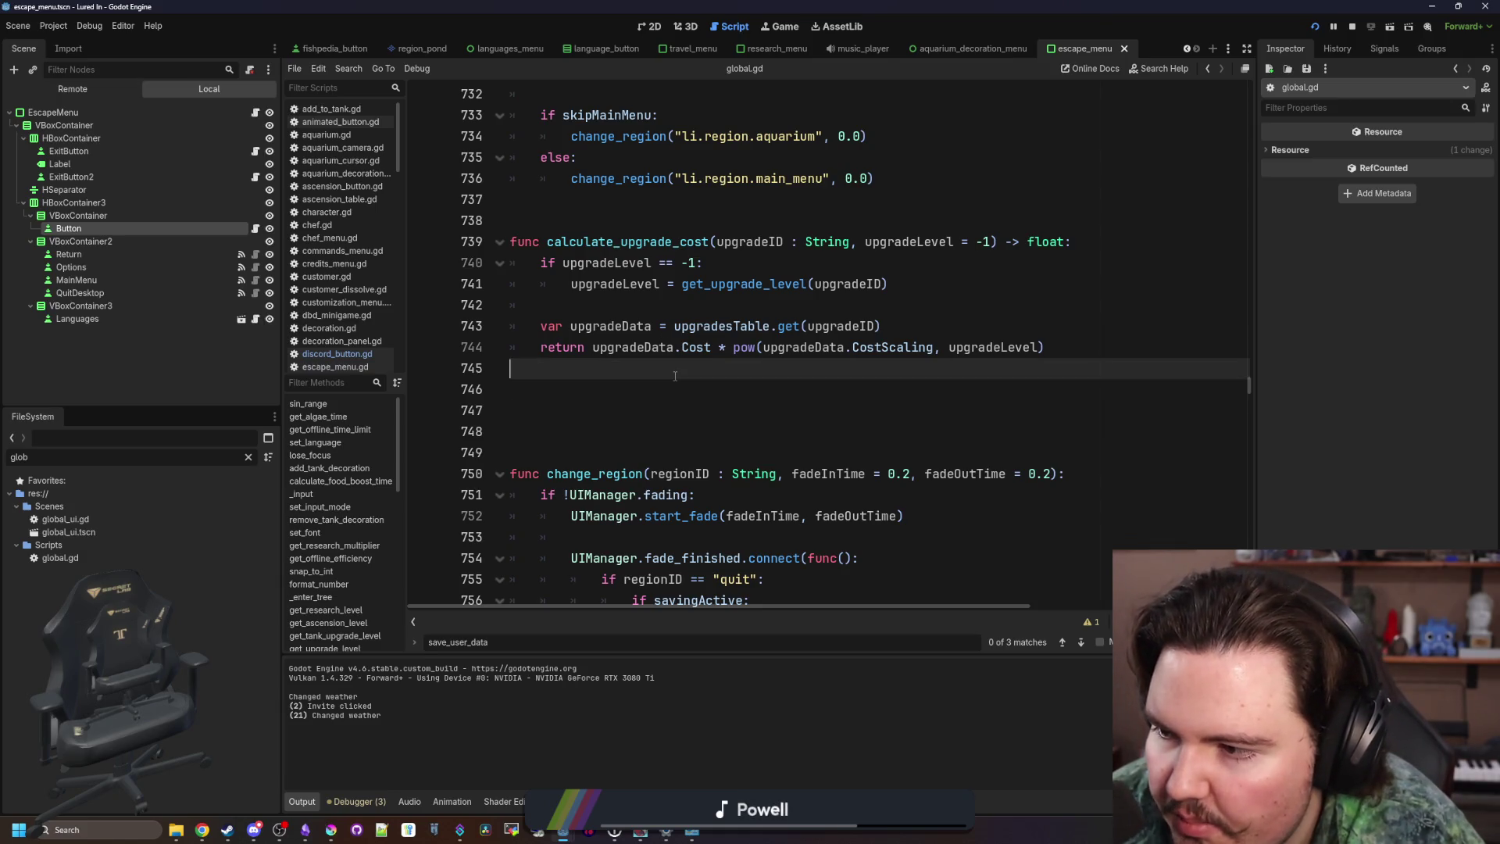
left_click(674, 390)
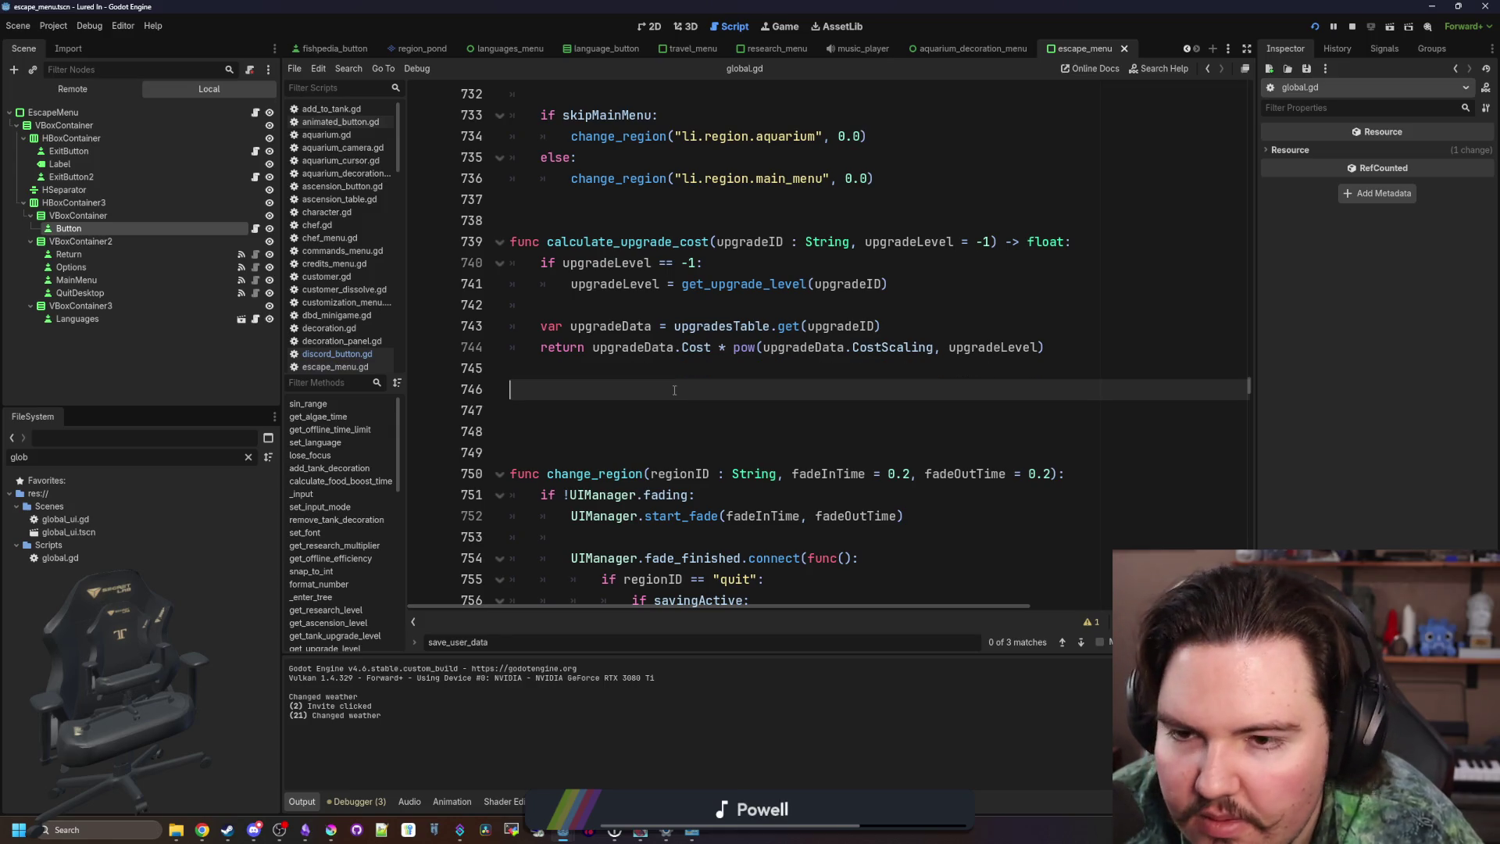
left_click(666, 409)
left_click(659, 431)
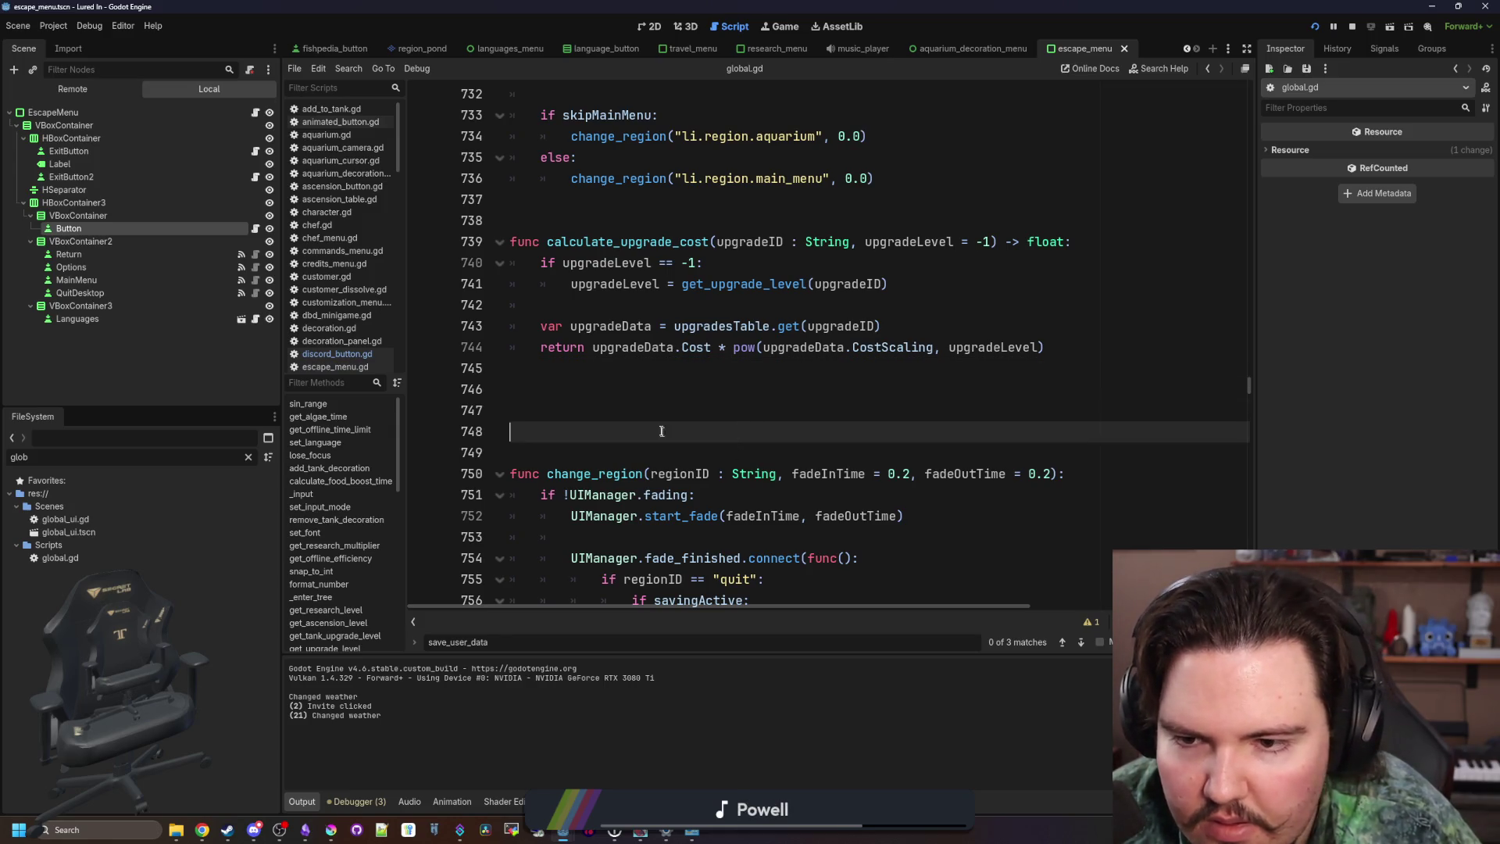
left_click(673, 391)
left_click(654, 430)
left_click(653, 412)
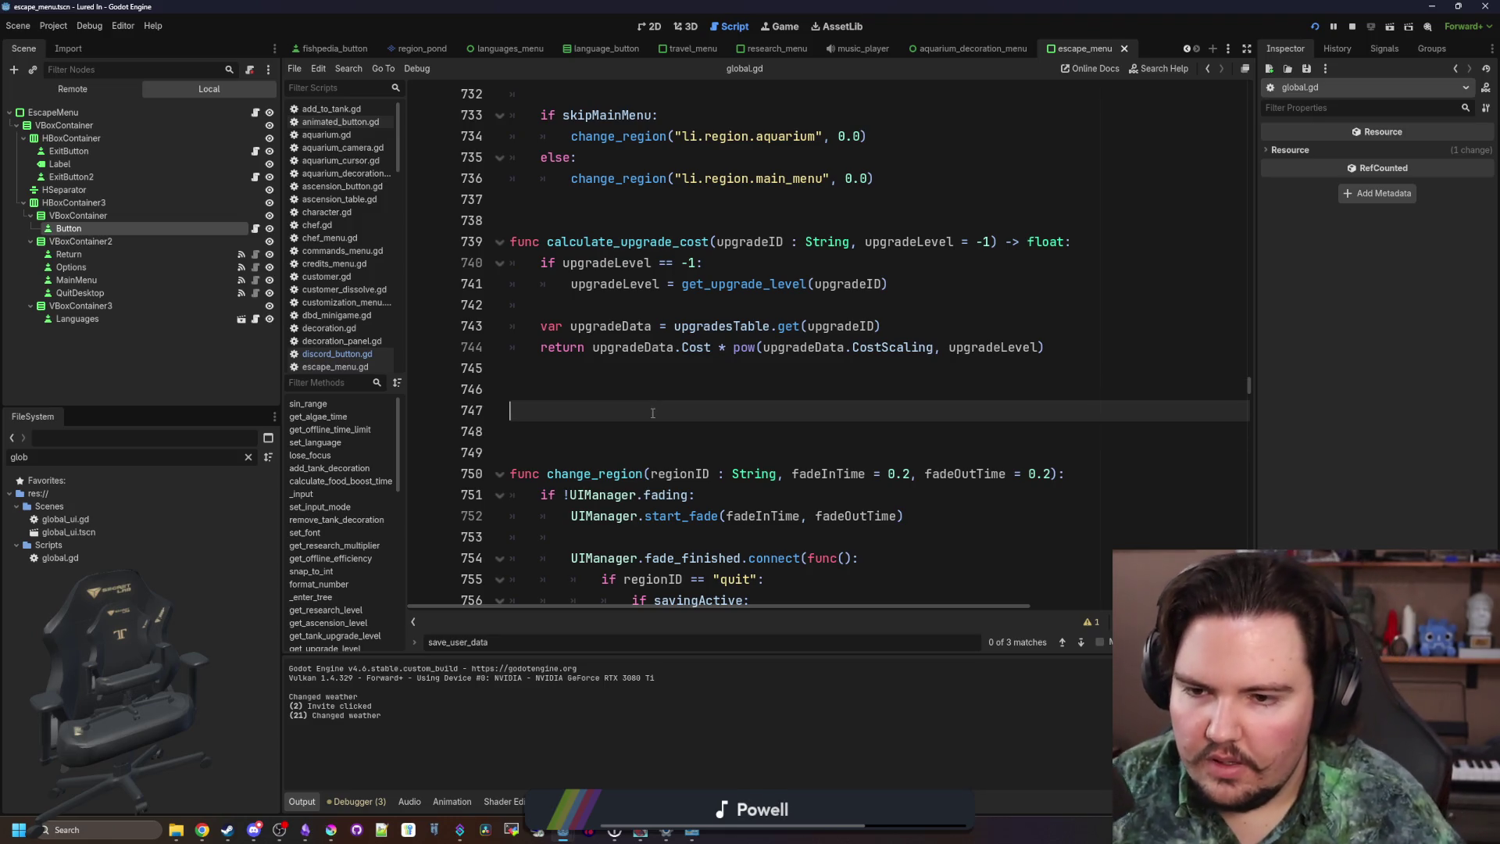
type("func ")
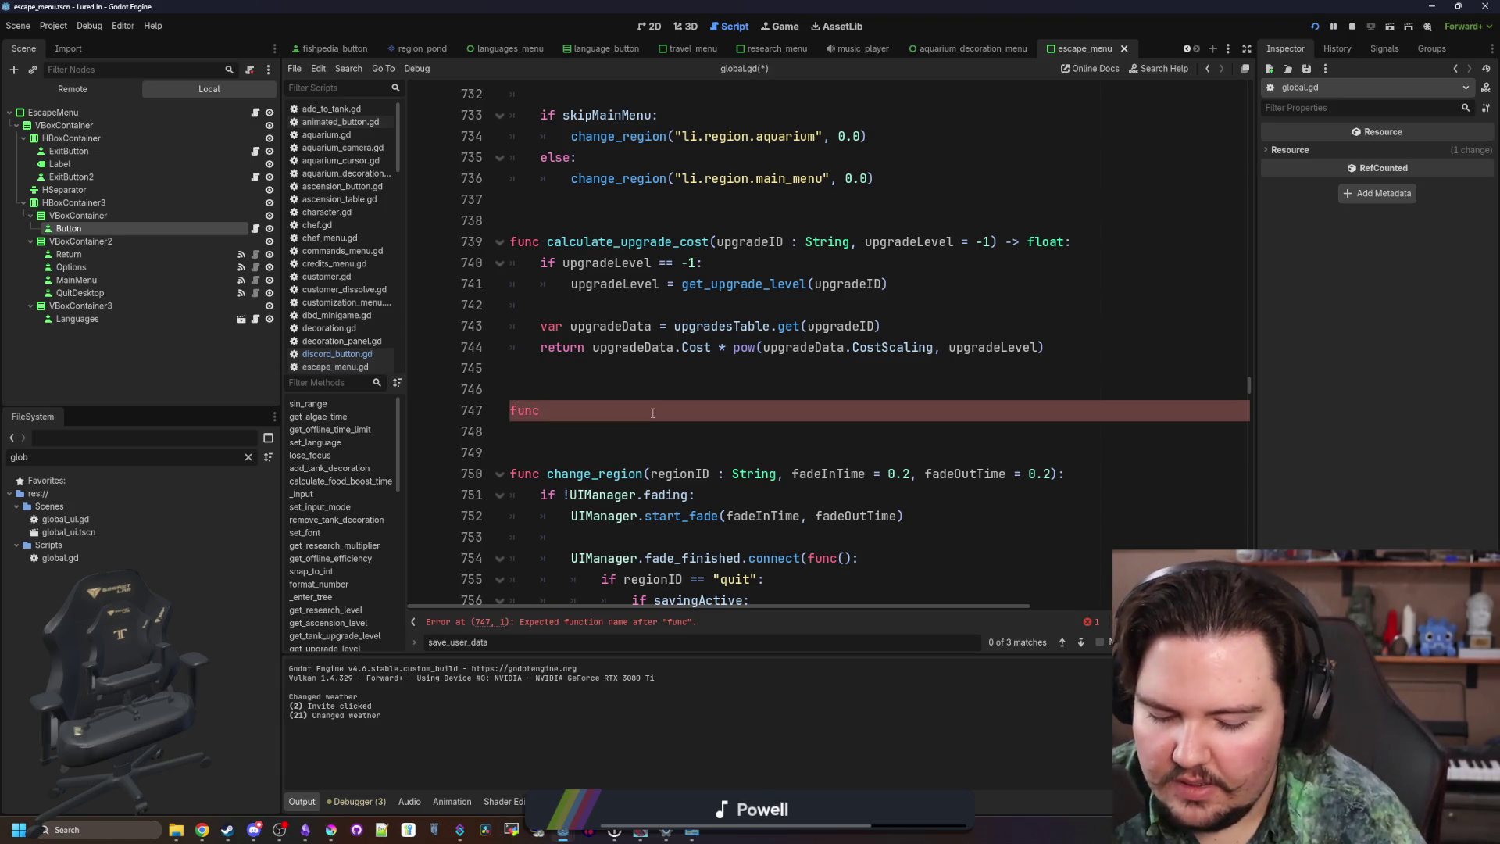
type("convert_description()")
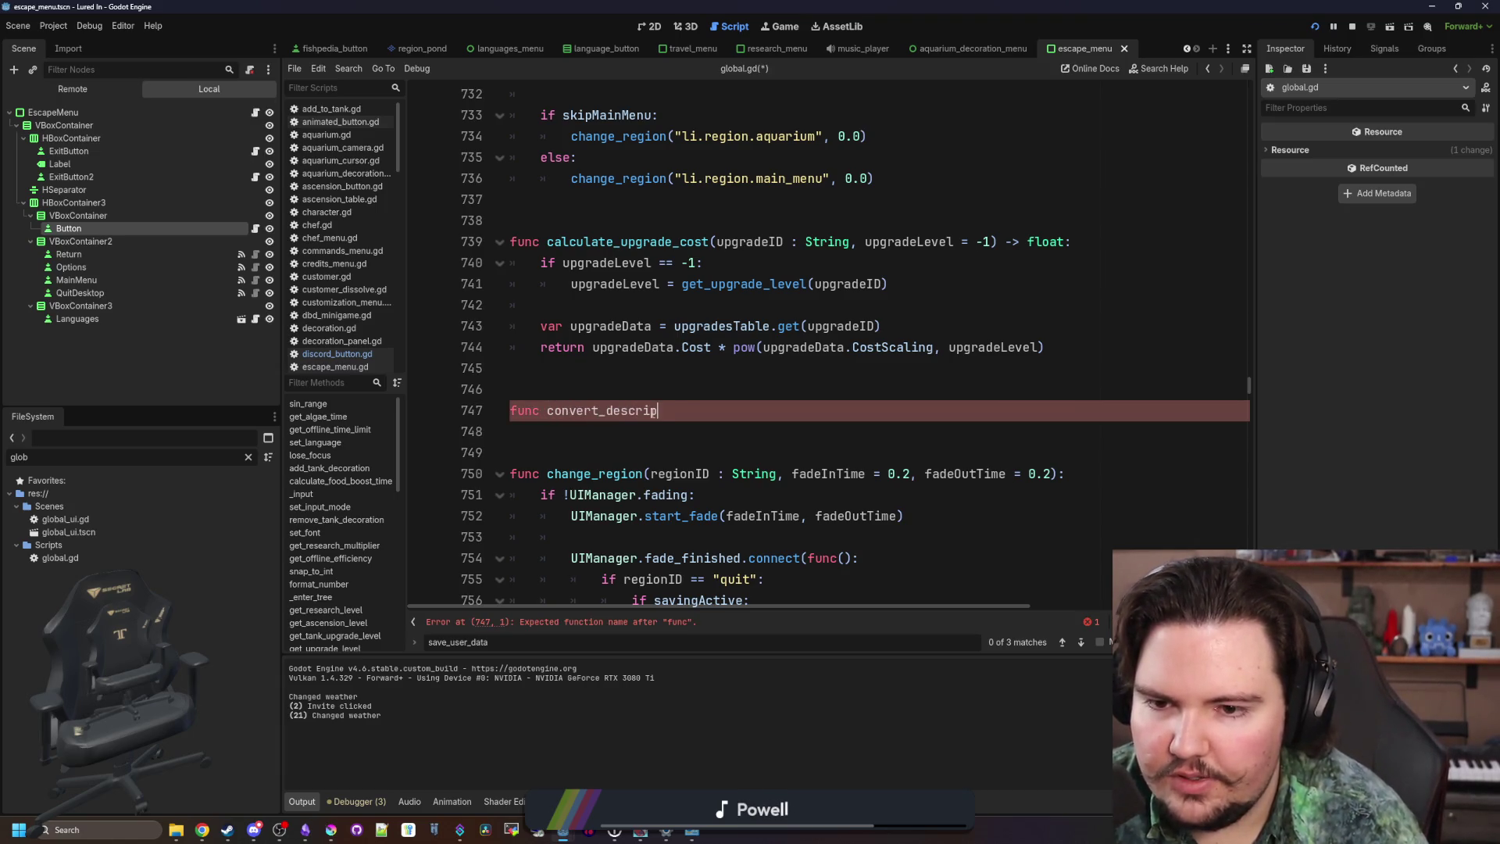
Step: Give convert_description an id parameter, a '-> String:' return type and a 'return text' body
key("Left")
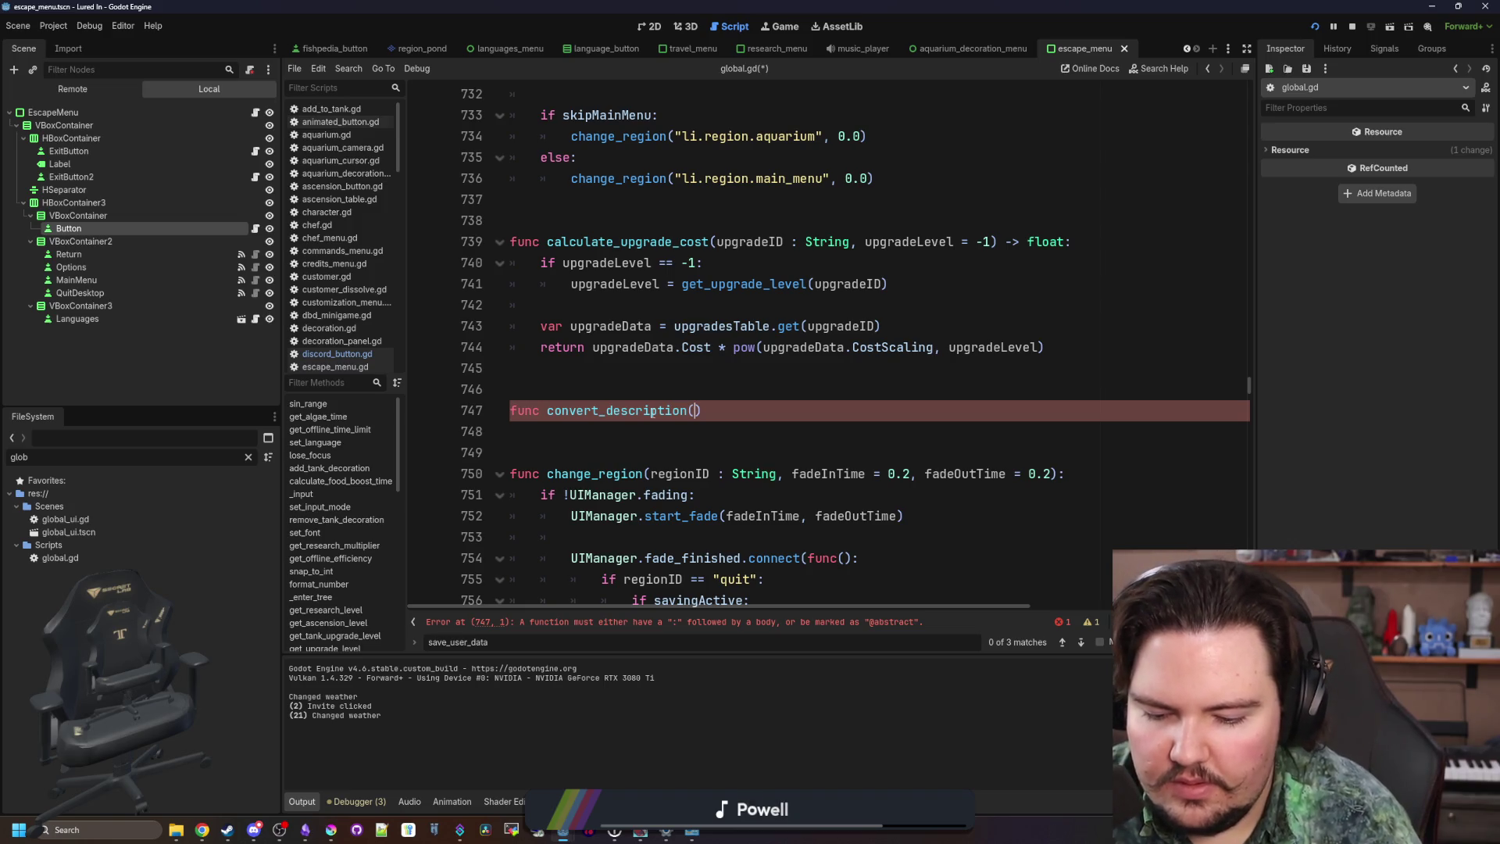
type("id")
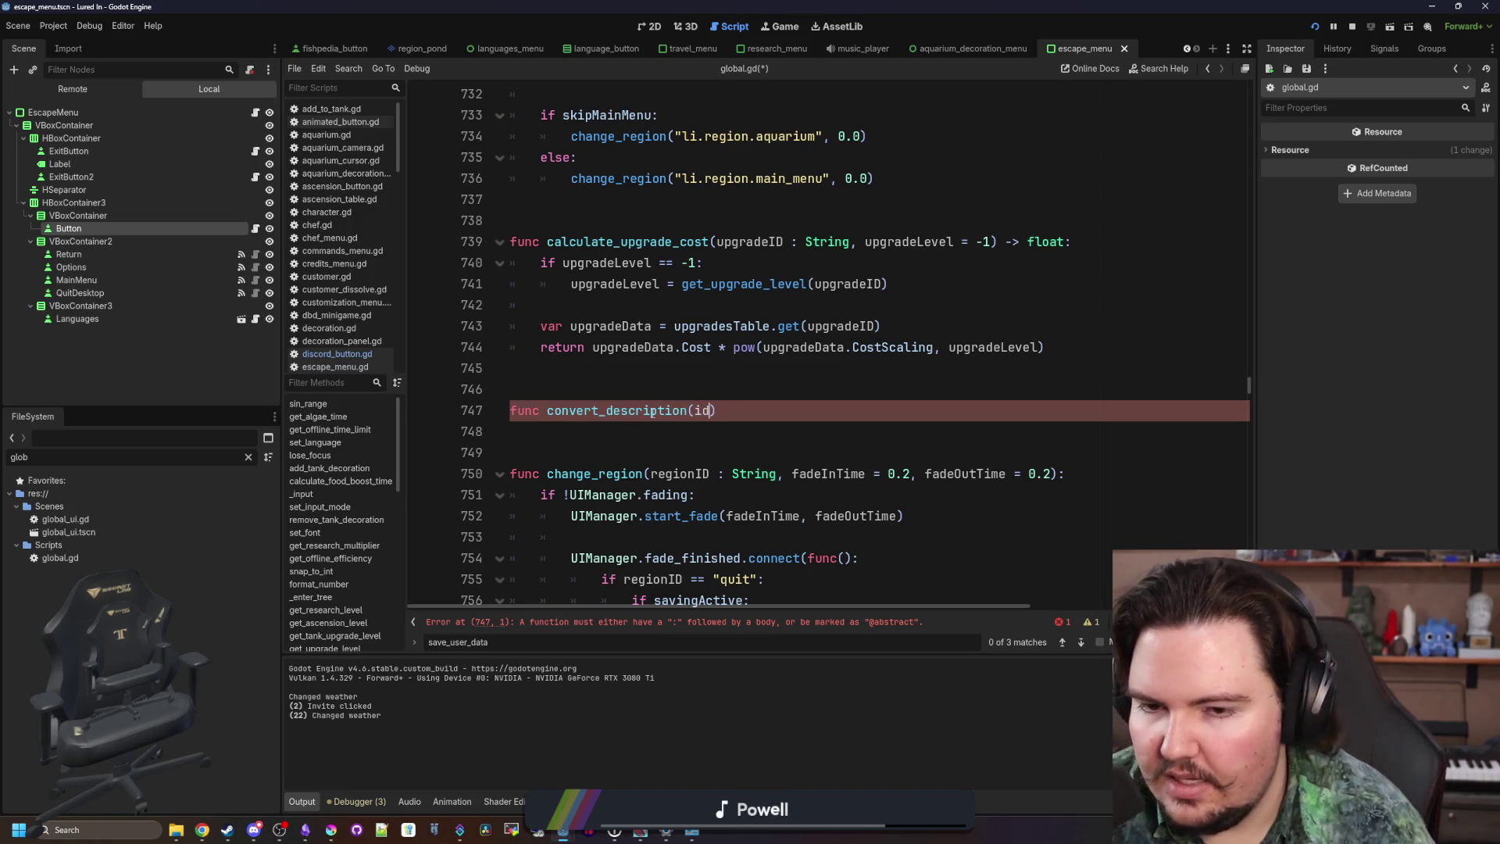
key("Up")
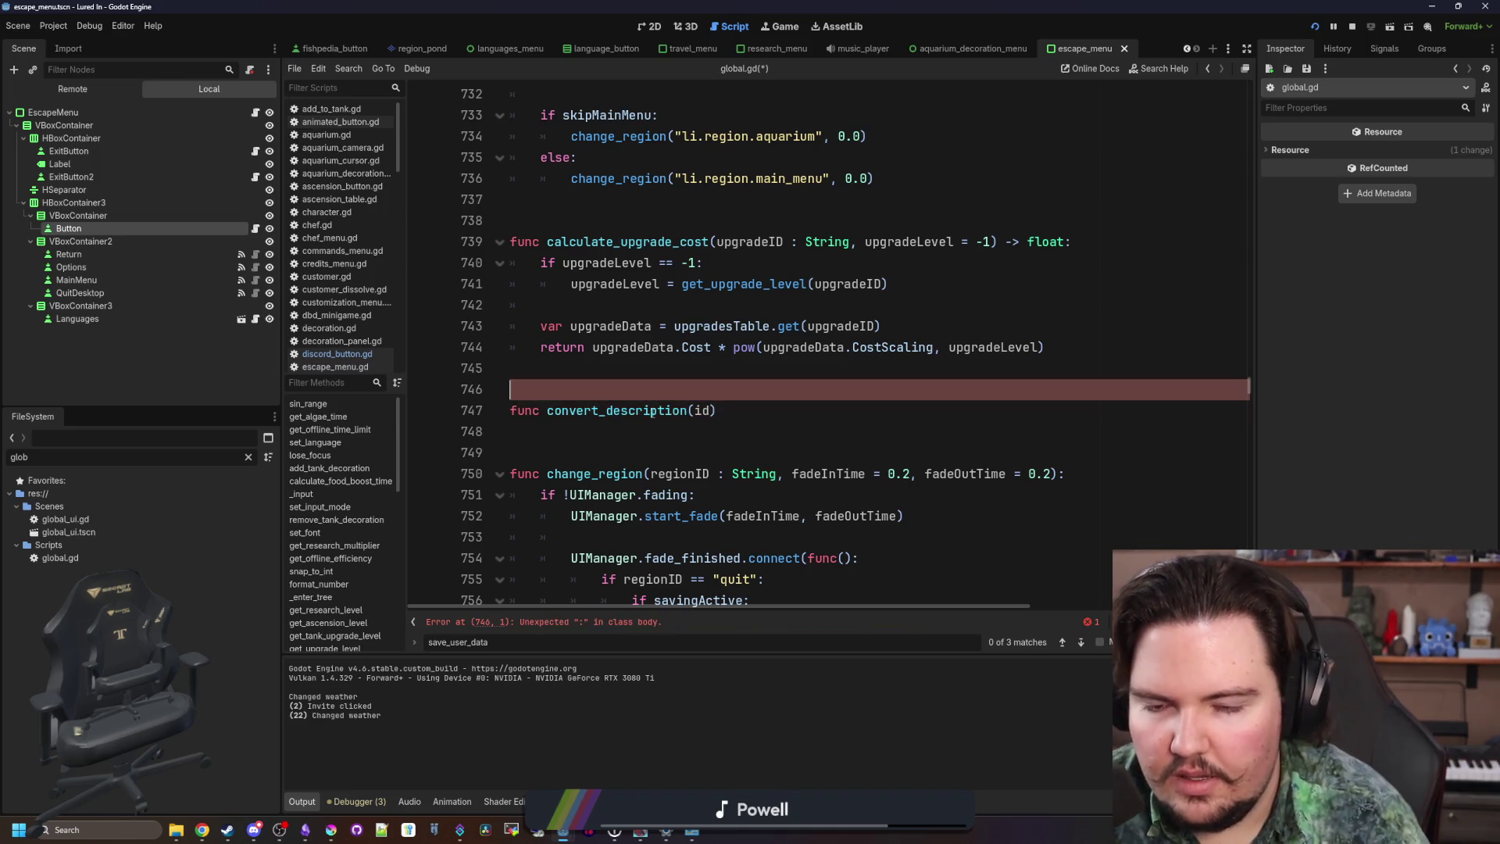
left_click(758, 419)
type("-> String:")
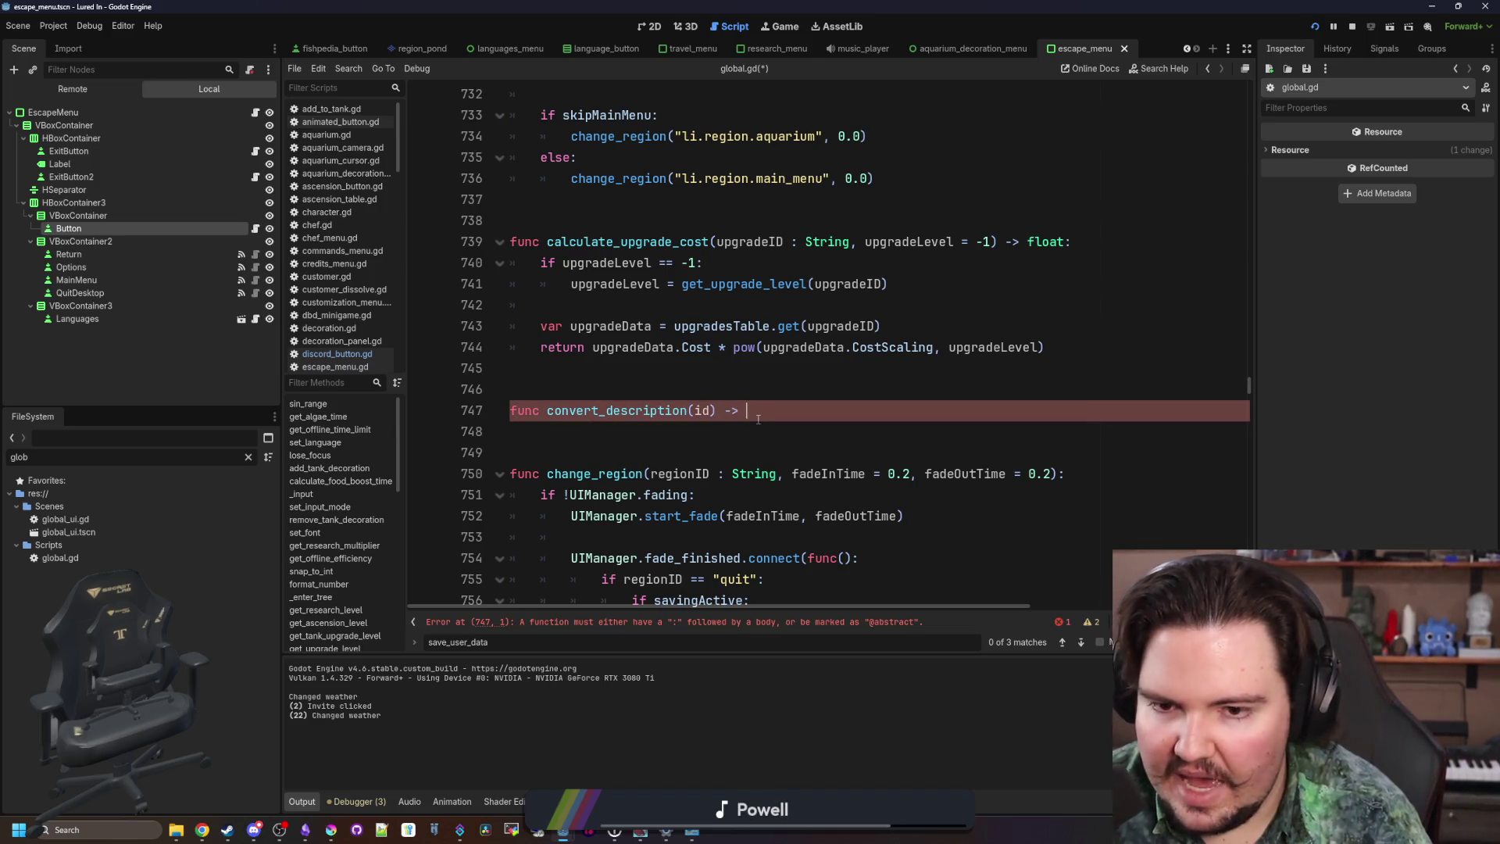
key("Return")
type("ret")
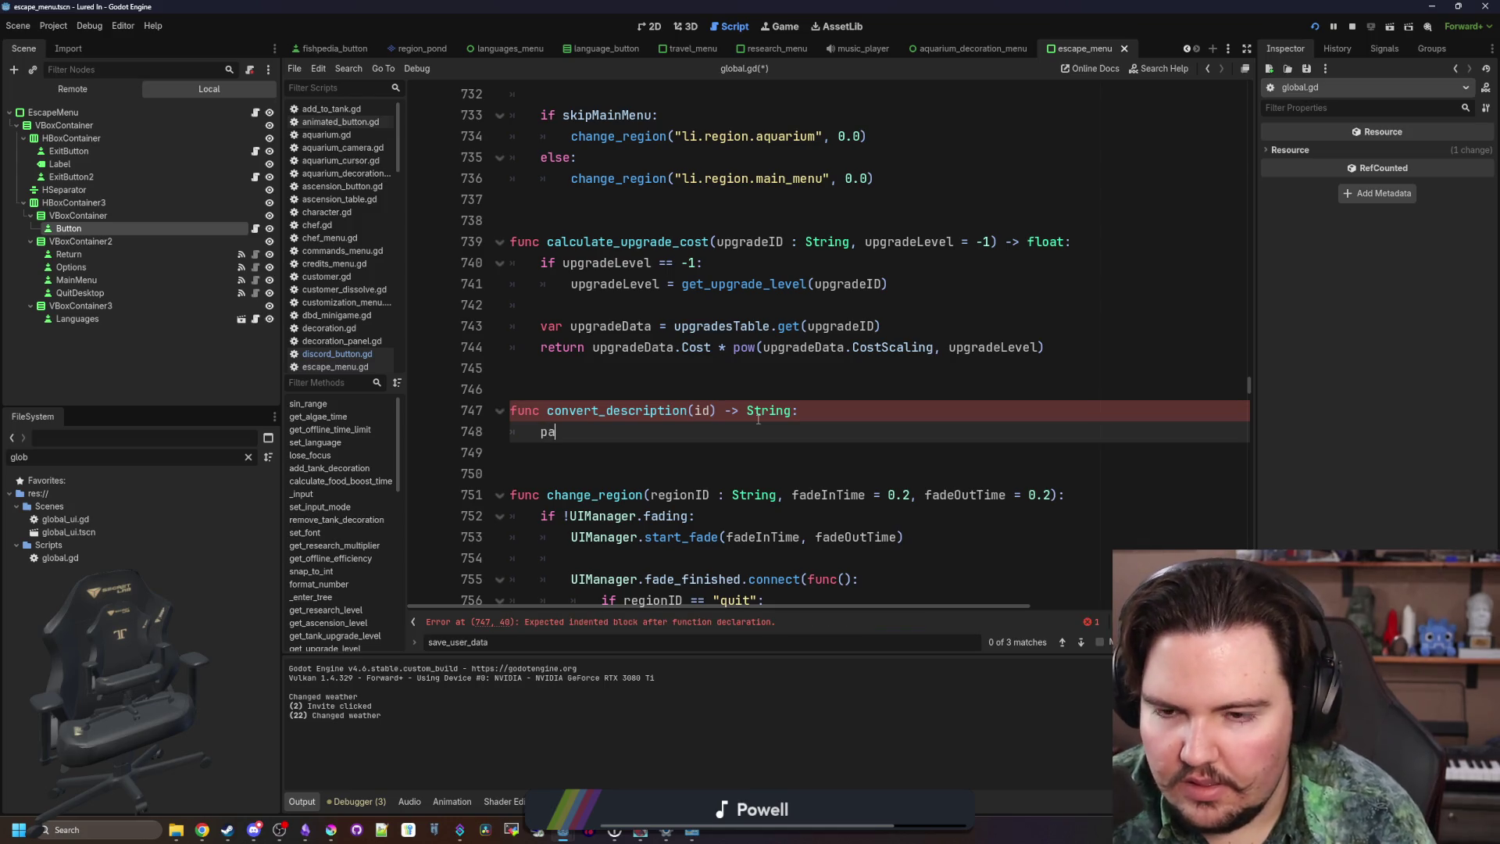
key("BackSpace")
key("BackSpace")
key("BackSpace")
type("return text")
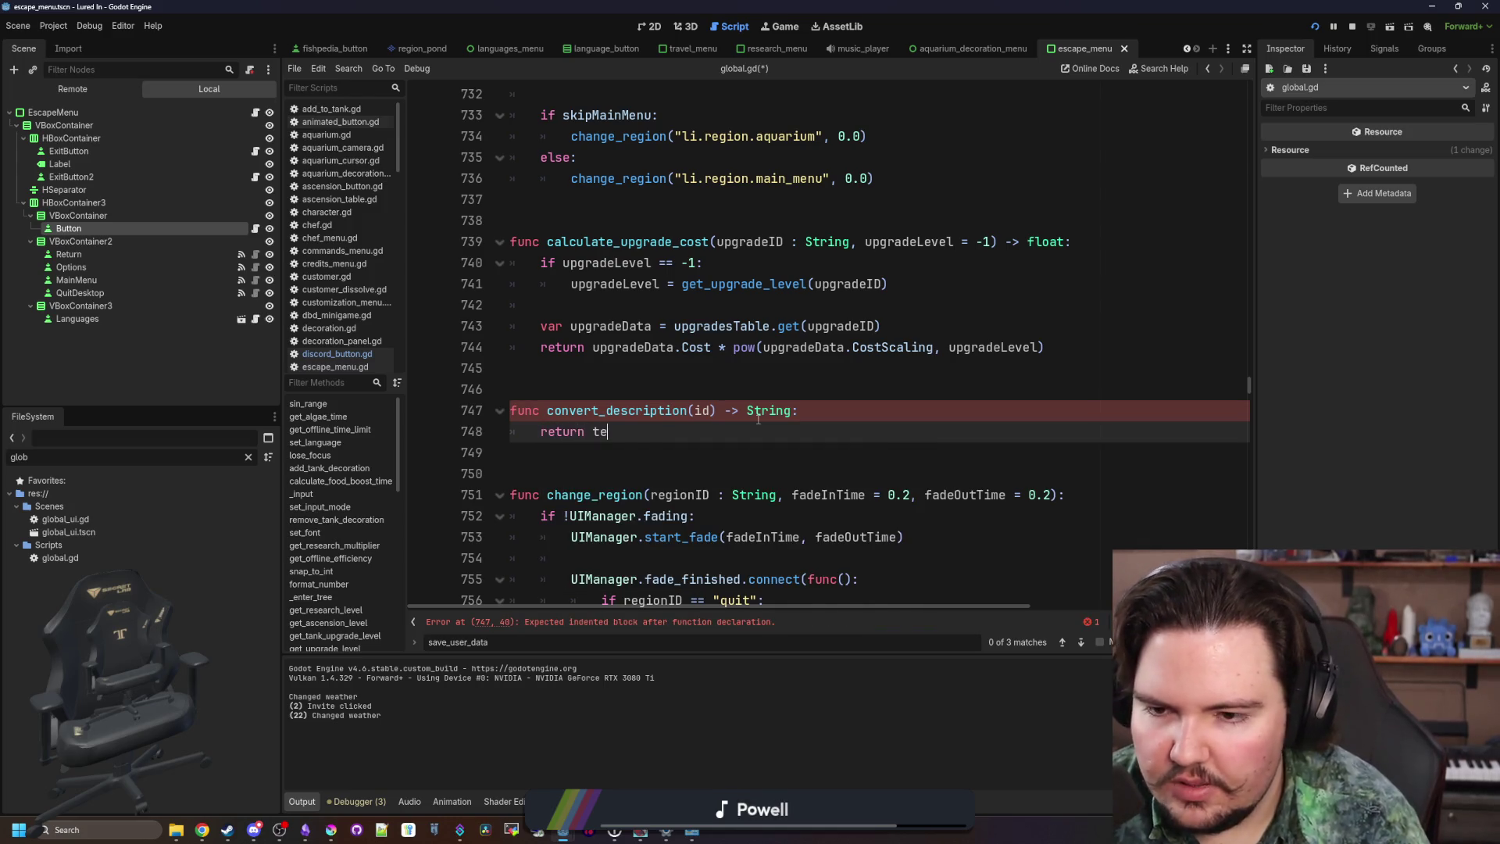
Step: Declare an empty text String variable, type the id parameter as String, and save global.gd
left_click(797, 418)
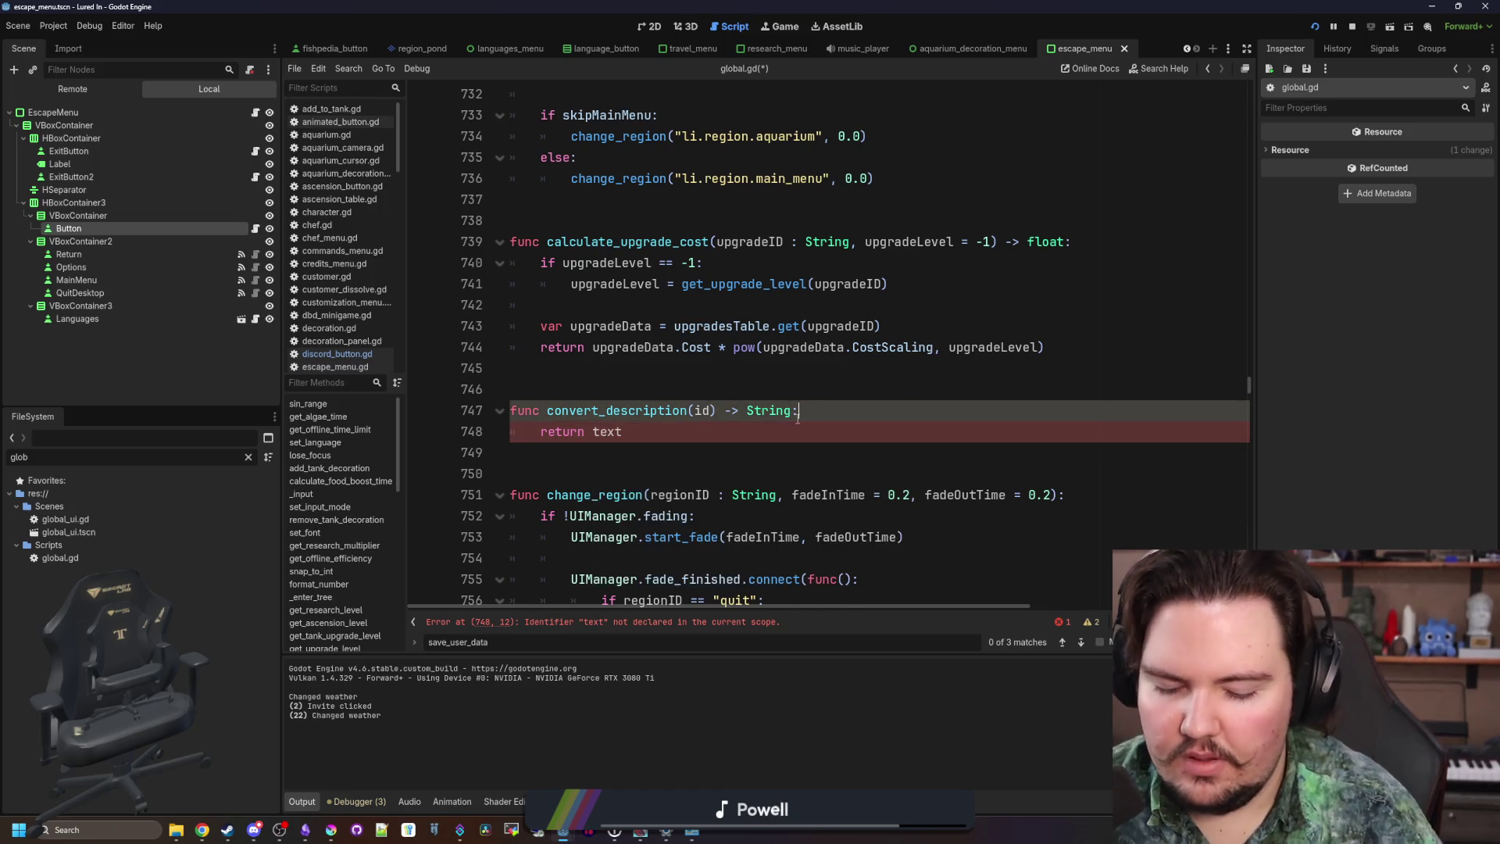
key("Return")
type("var text = \"\"")
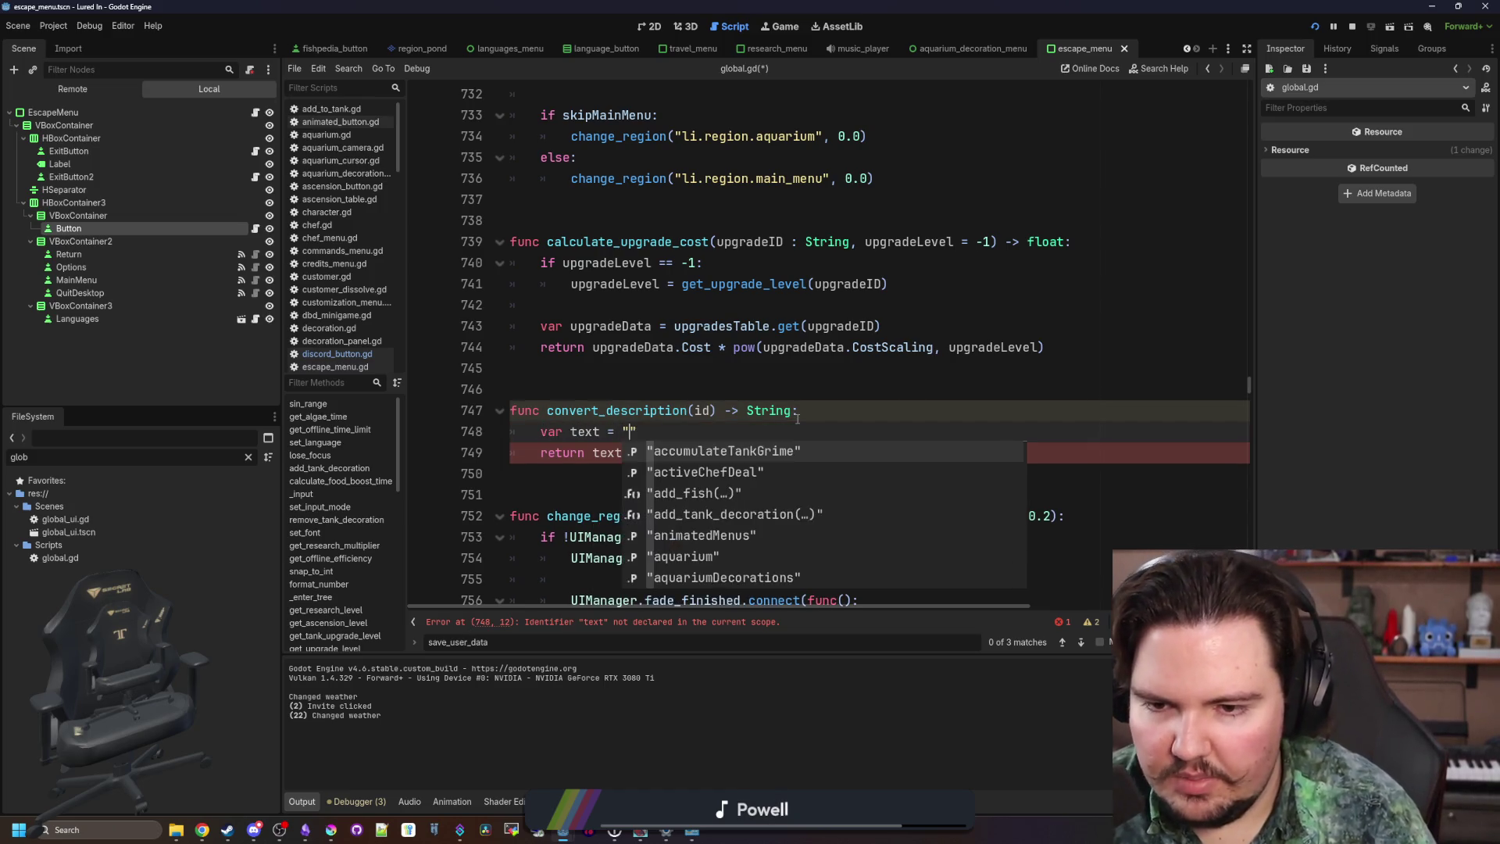
type(": String")
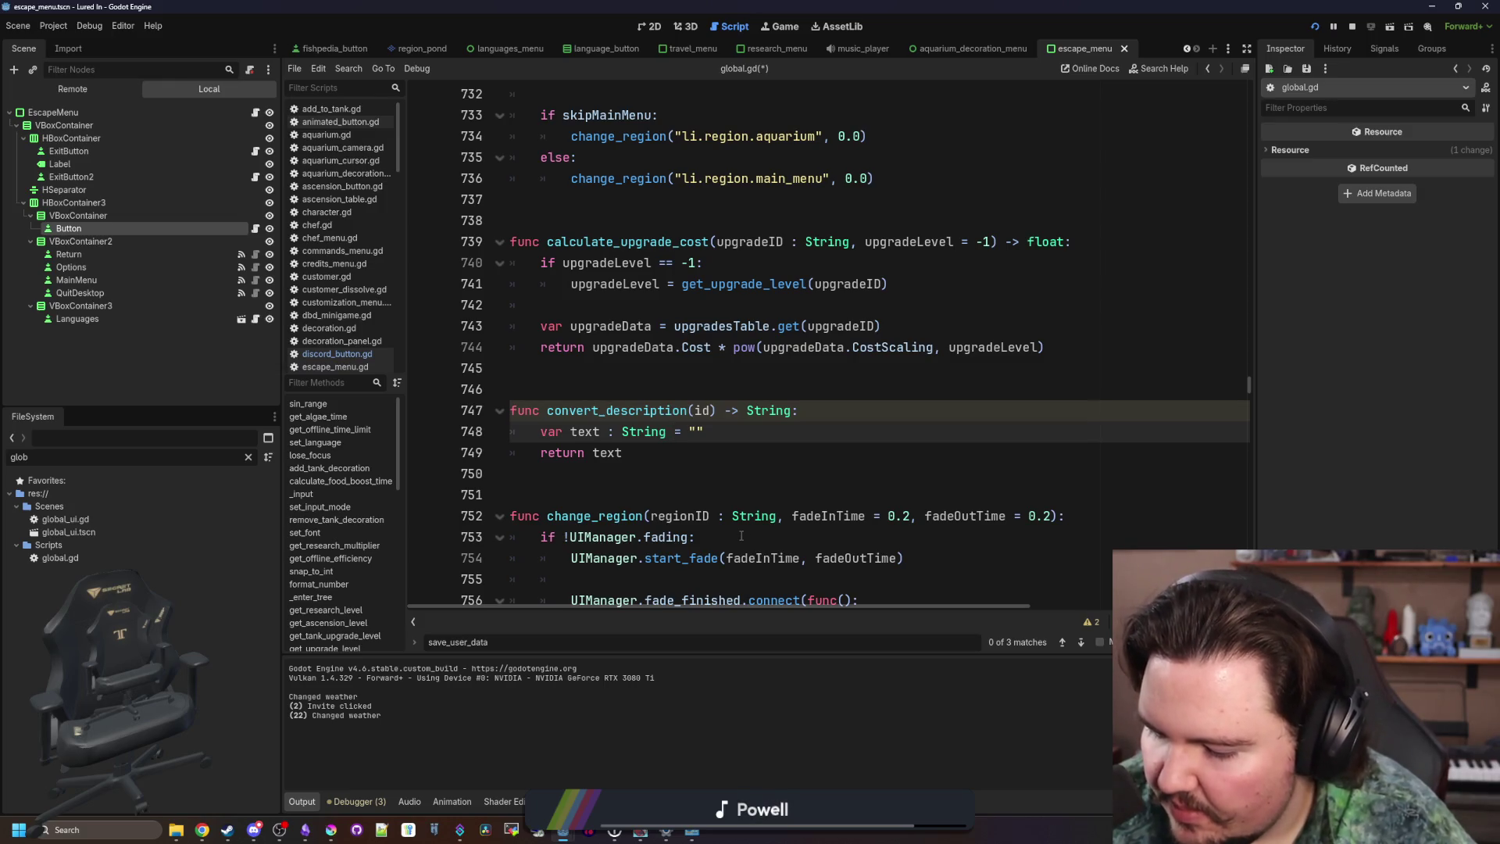
left_click(645, 452)
left_click(731, 438)
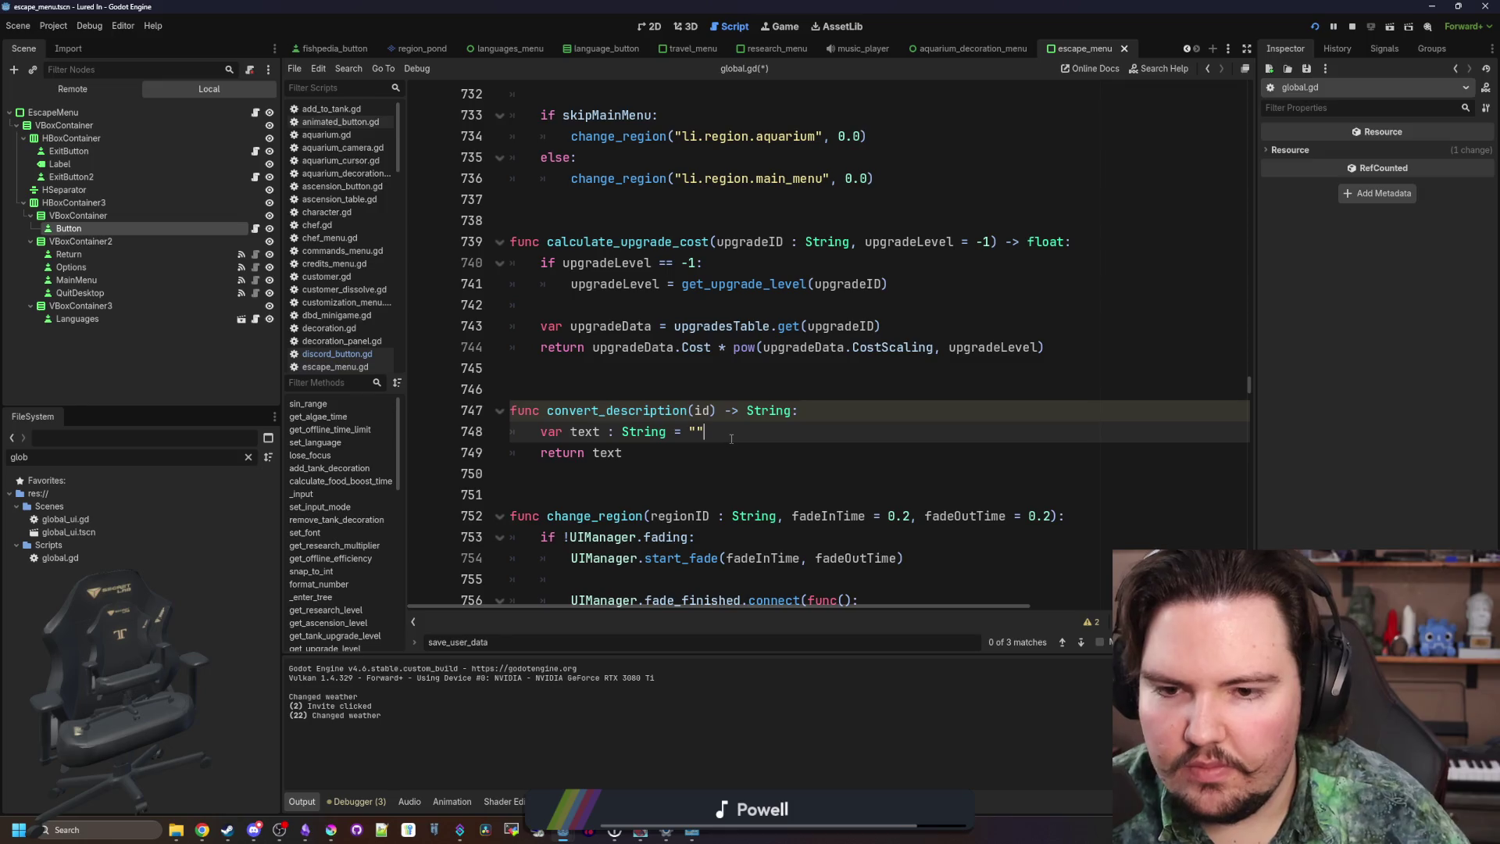
left_click(710, 410)
type(":")
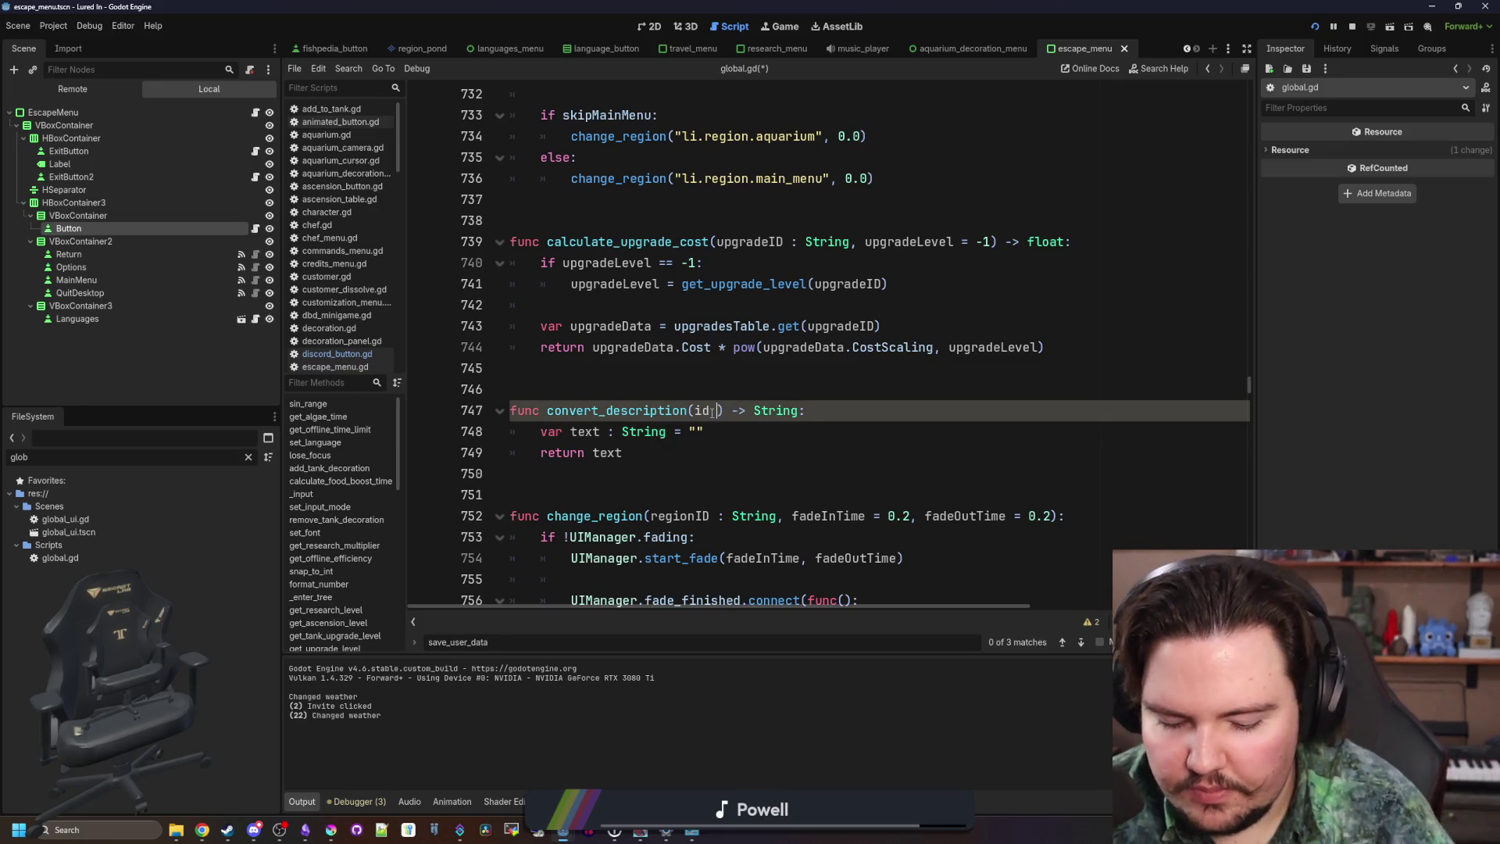
key("BackSpace")
key("BackSpace")
type(": String")
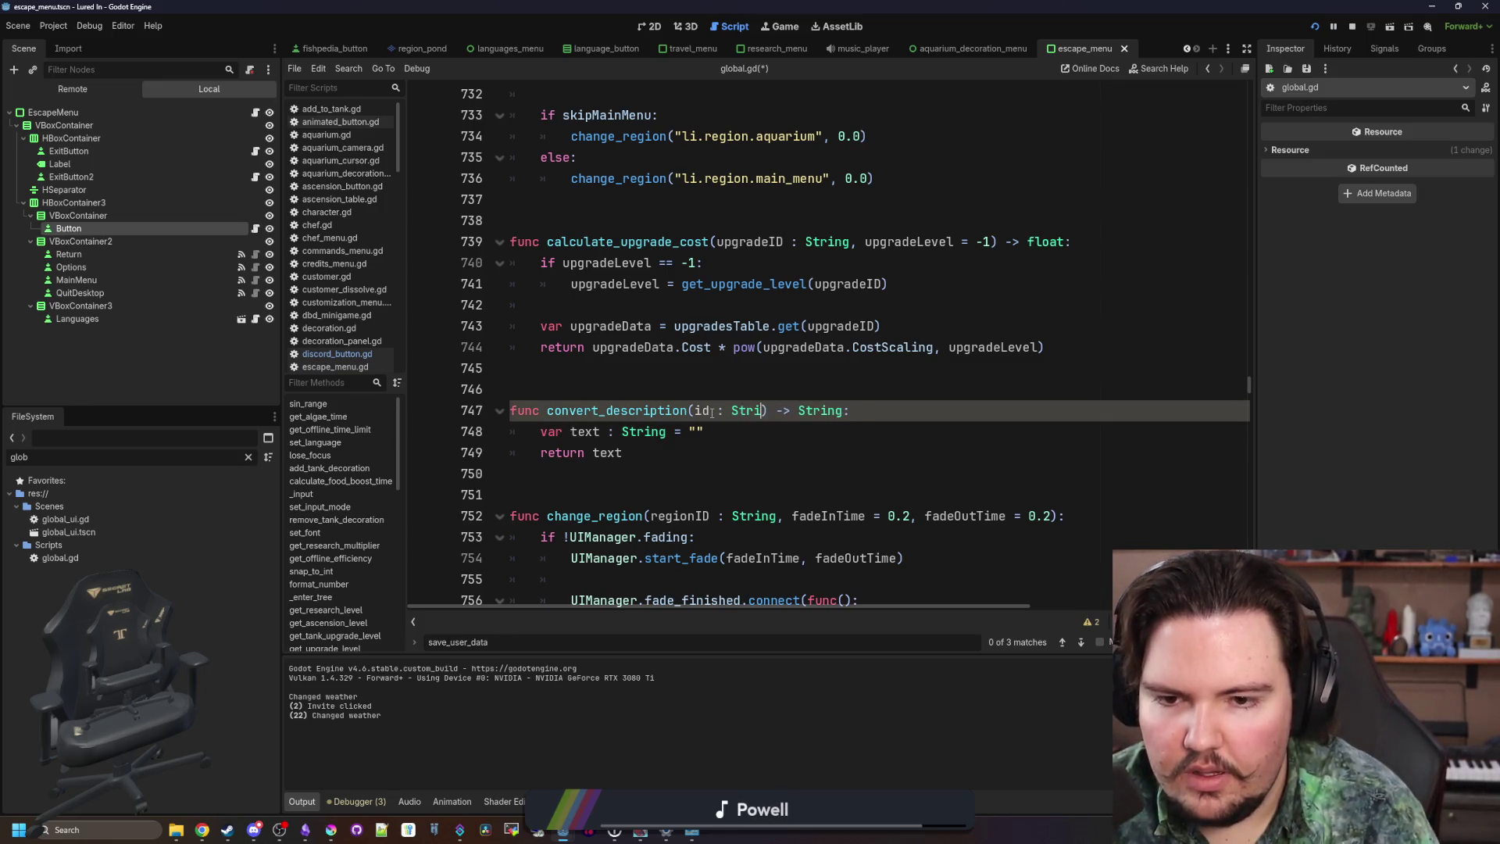
left_click(704, 432)
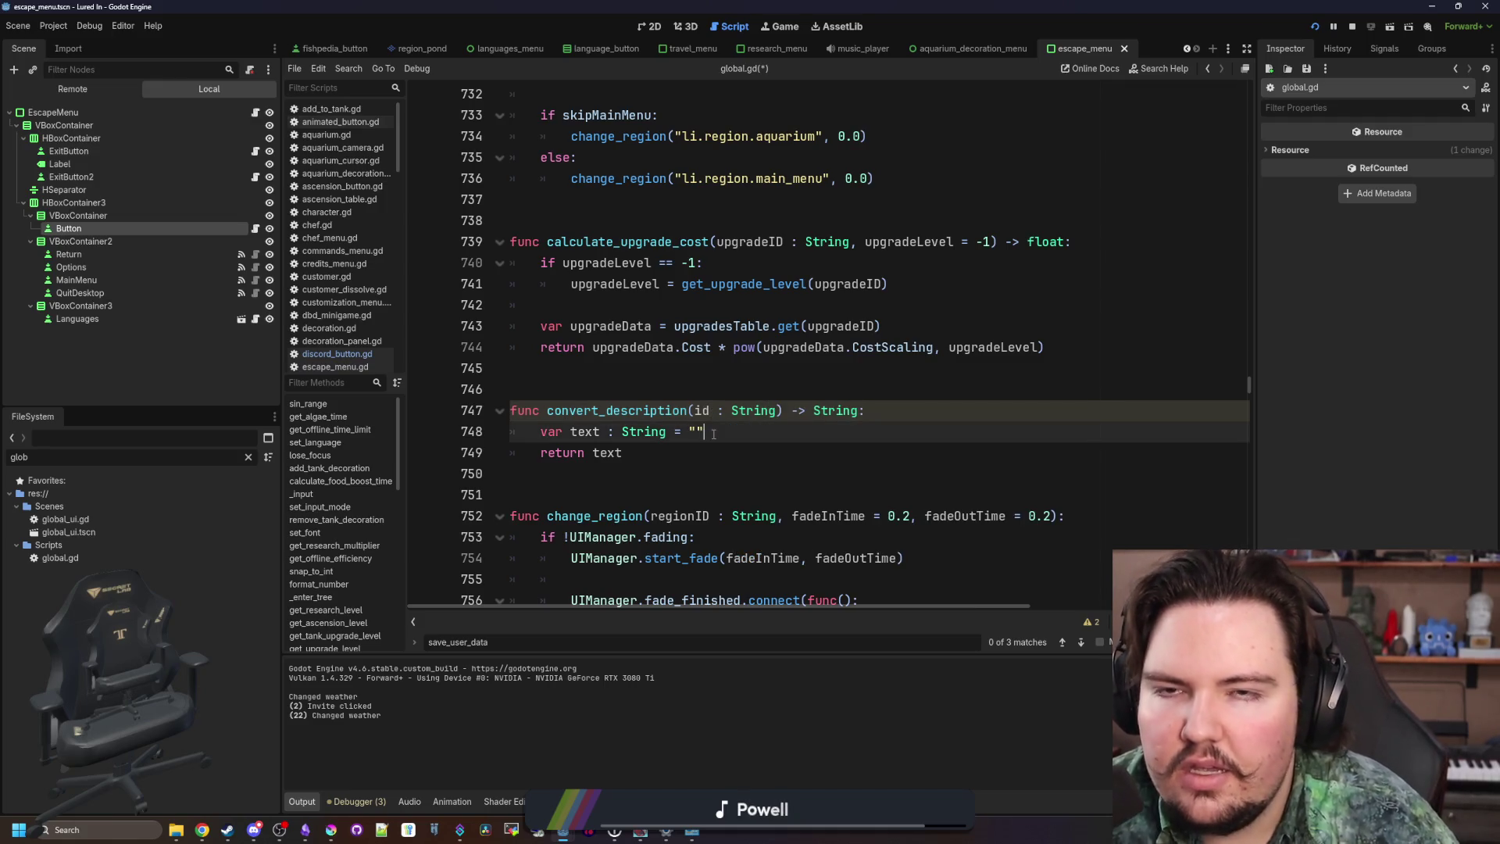
key("ctrl+s")
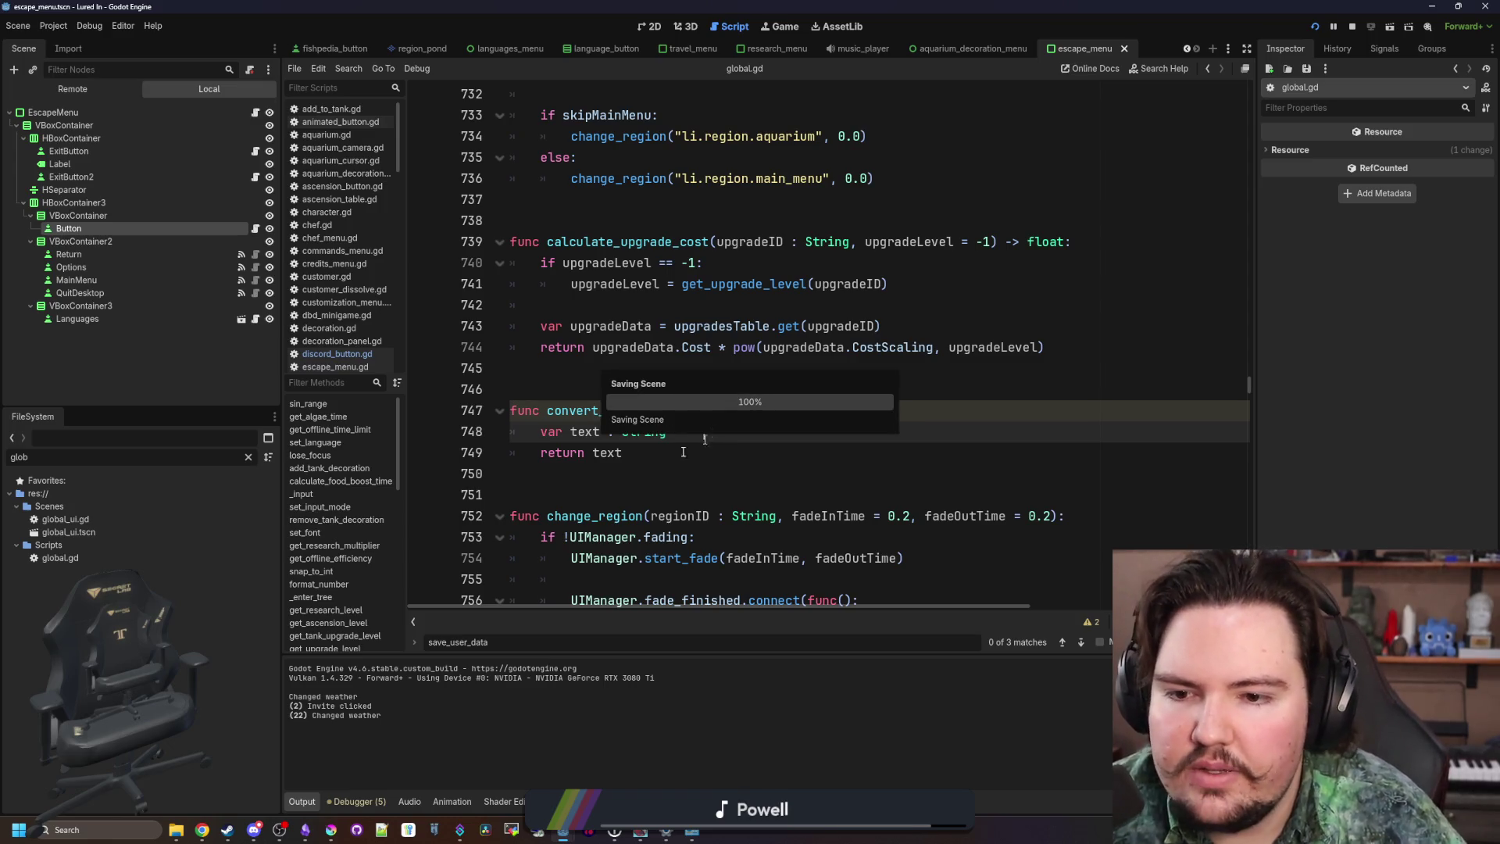
Step: Add blank lines inside the function body below the text declaration
left_click_drag(599, 410, 546, 410)
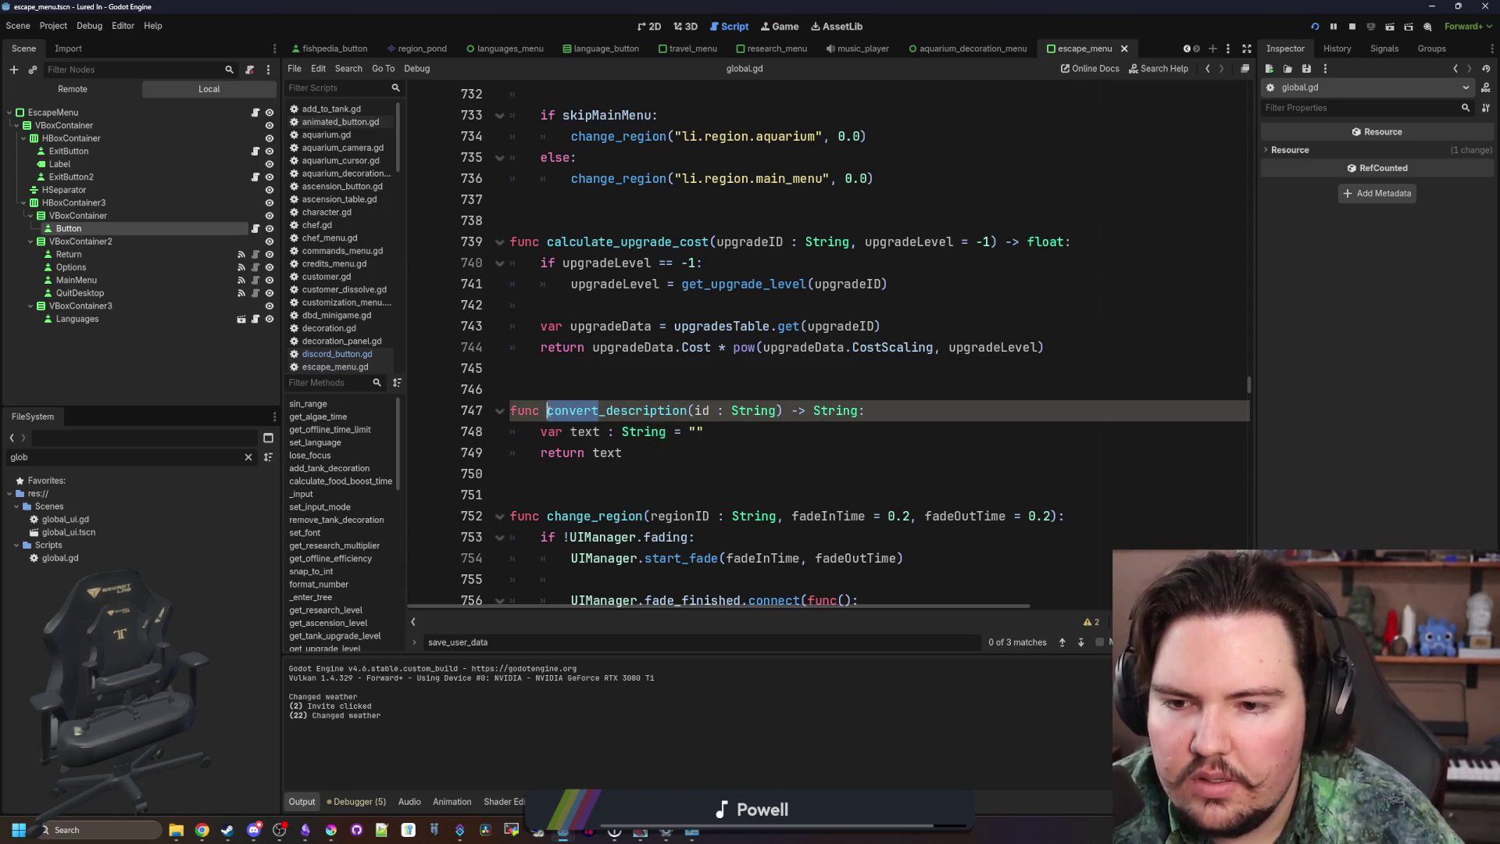
left_click(568, 393)
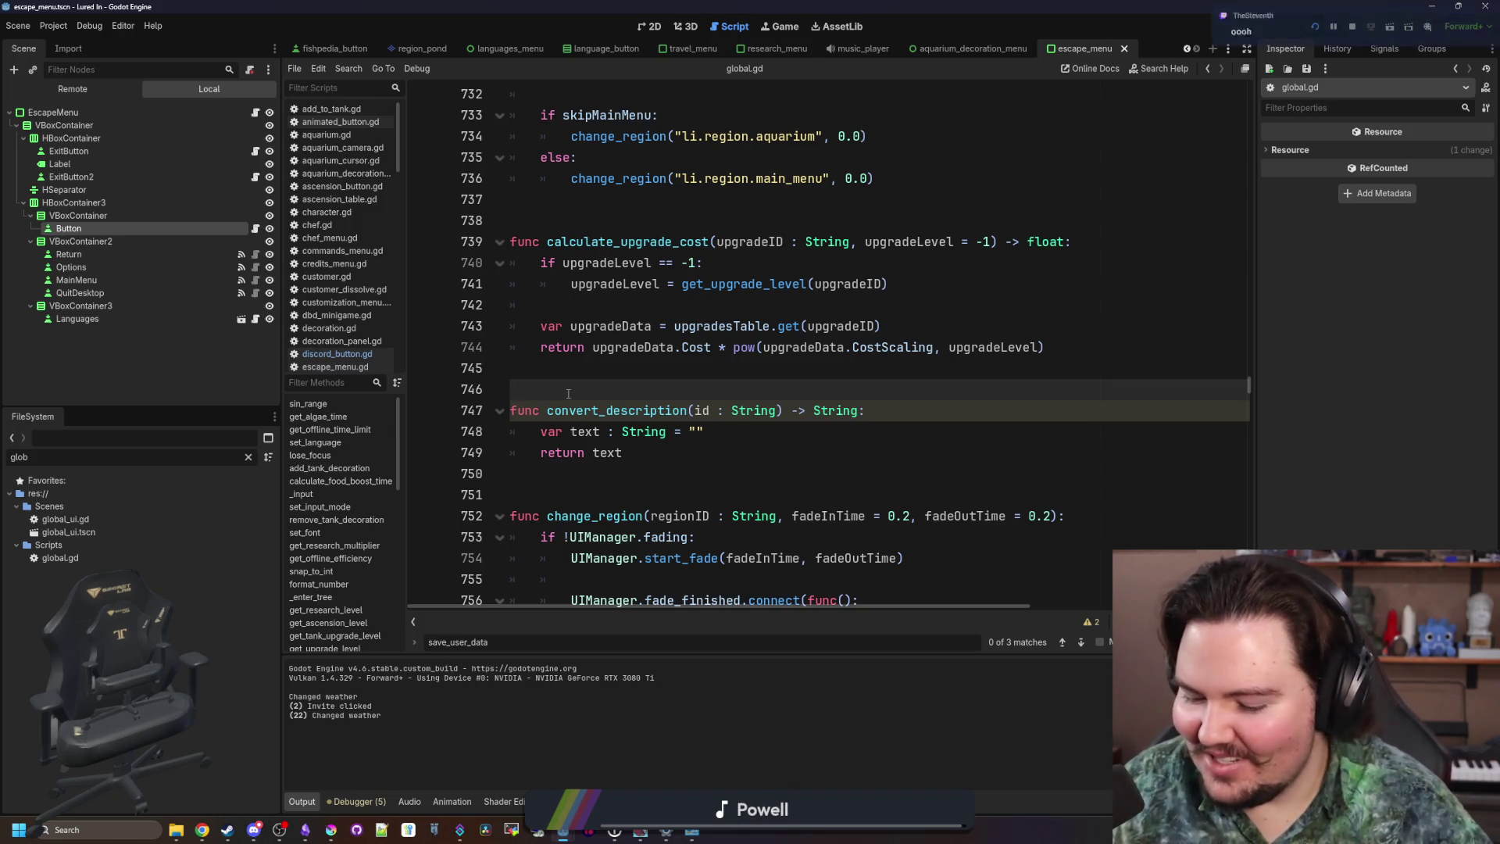
left_click(750, 434)
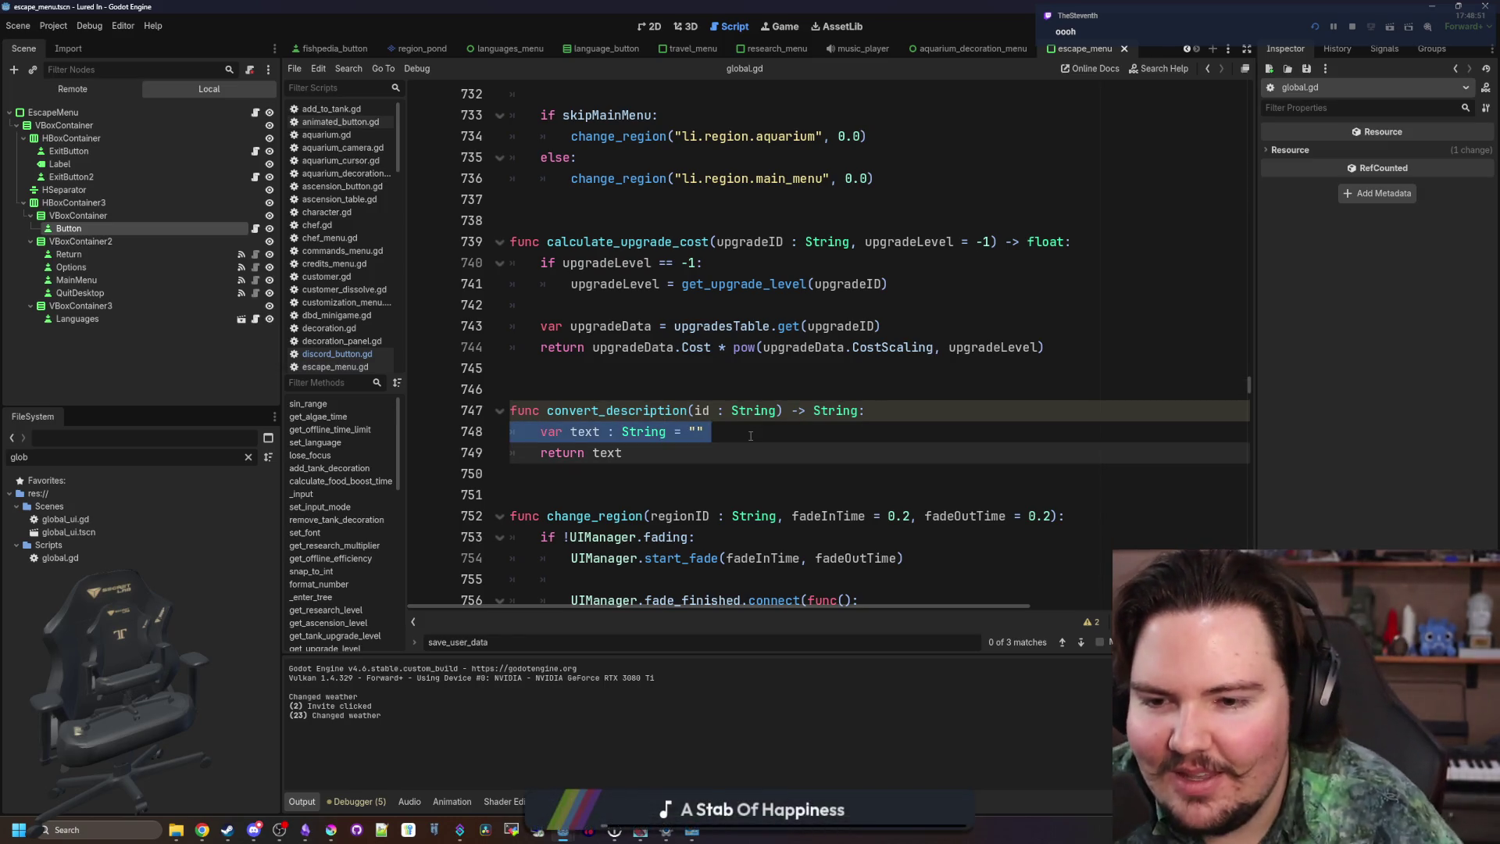
key("Return")
key("Return")
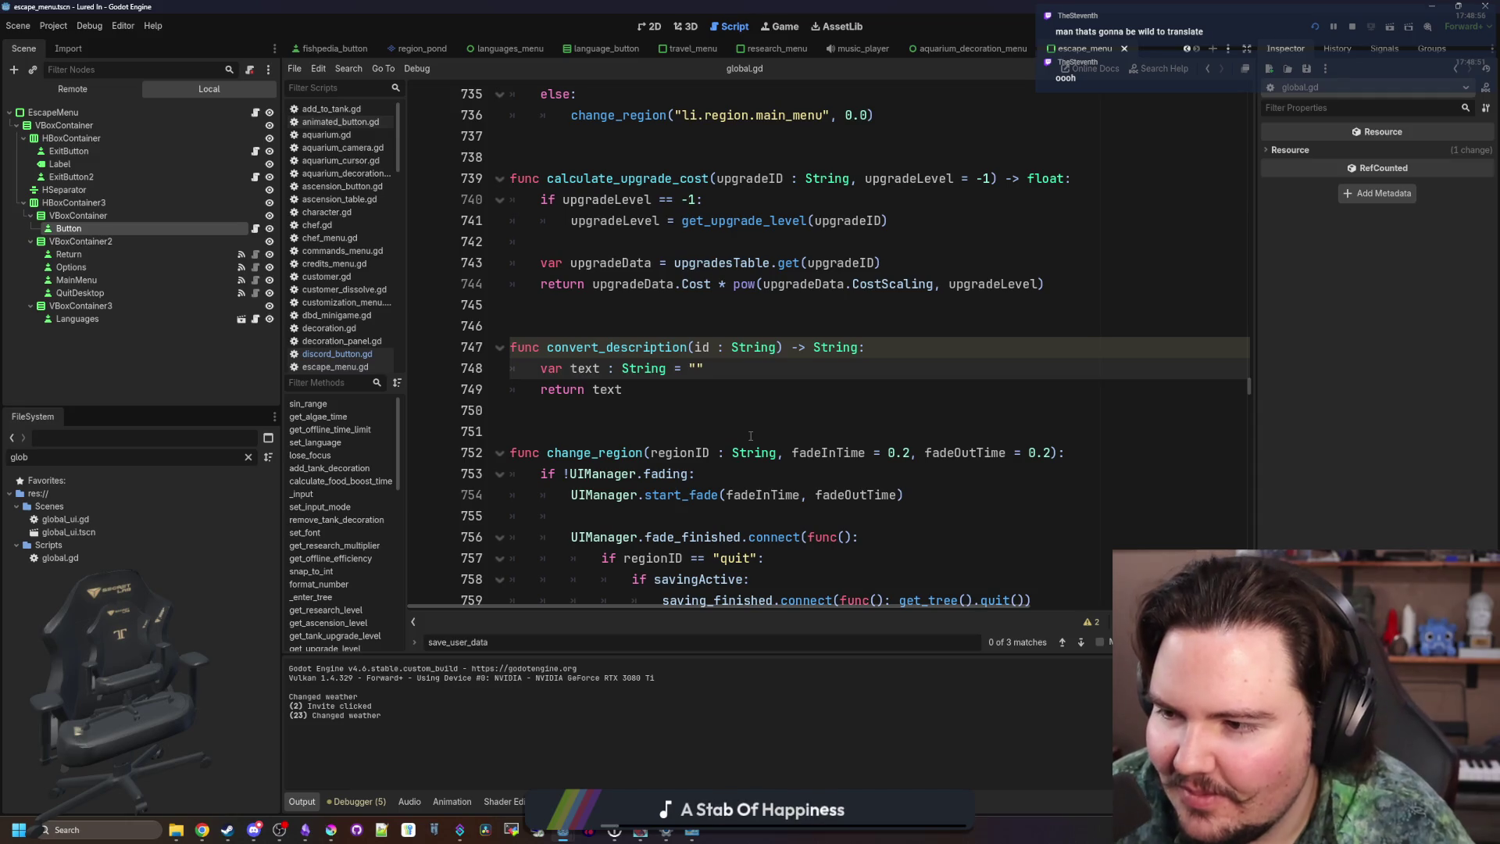
key("Return")
key("Up")
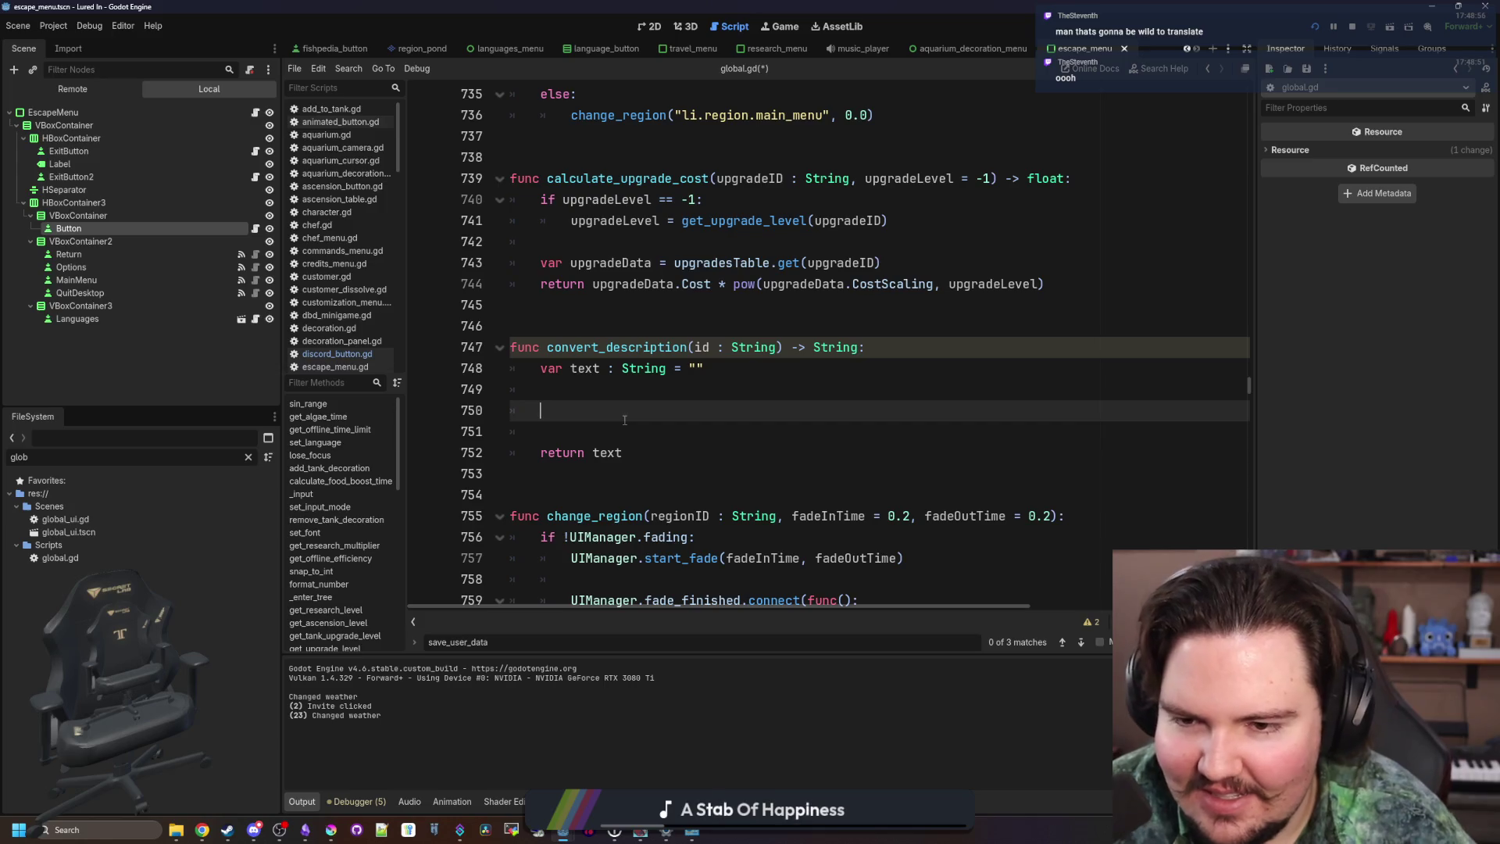
type("va")
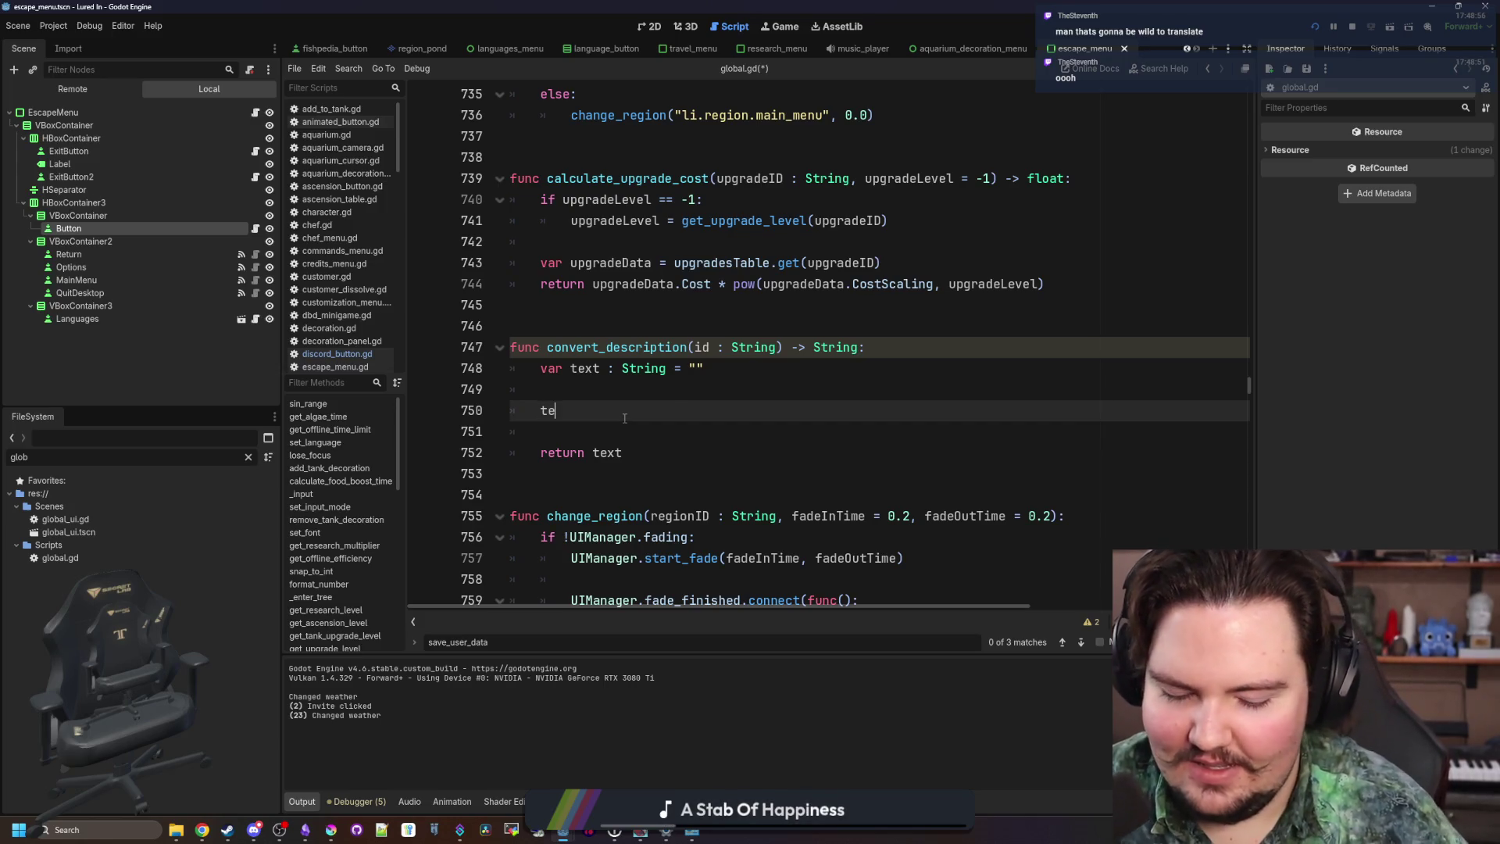
key("BackSpace")
key("BackSpace")
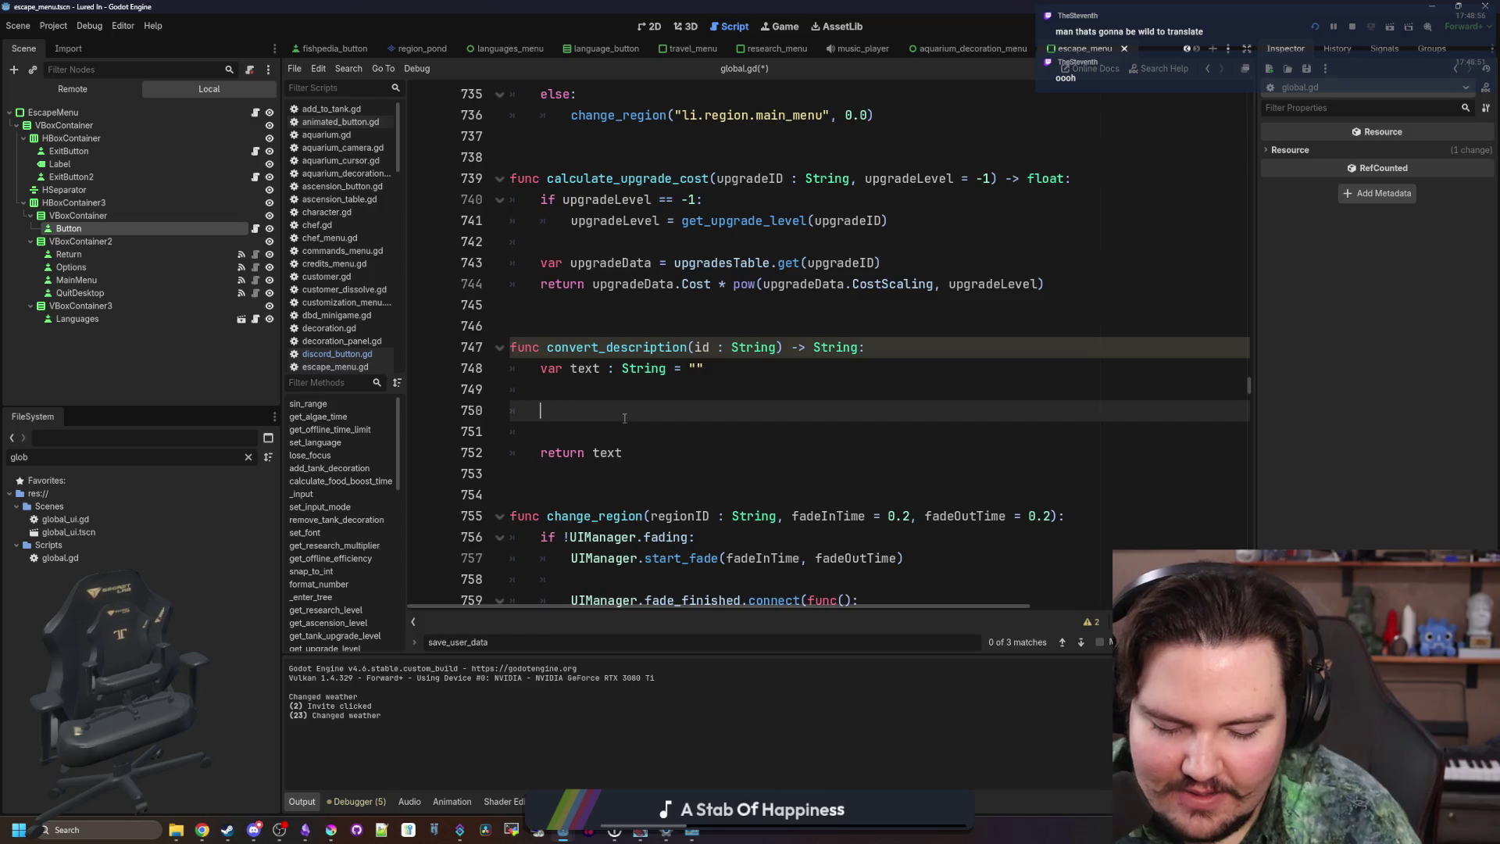
left_click(775, 347)
type(",")
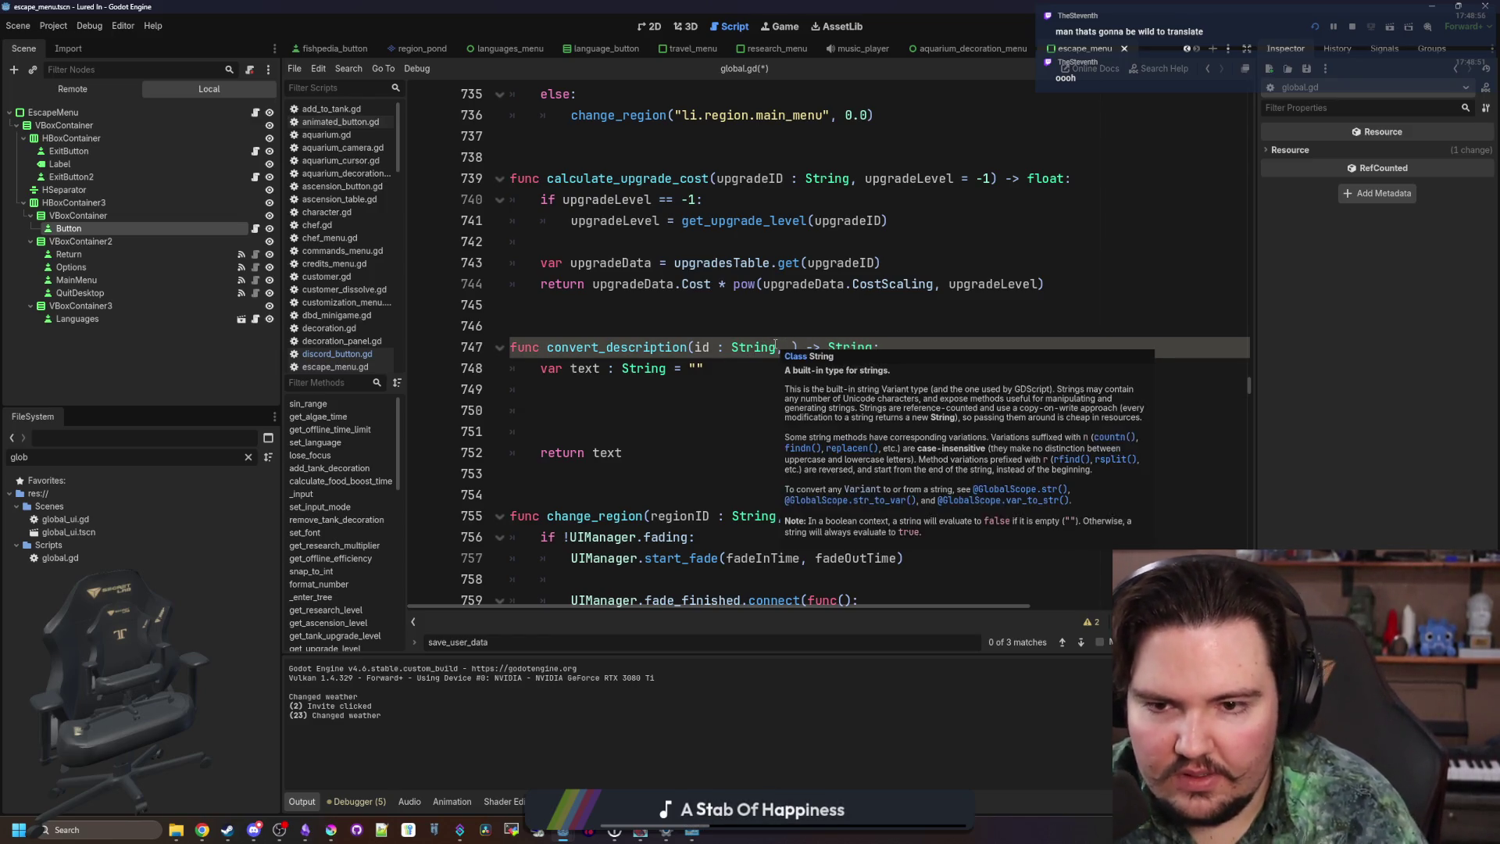
key("BackSpace")
key("BackSpace")
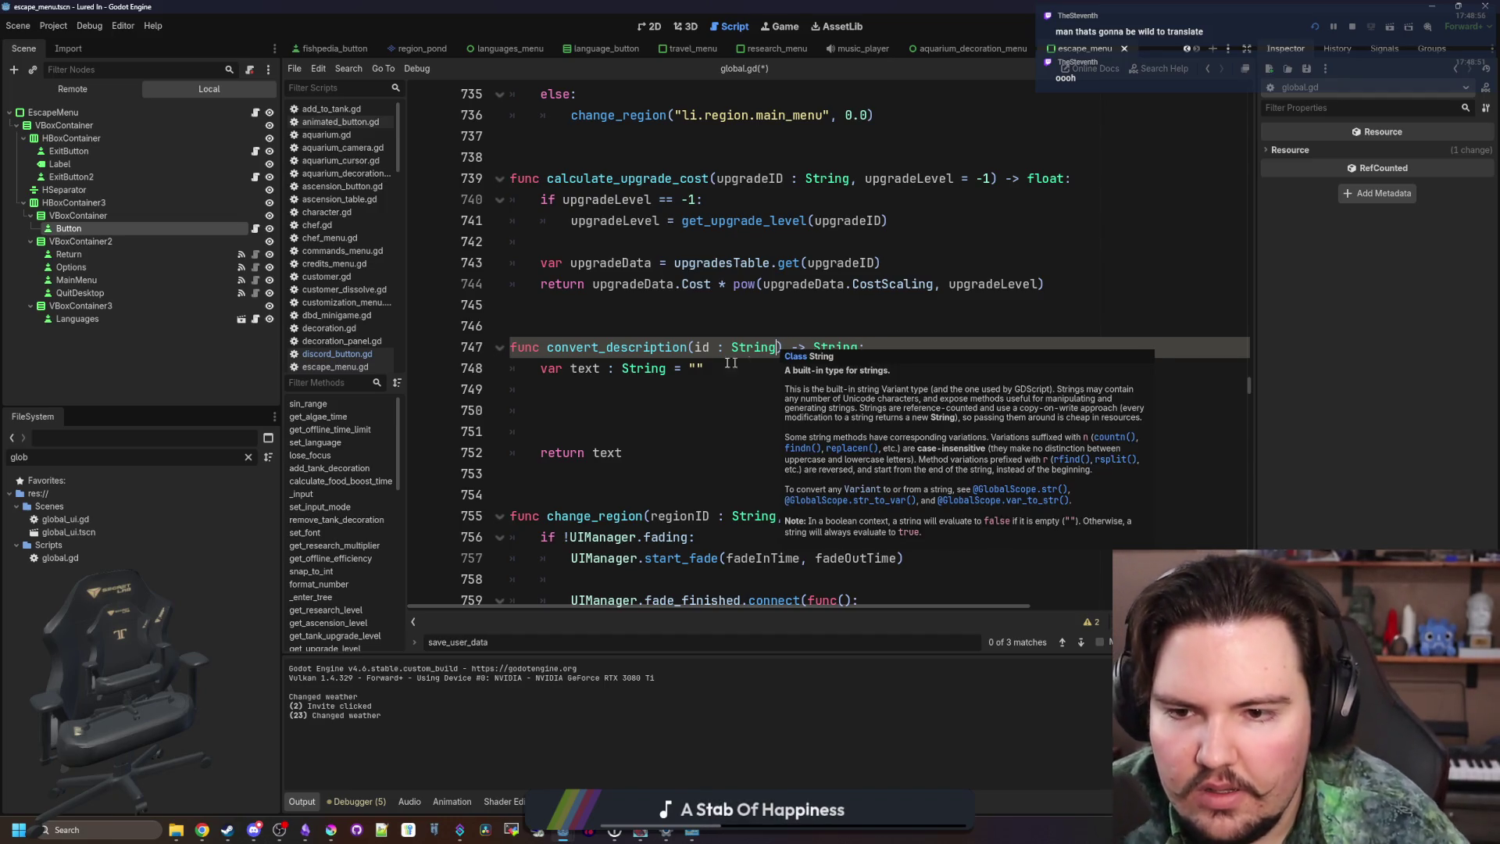
Step: Rename convert_description to get_description and insert a blank line above return text
double_click(621, 352)
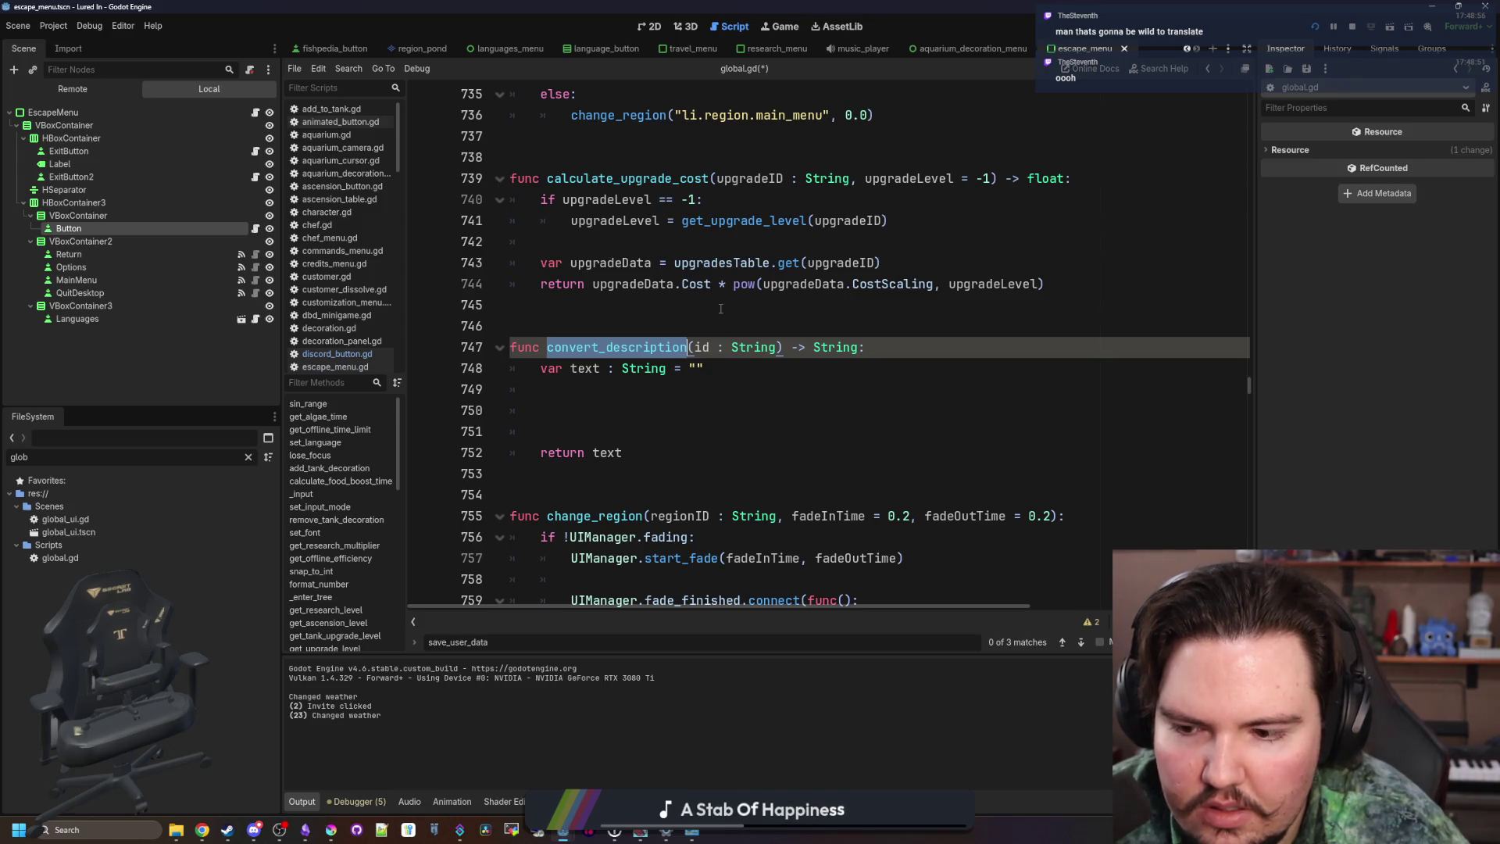
type("get_descript")
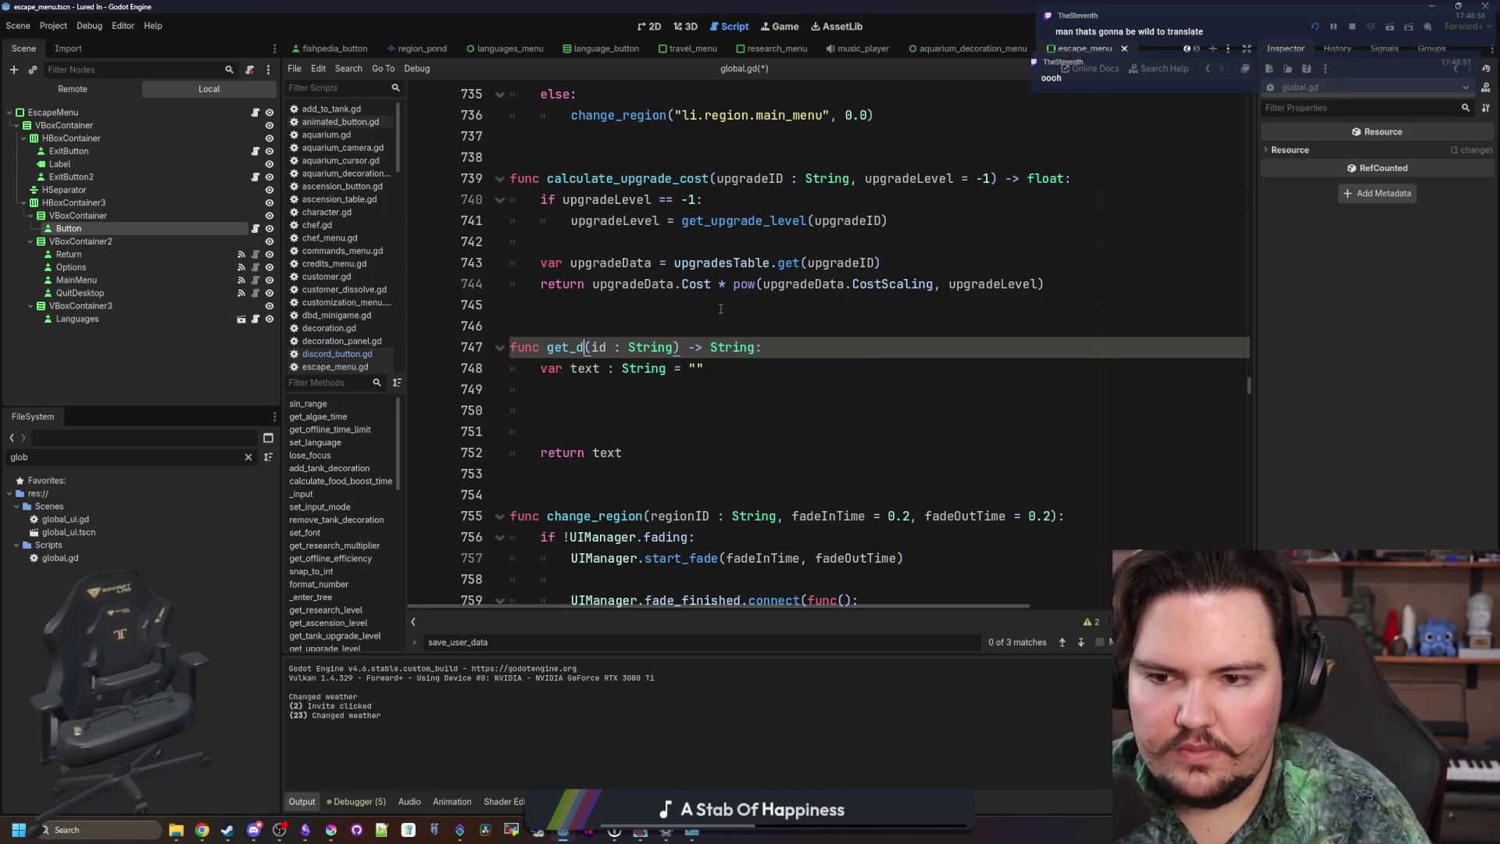
type("ion")
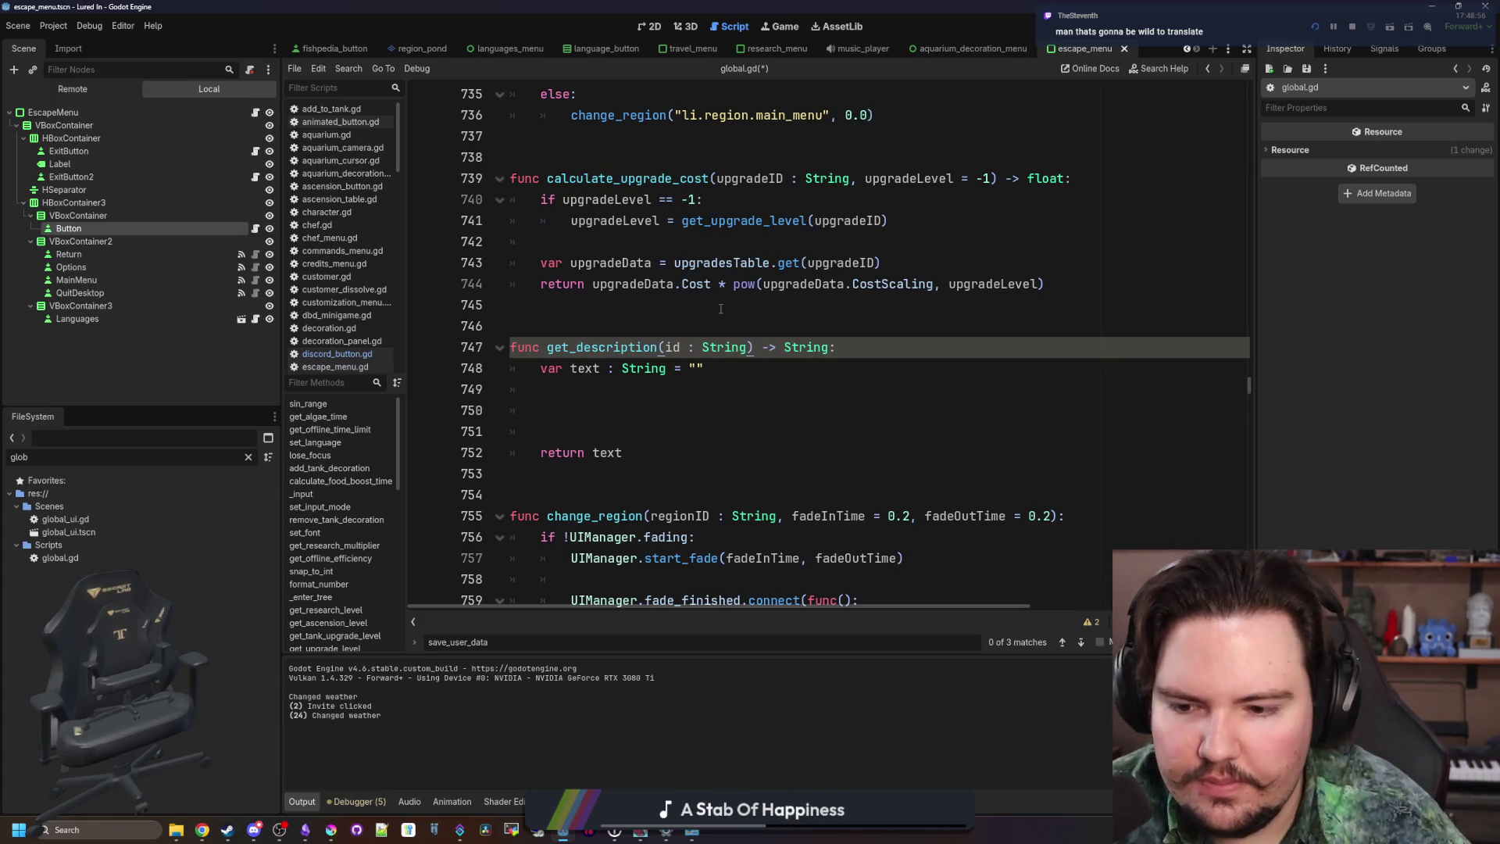
left_click(742, 365)
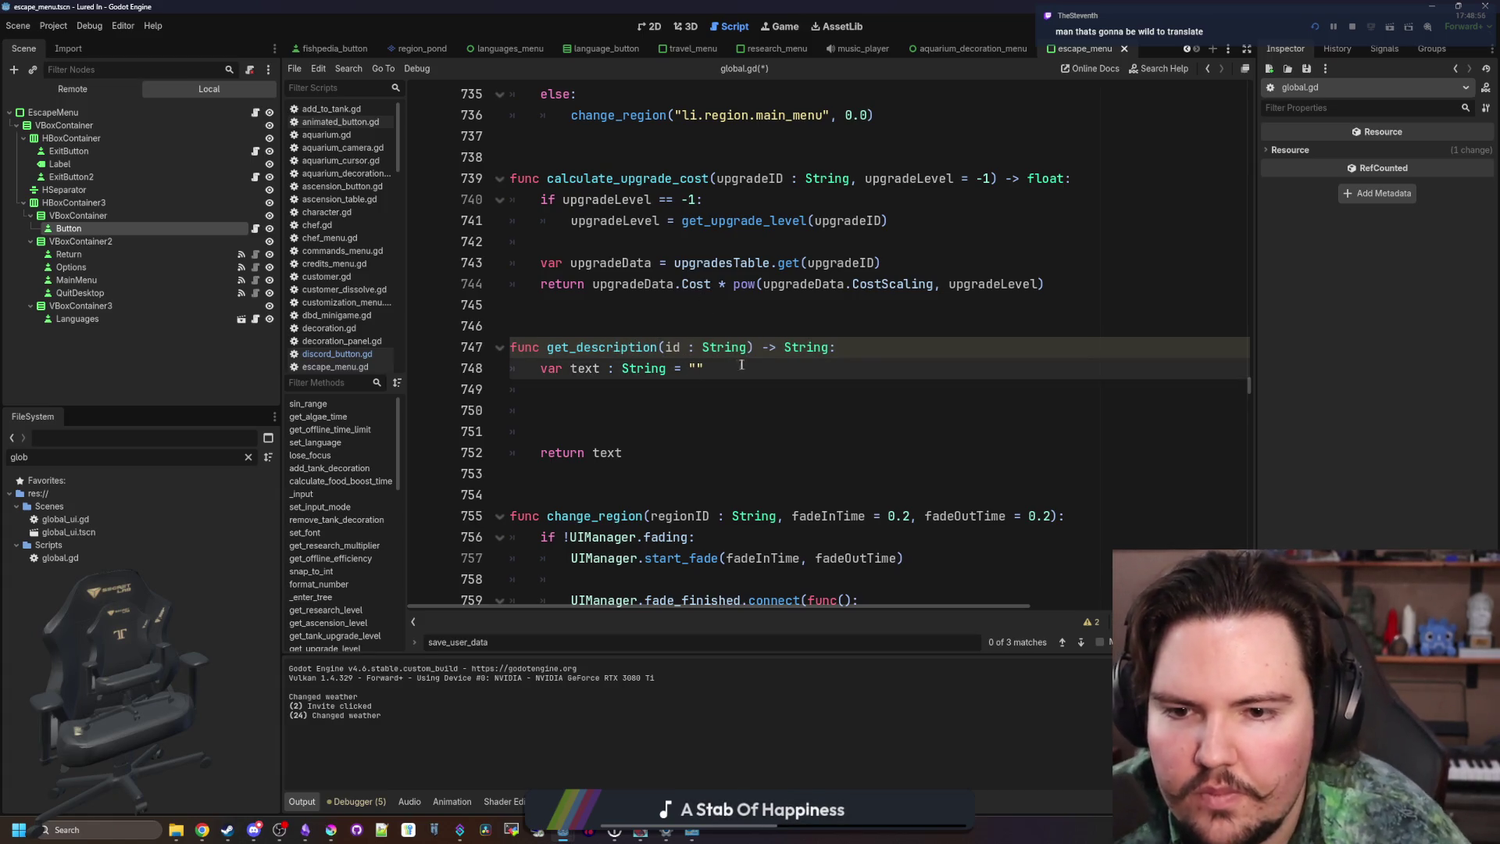
key("Down")
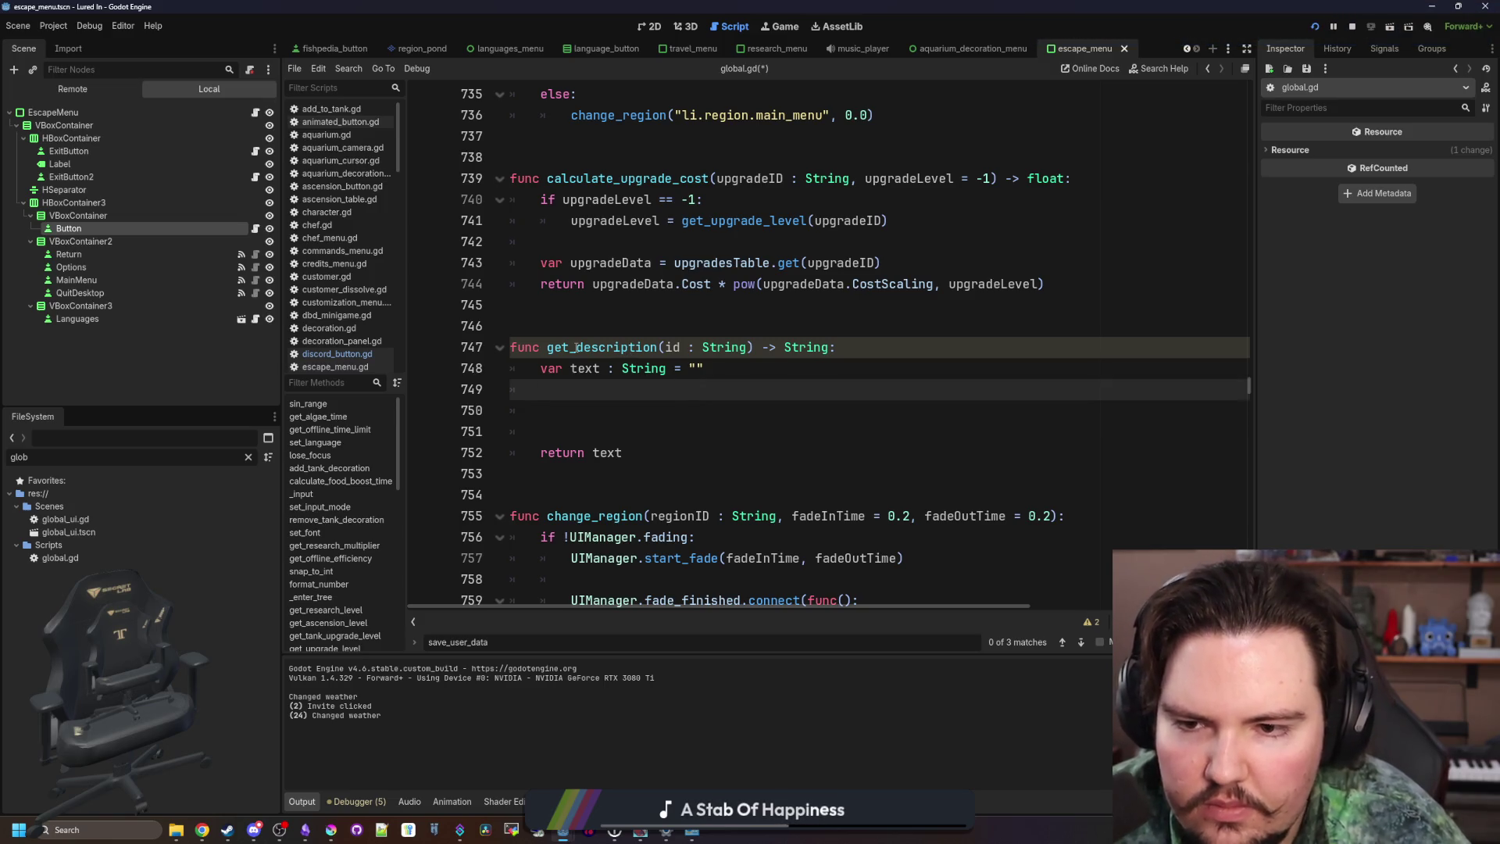
left_click(576, 347)
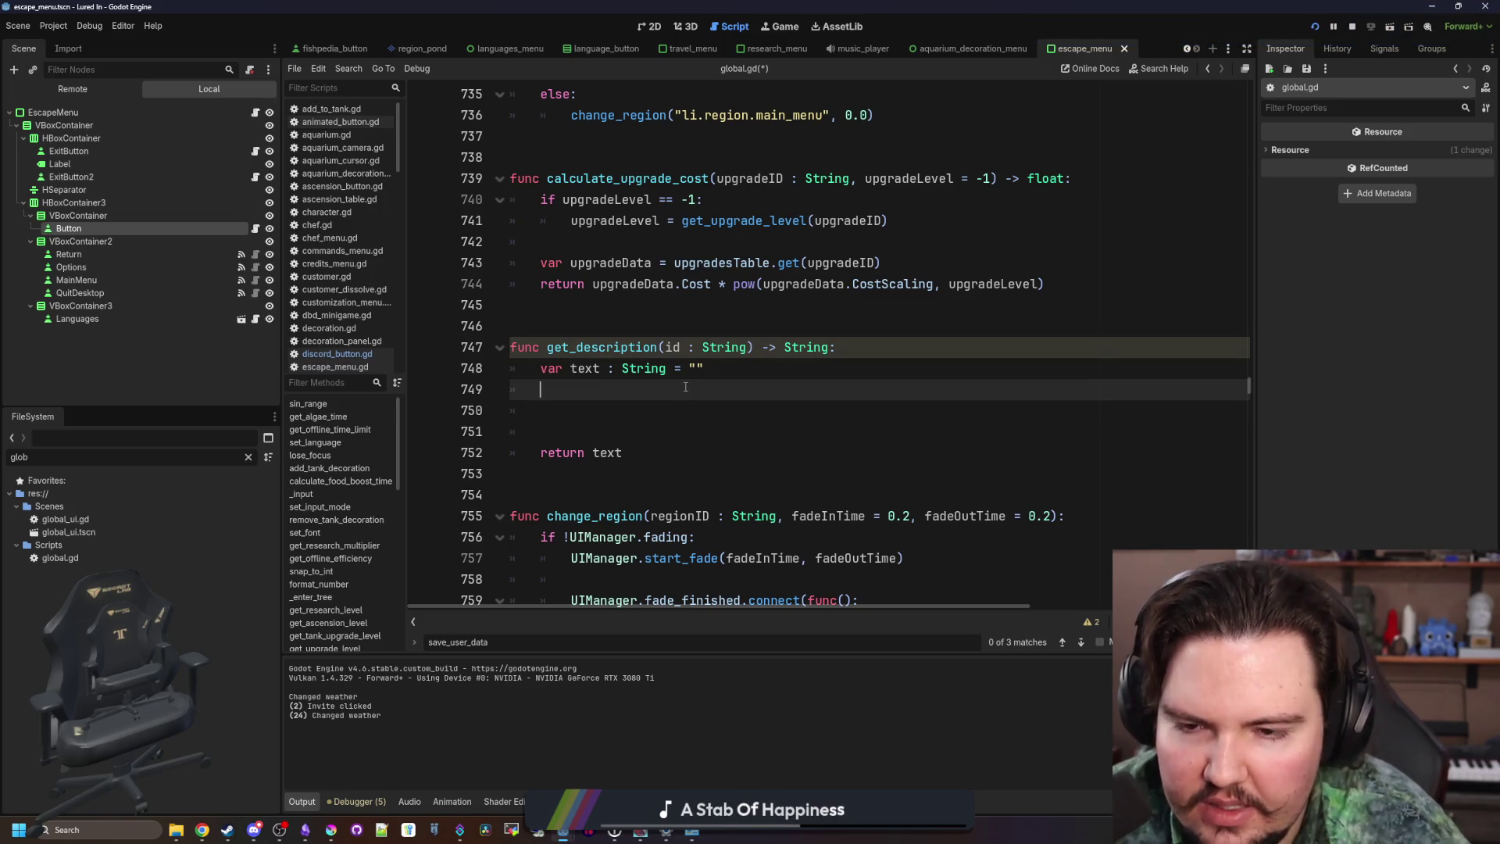
left_click_drag(704, 368, 459, 368)
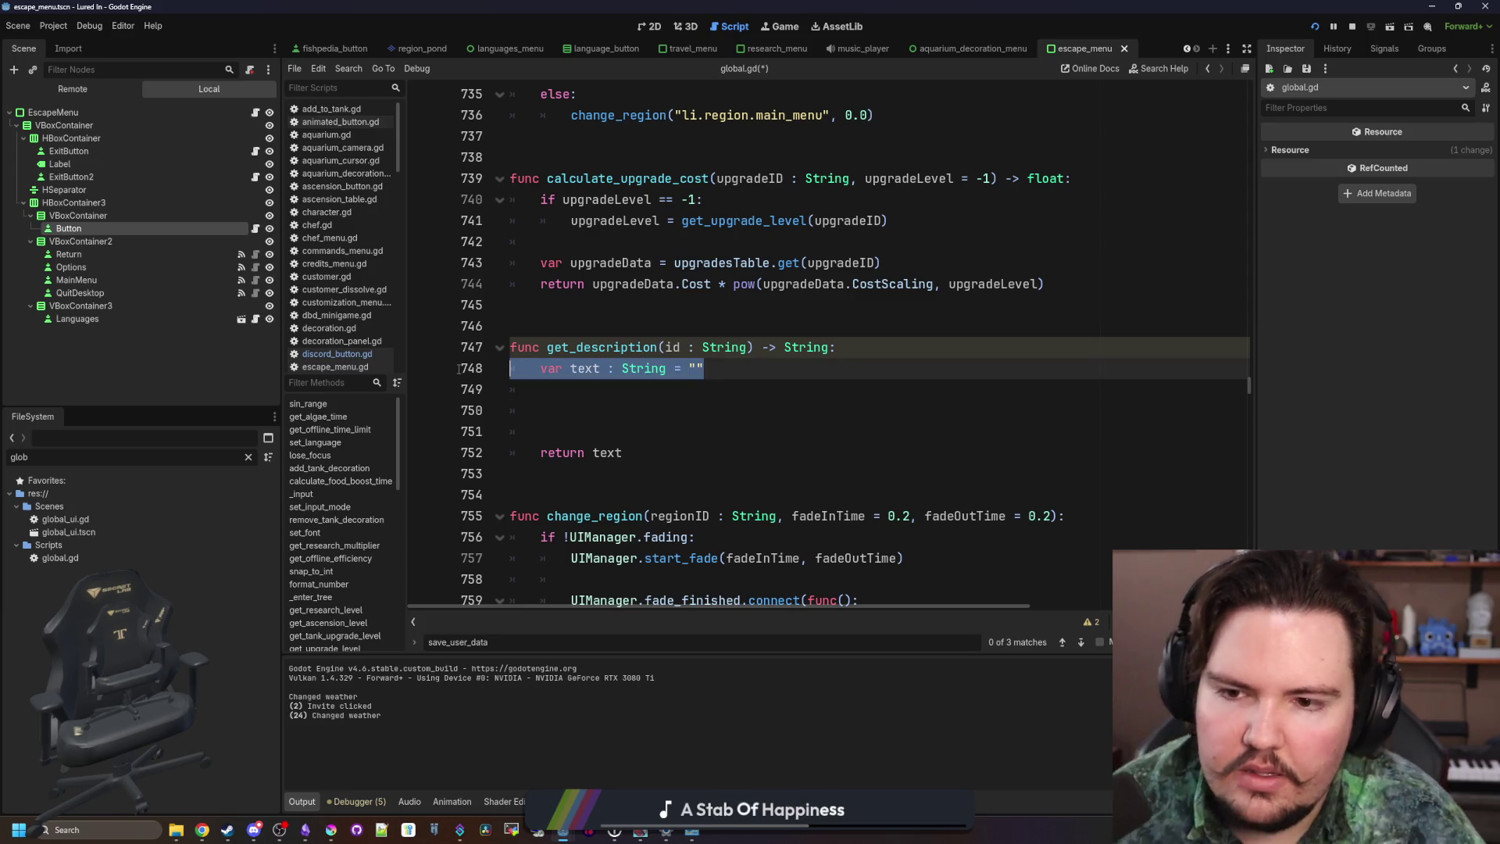
left_click(653, 397)
key("Return")
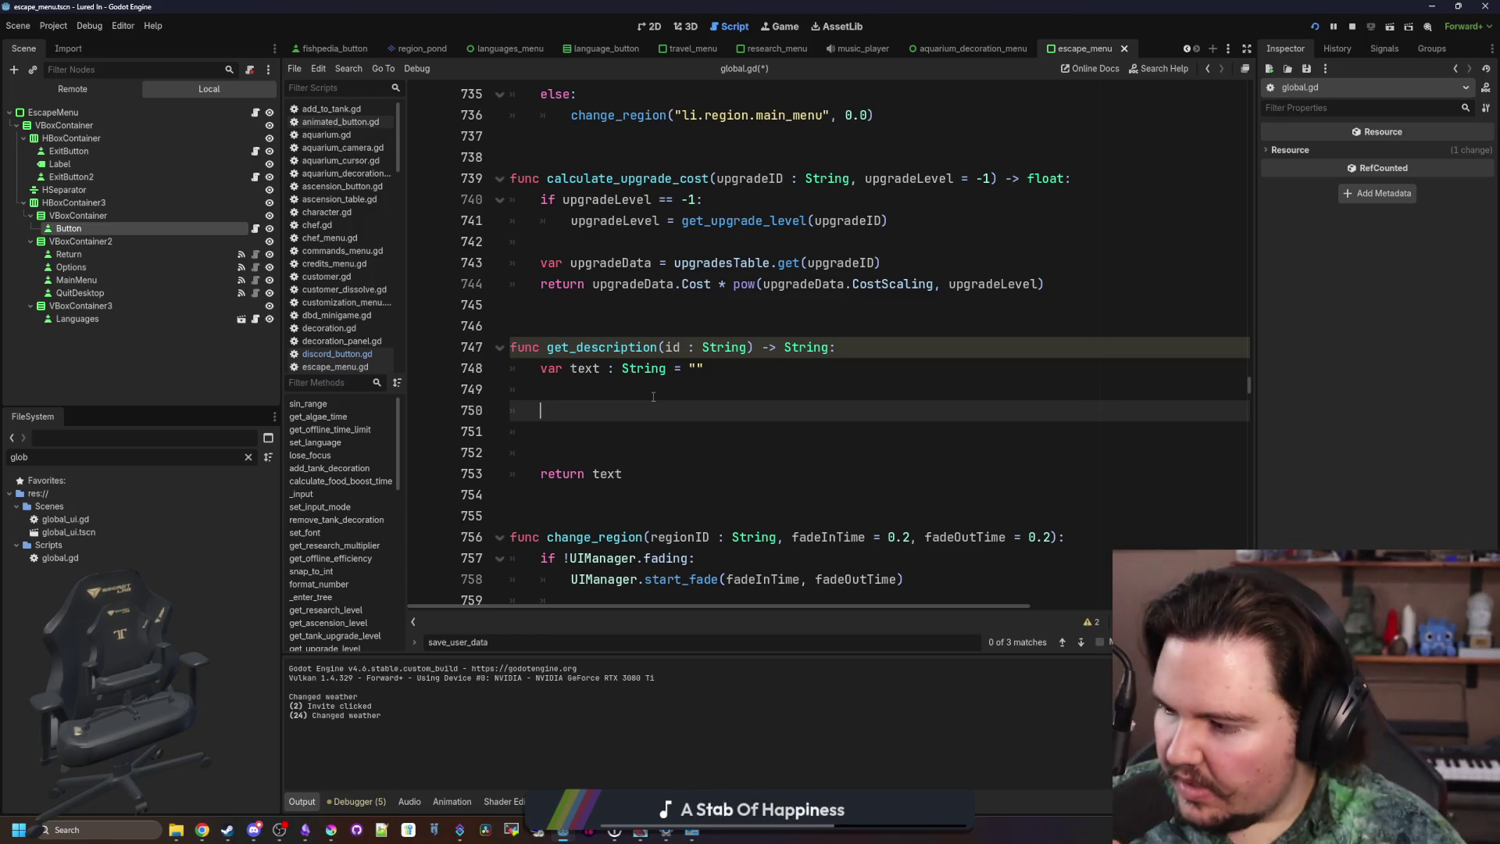
key("Down")
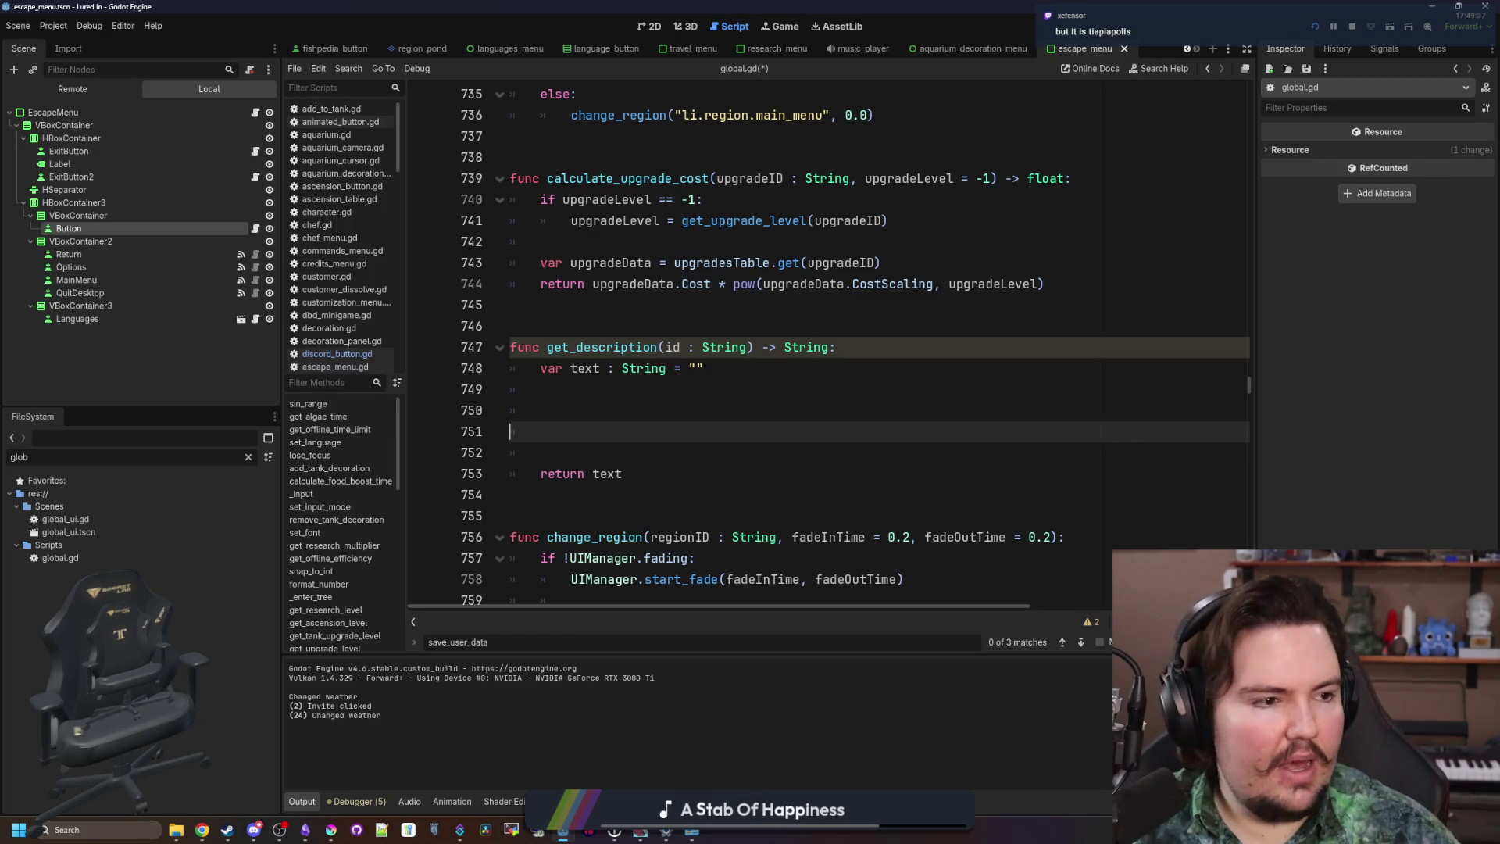
key("alt+Tab")
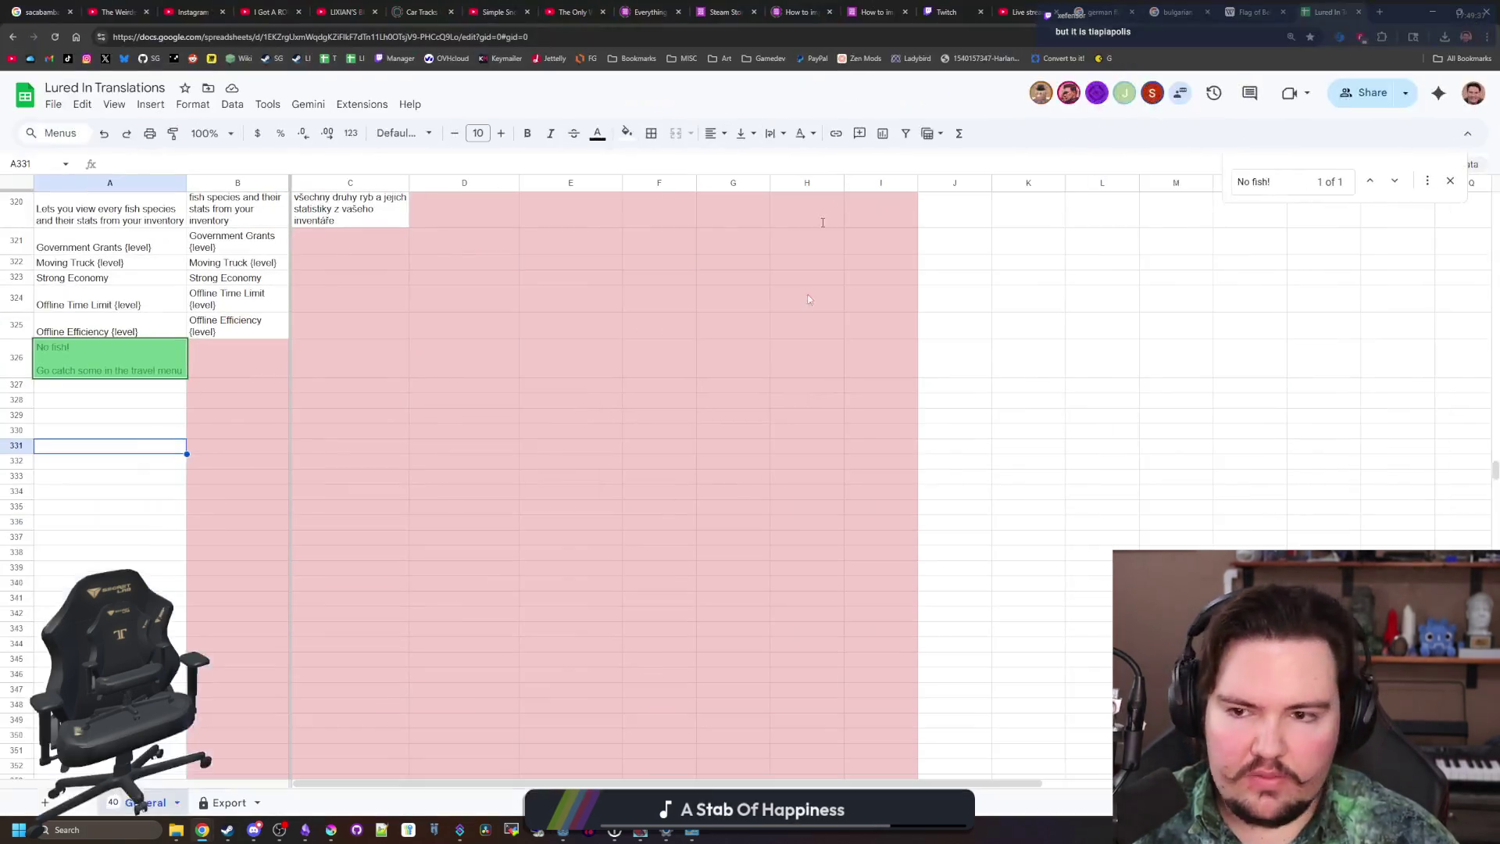
Step: Find the tilapia rows and set Bulgarian Channel Catfish cell I191 to 'Канален сом'
left_click(506, 400)
key("ctrl+f")
type("tilapia")
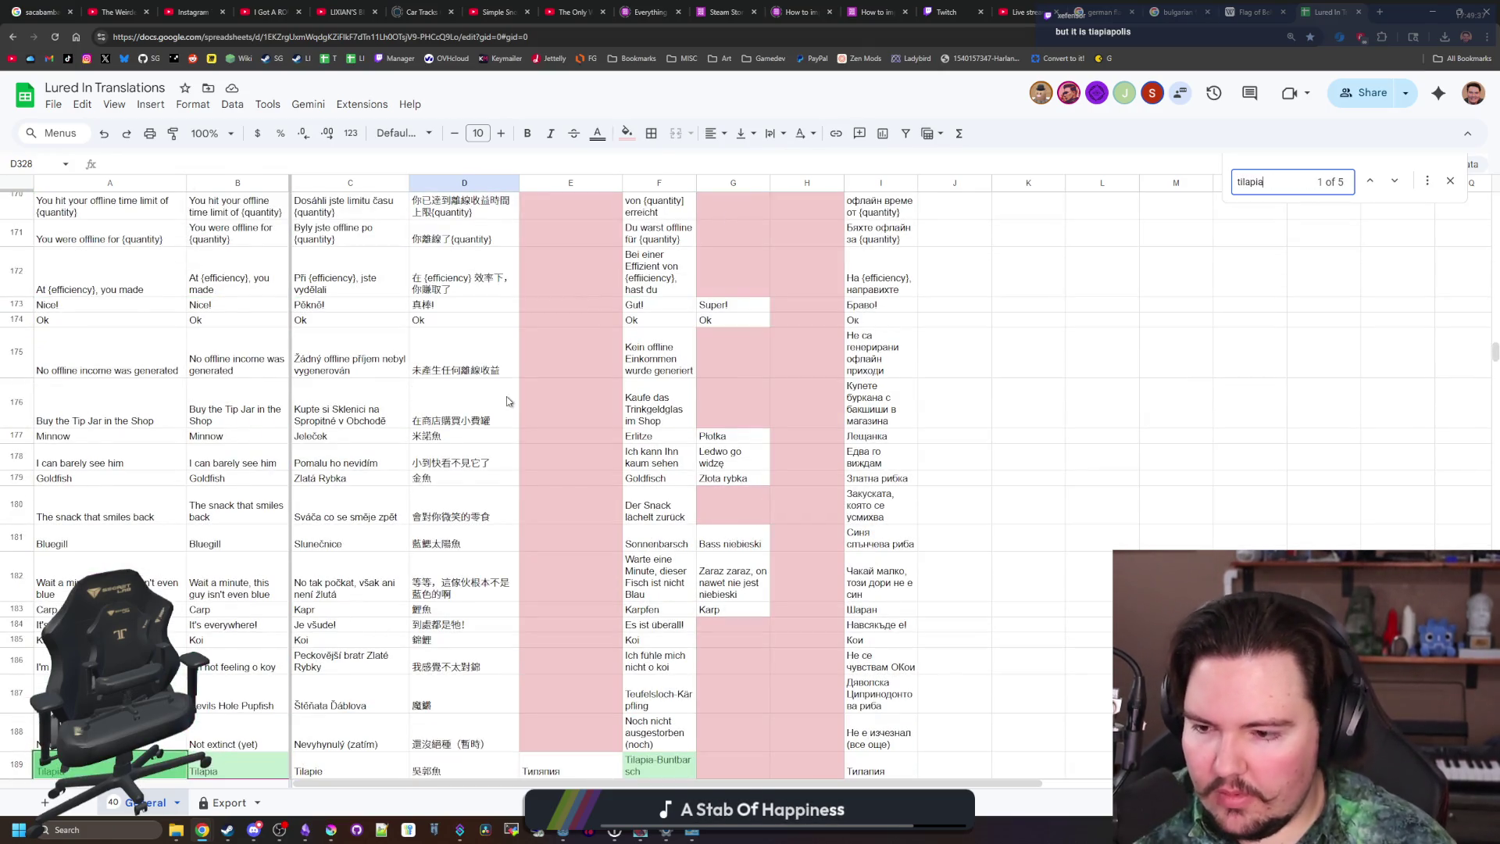
scroll(507, 401, "down", 2)
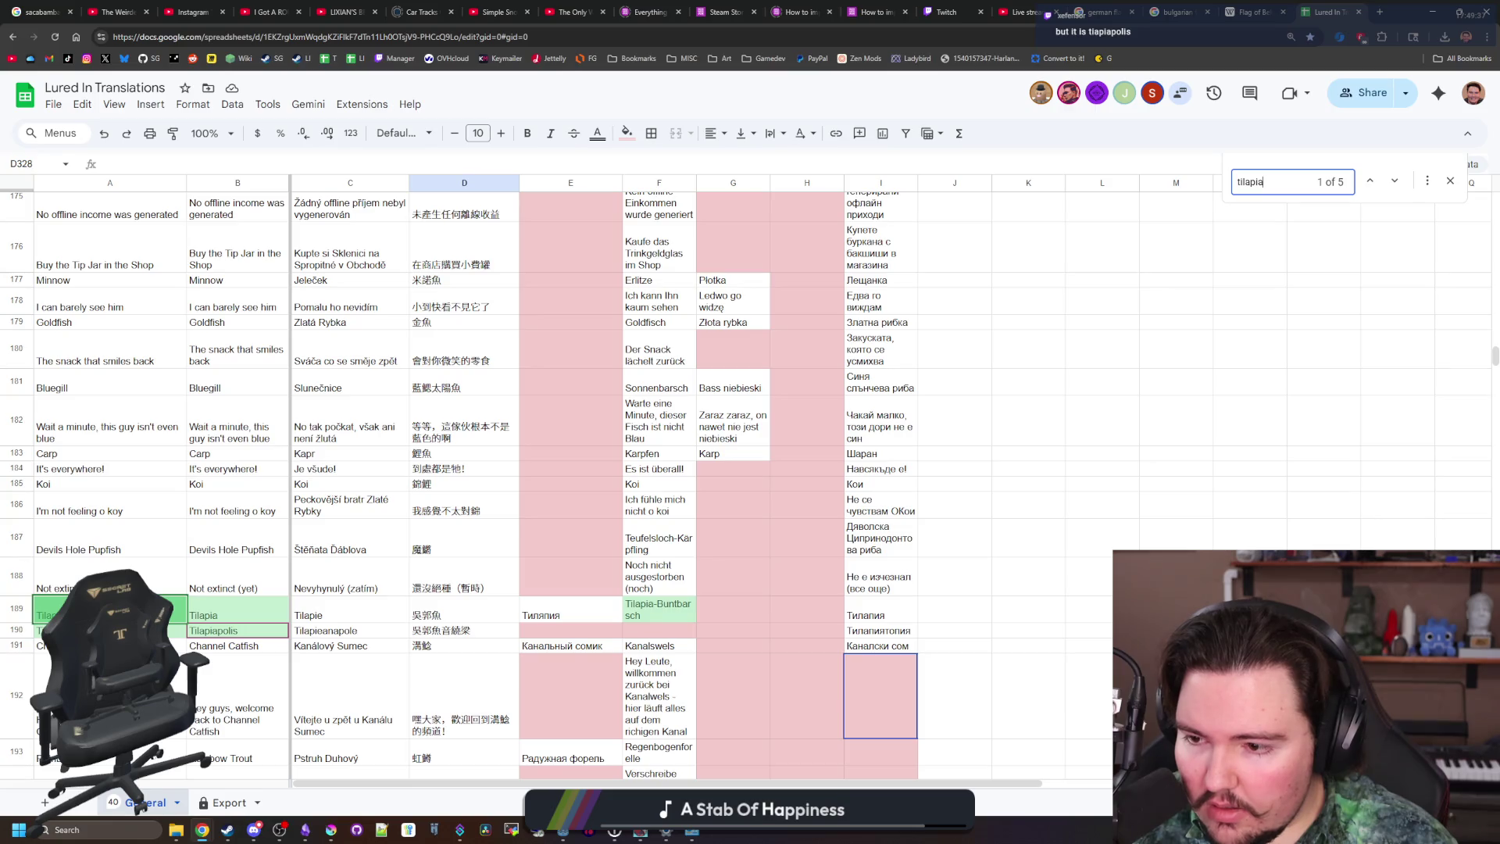
left_click(881, 645)
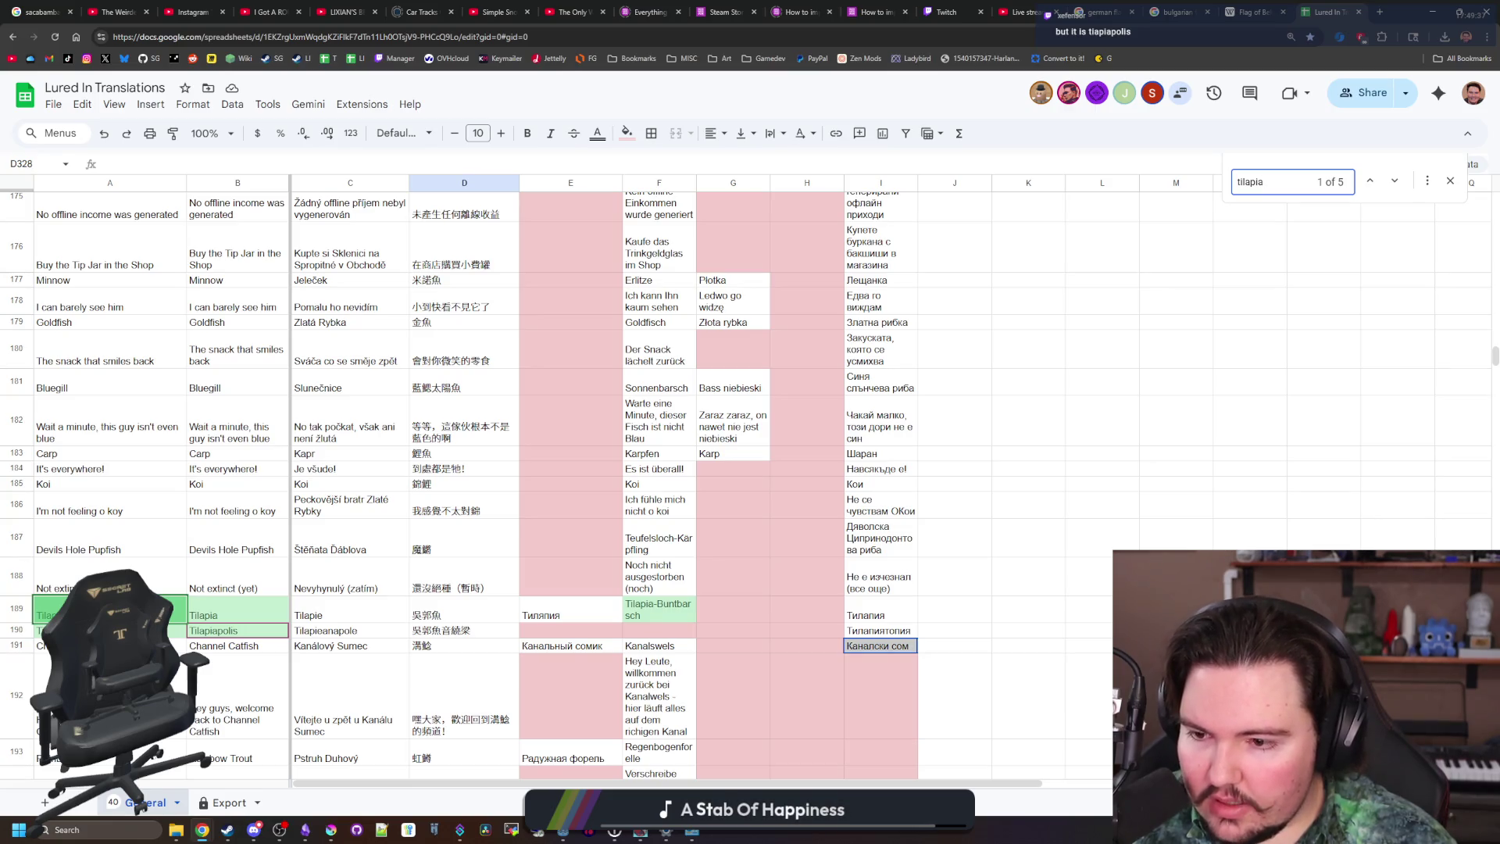
type("Канален сом")
key("Return")
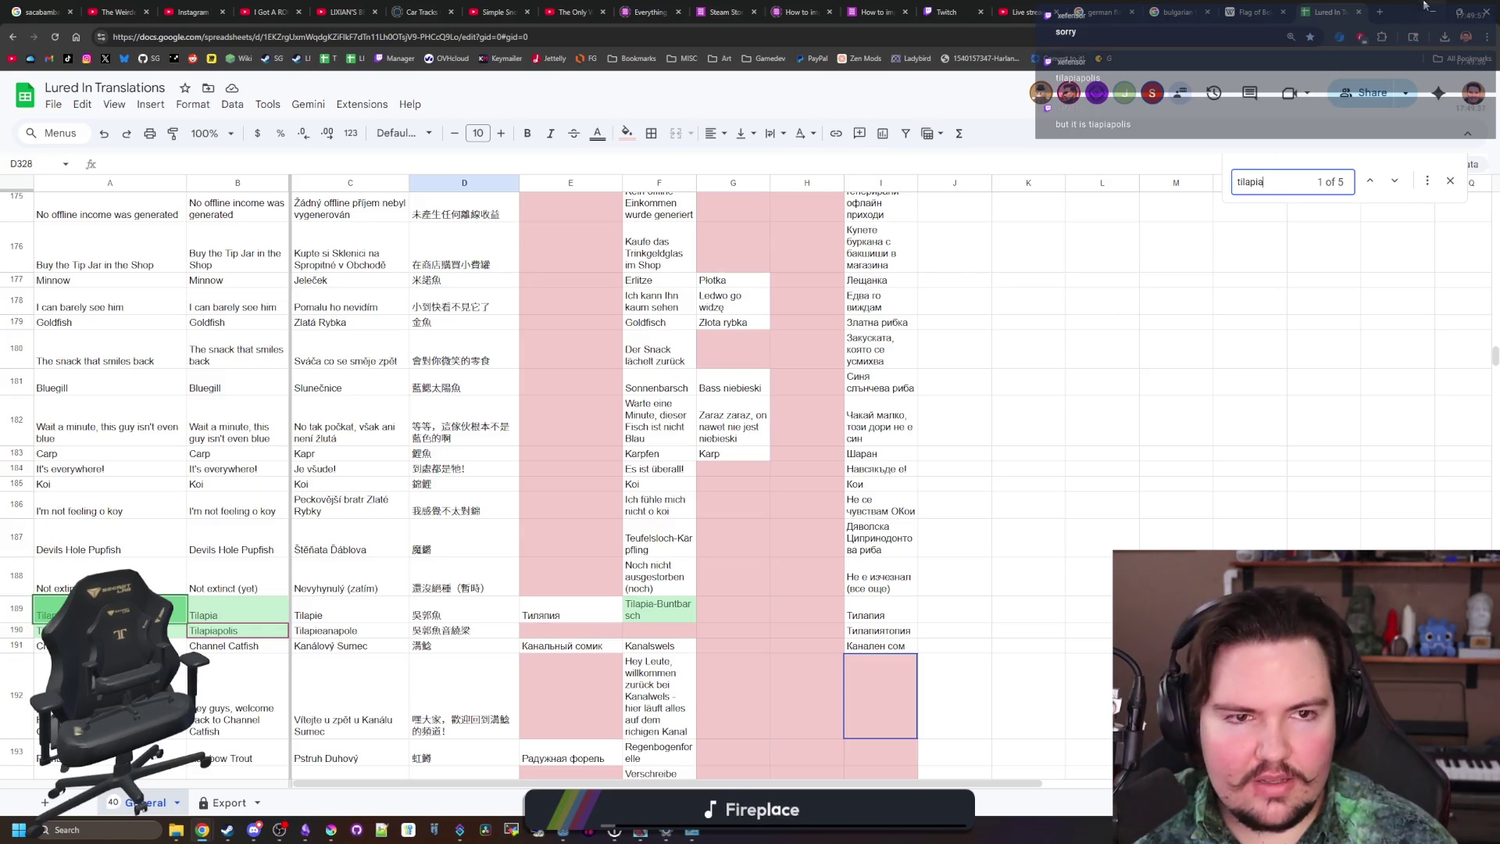
key("alt+Tab")
left_click(663, 418)
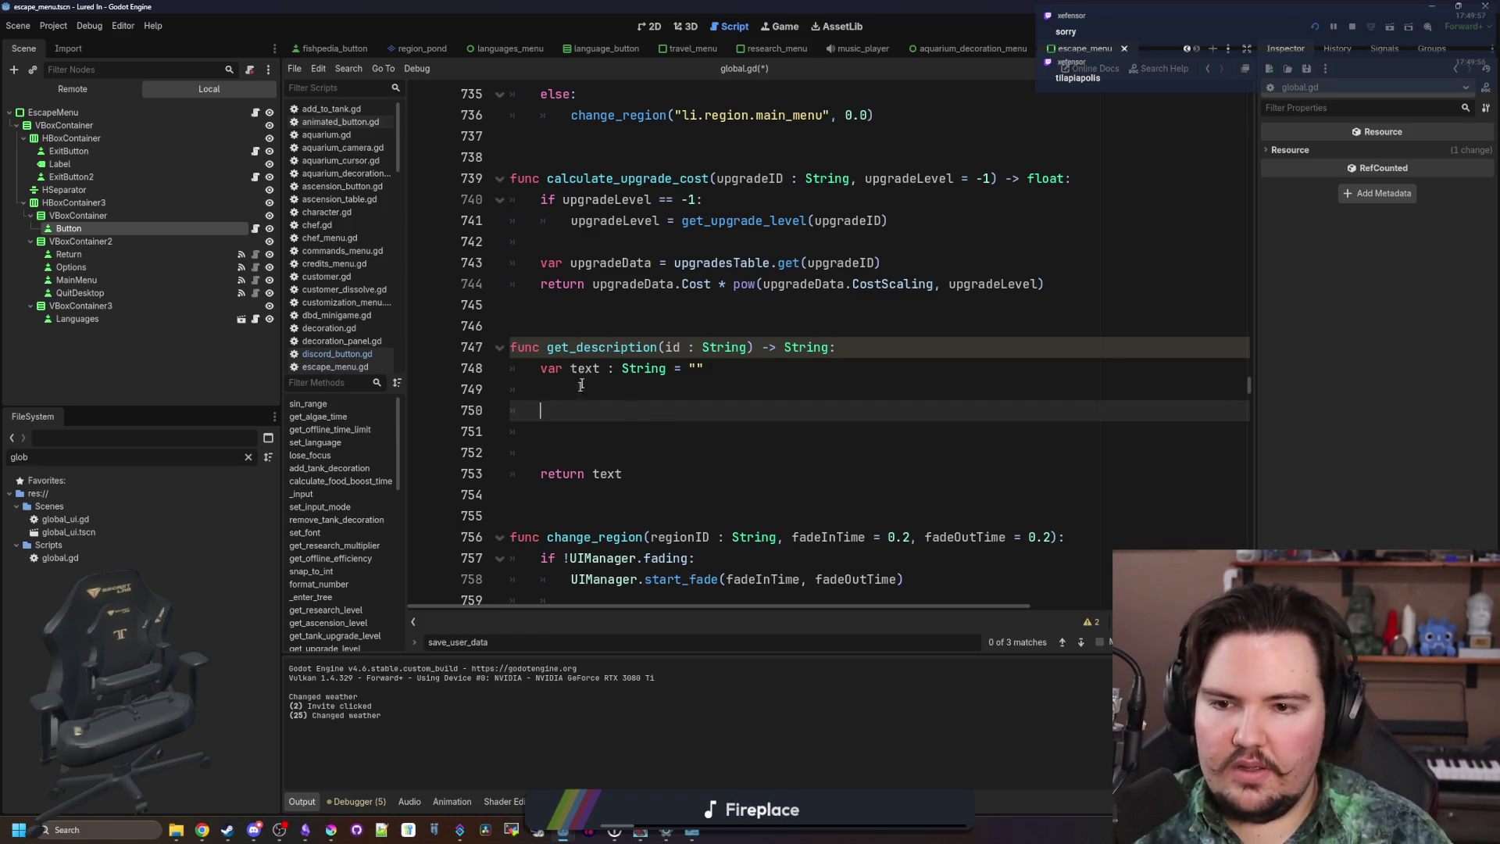
Step: Briefly rename the function to get_upgrade_description, then restore it to get_description
left_click(584, 347)
type("upgrade")
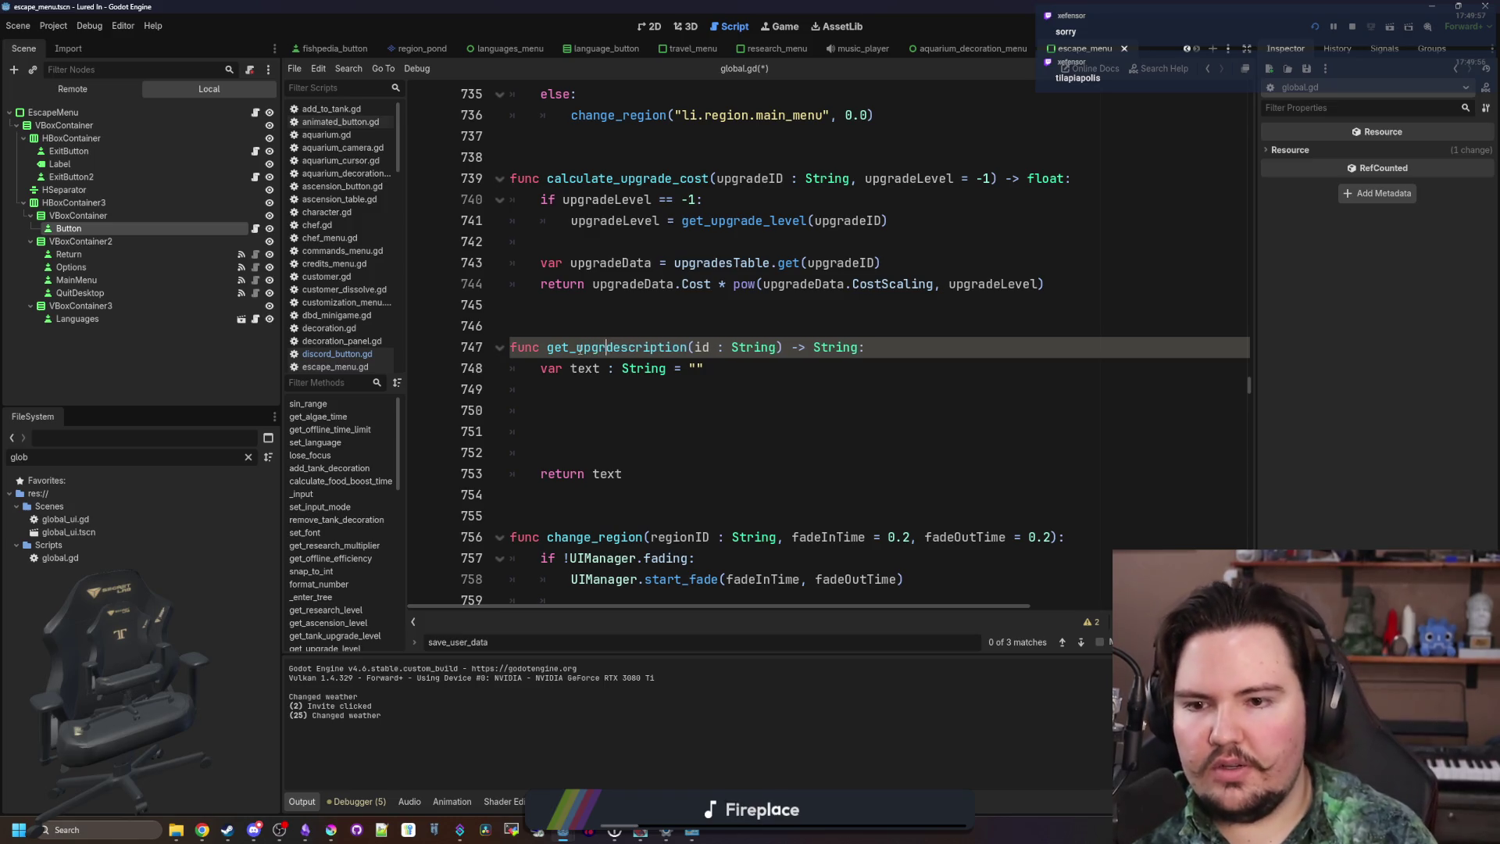
type("_")
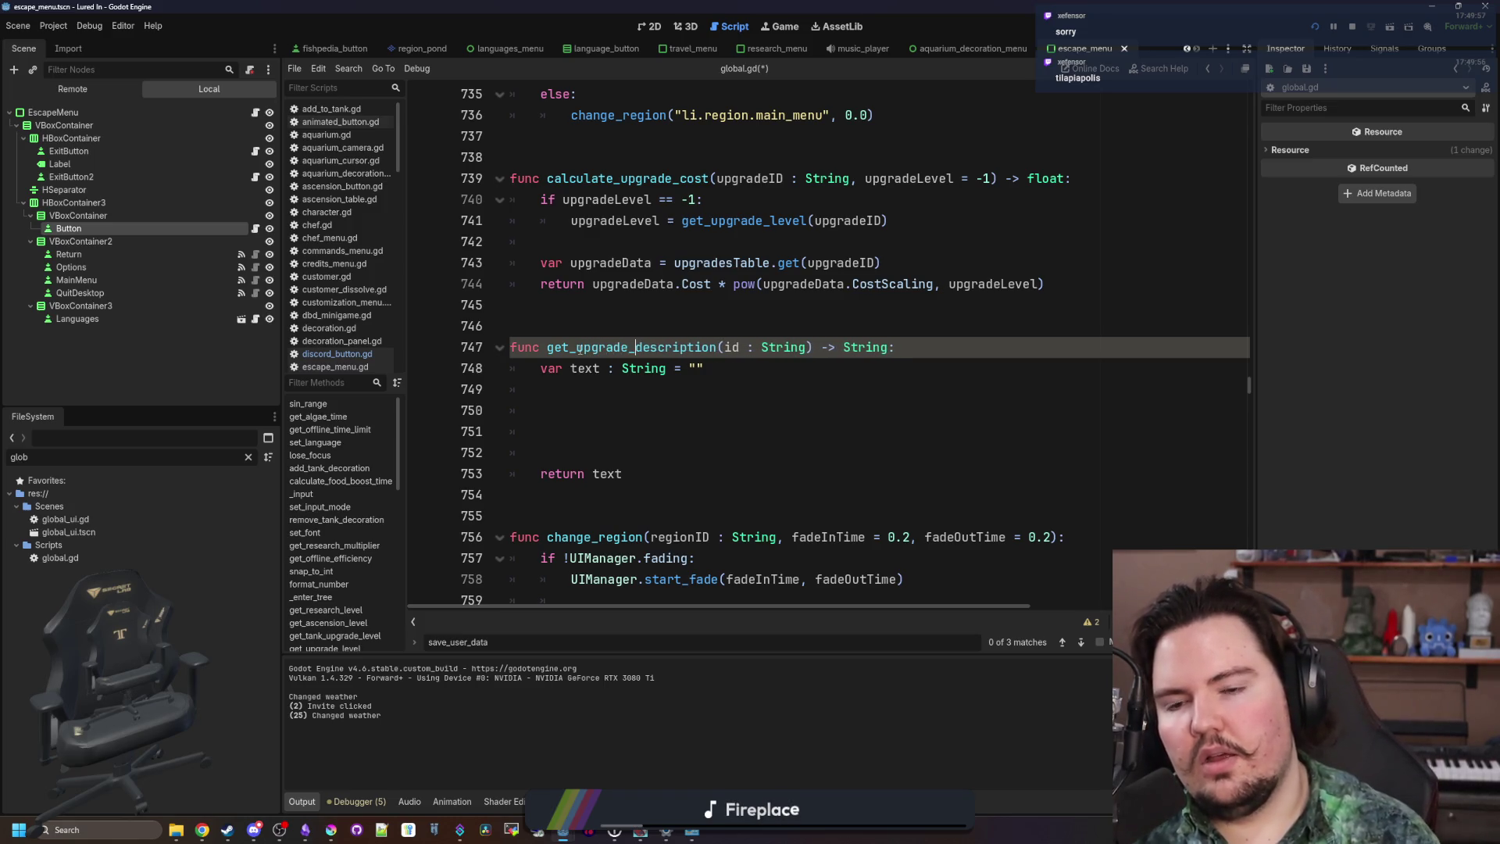
left_click(589, 411)
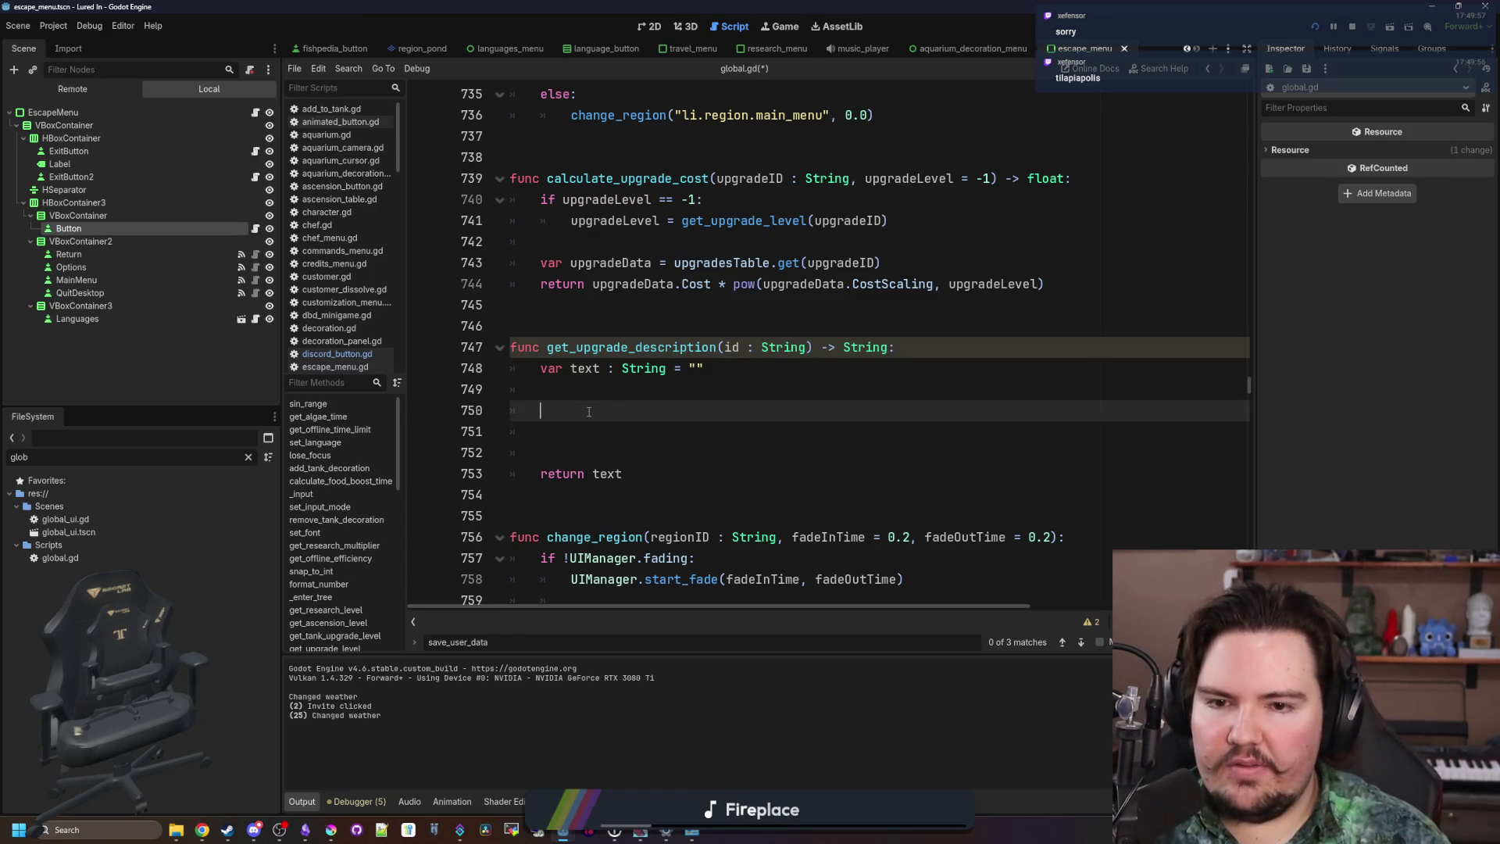
double_click(603, 350)
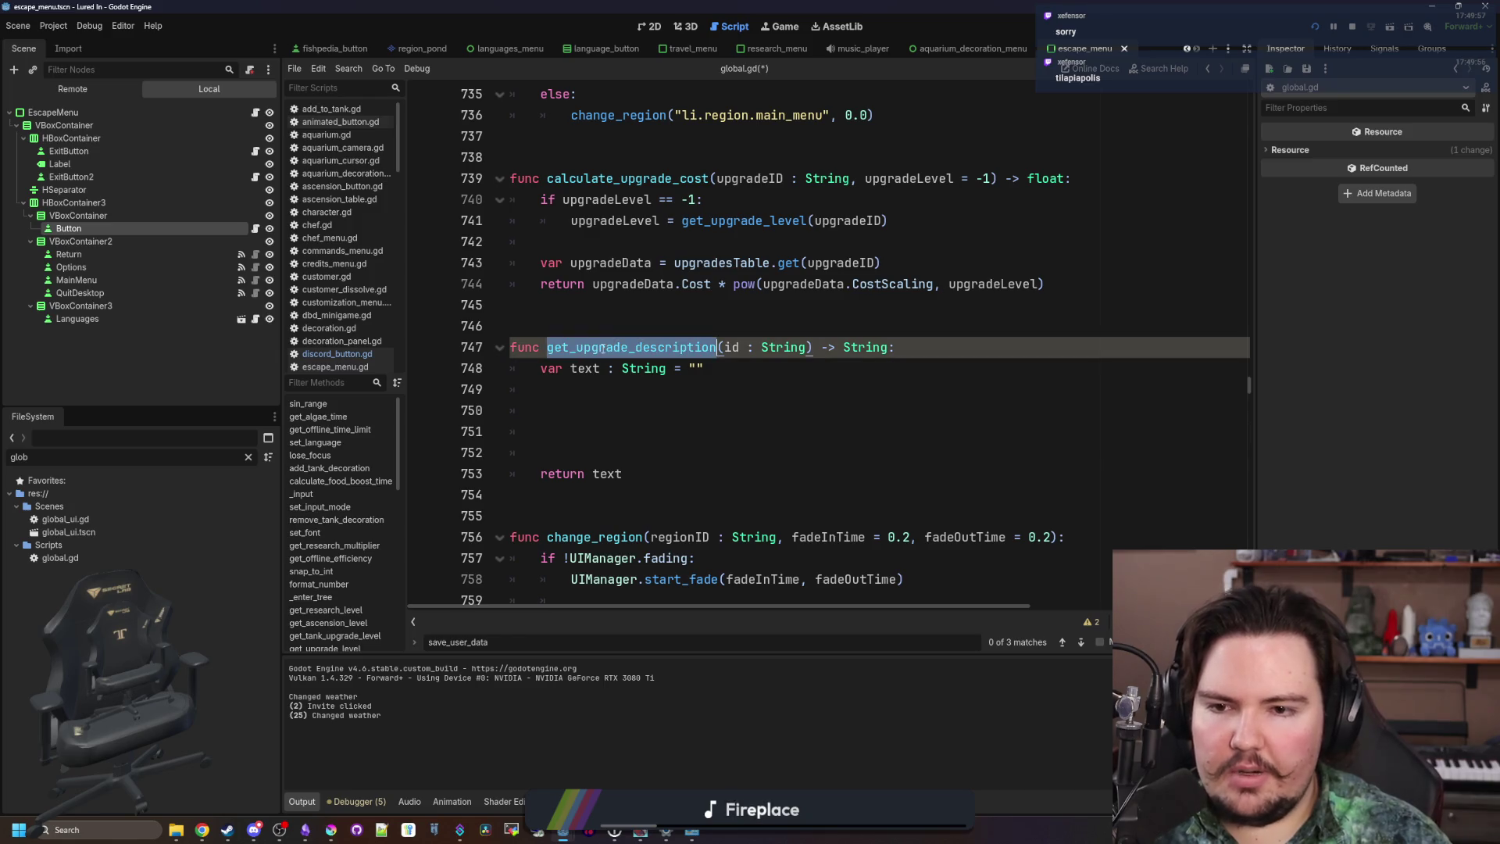
left_click(634, 343)
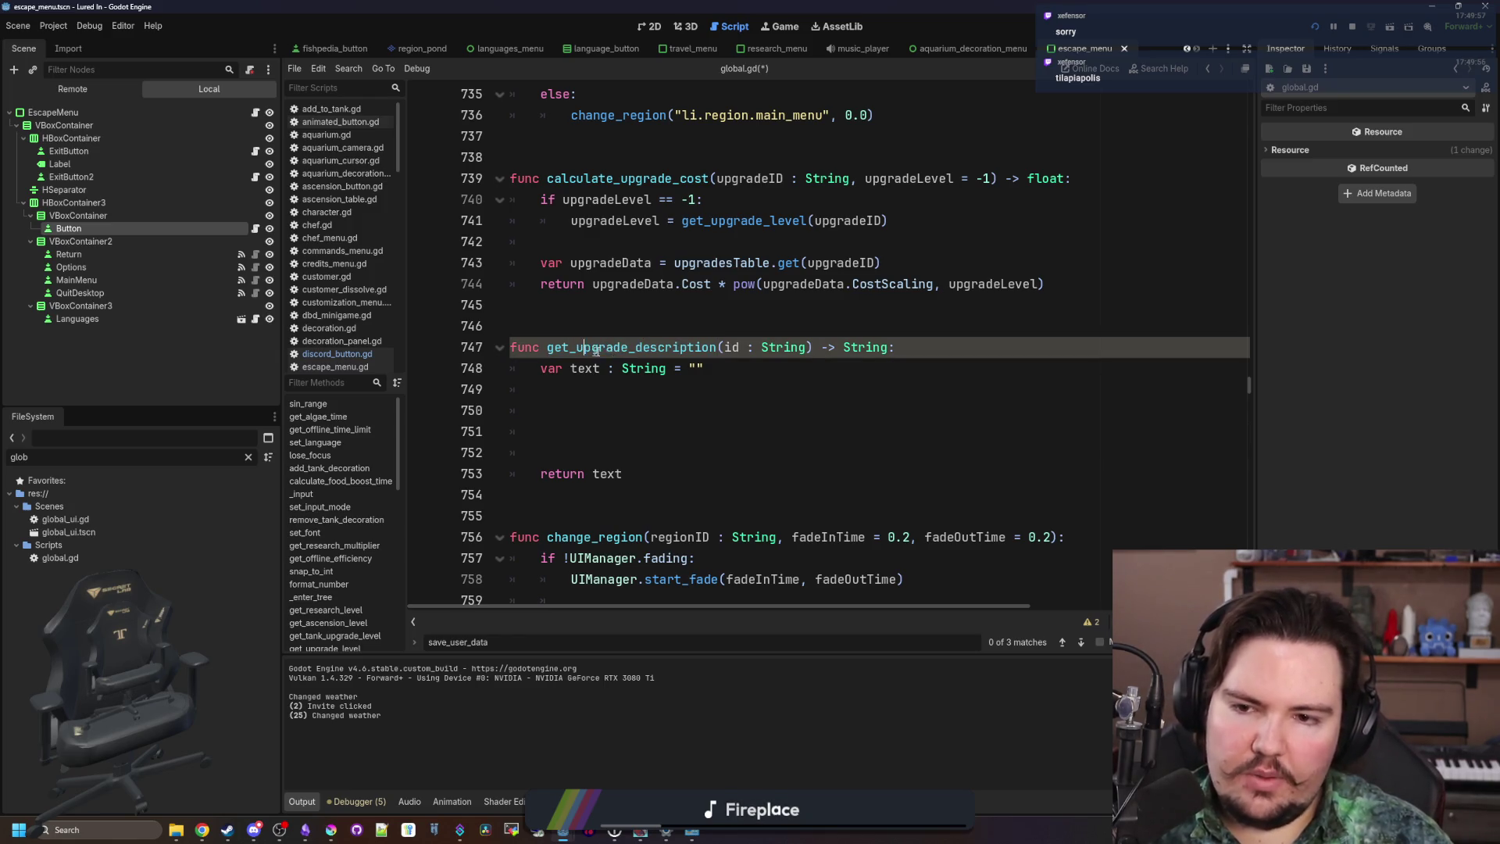
left_click_drag(636, 350, 578, 349)
key("BackSpace")
Step: Write a Global.upgradesTable.get() call on line 750, dropping the leading 'if'
left_click(596, 412)
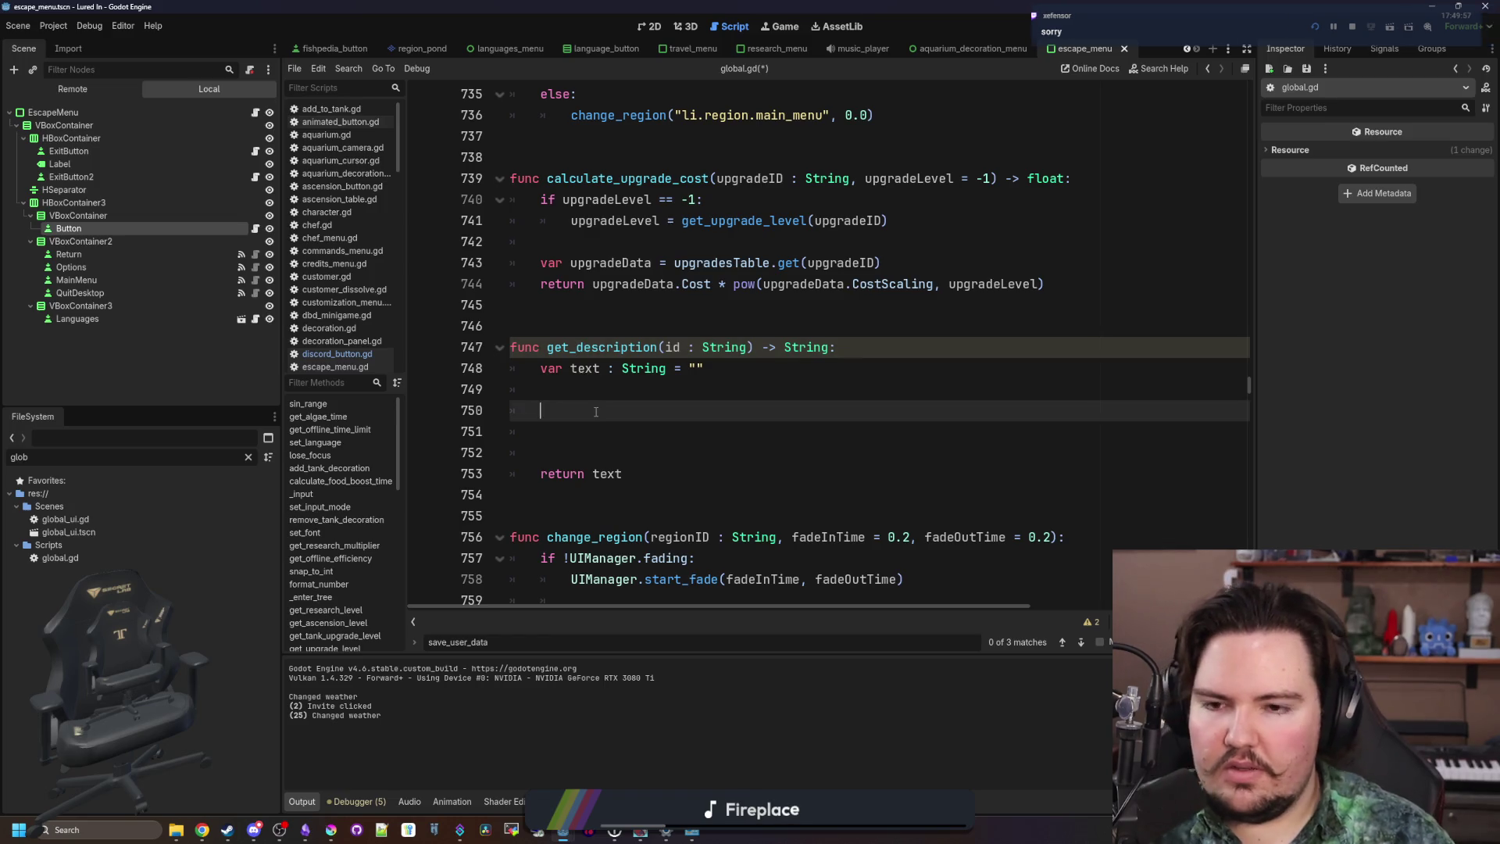
type("if Global.")
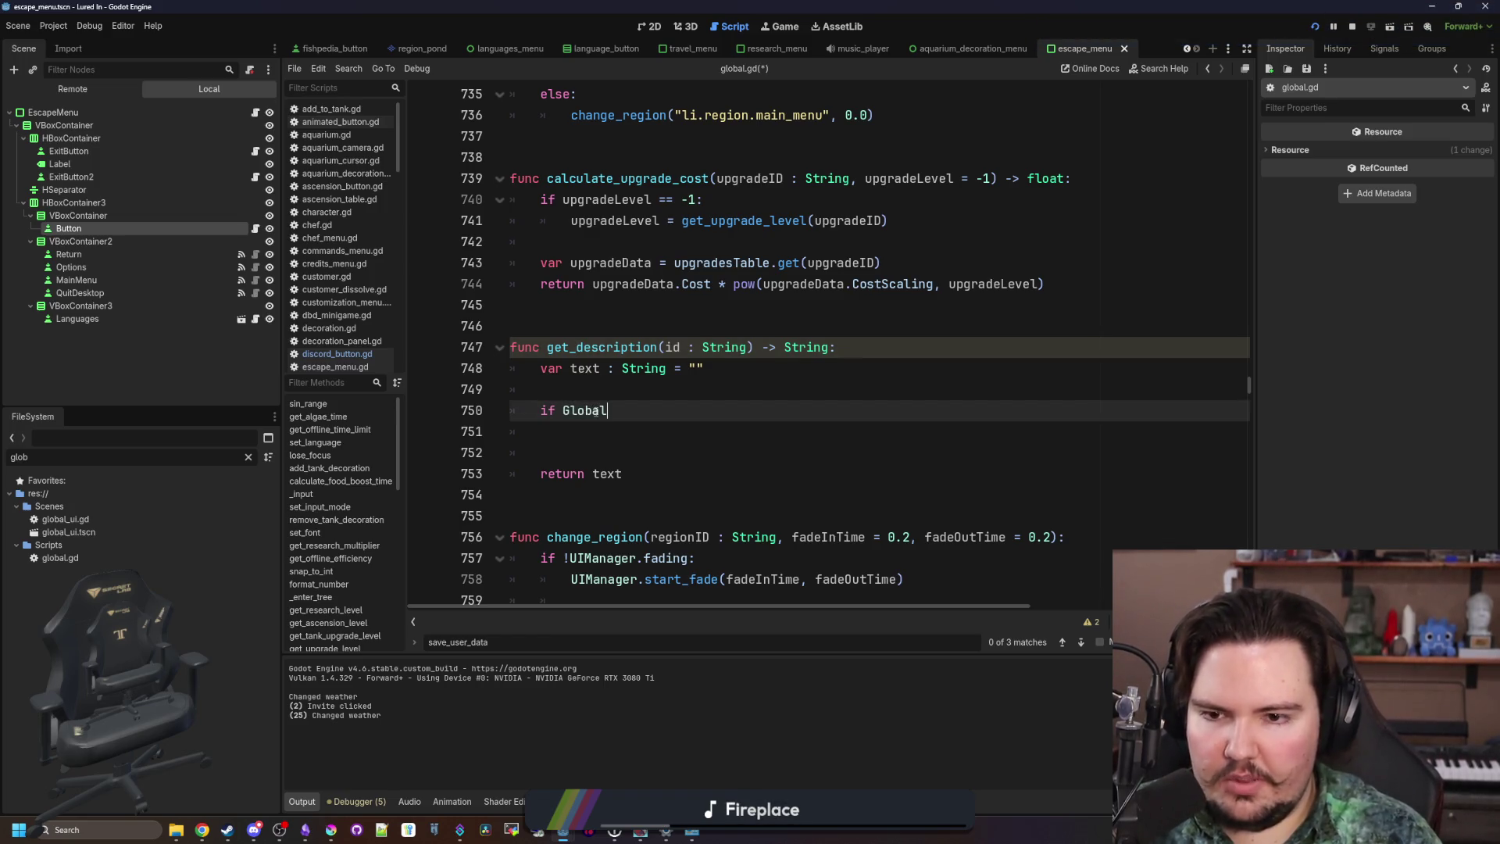
type("upgrade")
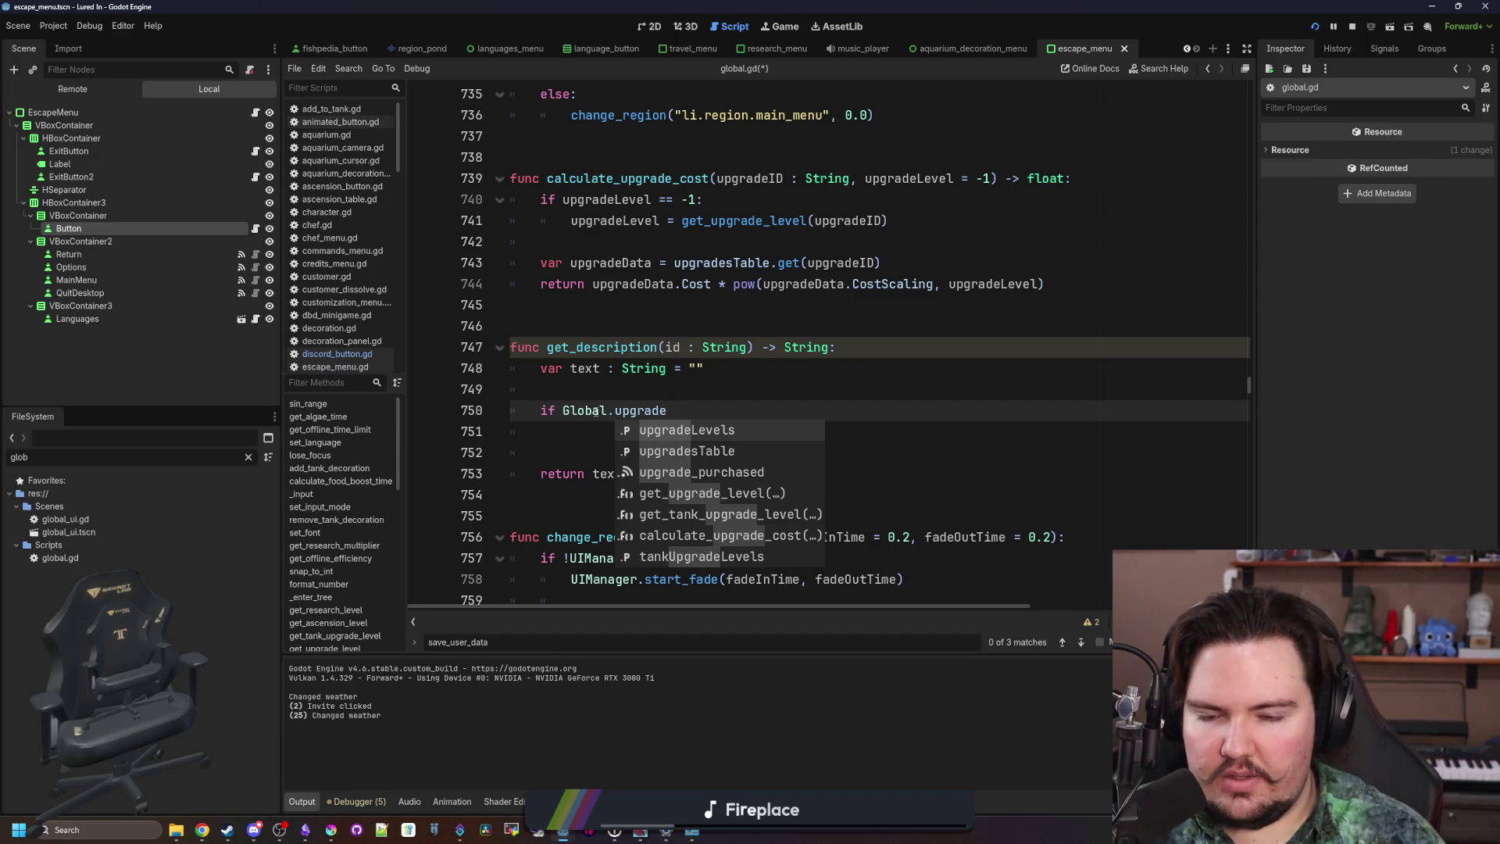
key("Down")
key("Down")
key("Down")
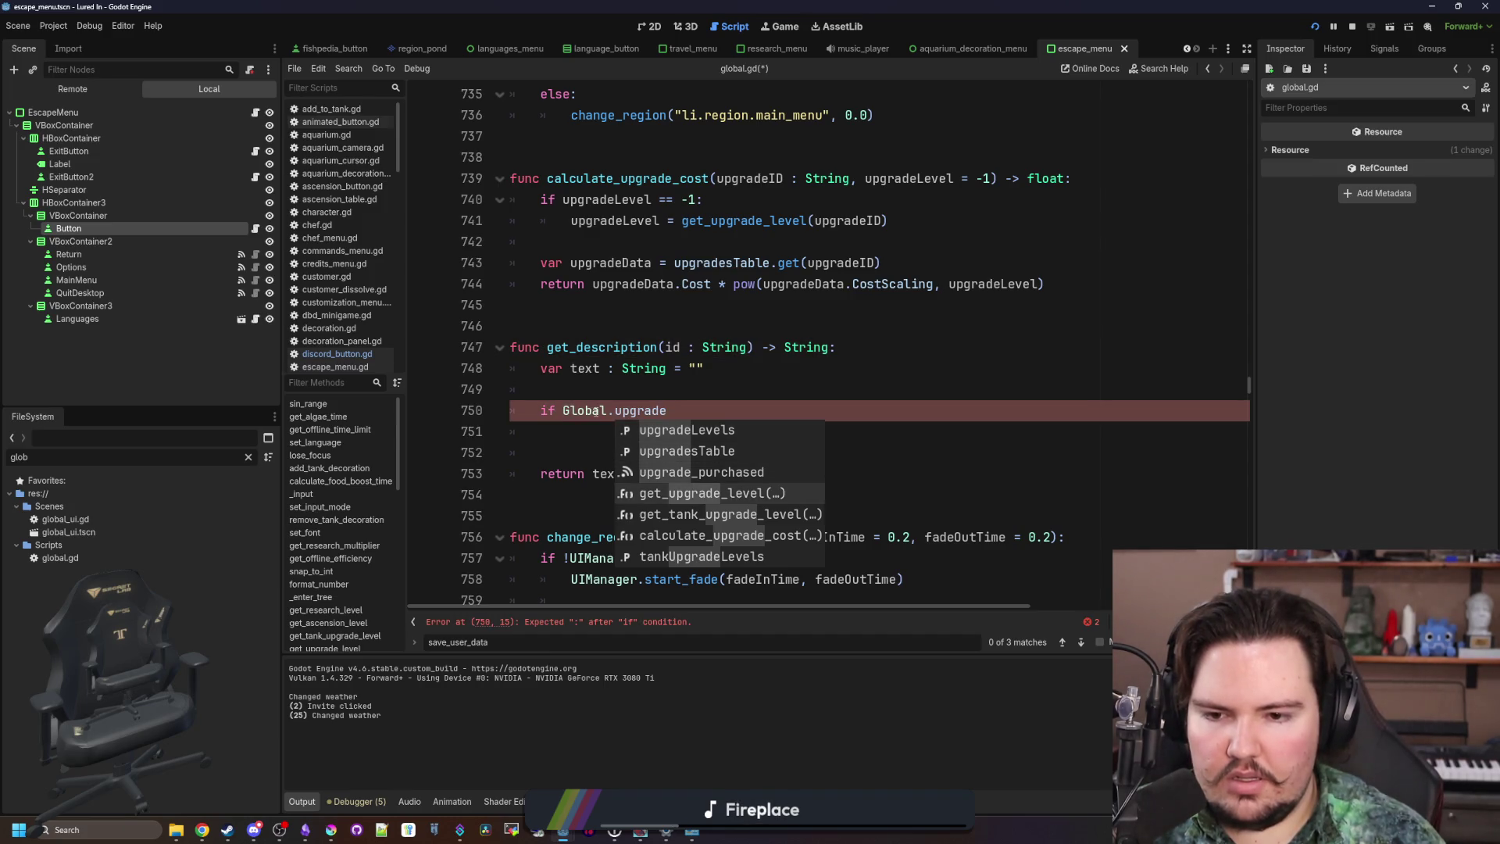
key("Up")
key("Up")
key("Return")
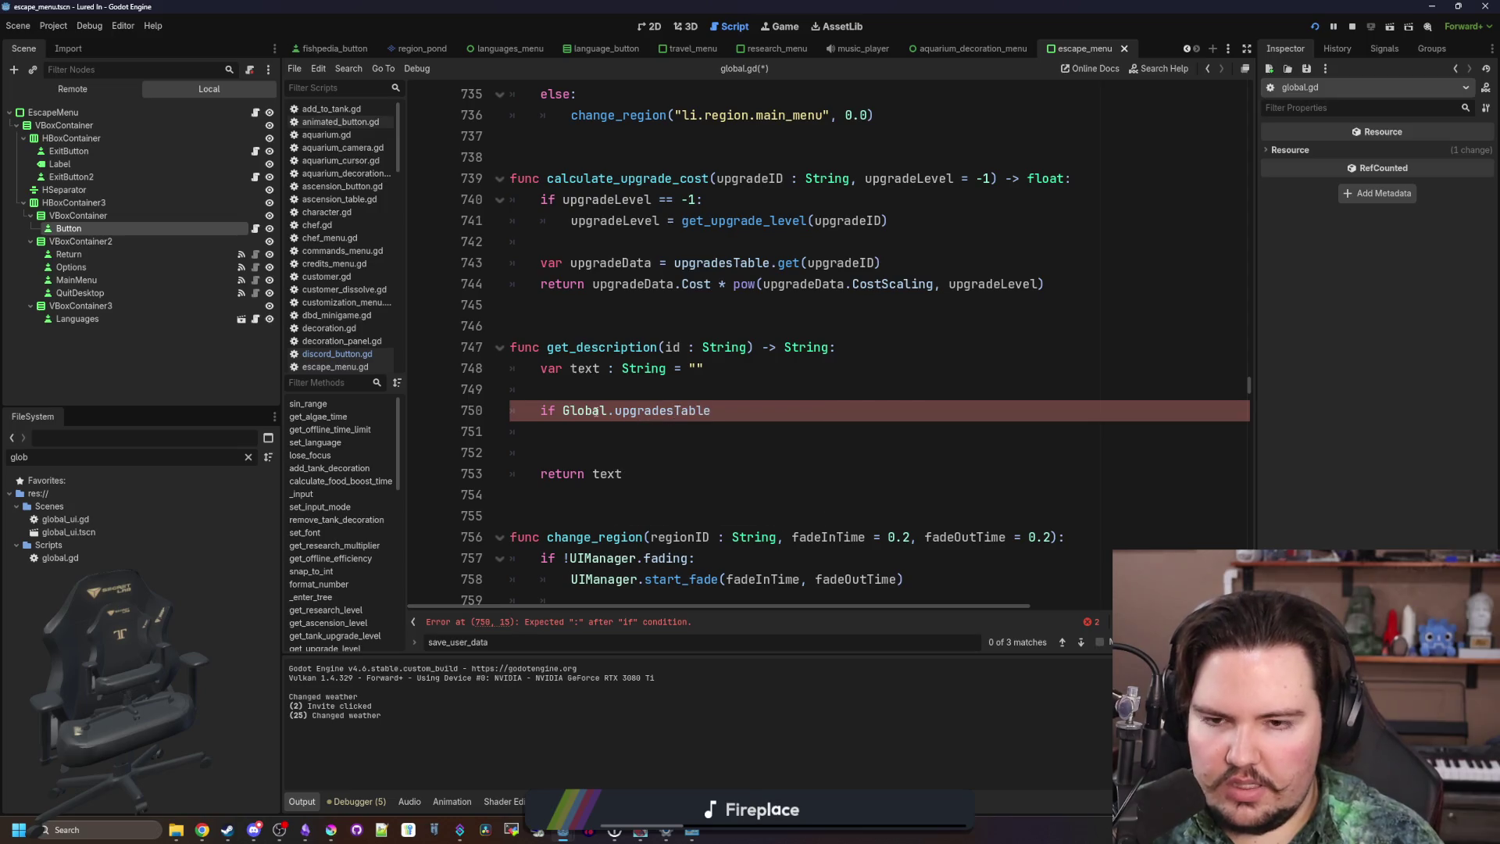
type(".get(")
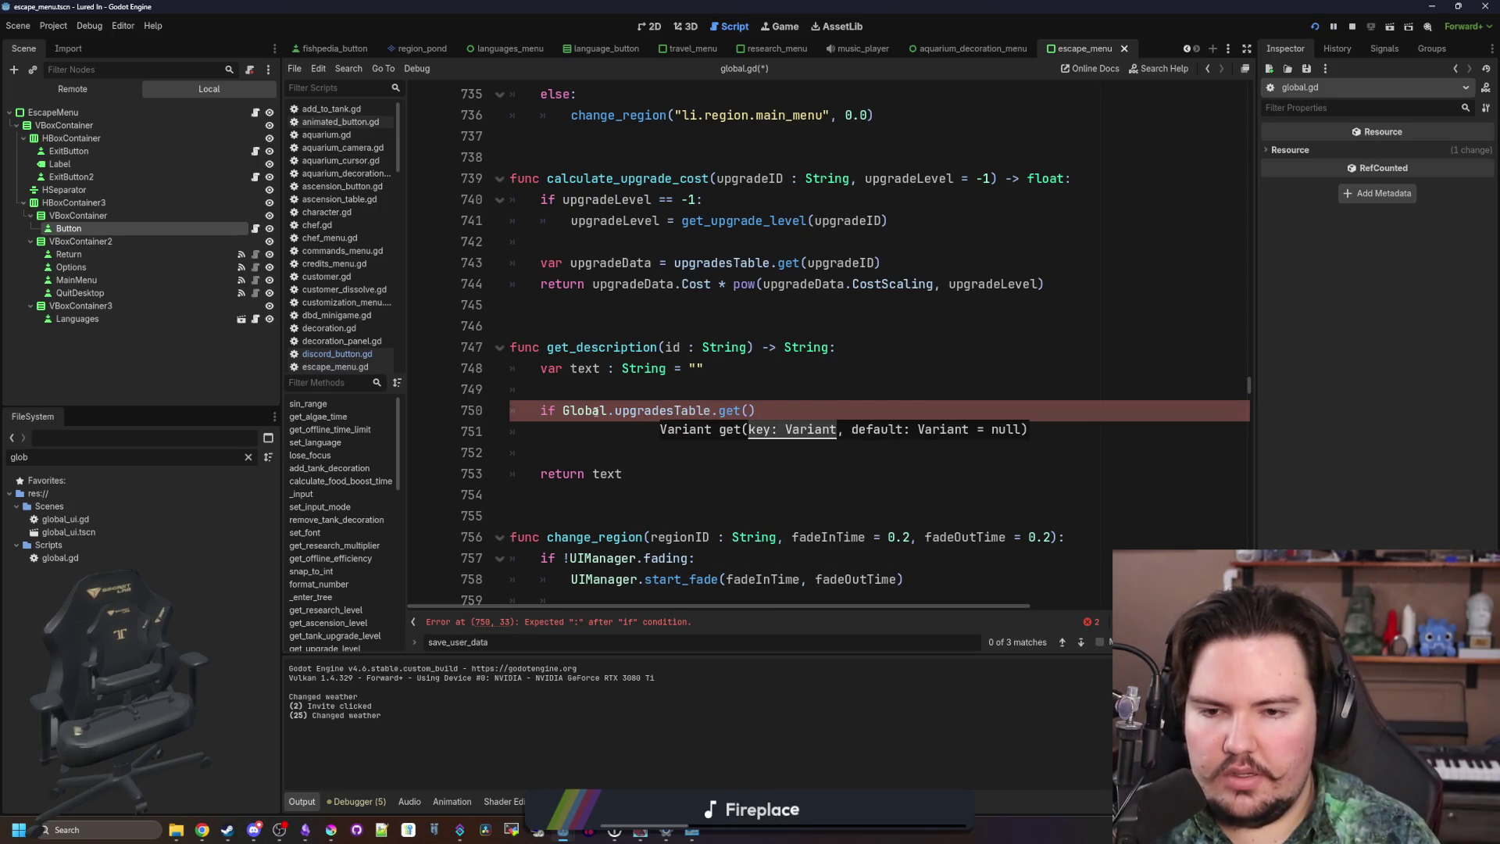
left_click_drag(562, 410, 542, 411)
key("BackSpace")
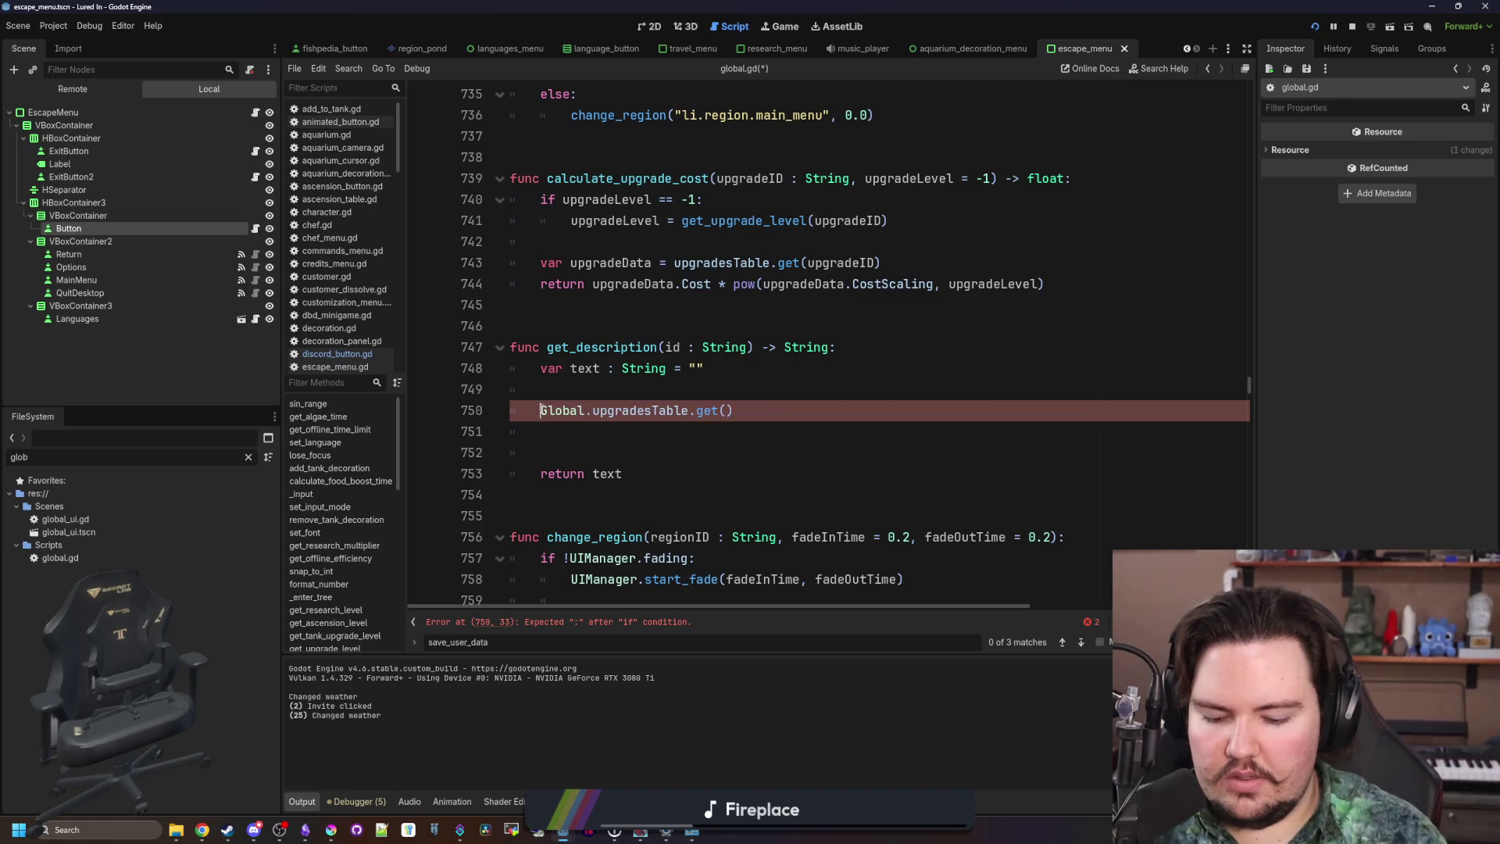
Step: Declare var upg on line 750 and add var rs and var asc lines below it
type("upg =")
key("Home")
type("var")
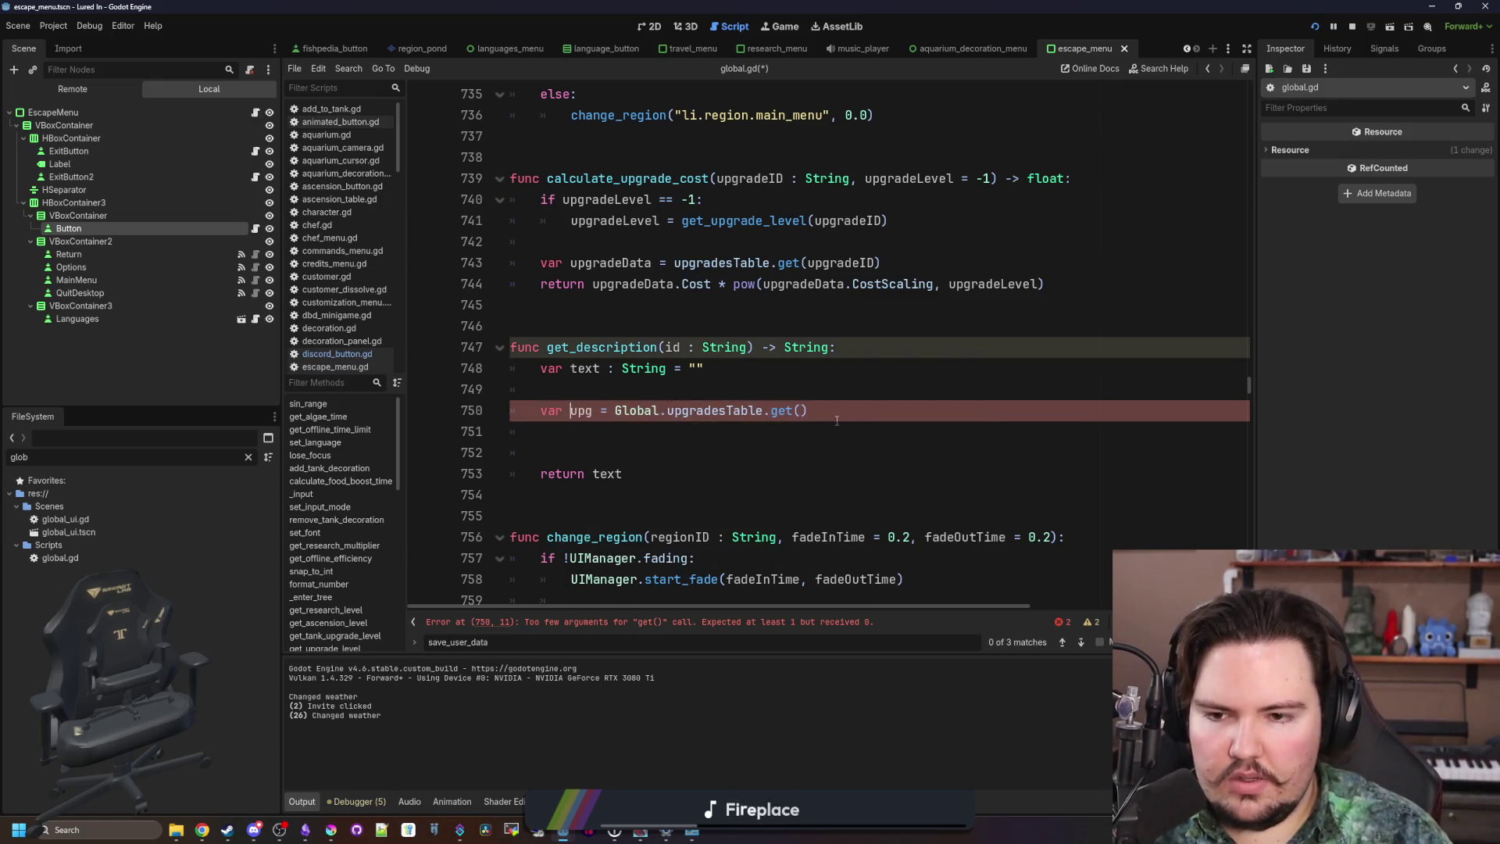
left_click(865, 418)
key("Return")
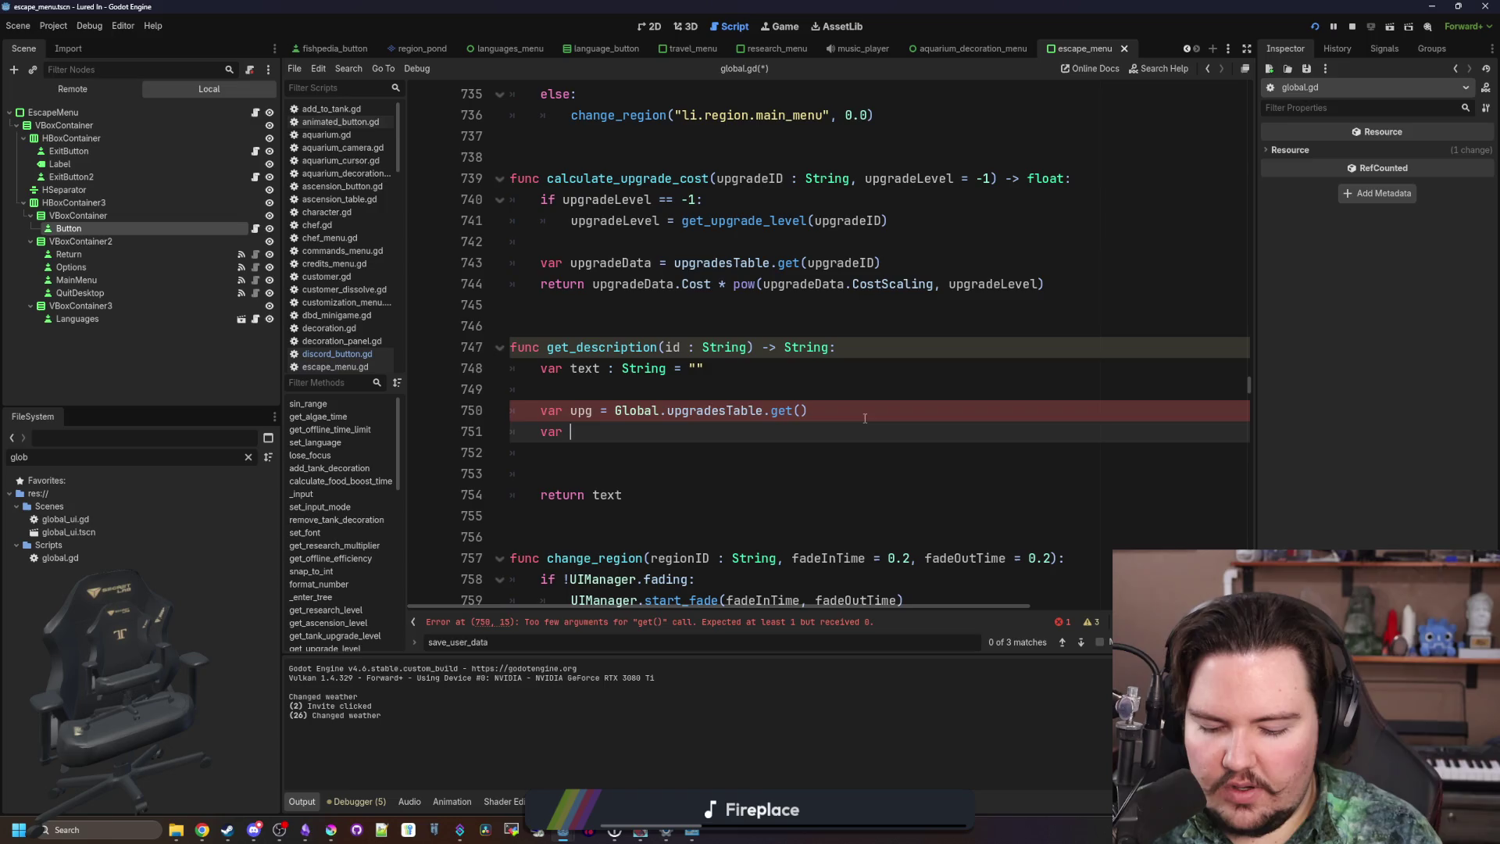
type("var rs")
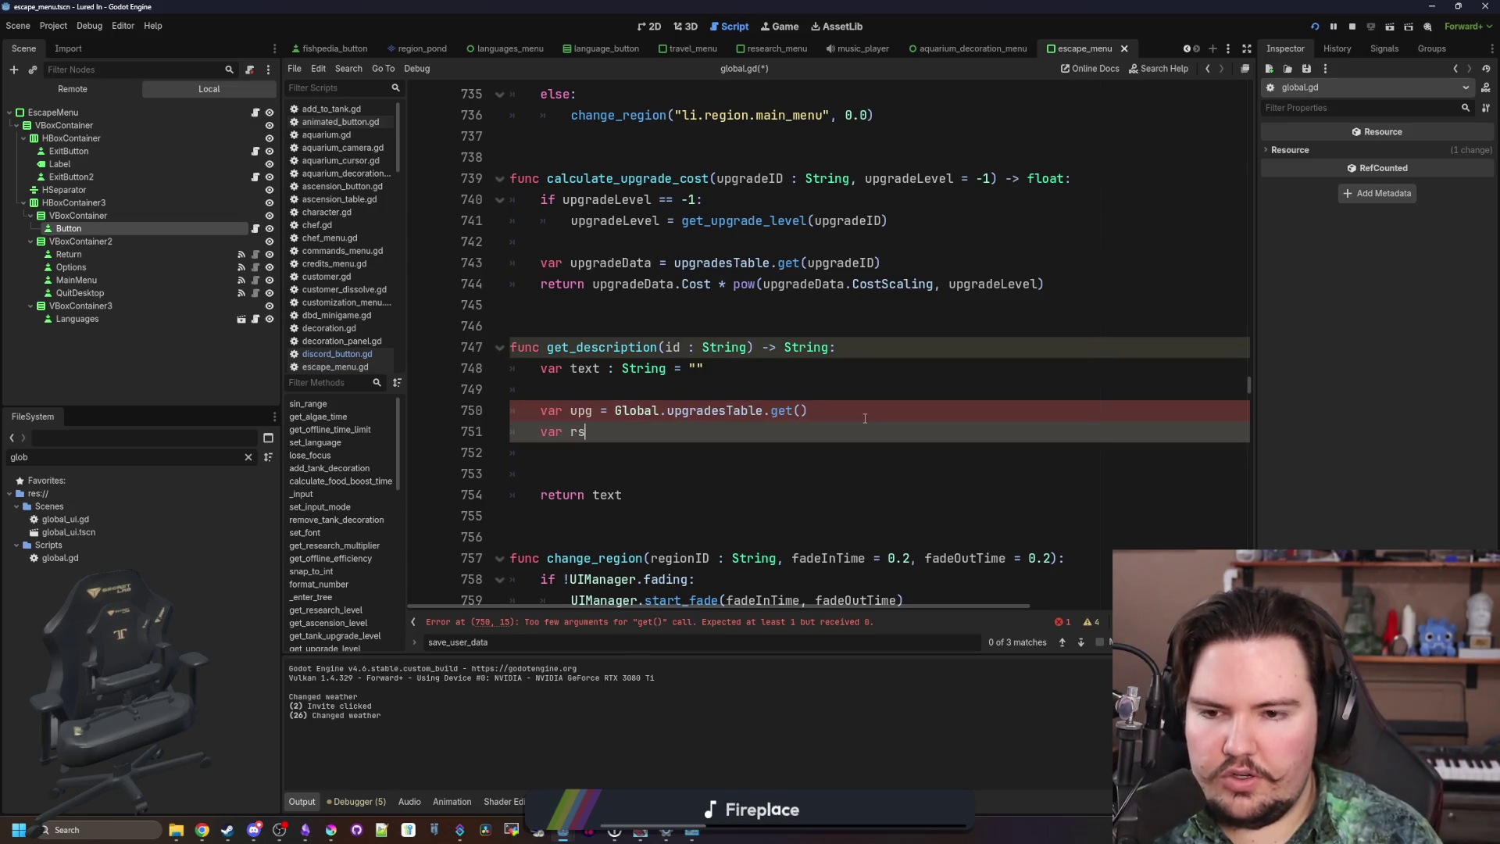
key("Return")
type("var asc =")
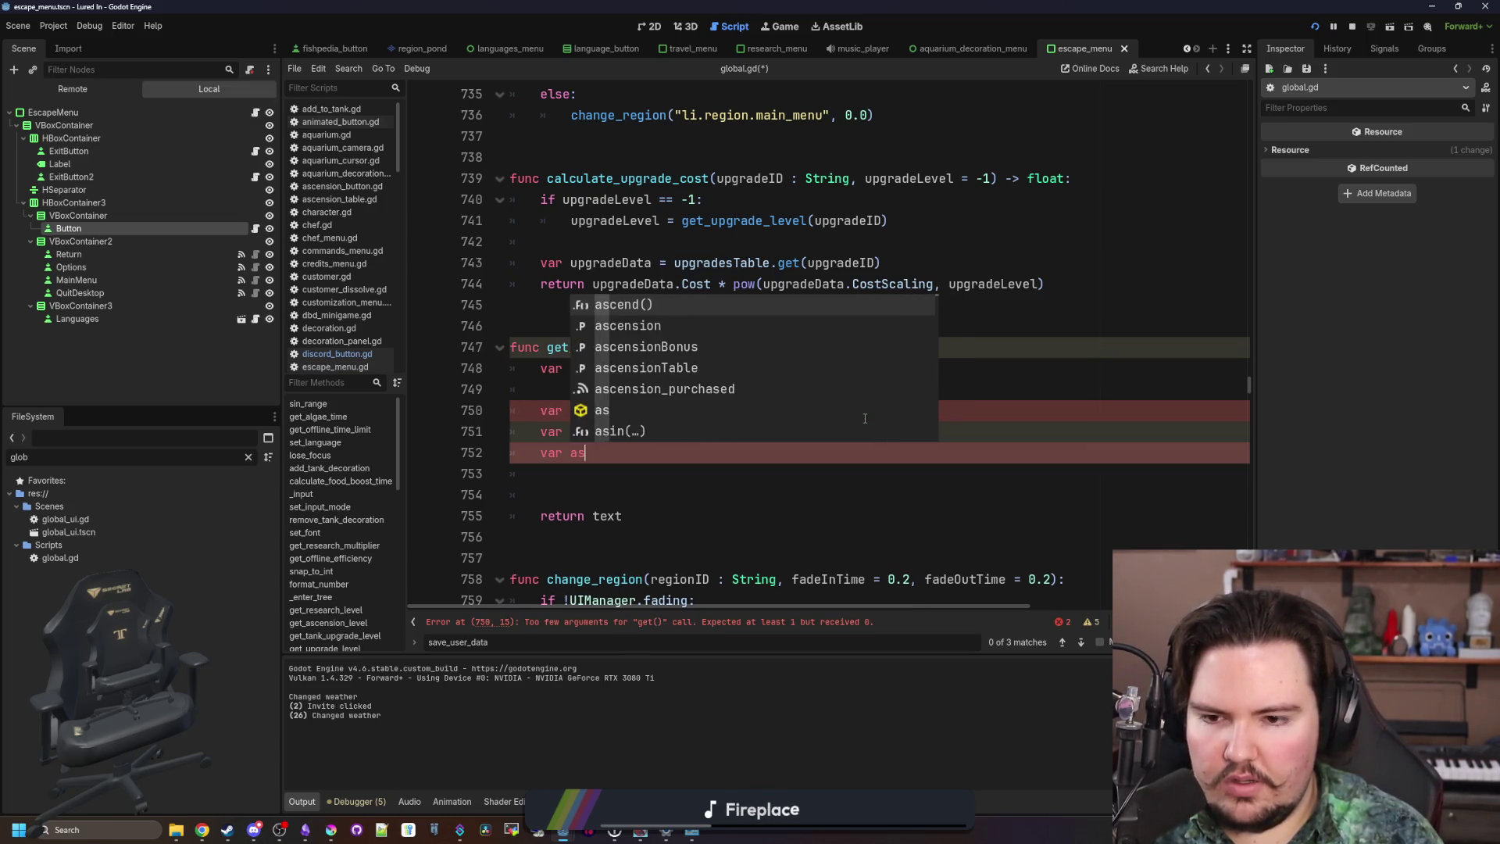
Step: Copy the Global.upgradesTable.get() lookup into the rs and asc lines
left_click(617, 389)
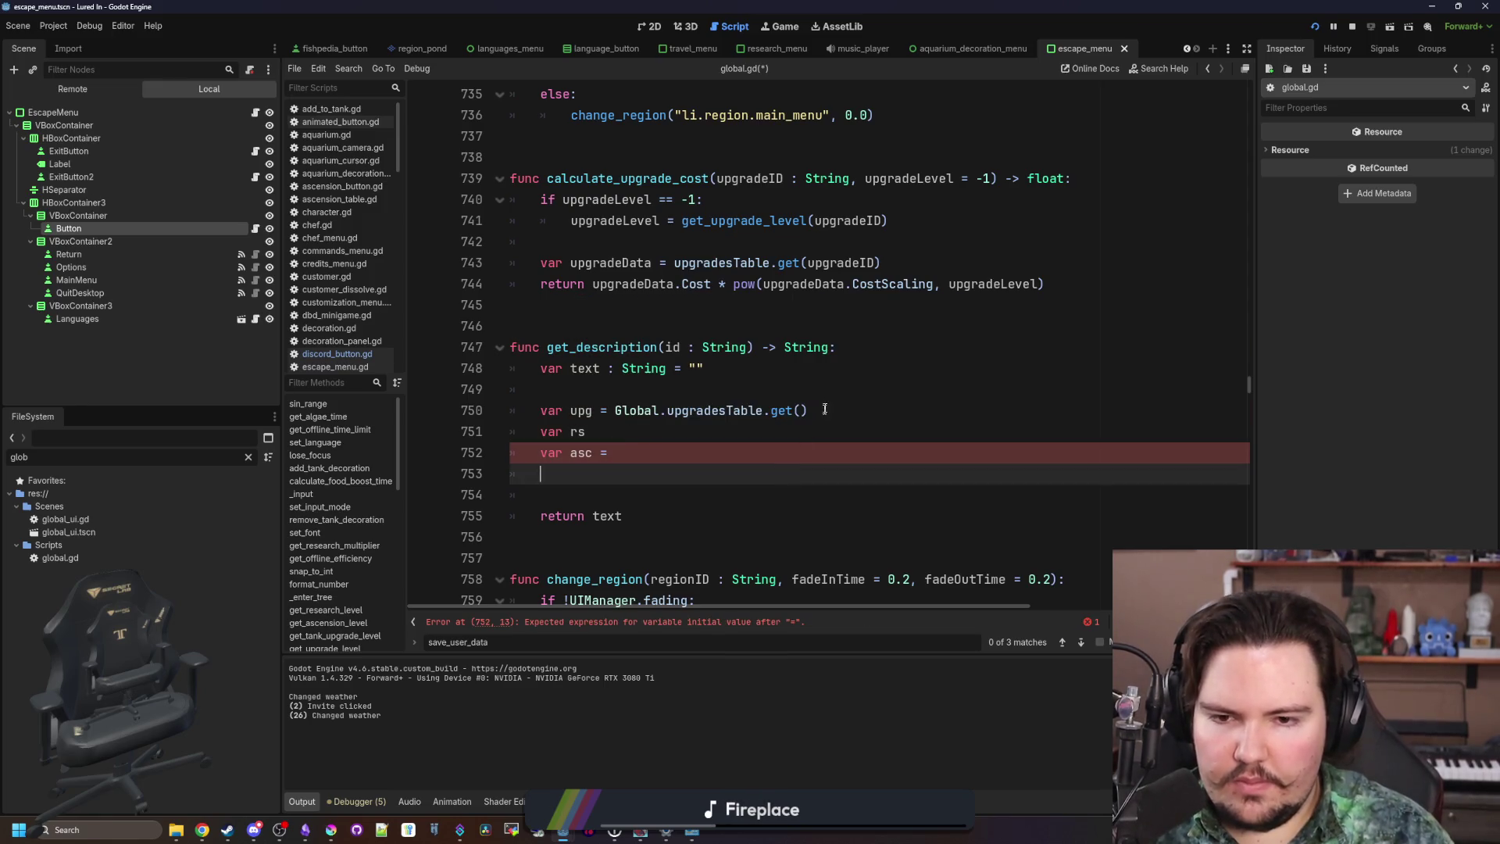
left_click_drag(614, 410, 807, 410)
left_click(606, 432)
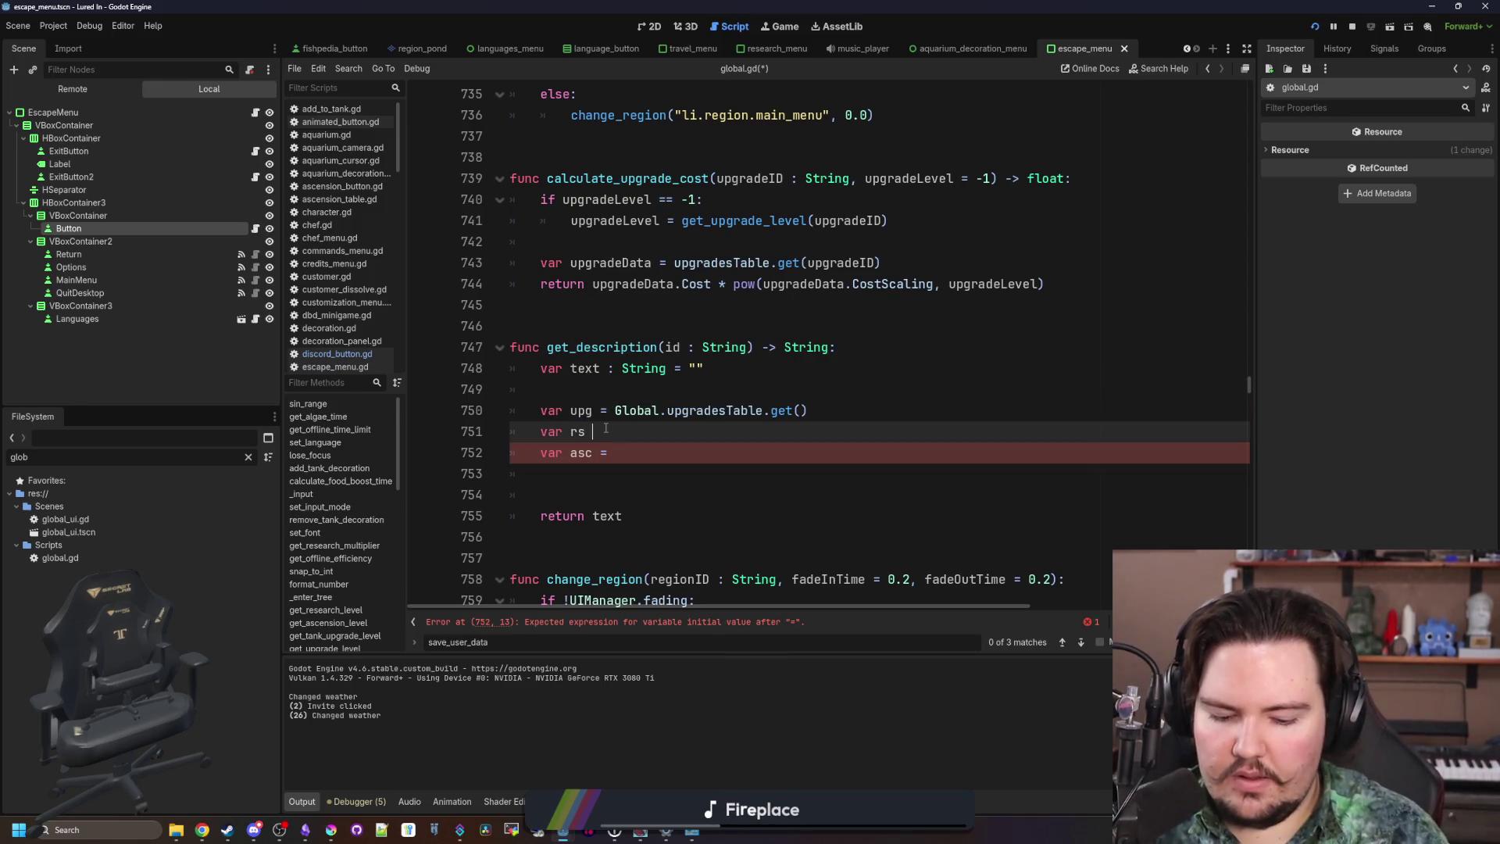
type("=")
type("Global.upgradesTable.get()")
left_click(617, 452)
type("Global.upgradesTable.get()")
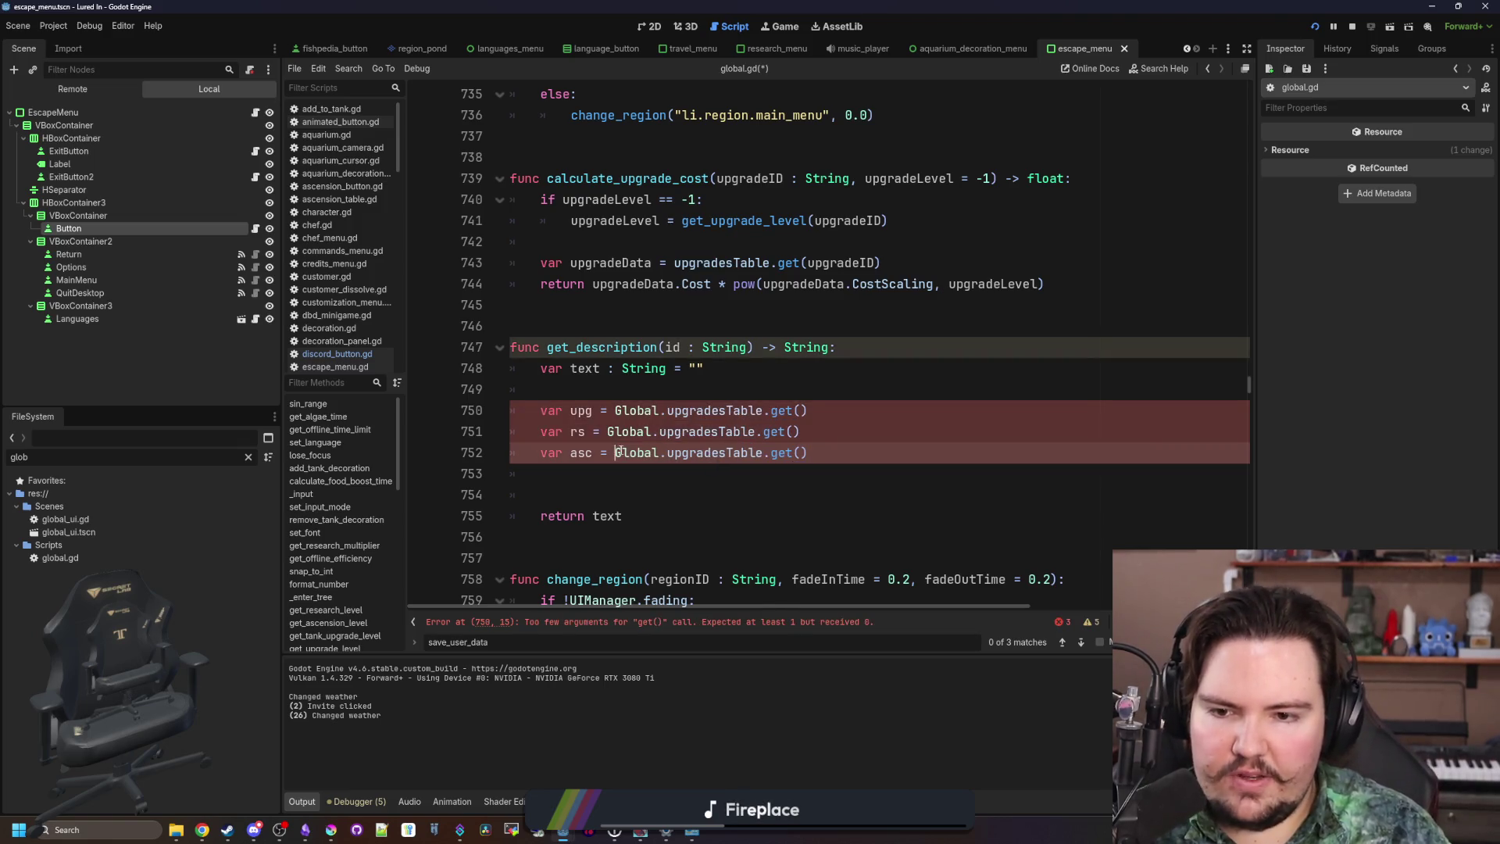
Step: Switch the rs lookup to researchTable and the asc lookup to ascensionTable
double_click(738, 420)
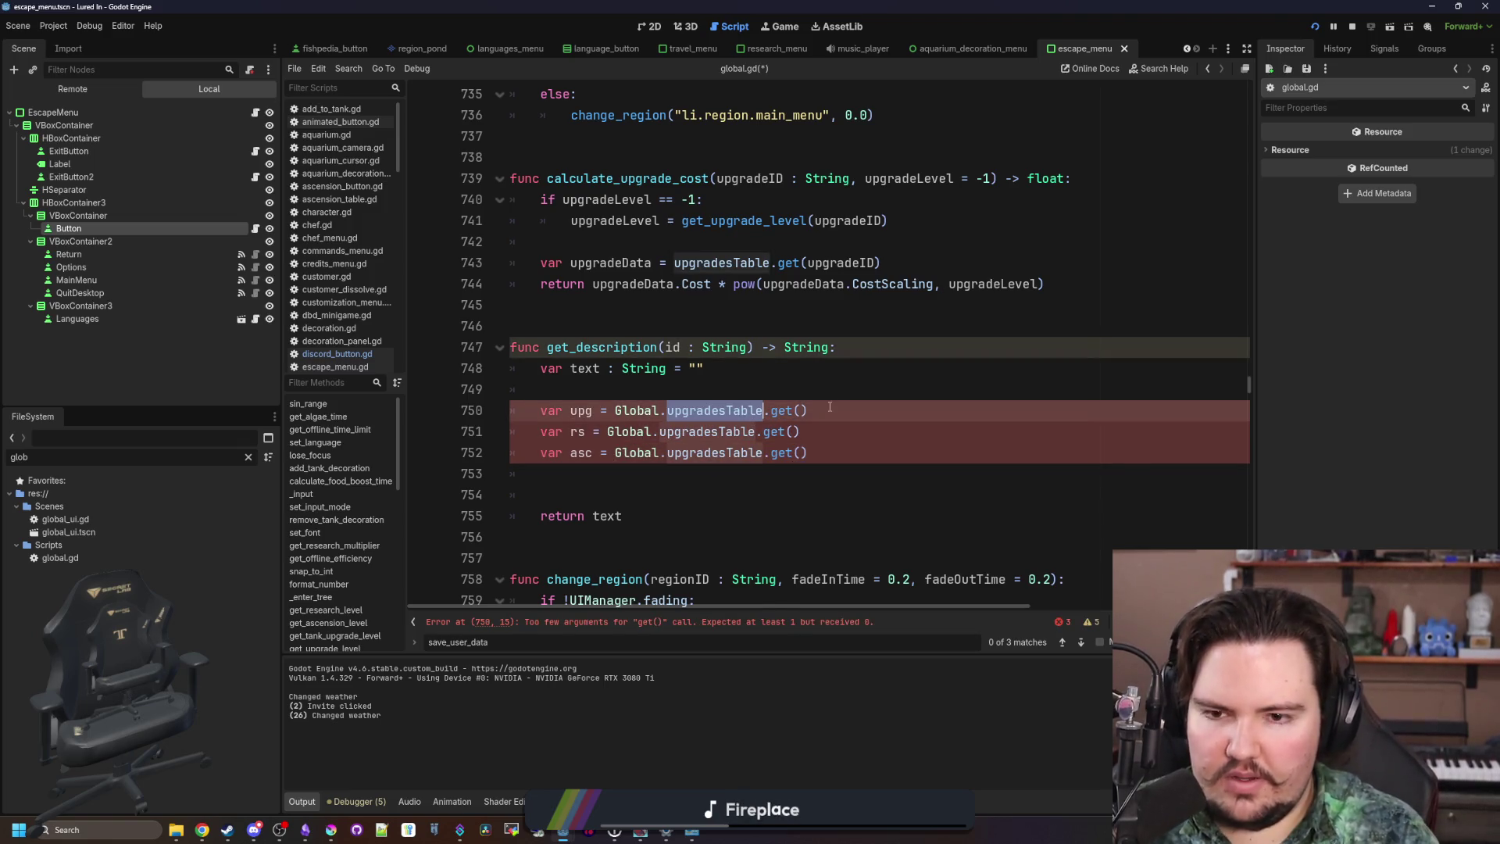
double_click(746, 432)
type("research")
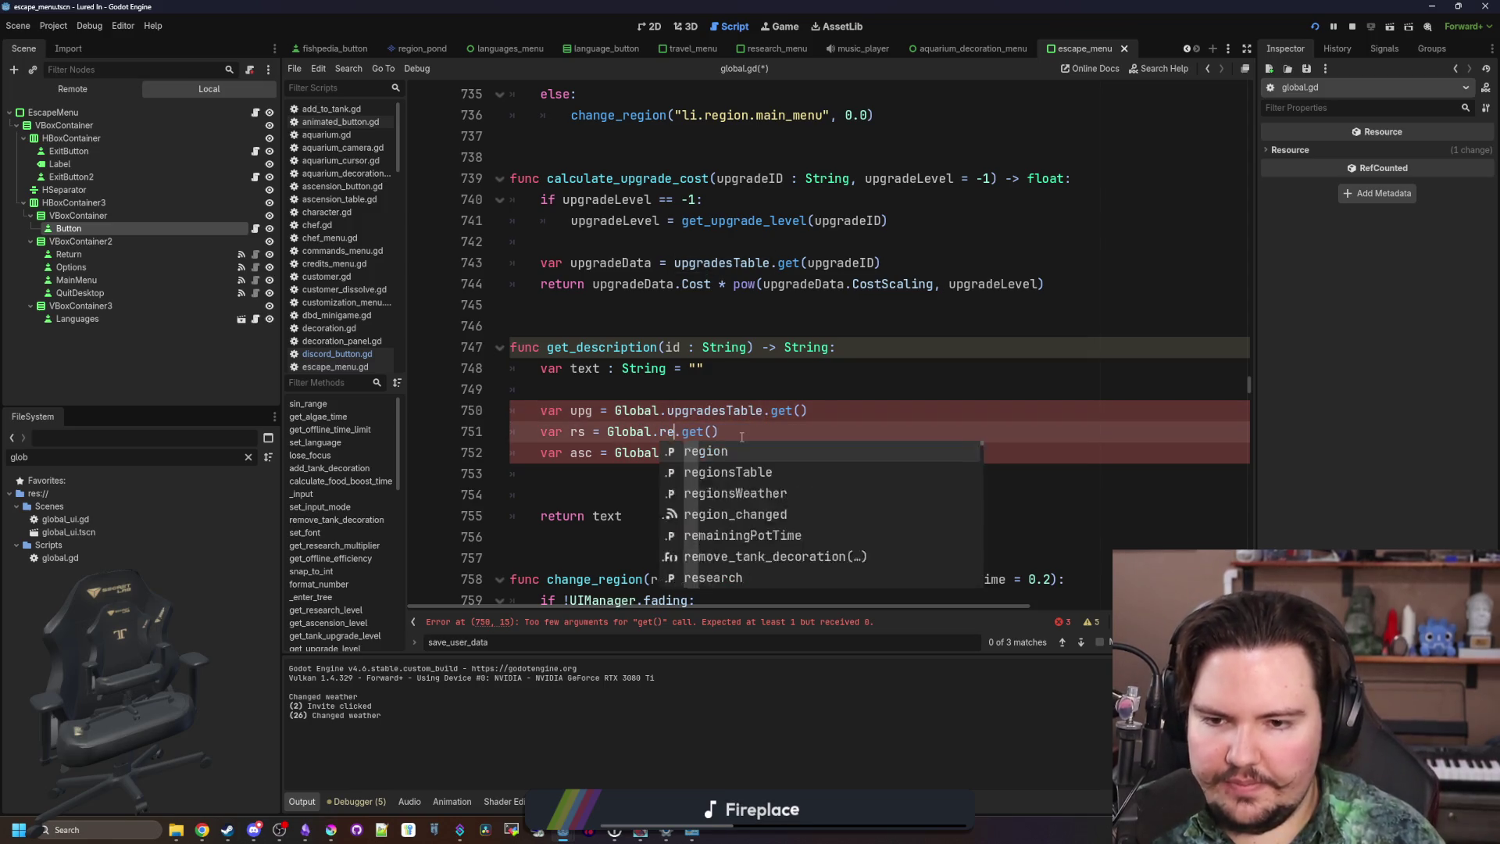
key("Down")
key("Return")
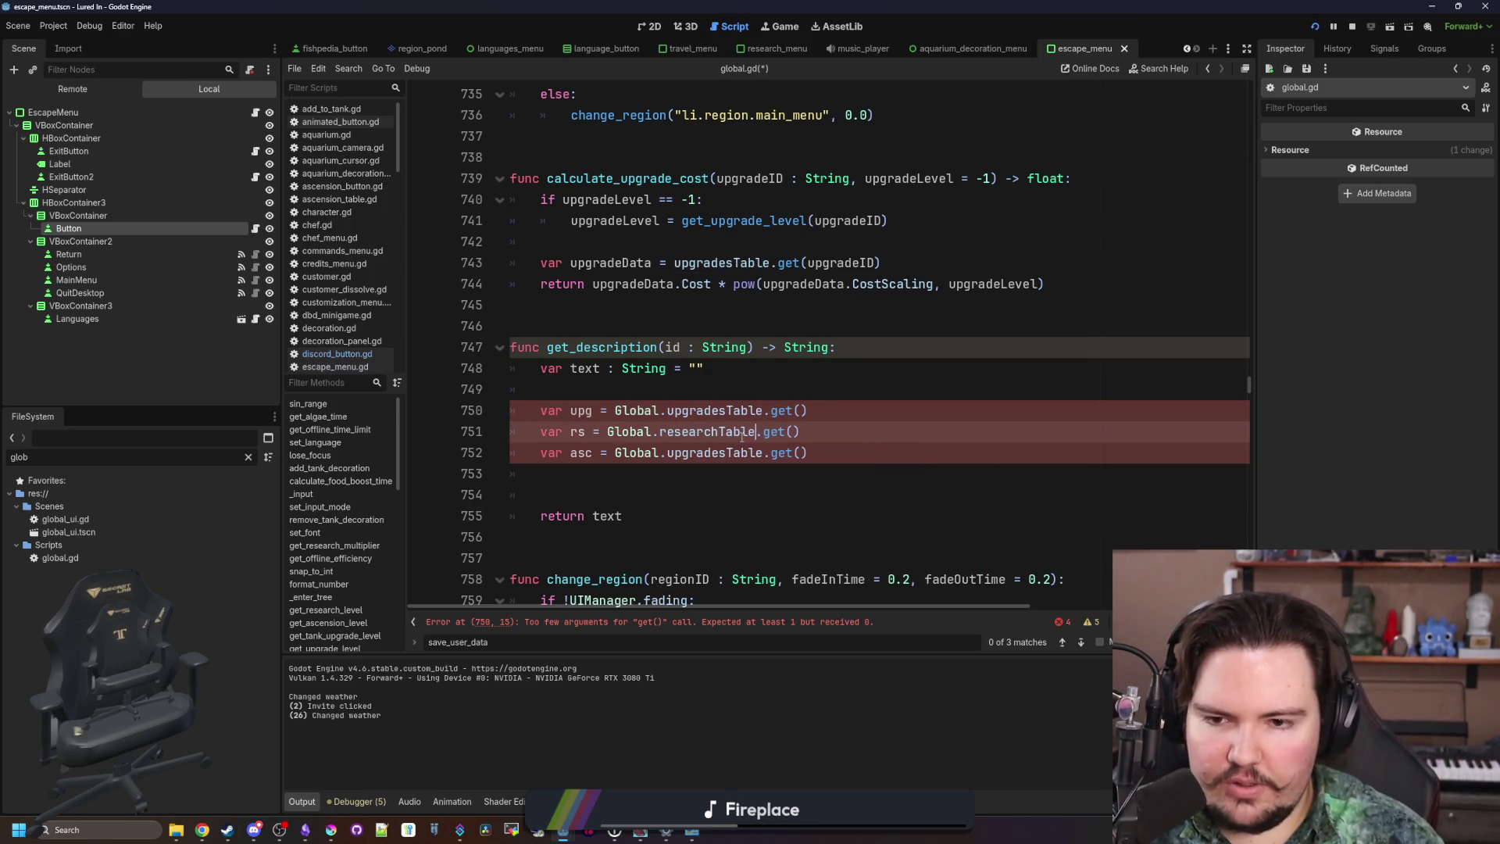
double_click(719, 431)
double_click(719, 452)
type("as")
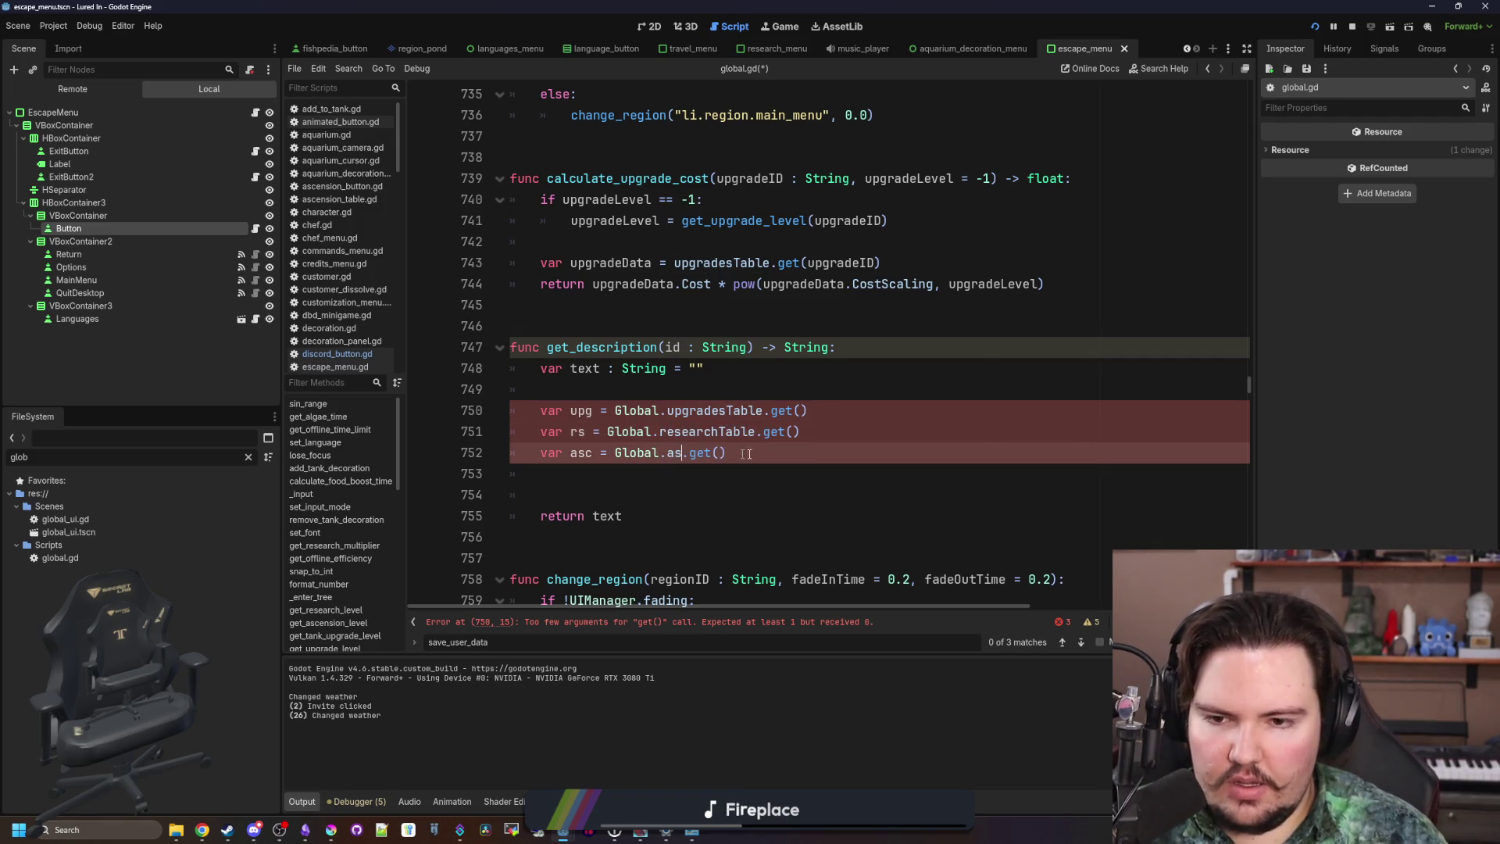
type("cen")
left_click(784, 368)
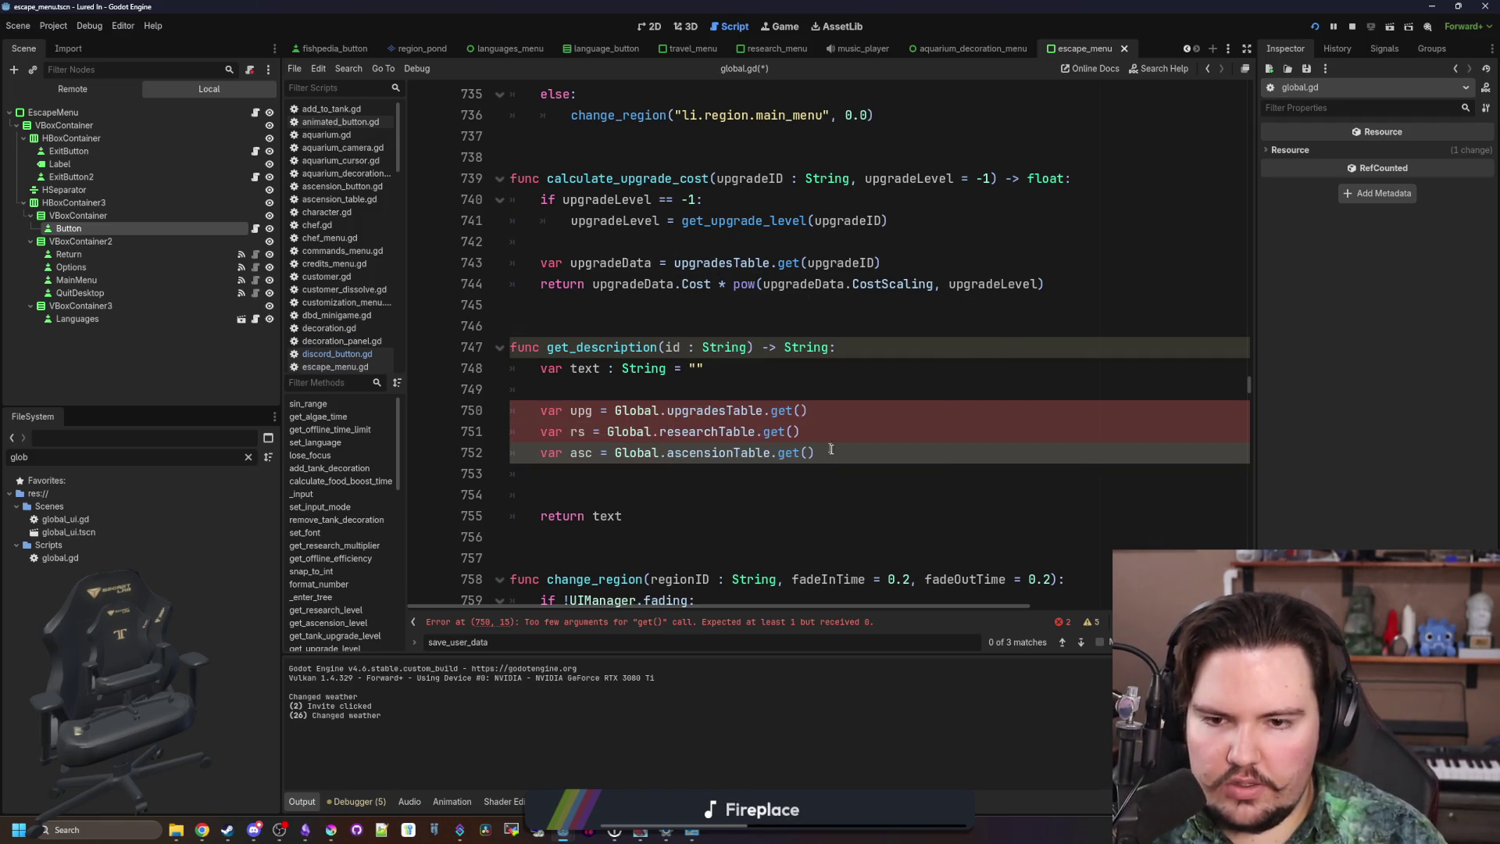
Step: Pass id to all three get() calls and add a blank line below the lookups
left_click(794, 410)
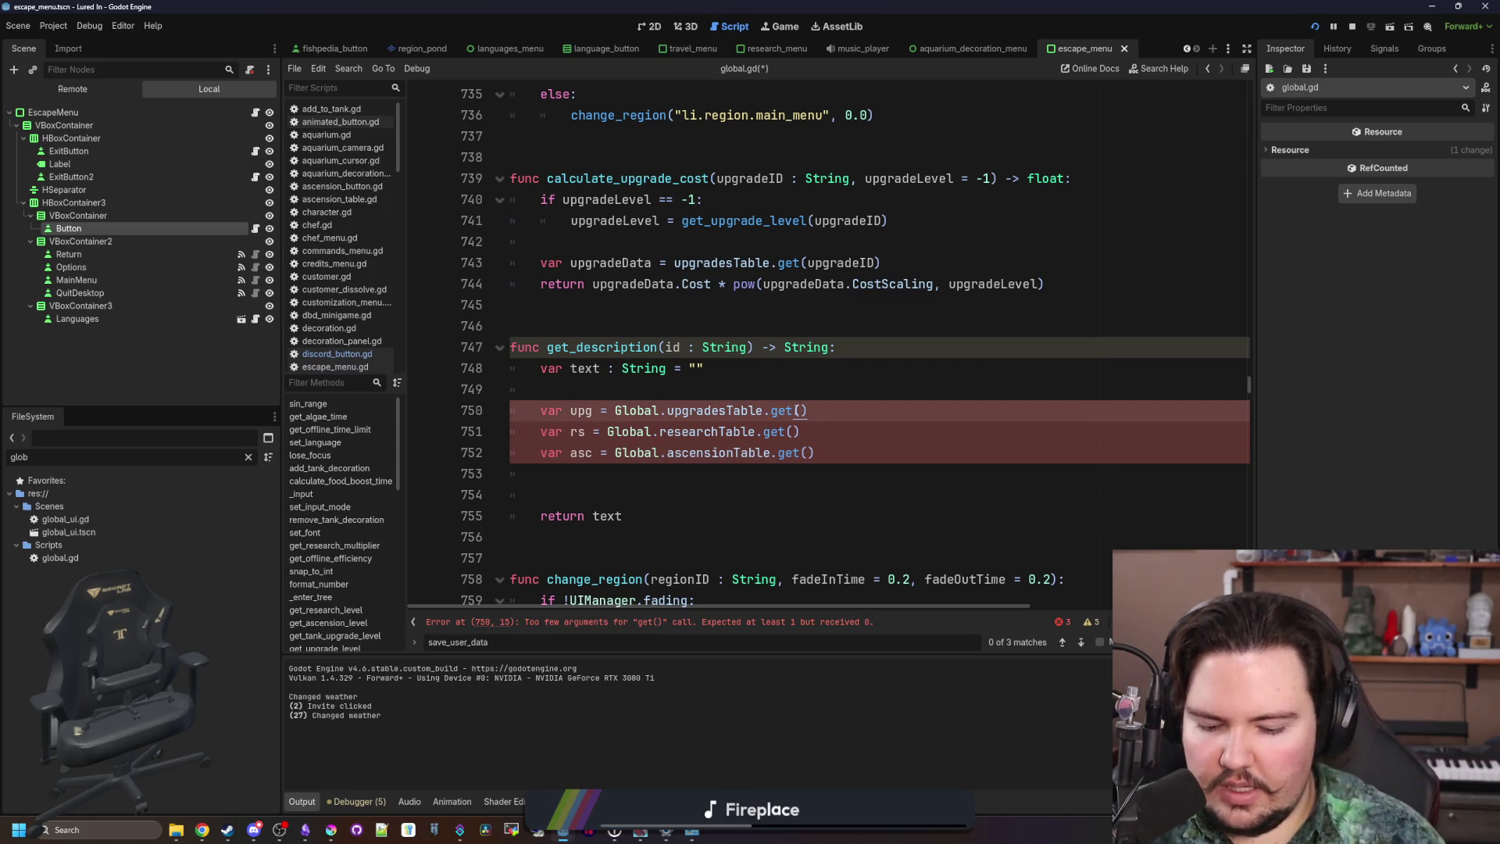
type("id")
key("Escape")
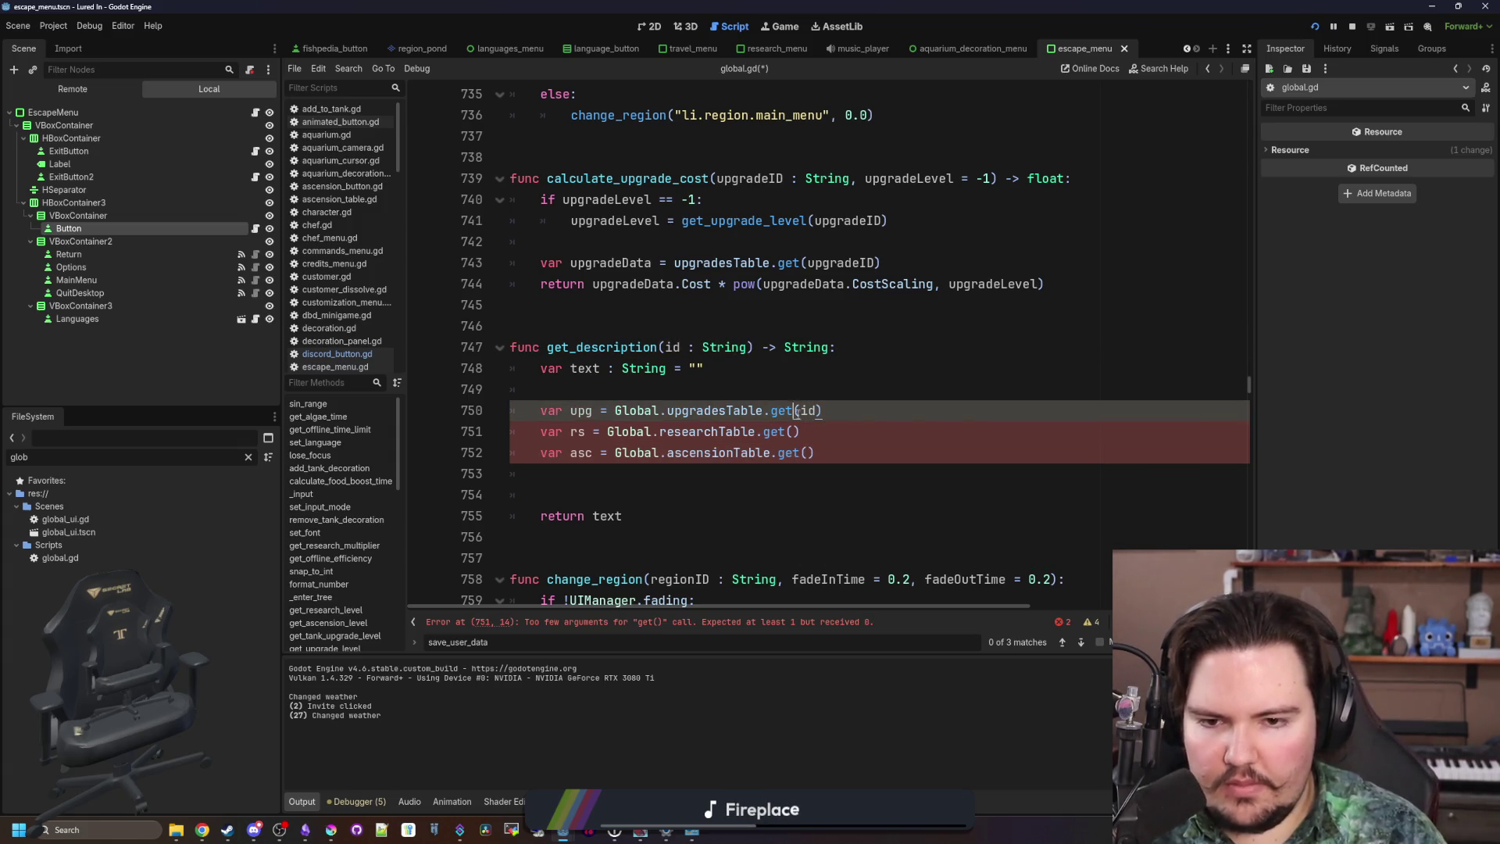
left_click(793, 431)
type("id")
left_click(796, 468)
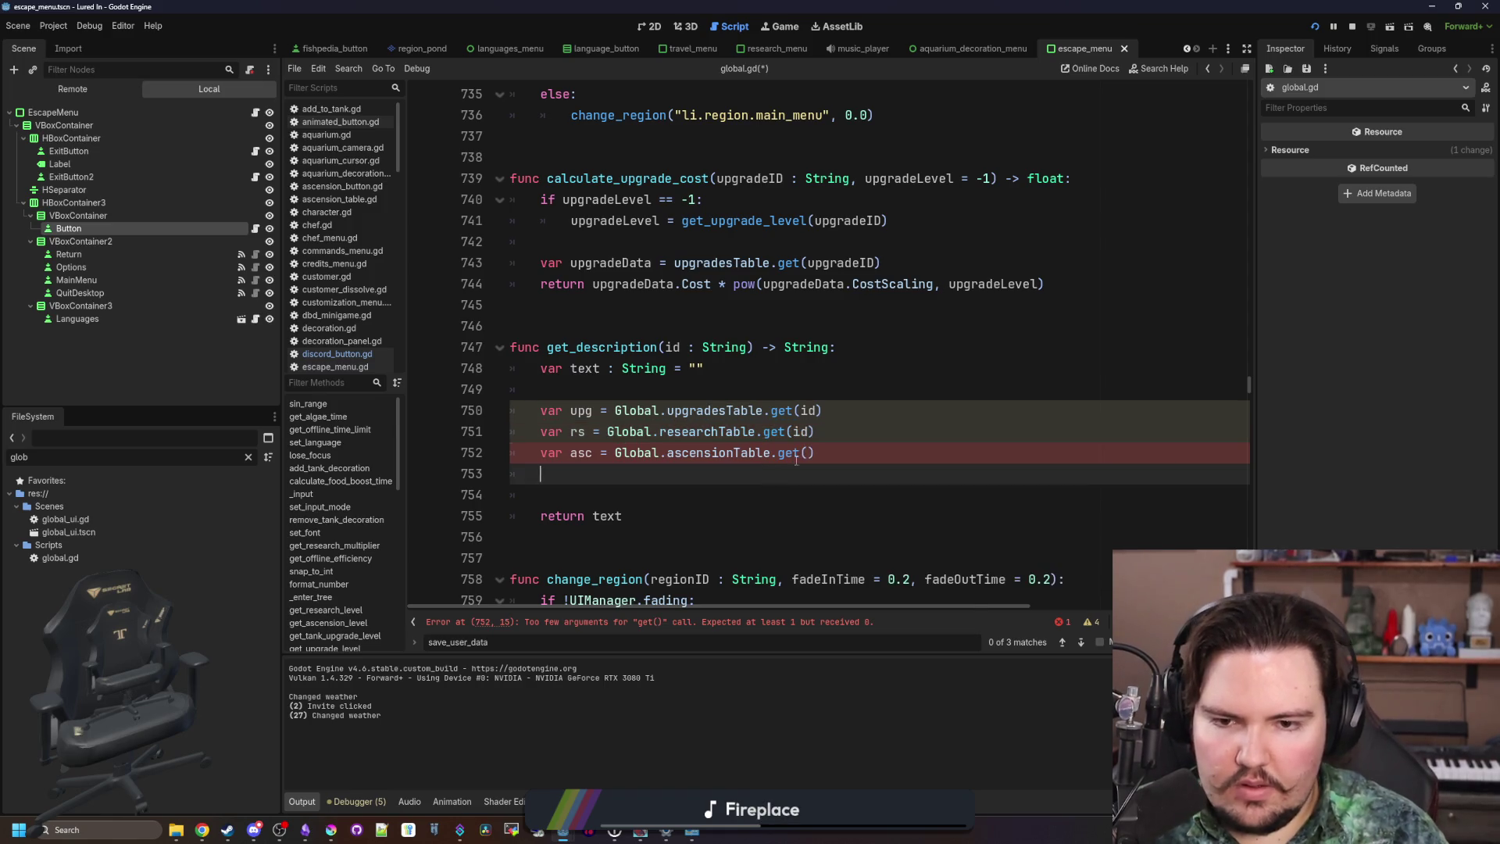
left_click(803, 454)
type("id)")
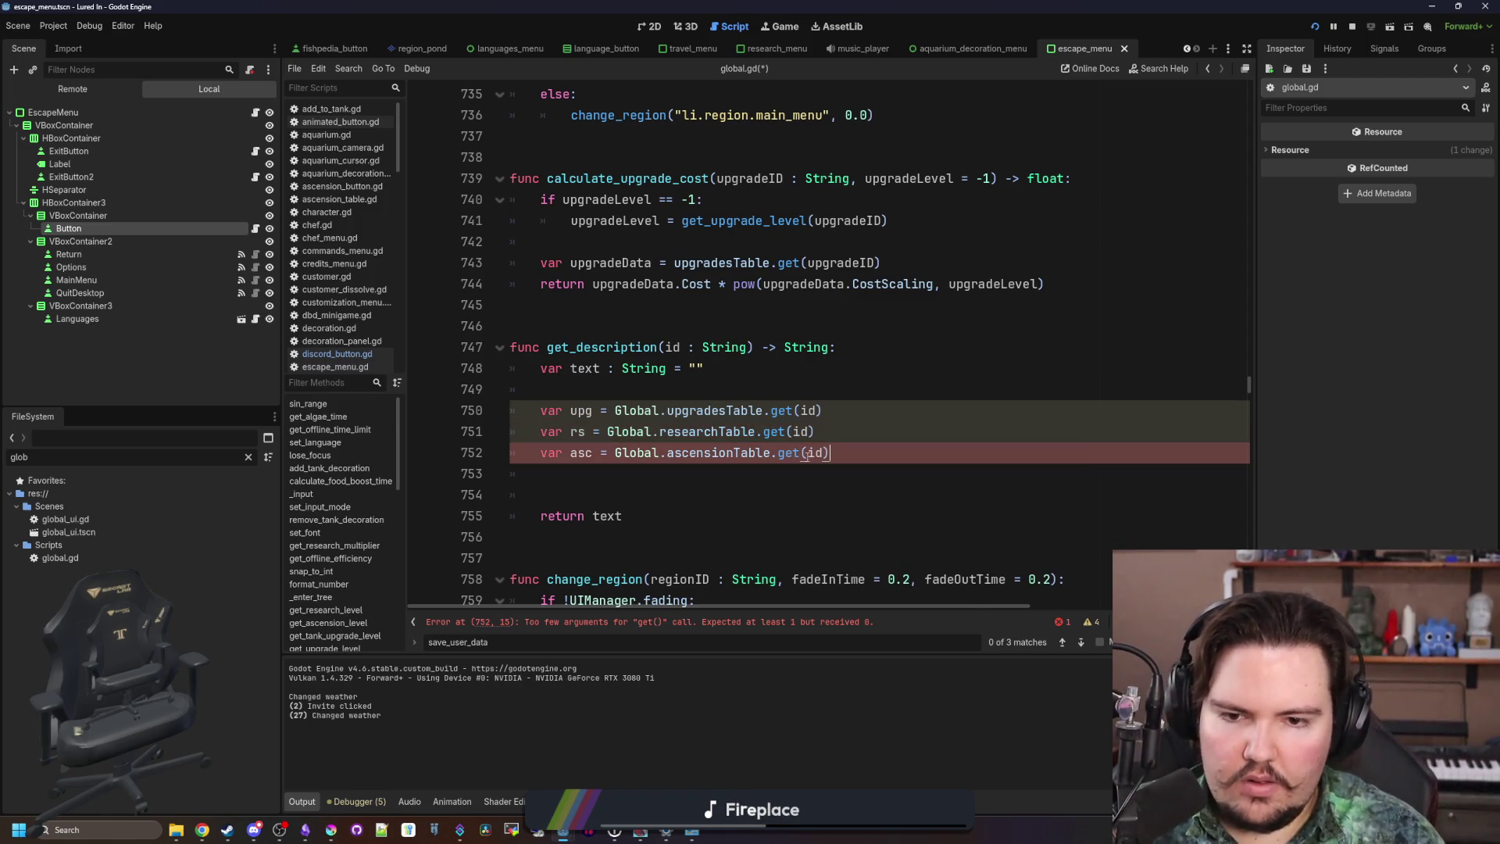
key("Return")
key("Return")
left_click(860, 412)
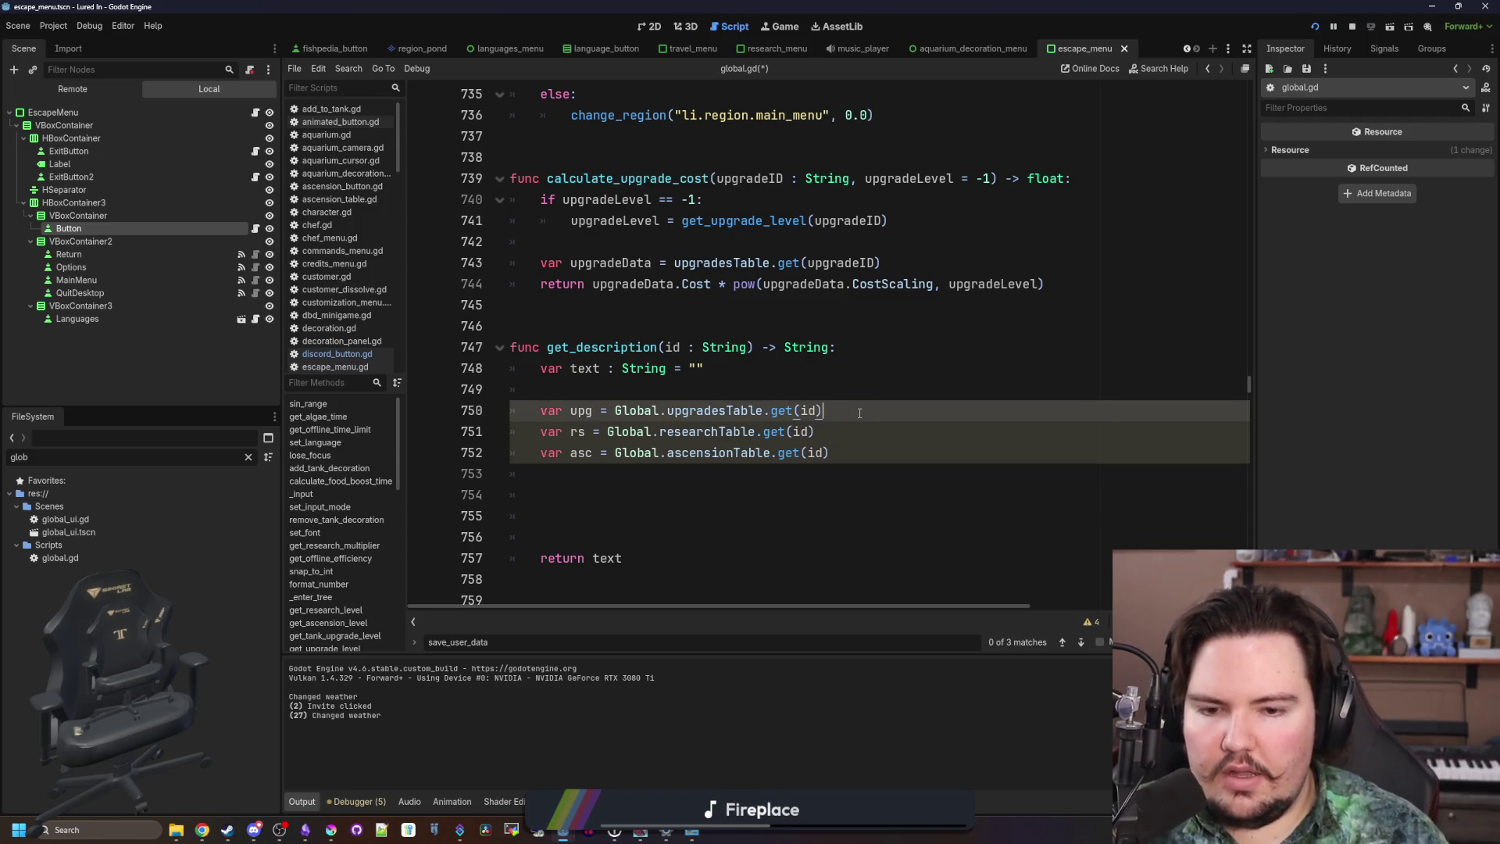
Step: Append .Description to the lookup lines and start an 'if upg:' check below them
type(".Descri")
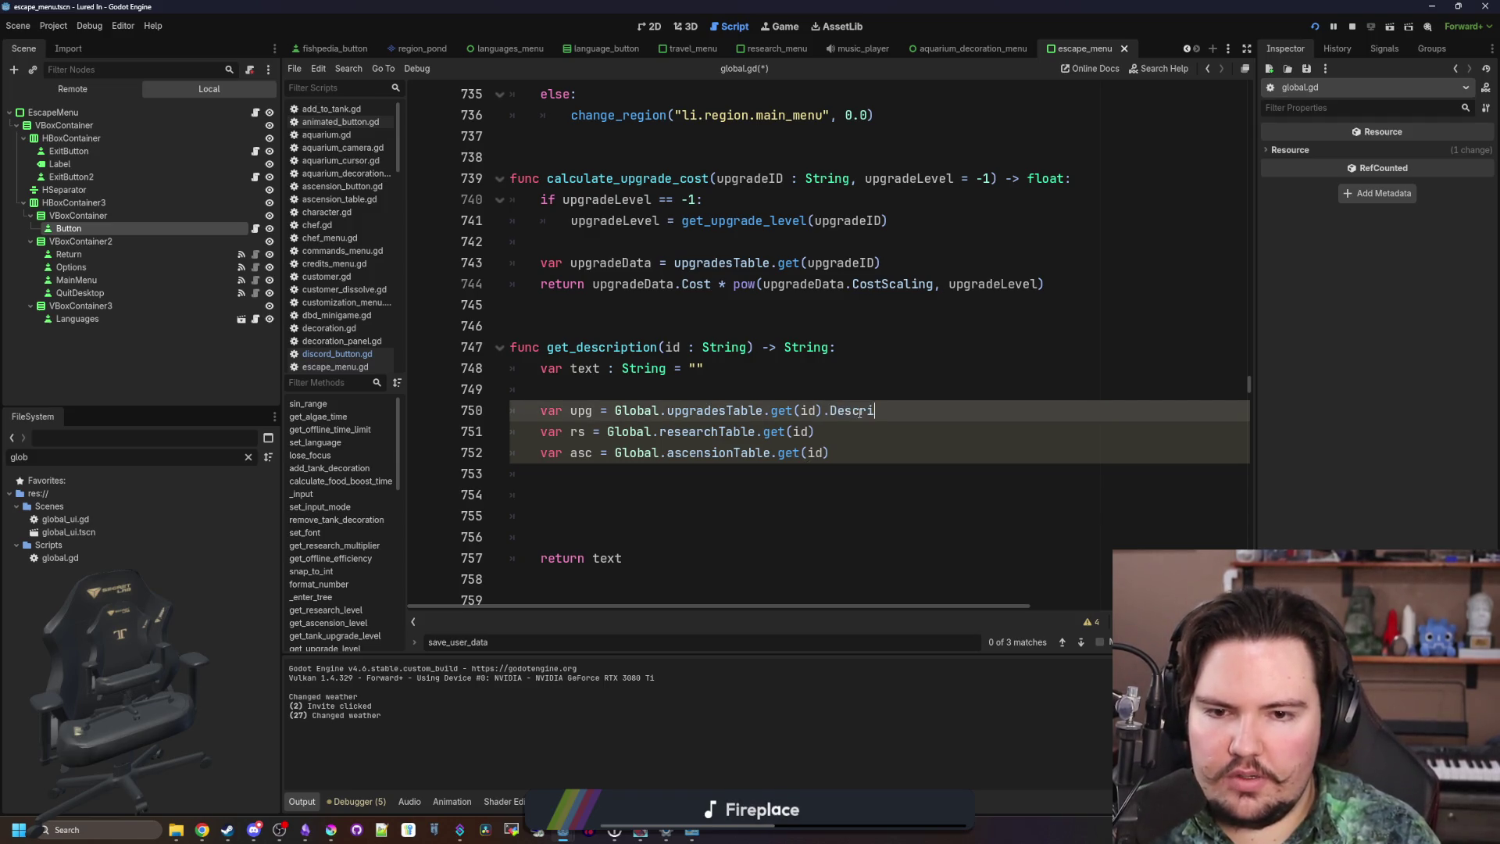
type("ption")
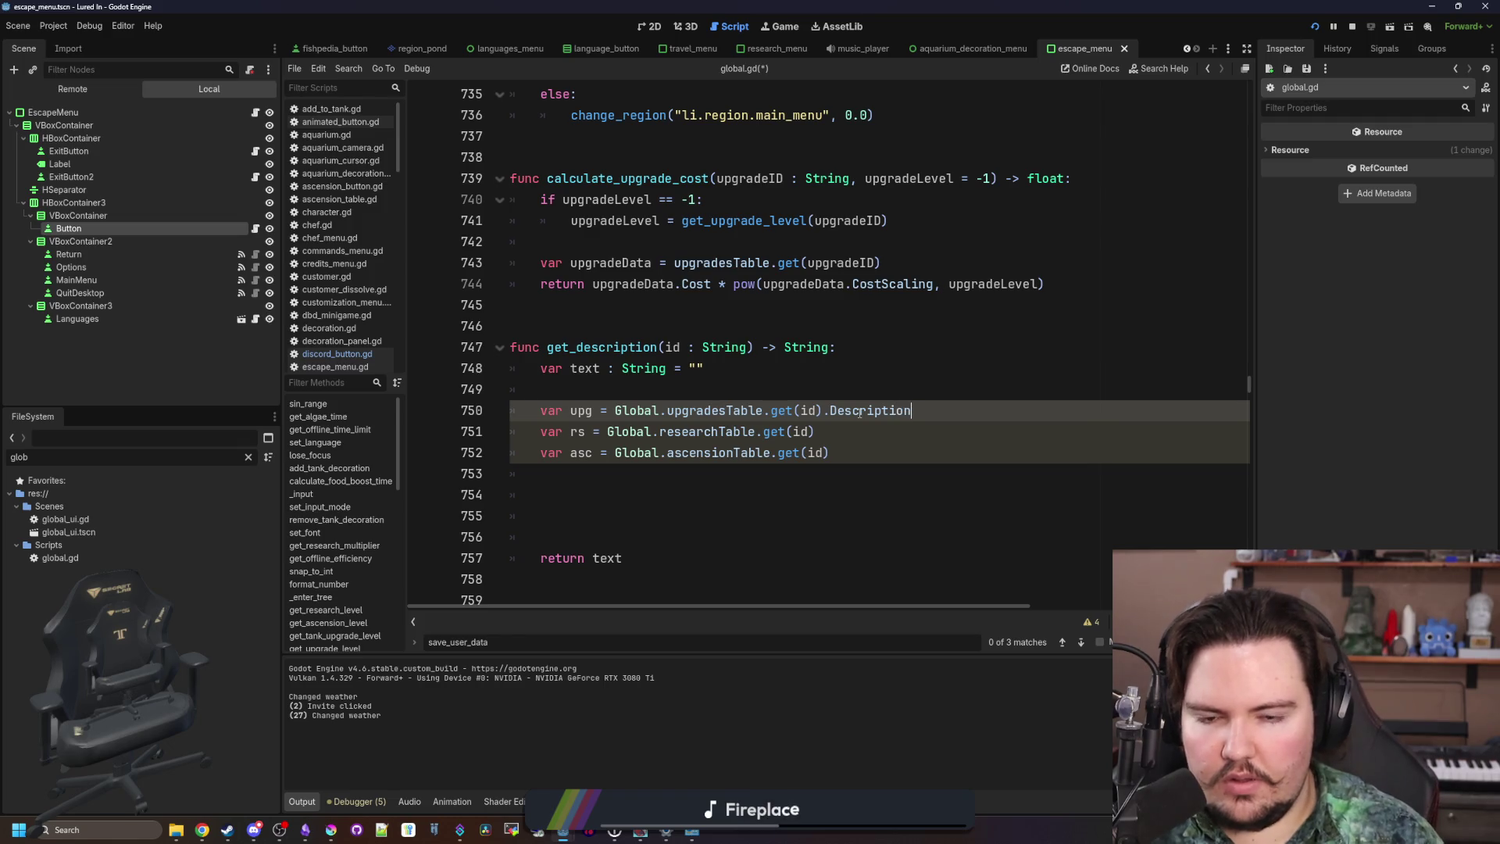
left_click(849, 435)
type(".Description")
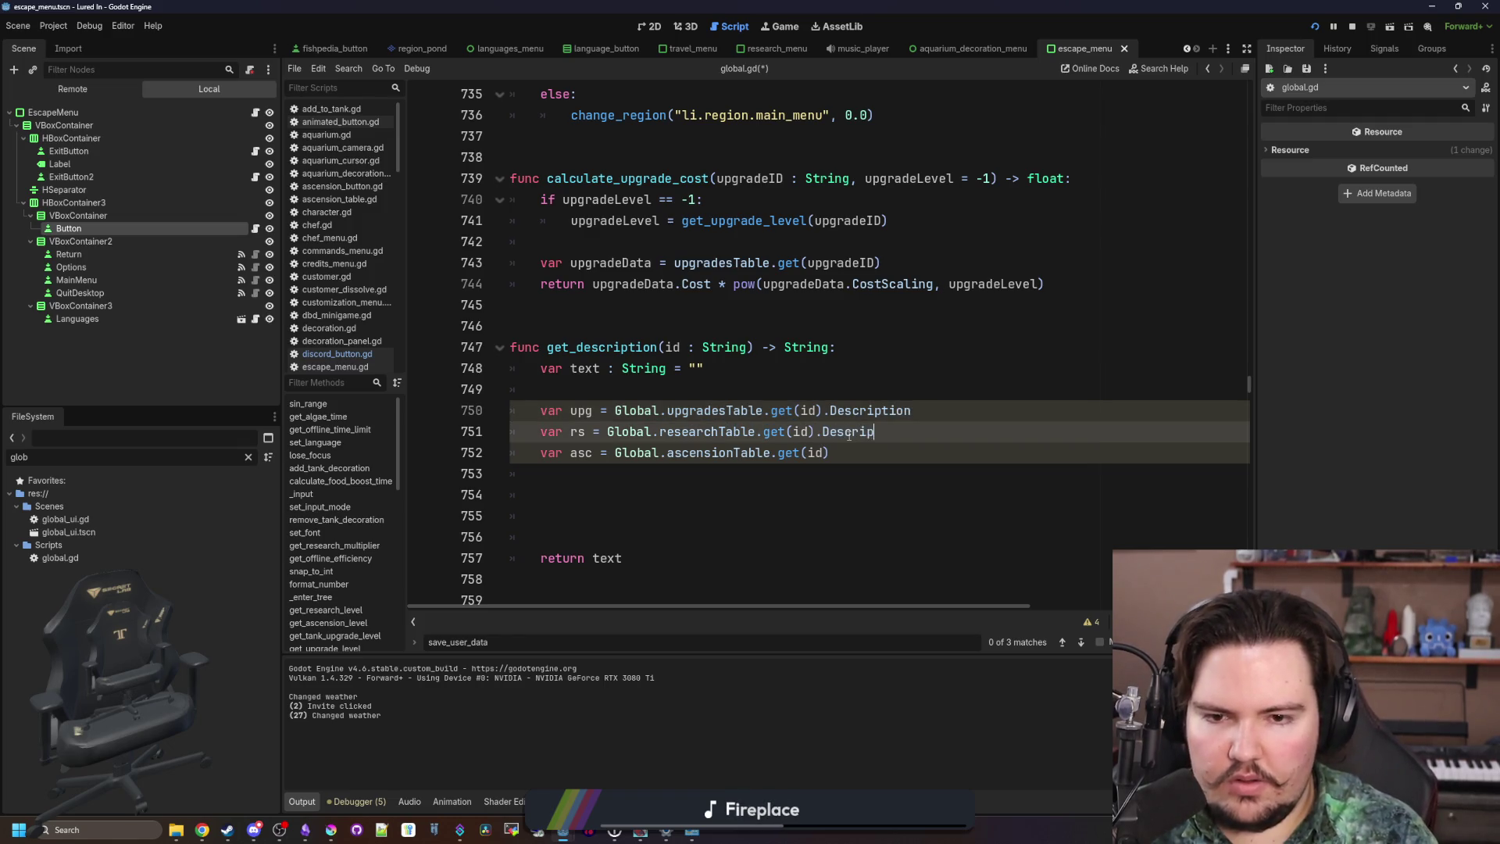
left_click(859, 450)
type(".Descriptio")
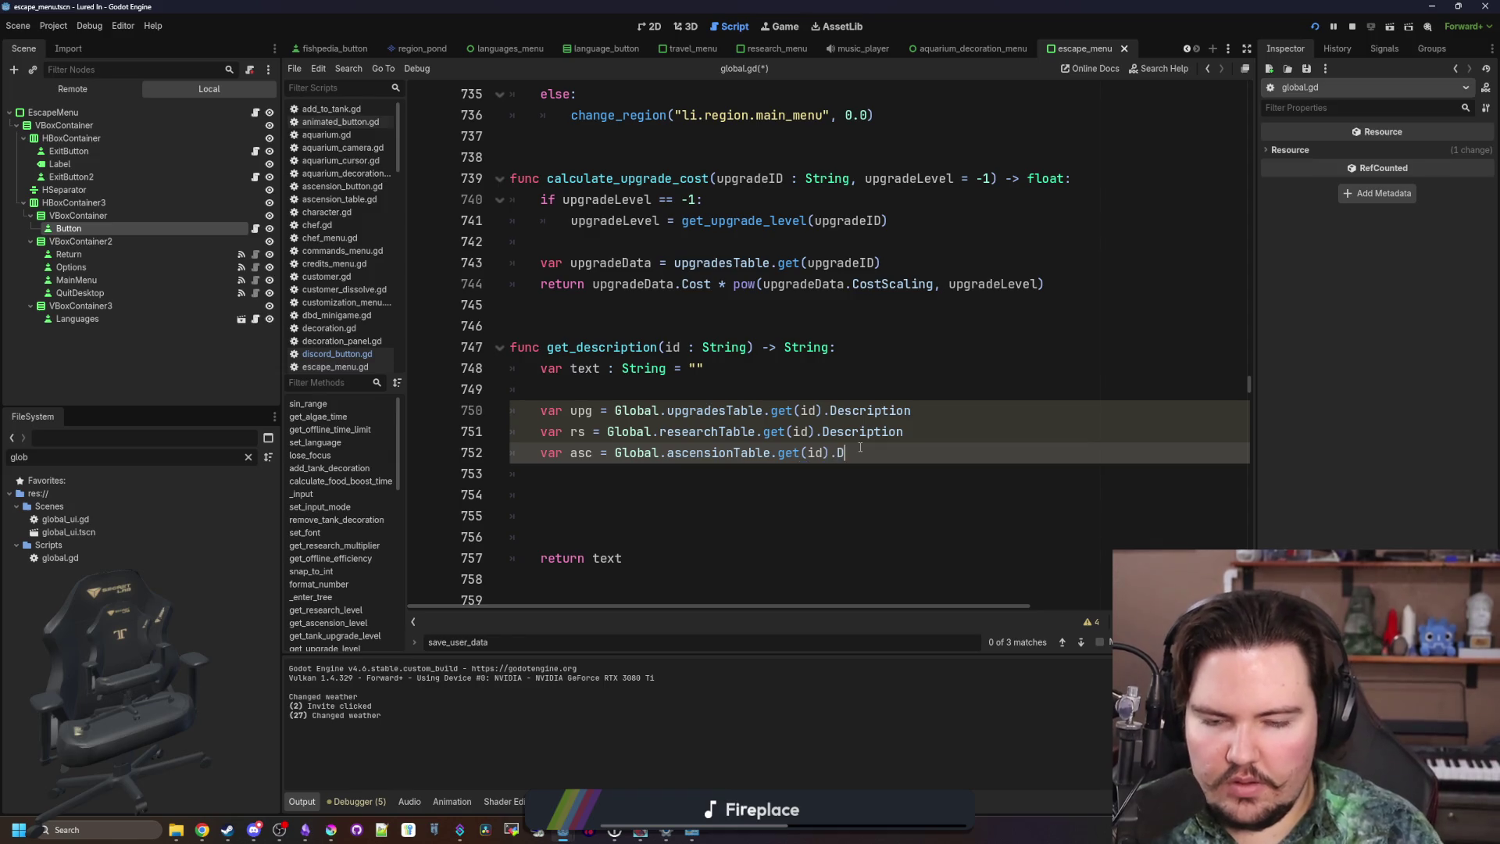
type("n")
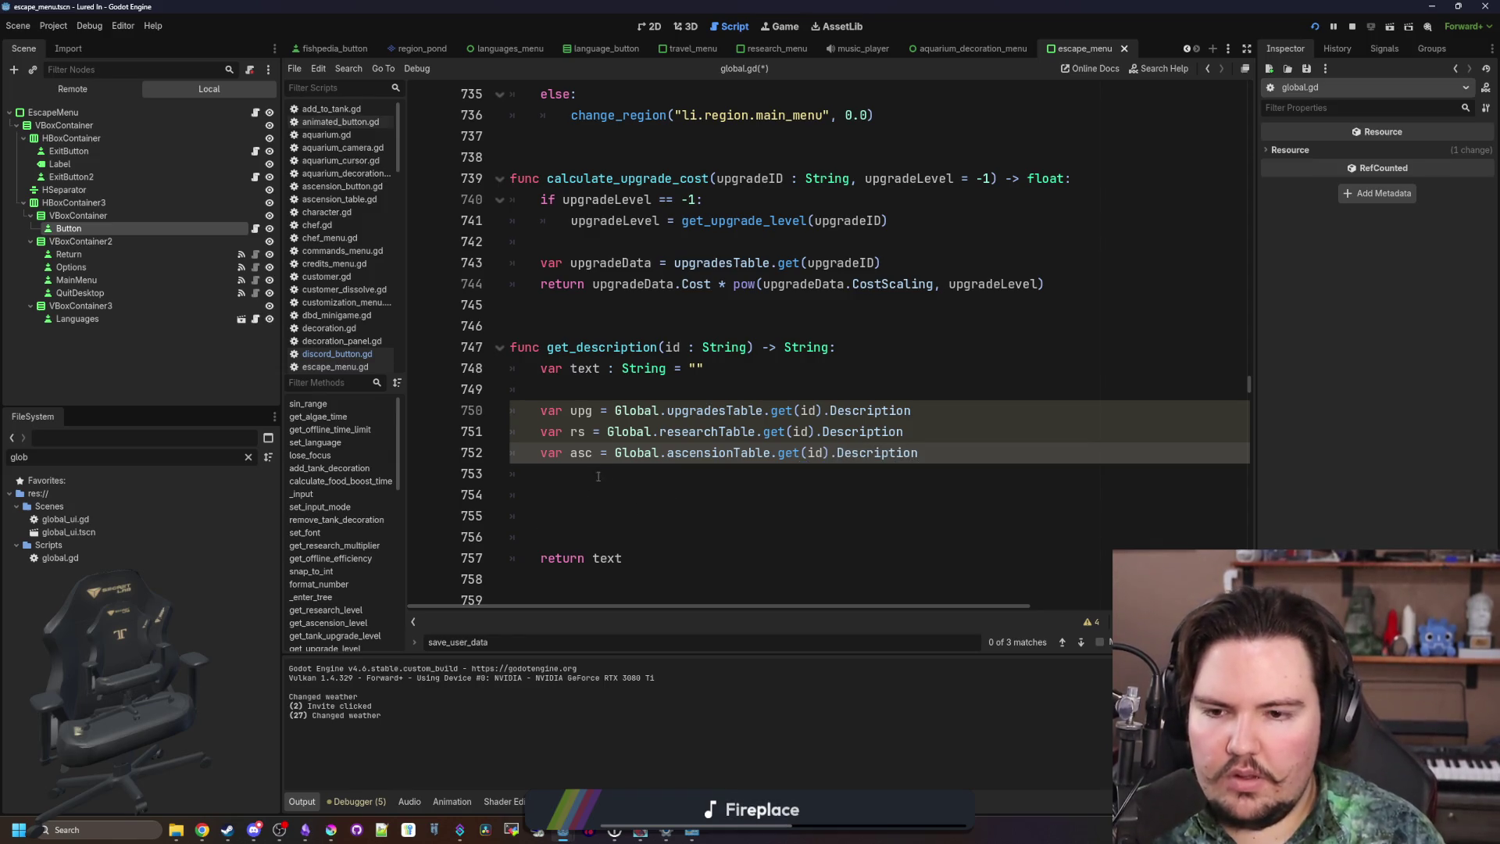
left_click(599, 476)
key("Return")
type("if up")
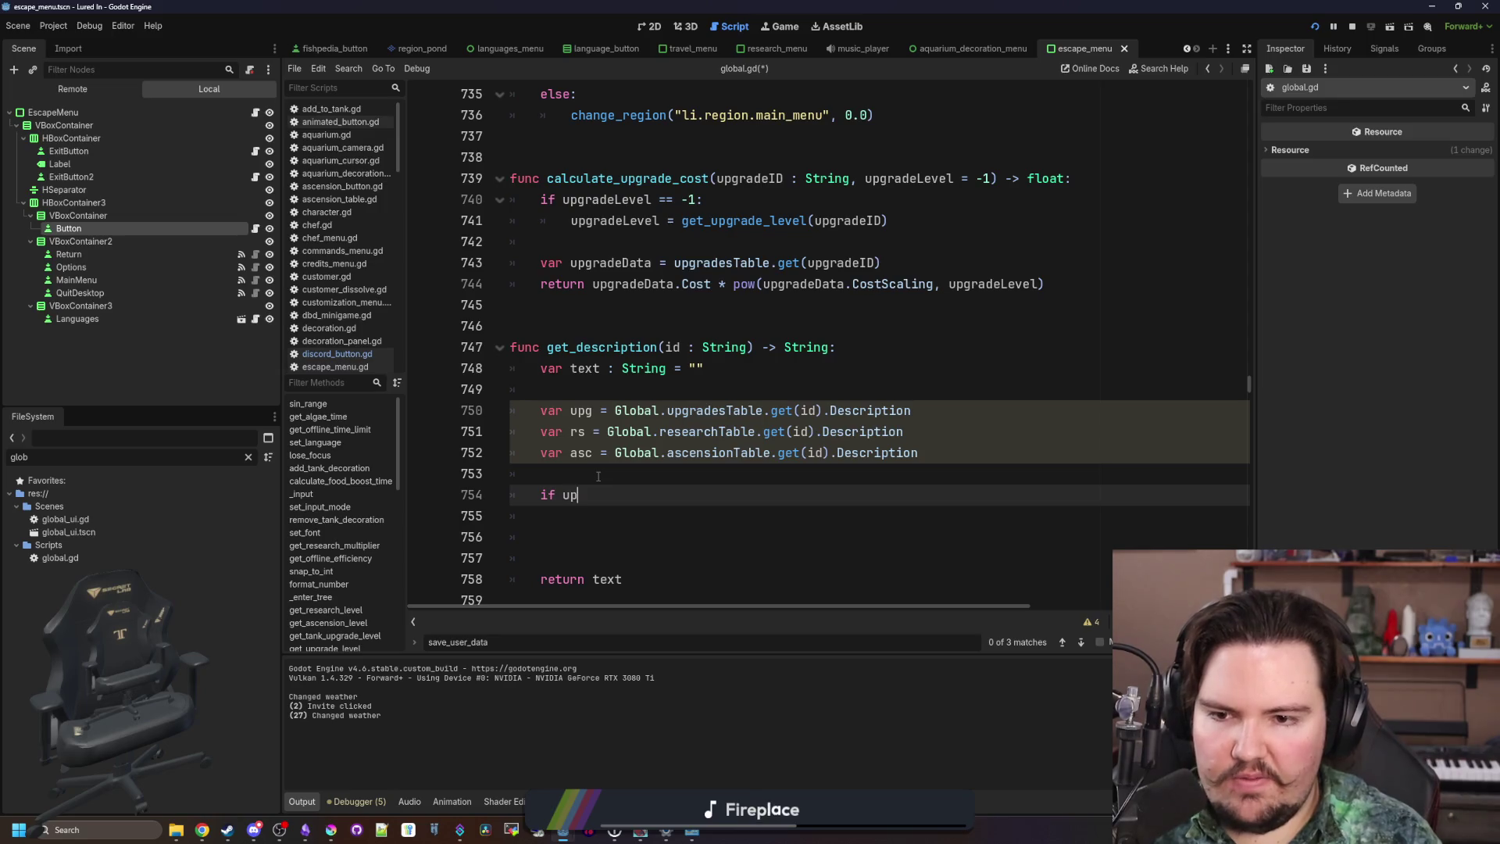
type("g:")
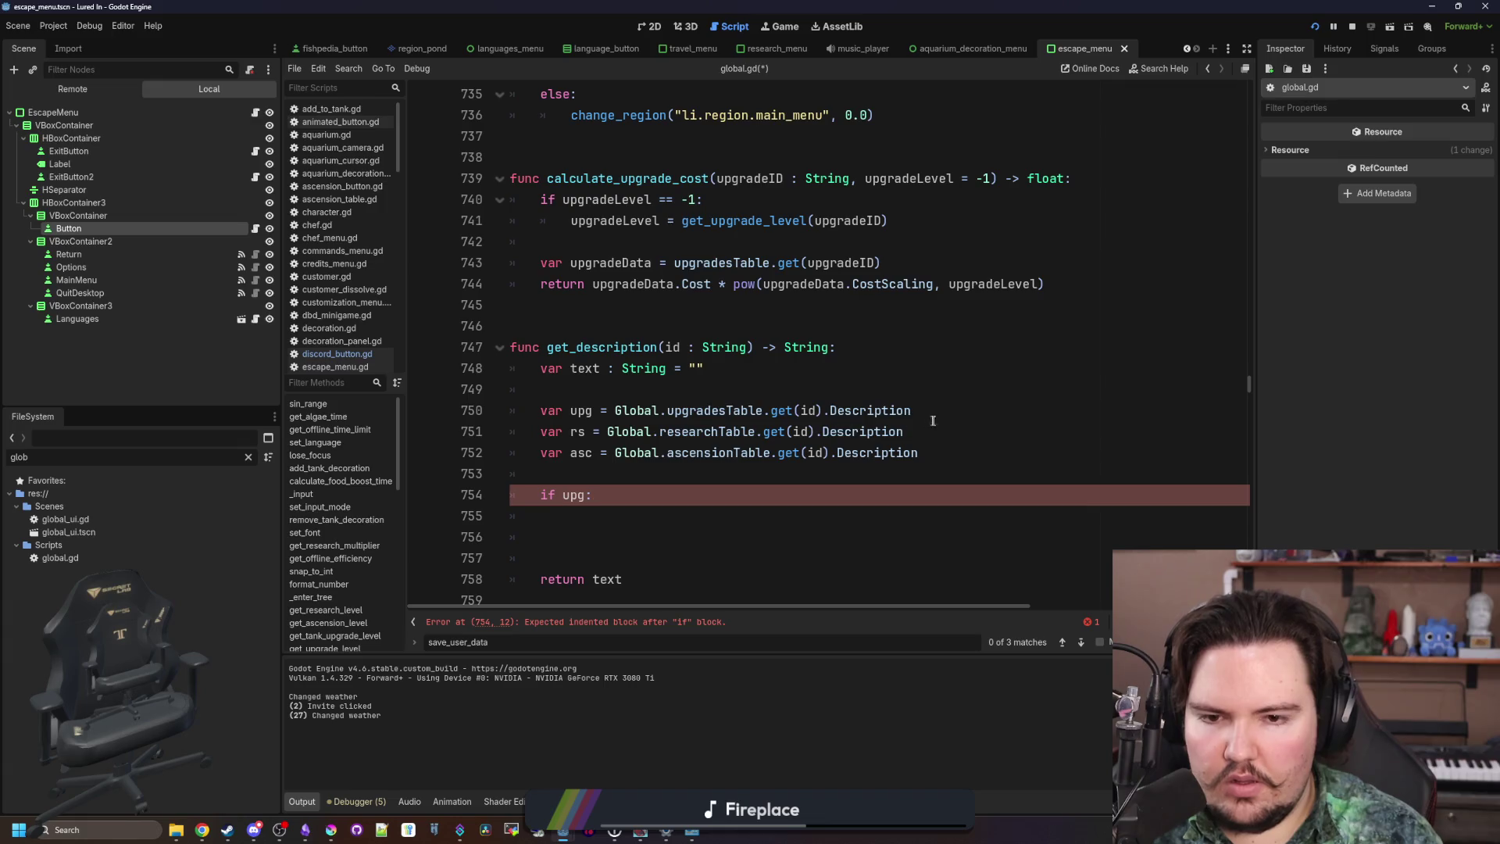
Step: Remove .Description from the upg, rs and asc lookups so they hold whole table entries
left_click_drag(905, 431, 823, 431)
key("BackSpace")
left_click_drag(909, 410, 820, 412)
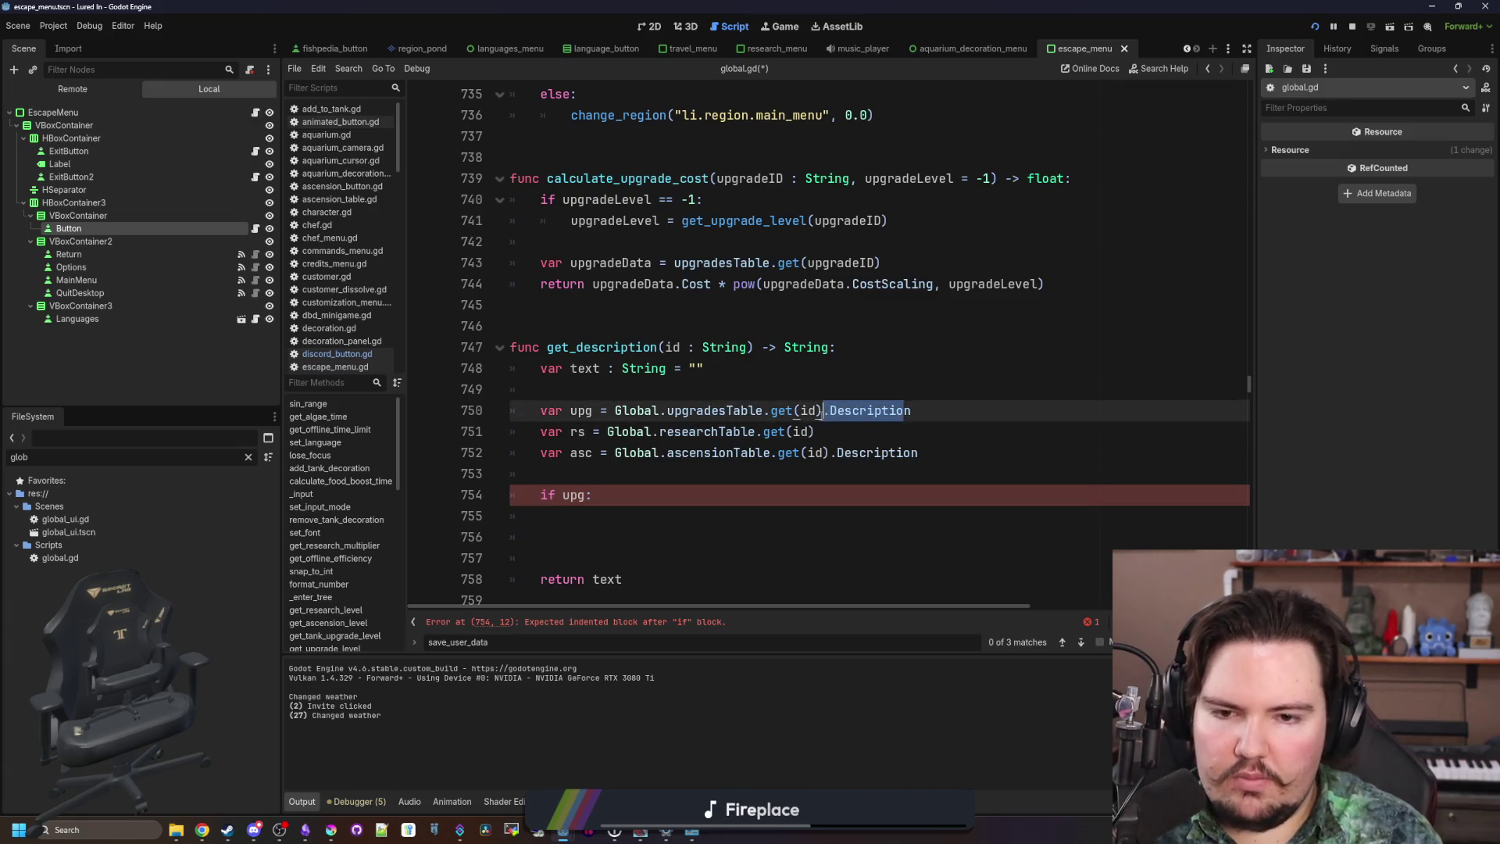
key("BackSpace")
key("ctrl+z")
key("BackSpace")
left_click_drag(919, 453, 830, 456)
key("BackSpace")
left_click(725, 498)
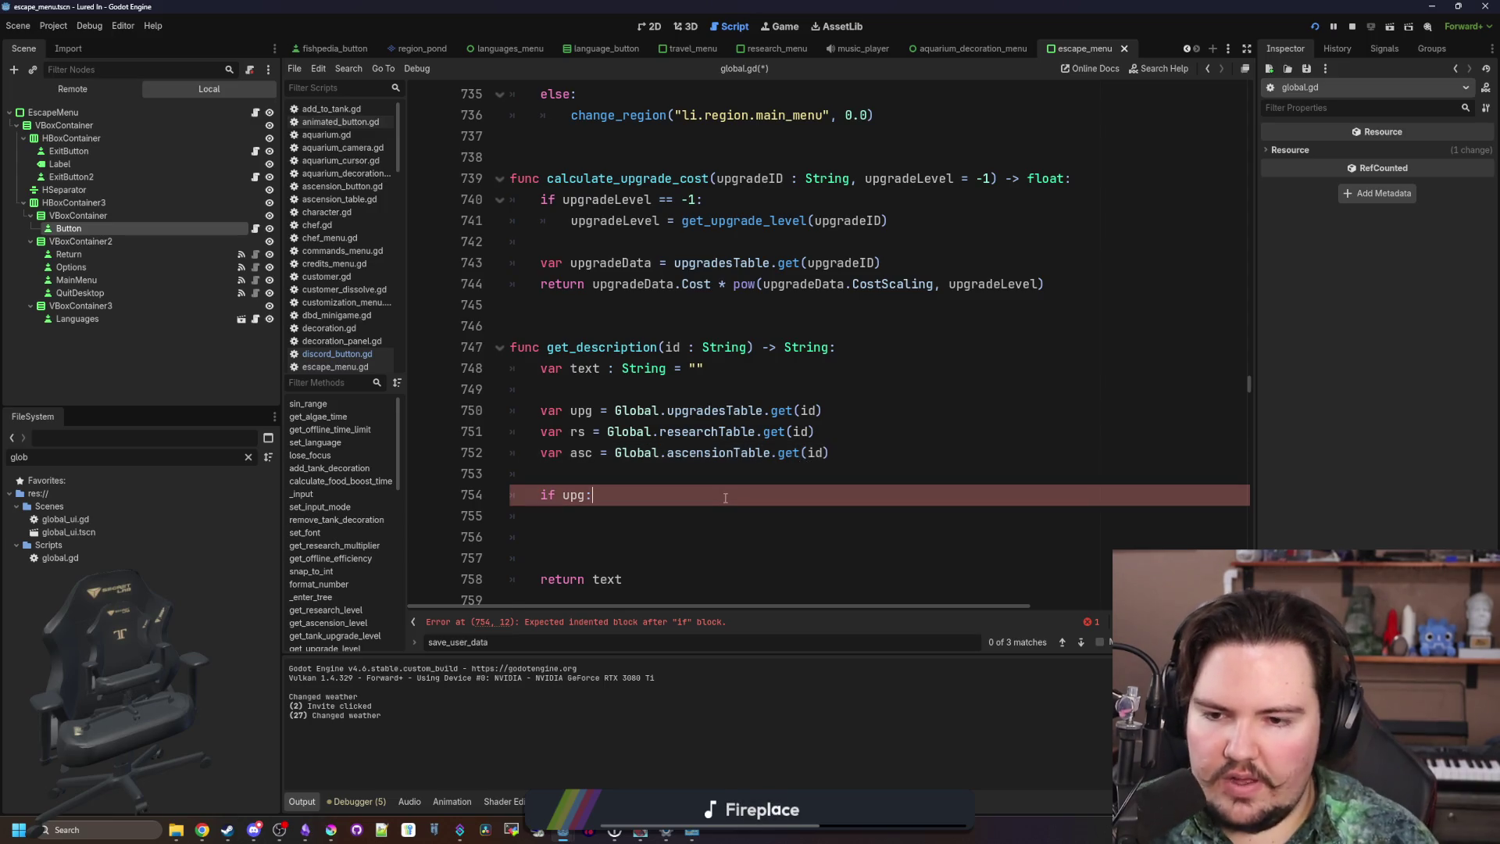
Step: Add elif rs: and elif asc: branches below the if upg: check in get_description
key("Down")
key("Return")
type("elif ")
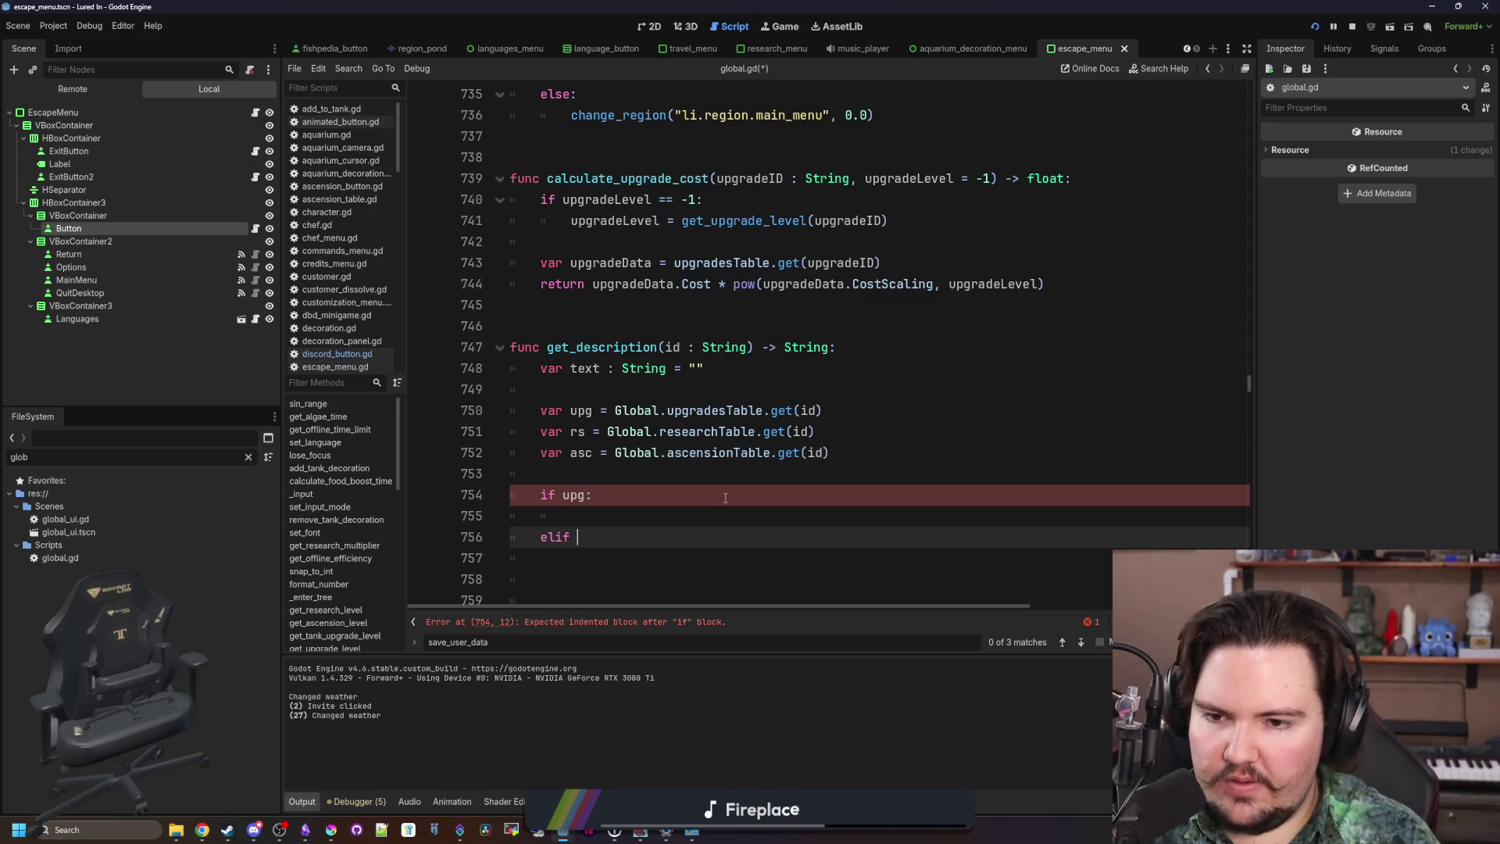
type("rs")
key("Return")
key("Return")
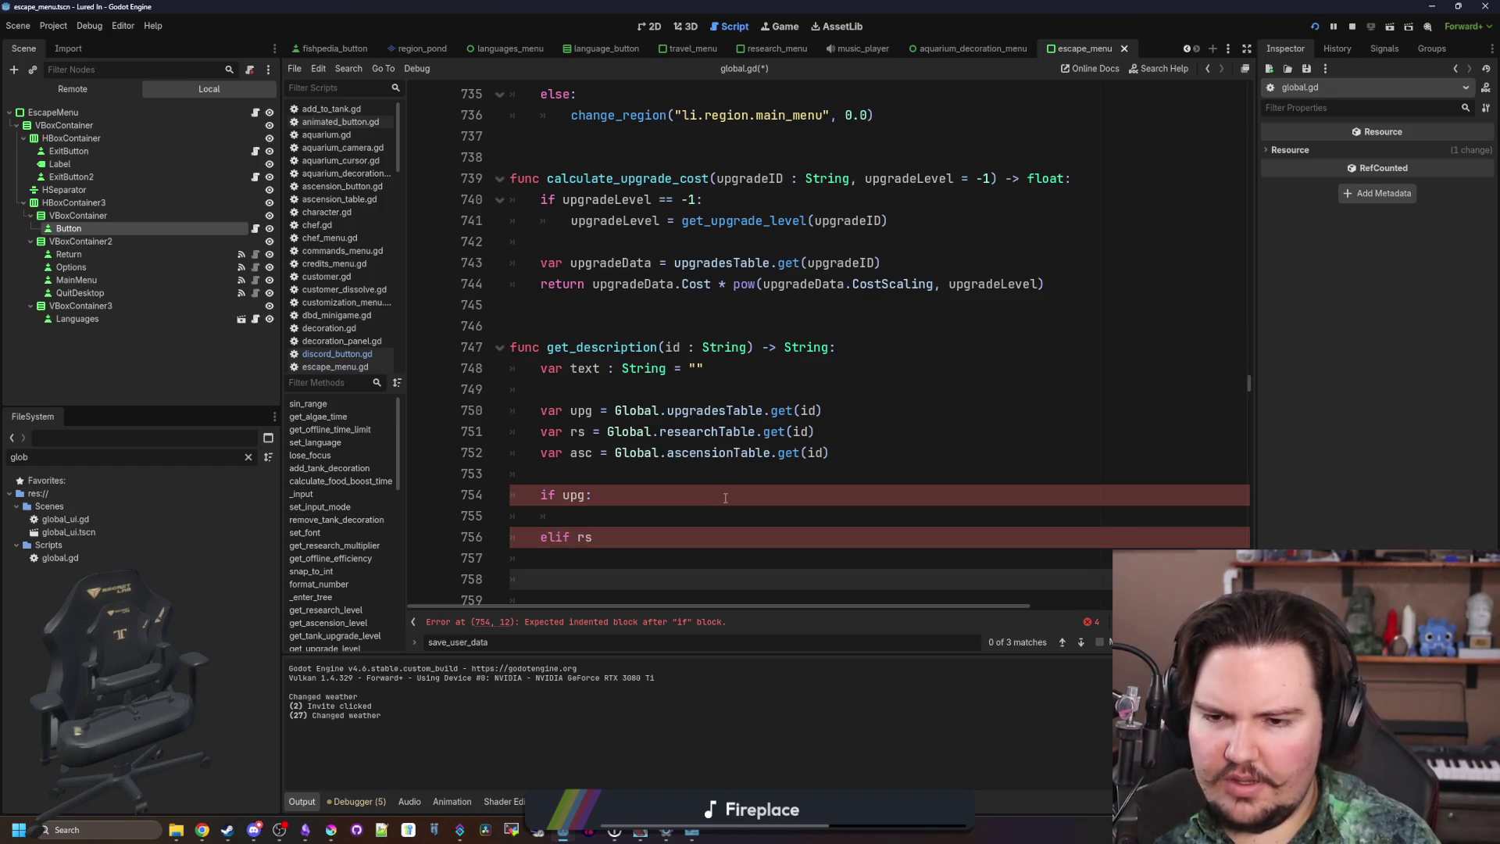
type("elif asc:")
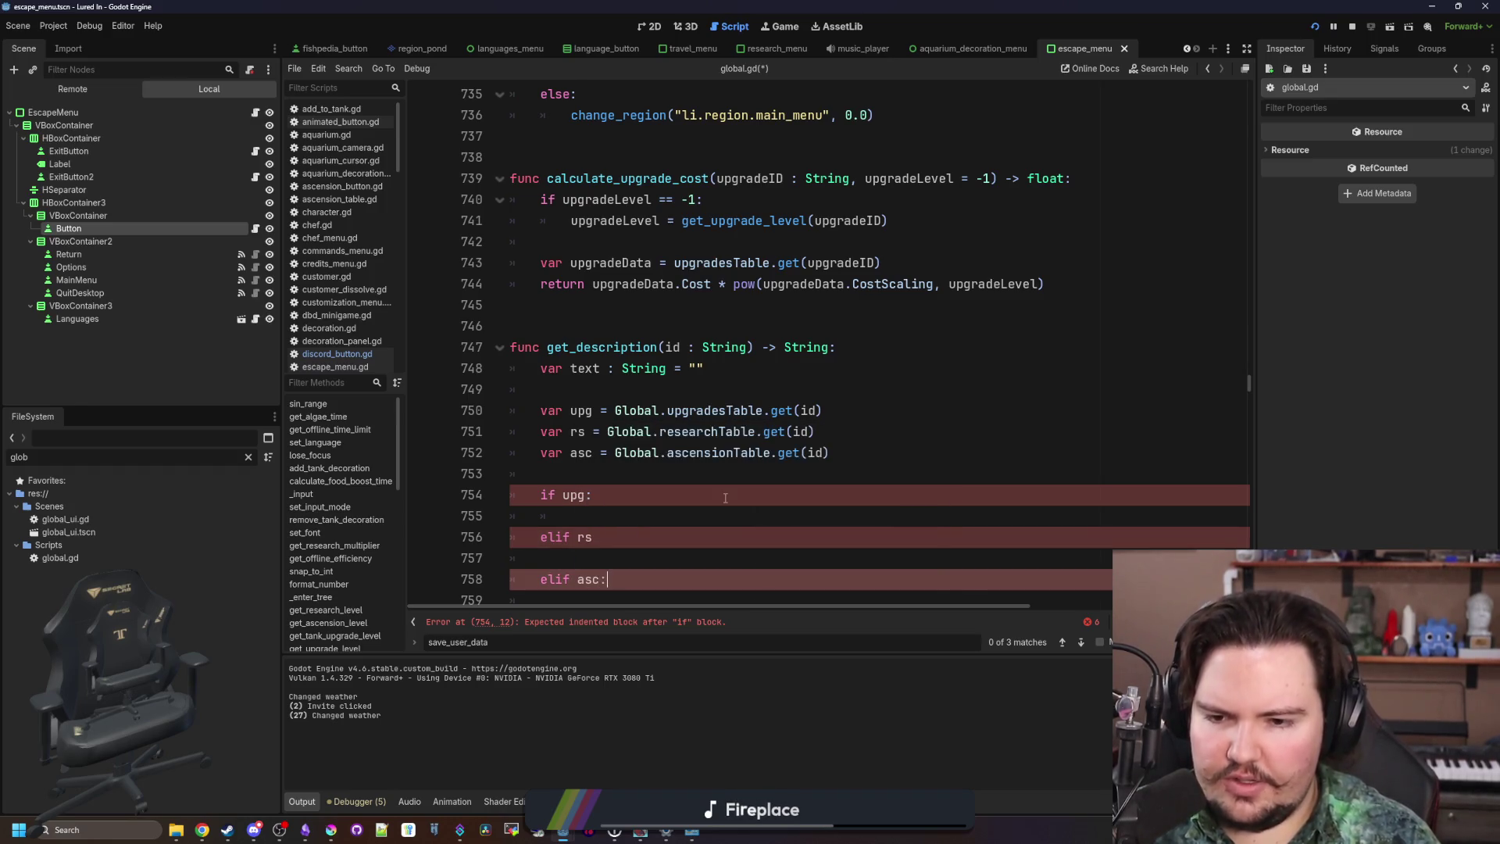
scroll(725, 498, "down", 2)
left_click(669, 395)
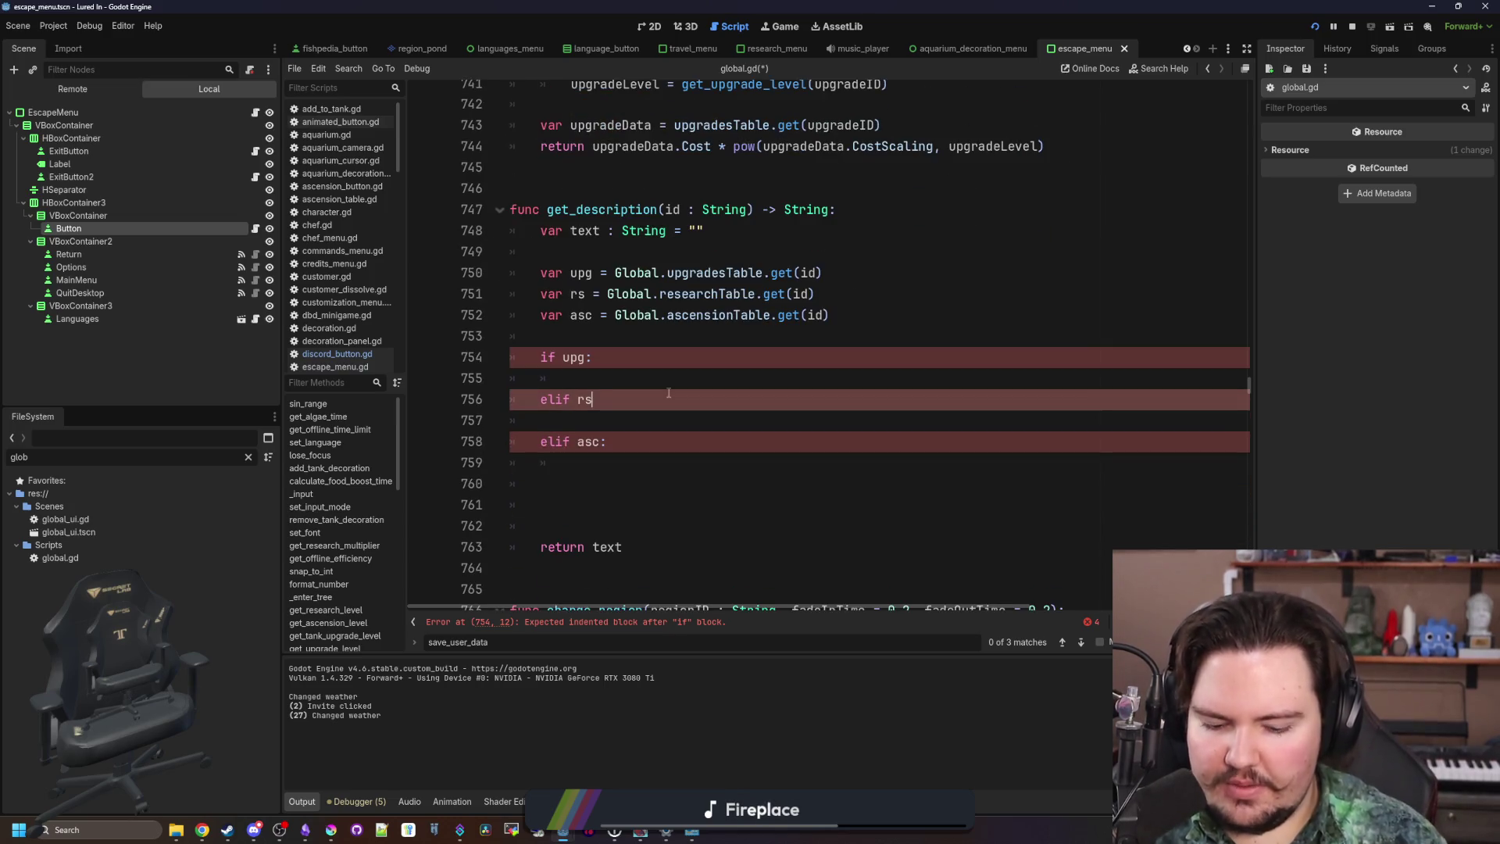
type(":")
Step: Save global.gd with the new branches in place
left_click(643, 378)
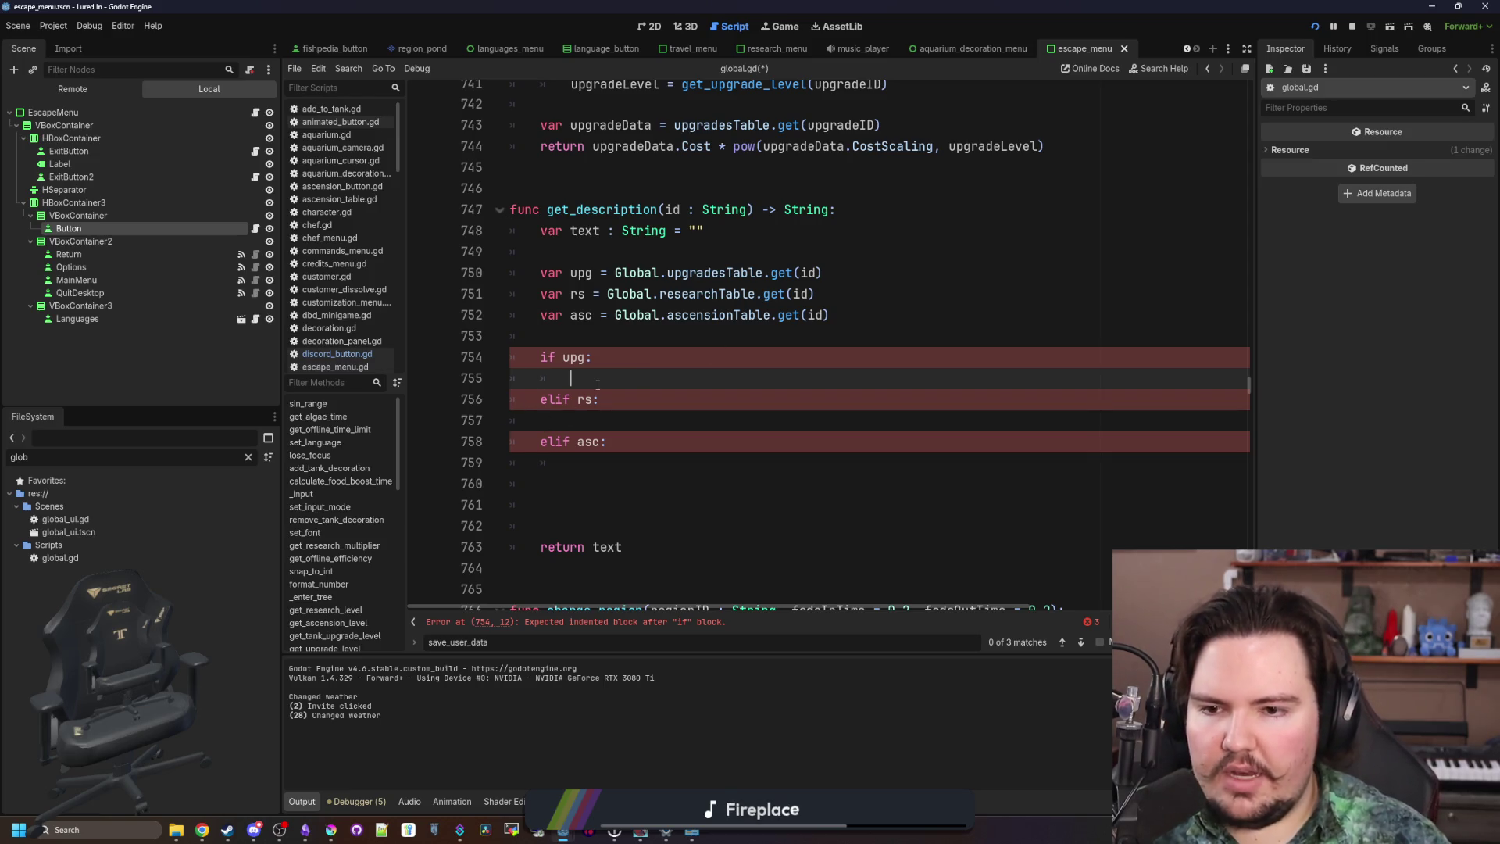
key("ctrl+s")
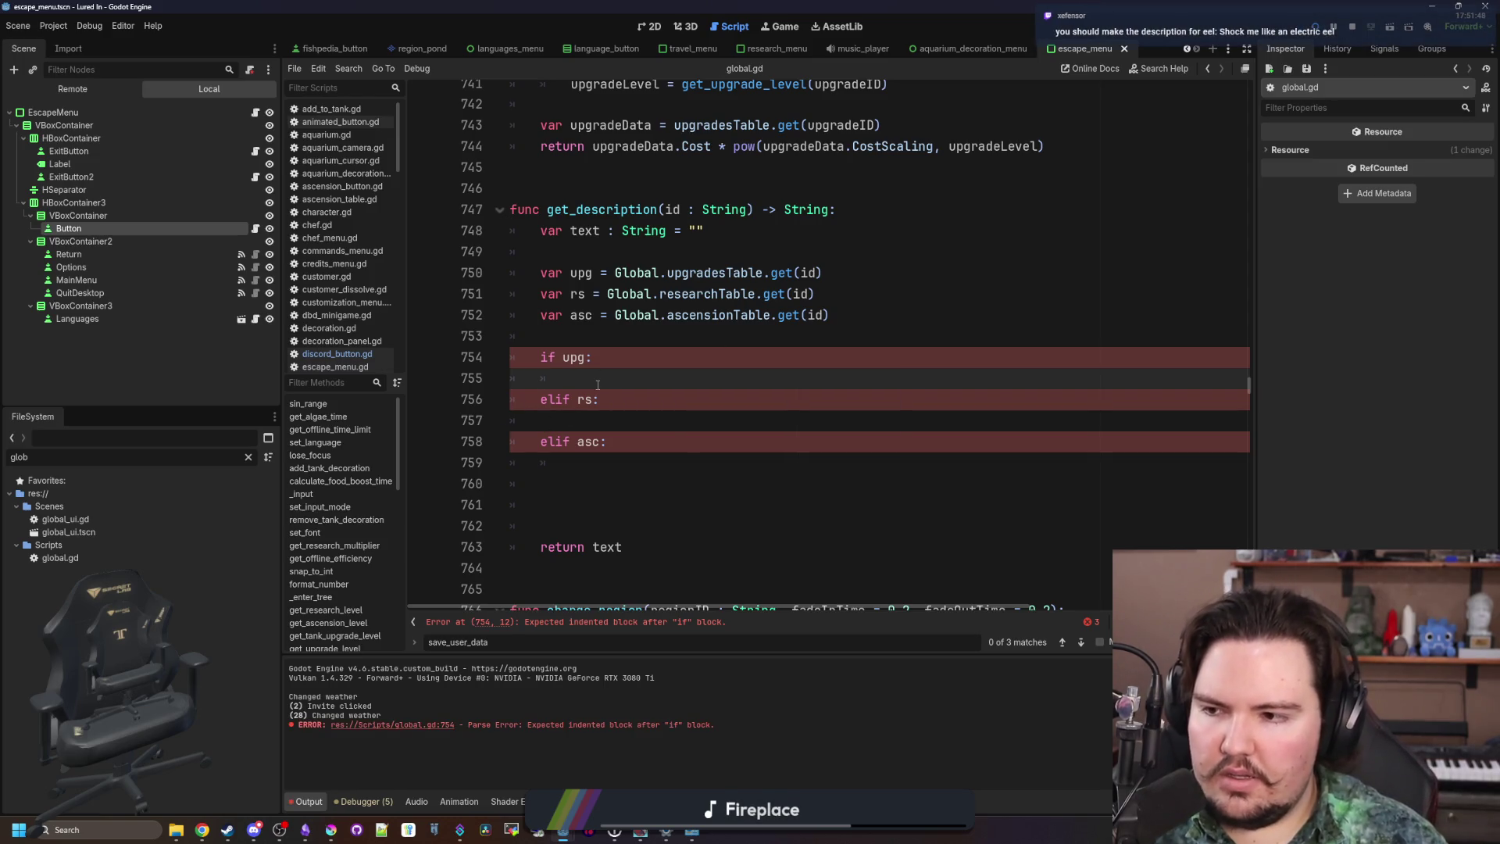
scroll(598, 385, "up", 1)
scroll(598, 385, "down", 1)
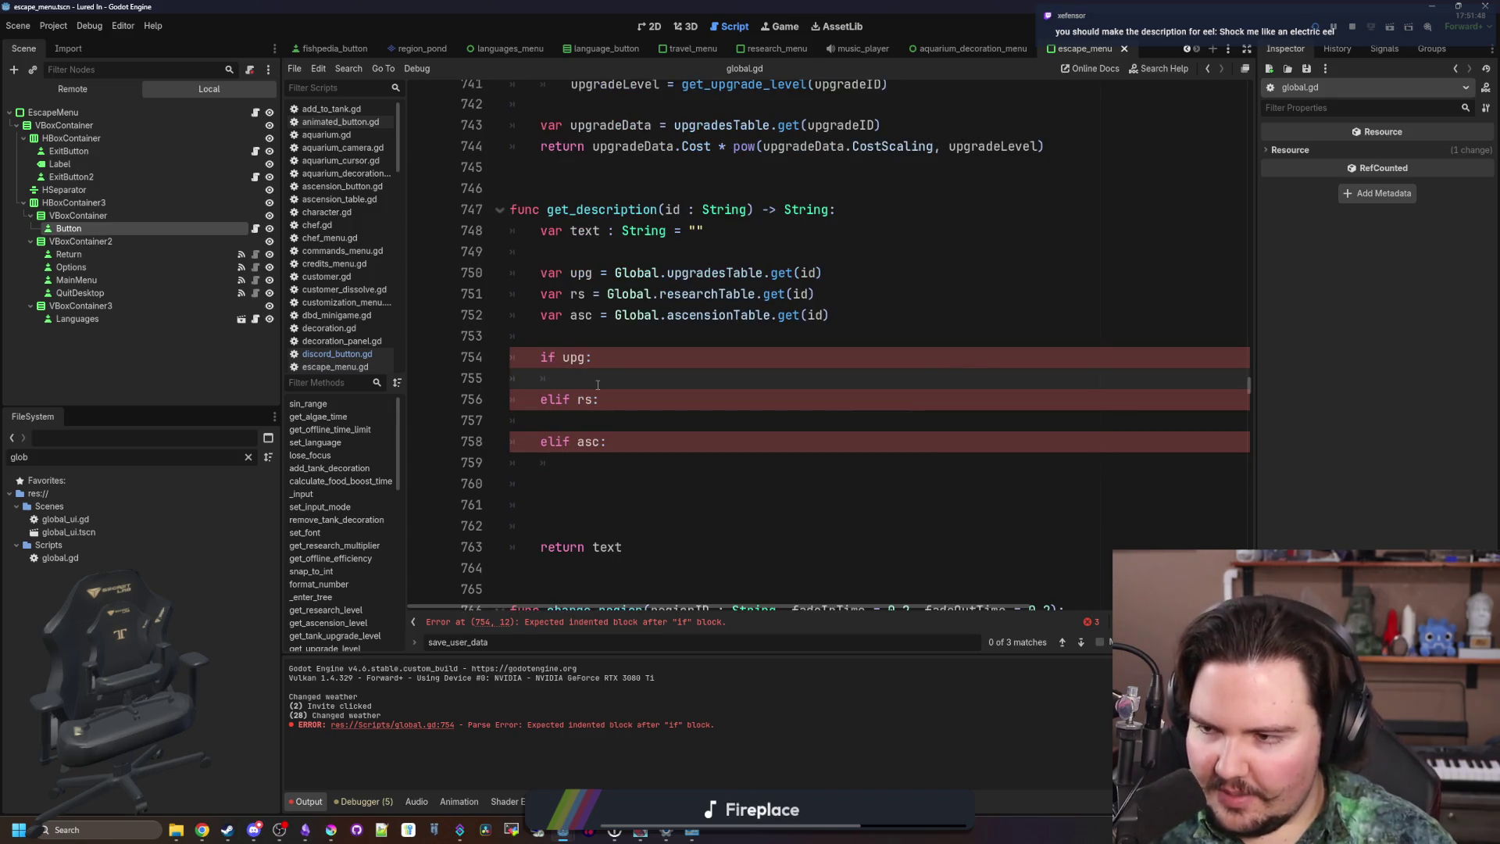
key("Down")
key("Down")
key("Down")
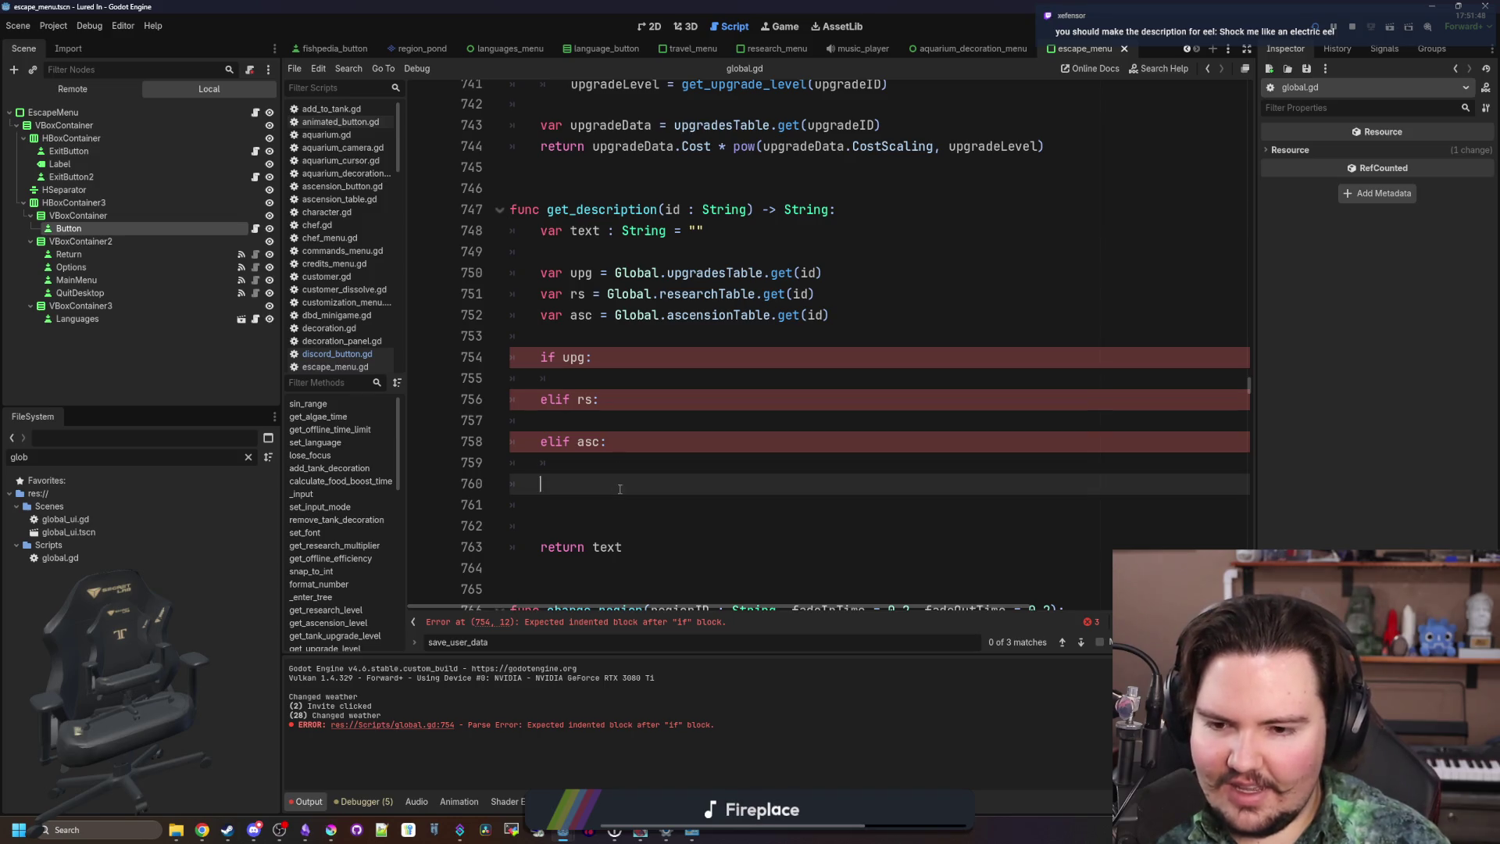
key("Up")
key("Up")
key("Up")
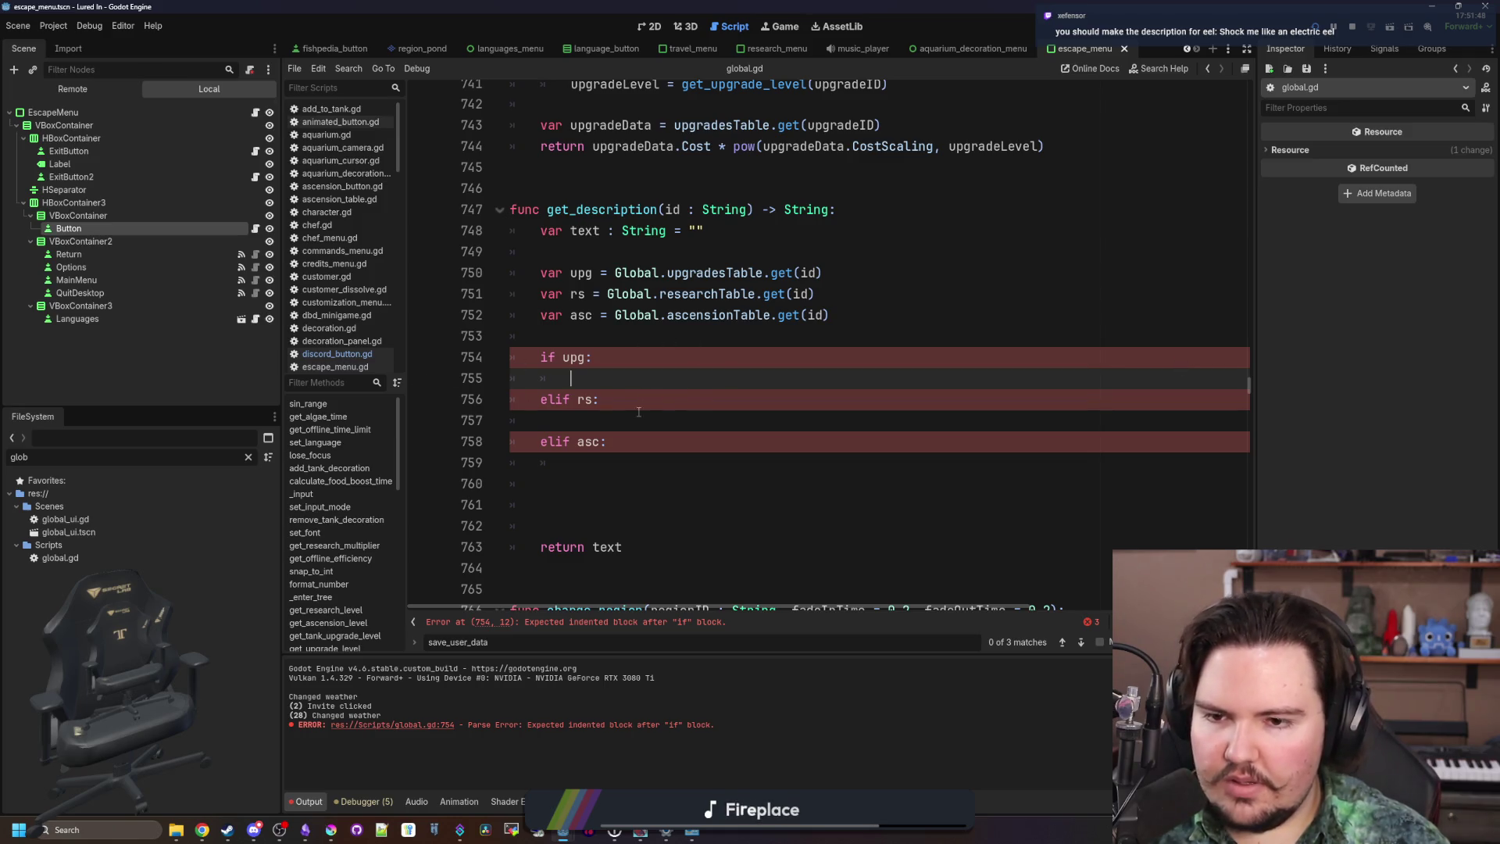
key("Down")
key("Down")
key("Down")
key("Down")
key("Up")
key("Up")
key("Up")
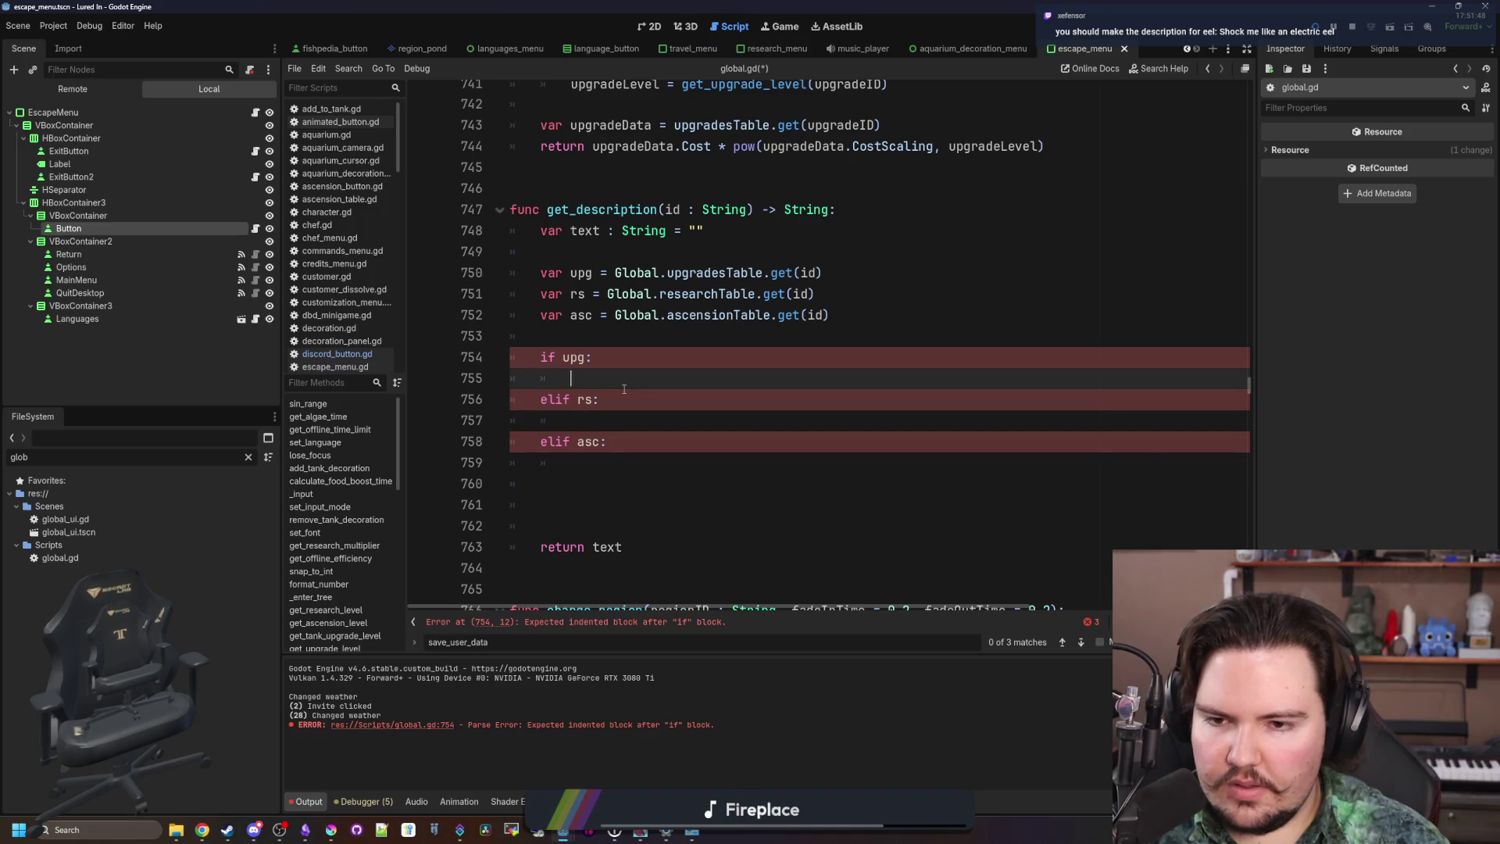
Step: Consult the browser reference, then start the if upg: body by typing upg
left_click(629, 380)
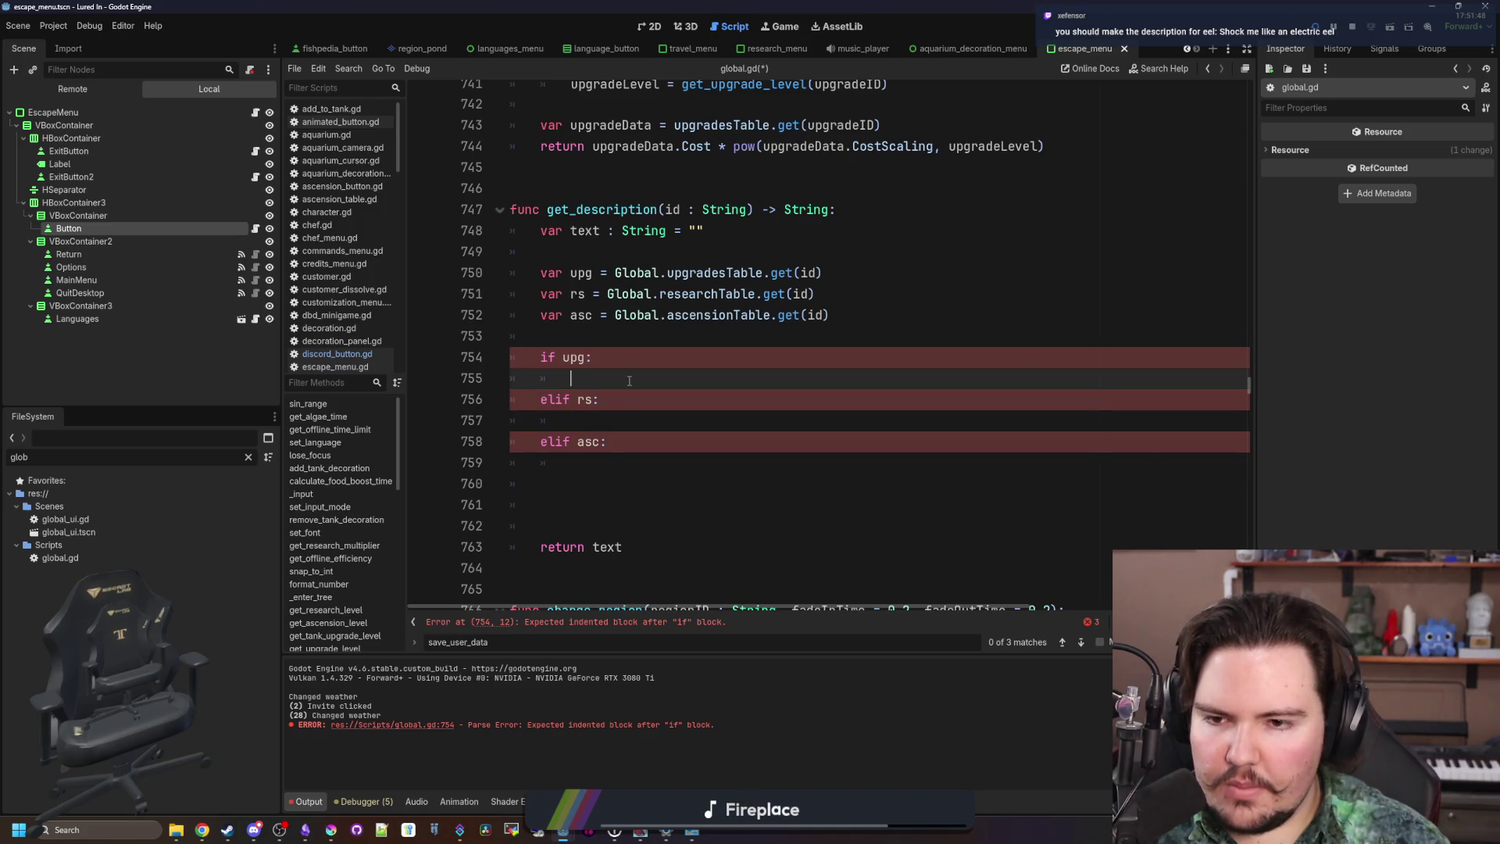
key("Up")
key("Up")
key("Down")
key("Down")
key("Down")
key("Up")
key("Up")
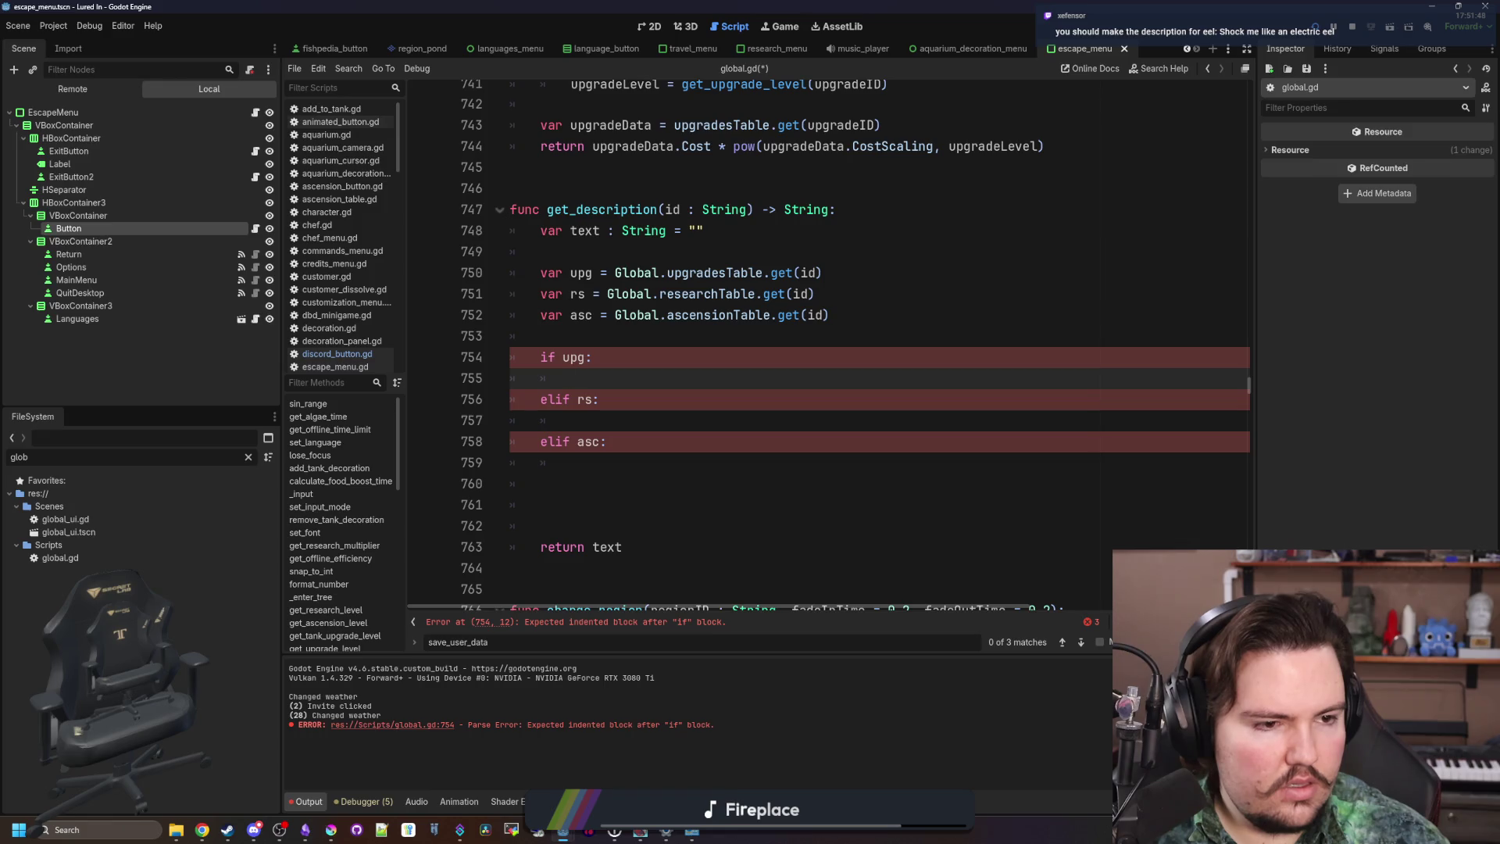
key("alt+Tab")
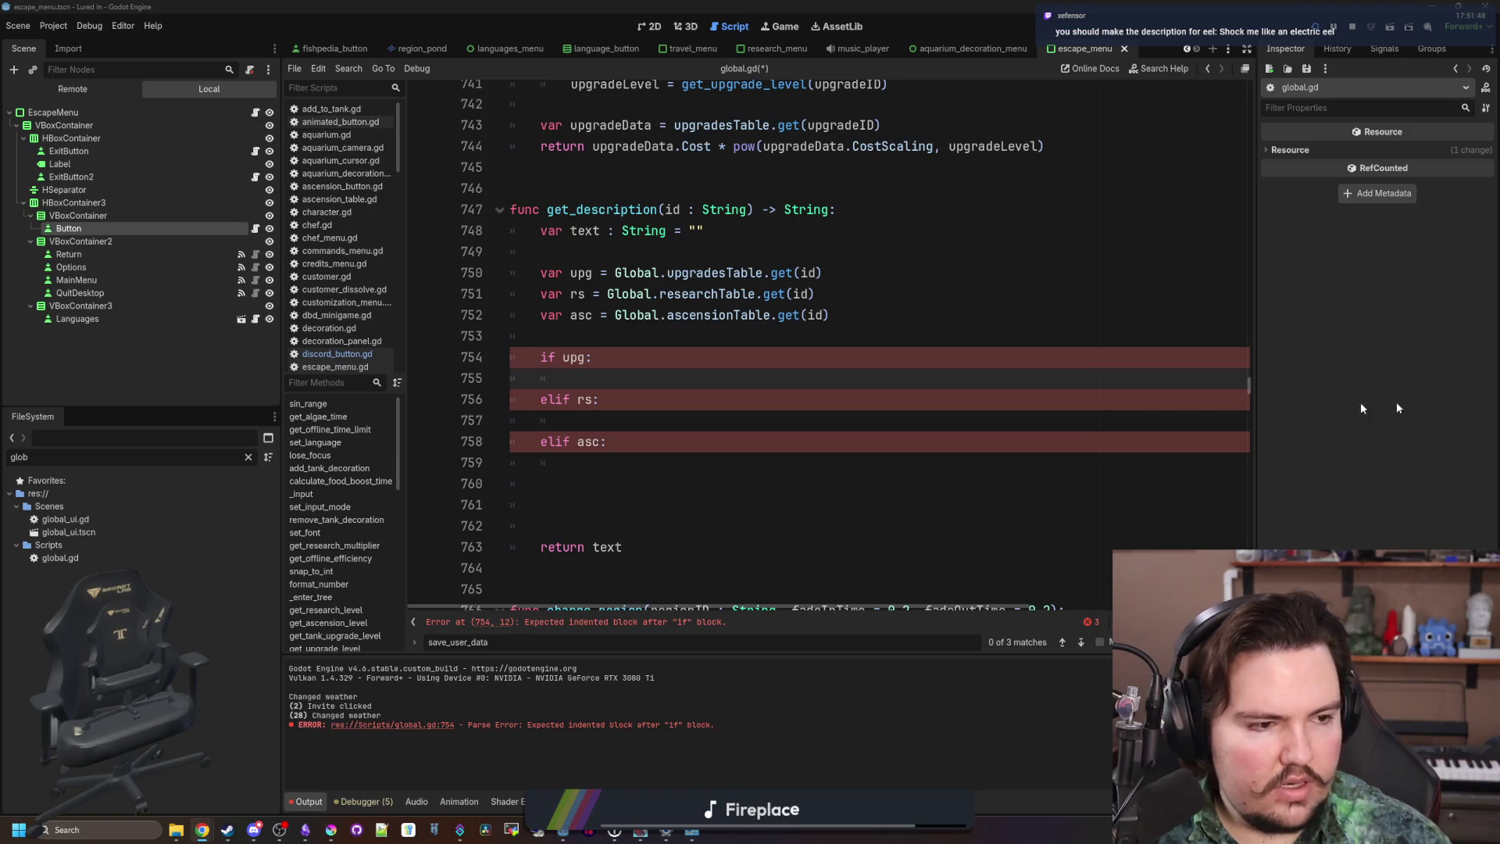
key("alt+Tab")
key("Down")
key("Down")
key("alt+Tab")
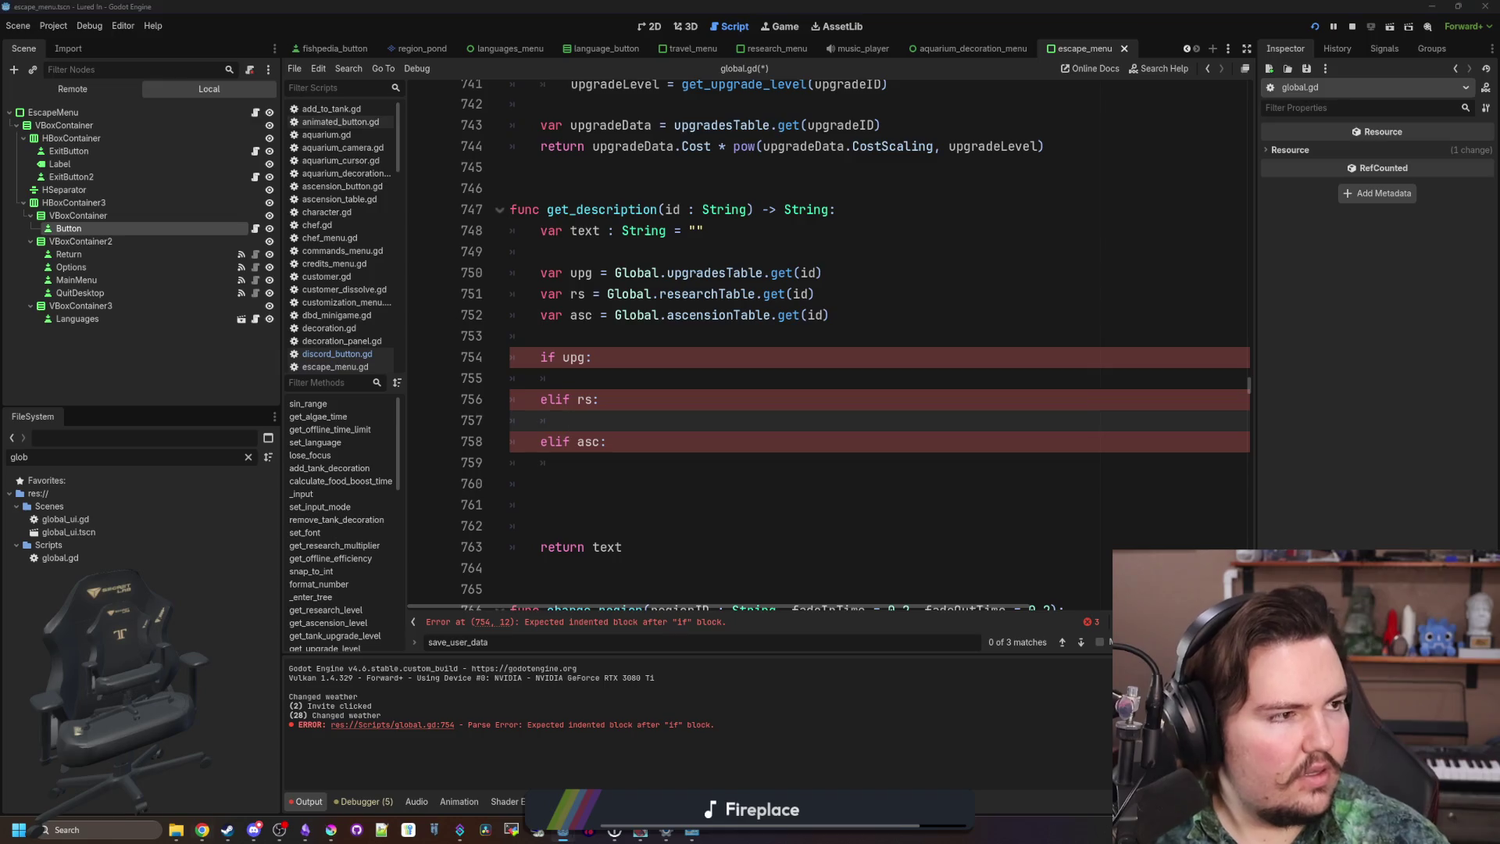
left_click(752, 415)
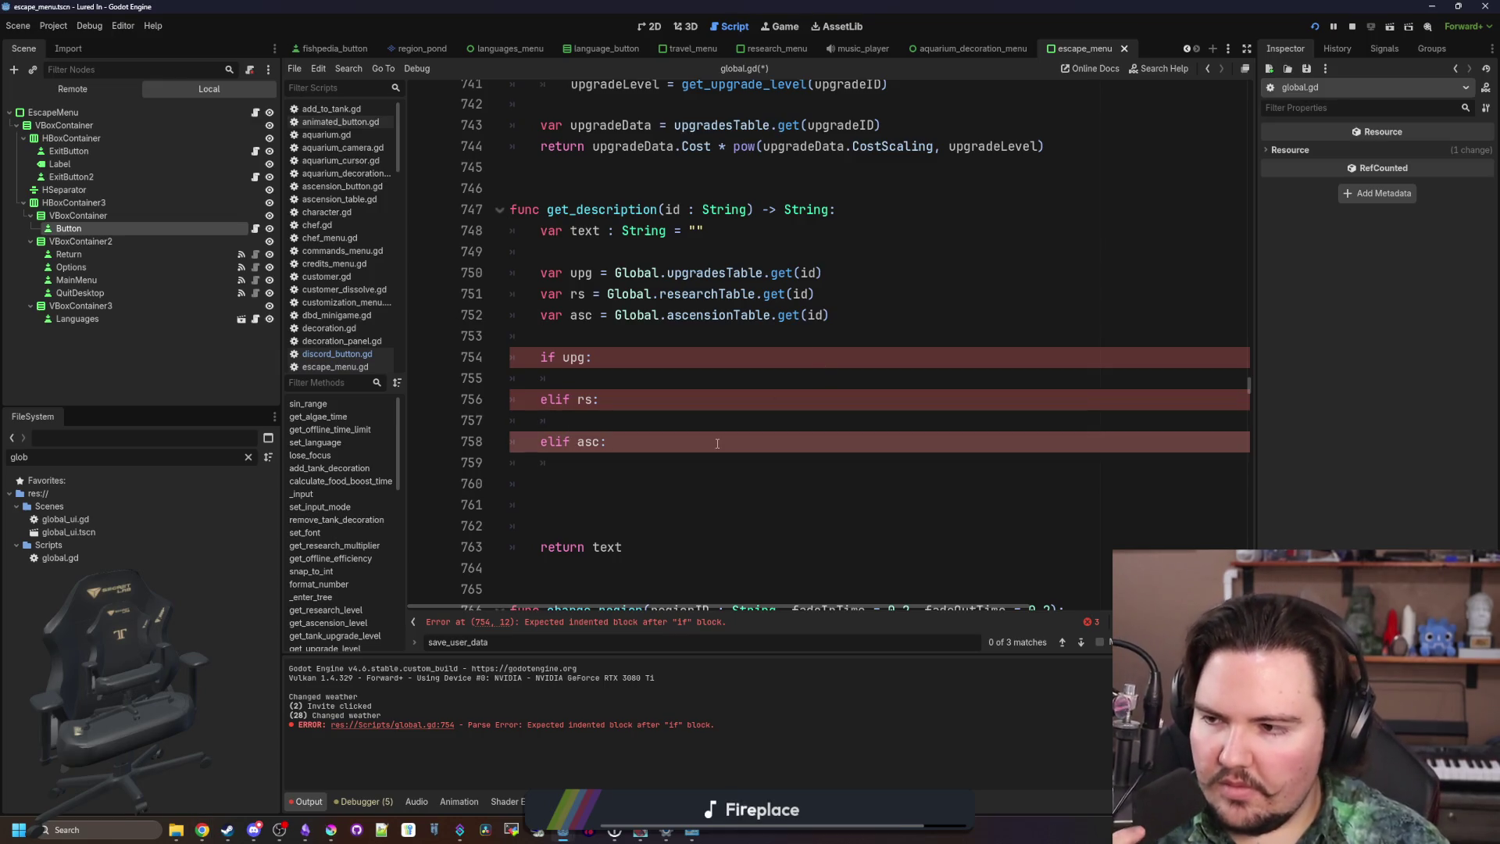
left_click(647, 385)
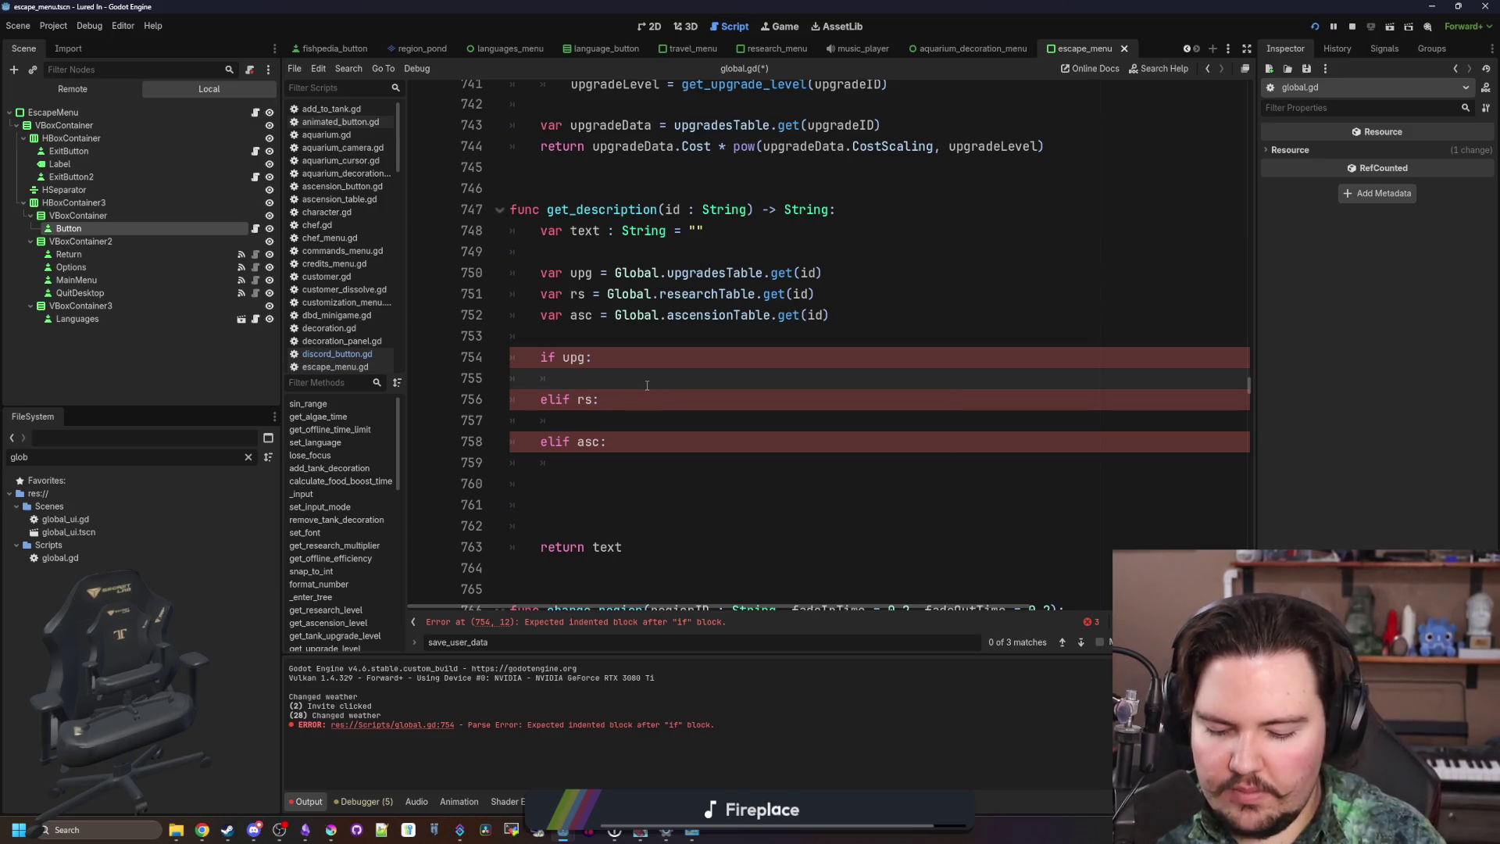
type("upg")
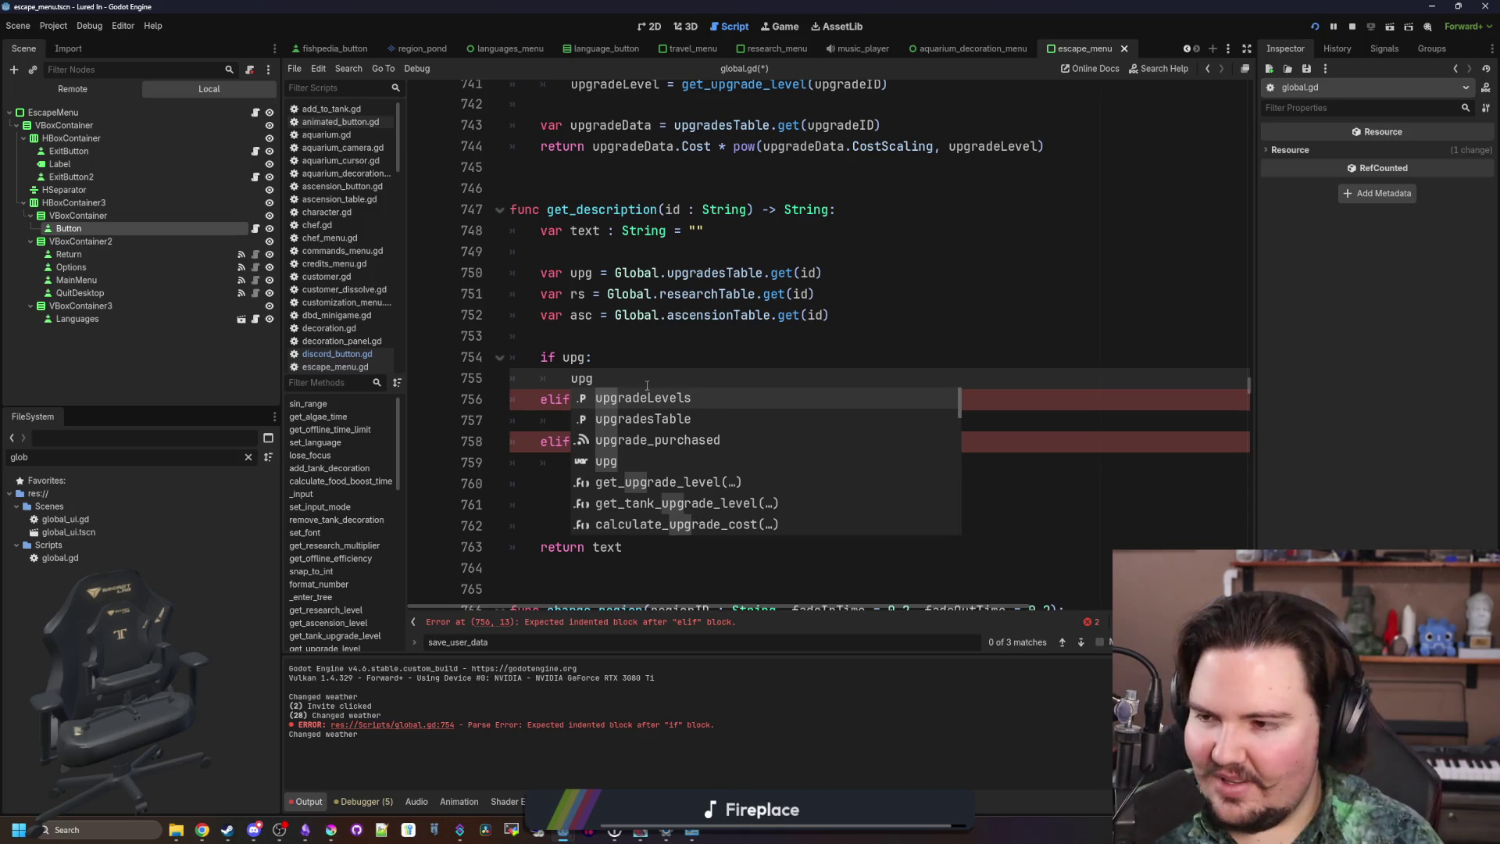
Step: Try an if upg.Description check in the upg branch, then delete it, leaving the body empty
key("BackSpace")
key("BackSpace")
key("BackSpace")
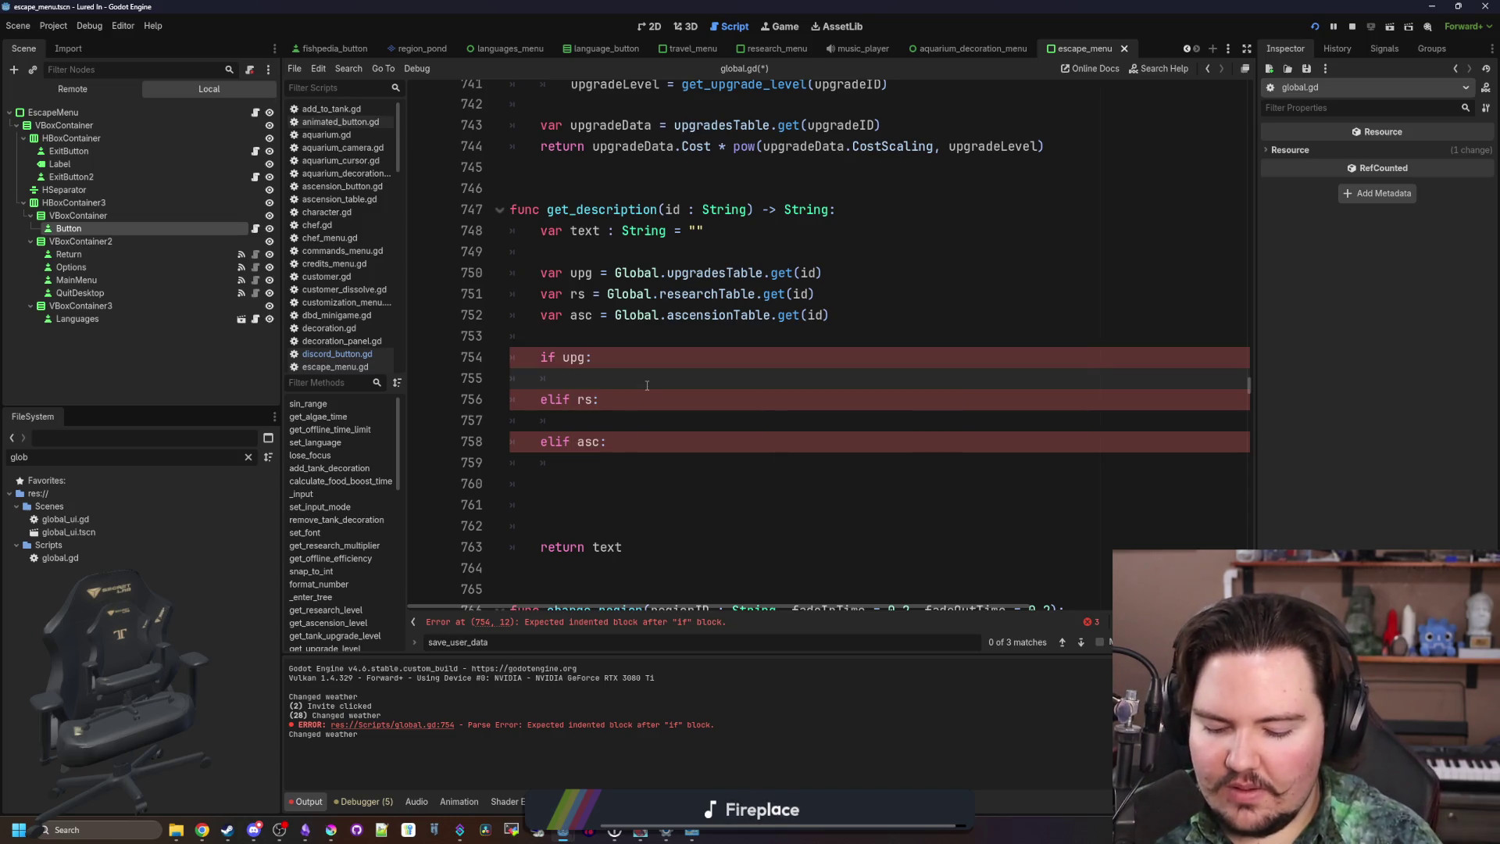
type("if upg.Desc")
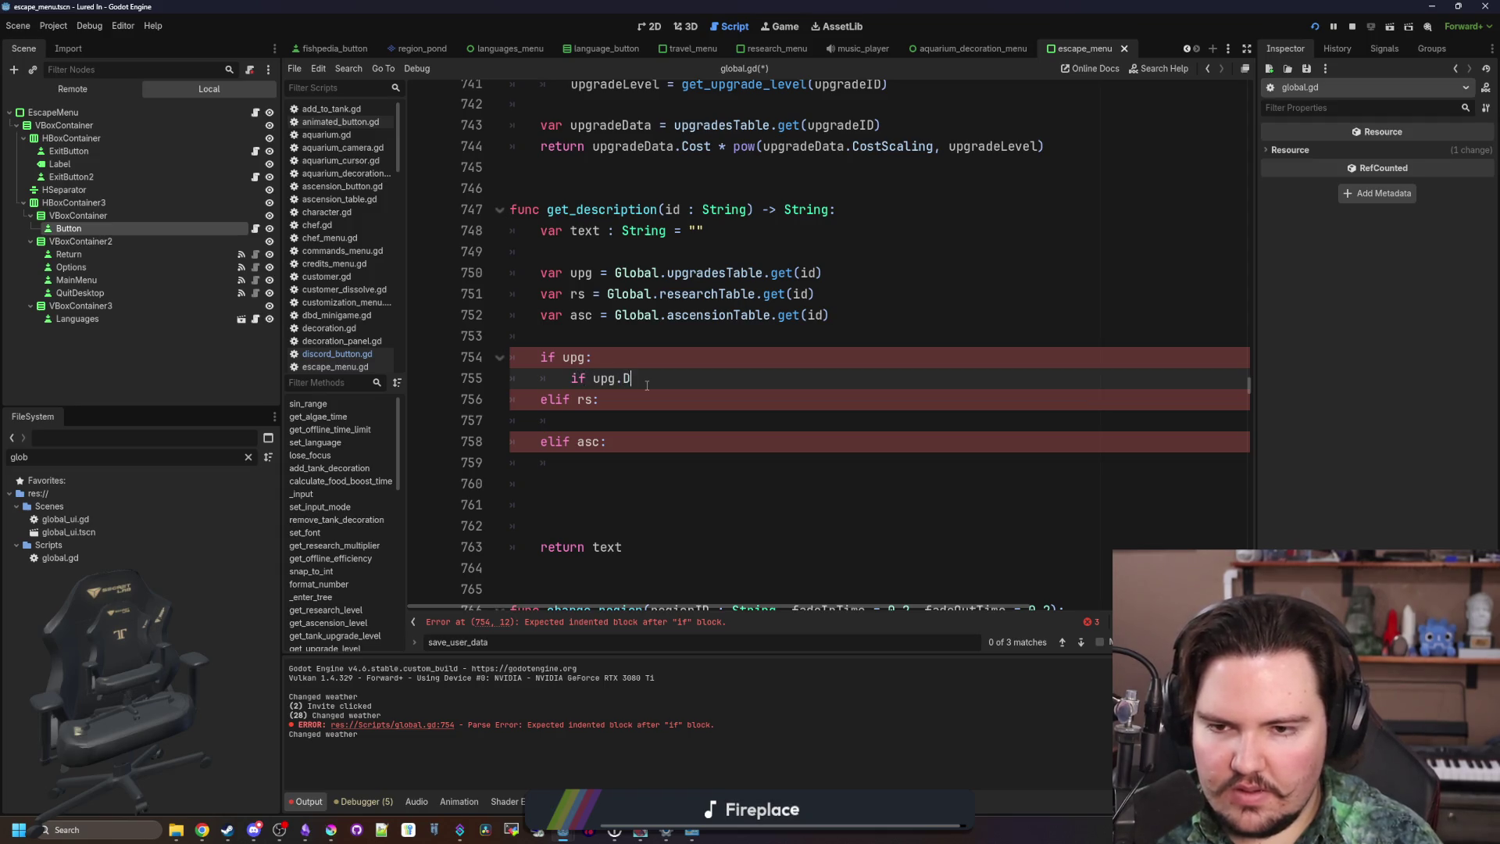
type("ription")
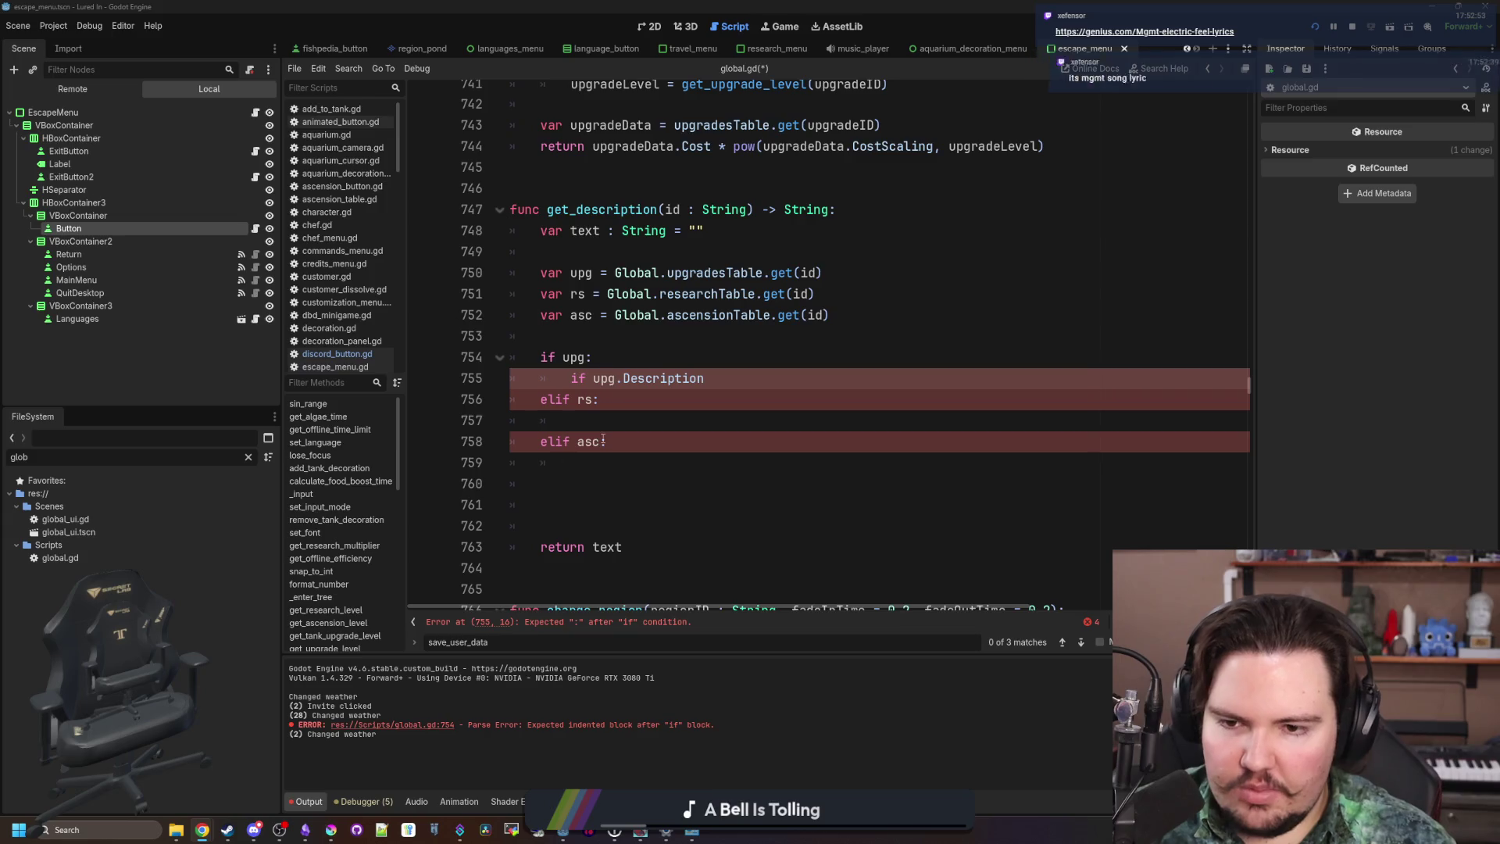
left_click(759, 378)
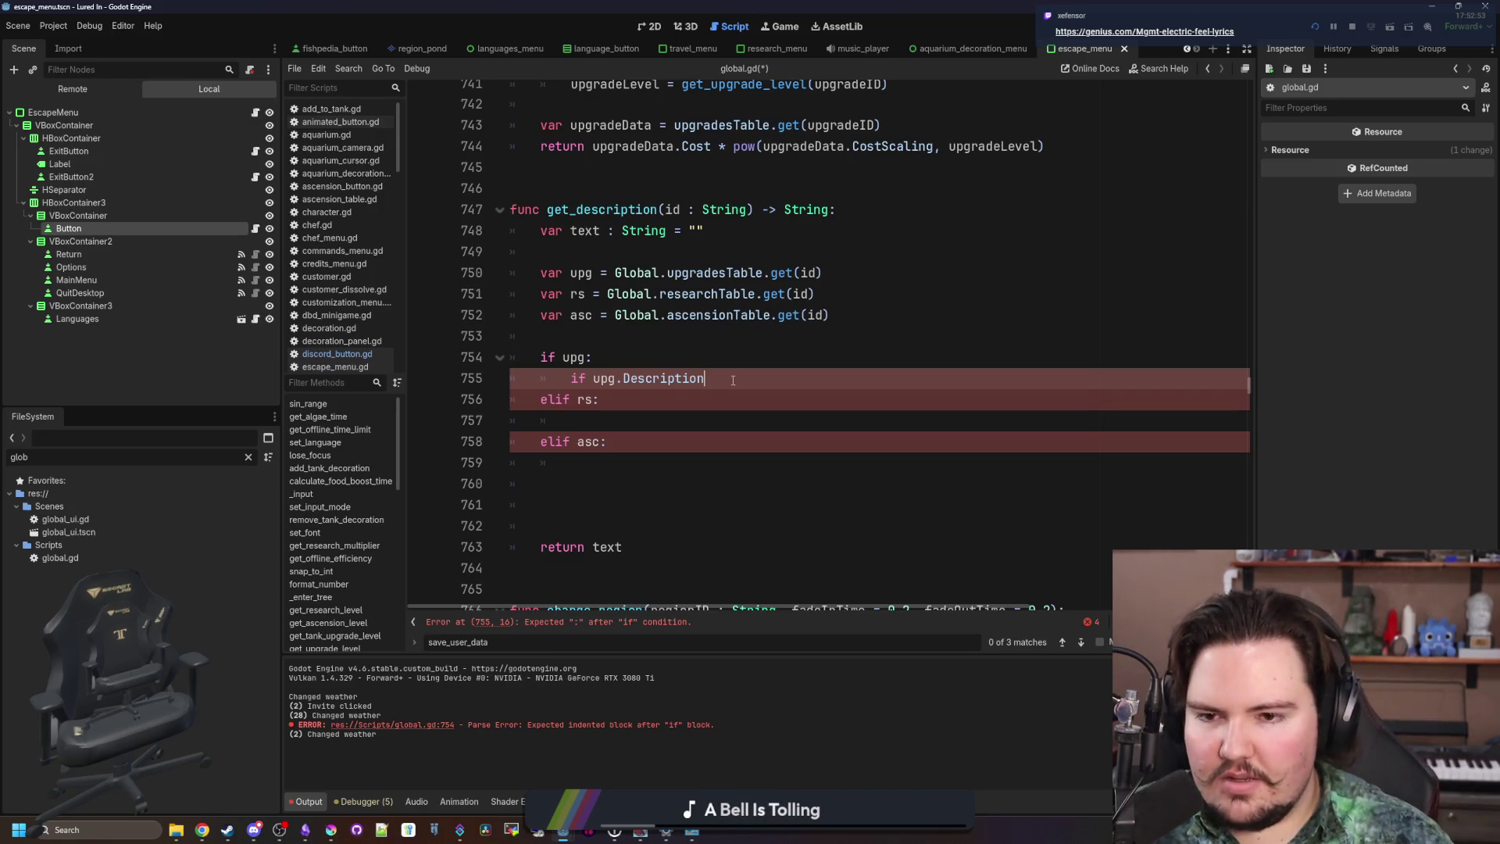
mouse_move(733, 379)
left_mouse_down()
mouse_move(625, 379)
mouse_move(578, 361)
mouse_move(573, 378)
left_mouse_up()
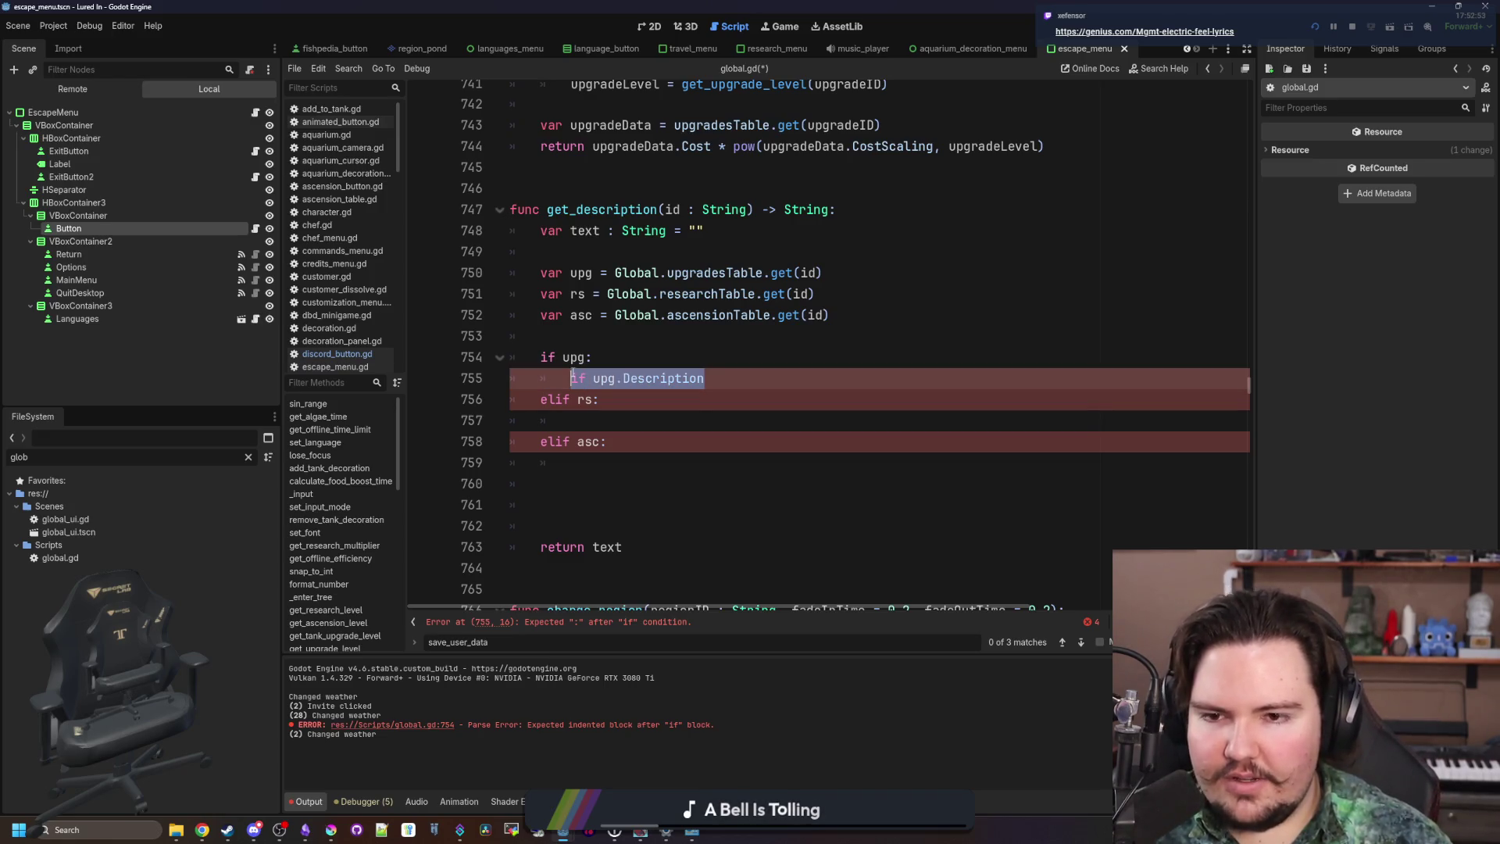
key("BackSpace")
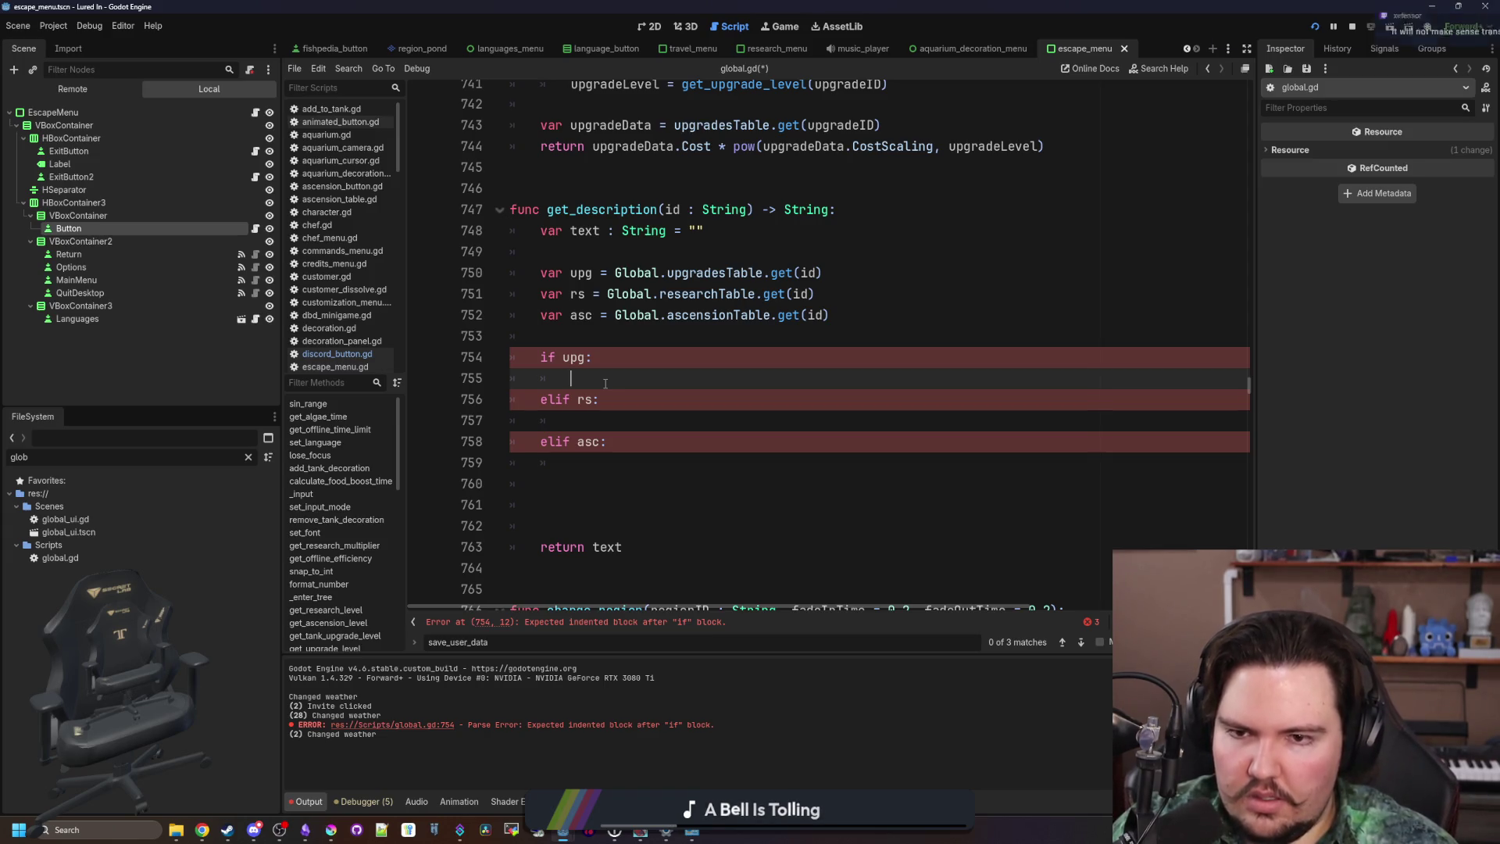
Step: Add a second parameter, desc : String, after id in the get_description signature
mouse_move(610, 441)
left_mouse_down()
mouse_move(484, 296)
mouse_move(439, 273)
left_mouse_up()
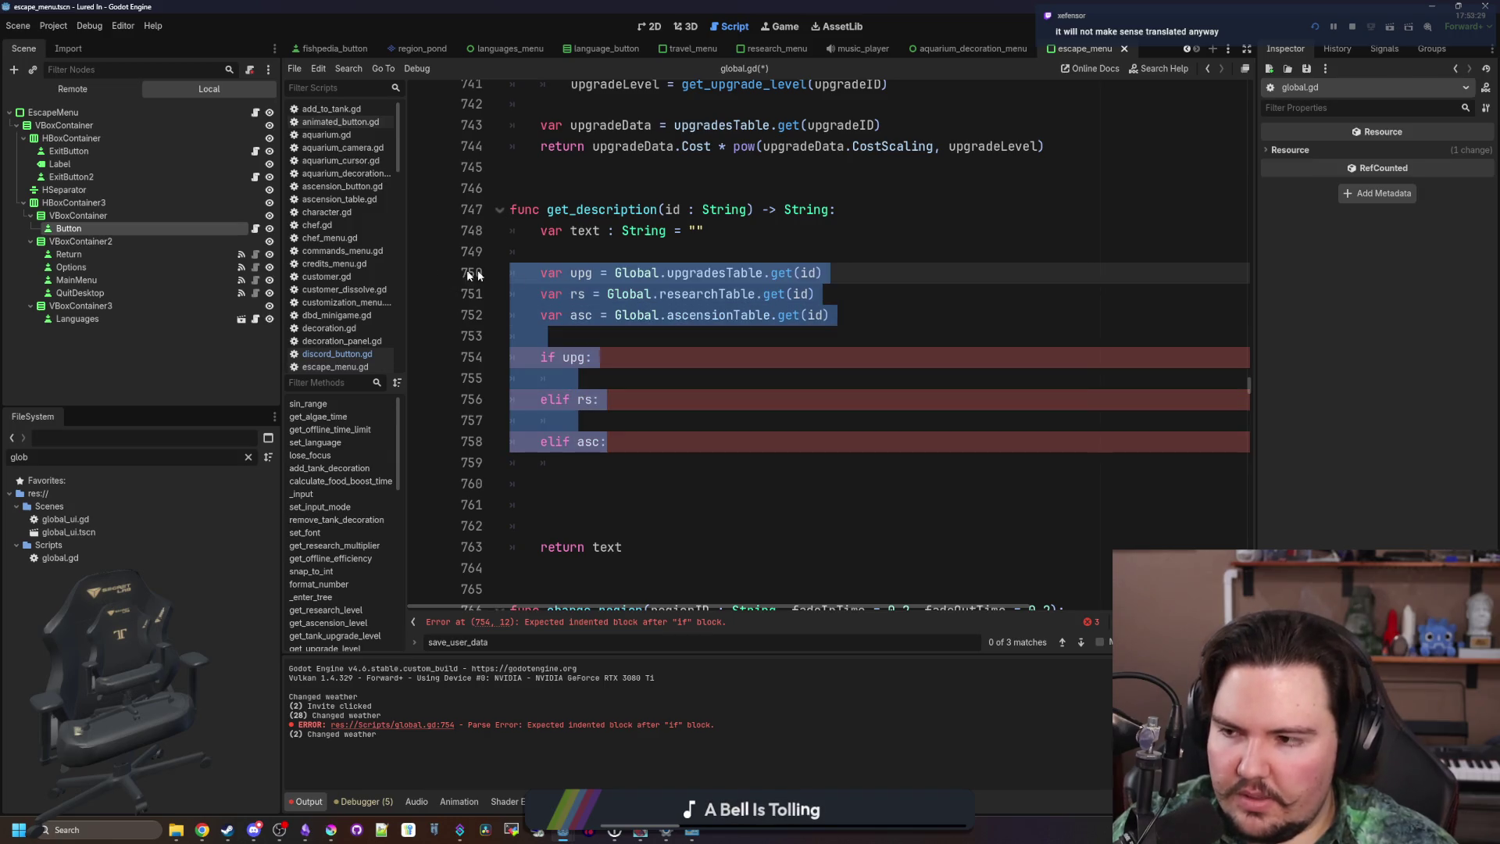
scroll(476, 274, "up", 1)
left_click(748, 273)
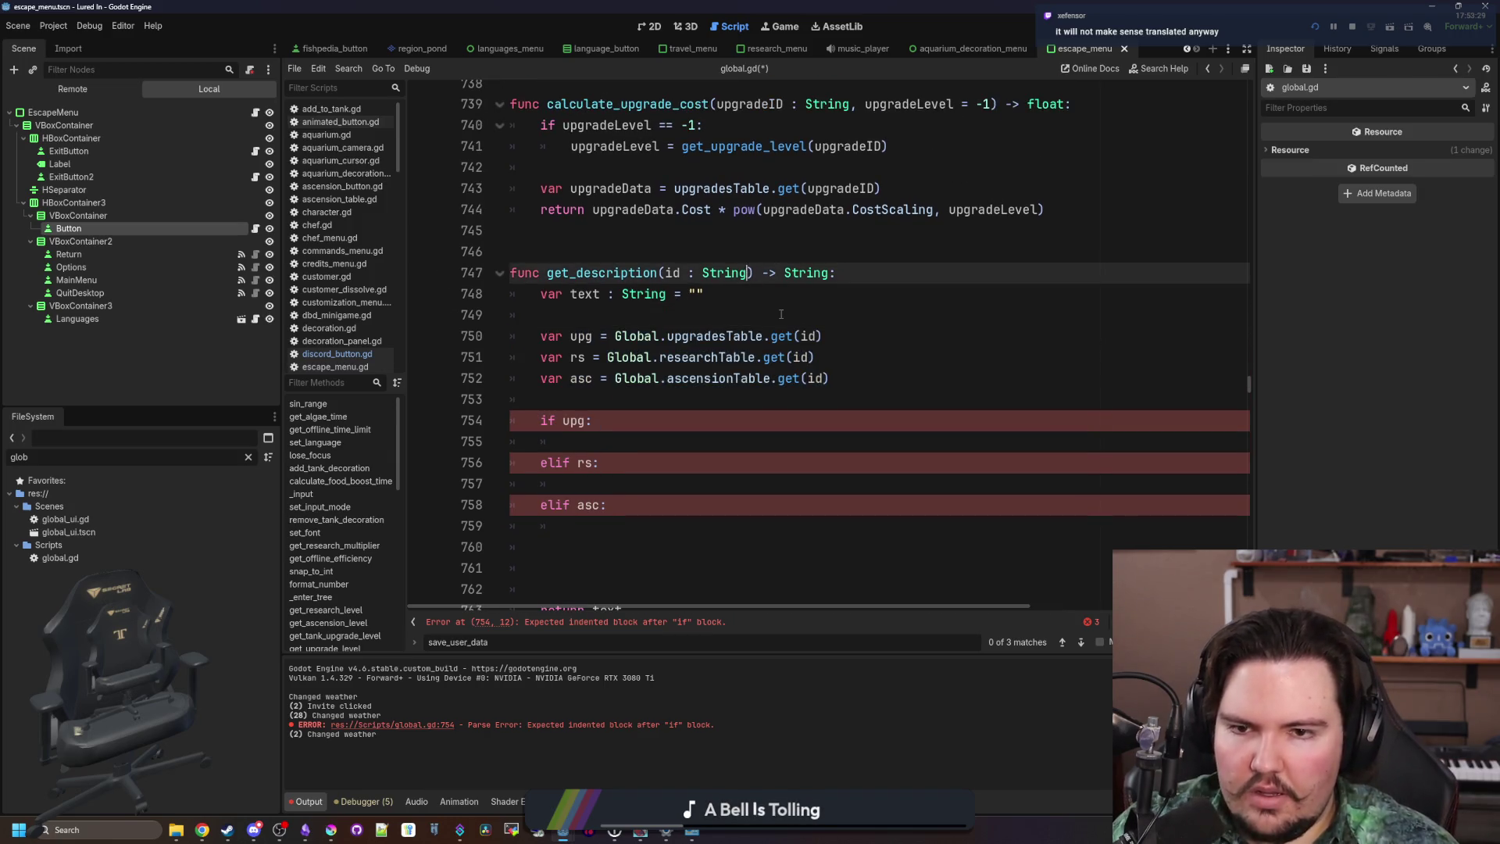
type(", desc")
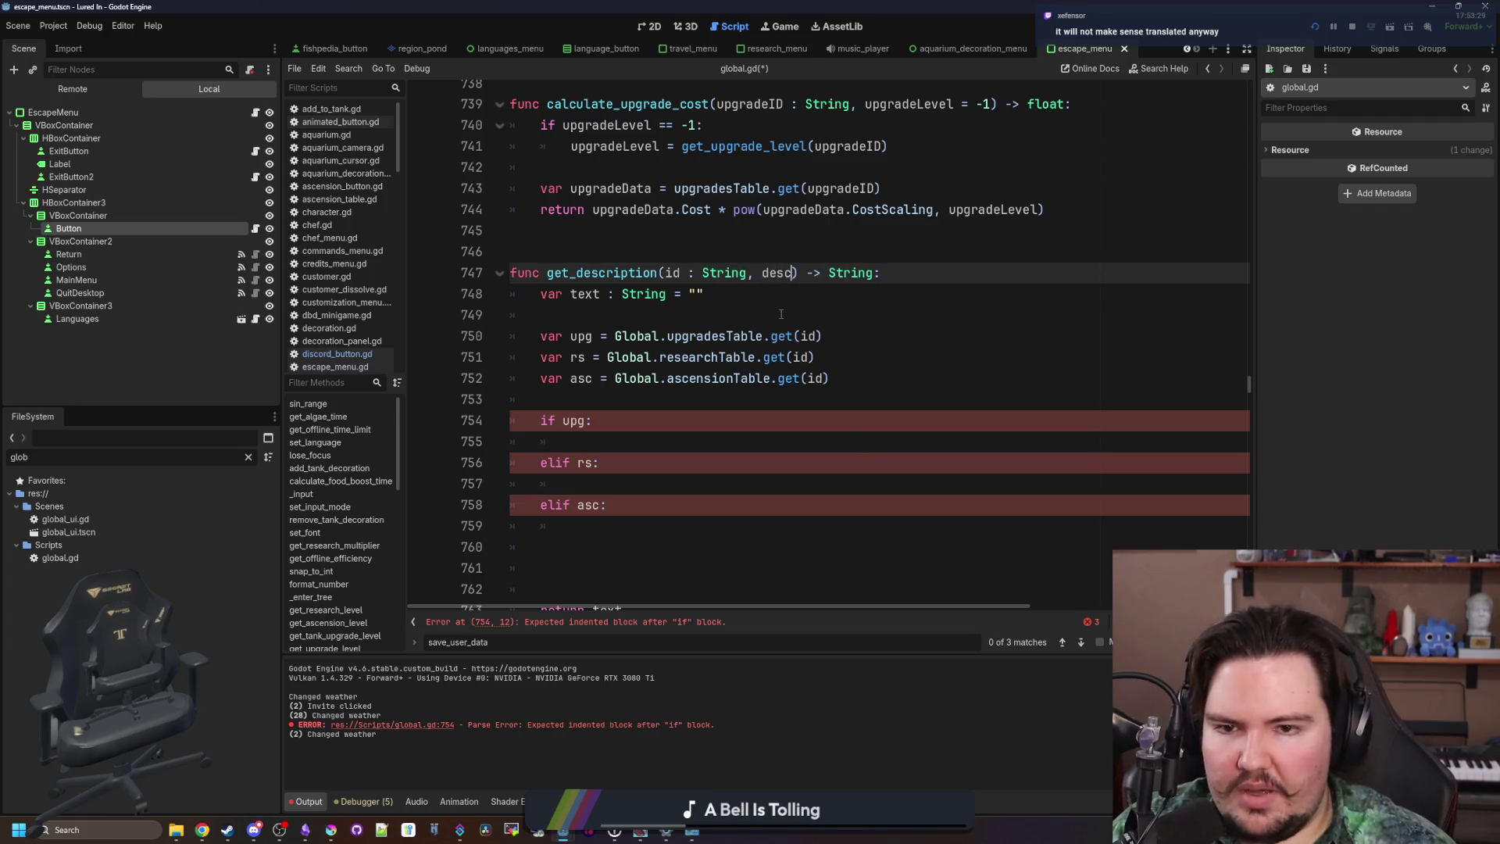